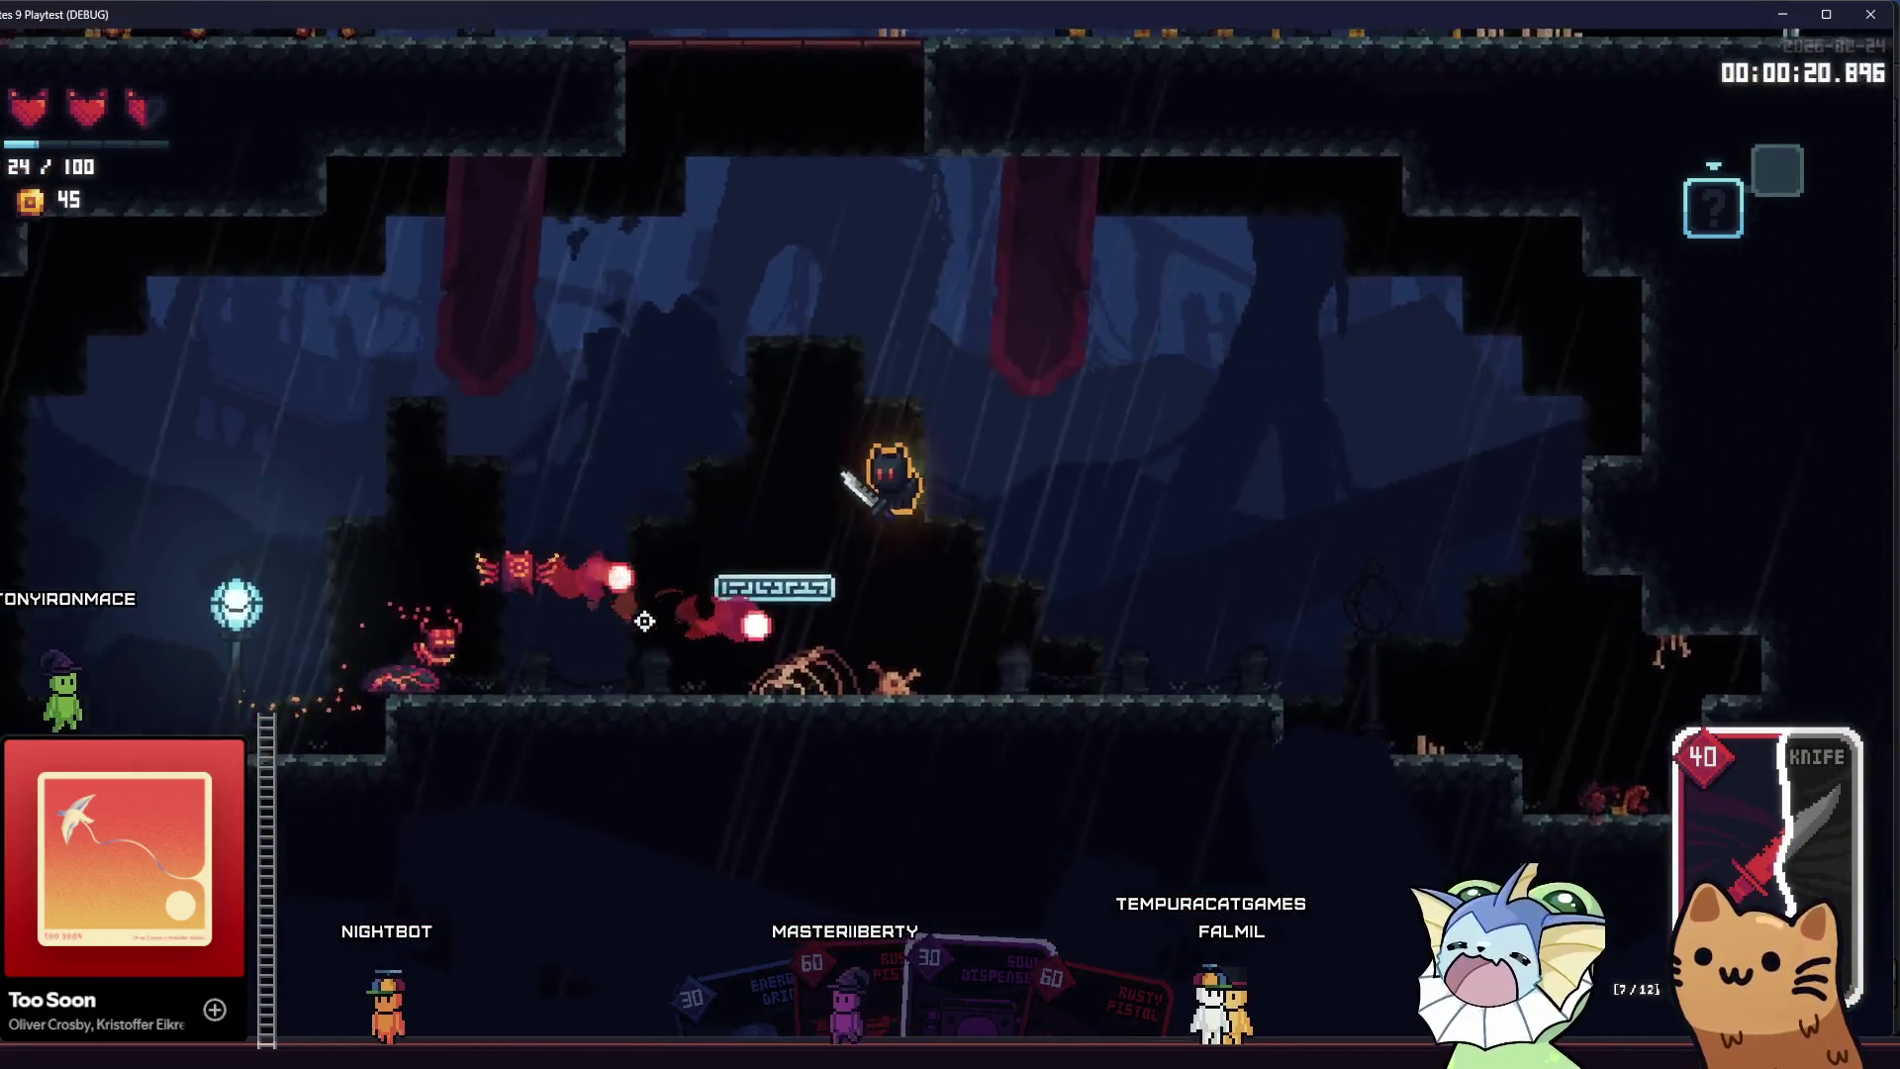
# - Fight the room's enemies with the Soul Dispenser card's shield, then collect the card pack
pyautogui.click(1160, 614)
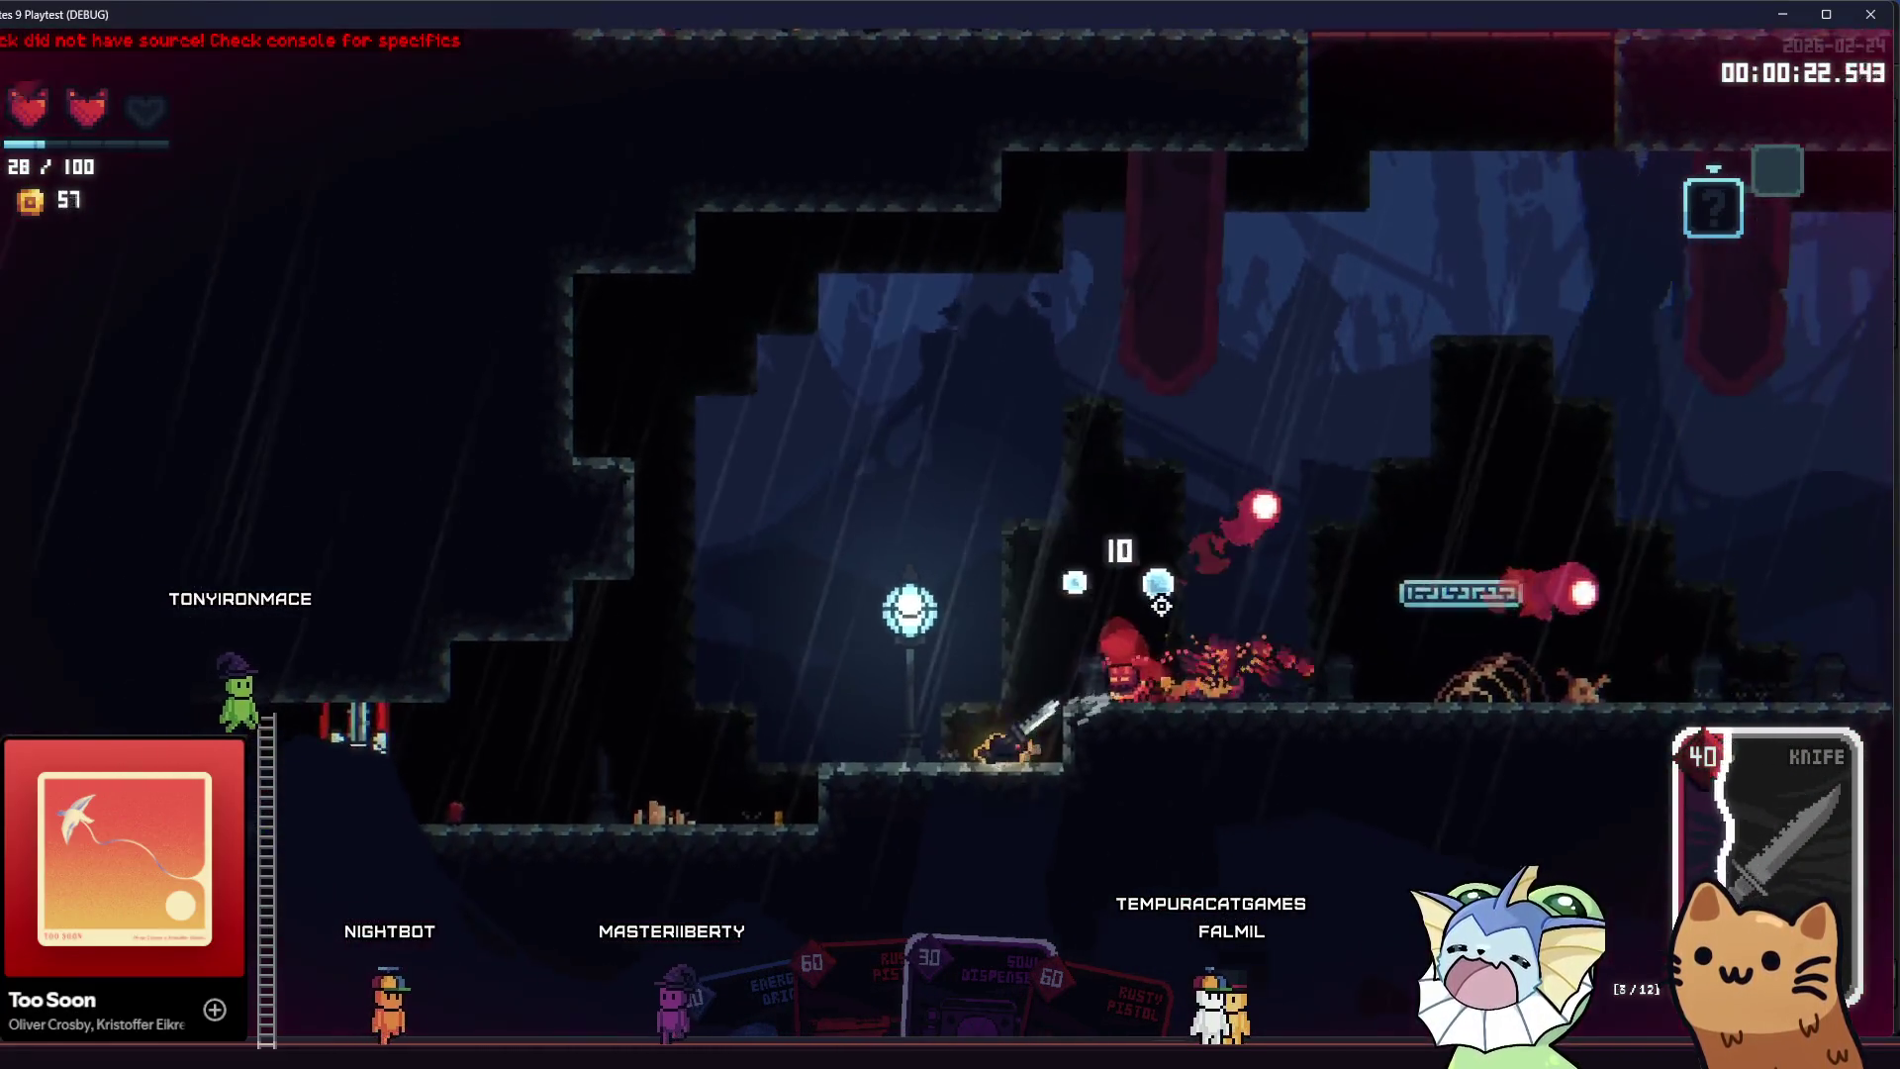
pyautogui.press('space')
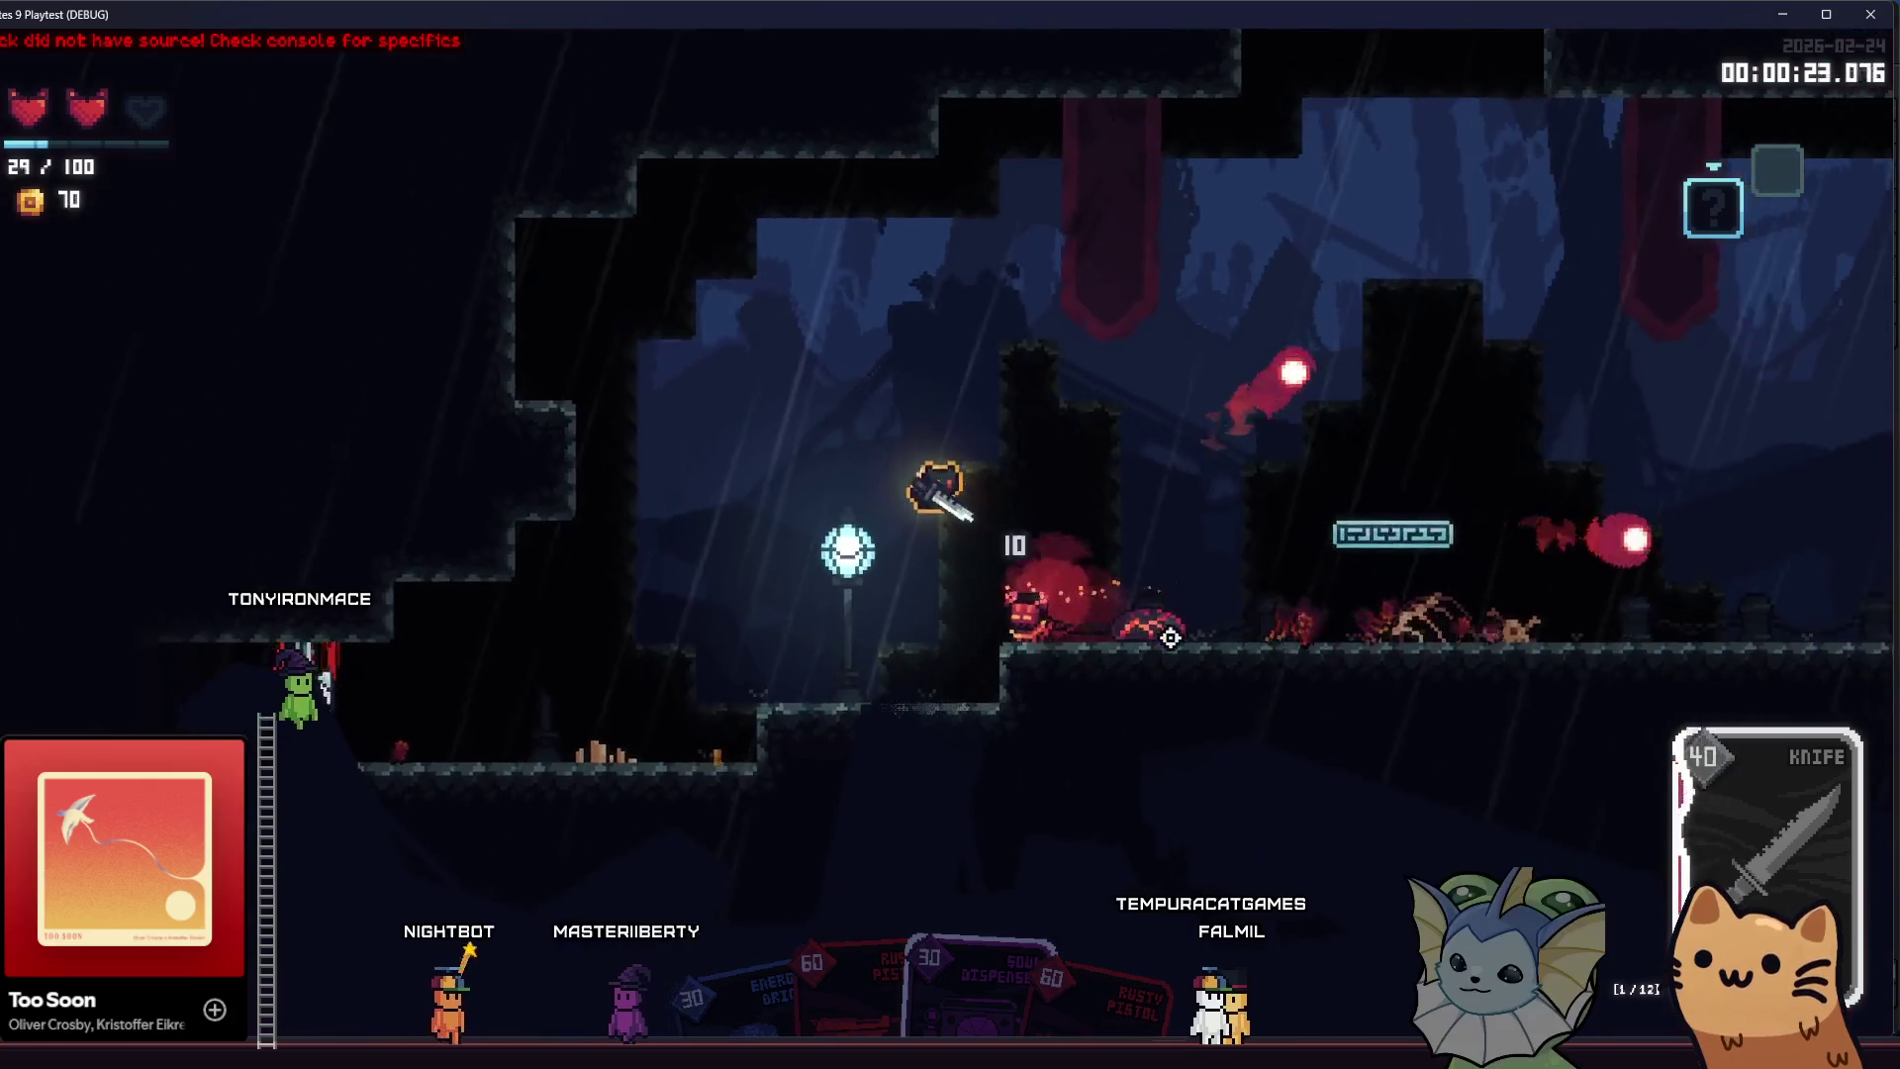
pyautogui.press('d')
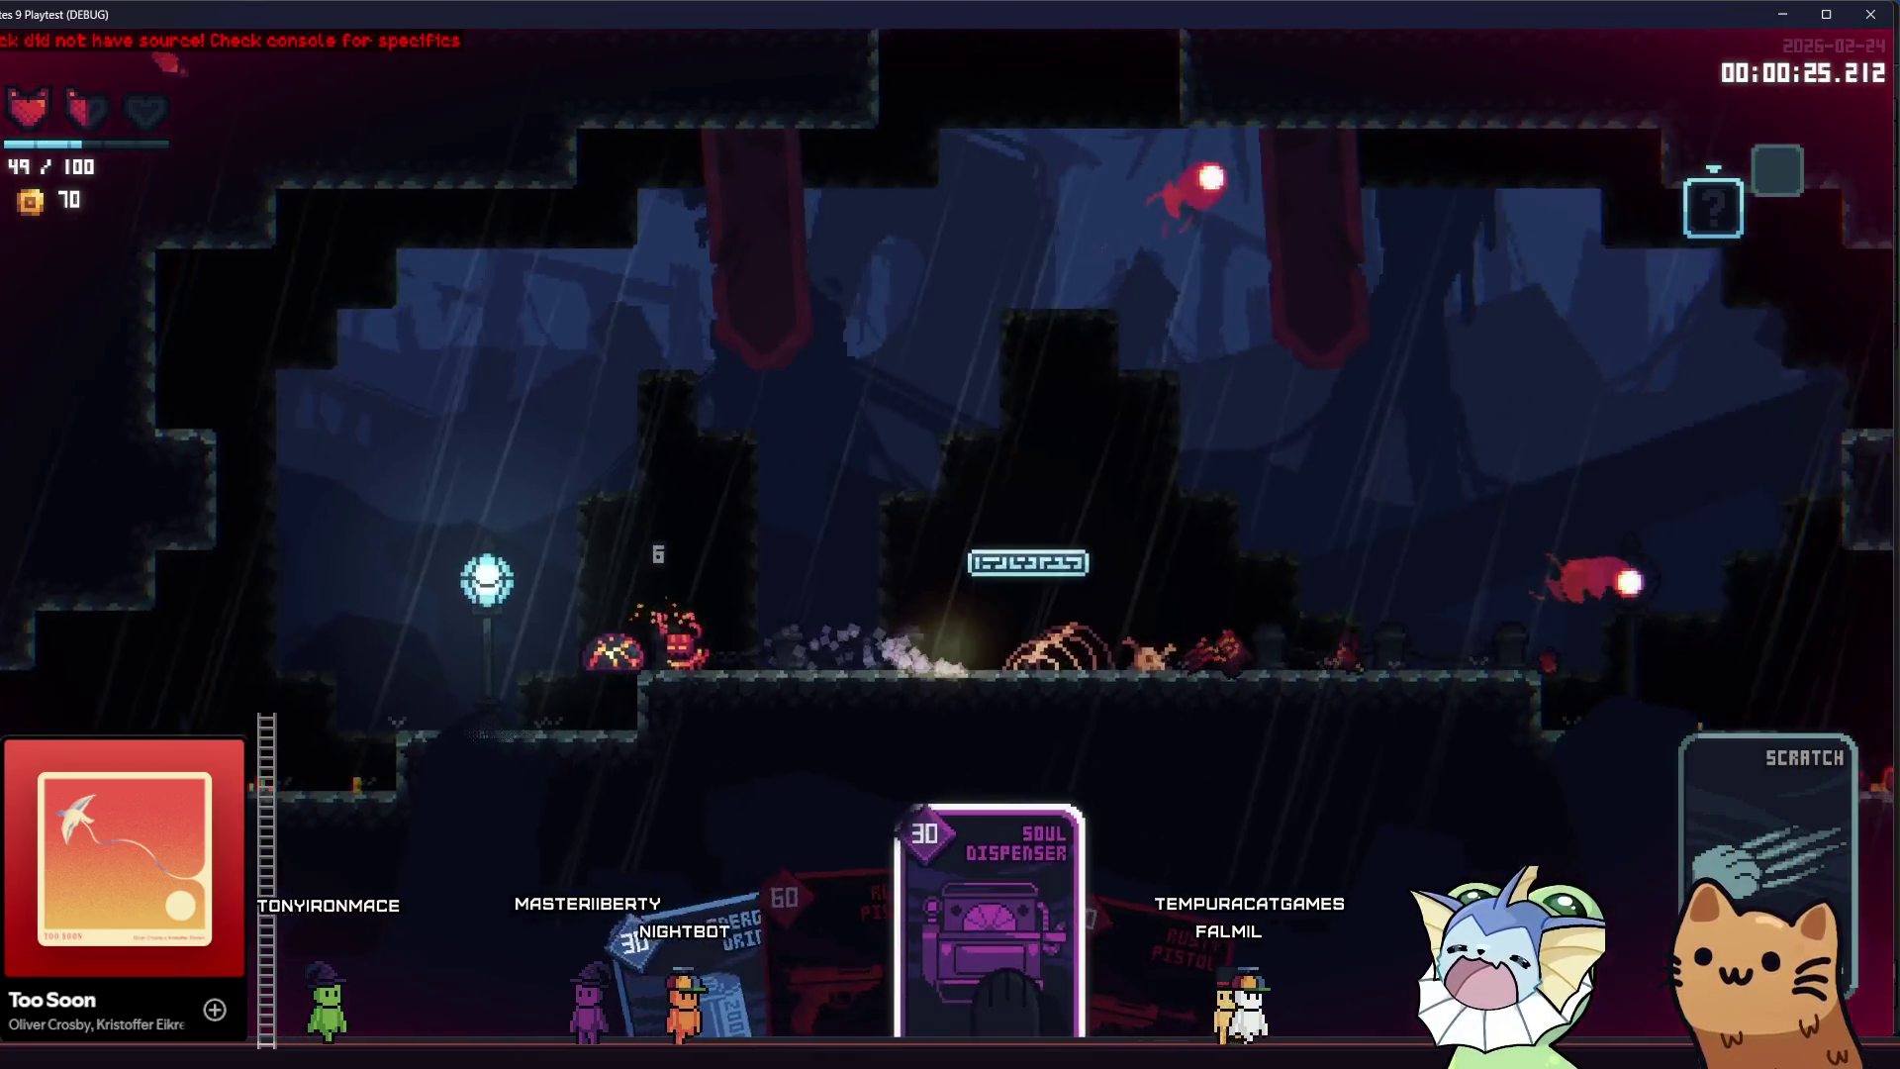
pyautogui.click(752, 643)
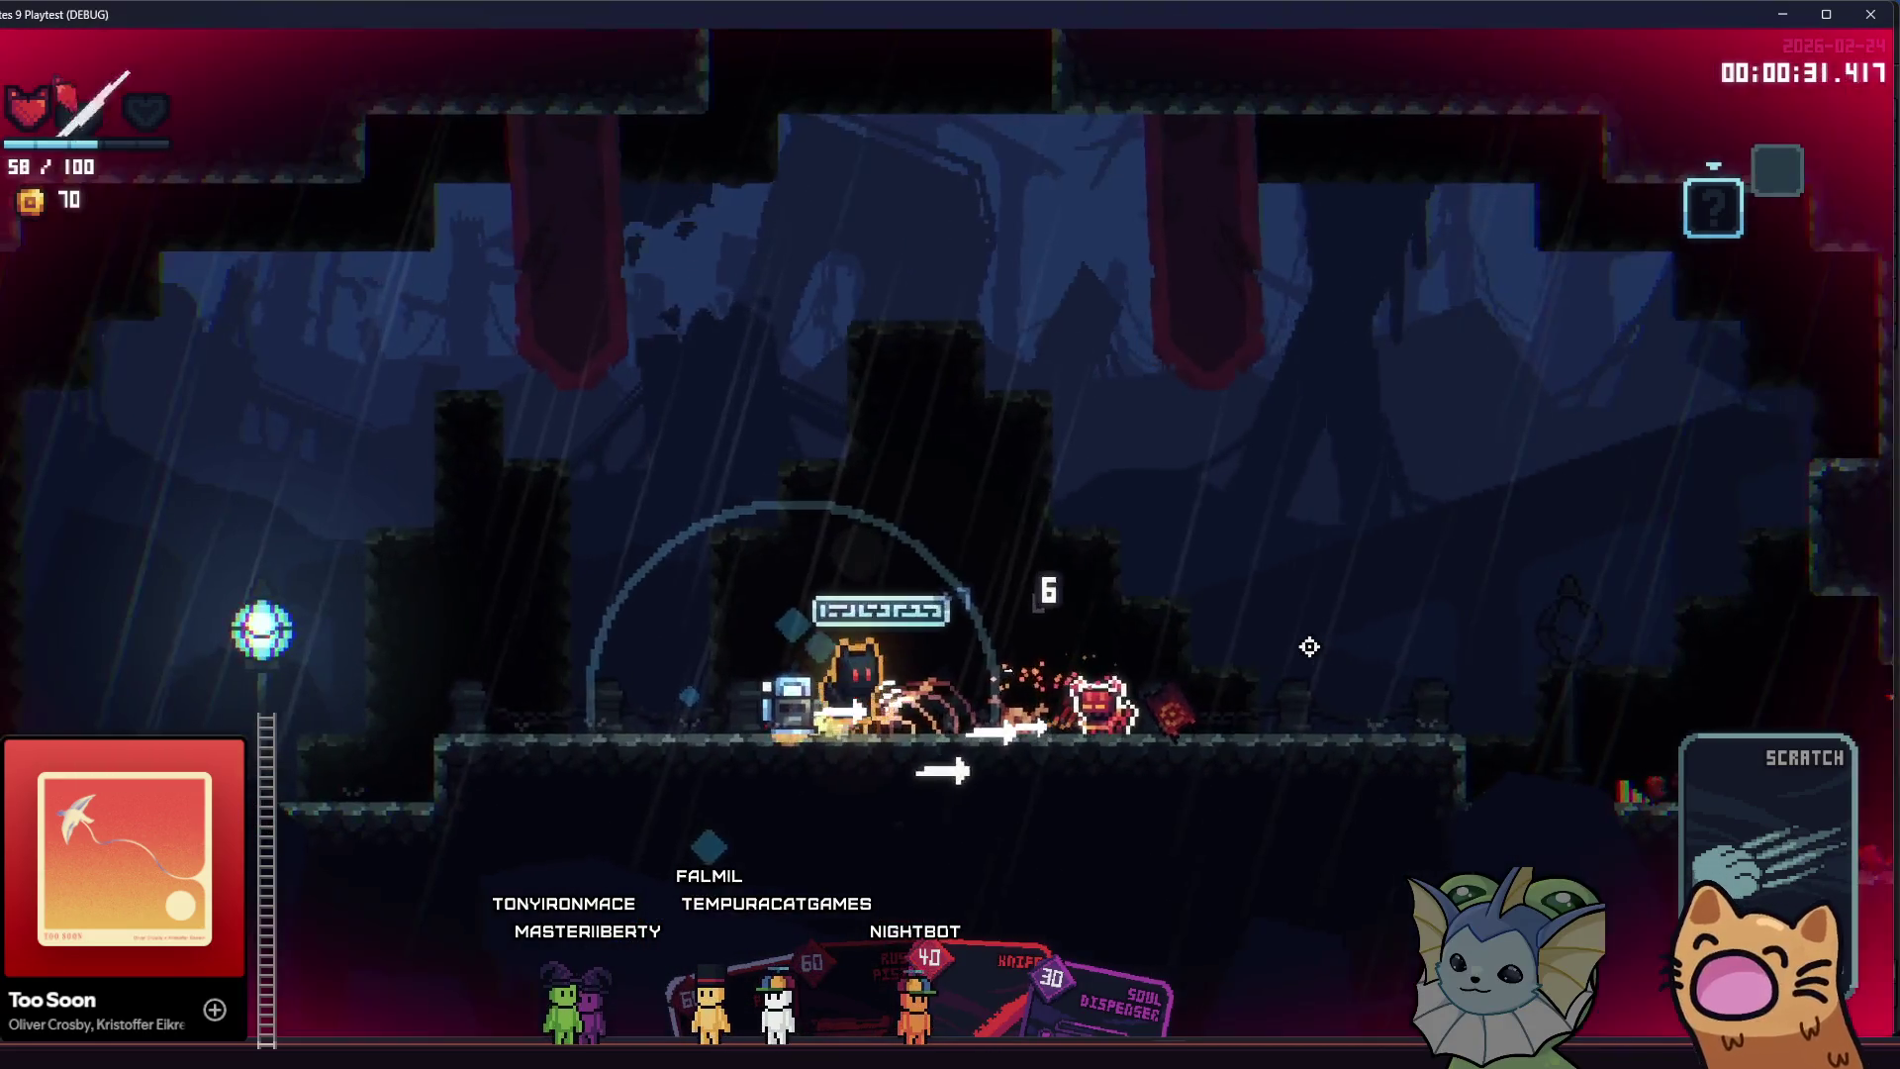
pyautogui.click(1309, 646)
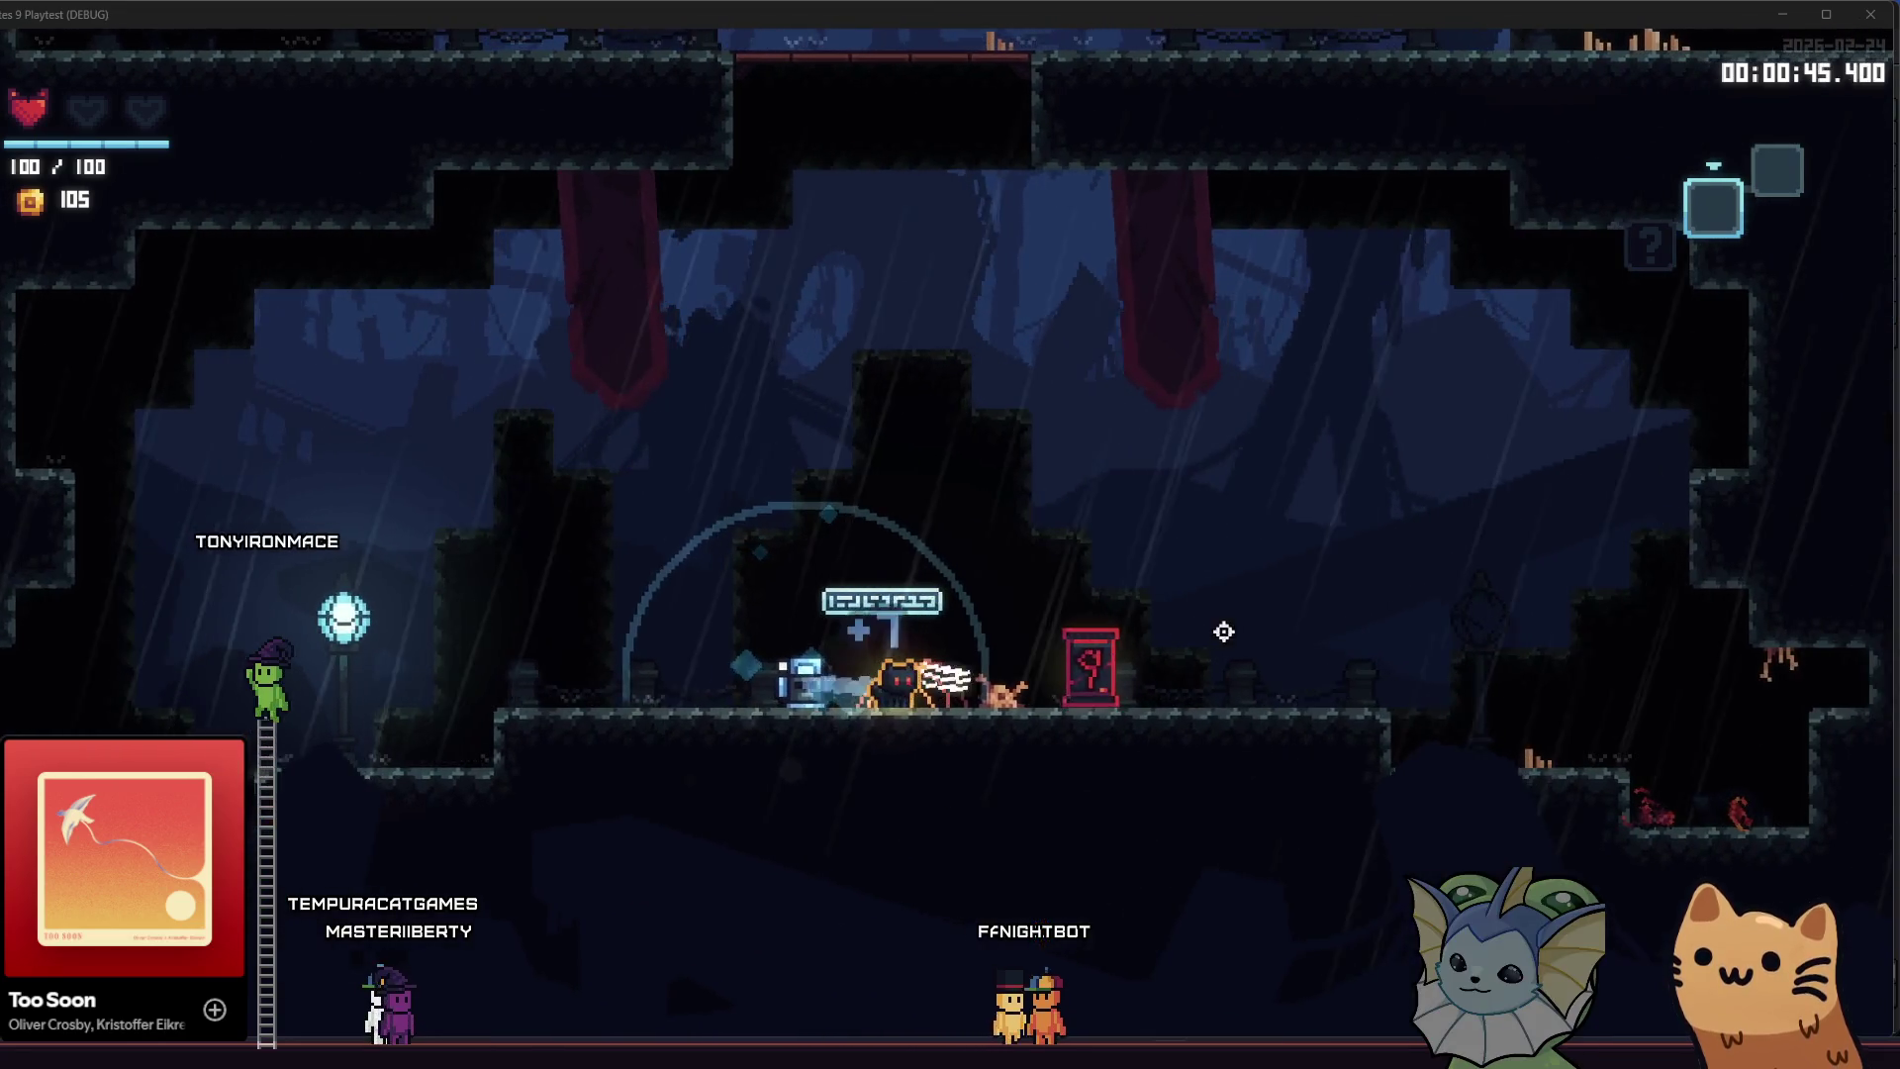
pyautogui.press('d')
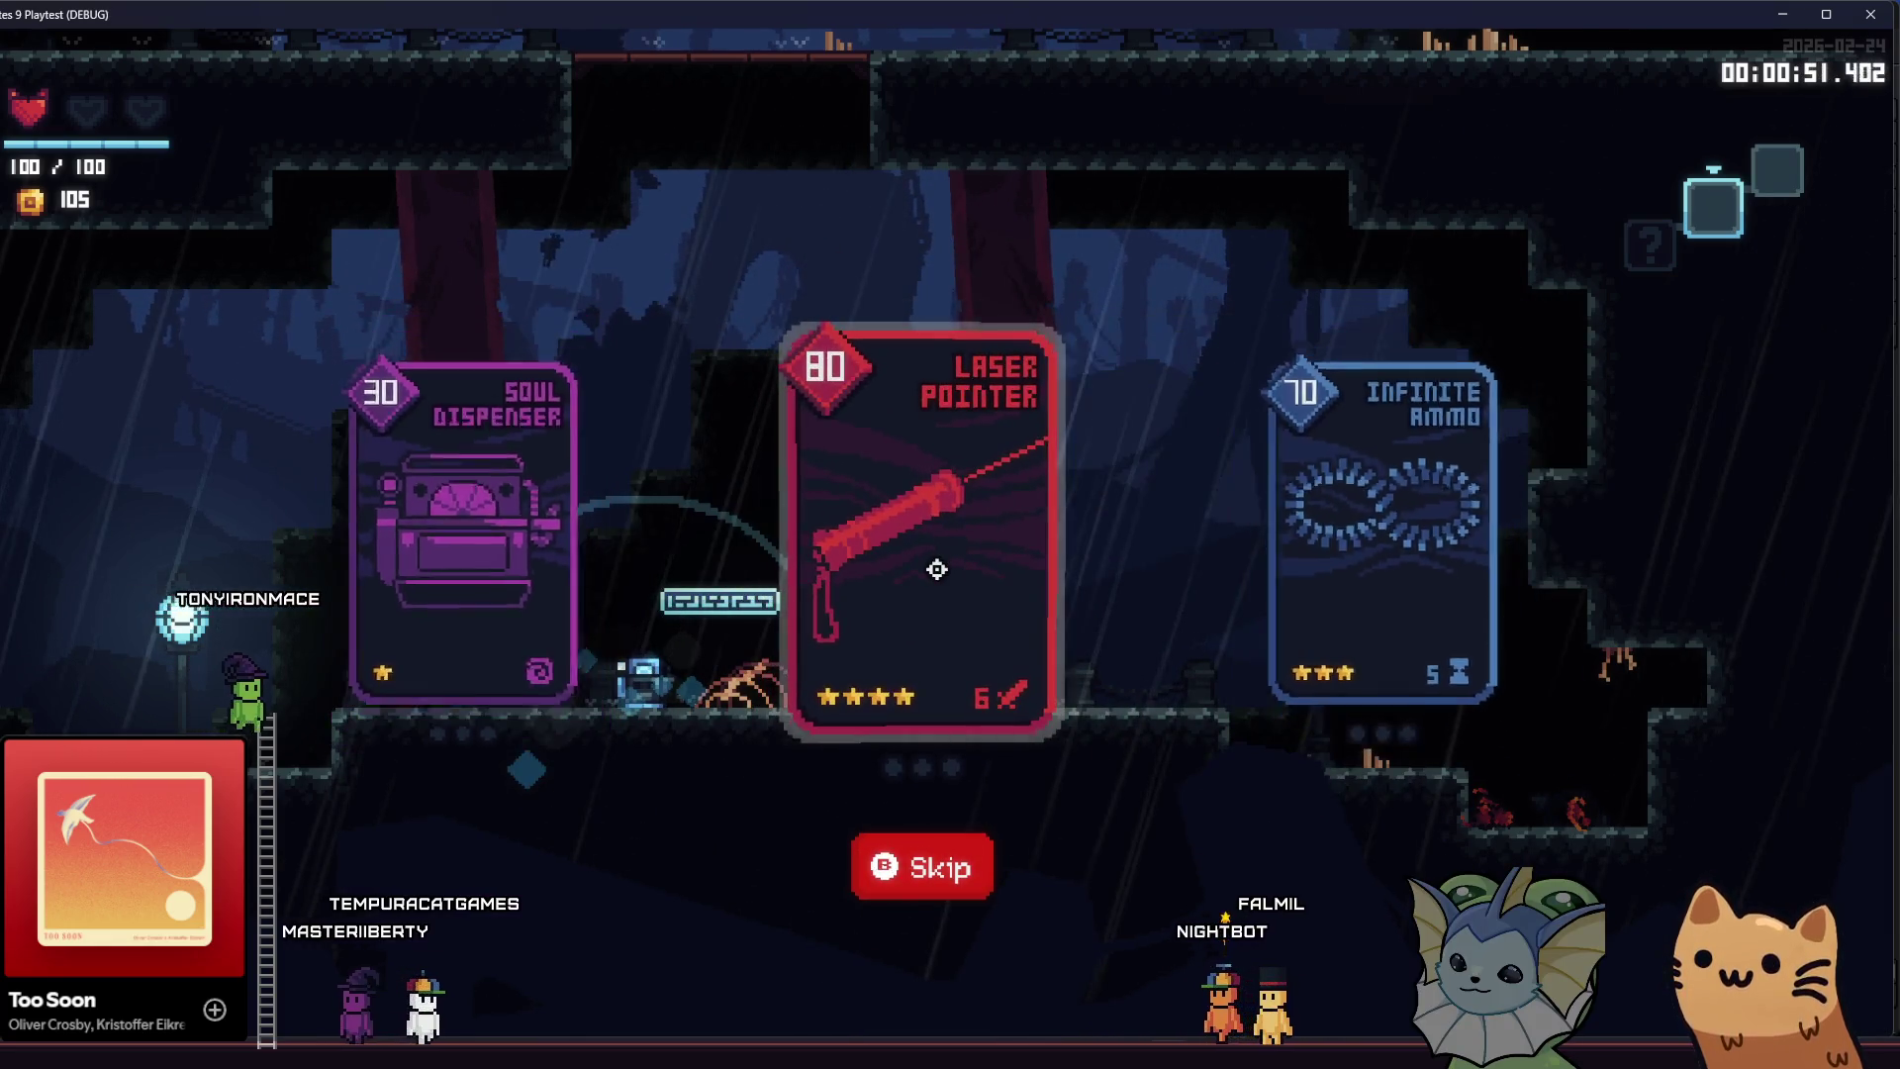
# - Run left and drop through the ledges into the lower rooms, advancing toward the enemy
pyautogui.press('a')
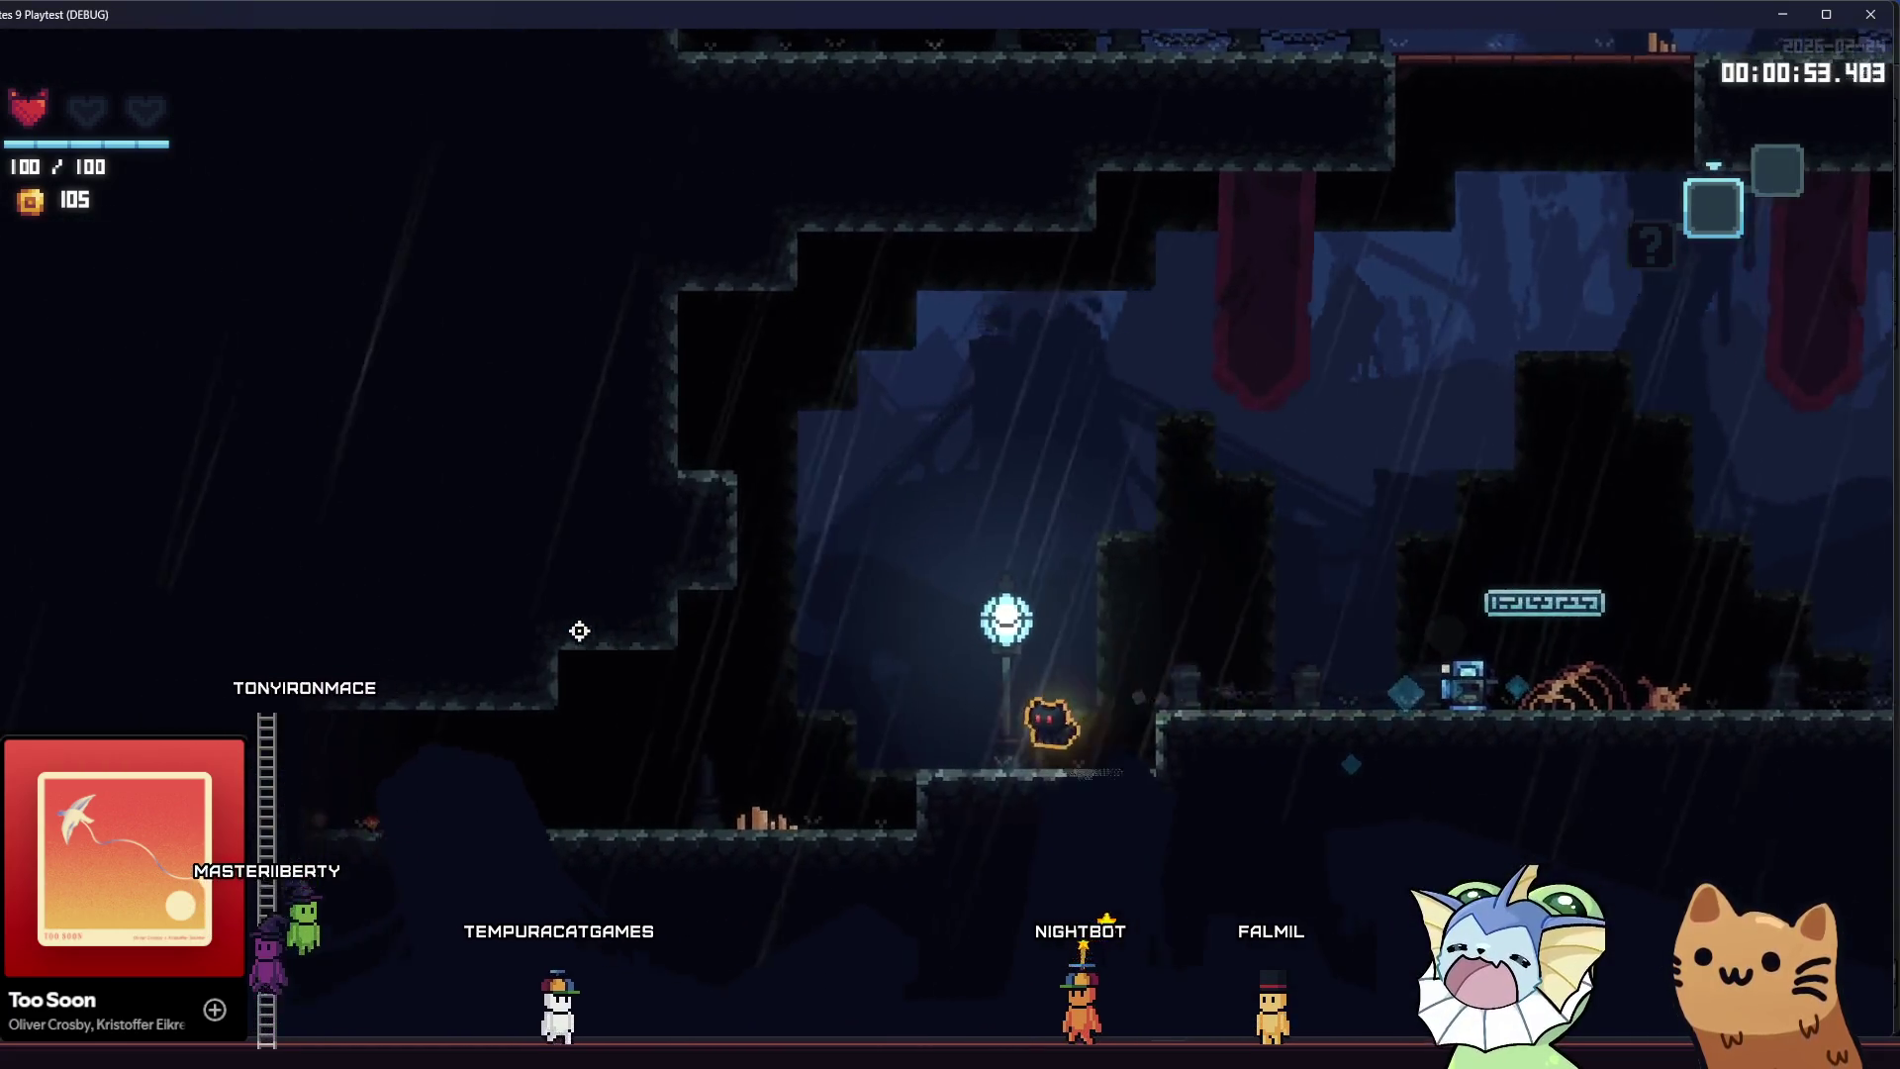
pyautogui.press('a')
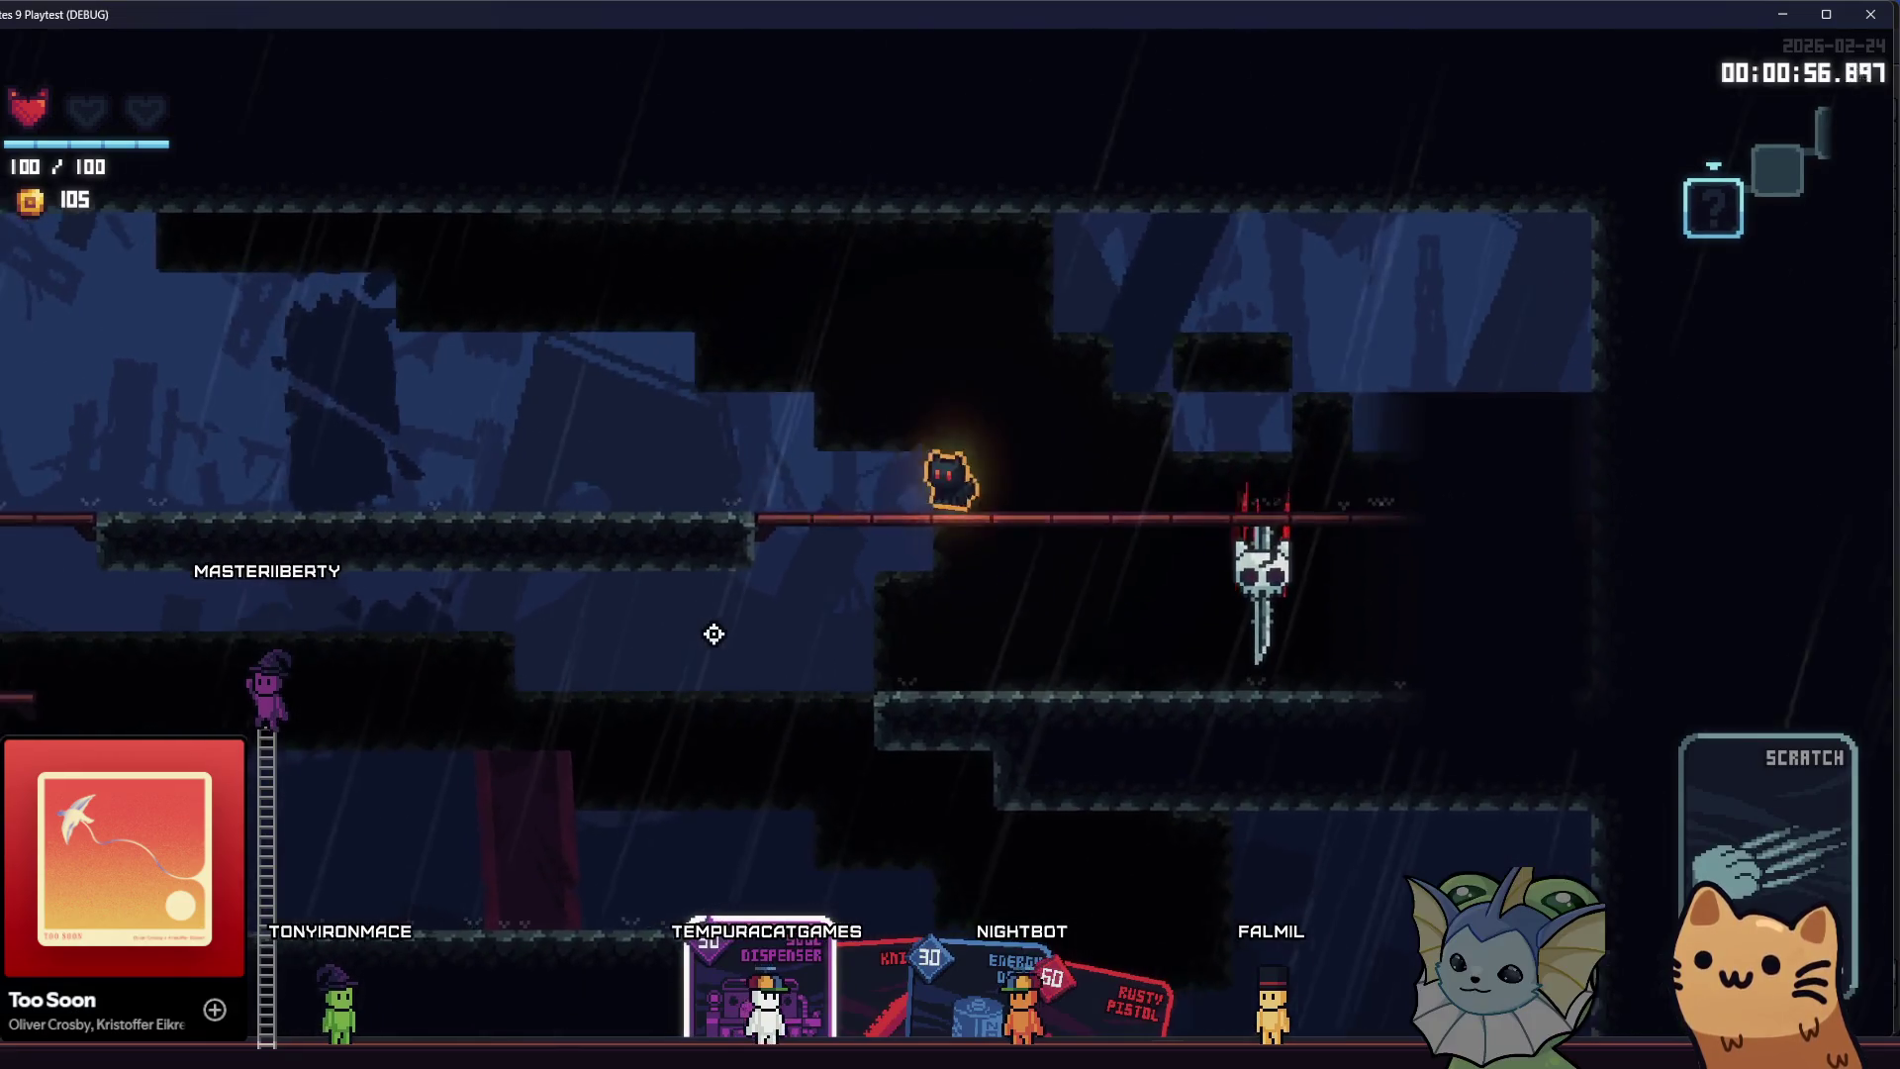
pyautogui.press('a')
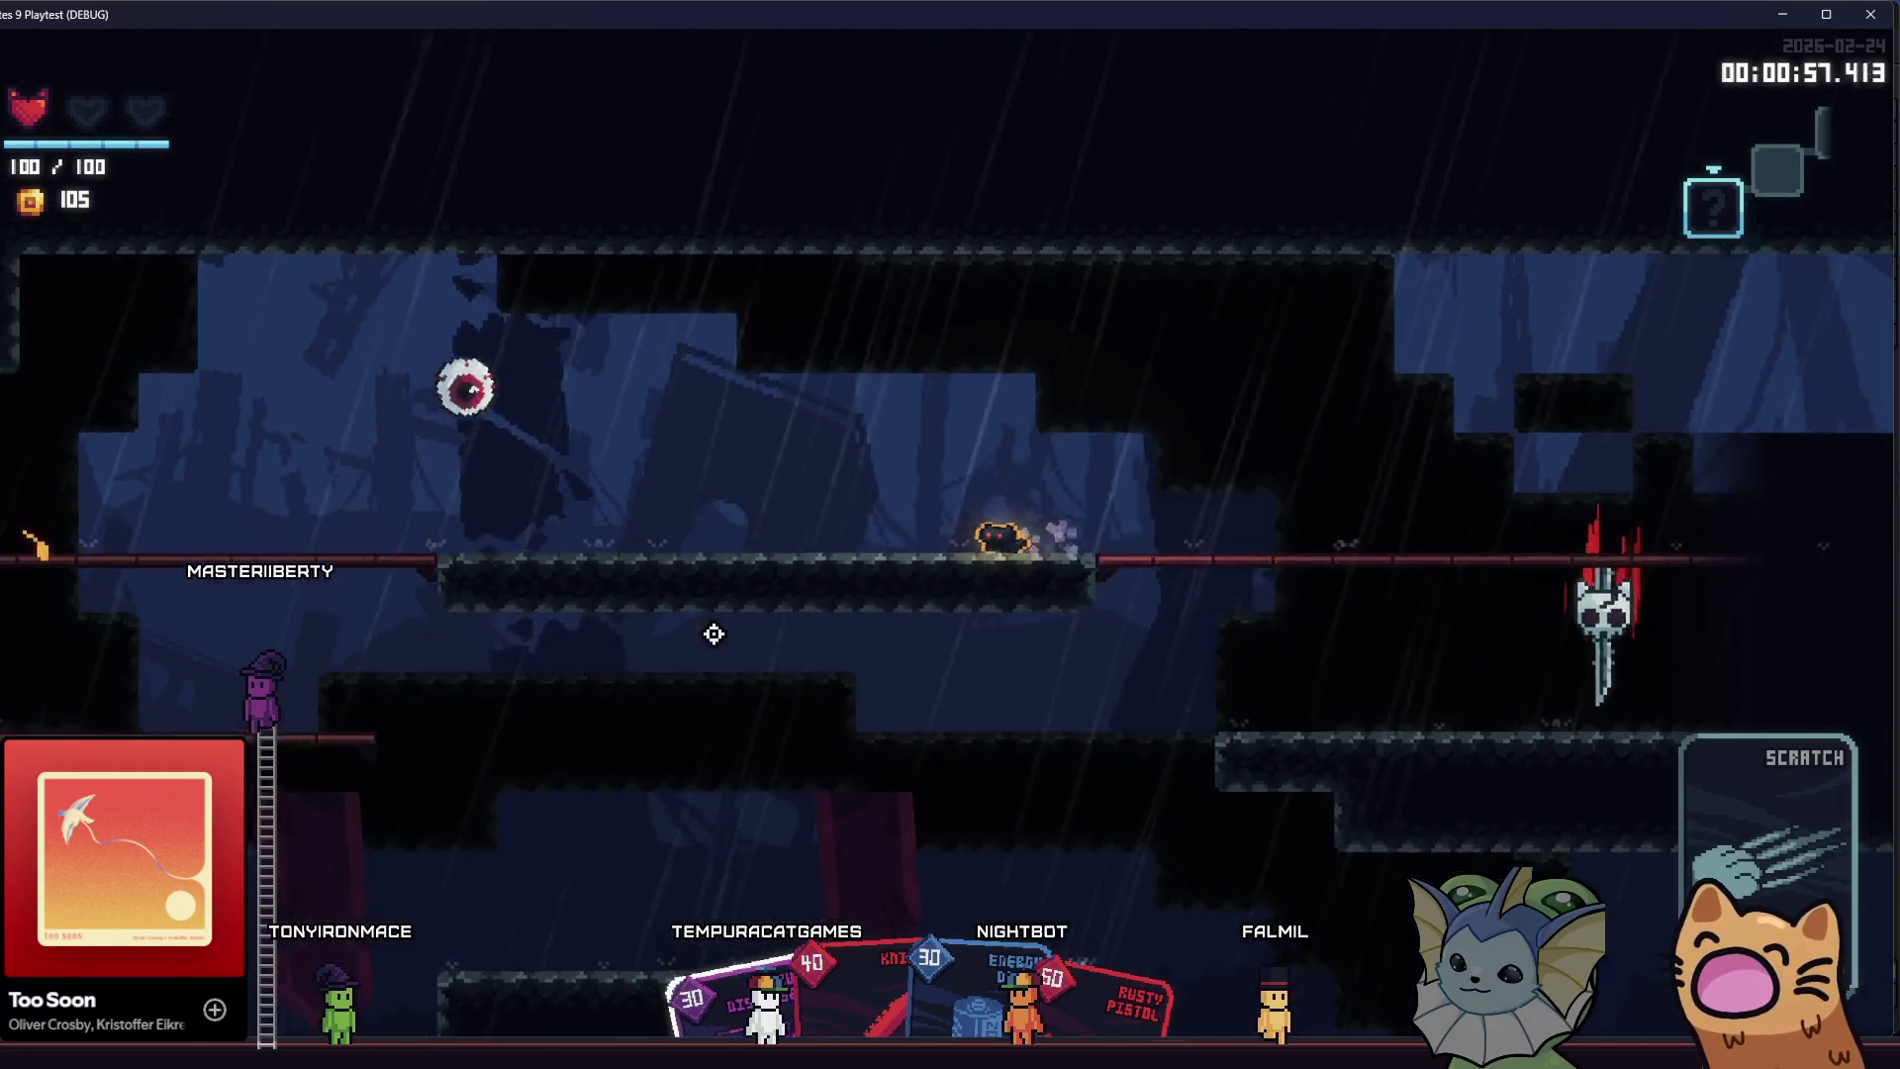
pyautogui.press('s')
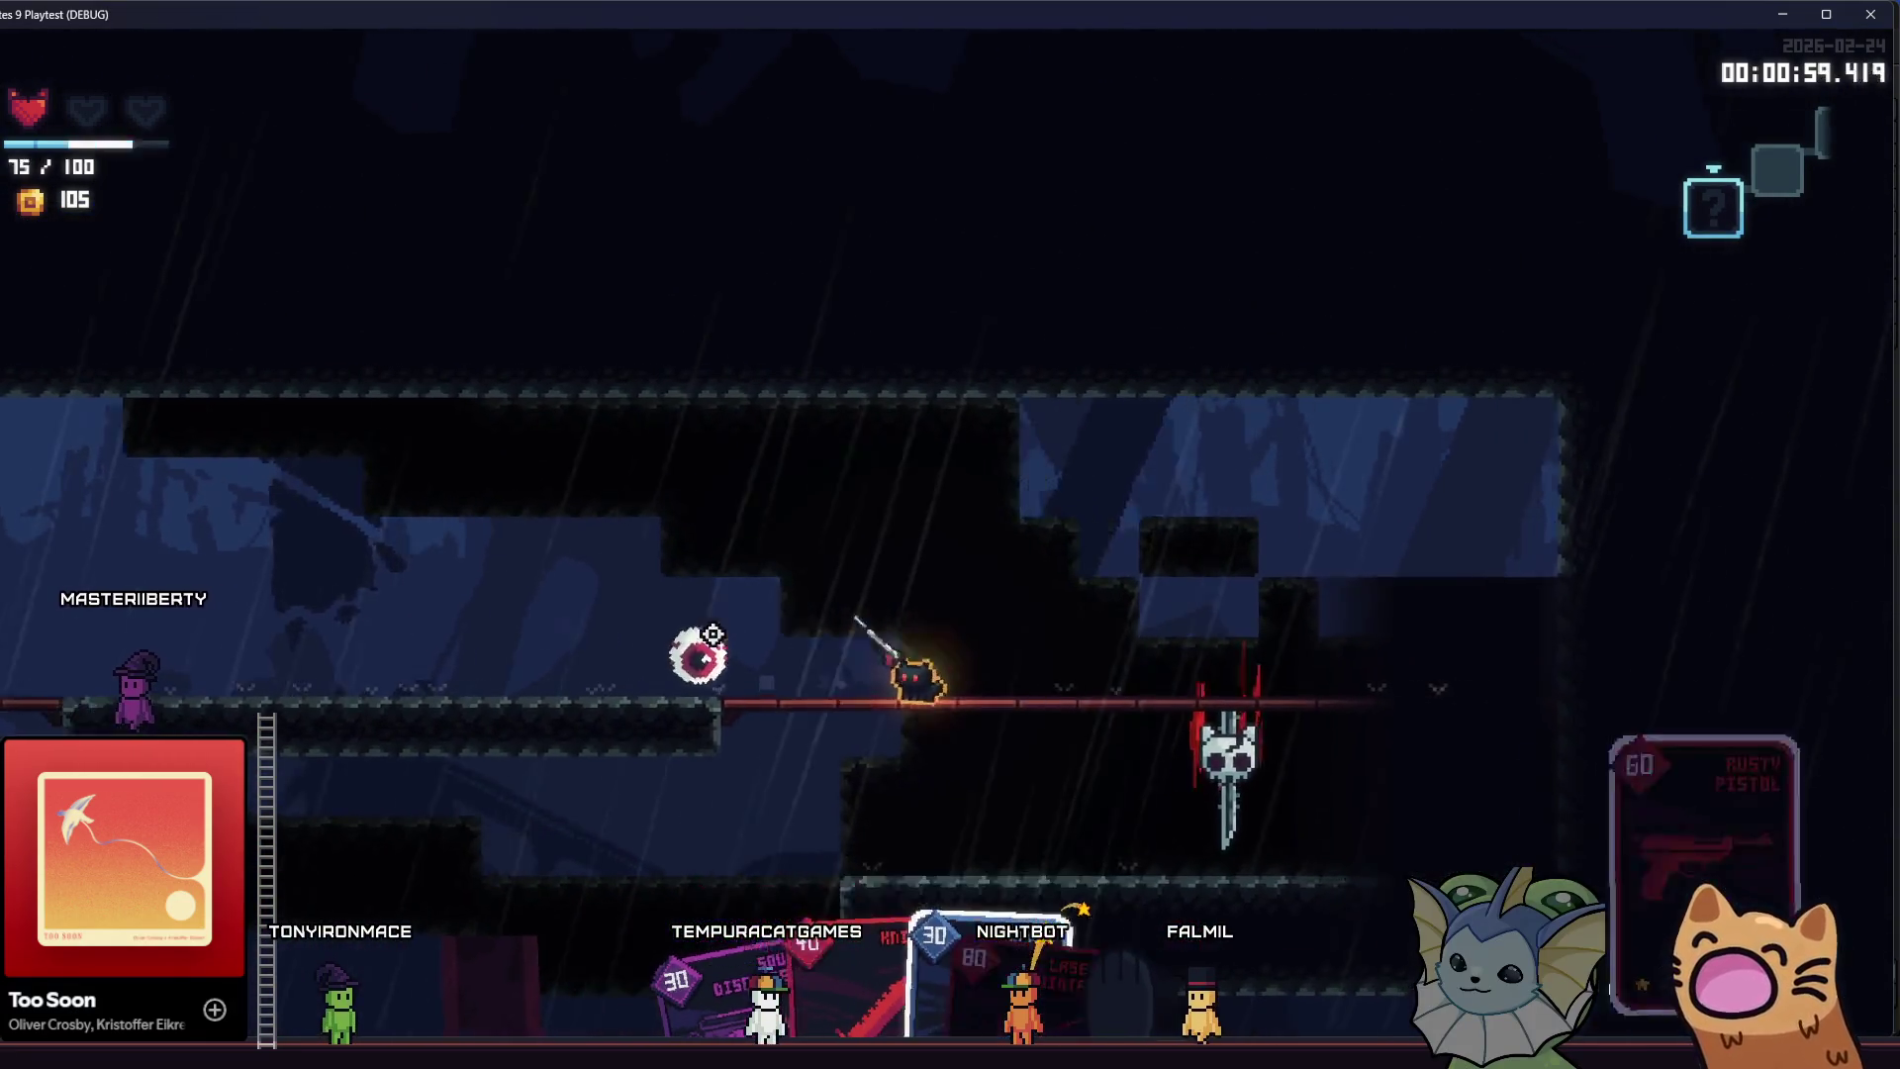
pyautogui.press('d')
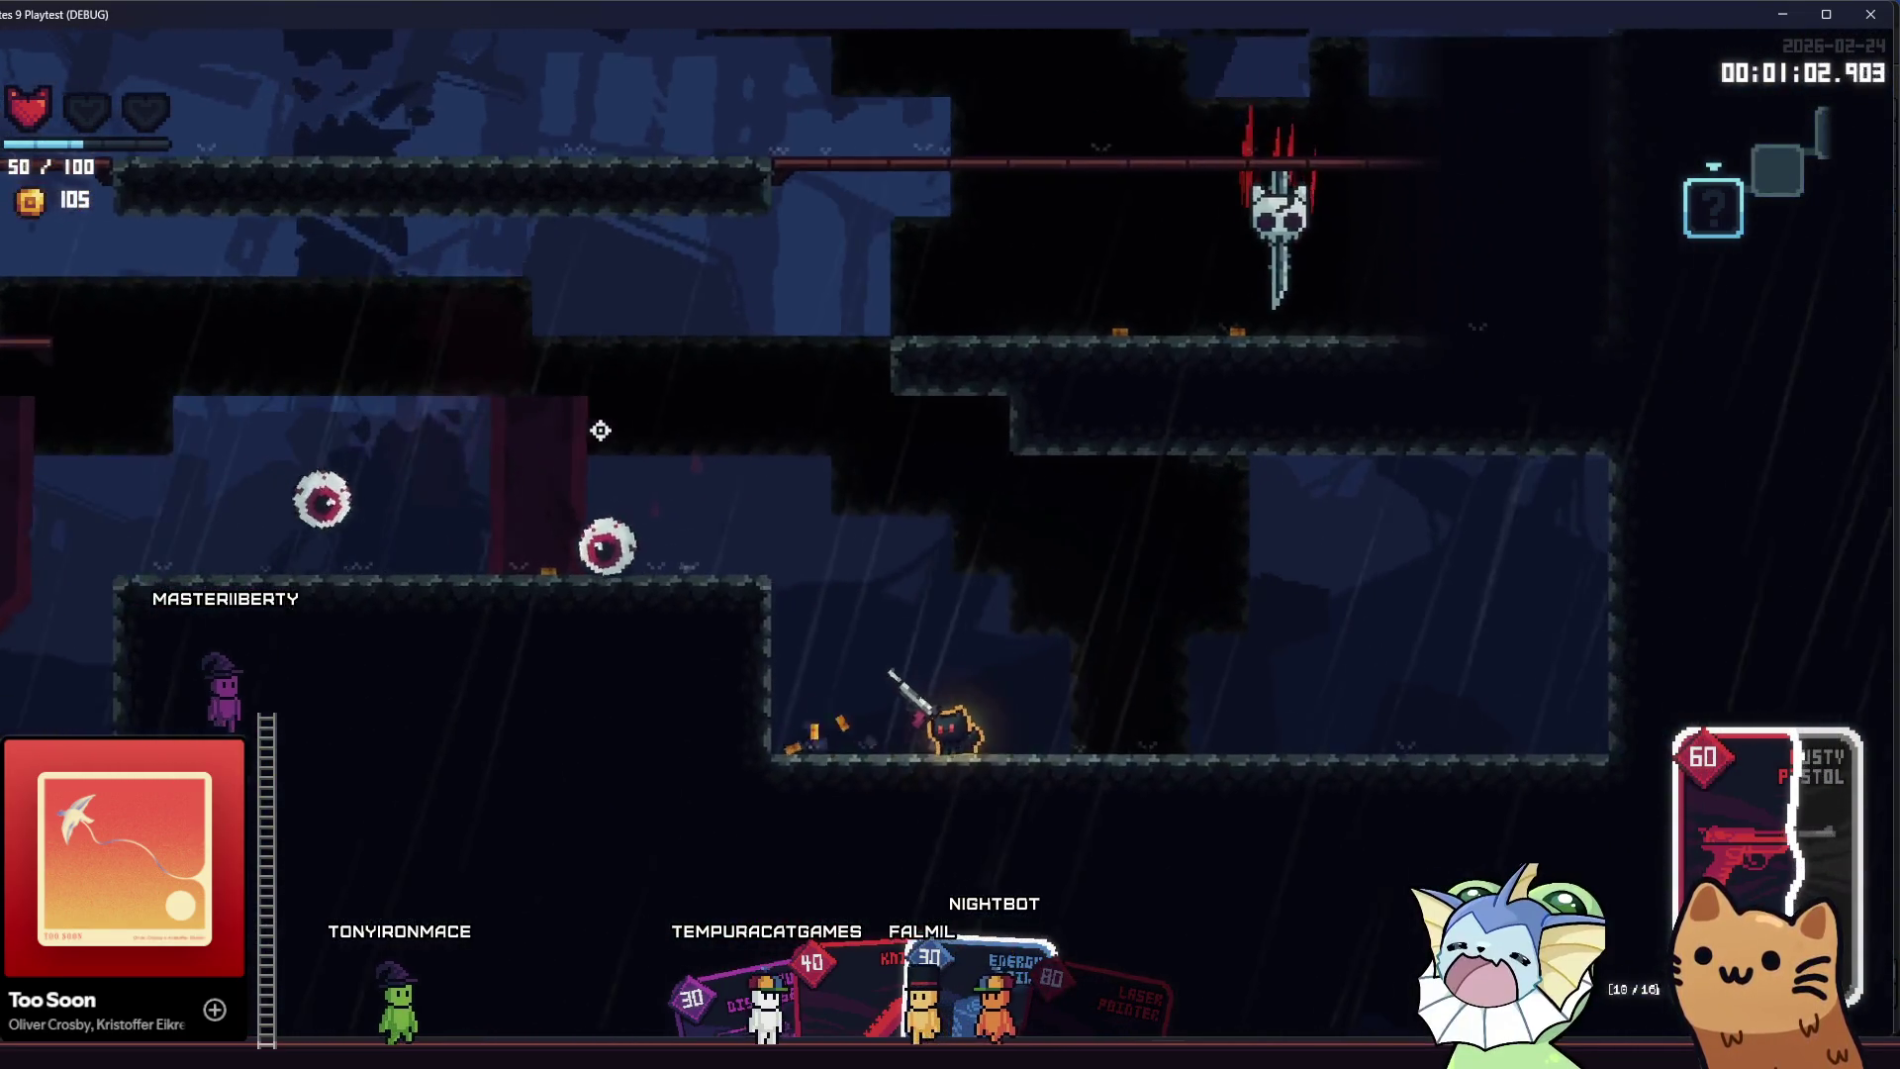
pyautogui.press('d')
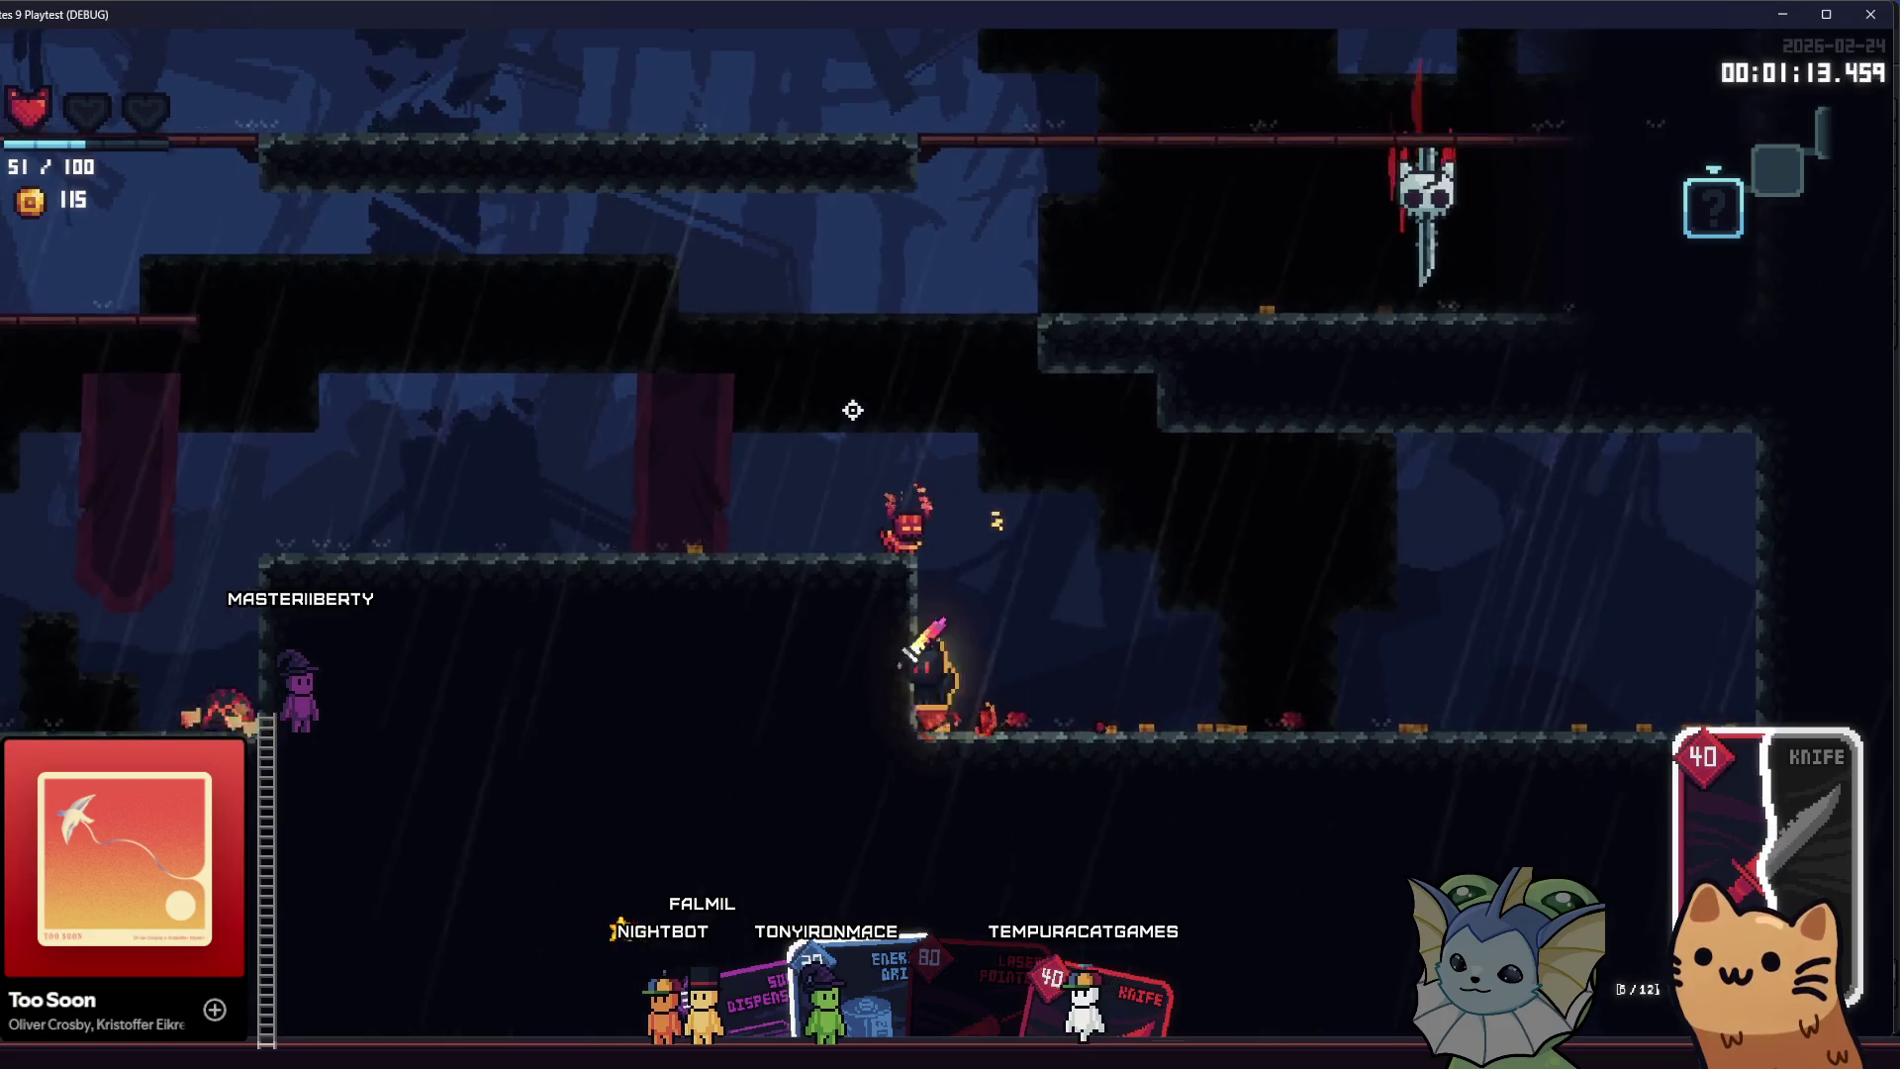
pyautogui.press('d')
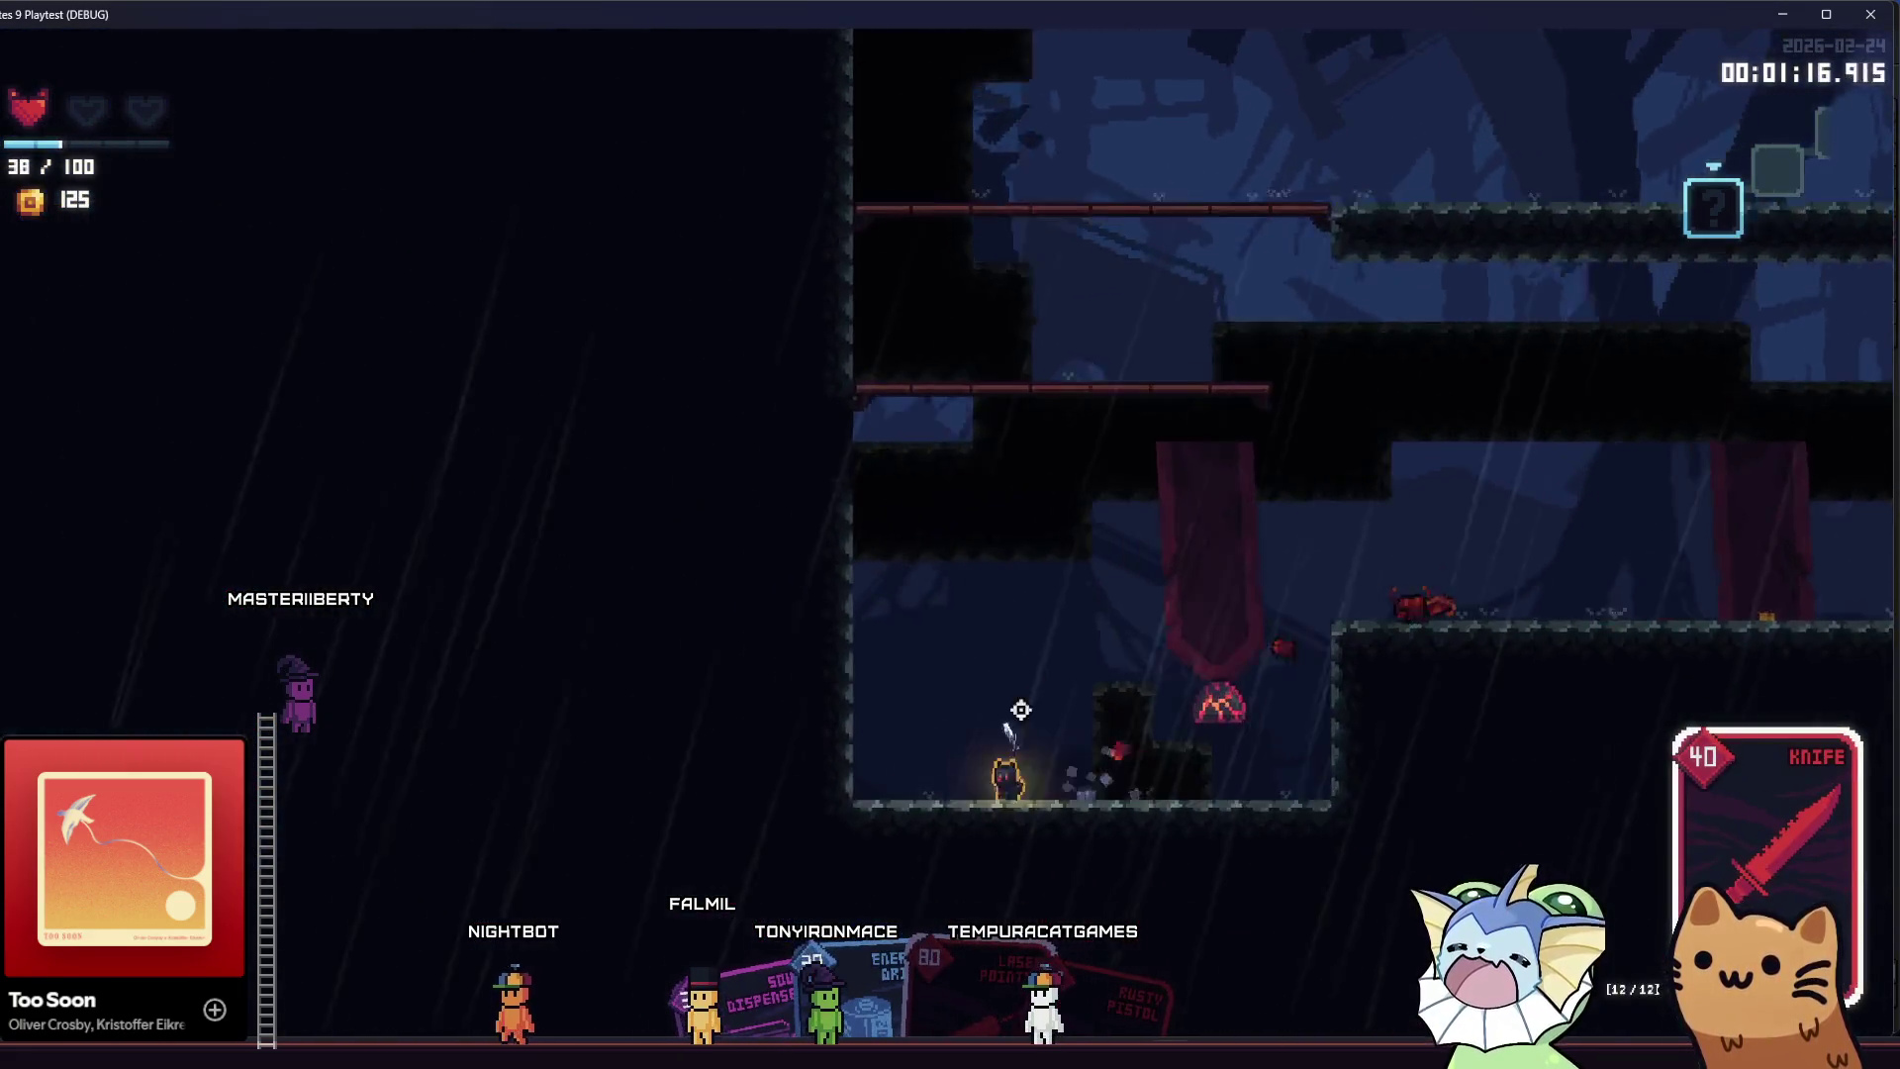
pyautogui.press('d')
# - Knife down the remaining enemies, take the AK47 card and close the playtest window
pyautogui.click(1020, 710)
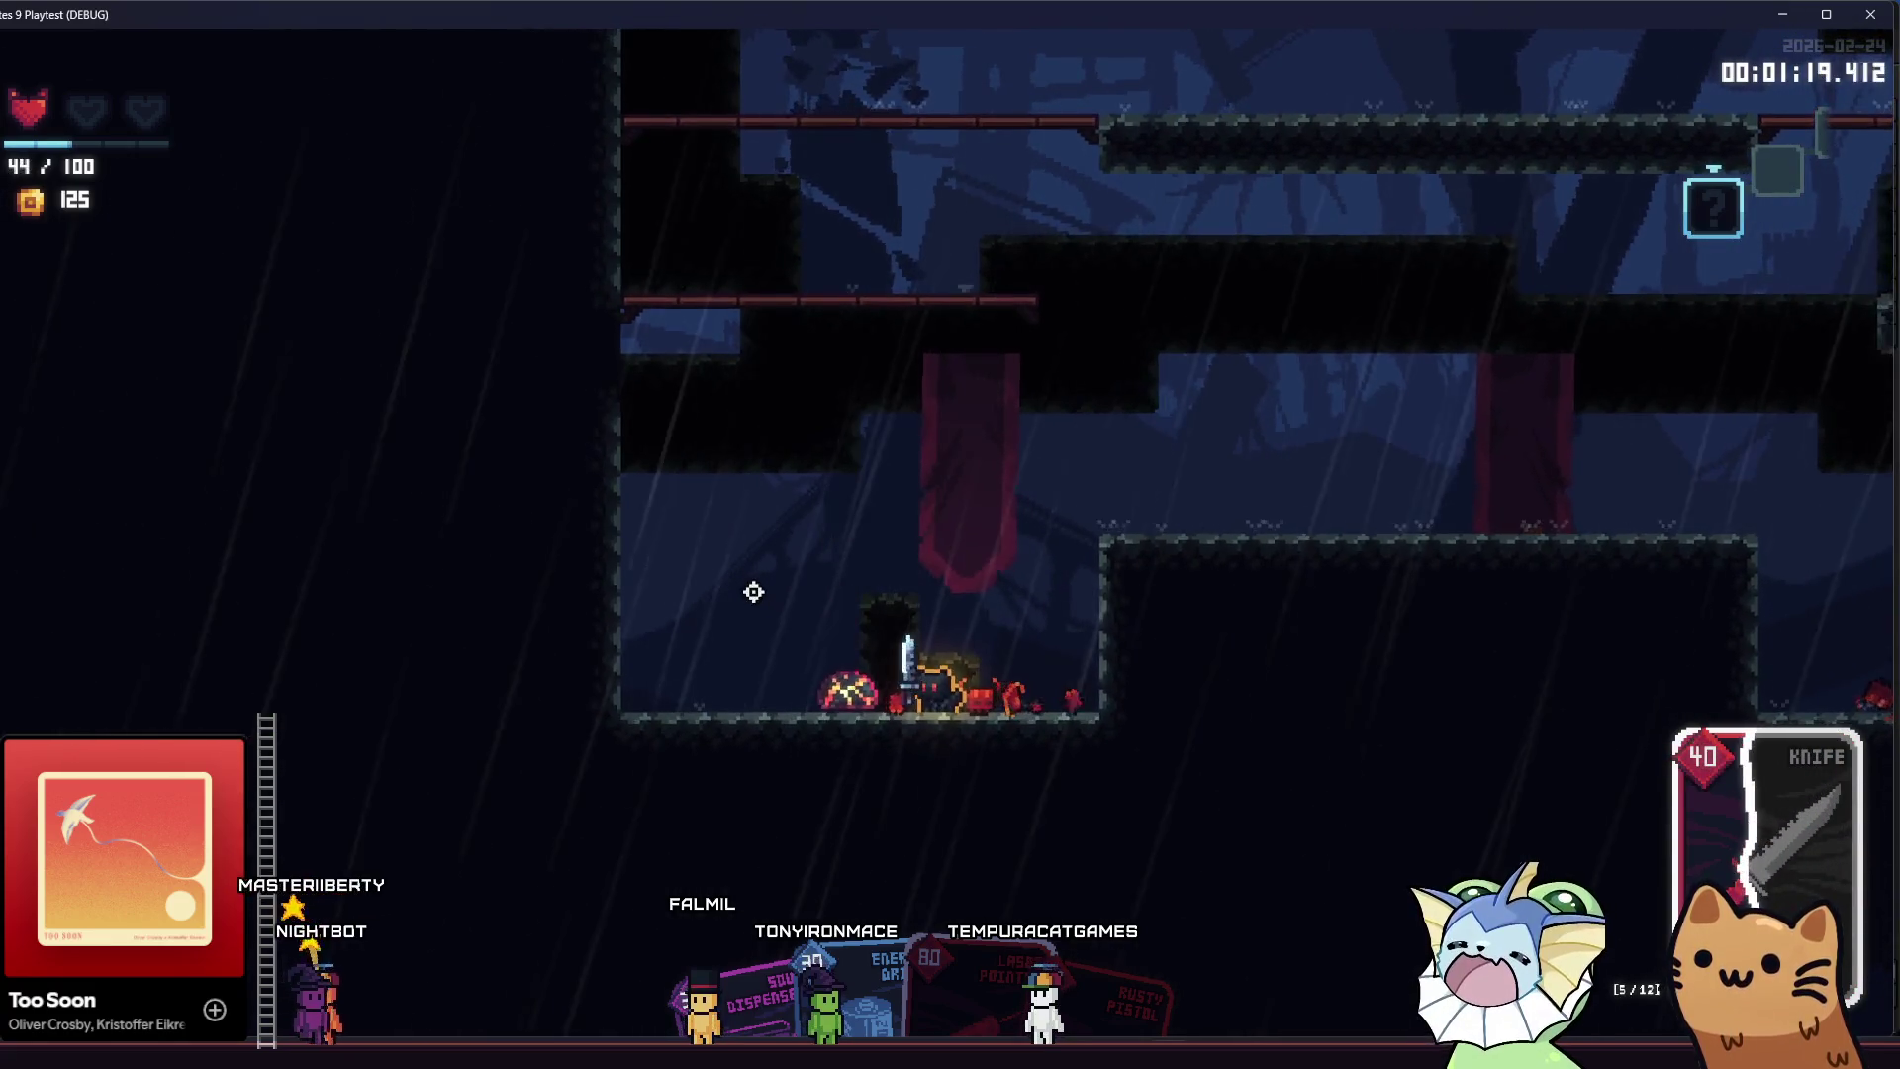
pyautogui.click(727, 652)
pyautogui.click(734, 650)
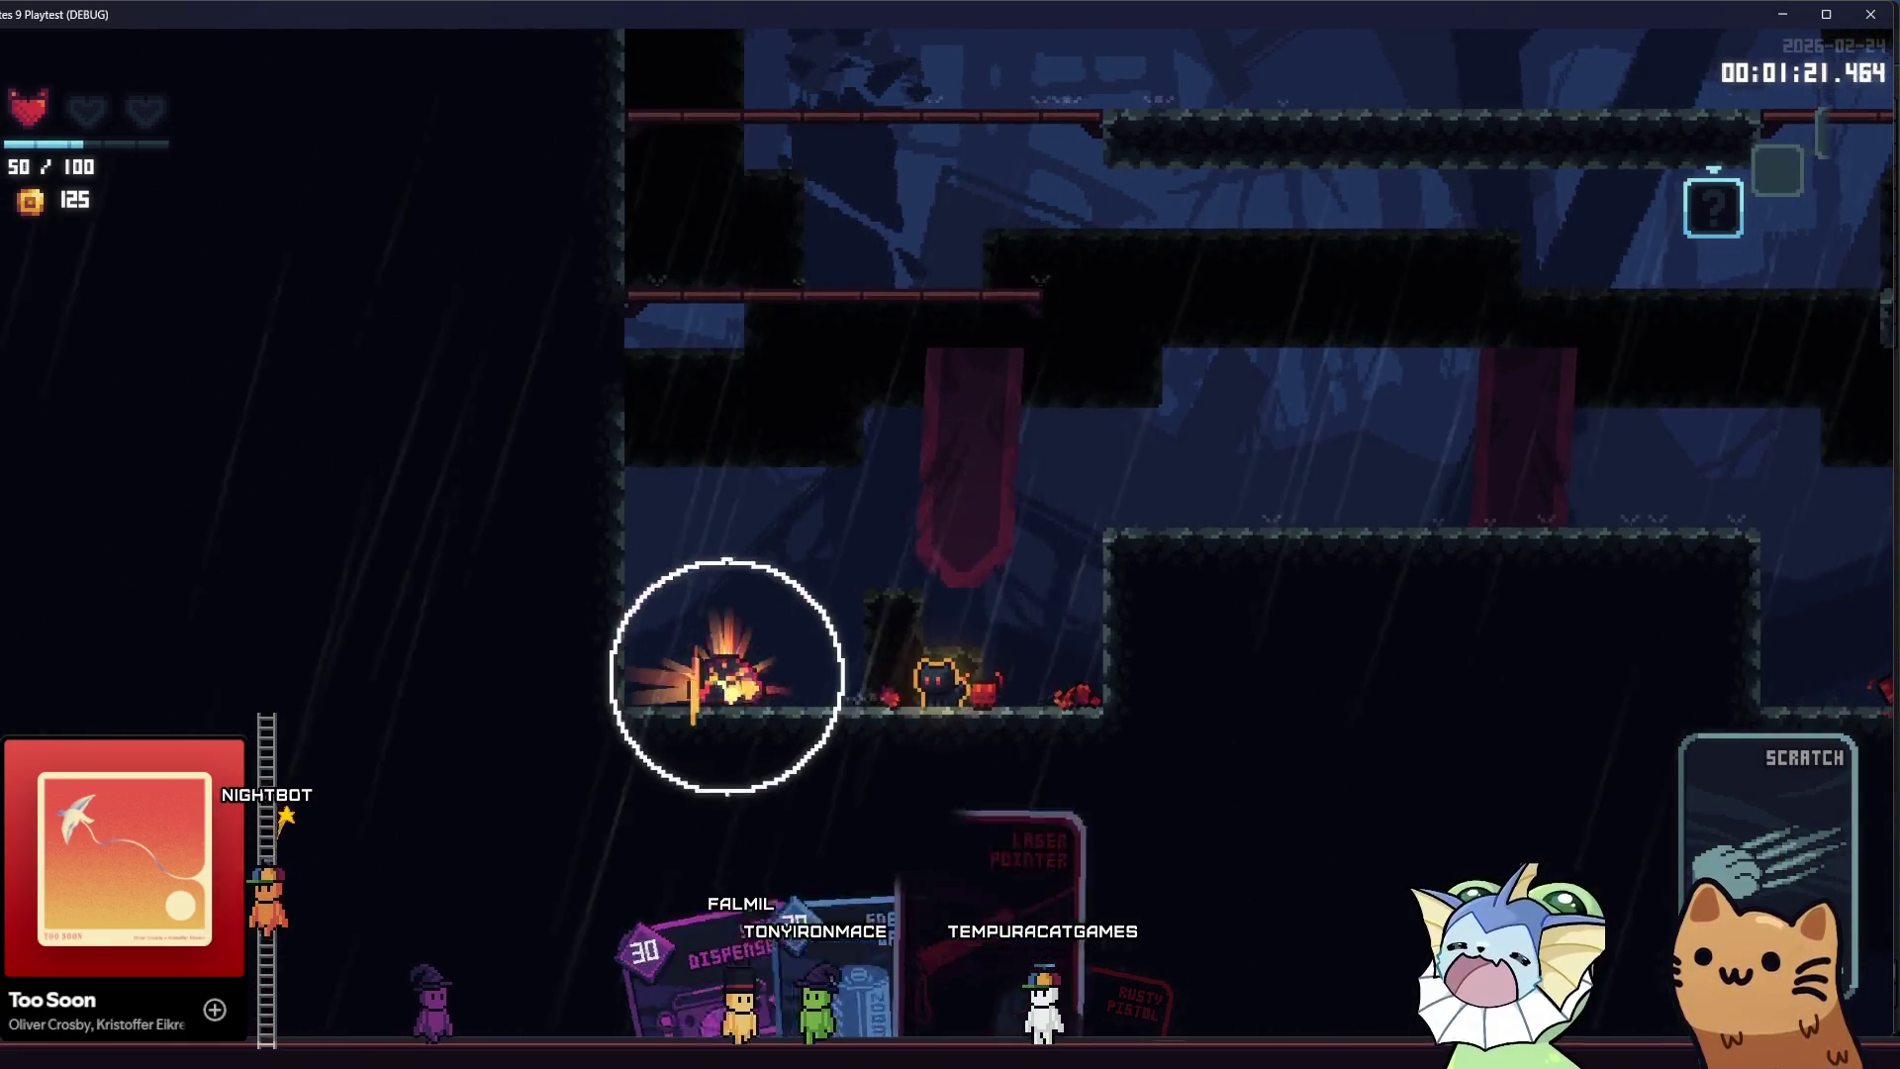
pyautogui.click(727, 676)
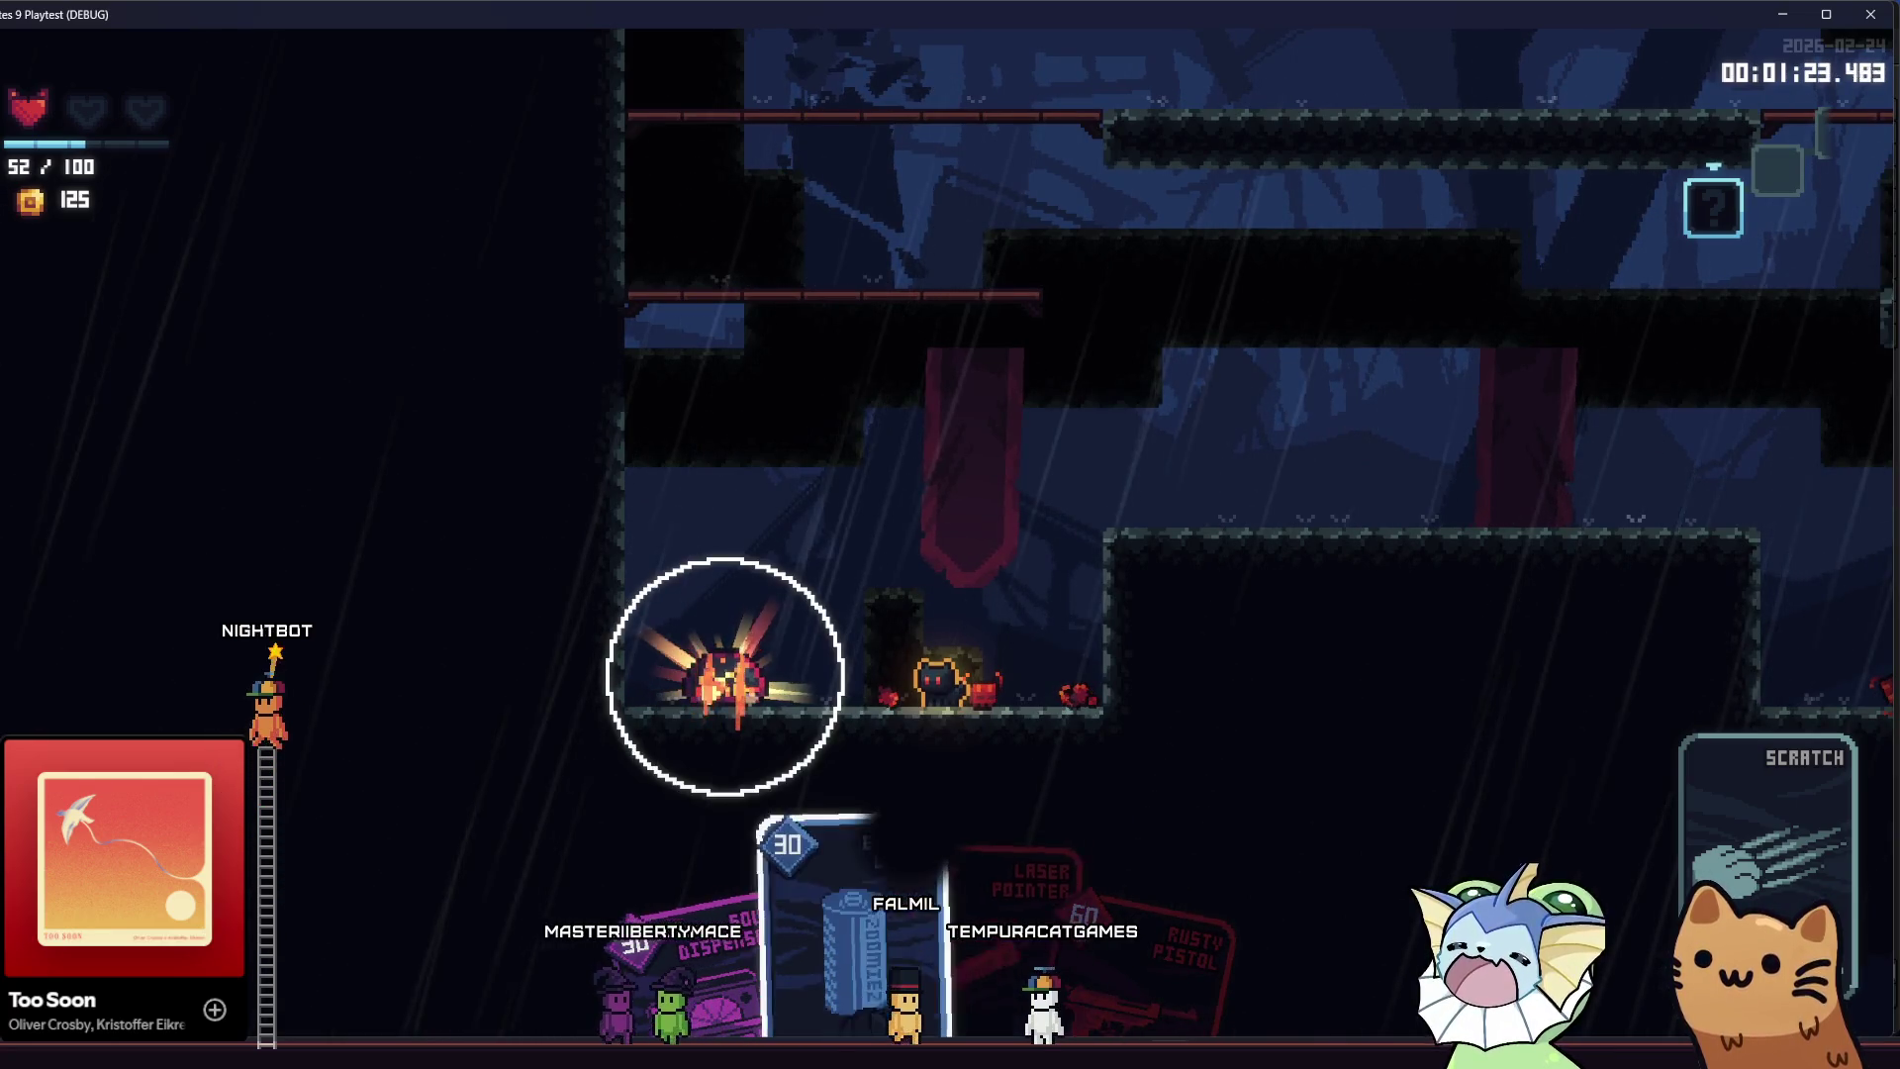
pyautogui.click(727, 673)
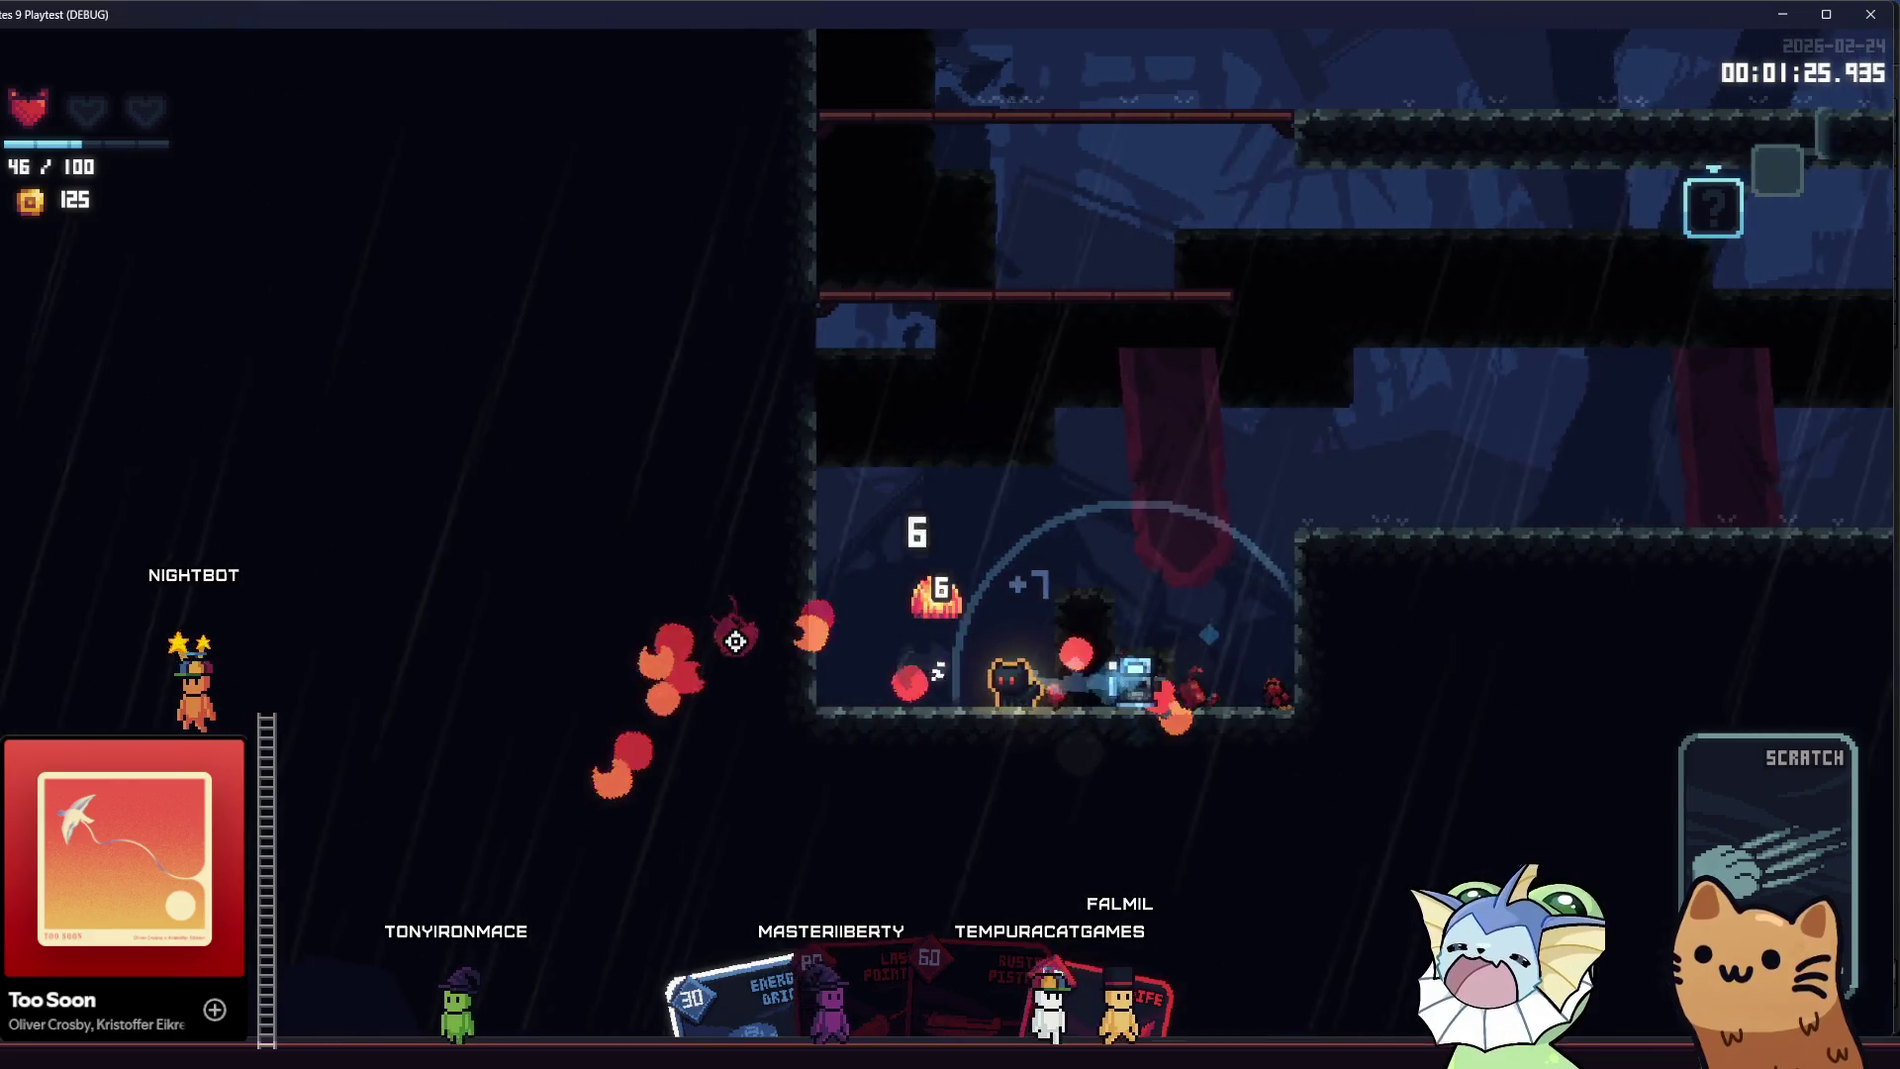
pyautogui.click(851, 556)
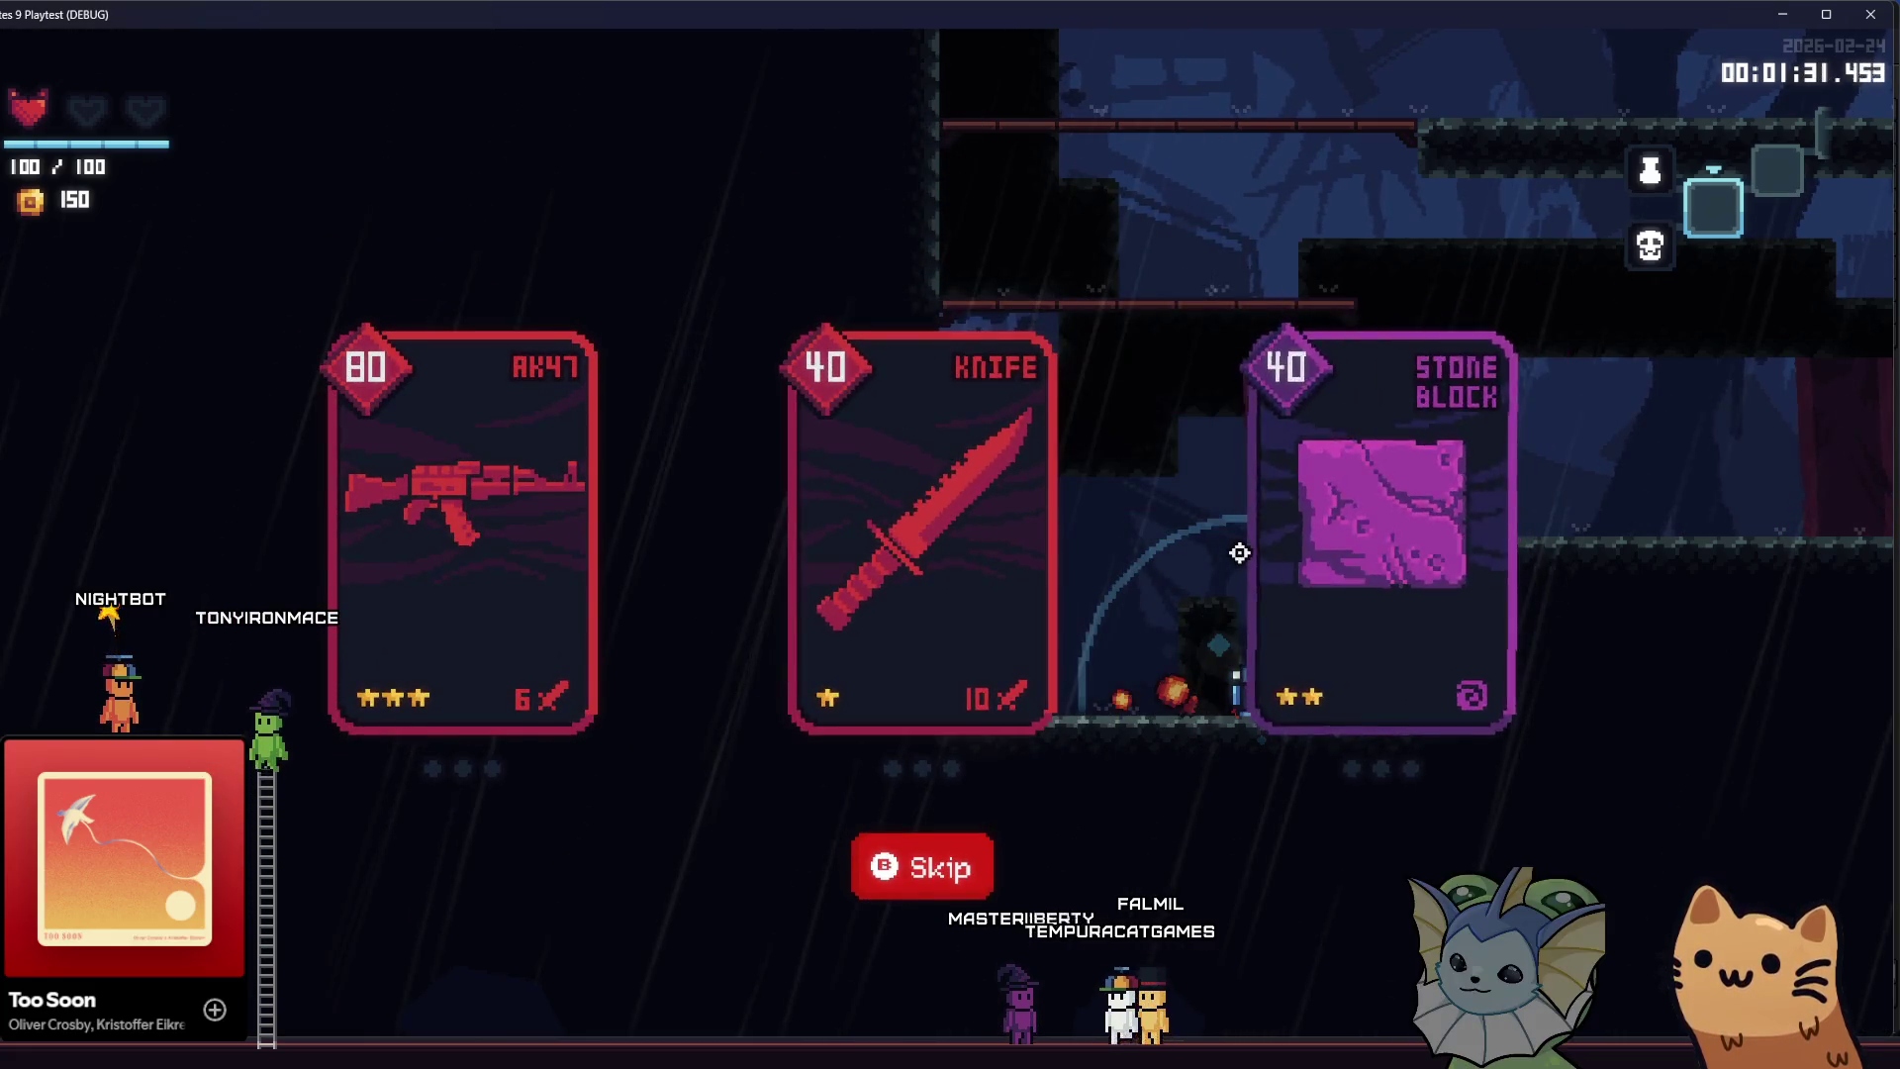
pyautogui.click(505, 530)
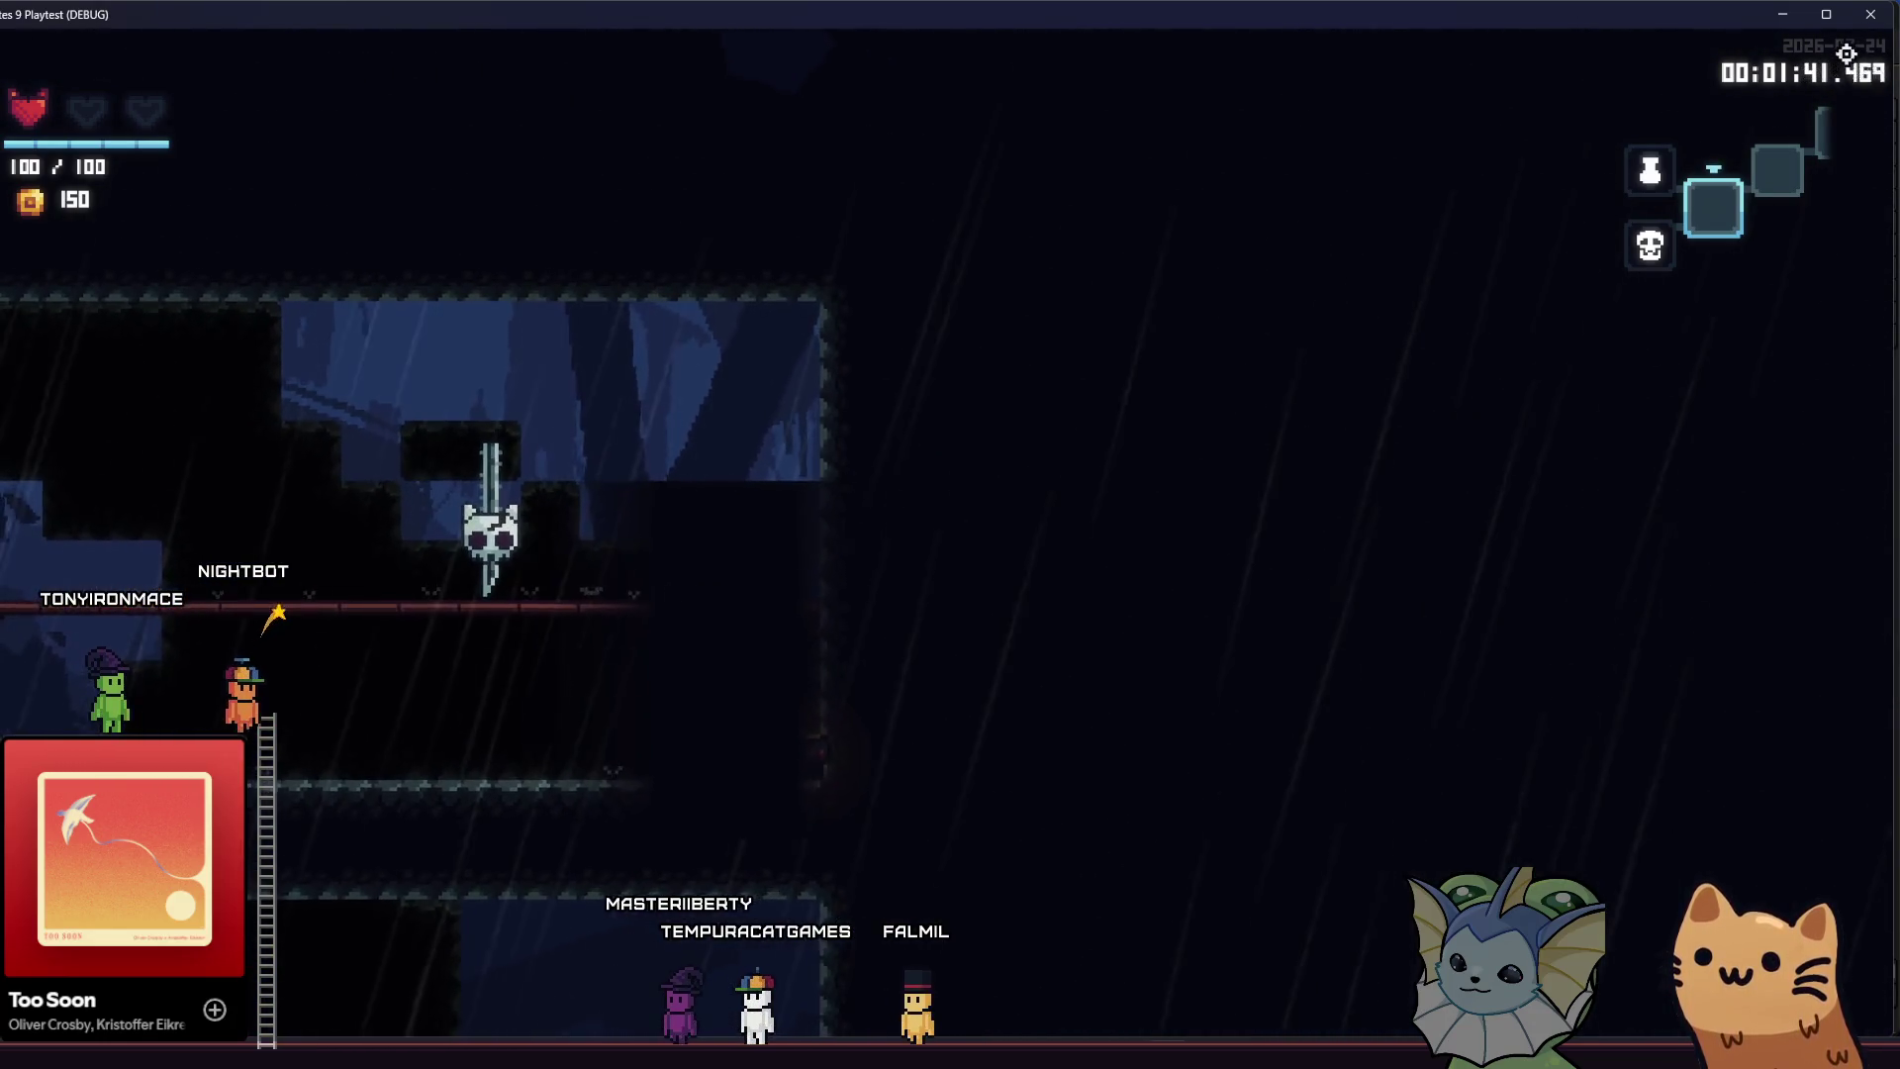
pyautogui.click(1866, 15)
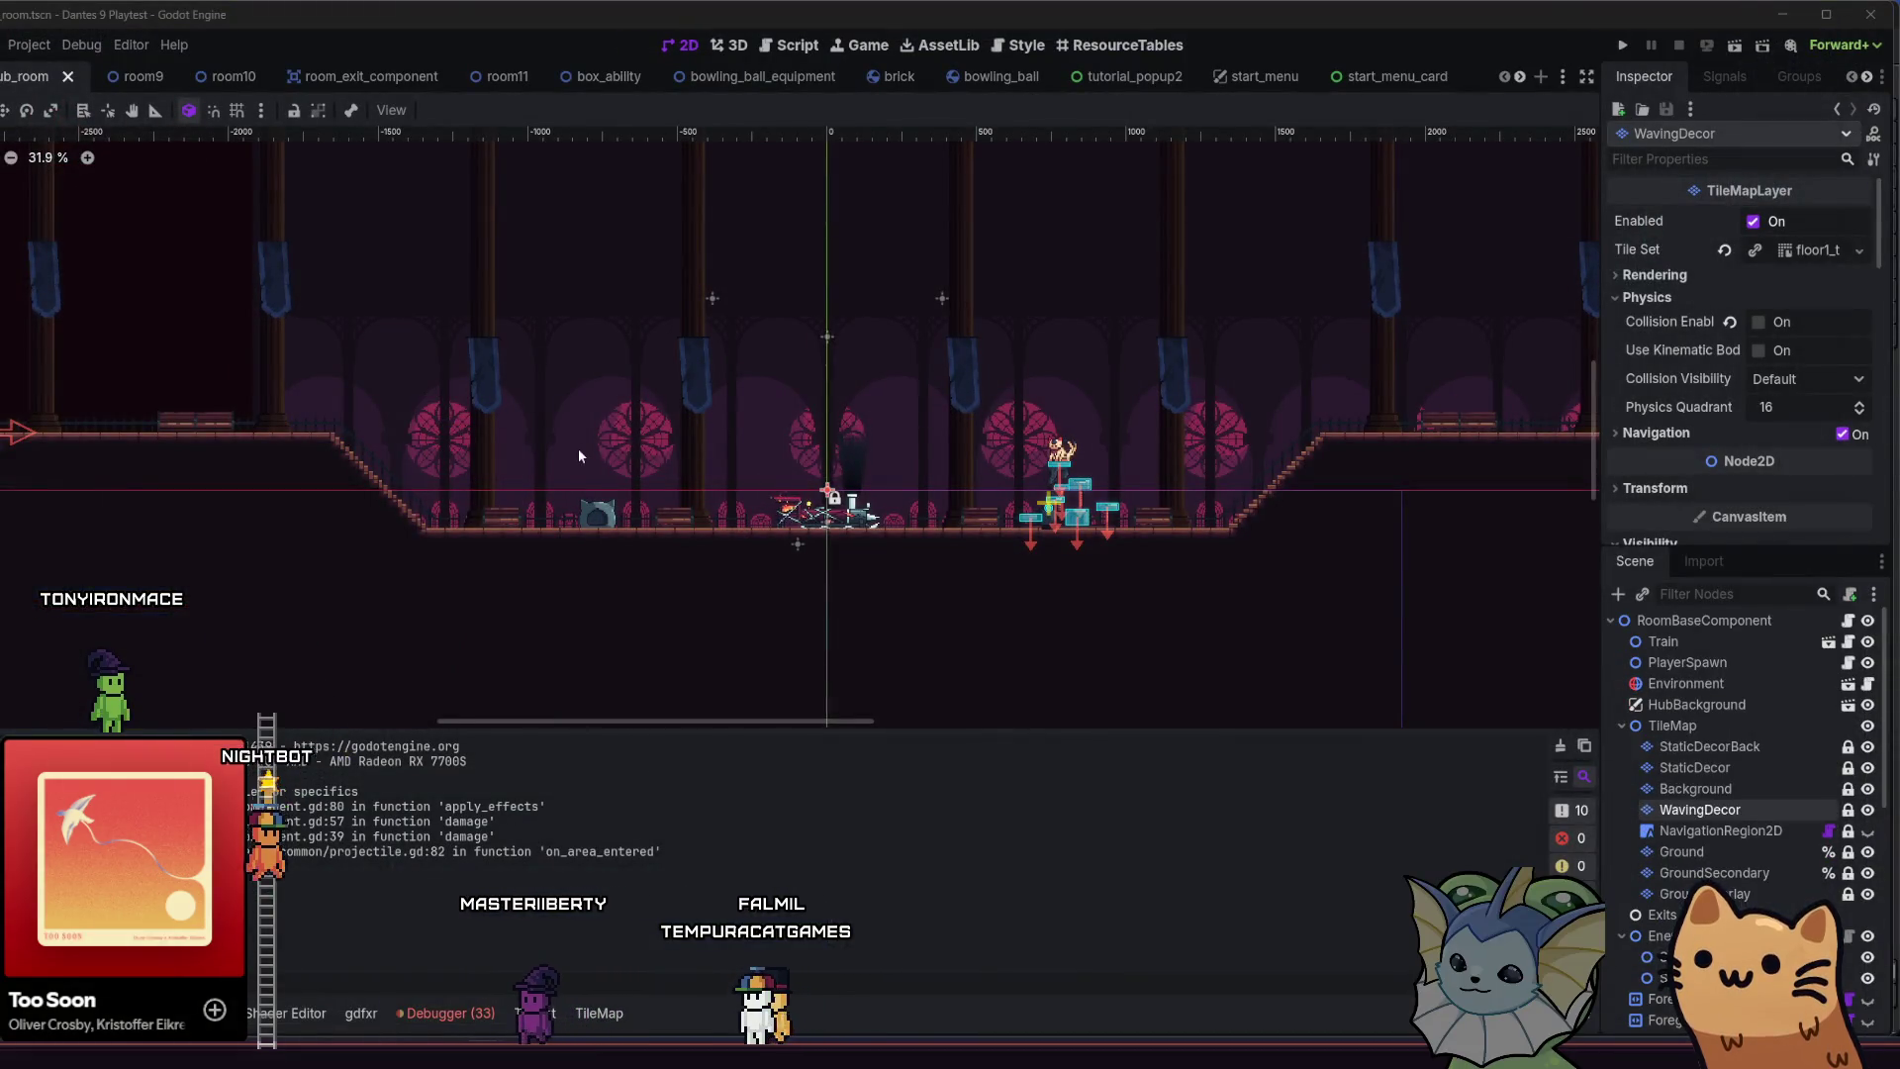
# - Pan over the room's train and spawn point, then switch to Aseprite showing gatos.aseprite
pyautogui.scroll(1, 579, 455)
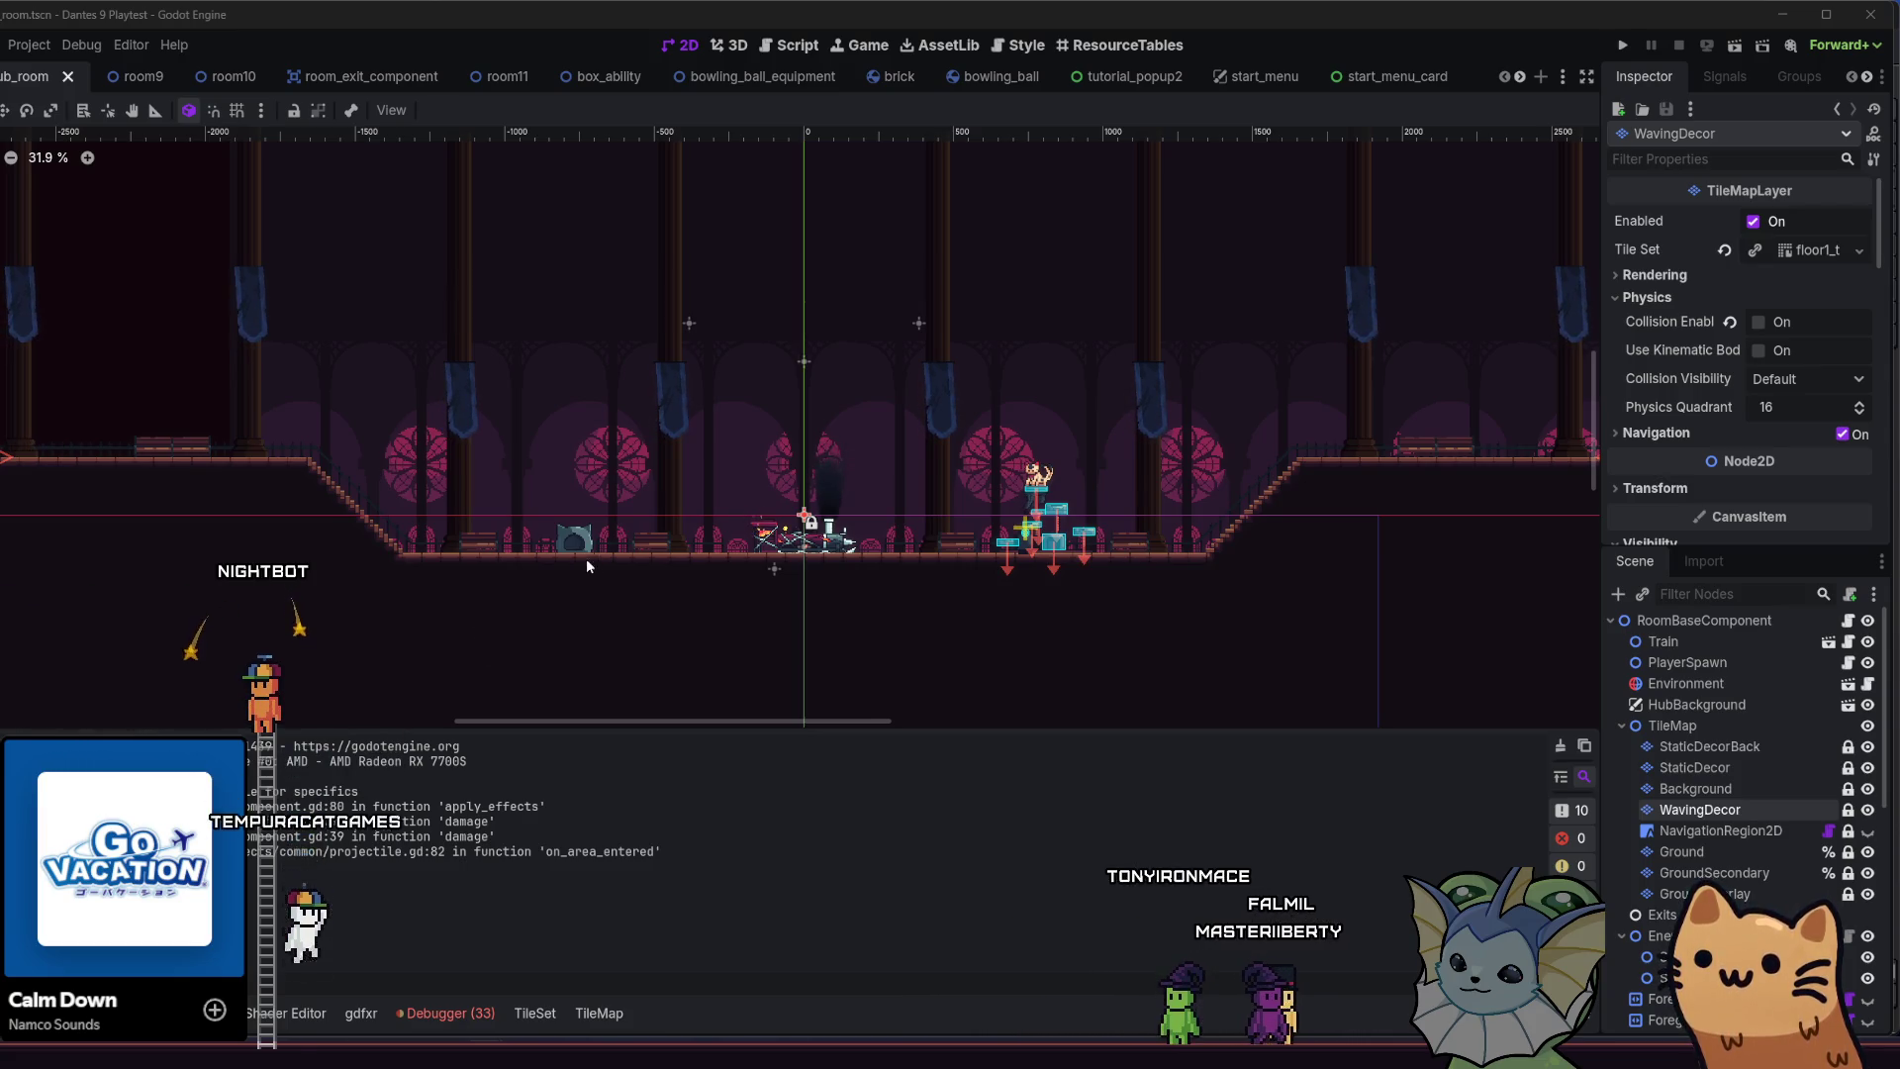
pyautogui.scroll(2, 586, 558)
pyautogui.hscroll(1, 583, 577)
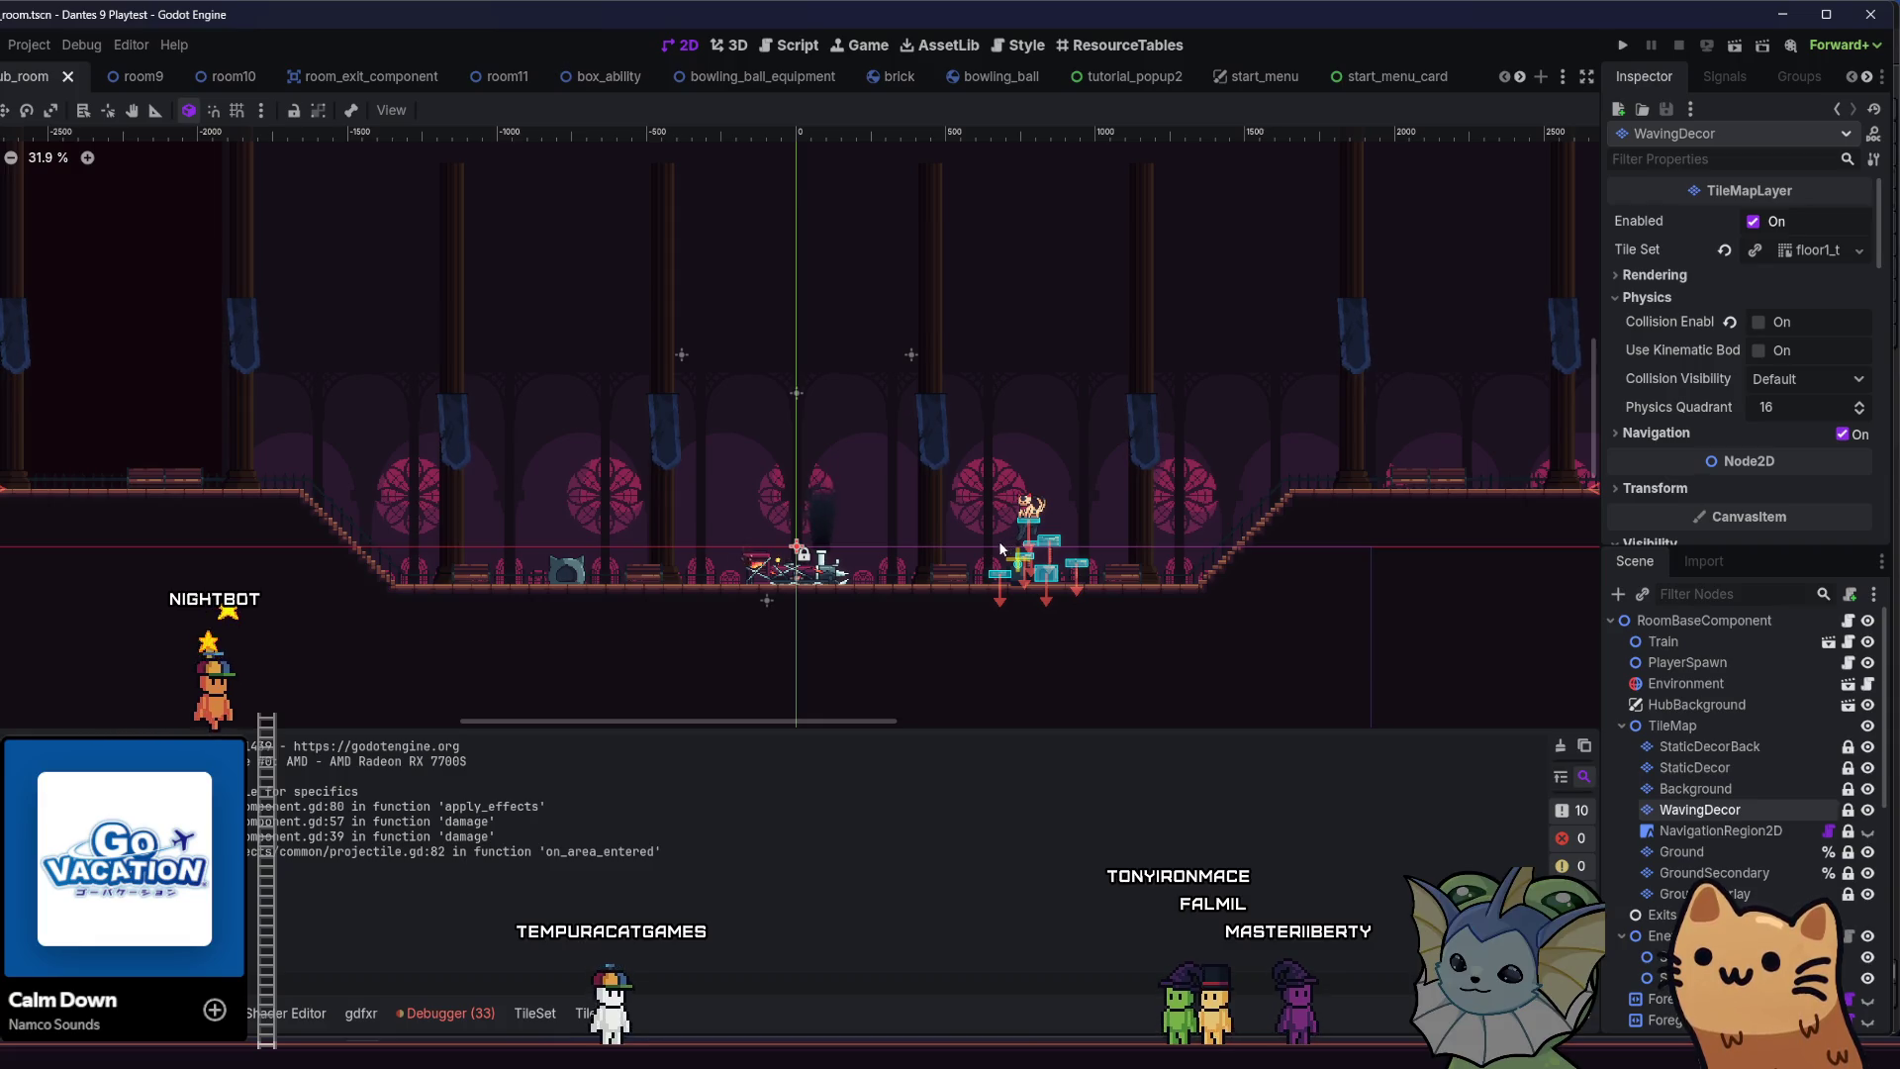
pyautogui.hotkey('alt', 'Tab')
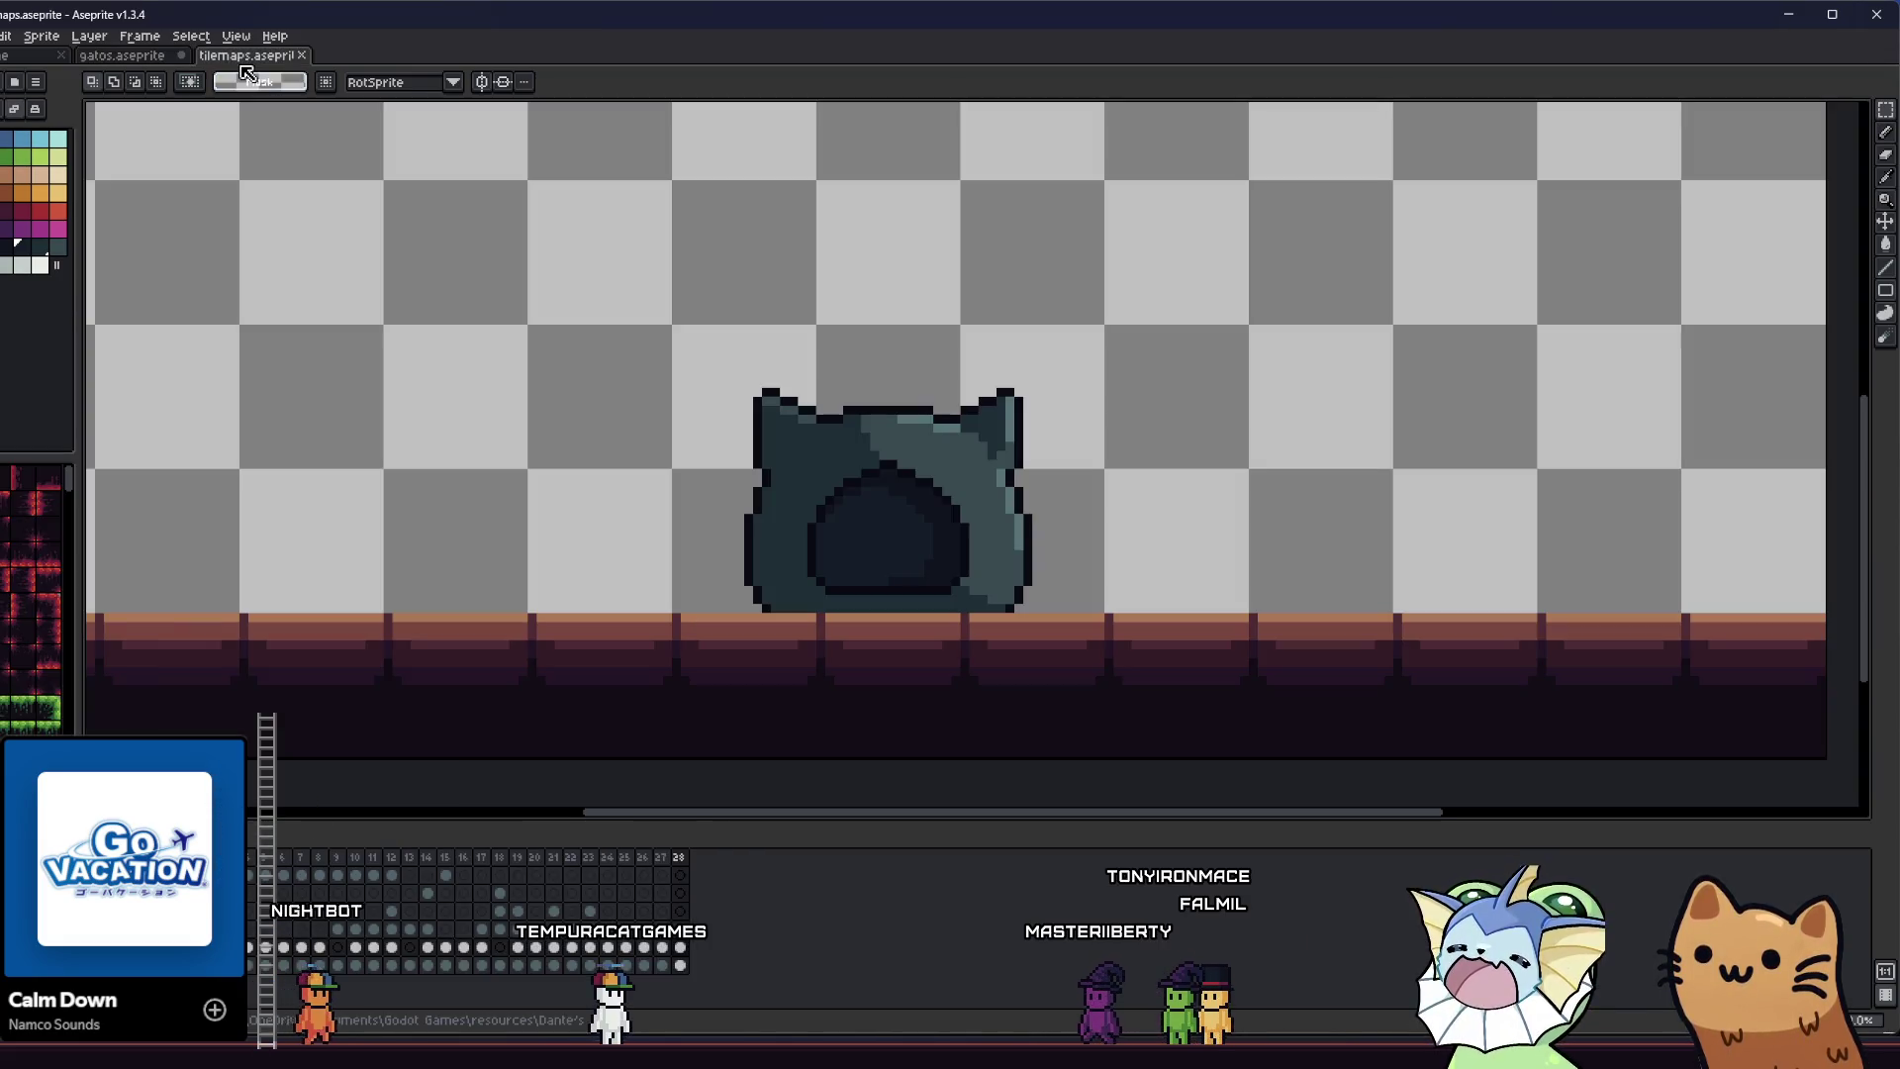
# - Select and delete the cat-bed artwork in tilemaps.aseprite, then go to the Home tab
pyautogui.click(247, 56)
pyautogui.moveTo(645, 362); pyautogui.dragTo(1159, 625)
pyautogui.press('Delete')
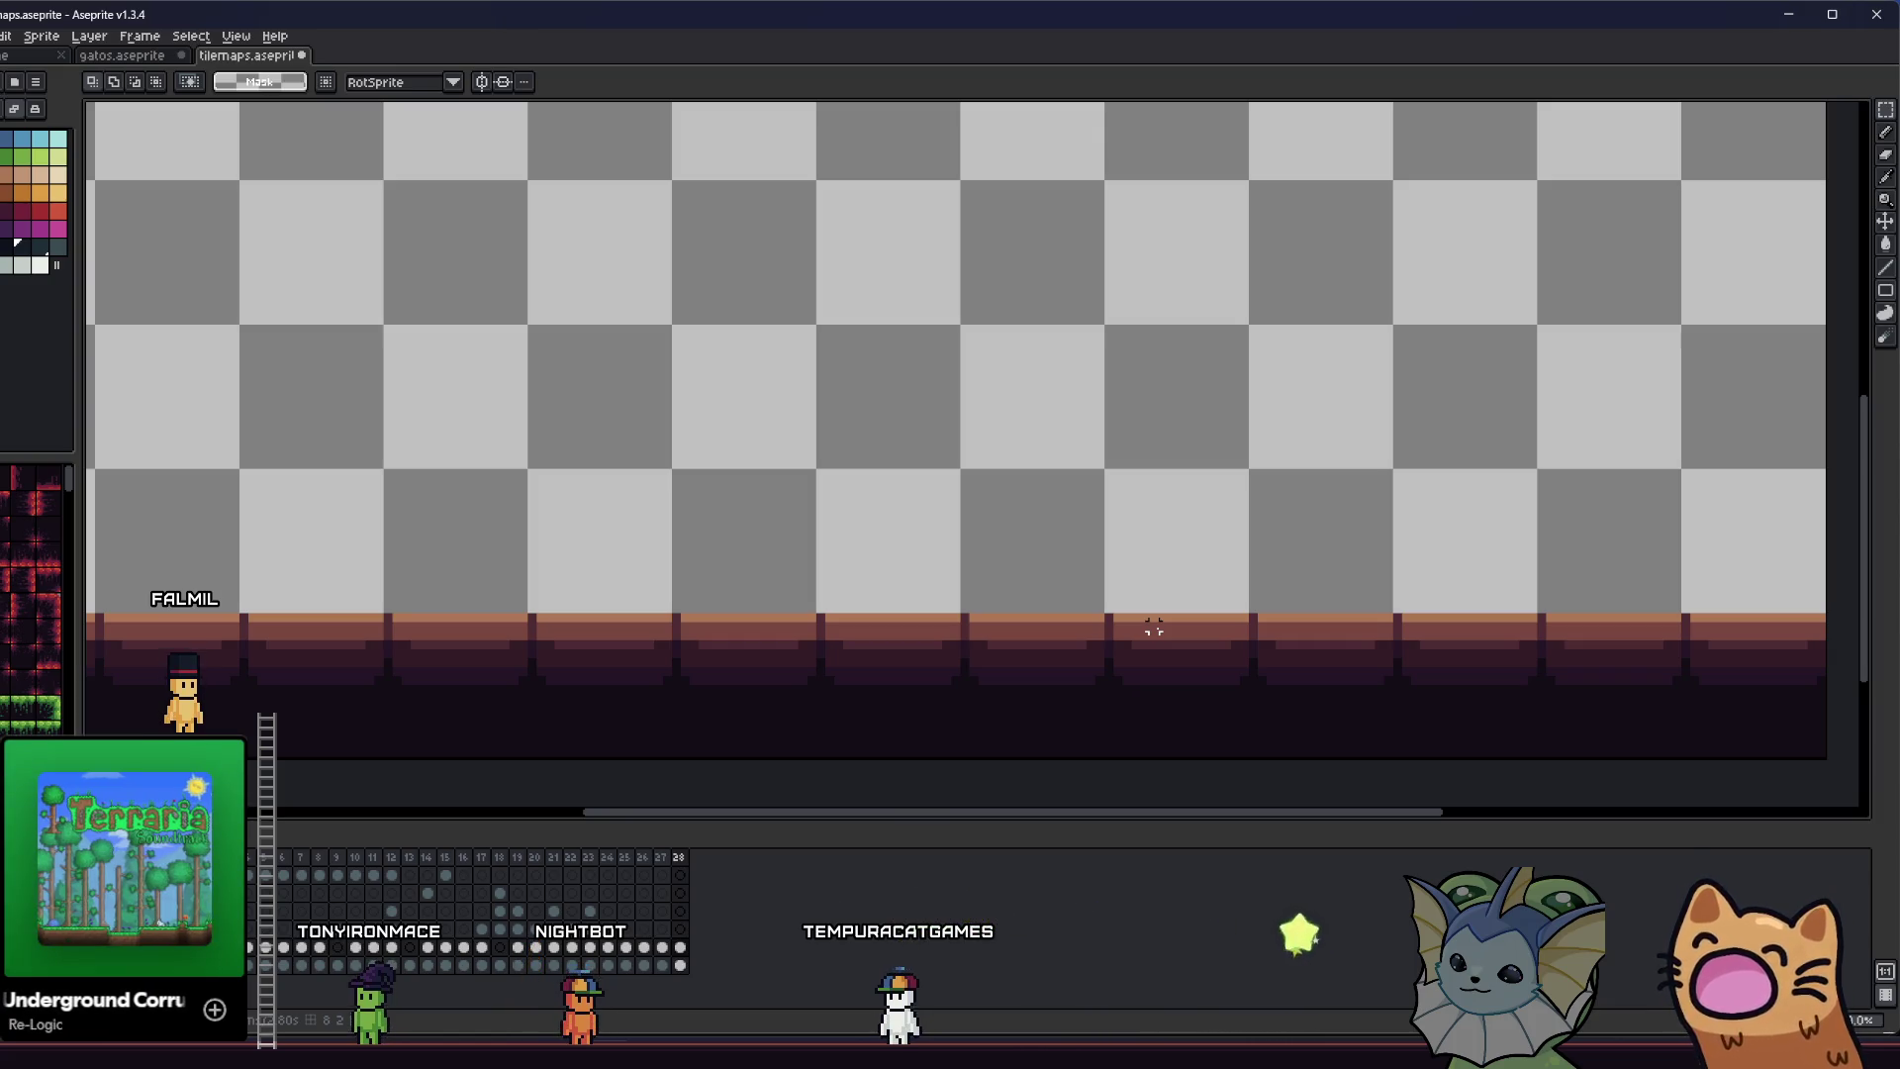
pyautogui.click(25, 55)
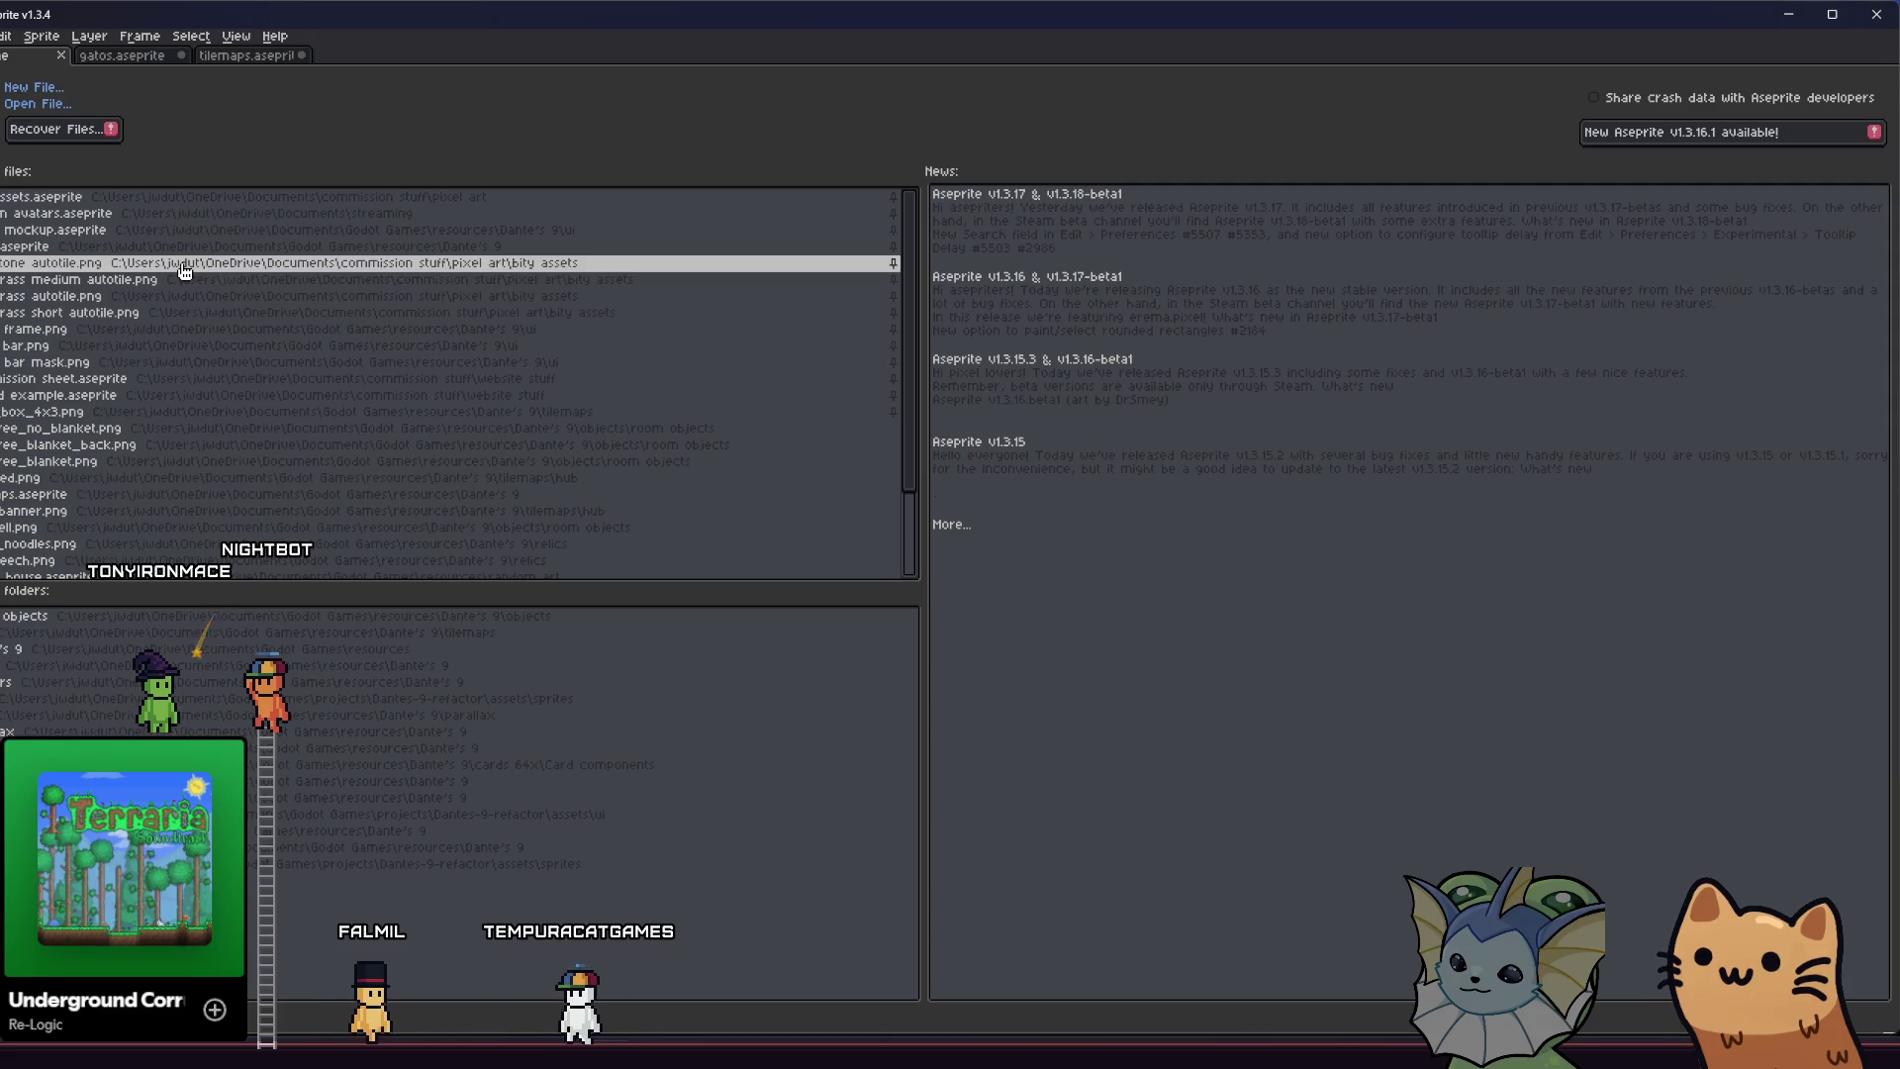
pyautogui.click(241, 55)
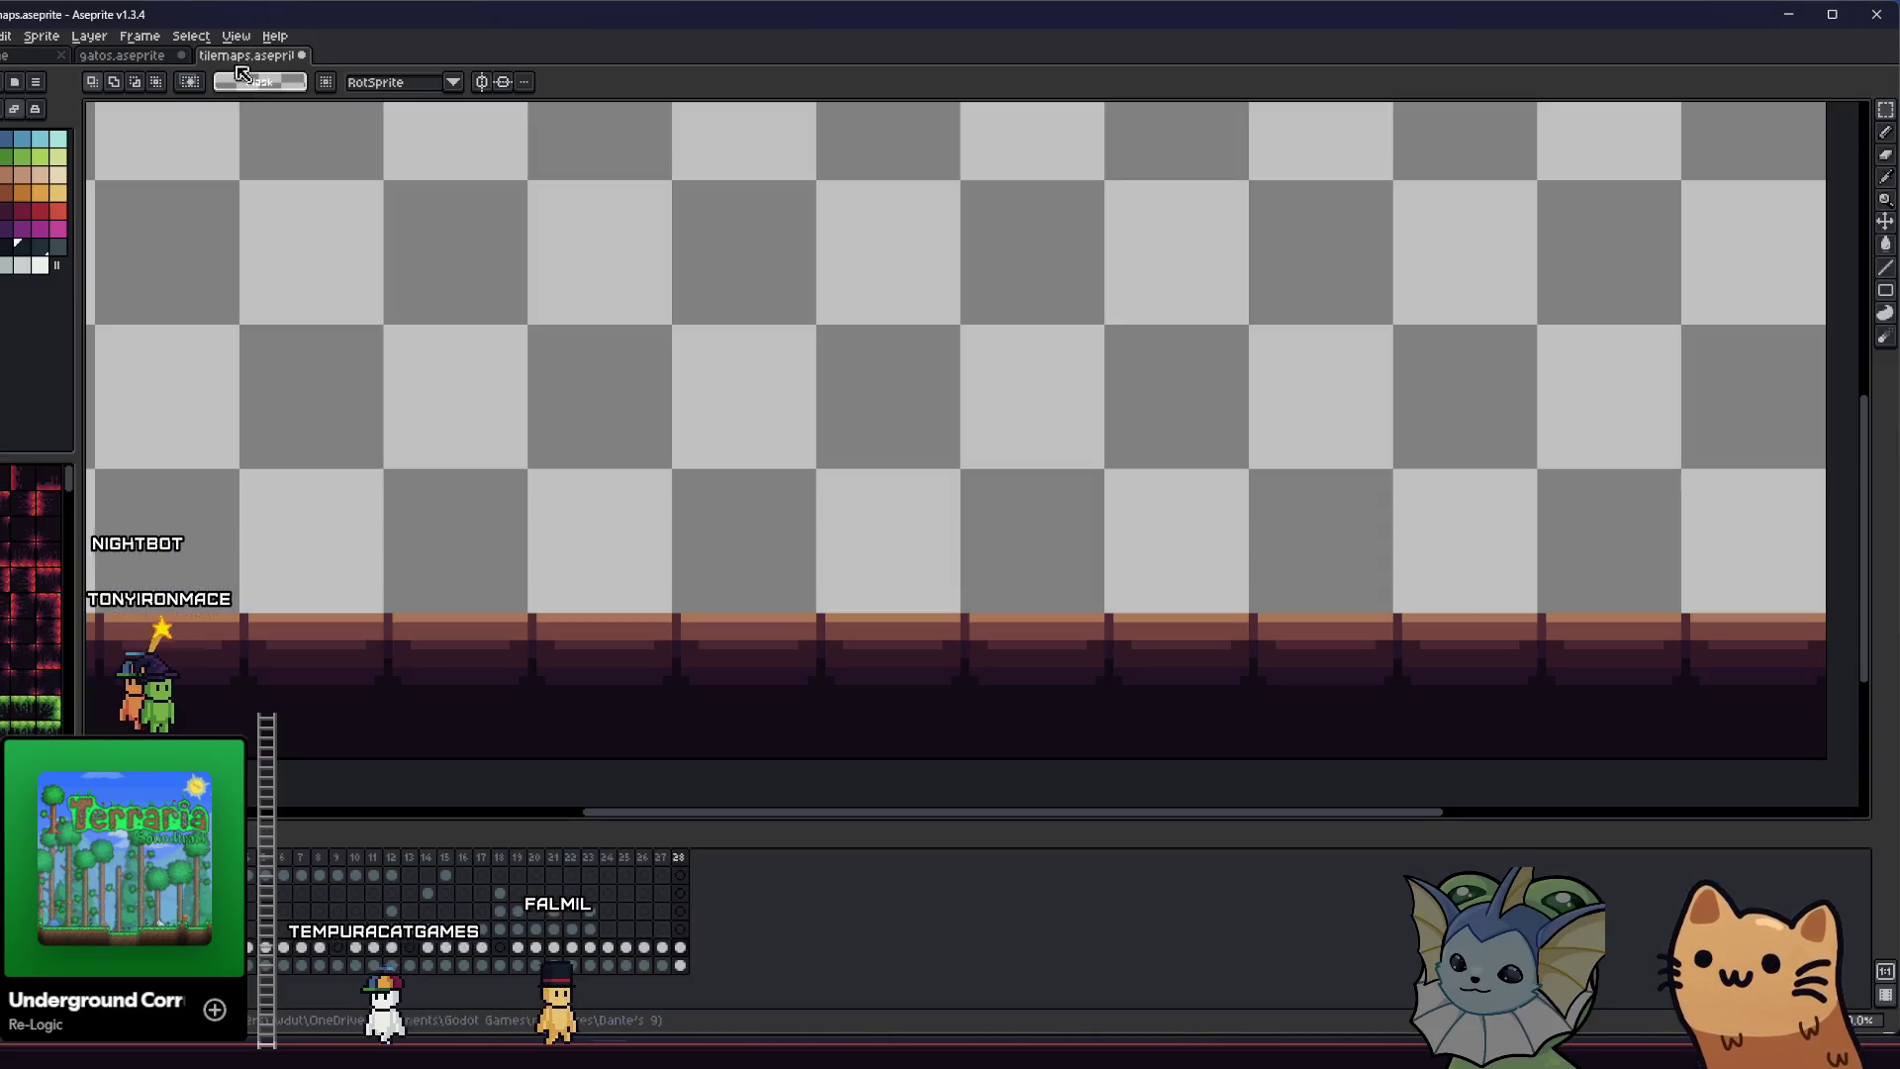
pyautogui.scroll(-3, 297, 356)
pyautogui.moveTo(341, 411); pyautogui.dragTo(492, 558)
pyautogui.scroll(2, 458, 520)
pyautogui.scroll(-1, 436, 479)
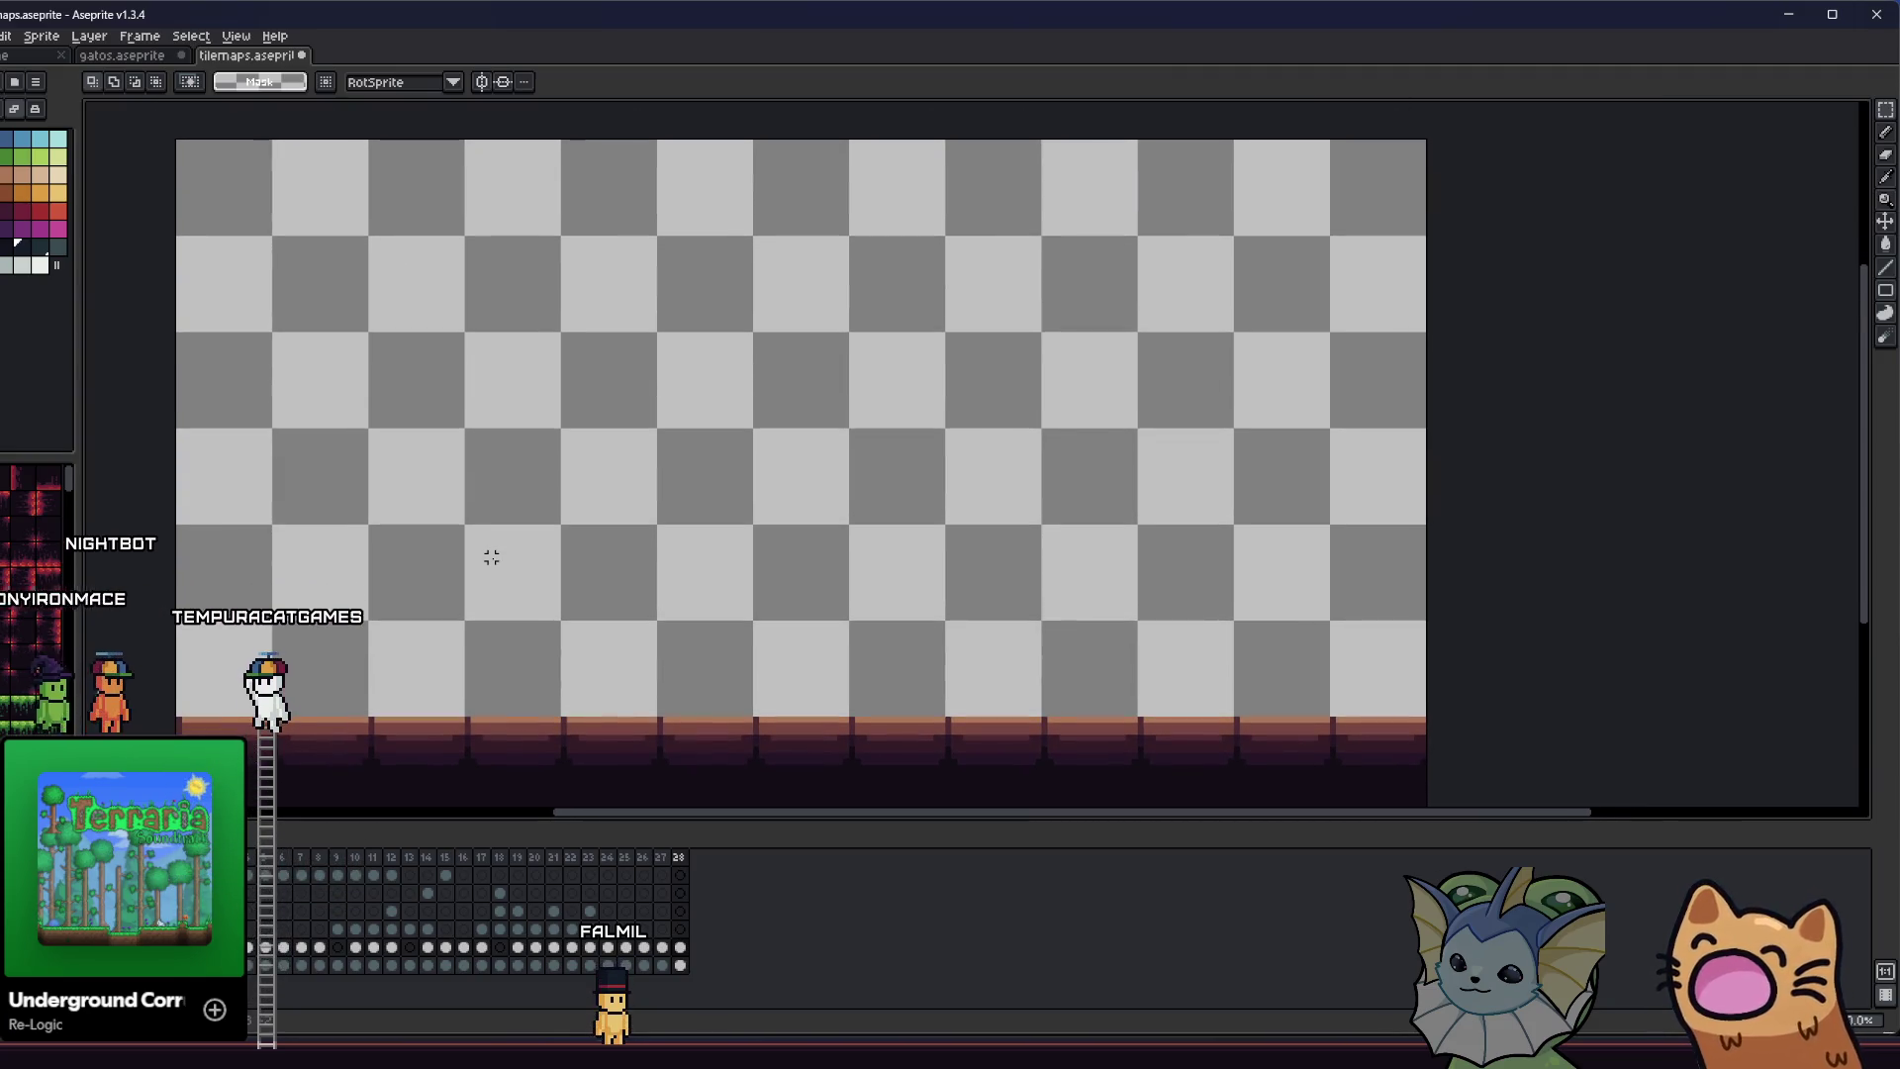
pyautogui.moveTo(604, 569); pyautogui.dragTo(765, 571)
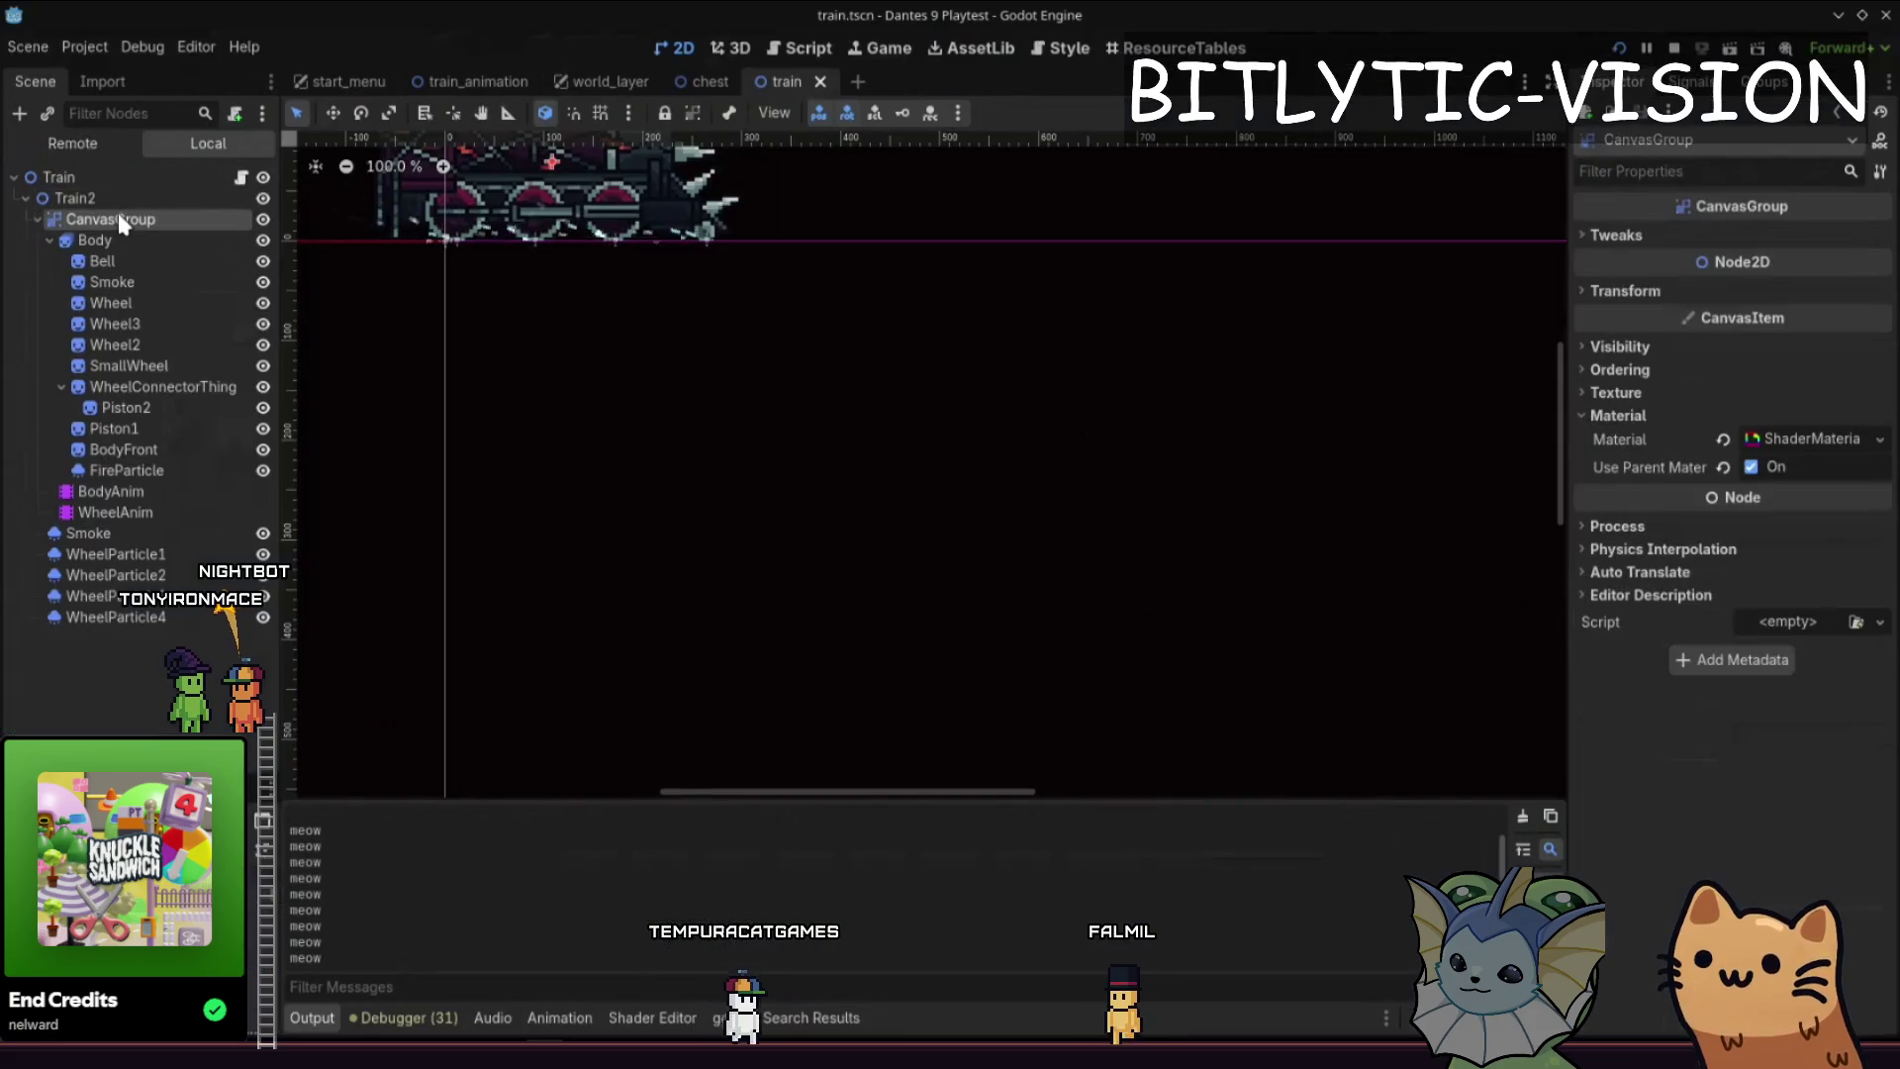
# - Add the Body sprite's Z Index property to the inspector favorites
pyautogui.click(108, 244)
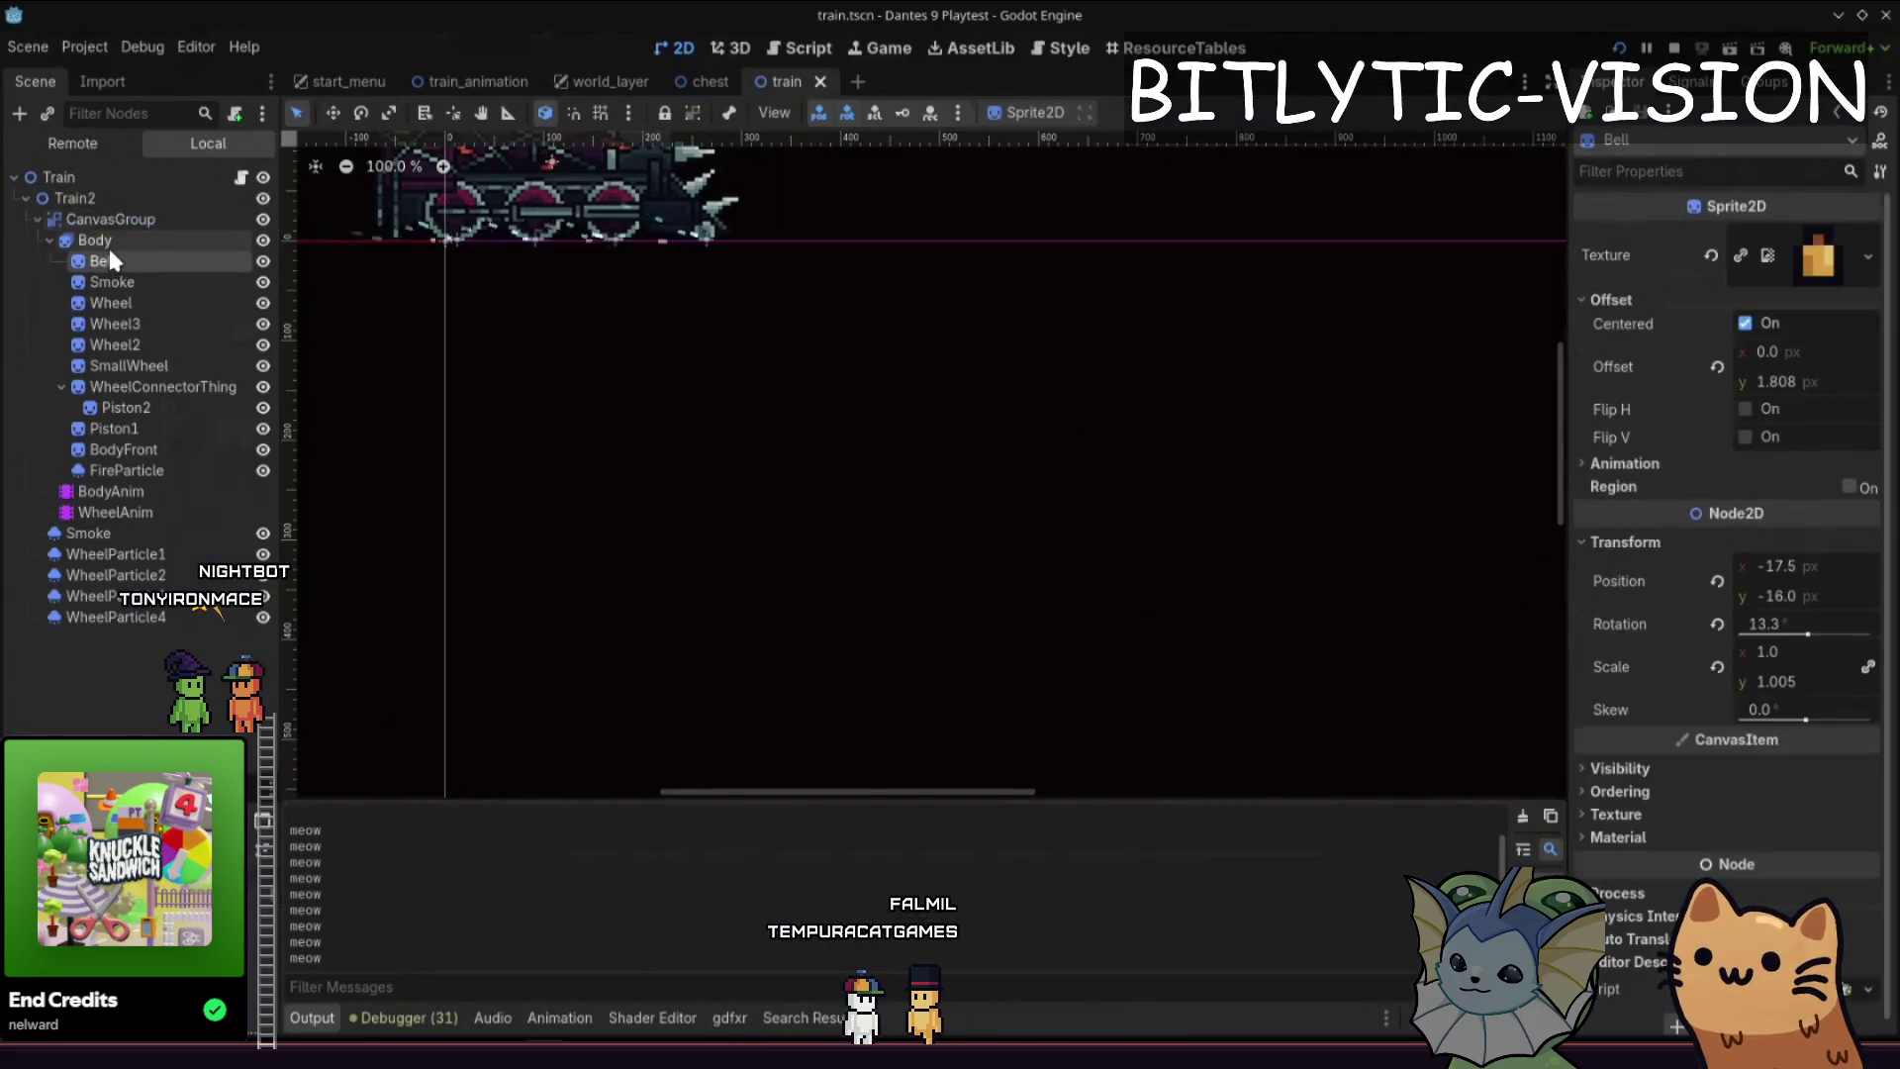
pyautogui.click(1668, 619)
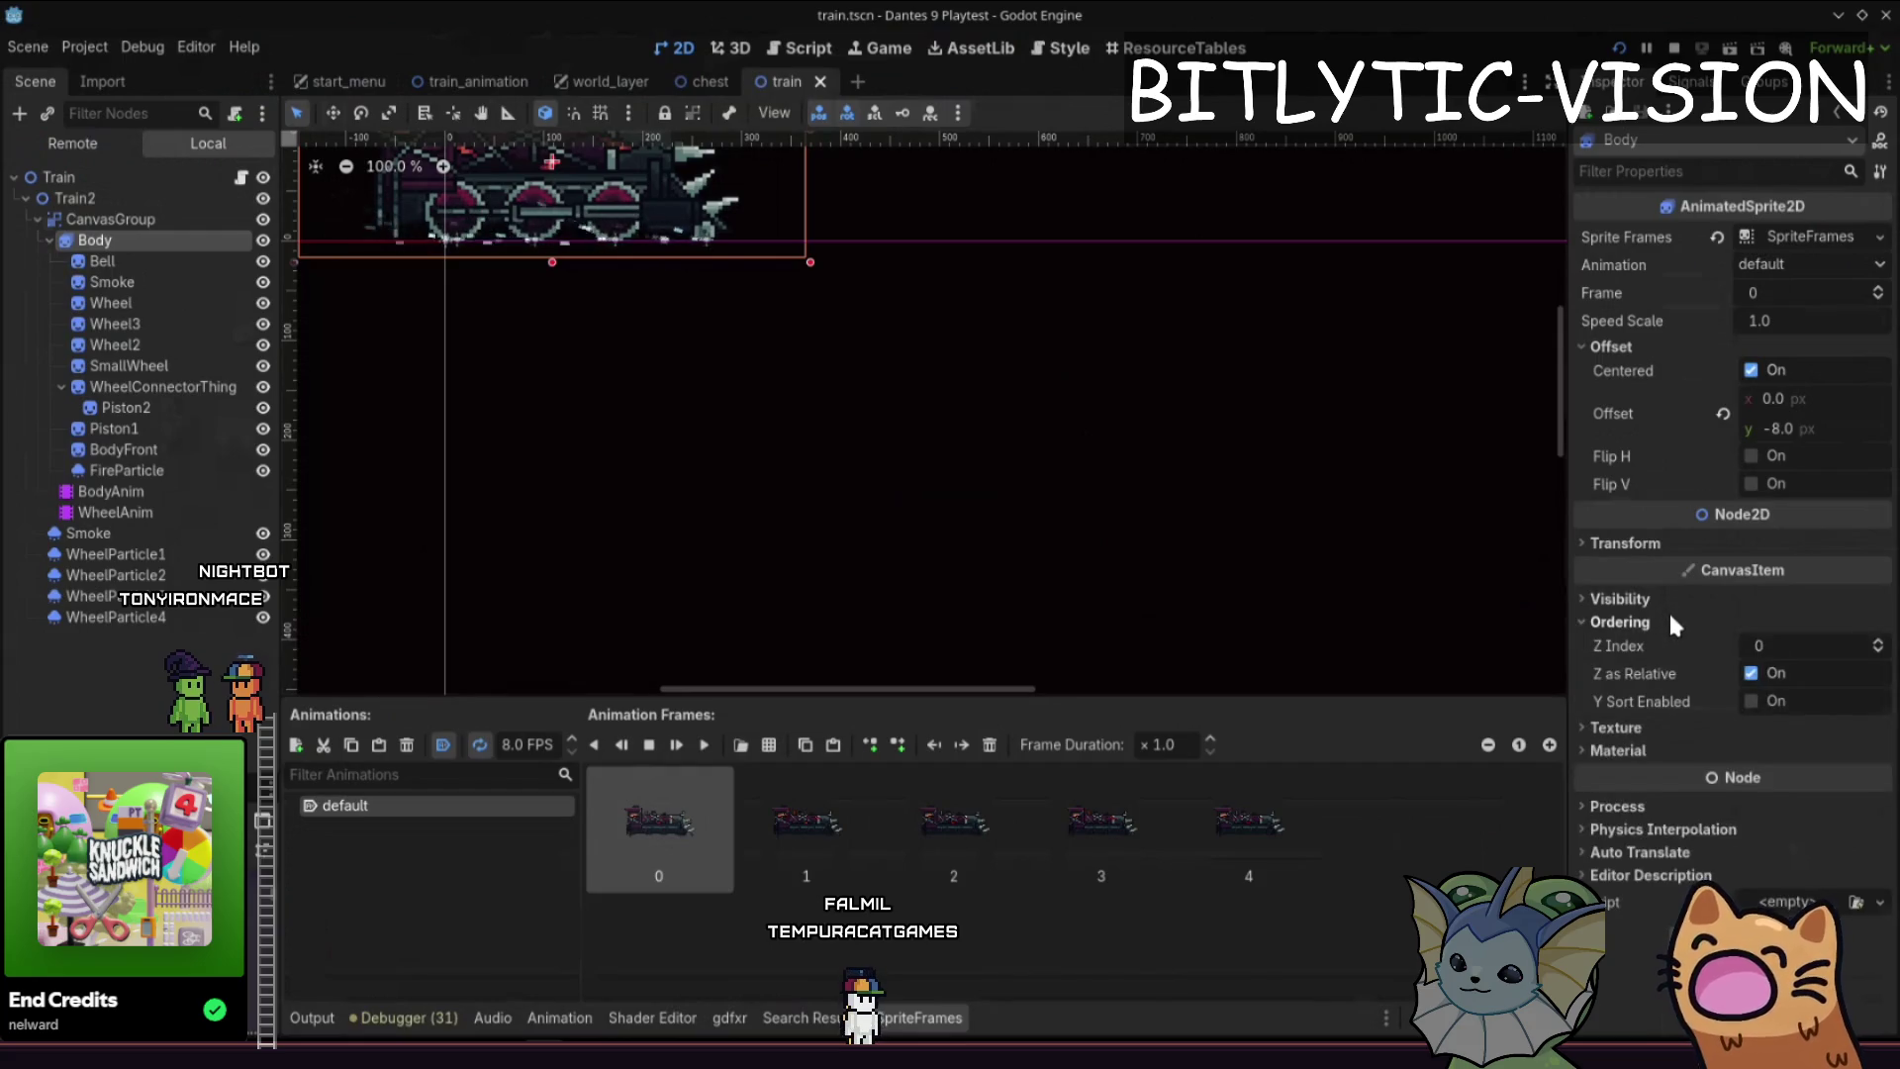
pyautogui.rightClick(1693, 641)
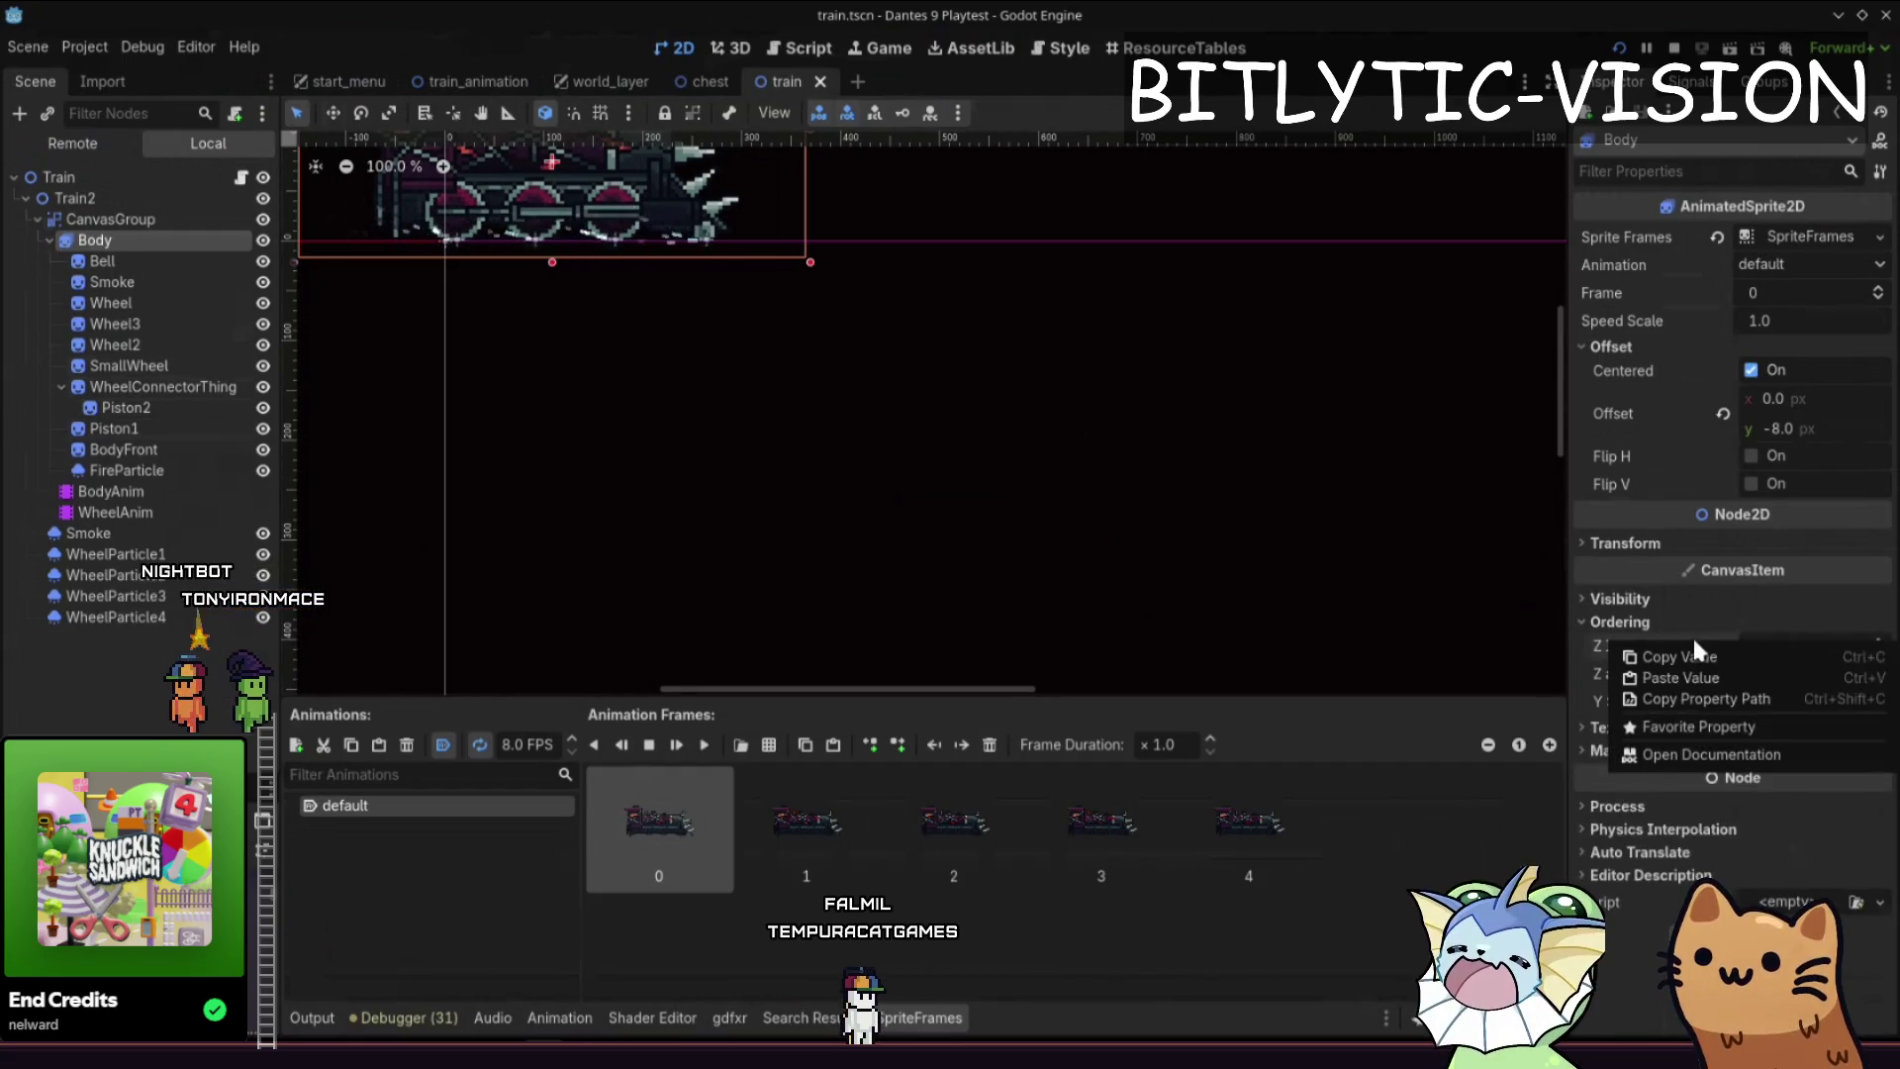
pyautogui.click(1695, 725)
# - Inspect the Train, Train2, CanvasGroup, Body and Bell nodes in turn
pyautogui.click(149, 178)
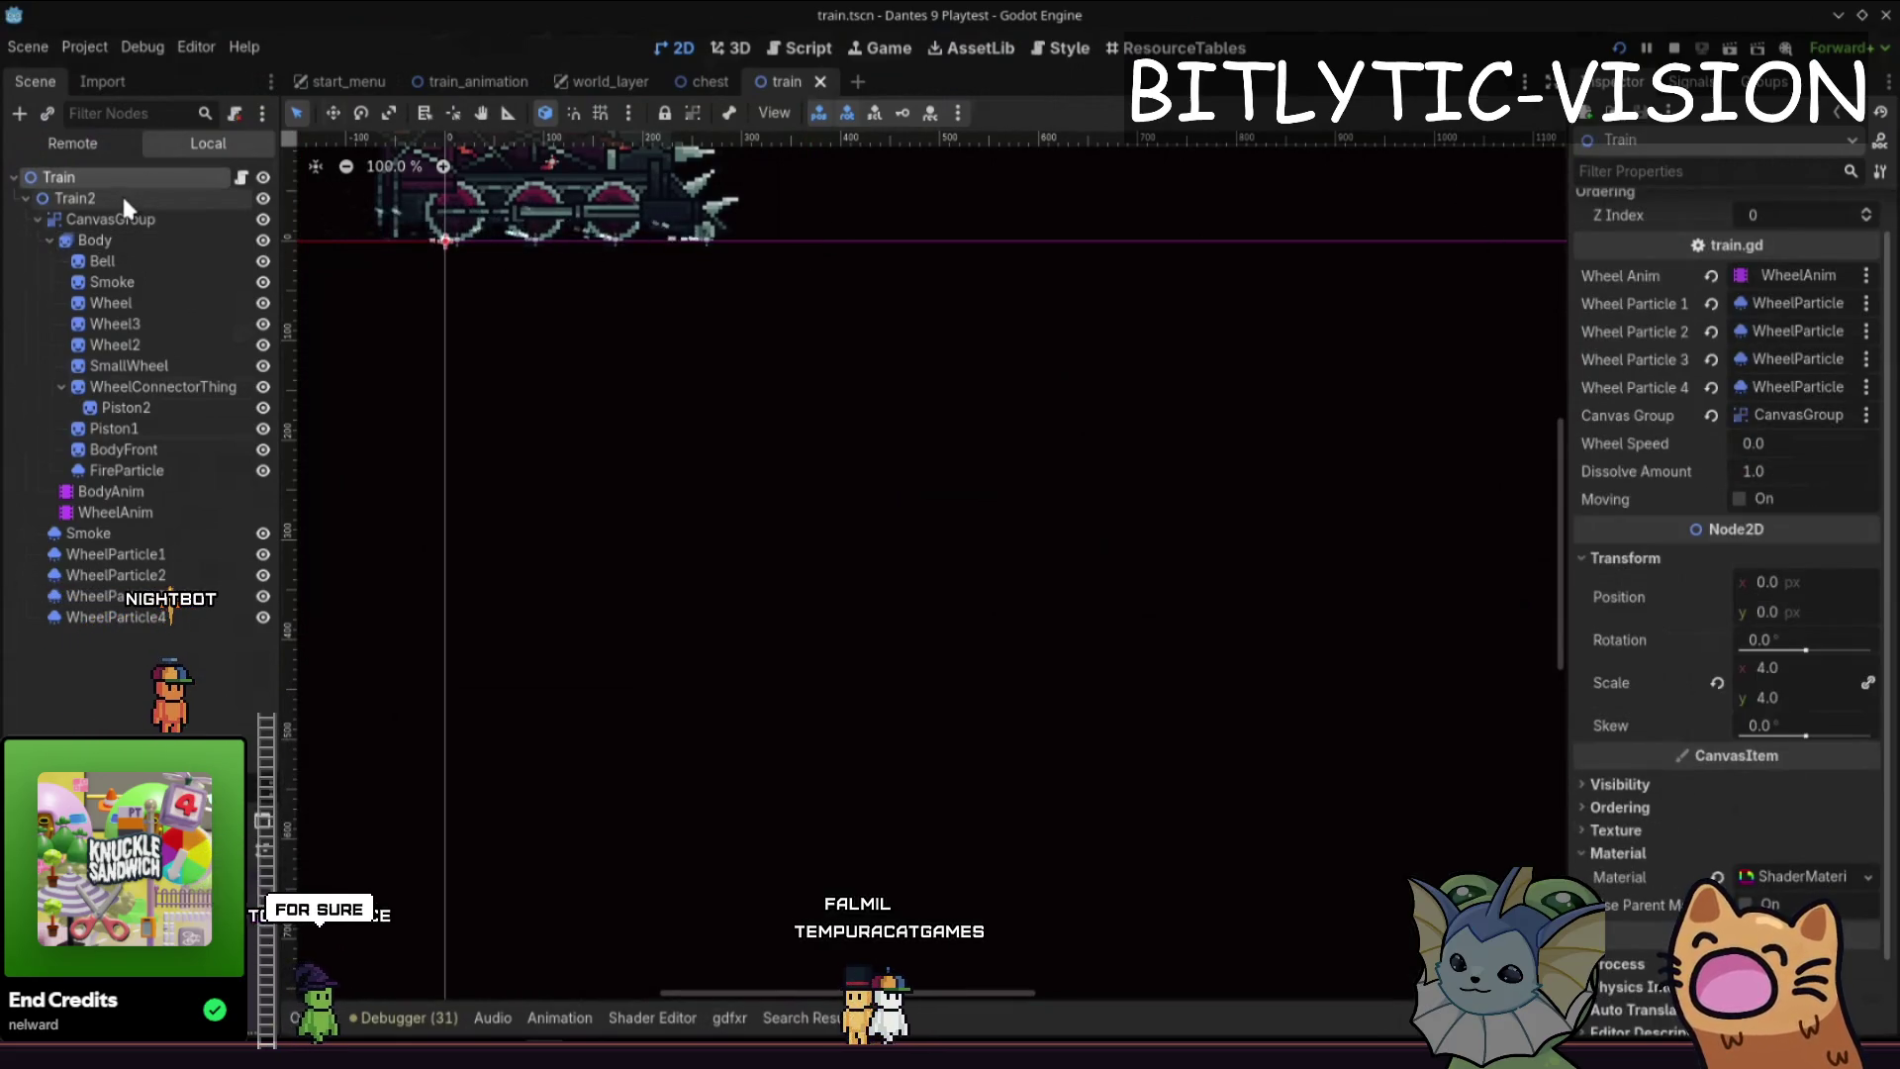
pyautogui.click(121, 194)
pyautogui.click(133, 218)
pyautogui.click(139, 239)
pyautogui.click(133, 260)
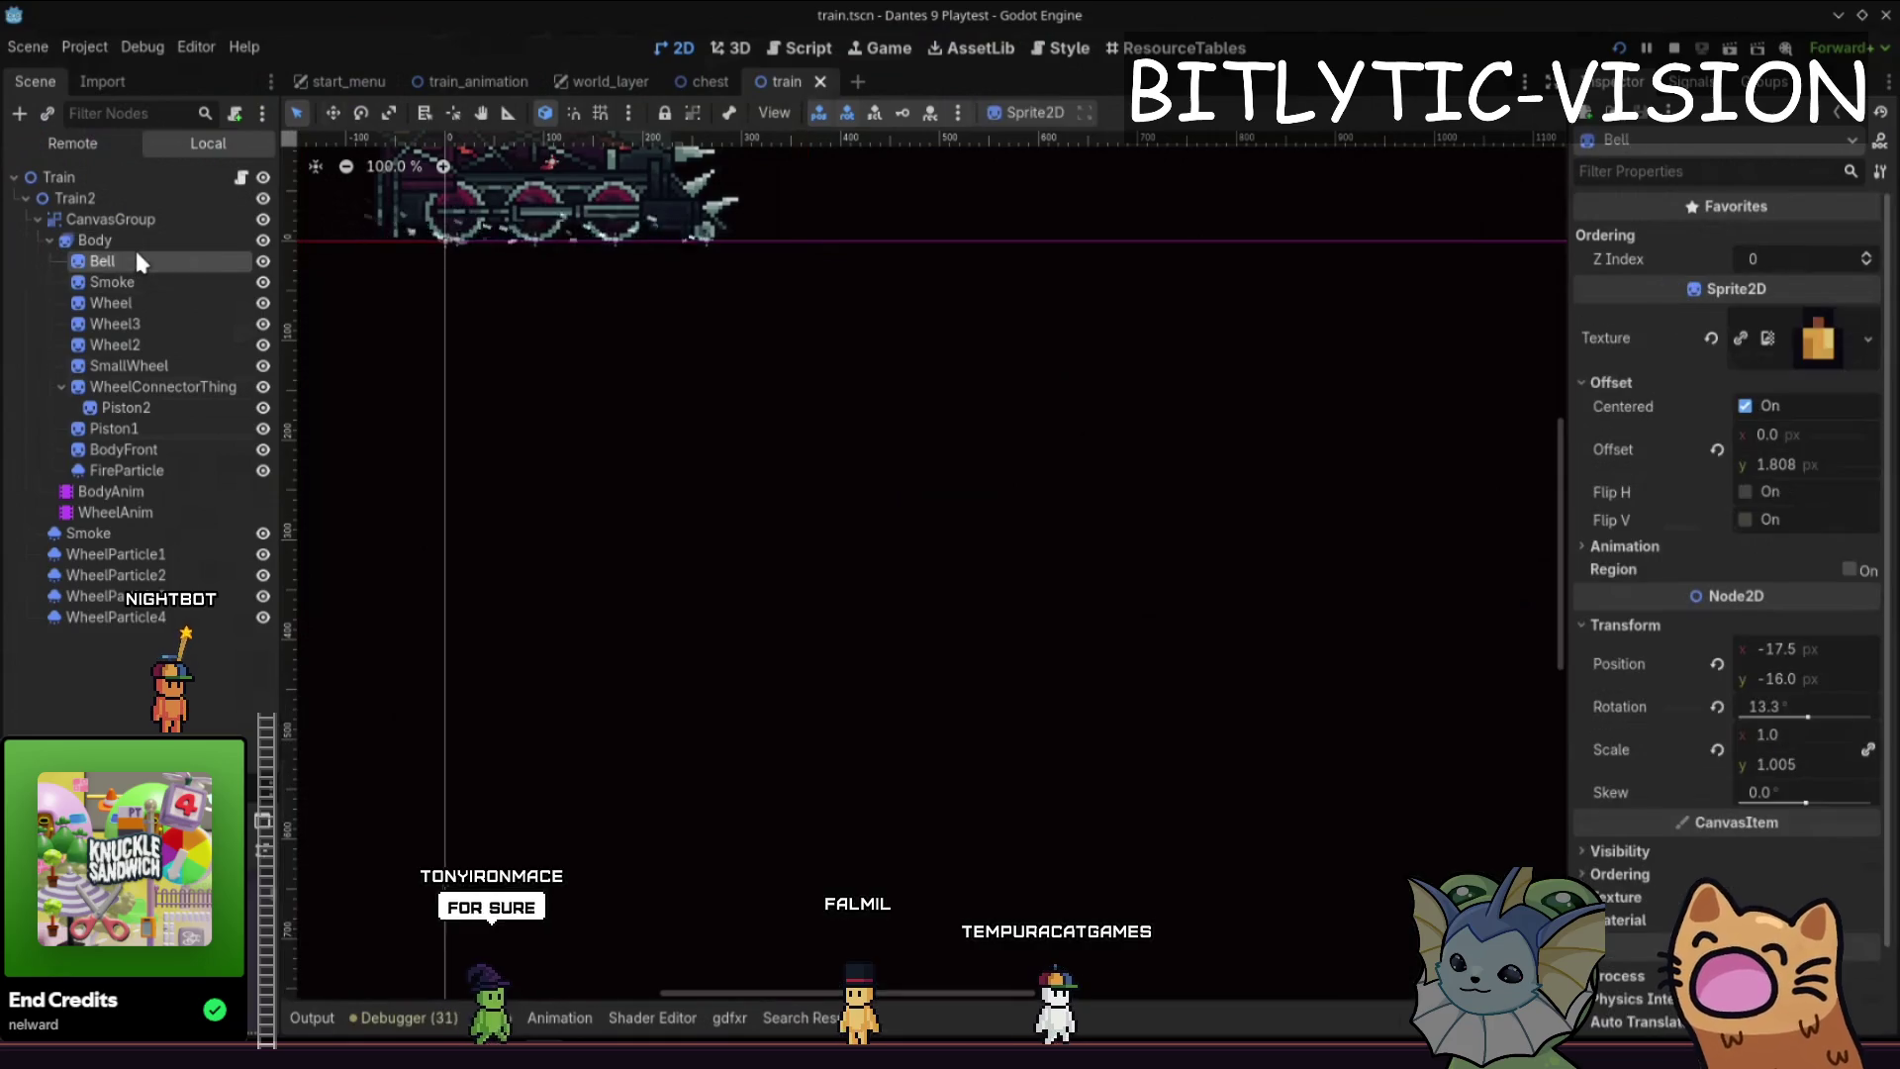
# - Show the train_animation scene's TrainAnimation root with its Ordering properties expanded
pyautogui.click(693, 79)
pyautogui.click(435, 83)
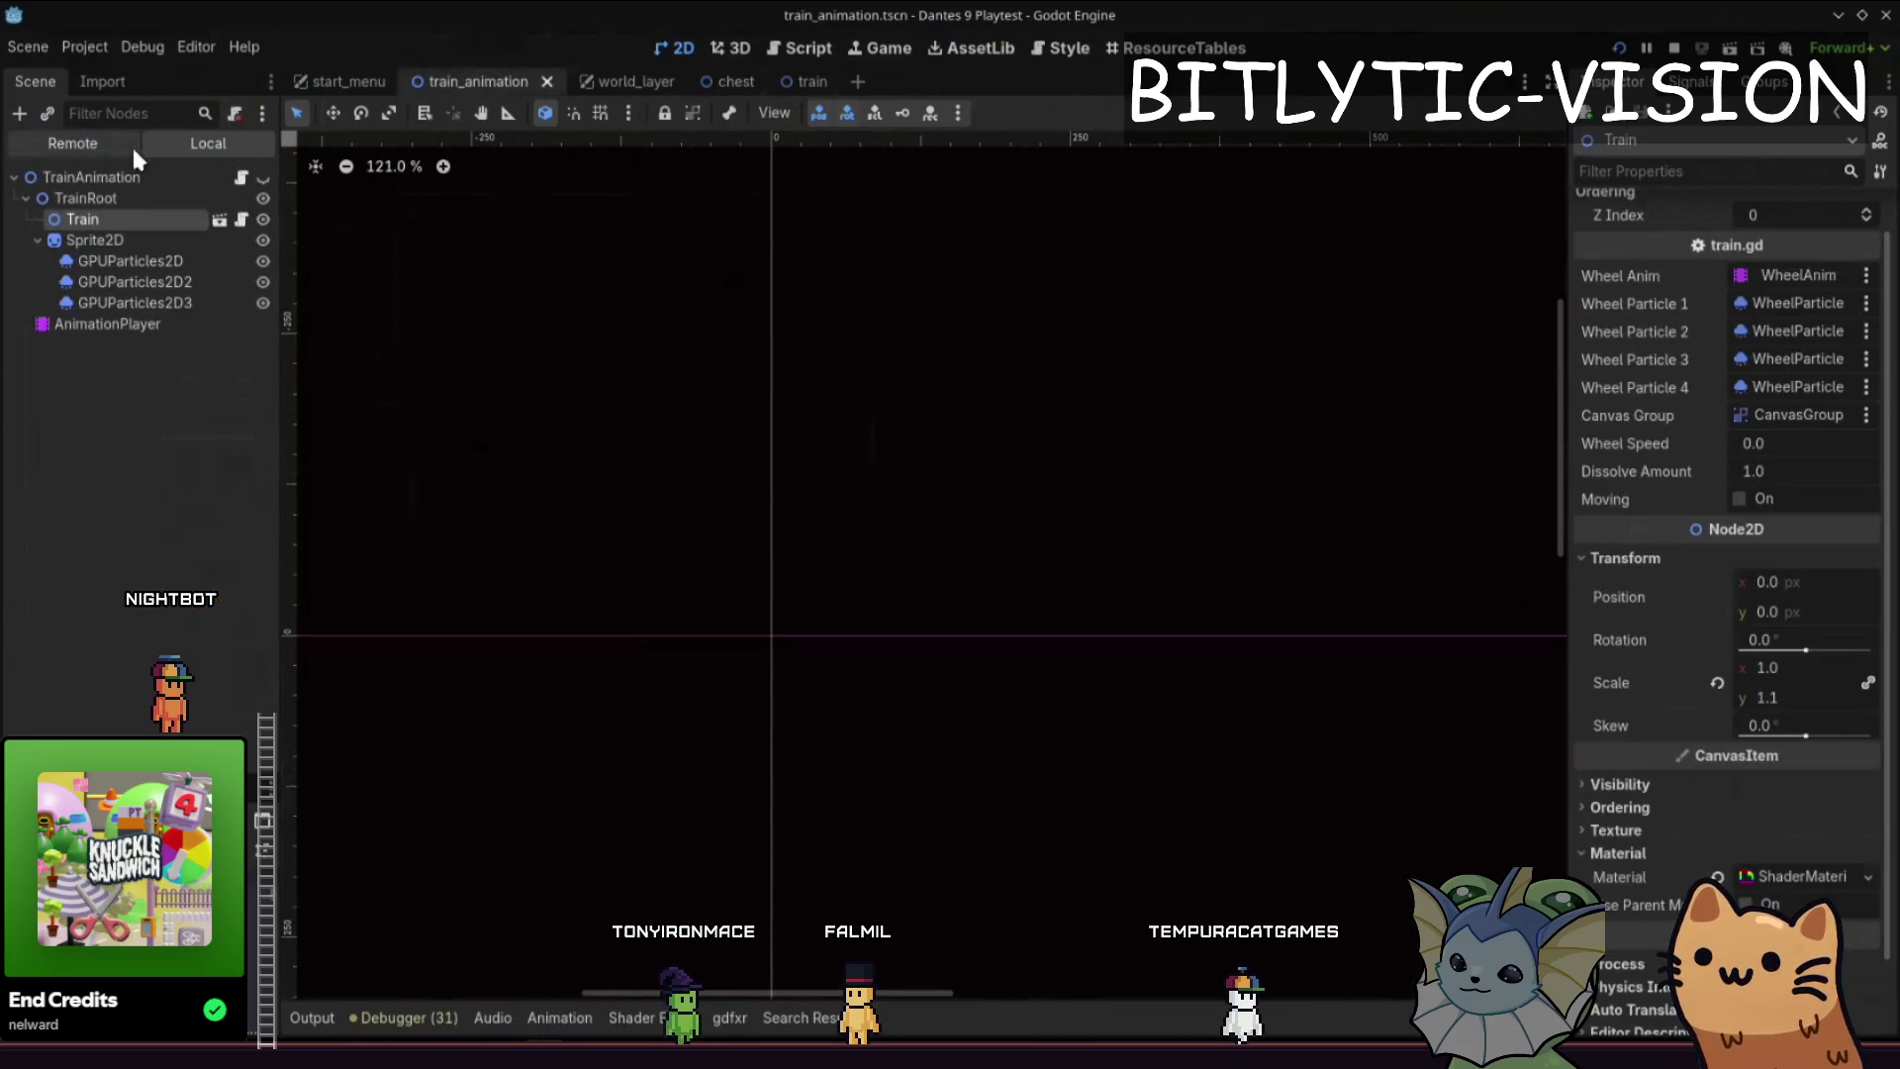
pyautogui.click(129, 176)
pyautogui.click(1698, 755)
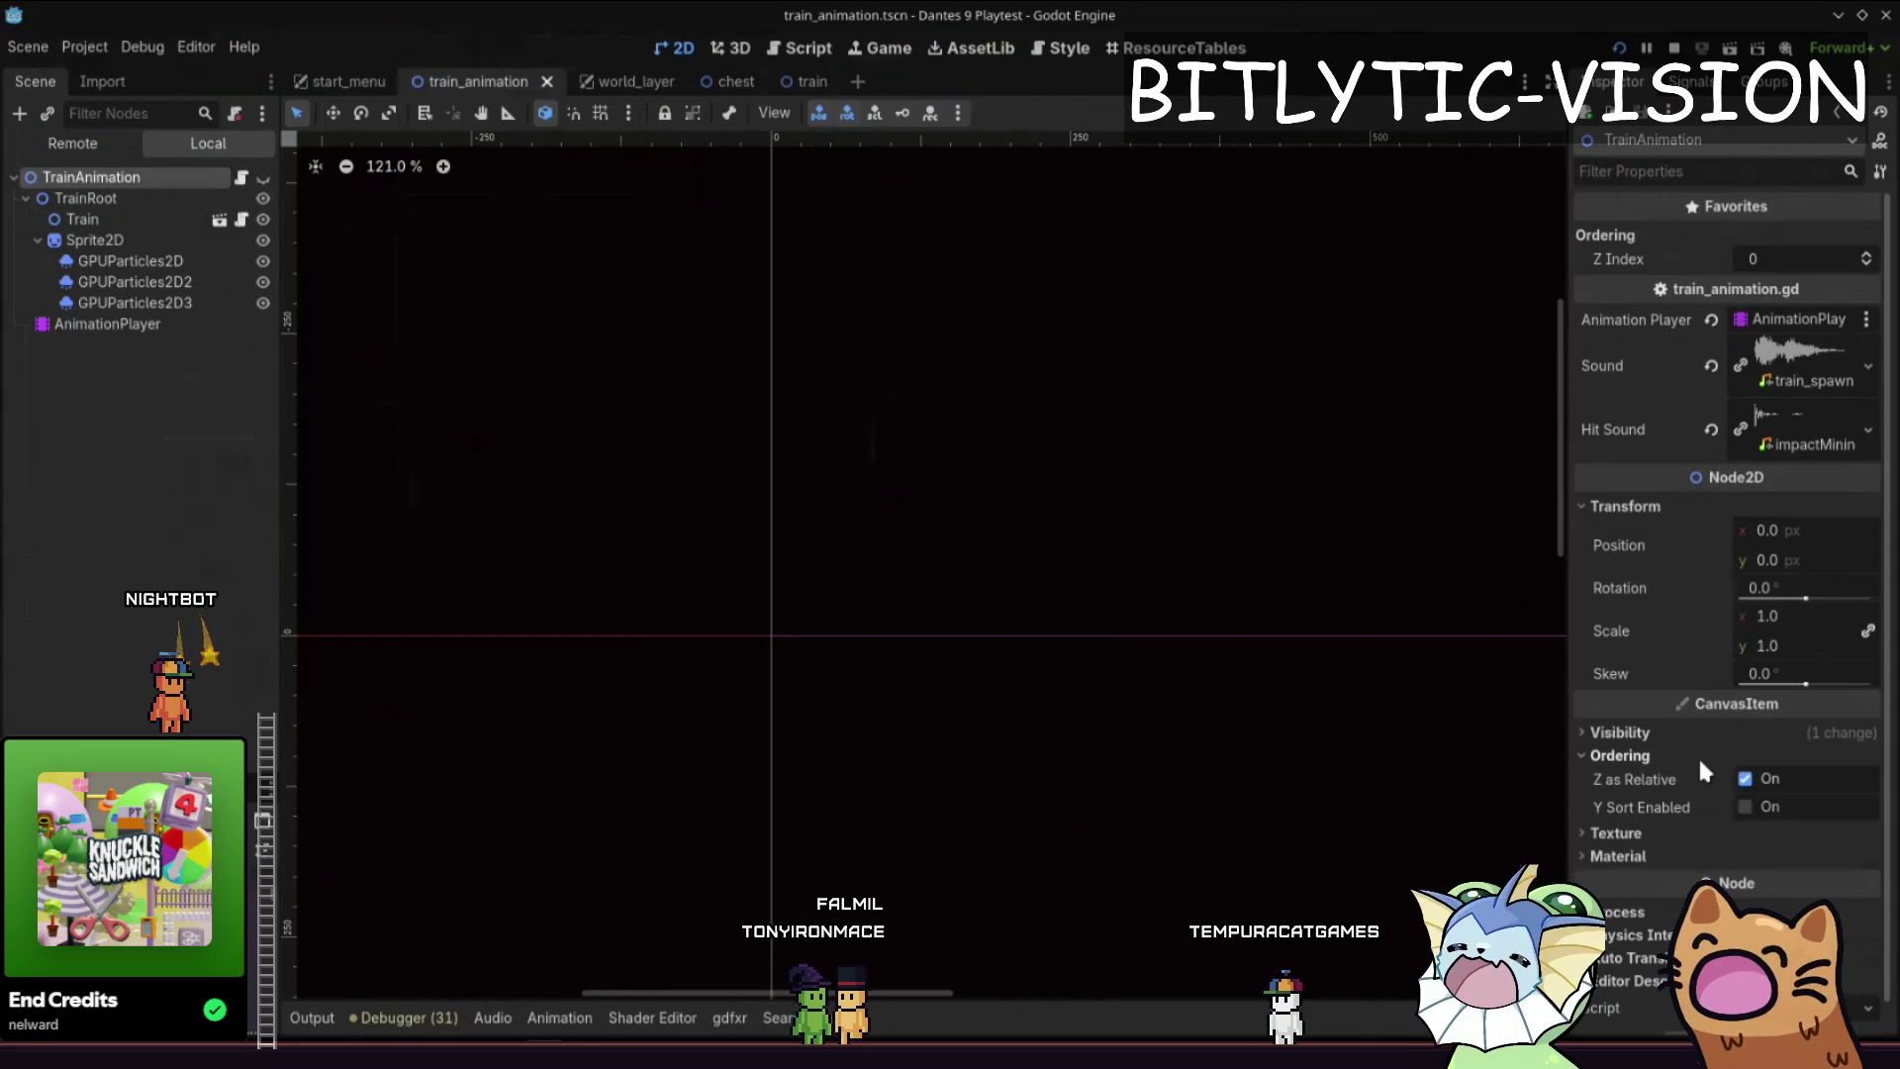
# - Set TrainAnimation's Z Index to 1, run the game and slow time scale to 0.1
pyautogui.click(1865, 254)
pyautogui.press('F5')
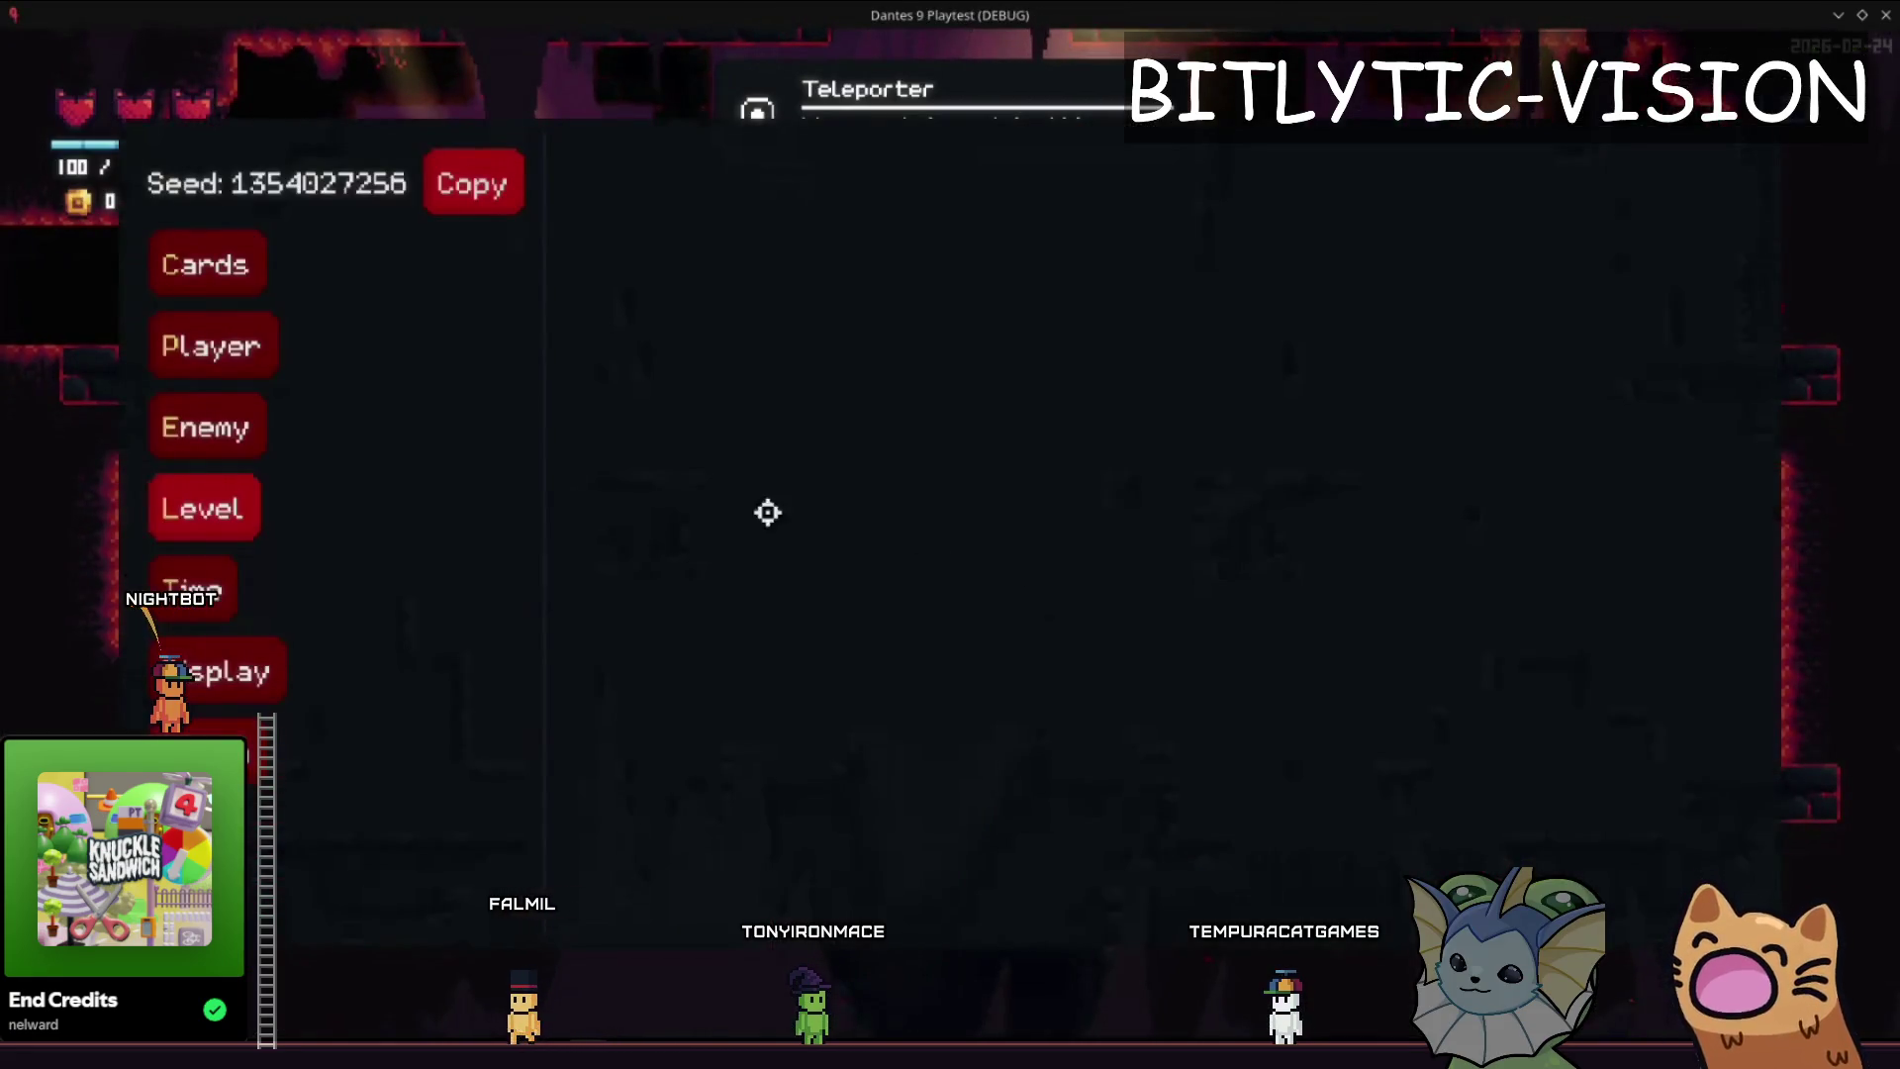
pyautogui.press('Tab')
pyautogui.press('Tab')
pyautogui.press('F1')
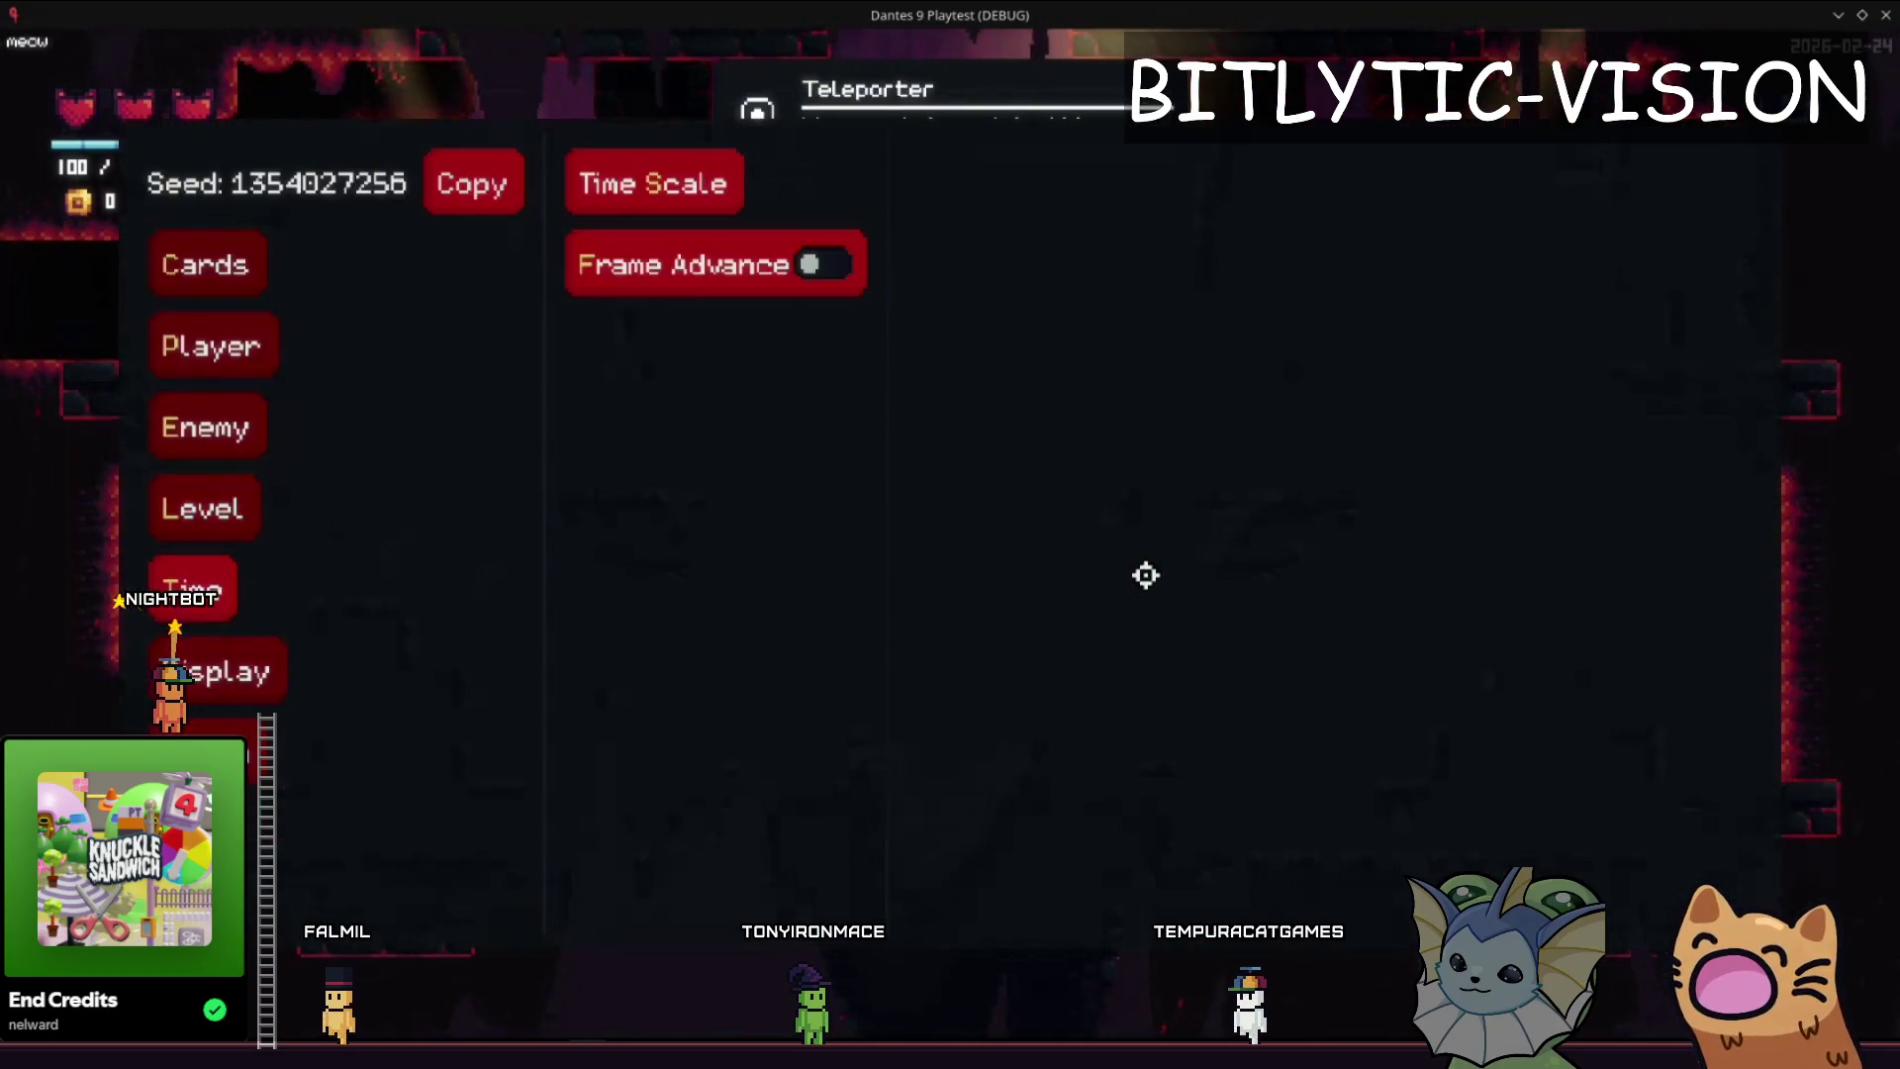
pyautogui.click(1029, 224)
pyautogui.click(1029, 224)
pyautogui.click(1029, 224)
pyautogui.click(1029, 224)
pyautogui.click(1029, 224)
pyautogui.click(1029, 224)
pyautogui.click(1029, 223)
pyautogui.click(1029, 223)
pyautogui.press('F1')
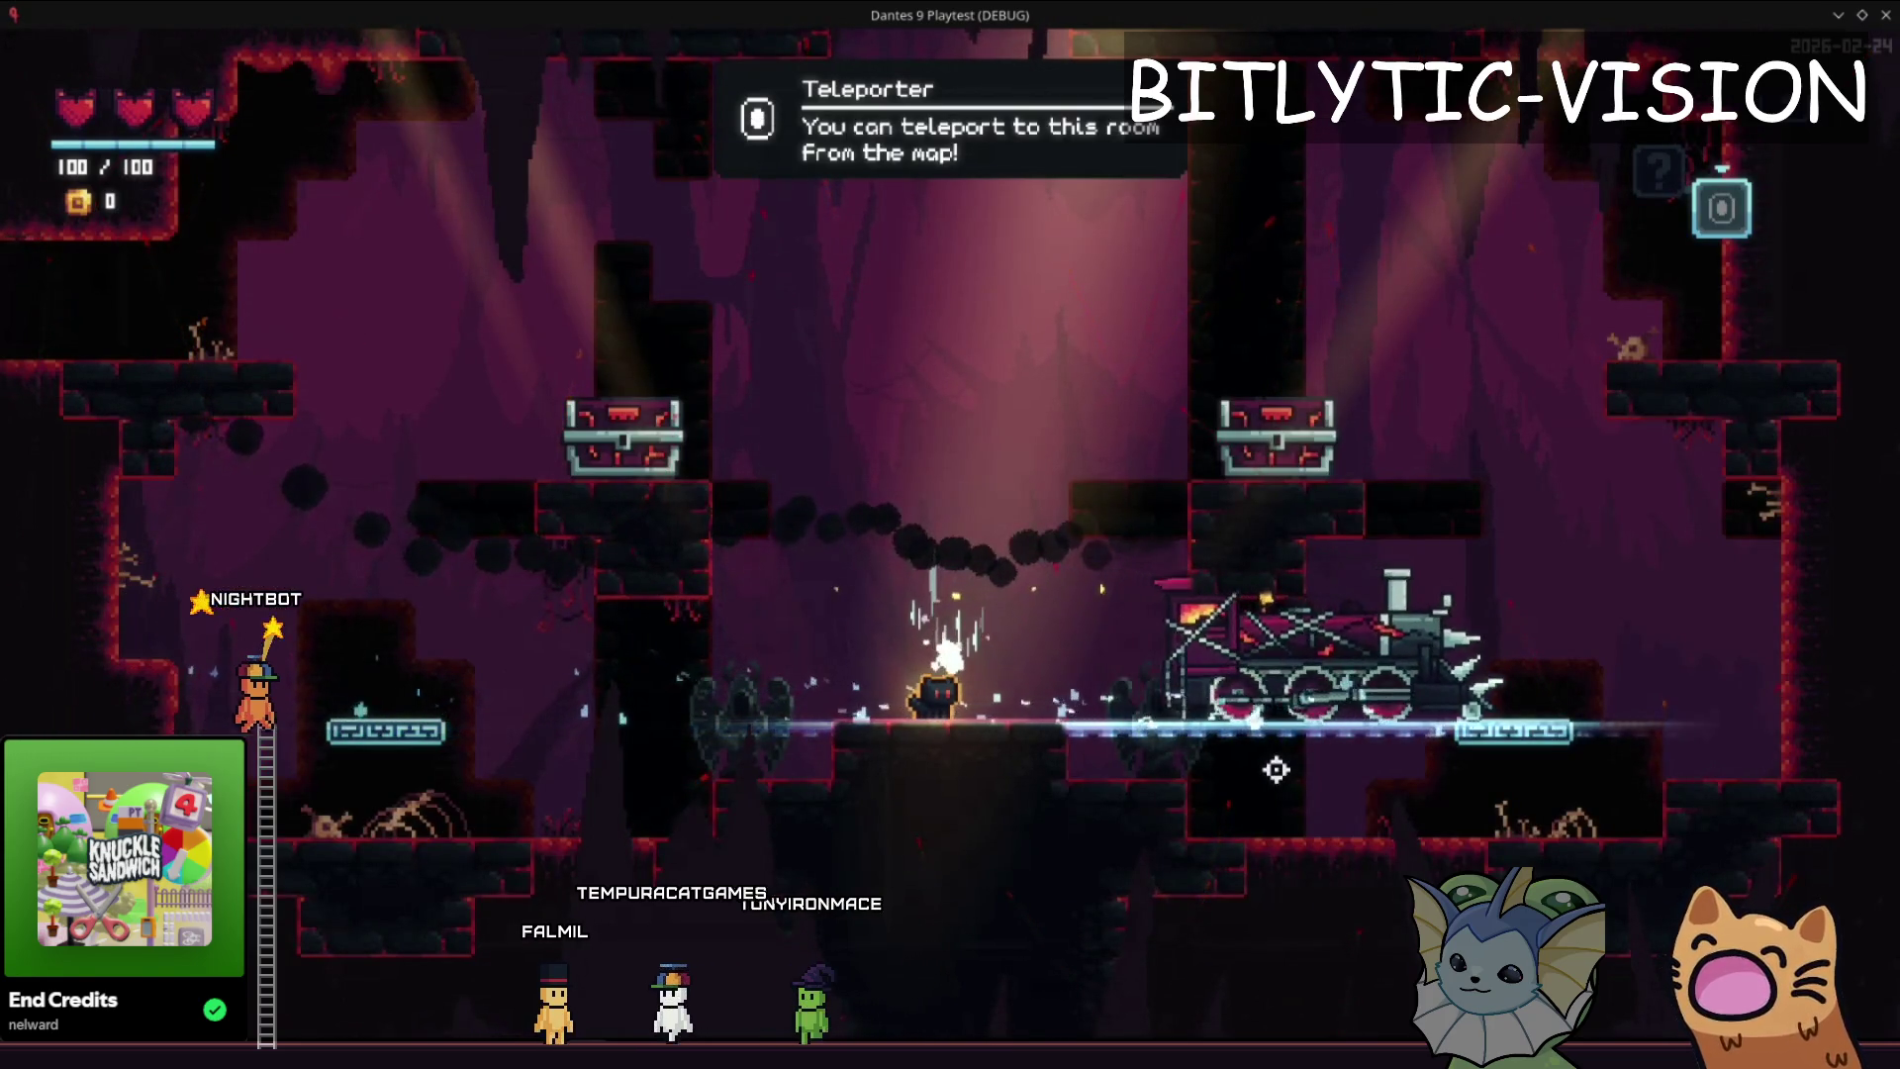
# - Try Z Index 2, then revert it to 1, save and relaunch the game
pyautogui.press('F1')
pyautogui.press('F1')
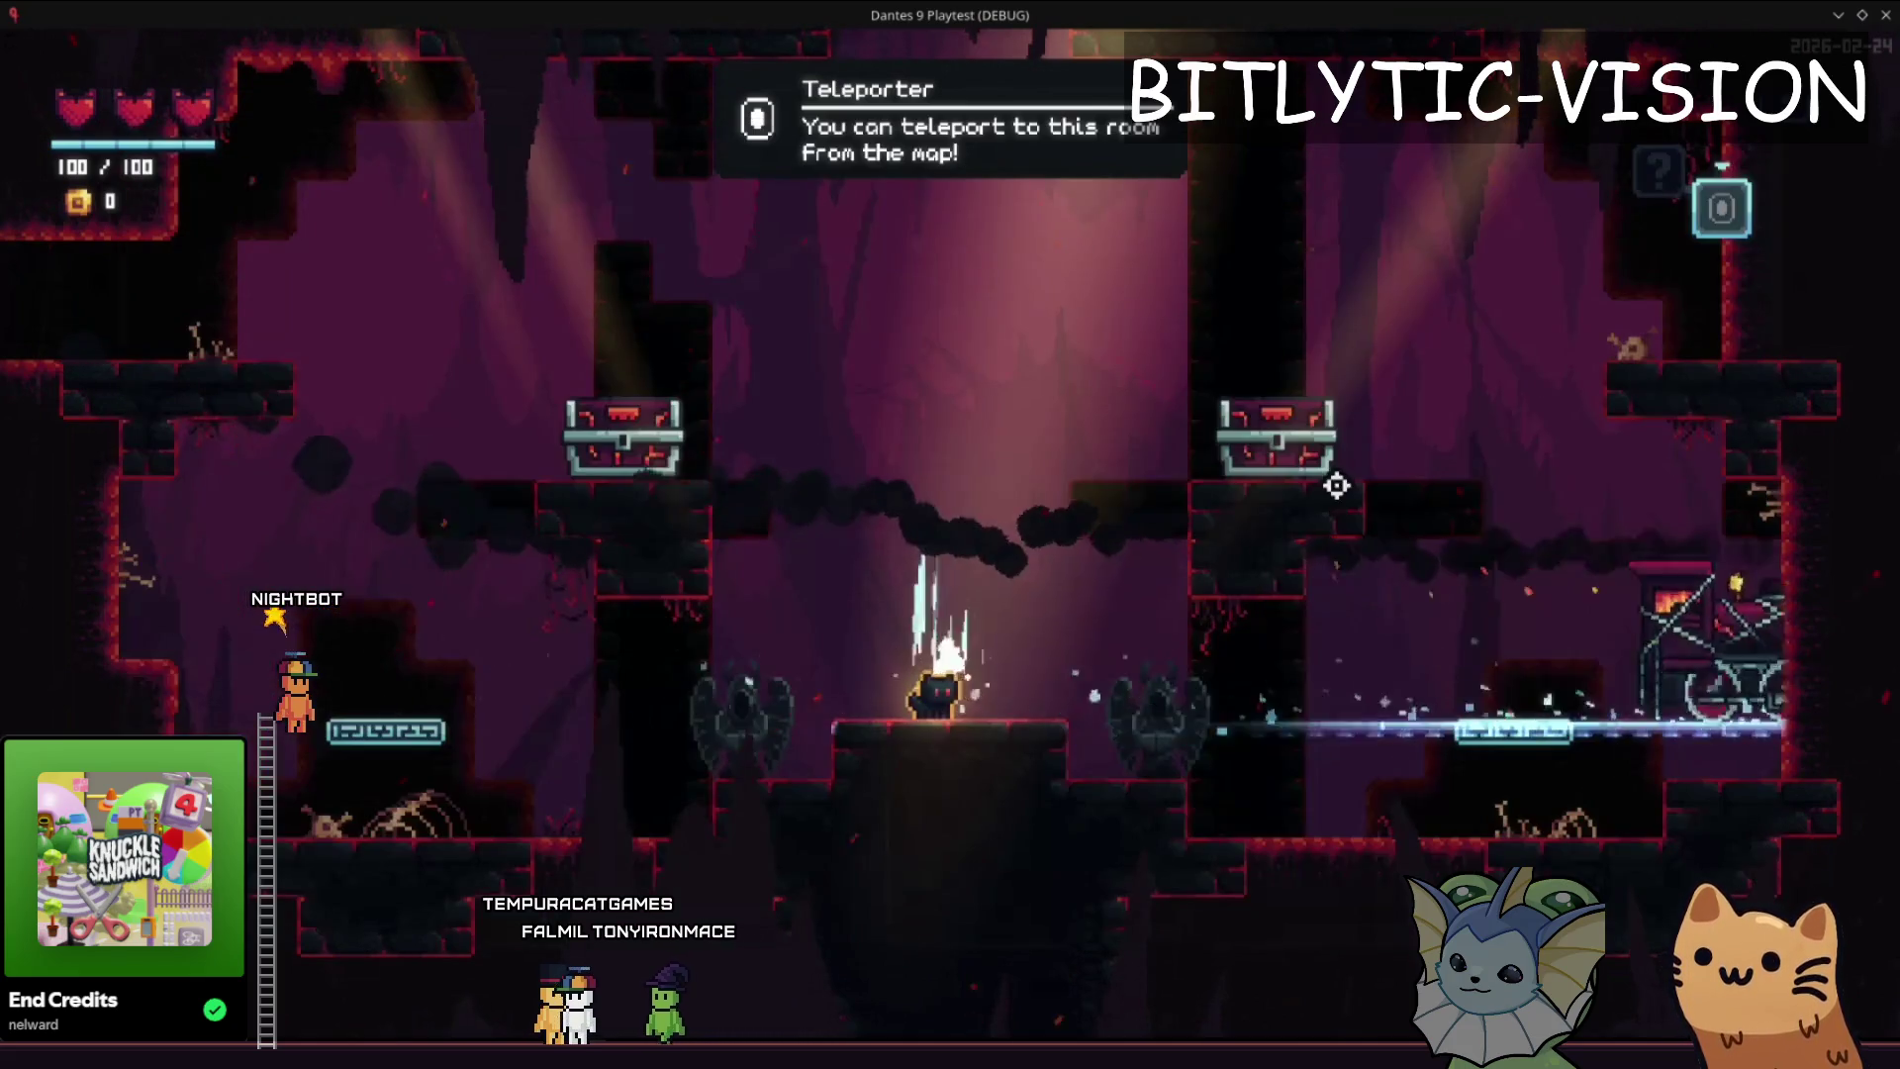
pyautogui.hotkey('alt', 'Tab')
pyautogui.moveTo(1766, 243); pyautogui.dragTo(1722, 255)
pyautogui.press('F5')
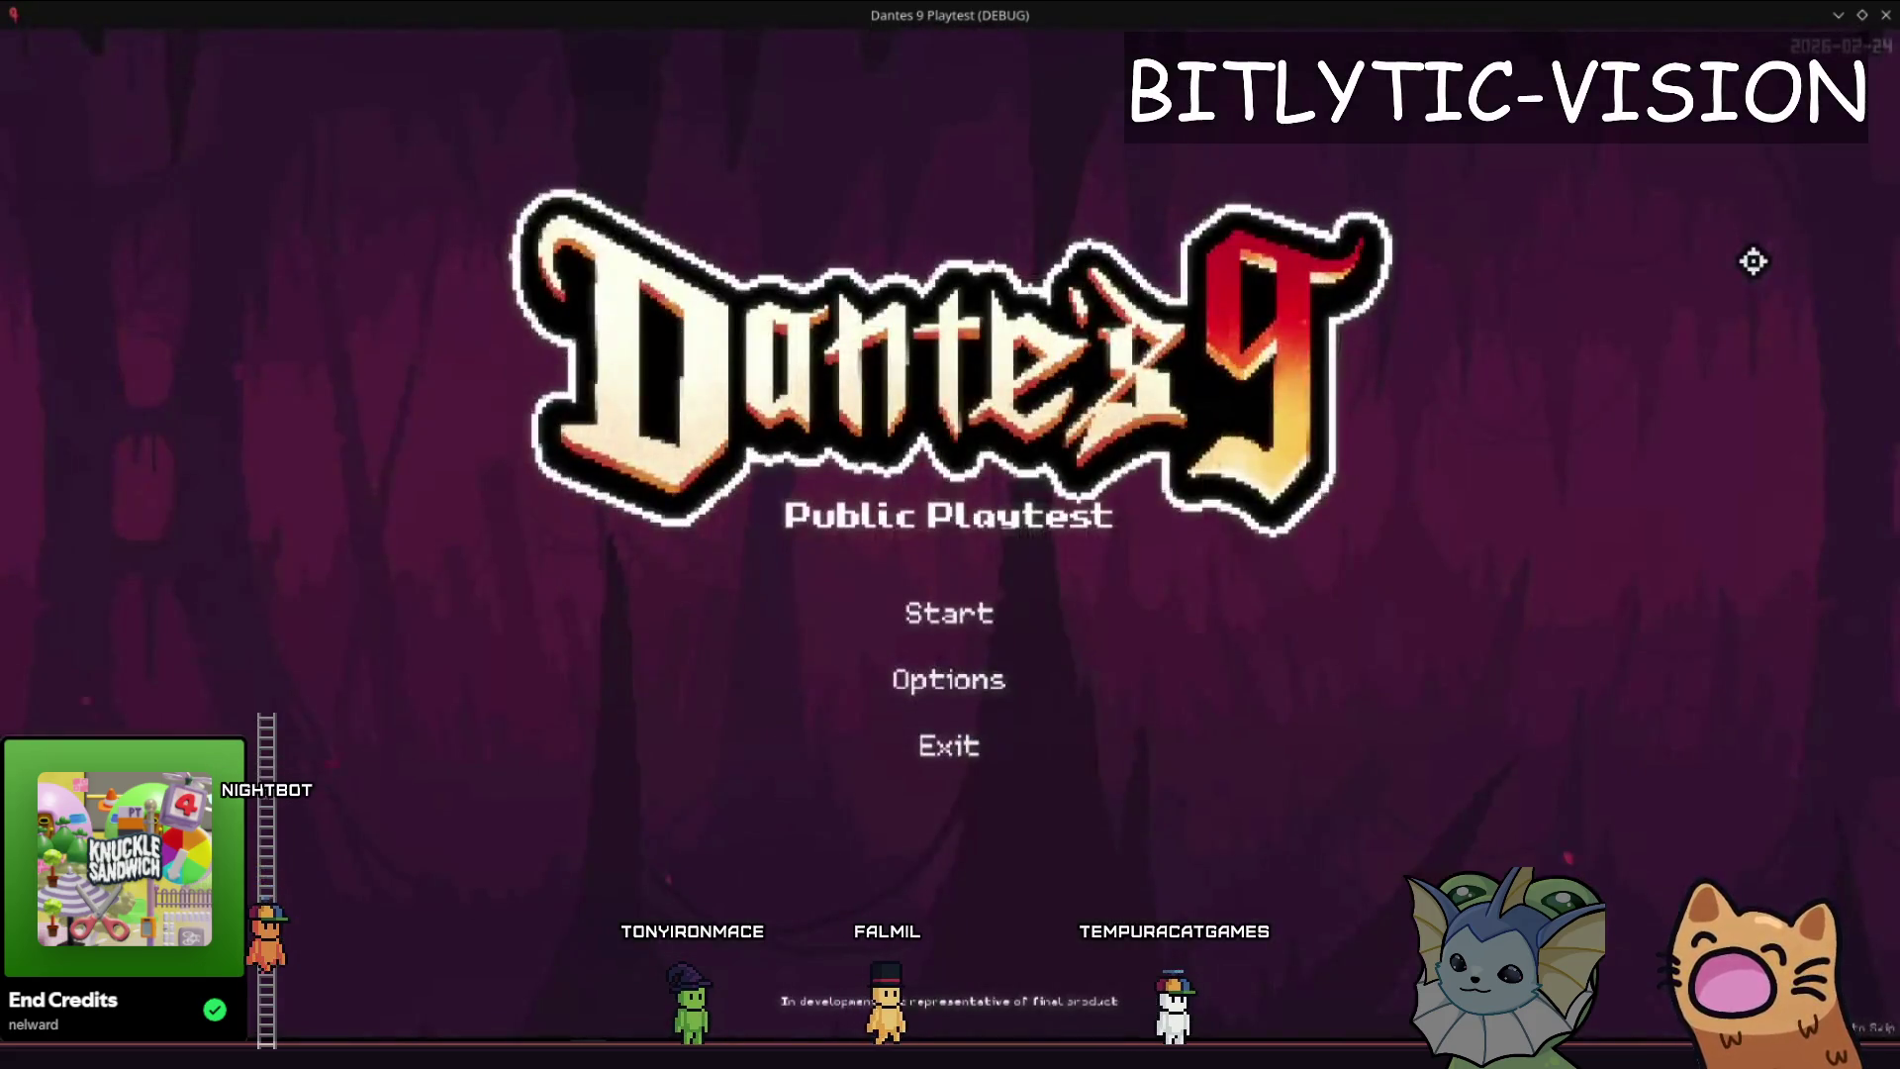
# - Start a run from the title menu and look over the debug overlay options
pyautogui.click(1017, 613)
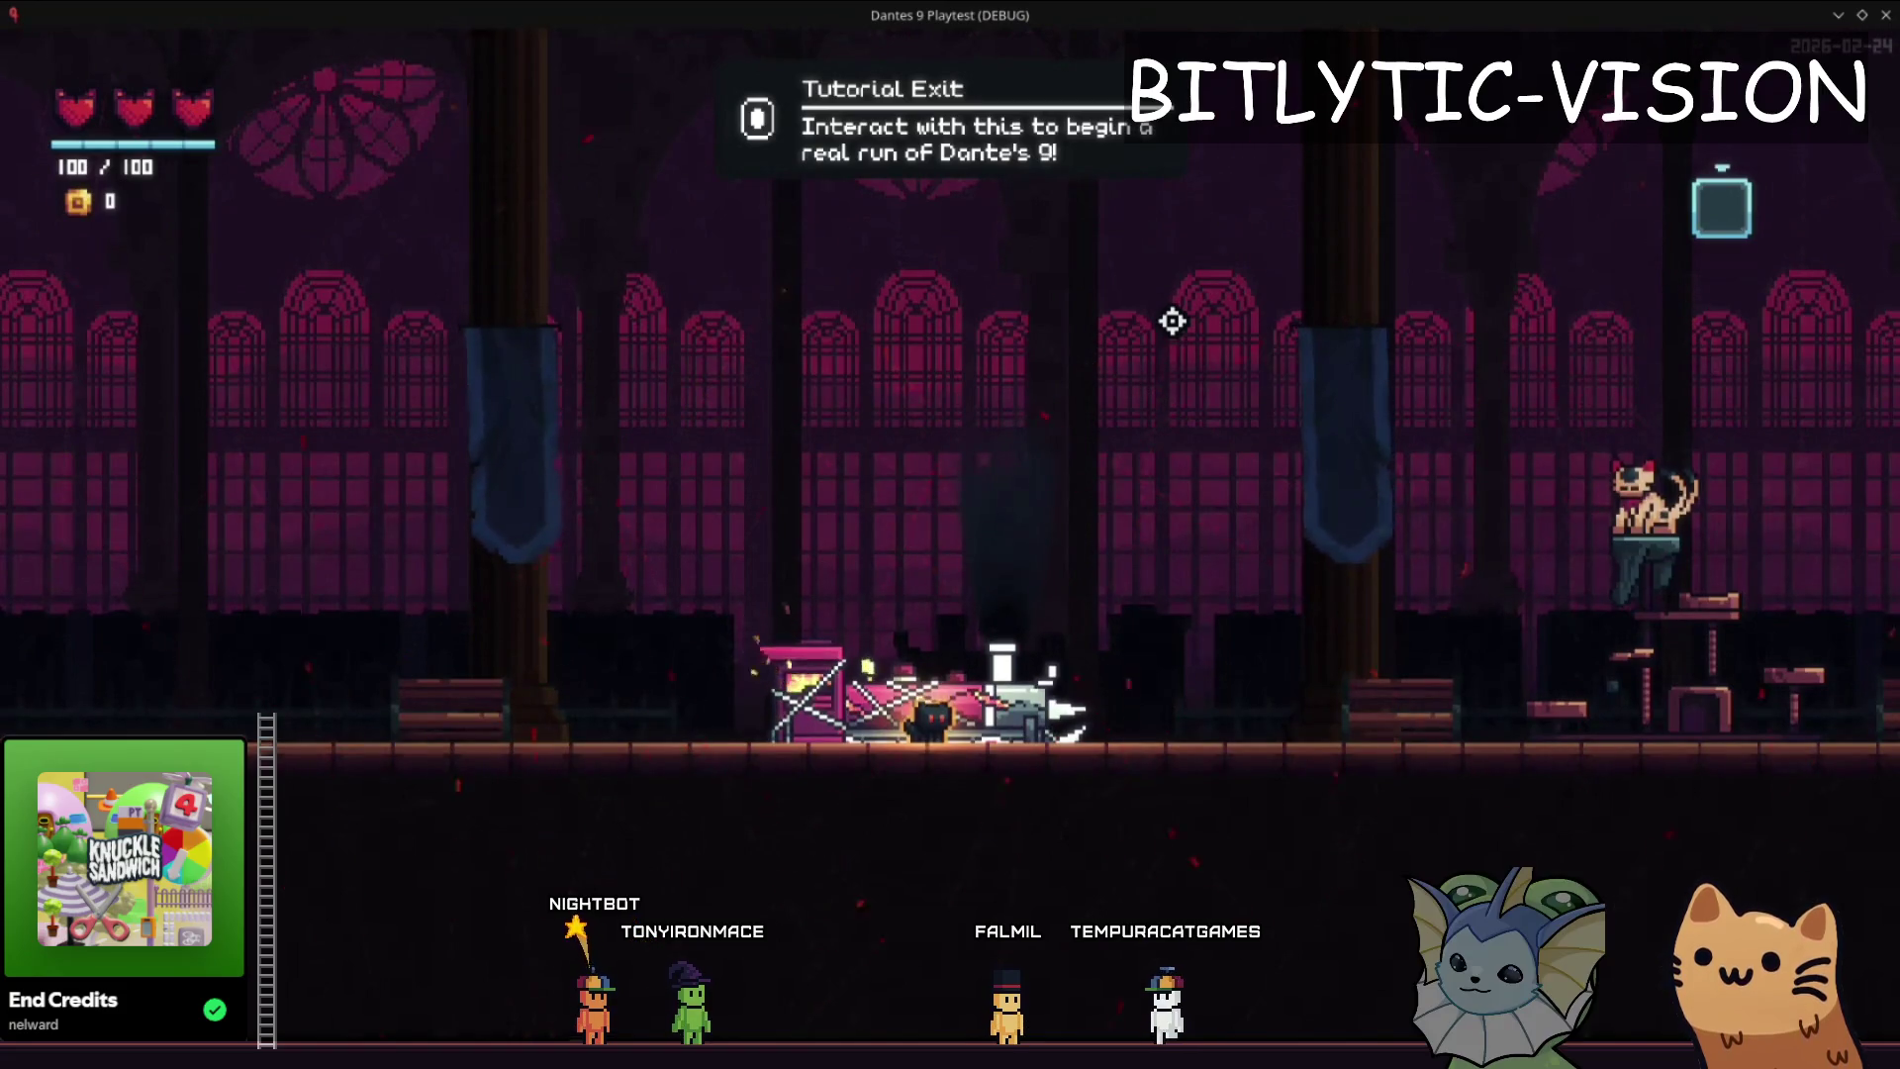
pyautogui.press('`')
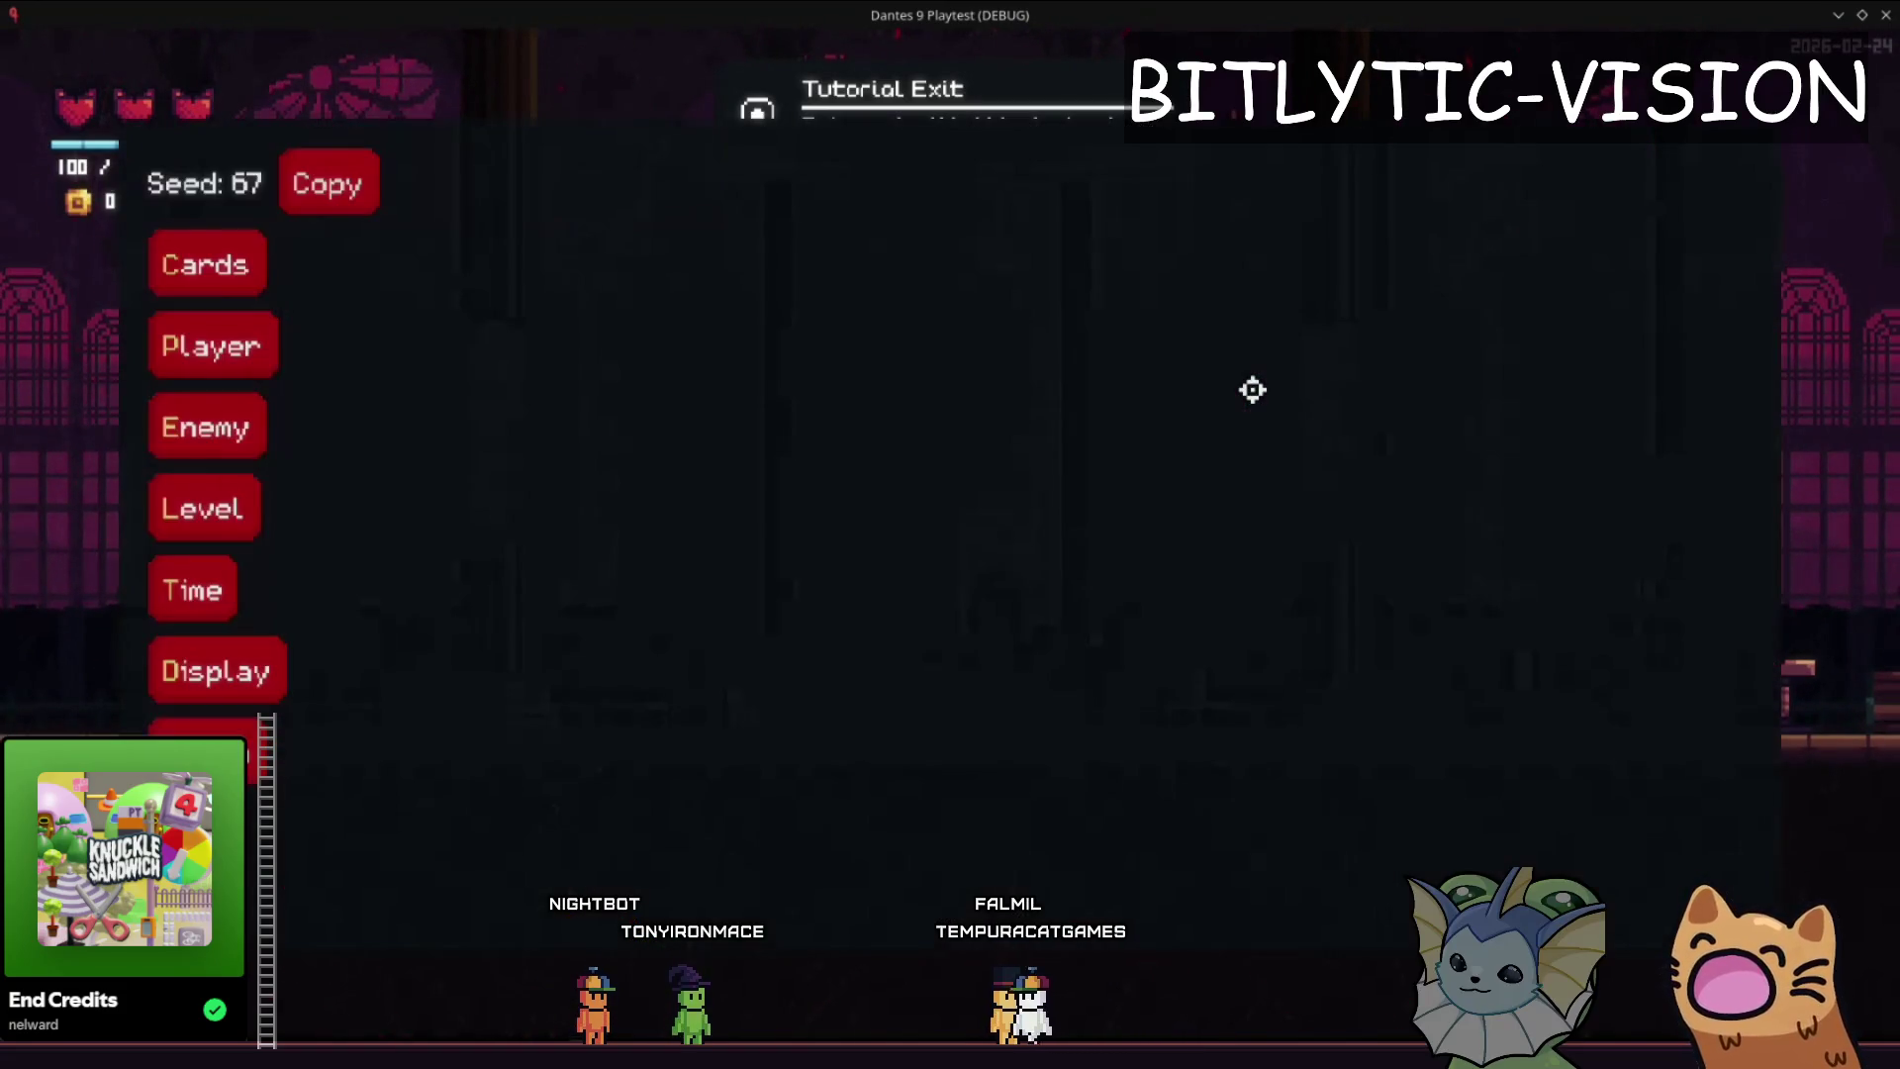
pyautogui.hotkey('alt', 'Tab')
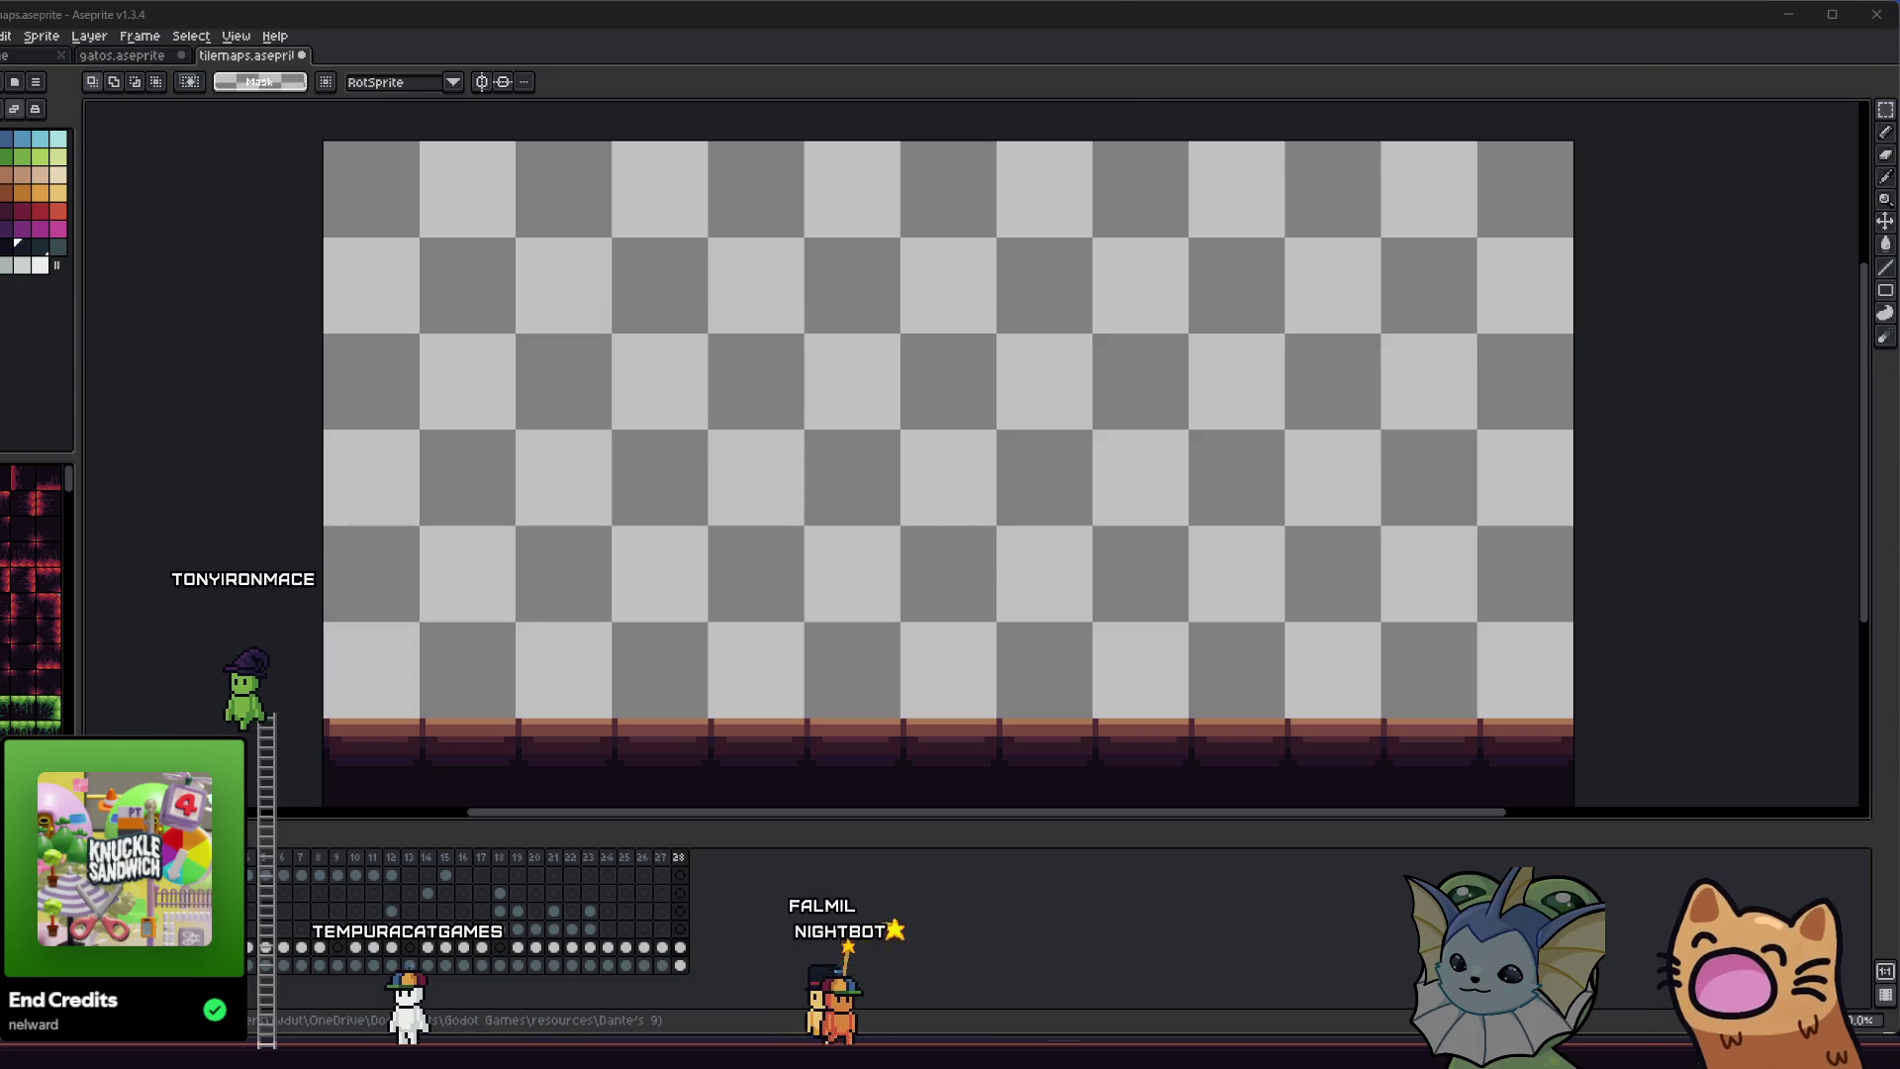
pyautogui.hotkey('alt', 'Tab')
# - Lower the time scale to 0.4, watch the train arrive, then return to Godot
pyautogui.press('F1')
pyautogui.click(1035, 235)
pyautogui.click(966, 238)
pyautogui.press('F1')
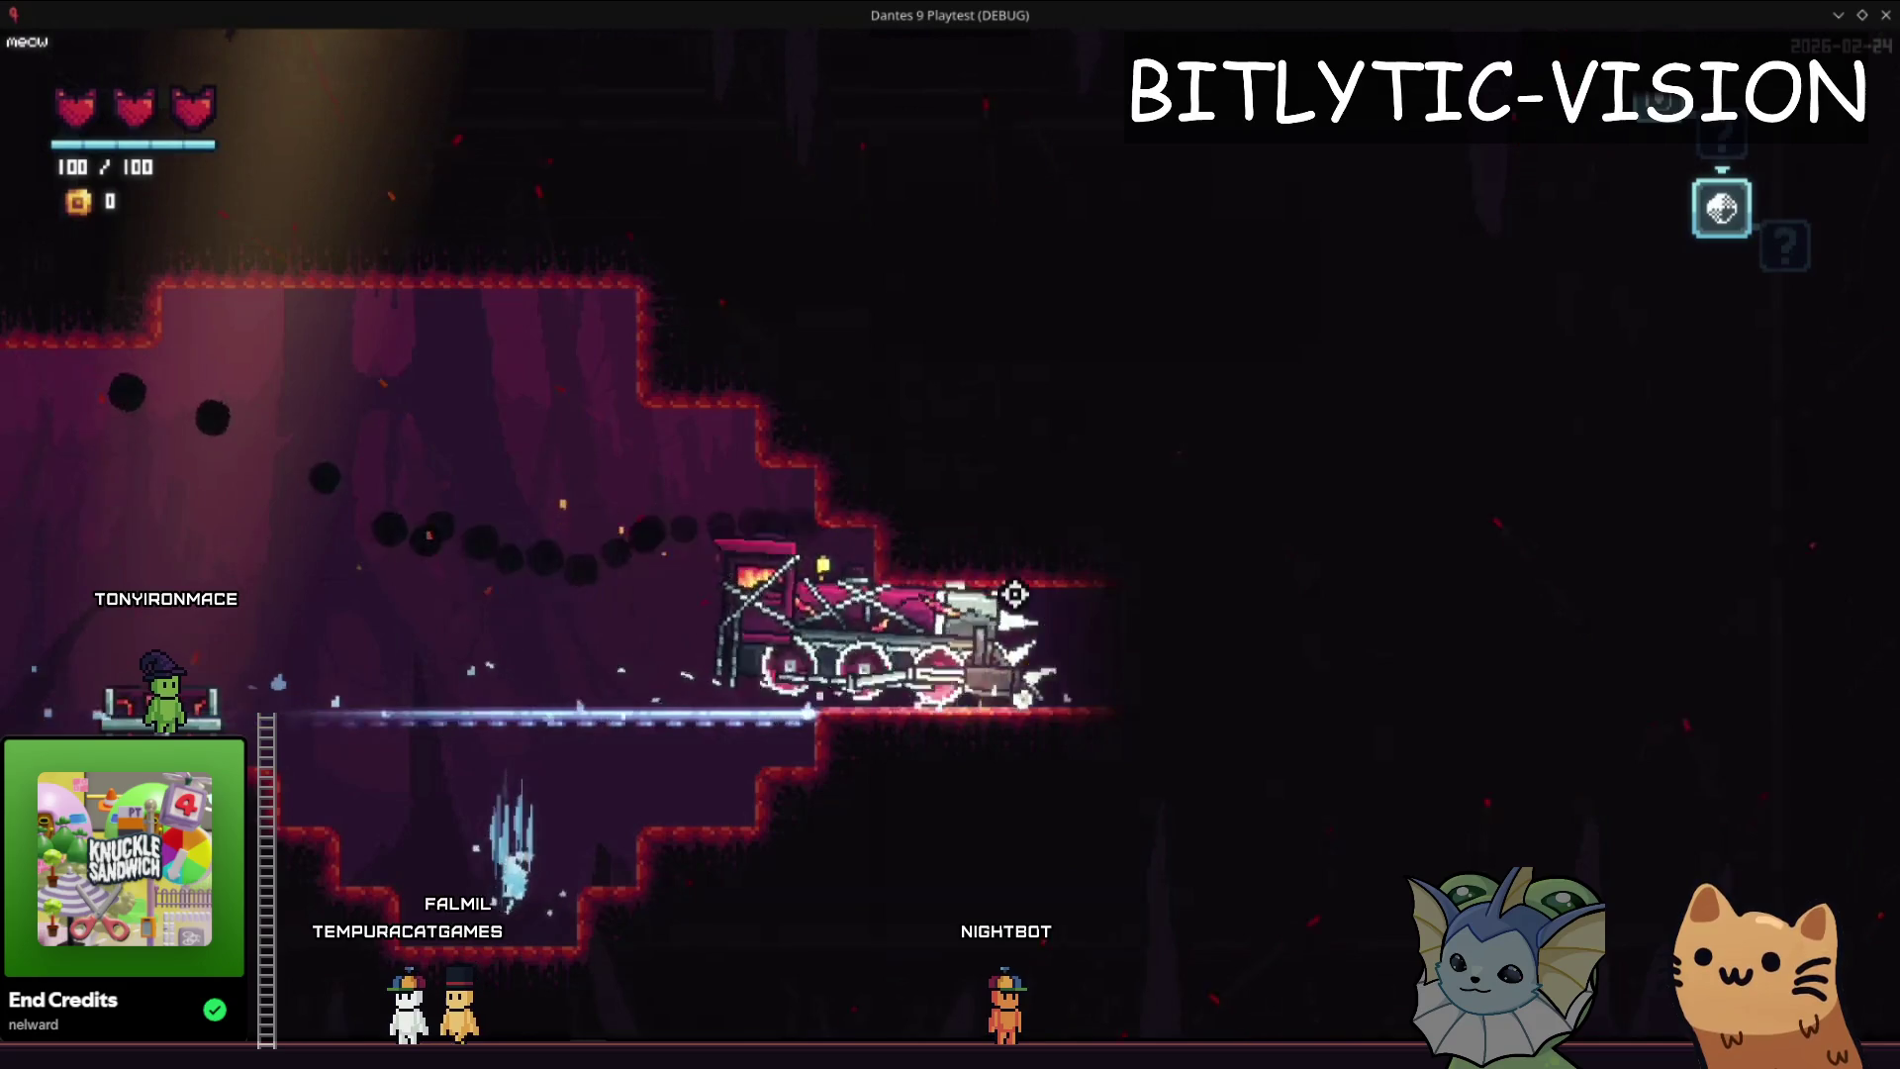
pyautogui.hotkey('alt', 'Tab')
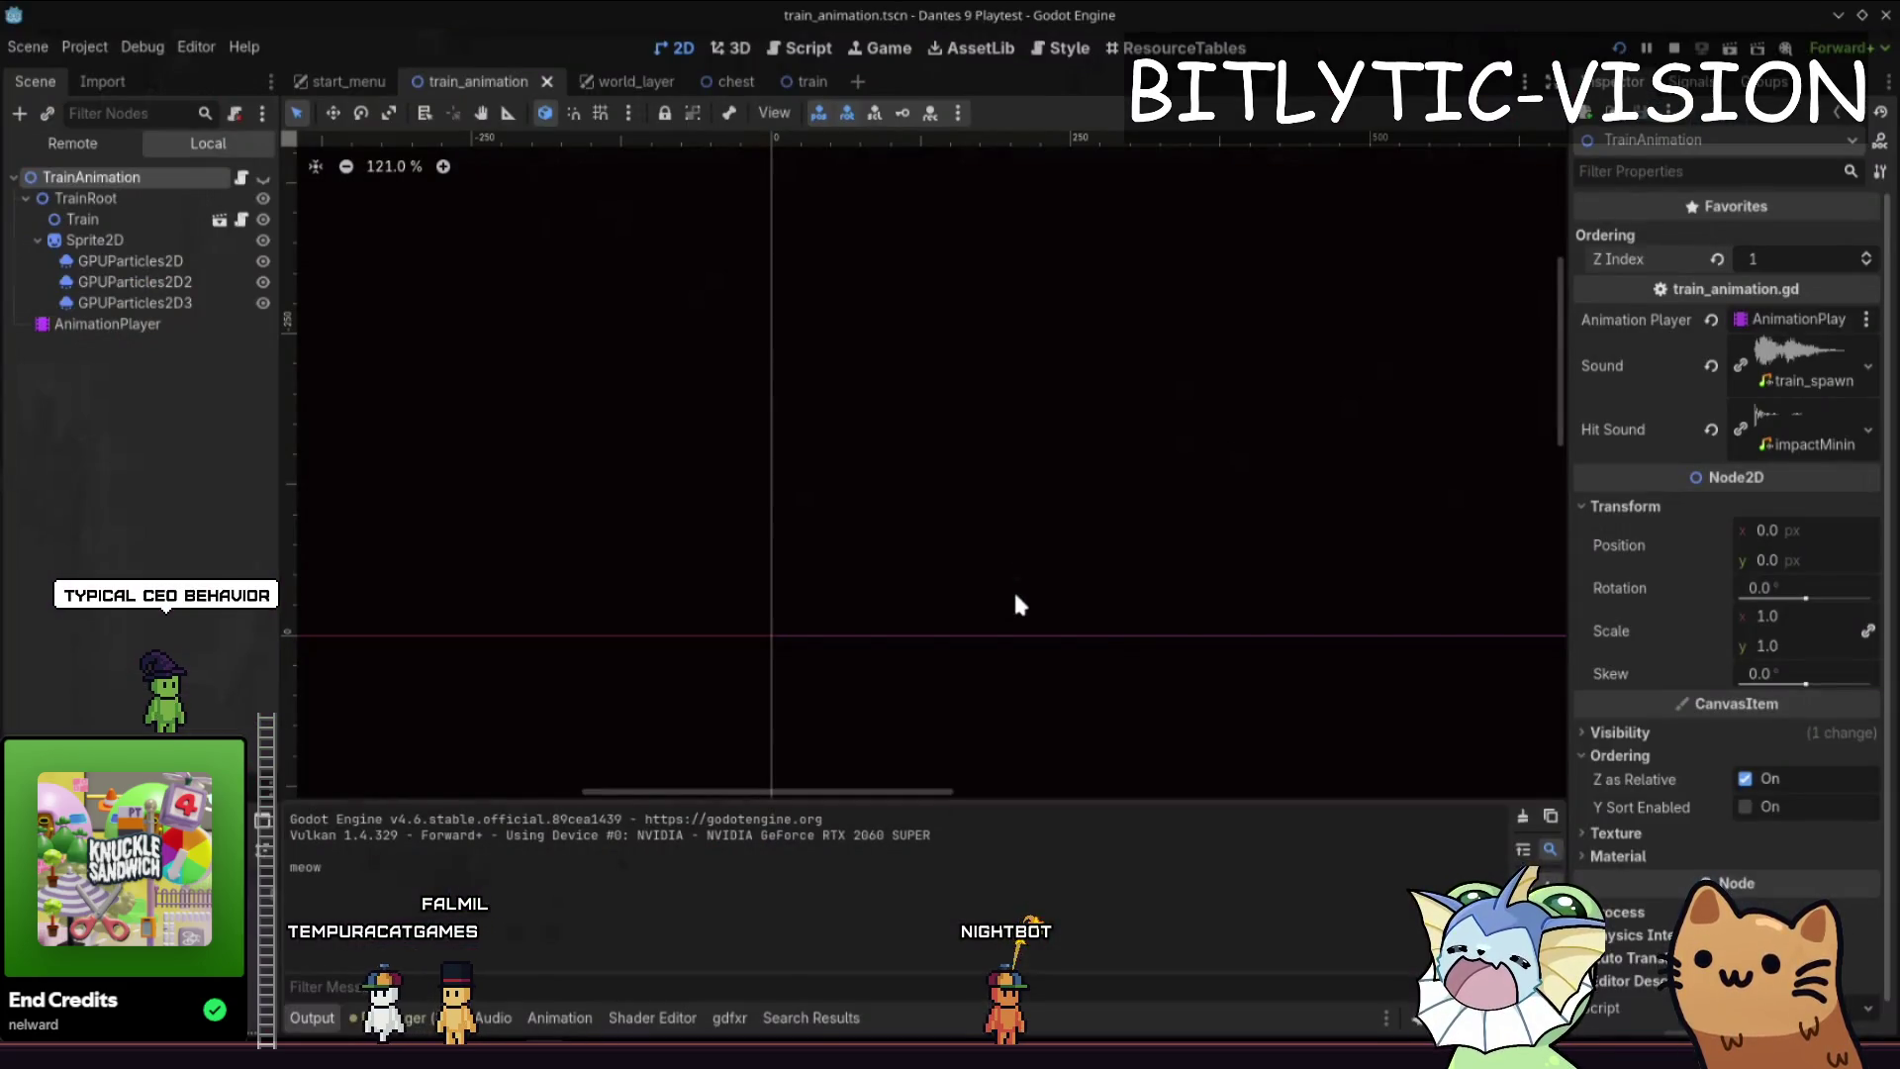
# - Open the train scene's train.gd script and read through its code
pyautogui.click(792, 83)
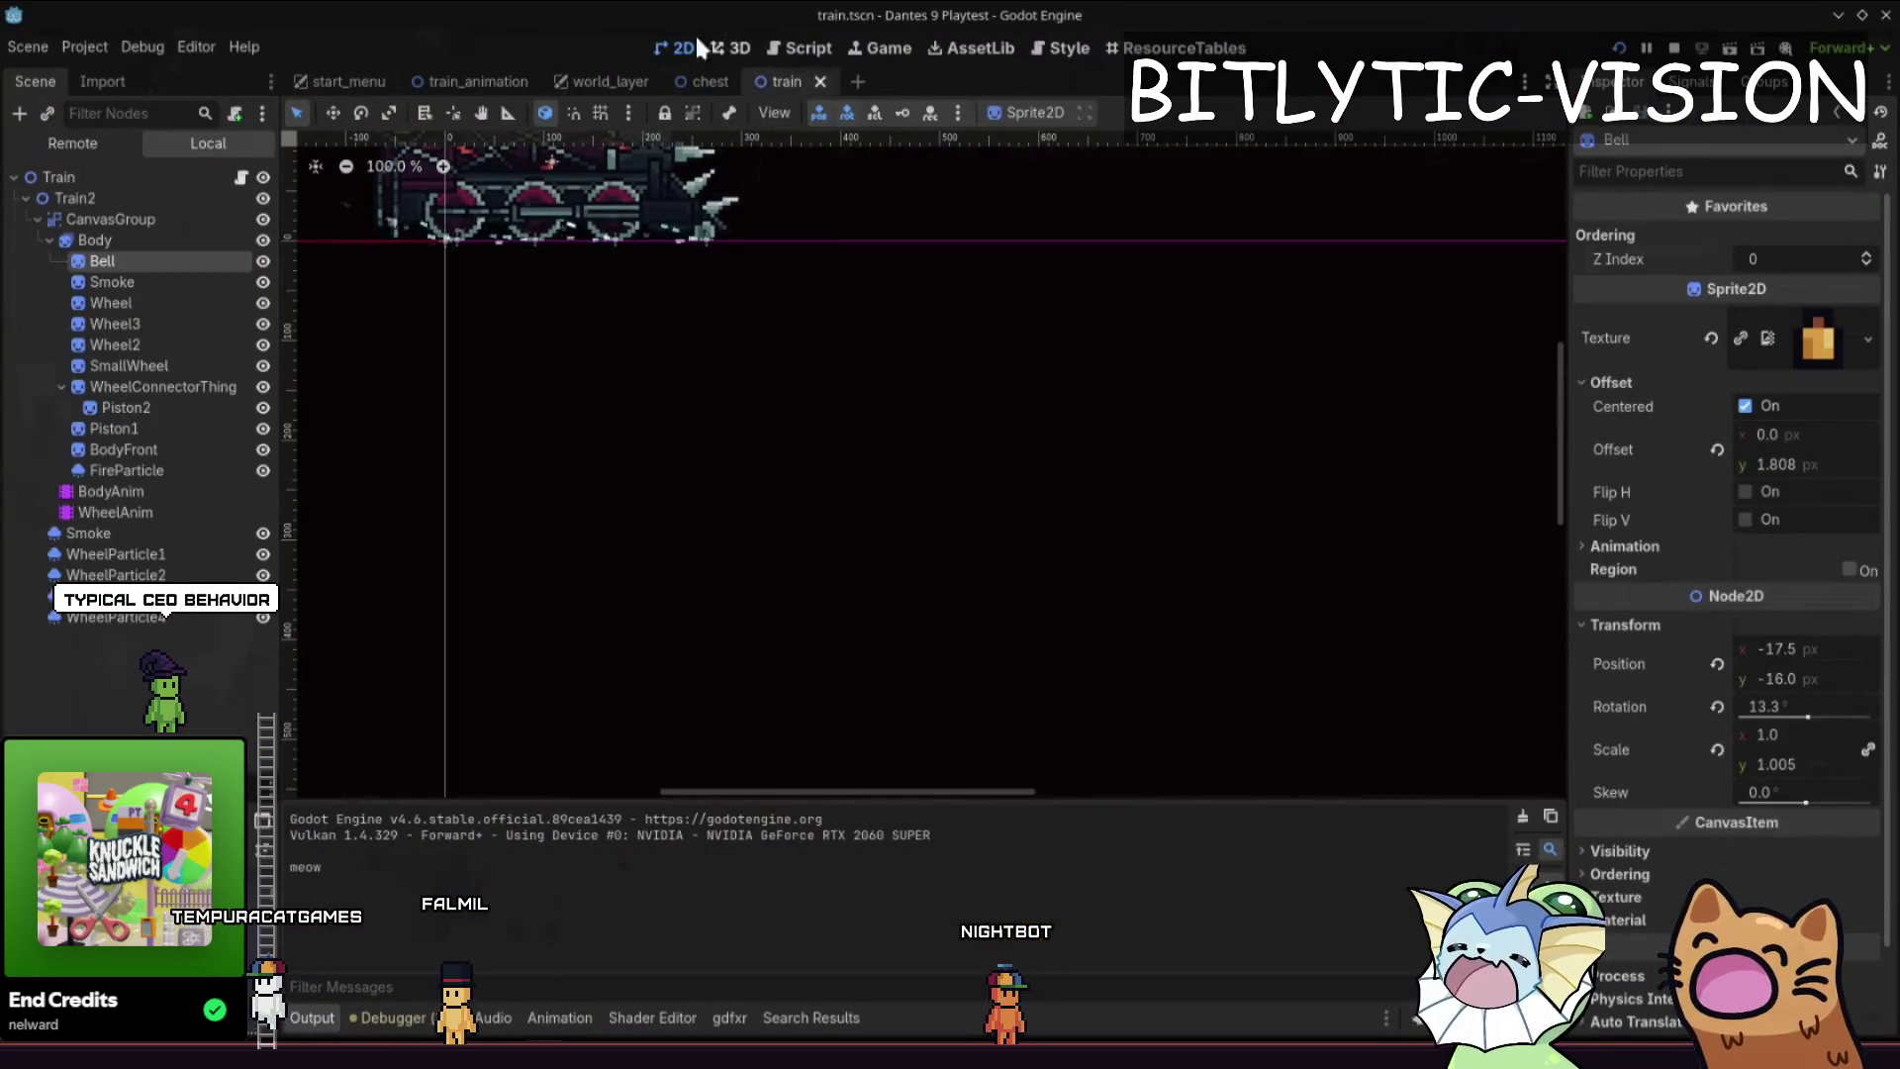
pyautogui.click(241, 176)
pyautogui.scroll(-3, 1010, 422)
pyautogui.click(1082, 565)
pyautogui.hotkey('ctrl', 'alt', 'o')
pyautogui.press('Escape')
pyautogui.press('Down')
pyautogui.press('Down')
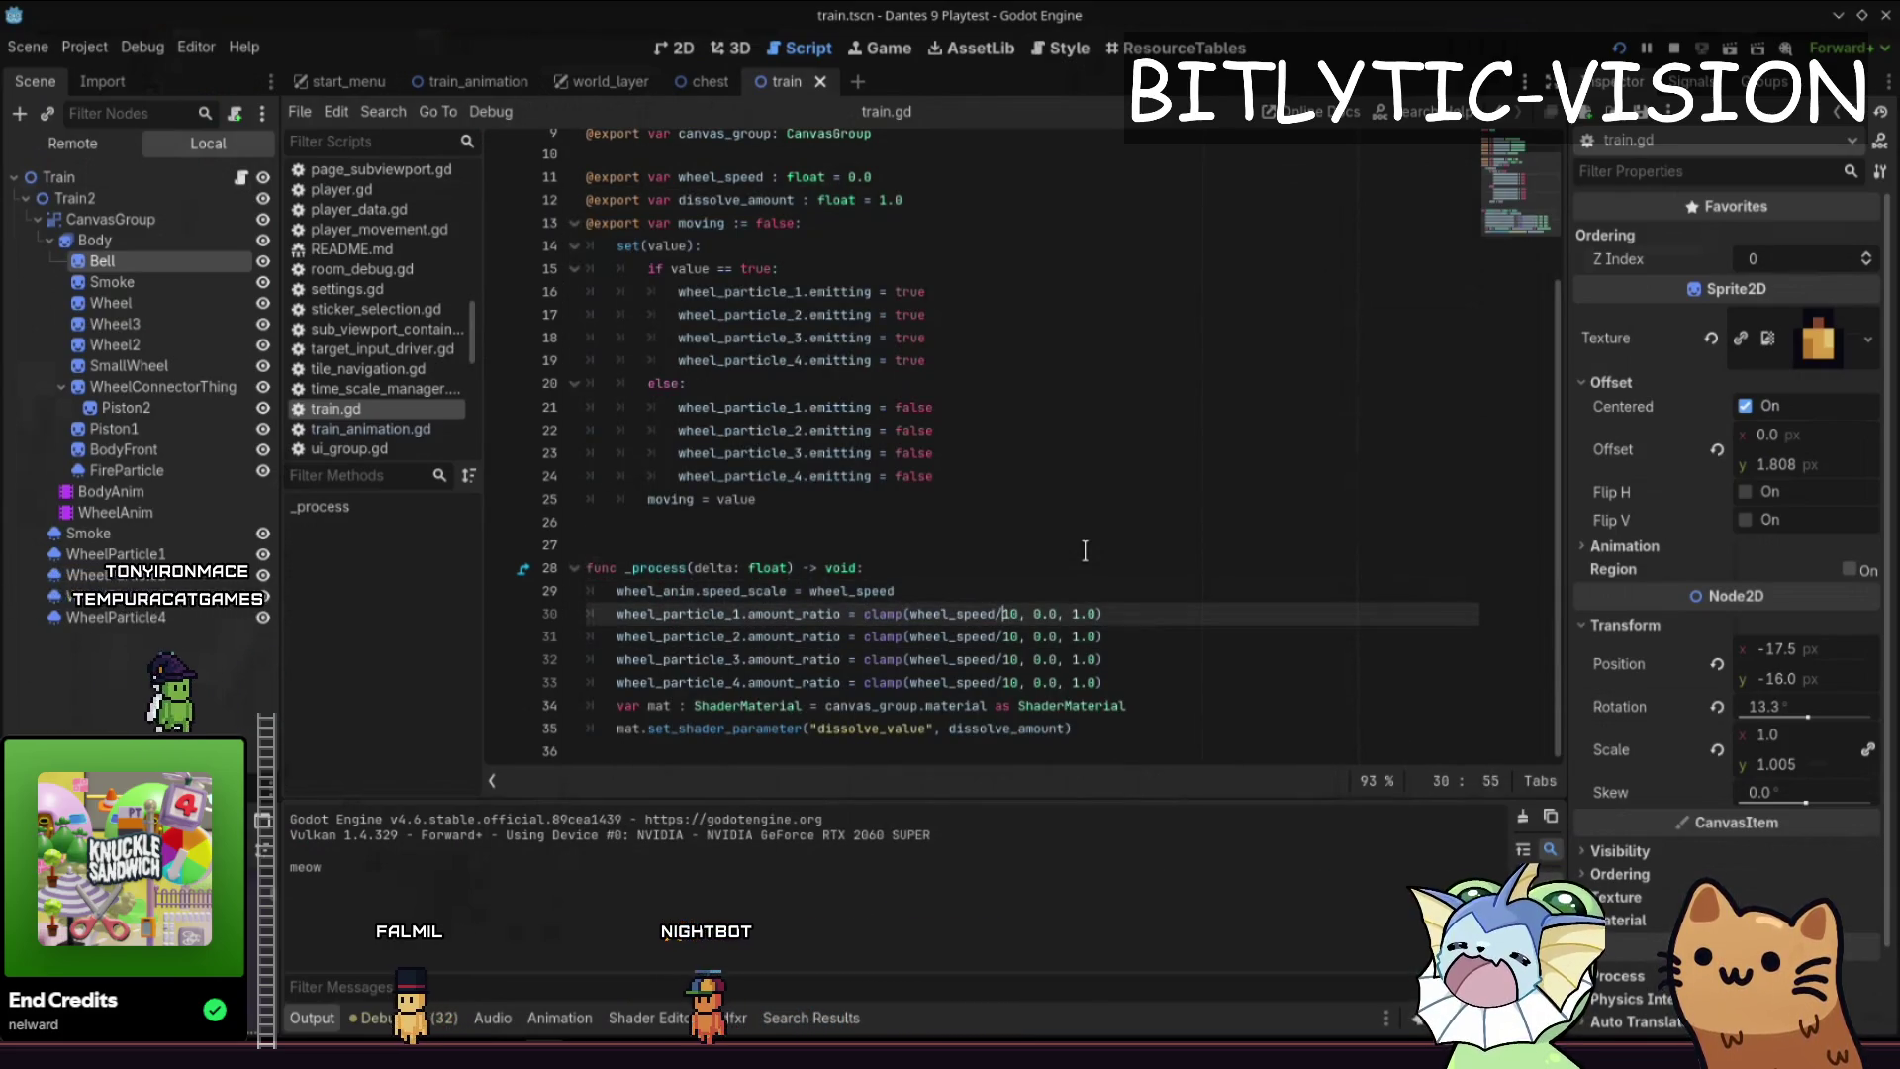
# - Quick-open train_animation.gd by searching 'train_anima' and stop the running game
pyautogui.hotkey('shift', 'alt', 'o')
pyautogui.press('Down')
pyautogui.press('Down')
pyautogui.press('Up')
pyautogui.press('Up')
pyautogui.write('train_anima')
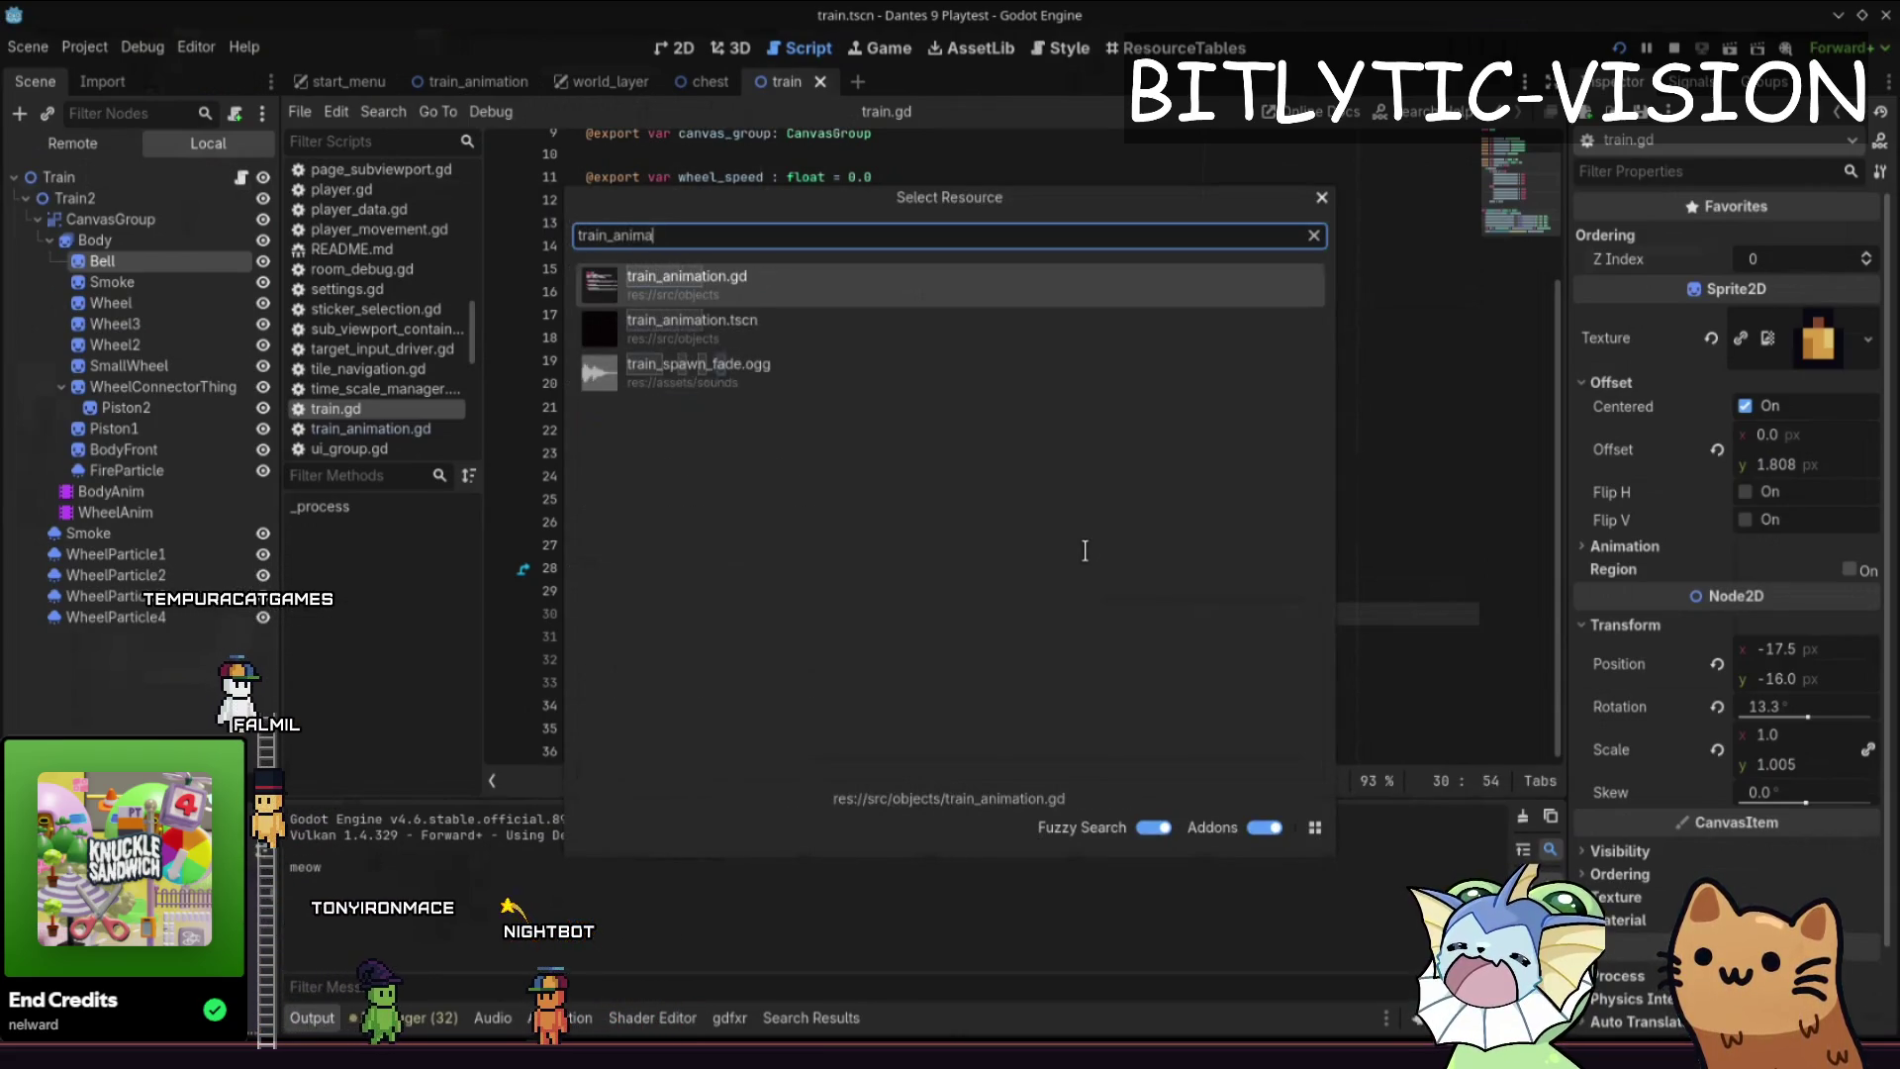
pyautogui.press('Return')
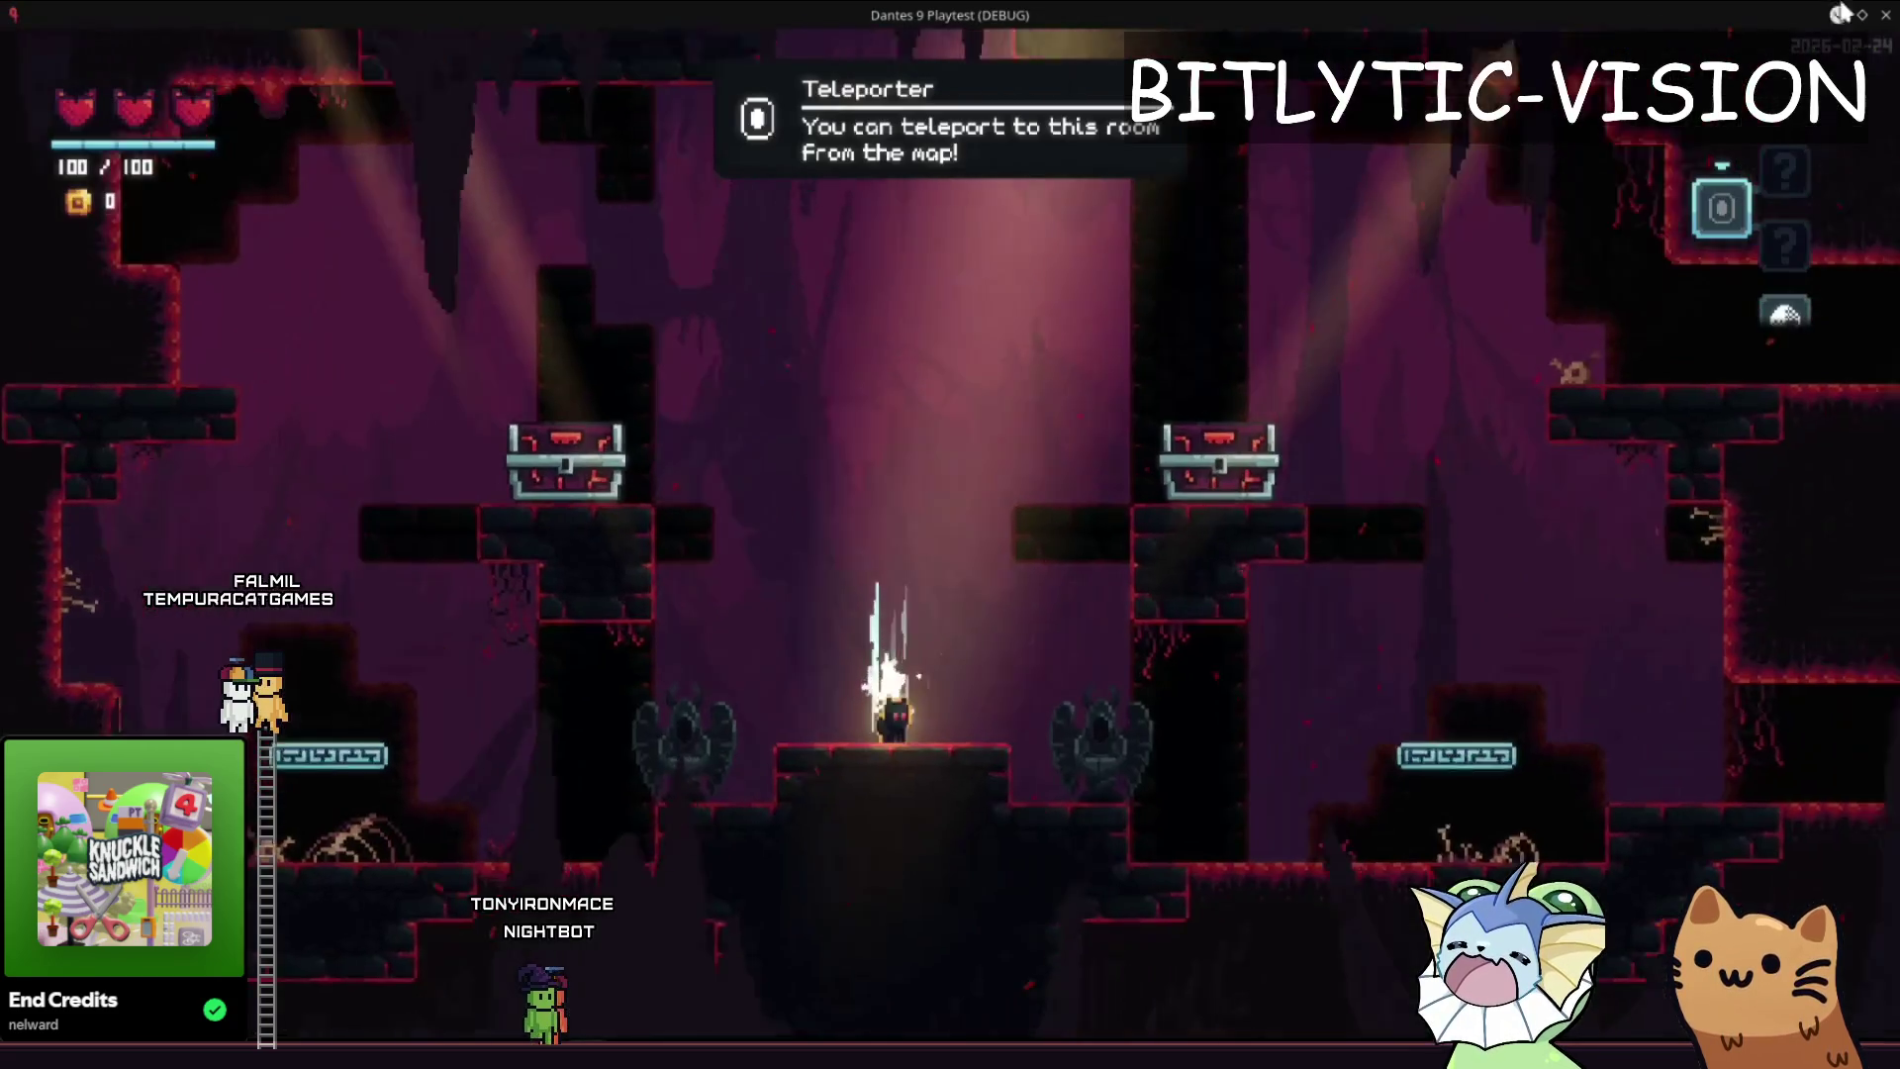
pyautogui.press('F8')
pyautogui.click(986, 282)
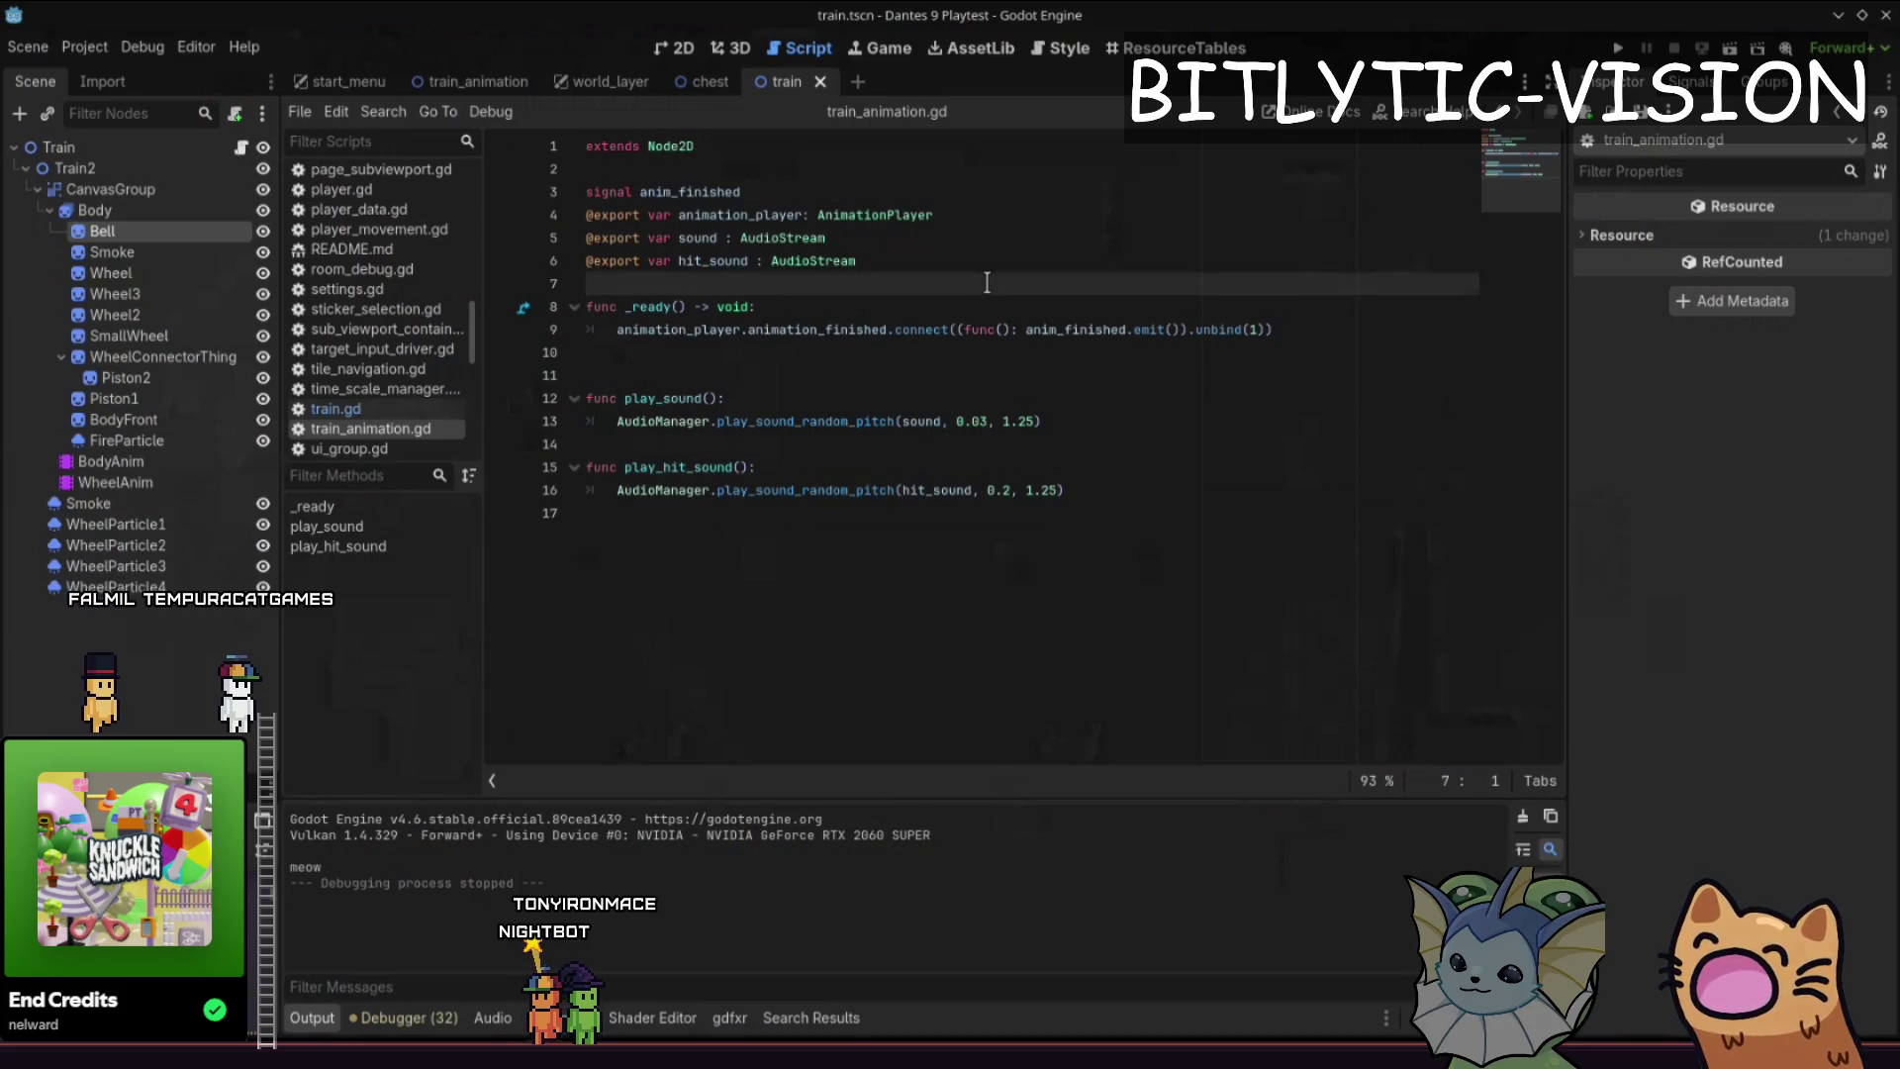
# - Add an empty func _physics_process below _ready in train_animation.gd
pyautogui.hotkey('ctrl', 'Home')
pyautogui.hotkey('ctrl', 'End')
pyautogui.press('Up')
pyautogui.press('Up')
pyautogui.press('Up')
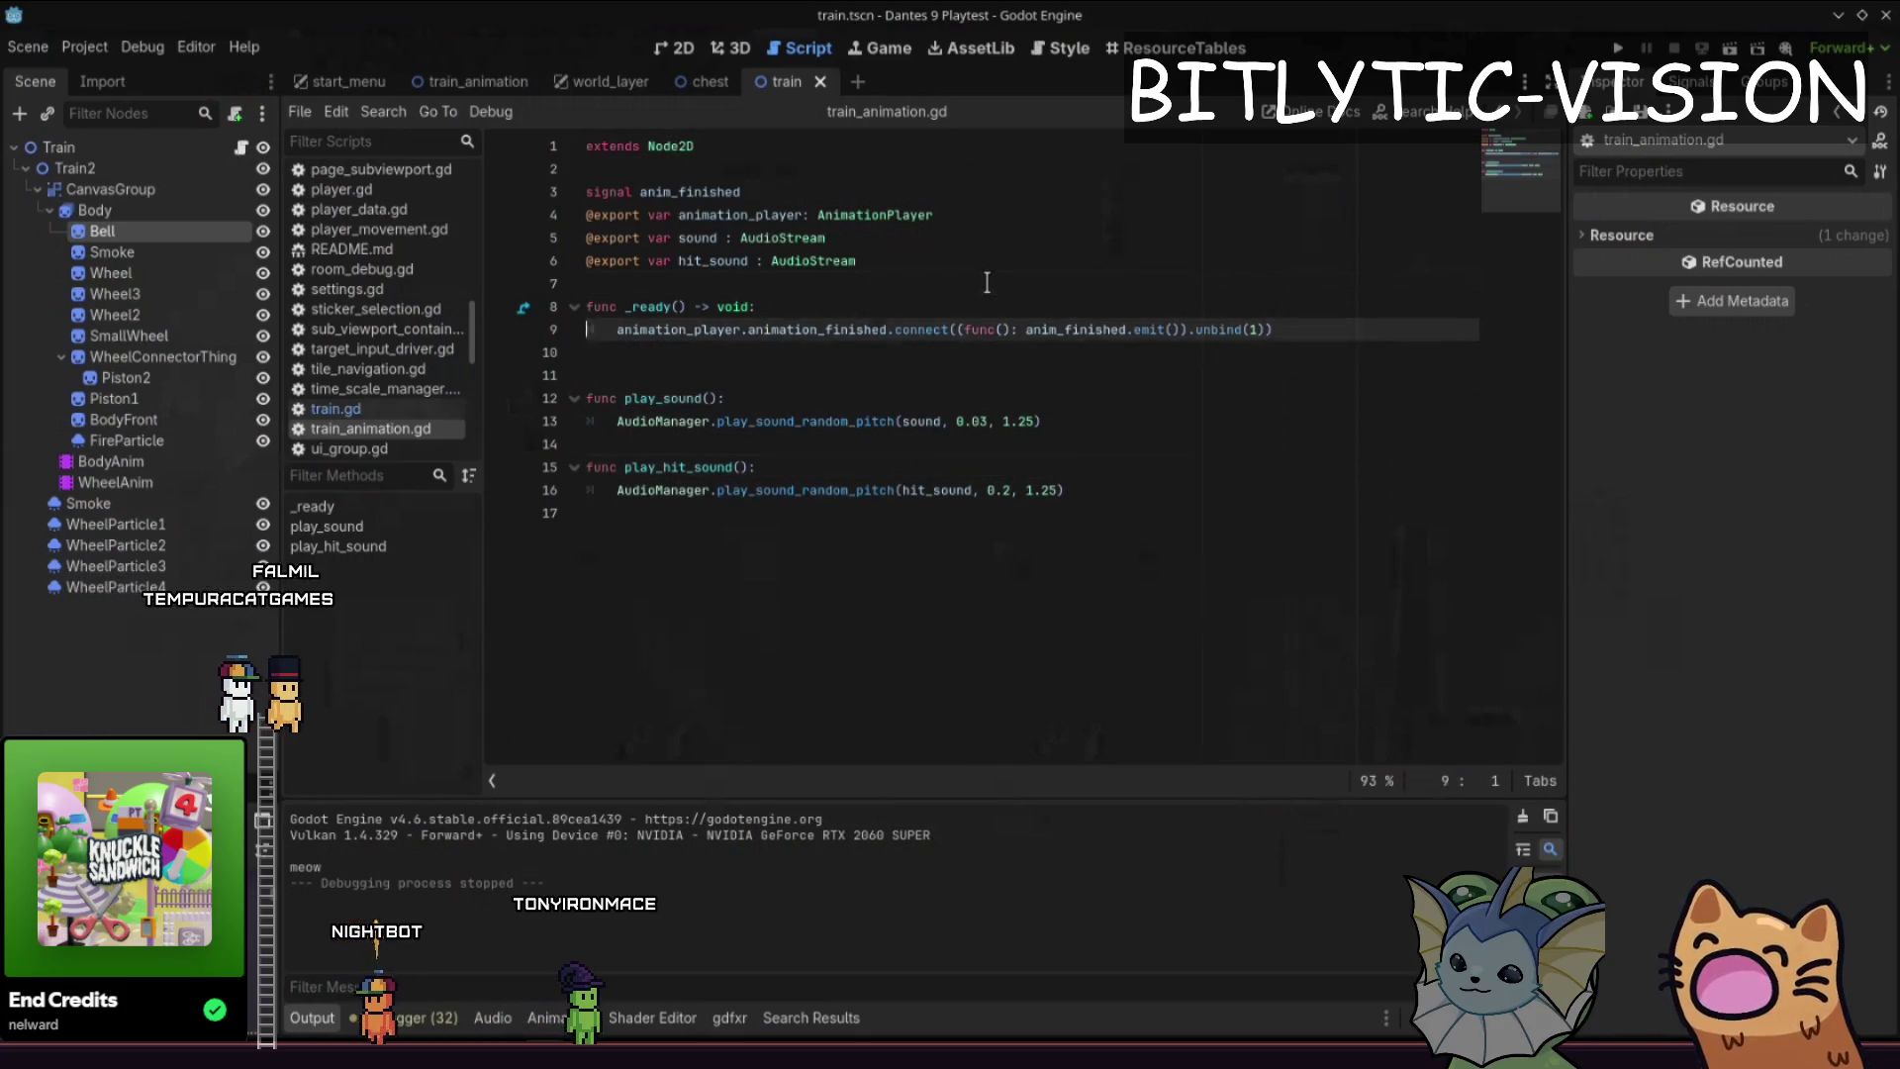
pyautogui.press('Up')
pyautogui.press('Up')
pyautogui.press('Return')
pyautogui.press('Down')
pyautogui.press('Down')
pyautogui.press('Down')
pyautogui.hotkey('ctrl', 'shift', 'Return')
pyautogui.hotkey('ctrl', 'shift', 'Return')
pyautogui.hotkey('ctrl', 'shift', 'Return')
pyautogui.write('_ph')
pyautogui.press('Return')
pyautogui.press('Return')
pyautogui.press('Return')
# - Declare var player := Player.player inside _physics_process
pyautogui.press('Up')
pyautogui.press('Up')
pyautogui.press('Up')
pyautogui.press('Up')
pyautogui.press('Up')
pyautogui.press('Up')
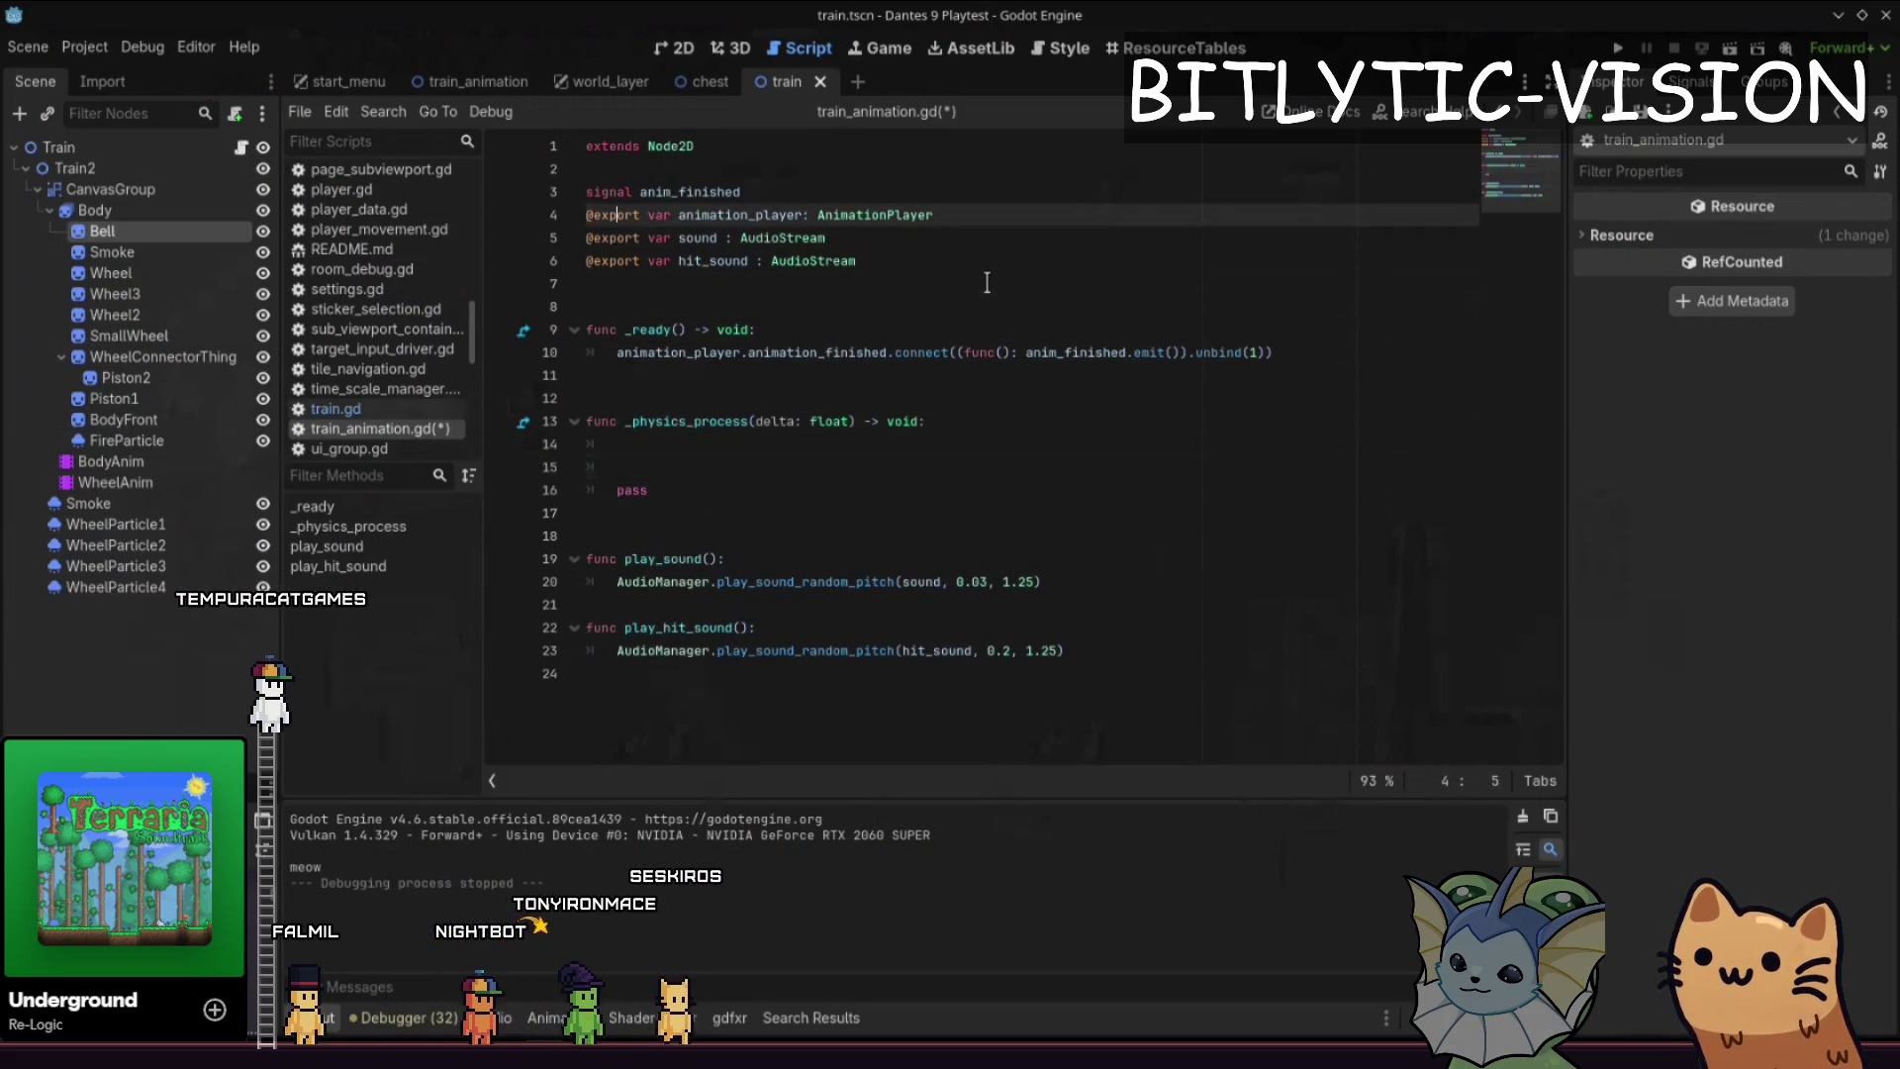
pyautogui.hotkey('ctrl', 'Return')
pyautogui.press('Down')
pyautogui.press('Down')
pyautogui.press('Down')
pyautogui.press('Down')
pyautogui.press('Down')
pyautogui.press('Down')
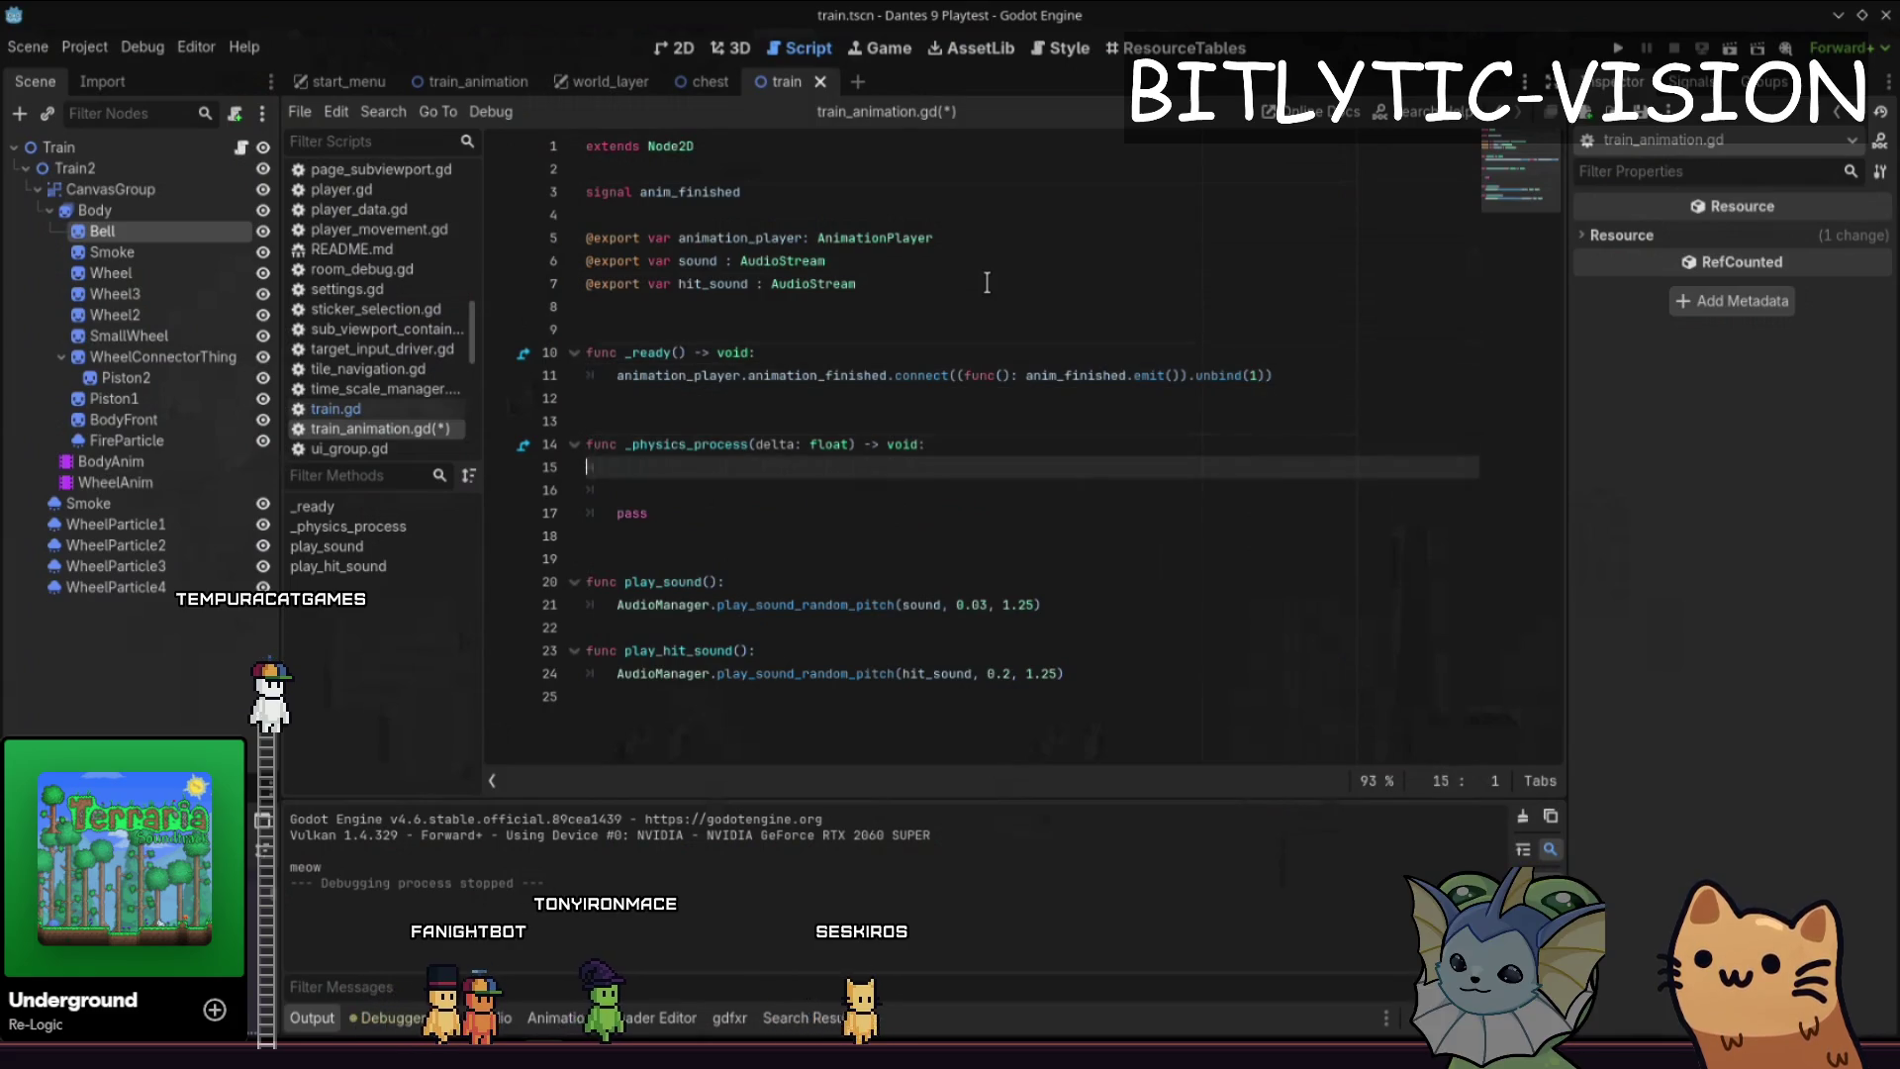
pyautogui.write('er.player')
pyautogui.press('Return')
pyautogui.press('Return')
pyautogui.write('var diff := player.')
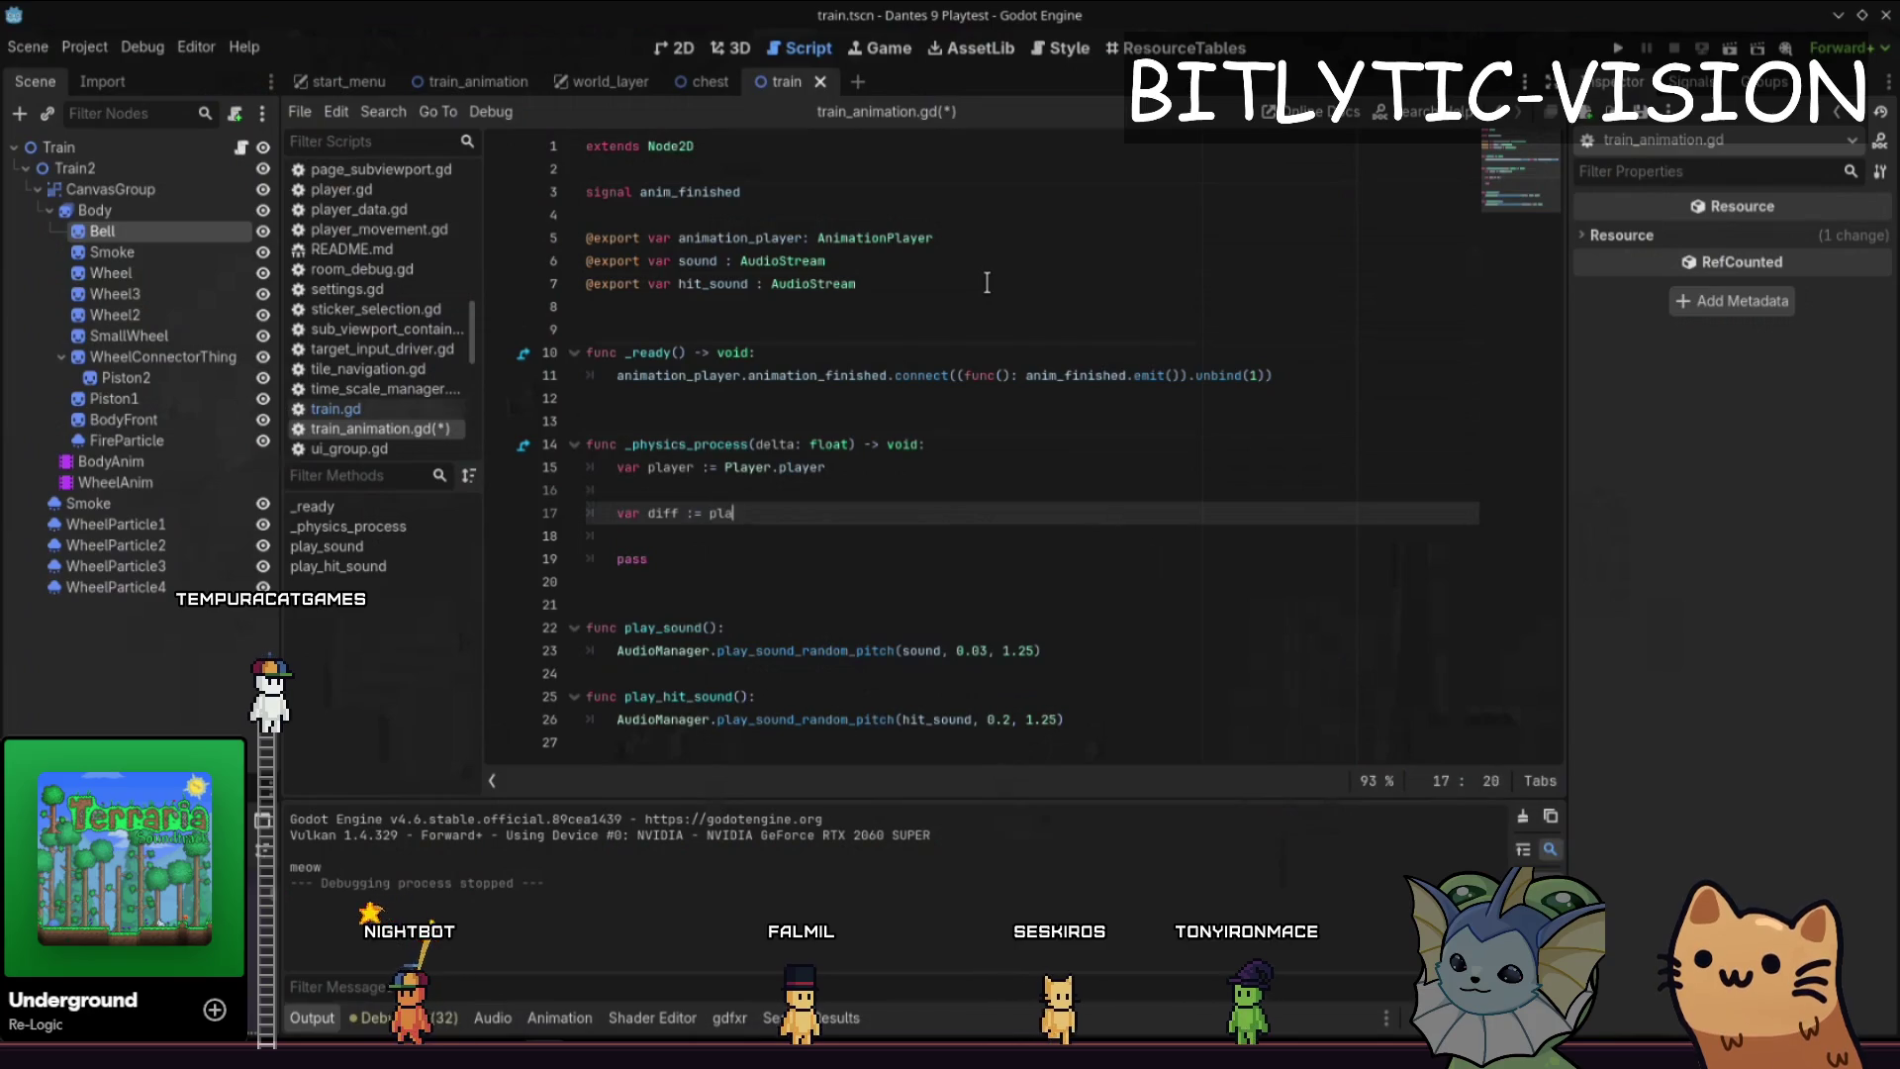
# - Add var diff := player.global_position - global_position on the next line
pyautogui.write('global_position -=')
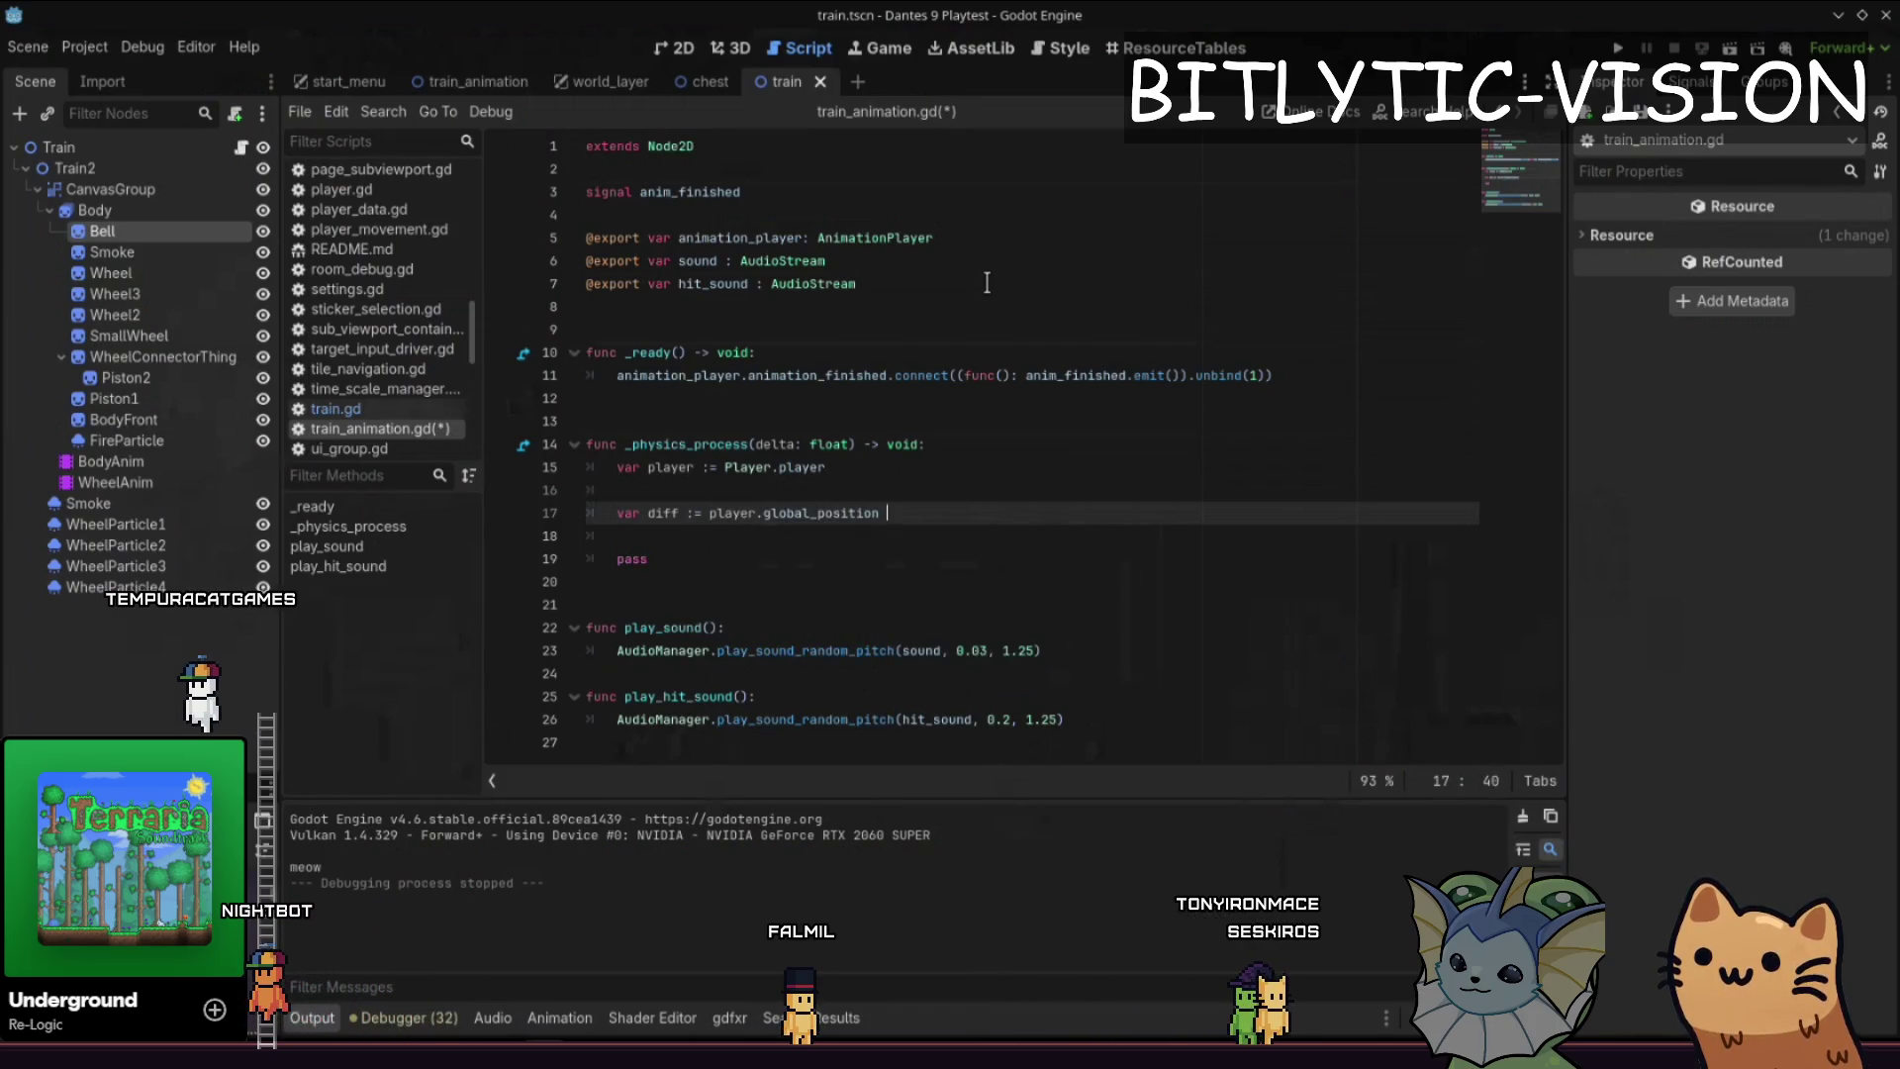
pyautogui.press('BackSpace')
pyautogui.press('BackSpace')
pyautogui.write('global_posit')
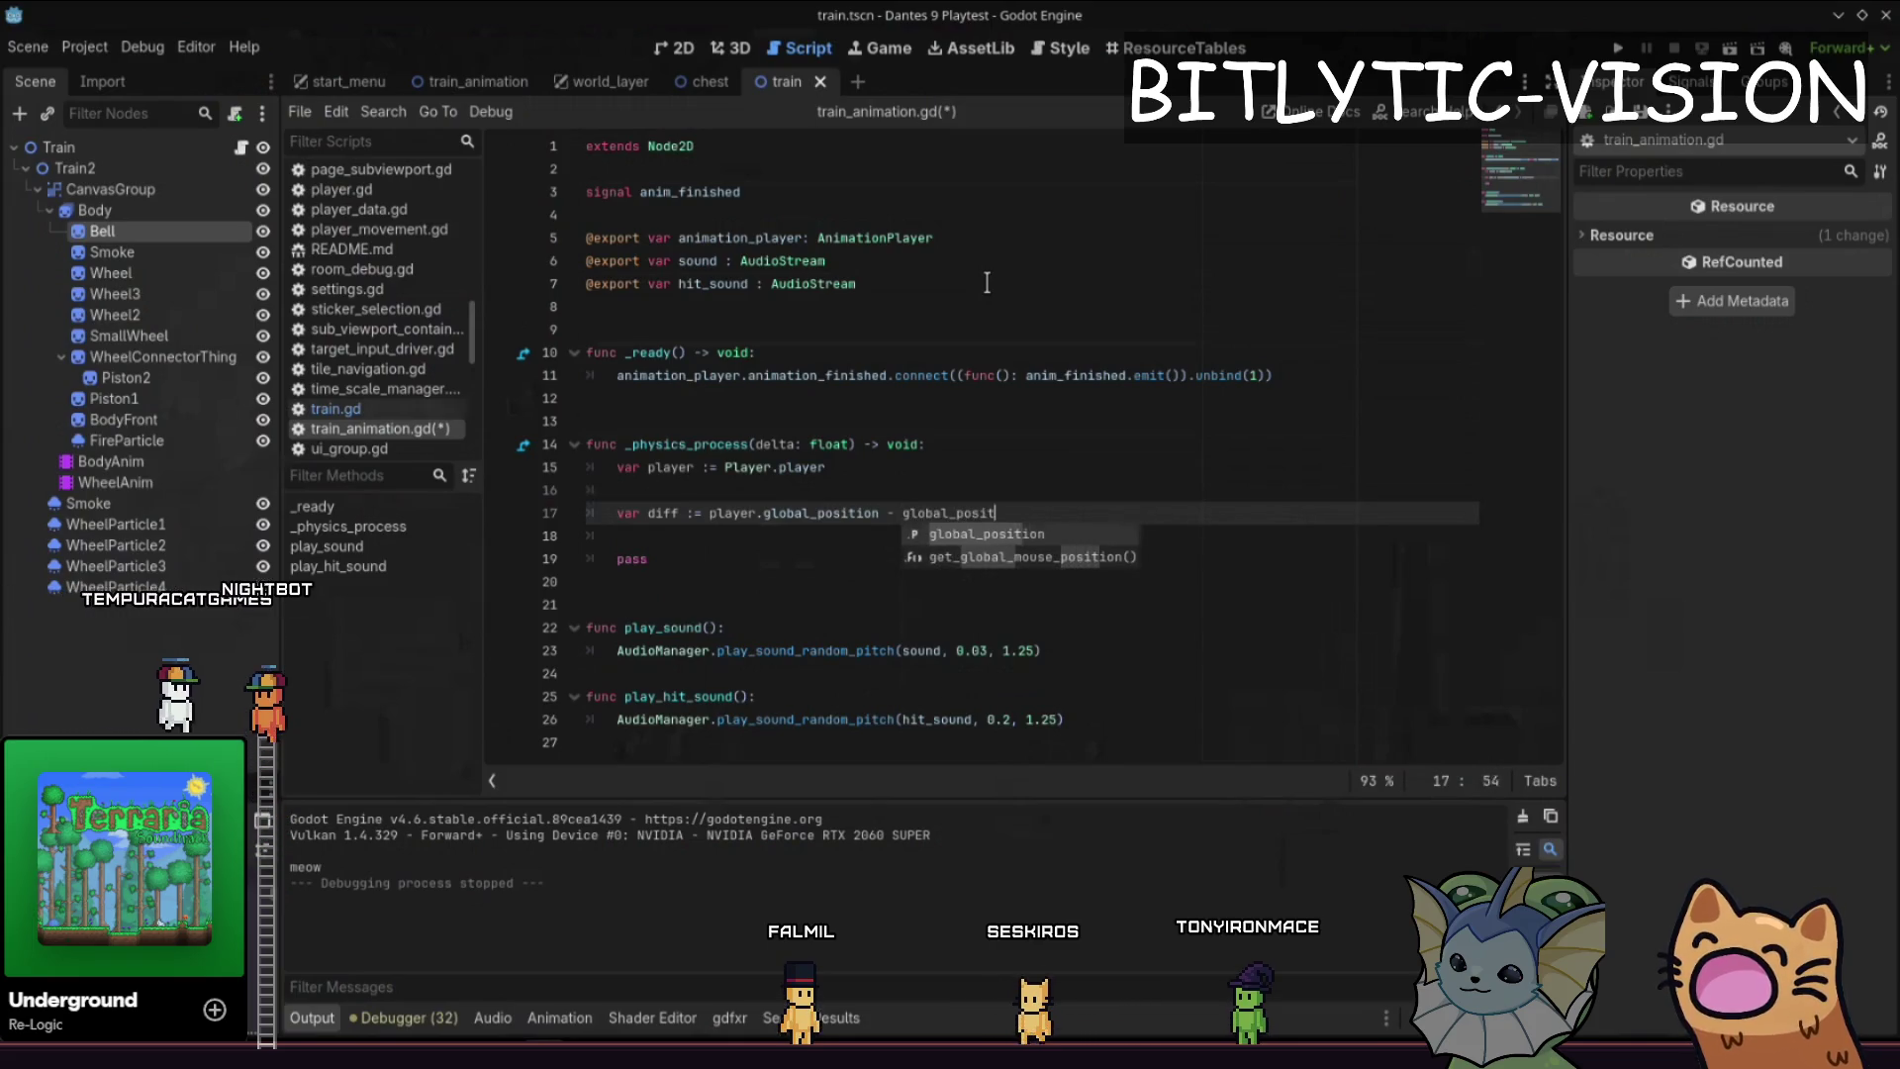
pyautogui.press('Return')
pyautogui.press('Down')
pyautogui.press('Up')
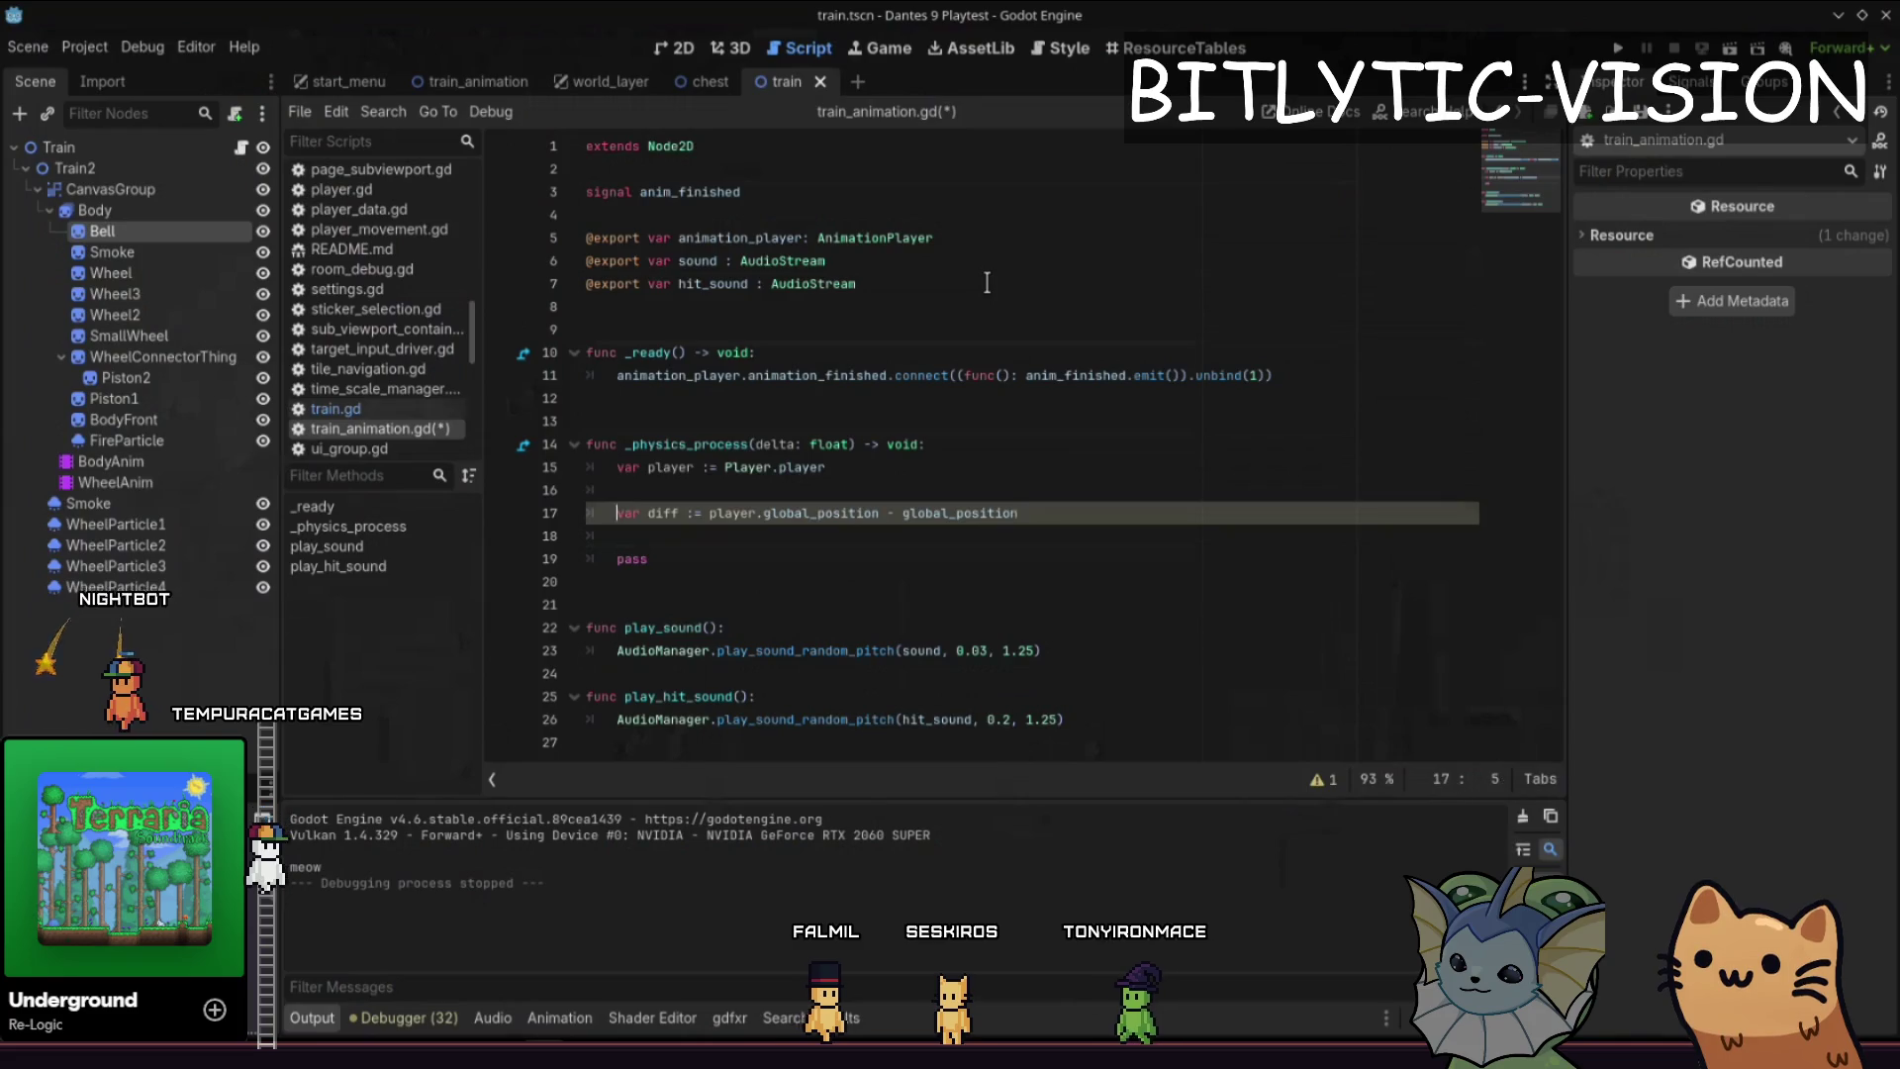
pyautogui.press('End')
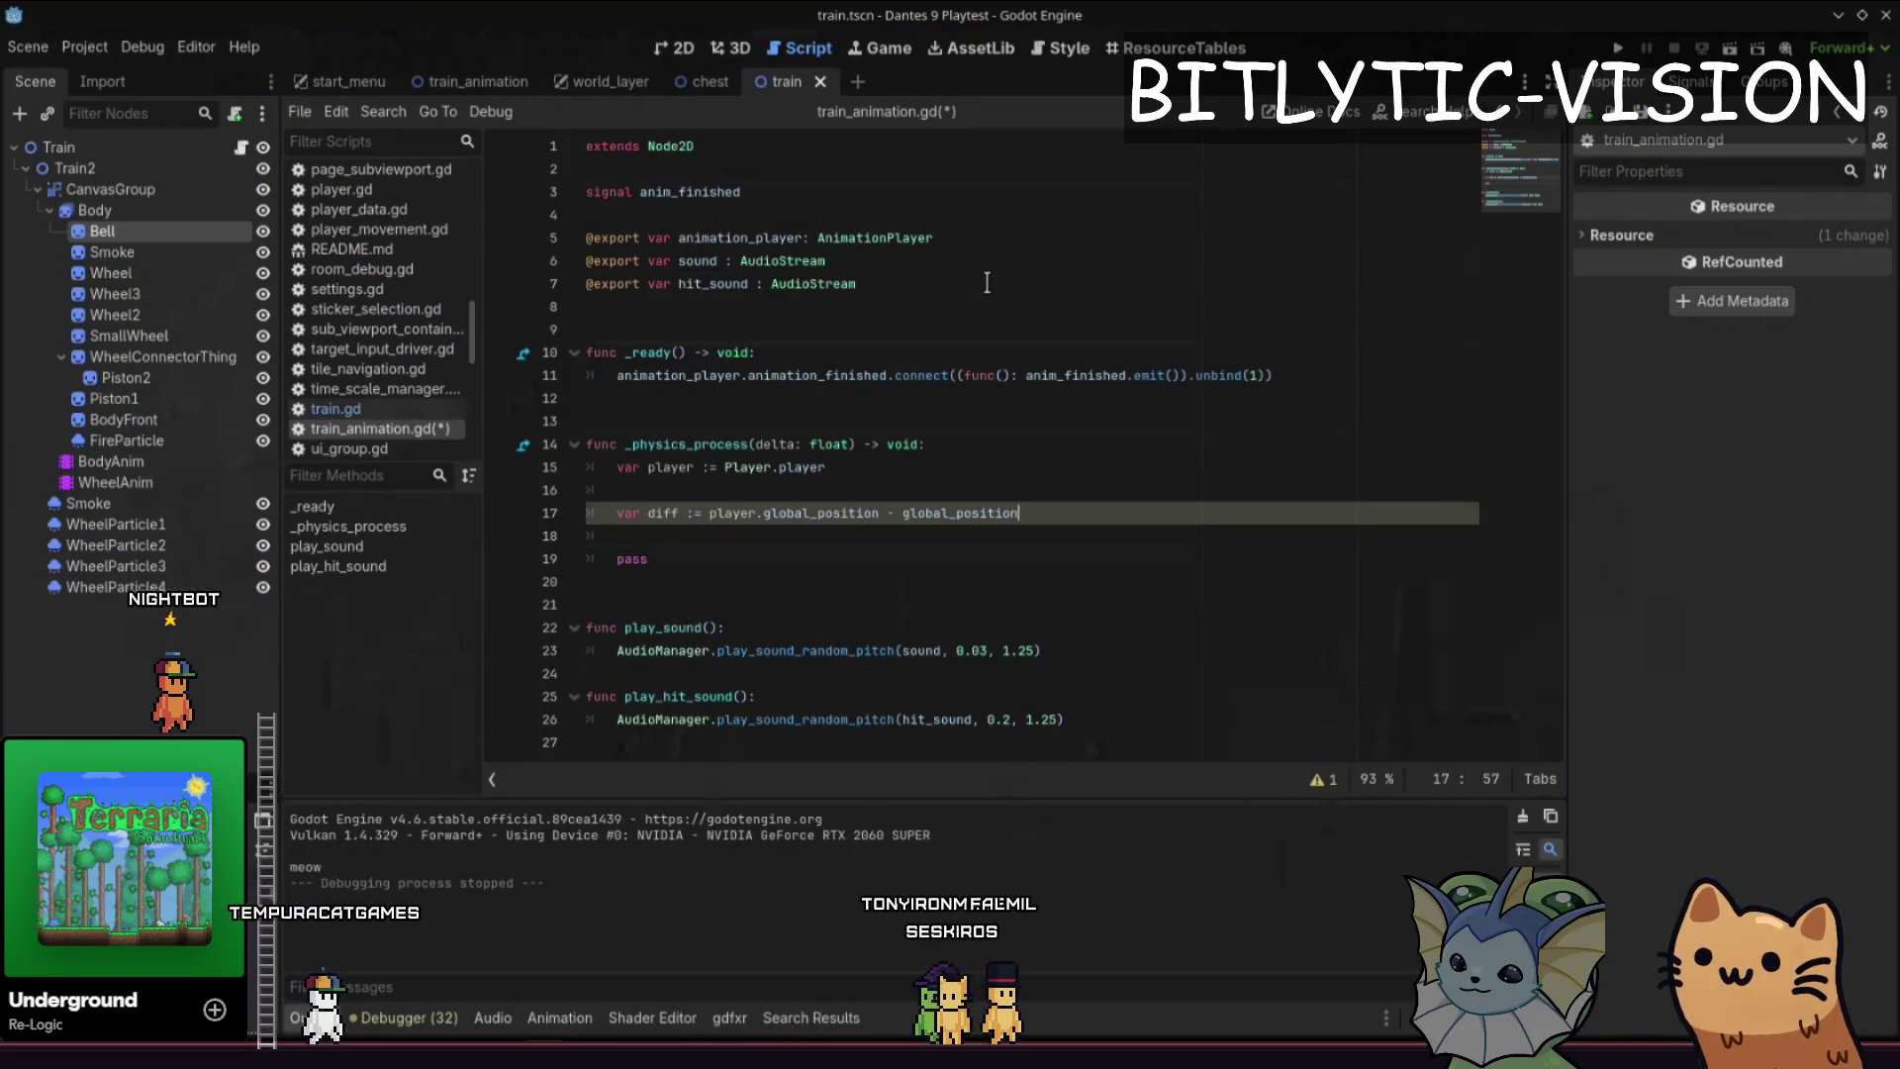
# - Return to the 2D view and bring up the train_animation scene
pyautogui.hotkey('ctrl', 'F1')
pyautogui.click(148, 459)
pyautogui.scroll(-5, 722, 401)
pyautogui.click(454, 83)
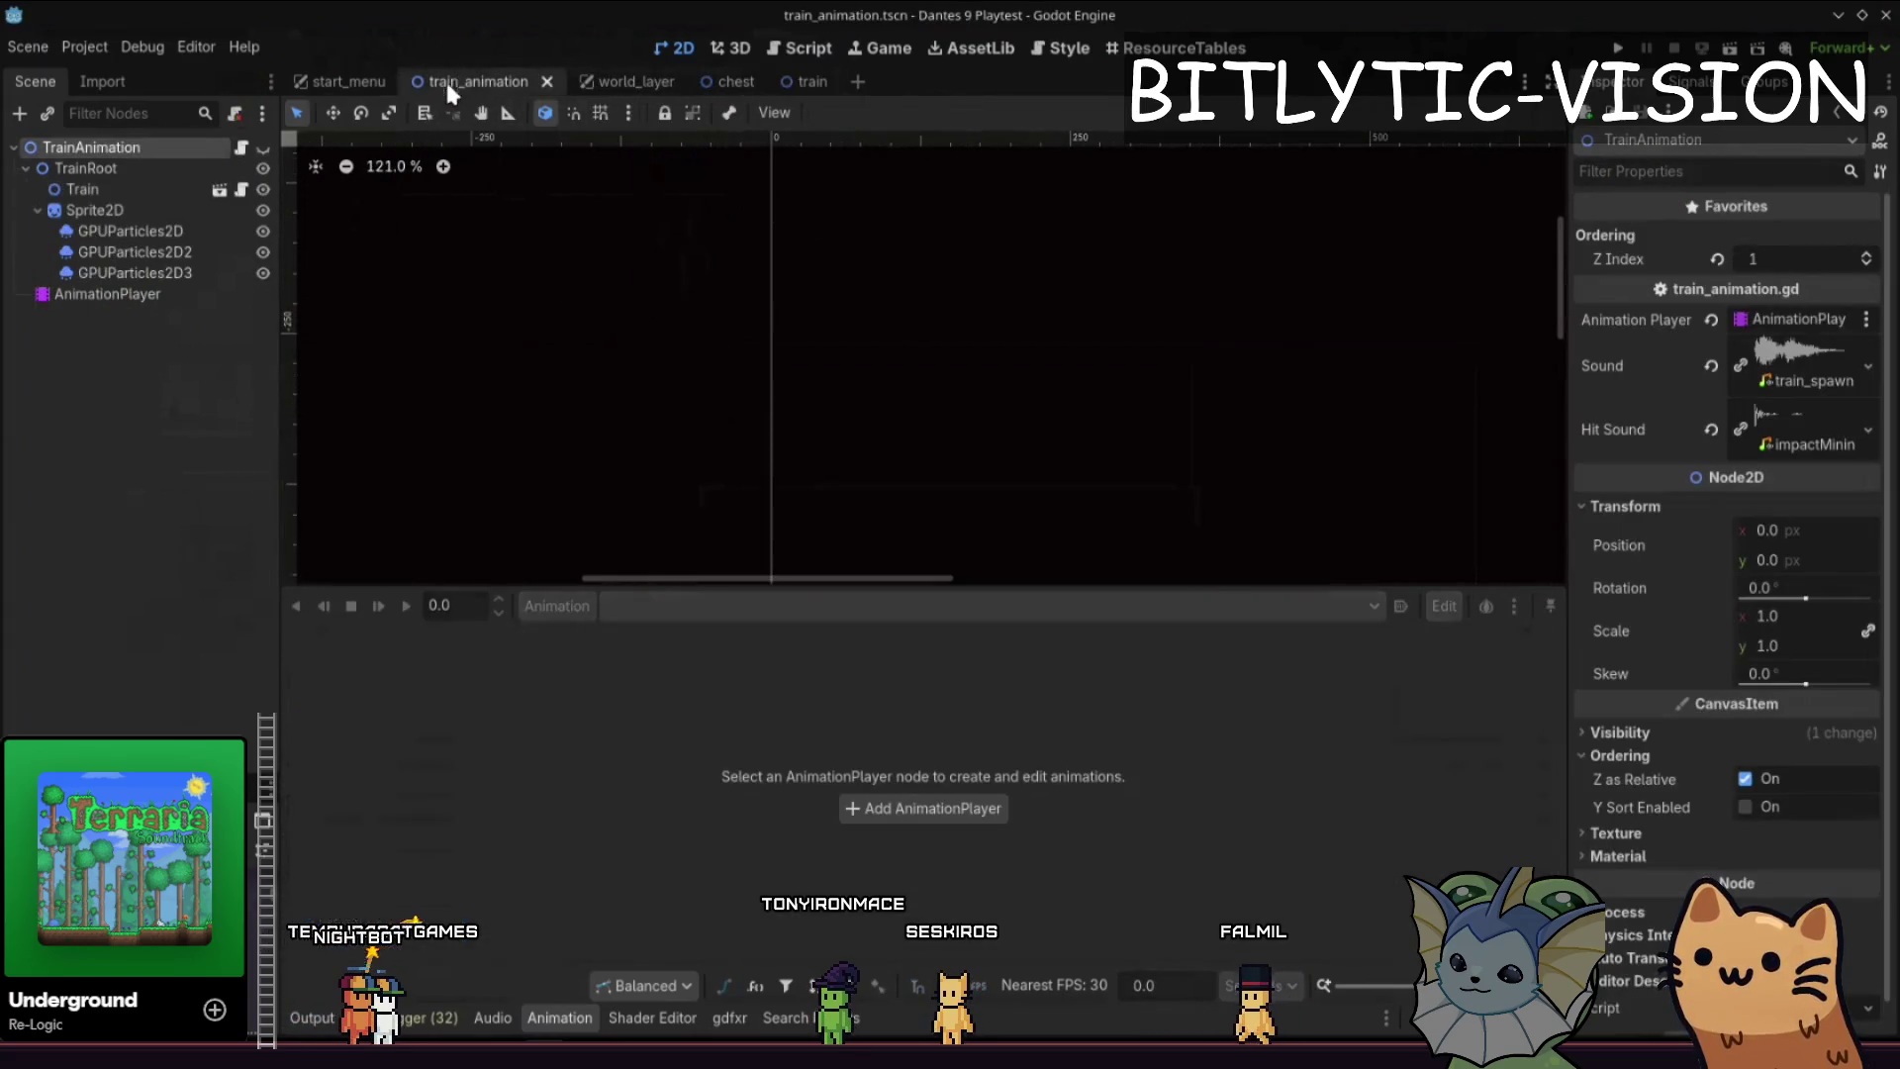
# - Load the spawn animation in the AnimationPlayer and scrub it to preview the train
pyautogui.click(139, 291)
pyautogui.click(691, 605)
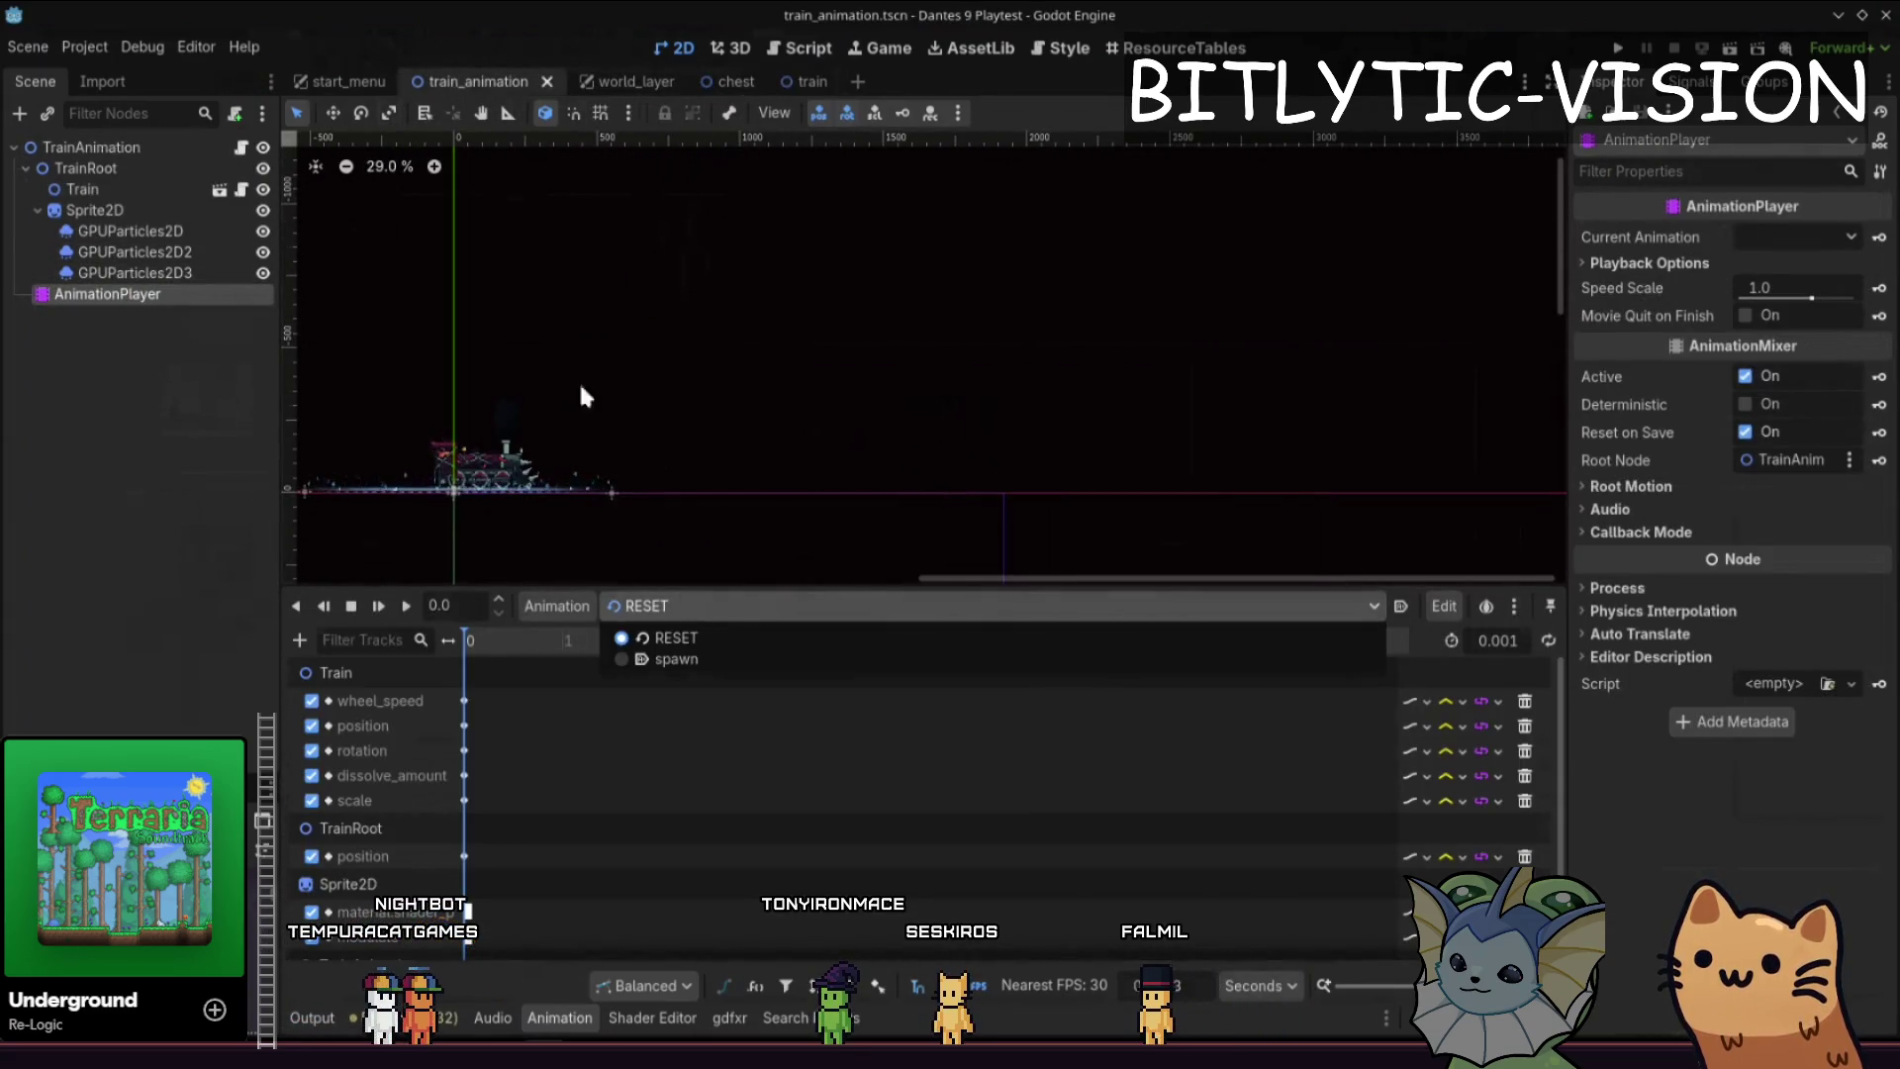
pyautogui.click(666, 648)
pyautogui.moveTo(479, 638)
pyautogui.mouseDown()
pyautogui.moveTo(696, 638)
pyautogui.moveTo(510, 636)
pyautogui.moveTo(430, 614)
pyautogui.moveTo(572, 651)
pyautogui.moveTo(491, 648)
pyautogui.mouseUp()
pyautogui.click(193, 148)
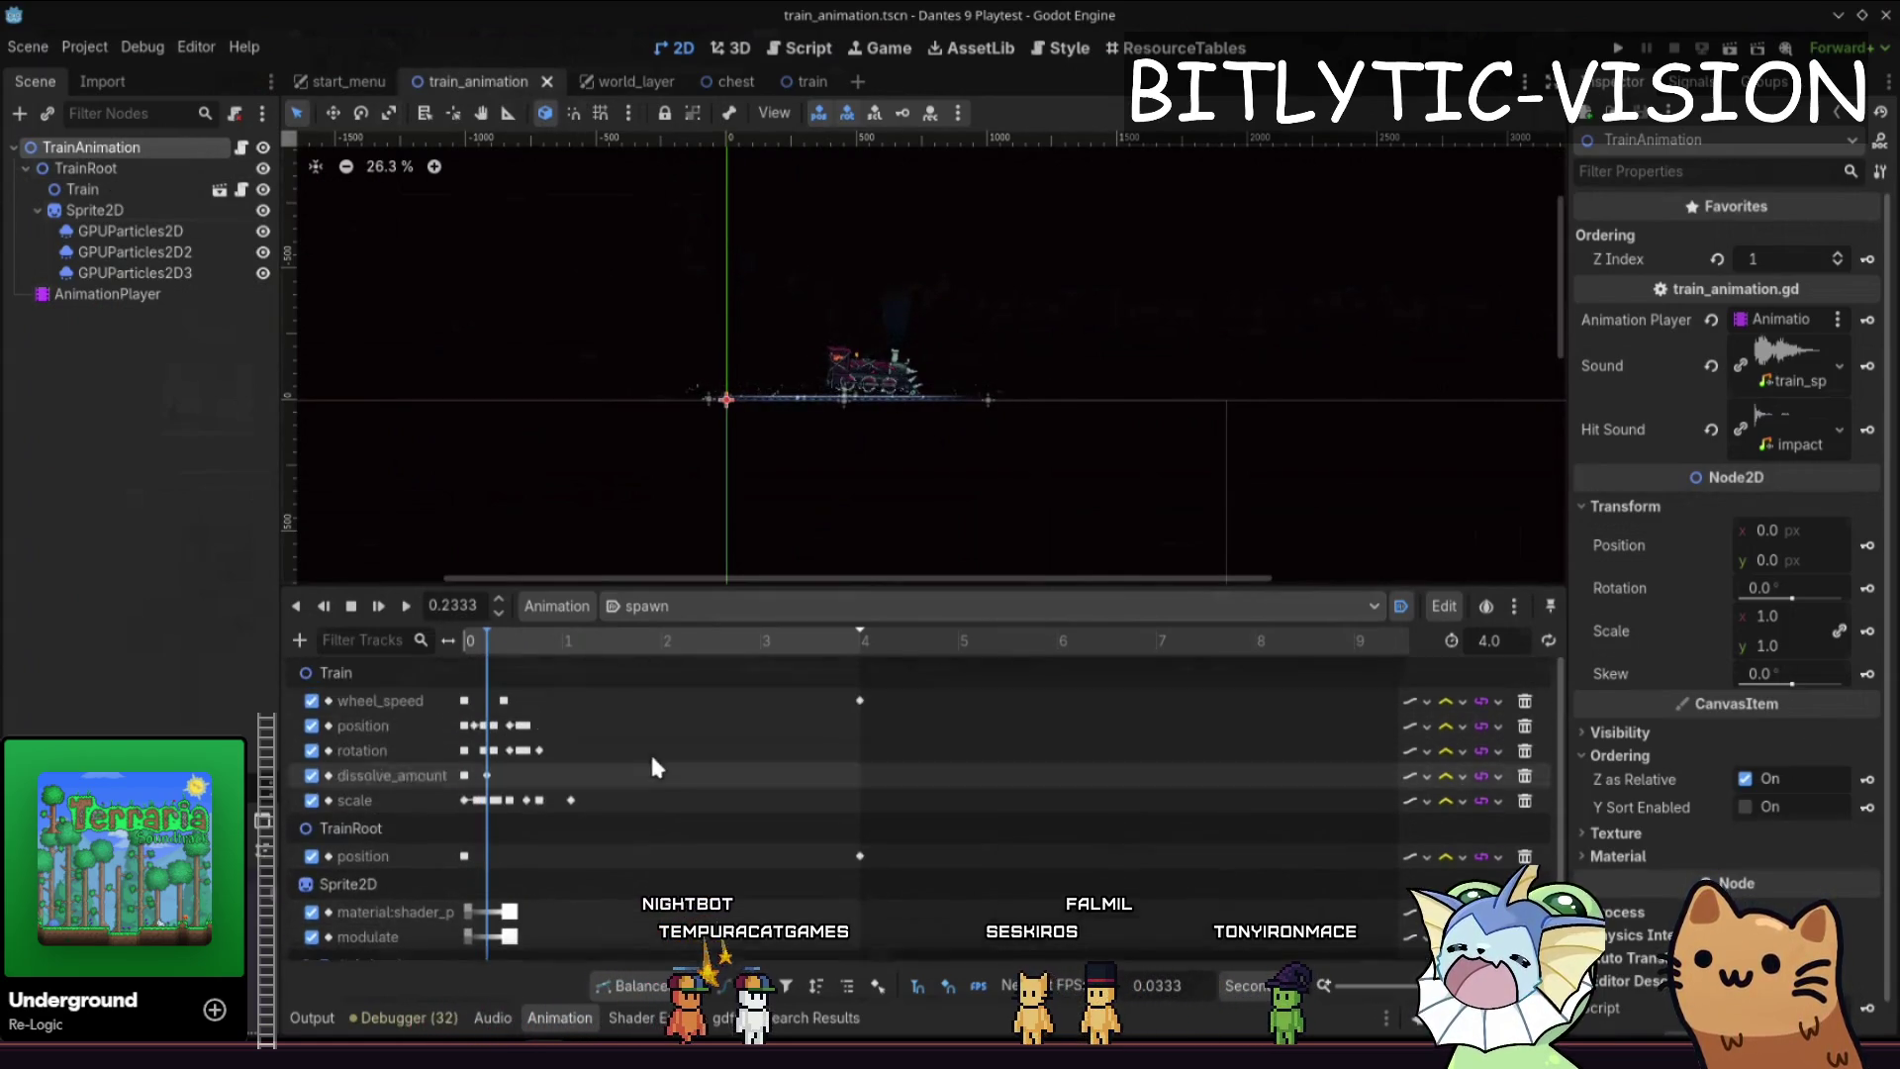
# - Review train_animation.gd and place the caret after the sound export line
pyautogui.click(240, 148)
pyautogui.click(593, 283)
pyautogui.hotkey('ctrl', 'F1')
pyautogui.moveTo(843, 349); pyautogui.dragTo(793, 369)
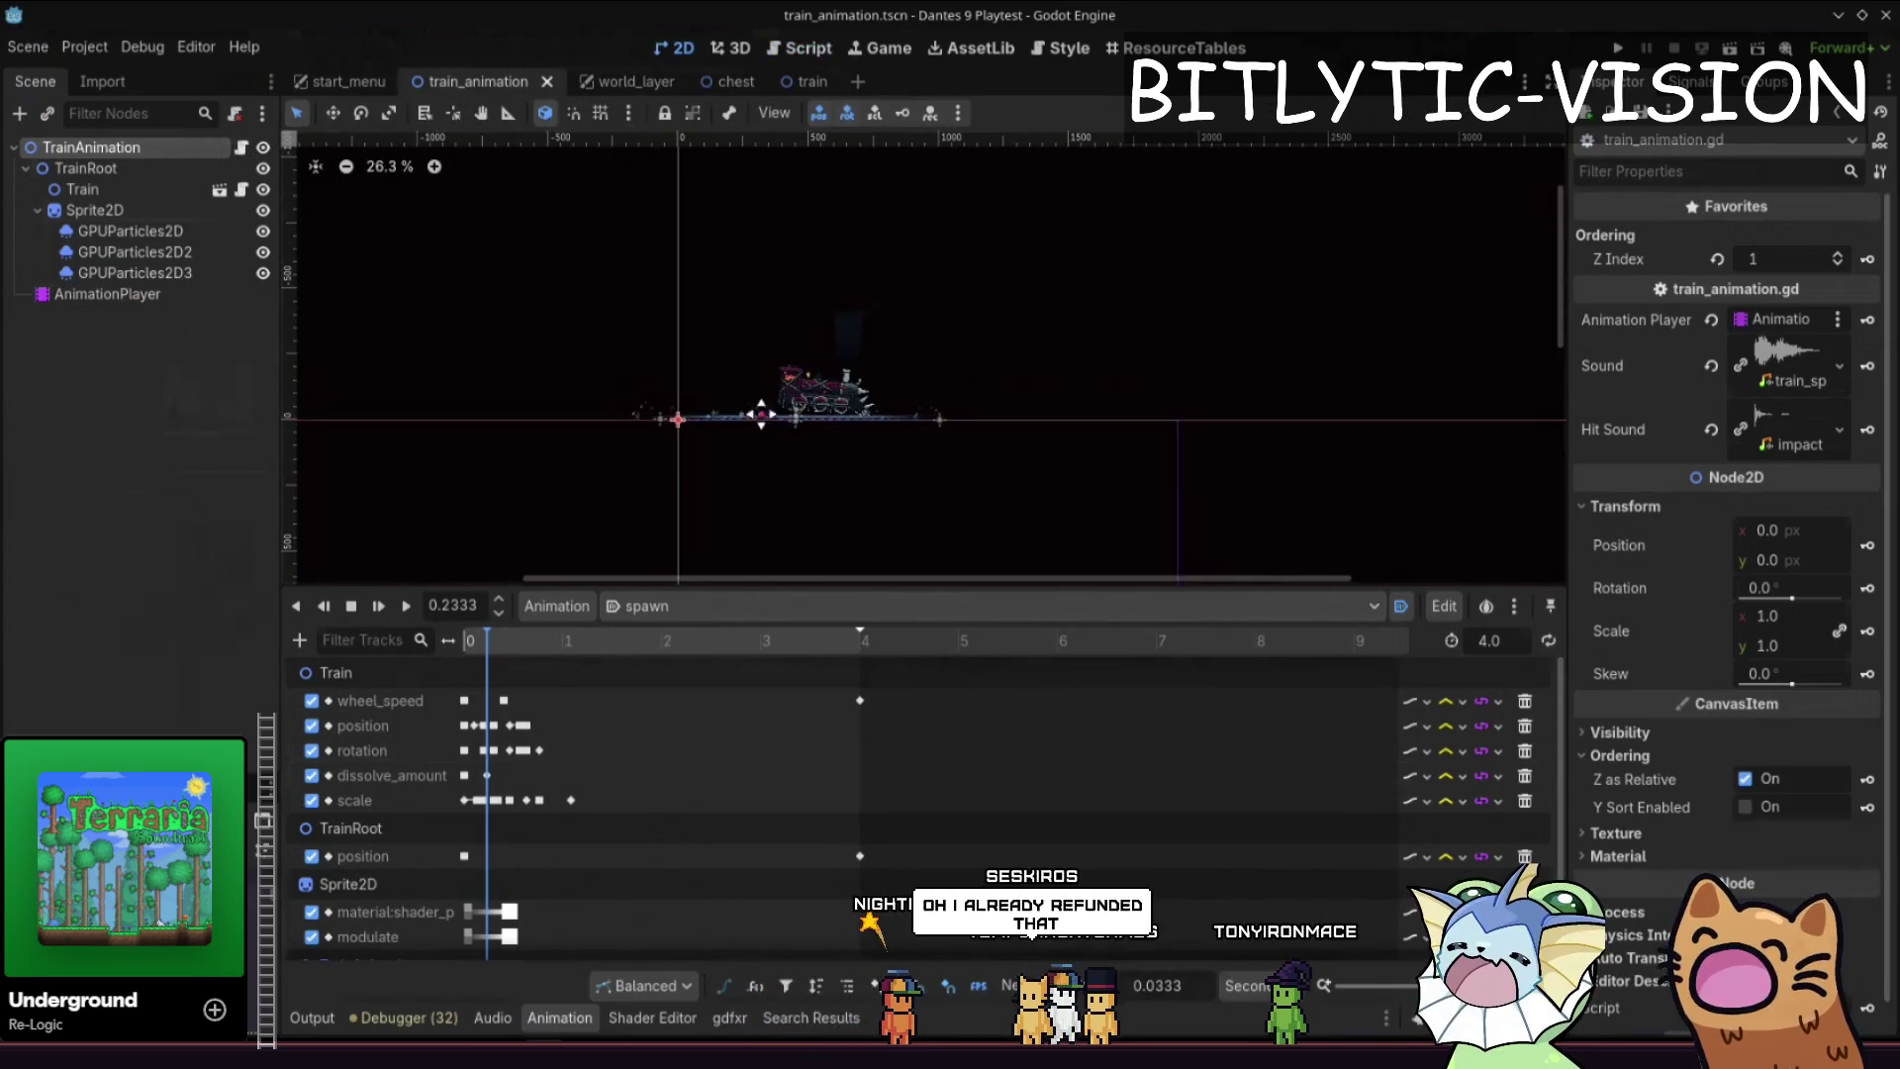
pyautogui.click(788, 52)
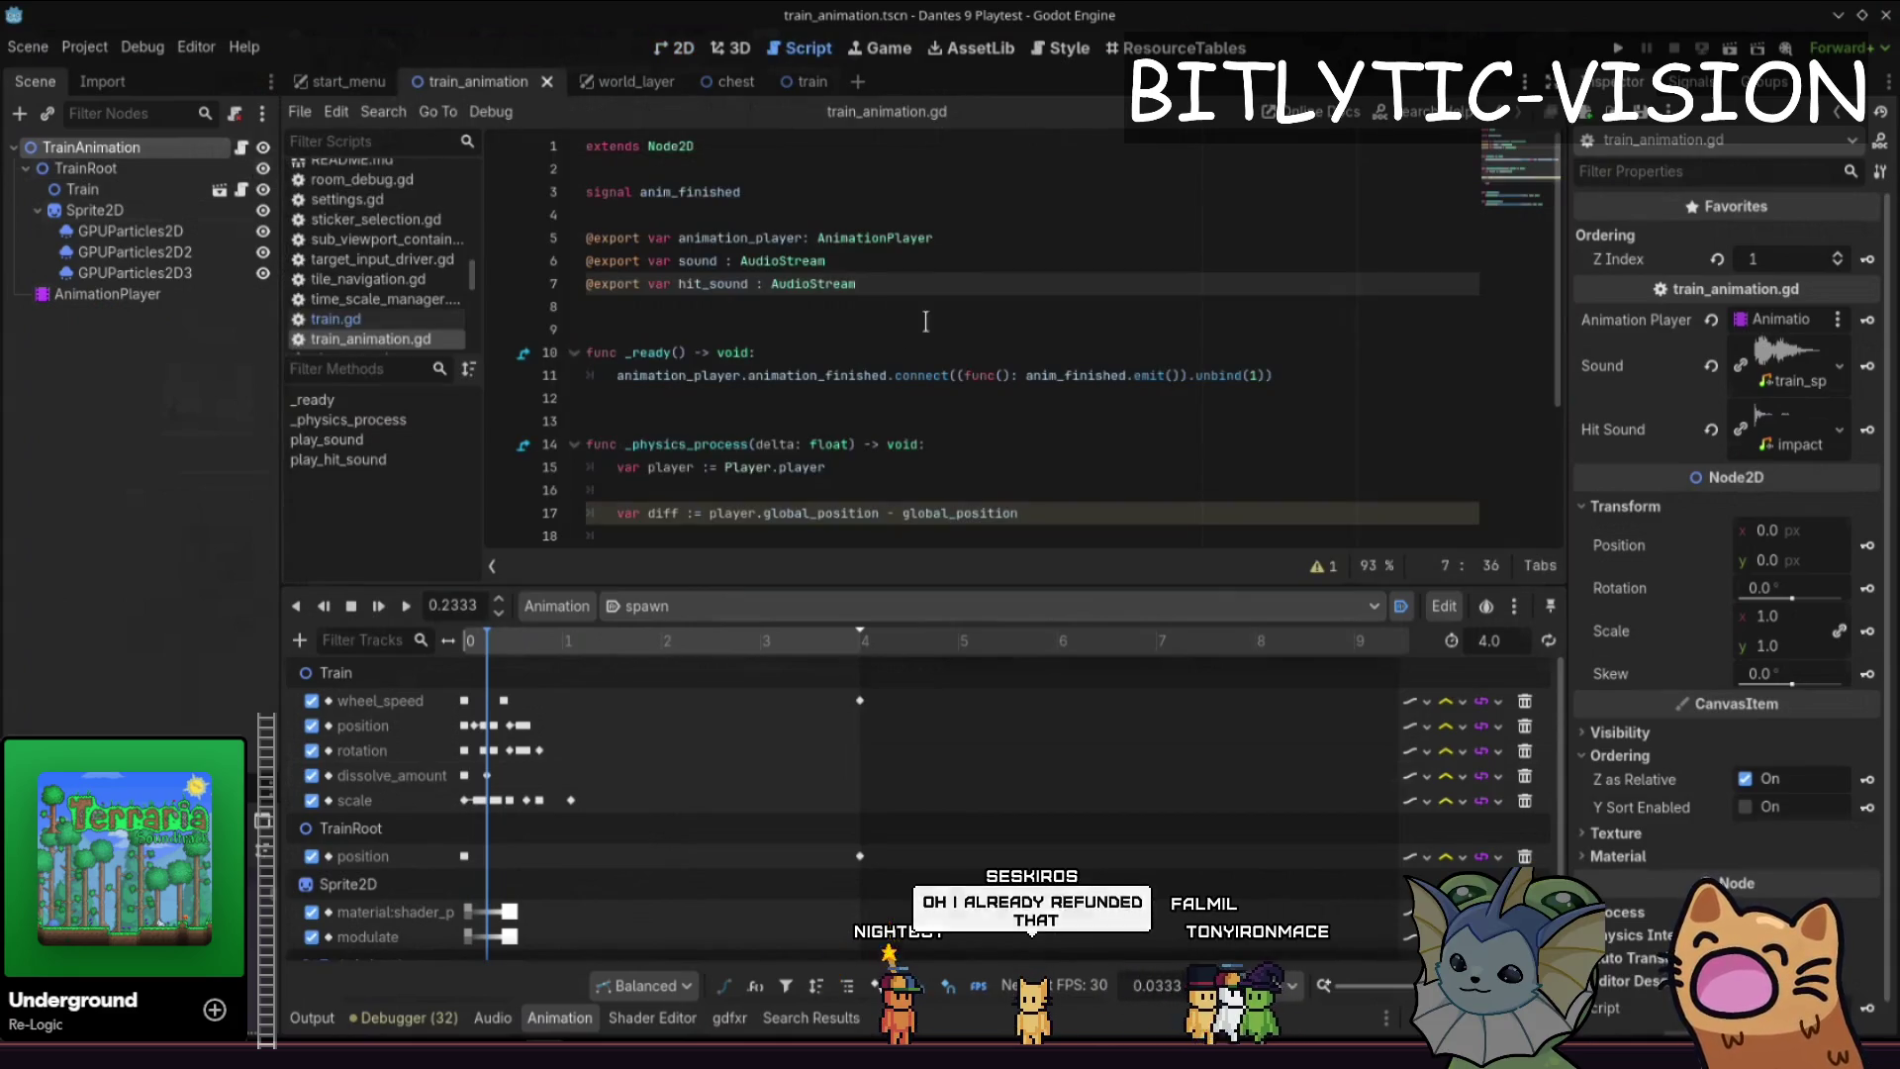
pyautogui.scroll(-3, 990, 297)
pyautogui.click(995, 287)
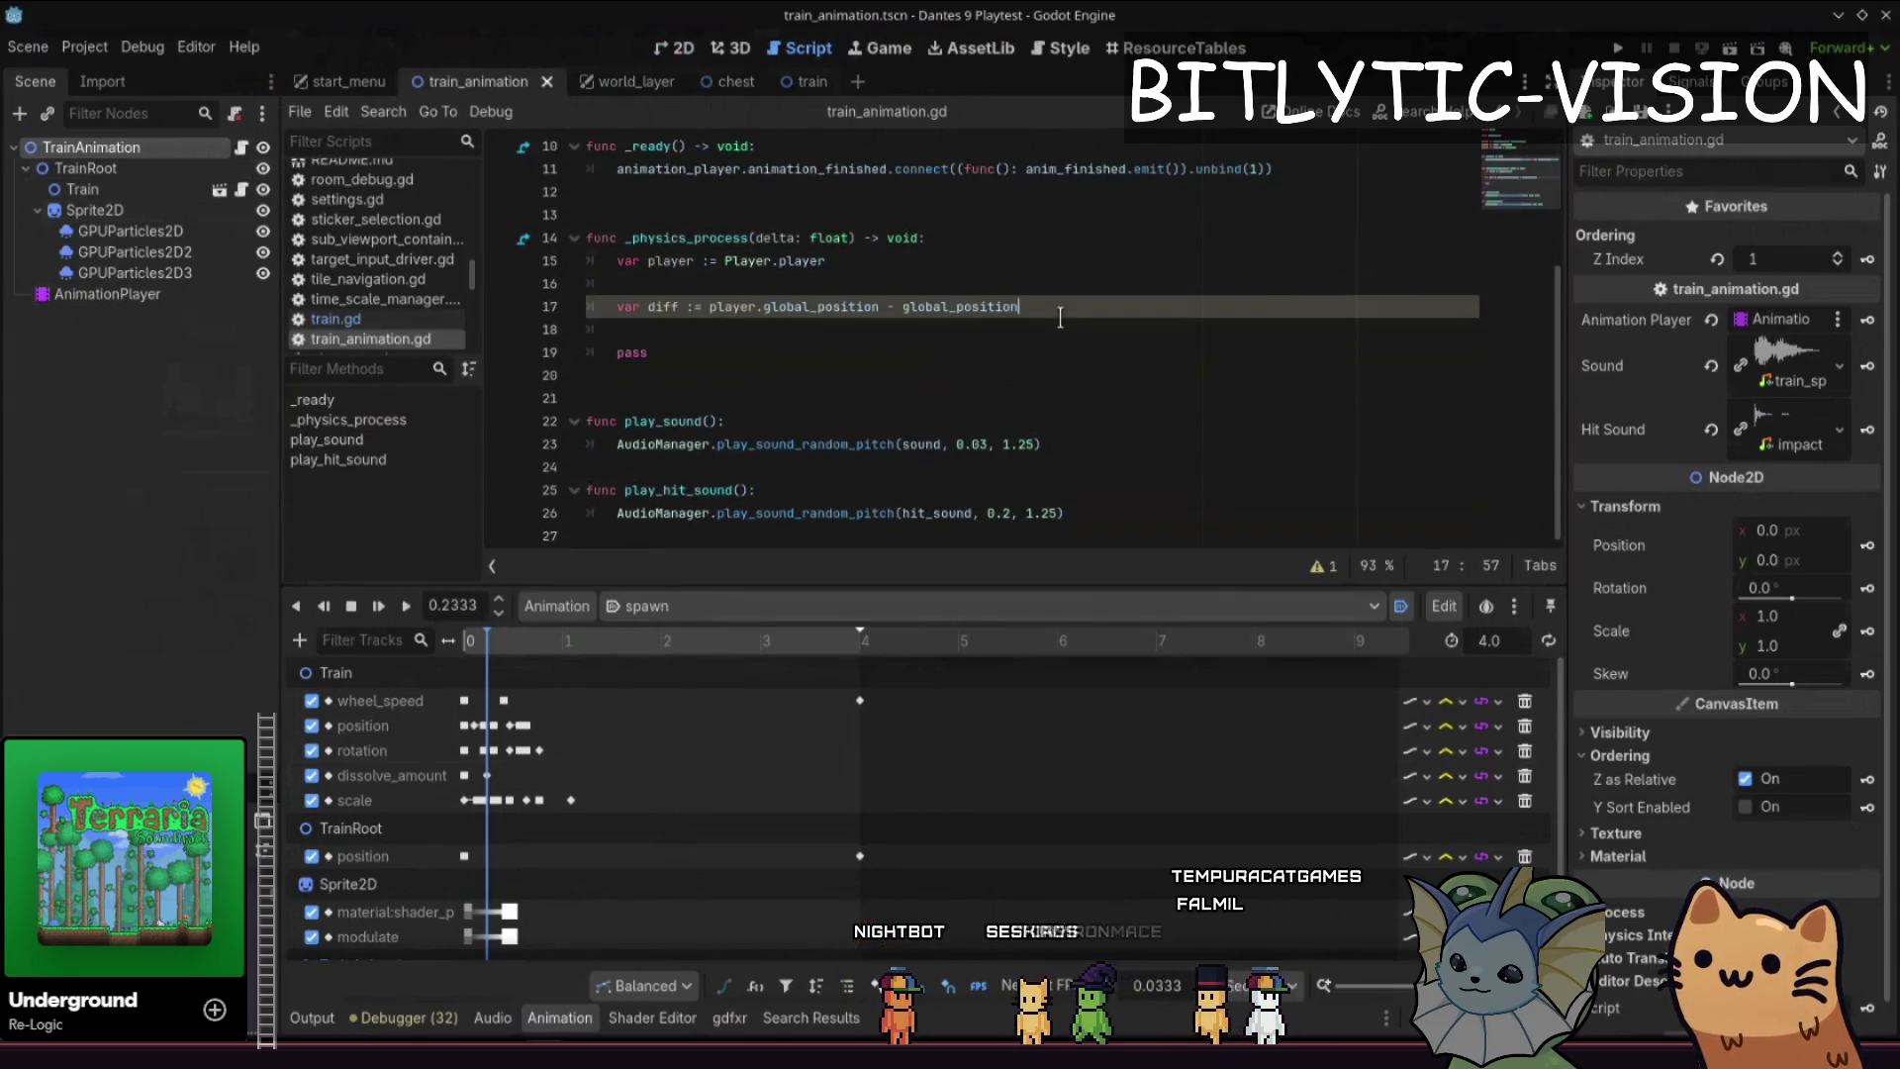
pyautogui.scroll(3, 990, 287)
pyautogui.click(939, 262)
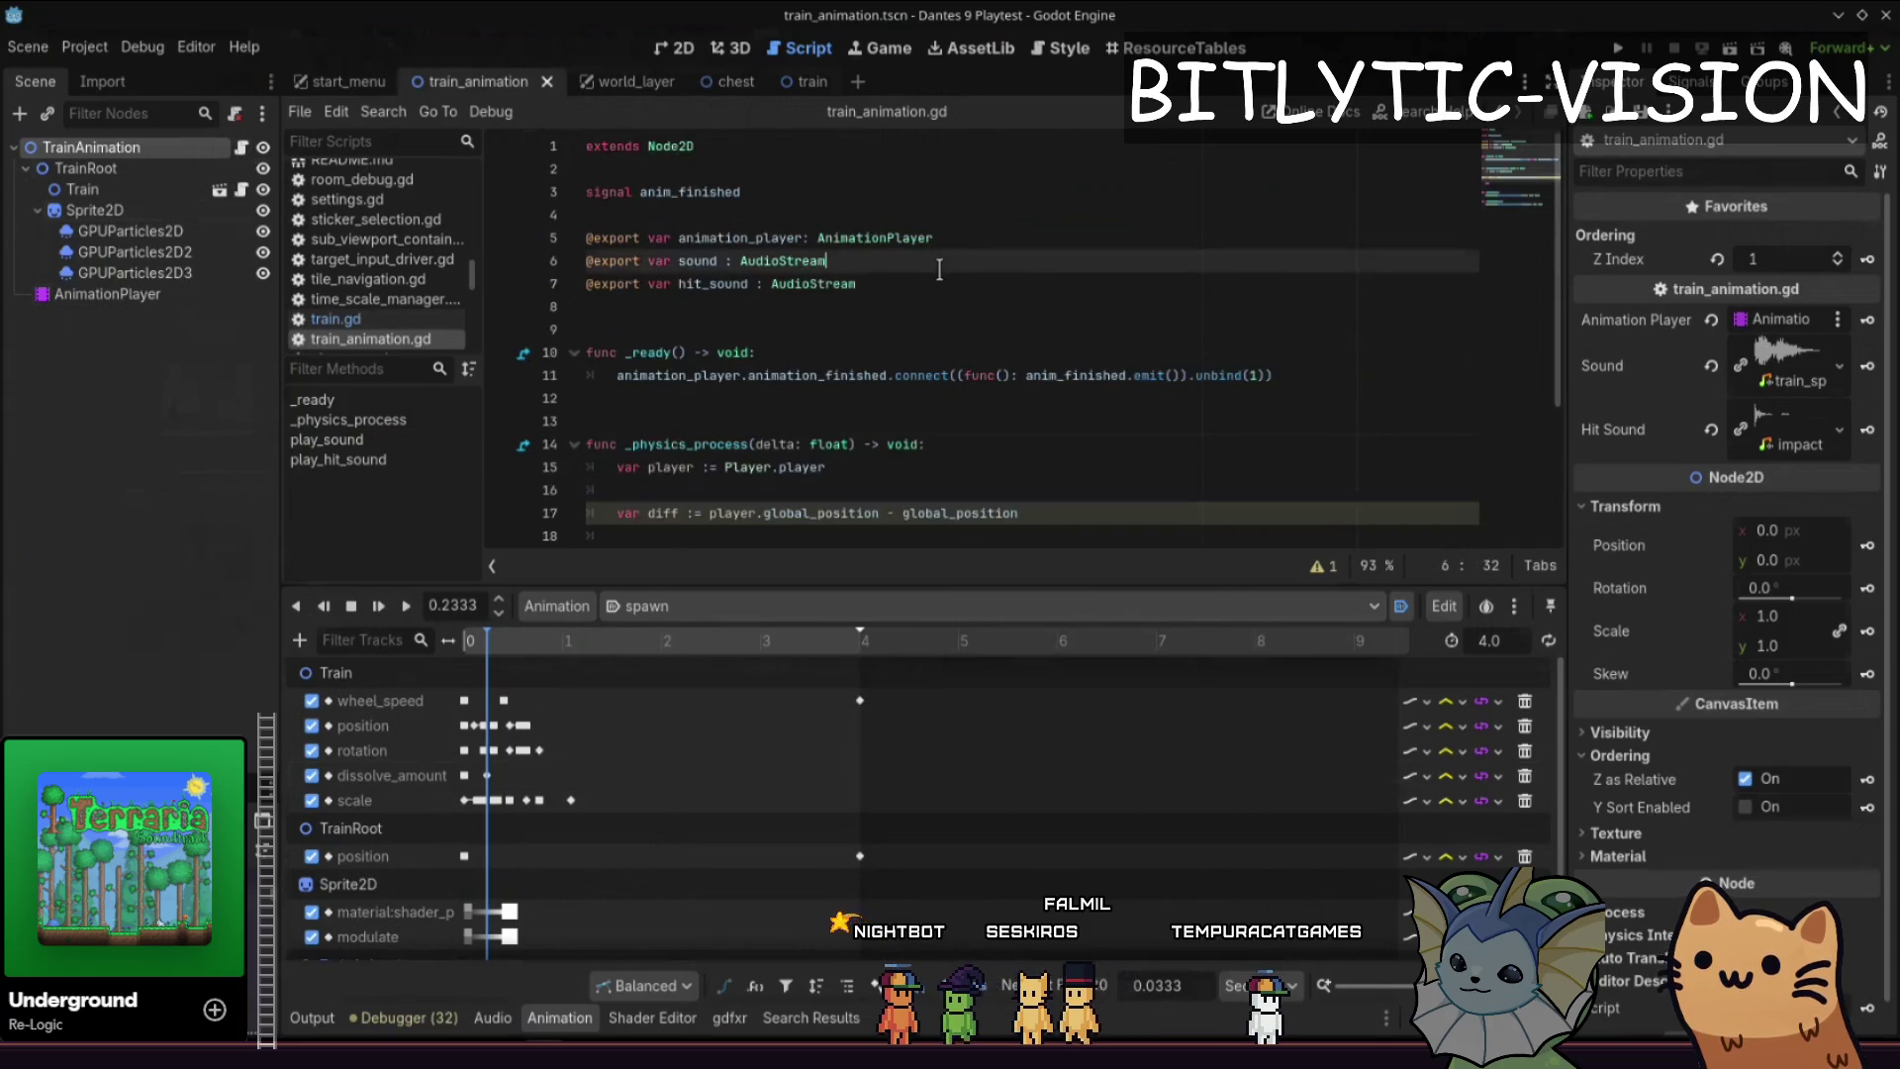
# - Inspect the TrainRoot node with the spawn animation scrubbed back near its start
pyautogui.click(107, 189)
pyautogui.click(111, 149)
pyautogui.click(116, 168)
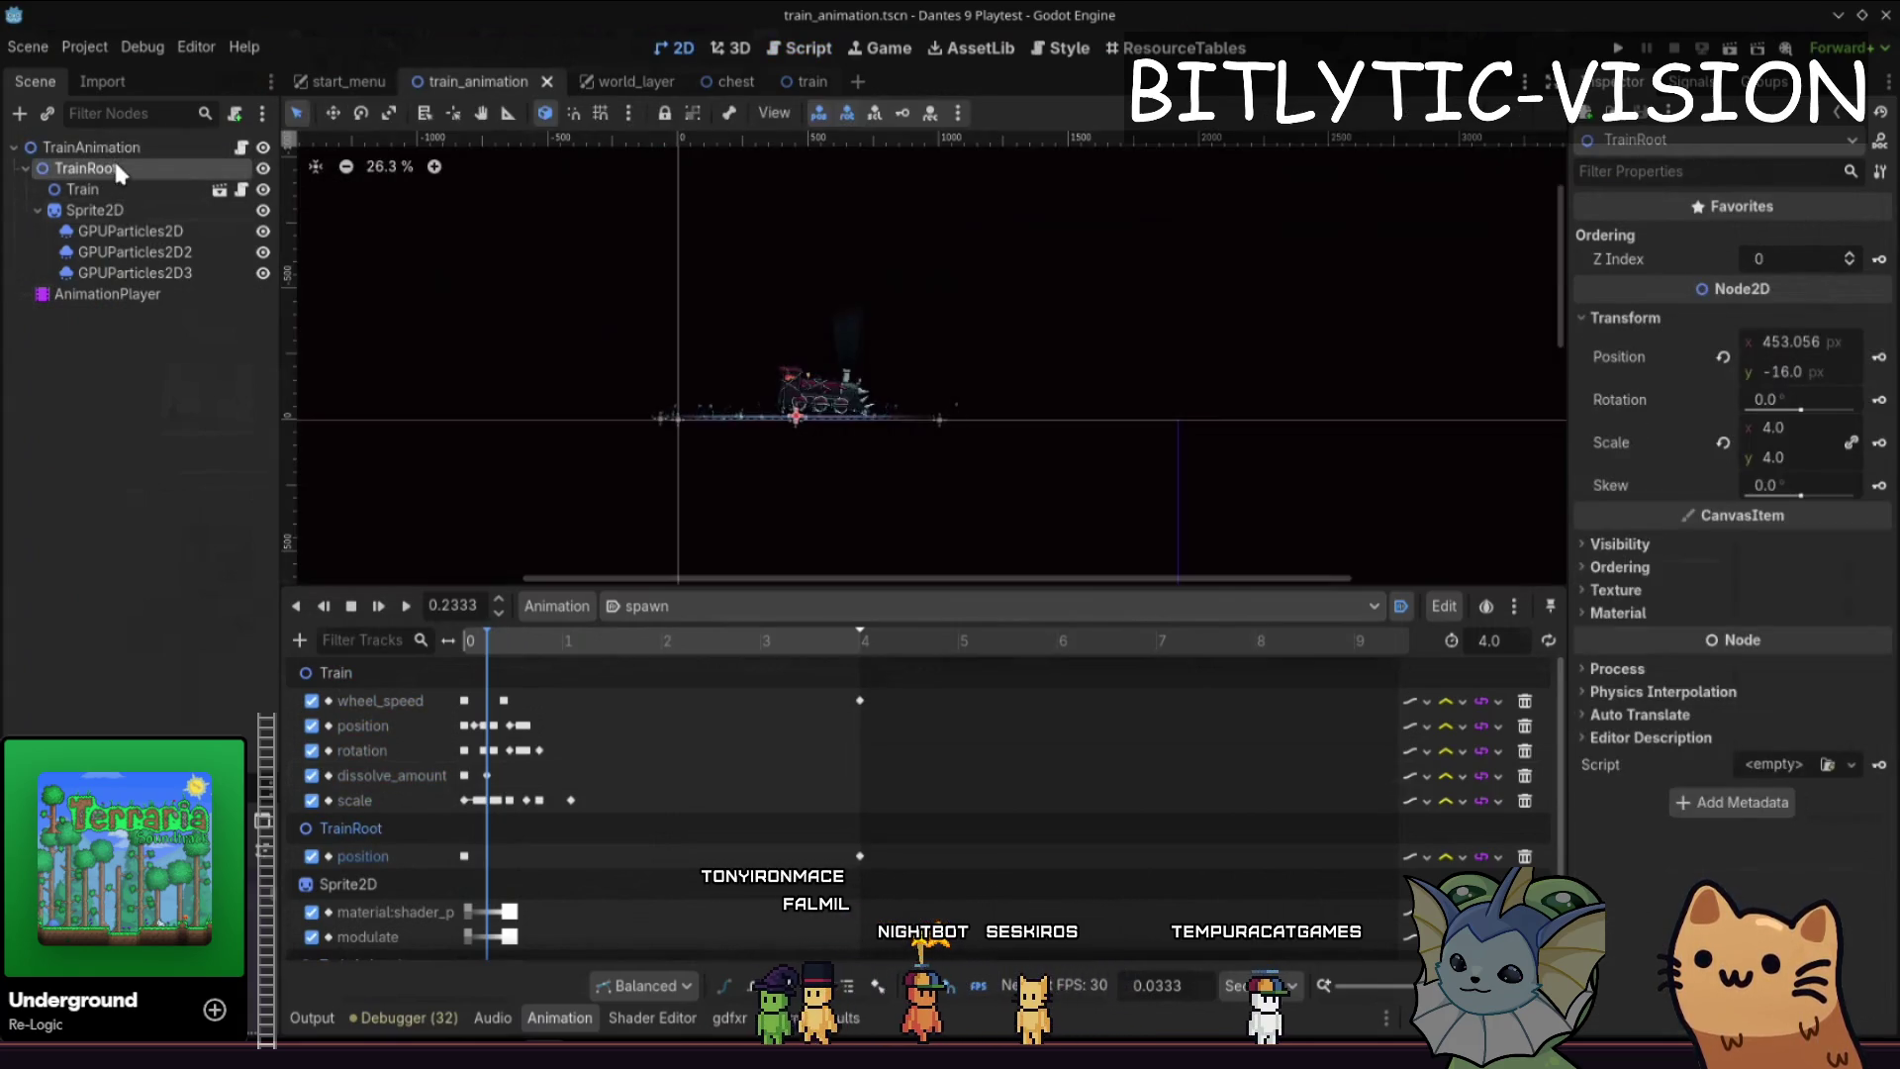
pyautogui.click(140, 148)
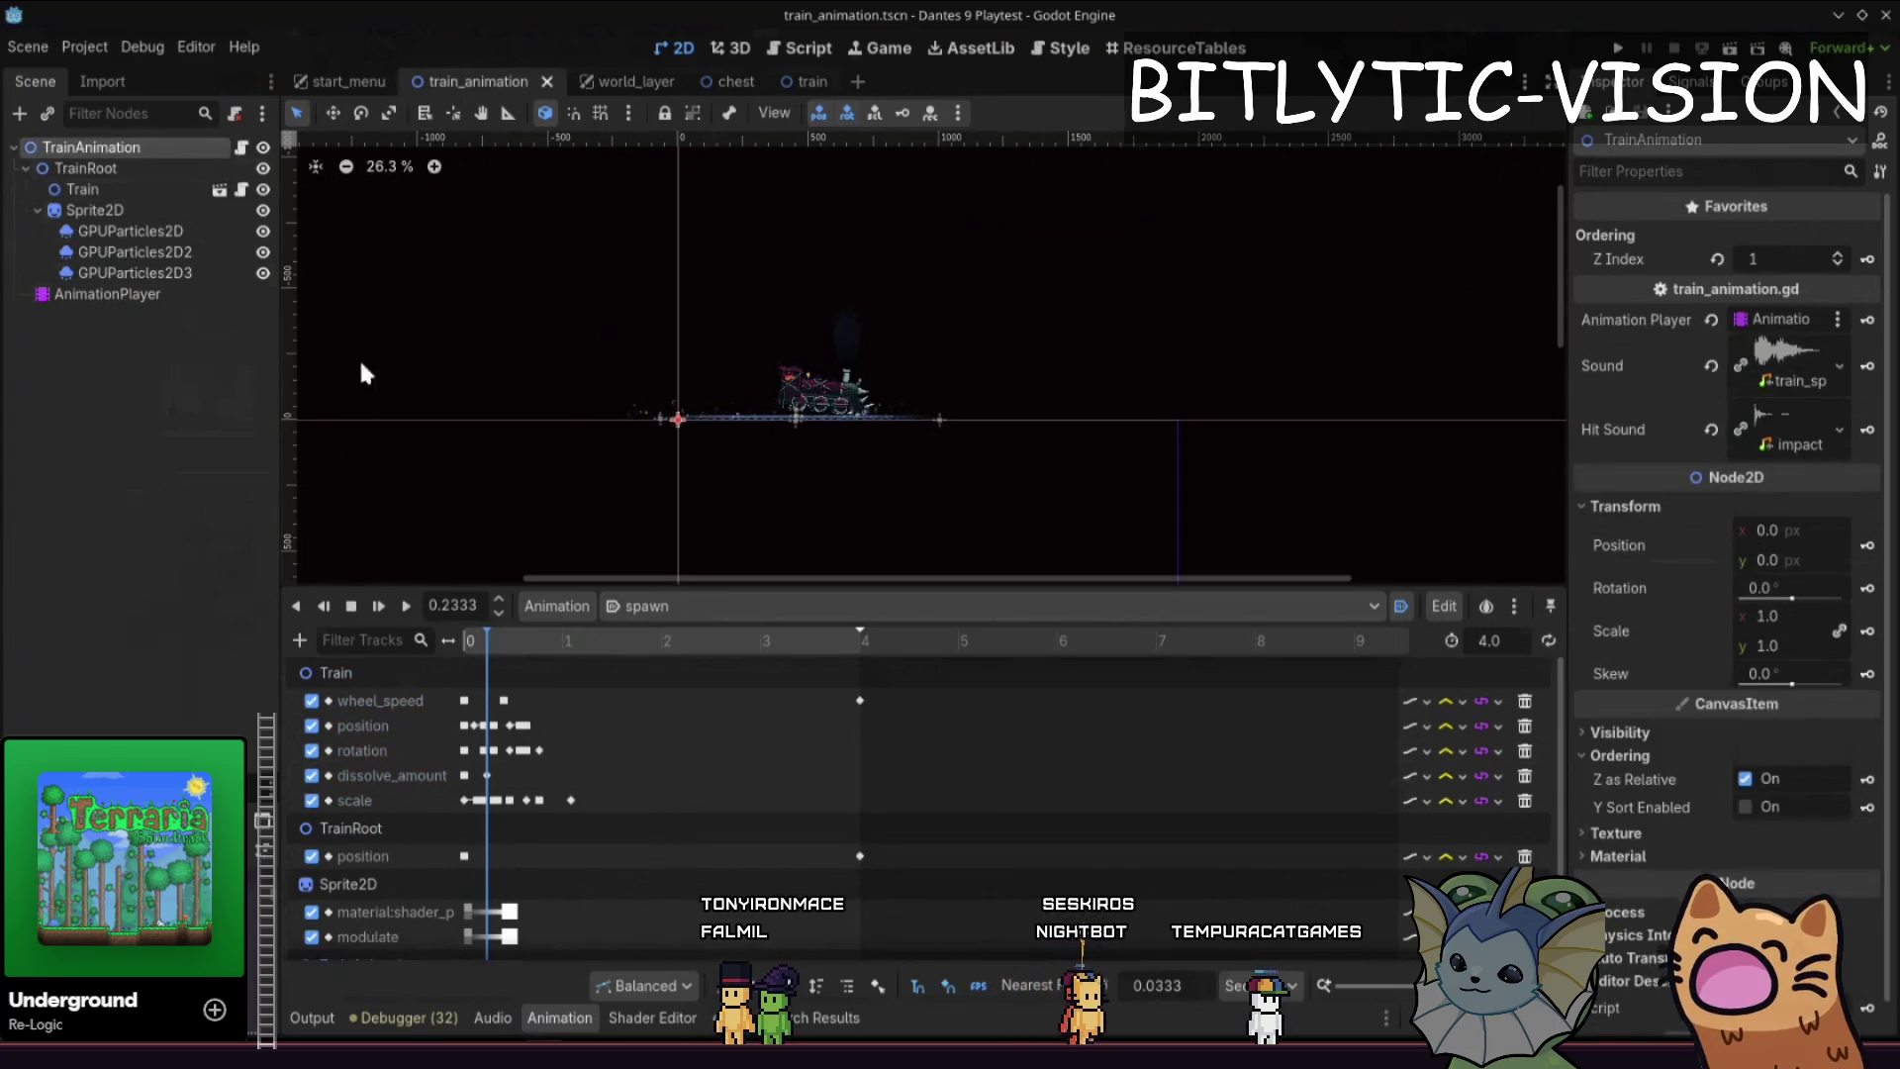
pyautogui.click(134, 170)
pyautogui.moveTo(519, 634)
pyautogui.mouseDown()
pyautogui.moveTo(550, 634)
pyautogui.moveTo(451, 632)
pyautogui.moveTo(502, 635)
pyautogui.mouseUp()
# - Compare the Train and TrainRoot nodes with the spawn animation scrubbed to 0.1
pyautogui.click(114, 190)
pyautogui.click(104, 171)
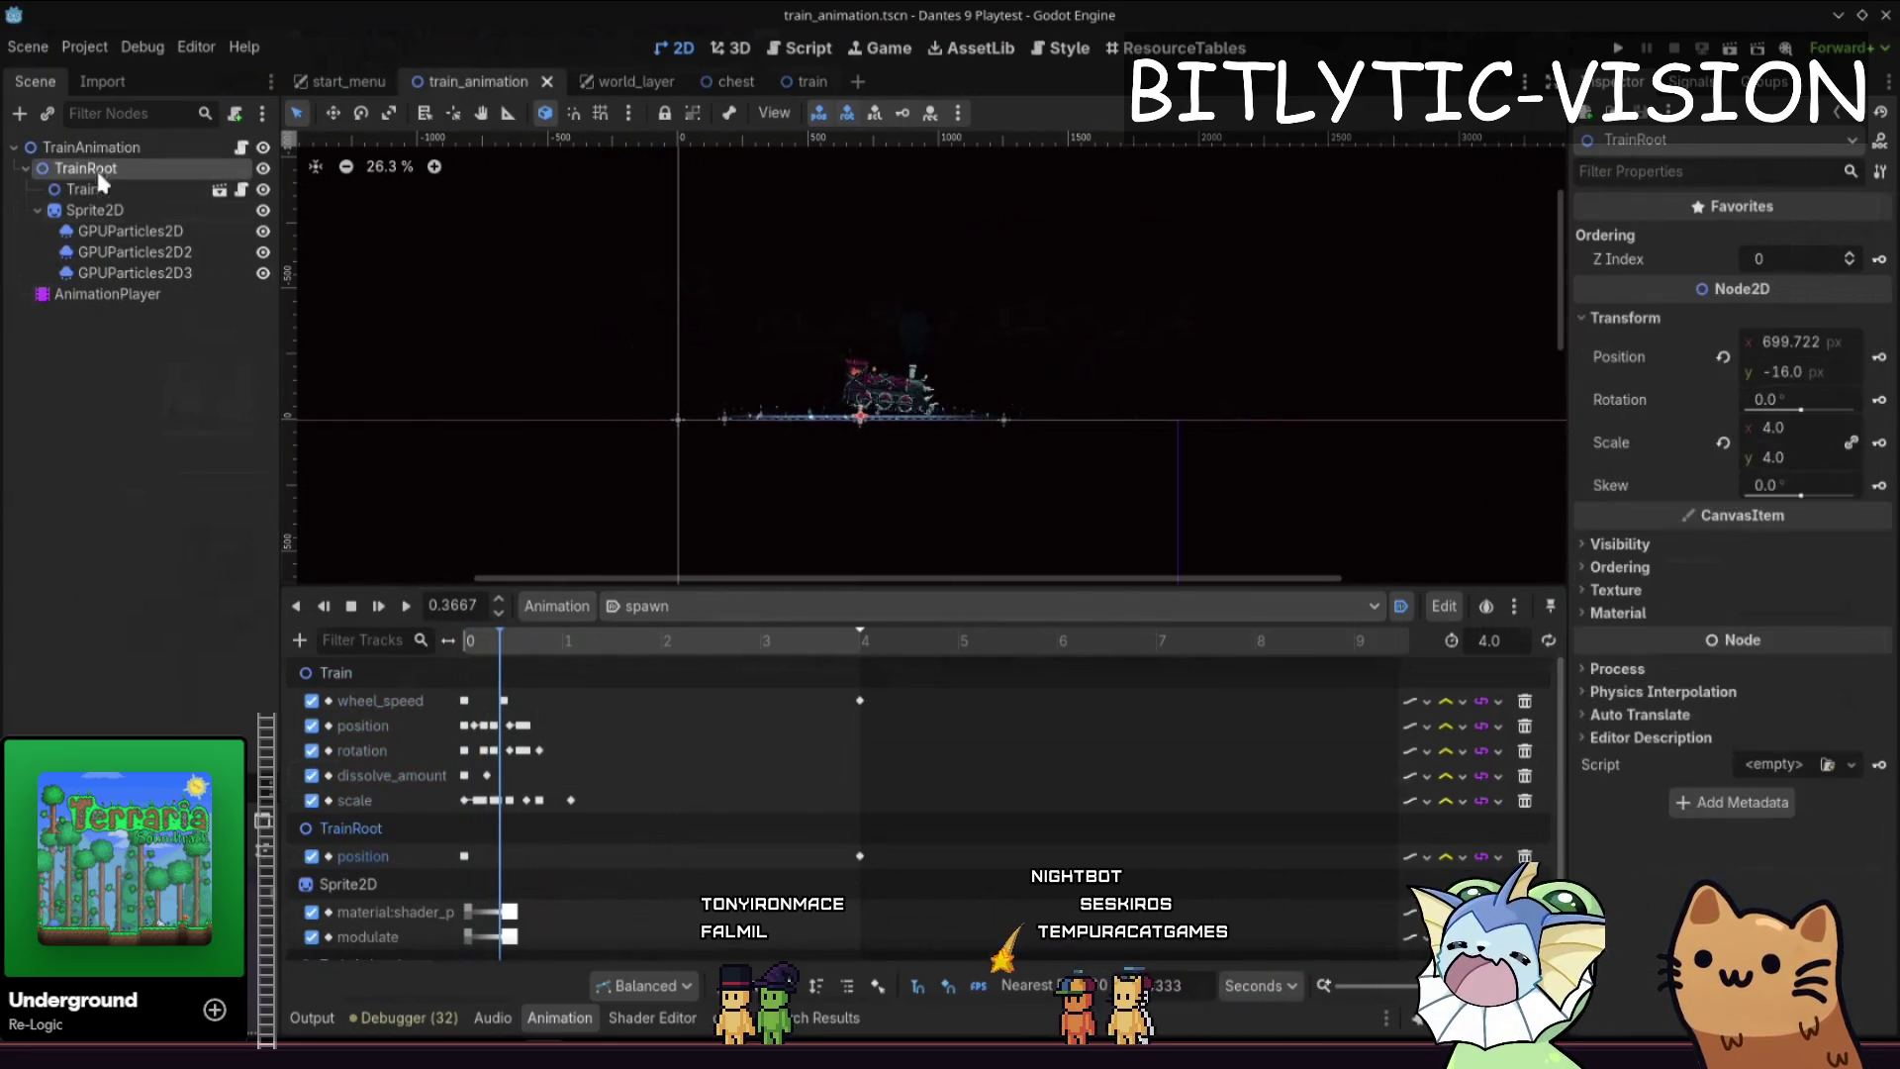
pyautogui.click(98, 184)
pyautogui.click(93, 170)
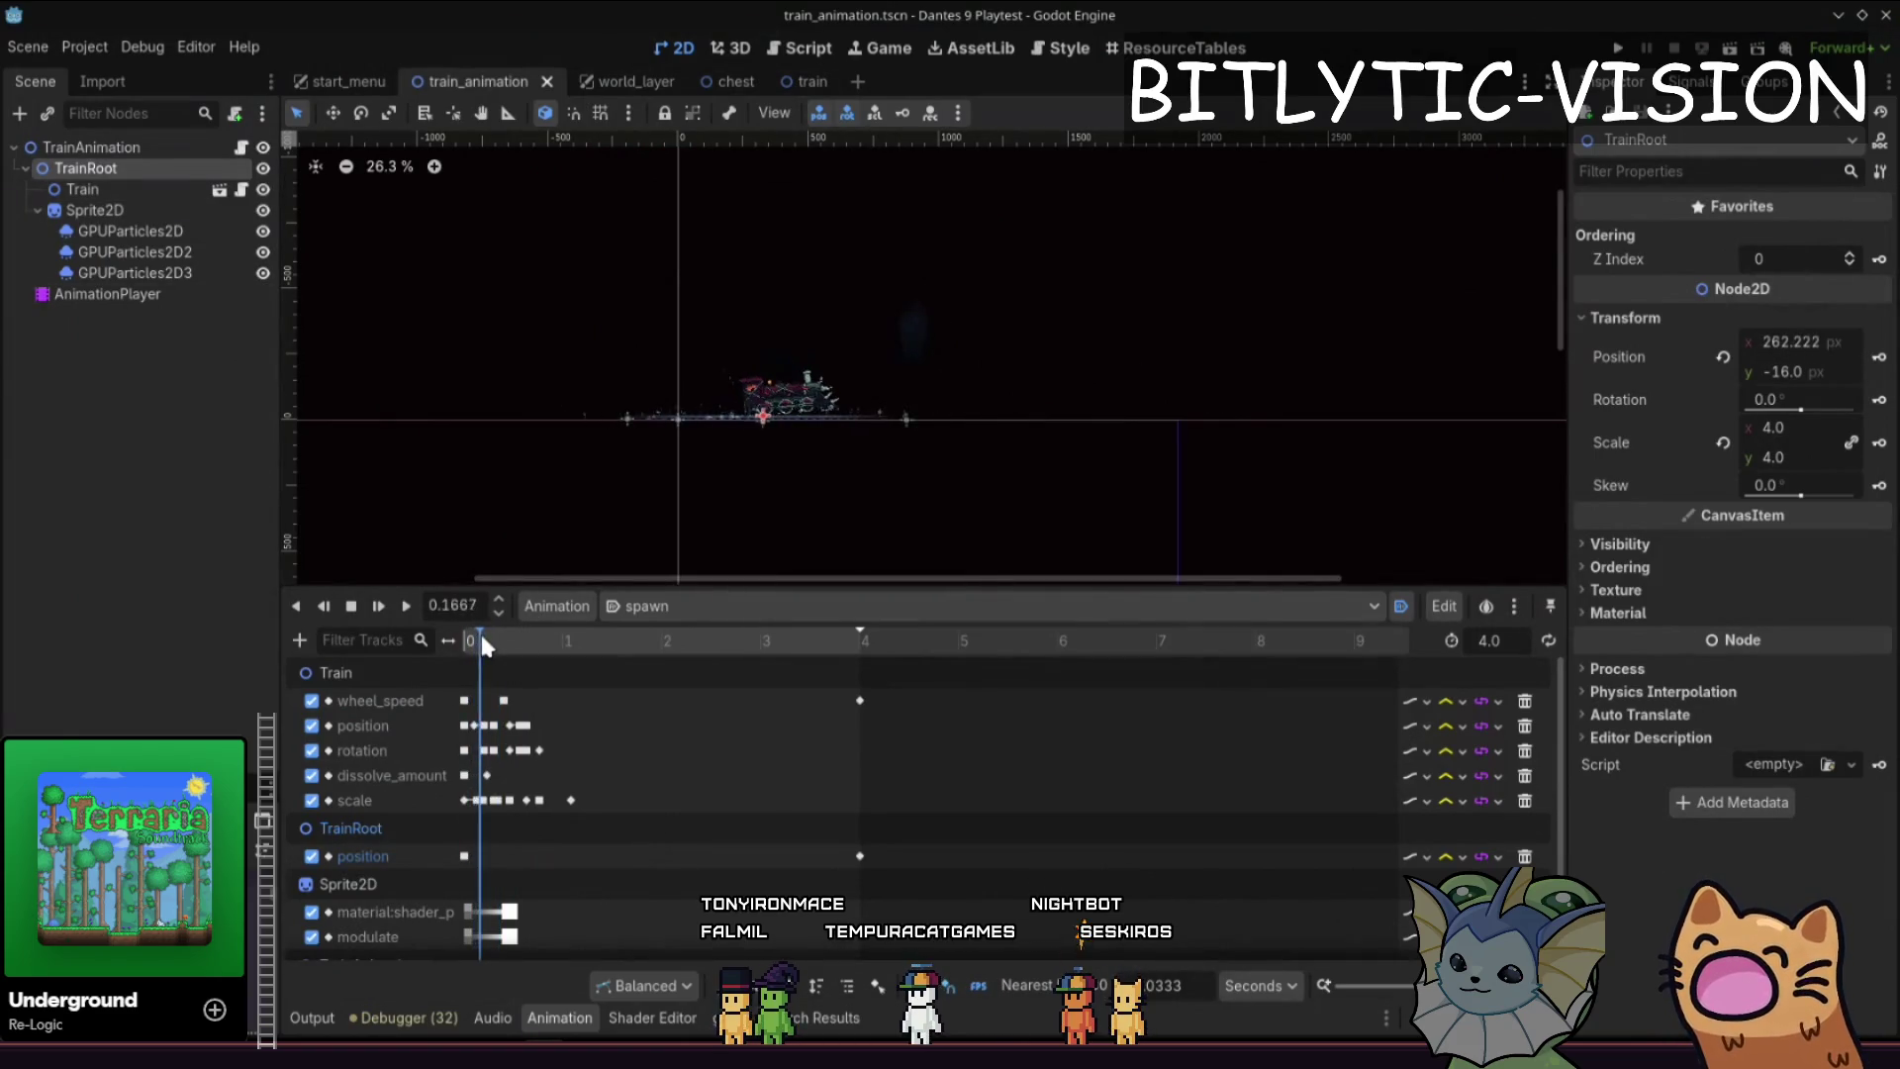
pyautogui.moveTo(507, 637)
pyautogui.mouseDown()
pyautogui.moveTo(473, 629)
pyautogui.moveTo(582, 637)
pyautogui.mouseUp()
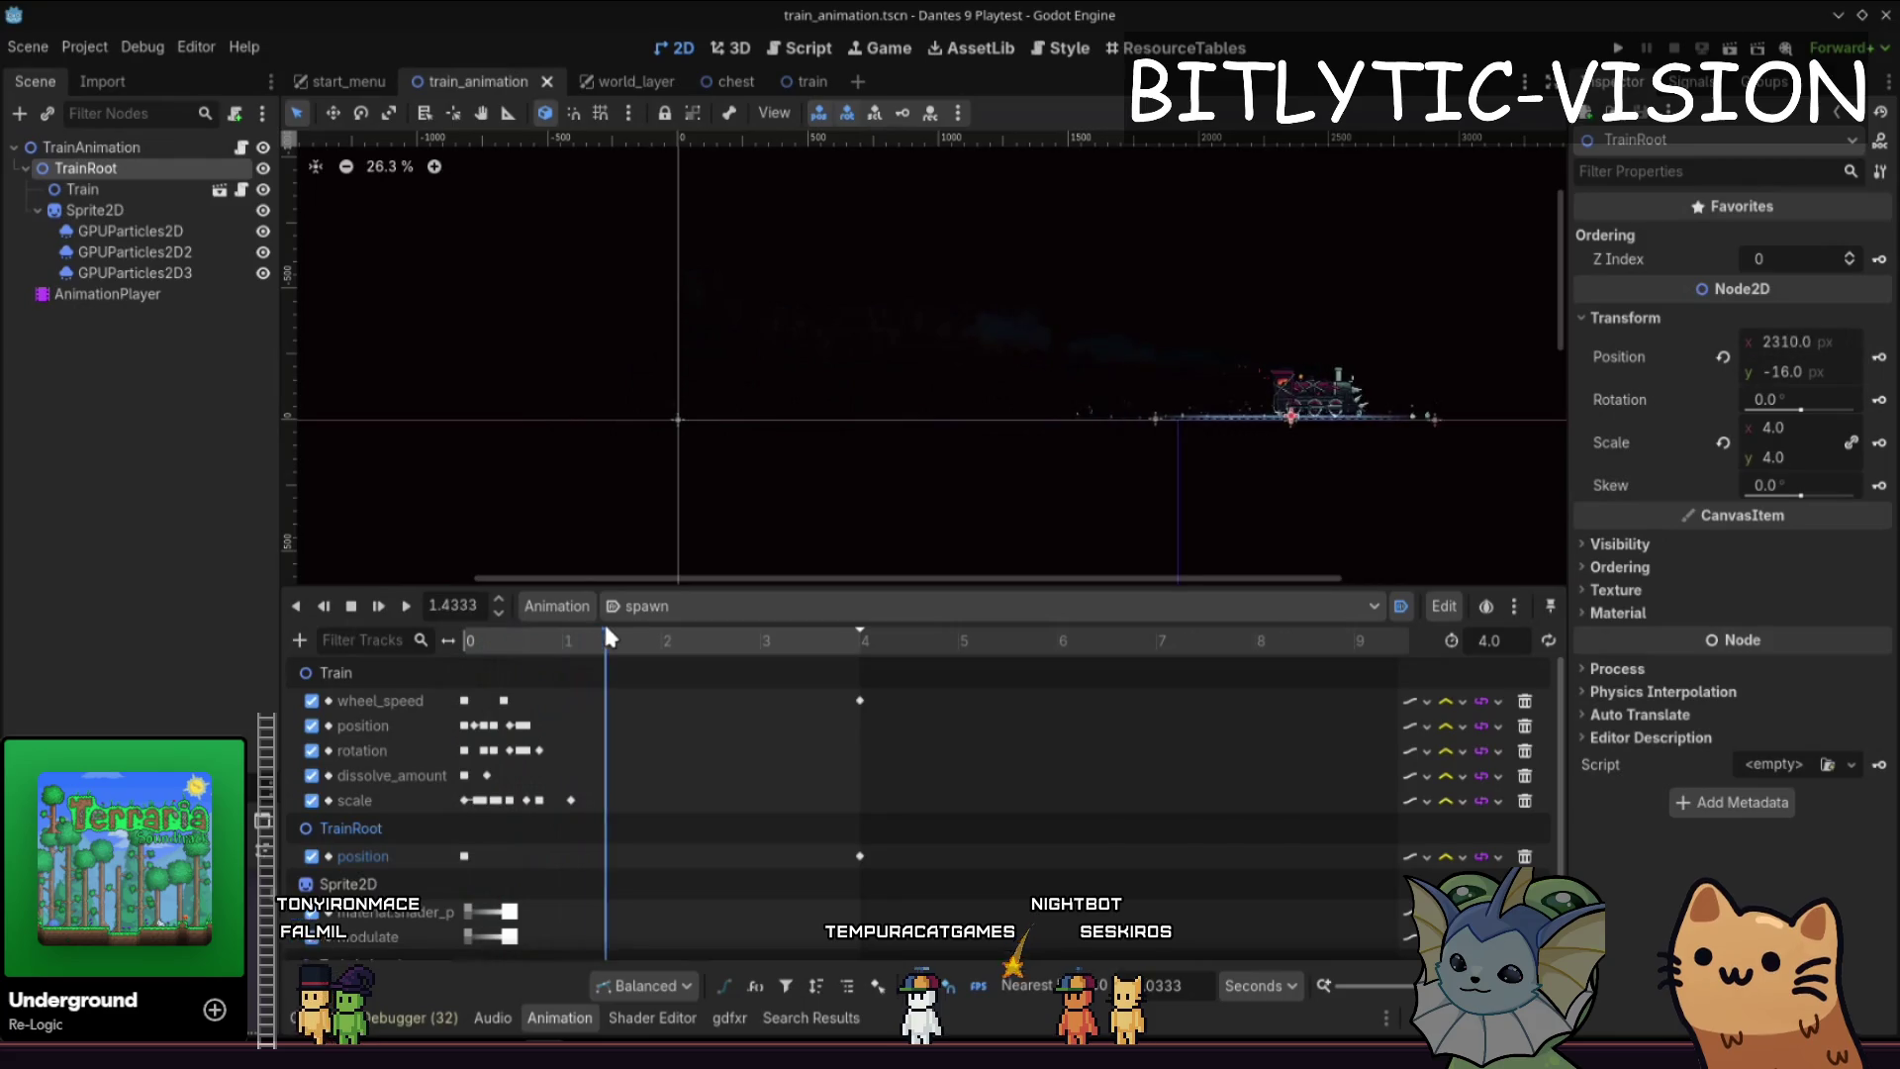
pyautogui.click(111, 188)
pyautogui.click(99, 170)
pyautogui.click(95, 187)
pyautogui.click(94, 170)
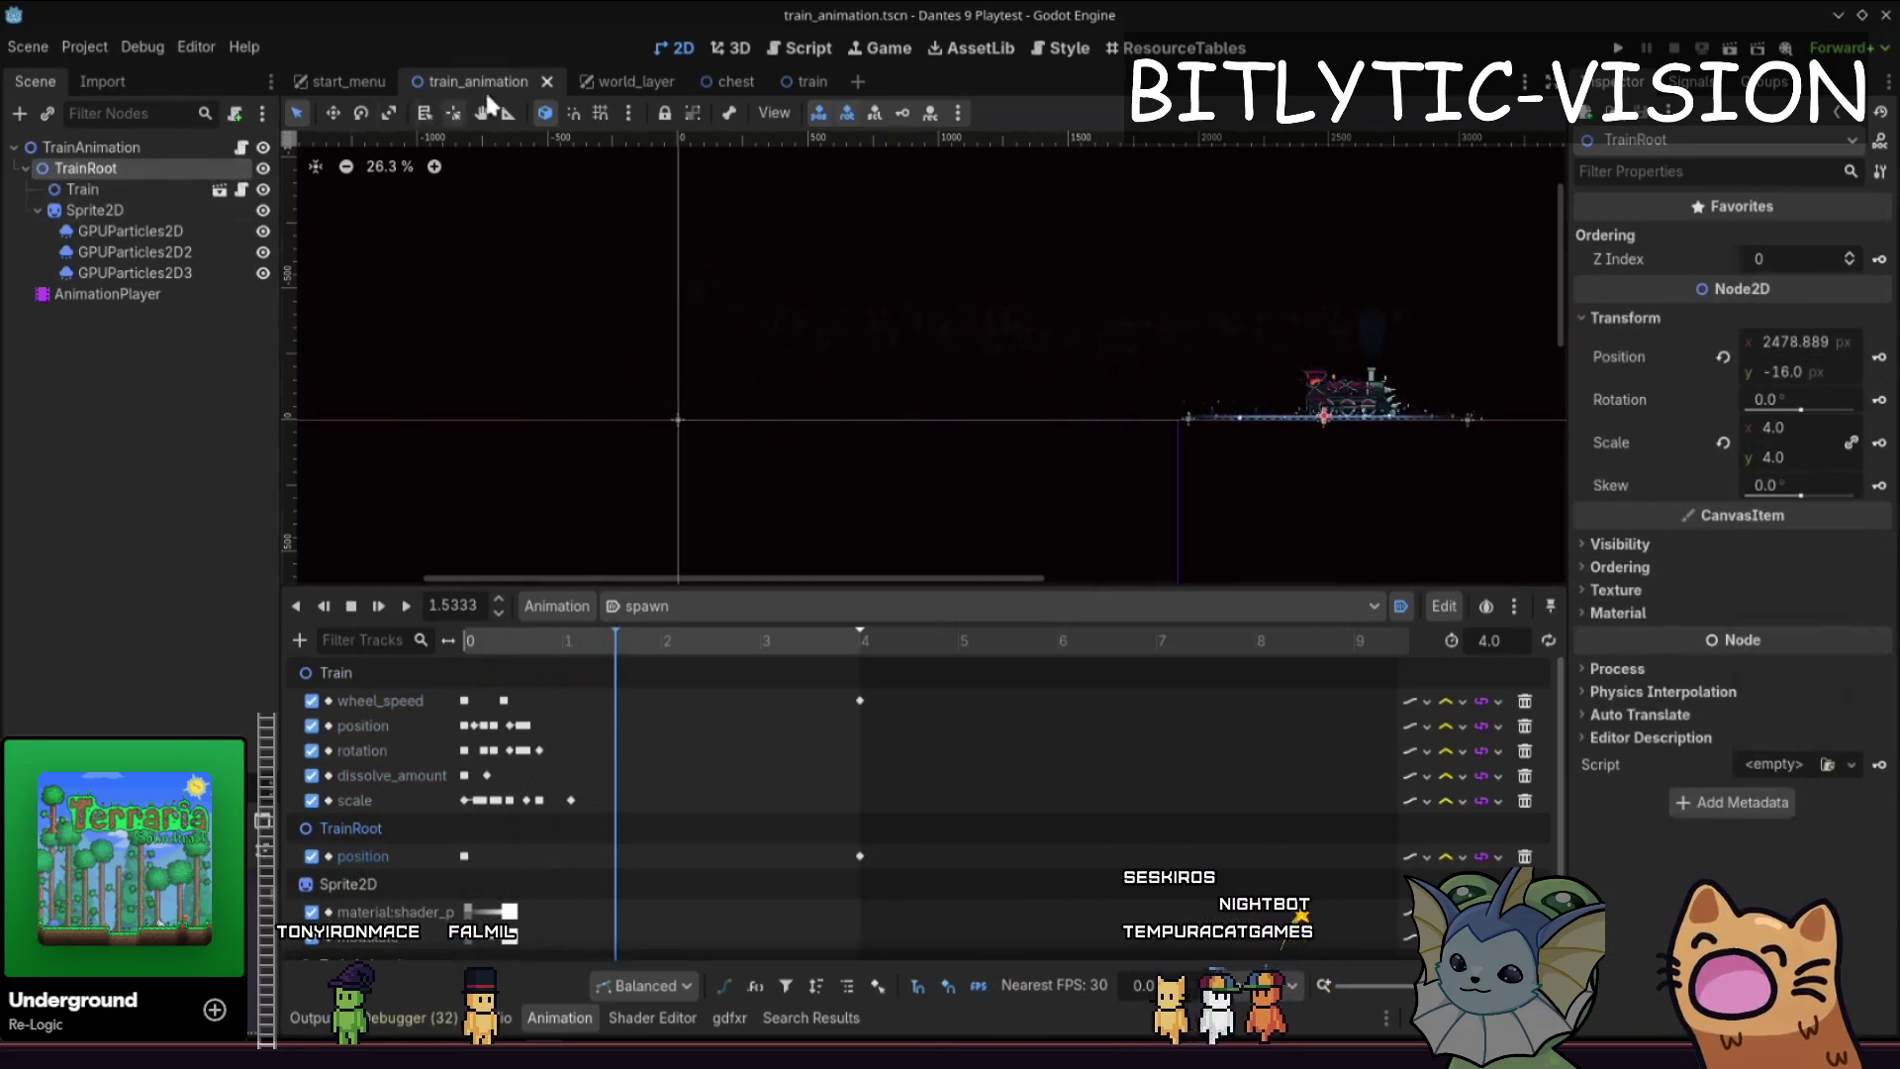
# - Drag TrainRoot into train_animation.gd to create an exported train_root variable
pyautogui.click(240, 146)
pyautogui.moveTo(85, 168); pyautogui.dragTo(871, 309)
pyautogui.scroll(-3, 899, 319)
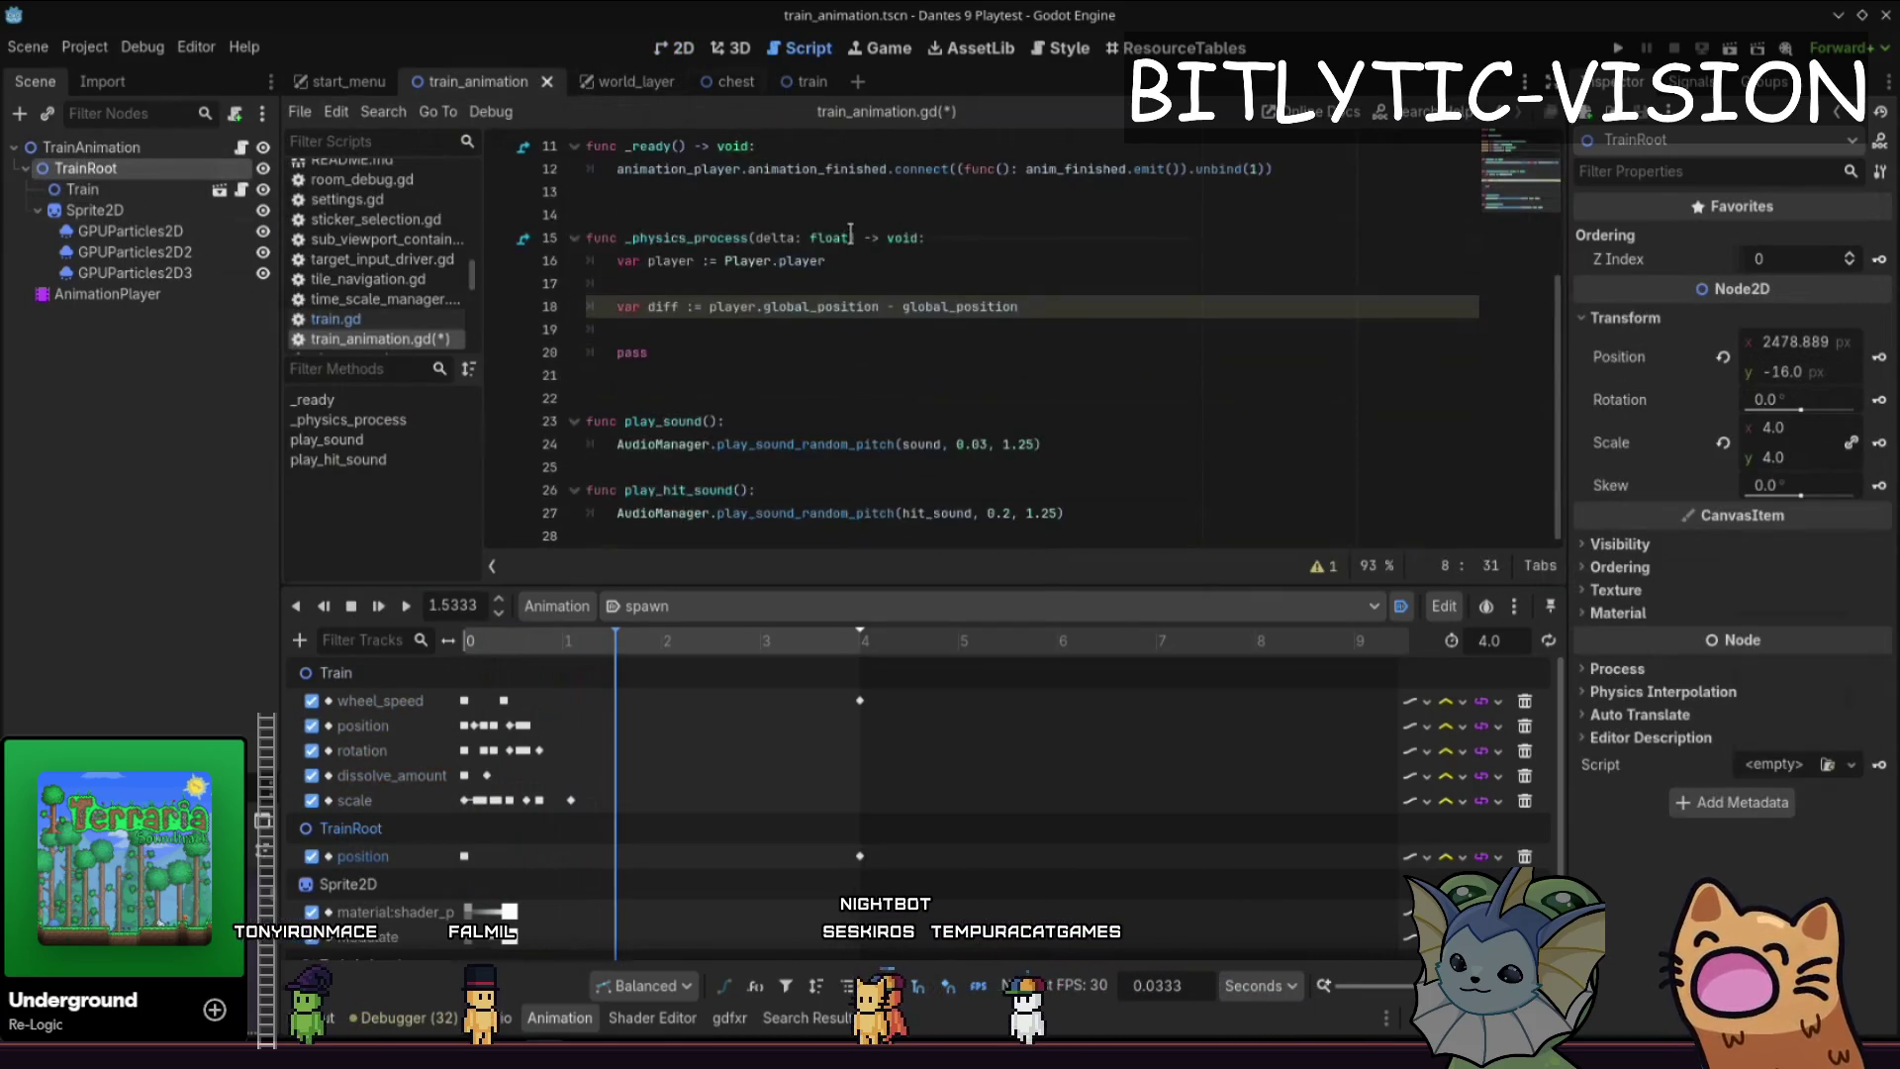
# - Make line 18 subtract train_root.global_position and add a Console.print(diff) line below it
pyautogui.click(1025, 328)
pyautogui.hotkey('ctrl', 'Left')
pyautogui.write('train')
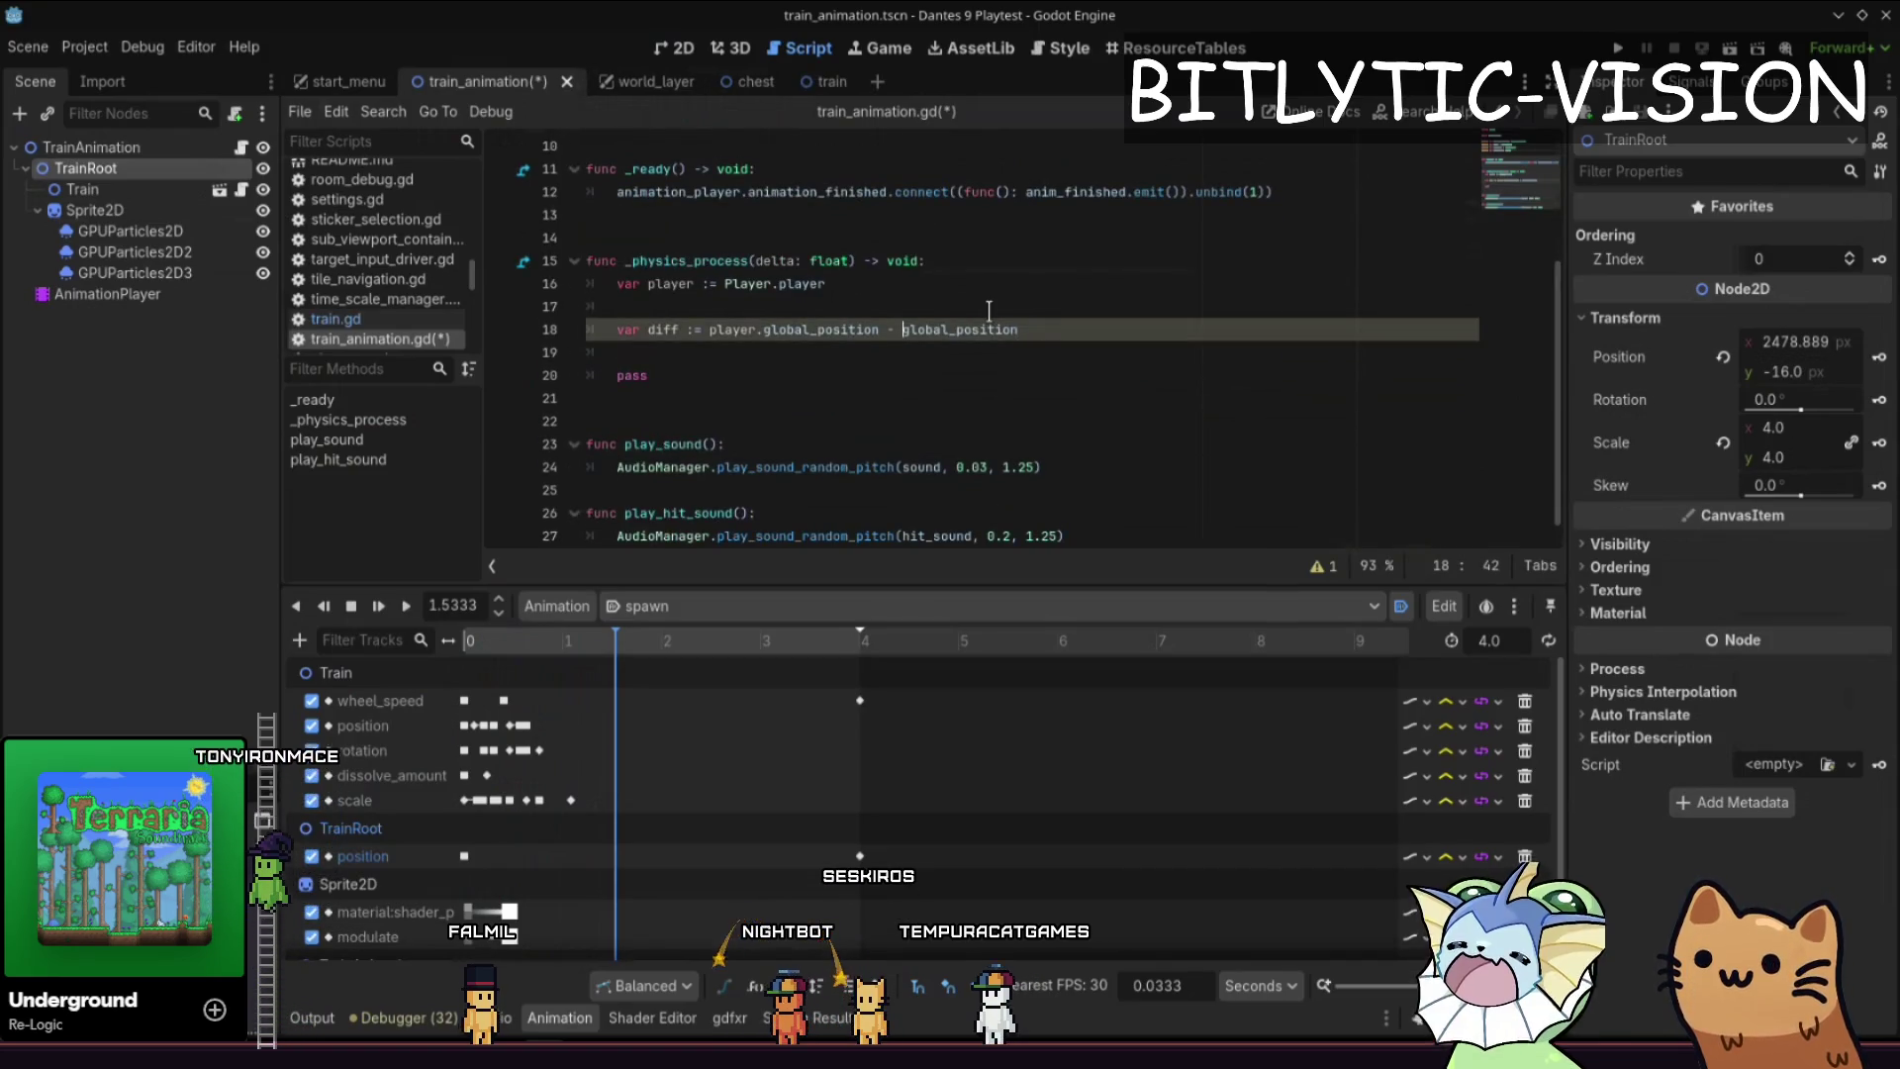
pyautogui.press('End')
pyautogui.press('Return')
pyautogui.press('Return')
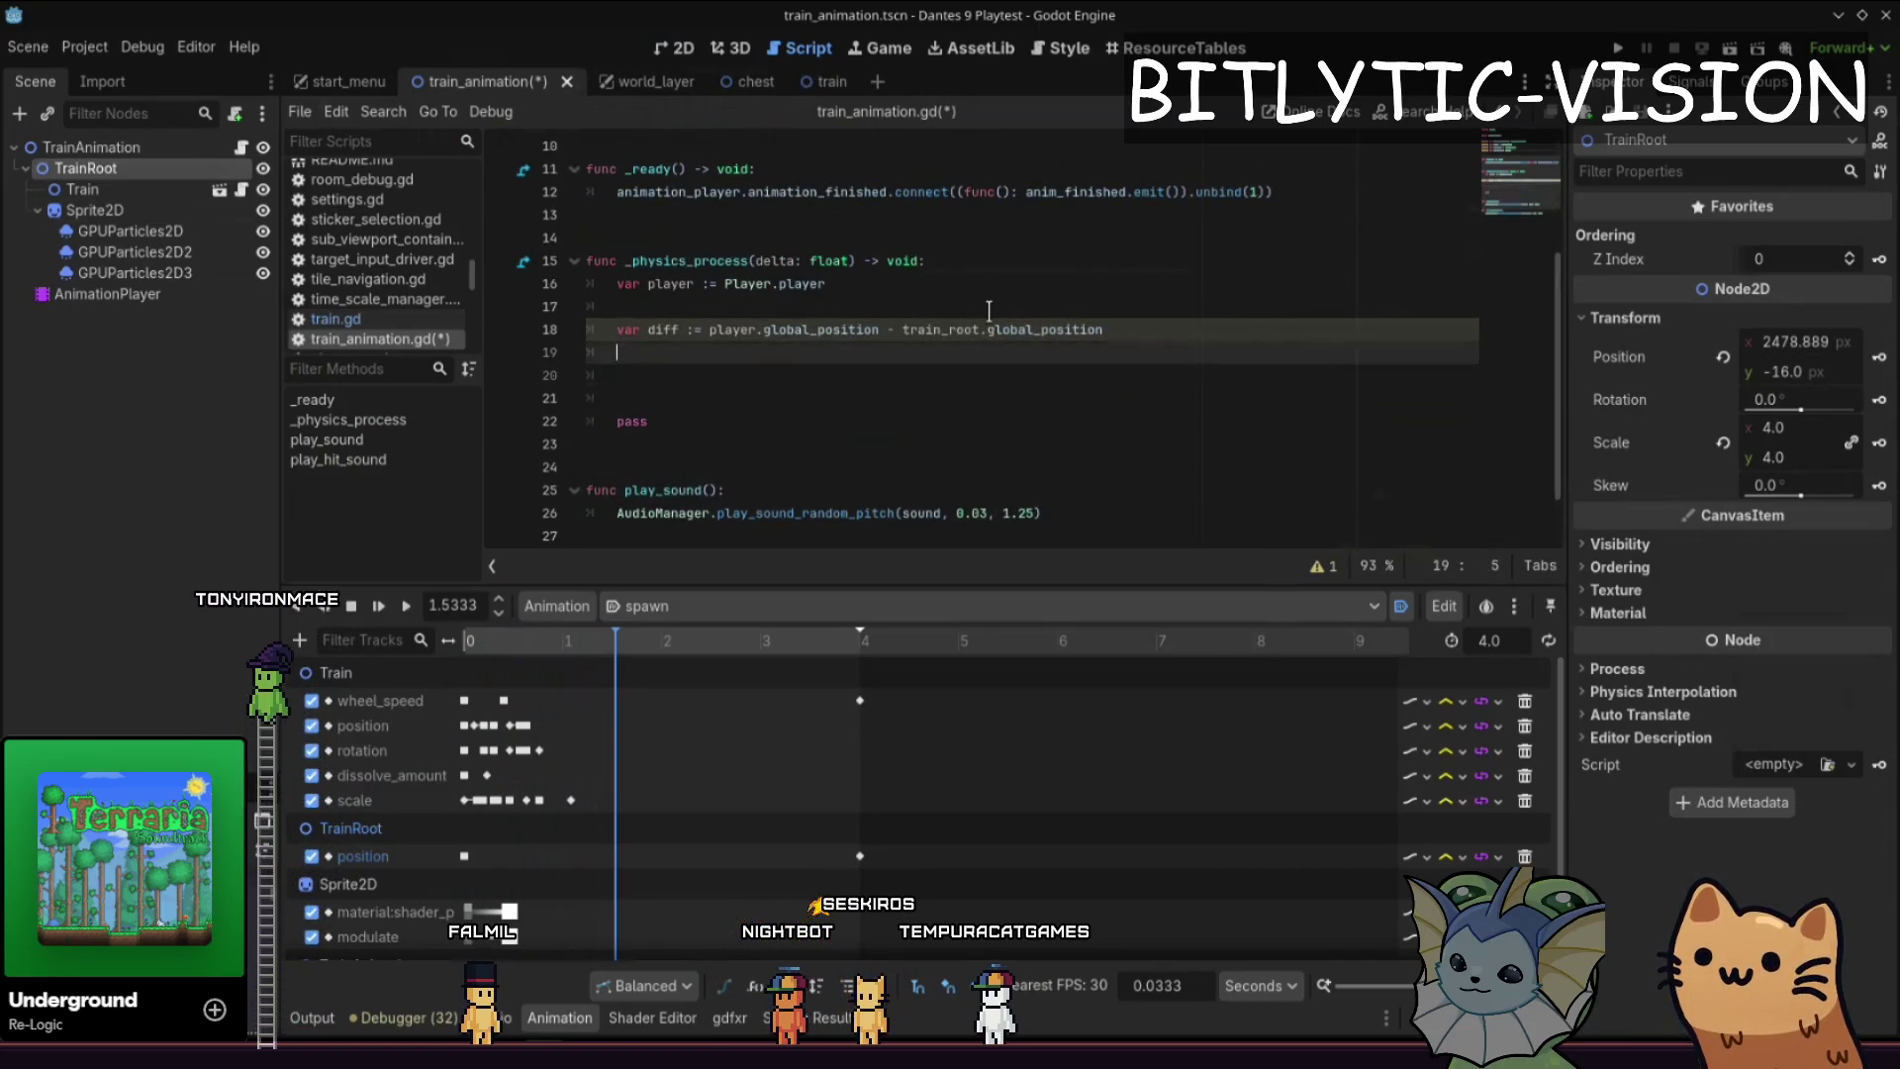
pyautogui.write('var')
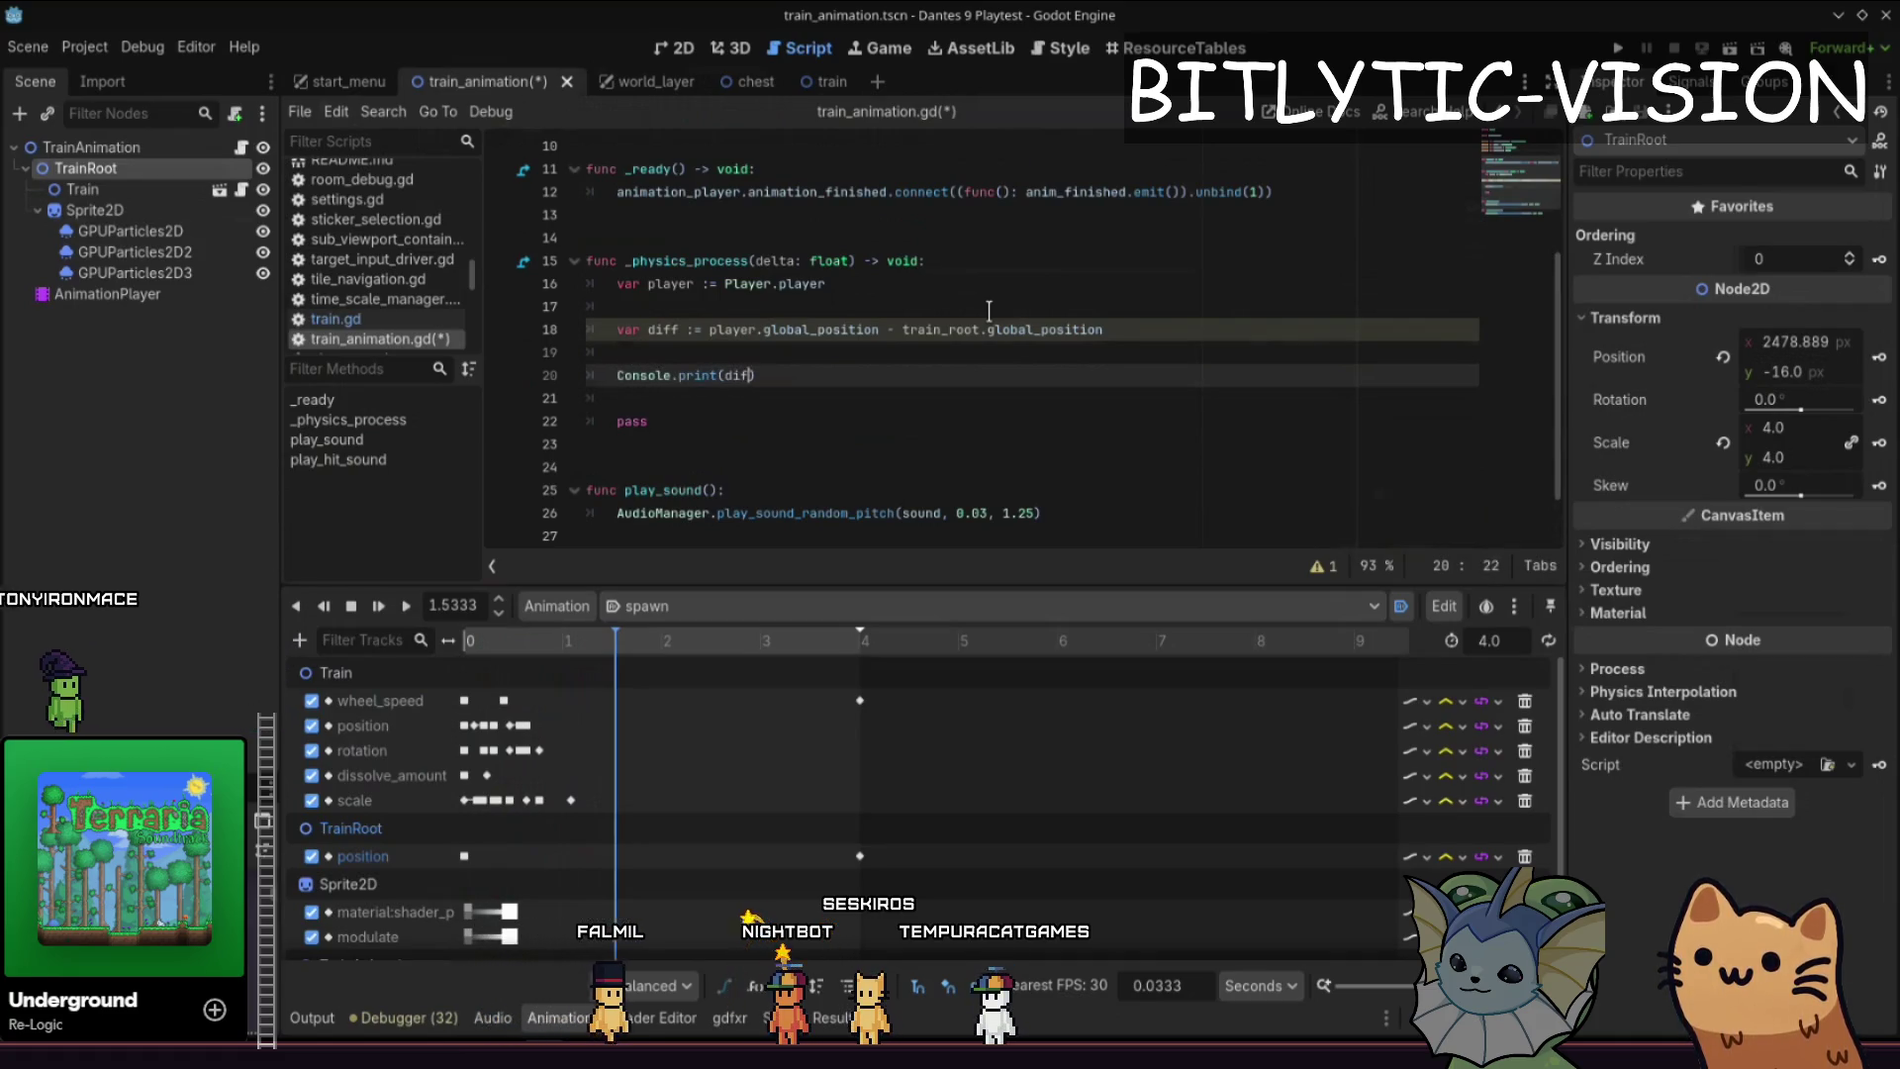
# - Delete the leftover pass line, save the script, and run the game with F5
pyautogui.hotkey('shift', 'Down')
pyautogui.hotkey('shift', 'Down')
pyautogui.press('Delete')
pyautogui.hotkey('ctrl', 's')
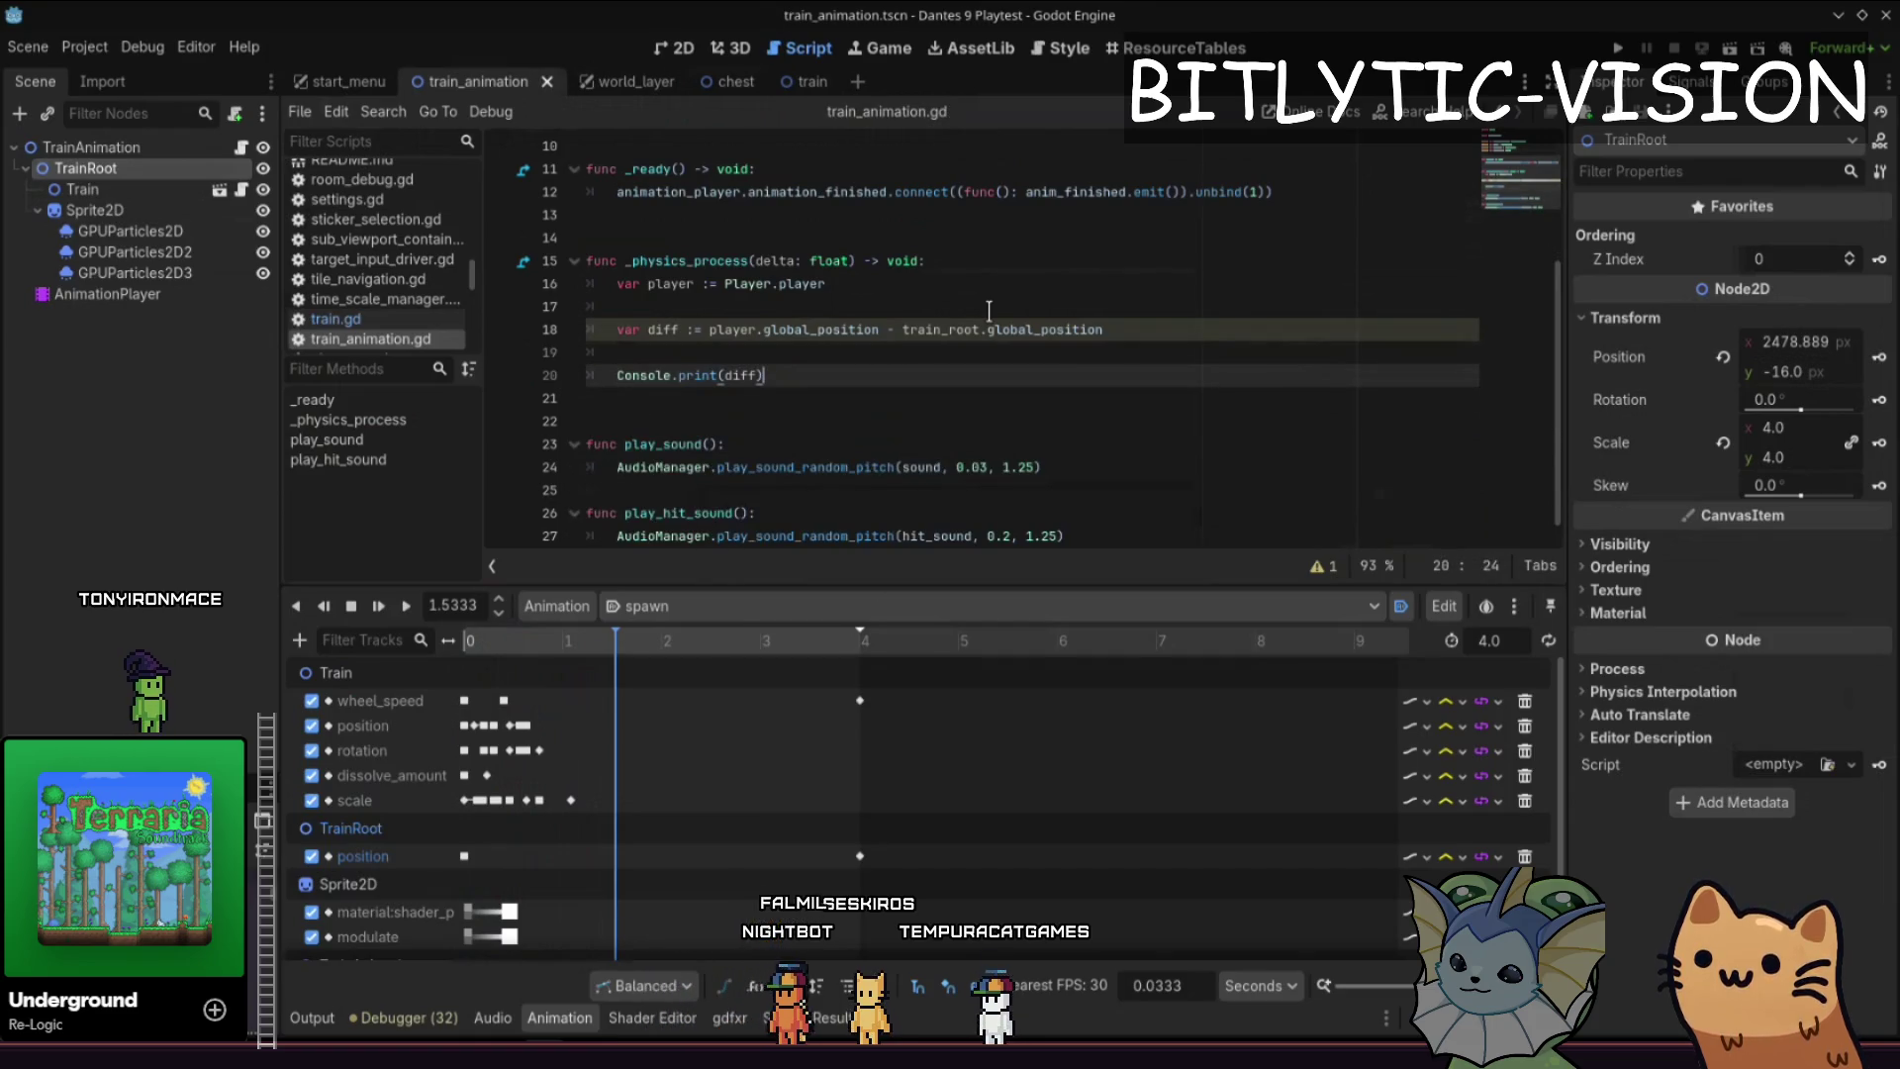
pyautogui.press('F5')
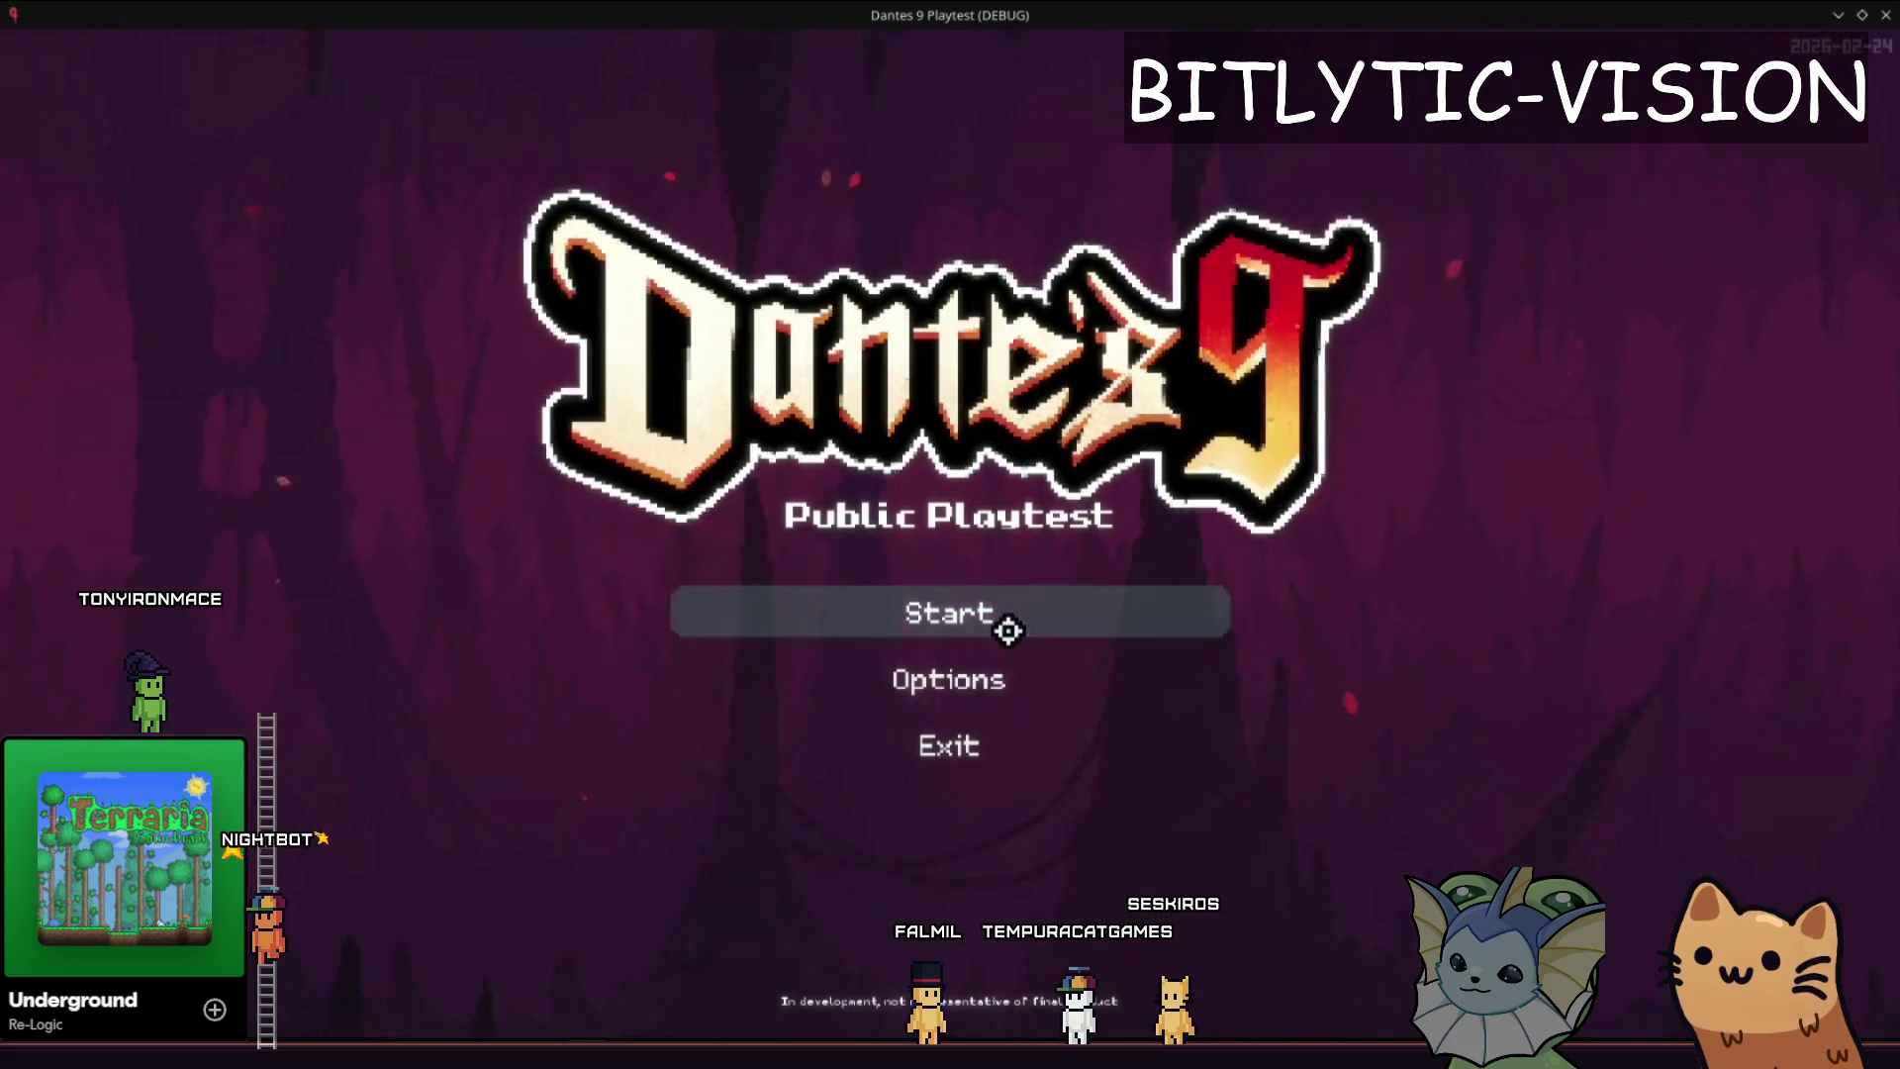
# - Start a new game, load the FLESH level from the debug menu, and teleport into another room
pyautogui.click(1006, 627)
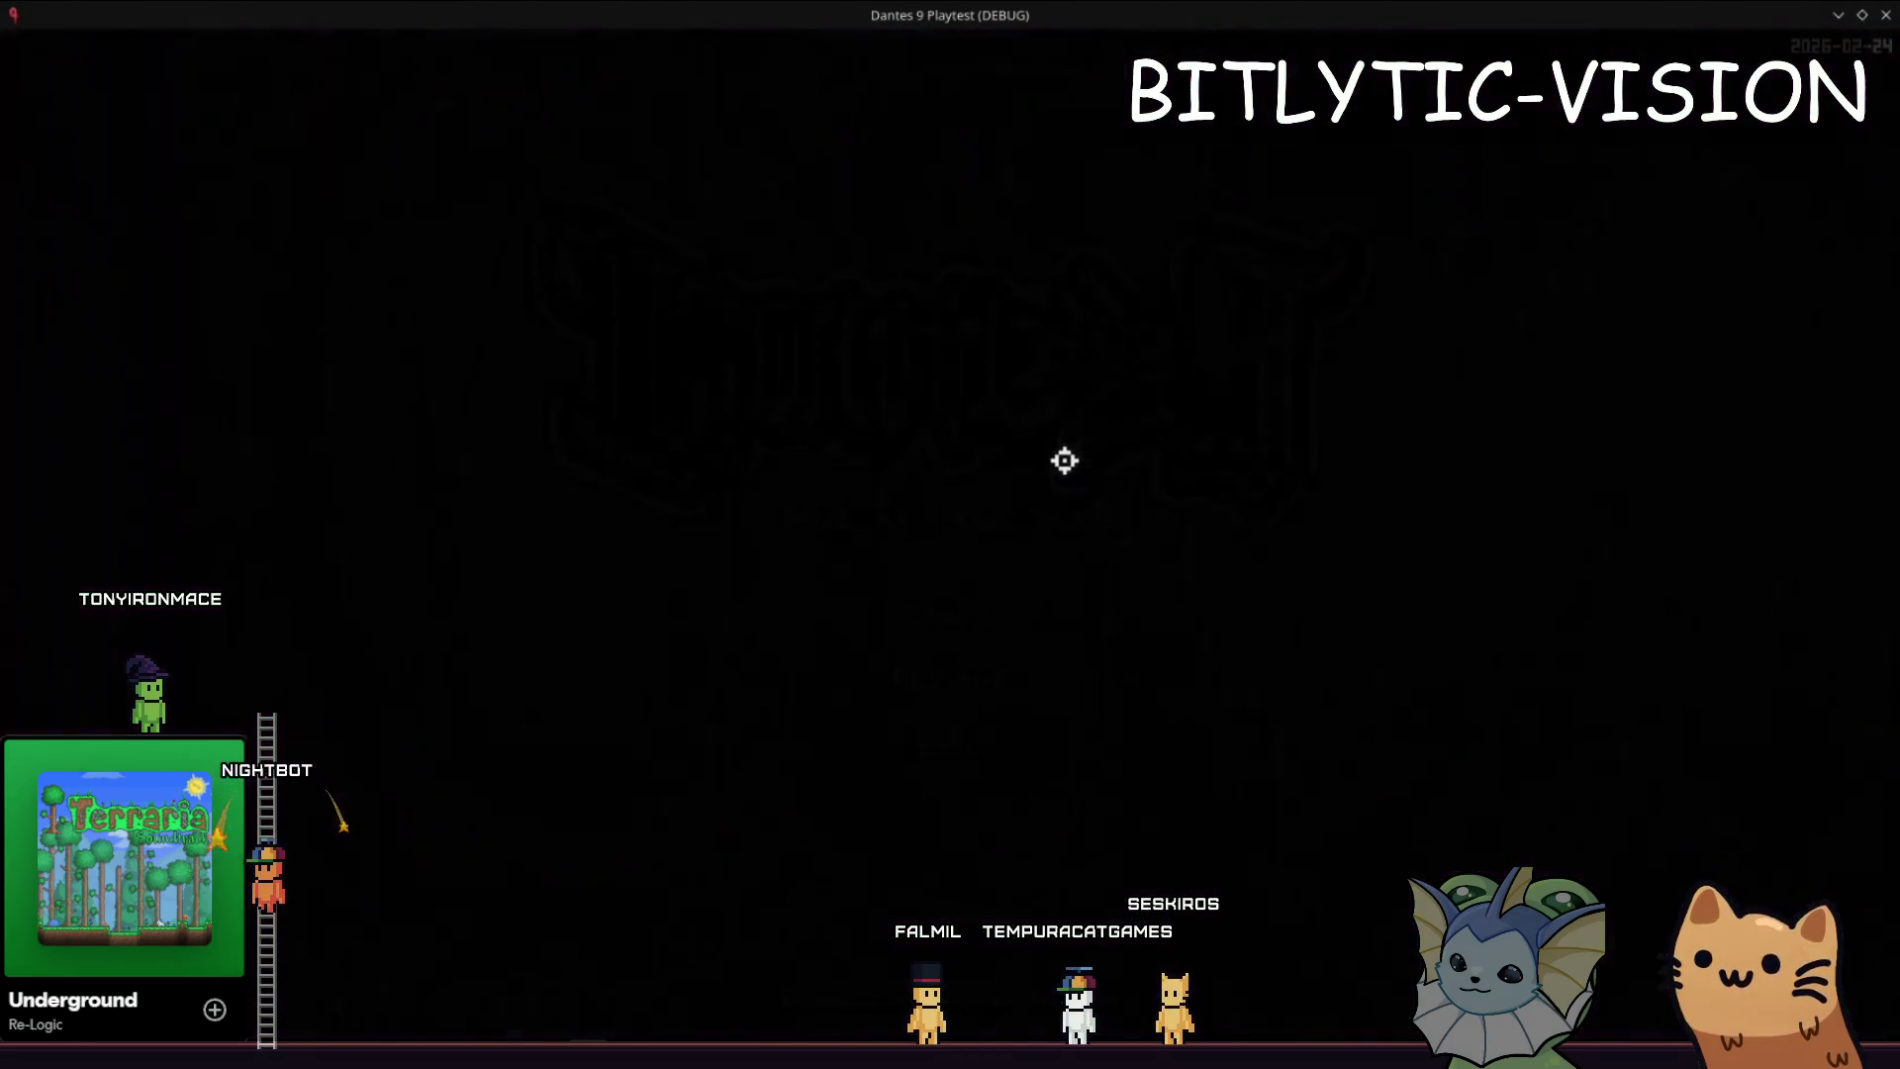
pyautogui.press('F1')
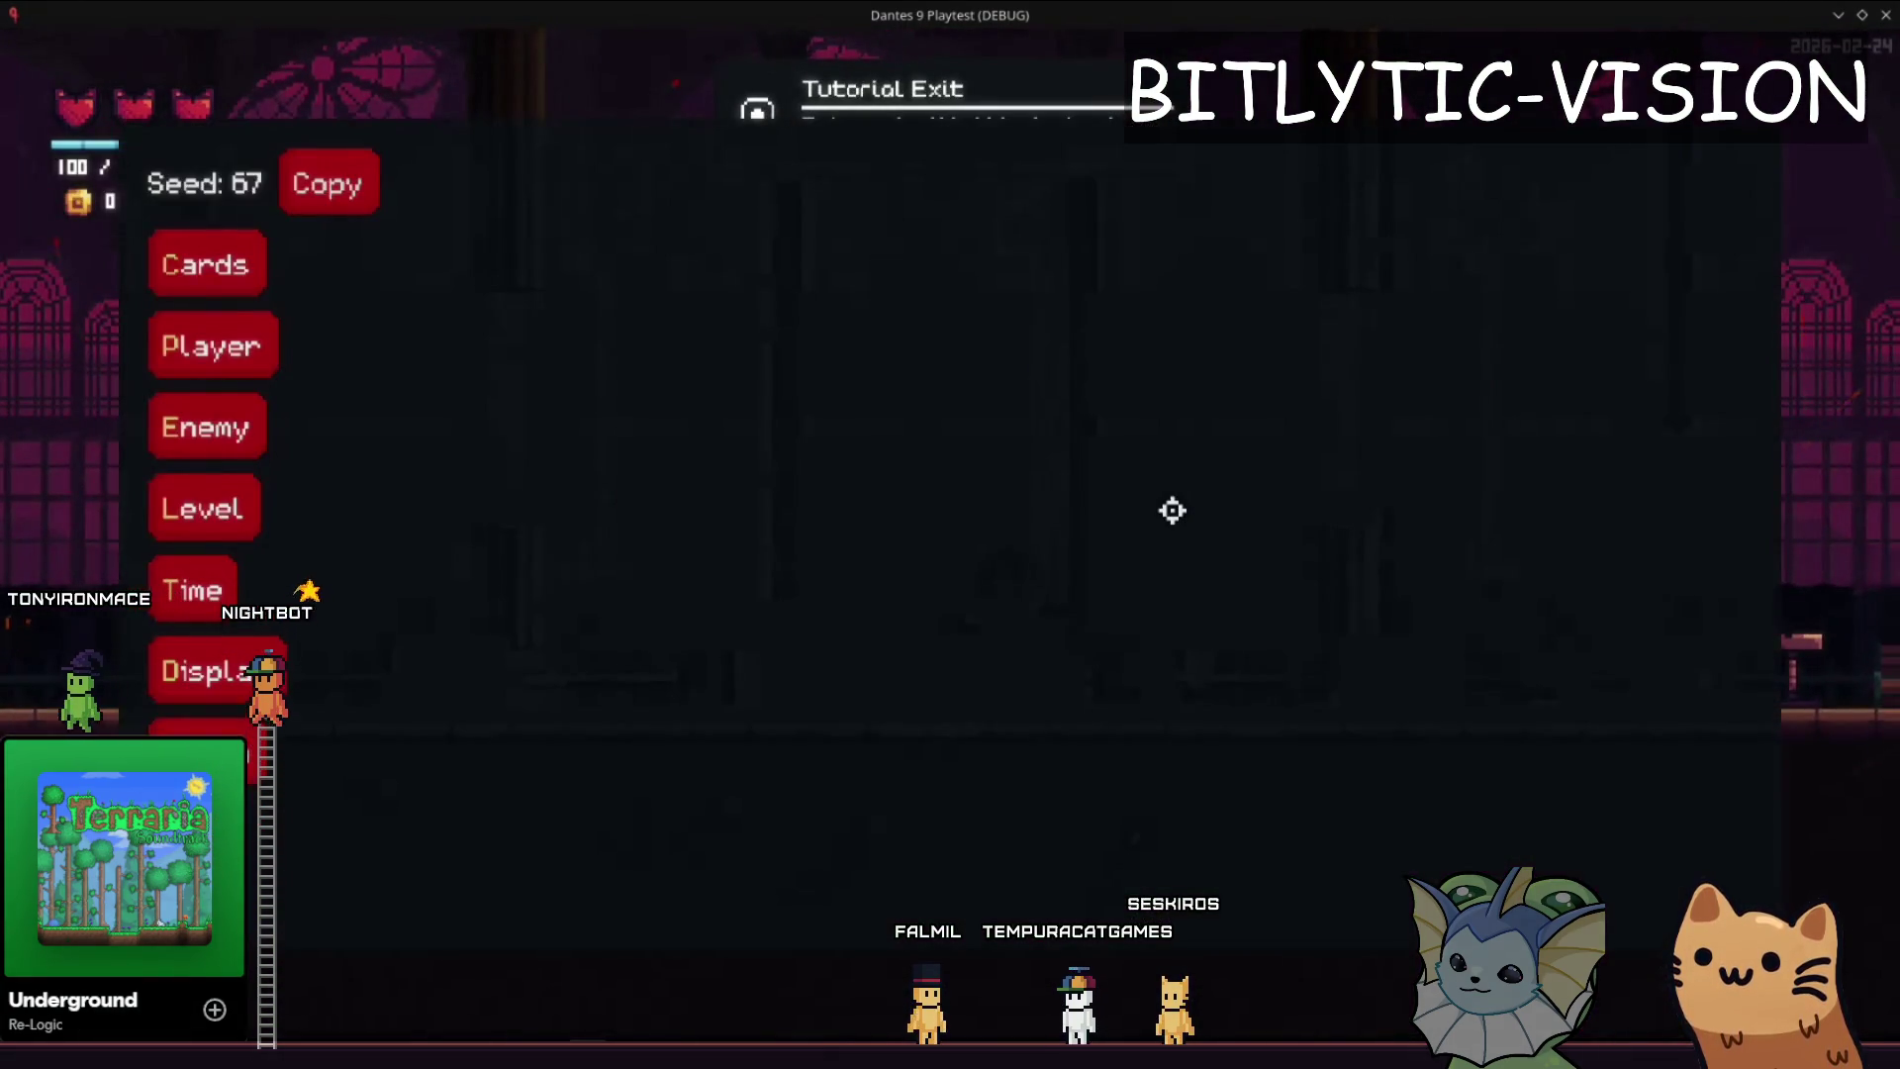
pyautogui.press('l')
pyautogui.press('t')
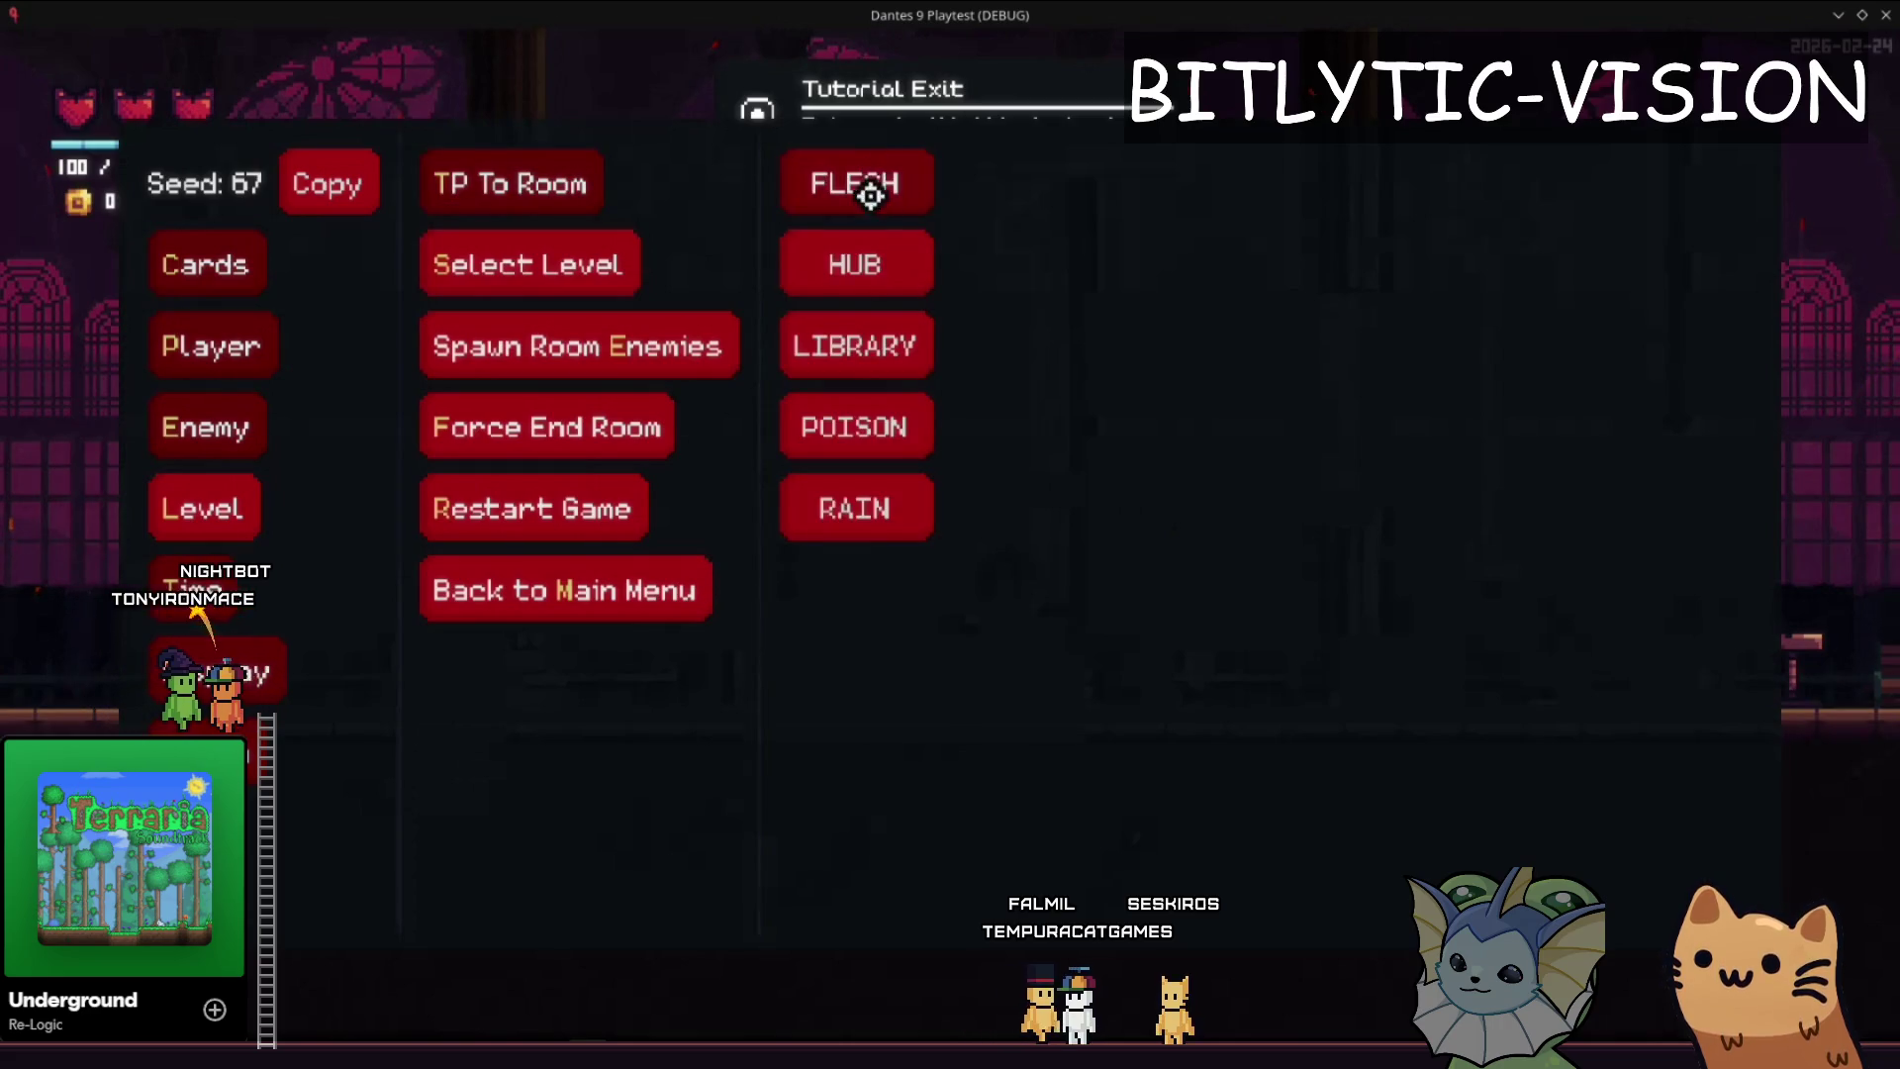
pyautogui.click(861, 188)
pyautogui.press('F1')
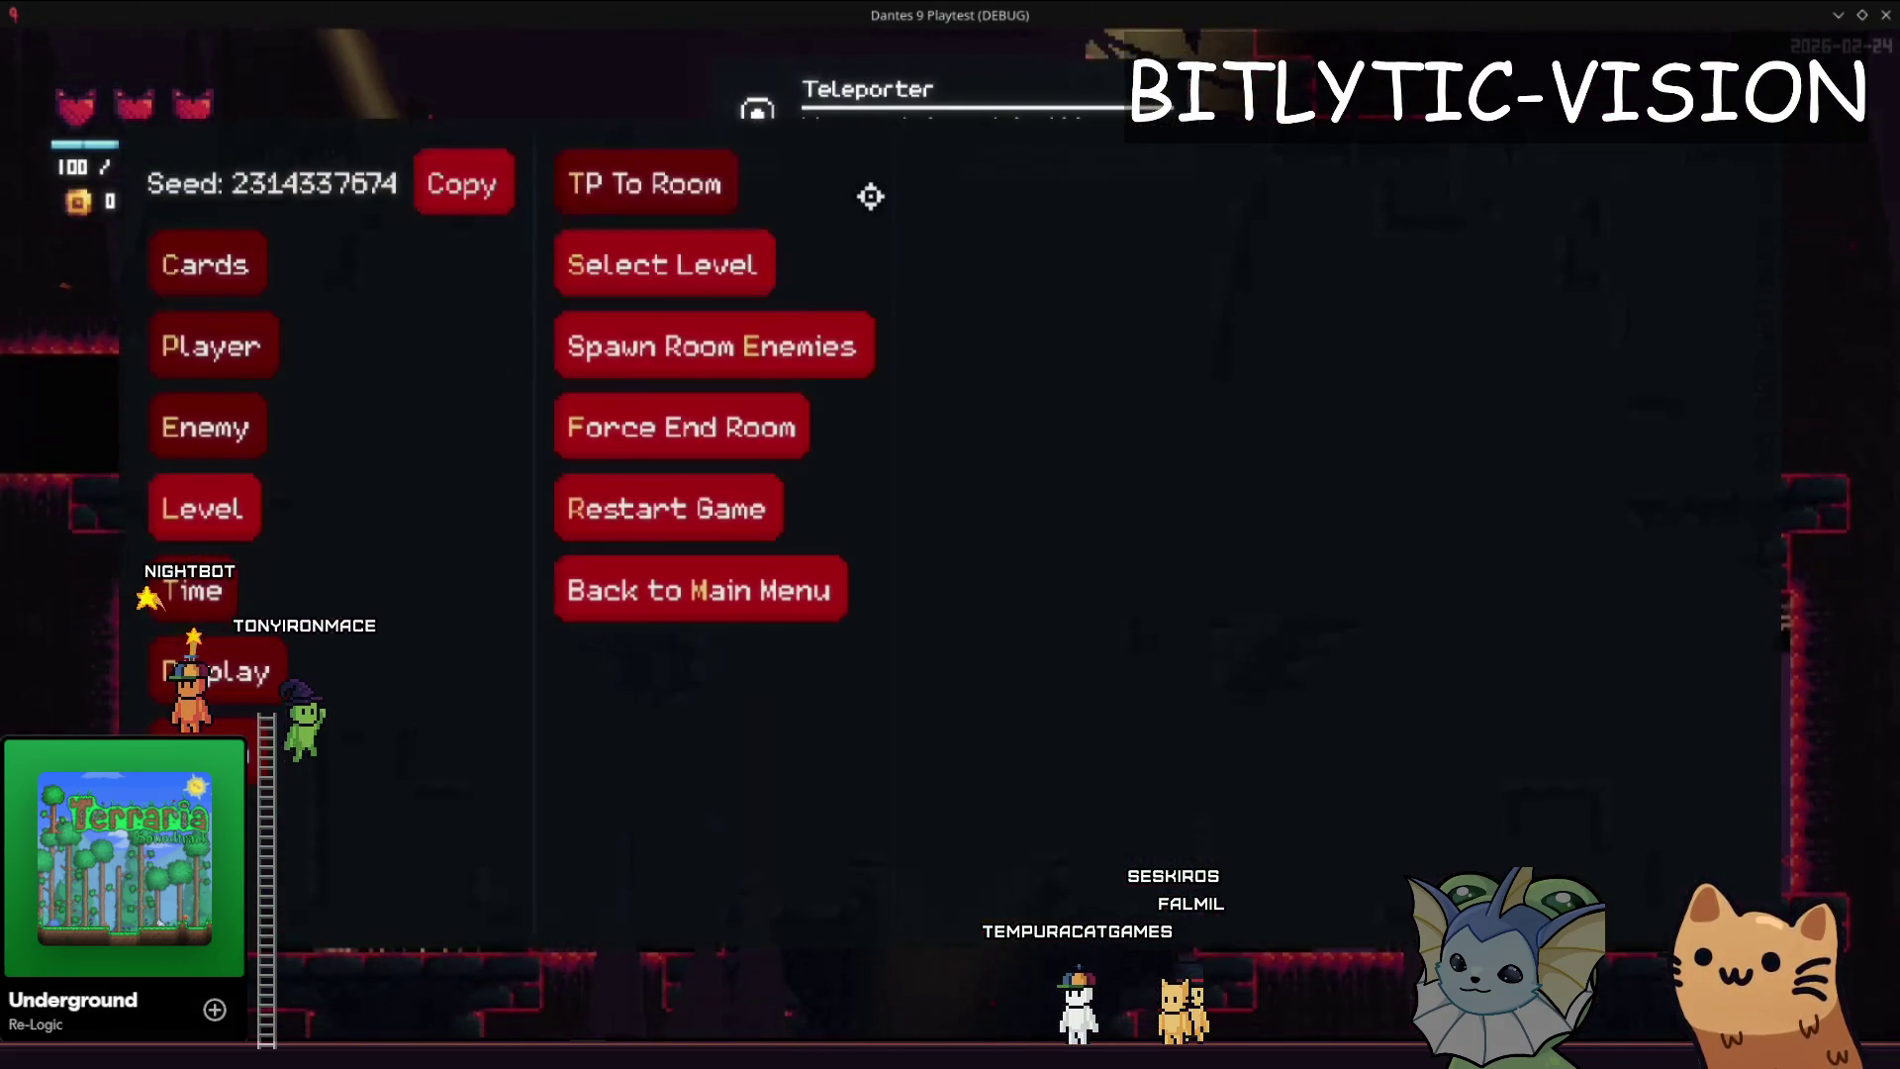
pyautogui.scroll(-3, 1071, 554)
pyautogui.click(1078, 649)
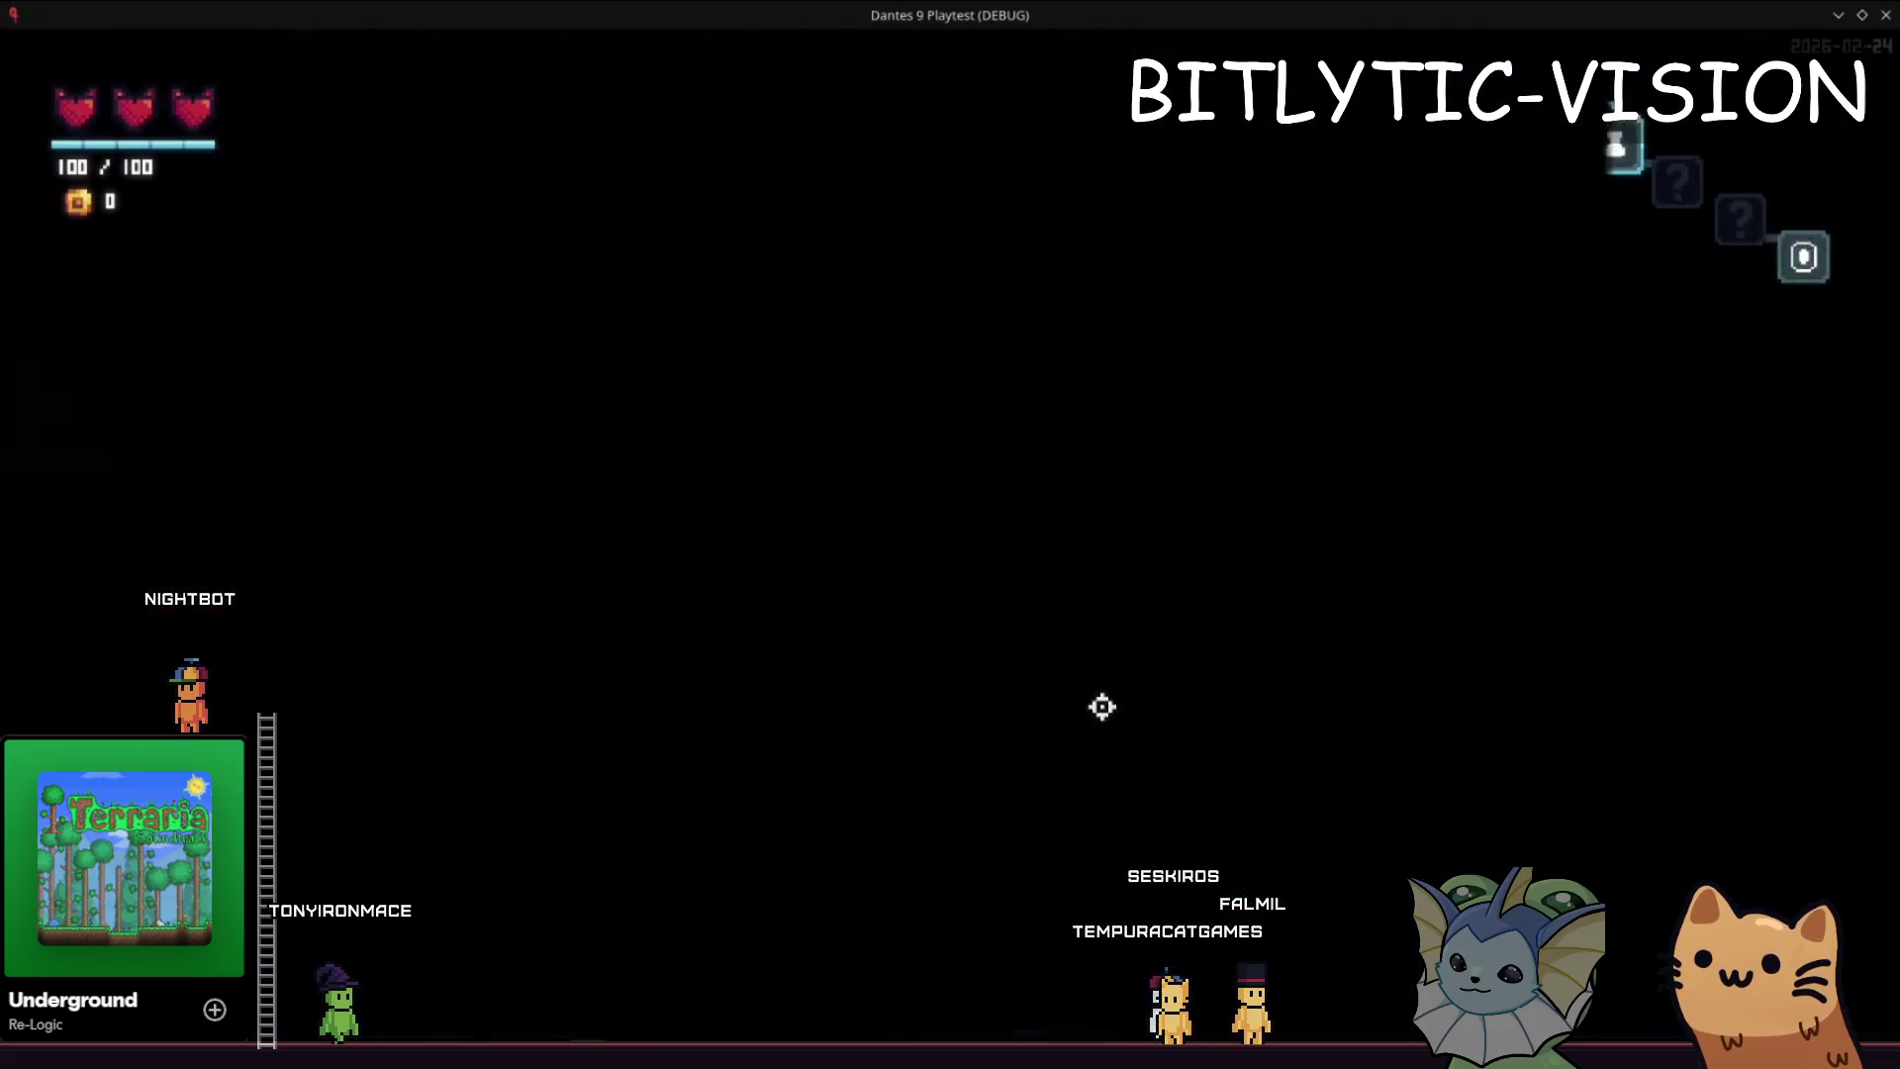
pyautogui.press('m')
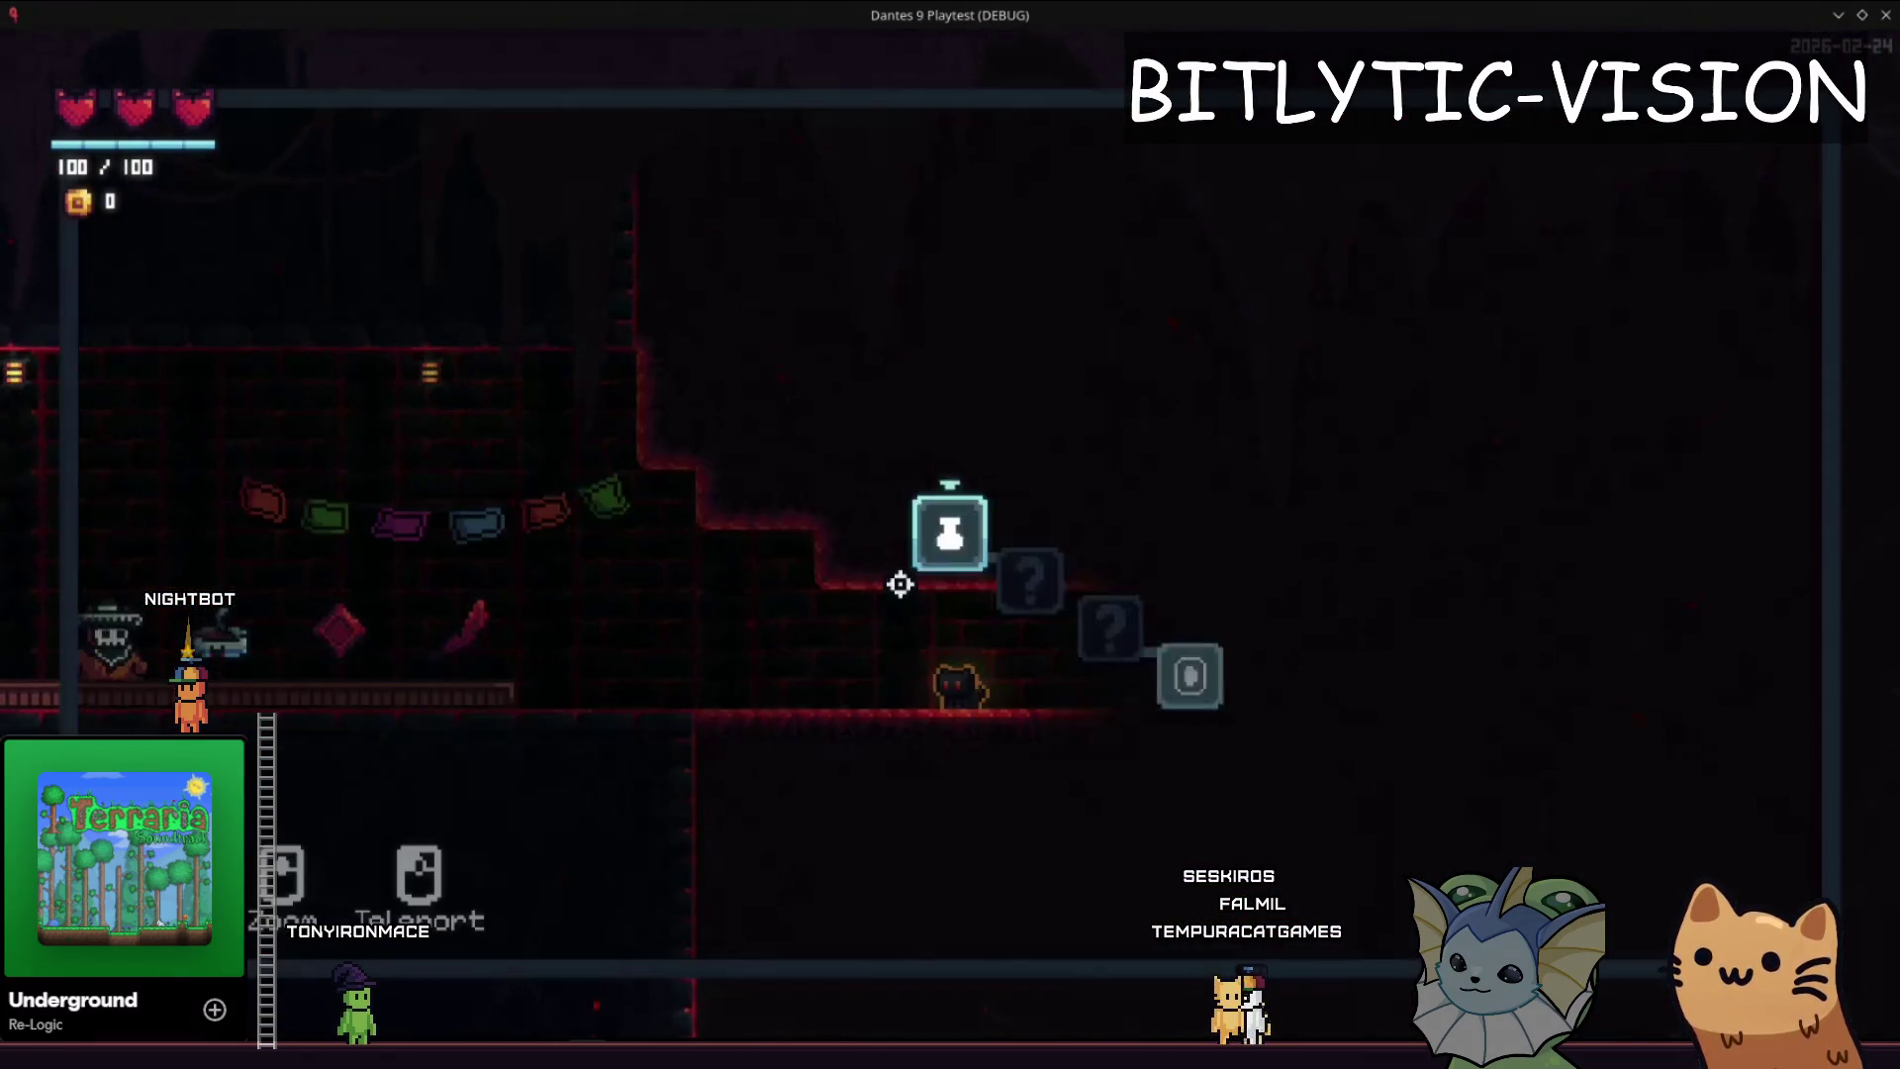
# - Toggle the F1 debug overlay on and off to watch the train arrive
pyautogui.press('F1')
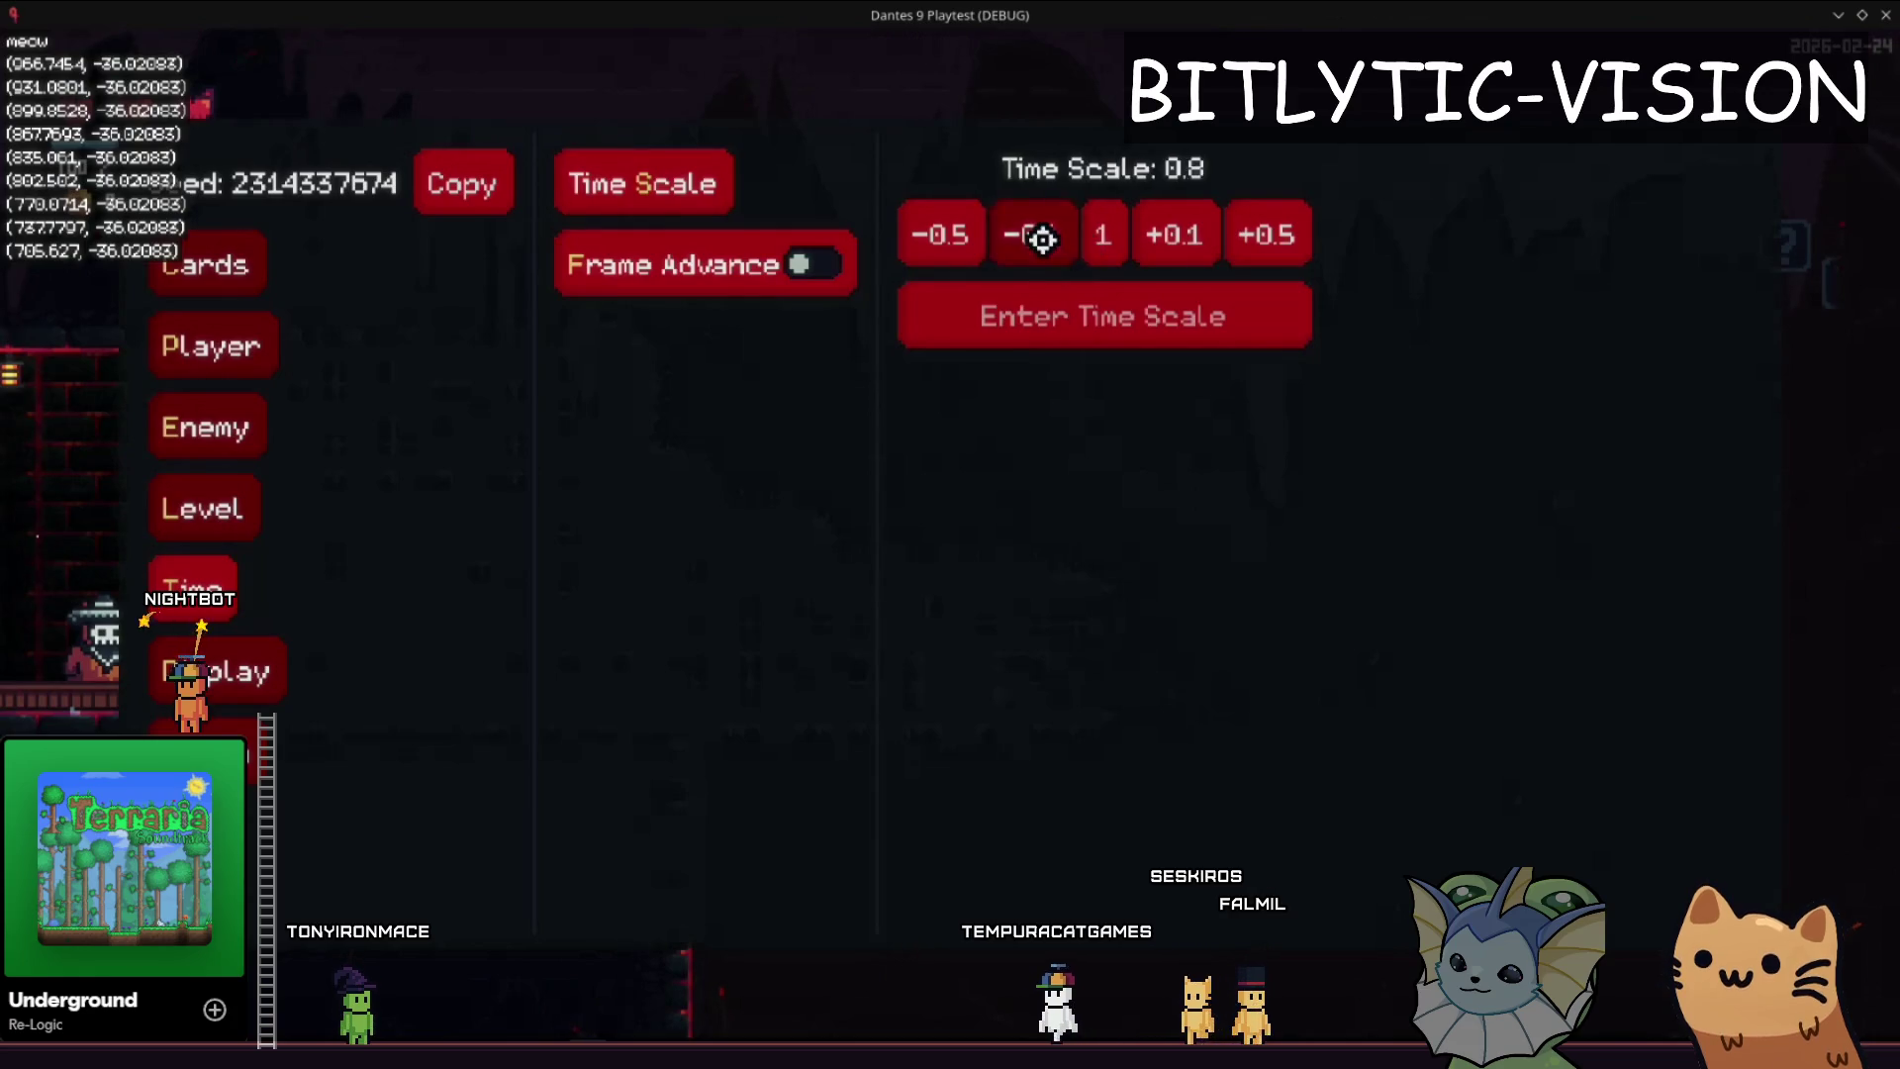
pyautogui.press('F1')
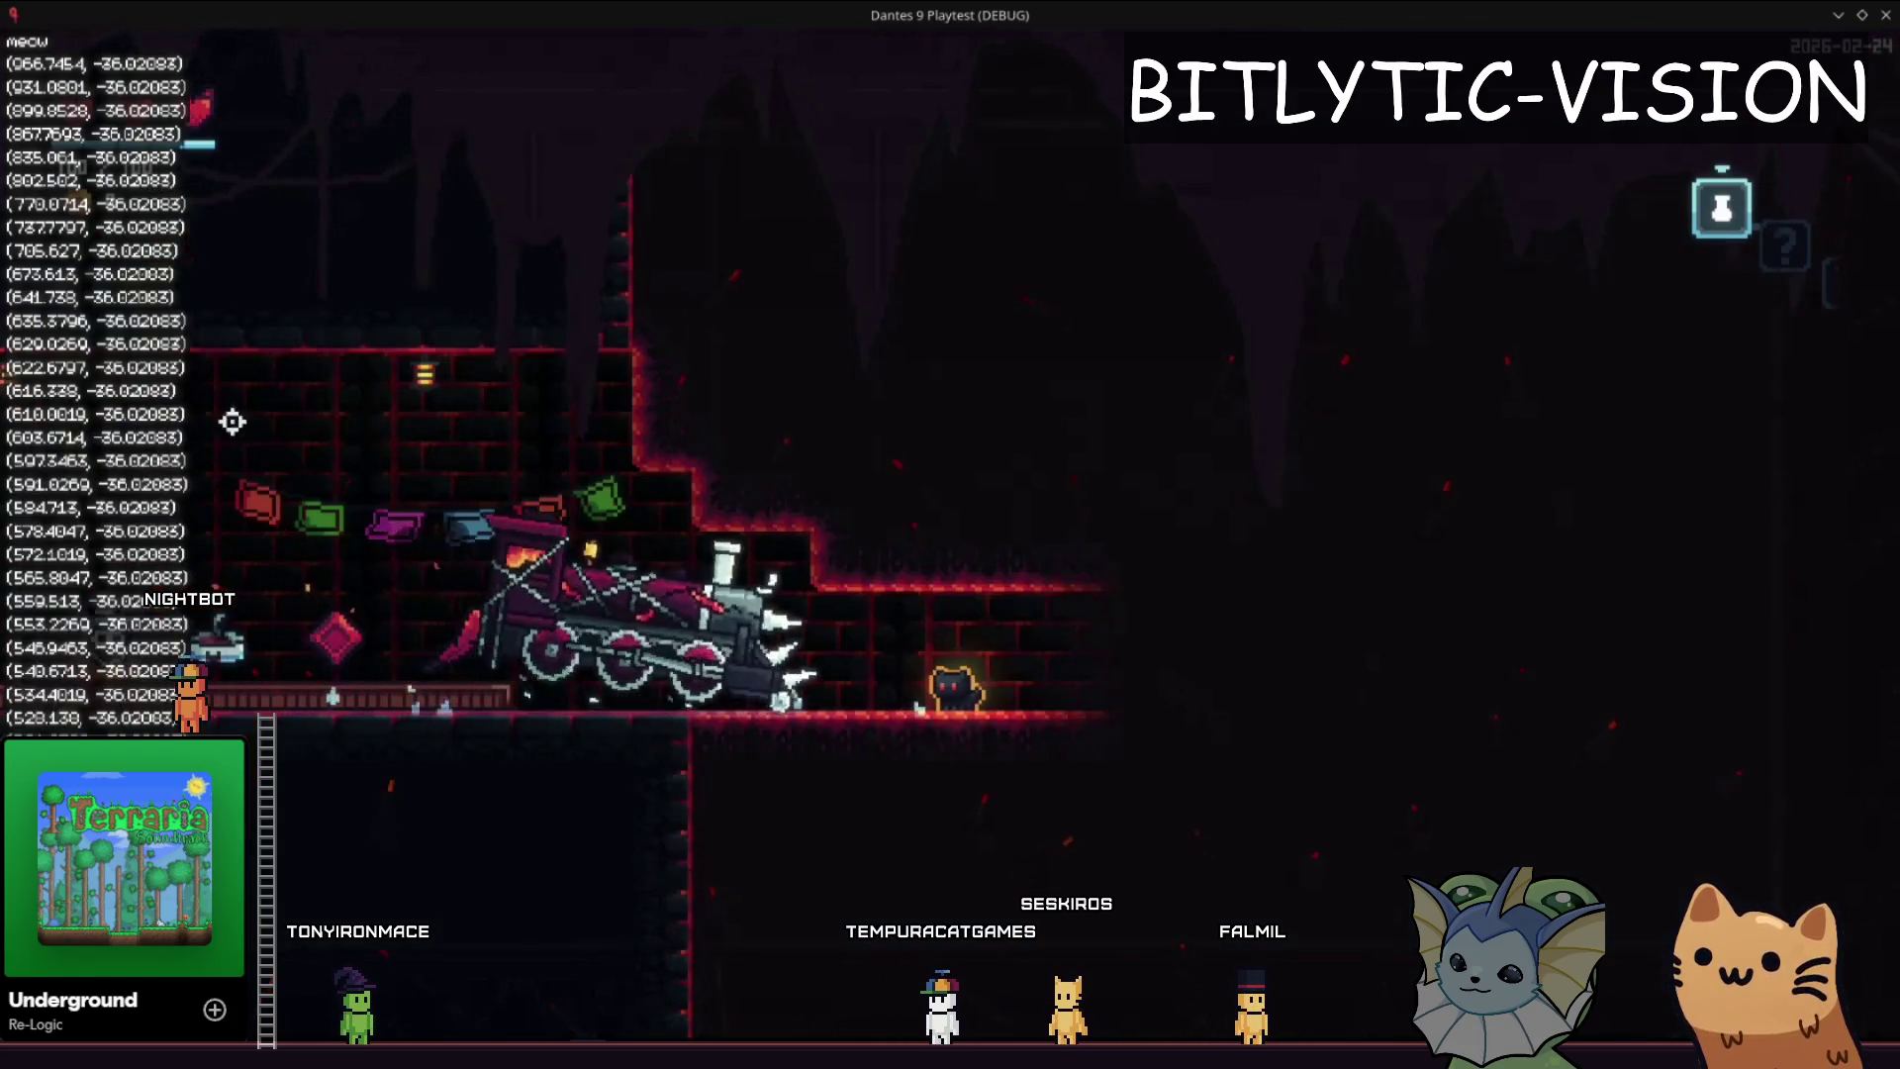
pyautogui.press('F1')
pyautogui.press('F1')
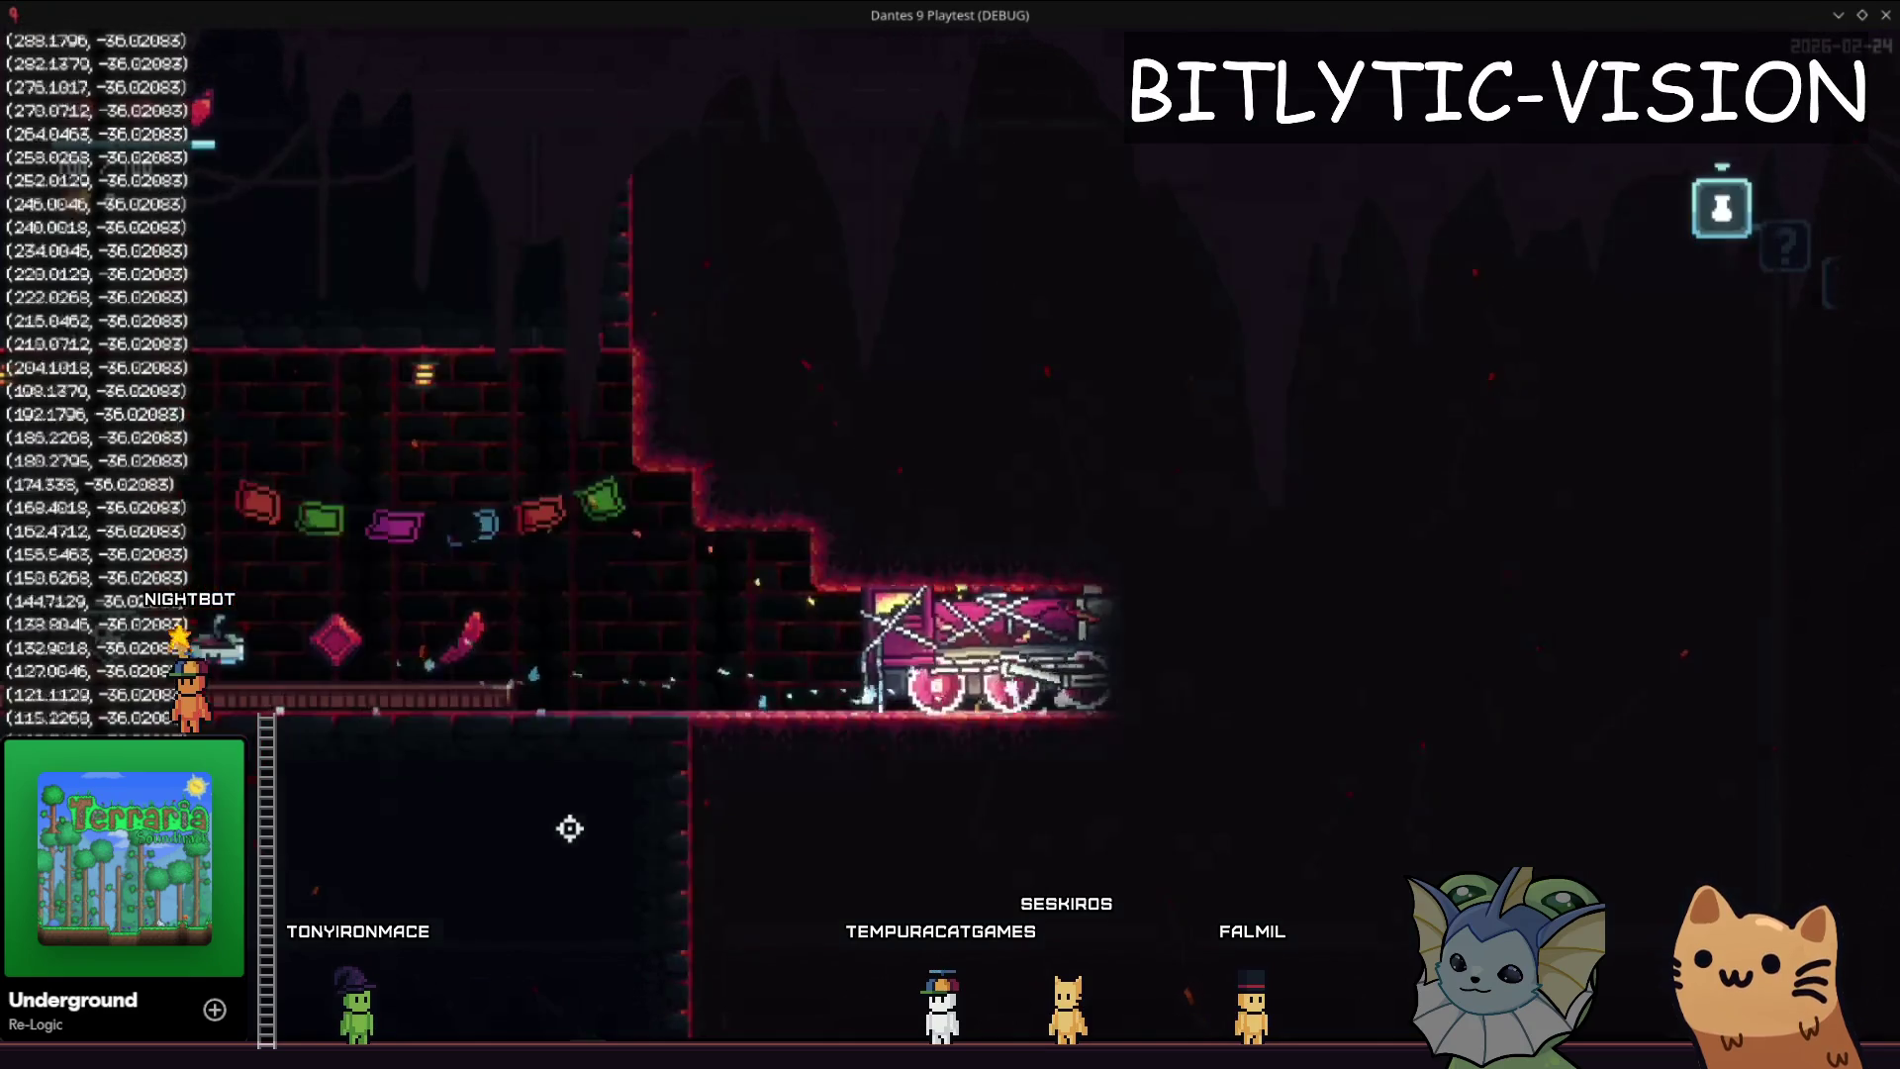
pyautogui.press('F1')
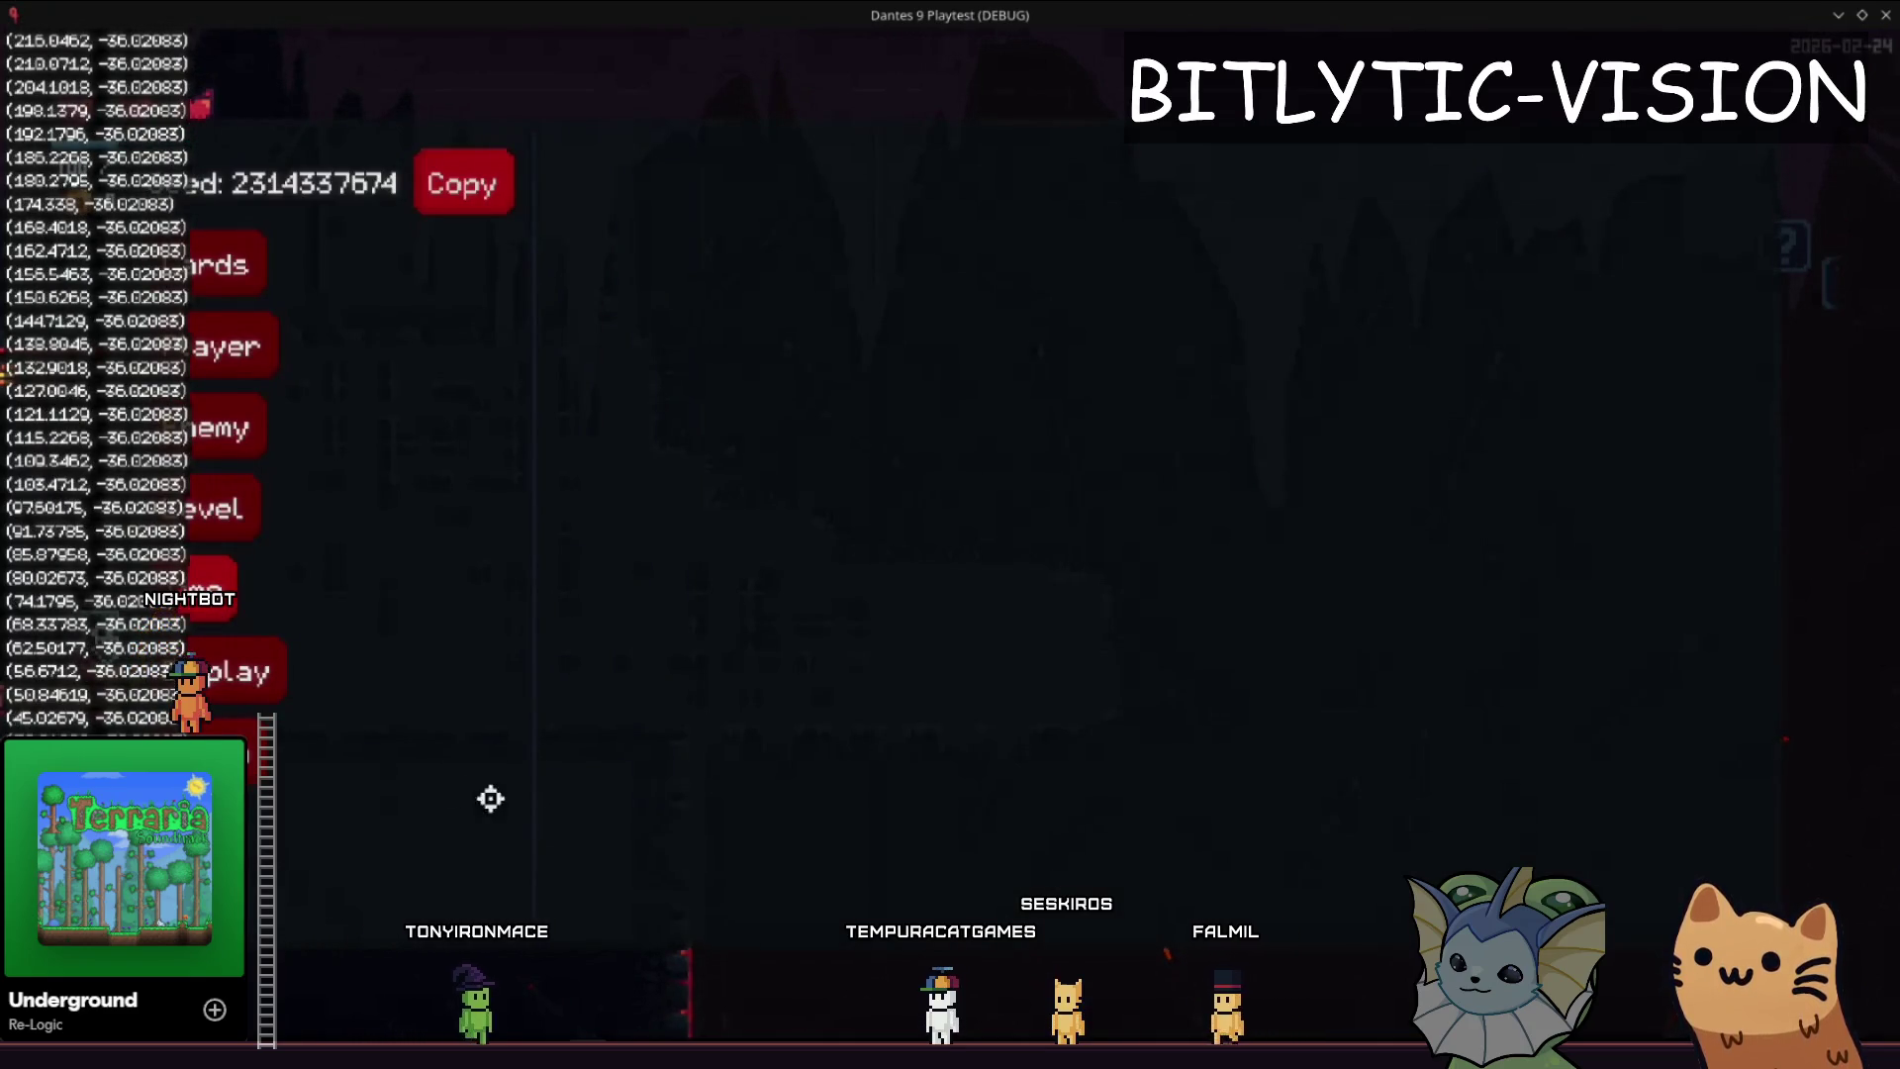
pyautogui.press('F1')
pyautogui.press('F1')
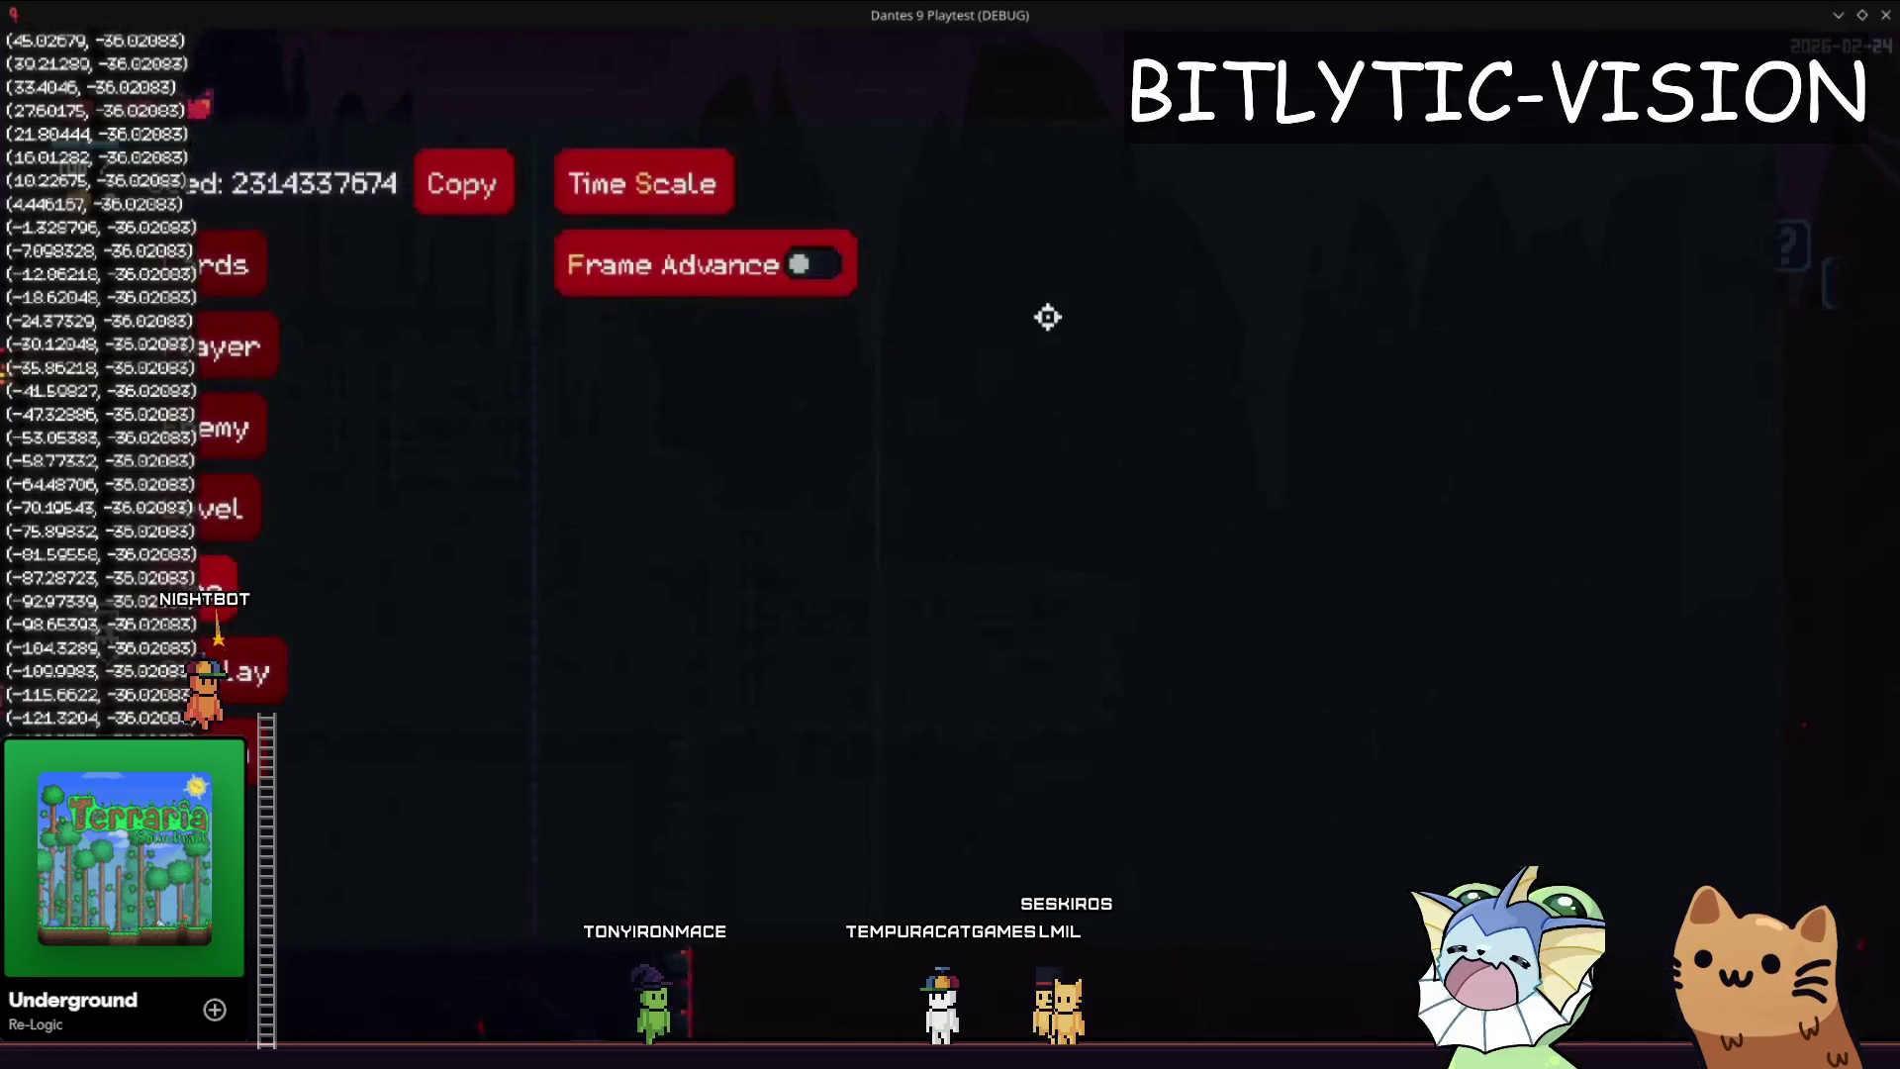
pyautogui.press('F1')
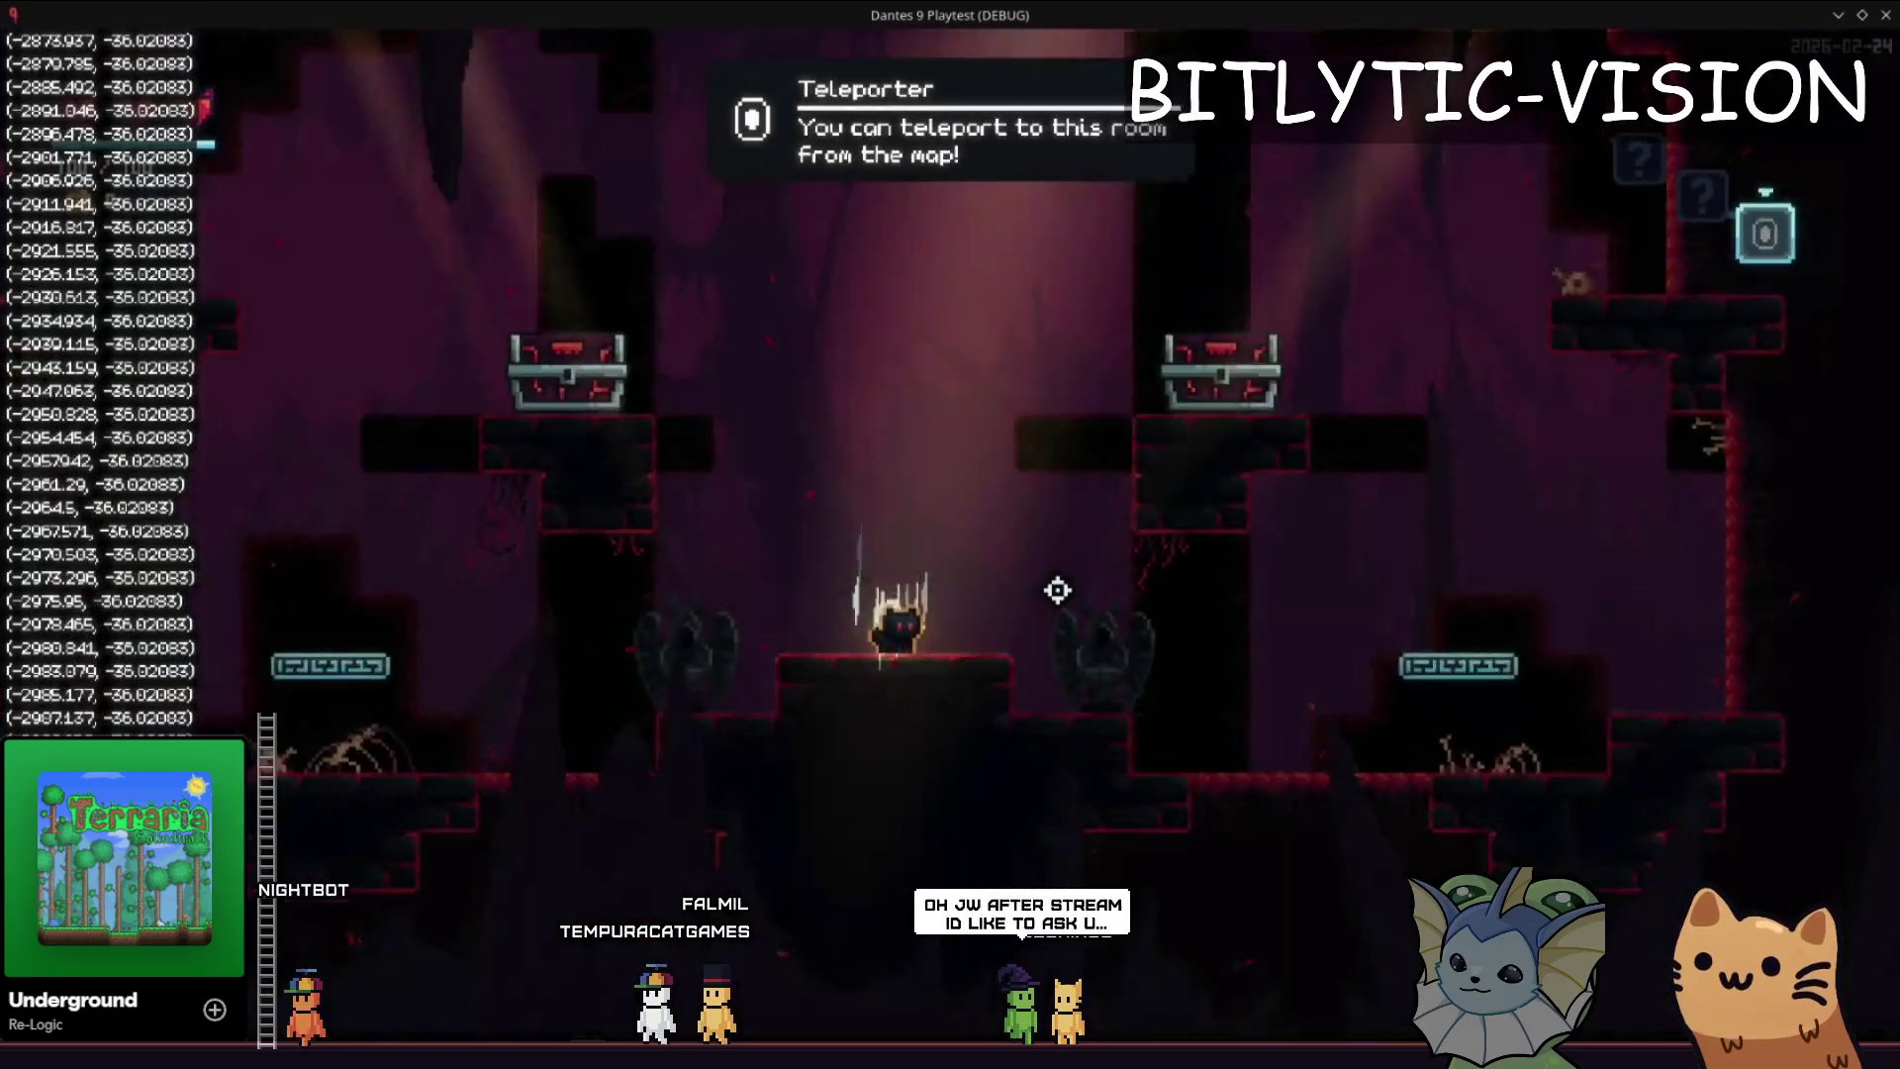
pyautogui.press('F1')
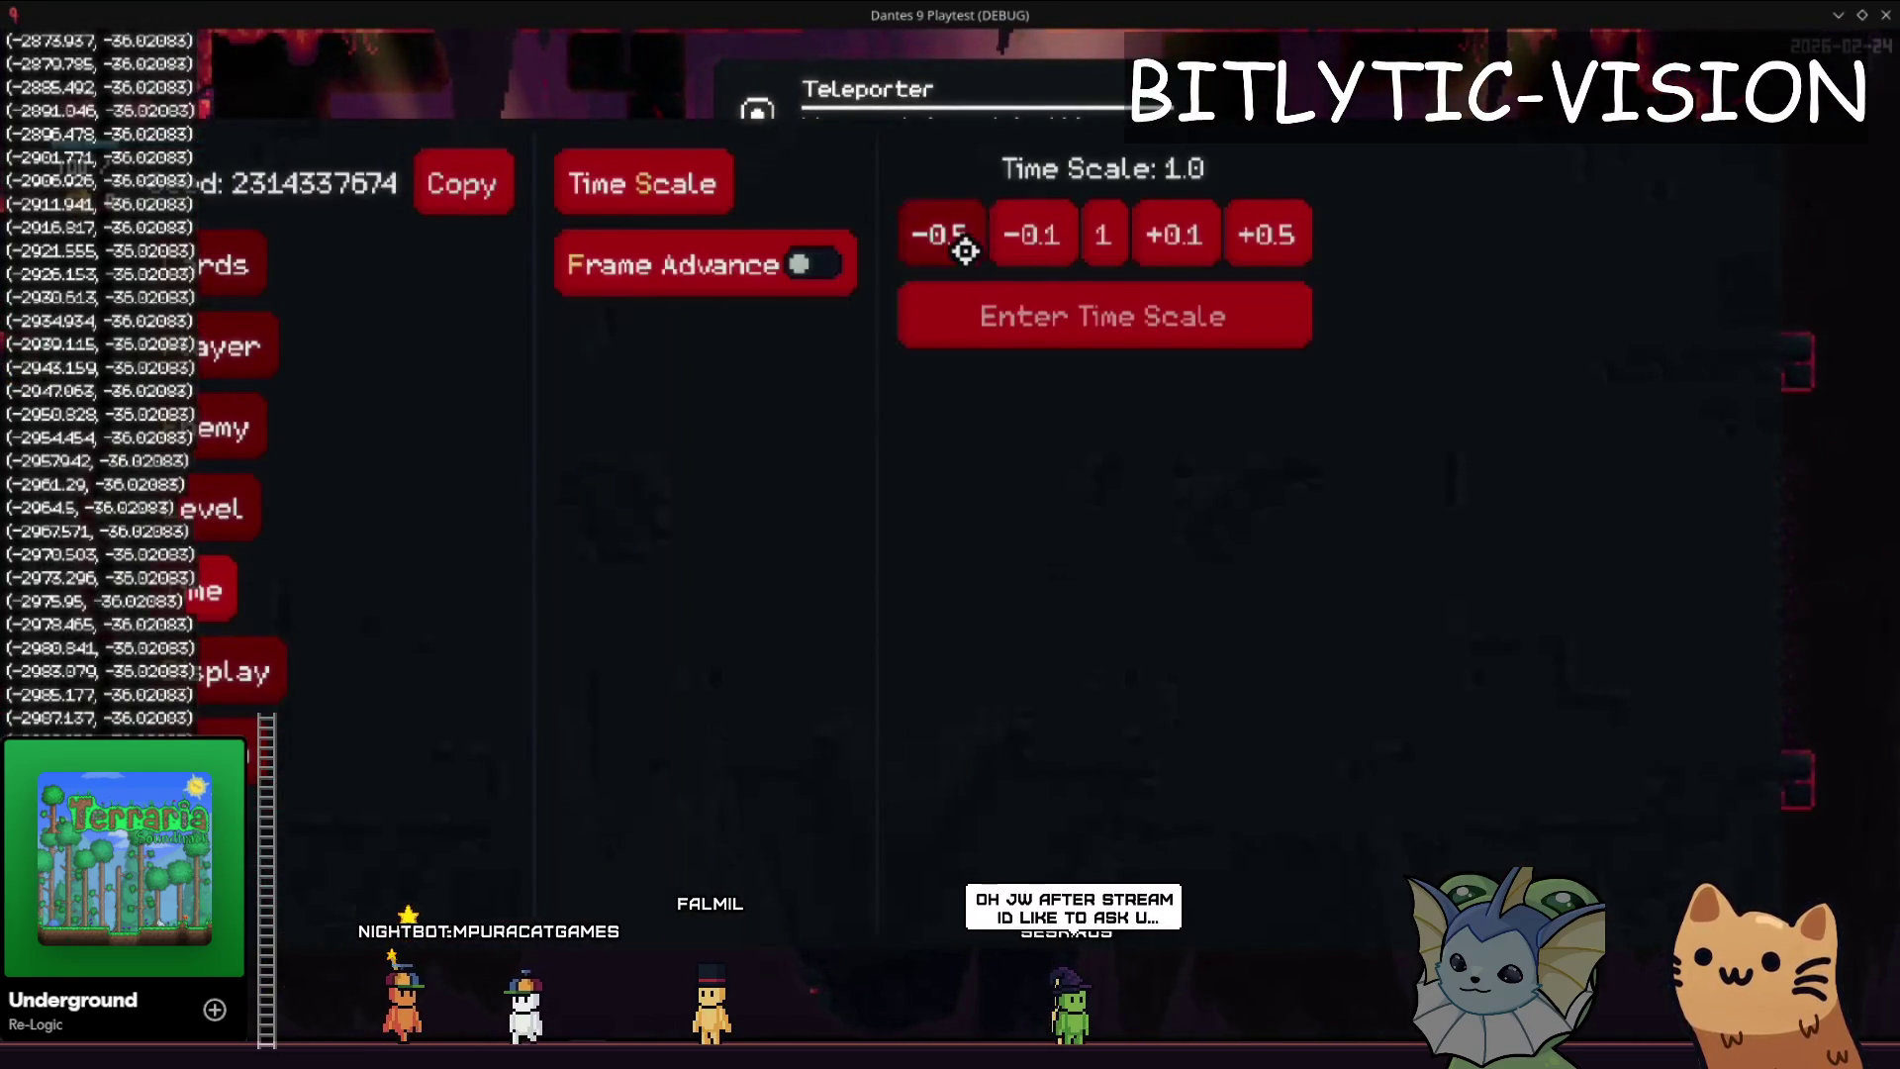
# - Adjust the time scale in 0.1 steps, enter a custom value, then return to the editor
pyautogui.click(1167, 230)
pyautogui.click(1102, 306)
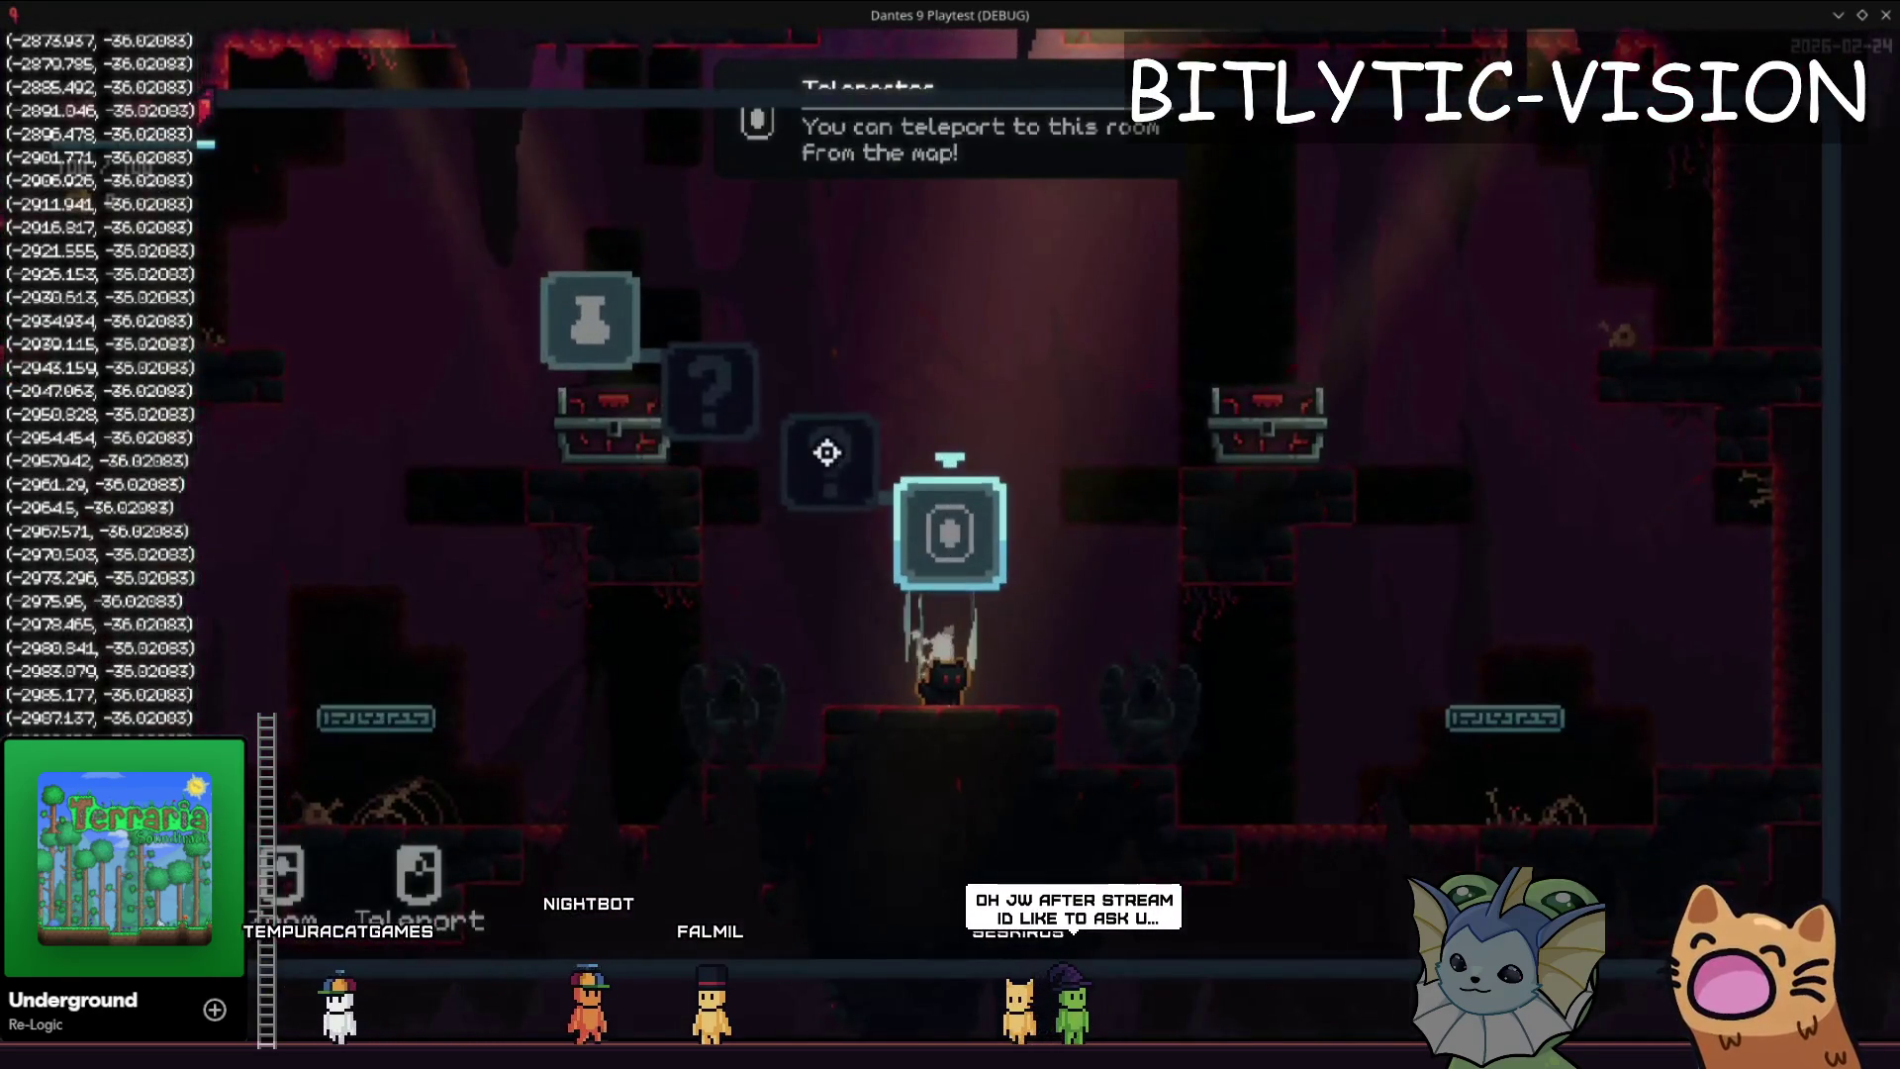
pyautogui.press('F1')
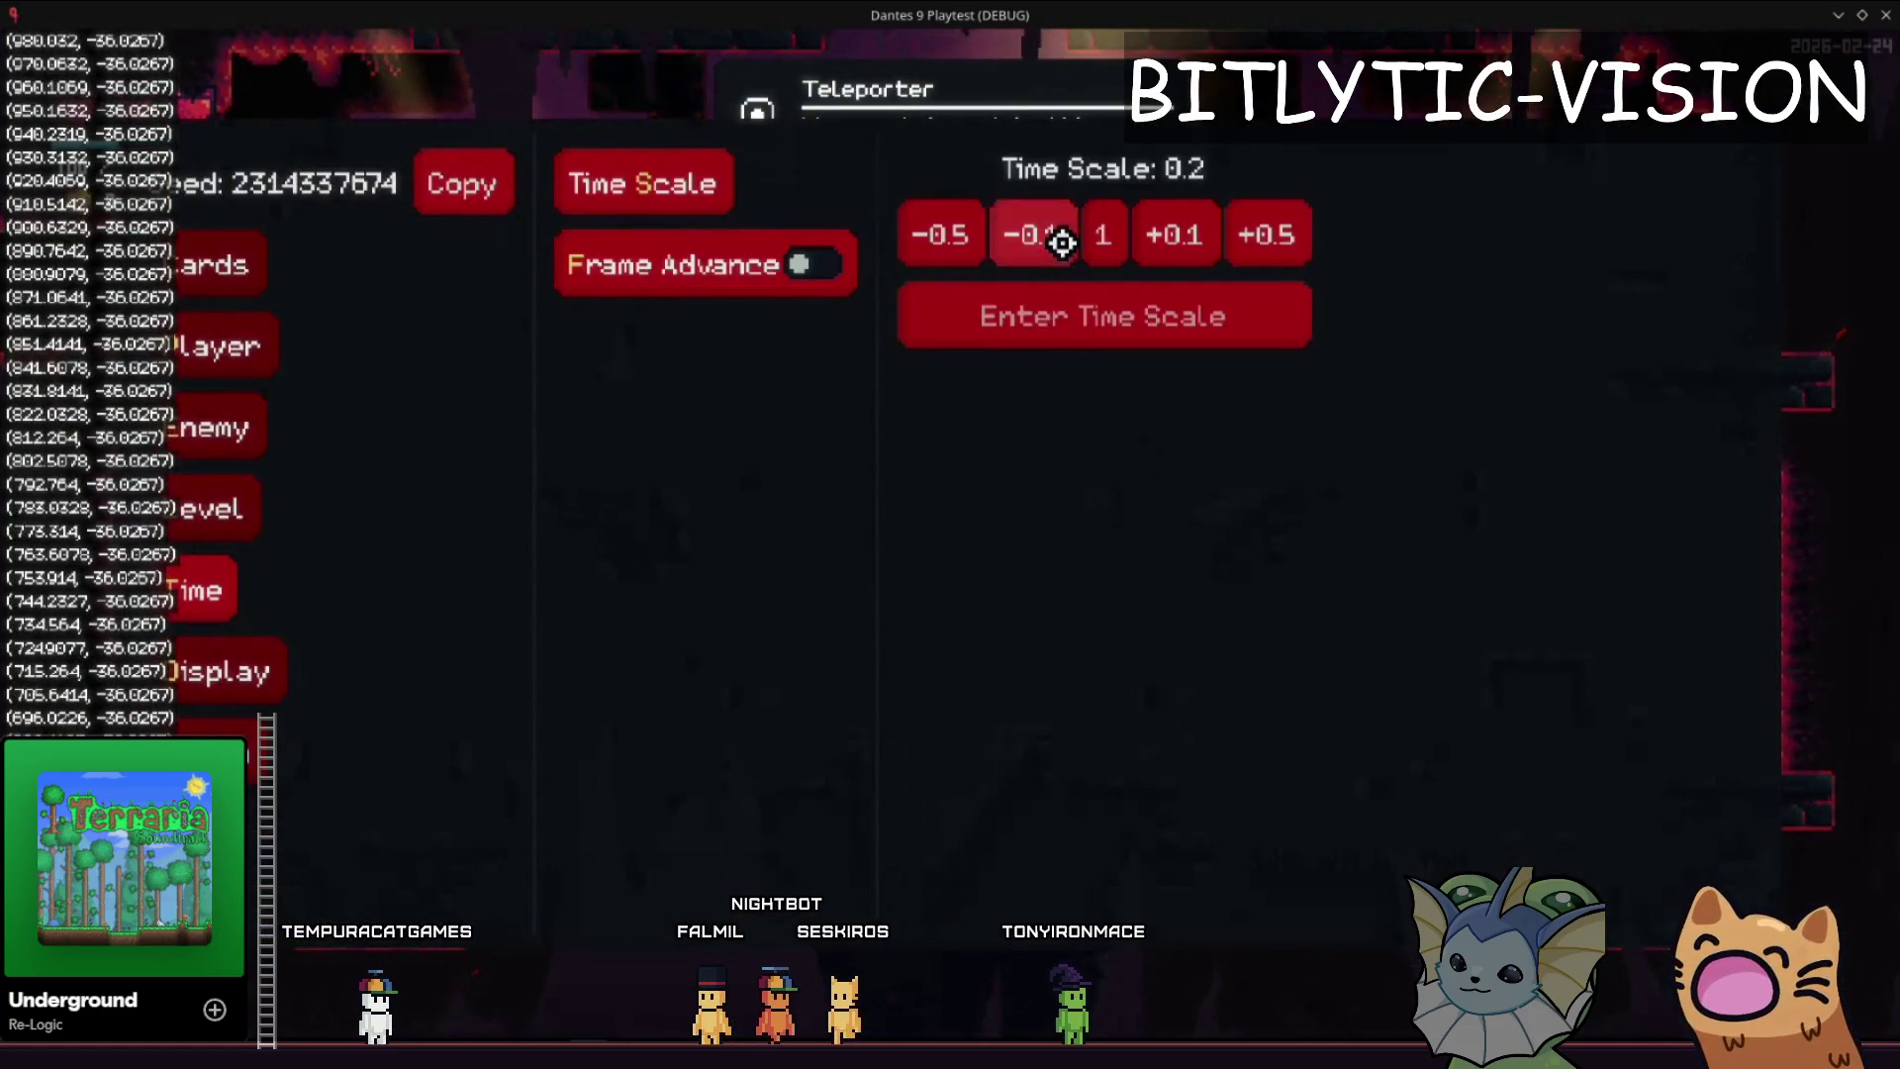
pyautogui.click(1085, 344)
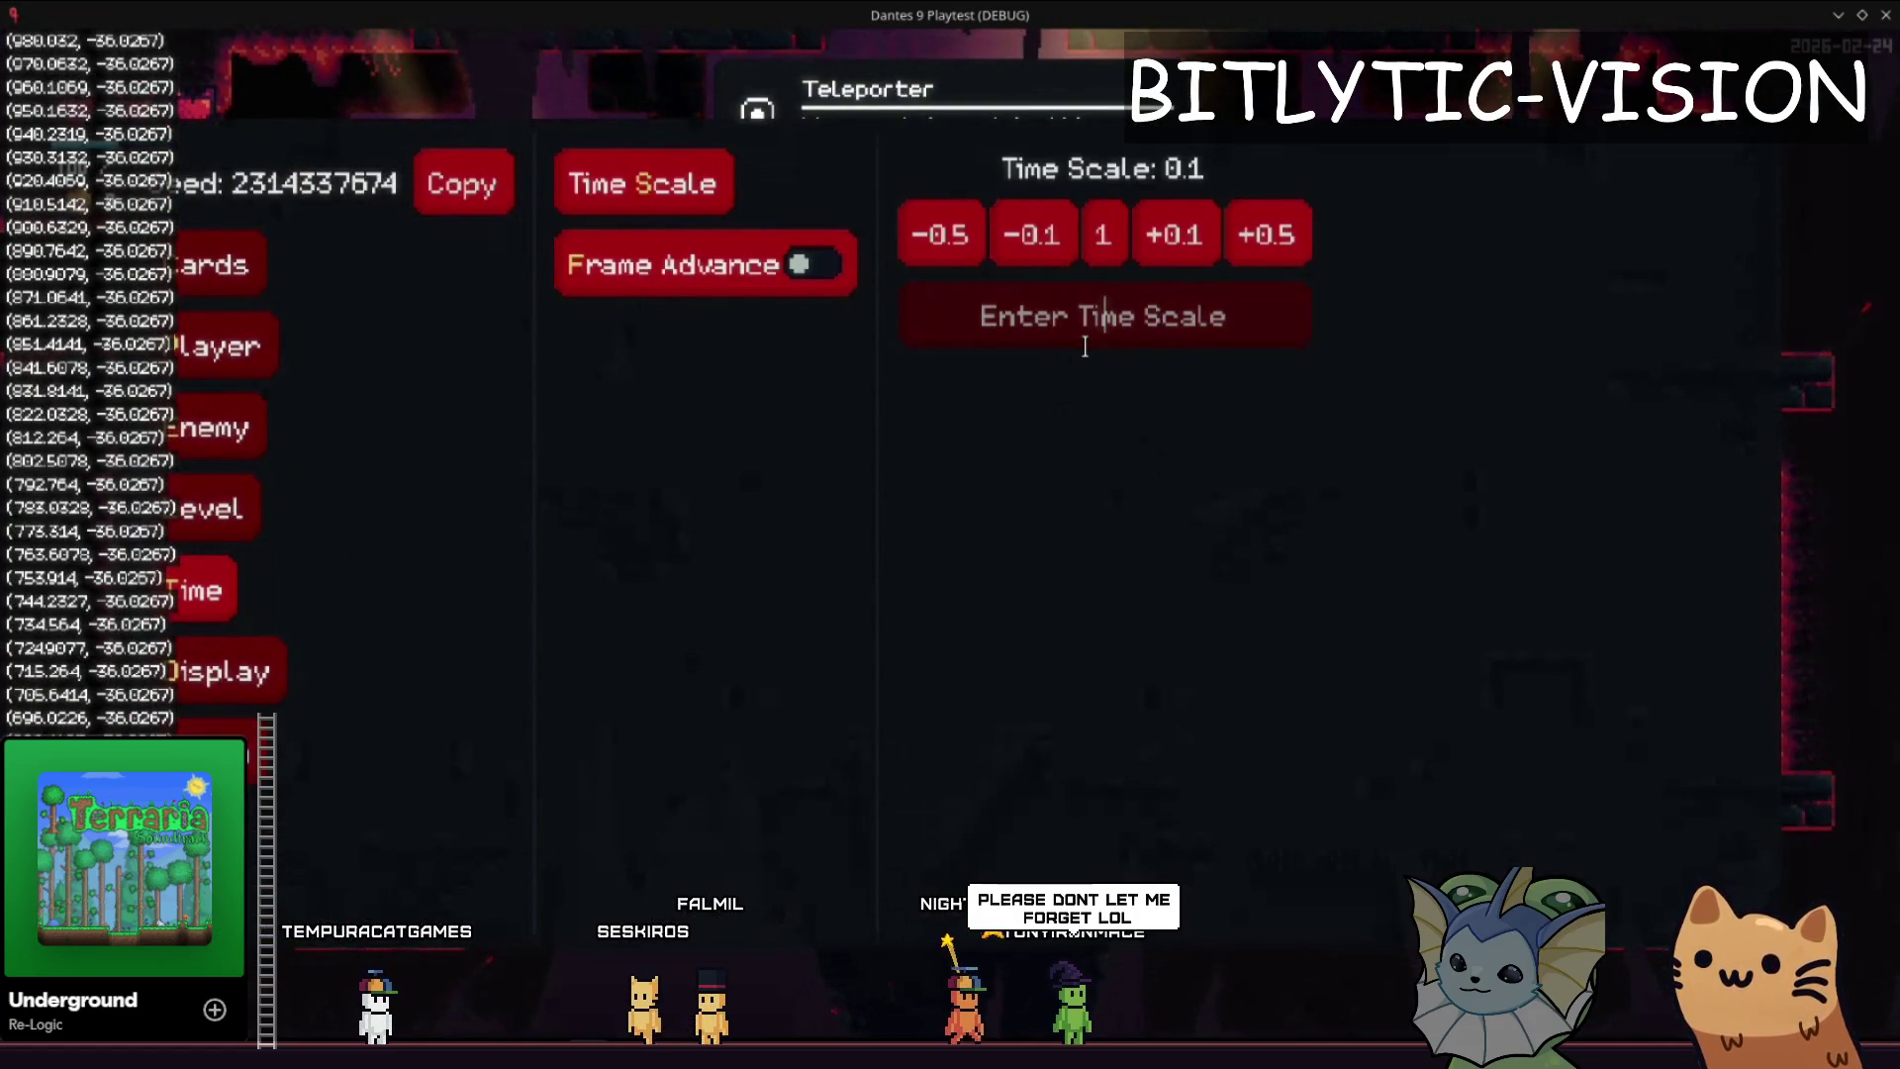
pyautogui.press('Return')
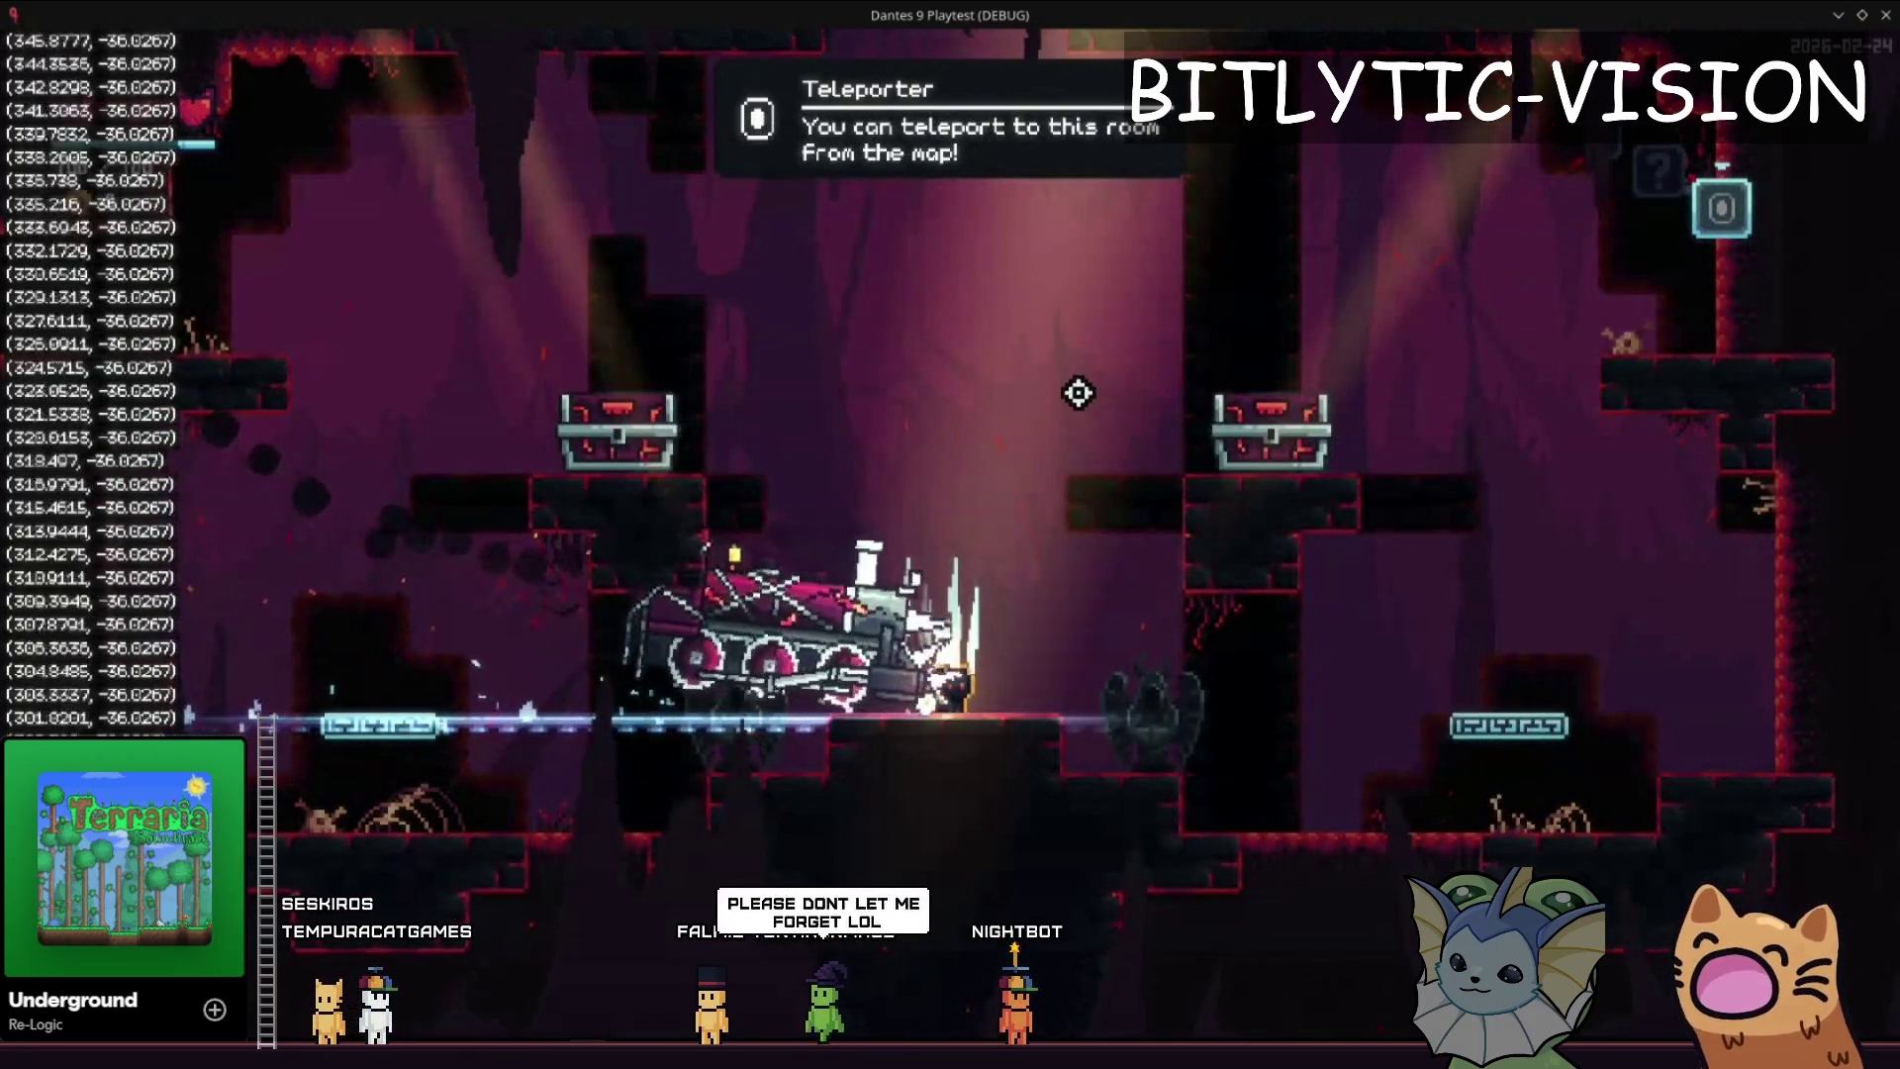
pyautogui.press('F1')
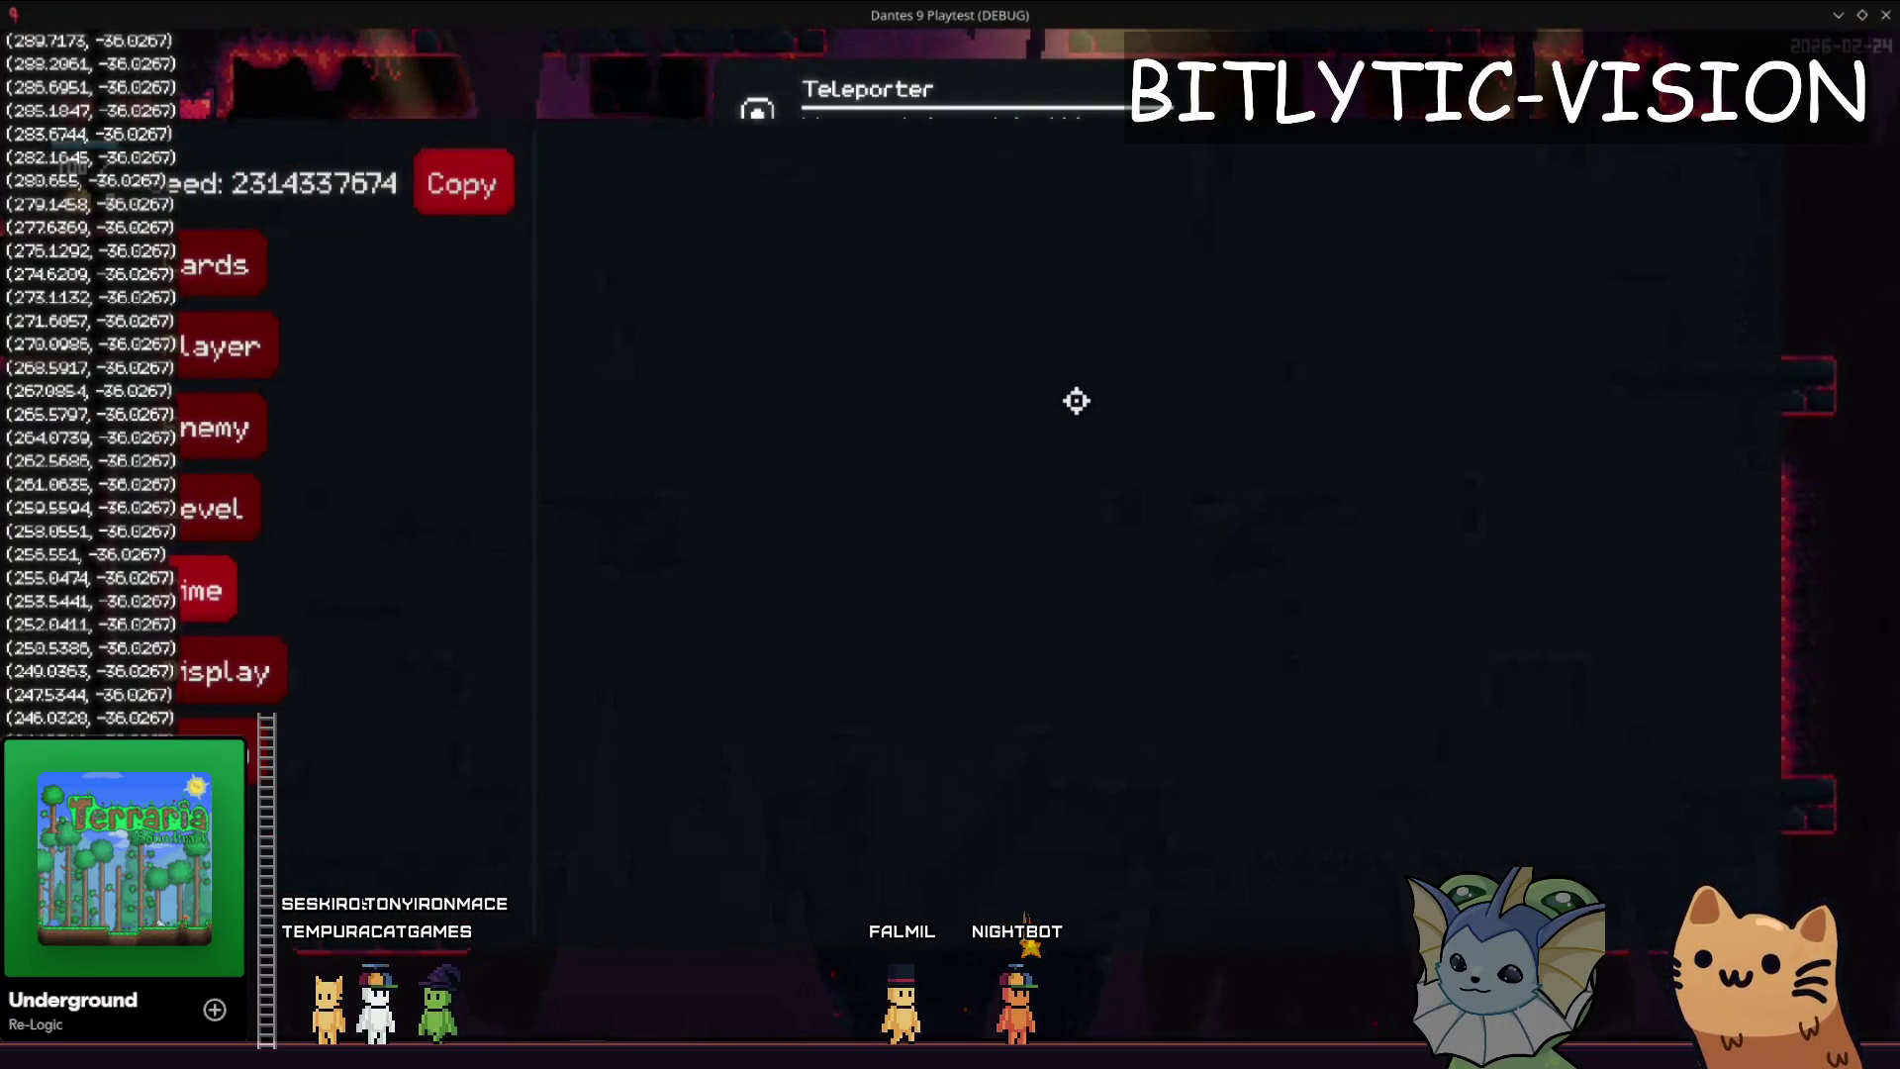
pyautogui.hotkey('alt', 'Tab')
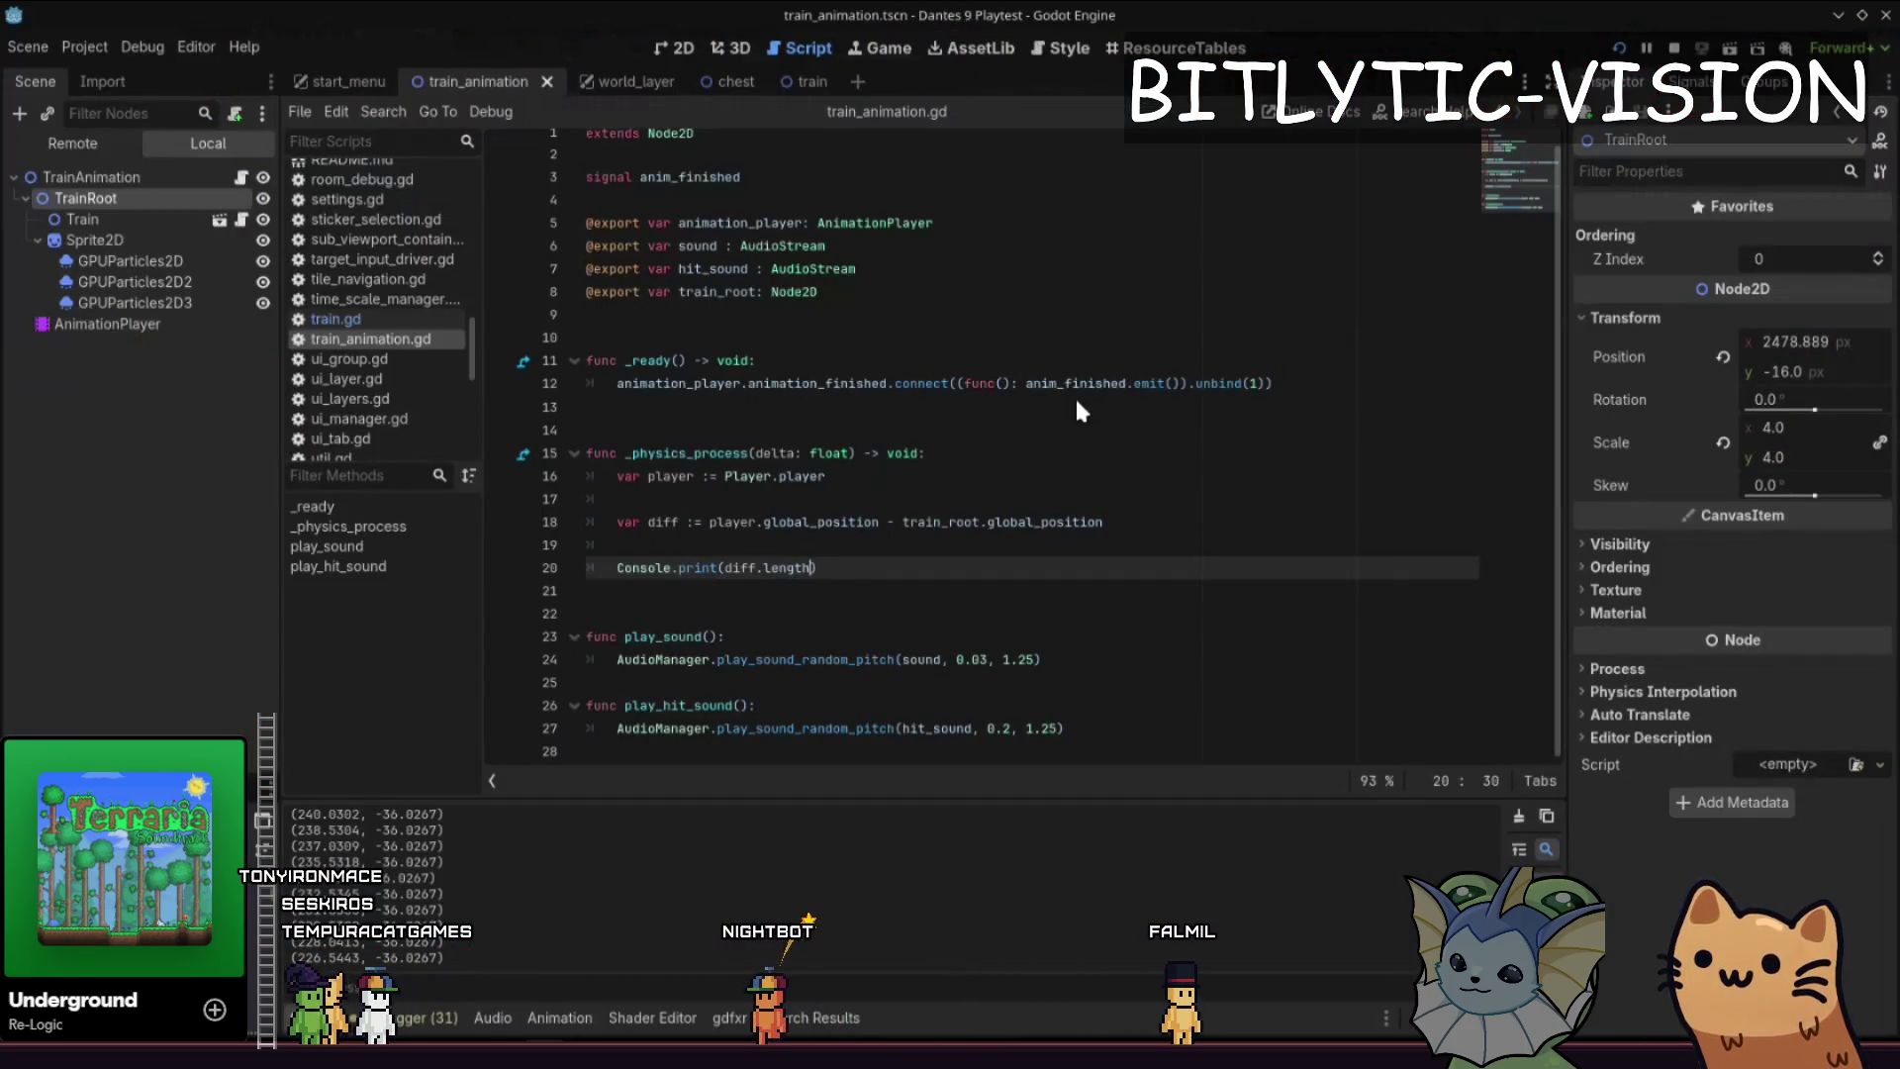
# - Check the printed distances in the game, then add an 'if diff < 200:' block above the print
pyautogui.hotkey('alt', 'Tab')
pyautogui.press('Escape')
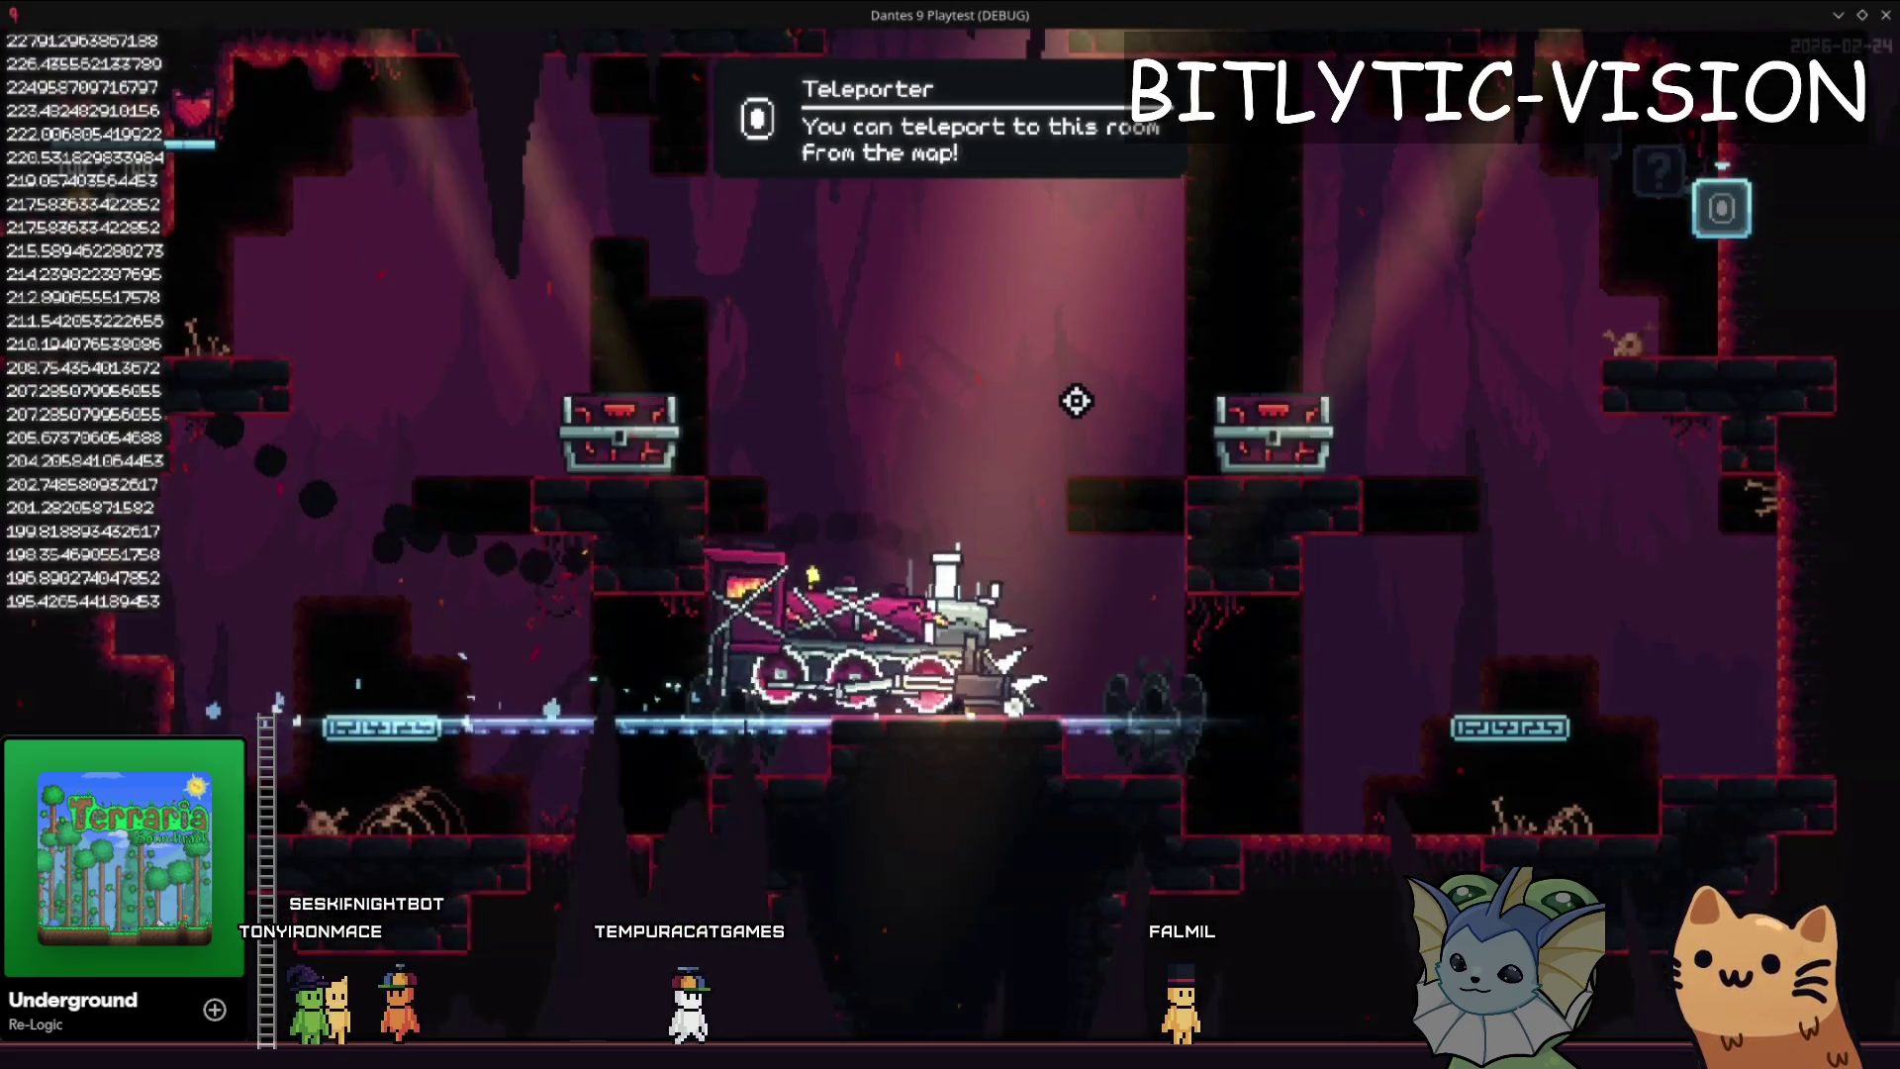
pyautogui.hotkey('alt', 'Tab')
pyautogui.hotkey('ctrl', 'shift', 'Return')
pyautogui.hotkey('ctrl', 'shift', 'Return')
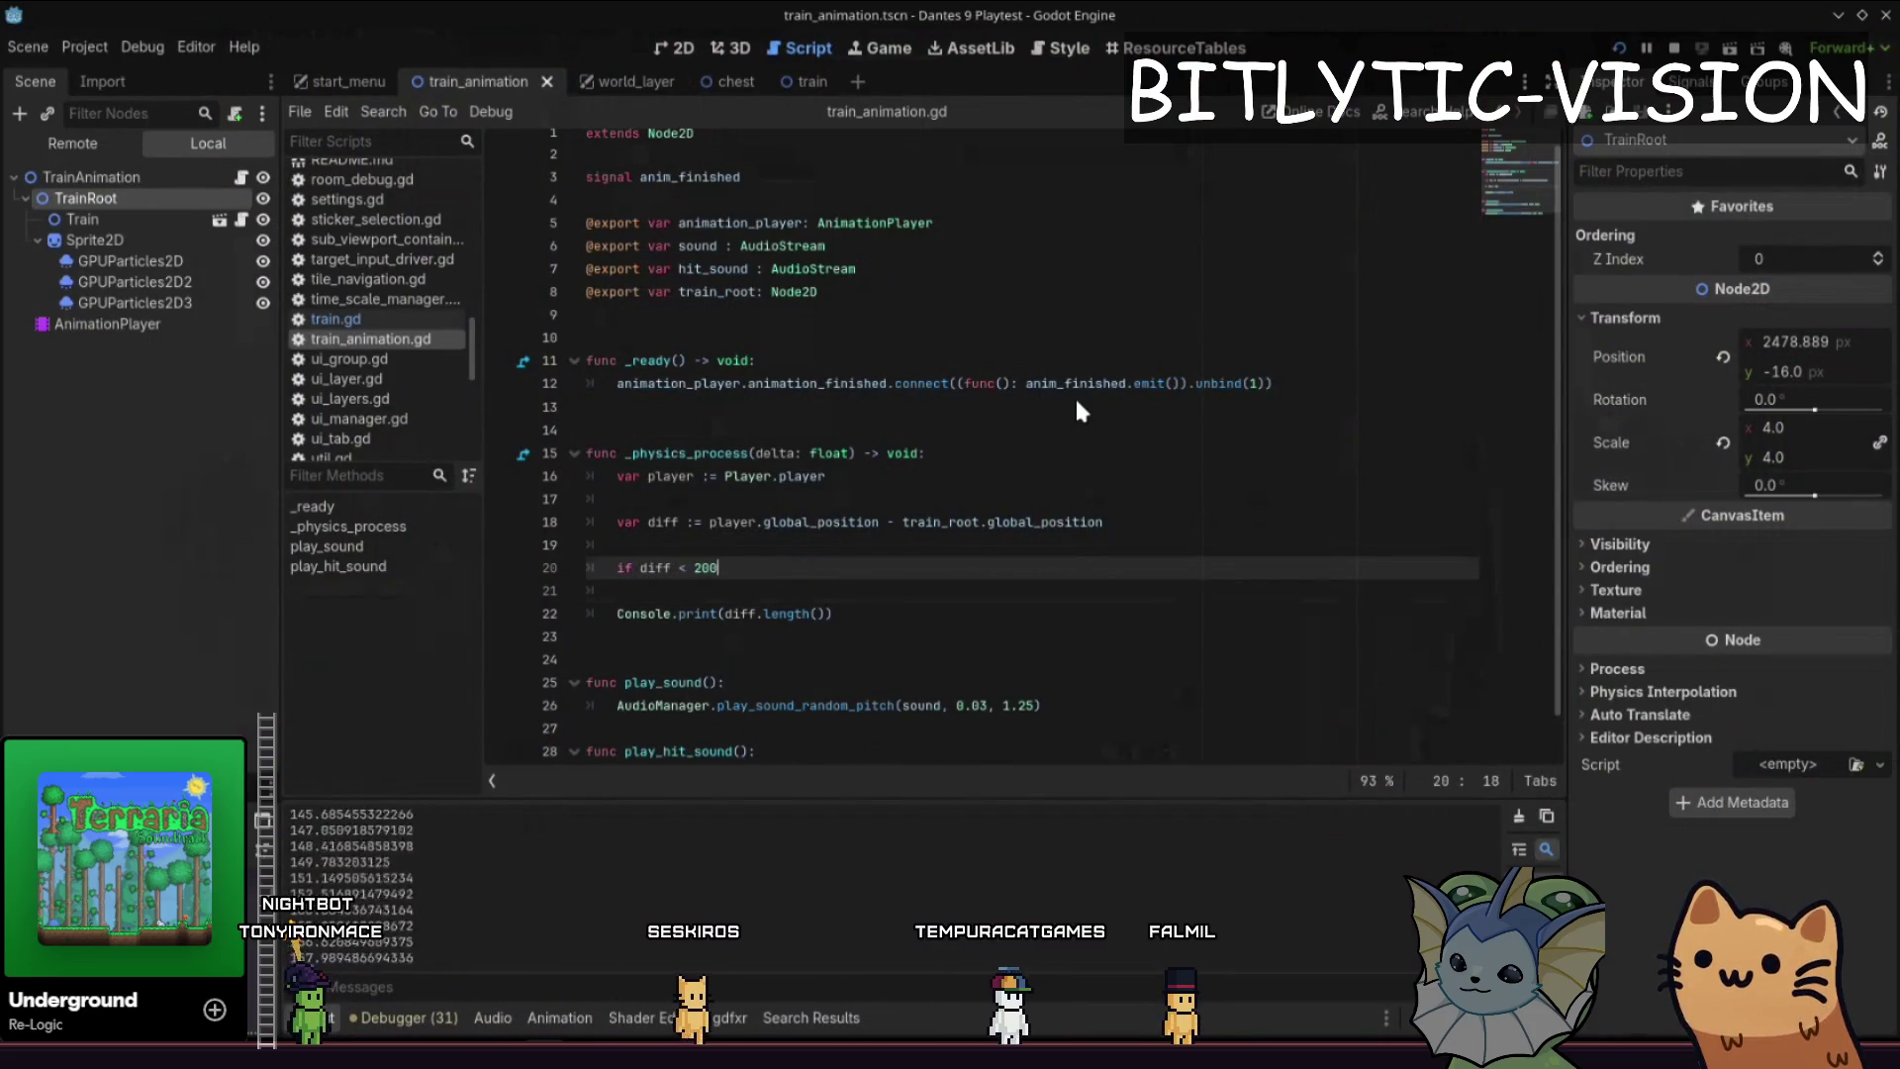
pyautogui.write('200:')
pyautogui.press('Return')
pyautogui.write('pass')
# - Set player.visible = false inside the block, remove pass and the debug print, and rerun
pyautogui.hotkey('ctrl', 'shift', 'Return')
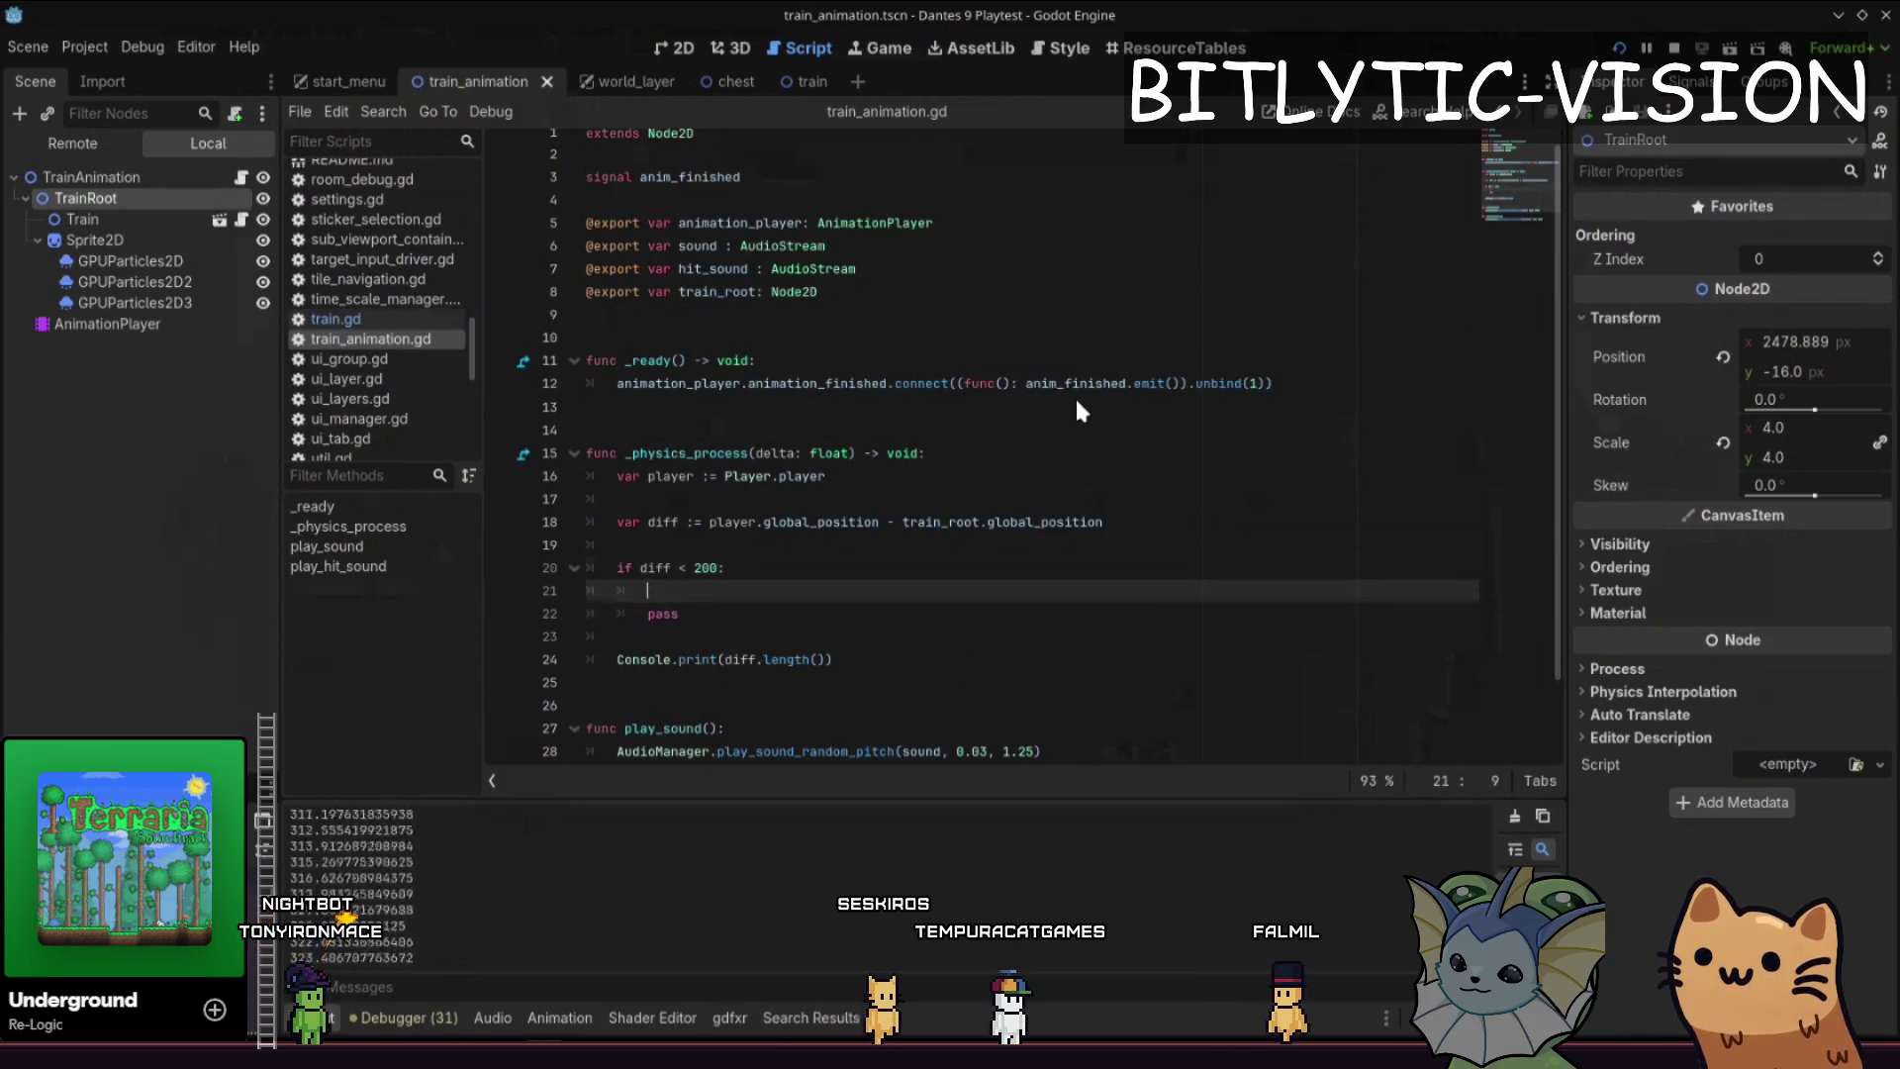
pyautogui.write('player.visible = f')
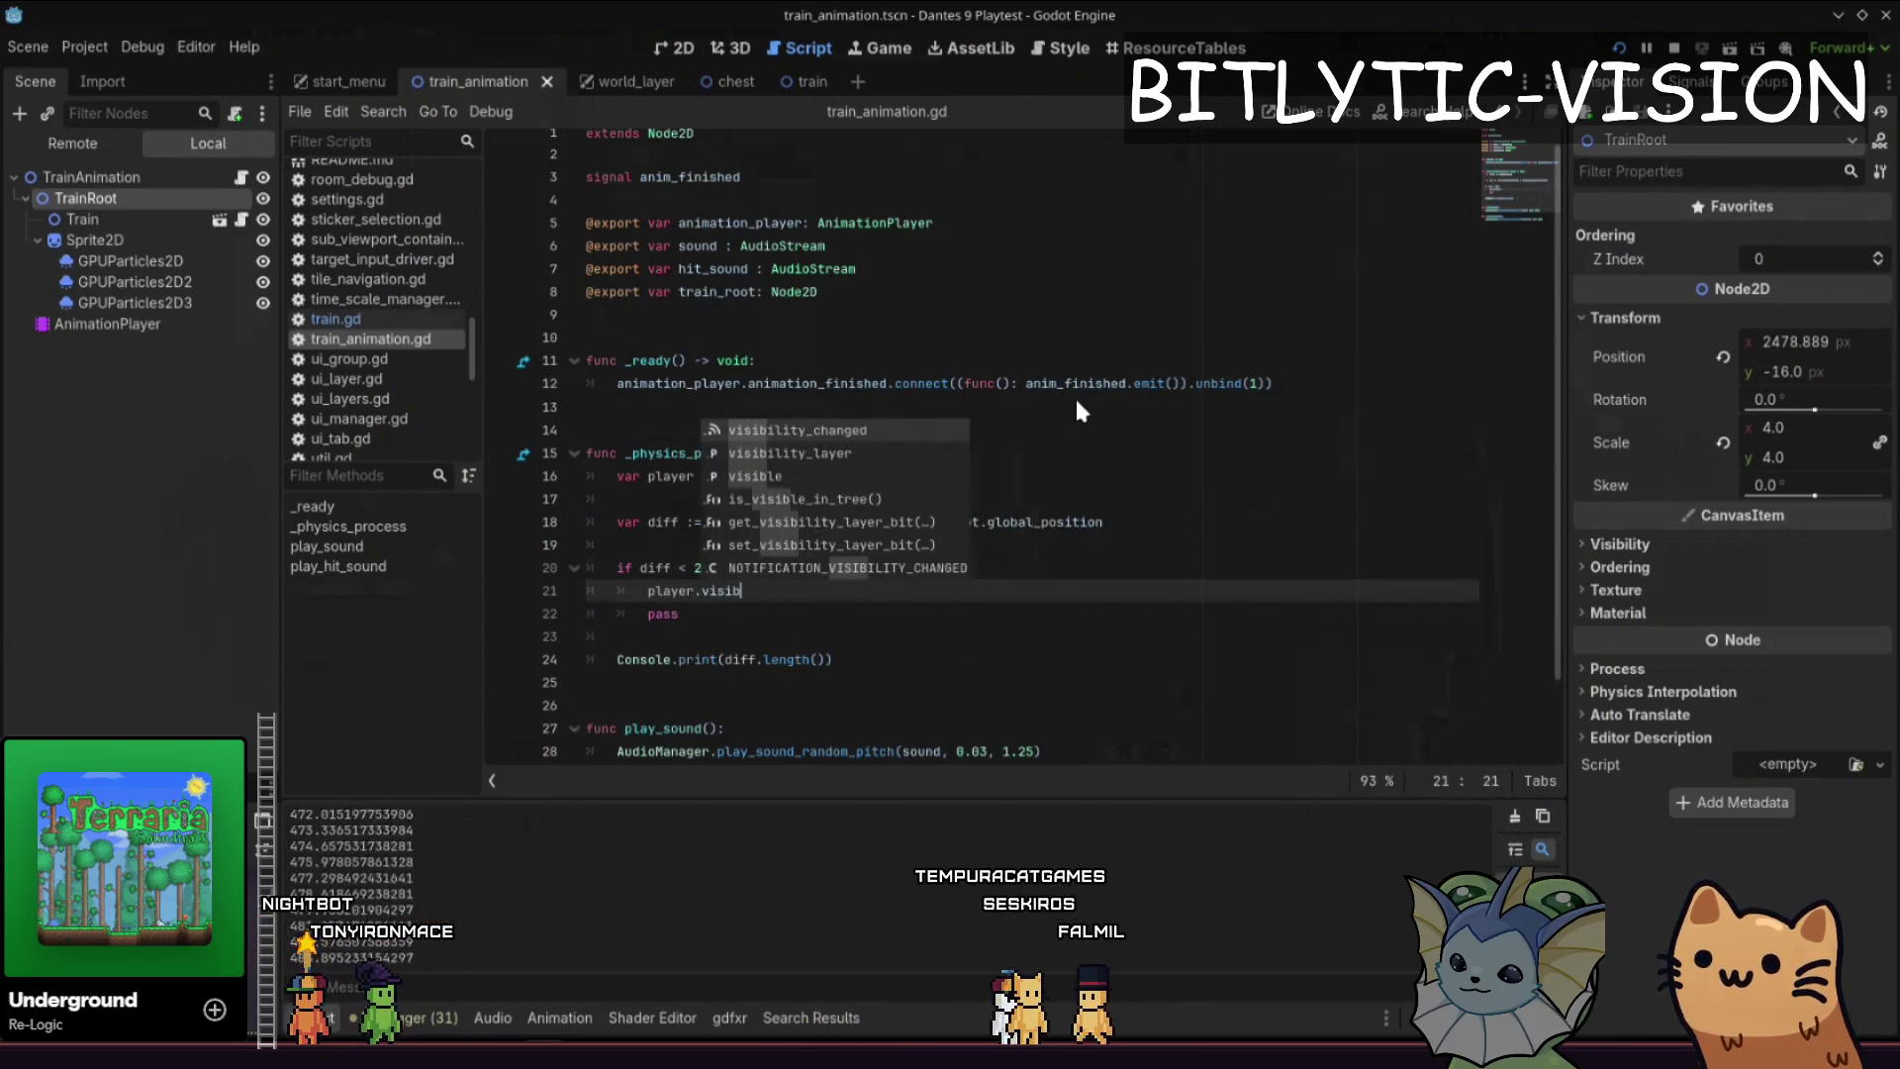
pyautogui.write('alse')
pyautogui.press('Down')
pyautogui.hotkey('ctrl', 'shift', 'k')
pyautogui.hotkey('ctrl', 'shift', 'k')
pyautogui.hotkey('ctrl', 'shift', 'k')
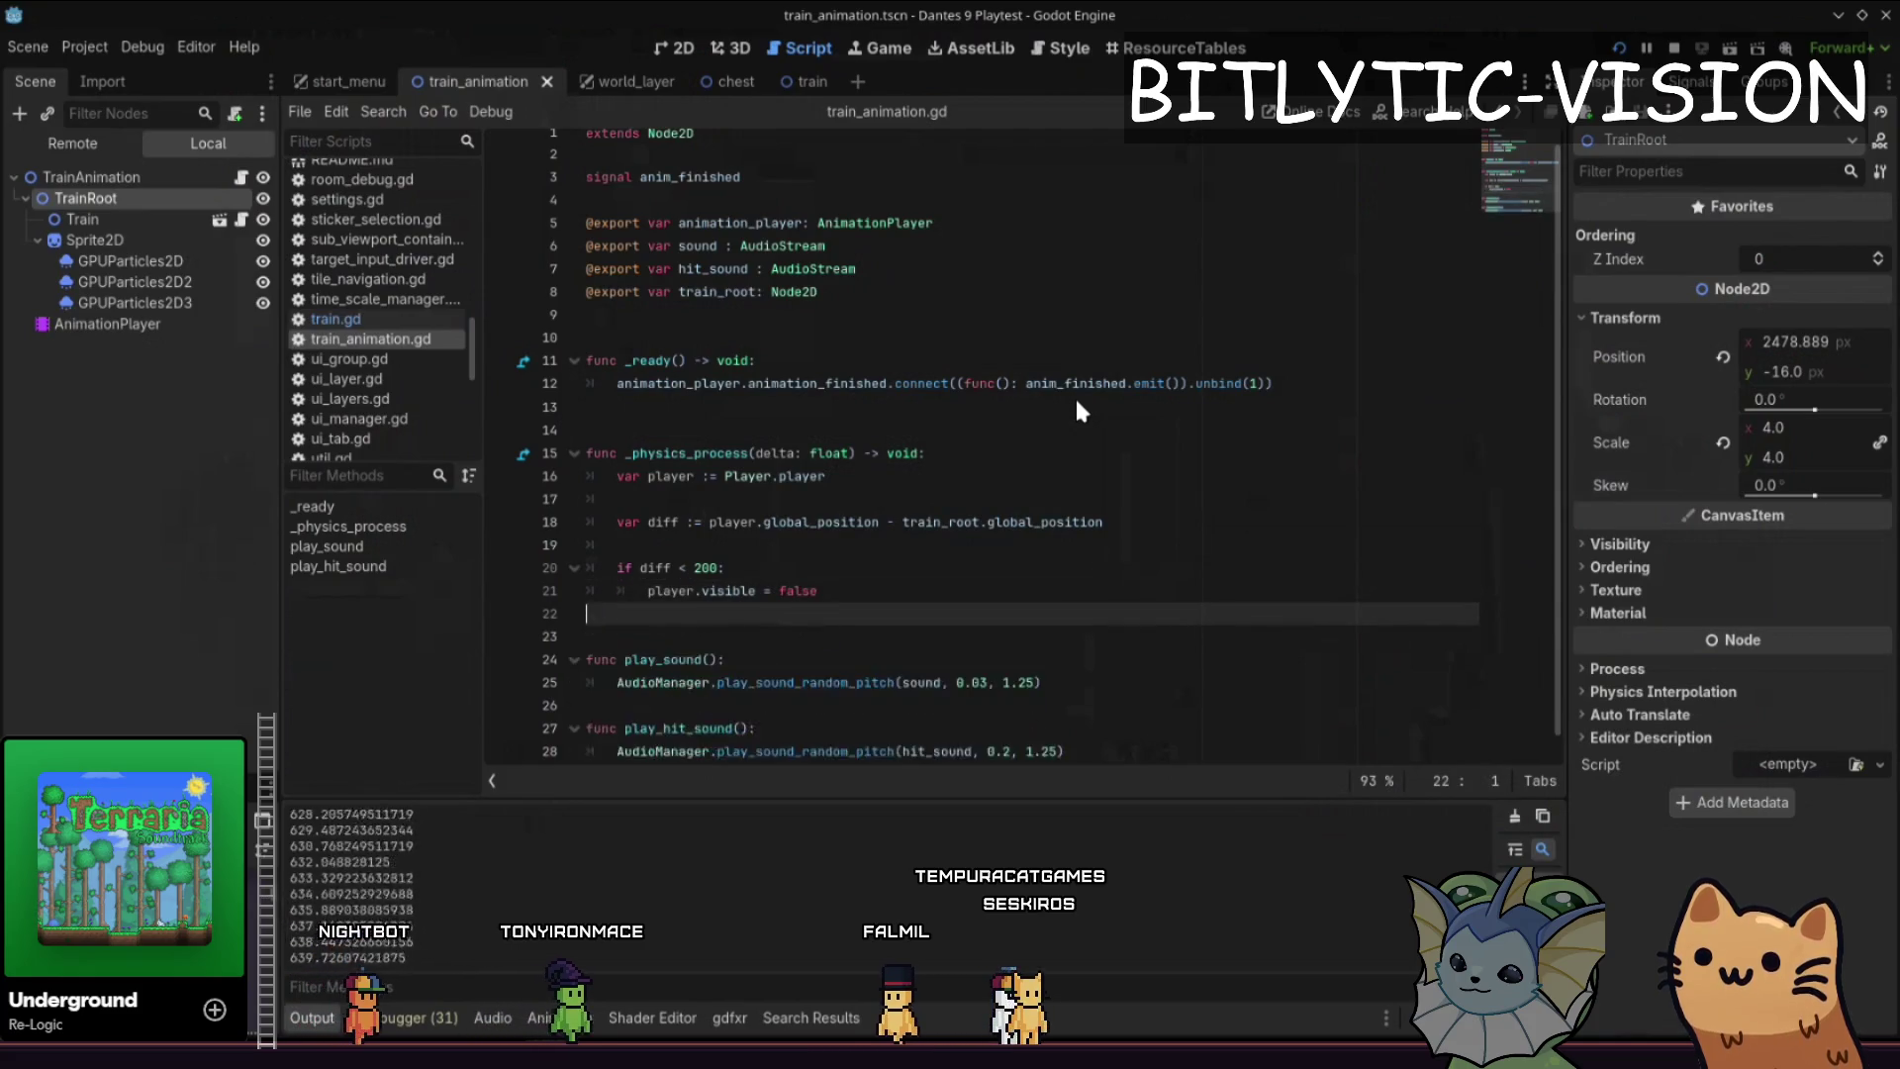
pyautogui.hotkey('ctrl', 'End')
pyautogui.press('F5')
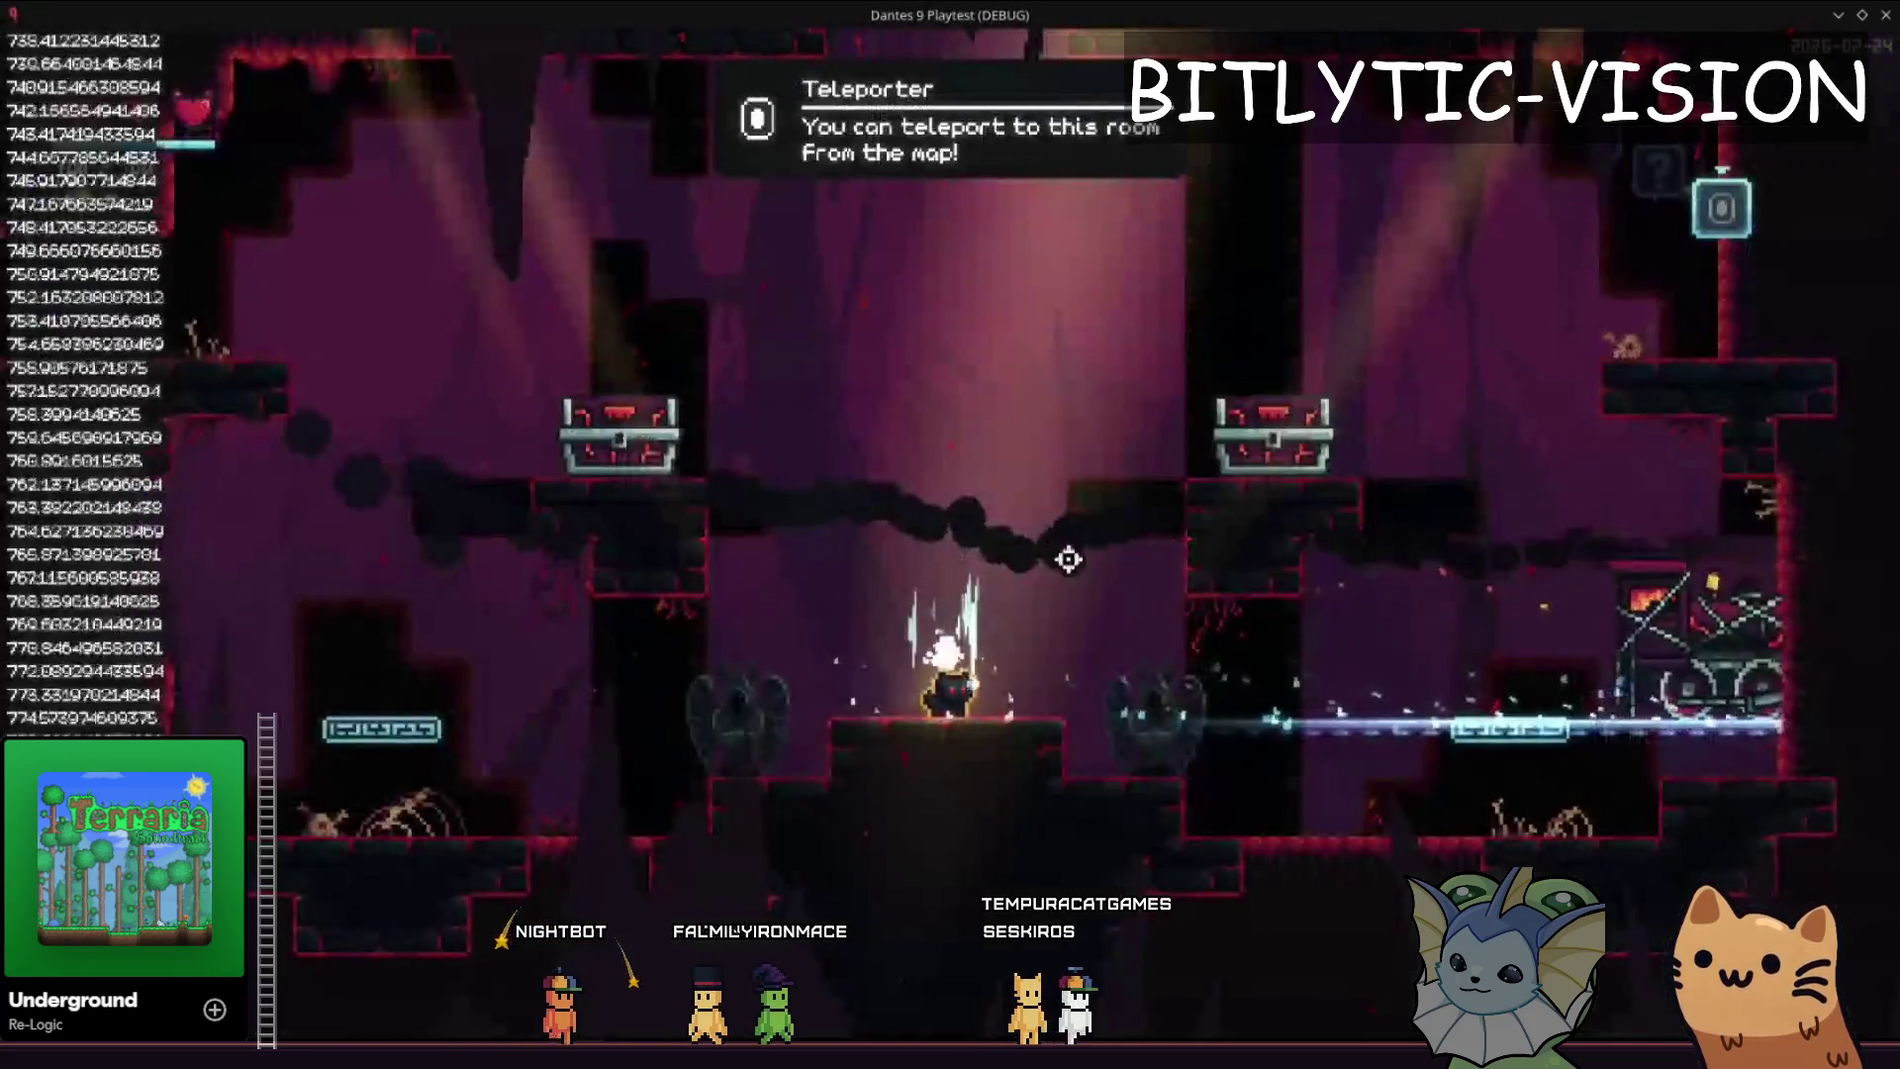
# - Raise the time scale, walk into the shop, and use the map to return to the Teleporter room
pyautogui.press('F1')
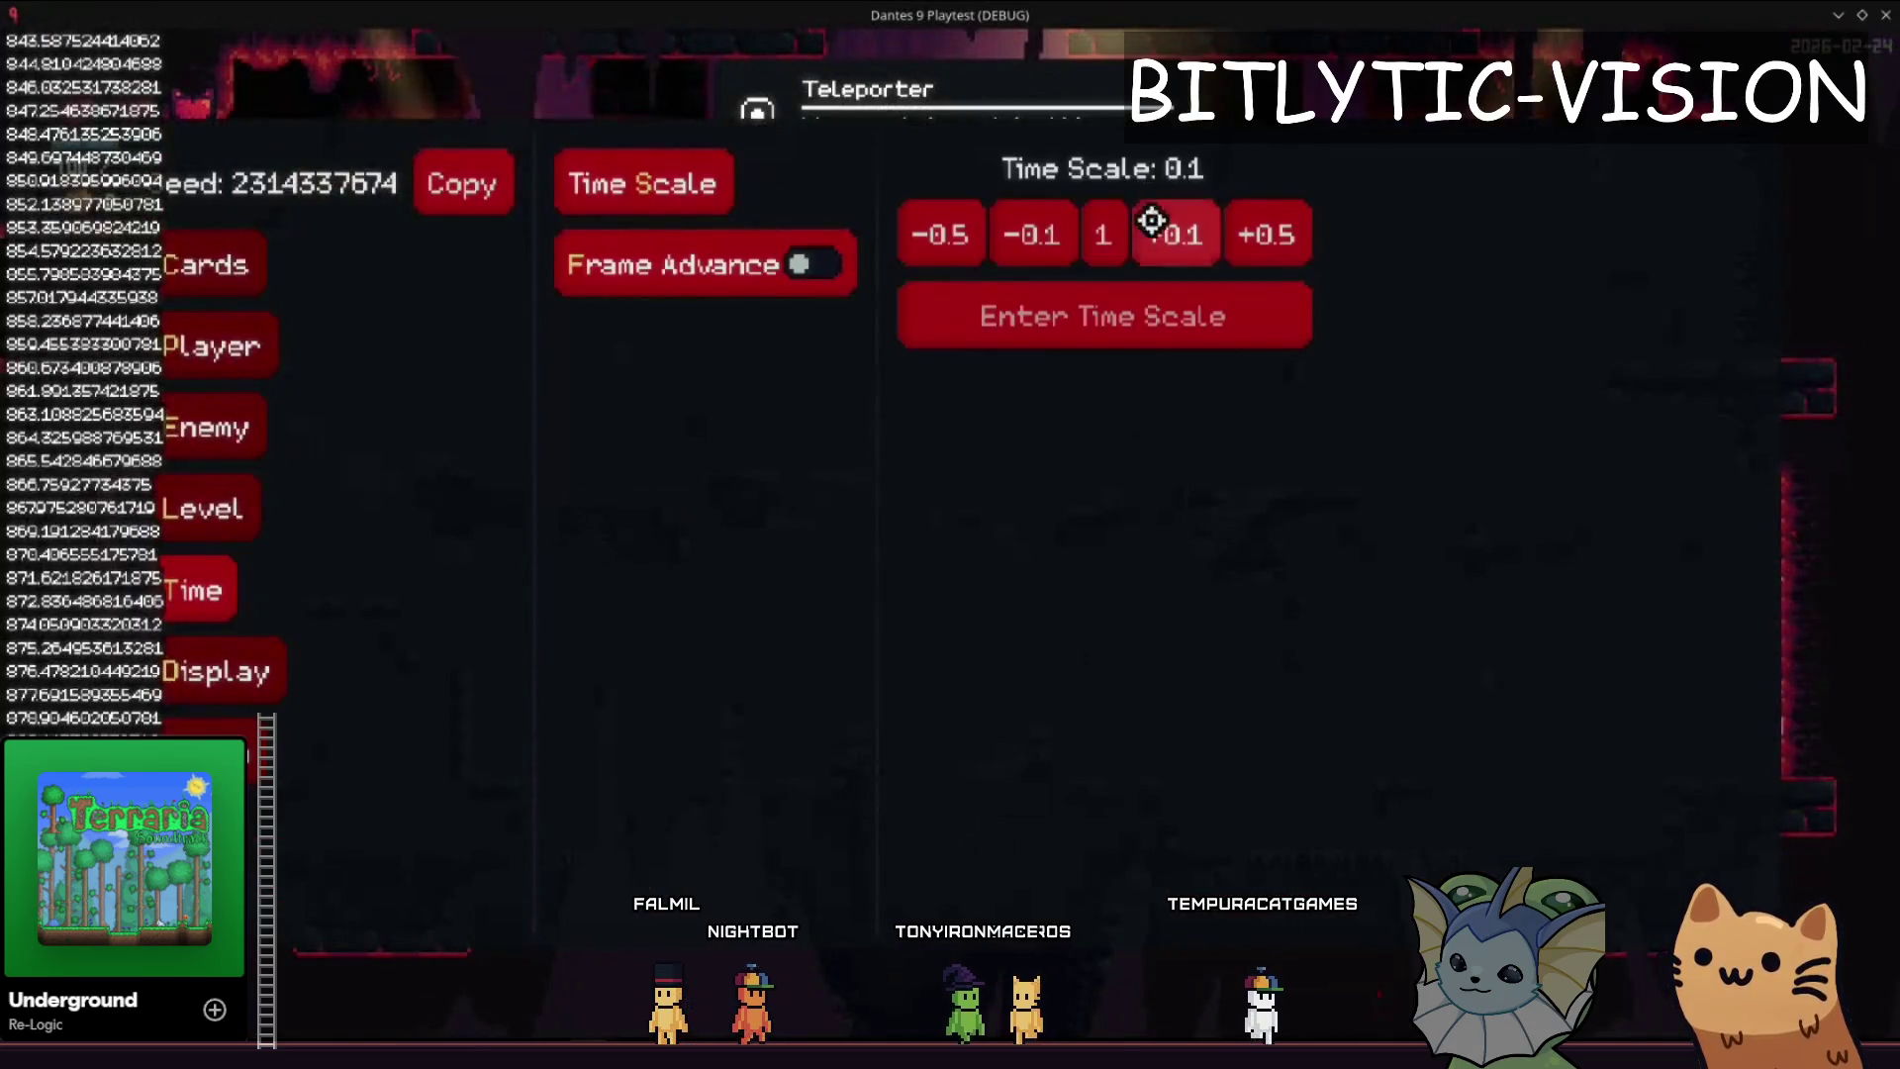
pyautogui.click(1149, 221)
pyautogui.press('F1')
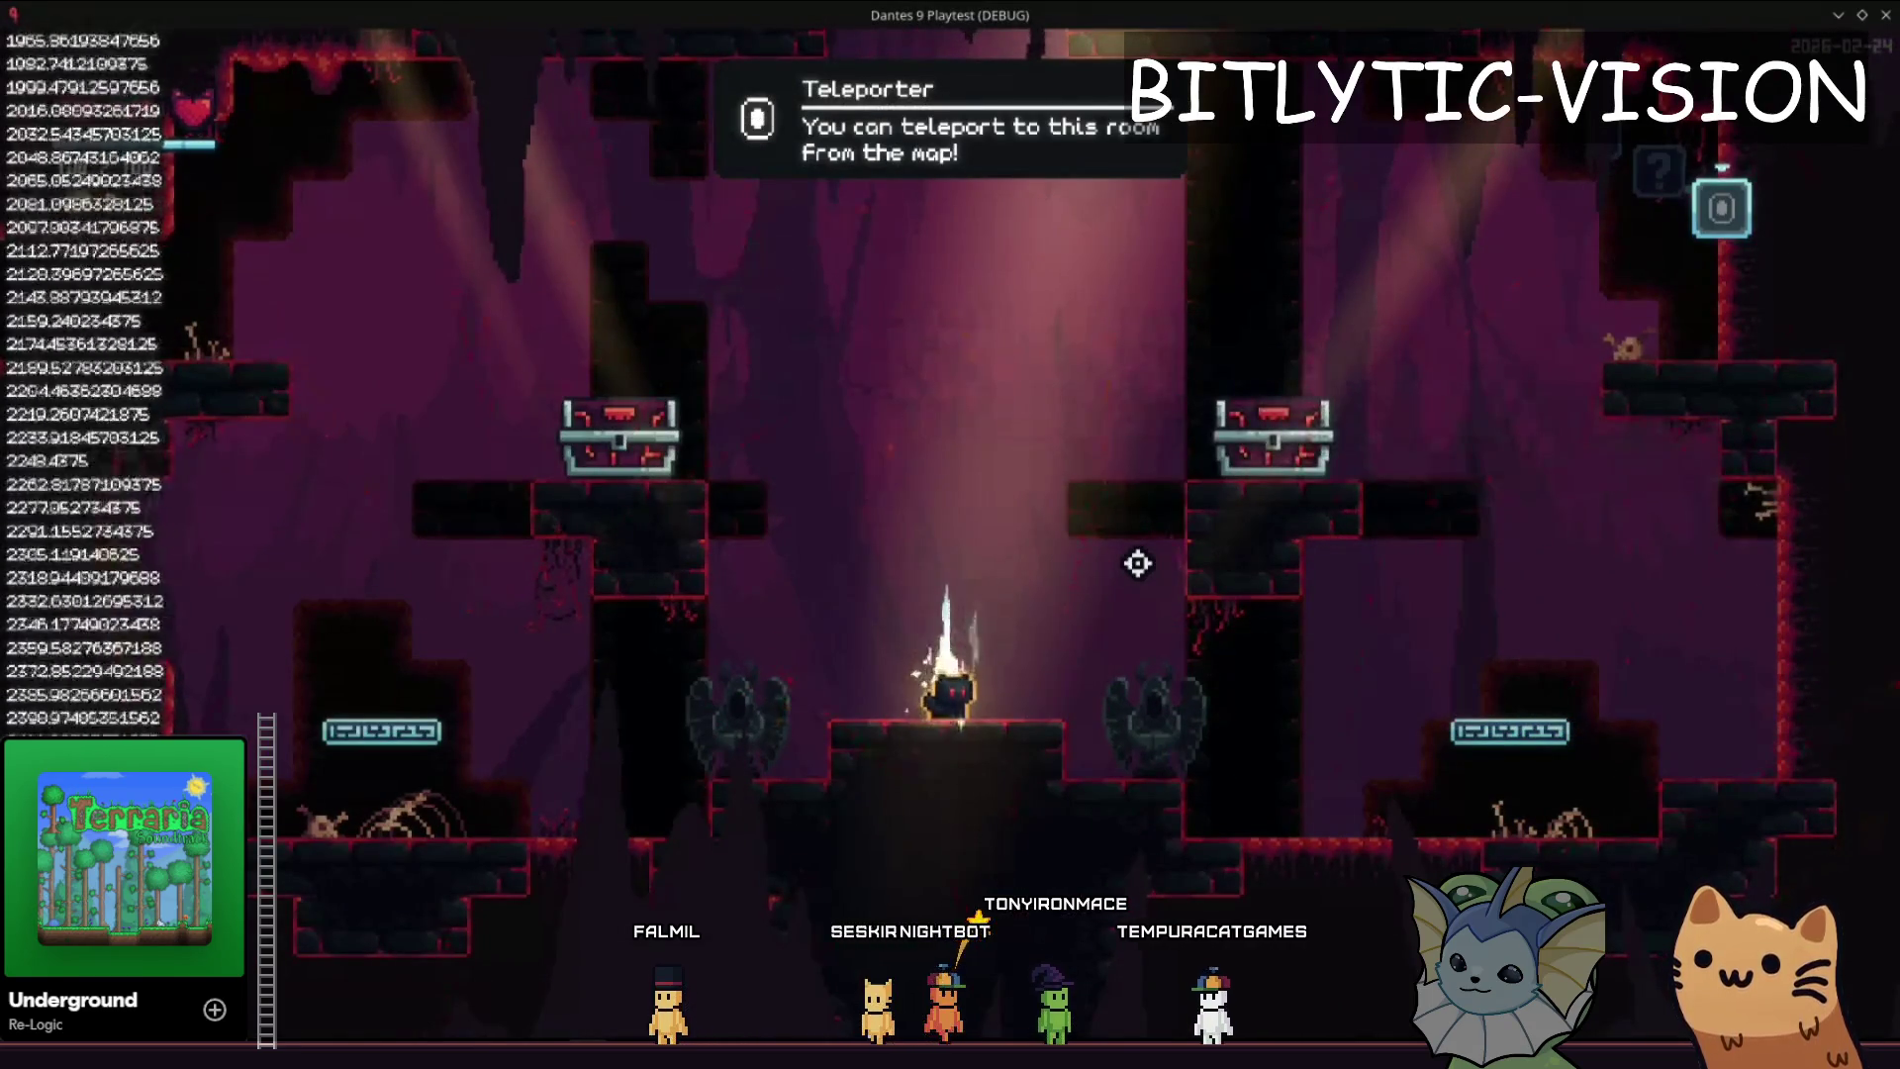
pyautogui.press('e')
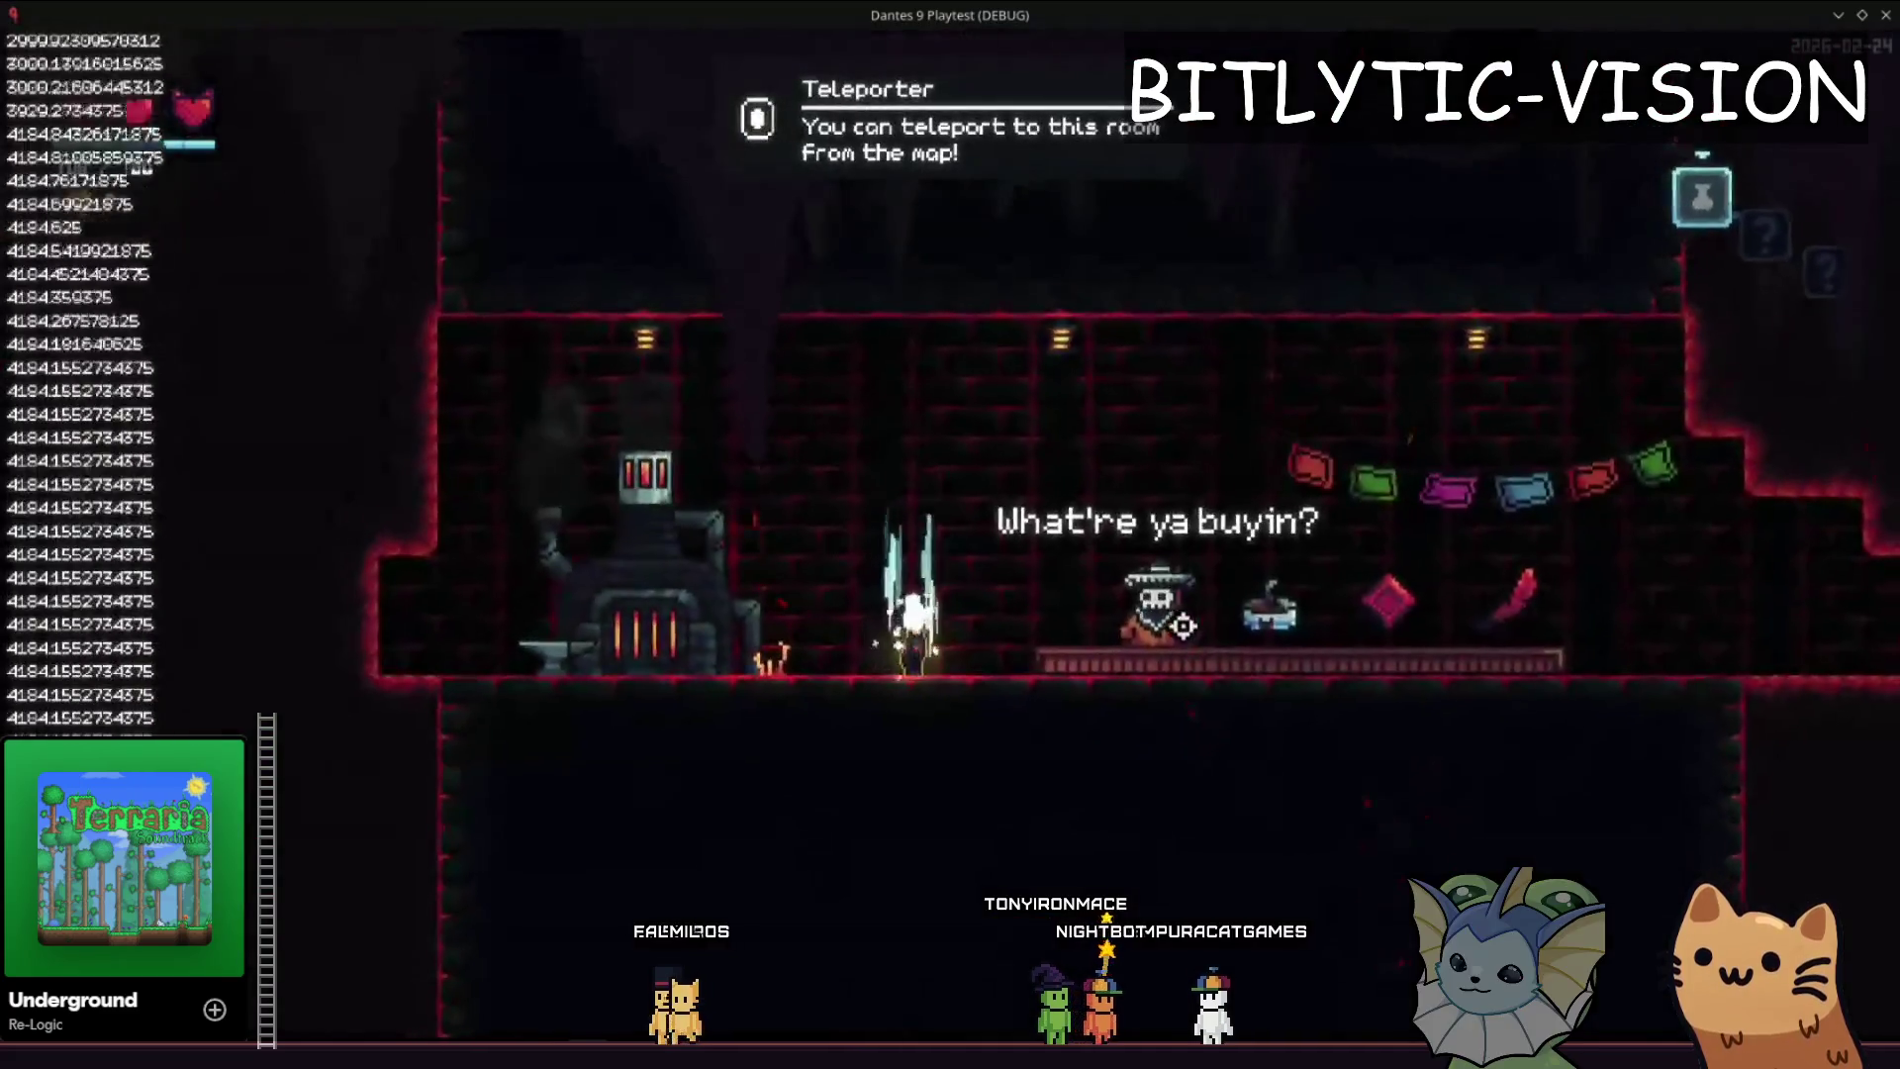
pyautogui.press('m')
pyautogui.press('m')
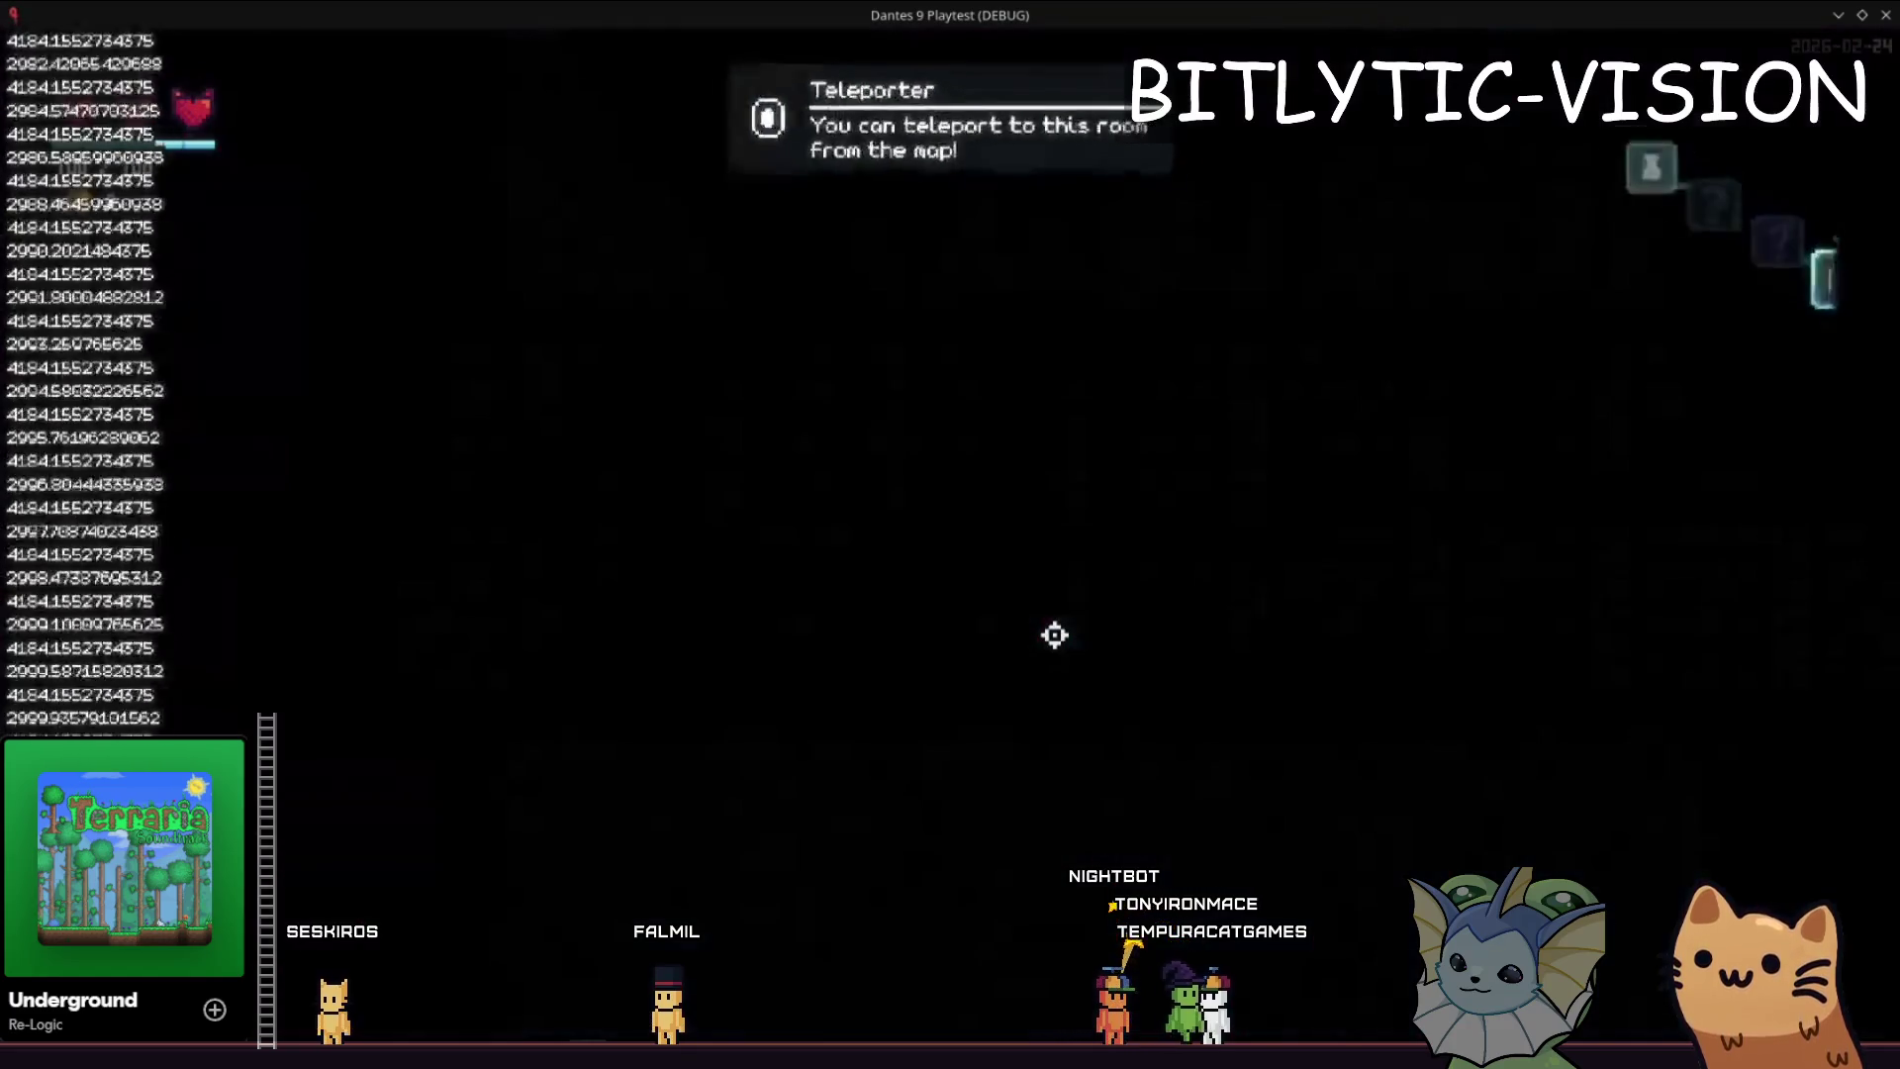
pyautogui.press('m')
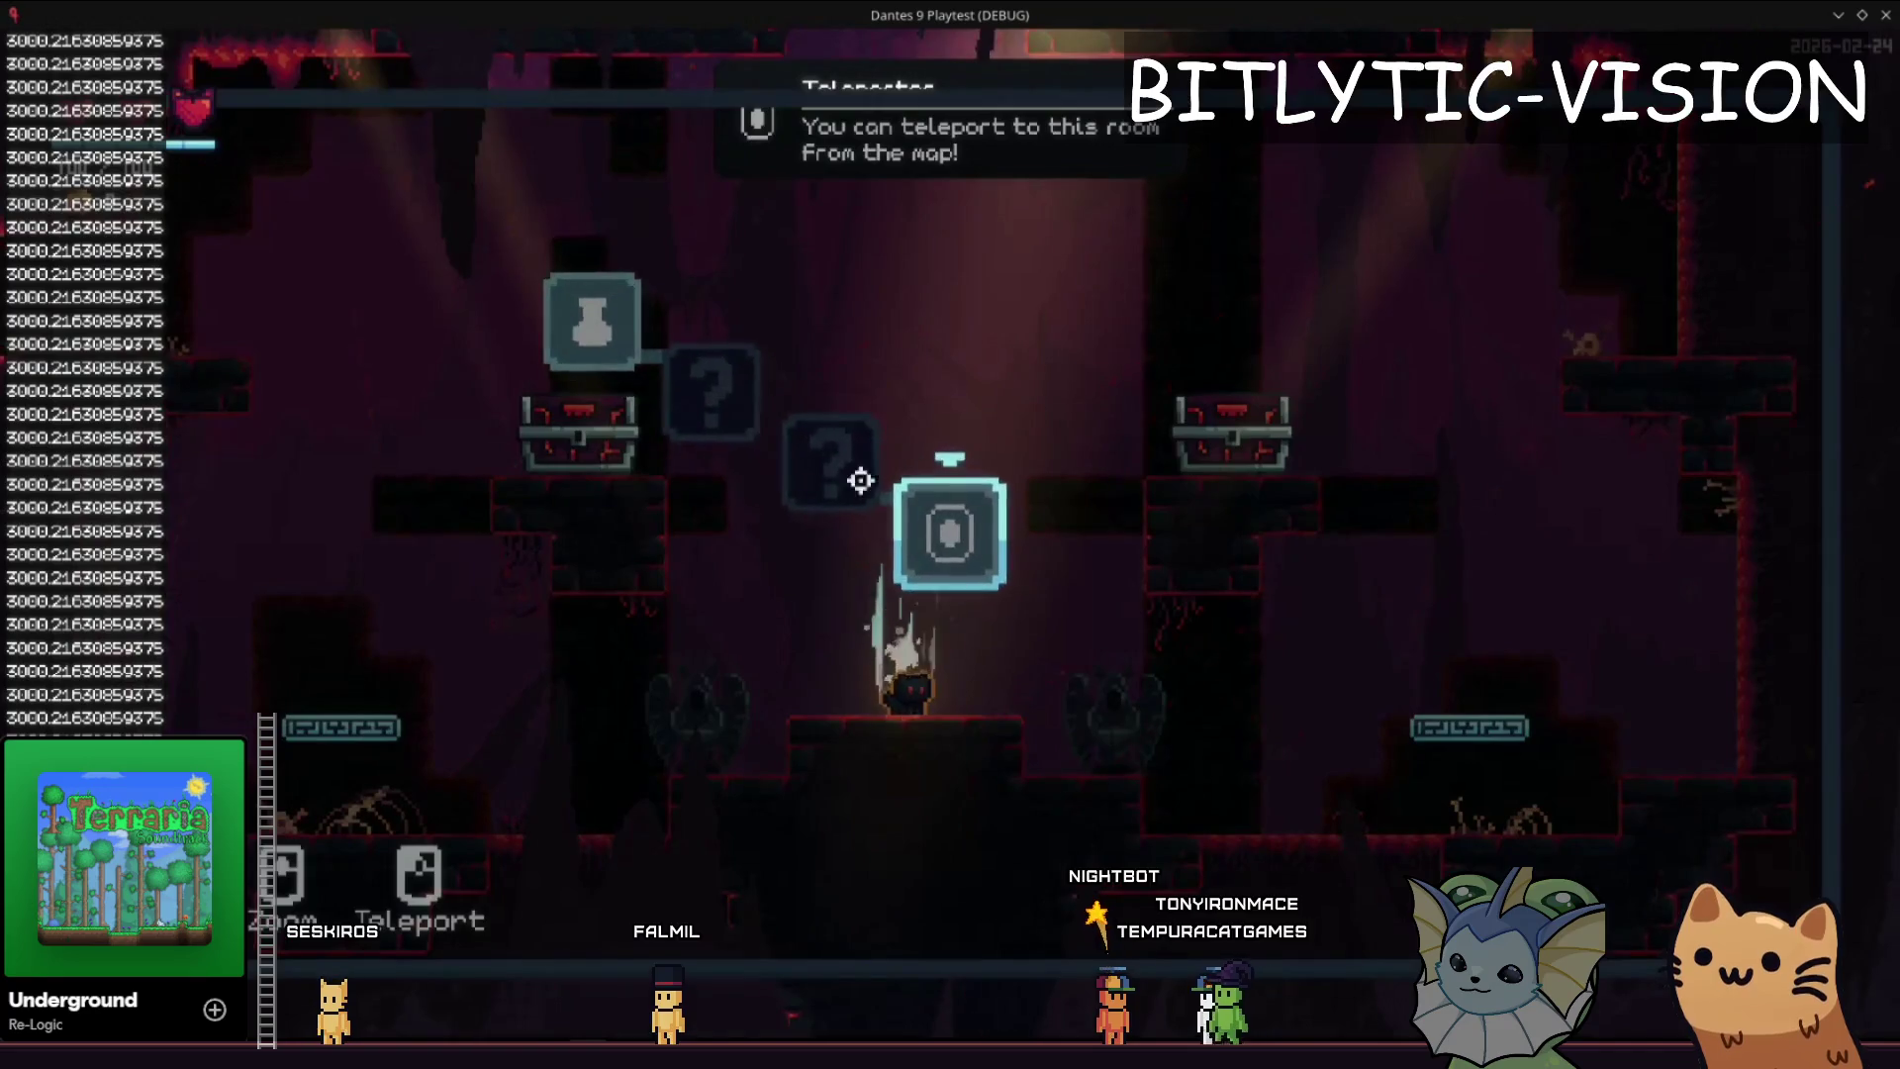
pyautogui.press('m')
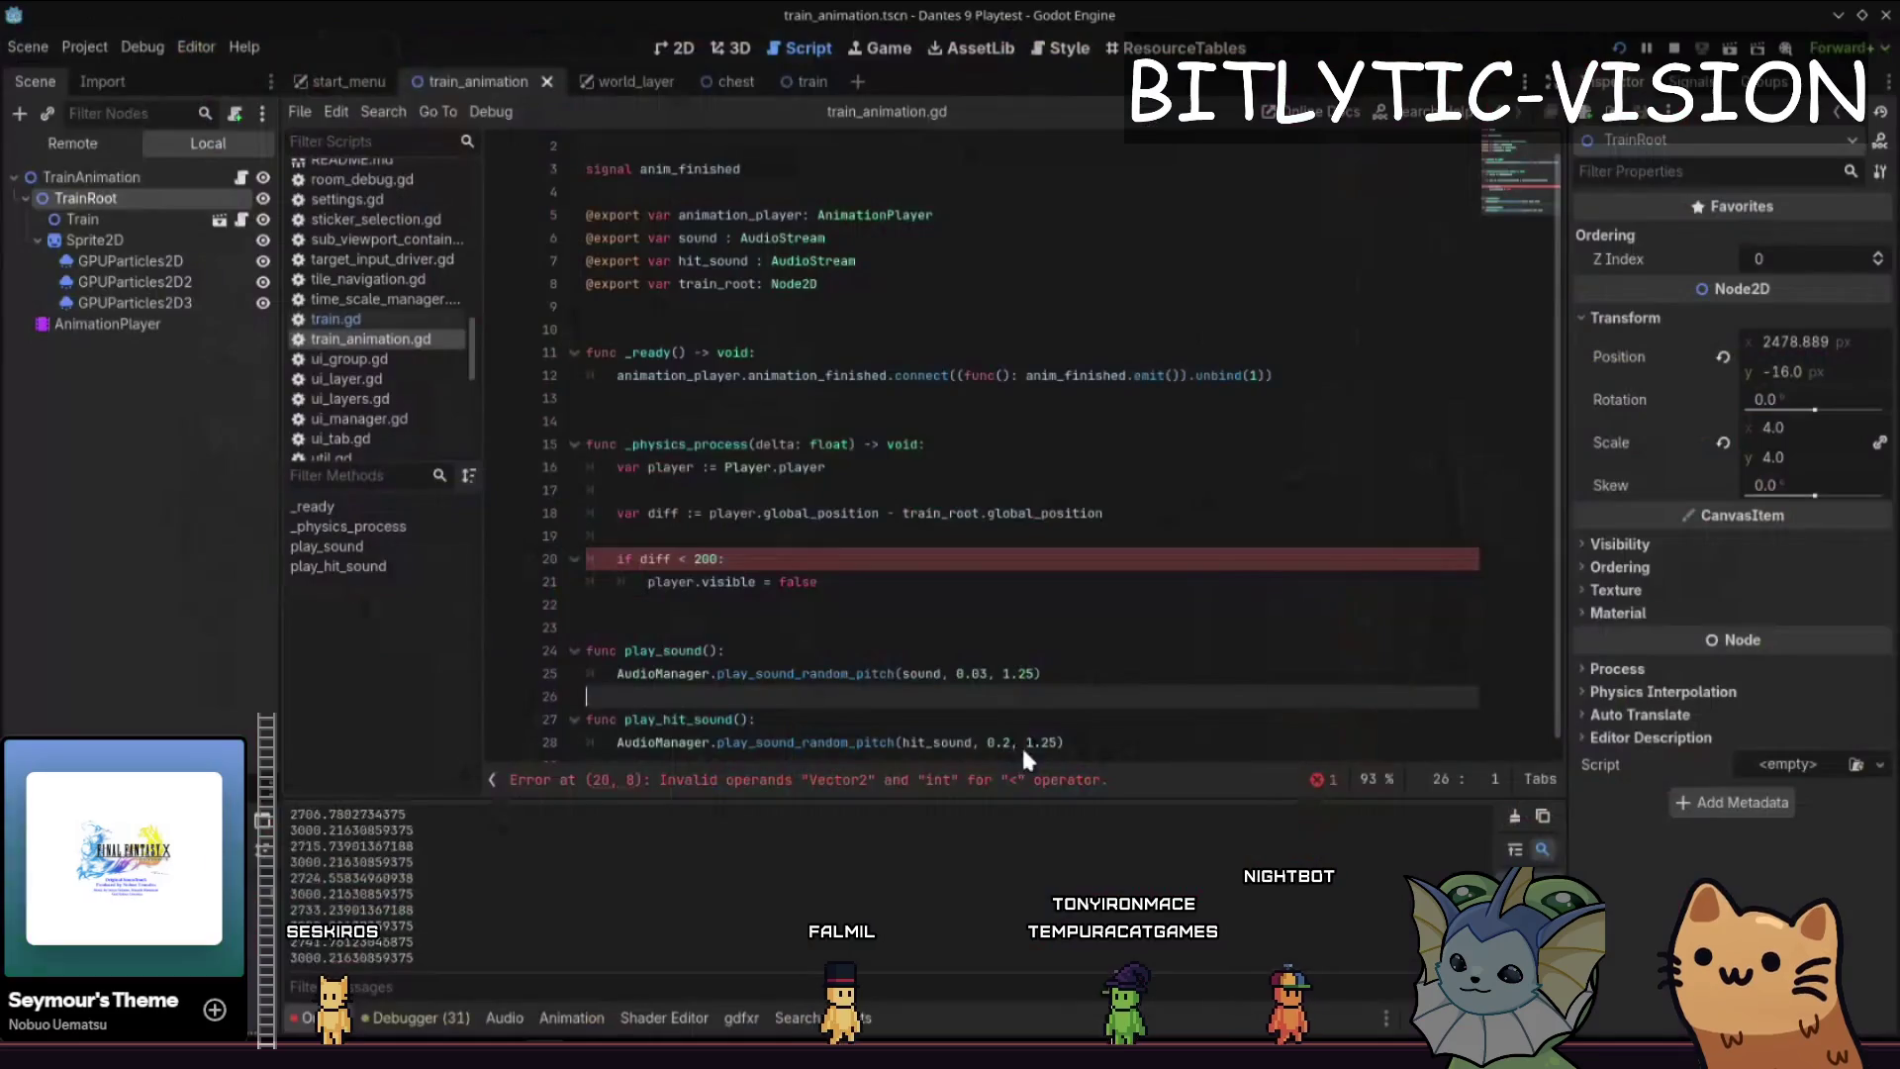
# - Change line 20 to 'if diff.length() < 200:', rerun the game, then close it with F8
pyautogui.click(891, 575)
pyautogui.click(719, 546)
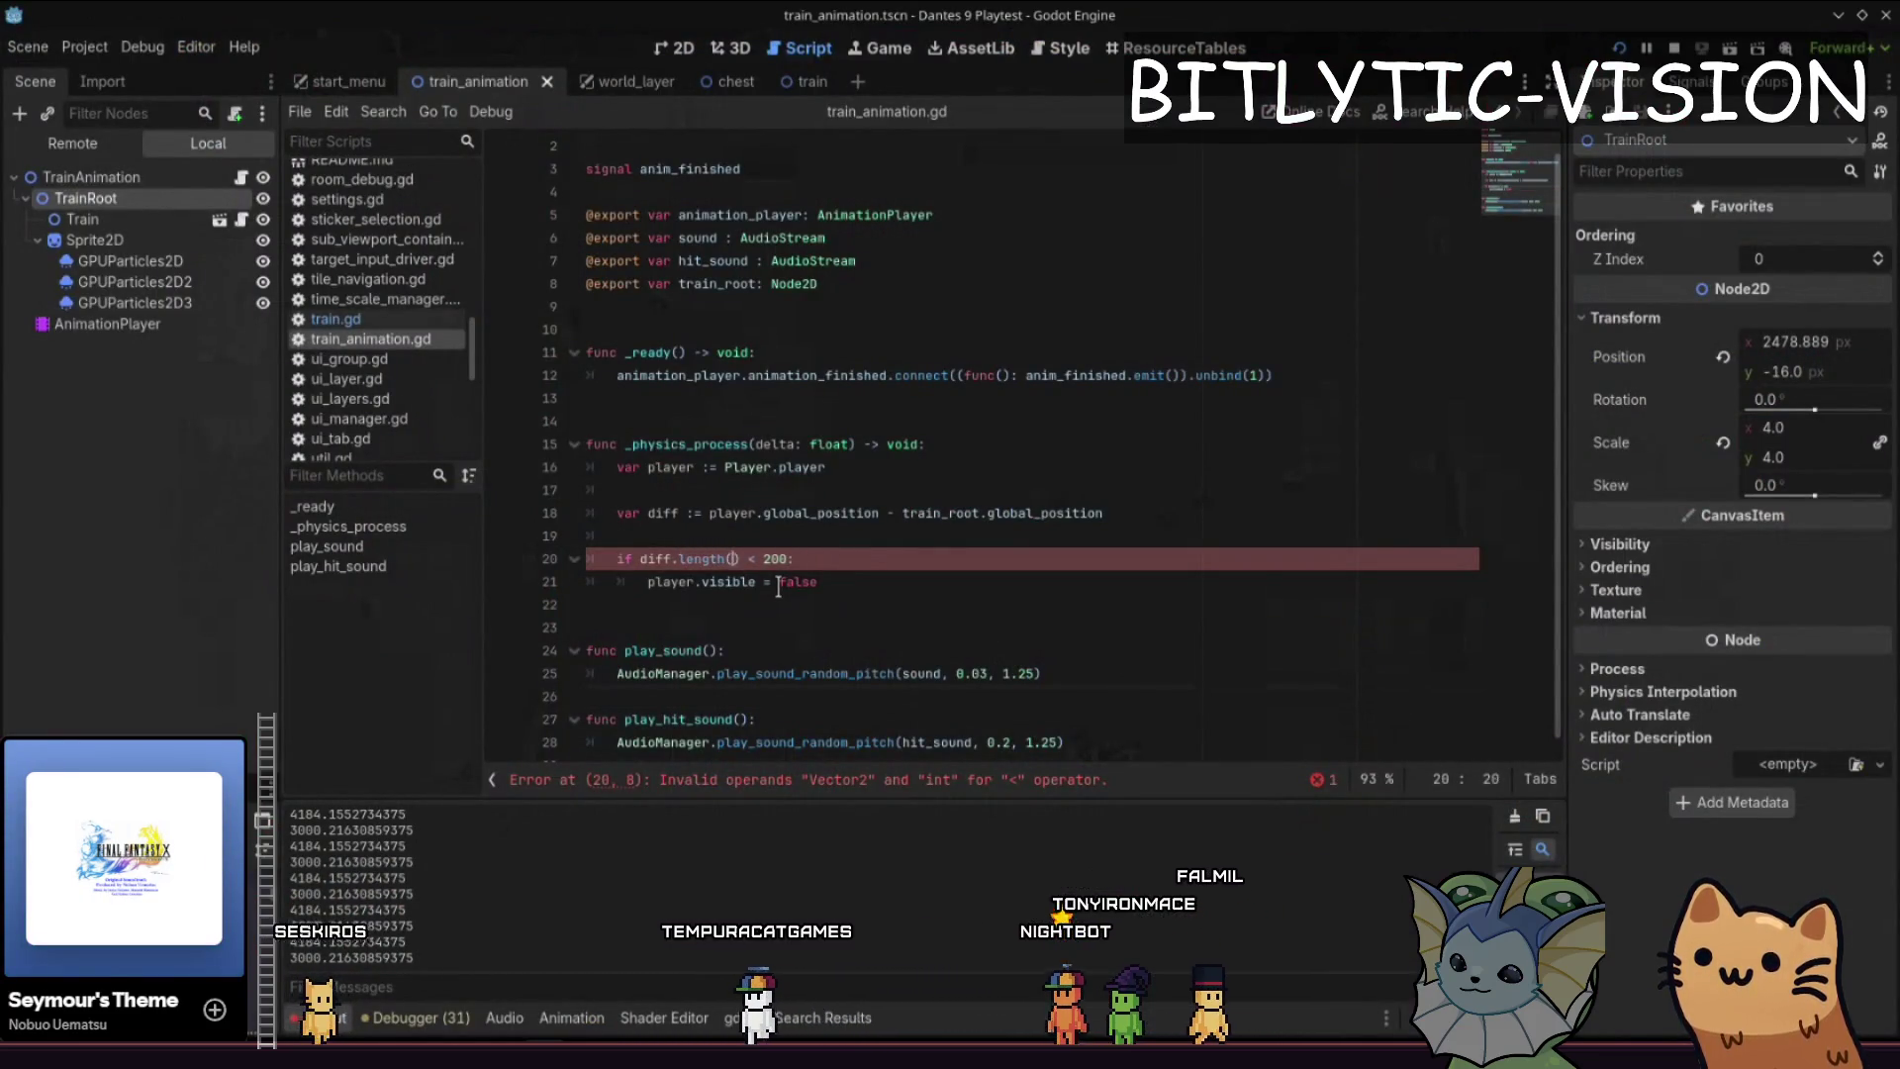
pyautogui.press('F5')
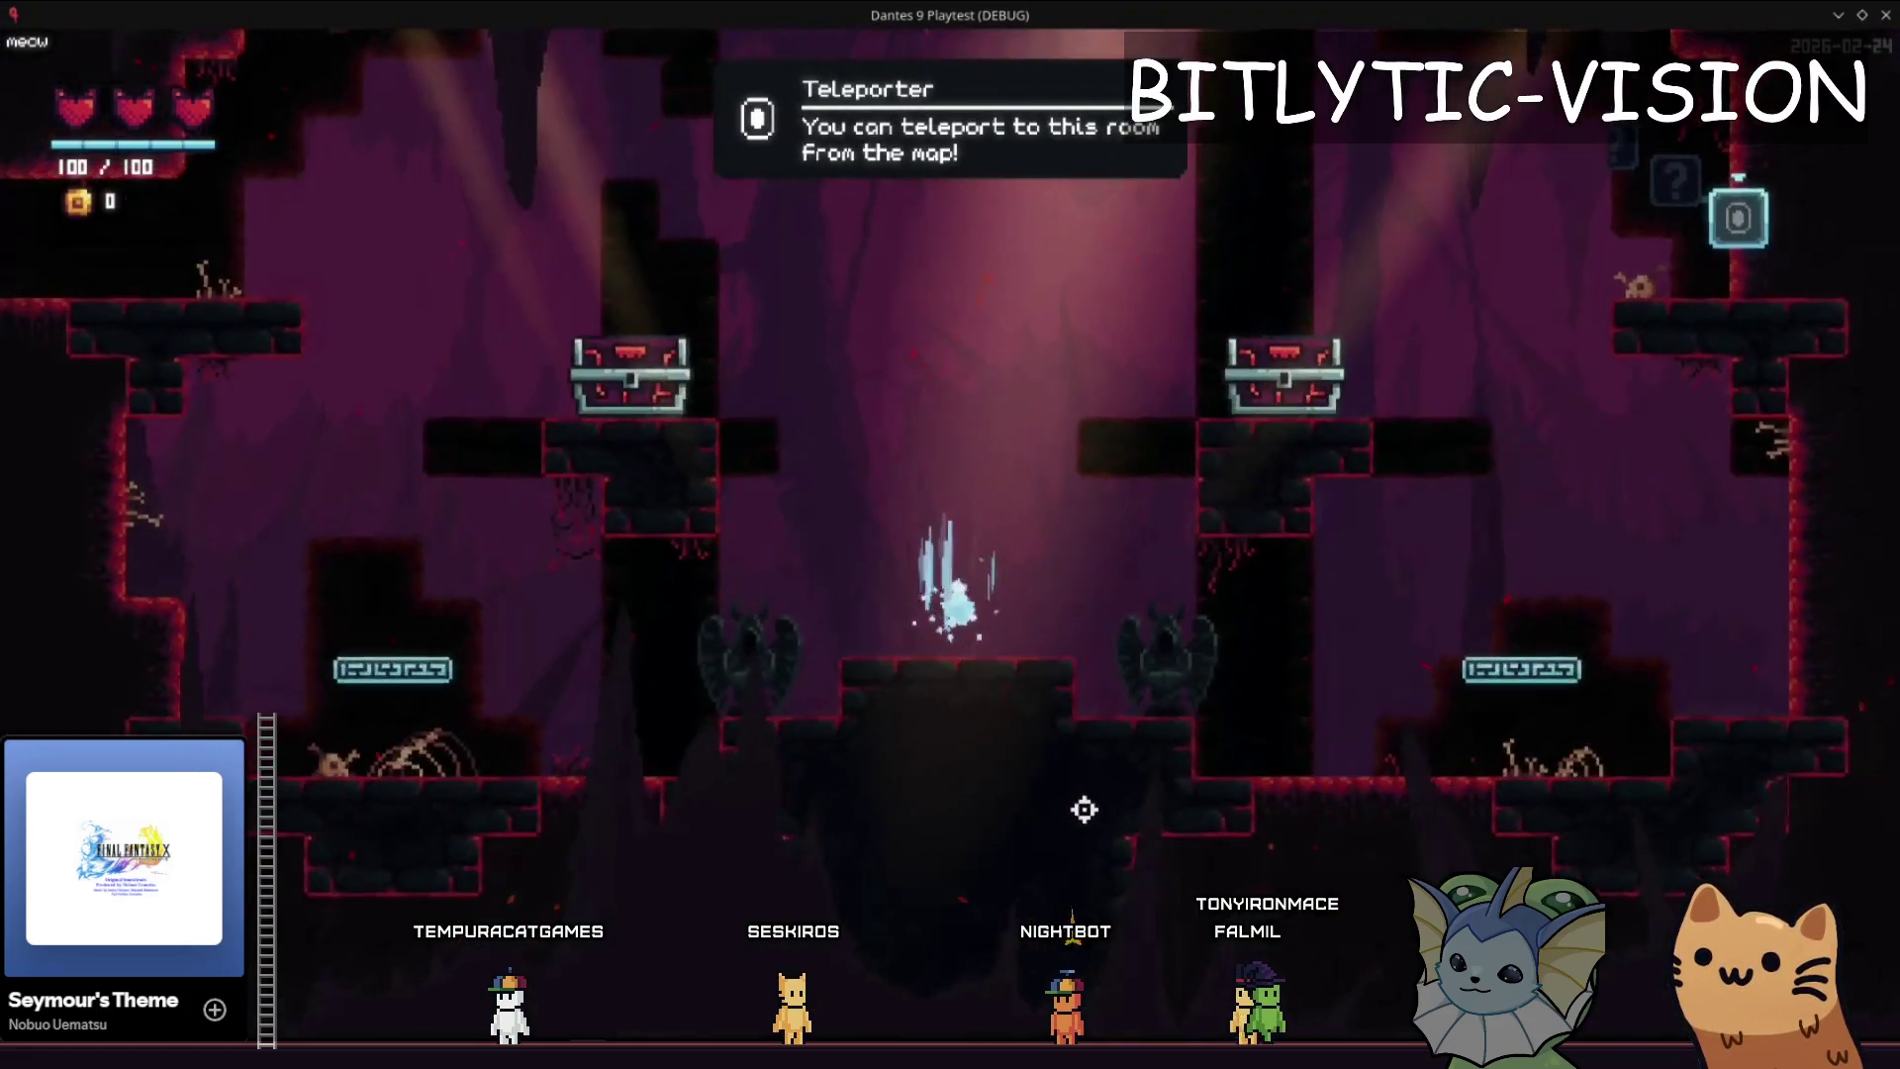
pyautogui.press('F8')
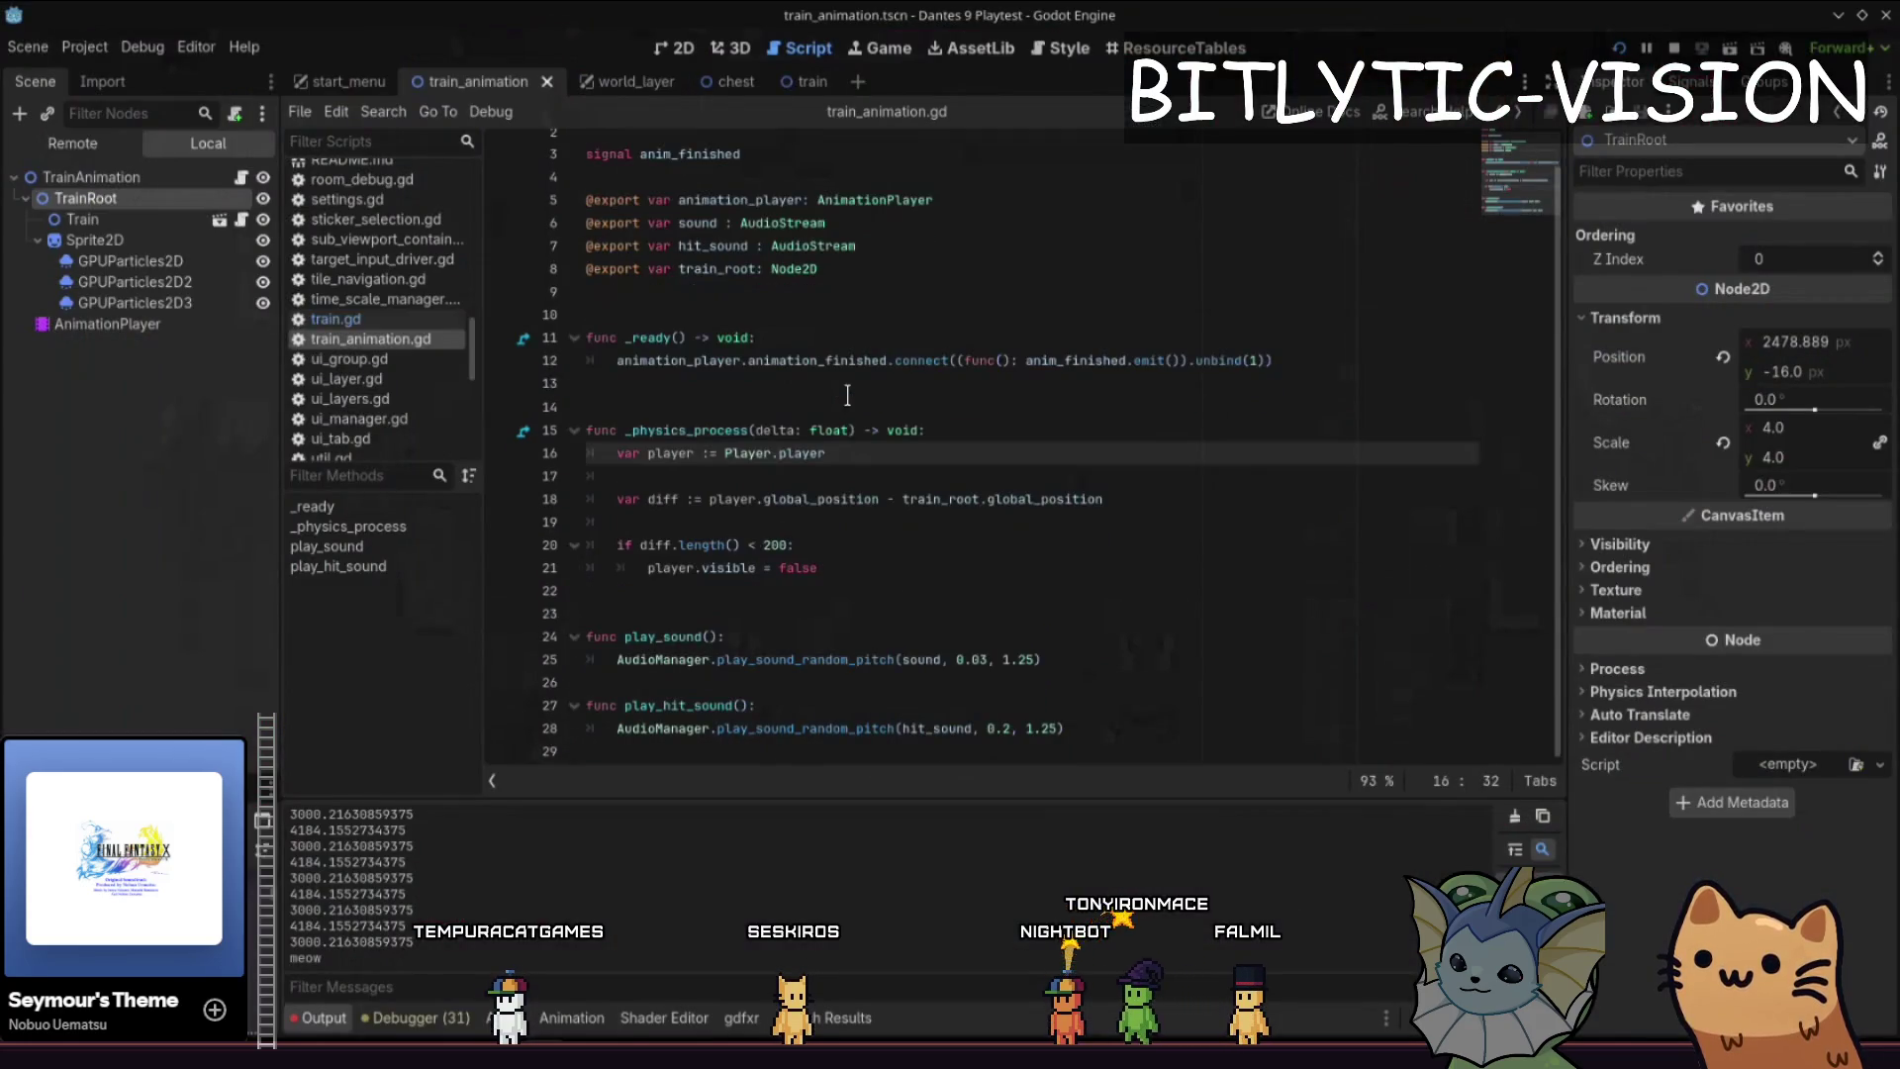
pyautogui.click(870, 476)
pyautogui.click(871, 567)
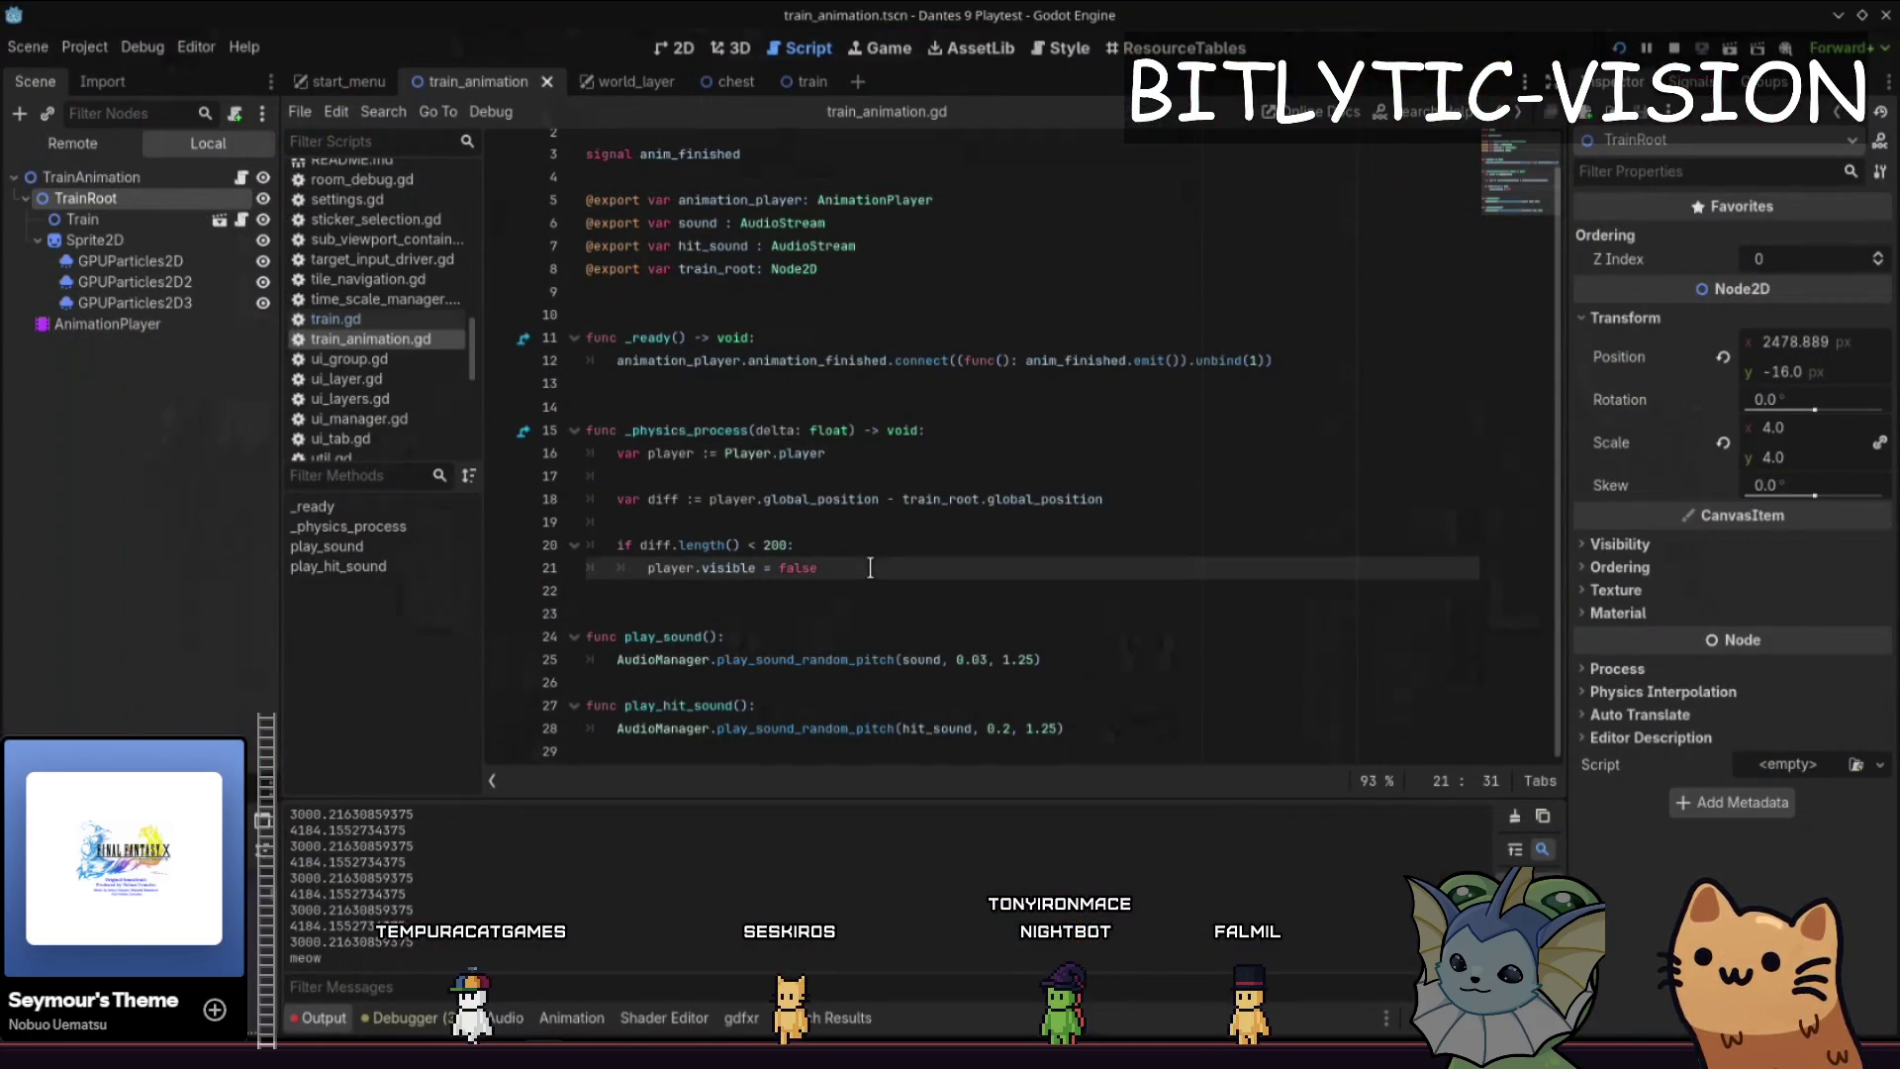
# - Show the Animation panel and the Remote scene tree, selecting RoomBaseComponent under WorldLayer
pyautogui.click(569, 1019)
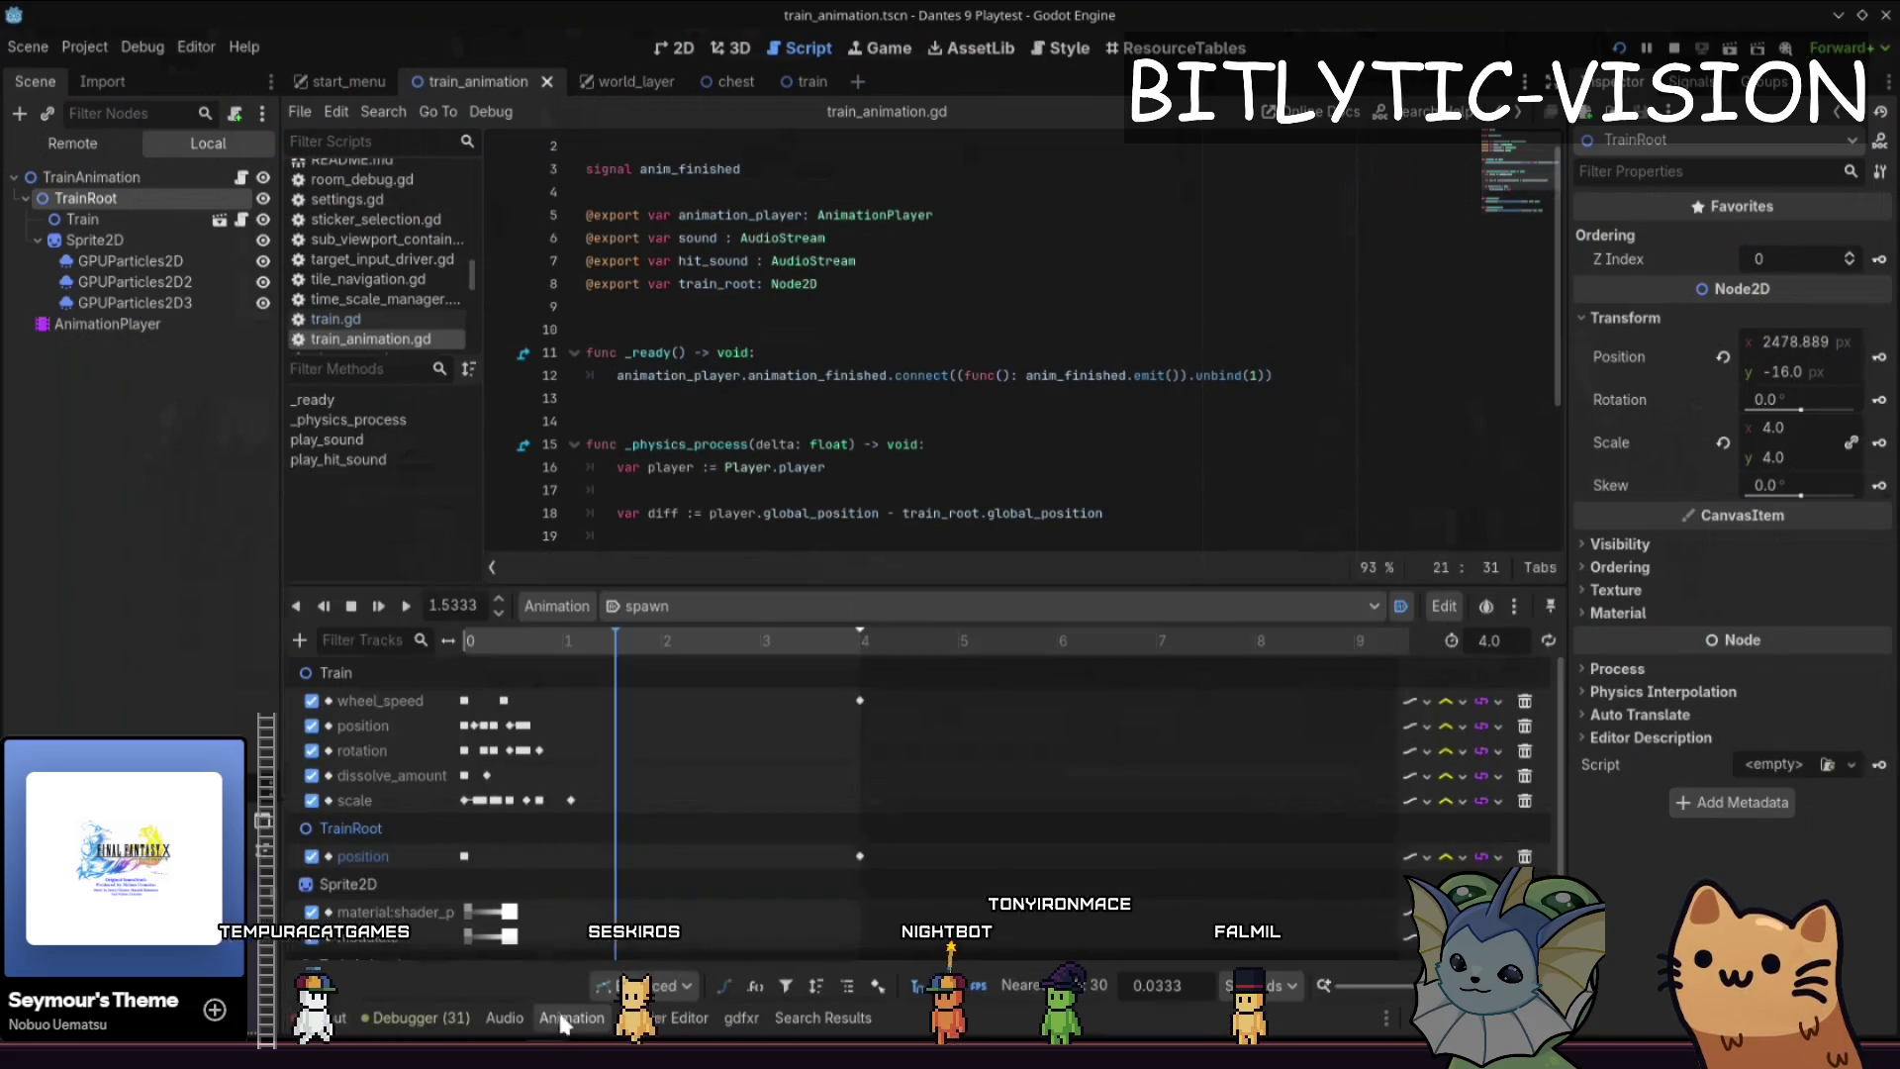
pyautogui.scroll(-2, 633, 827)
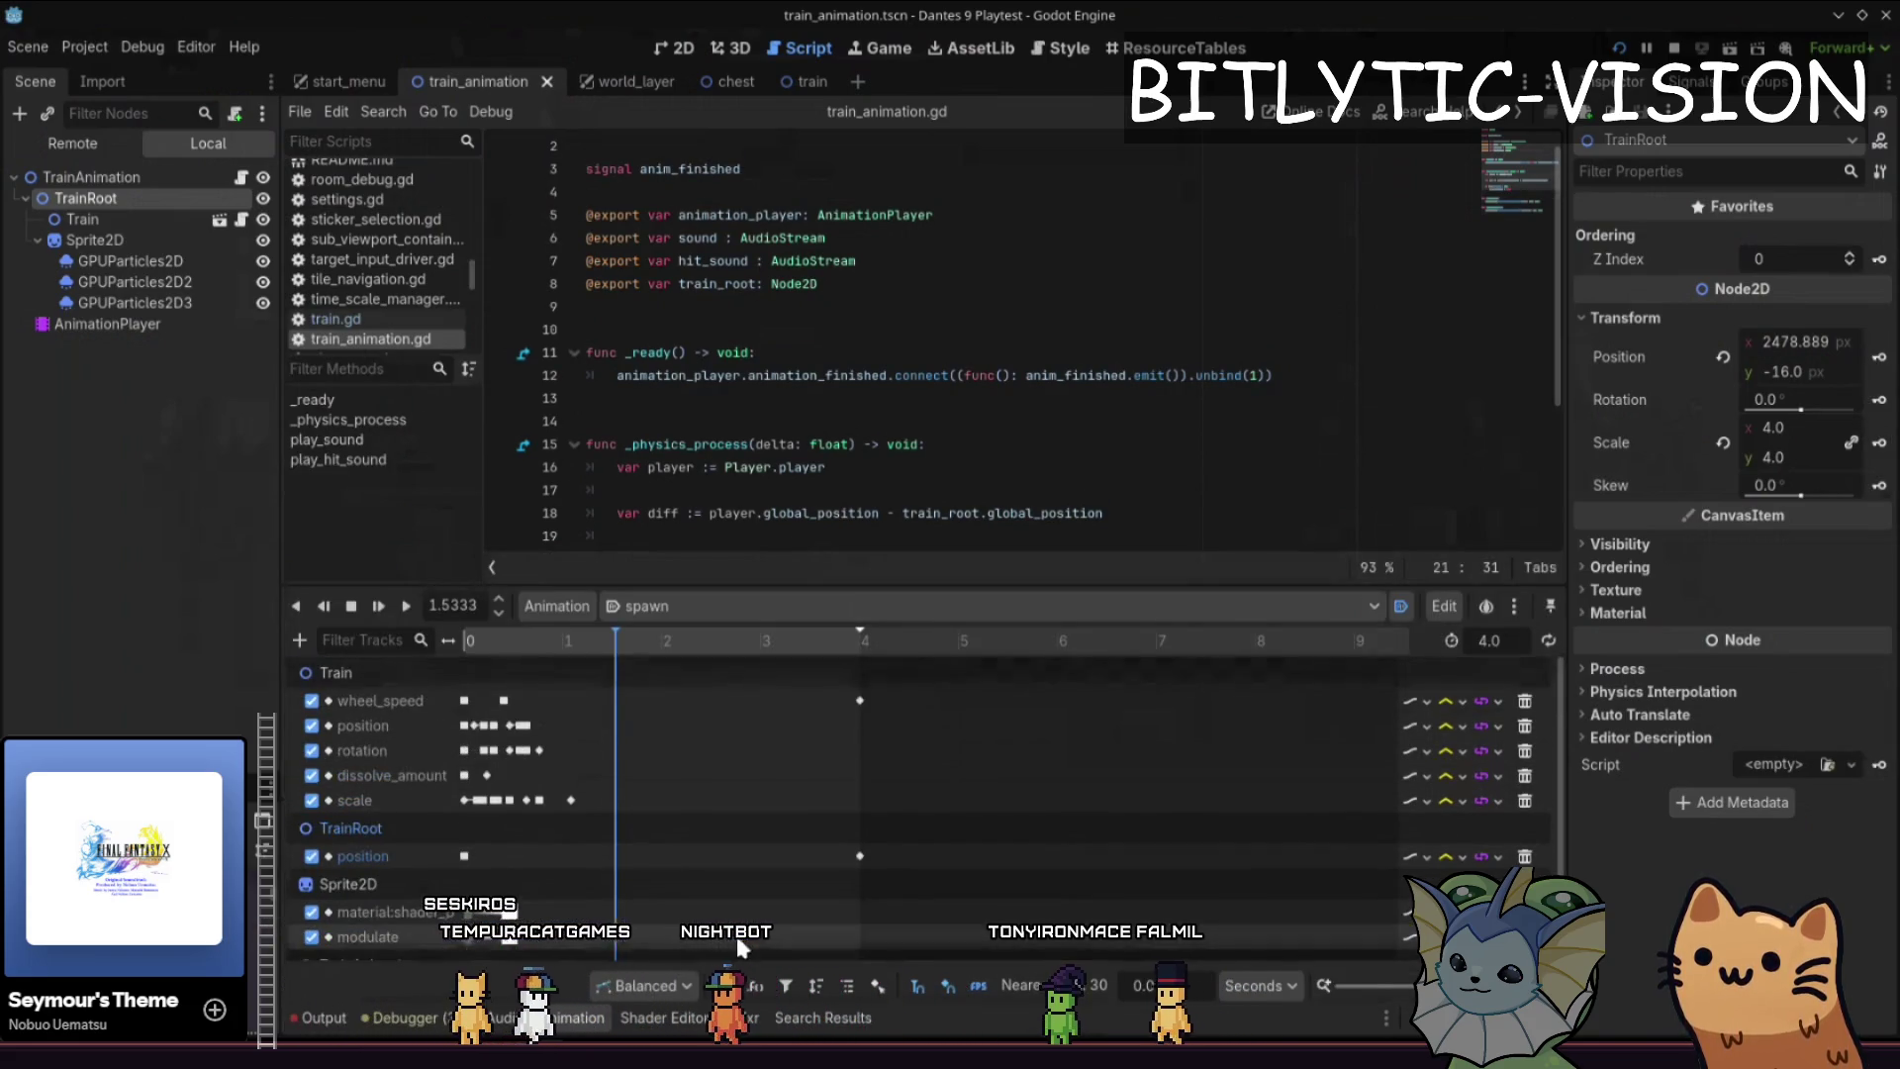
pyautogui.click(69, 142)
pyautogui.click(37, 616)
pyautogui.click(80, 675)
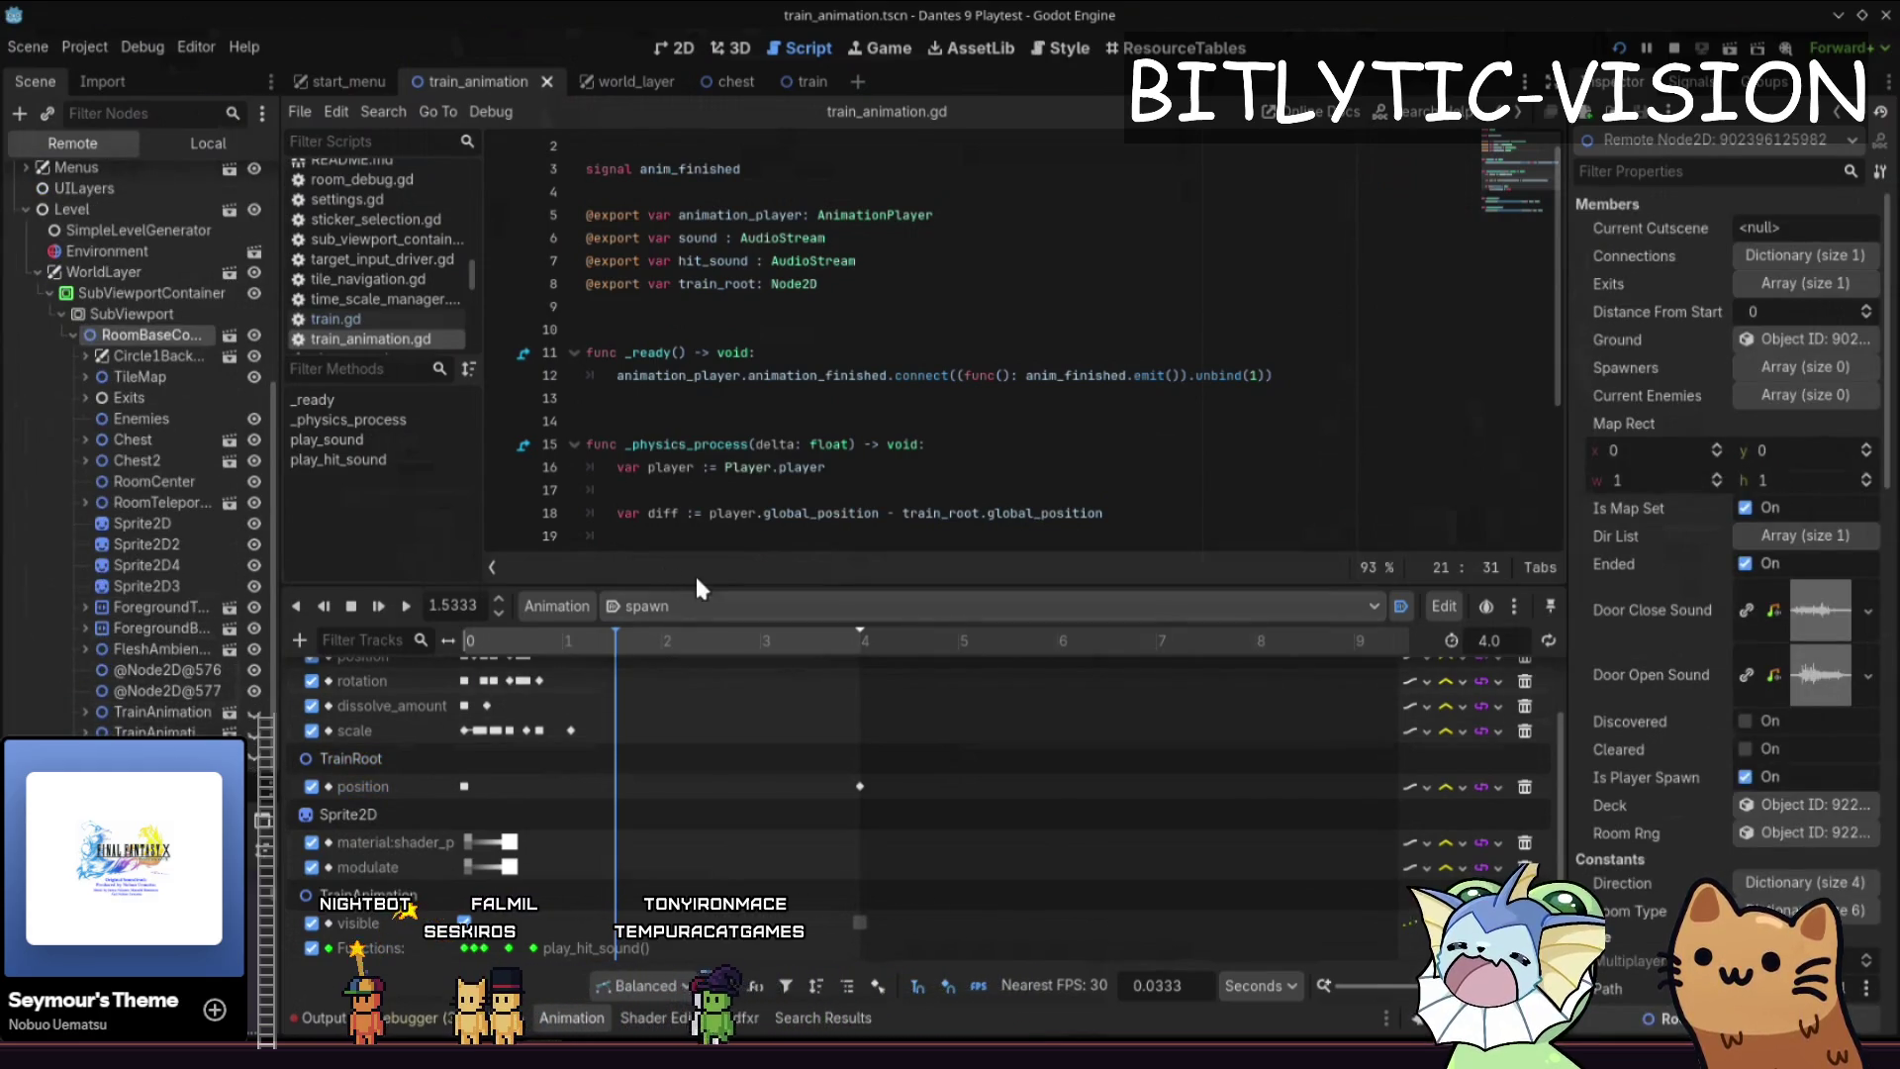
# - Enlarge the script editor, put the caret on the last line, and collapse the Animation panel
pyautogui.moveTo(709, 584); pyautogui.dragTo(708, 768)
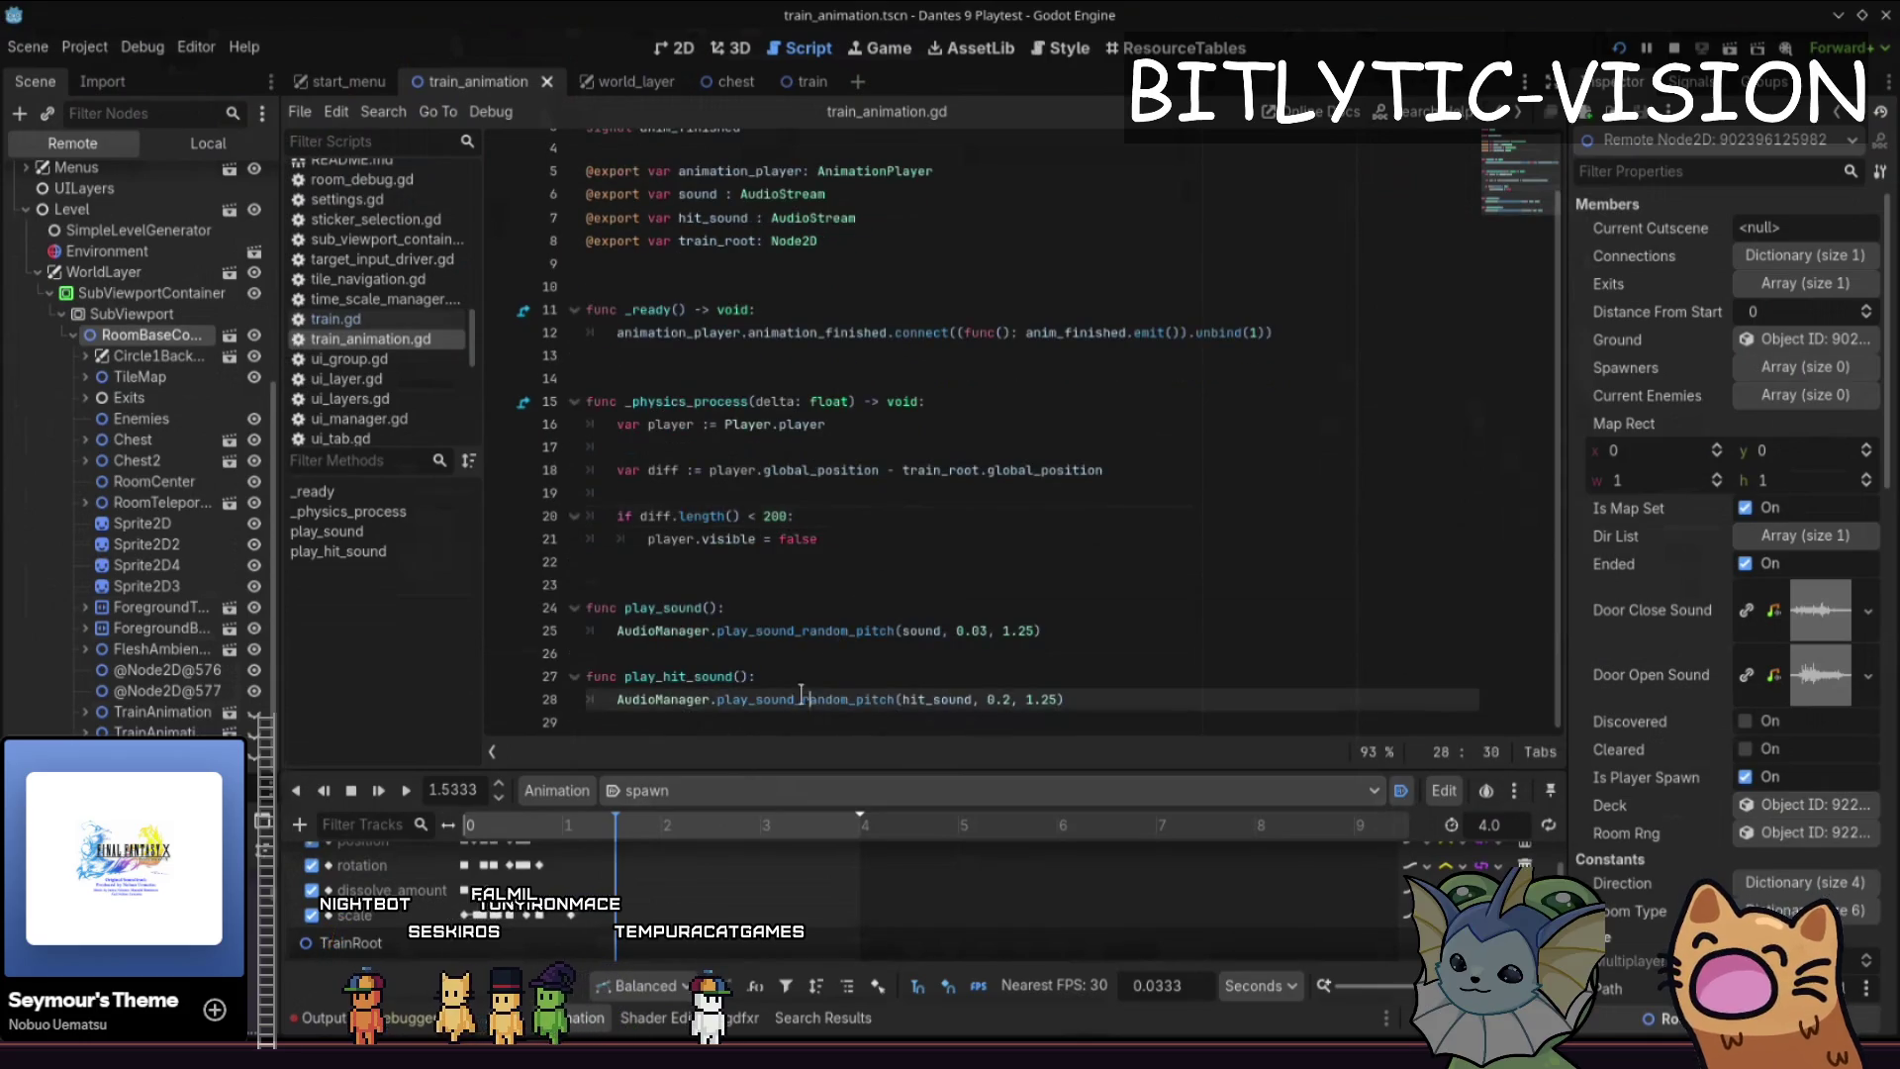
pyautogui.click(785, 726)
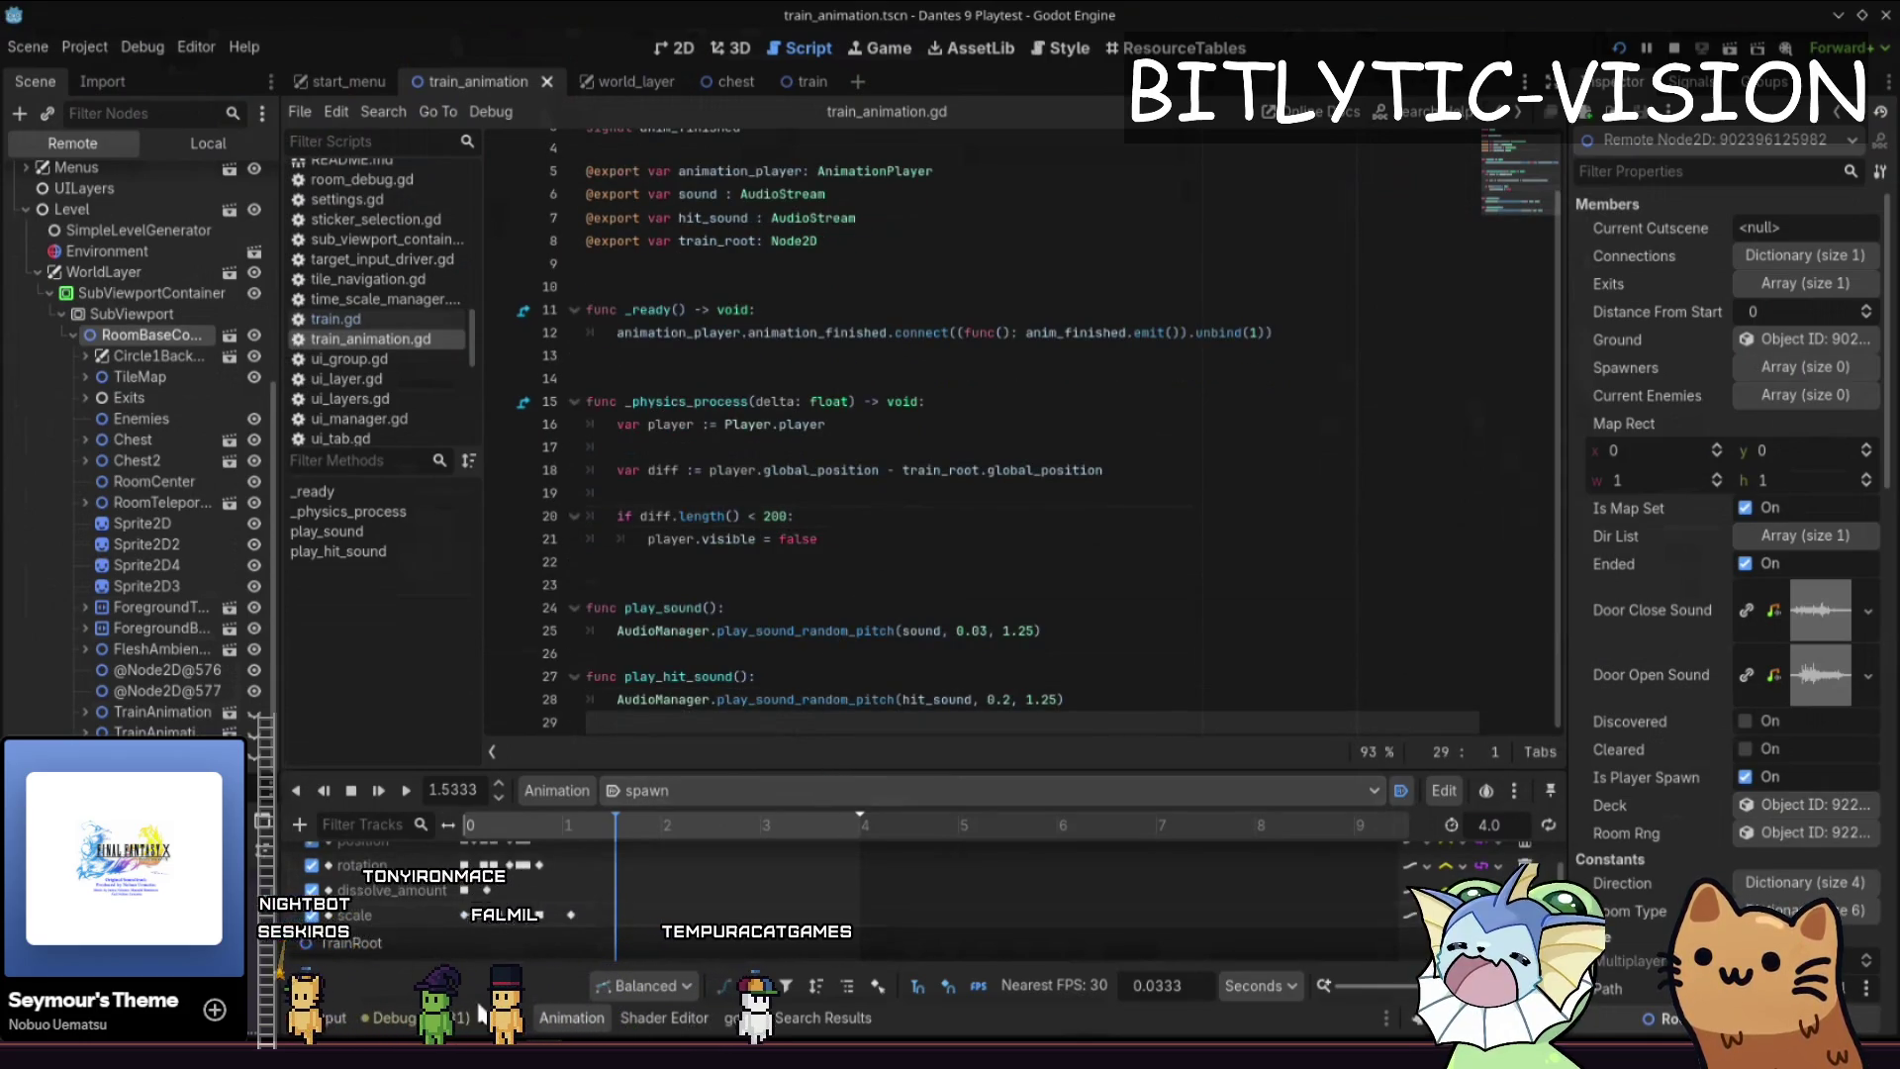
pyautogui.hotkey('ctrl', 'j')
# - Add a new top-level teleport() function with a pass body at the end of the script
pyautogui.press('BackSpace')
pyautogui.press('BackSpace')
pyautogui.press('Return')
pyautogui.press('Return')
pyautogui.press('BackSpace')
pyautogui.press('BackSpace')
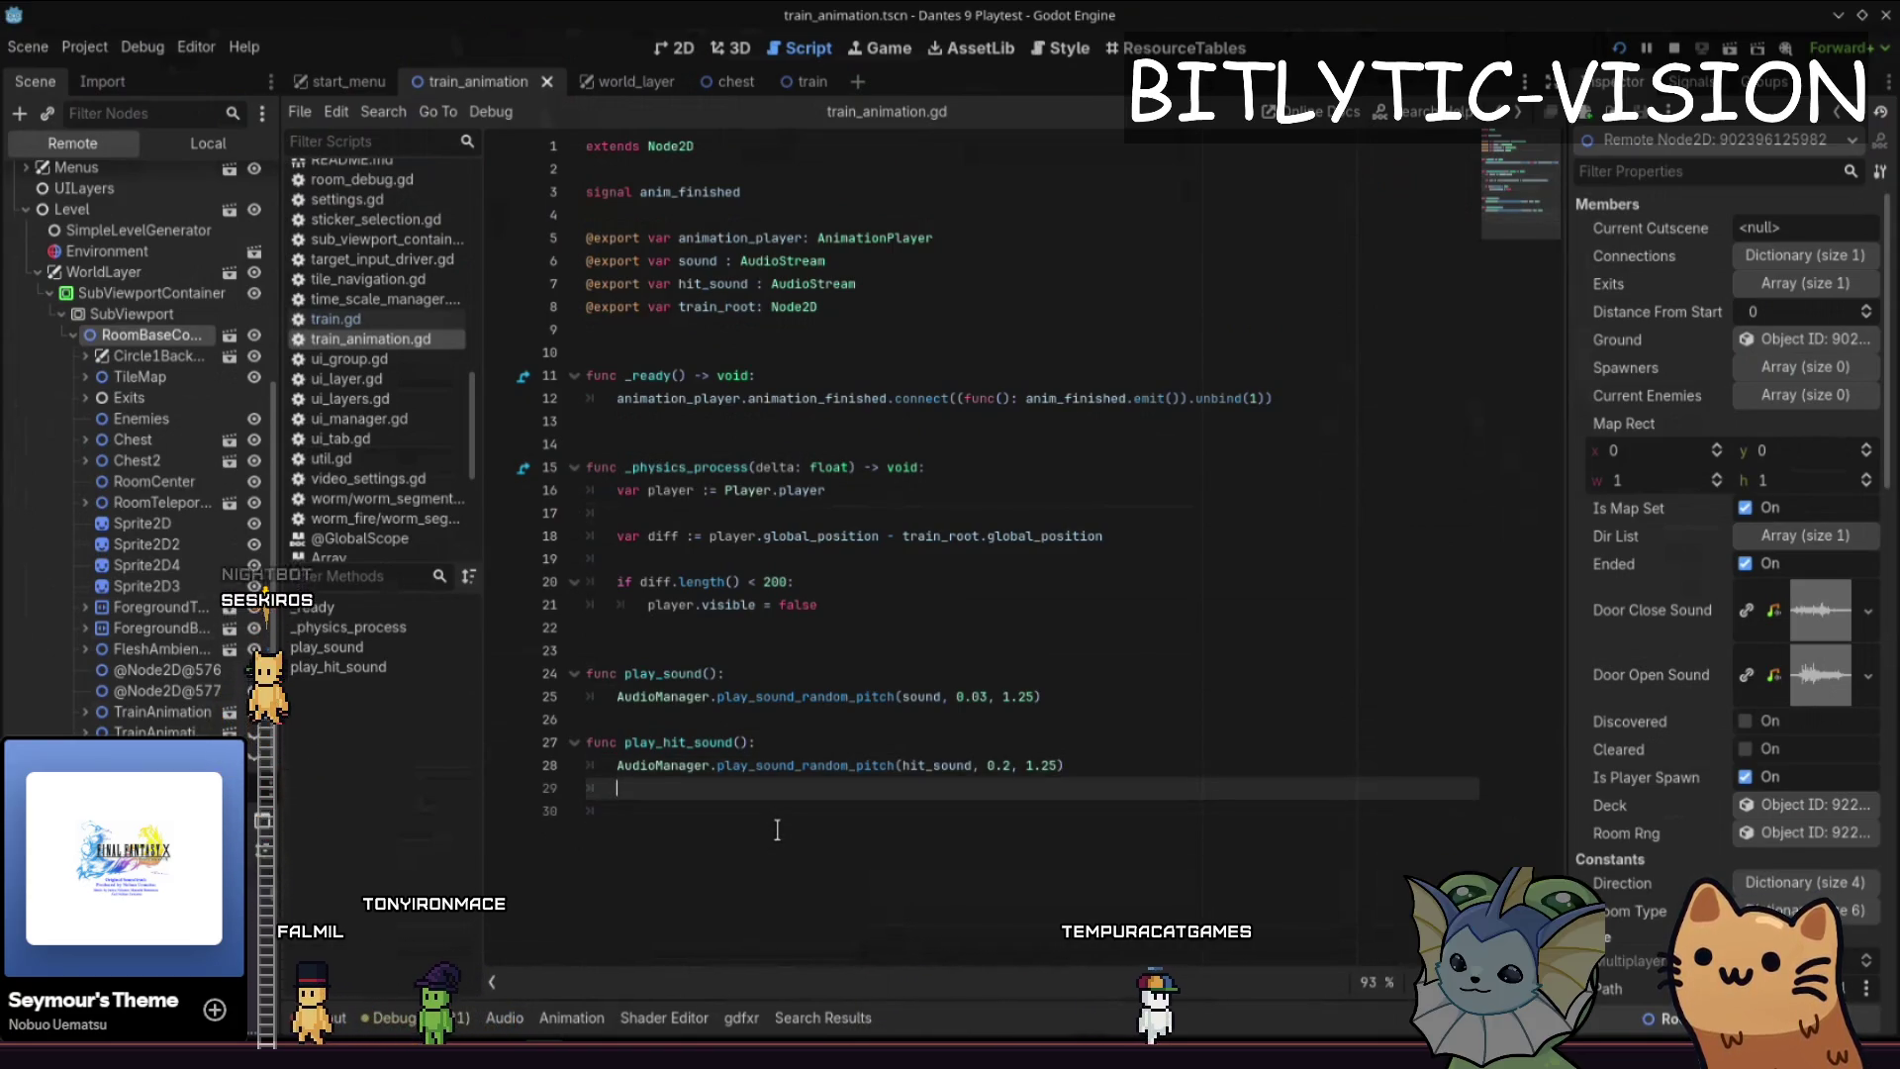
pyautogui.press('Return')
pyautogui.press('BackSpace')
pyautogui.write('func en')
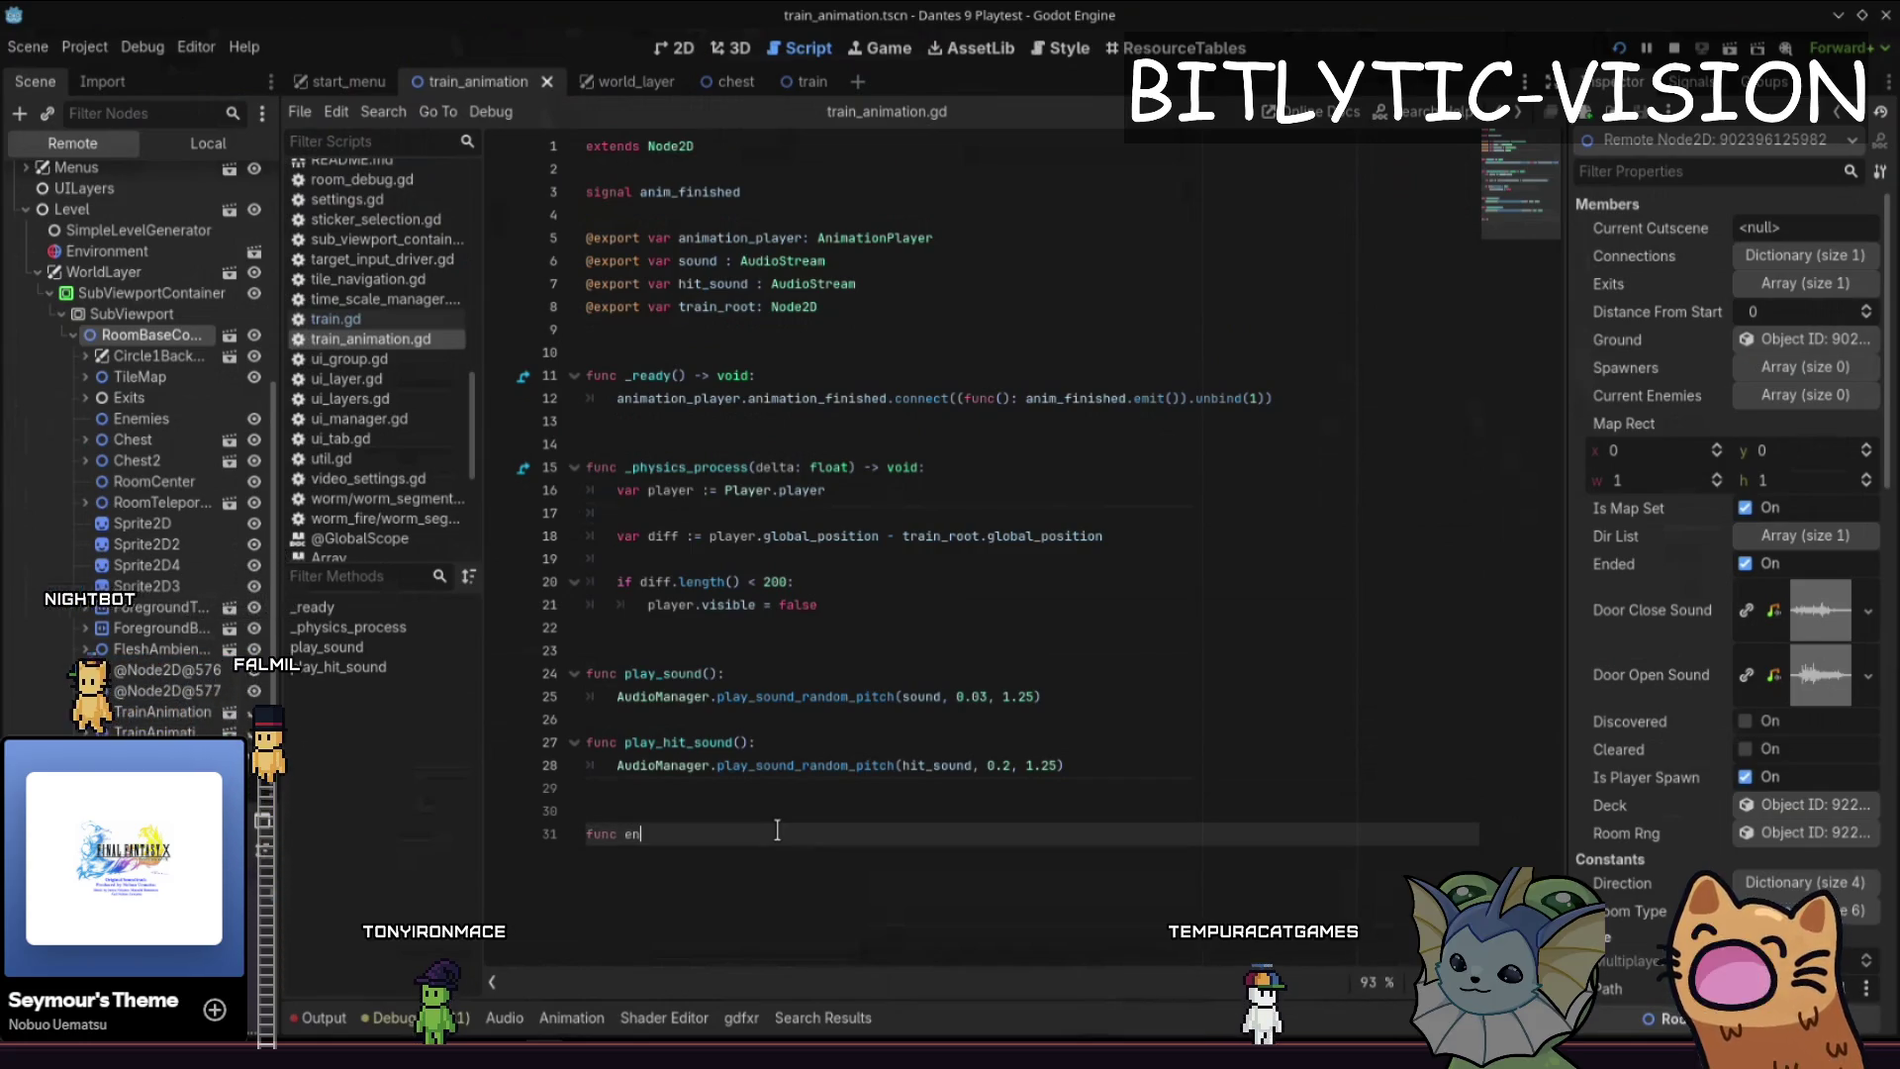
pyautogui.press('BackSpace')
pyautogui.press('BackSpace')
pyautogui.write('teleport')
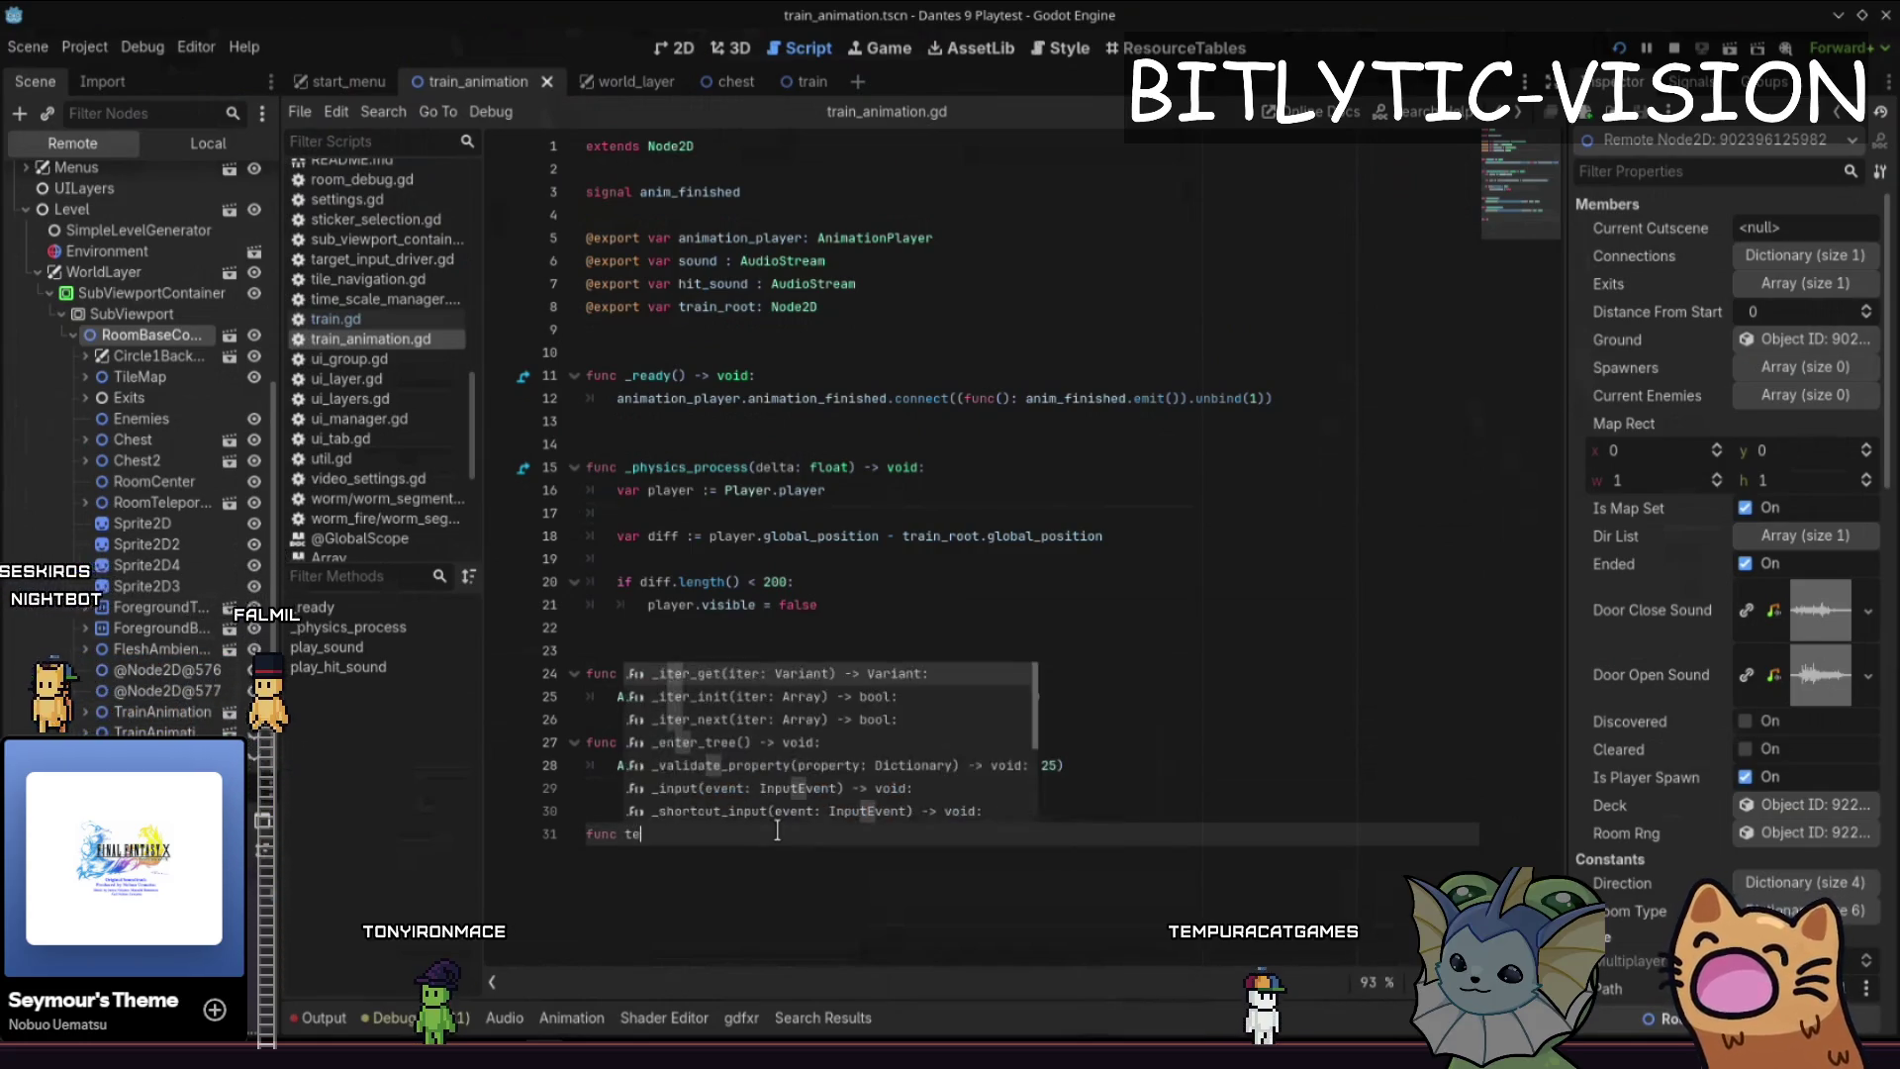
pyautogui.write(':')
pyautogui.press('Return')
pyautogui.write('pass')
# - Select anim_finished.emit on the _ready() signal connection line 12
pyautogui.click(778, 831)
pyautogui.press('Return')
pyautogui.press('Return')
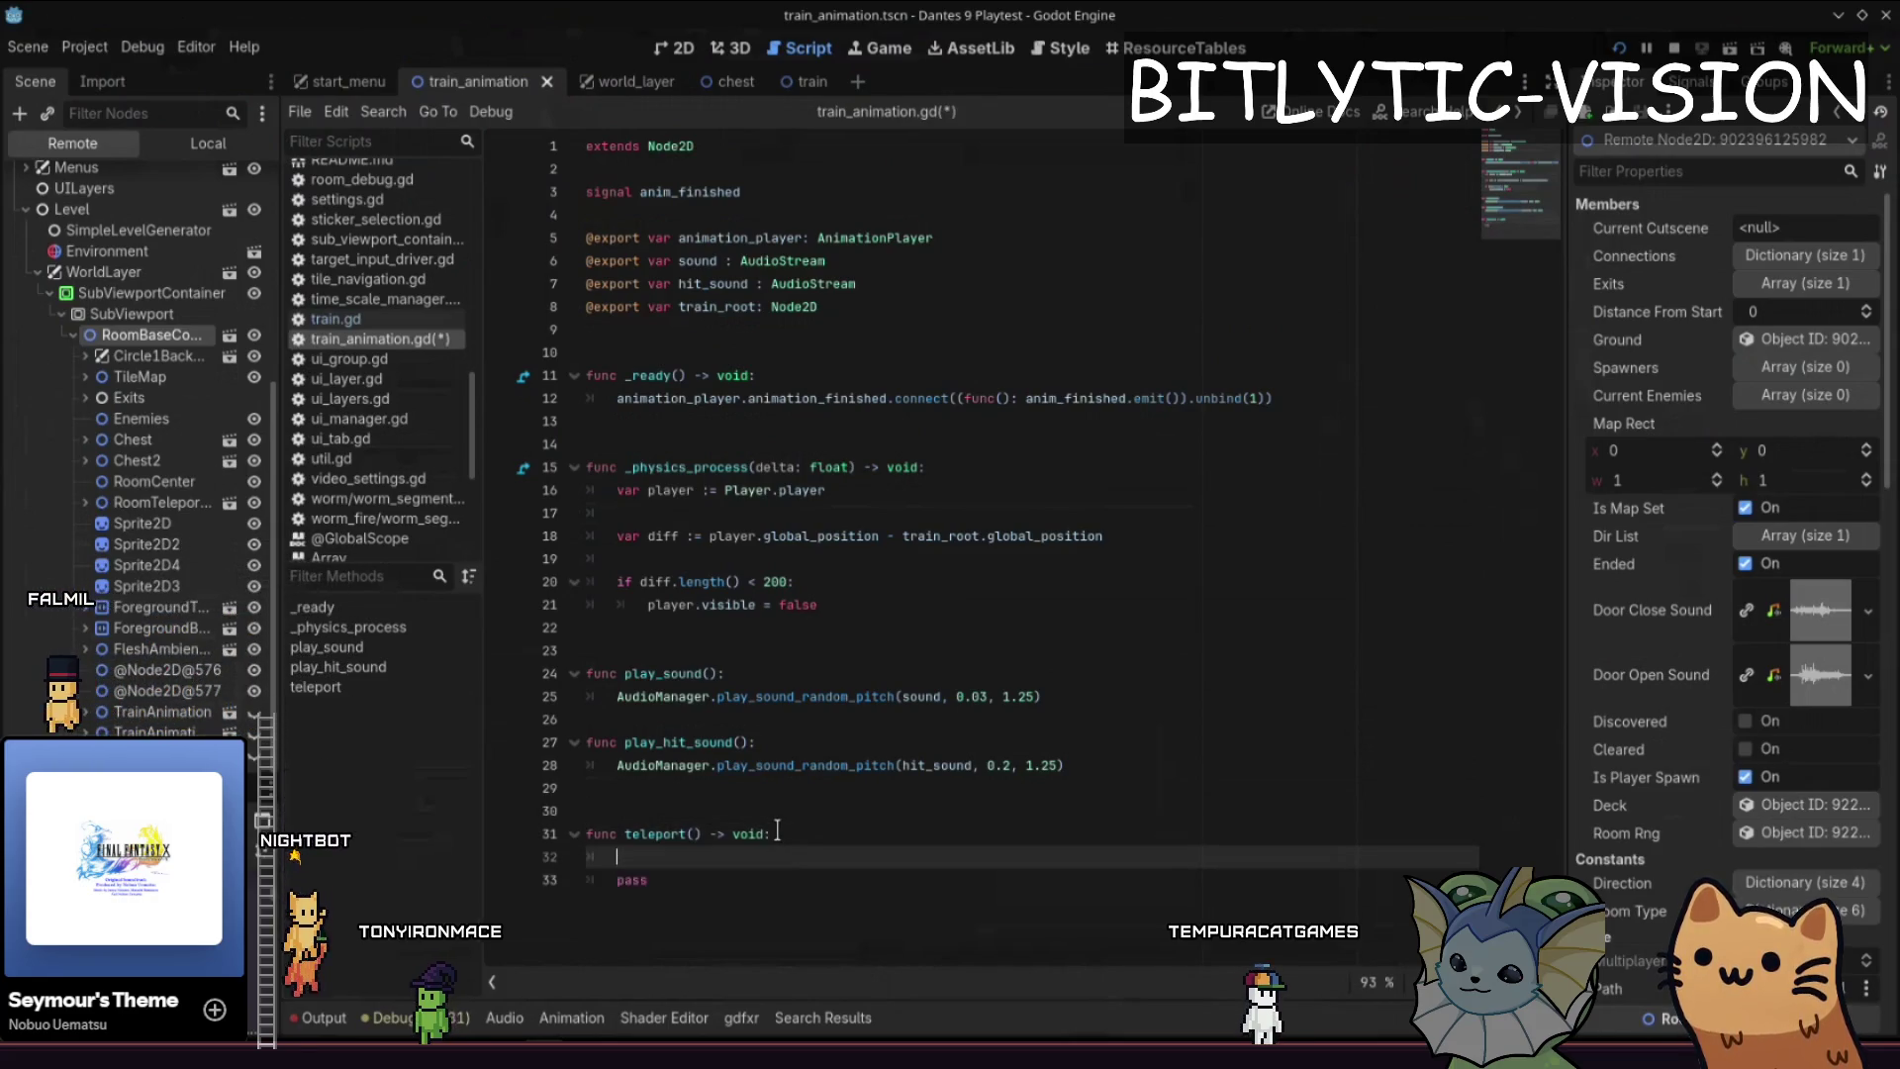
pyautogui.press('Up')
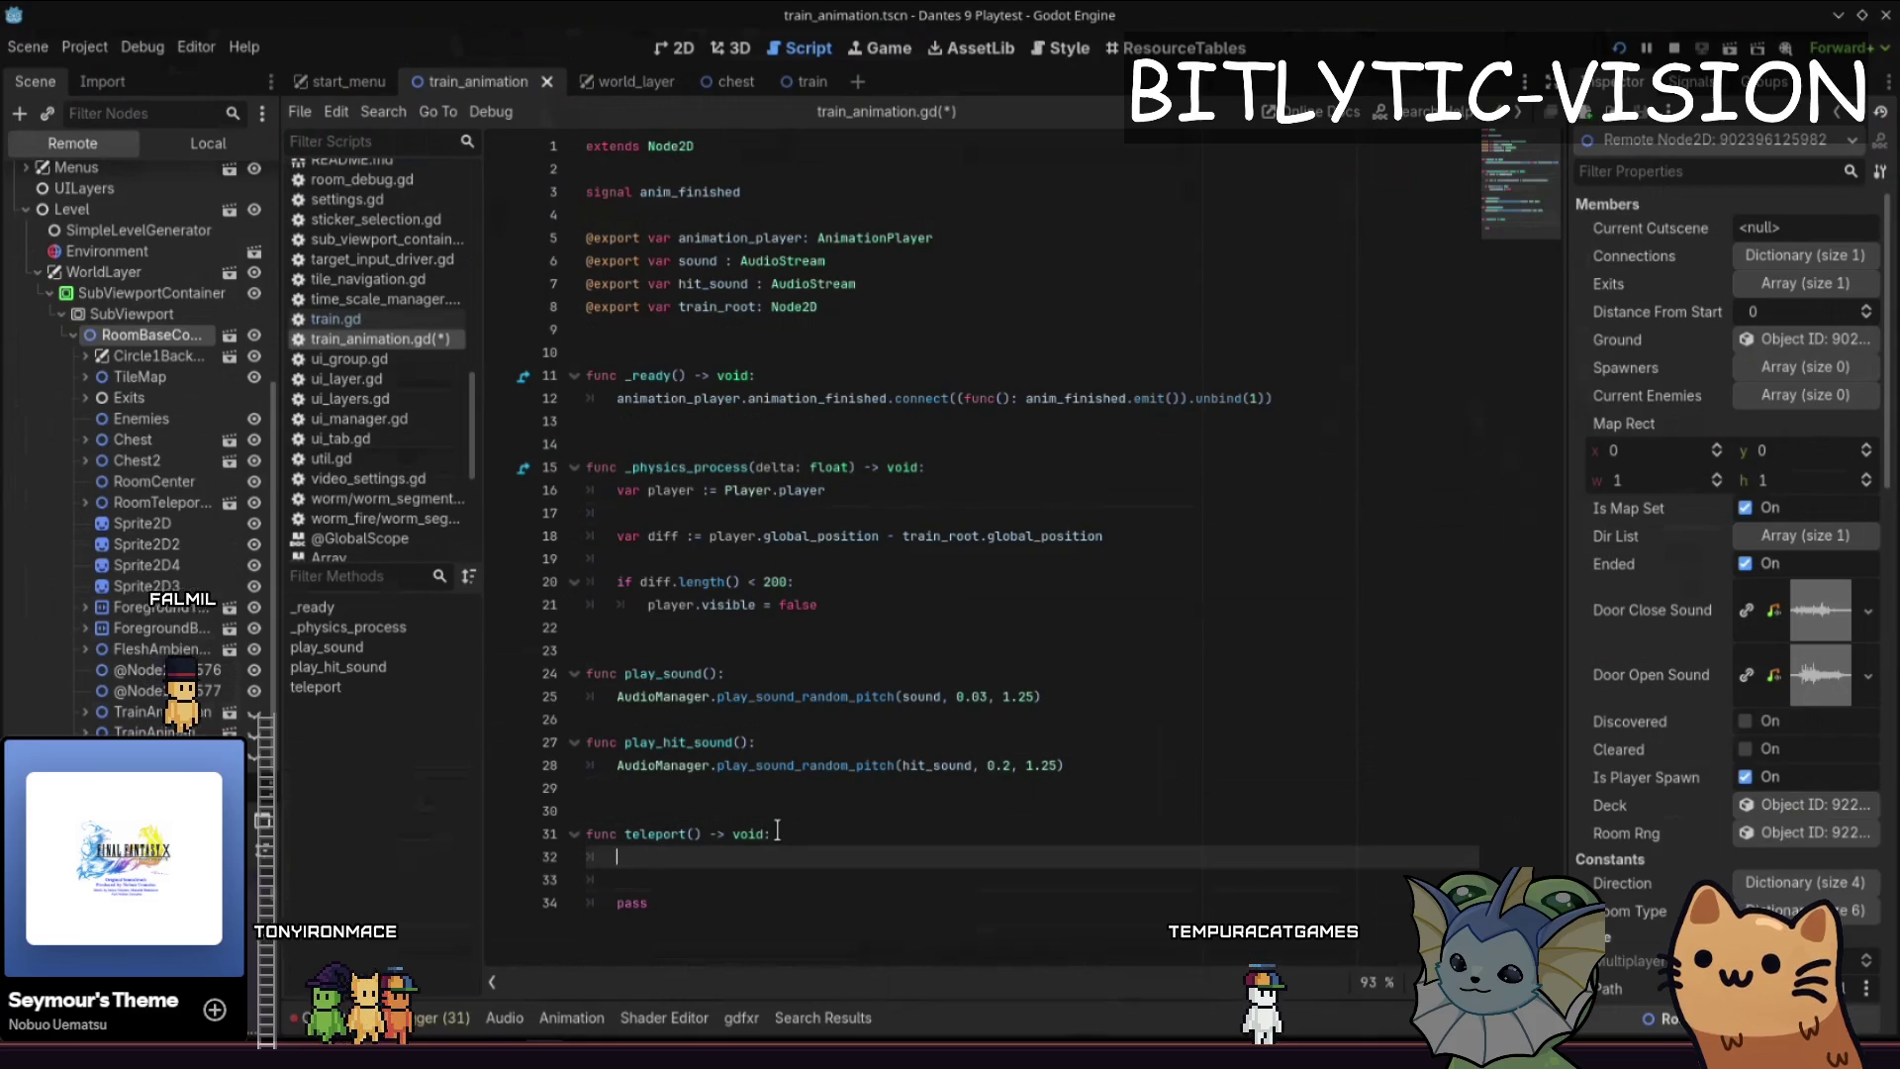
pyautogui.press('Up')
pyautogui.press('Up')
pyautogui.press('Up')
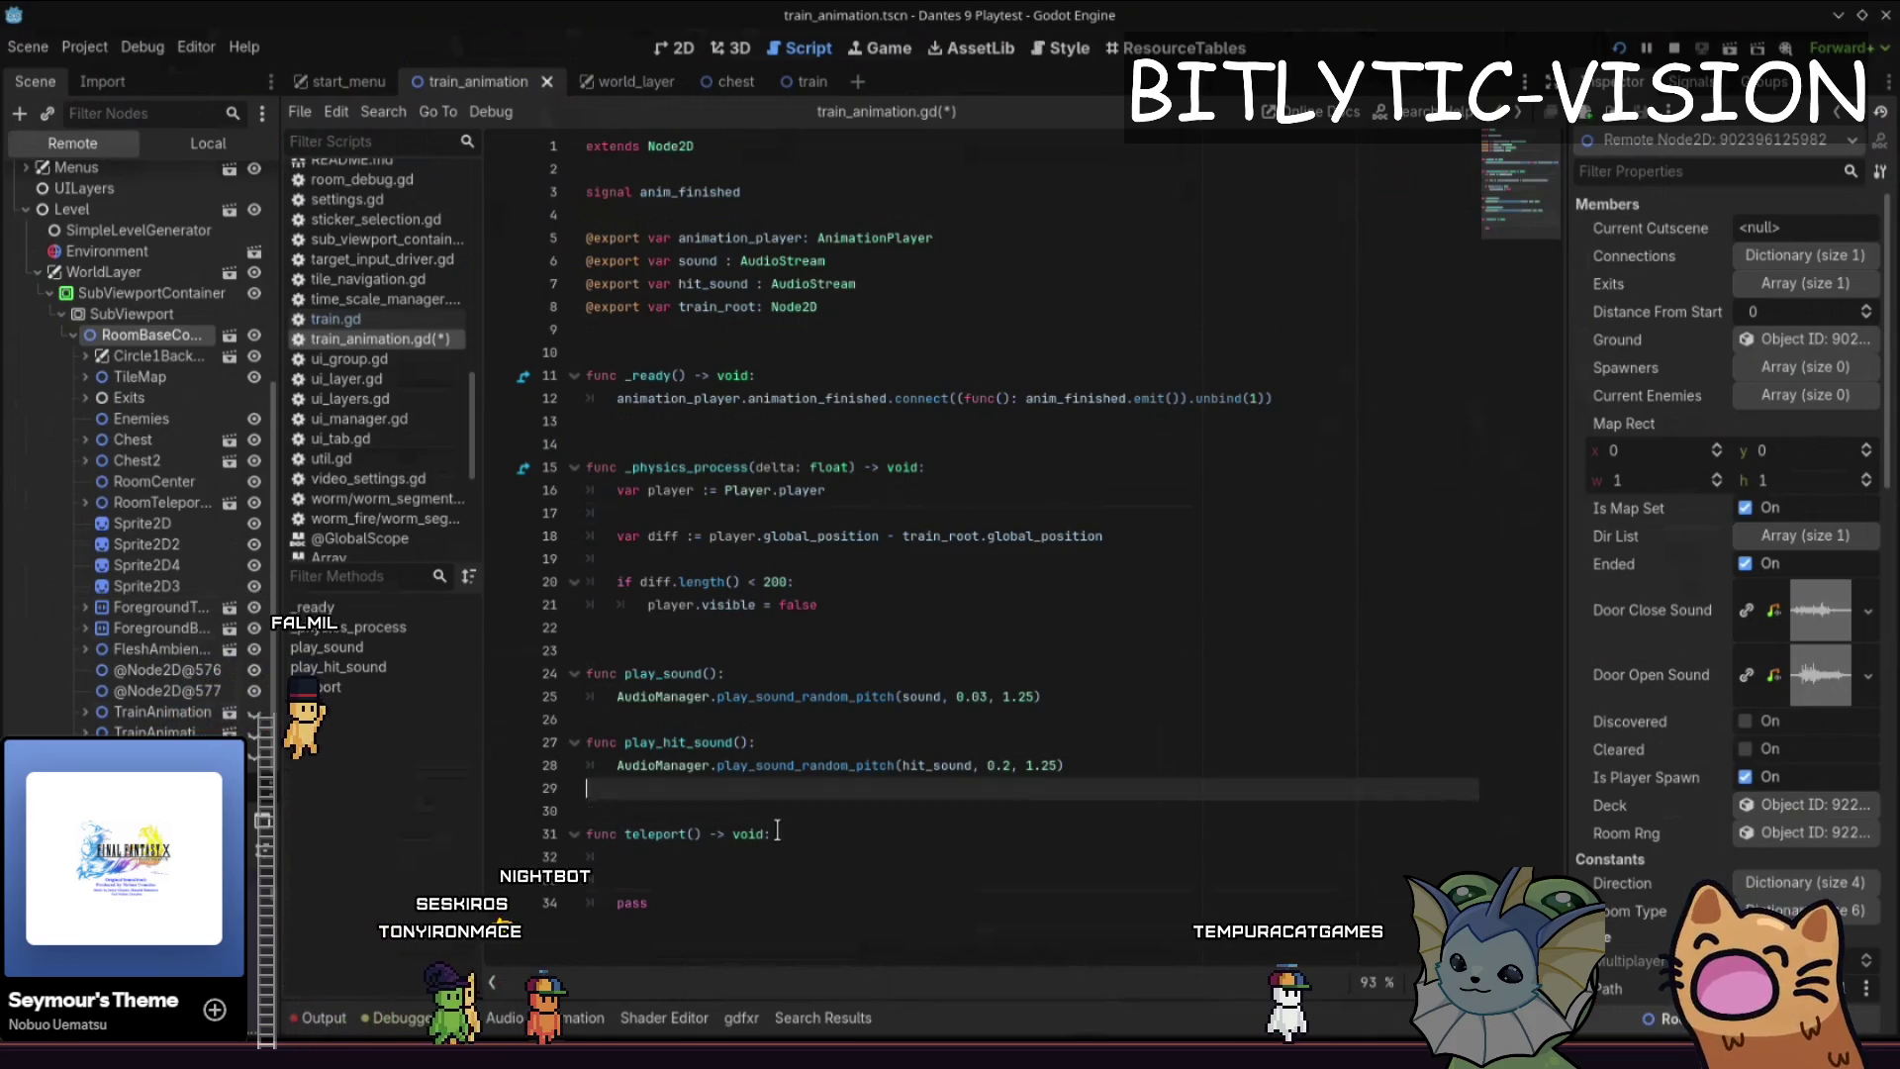
pyautogui.press('Down')
pyautogui.press('Down')
pyautogui.press('Down')
pyautogui.press('Up')
pyautogui.press('Up')
pyautogui.press('Up')
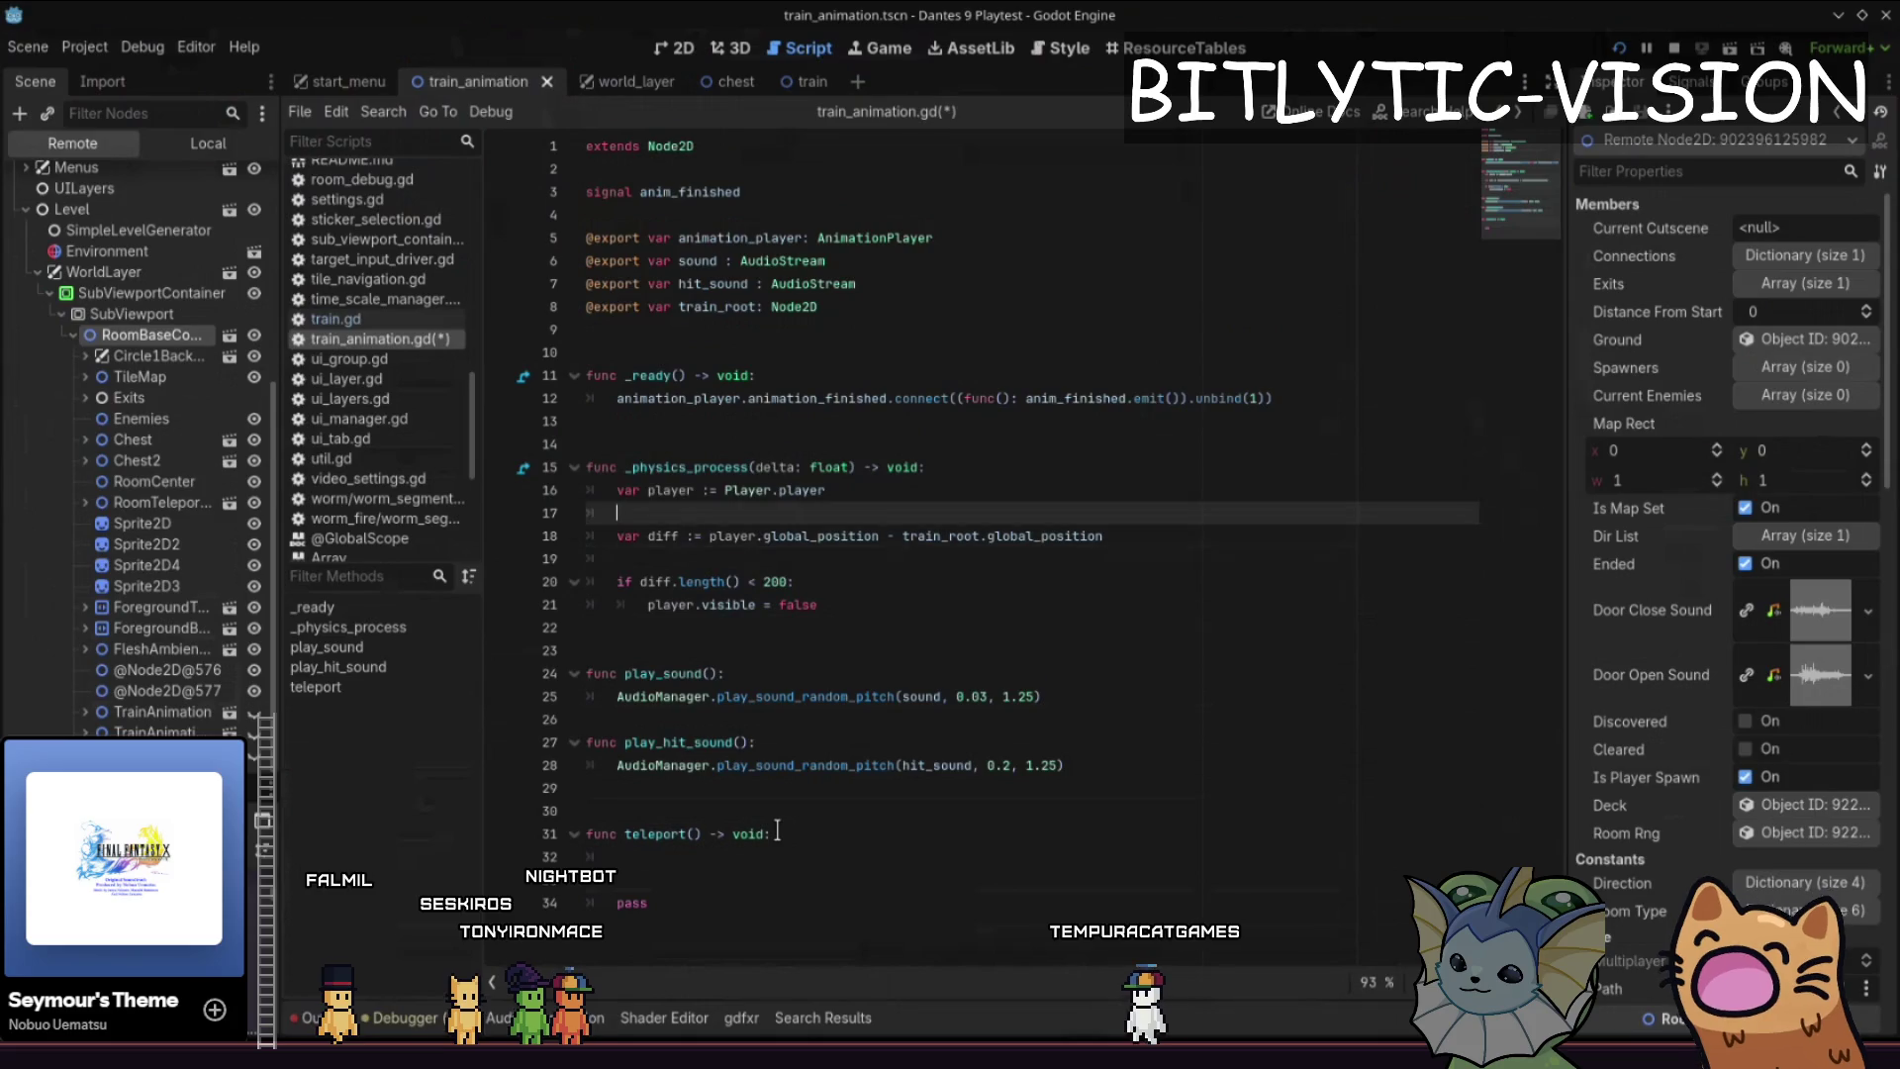
pyautogui.press('End')
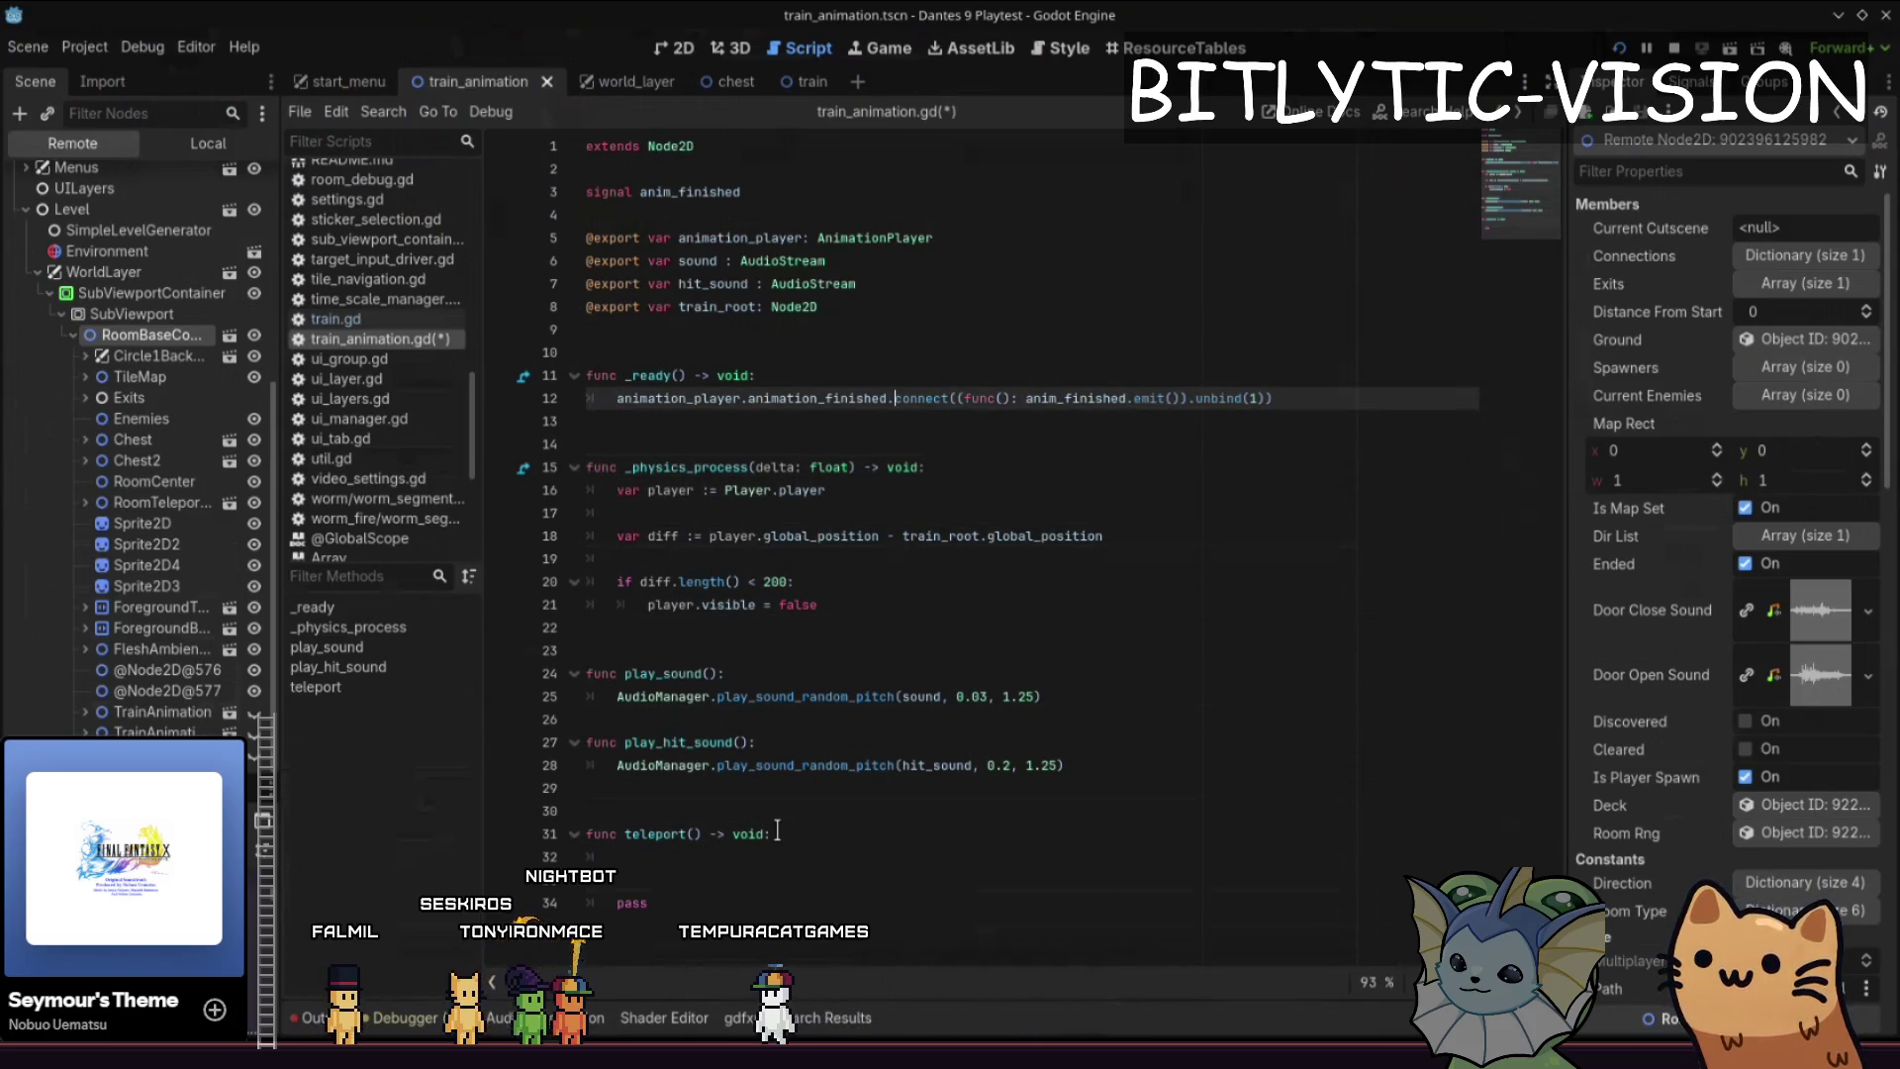
pyautogui.press('Right')
pyautogui.press('Right')
pyautogui.press('Right')
pyautogui.hotkey('ctrl', 'shift', 'Right')
pyautogui.hotkey('ctrl', 'shift', 'Right')
pyautogui.hotkey('ctrl', 'shift', 'Right')
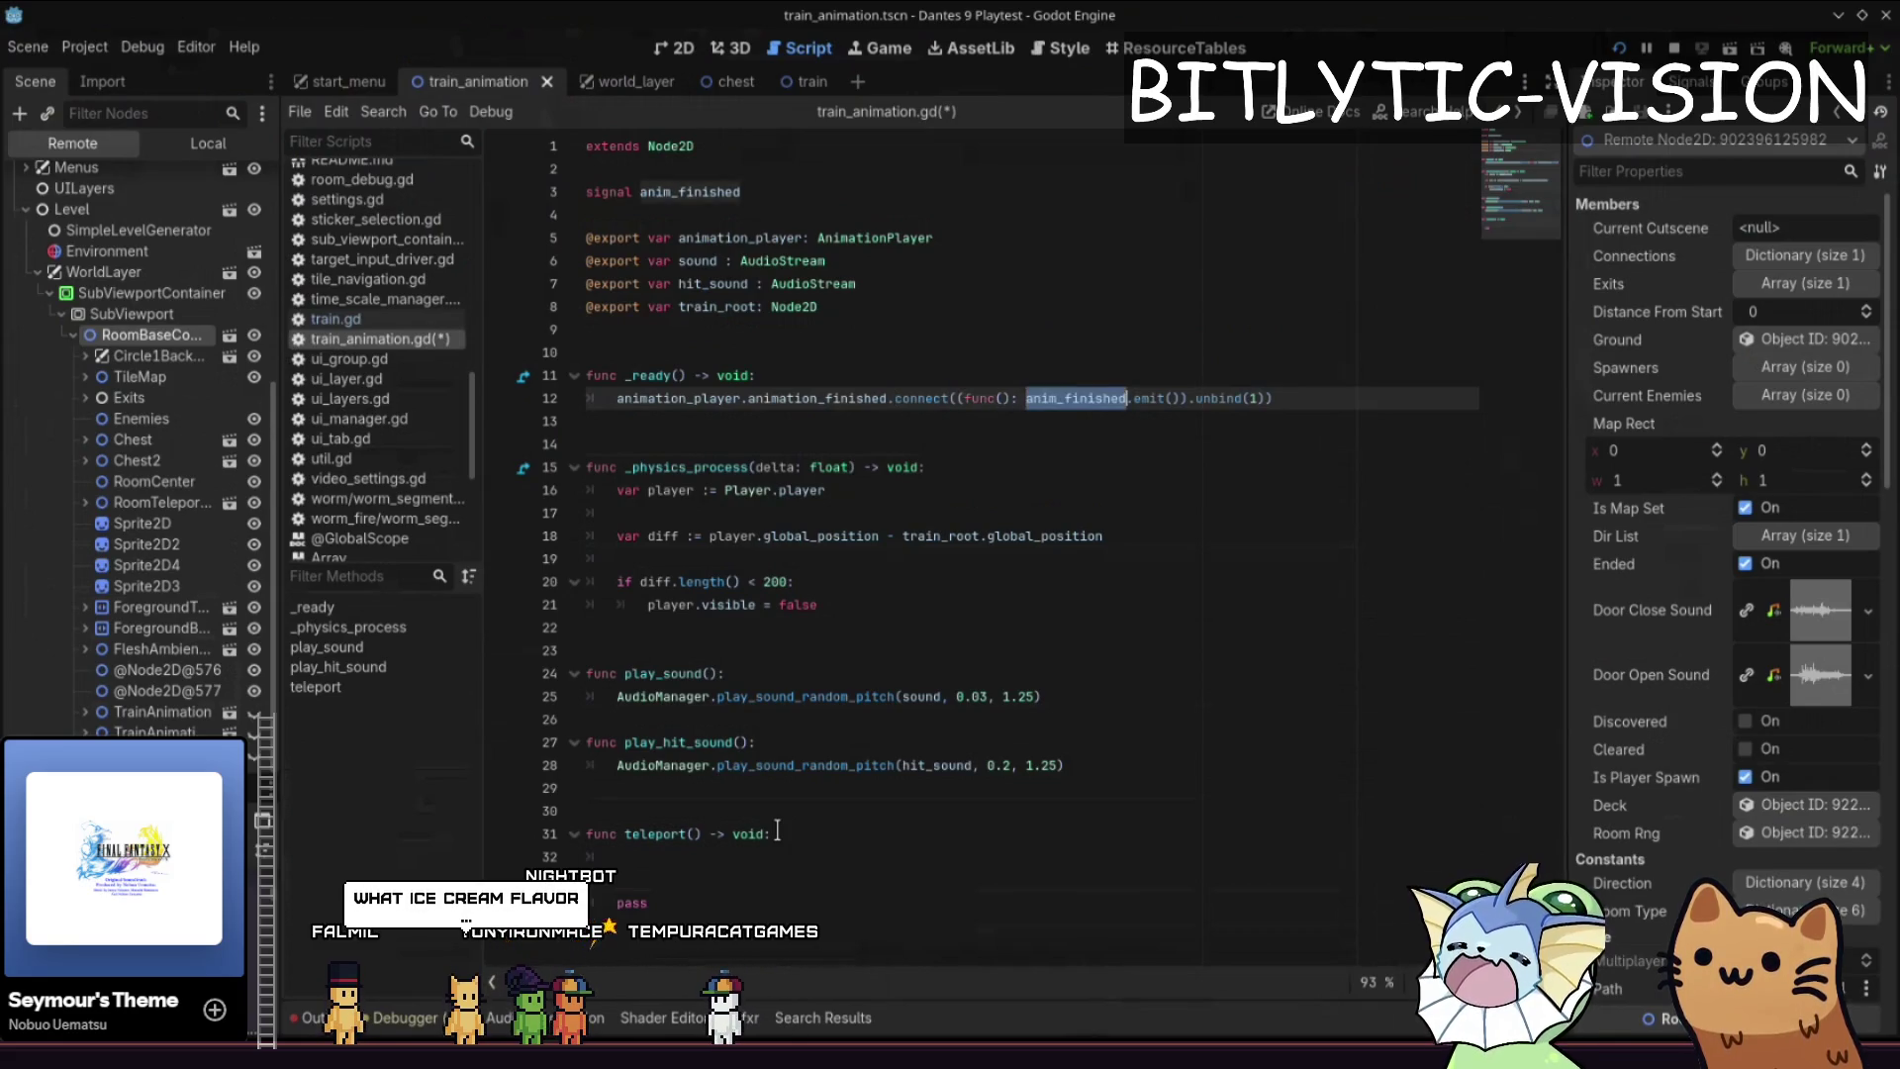
# - Replace pass in teleport() with the anim_finished.emit() call
pyautogui.hotkey('ctrl', 'End')
pyautogui.hotkey('ctrl', 'Home')
pyautogui.hotkey('ctrl', 'End')
pyautogui.press('Up')
pyautogui.press('Down')
pyautogui.hotkey('ctrl', 'shift', 'k')
pyautogui.press('Up')
pyautogui.press('Up')
pyautogui.press('Up')
pyautogui.press('Up')
pyautogui.press('Up')
pyautogui.press('Up')
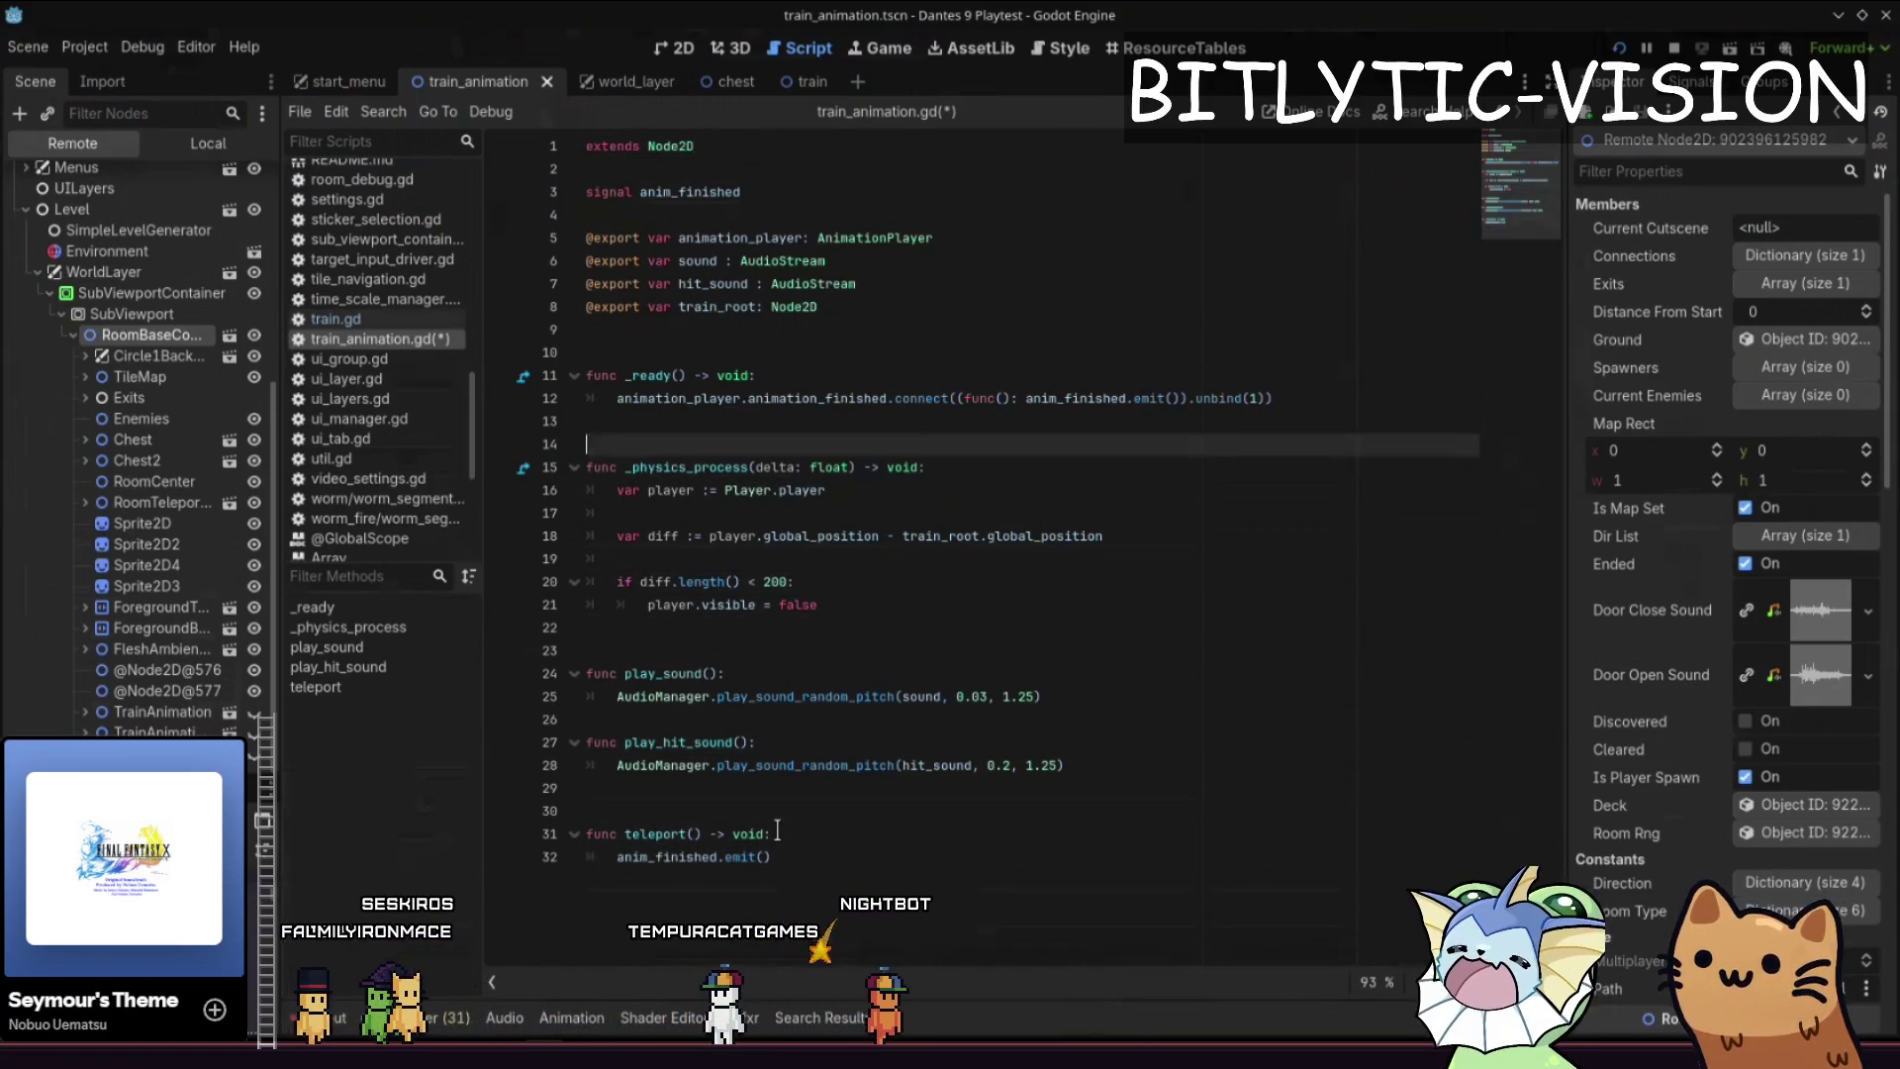
# - Delete the whole _ready() function and its signal connection
pyautogui.press('End')
pyautogui.hotkey('shift', 'Up')
pyautogui.hotkey('ctrl', 'shift', 'k')
pyautogui.hotkey('ctrl', 'shift', 'k')
pyautogui.hotkey('ctrl', 'shift', 'k')
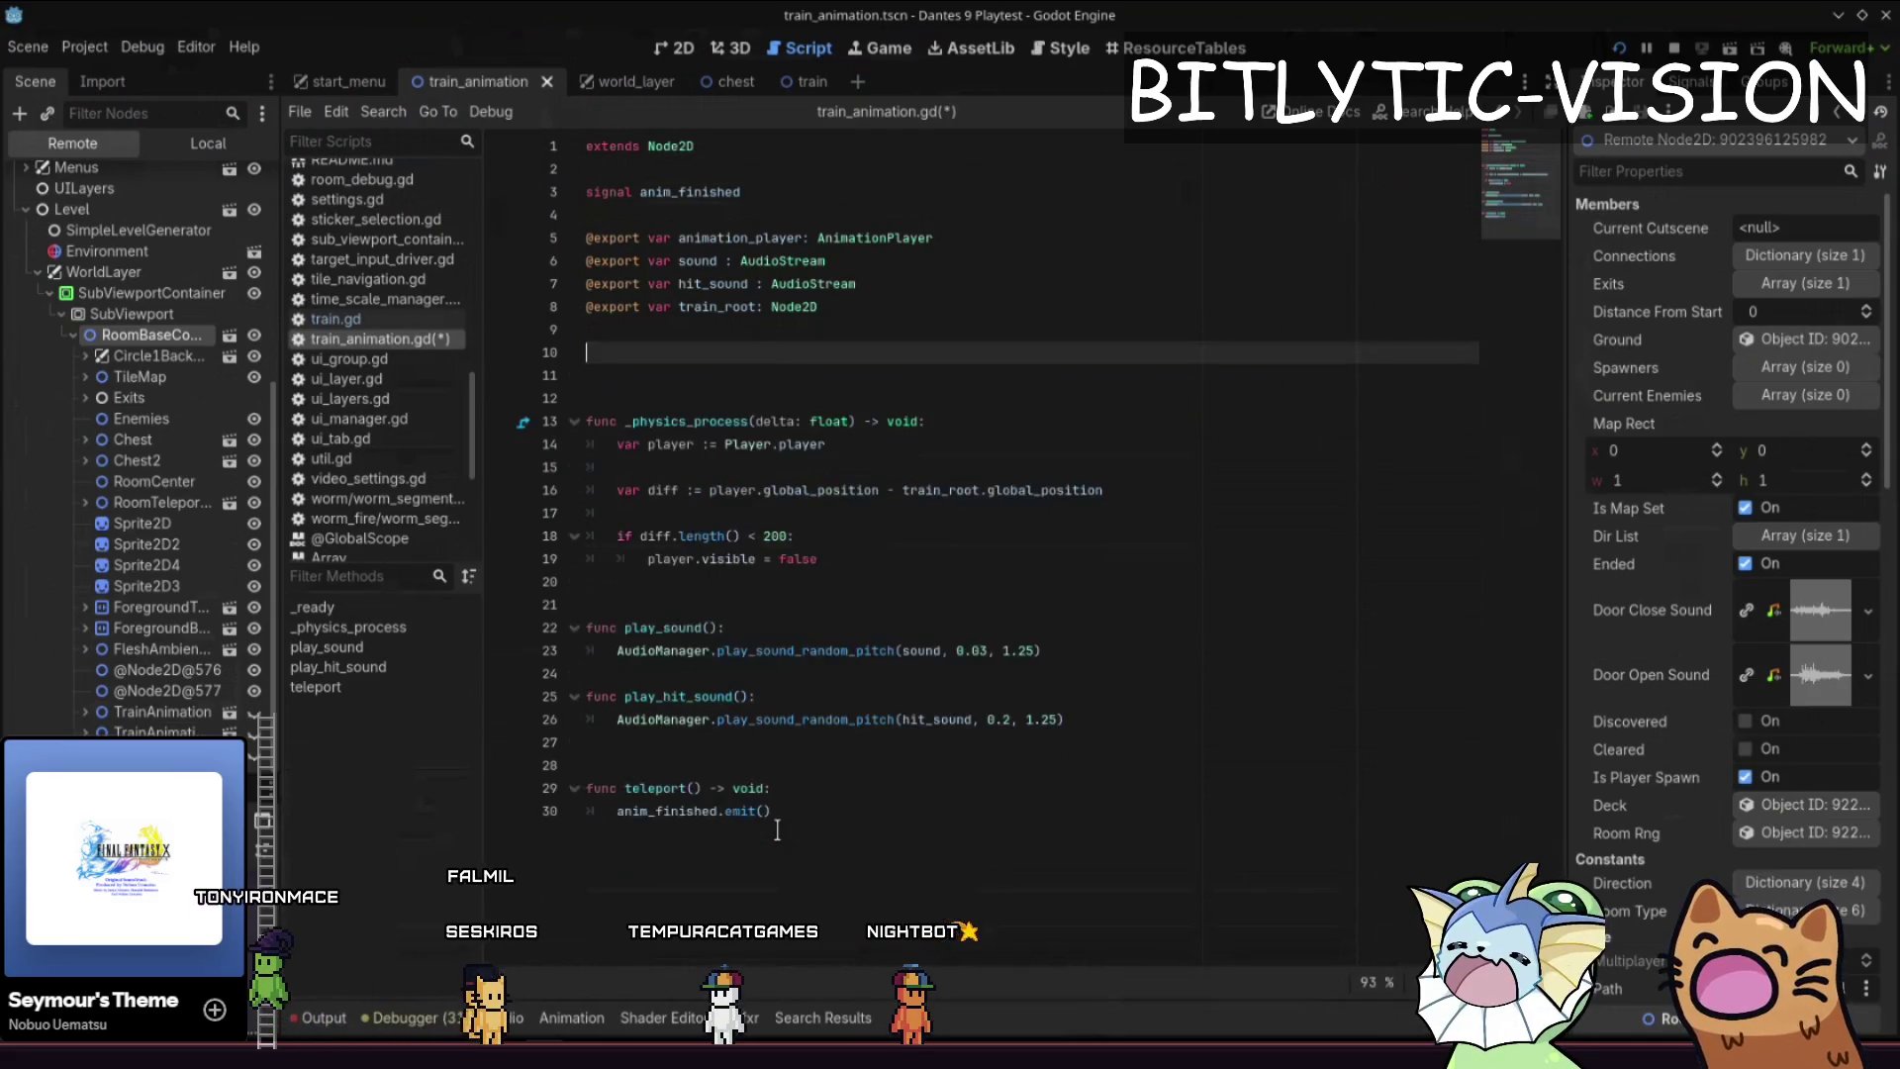
pyautogui.press('Up')
# - Tidy the blank lines around teleport() and save train_animation.gd
pyautogui.press('Down')
pyautogui.press('Down')
pyautogui.press('Down')
pyautogui.press('Down')
pyautogui.press('Up')
pyautogui.press('Return')
pyautogui.press('Down')
pyautogui.press('Down')
pyautogui.press('Down')
pyautogui.press('Down')
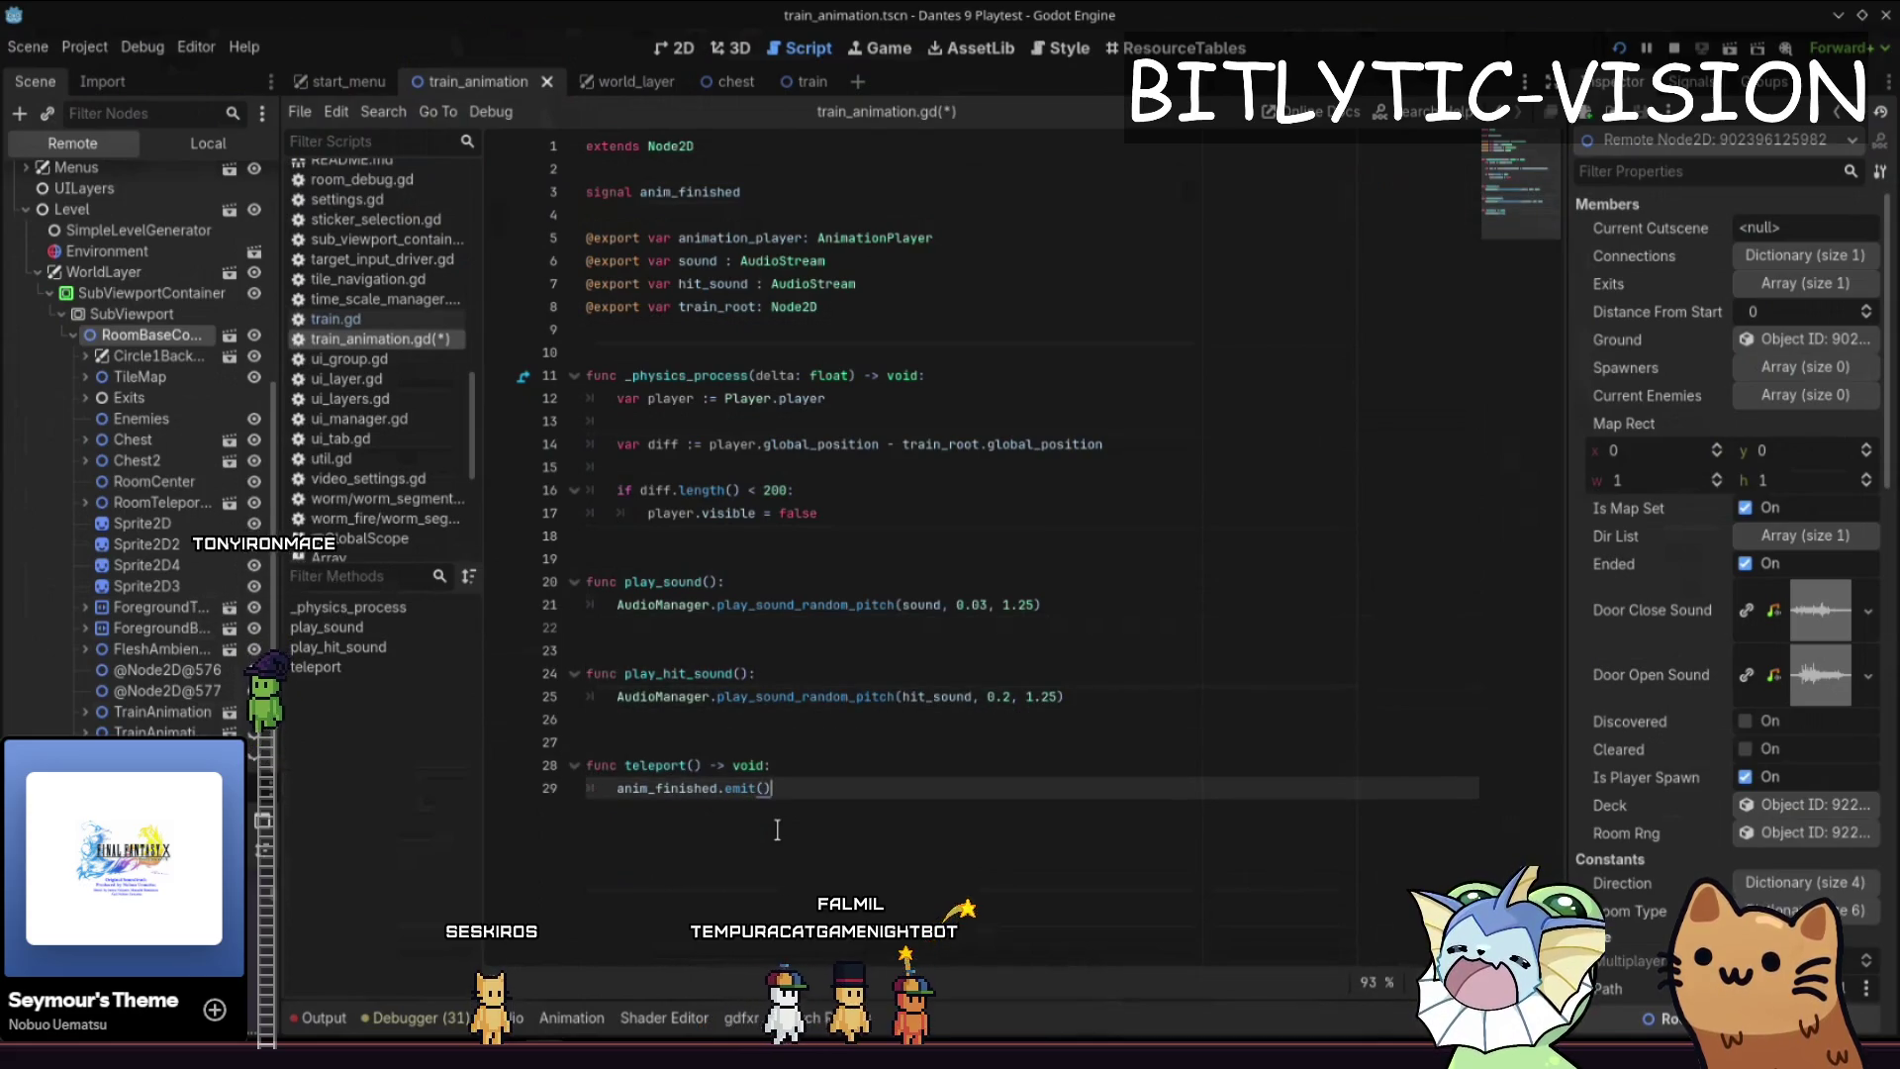
pyautogui.press('End')
pyautogui.press('Return')
pyautogui.hotkey('ctrl', 's')
pyautogui.press('Left')
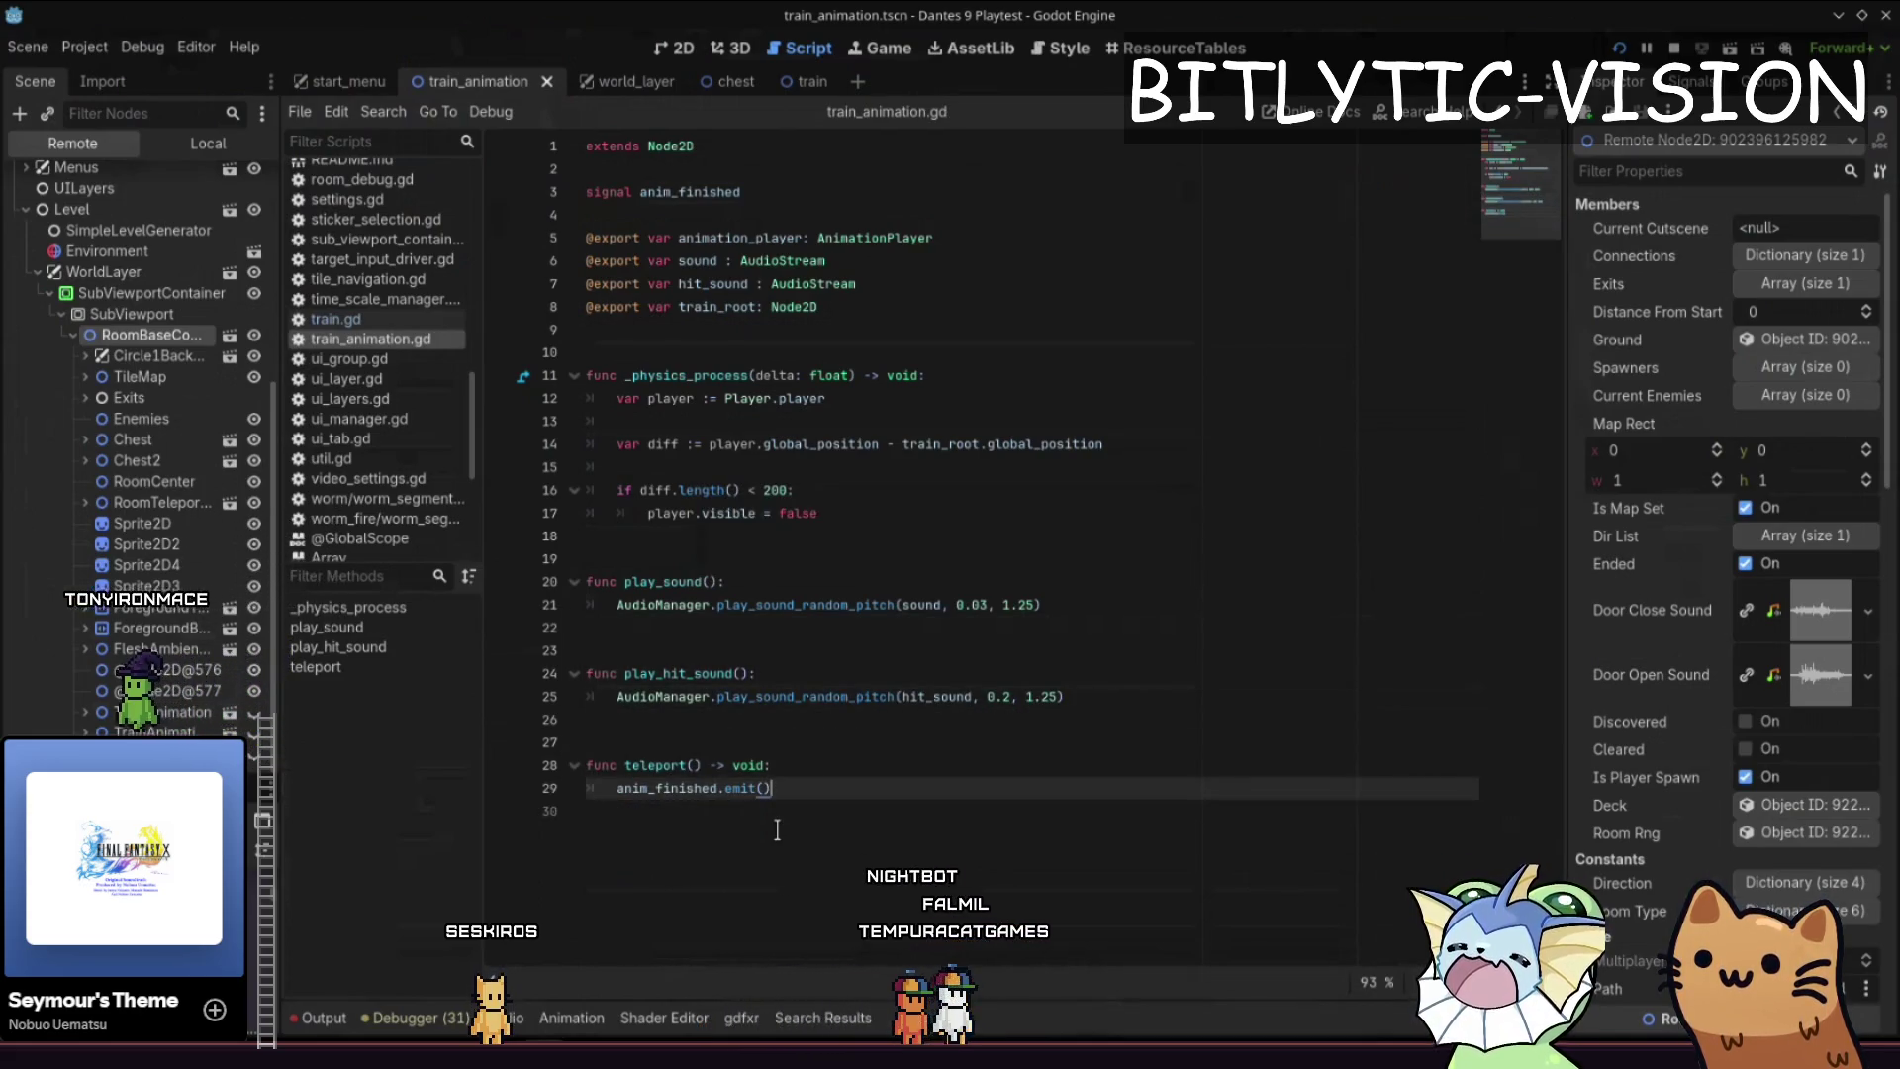
pyautogui.click(667, 1016)
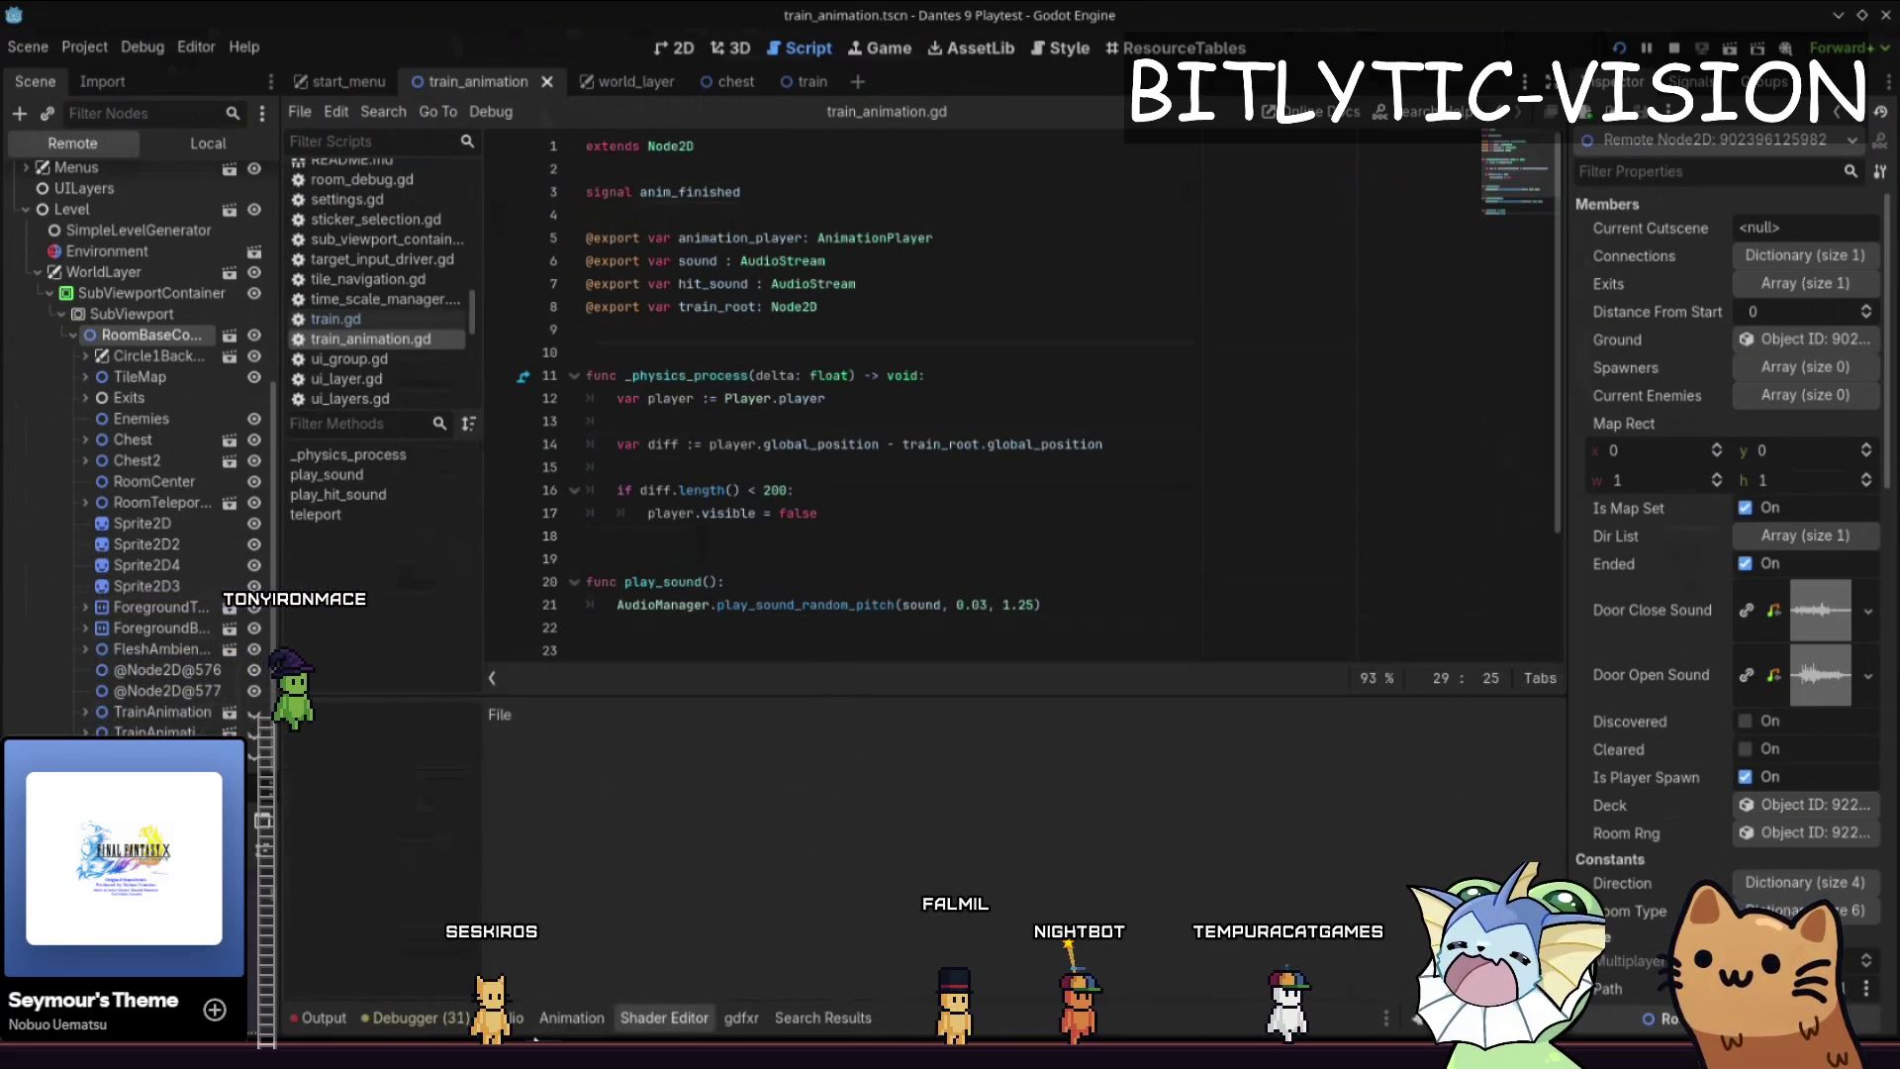
# - Insert a teleport() method key at 4.0 s on the spawn animation's Functions track and save the scene
pyautogui.click(571, 1017)
pyautogui.moveTo(732, 770)
pyautogui.mouseDown()
pyautogui.moveTo(732, 605)
pyautogui.moveTo(396, 657)
pyautogui.moveTo(831, 649)
pyautogui.mouseUp()
pyautogui.hotkey('ctrl', 'F1')
pyautogui.scroll(-1, 803, 703)
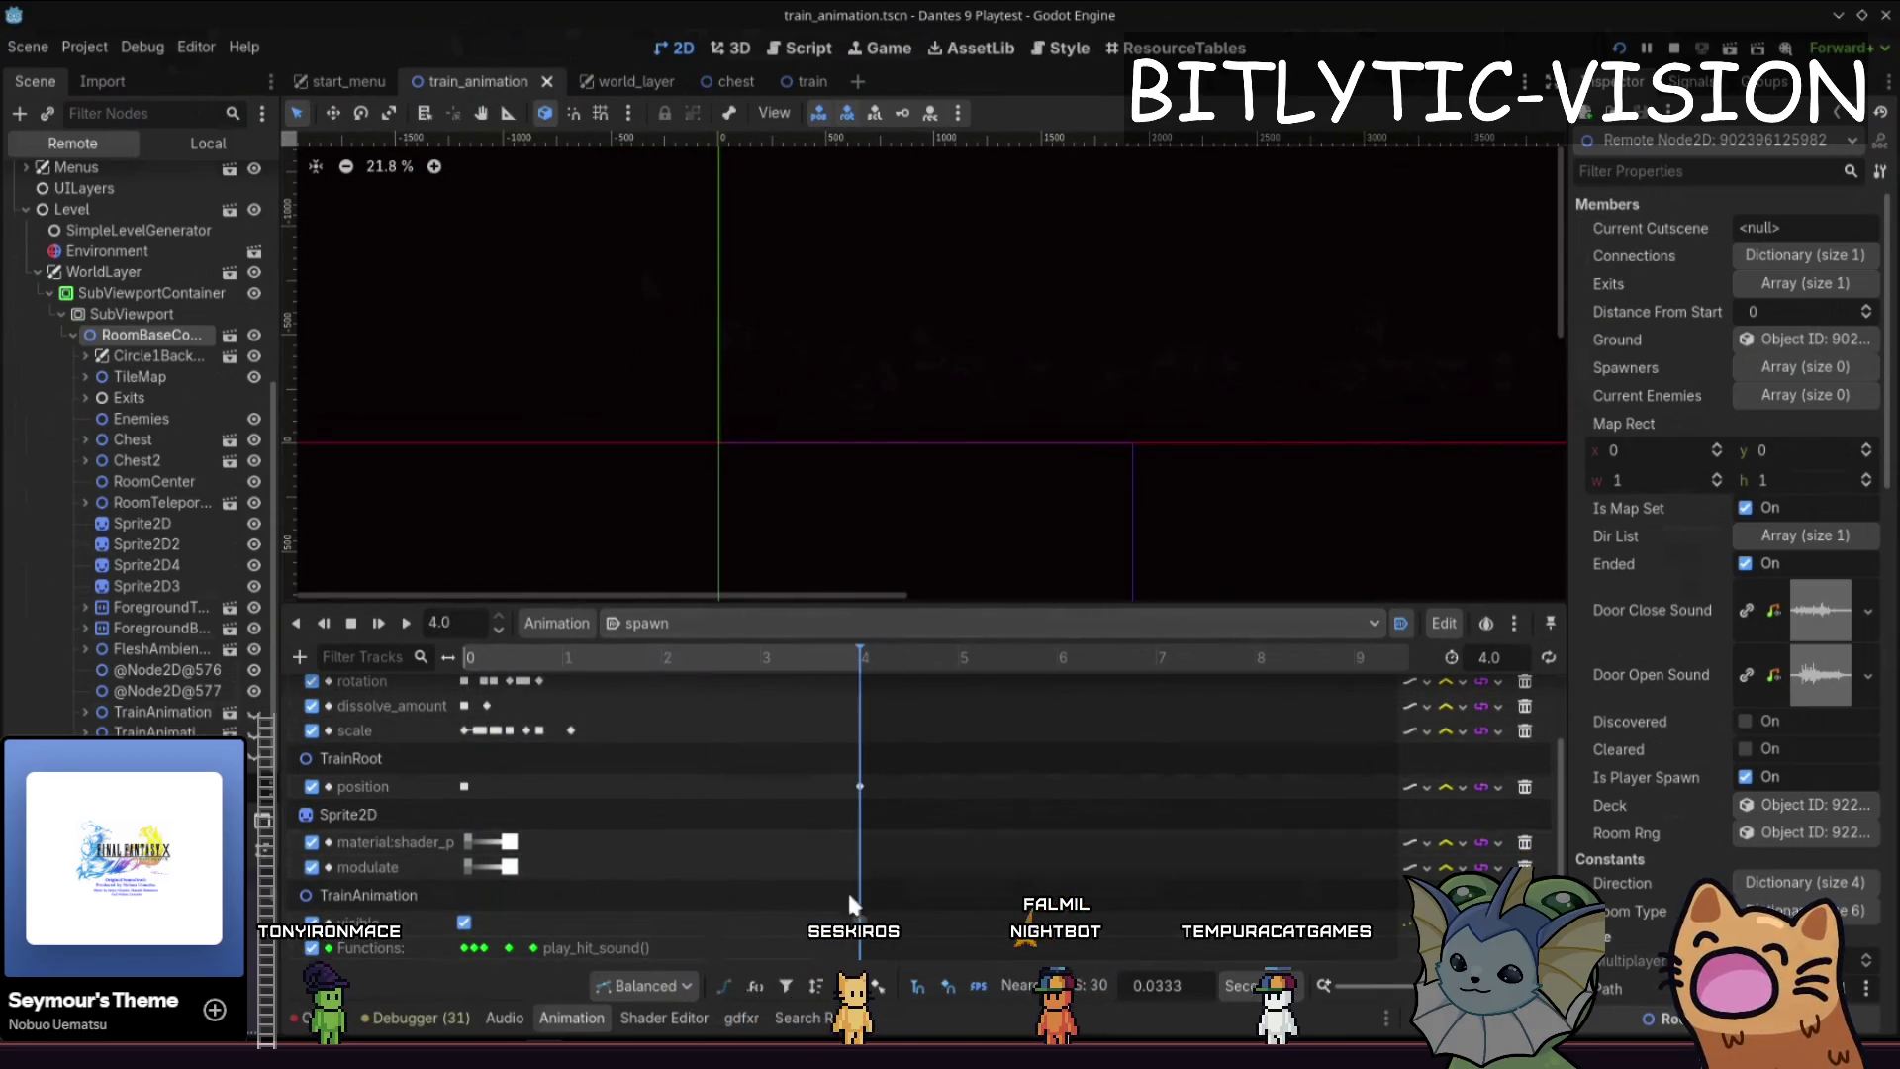
pyautogui.rightClick(858, 940)
pyautogui.click(895, 962)
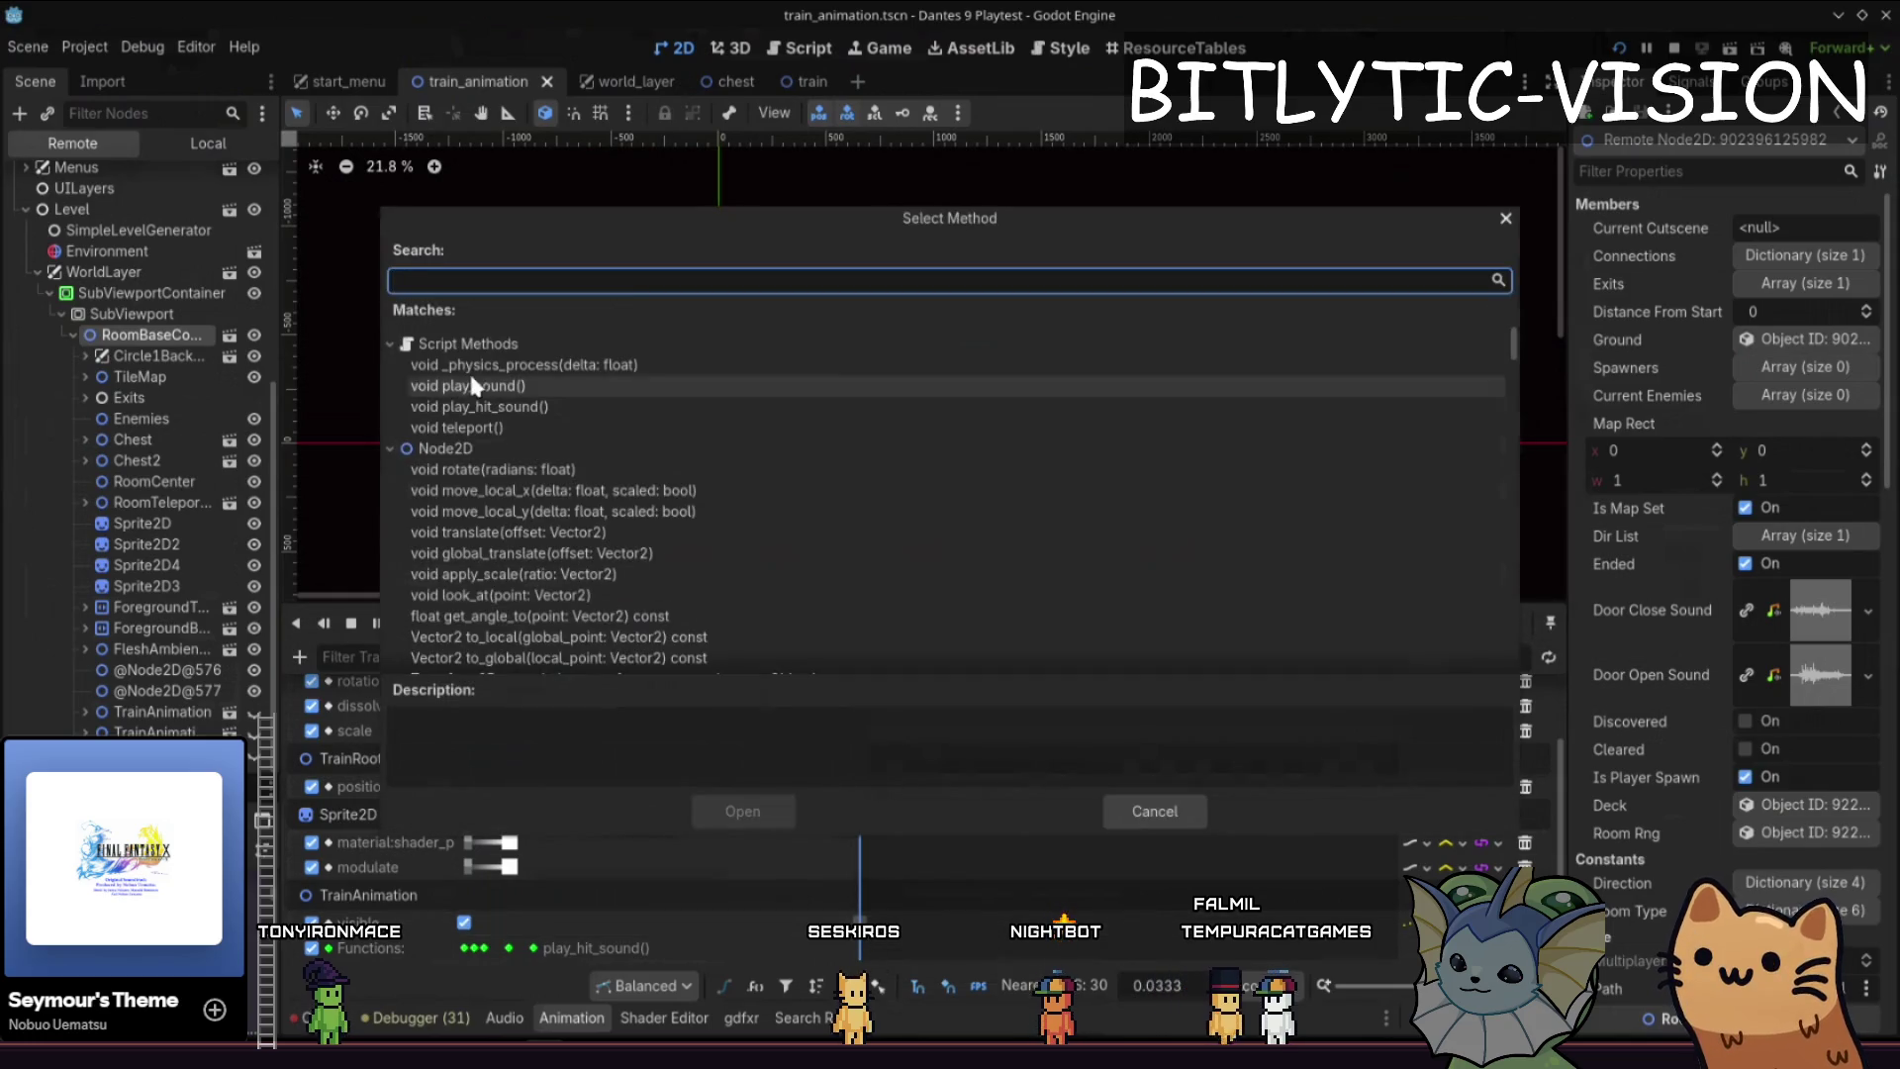
pyautogui.doubleClick(455, 426)
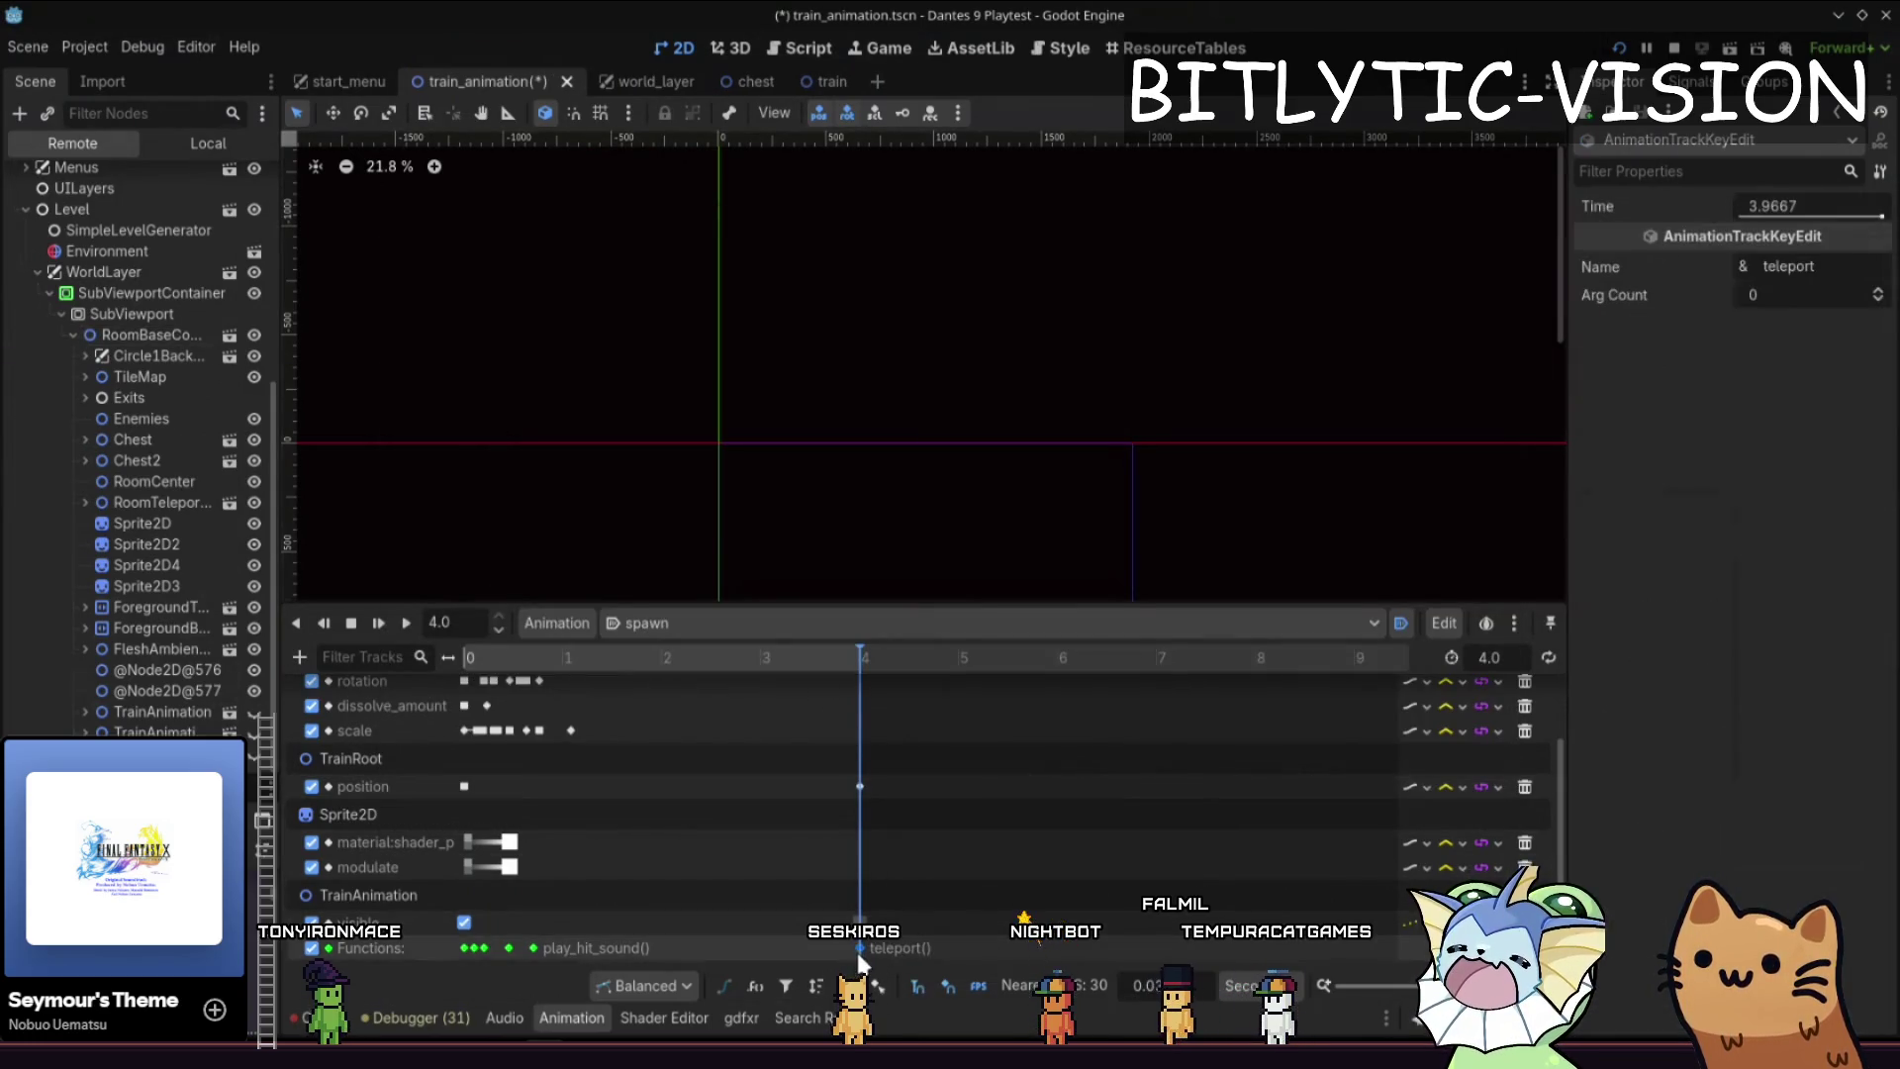
pyautogui.hotkey('ctrl', 's')
pyautogui.hotkey('ctrl', 'F3')
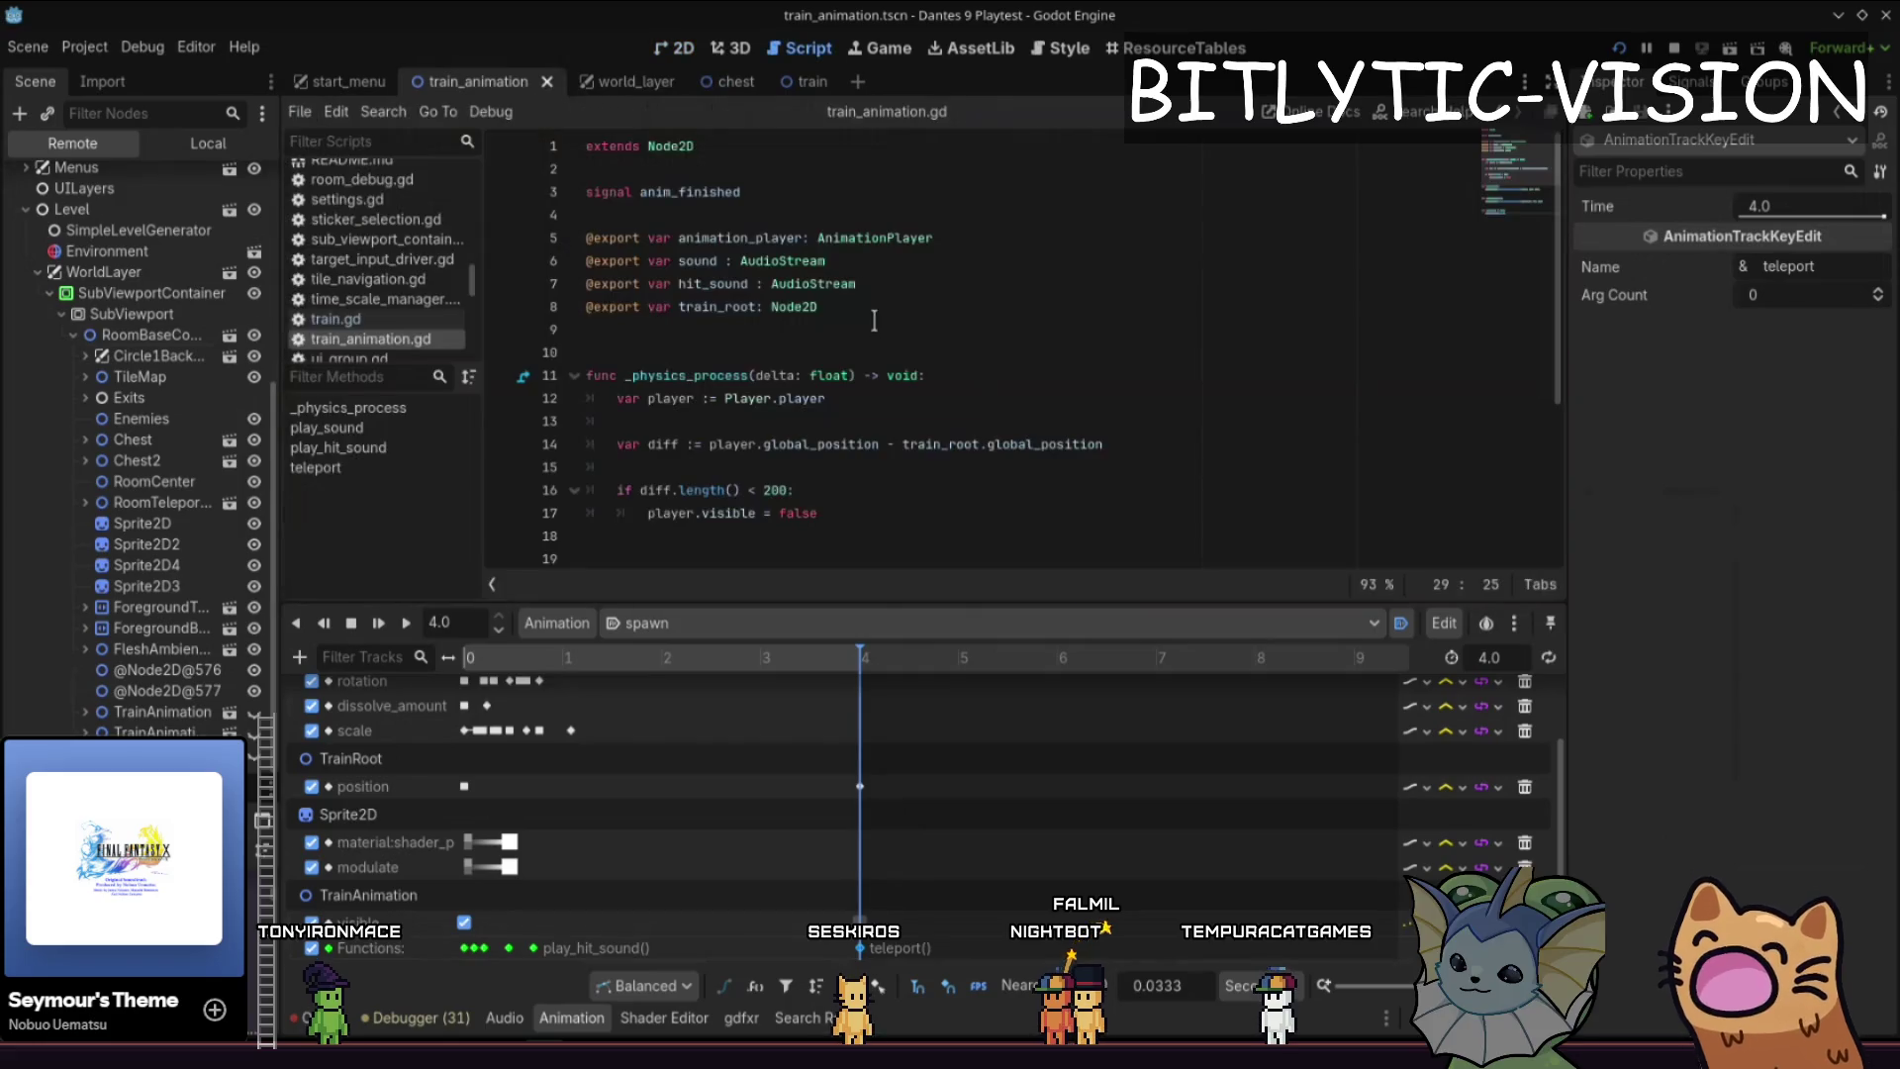
# - Add queue_free() above anim_finished.emit() in teleport() and save the script
pyautogui.press('Return')
pyautogui.write('queue')
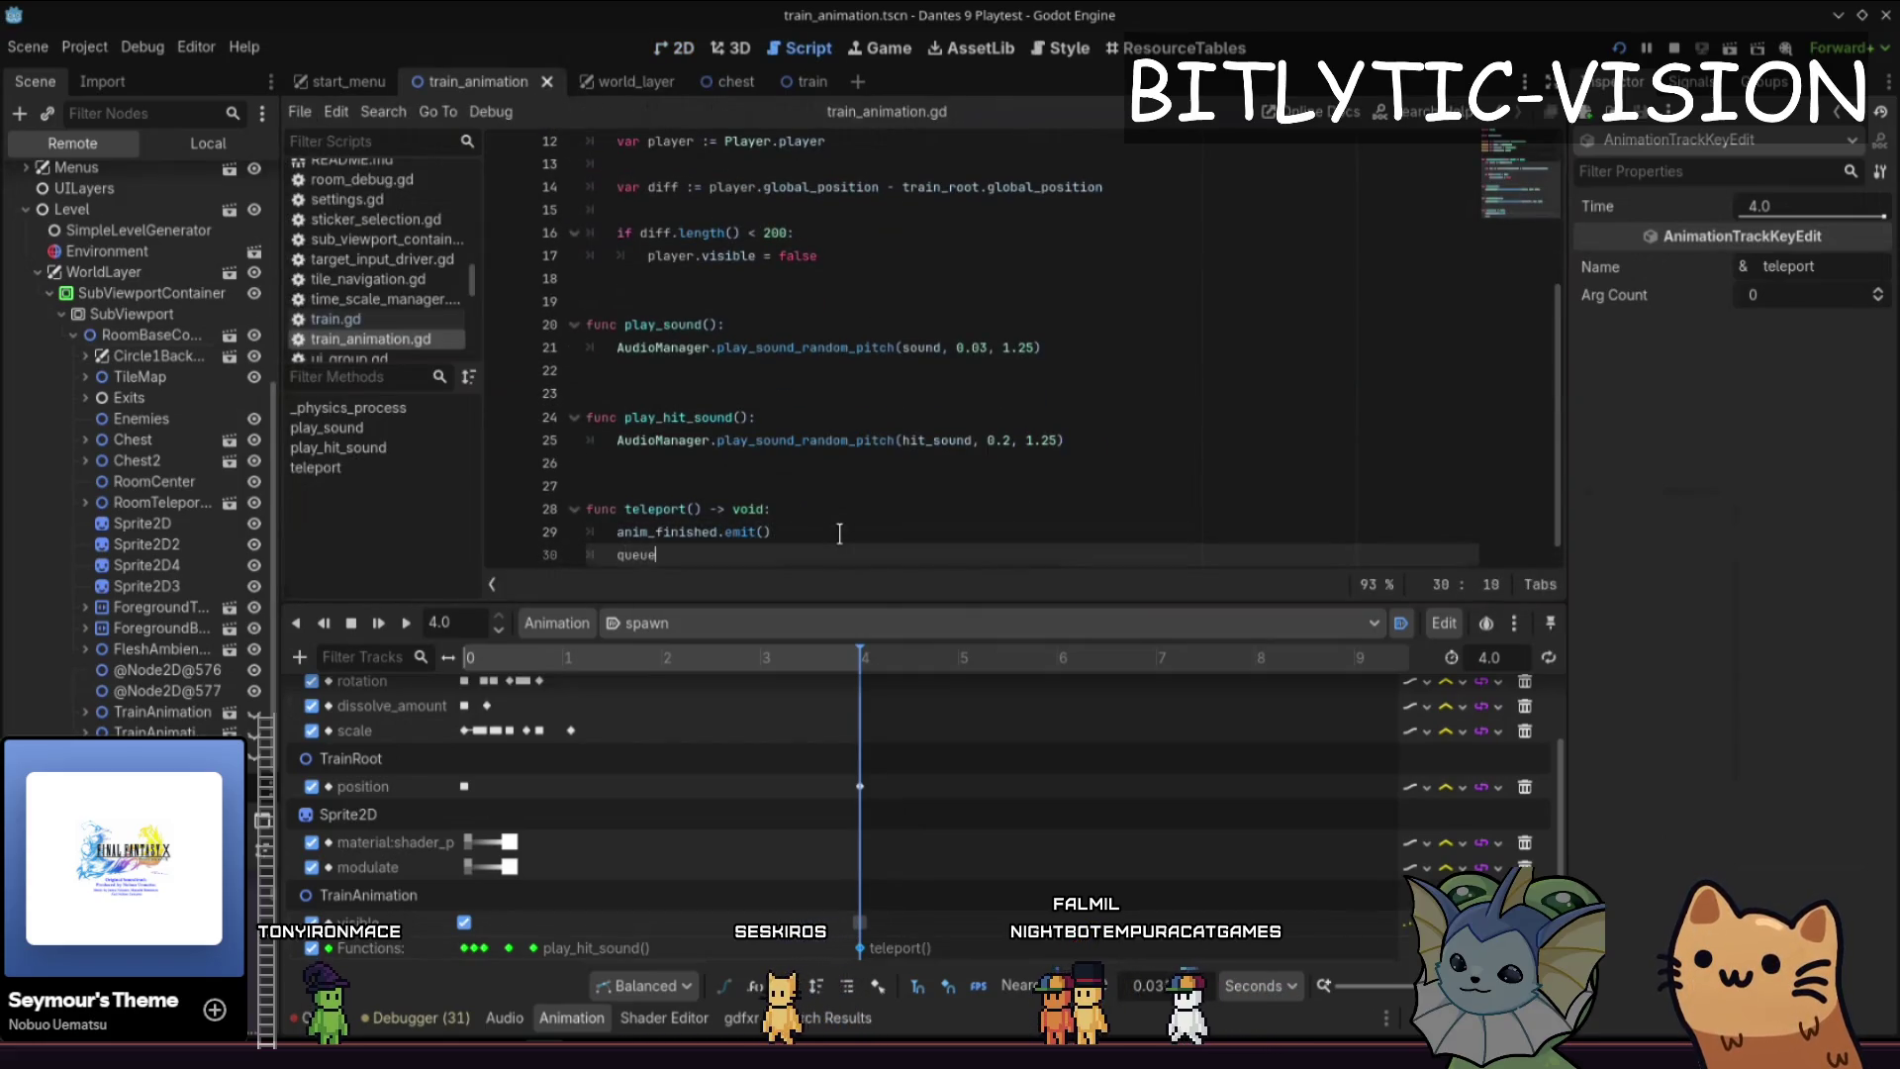
pyautogui.write('_free()')
pyautogui.press('Home')
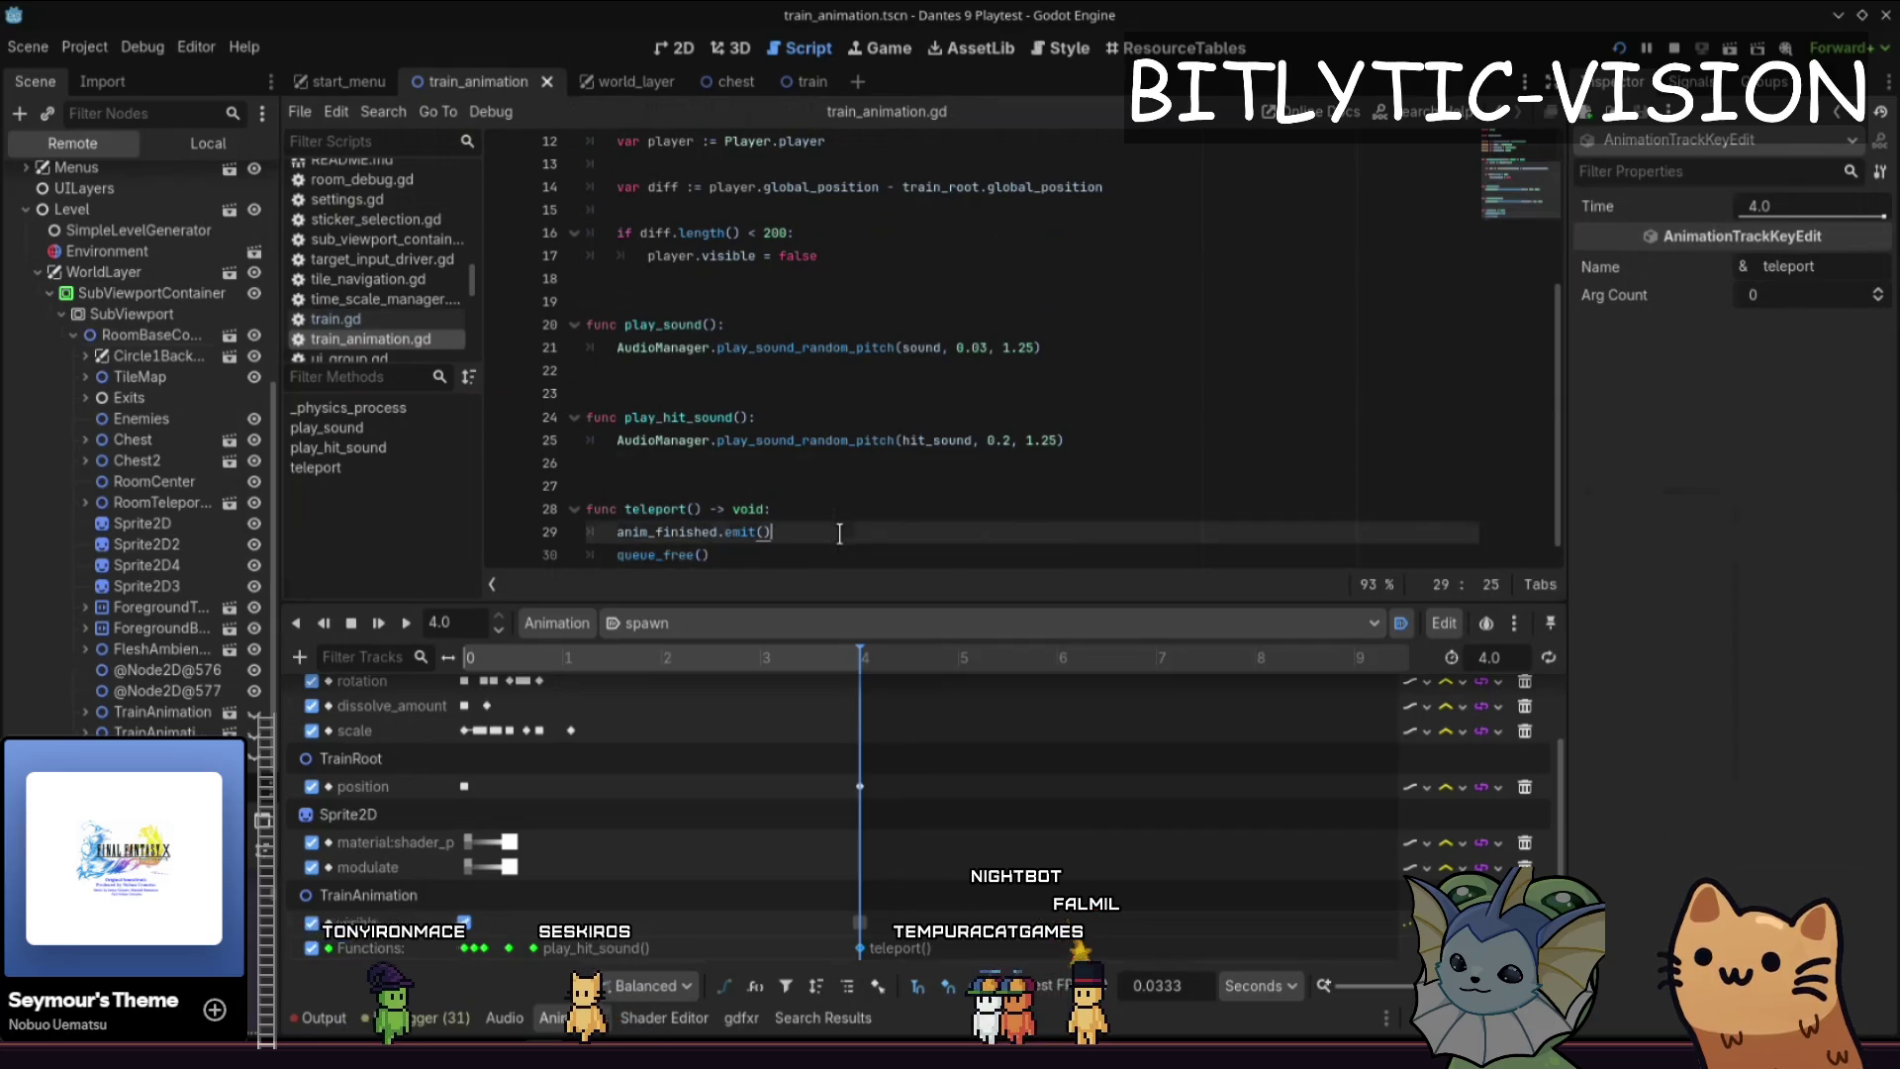
pyautogui.hotkey('alt', 'Up')
pyautogui.click(839, 534)
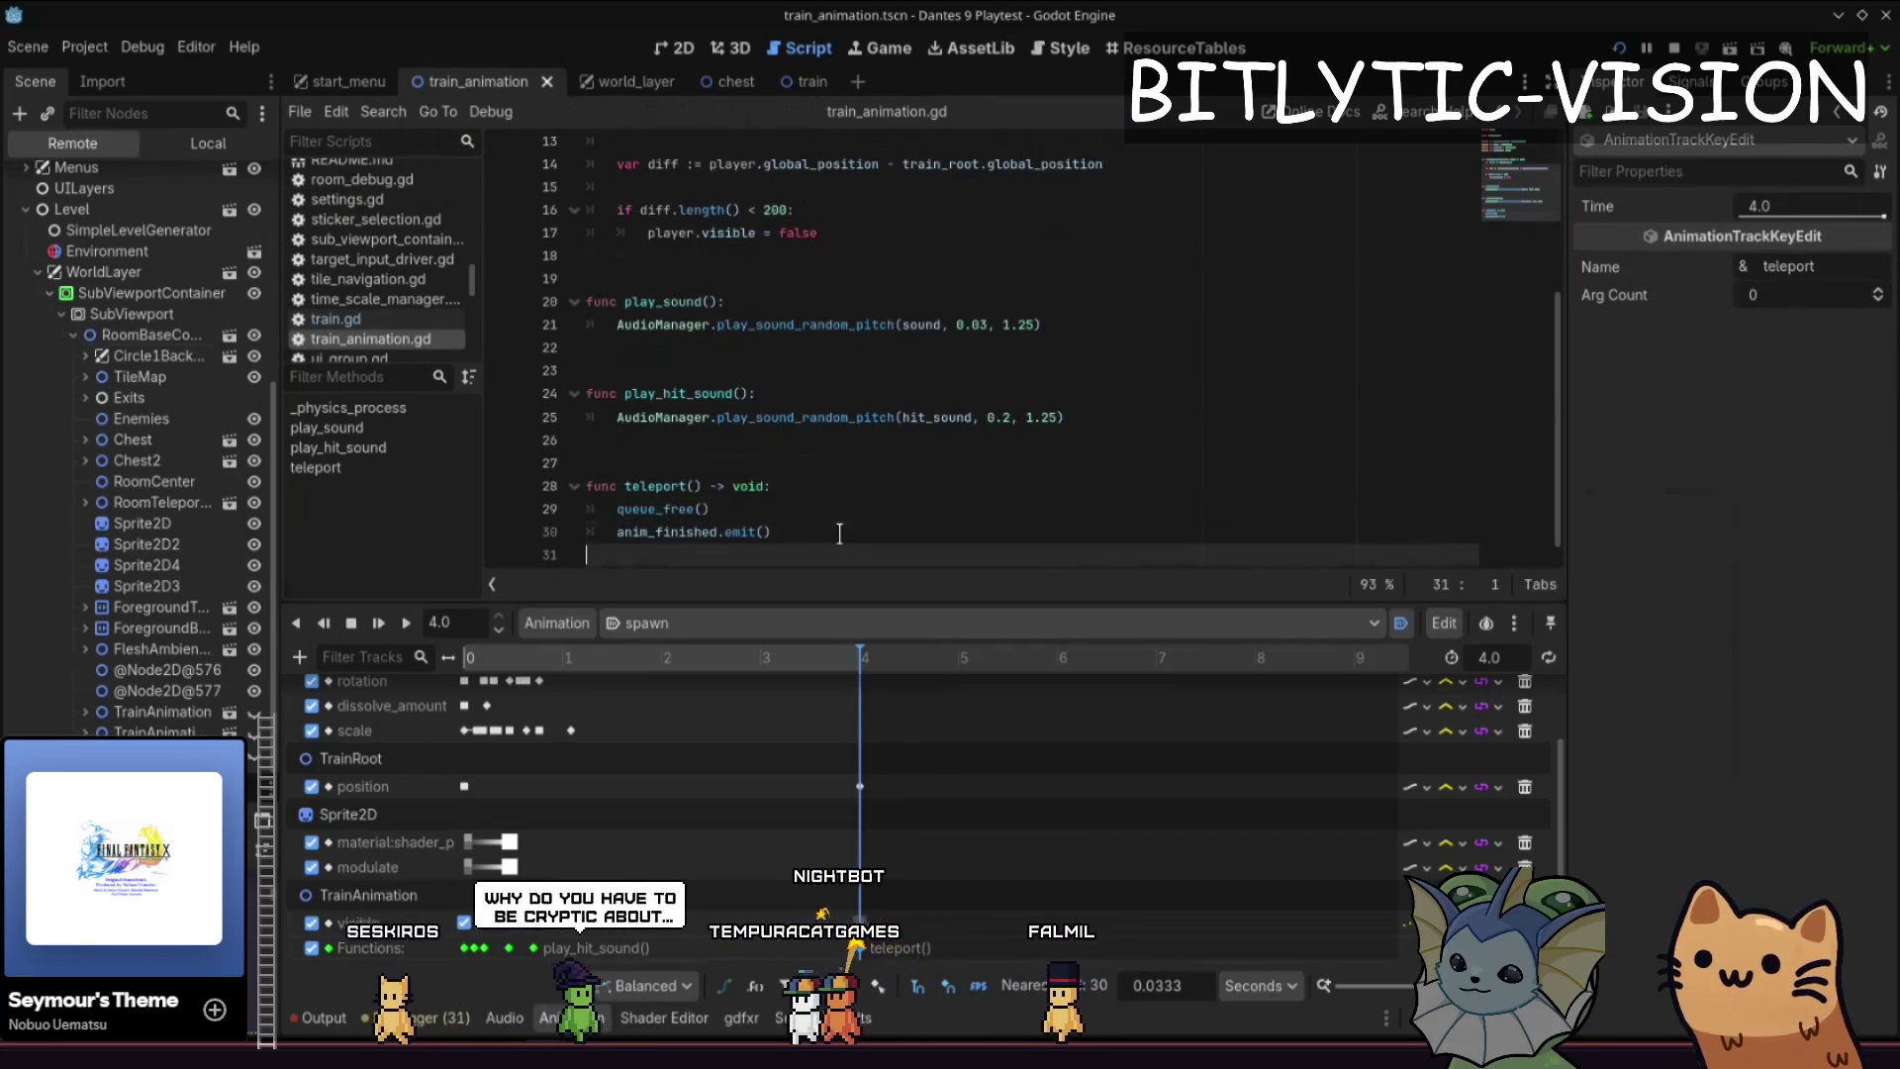
pyautogui.hotkey('ctrl', 's')
# - Try and then delete a player.visible line in teleport(), and open the quick file search
pyautogui.press('Home')
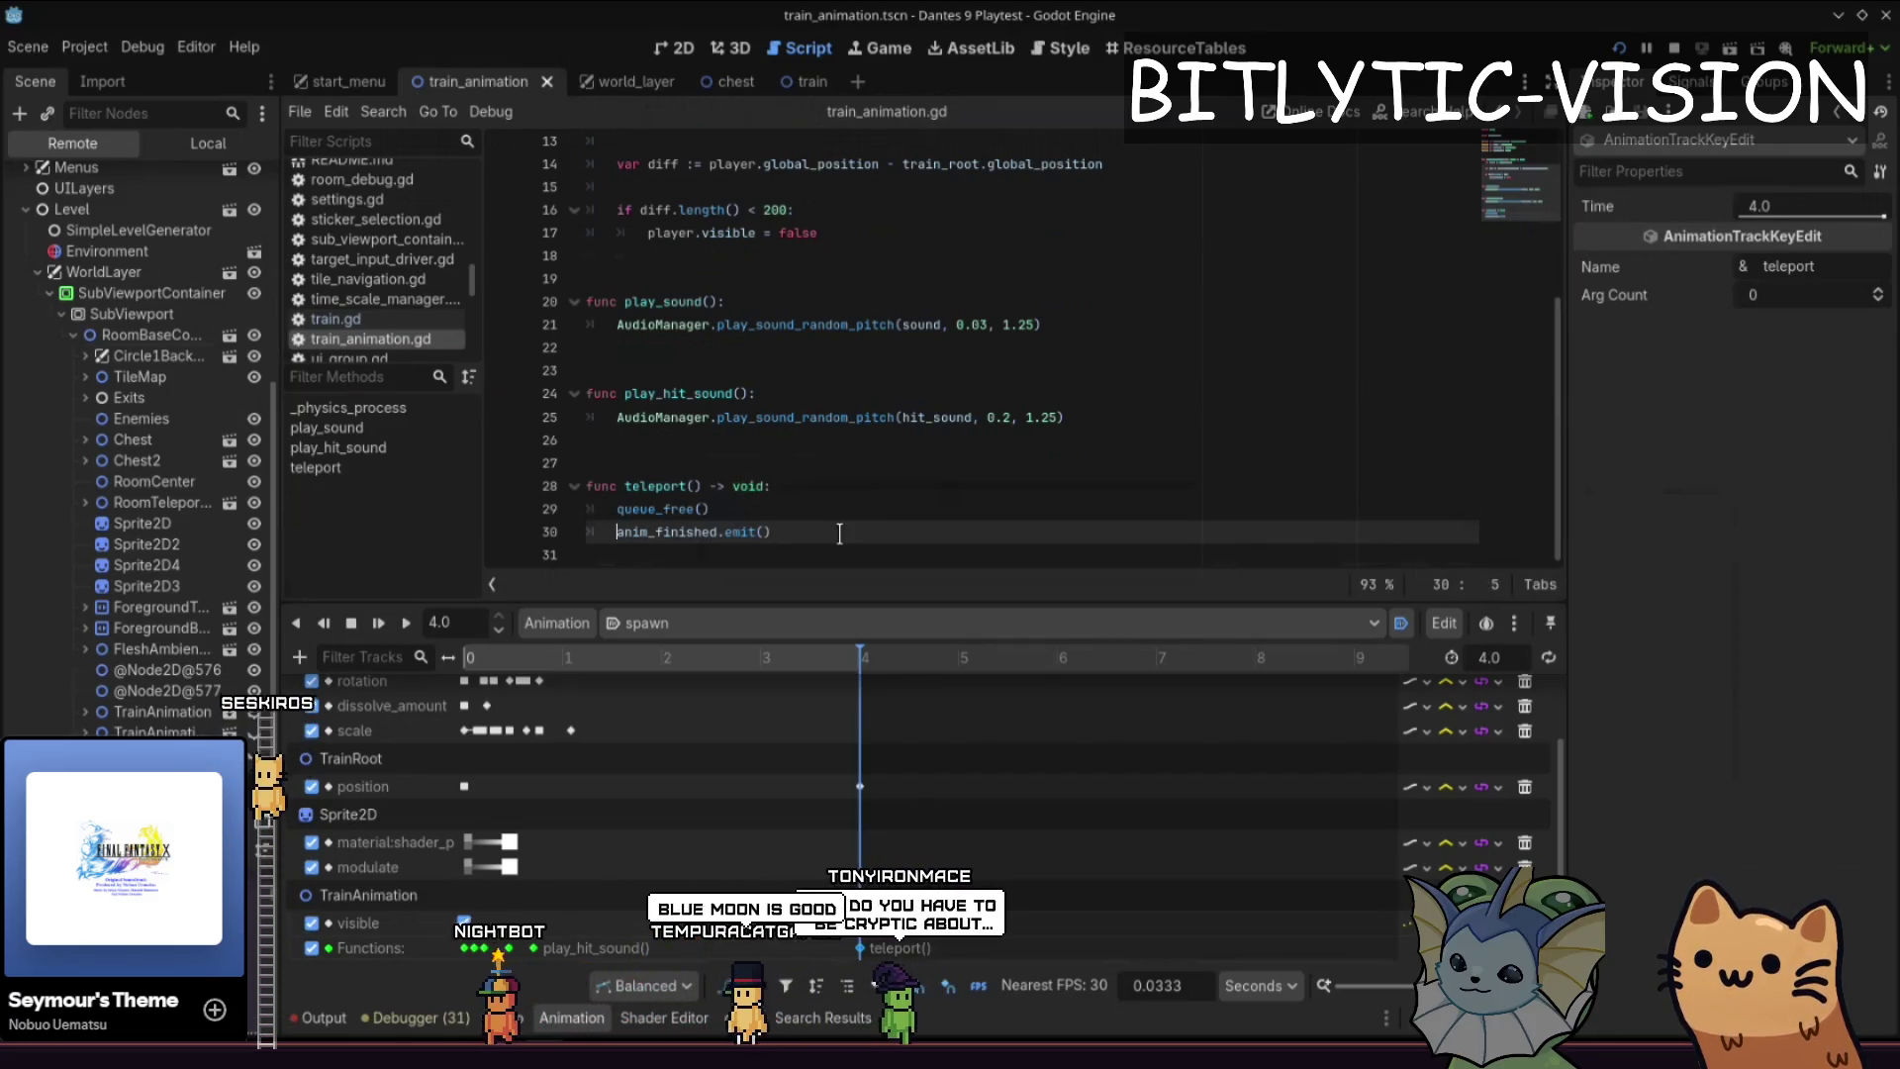
pyautogui.press('End')
pyautogui.press('Return')
pyautogui.write('player.visible')
pyautogui.hotkey('ctrl', 'z')
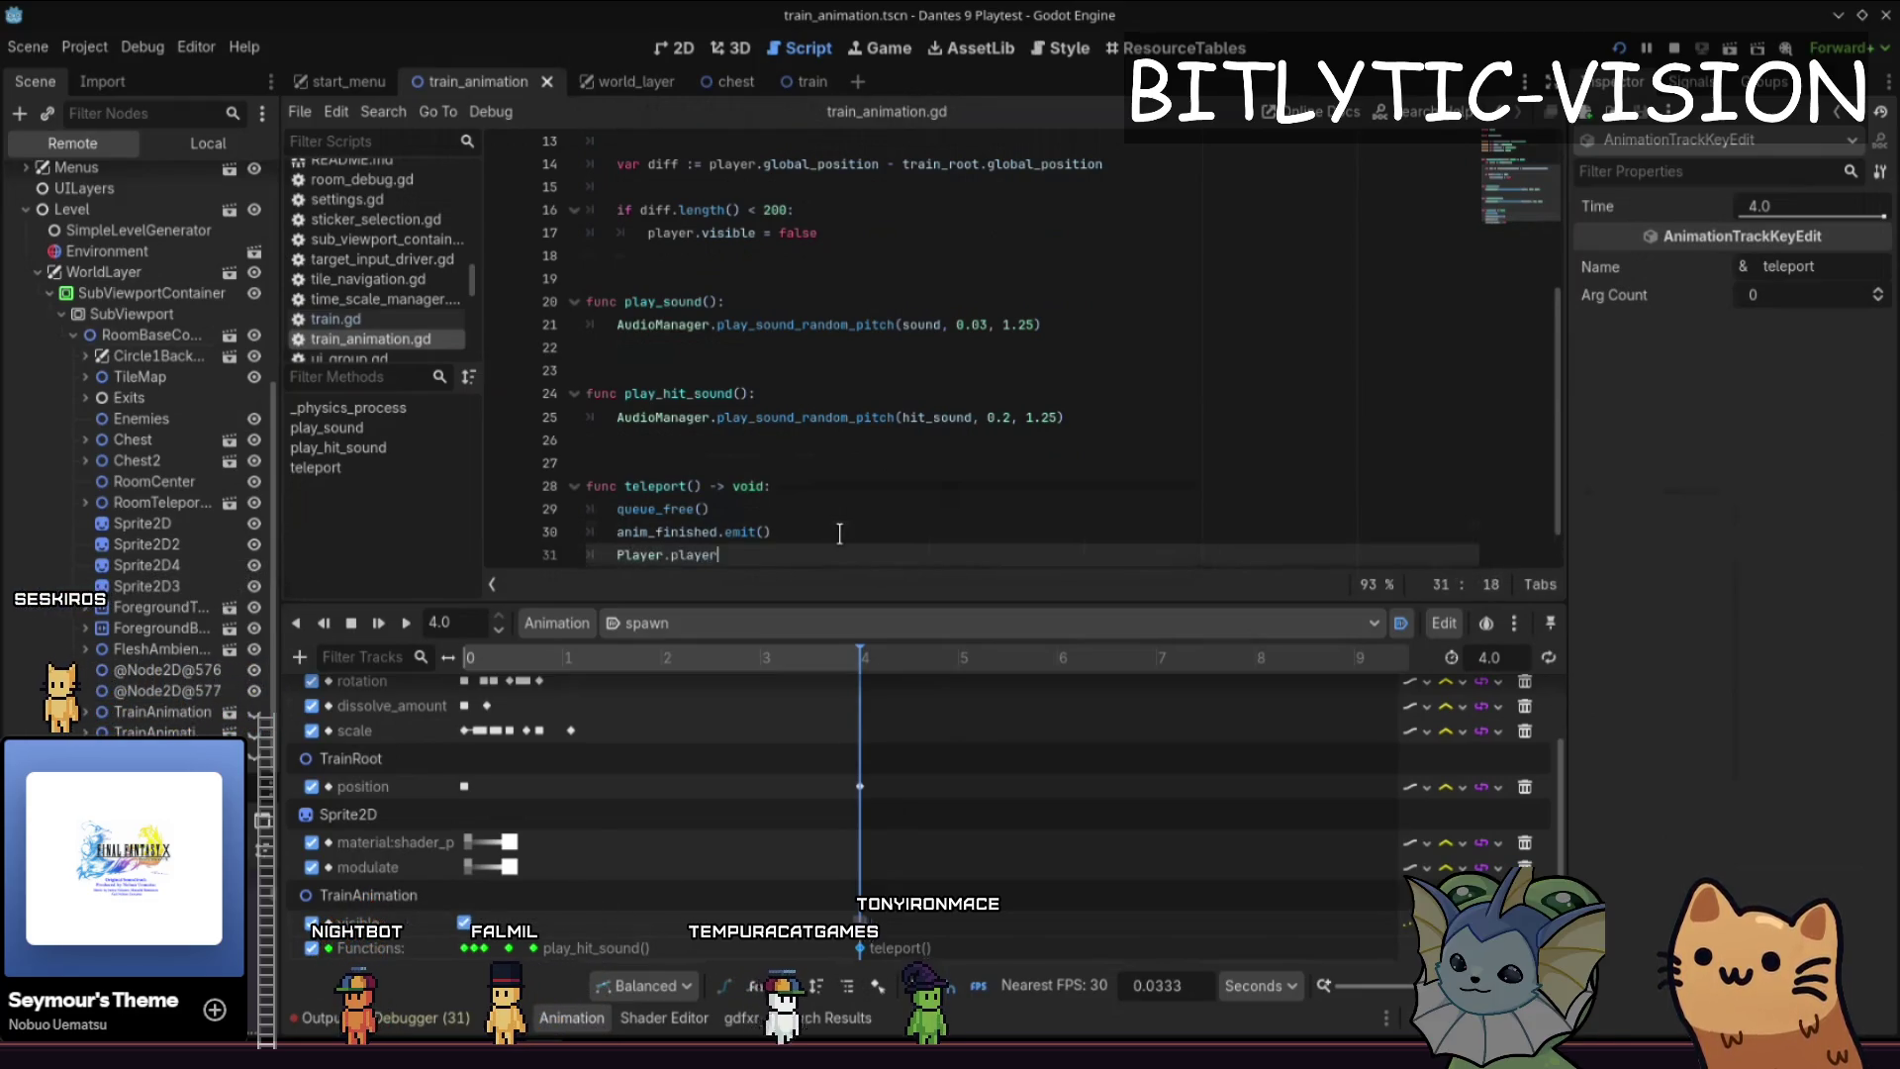
pyautogui.hotkey('ctrl', 'z')
pyautogui.hotkey('ctrl', 'z')
pyautogui.click(839, 534)
pyautogui.hotkey('ctrl', 'shift', 'k')
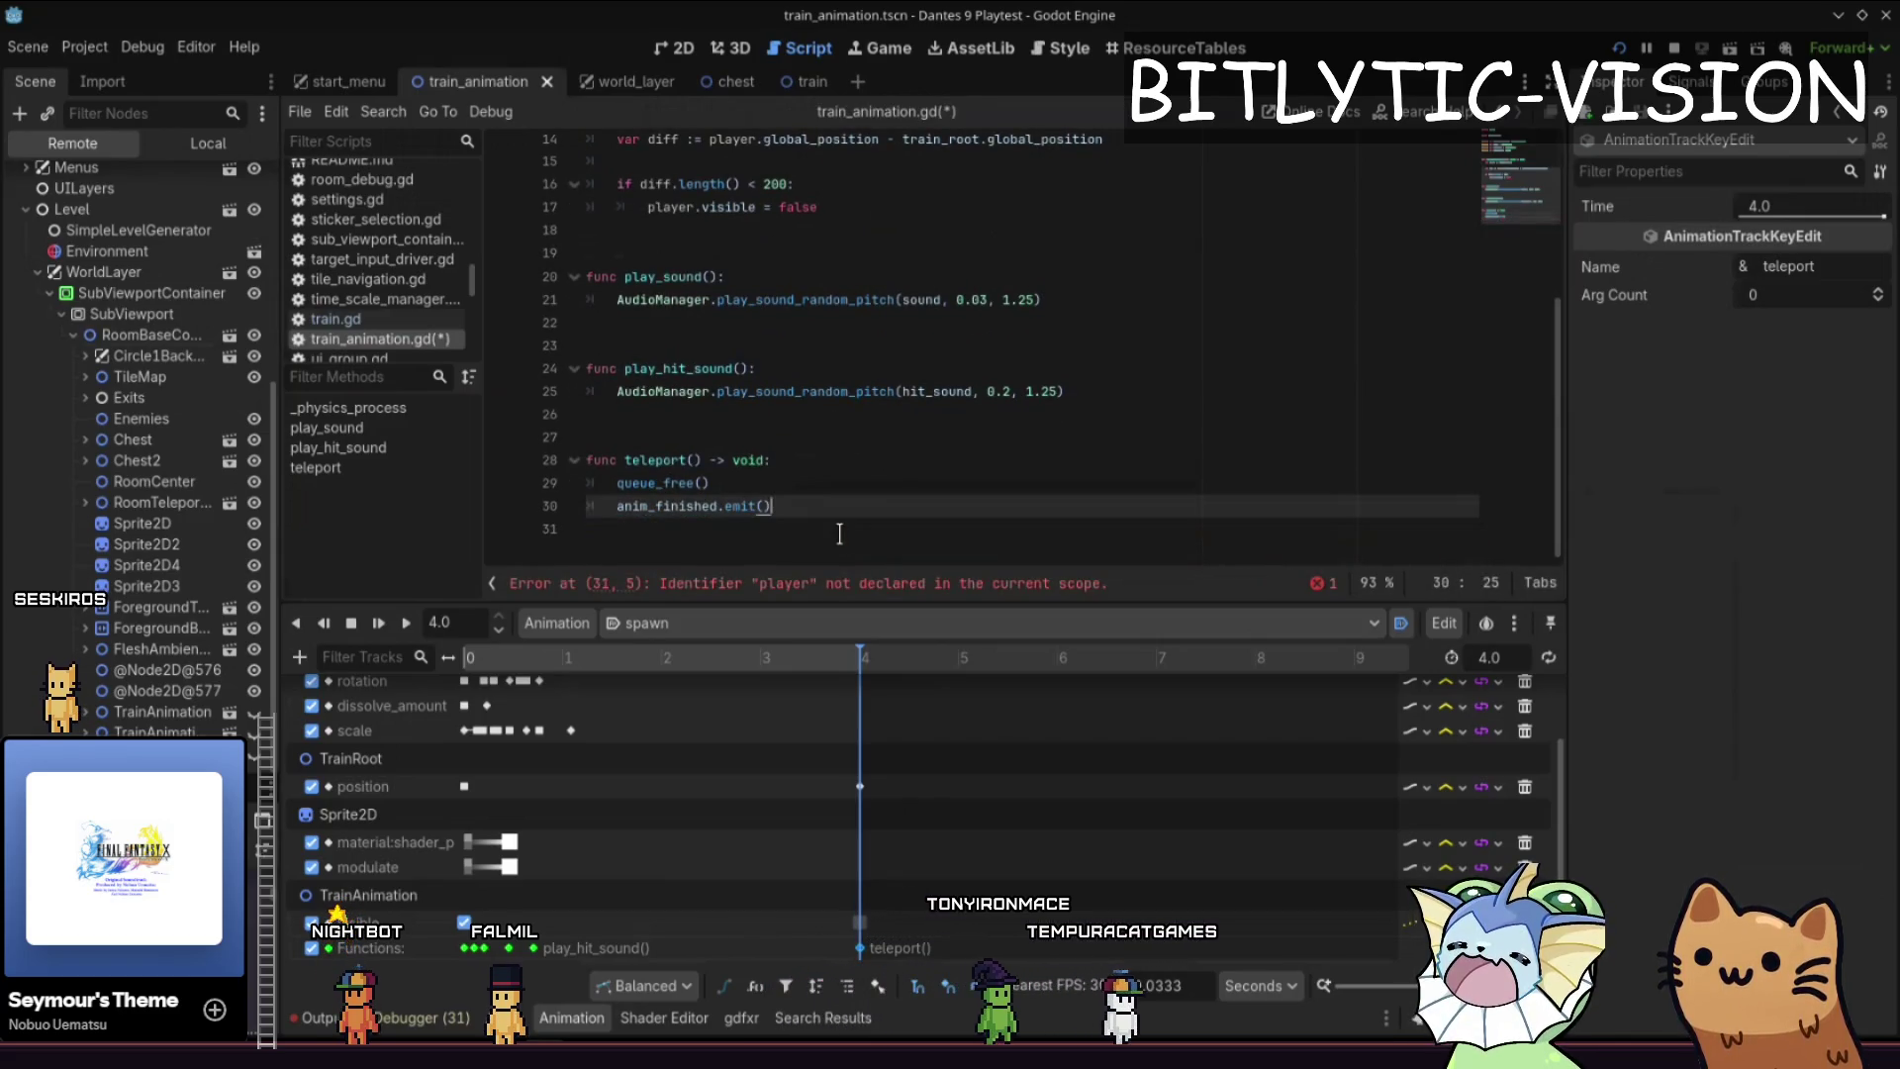
pyautogui.hotkey('shift', 'alt', 'o')
# - In level_manager.gd, add player.visible = true after Controls.unlock_aim()
pyautogui.write('level_manager')
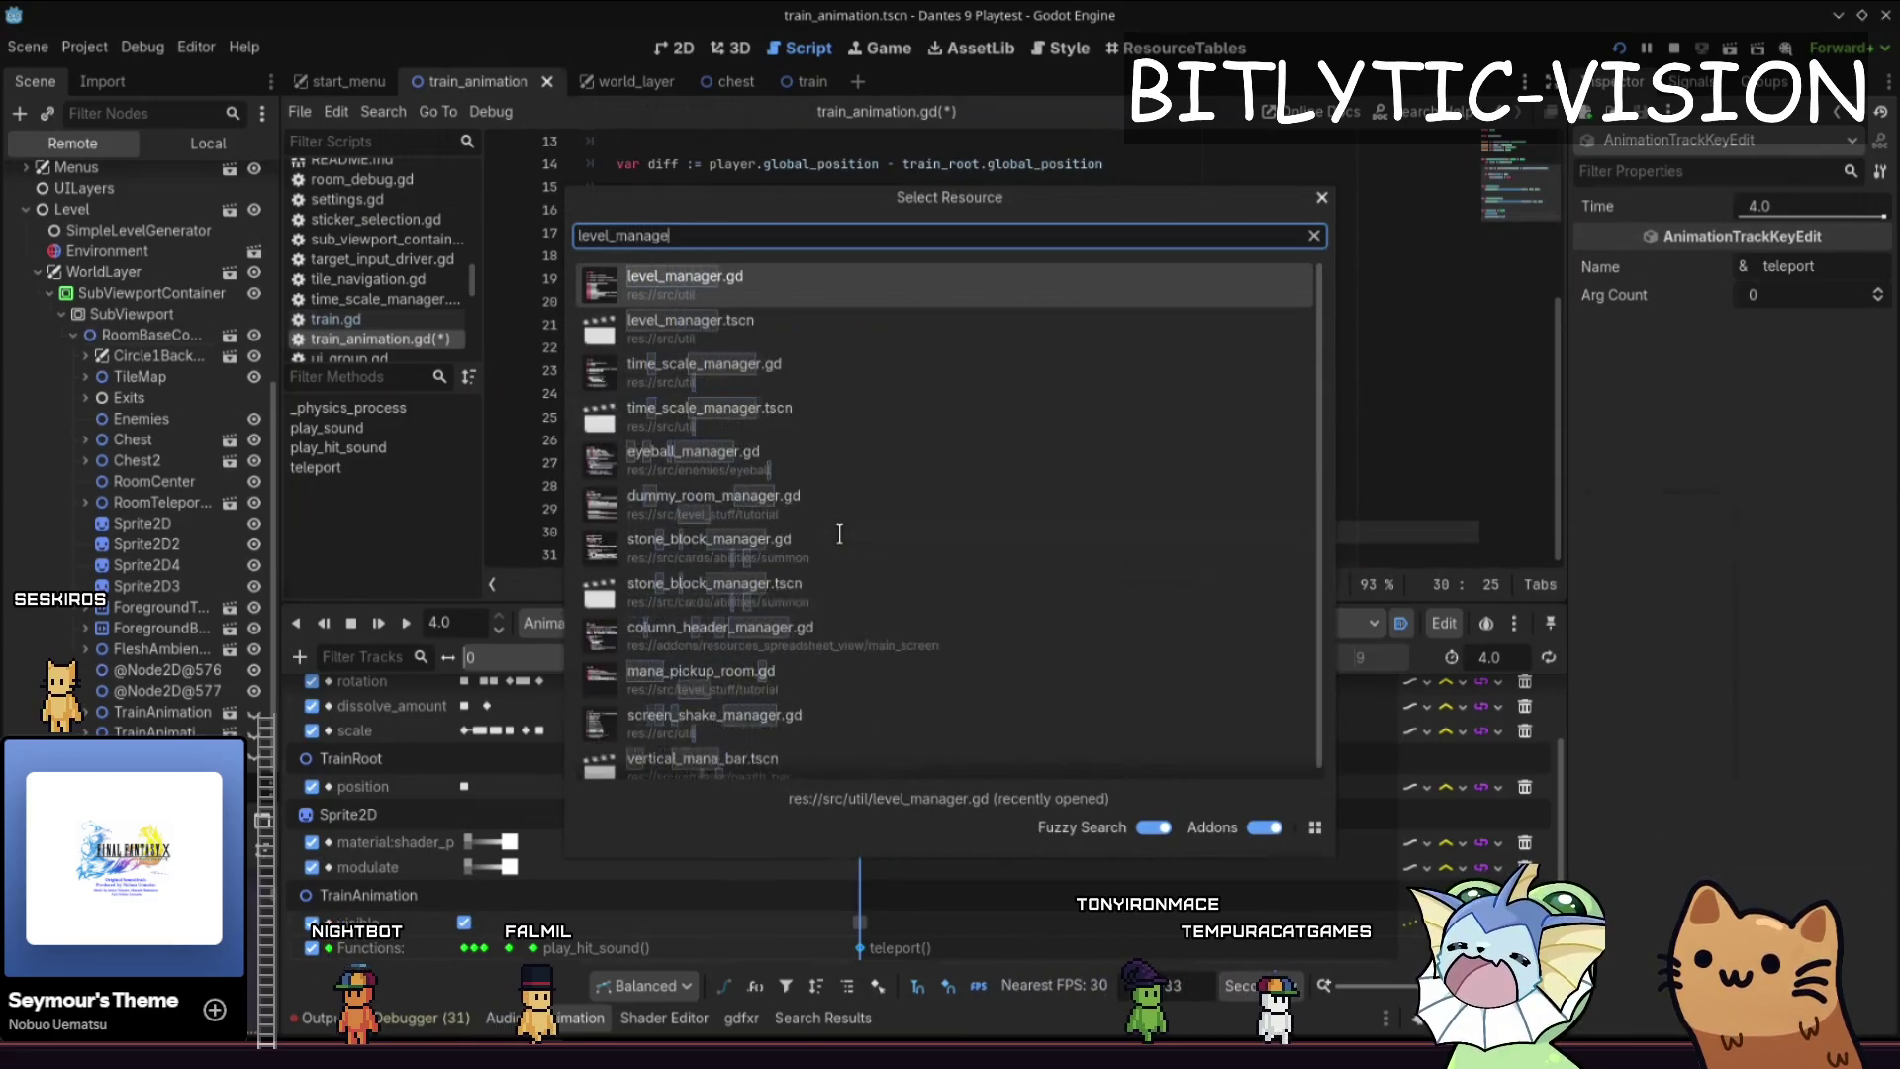
pyautogui.press('Return')
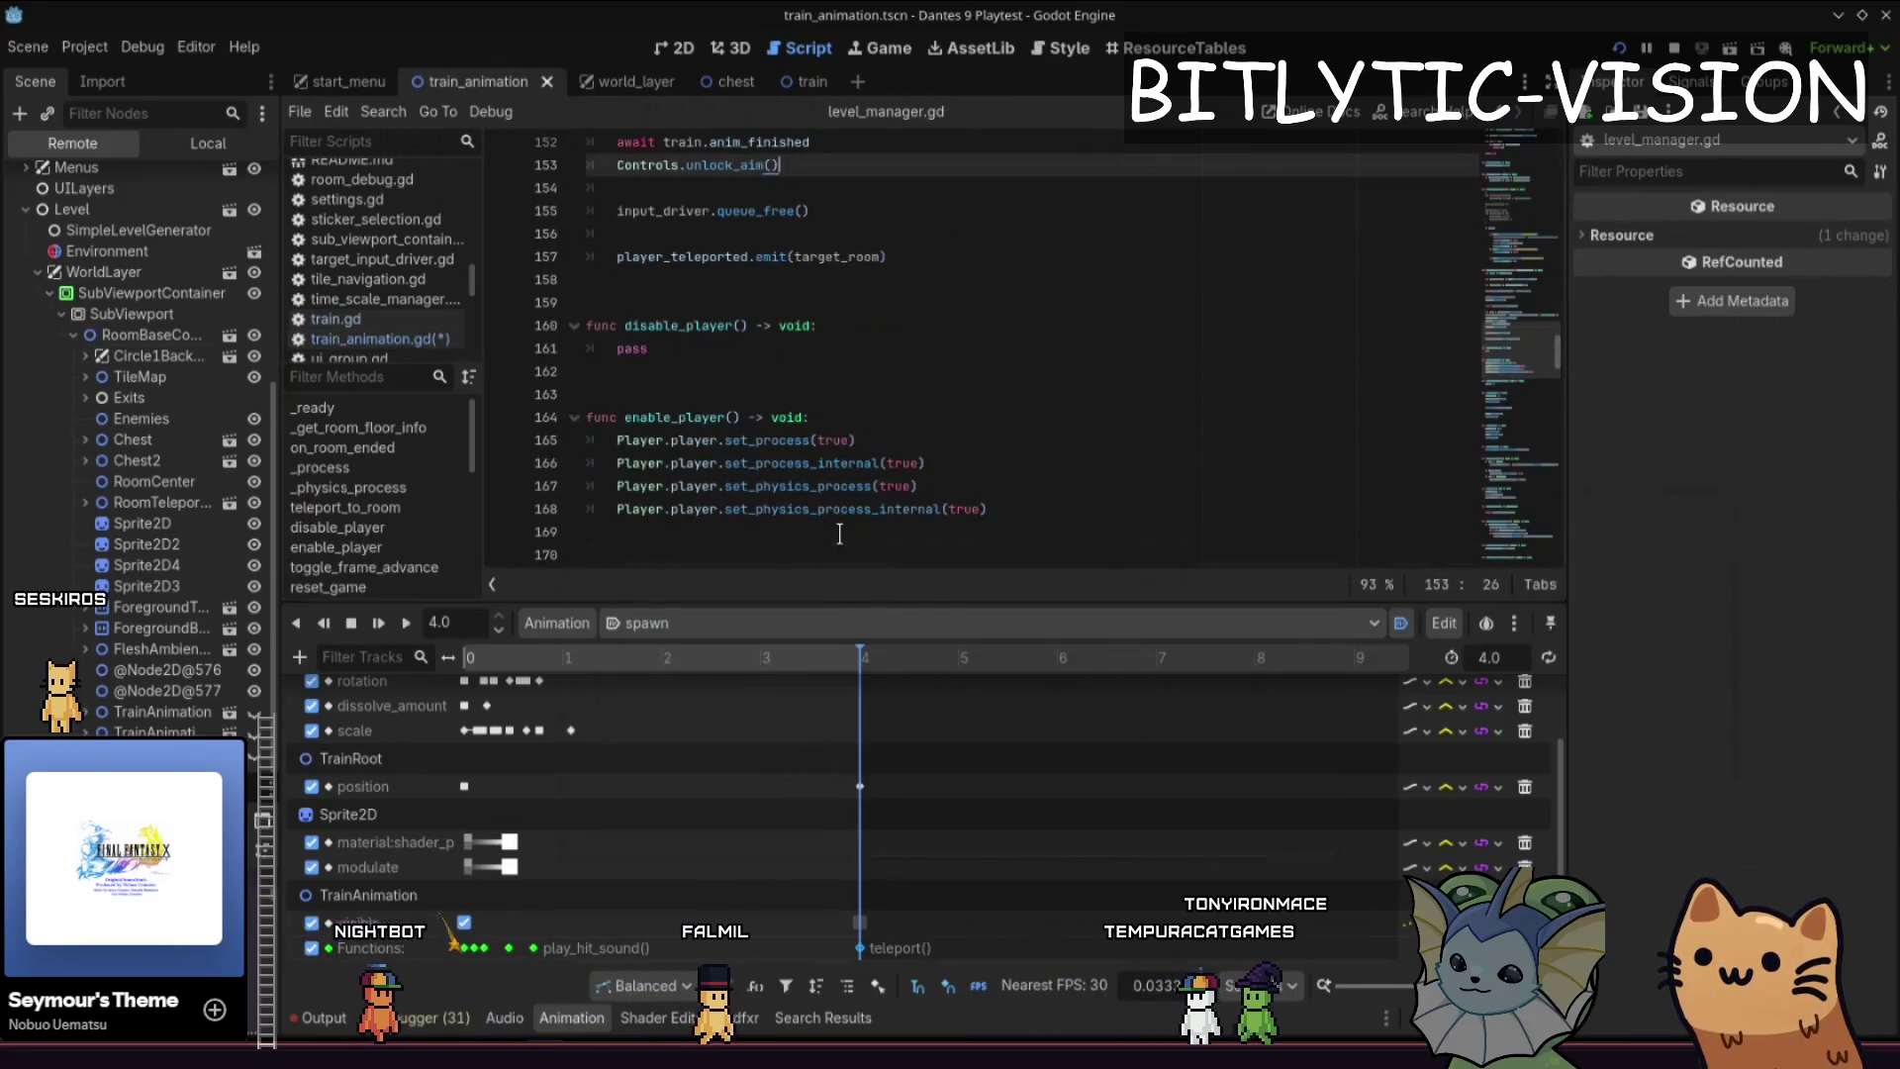
pyautogui.press('Down')
pyautogui.press('Down')
pyautogui.press('Down')
pyautogui.press('Return')
pyautogui.write('player.')
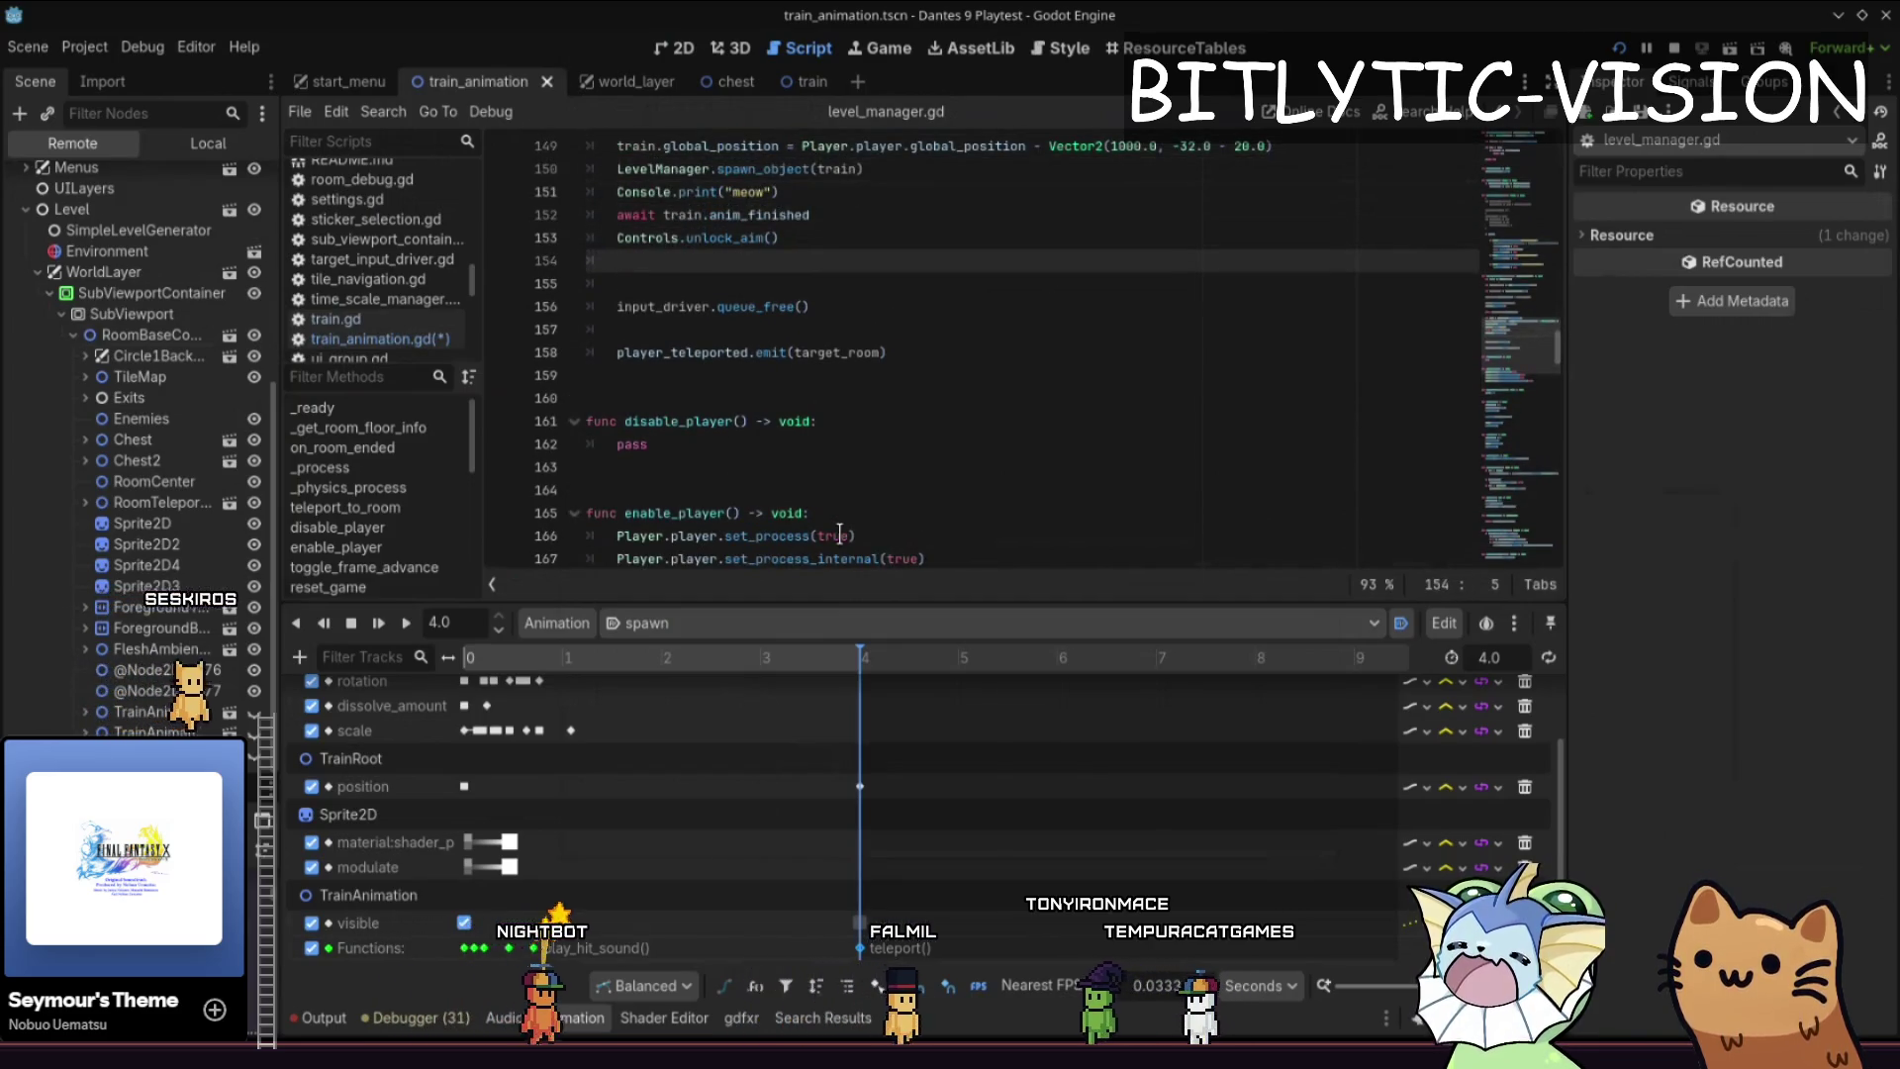
pyautogui.write('visible = true')
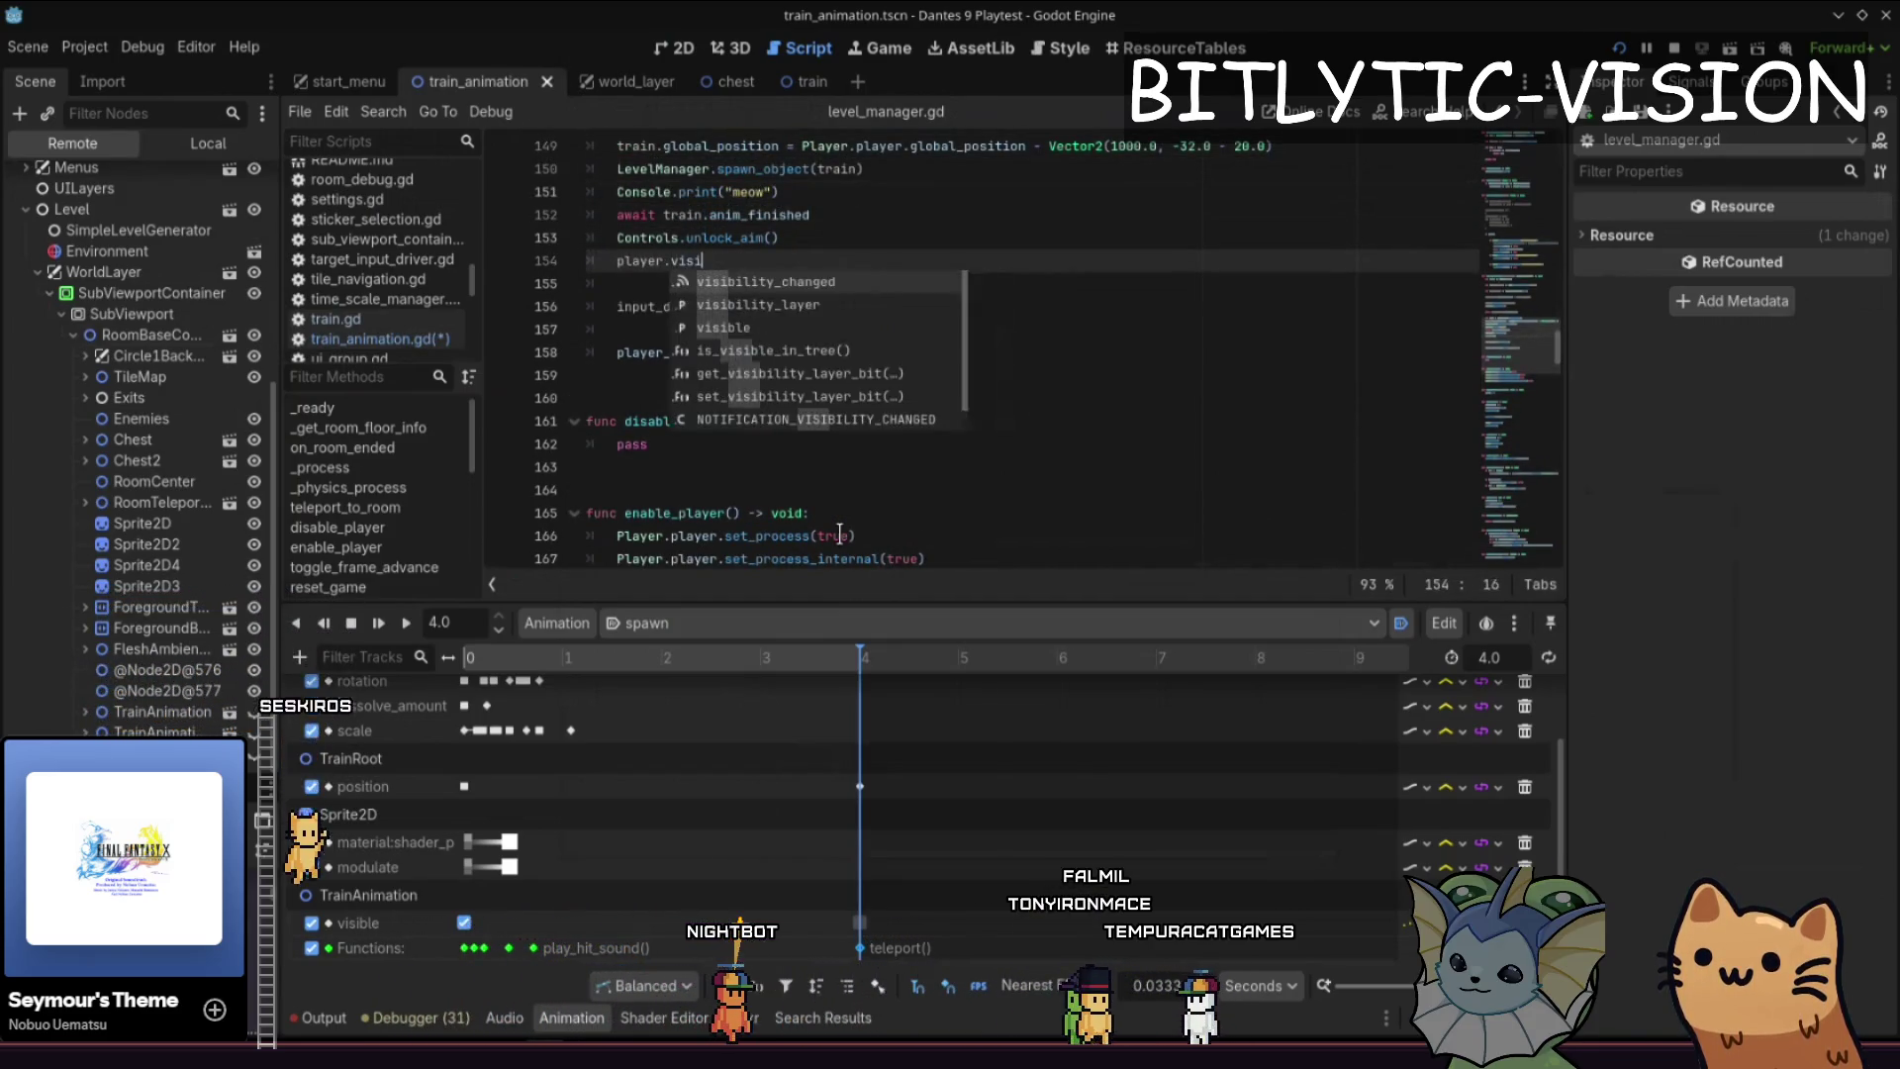
pyautogui.press('Up')
pyautogui.press('Up')
# - Delete the Console.print("meow") debug line and save the script
pyautogui.press('Up')
pyautogui.hotkey('ctrl', 's')
pyautogui.hotkey('ctrl', 'shift', 'k')
pyautogui.press('Up')
pyautogui.press('Up')
pyautogui.hotkey('ctrl', 's')
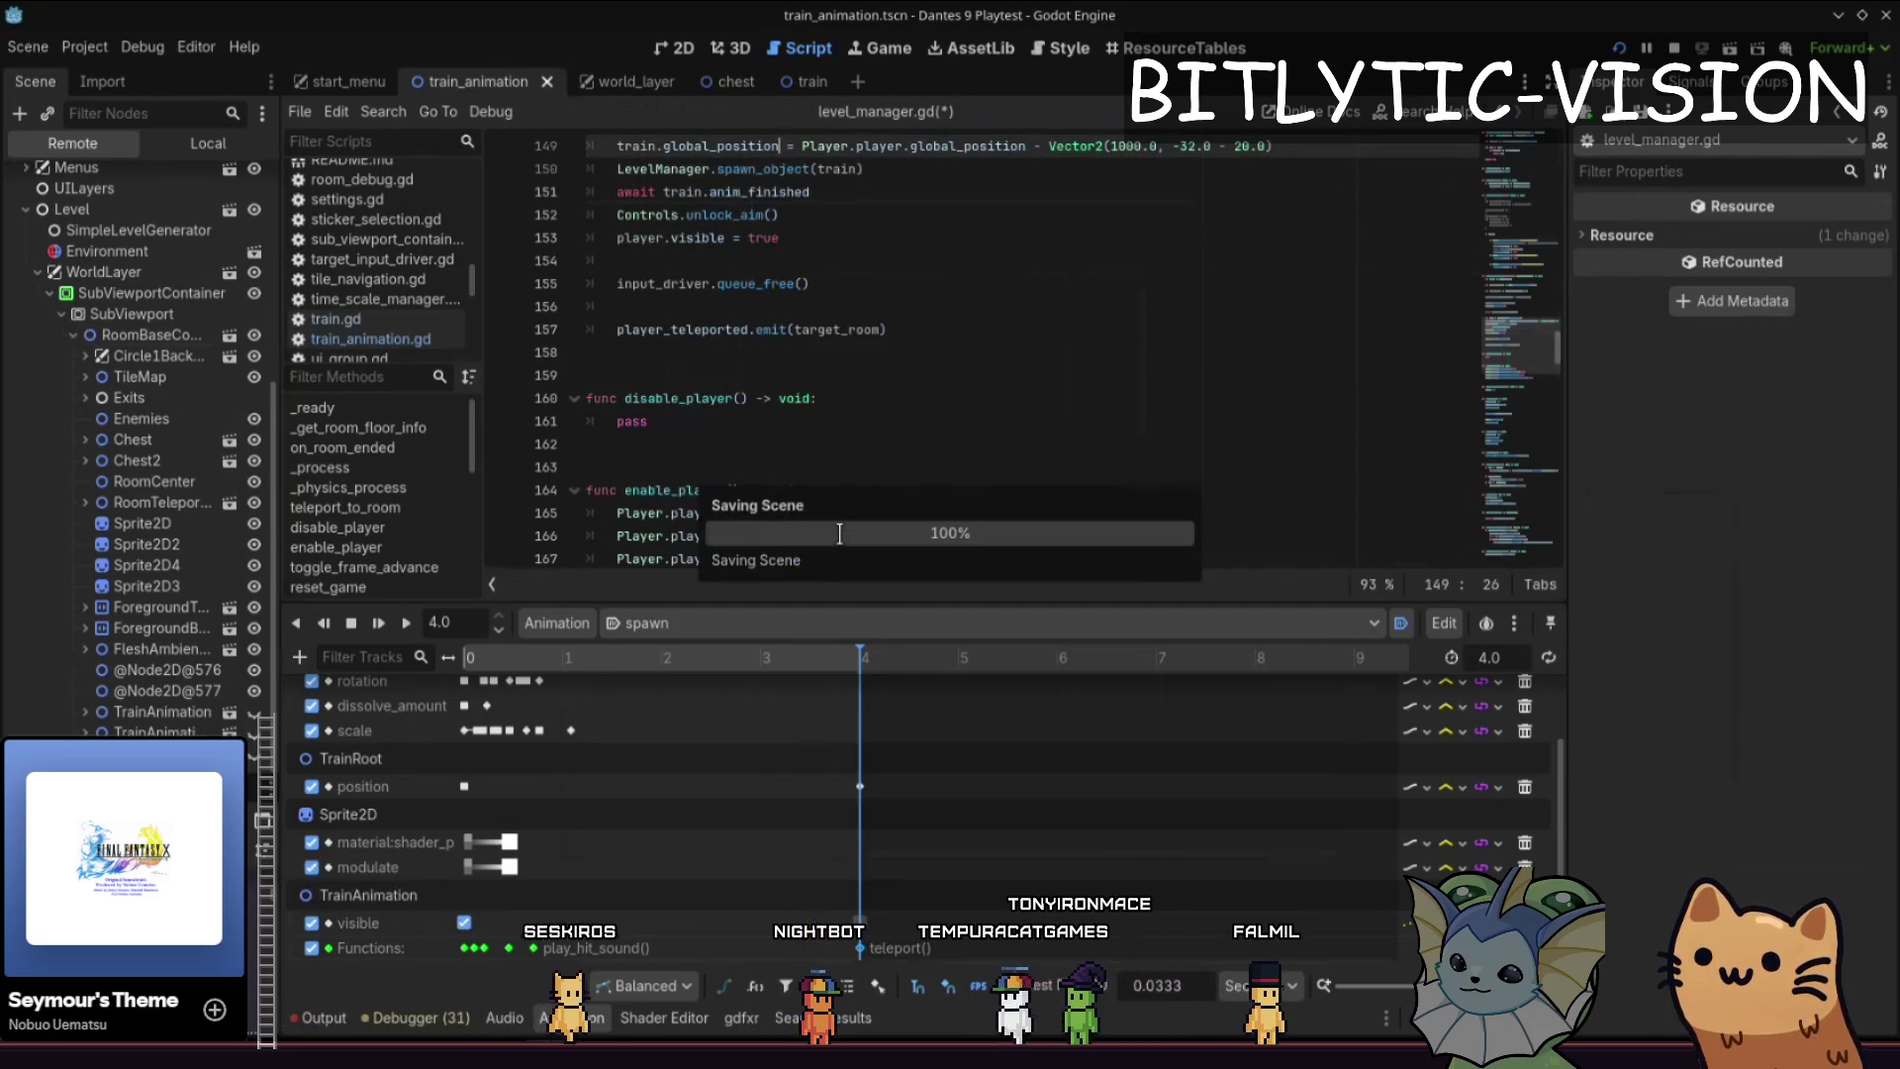
pyautogui.click(988, 330)
# - Stop and relaunch the game with F5, then close it and enlarge the Animation timeline panel
pyautogui.press('F8')
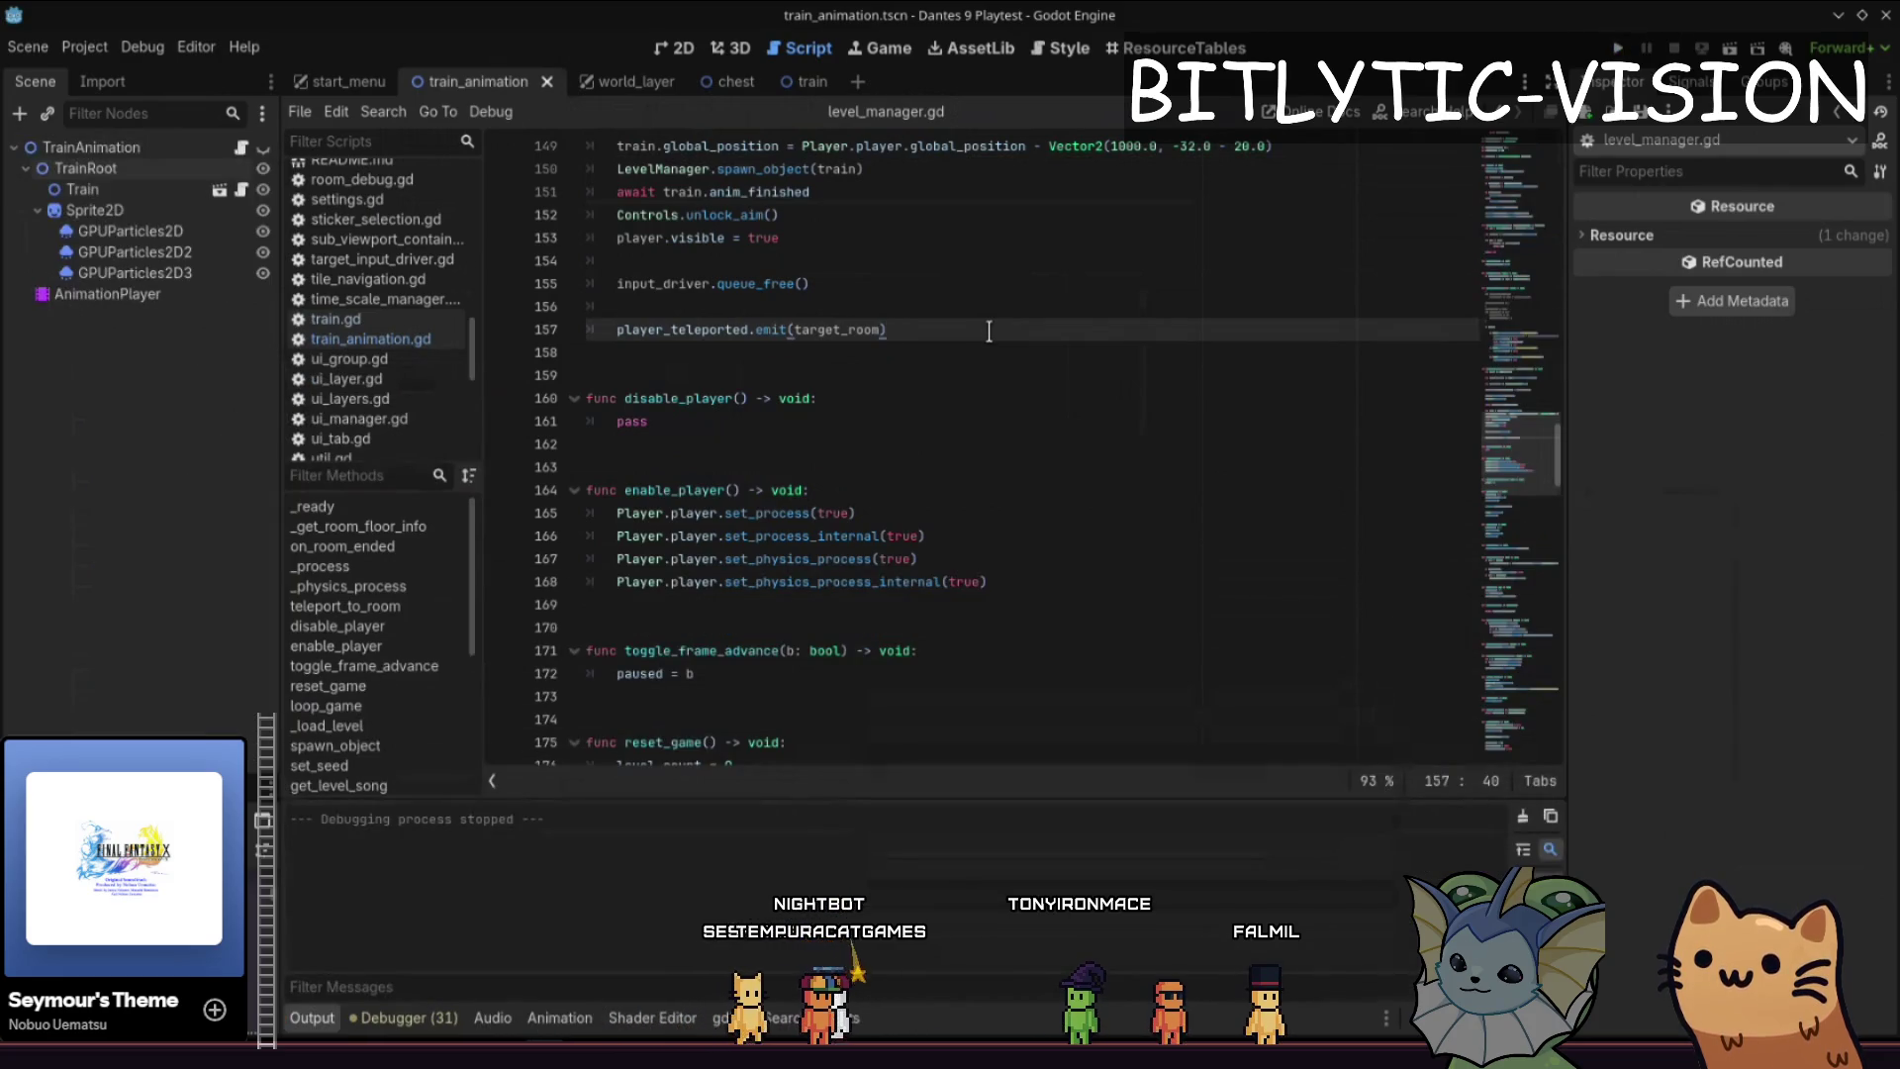
pyautogui.press('F5')
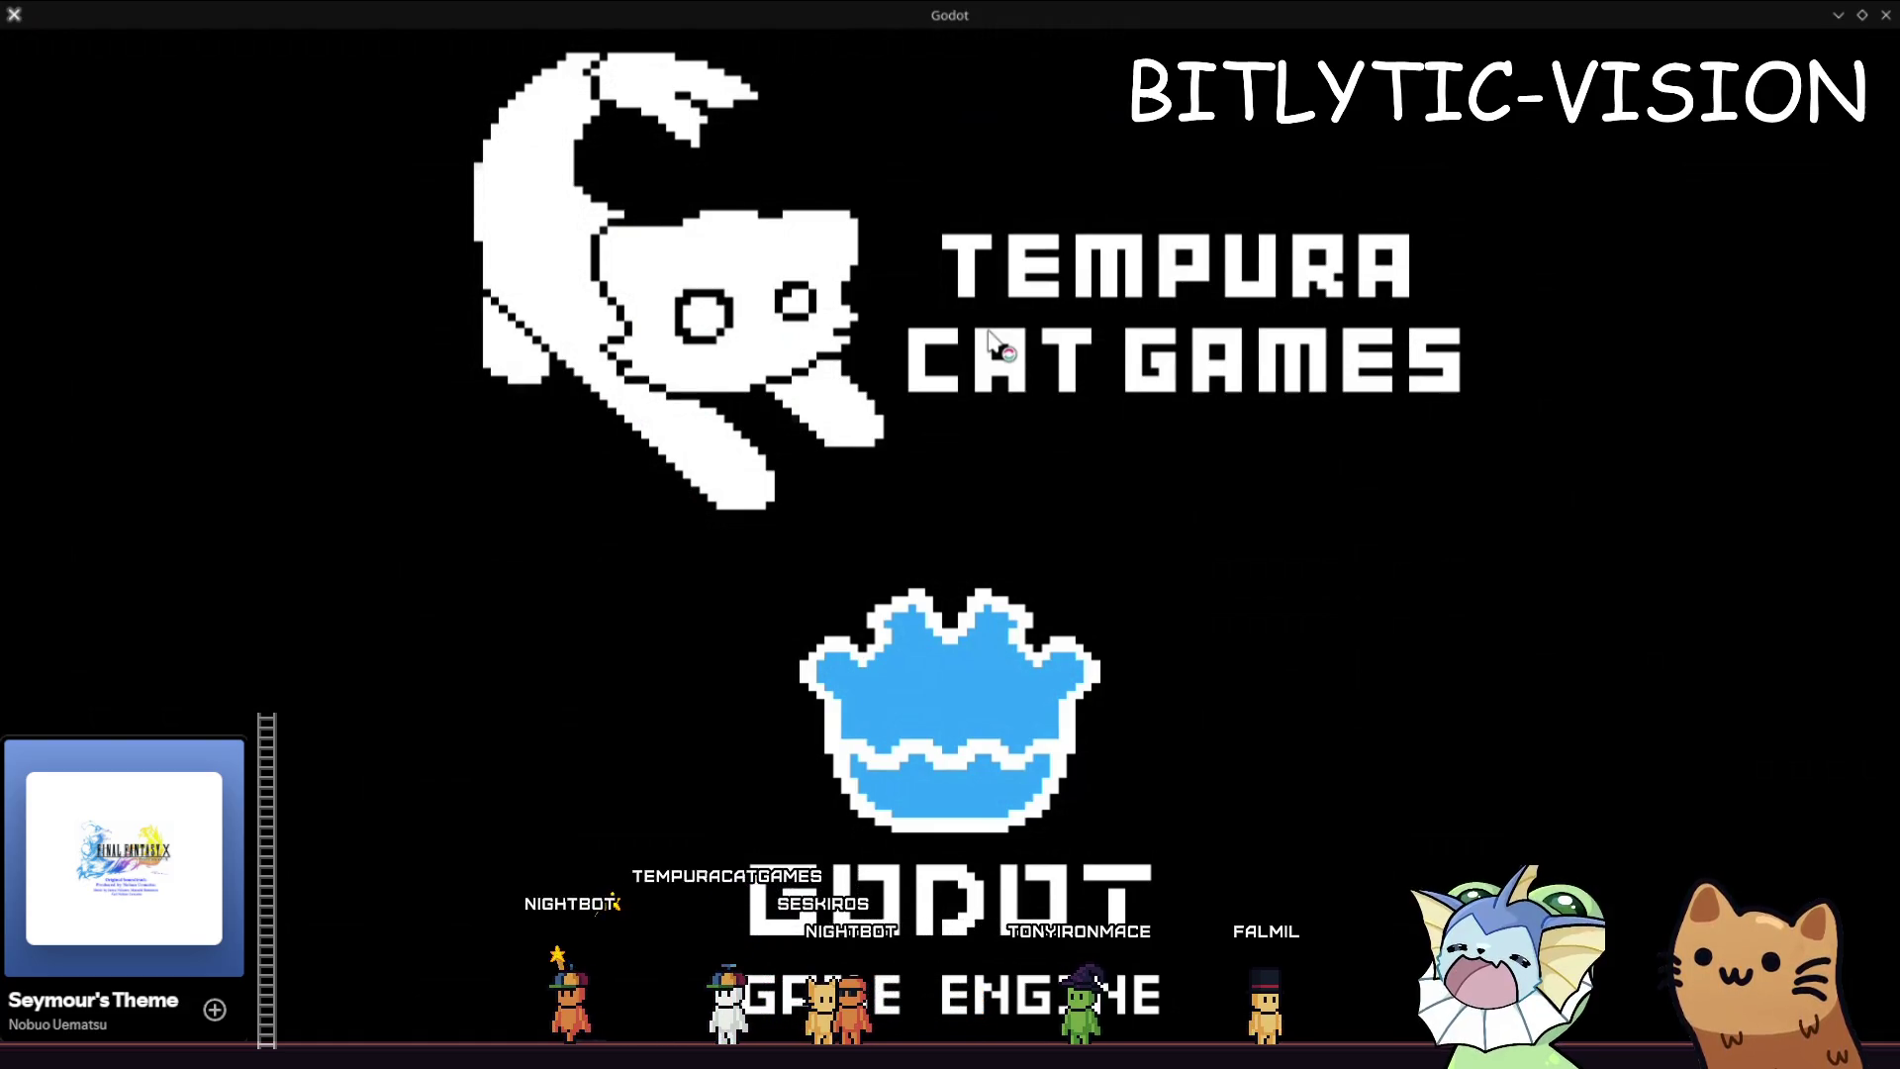
pyautogui.press('F8')
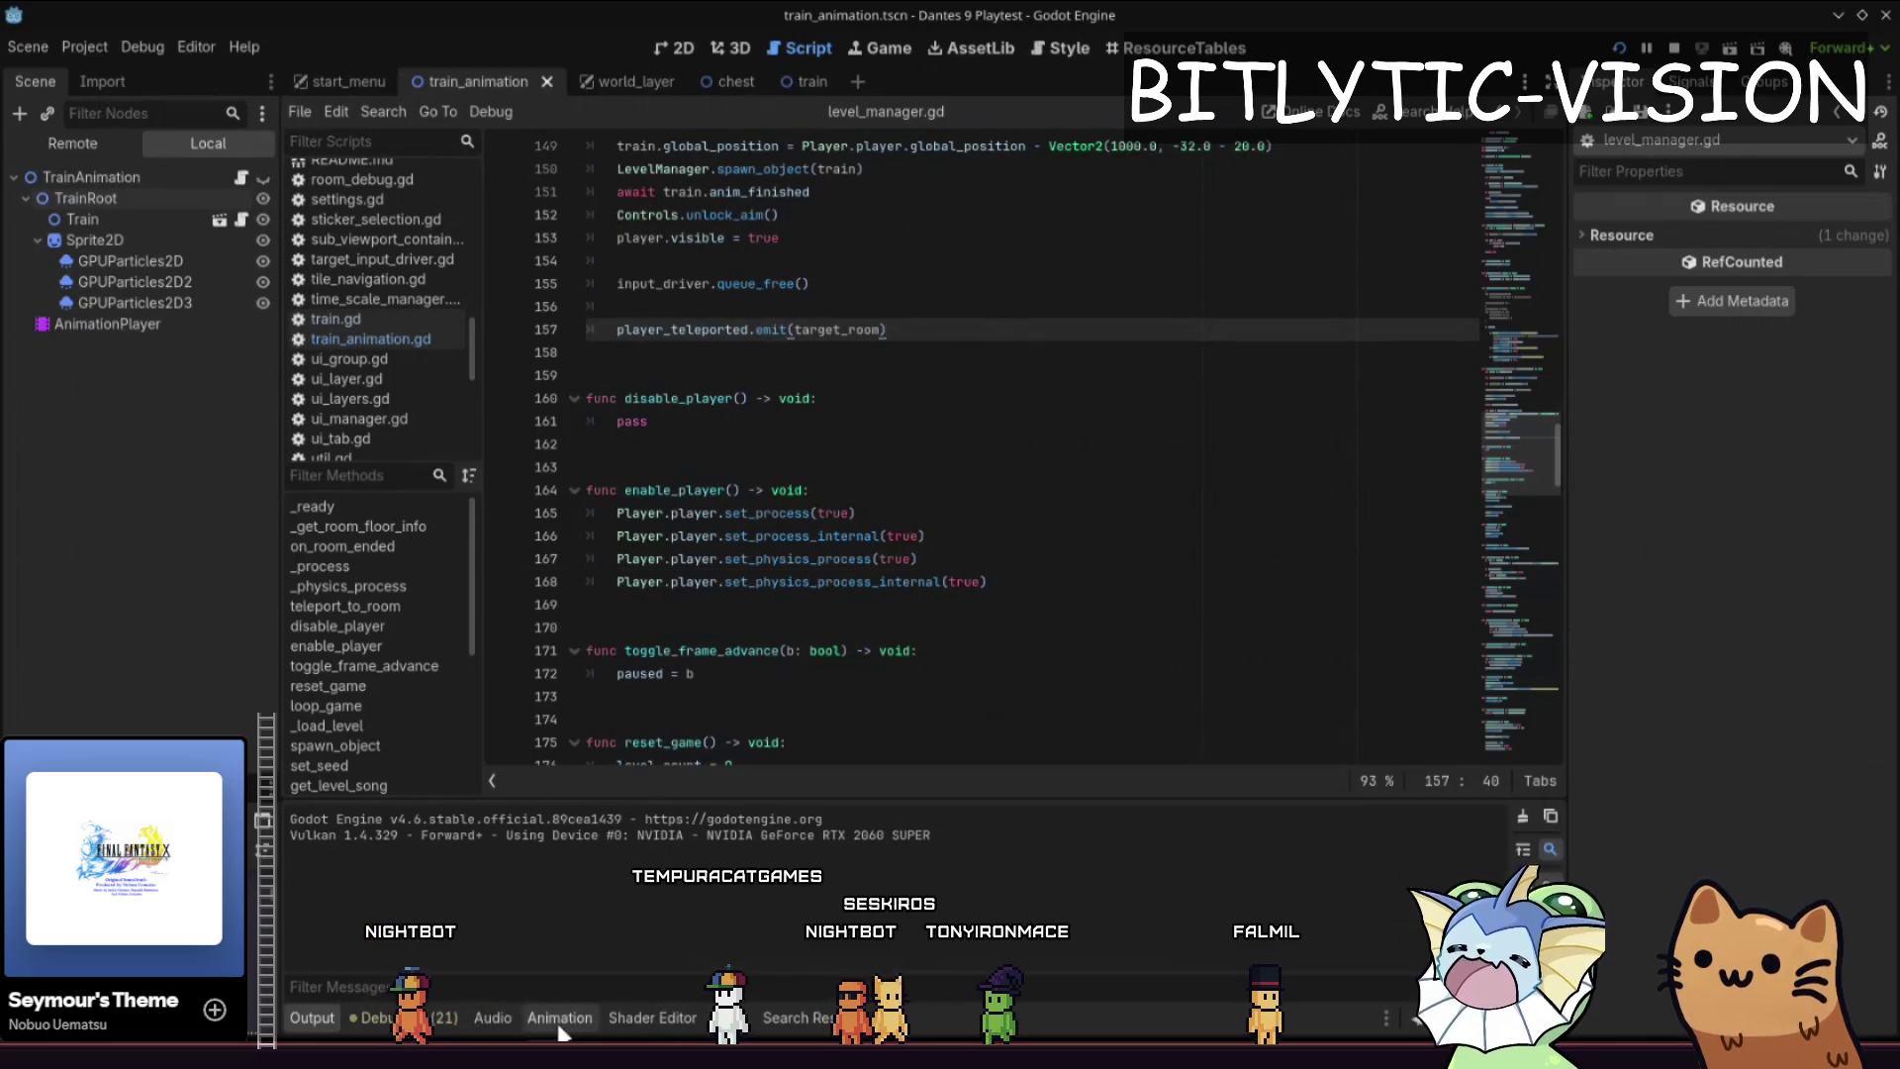
pyautogui.click(560, 1029)
pyautogui.moveTo(722, 600); pyautogui.dragTo(589, 451)
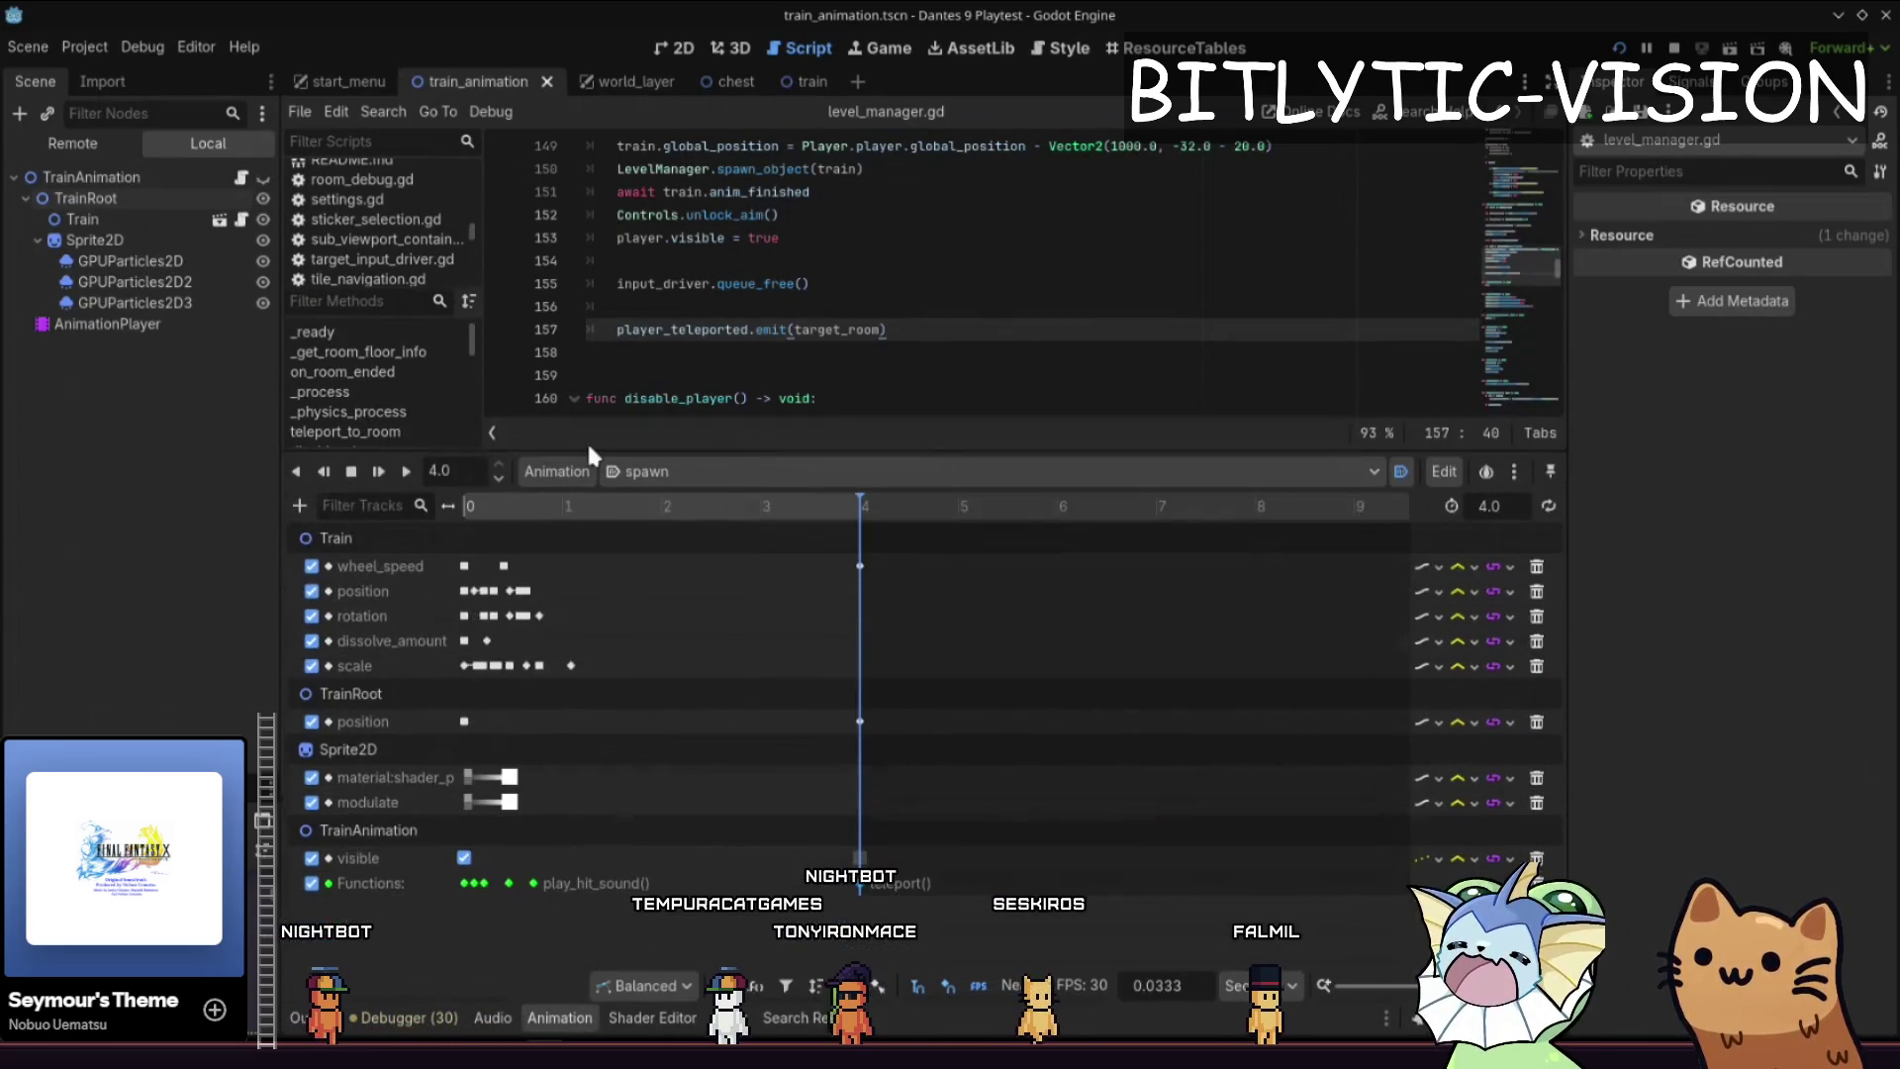
# - Add a Call Method track for GPUParticles2D to the spawn animation with a restart key
pyautogui.click(299, 506)
pyautogui.click(316, 645)
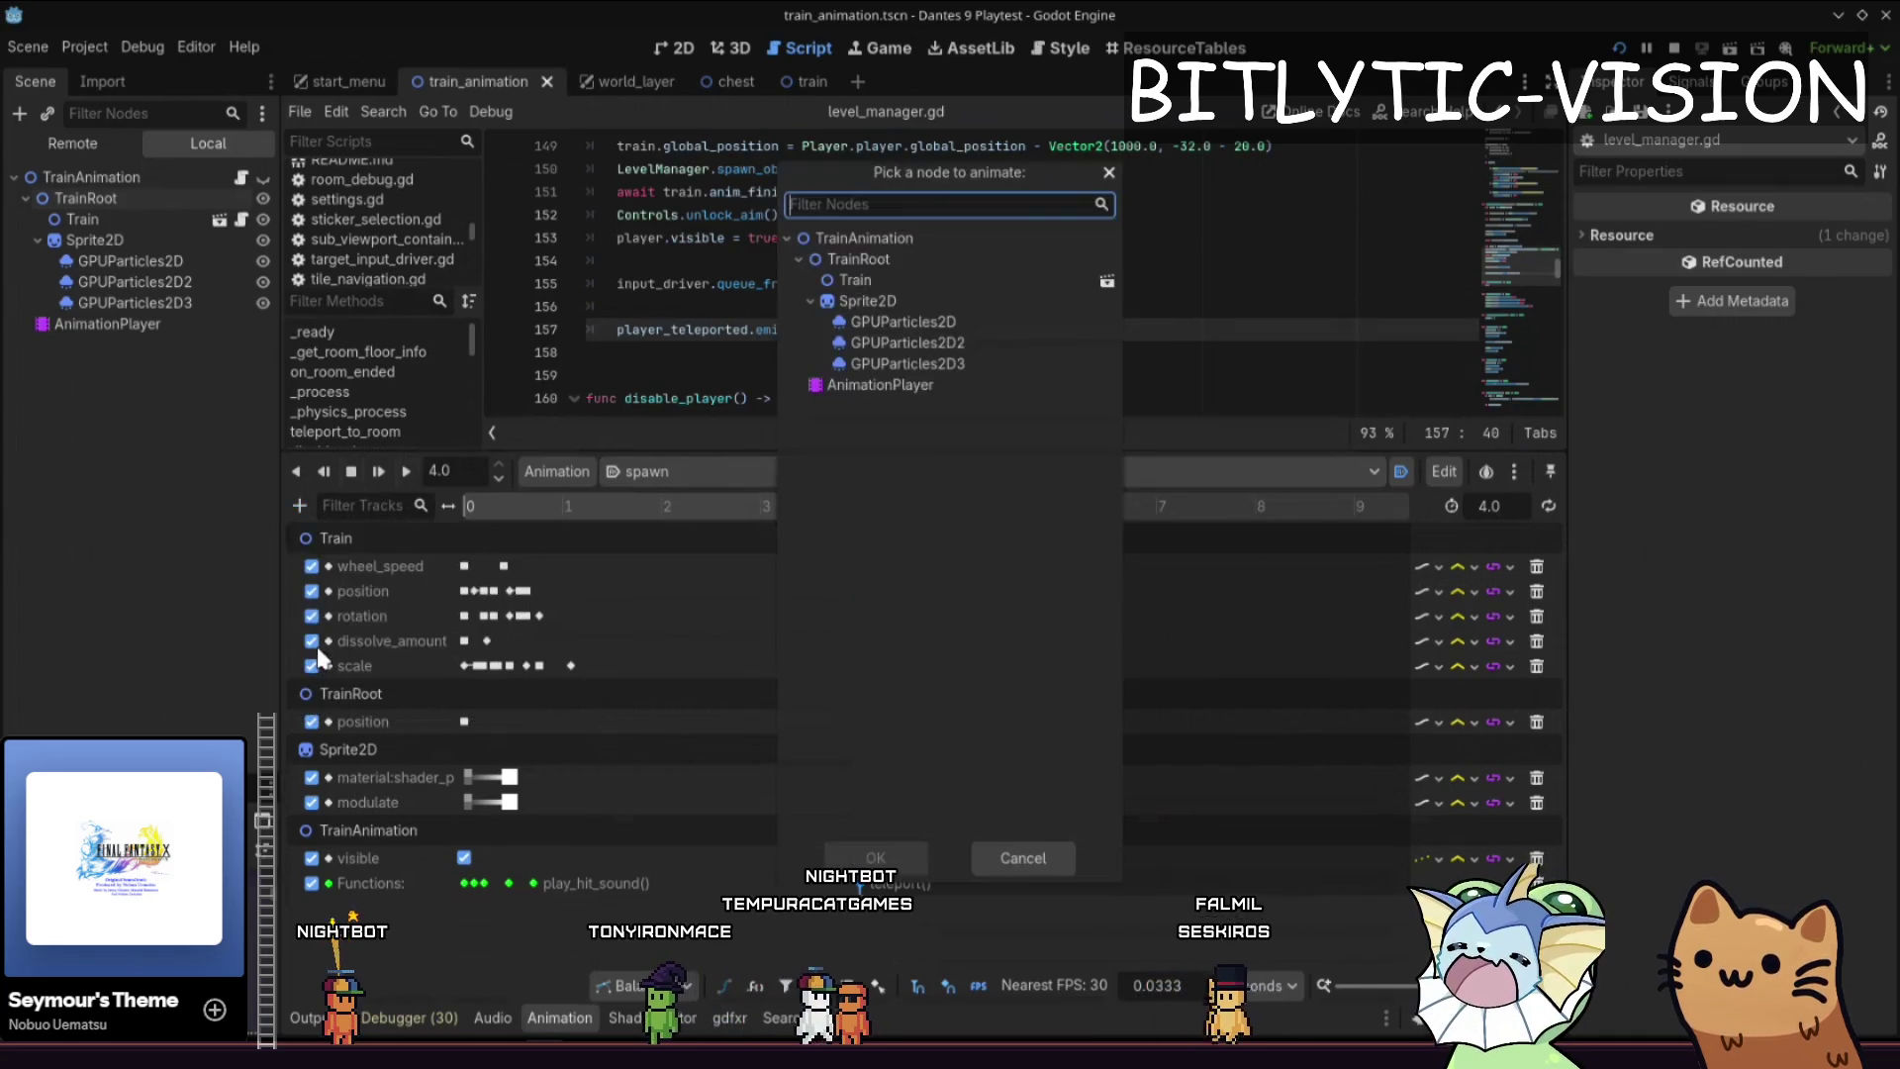
pyautogui.doubleClick(894, 336)
pyautogui.rightClick(588, 913)
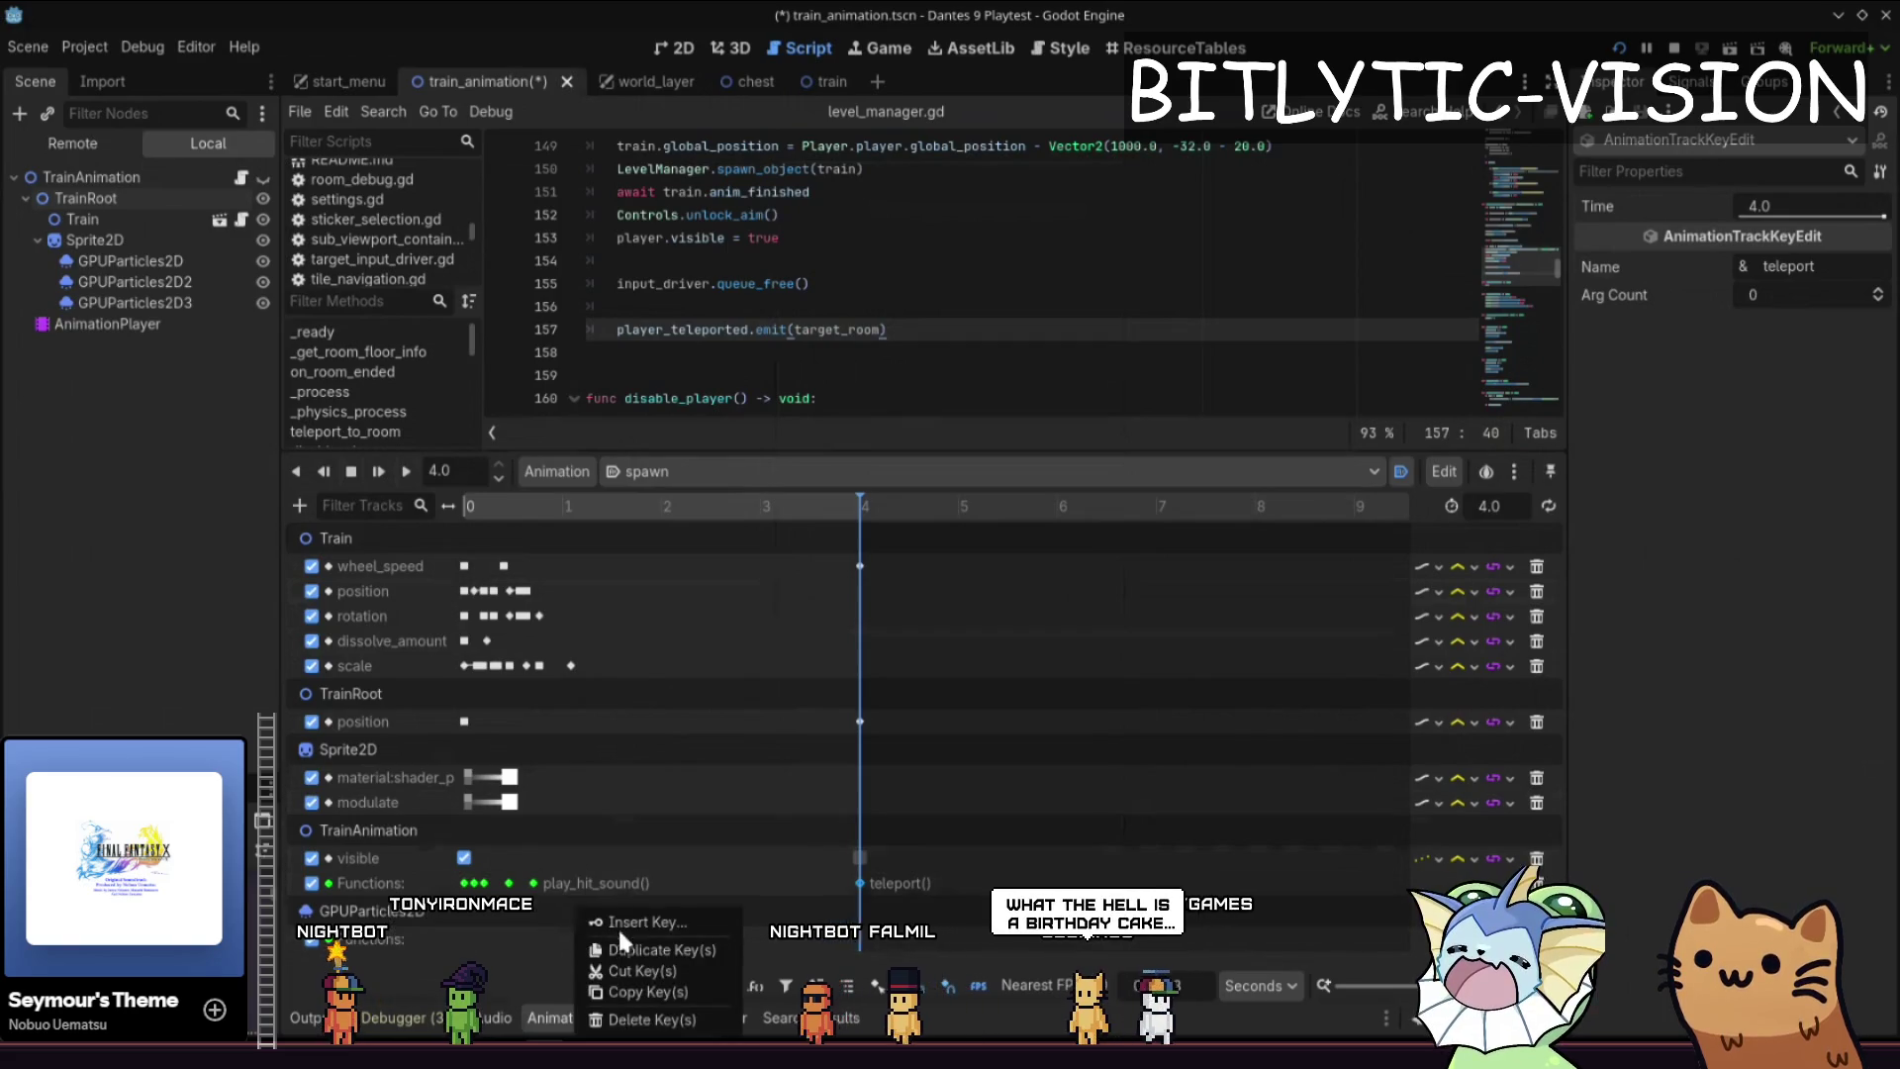
pyautogui.click(618, 926)
pyautogui.scroll(-15, 581, 369)
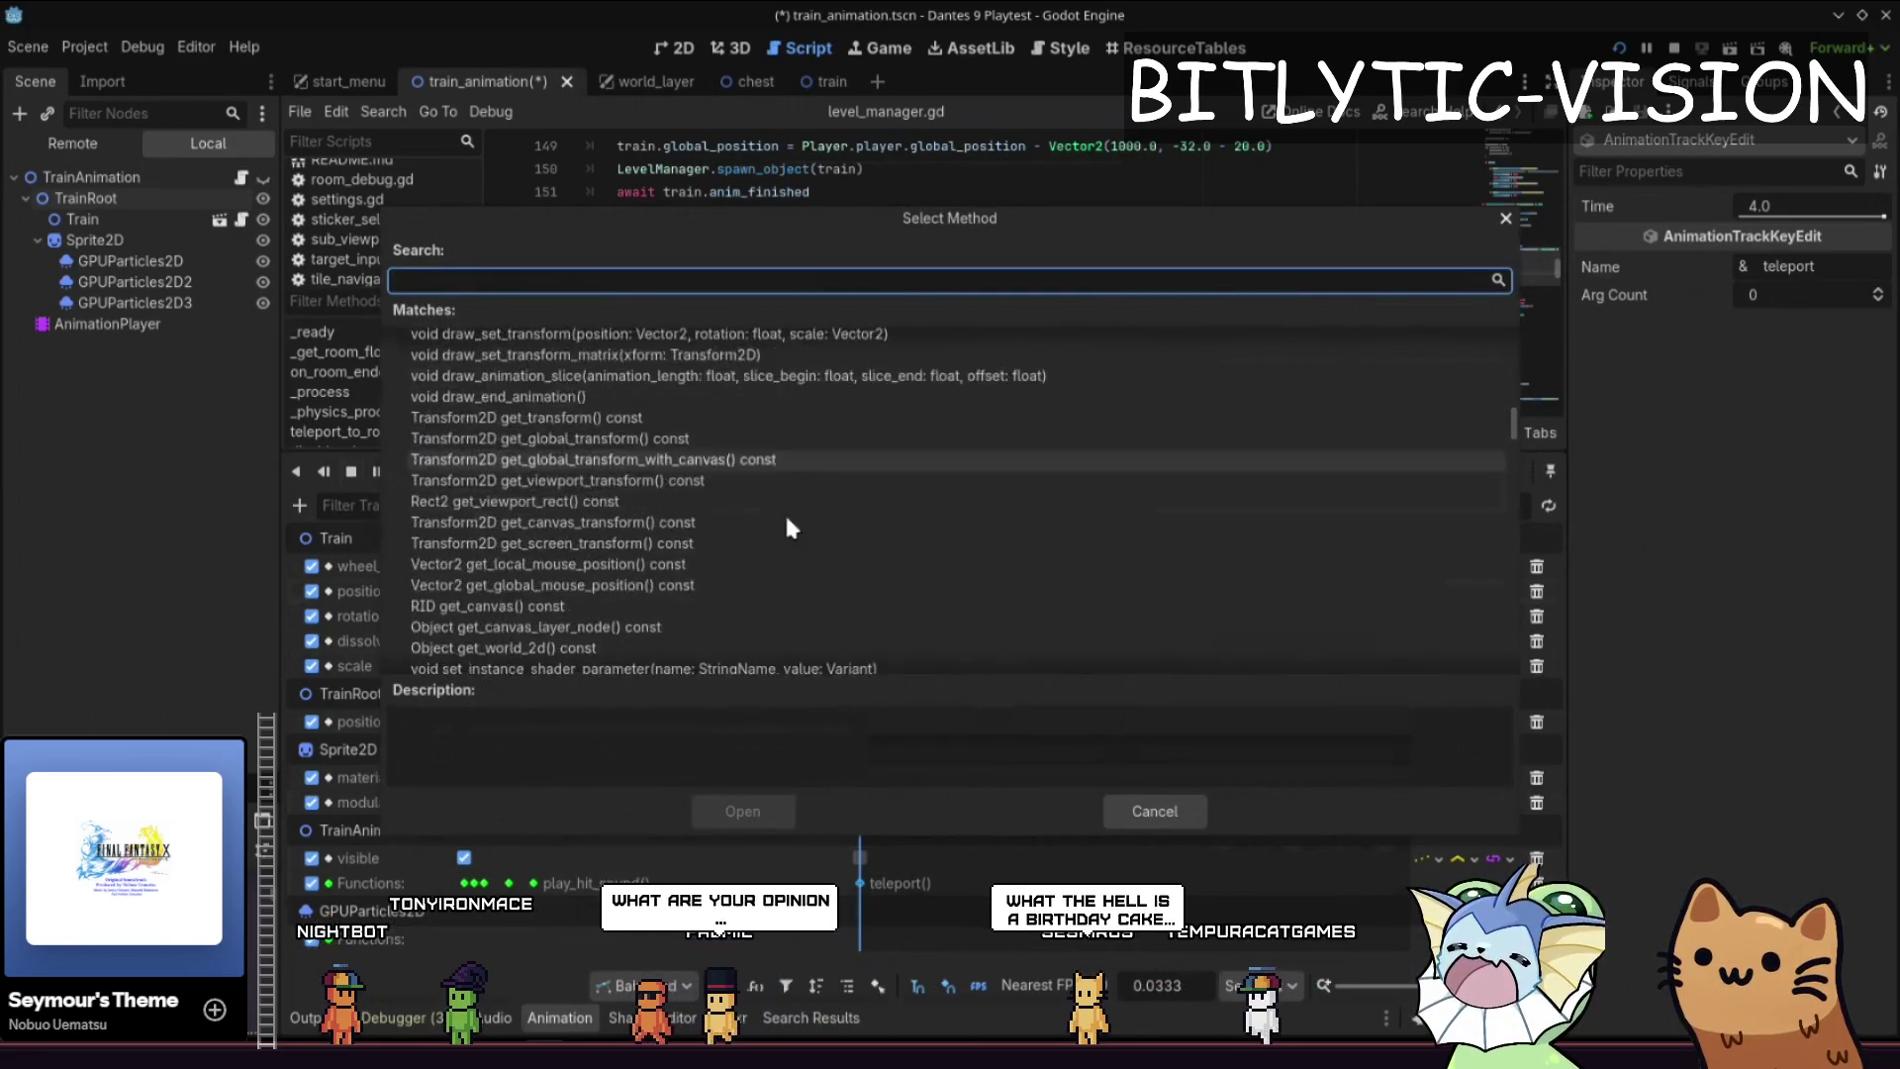
pyautogui.scroll(15, 875, 513)
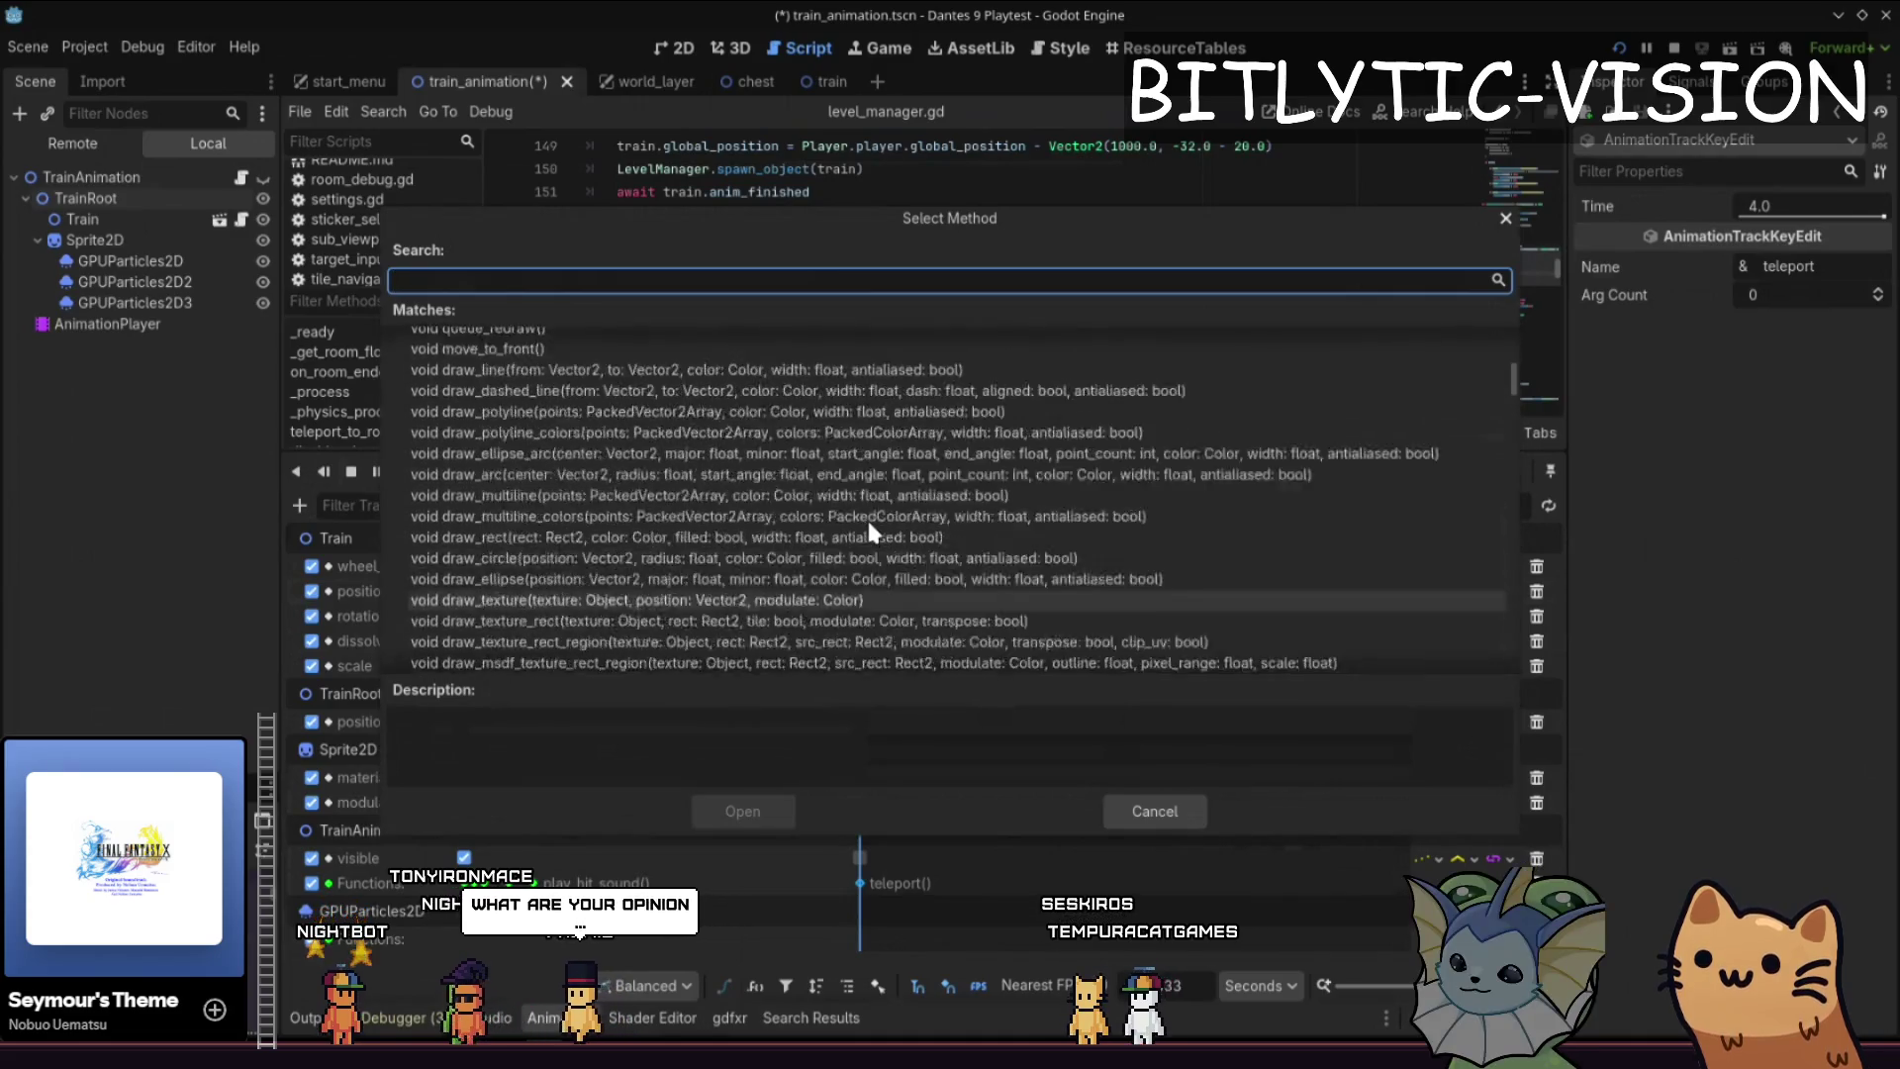
pyautogui.doubleClick(527, 403)
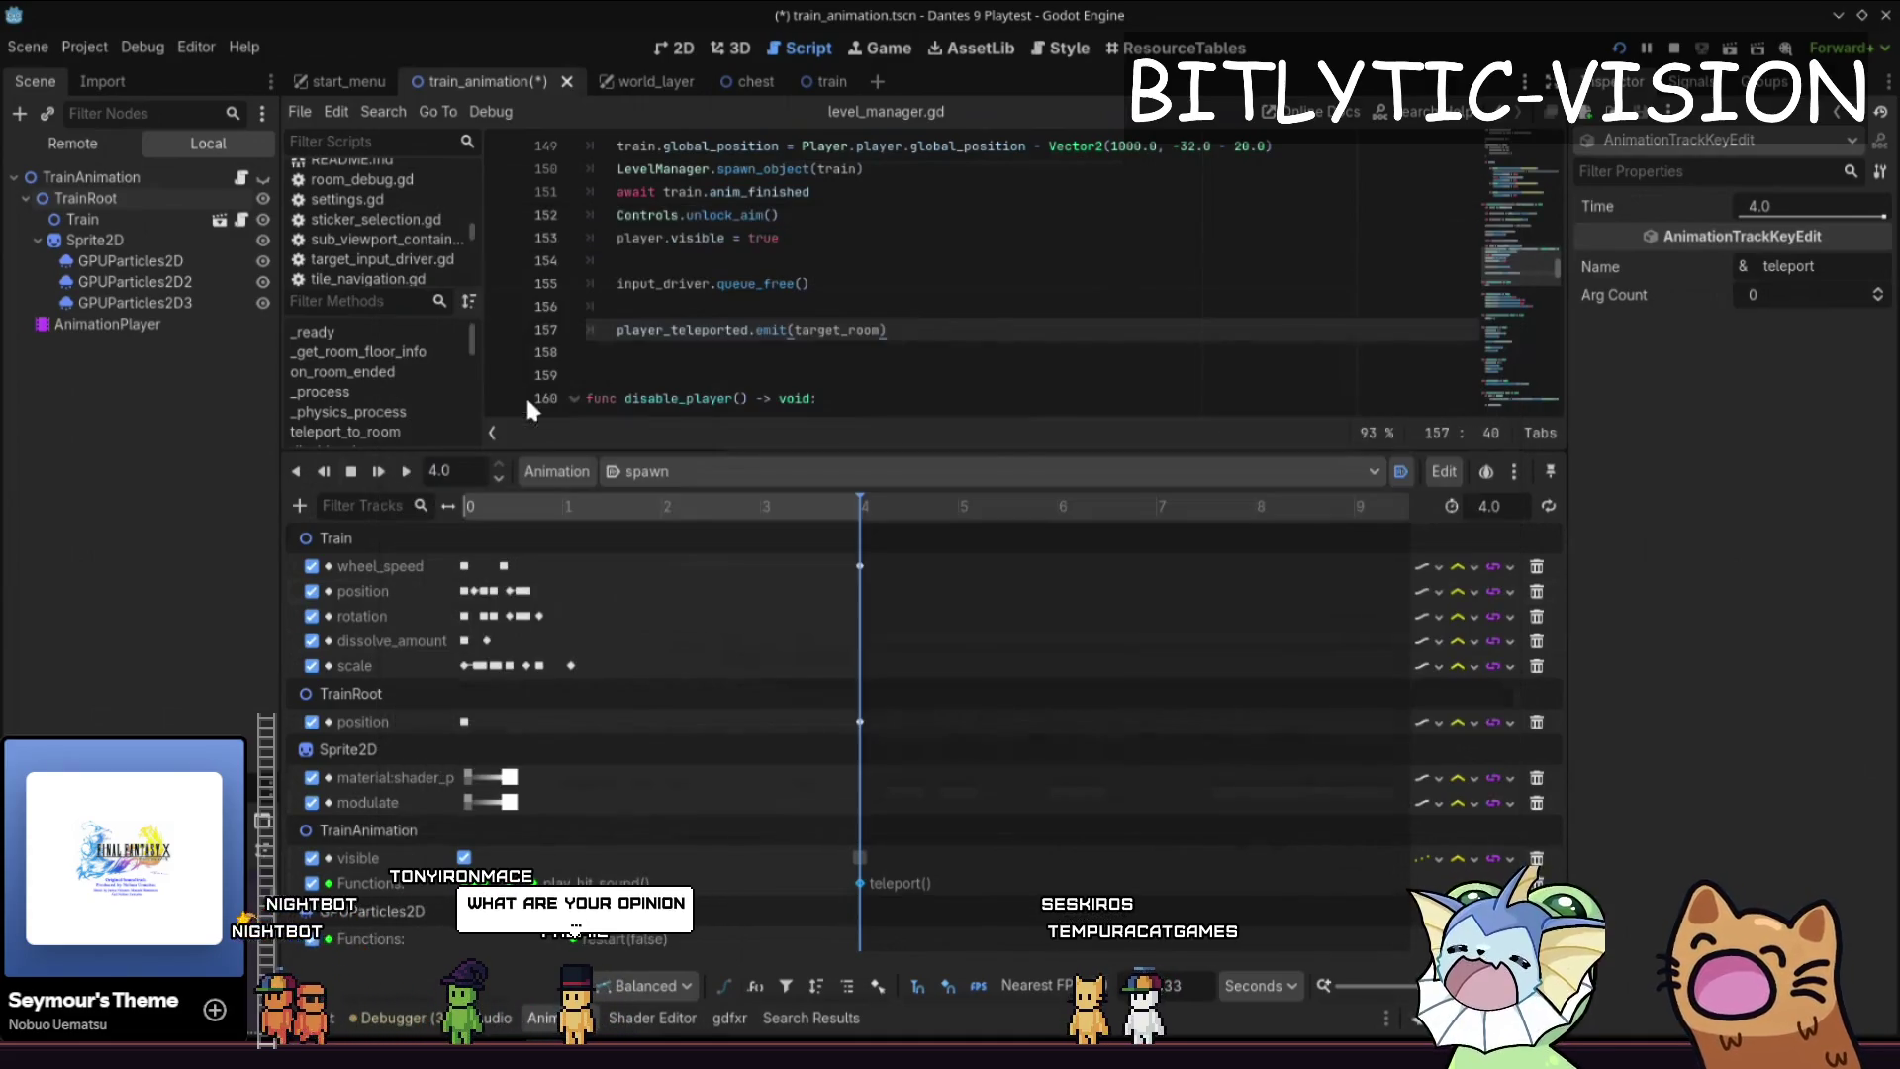
pyautogui.click(570, 938)
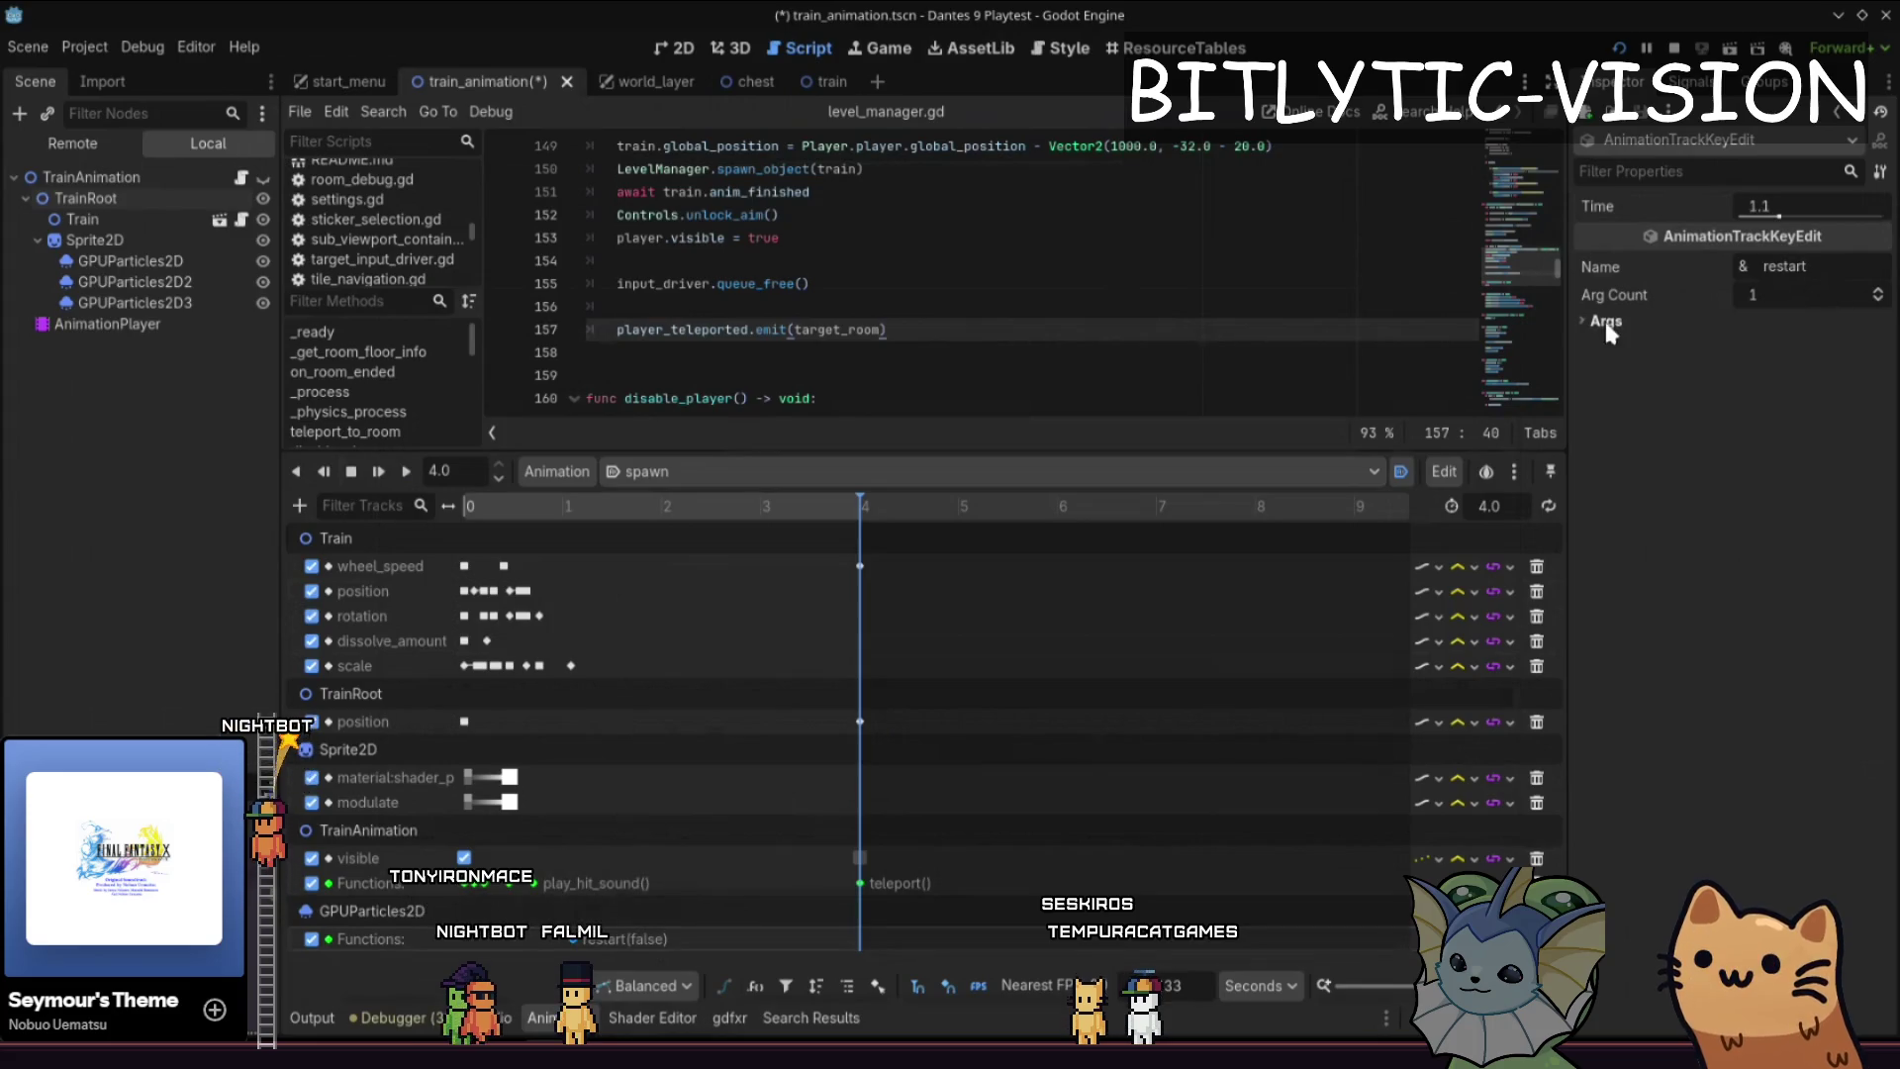
# - Set the restart key's argument to a bool with value true
pyautogui.click(1726, 343)
pyautogui.click(1800, 365)
pyautogui.click(1806, 369)
pyautogui.click(1806, 359)
pyautogui.click(1760, 247)
pyautogui.click(1816, 366)
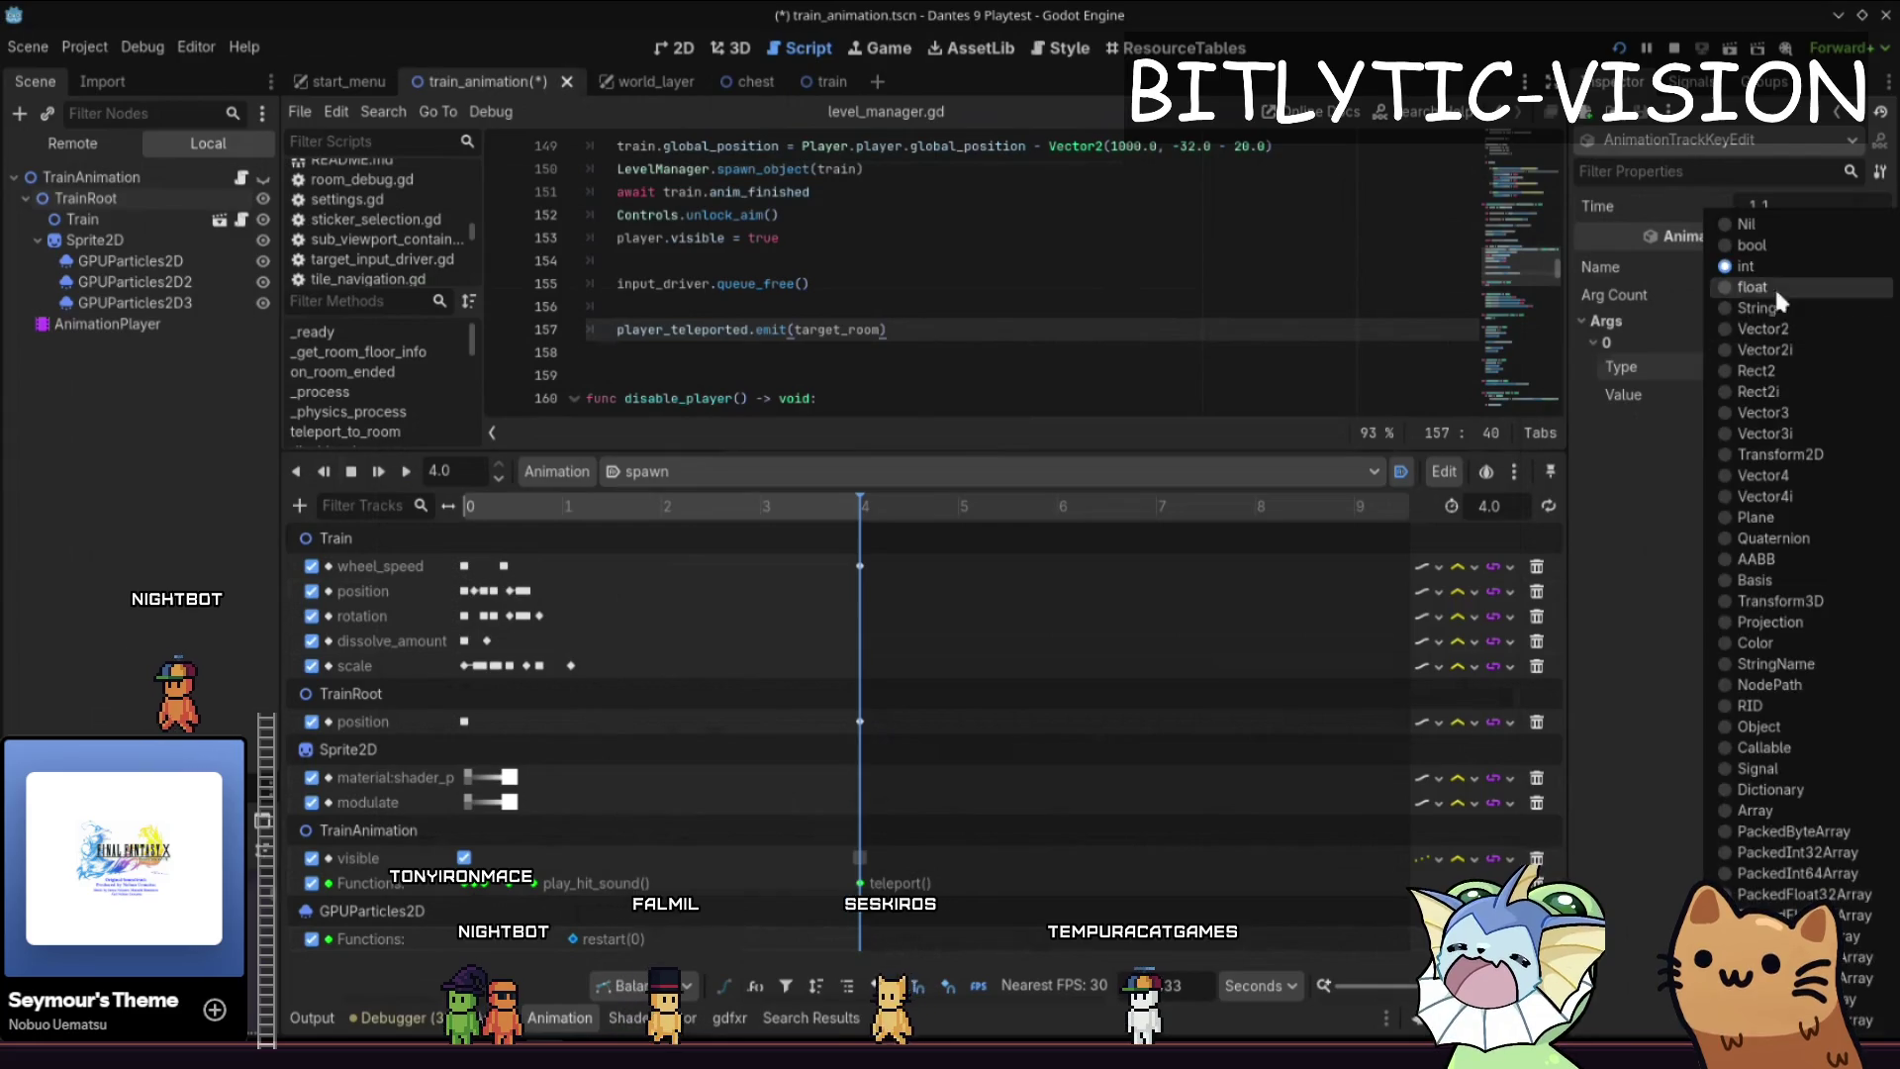
pyautogui.click(1762, 246)
pyautogui.click(1790, 389)
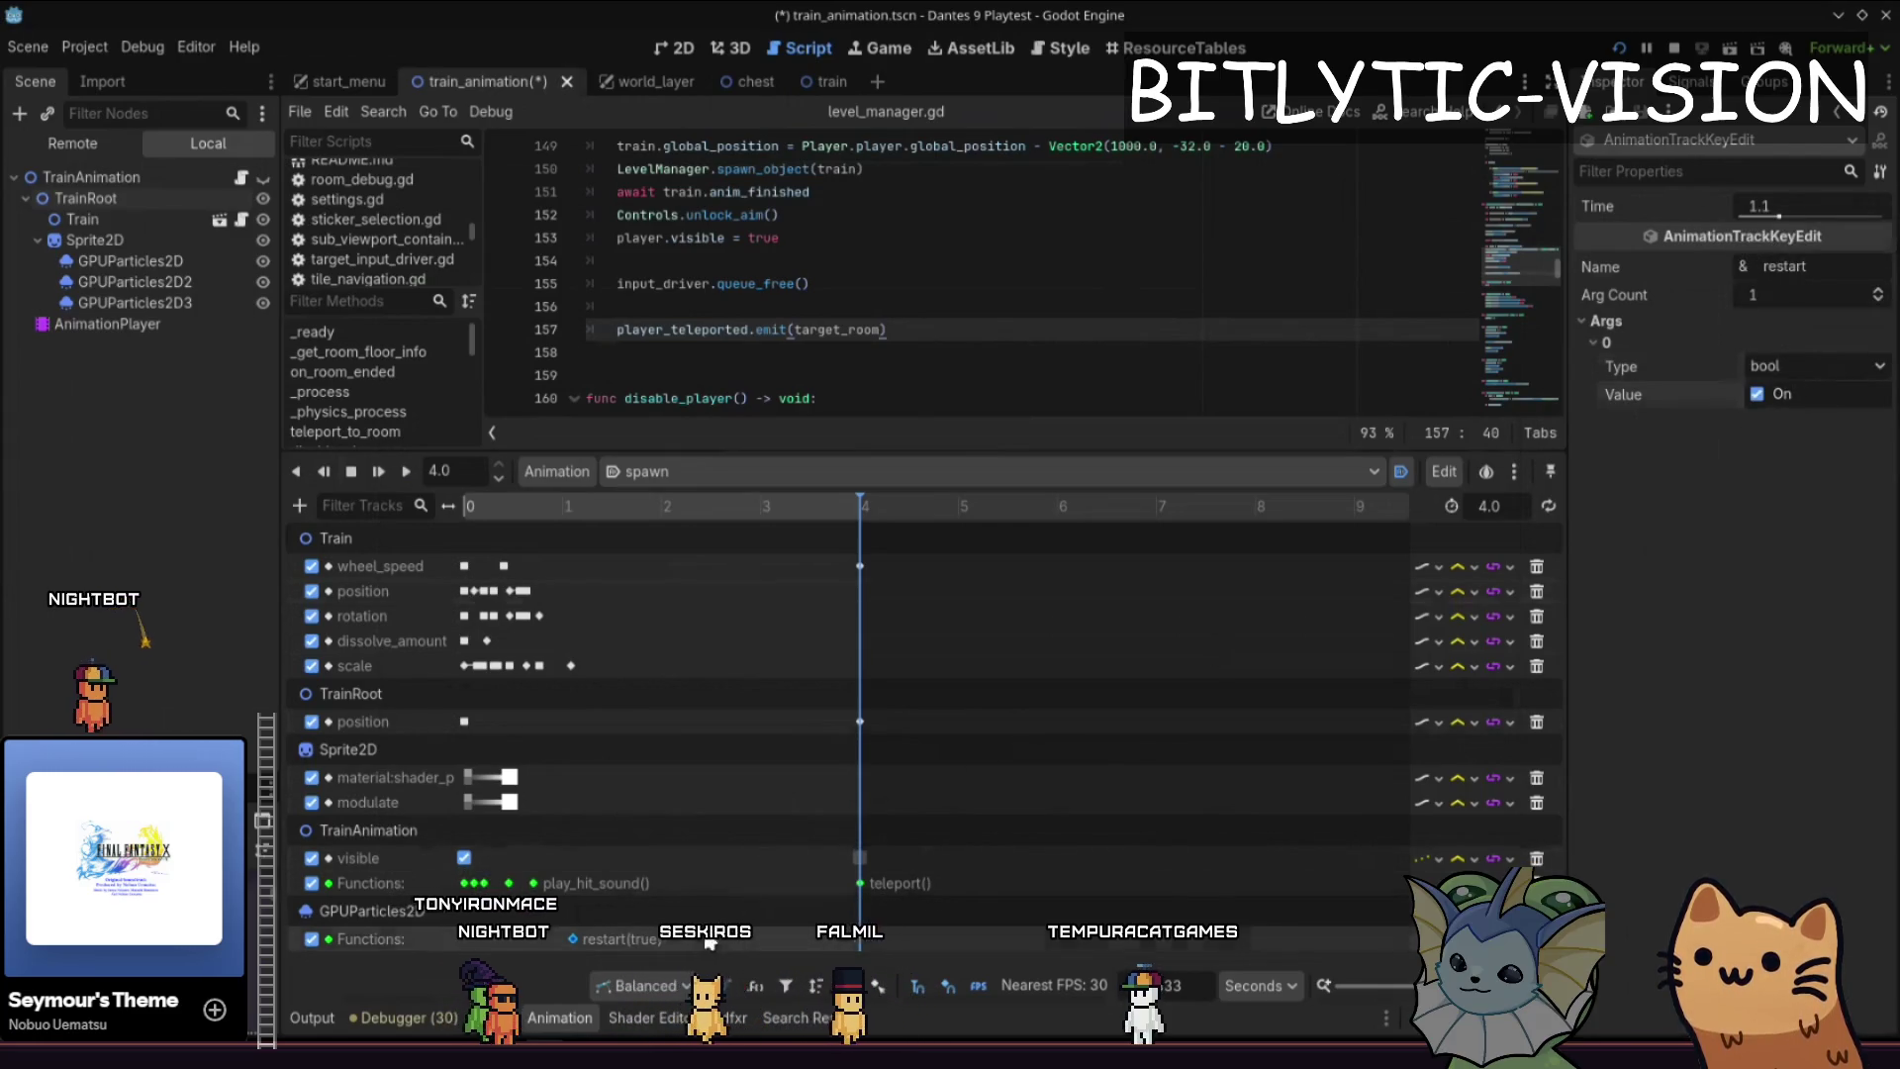
pyautogui.click(505, 951)
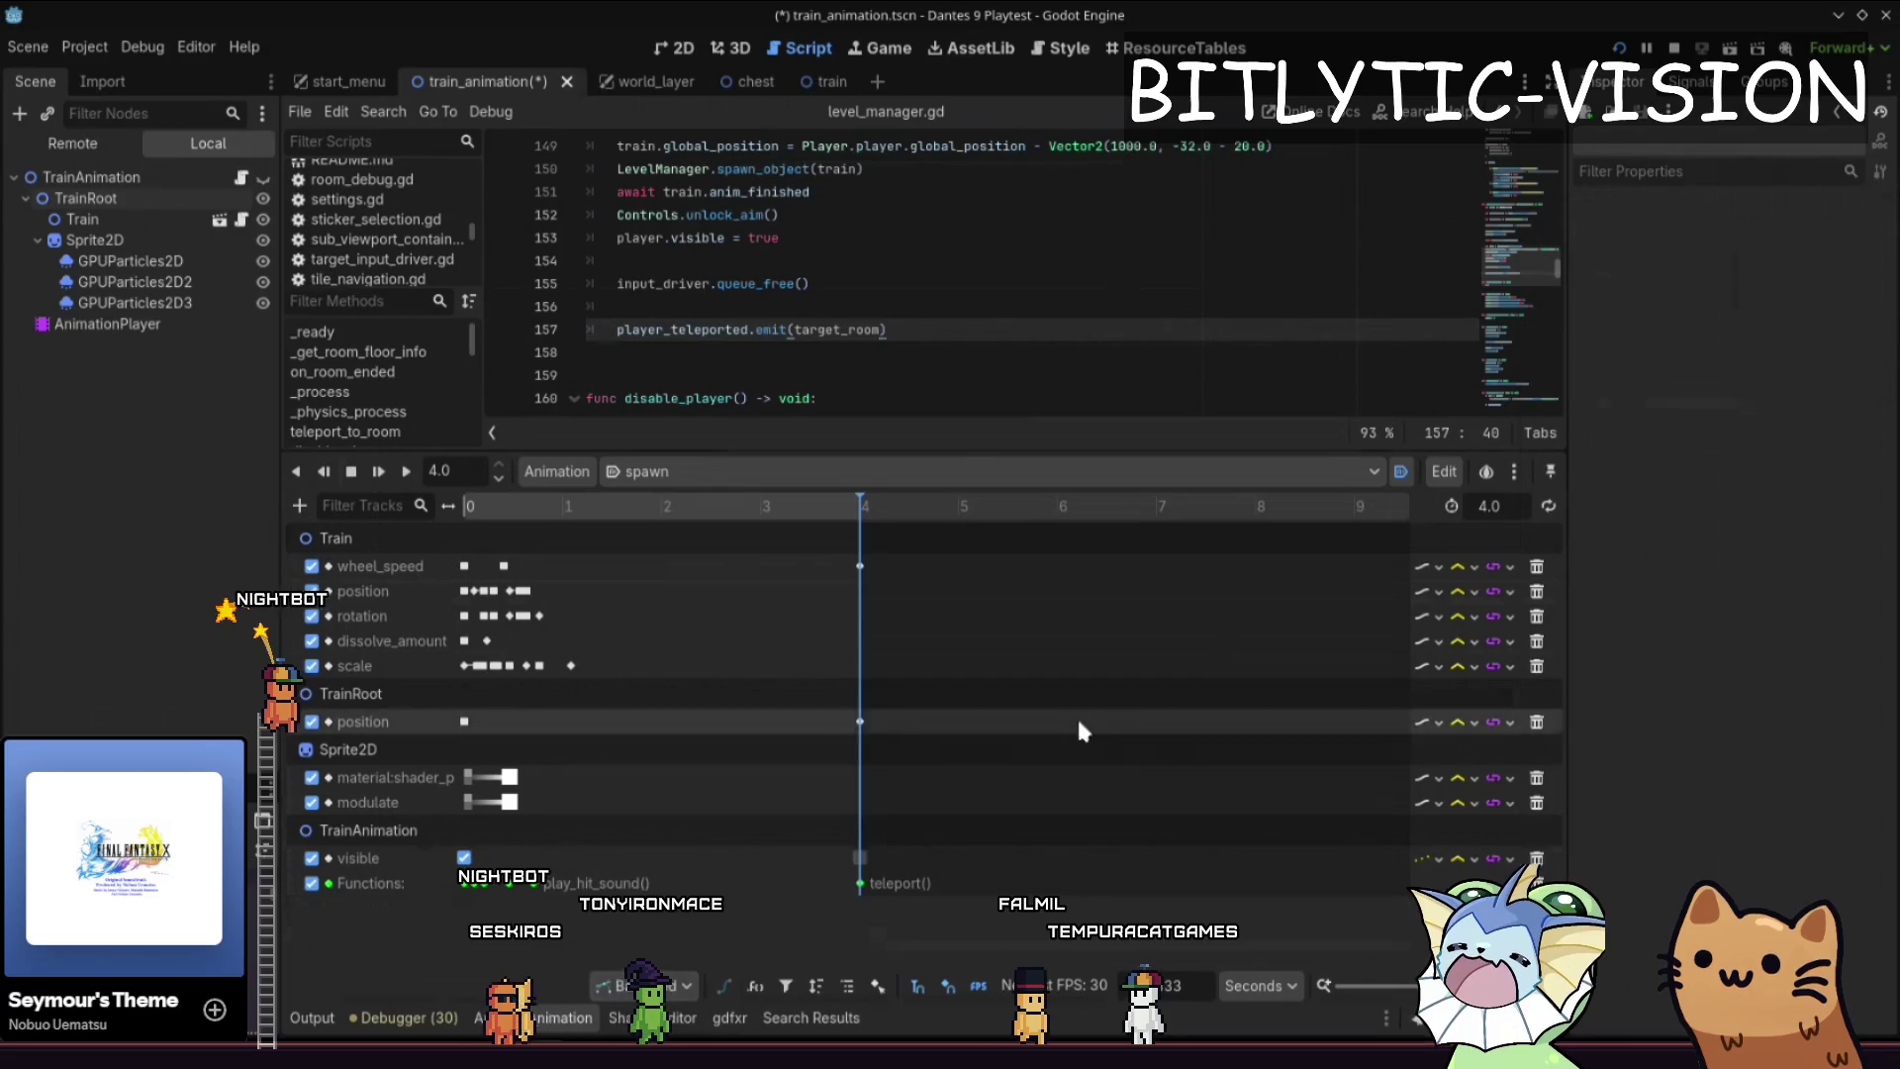
# - Undo the particle restart track, save the train animation scene, start a playtest run, and switch to Aseprite
pyautogui.hotkey('ctrl', 'z')
pyautogui.hotkey('ctrl', 's')
pyautogui.moveTo(938, 453); pyautogui.dragTo(938, 770)
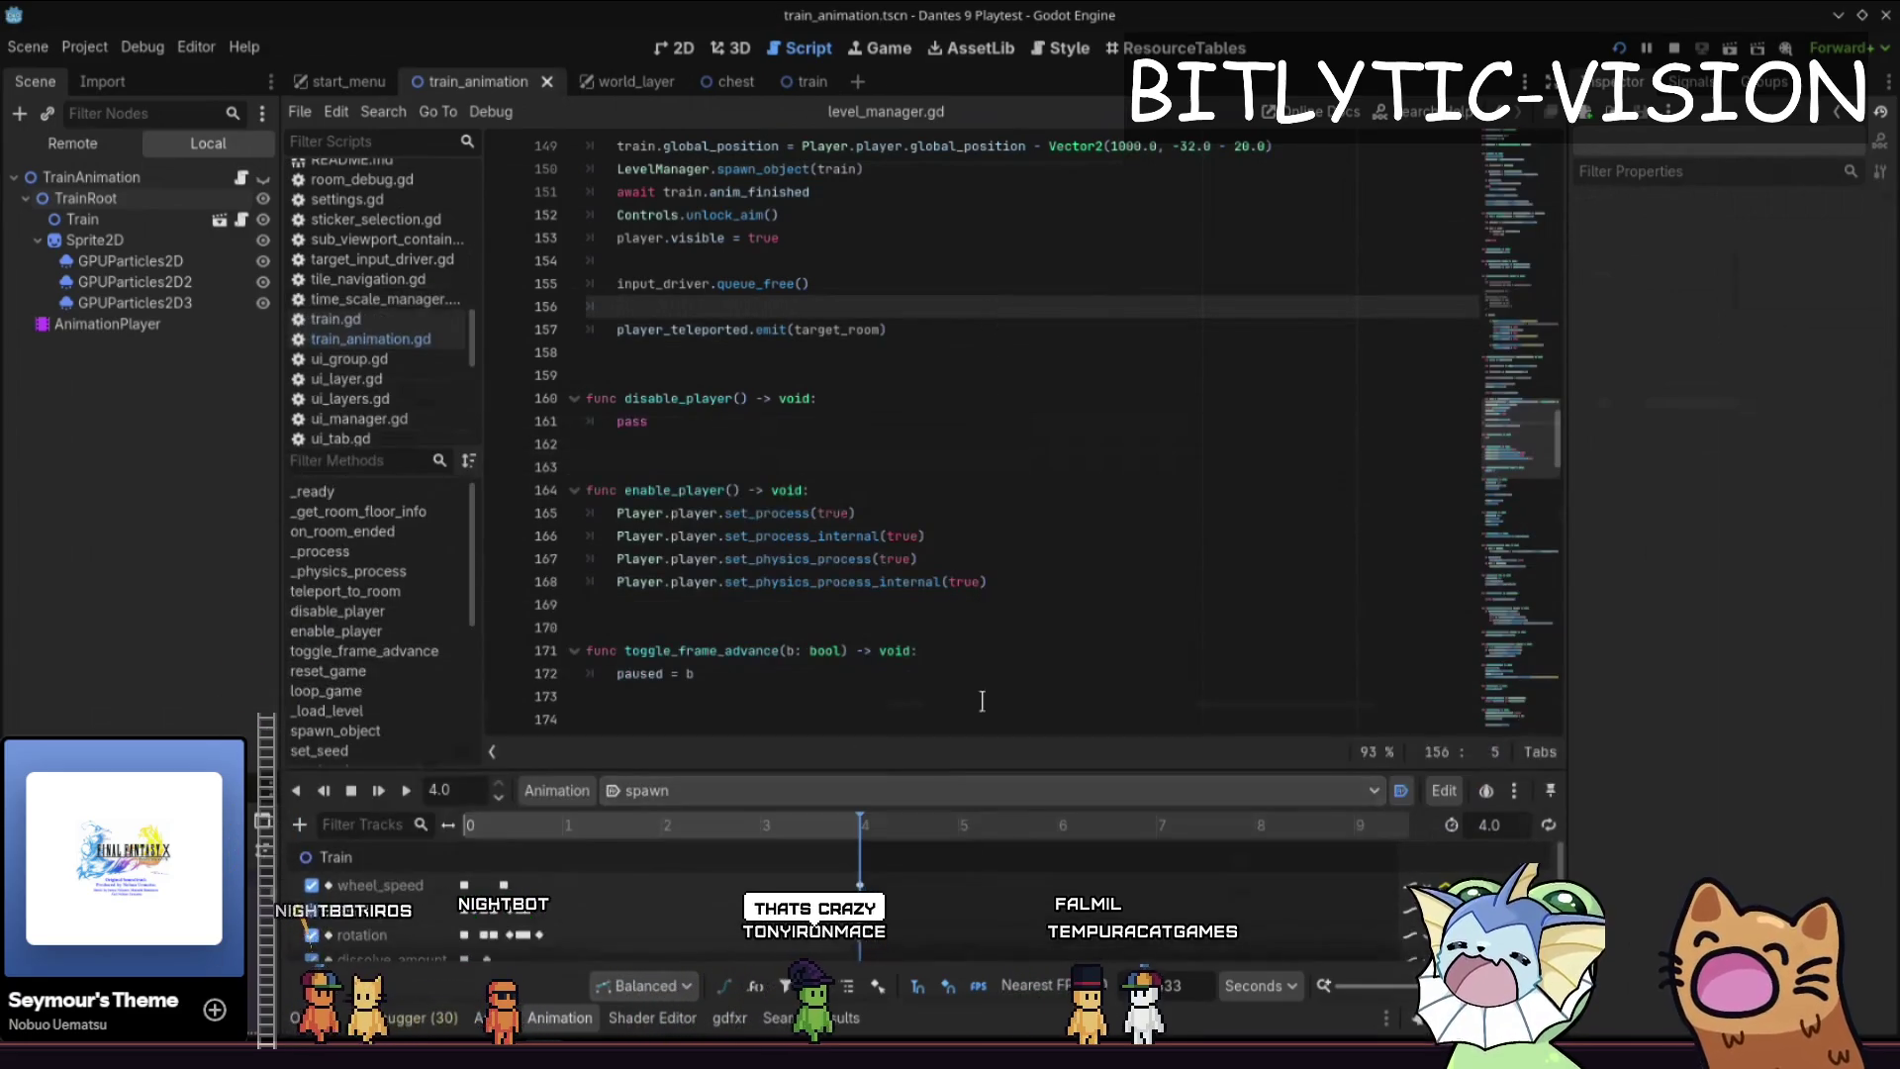
pyautogui.click(649, 420)
pyautogui.press('F5')
pyautogui.click(967, 623)
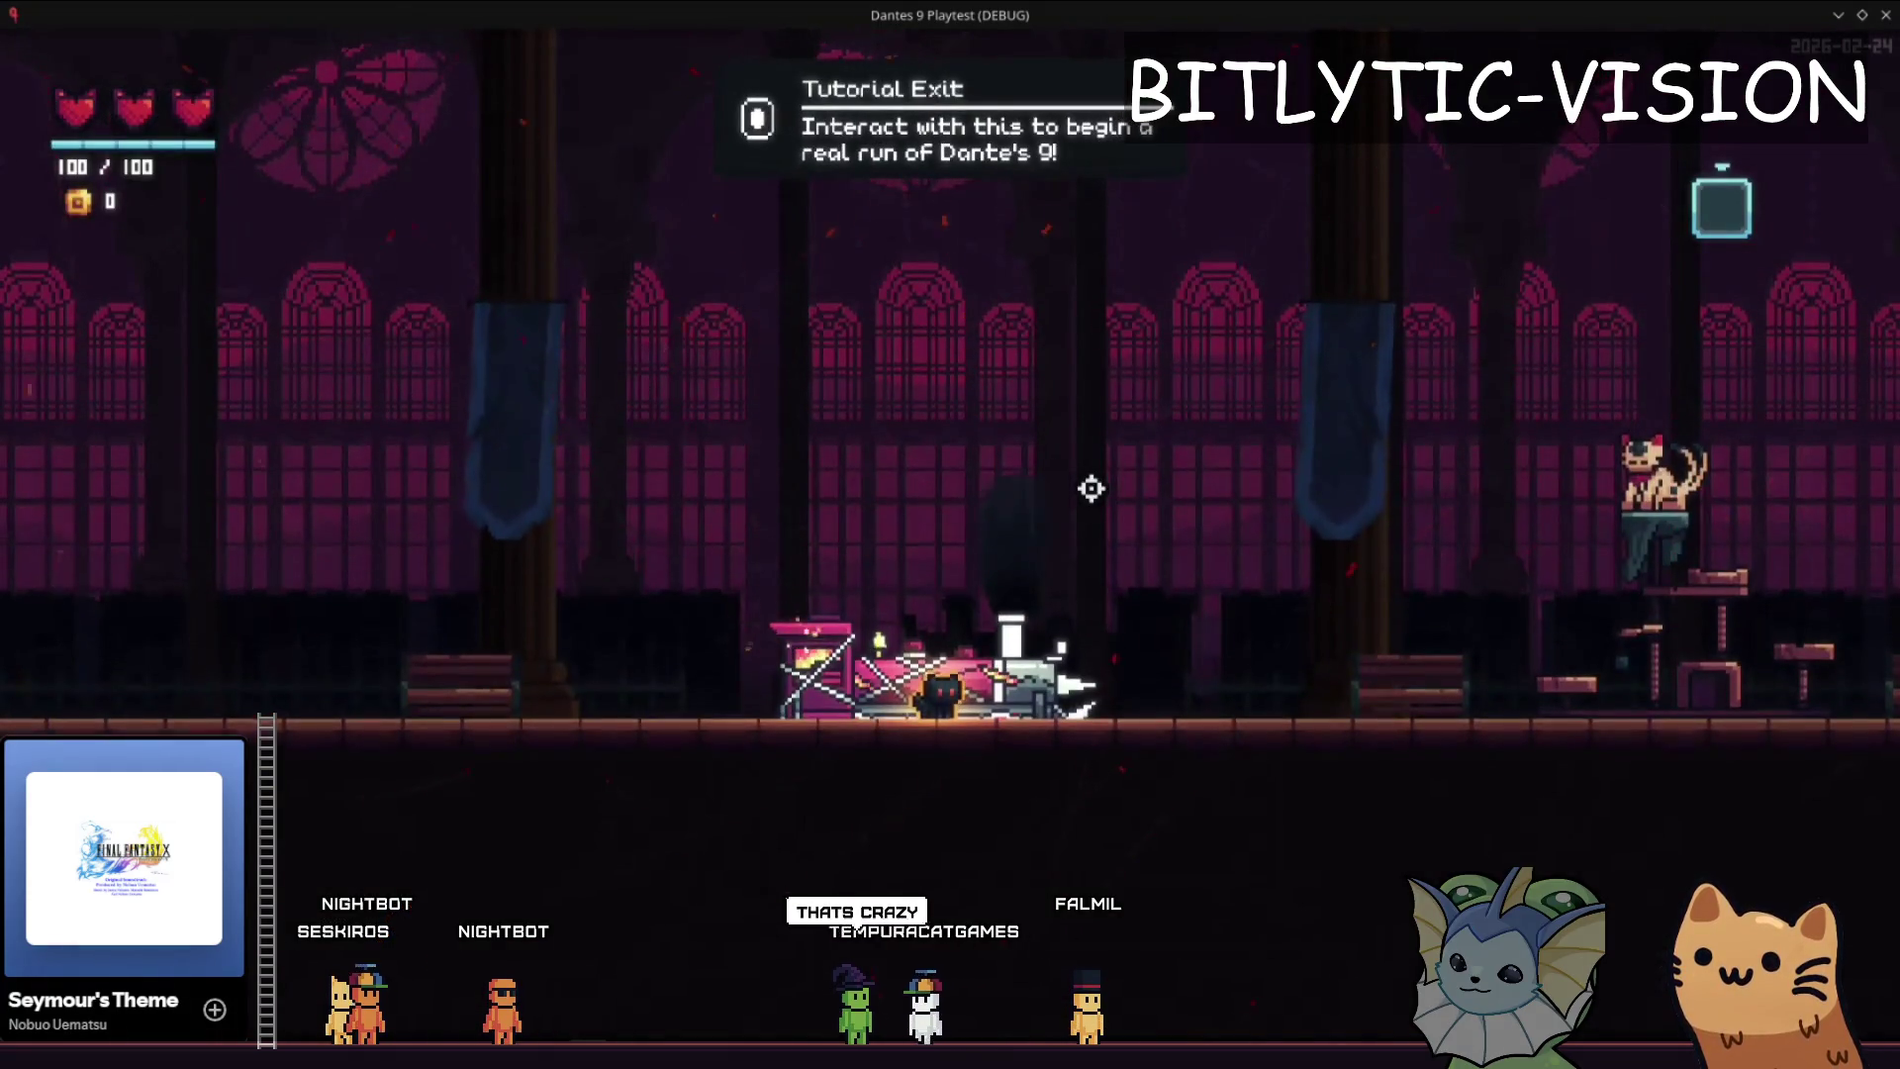
pyautogui.hotkey('alt', 'Tab')
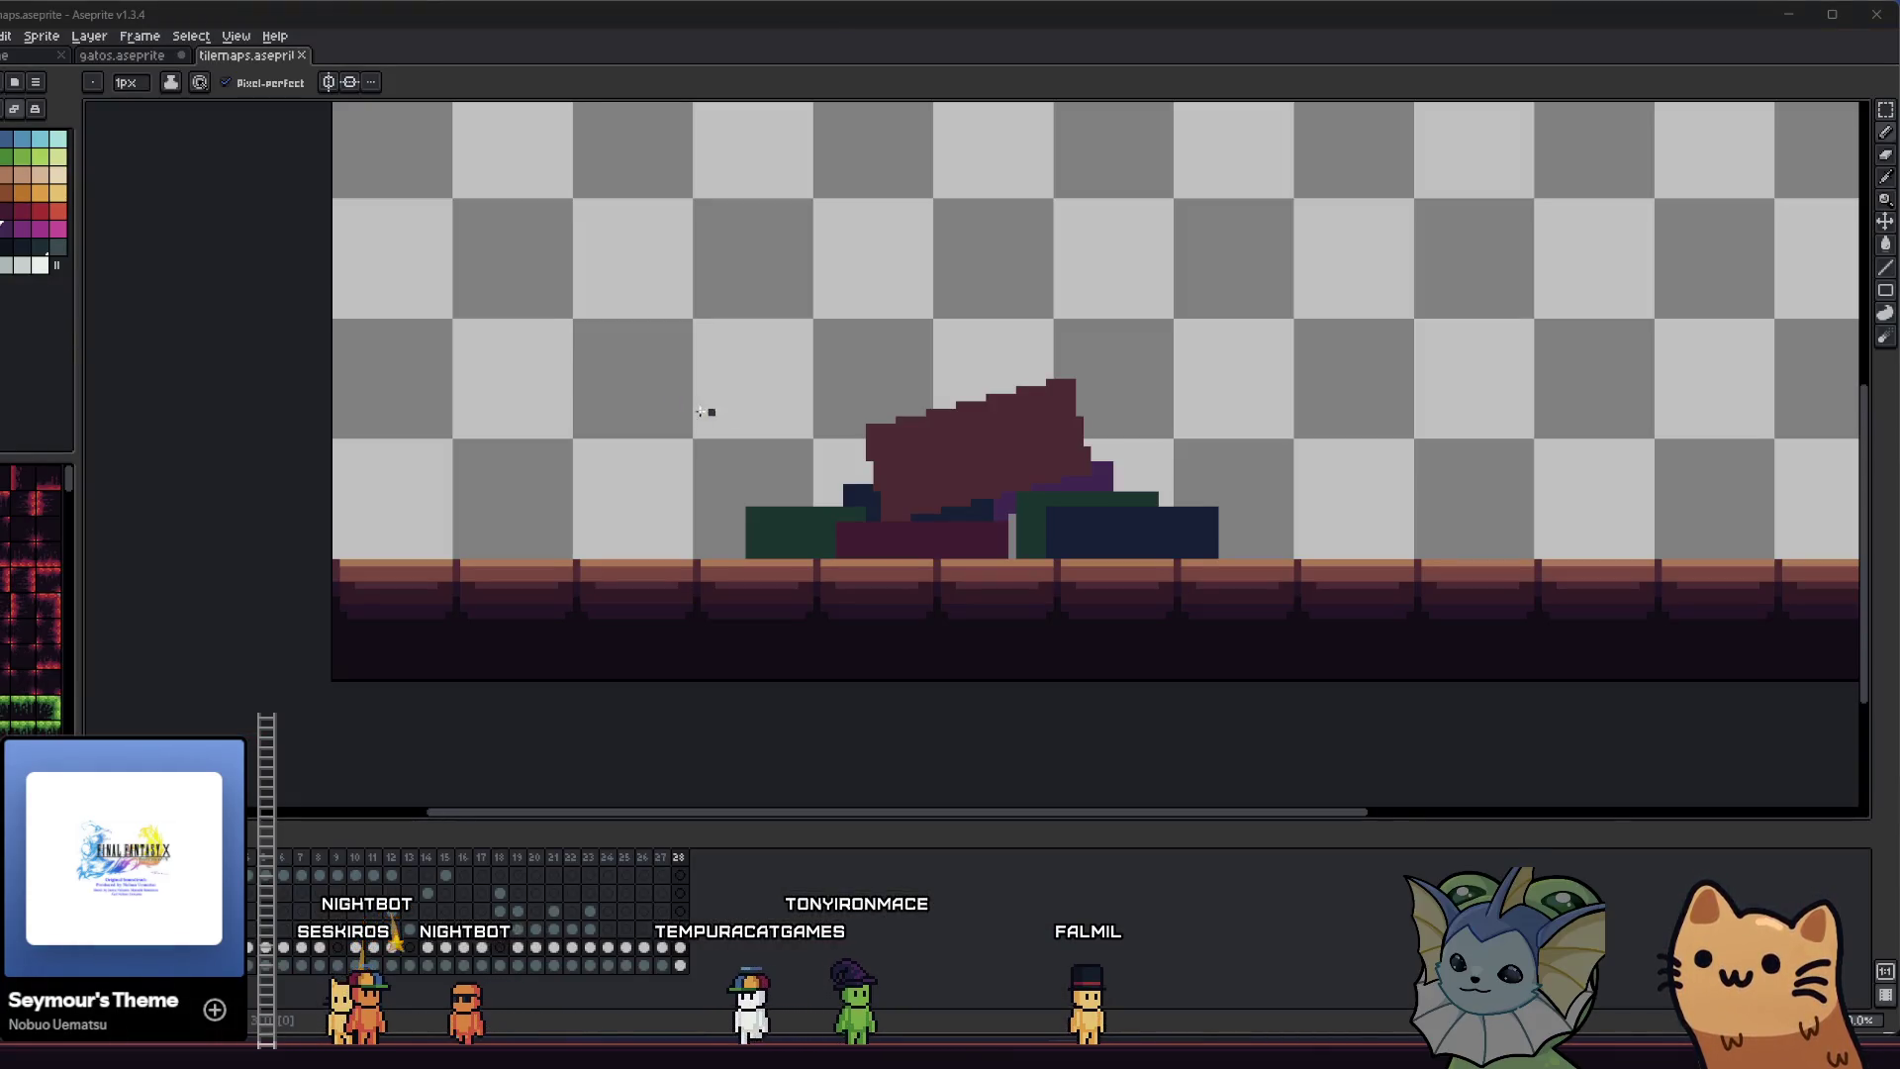
# - Frame the pile and draw a thin maroon outline sloping down-right from its peak
pyautogui.hscroll(2, 698, 420)
pyautogui.scroll(2, 691, 428)
pyautogui.press('i')
pyautogui.scroll(2, 746, 420)
pyautogui.scroll(-2, 908, 479)
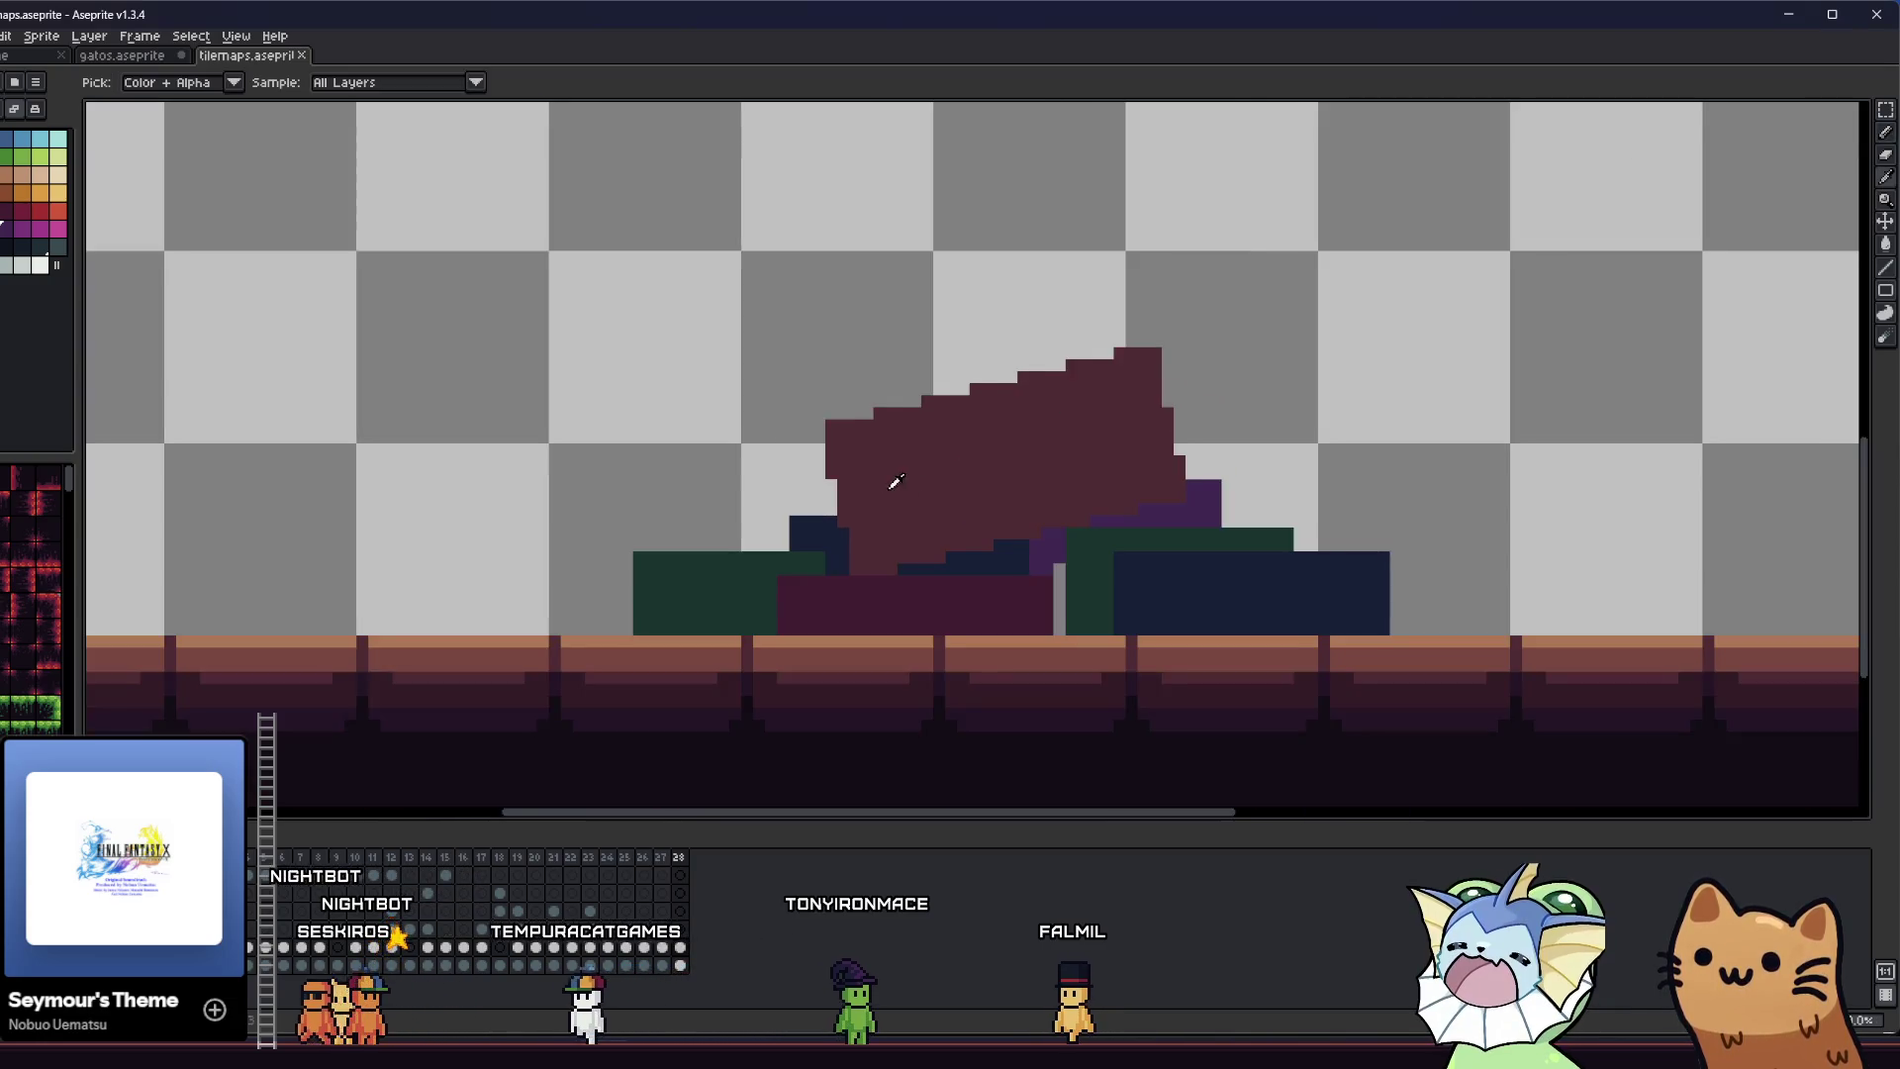
pyautogui.moveTo(895, 482); pyautogui.dragTo(830, 518)
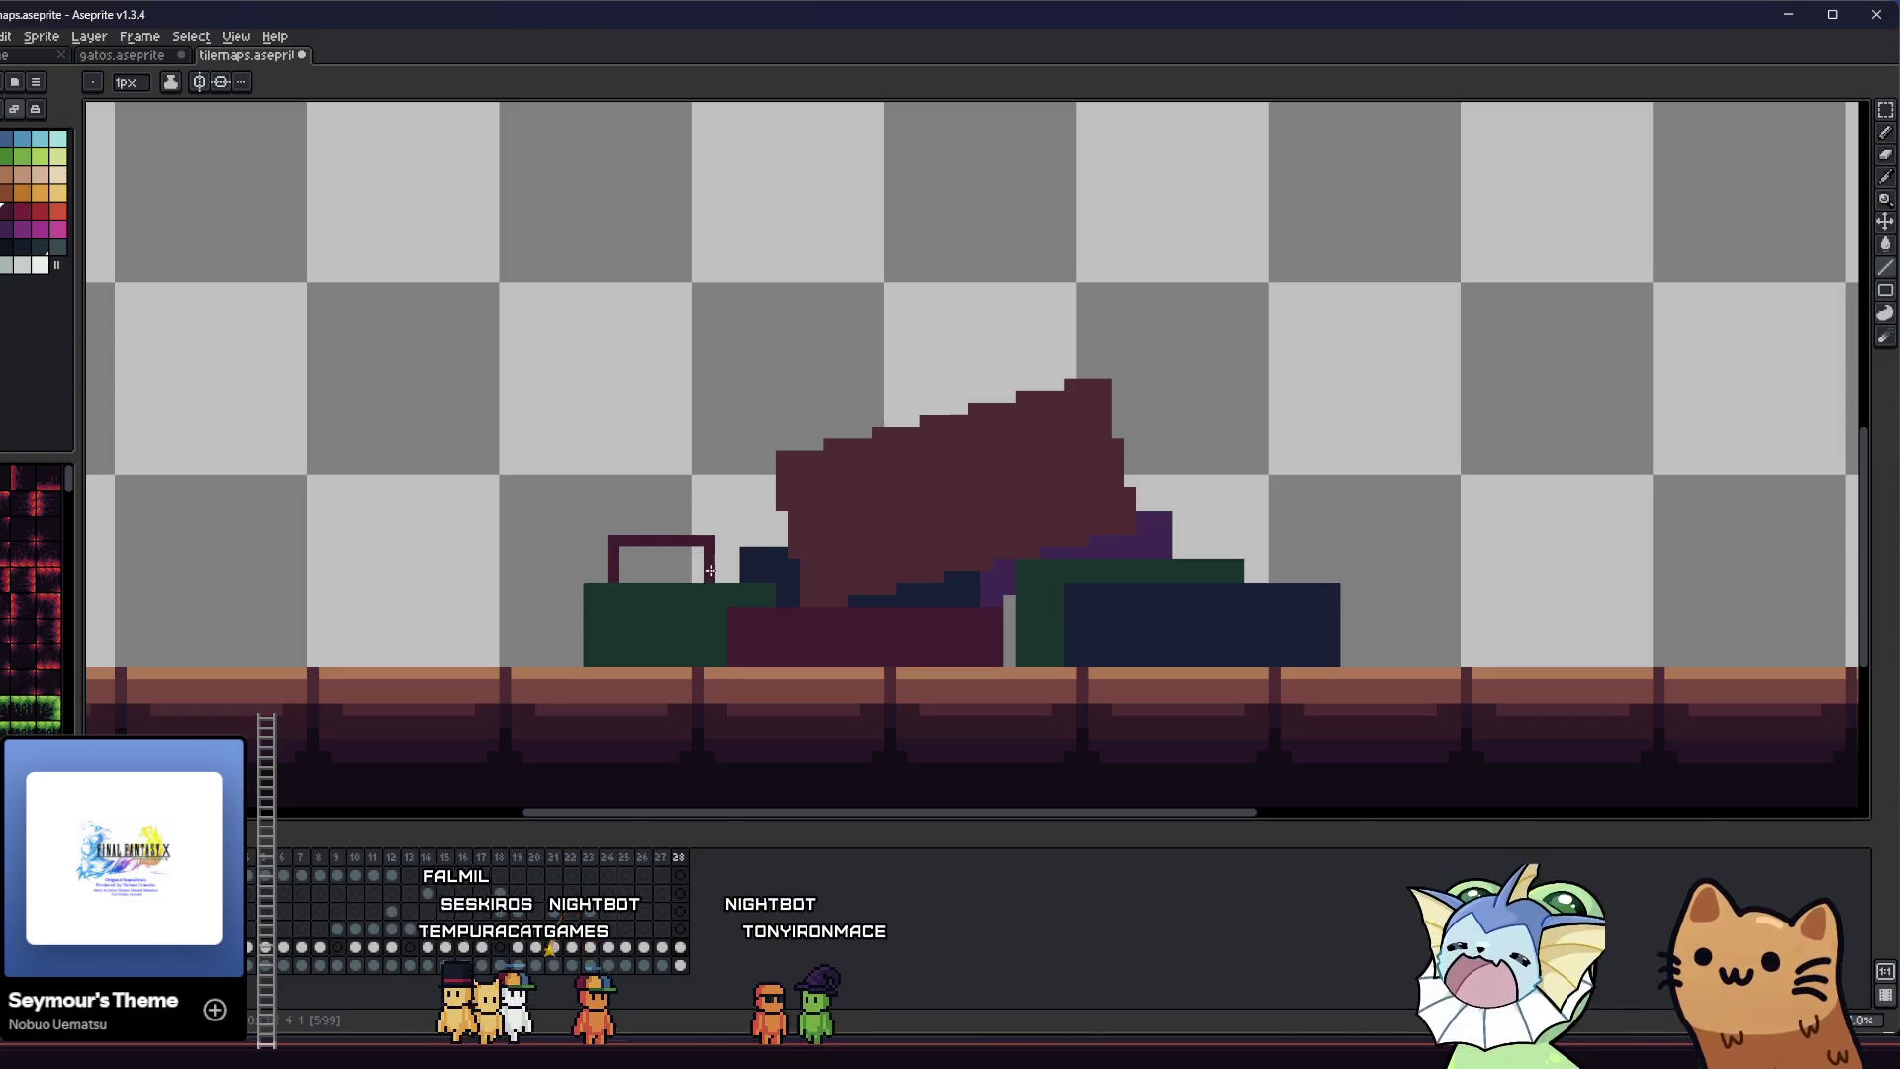
pyautogui.moveTo(584, 570); pyautogui.dragTo(505, 560)
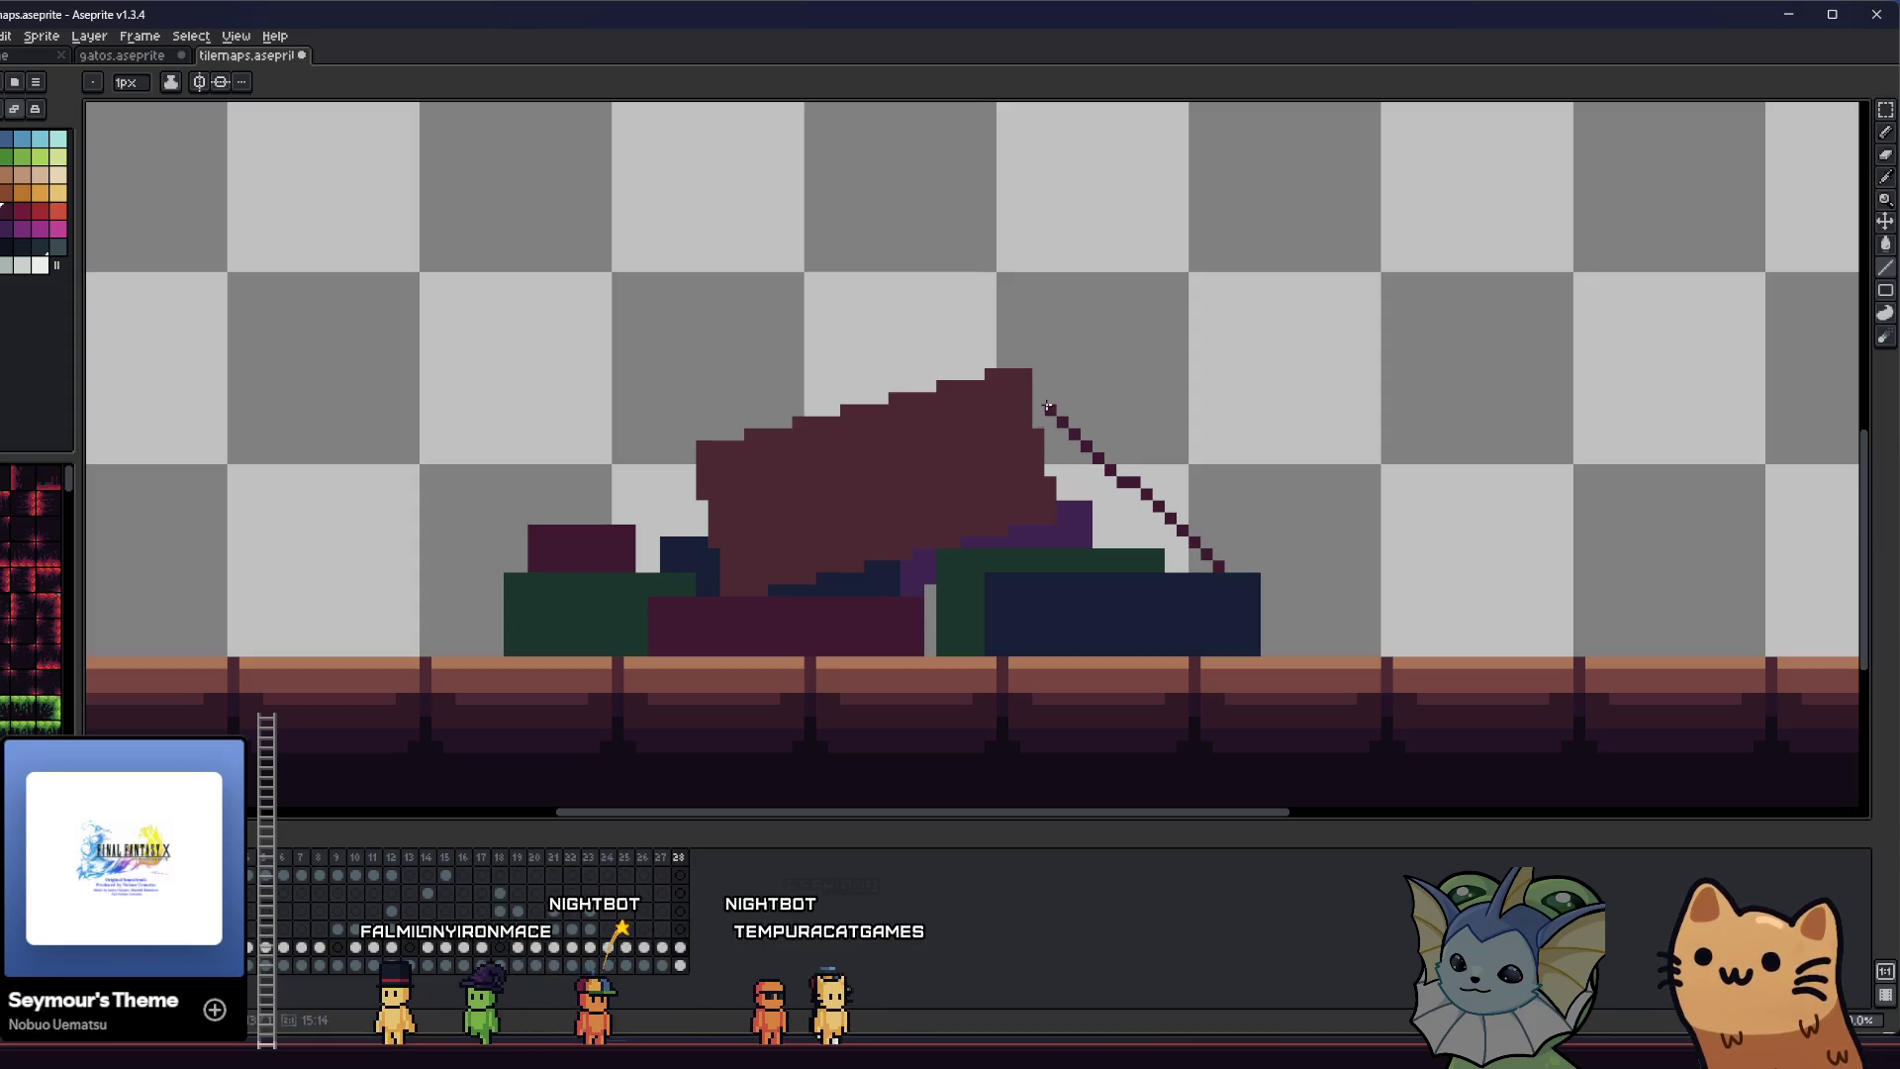
pyautogui.moveTo(1044, 442); pyautogui.dragTo(1056, 431)
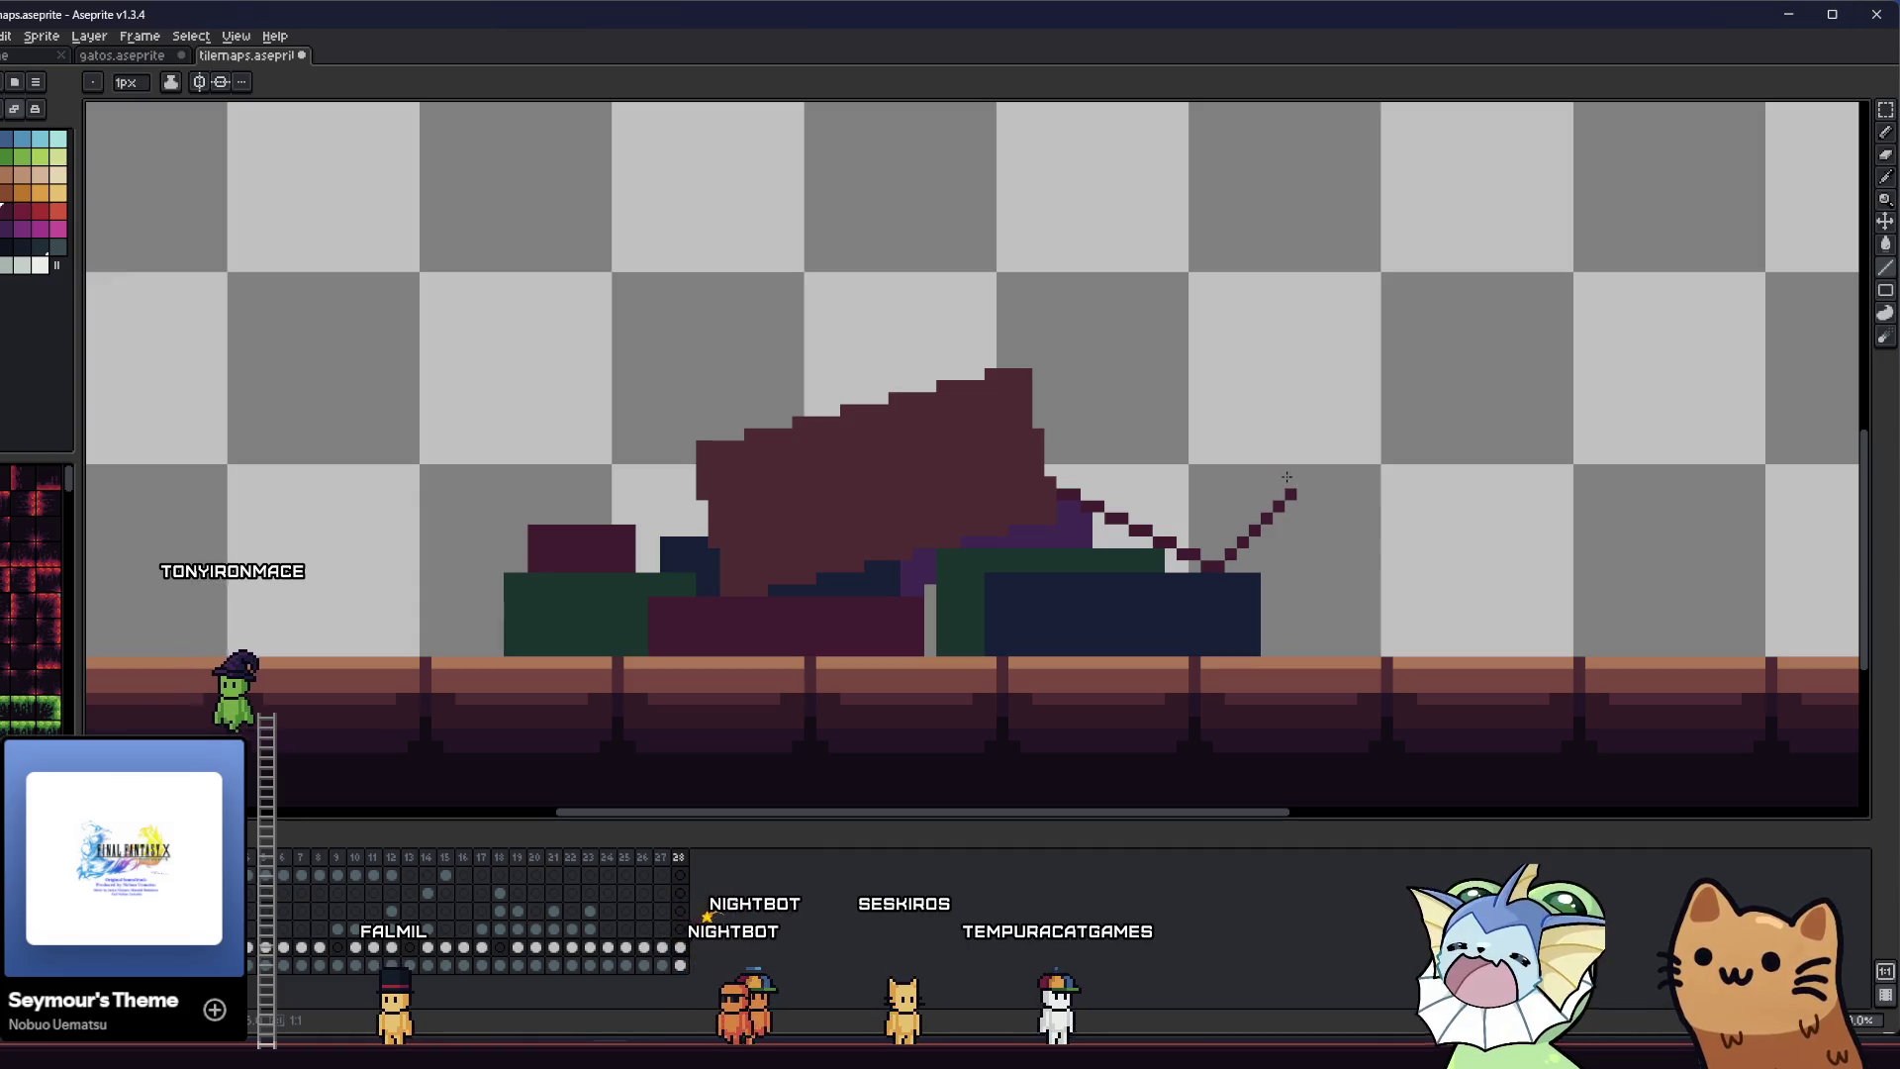
pyautogui.moveTo(1267, 469); pyautogui.dragTo(1266, 458)
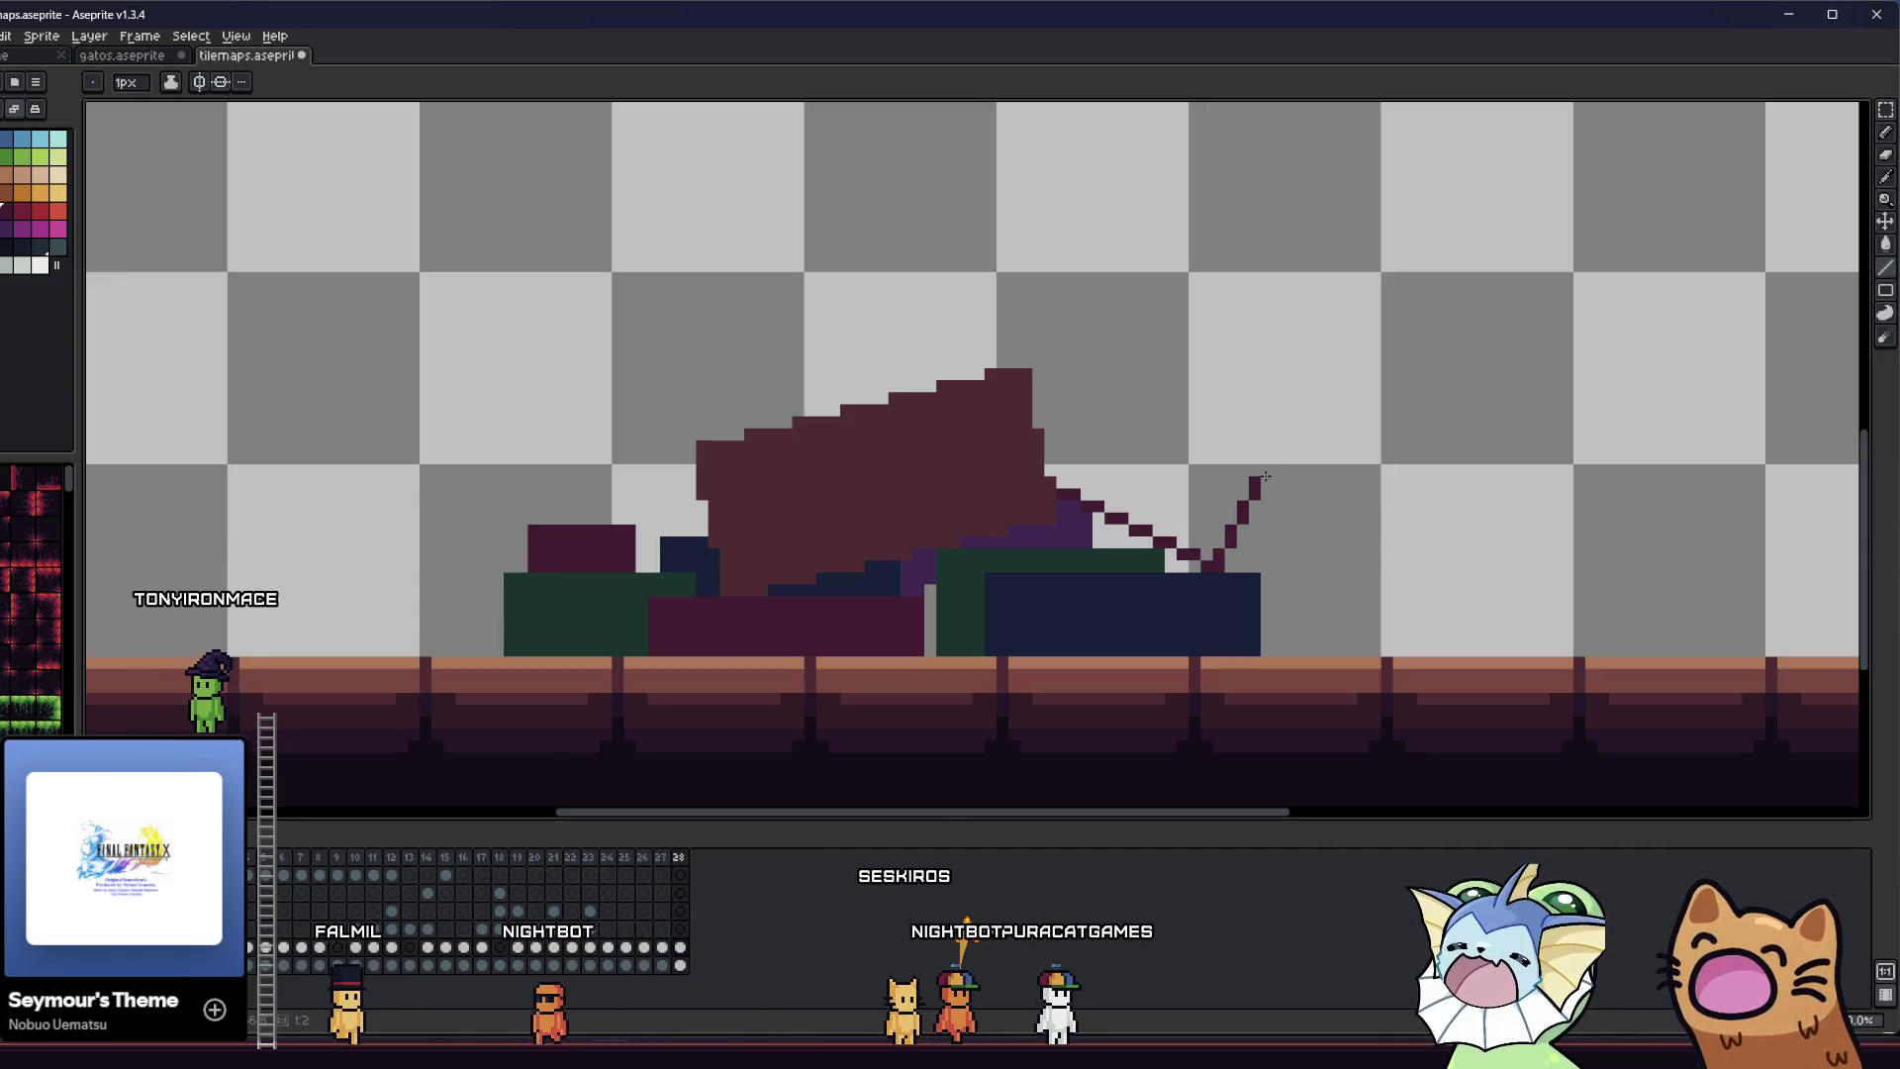
pyautogui.moveTo(1086, 421); pyautogui.dragTo(1014, 383)
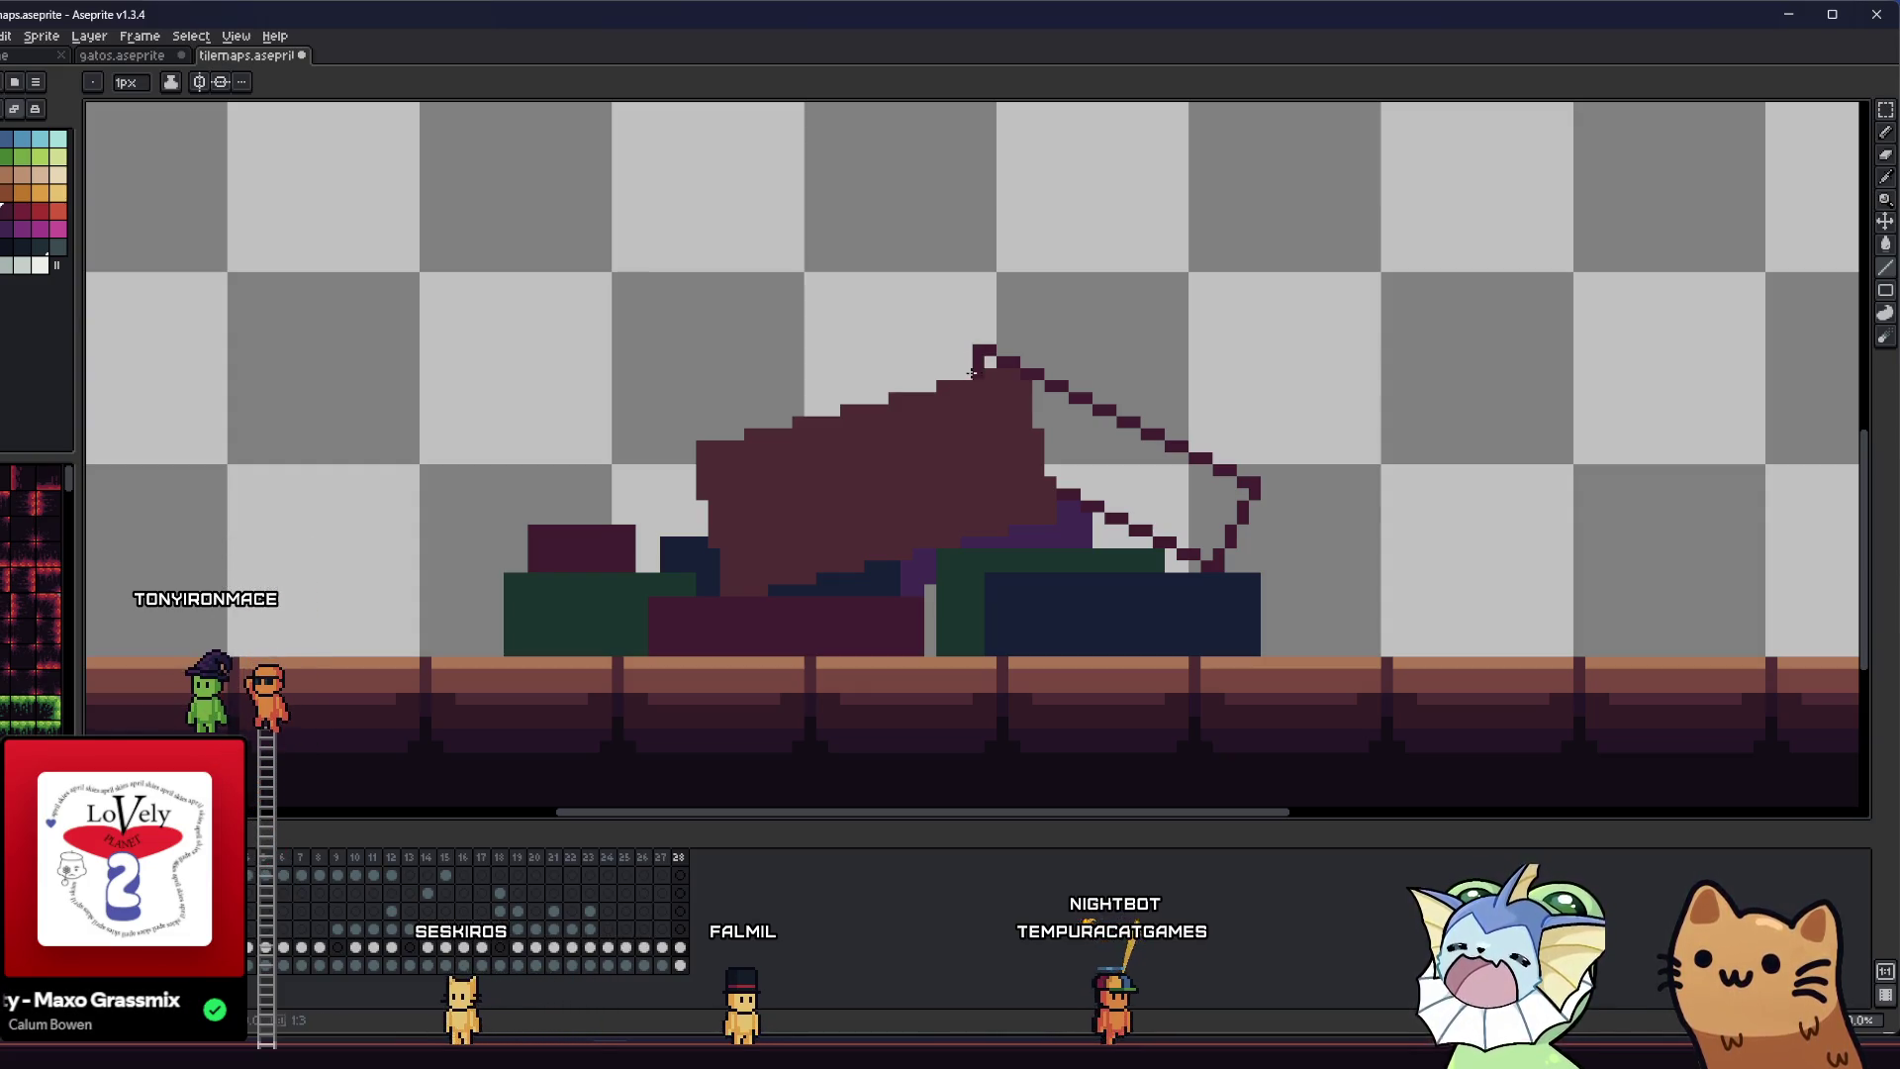
pyautogui.press('alt')
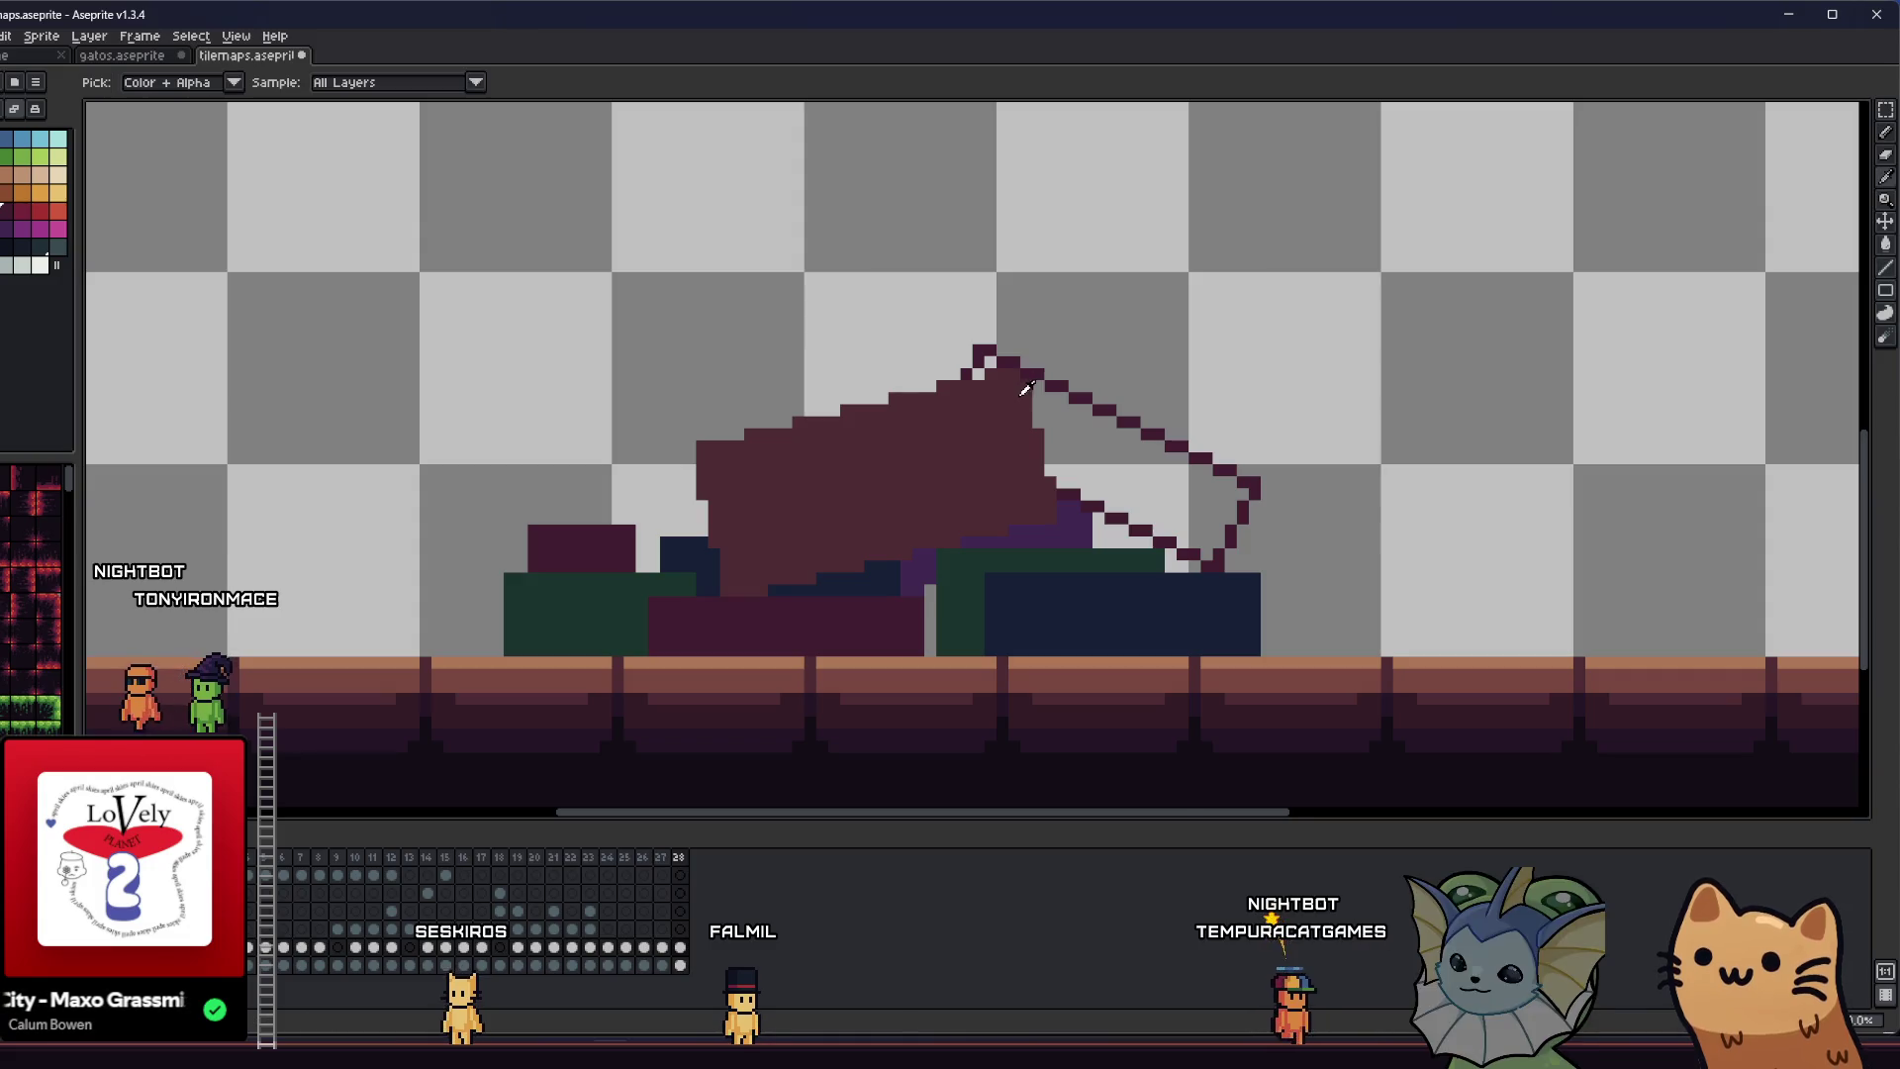
# - Pick the pile's dark red and fill the flap outline into a solid maroon shape
pyautogui.scroll(2, 1028, 368)
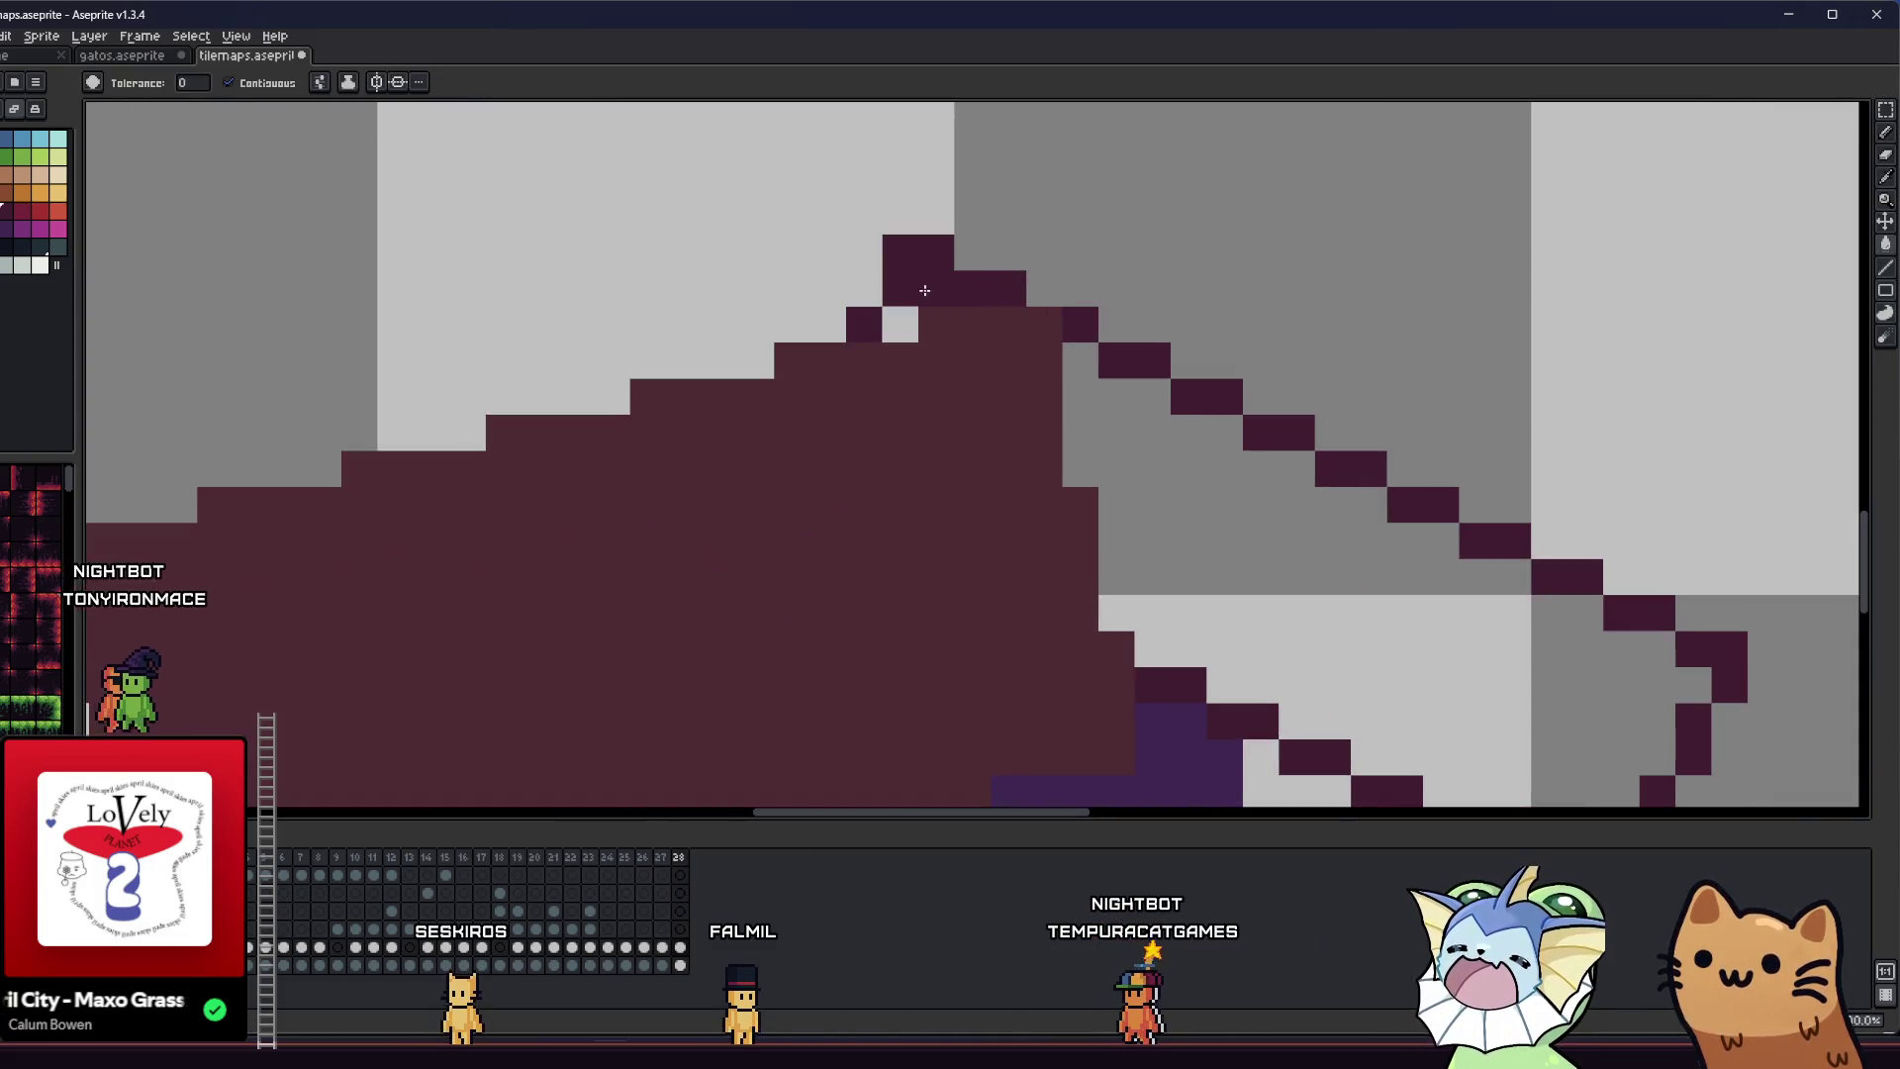
pyautogui.scroll(-3, 1042, 490)
pyautogui.scroll(-6, 1042, 490)
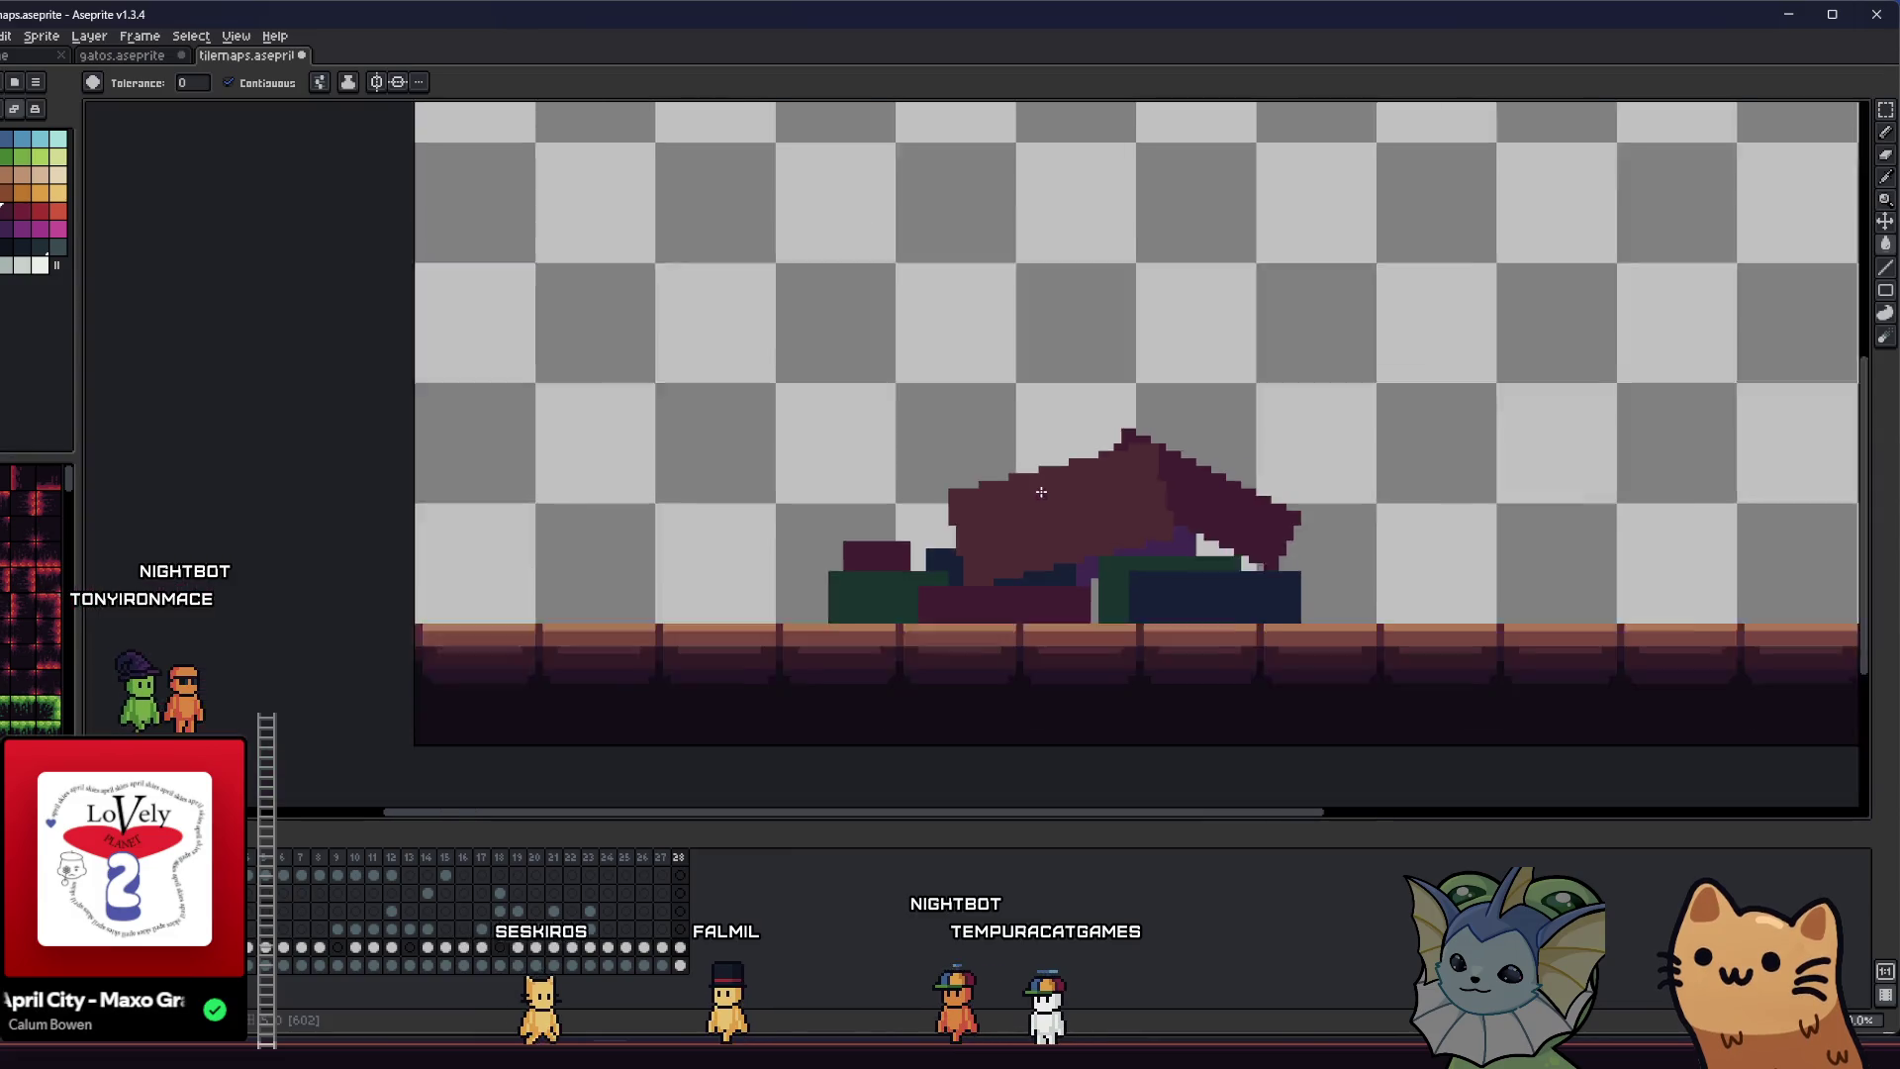
pyautogui.scroll(7, 907, 515)
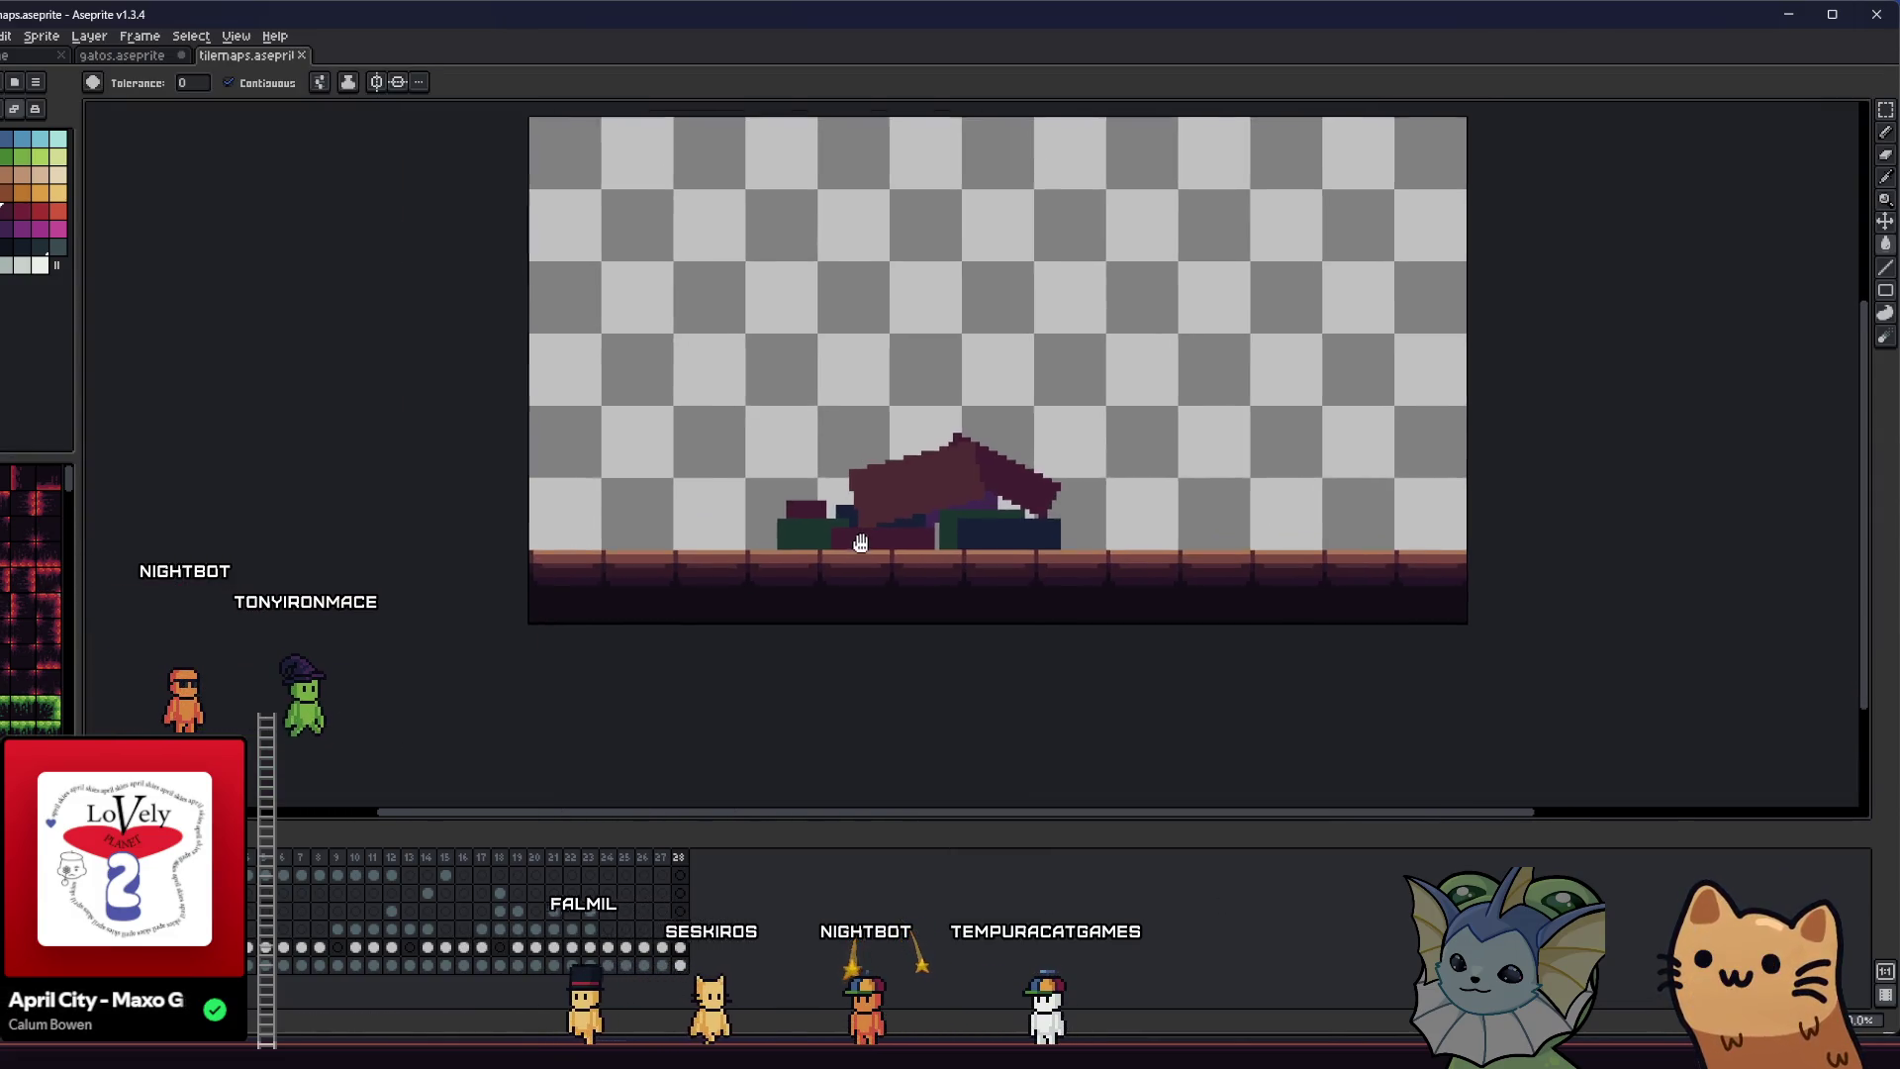
pyautogui.scroll(-1, 840, 525)
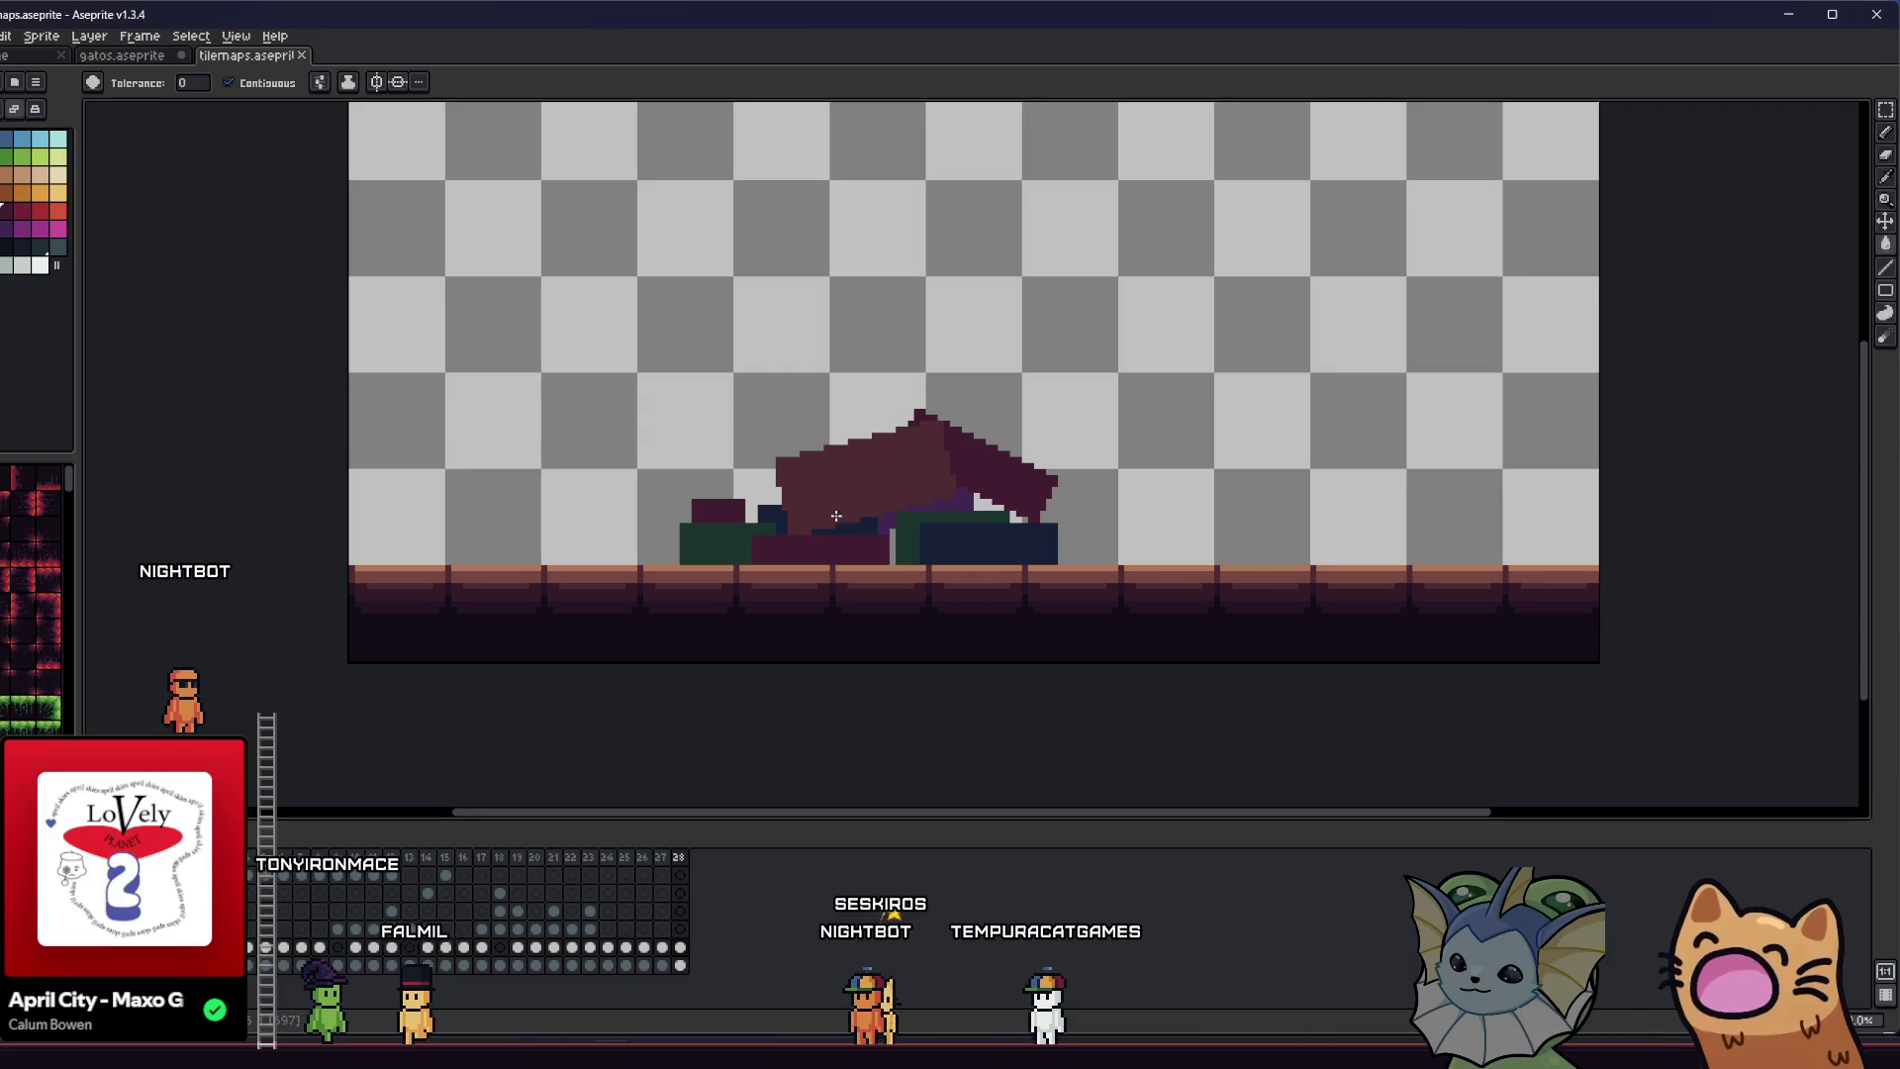
pyautogui.press('alt')
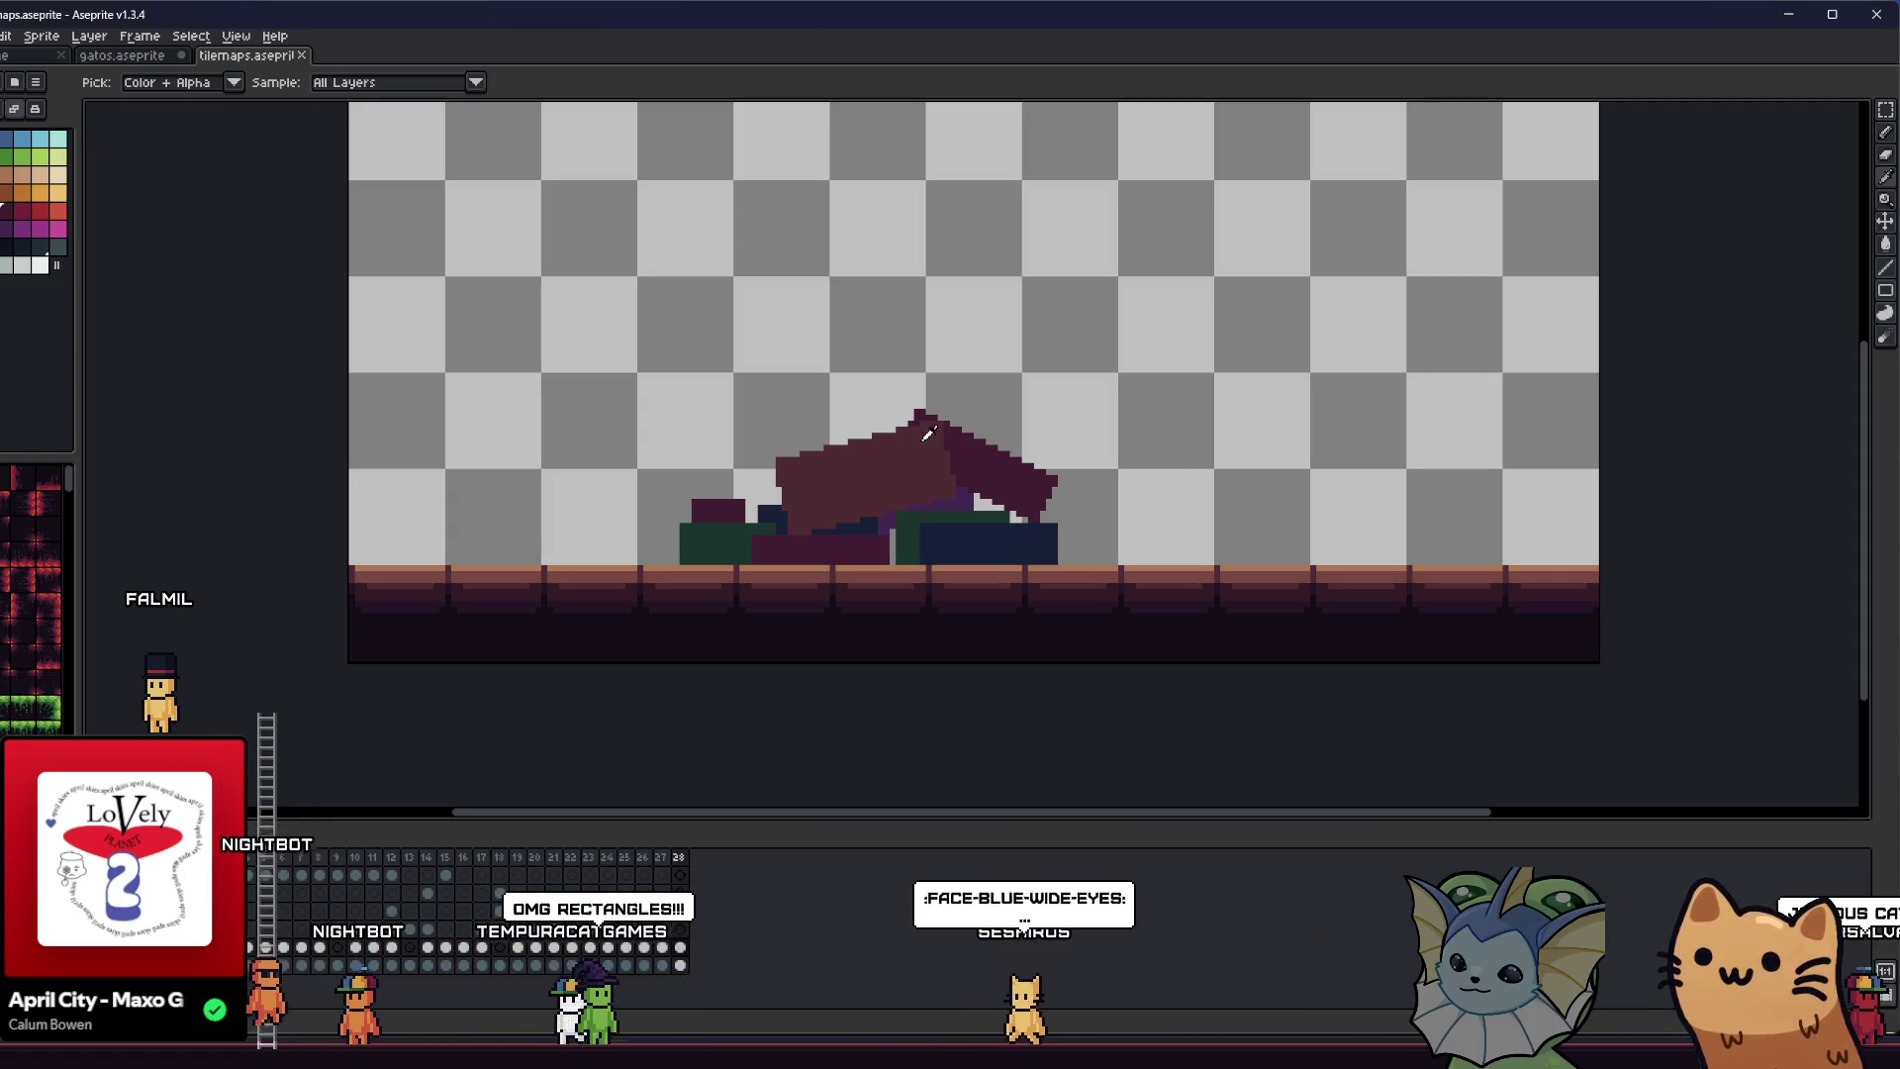
pyautogui.hscroll(-2, 928, 432)
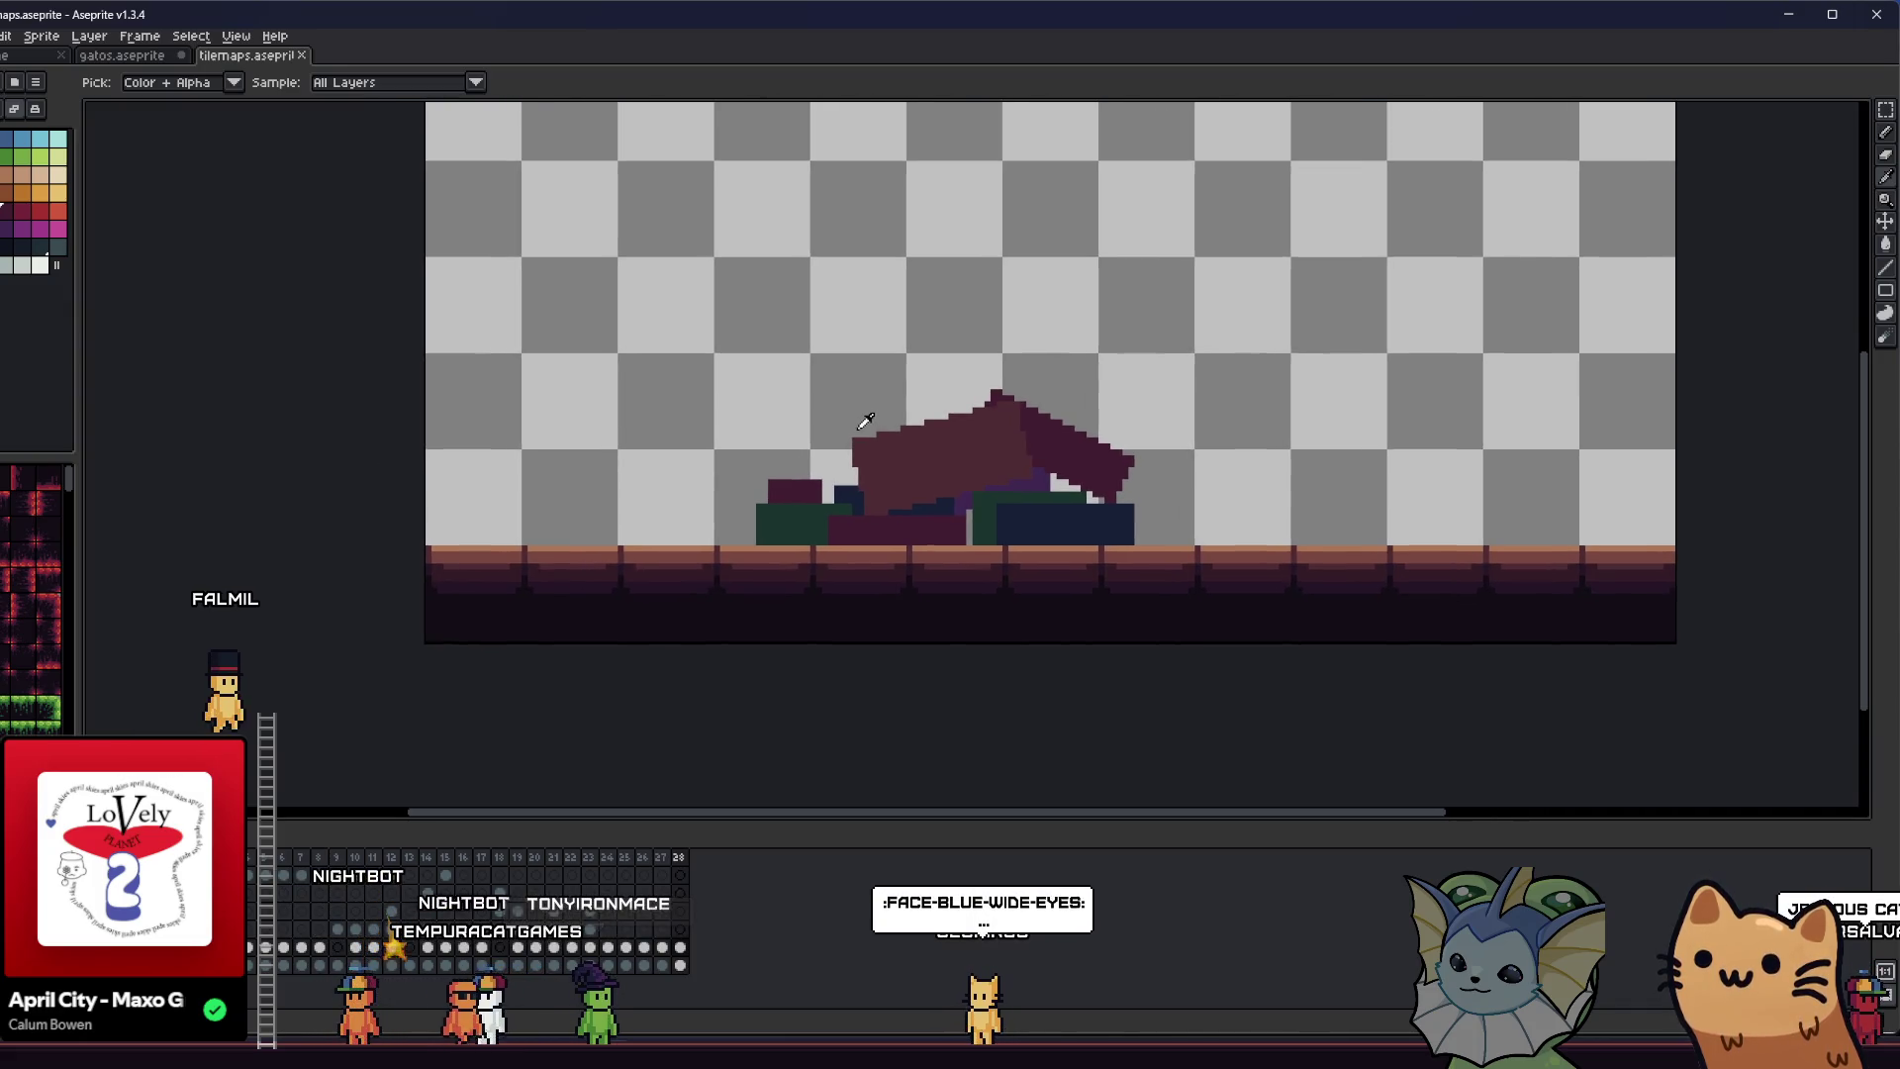
pyautogui.scroll(-1, 861, 436)
pyautogui.scroll(4, 804, 501)
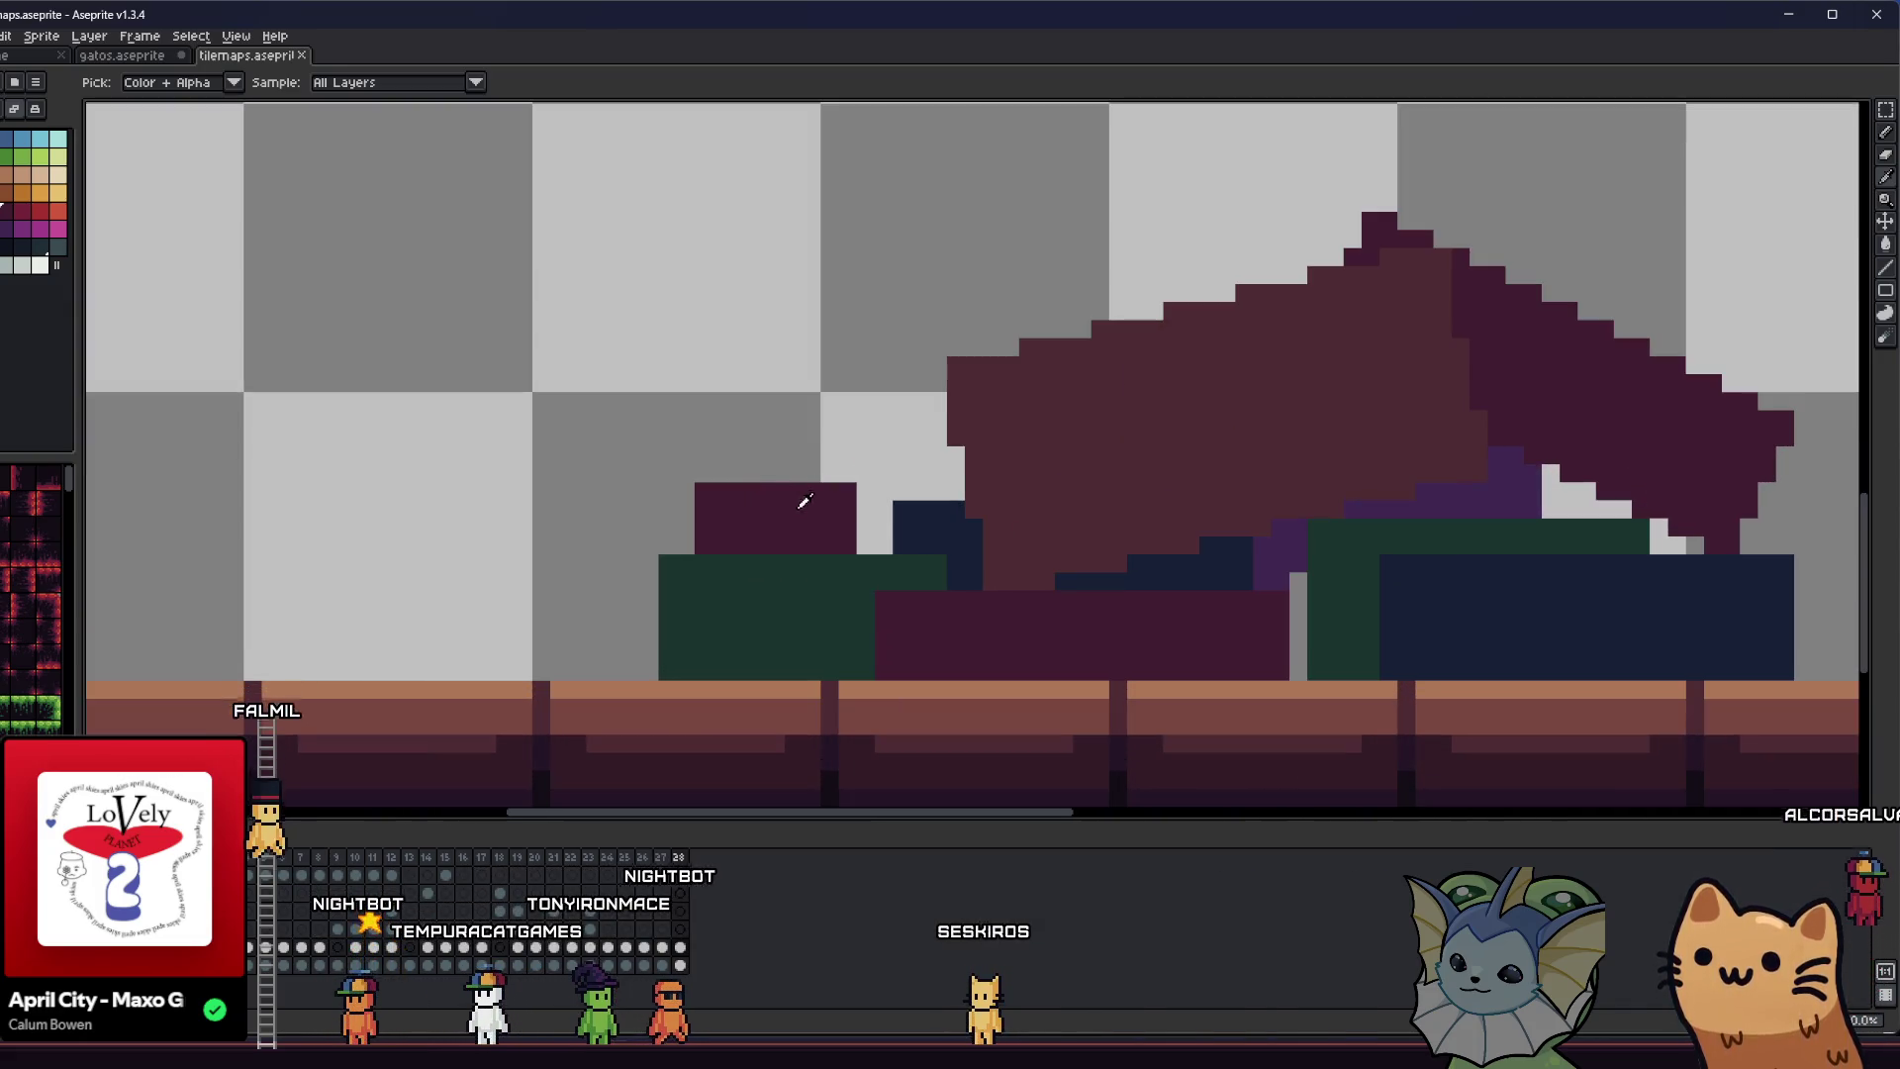
pyautogui.hscroll(1, 841, 500)
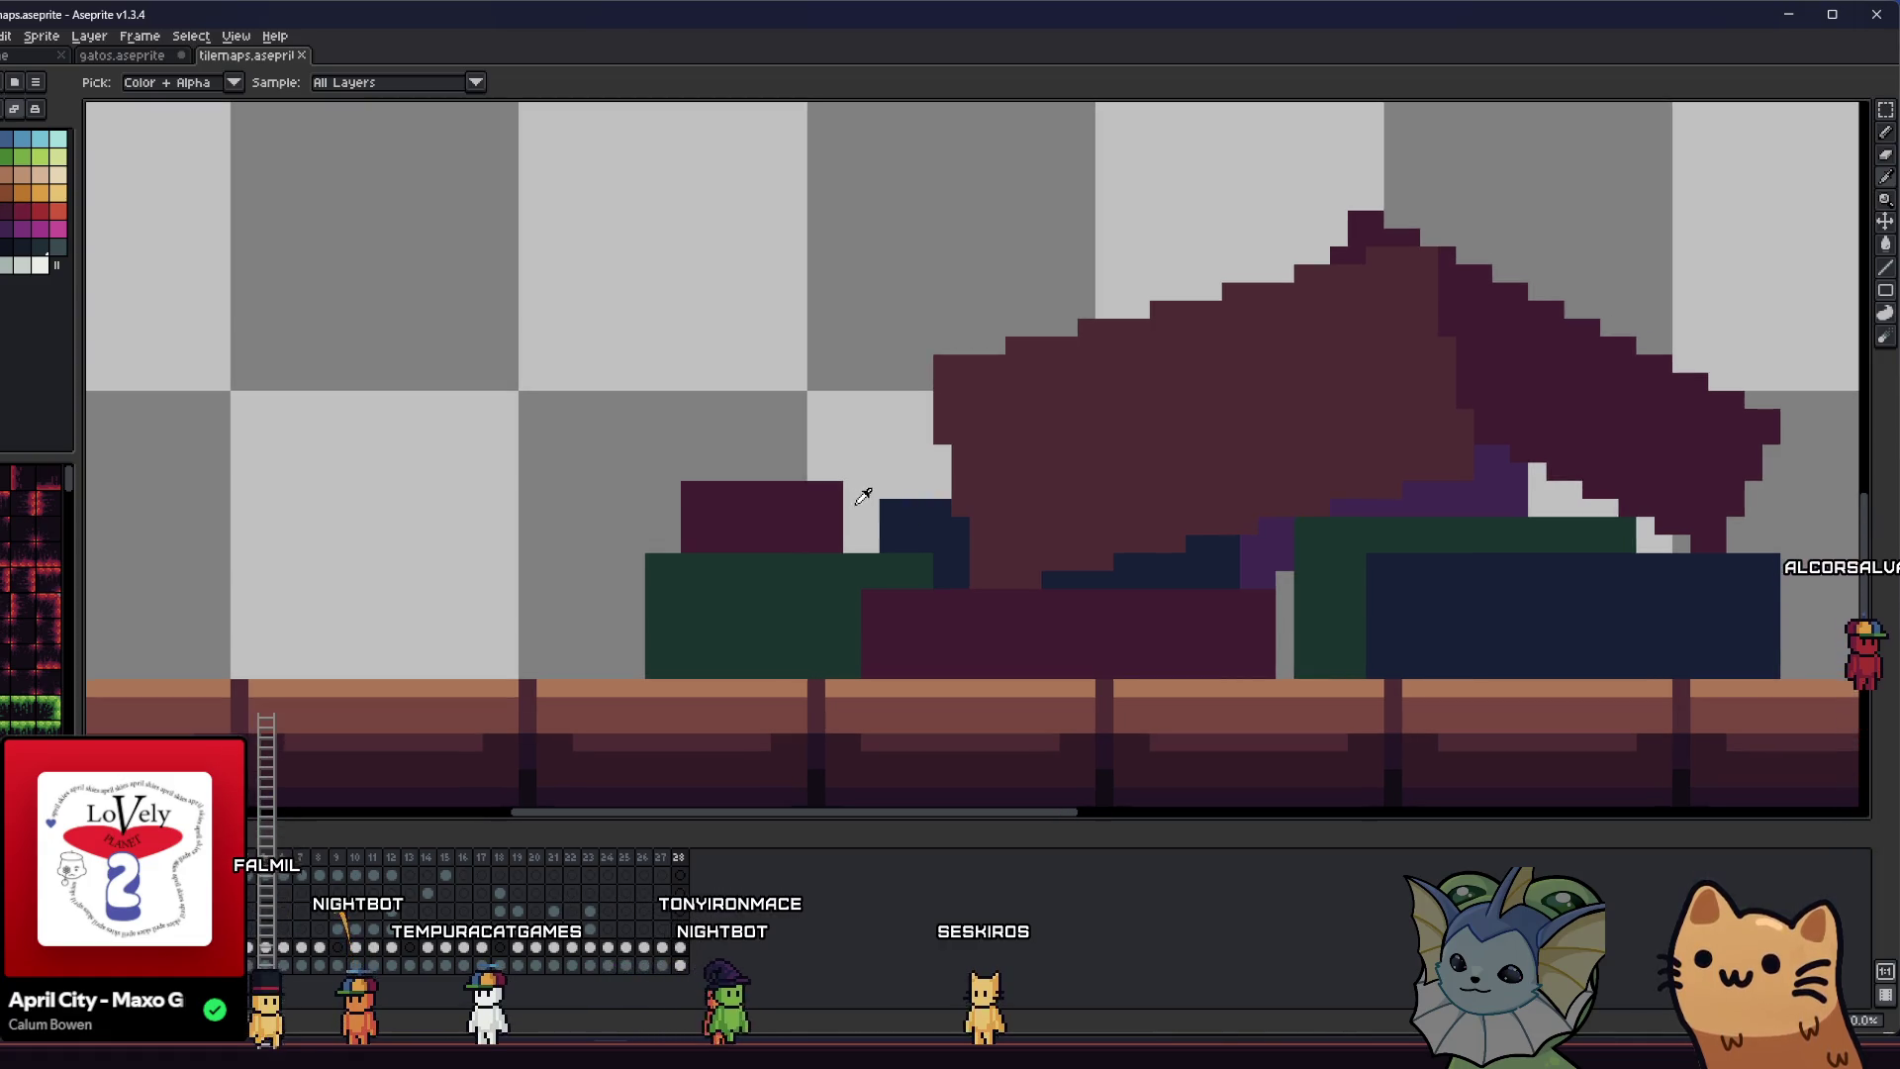
# - Draw brown pixel steps rising up-left from the pile's top, then select and nudge them
pyautogui.moveTo(814, 502); pyautogui.dragTo(786, 474)
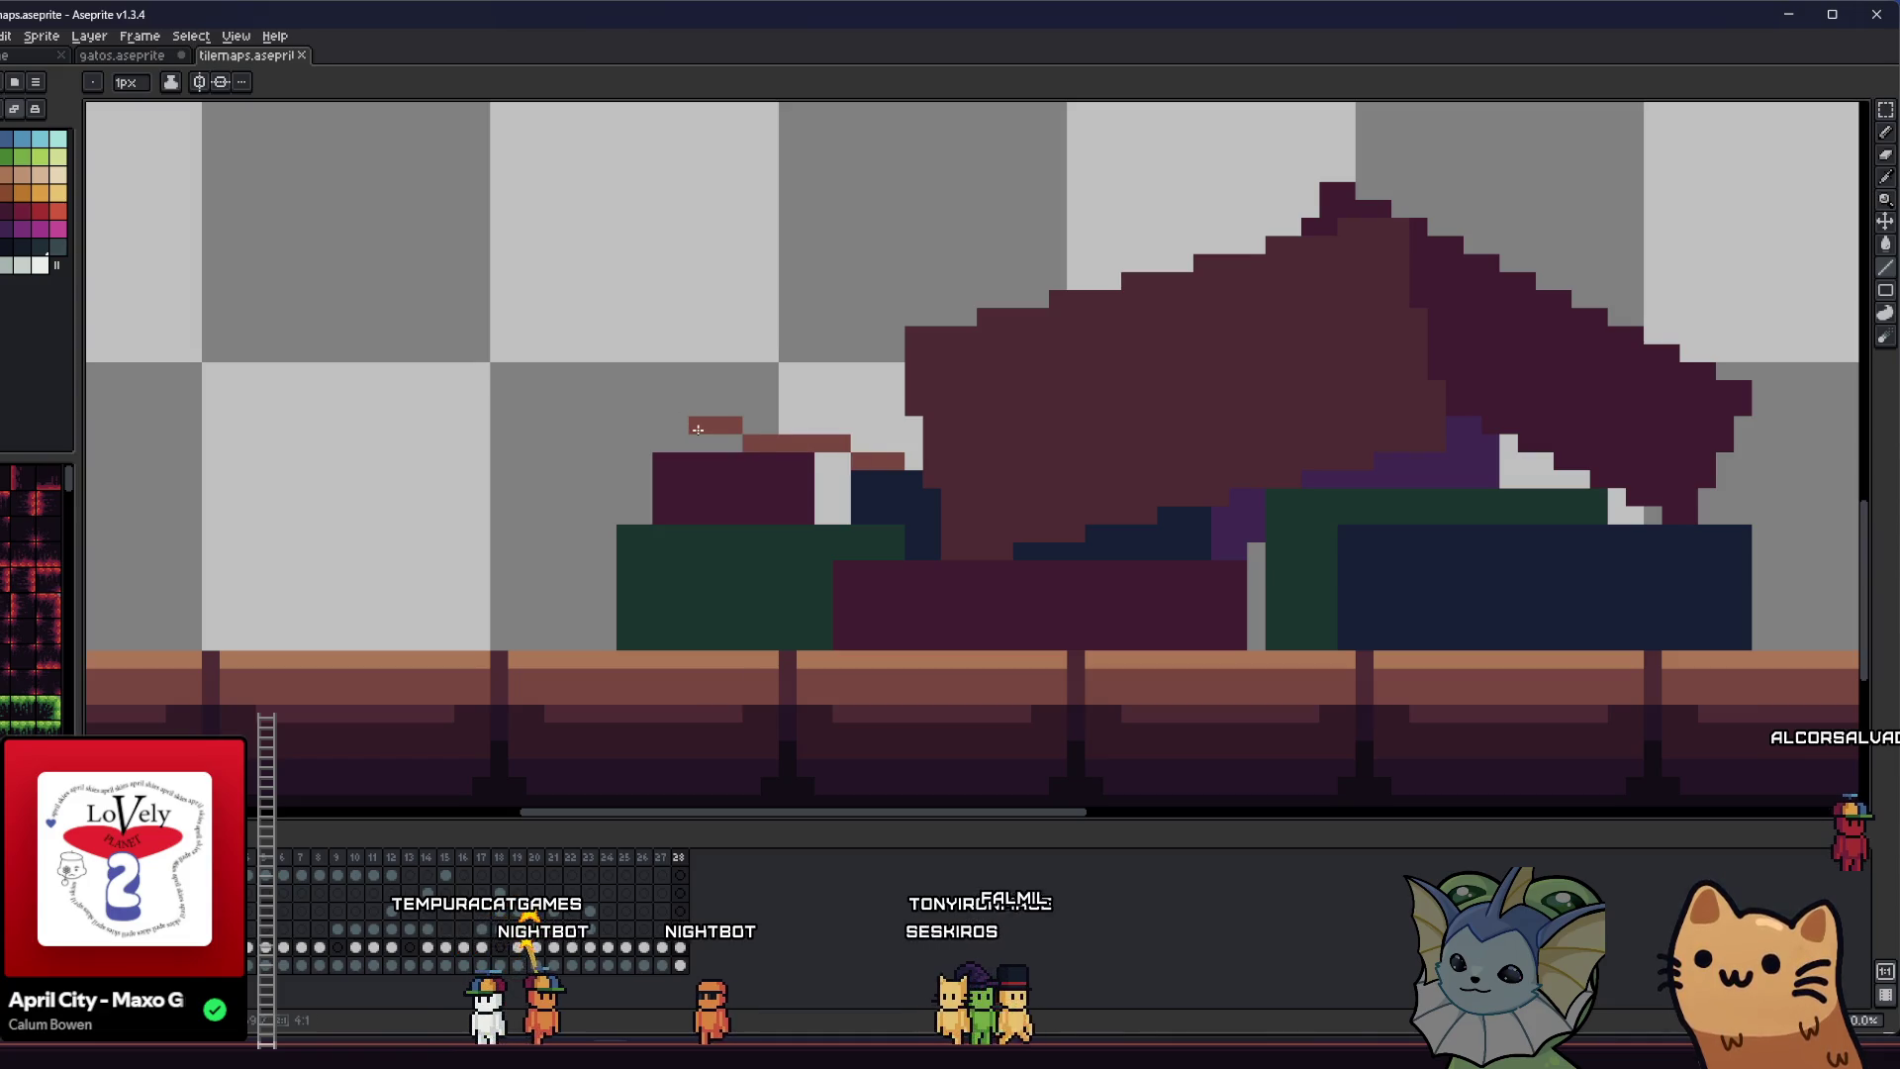
pyautogui.moveTo(687, 429); pyautogui.dragTo(776, 428)
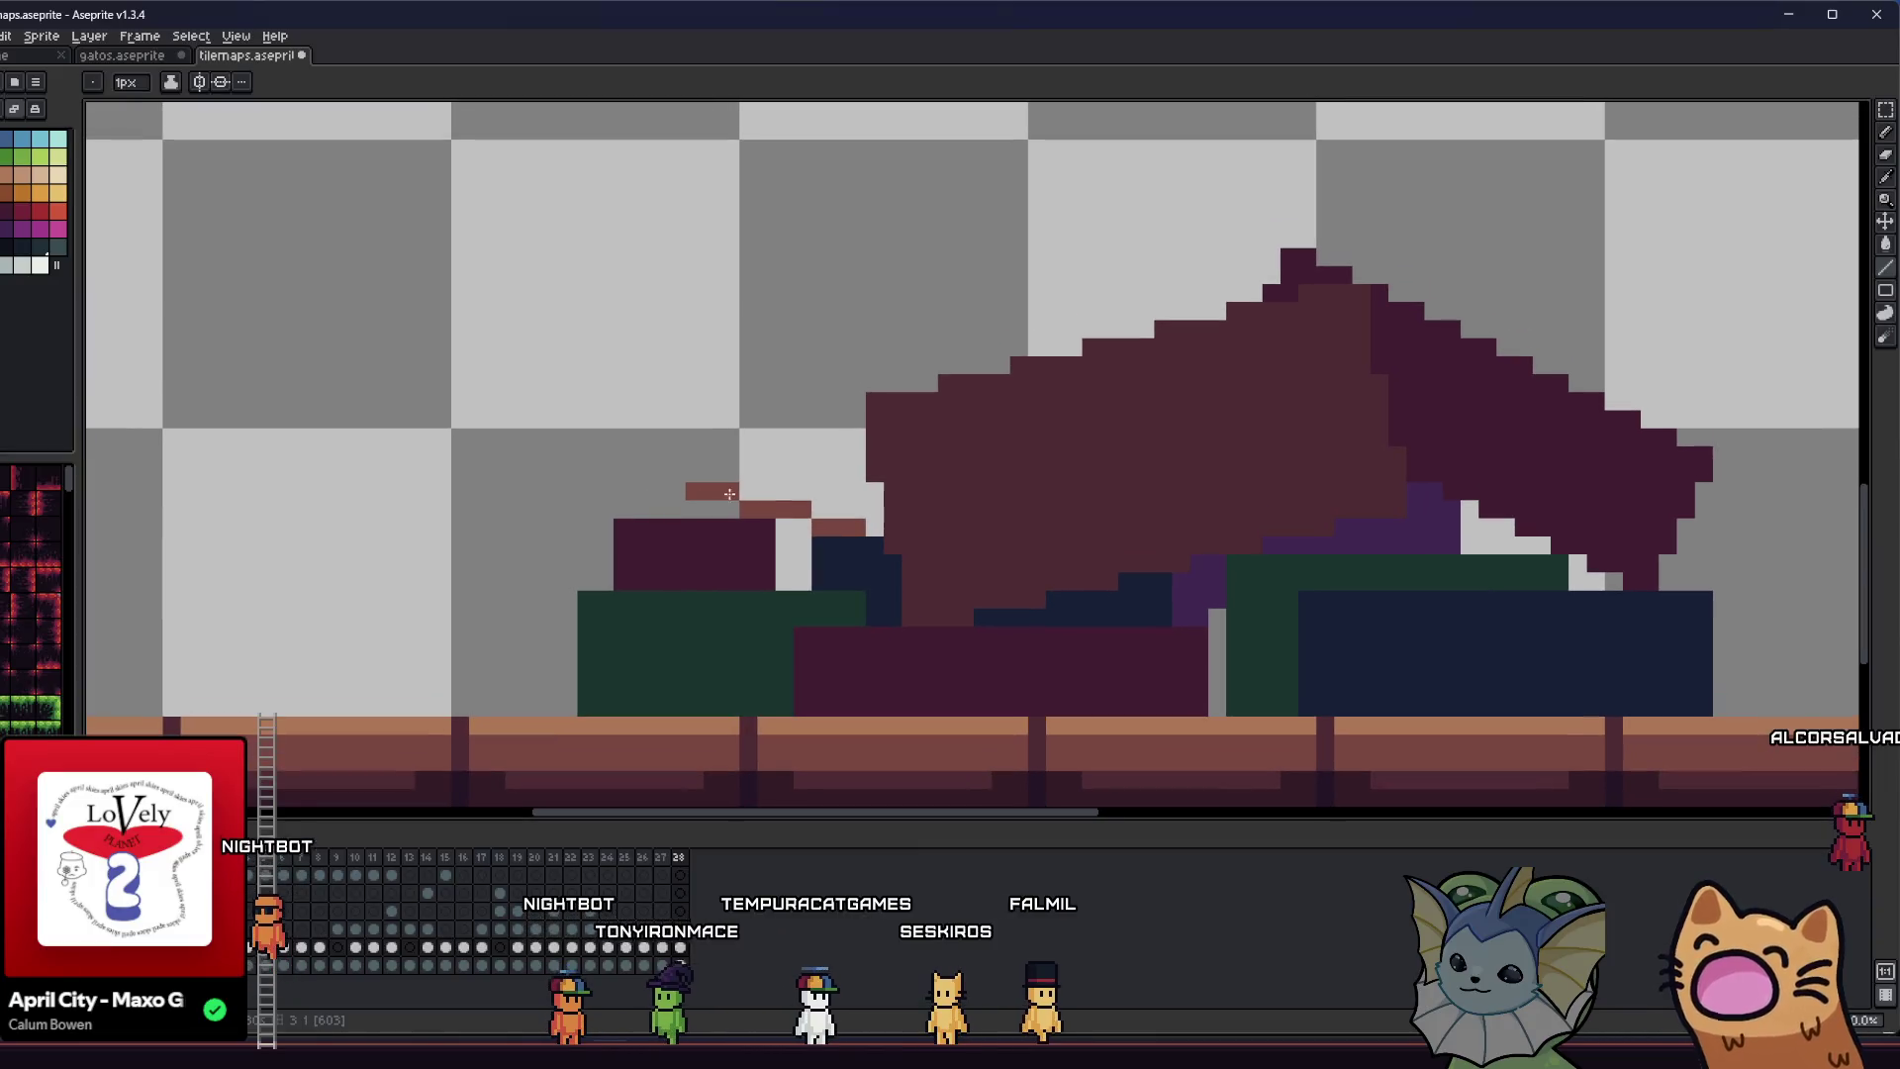
pyautogui.scroll(2, 776, 428)
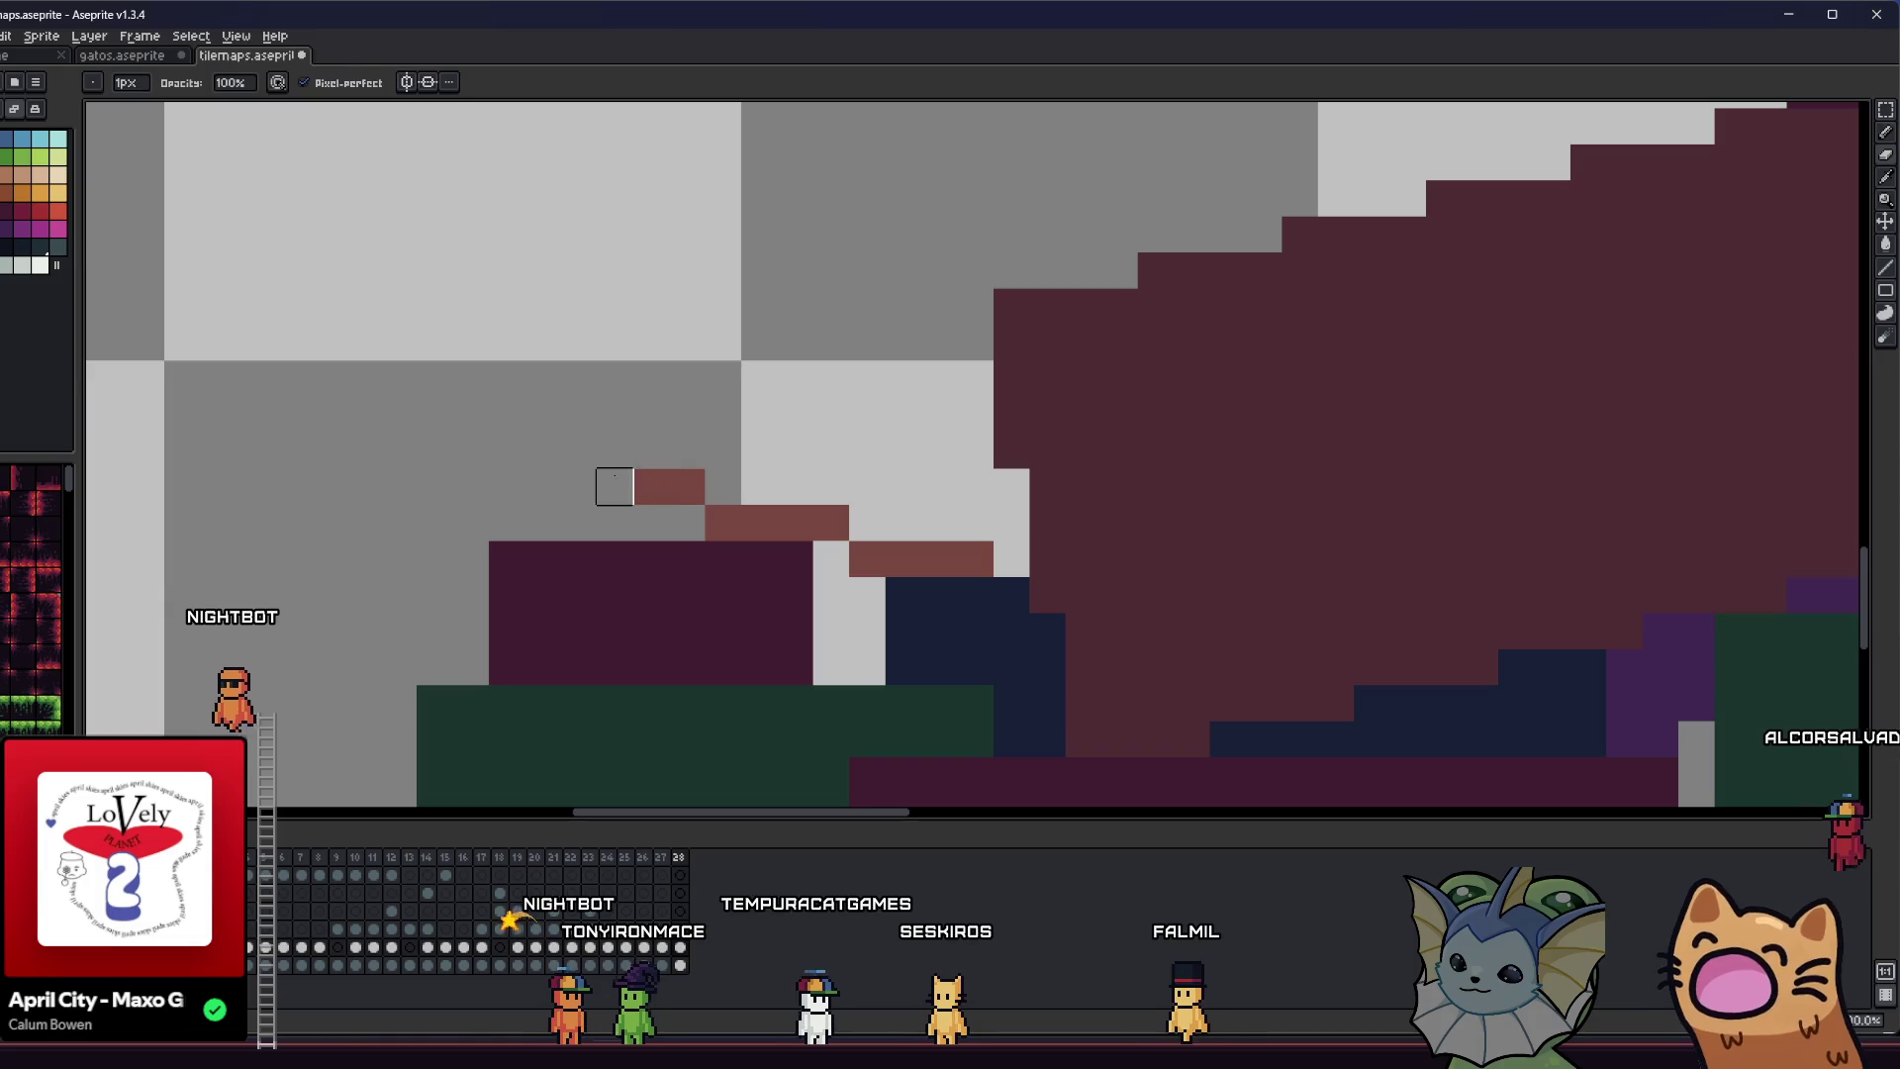
pyautogui.scroll(-5, 583, 480)
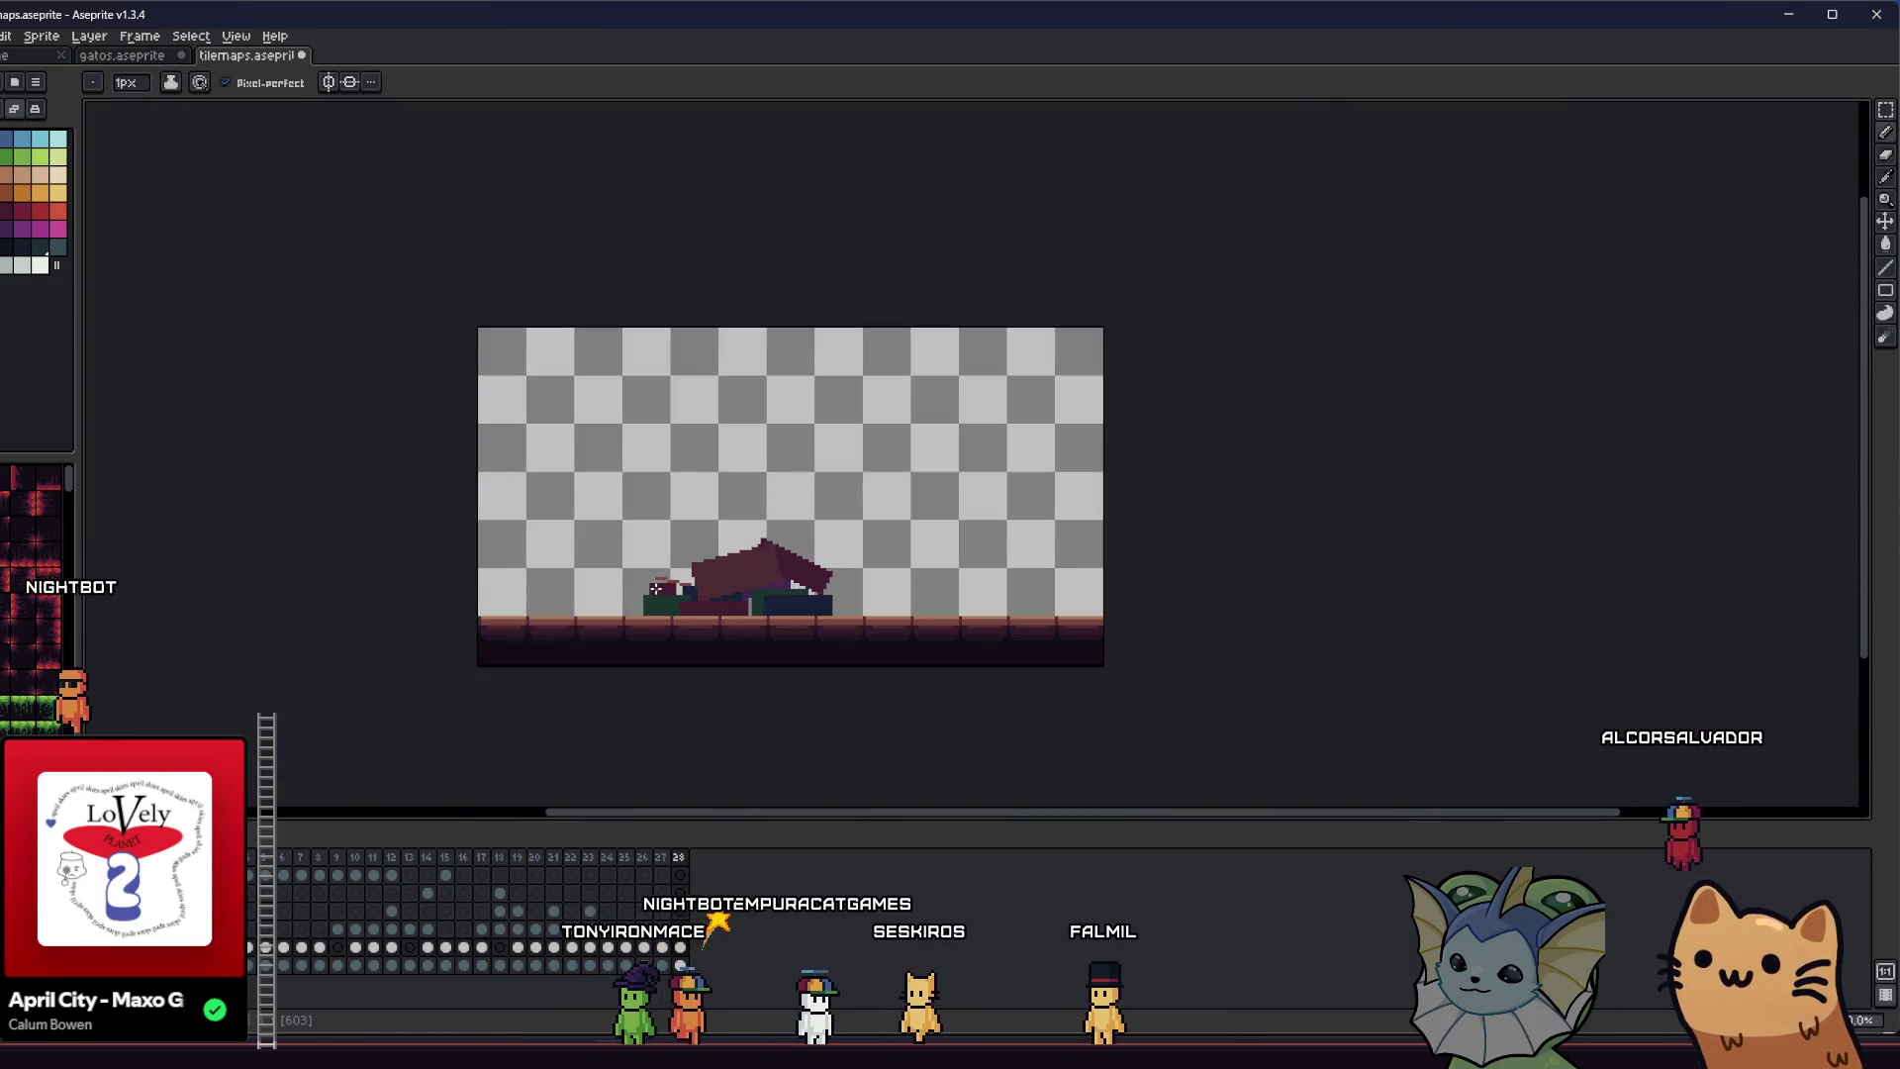
pyautogui.scroll(4, 667, 579)
pyautogui.scroll(2, 667, 579)
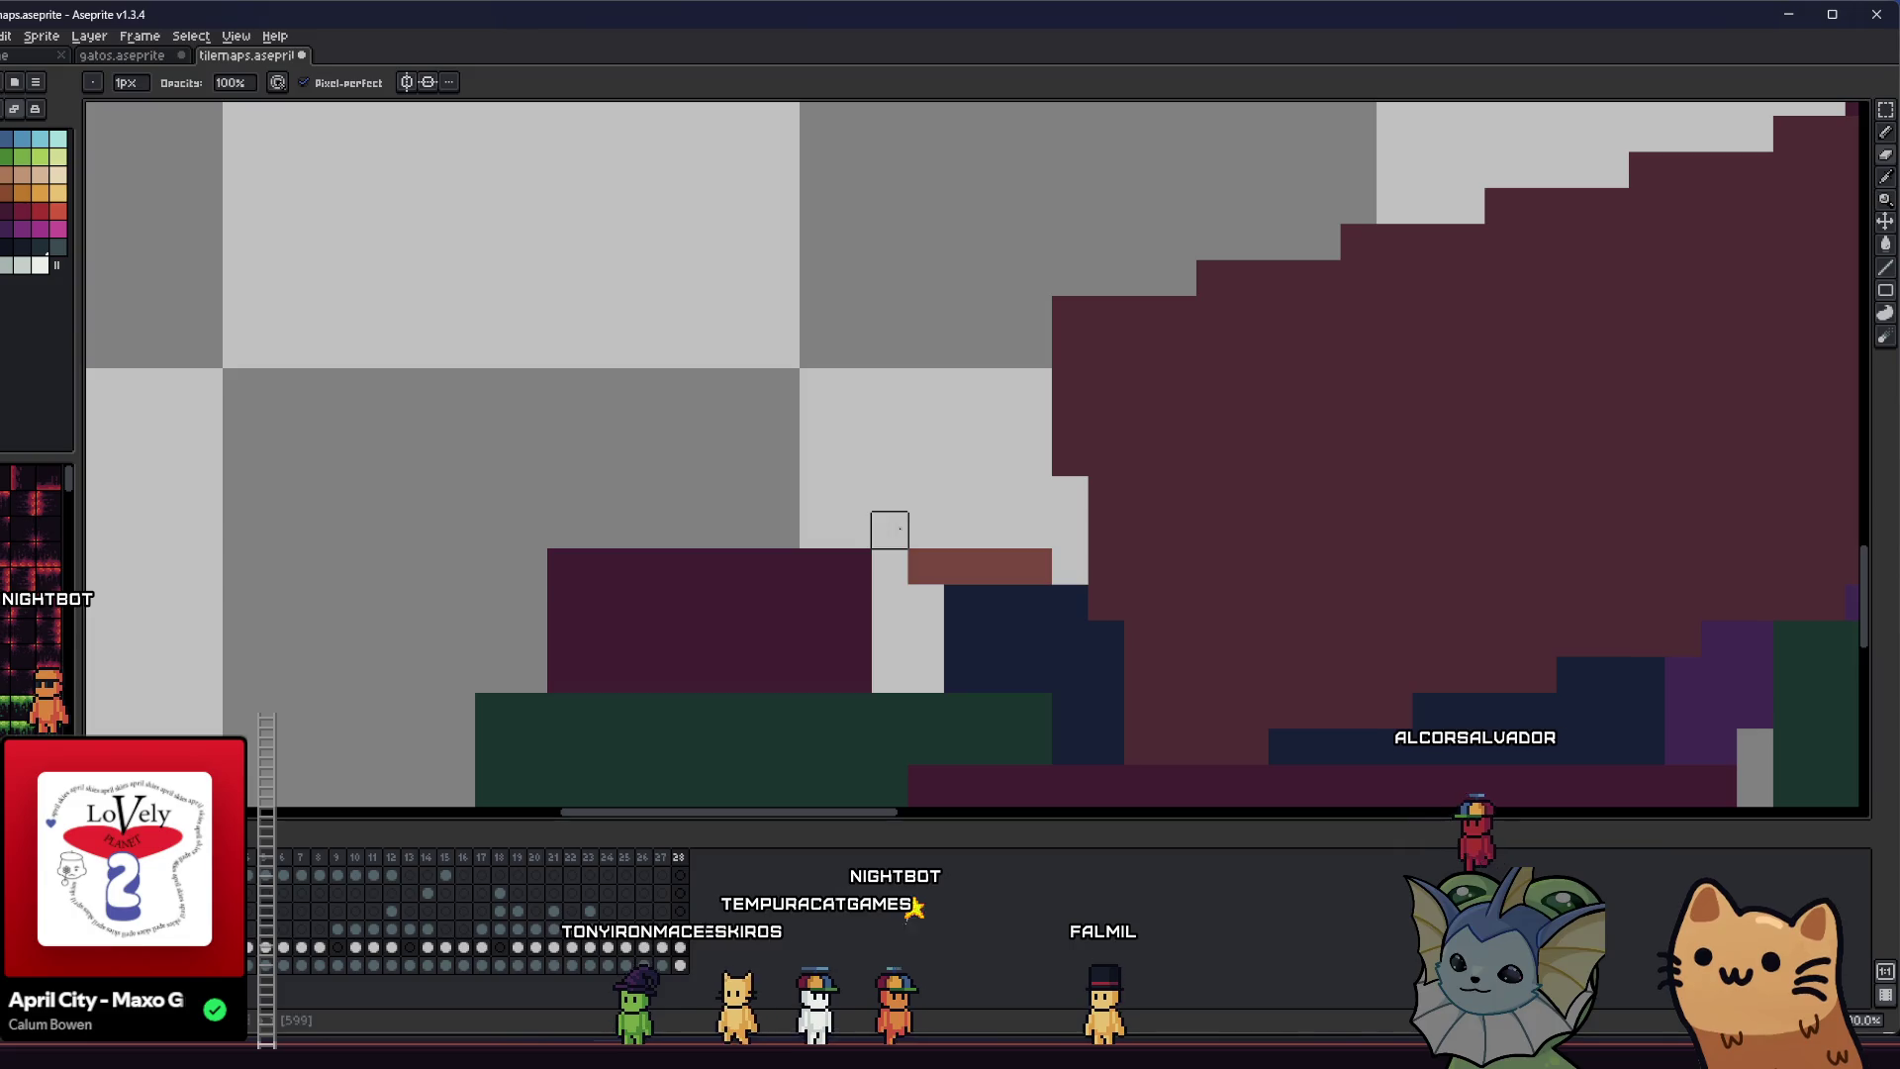
pyautogui.scroll(-1, 956, 564)
pyautogui.scroll(1, 996, 558)
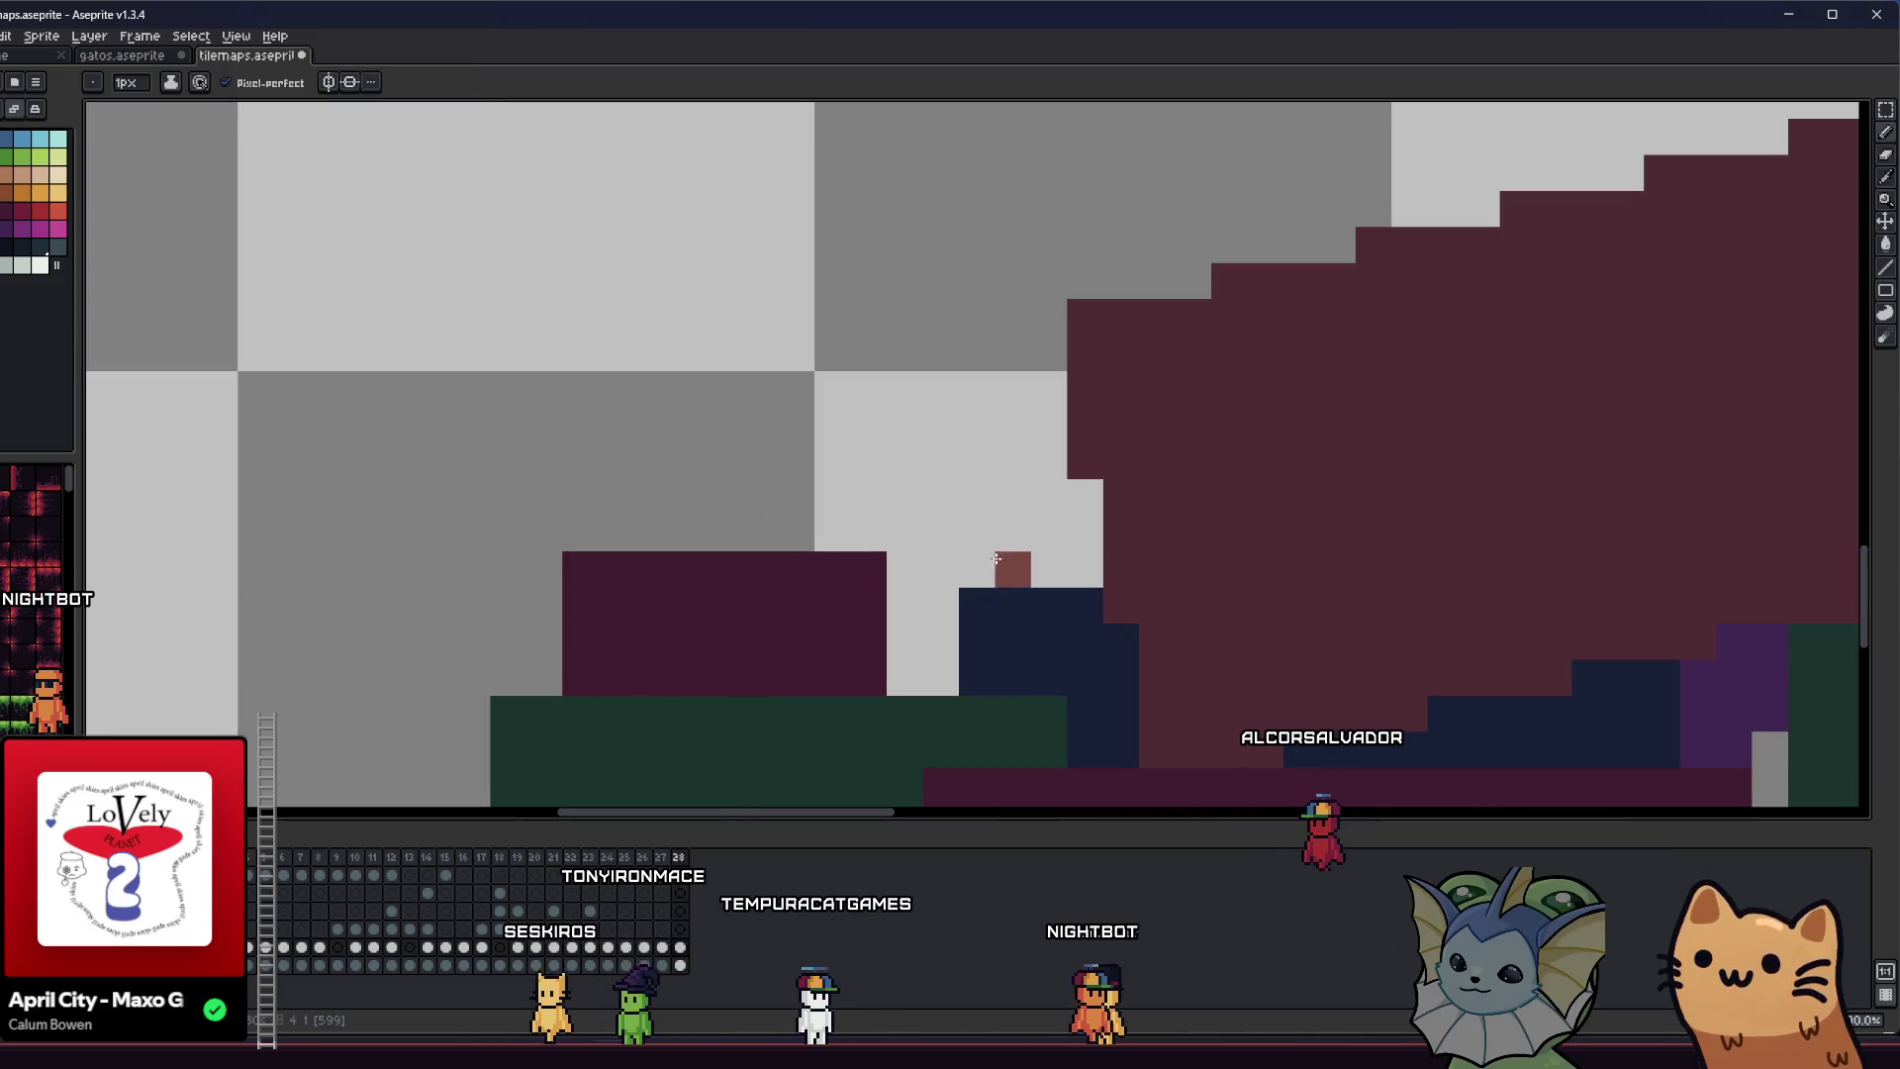
pyautogui.moveTo(1059, 553)
pyautogui.mouseDown()
pyautogui.moveTo(891, 487)
pyautogui.moveTo(677, 504)
pyautogui.moveTo(653, 455)
pyautogui.moveTo(653, 490)
pyautogui.moveTo(678, 455)
pyautogui.moveTo(658, 482)
pyautogui.moveTo(674, 485)
pyautogui.moveTo(547, 465)
pyautogui.moveTo(581, 462)
pyautogui.mouseUp()
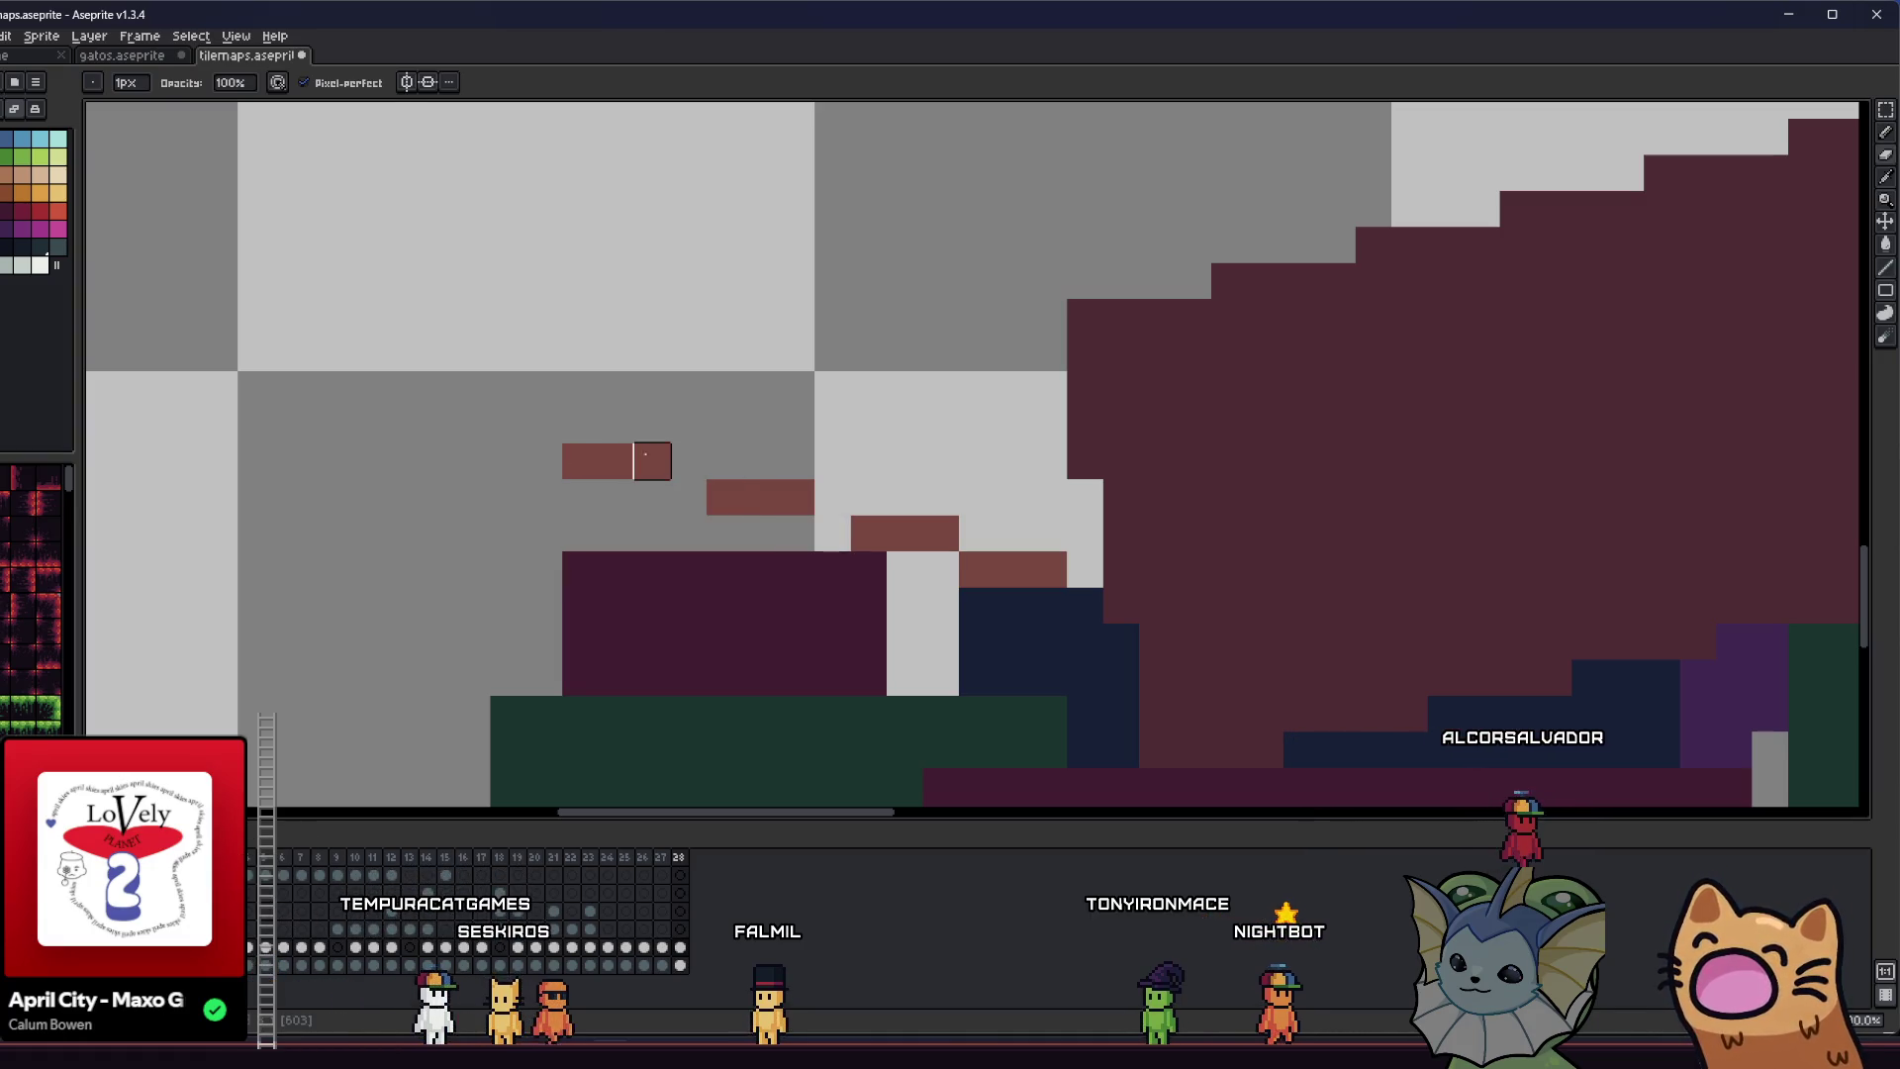
pyautogui.press('m')
pyautogui.moveTo(529, 339)
pyautogui.mouseDown()
pyautogui.moveTo(670, 475)
pyautogui.moveTo(836, 519)
pyautogui.mouseUp()
# - Commit the move of the brown steps, then undo the shift to restore the even staircase
pyautogui.press('Return')
pyautogui.scroll(-3, 999, 614)
pyautogui.scroll(5, 968, 552)
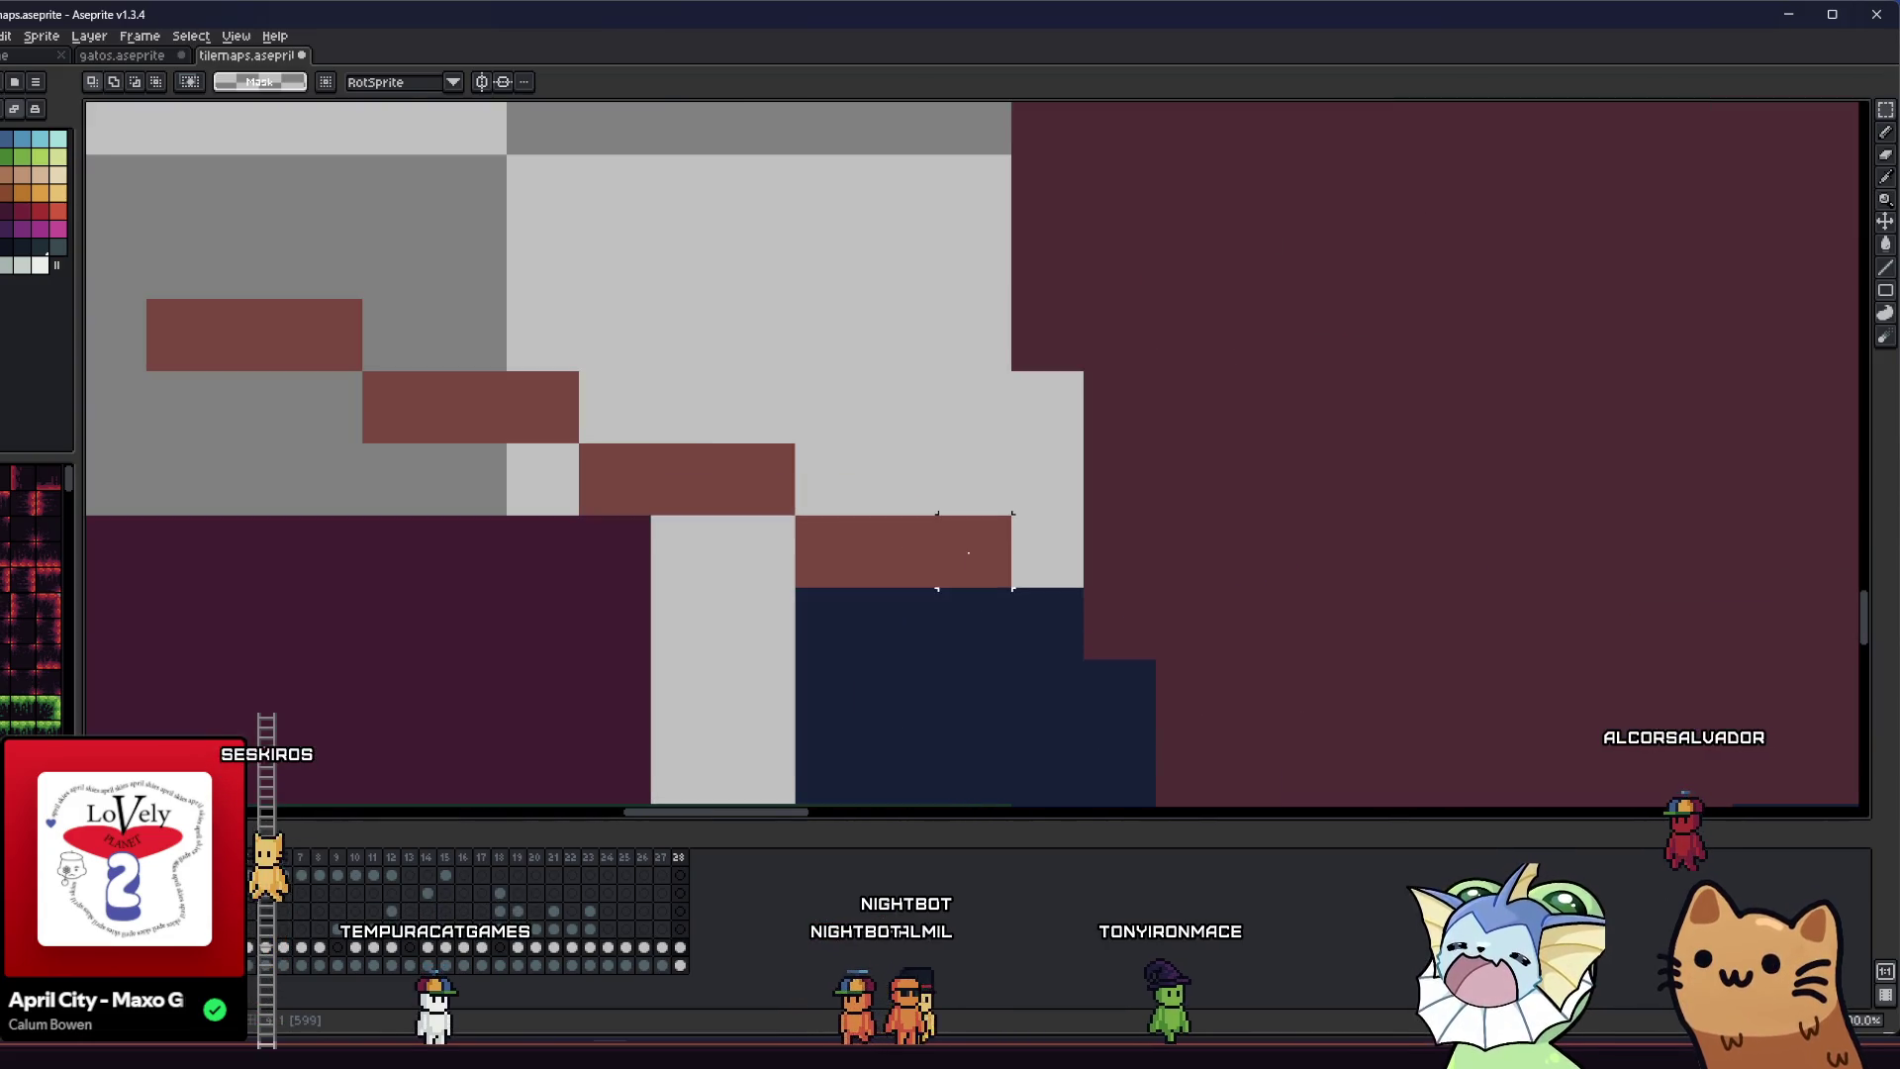
pyautogui.scroll(-3, 968, 553)
pyautogui.scroll(2, 827, 439)
pyautogui.hotkey('ctrl', 'z')
pyautogui.hotkey('ctrl', 'z')
pyautogui.hotkey('ctrl', 'z')
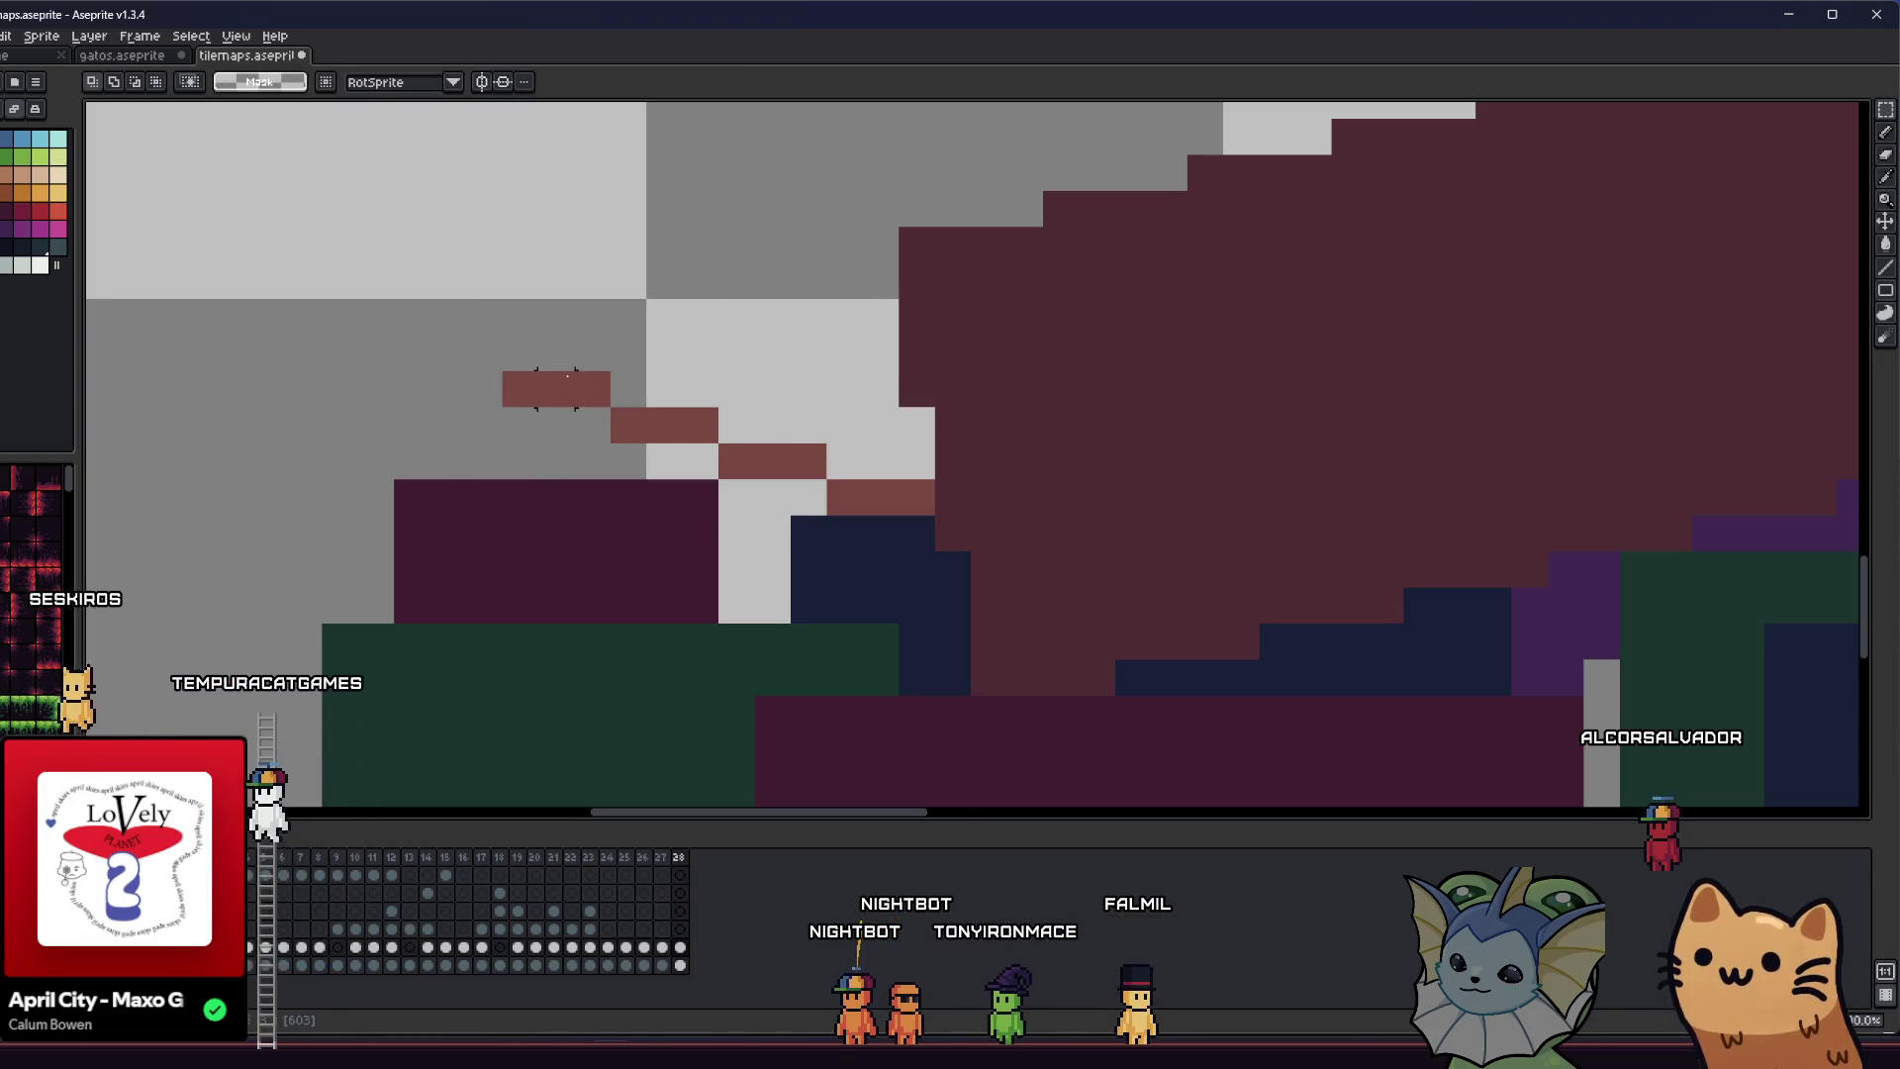
# - Inspect the staircase colours and framing on the pile sprite, then switch to the running playtest
pyautogui.scroll(-4, 627, 461)
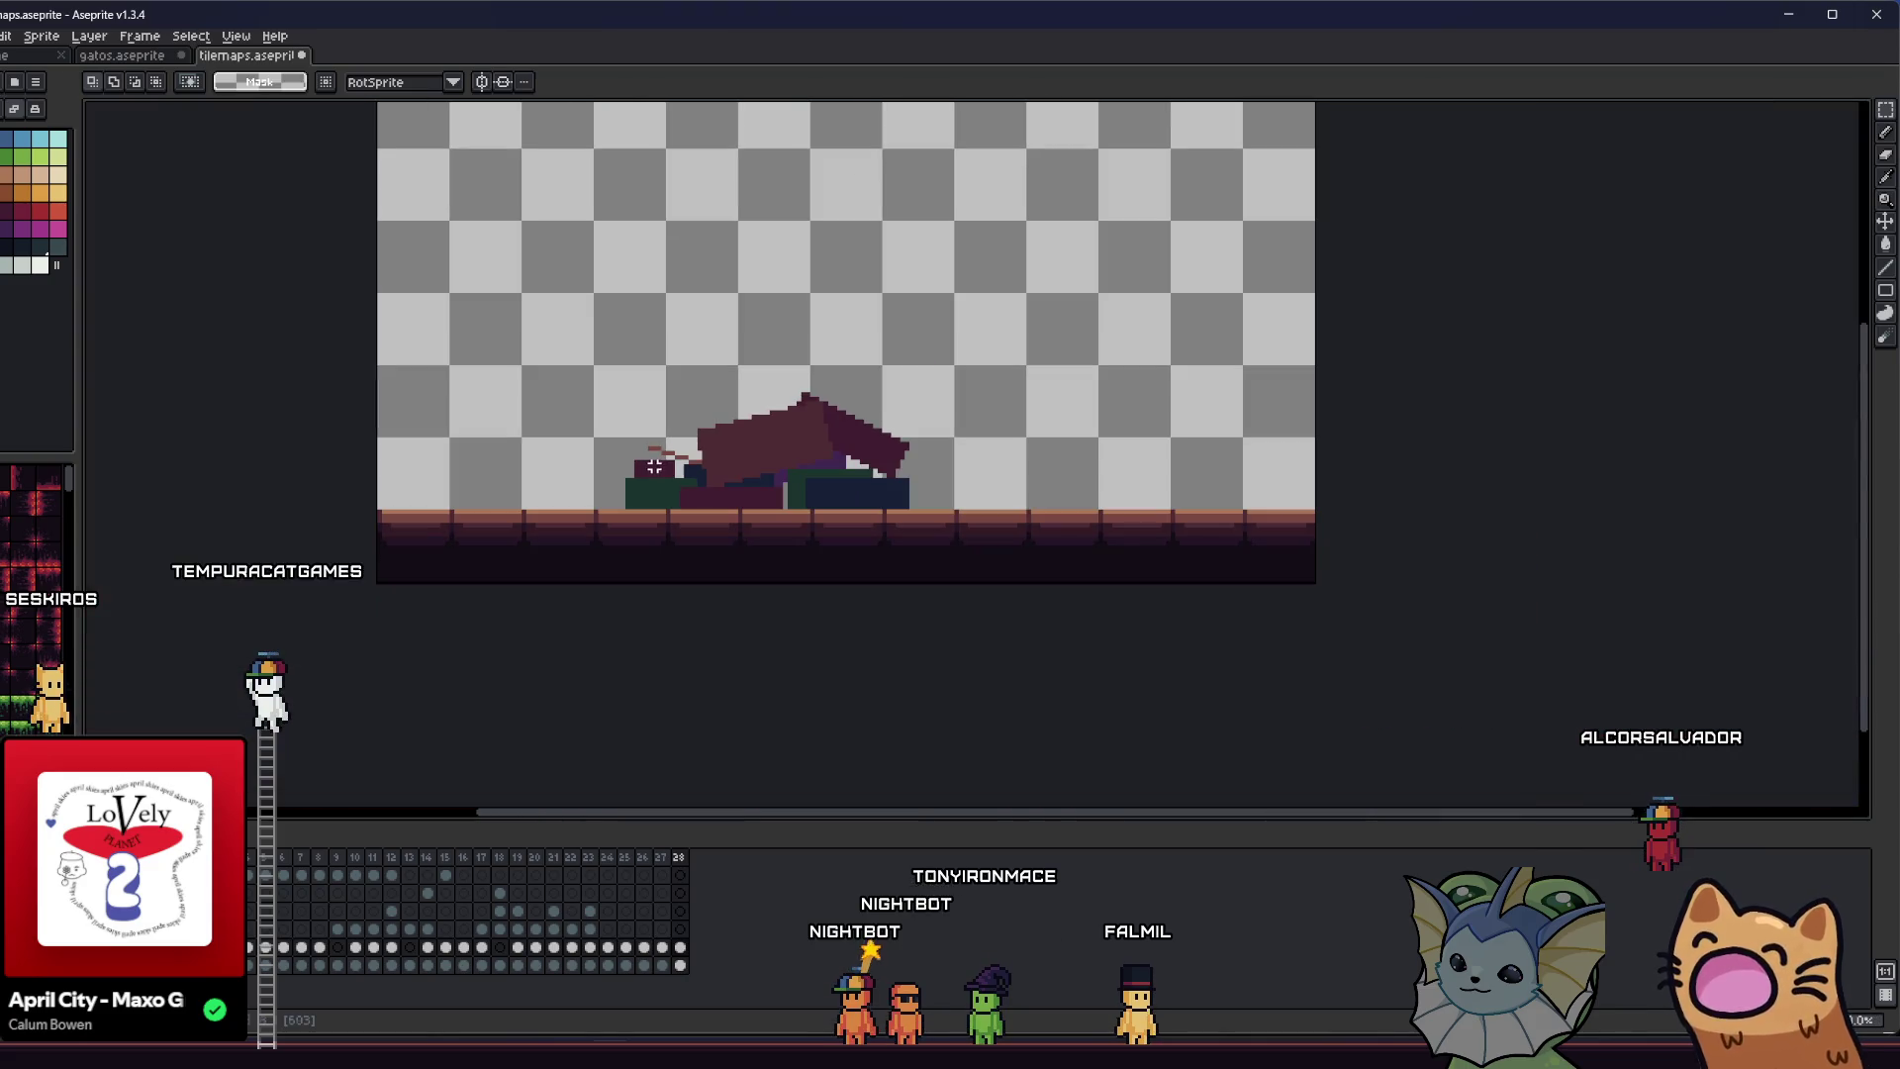
pyautogui.scroll(1, 676, 461)
pyautogui.scroll(5, 676, 461)
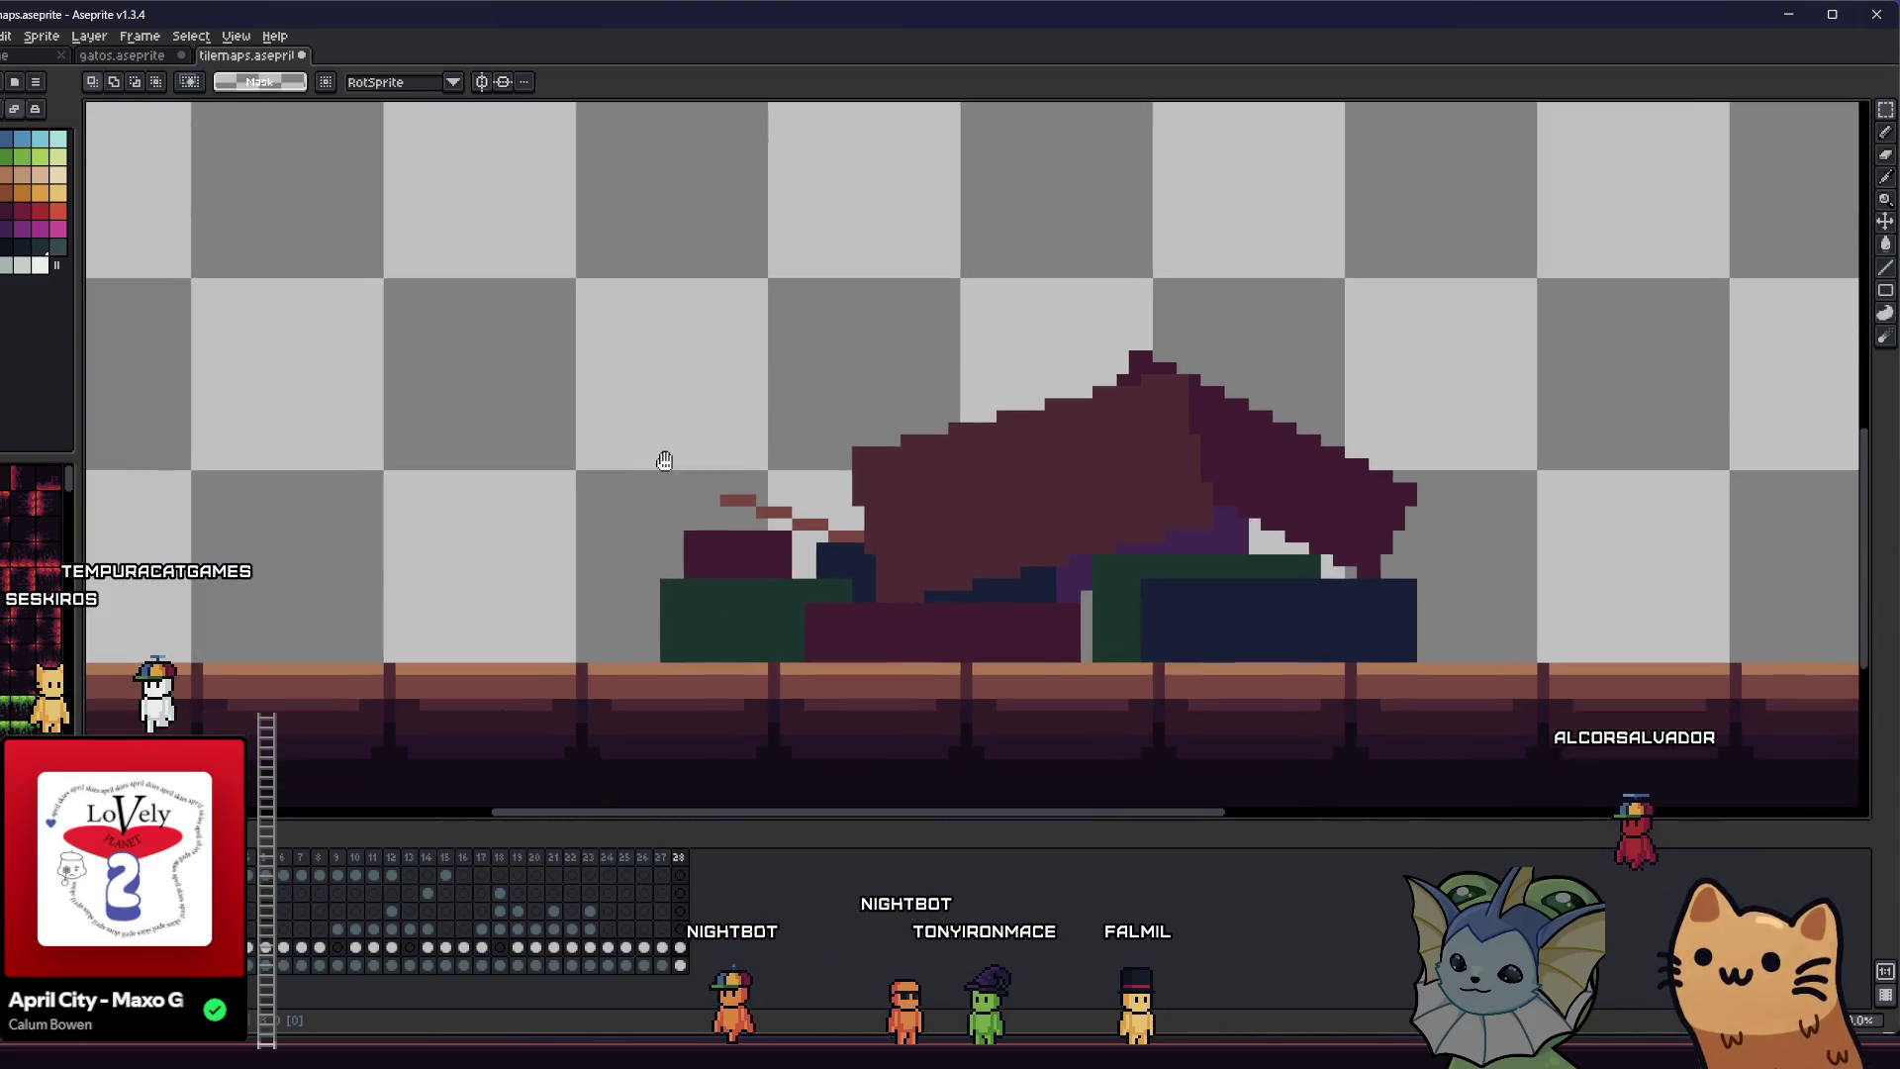
pyautogui.scroll(-2, 544, 414)
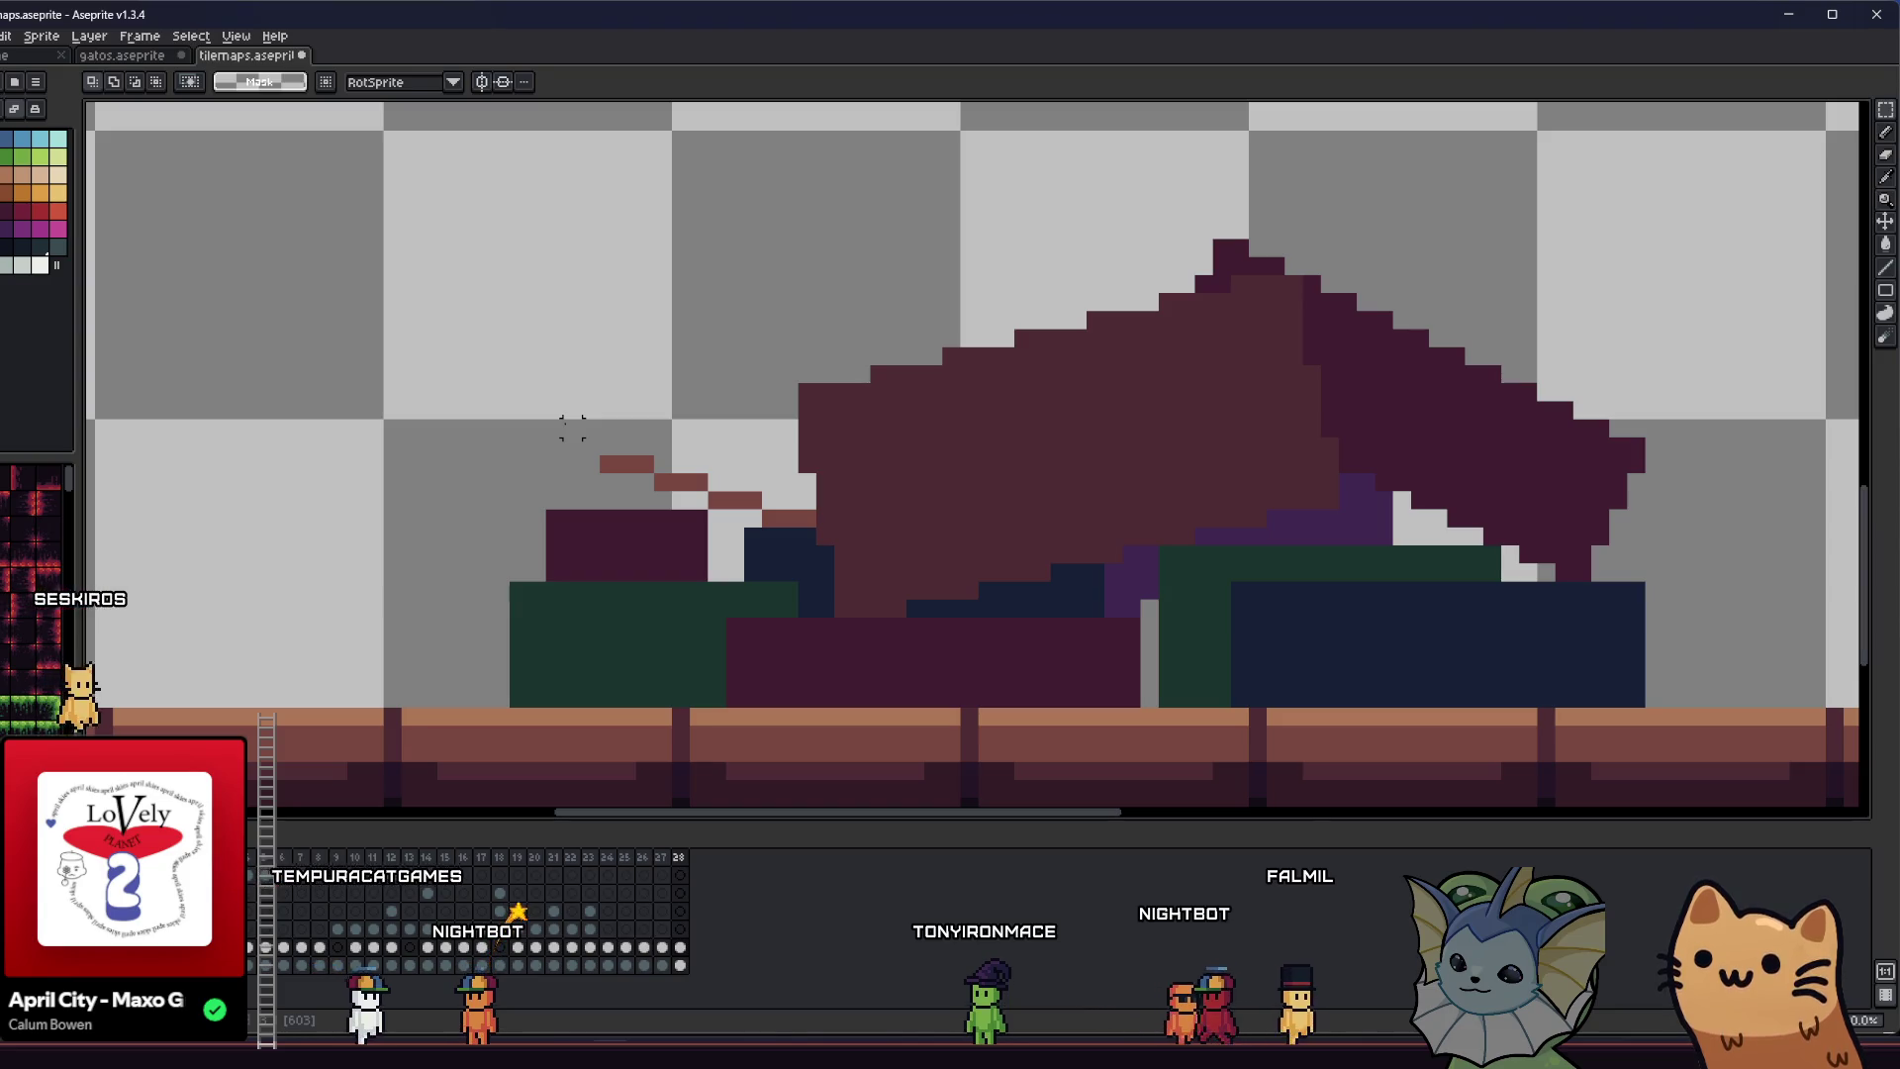
pyautogui.press('i')
pyautogui.scroll(1, 1056, 600)
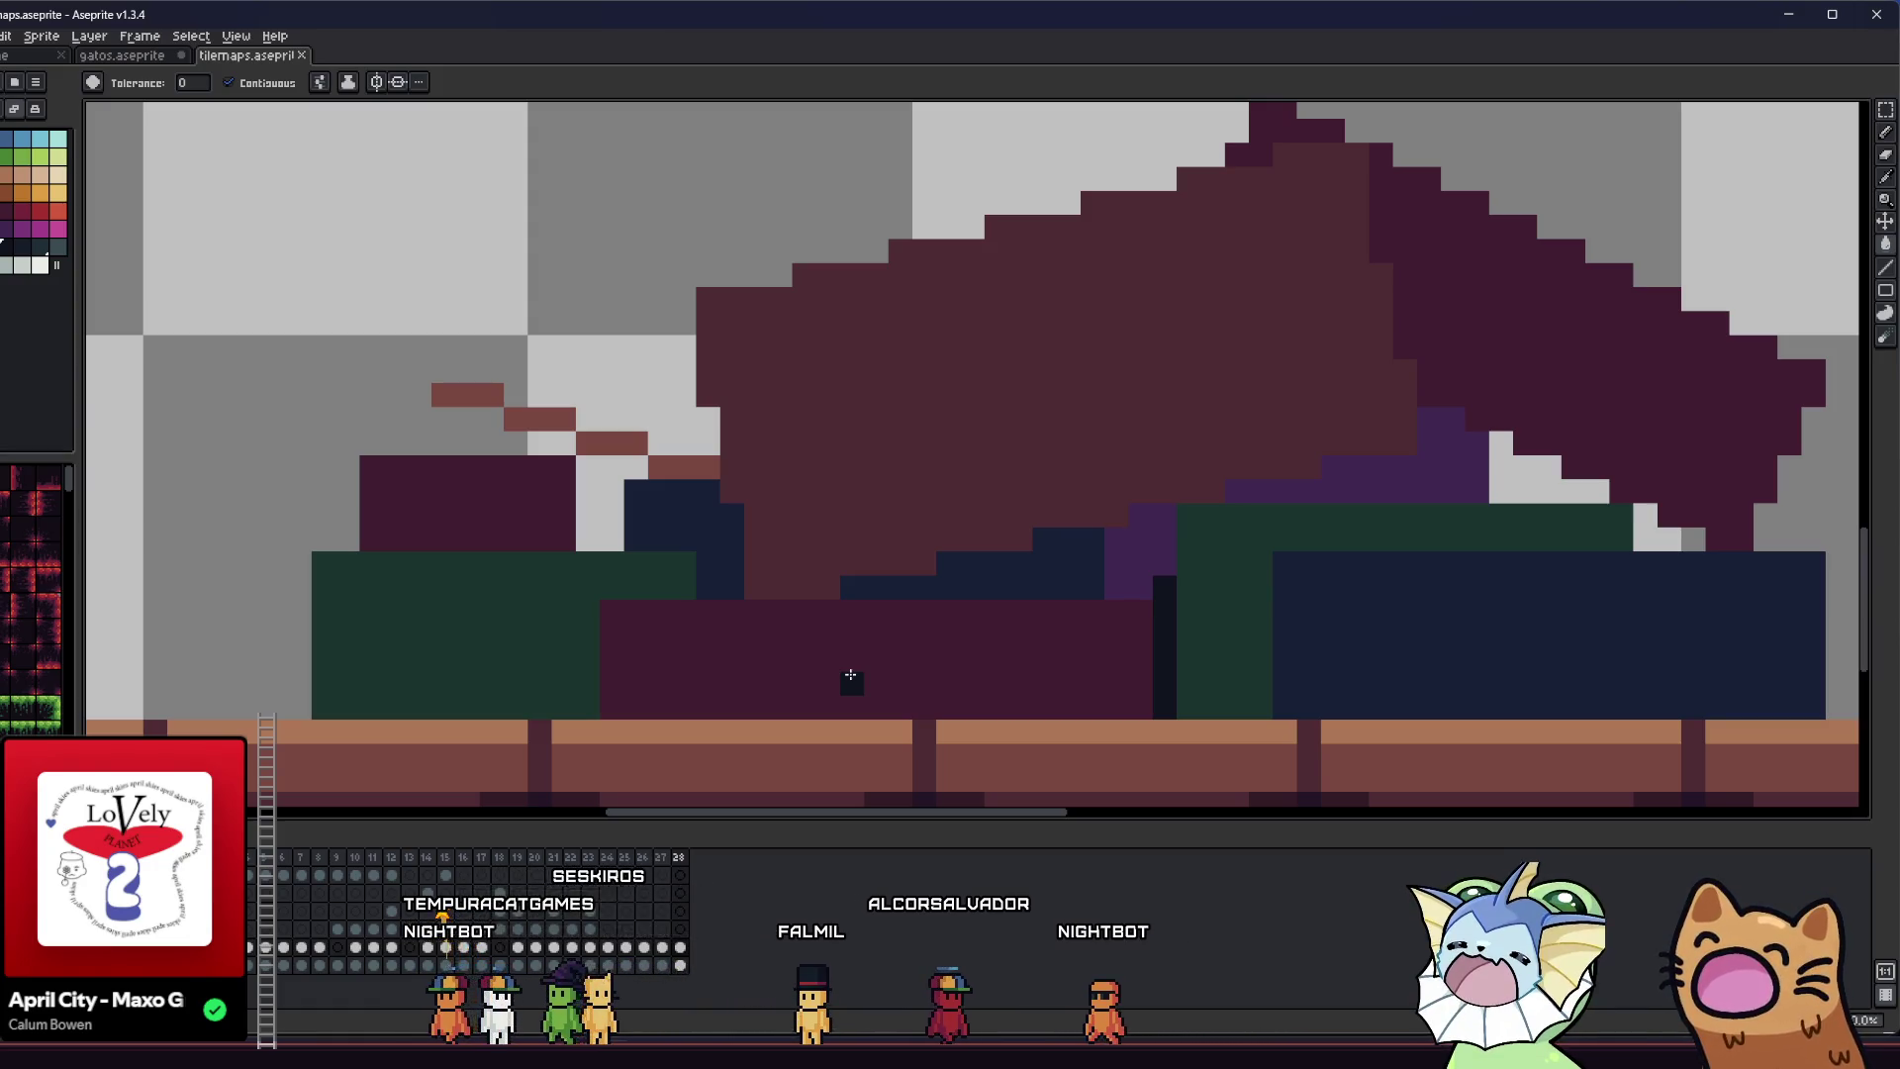
pyautogui.scroll(-3, 733, 619)
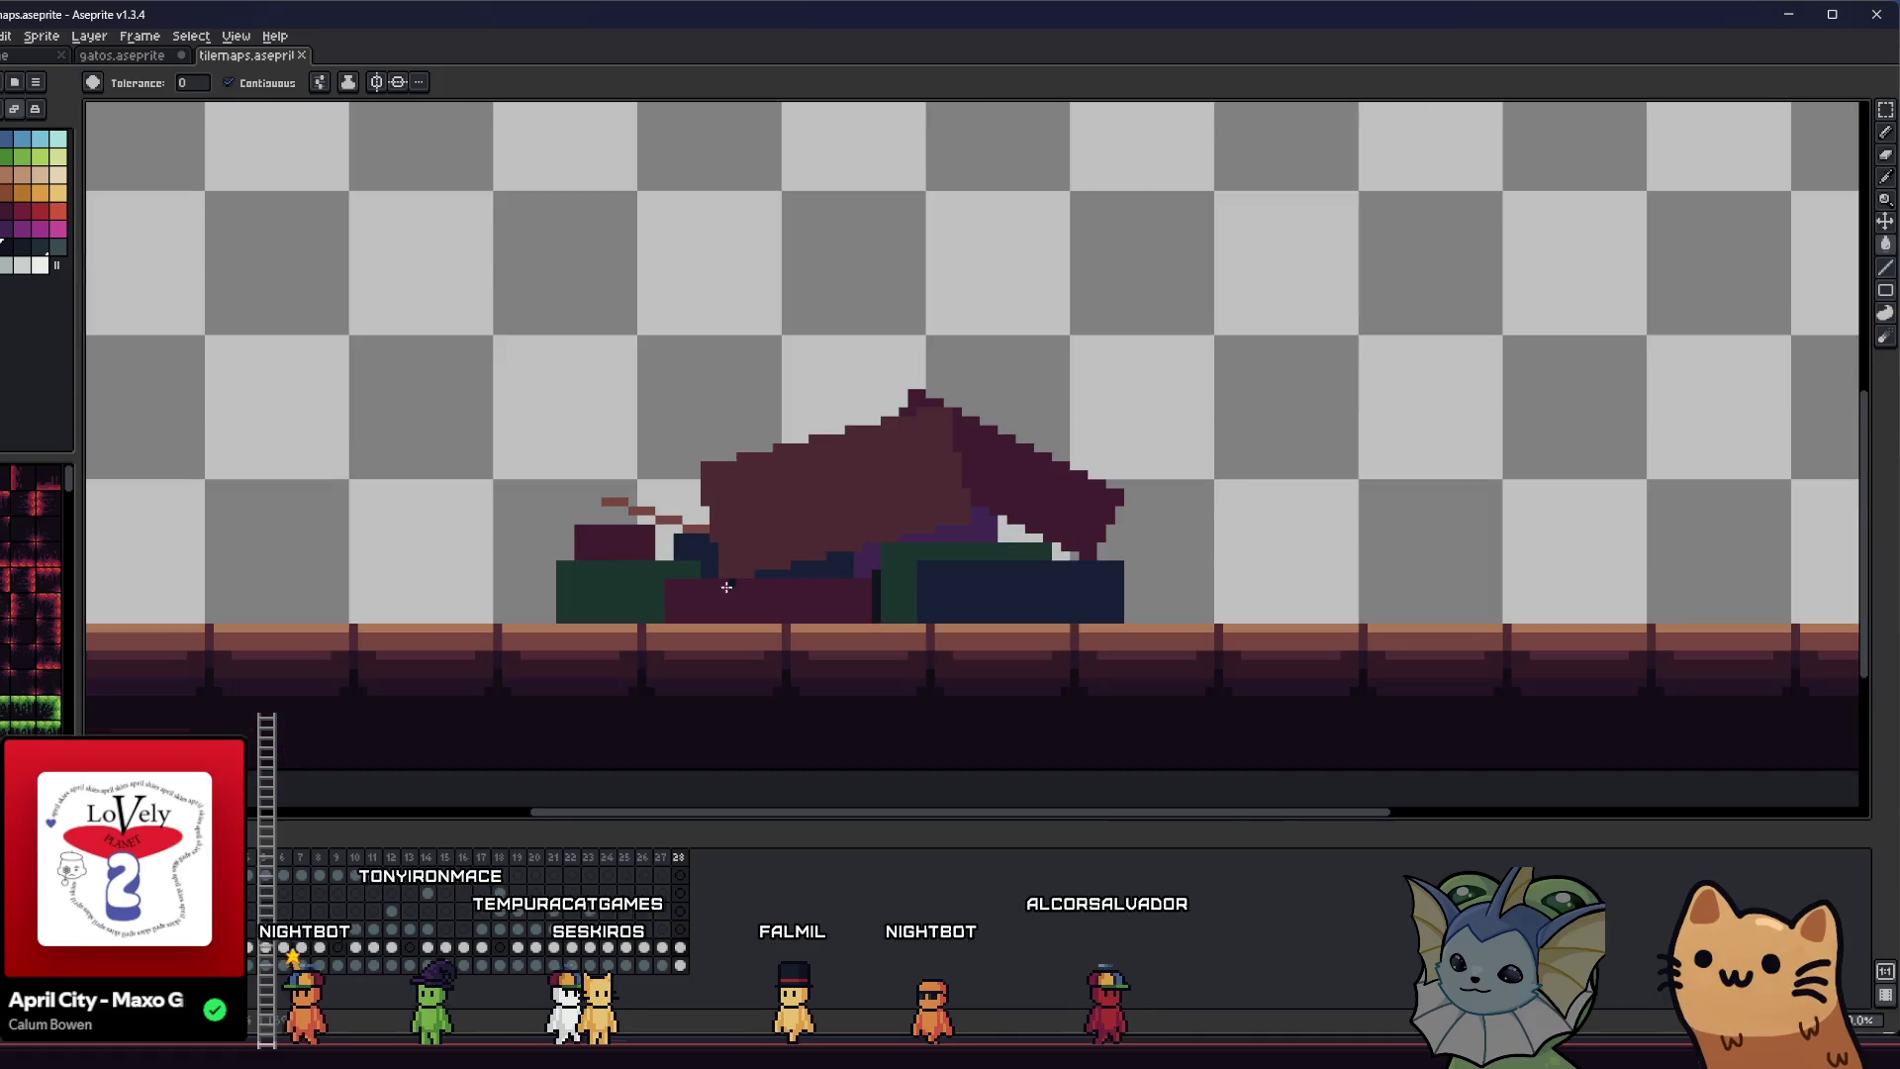
pyautogui.moveTo(723, 551)
pyautogui.mouseDown()
pyautogui.moveTo(703, 559)
pyautogui.moveTo(752, 544)
pyautogui.moveTo(738, 461)
pyautogui.mouseUp()
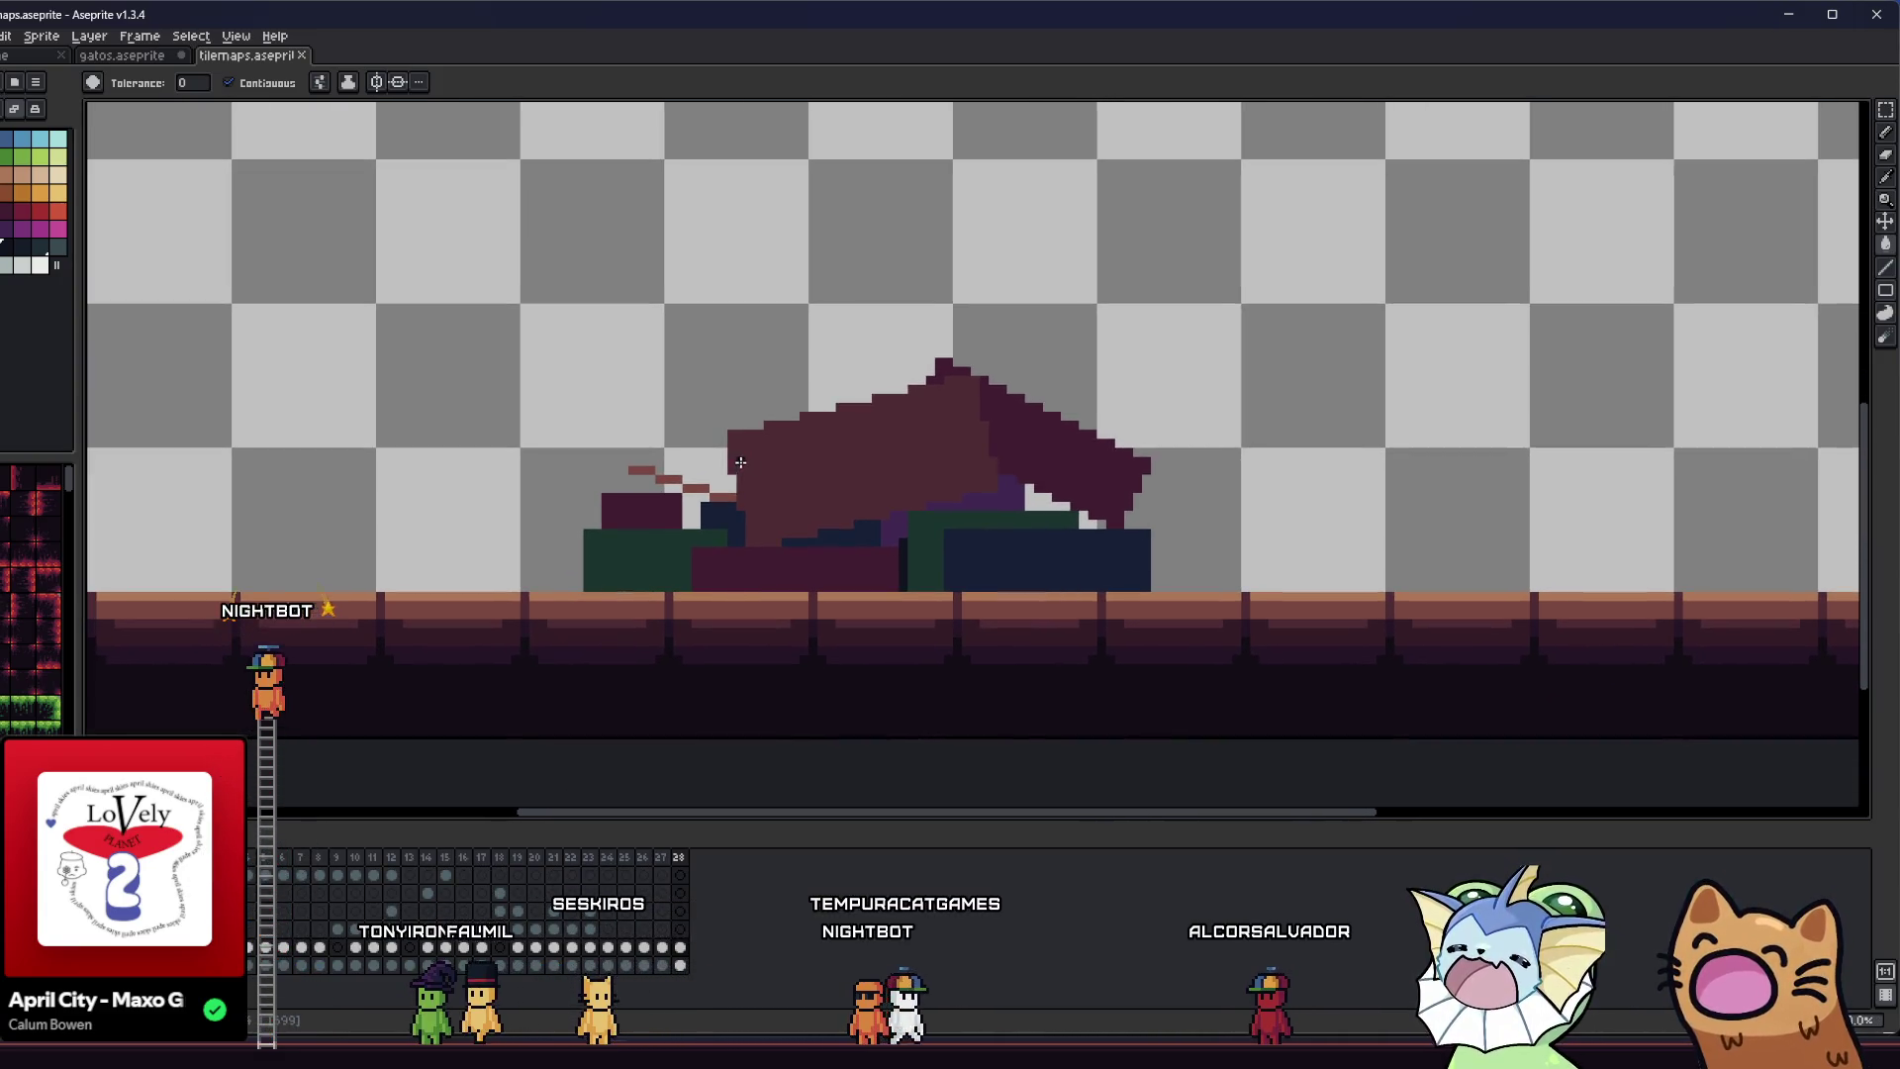
pyautogui.scroll(4, 700, 471)
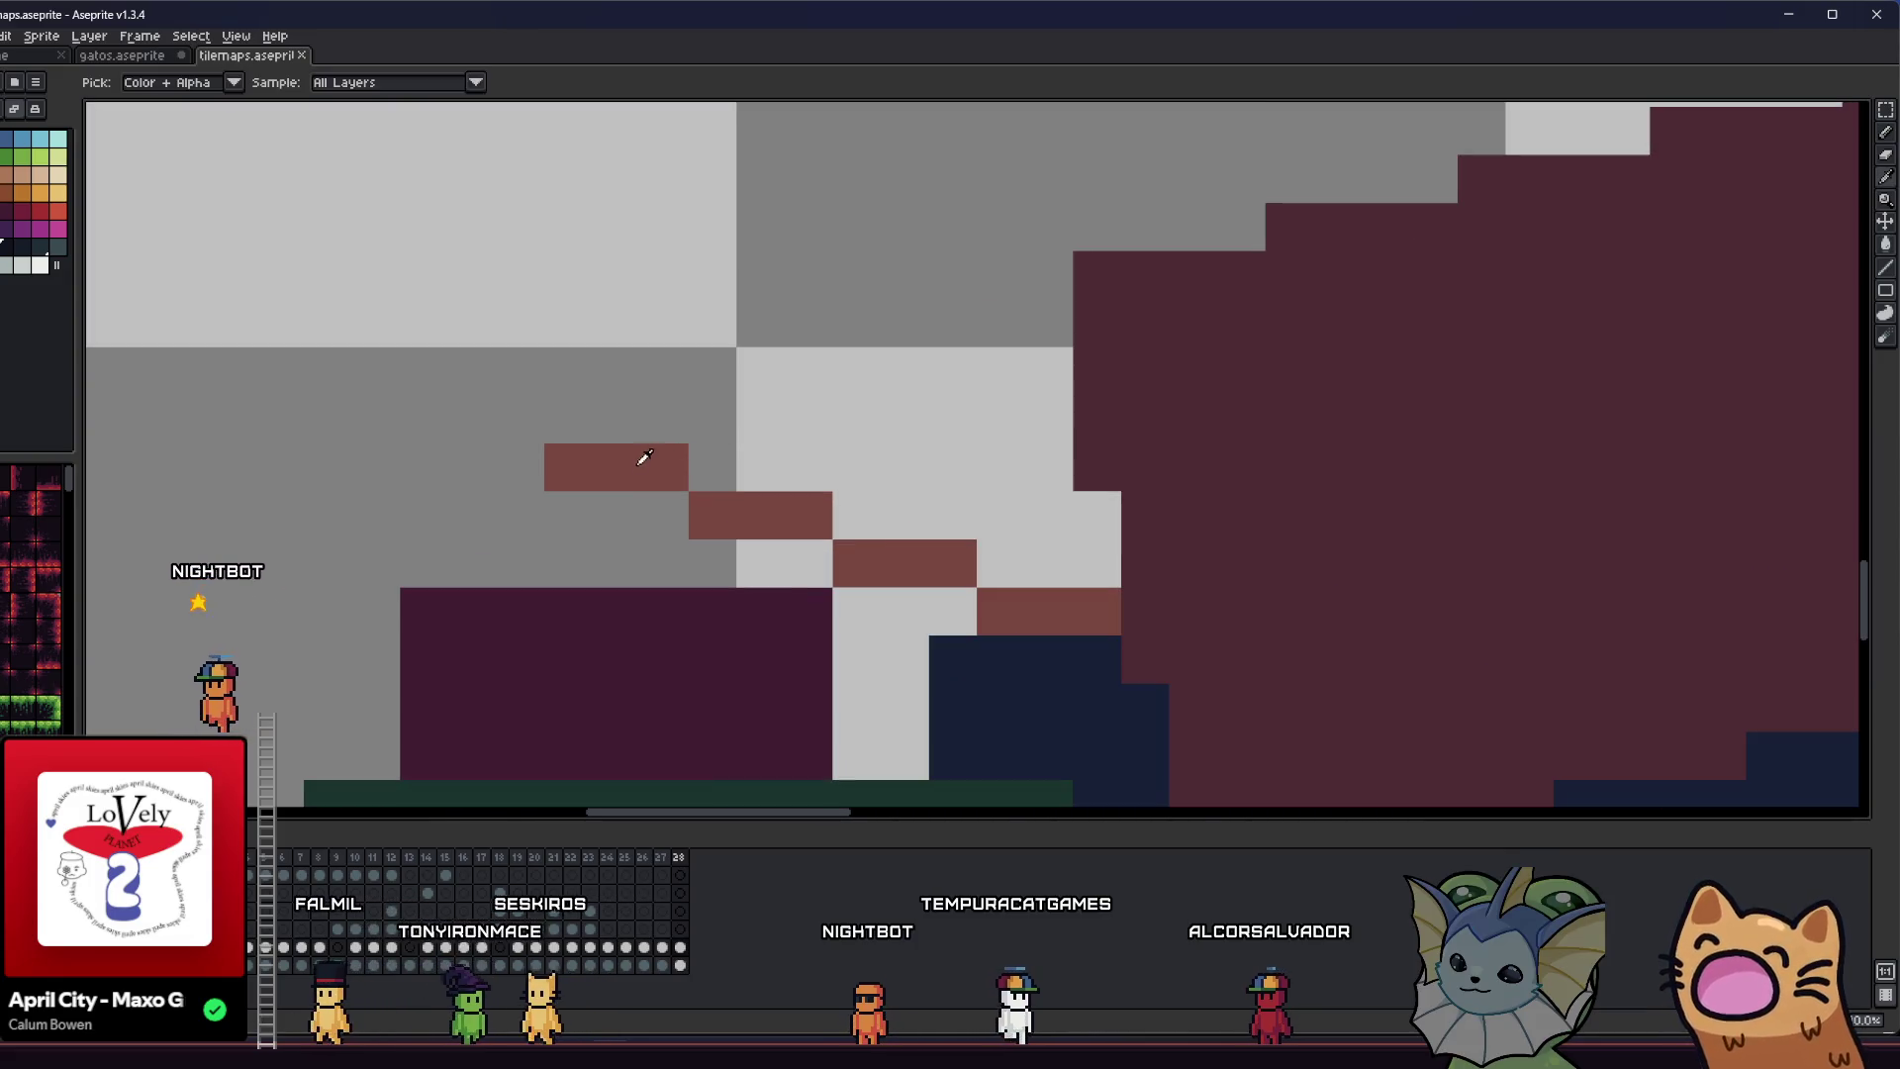
pyautogui.scroll(-1, 554, 574)
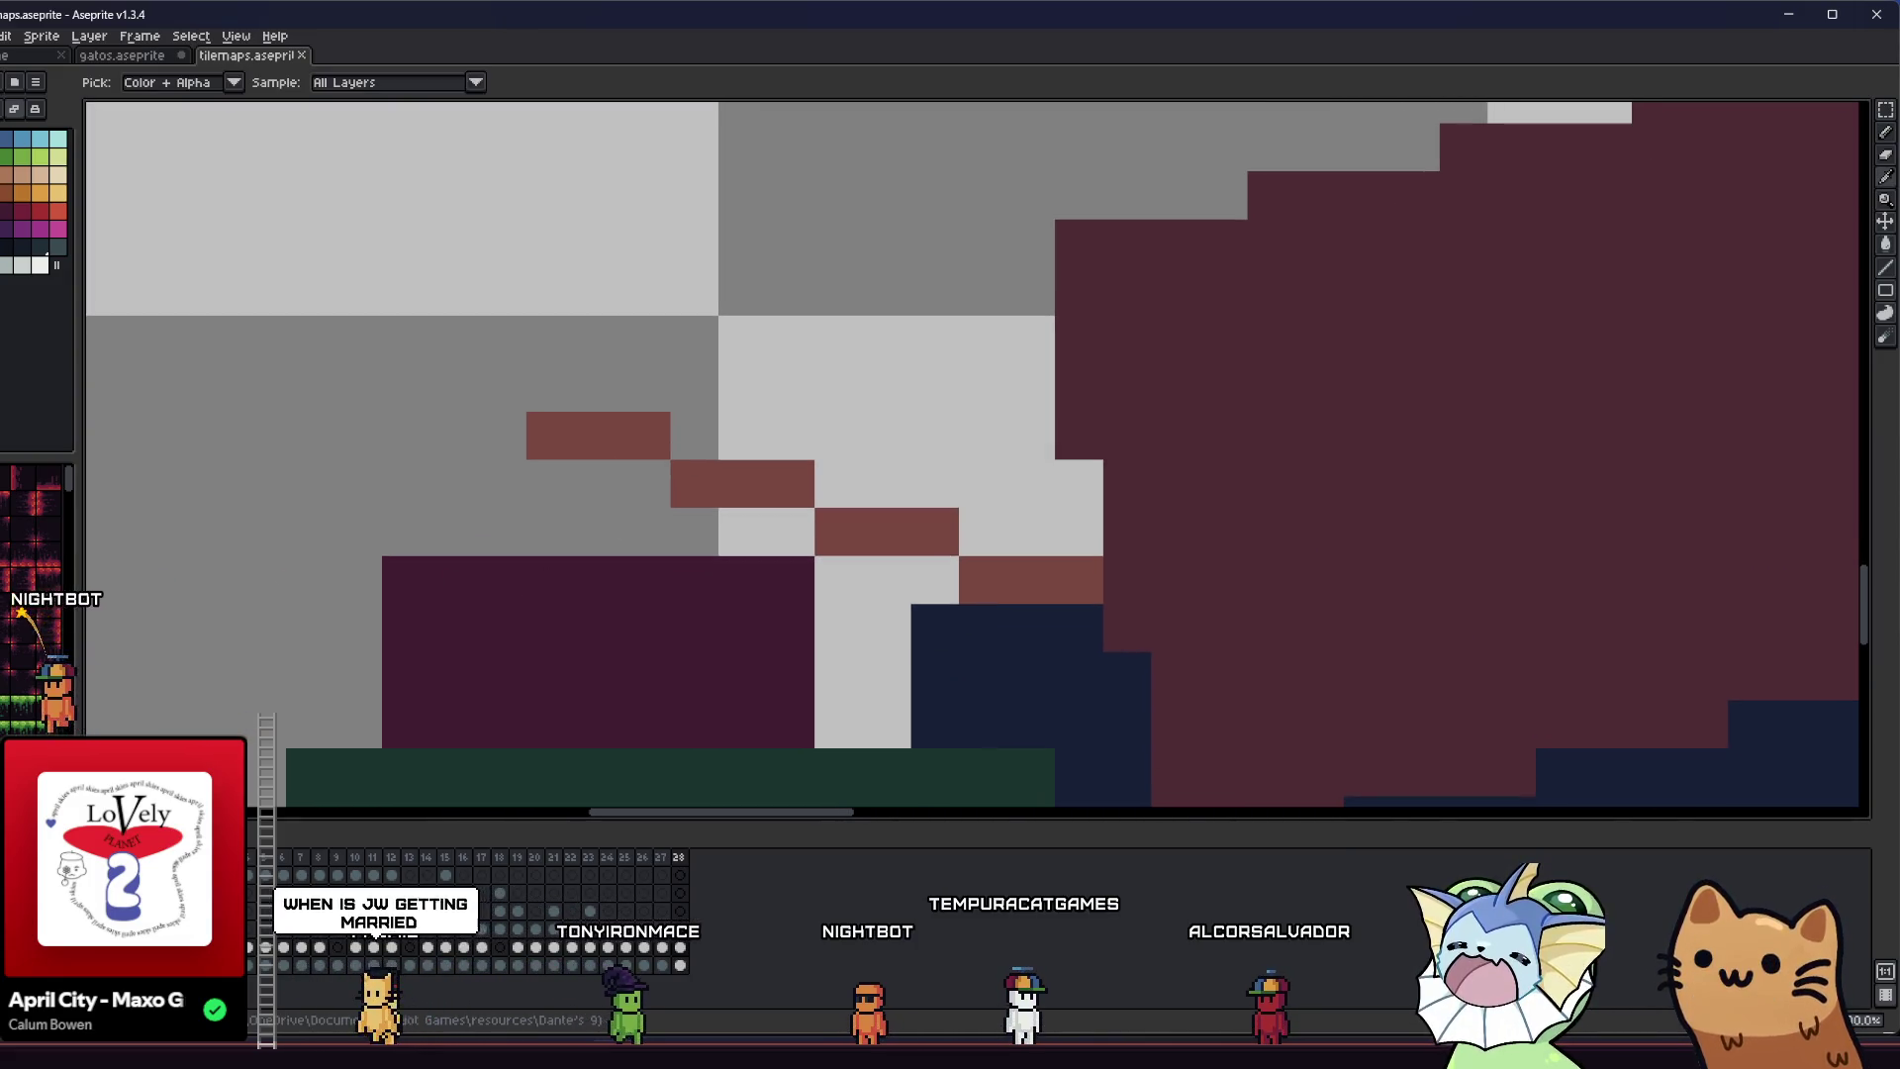
pyautogui.hotkey('alt', 'Tab')
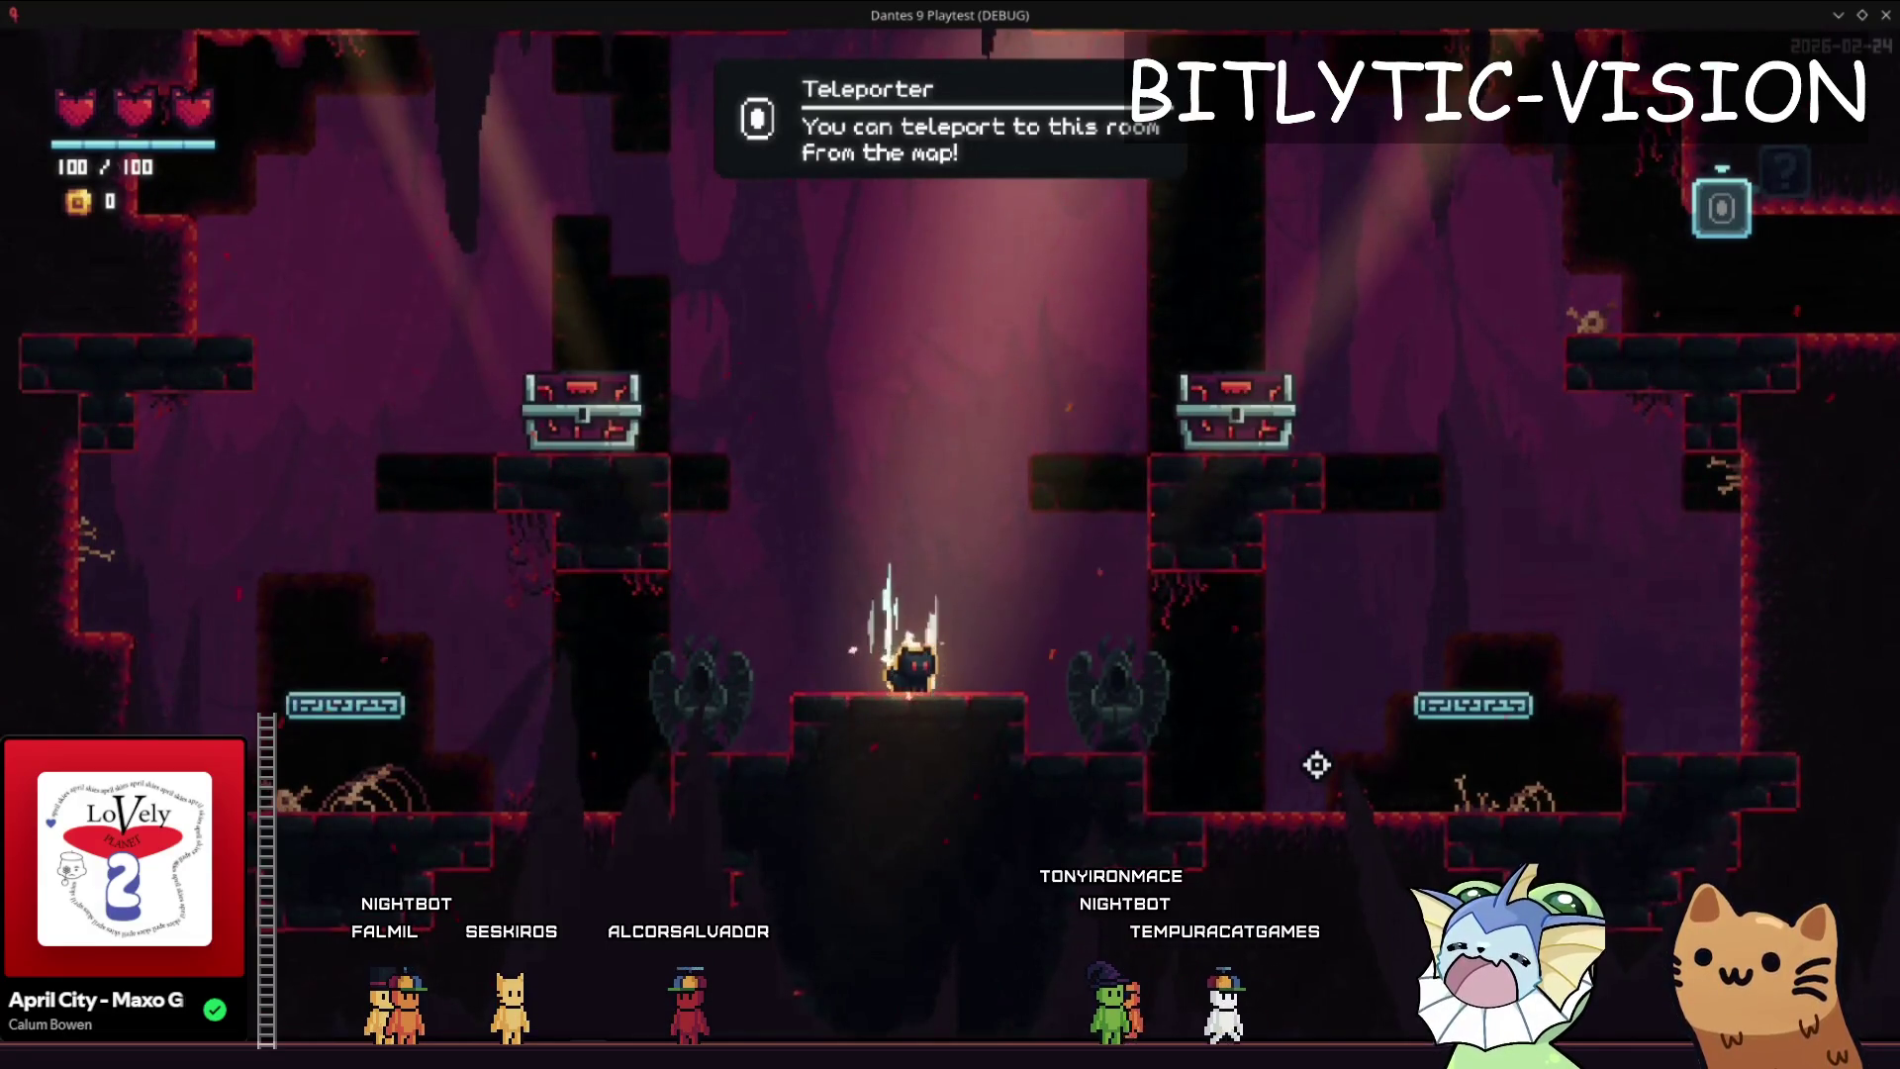
# - Use the map to take the train to the shop room and back, then close the playtest
pyautogui.press('m')
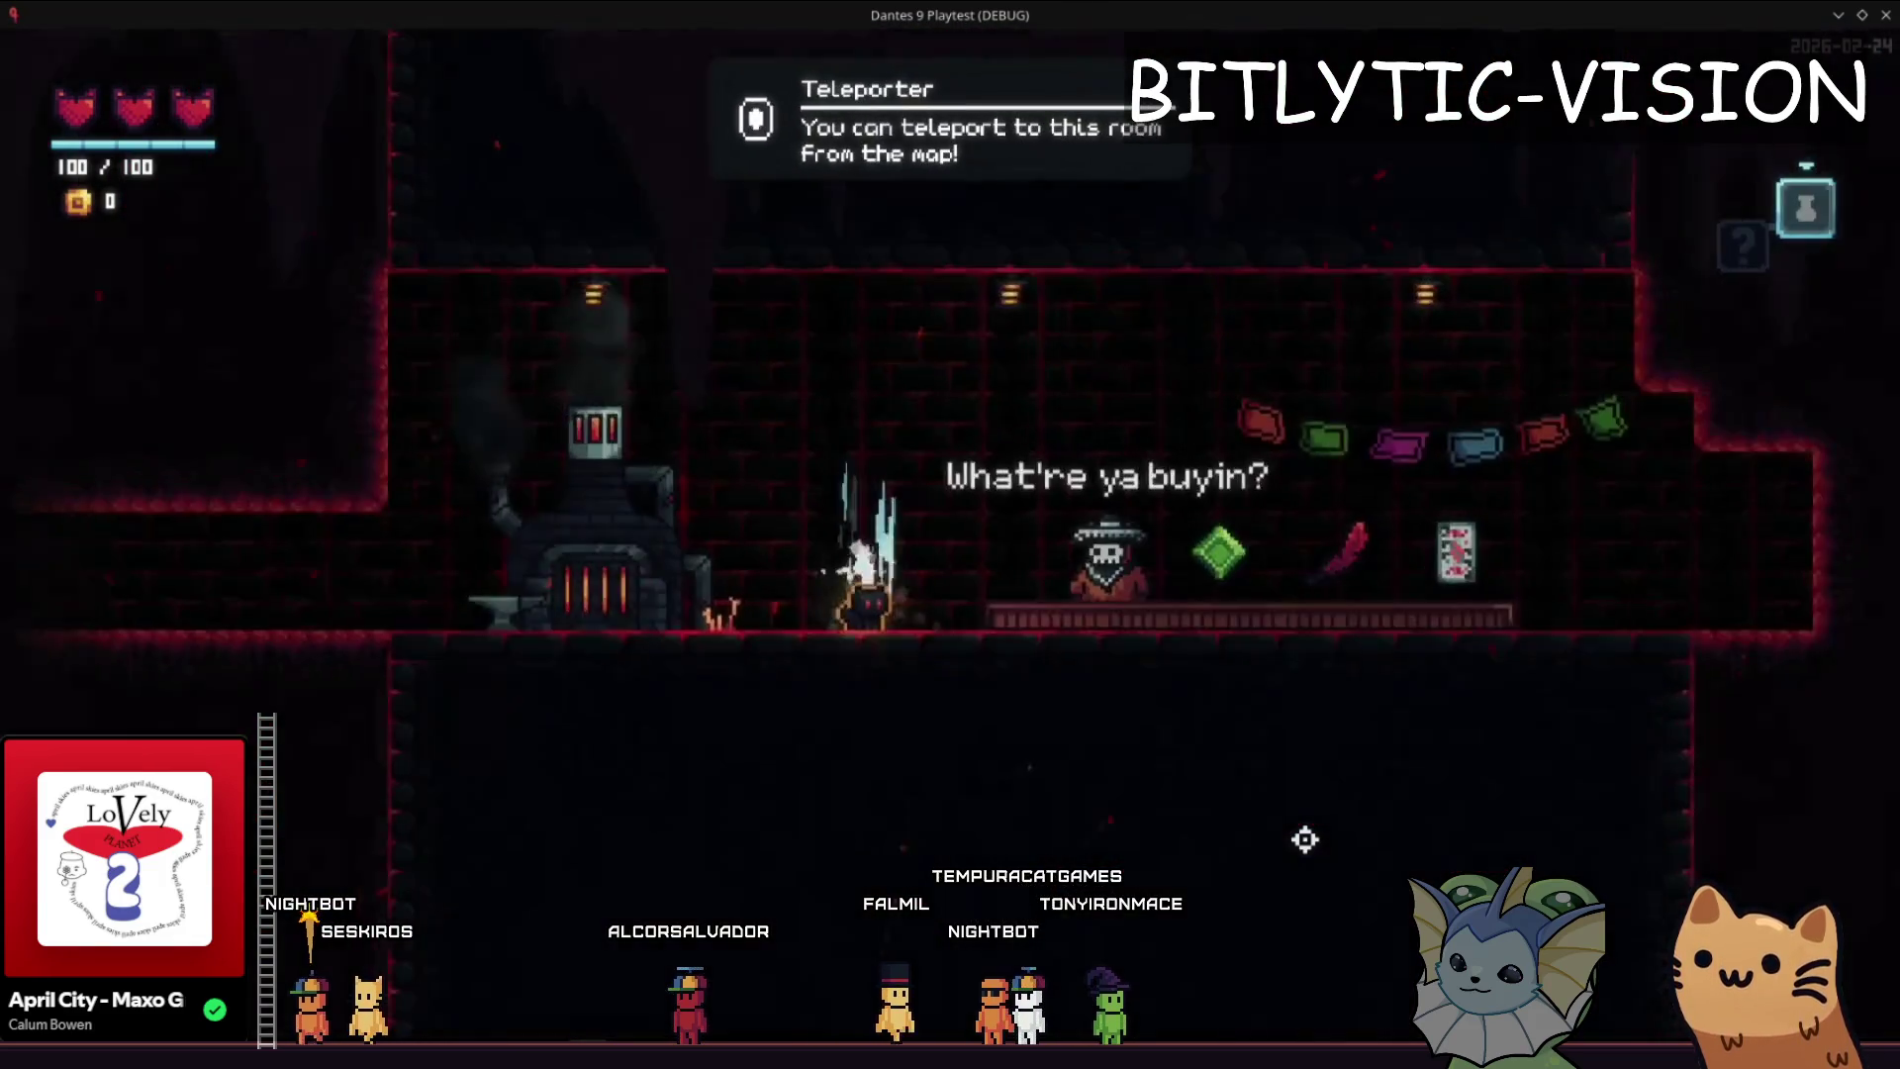
pyautogui.press('m')
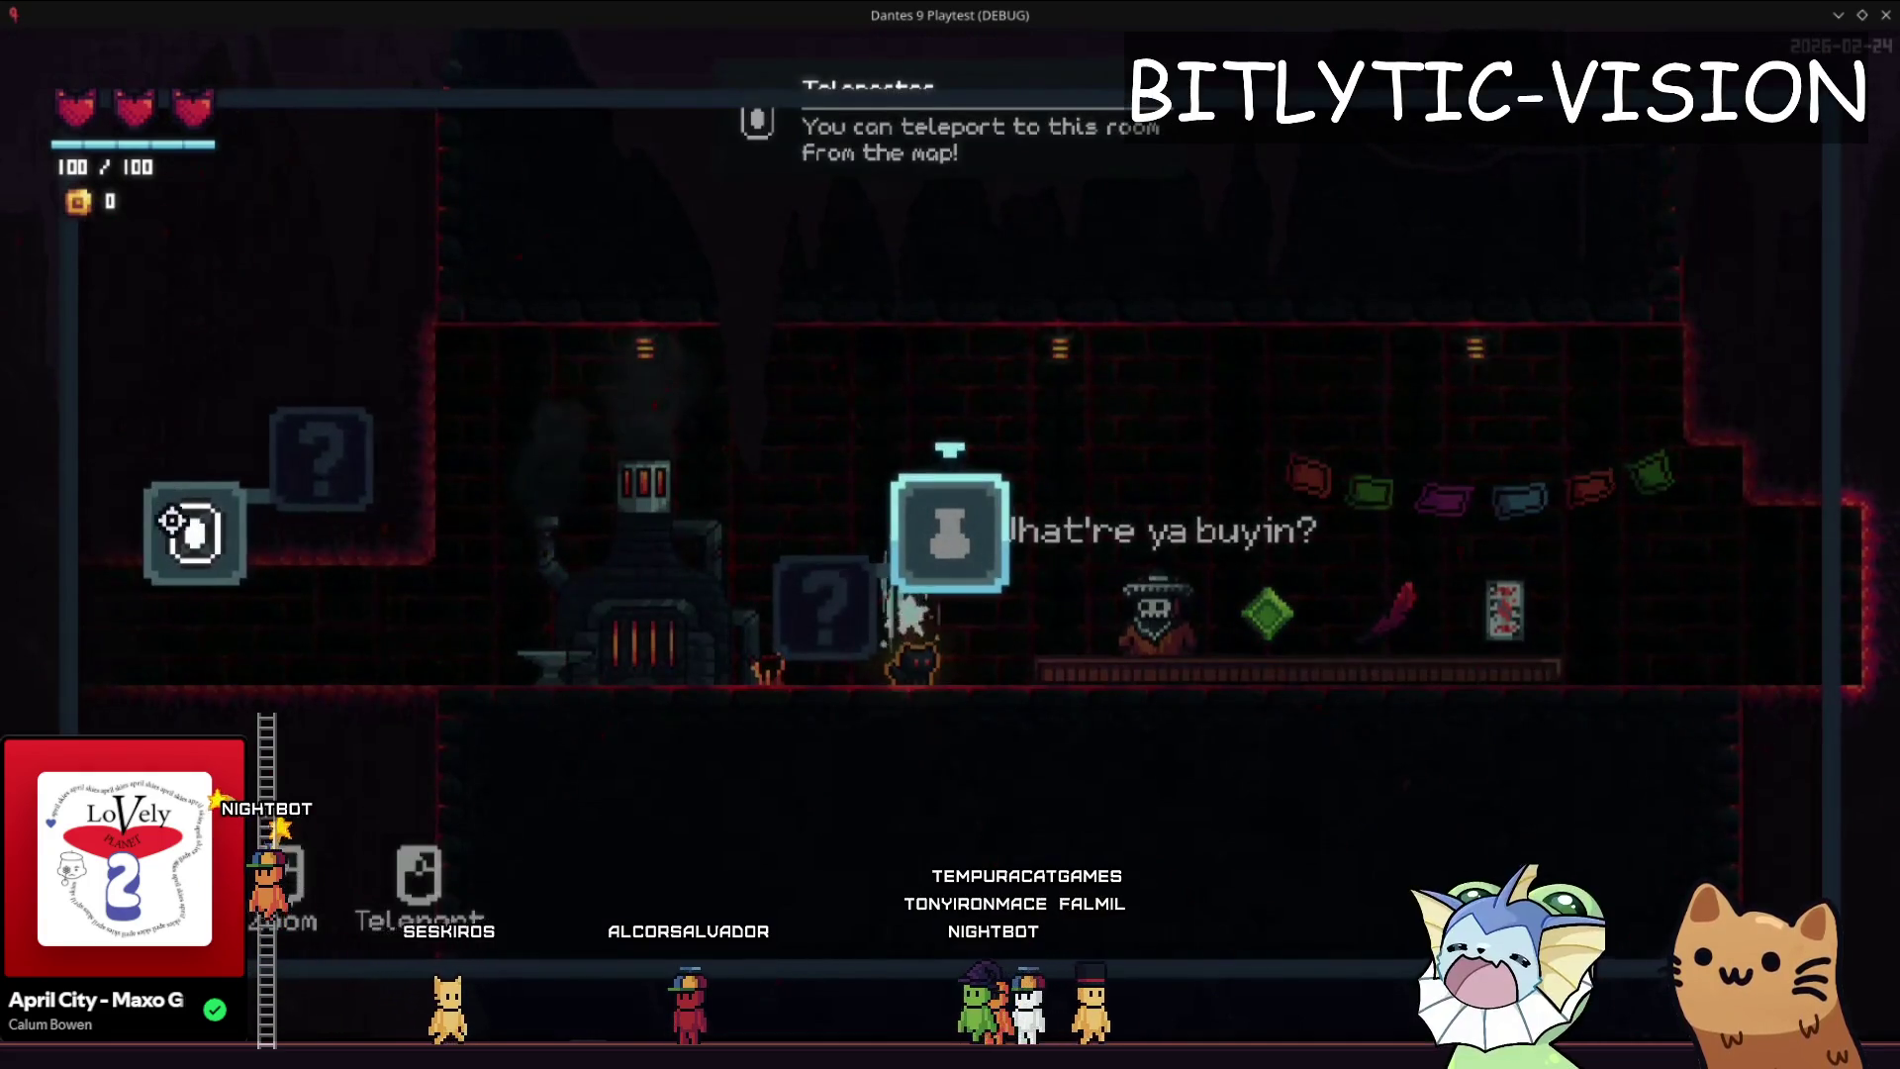
pyautogui.click(741, 579)
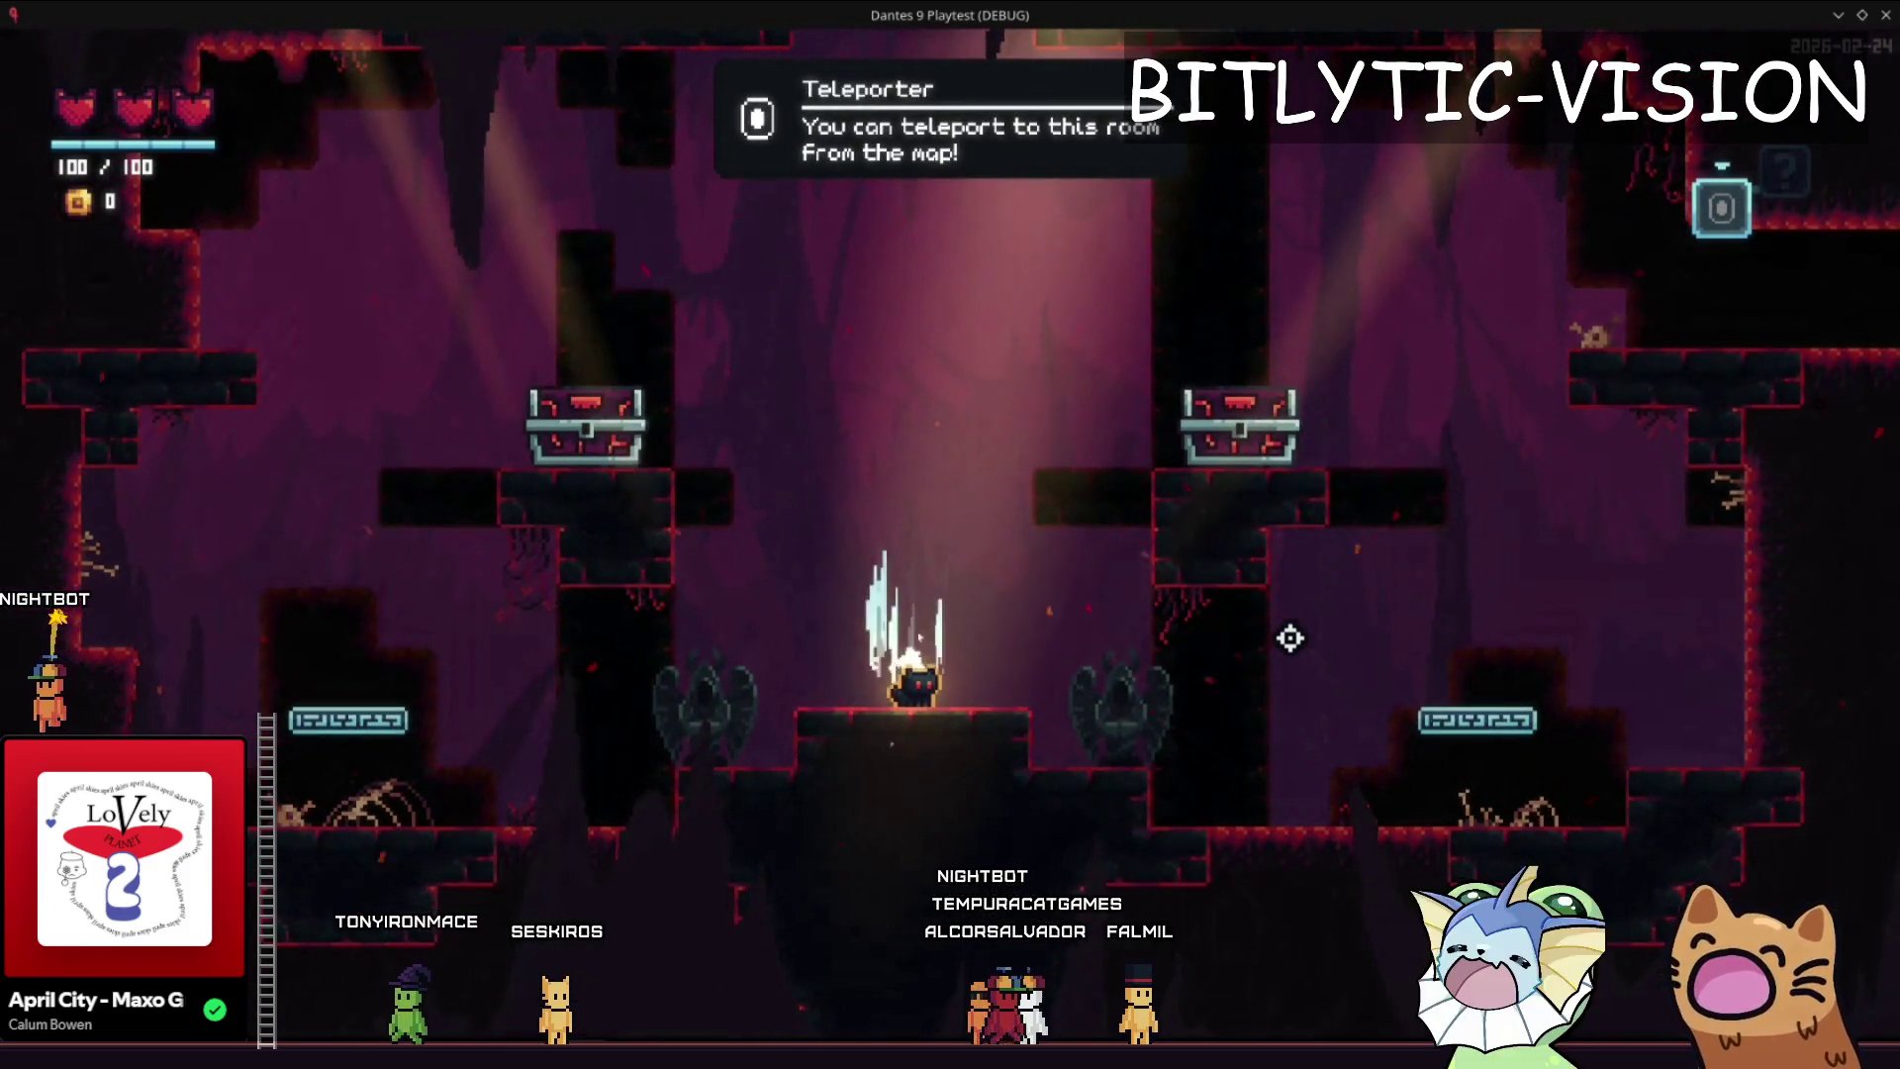
pyautogui.press('F8')
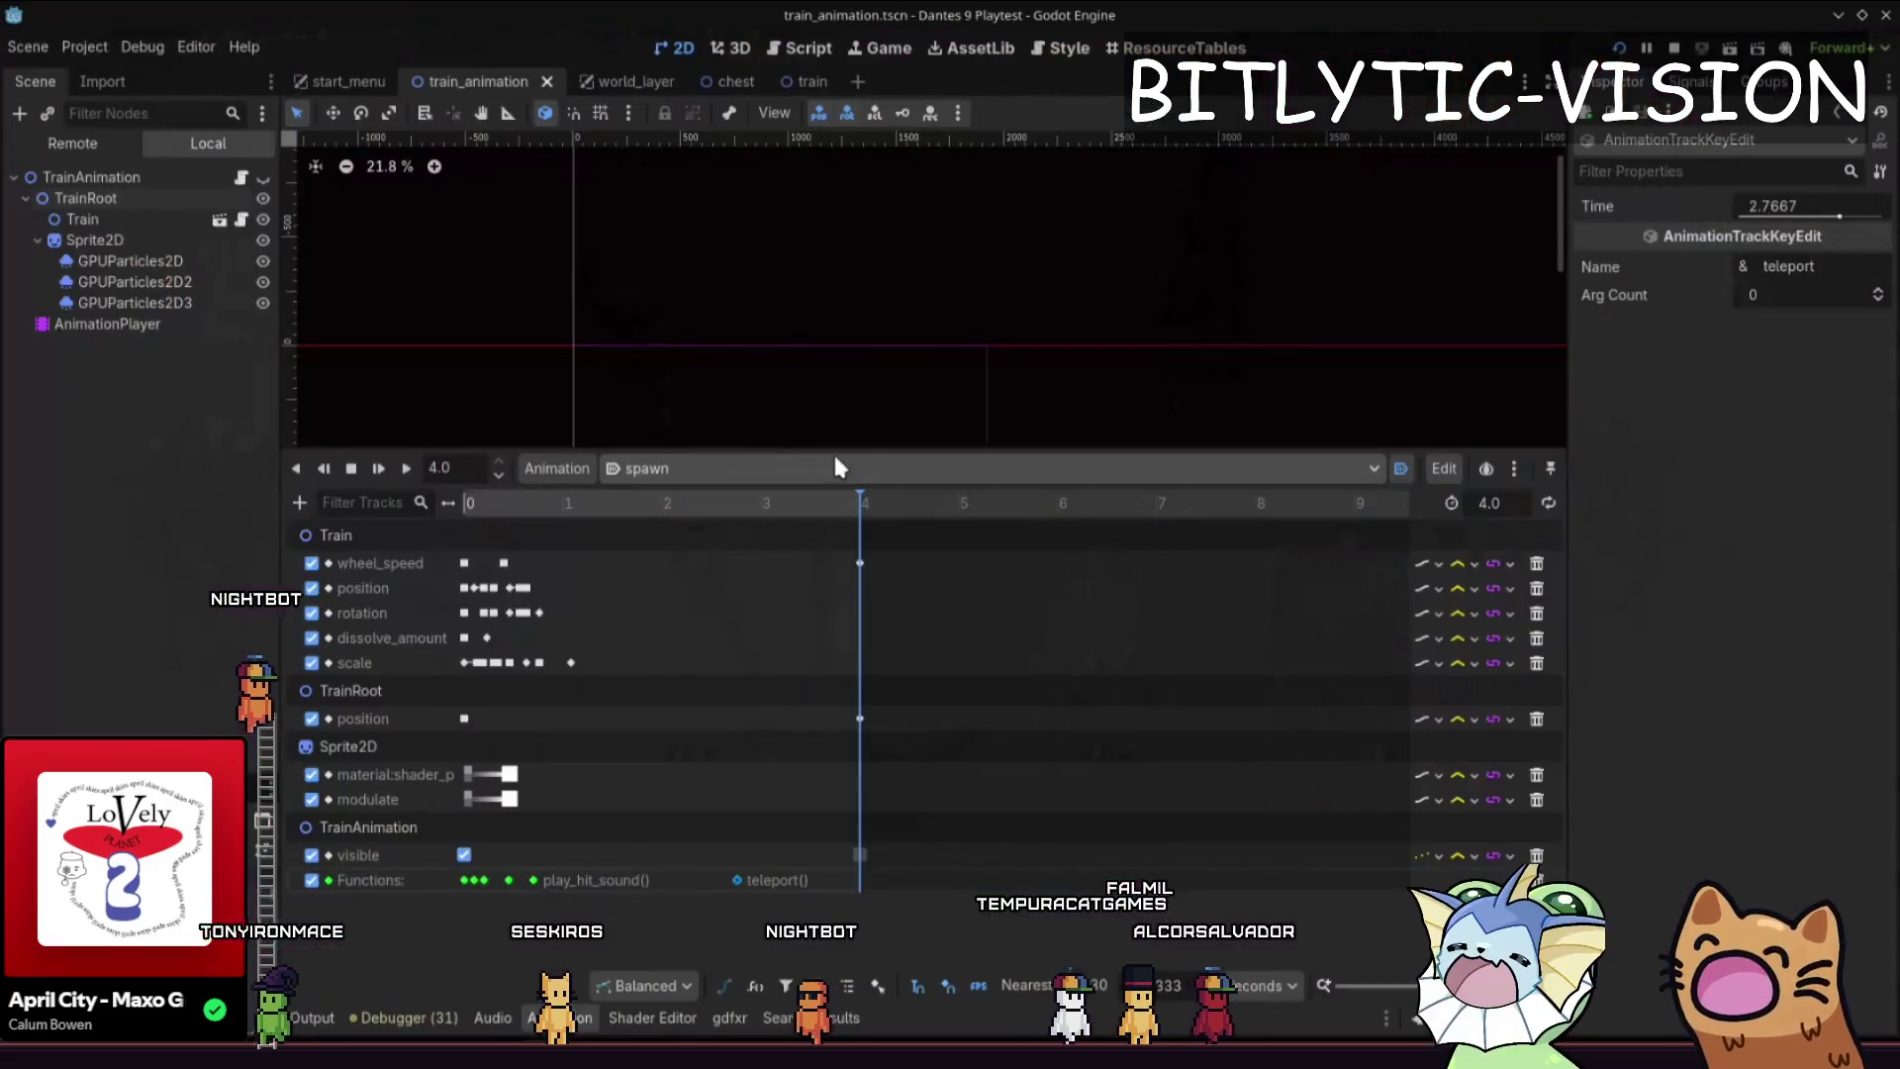
# - In train_animation.gd, replace the player.visible = false line with a player.modulate.a hiding line and save
pyautogui.click(808, 47)
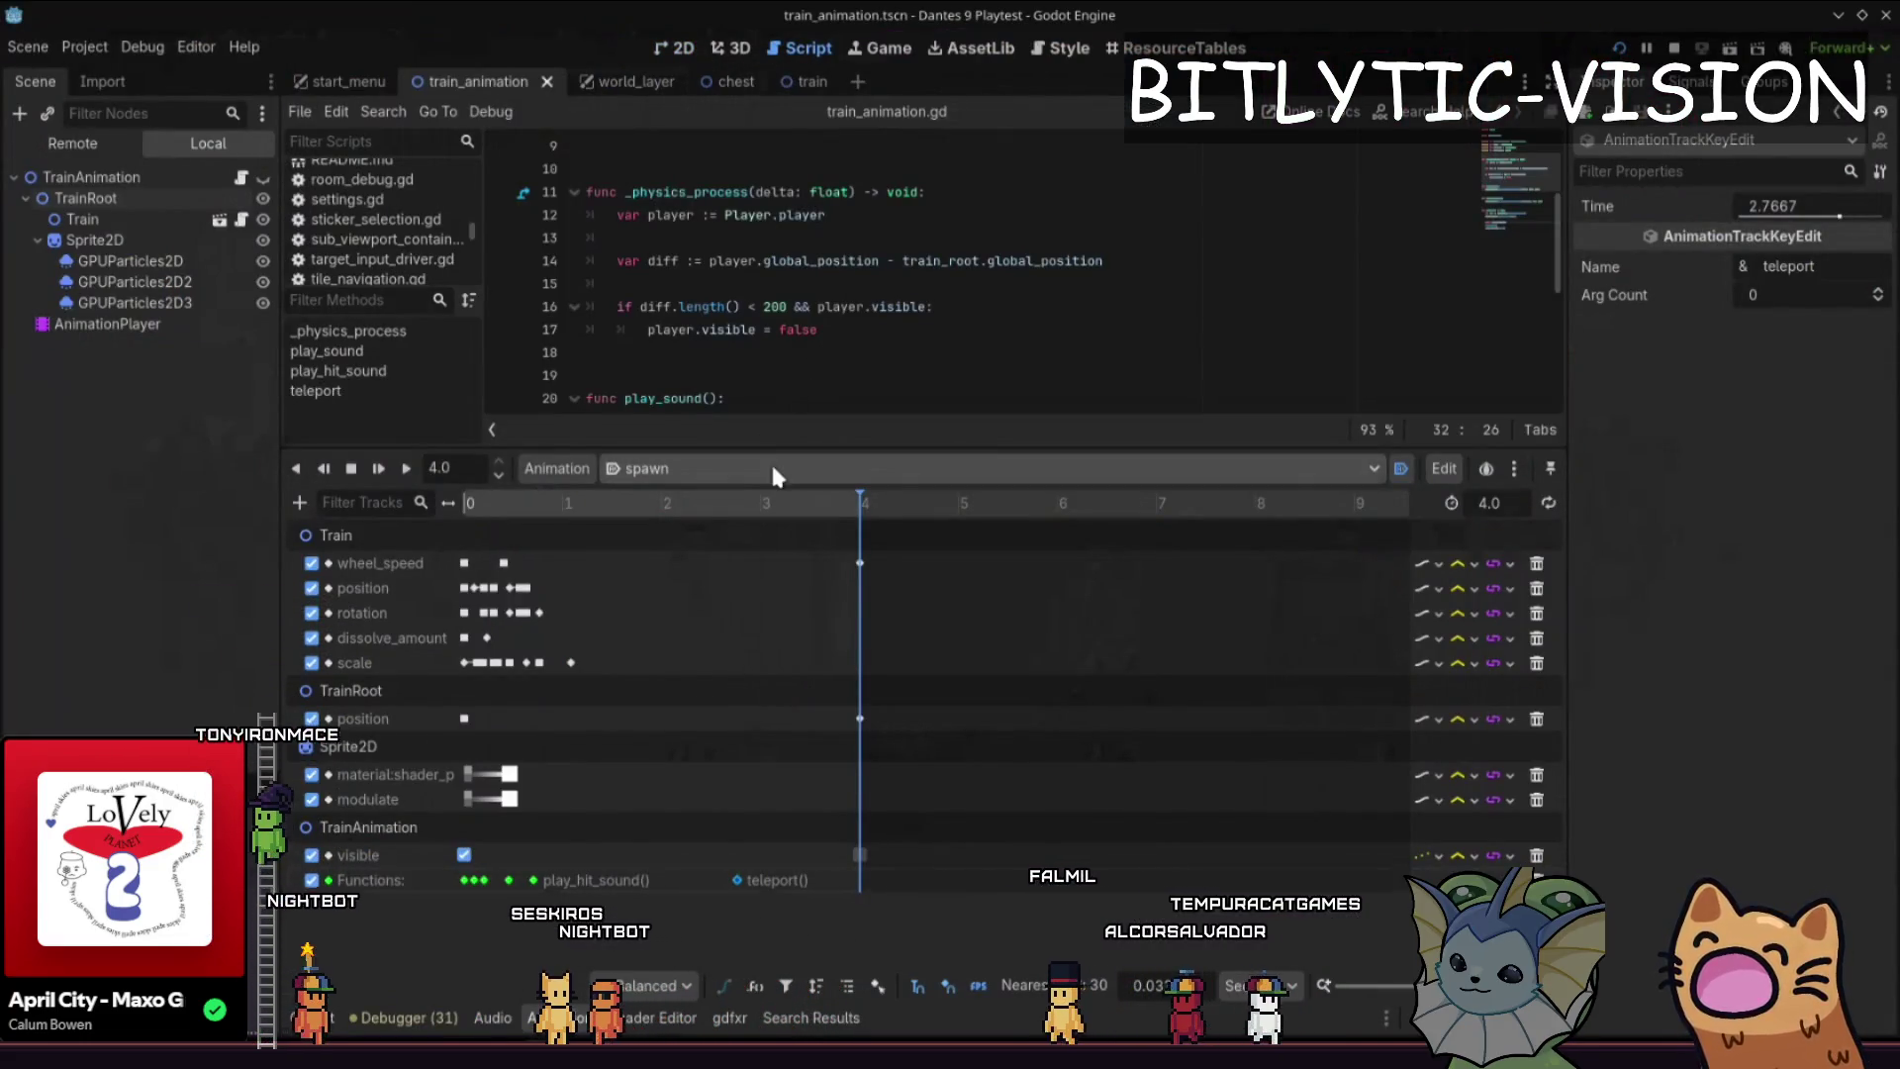
pyautogui.moveTo(770, 453); pyautogui.dragTo(822, 825)
pyautogui.click(860, 490)
pyautogui.scroll(3, 861, 495)
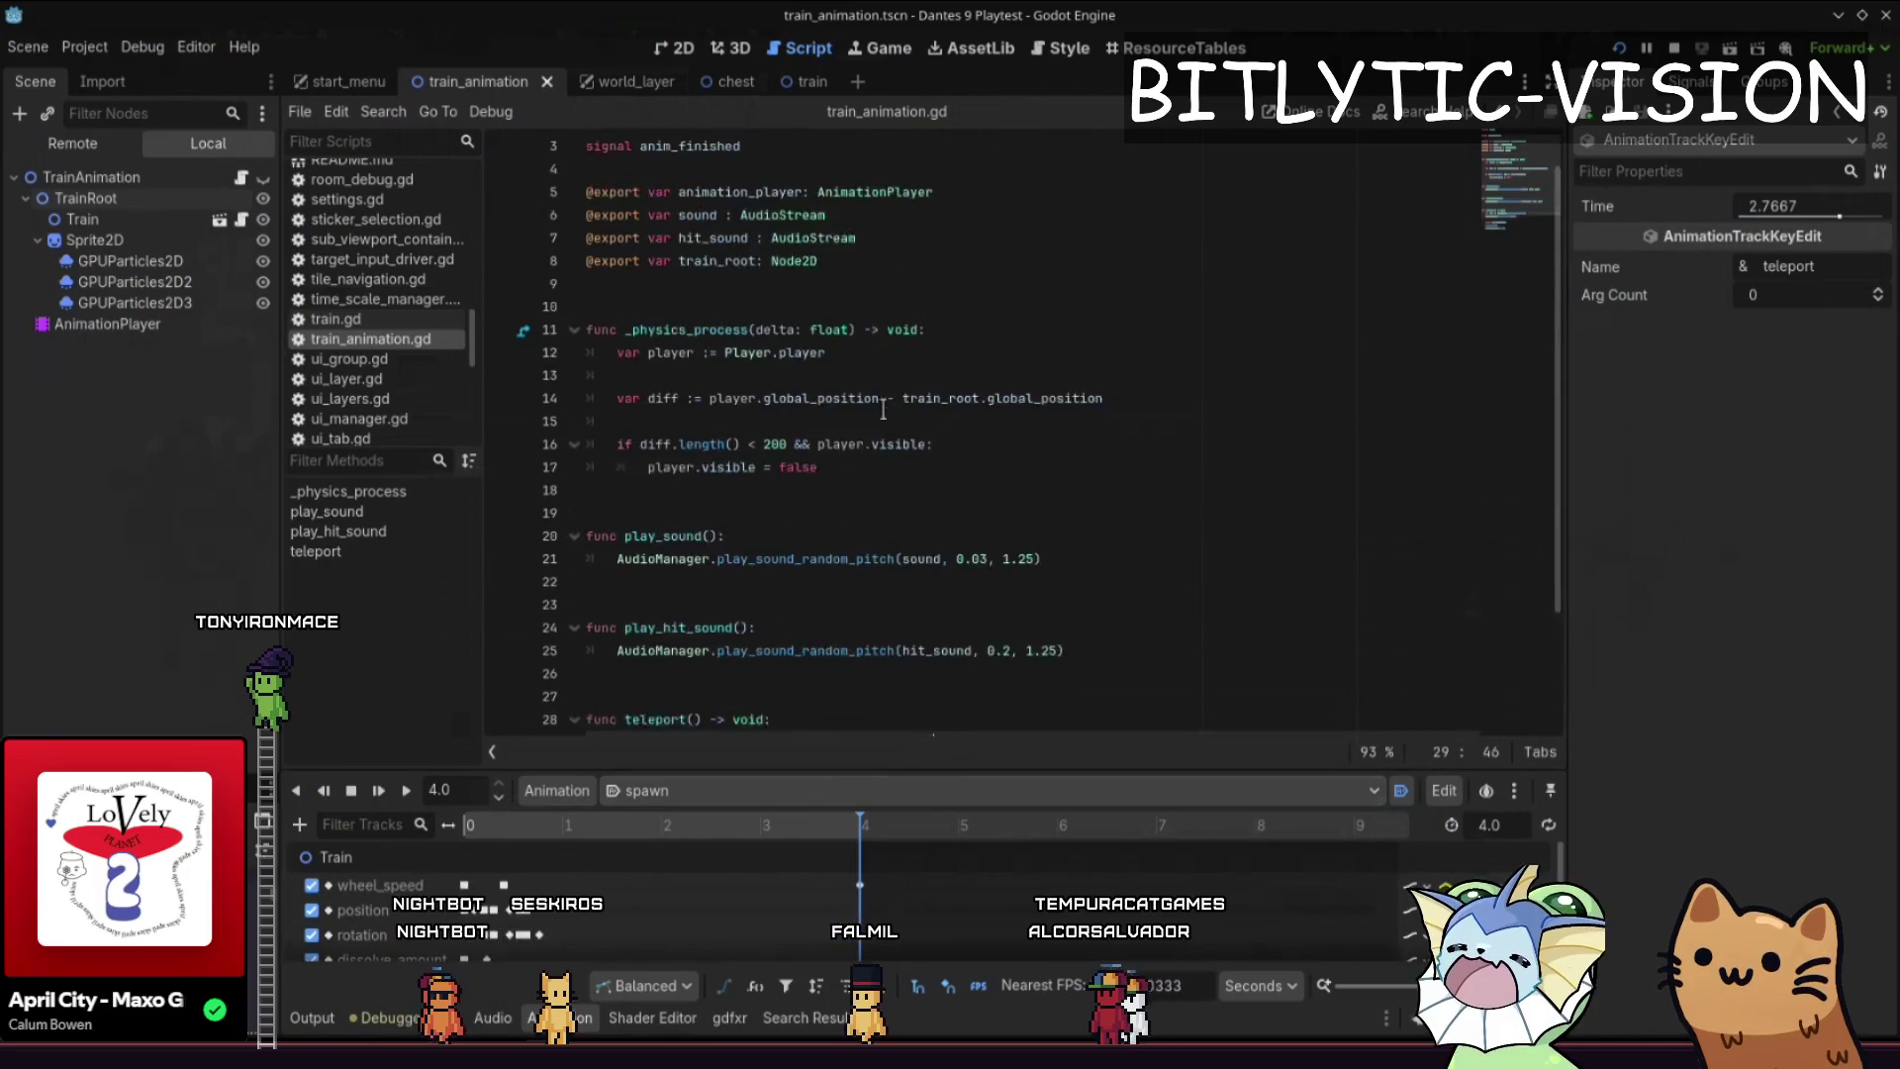
pyautogui.click(861, 511)
pyautogui.press('Up')
pyautogui.press('End')
pyautogui.press('Return')
pyautogui.press('Return')
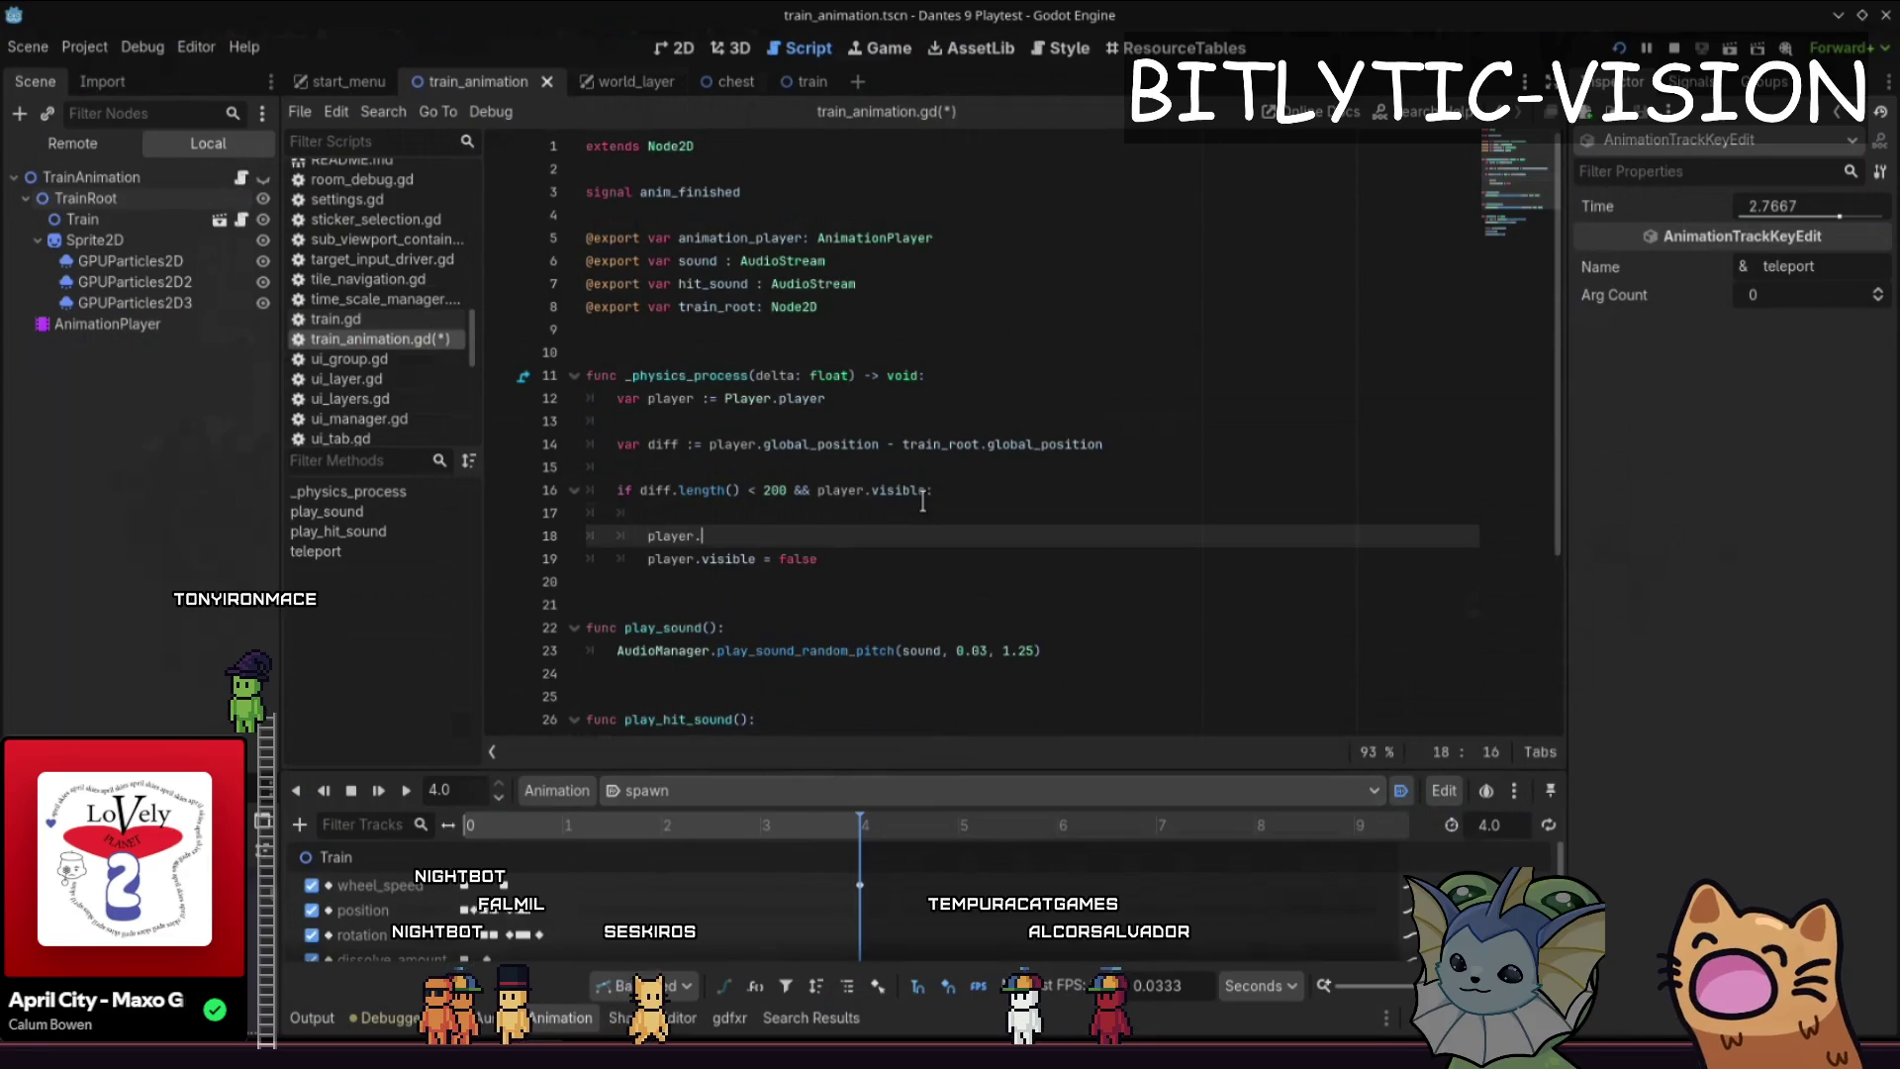
pyautogui.write('modulate.a')
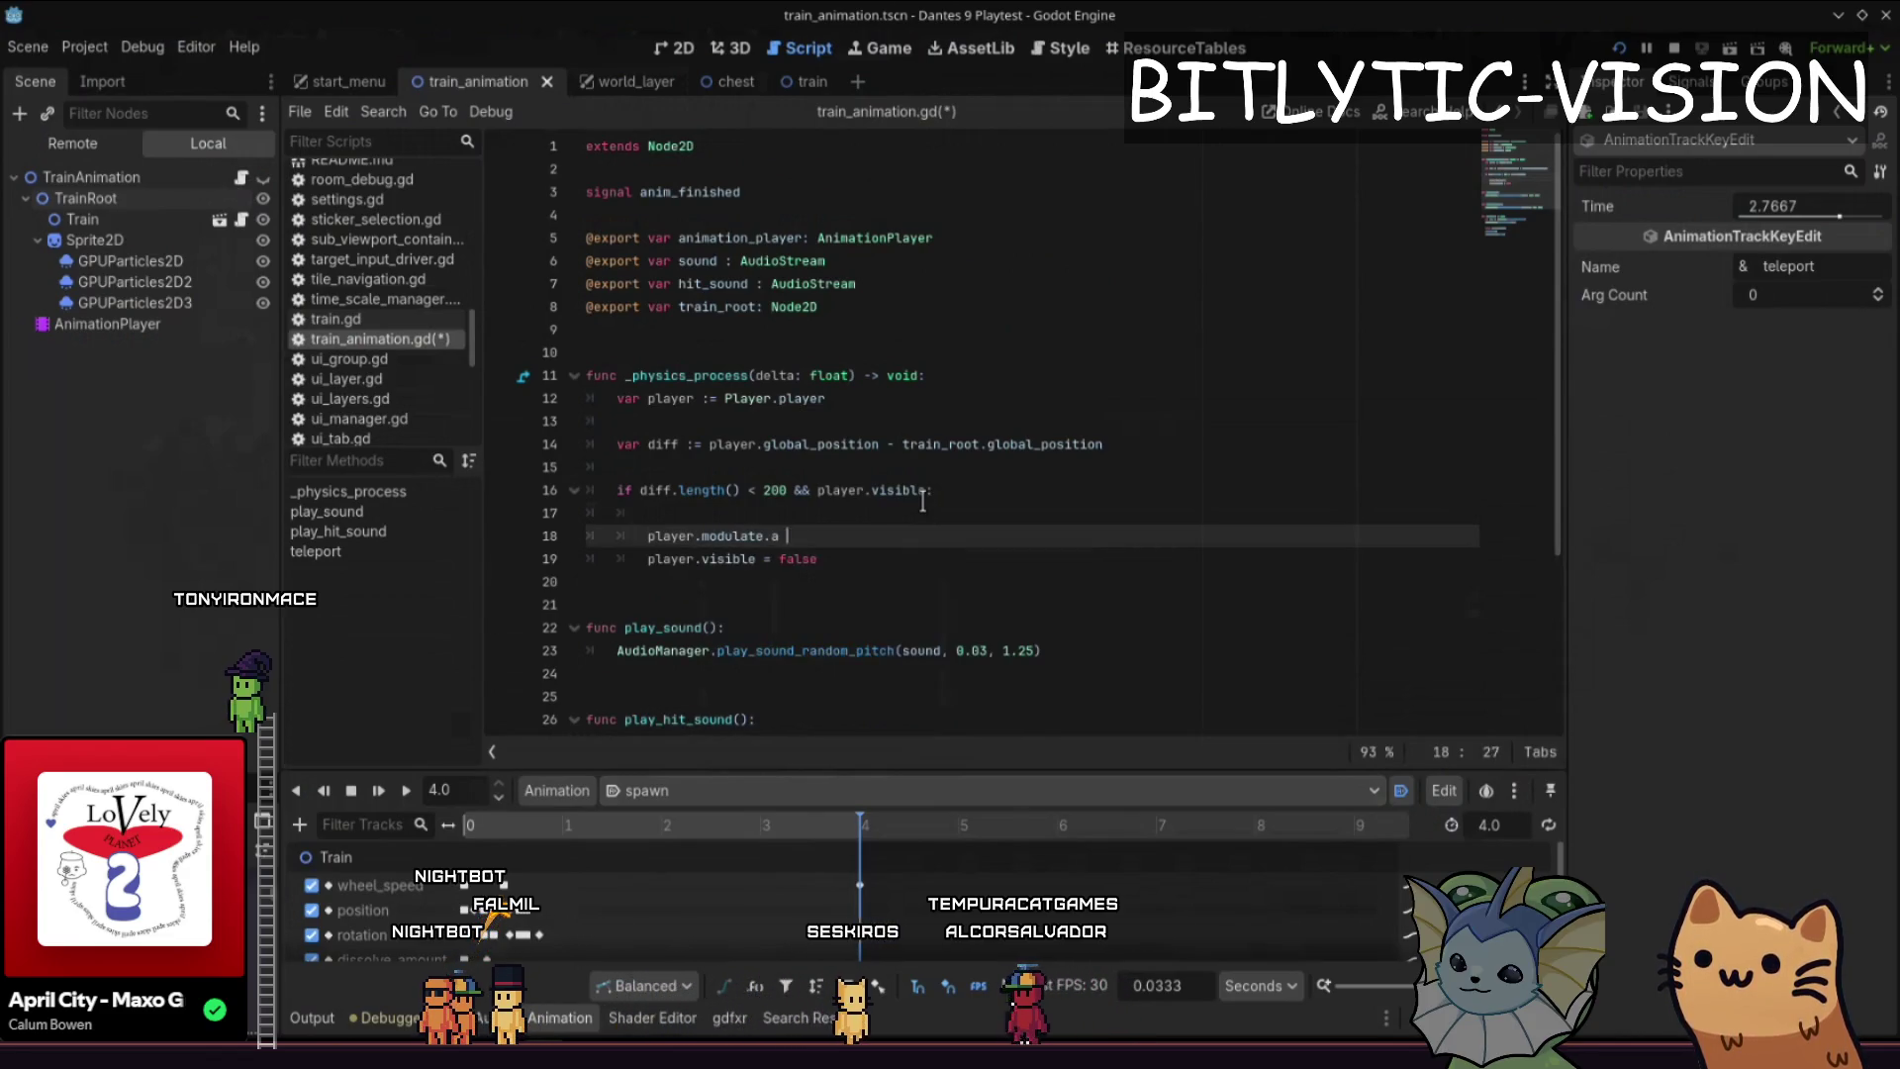
pyautogui.hotkey('shift', 'Down')
pyautogui.press('BackSpace')
pyautogui.hotkey('ctrl', 's')
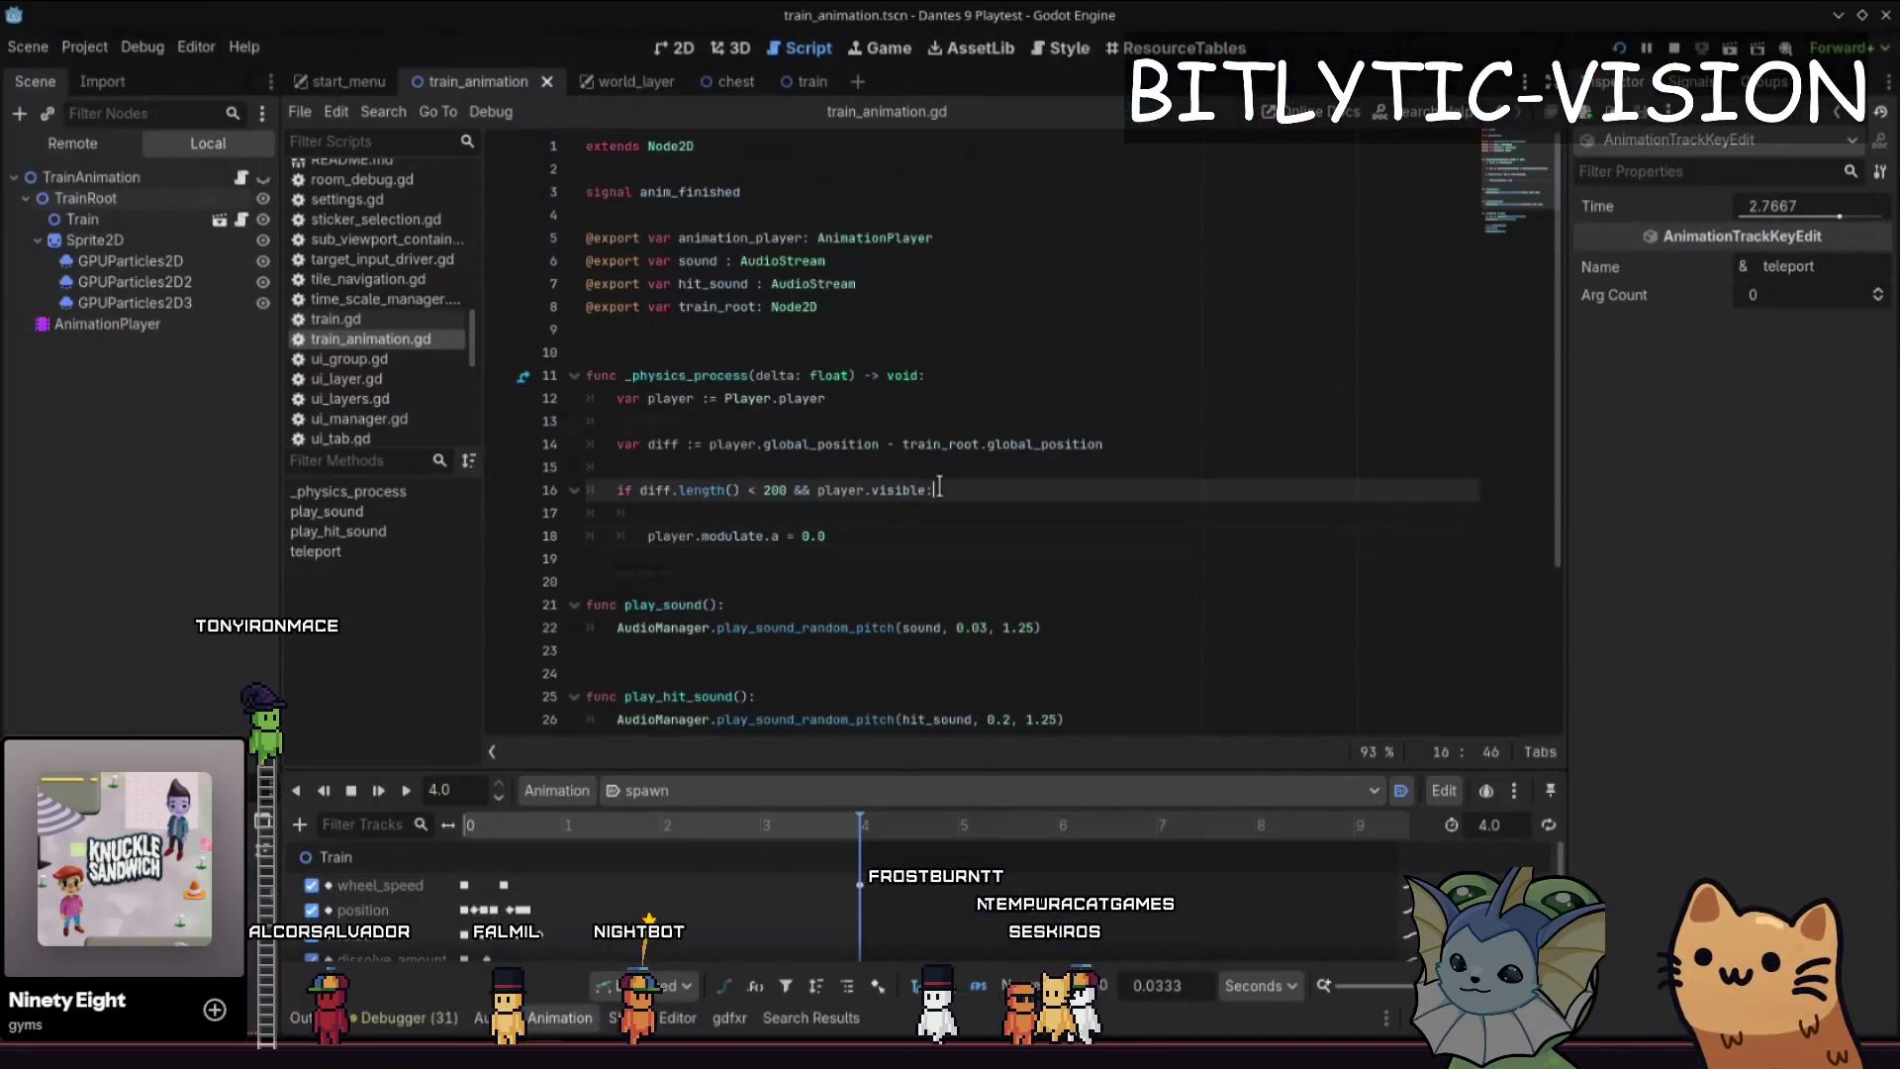
# - Add an '=' before the colon of the condition line in train_animation.gd
pyautogui.press('Left')
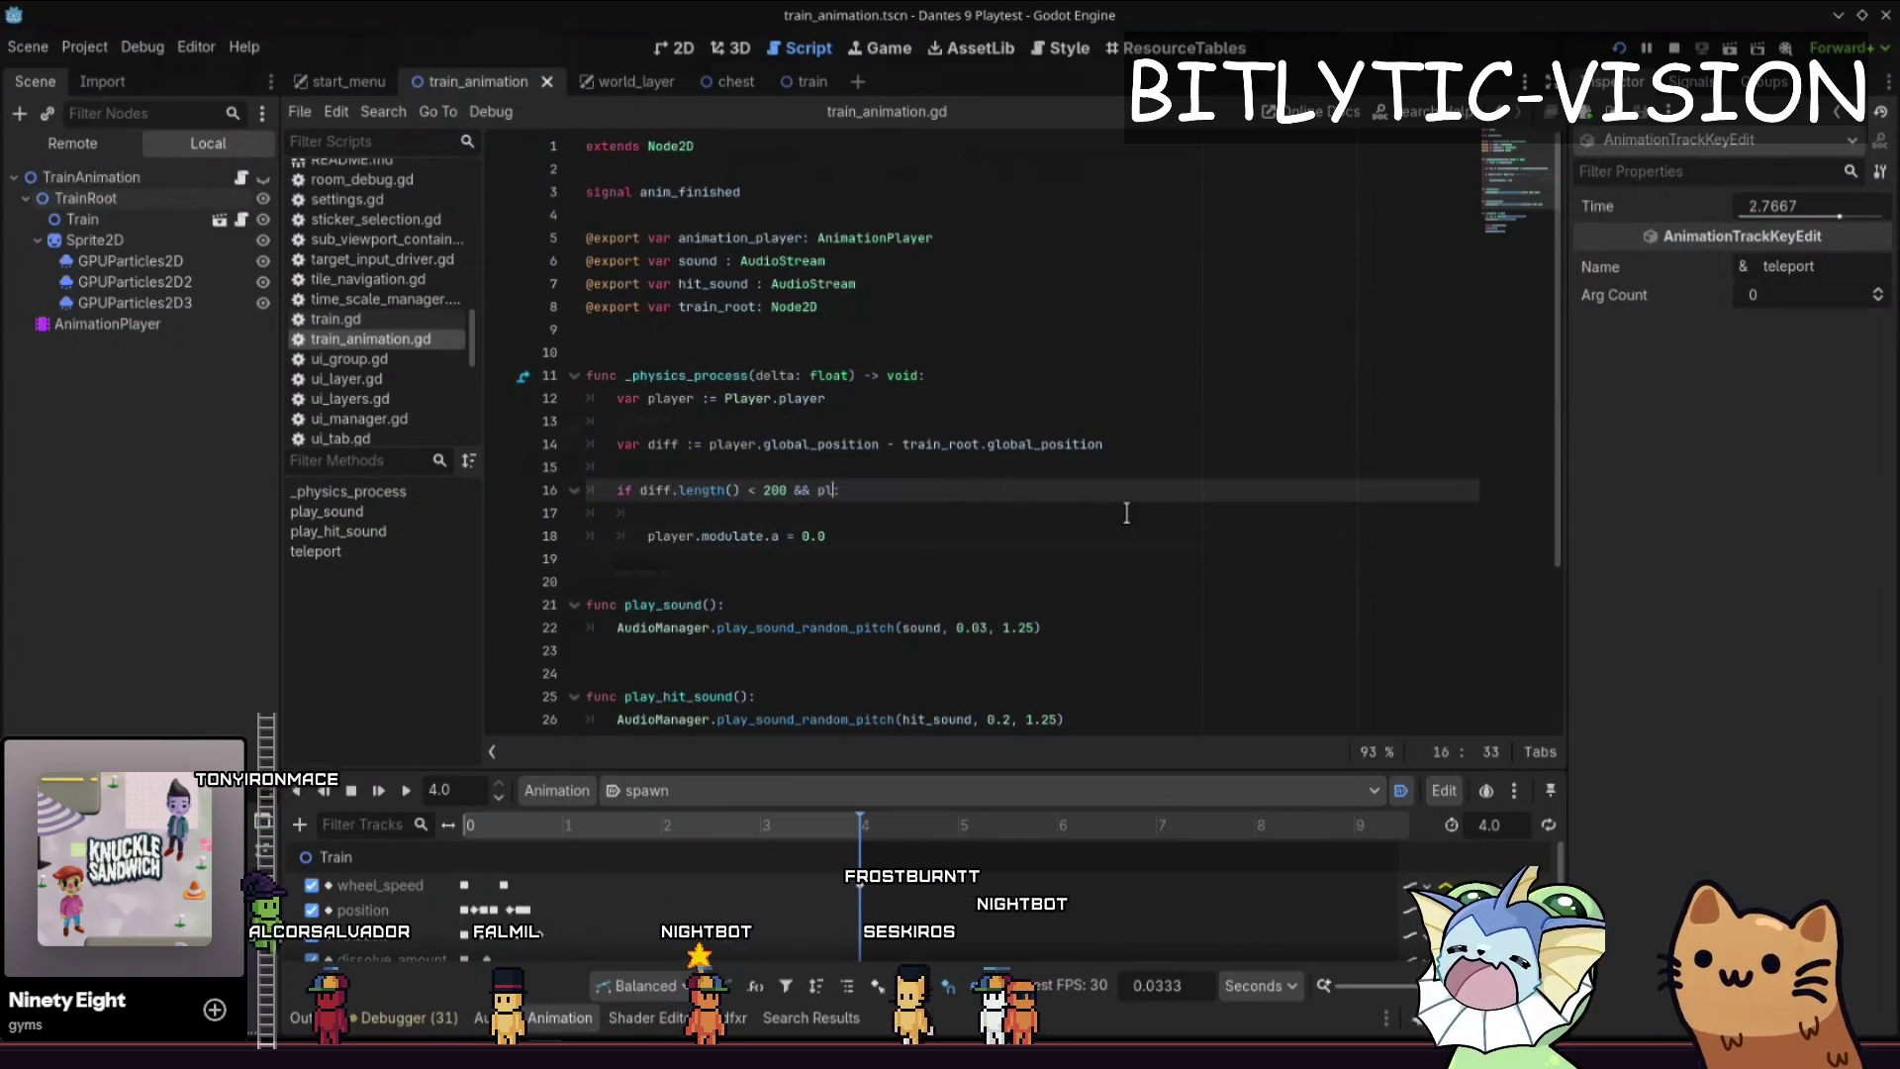
pyautogui.write('=')
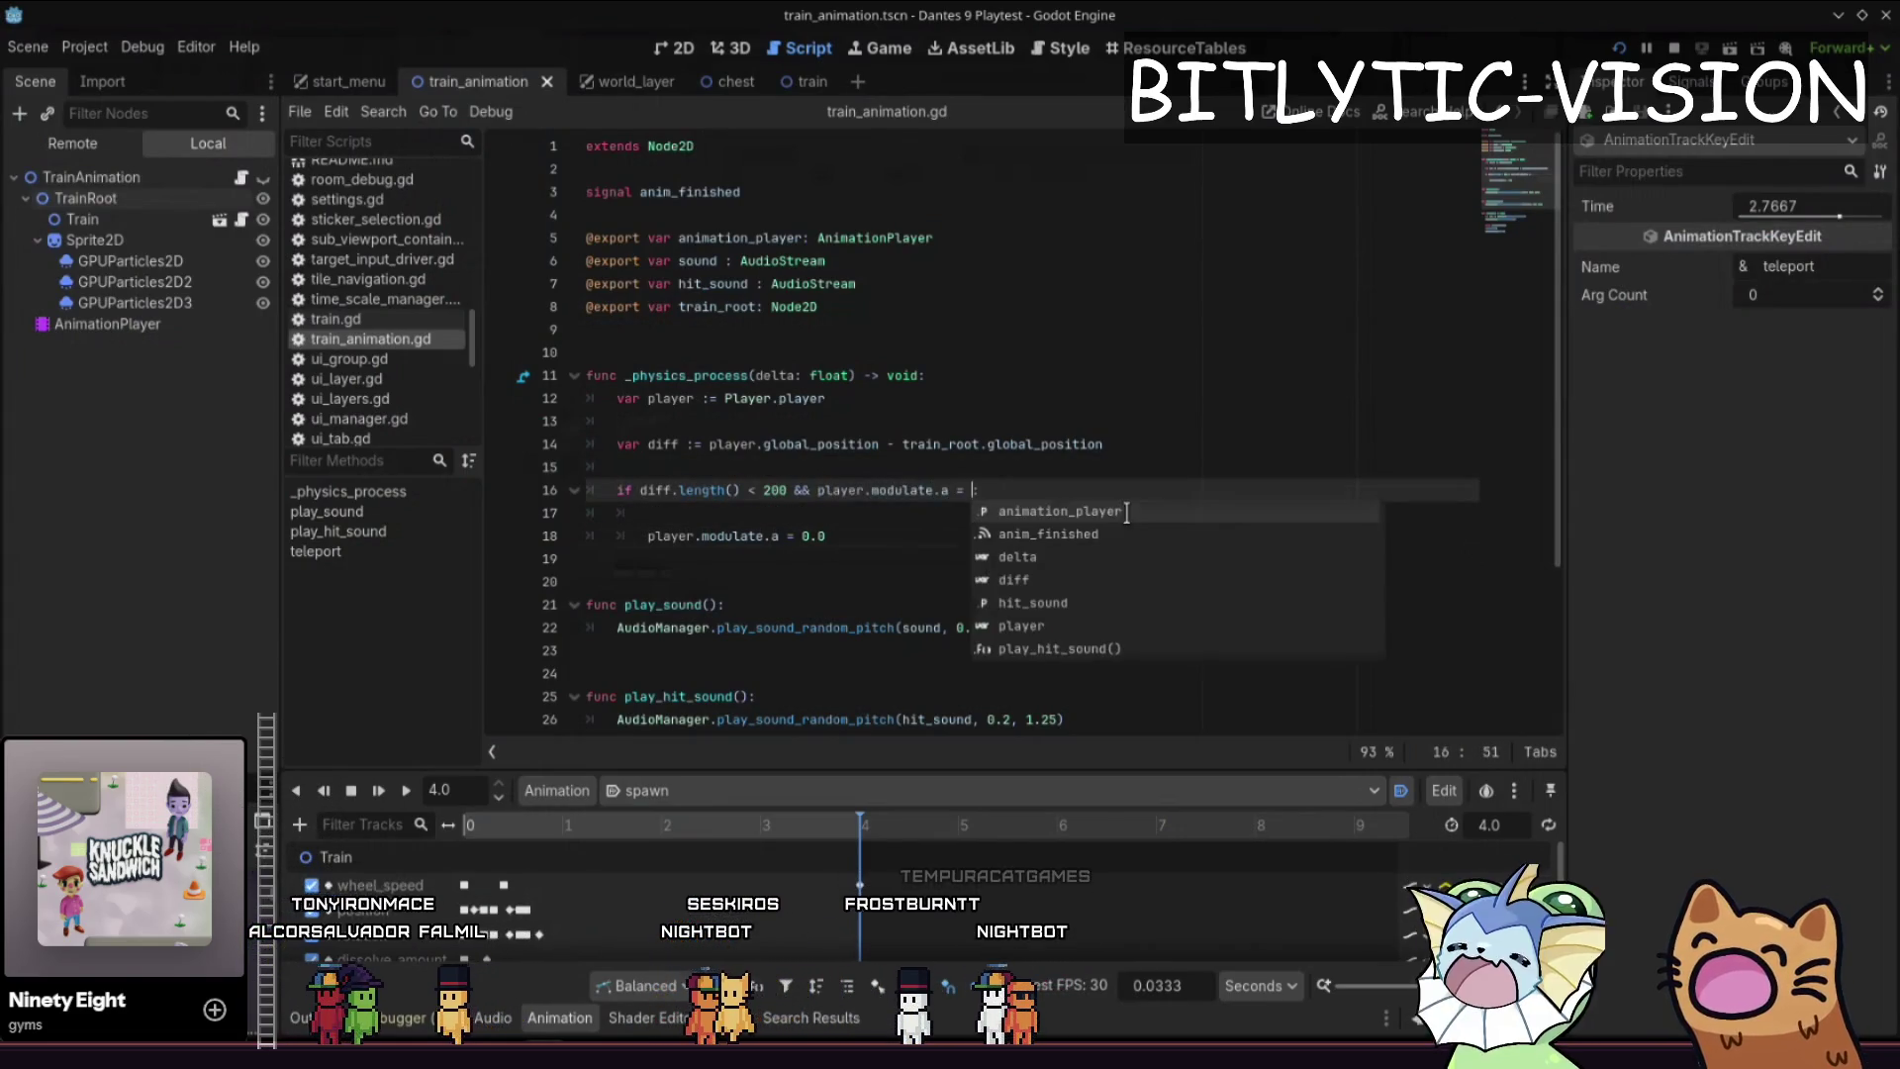
pyautogui.write(':')
pyautogui.press('Escape')
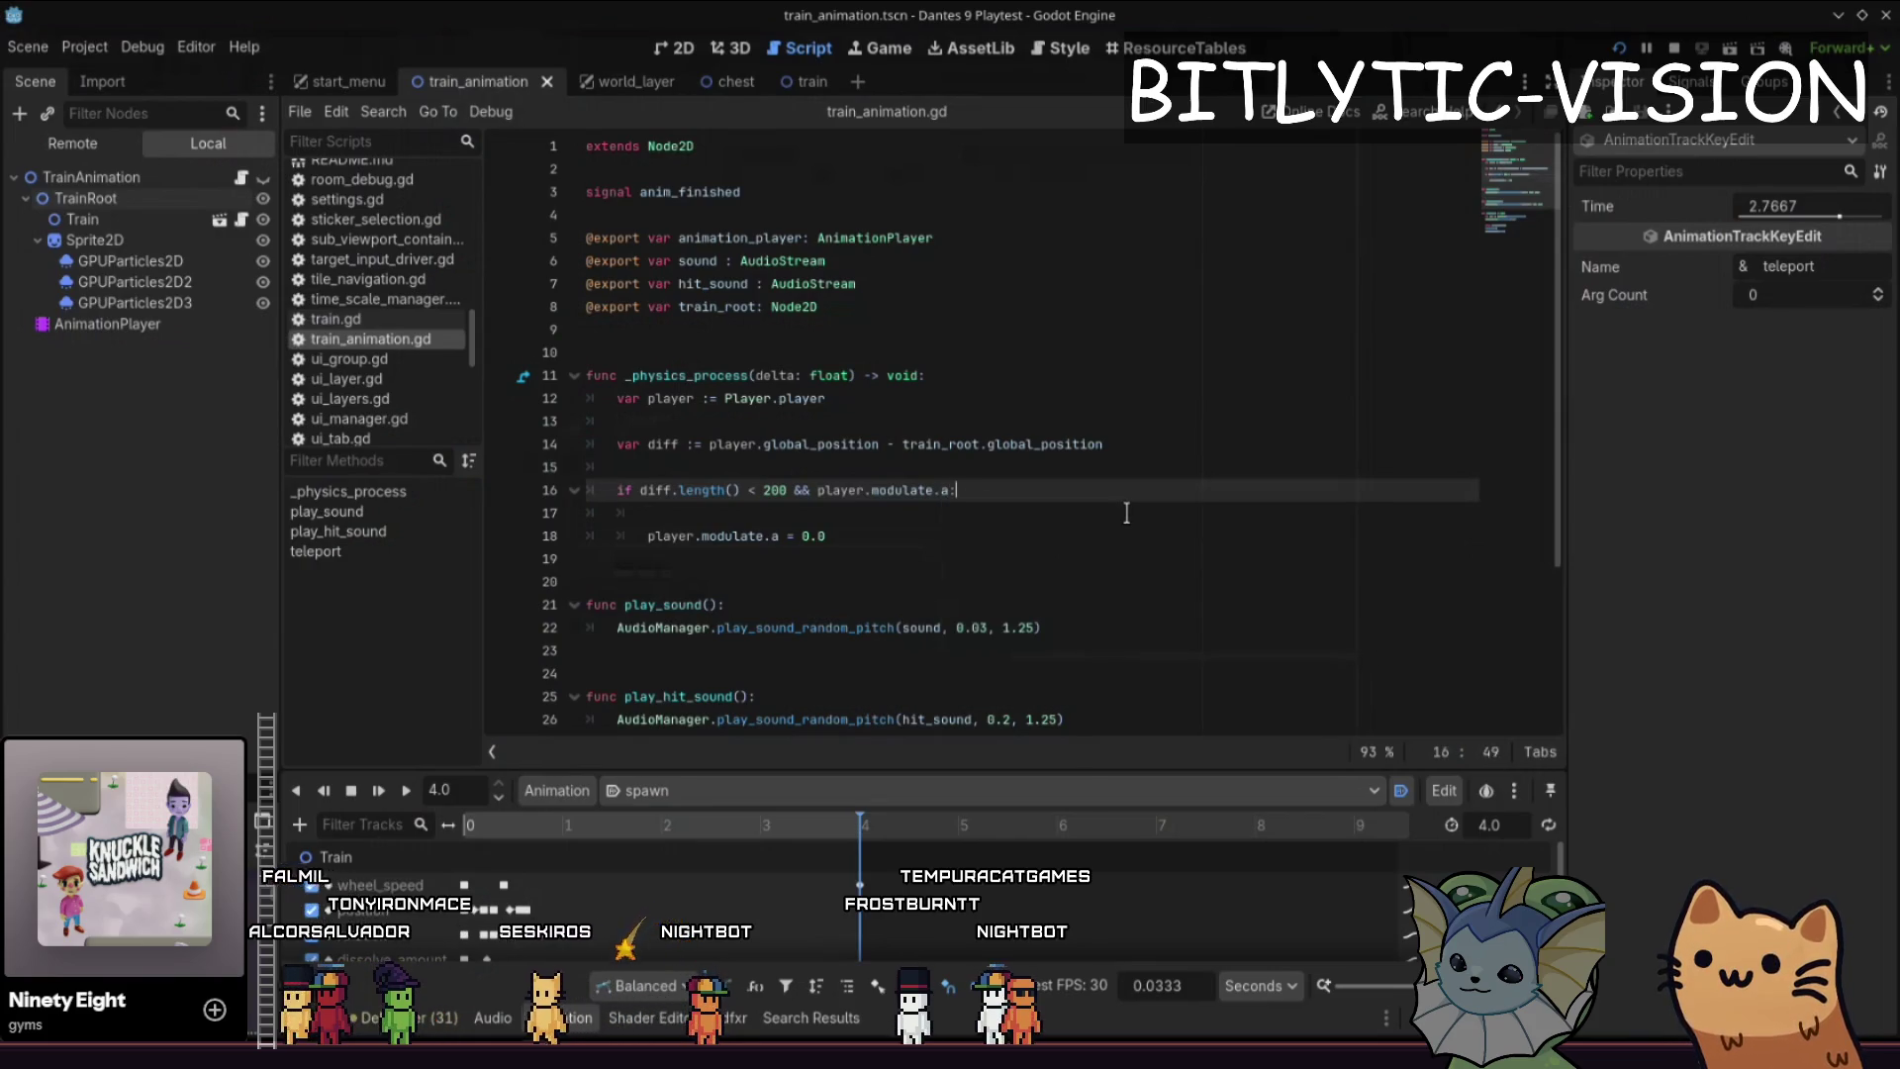
pyautogui.hotkey('ctrl', 'End')
pyautogui.press('Up')
pyautogui.press('Up')
# - In level_manager.gd, make the restore line set player.modulate.a = 1.0 and save
pyautogui.hotkey('shift', 'alt', 'o')
pyautogui.write('level_nman')
pyautogui.press('Down')
pyautogui.press('Return')
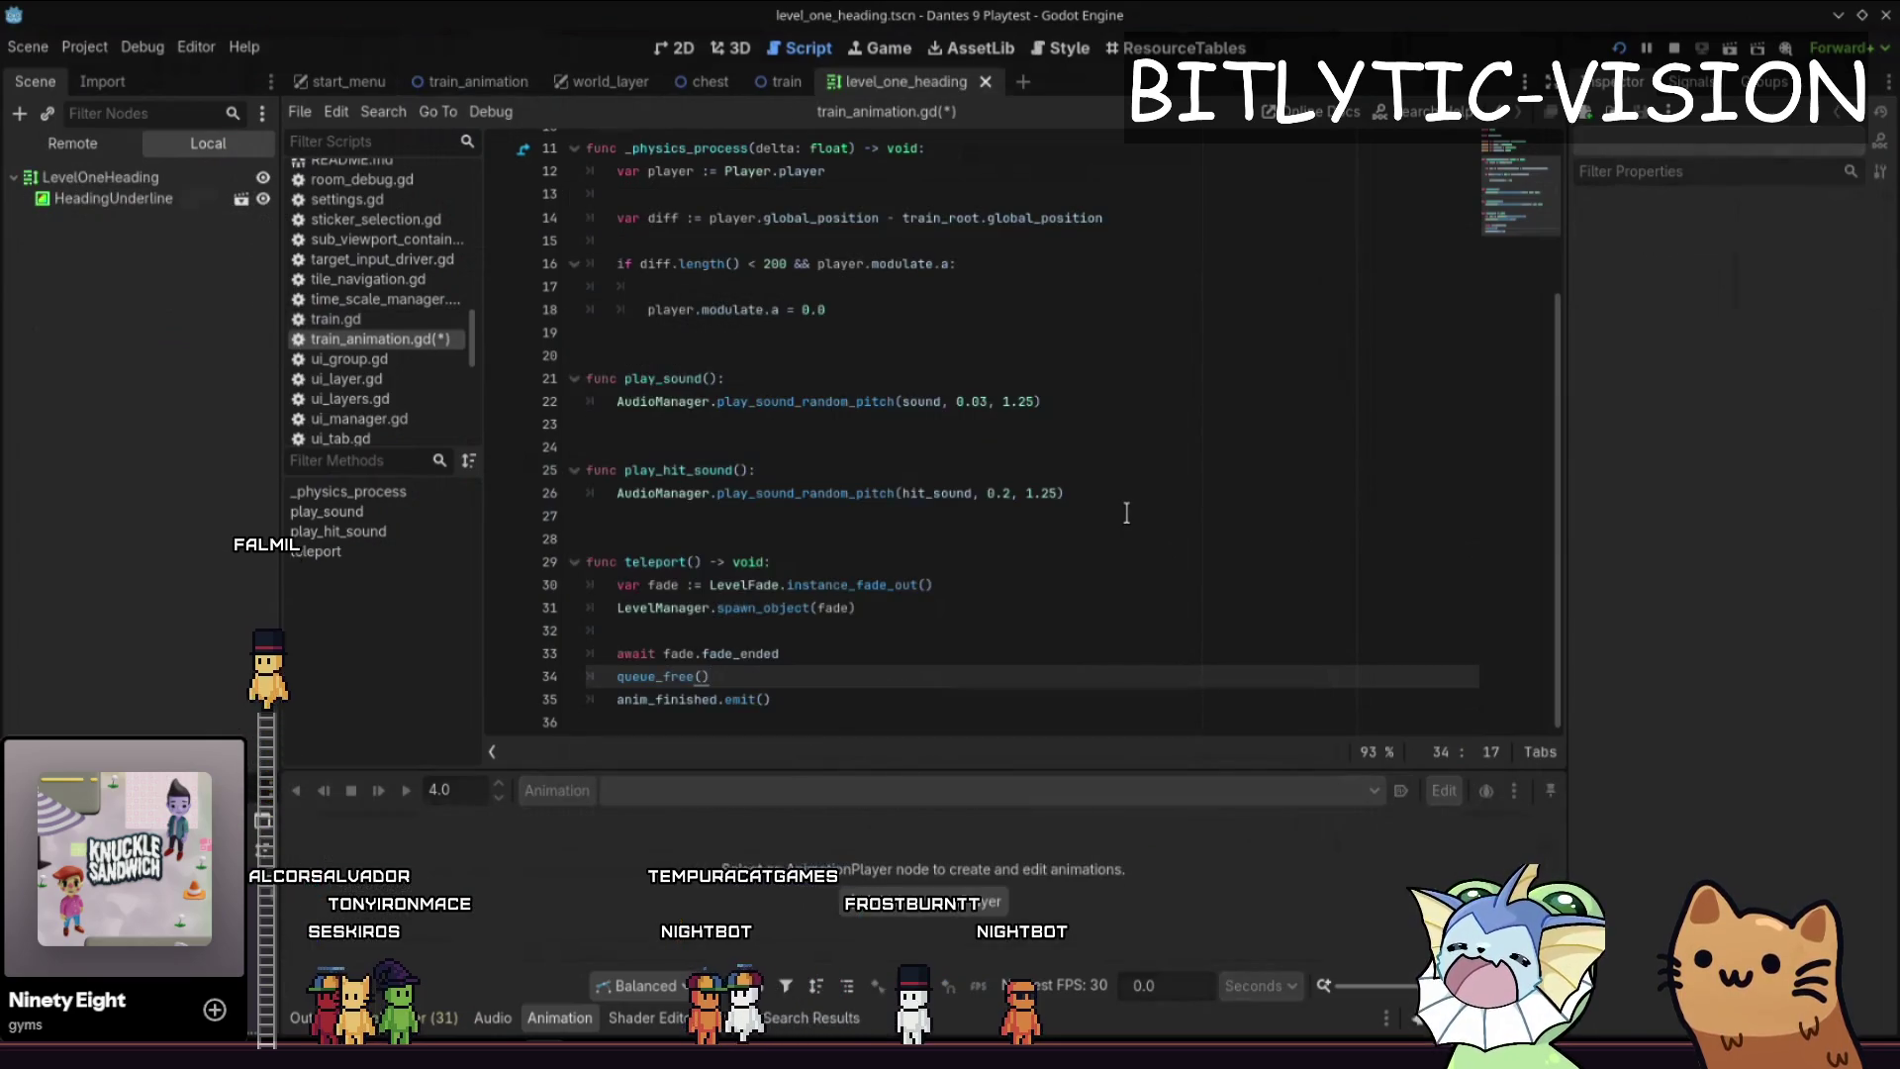
pyautogui.hotkey('shift', 'alt', 'o')
pyautogui.write('level_manager')
pyautogui.press('Return')
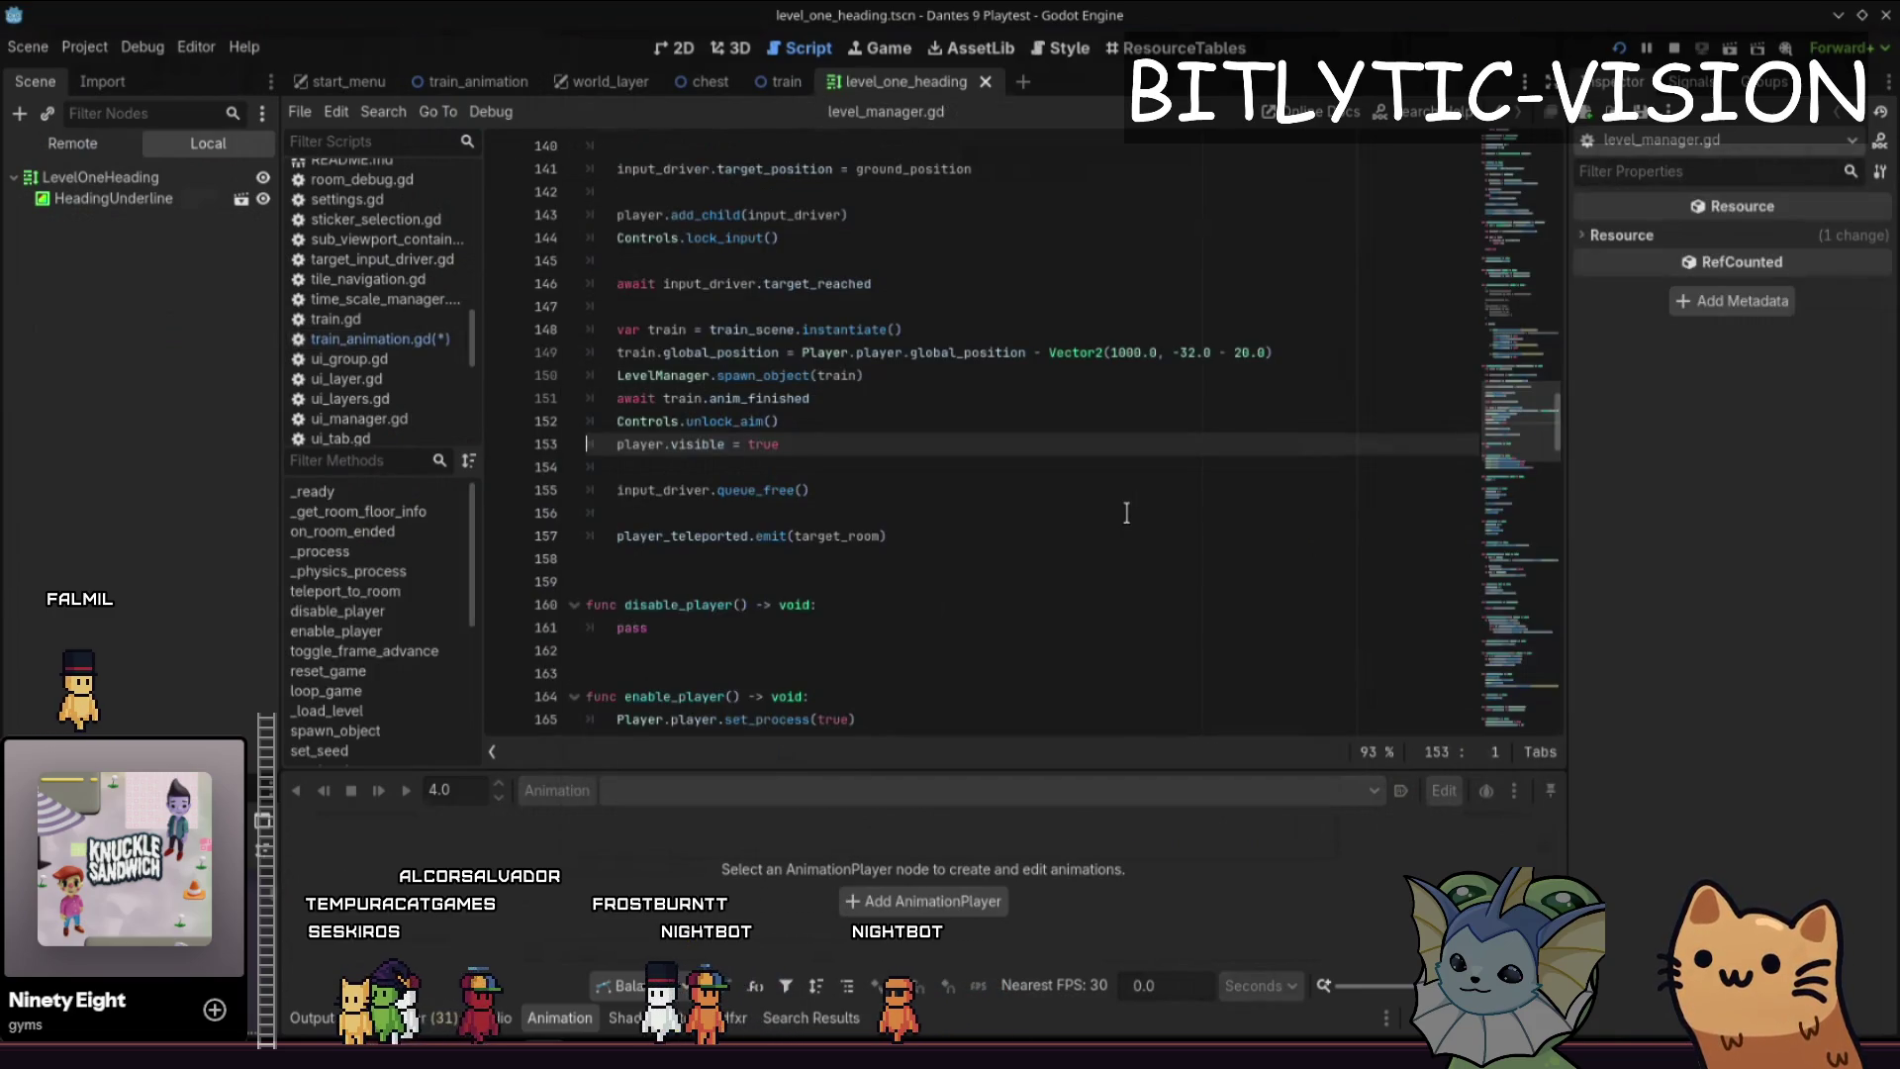
pyautogui.write('.mo')
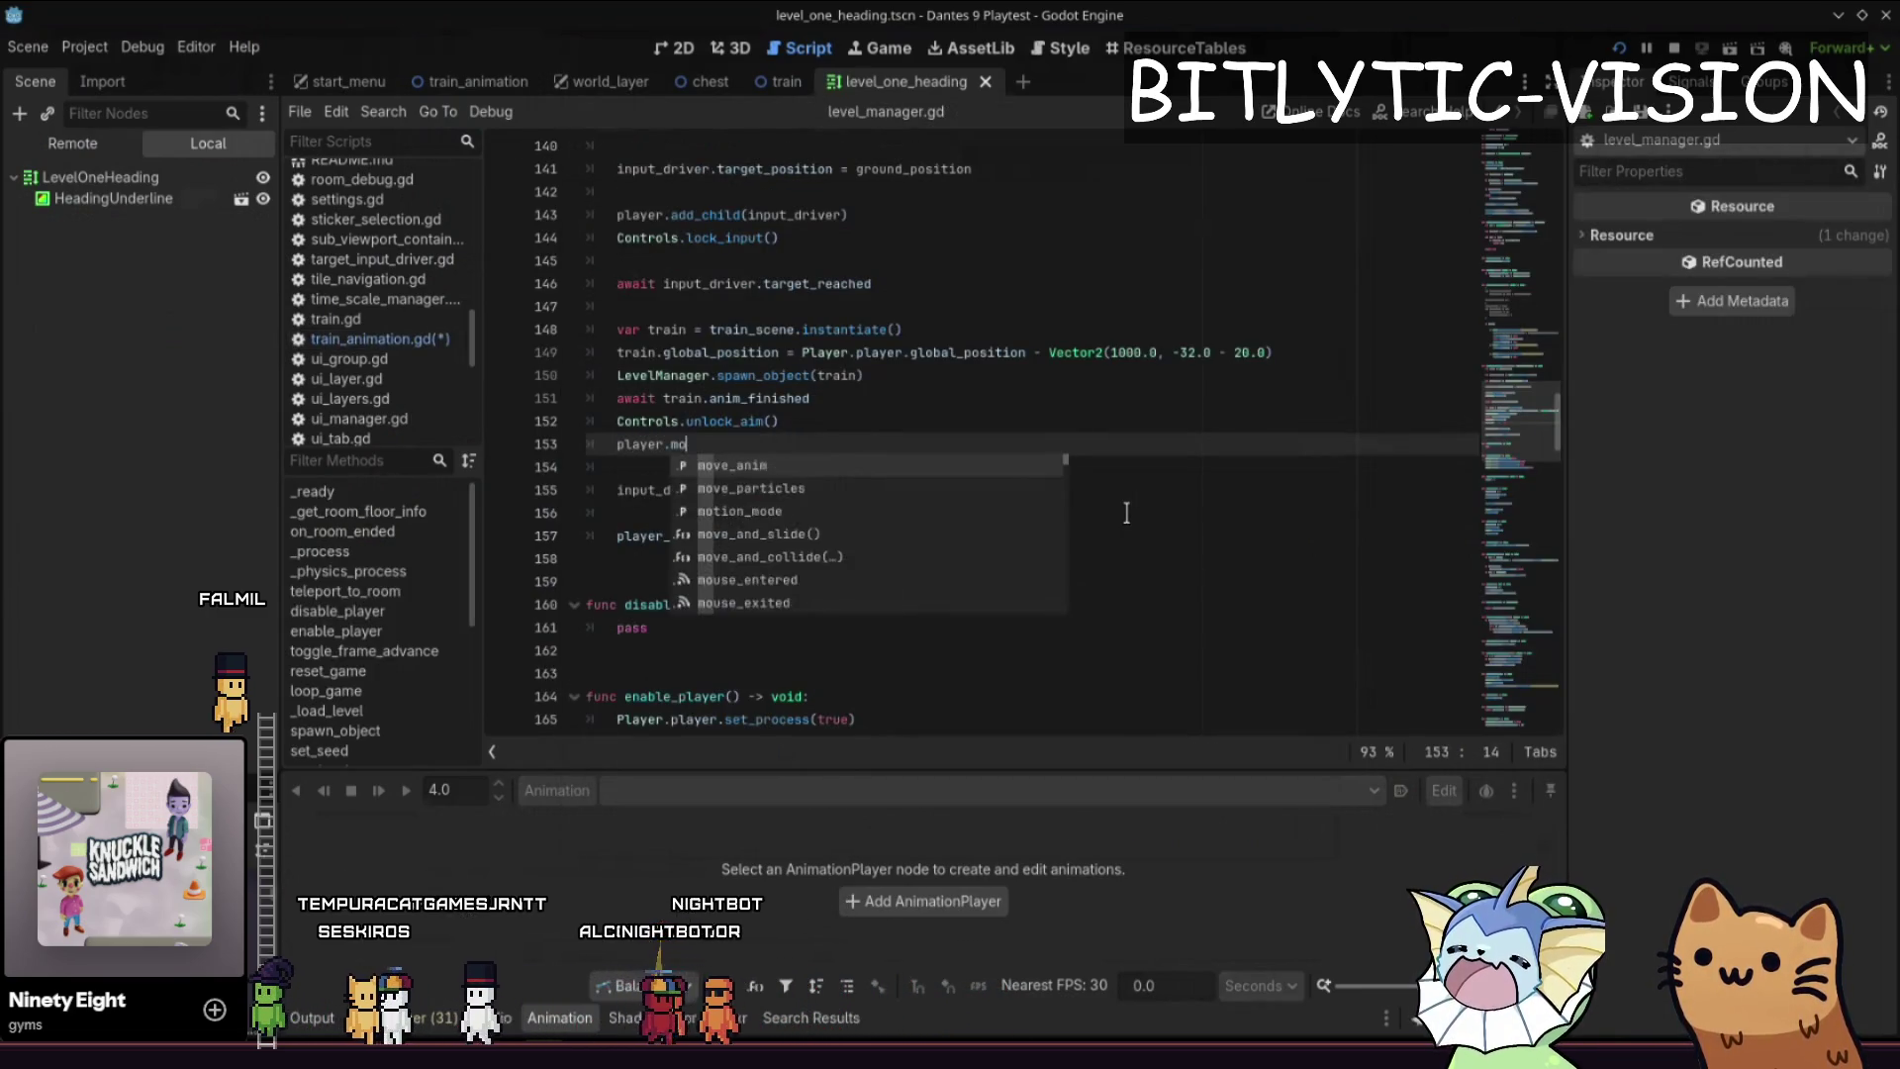
pyautogui.write('dulate.a = 1.0')
pyautogui.hotkey('ctrl', 's')
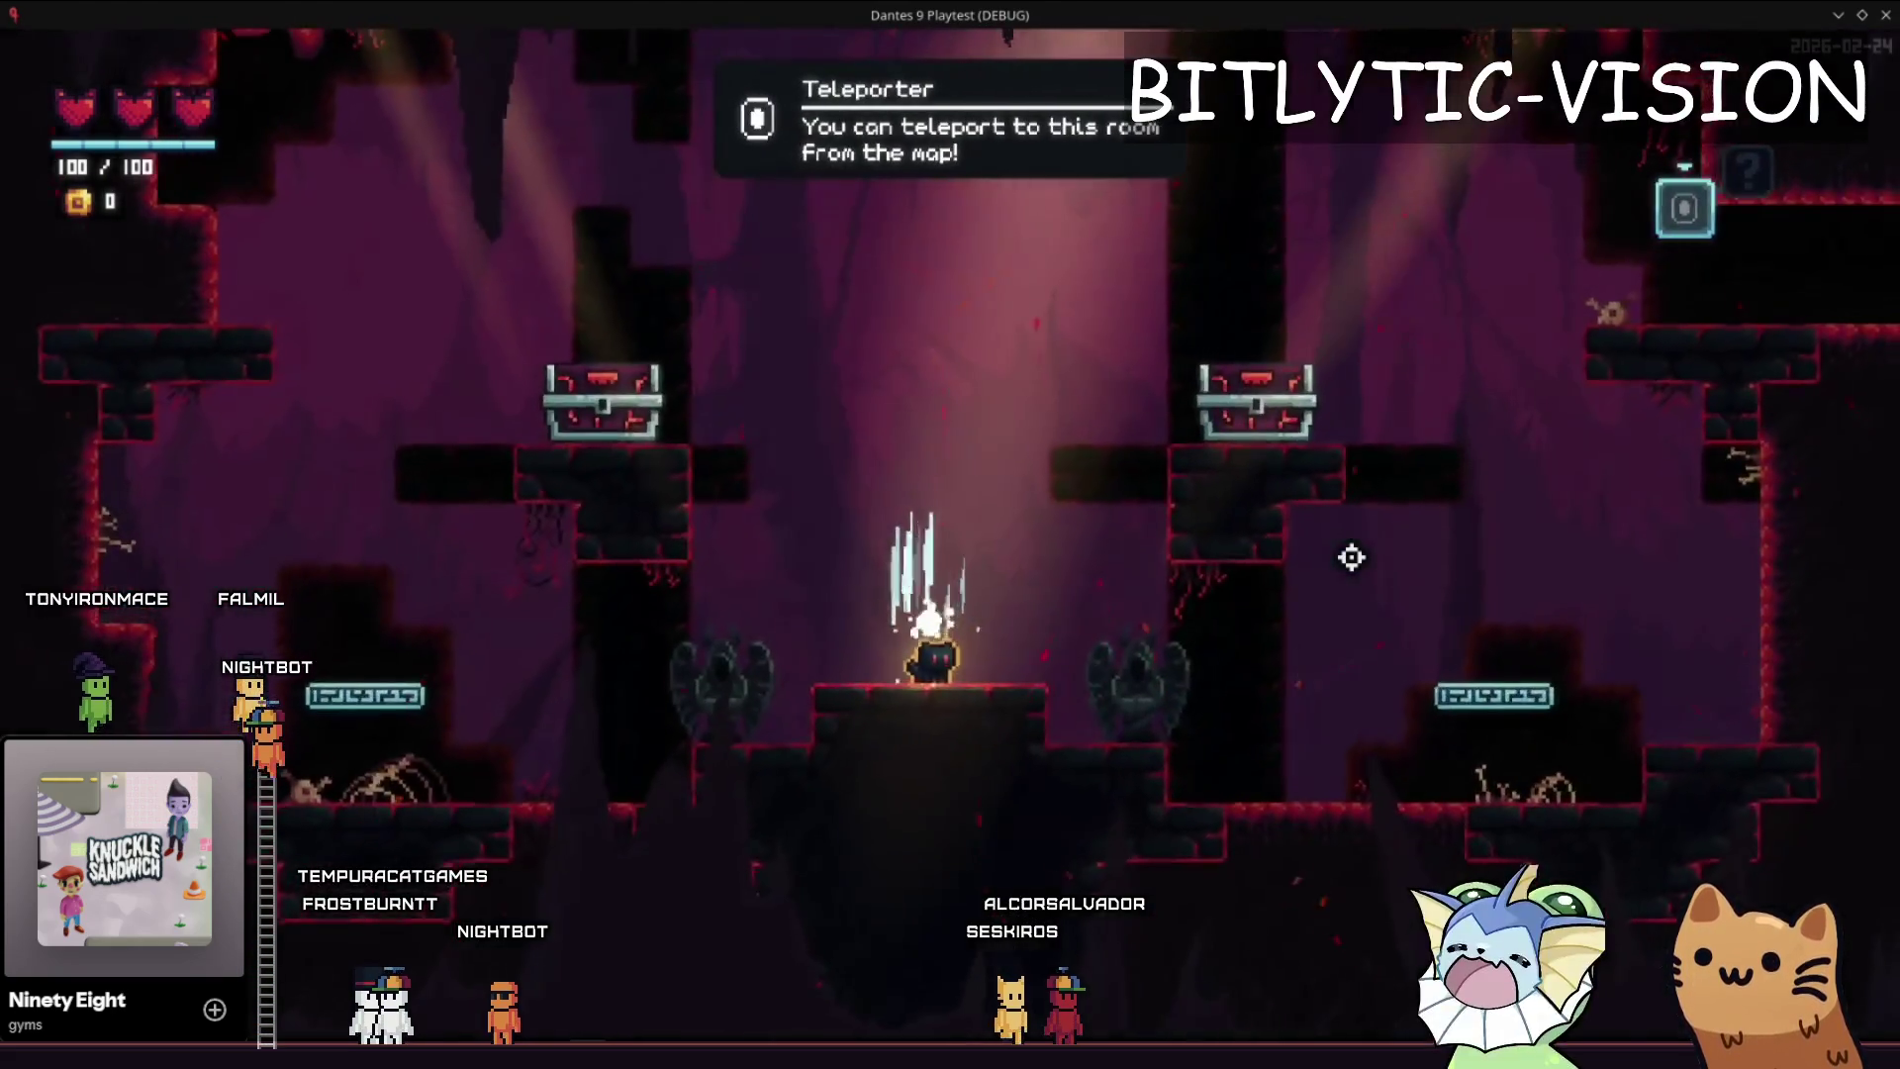
# - Toggle the room map and F1 debug menu to watch the train arrive in the cave rooms, then leave the game
pyautogui.press('m')
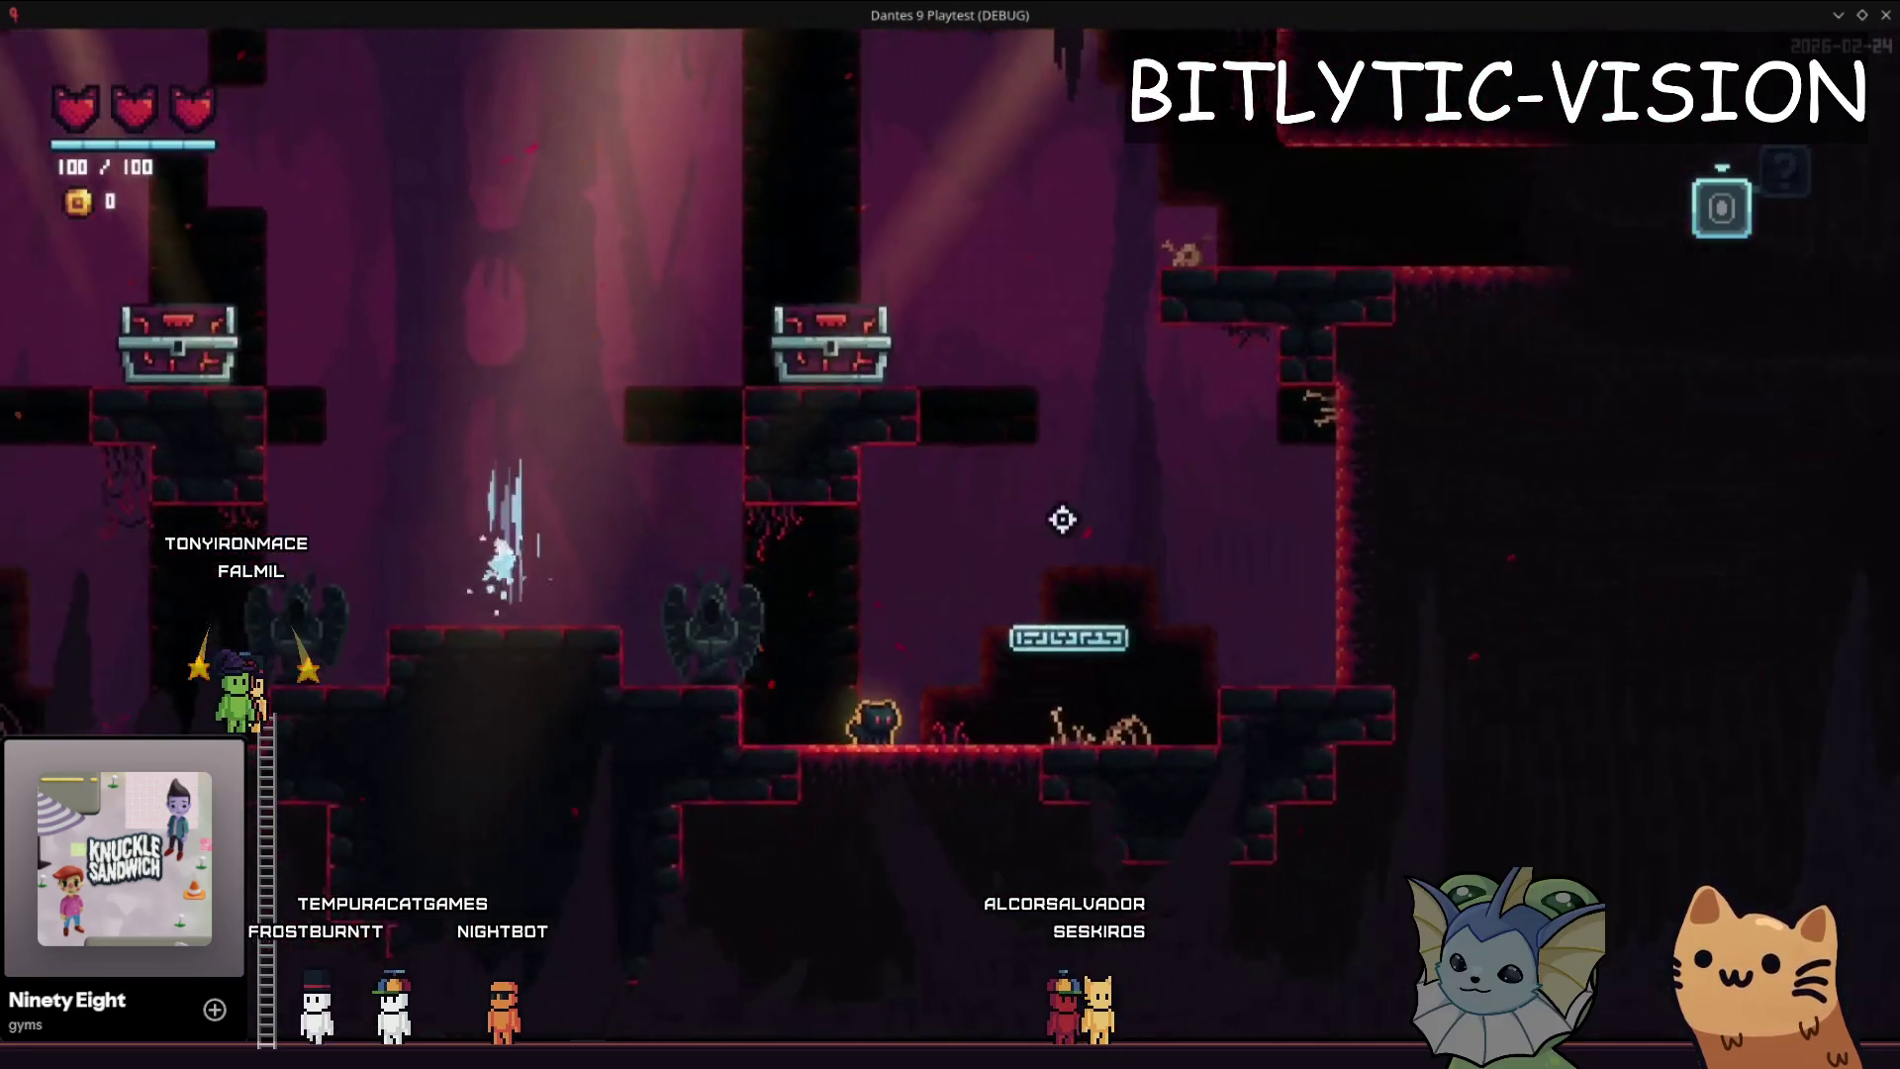
pyautogui.press('m')
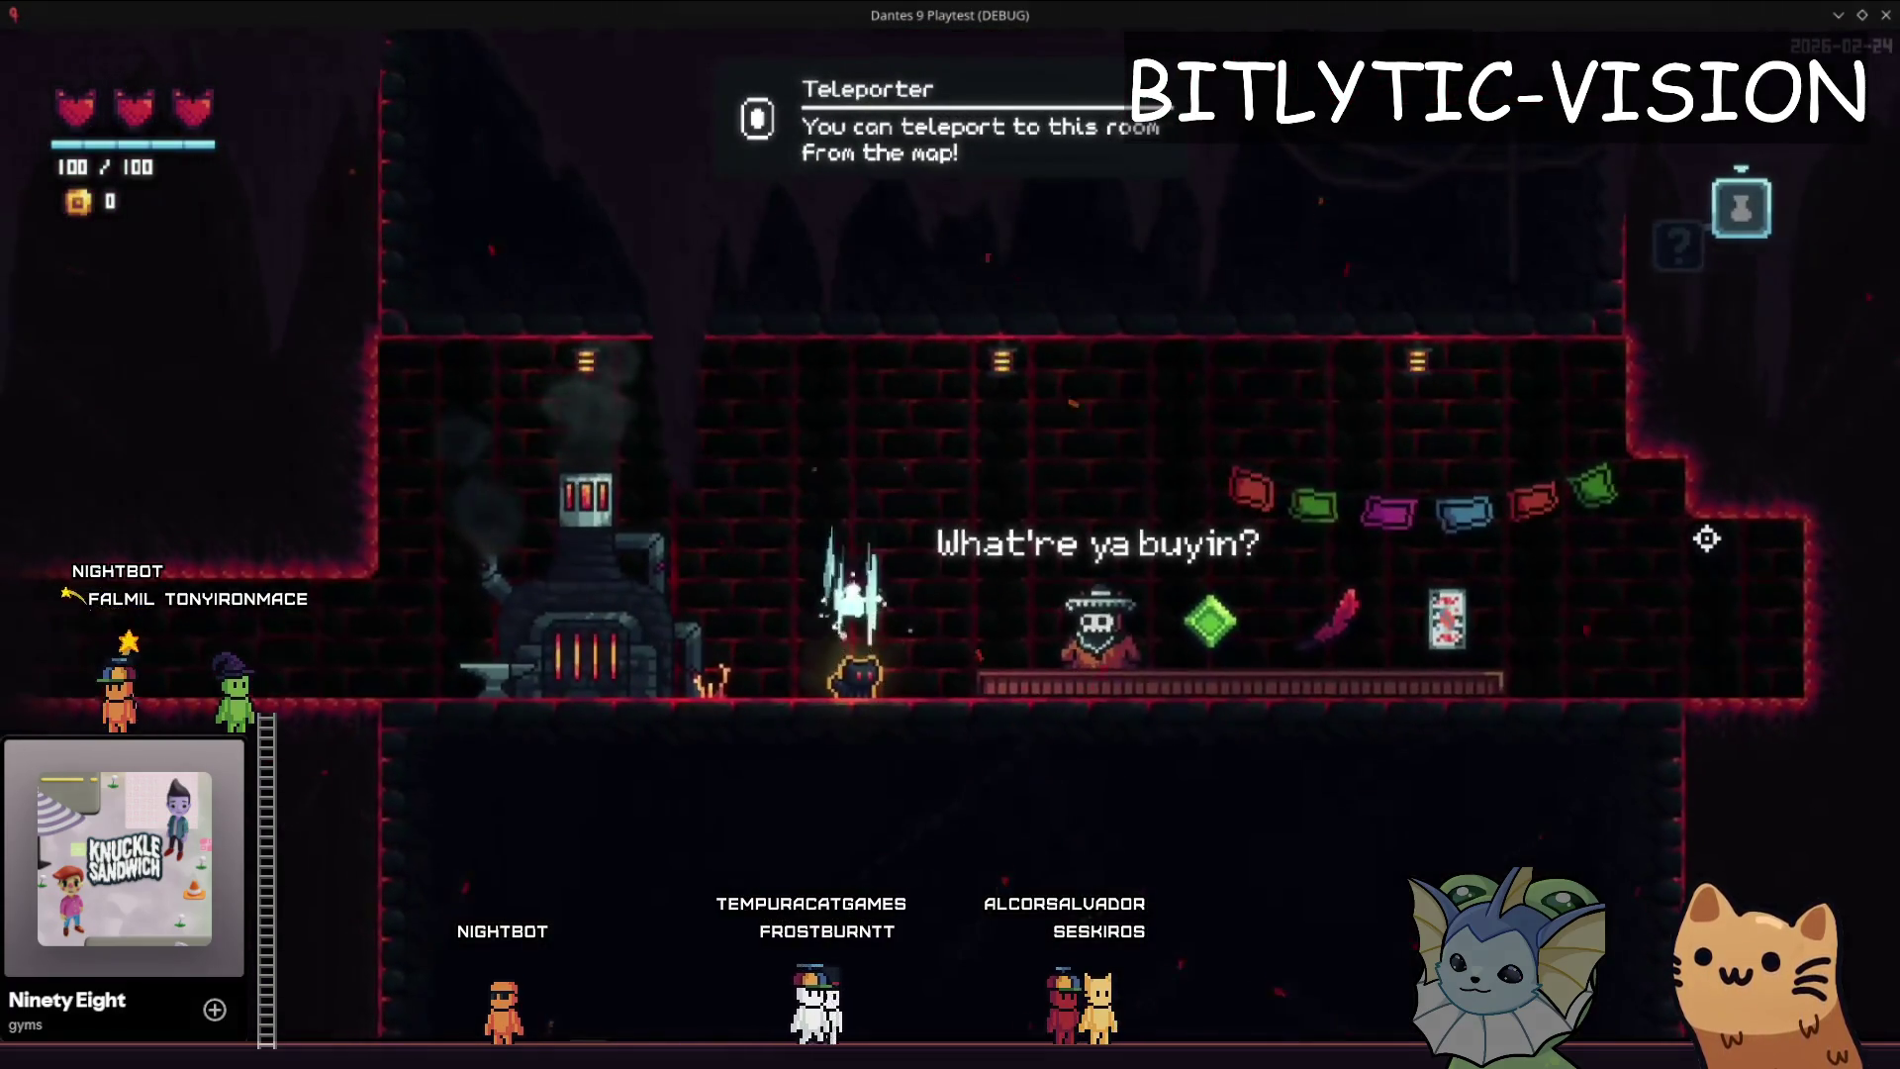
pyautogui.press('m')
pyautogui.press('m')
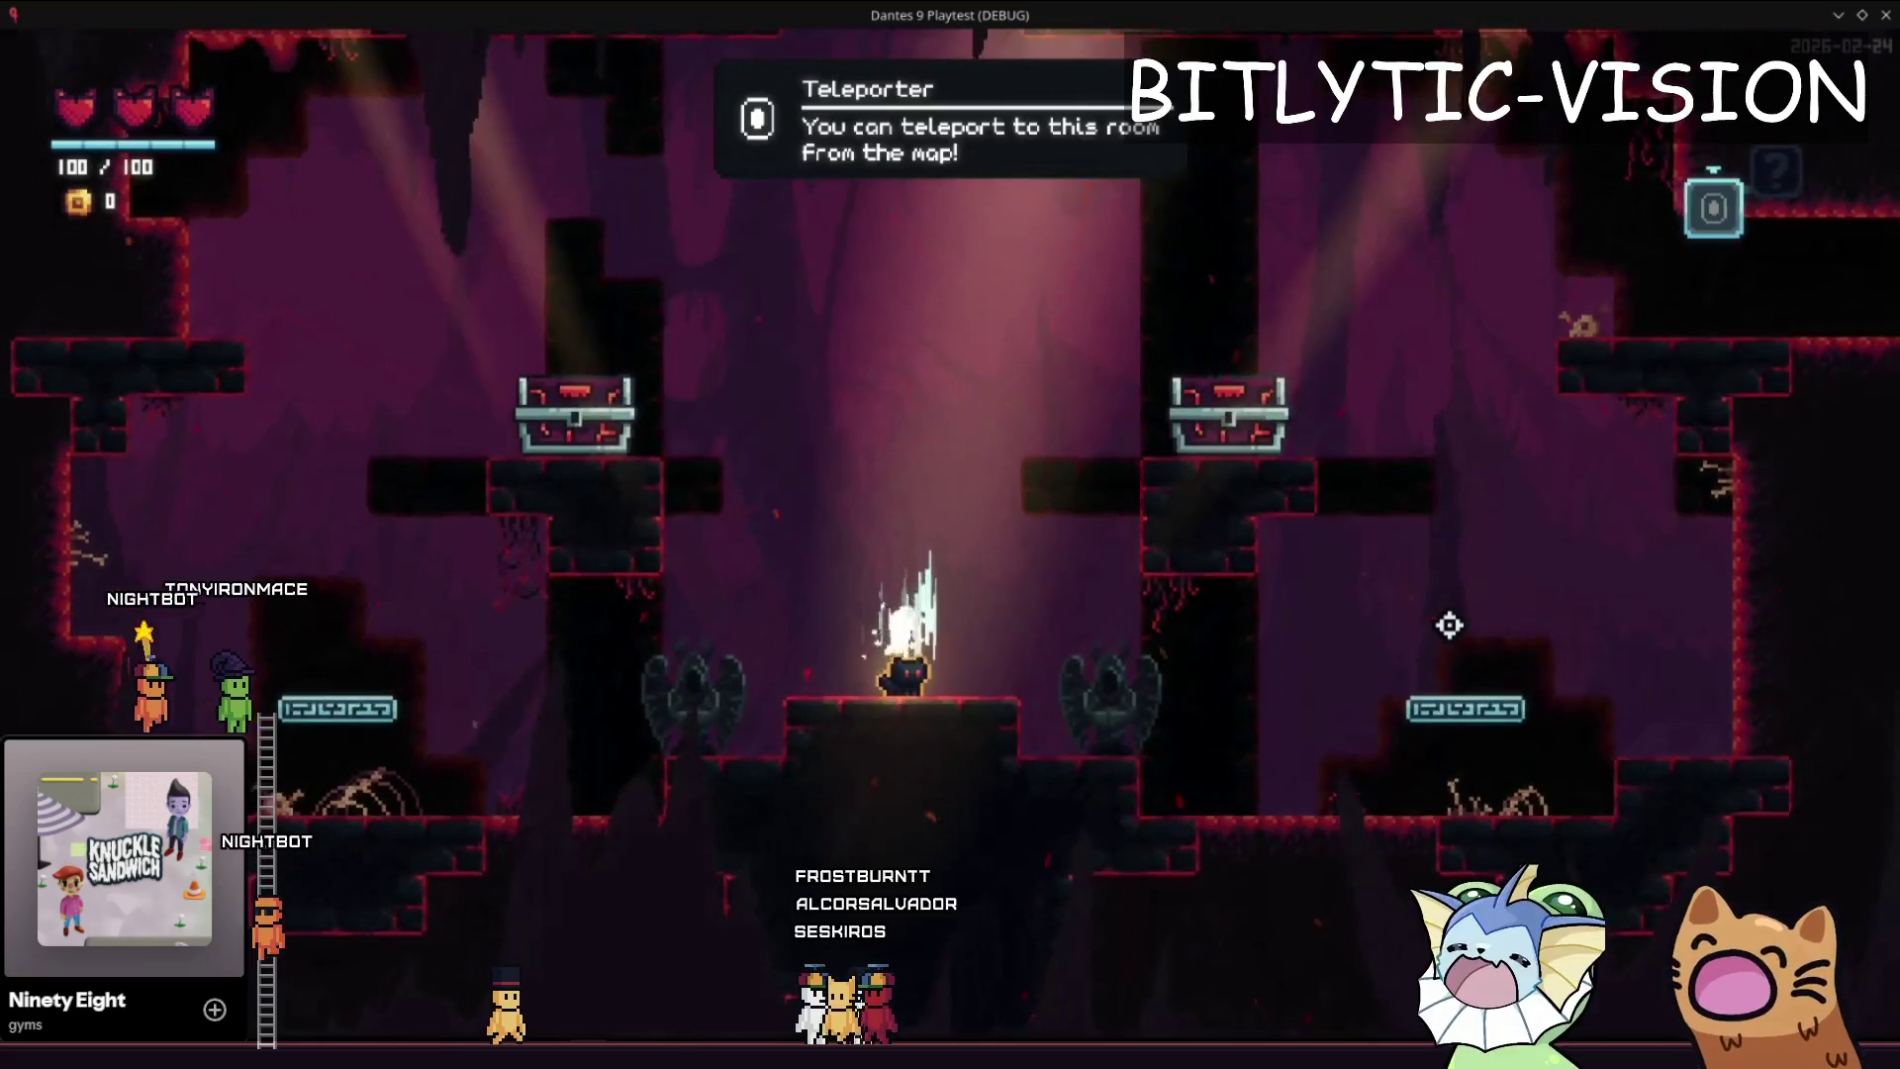
pyautogui.press('m')
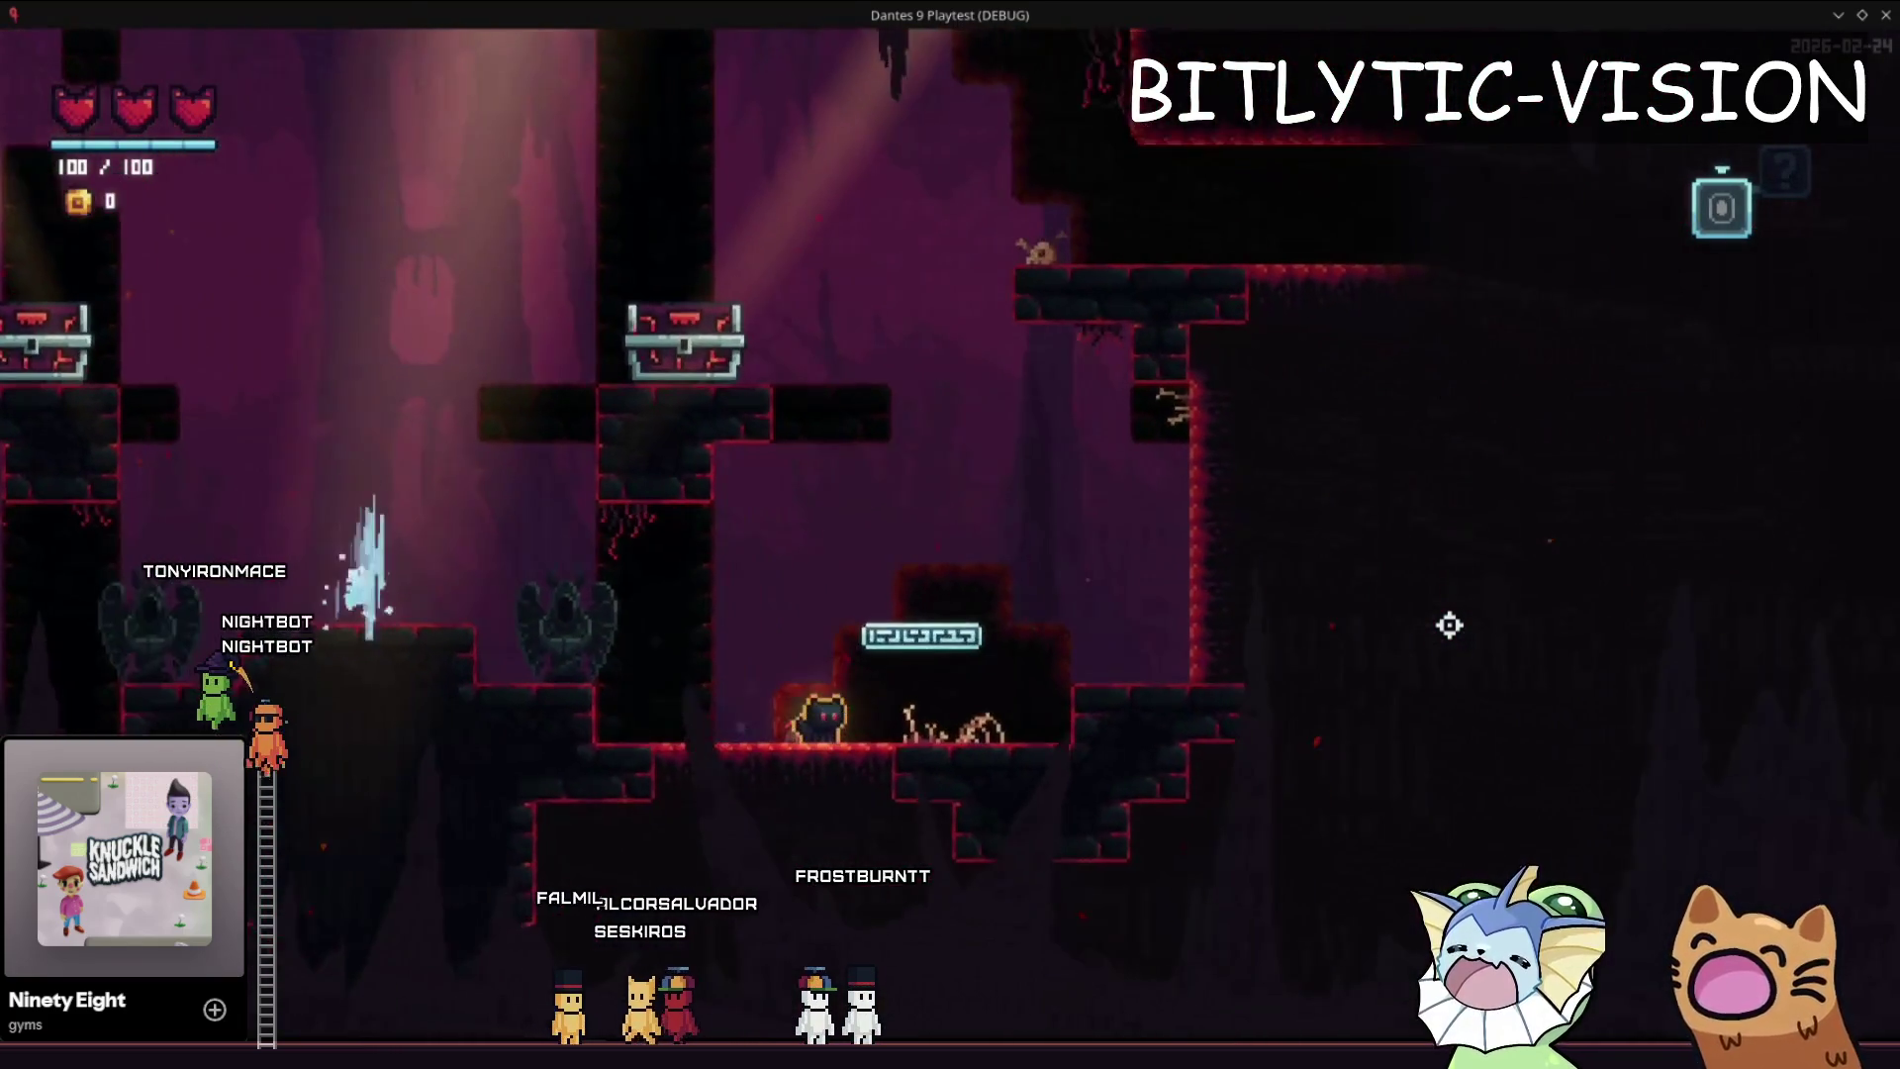
pyautogui.press('m')
pyautogui.press('F1')
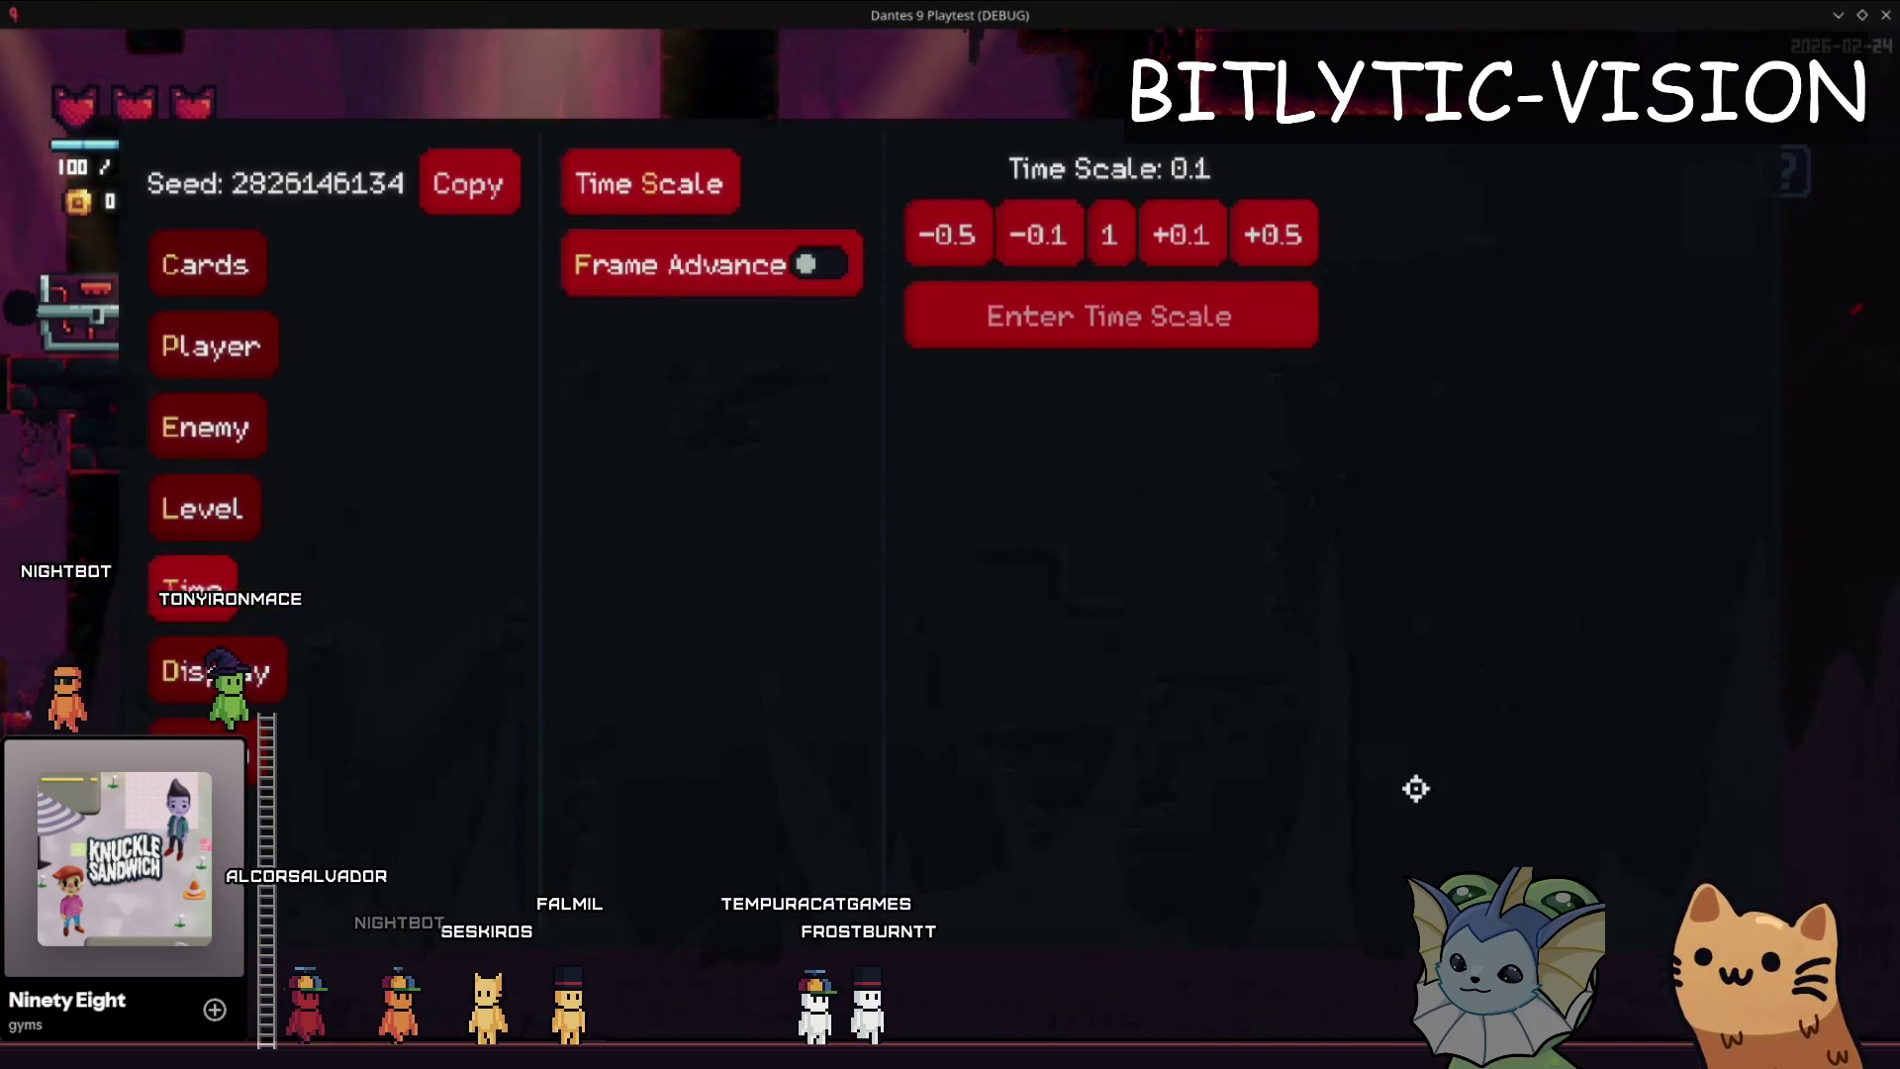
pyautogui.press('F1')
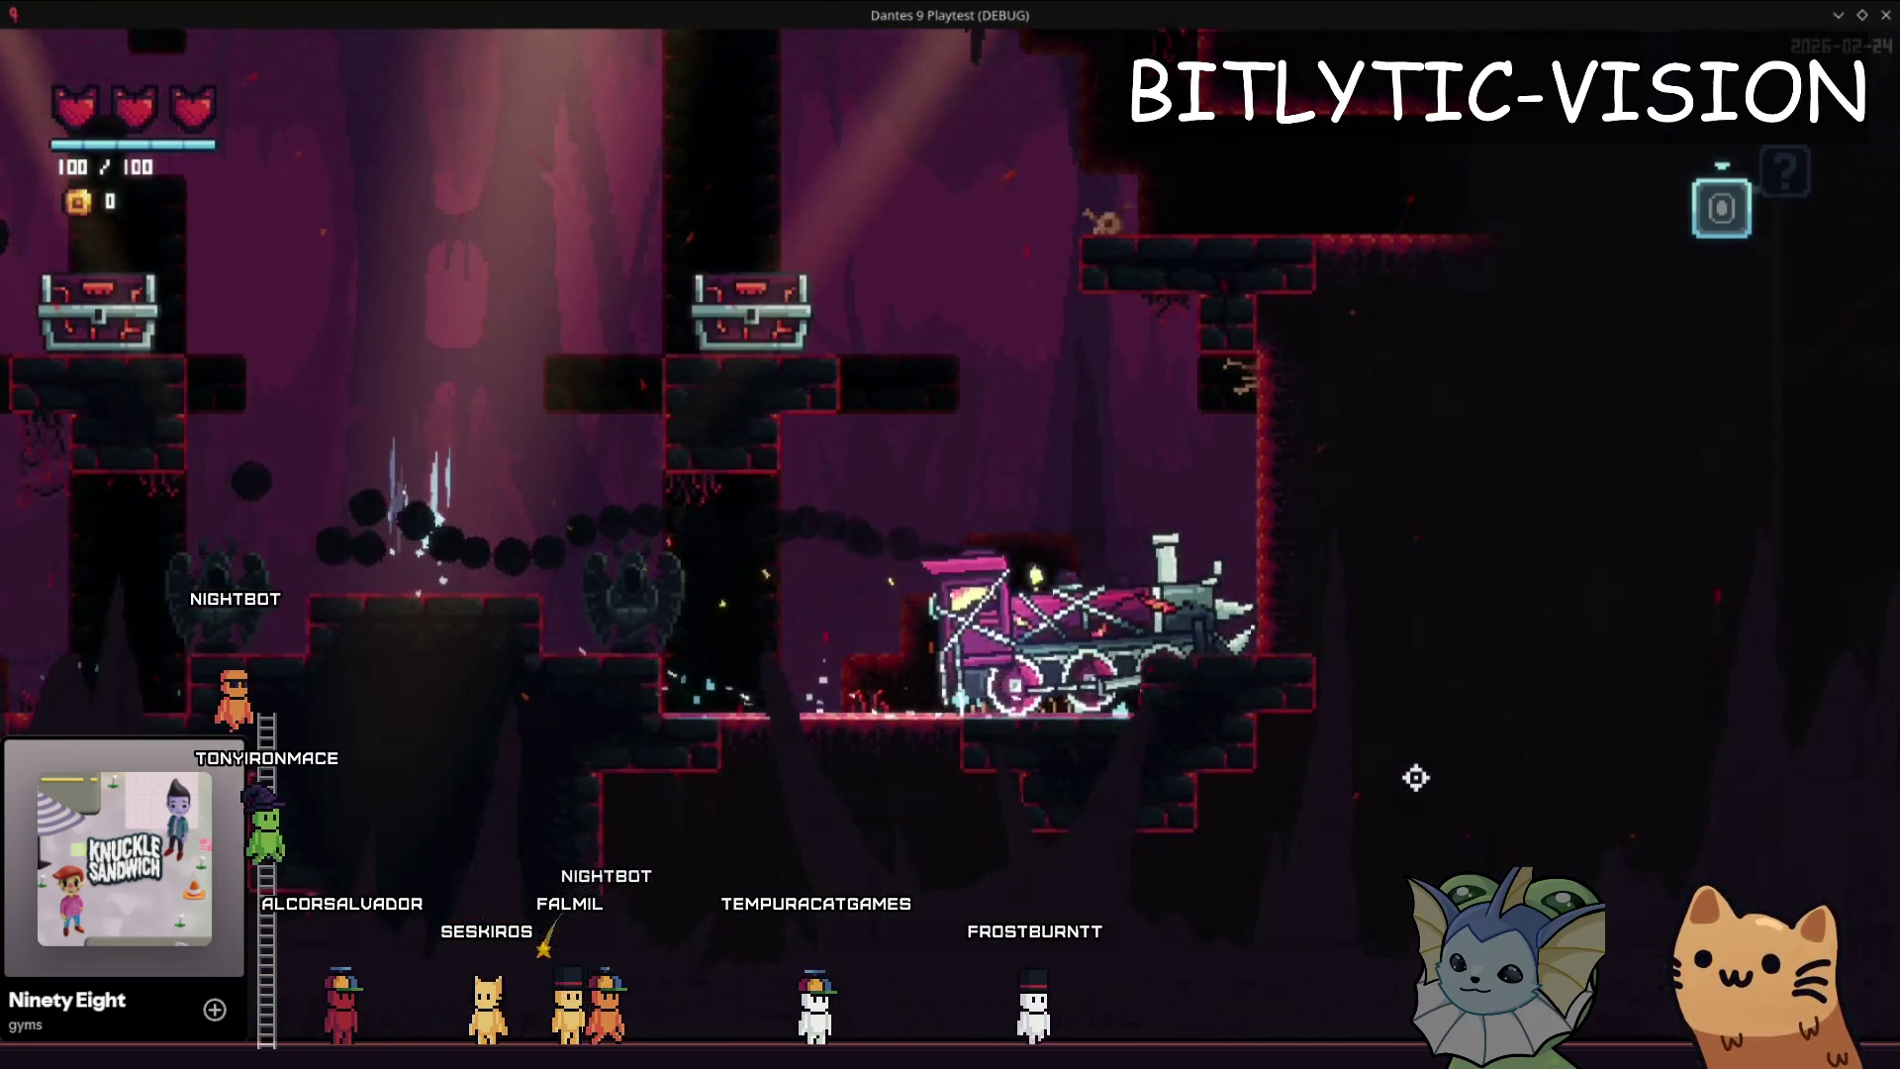
pyautogui.hotkey('alt', 'Tab')
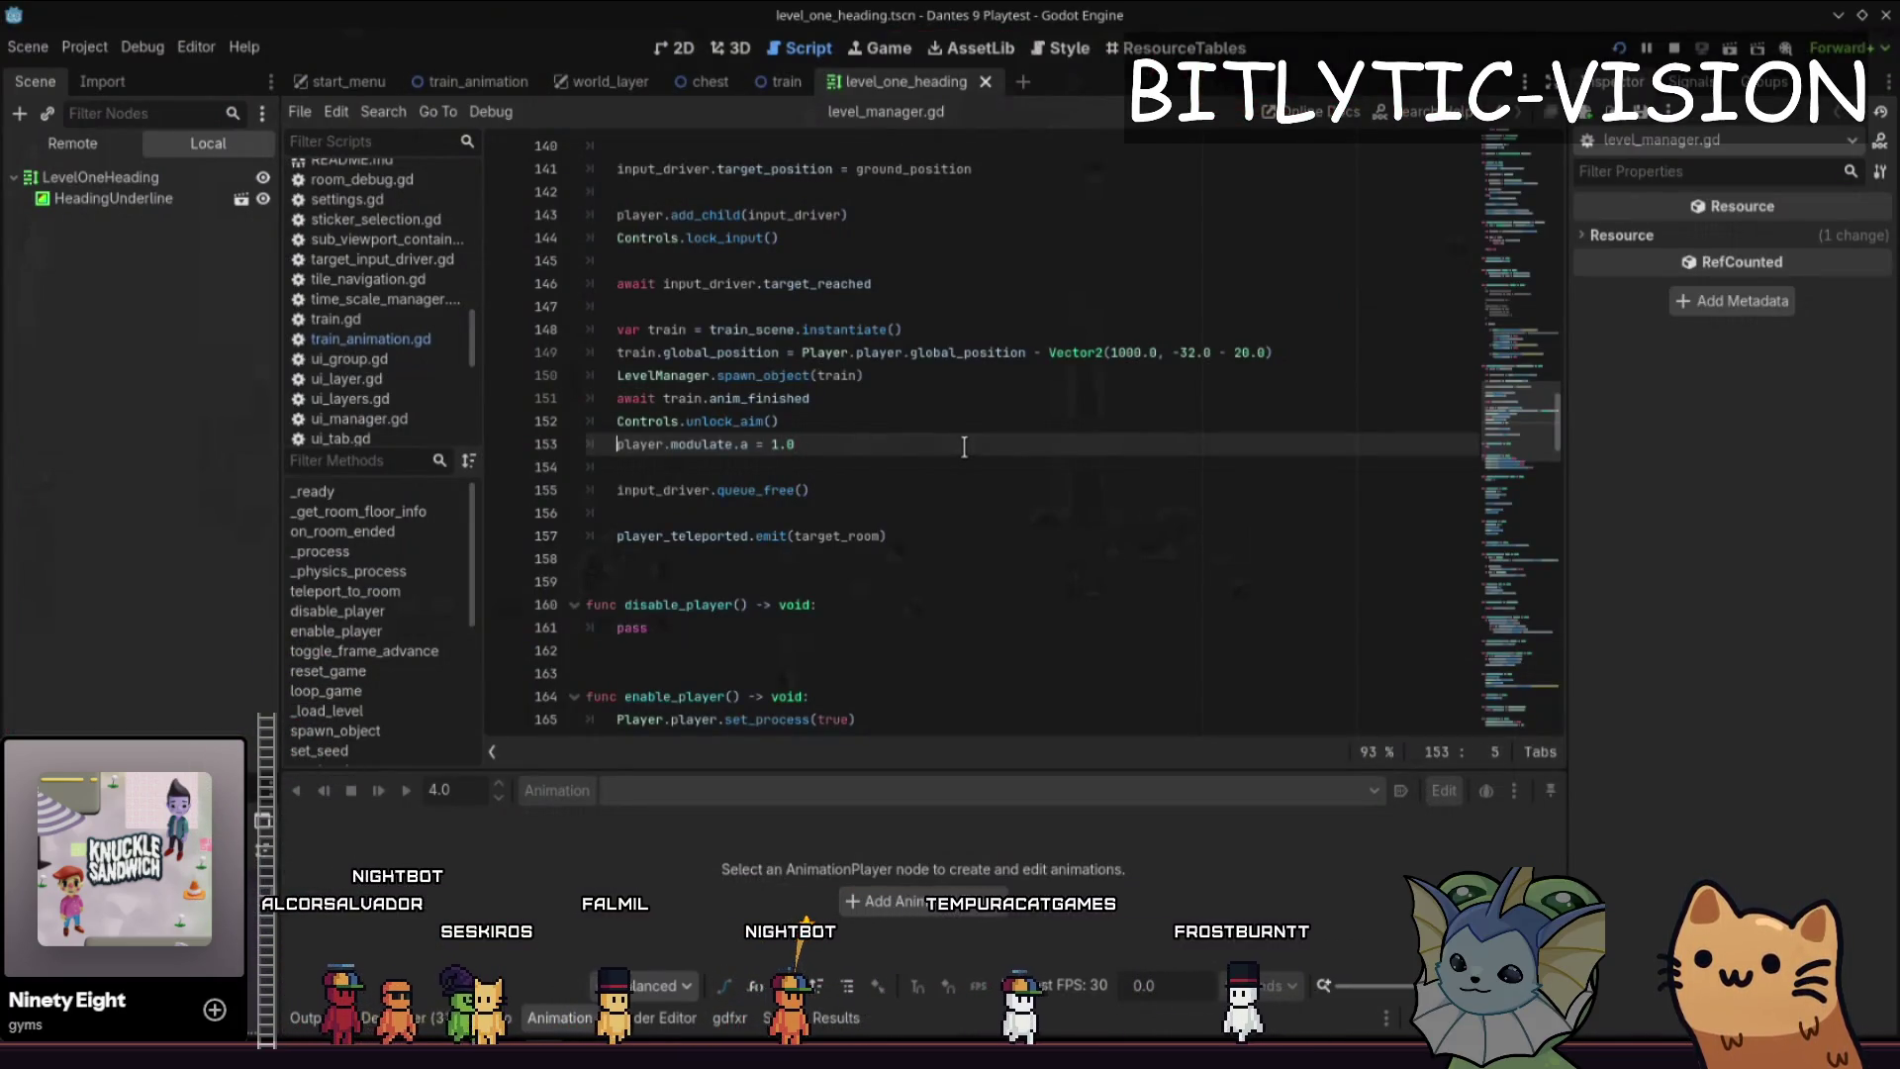
# - Quick-open the player.tscn scene
pyautogui.hotkey('ctrl', 'shift', 'o')
pyautogui.write('player.tscn')
pyautogui.press('Return')
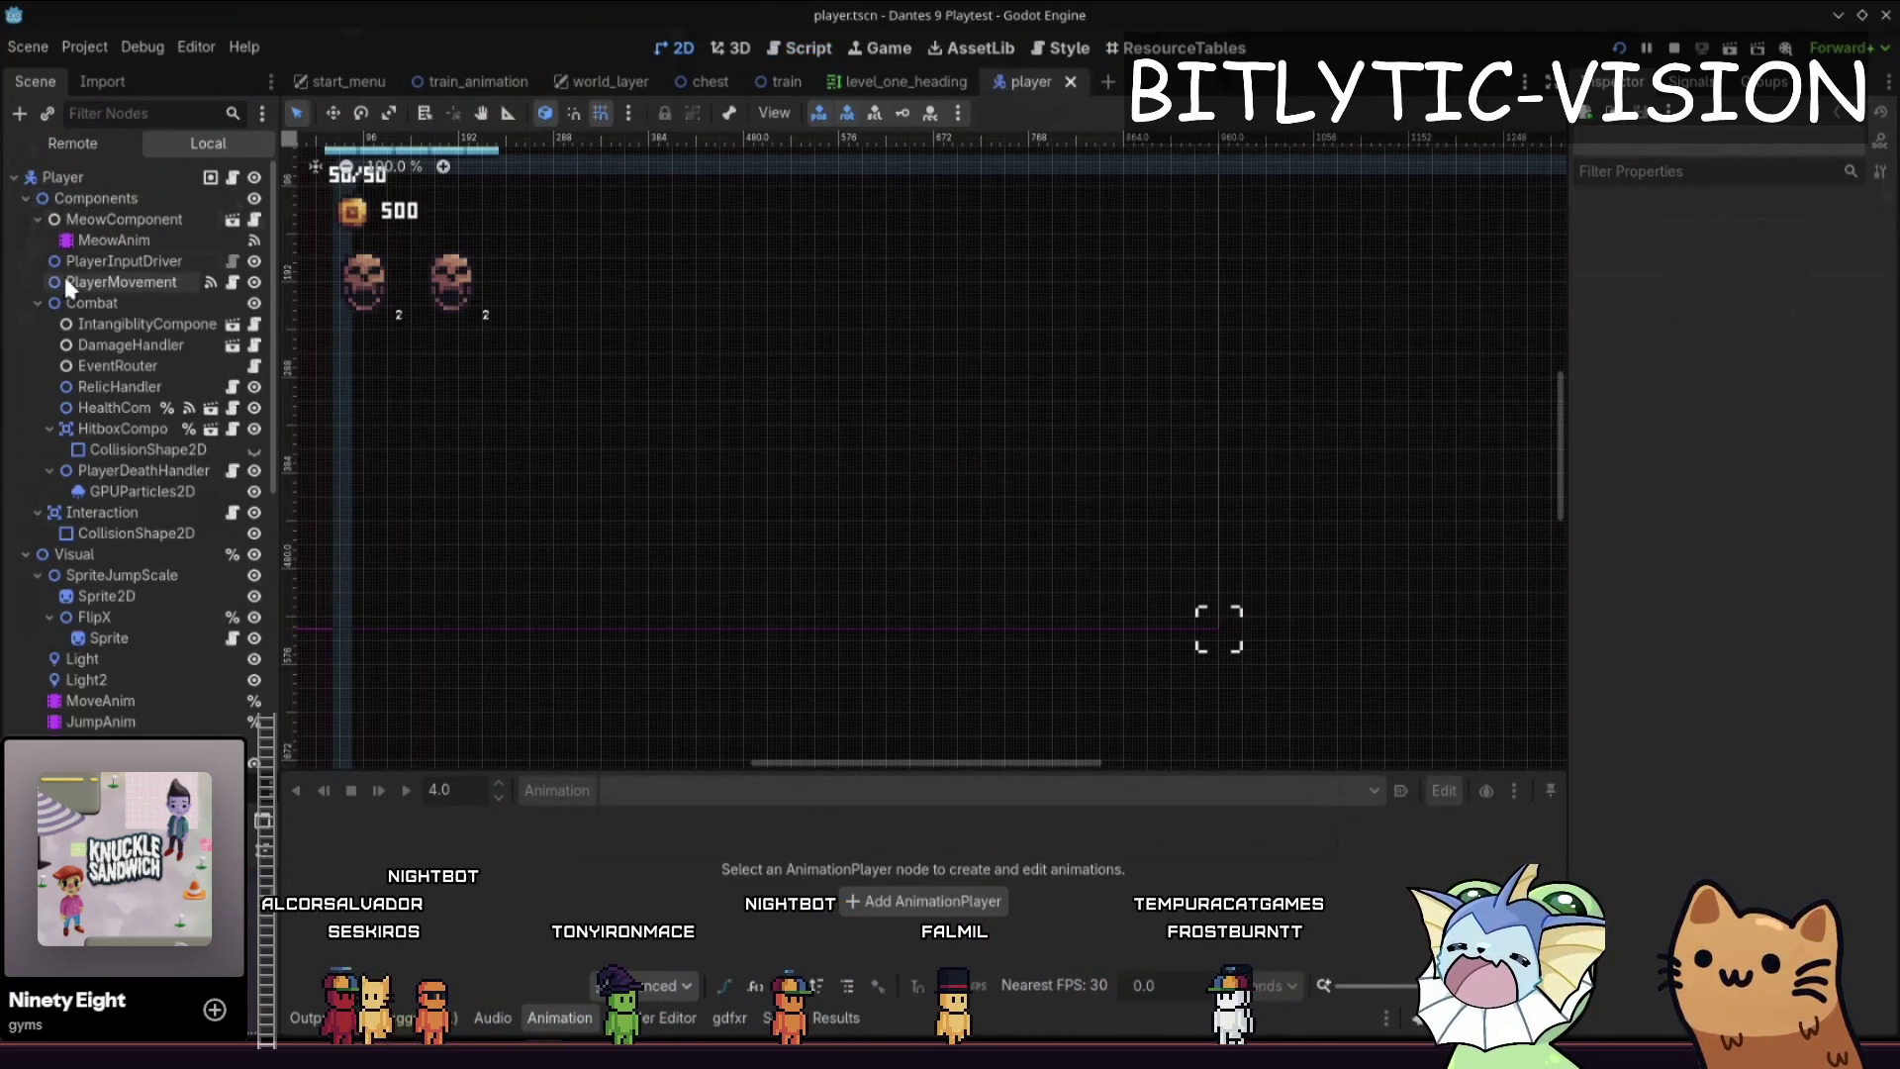
pyautogui.scroll(-5, 107, 335)
pyautogui.scroll(5, 105, 335)
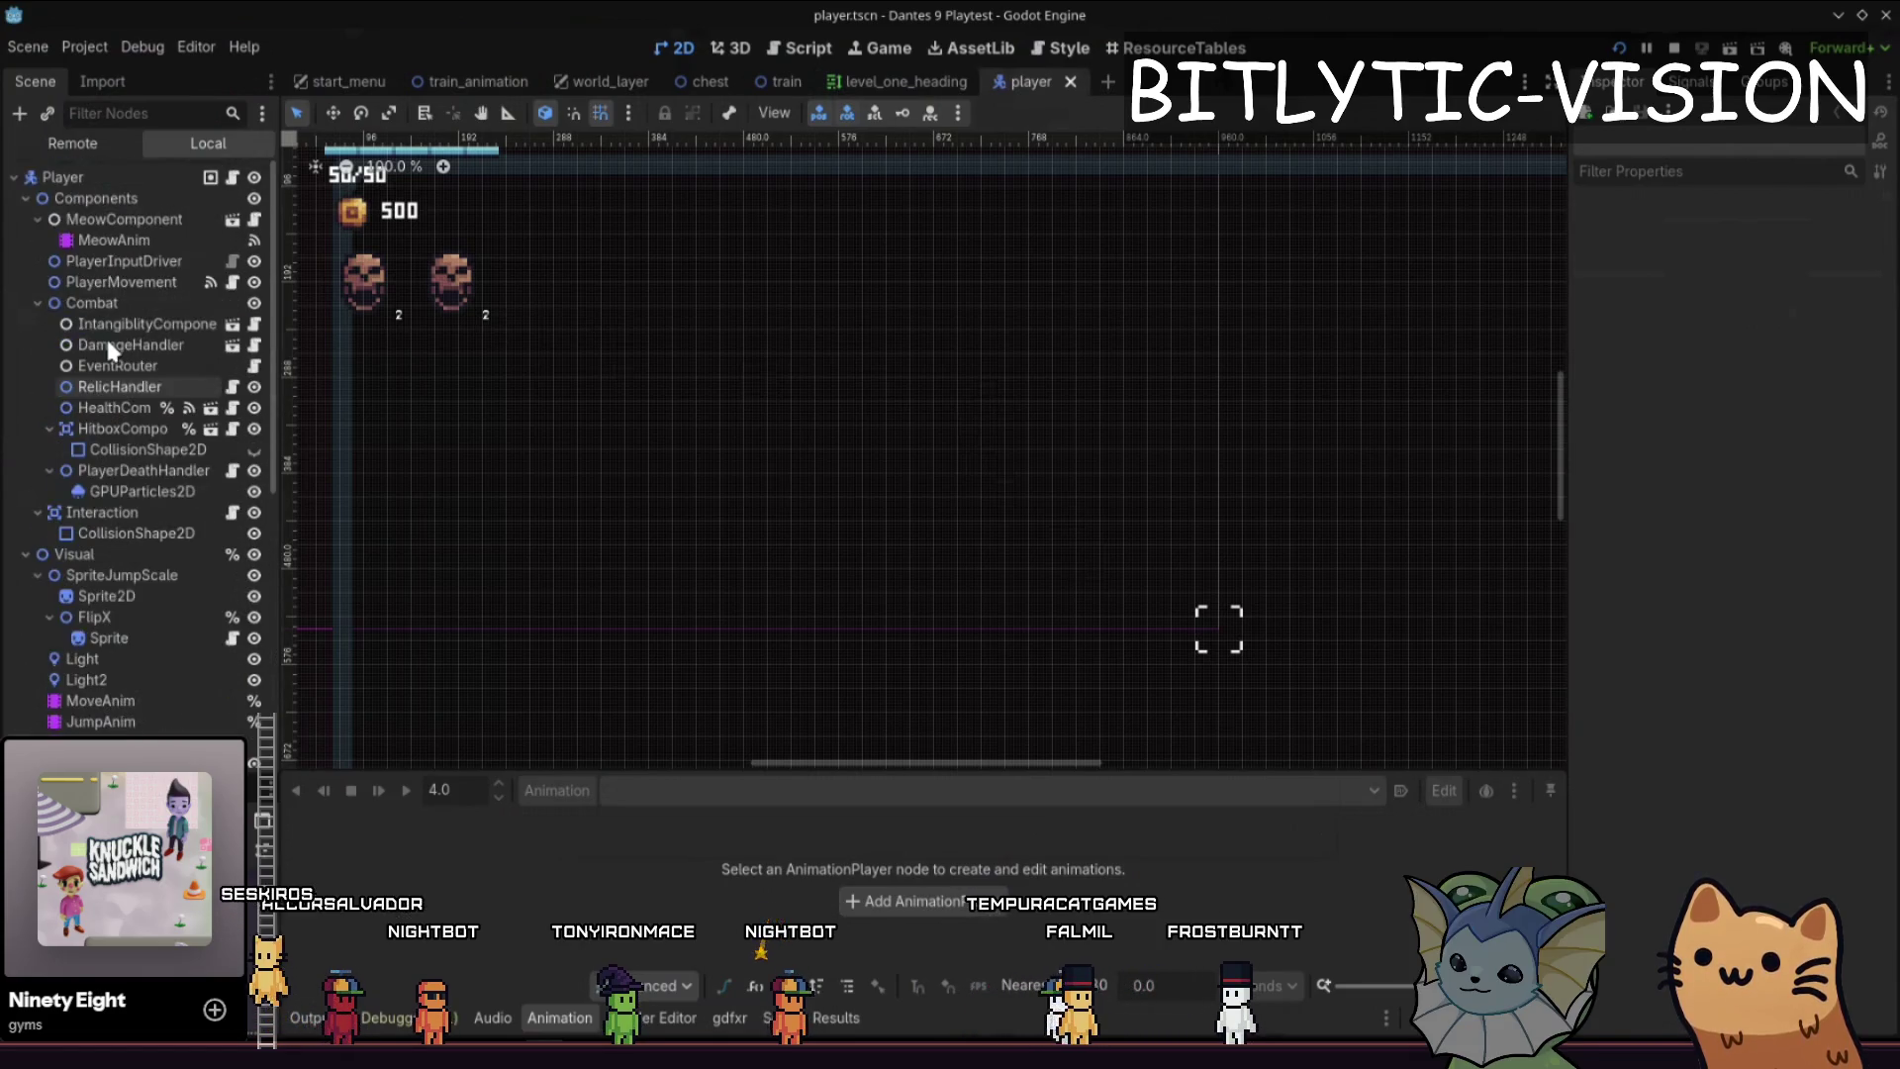
pyautogui.scroll(-5, 95, 245)
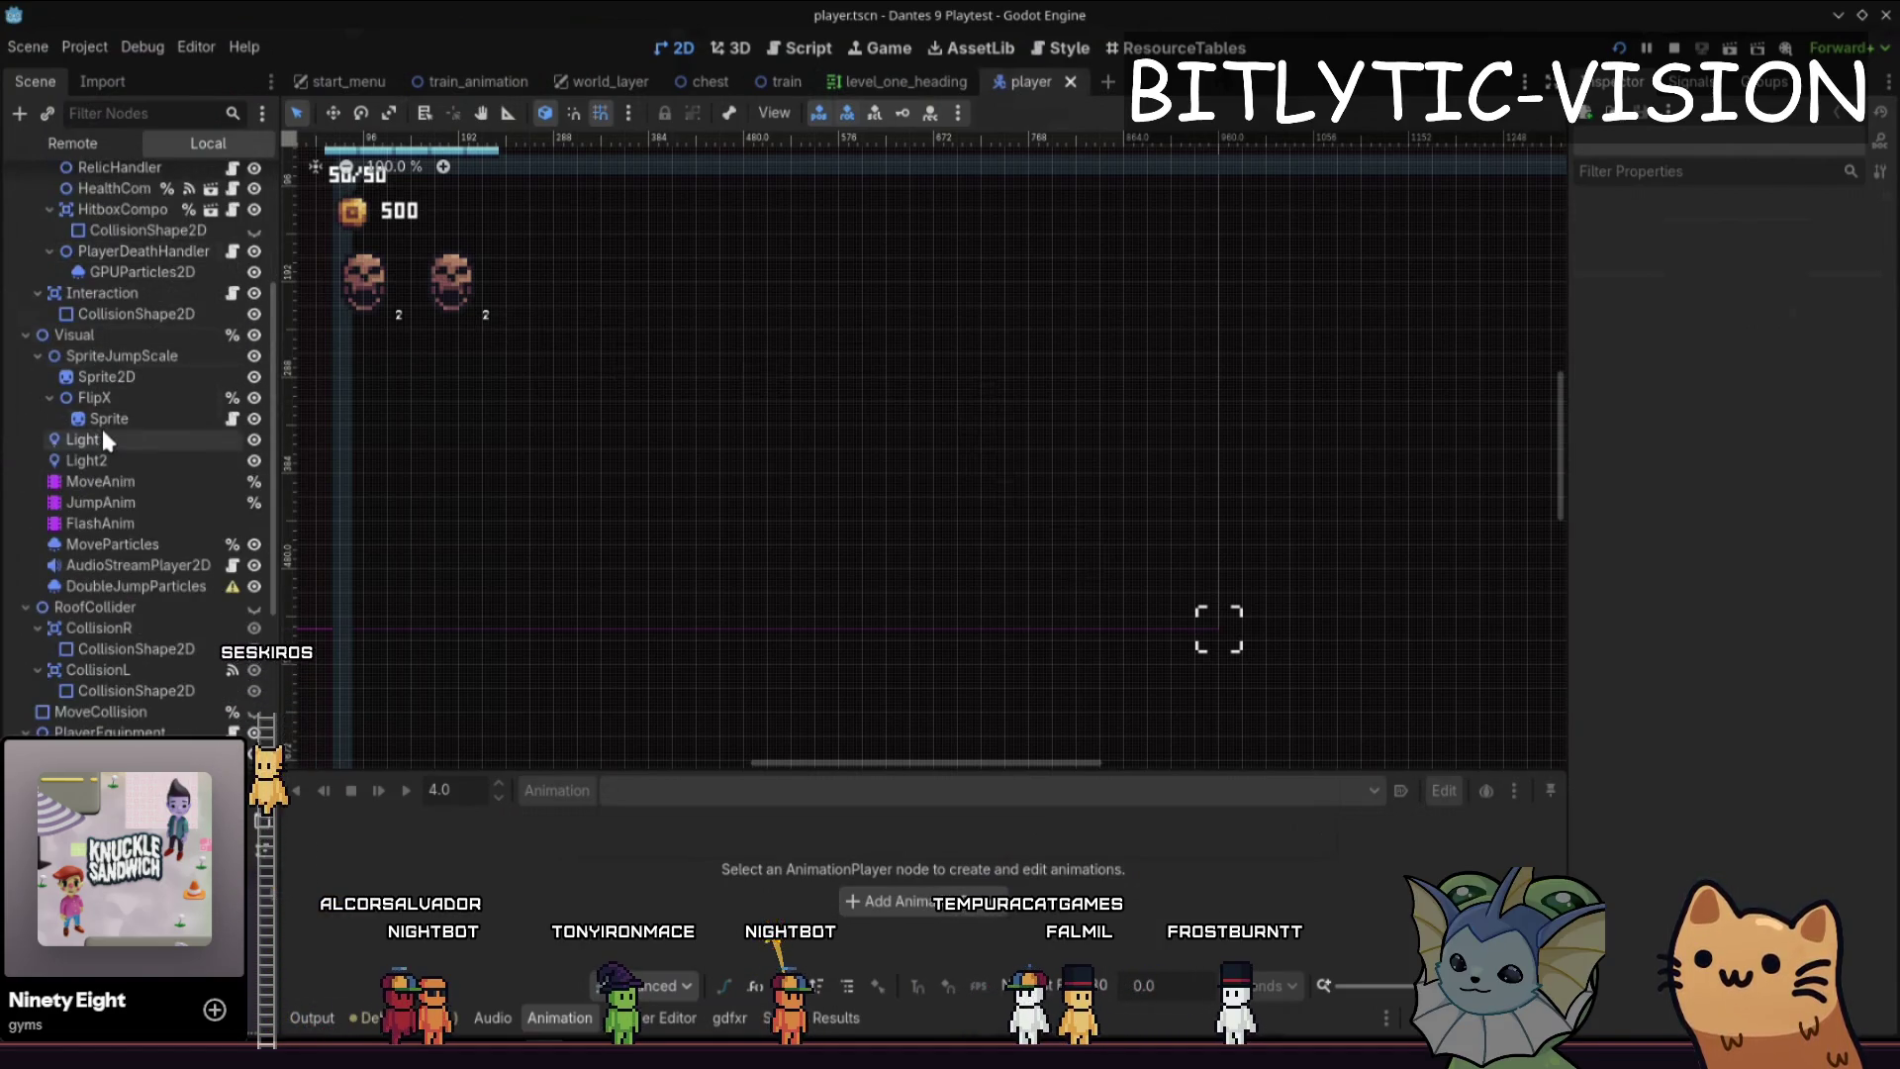
# - Toggle the Light node's visibility, frame it in the viewport, then reselect the root Player node
pyautogui.click(184, 439)
pyautogui.click(254, 439)
pyautogui.press('f')
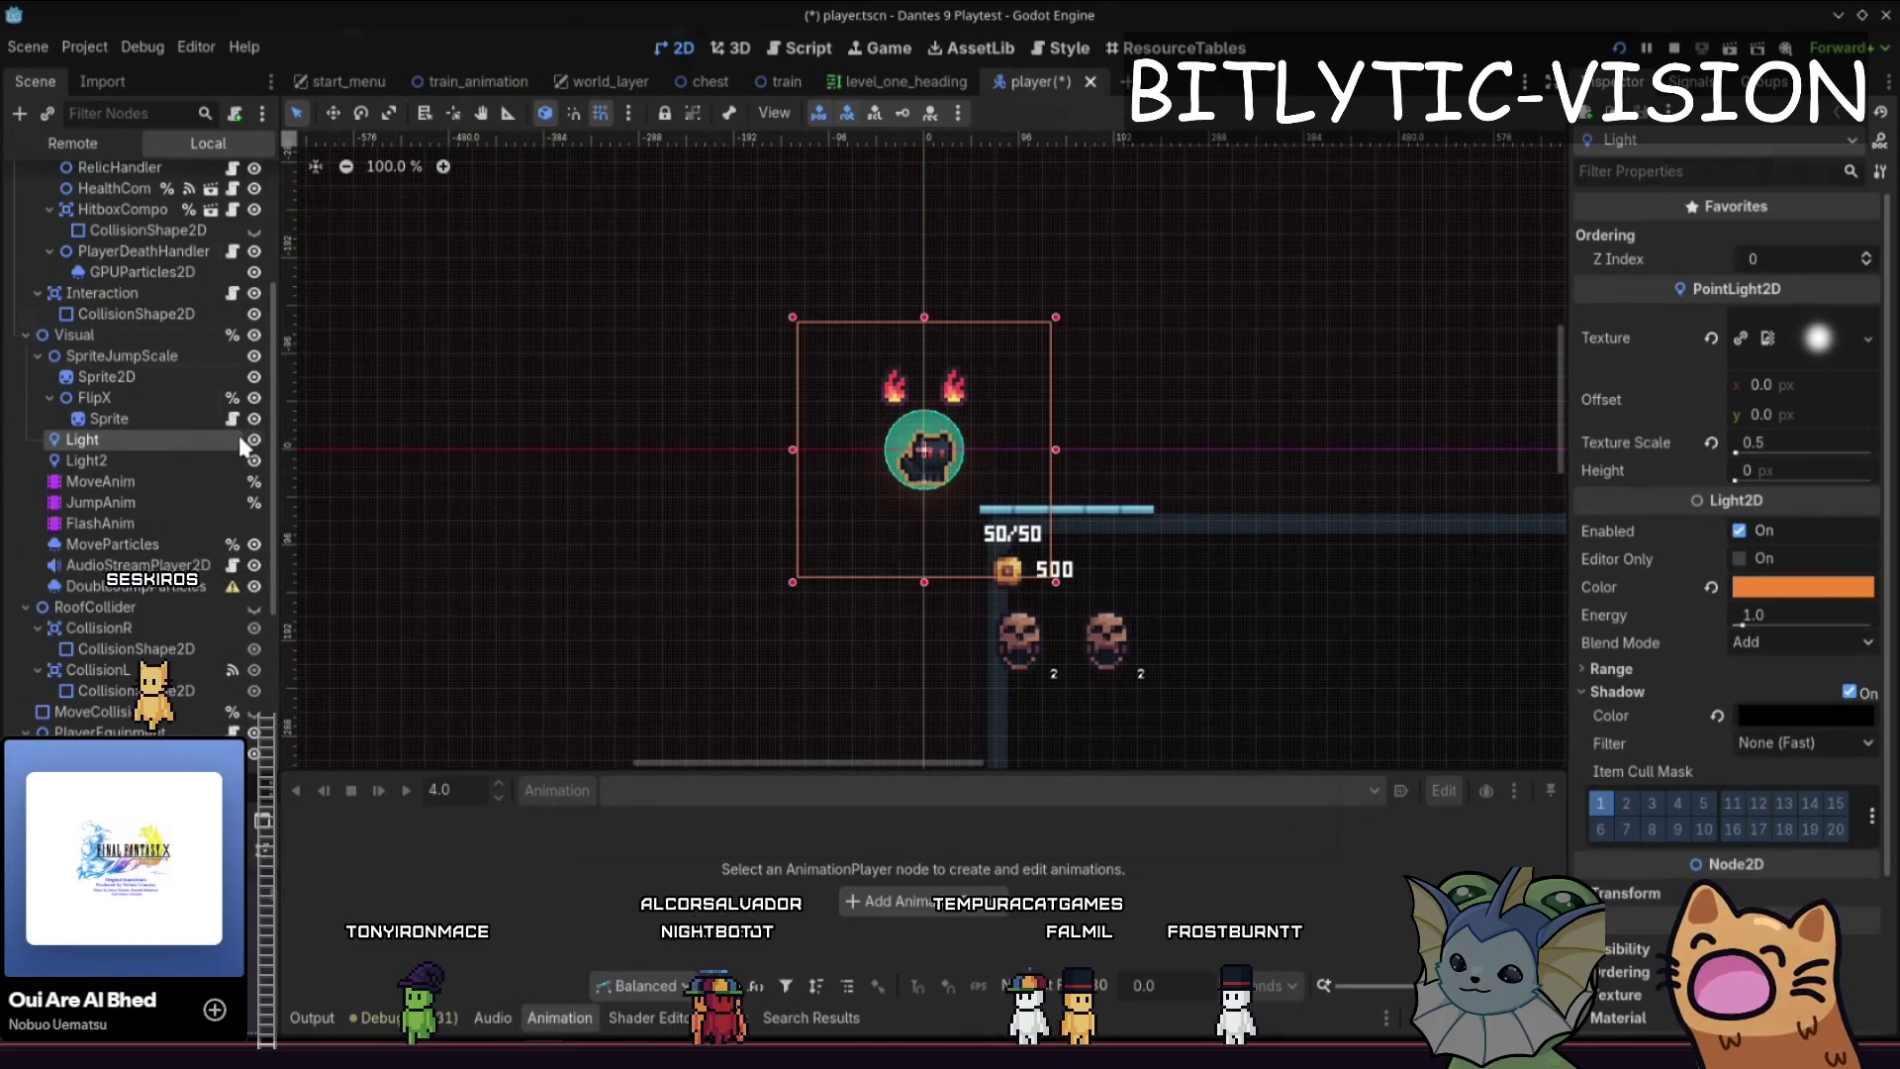
pyautogui.scroll(5, 243, 445)
pyautogui.click(63, 177)
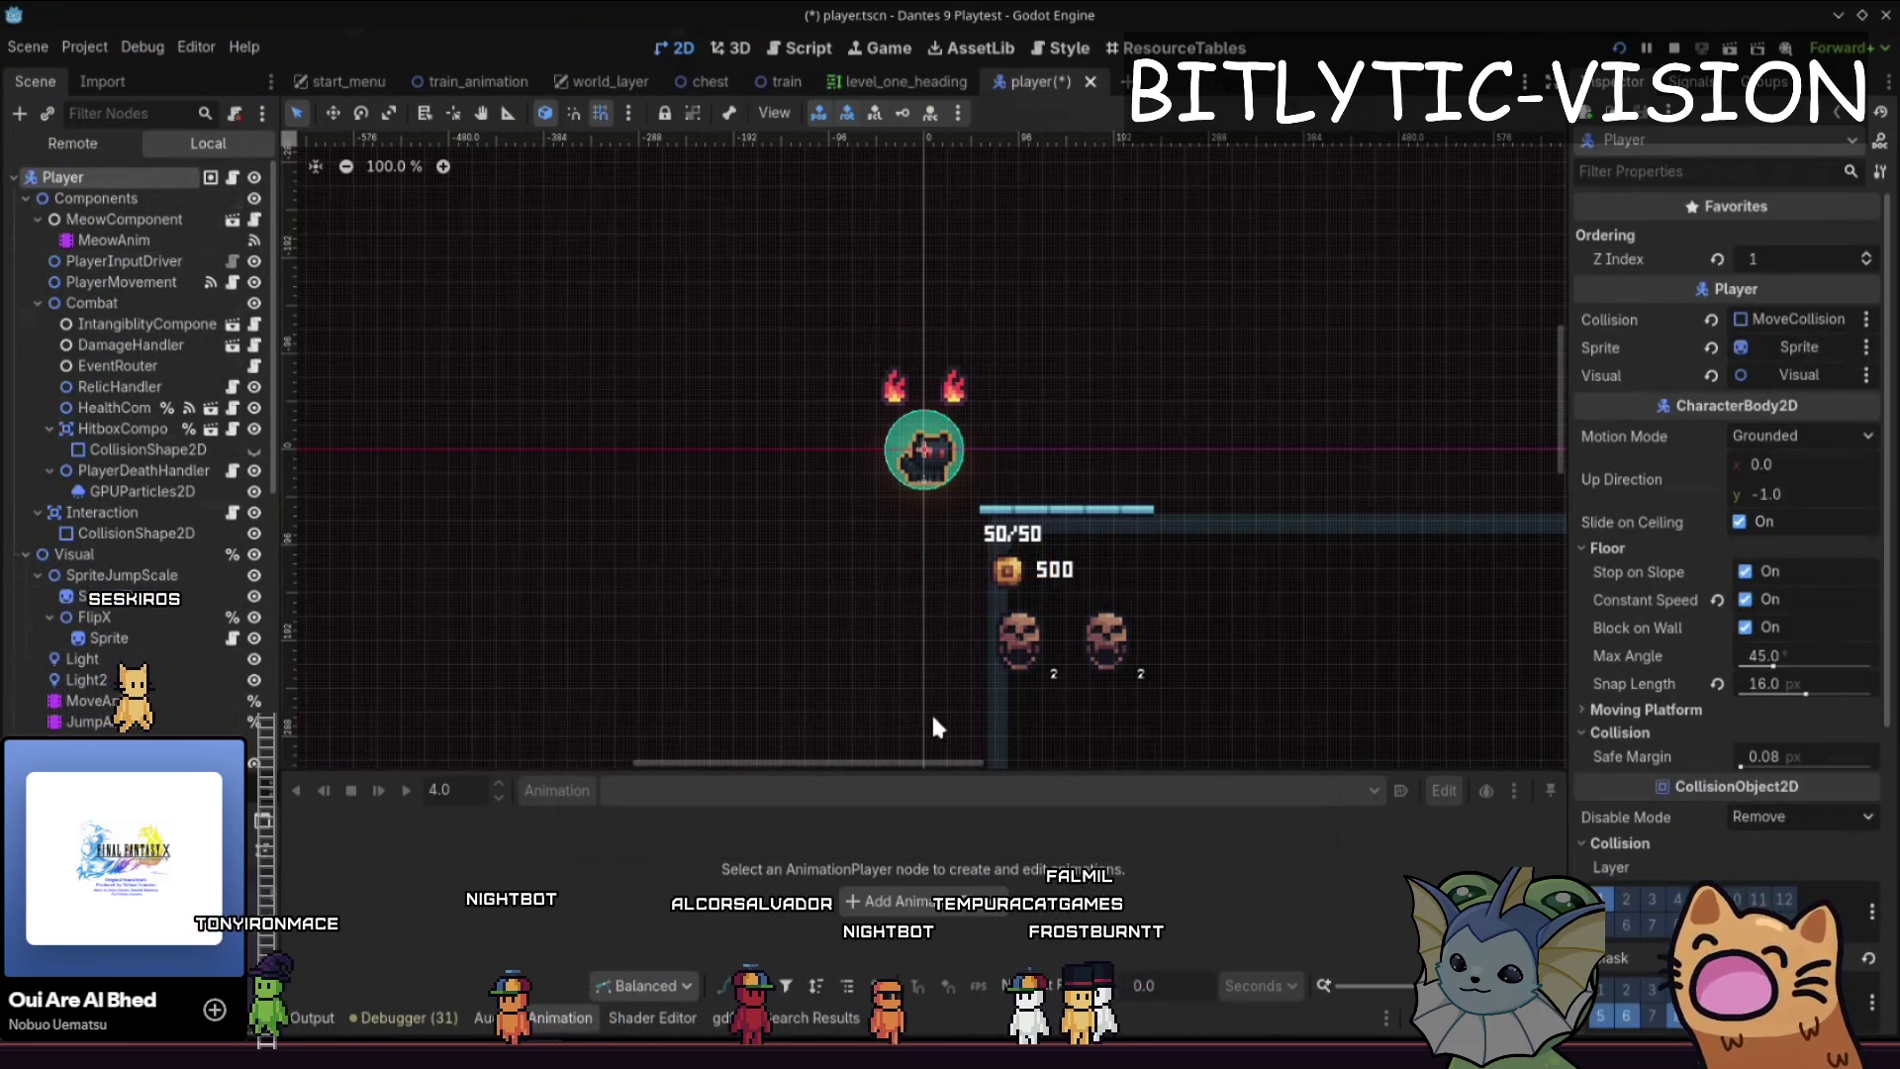
# - Review line 18 of train_animation.gd that hides the player, then launch the game
pyautogui.hotkey('ctrl', 'F3')
pyautogui.click(846, 426)
pyautogui.click(808, 444)
pyautogui.hotkey('alt', 'Left')
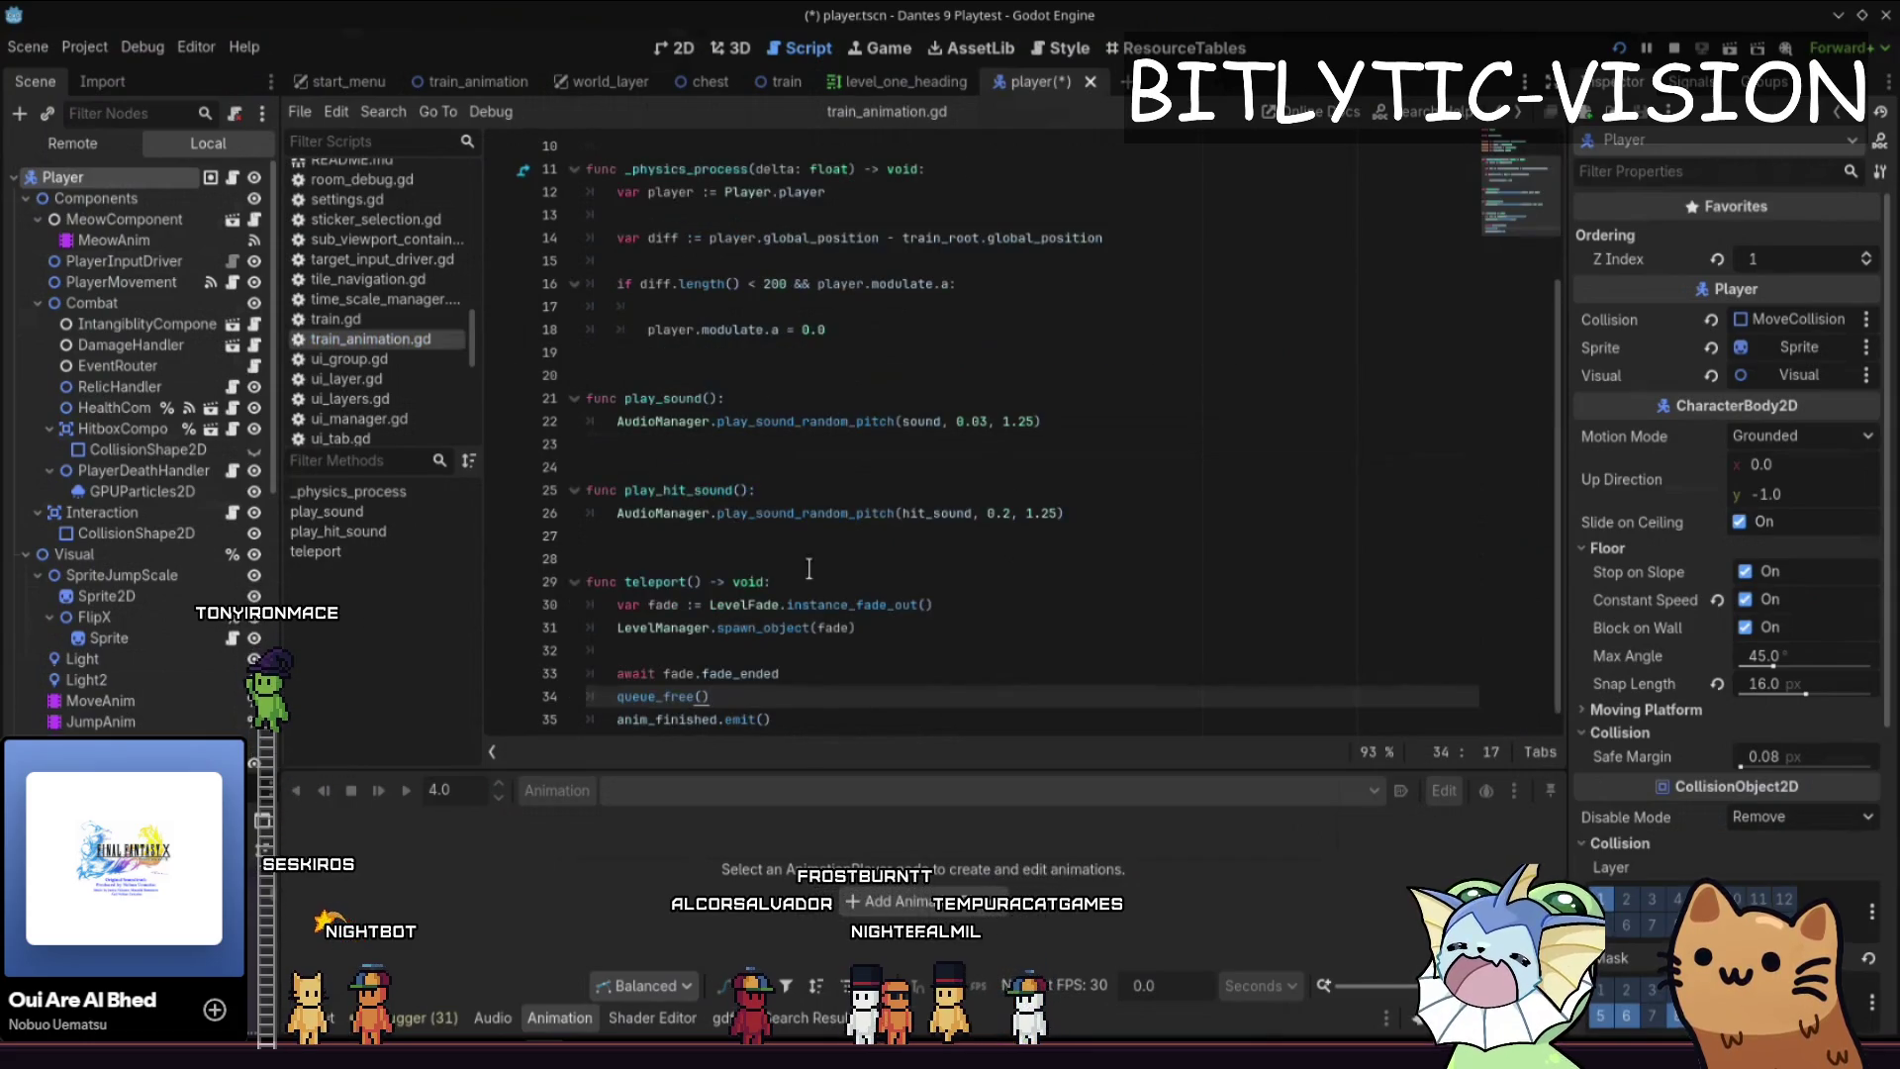
pyautogui.scroll(3, 692, 554)
pyautogui.click(559, 533)
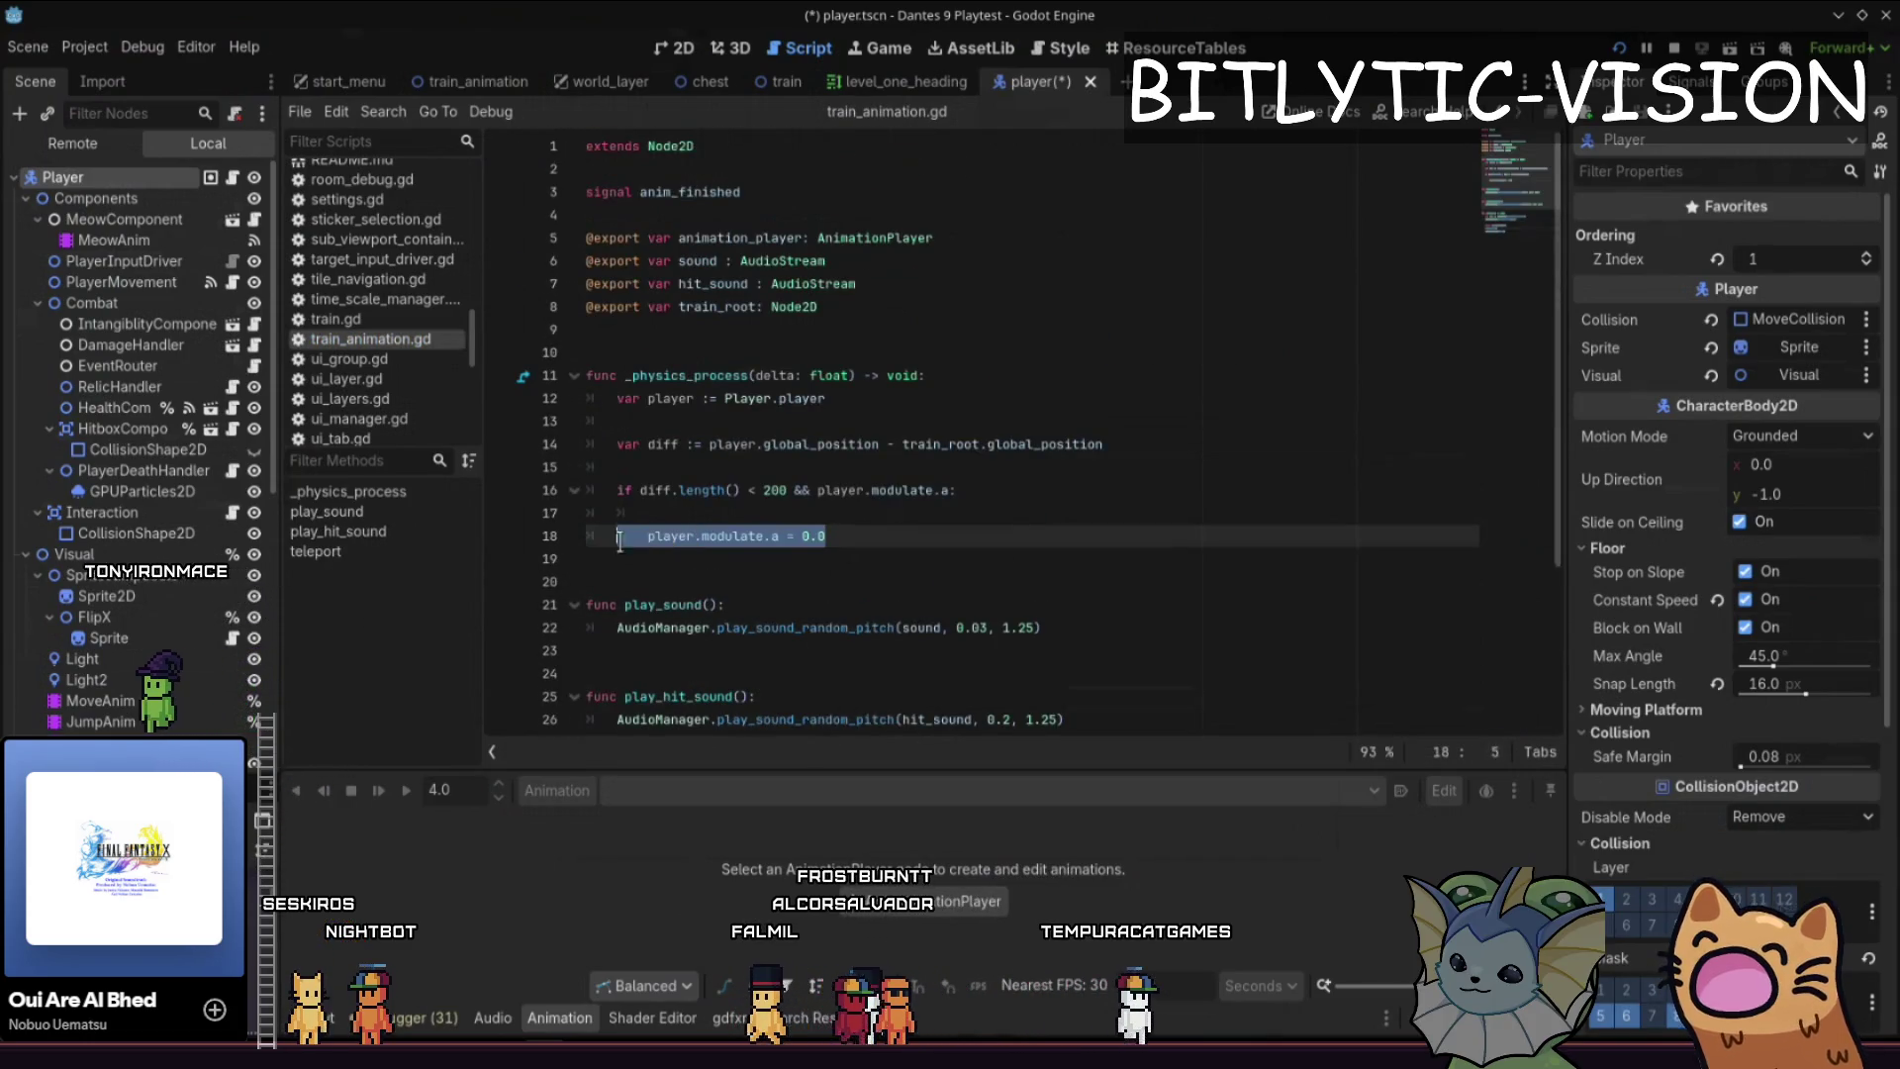
pyautogui.click(856, 534)
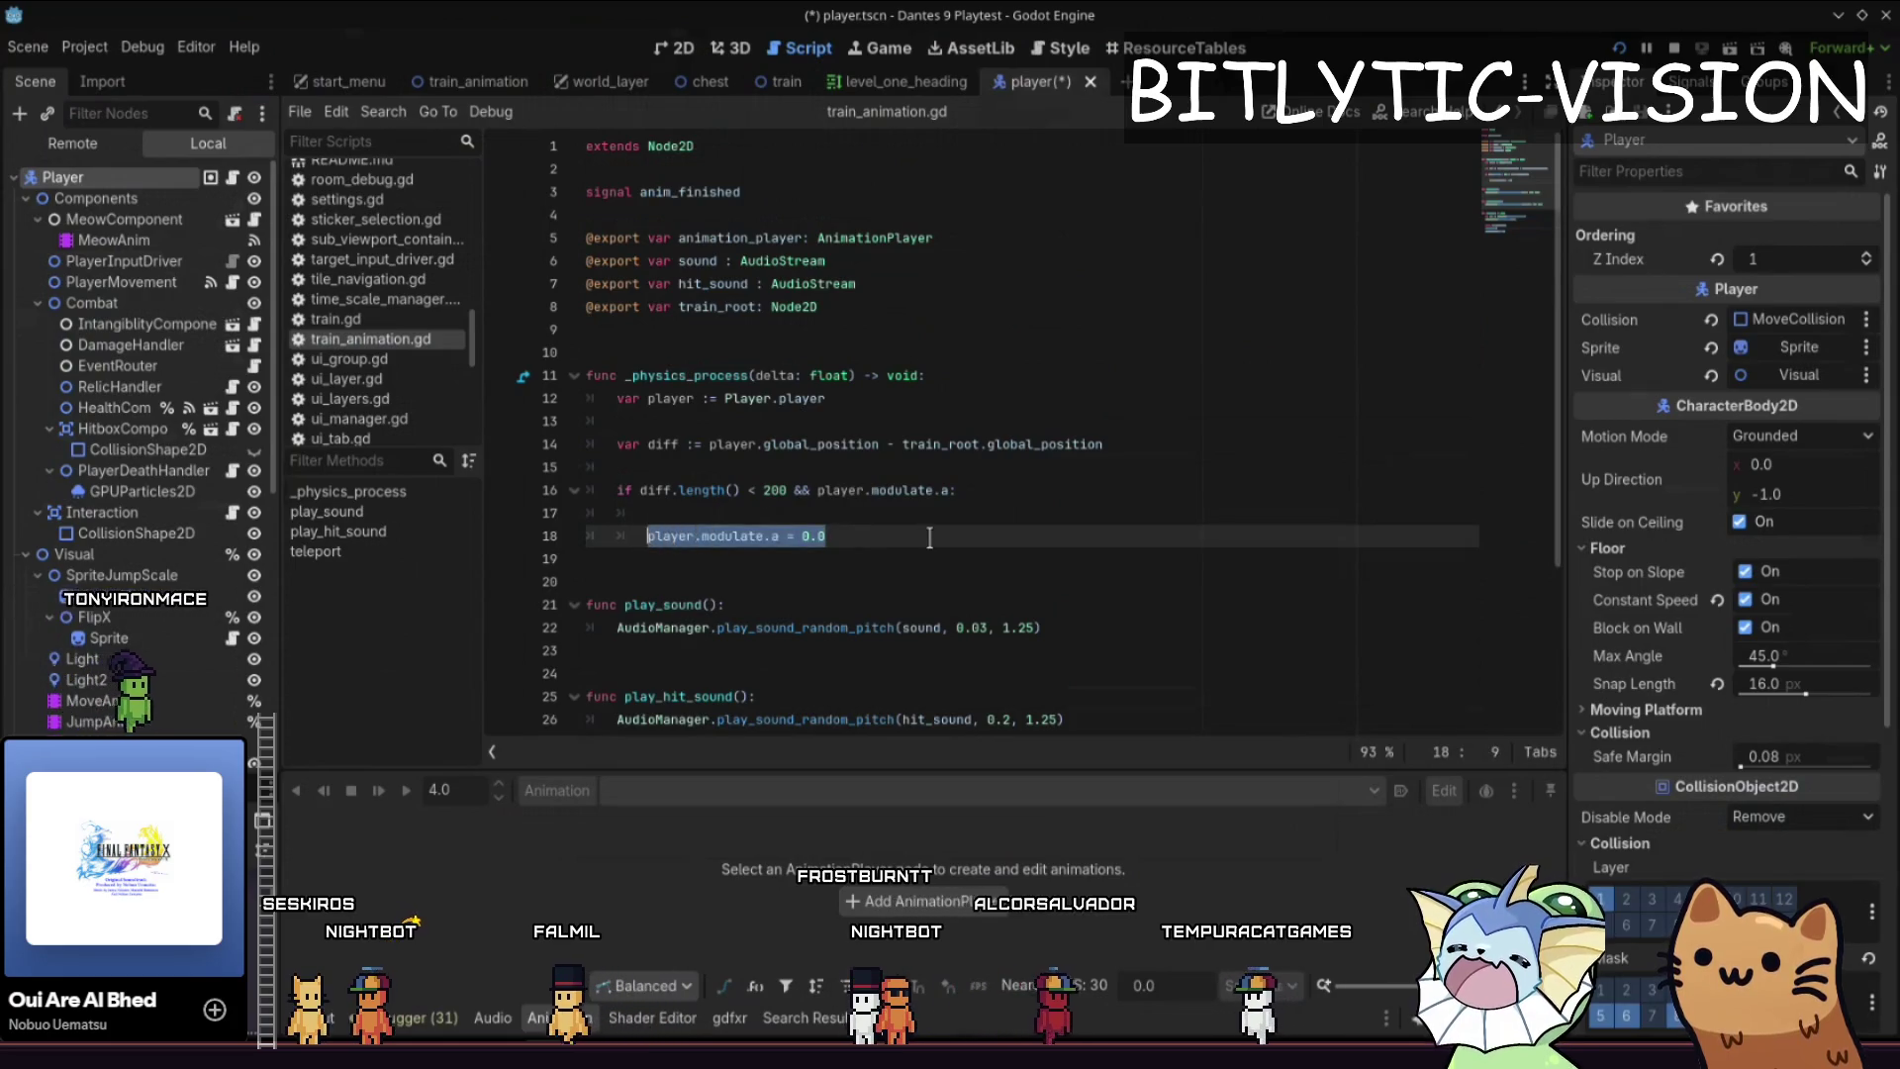
pyautogui.press('F5')
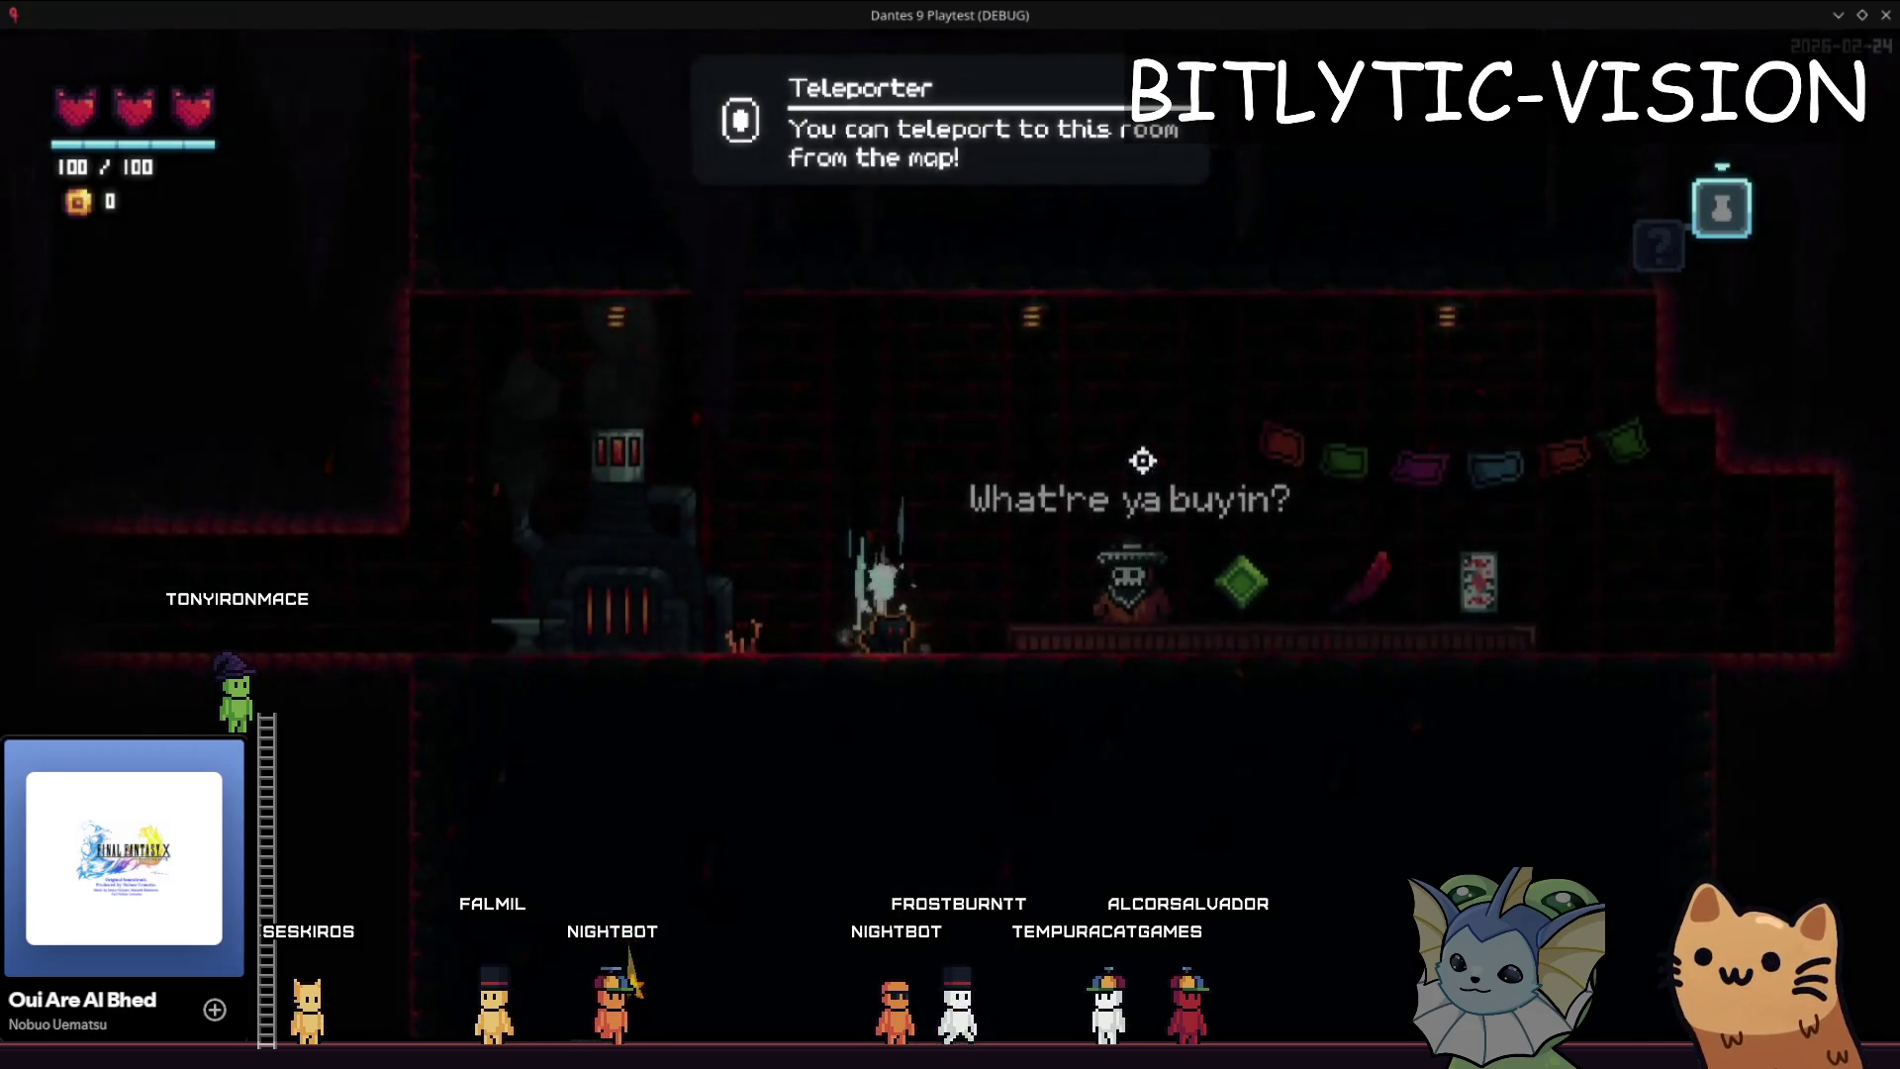
# - Stop the playtest, rerun and close it, then show the Light node's PointLight2D properties
pyautogui.press('F8')
pyautogui.press('F5')
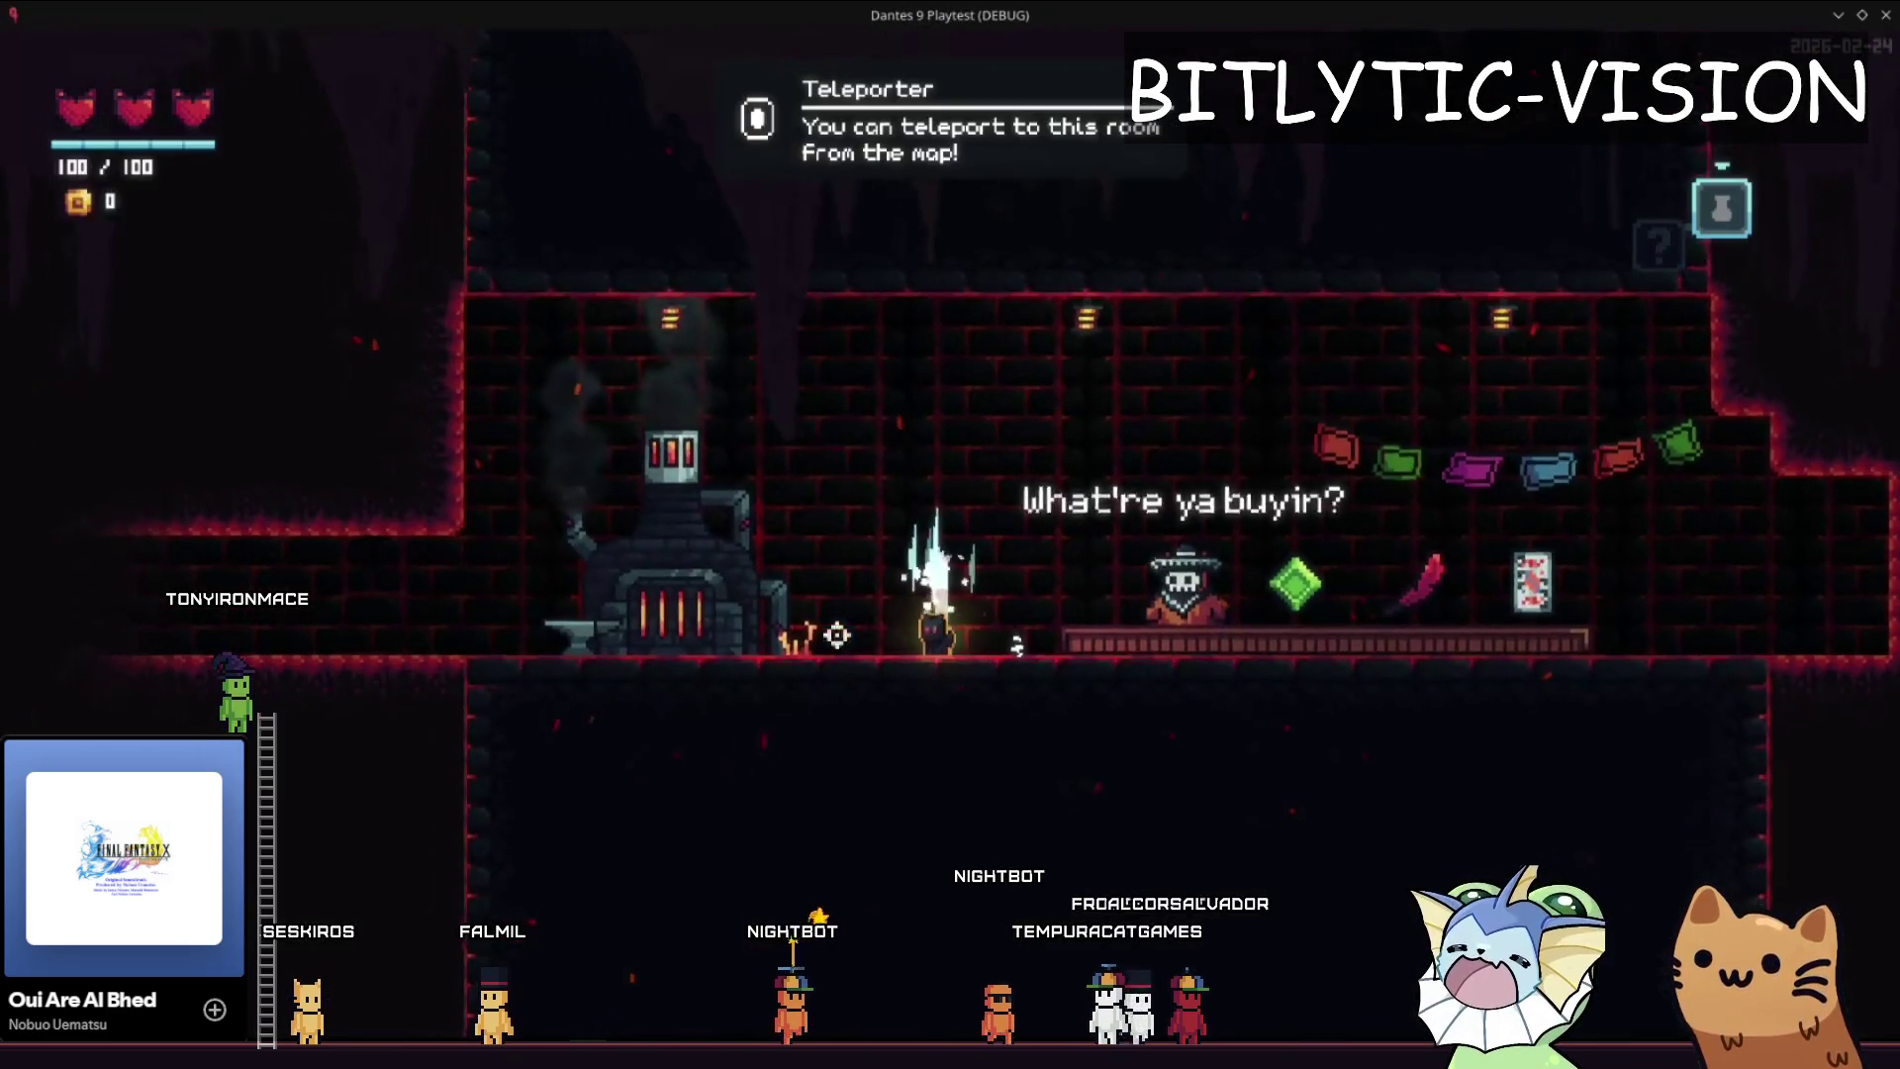
pyautogui.press('Escape')
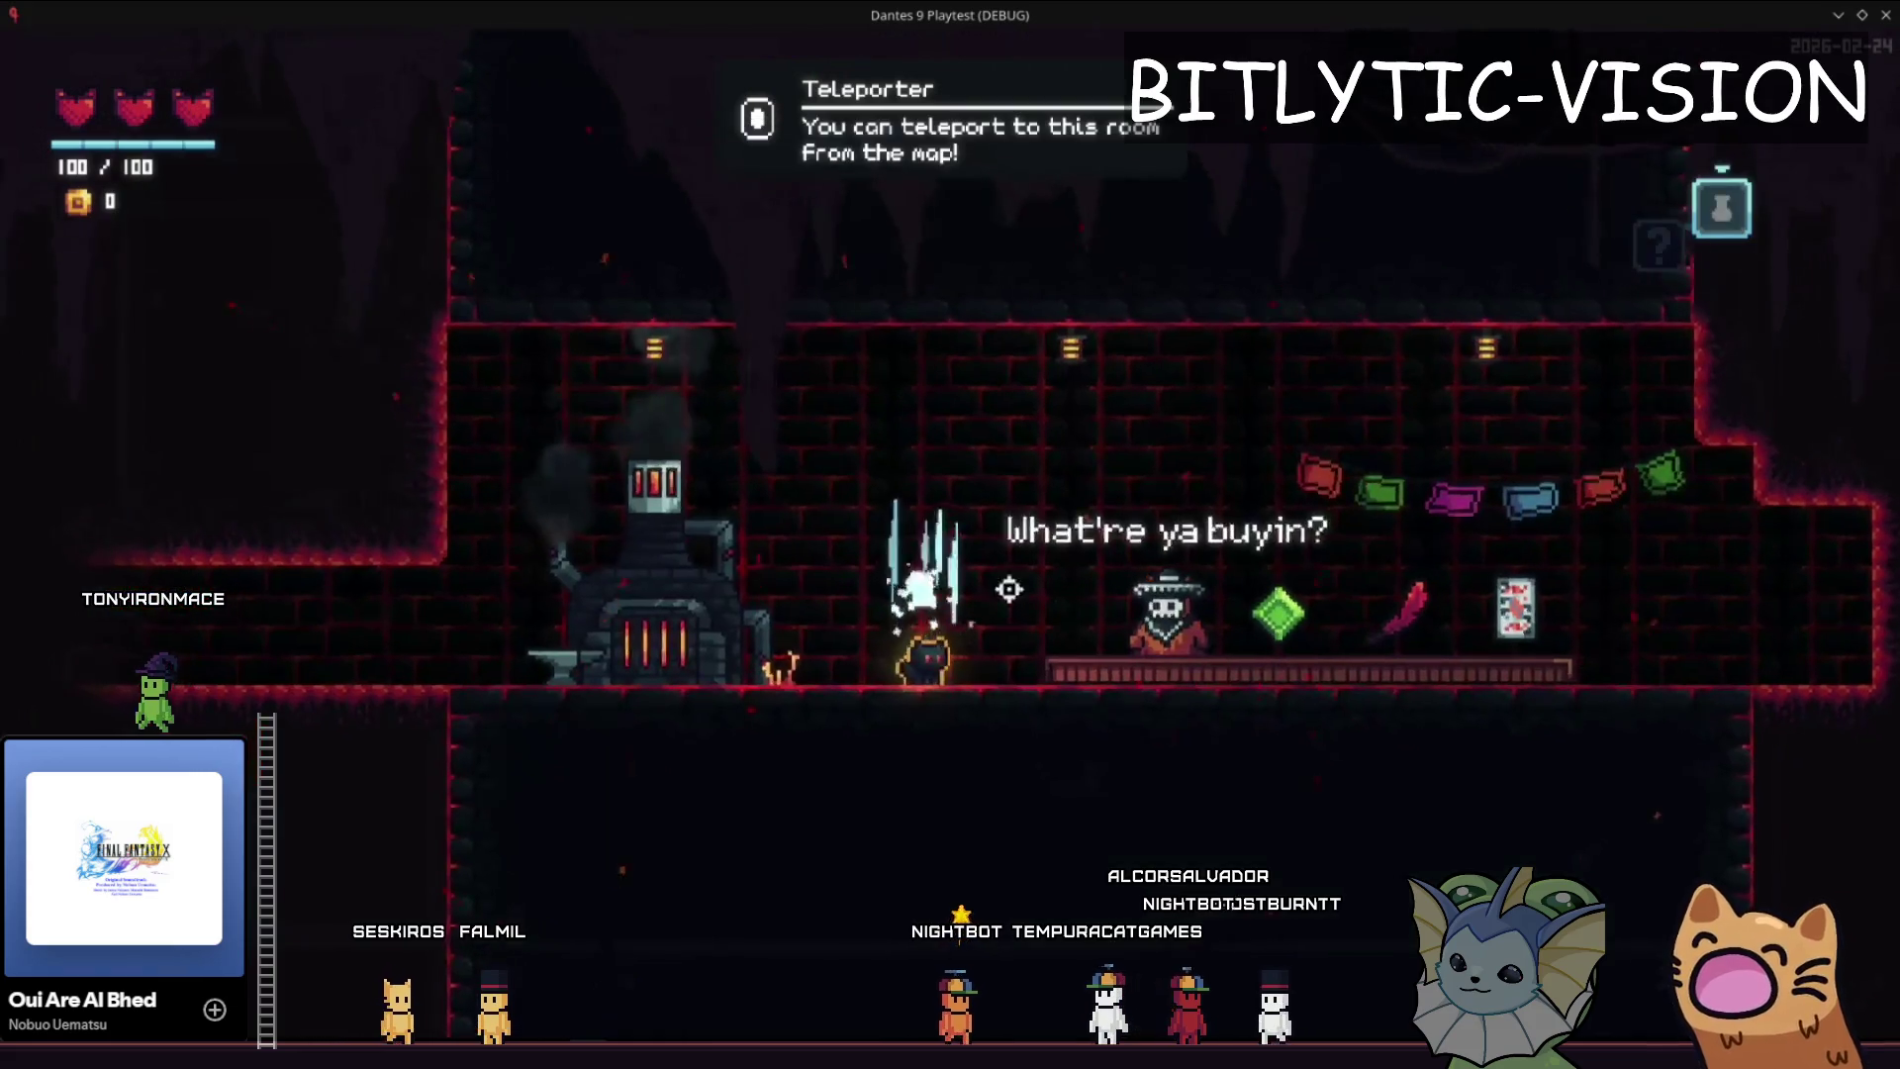
pyautogui.press('F8')
pyautogui.click(107, 659)
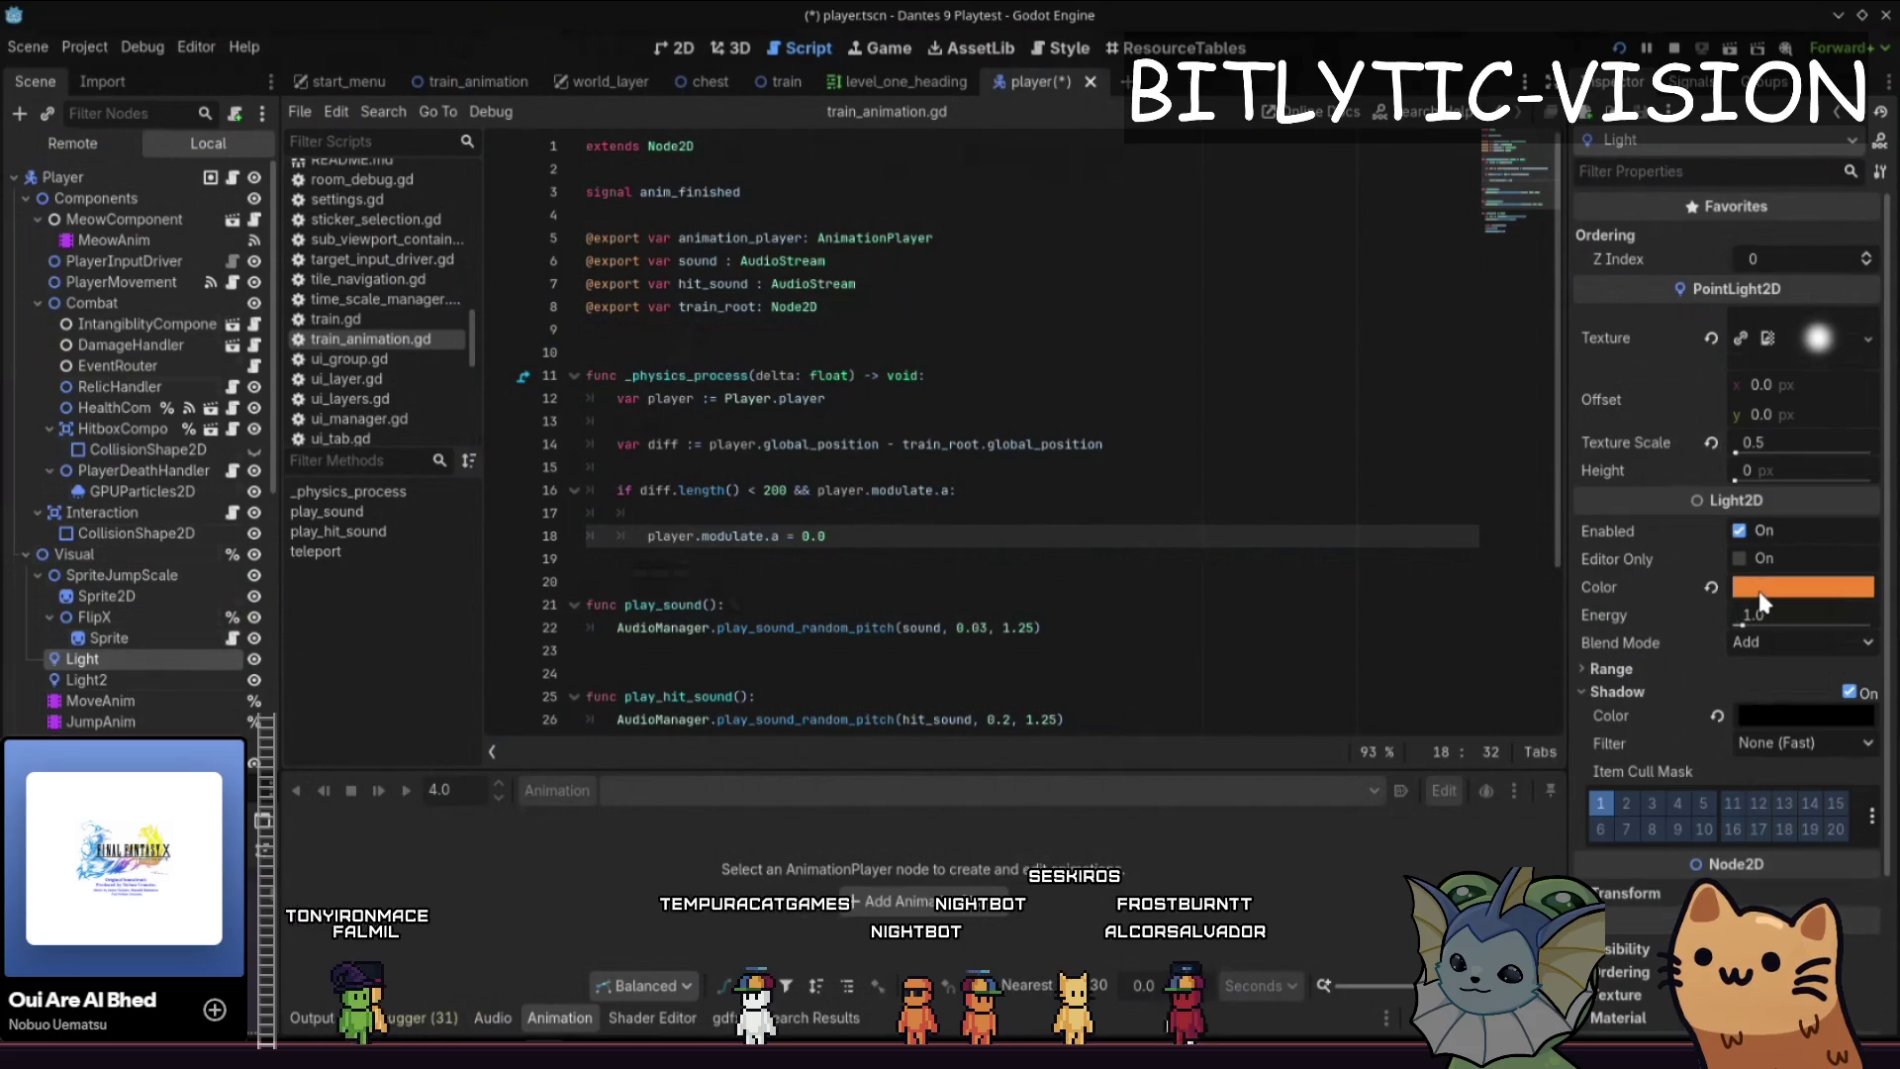
# - Open player.gd and run quick text searches for 'i' and 'li'
pyautogui.press('Up')
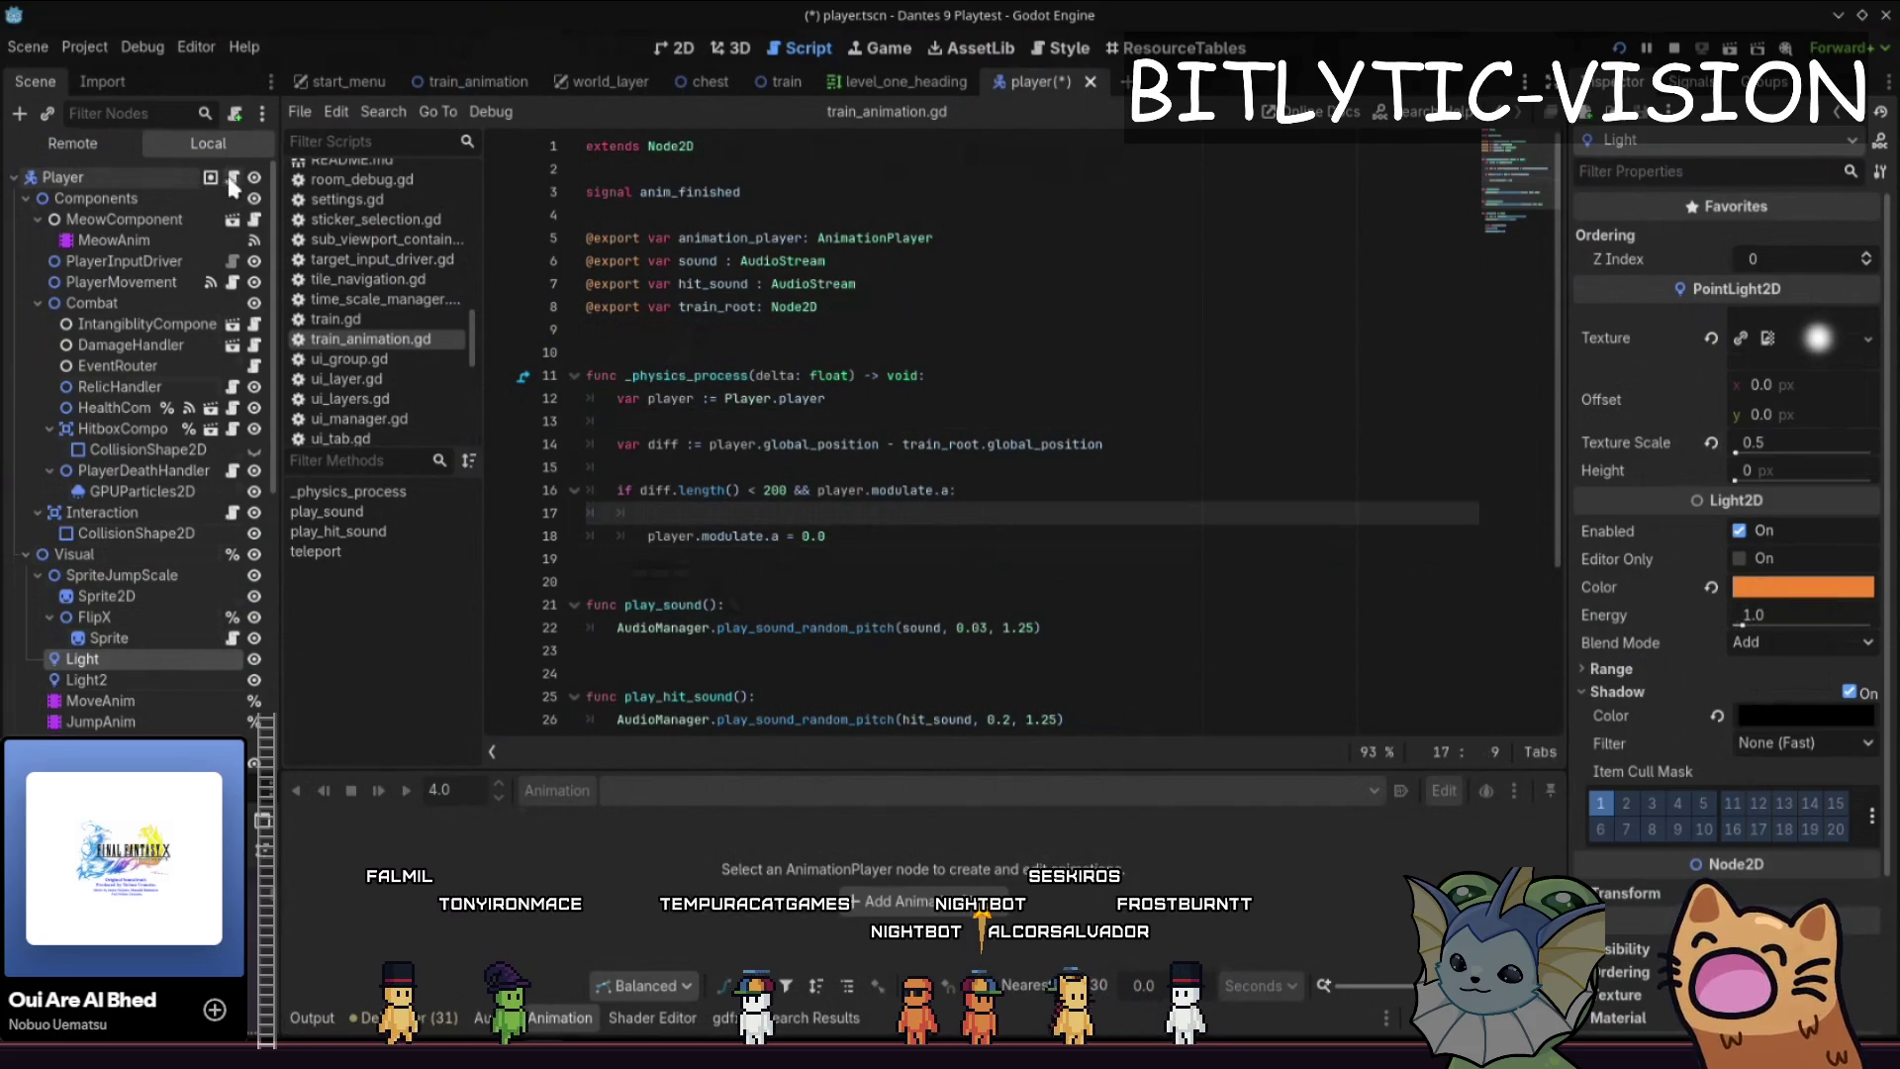
pyautogui.click(233, 186)
pyautogui.scroll(-10, 983, 441)
pyautogui.hotkey('ctrl', 'f')
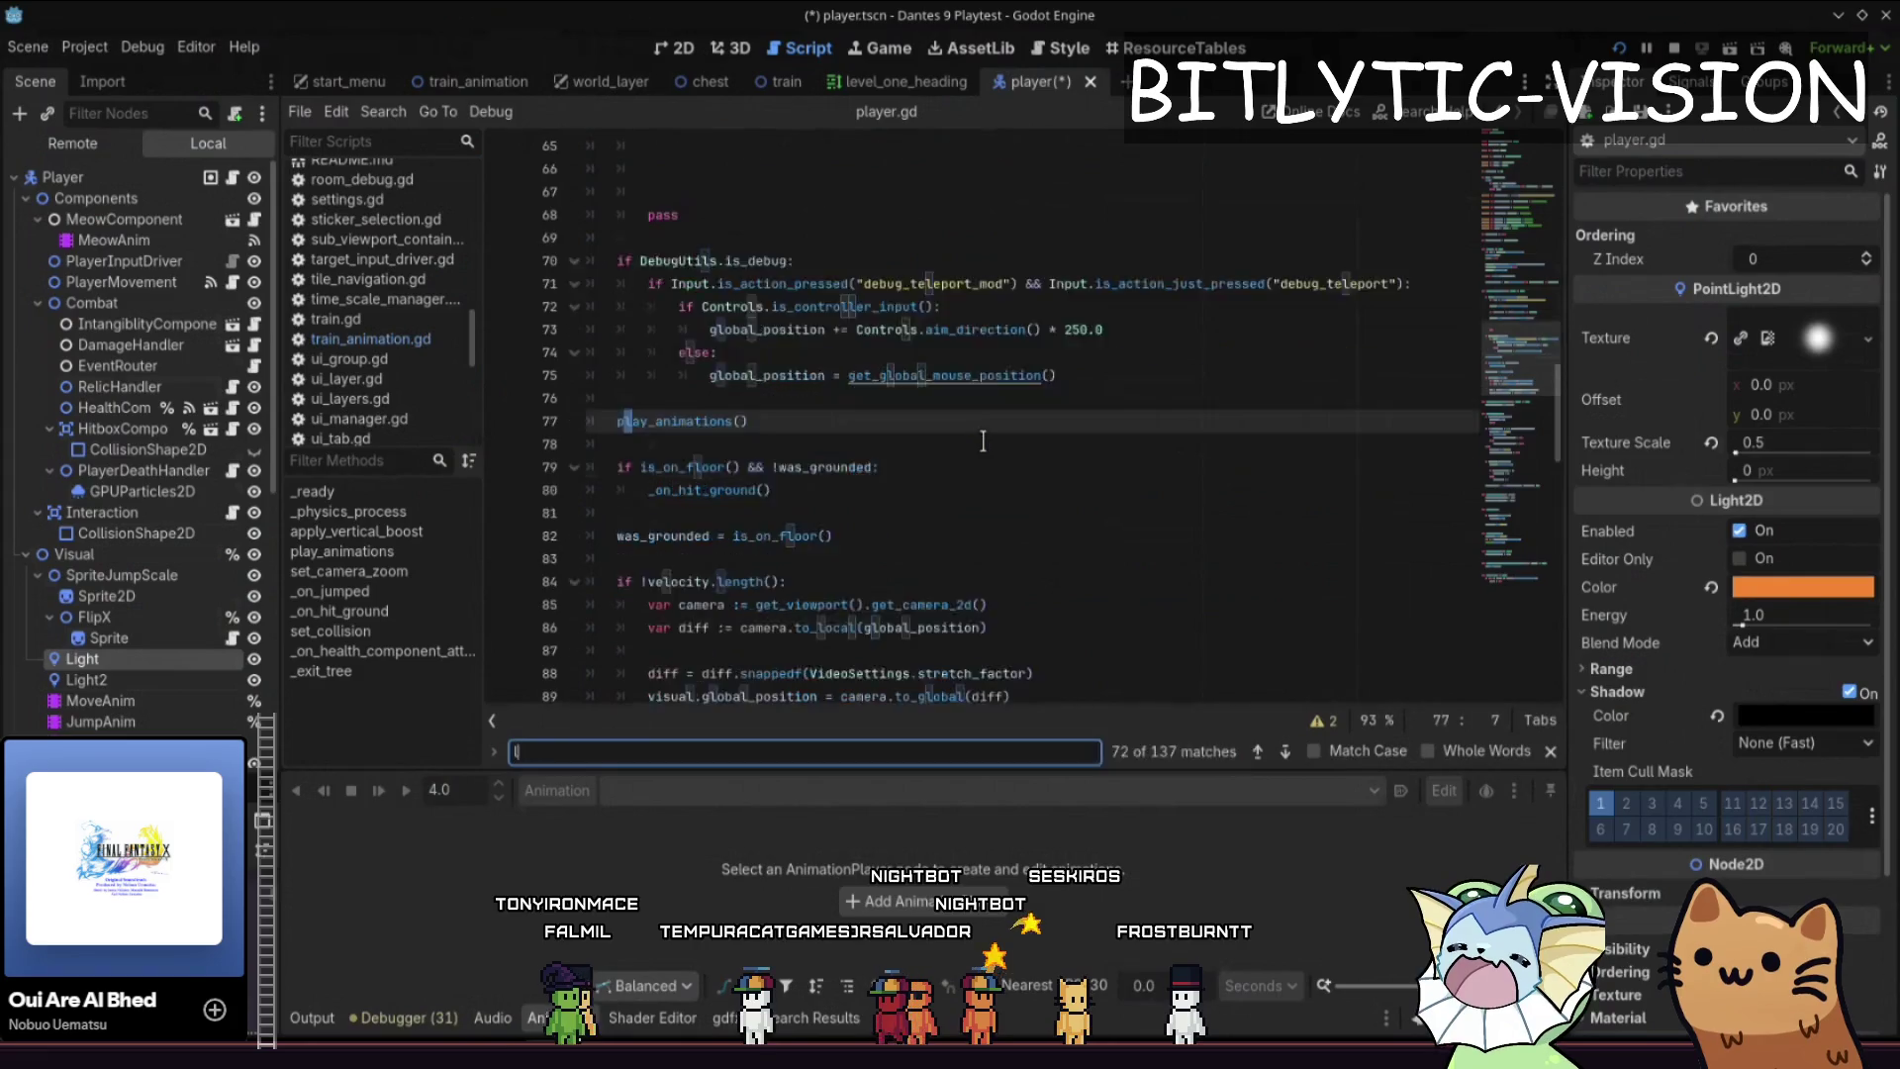
pyautogui.write('ight')
pyautogui.press('Escape')
pyautogui.hotkey('ctrl', 'Home')
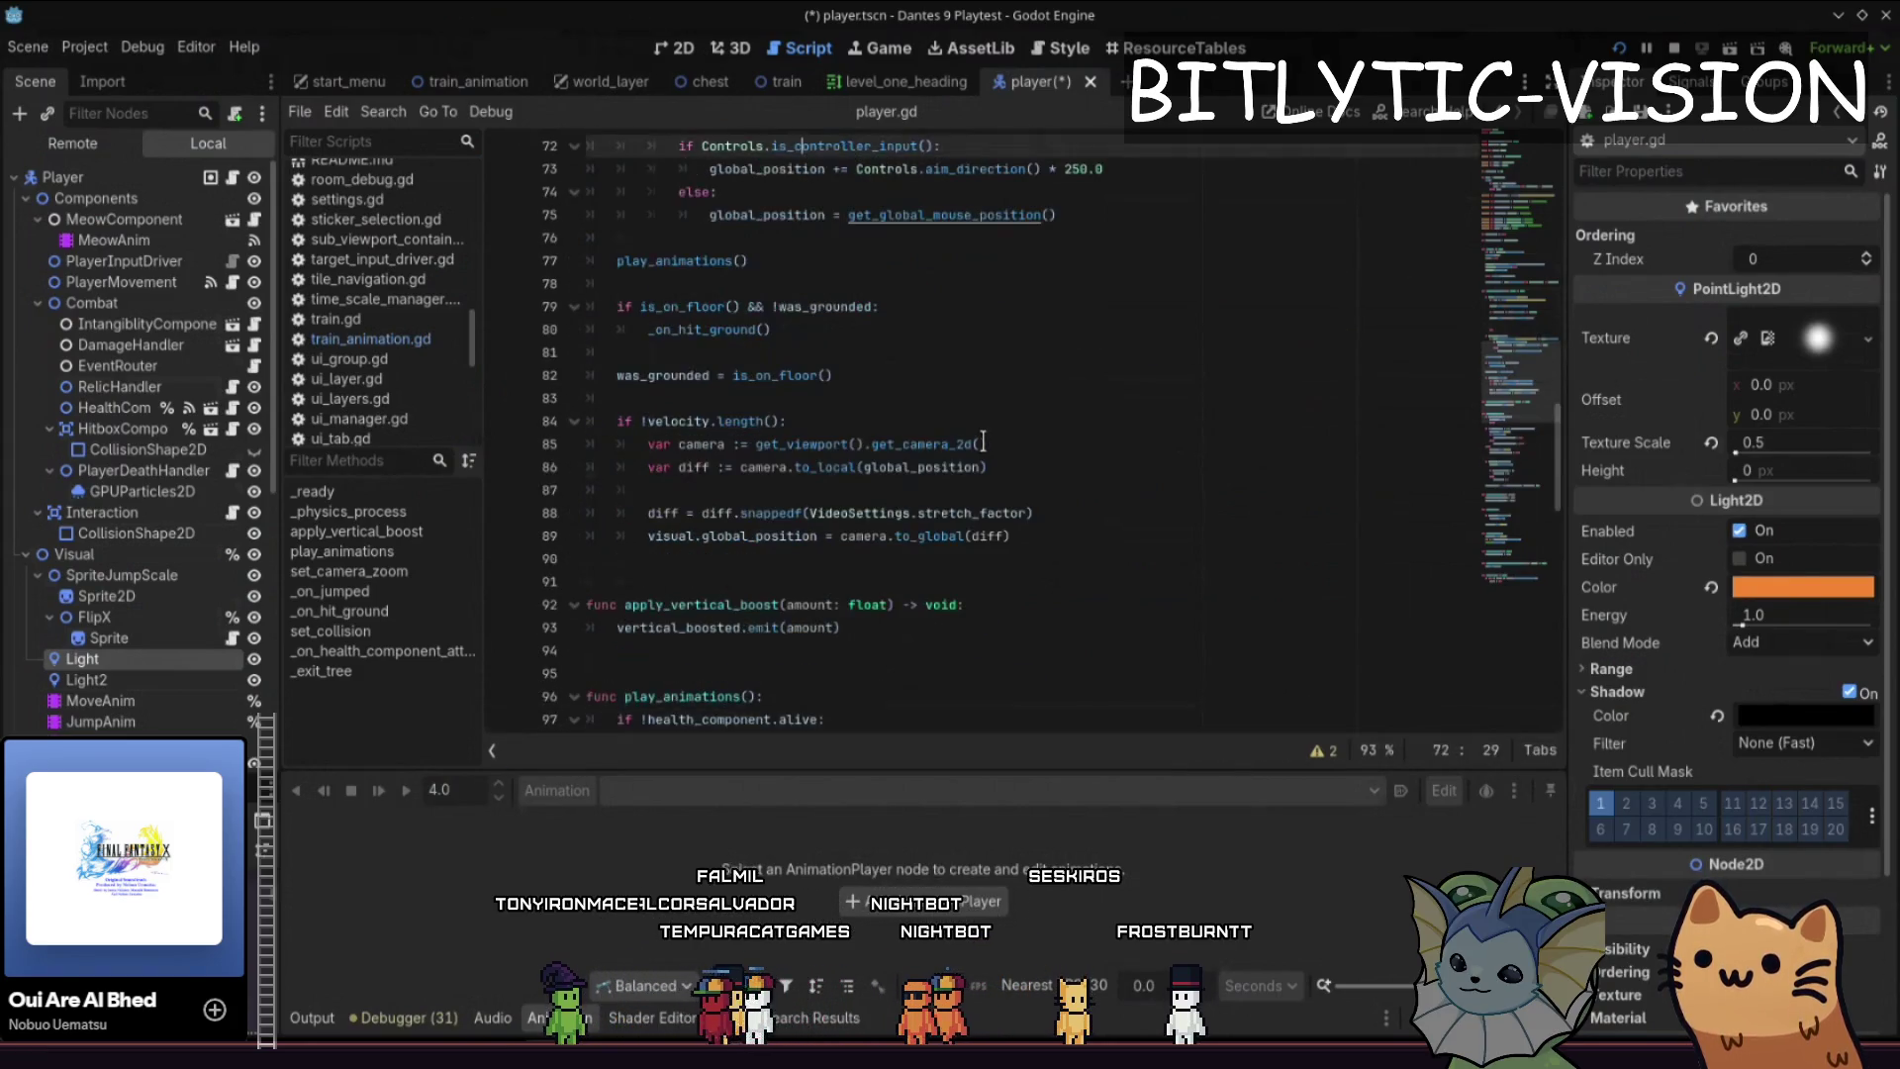
pyautogui.hotkey('ctrl', 'f')
pyautogui.write('light')
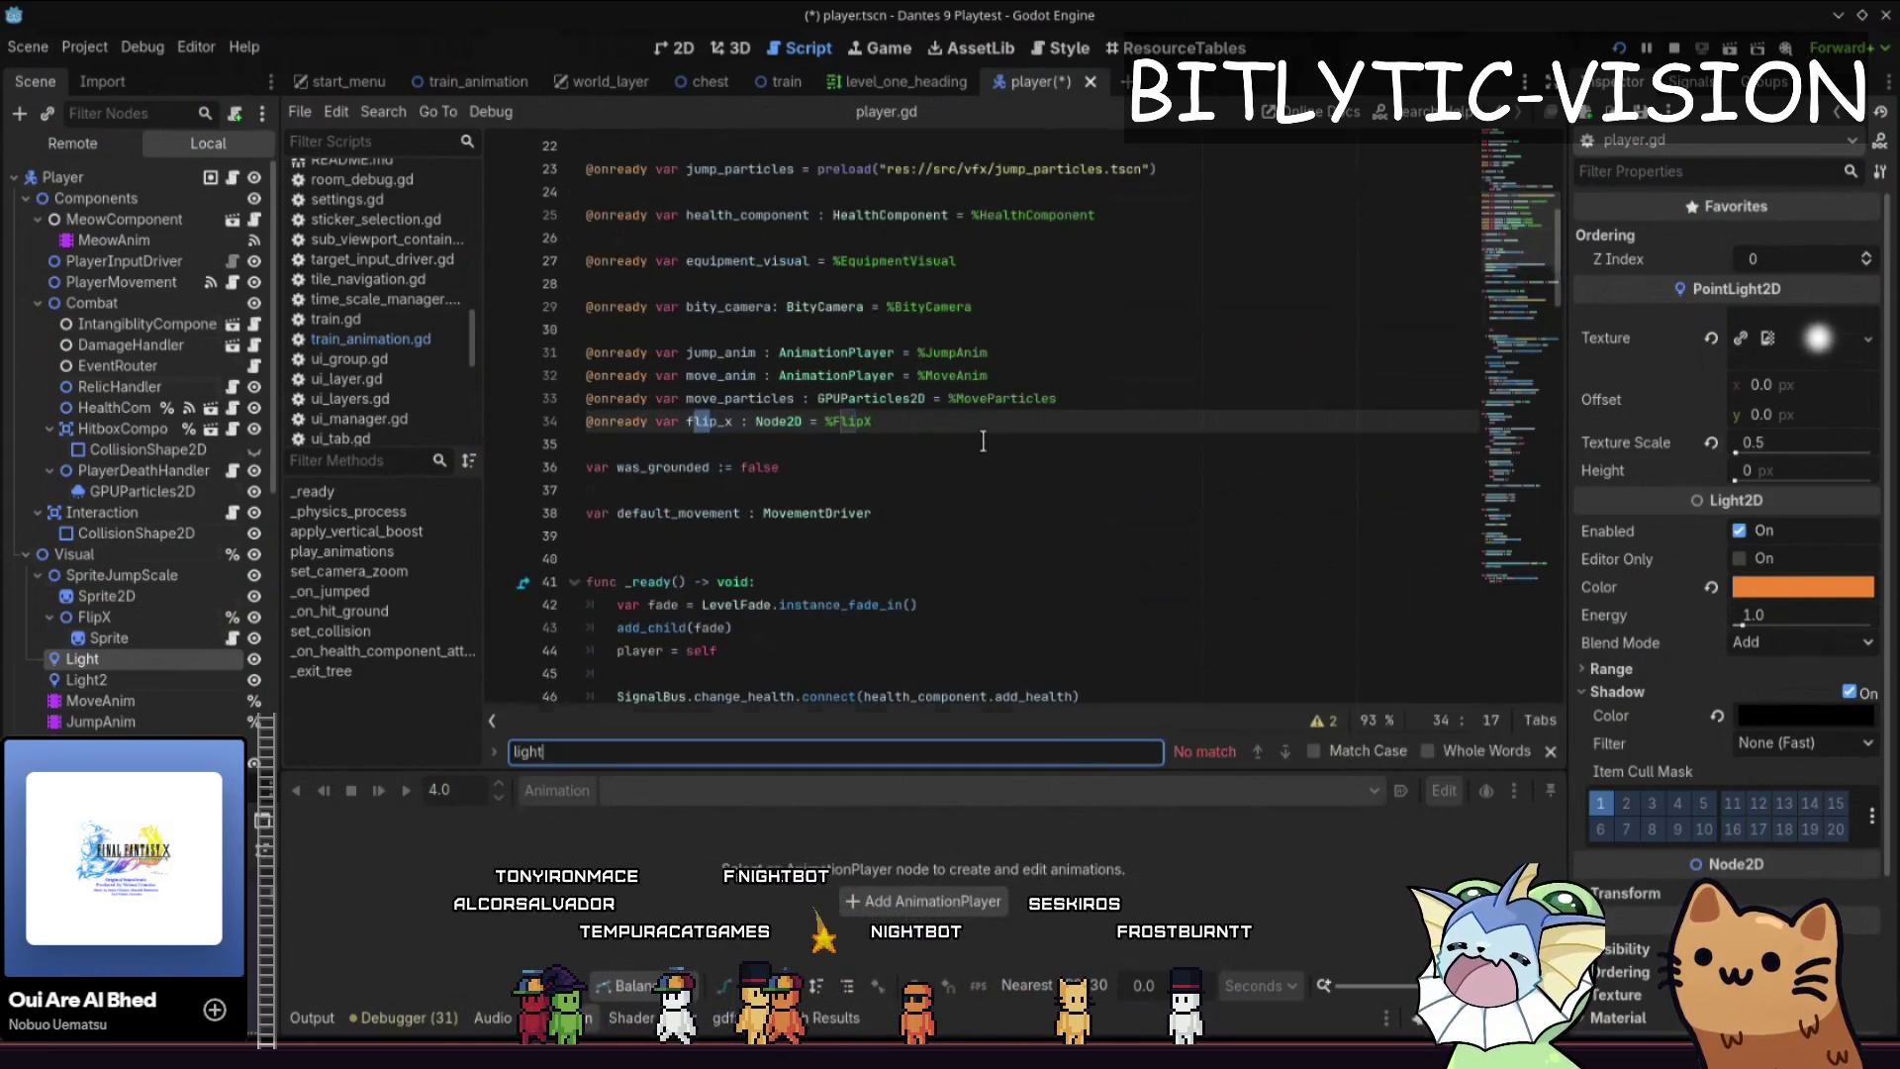
pyautogui.press('Escape')
# - Start a new 'func fade_out() -> void' line at the end of player.gd
pyautogui.hotkey('ctrl', 'End')
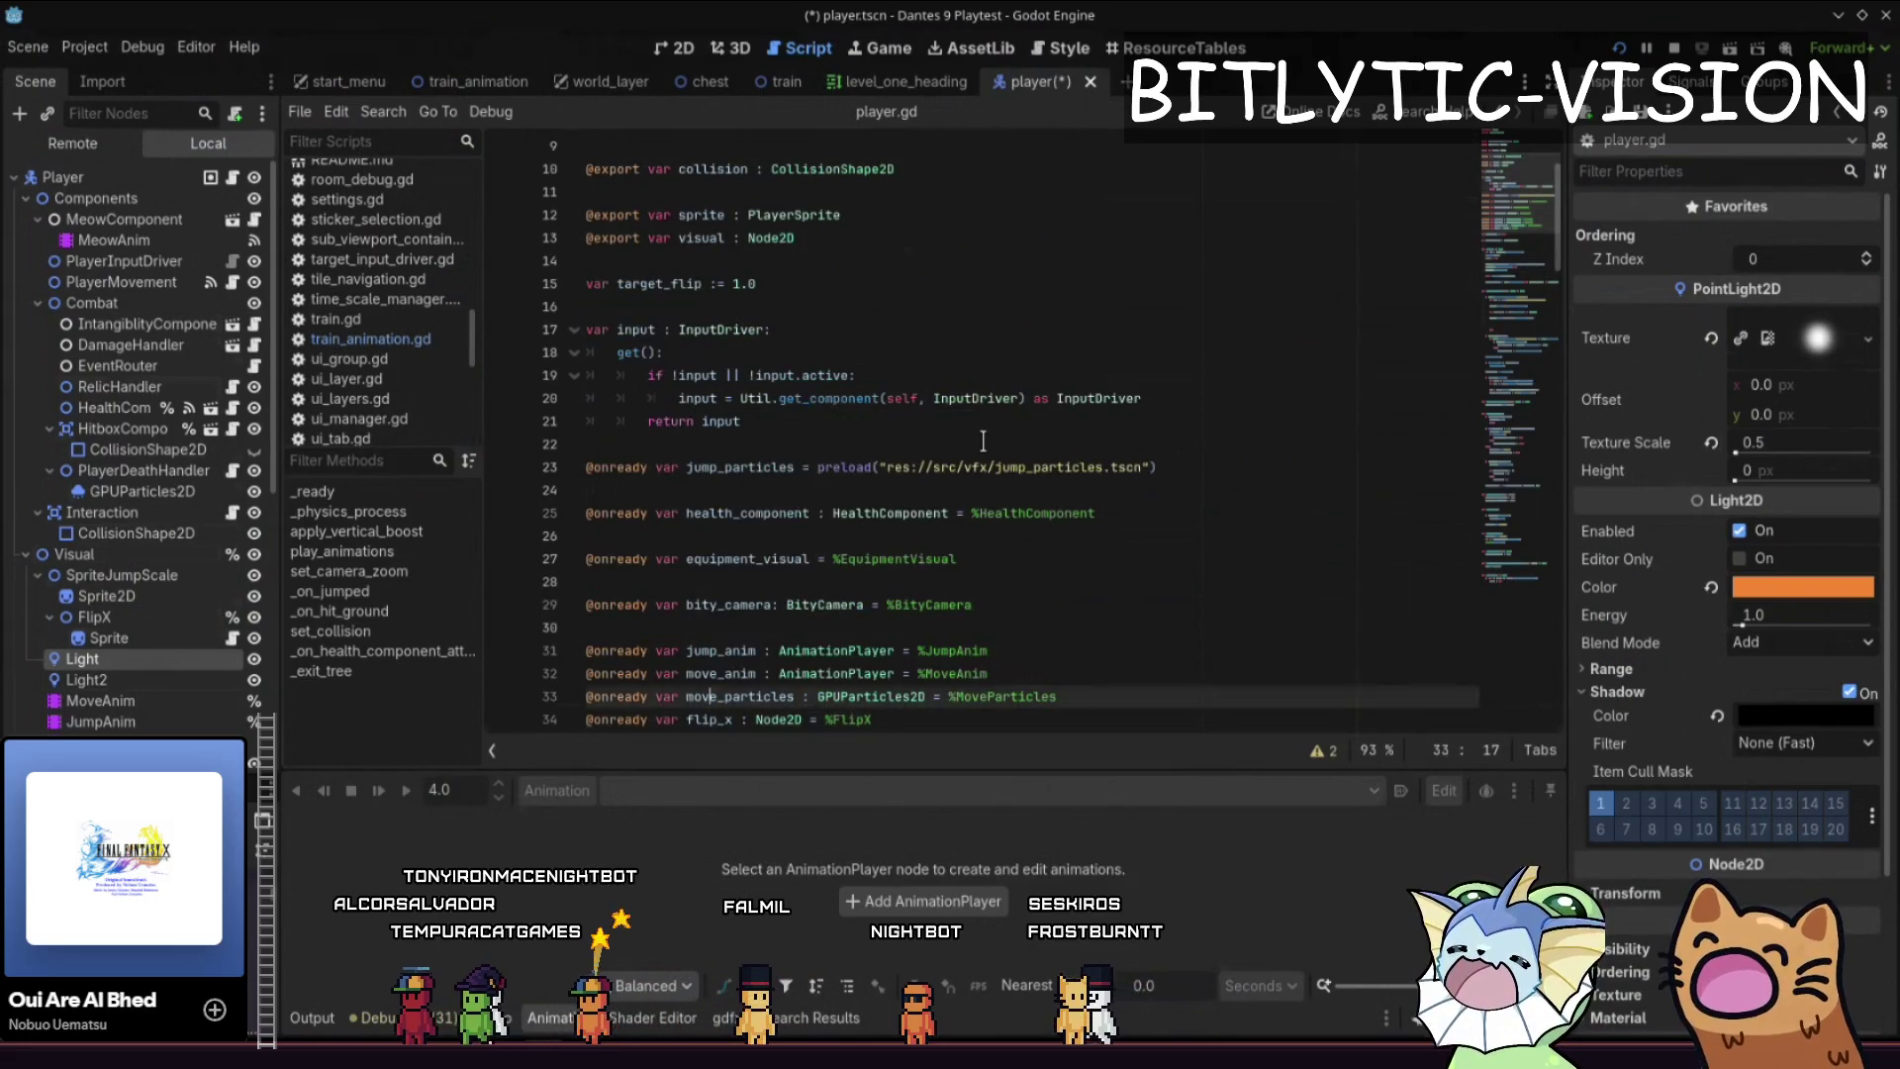
pyautogui.press('Return')
pyautogui.press('Return')
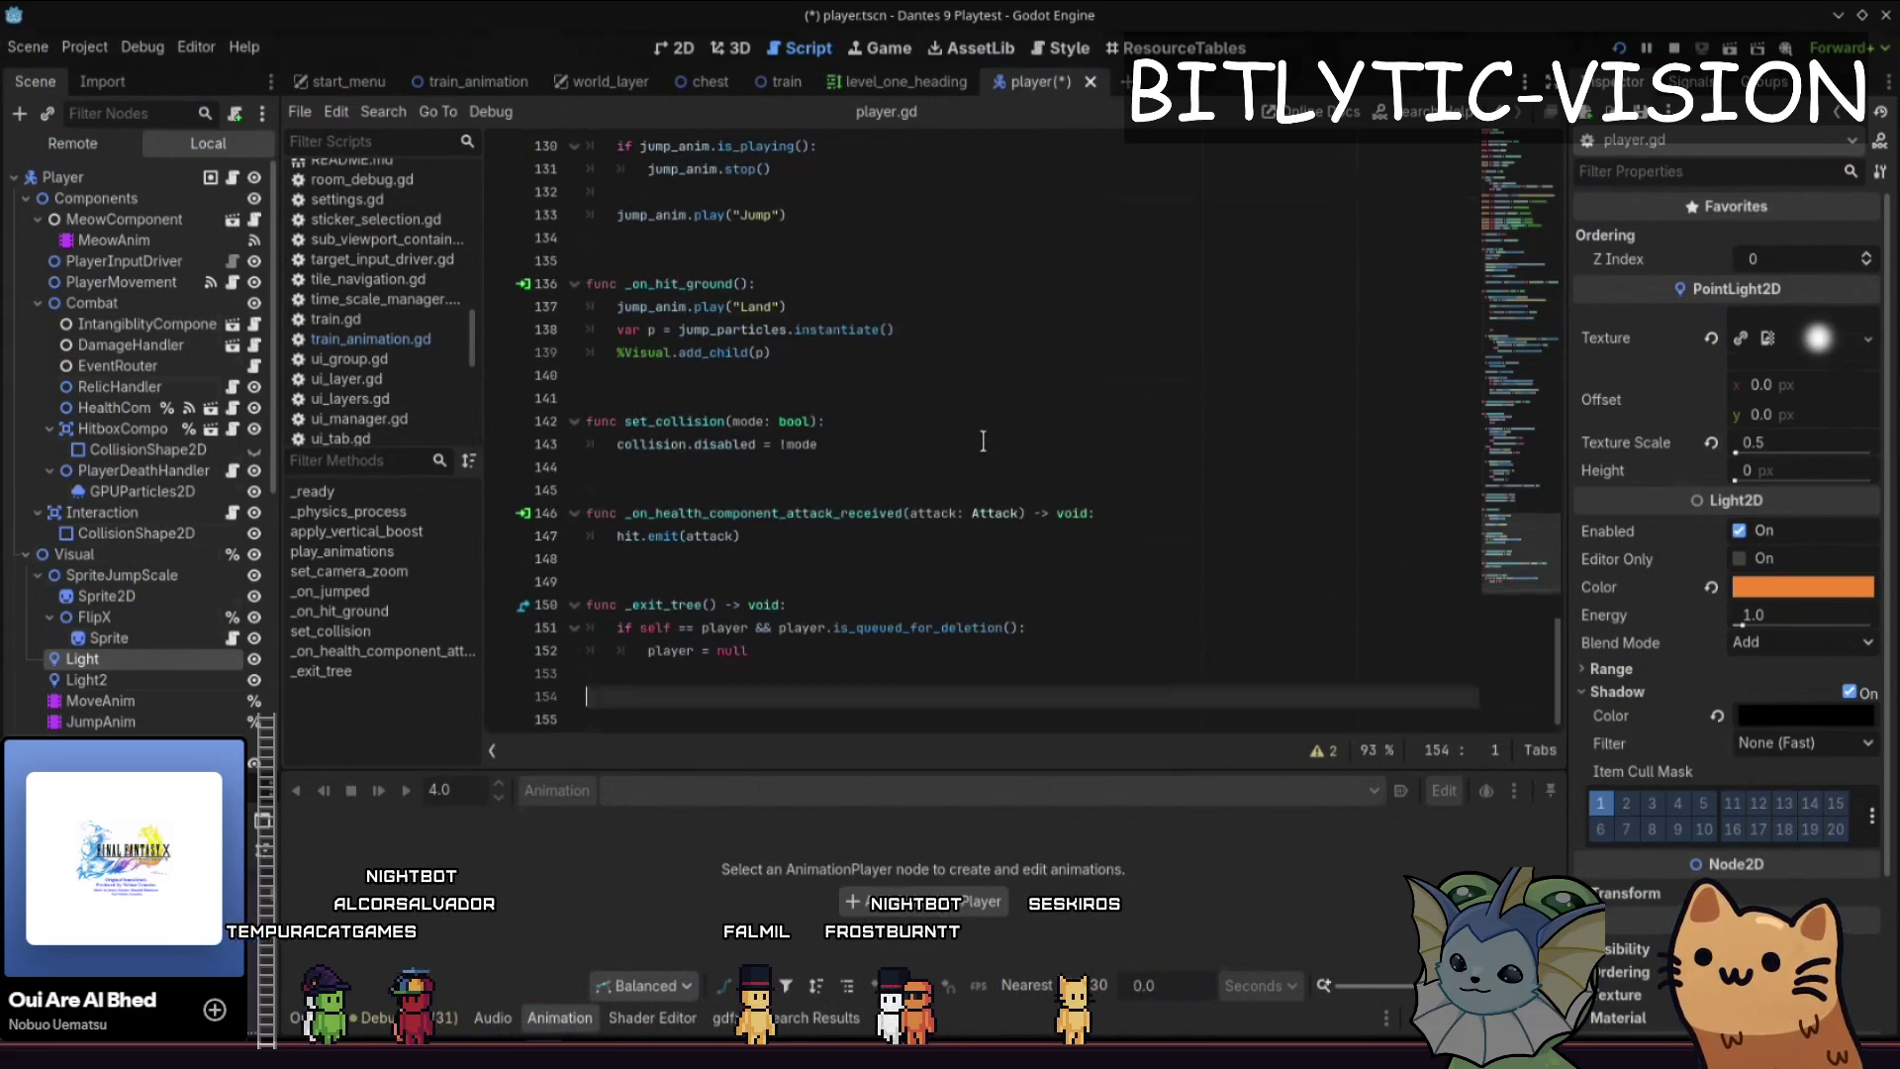
pyautogui.write('func fade_out() -> void')
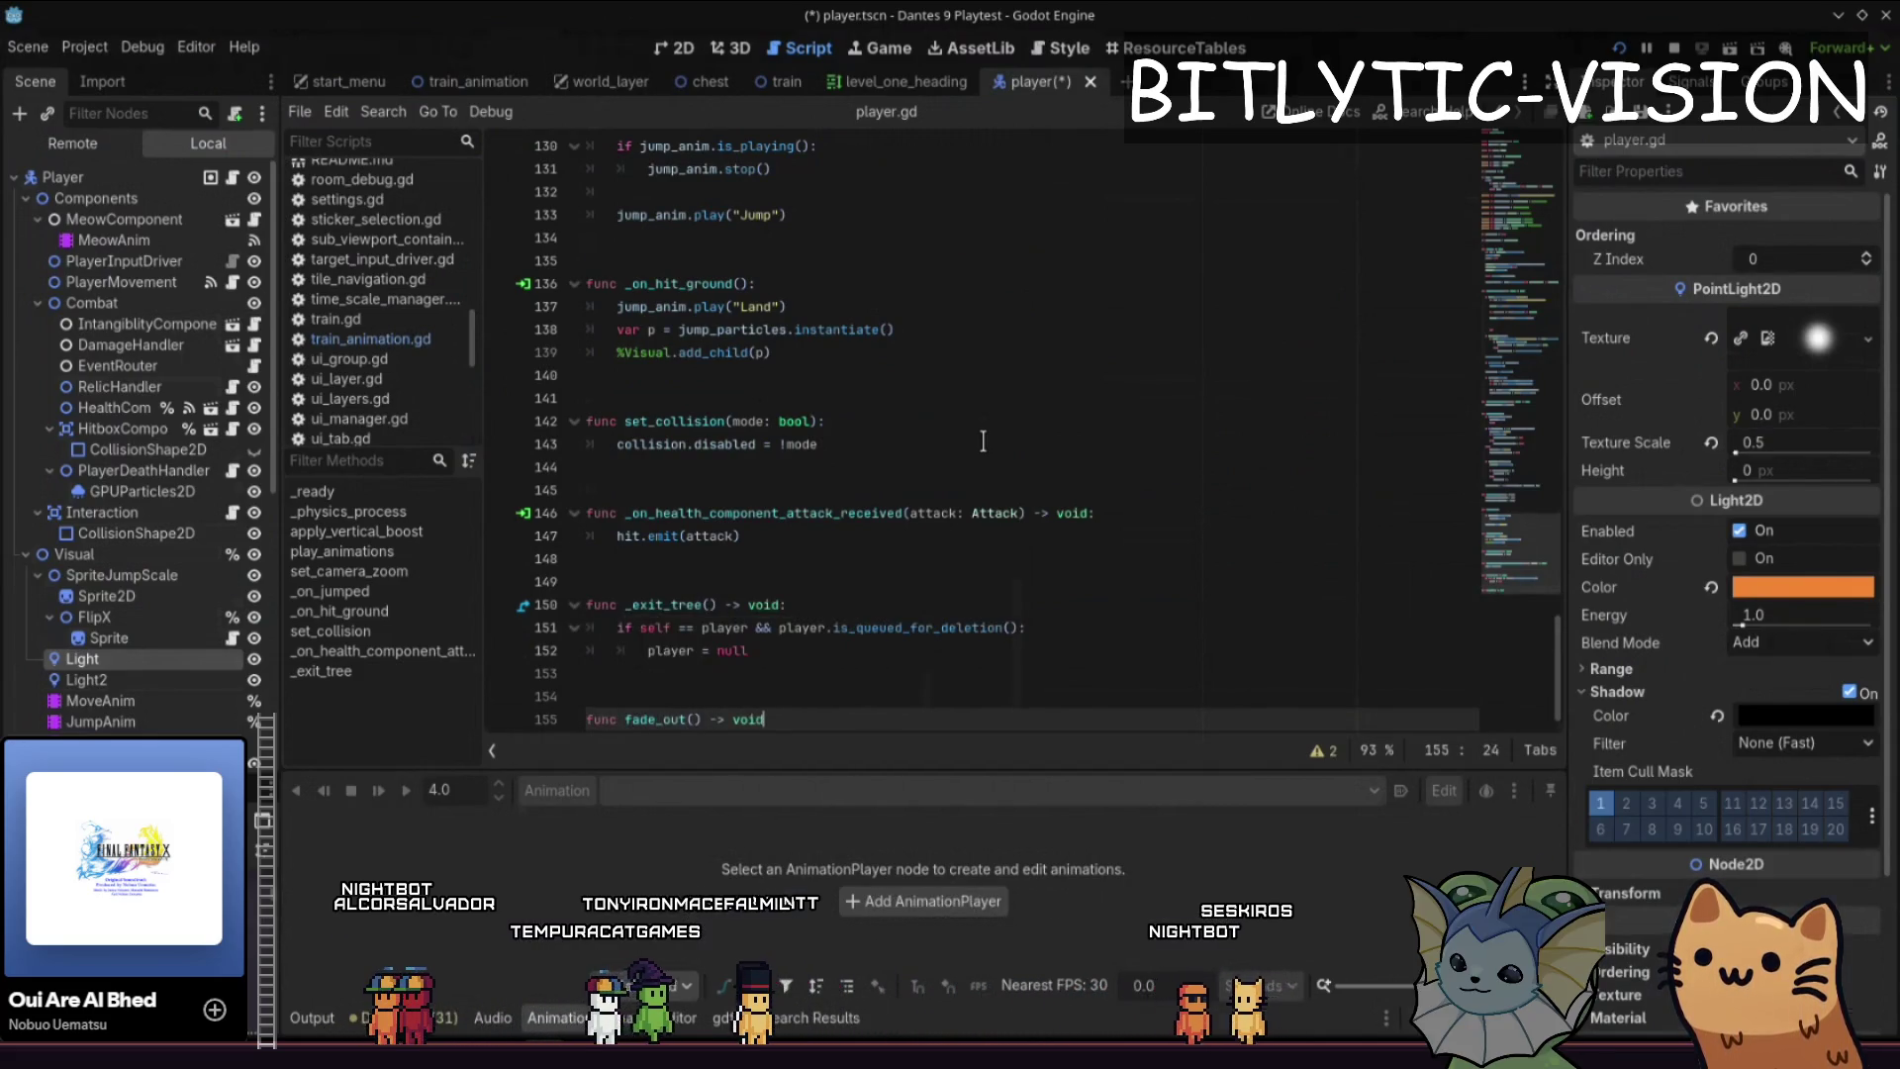
# - Draw a dark-green pixel outline rising above the pile with the pencil
pyautogui.scroll(-5, 434, 410)
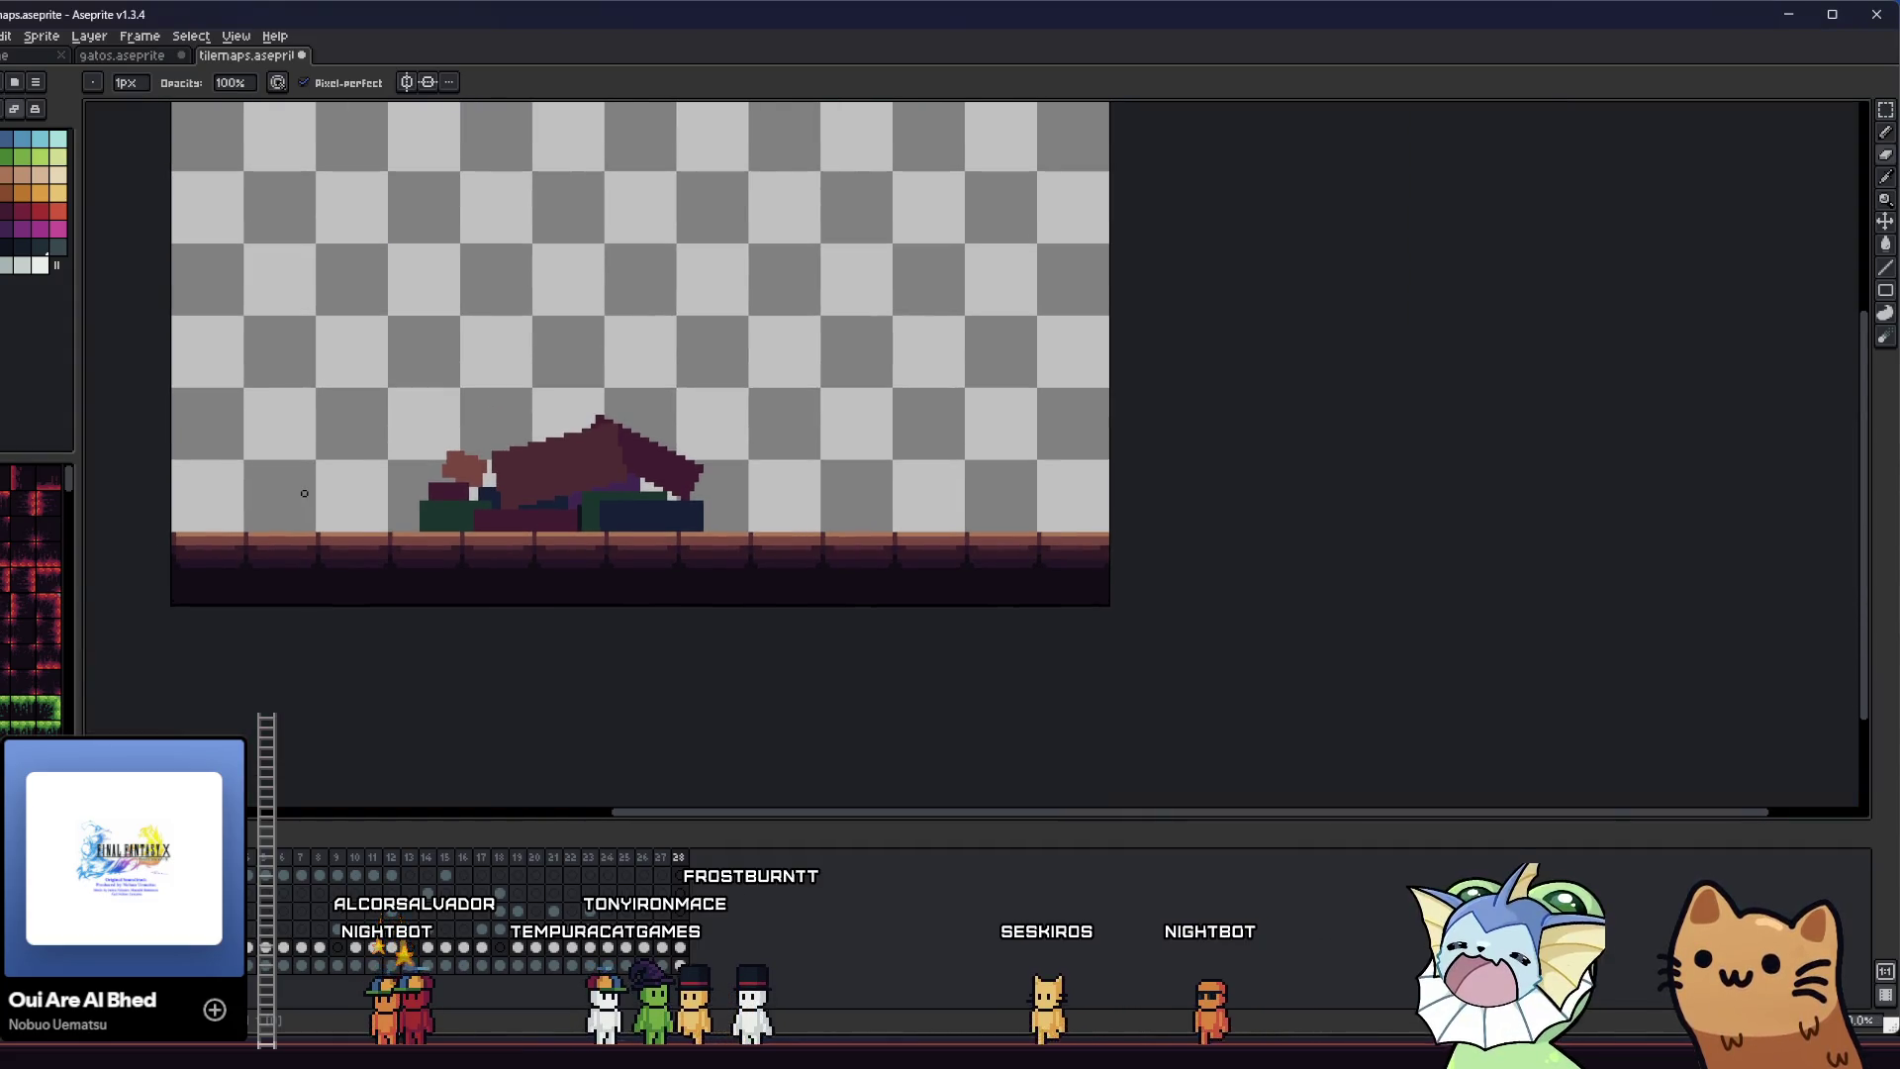
pyautogui.scroll(3, 618, 486)
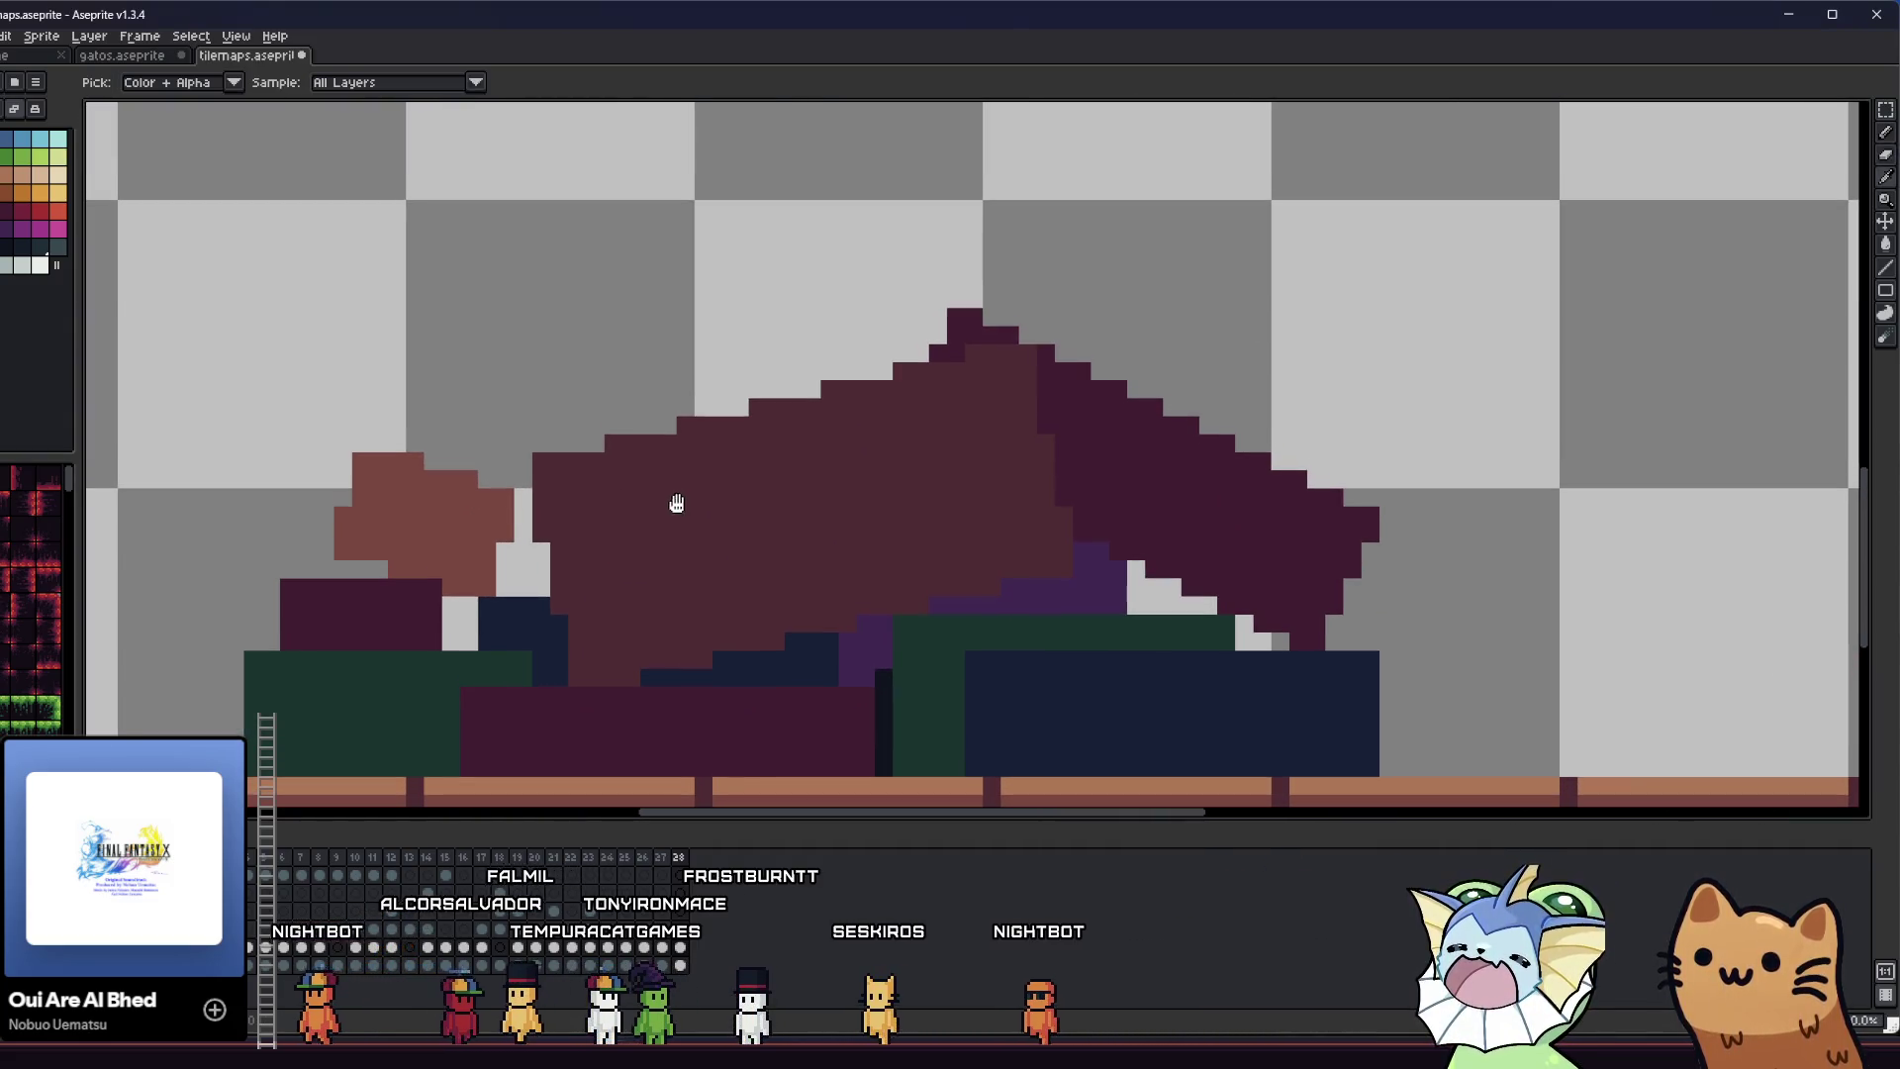
pyautogui.scroll(1, 703, 522)
pyautogui.scroll(3, 625, 528)
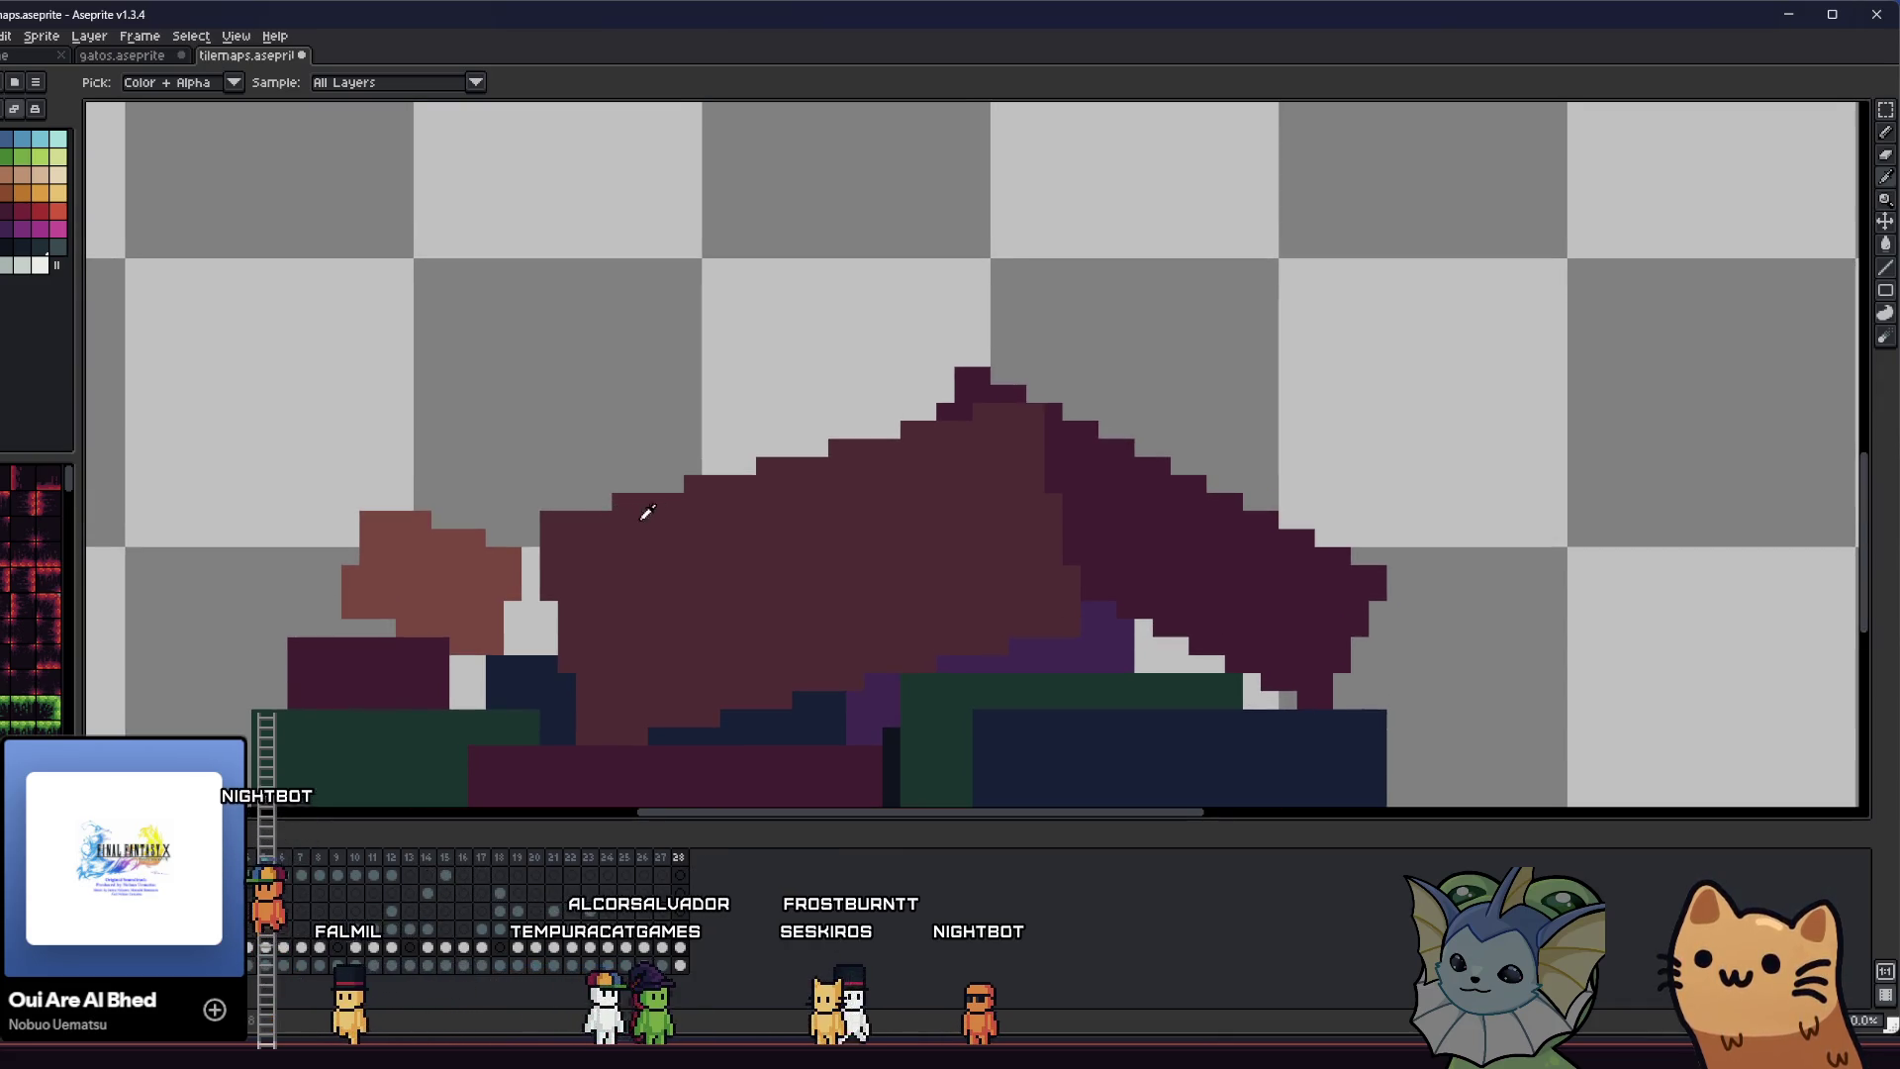
pyautogui.press('b')
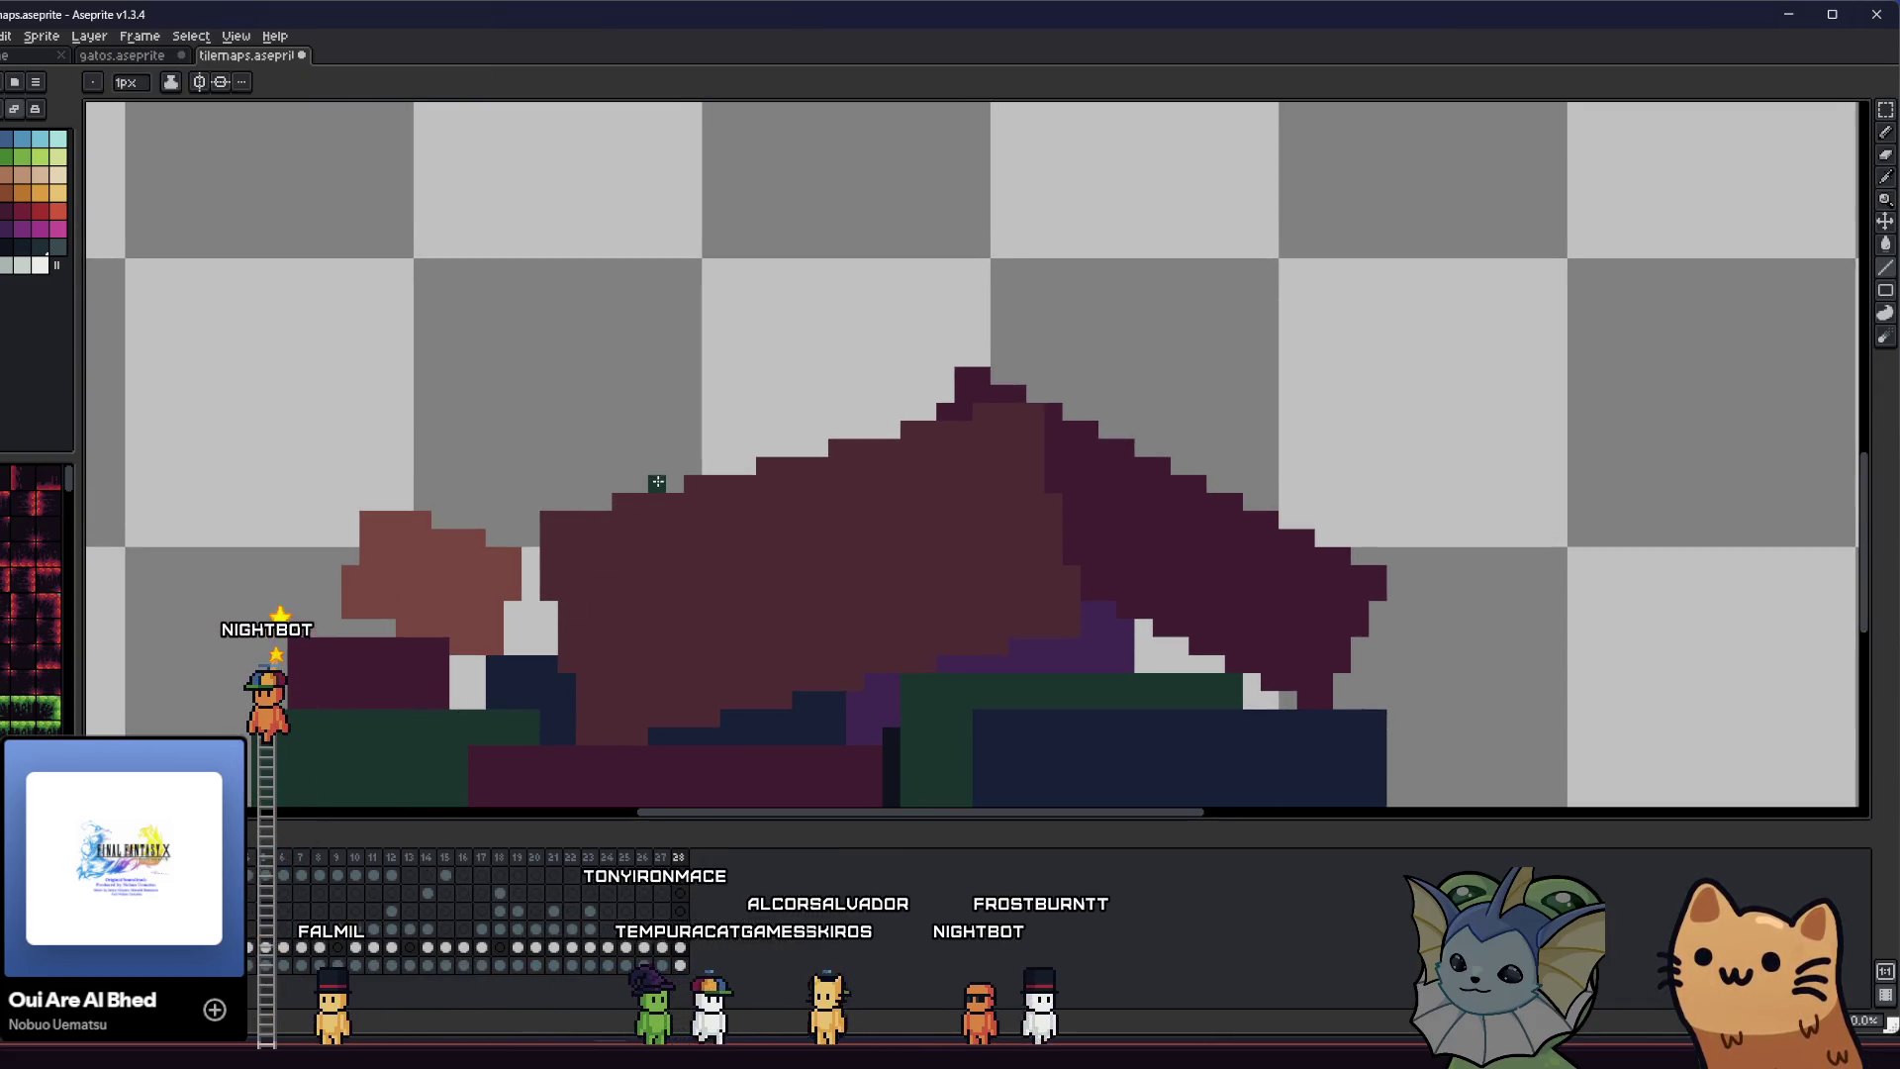
pyautogui.moveTo(644, 483); pyautogui.dragTo(620, 385)
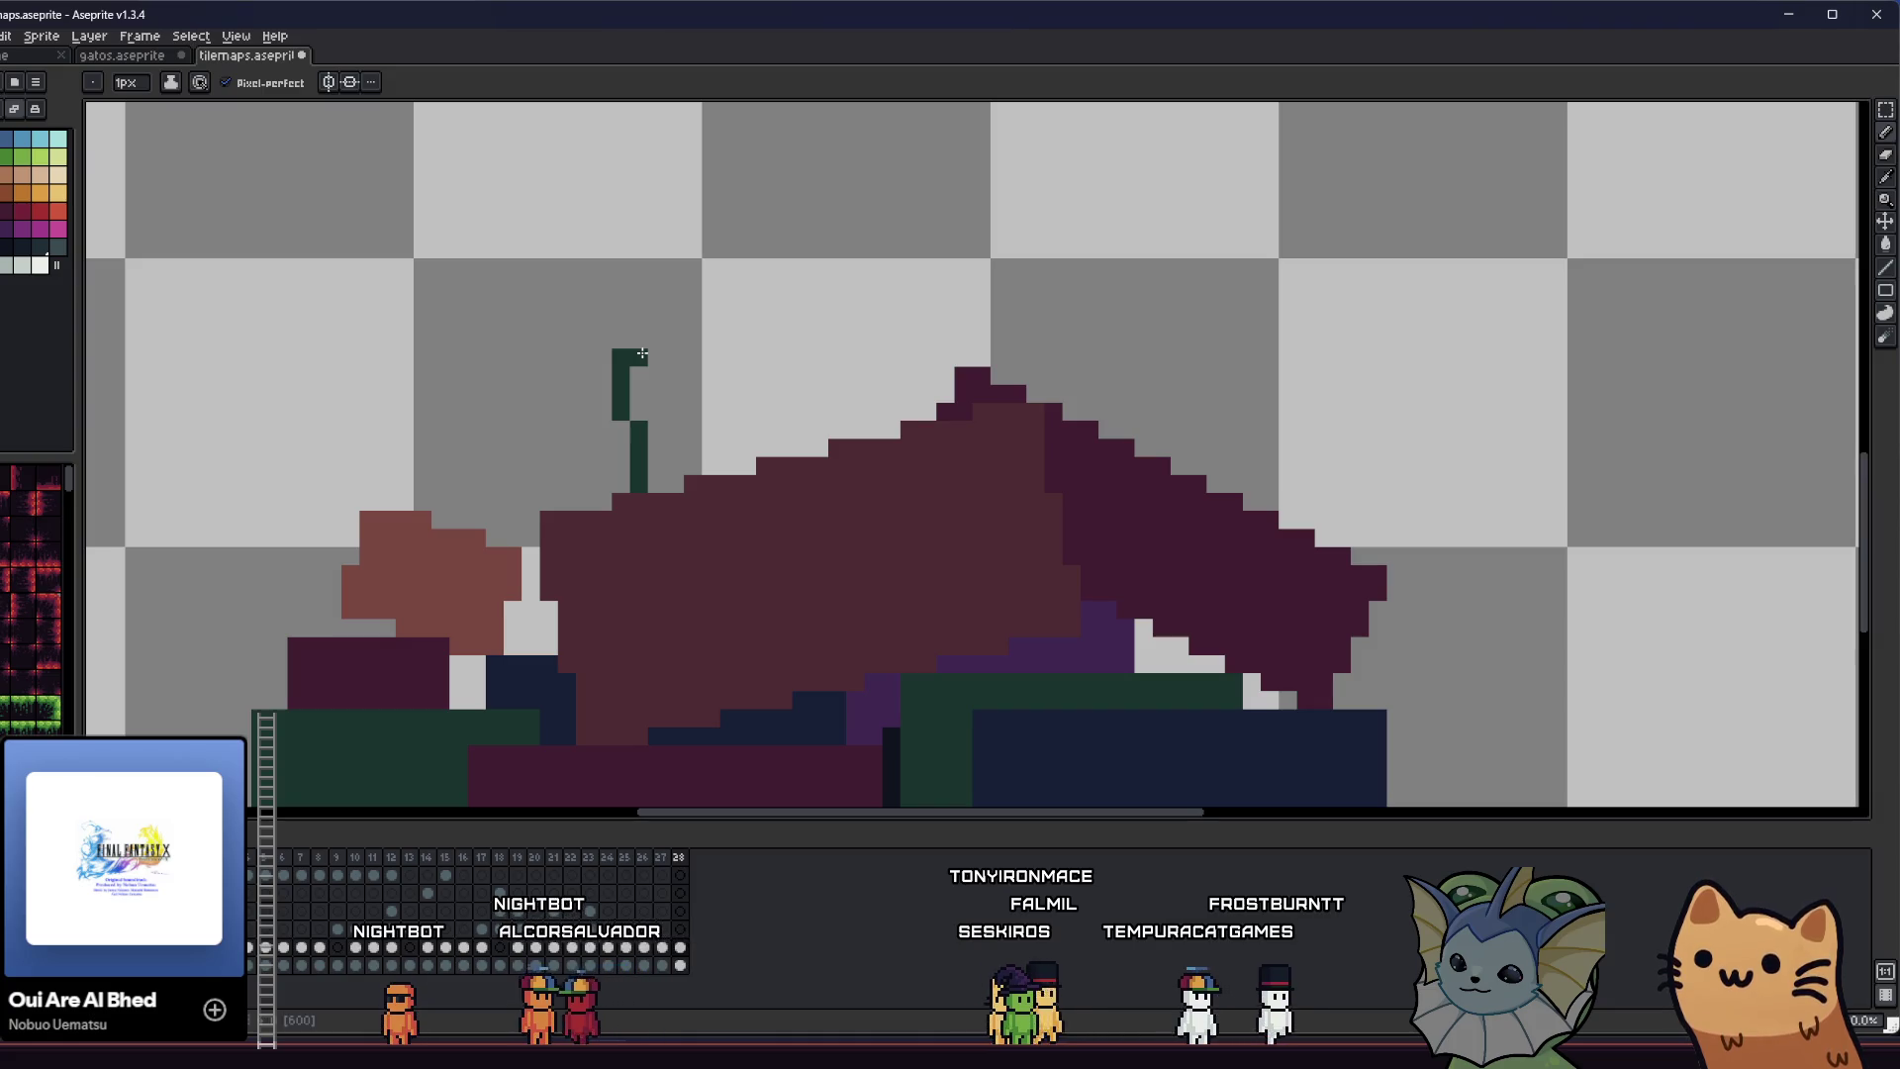
pyautogui.click(666, 357)
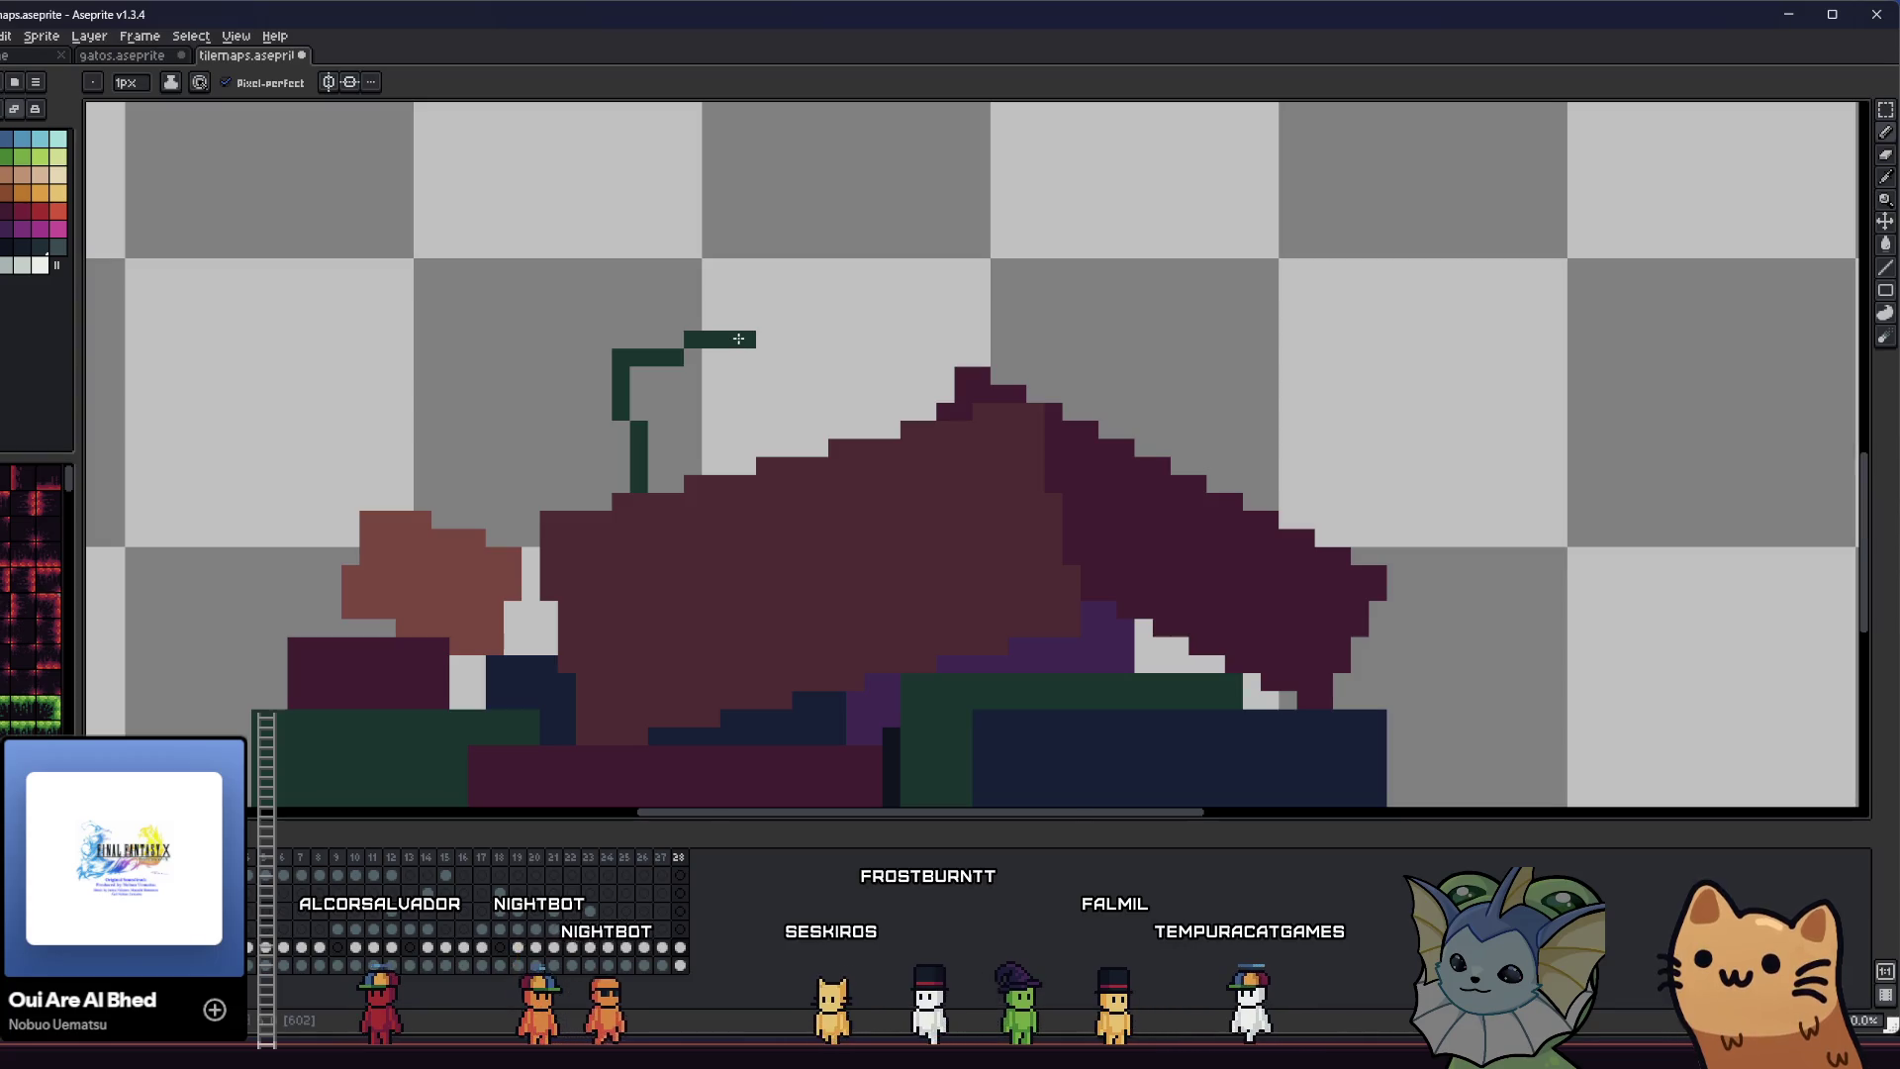
pyautogui.click(814, 321)
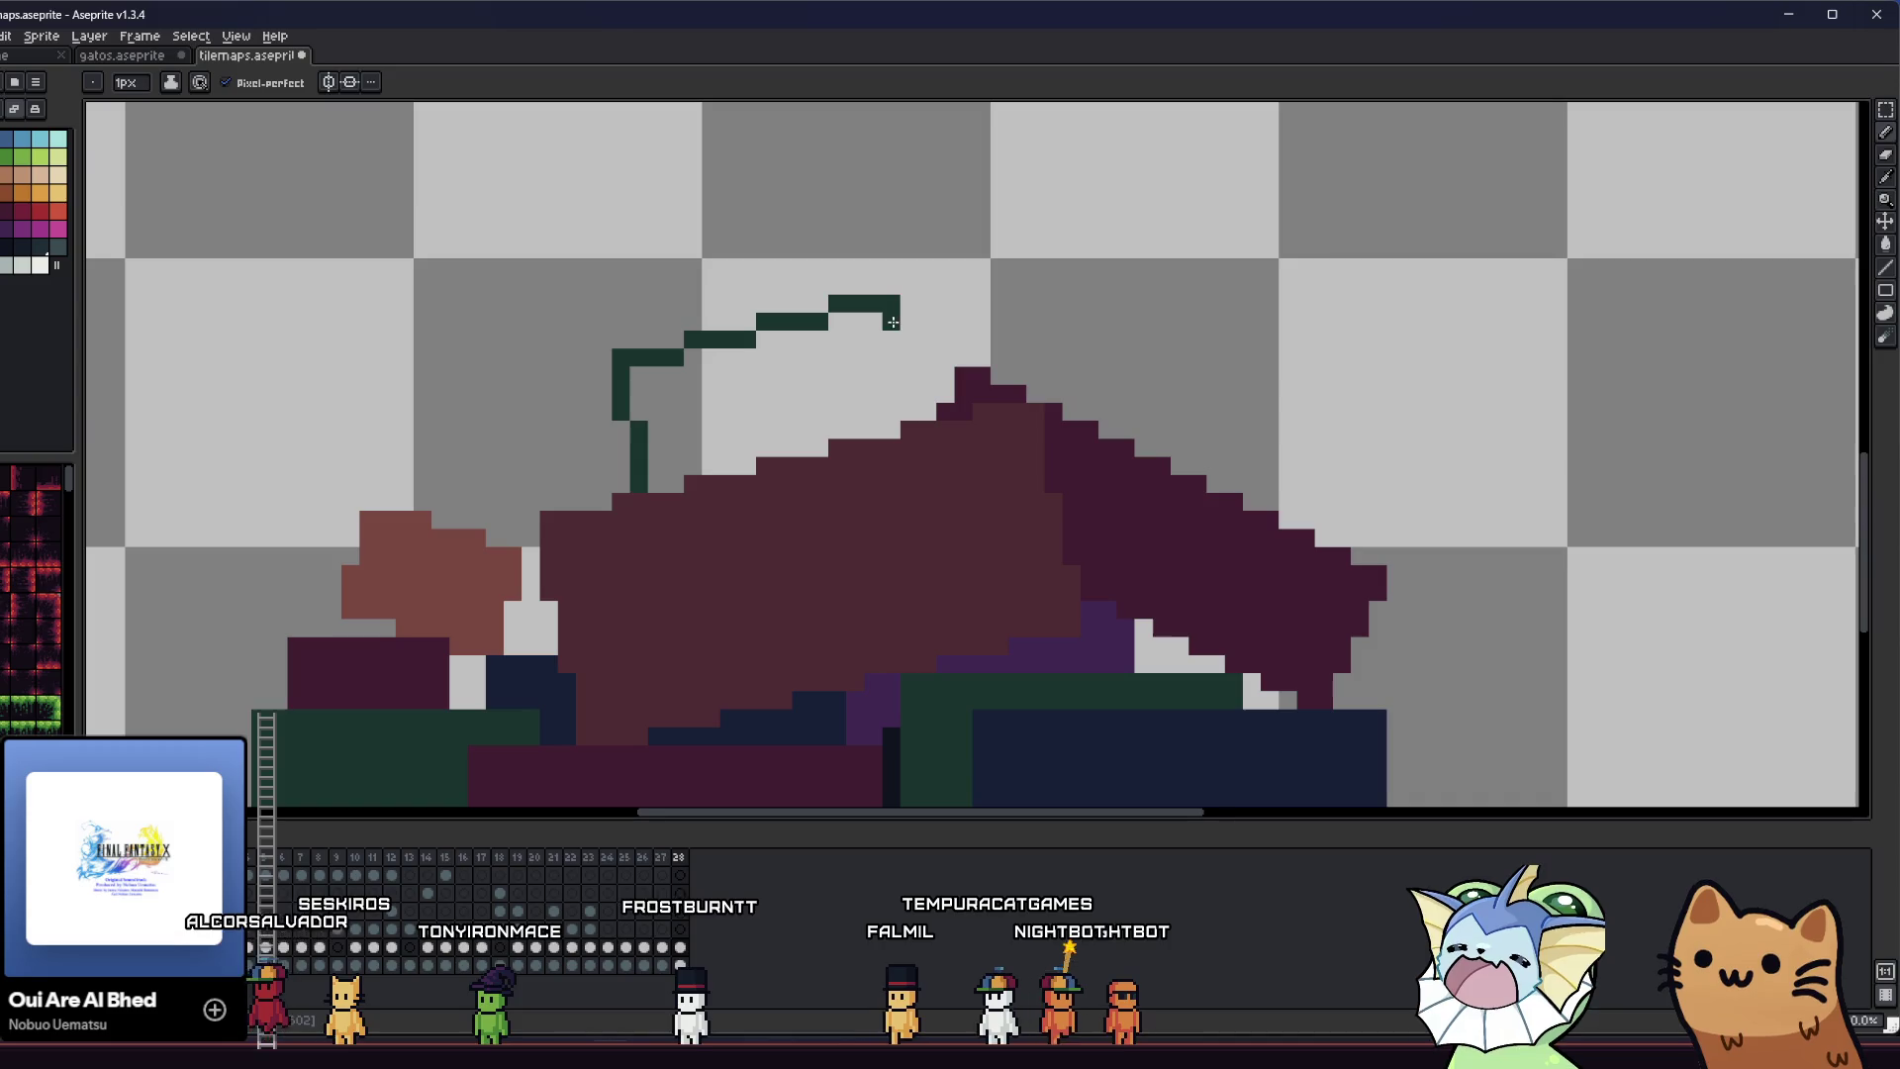
pyautogui.moveTo(893, 321); pyautogui.dragTo(890, 376)
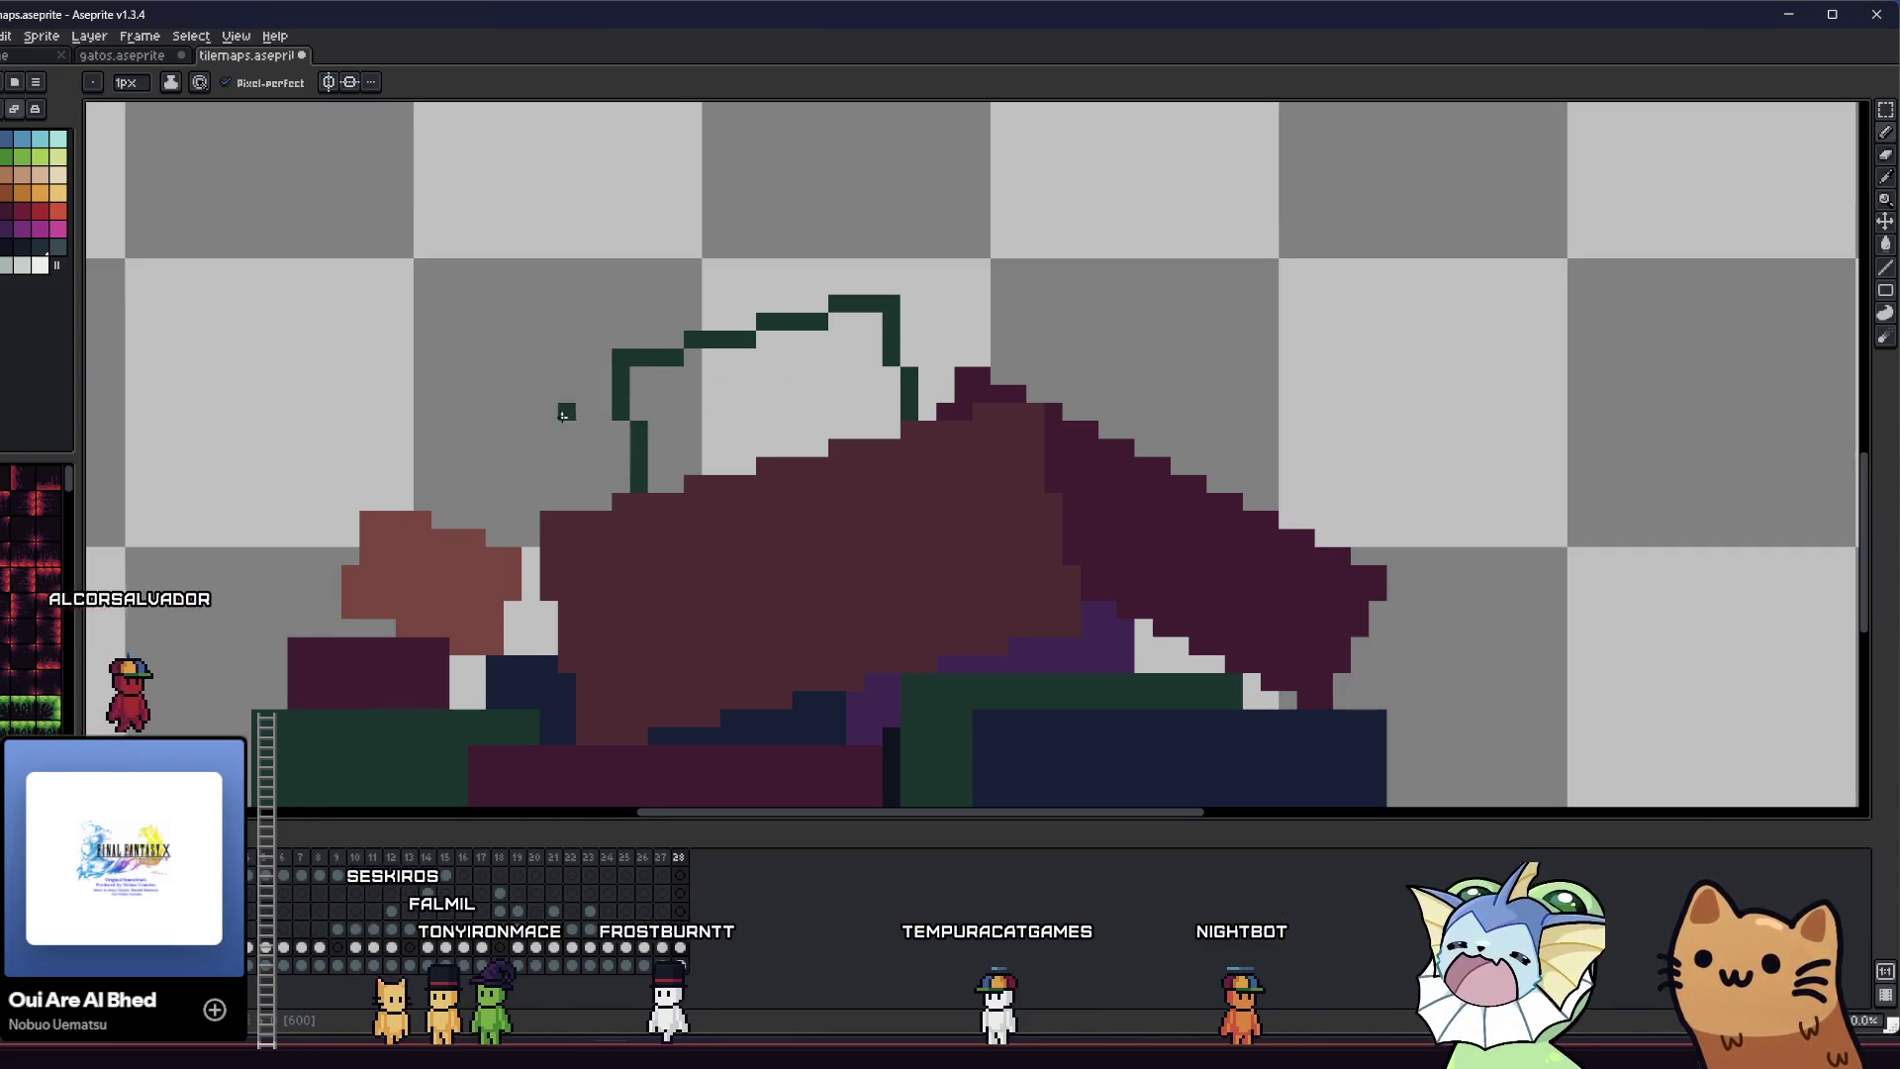
# - Bucket-fill the green outline with solid dark green
pyautogui.press('g')
pyautogui.hscroll(2, 584, 416)
pyautogui.click(673, 406)
pyautogui.scroll(-3, 673, 407)
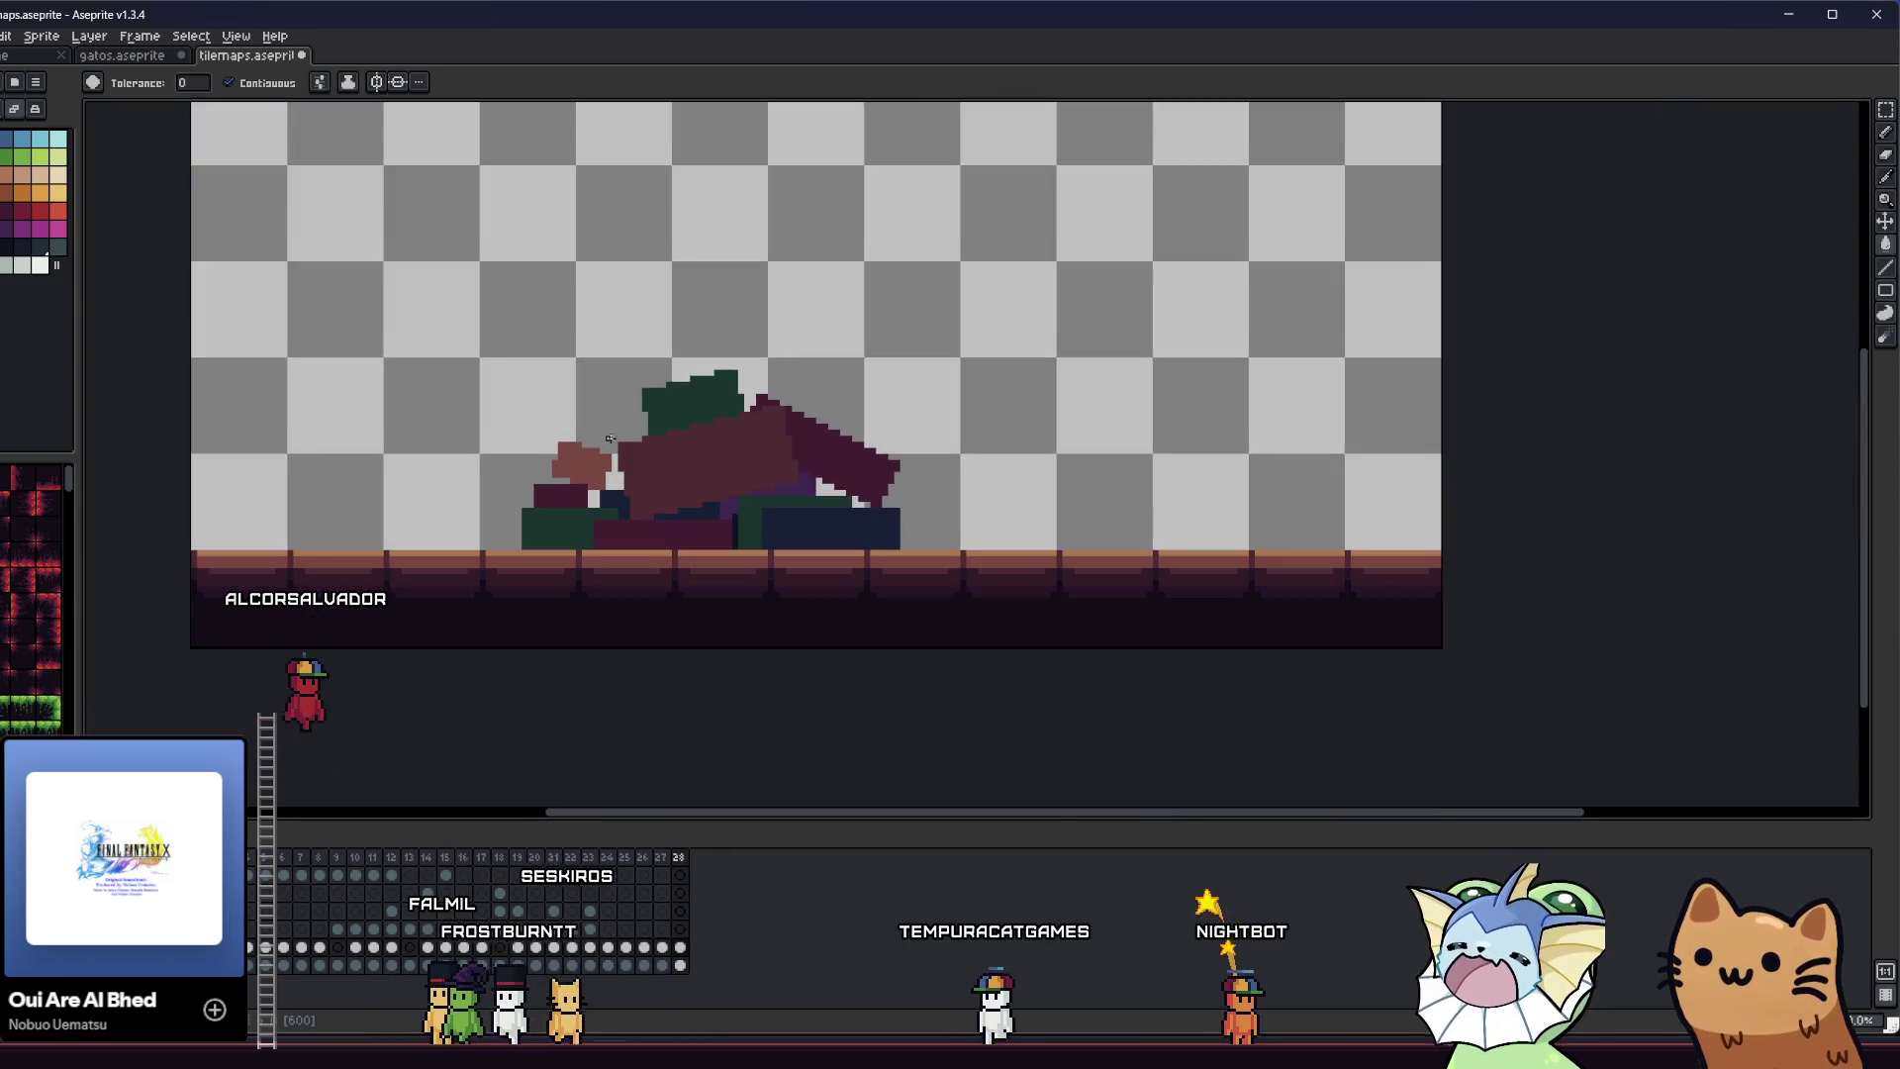
# - Save the sprite, then bucket-fill two purple patches in the pile with dark navy
pyautogui.hotkey('ctrl', 's')
pyautogui.moveTo(561, 432); pyautogui.dragTo(446, 486)
pyautogui.scroll(-1, 447, 486)
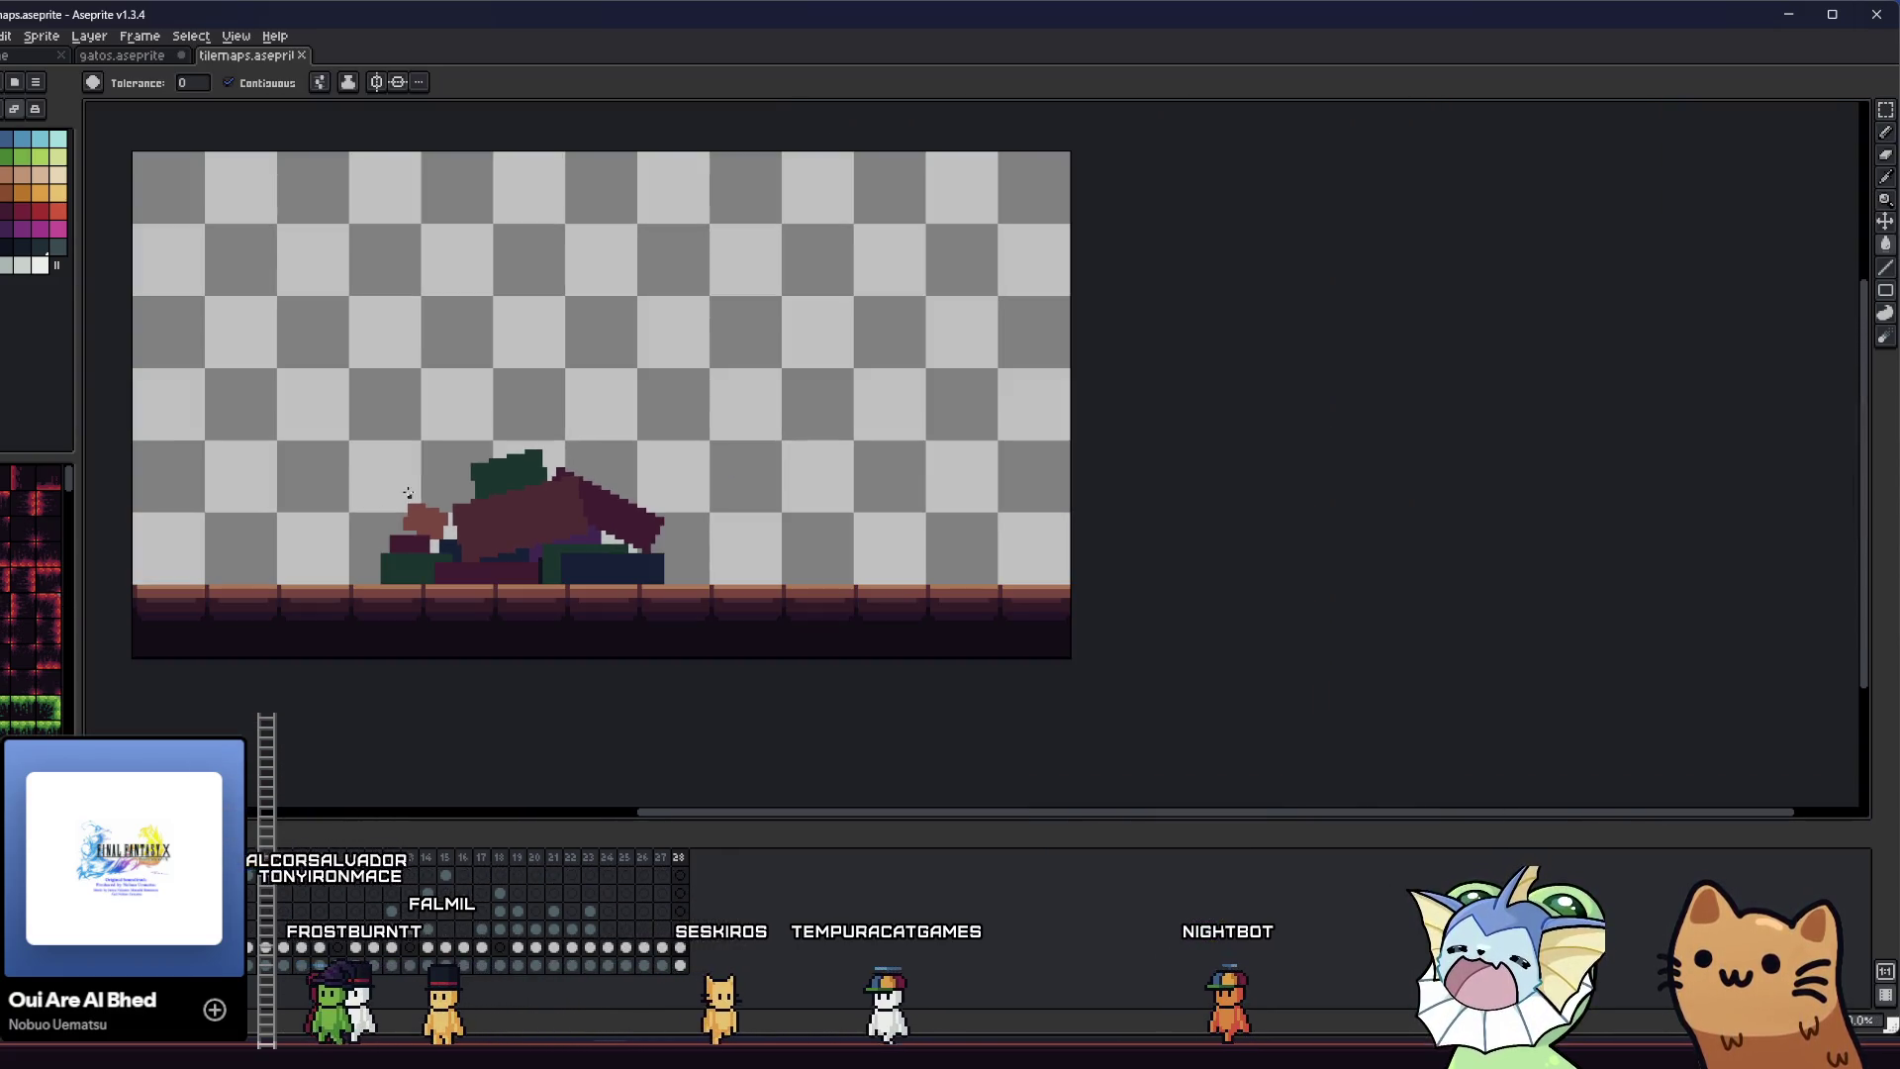
pyautogui.scroll(2, 495, 486)
pyautogui.scroll(4, 495, 486)
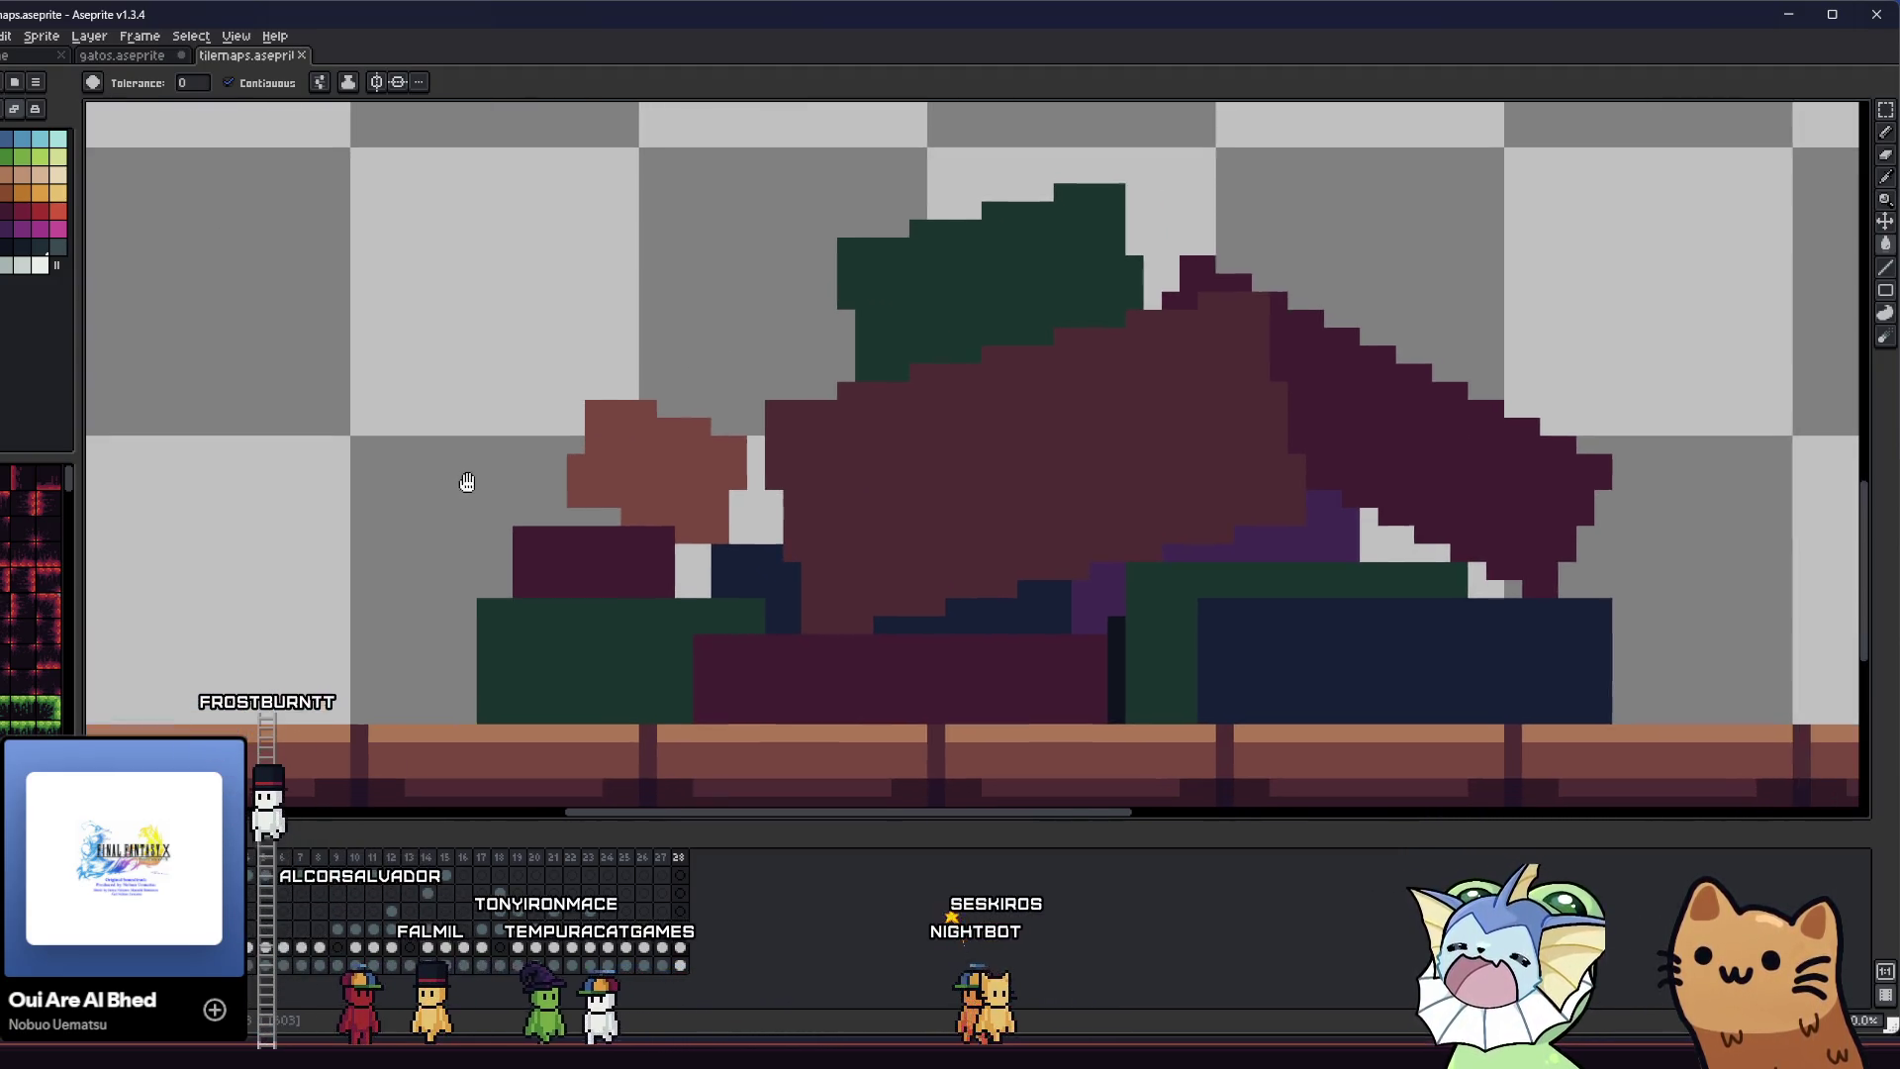
pyautogui.moveTo(467, 481); pyautogui.dragTo(415, 471)
pyautogui.hscroll(2, 534, 470)
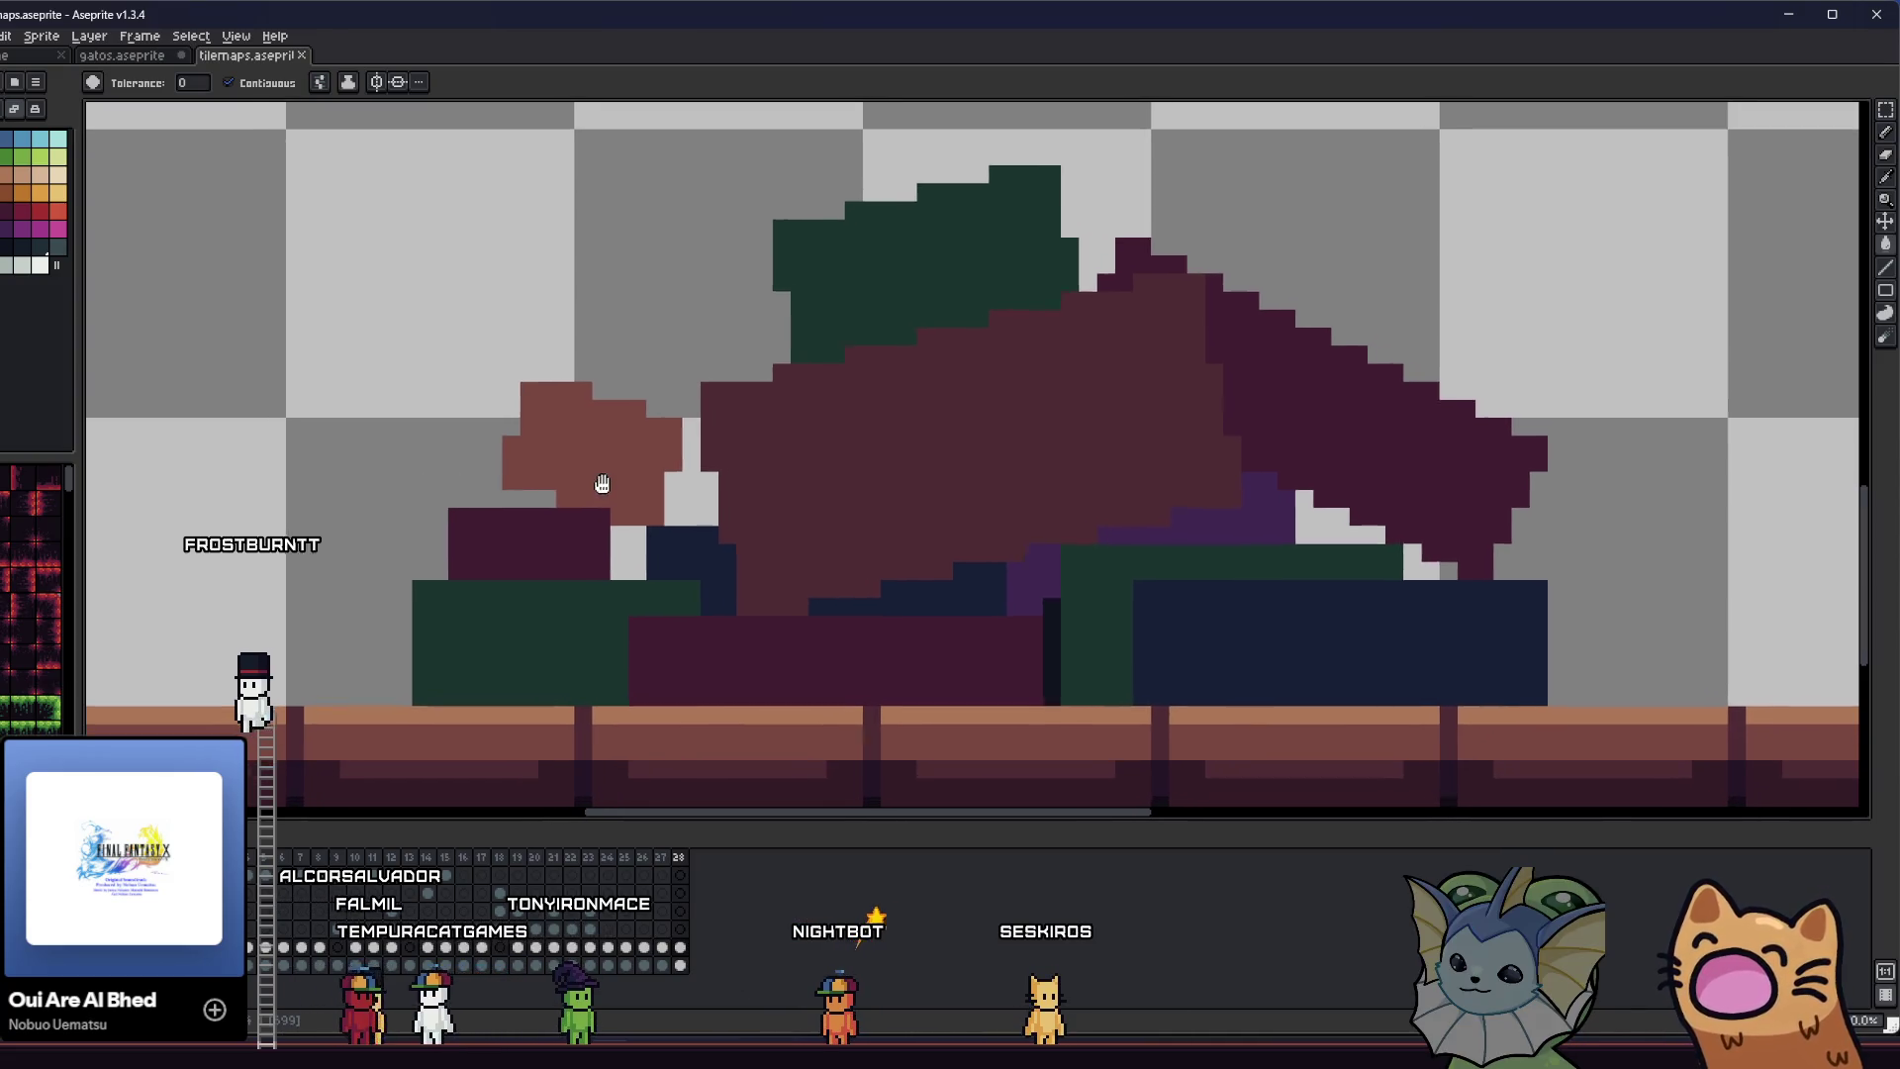
pyautogui.scroll(2, 944, 631)
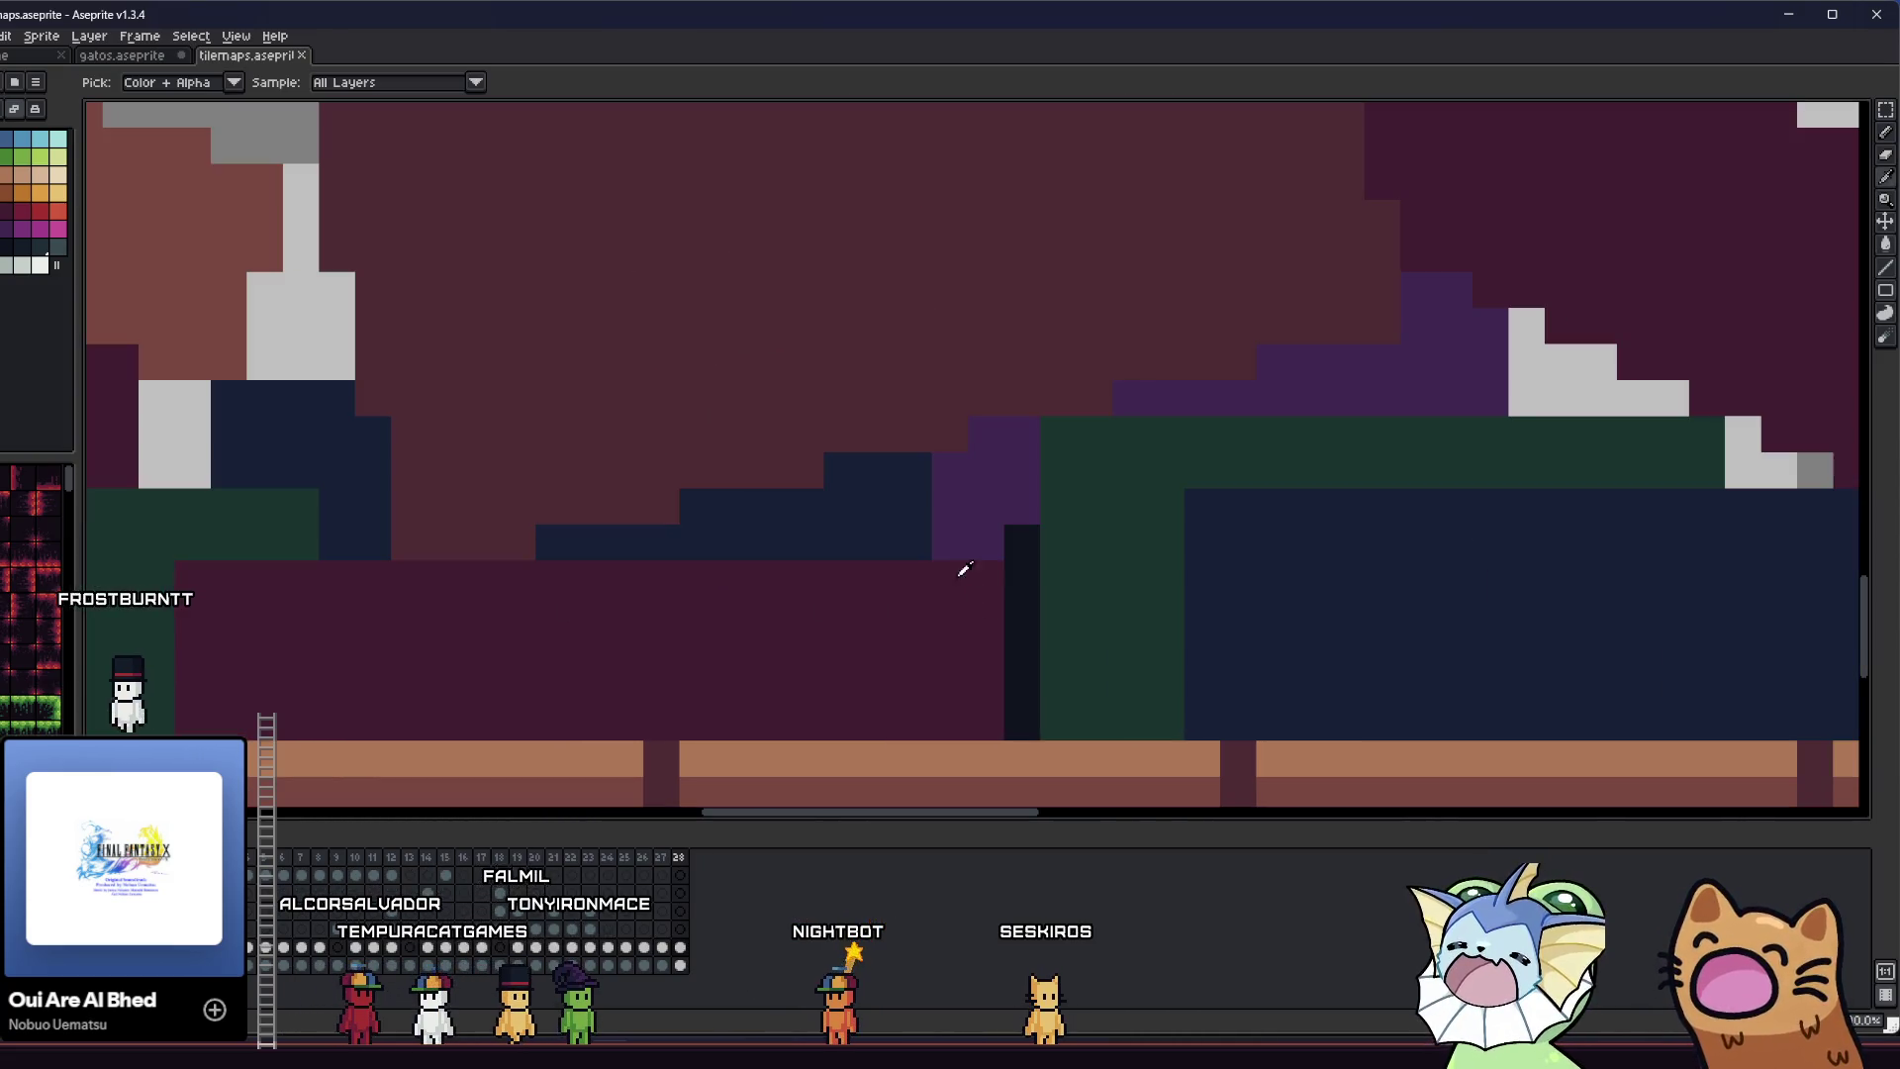
pyautogui.click(1003, 507)
pyautogui.click(1139, 413)
pyautogui.scroll(-3, 1213, 402)
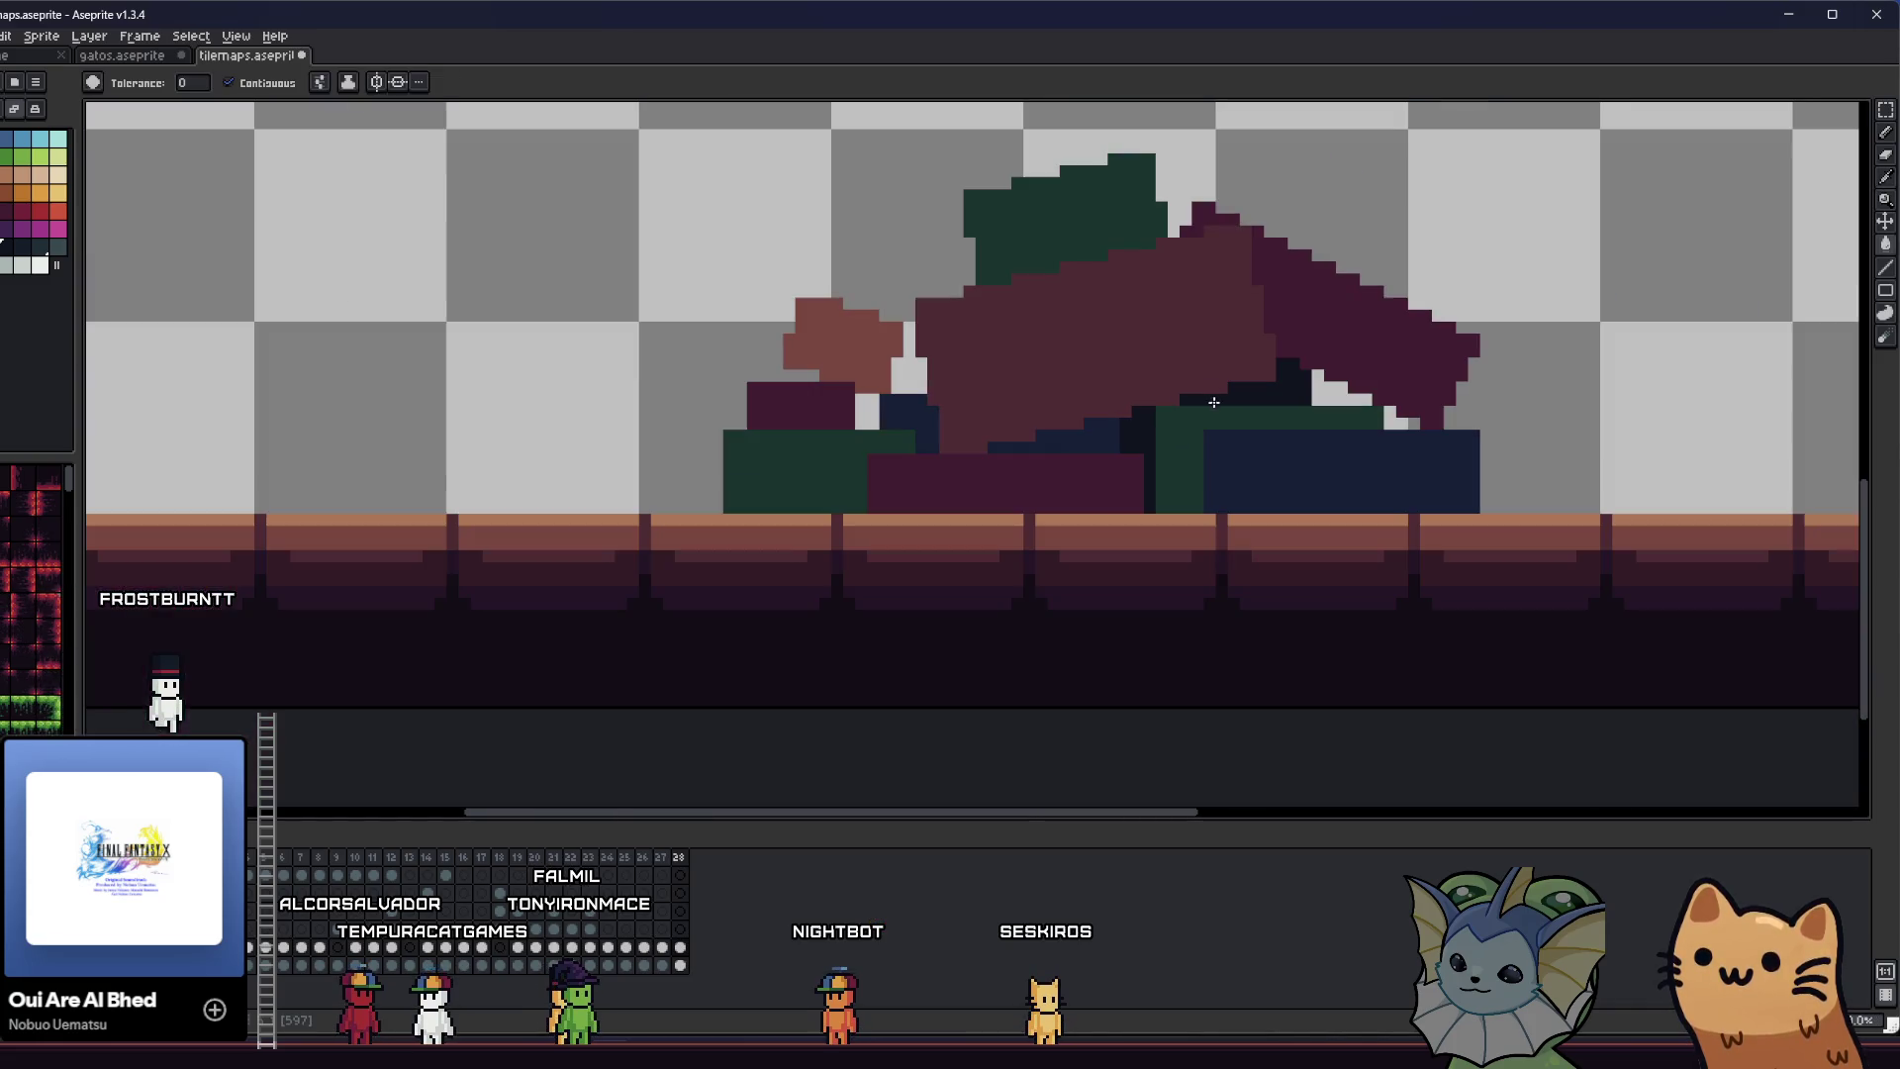
# - Recolour a stray pixel inside the pile with the pencil and save the sprite
pyautogui.press('b')
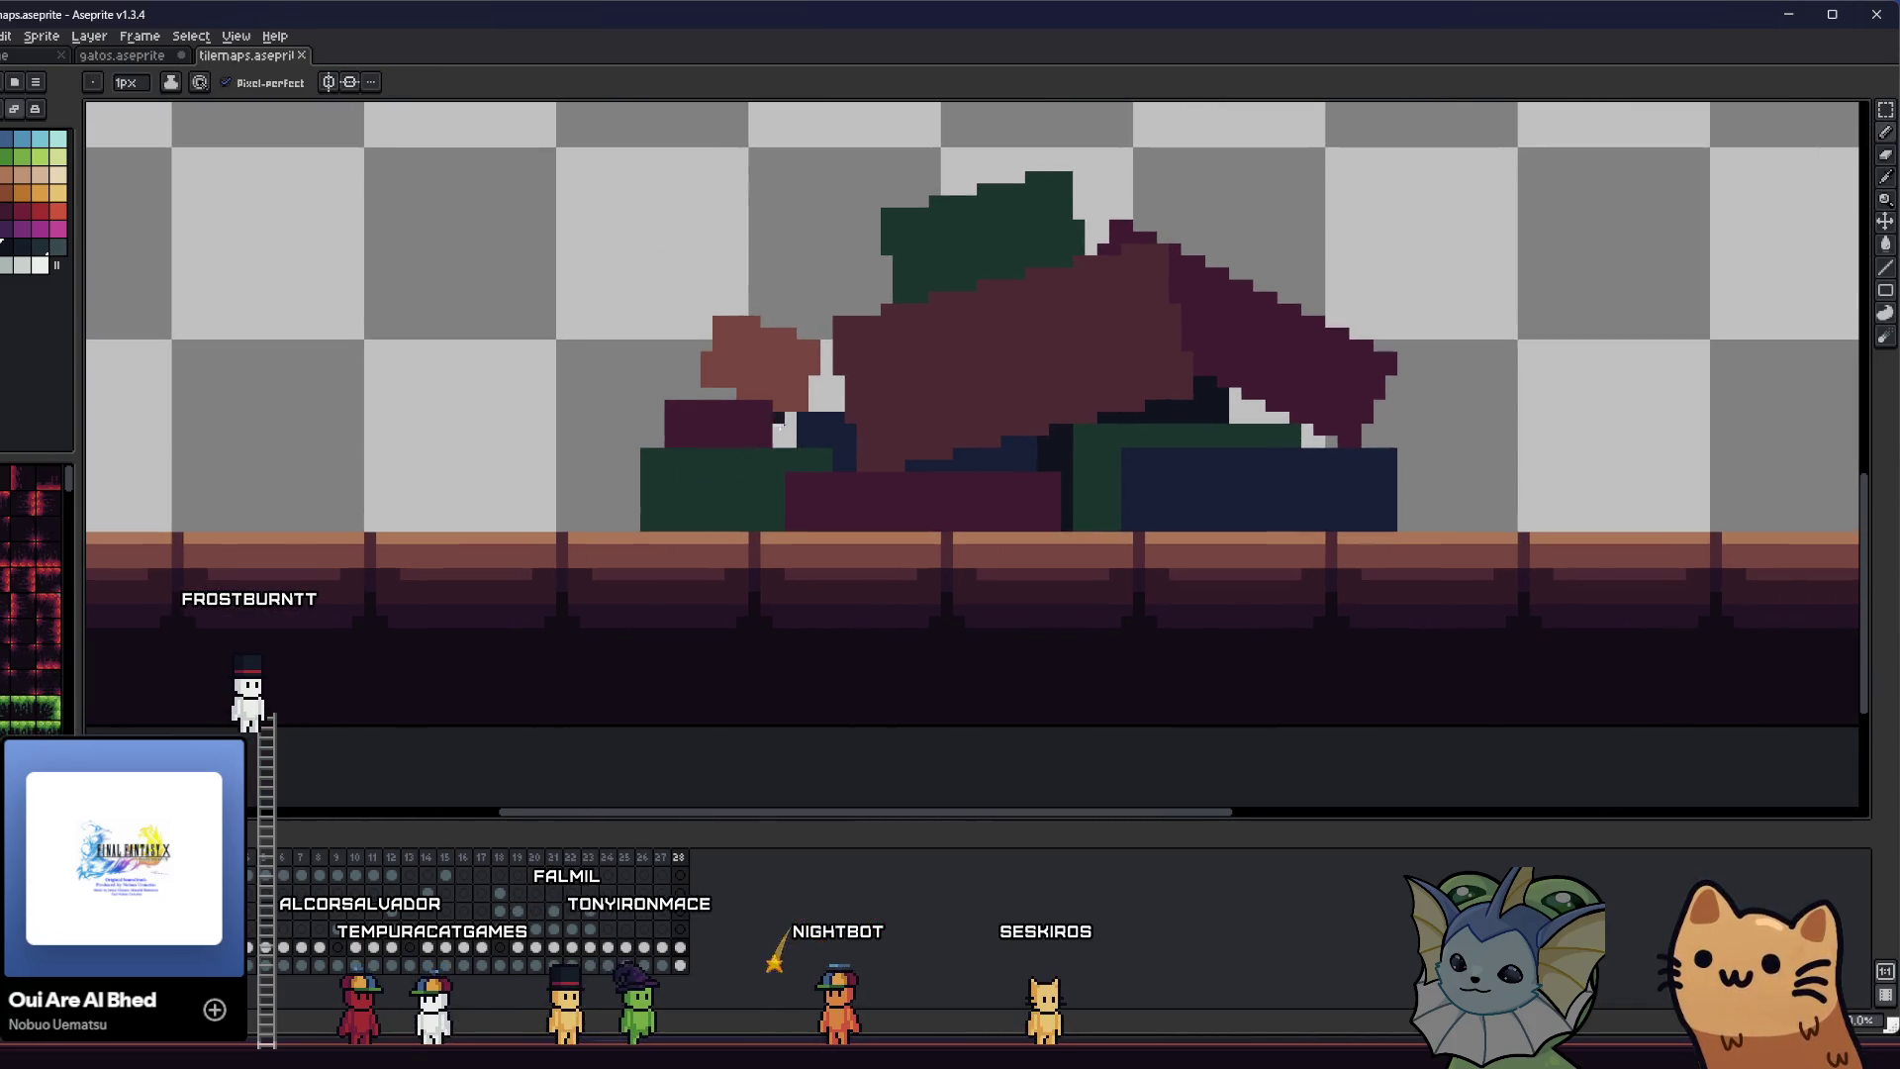
pyautogui.scroll(2, 834, 367)
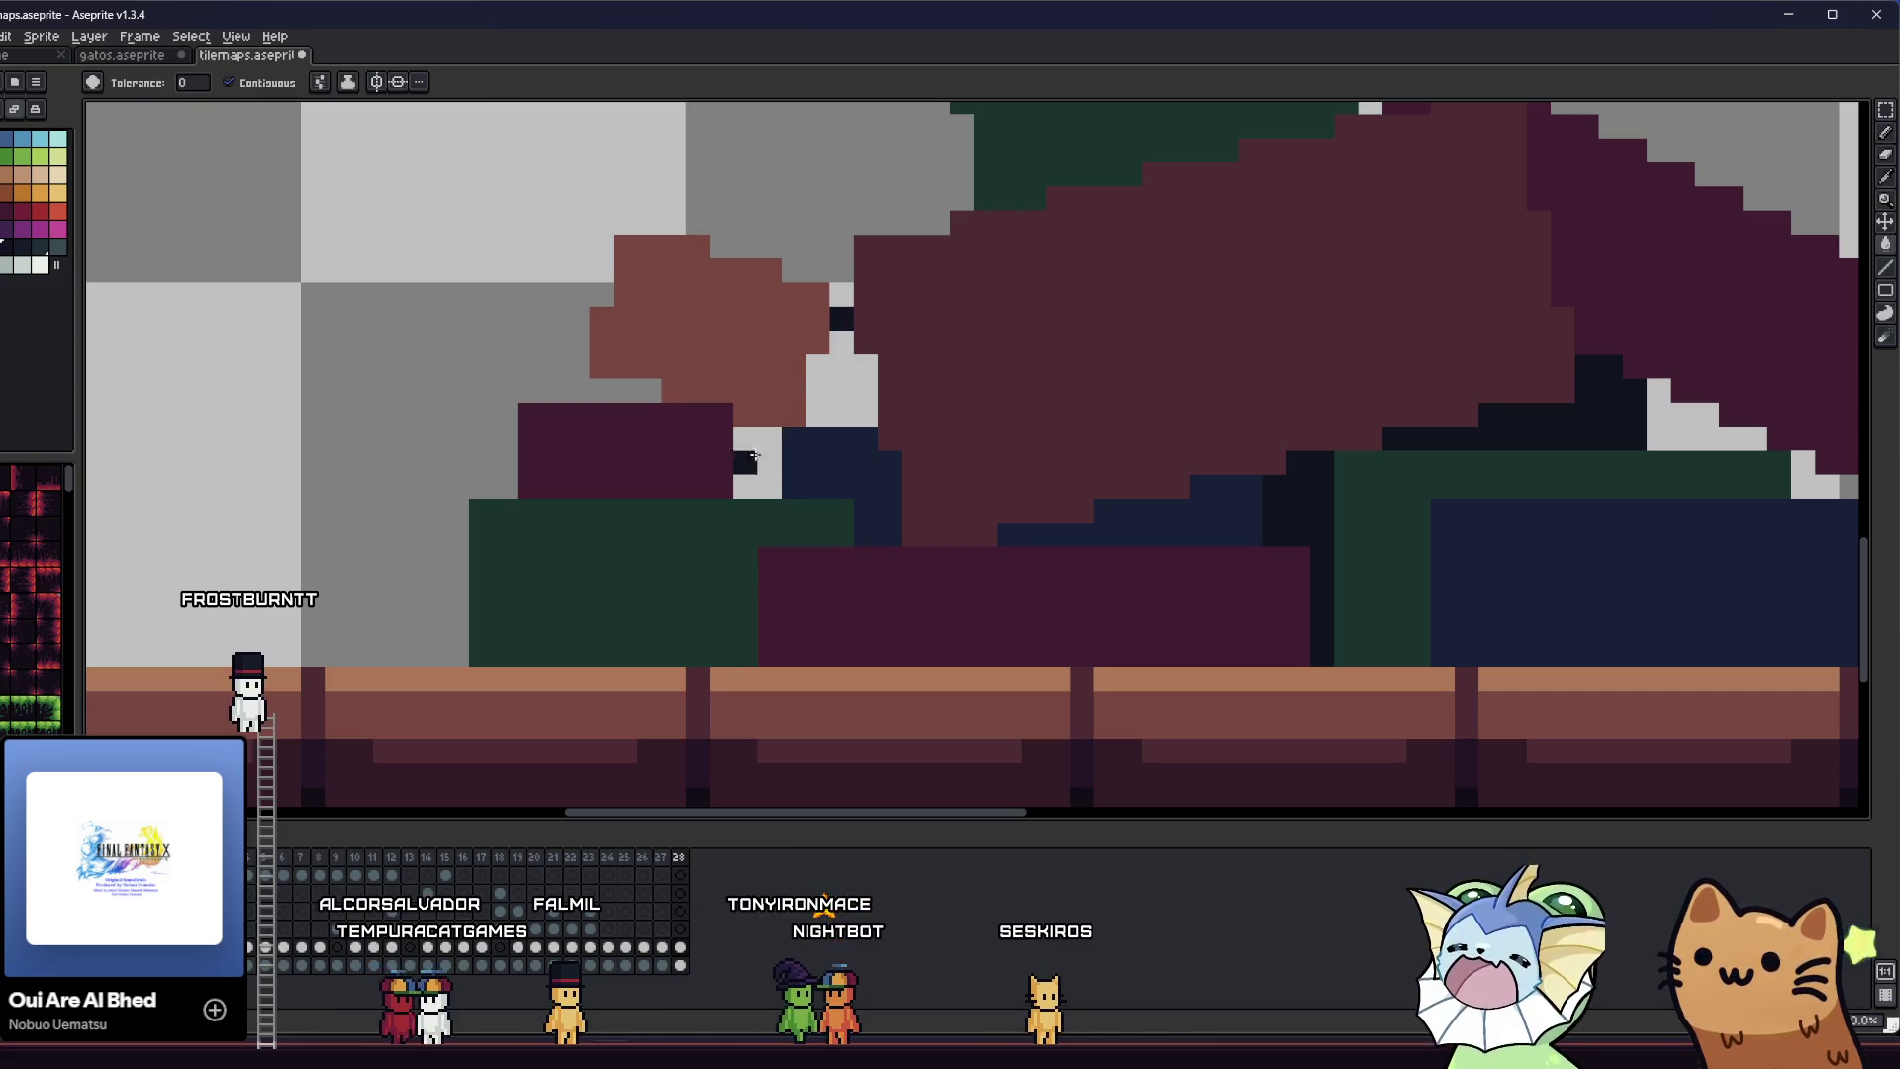
pyautogui.scroll(-2, 827, 405)
pyautogui.hotkey('ctrl', 's')
pyautogui.scroll(1, 819, 424)
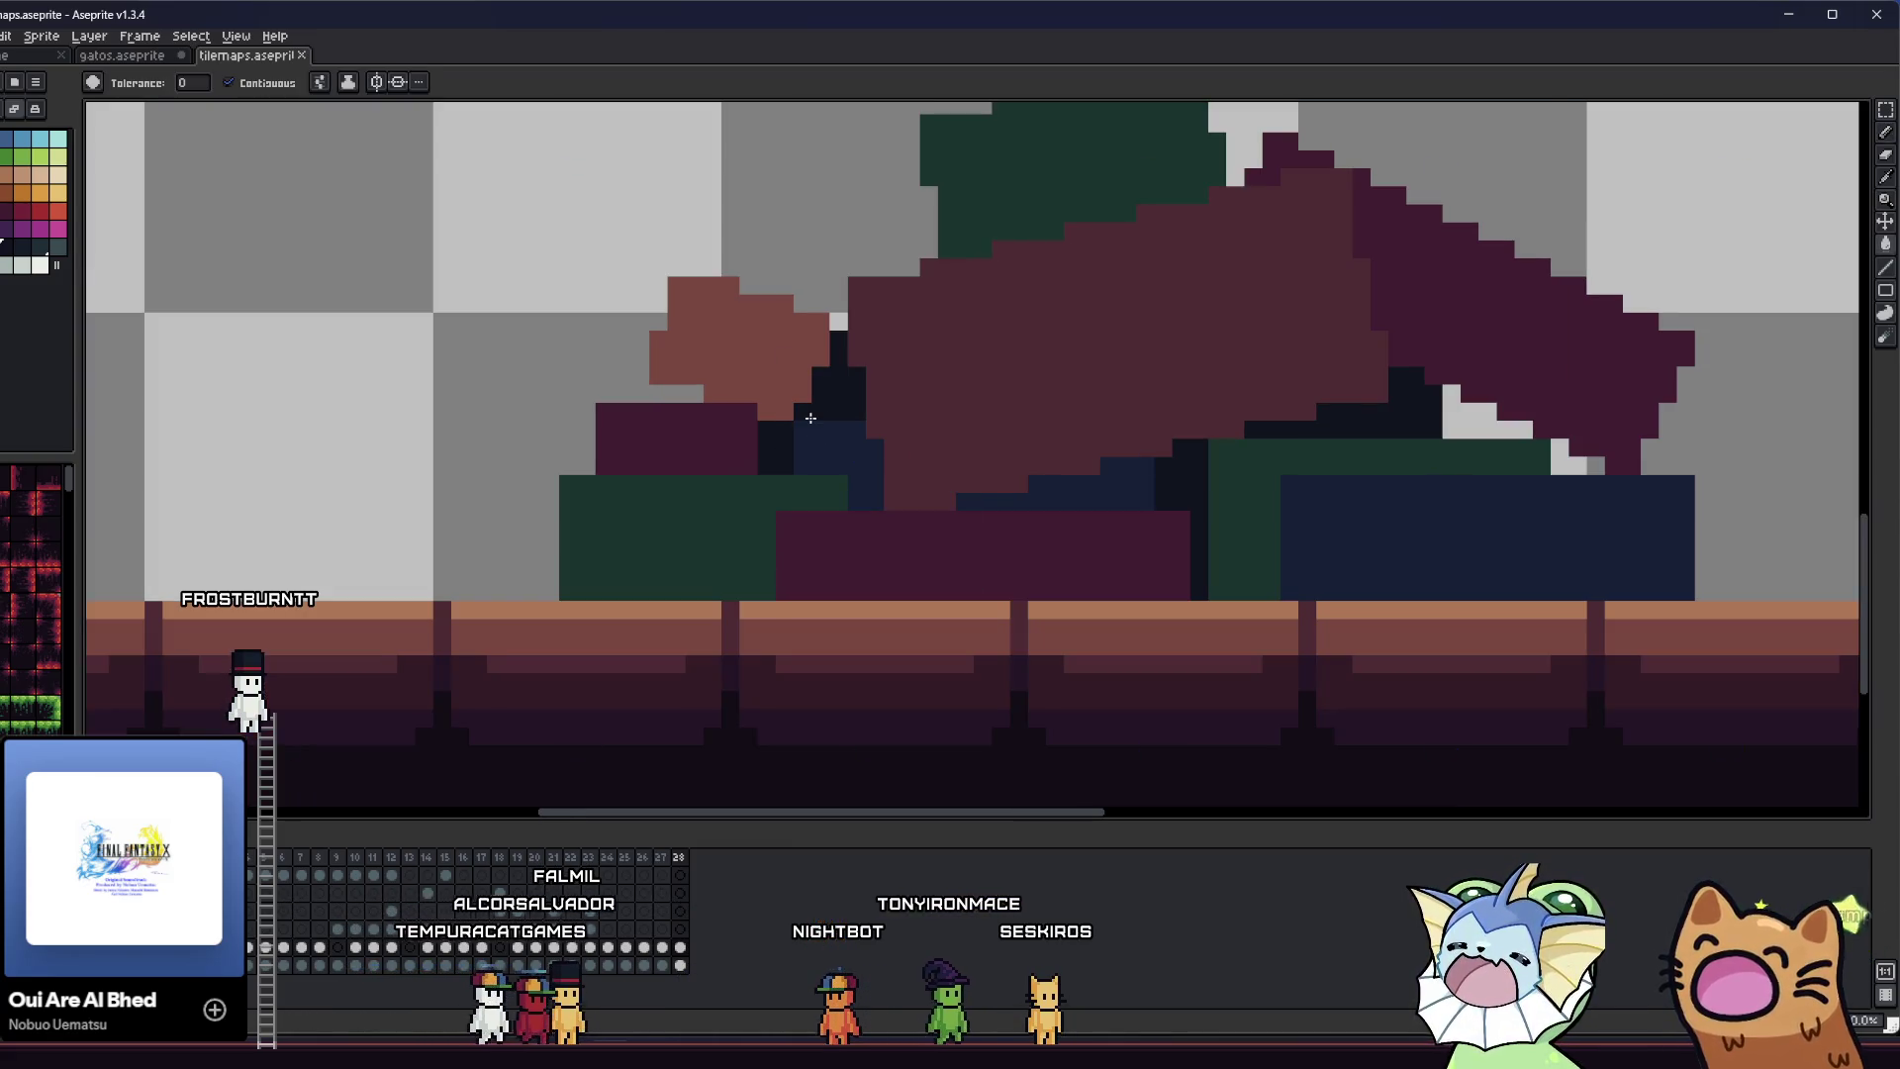
pyautogui.press('b')
pyautogui.scroll(-1, 458, 564)
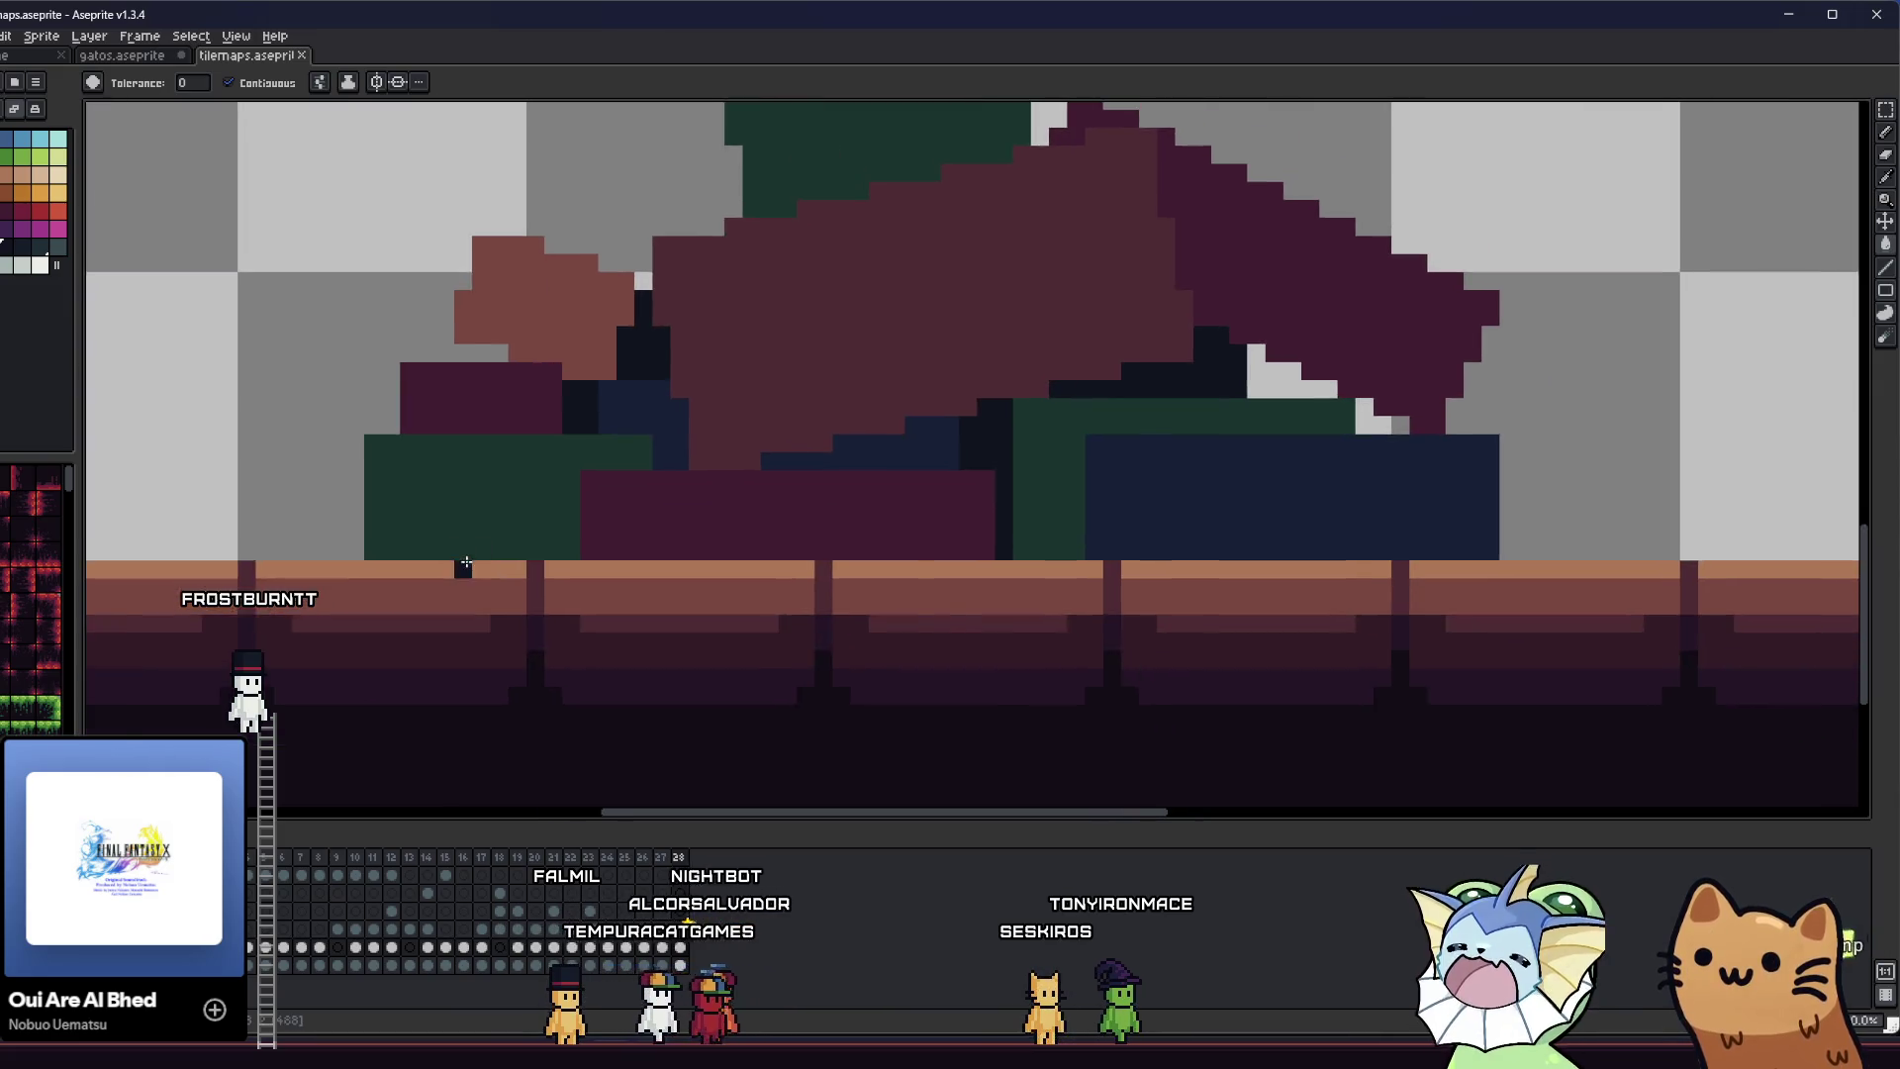
pyautogui.scroll(2, 1026, 407)
pyautogui.click(604, 453)
pyautogui.scroll(2, 971, 427)
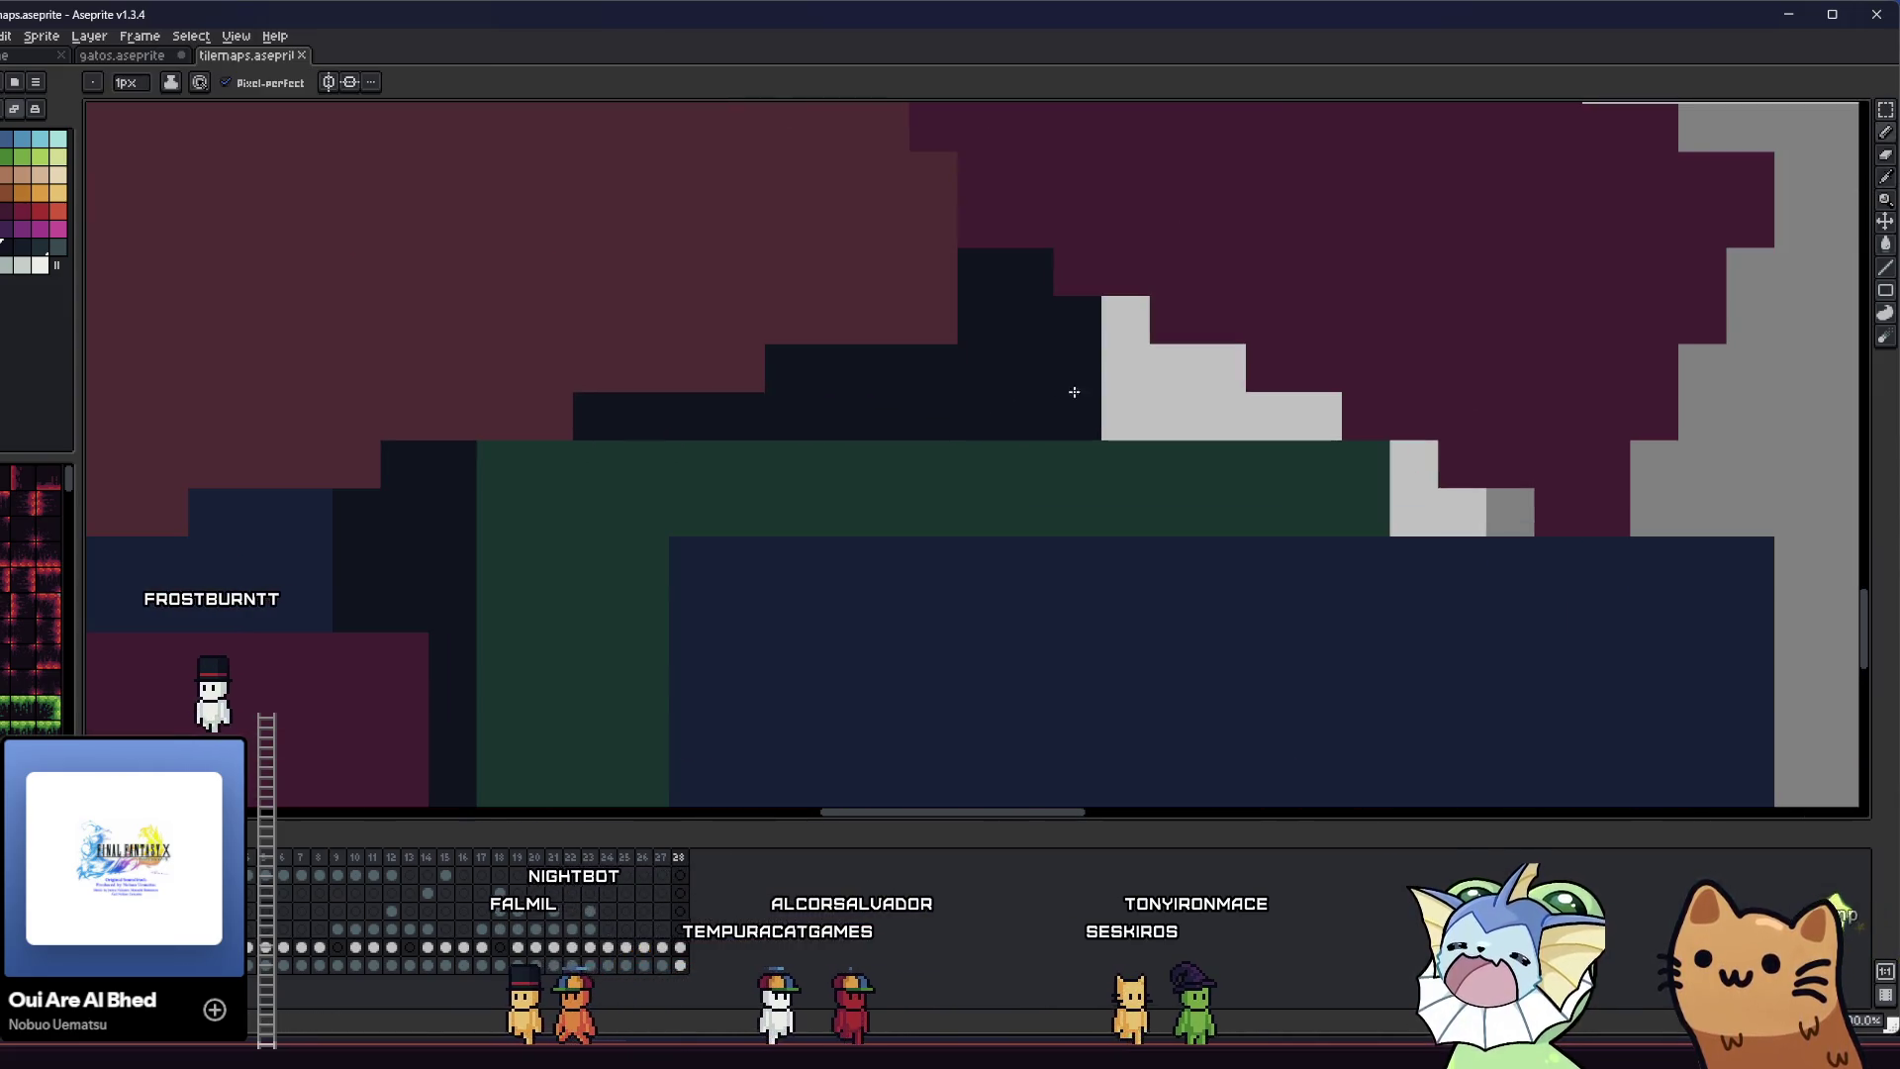
pyautogui.scroll(-4, 985, 438)
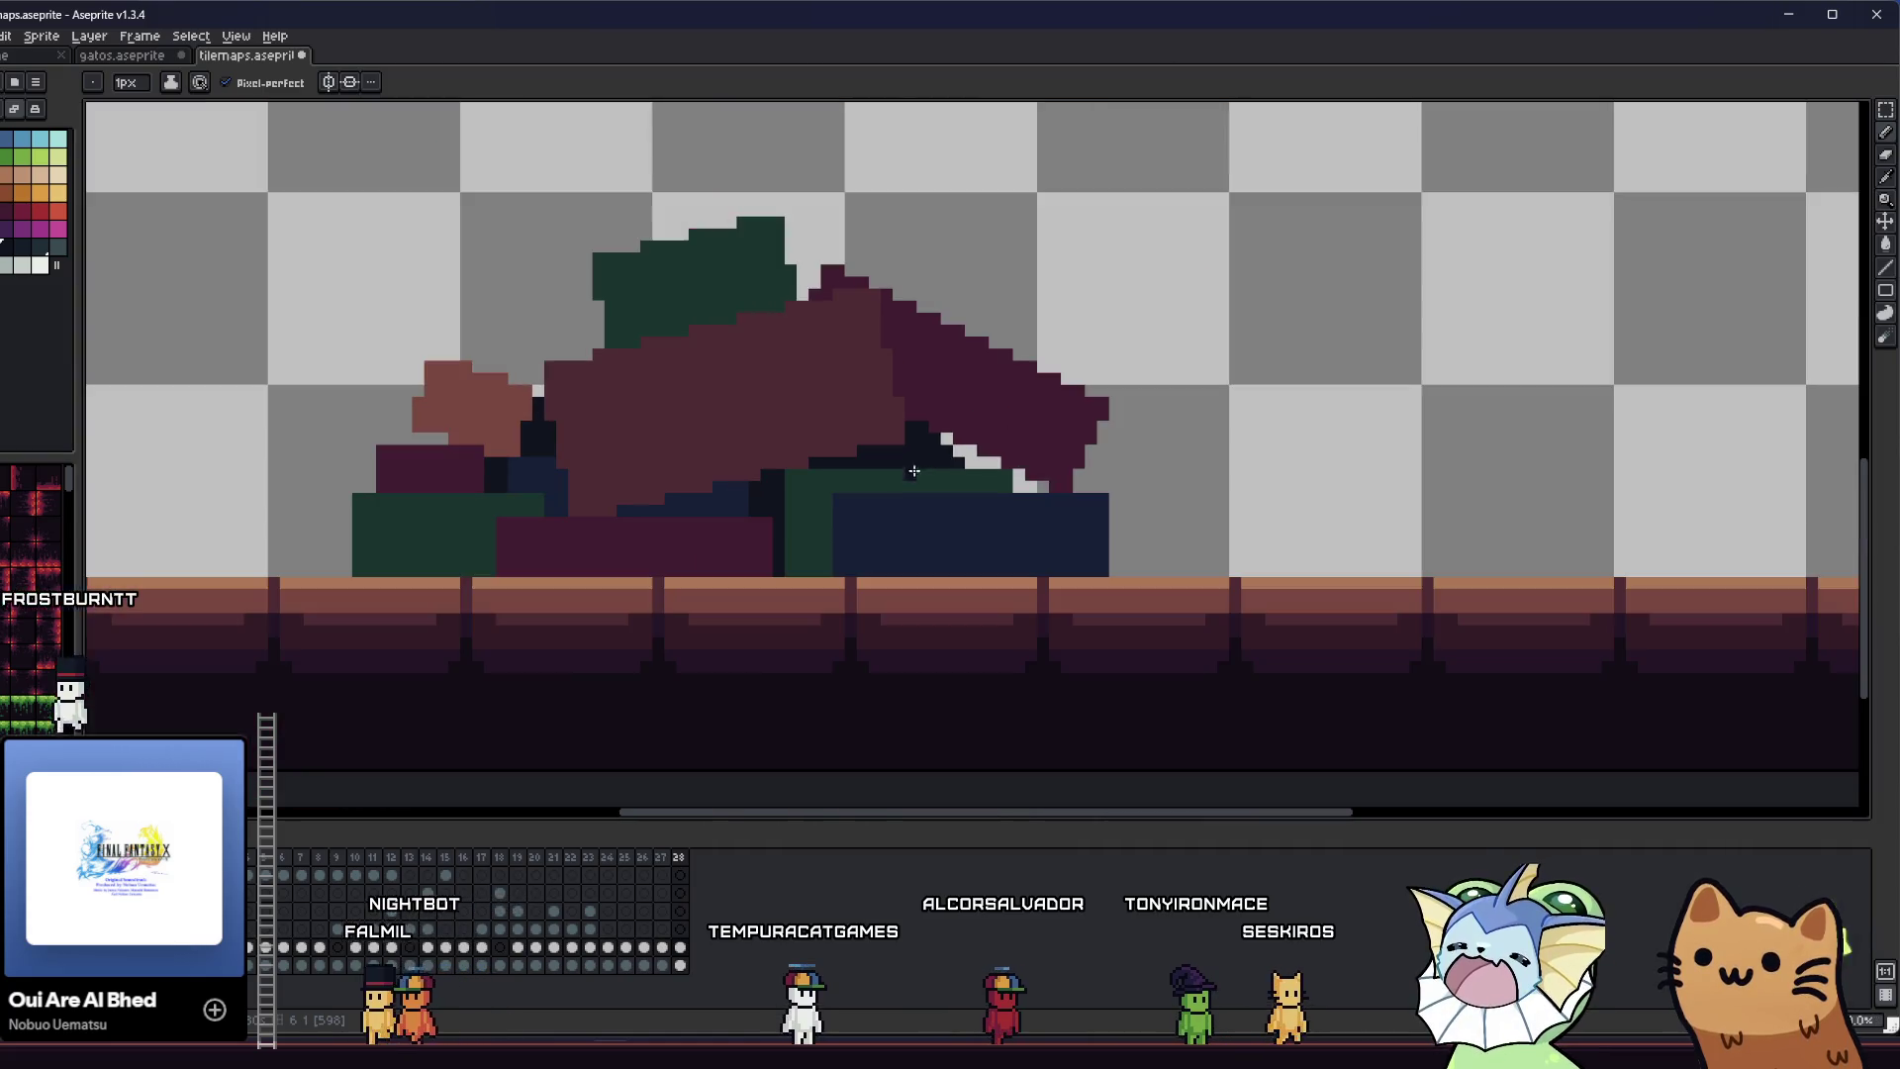
pyautogui.hotkey('ctrl', 's')
# - Pan and zoom to bring the whole pile into view
pyautogui.scroll(-2, 761, 520)
pyautogui.scroll(-3, 693, 584)
pyautogui.scroll(3, 693, 584)
pyautogui.moveTo(577, 567); pyautogui.dragTo(472, 531)
pyautogui.scroll(1, 438, 568)
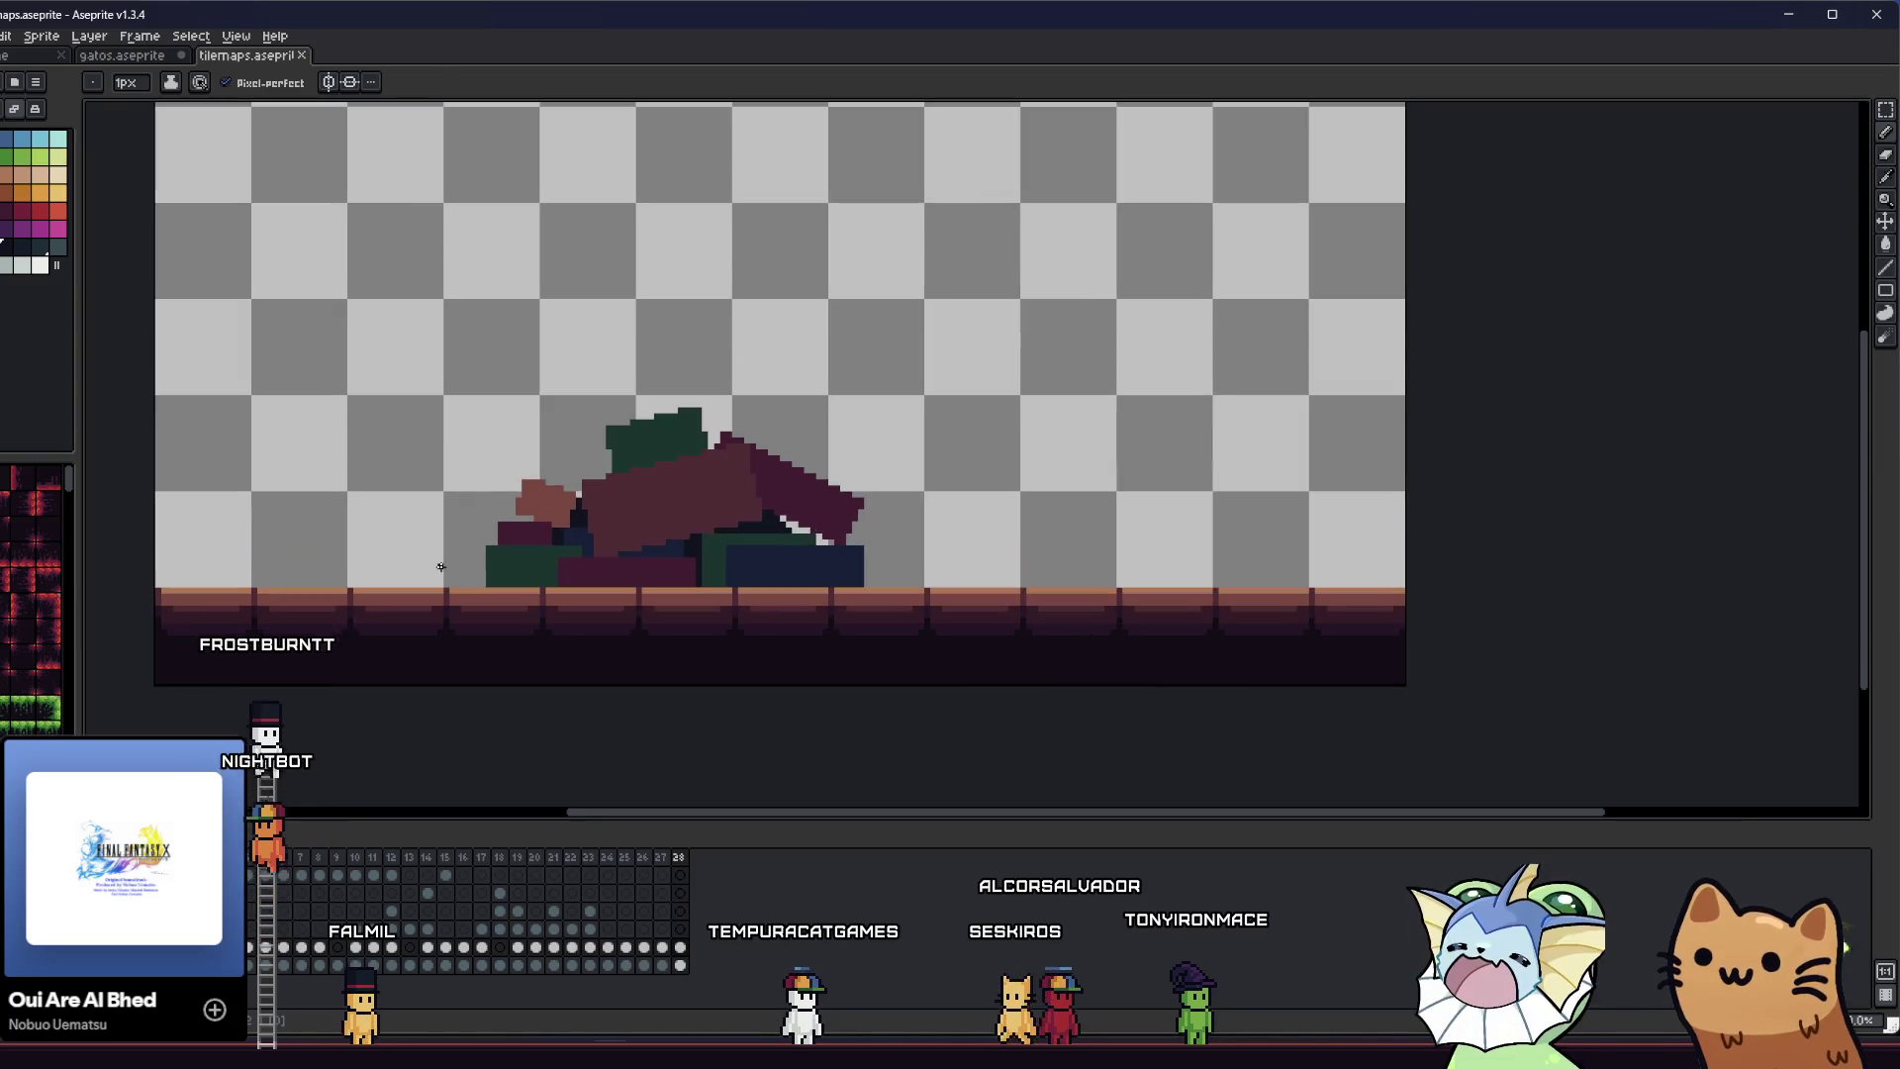
# - Move the pile to the right and nudge the block at its left edge into place
pyautogui.press('m')
pyautogui.moveTo(488, 361)
pyautogui.mouseDown()
pyautogui.moveTo(866, 522)
pyautogui.moveTo(920, 584)
pyautogui.mouseUp()
pyautogui.moveTo(776, 551); pyautogui.dragTo(821, 559)
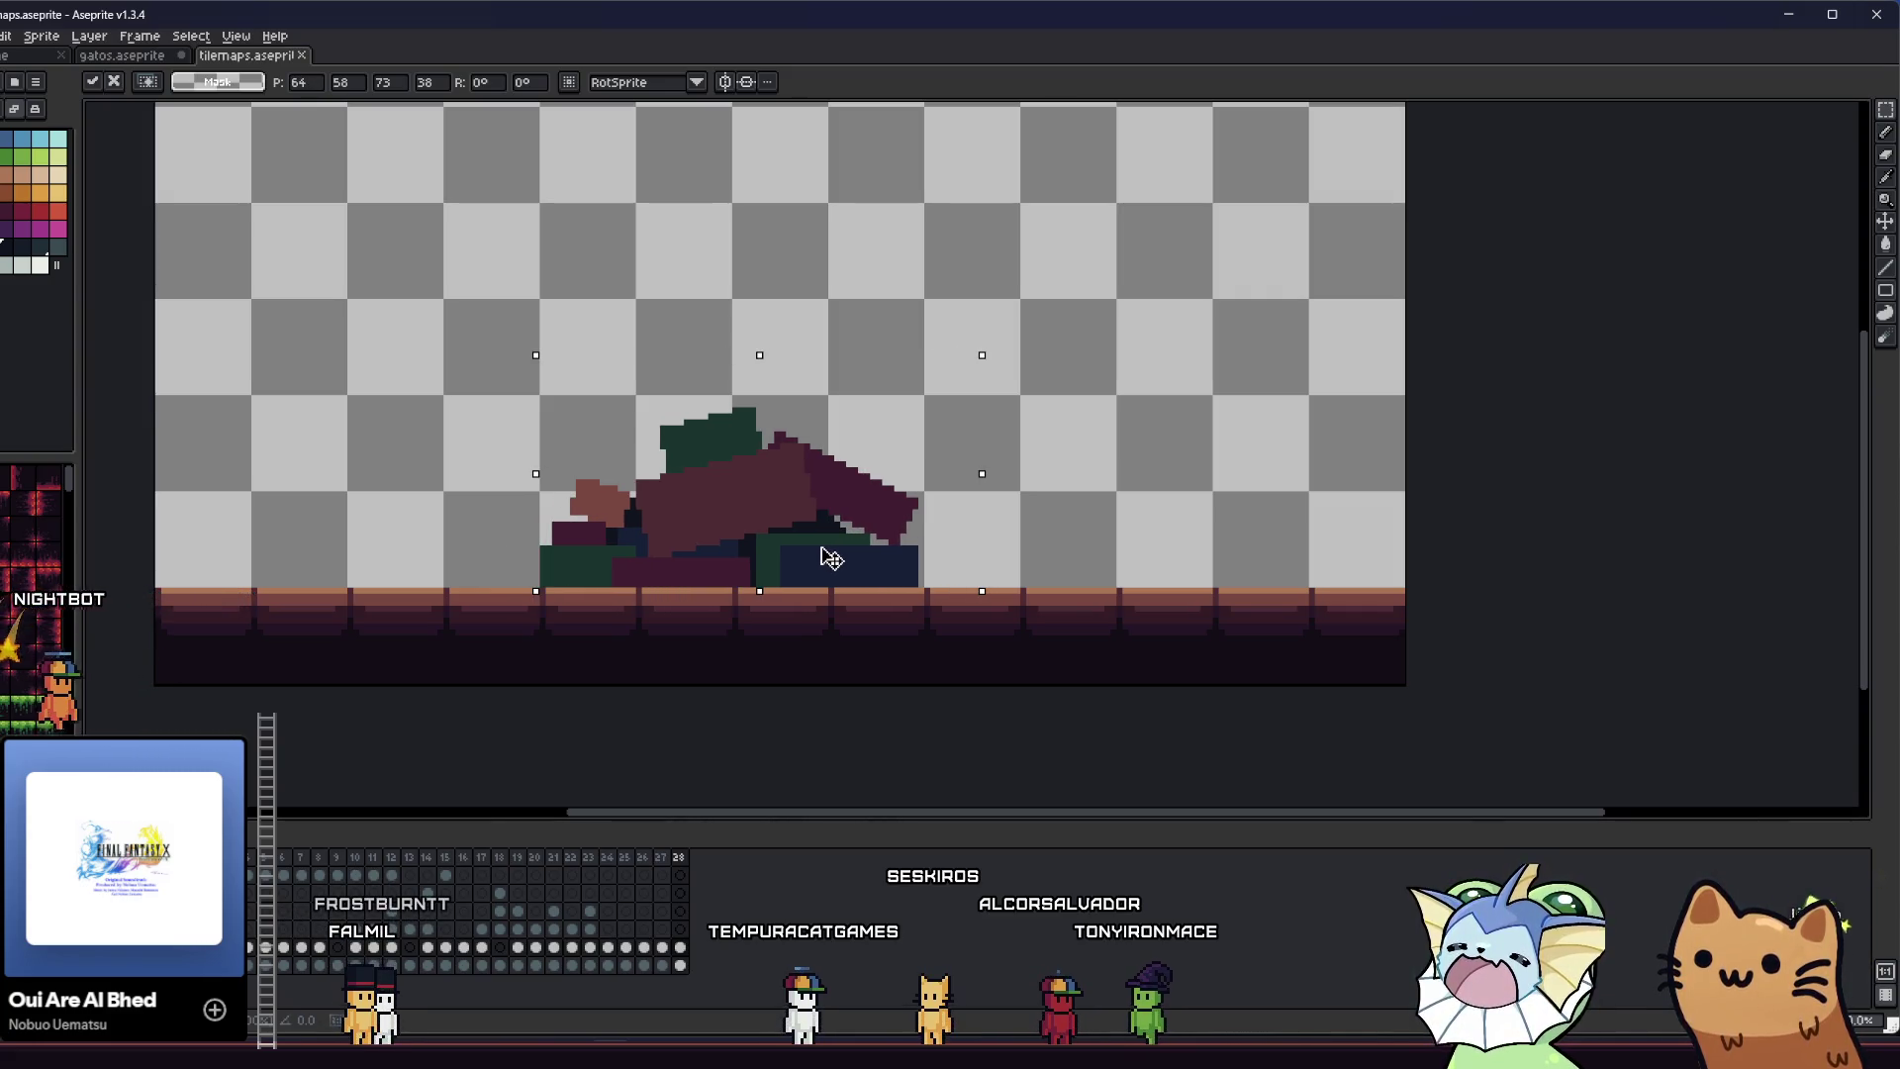
pyautogui.hotkey('ctrl', 'd')
pyautogui.scroll(3, 426, 500)
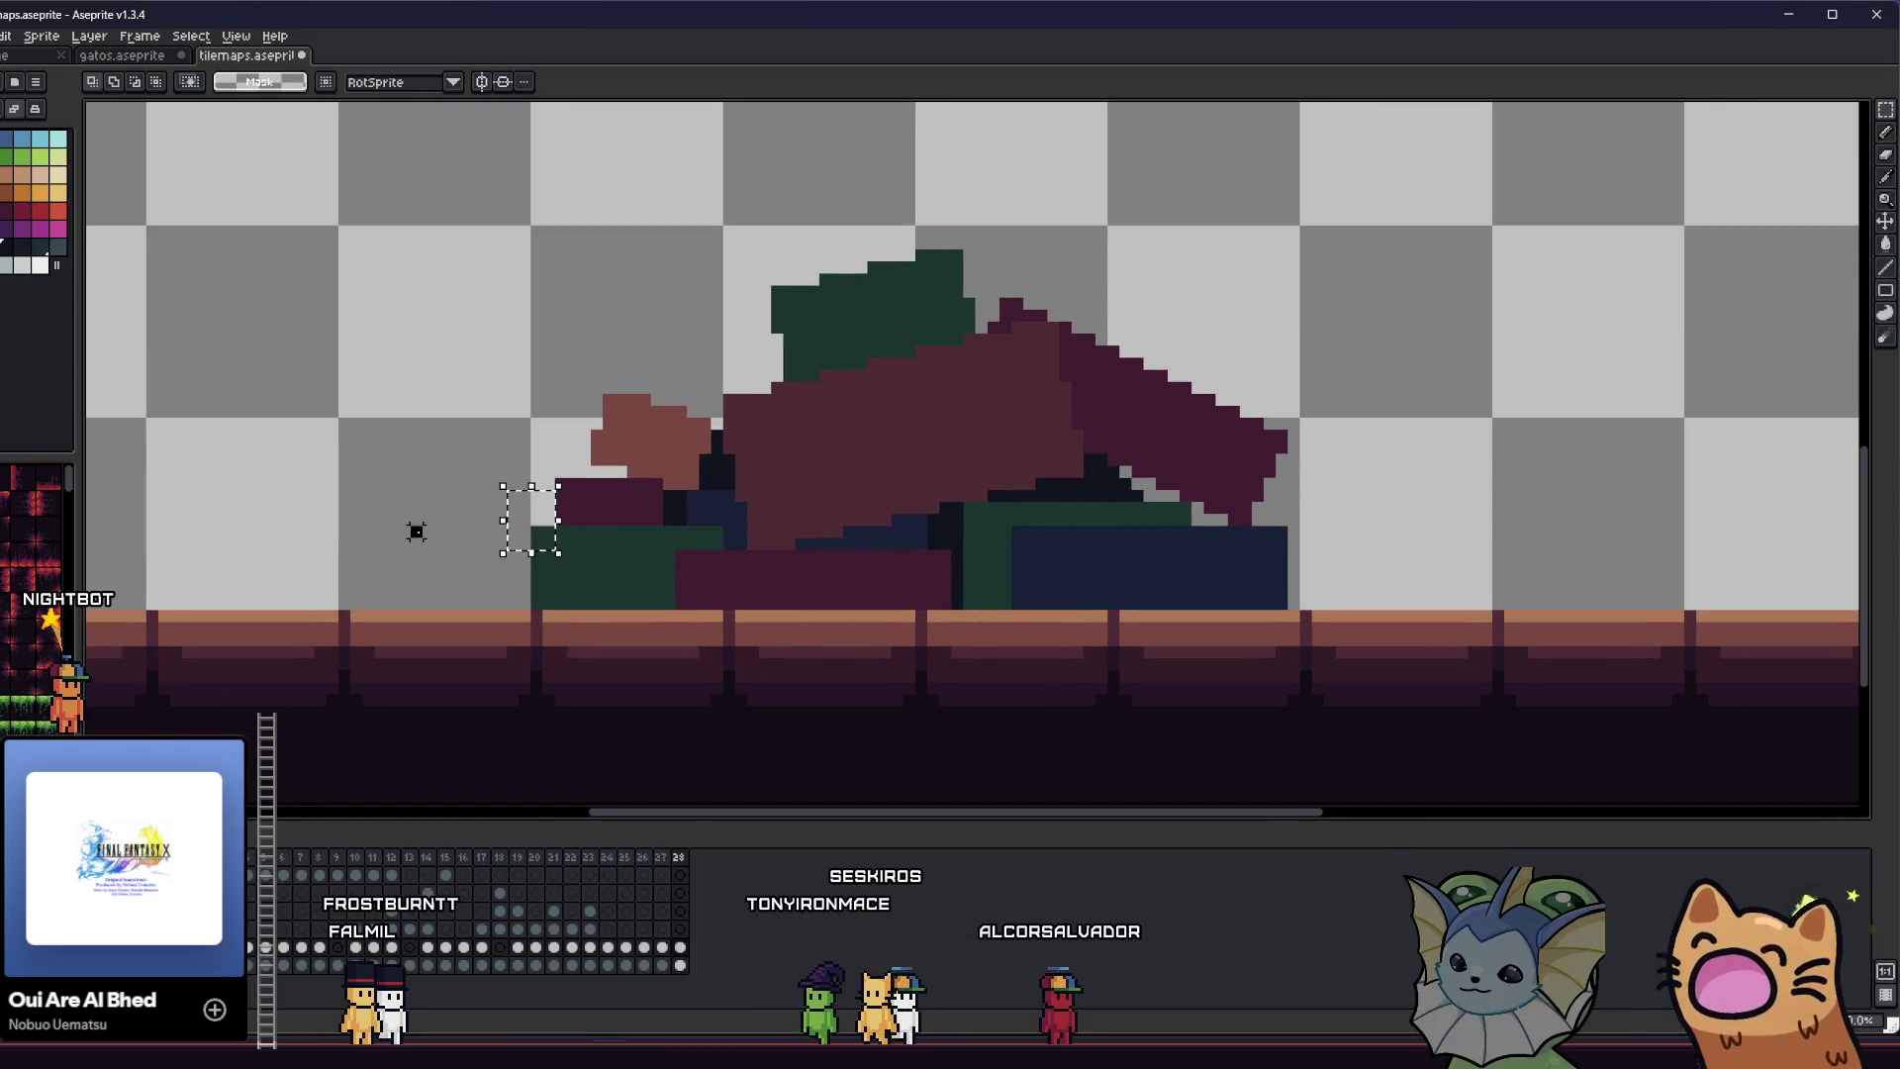
pyautogui.moveTo(479, 487); pyautogui.dragTo(582, 588)
pyautogui.moveTo(506, 477)
pyautogui.mouseDown()
pyautogui.moveTo(605, 613)
pyautogui.moveTo(593, 572)
pyautogui.mouseUp()
pyautogui.hotkey('ctrl', 'd')
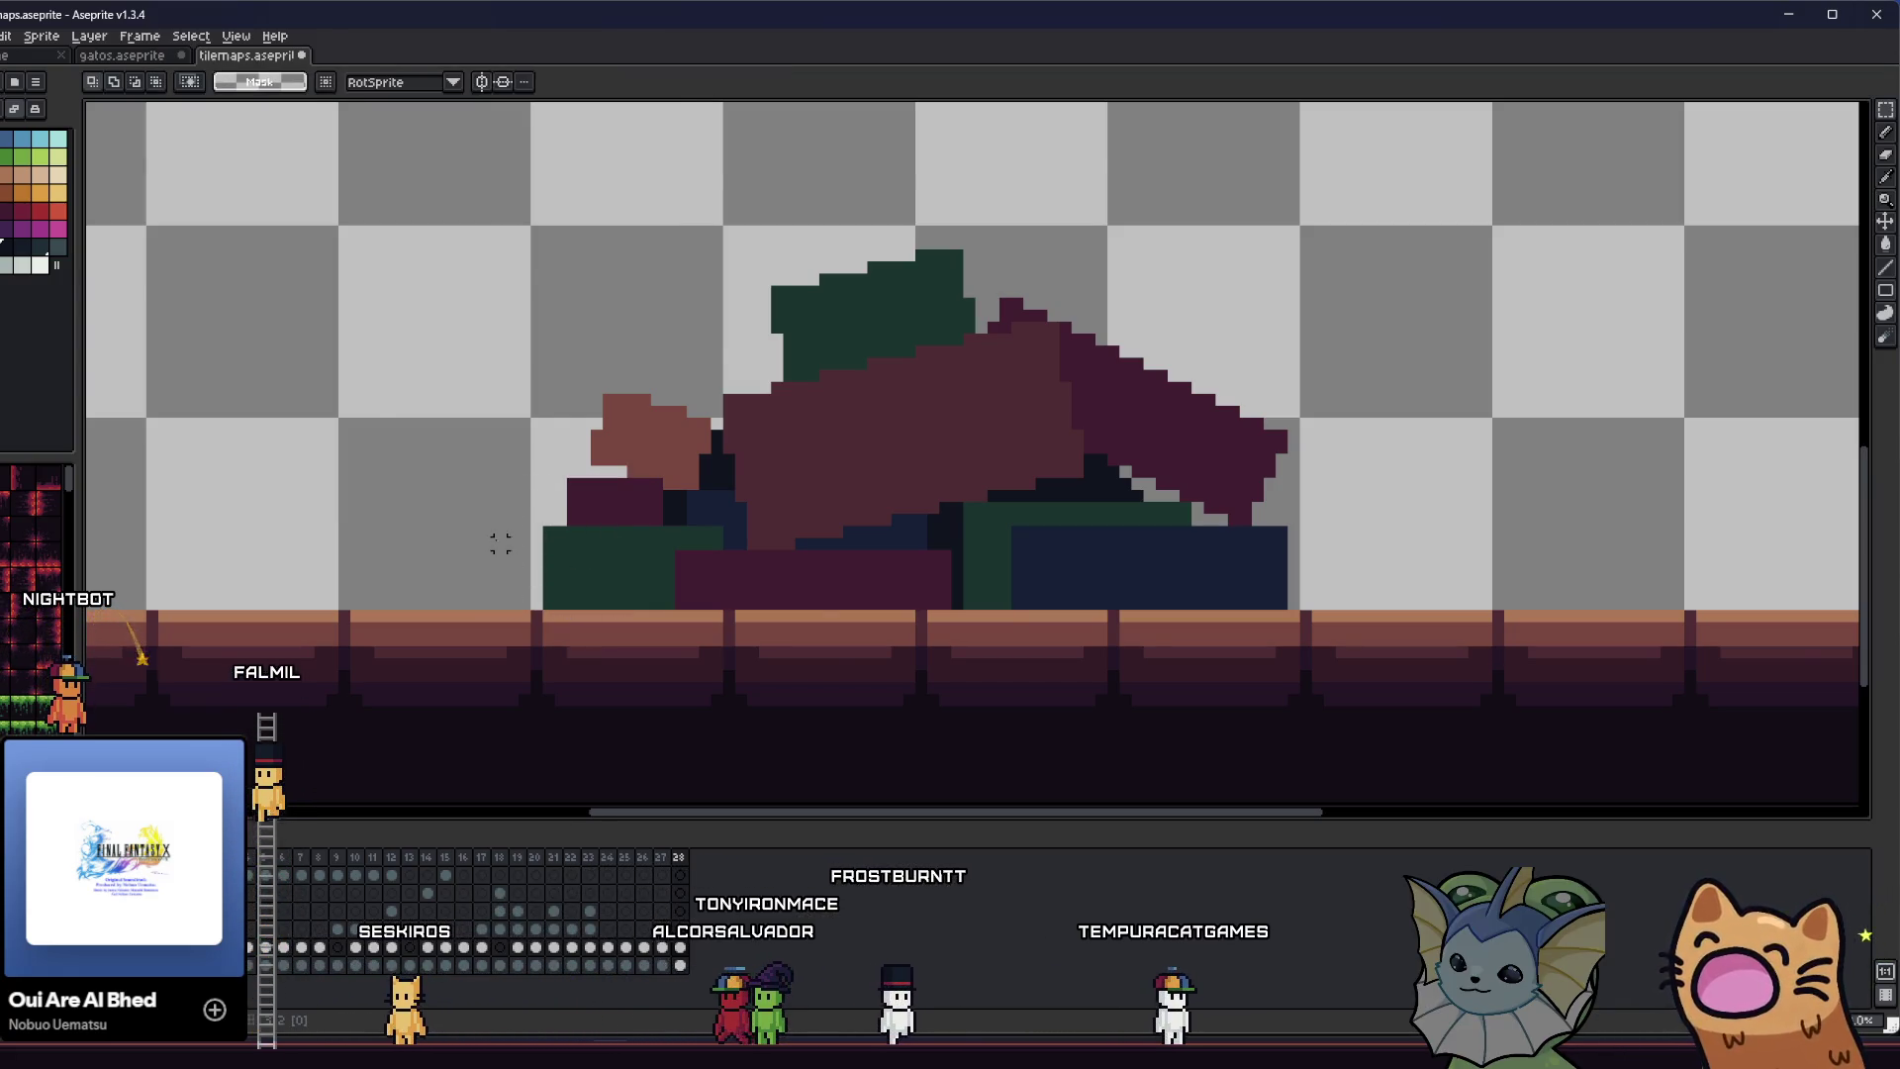
pyautogui.scroll(-1, 501, 543)
# - Select the whole pile and bring up the Export As settings for it
pyautogui.moveTo(522, 298)
pyautogui.mouseDown()
pyautogui.moveTo(954, 585)
pyautogui.moveTo(1104, 592)
pyautogui.mouseUp()
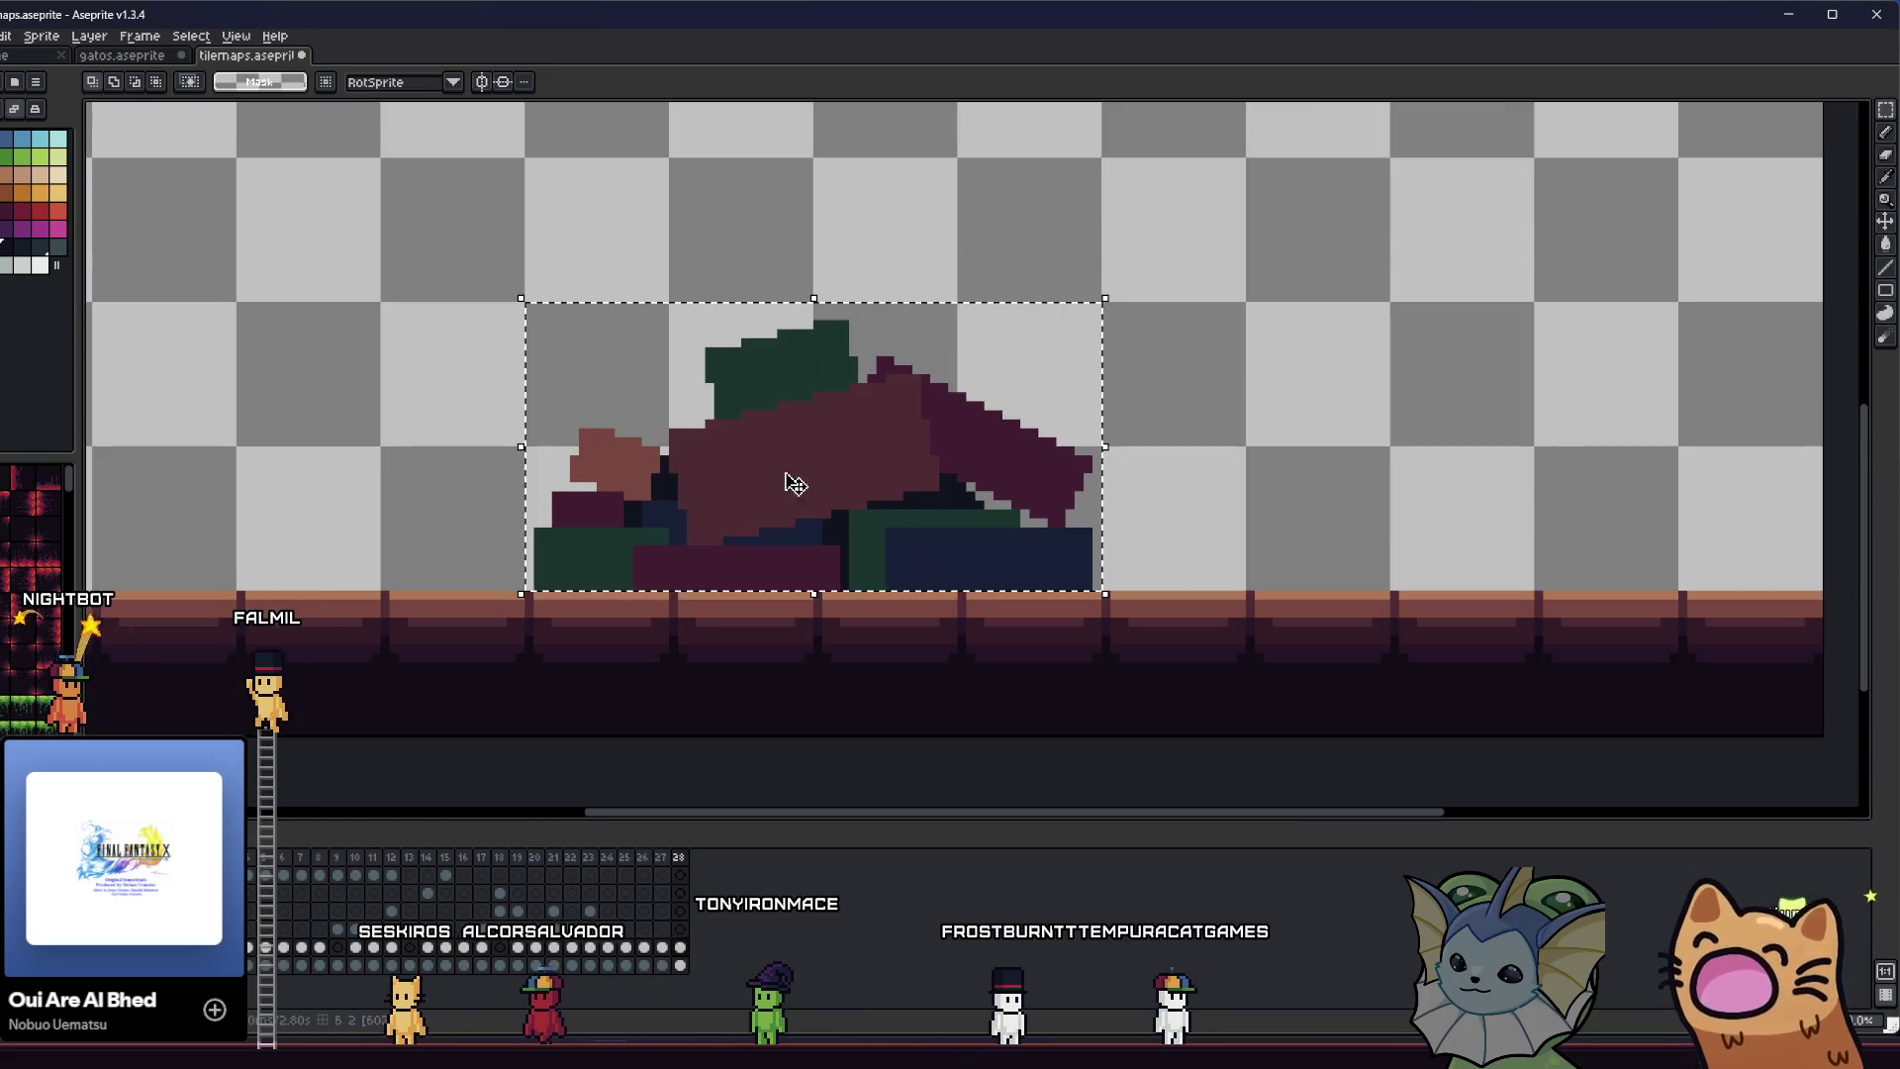
pyautogui.scroll(-2, 420, 373)
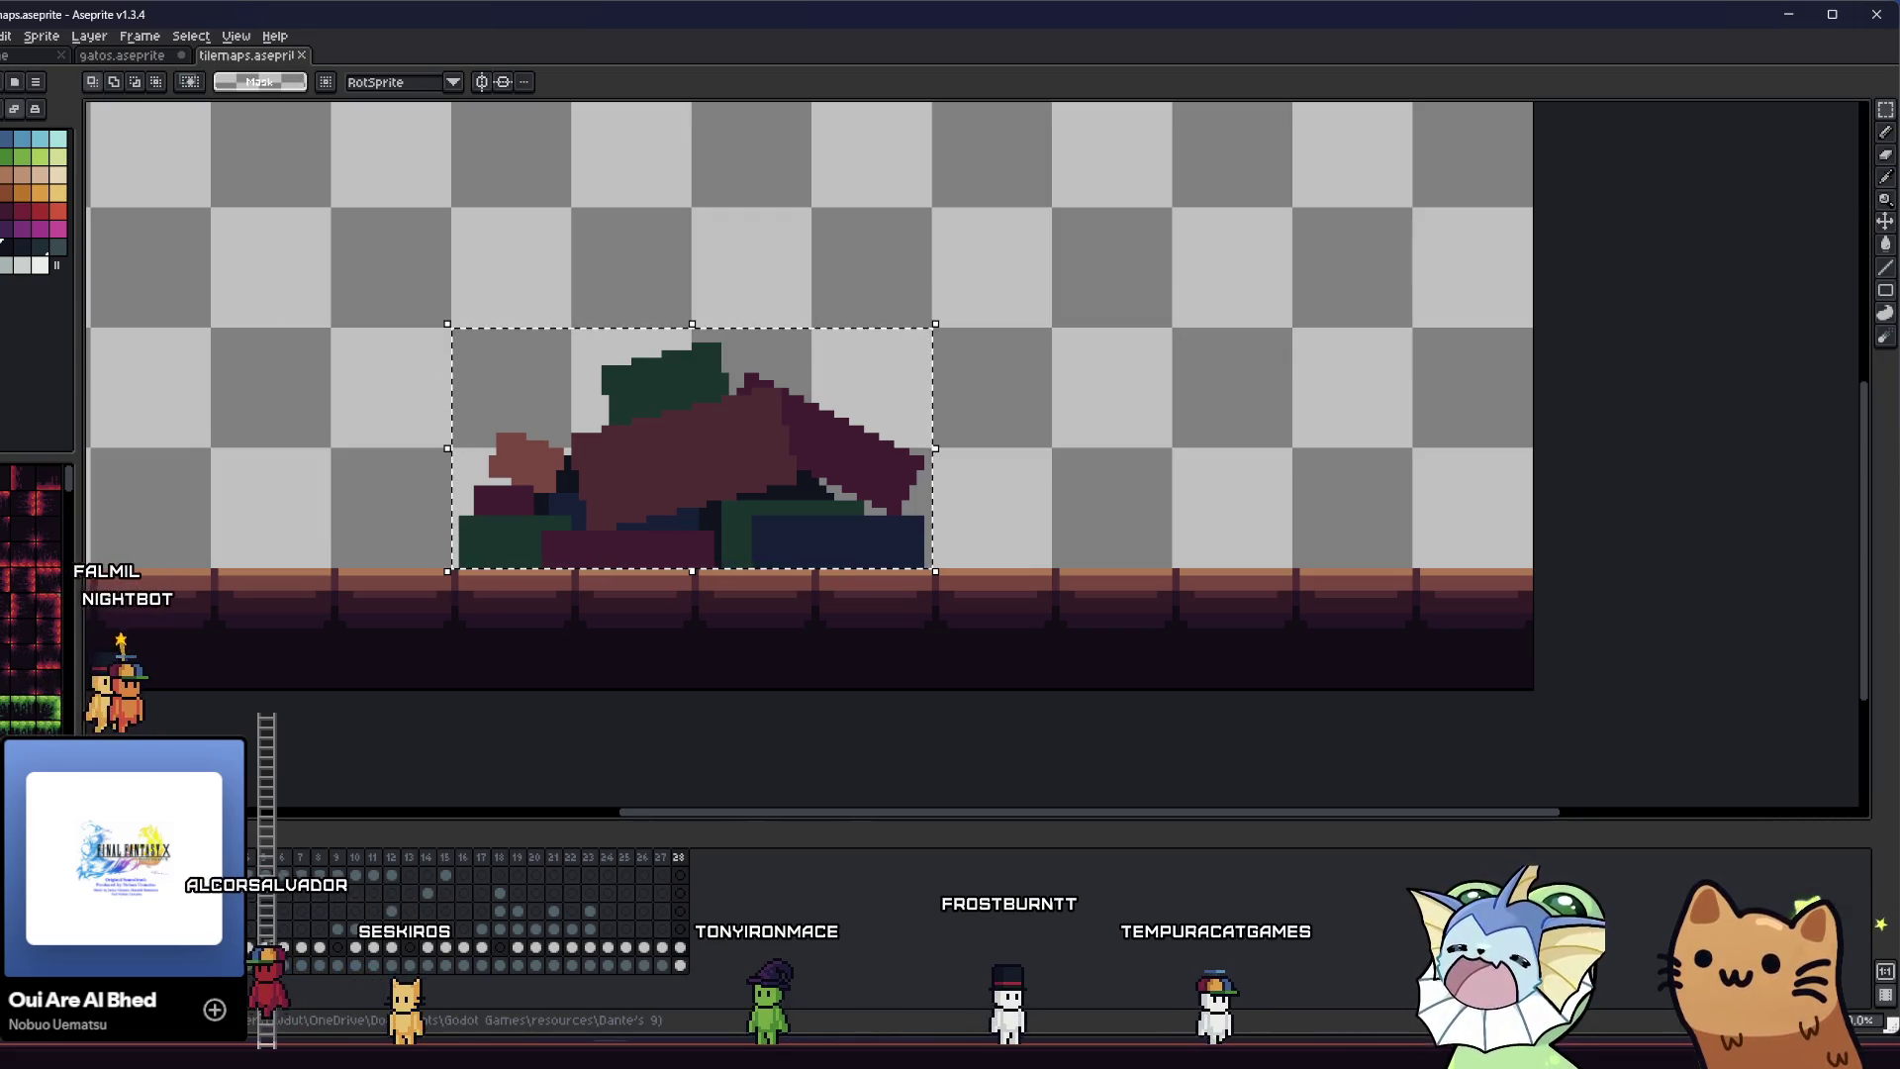
pyautogui.hotkey('alt', 'f')
pyautogui.moveTo(99, 191)
pyautogui.click(178, 185)
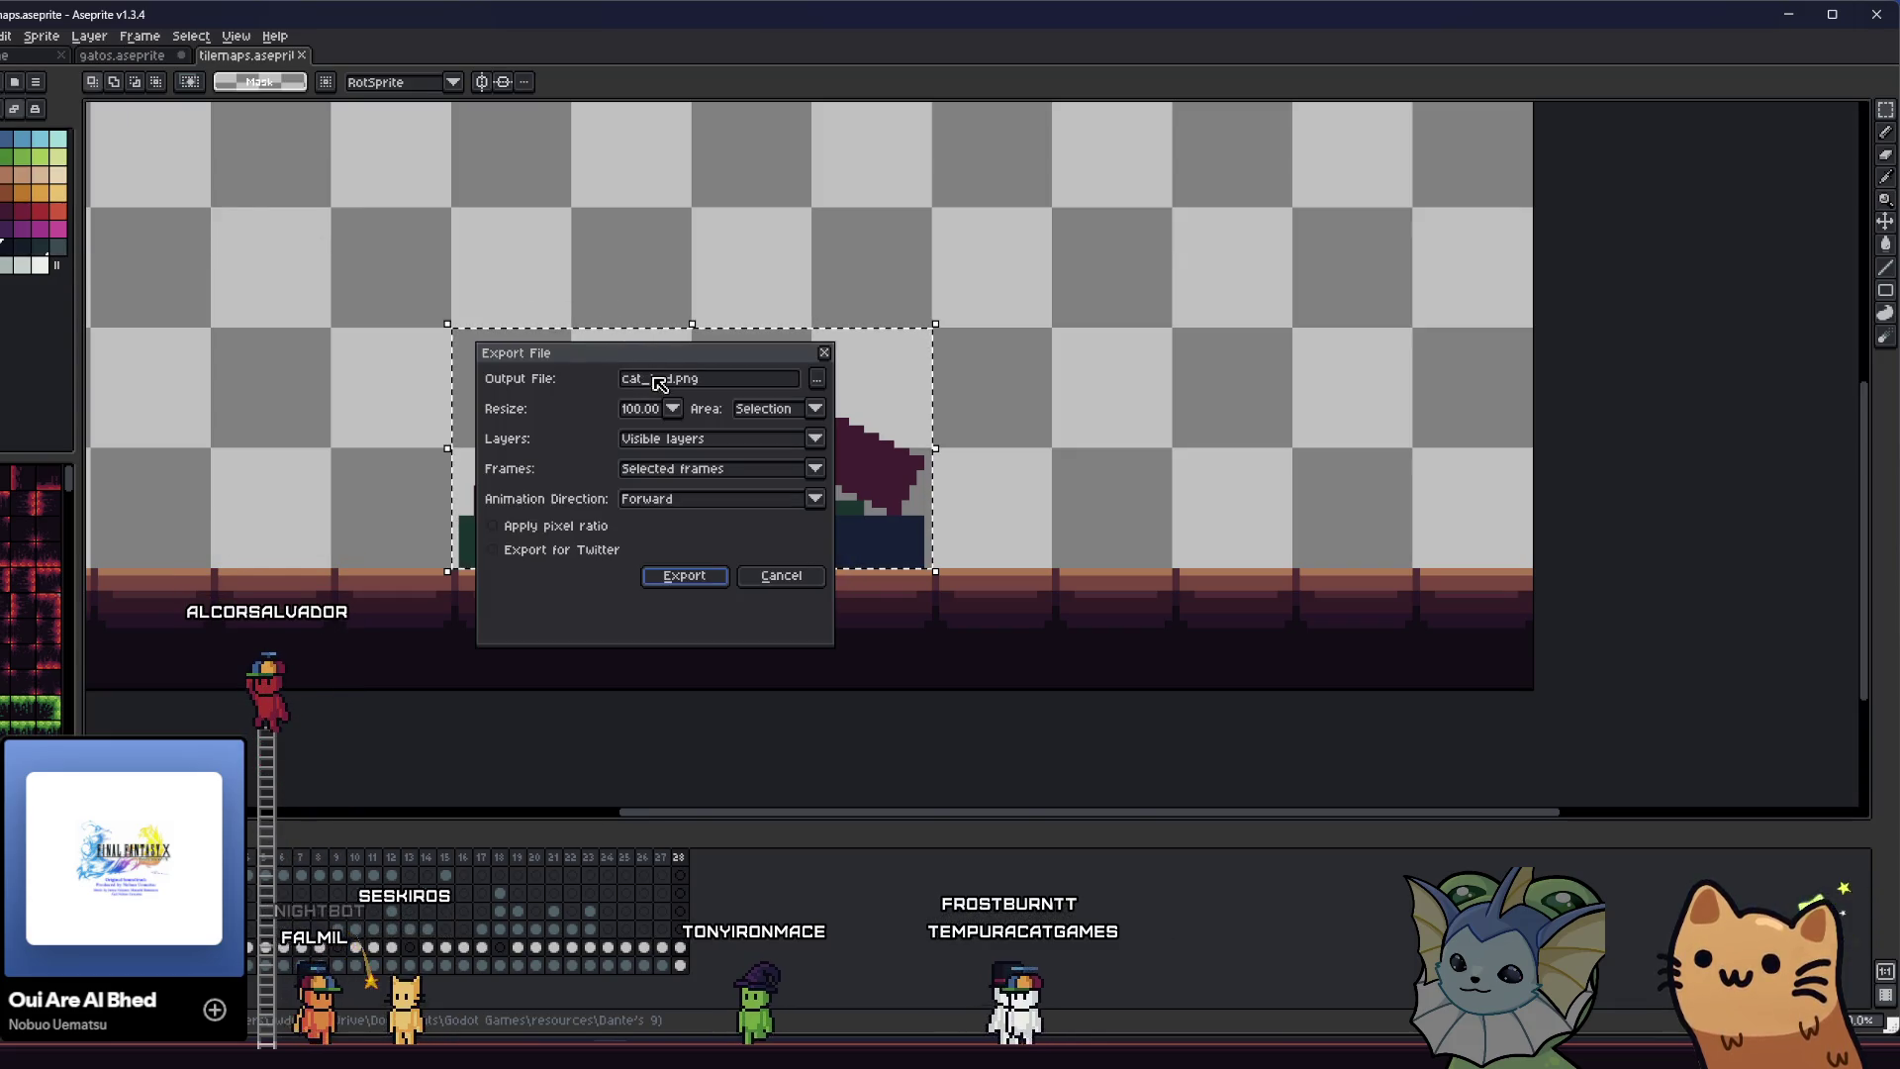
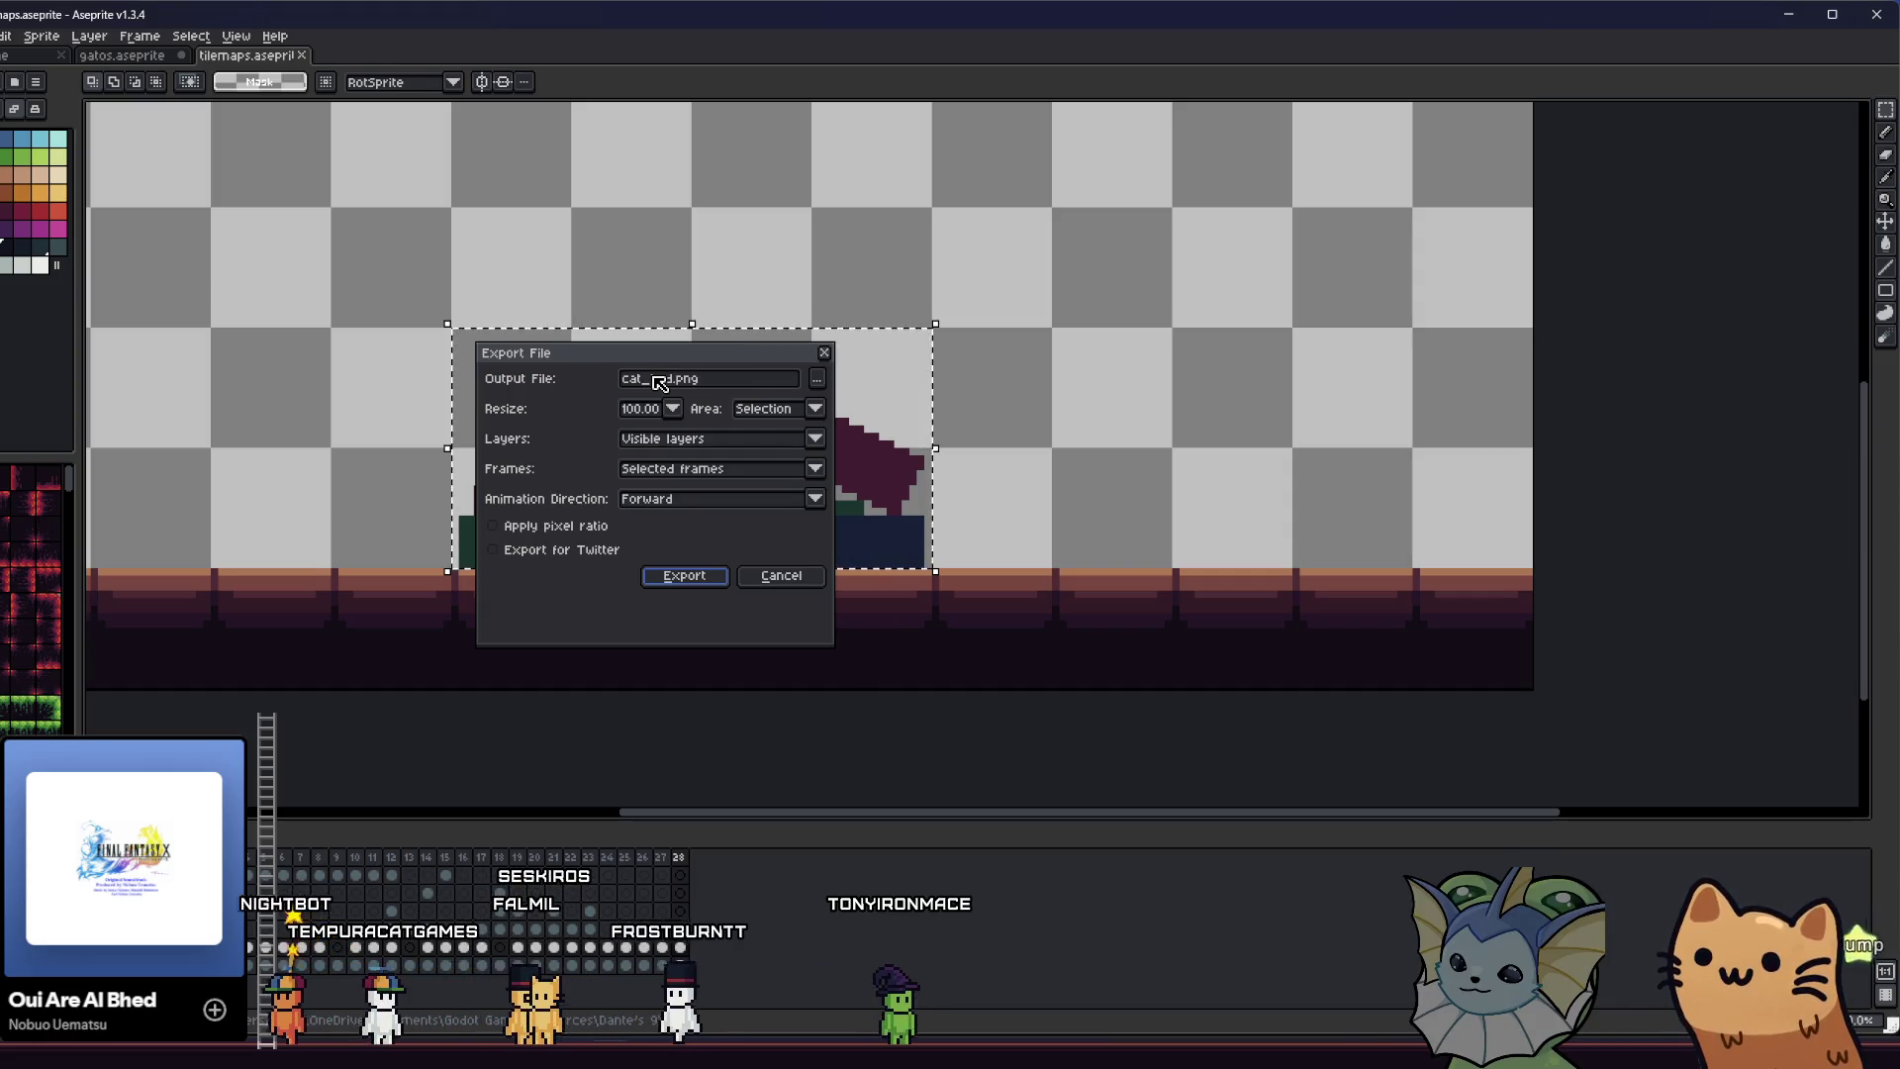
# - Set the export destination to the objects/room objects folder
pyautogui.click(817, 384)
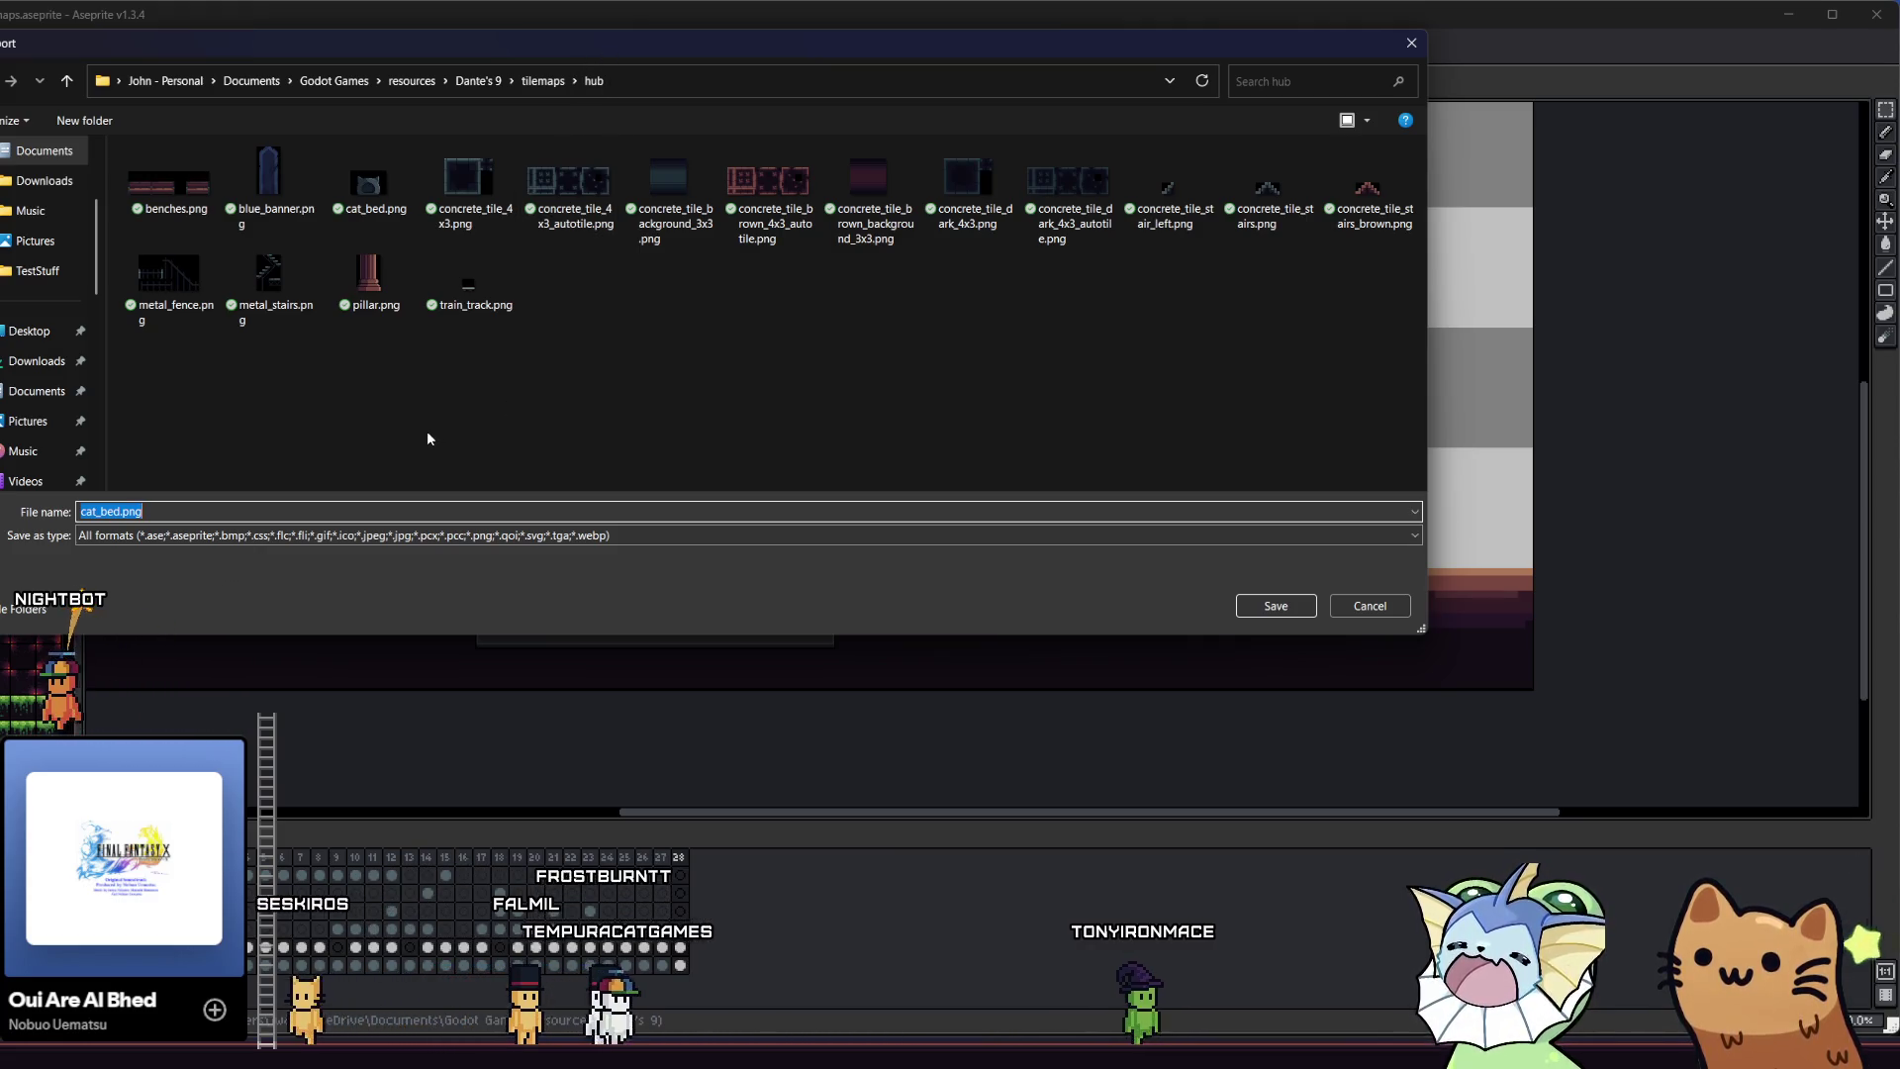
pyautogui.click(117, 511)
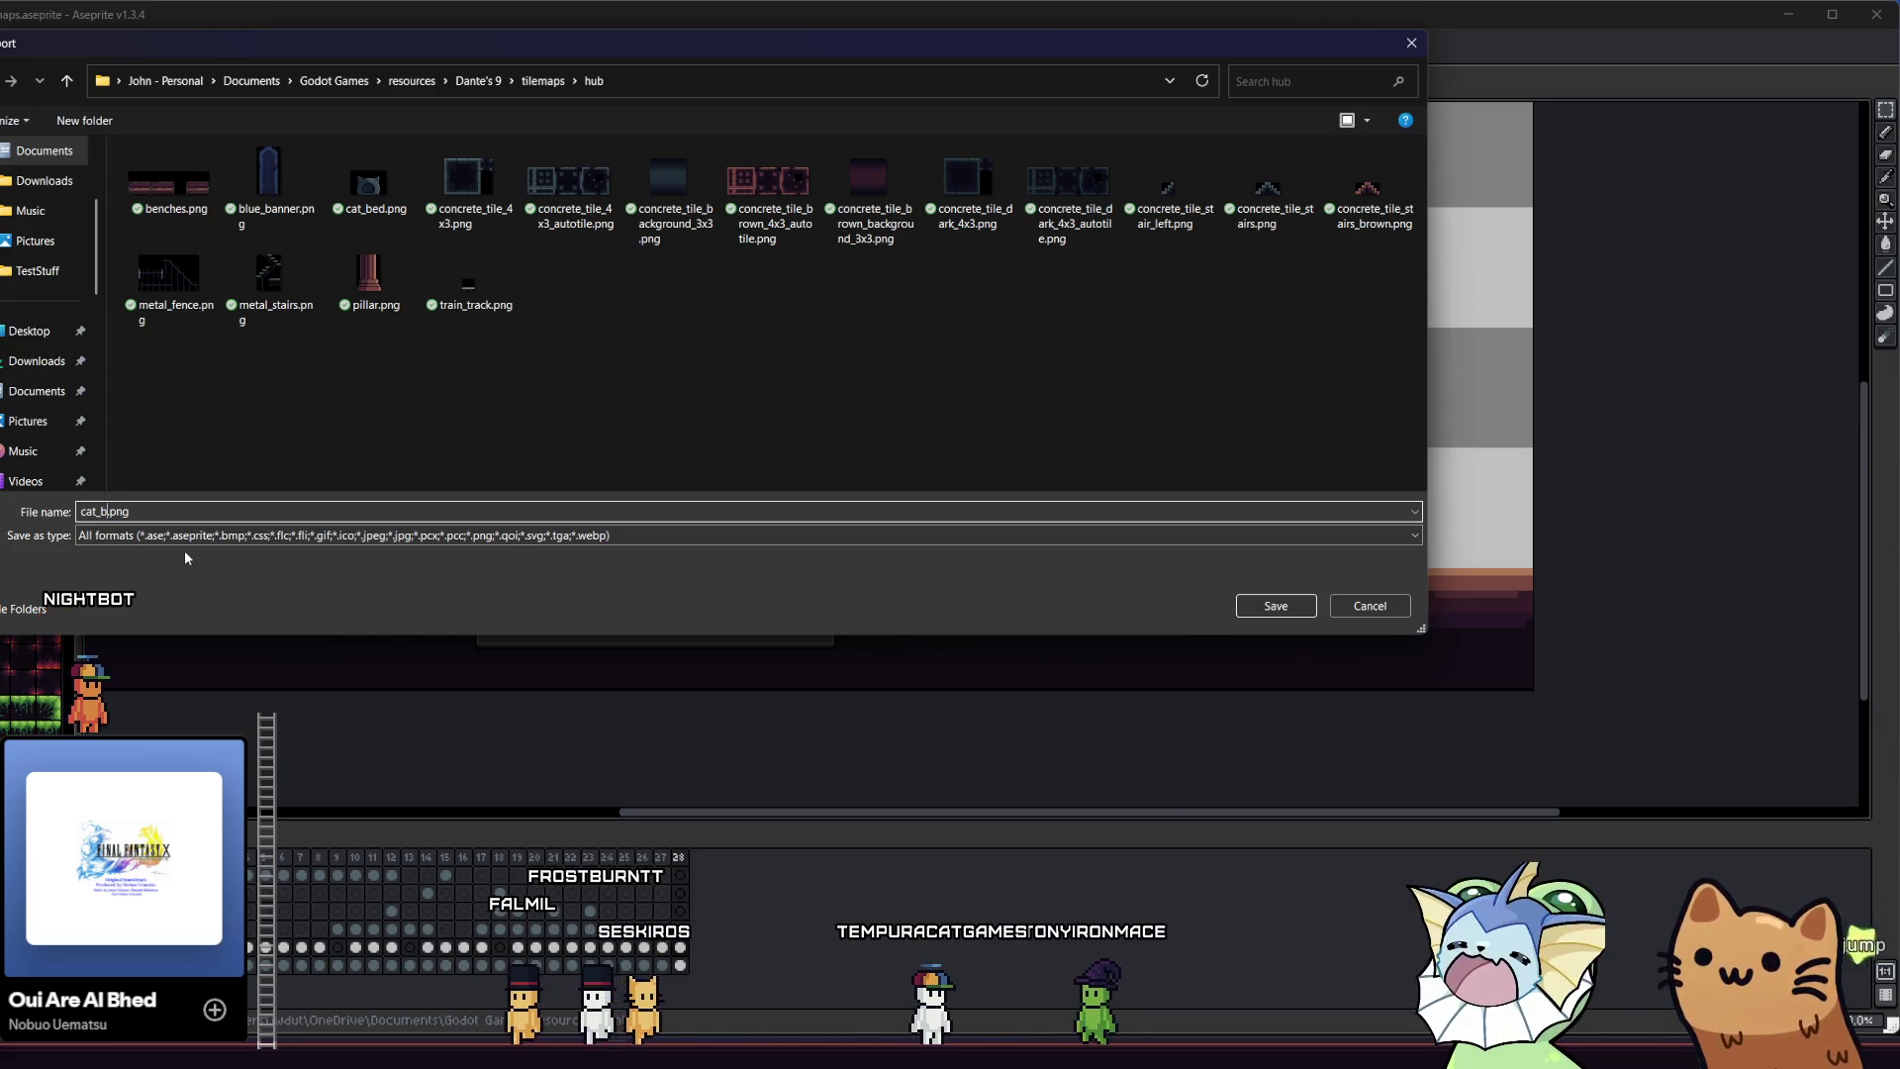
pyautogui.press('BackSpace')
pyautogui.press('BackSpace')
pyautogui.press('BackSpace')
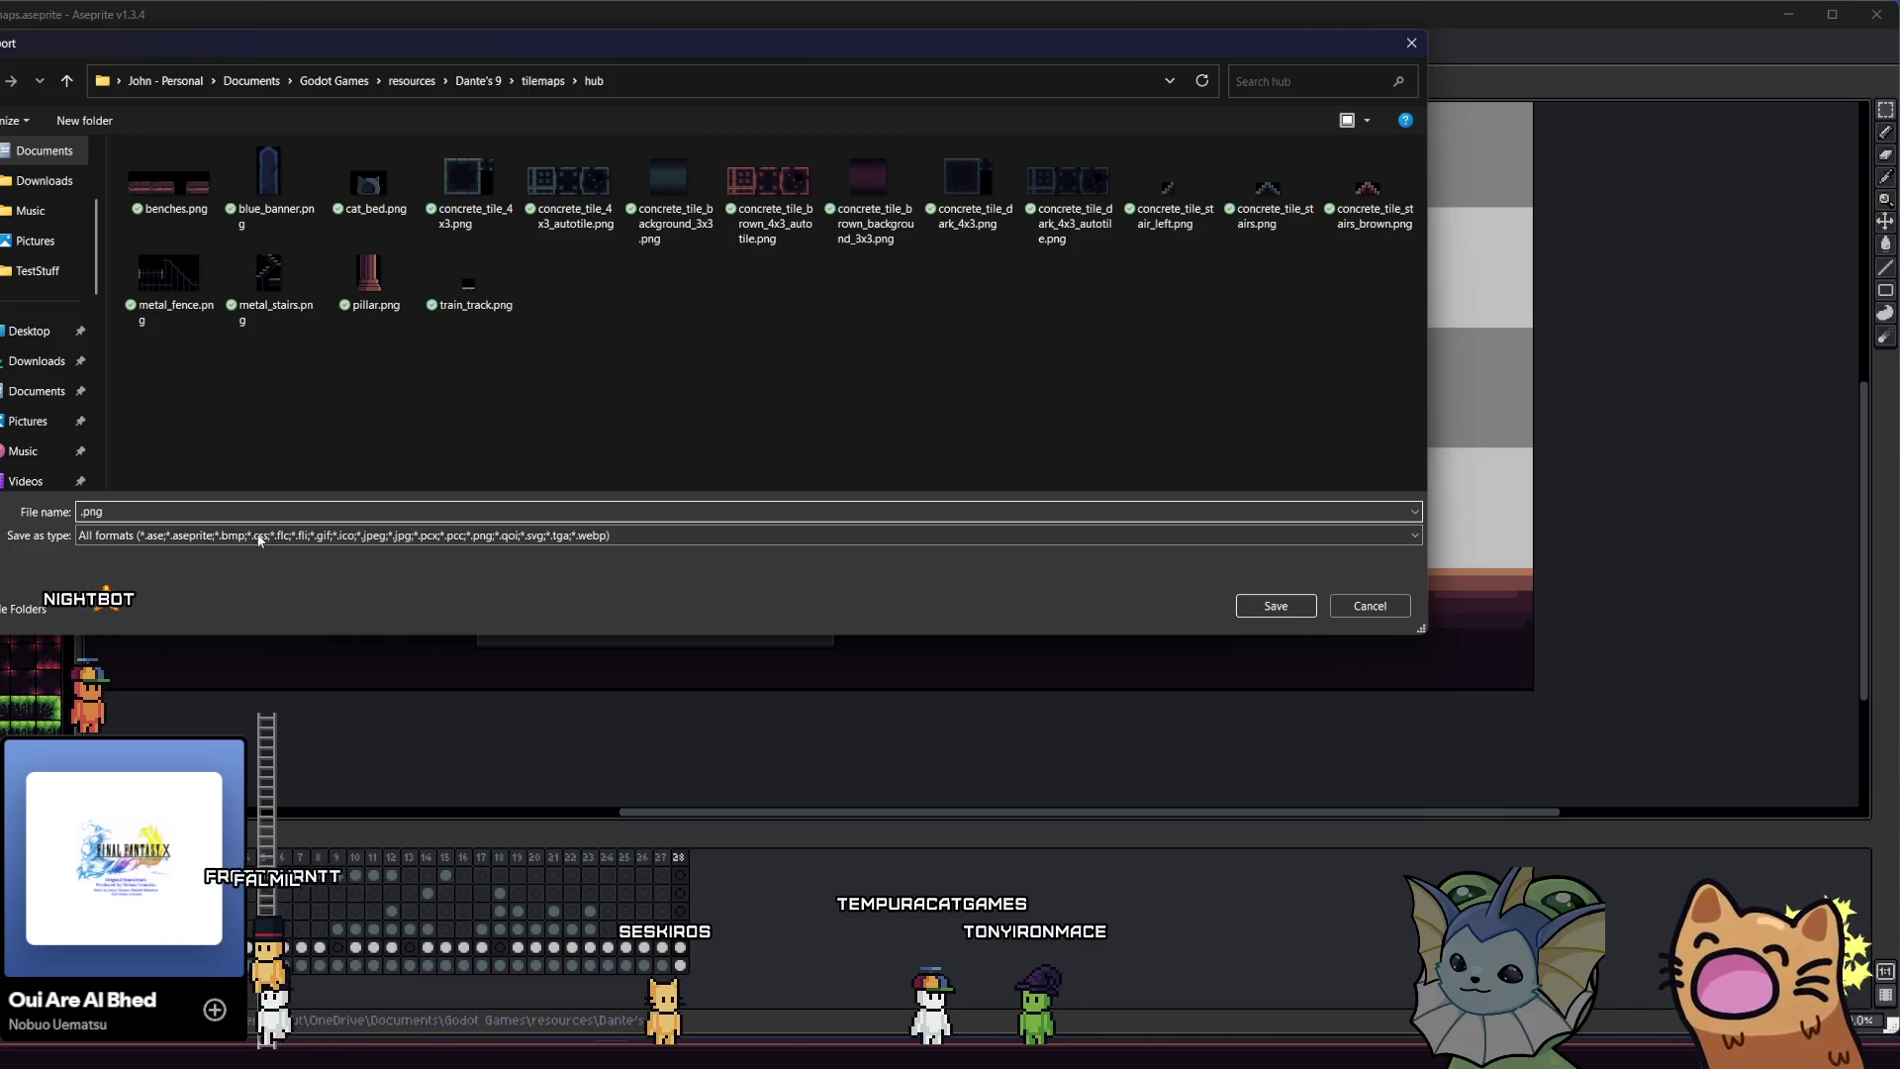
pyautogui.click(67, 78)
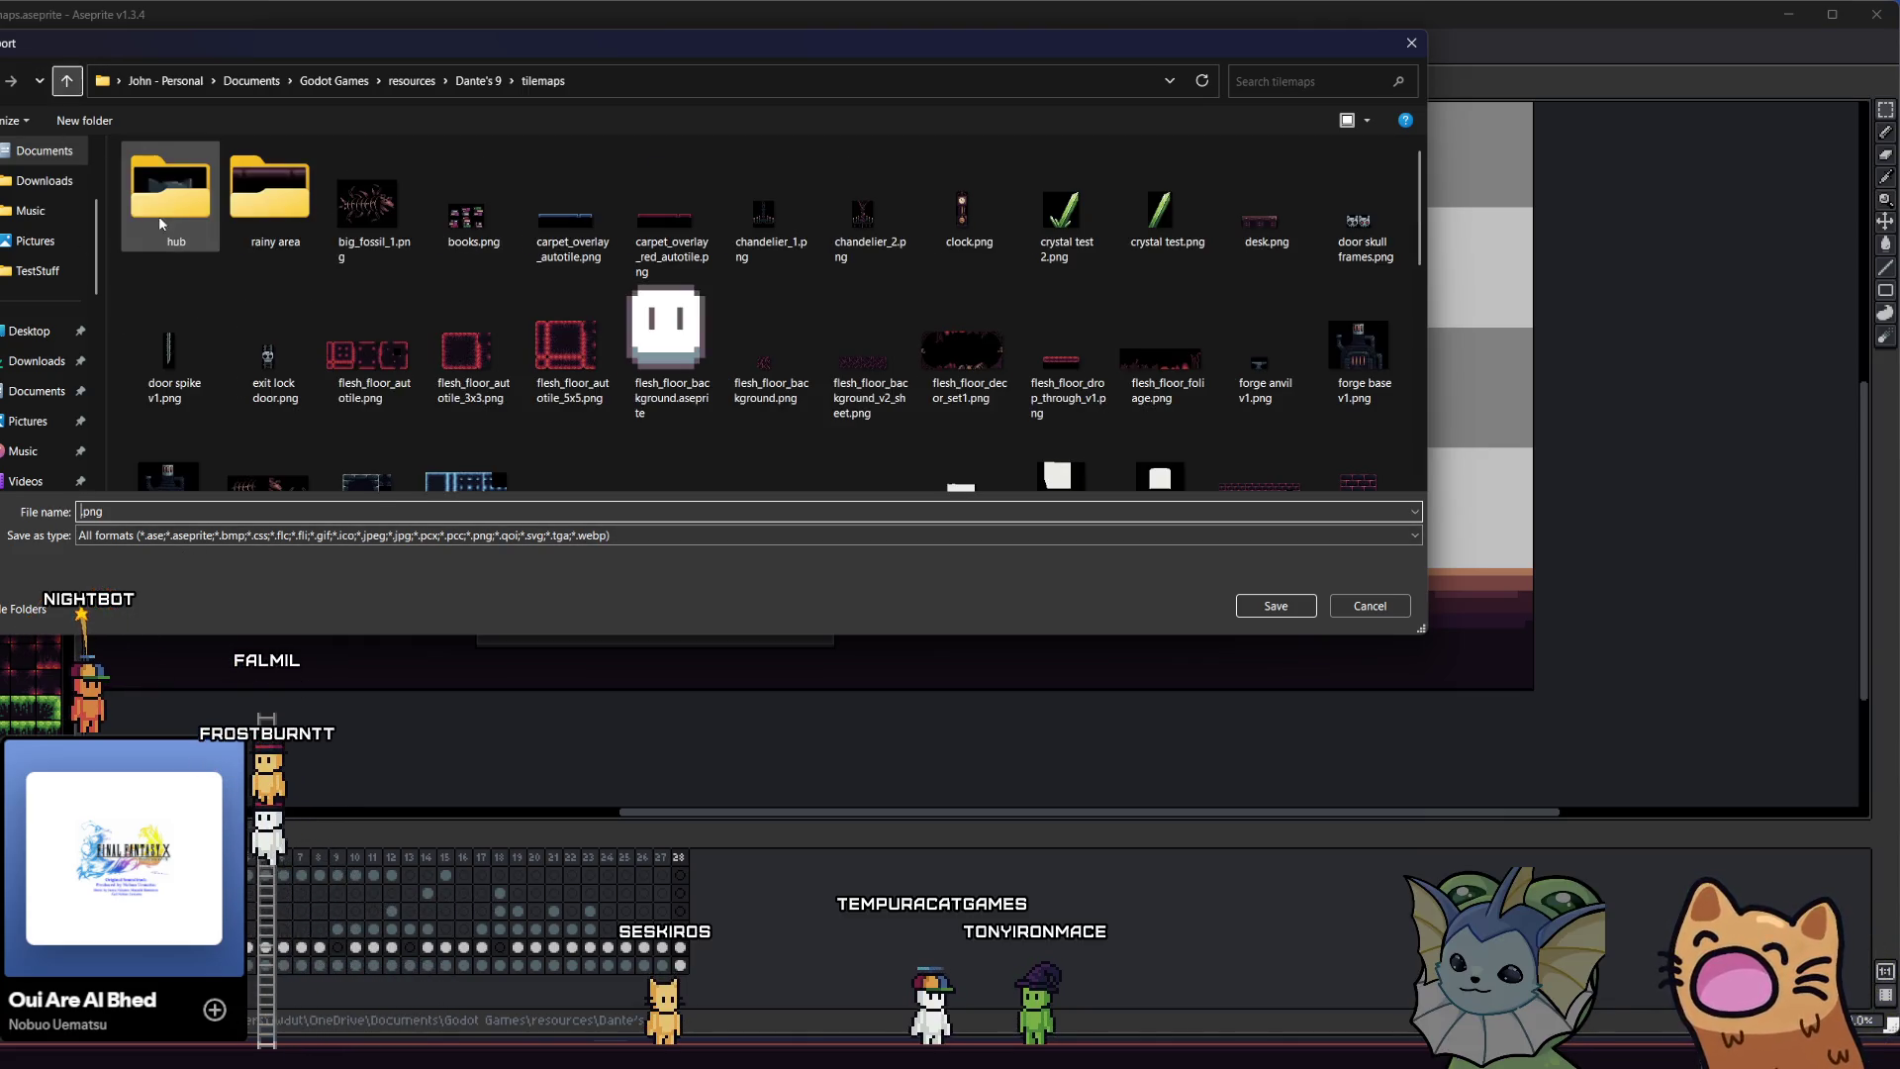
pyautogui.click(66, 81)
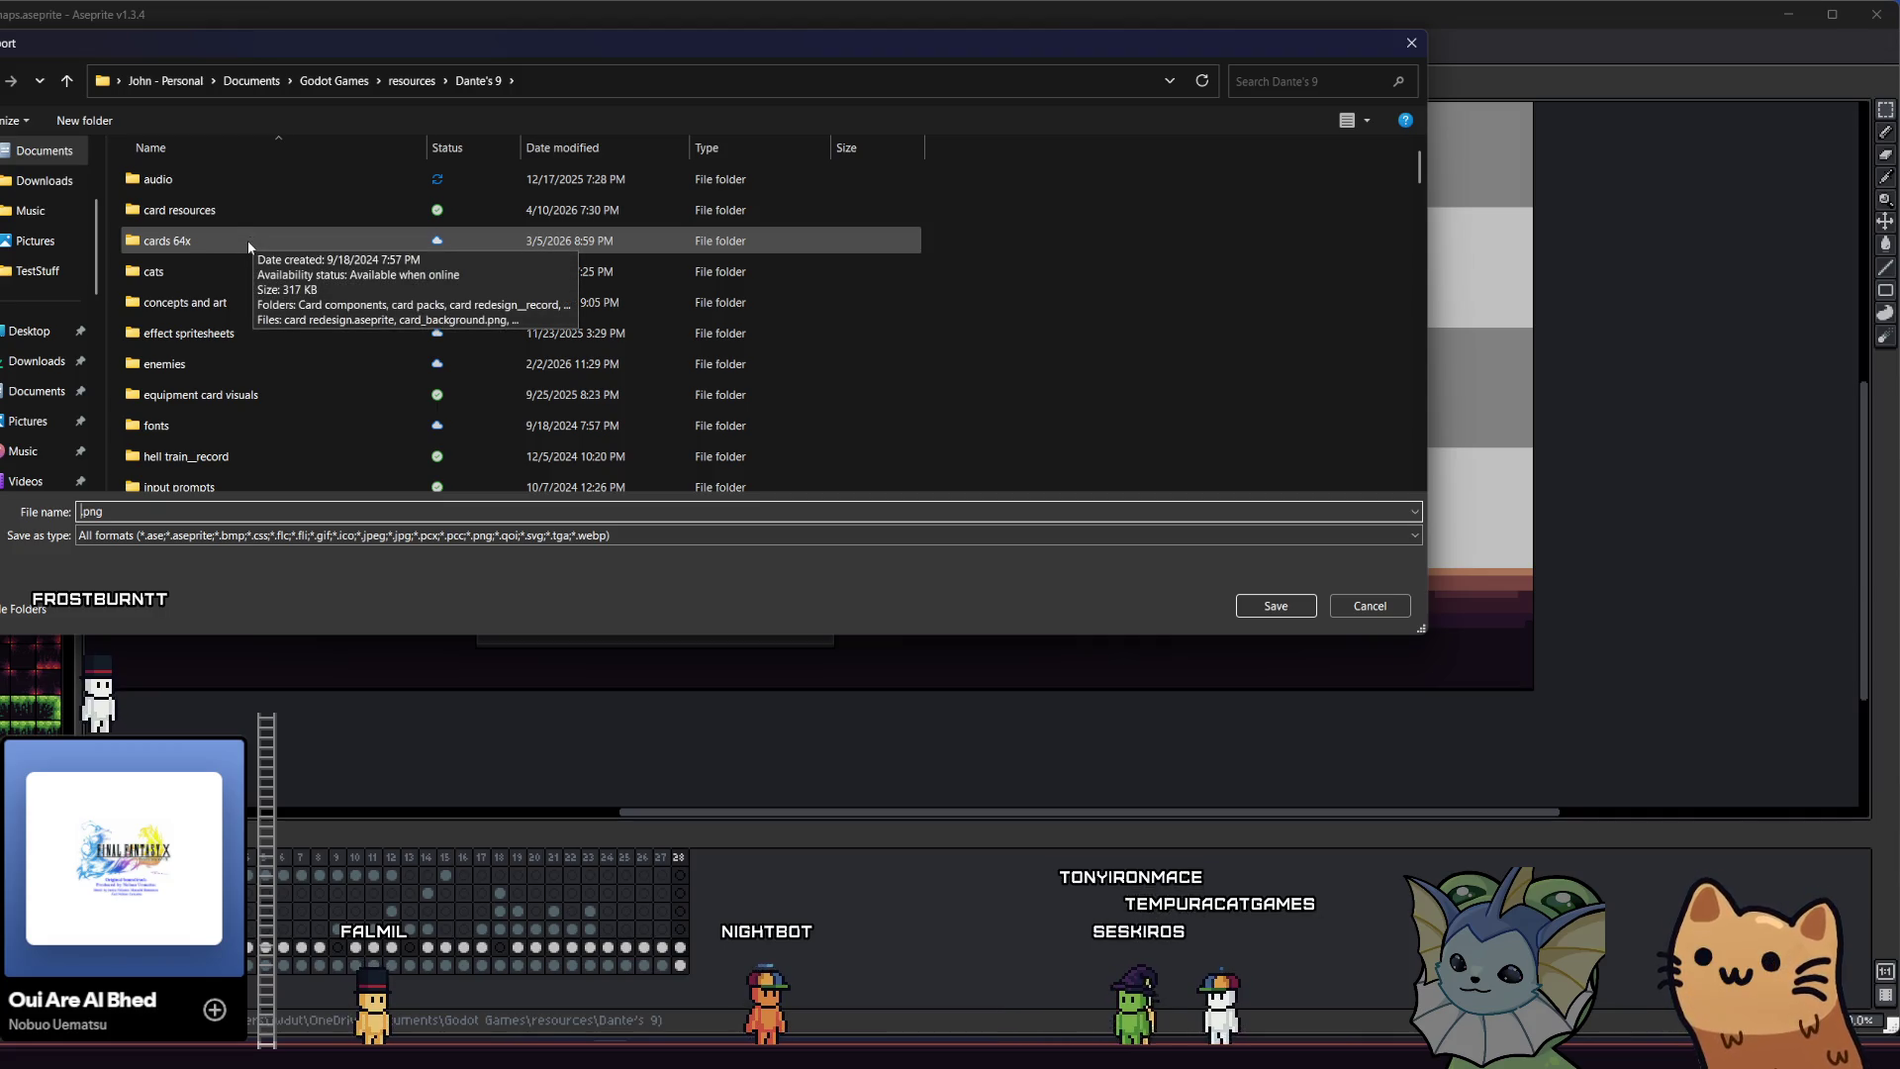
pyautogui.scroll(-5, 242, 287)
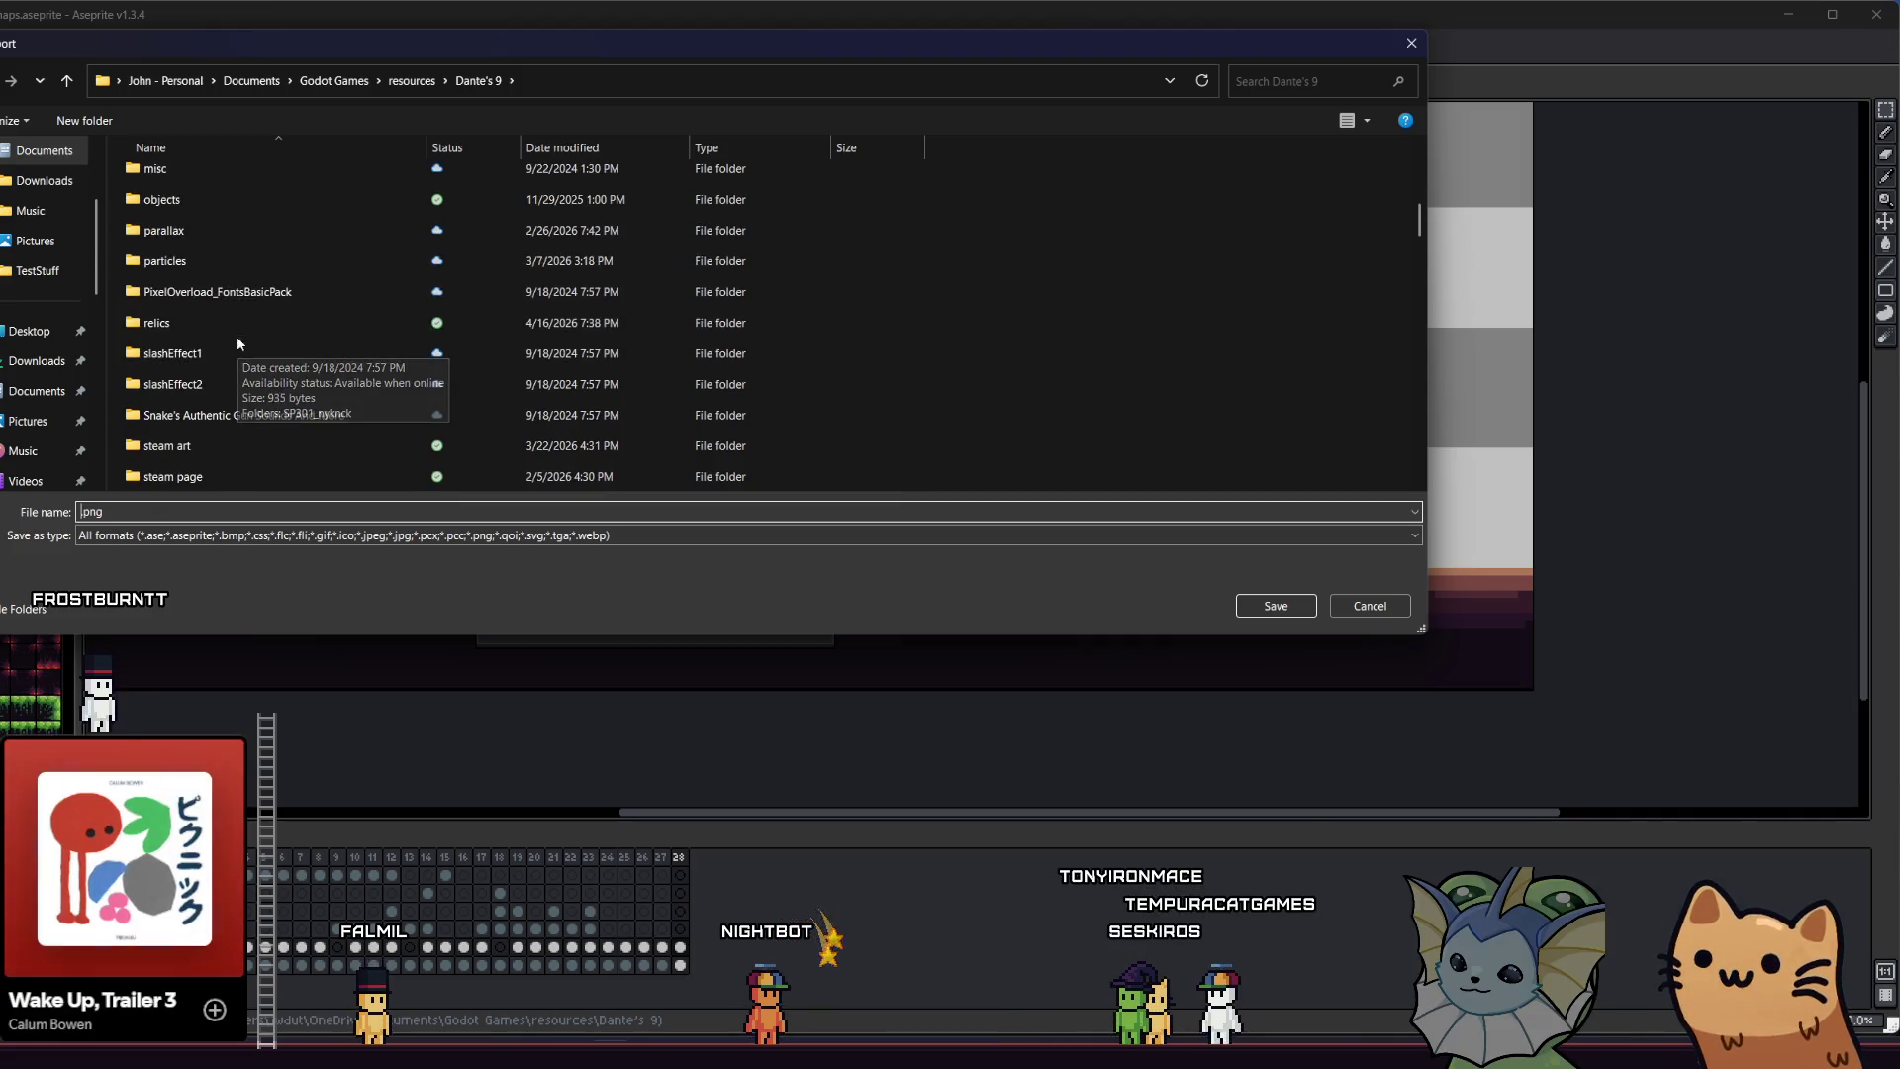
pyautogui.doubleClick(240, 202)
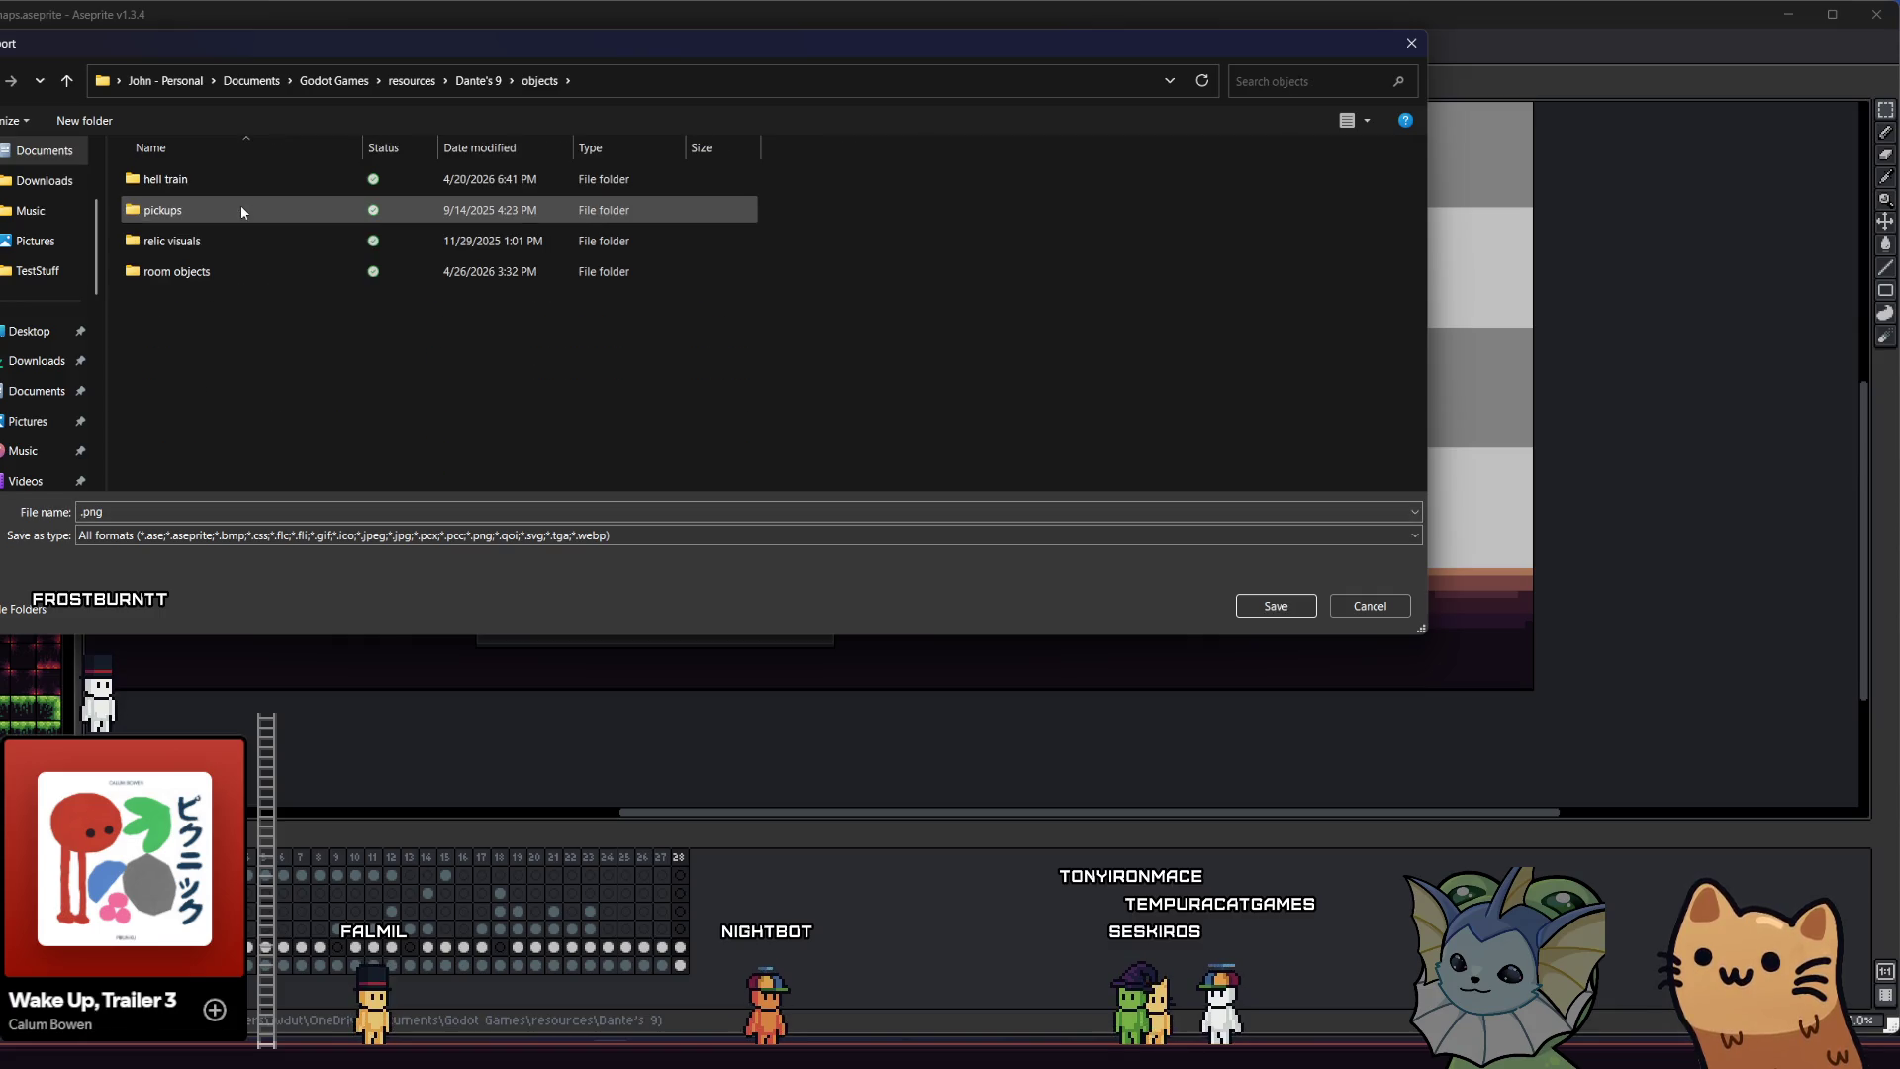
pyautogui.click(193, 275)
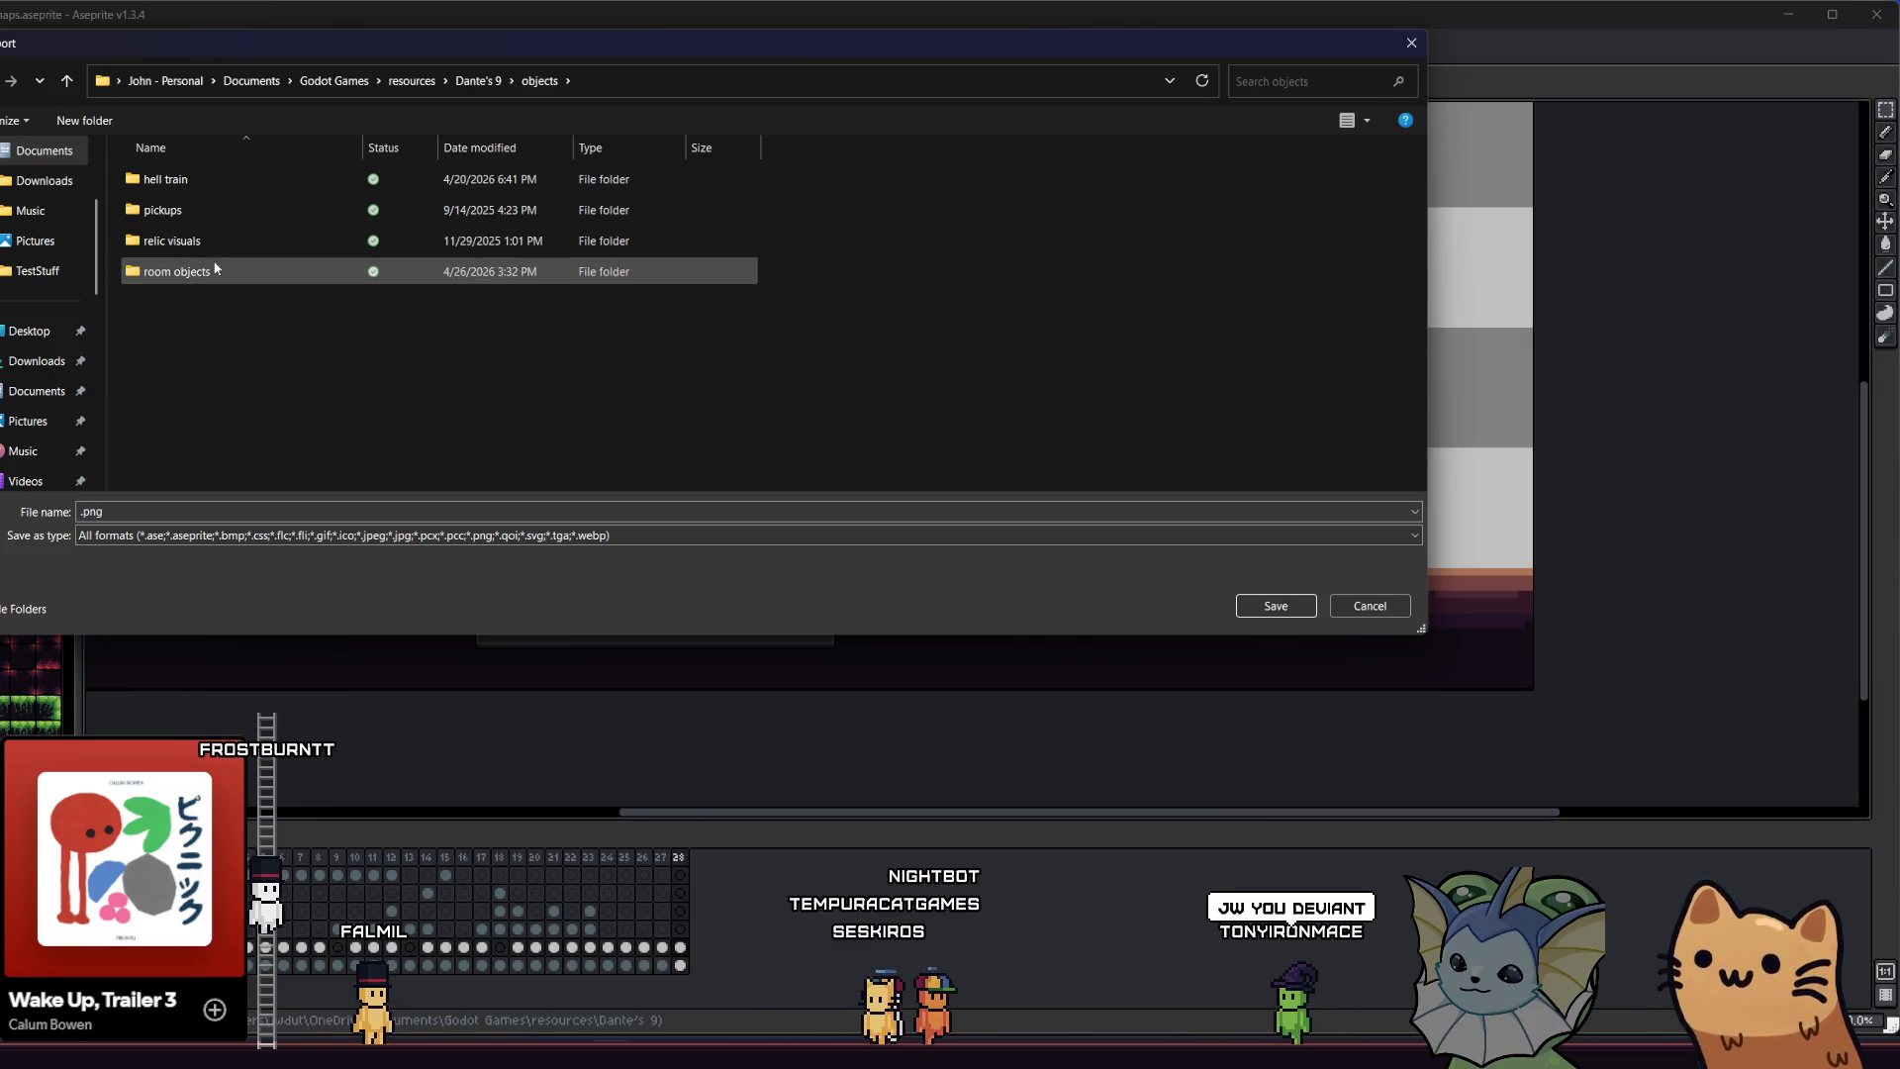
pyautogui.doubleClick(199, 275)
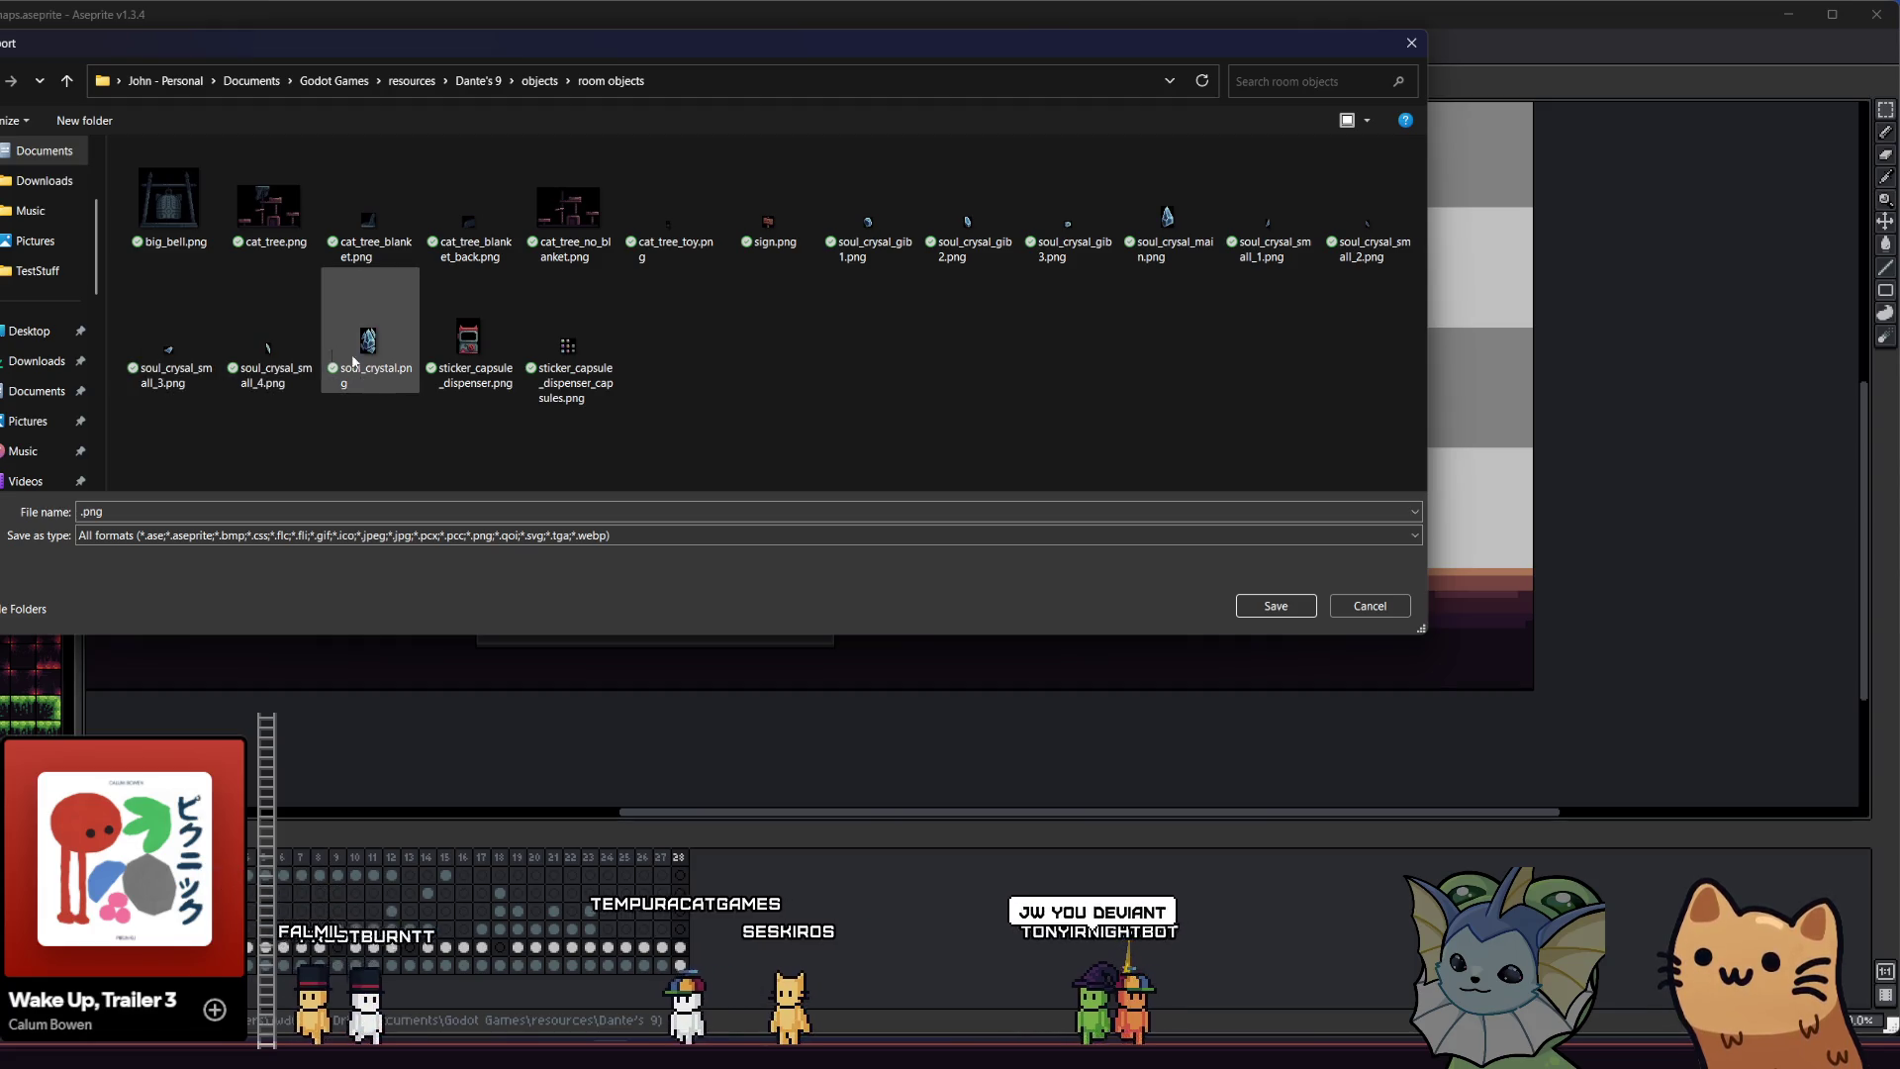
# - Name the output file suitcase_pile.png and export the selection
pyautogui.doubleClick(105, 512)
pyautogui.press('Home')
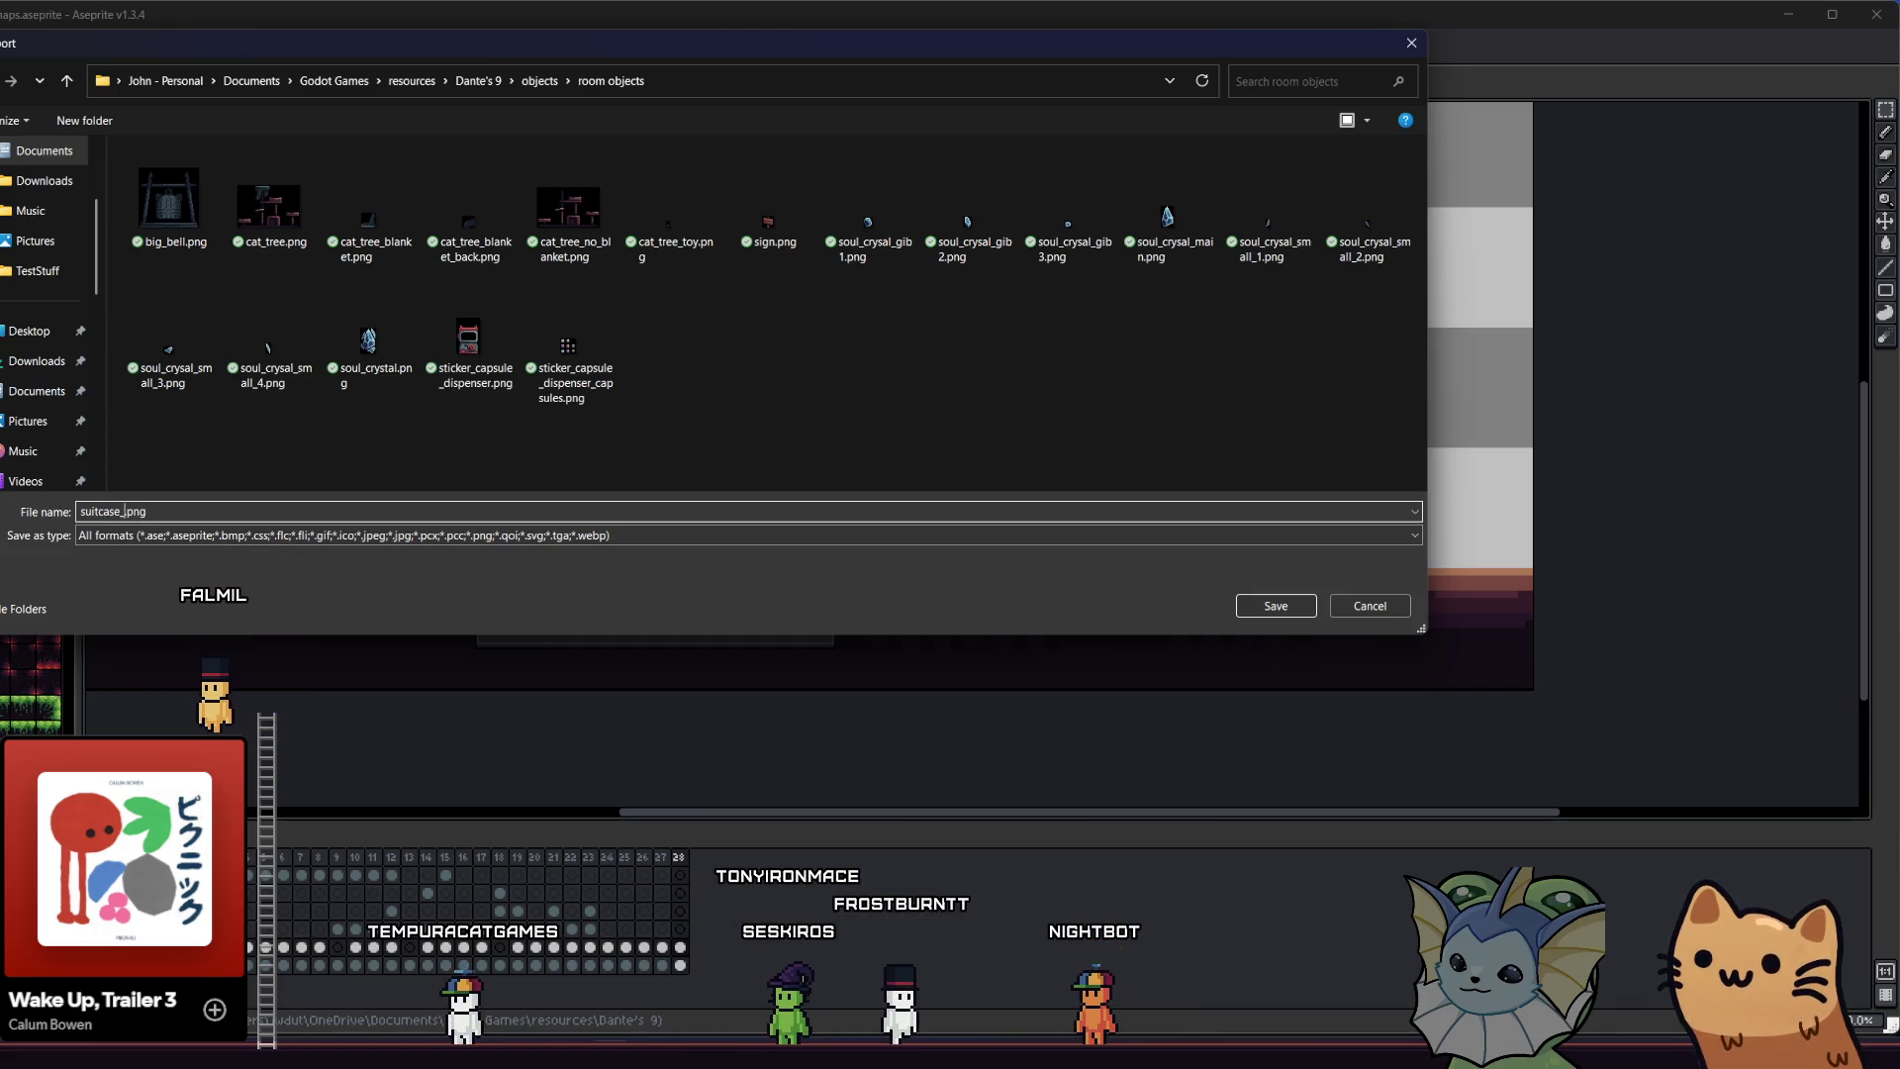
pyautogui.write('pile')
pyautogui.press('Return')
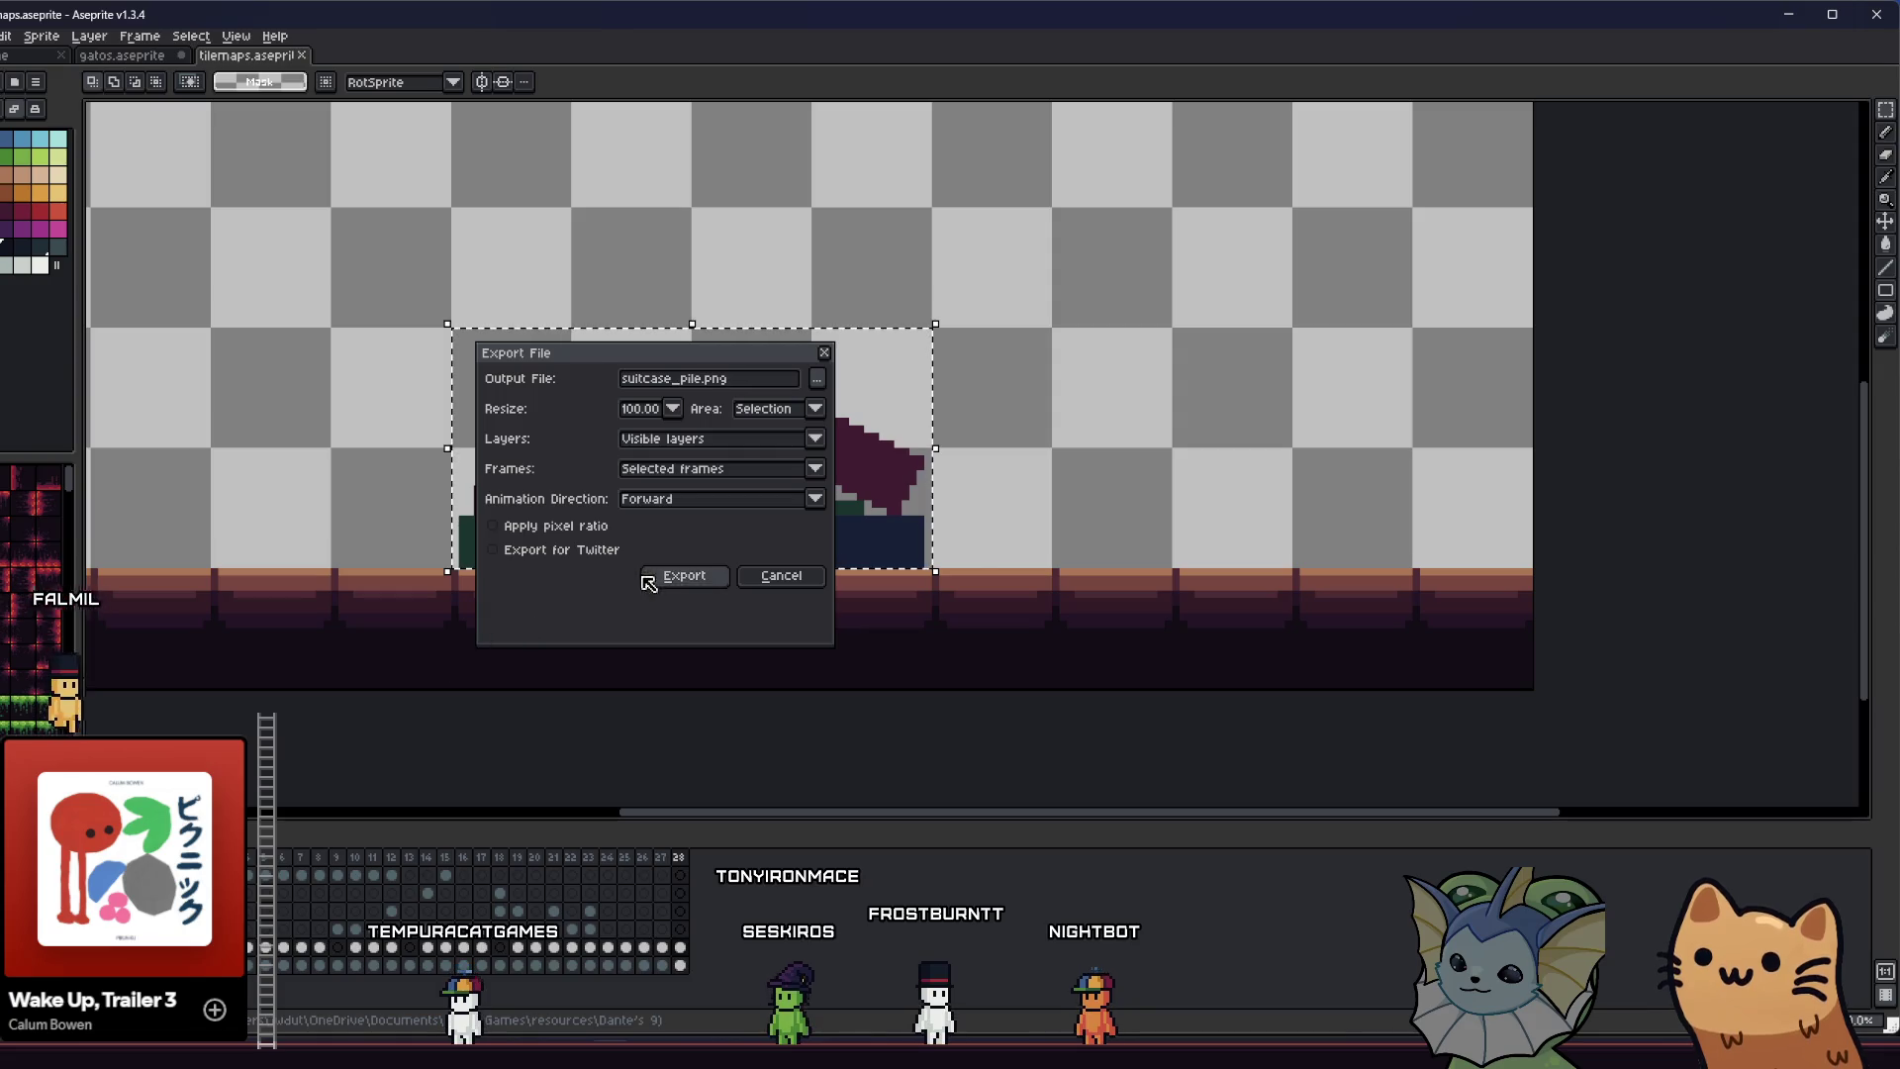
pyautogui.click(645, 579)
# - In Godot, delete the CatBed node from the room scene
pyautogui.hotkey('alt', 'Tab')
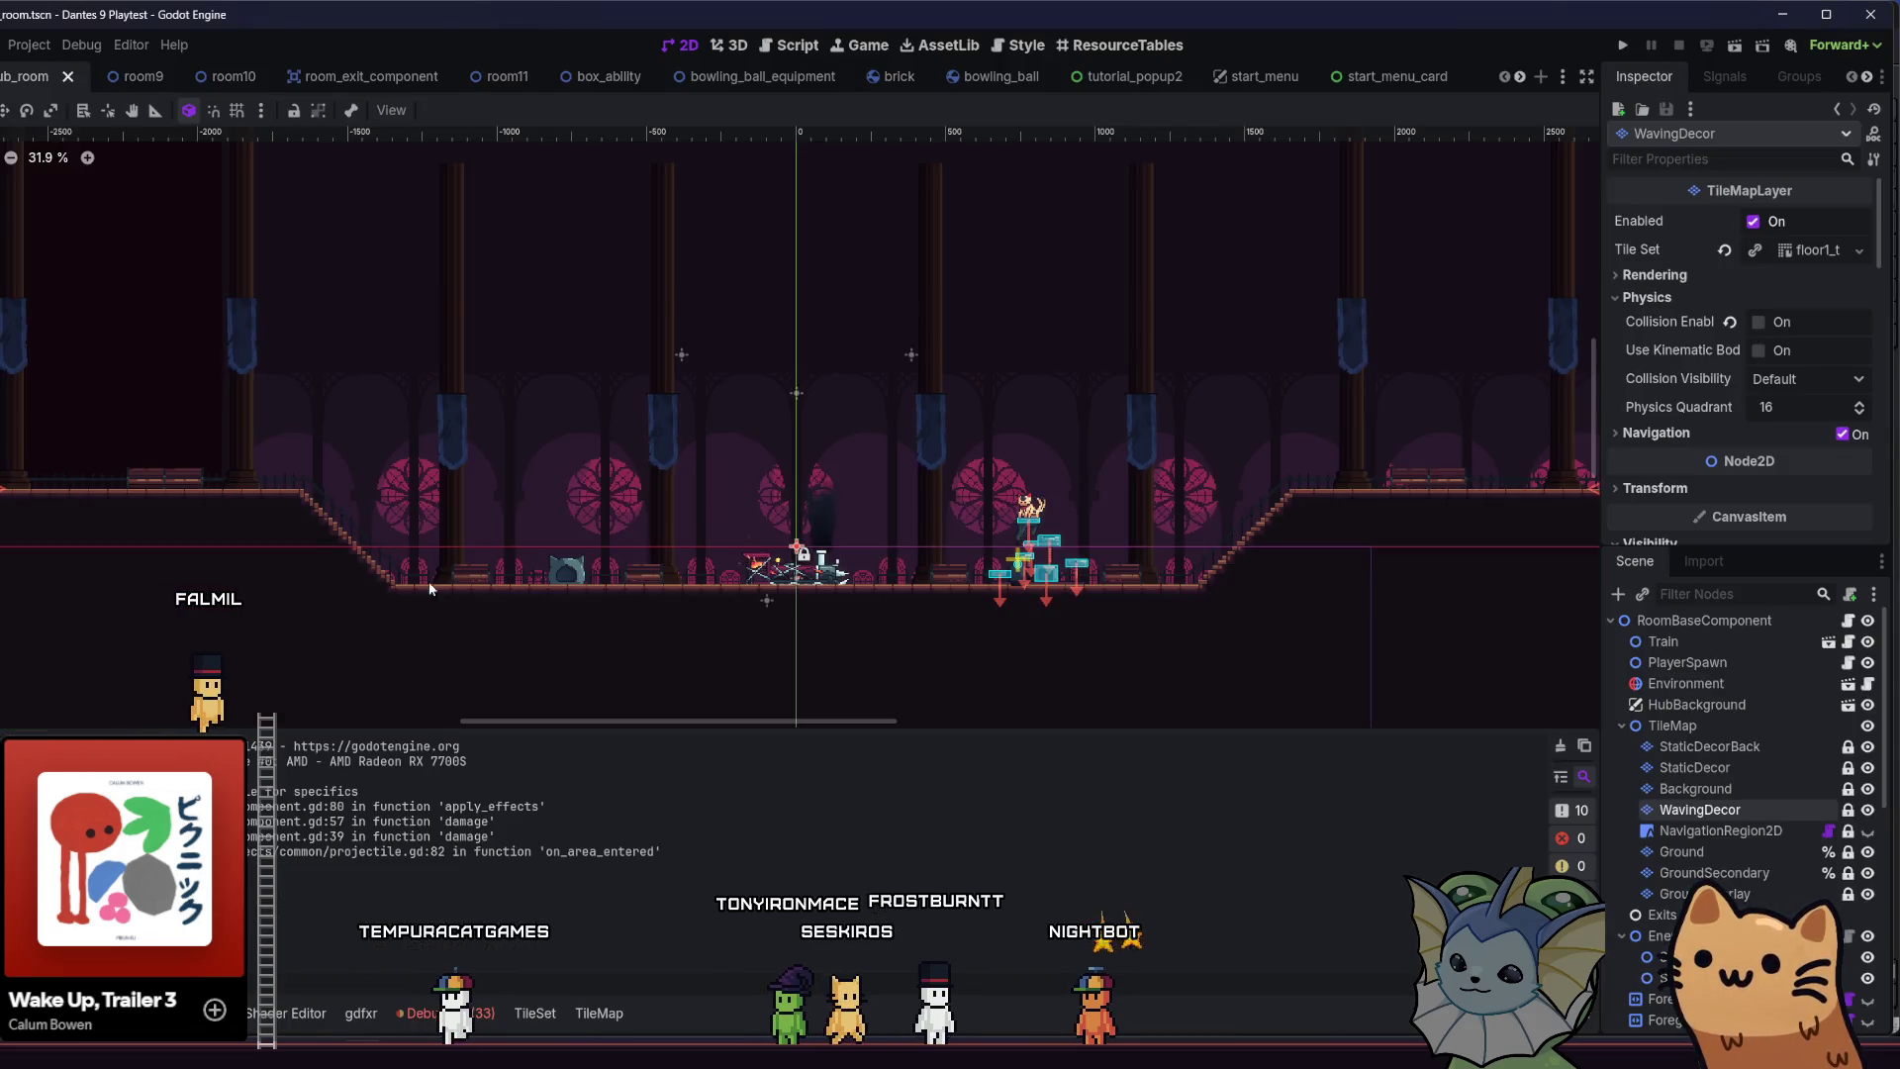
pyautogui.scroll(6, 515, 603)
pyautogui.scroll(-10, 1666, 853)
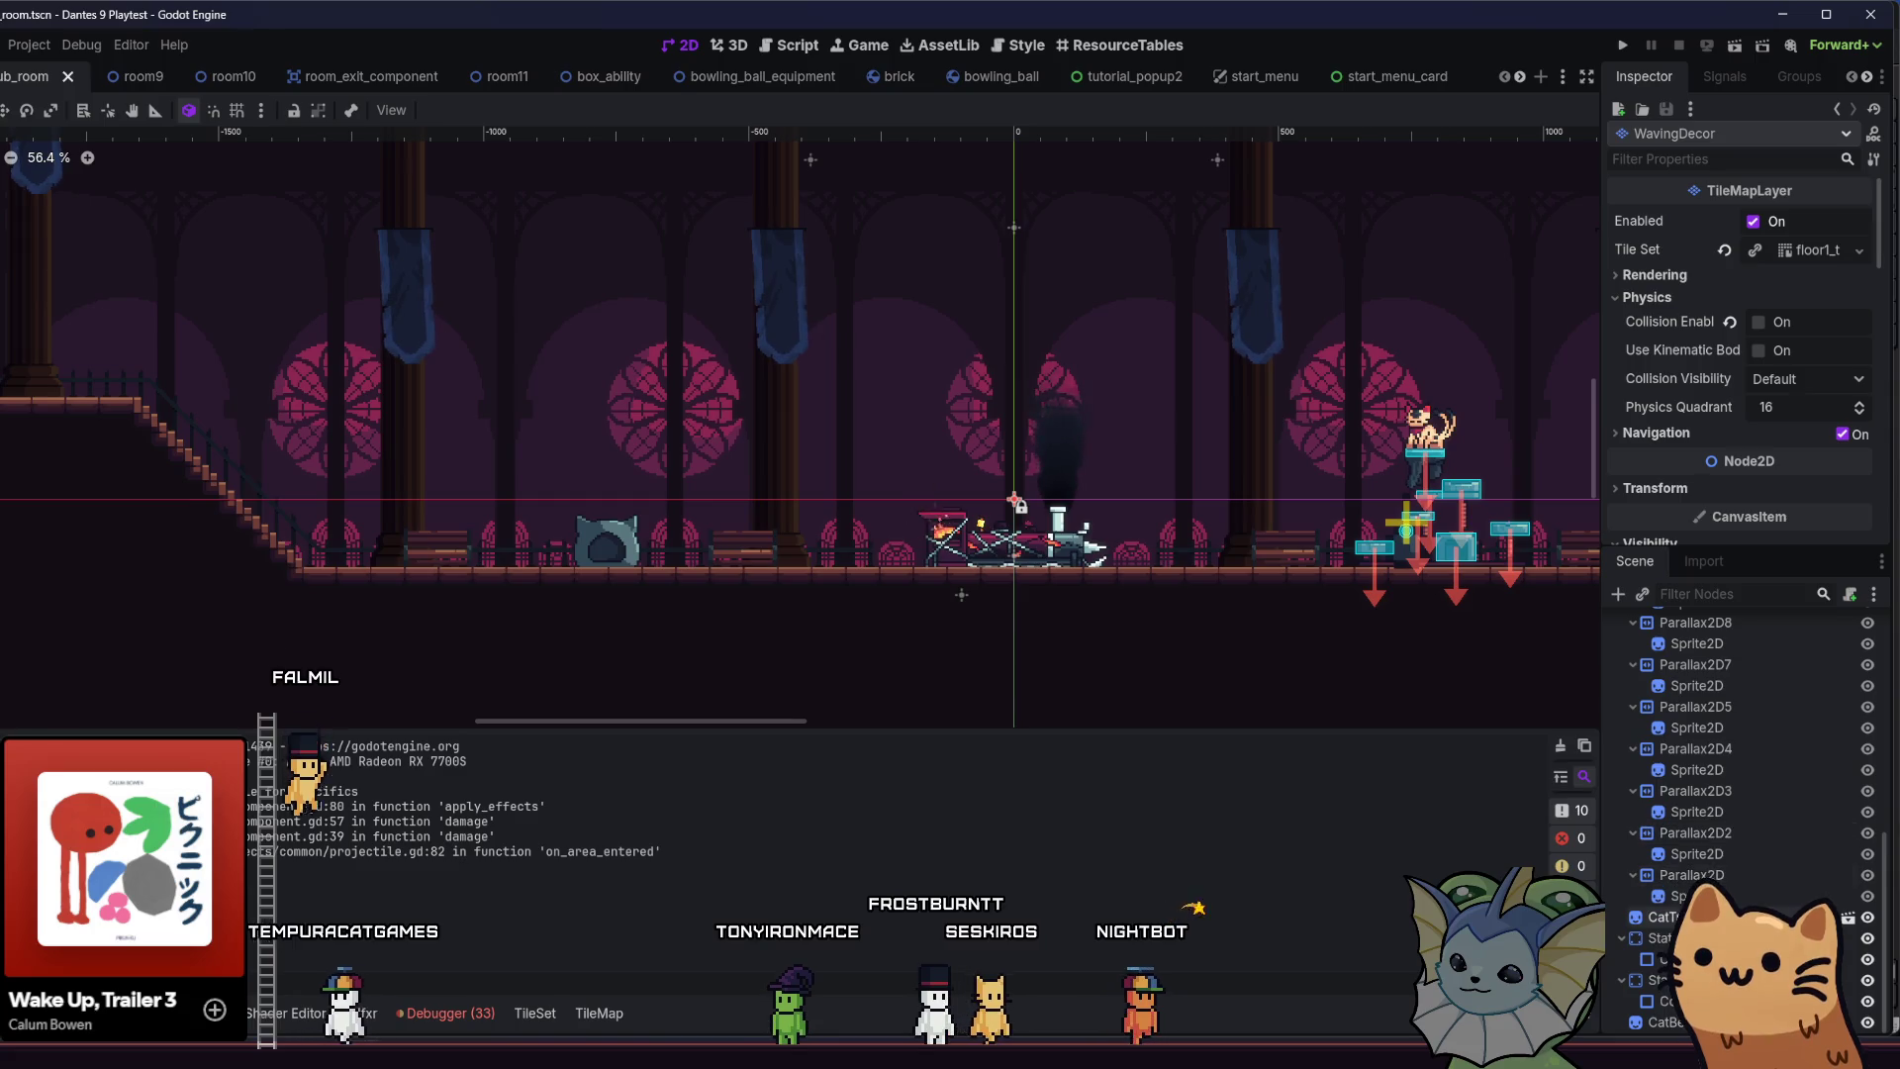
pyautogui.click(1677, 1021)
pyautogui.press('Delete')
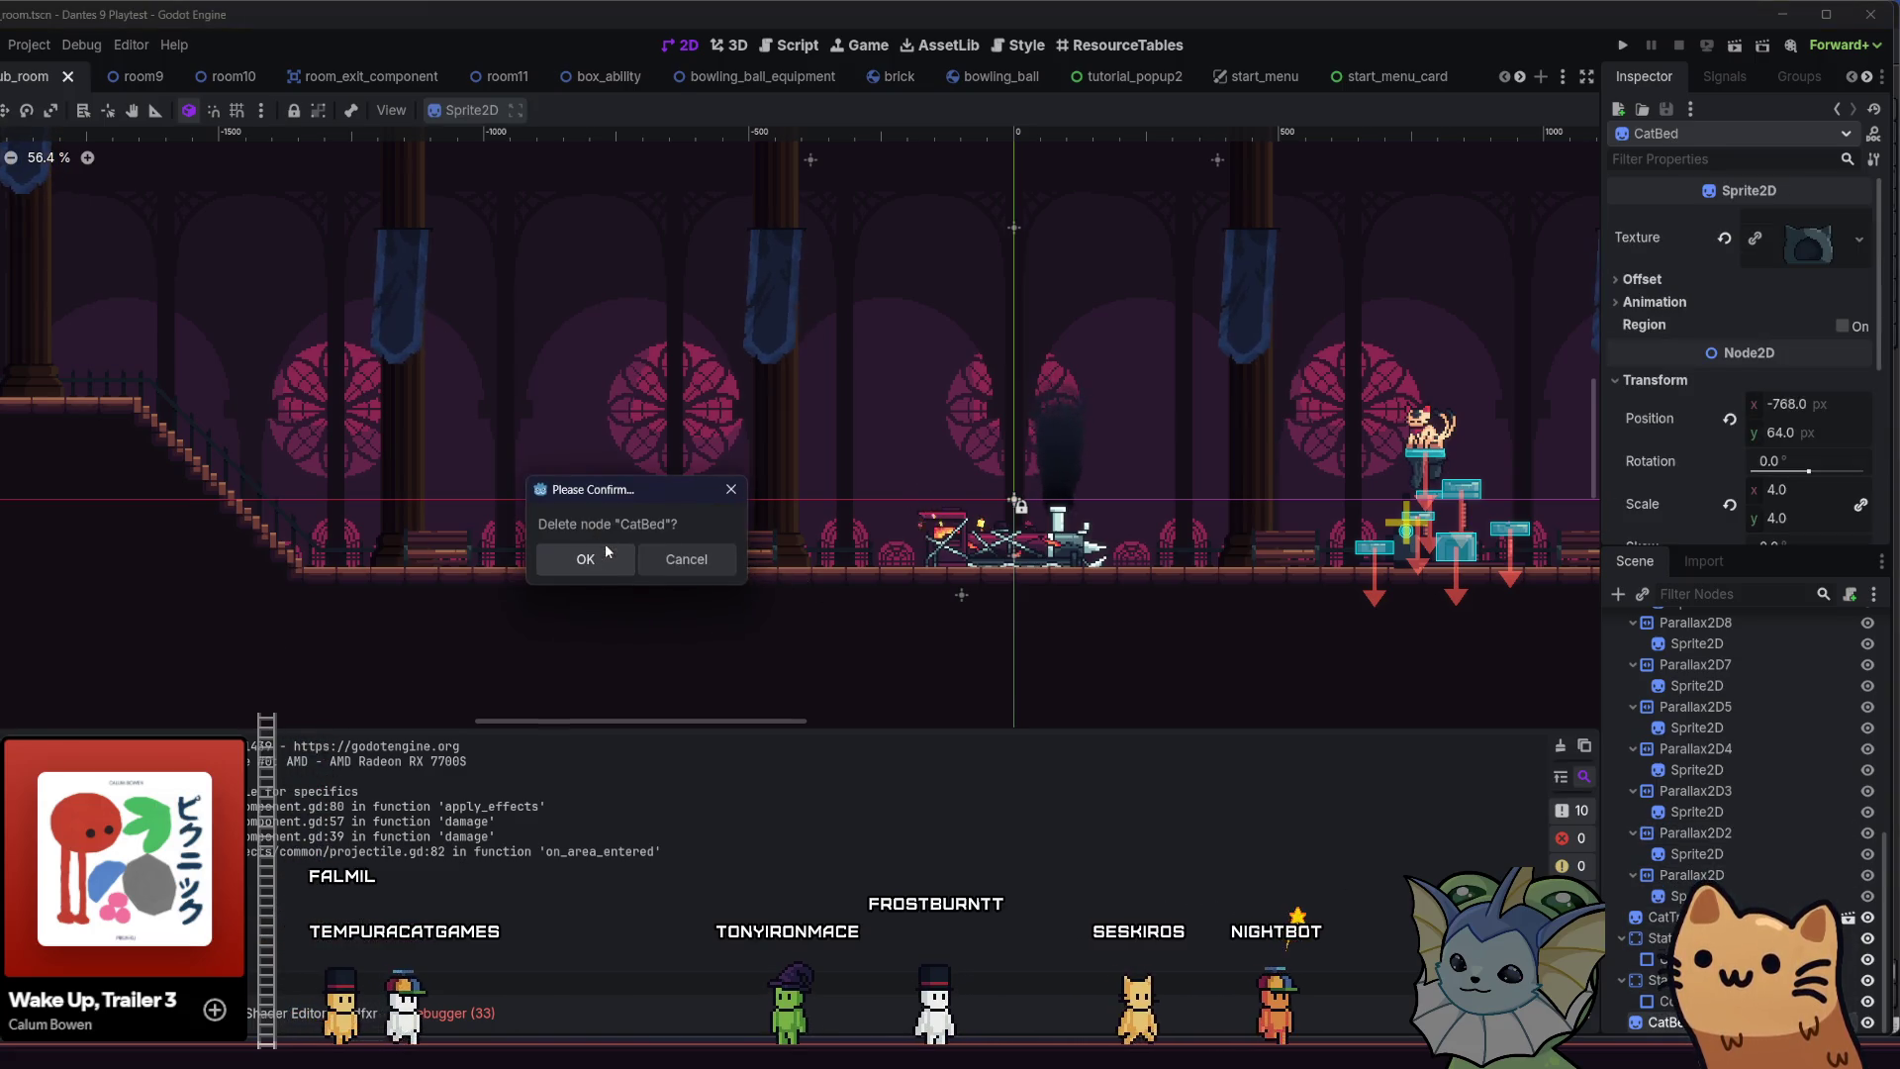
pyautogui.click(591, 556)
# - Import suitcase_pile.png into the project files and place it in the room
pyautogui.hotkey('alt', 'f')
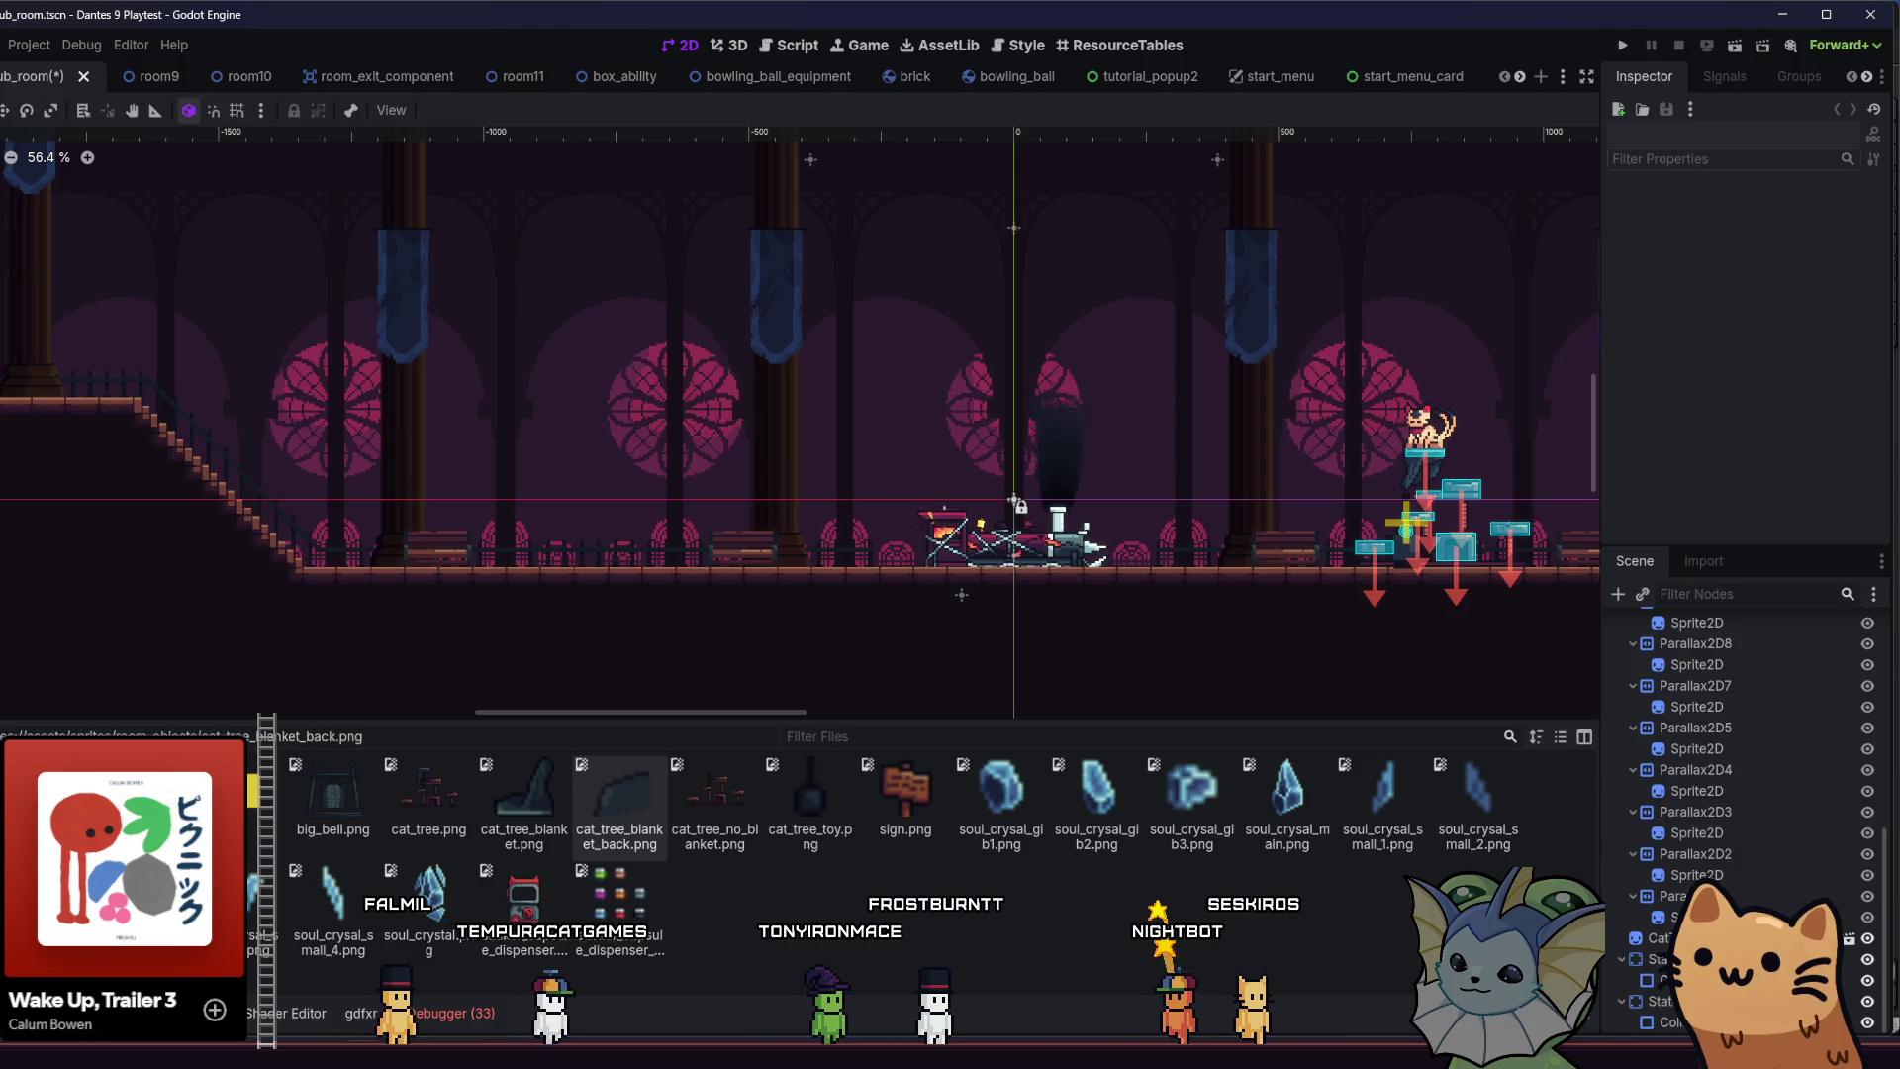
pyautogui.hotkey('ctrl', 'alt', 'r')
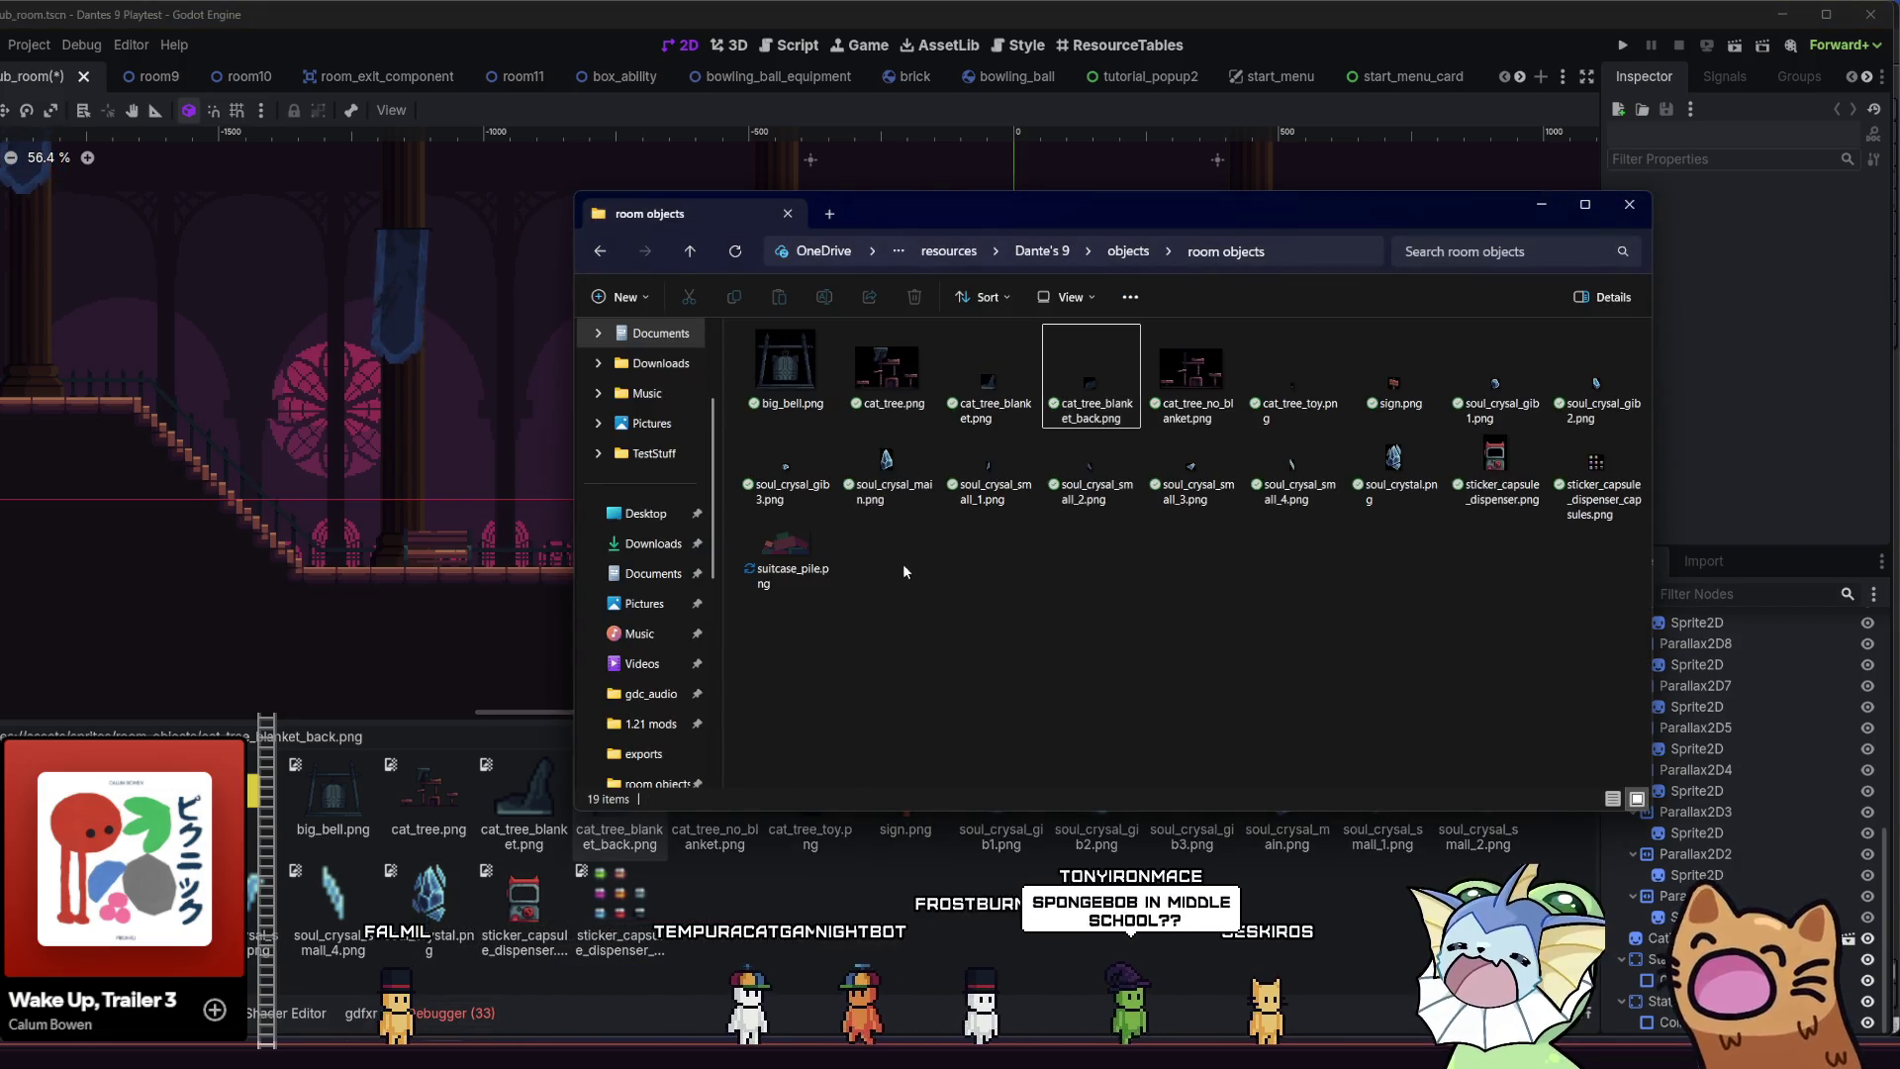
pyautogui.click(803, 535)
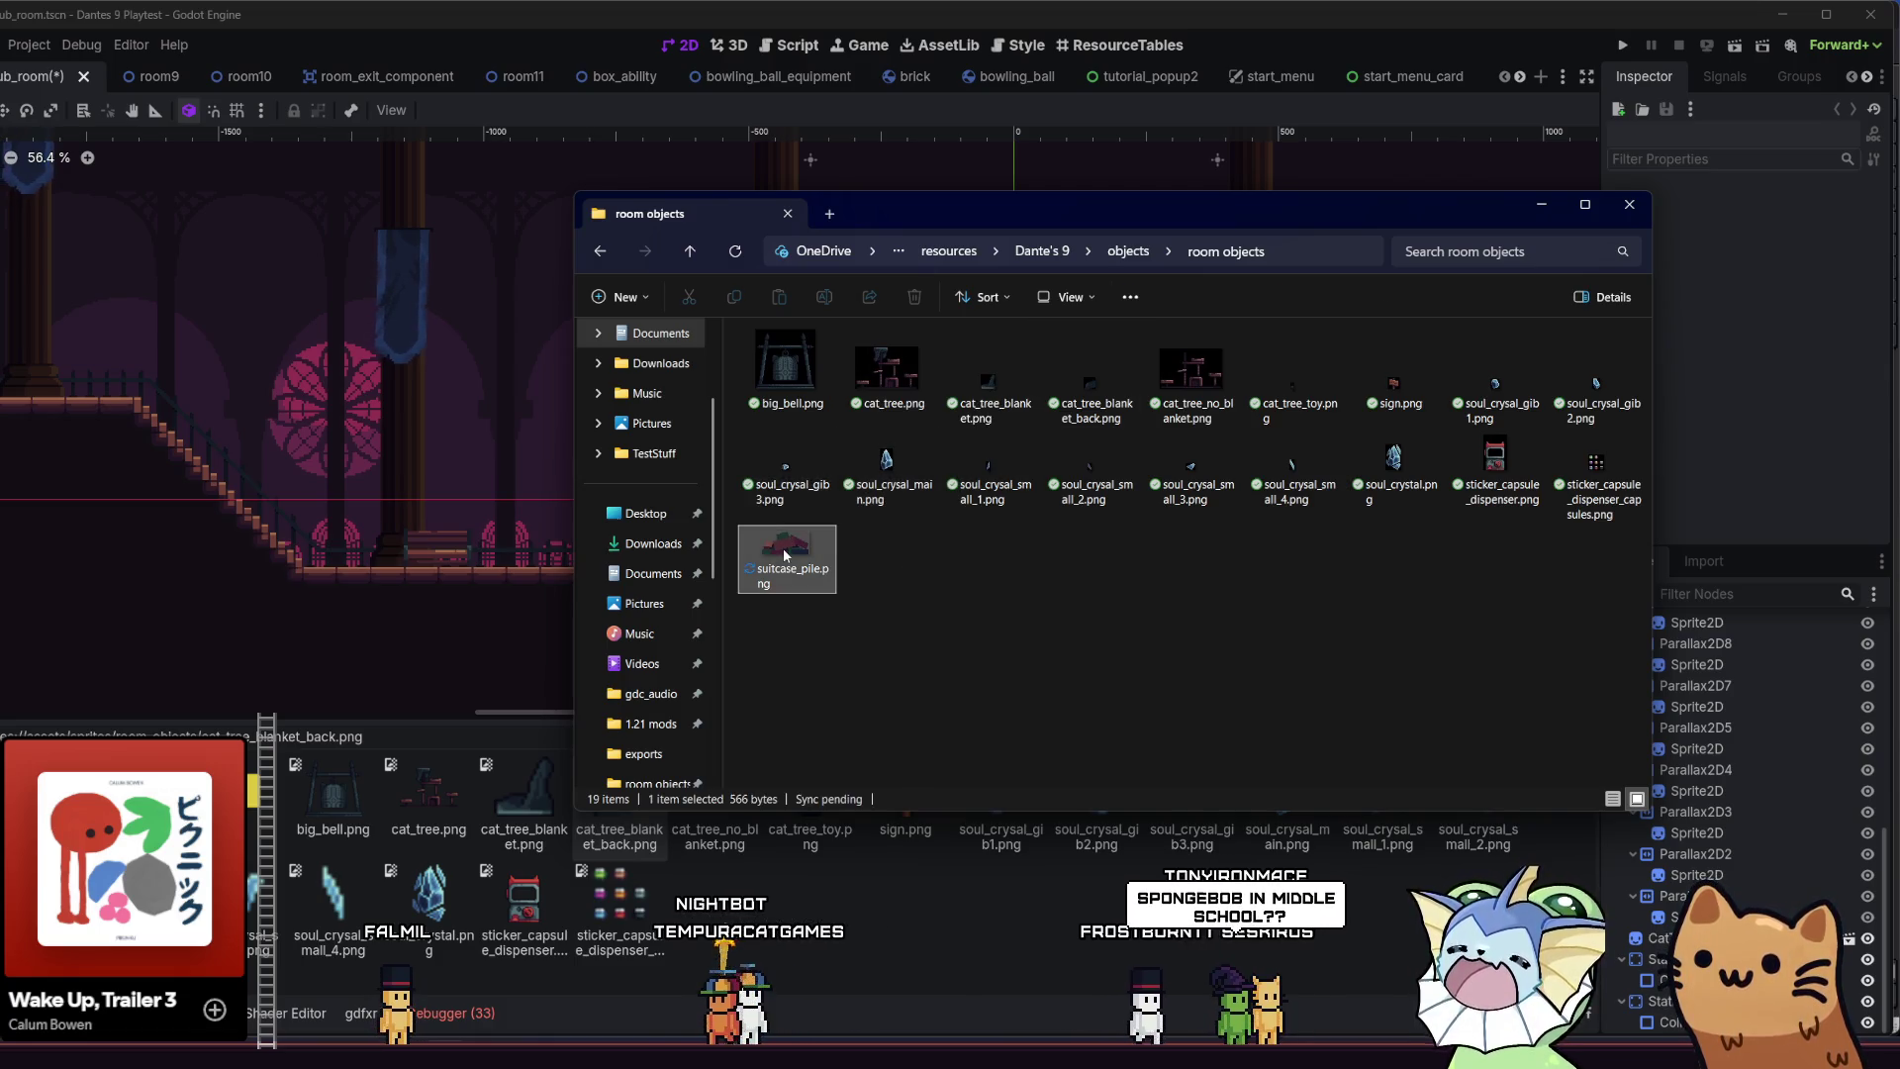
pyautogui.moveTo(802, 535)
pyautogui.mouseDown()
pyautogui.moveTo(920, 683)
pyautogui.moveTo(708, 891)
pyautogui.mouseUp()
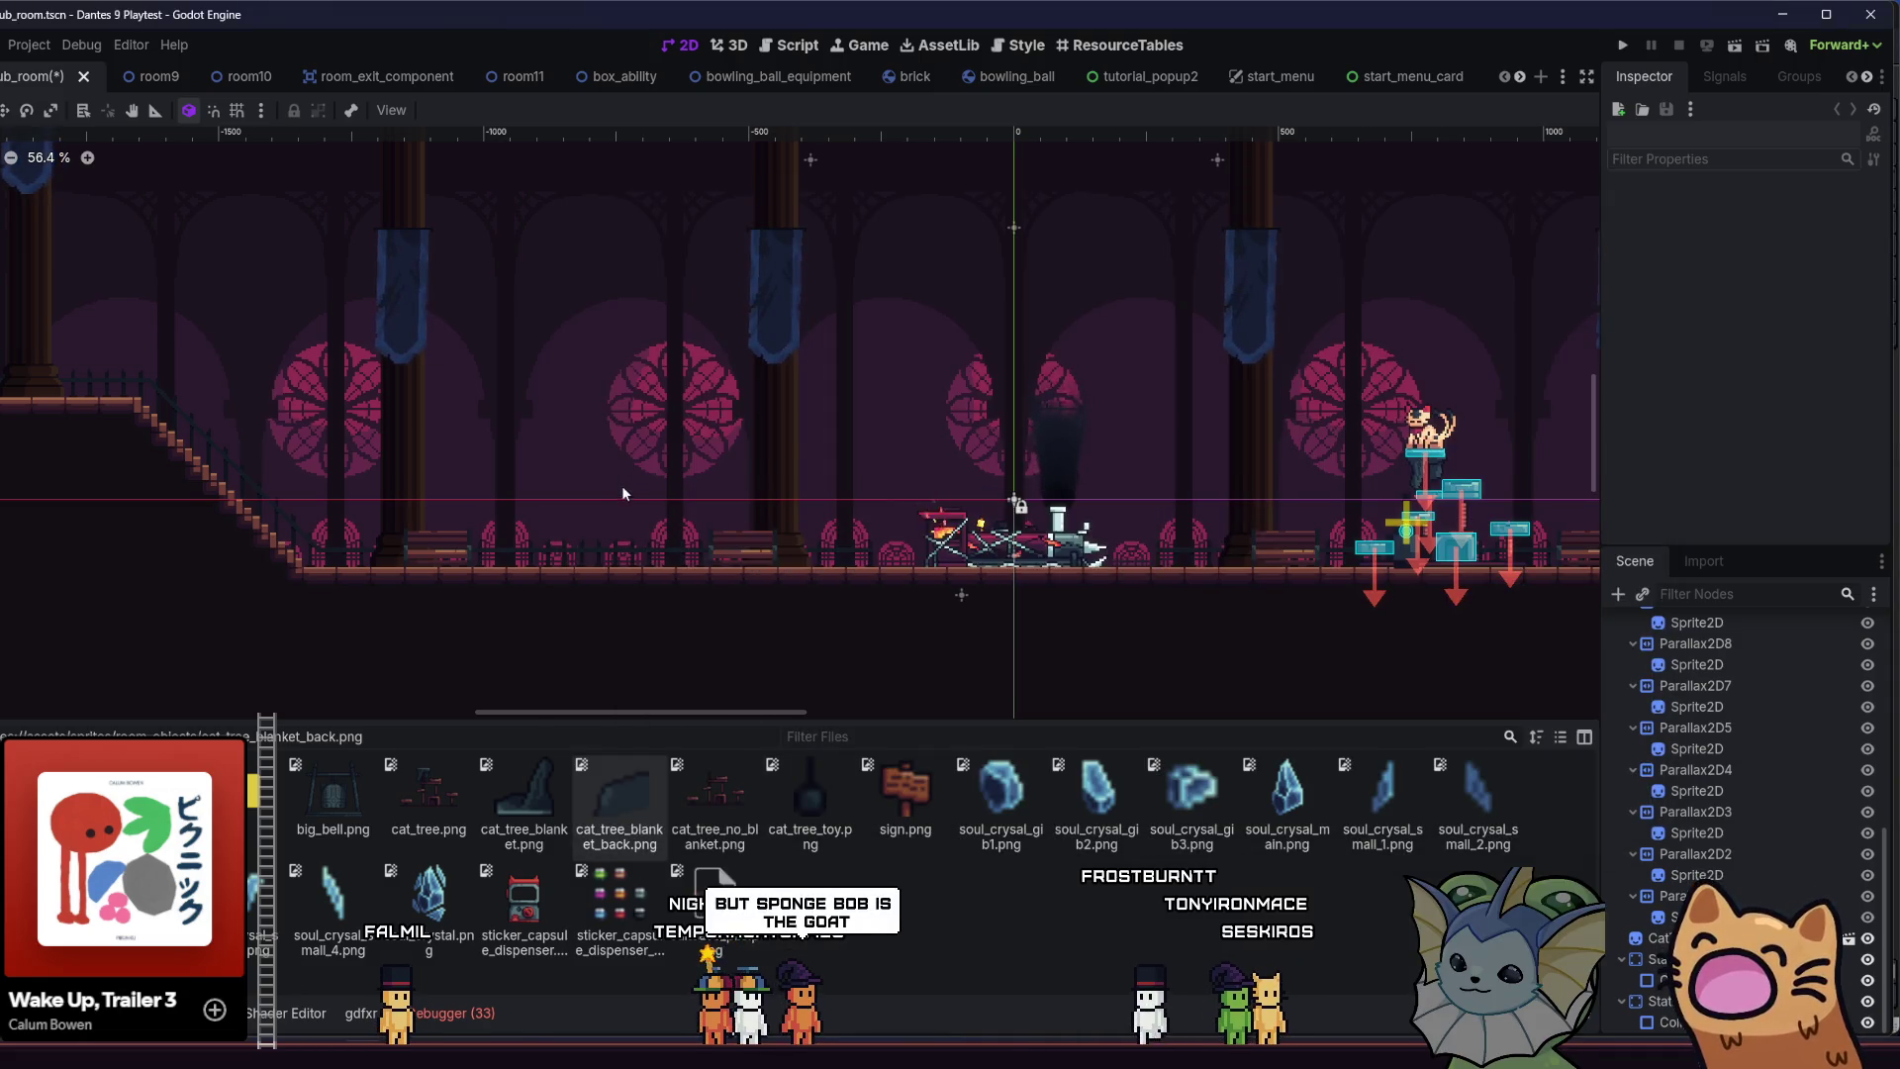
pyautogui.scroll(2, 622, 492)
pyautogui.moveTo(714, 915); pyautogui.dragTo(507, 539)
# - Set the suitcase sprite's Scale to 4
pyautogui.scroll(2, 505, 556)
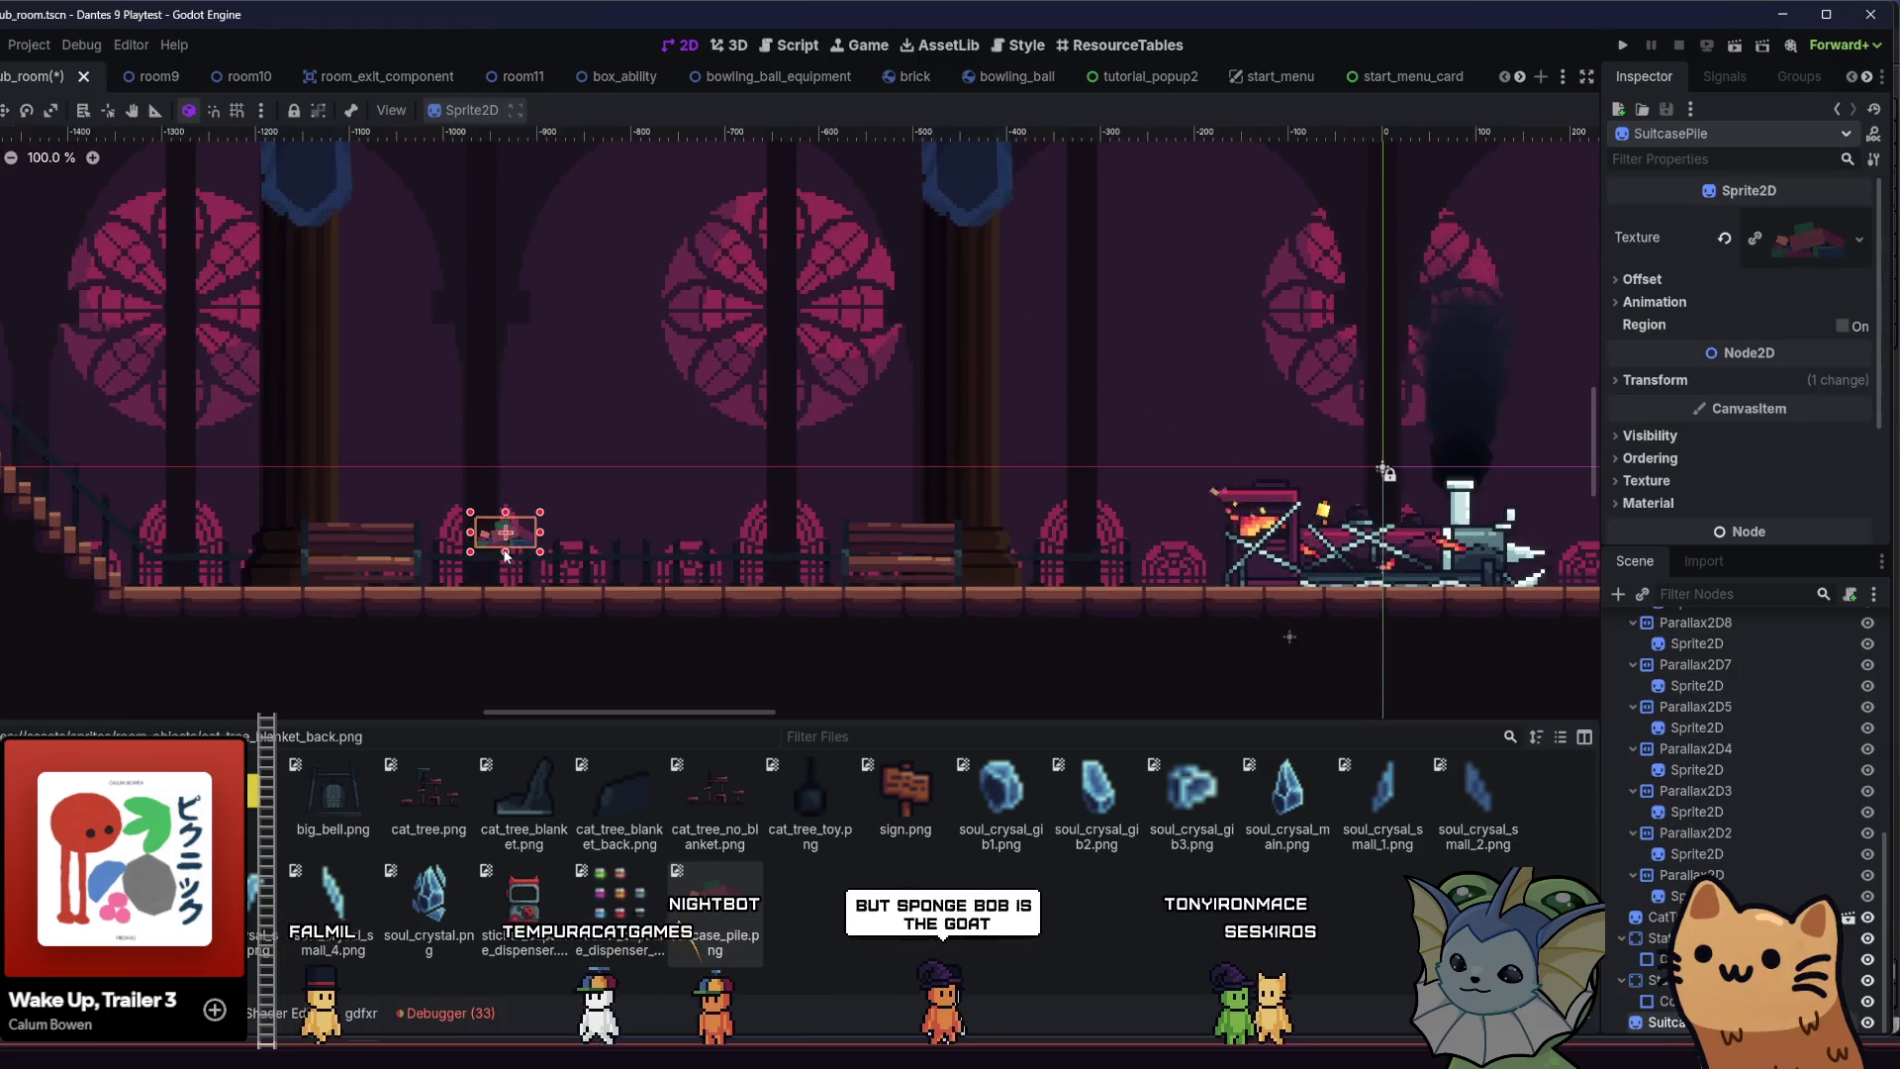
pyautogui.click(1655, 380)
pyautogui.click(1771, 492)
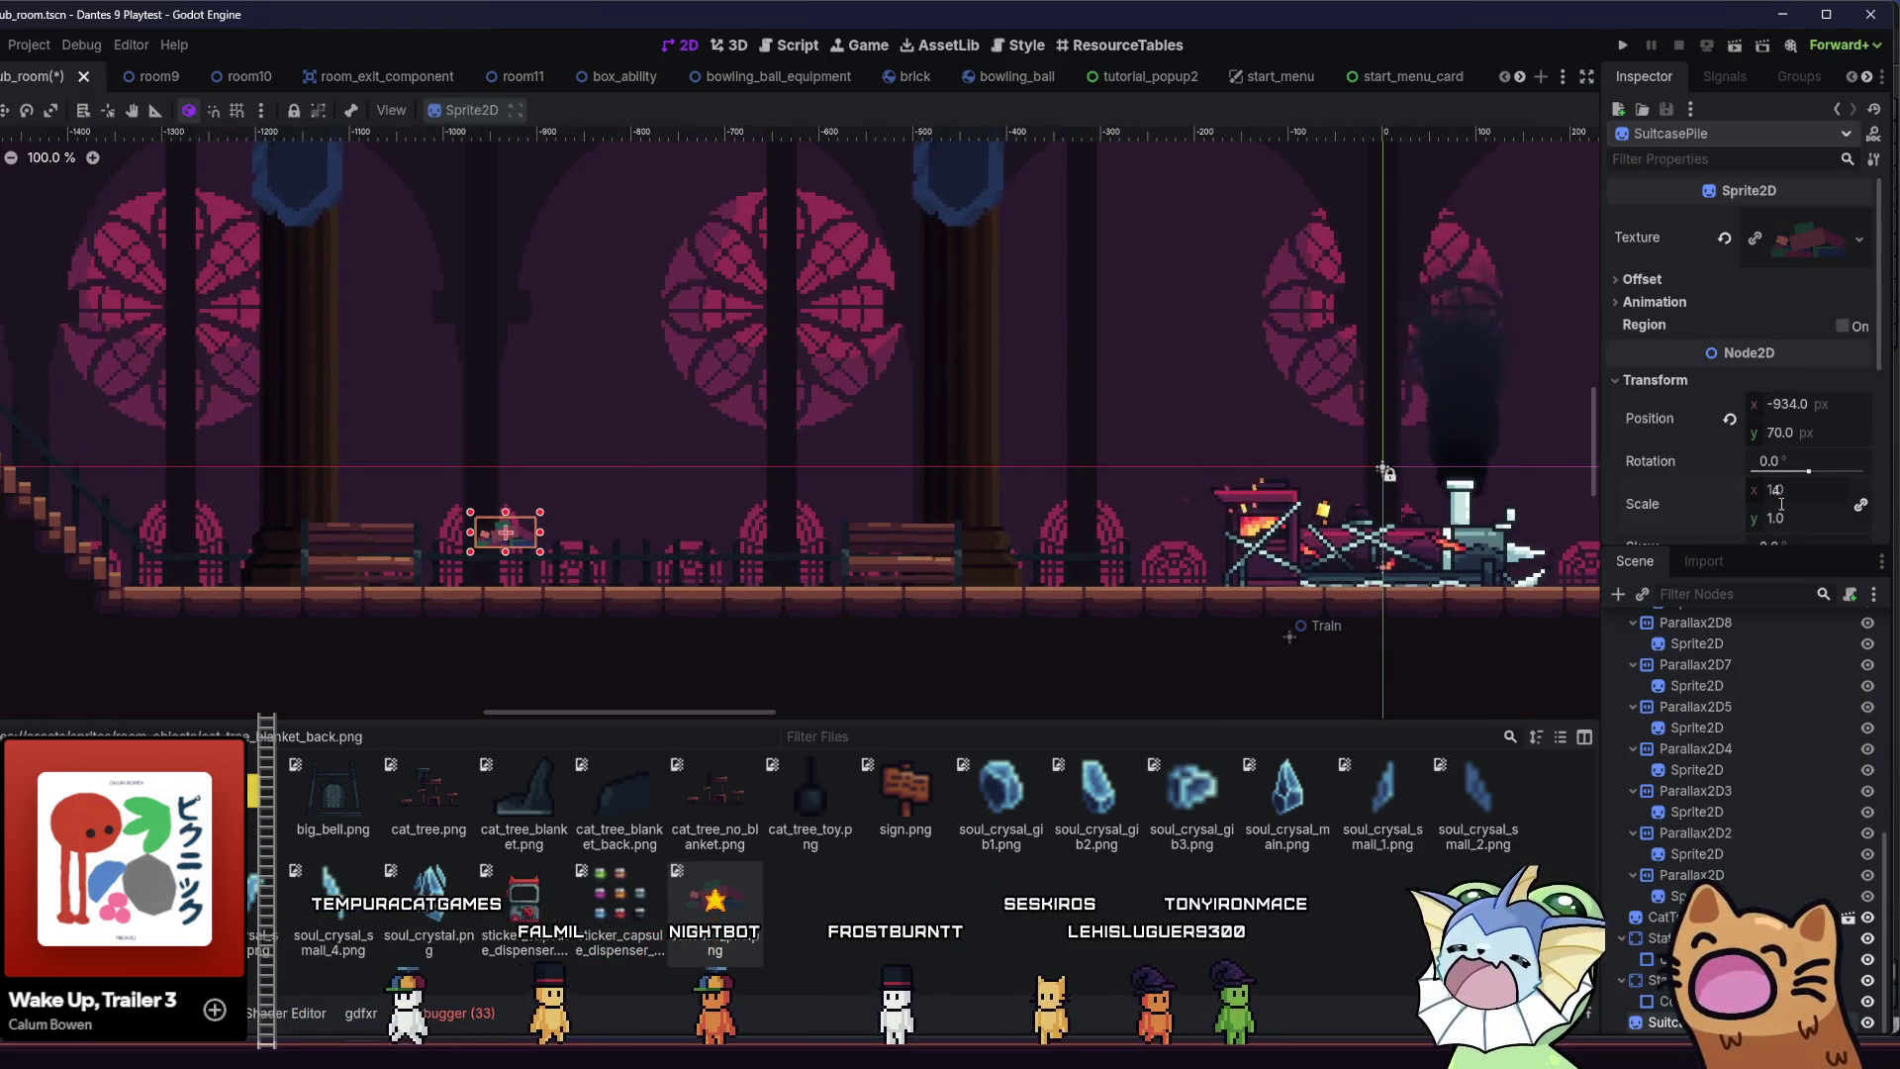
pyautogui.write('4')
pyautogui.press('Return')
# - Drag the suitcase pile down onto the hall floor
pyautogui.scroll(1, 610, 493)
pyautogui.scroll(6, 593, 504)
pyautogui.moveTo(451, 574)
pyautogui.mouseDown()
pyautogui.moveTo(709, 568)
pyautogui.moveTo(540, 537)
pyautogui.mouseUp()
pyautogui.scroll(3, 710, 594)
pyautogui.scroll(-1, 711, 598)
pyautogui.scroll(4, 538, 537)
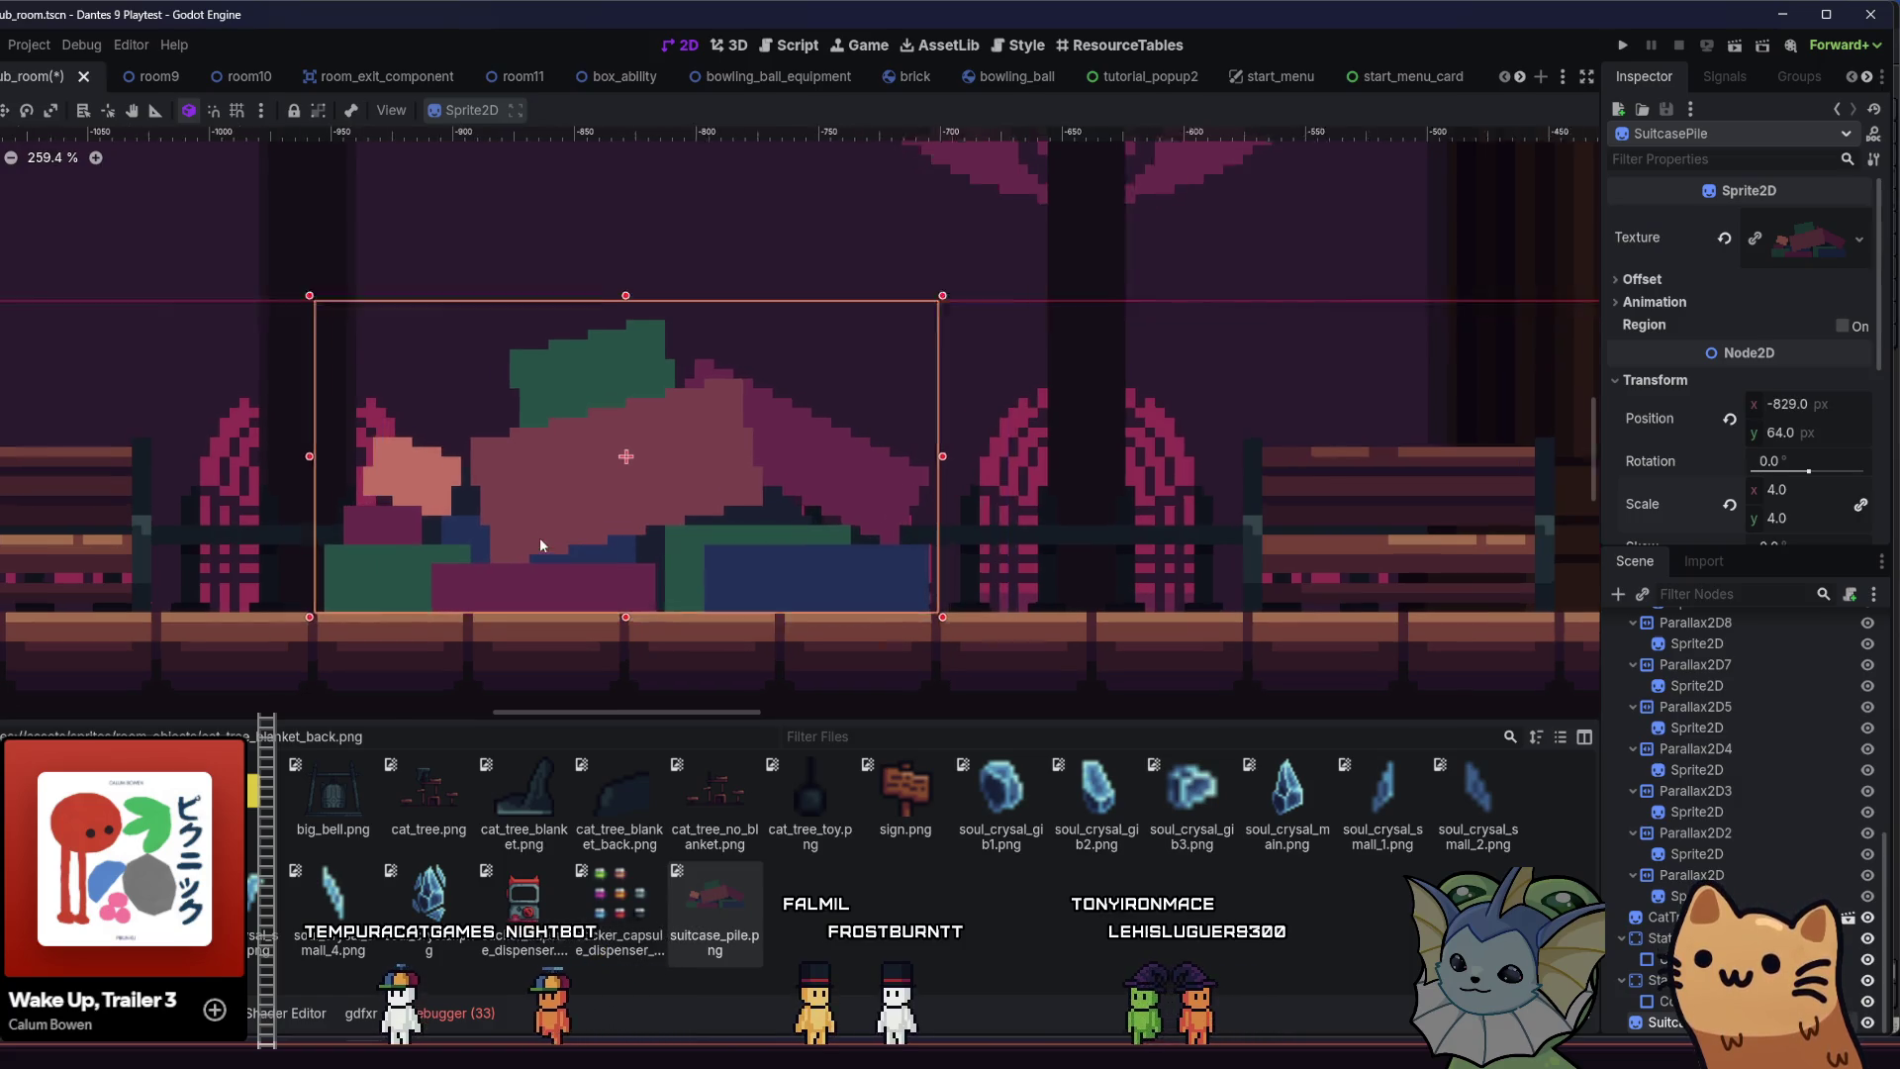
# - Fine-tune the pile's position with small left and right nudges
pyautogui.press('Left')
pyautogui.click(181, 596)
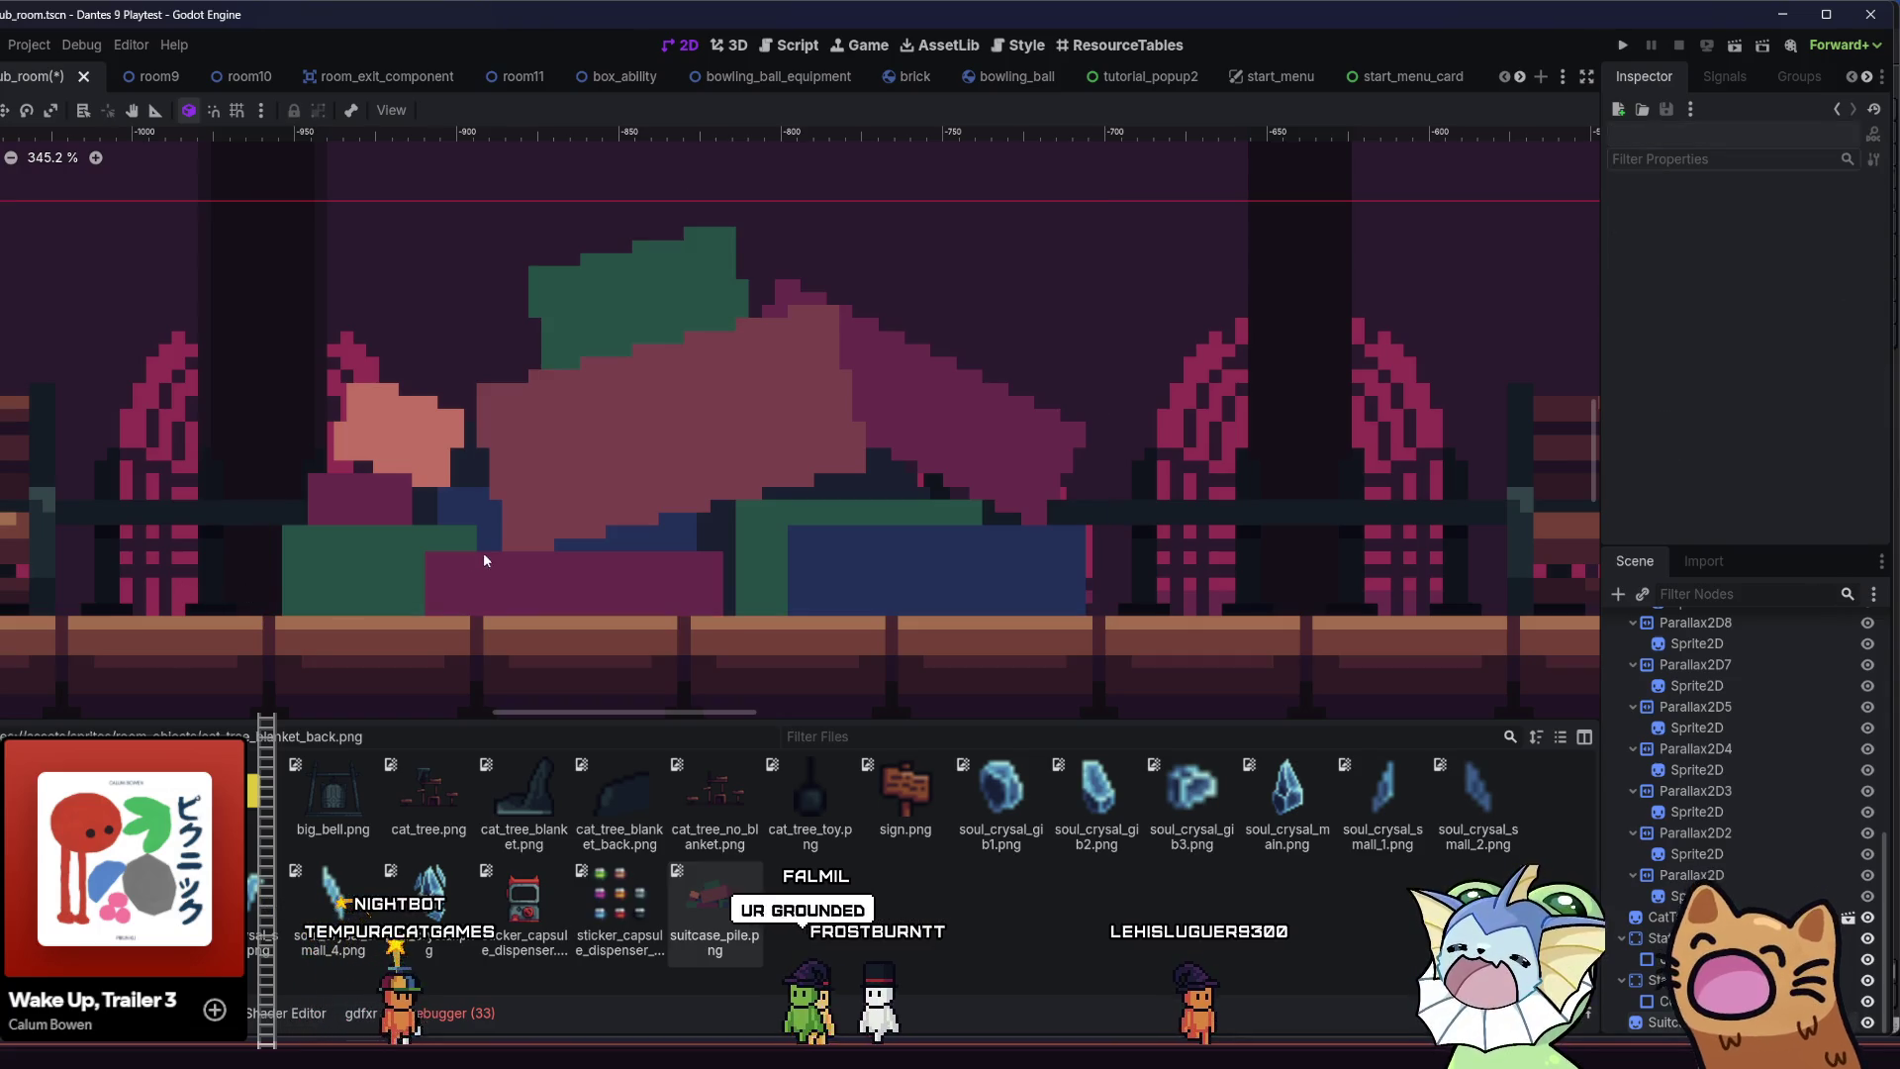
pyautogui.click(570, 559)
pyautogui.press('Right')
pyautogui.press('Right')
pyautogui.click(437, 520)
pyautogui.press('Left')
pyautogui.press('Left')
pyautogui.press('Left')
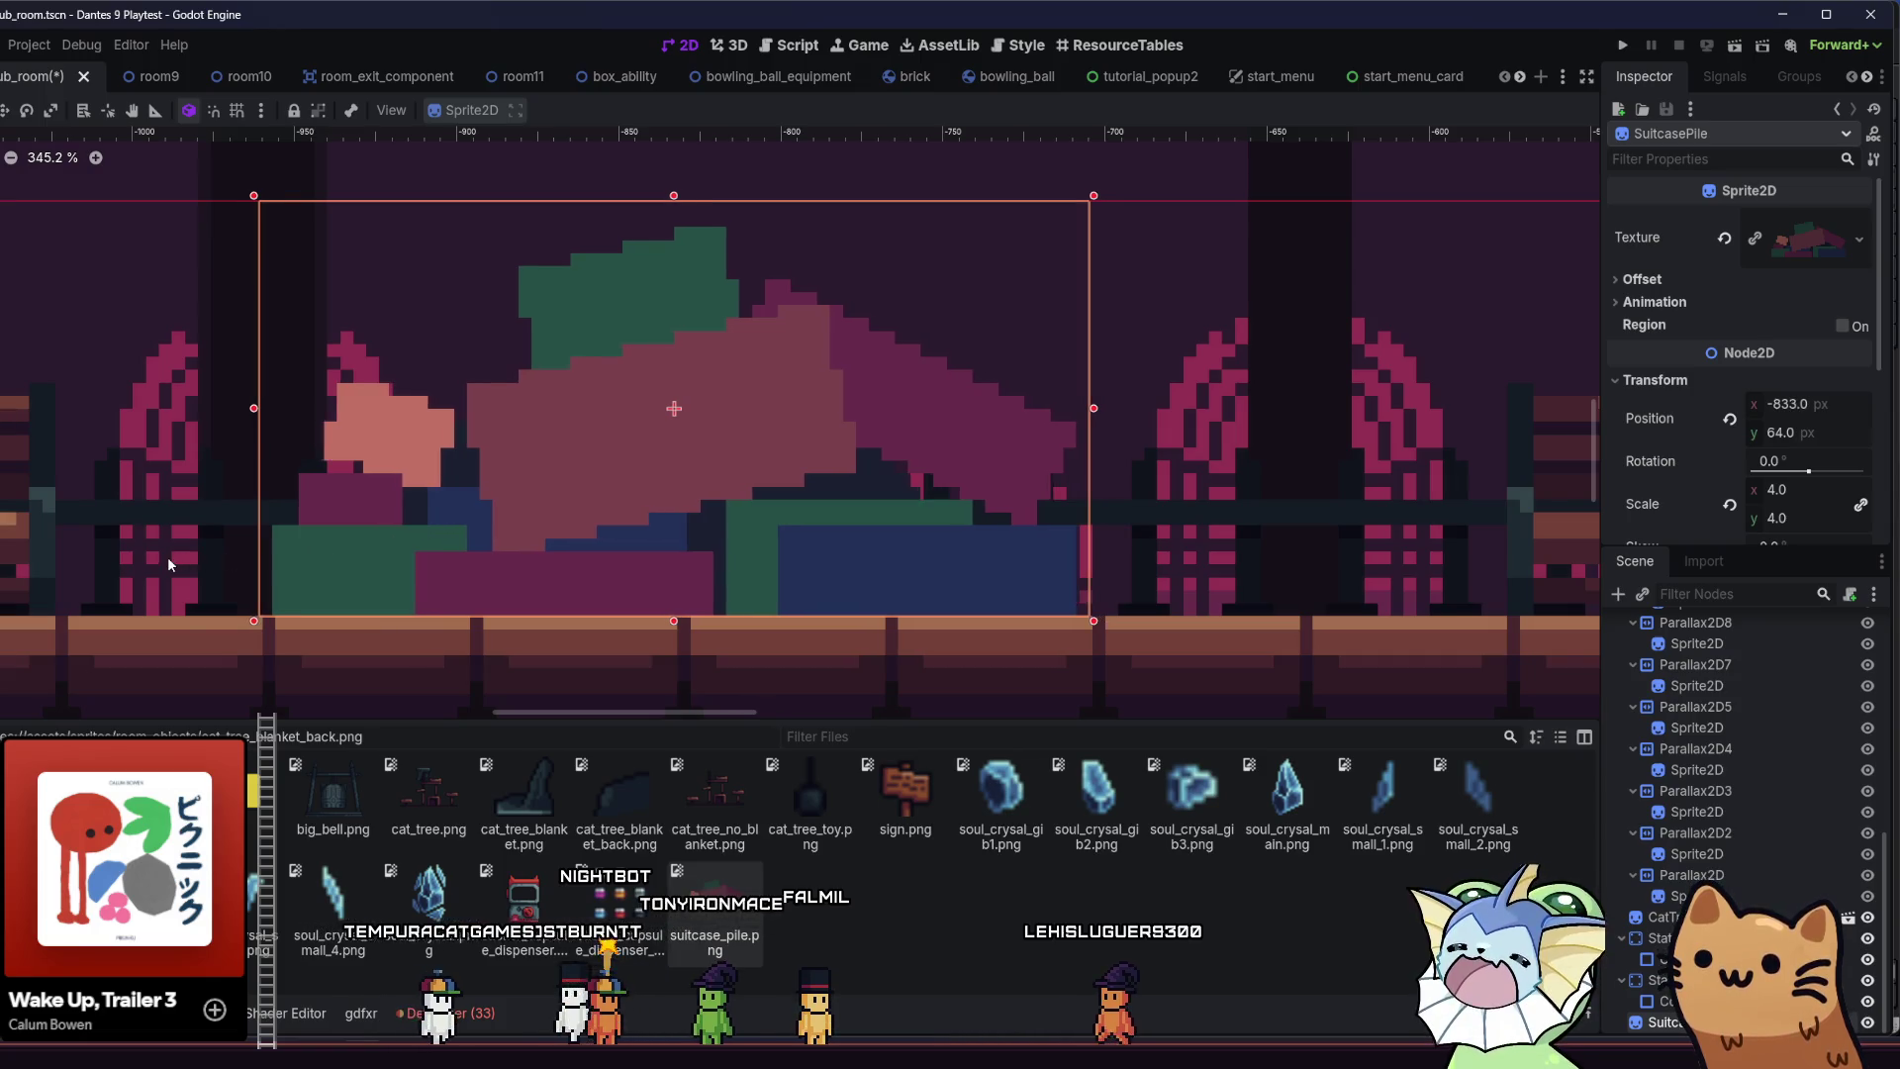
pyautogui.click(168, 556)
pyautogui.scroll(-3, 226, 536)
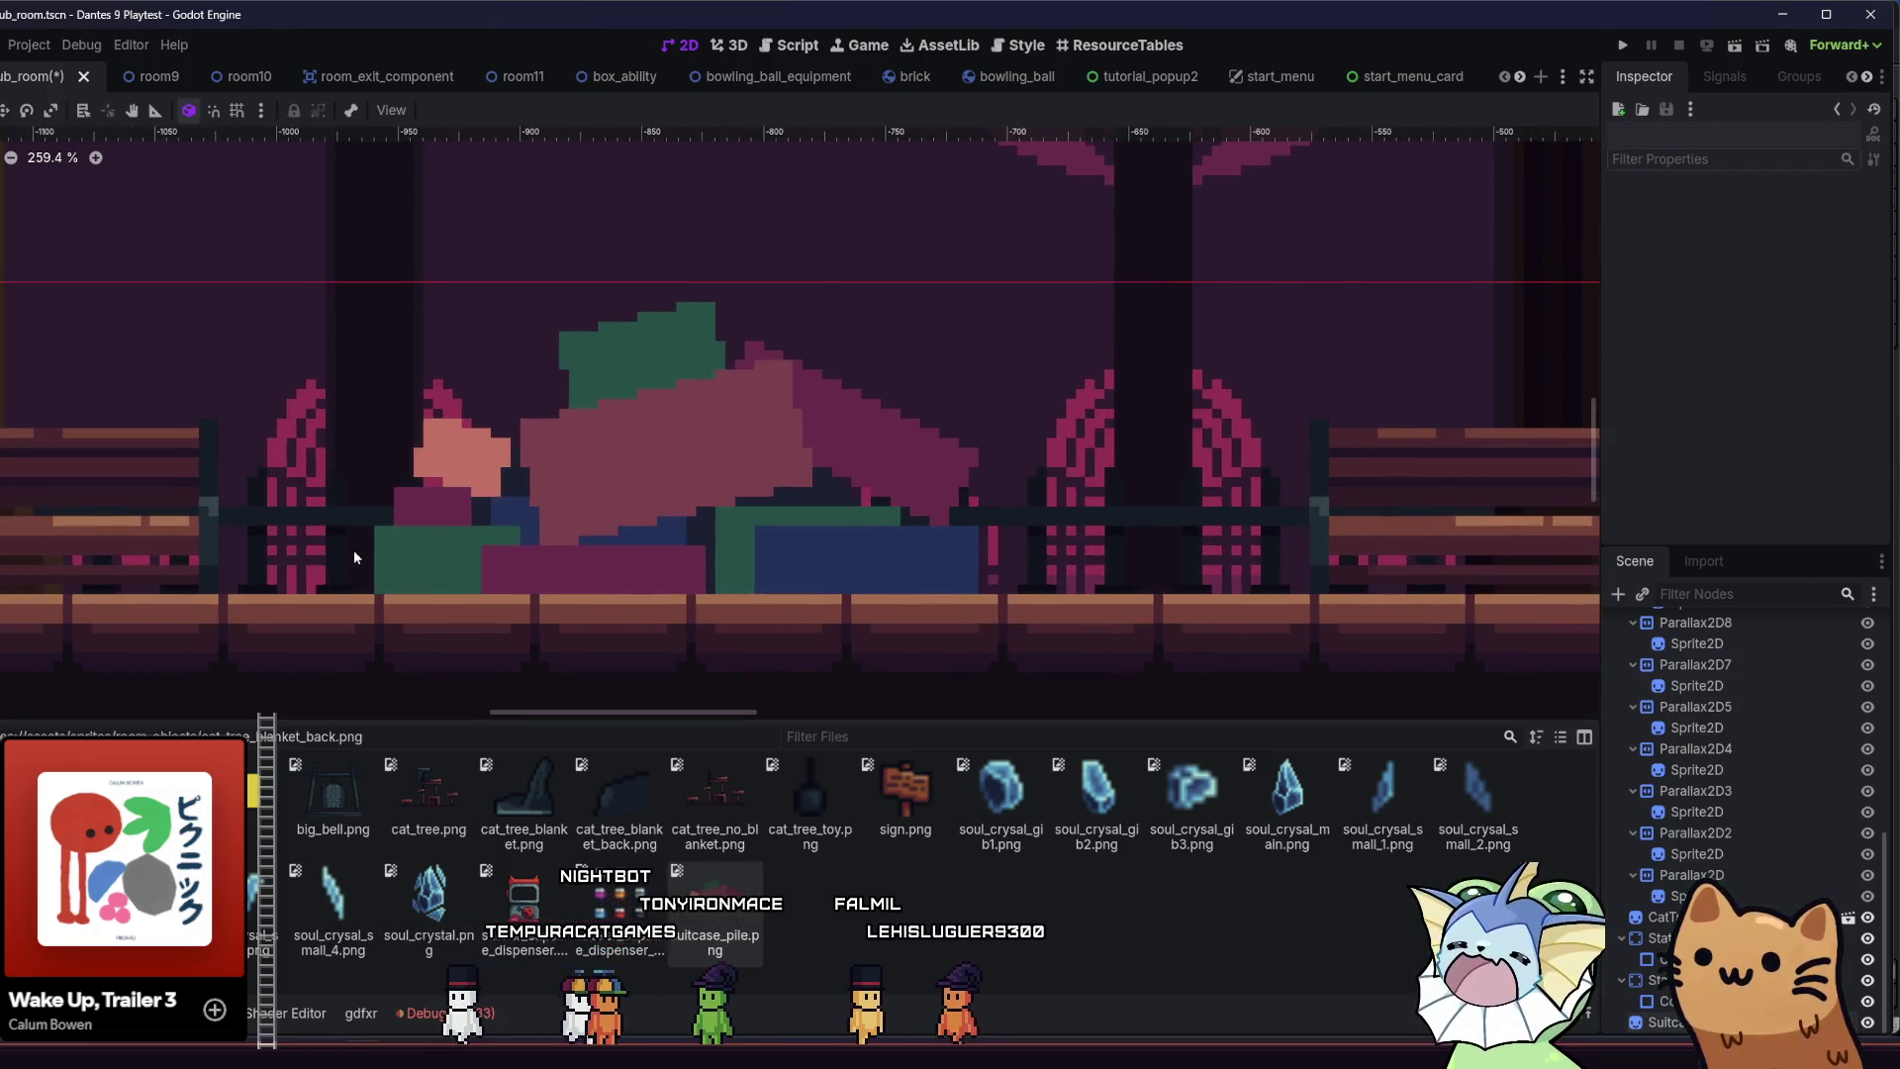
# - Save the room scene with Ctrl+S and run the game to test it
pyautogui.hotkey('ctrl', 's')
pyautogui.scroll(-9, 361, 508)
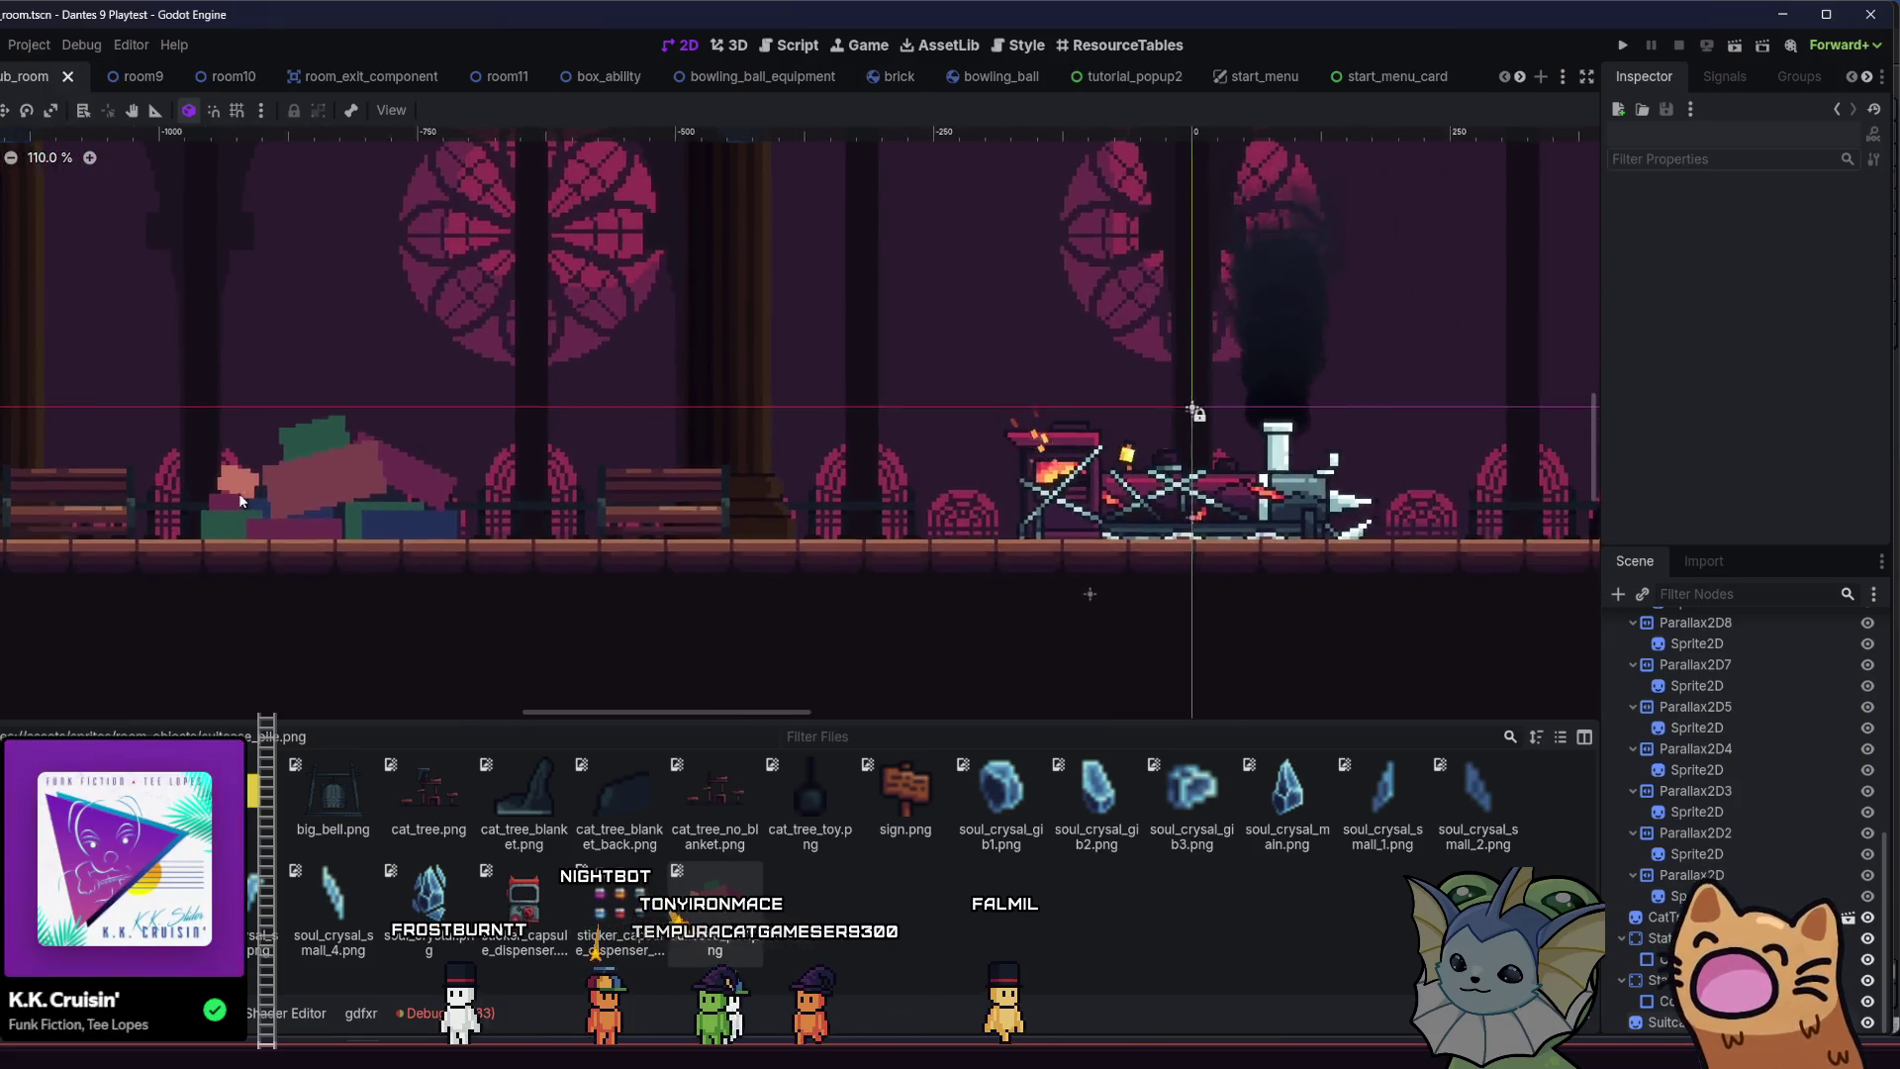
pyautogui.scroll(-6, 239, 500)
pyautogui.moveTo(871, 363); pyautogui.dragTo(893, 361)
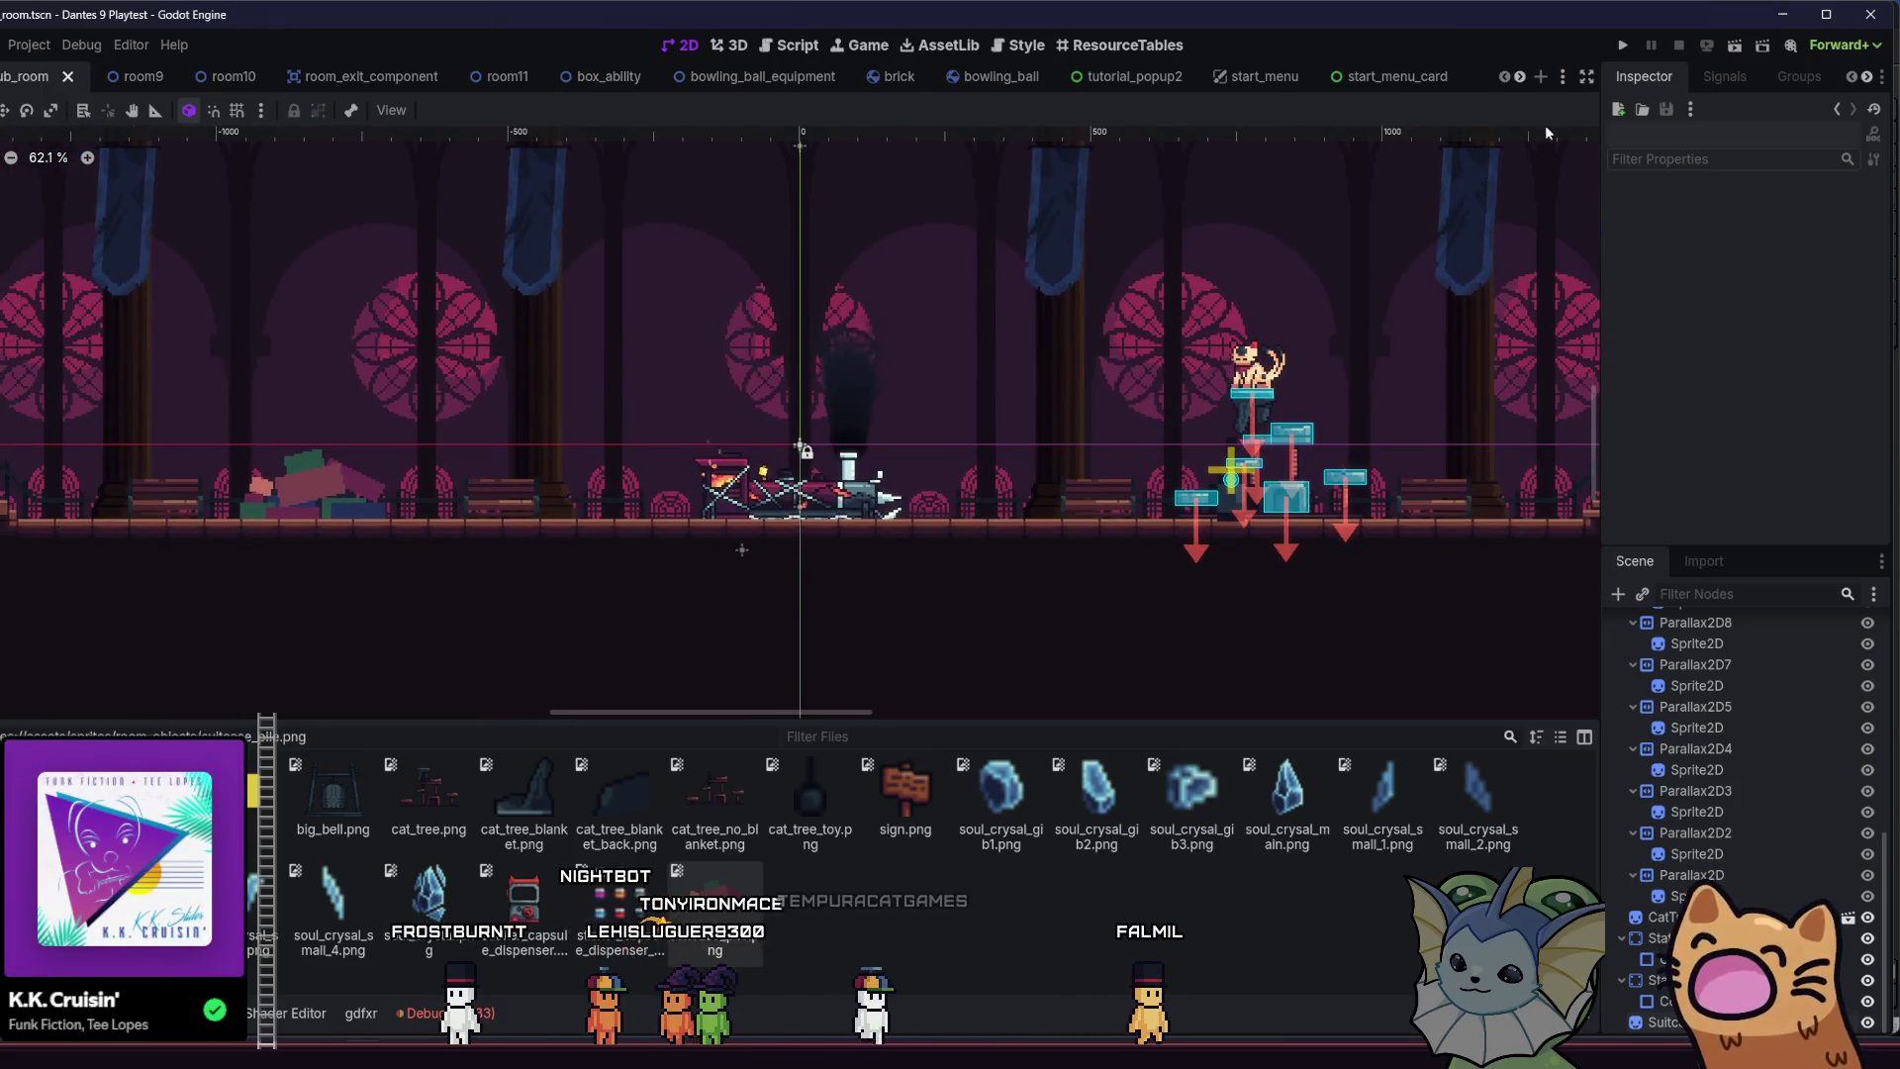
pyautogui.click(1623, 48)
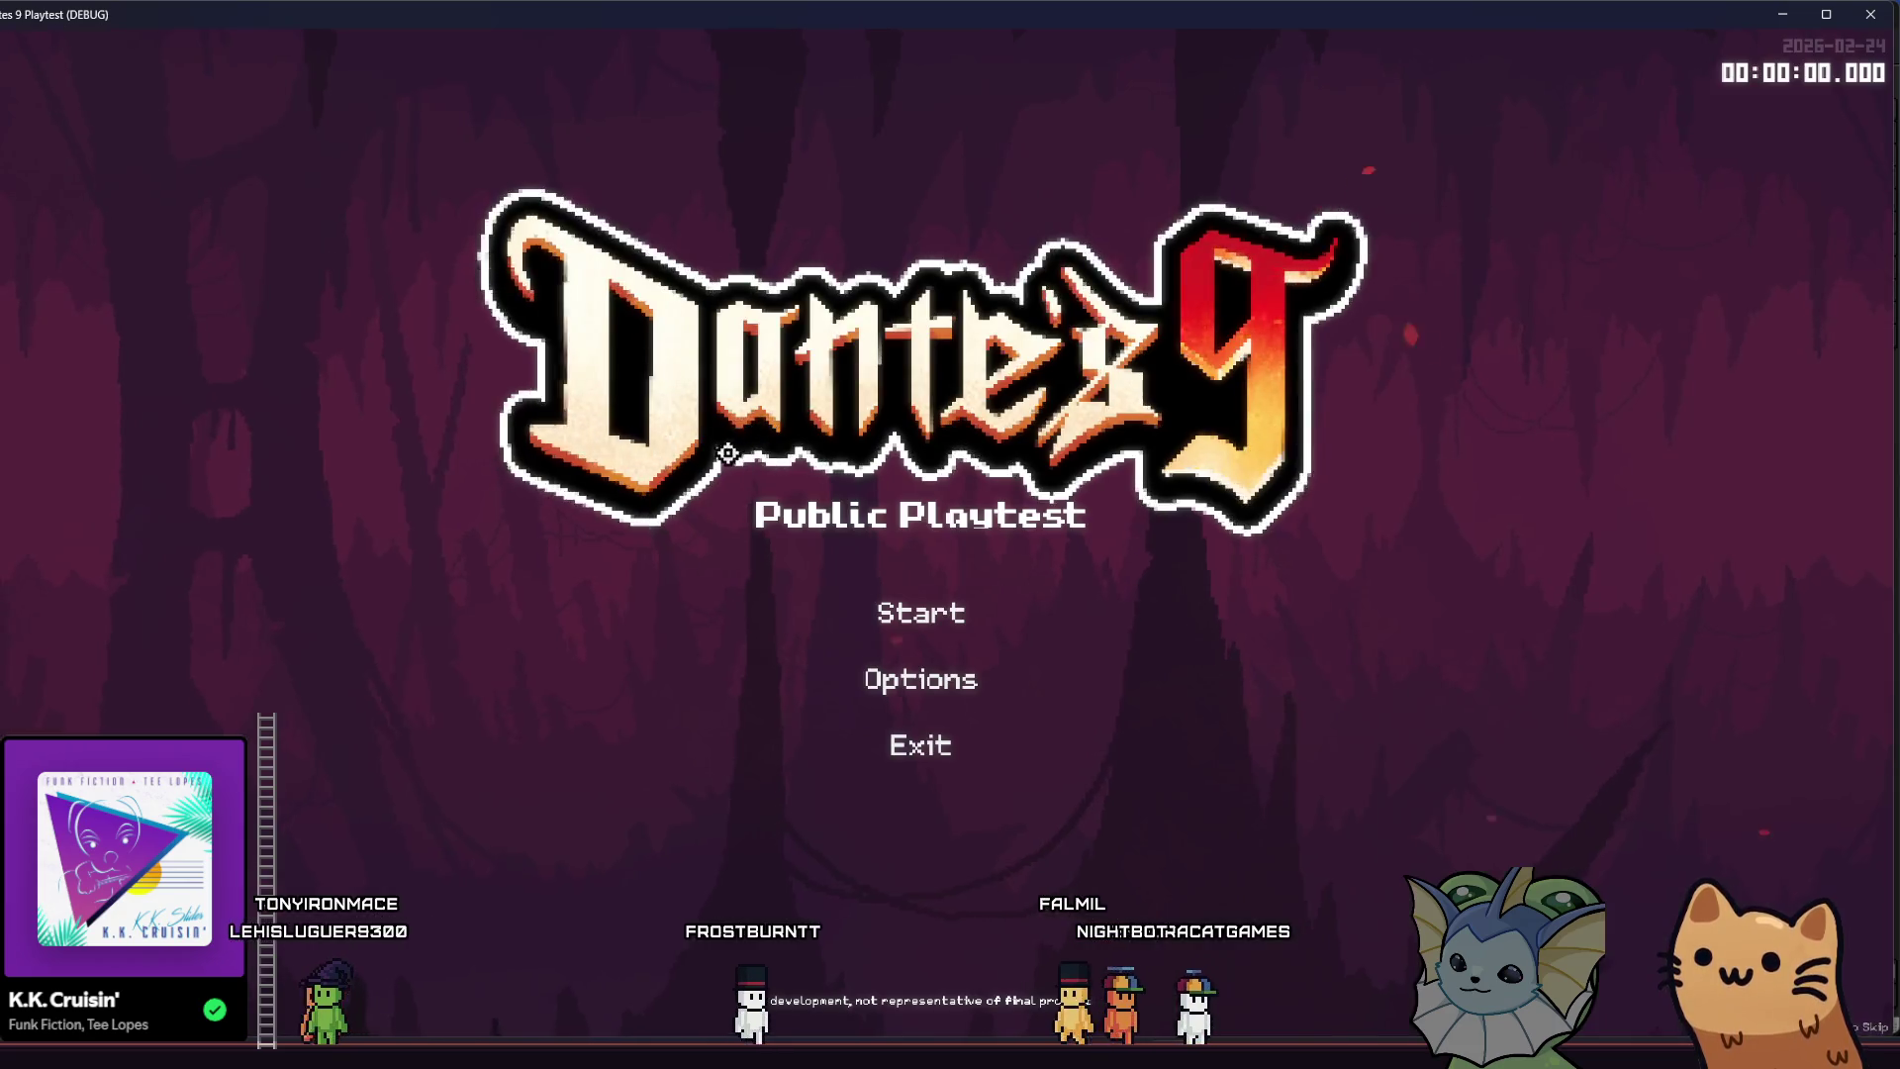
# - Start a game and walk the cat back and forth along the hall floor
pyautogui.click(840, 597)
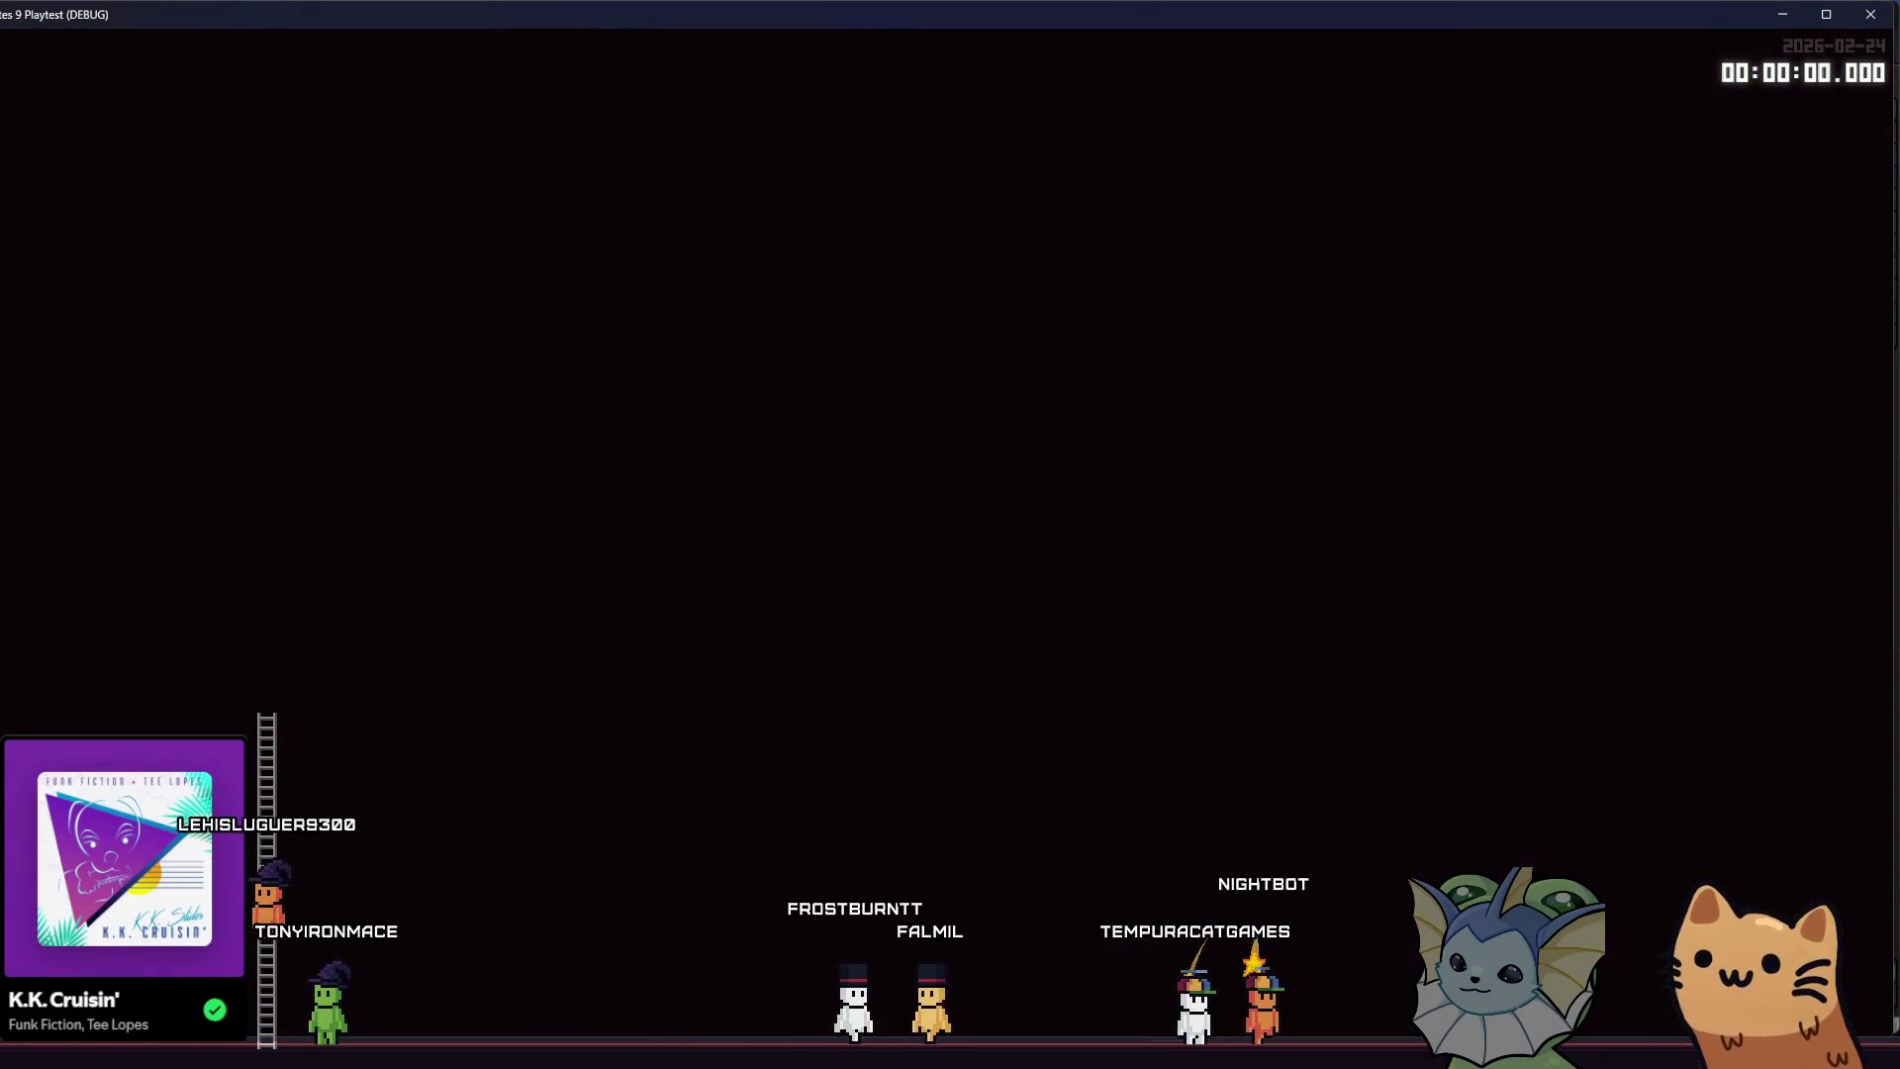
pyautogui.press('a')
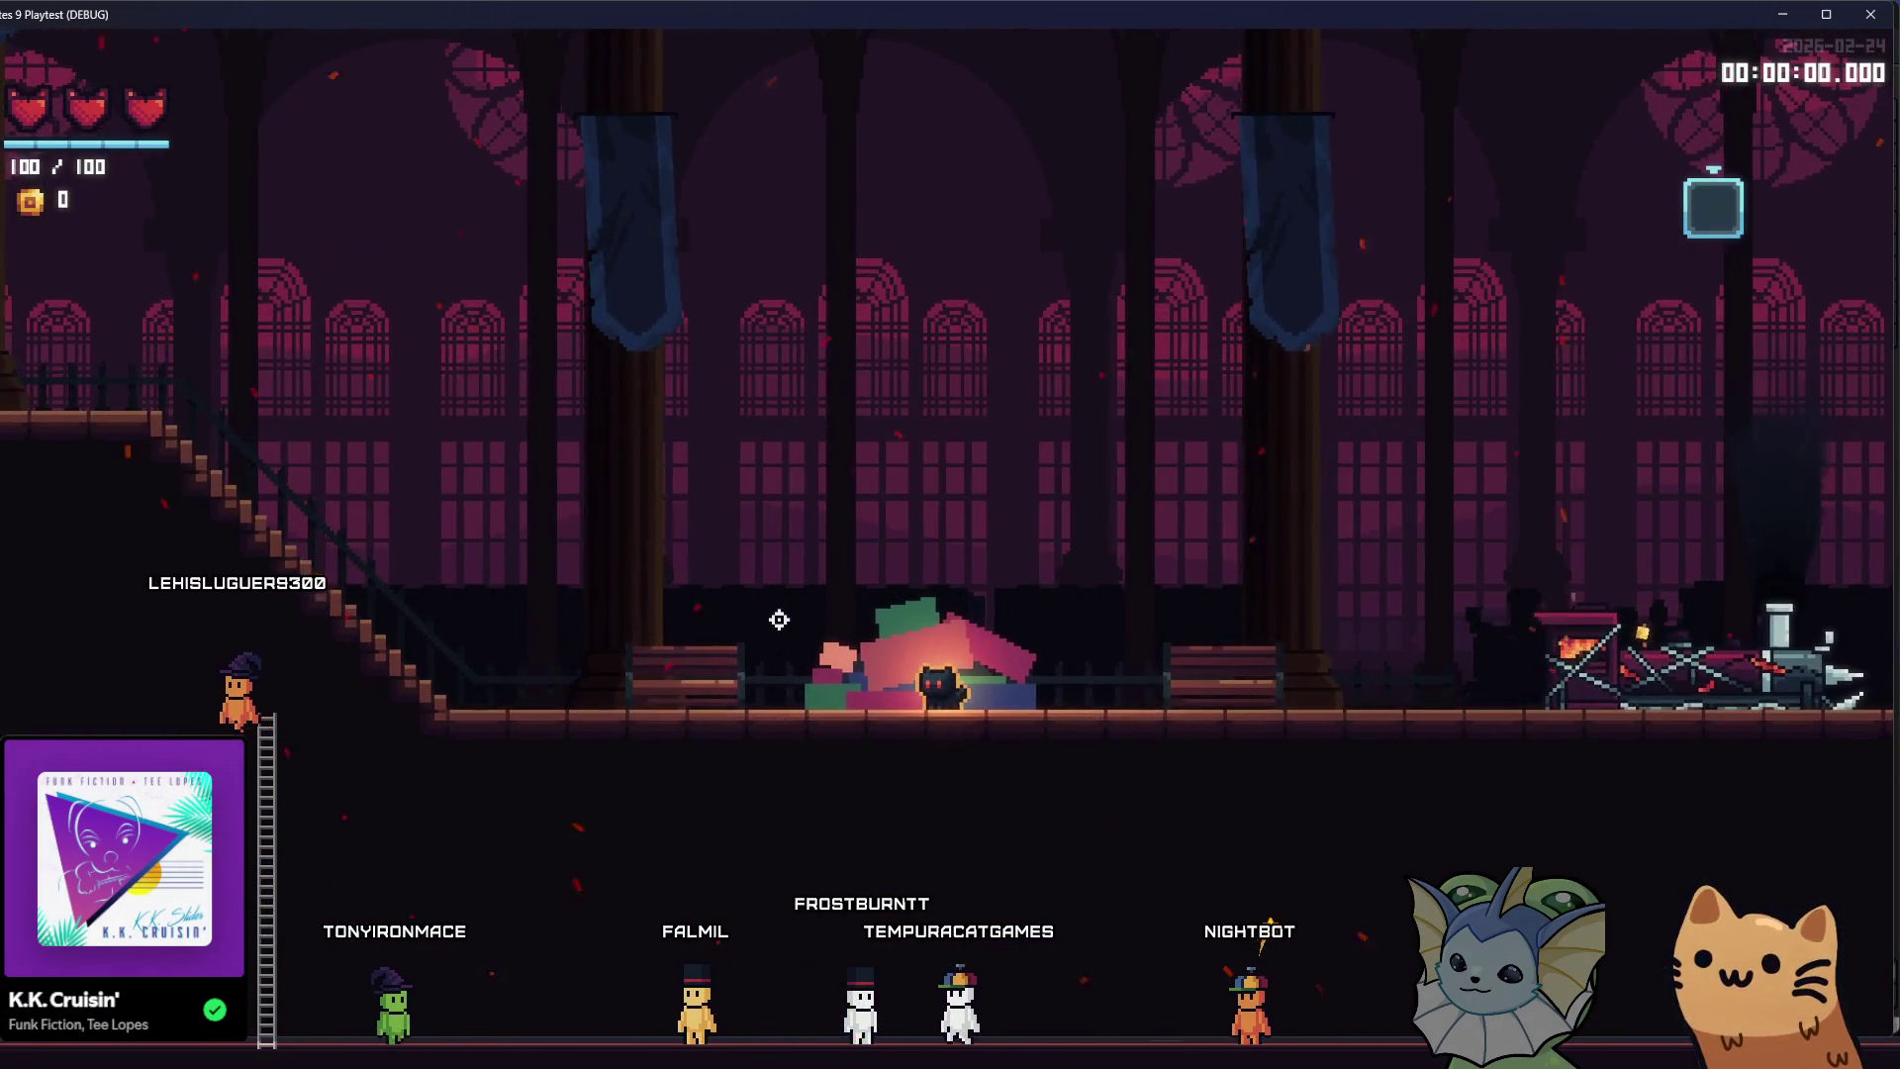
pyautogui.press('d')
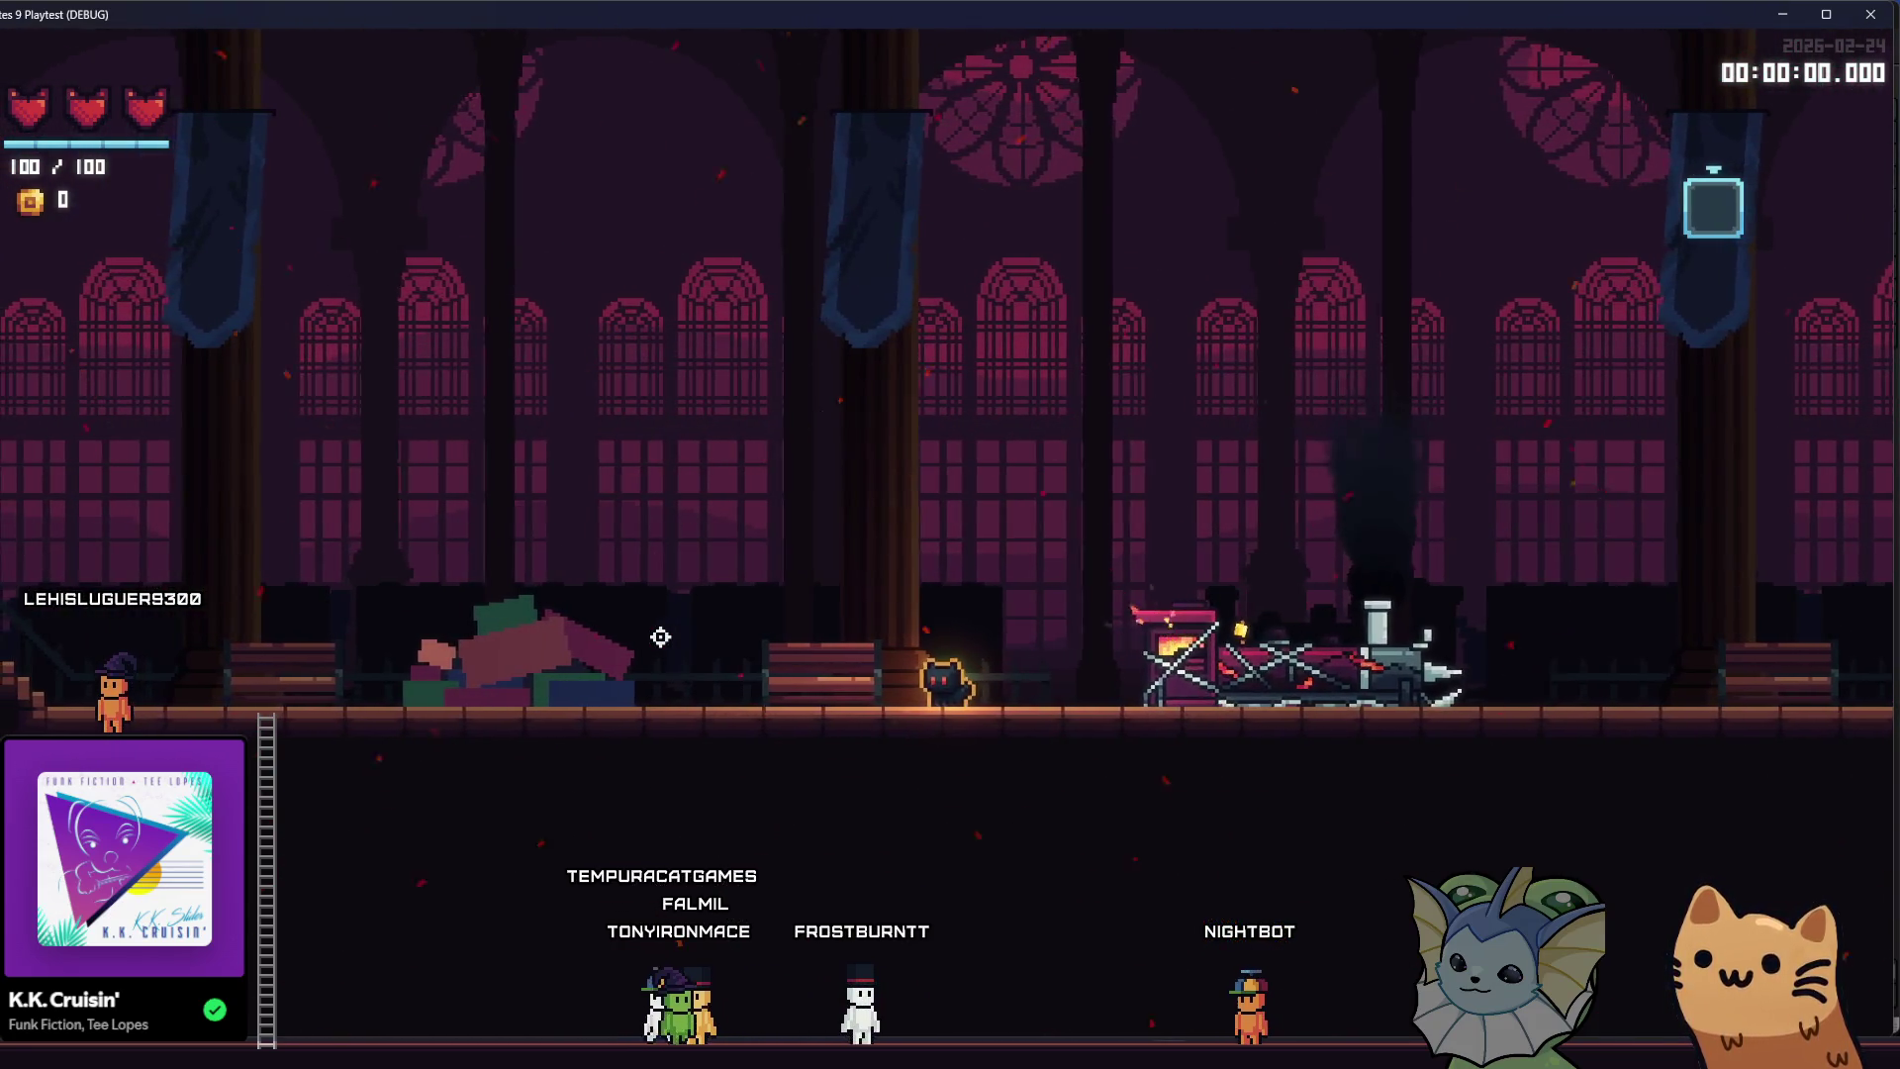
pyautogui.press('a')
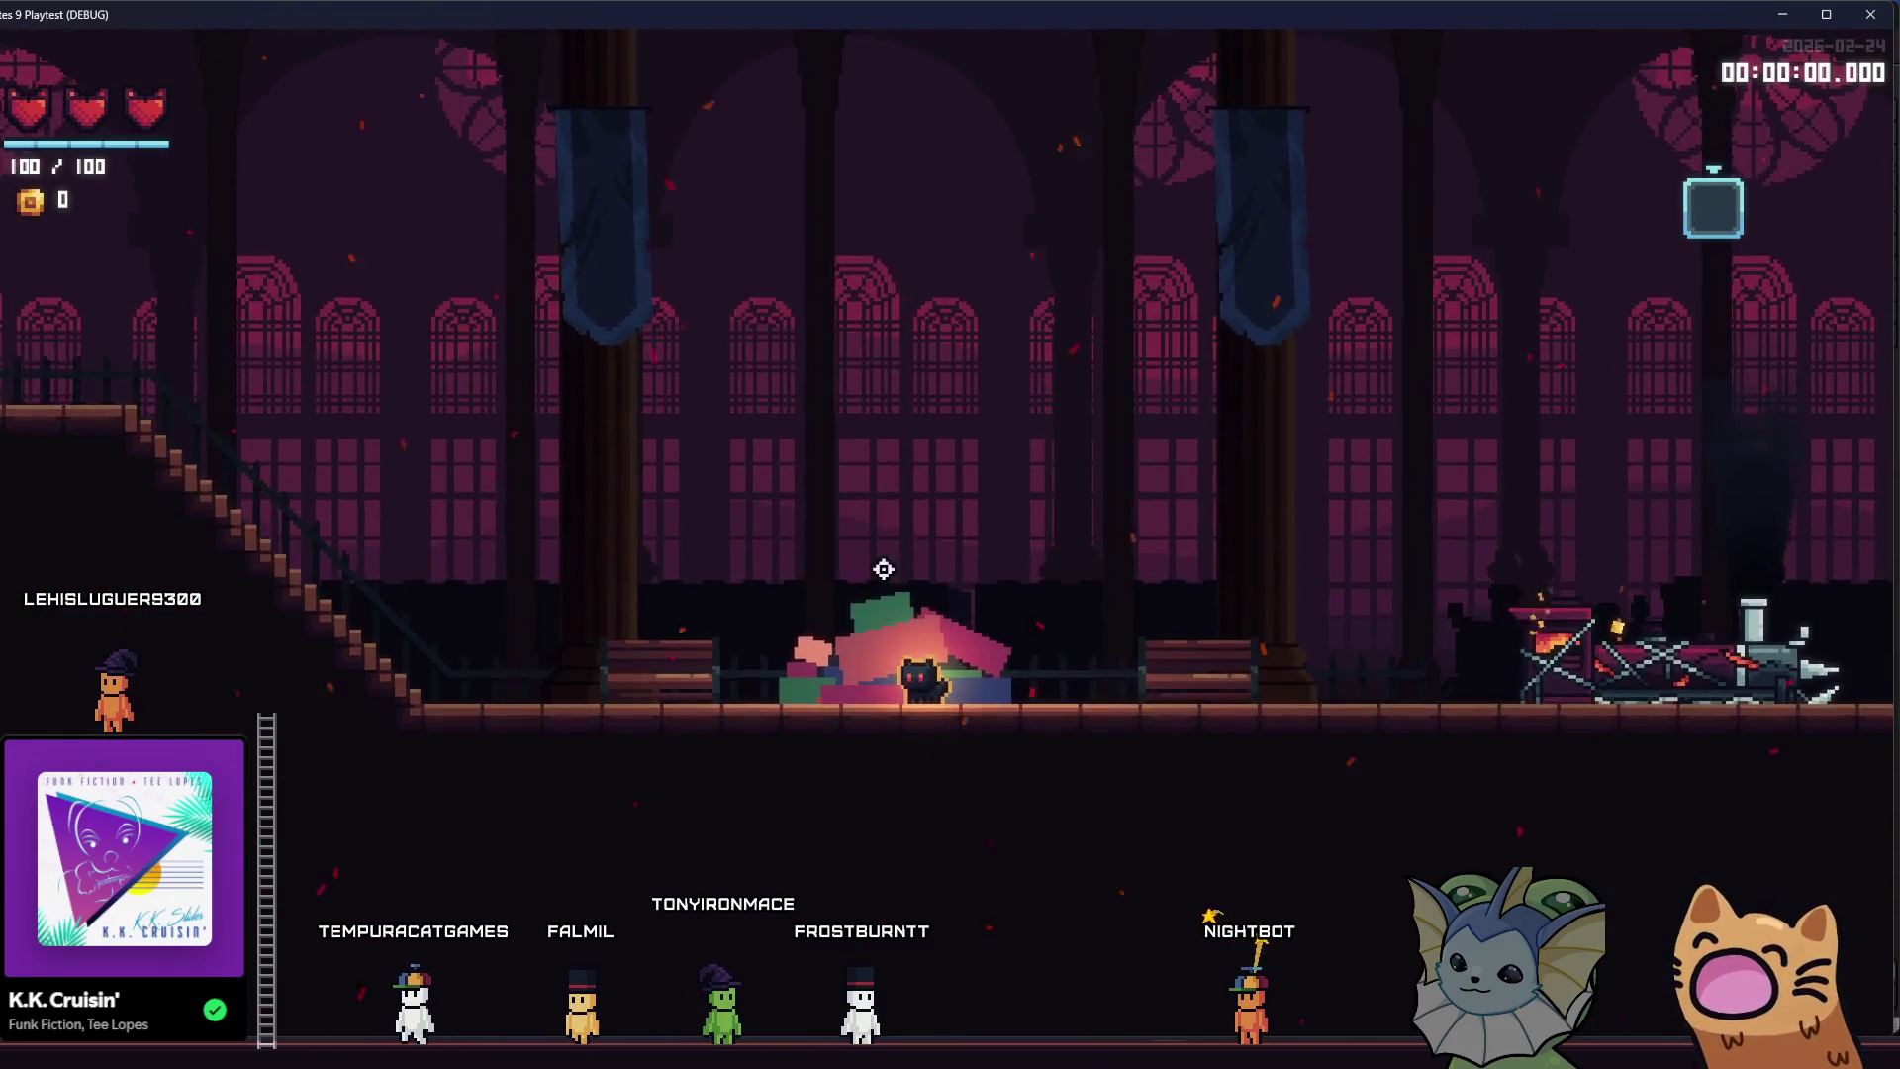
pyautogui.press('d')
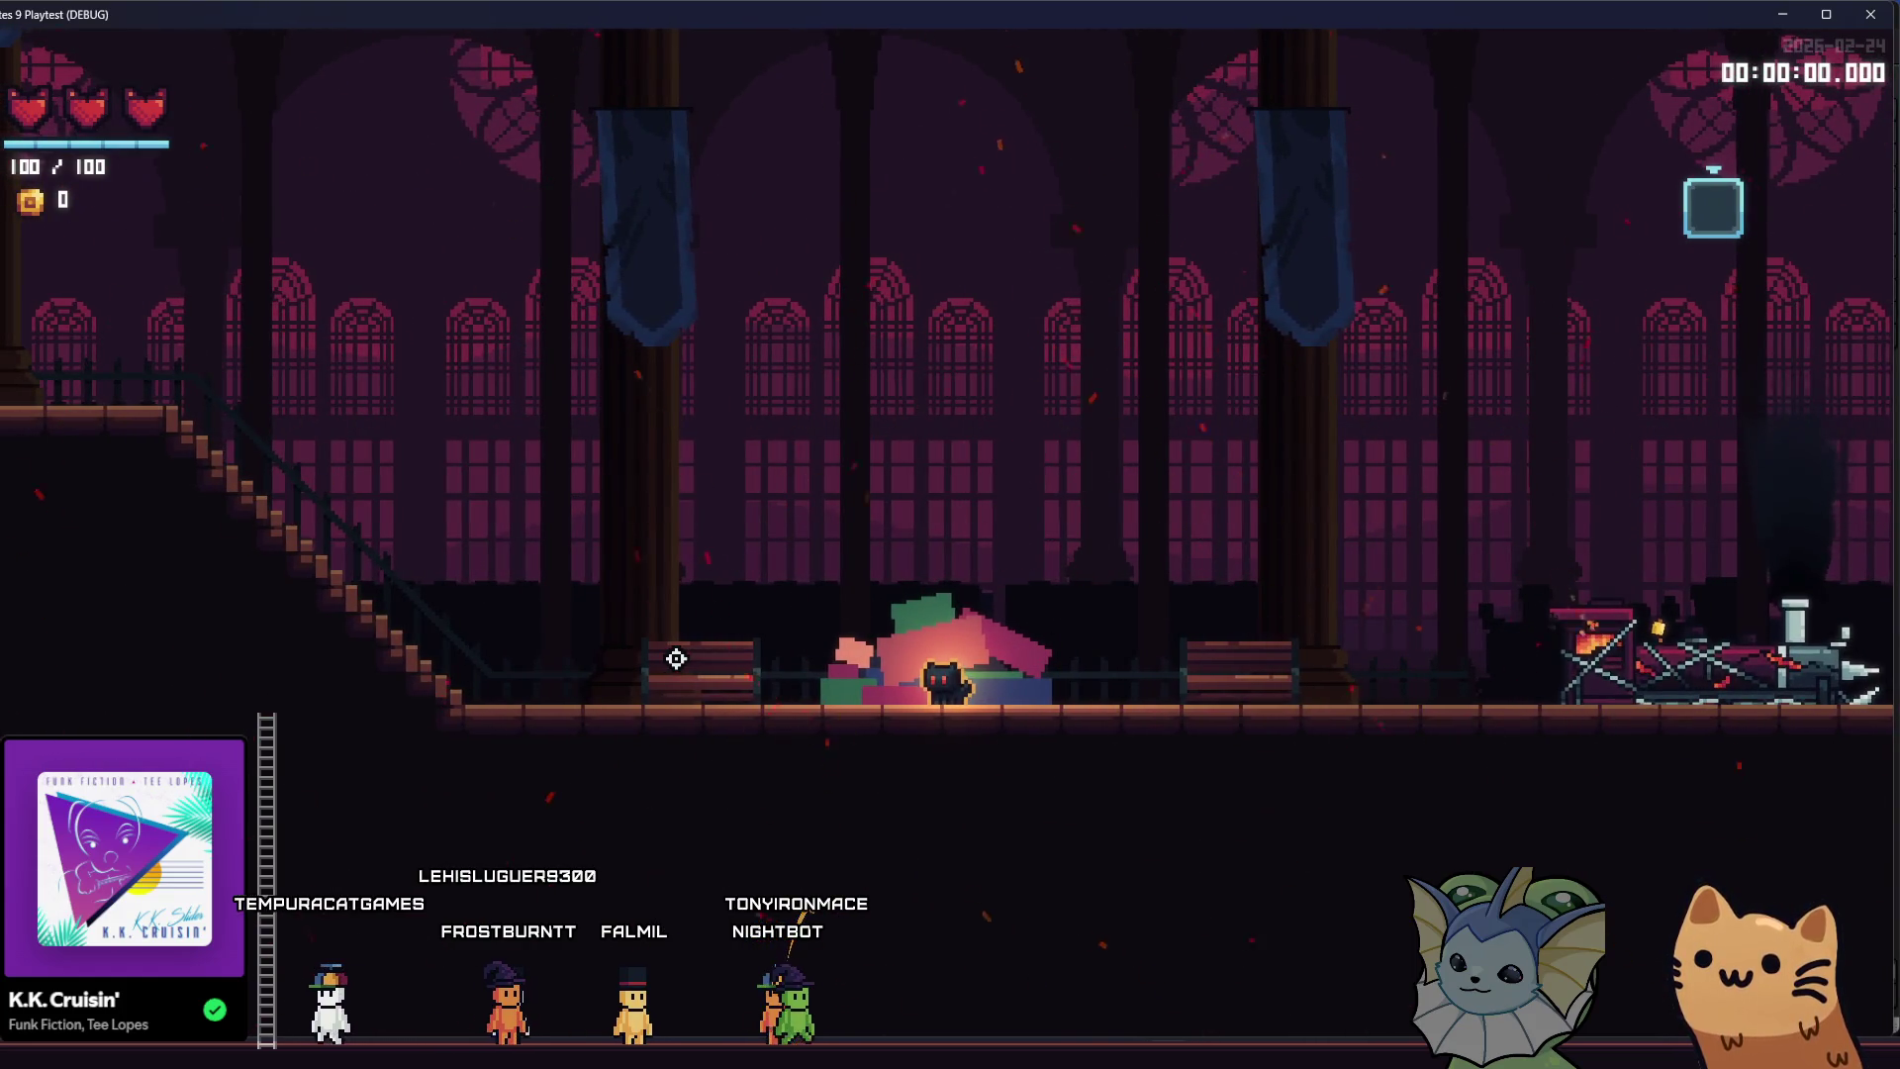
pyautogui.press('a')
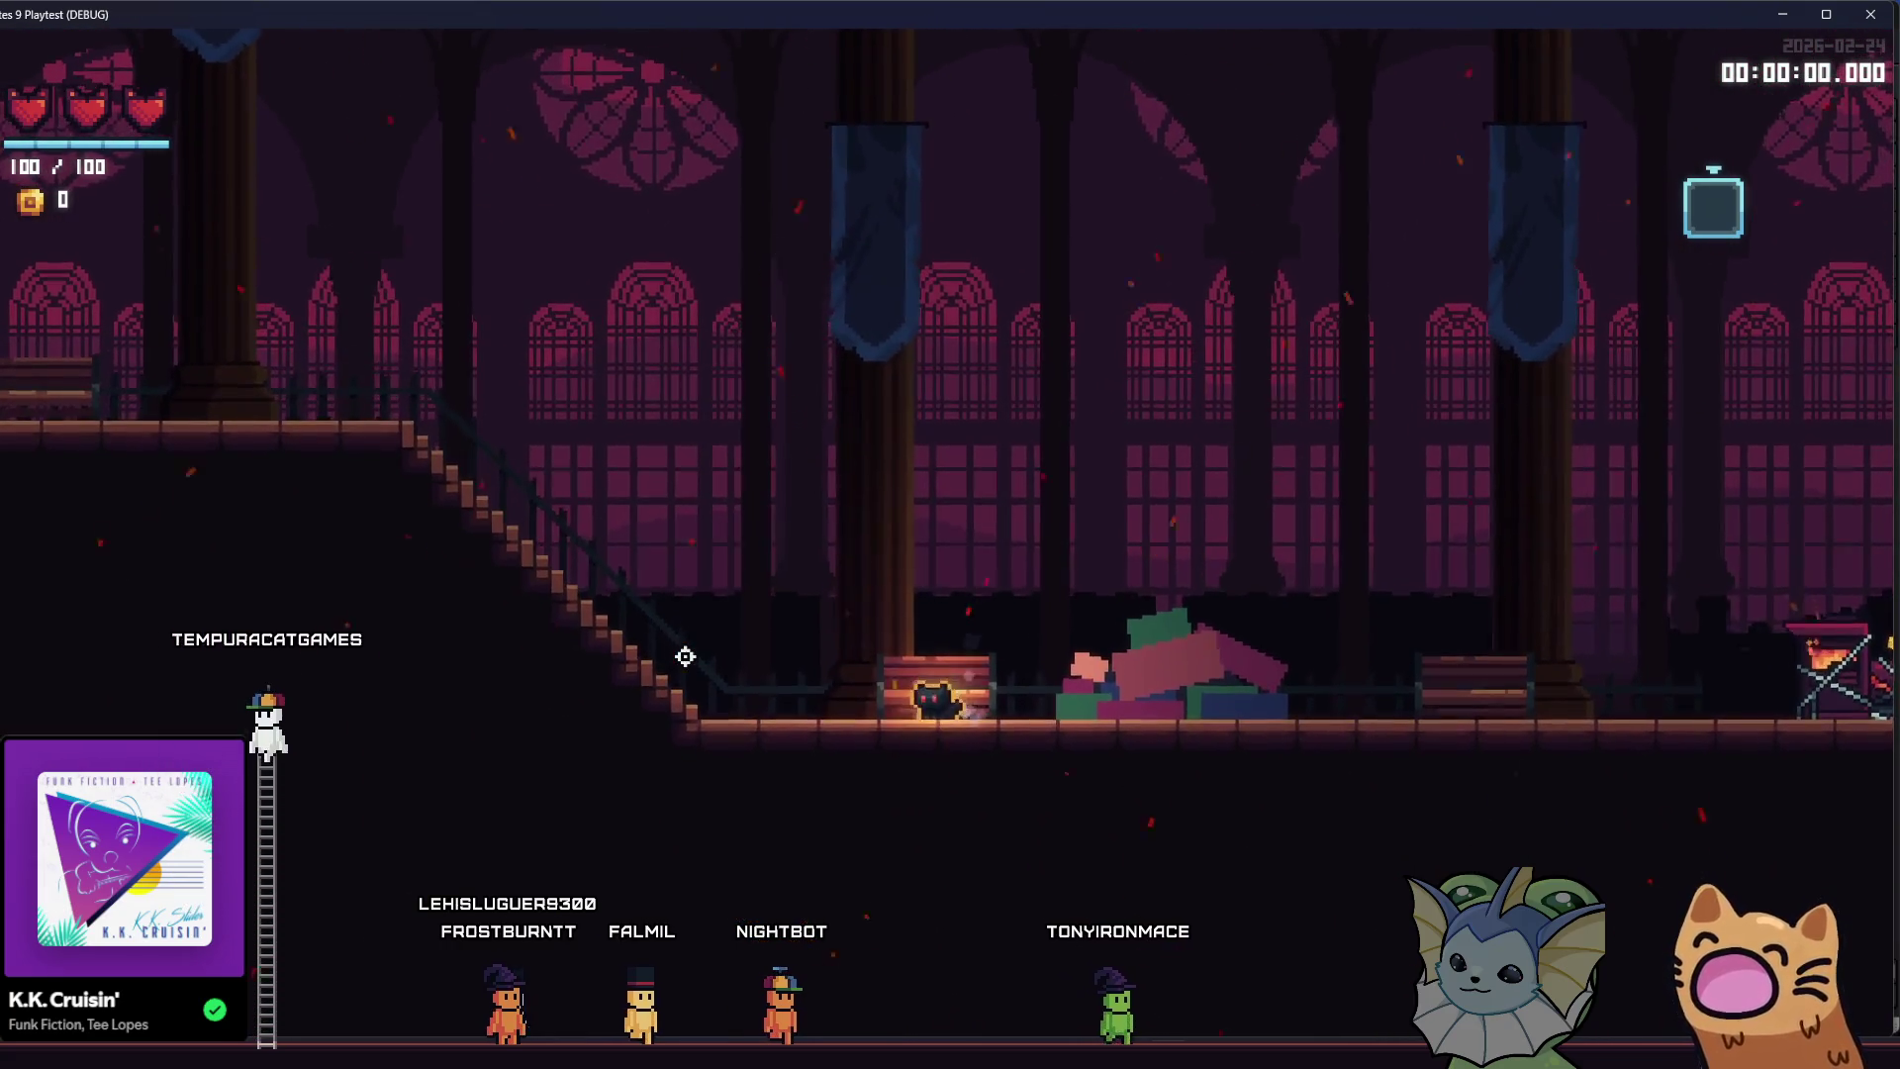
pyautogui.press('d')
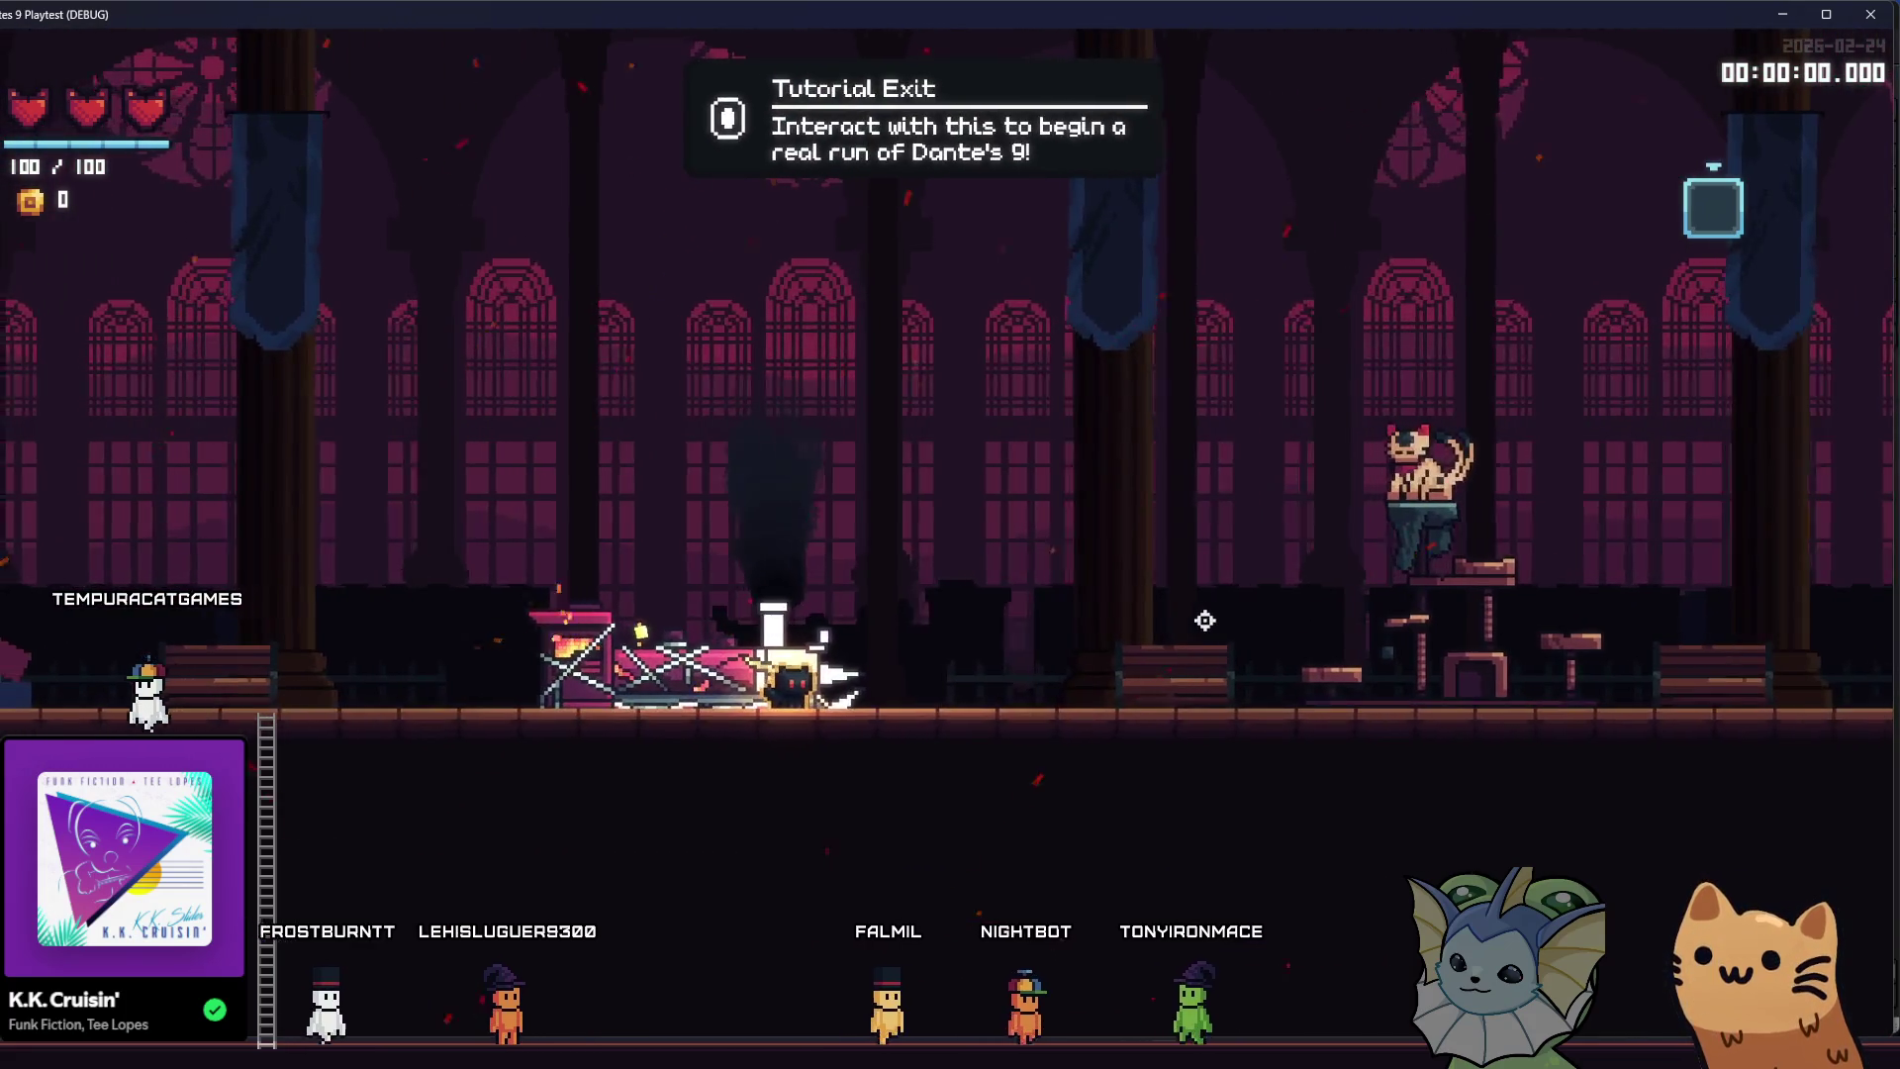
pyautogui.press('a')
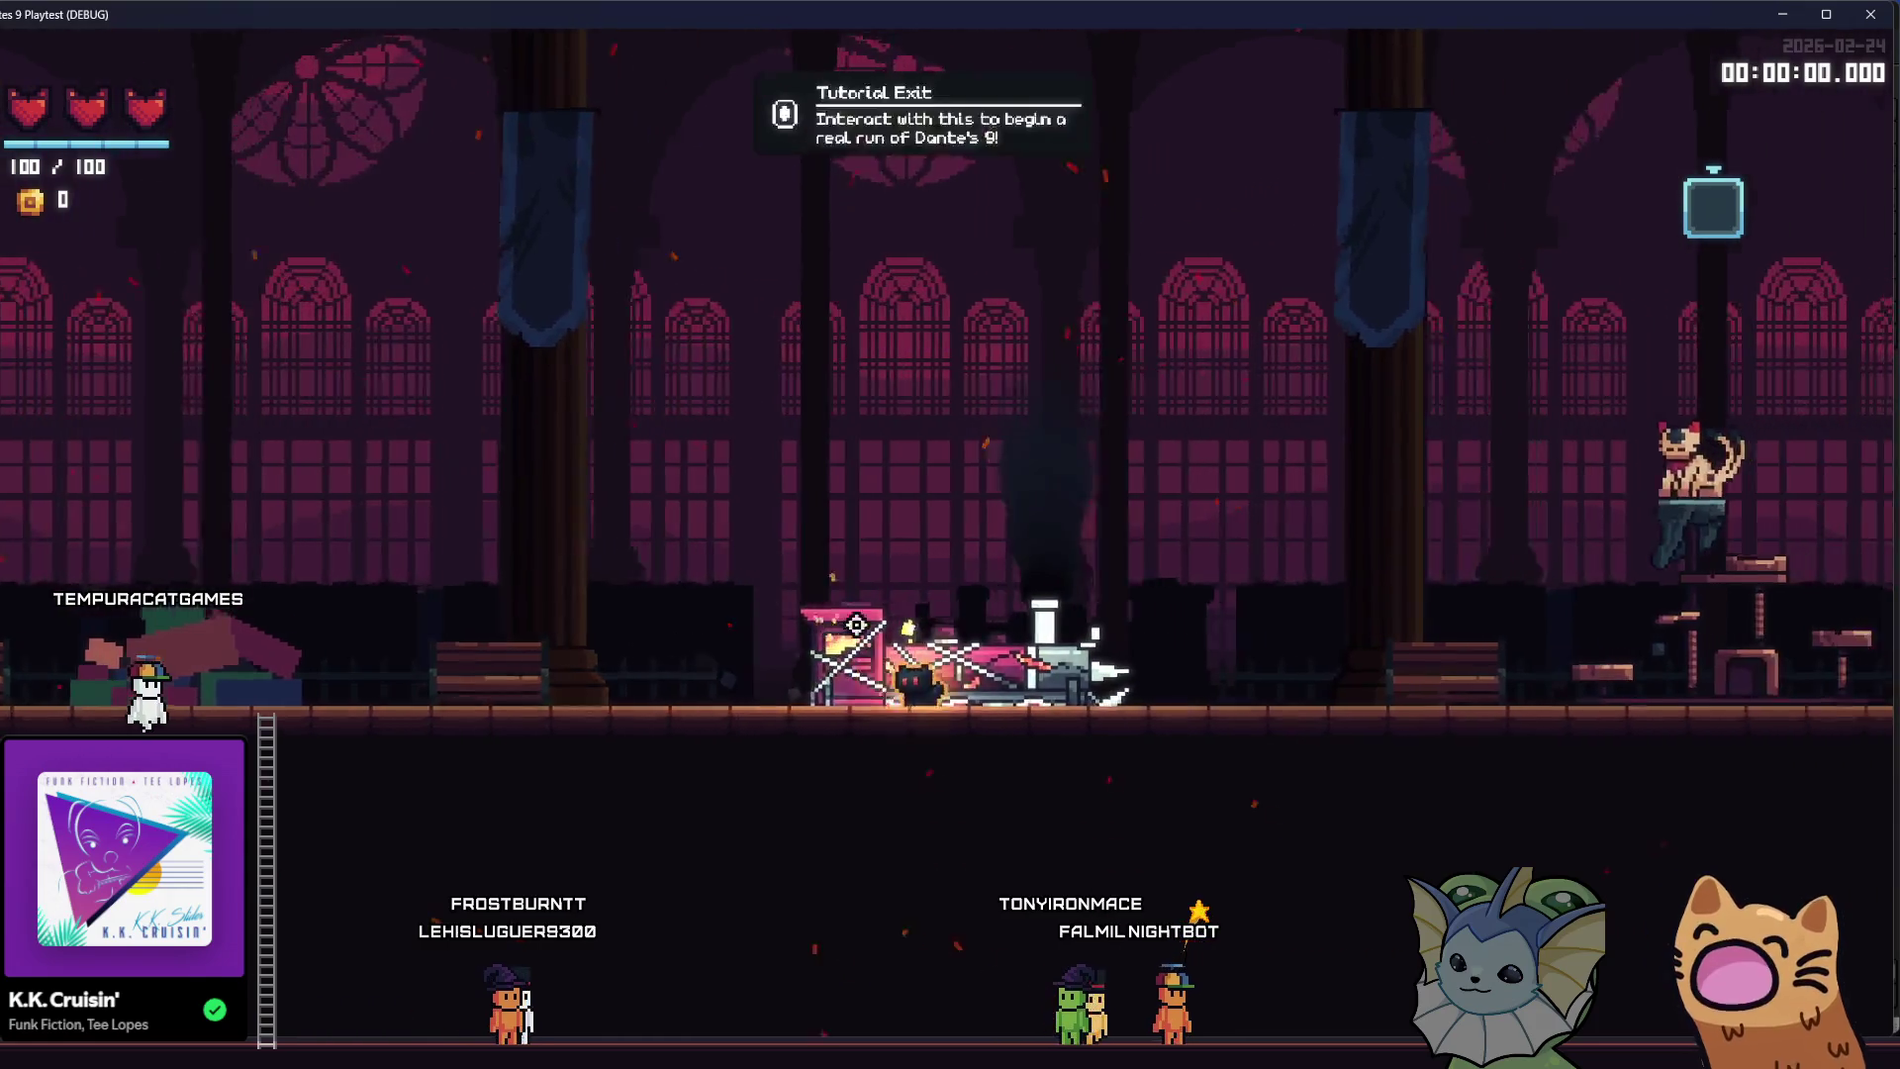
# - Run and jump the cat, hopping onto and off a bench
pyautogui.press('d')
pyautogui.press('space')
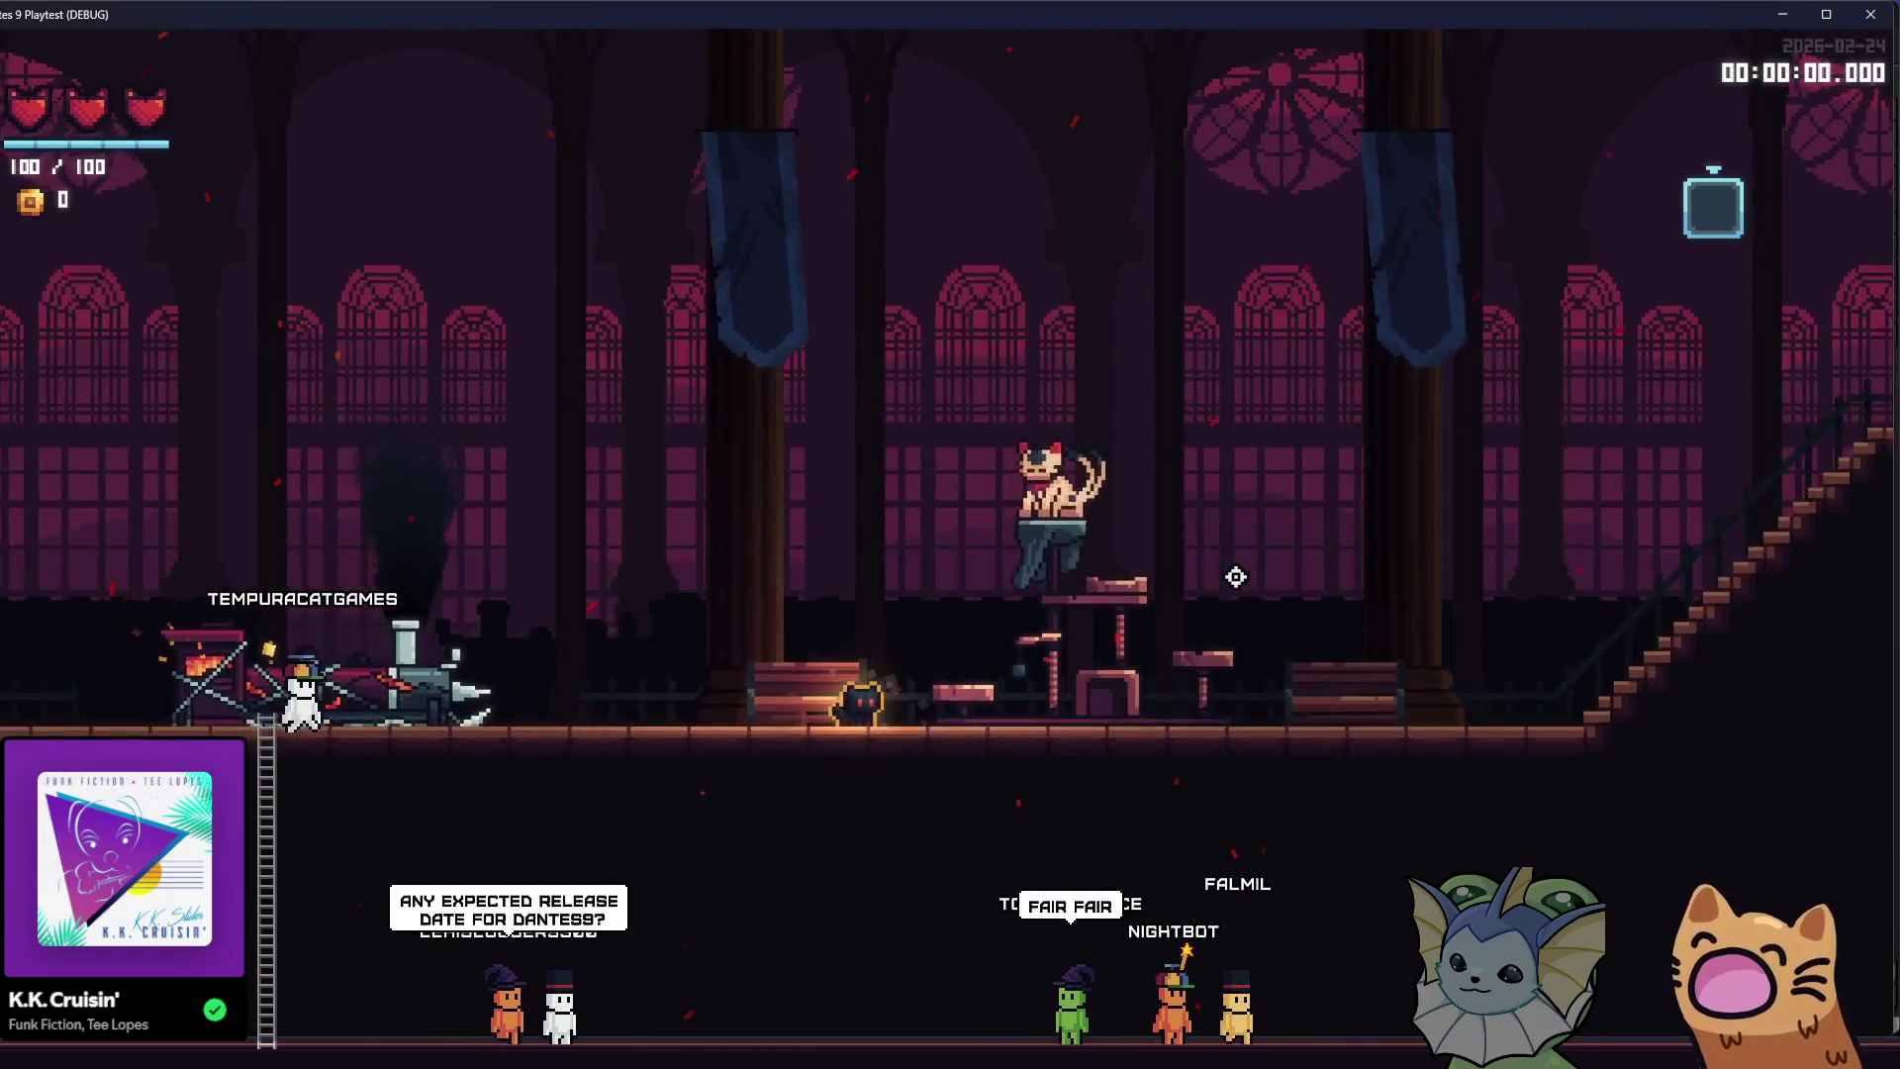
pyautogui.press('a')
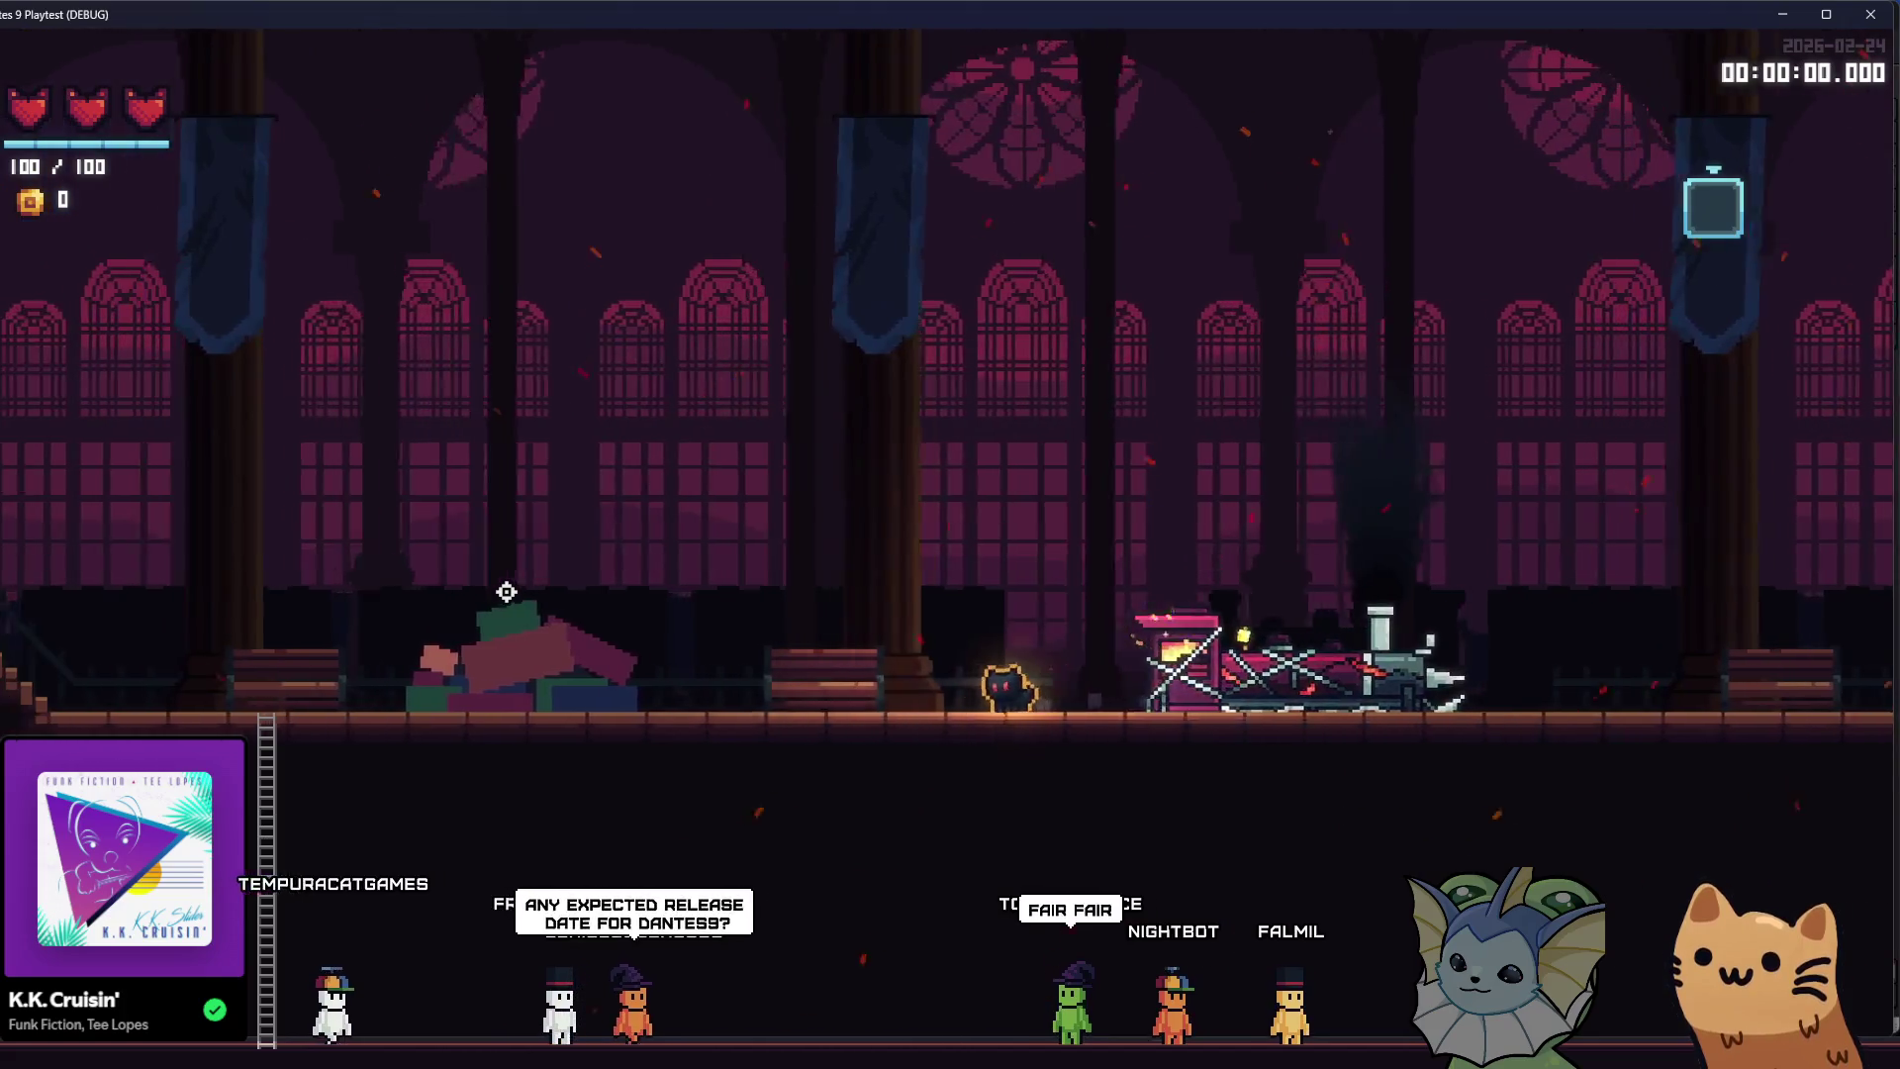
pyautogui.press('d')
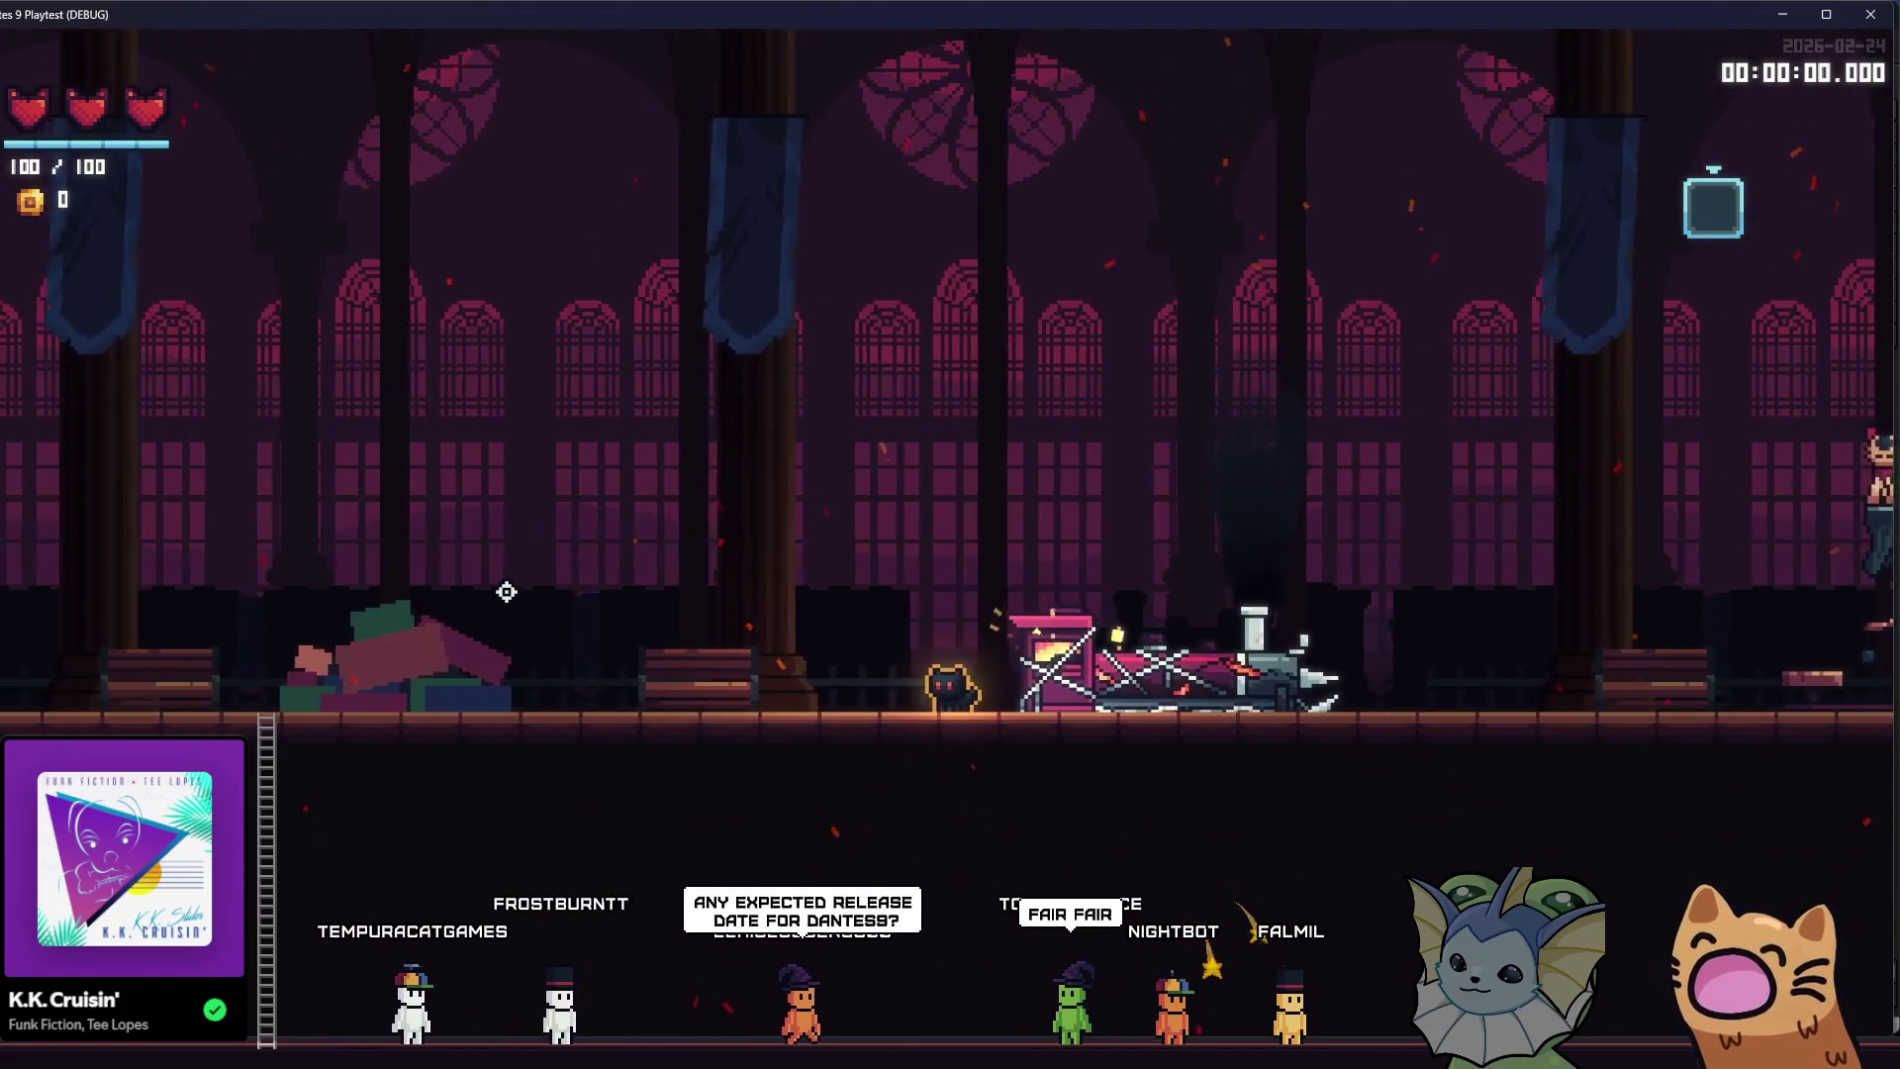
pyautogui.press('a')
pyautogui.press('space')
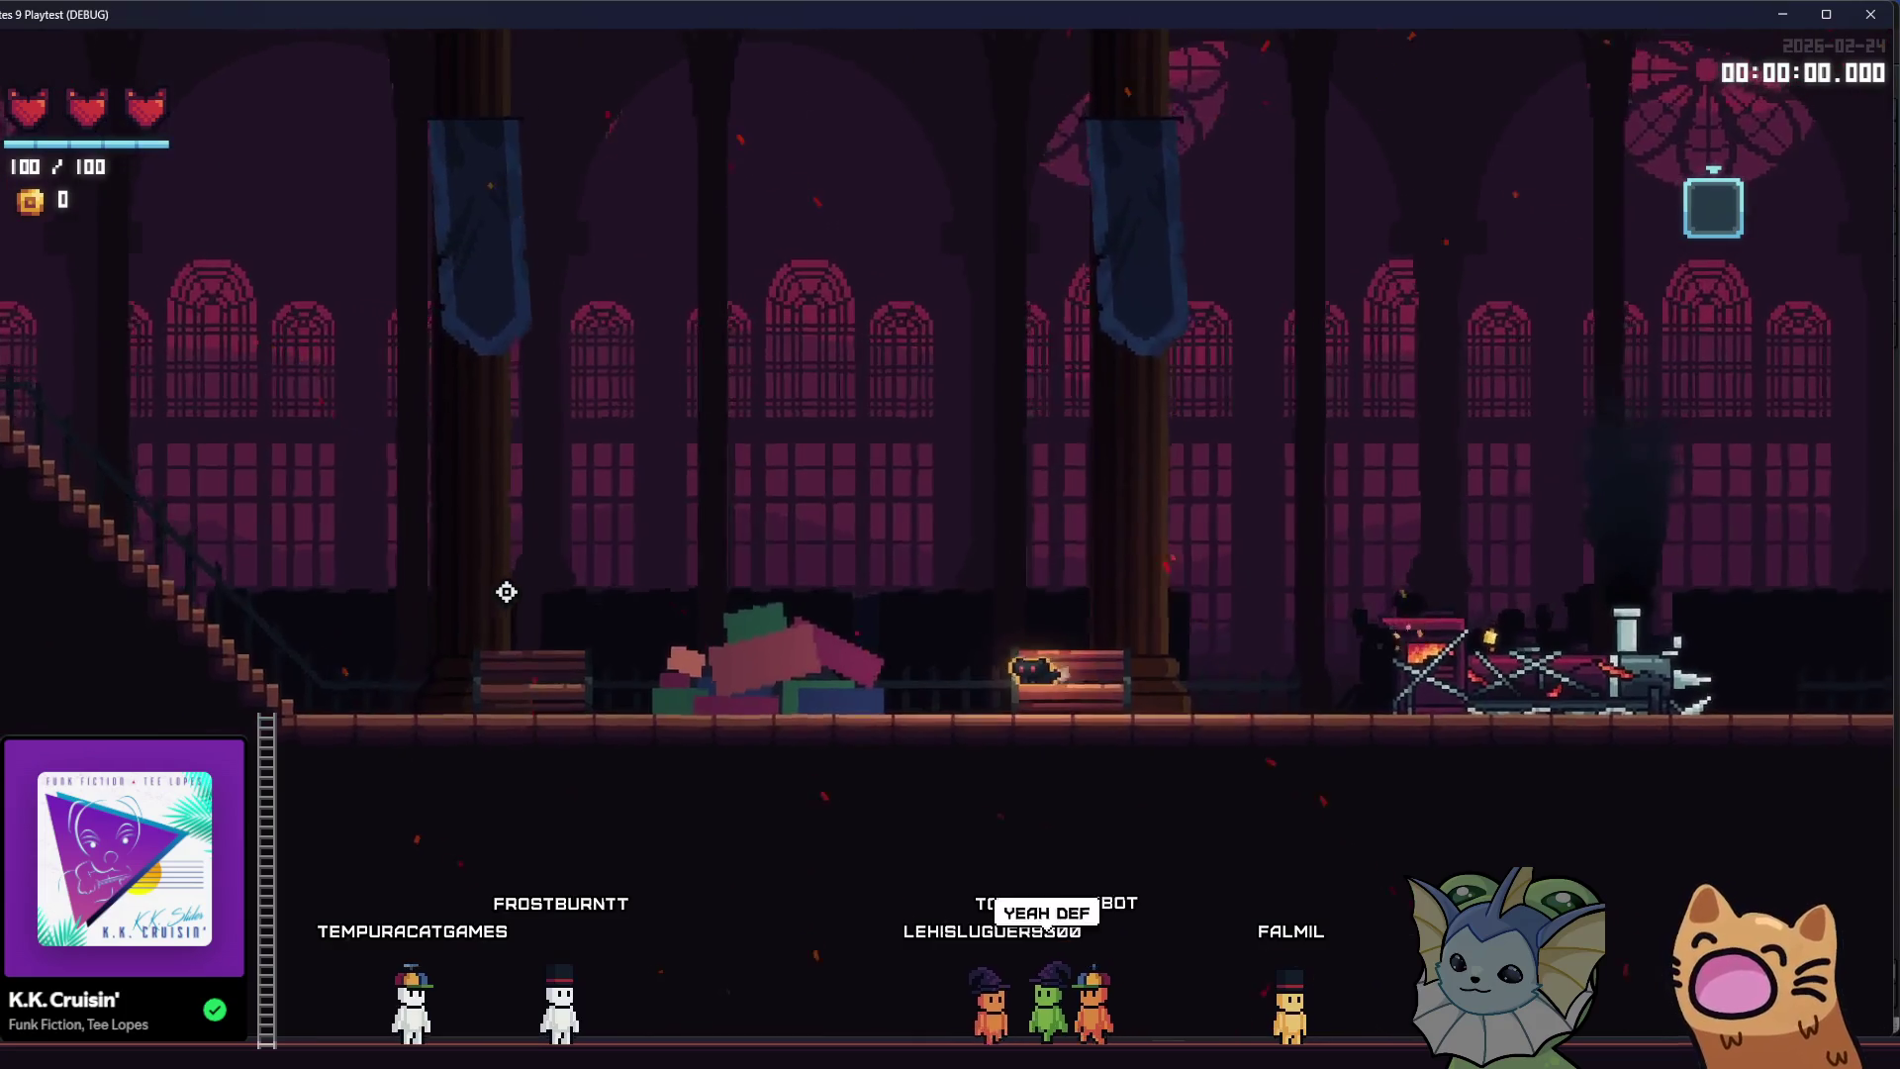
pyautogui.press('space')
pyautogui.press('a')
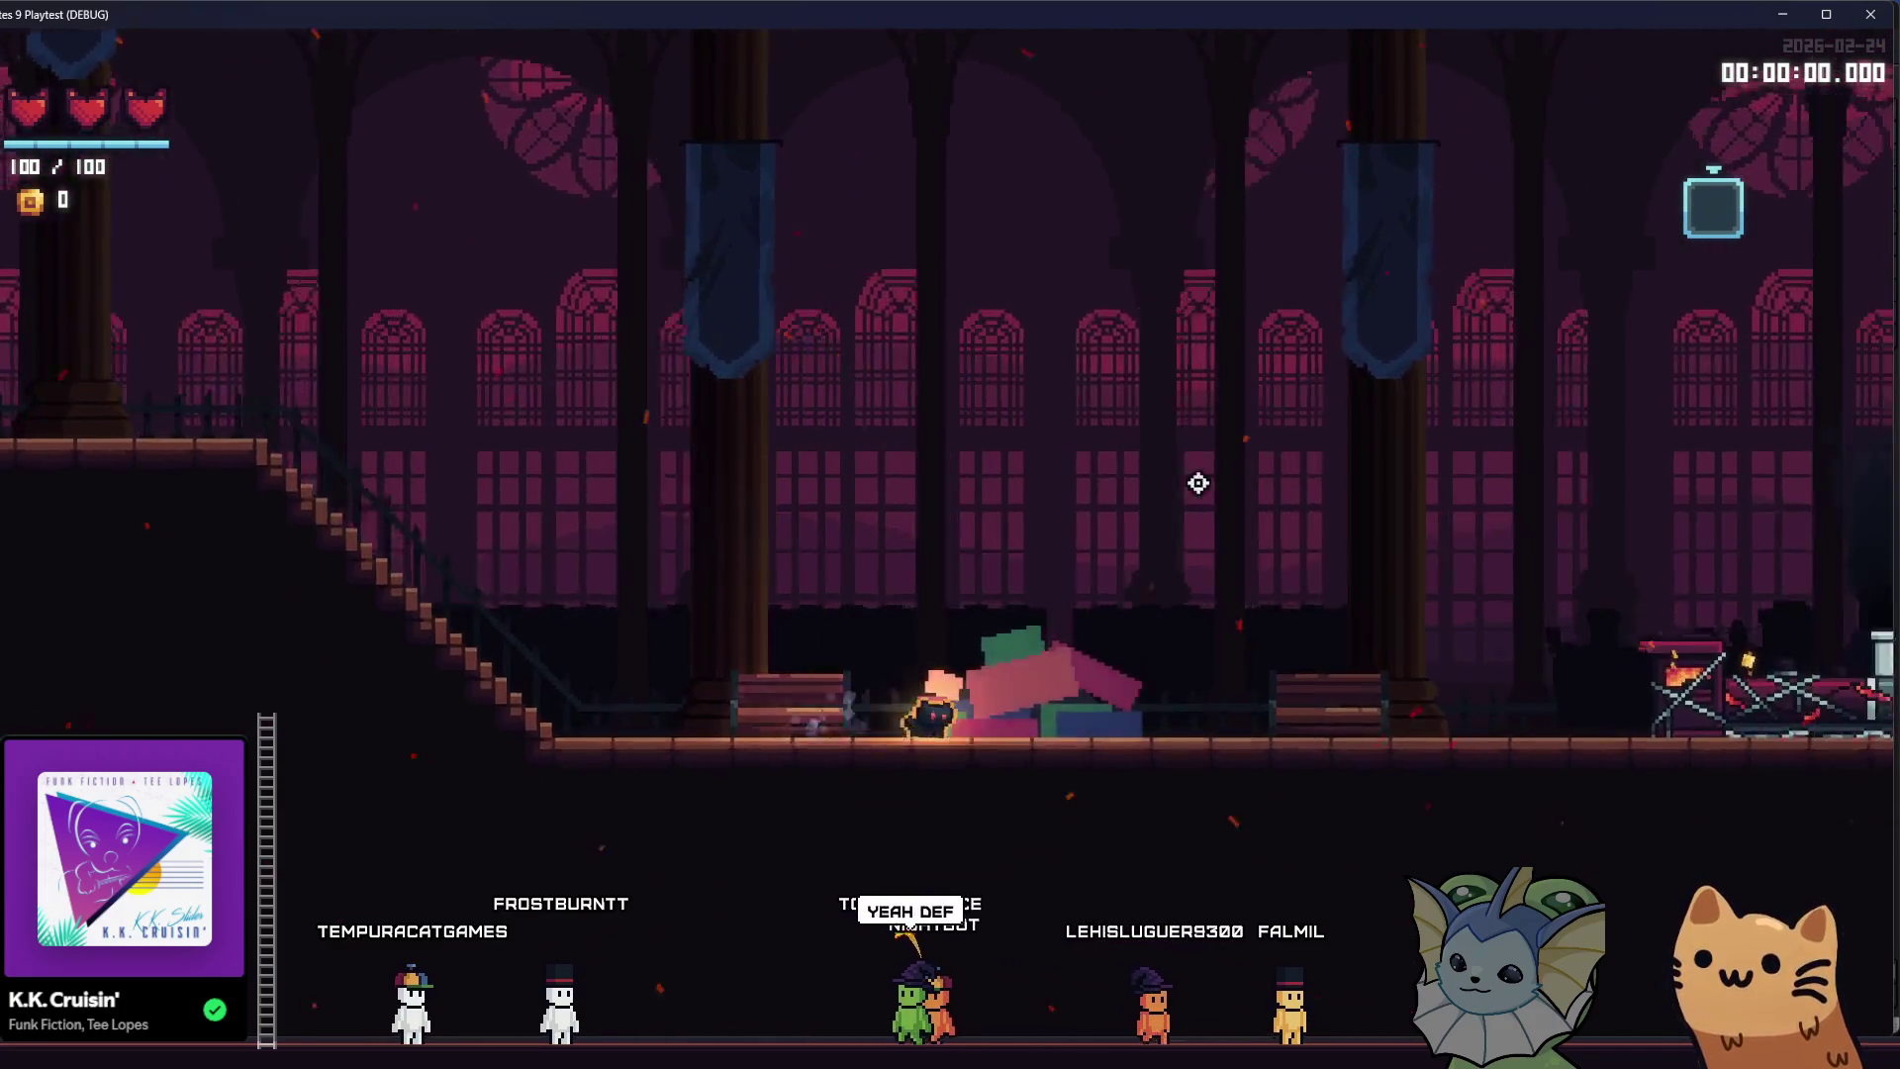
# - Jump onto the luggage pile, run to the Tutorial Exit, and stop the playtest with F8
pyautogui.press('d')
pyautogui.press('space')
pyautogui.press('a')
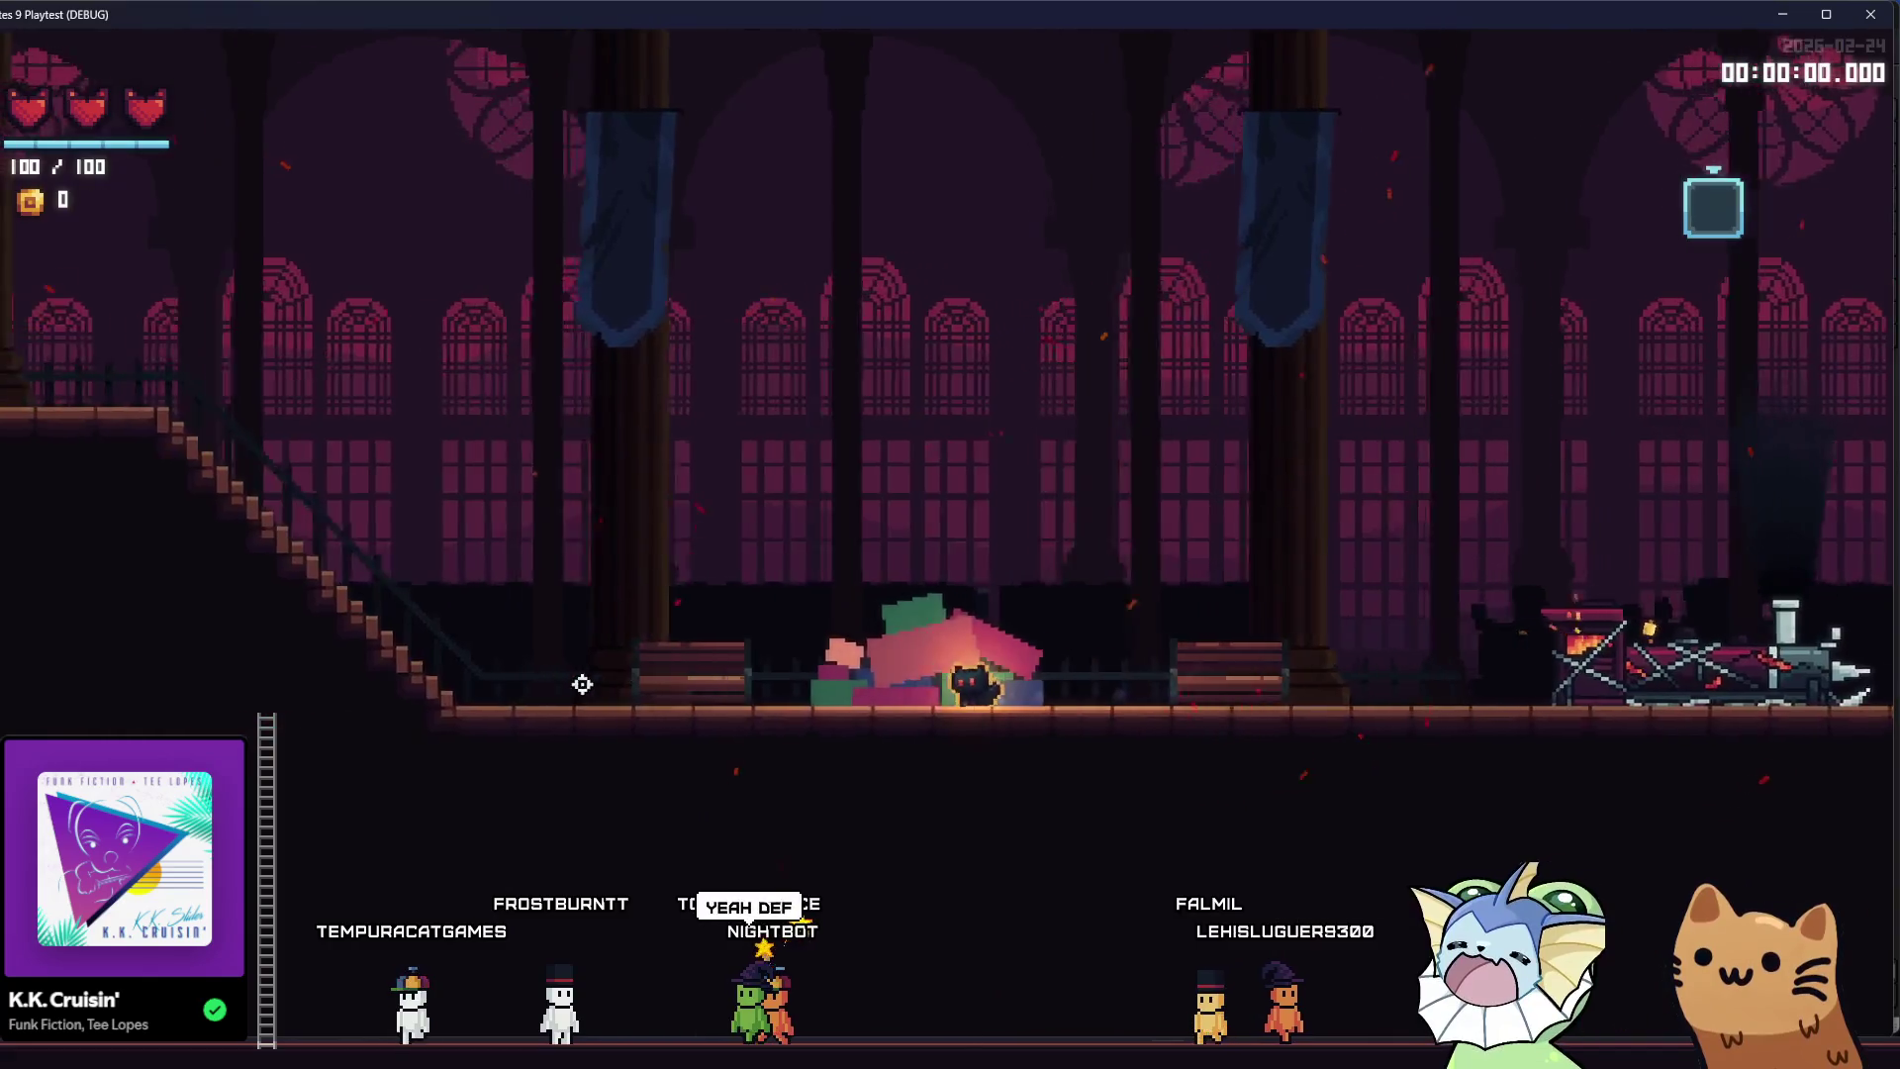
pyautogui.press('space')
pyautogui.press('space')
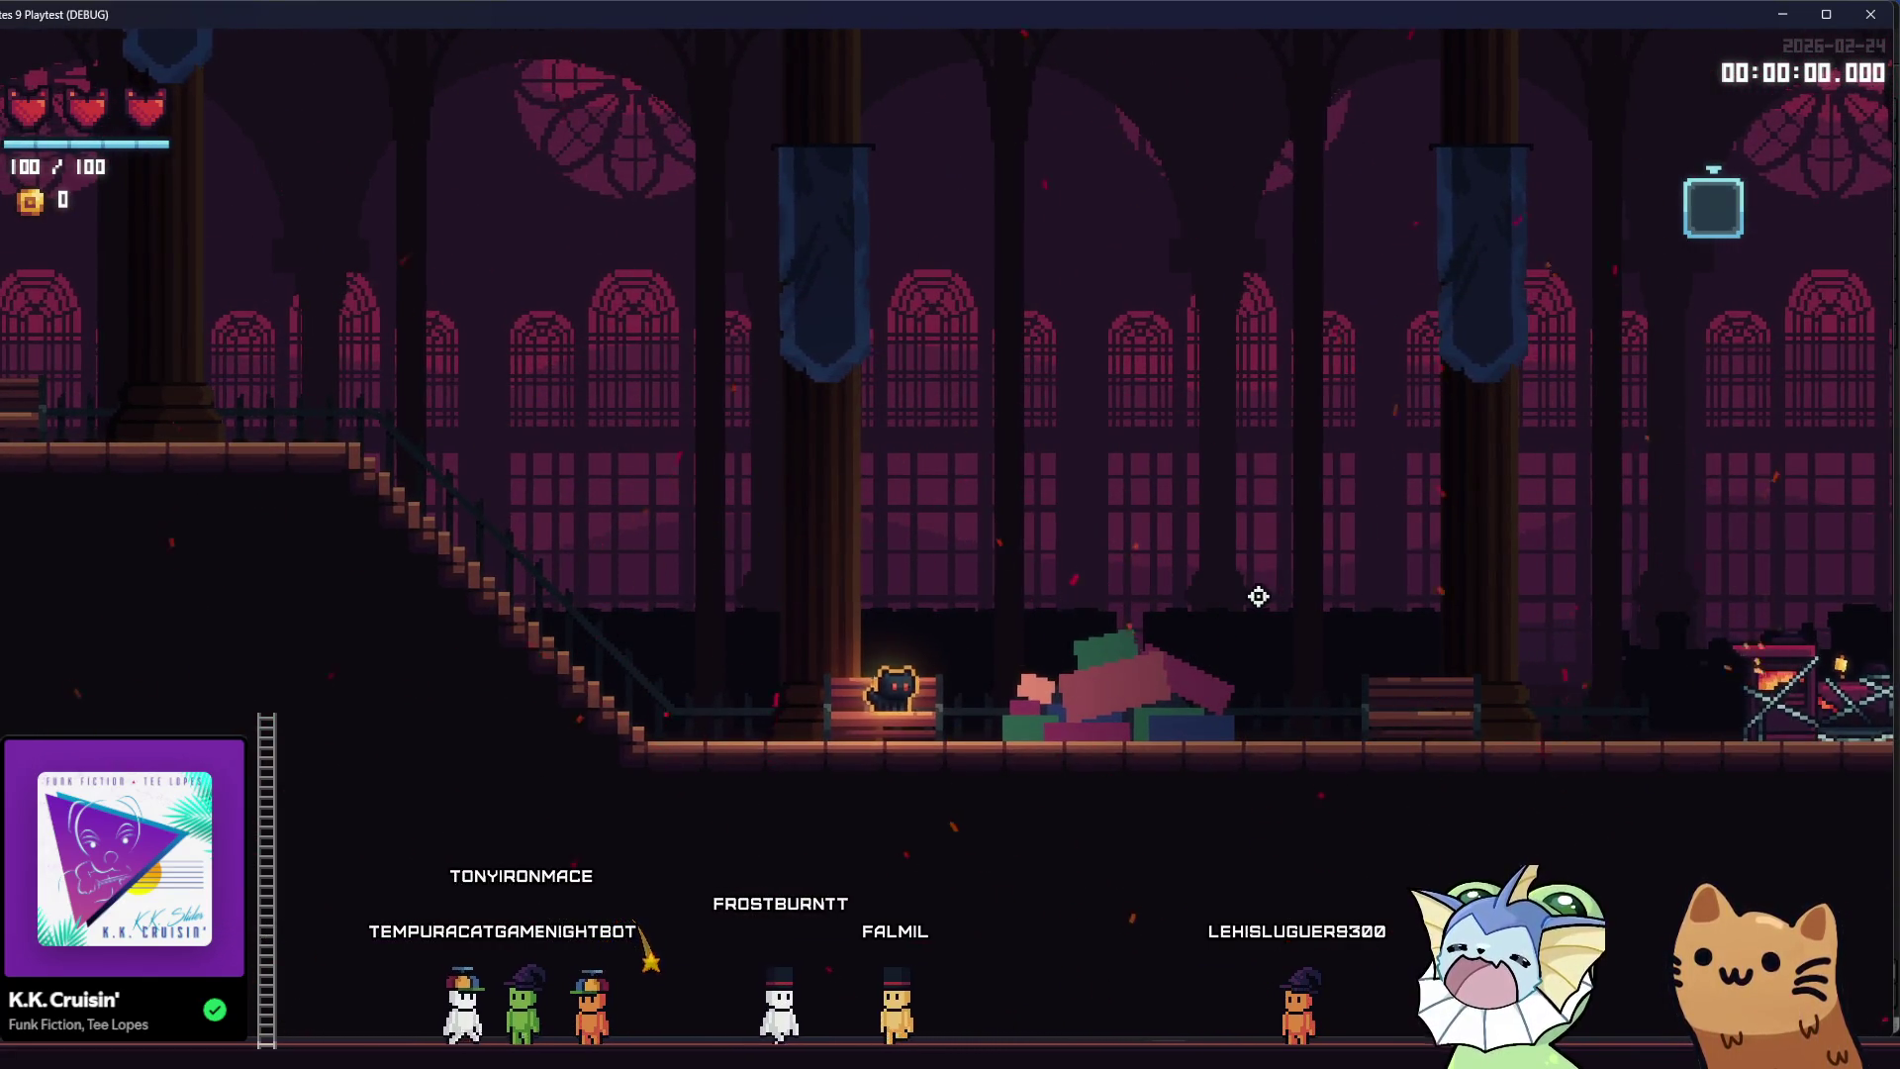
pyautogui.press('d')
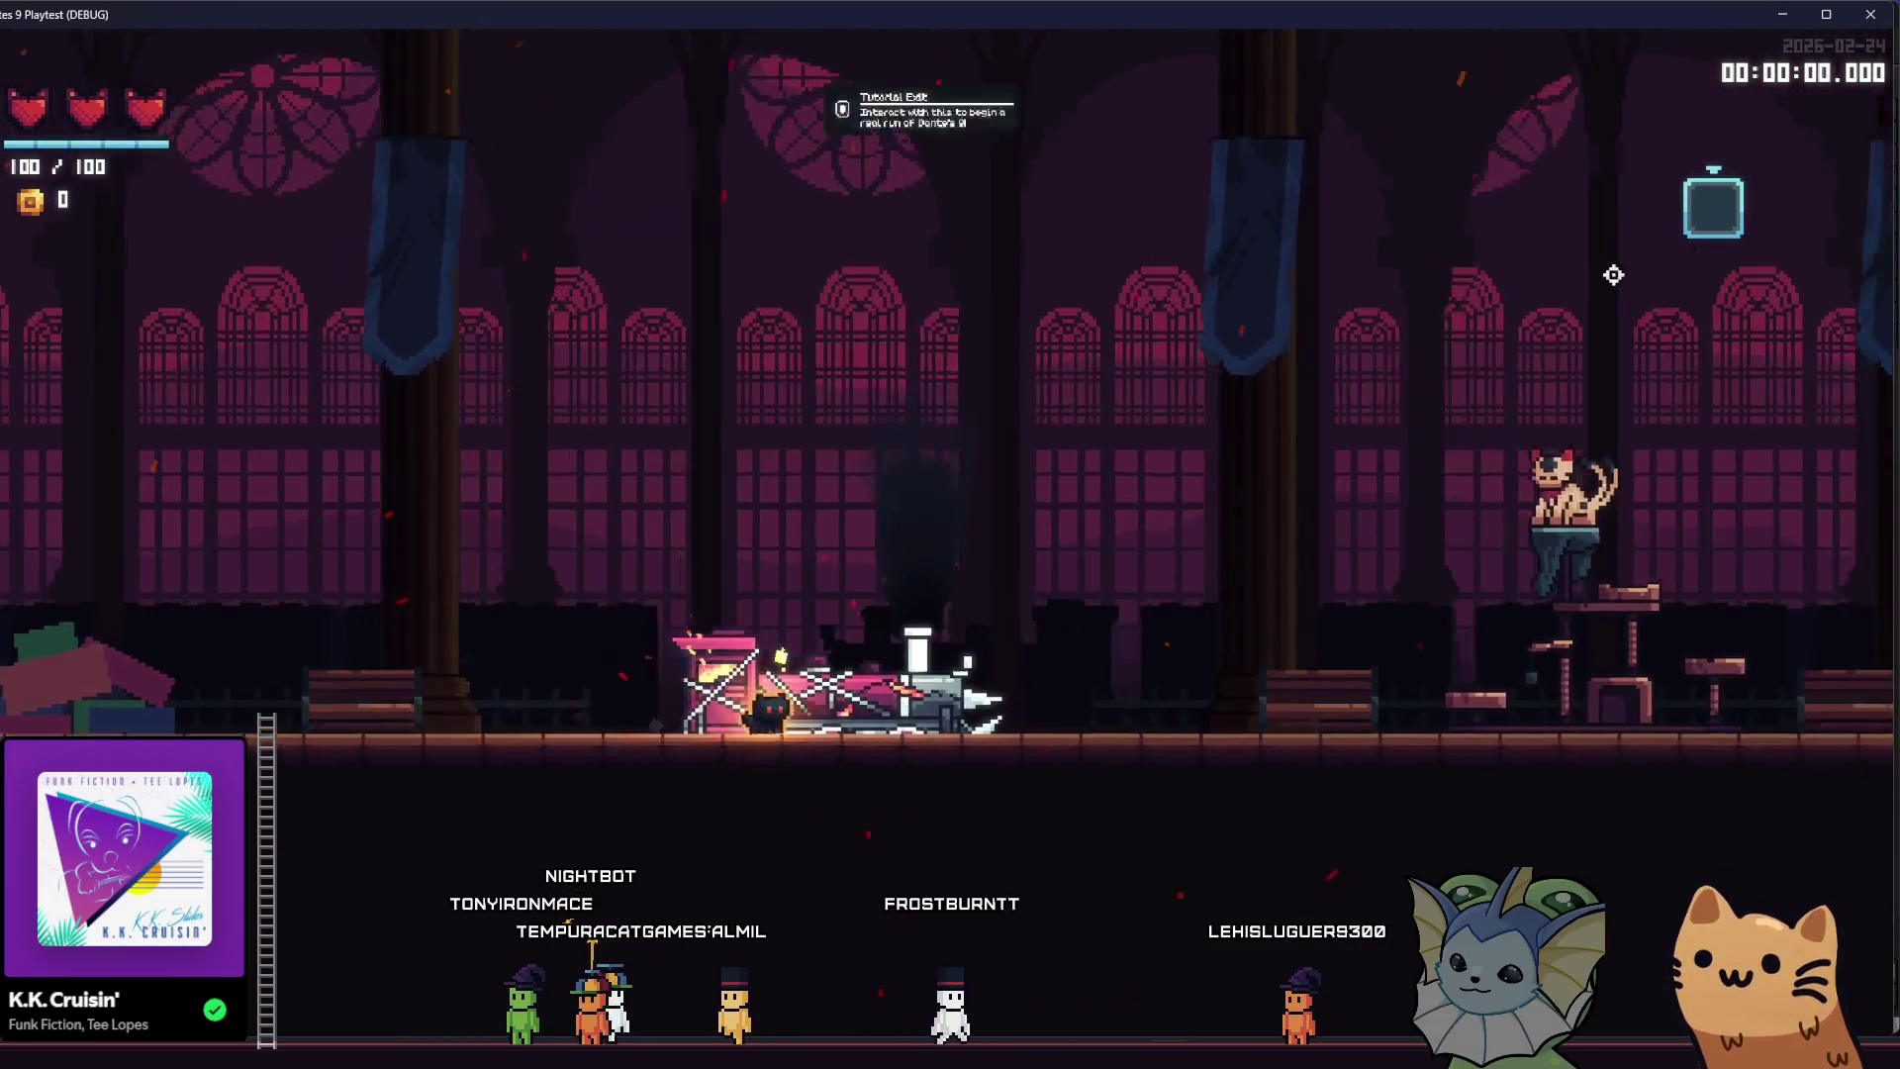
pyautogui.press('F8')
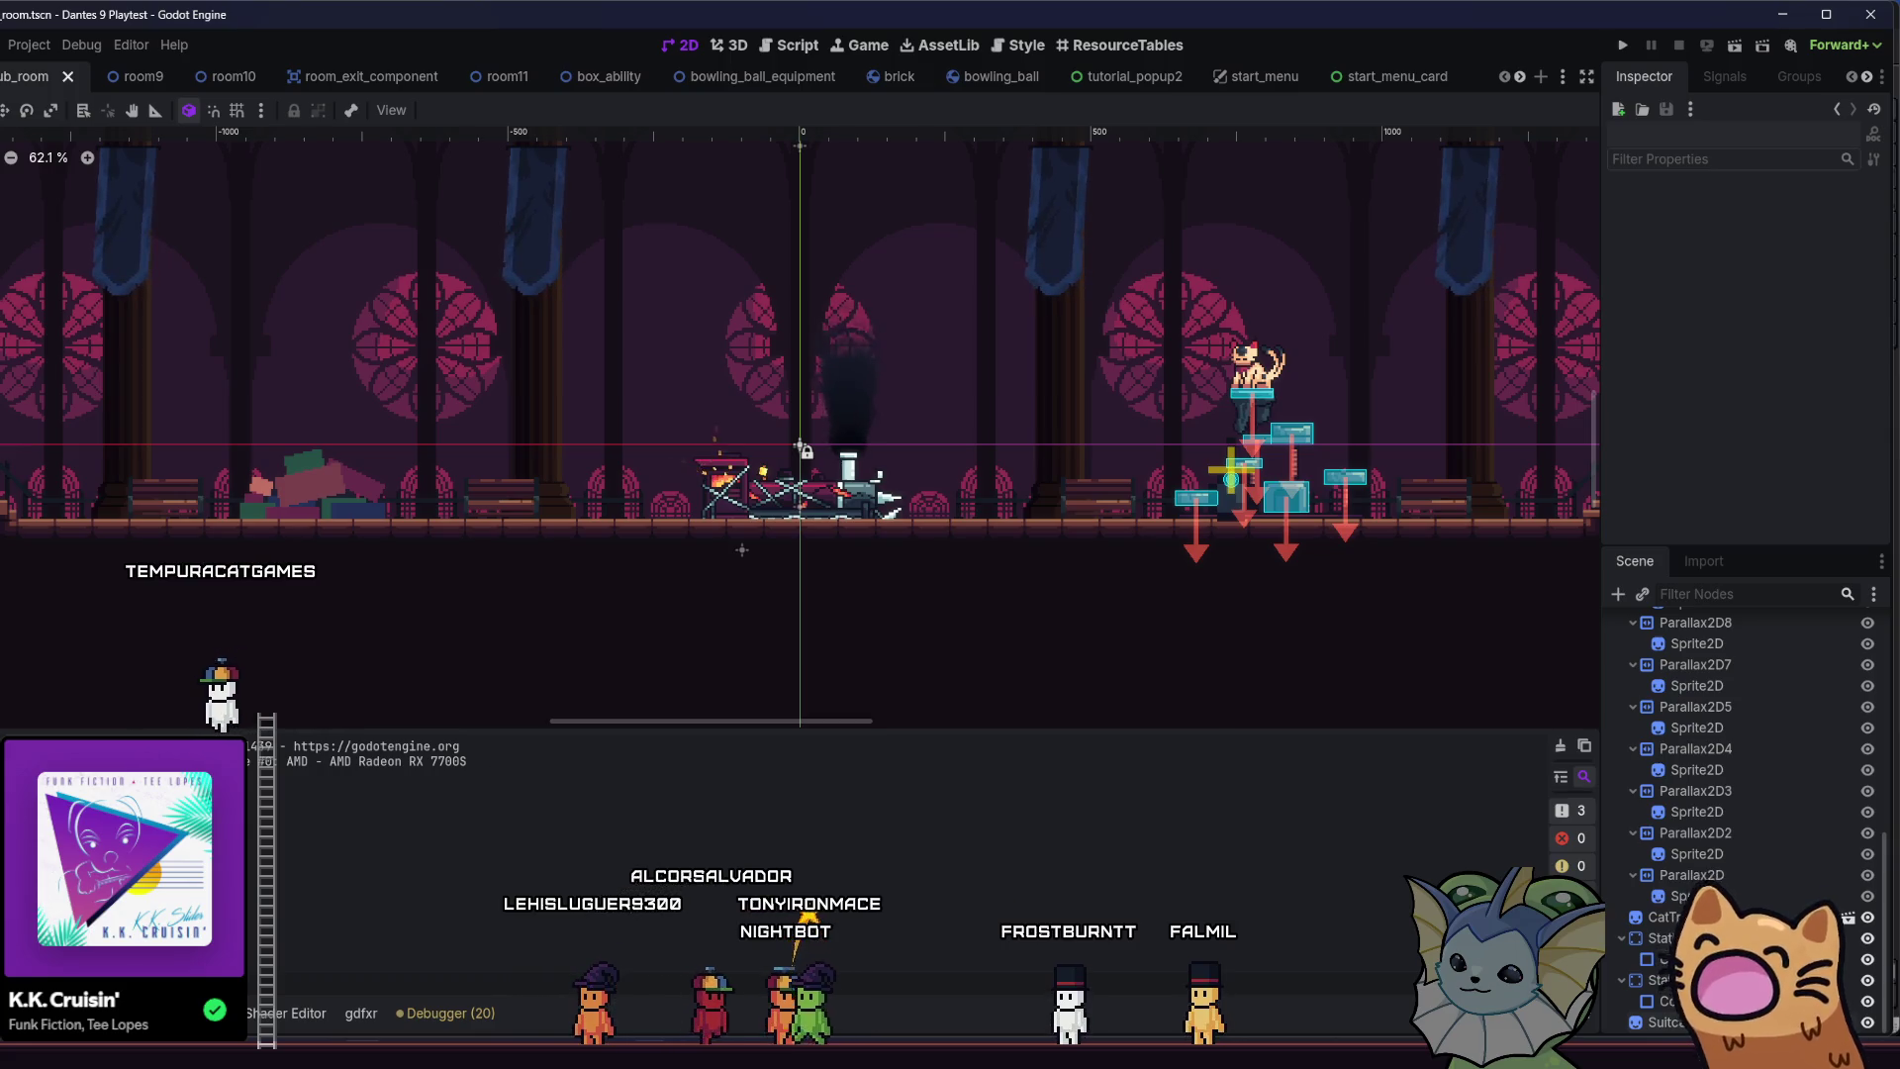
# - Switch back to the tilemaps artwork in Aseprite
pyautogui.hotkey('alt', 'Tab')
# - Zoom in on the luggage pile and select the shape tool for drawing on the floor
pyautogui.hotkey('ctrl', 'd')
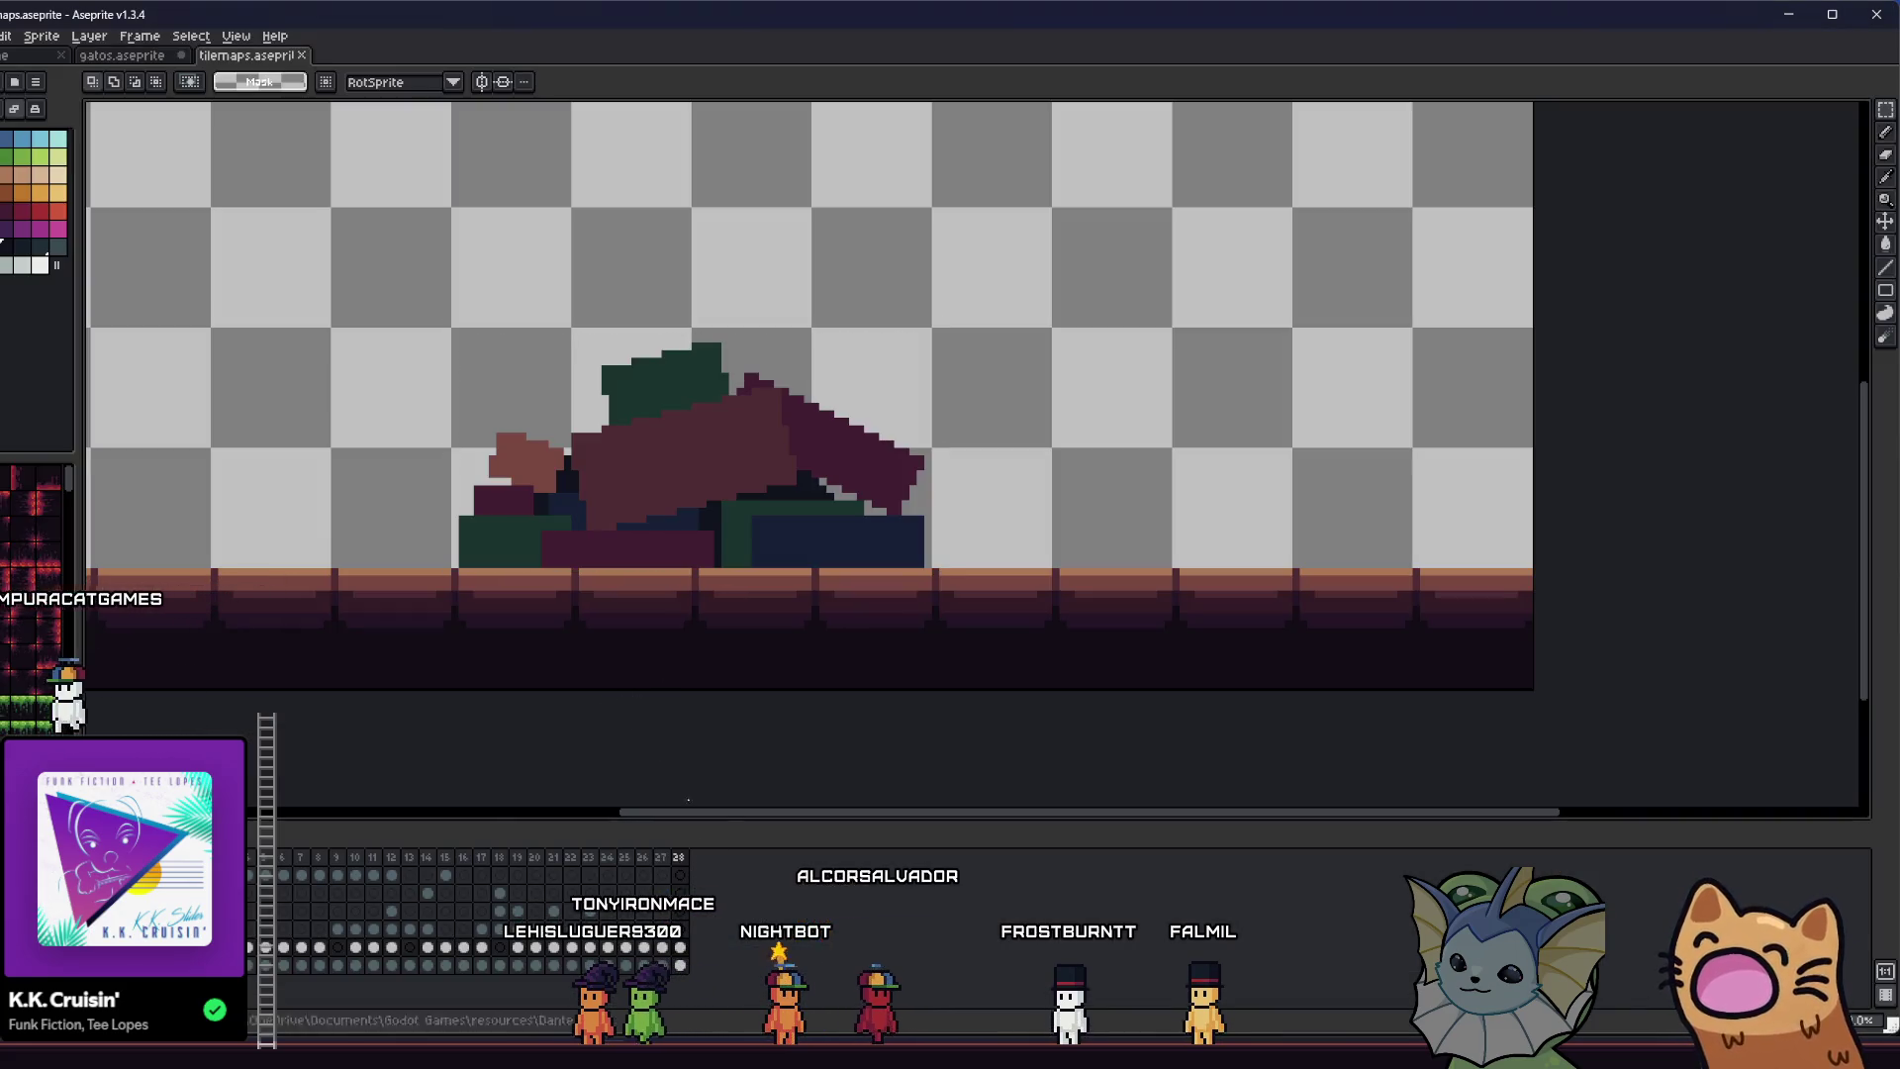
pyautogui.scroll(1, 789, 706)
pyautogui.press('i')
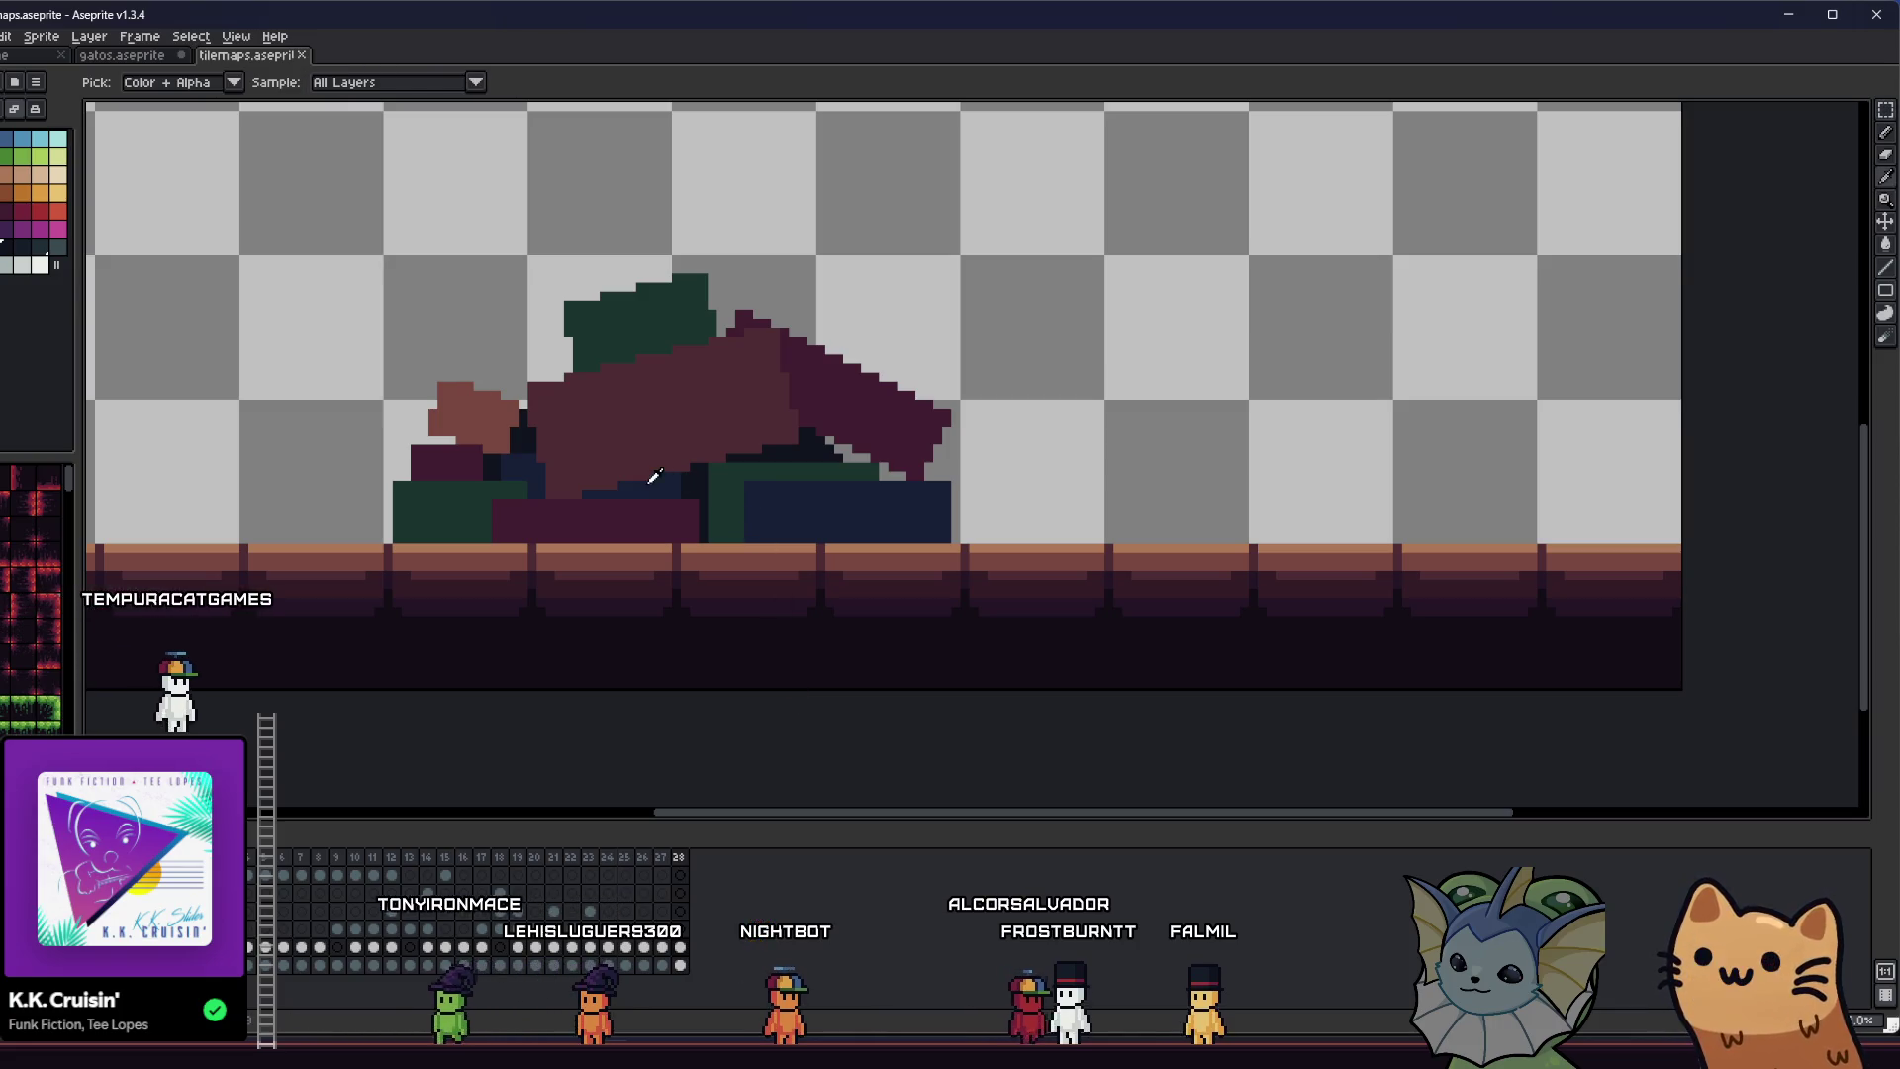
pyautogui.hscroll(1, 884, 456)
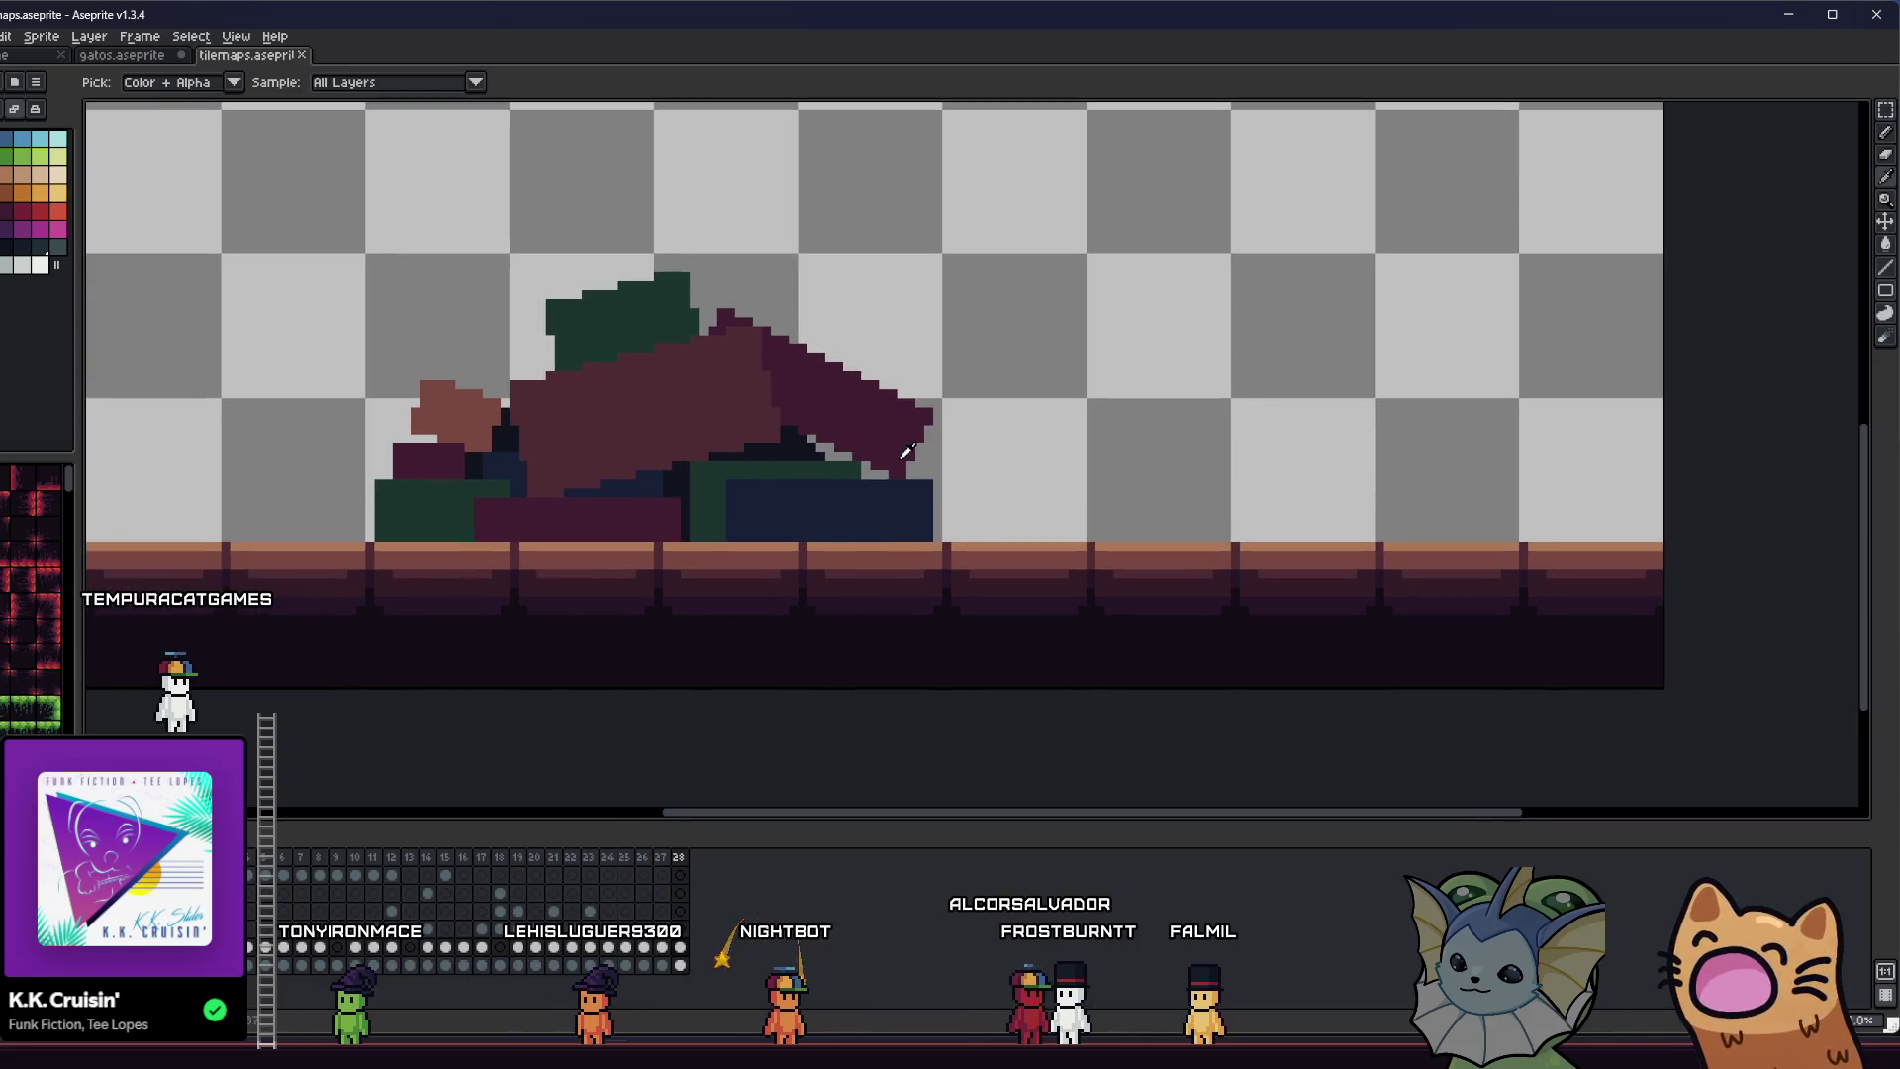
pyautogui.hotkey('shift', 'u')
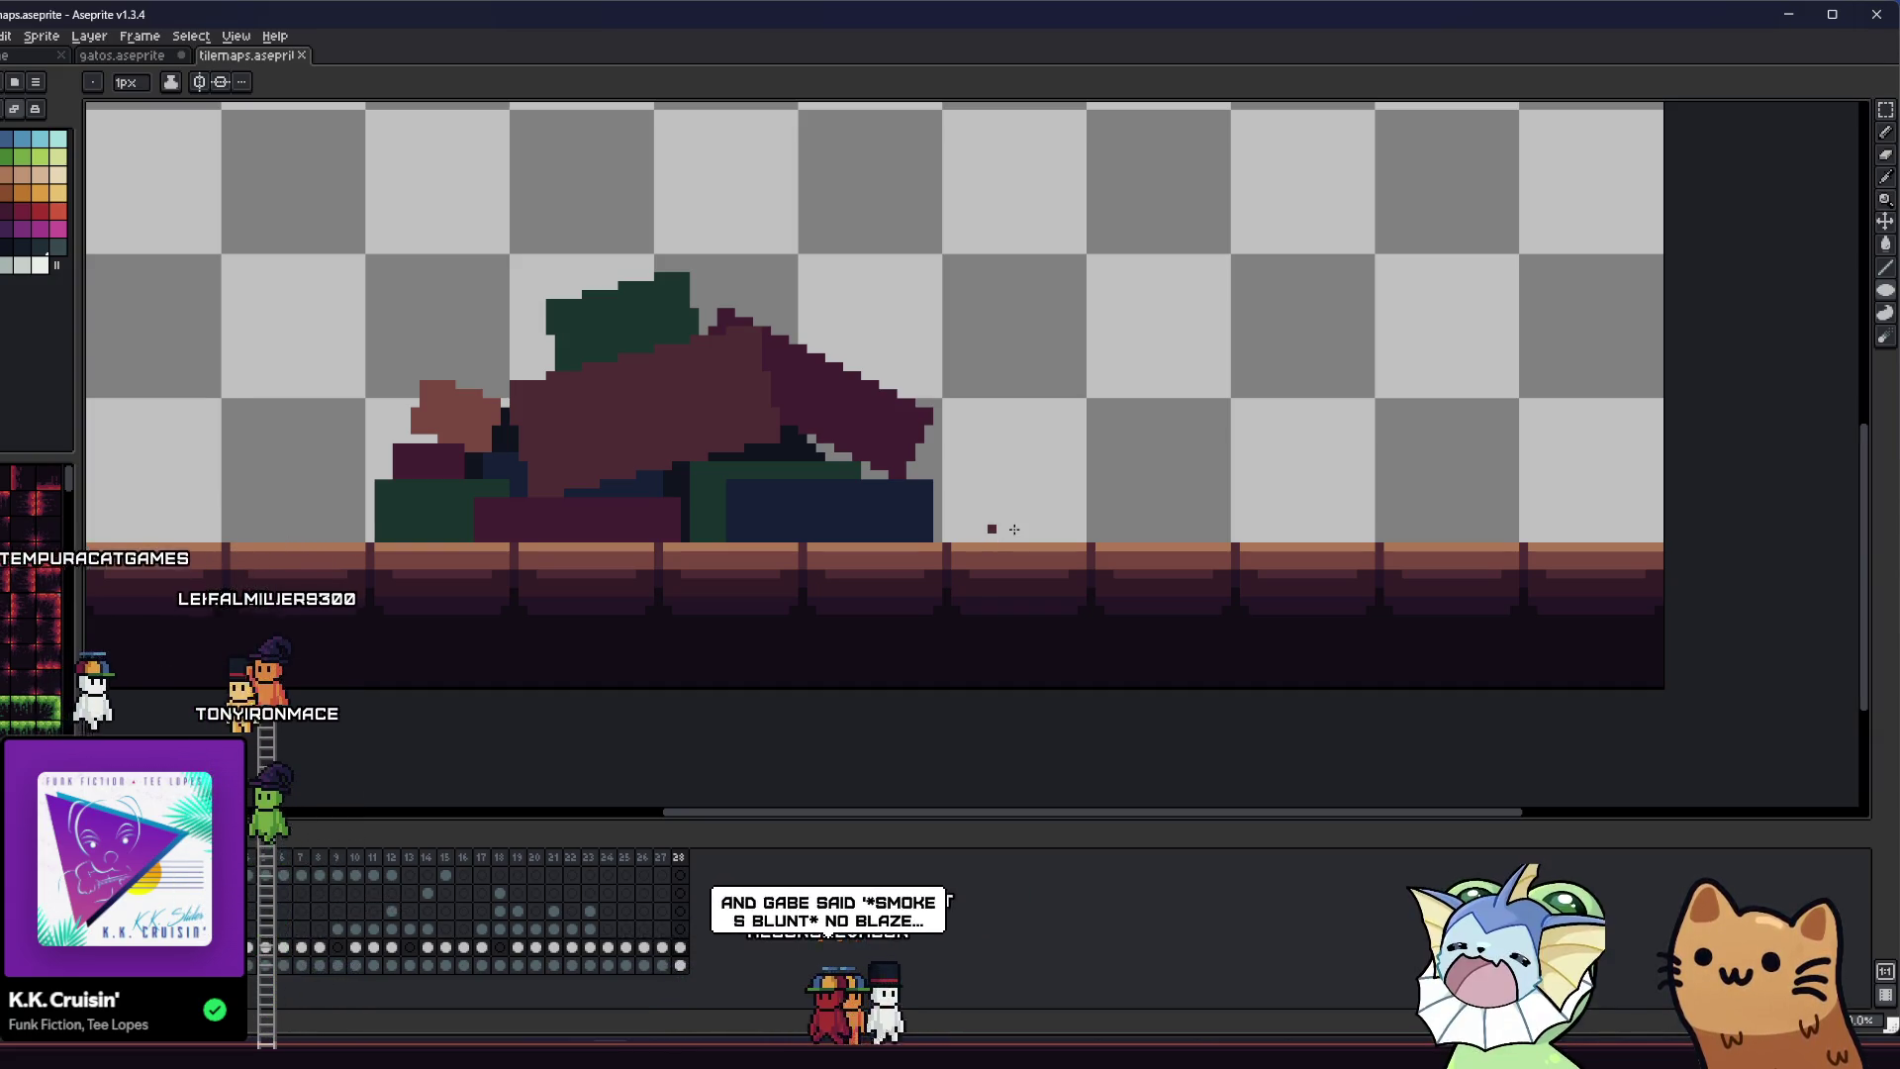
# - Draw a flat rectangle on the floor right of the pile and fill it dark red
pyautogui.moveTo(998, 538); pyautogui.dragTo(1221, 503)
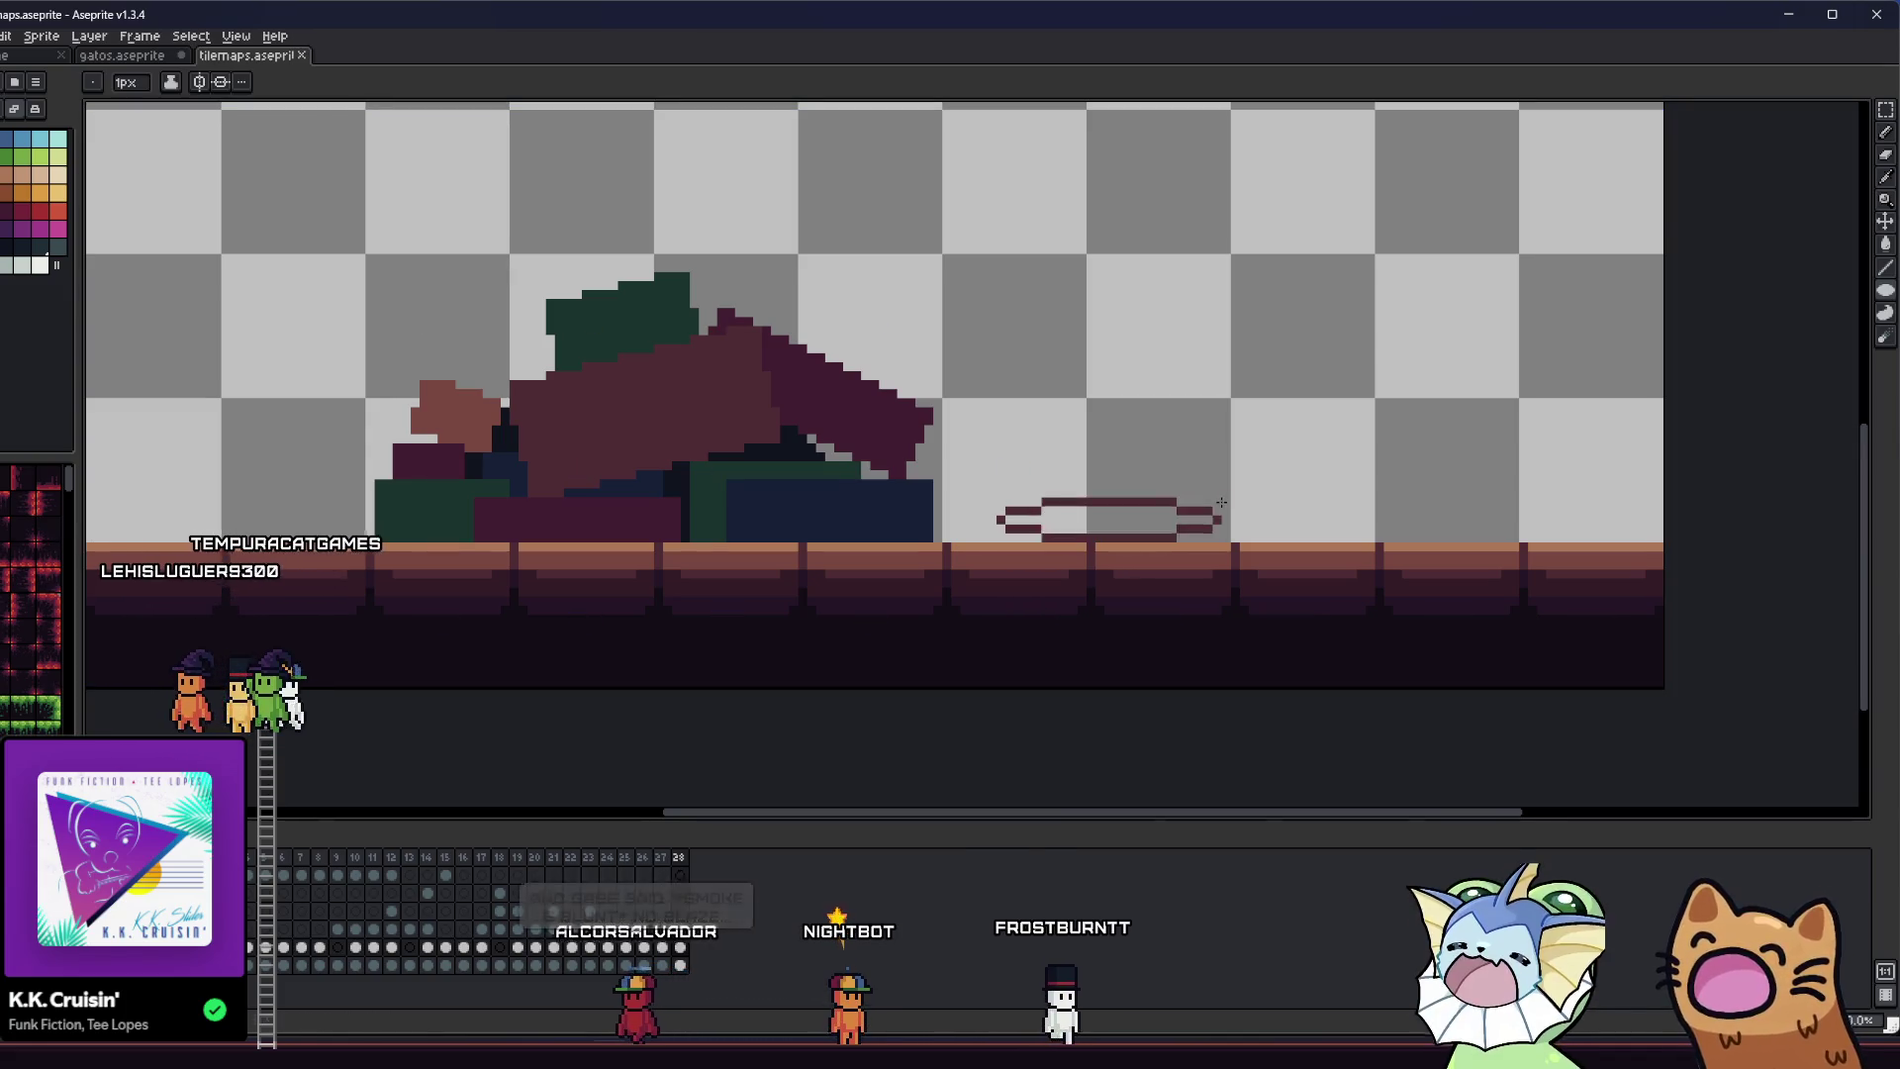
pyautogui.press('Escape')
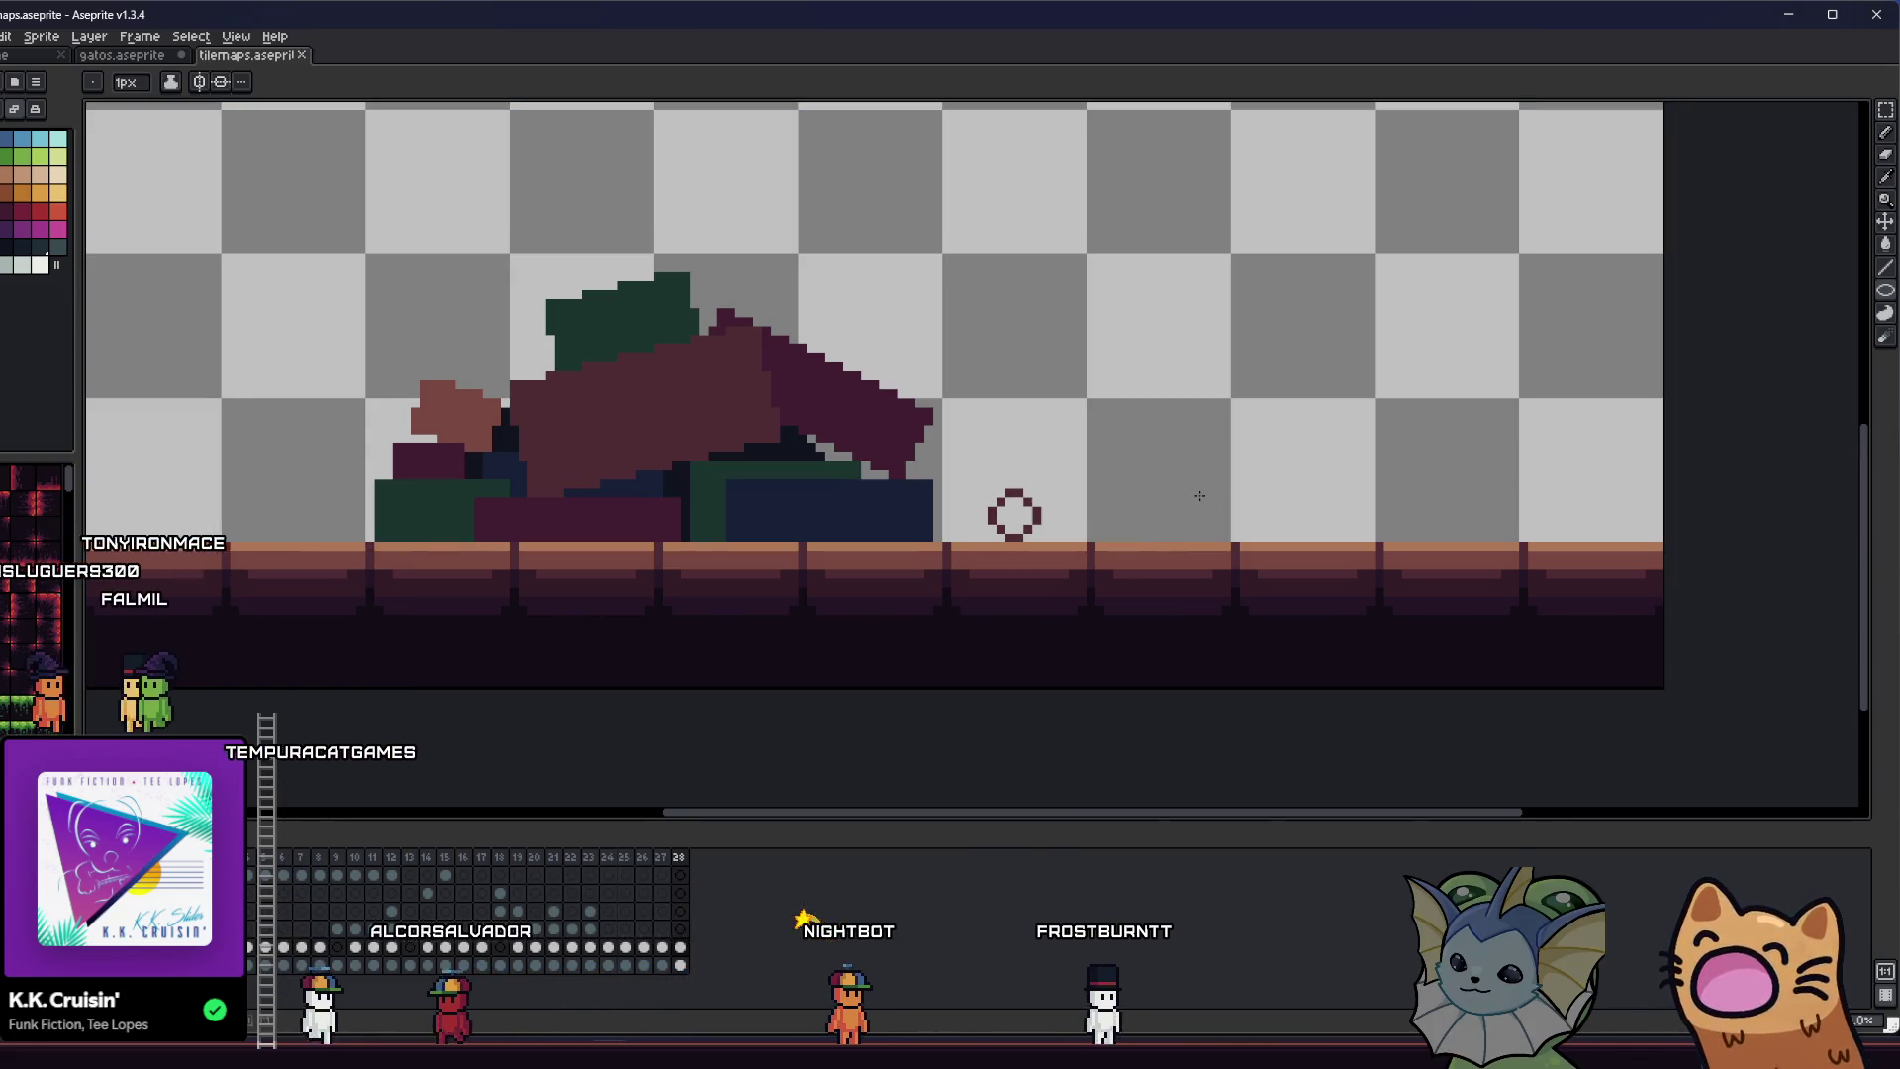
pyautogui.moveTo(1884, 291)
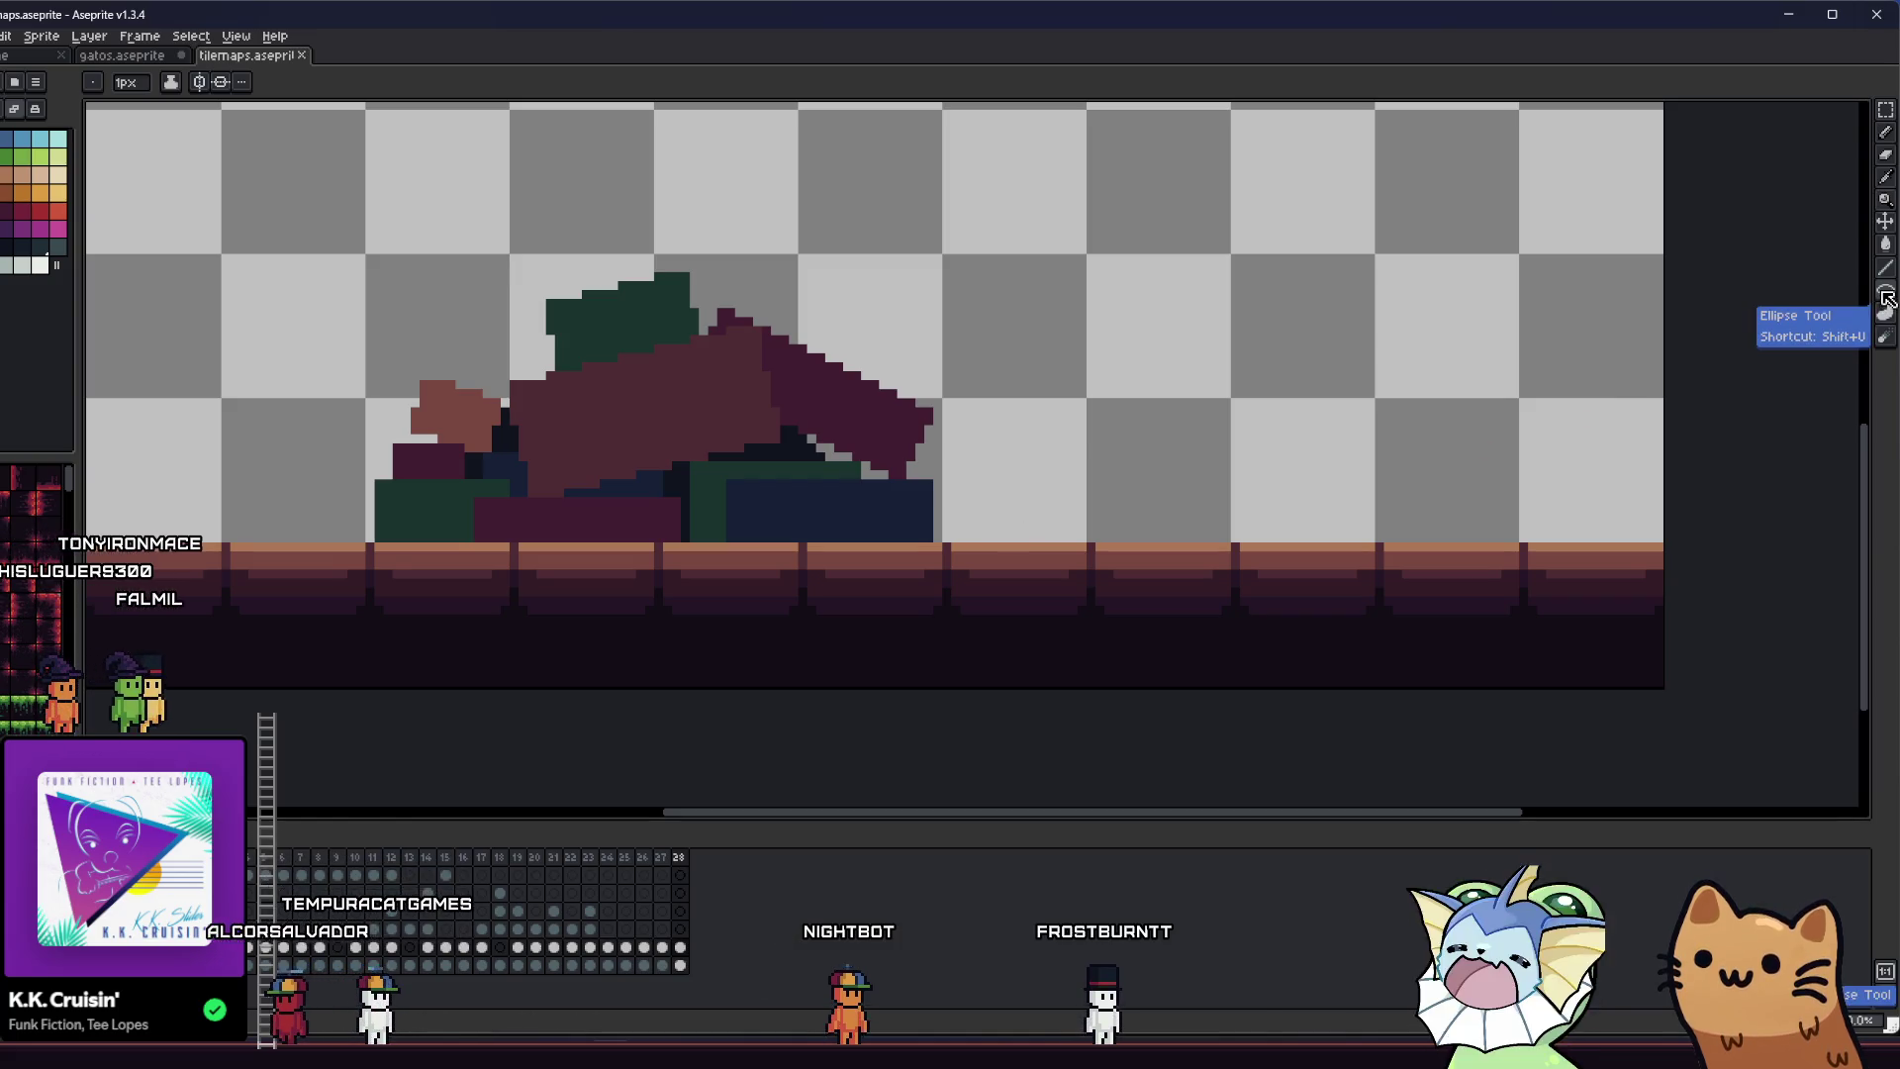
pyautogui.click(1818, 291)
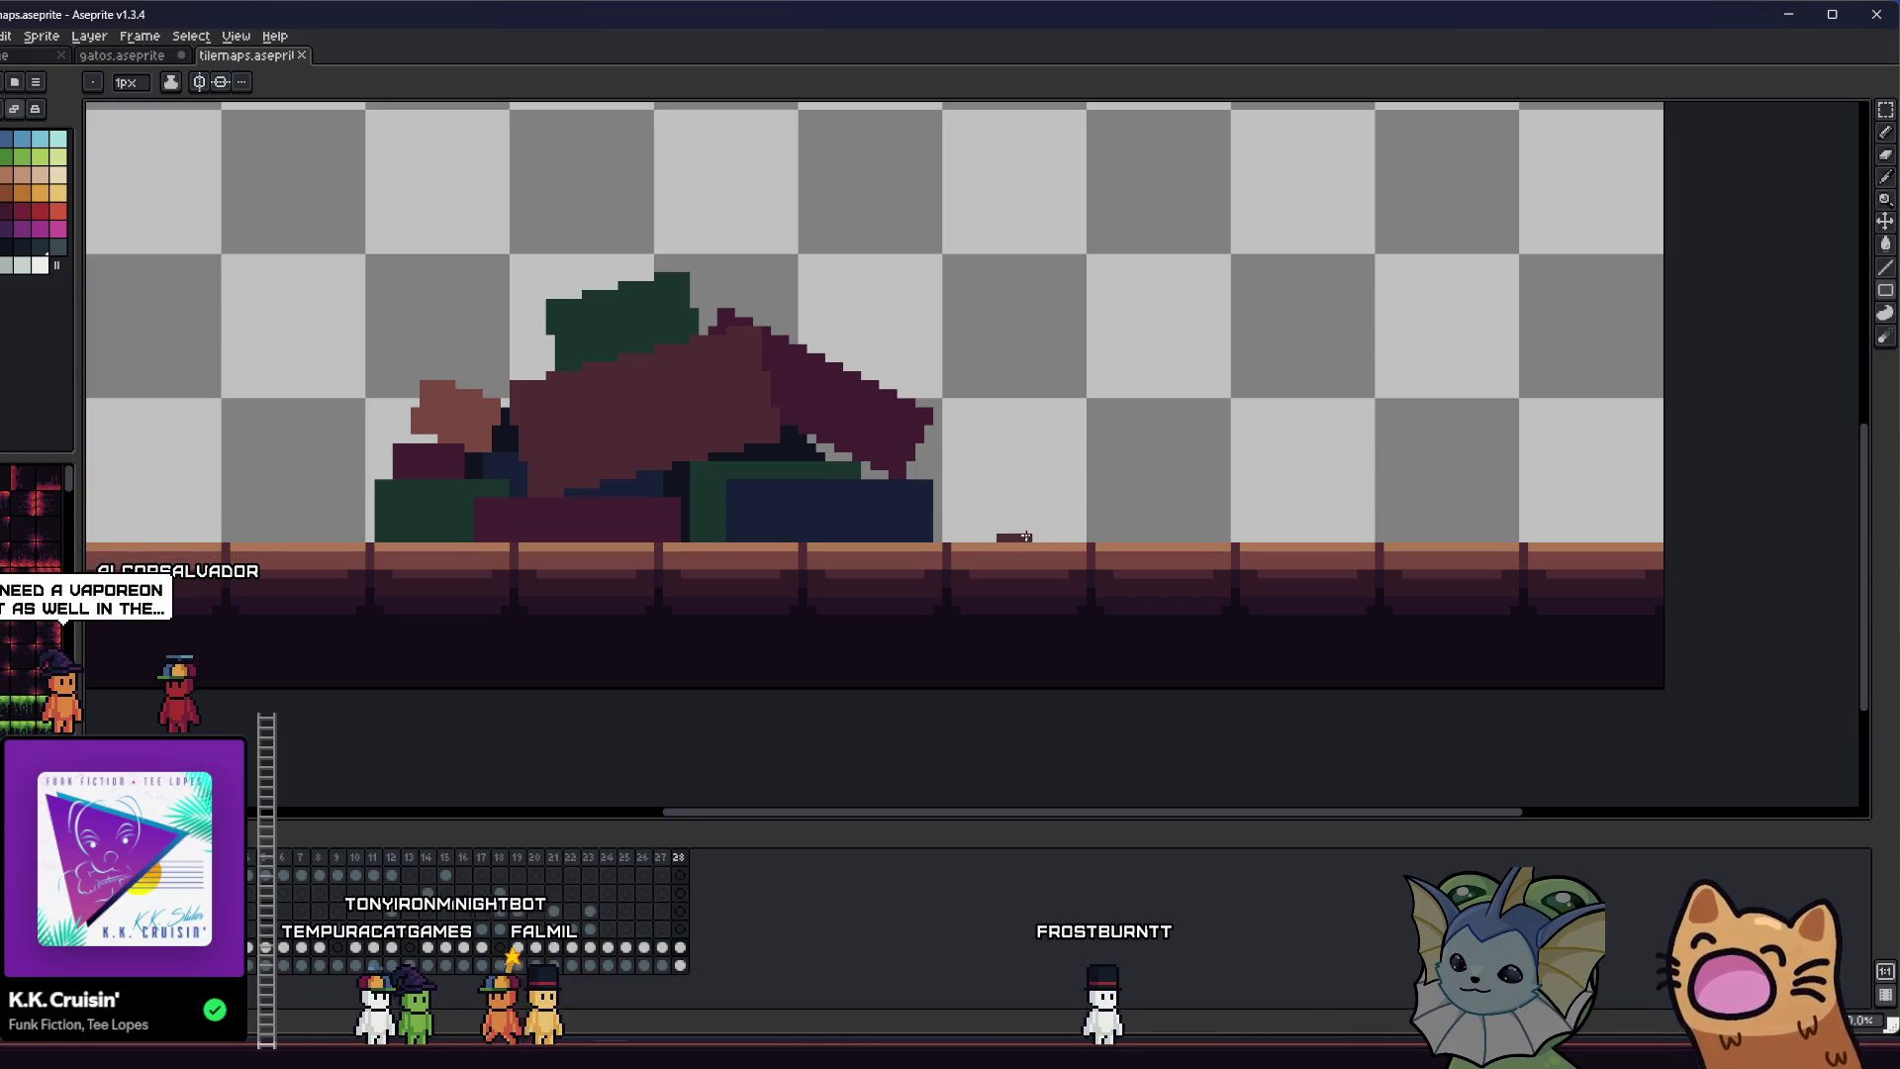
pyautogui.moveTo(1202, 500); pyautogui.dragTo(1195, 505)
pyautogui.press('g')
pyautogui.click(1127, 531)
pyautogui.moveTo(835, 537); pyautogui.dragTo(977, 601)
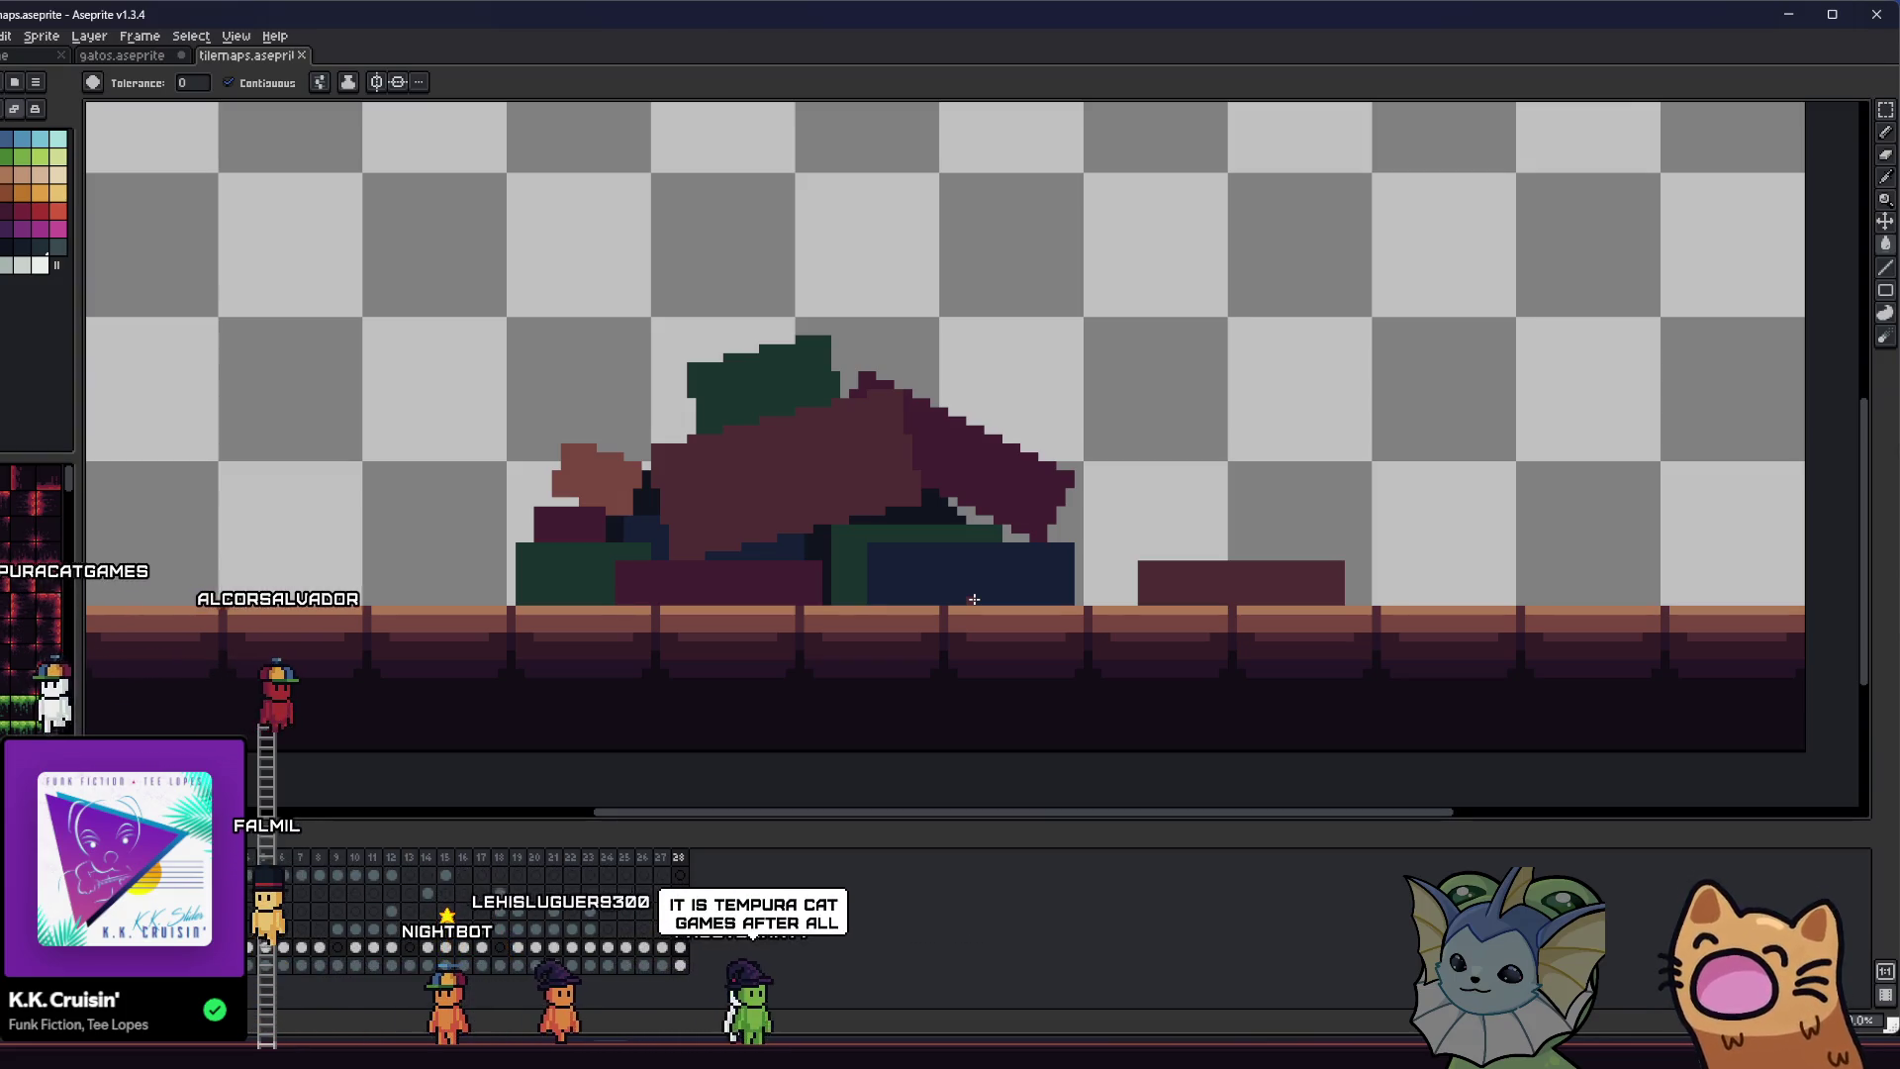
pyautogui.hscroll(-2, 670, 535)
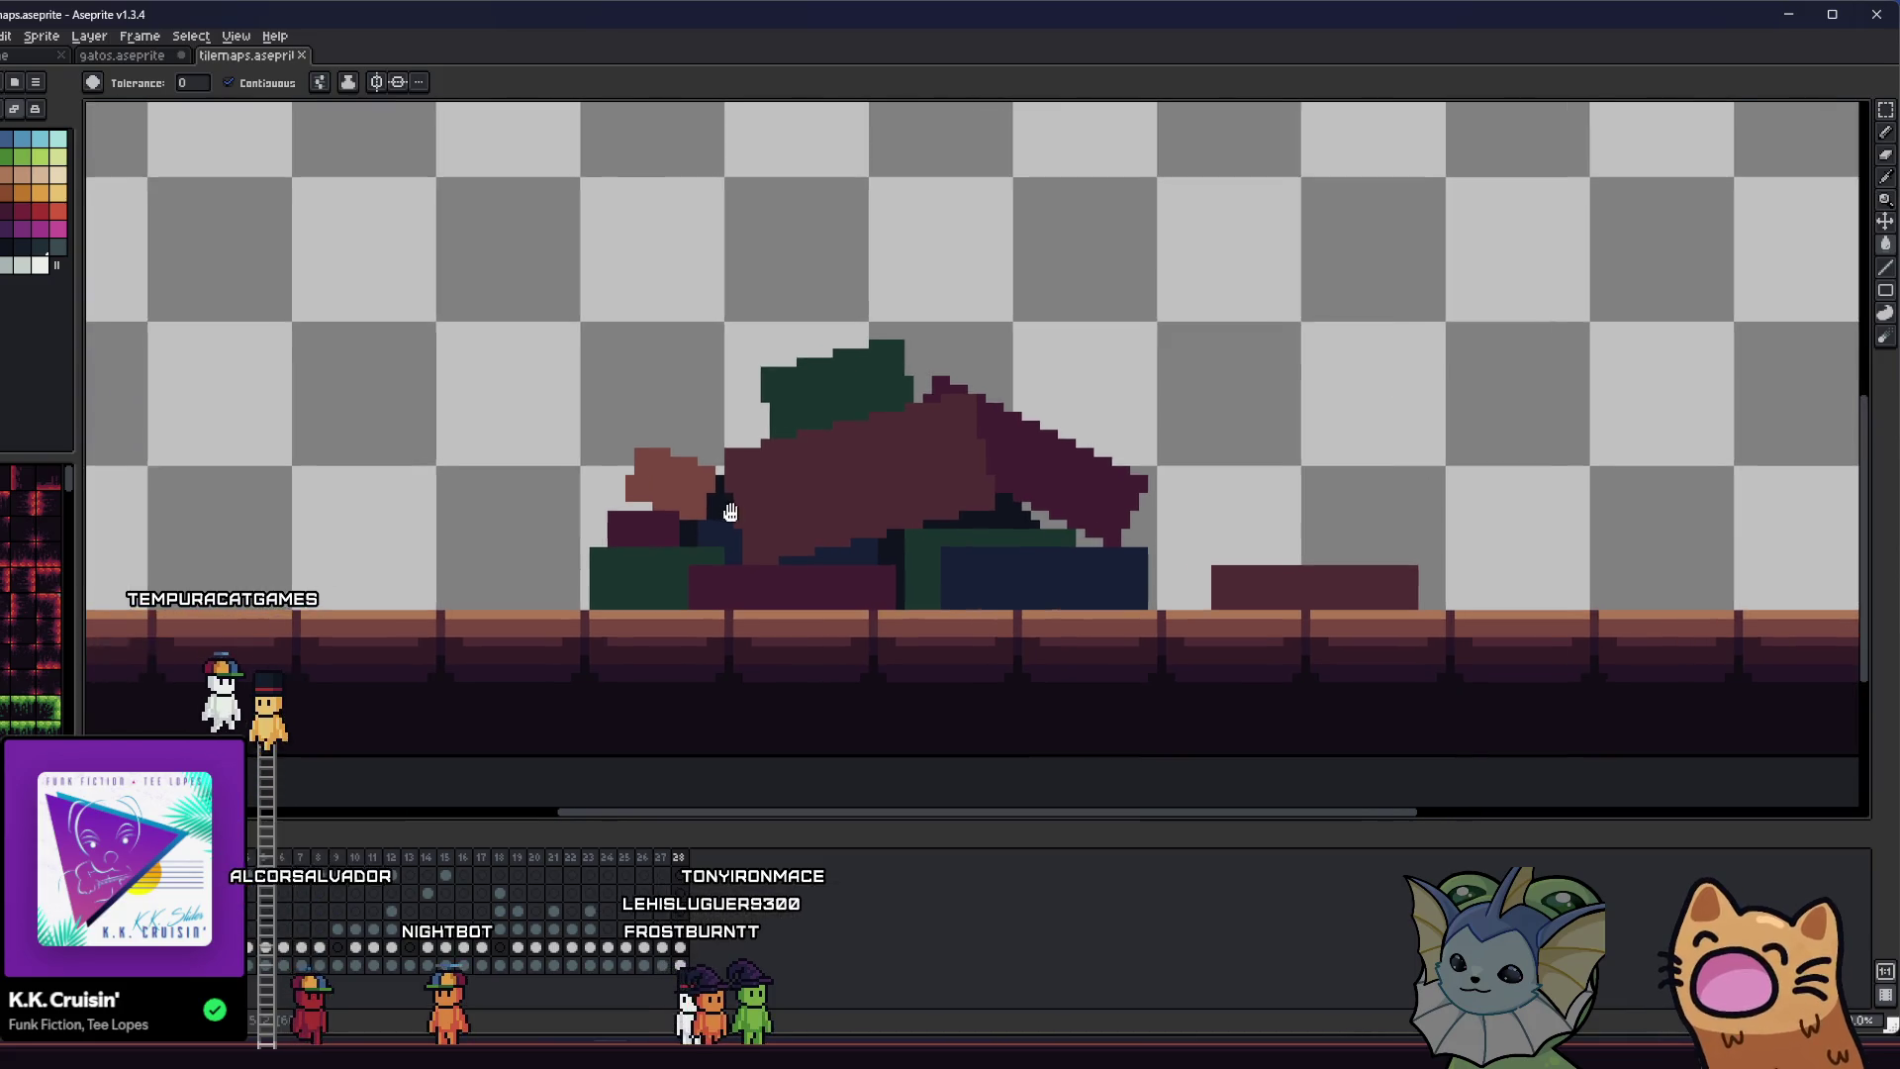
pyautogui.hscroll(-3, 866, 629)
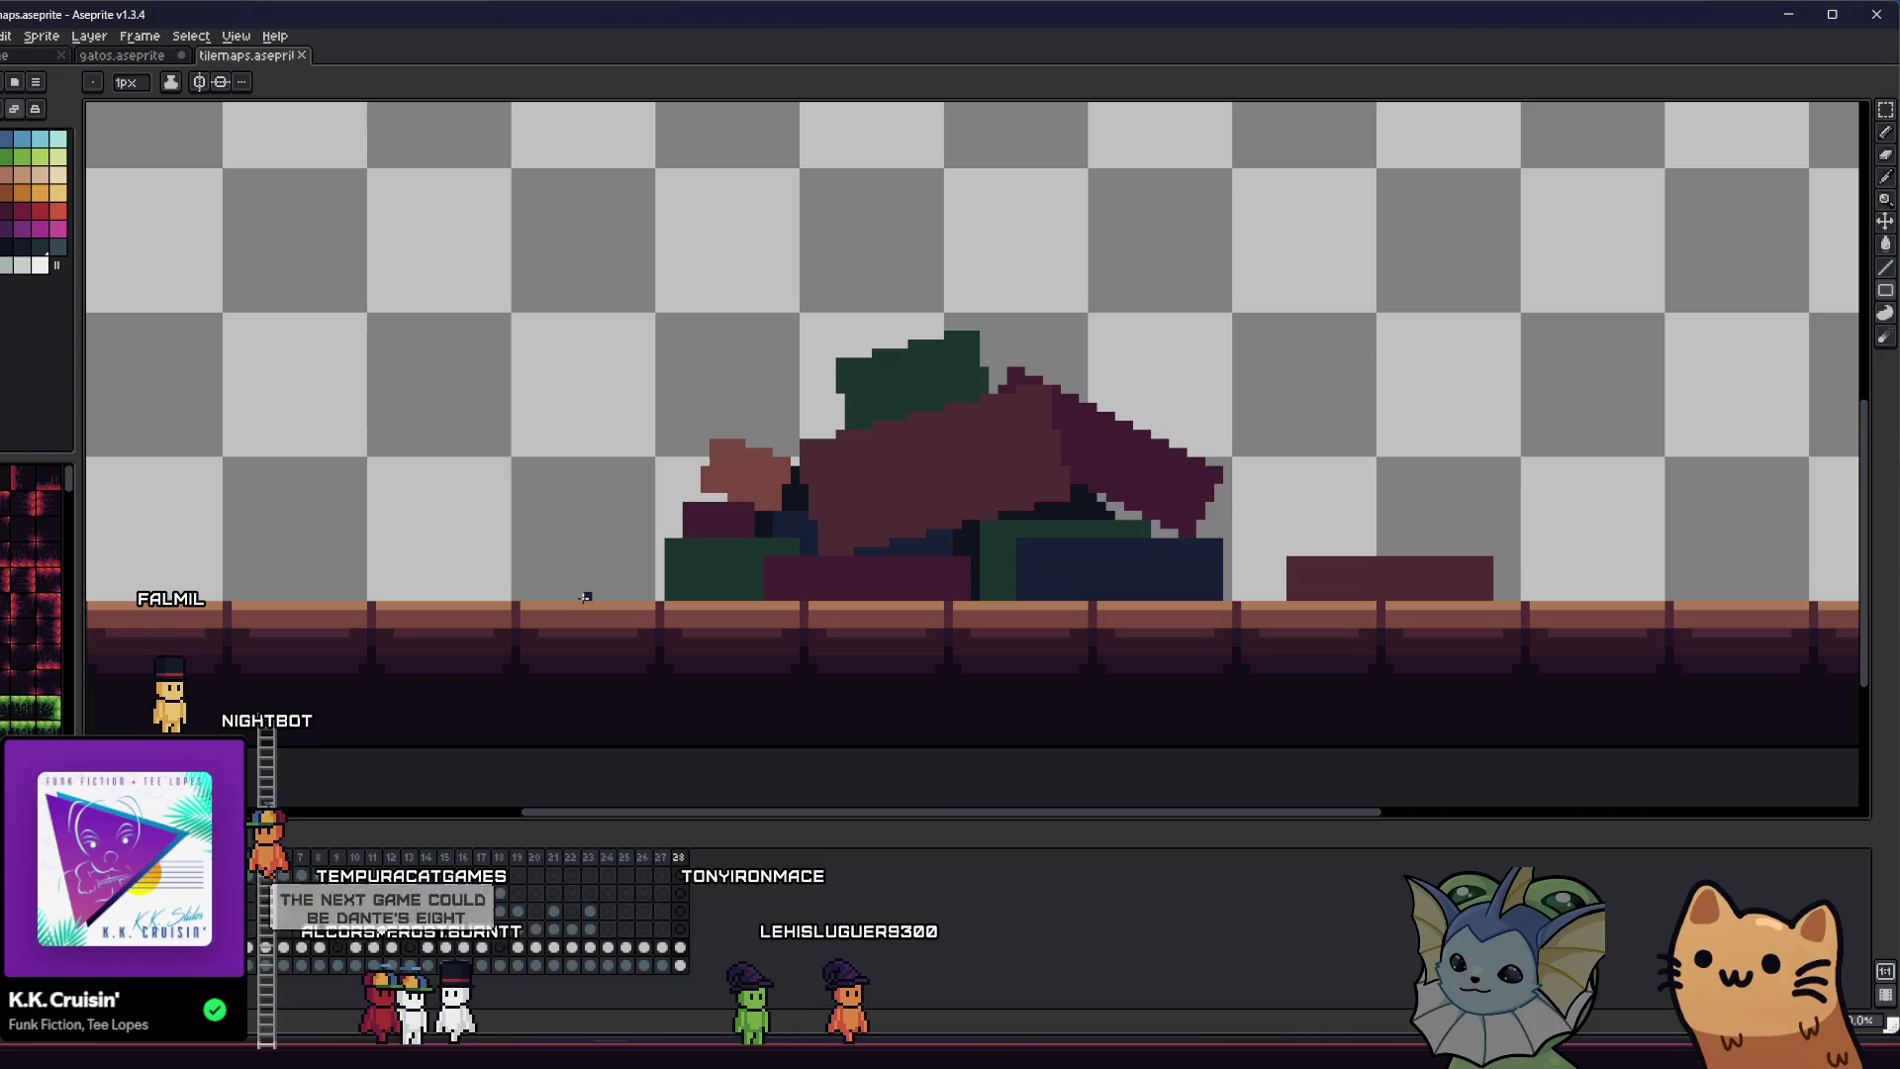
# - Outline a new case behind the left navy suitcase with the Pencil and save the file
pyautogui.click(444, 570)
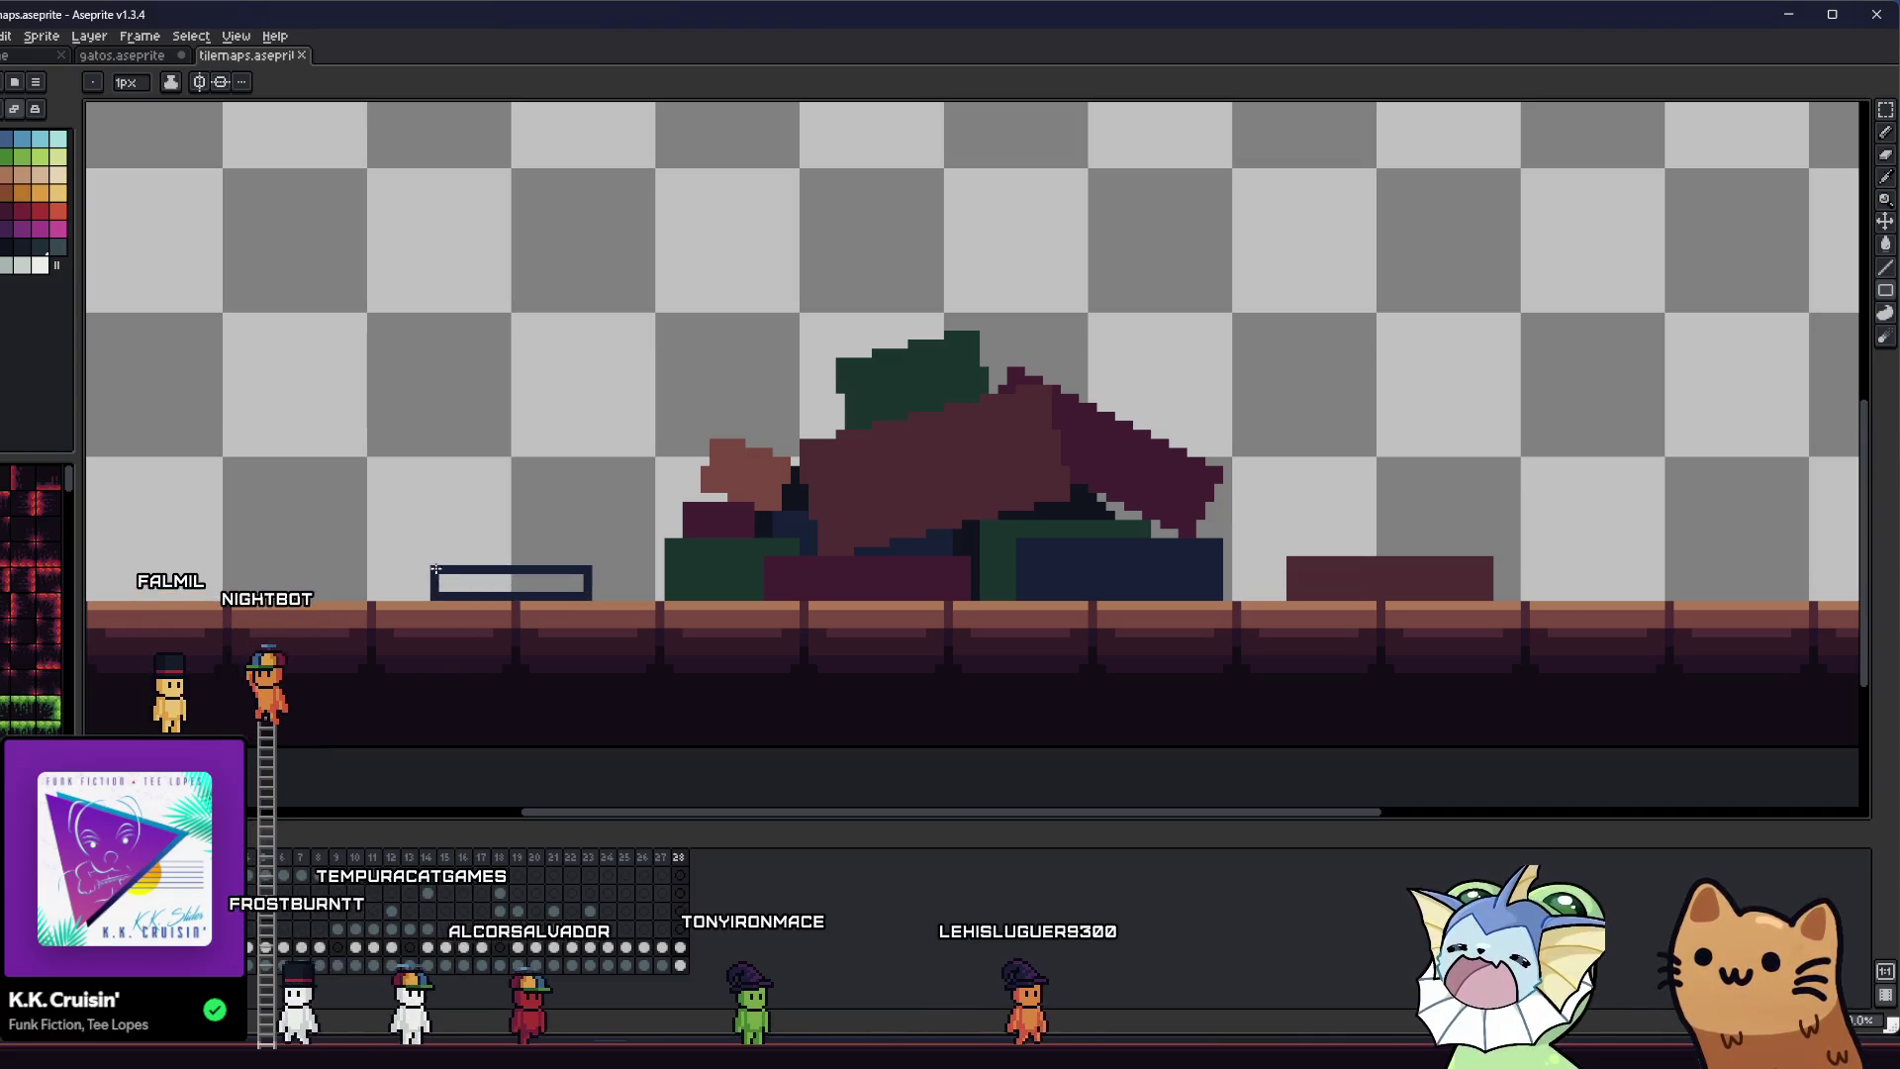
pyautogui.hotkey('ctrl', 'z')
pyautogui.scroll(-3, 667, 598)
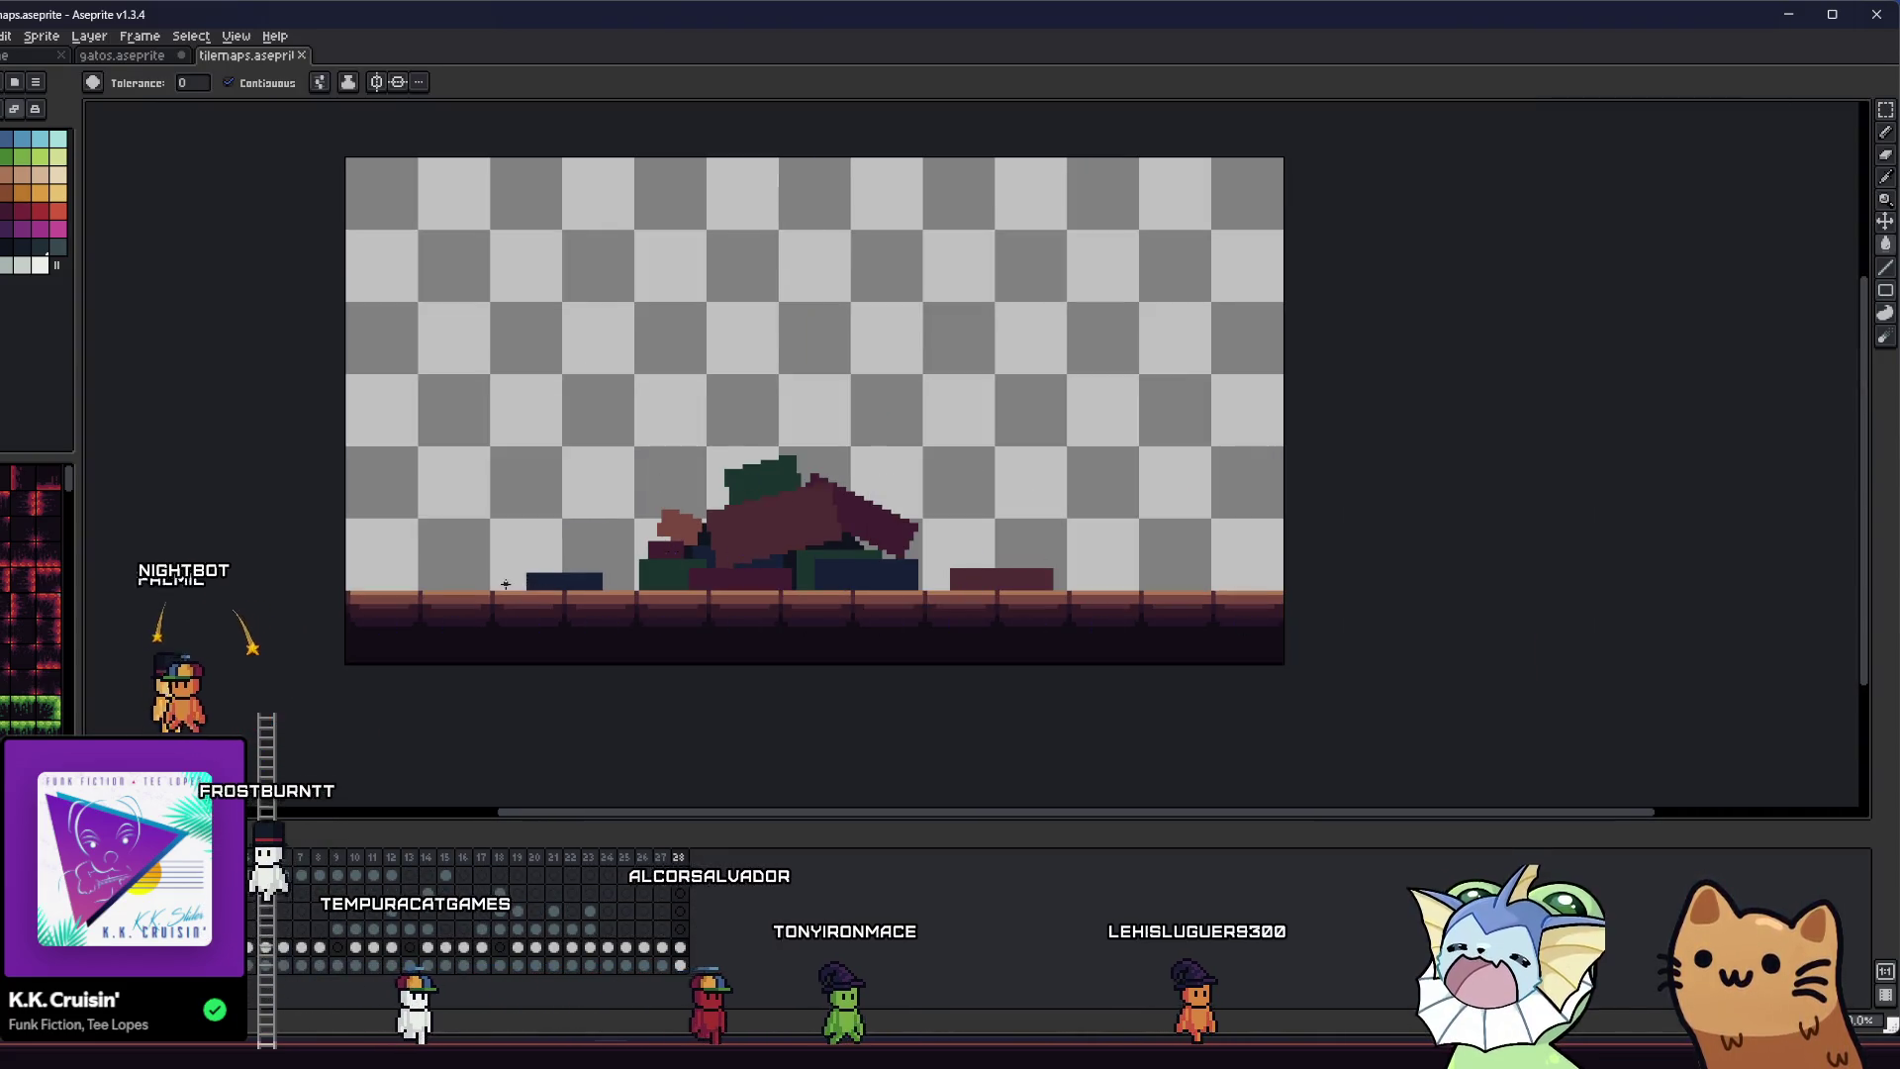
pyautogui.scroll(3, 692, 504)
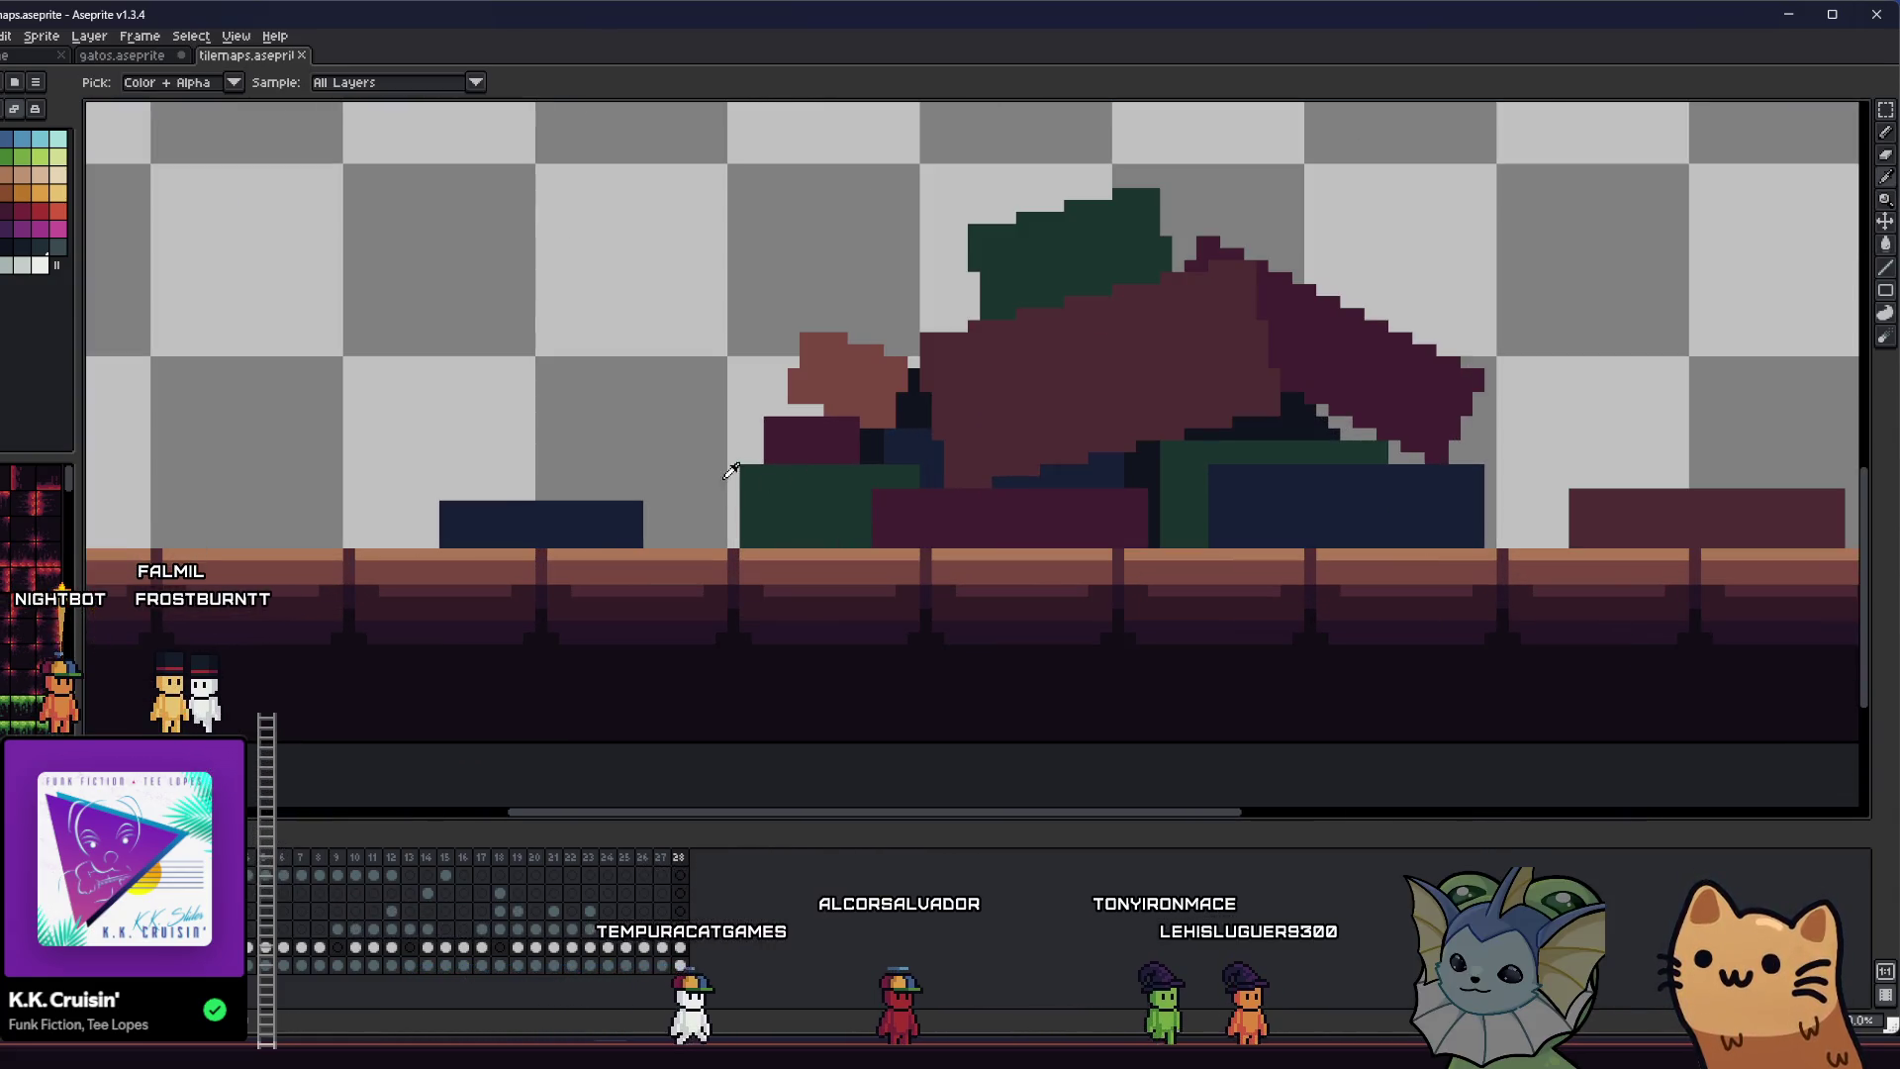
pyautogui.press('b')
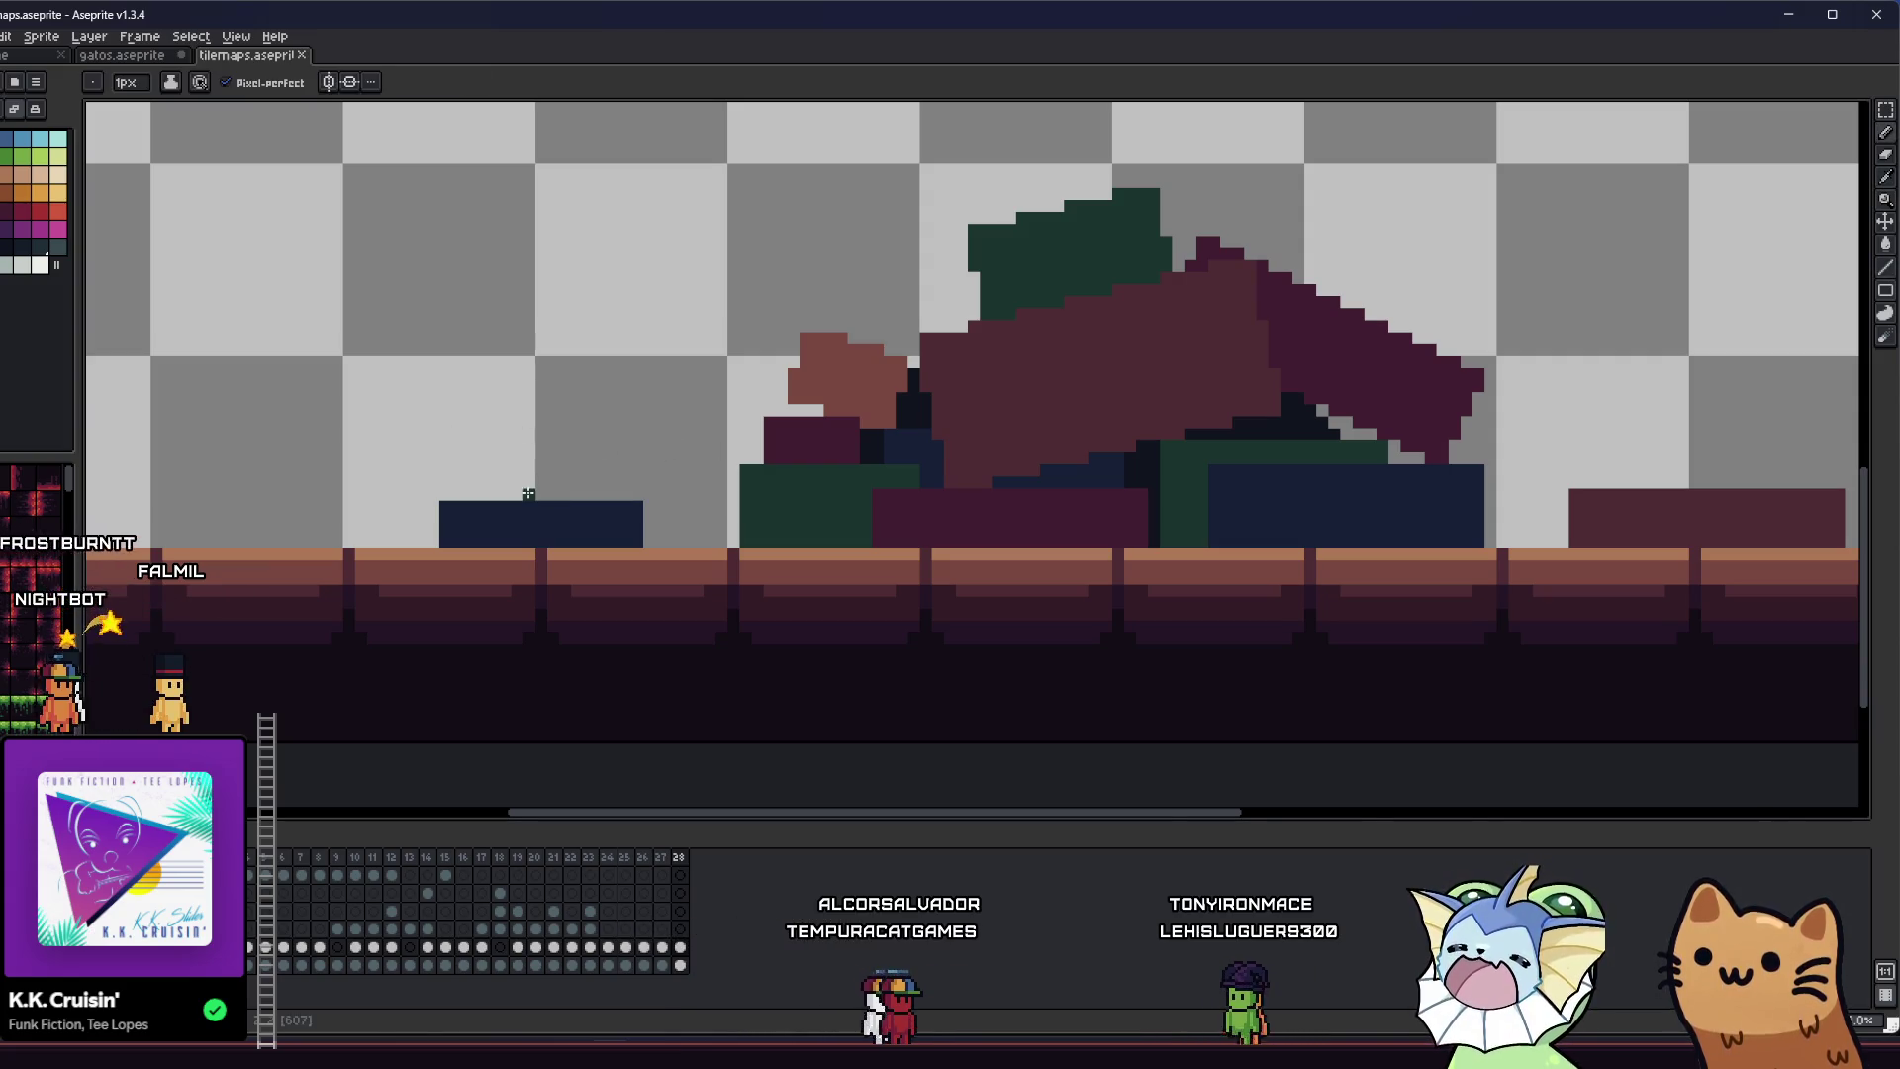
pyautogui.moveTo(532, 495)
pyautogui.mouseDown()
pyautogui.moveTo(392, 488)
pyautogui.moveTo(361, 545)
pyautogui.mouseUp()
pyautogui.press('g')
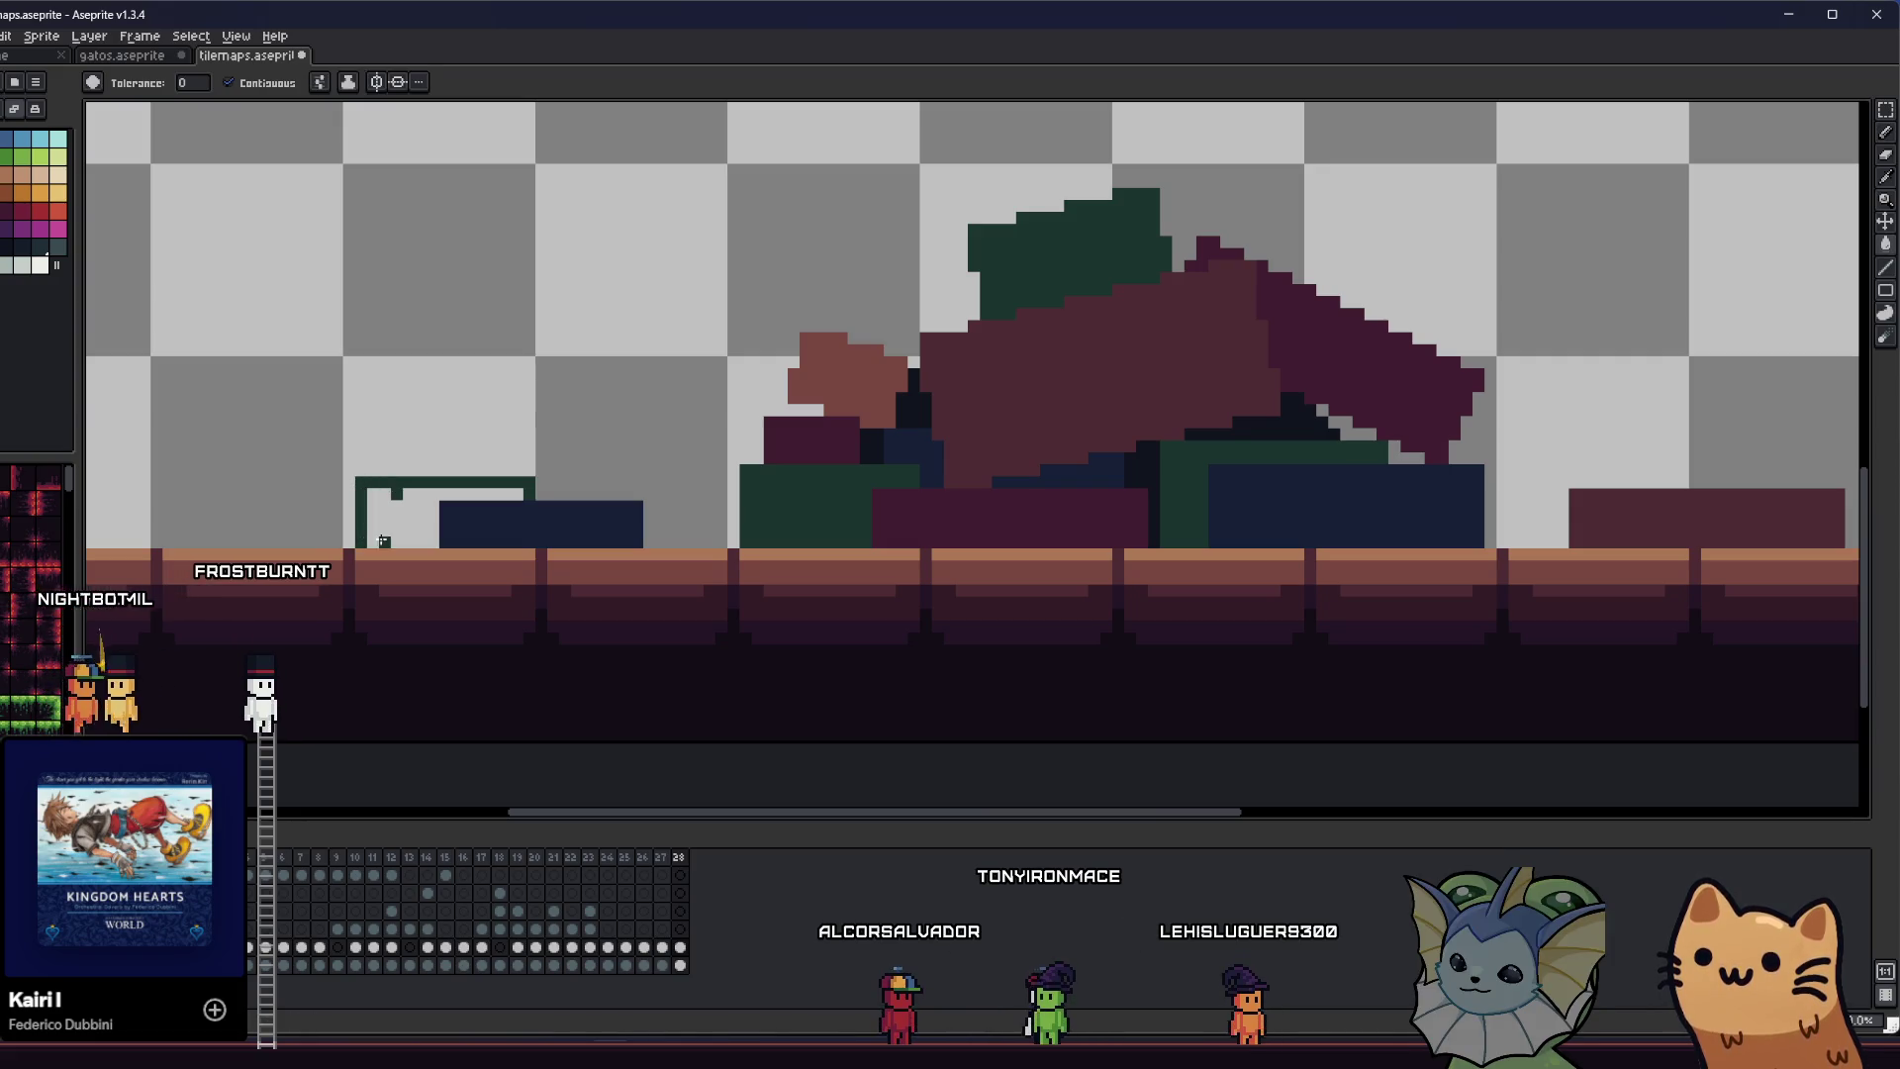
pyautogui.hotkey('ctrl', 's')
# - Sample a colour from the canvas and paint-bucket fill the floor cases
pyautogui.scroll(-2, 366, 535)
pyautogui.scroll(-2, 386, 554)
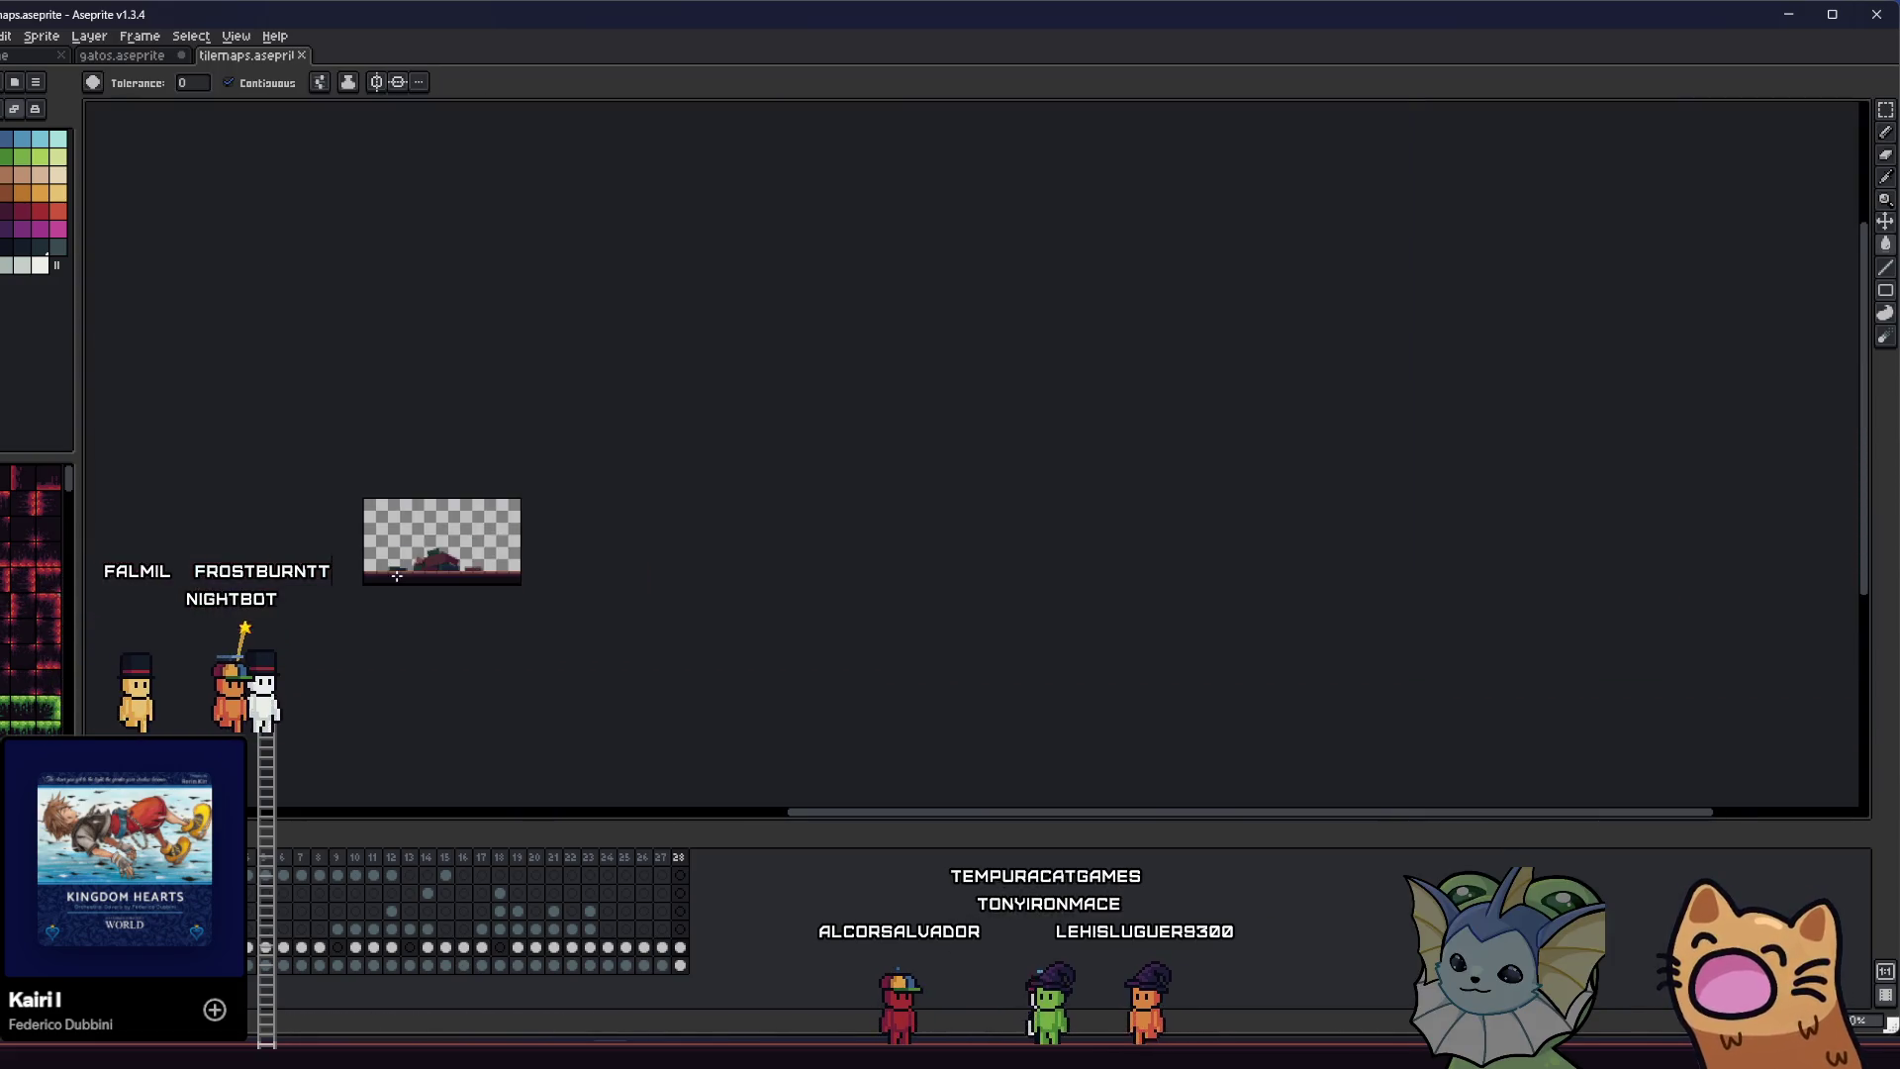
pyautogui.scroll(3, 398, 575)
pyautogui.press('i')
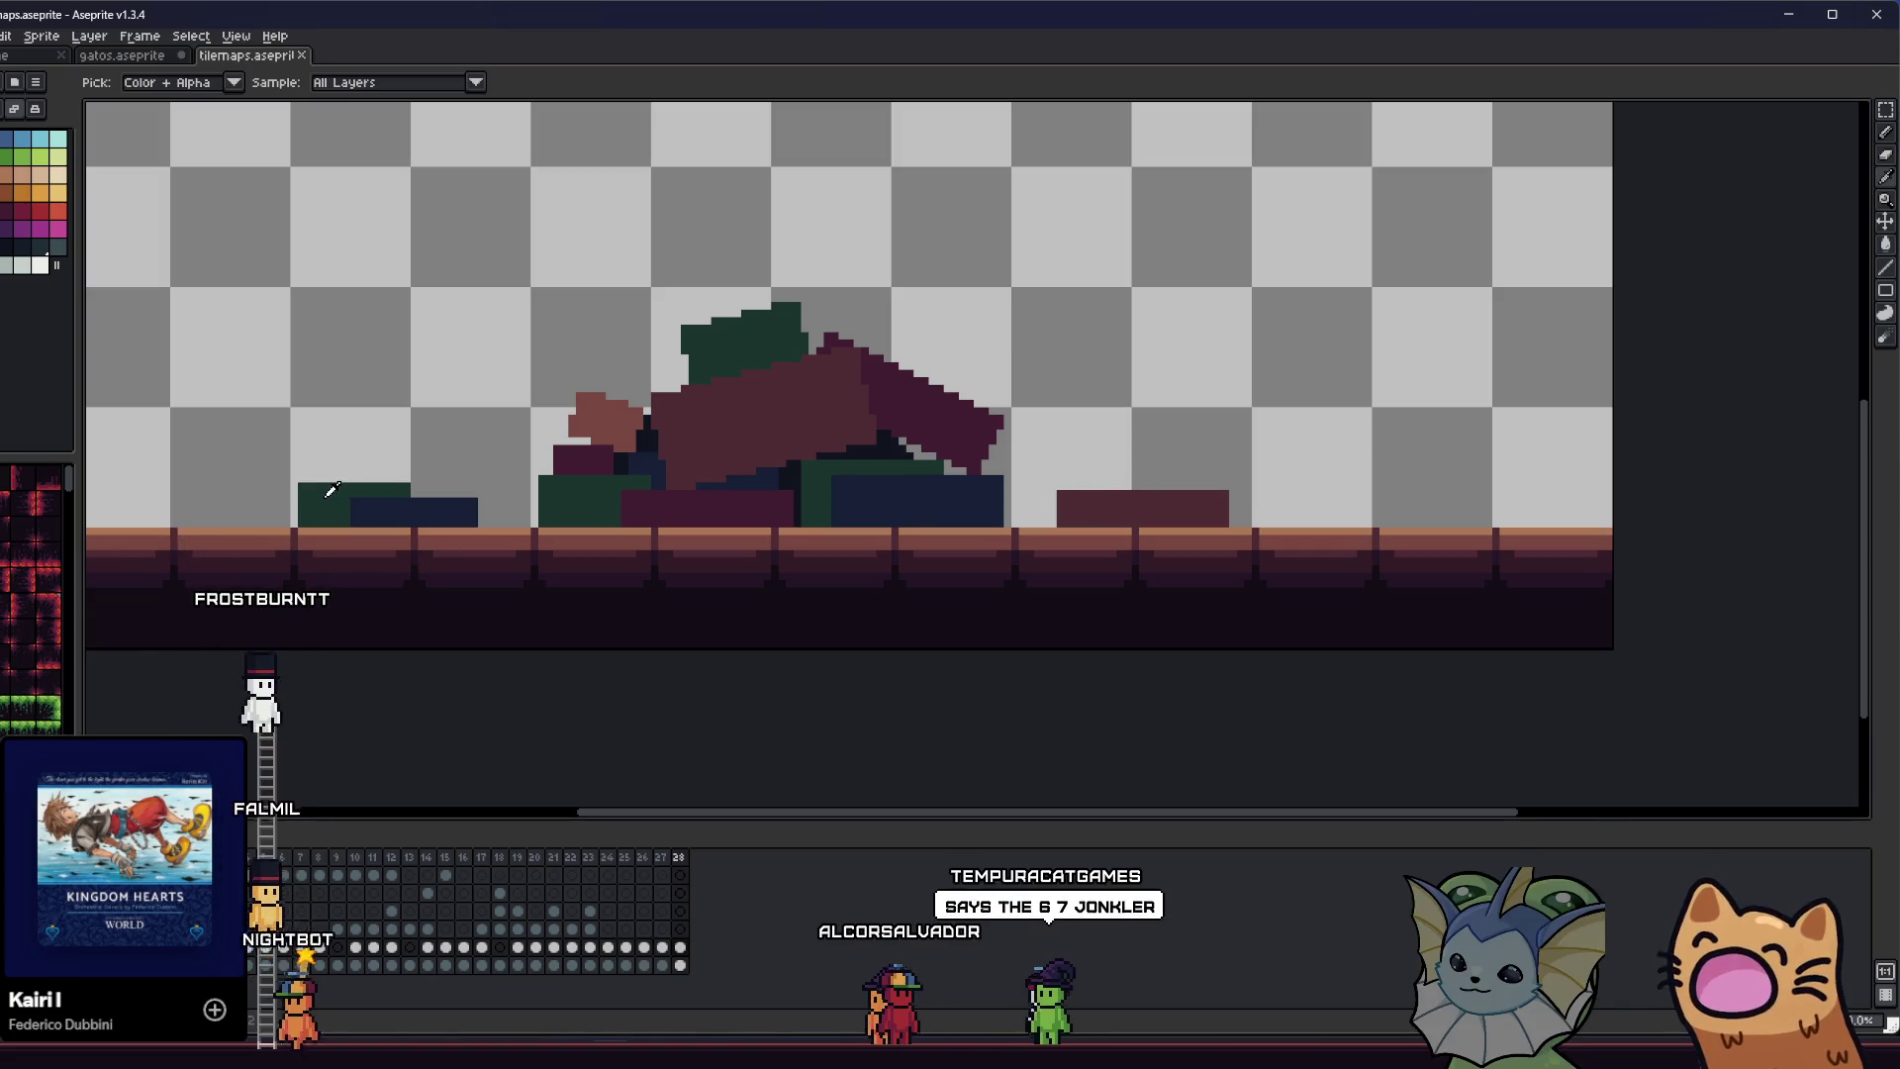
pyautogui.press('g')
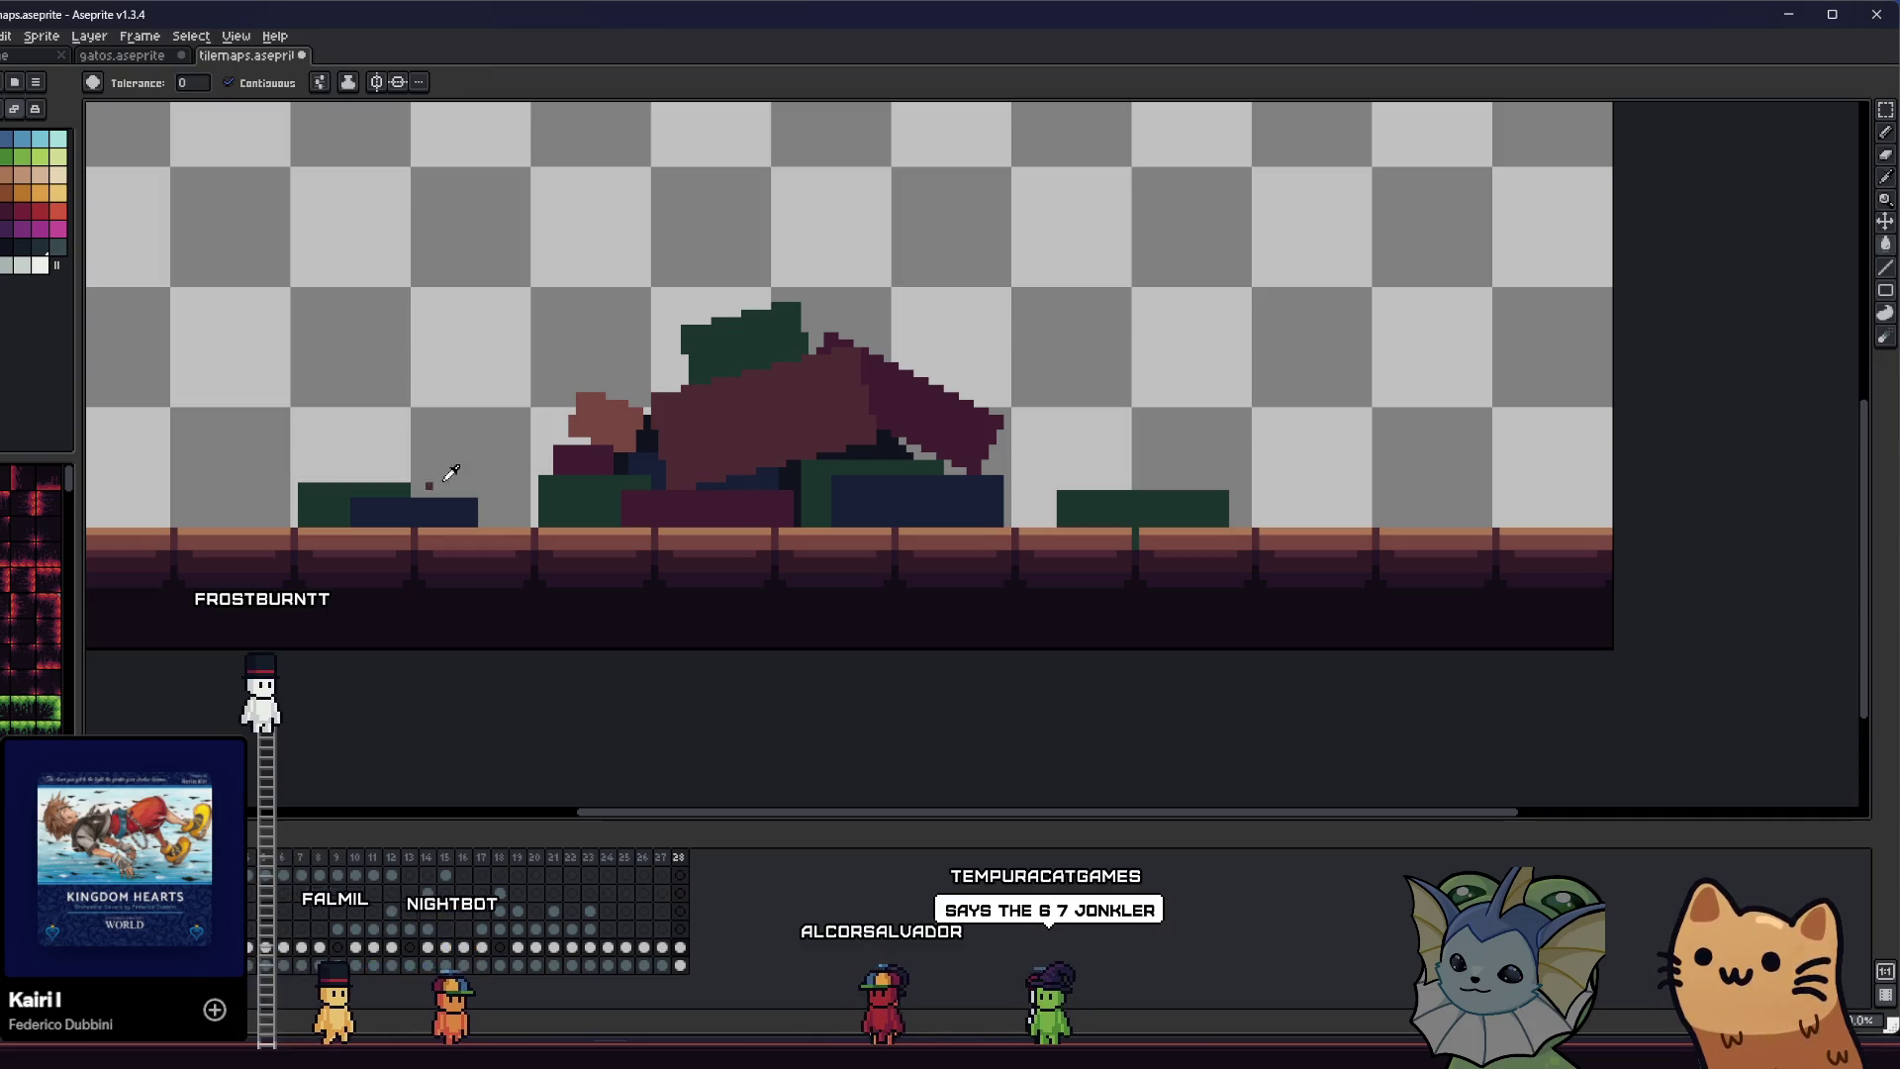
pyautogui.moveTo(324, 494); pyautogui.dragTo(346, 493)
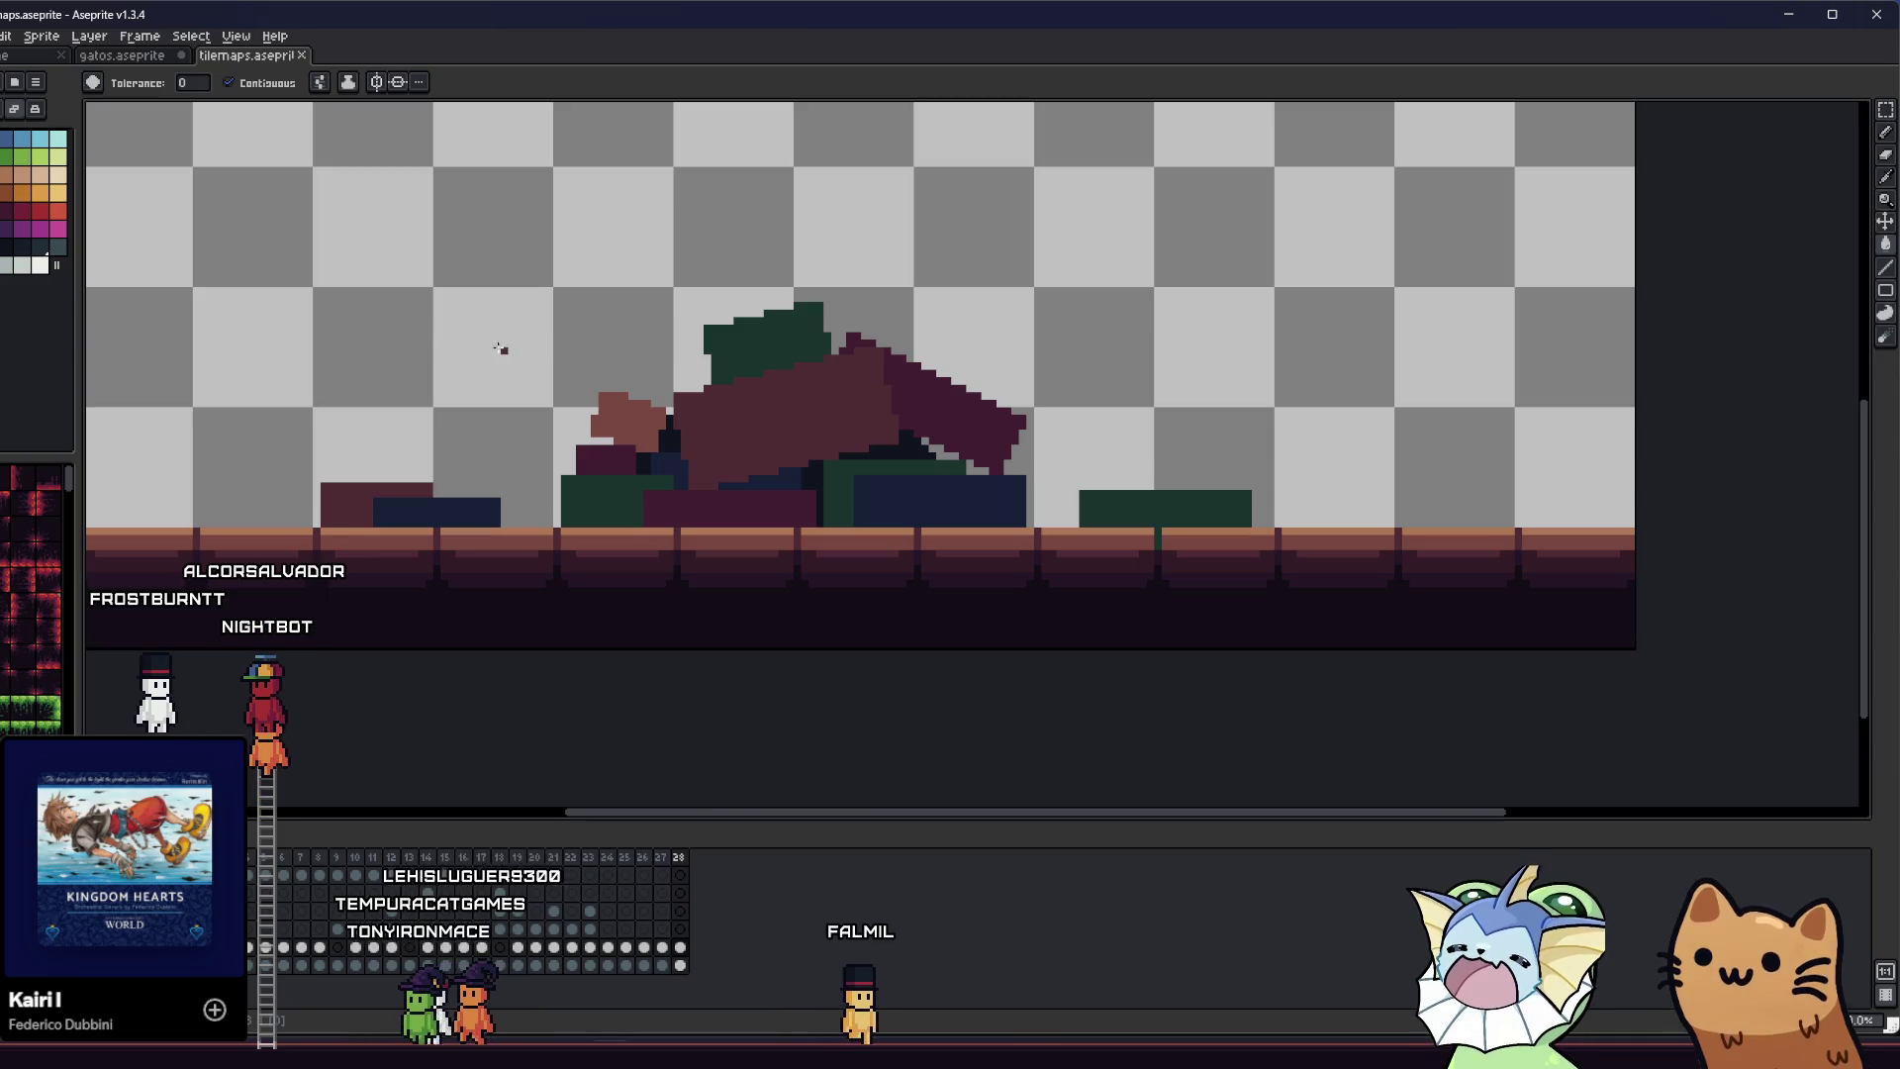
# - Marquee-select the two small left suitcases, nudge them right, and commit
pyautogui.press('m')
pyautogui.moveTo(261, 447); pyautogui.dragTo(501, 529)
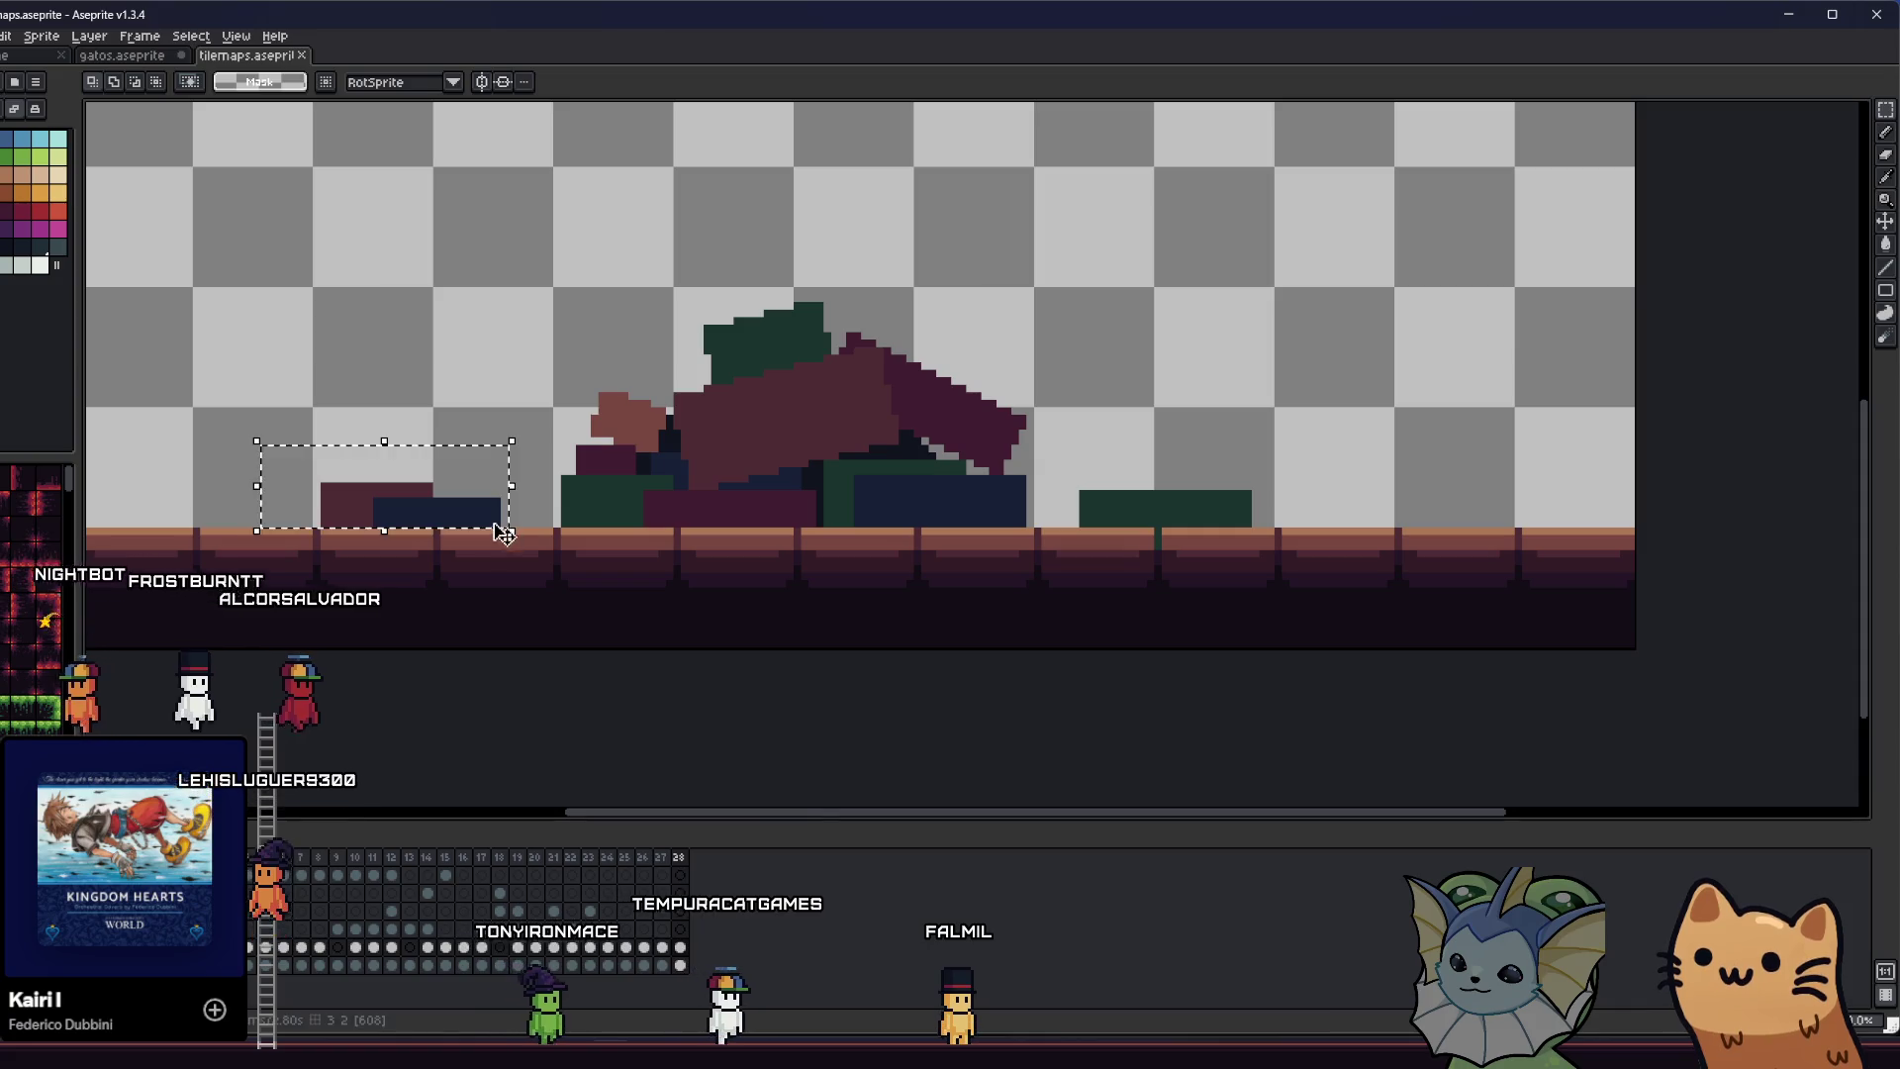
pyautogui.press('Right')
pyautogui.press('Right')
pyautogui.press('Right')
pyautogui.click(530, 364)
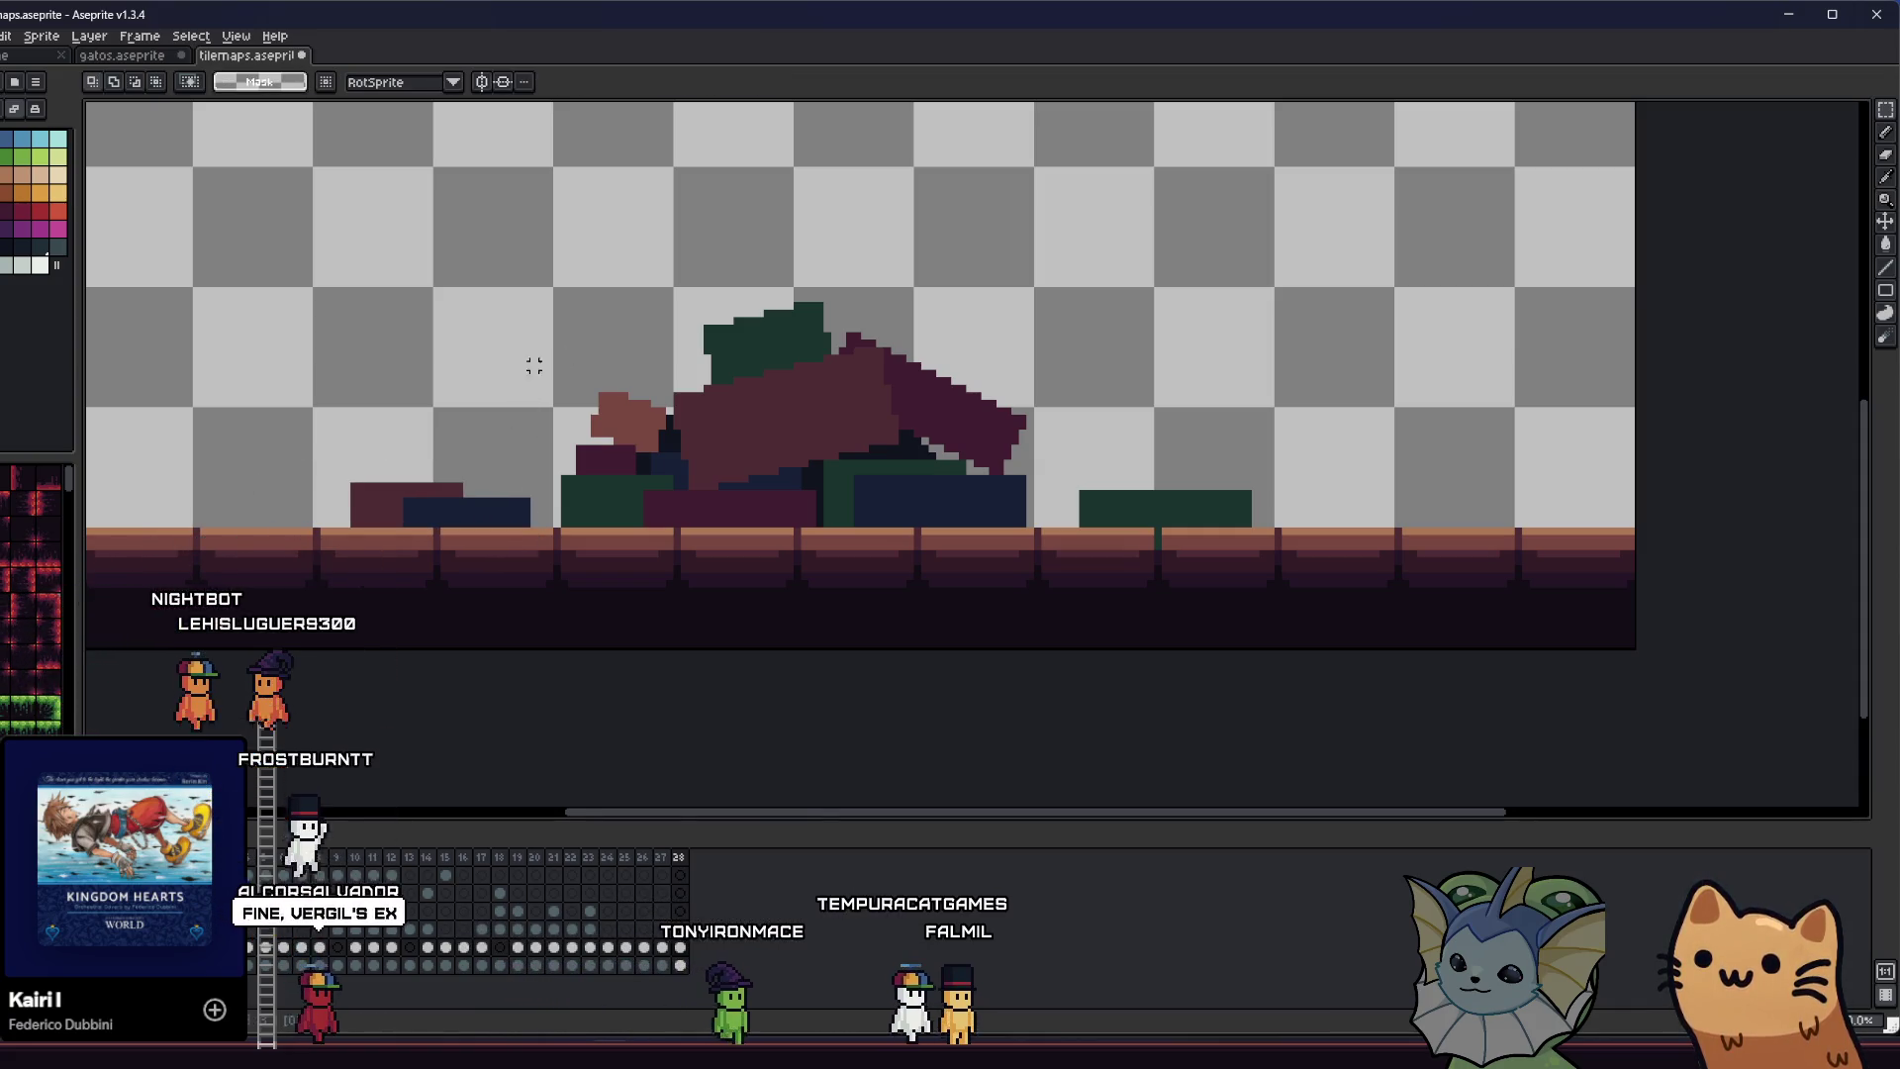
# - Recentre the view and select the whole luggage pile area
pyautogui.moveTo(884, 404); pyautogui.dragTo(1126, 422)
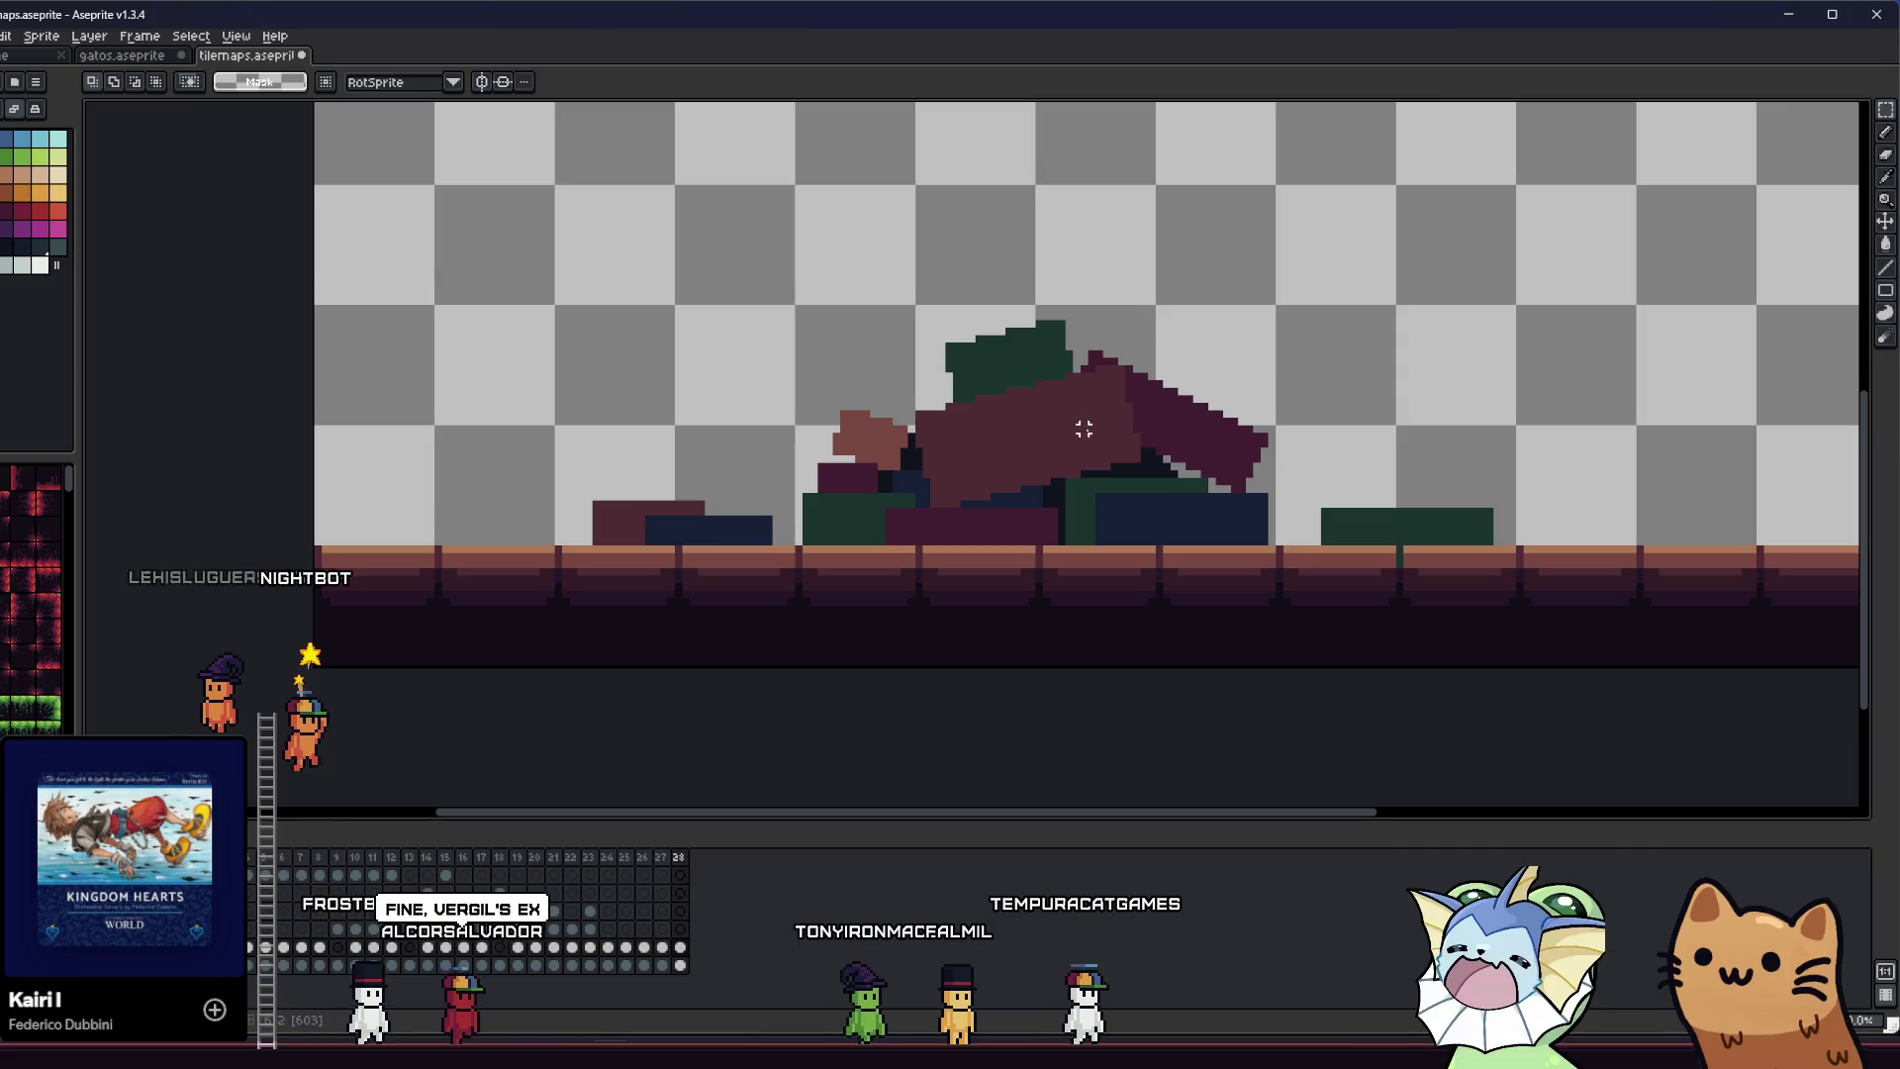
pyautogui.hscroll(-3, 1052, 462)
pyautogui.hscroll(2, 851, 441)
pyautogui.moveTo(852, 441); pyautogui.dragTo(800, 438)
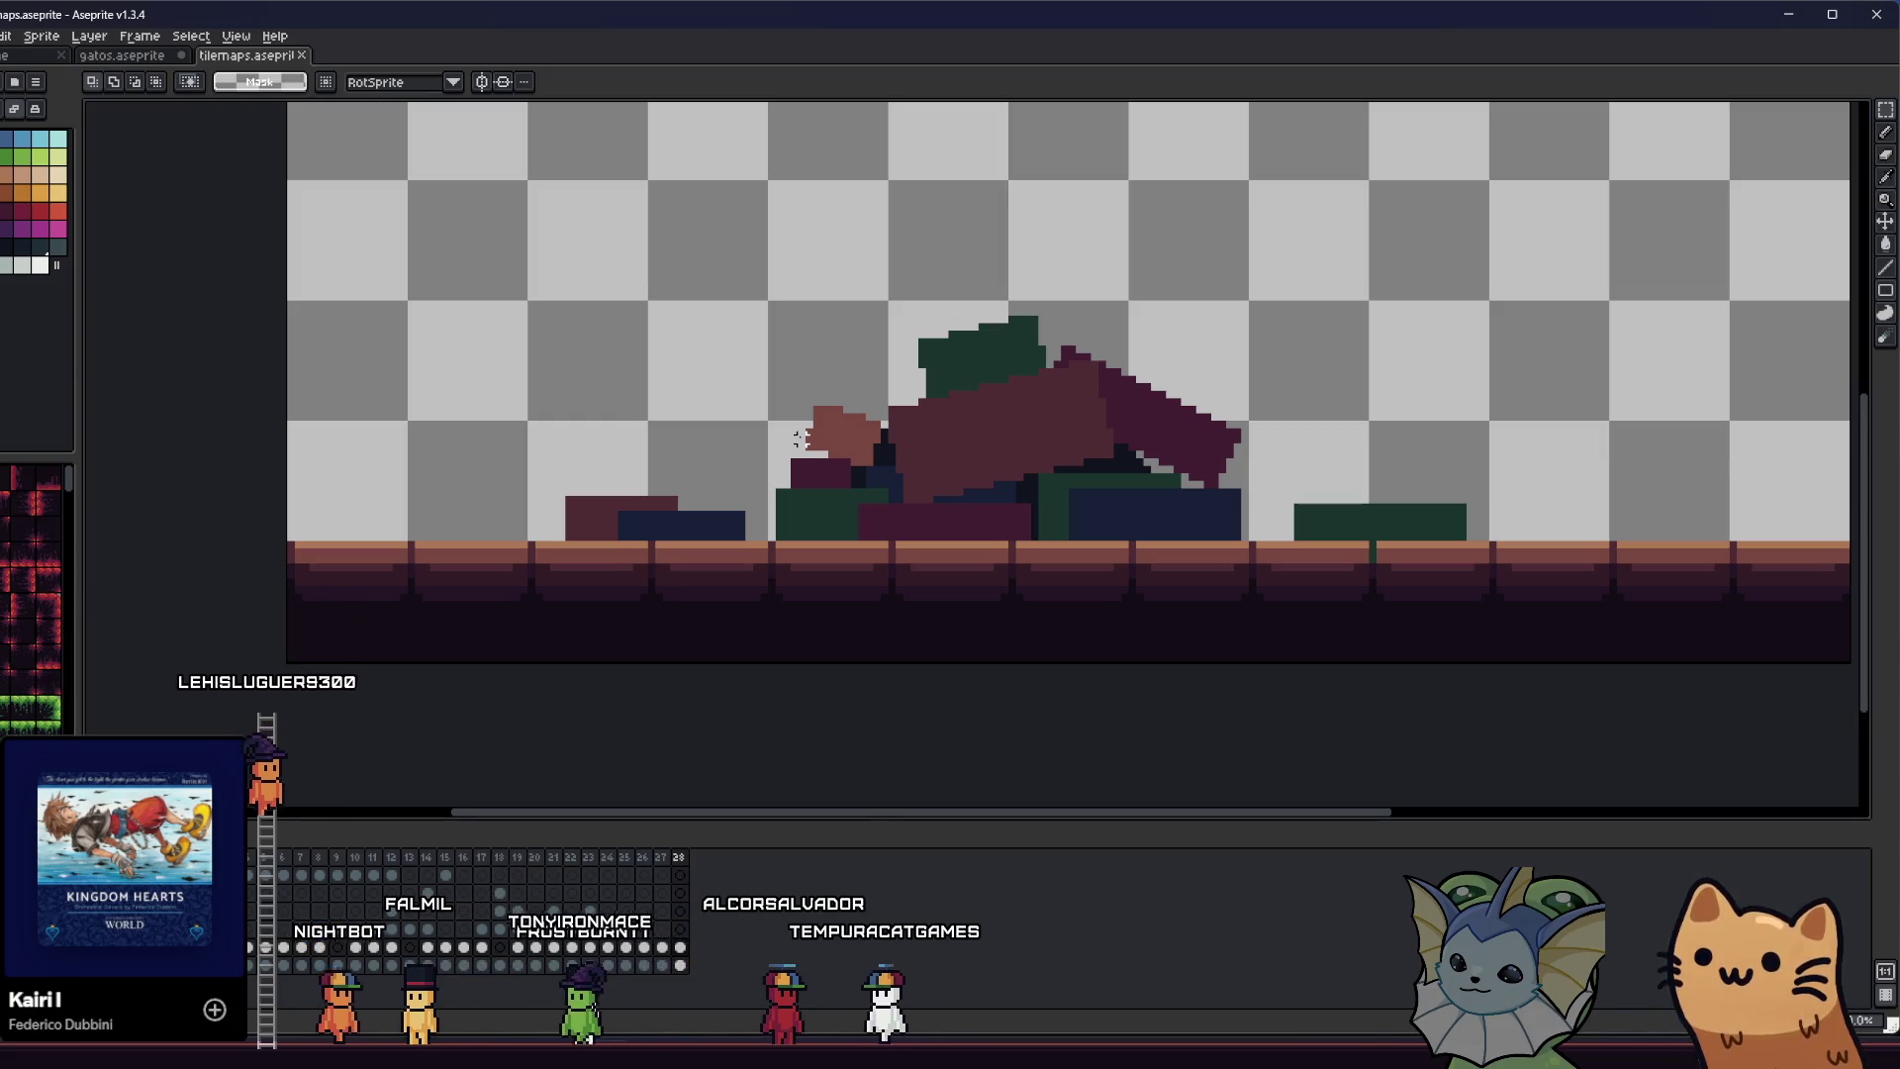
pyautogui.scroll(-3, 800, 438)
pyautogui.moveTo(521, 255); pyautogui.dragTo(1443, 601)
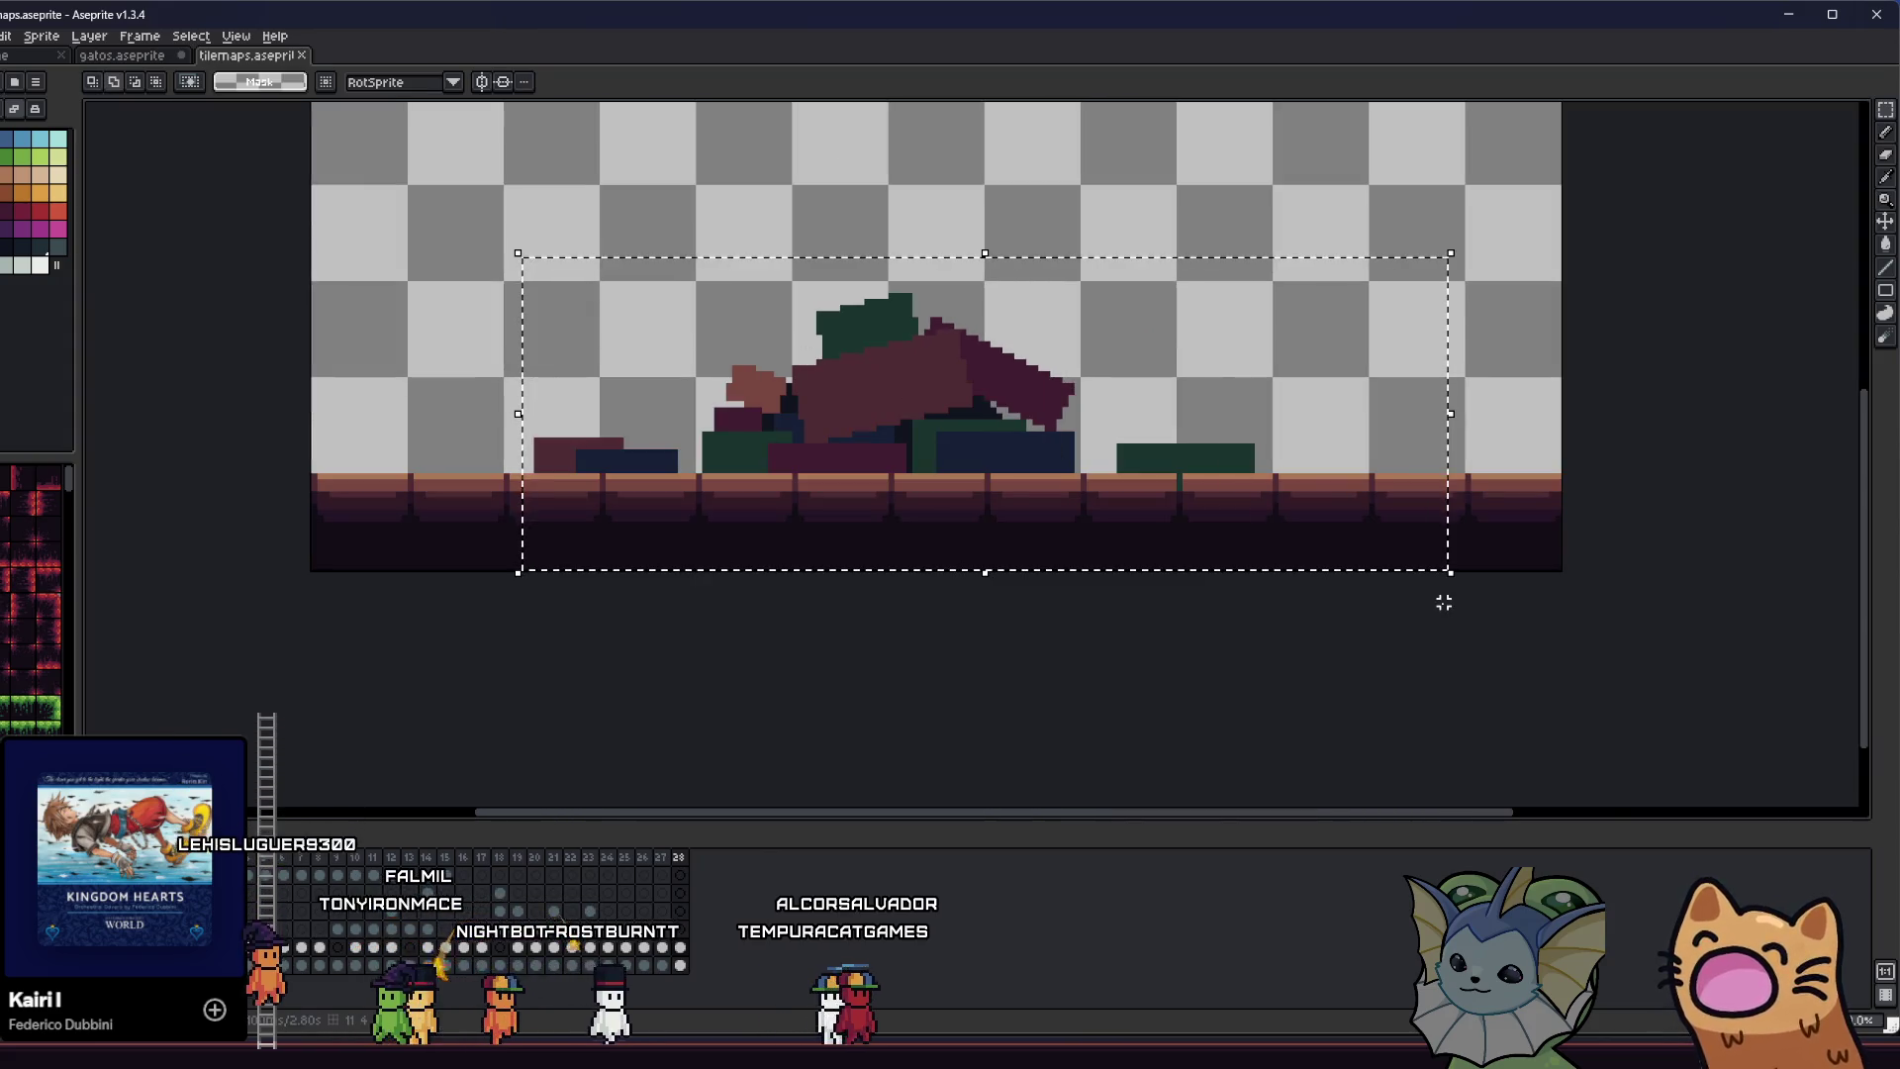
pyautogui.hotkey('shift', 'o')
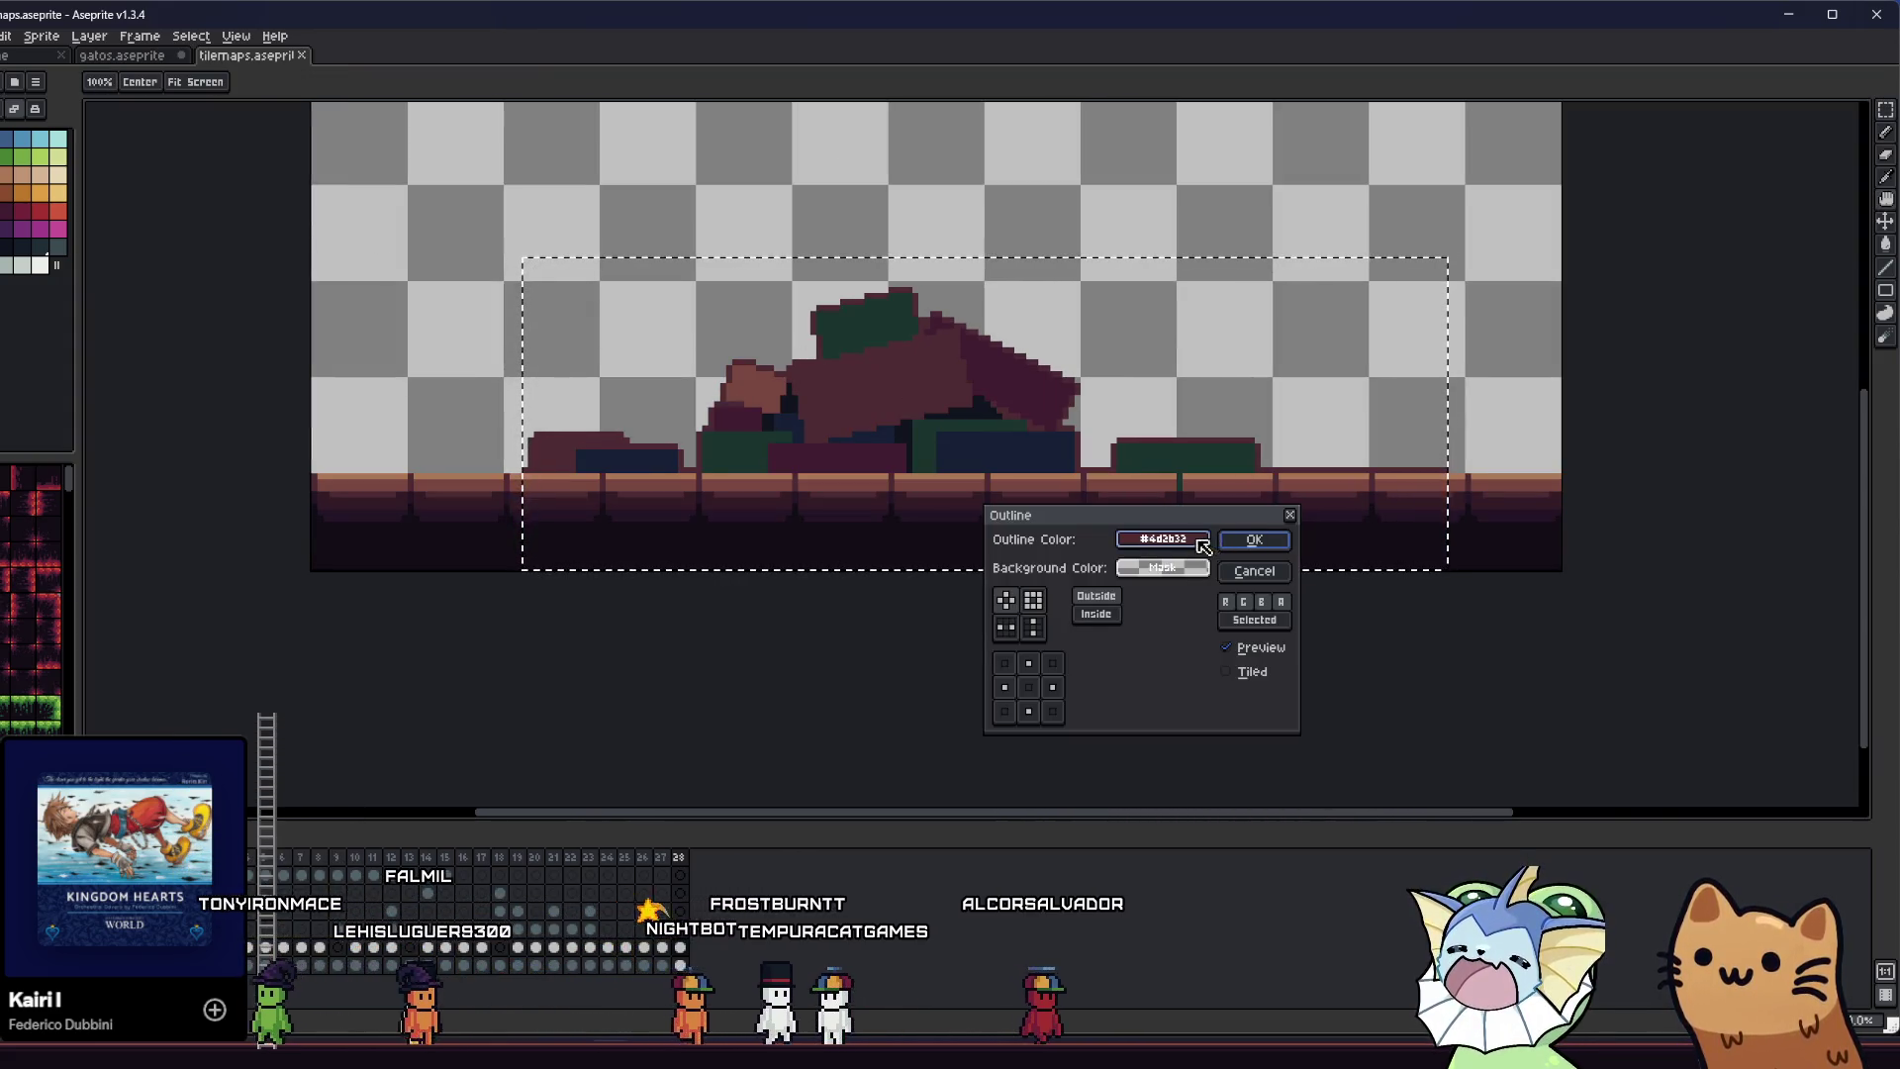
pyautogui.click(1202, 540)
pyautogui.click(1138, 569)
pyautogui.click(1158, 613)
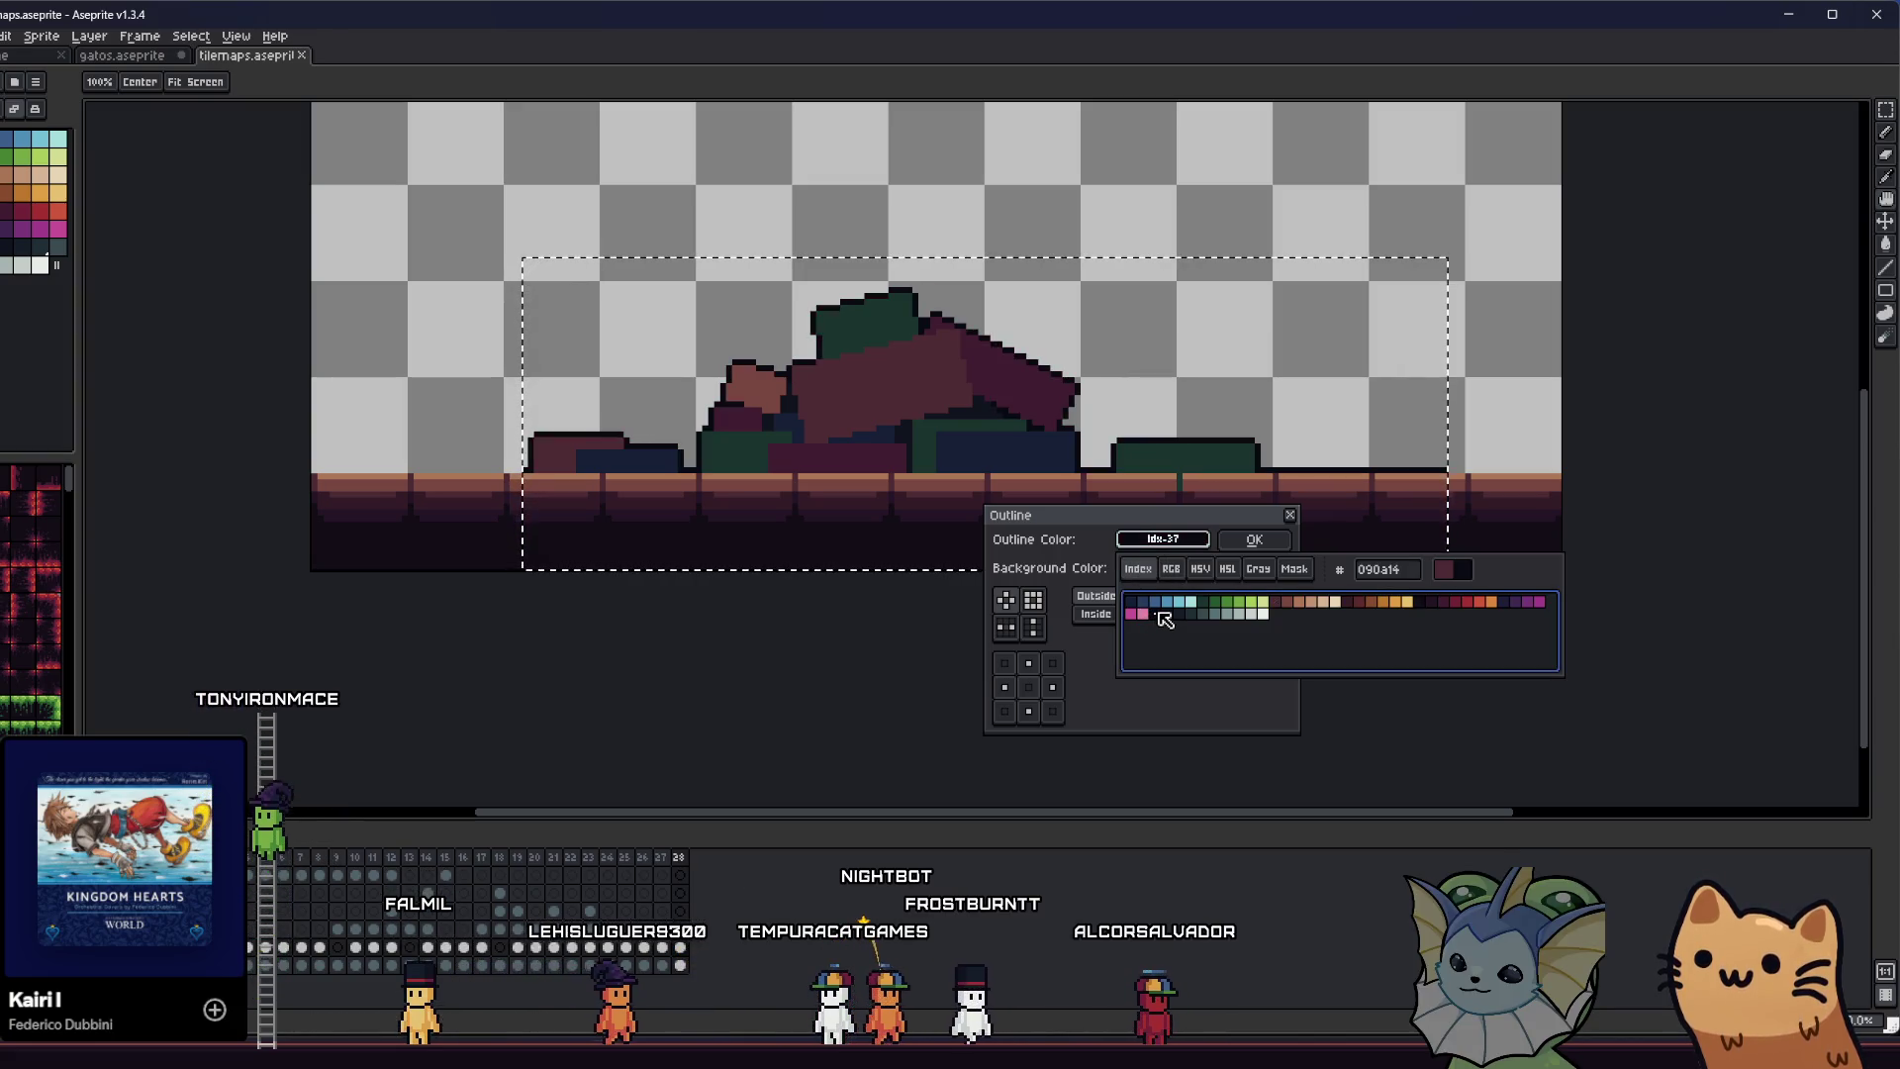
pyautogui.click(1253, 571)
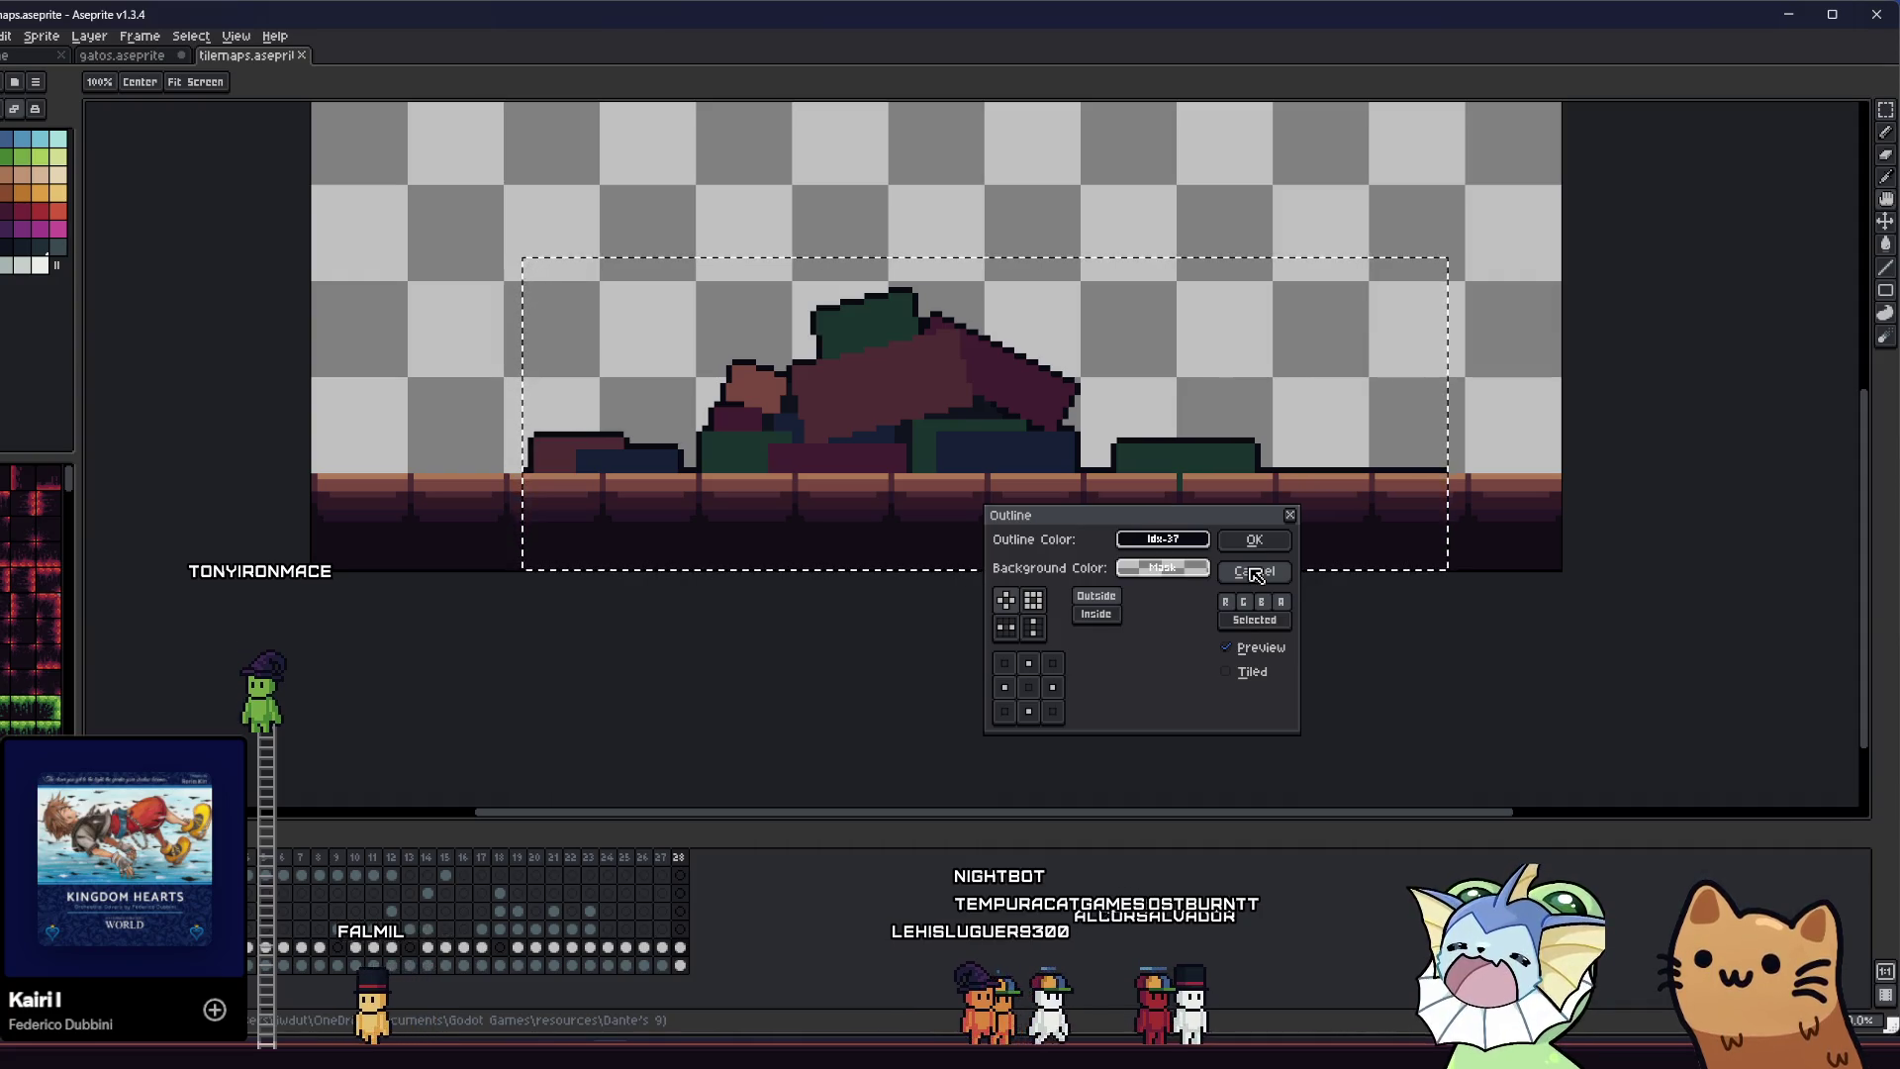
pyautogui.click(1254, 574)
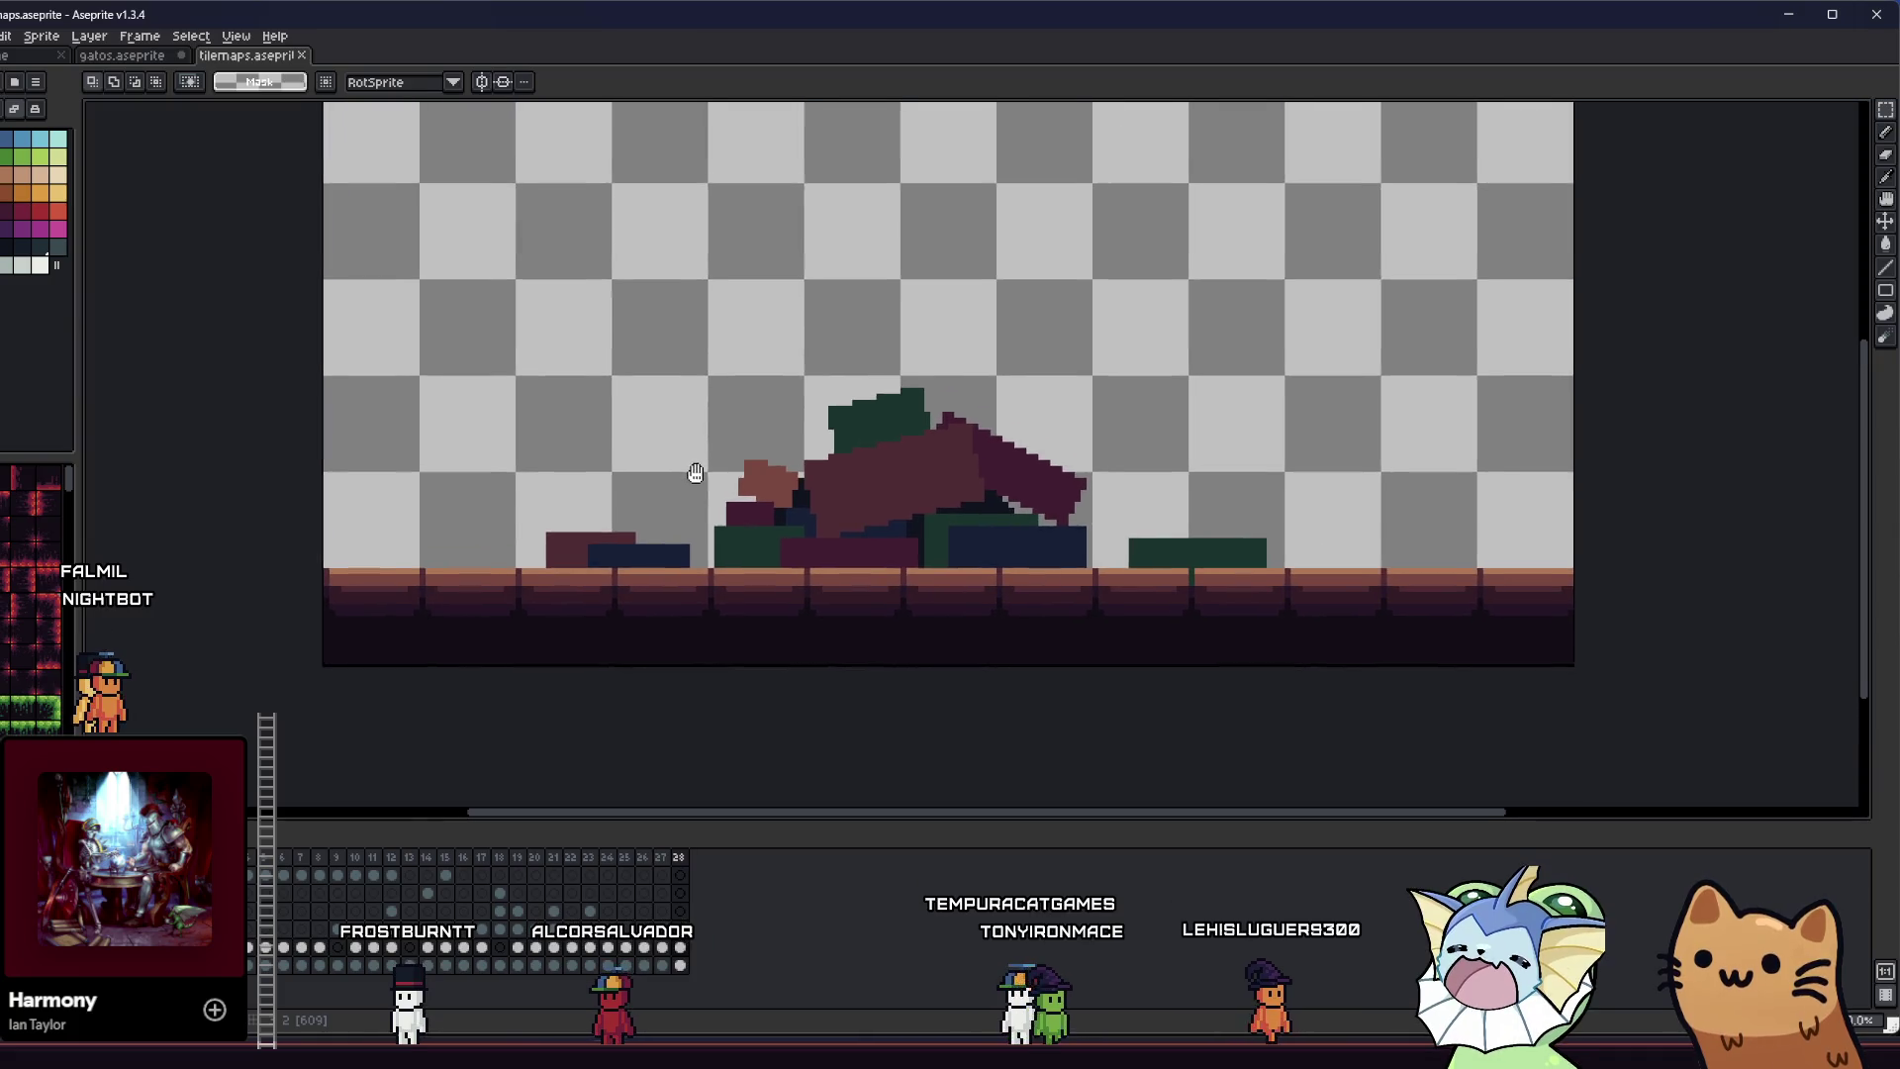
pyautogui.scroll(1, 646, 472)
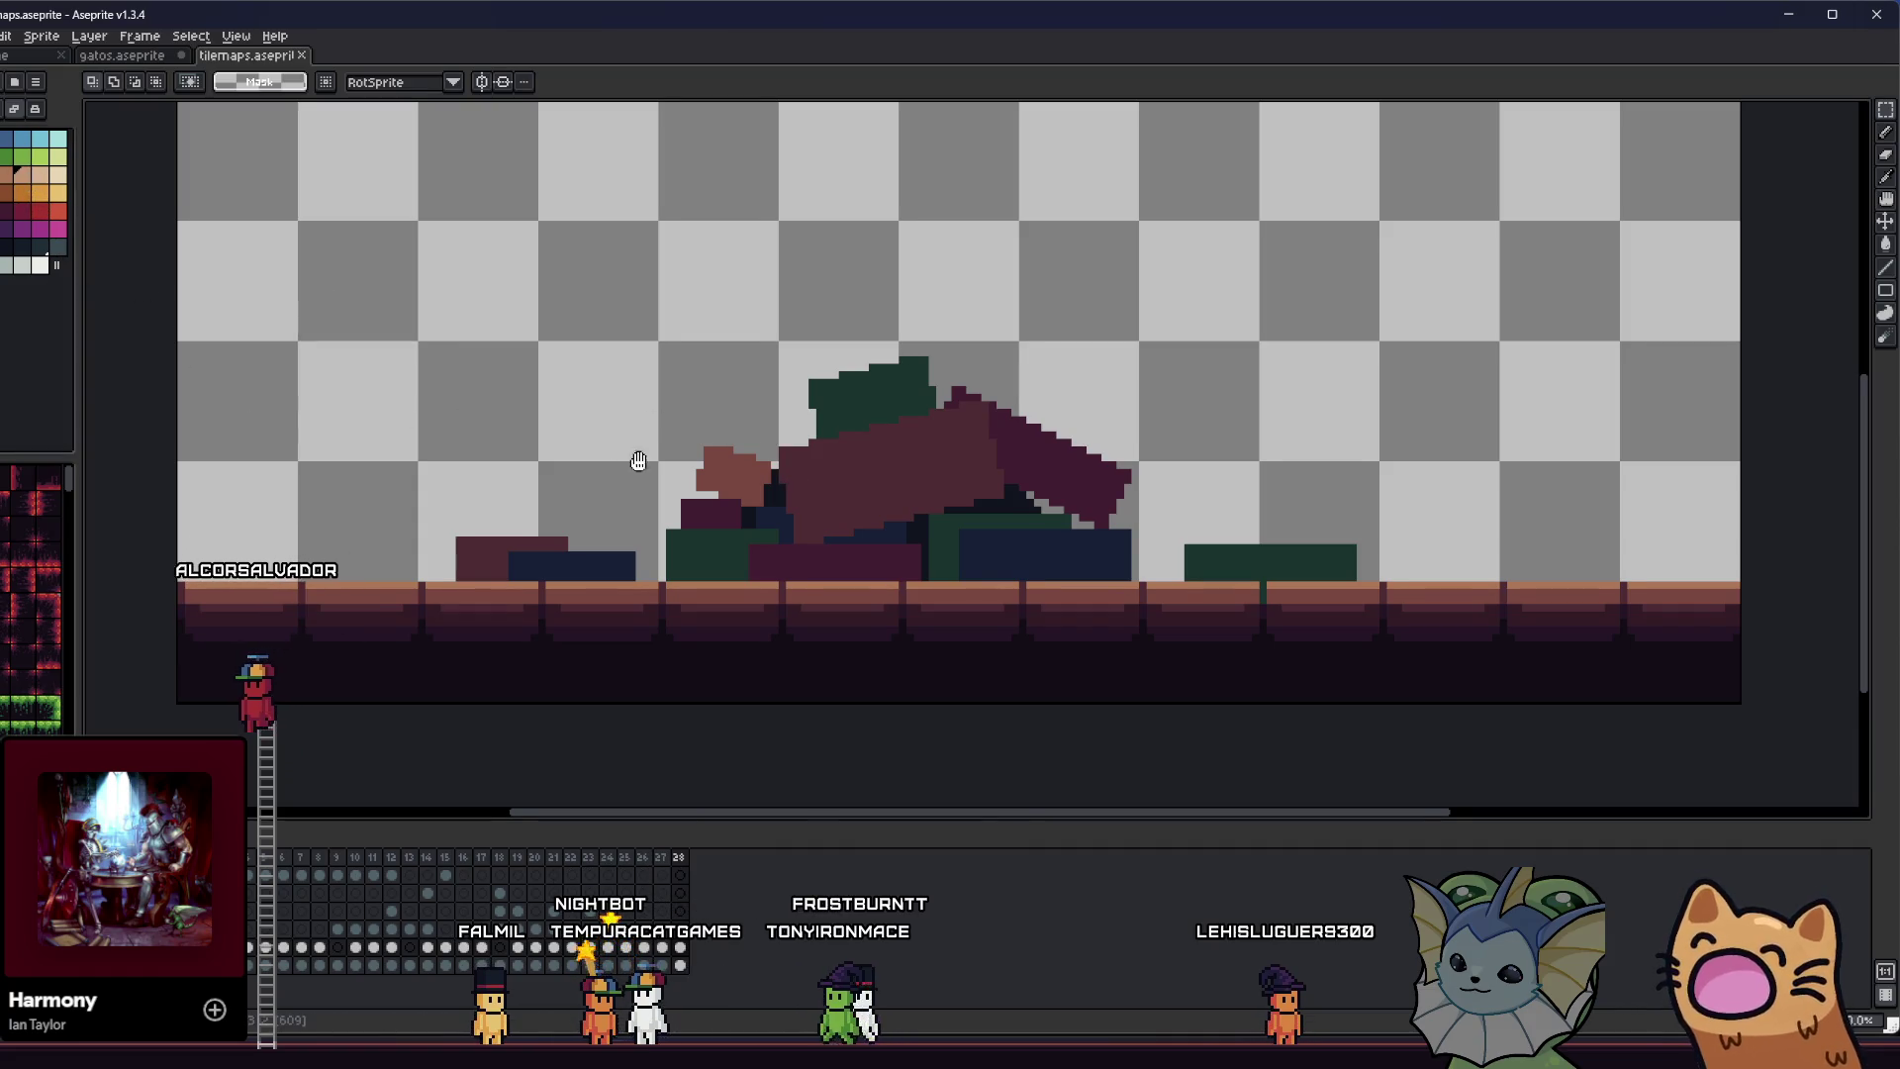
pyautogui.scroll(2, 639, 461)
pyautogui.press('g')
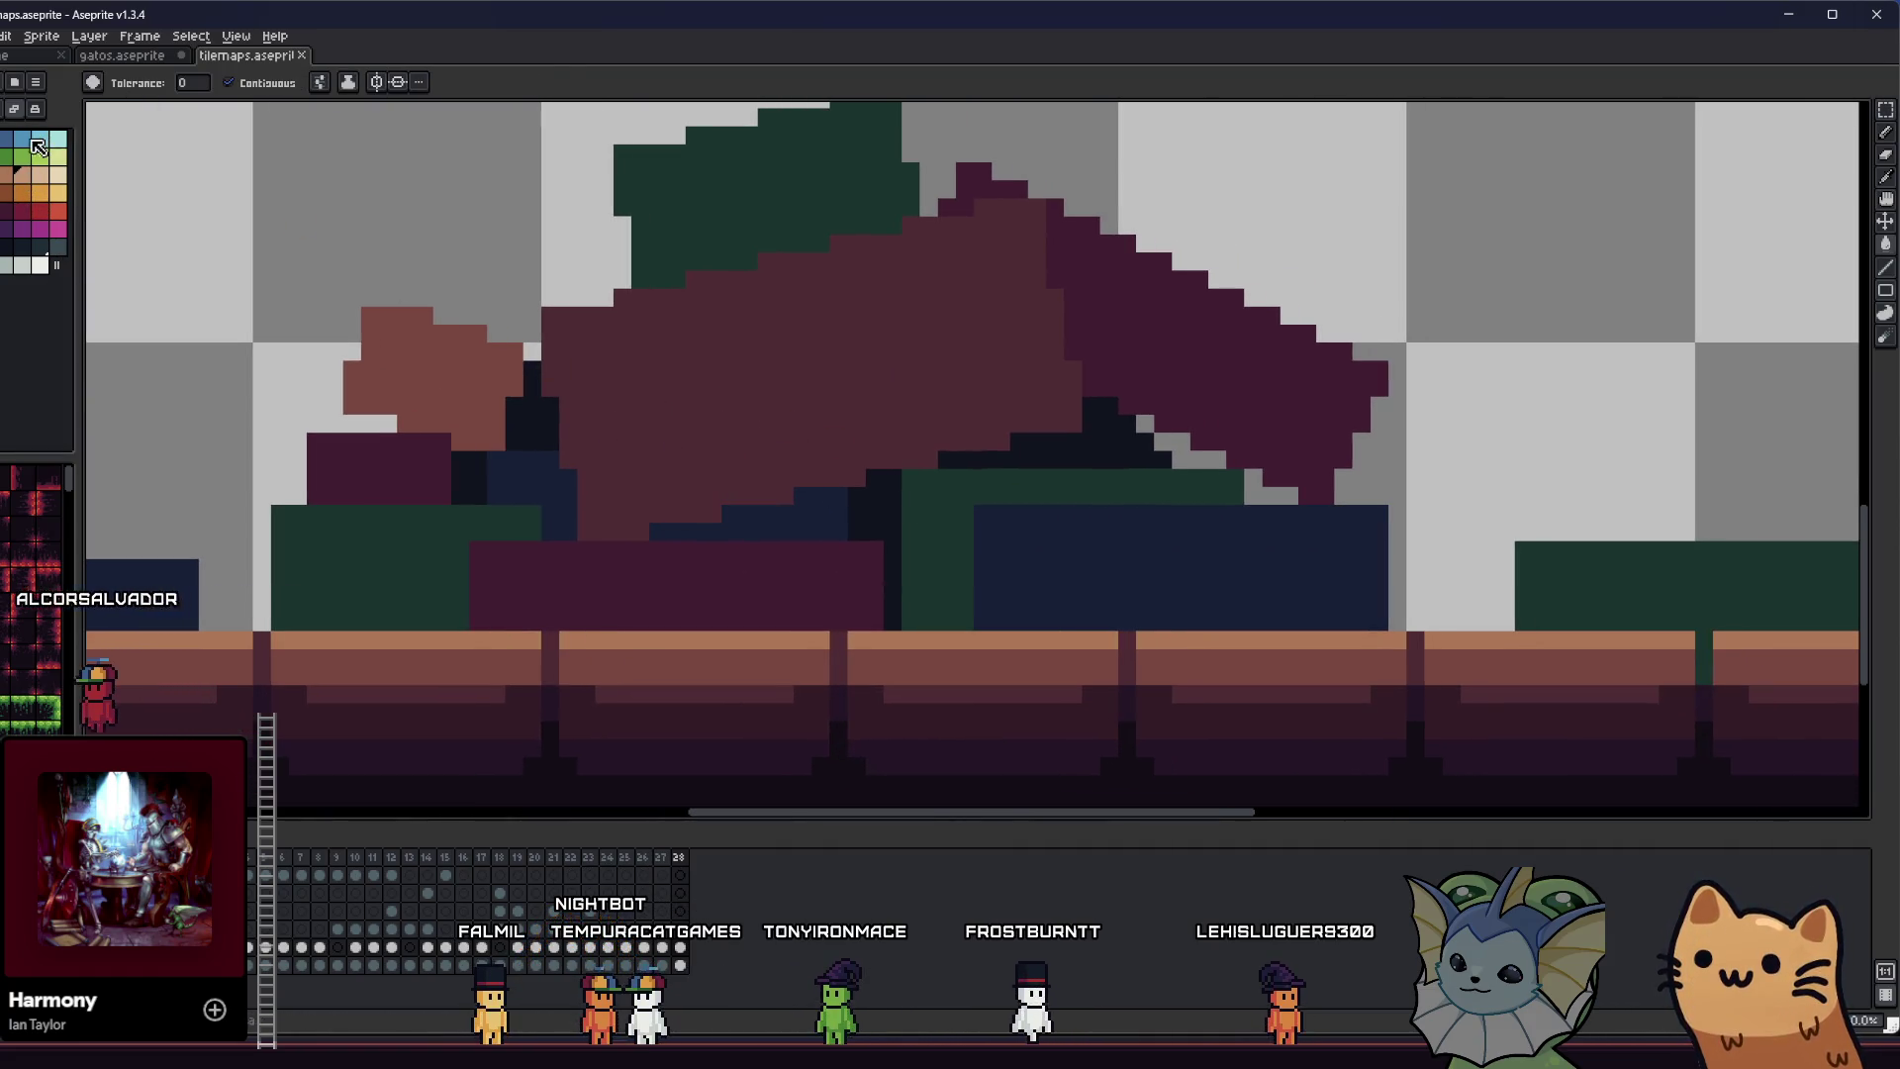
pyautogui.click(946, 492)
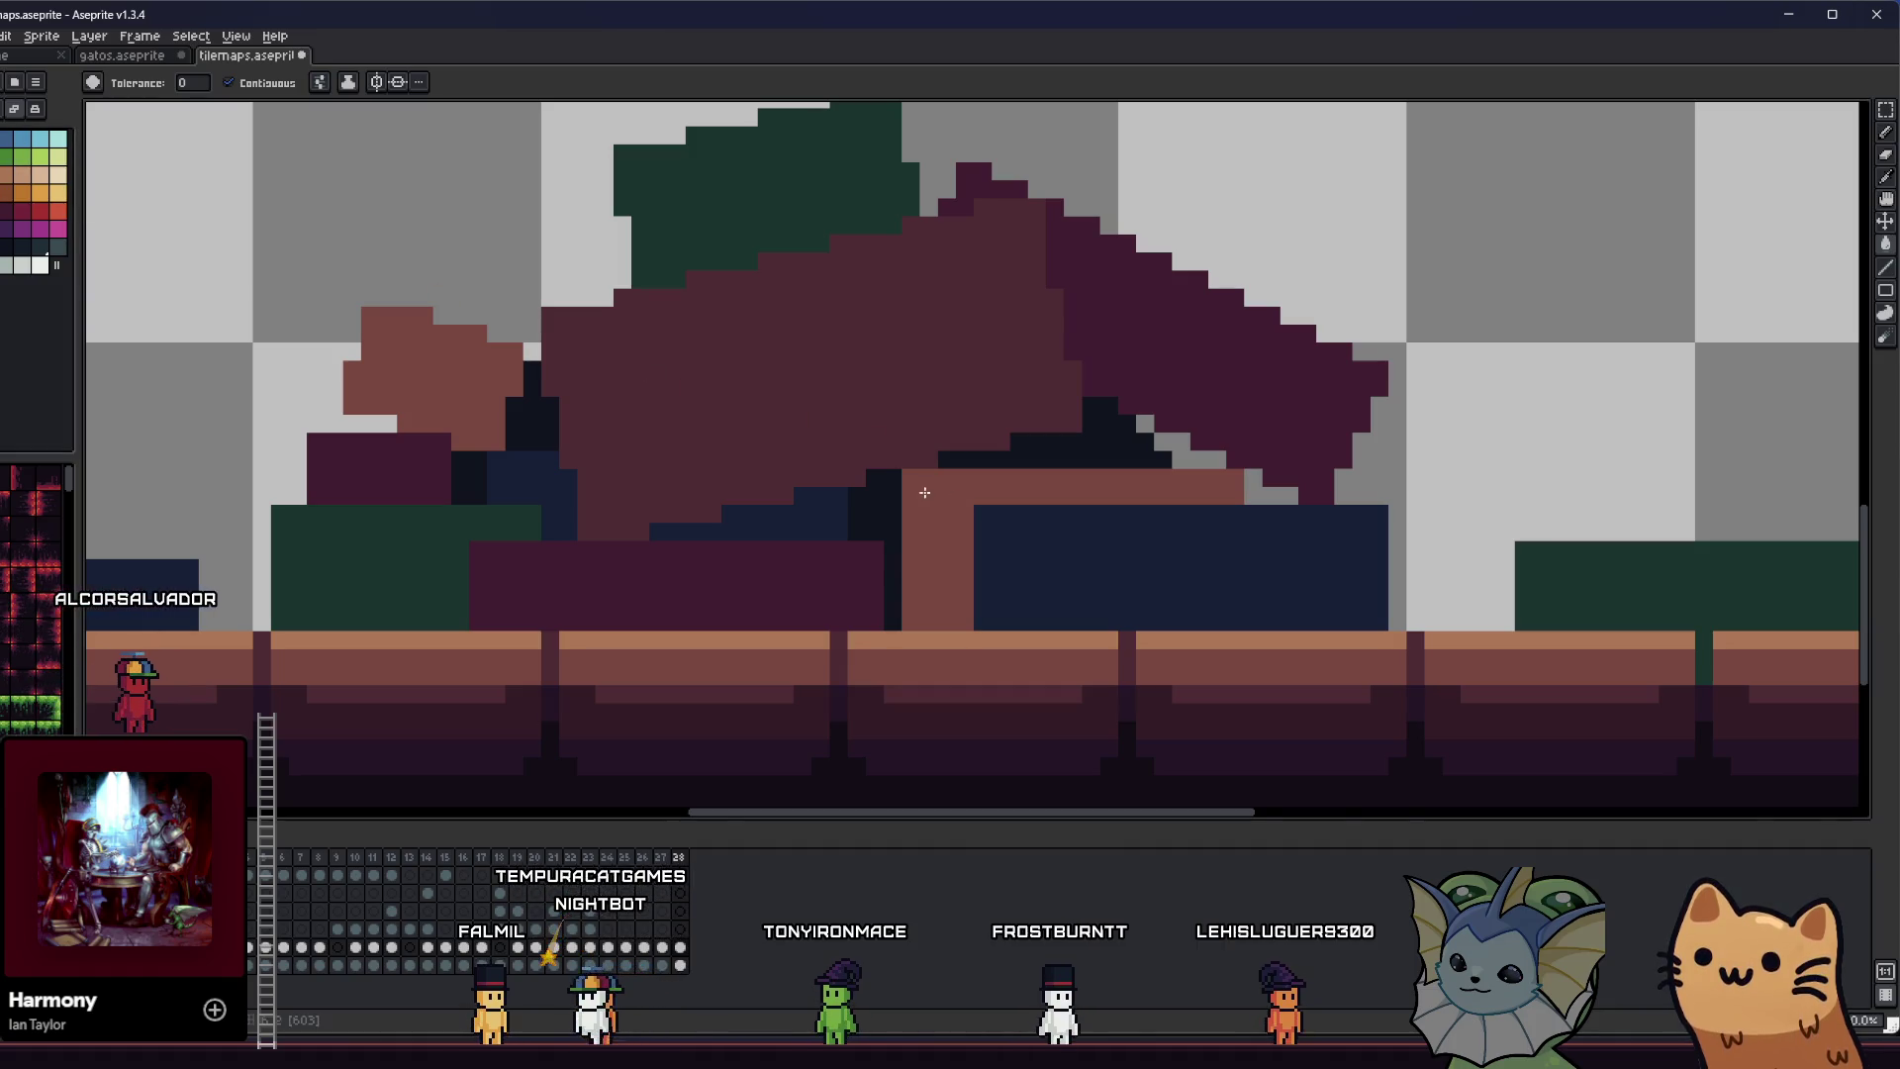
pyautogui.scroll(-2, 930, 492)
pyautogui.hotkey('ctrl', 'z')
pyautogui.click(1007, 541)
pyautogui.hotkey('ctrl', 'z')
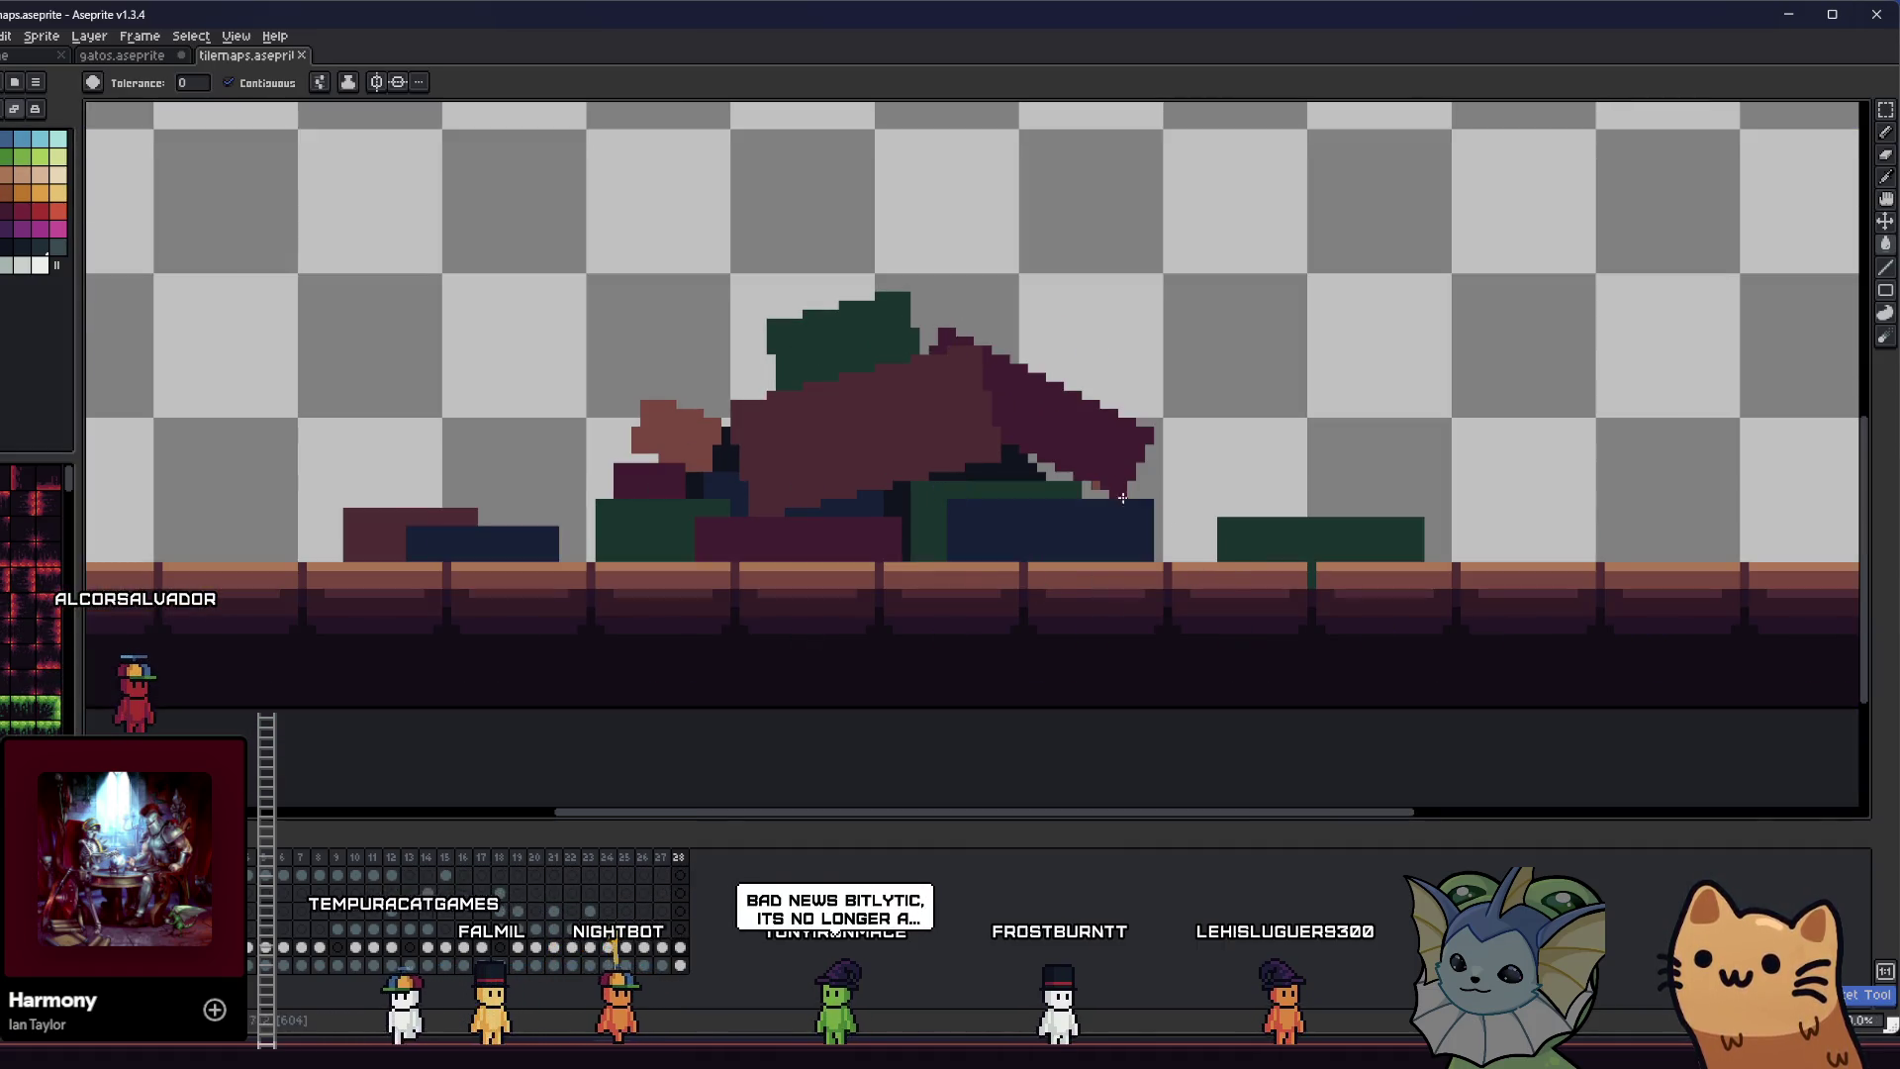
pyautogui.moveTo(818, 441); pyautogui.dragTo(773, 460)
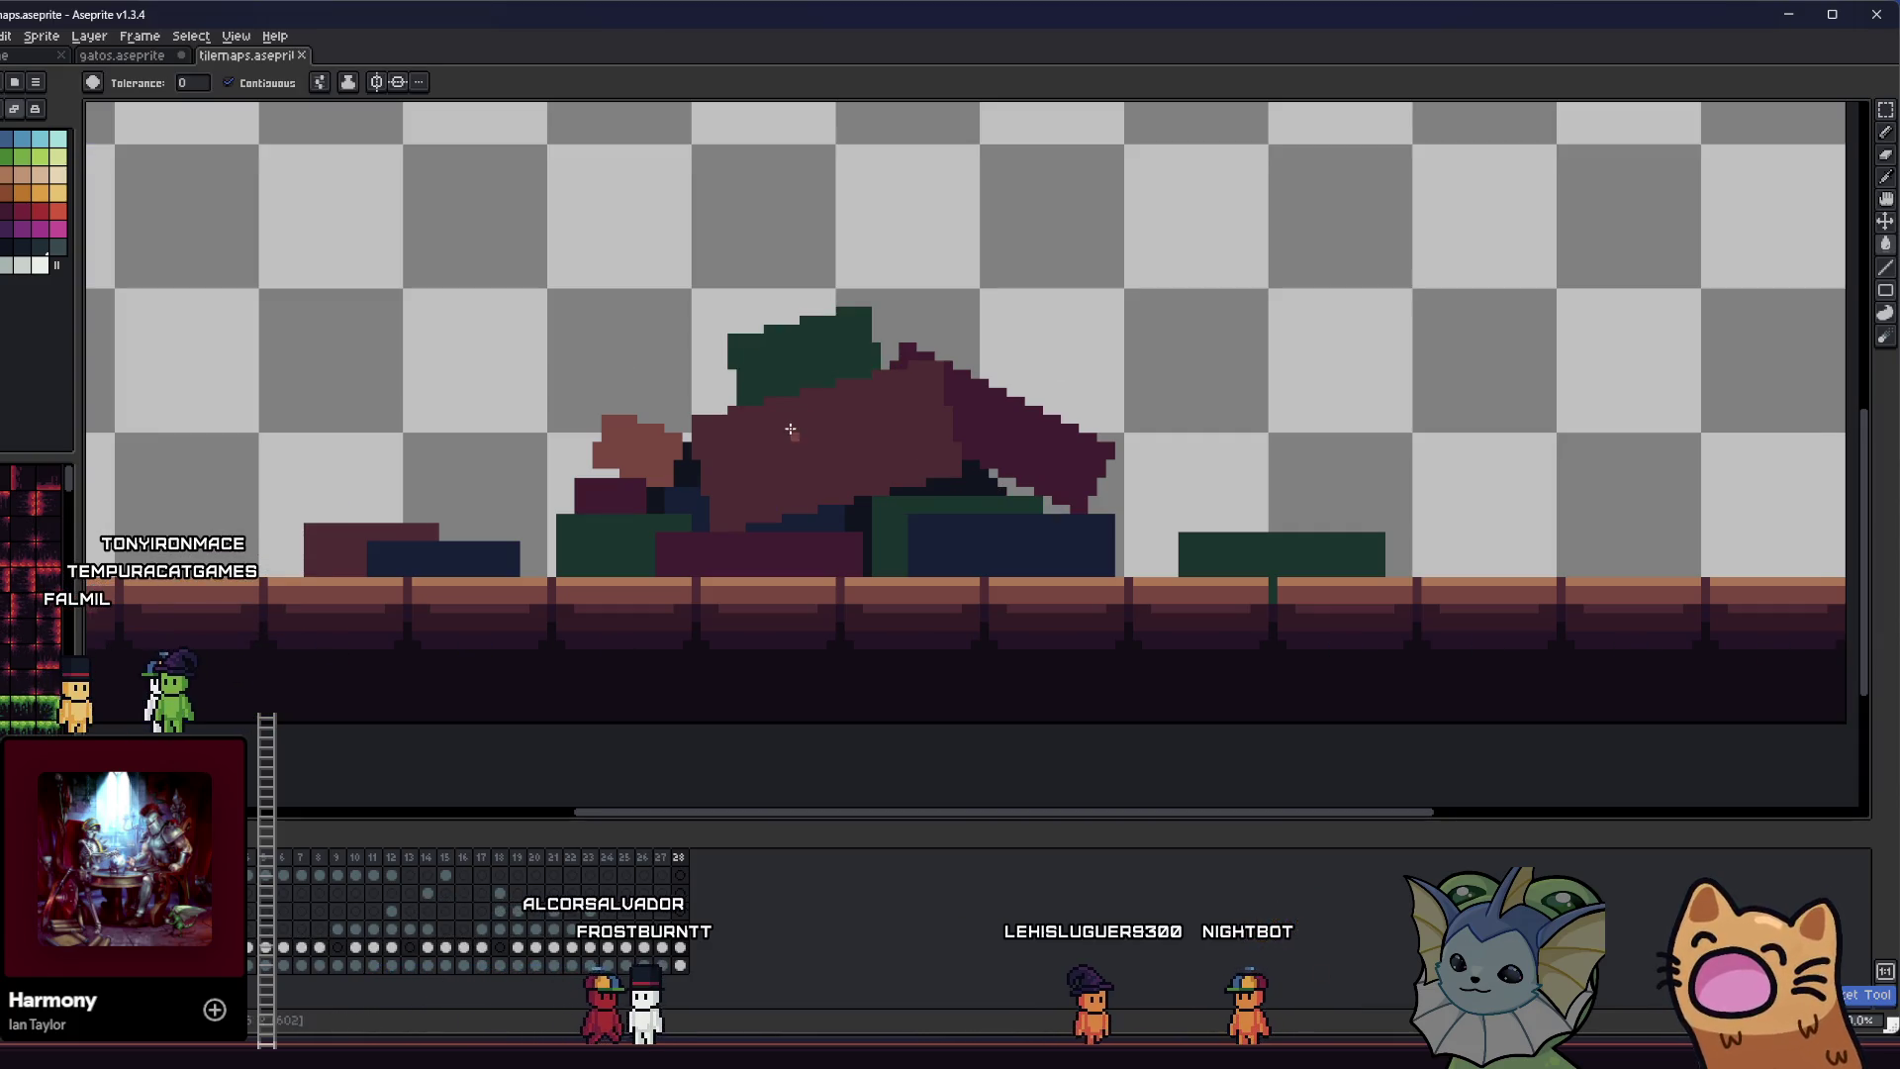
pyautogui.hotkey('ctrl', 'z')
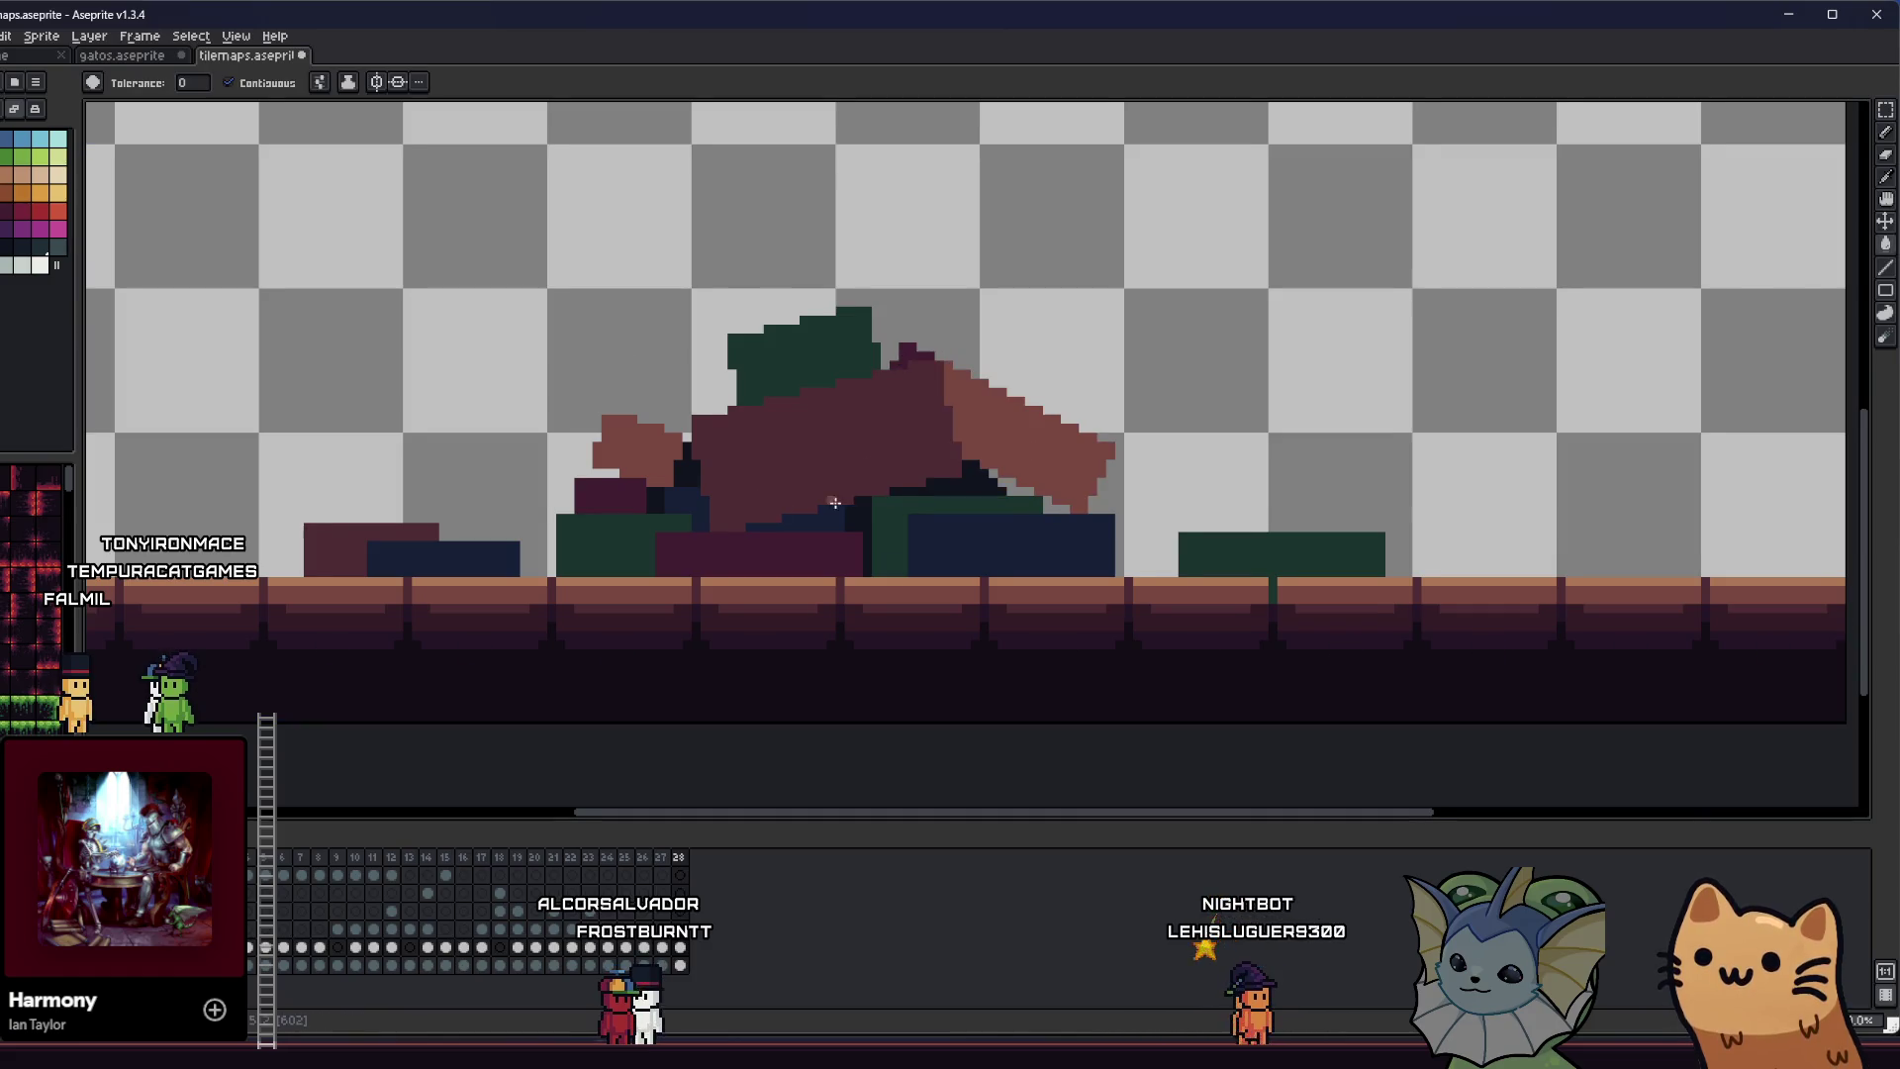
pyautogui.hscroll(1, 792, 505)
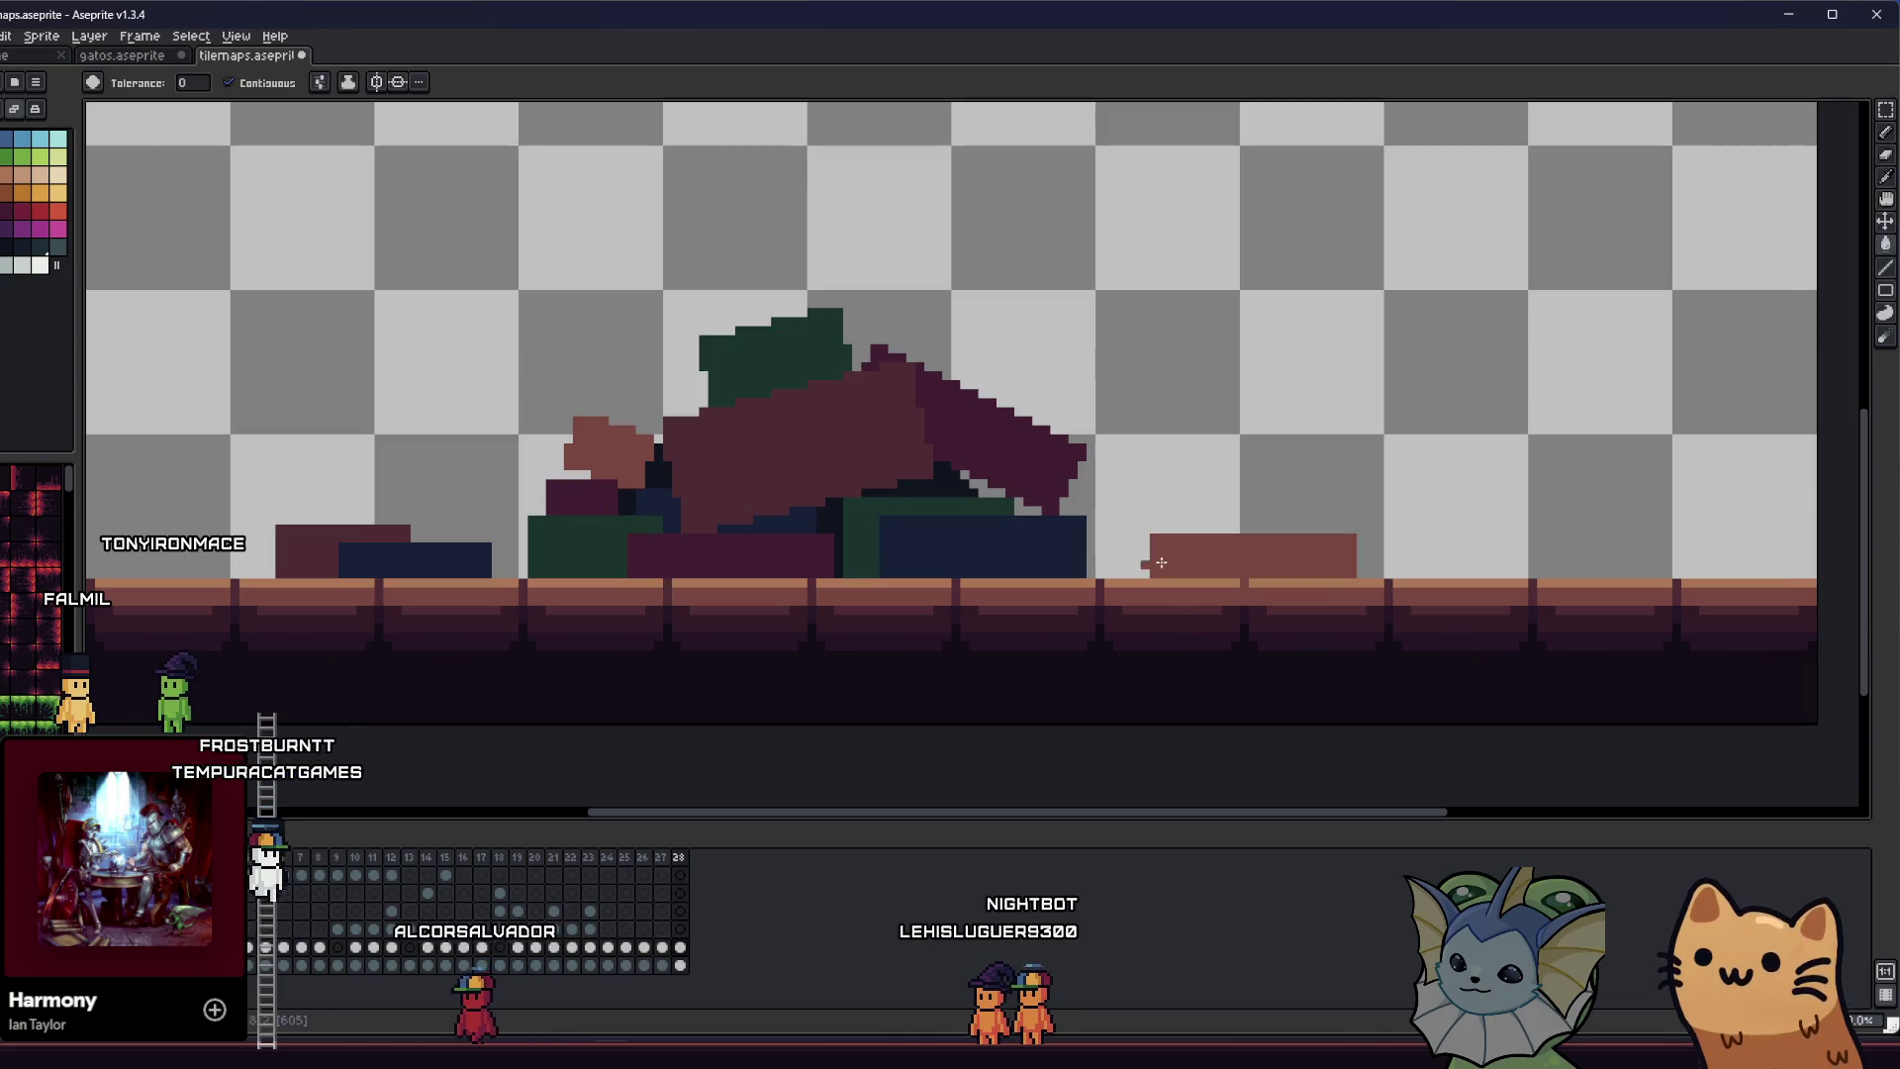
pyautogui.scroll(3, 1171, 565)
pyautogui.press('b')
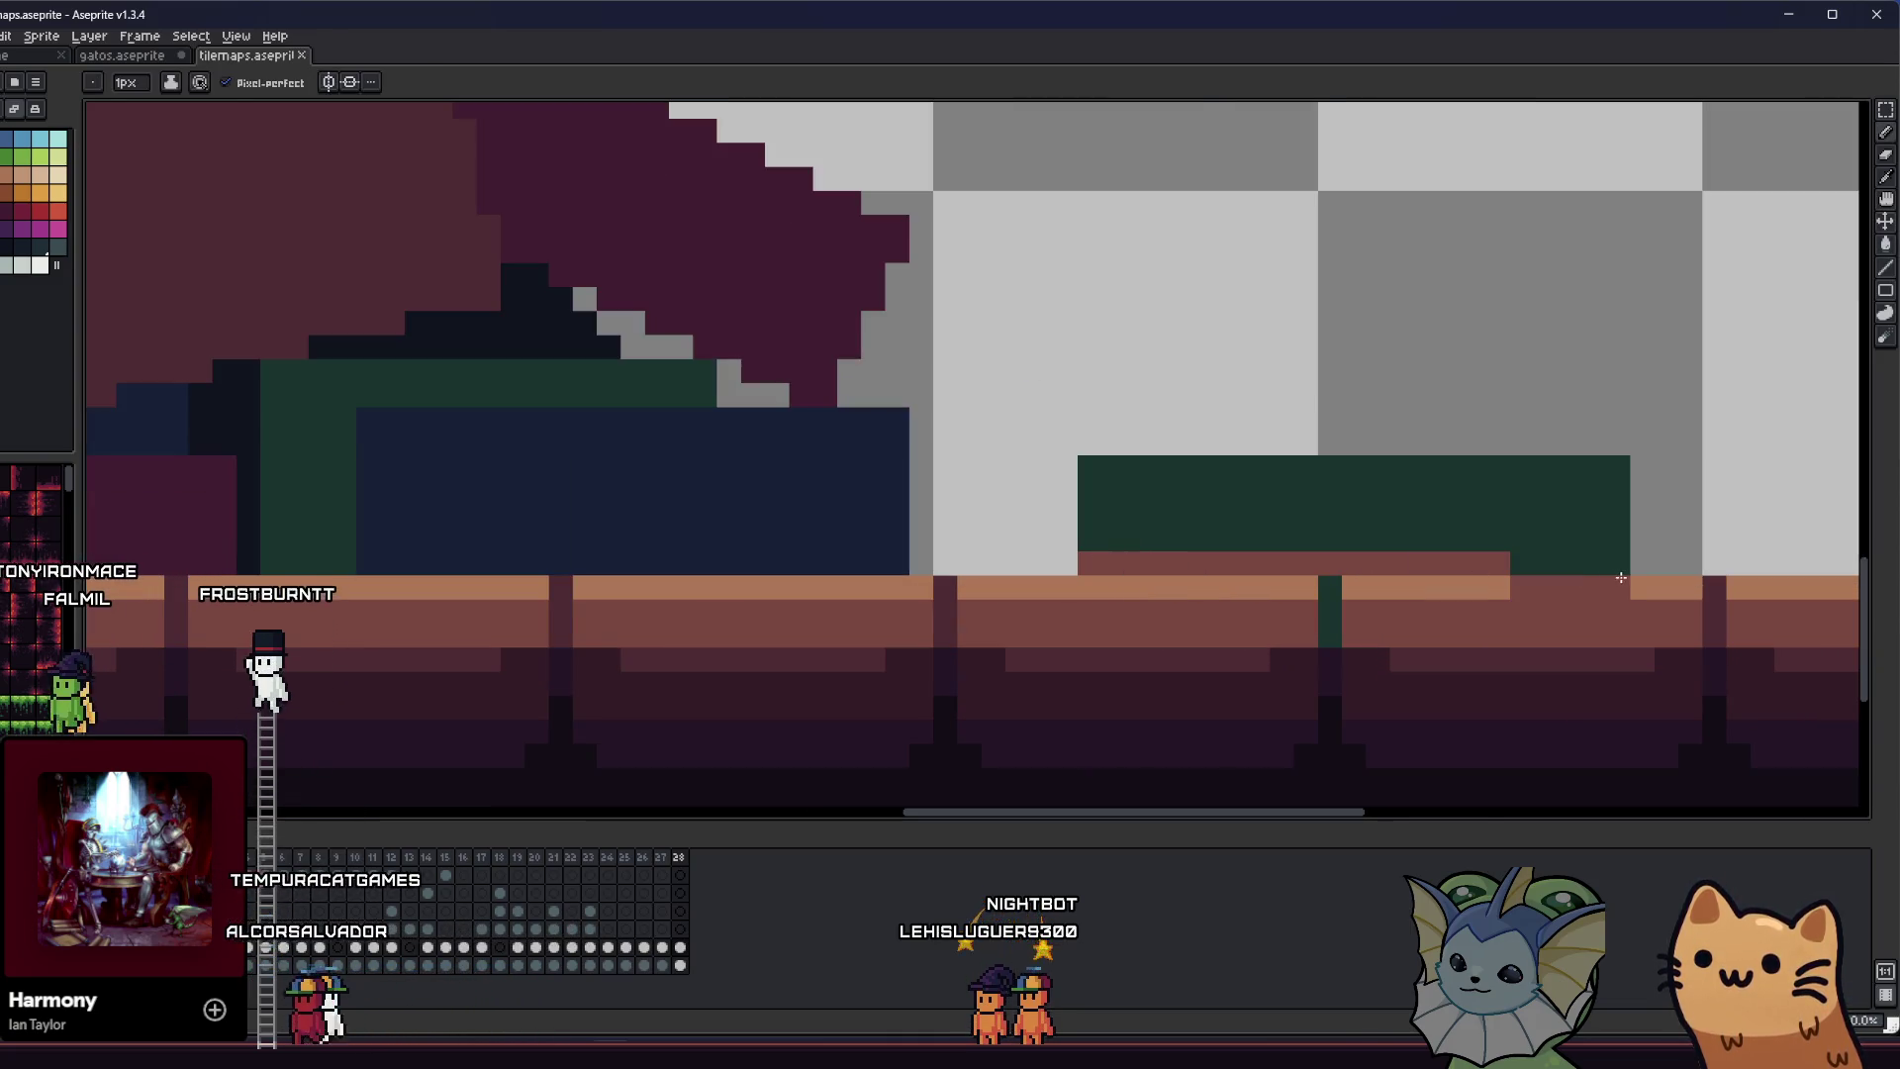
pyautogui.moveTo(1617, 568); pyautogui.dragTo(1111, 563)
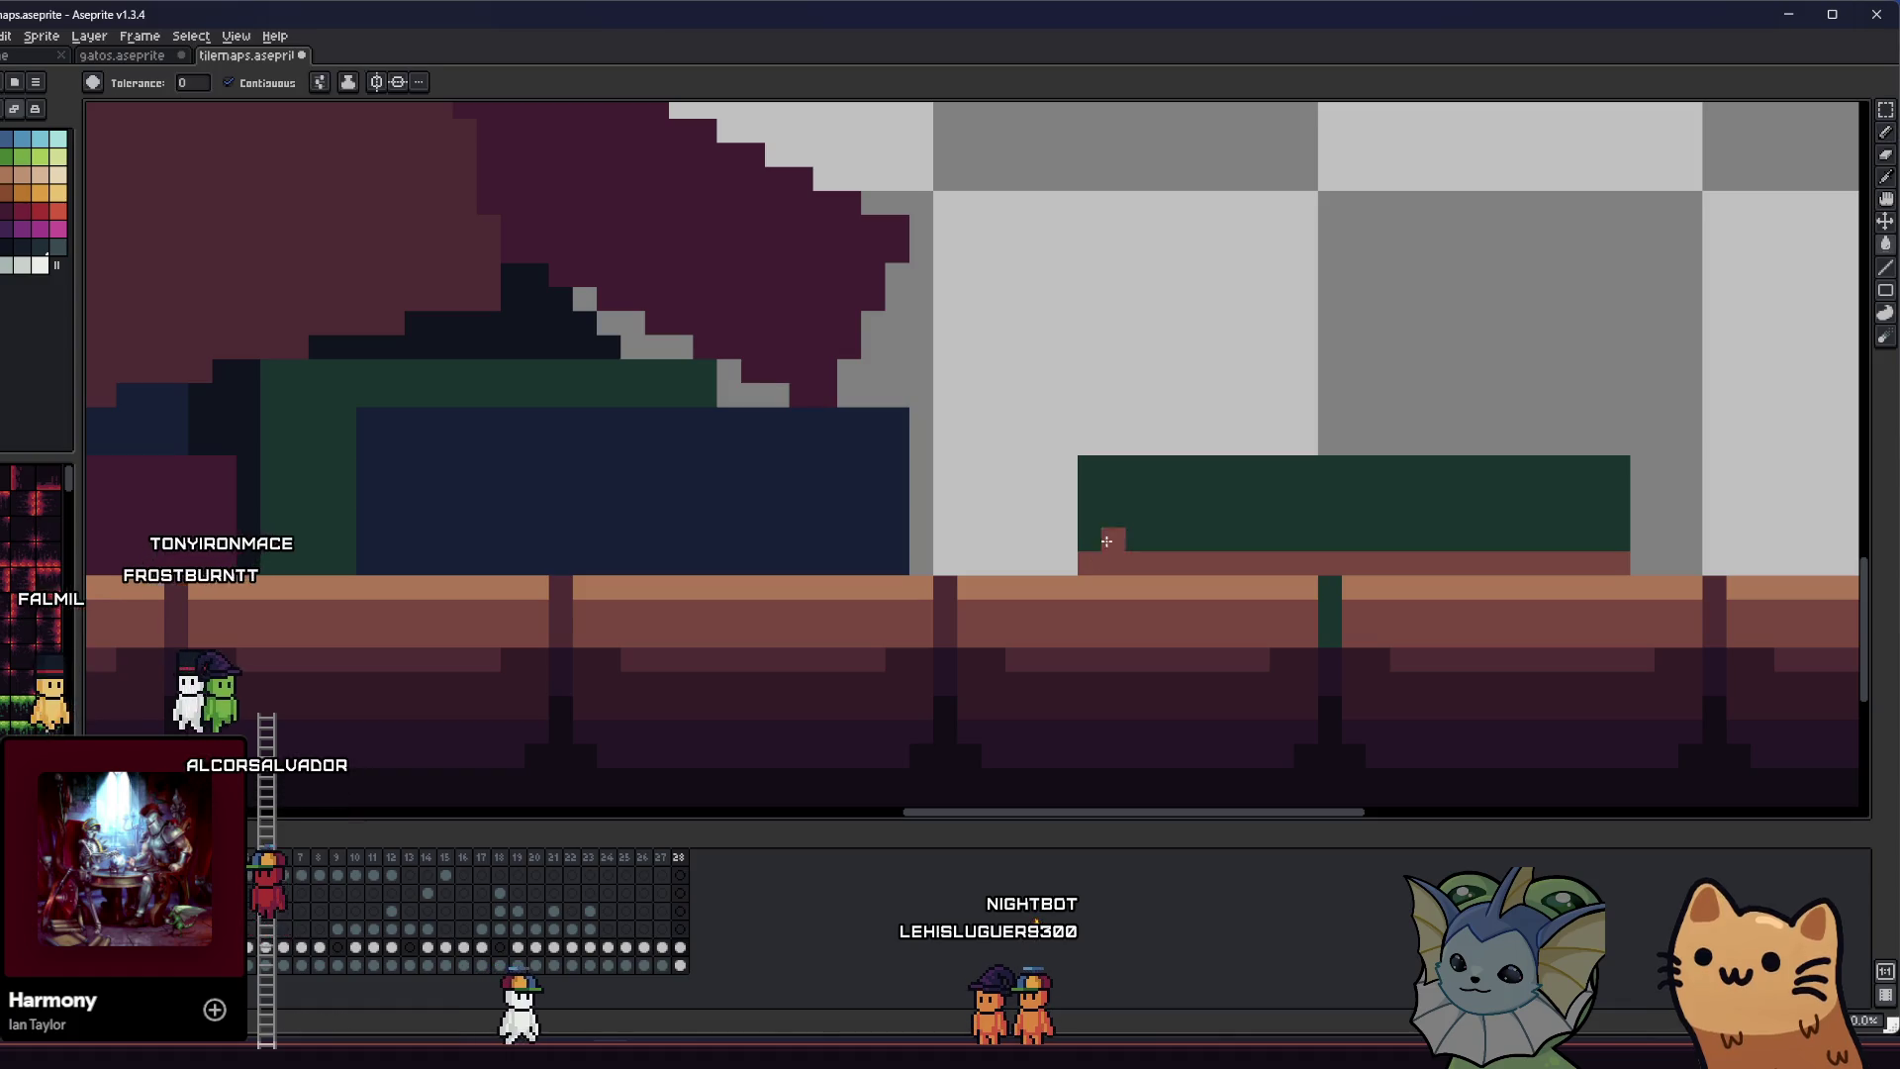
pyautogui.scroll(-3, 1106, 541)
pyautogui.scroll(2, 1204, 564)
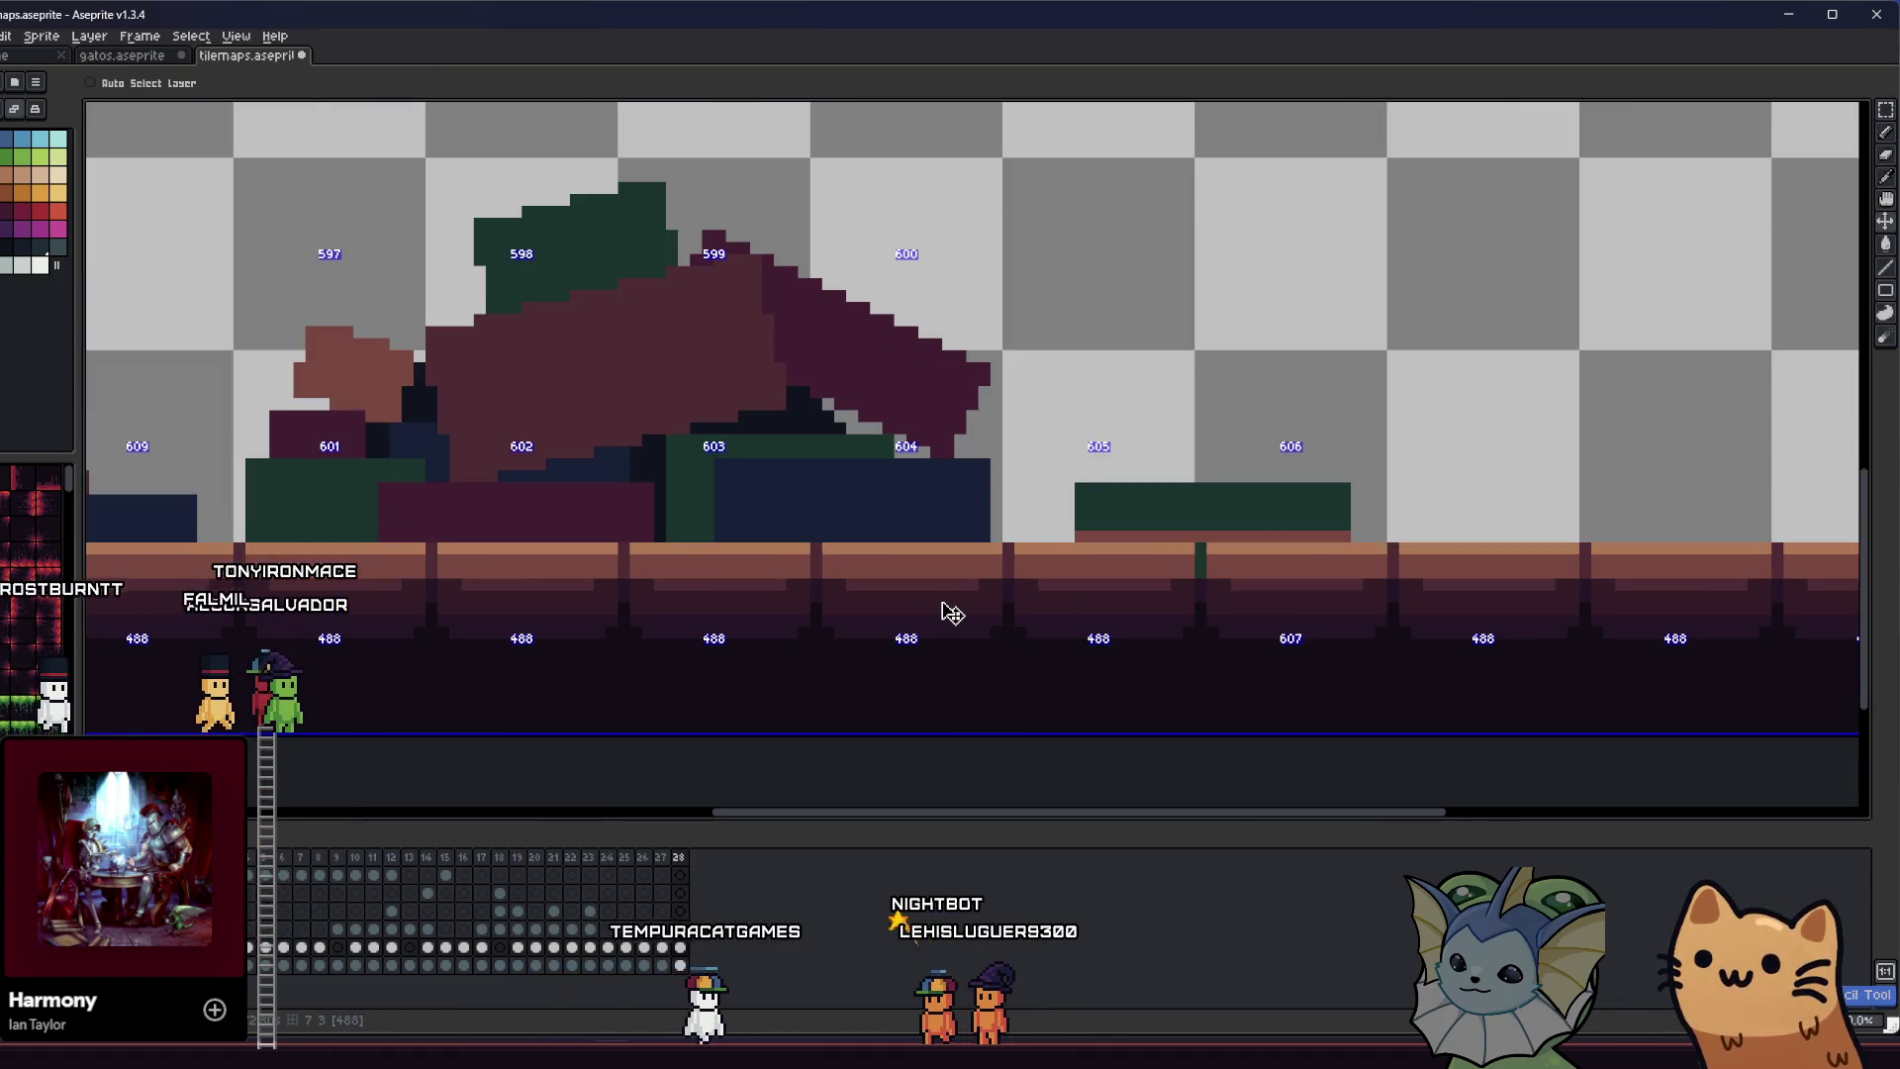
pyautogui.hotkey('ctrl', 'z')
pyautogui.press('g')
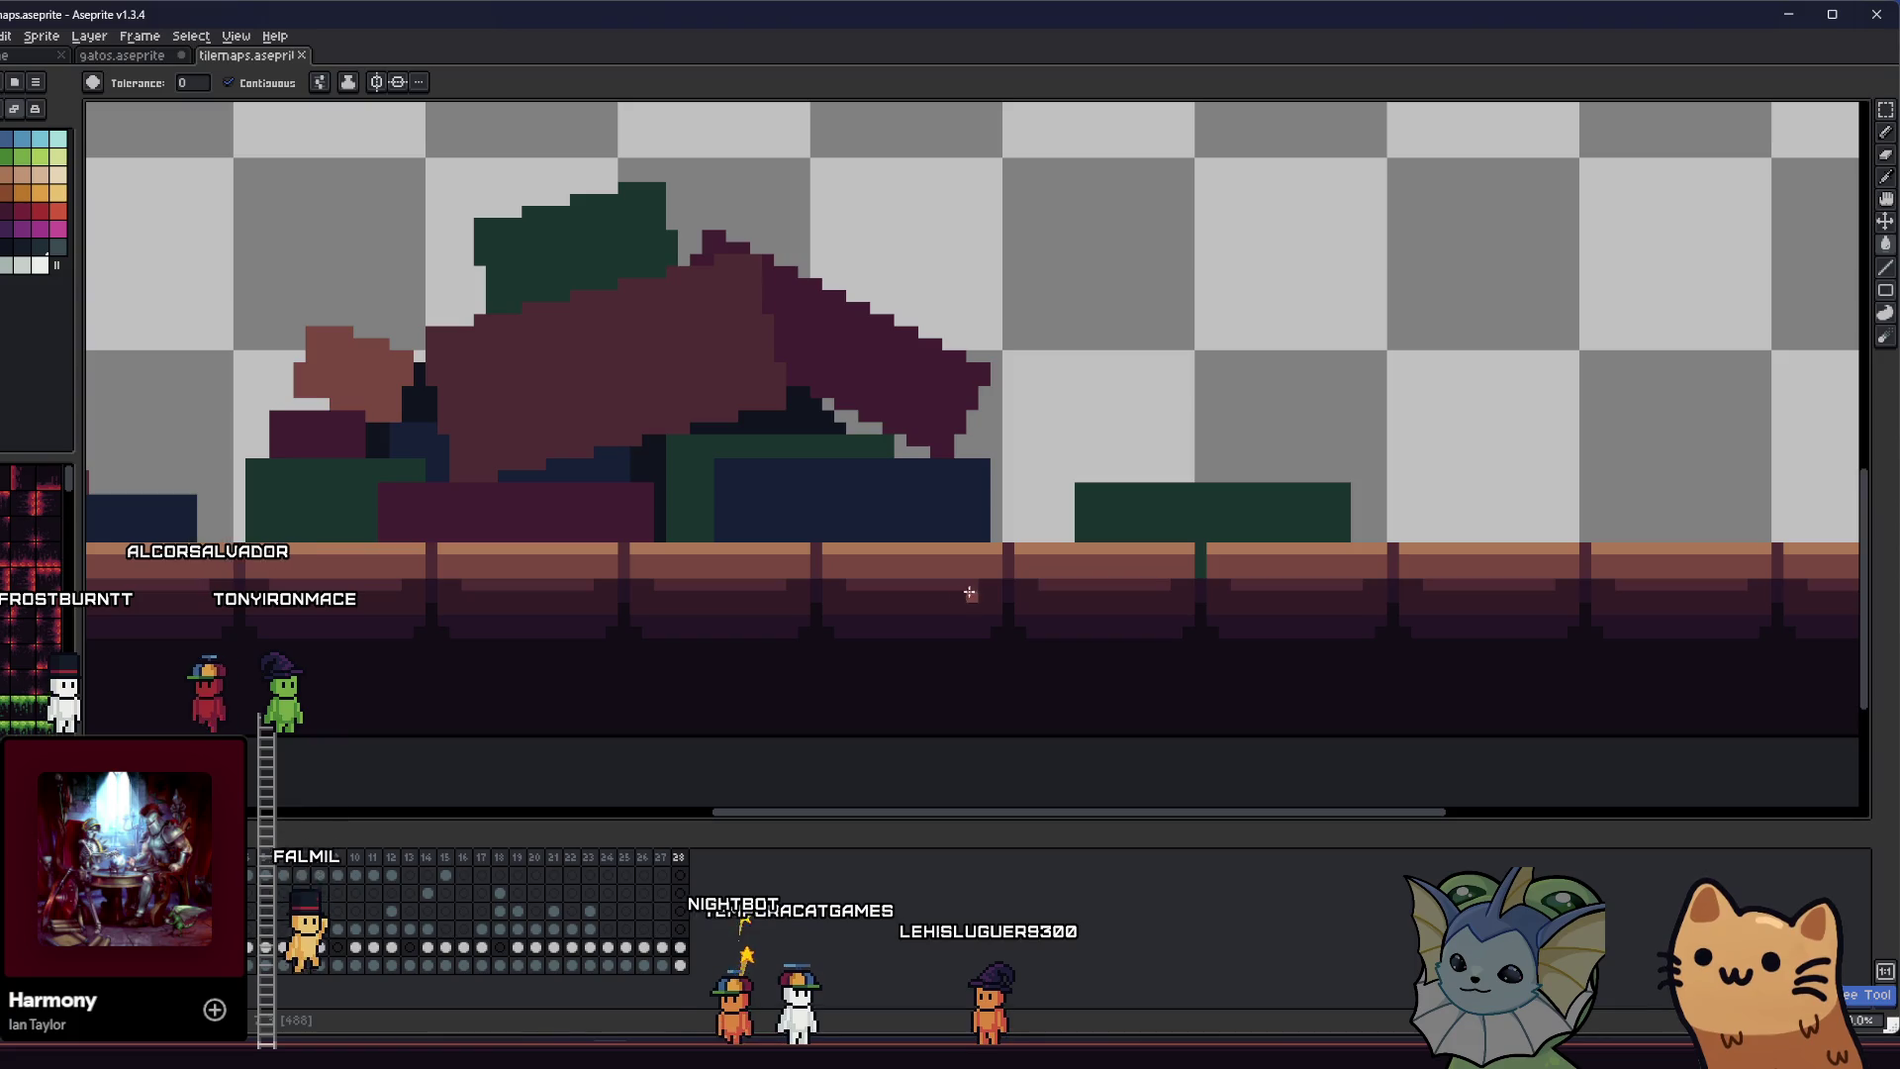
pyautogui.scroll(3, 1160, 580)
pyautogui.press('i')
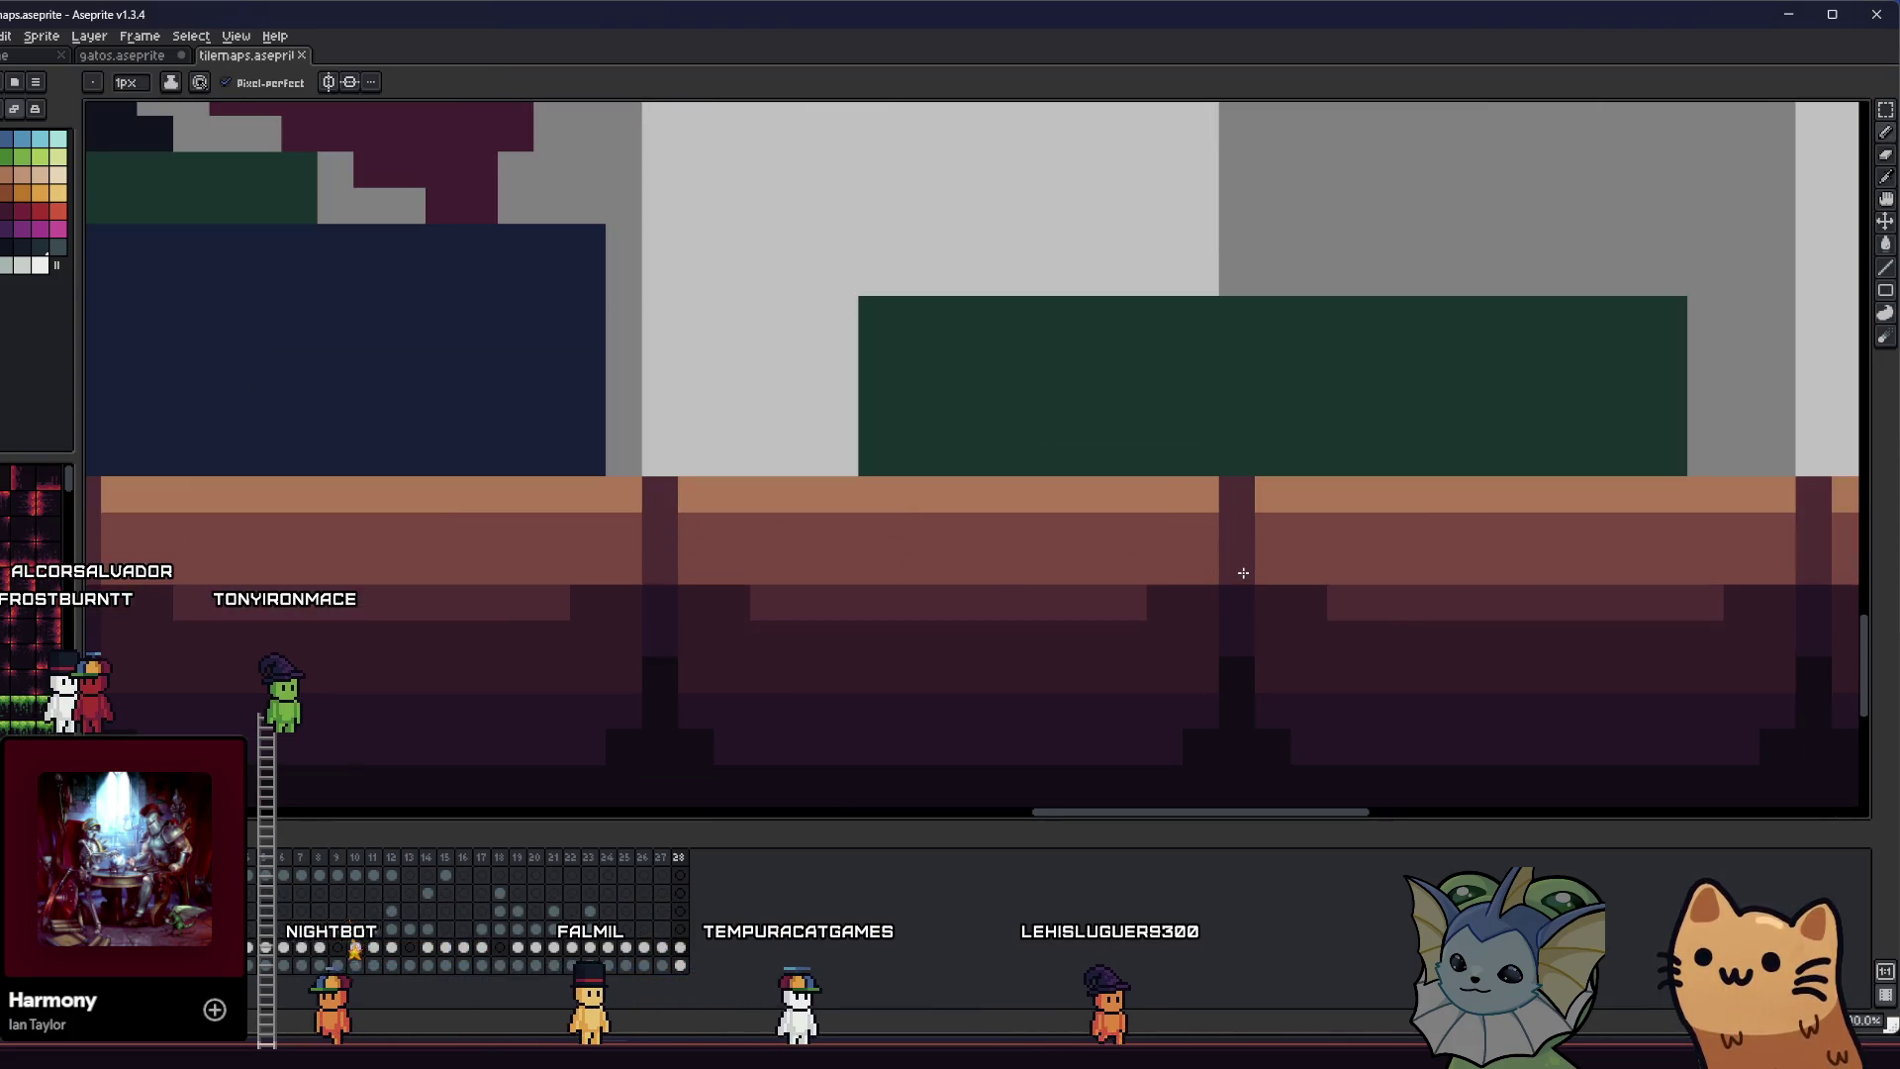
pyautogui.scroll(2, 1167, 525)
pyautogui.scroll(-3, 1179, 516)
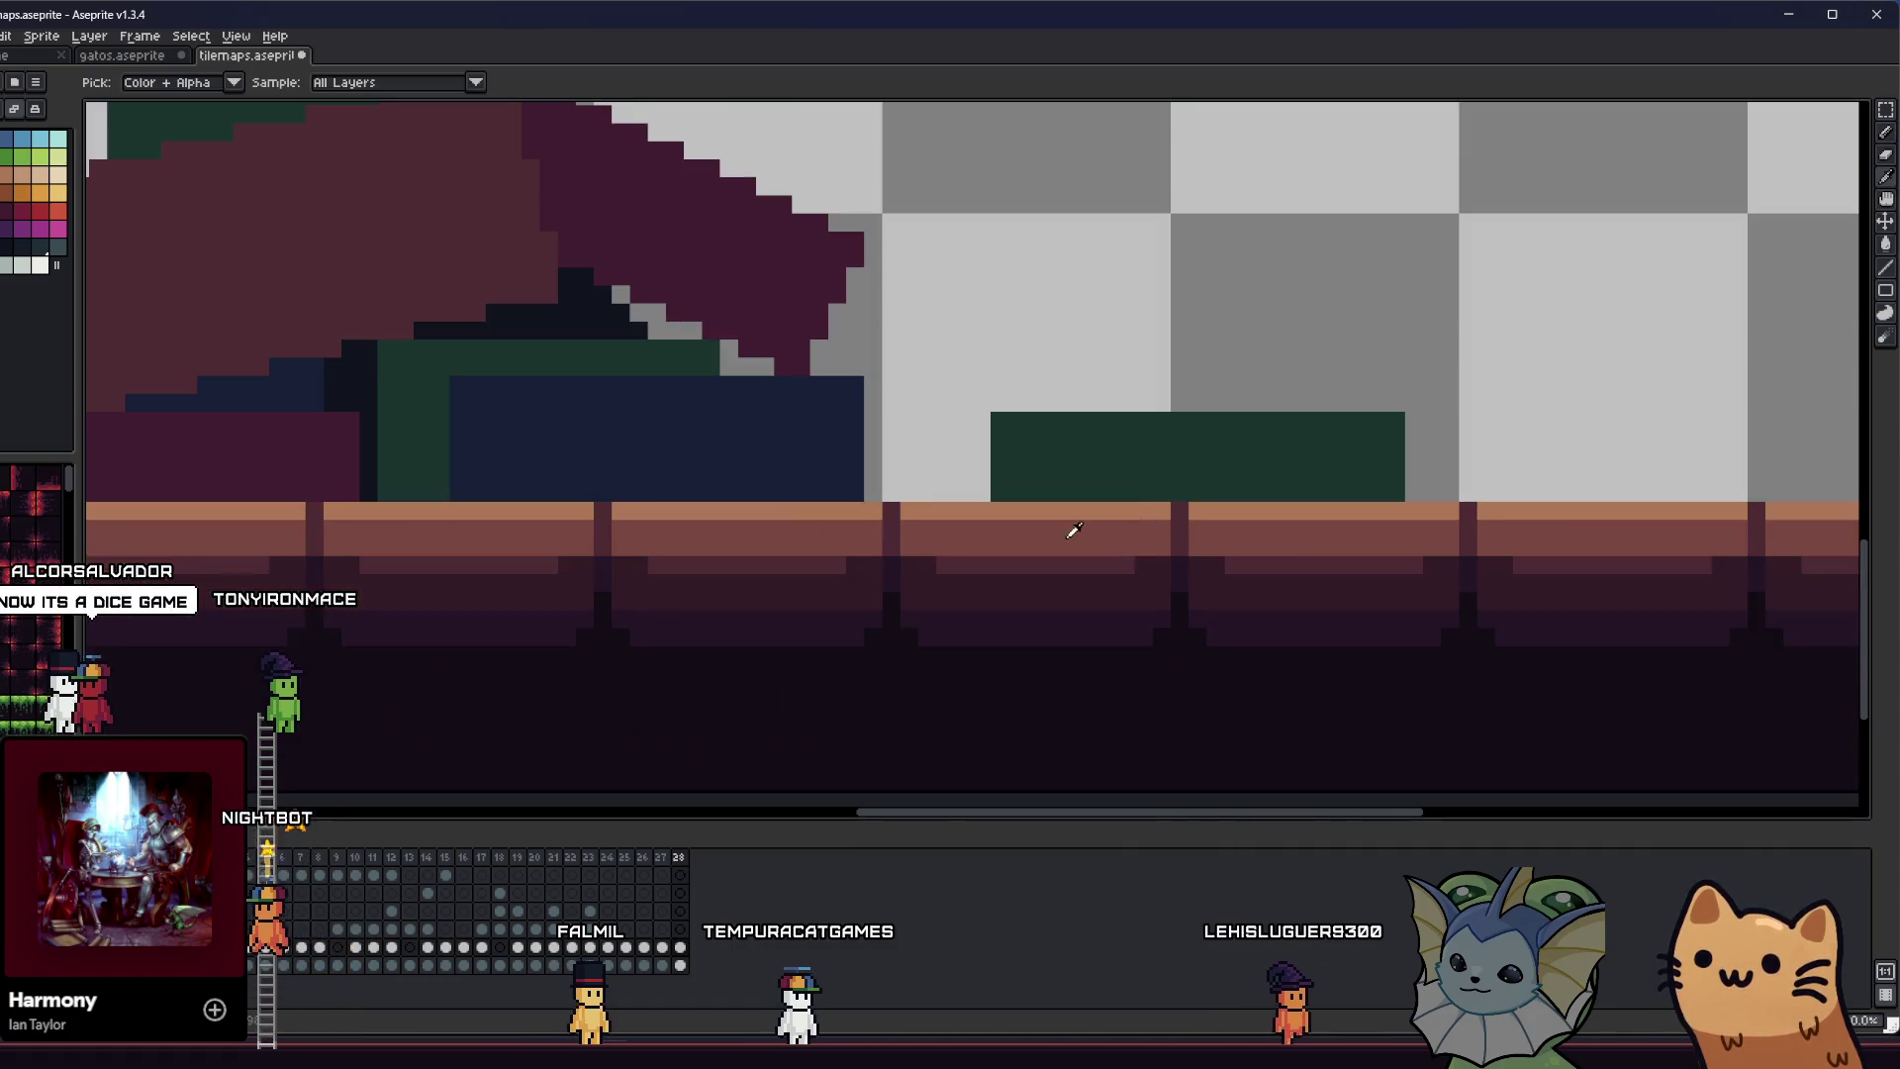
pyautogui.scroll(-2, 1035, 534)
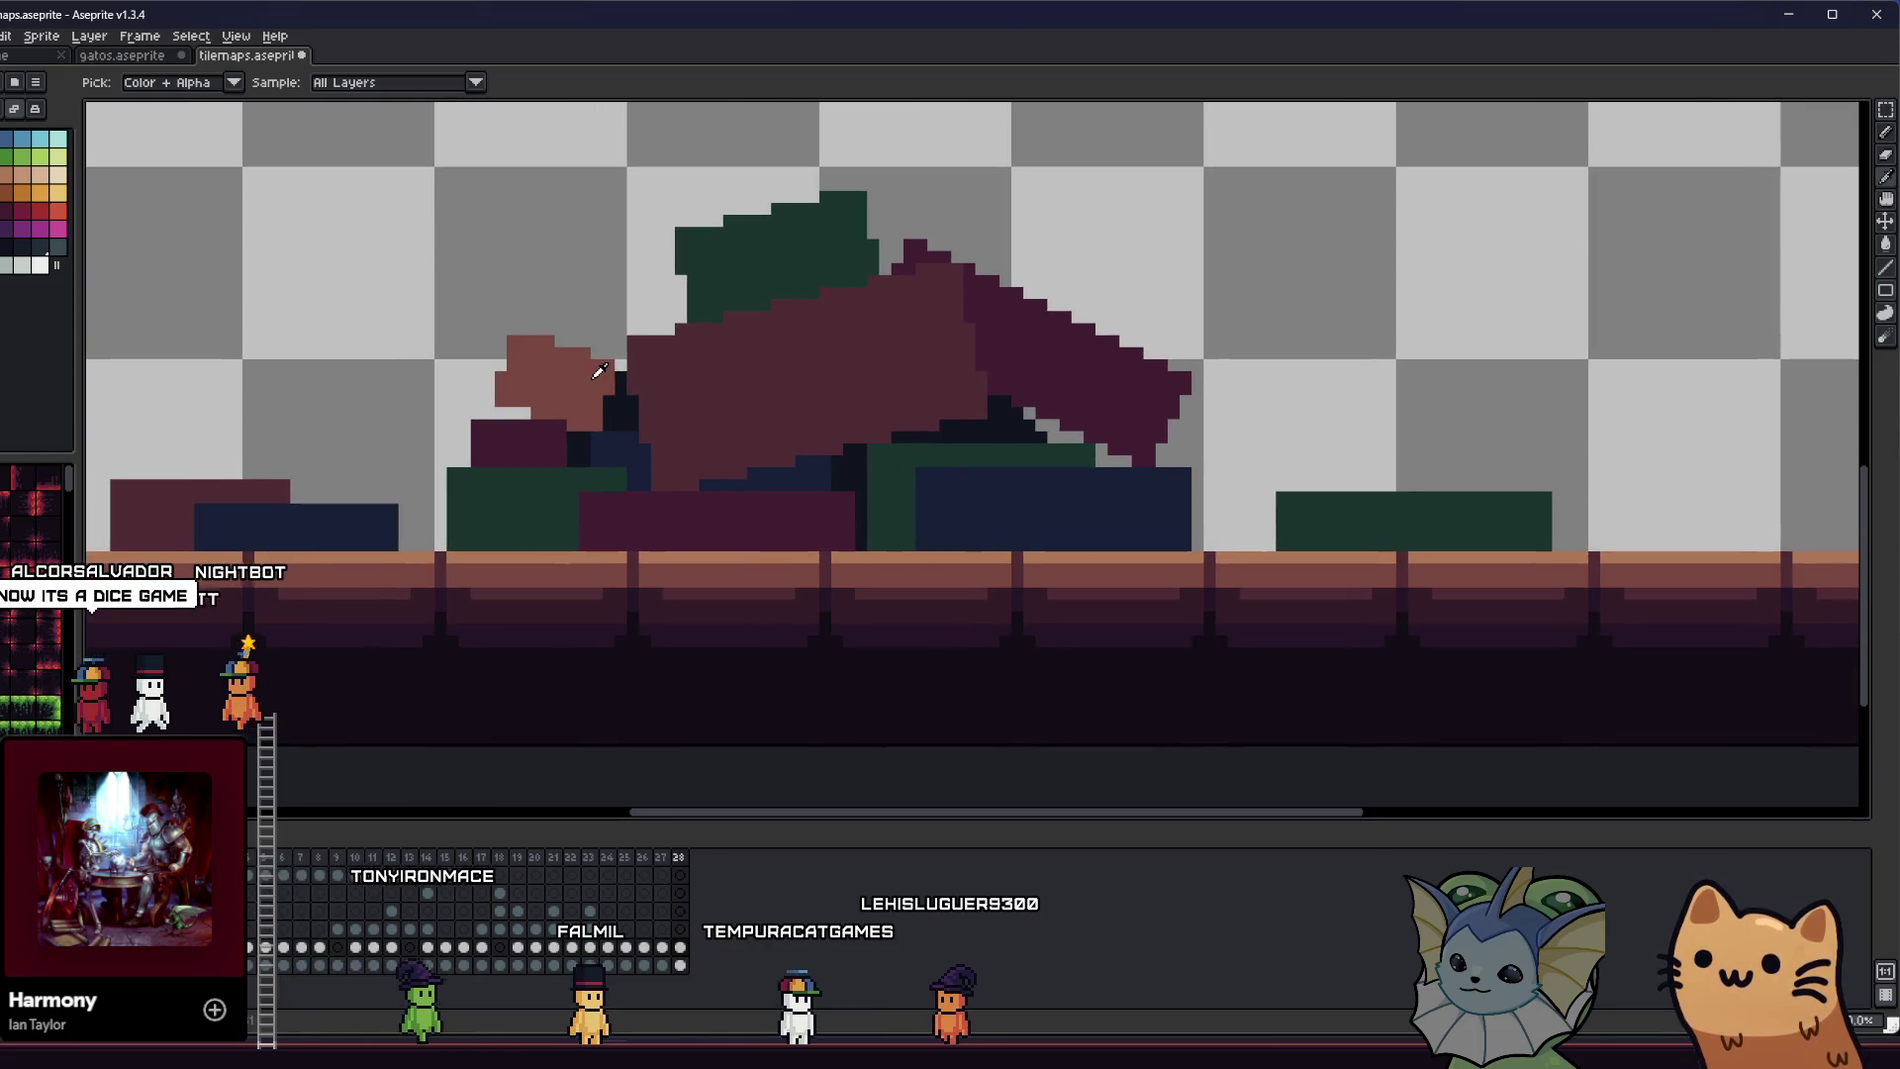
pyautogui.press('g')
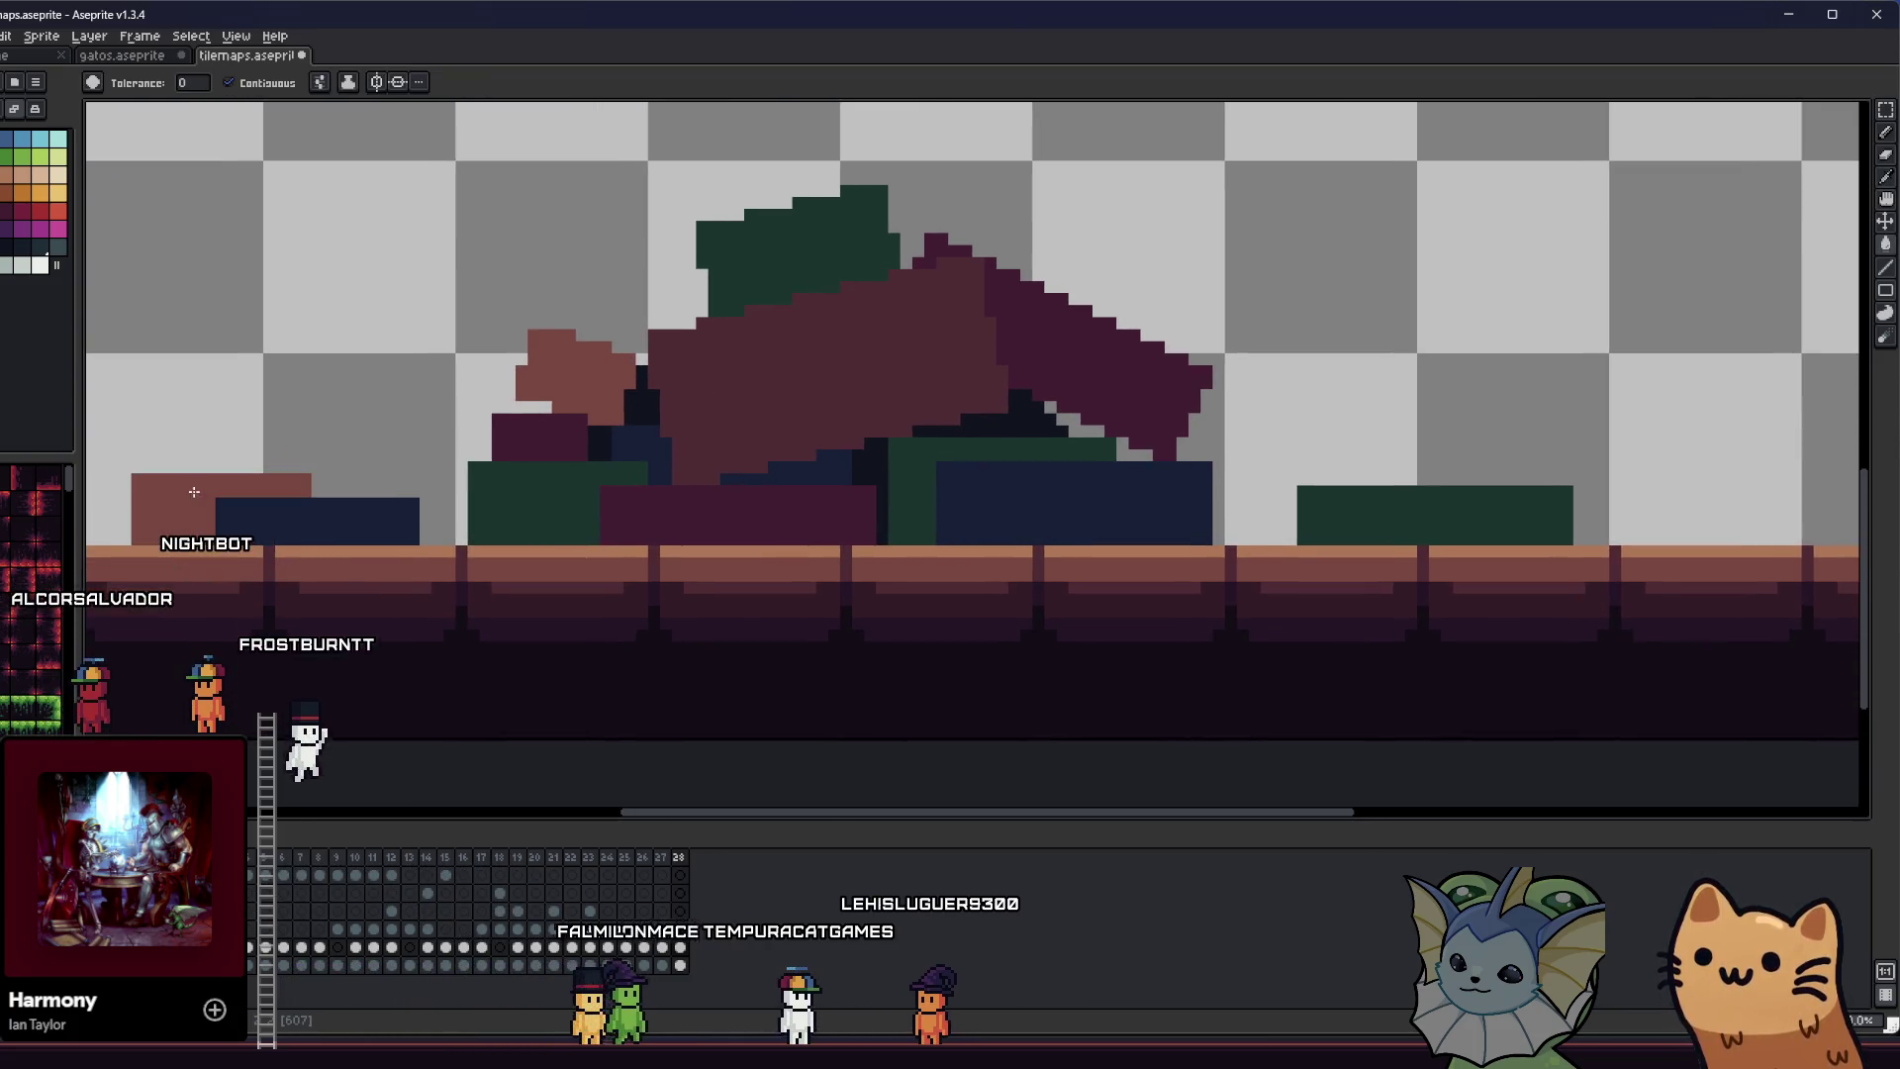
pyautogui.press('i')
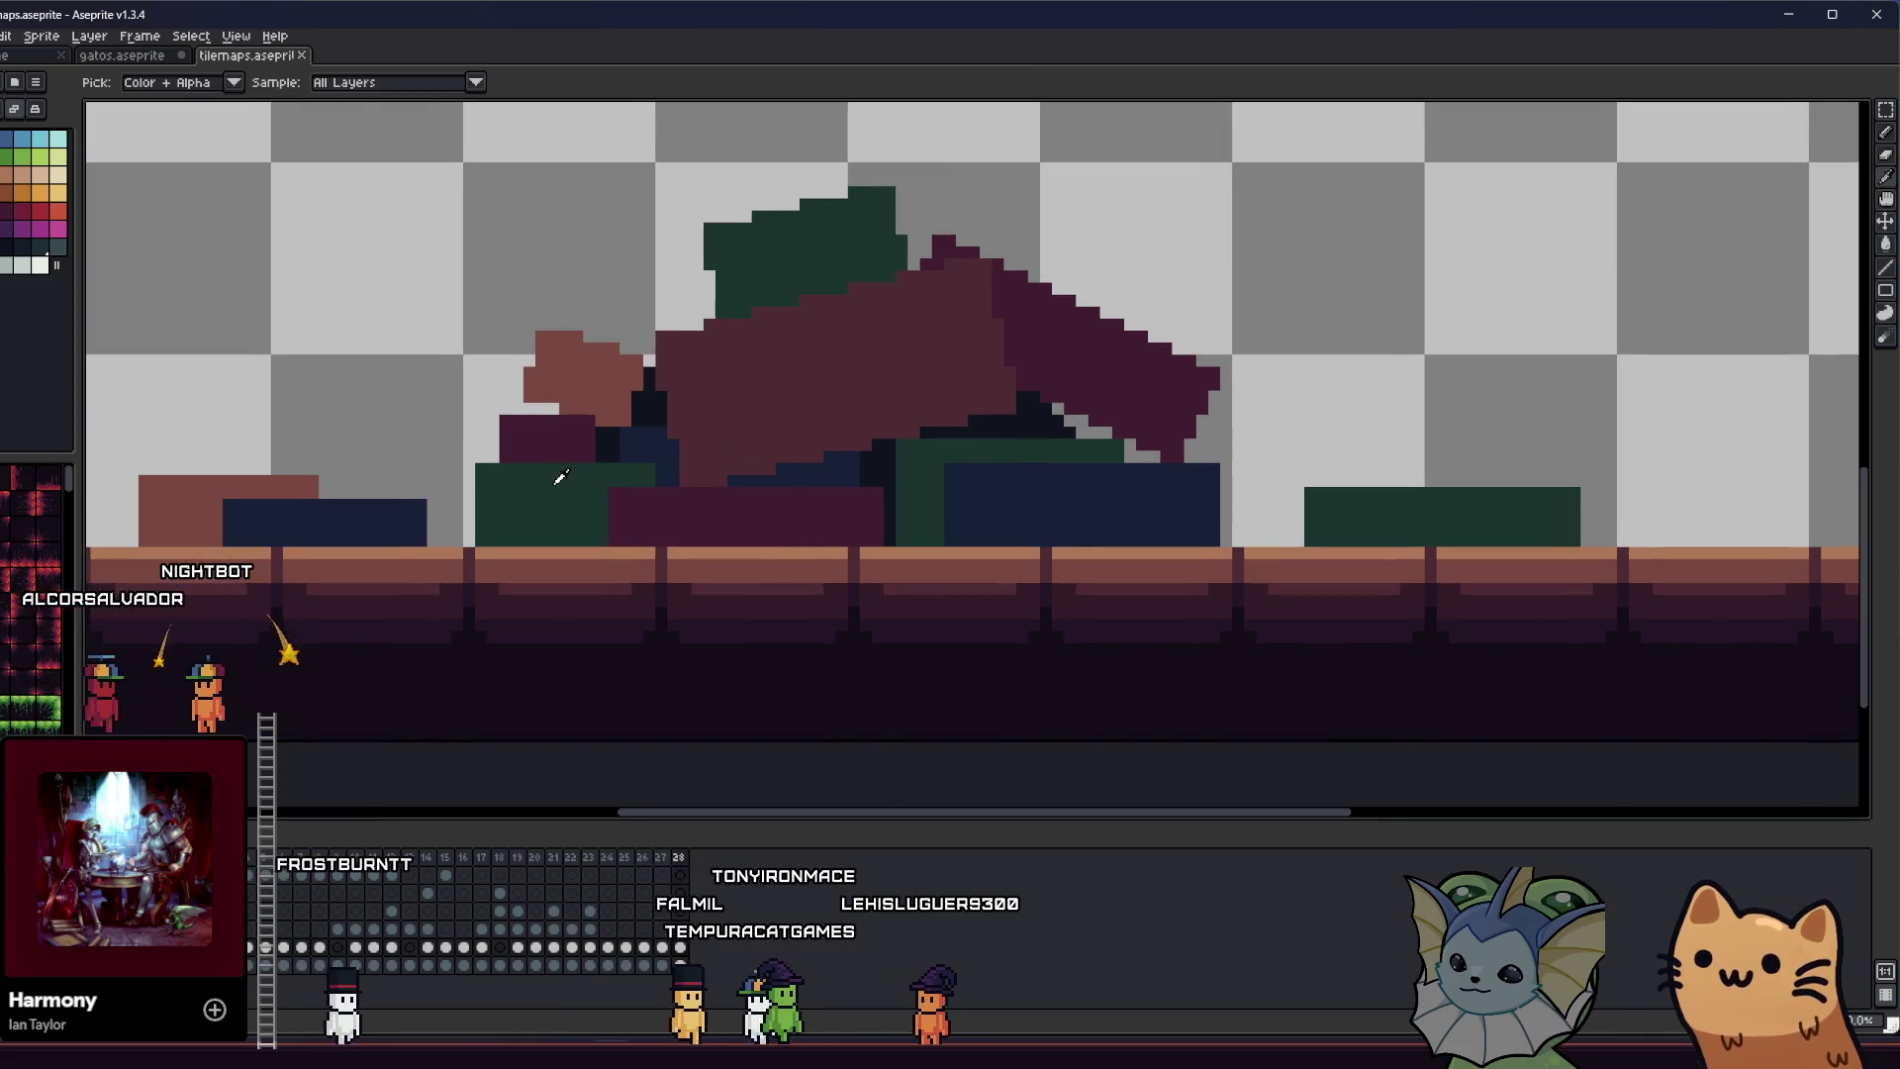
pyautogui.press('g')
pyautogui.click(821, 267)
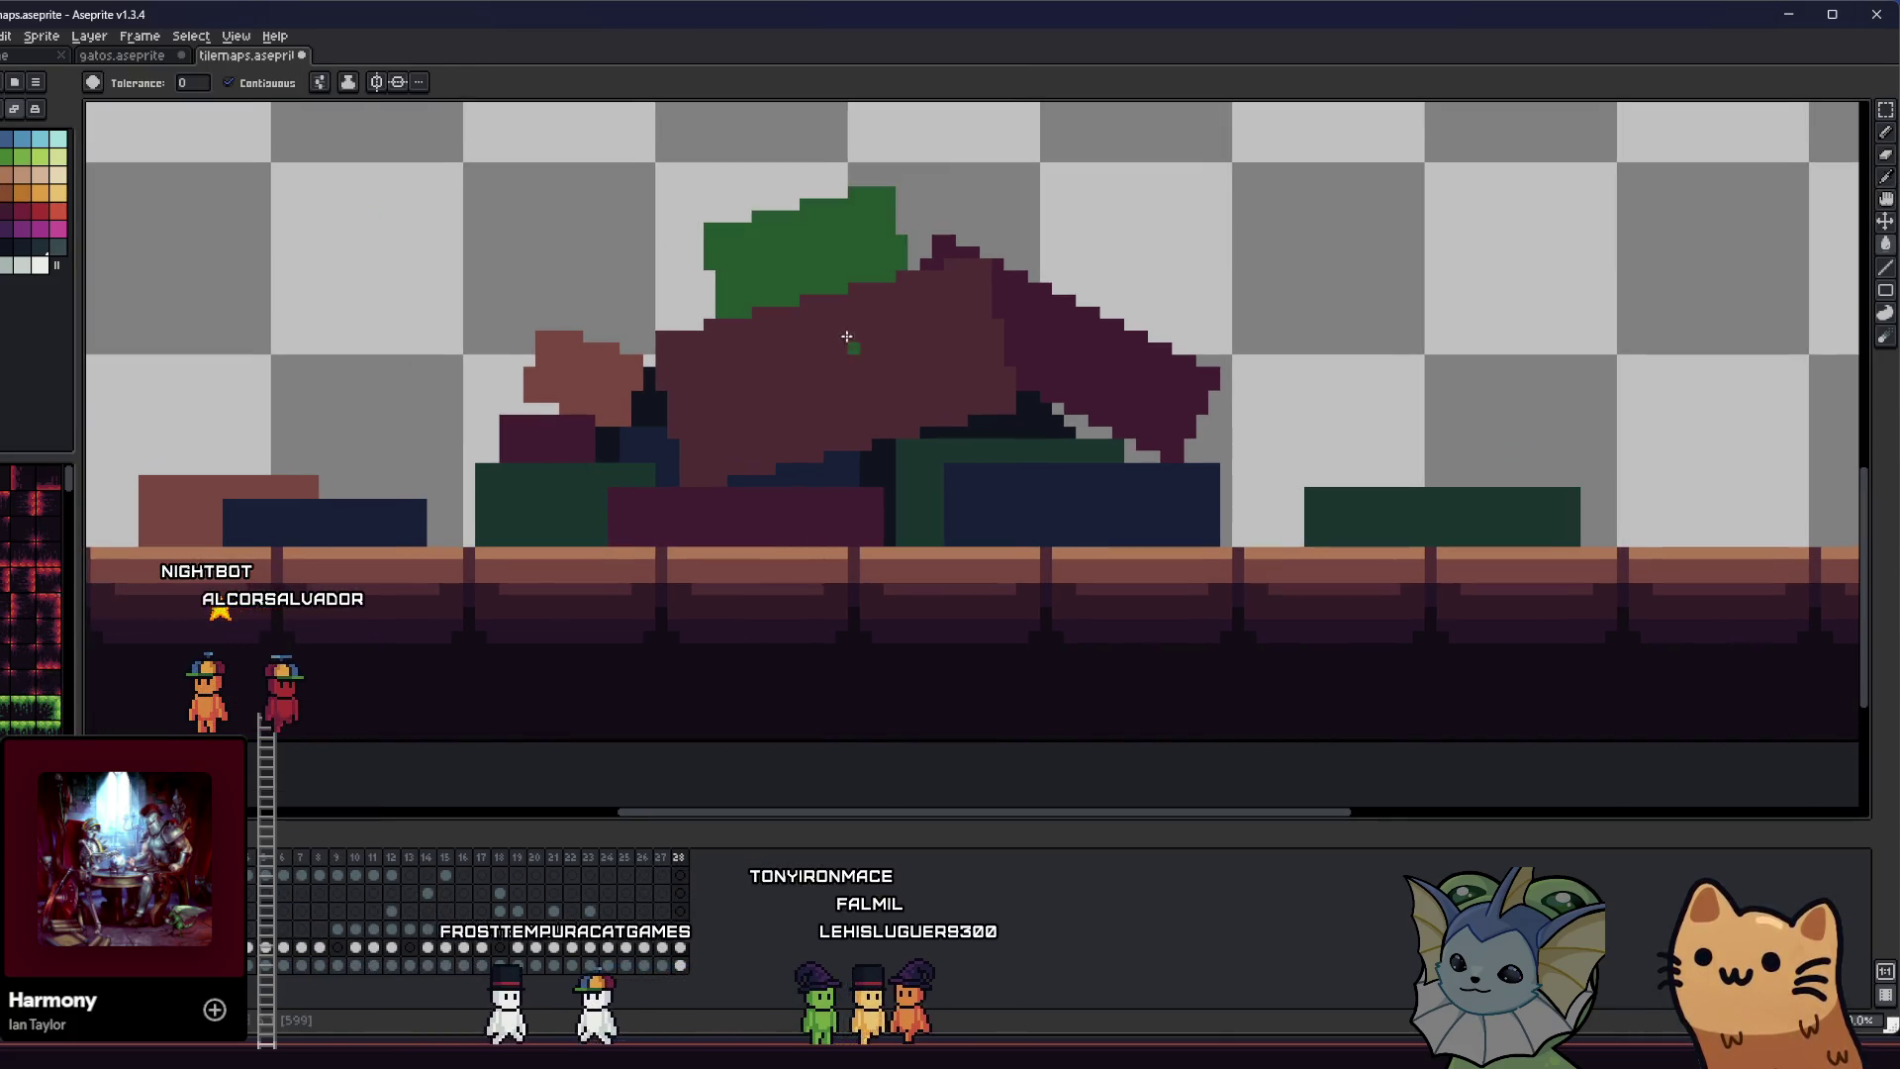
pyautogui.hotkey('ctrl', 'z')
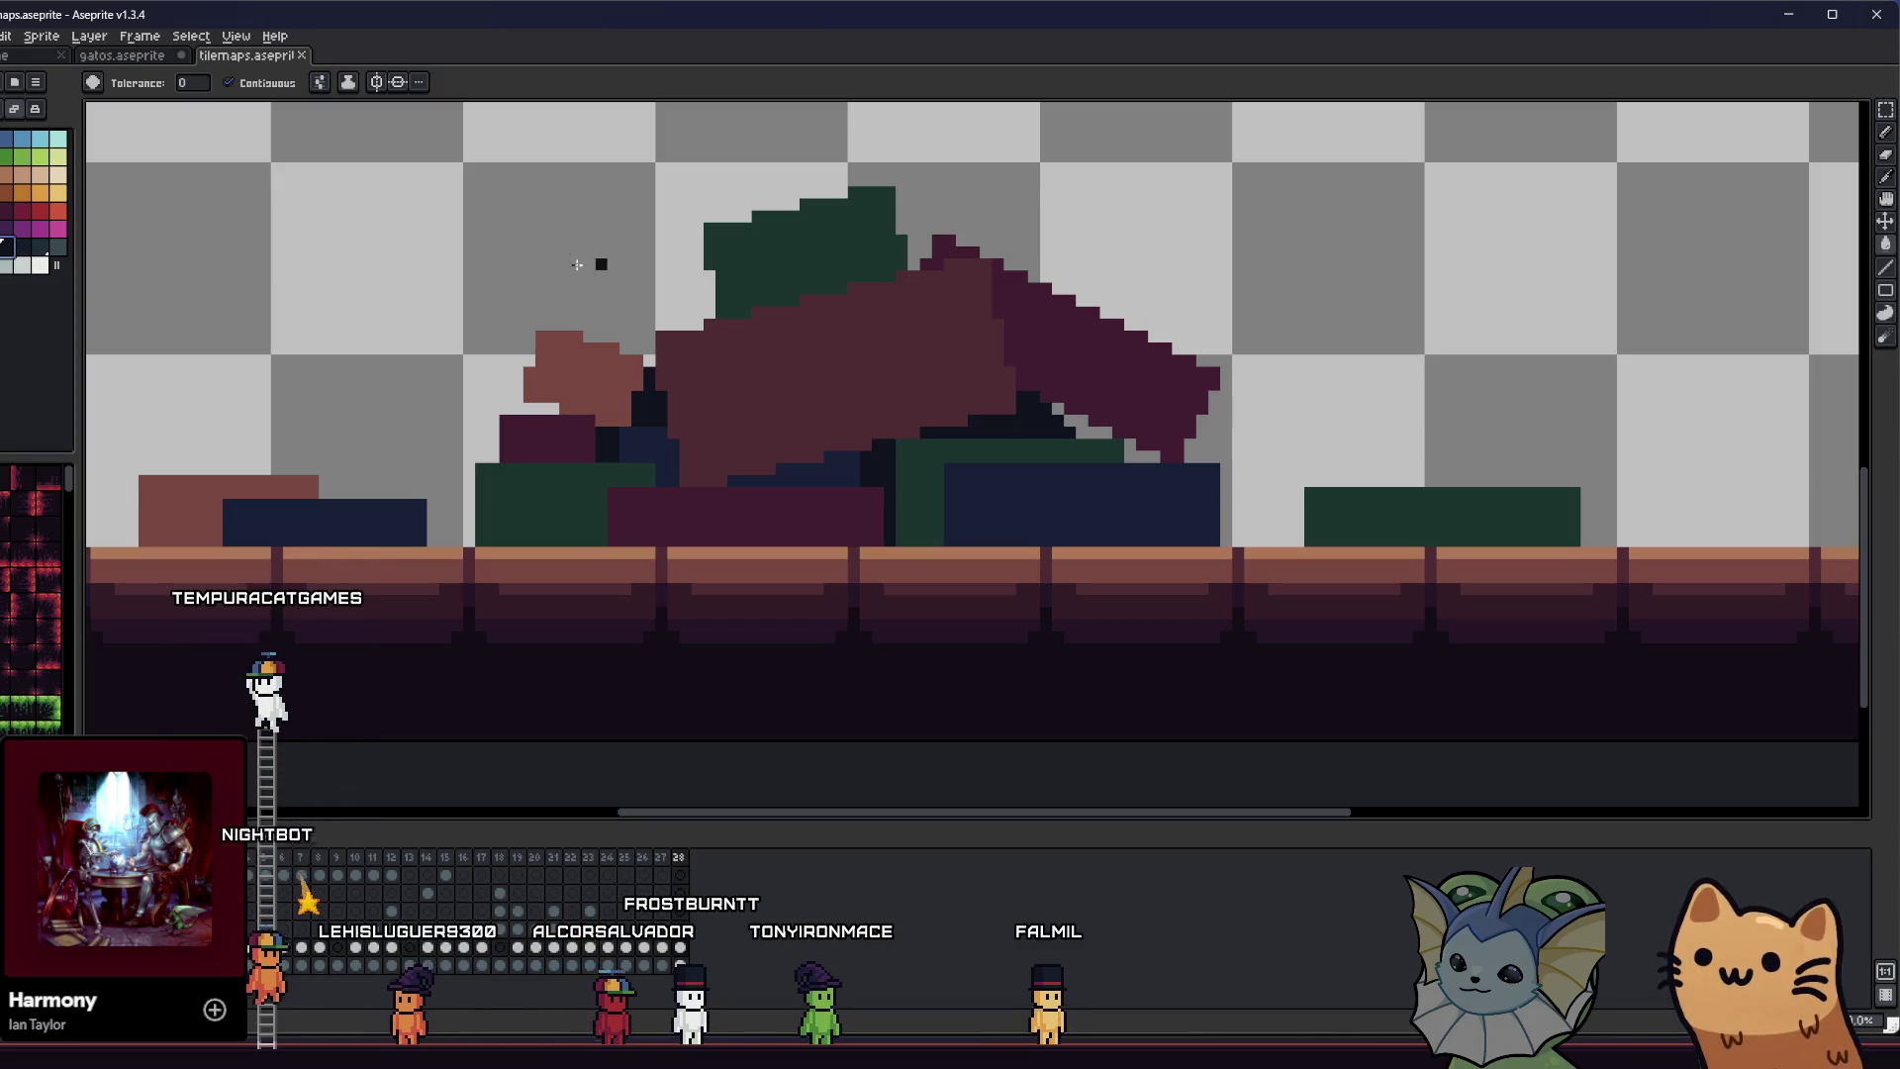
pyautogui.click(717, 262)
pyautogui.moveTo(625, 289); pyautogui.dragTo(611, 329)
pyautogui.hotkey('ctrl', 'z')
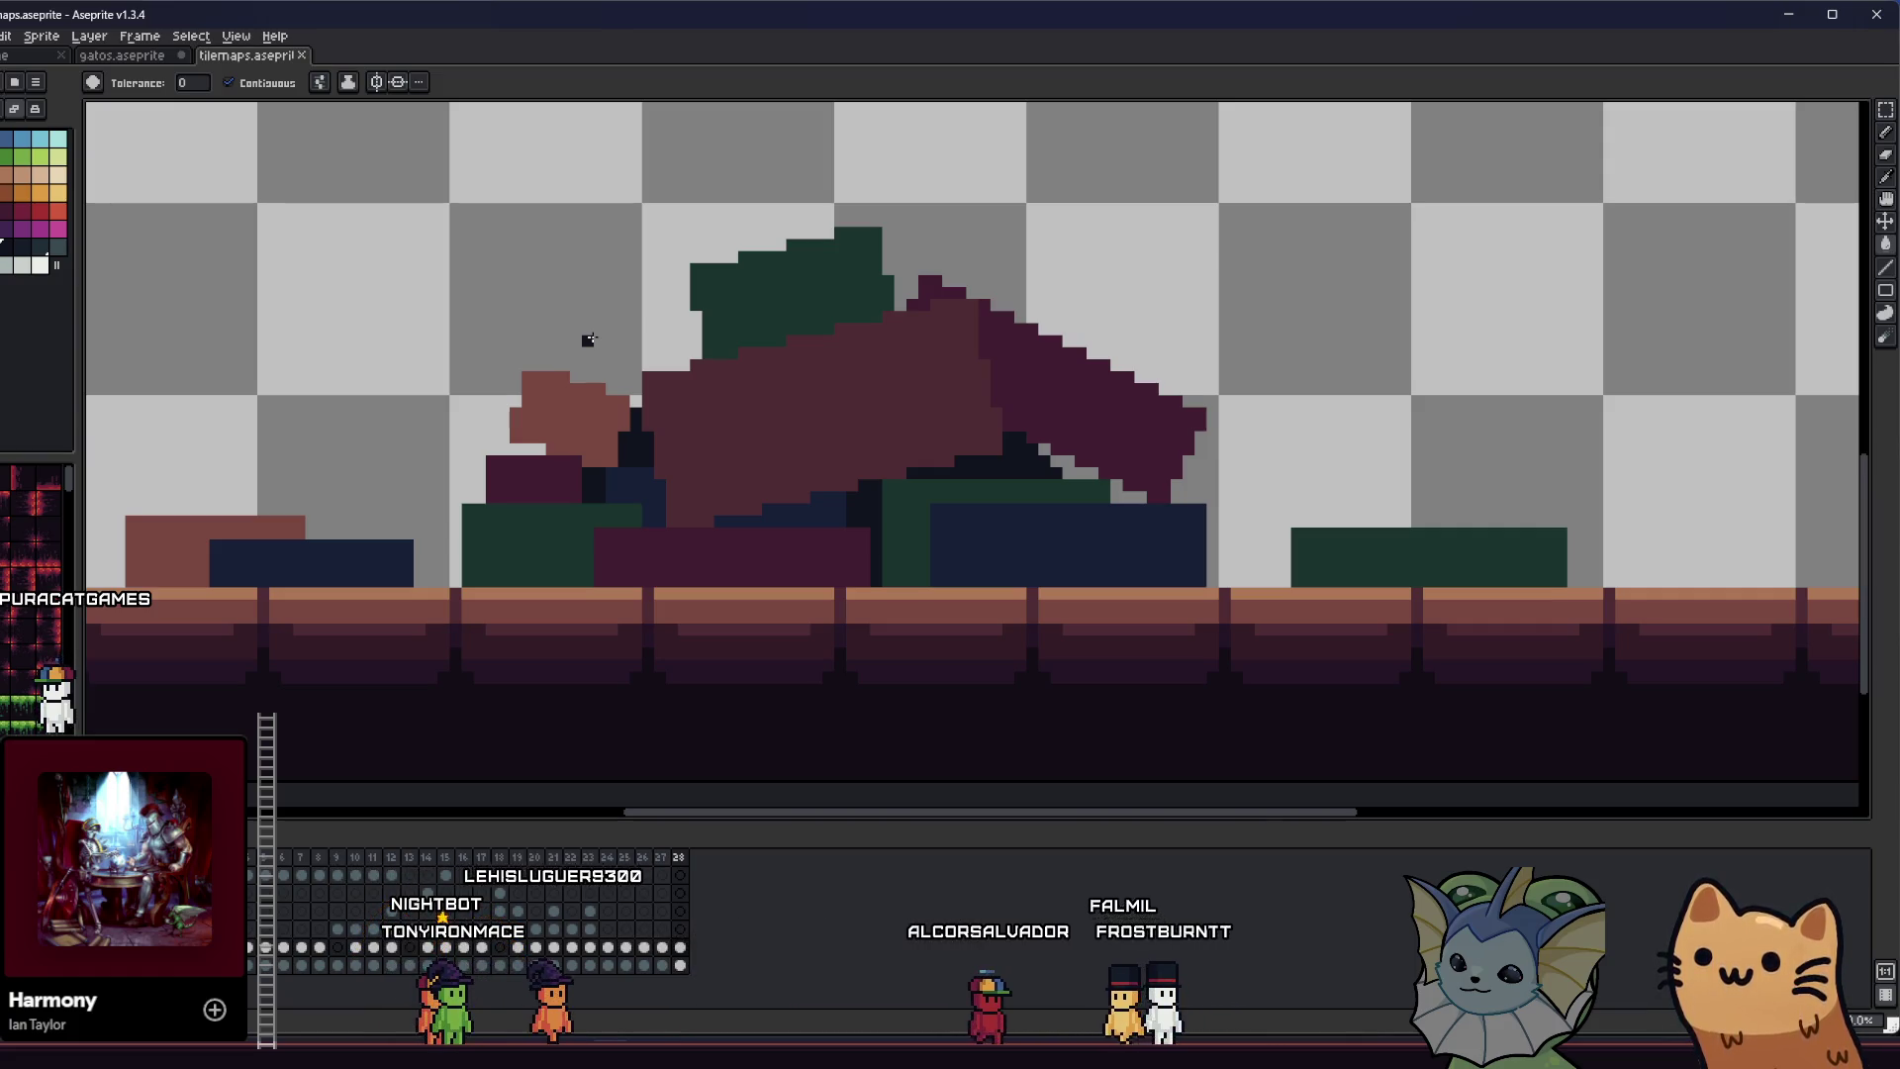
pyautogui.press('i')
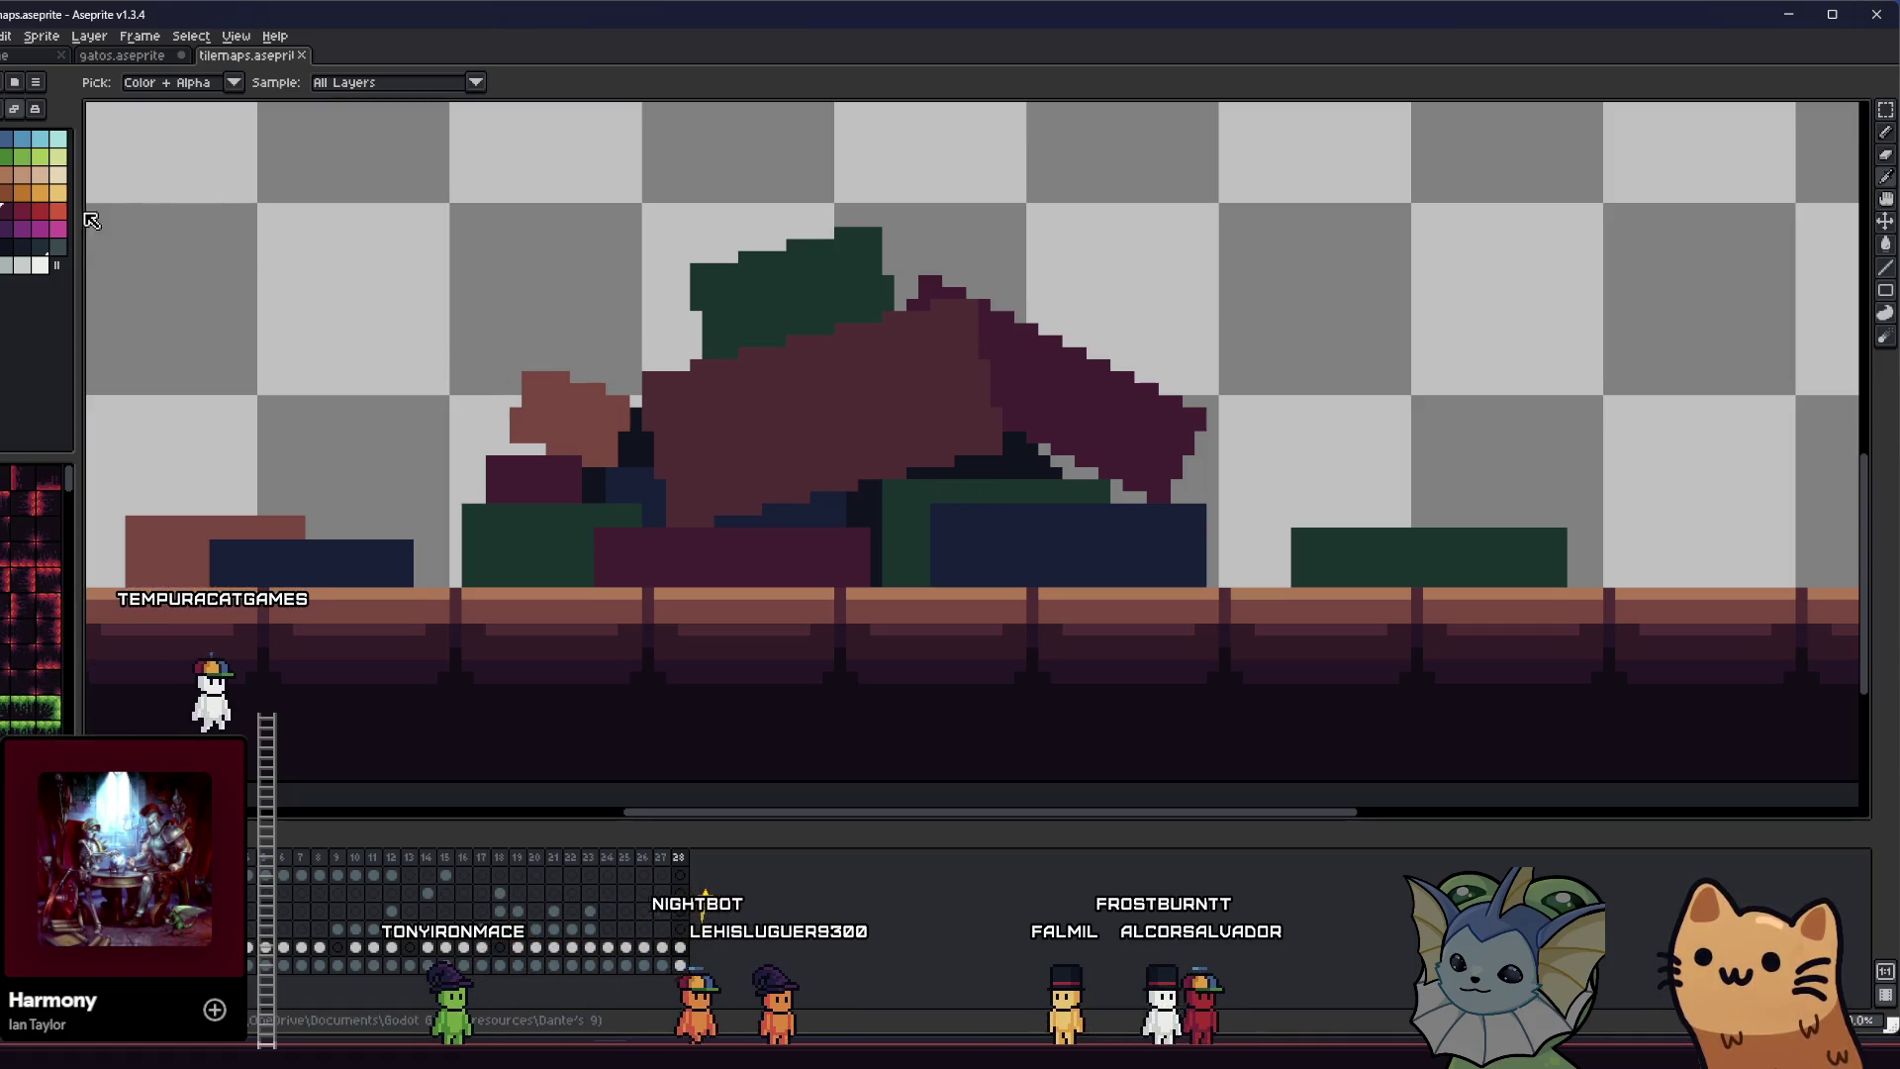
pyautogui.press('g')
pyautogui.click(691, 342)
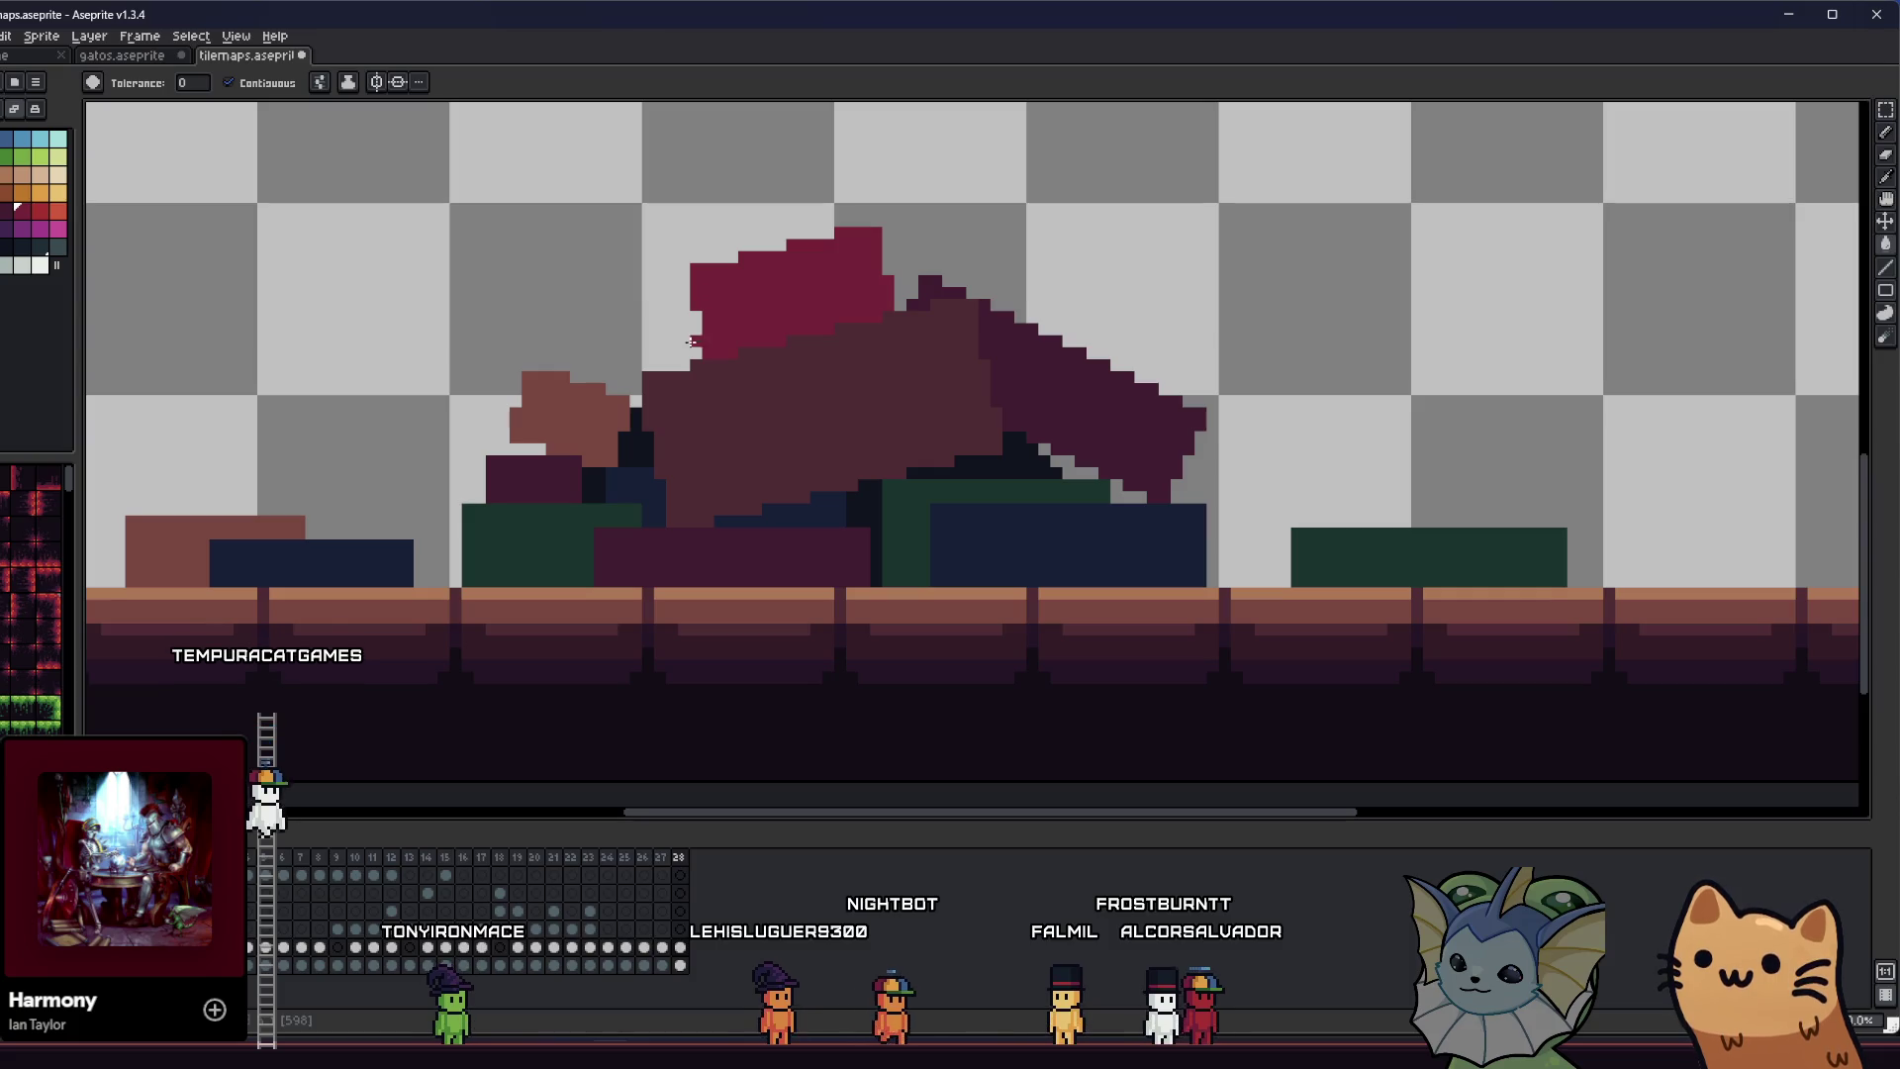
pyautogui.hotkey('ctrl', 'z')
pyautogui.press('g')
pyautogui.click(637, 546)
pyautogui.hotkey('ctrl', 'z')
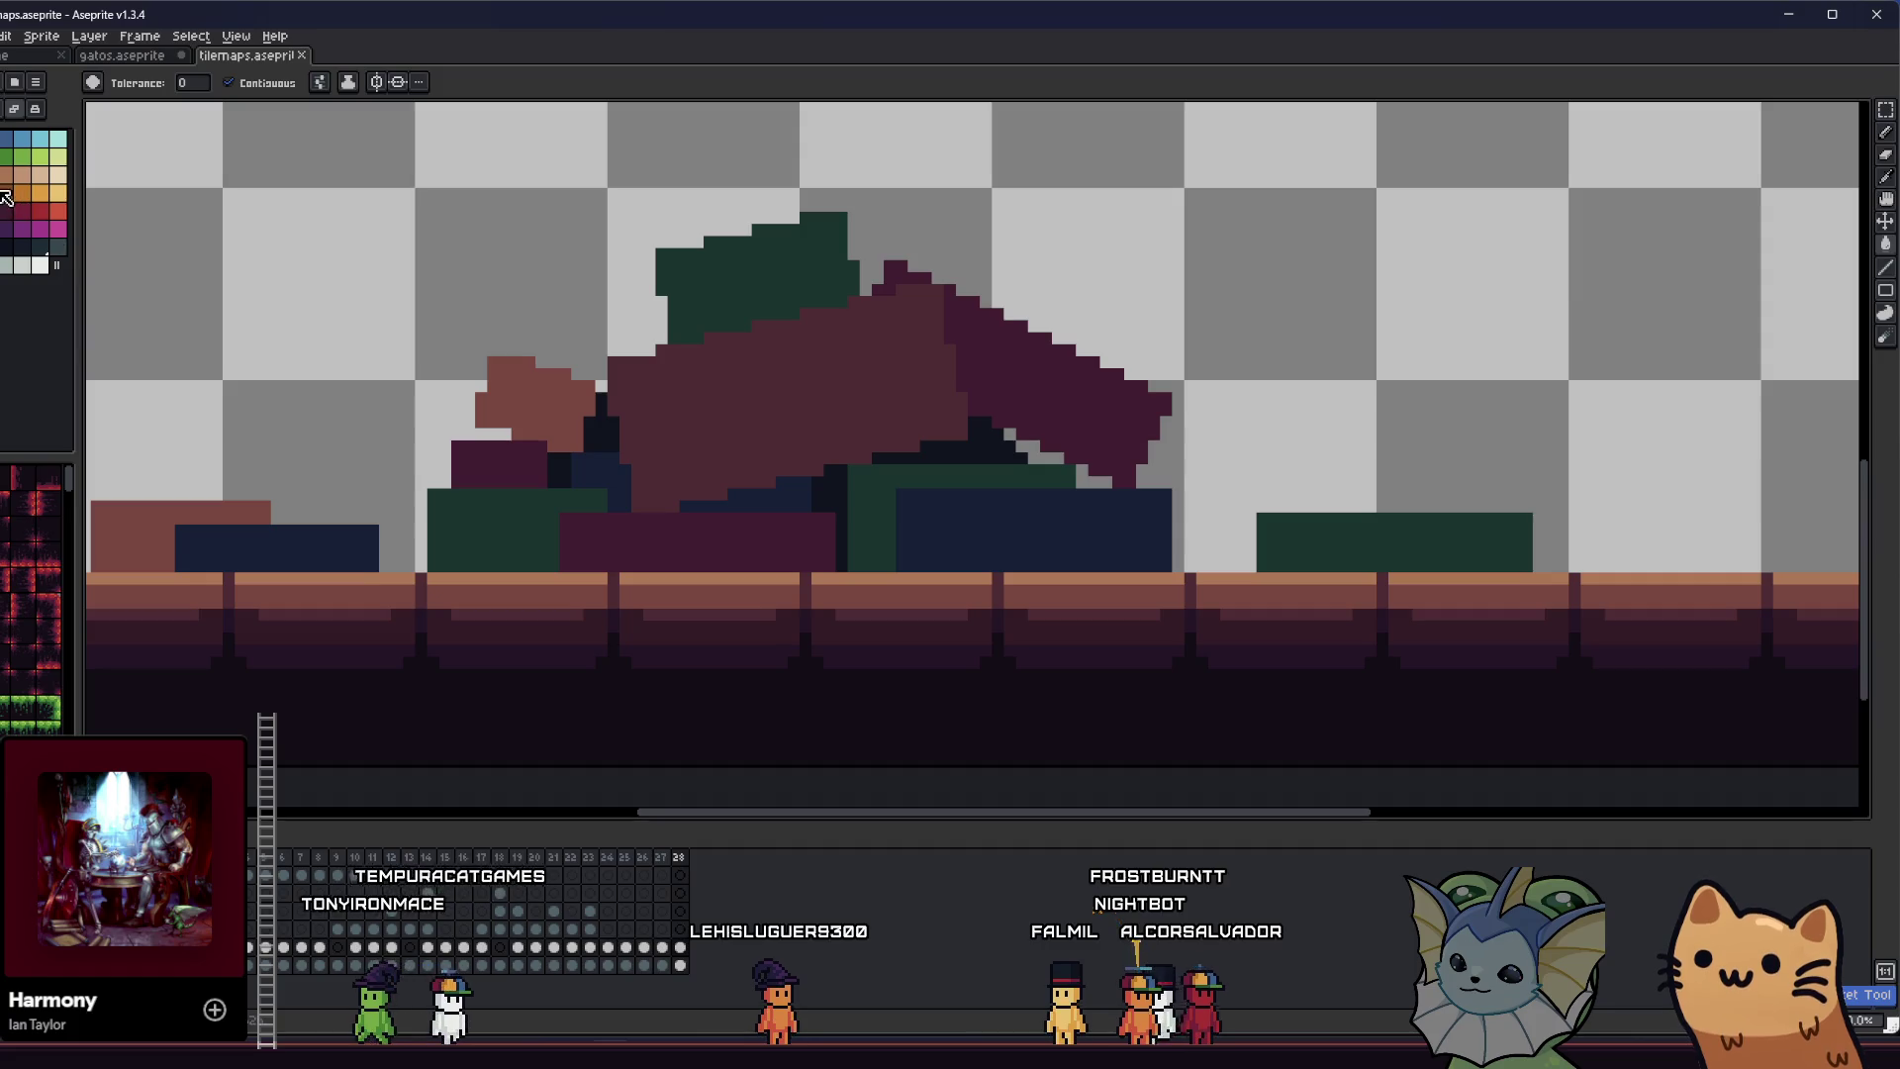
pyautogui.scroll(-2, 1209, 530)
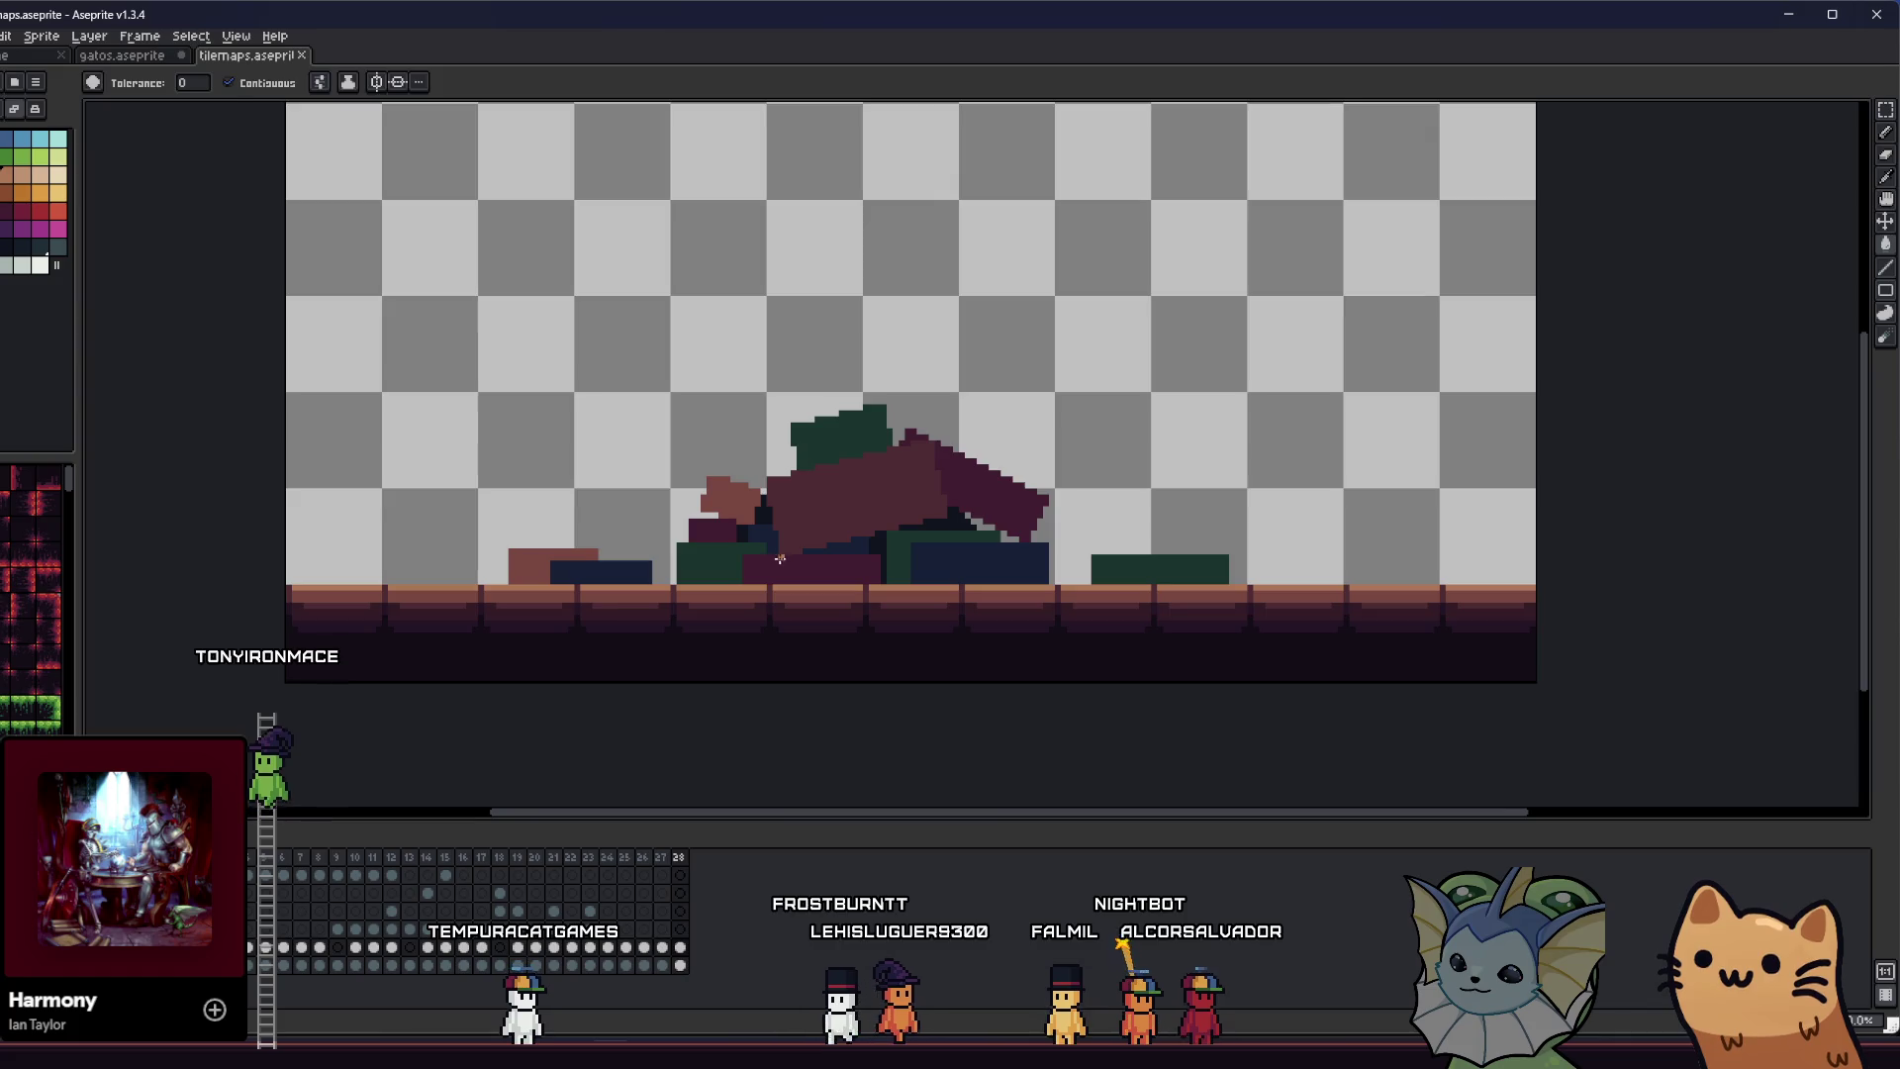
pyautogui.scroll(2, 600, 466)
pyautogui.press('i')
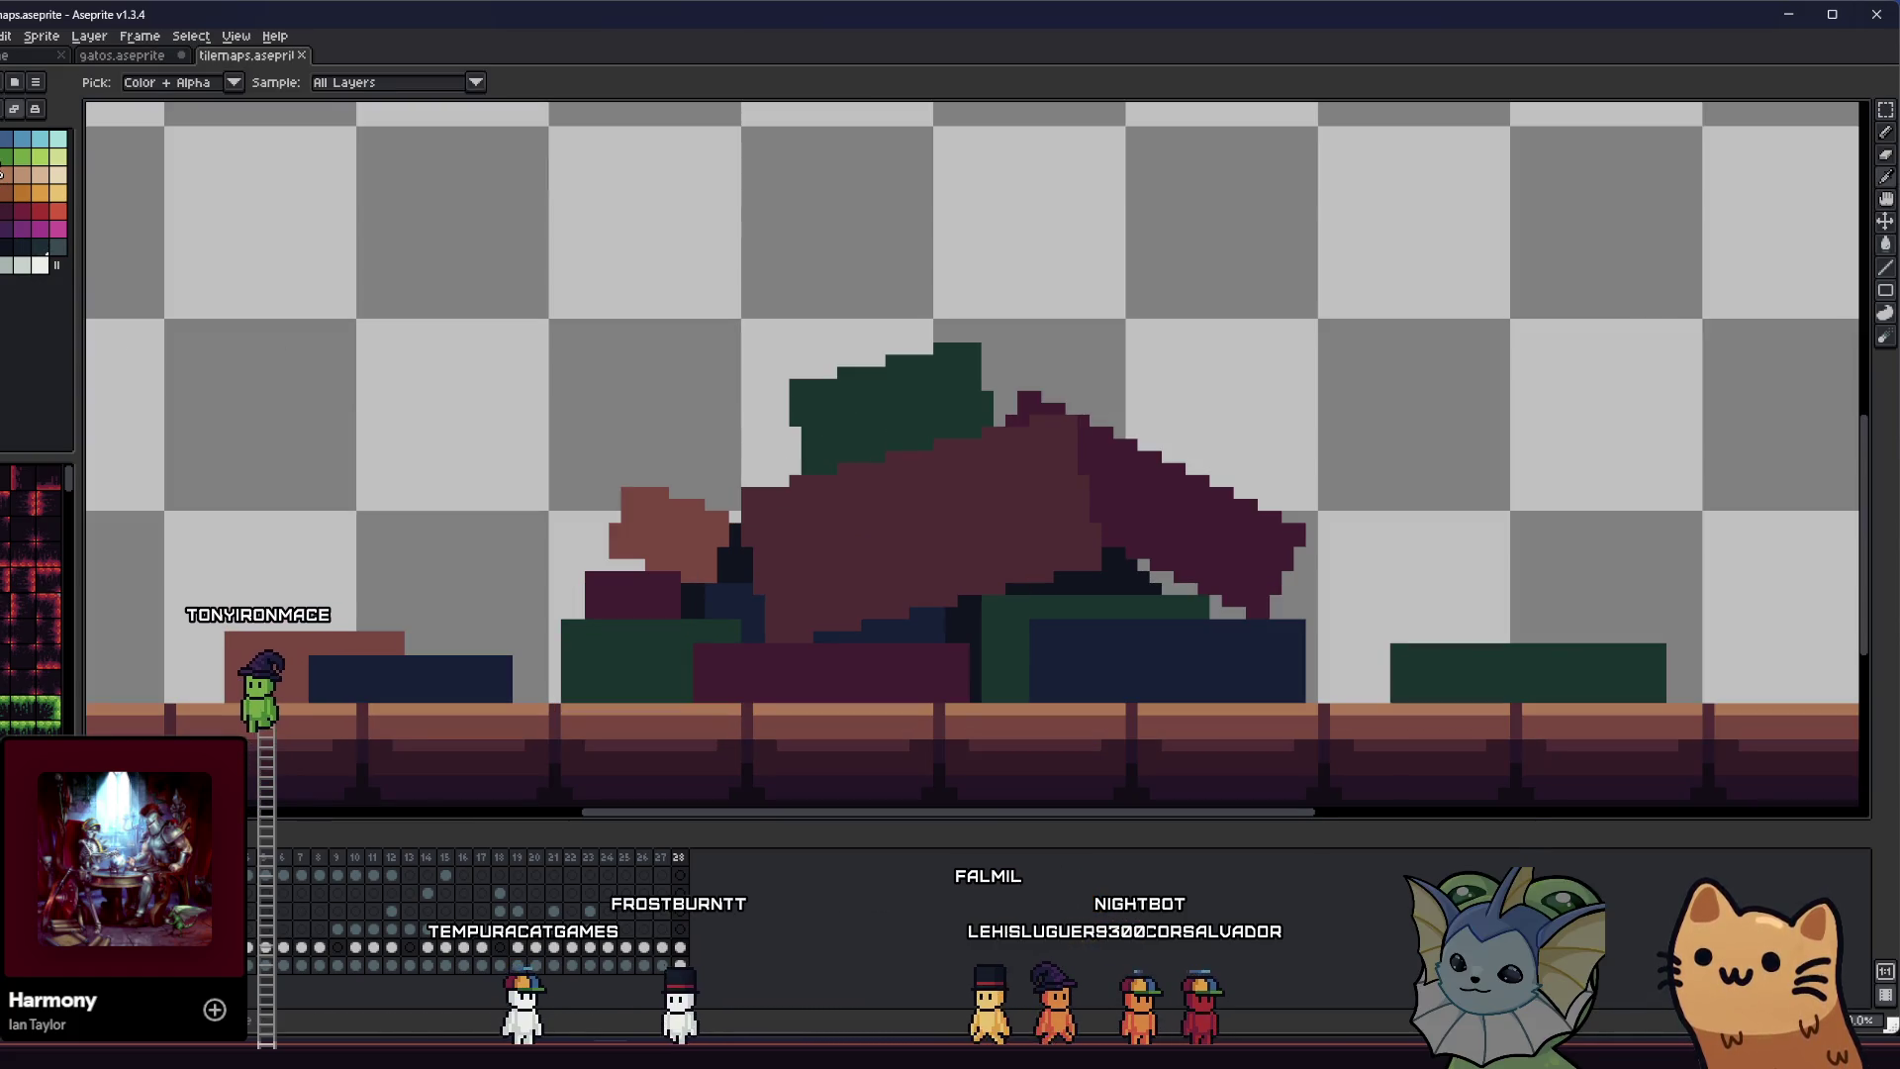
pyautogui.press('b')
pyautogui.scroll(2, 937, 411)
pyautogui.moveTo(710, 393); pyautogui.dragTo(670, 349)
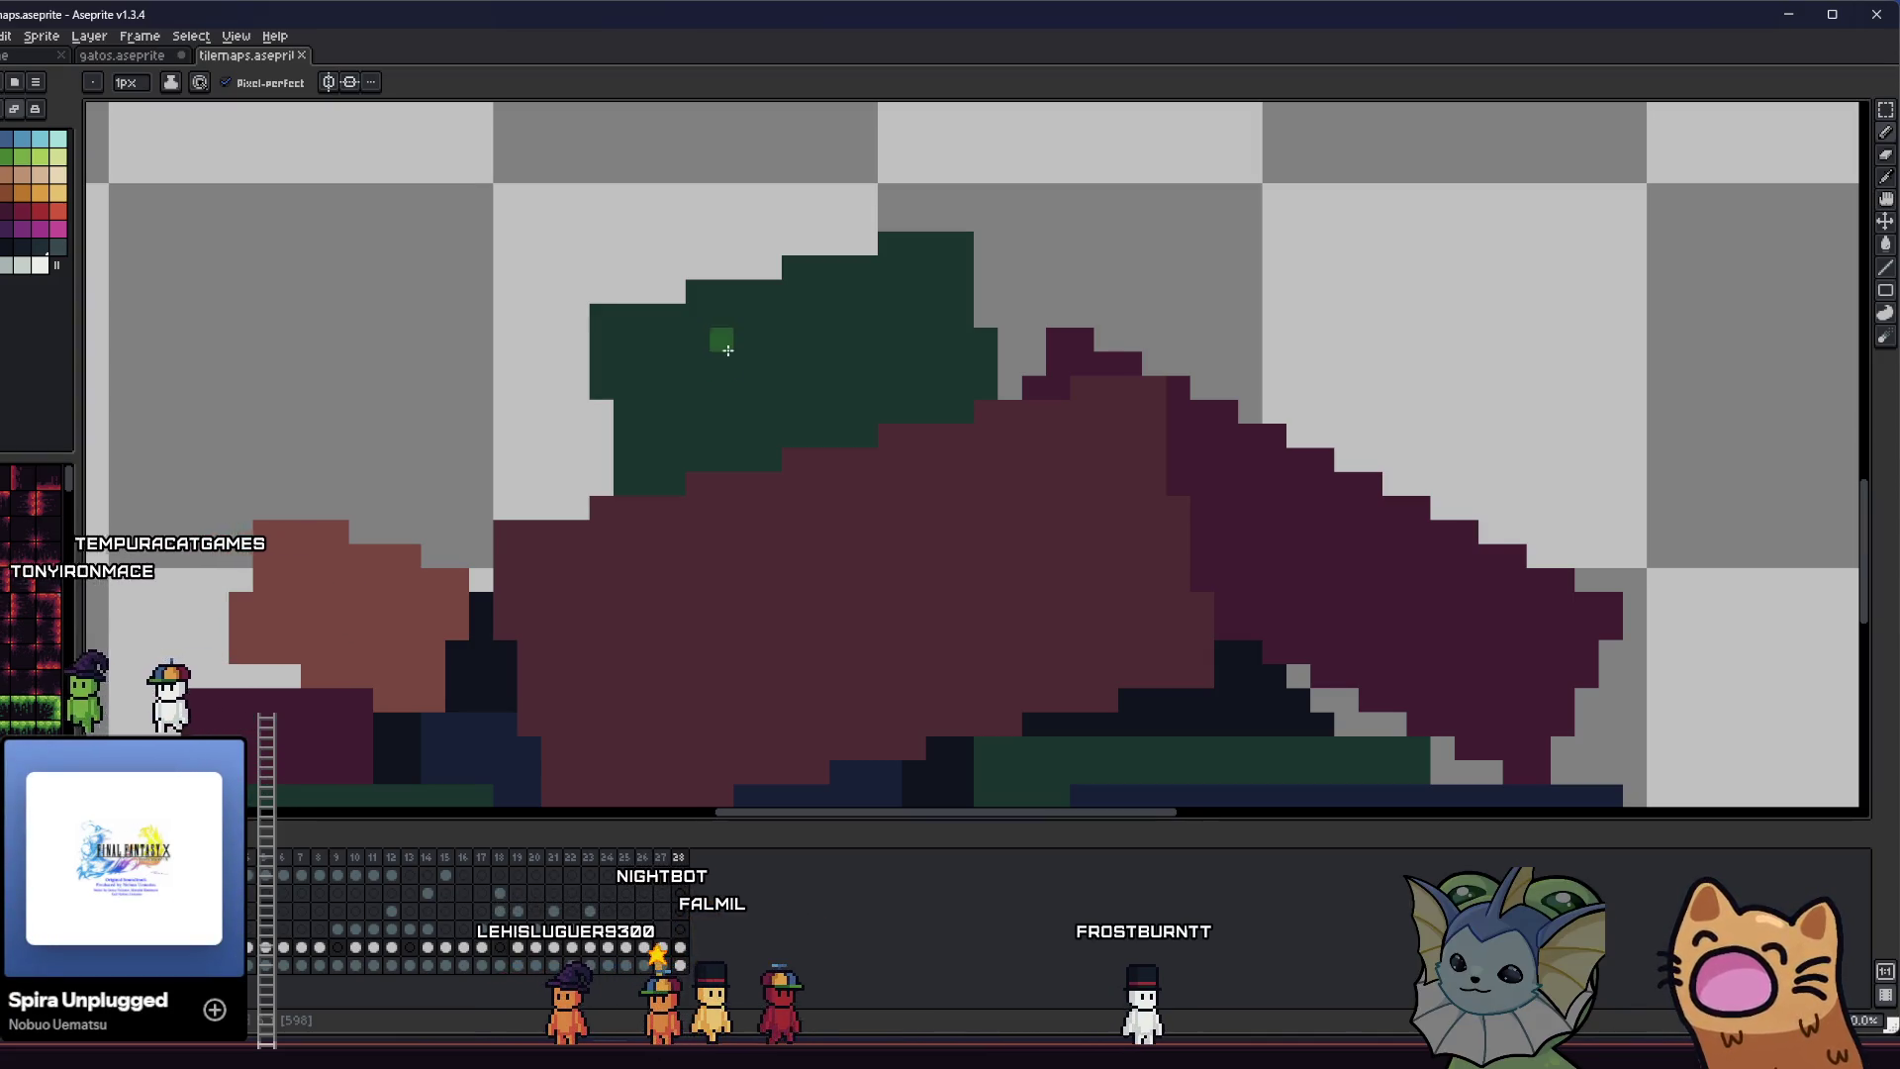
# - Darken the small brown suitcase's top-left and top-right corner pixels
pyautogui.scroll(-3, 727, 350)
pyautogui.scroll(5, 549, 435)
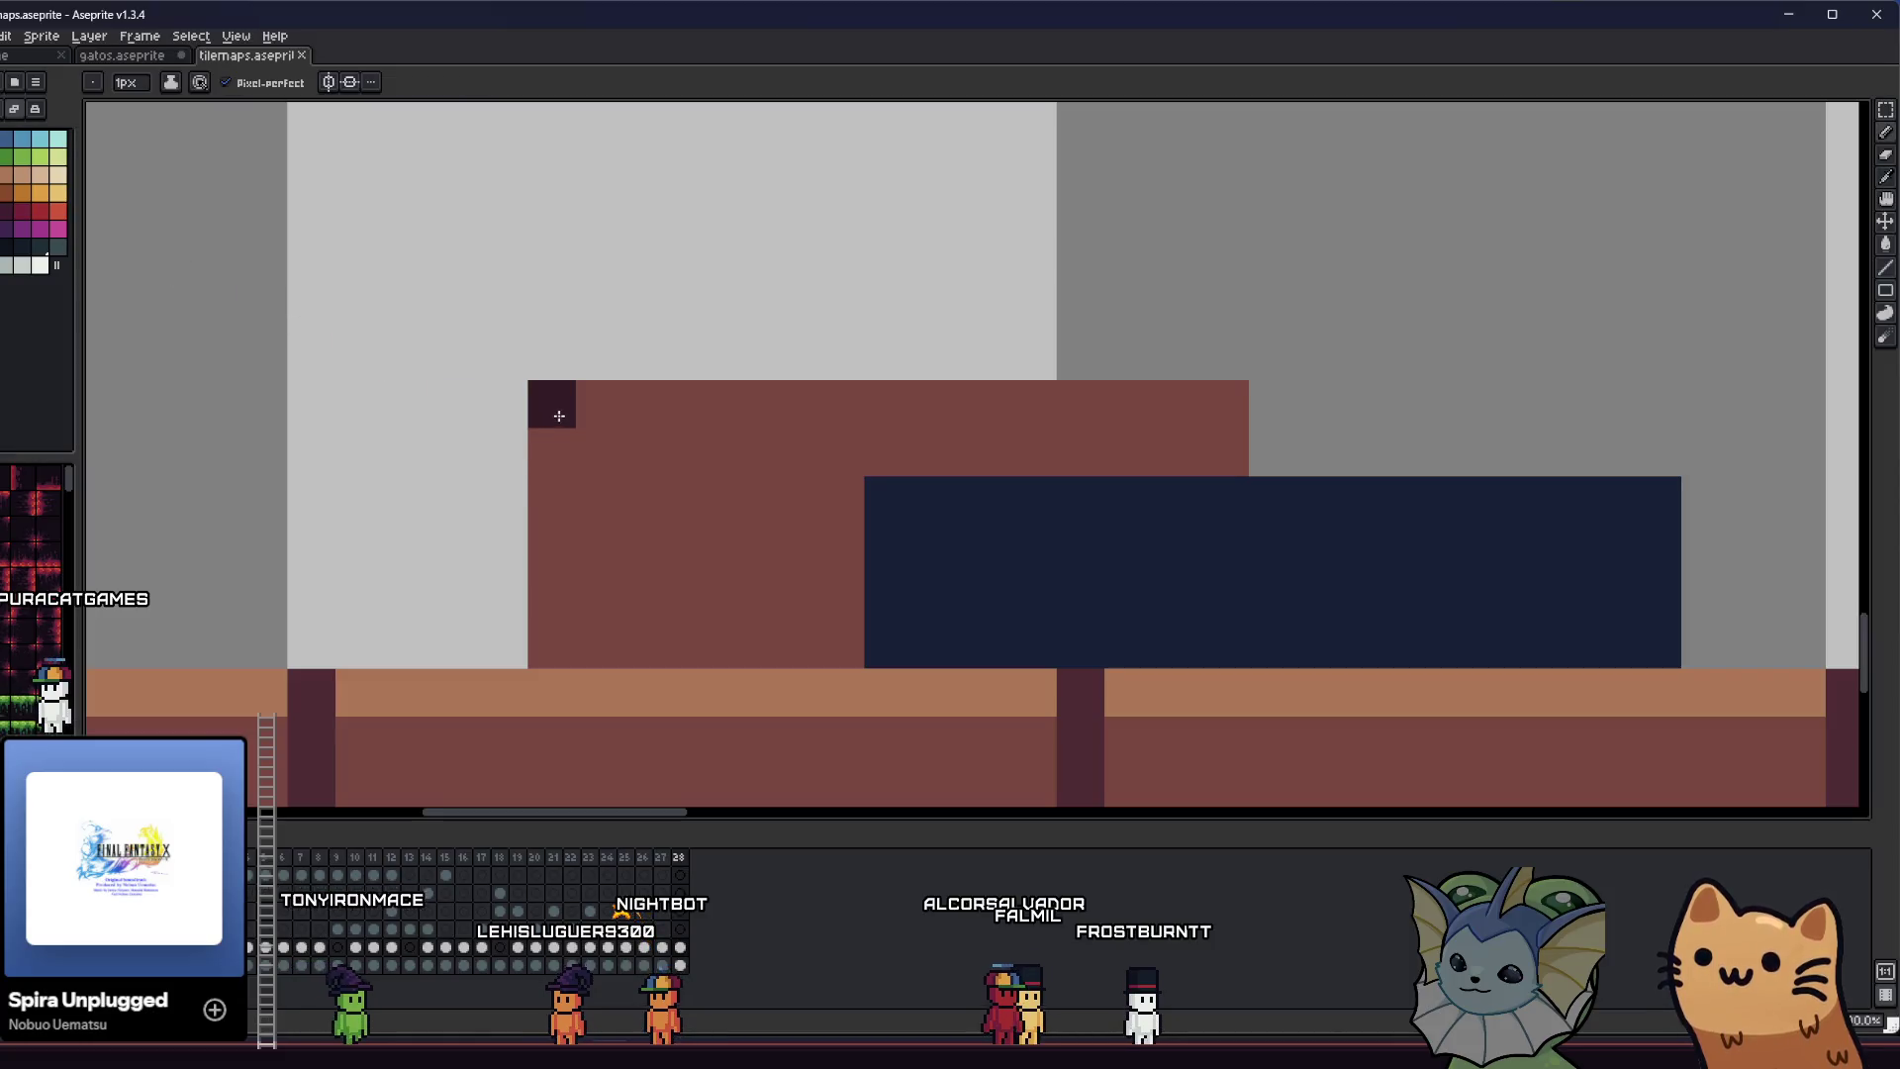
pyautogui.moveTo(554, 450); pyautogui.dragTo(597, 413)
pyautogui.moveTo(1173, 409); pyautogui.dragTo(1224, 451)
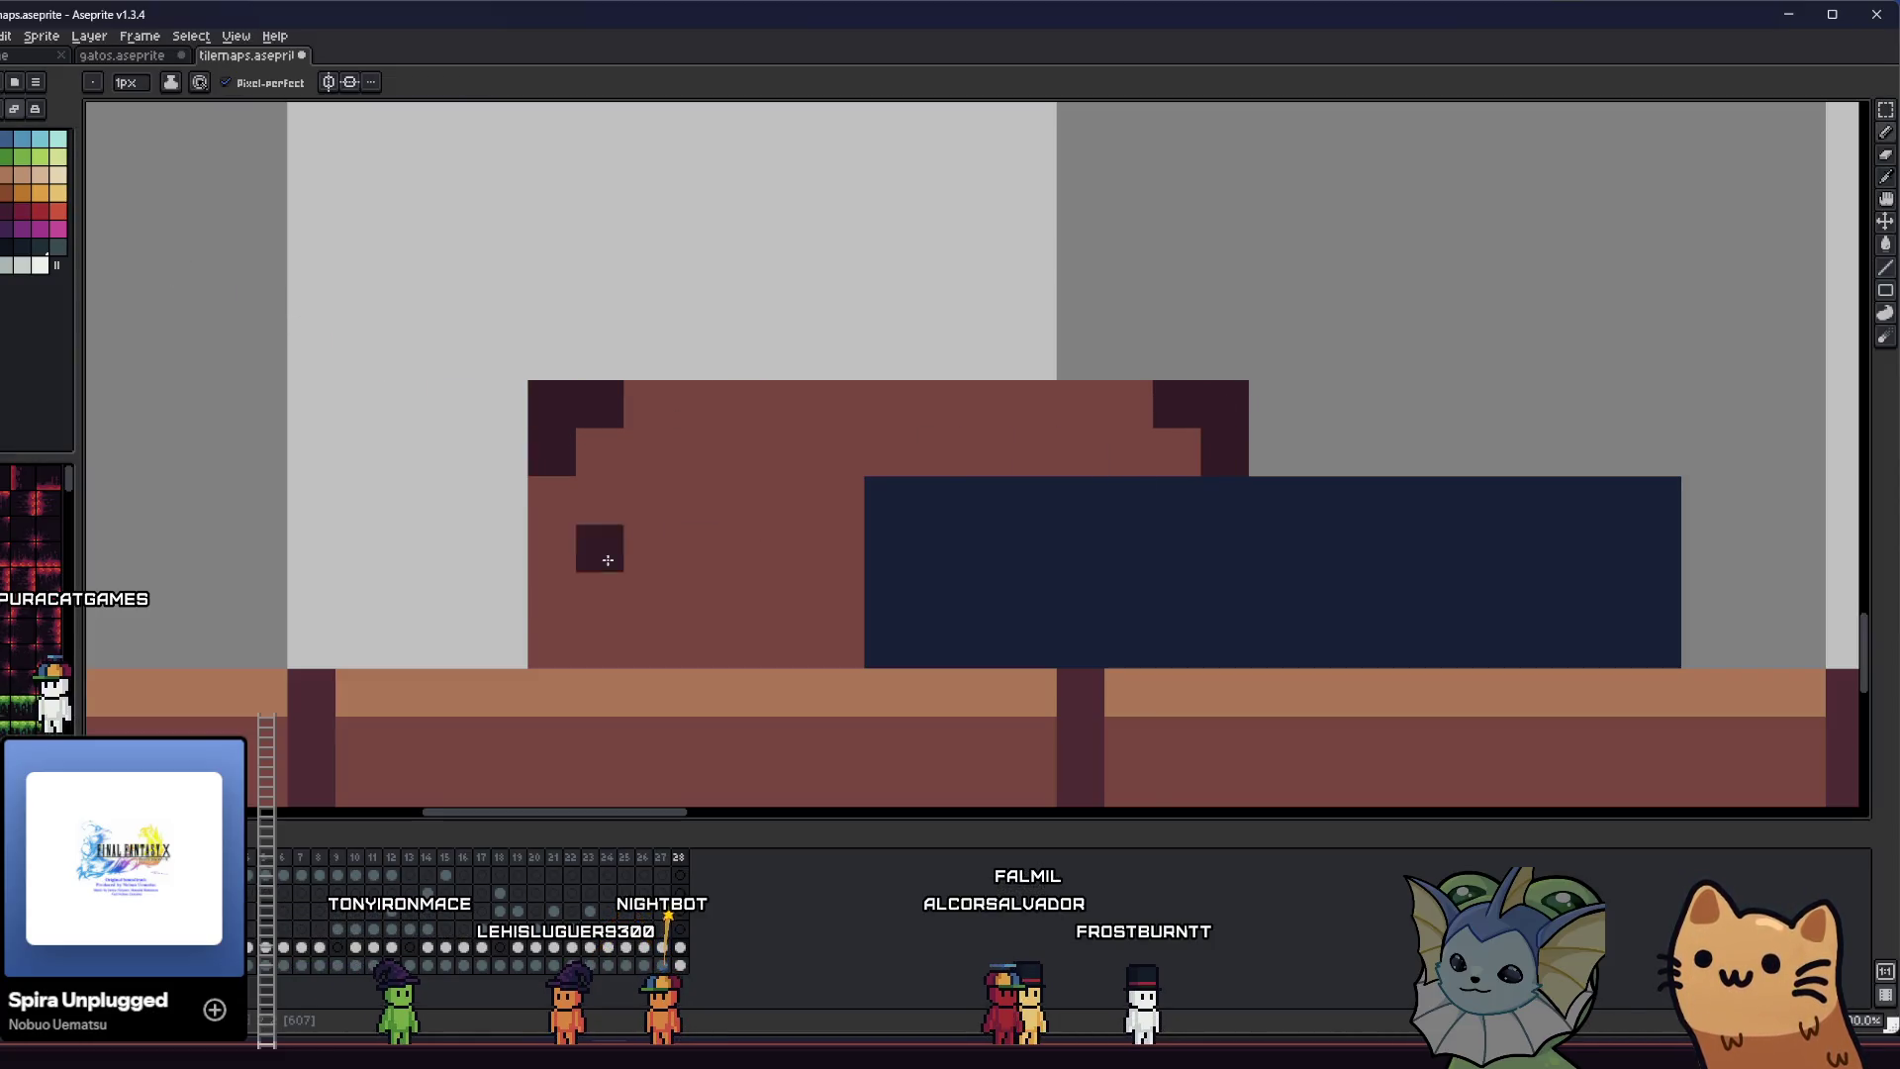
# - Draw a dark L-shaped handle on the suitcase with the Pencil
pyautogui.press('i')
pyautogui.scroll(-5, 592, 640)
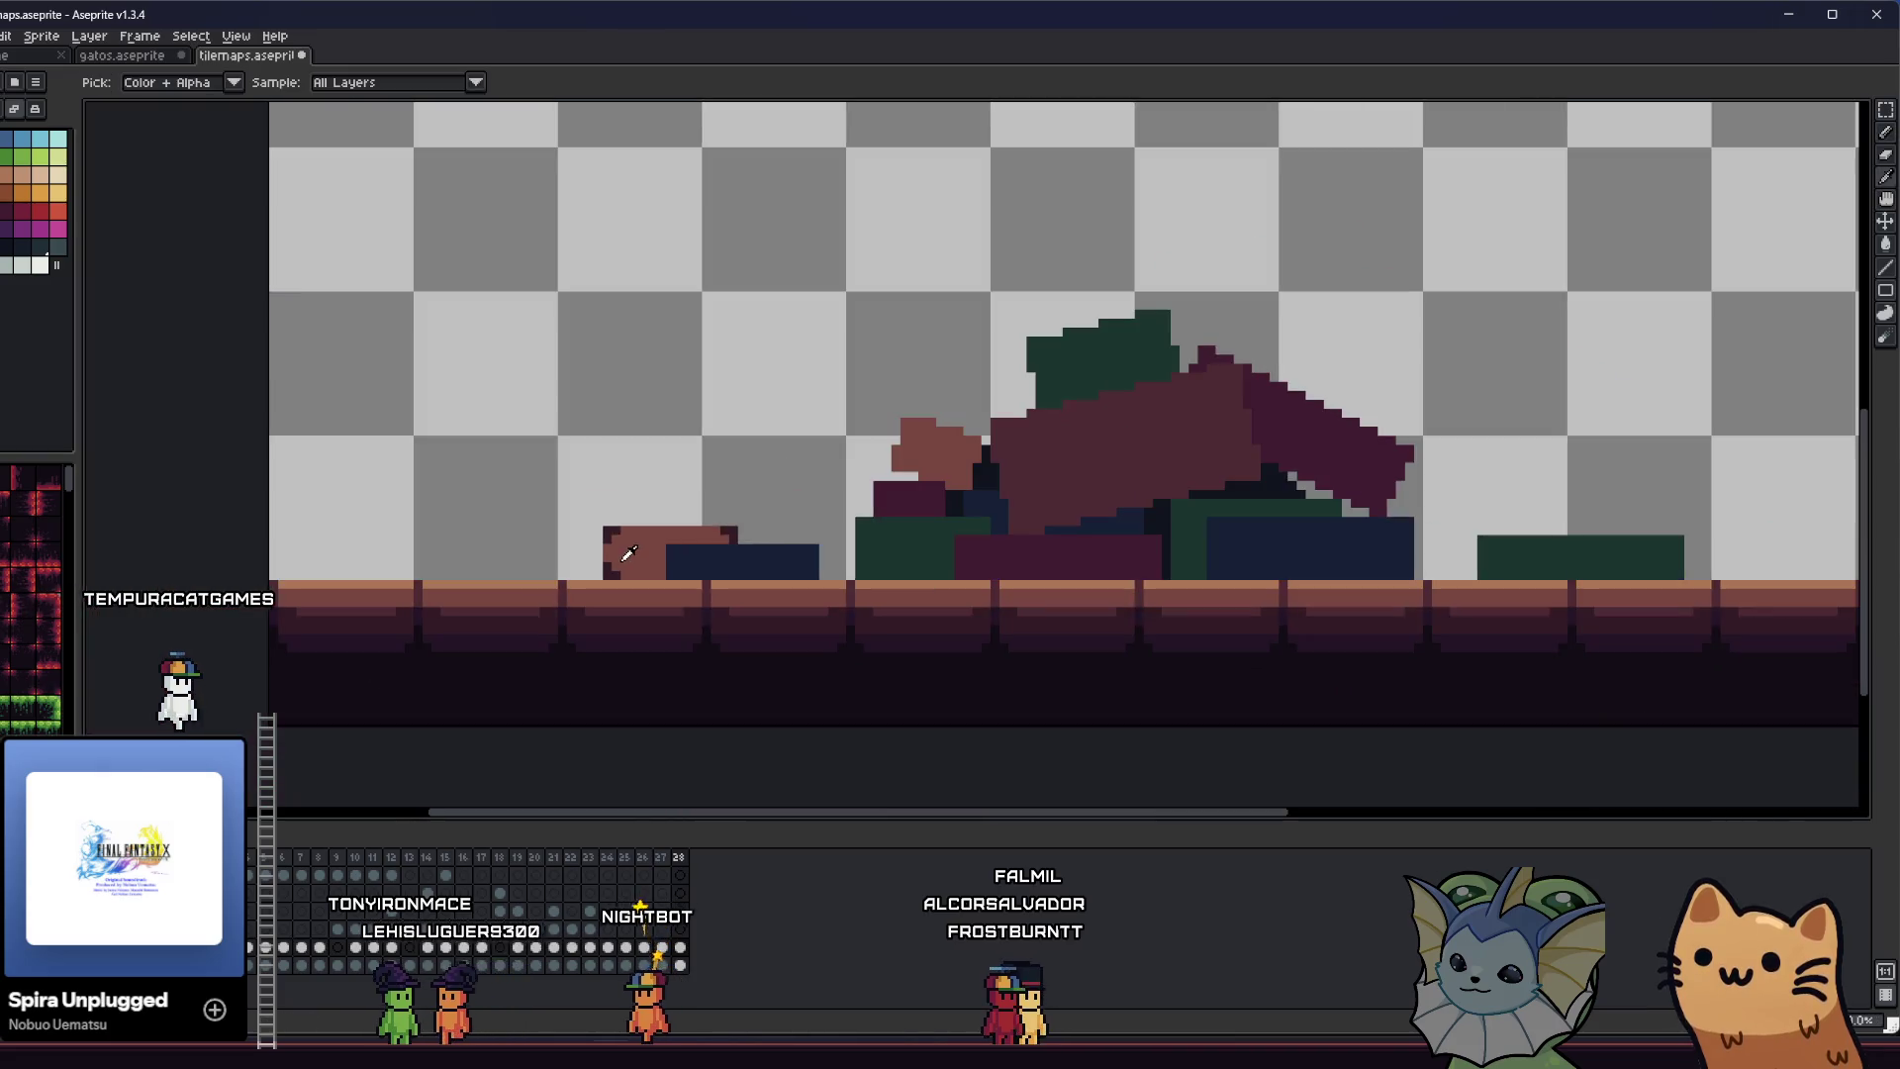
pyautogui.scroll(3, 609, 577)
pyautogui.scroll(2, 609, 576)
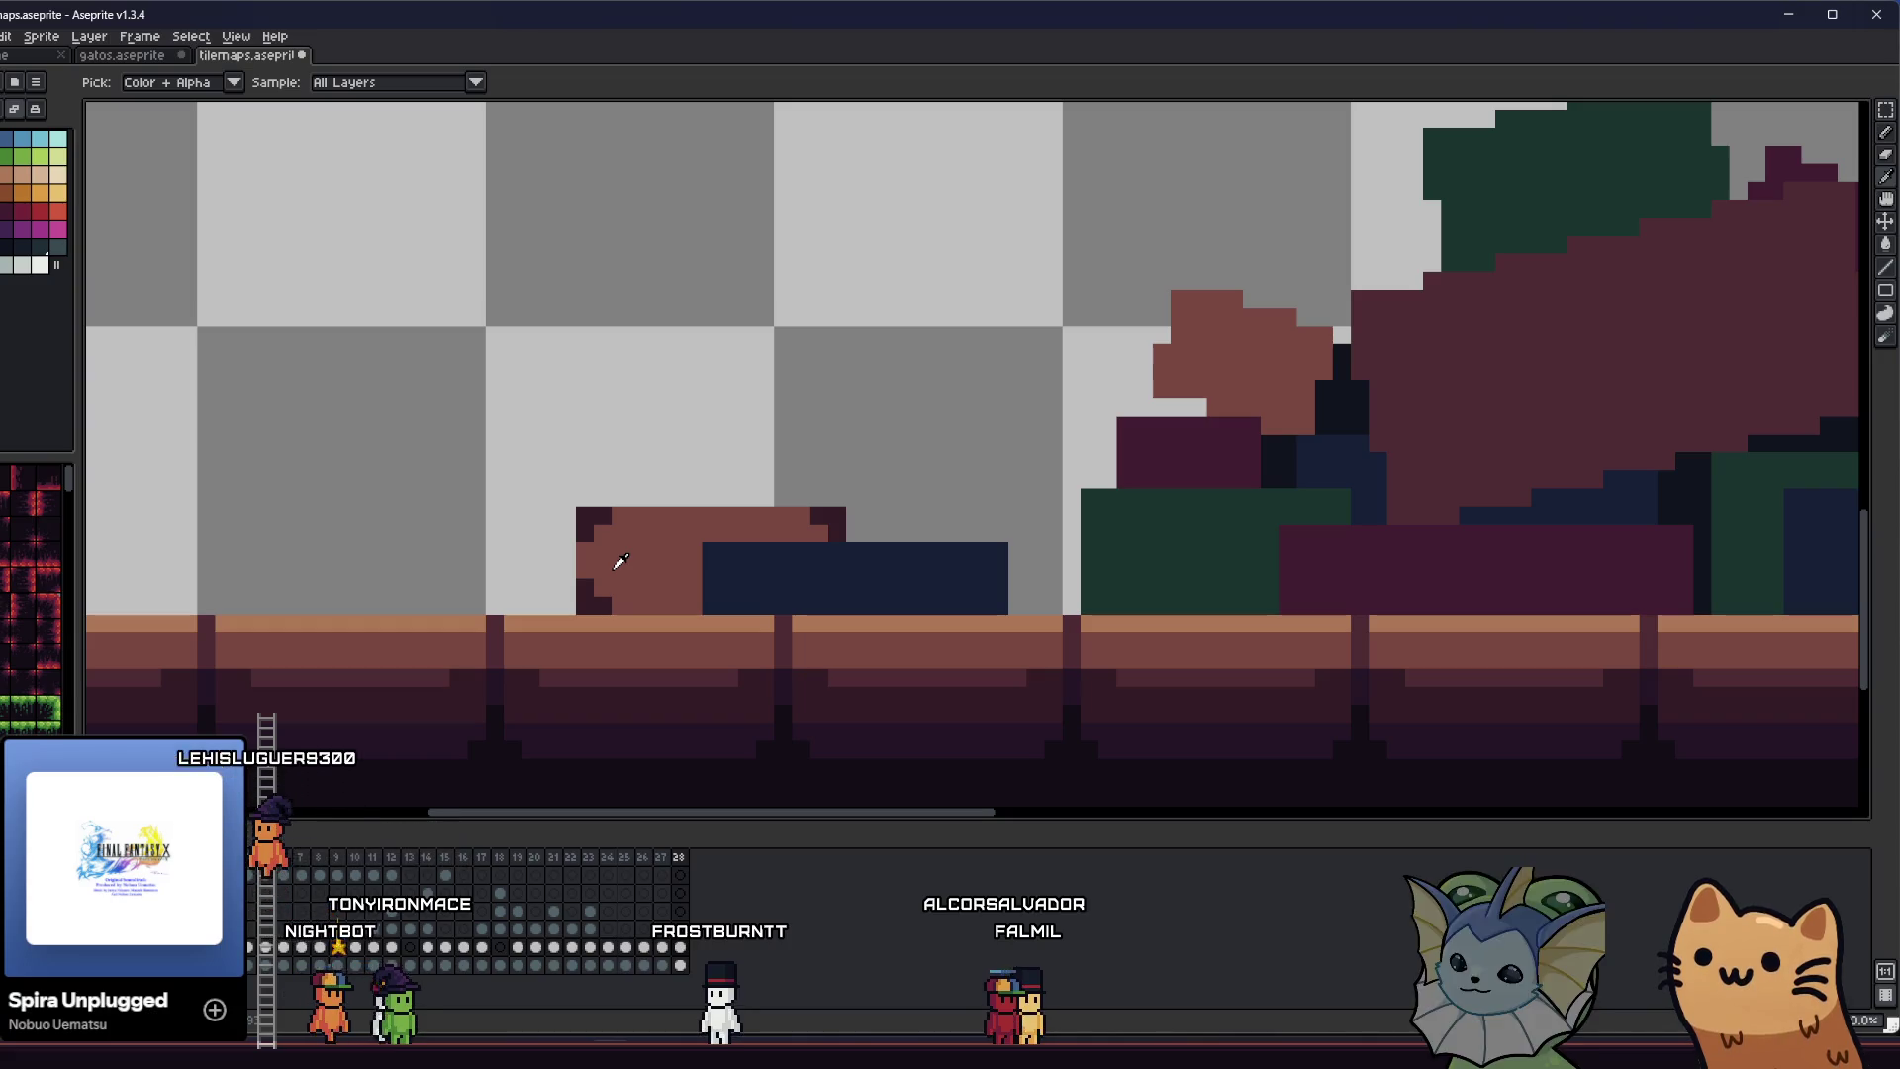
pyautogui.scroll(1, 611, 564)
pyautogui.press('b')
pyautogui.moveTo(672, 560)
pyautogui.mouseDown()
pyautogui.moveTo(672, 594)
pyautogui.moveTo(768, 593)
pyautogui.moveTo(657, 615)
pyautogui.mouseUp()
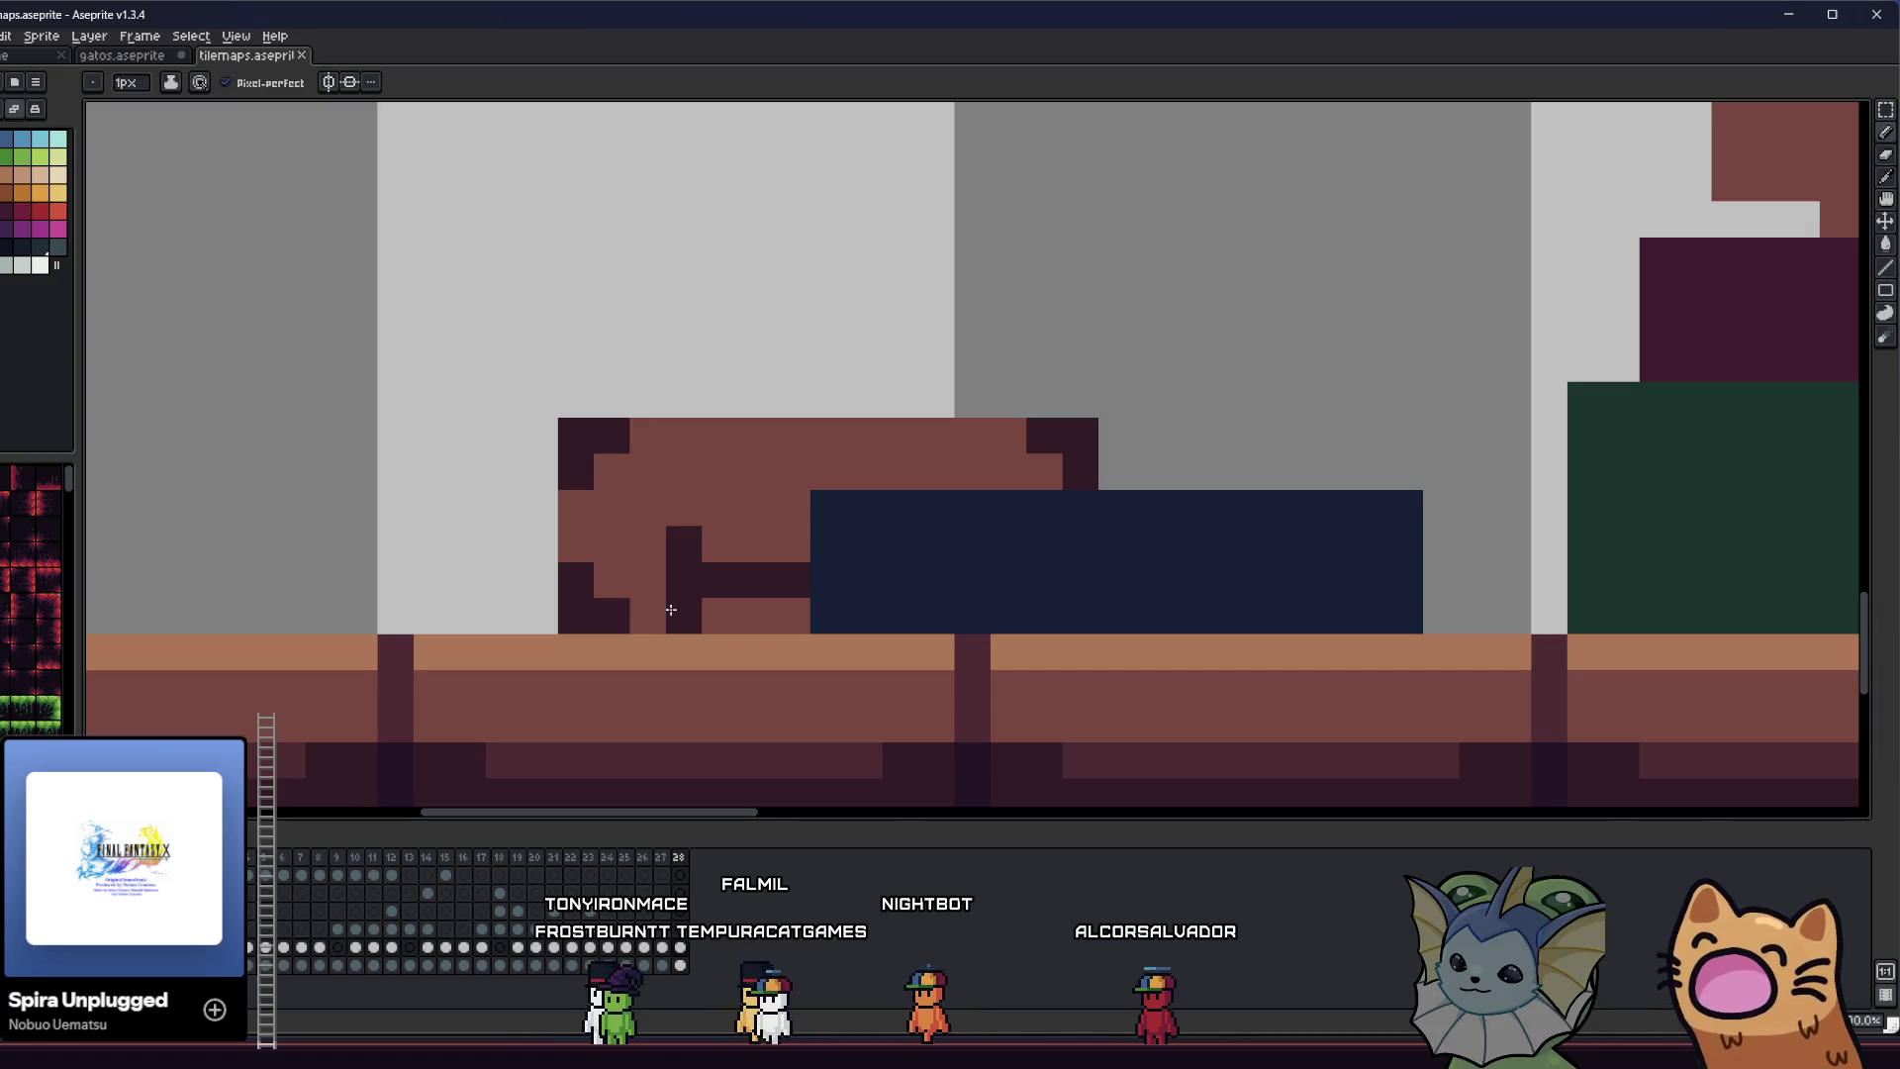
# - Sample the tan floor colour and undo a stray tan pixel
pyautogui.scroll(-4, 483, 542)
pyautogui.scroll(2, 565, 535)
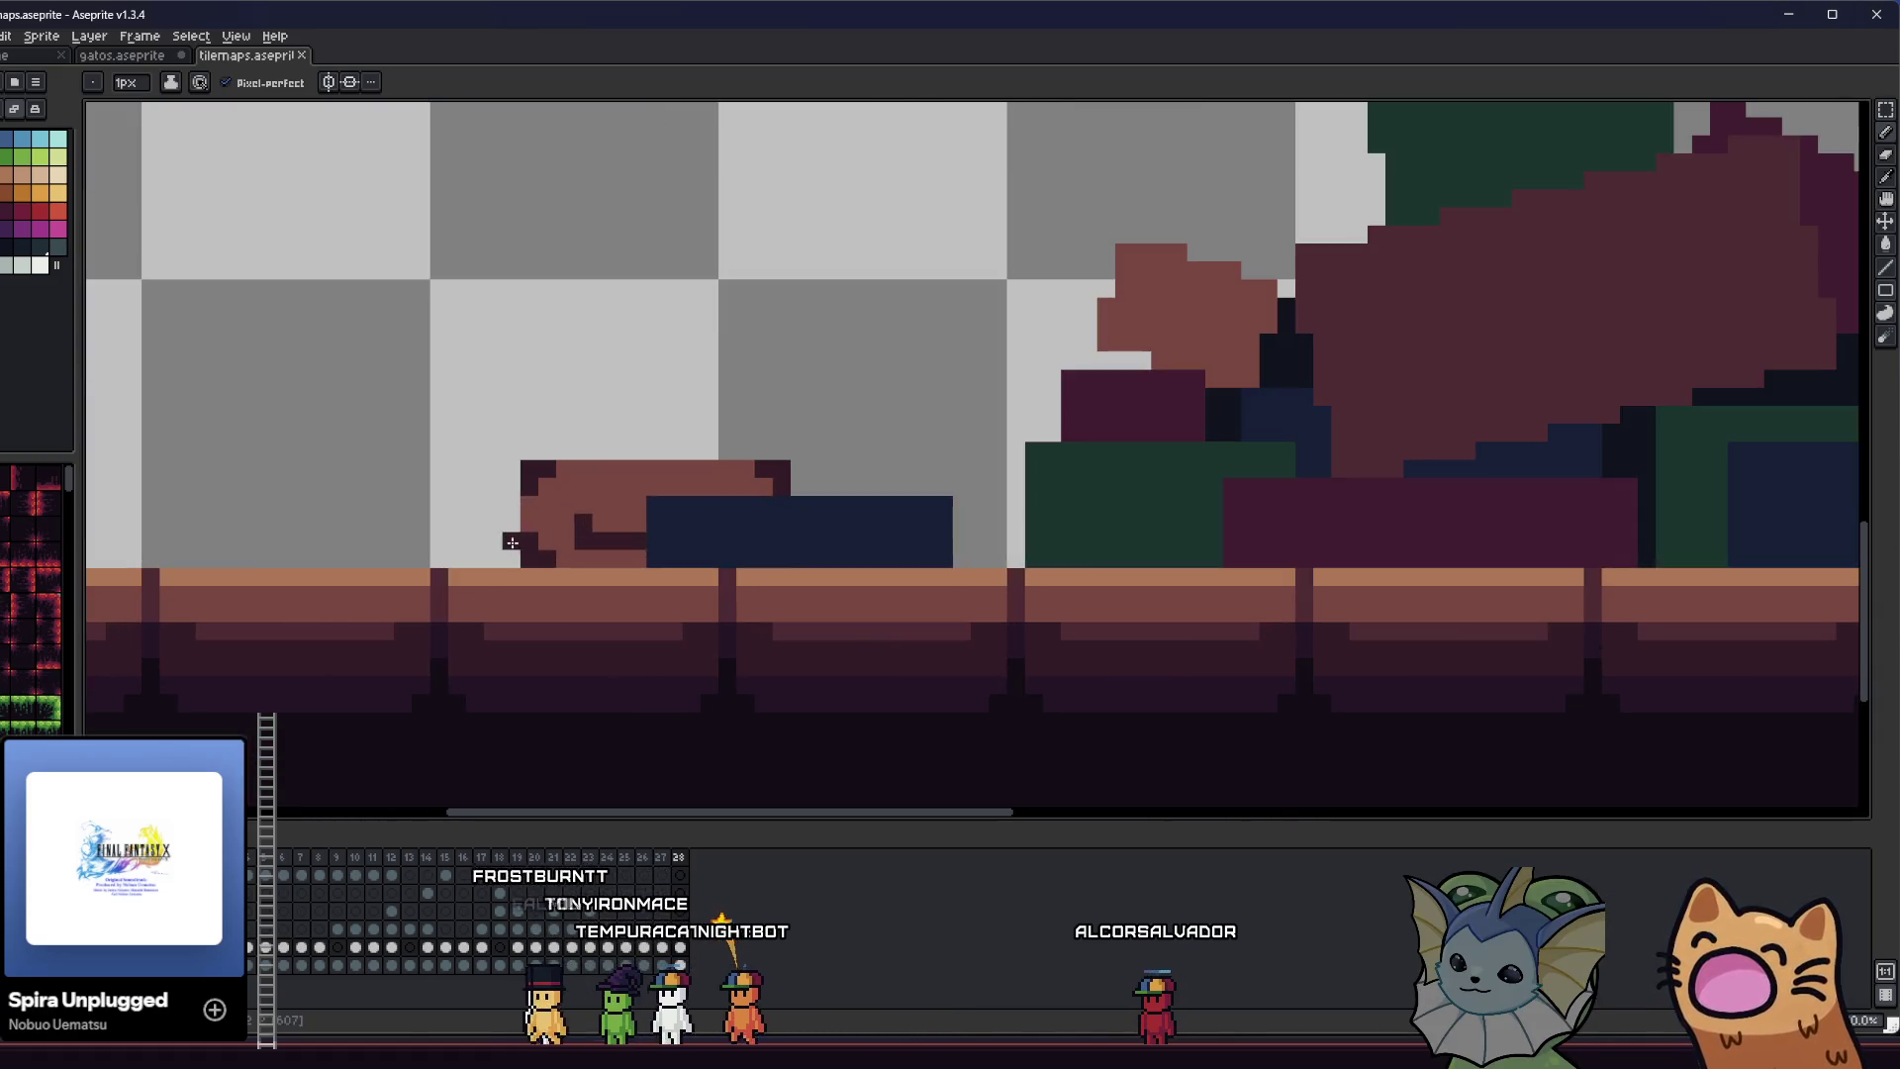
pyautogui.scroll(-2, 565, 534)
pyautogui.scroll(2, 565, 534)
pyautogui.press('alt')
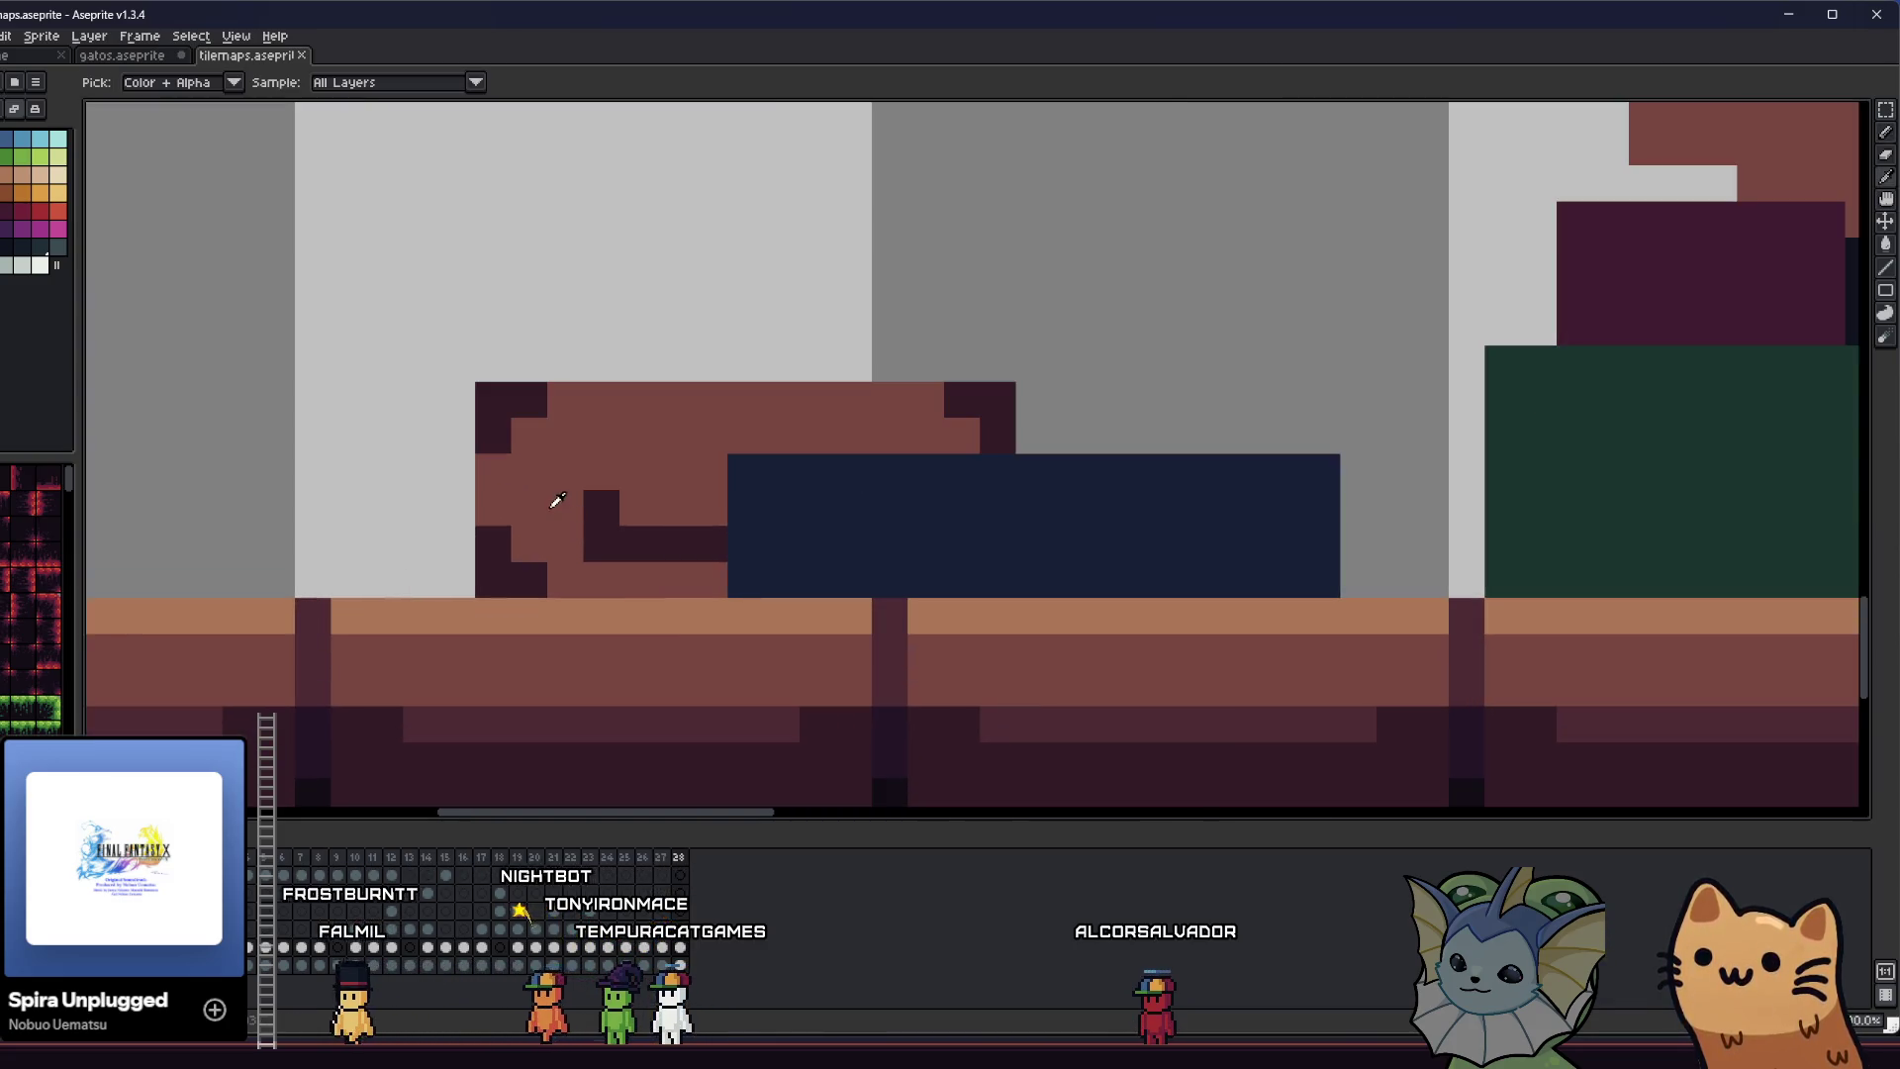
pyautogui.click(456, 471)
pyautogui.hotkey('ctrl', 'z')
# - Darken pixels along the suitcase's lower left and body, undoing the body edits
pyautogui.press('alt')
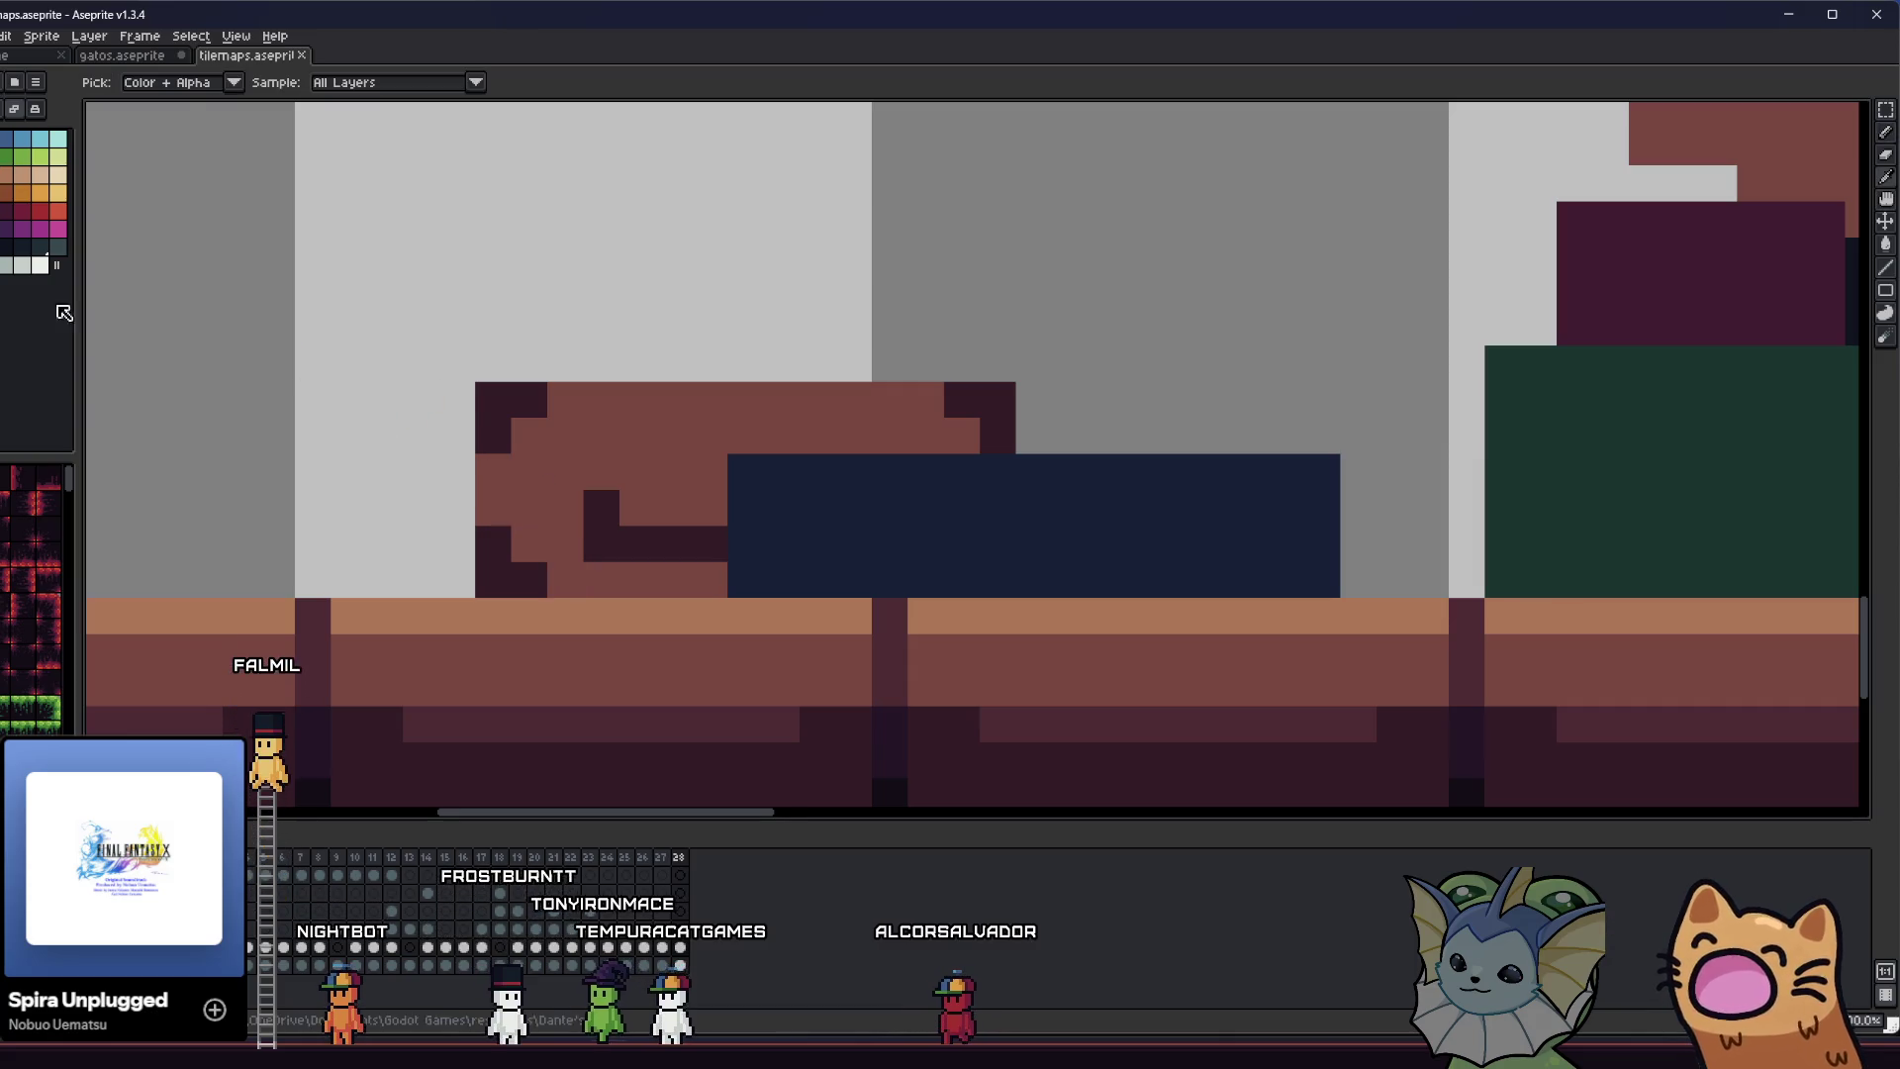
pyautogui.moveTo(633, 578); pyautogui.dragTo(694, 578)
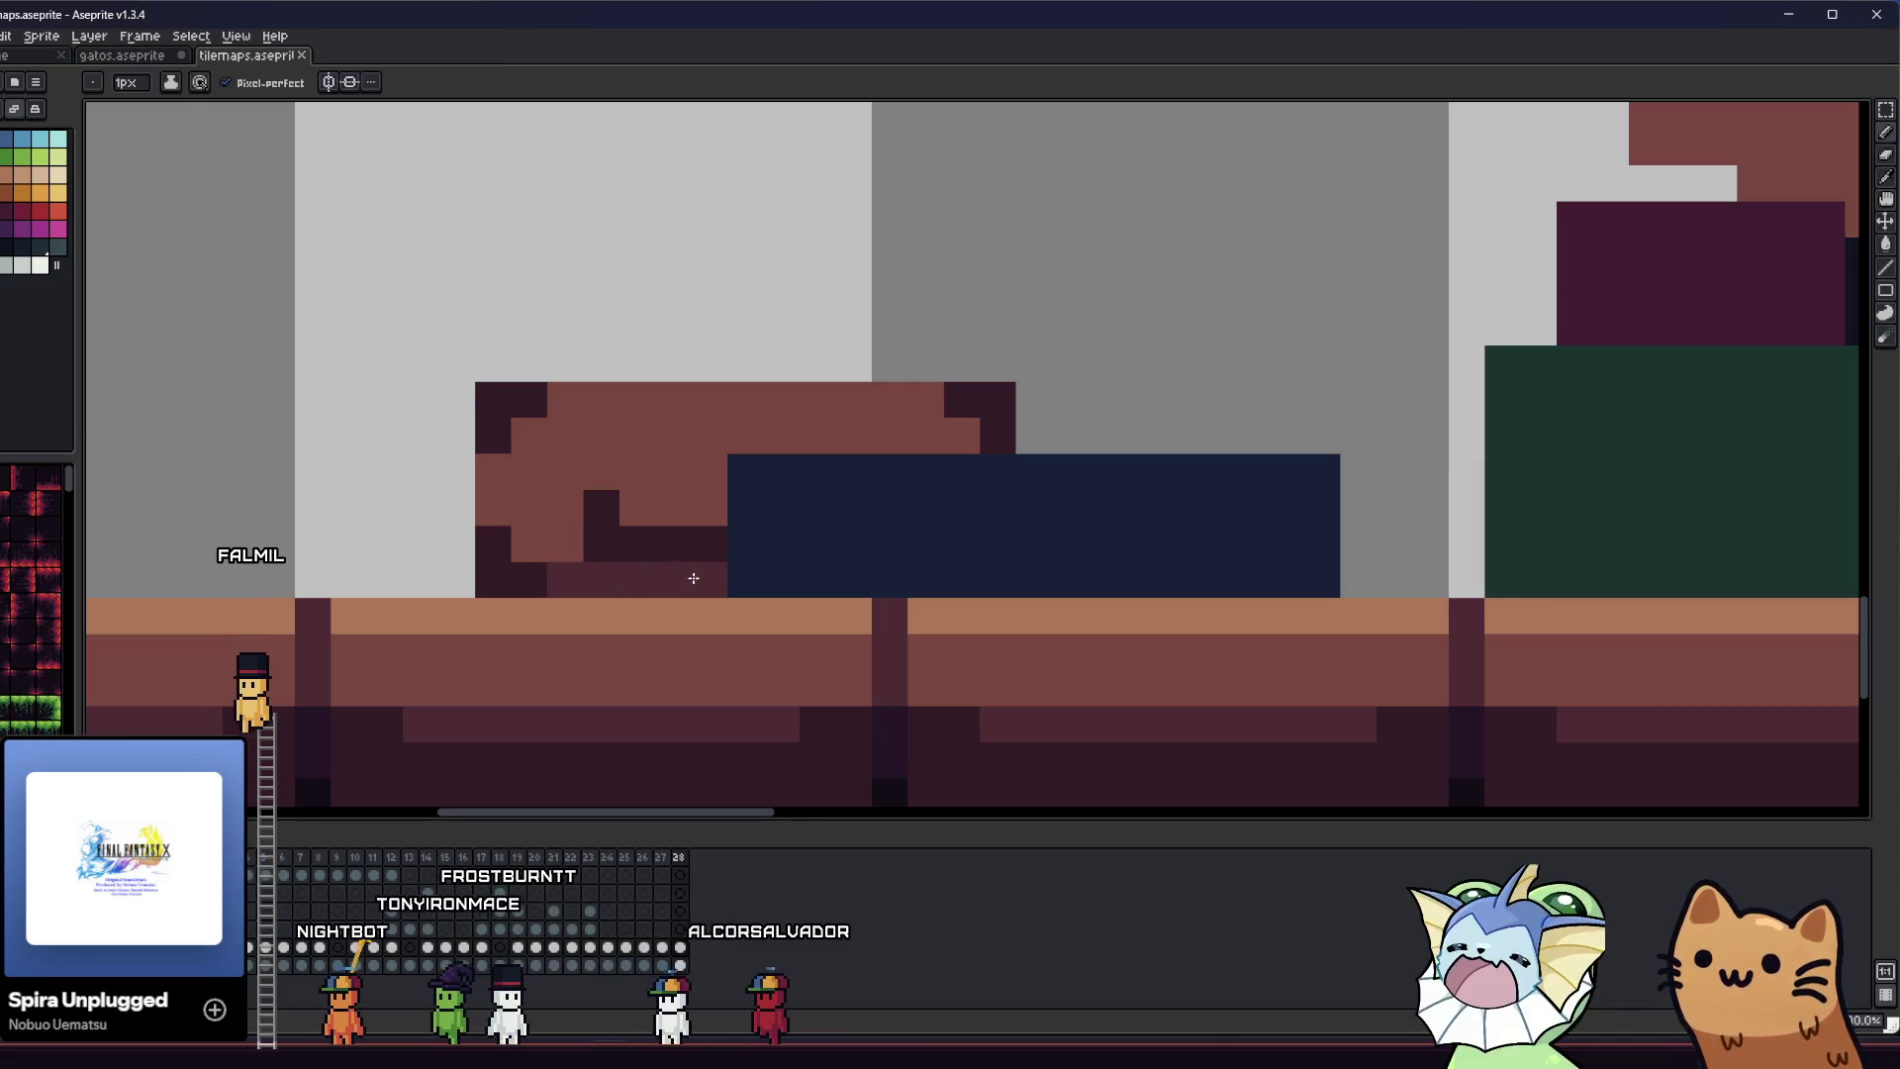
pyautogui.click(492, 470)
pyautogui.click(524, 507)
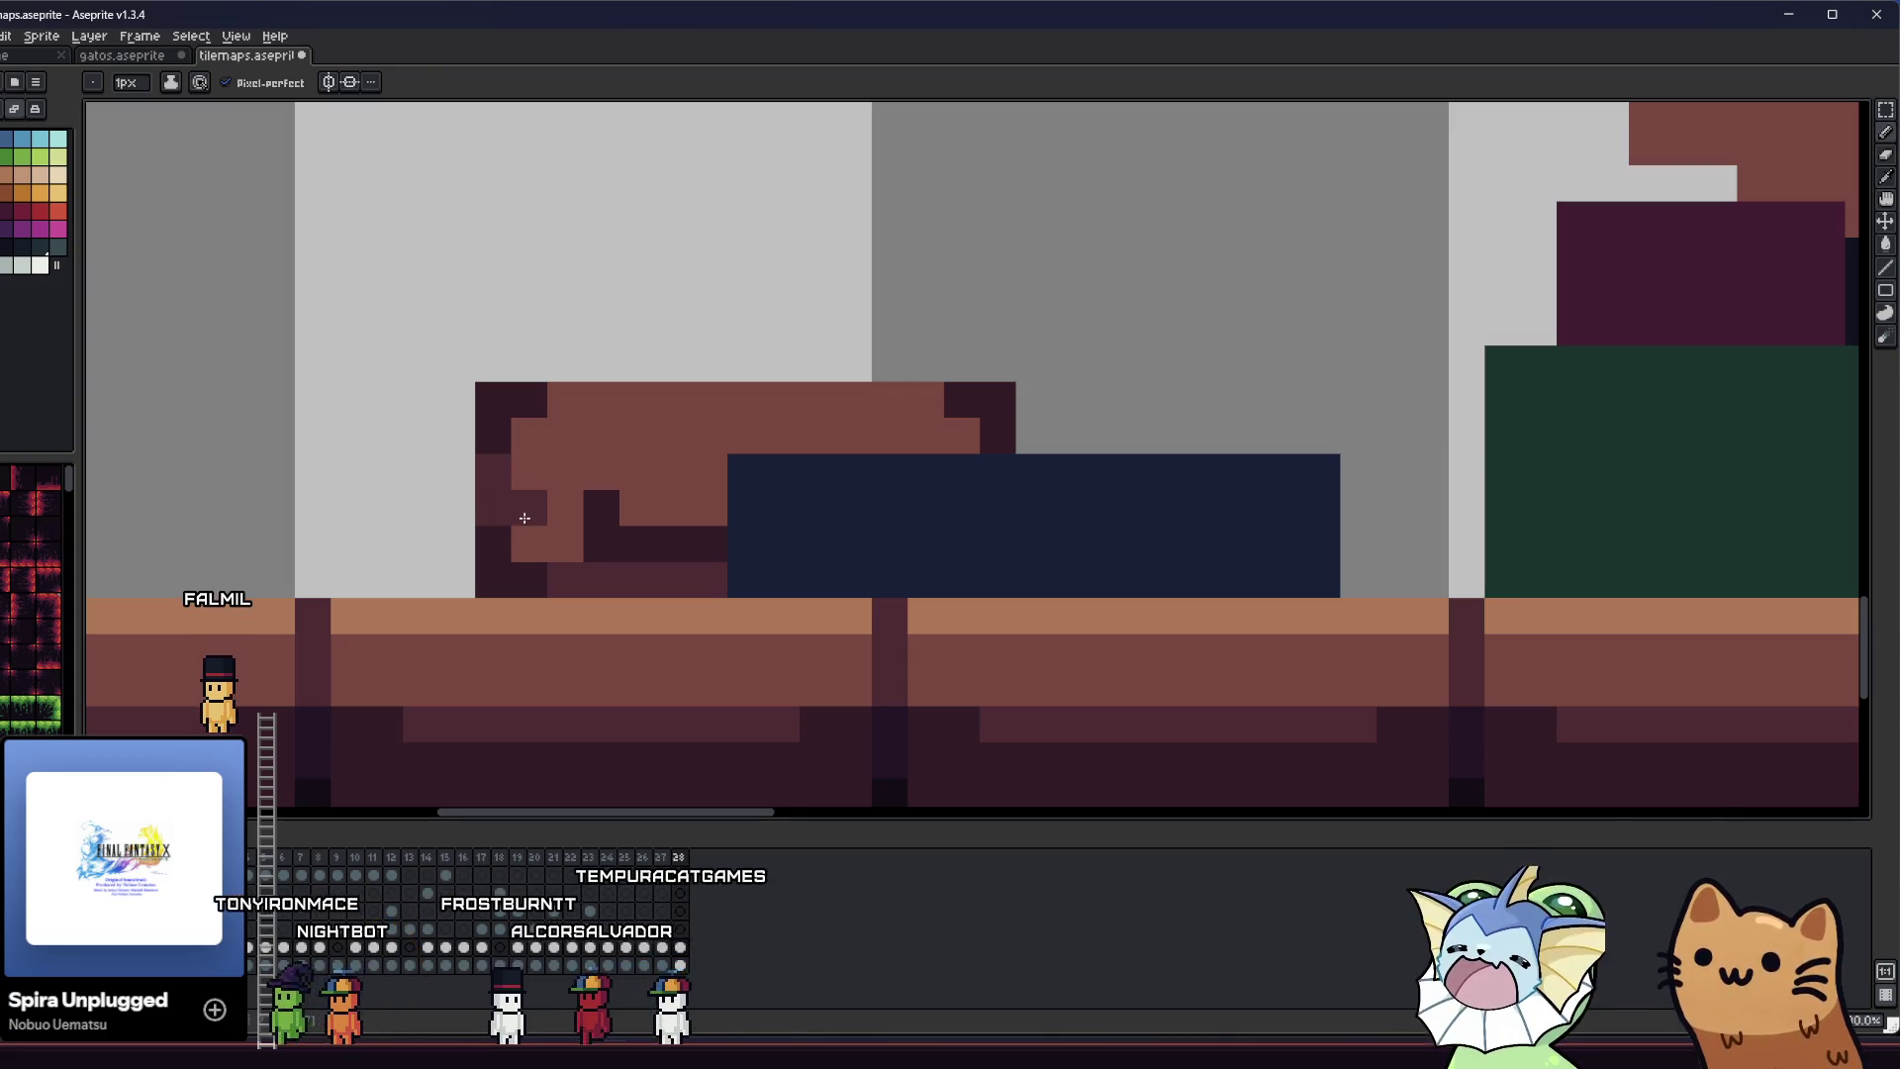
pyautogui.hotkey('ctrl', 'z')
pyautogui.hotkey('ctrl', 'z')
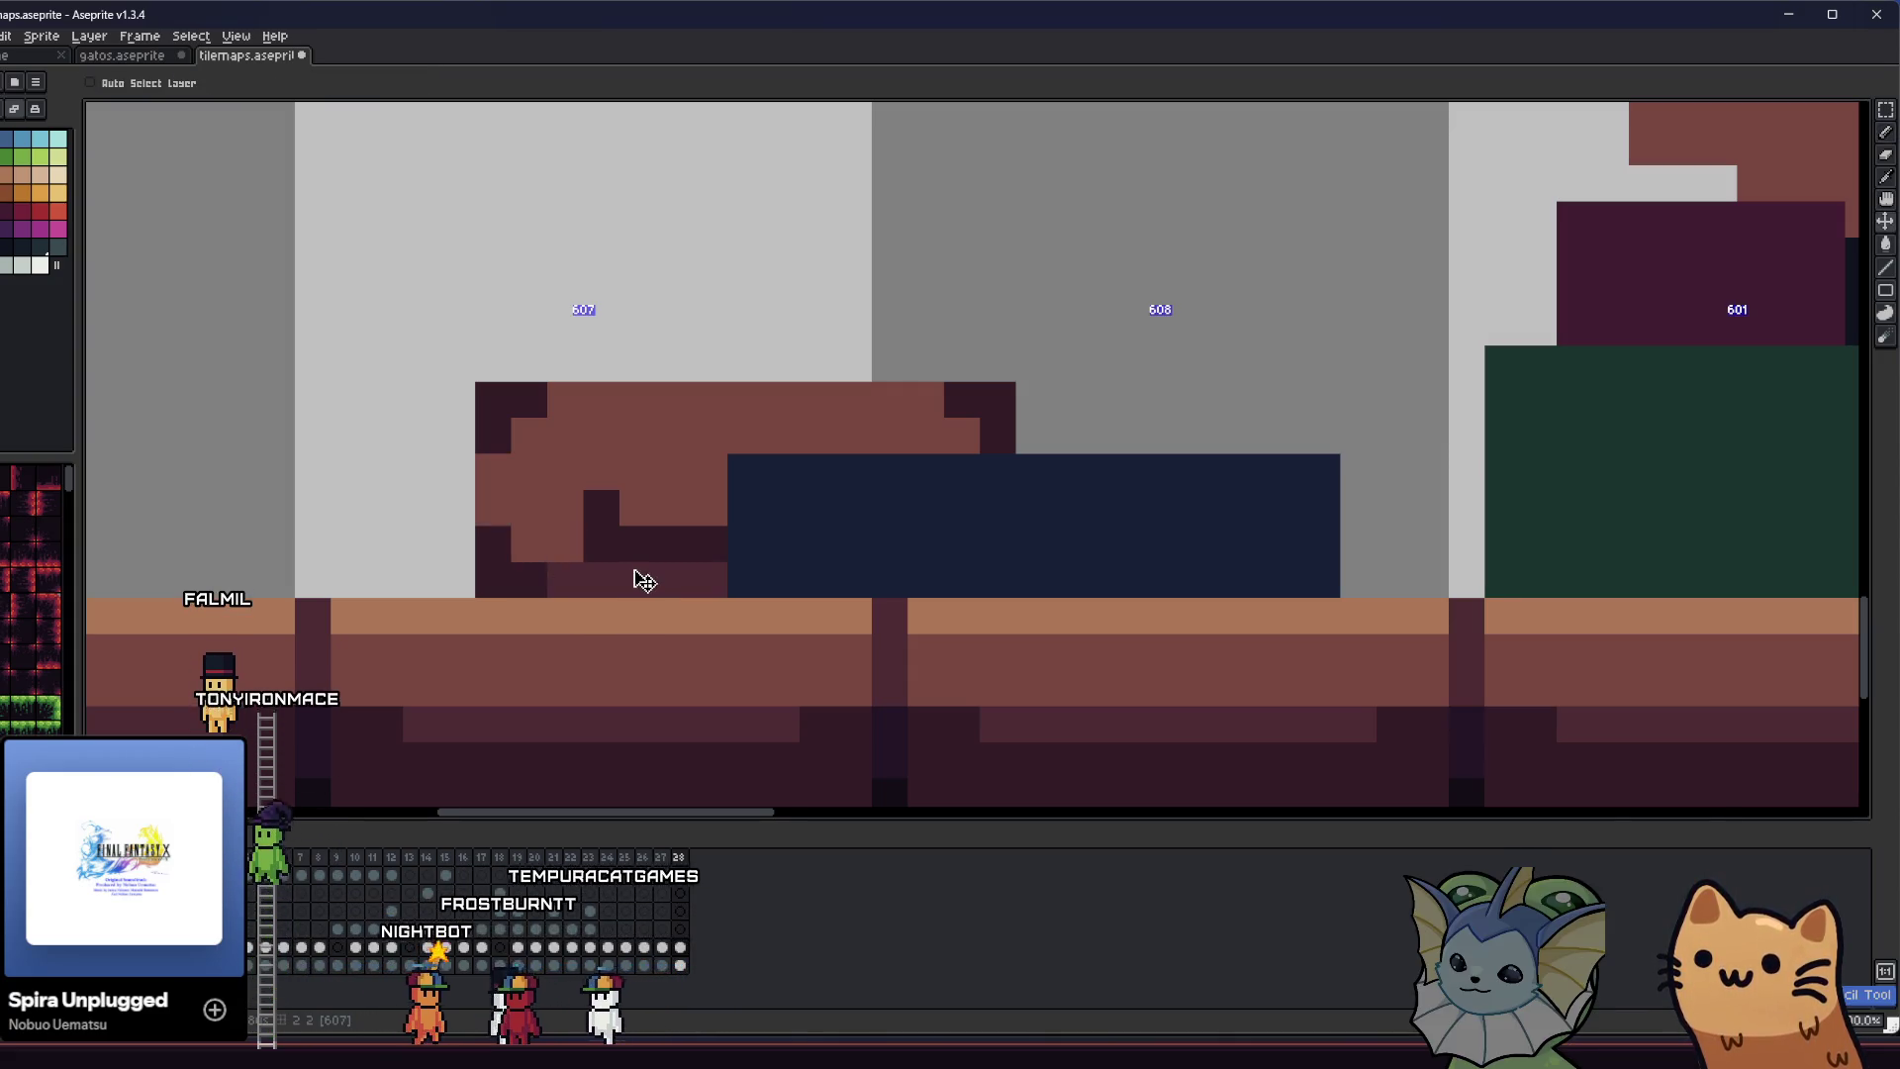
# - Paint a light brown highlight along the suitcase's top row
pyautogui.press('i')
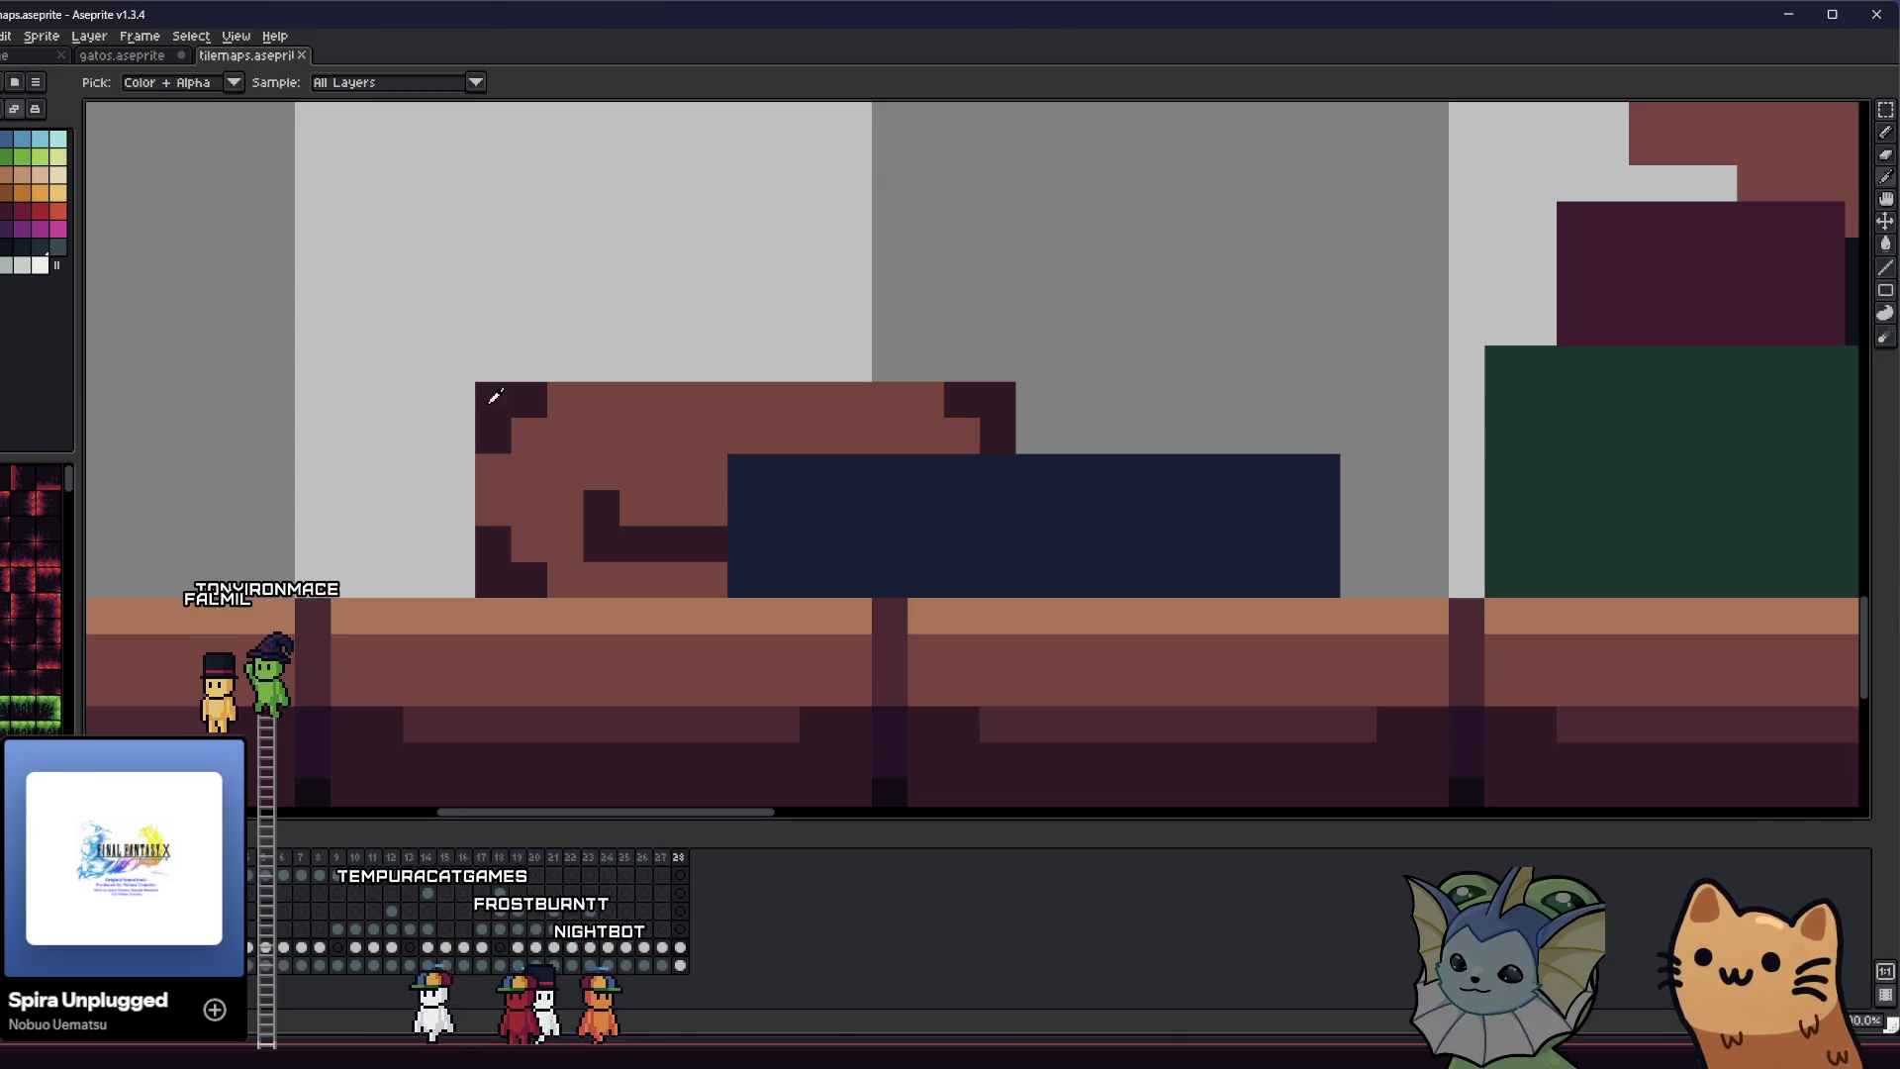
pyautogui.press('b')
pyautogui.moveTo(564, 400); pyautogui.dragTo(924, 397)
# - Darken a column and several pixels on the brown suitcase, then undo the last two strokes
pyautogui.scroll(-10, 924, 397)
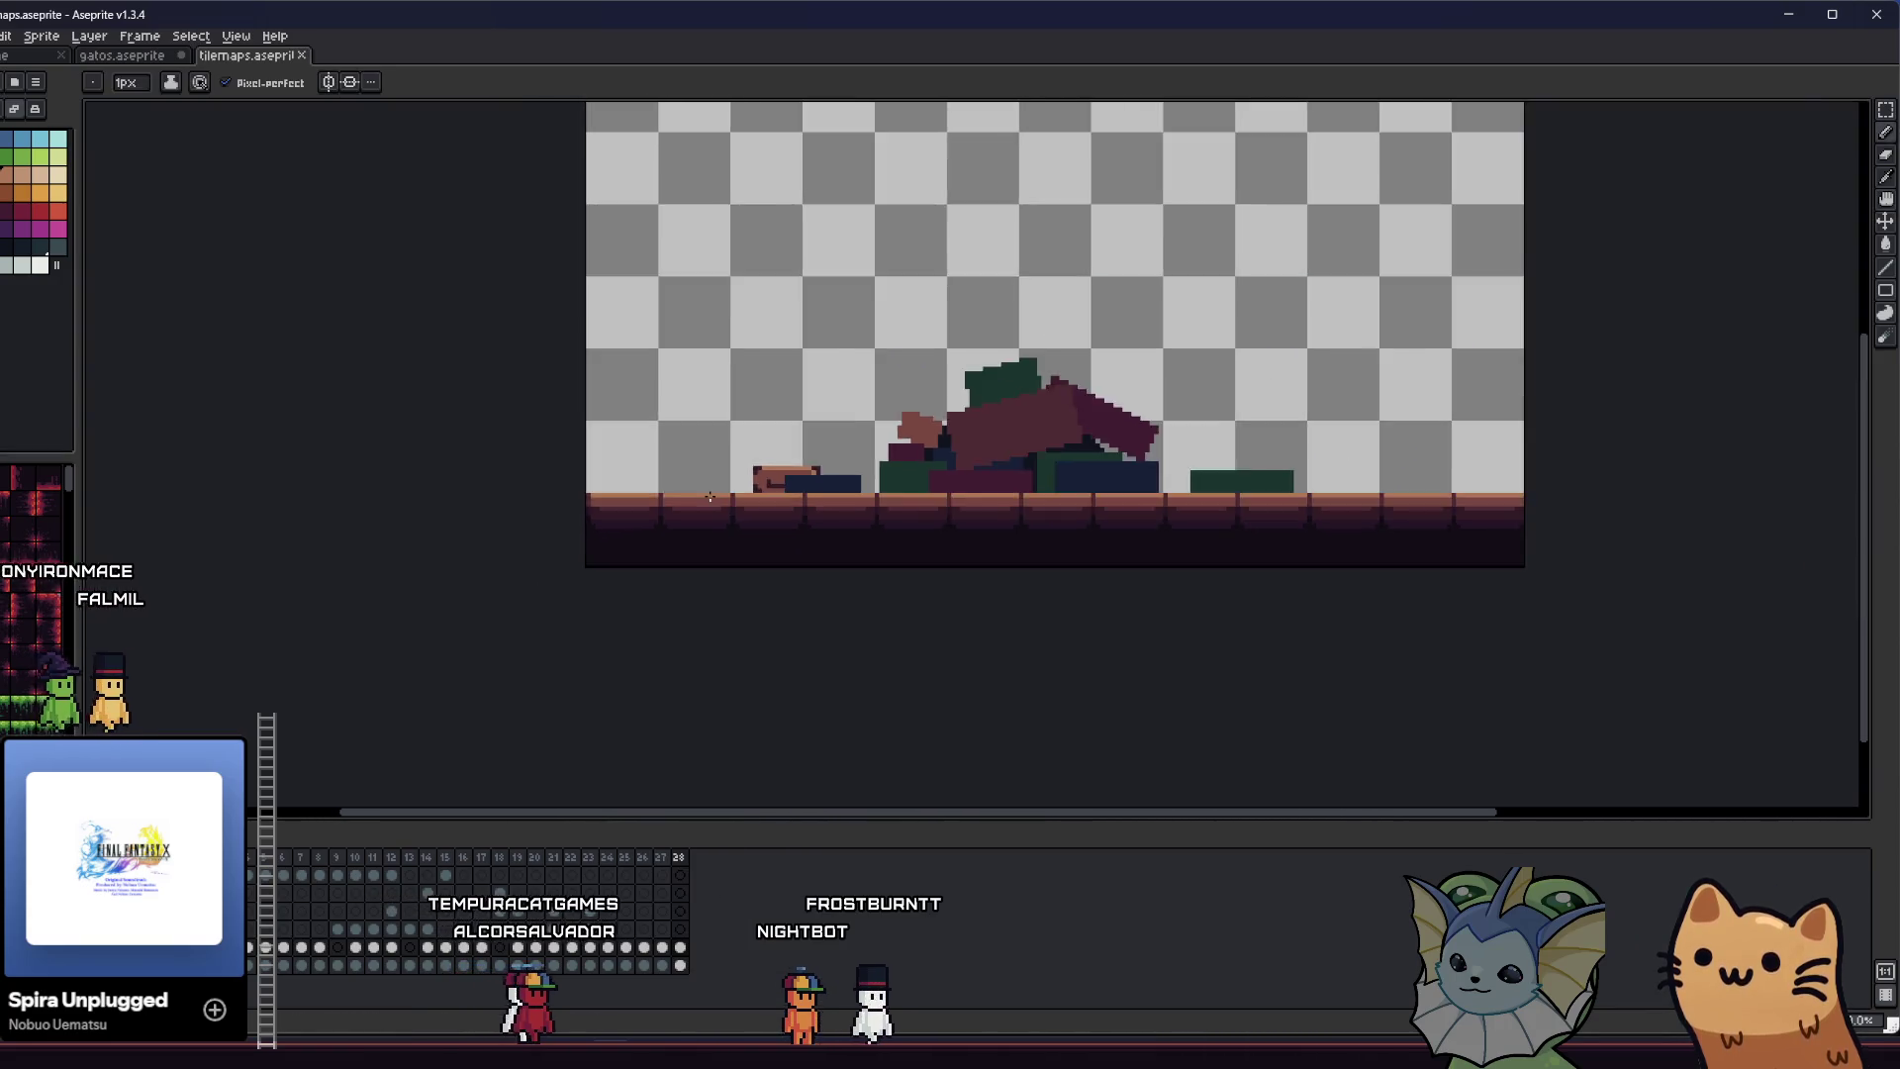
pyautogui.press('i')
pyautogui.scroll(10, 726, 487)
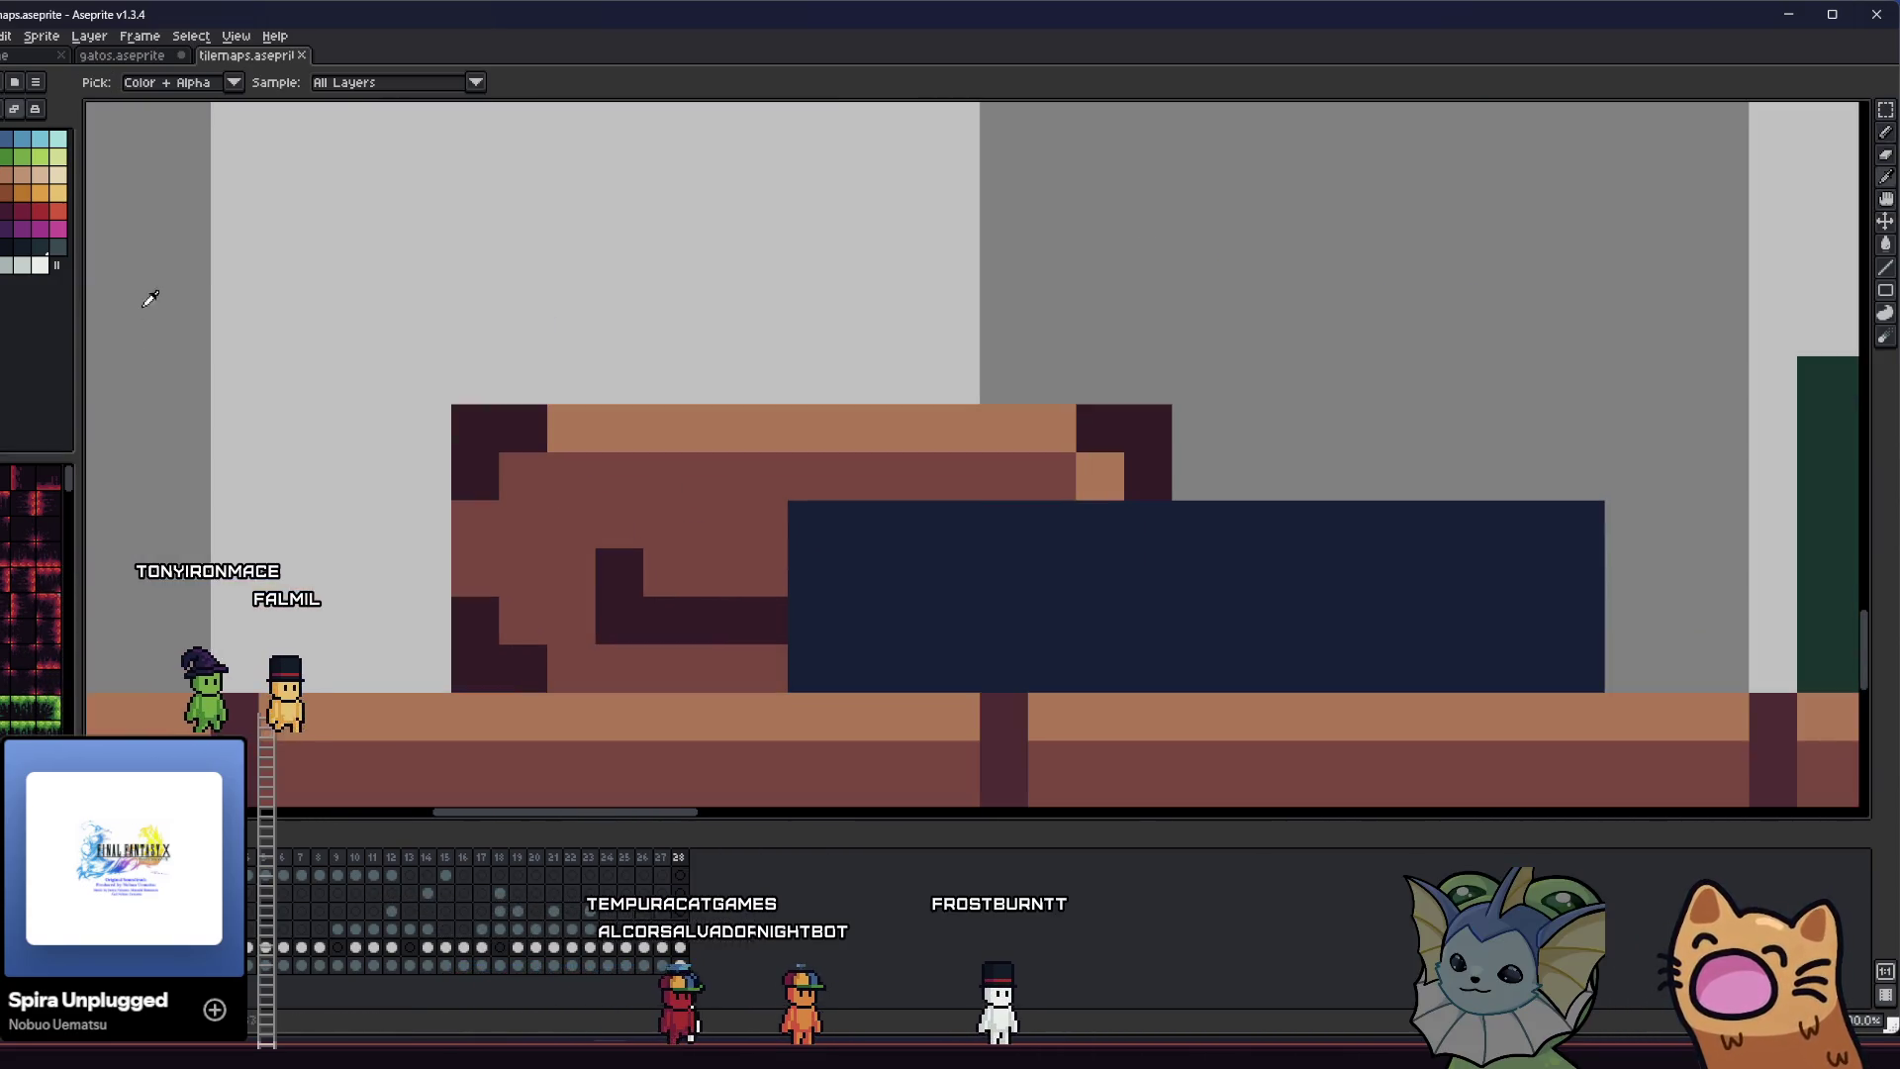
pyautogui.press('b')
pyautogui.moveTo(754, 673); pyautogui.dragTo(756, 537)
pyautogui.click(708, 669)
pyautogui.click(594, 579)
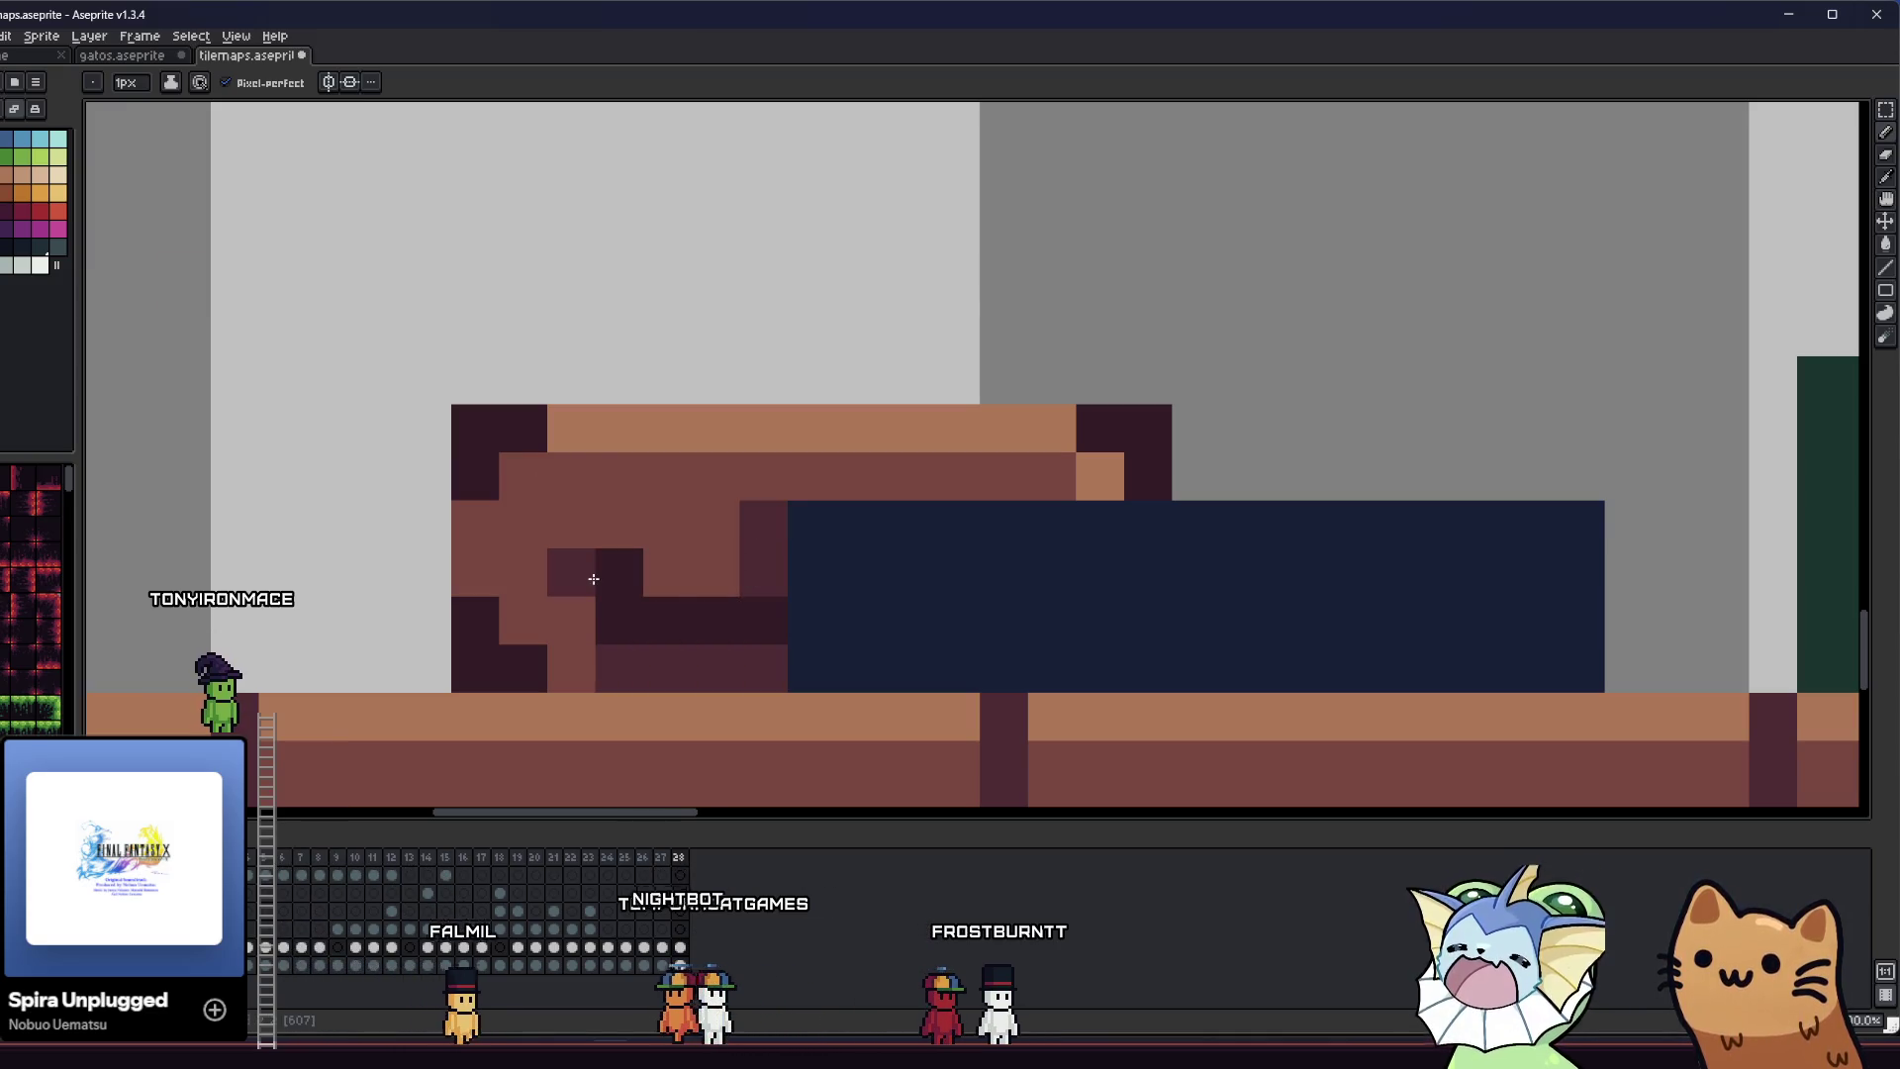
pyautogui.click(572, 665)
pyautogui.click(522, 621)
pyautogui.hotkey('ctrl', 'z')
pyautogui.scroll(1, 521, 666)
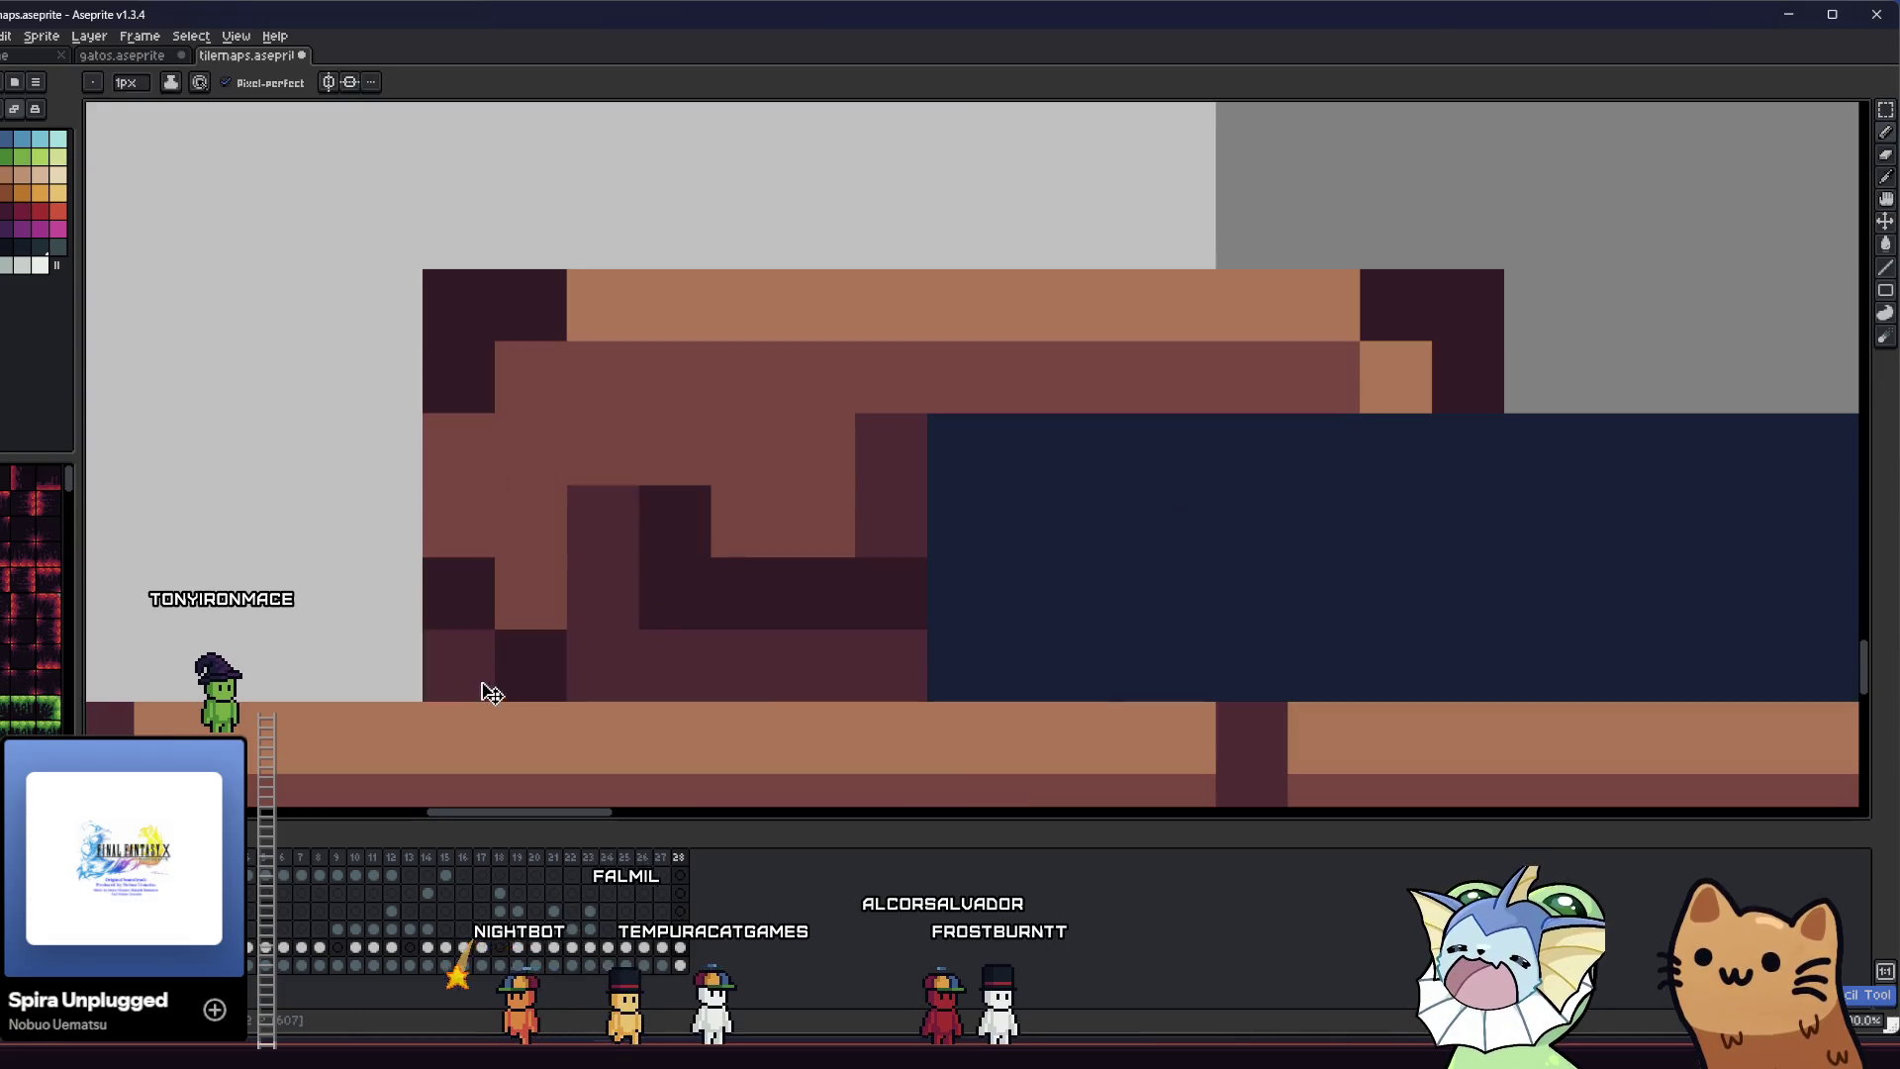
pyautogui.hotkey('ctrl', 'z')
pyautogui.hotkey('ctrl', 'z')
pyautogui.hotkey('ctrl', 'z')
pyautogui.hotkey('ctrl', 'z')
pyautogui.hotkey('ctrl', 'z')
# - Sample maroon from the canvas and paint it along the brown box's top row
pyautogui.scroll(-2, 501, 594)
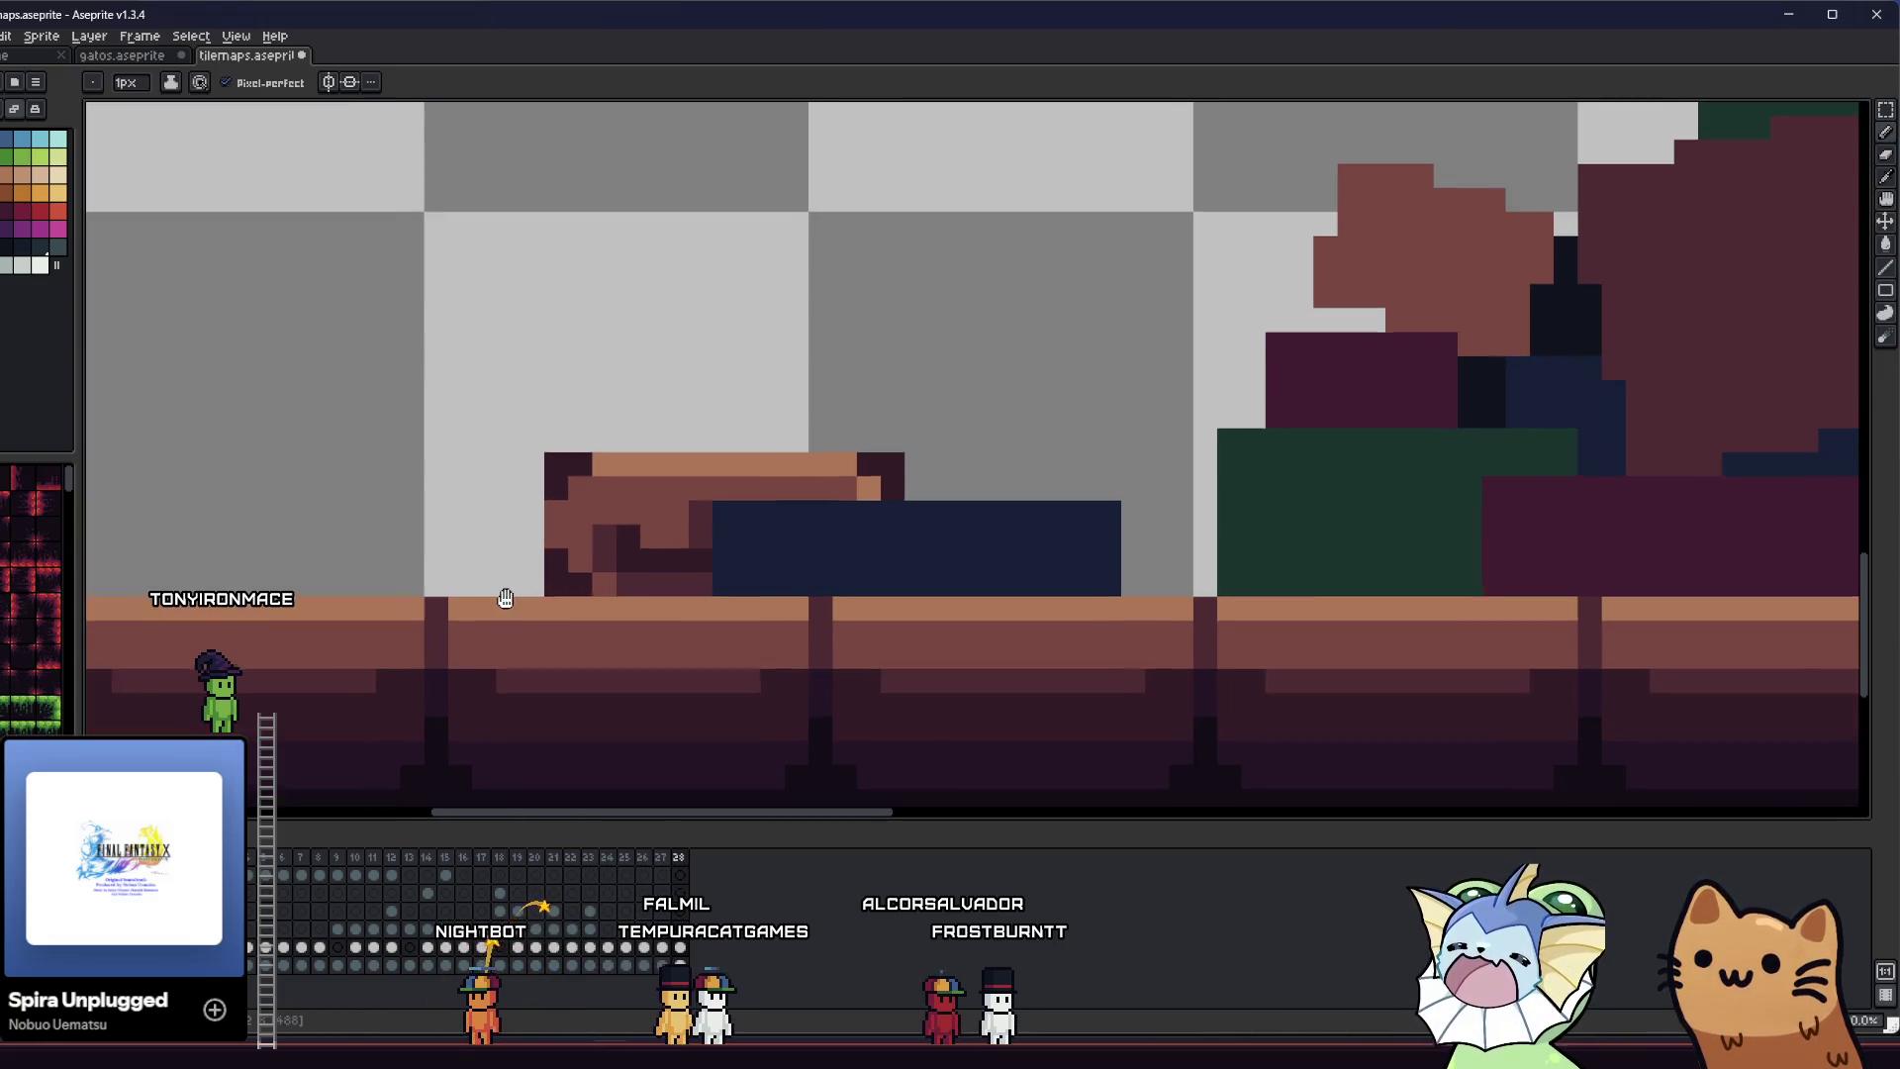
pyautogui.scroll(-4, 490, 592)
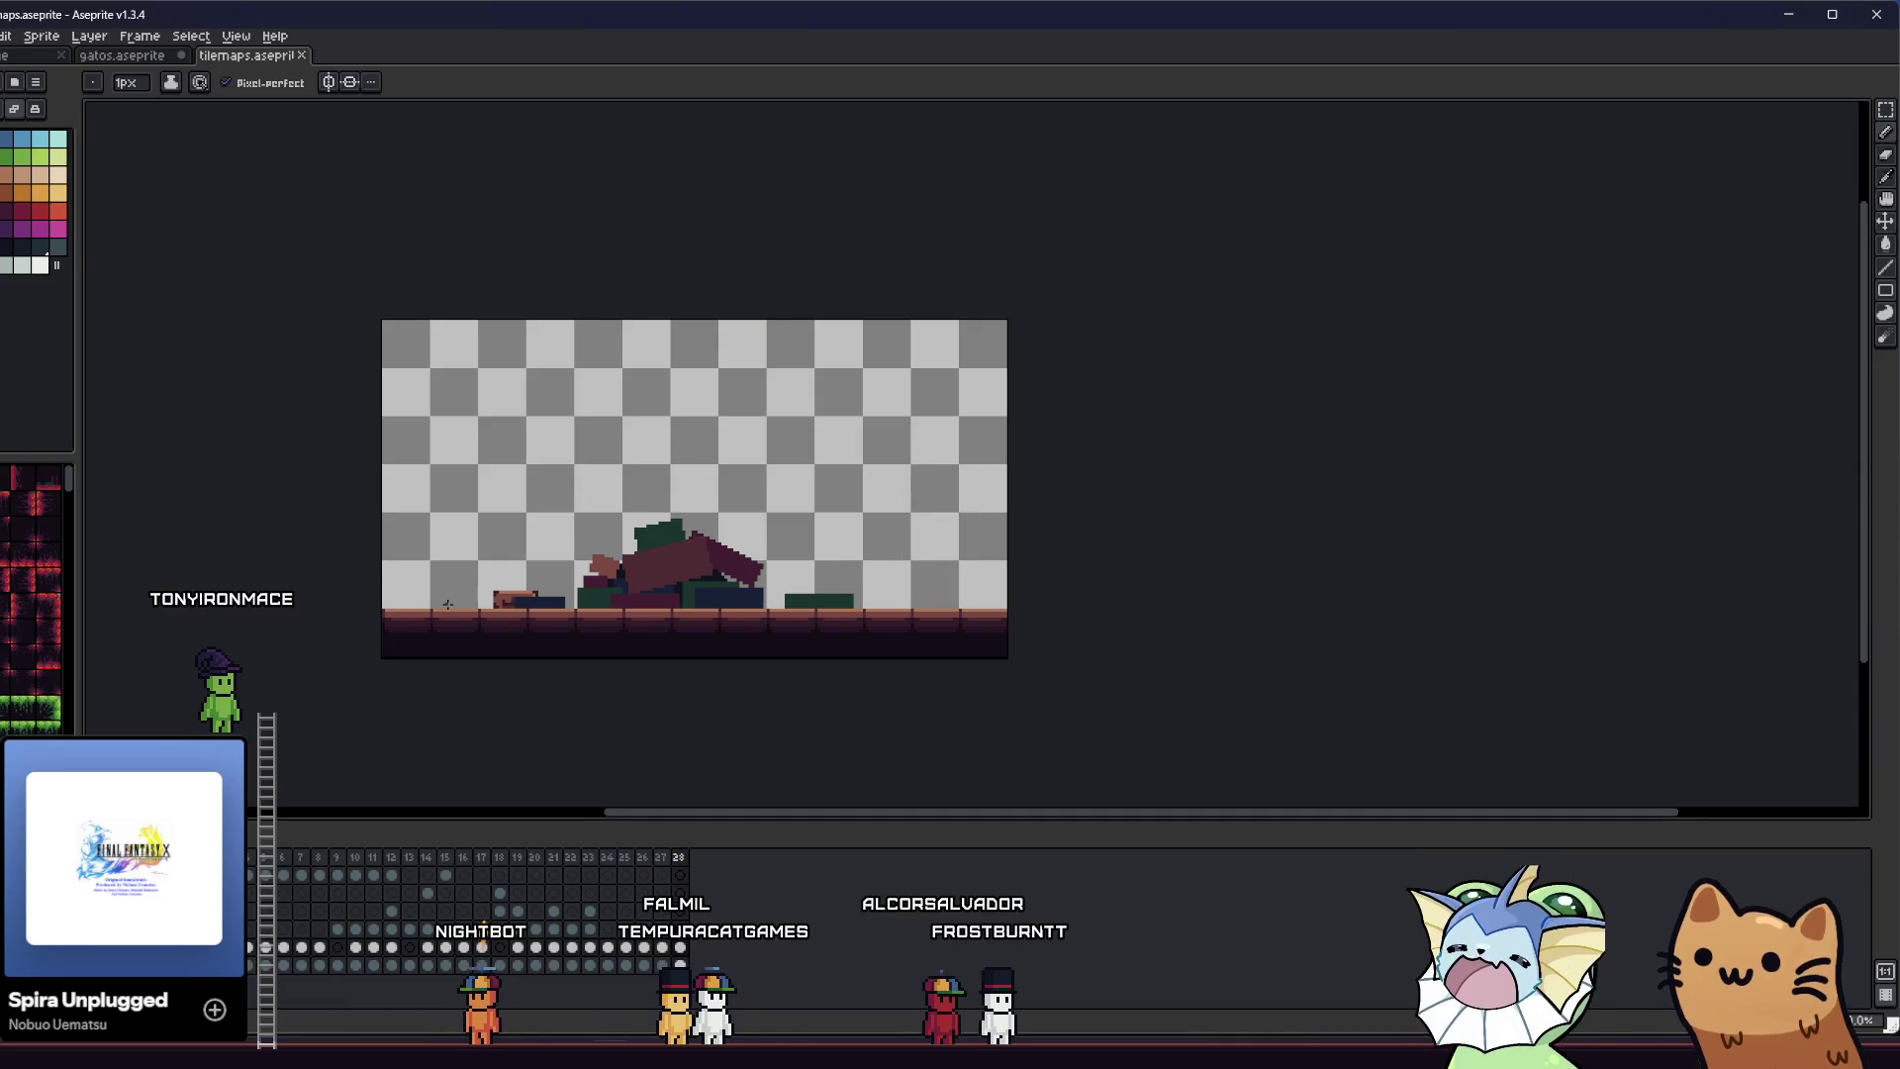
pyautogui.moveTo(447, 604); pyautogui.dragTo(400, 582)
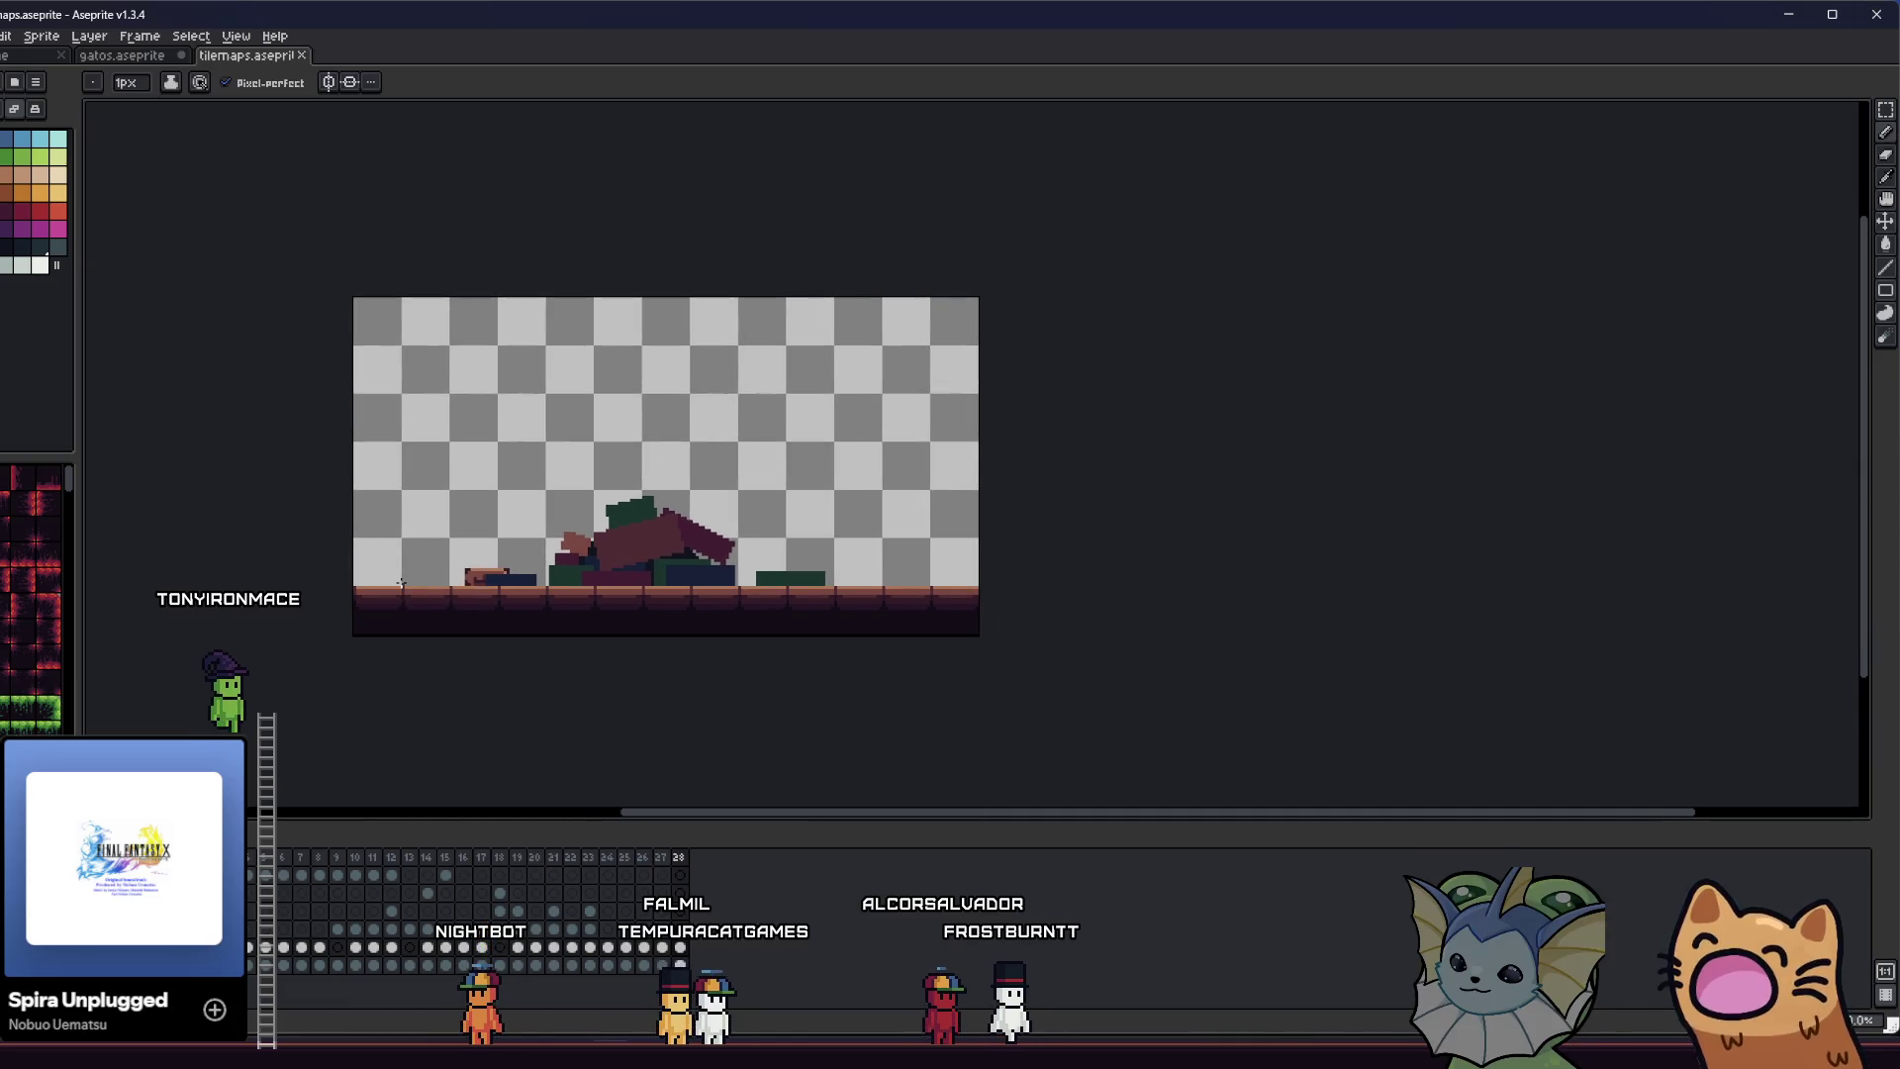
pyautogui.scroll(6, 405, 582)
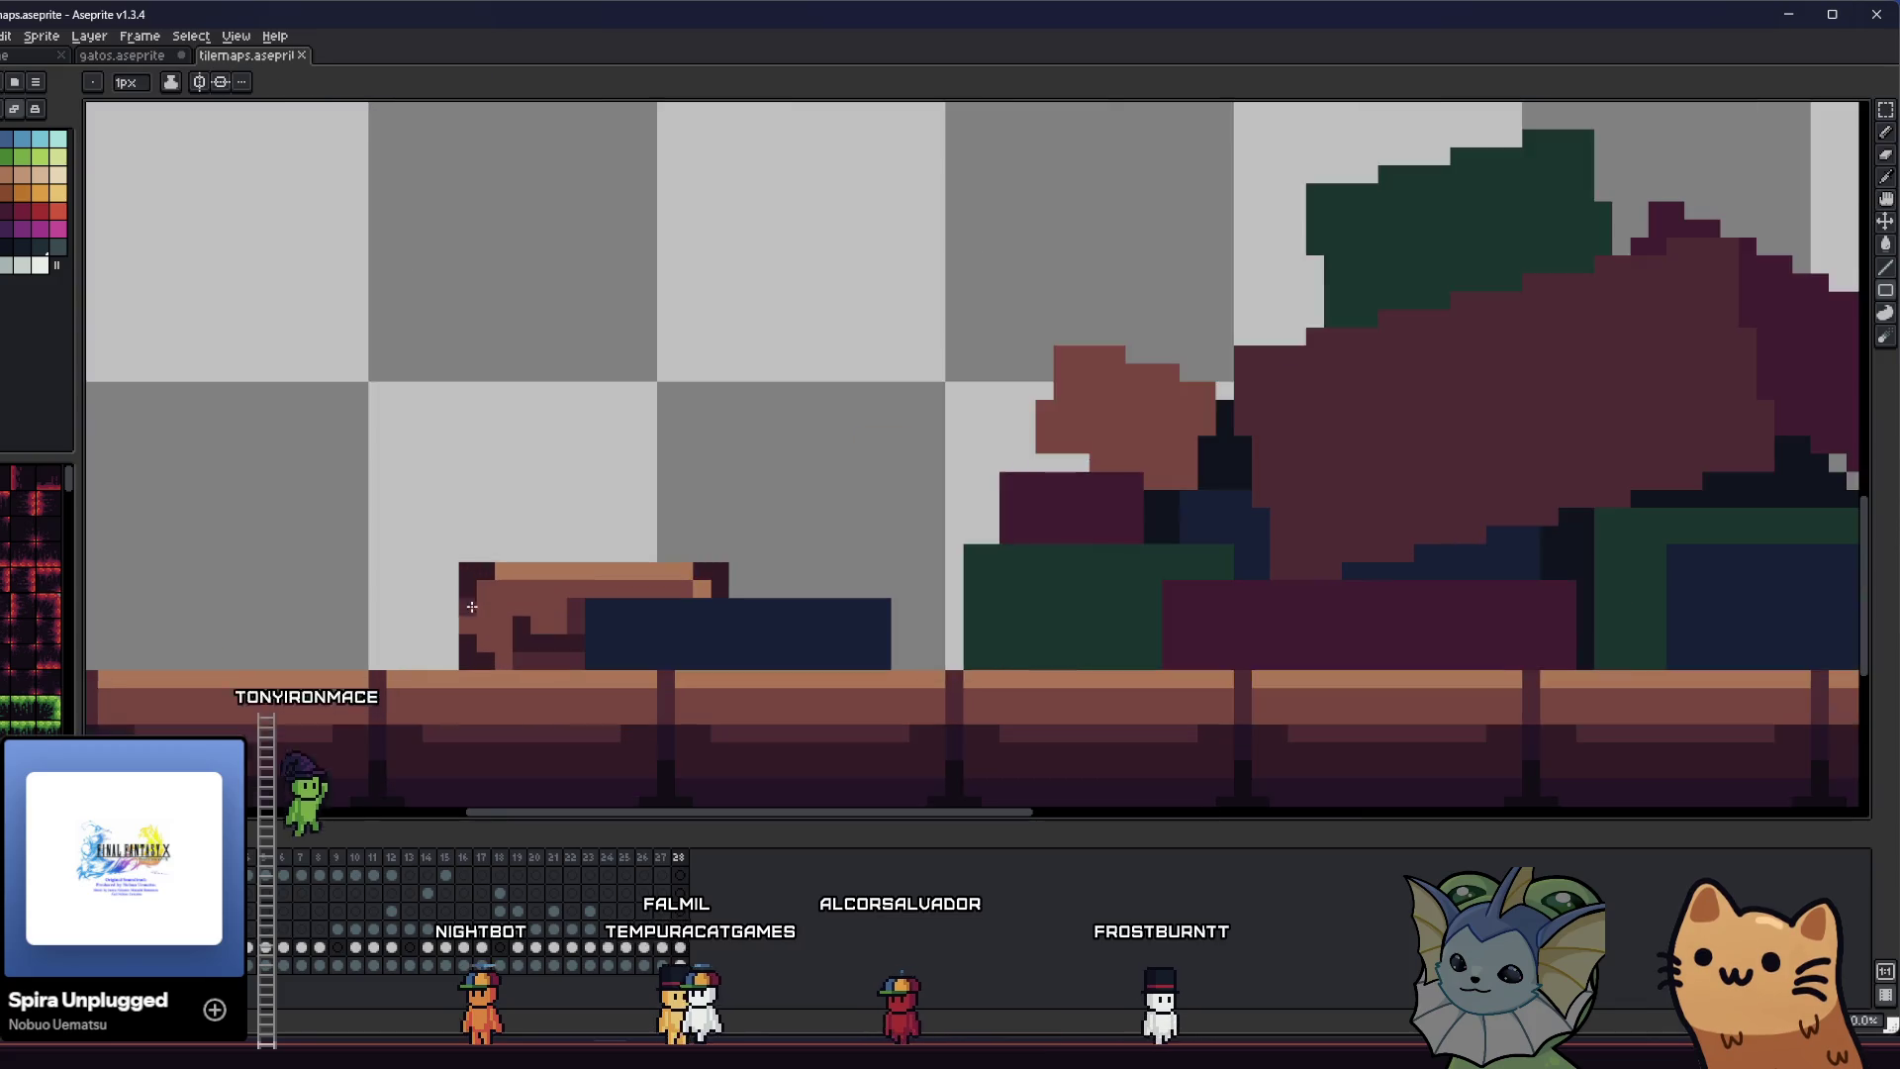
pyautogui.press('alt')
pyautogui.moveTo(531, 552)
pyautogui.mouseDown()
pyautogui.moveTo(551, 538)
pyautogui.moveTo(449, 529)
pyautogui.moveTo(437, 495)
pyautogui.mouseUp()
pyautogui.click(666, 509)
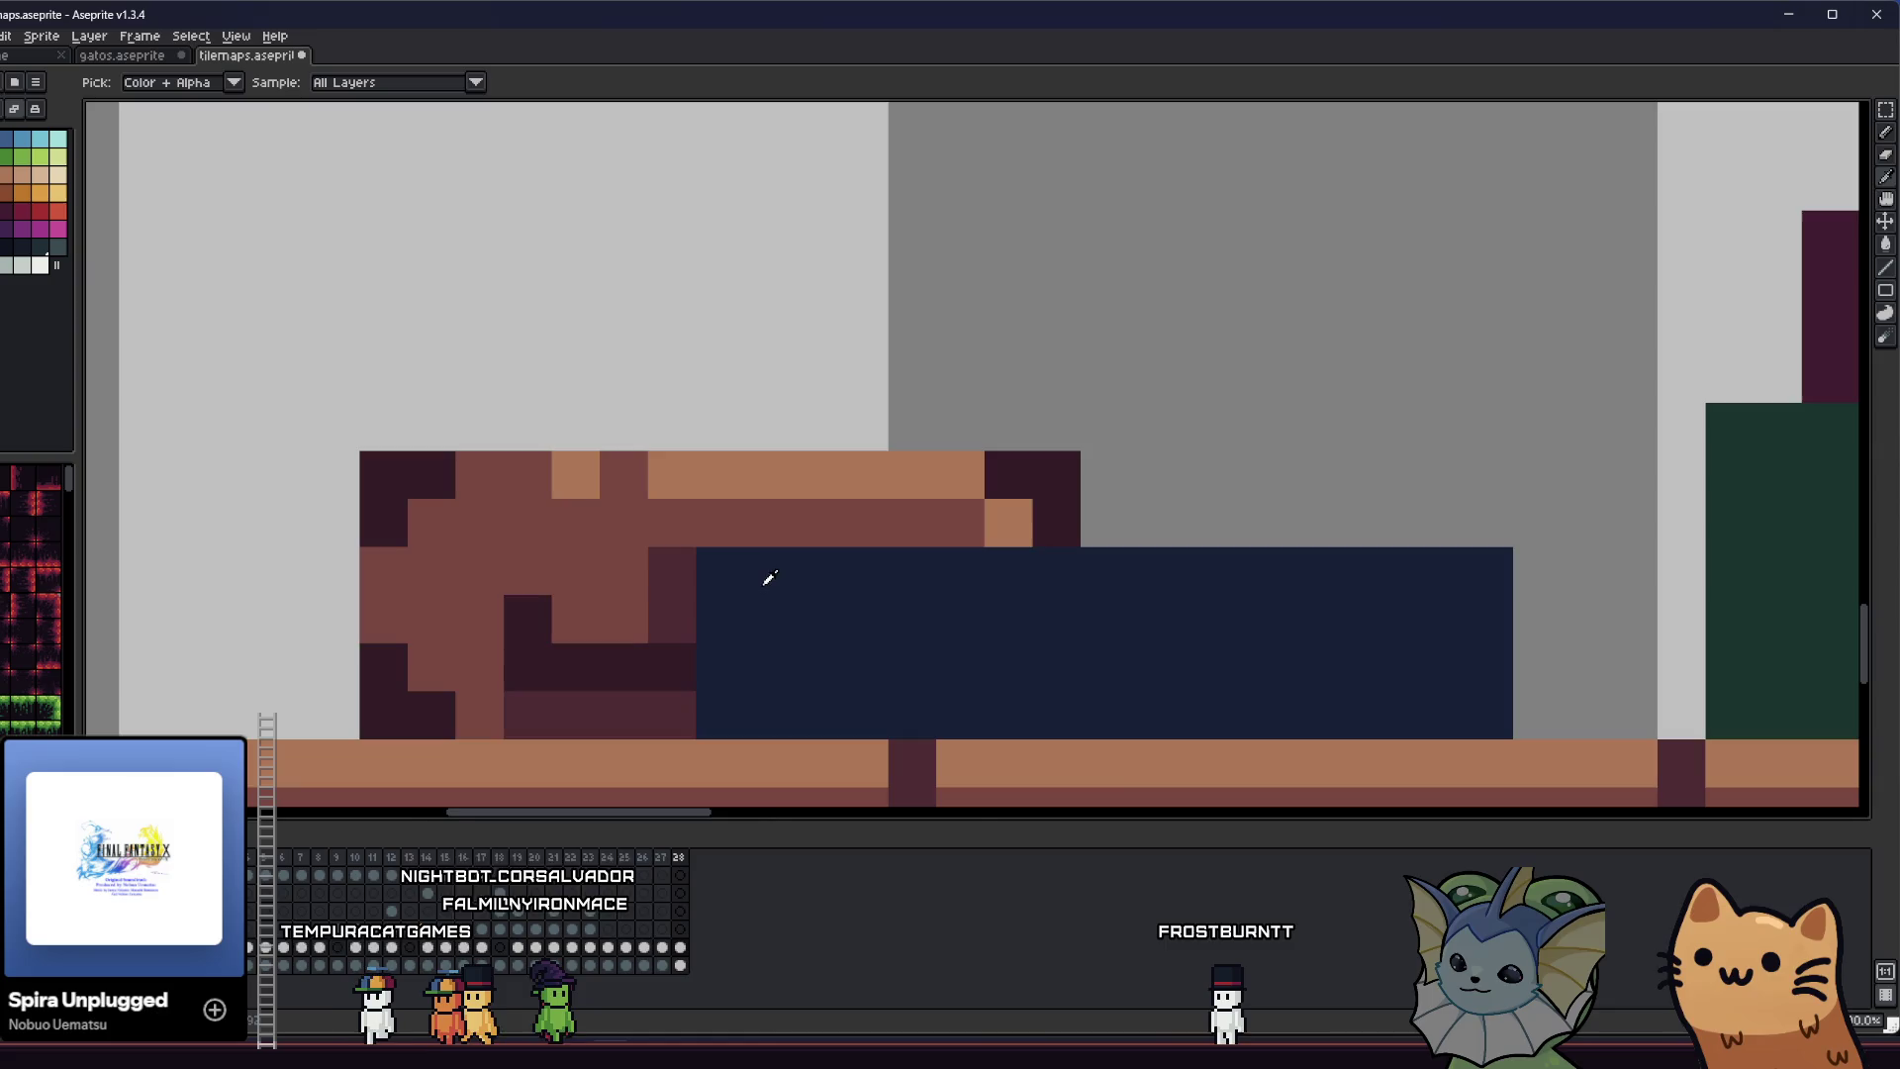
# - Zoom in and place a dark pixel just left of the brown box
pyautogui.scroll(-6, 770, 578)
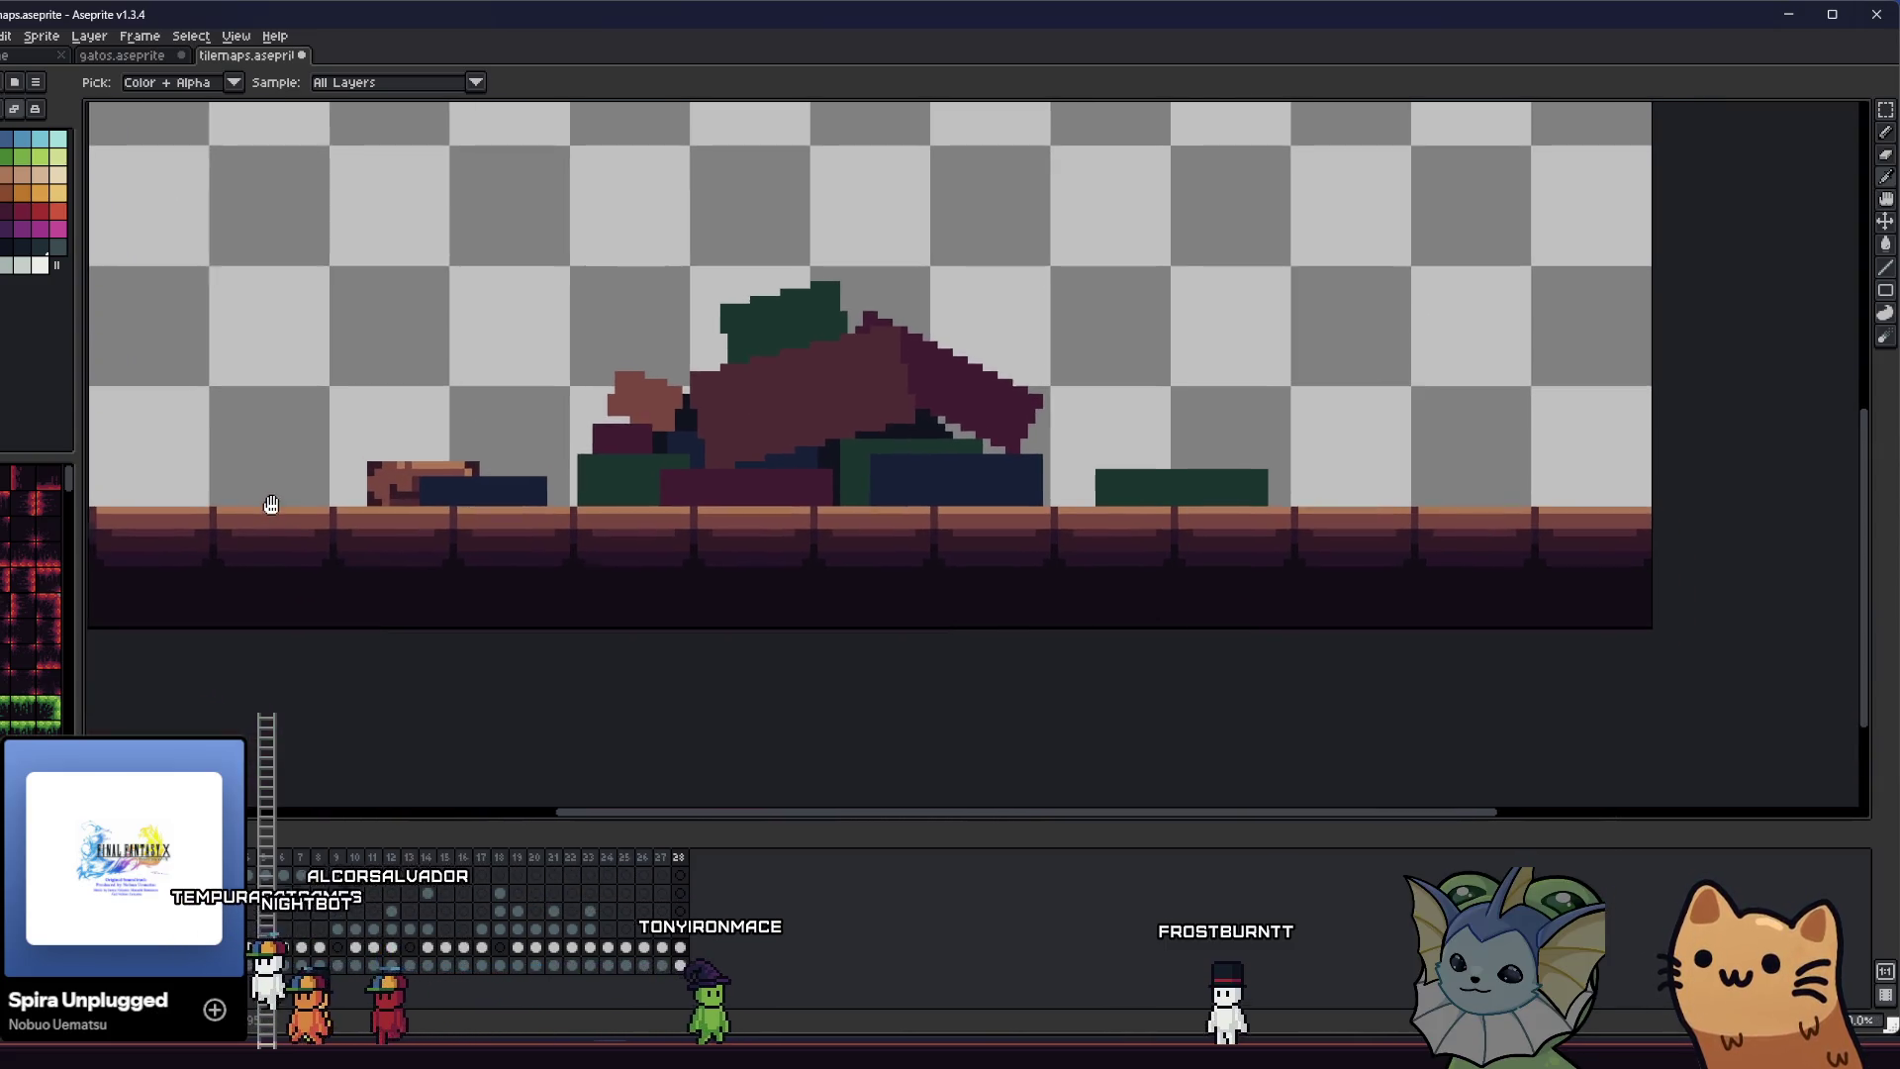
pyautogui.moveTo(271, 504); pyautogui.dragTo(269, 502)
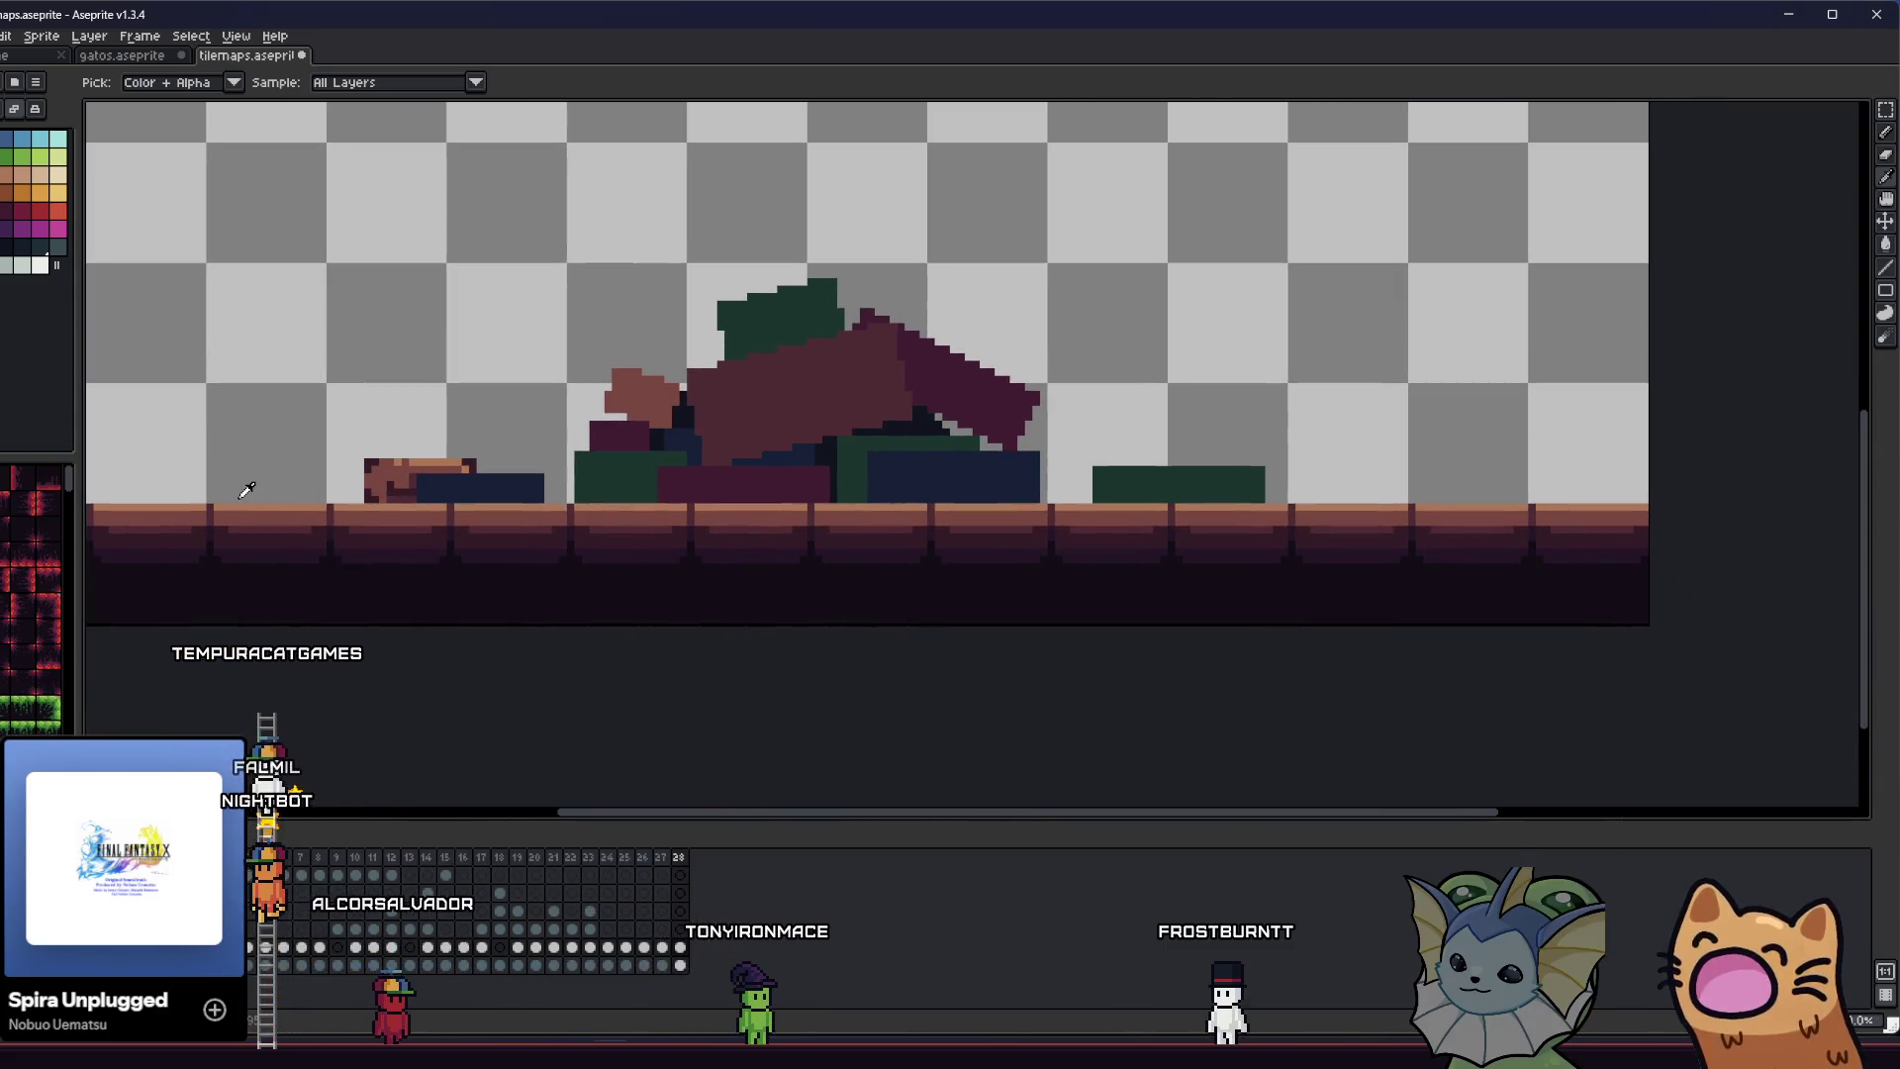
pyautogui.scroll(1, 259, 485)
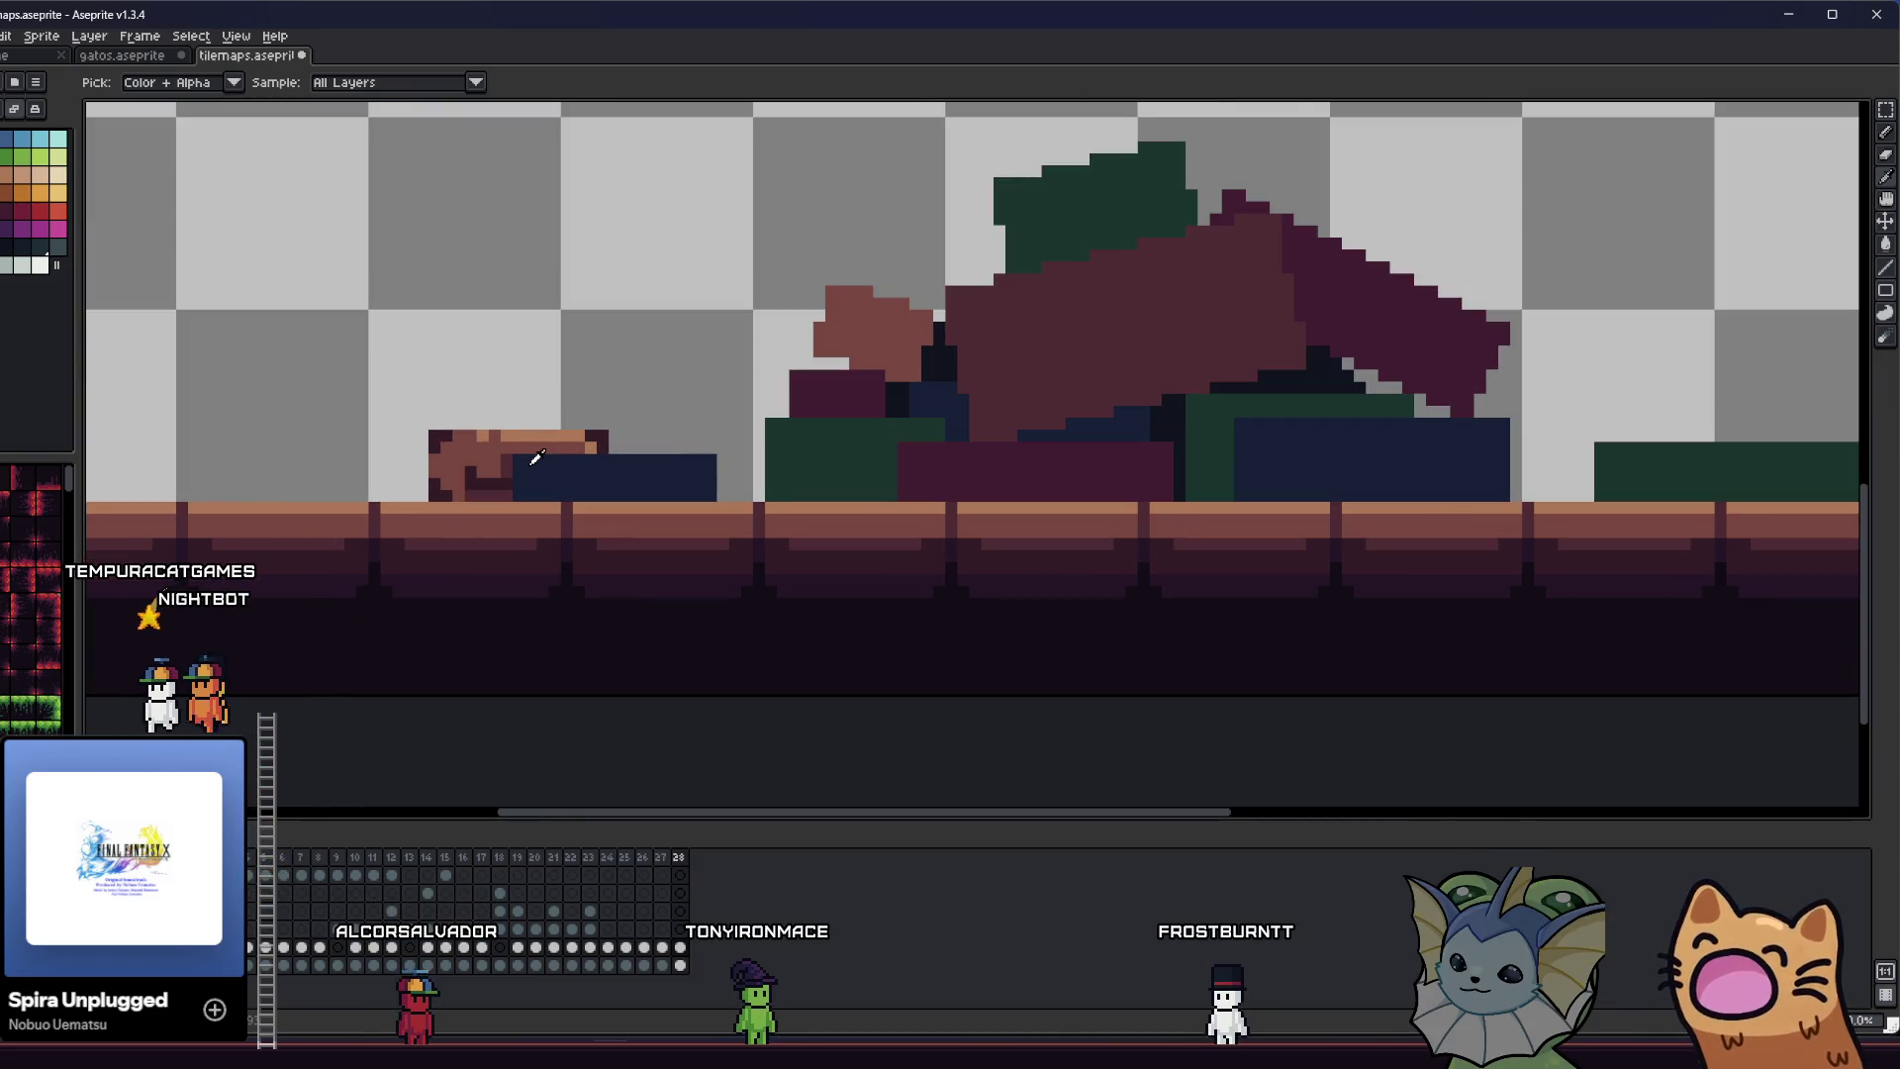
pyautogui.scroll(1, 451, 429)
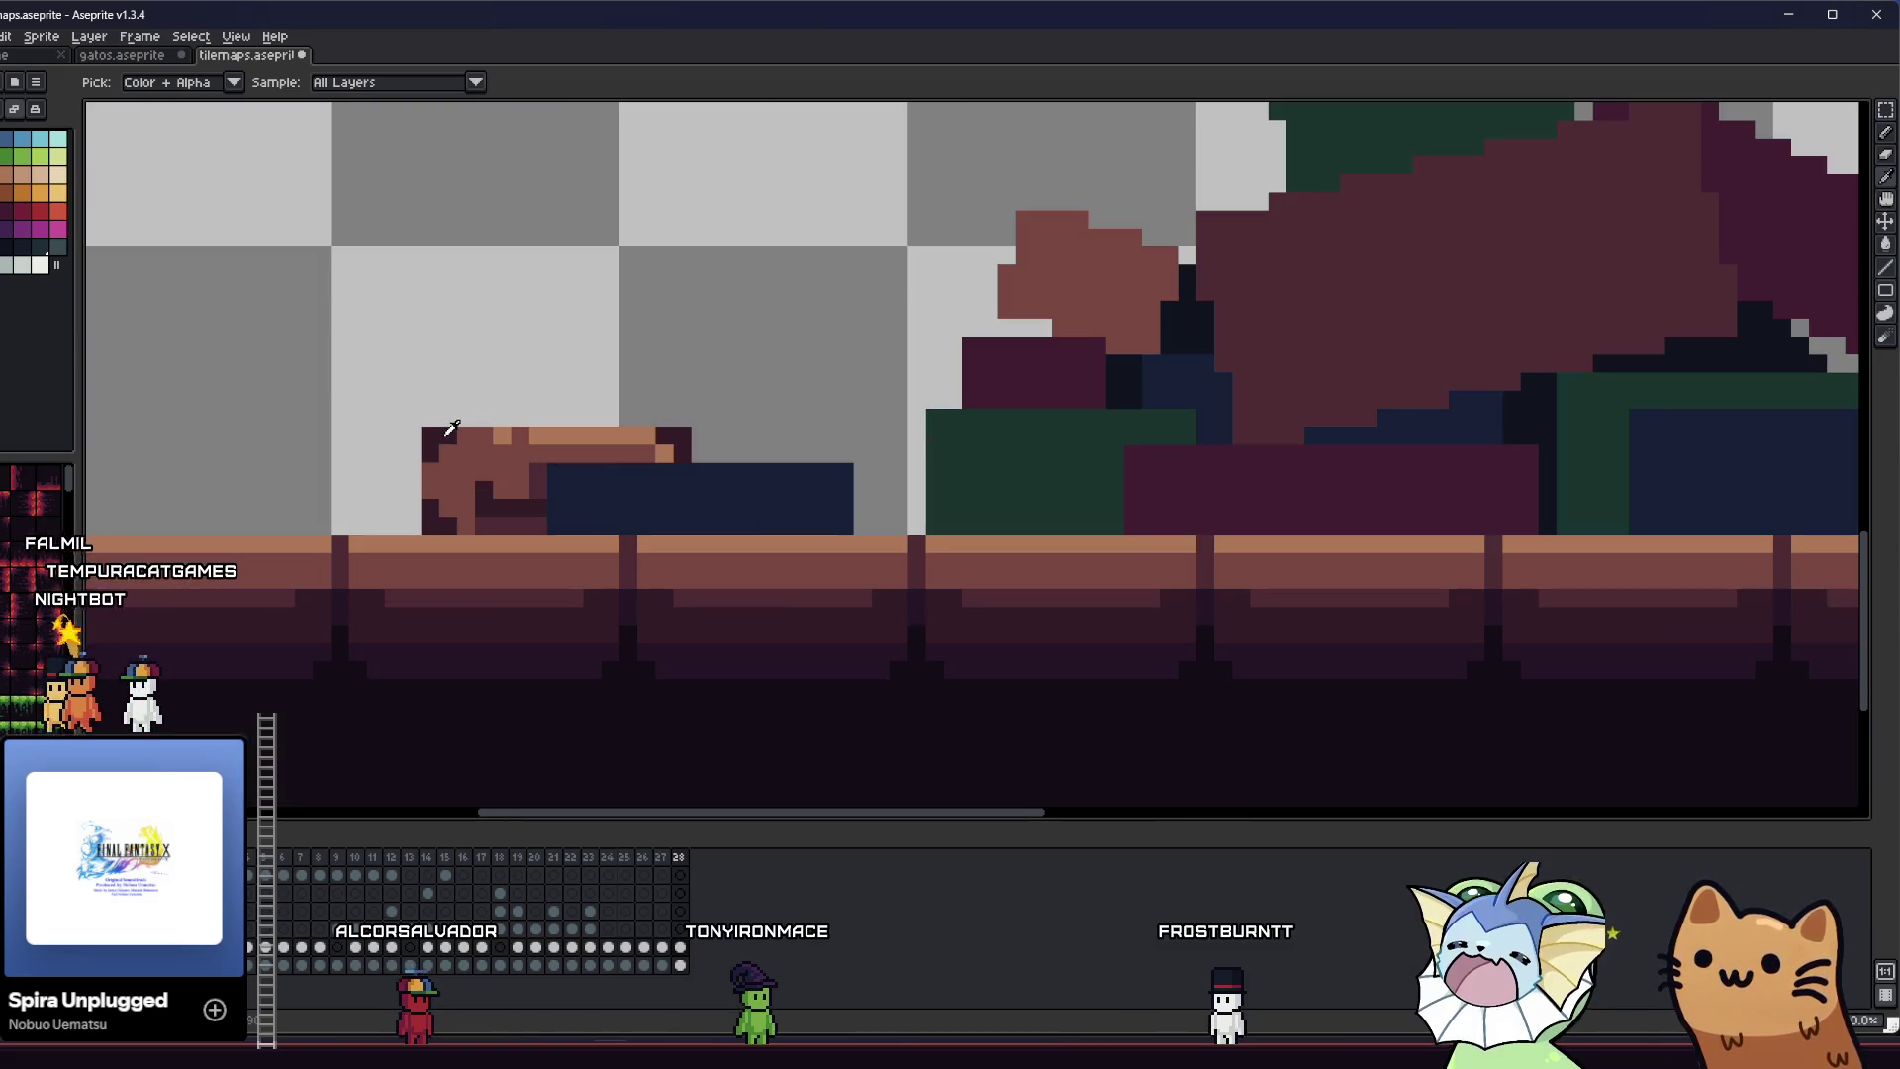
pyautogui.scroll(1, 451, 430)
pyautogui.press('b')
pyautogui.click(372, 424)
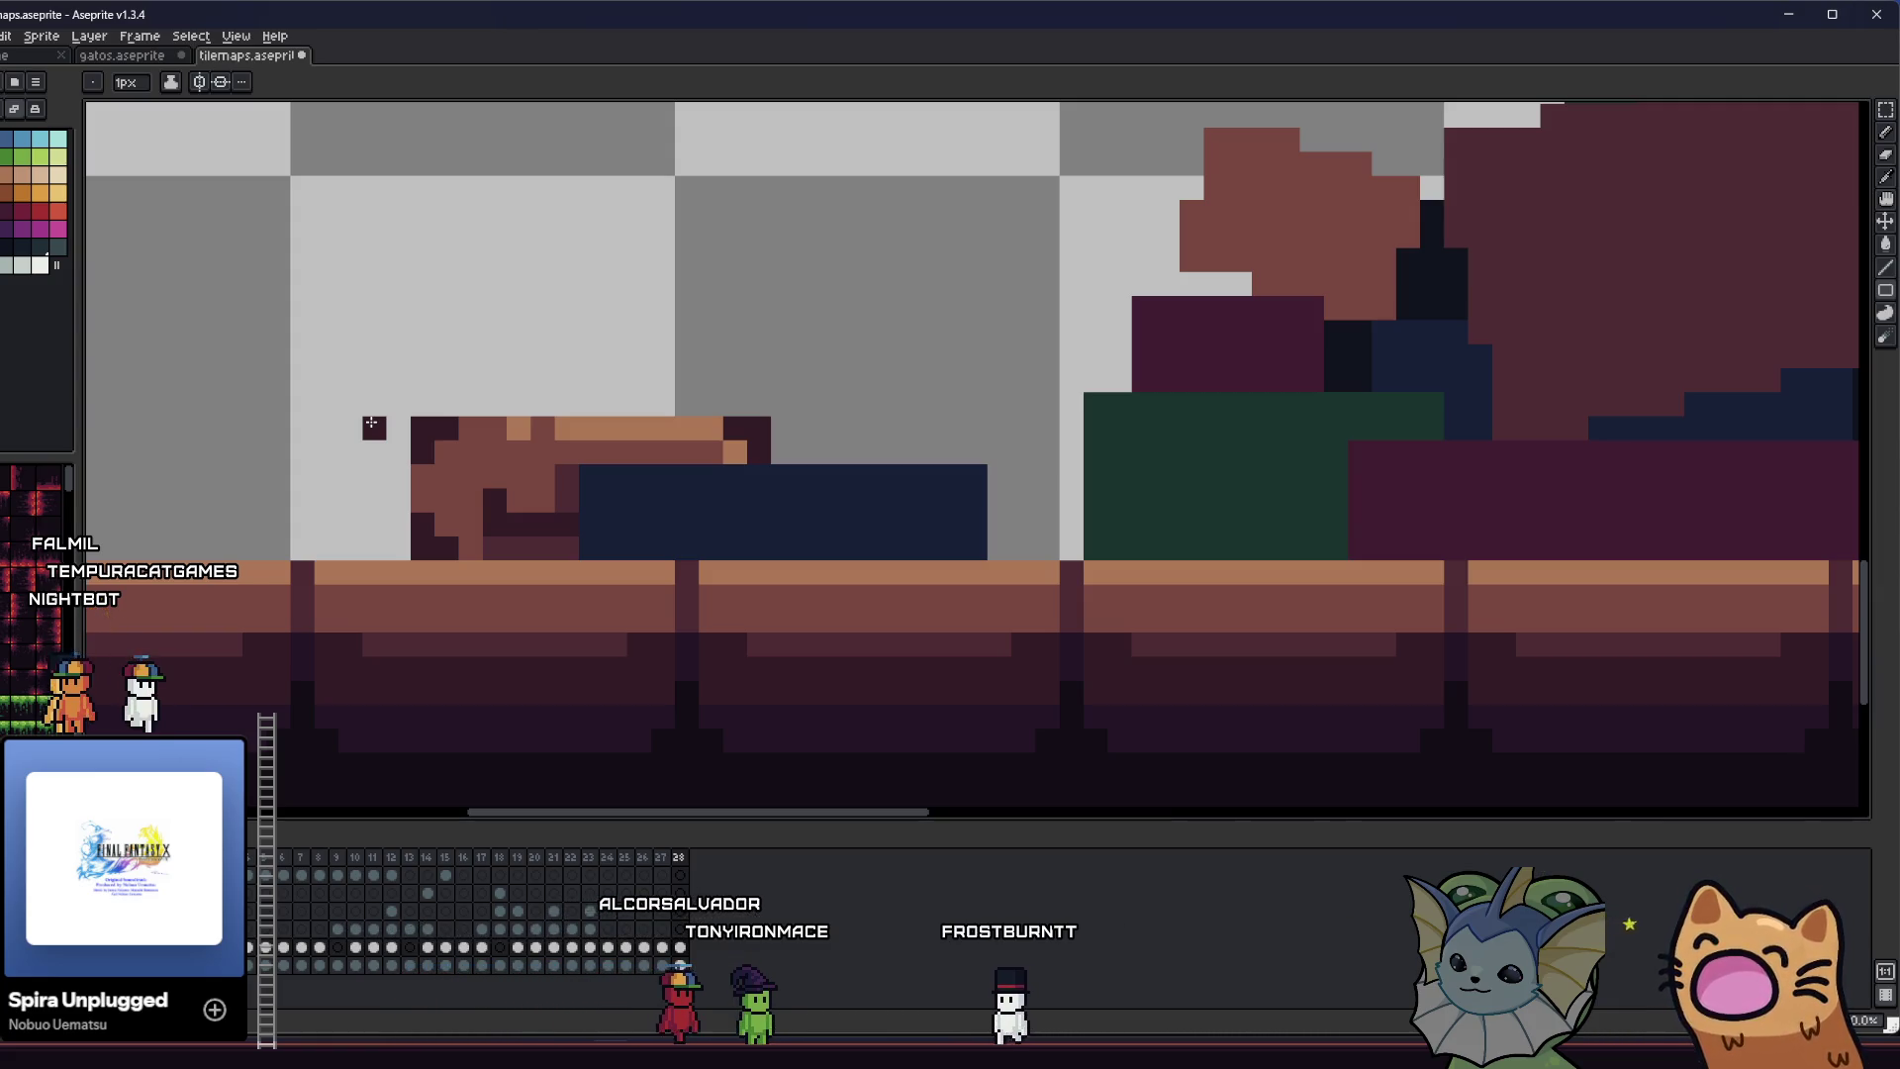
# - Sample a dark colour and darken the brown suitcase's top-left corner pixel
pyautogui.press('i')
pyautogui.scroll(2, 415, 460)
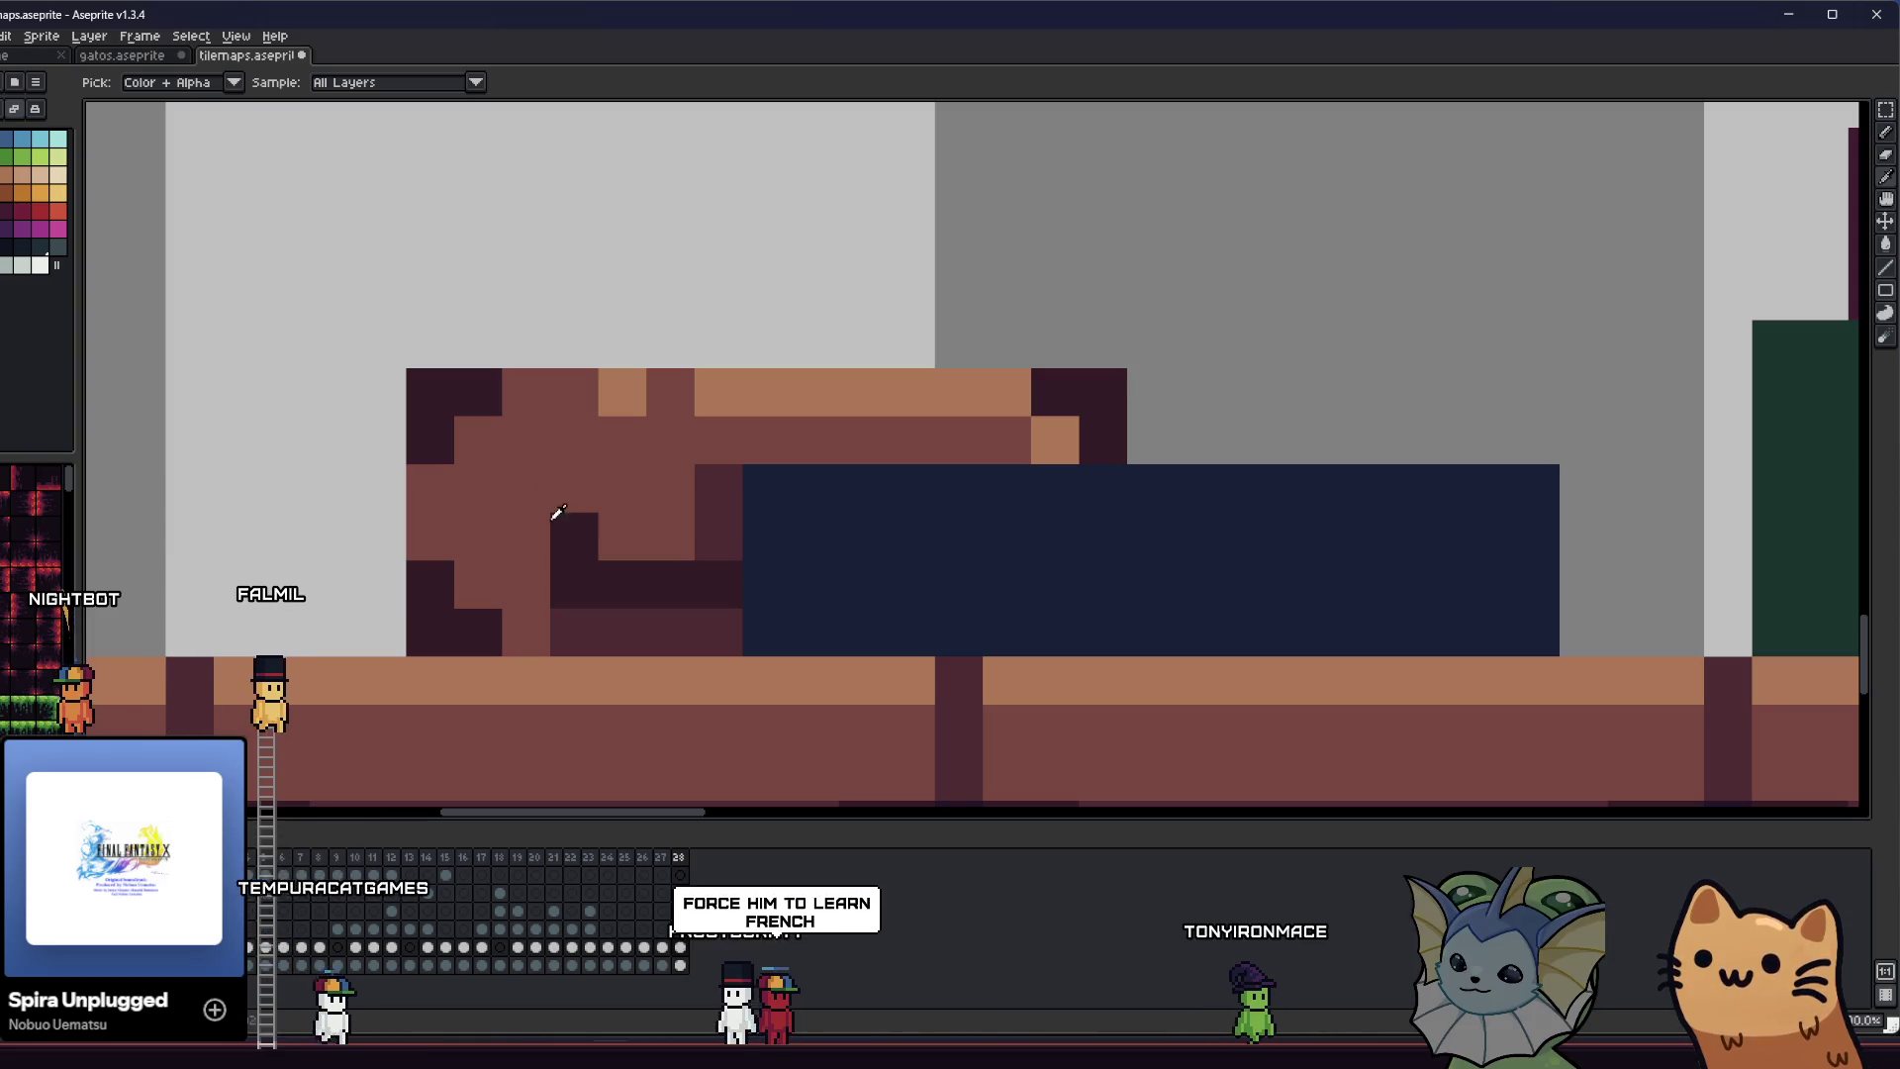
pyautogui.press('b')
pyautogui.click(433, 553)
pyautogui.hotkey('ctrl', 'z')
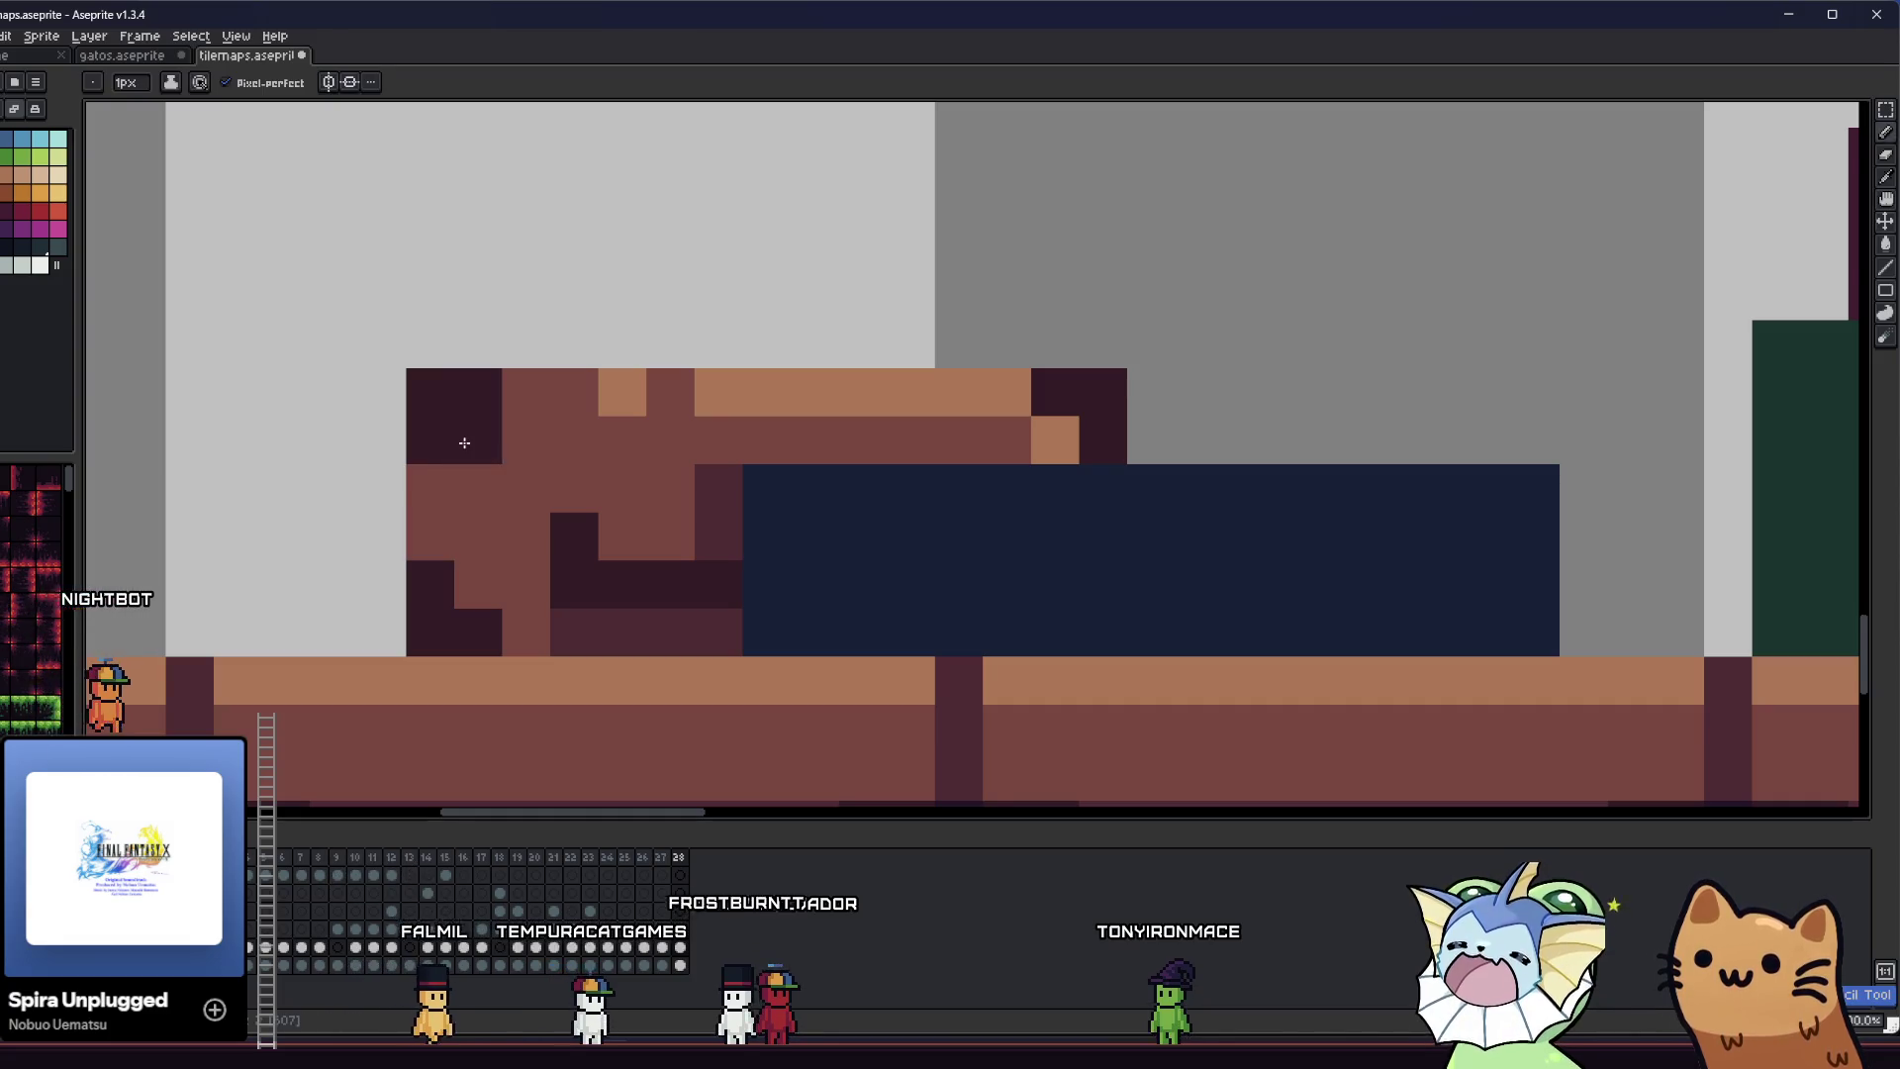
pyautogui.click(434, 502)
# - Zoom around the suitcase while switching between the eyedropper, pencil and move tools
pyautogui.scroll(-3, 435, 503)
pyautogui.press('i')
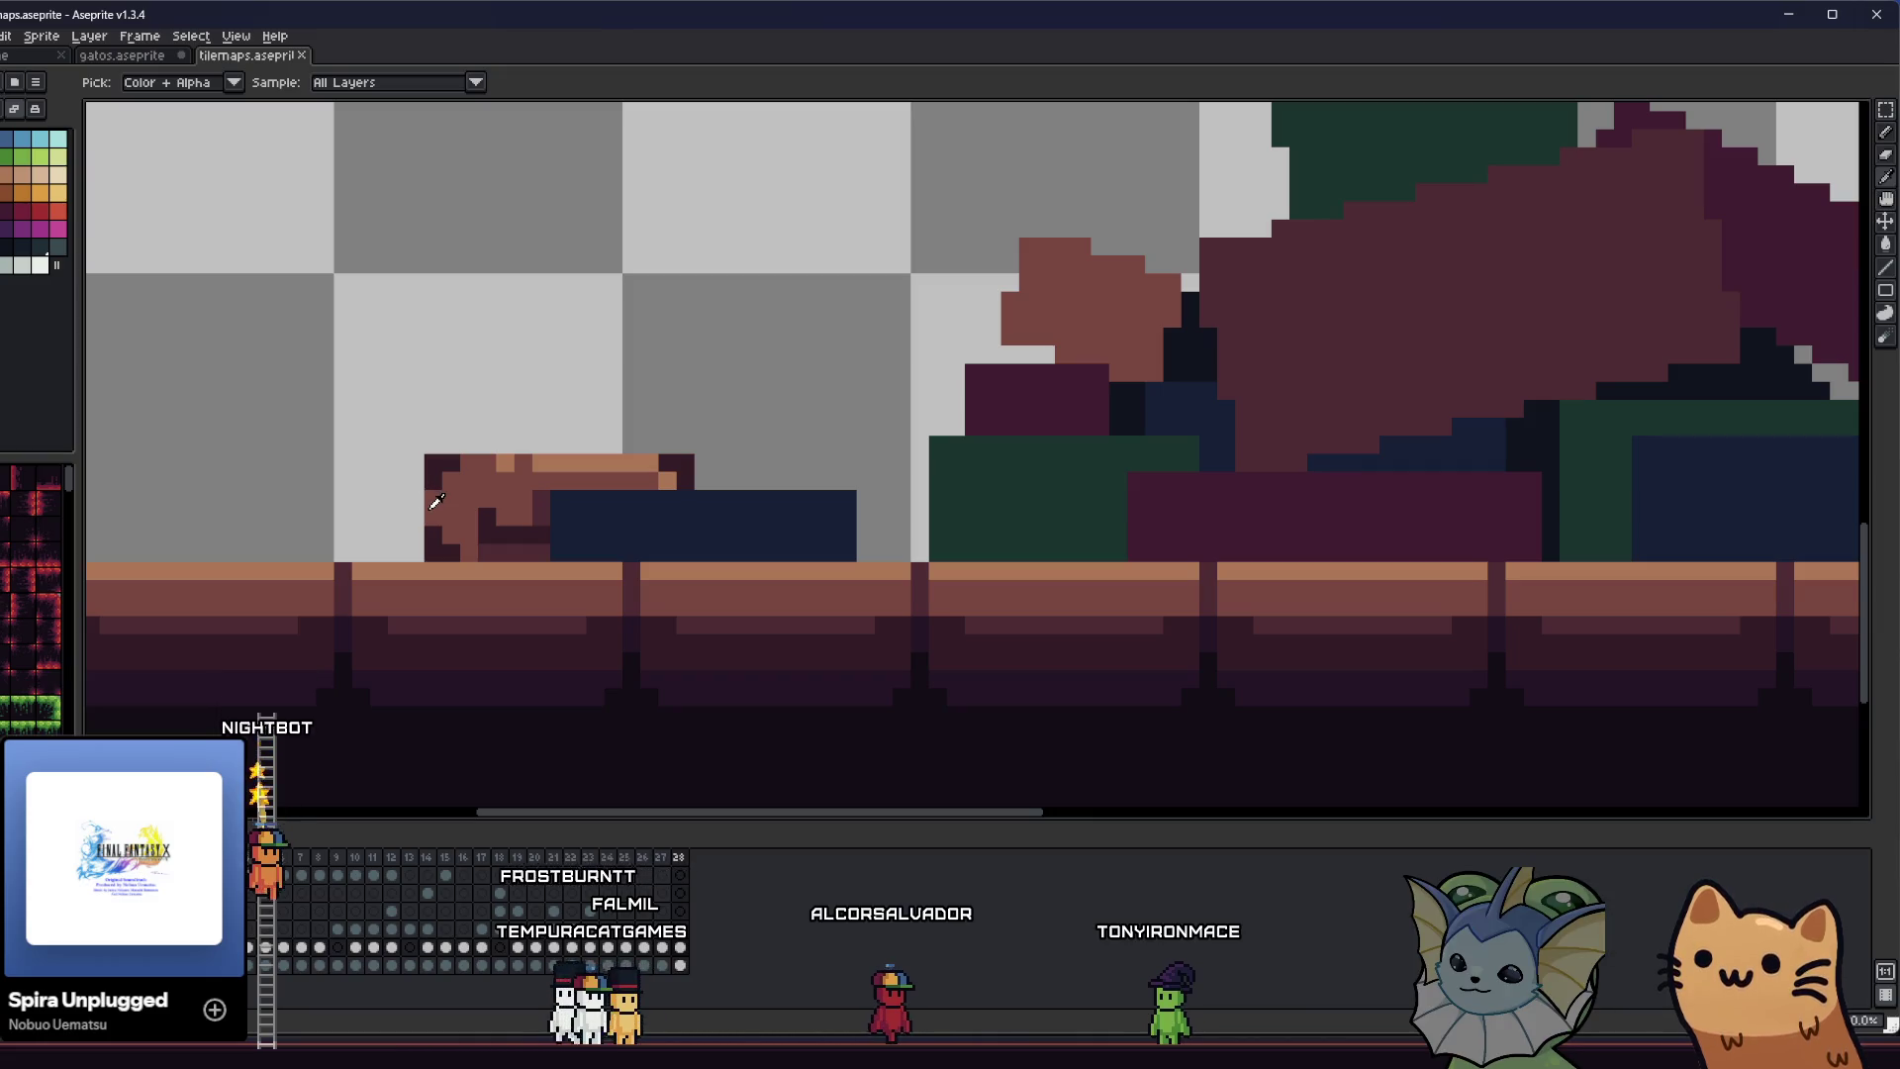
pyautogui.scroll(3, 501, 499)
pyautogui.press('b')
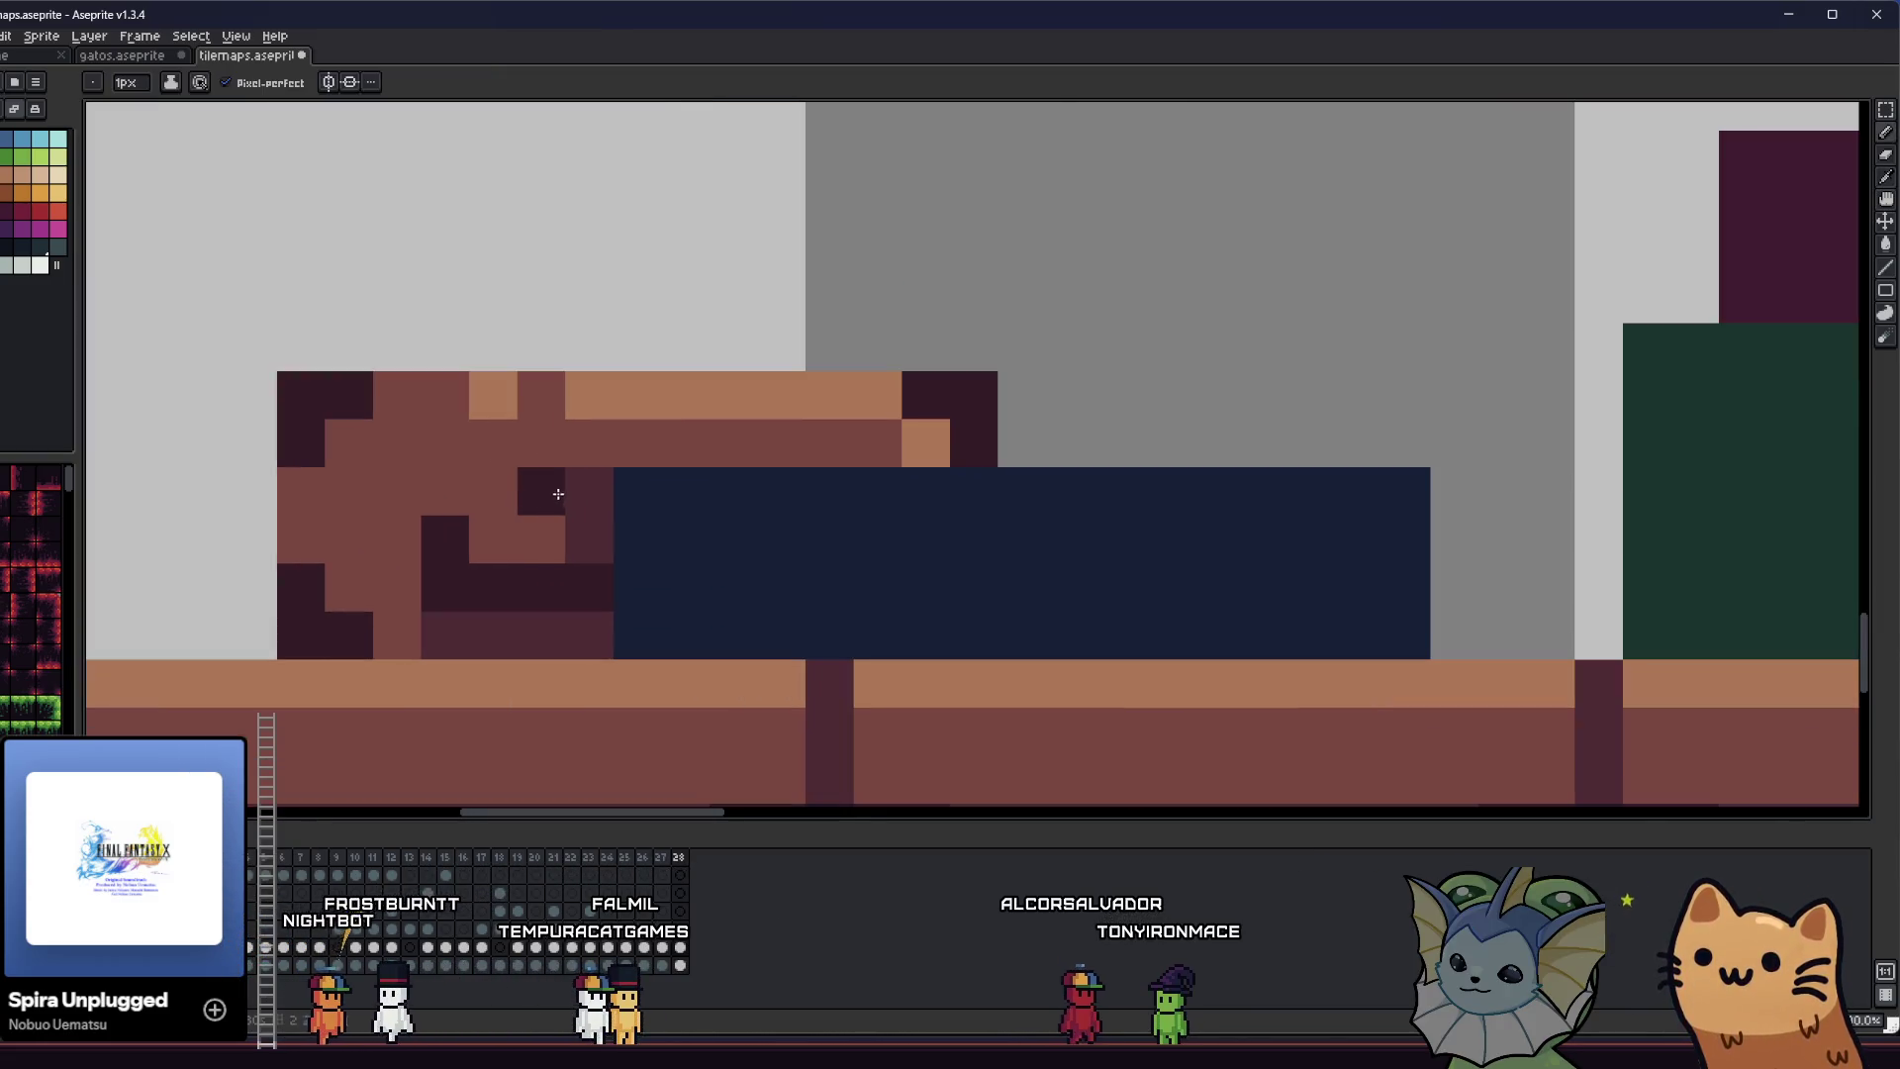
pyautogui.scroll(-4, 360, 522)
pyautogui.press('v')
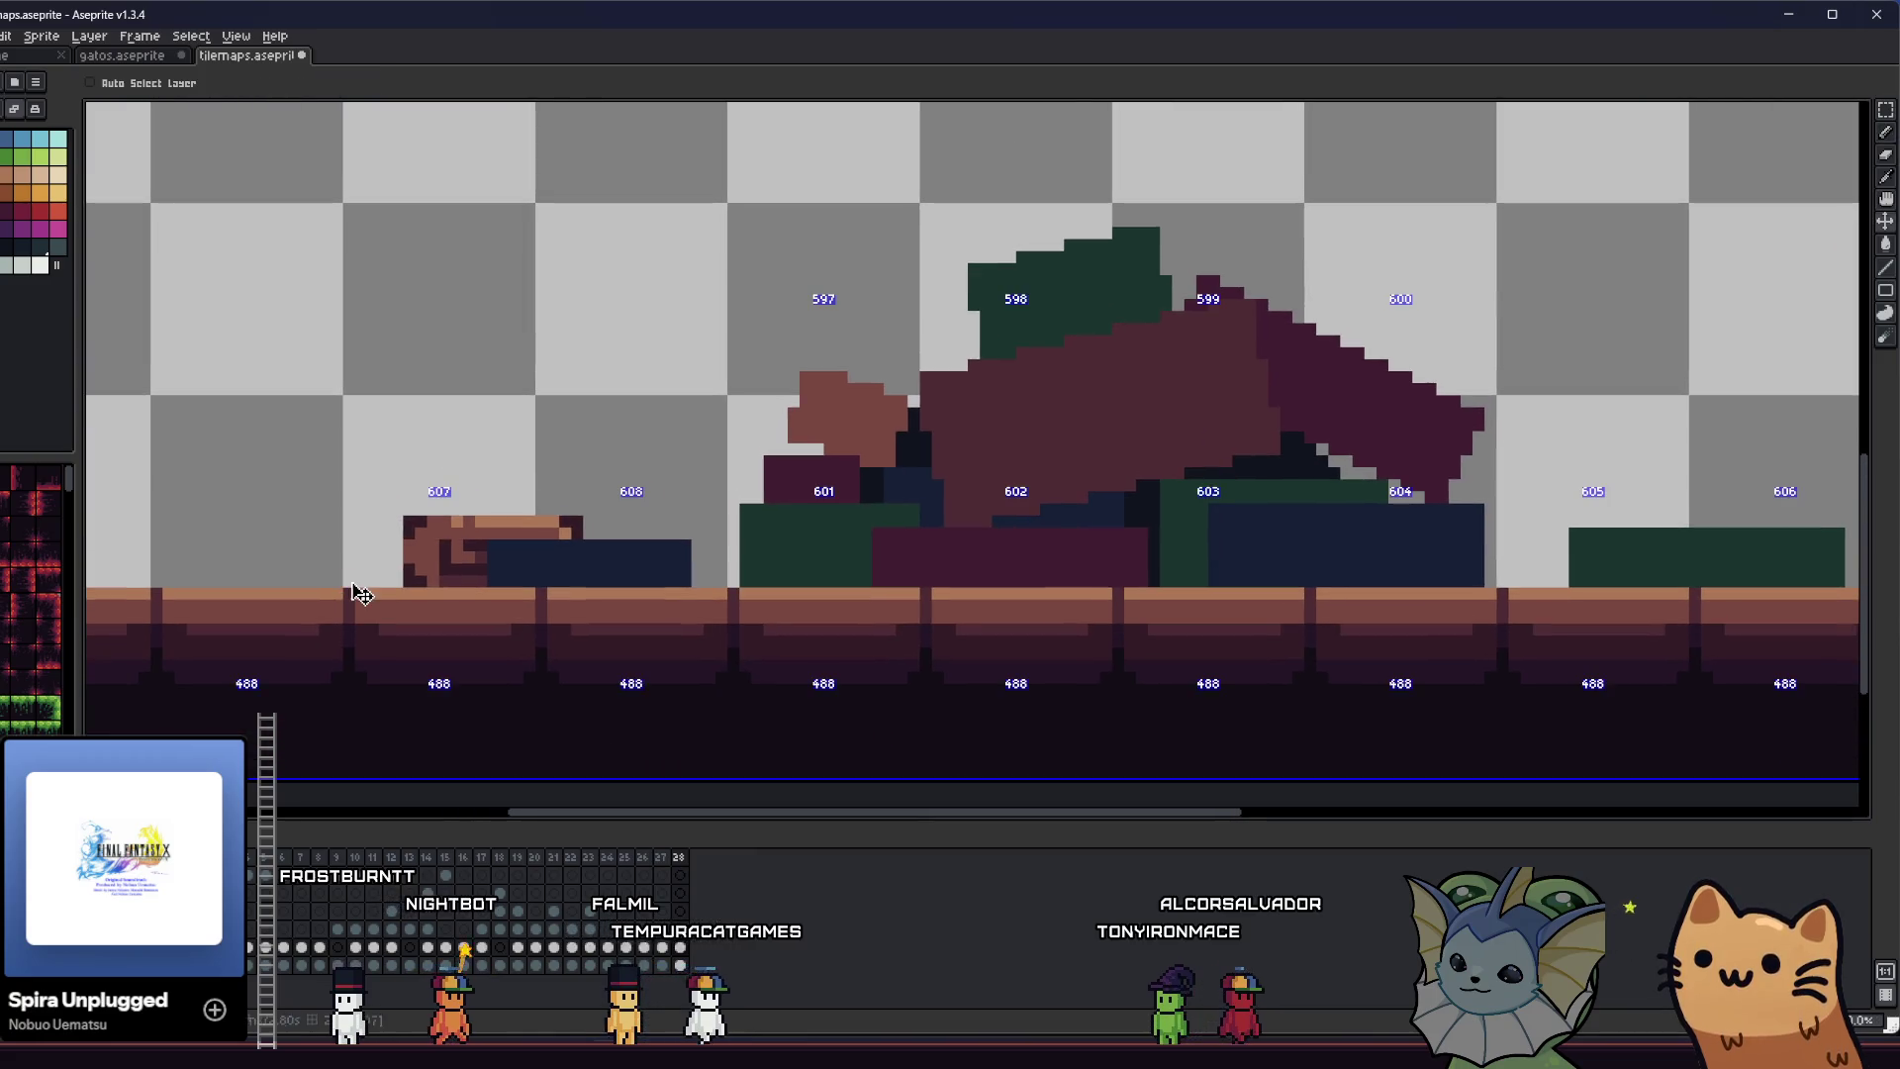
pyautogui.press('b')
pyautogui.scroll(2, 519, 559)
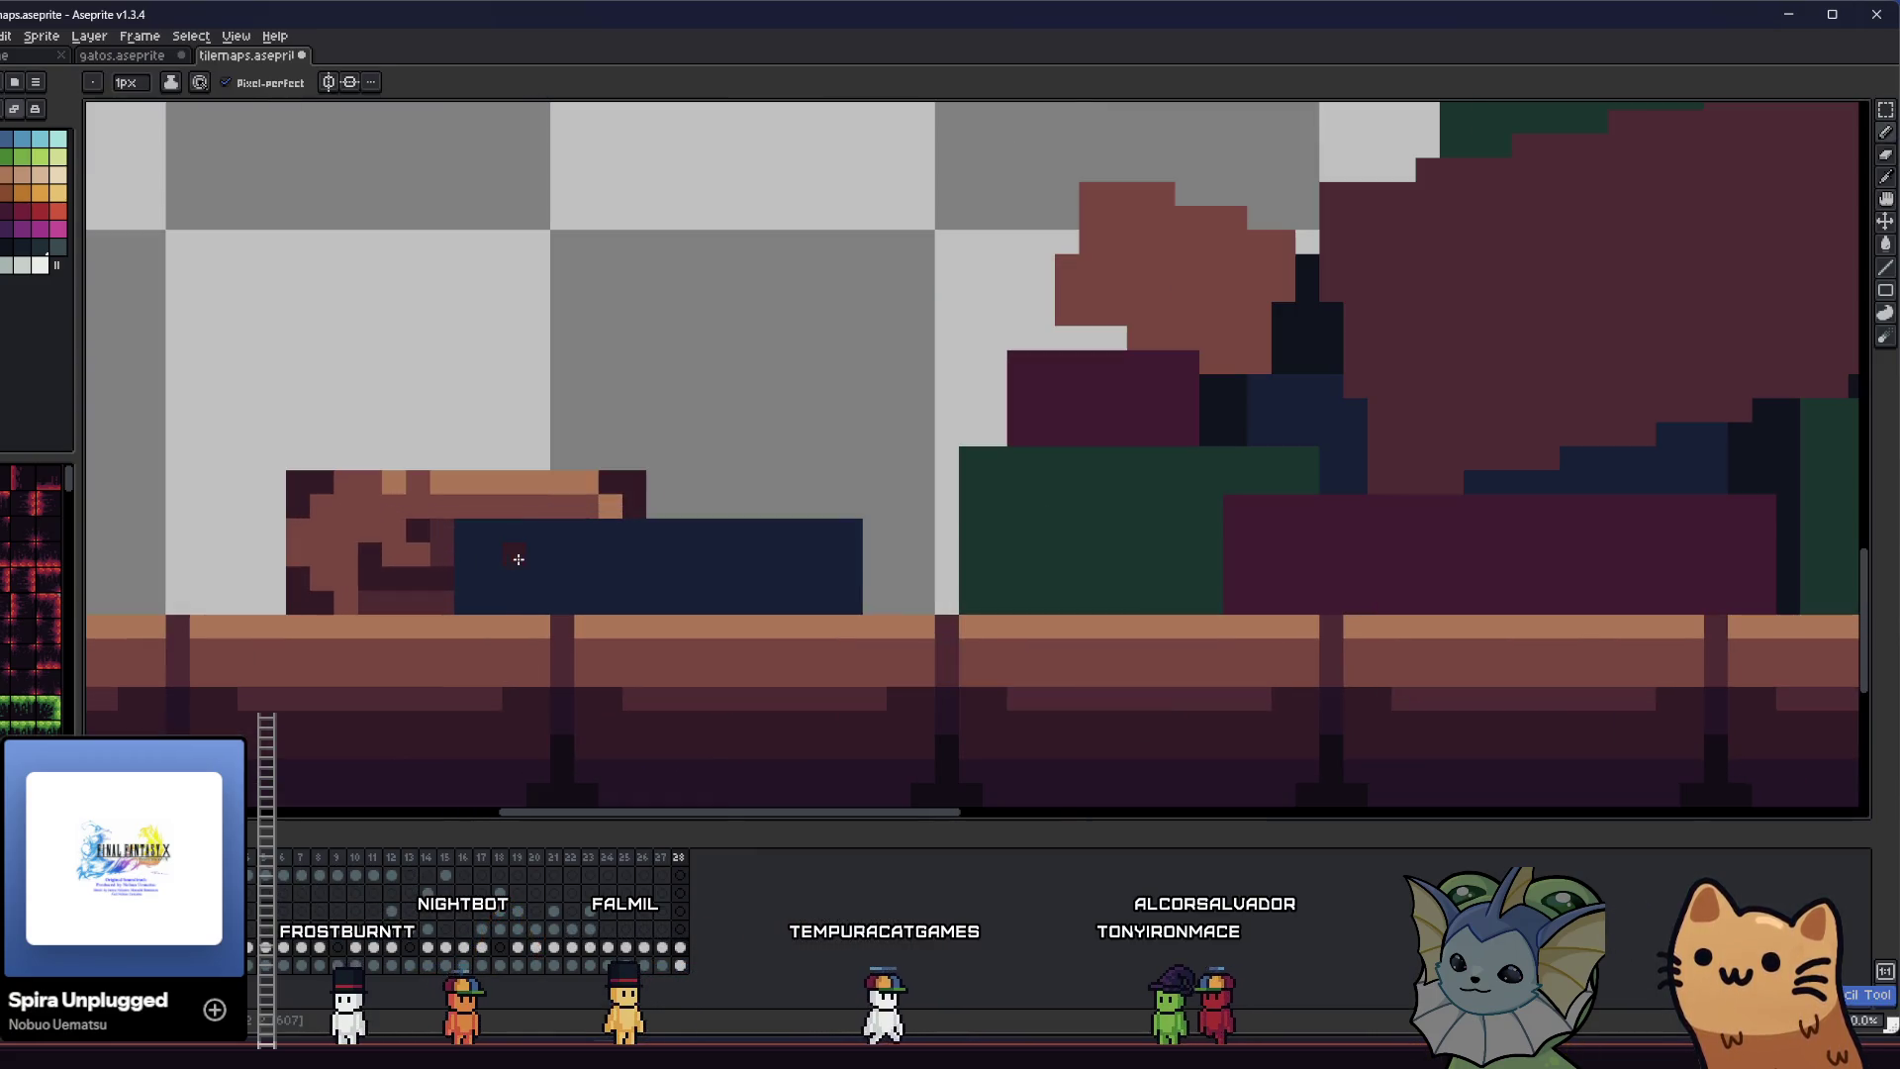
pyautogui.press('i')
pyautogui.scroll(1, 530, 560)
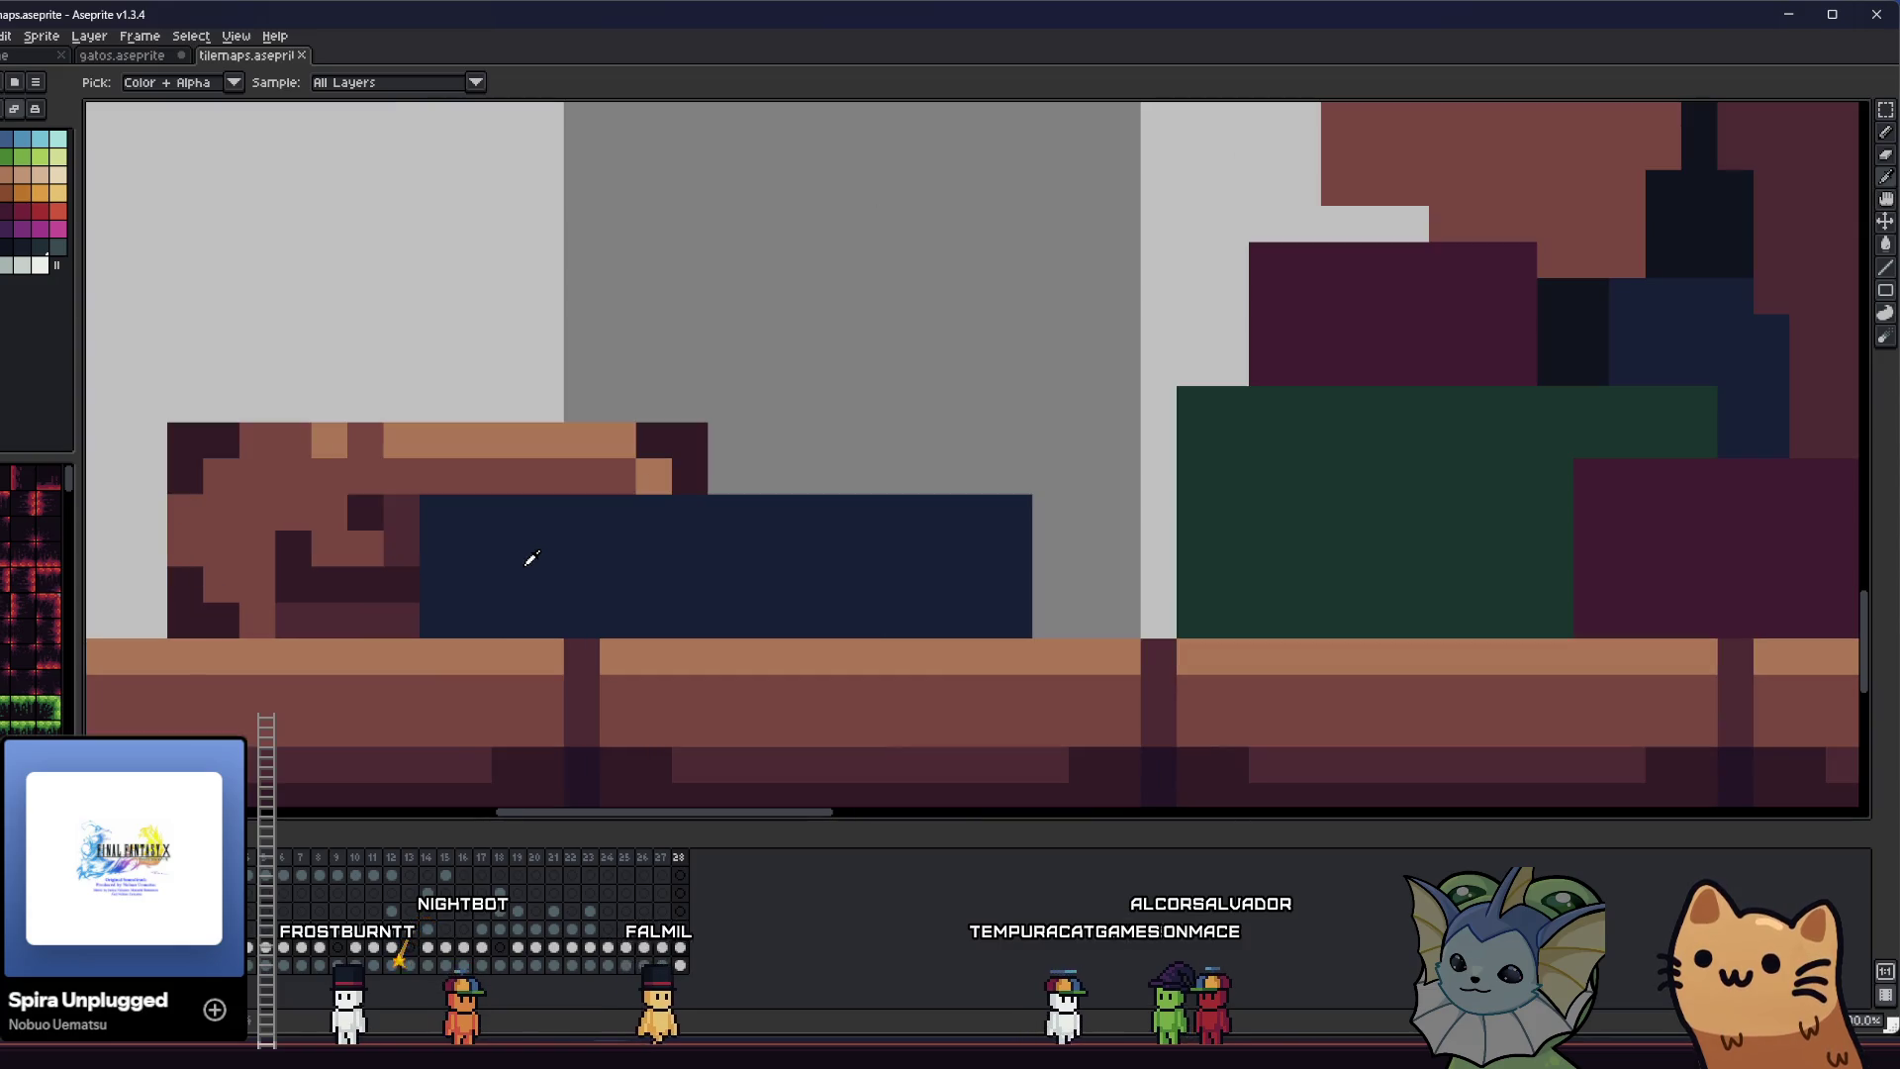
pyautogui.scroll(-3, 530, 560)
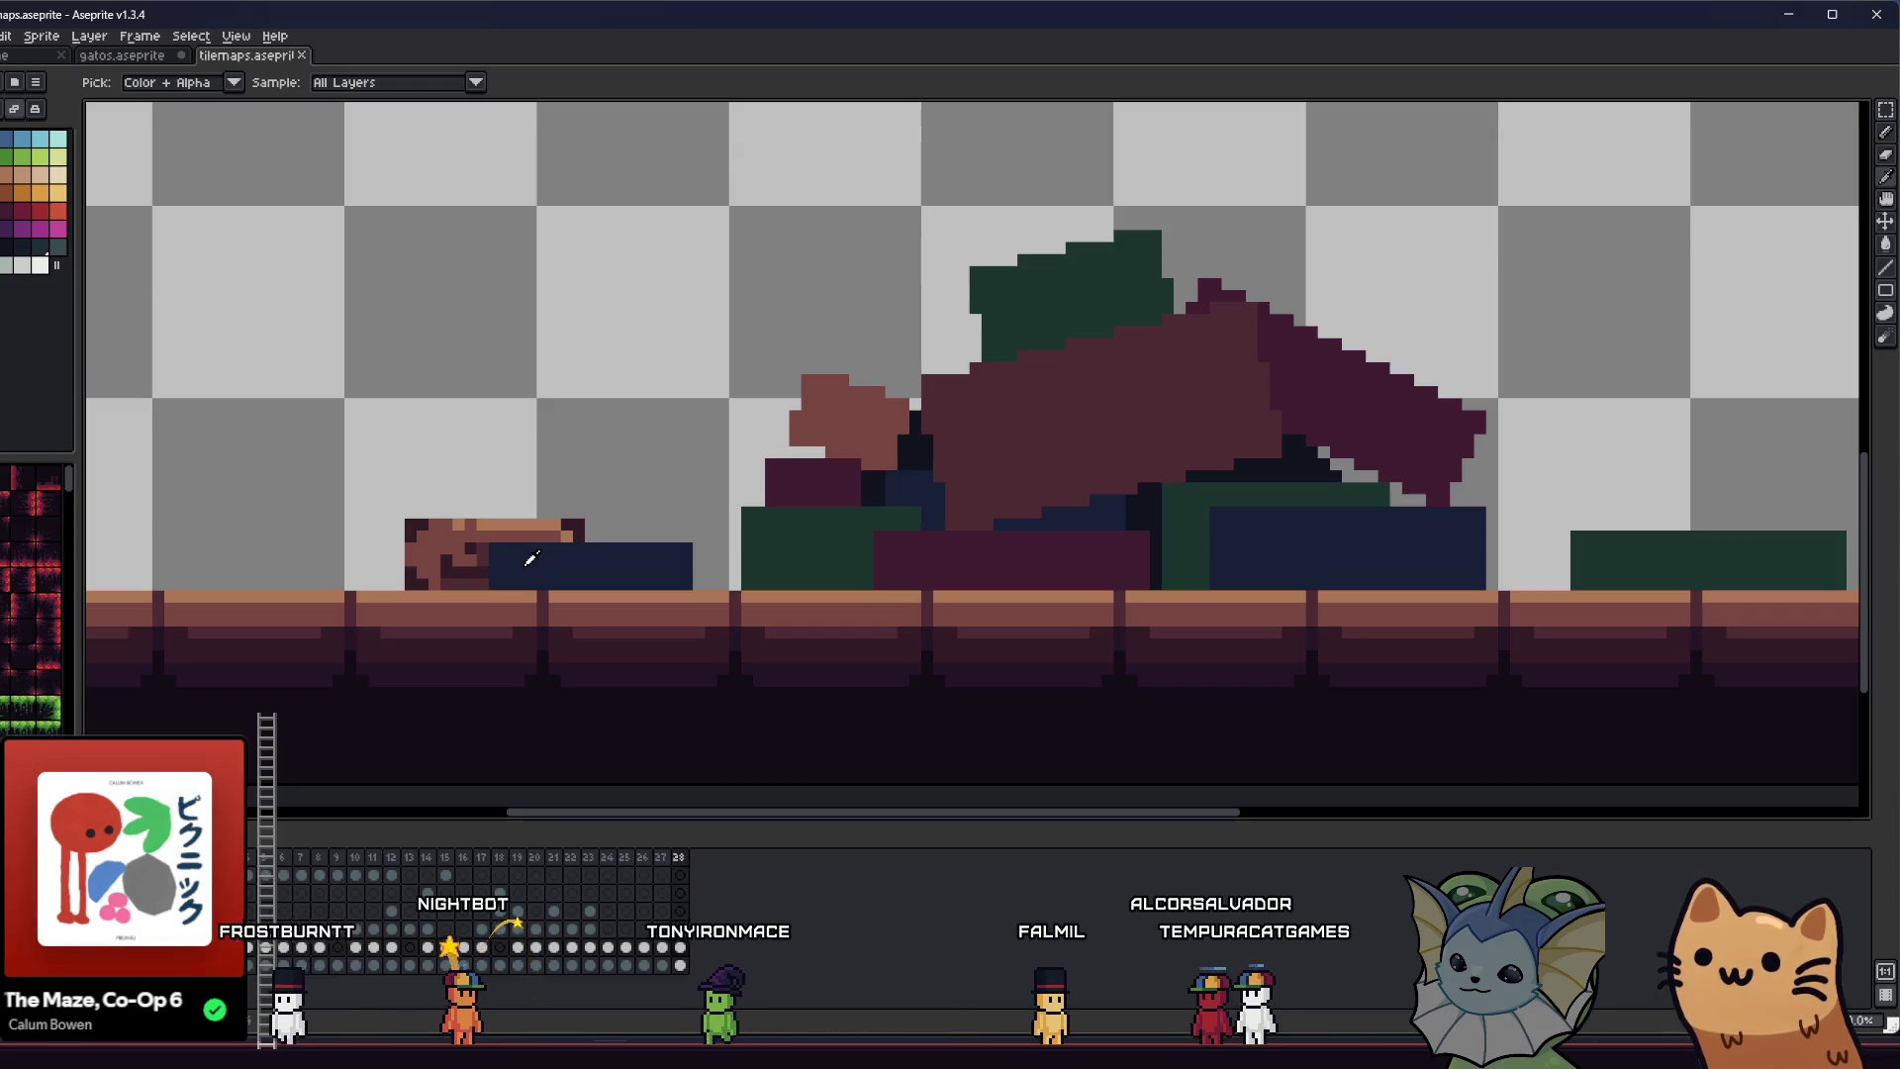
pyautogui.scroll(2, 555, 550)
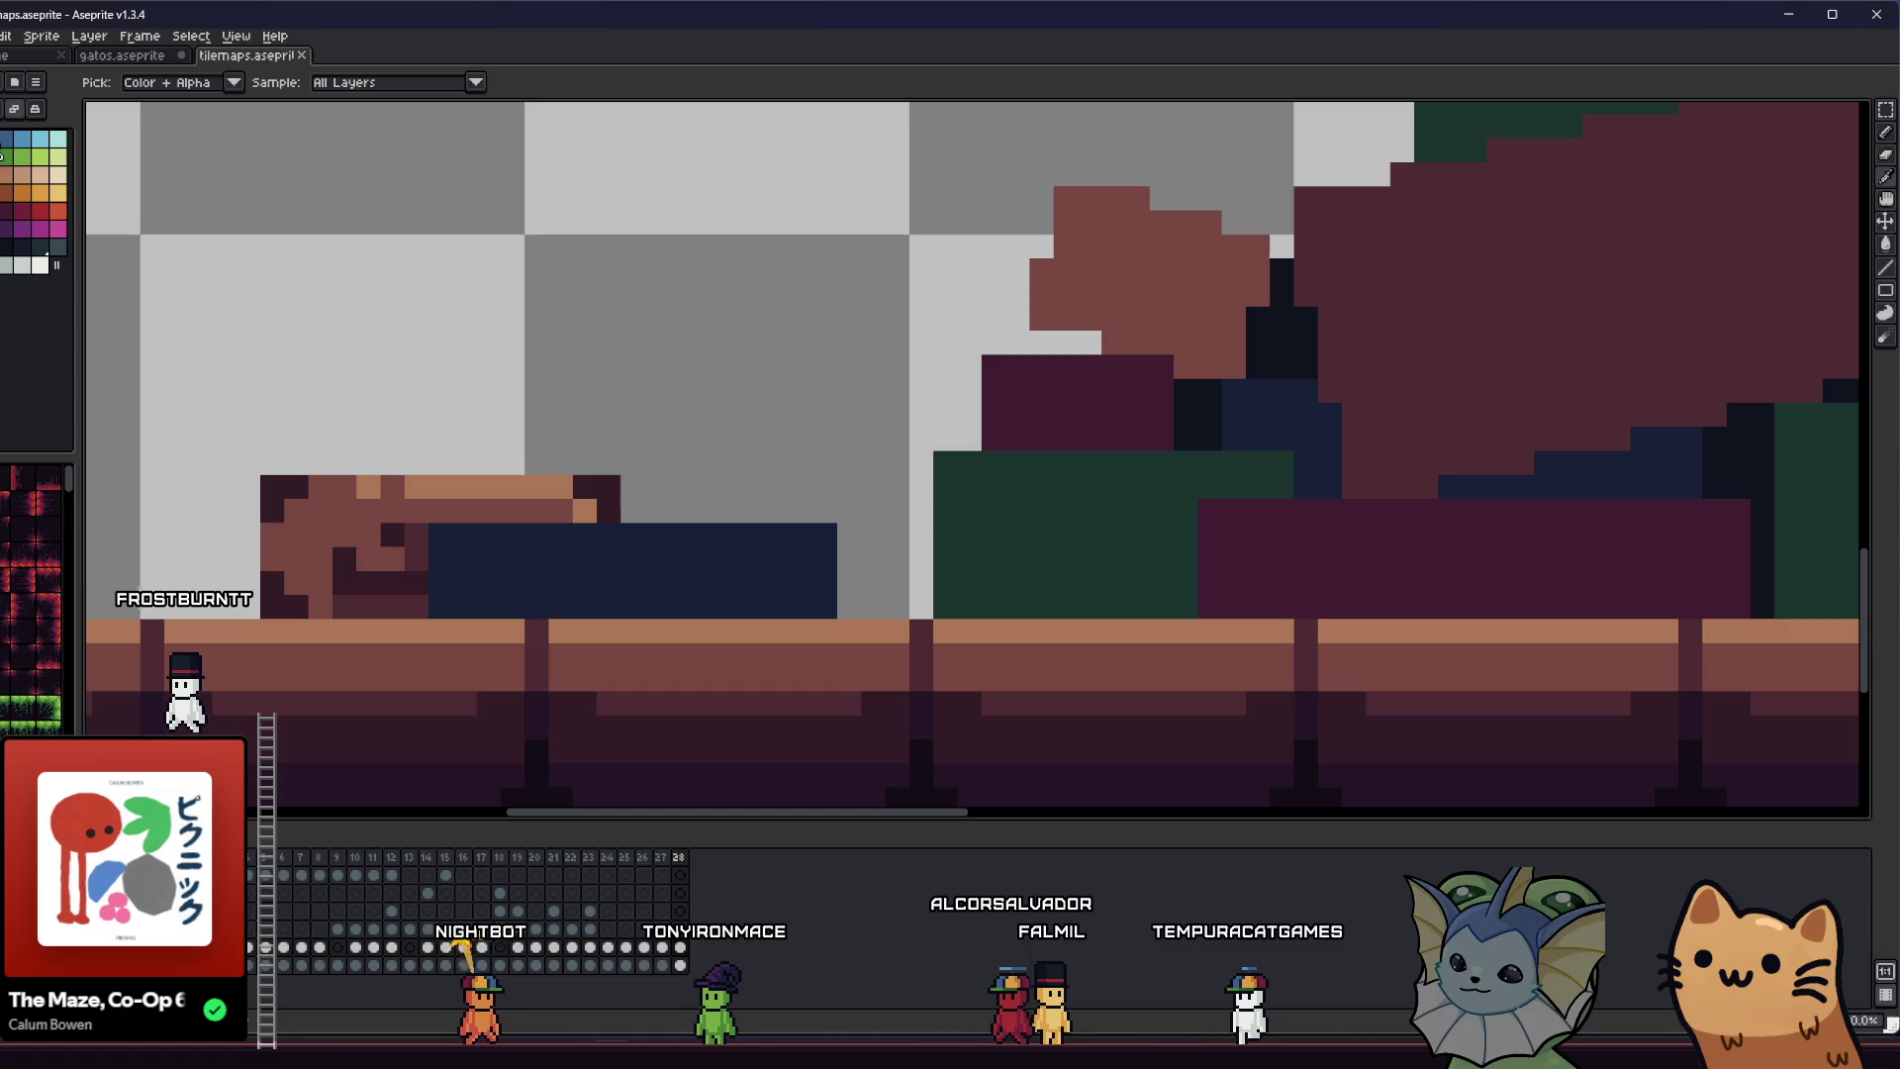
# - Paint two light-blue highlight columns near the left and right ends of the navy suitcase
pyautogui.press('b')
pyautogui.moveTo(489, 535)
pyautogui.mouseDown()
pyautogui.moveTo(492, 604)
pyautogui.moveTo(512, 526)
pyautogui.mouseUp()
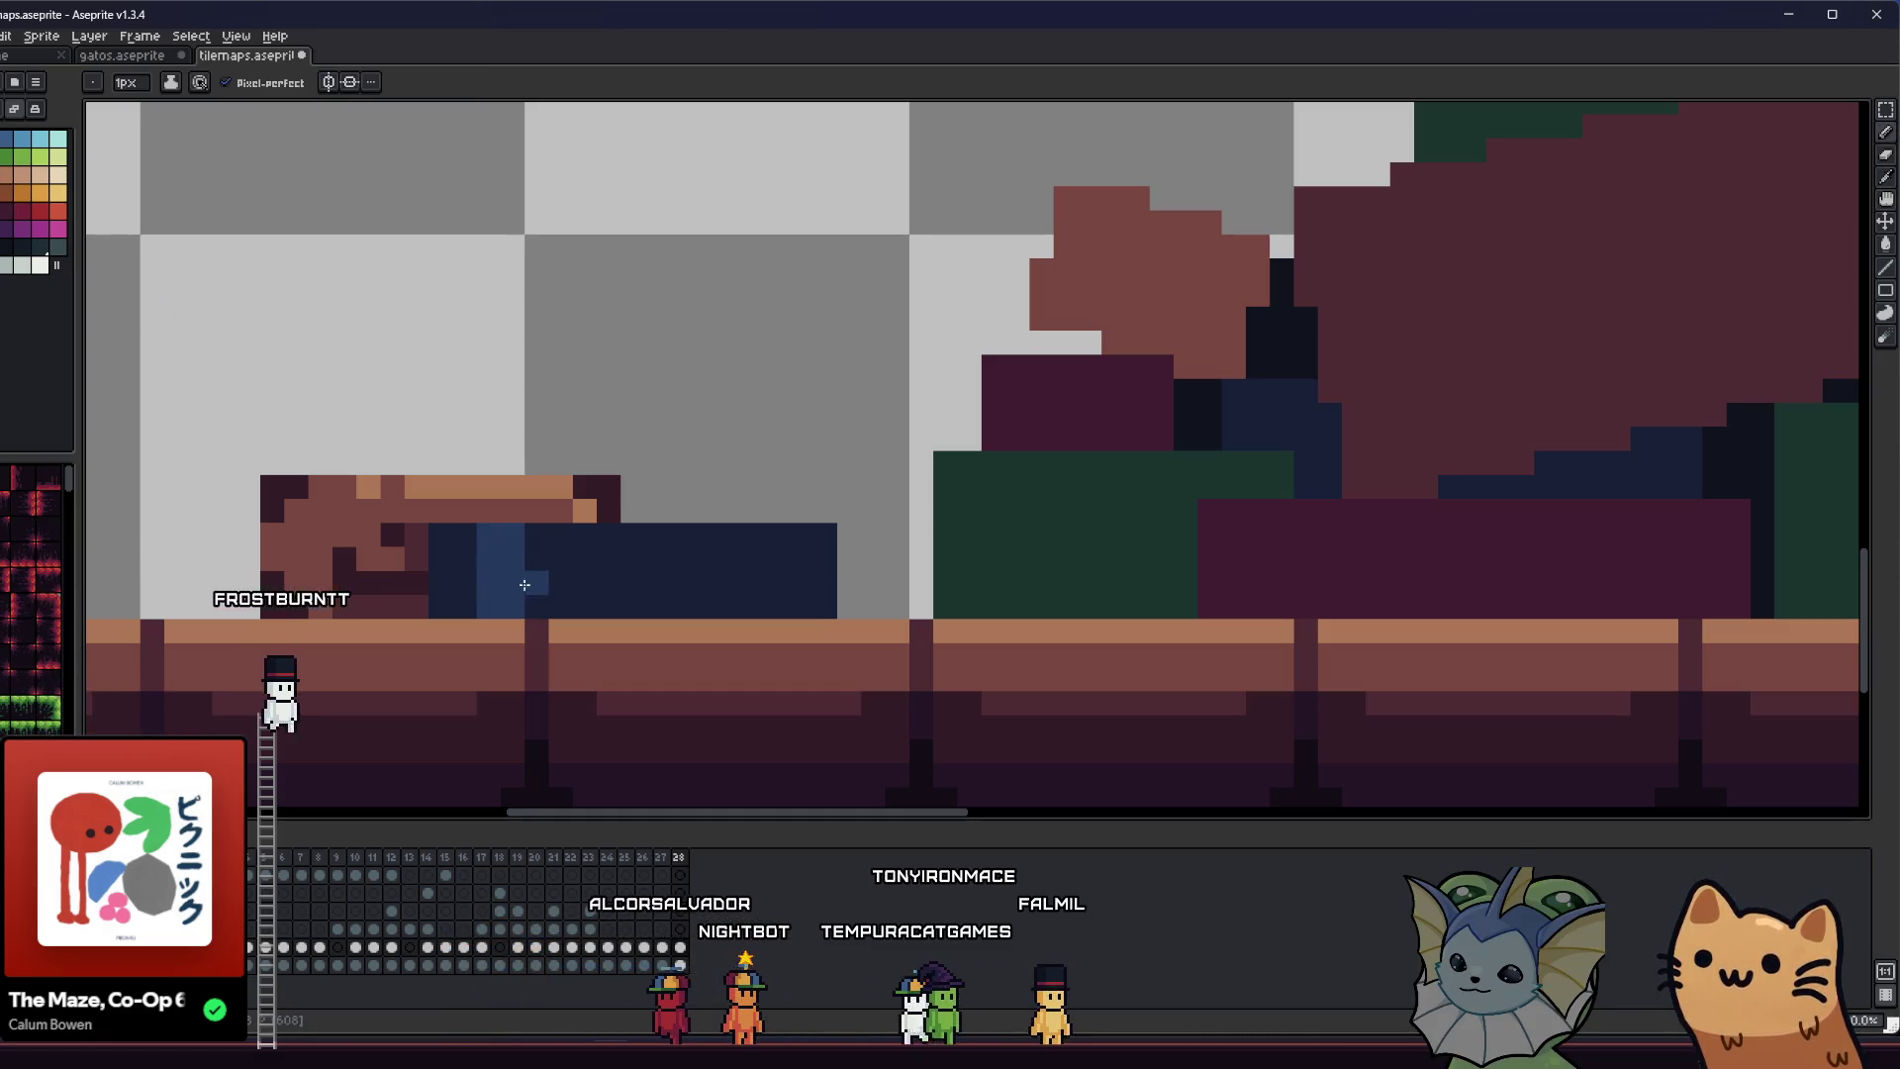
pyautogui.moveTo(787, 540); pyautogui.dragTo(782, 606)
pyautogui.moveTo(751, 535); pyautogui.dragTo(754, 608)
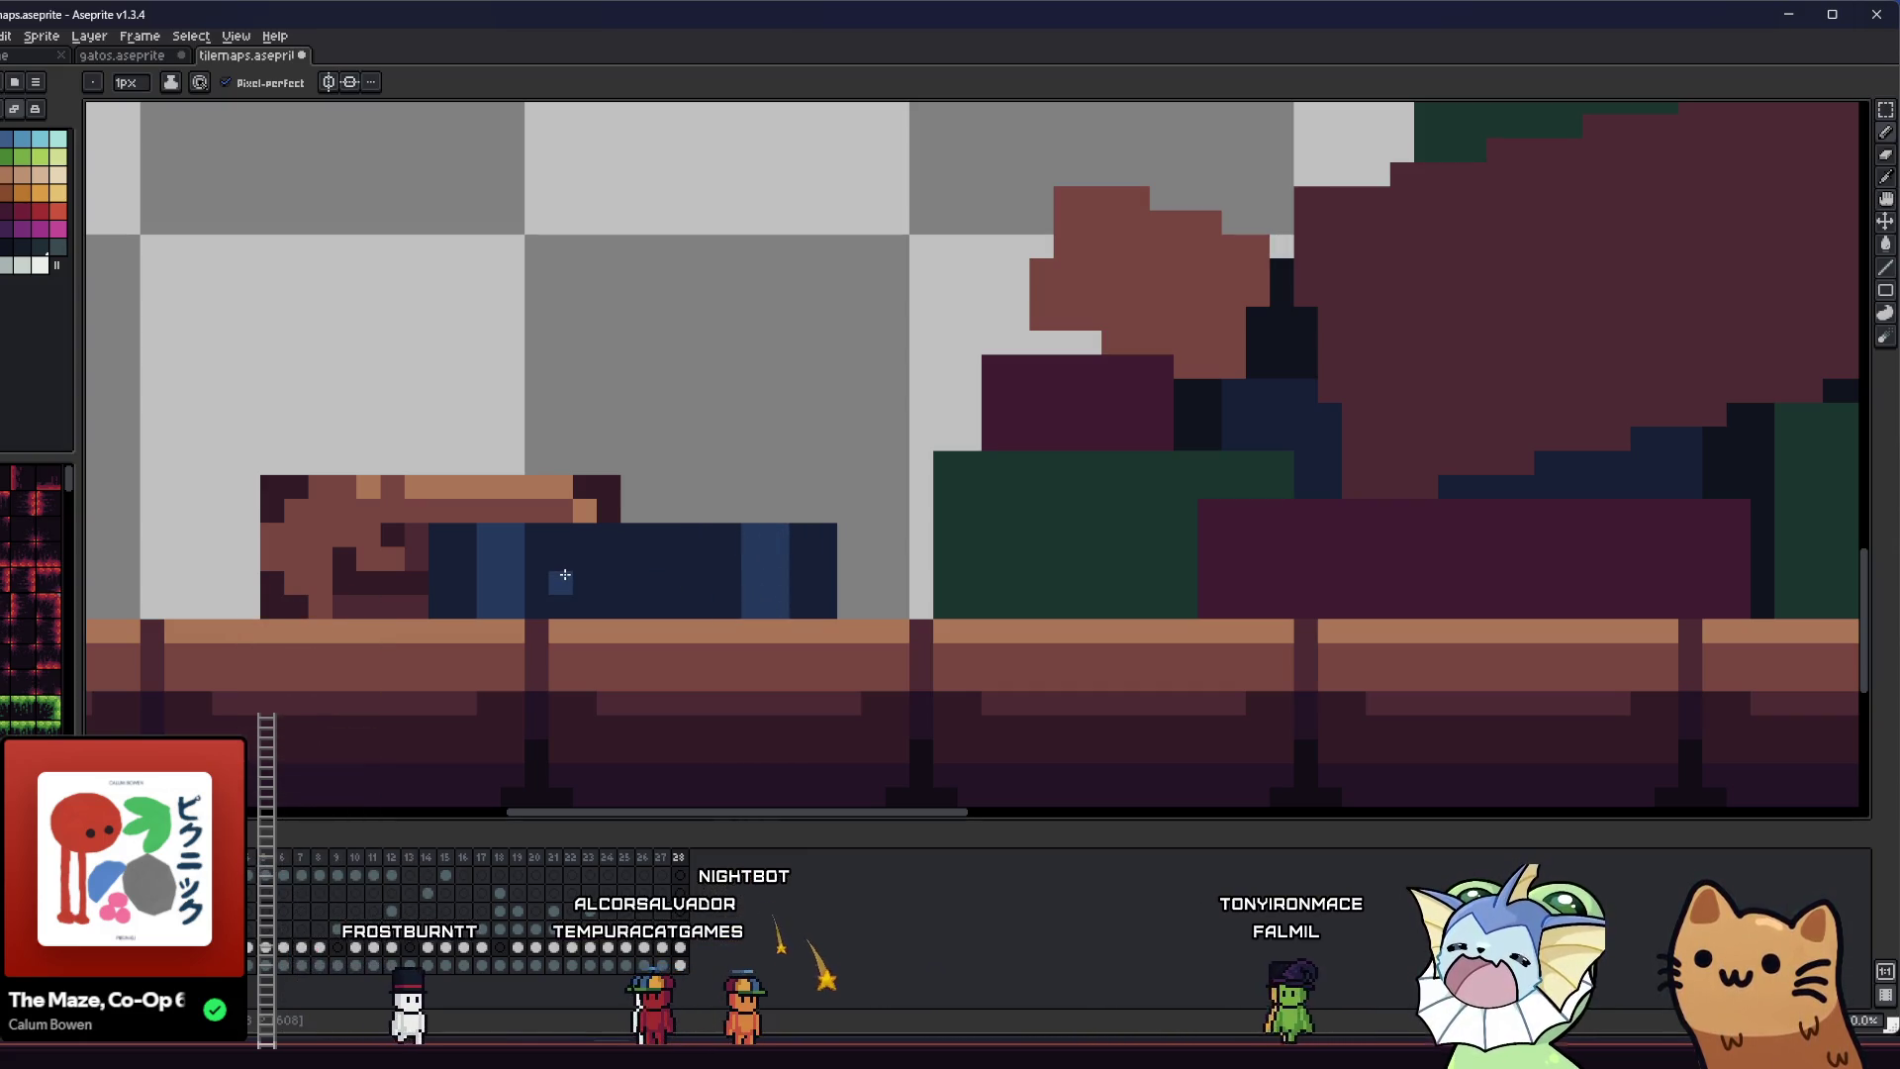
# - Pick a near-black palette colour and zoom in on the navy suitcase
pyautogui.click(6, 248)
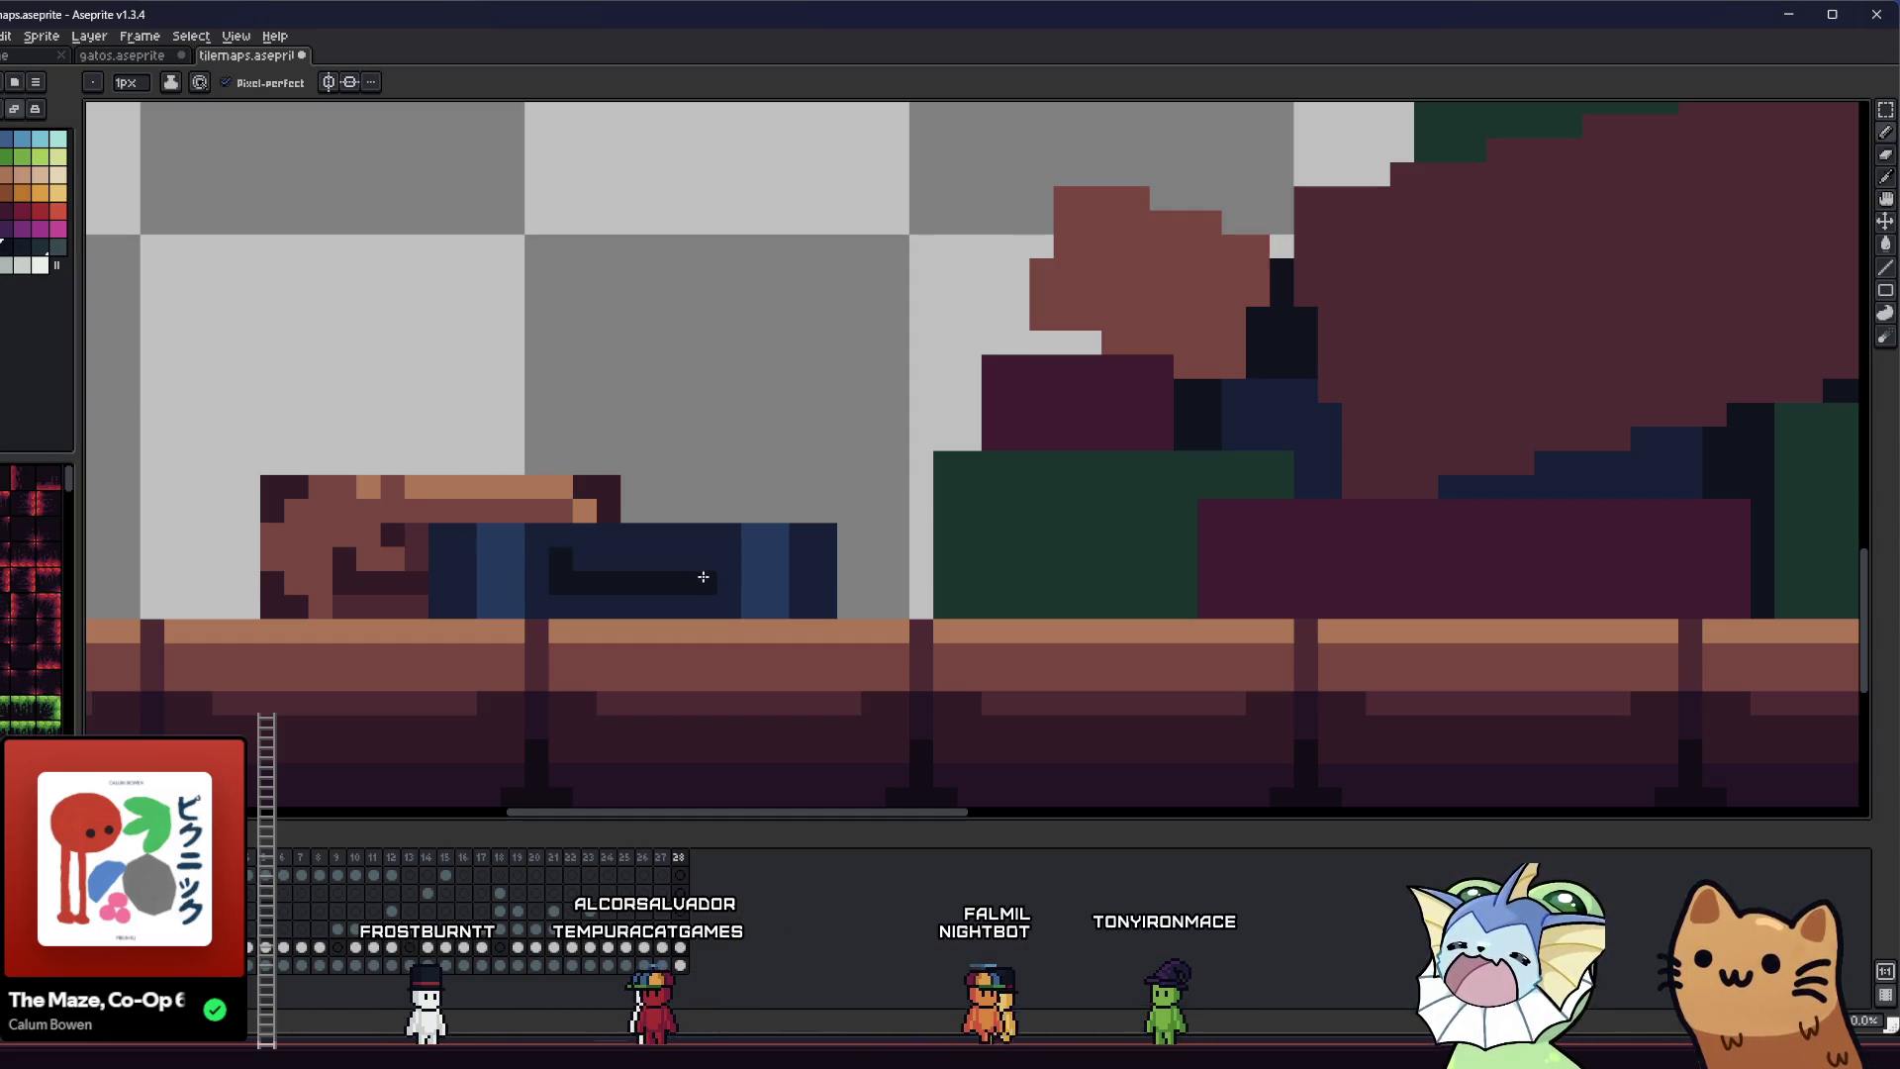
pyautogui.scroll(-5, 341, 560)
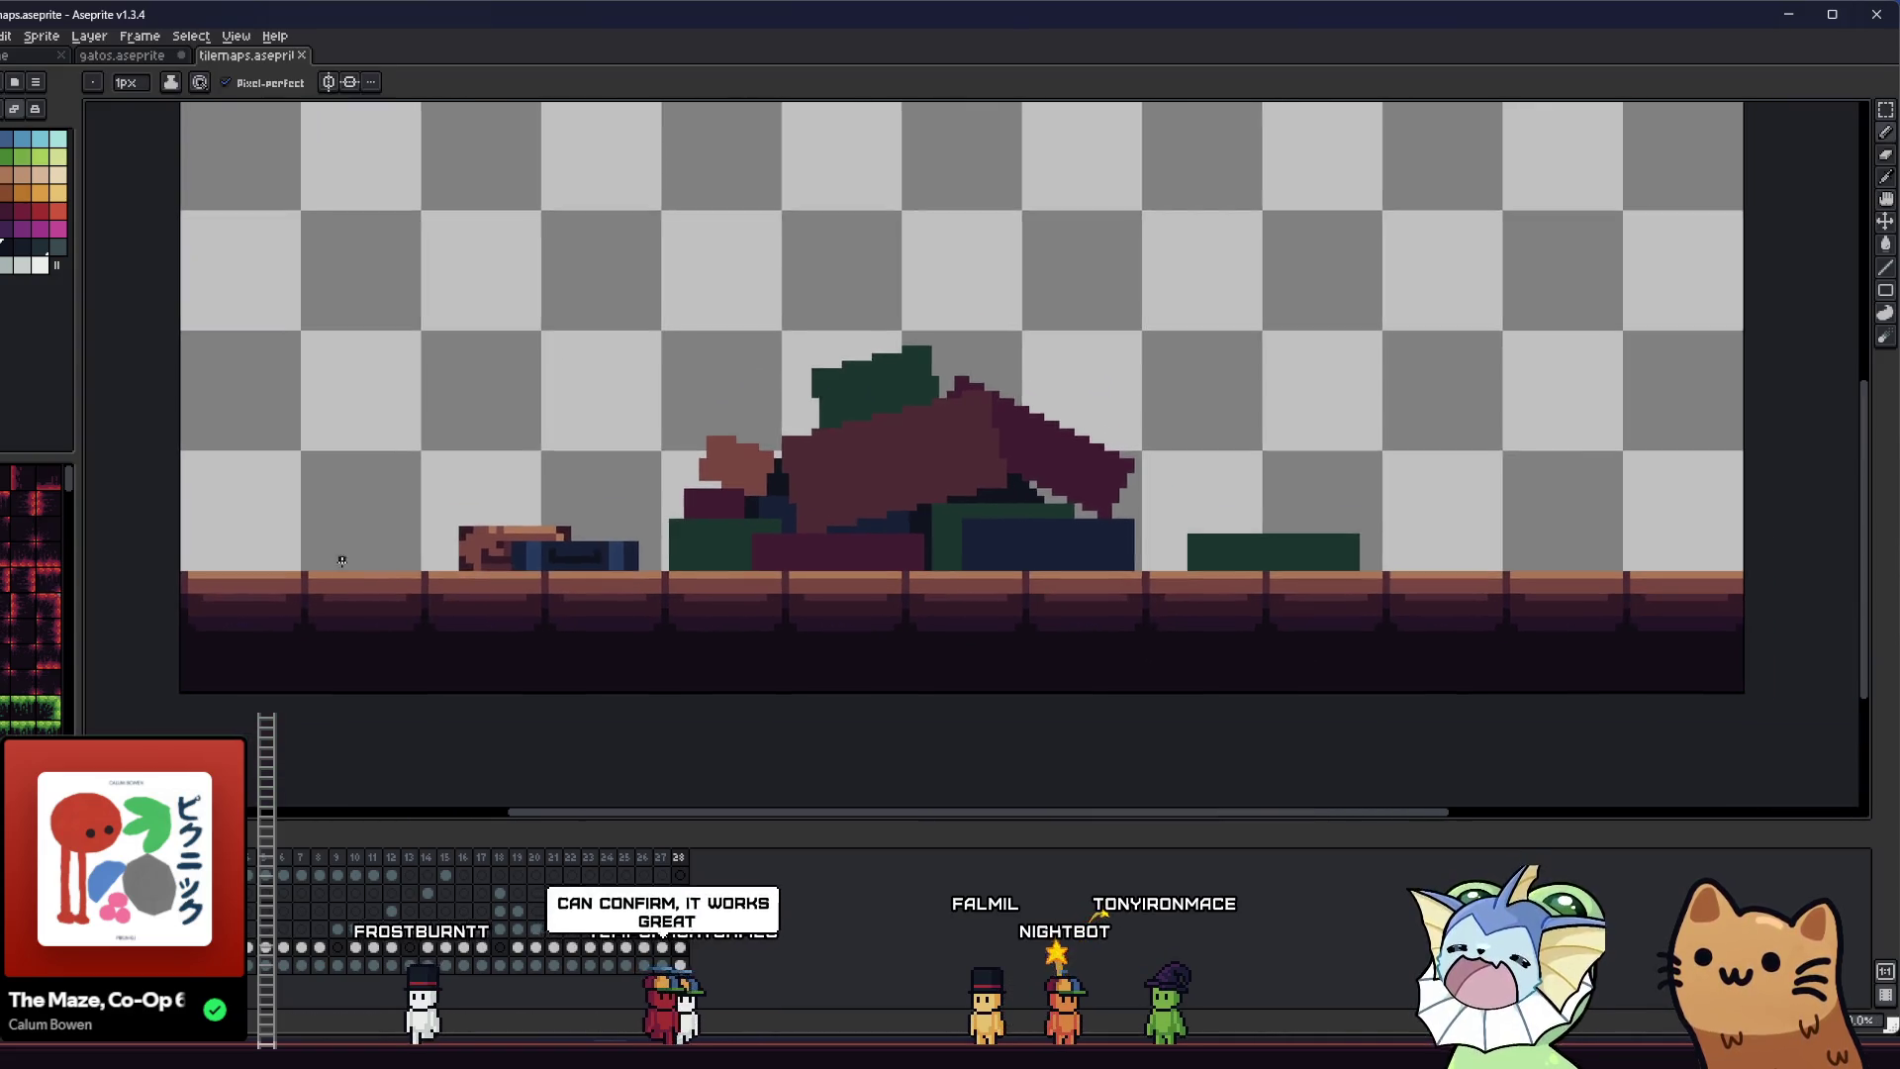
pyautogui.scroll(1, 341, 560)
pyautogui.scroll(1, 454, 567)
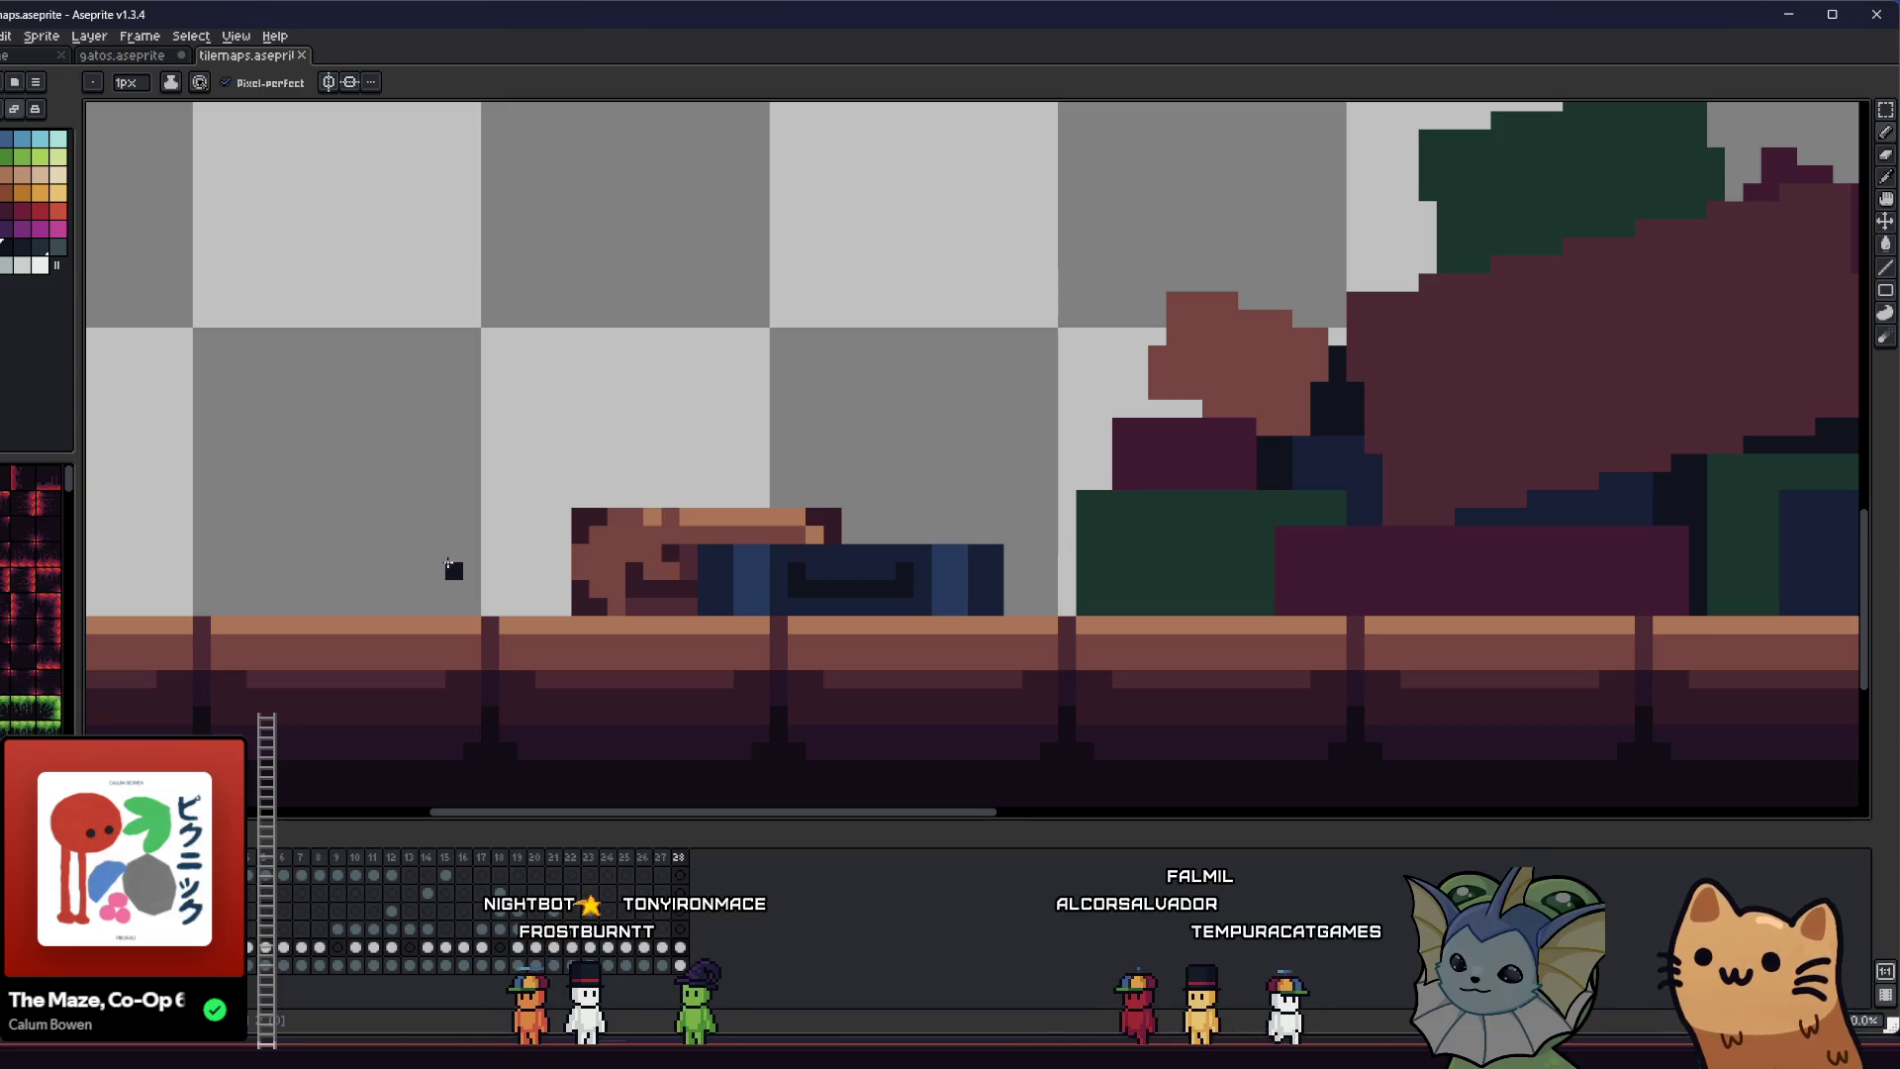
pyautogui.scroll(1, 513, 522)
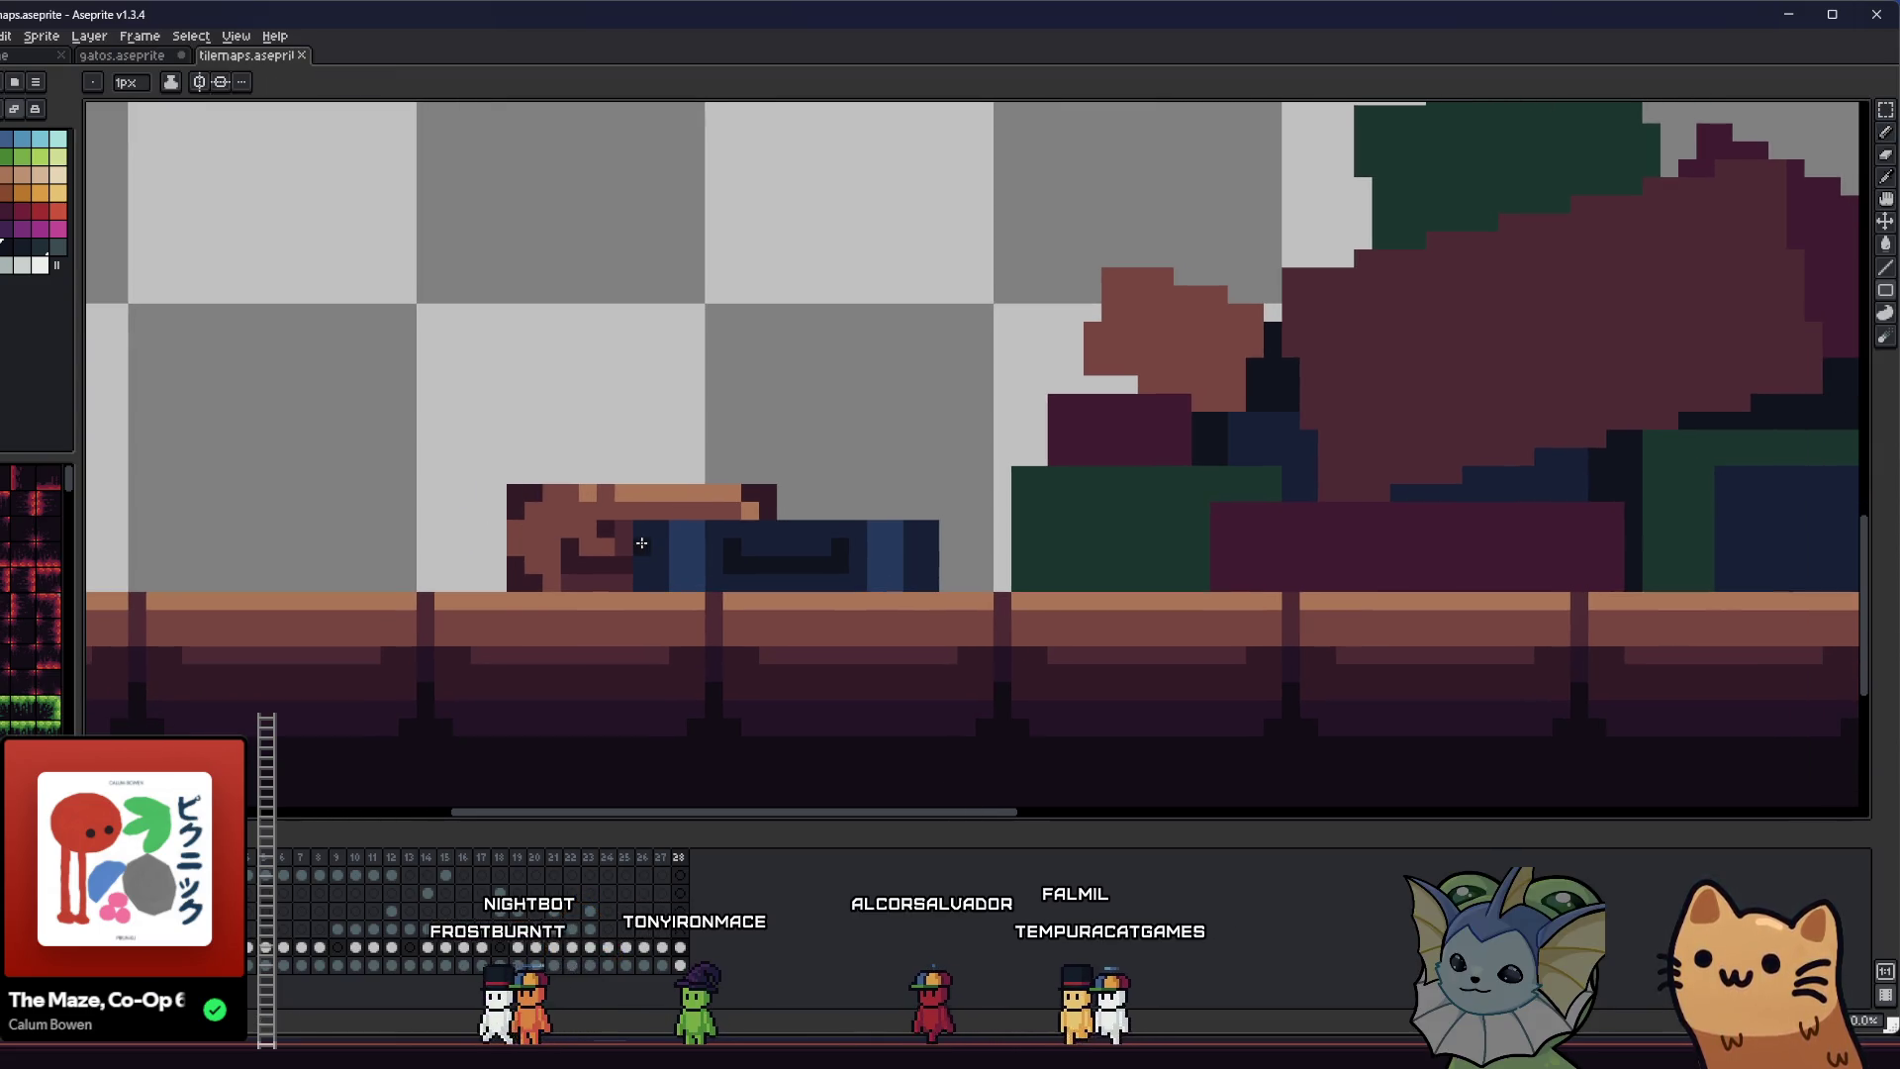
pyautogui.scroll(1, 721, 556)
pyautogui.scroll(1, 758, 551)
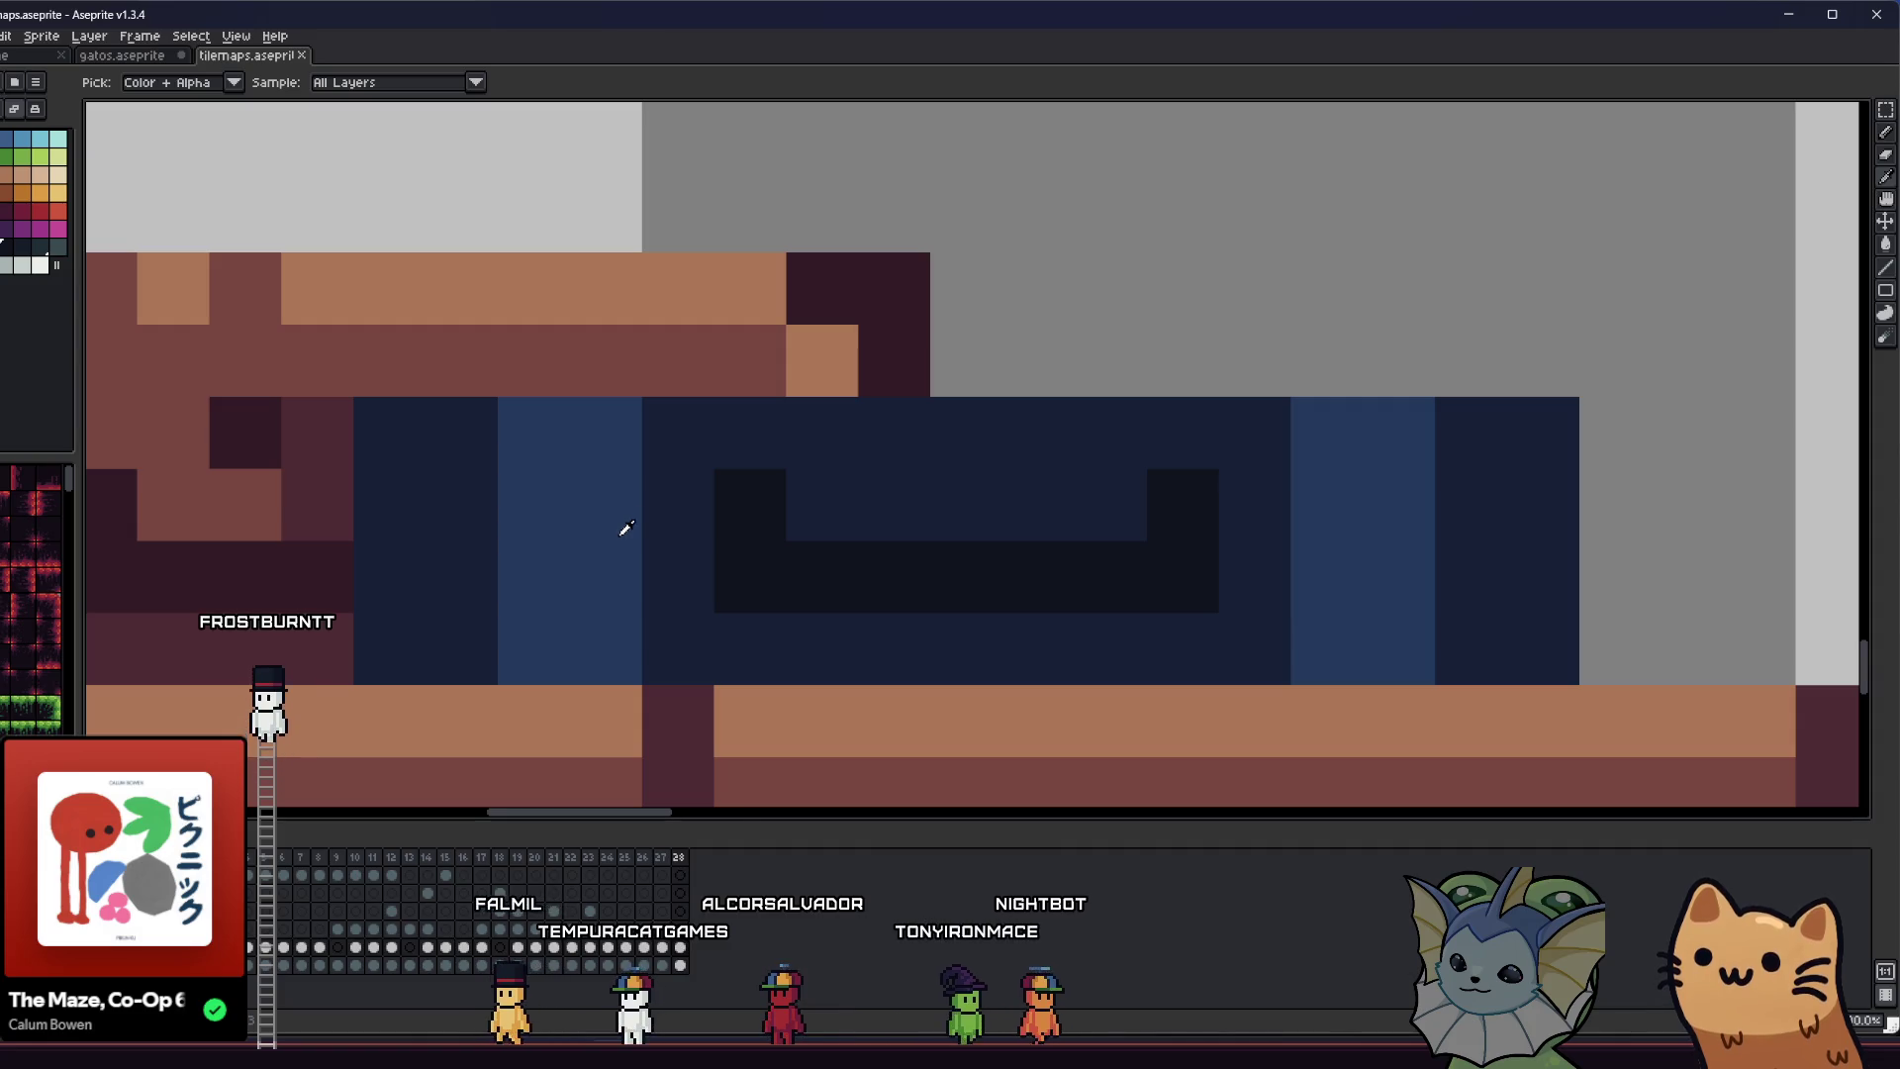
pyautogui.scroll(-1, 654, 516)
# - Outline the navy case's top and left edge in near-black pixels, undoing one stray stroke
pyautogui.press('b')
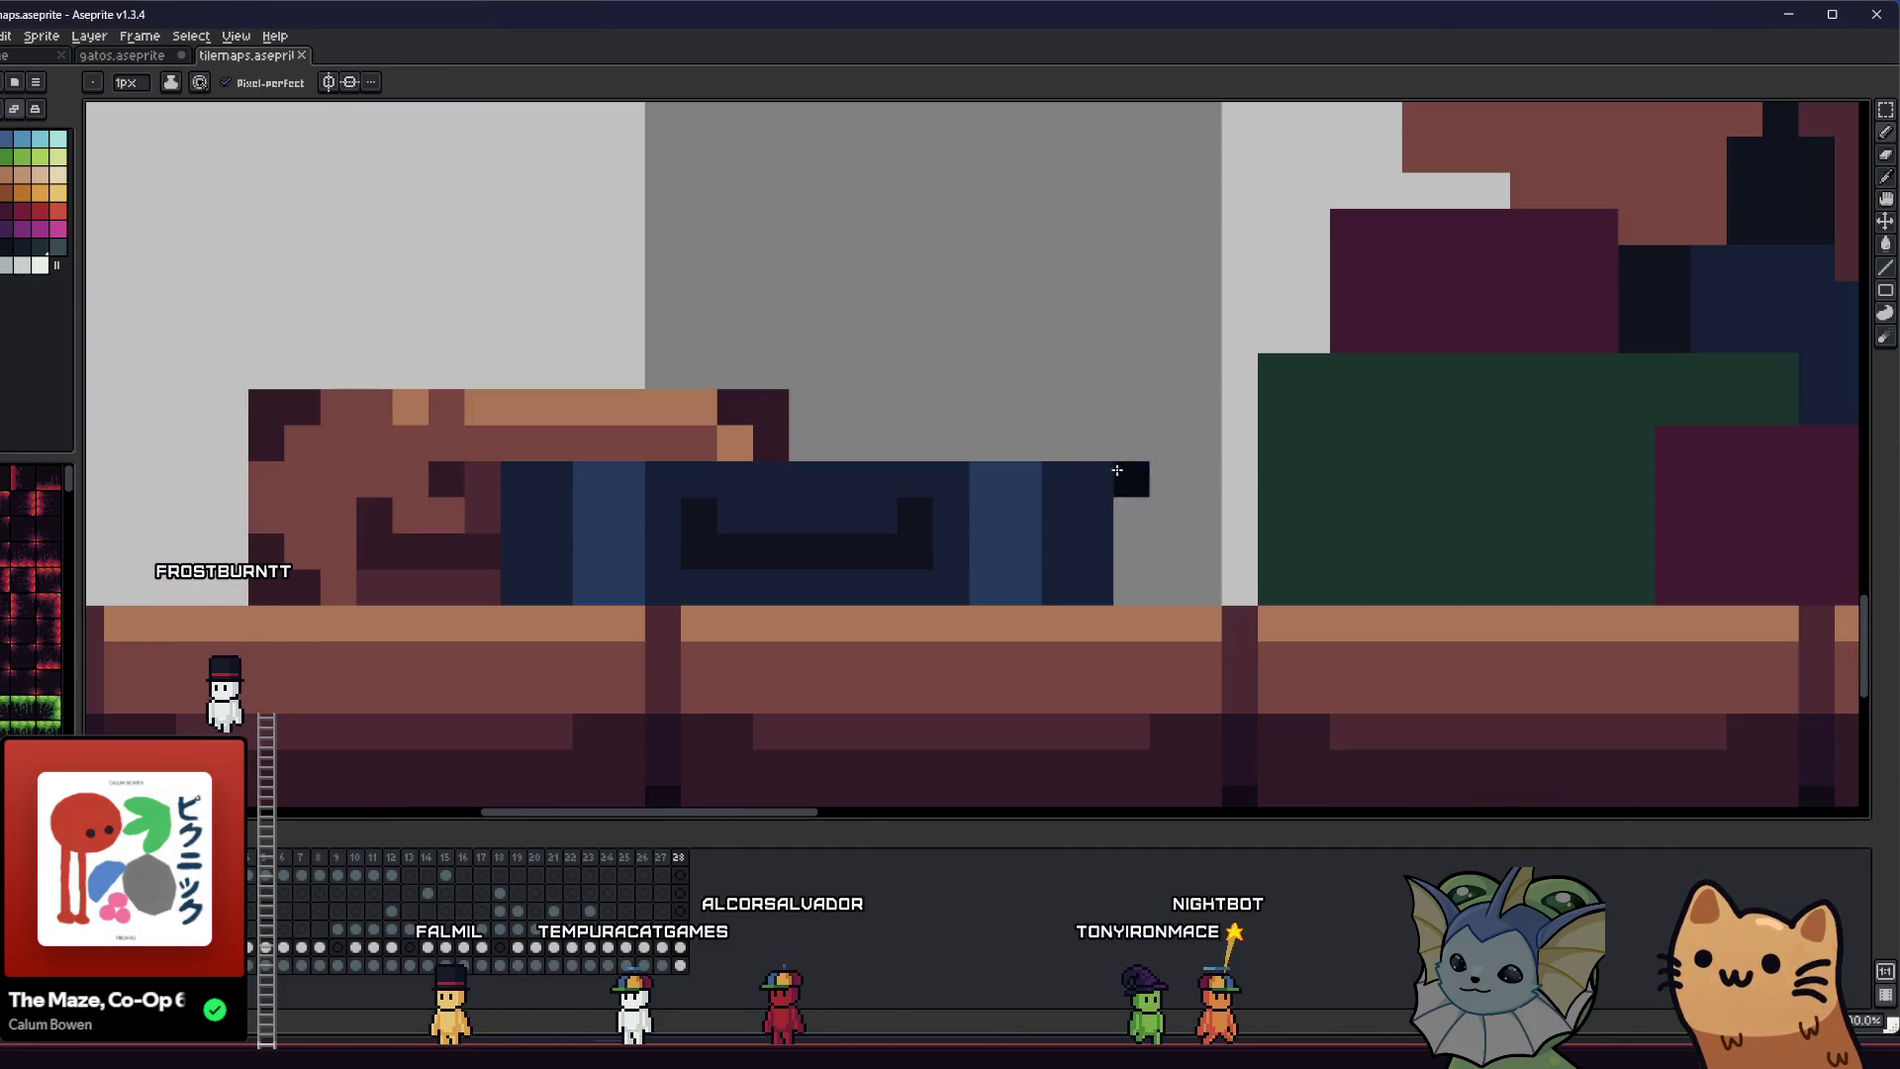
pyautogui.click(1145, 571)
pyautogui.moveTo(1146, 570)
pyautogui.mouseDown()
pyautogui.moveTo(1138, 502)
pyautogui.moveTo(1083, 428)
pyautogui.moveTo(839, 428)
pyautogui.mouseUp()
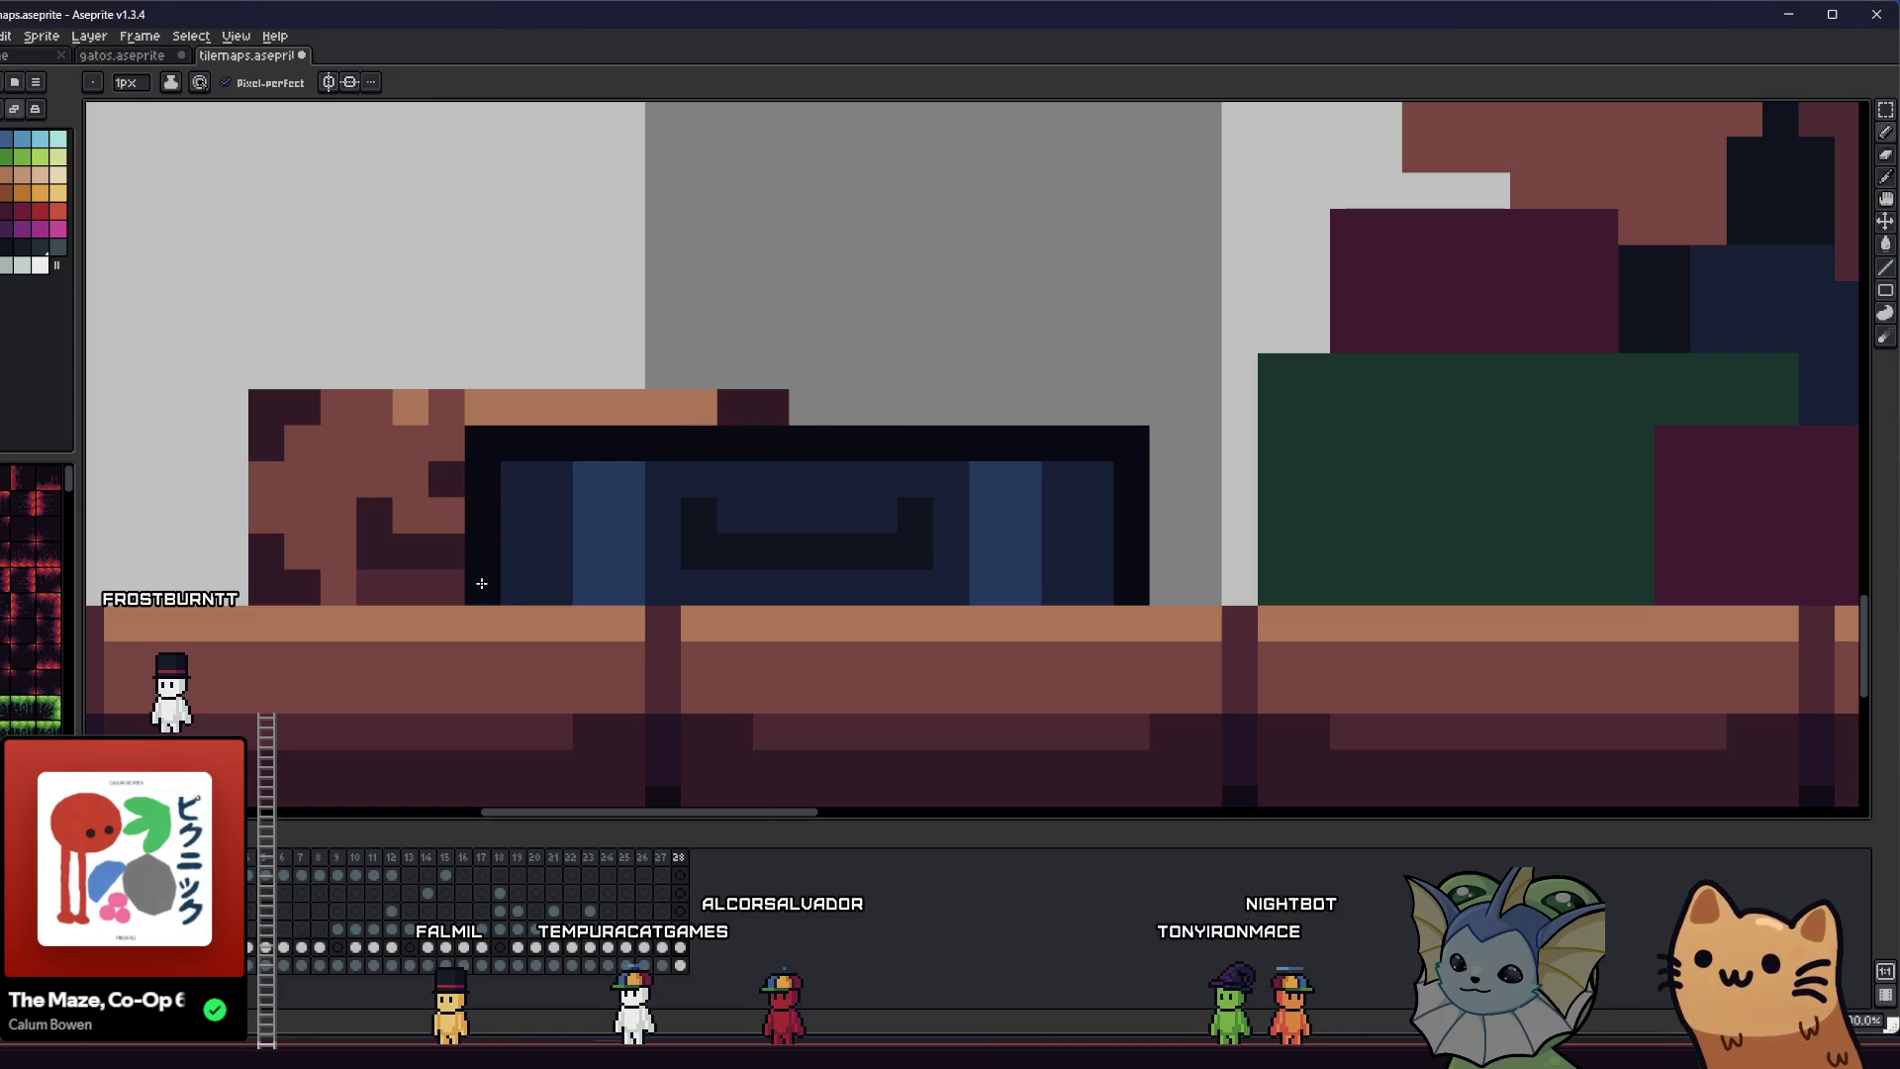
pyautogui.hotkey('ctrl', 'z')
pyautogui.hotkey('ctrl', 'z')
pyautogui.click(718, 452)
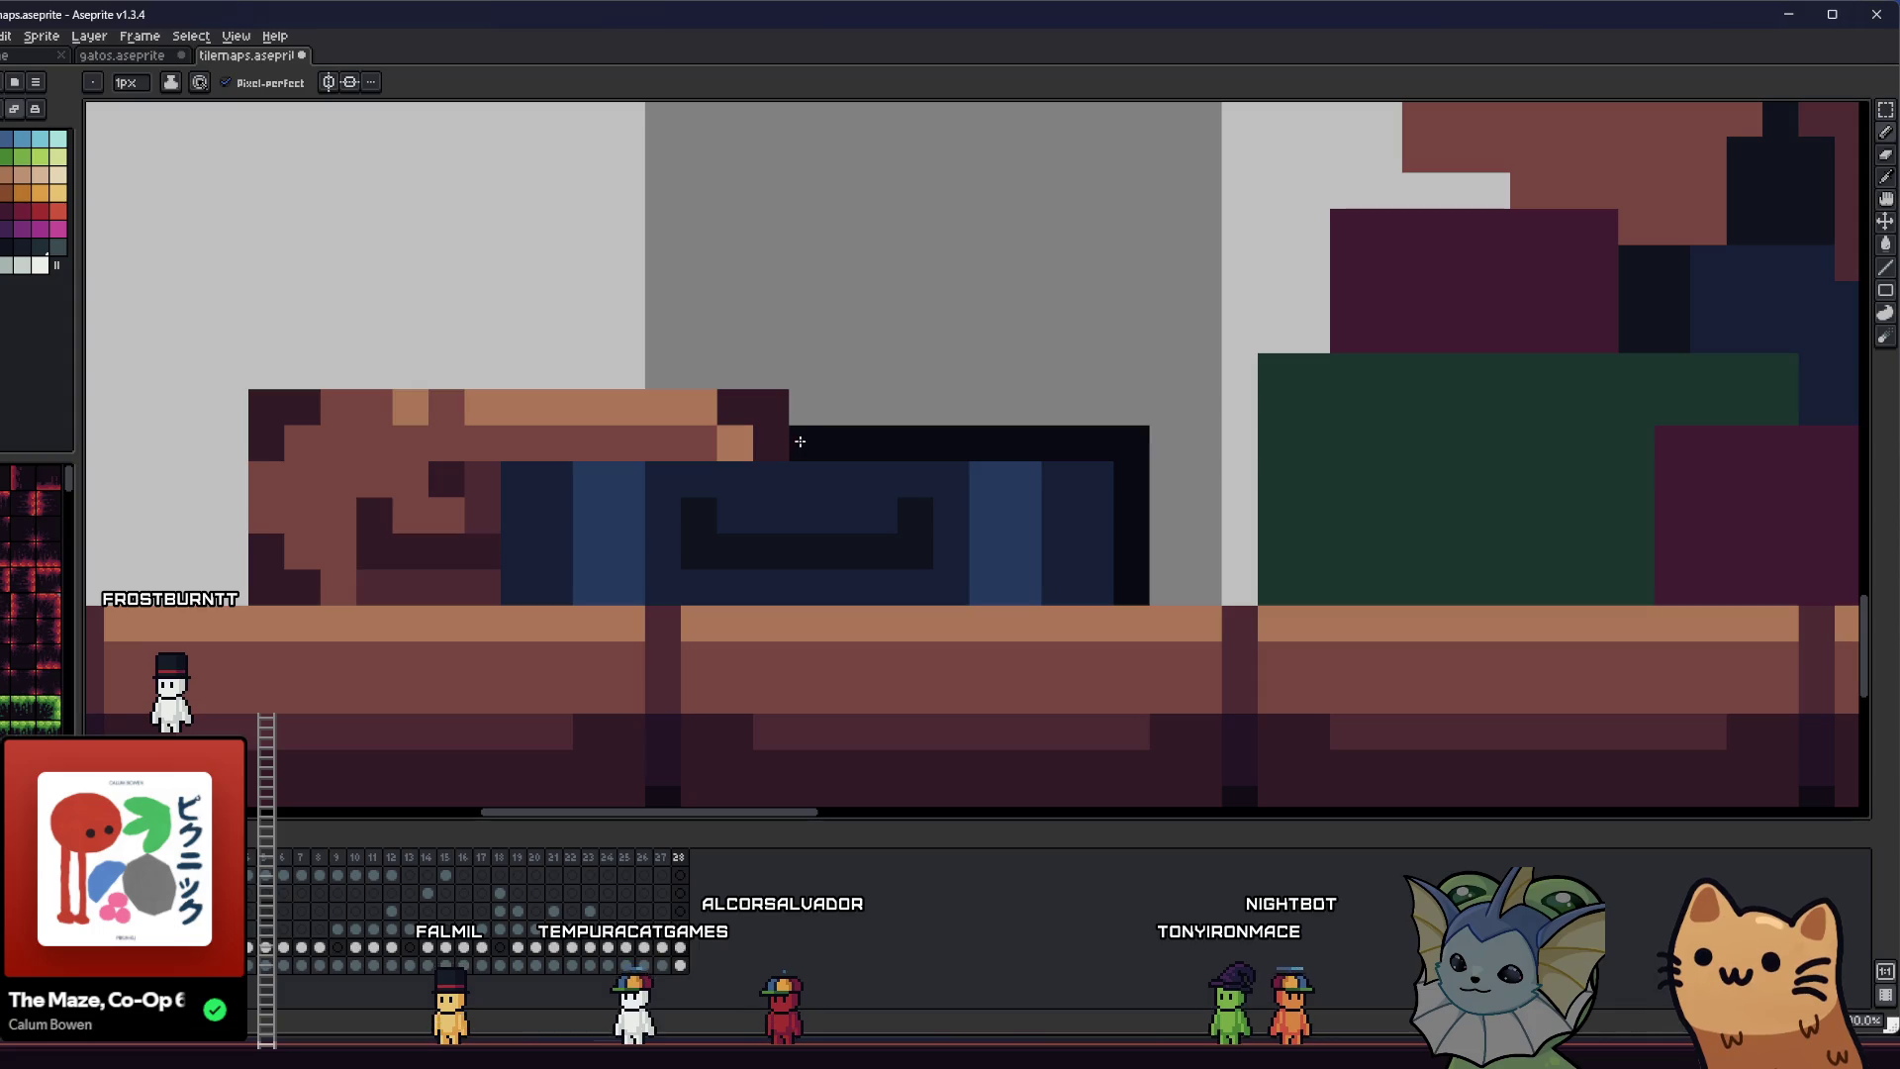
pyautogui.moveTo(792, 368); pyautogui.dragTo(354, 379)
pyautogui.moveTo(248, 372); pyautogui.dragTo(243, 561)
# - Save the sprite and choose a dark palette colour for further drawing
pyautogui.hotkey('ctrl', 's')
pyautogui.scroll(-5, 240, 573)
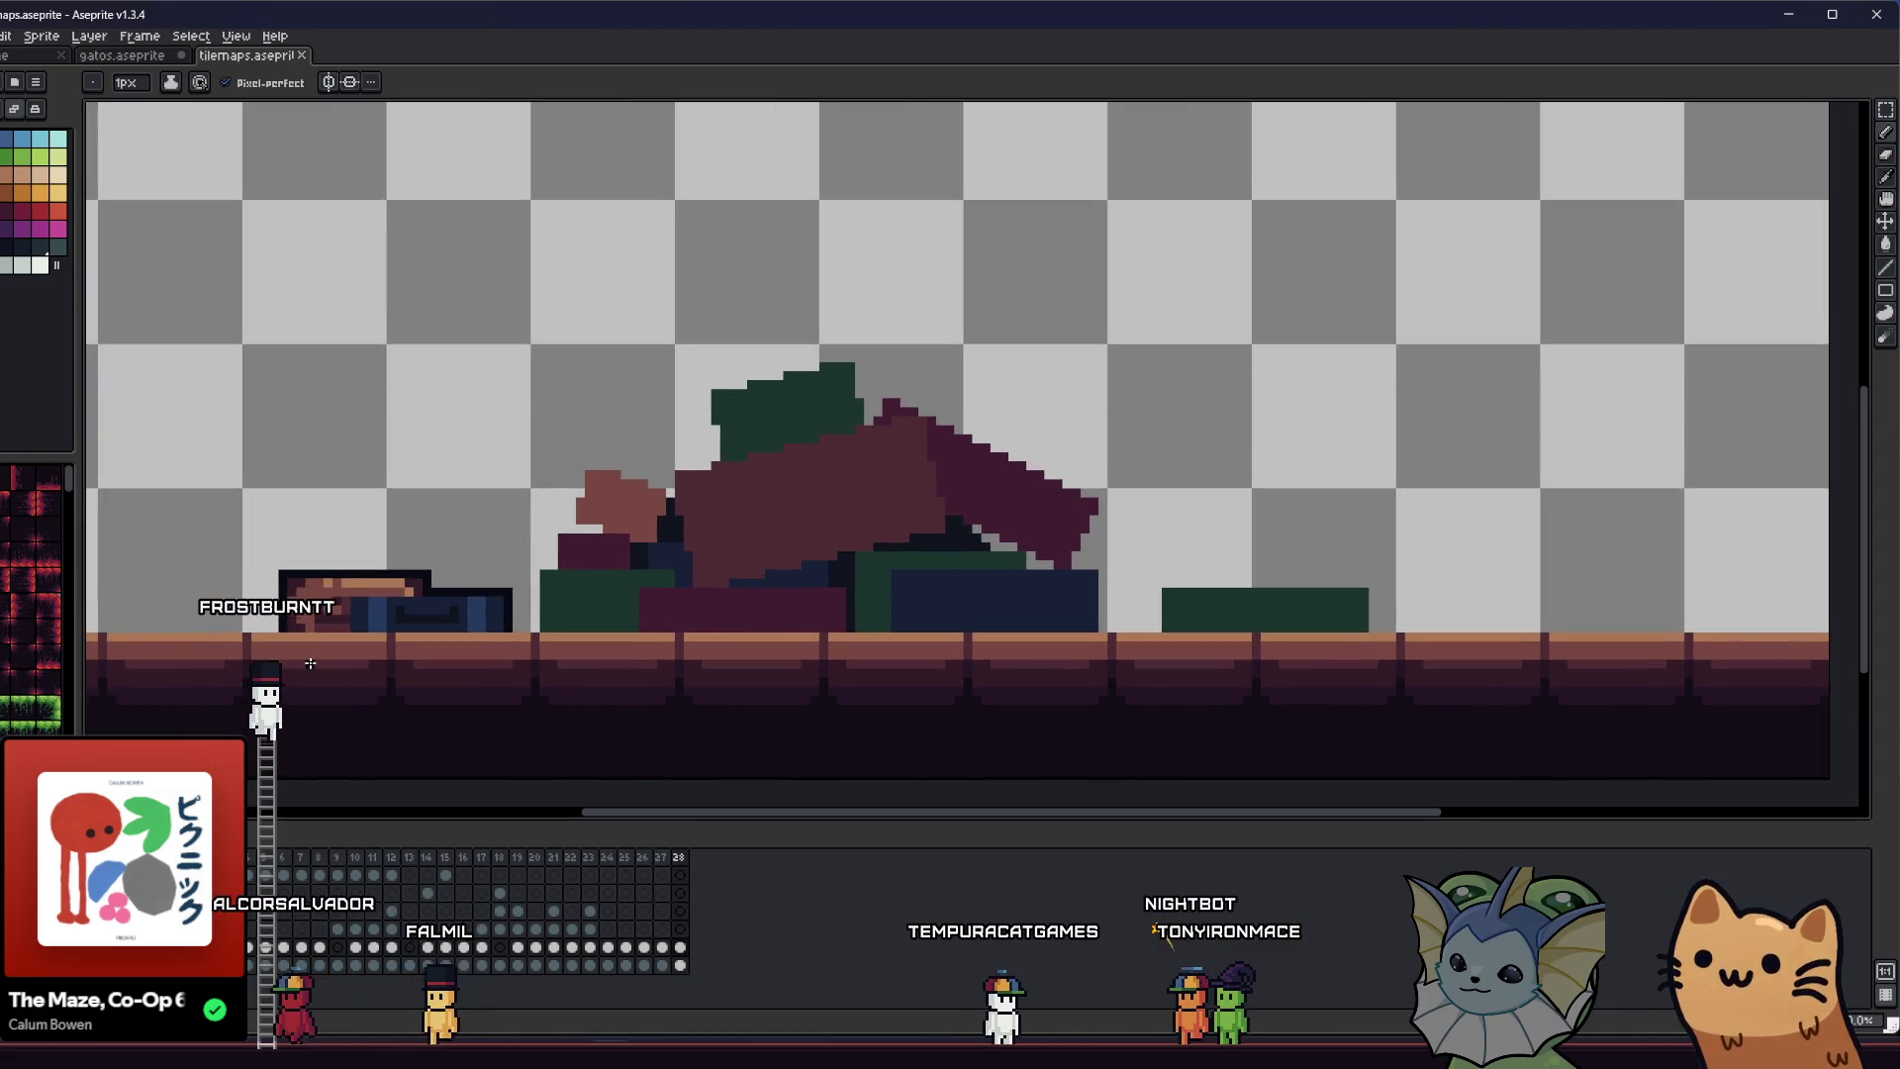
pyautogui.scroll(1, 489, 625)
pyautogui.press('alt')
pyautogui.hscroll(-3, 588, 532)
pyautogui.scroll(-1, 589, 531)
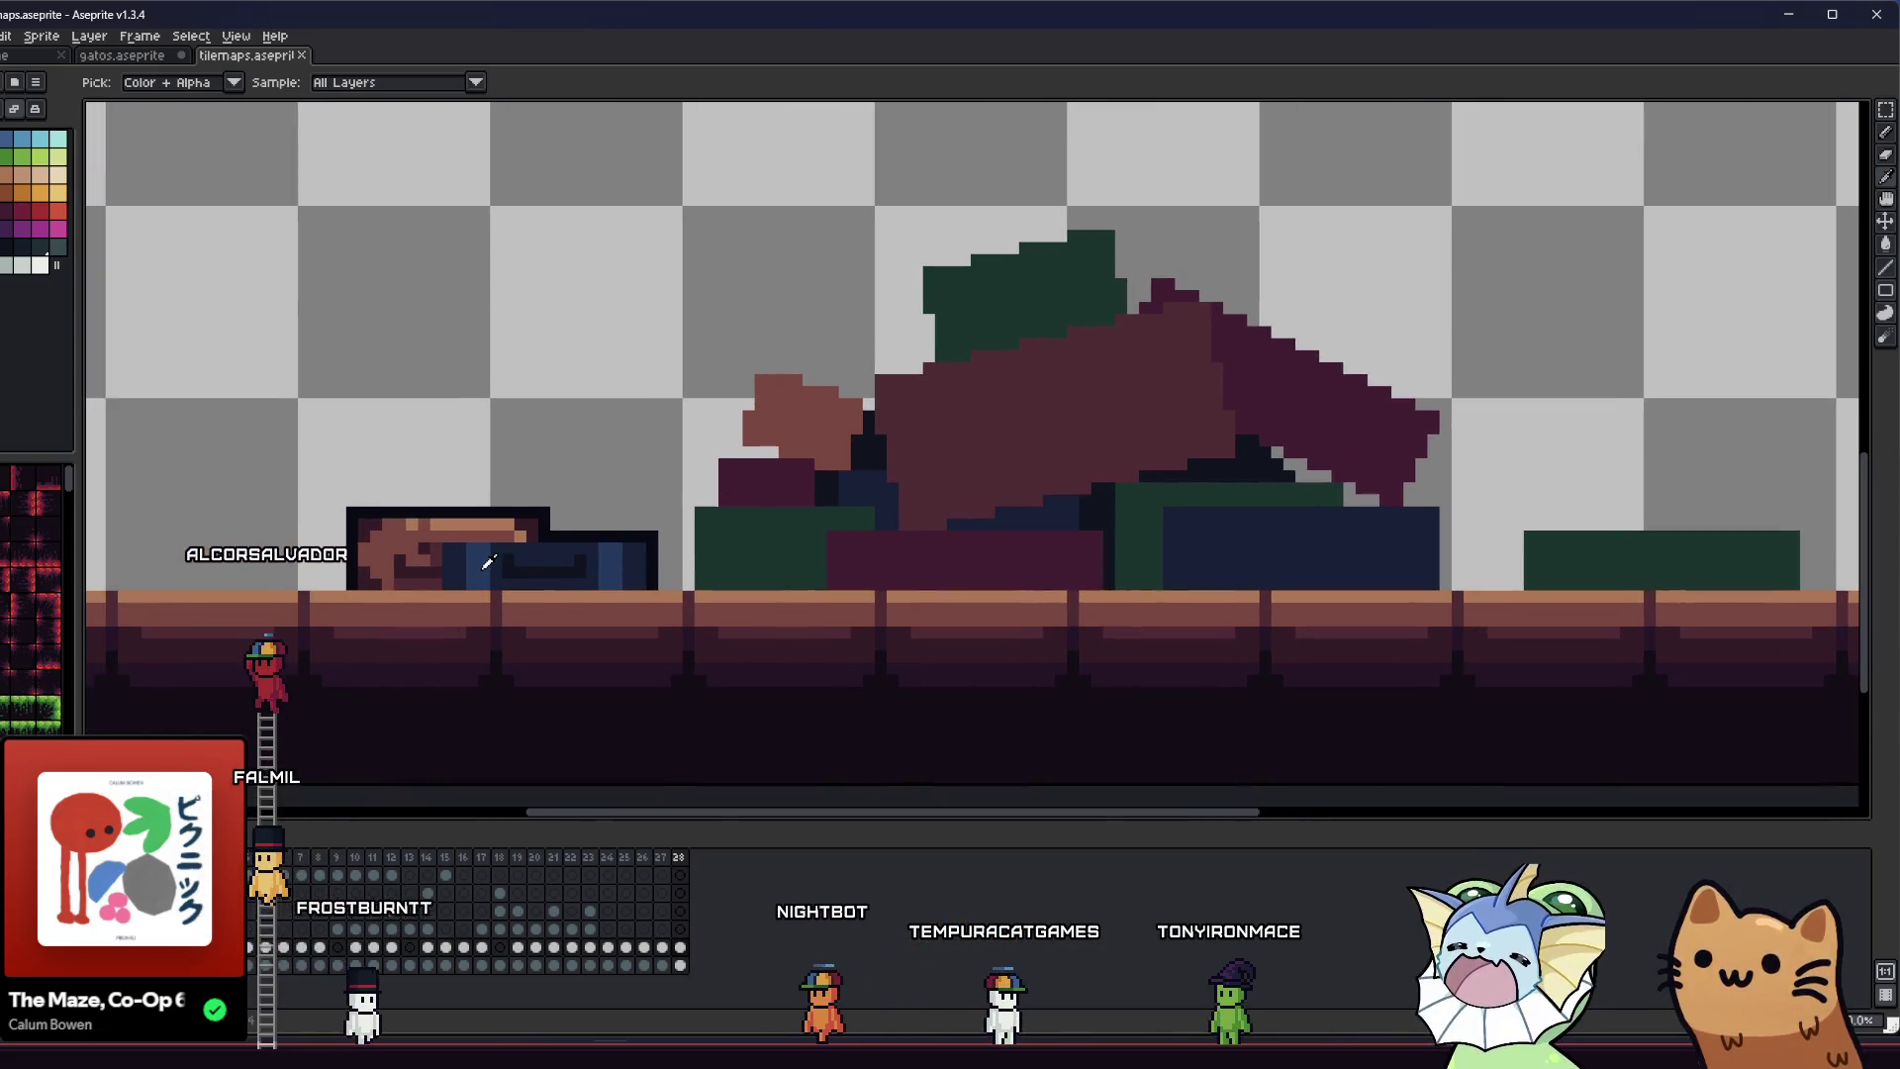
pyautogui.scroll(2, 488, 562)
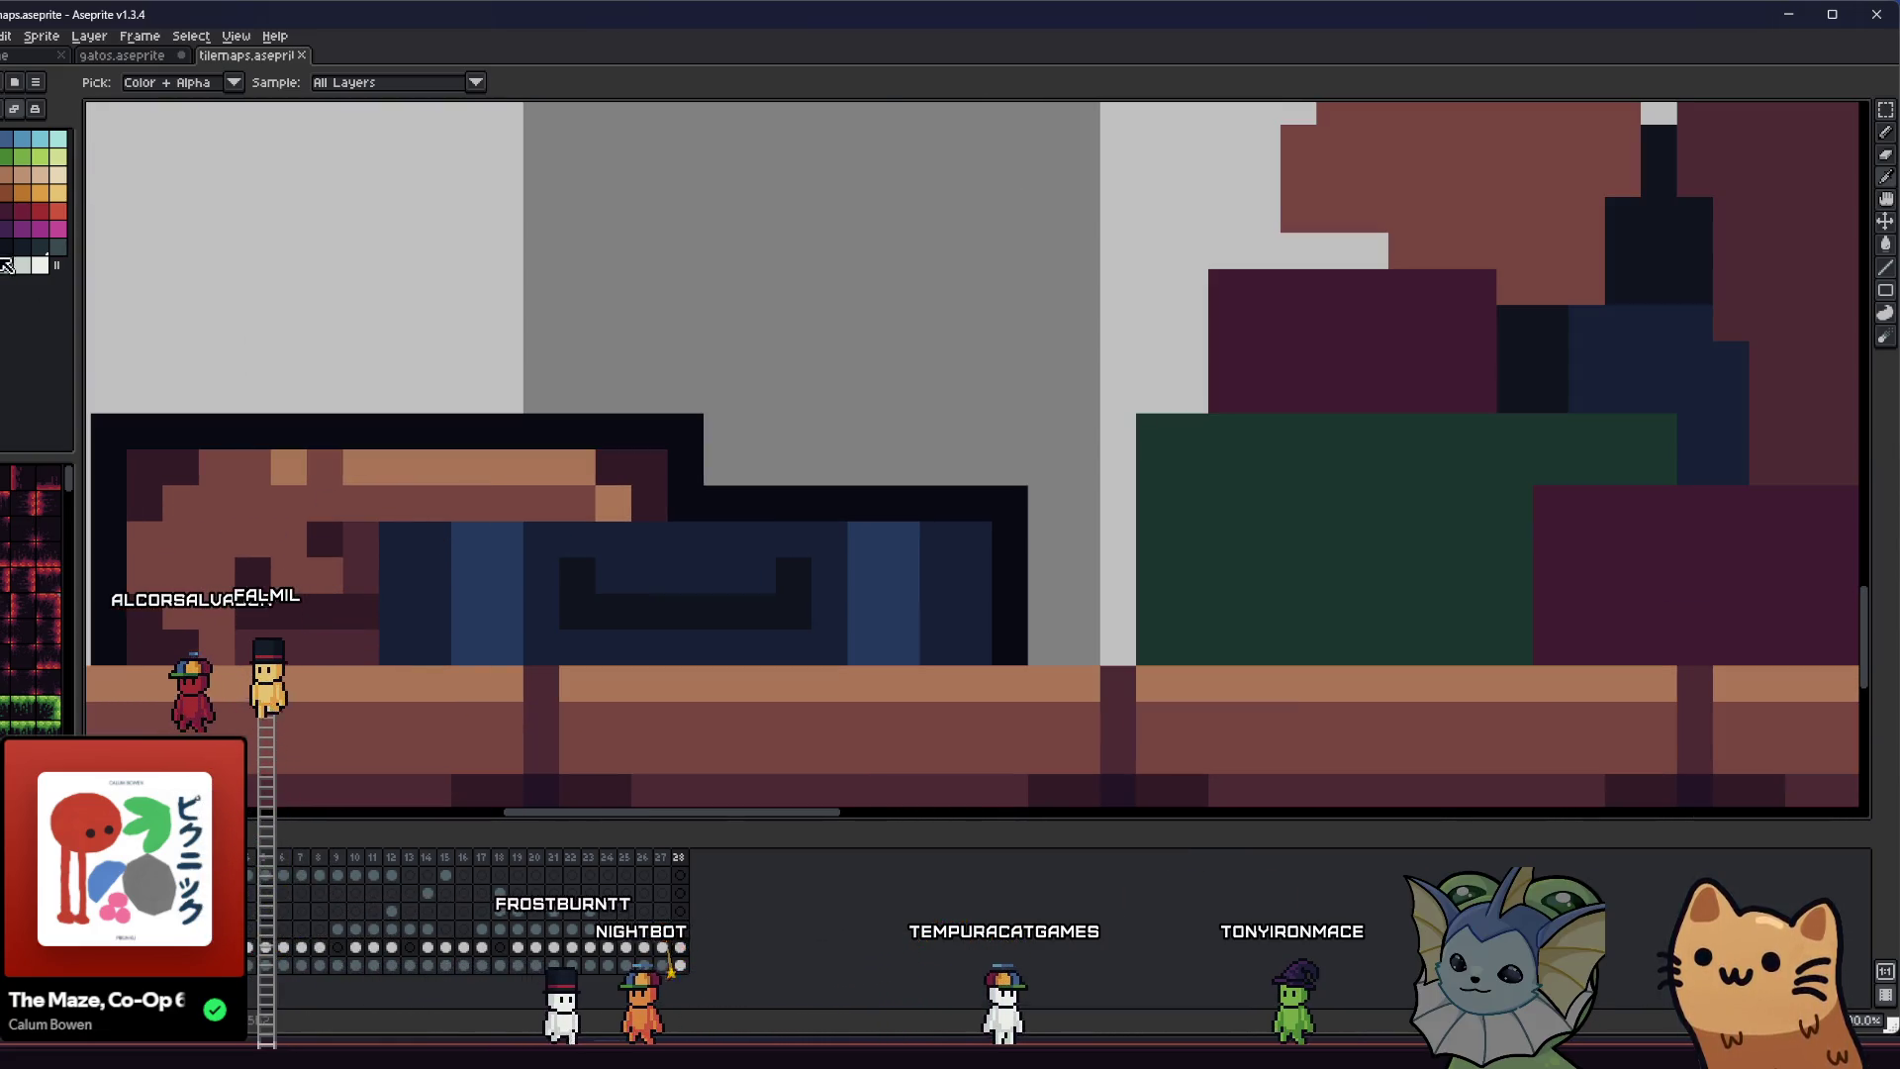
pyautogui.click(7, 245)
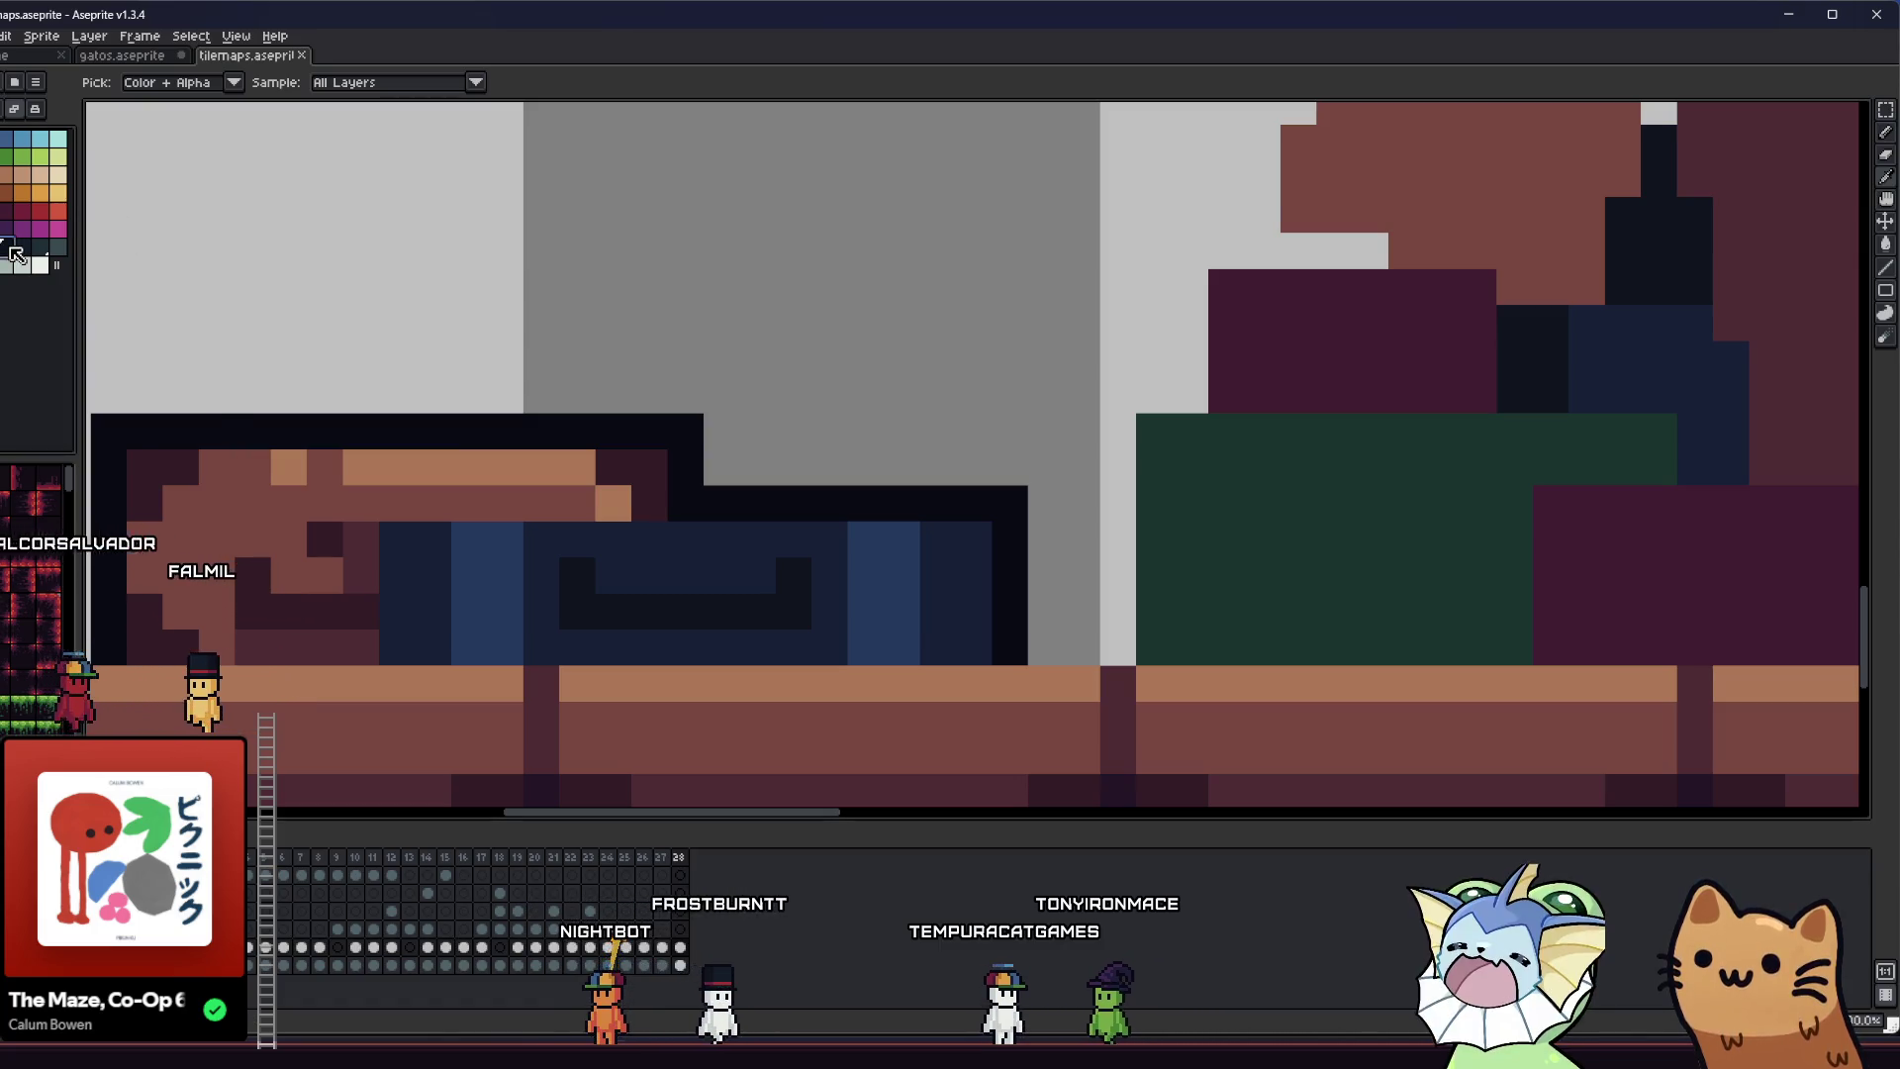
# - Switch the pencil to Alpha Compositing ink and paint a dark column and pixel on the blue suitcase
pyautogui.click(199, 82)
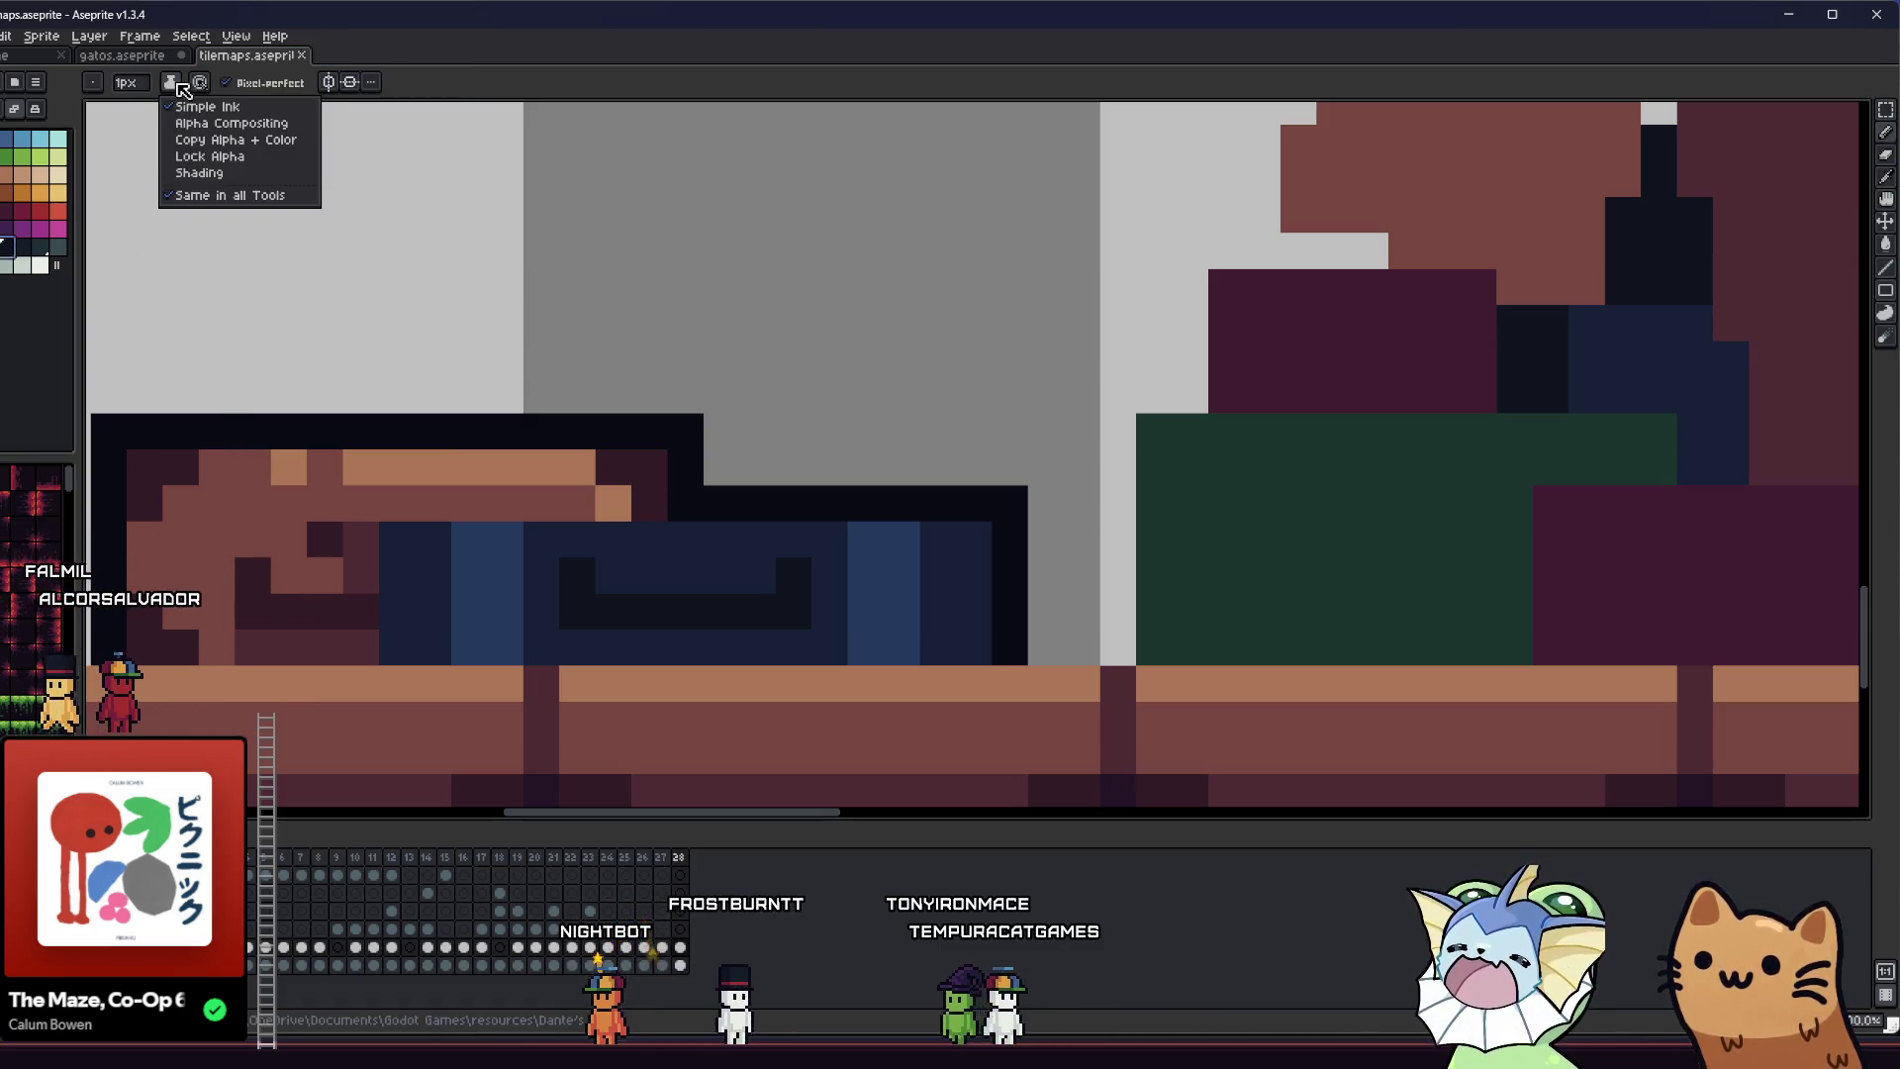
pyautogui.click(198, 126)
pyautogui.click(276, 85)
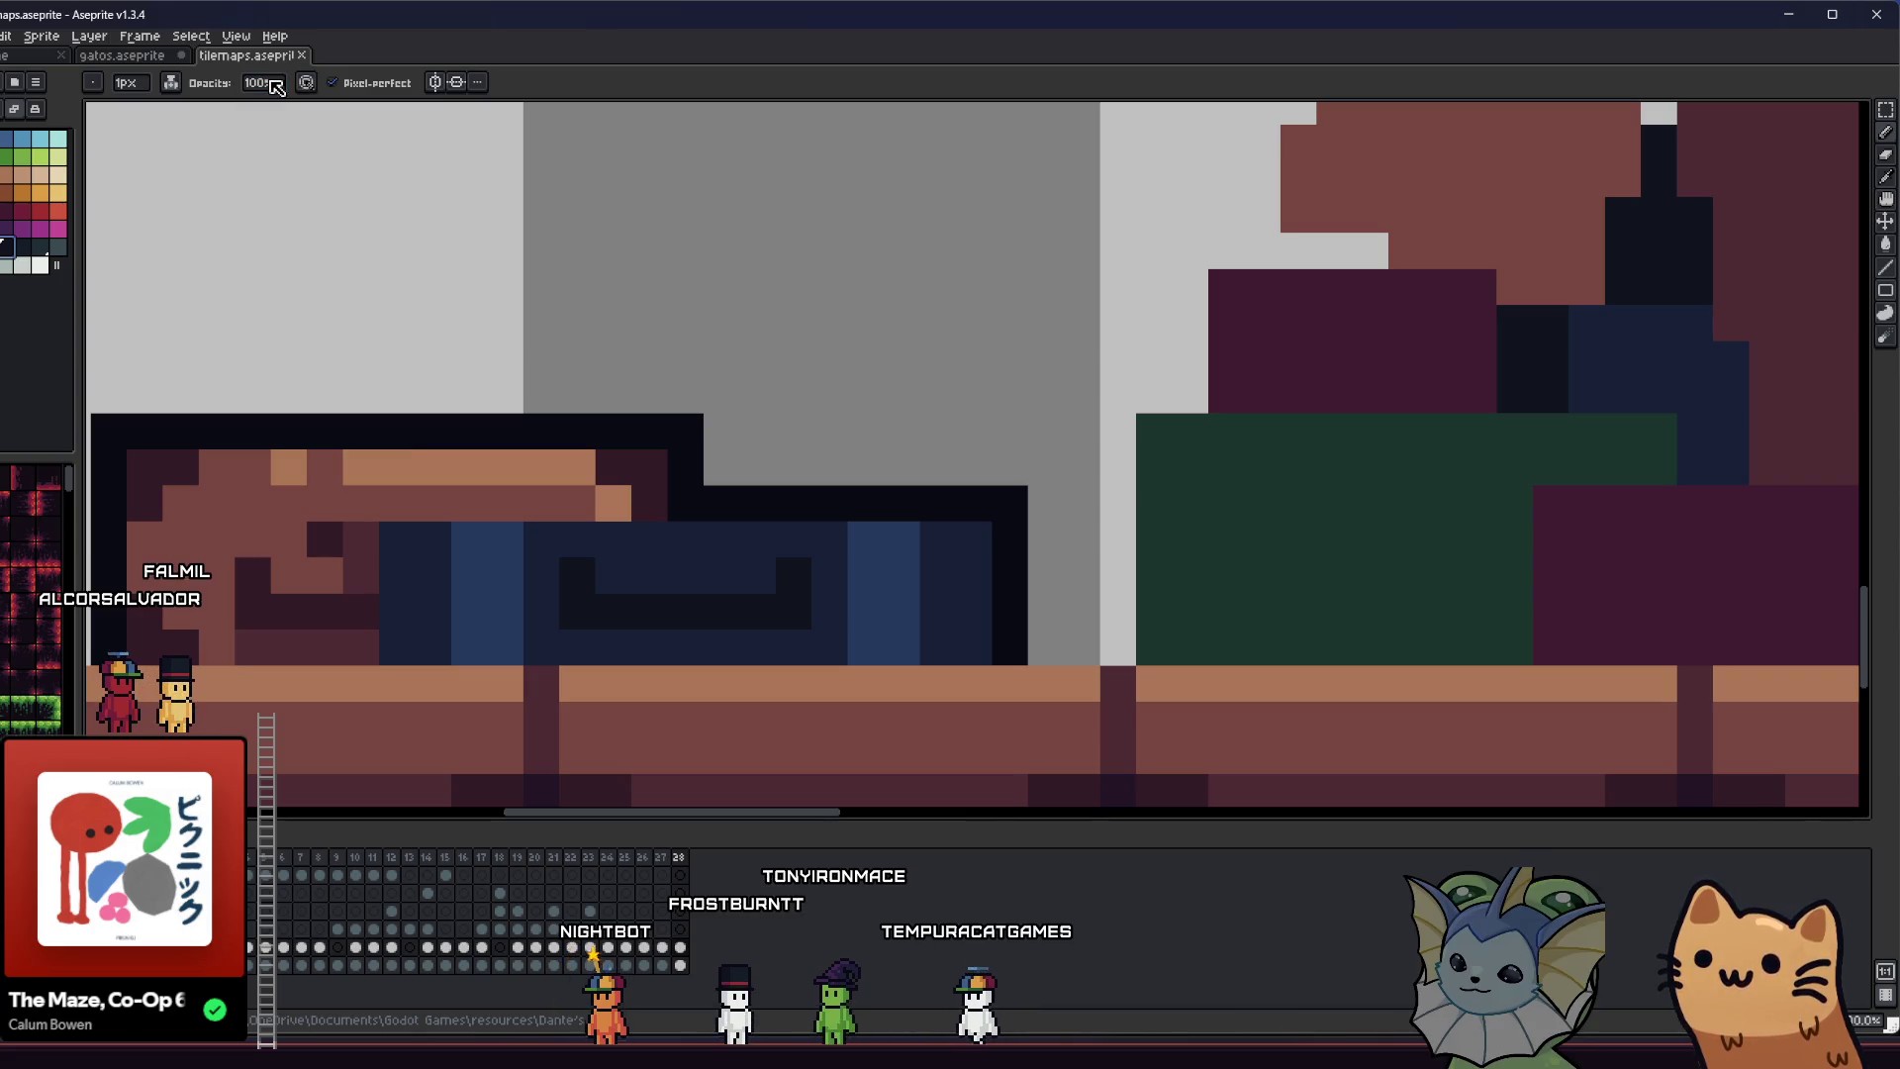
pyautogui.moveTo(397, 546); pyautogui.dragTo(384, 660)
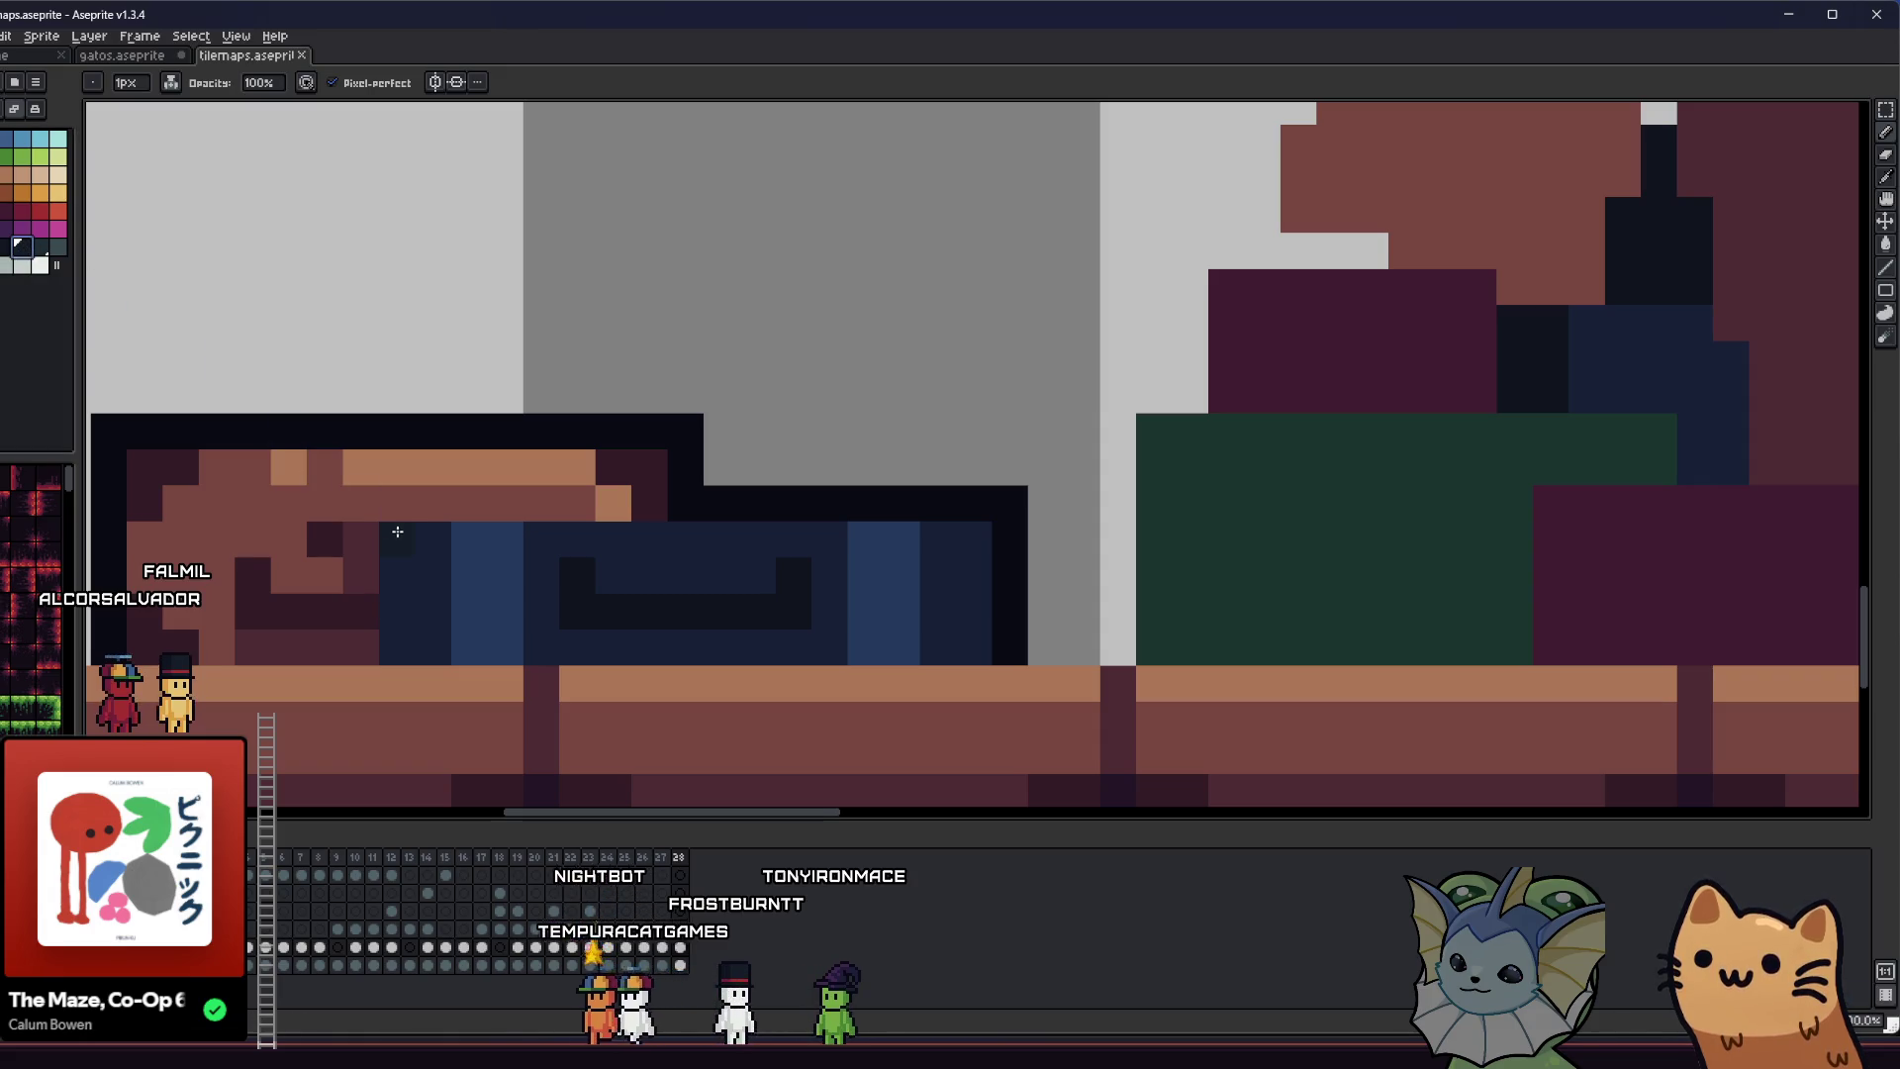
pyautogui.click(325, 359)
# - Set pencil opacity to 25, then 50, and add a translucent dark pixel to the suitcase
pyautogui.click(259, 83)
pyautogui.write('25')
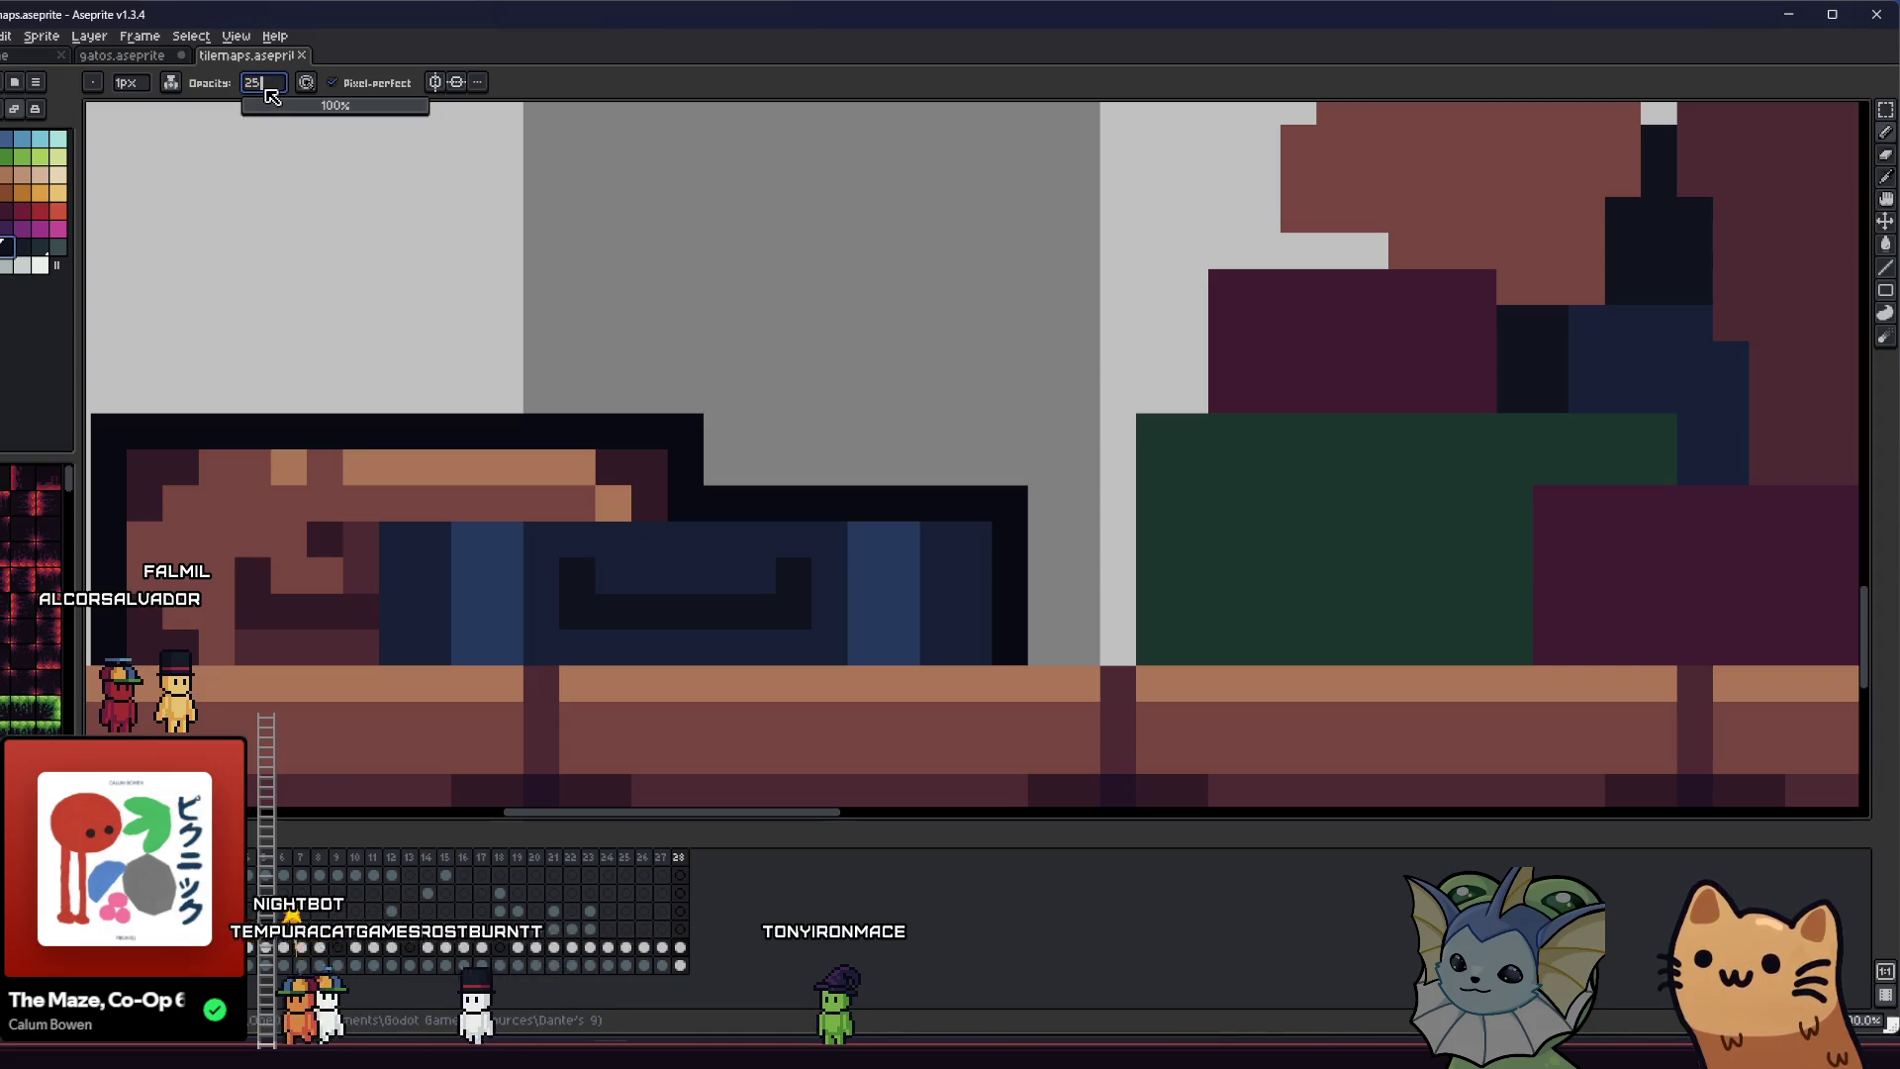
pyautogui.press('Return')
pyautogui.click(433, 323)
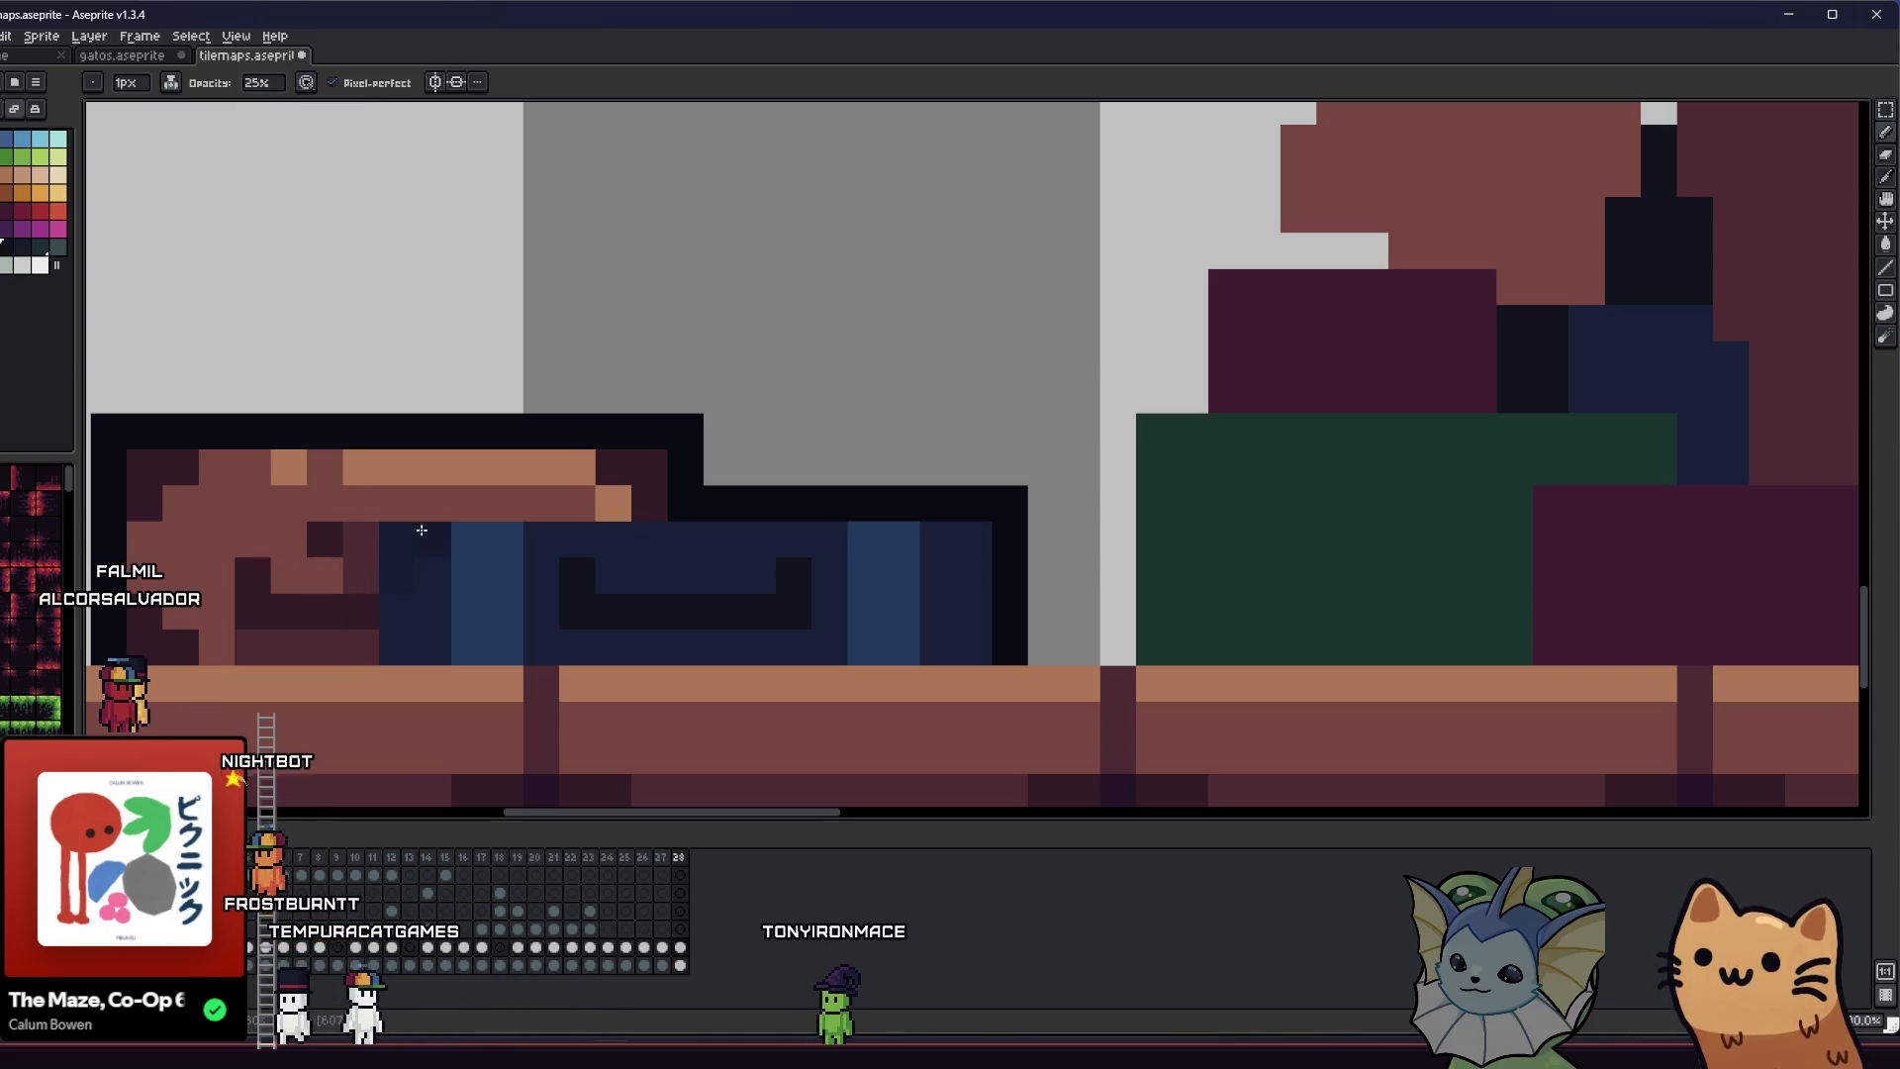
pyautogui.press('v')
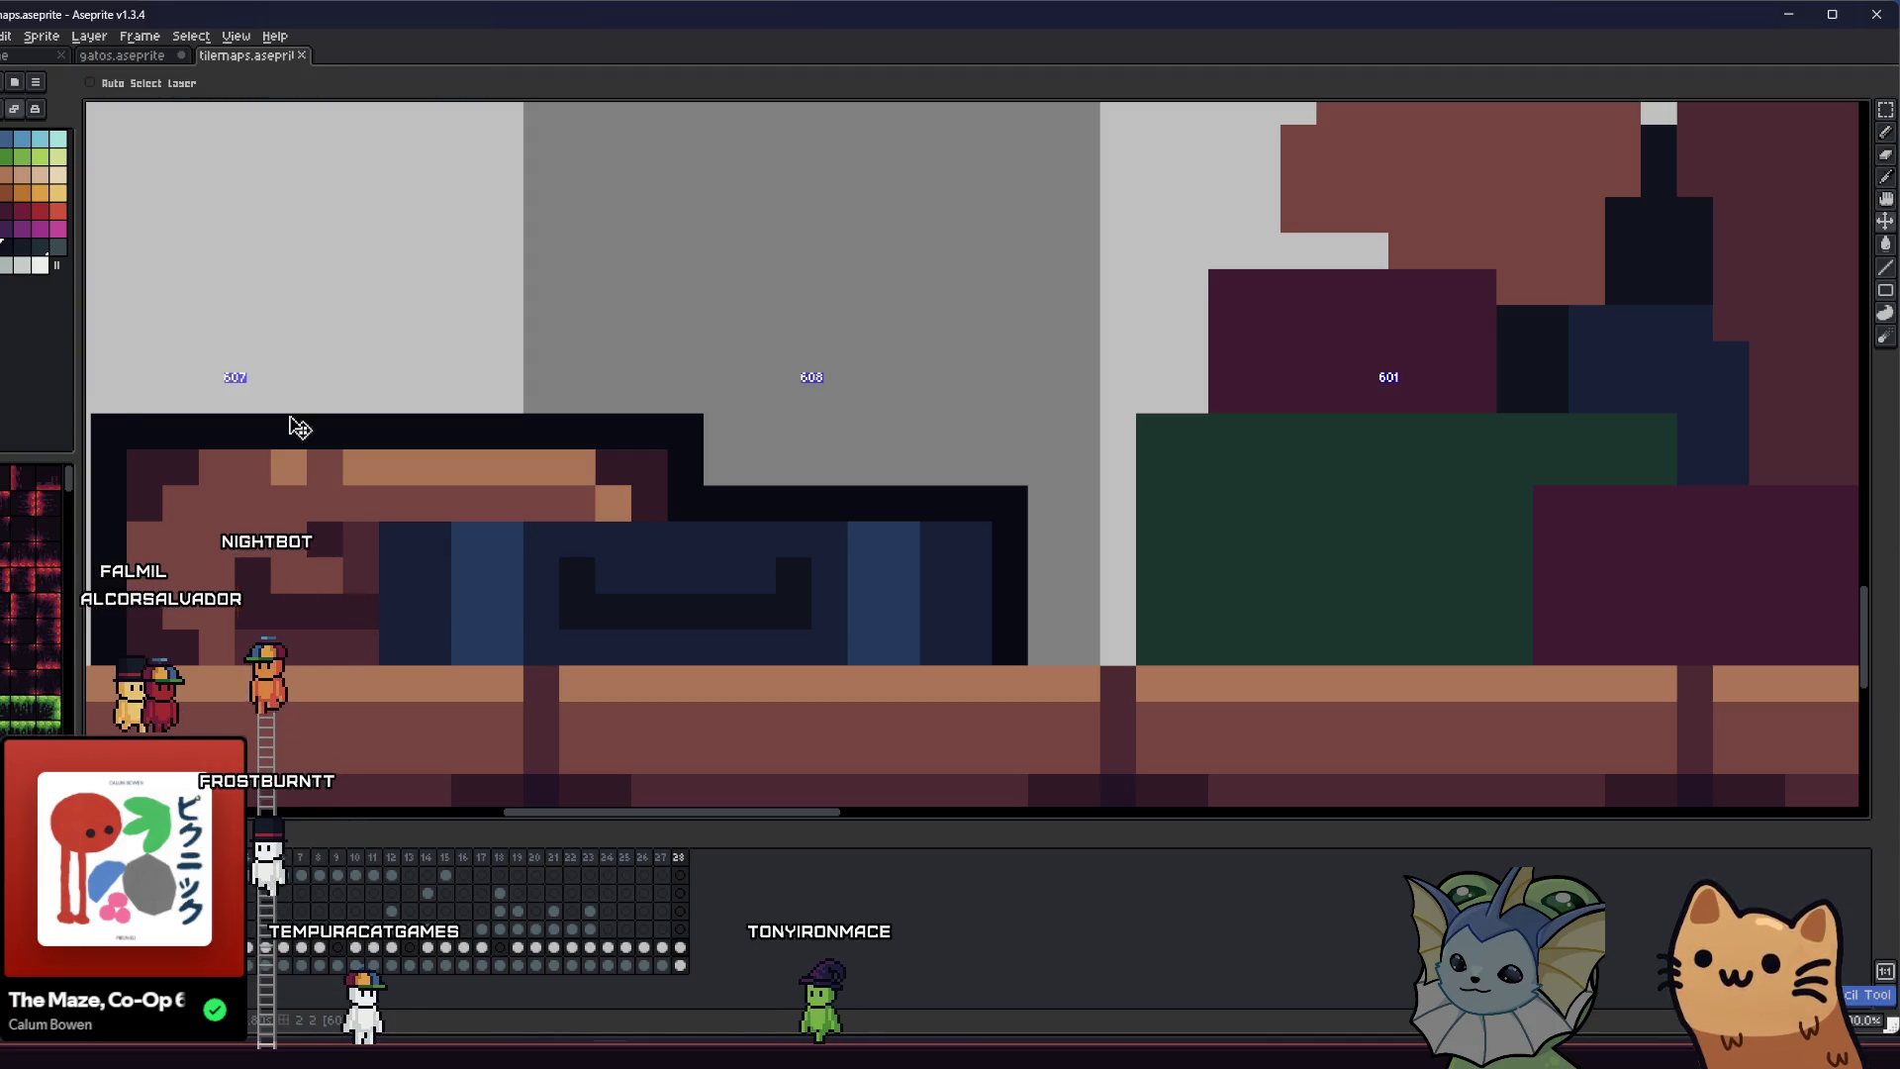
pyautogui.press('b')
pyautogui.click(265, 83)
pyautogui.write('50')
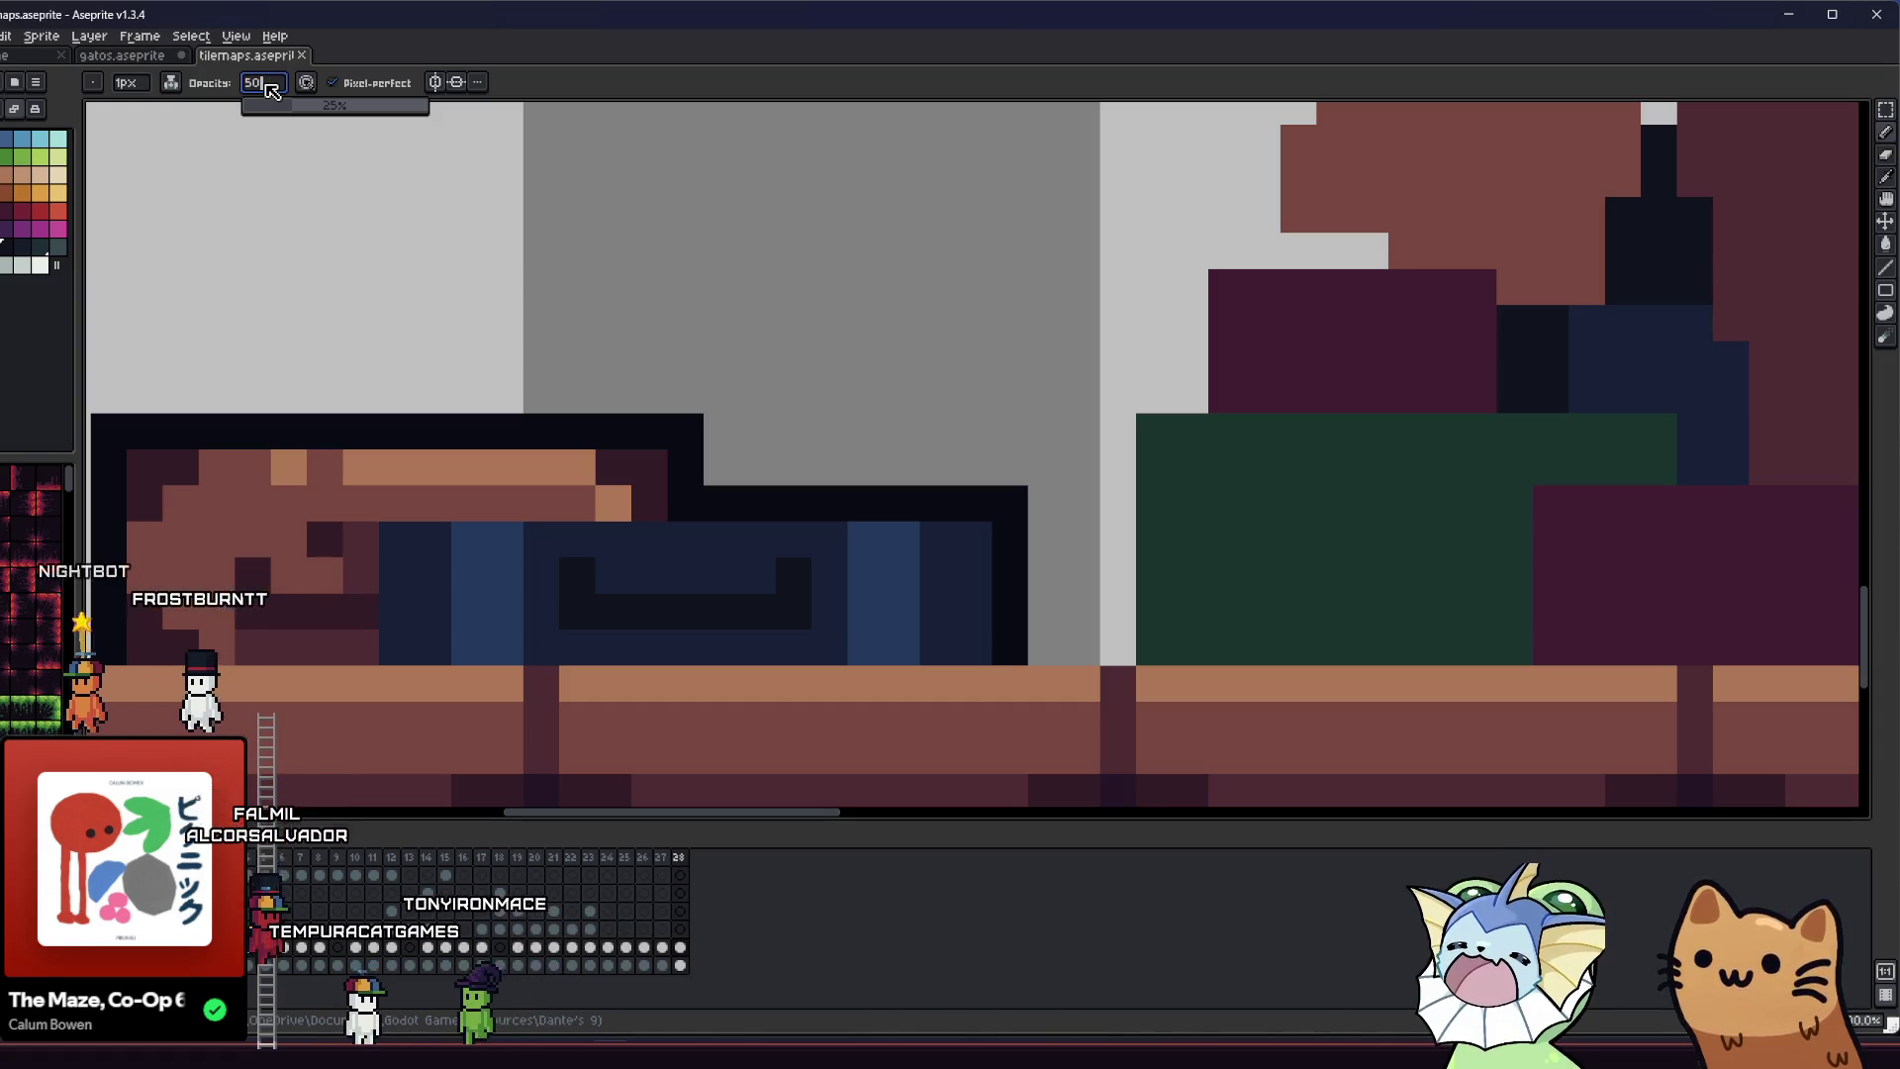
pyautogui.press('Return')
pyautogui.click(392, 550)
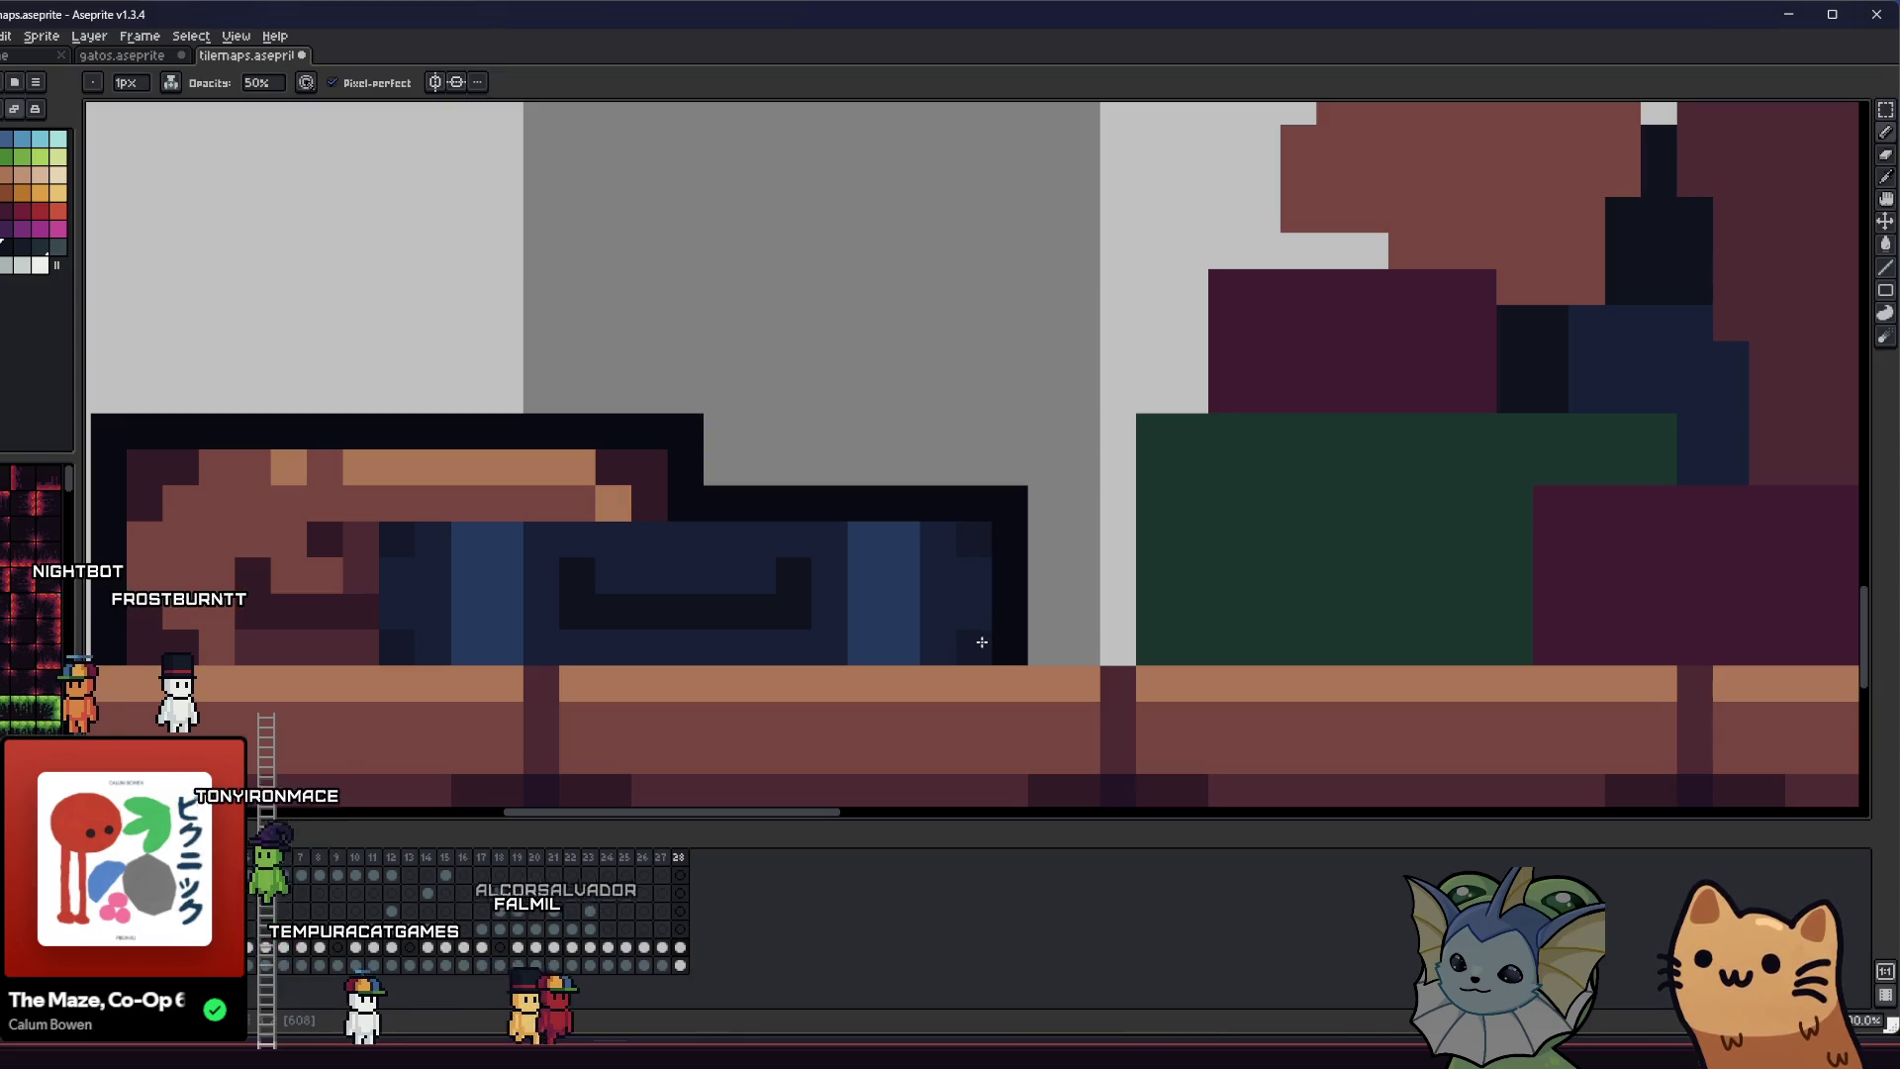
# - Pan and zoom to bring the whole luggage scene into view
pyautogui.scroll(-3, 975, 627)
pyautogui.moveTo(570, 637); pyautogui.dragTo(537, 622)
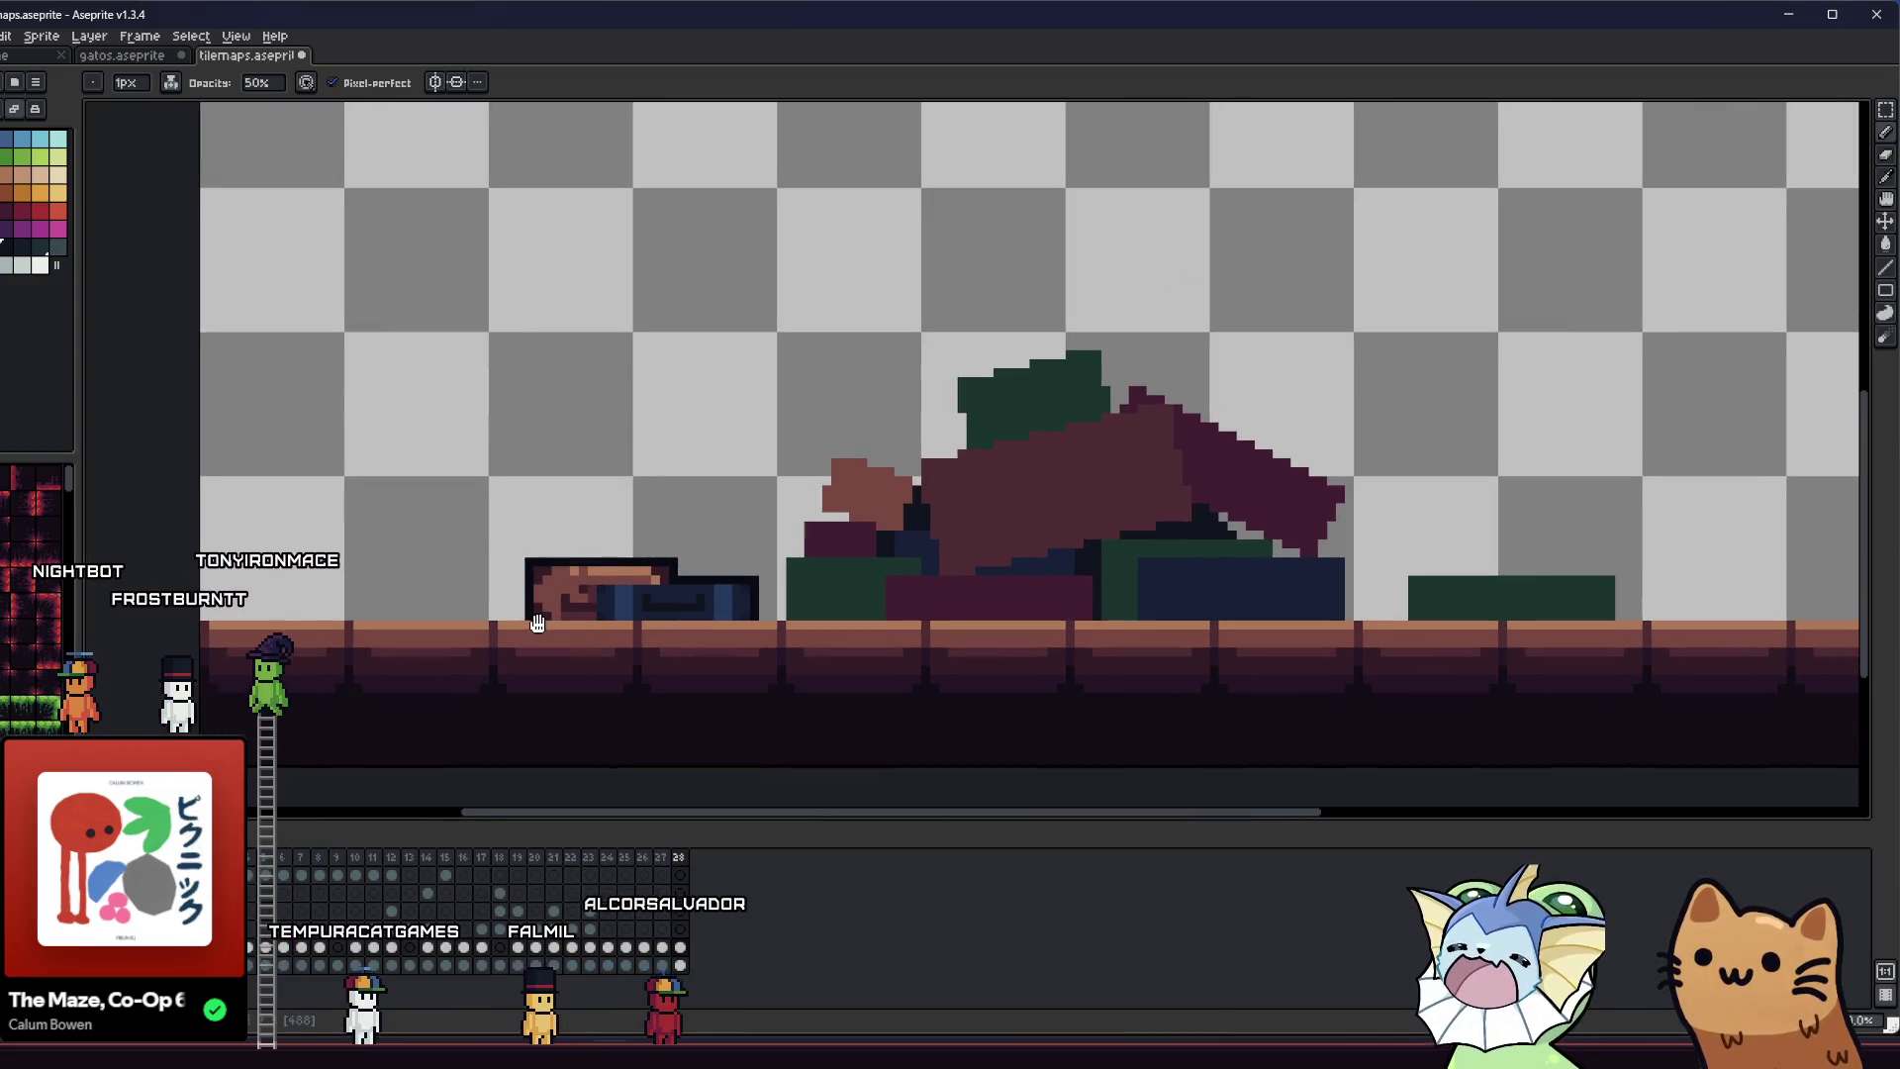
pyautogui.scroll(5, 554, 613)
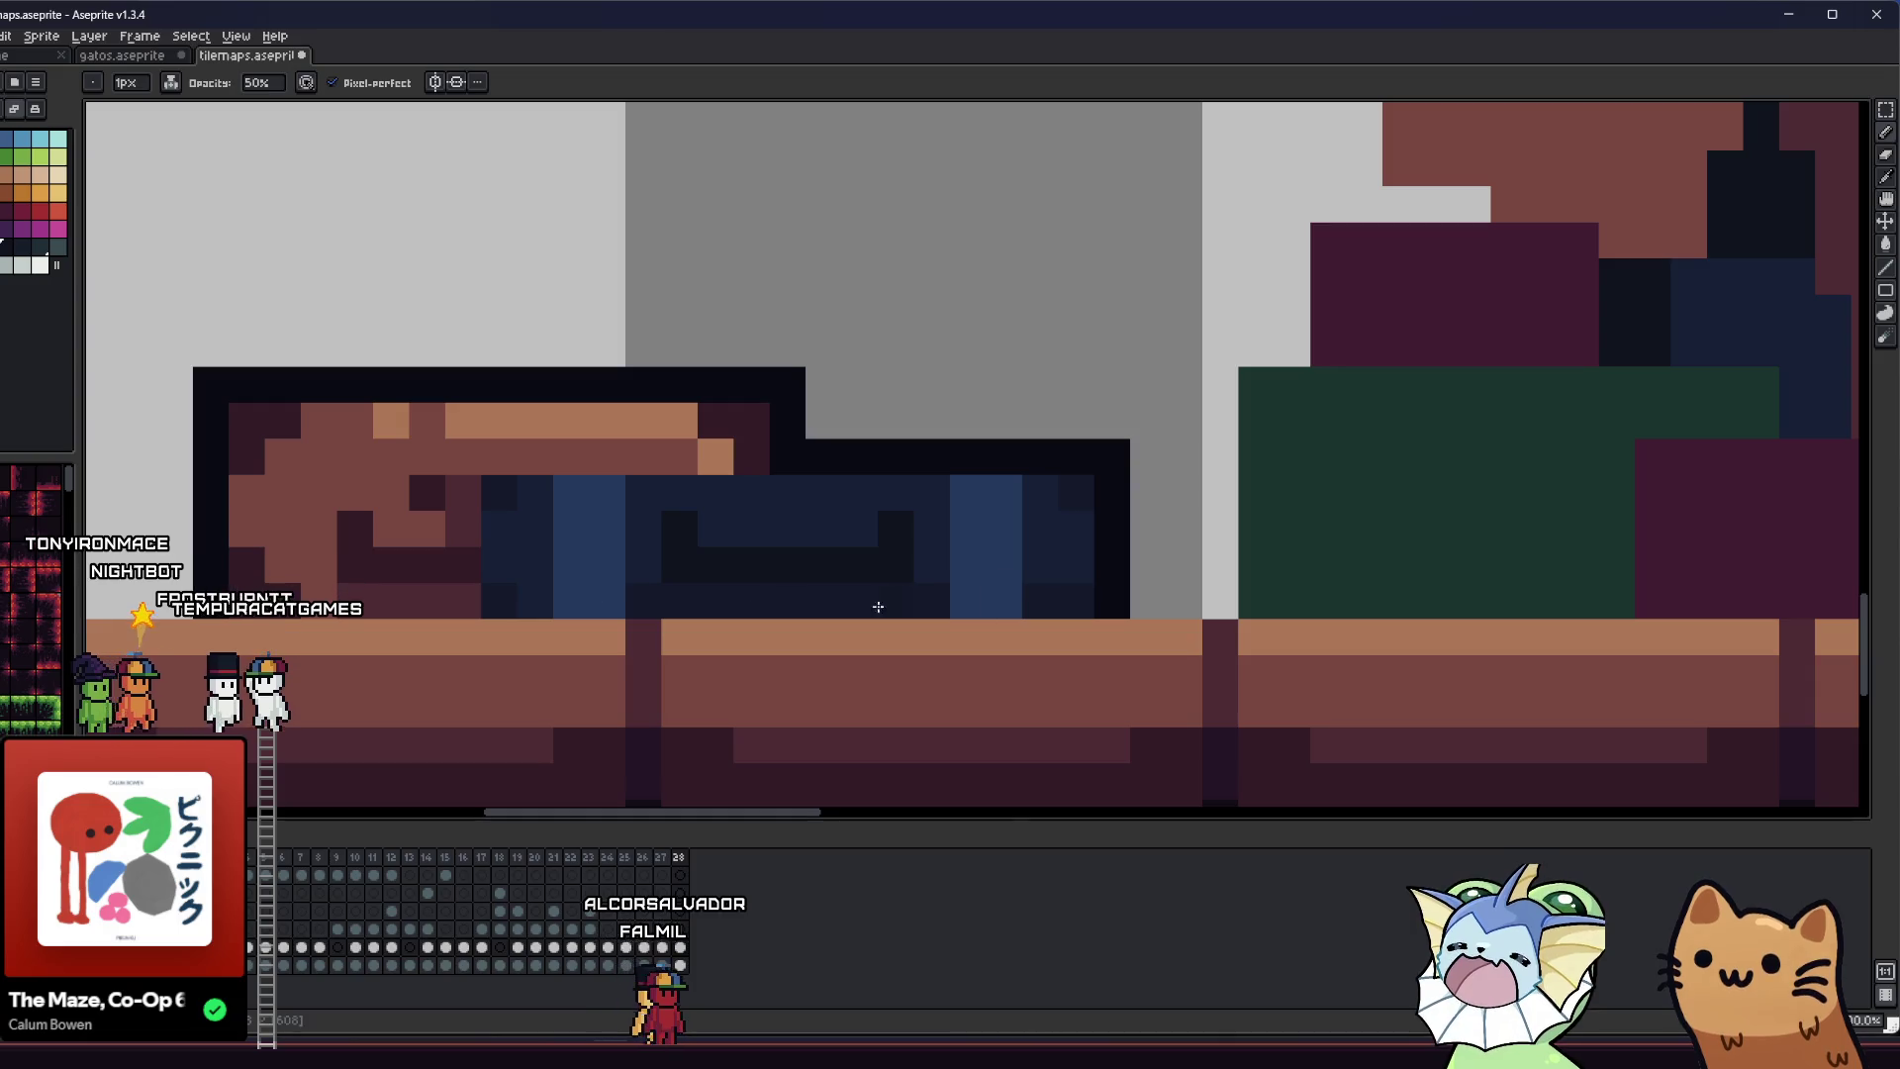
pyautogui.scroll(-5, 524, 601)
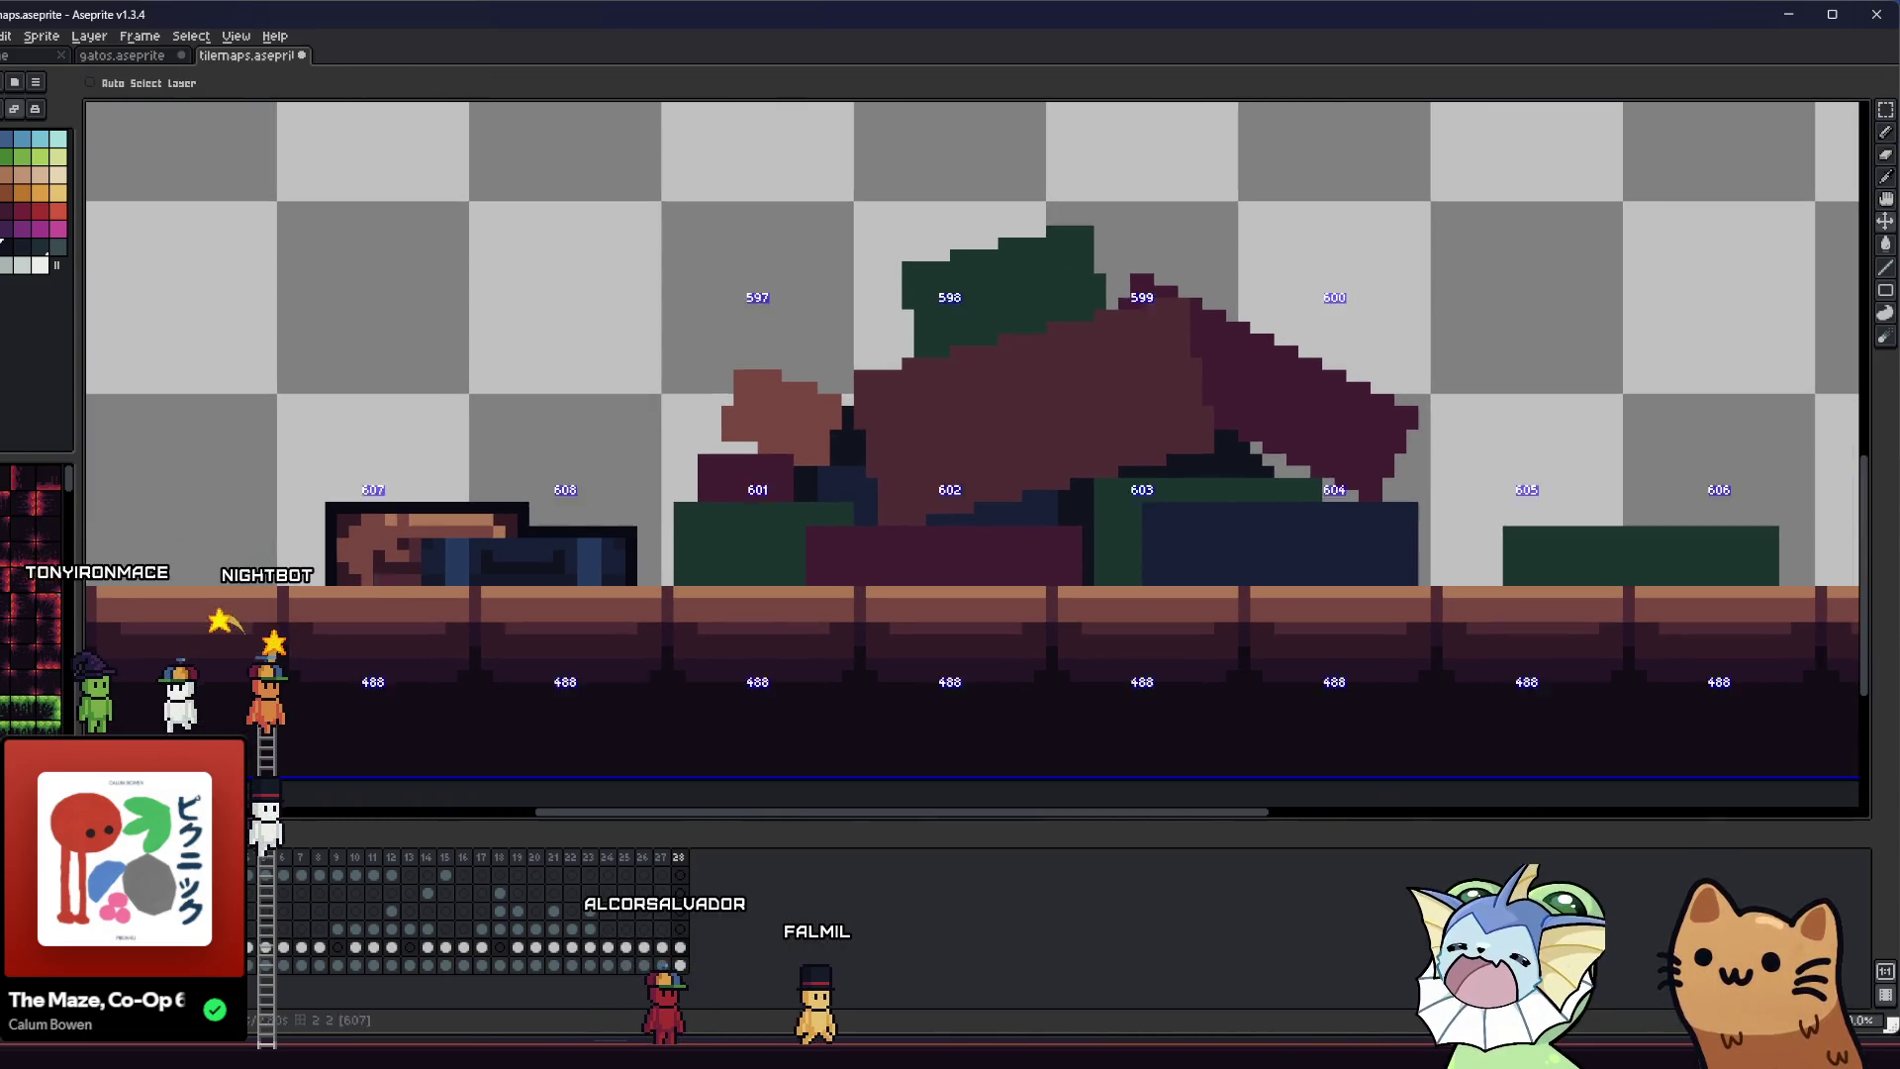
# - Sample colours from the canvas and bring the brown bag into view for shading
pyautogui.scroll(5, 459, 583)
pyautogui.press('i')
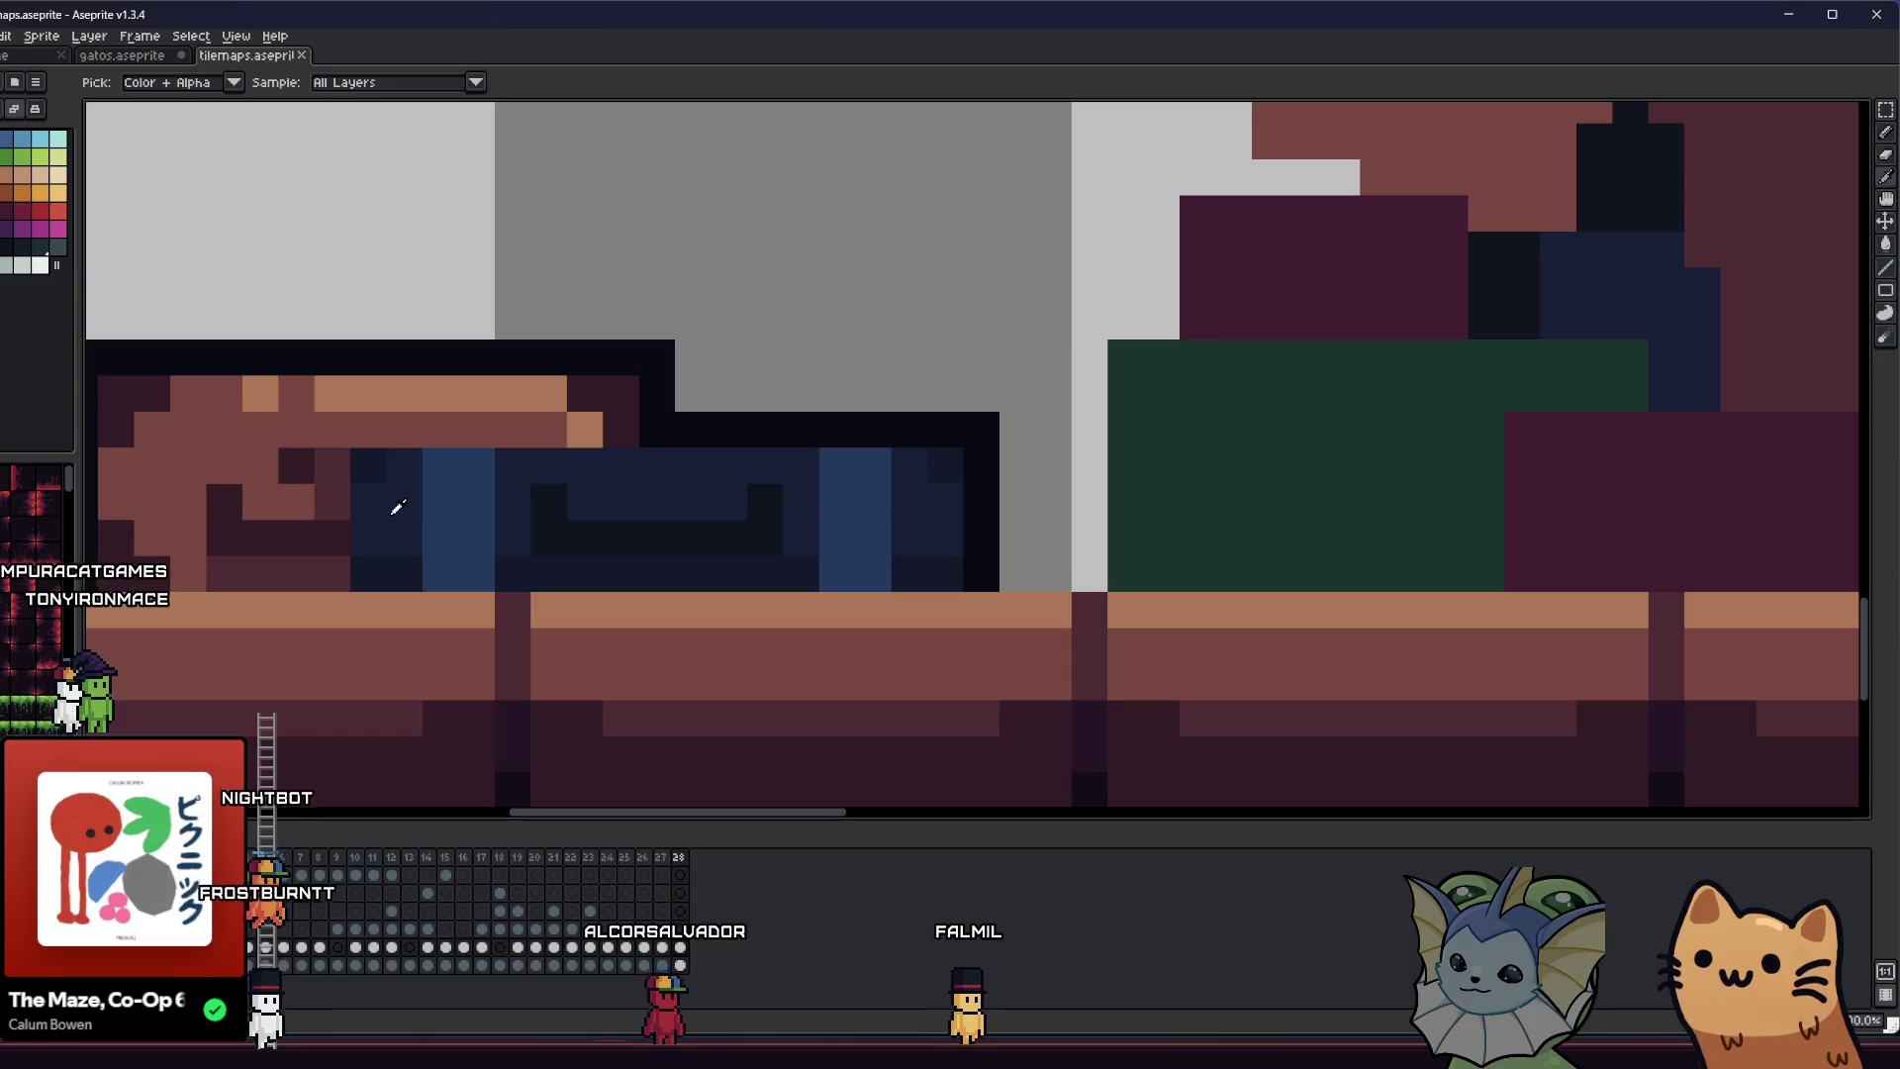
pyautogui.press('b')
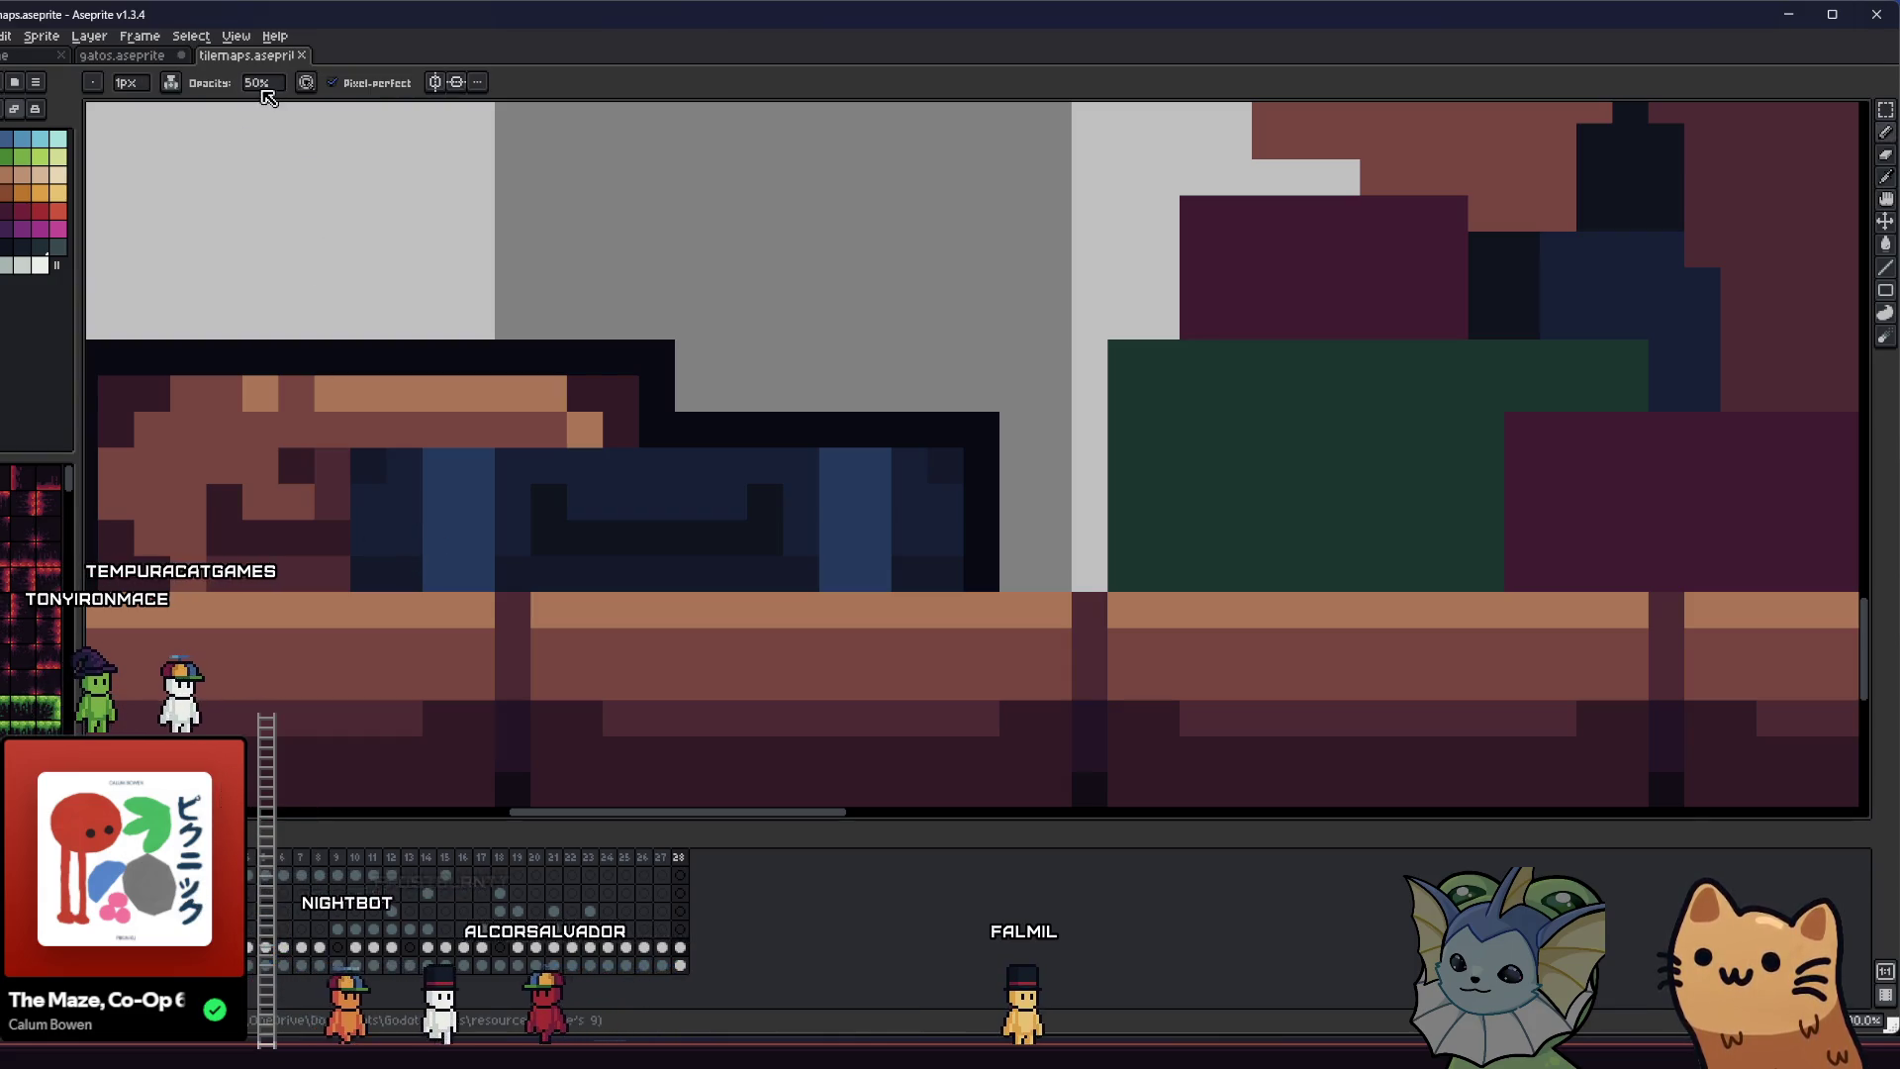
pyautogui.press('i')
pyautogui.press('b')
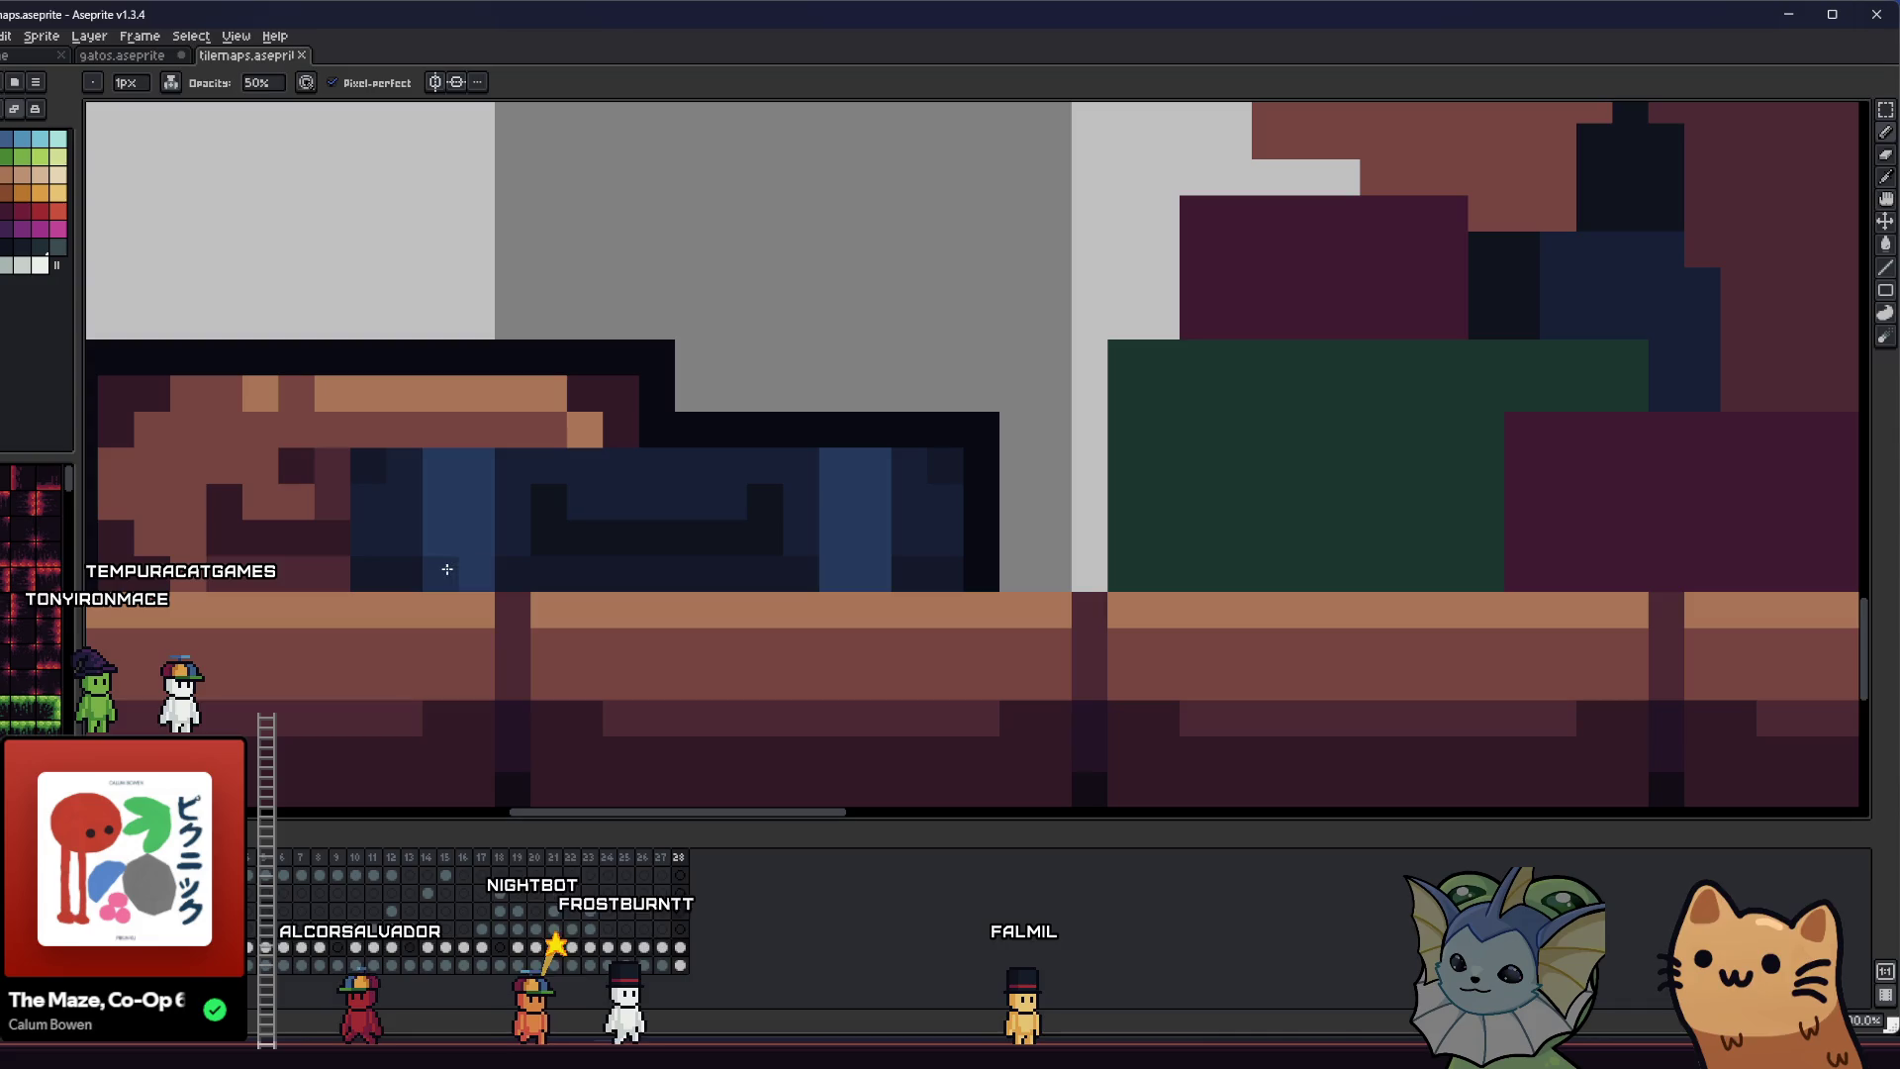
pyautogui.scroll(-4, 363, 601)
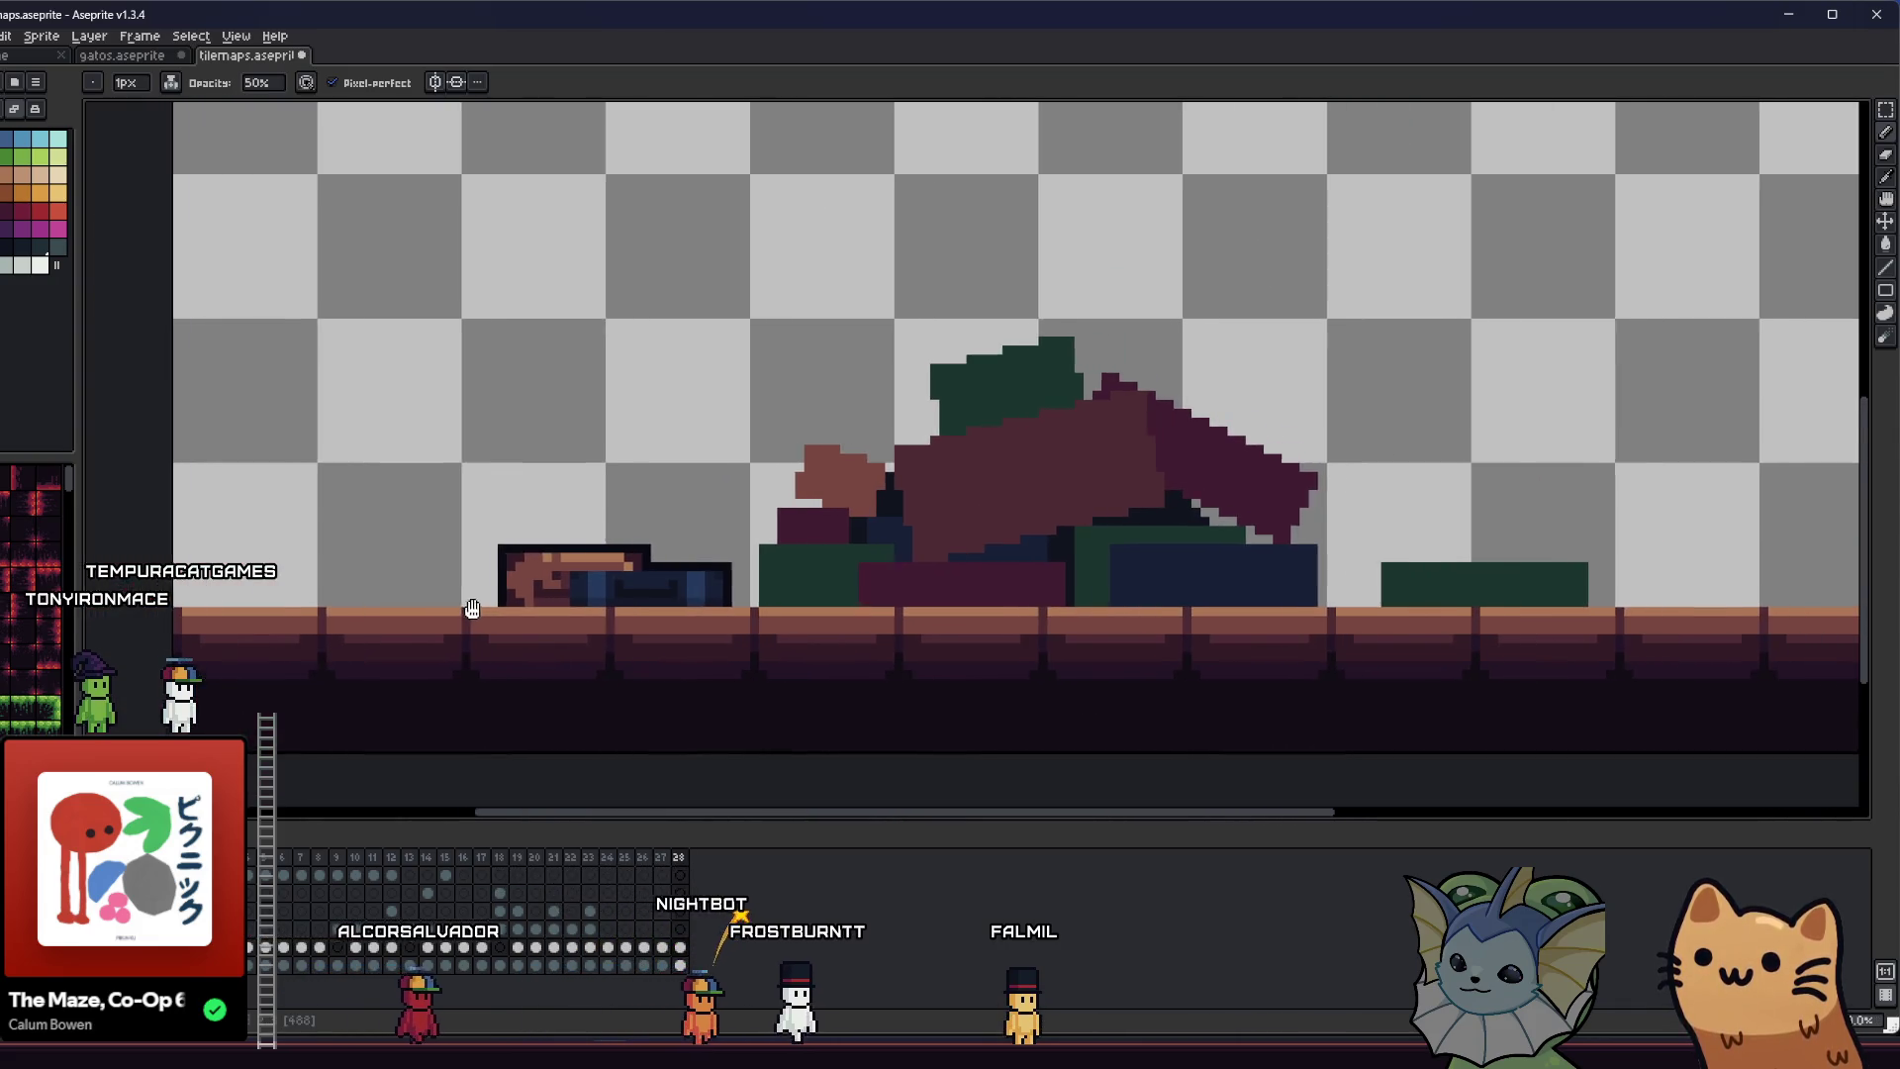
pyautogui.scroll(3, 368, 584)
pyautogui.press('i')
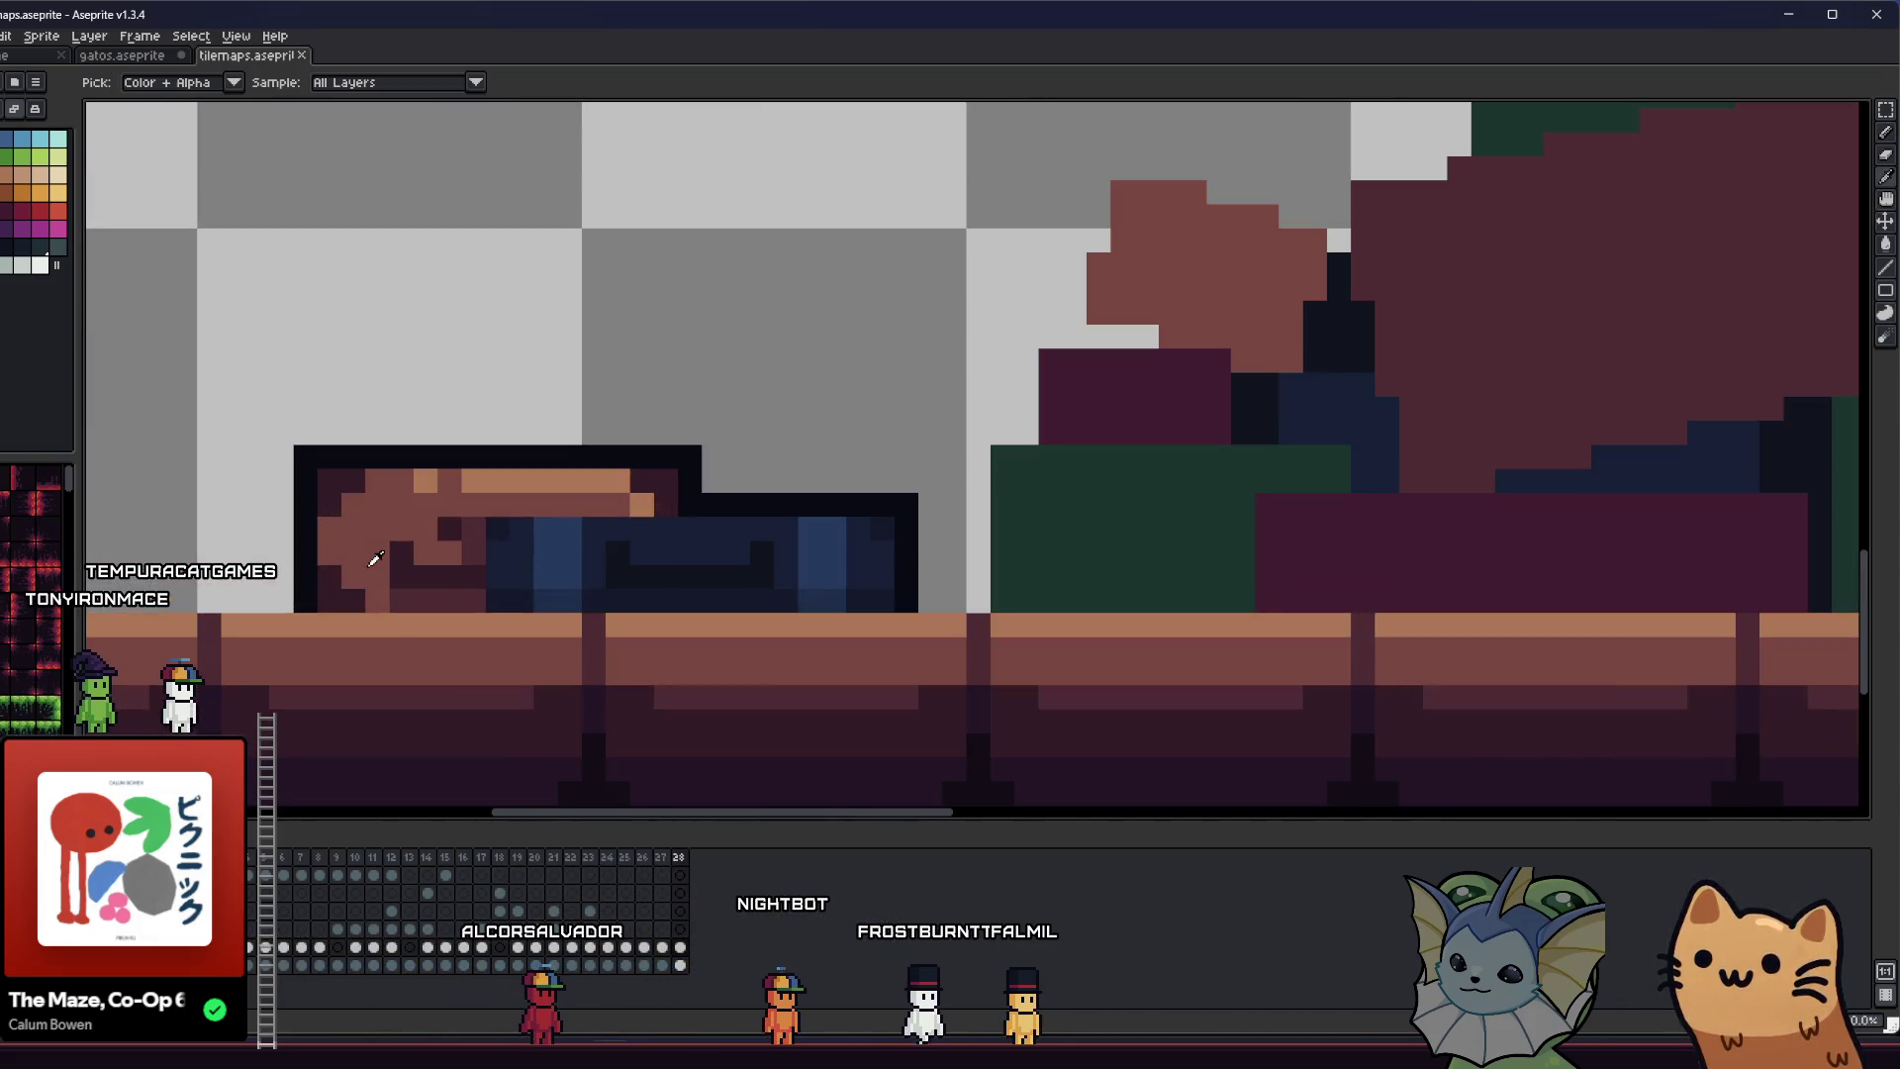
pyautogui.scroll(1, 254, 297)
pyautogui.press('b')
pyautogui.click(199, 83)
pyautogui.press('Escape')
pyautogui.press('i')
pyautogui.scroll(-3, 265, 376)
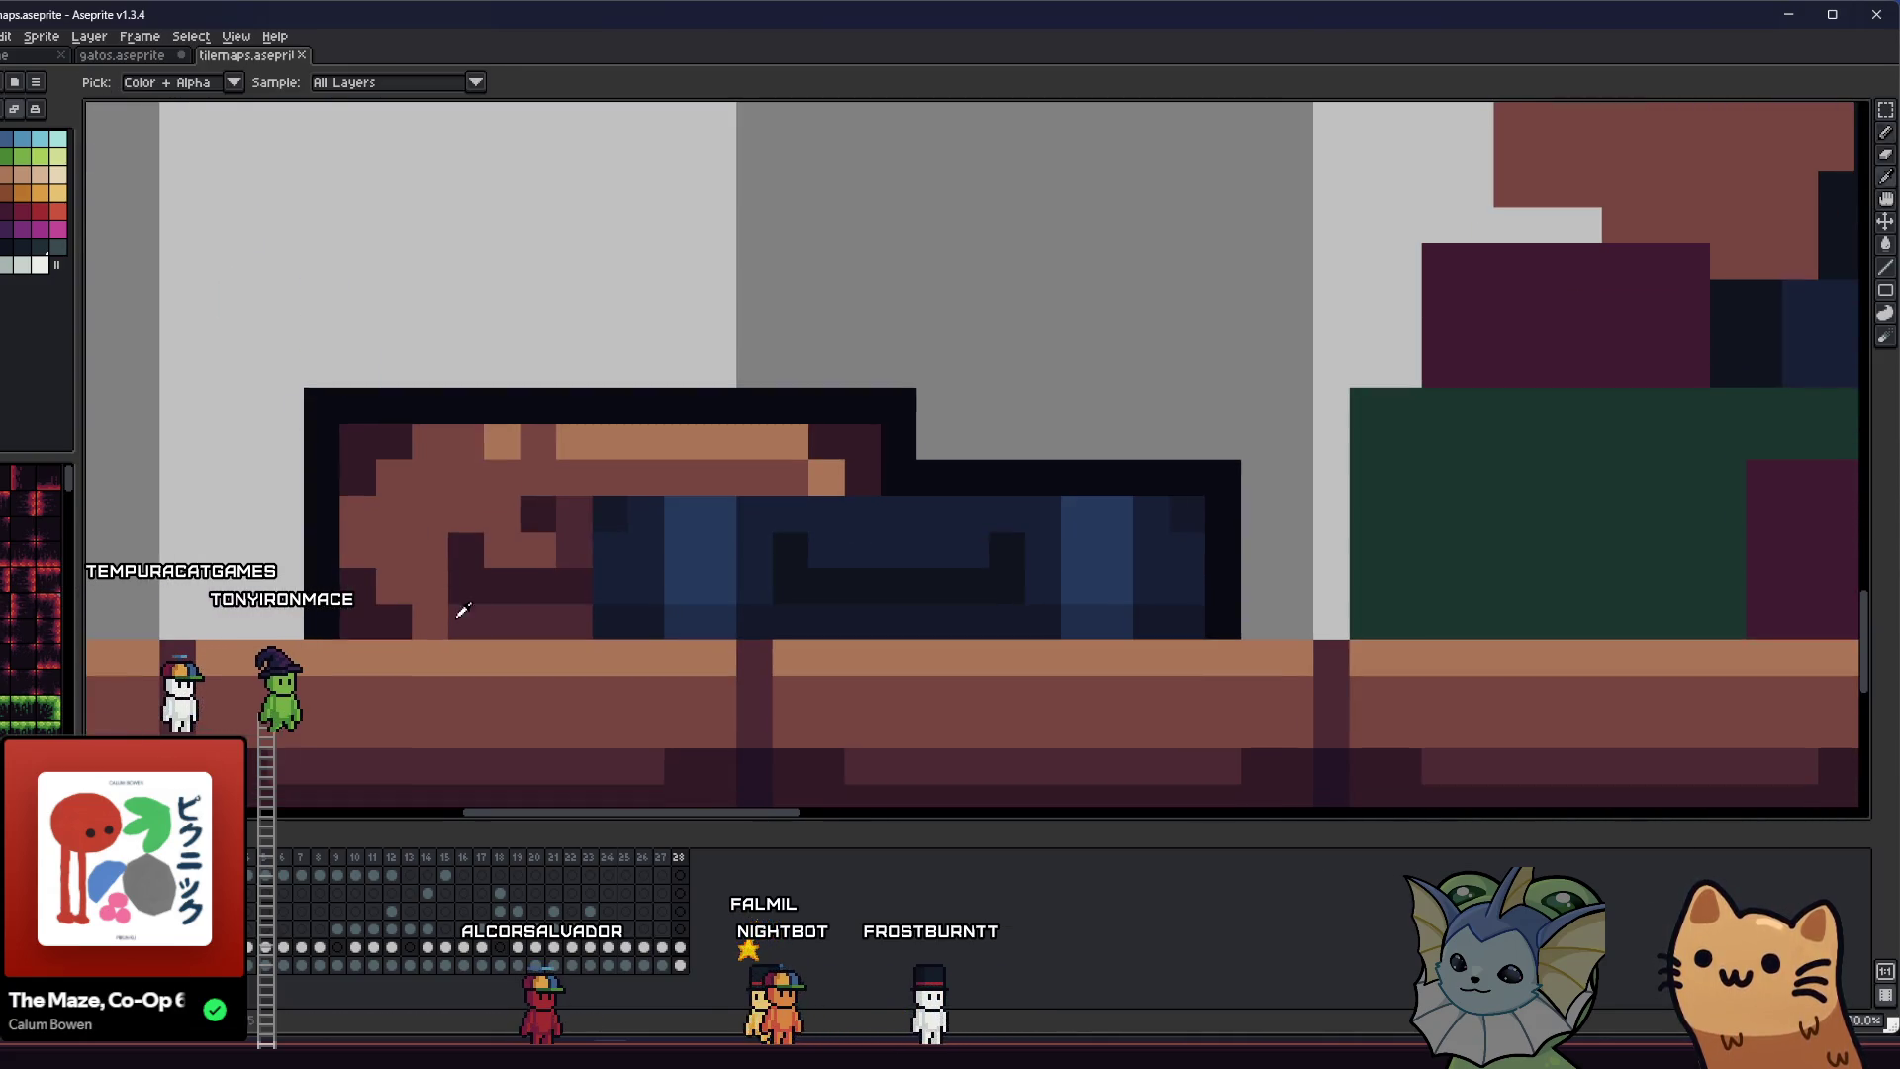
pyautogui.press('b')
pyautogui.moveTo(380, 528); pyautogui.dragTo(371, 509)
# - Switch to translucent 50% ink, shade the brown bag with sampled colours, and undo a bad stroke
pyautogui.press('i')
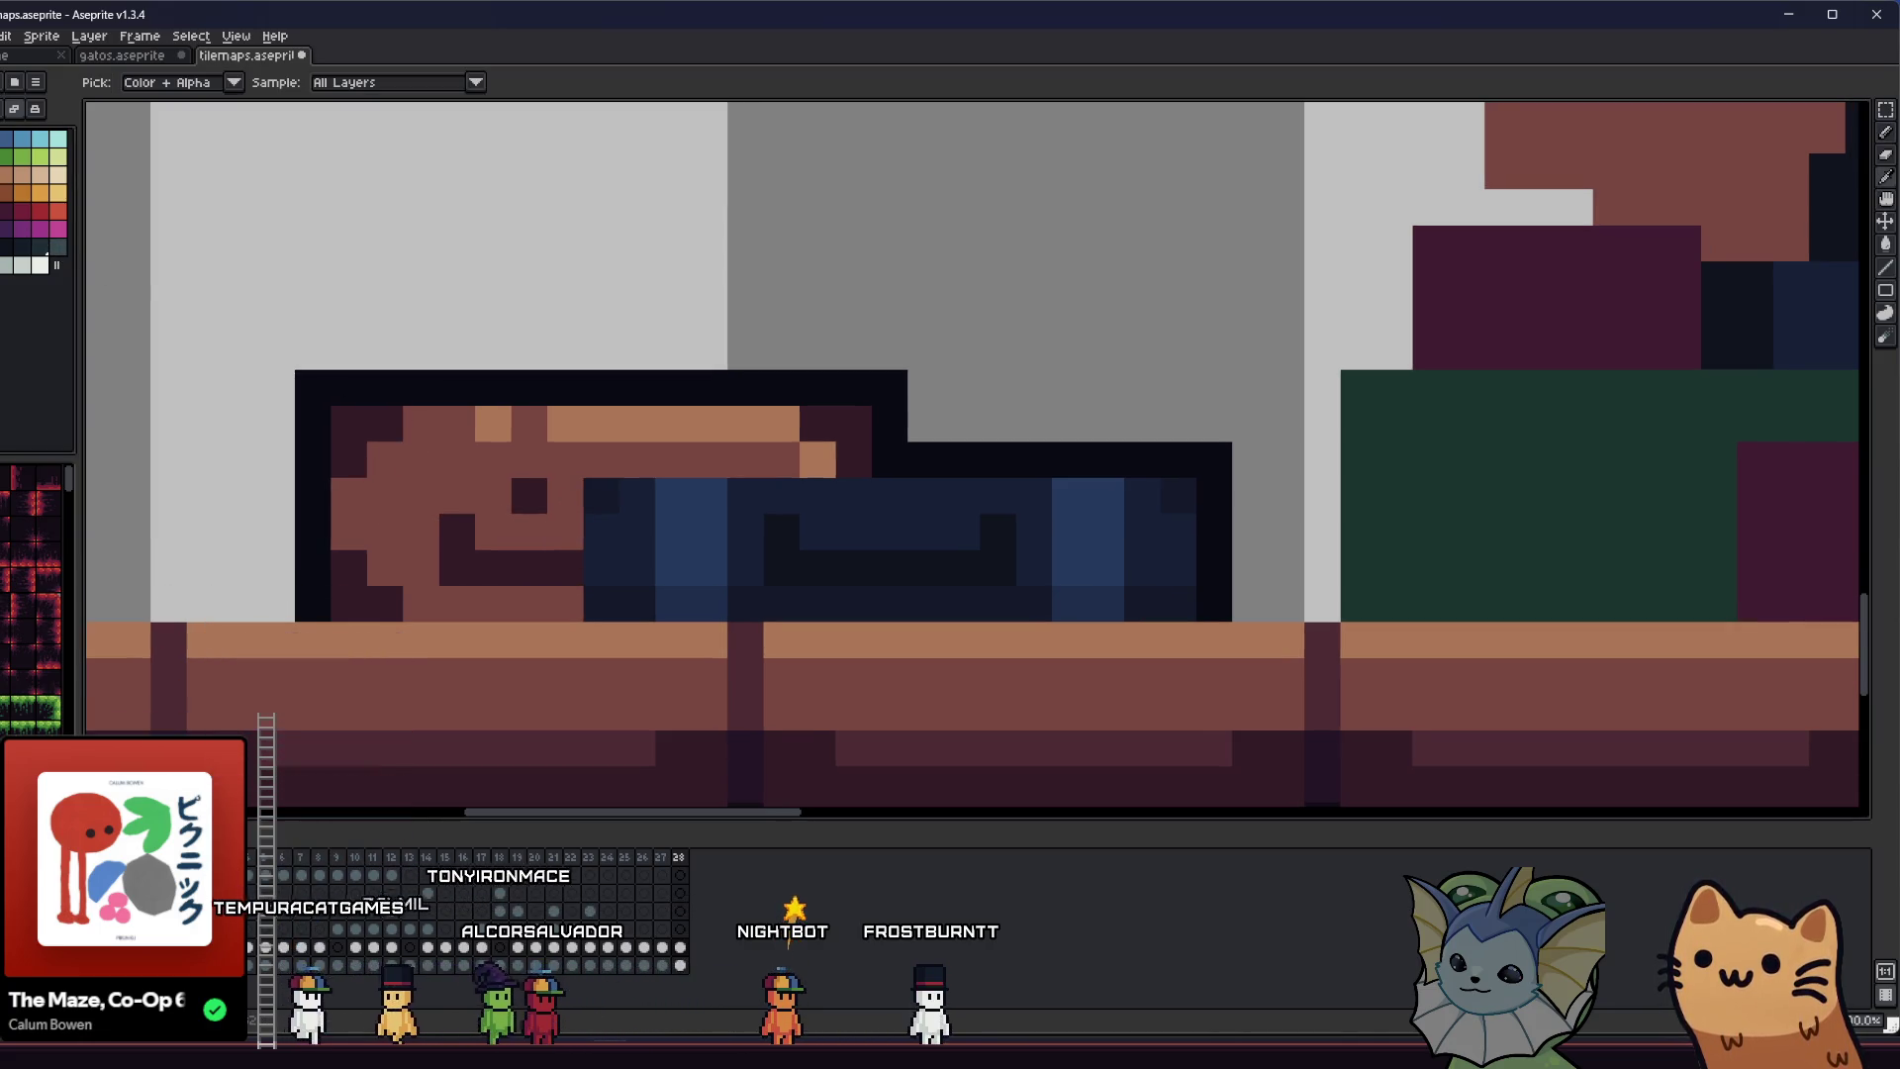
pyautogui.click(170, 82)
pyautogui.click(227, 120)
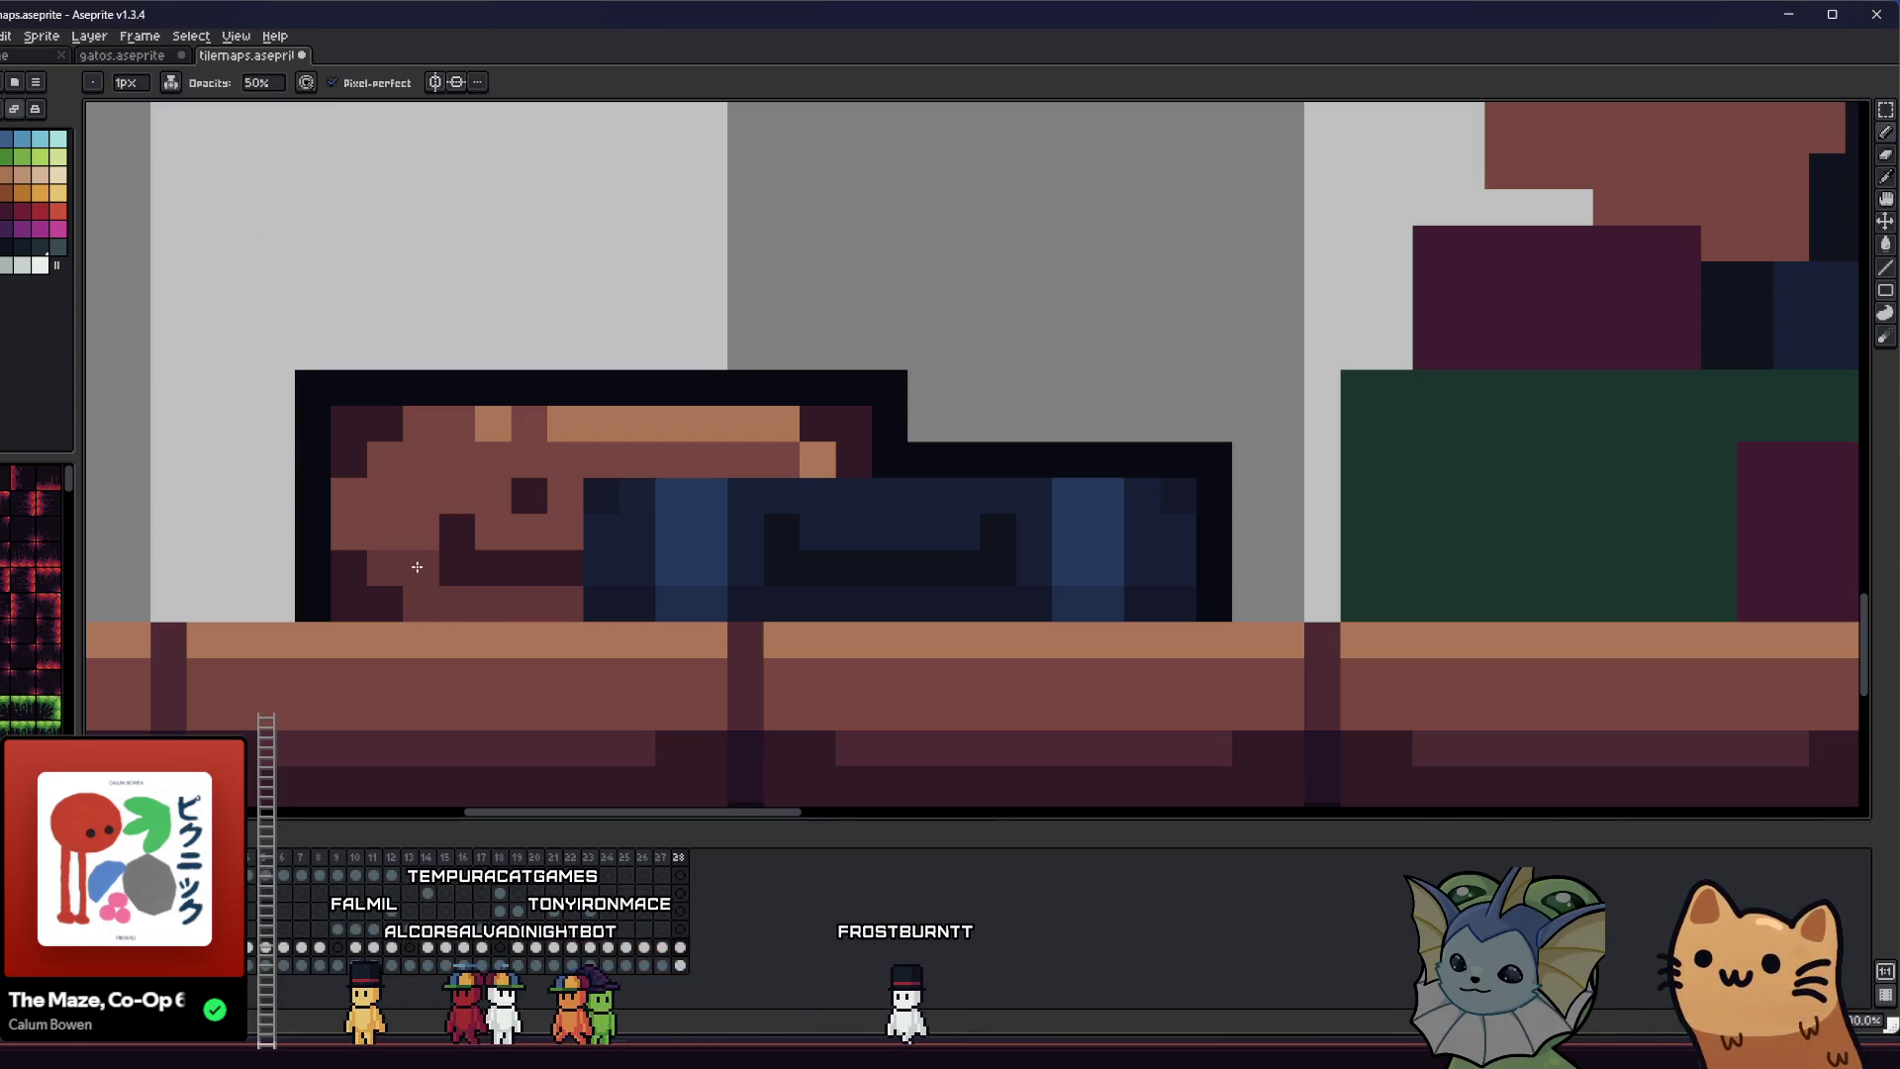
pyautogui.moveTo(393, 537); pyautogui.dragTo(572, 506)
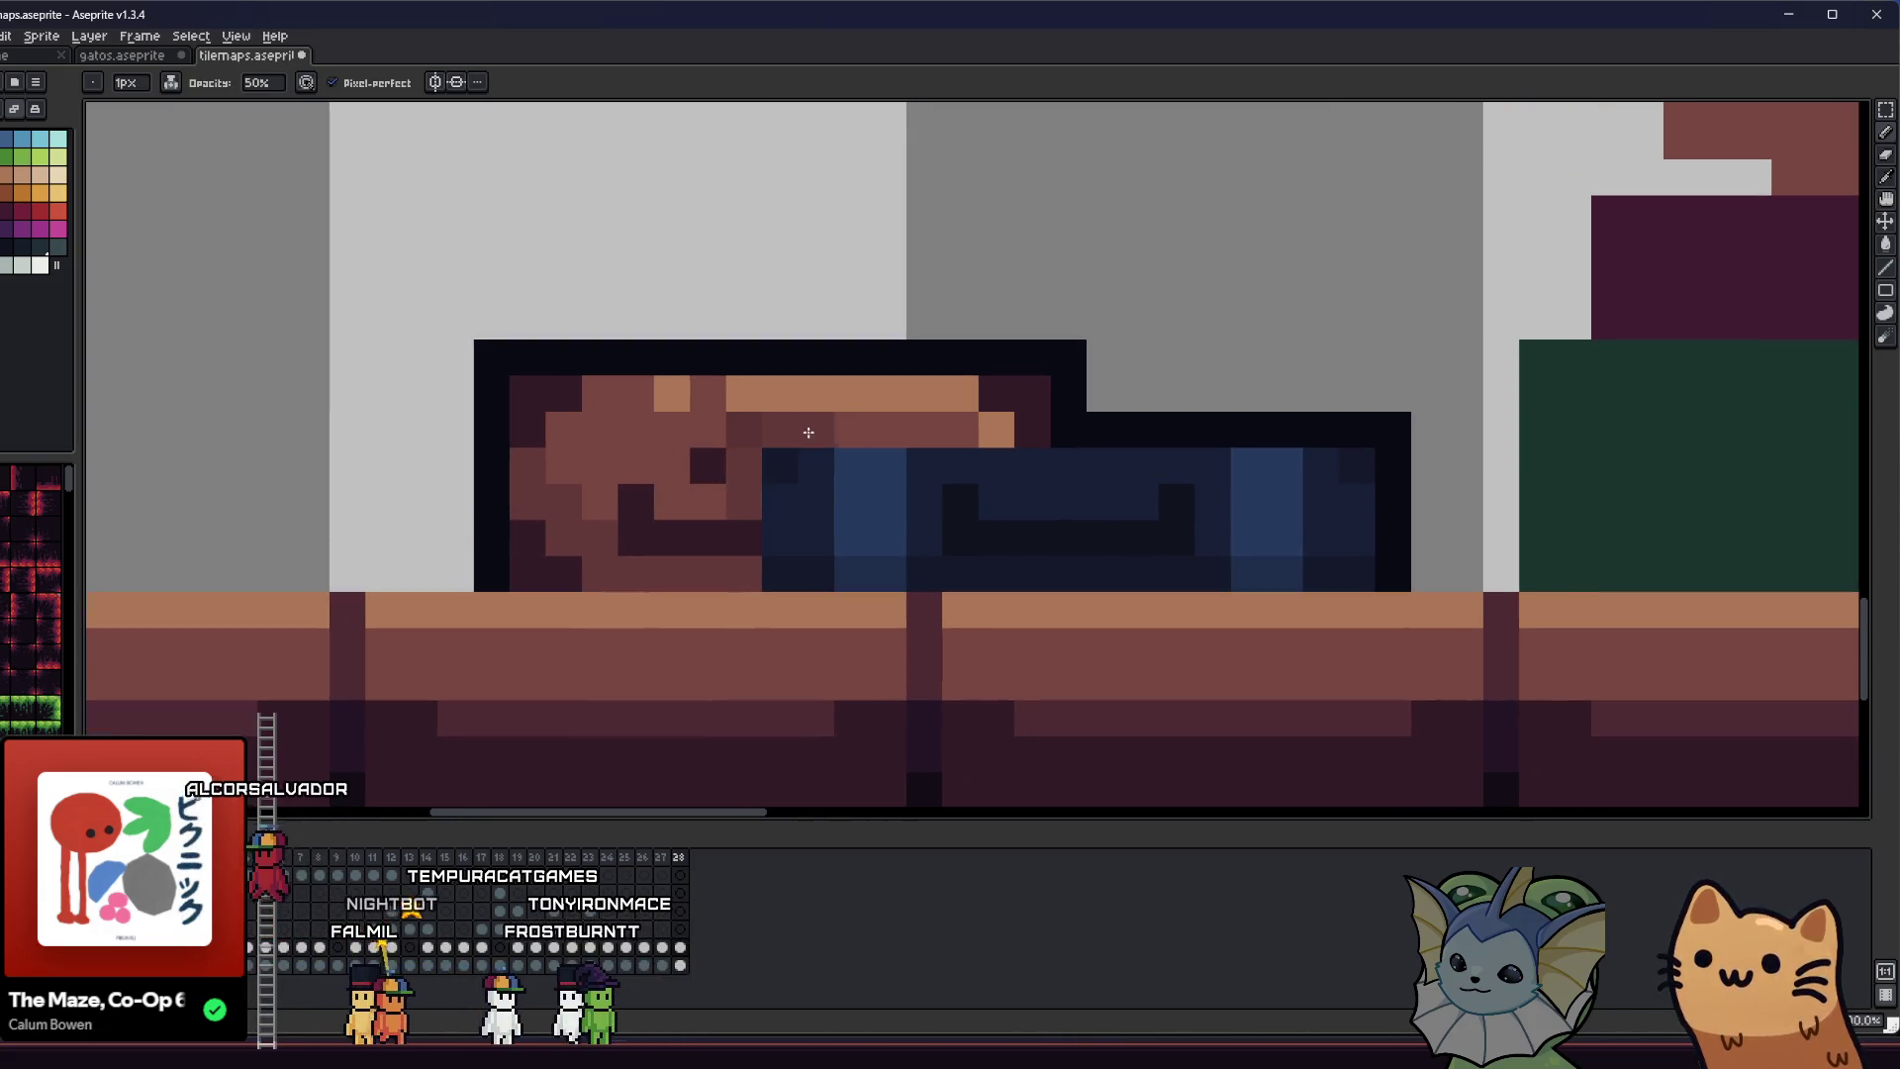
pyautogui.press('alt')
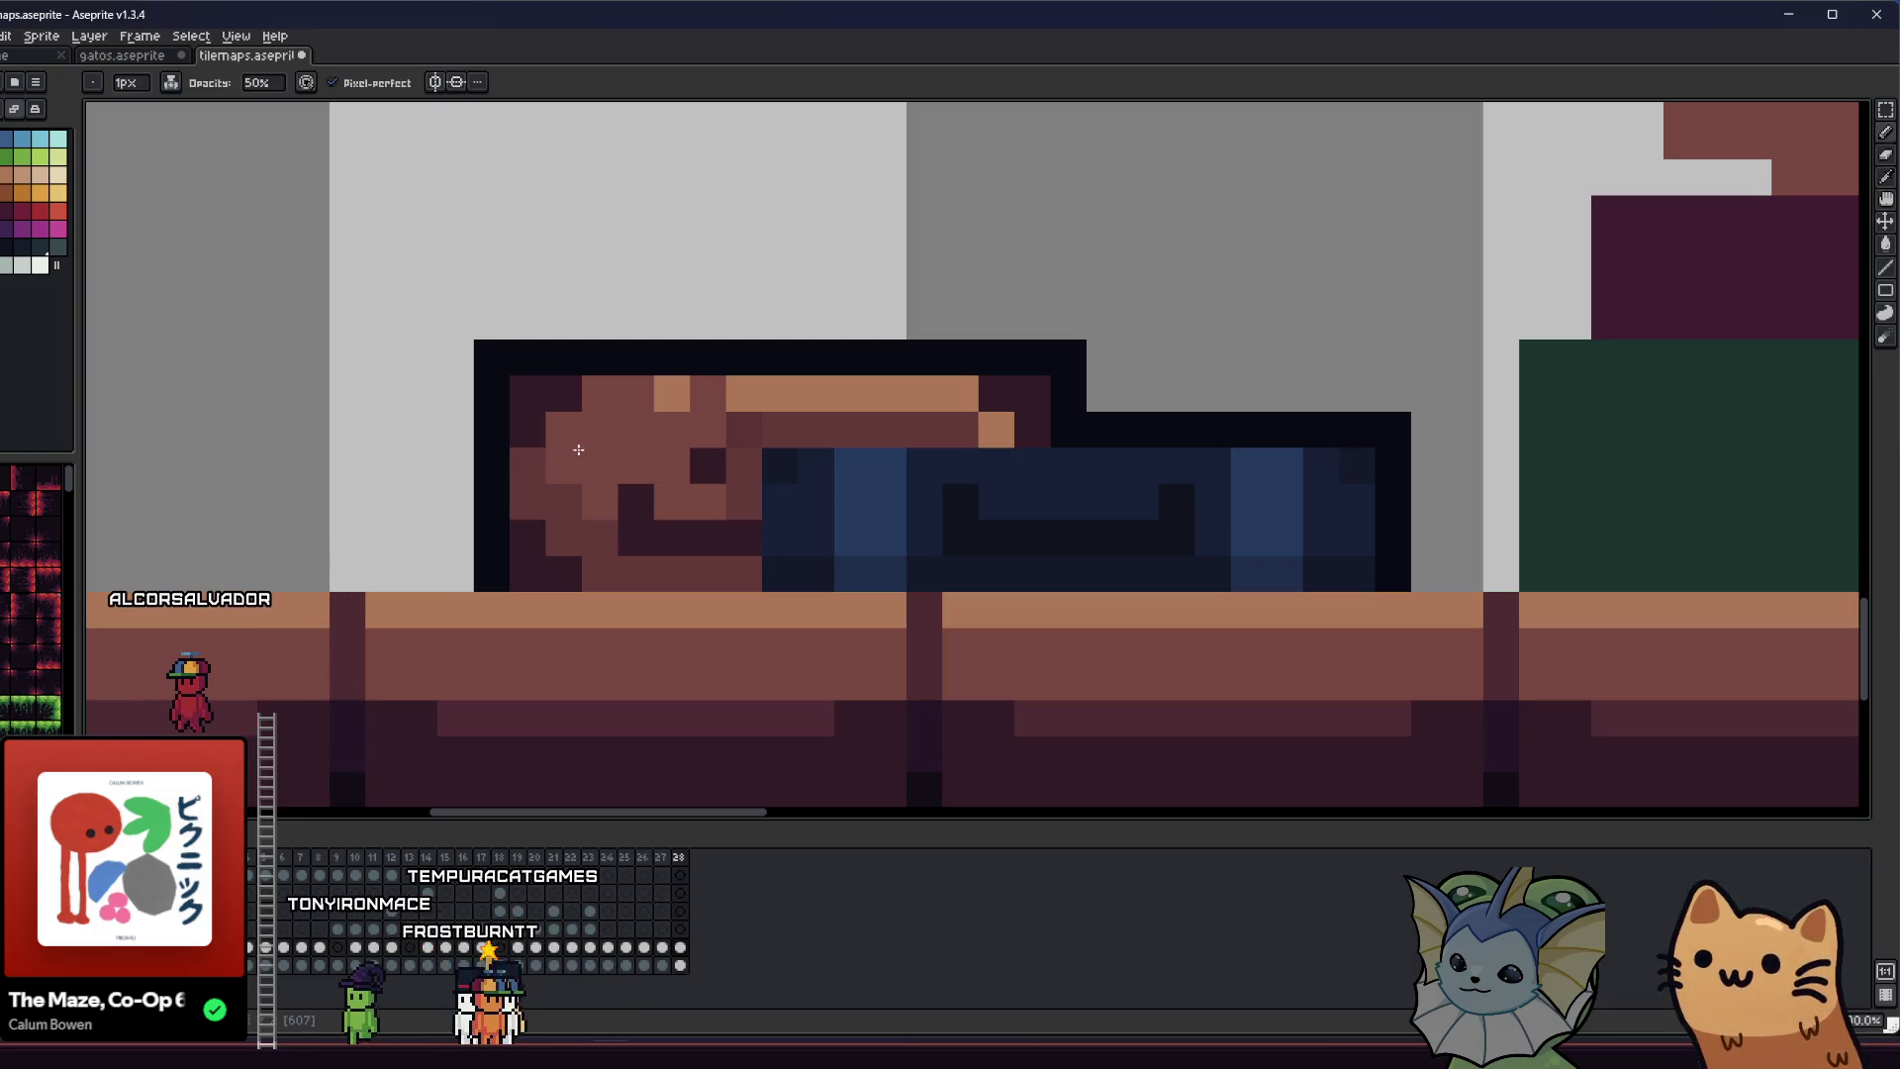
pyautogui.hotkey('ctrl', 'z')
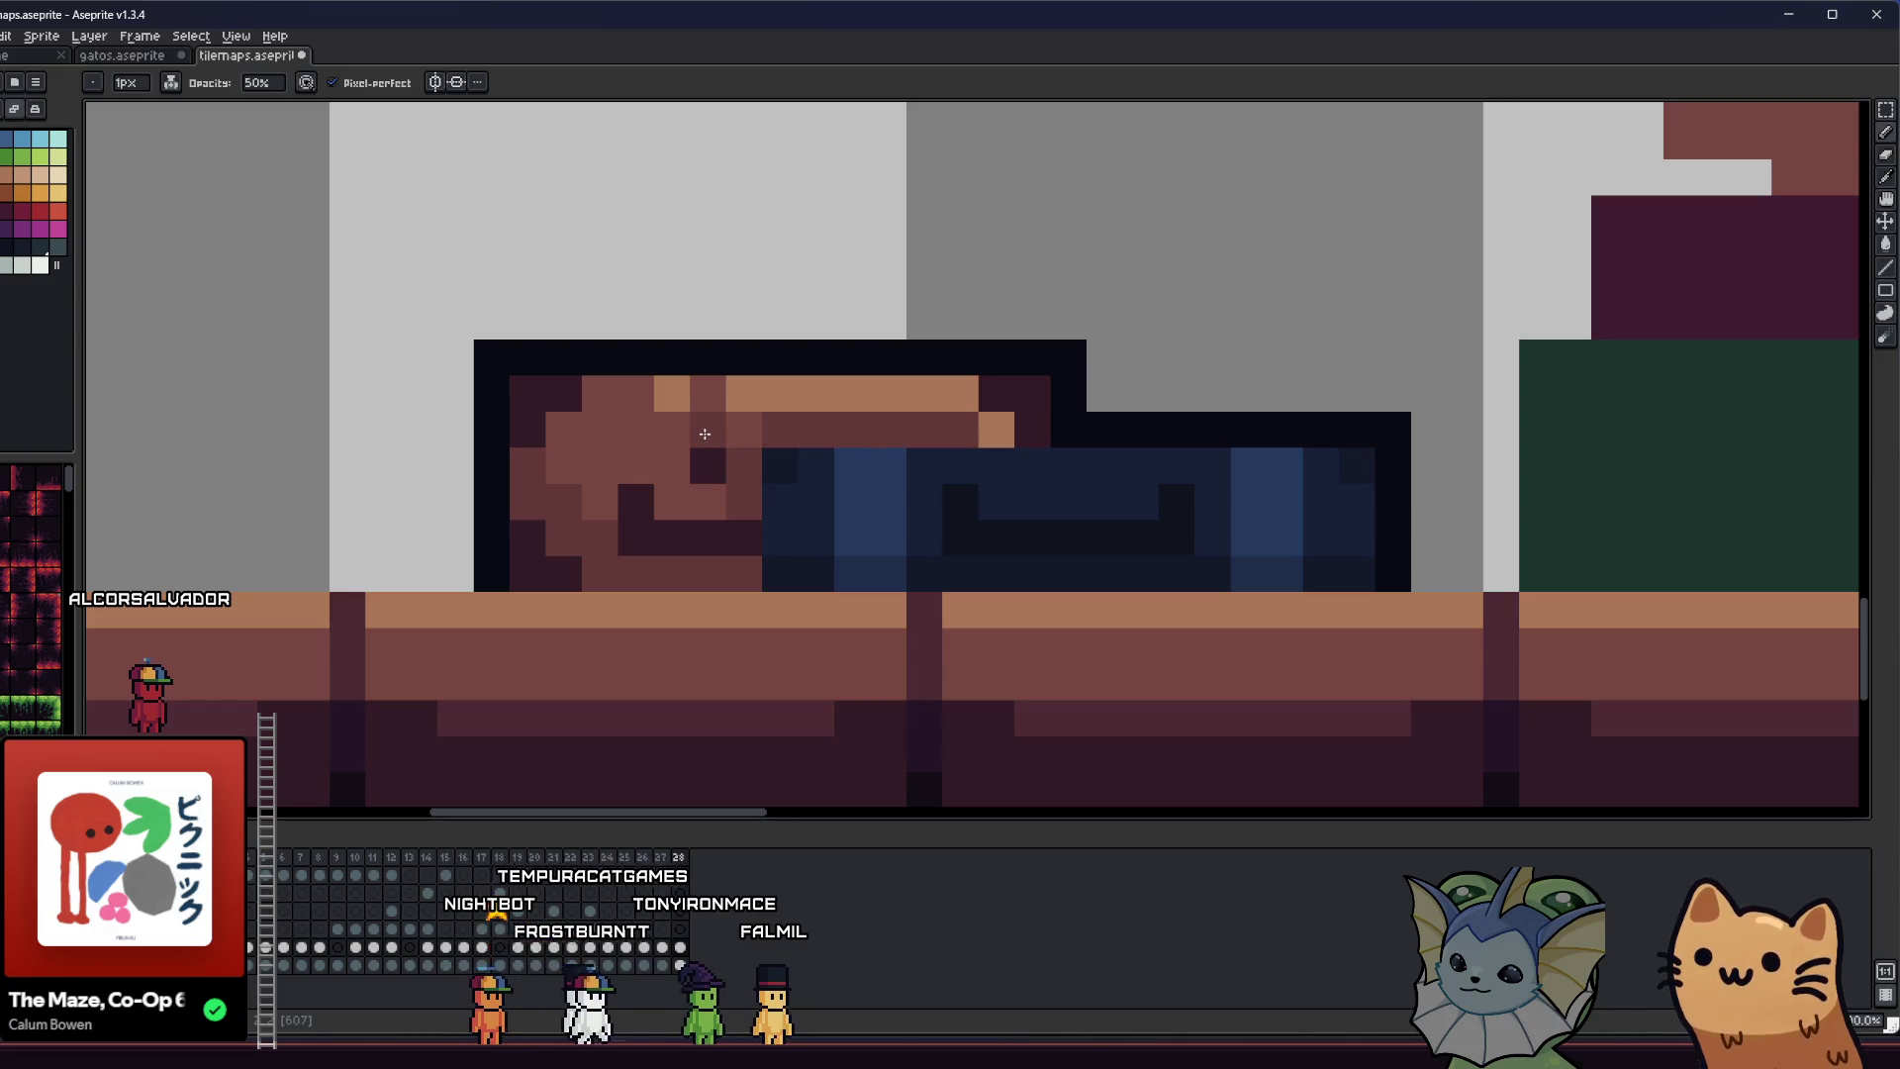
pyautogui.press('alt')
pyautogui.hscroll(1, 593, 455)
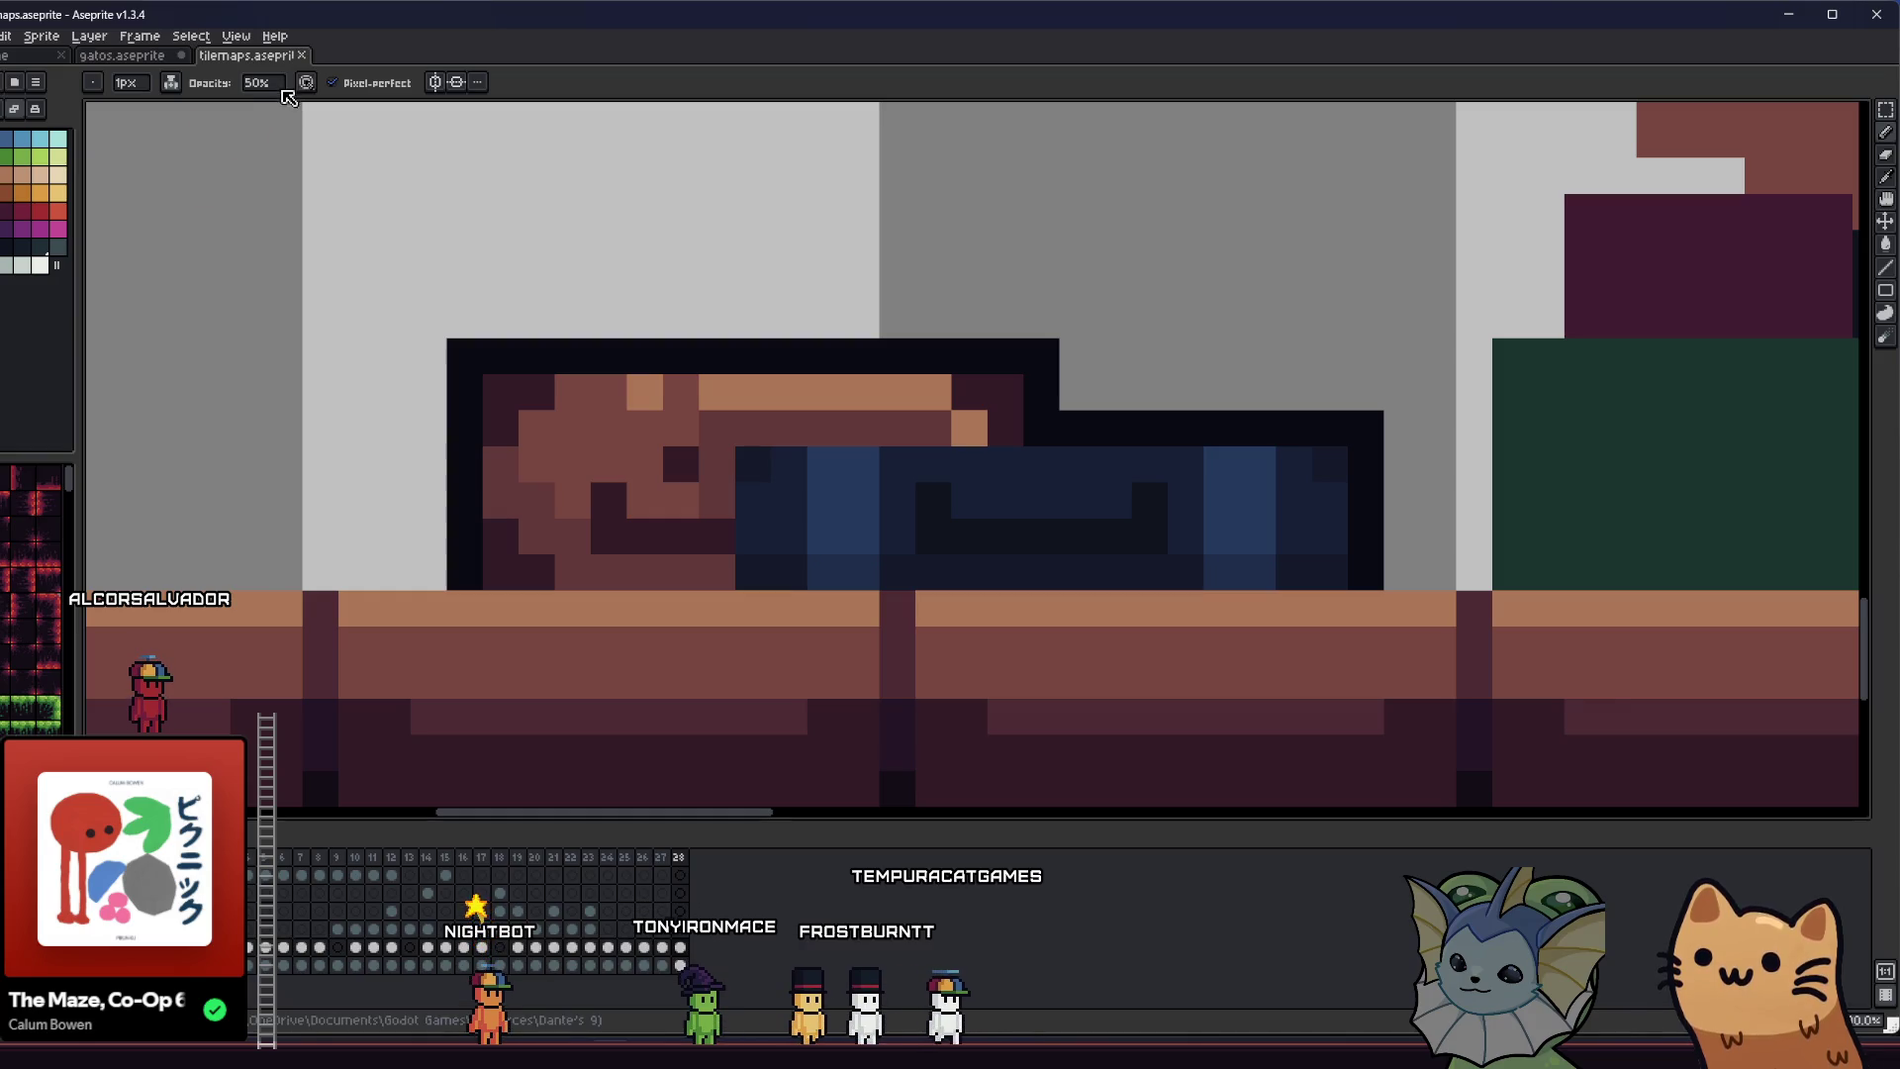
# - Return the pencil ink to opaque Simple Ink
pyautogui.click(188, 89)
pyautogui.click(228, 140)
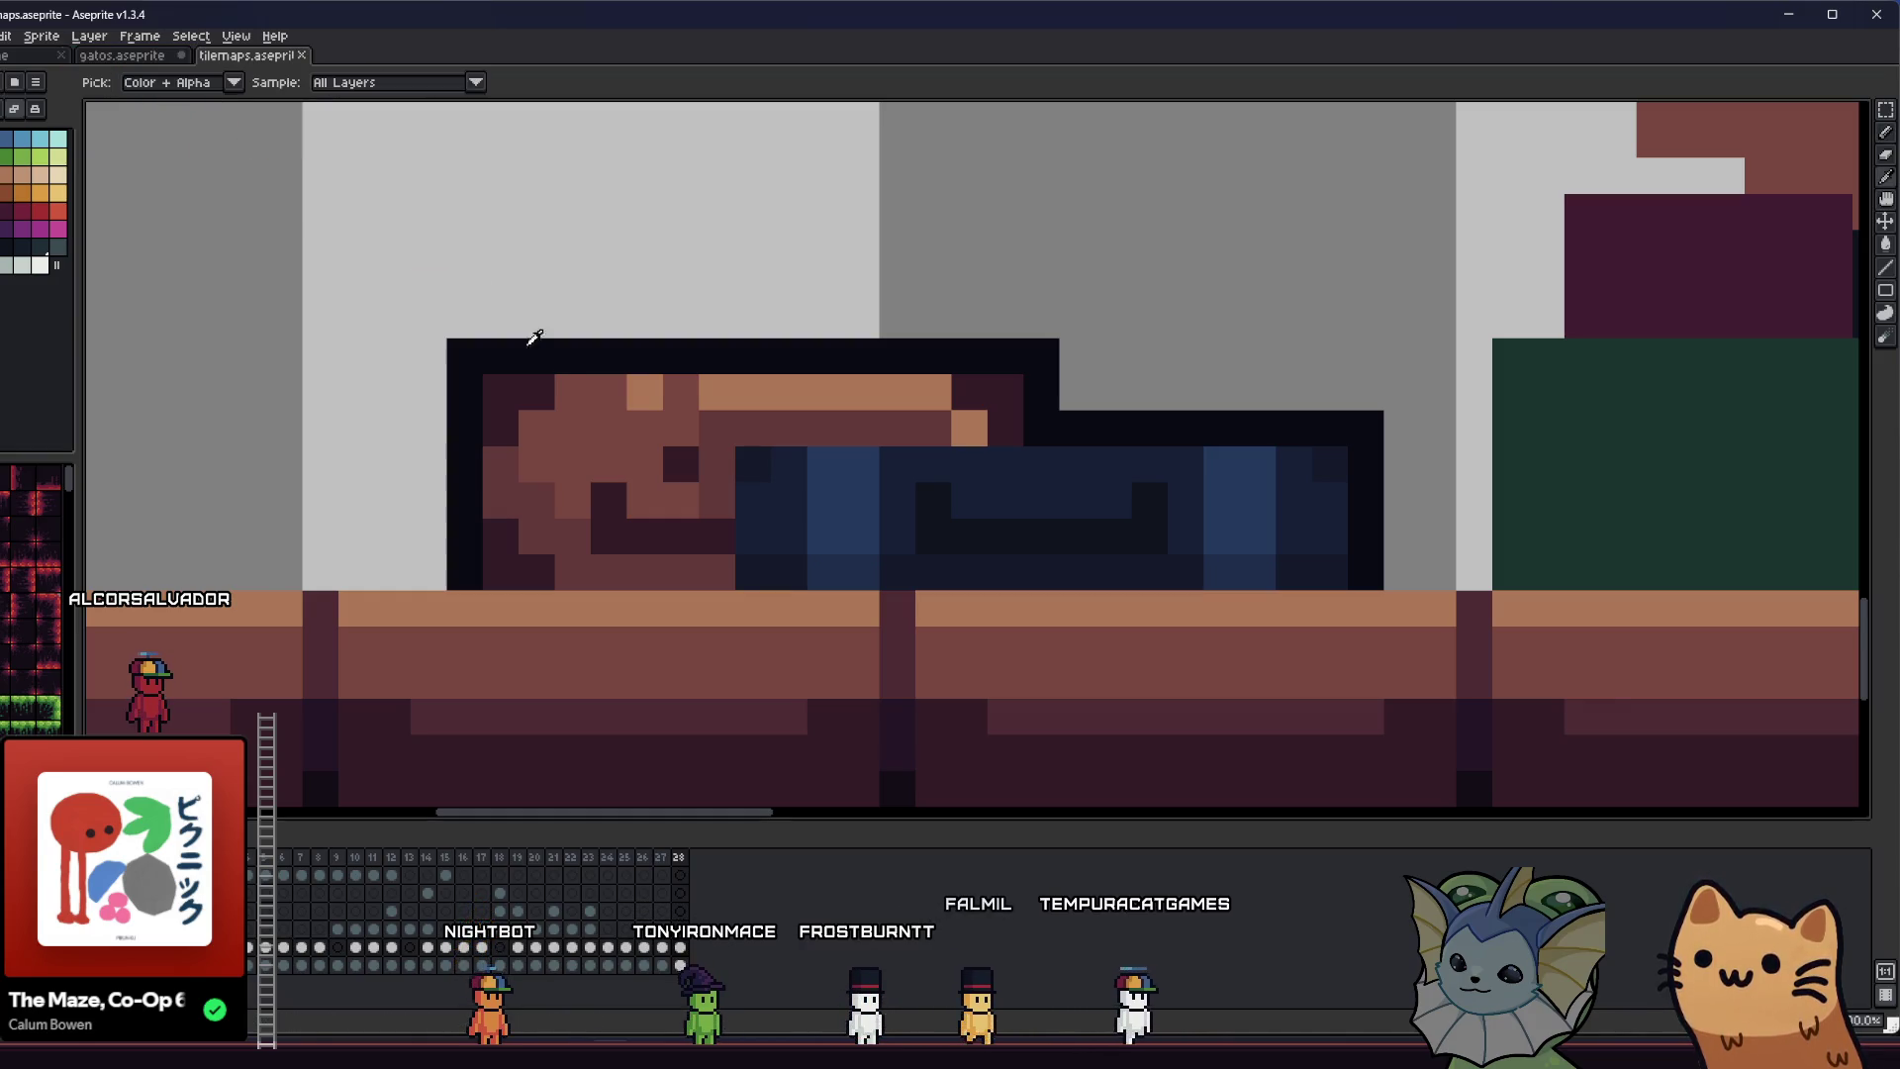
pyautogui.scroll(-5, 628, 468)
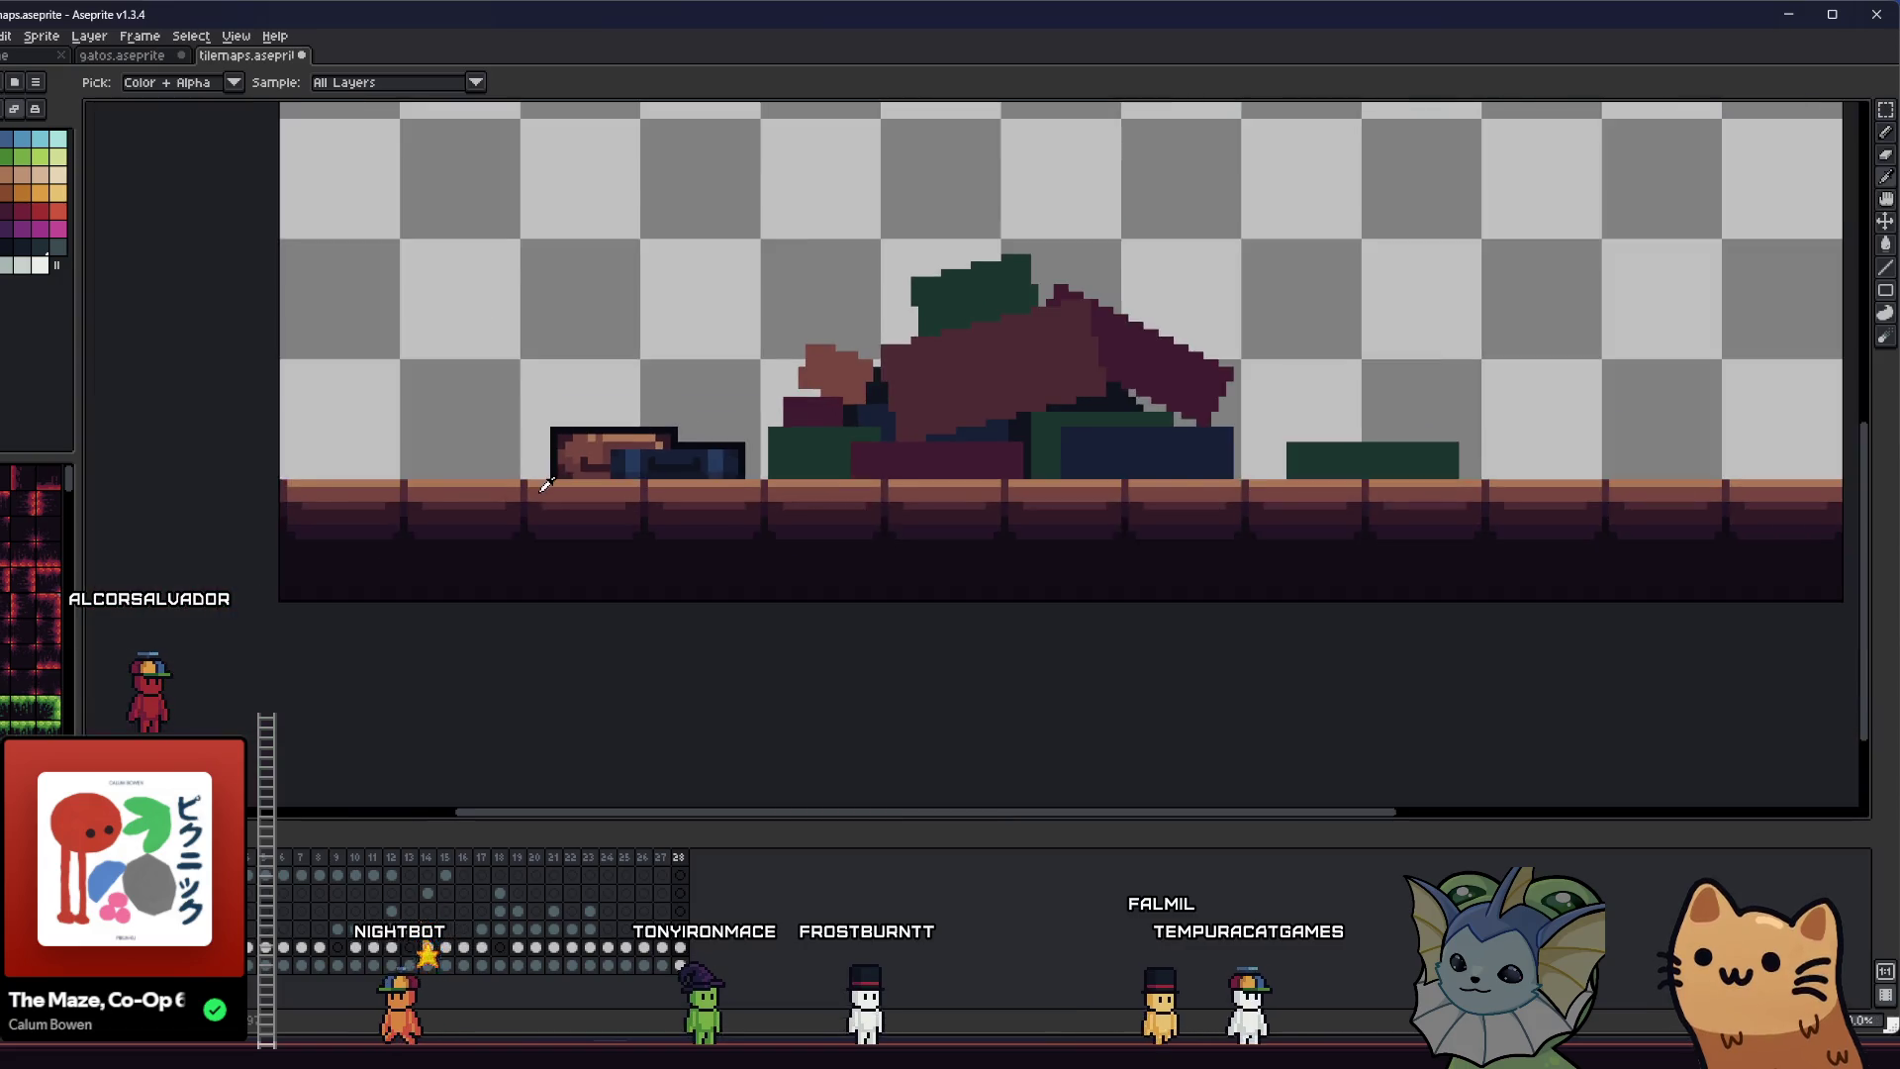
pyautogui.scroll(-2, 365, 534)
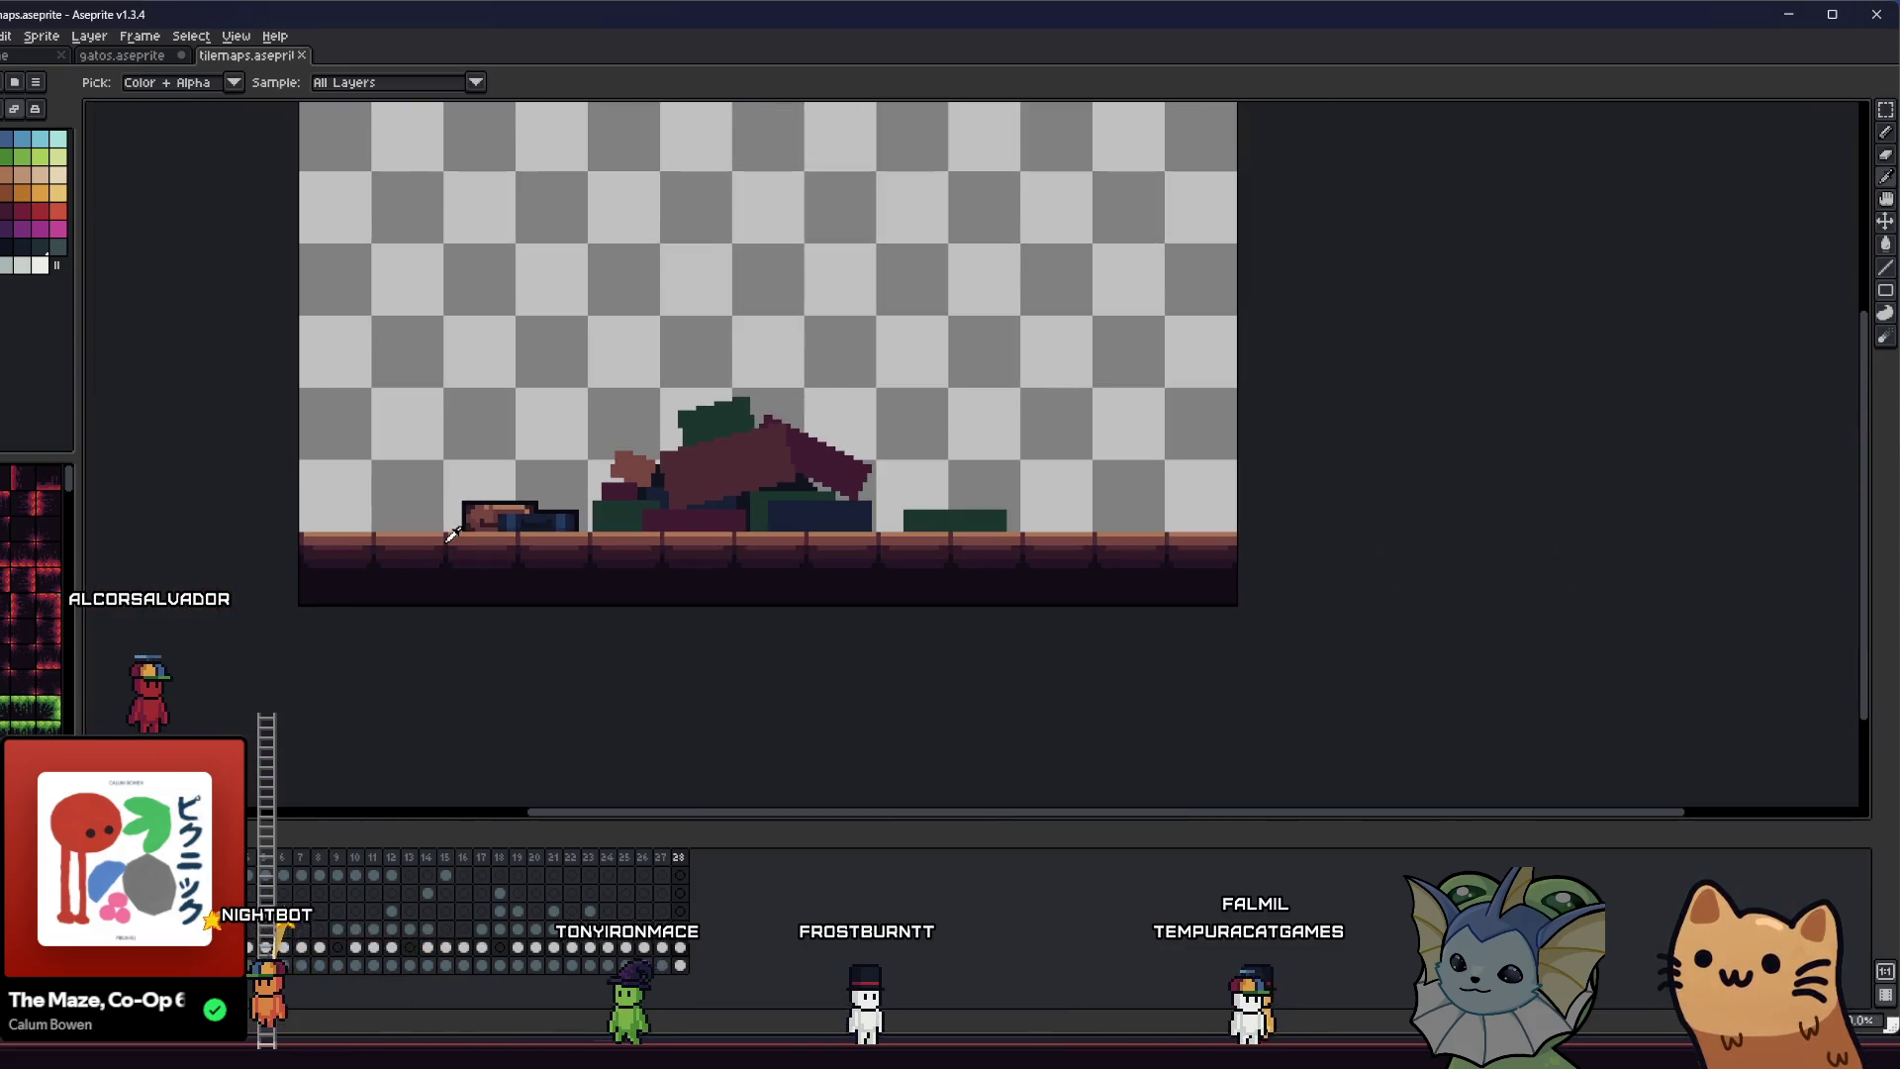
# - Darken the top row of the small brown suitcase with the Pencil
pyautogui.scroll(9, 490, 495)
pyautogui.press('b')
pyautogui.moveTo(442, 560); pyautogui.dragTo(797, 561)
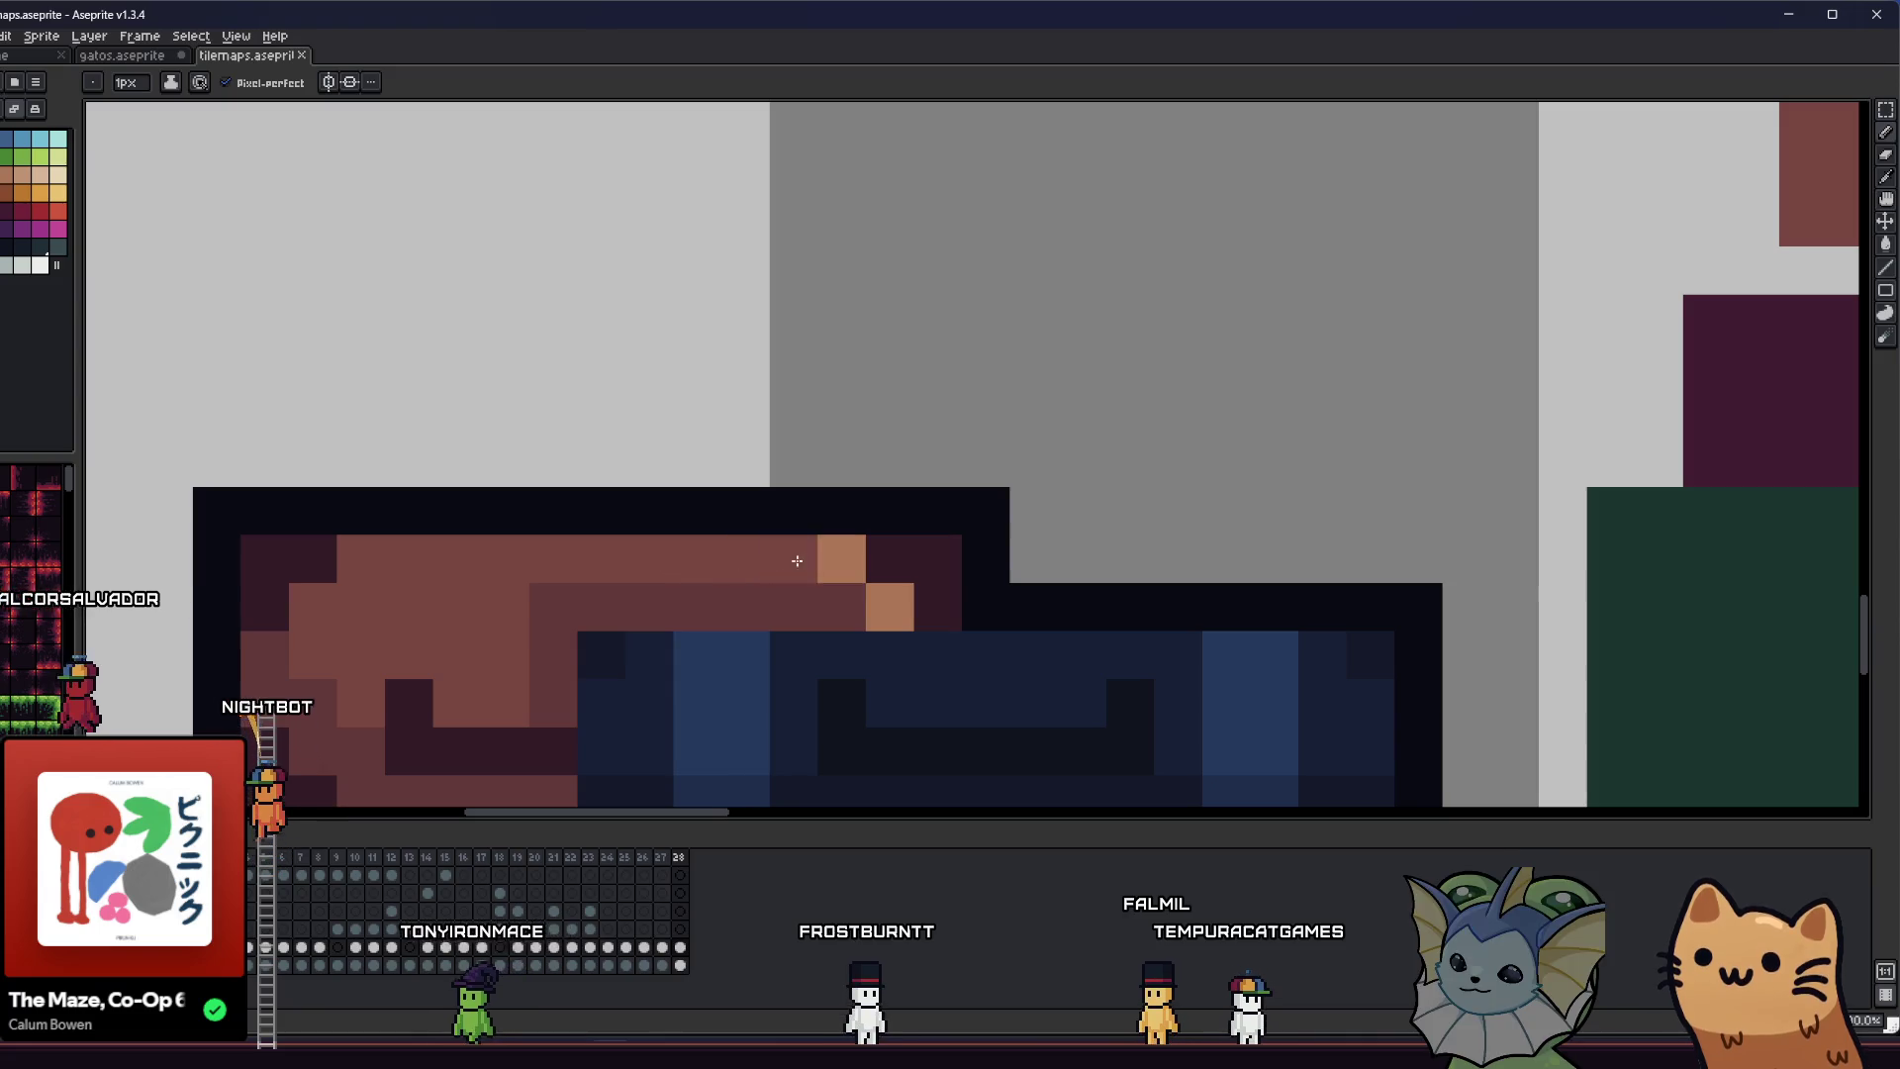
pyautogui.scroll(-1, 117, 263)
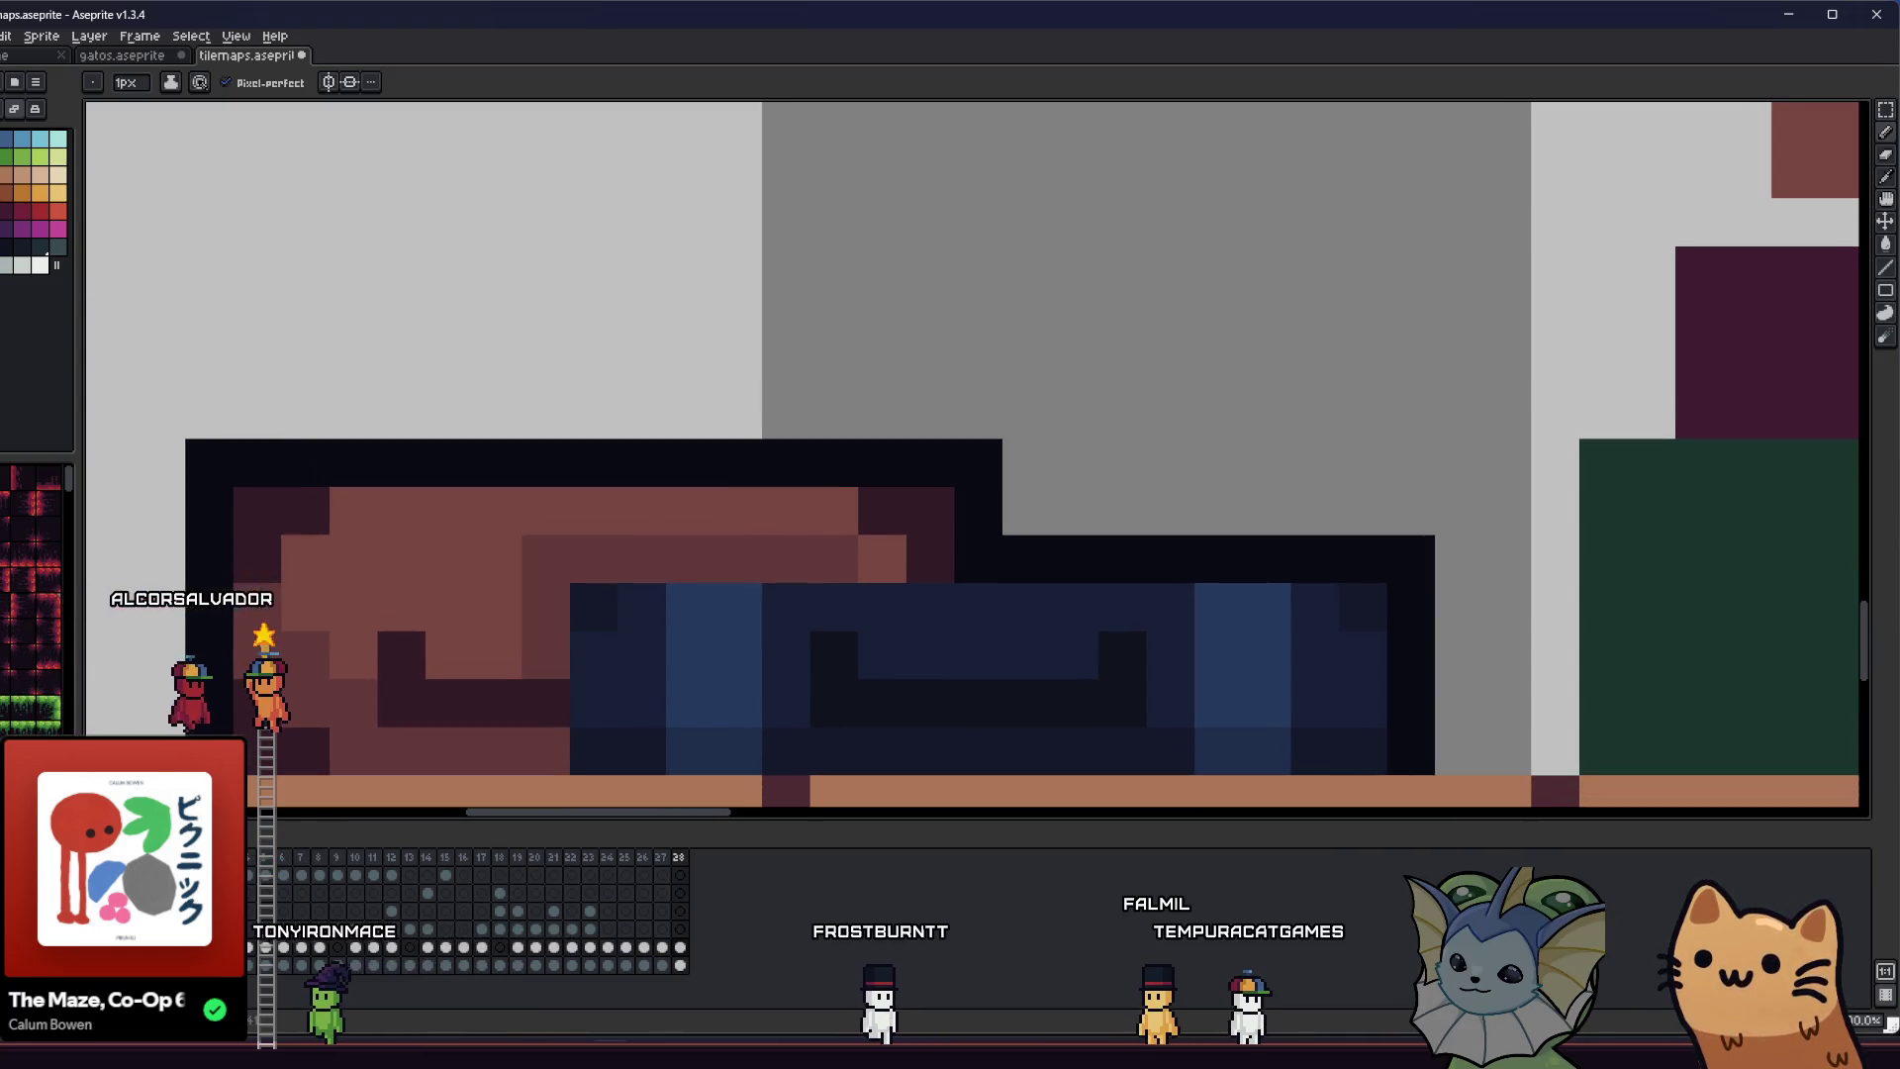
# - Switch ink to Alpha Compositing and paint a translucent highlight along the suitcase top
pyautogui.click(171, 82)
pyautogui.click(170, 82)
pyautogui.click(170, 82)
pyautogui.click(173, 125)
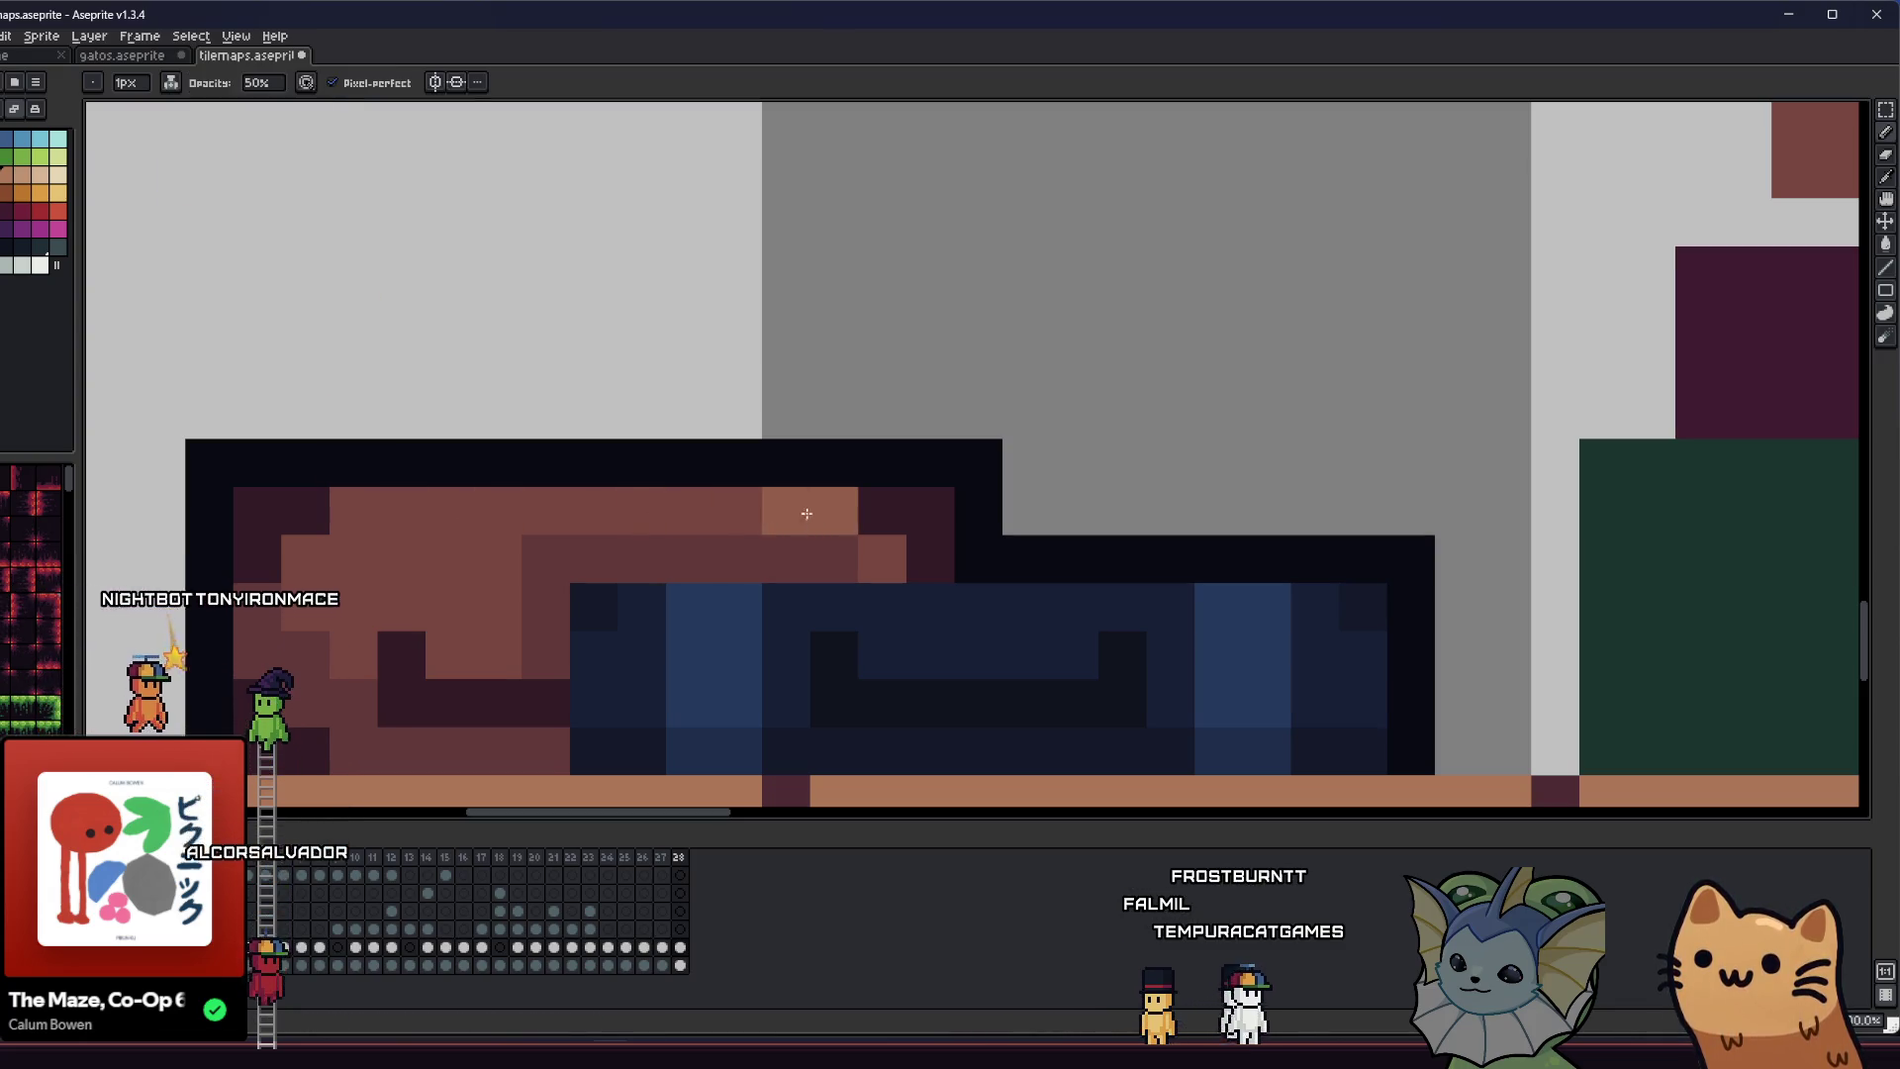
pyautogui.moveTo(806, 514); pyautogui.dragTo(544, 514)
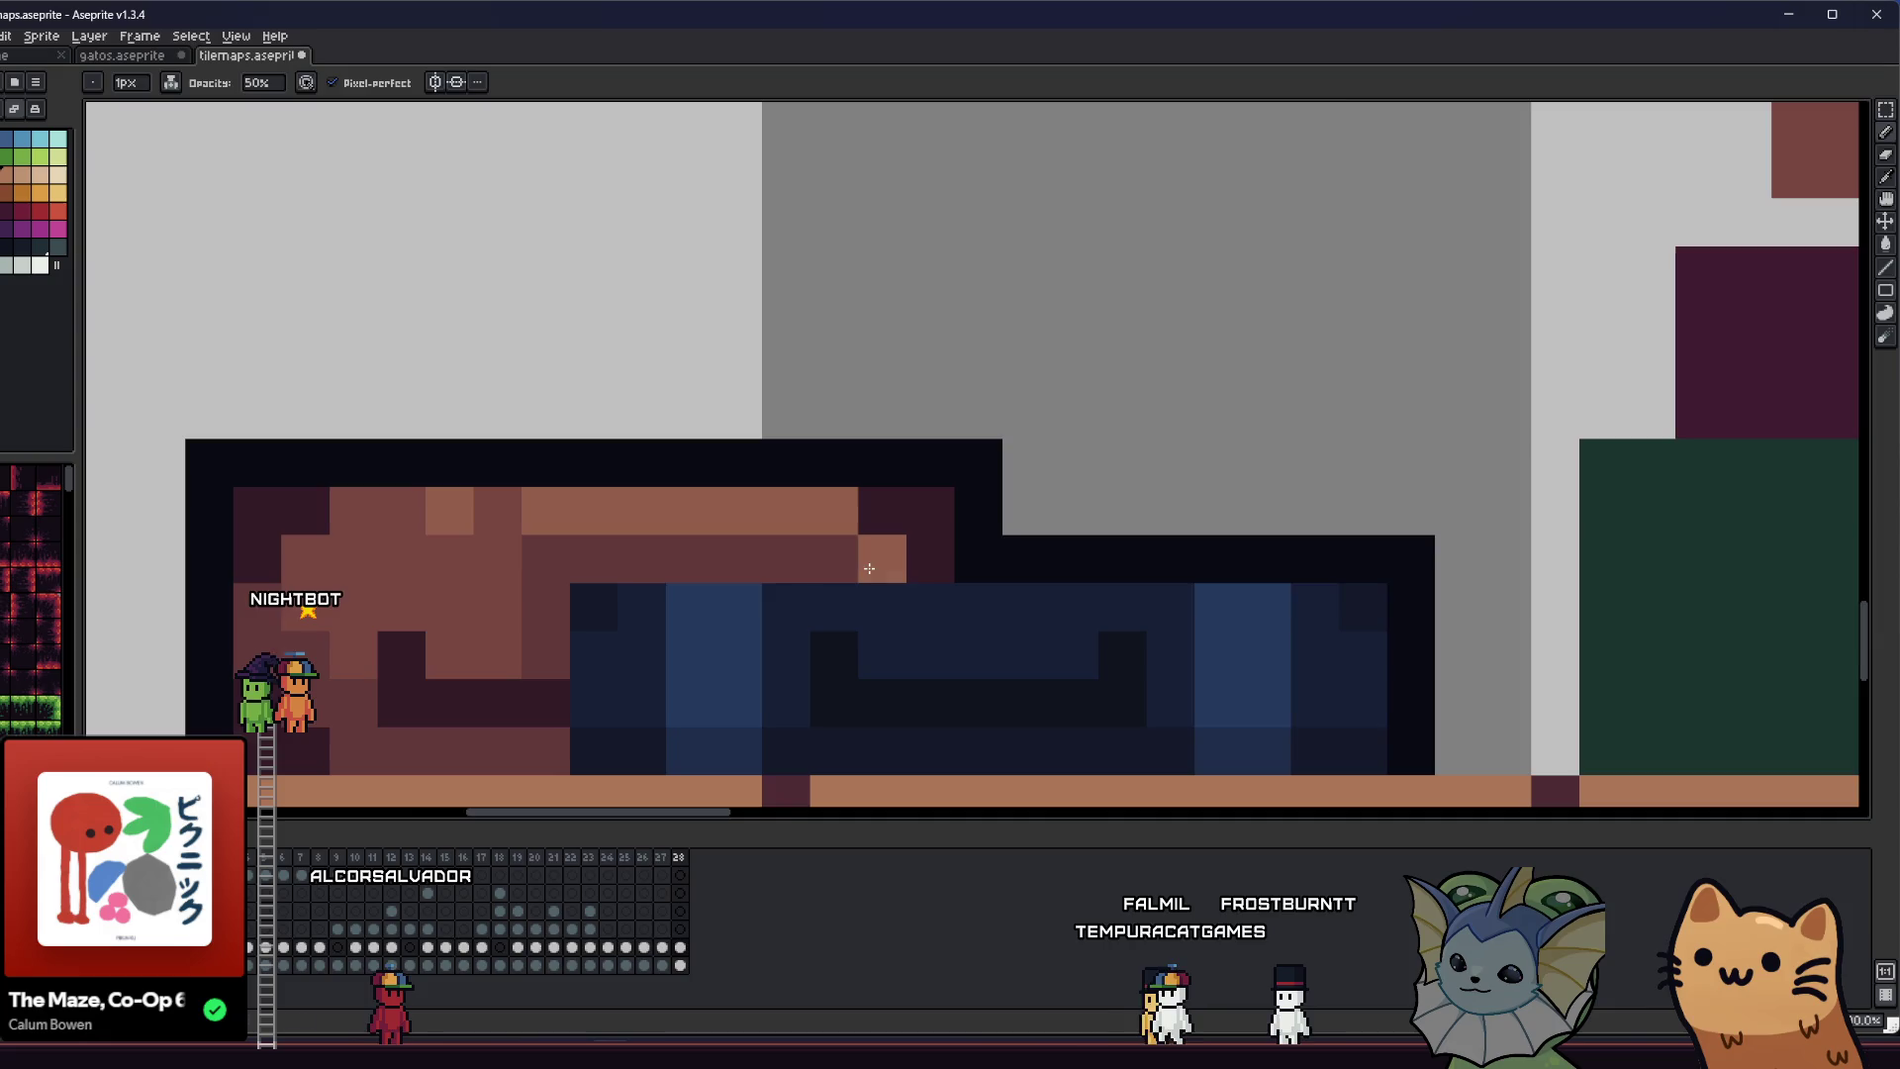
pyautogui.scroll(-8, 869, 568)
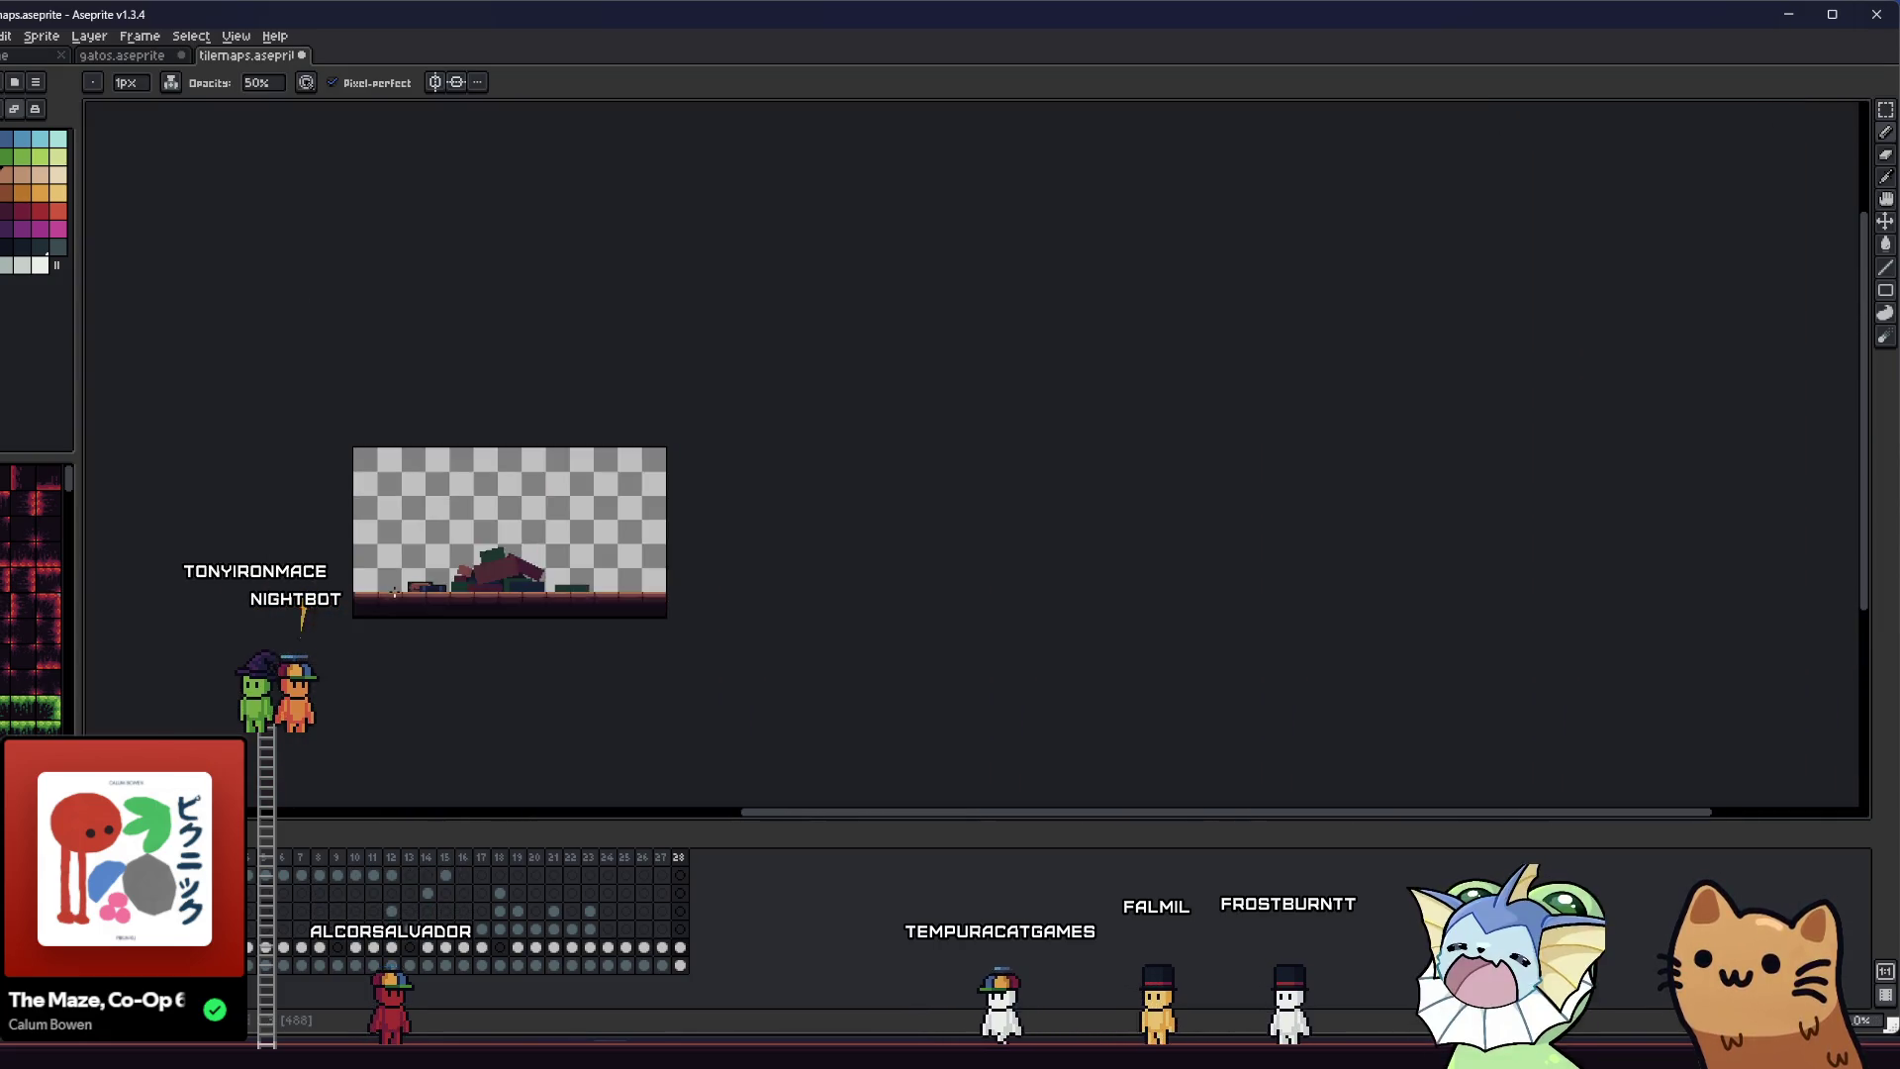
pyautogui.scroll(3, 394, 592)
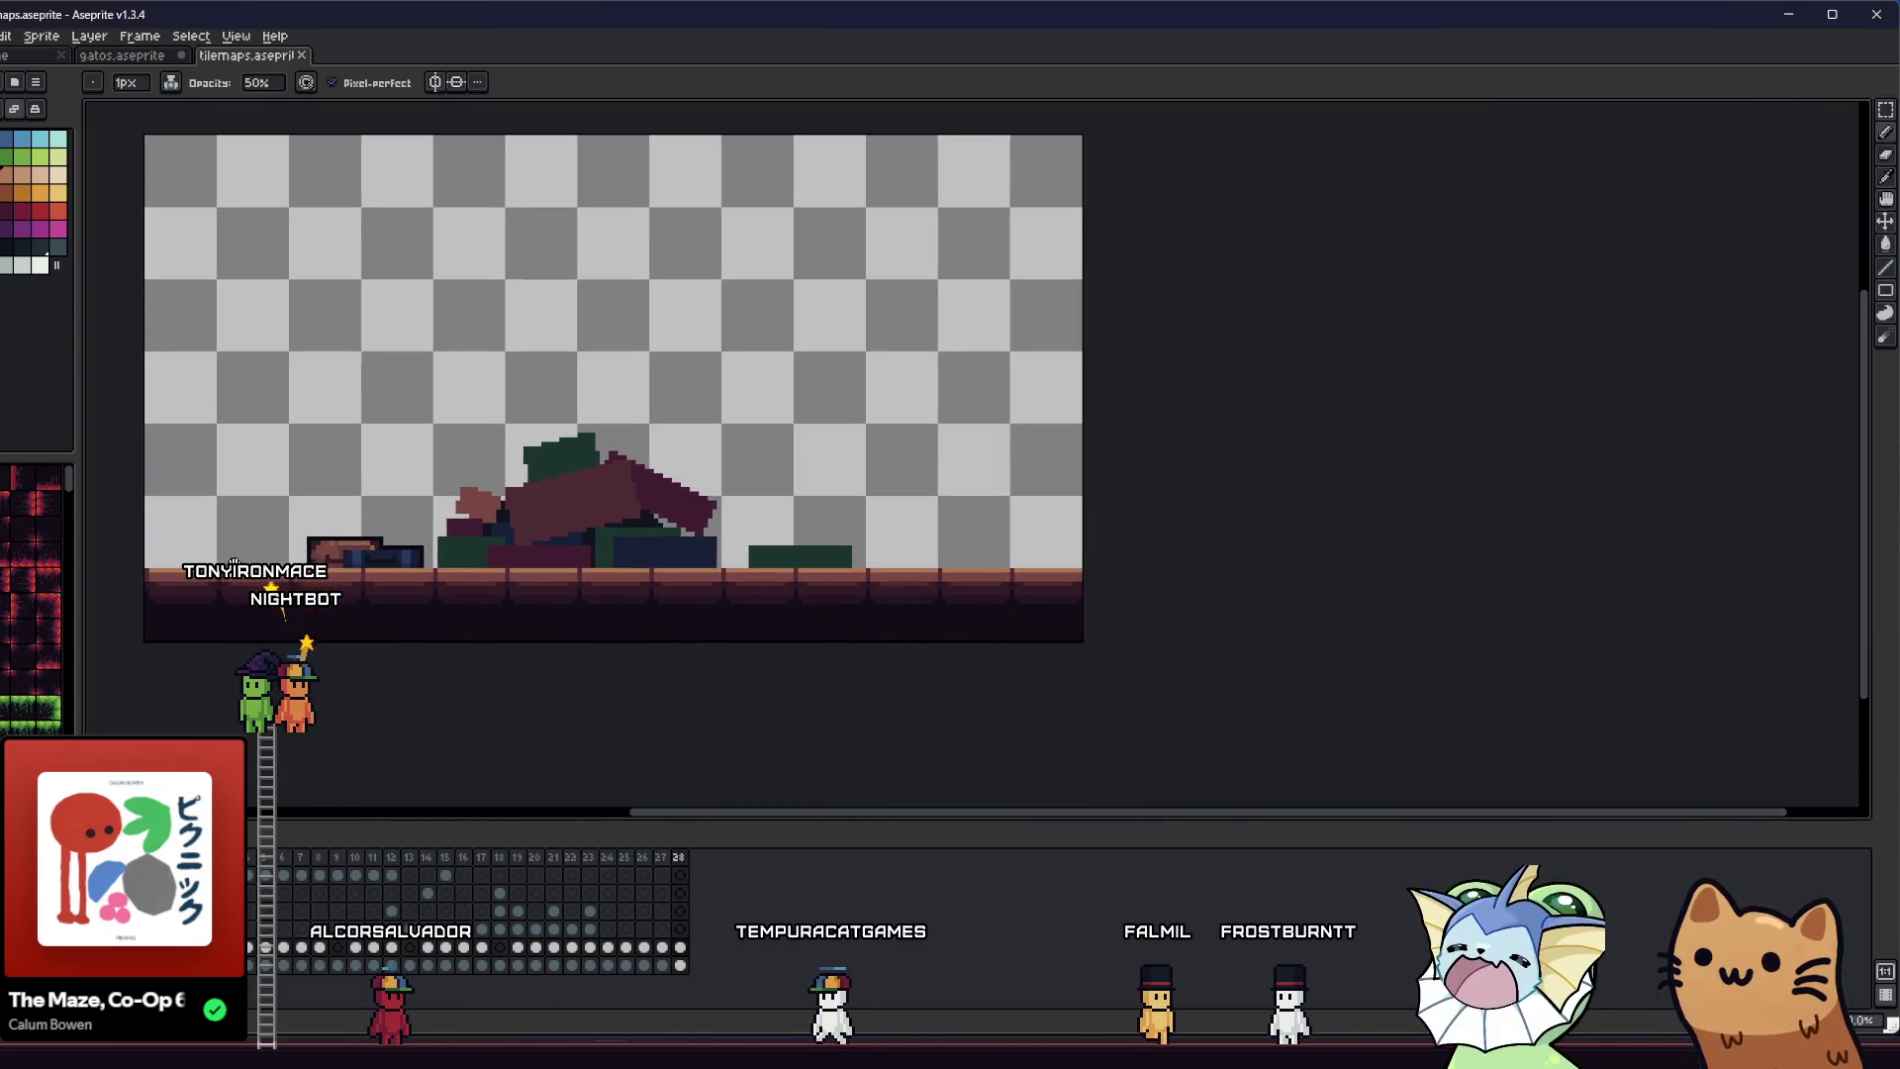
pyautogui.scroll(2, 248, 554)
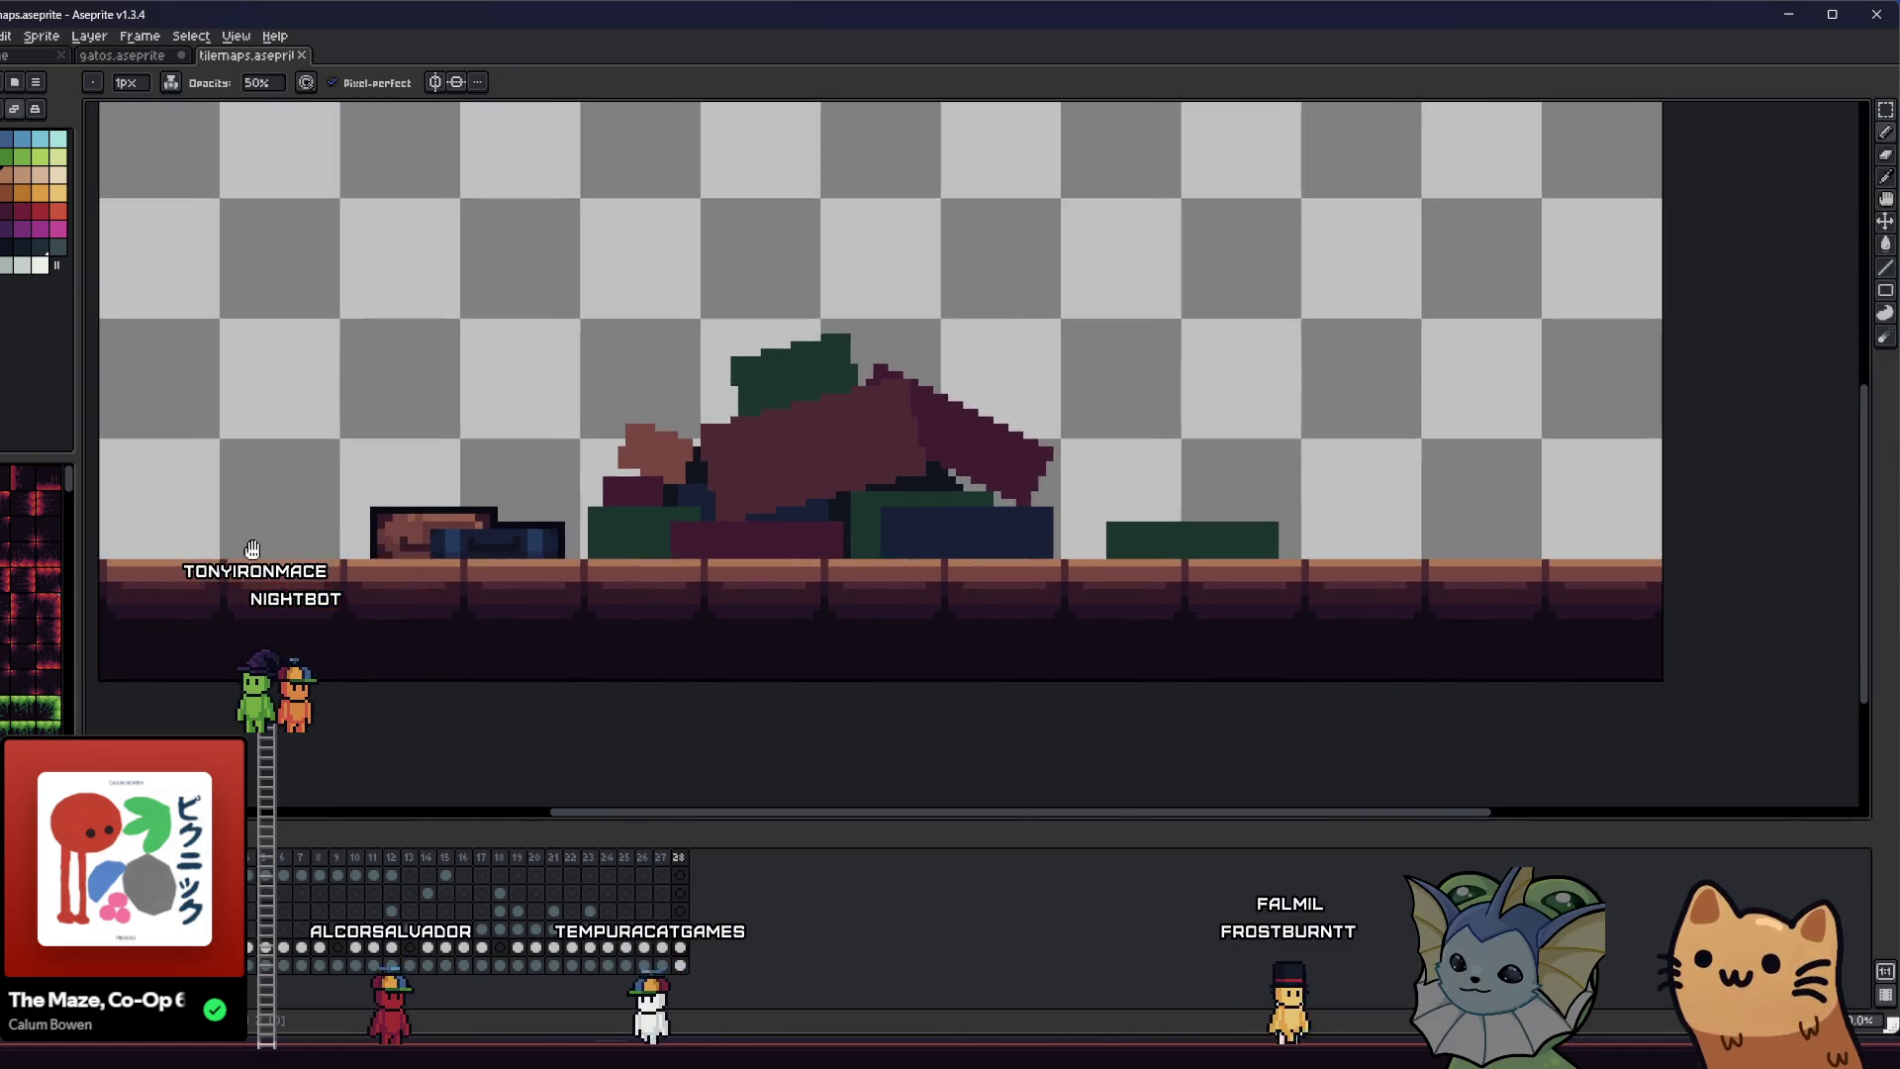
# - Restore normal opaque ink and place a dark pixel on the suitcase face
pyautogui.moveTo(252, 549); pyautogui.dragTo(301, 536)
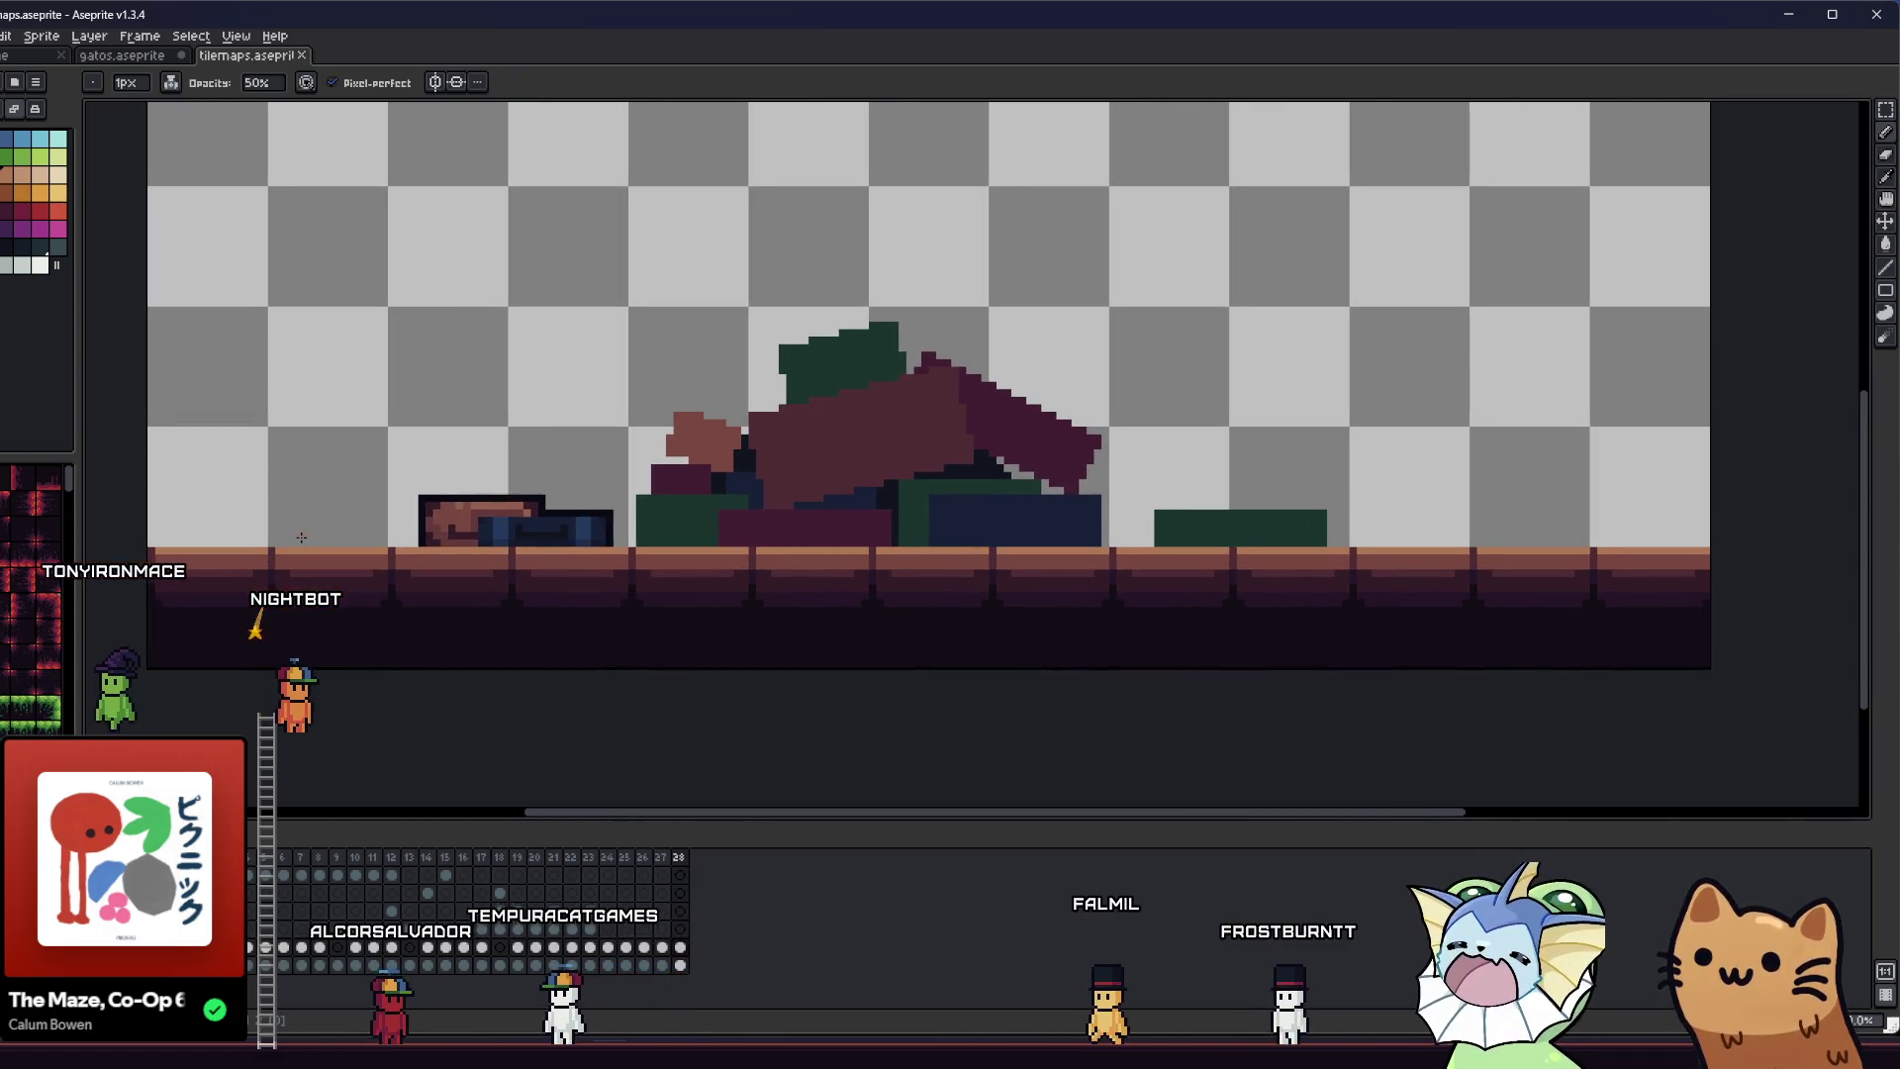
pyautogui.scroll(-1, 301, 536)
pyautogui.scroll(4, 486, 479)
pyautogui.press('alt')
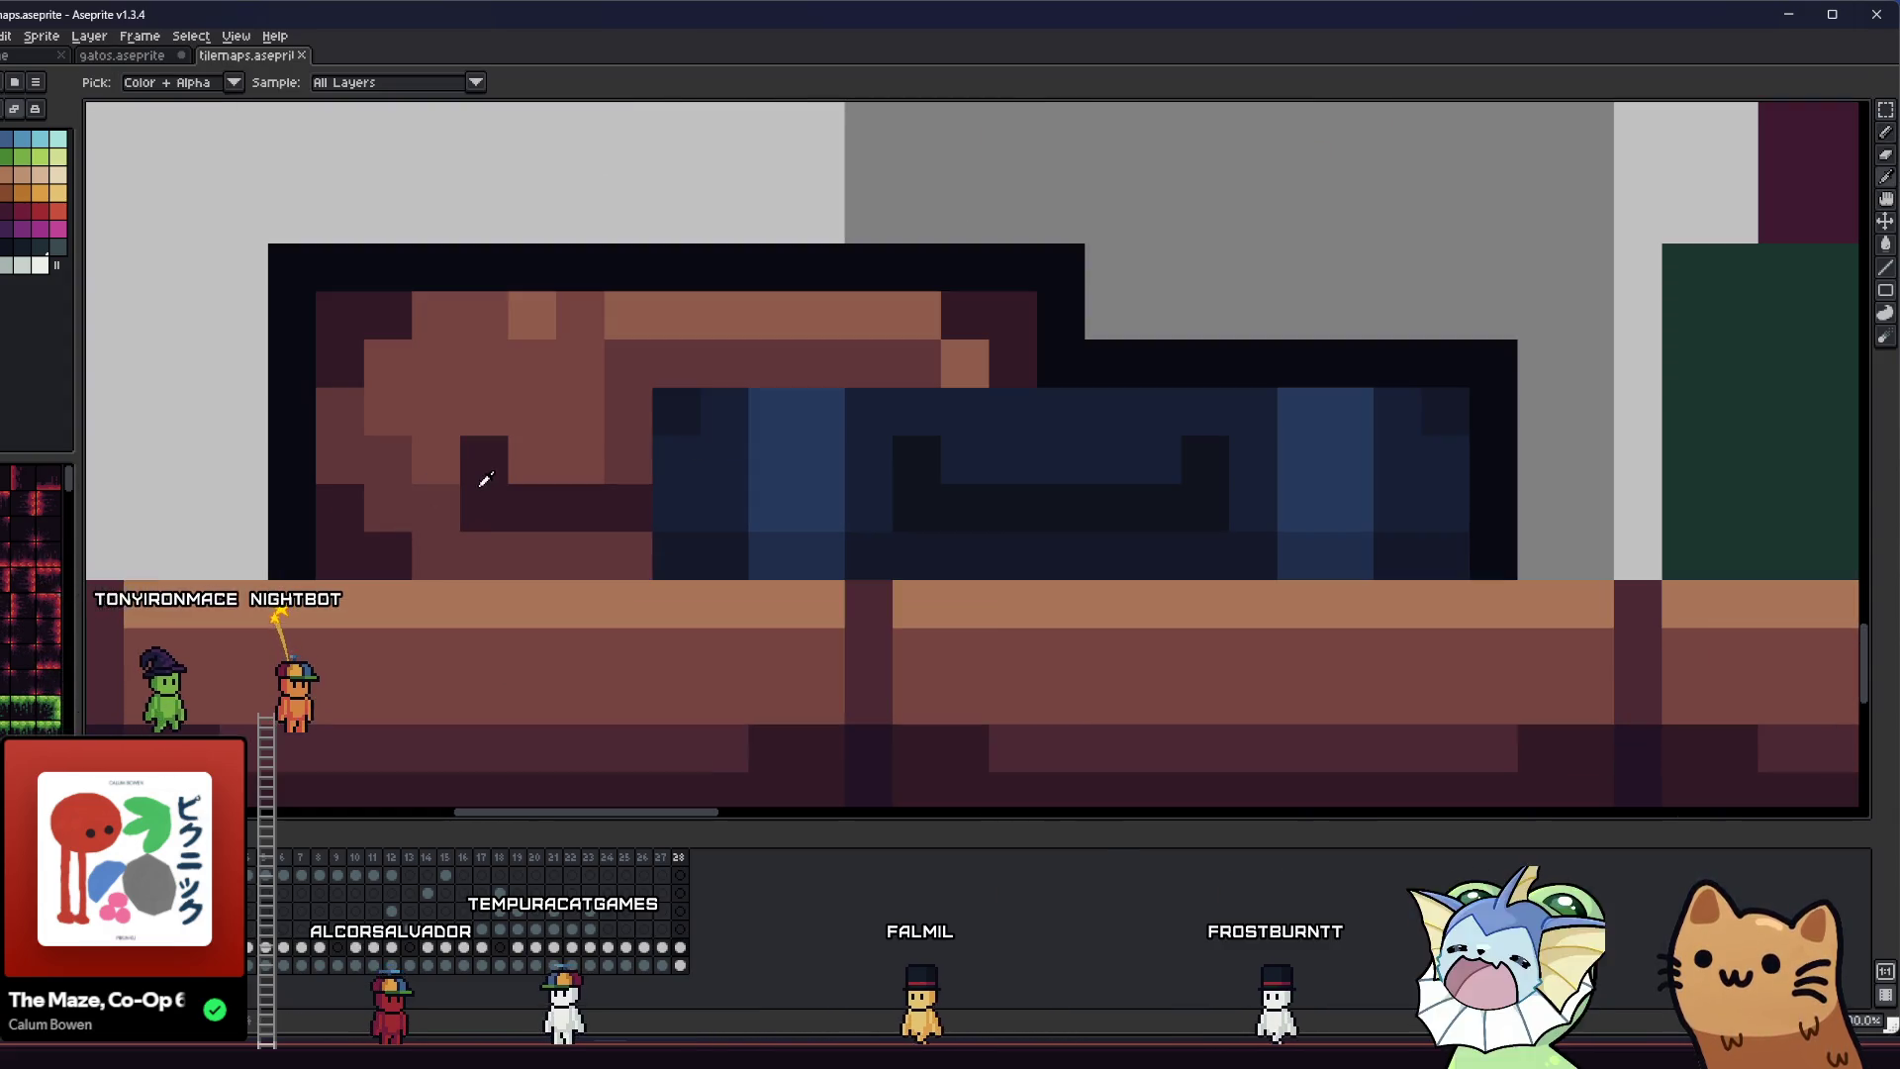
pyautogui.click(170, 82)
pyautogui.click(203, 126)
pyautogui.click(451, 392)
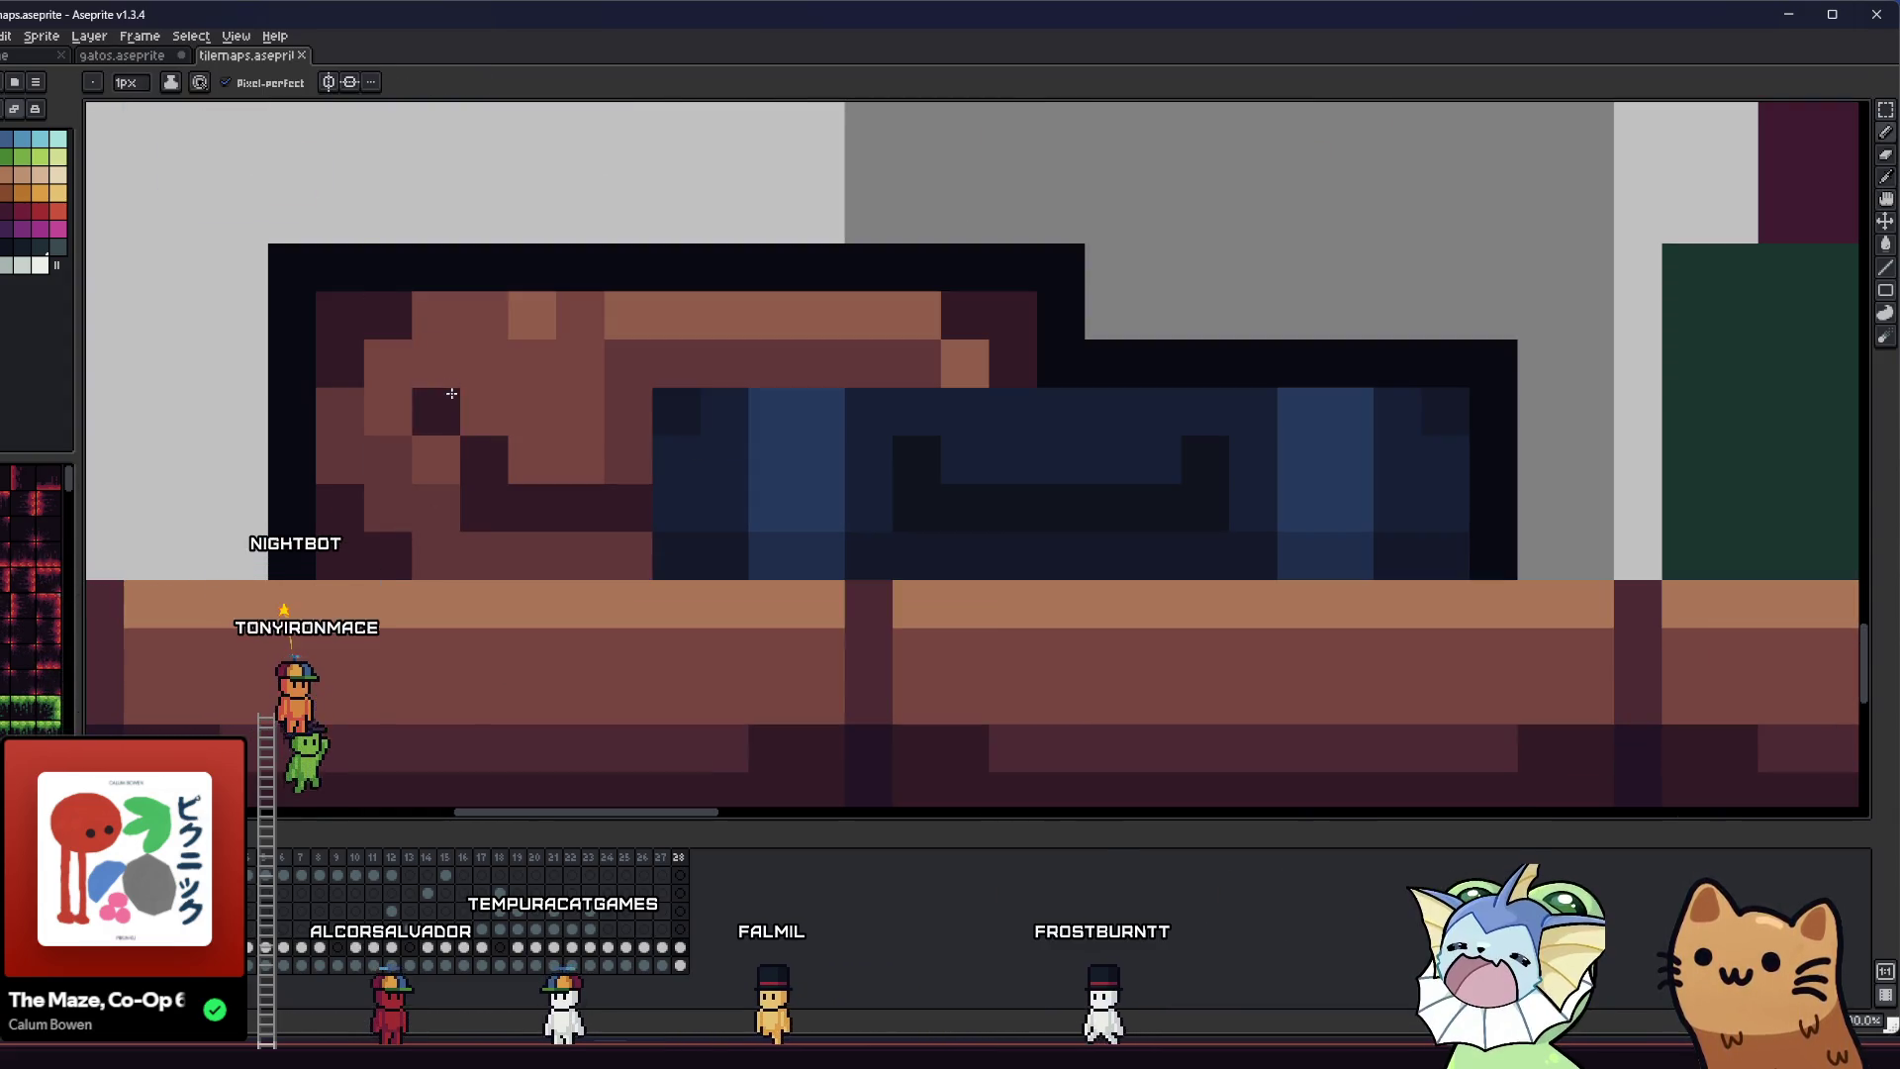
# - Eyedrop the suitcase's browns to paint a dark handle slot, lightening part of it
pyautogui.press('alt')
pyautogui.keyDown('alt'); pyautogui.click(443, 442); pyautogui.keyUp('alt')
pyautogui.moveTo(484, 508); pyautogui.dragTo(592, 508)
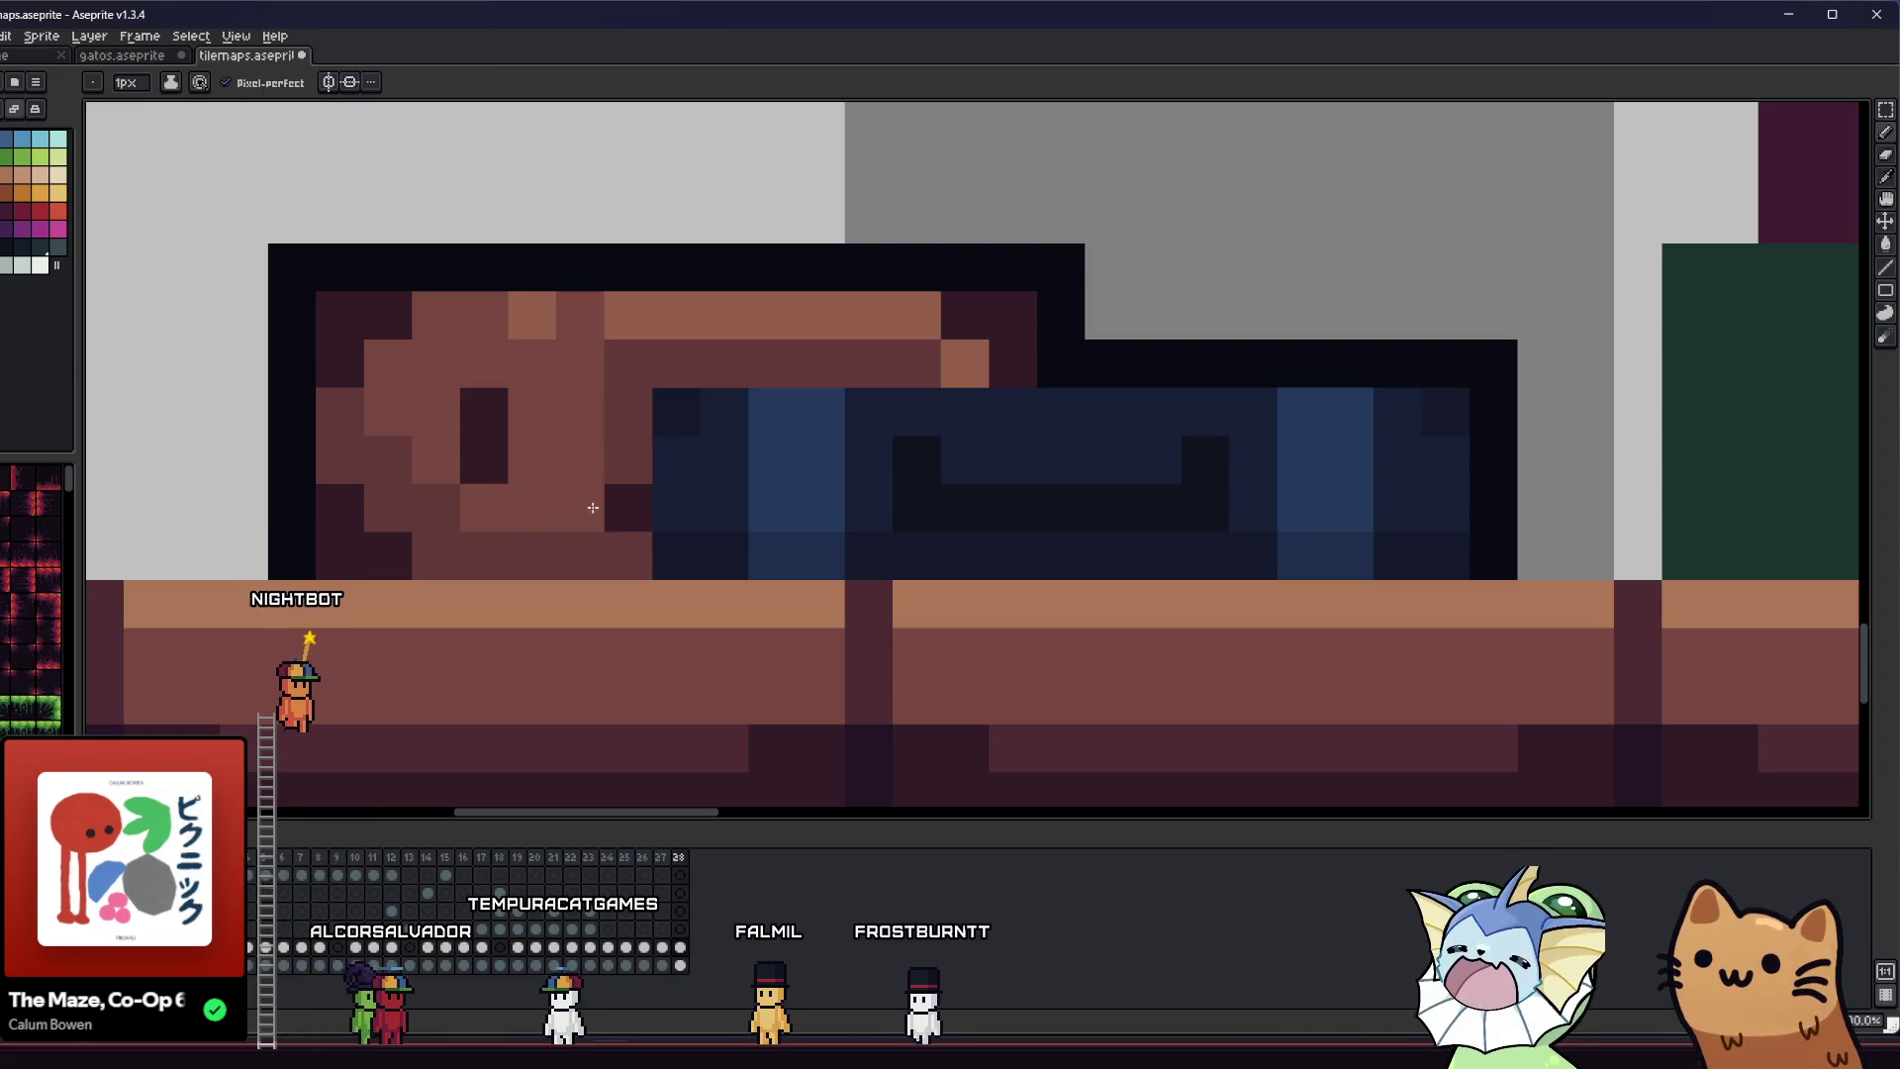
pyautogui.press('alt')
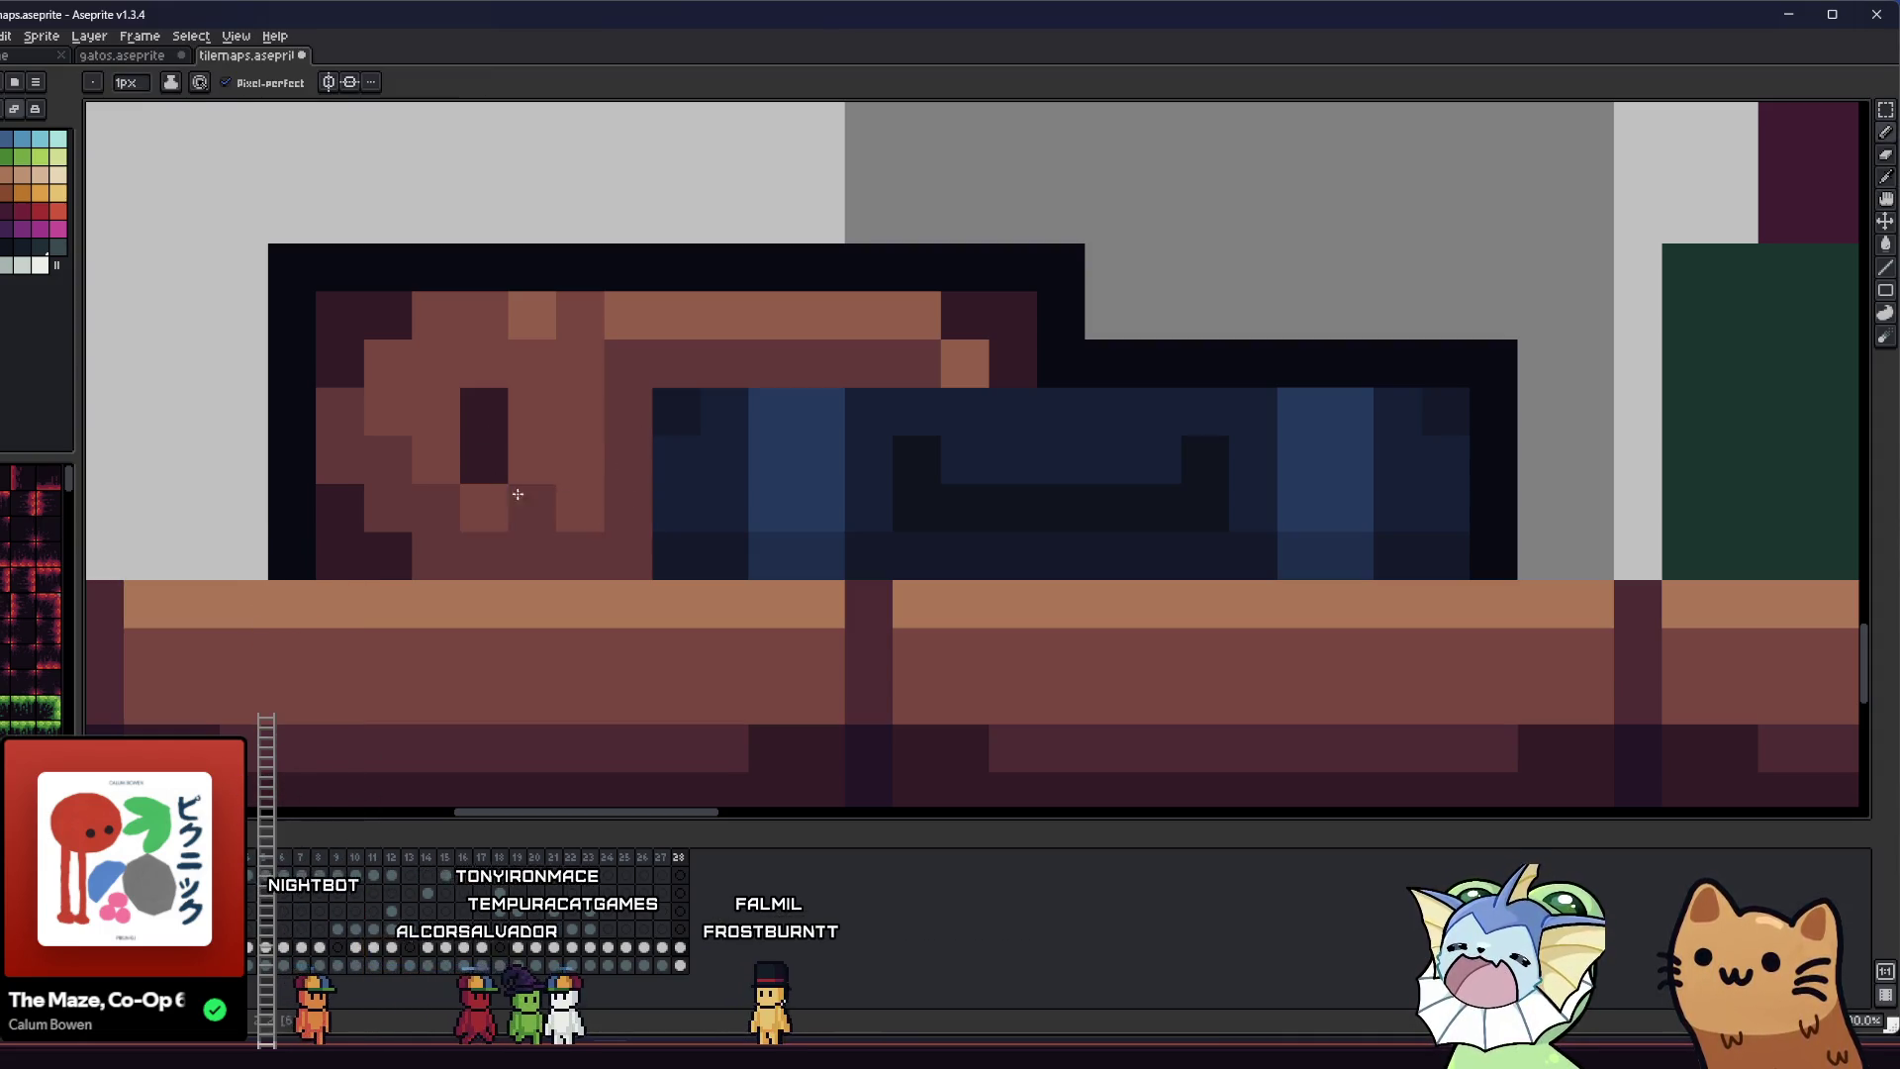
pyautogui.keyDown('alt'); pyautogui.click(450, 500); pyautogui.keyUp('alt')
pyautogui.moveTo(470, 508); pyautogui.dragTo(603, 506)
pyautogui.keyDown('alt'); pyautogui.click(415, 433); pyautogui.keyUp('alt')
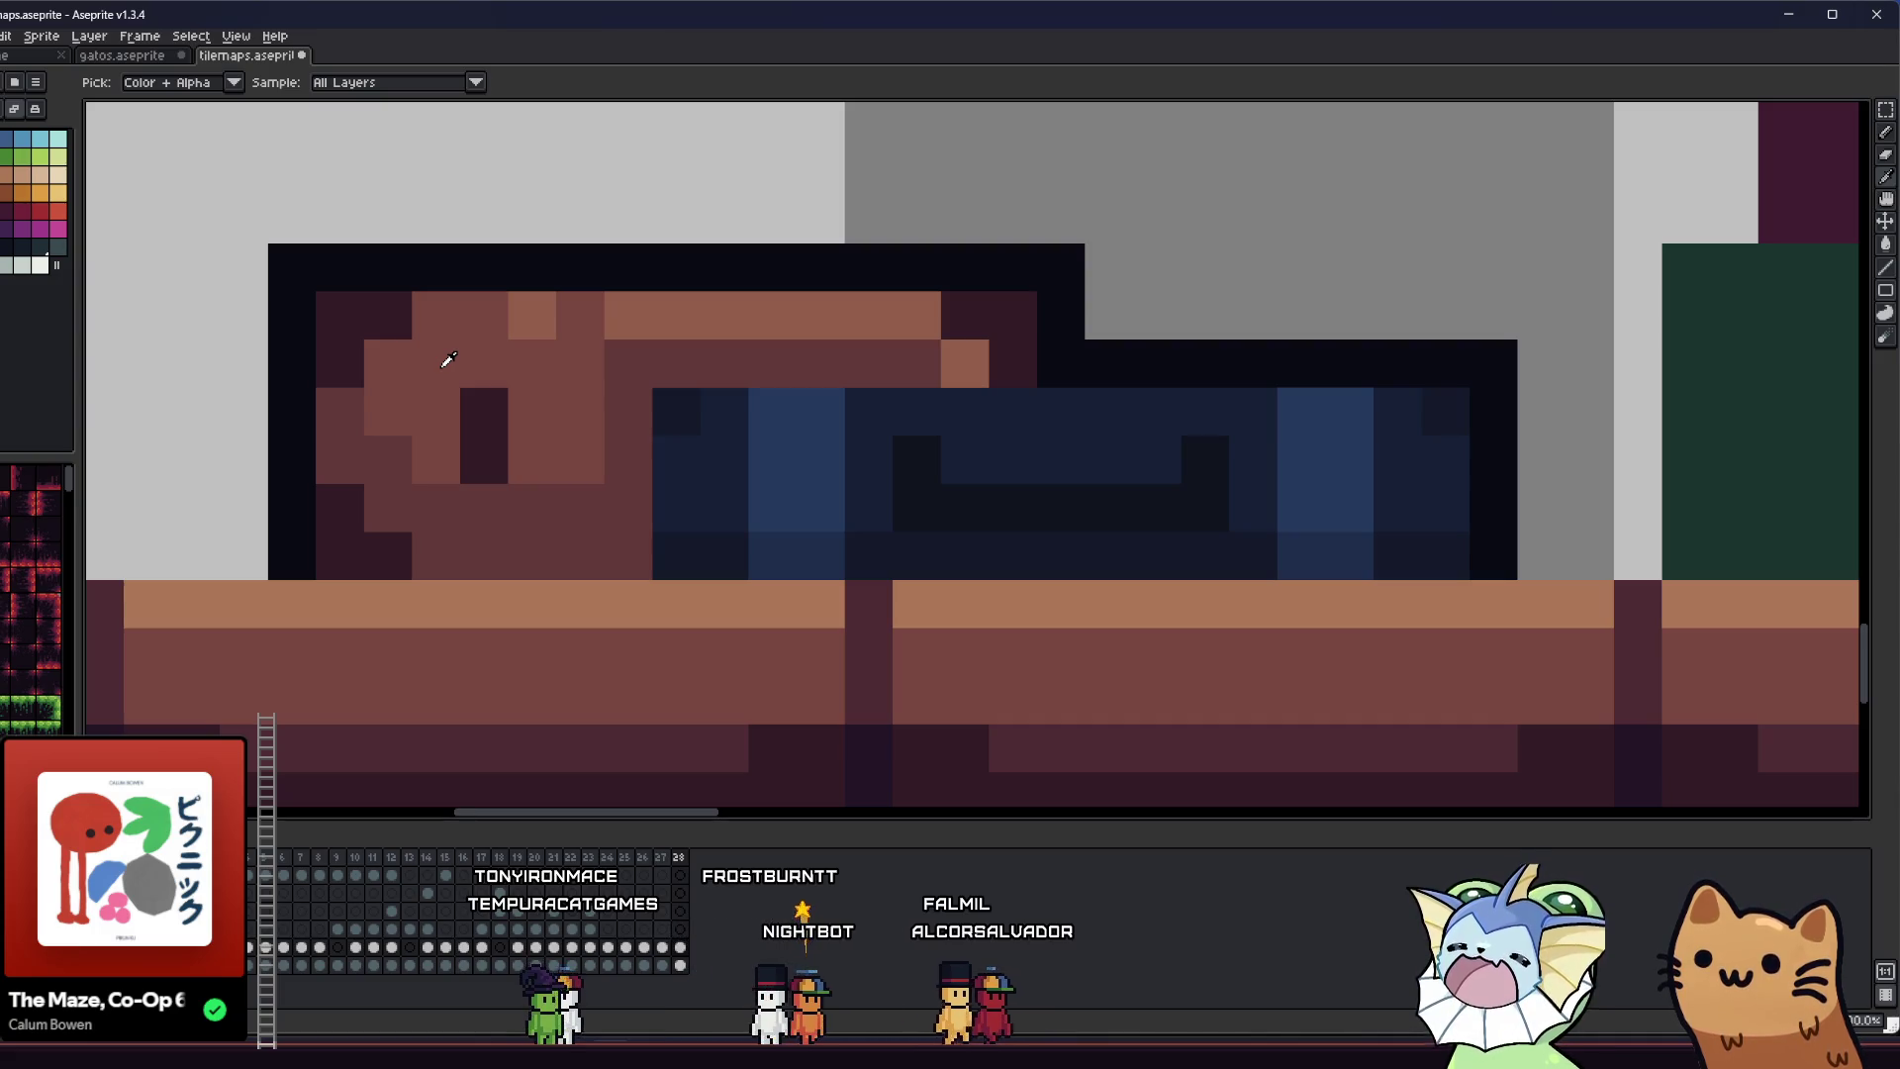
pyautogui.keyDown('alt'); pyautogui.click(408, 392); pyautogui.keyUp('alt')
pyautogui.moveTo(465, 504); pyautogui.dragTo(559, 488)
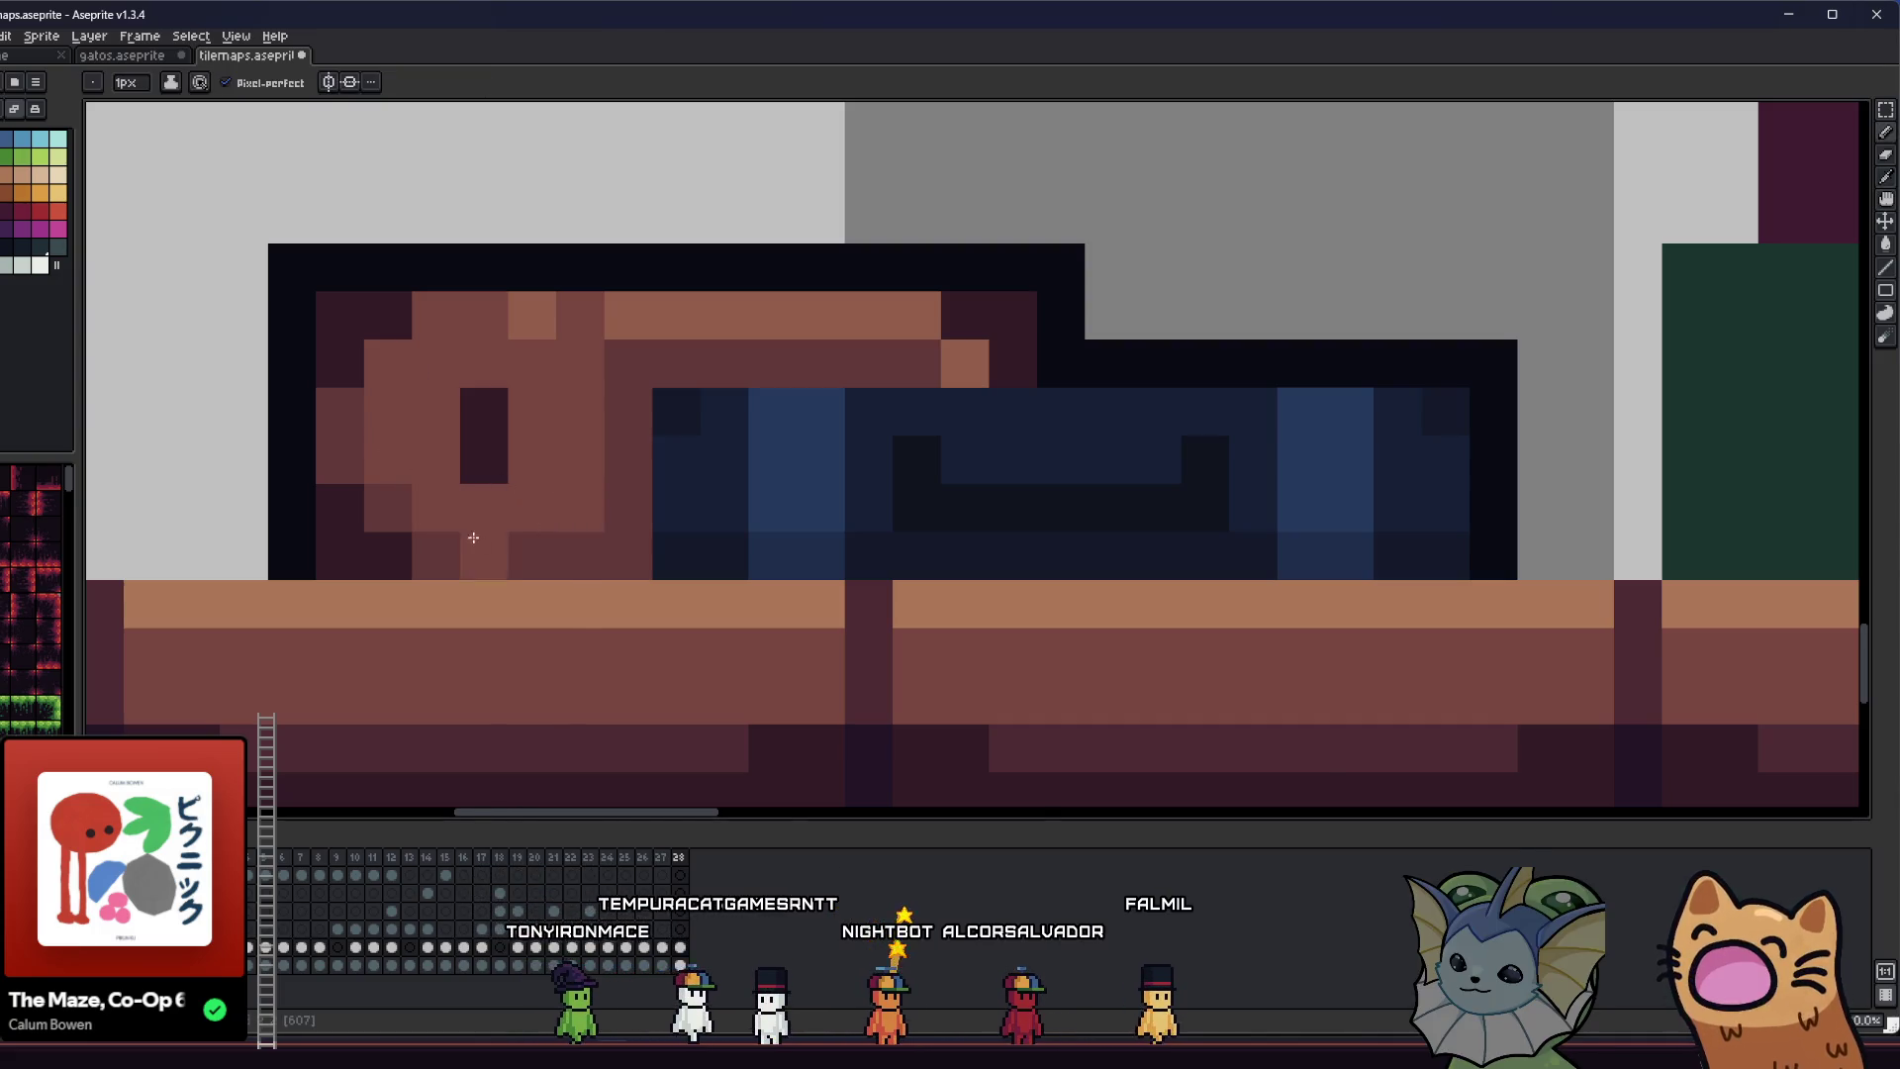
# - Save the artwork and pan back over the luggage pile
pyautogui.scroll(-5, 473, 537)
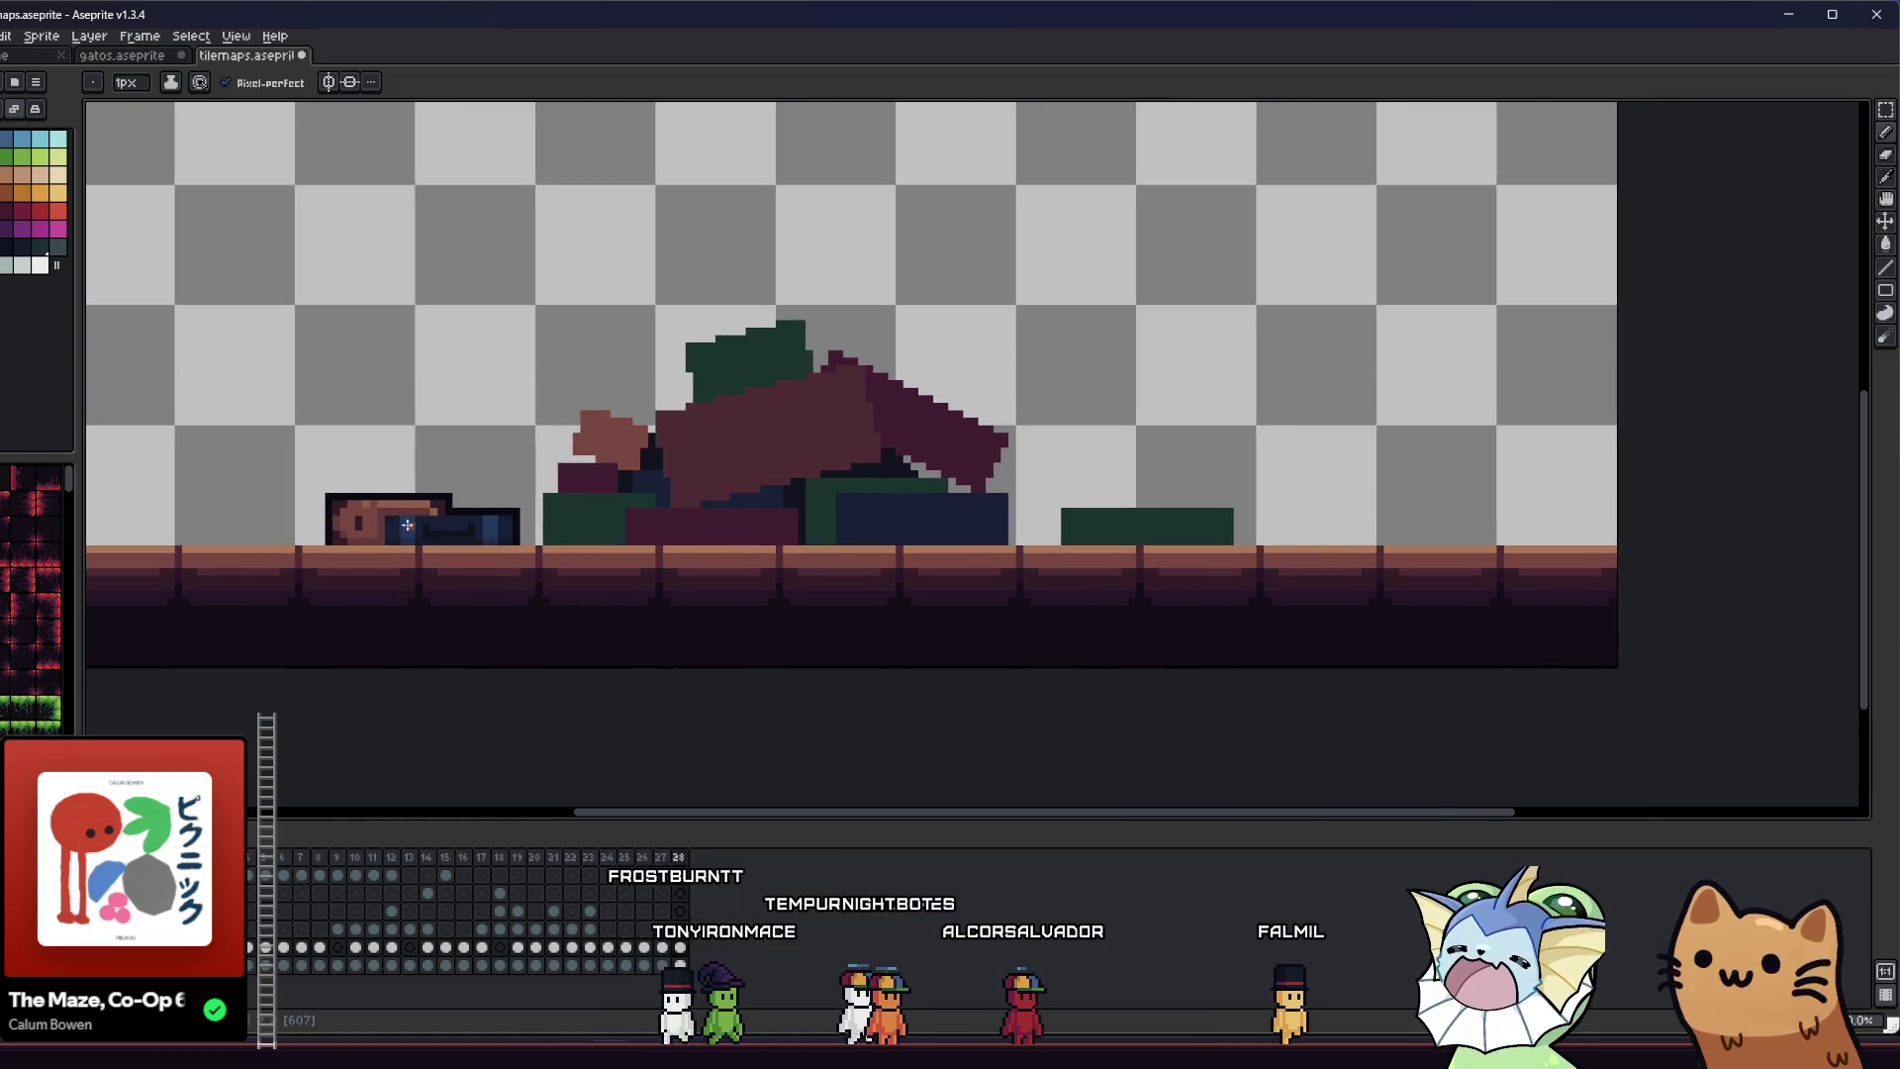
pyautogui.scroll(3, 407, 526)
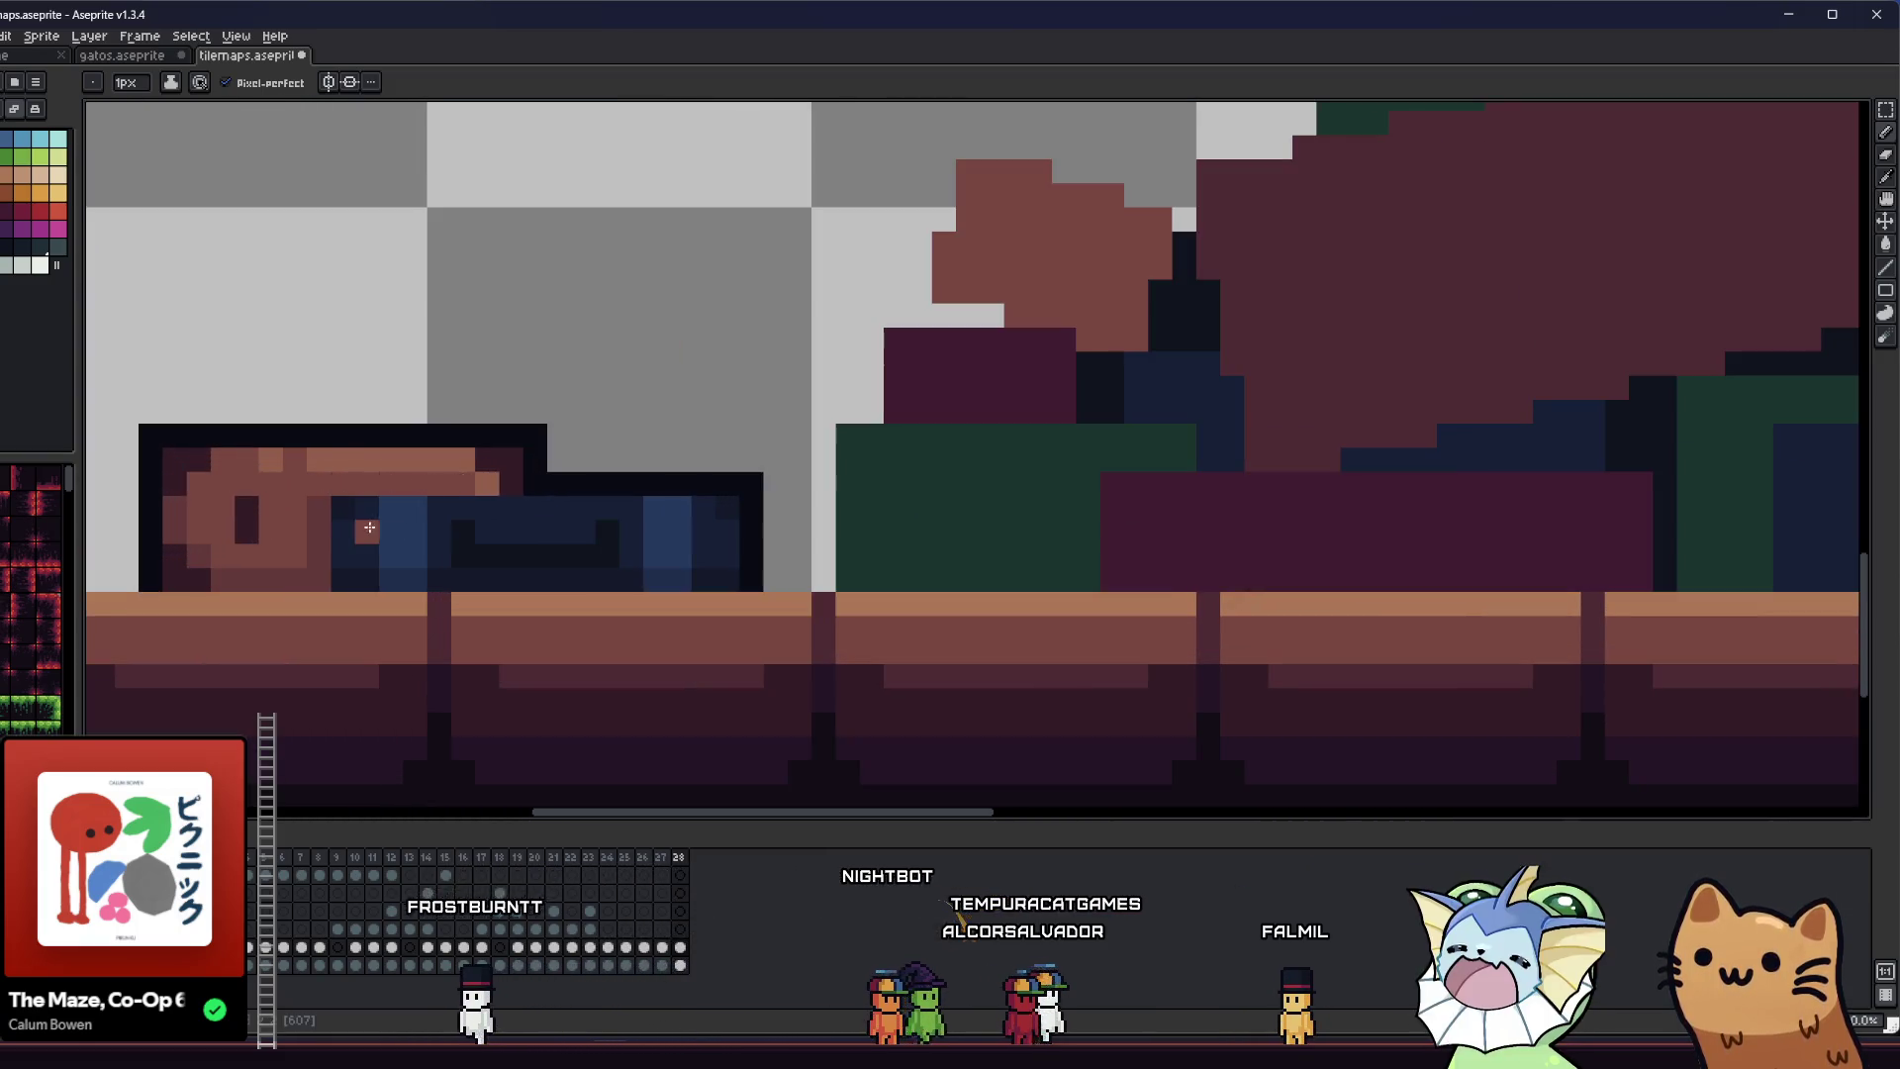
pyautogui.scroll(-5, 407, 509)
pyautogui.hotkey('ctrl', 's')
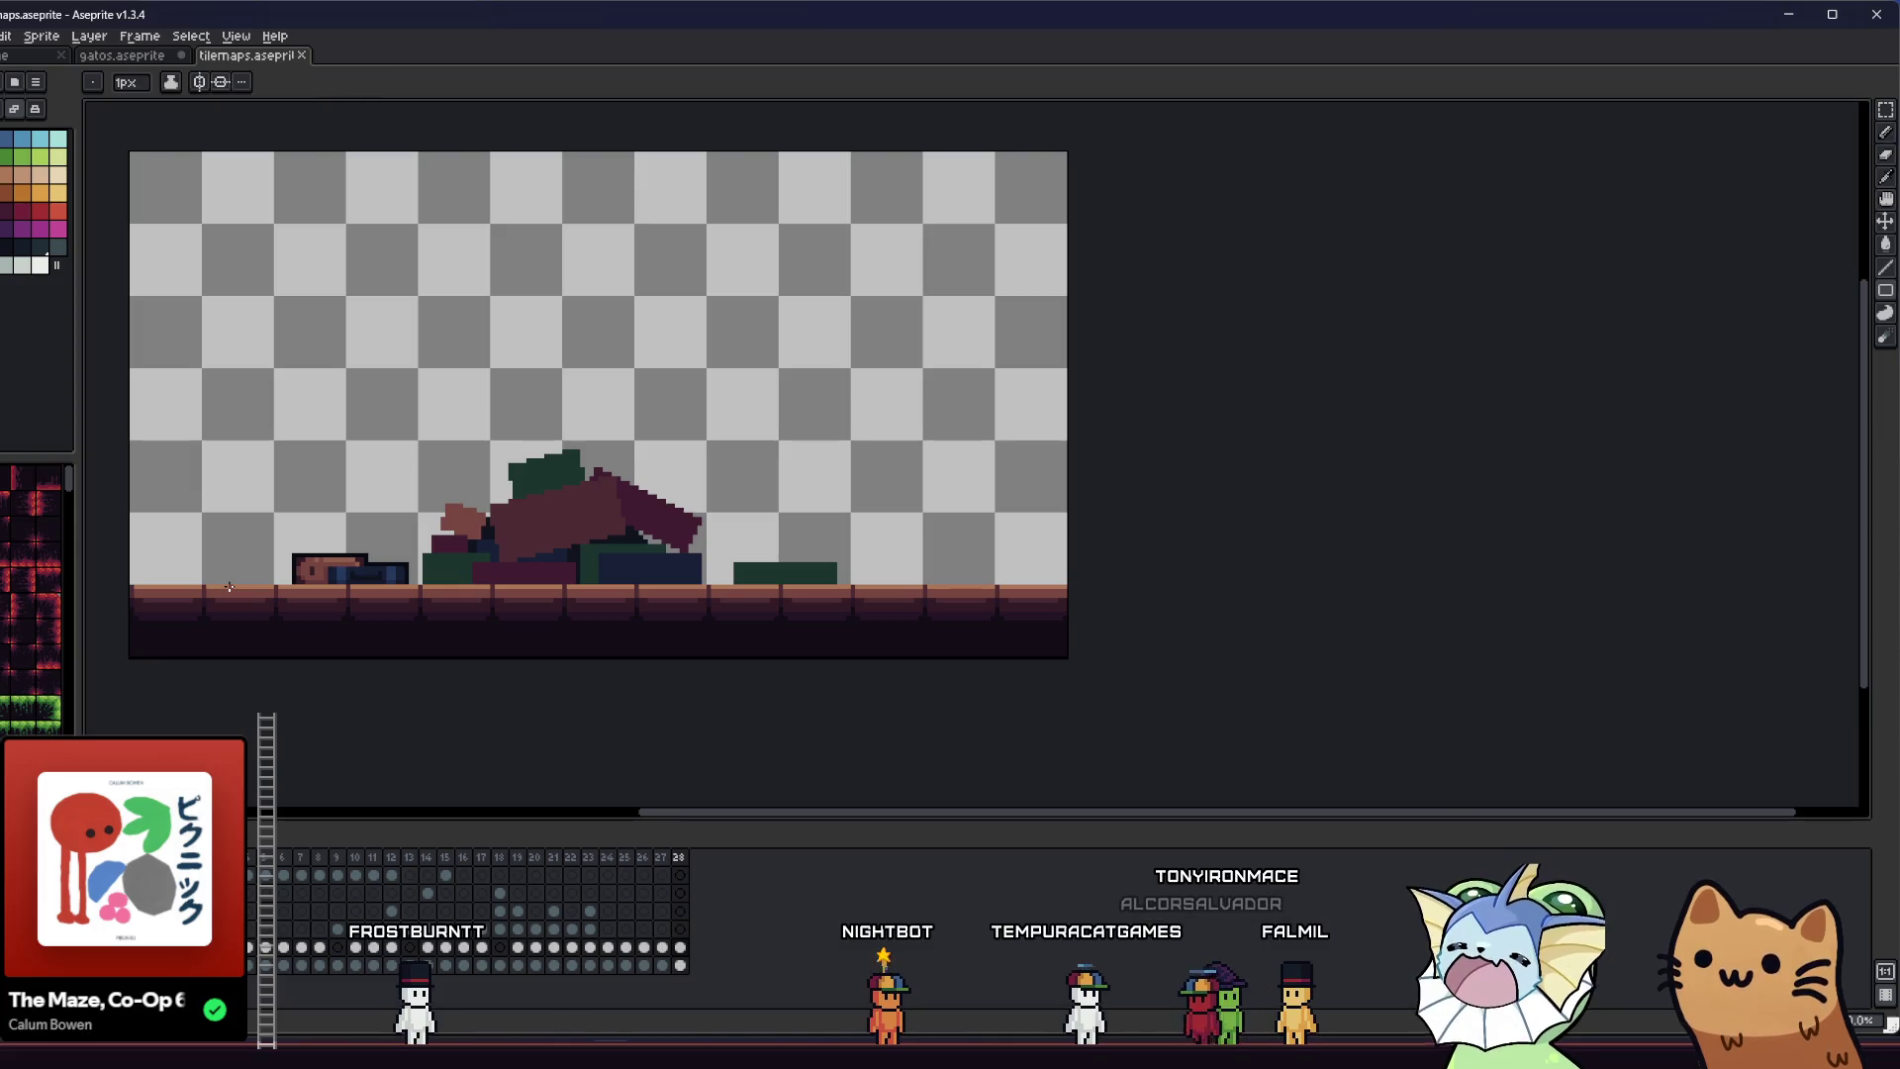
pyautogui.scroll(5, 237, 577)
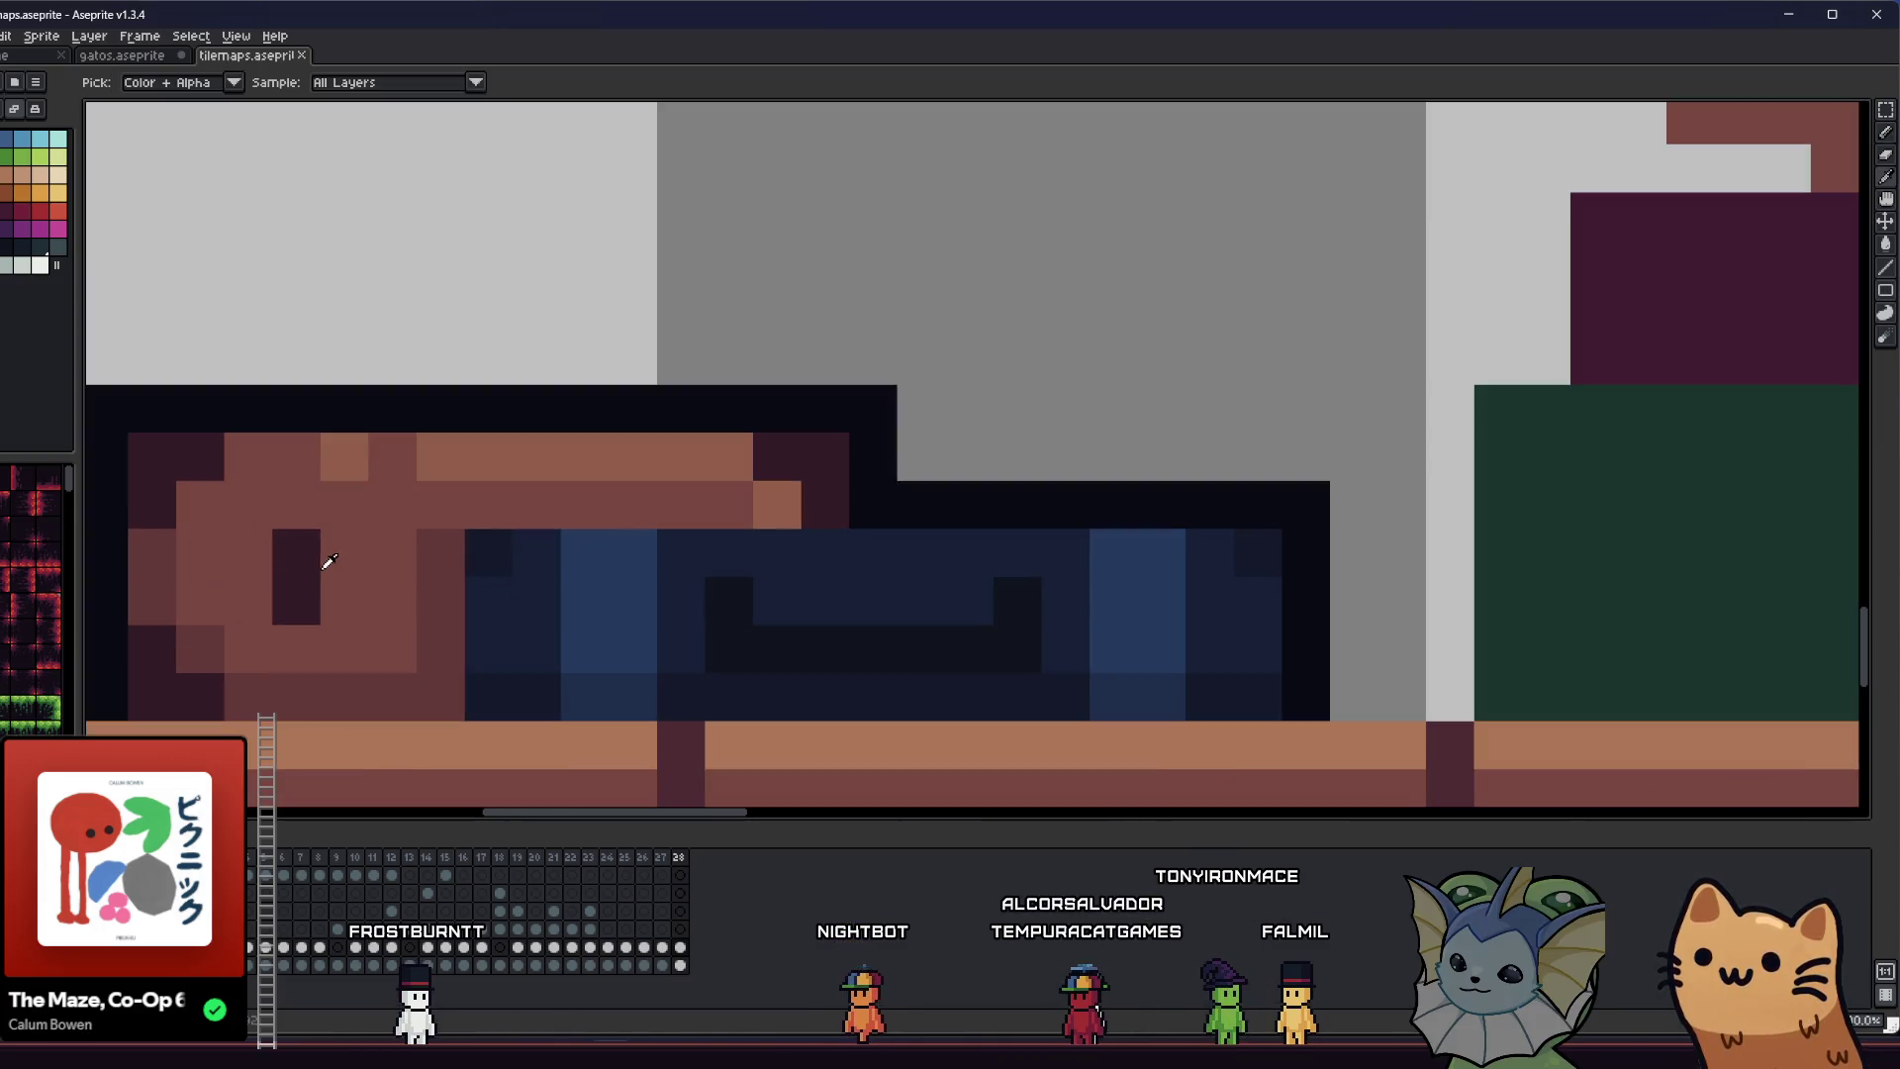
pyautogui.scroll(-5, 303, 604)
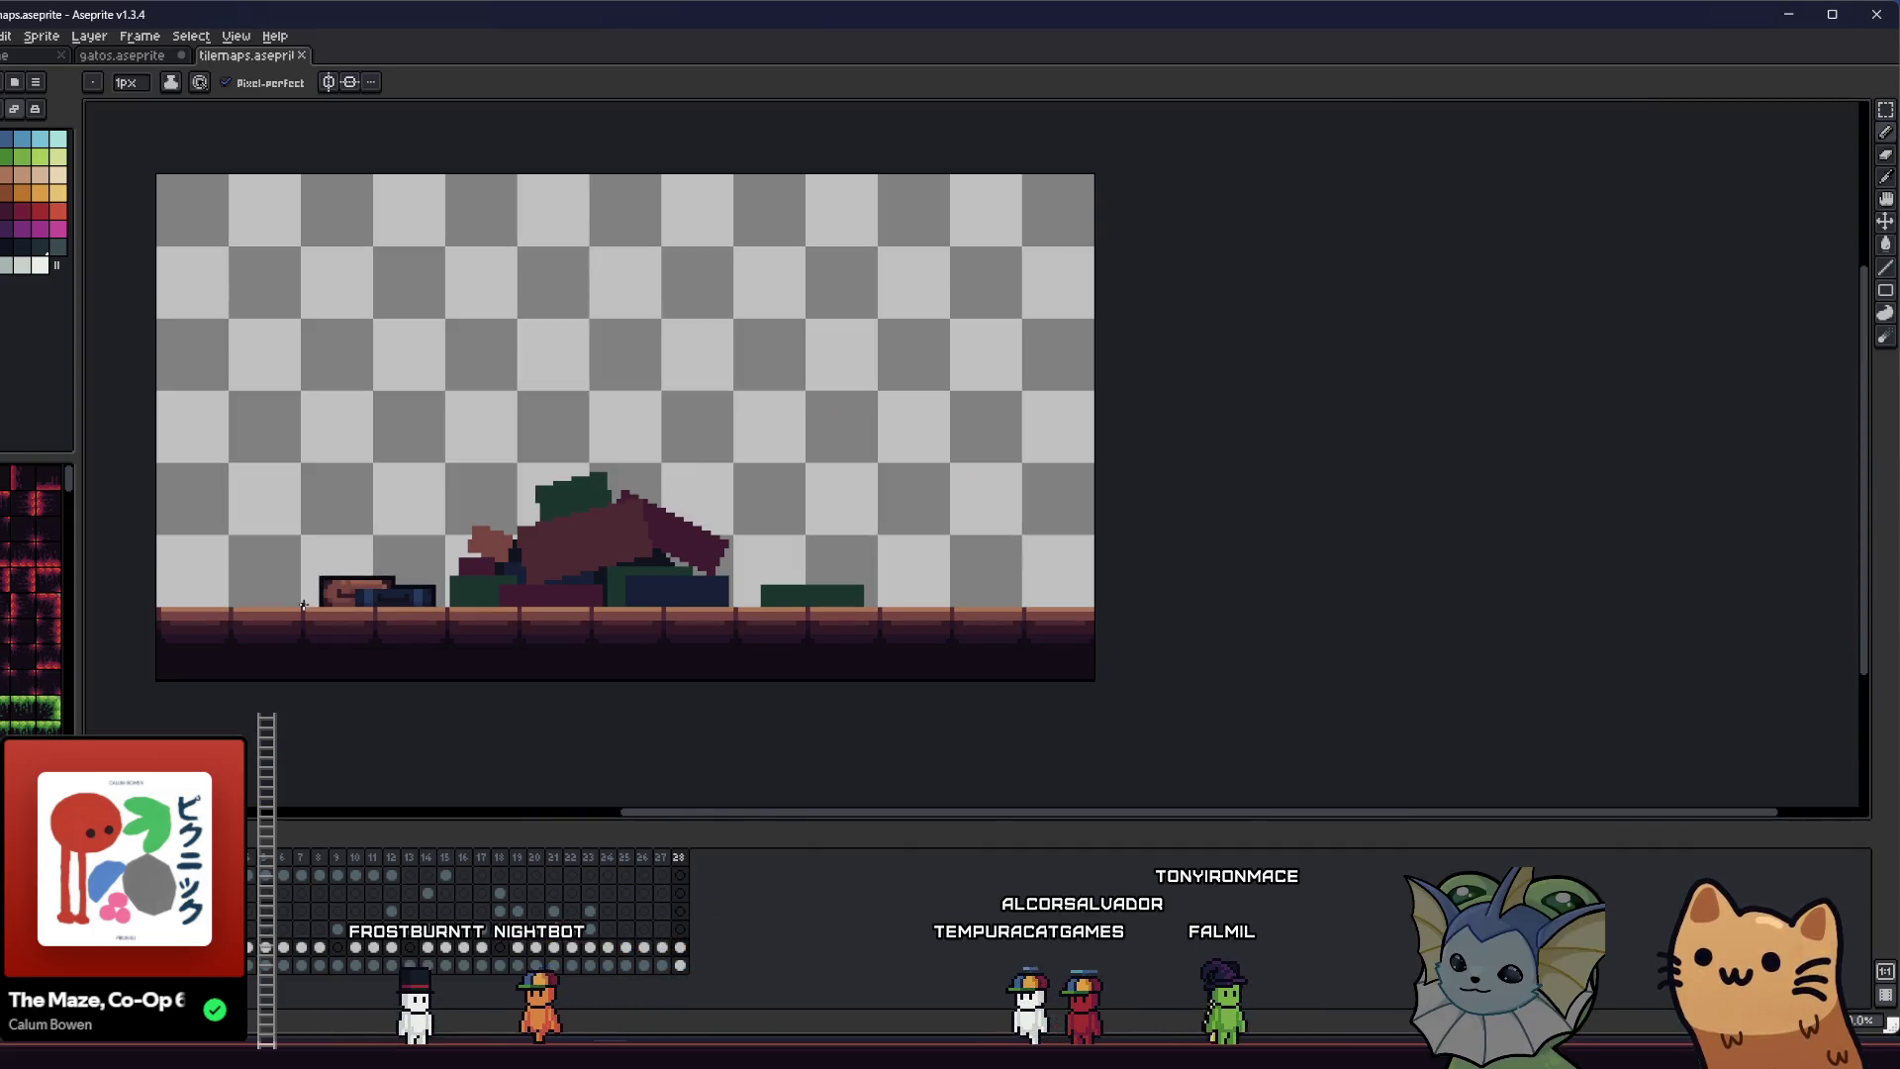
pyautogui.moveTo(303, 605); pyautogui.dragTo(334, 538)
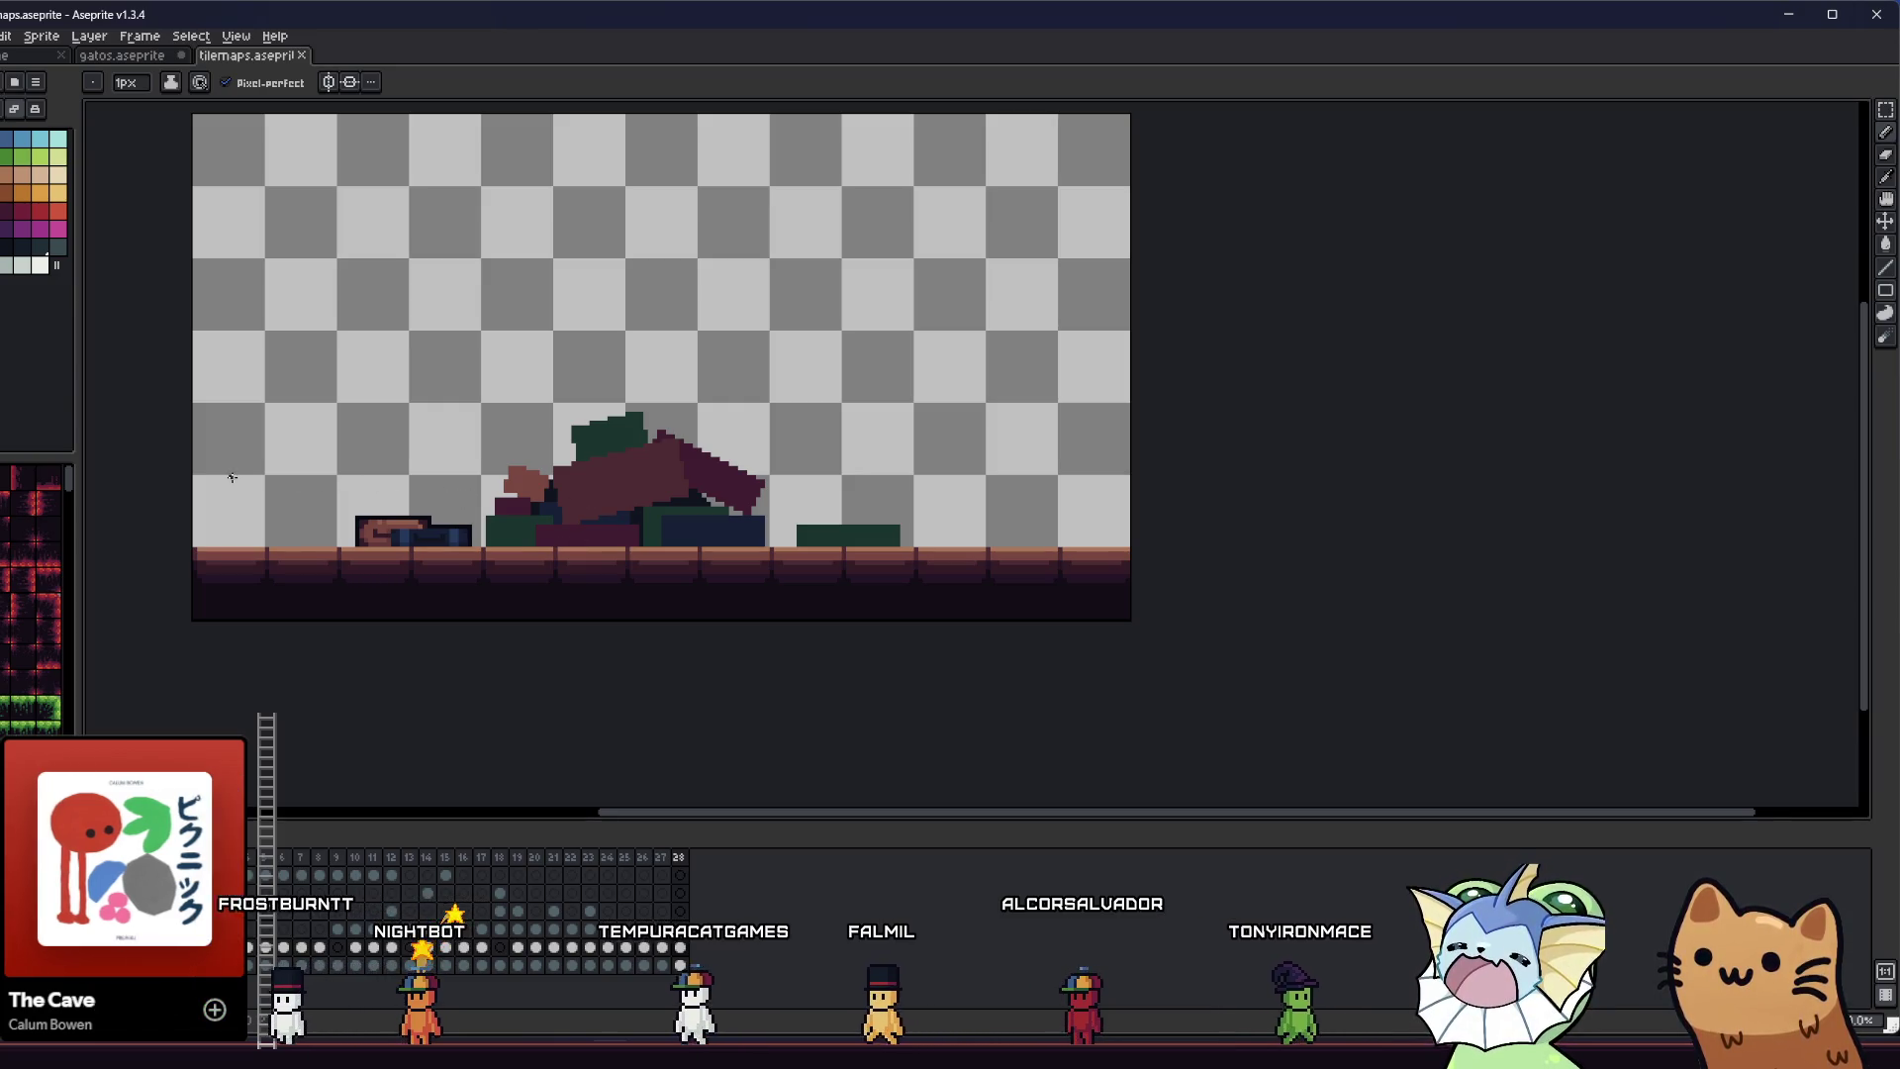
pyautogui.scroll(4, 980, 545)
pyautogui.press('alt')
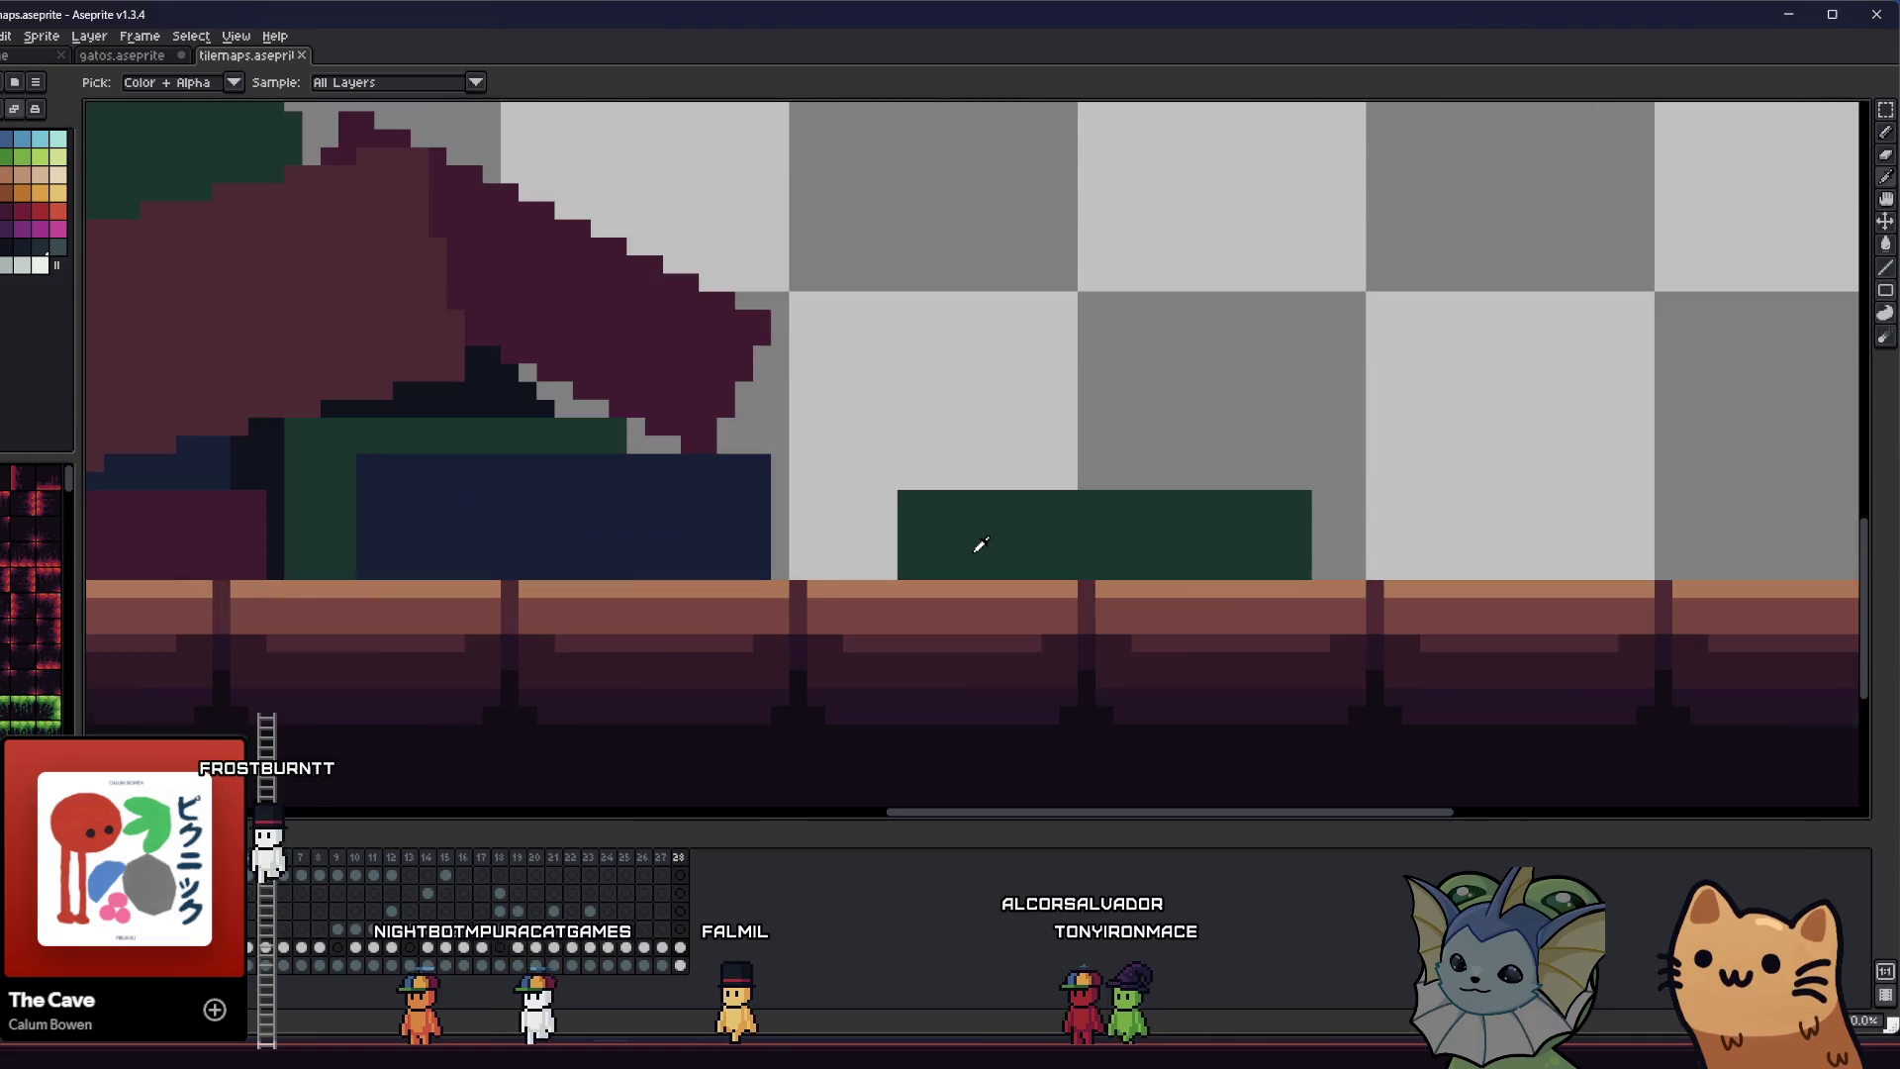
# - Try dark pixels on the green block's edges and corners, then undo them
pyautogui.moveTo(865, 522); pyautogui.dragTo(558, 465)
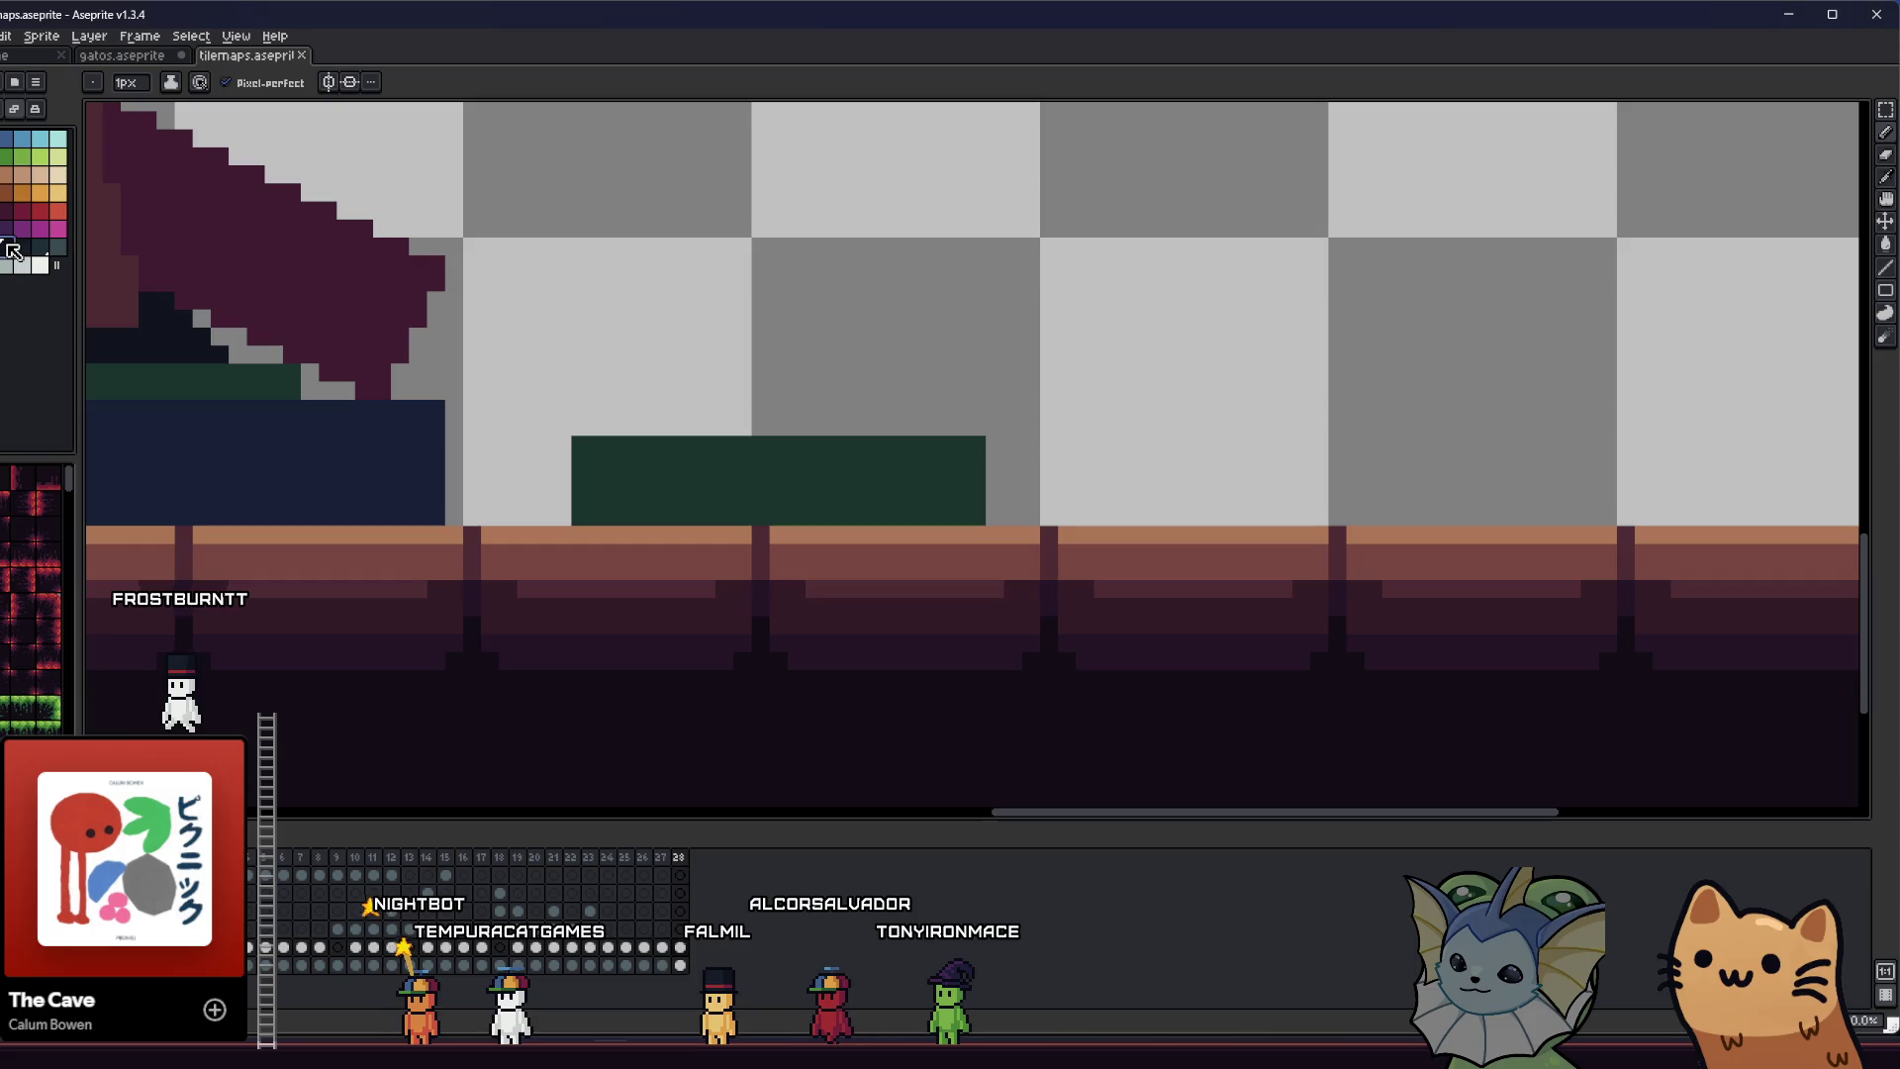
pyautogui.scroll(2, 596, 424)
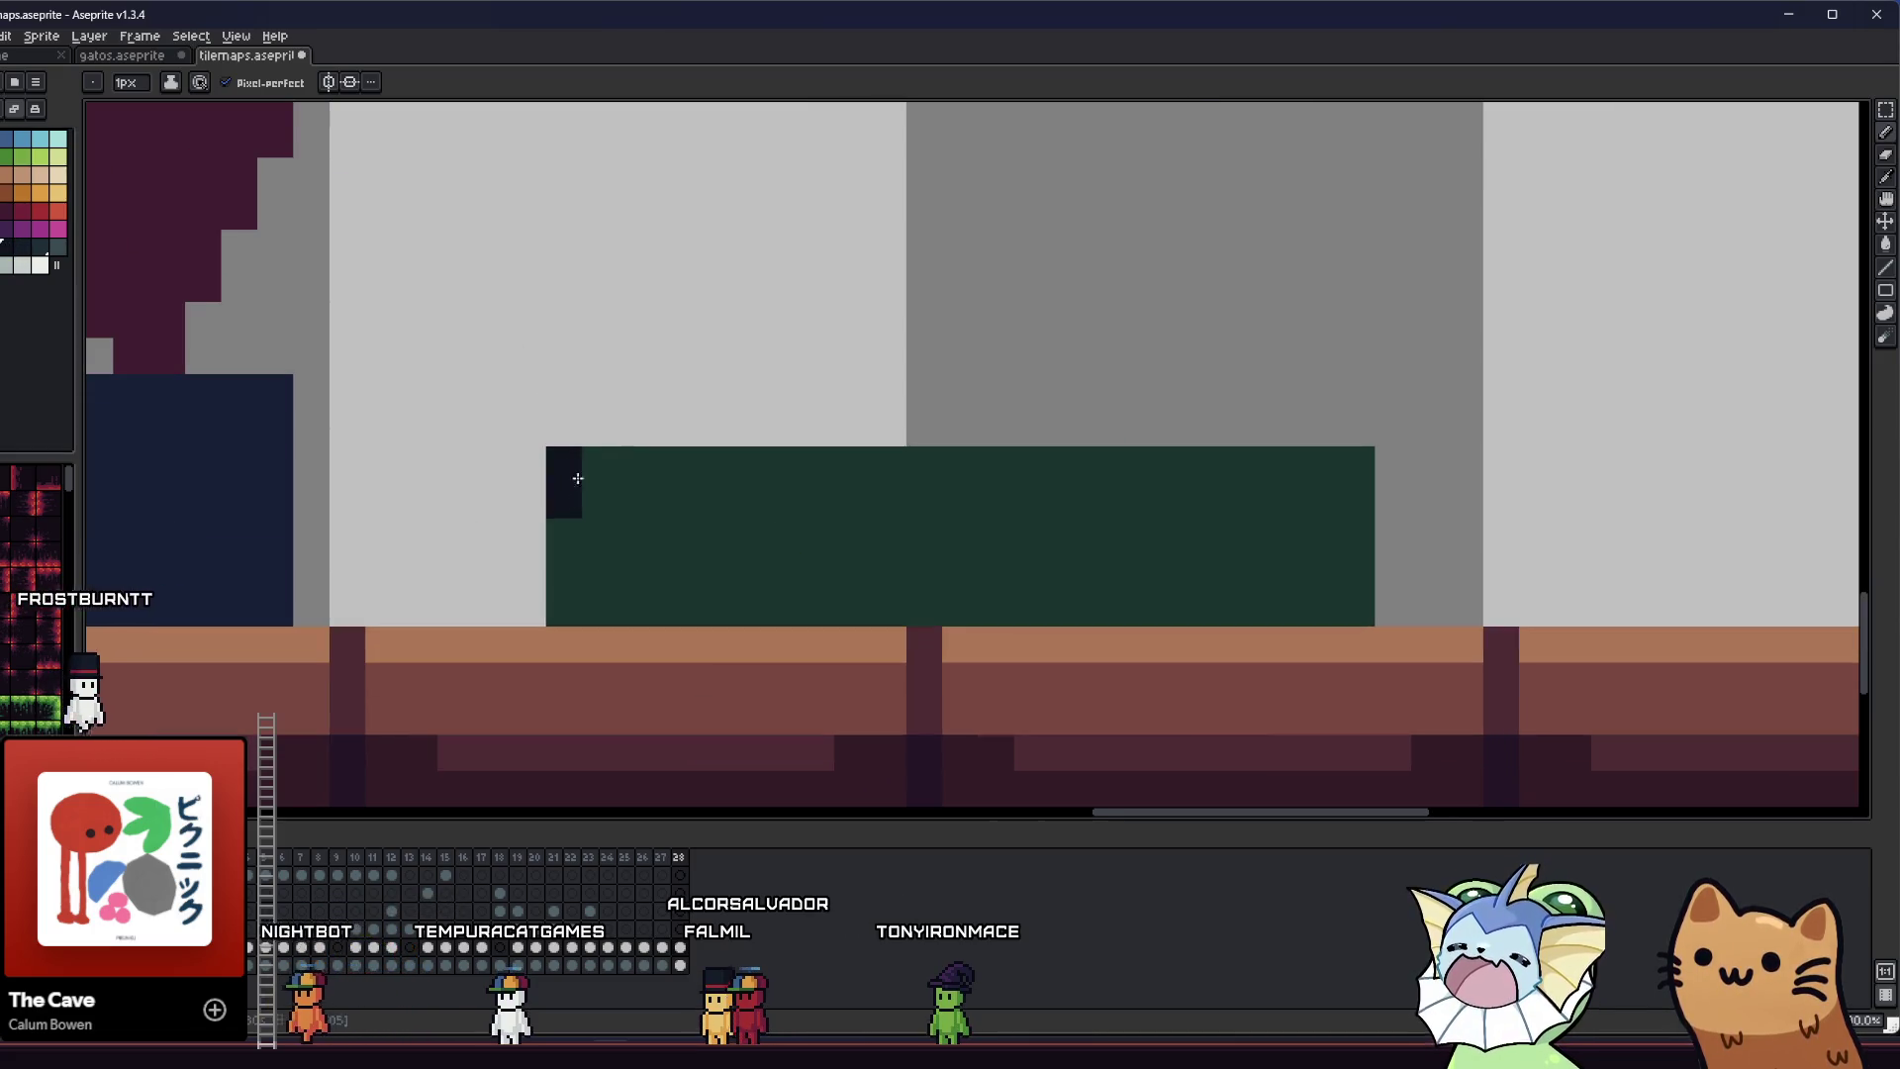
pyautogui.click(564, 572)
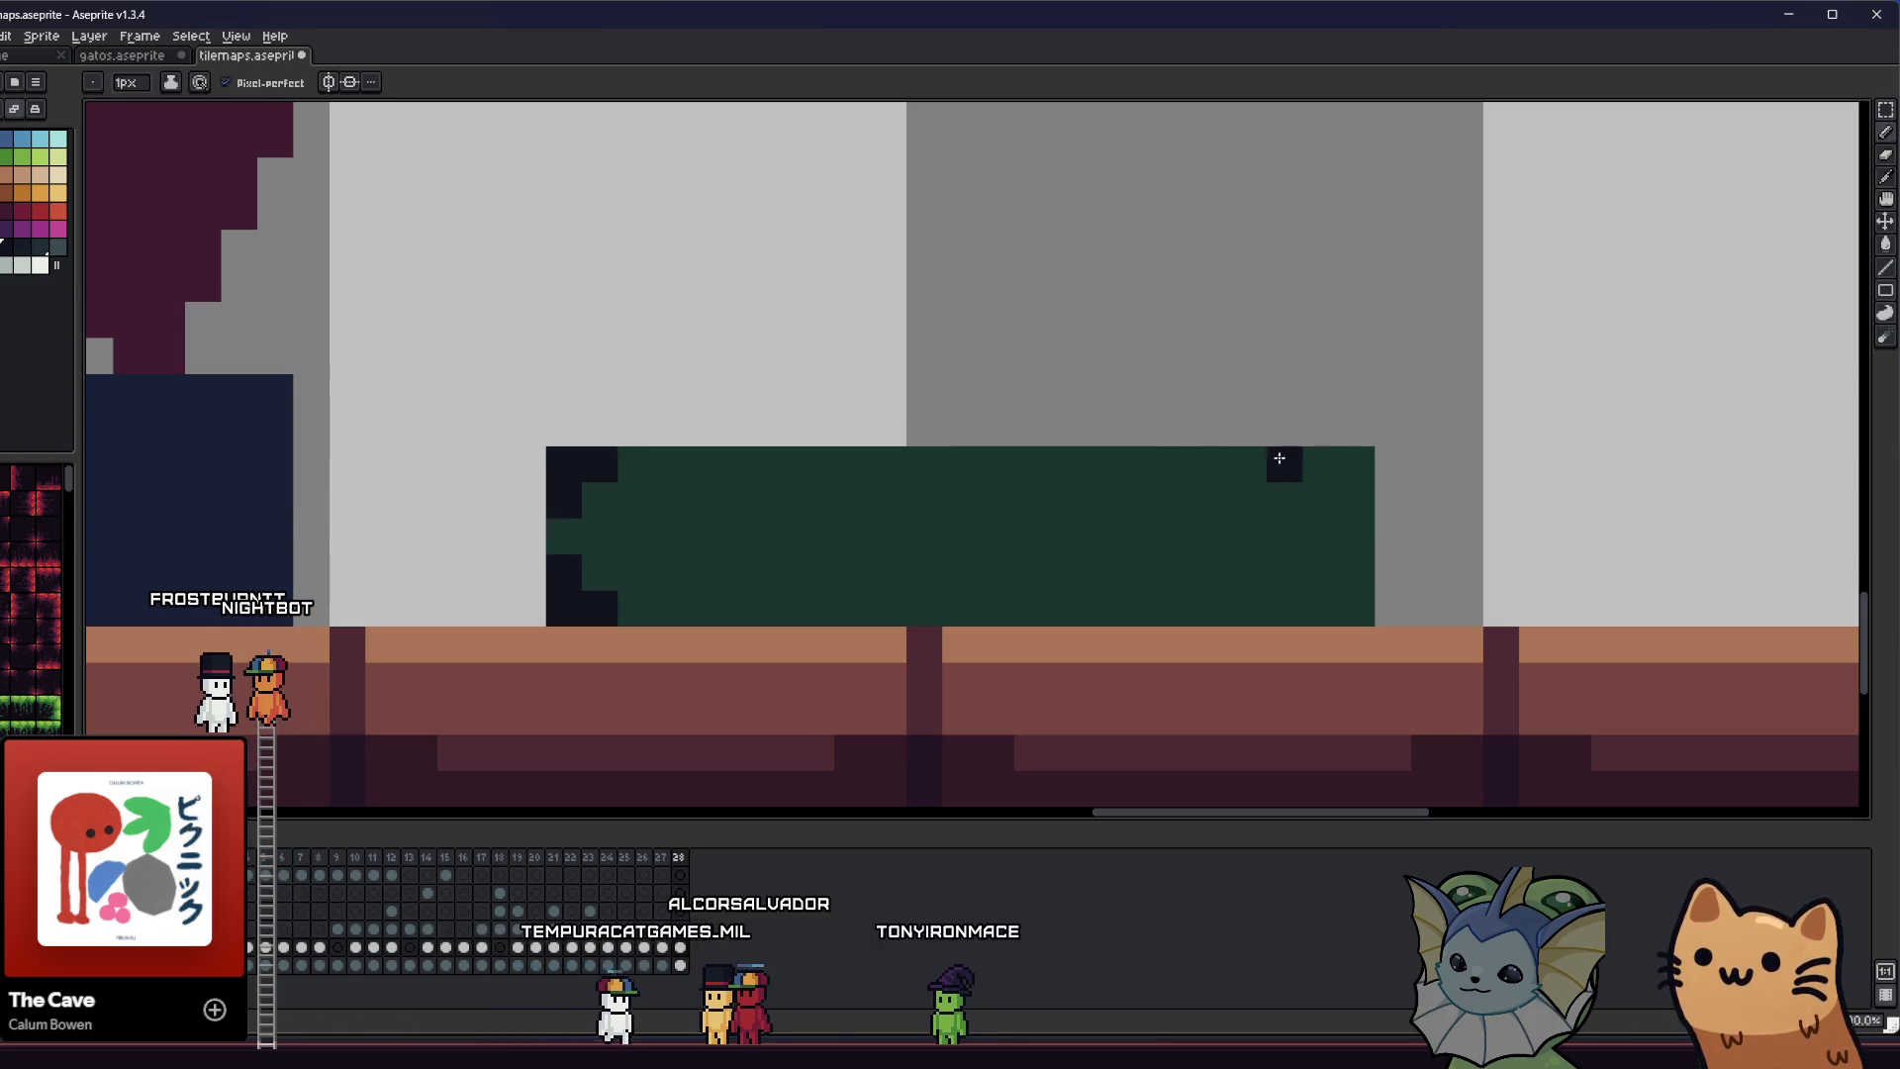
pyautogui.click(1321, 464)
pyautogui.click(1356, 464)
pyautogui.click(1340, 503)
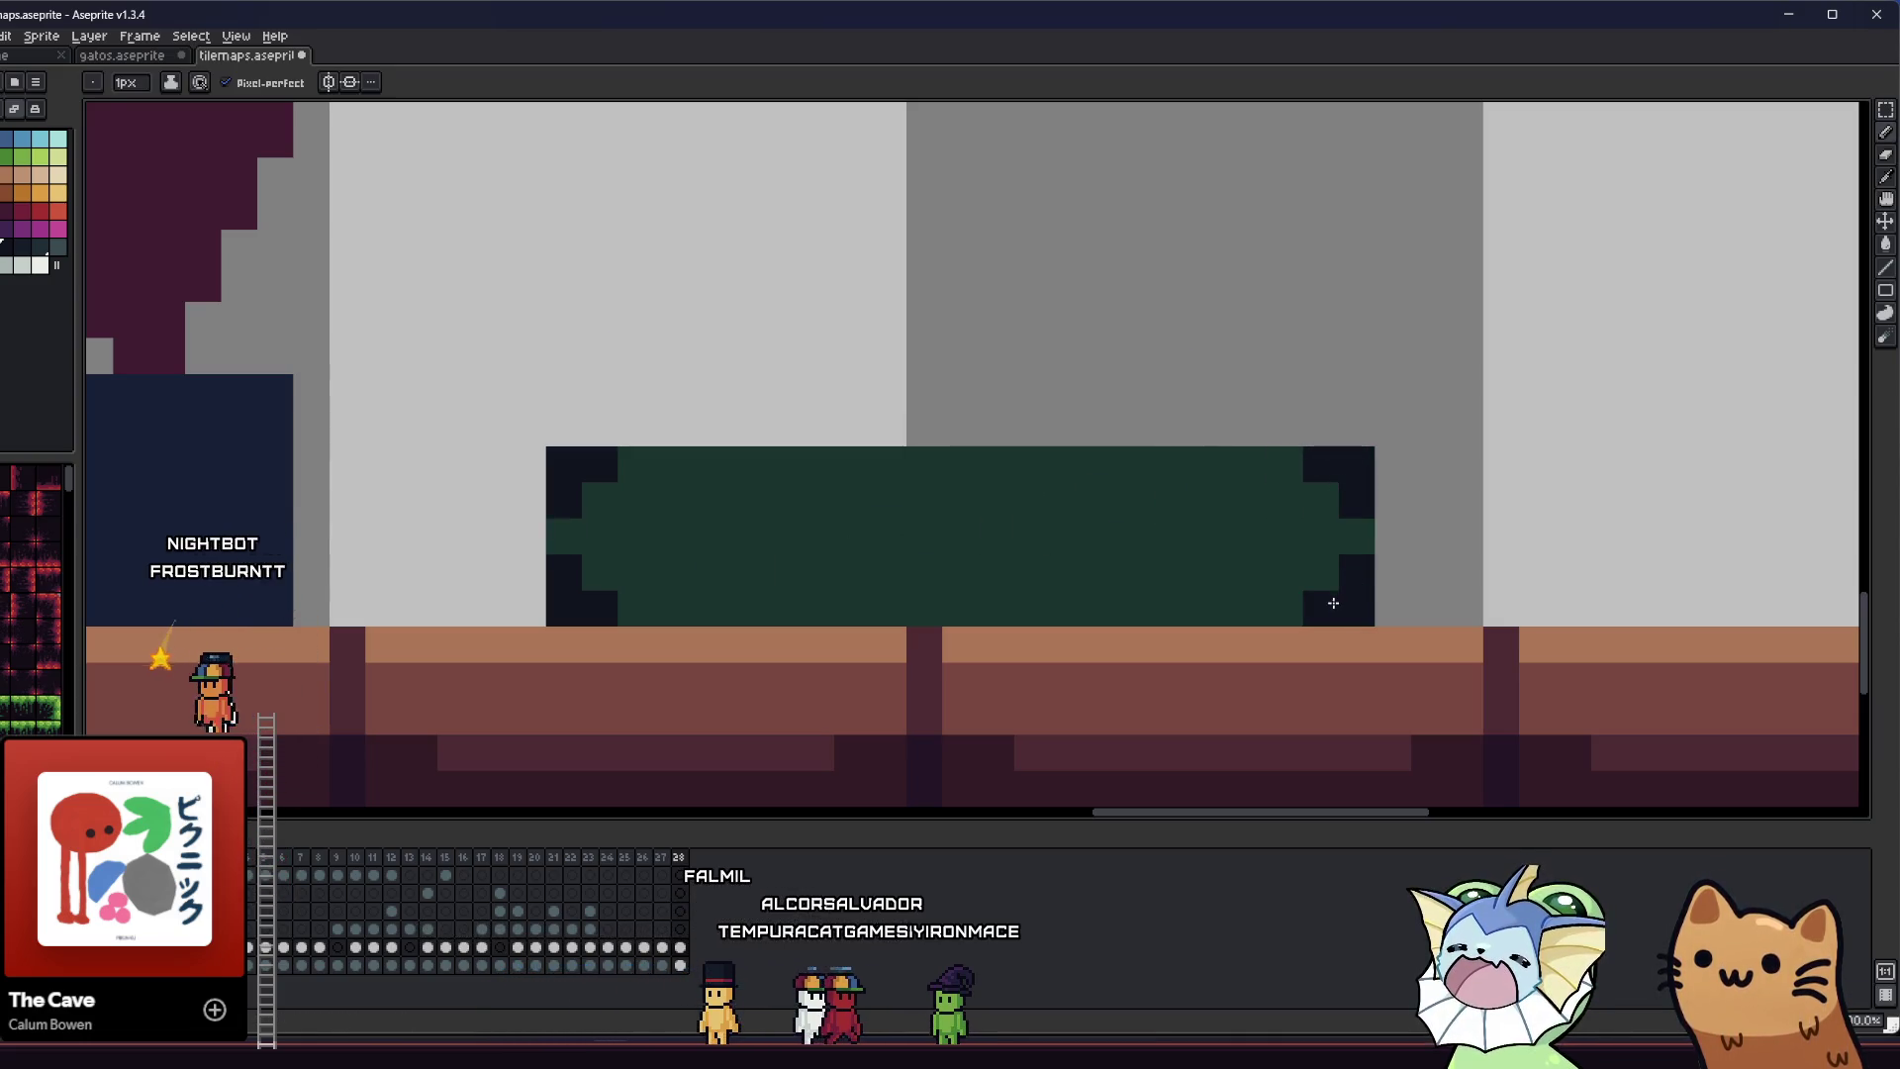
pyautogui.click(776, 450)
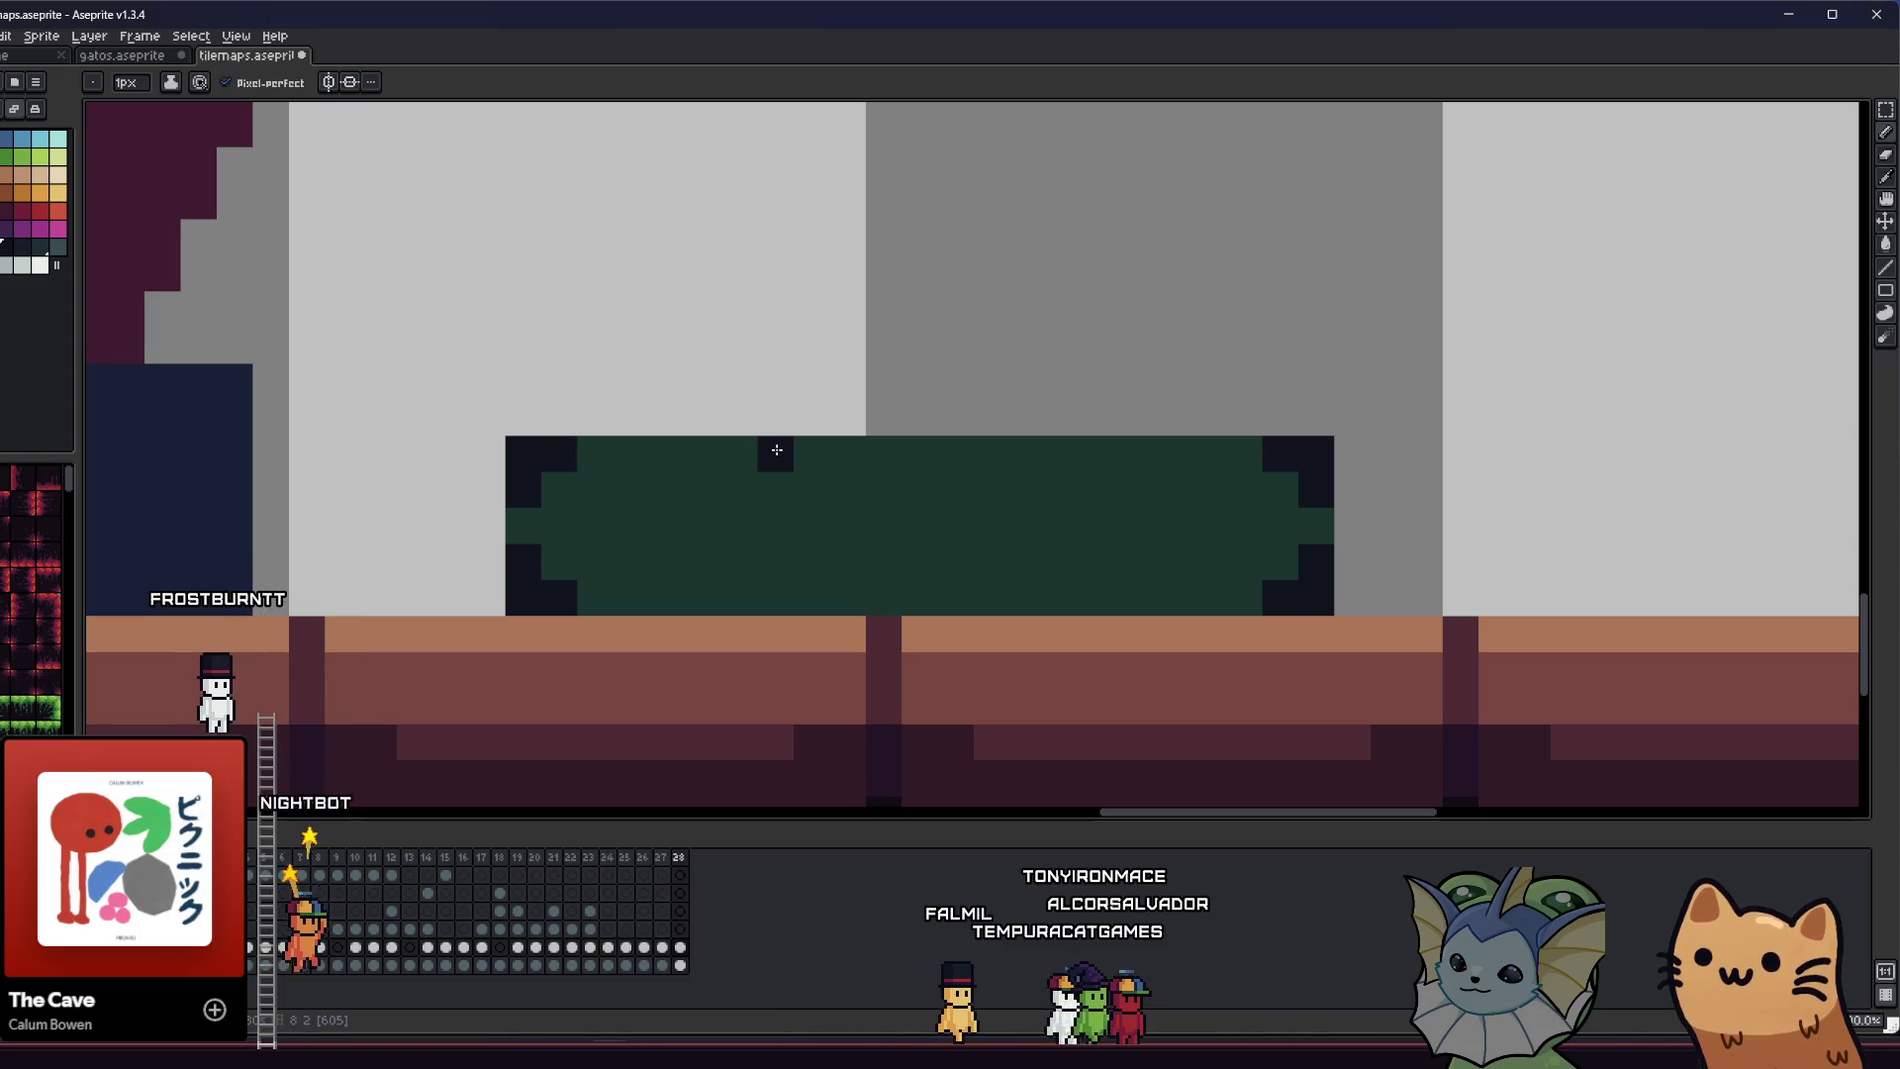
pyautogui.hotkey('ctrl', 'z')
pyautogui.hotkey('ctrl', 'z')
pyautogui.hotkey('ctrl', 'z')
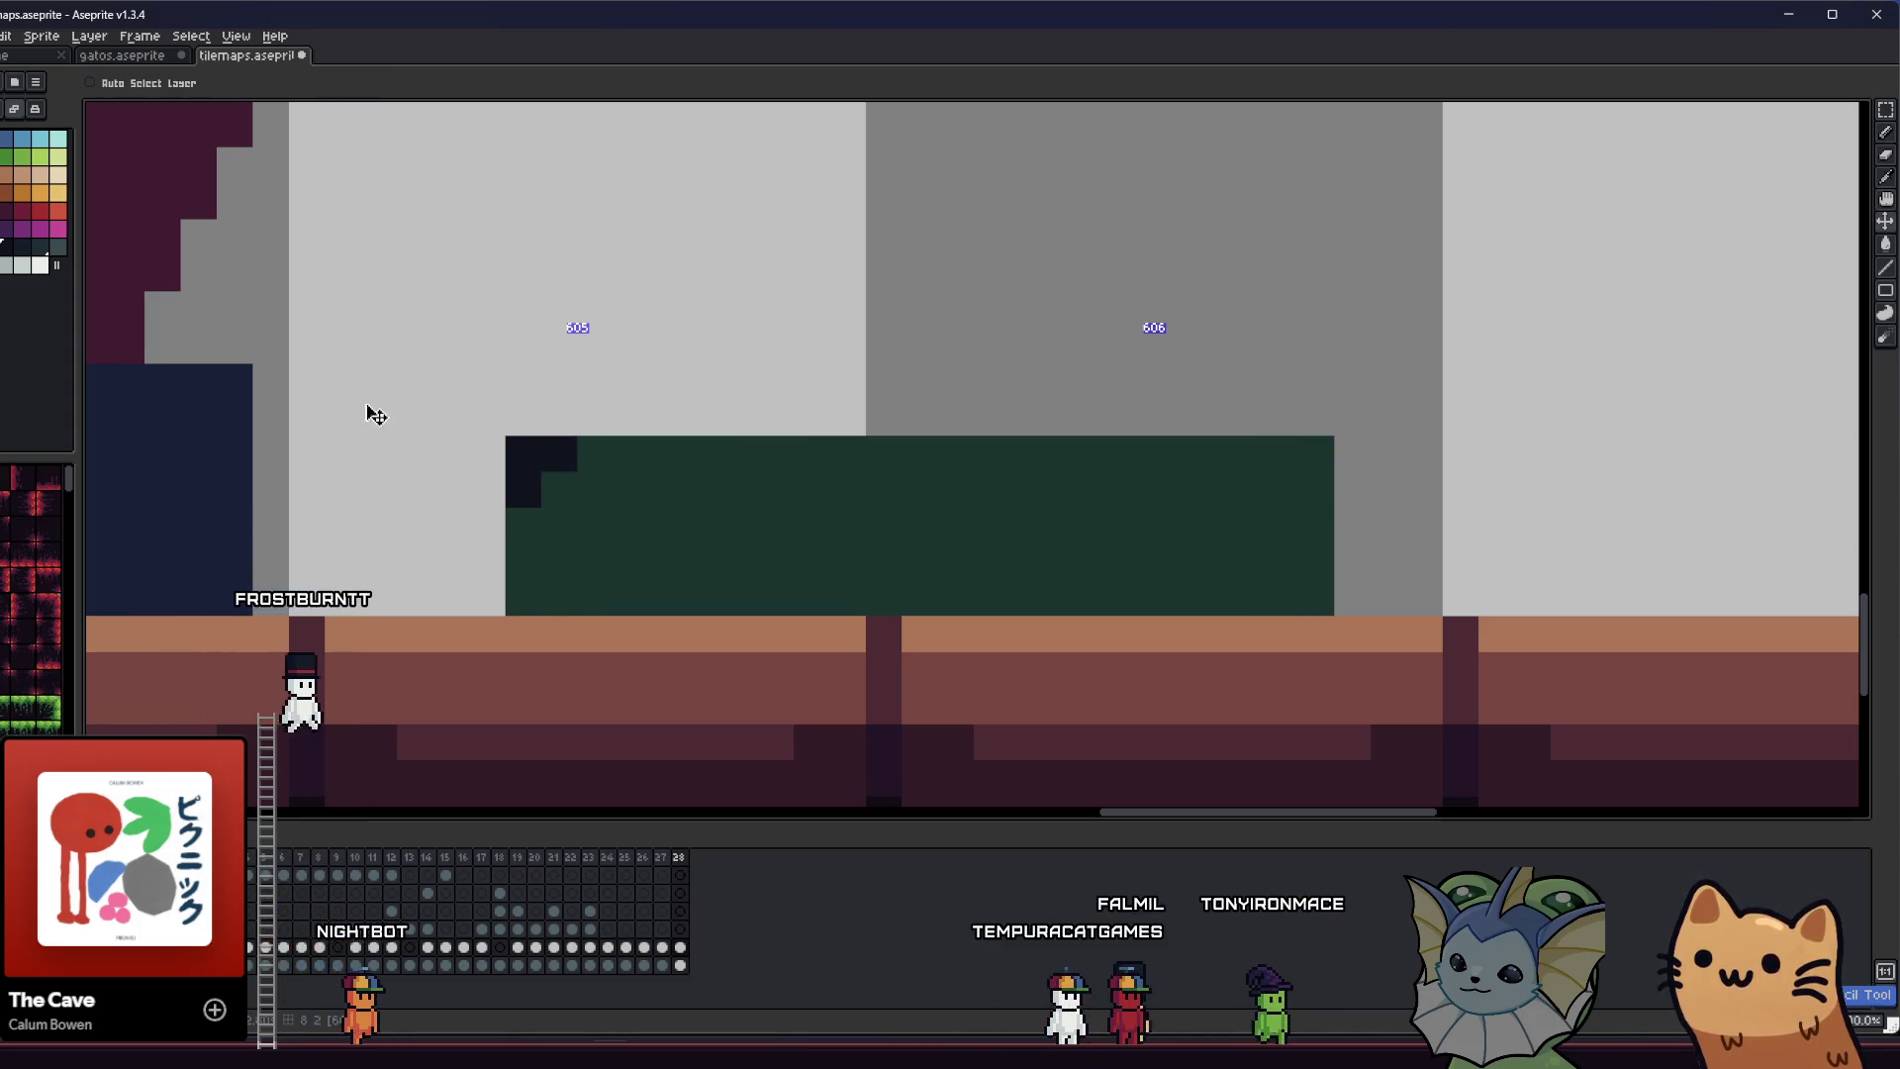
pyautogui.hotkey('ctrl', 'z')
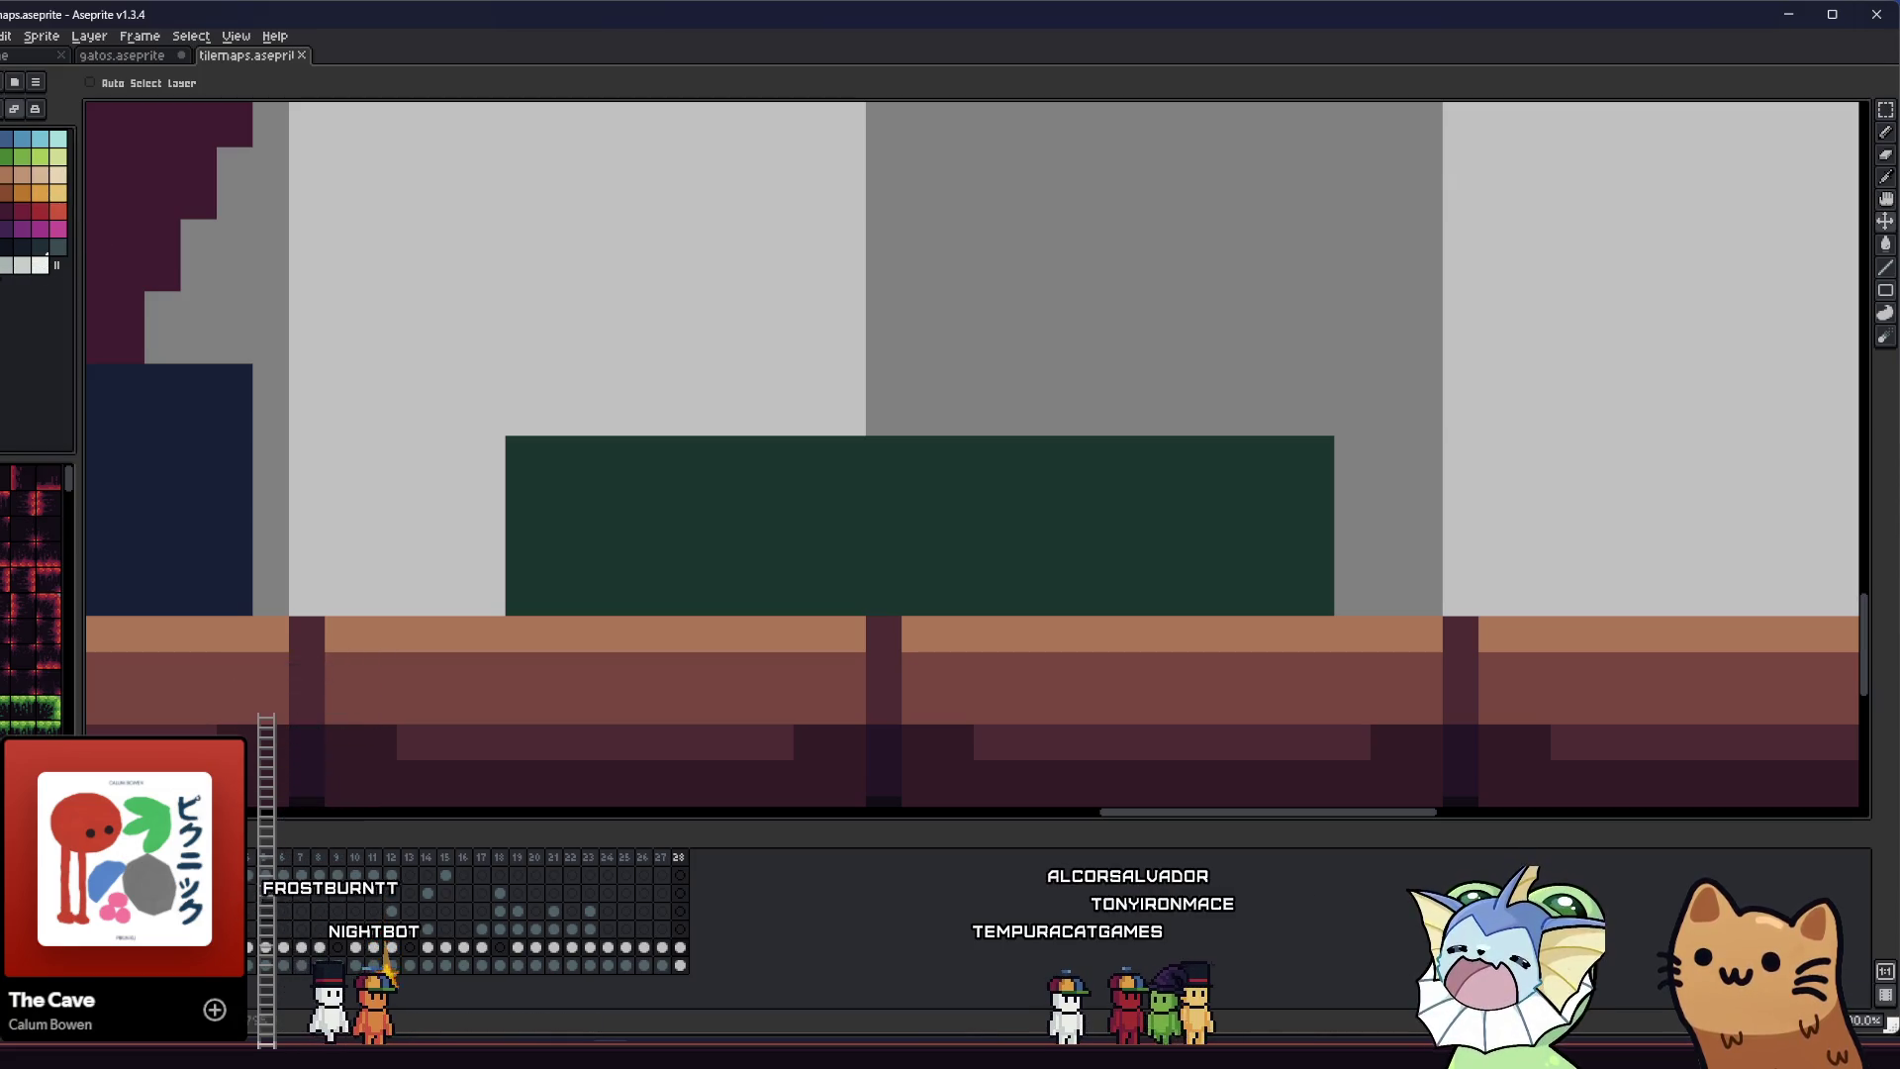
# - Paint a grey-blue strip along the green suitcase's bottom edge
pyautogui.press('b')
pyautogui.click(524, 452)
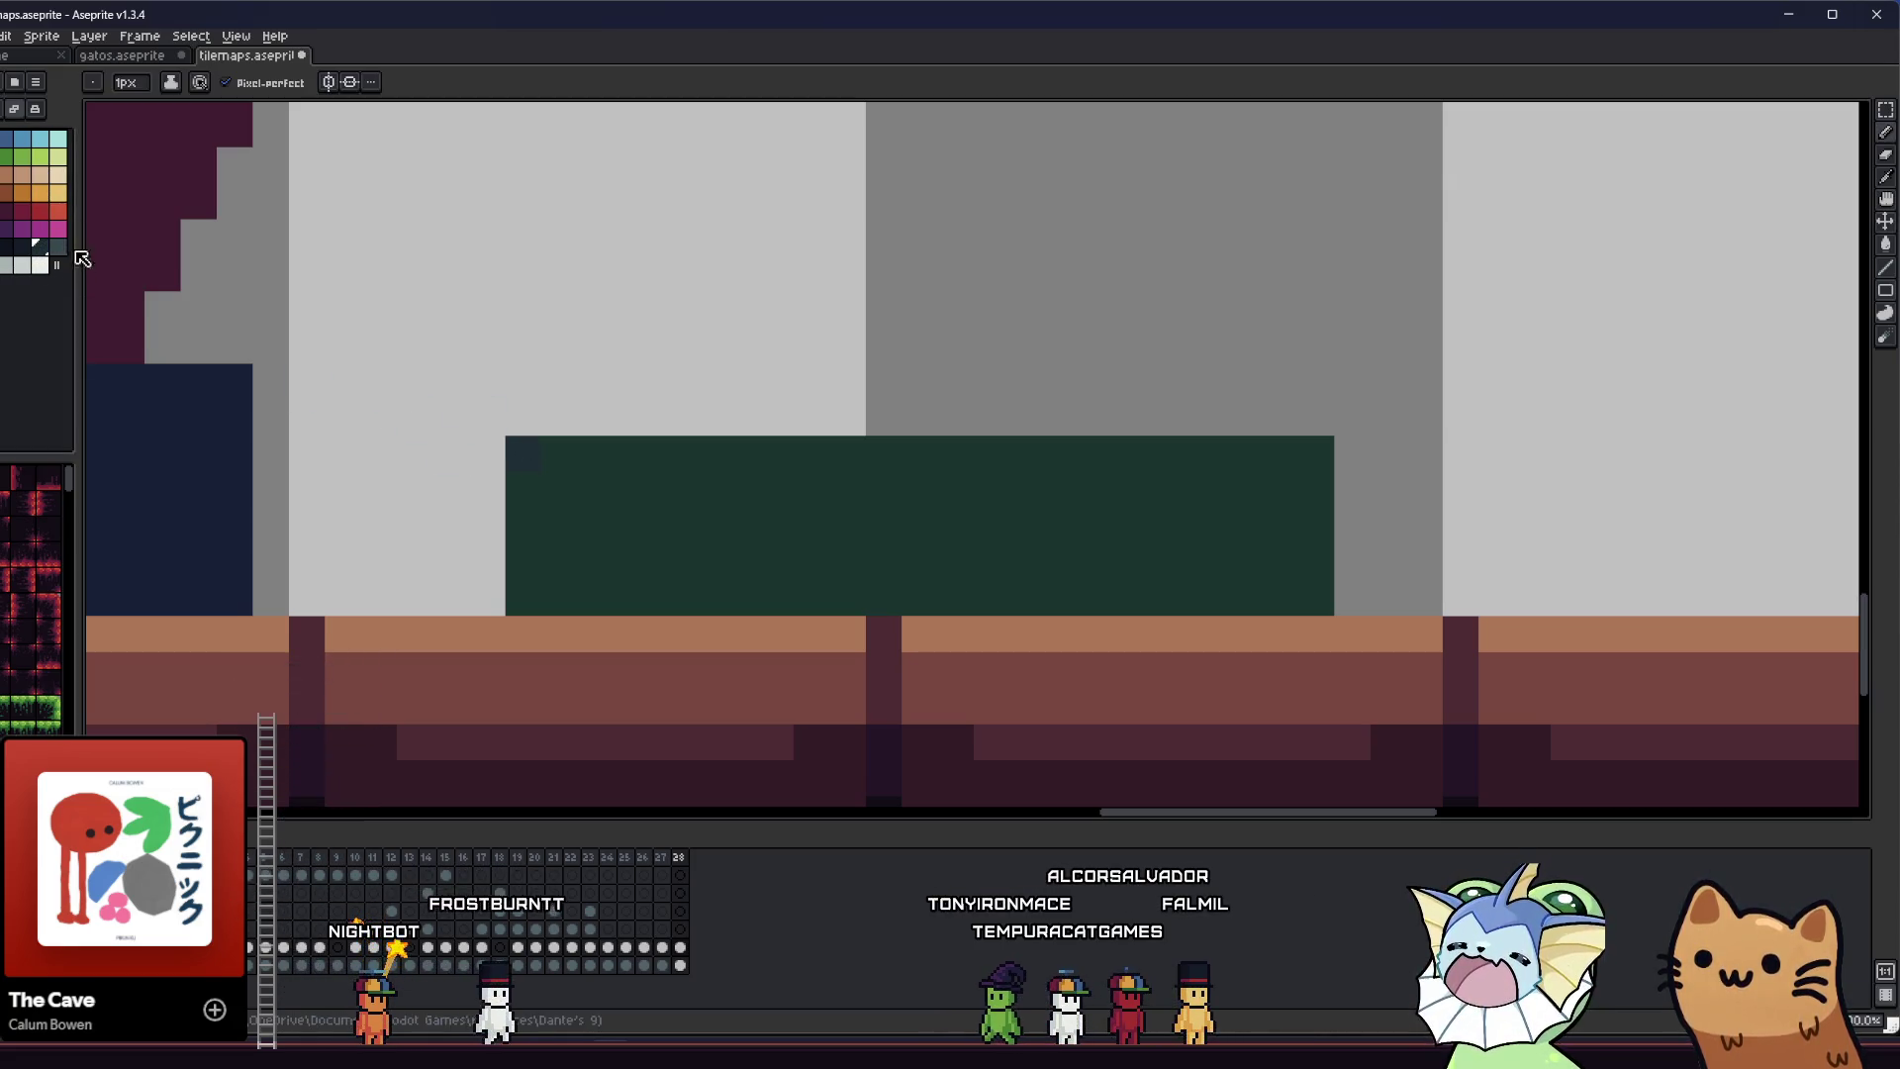
pyautogui.moveTo(521, 454)
pyautogui.mouseDown()
pyautogui.moveTo(1126, 471)
pyautogui.moveTo(1315, 454)
pyautogui.moveTo(471, 446)
pyautogui.mouseUp()
pyautogui.hotkey('ctrl', 'z')
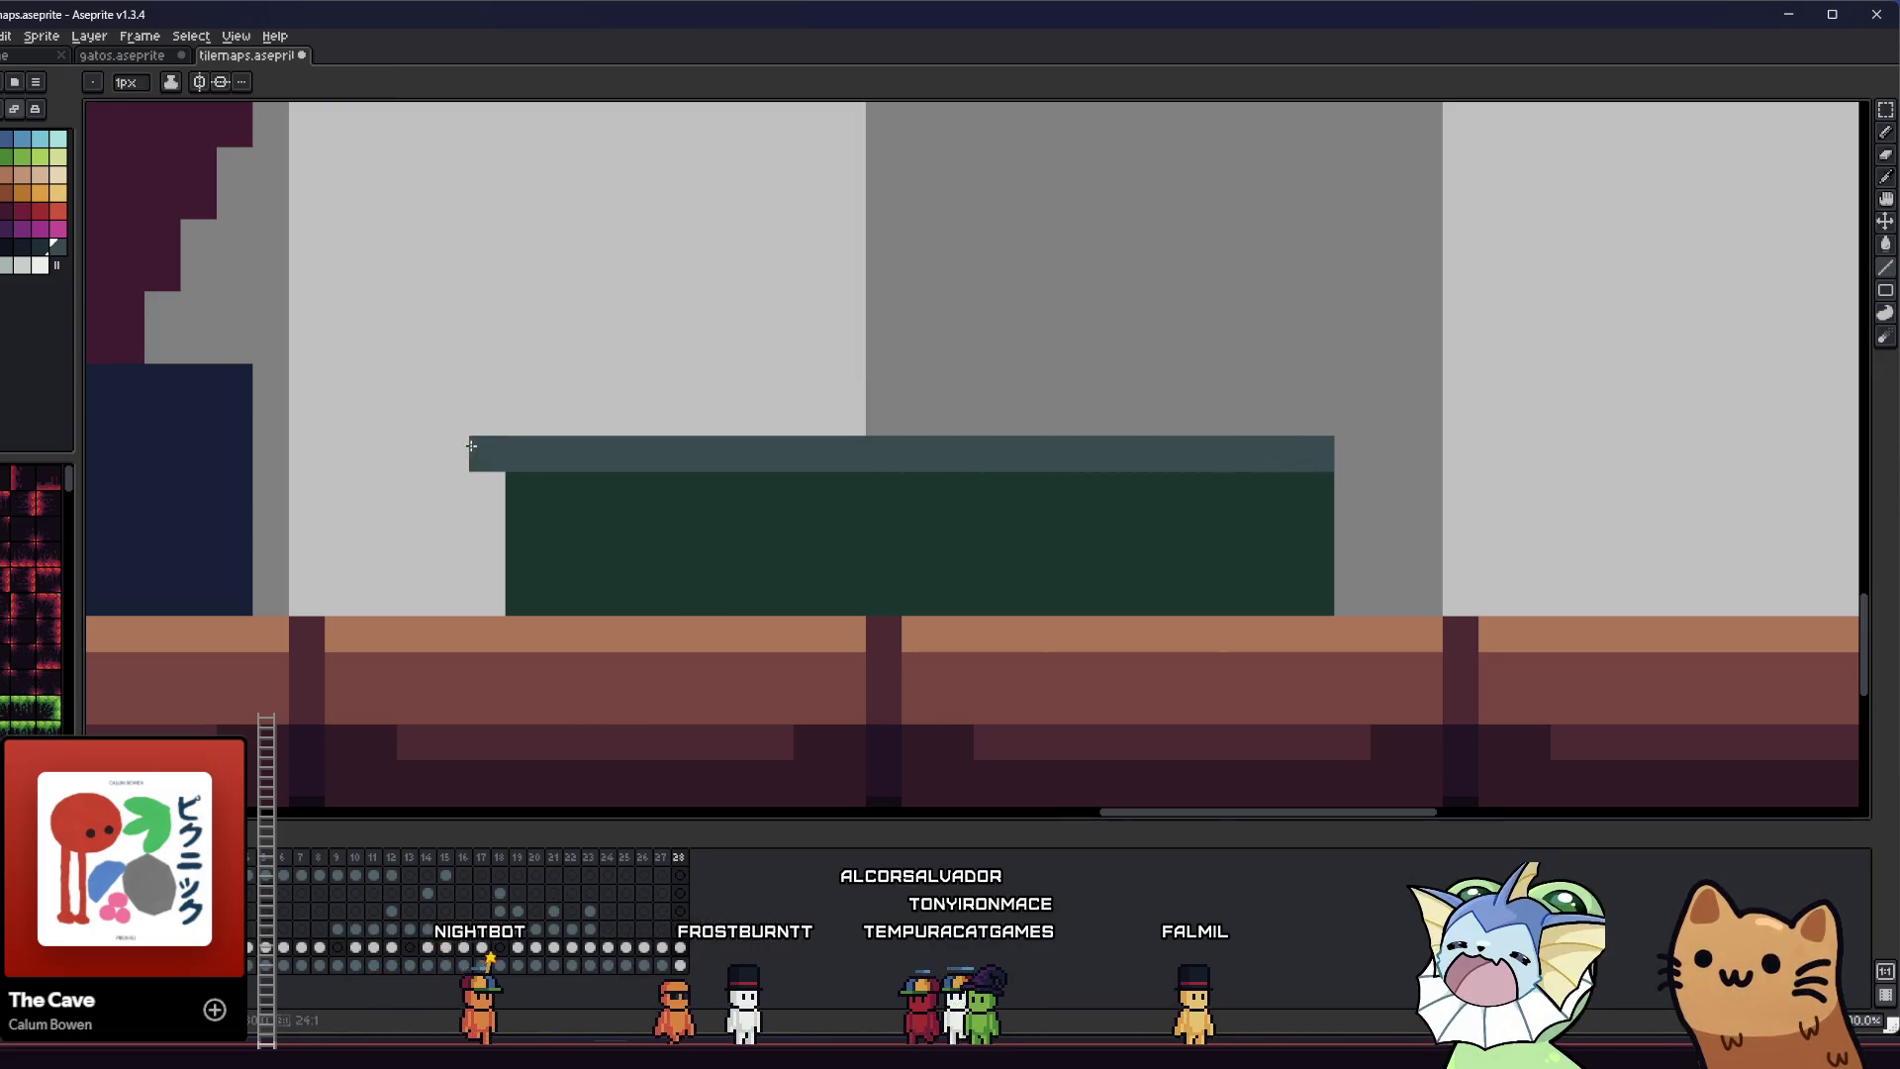
pyautogui.moveTo(508, 598); pyautogui.dragTo(1336, 601)
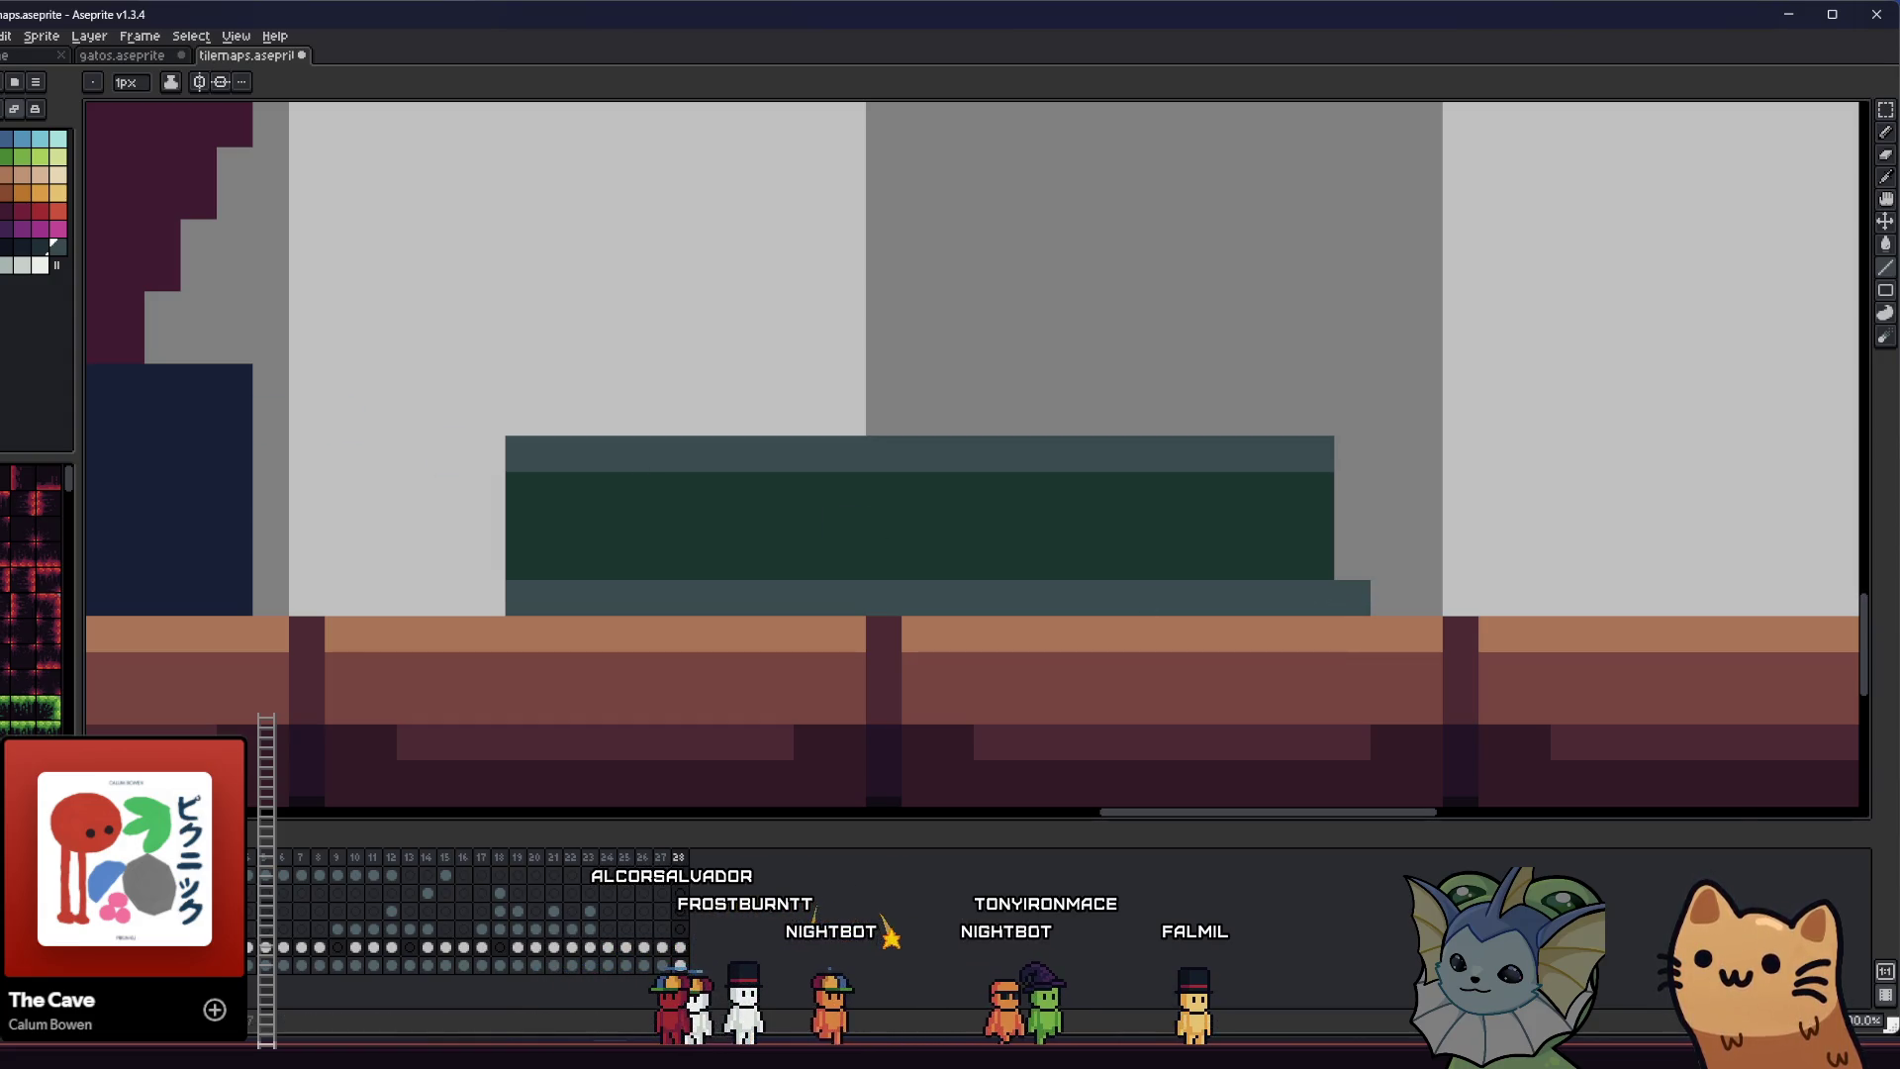
# - Pick near-black and draw the dark handle across the suitcase front
pyautogui.click(739, 525)
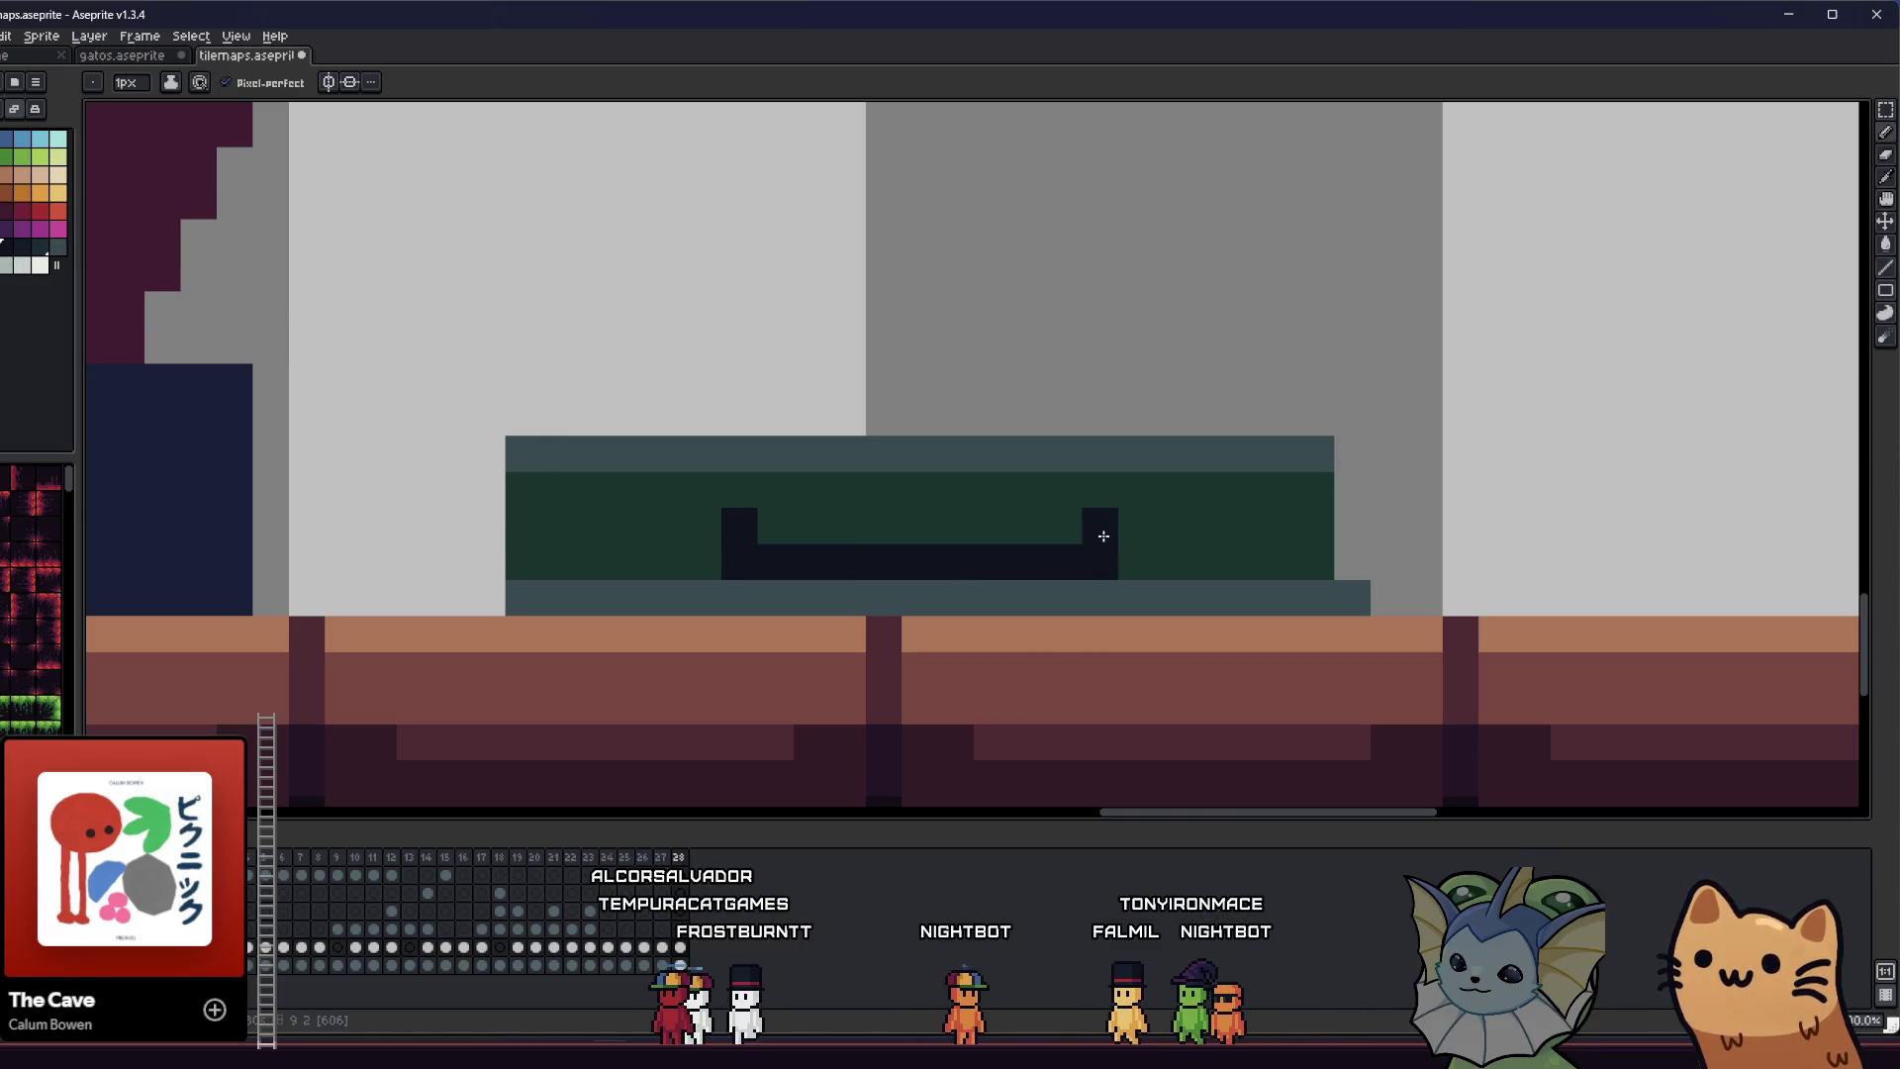
pyautogui.hotkey('ctrl', 'z')
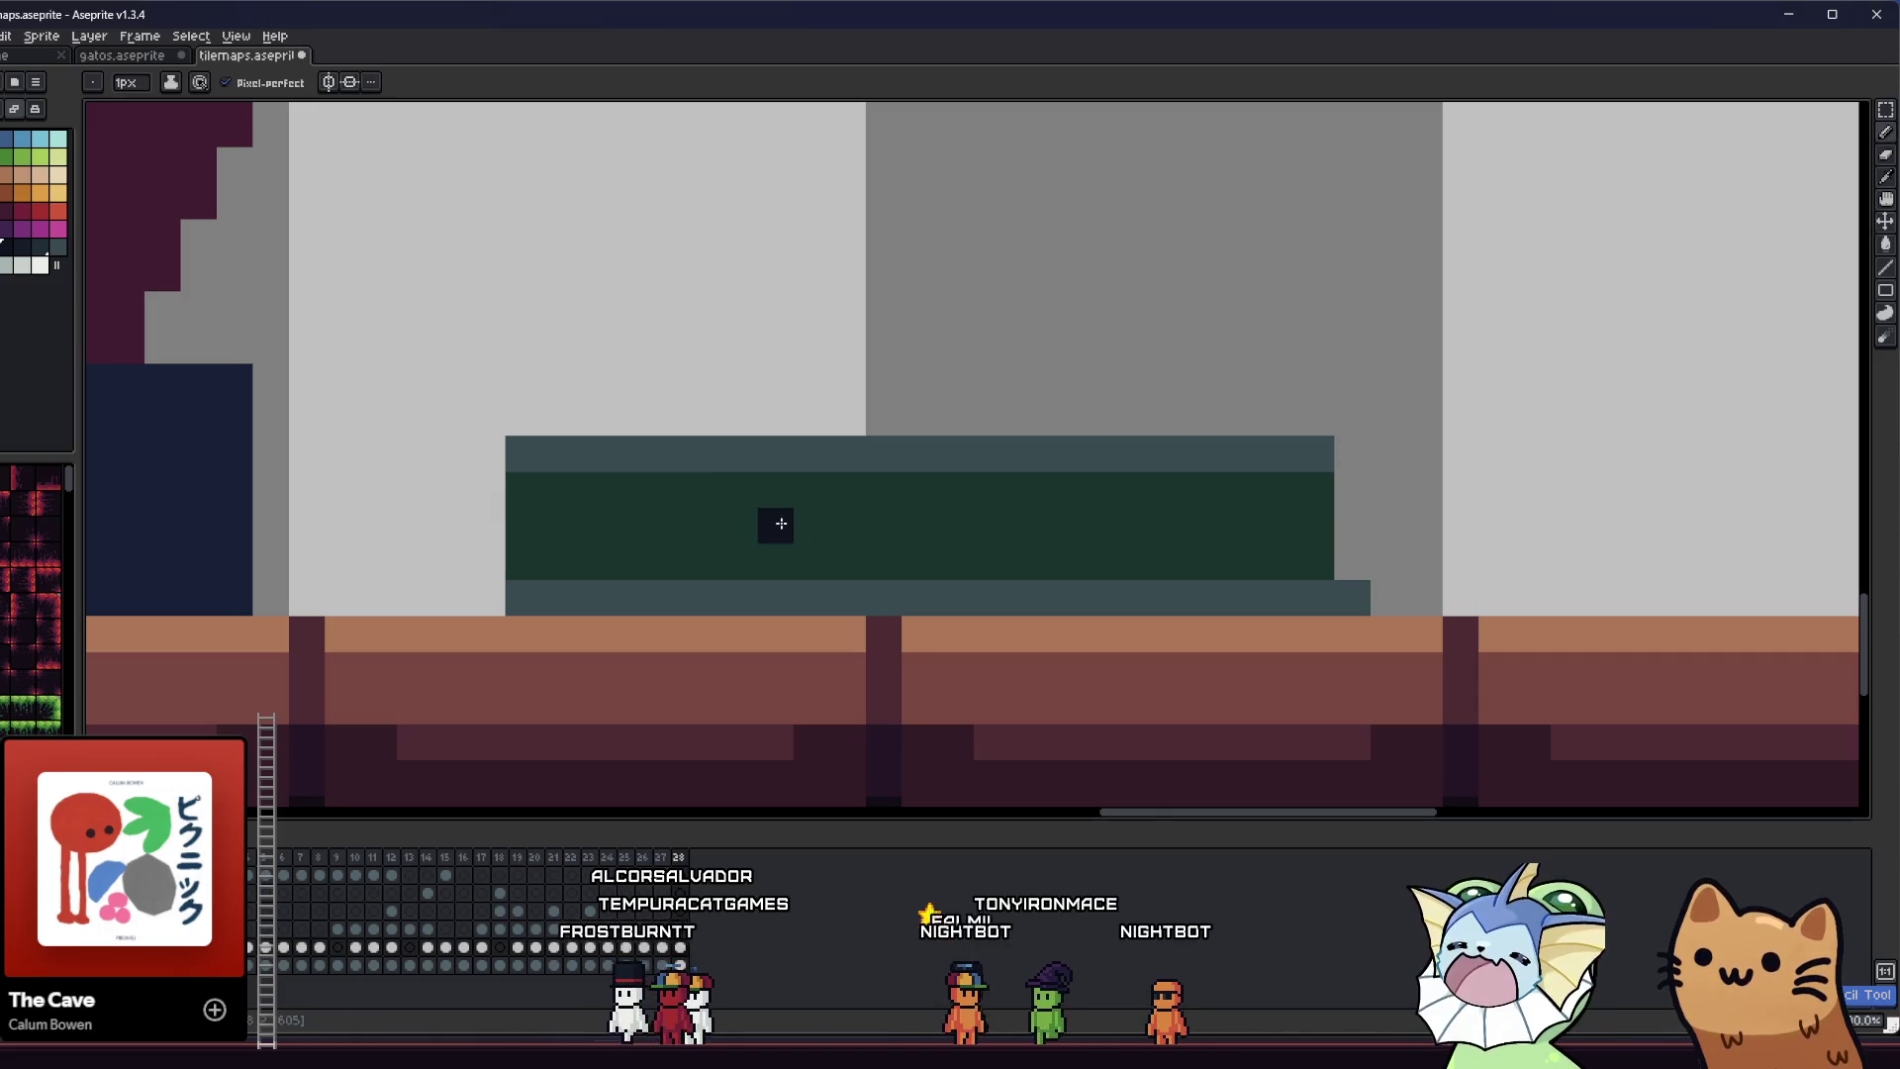
pyautogui.moveTo(781, 523); pyautogui.dragTo(1026, 551)
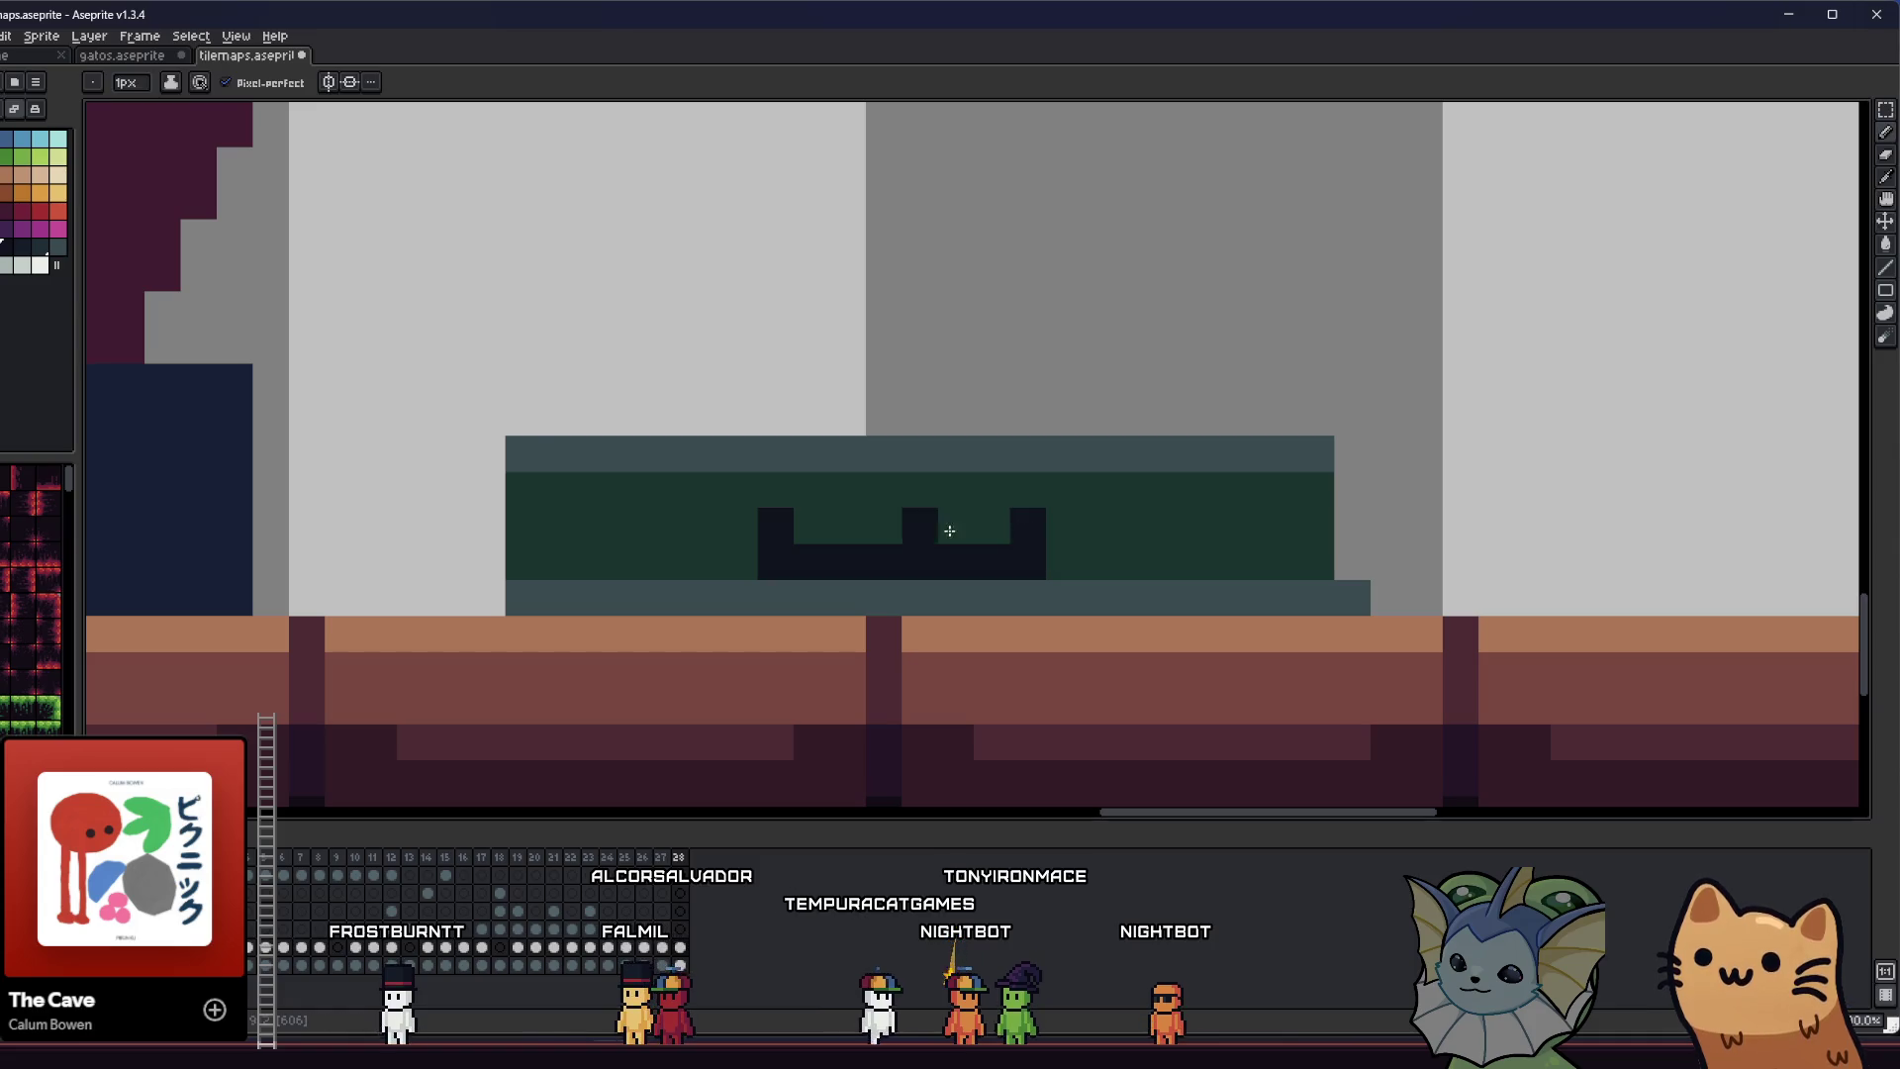
# - Select the handle's left end with the Rectangular Marquee and shift it one pixel right
pyautogui.moveTo(523, 454); pyautogui.dragTo(1337, 618)
pyautogui.moveTo(1331, 525); pyautogui.dragTo(1036, 518)
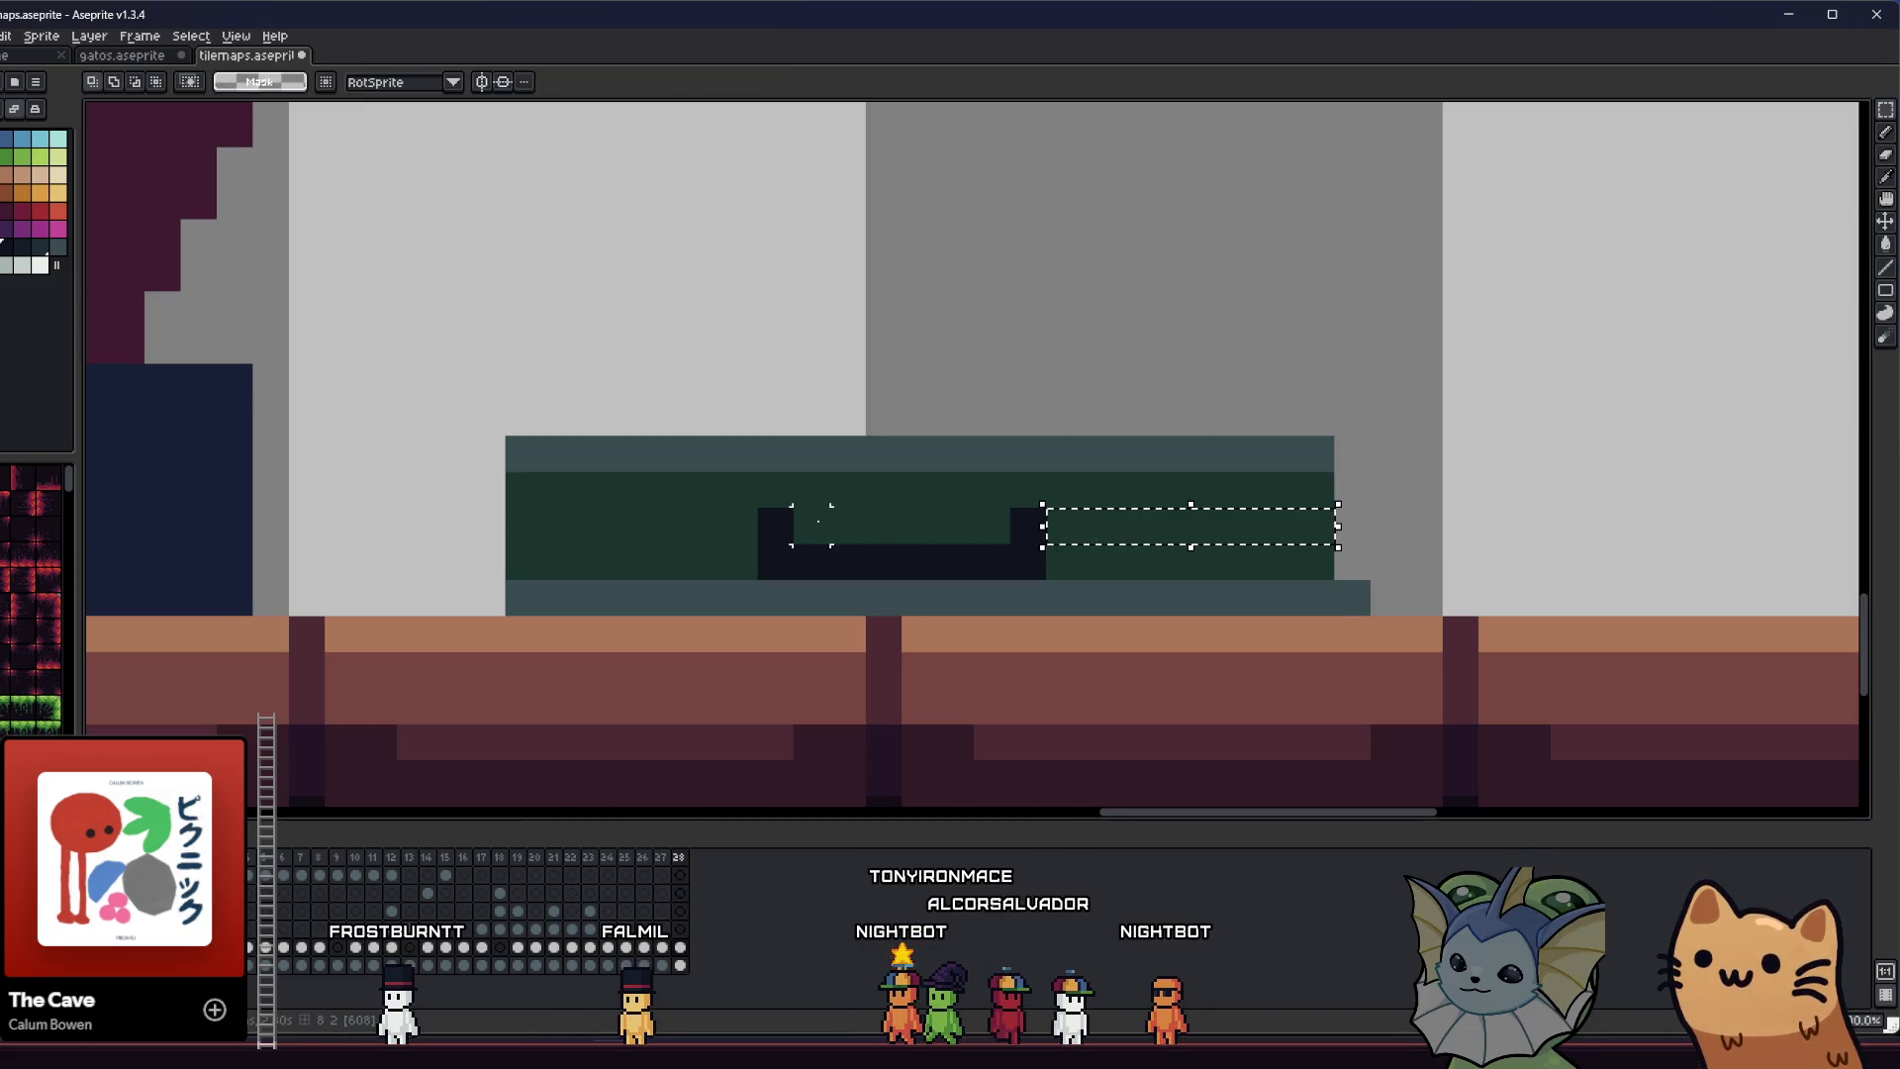
pyautogui.moveTo(522, 526); pyautogui.dragTo(530, 509)
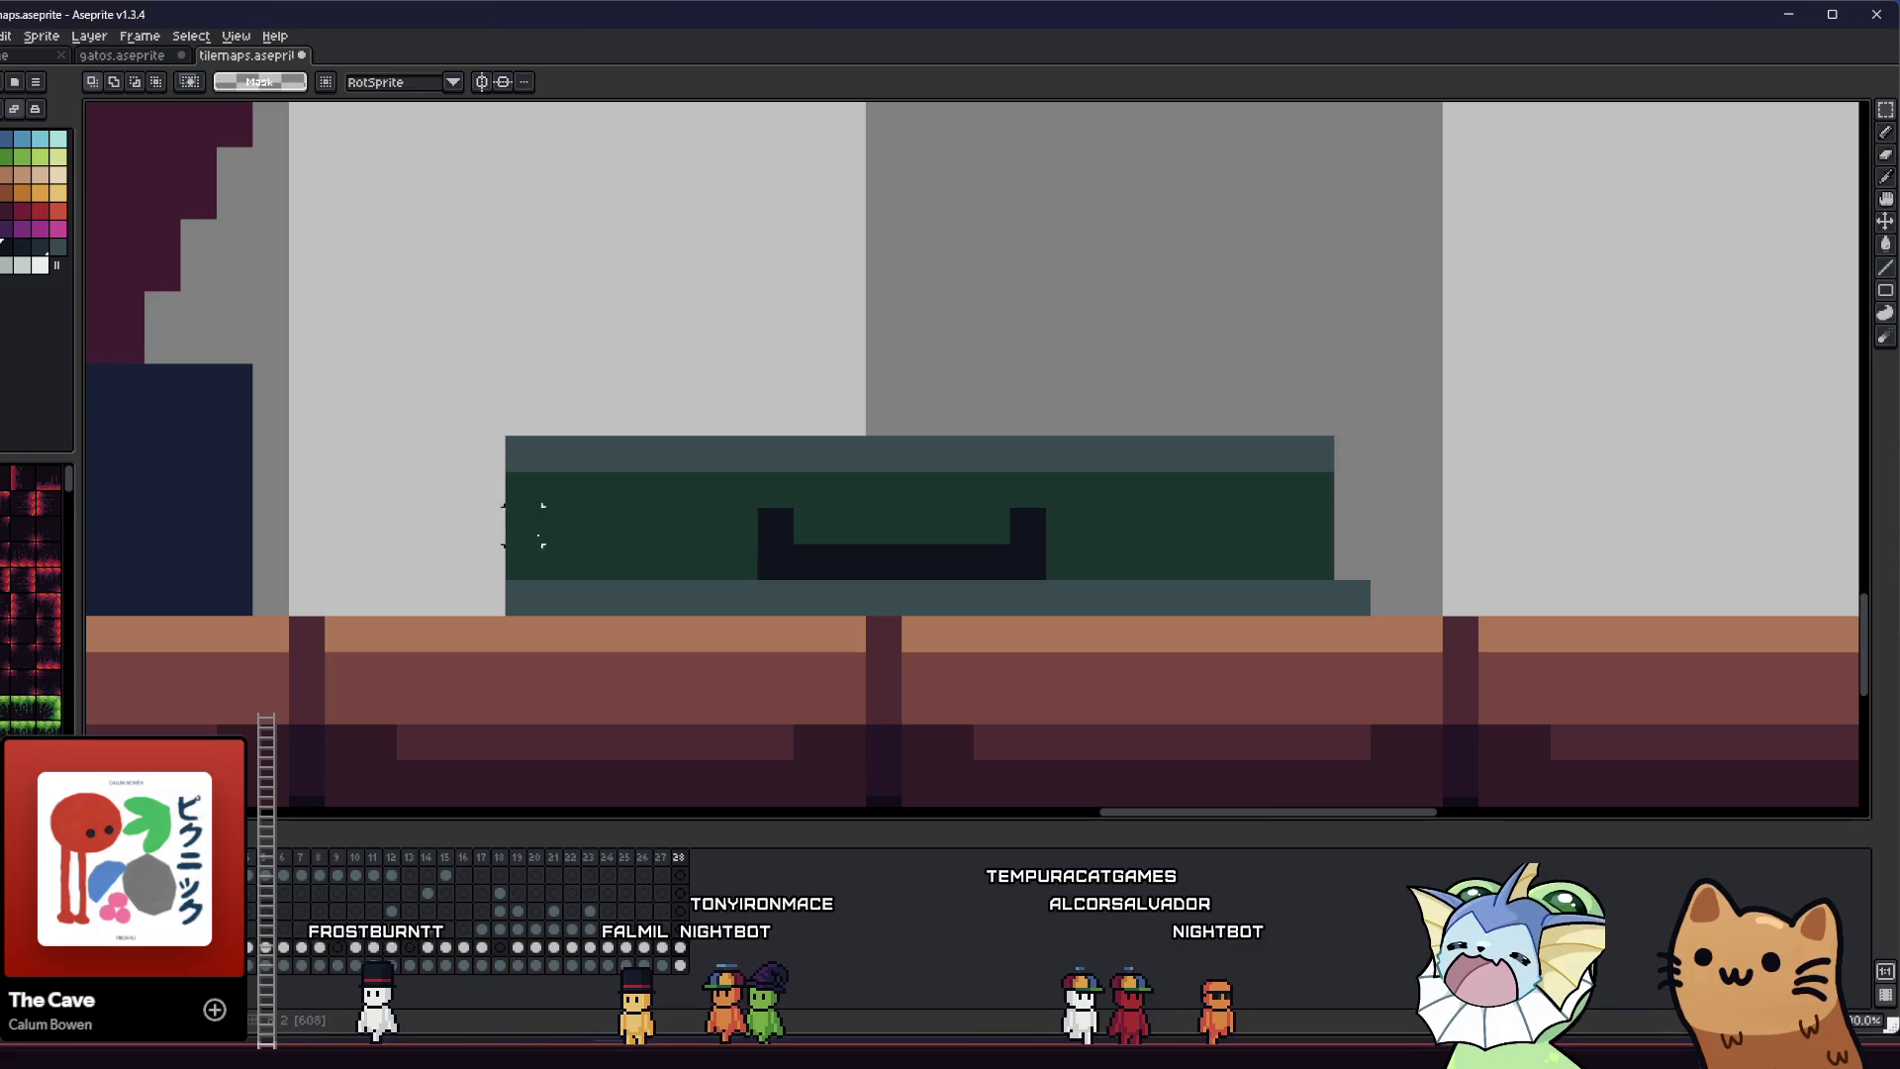
pyautogui.moveTo(733, 517); pyautogui.dragTo(775, 561)
pyautogui.moveTo(771, 556)
pyautogui.mouseDown()
pyautogui.moveTo(805, 551)
pyautogui.moveTo(737, 562)
pyautogui.mouseUp()
pyautogui.click(693, 534)
pyautogui.press('b')
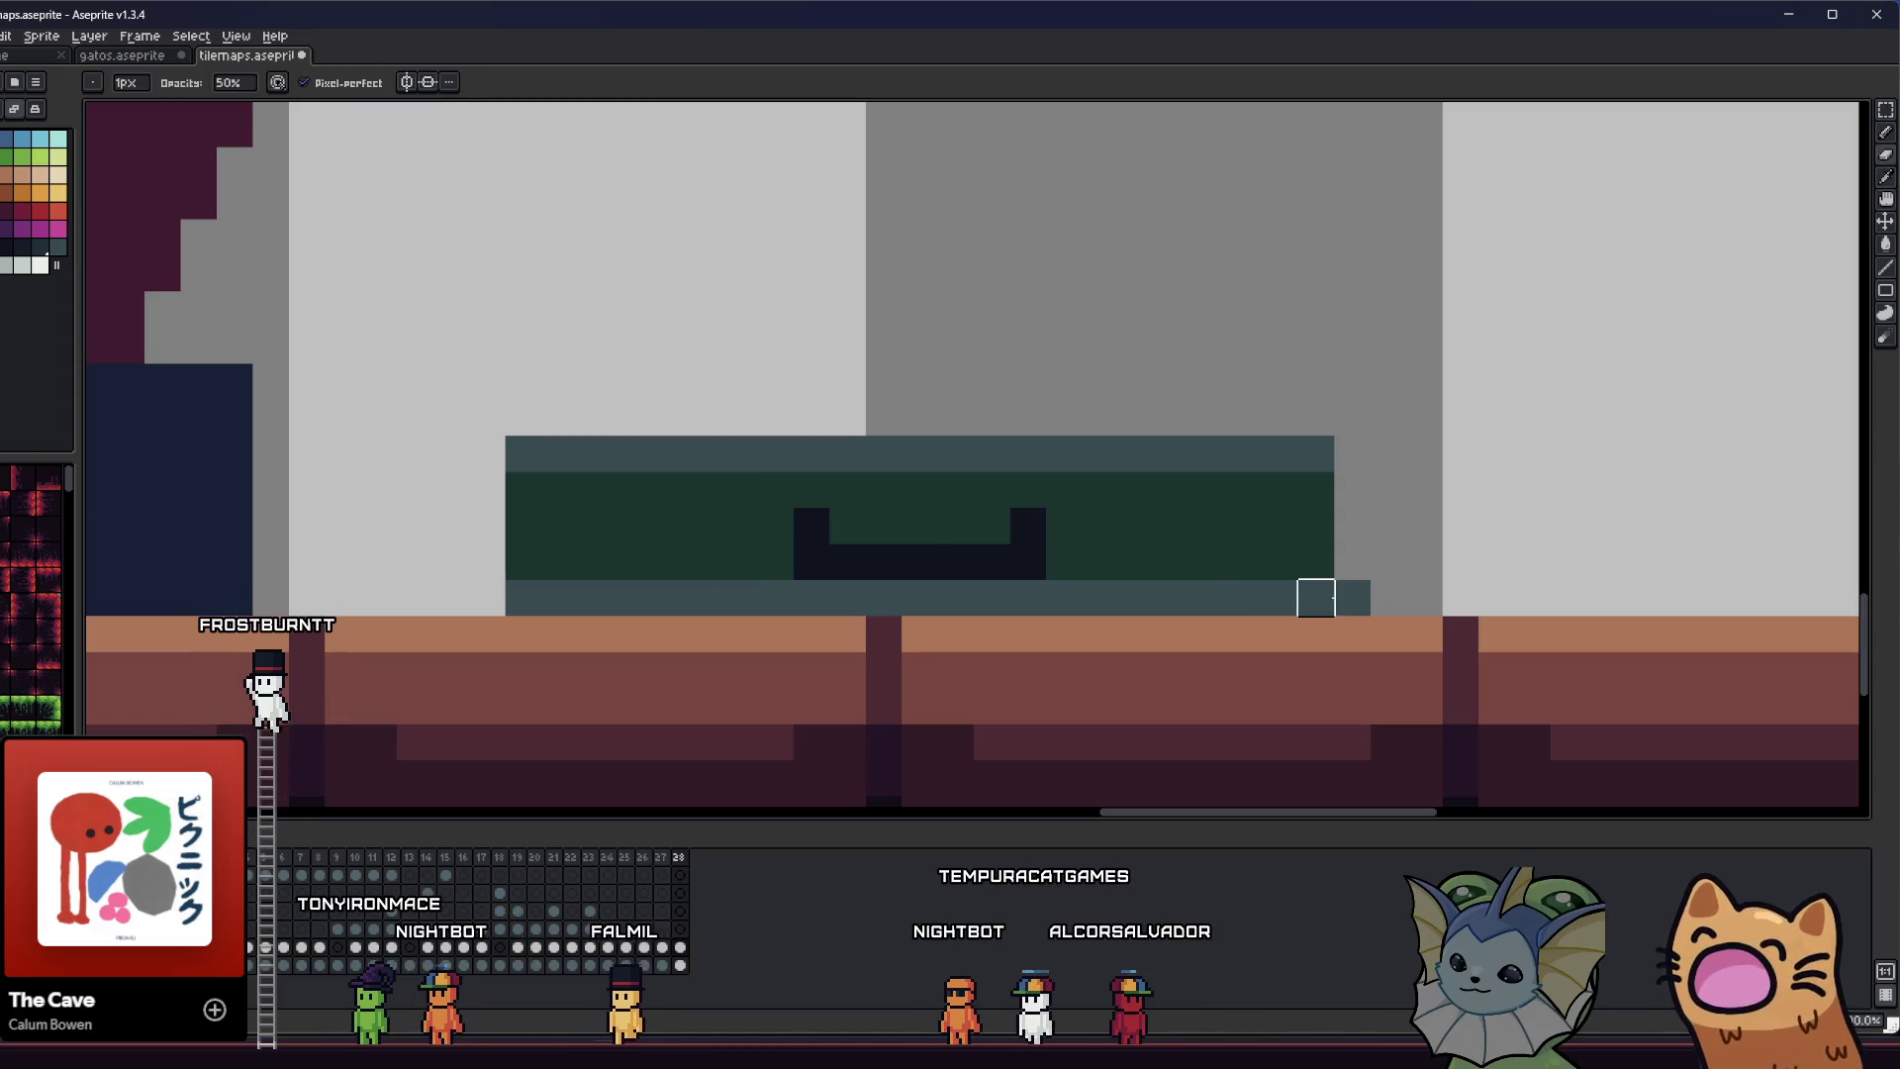
# - Save, then add teal highlight pixels on the green suitcase's top edge and bottom strip
pyautogui.hotkey('ctrl', 's')
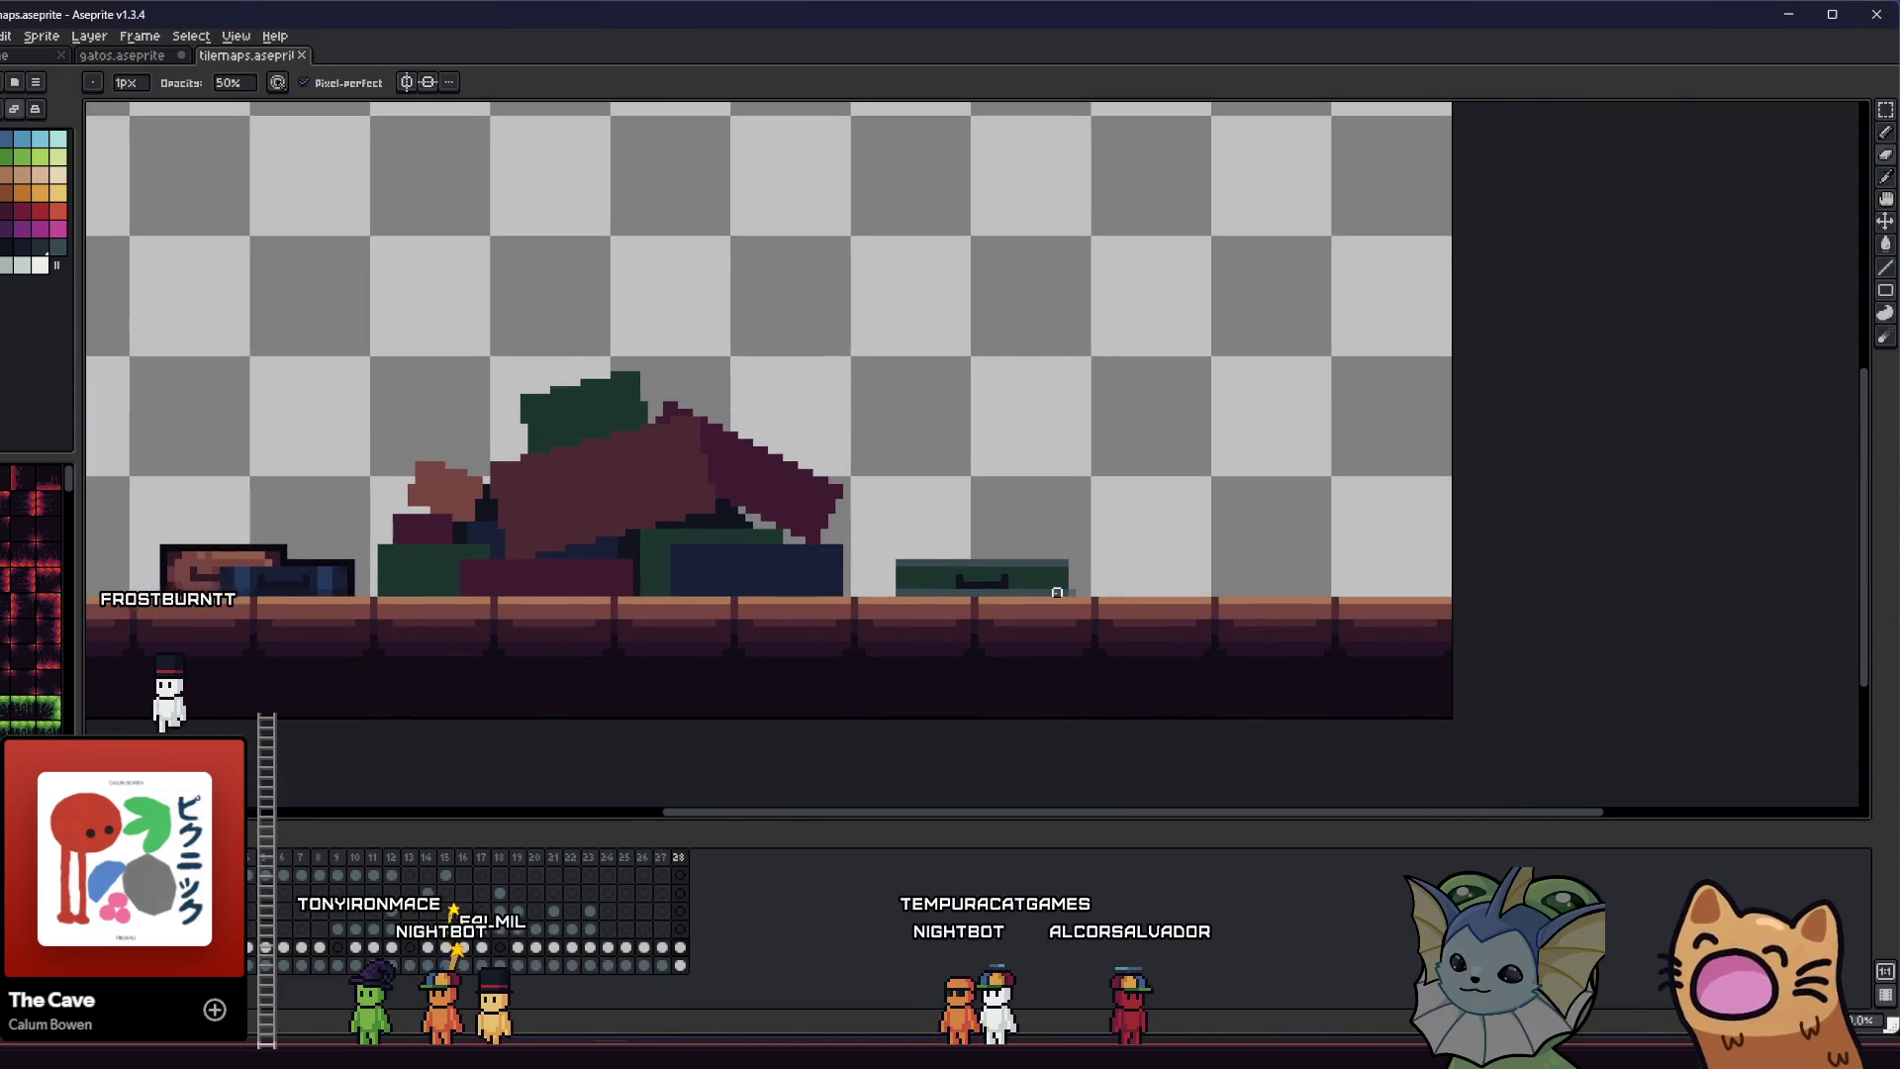
pyautogui.scroll(2, 1057, 592)
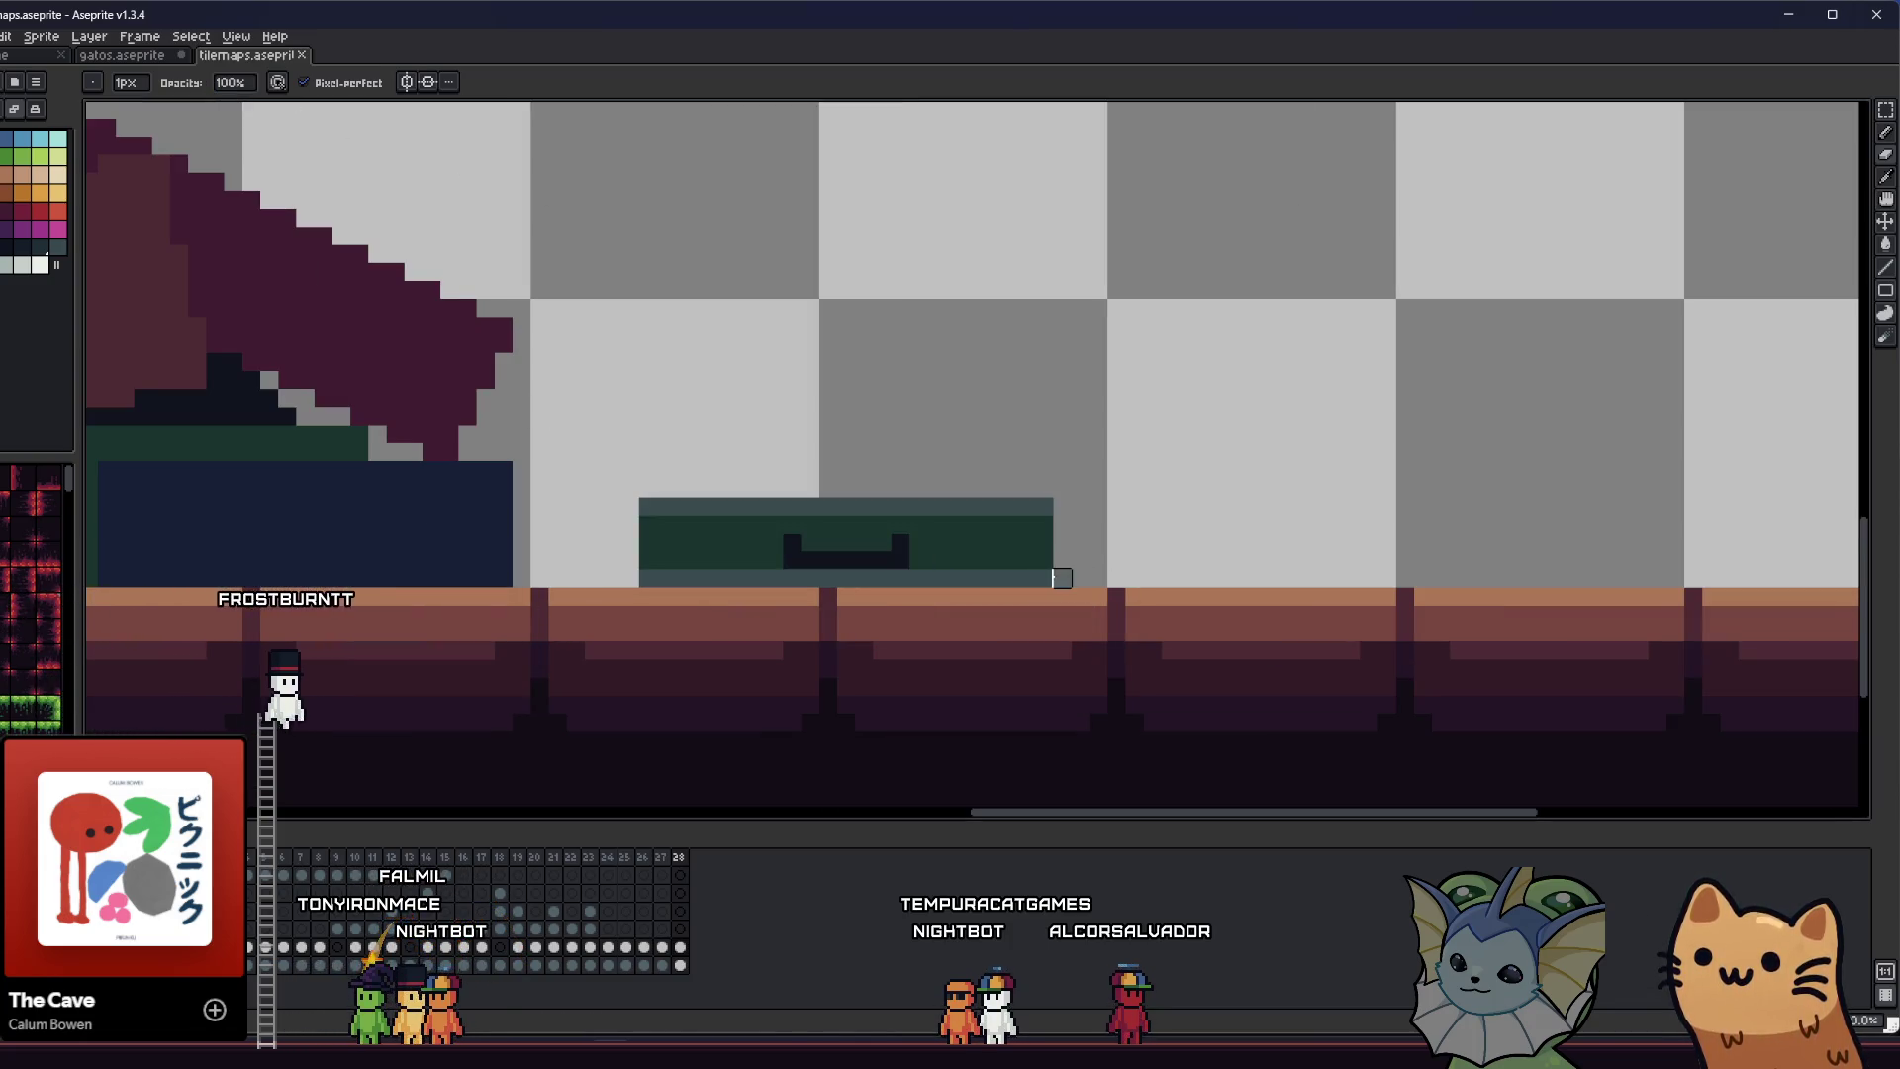
pyautogui.scroll(1, 899, 470)
pyautogui.press('i')
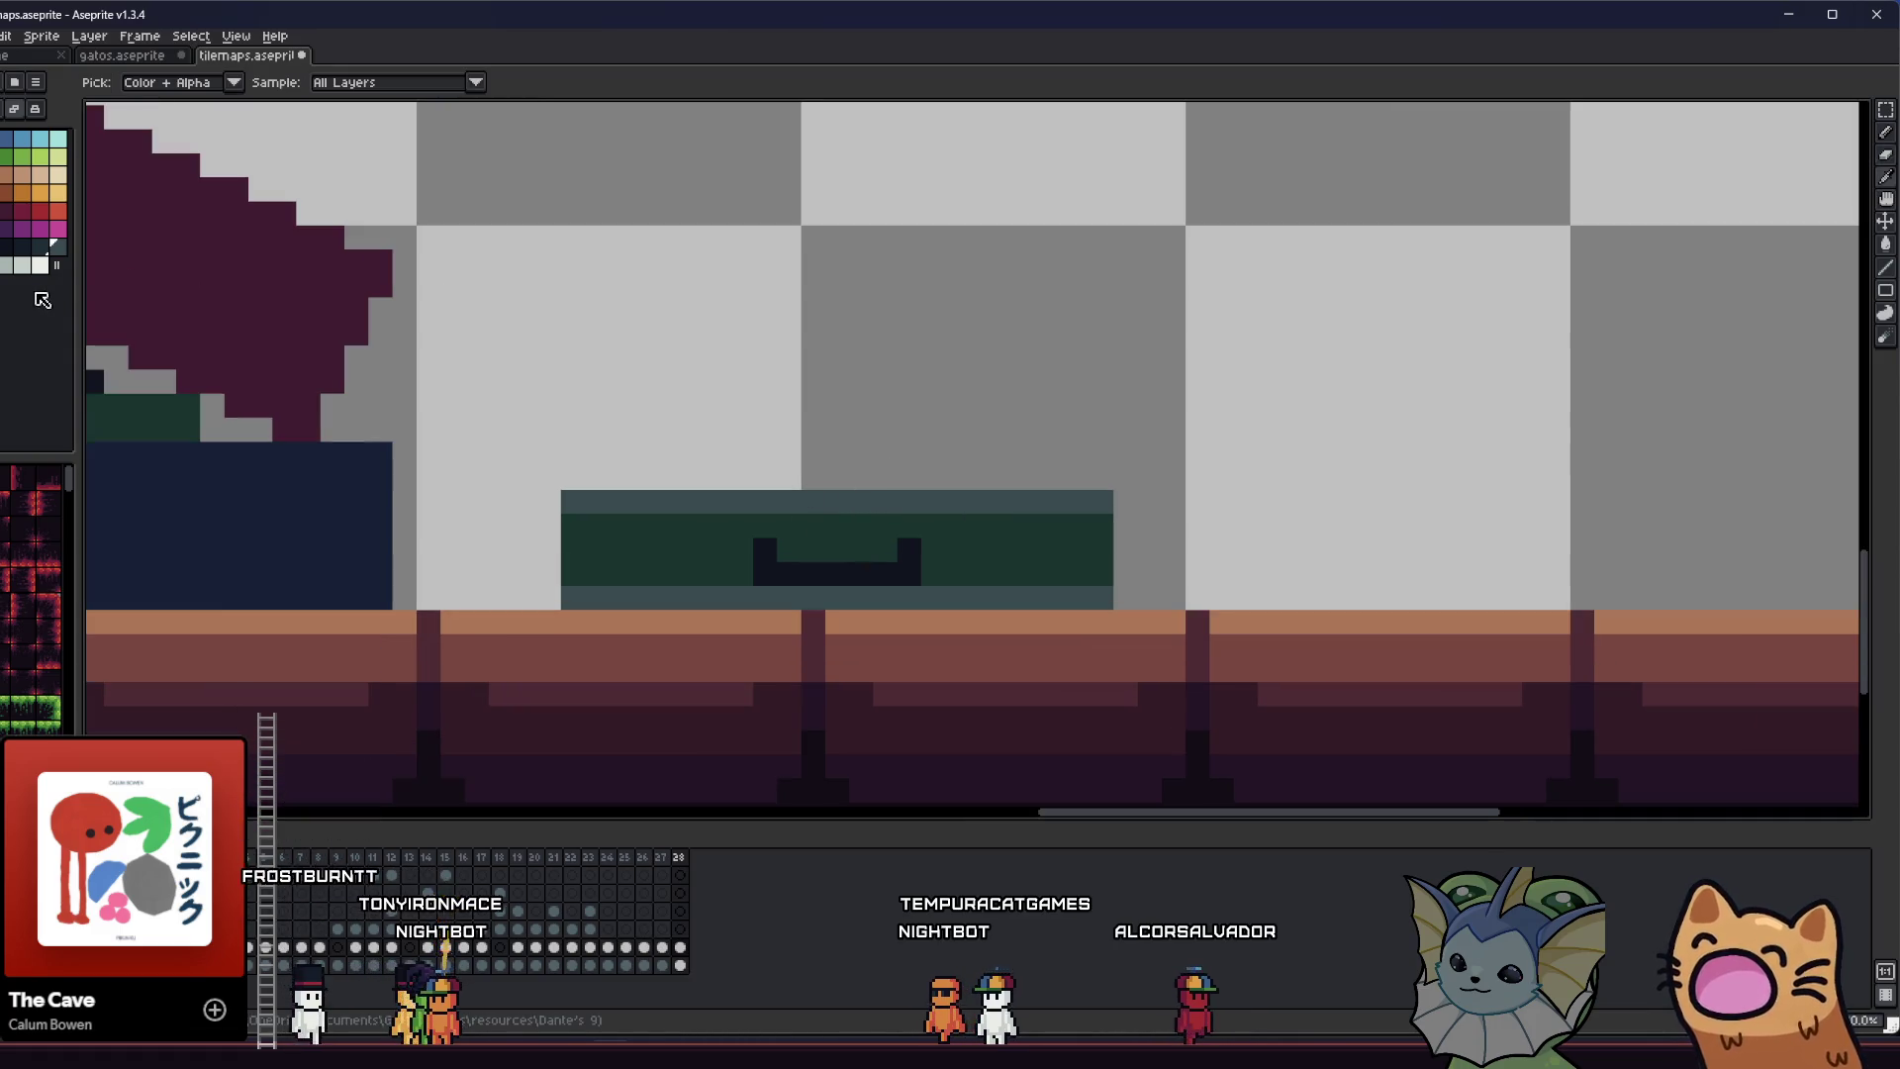
pyautogui.press('b')
pyautogui.click(1046, 494)
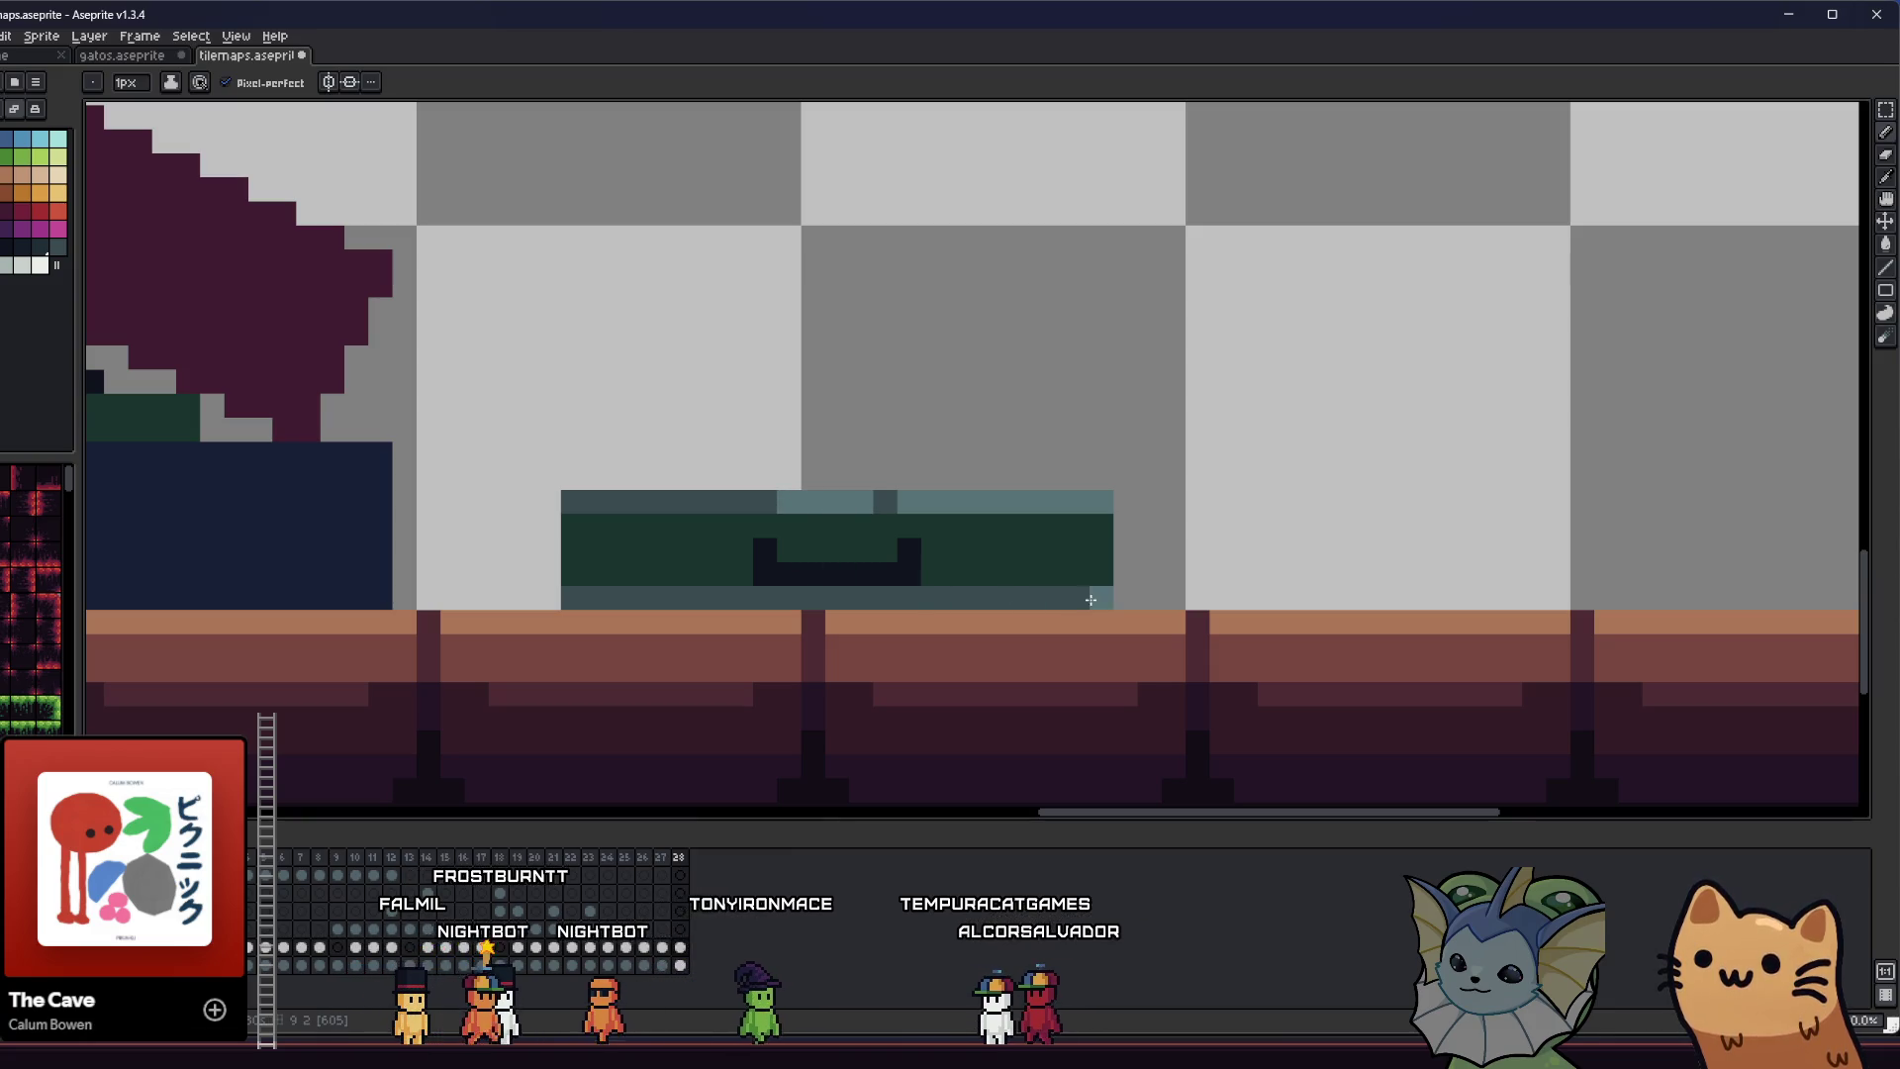
pyautogui.moveTo(1090, 599); pyautogui.dragTo(996, 597)
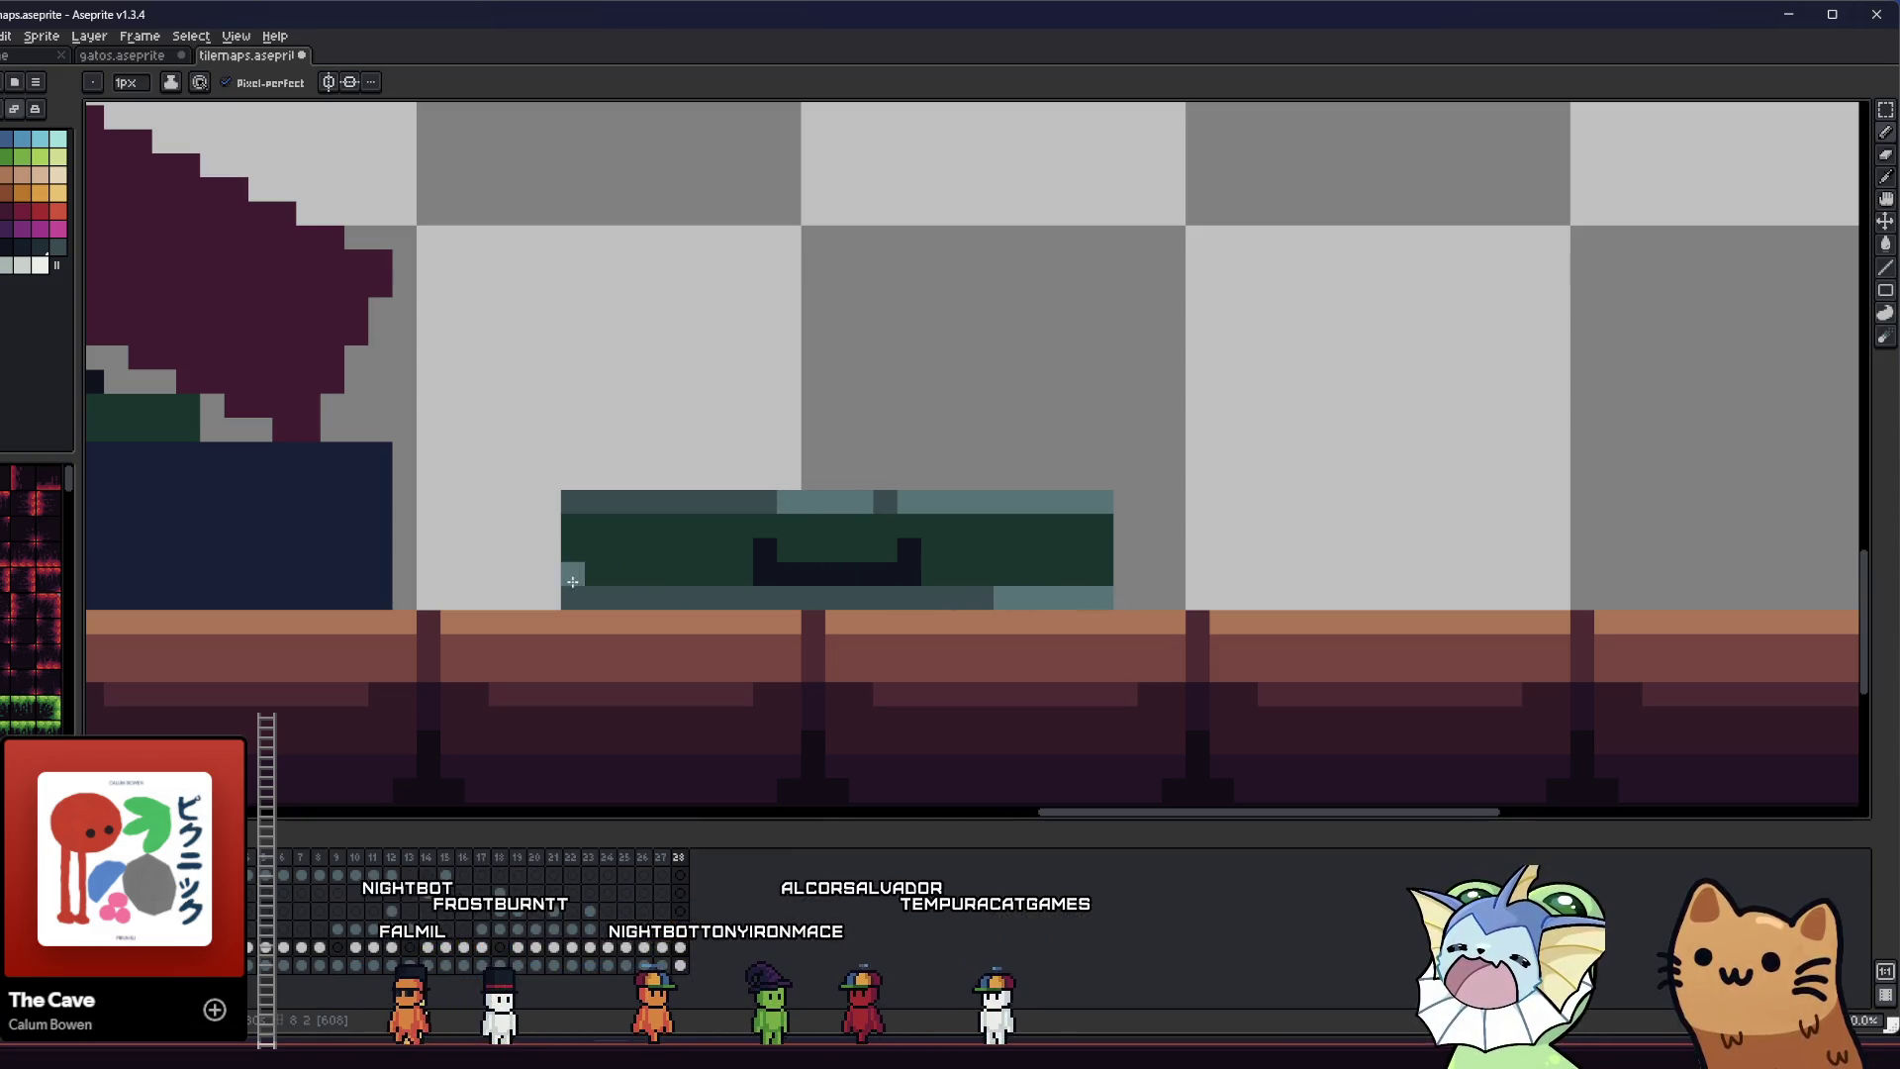
# - Add another teal pixel on the top strip and fill the suitcase's right end green
pyautogui.hscroll(1, 576, 564)
pyautogui.click(710, 500)
pyautogui.scroll(-1, 692, 524)
pyautogui.press('i')
pyautogui.scroll(2, 670, 543)
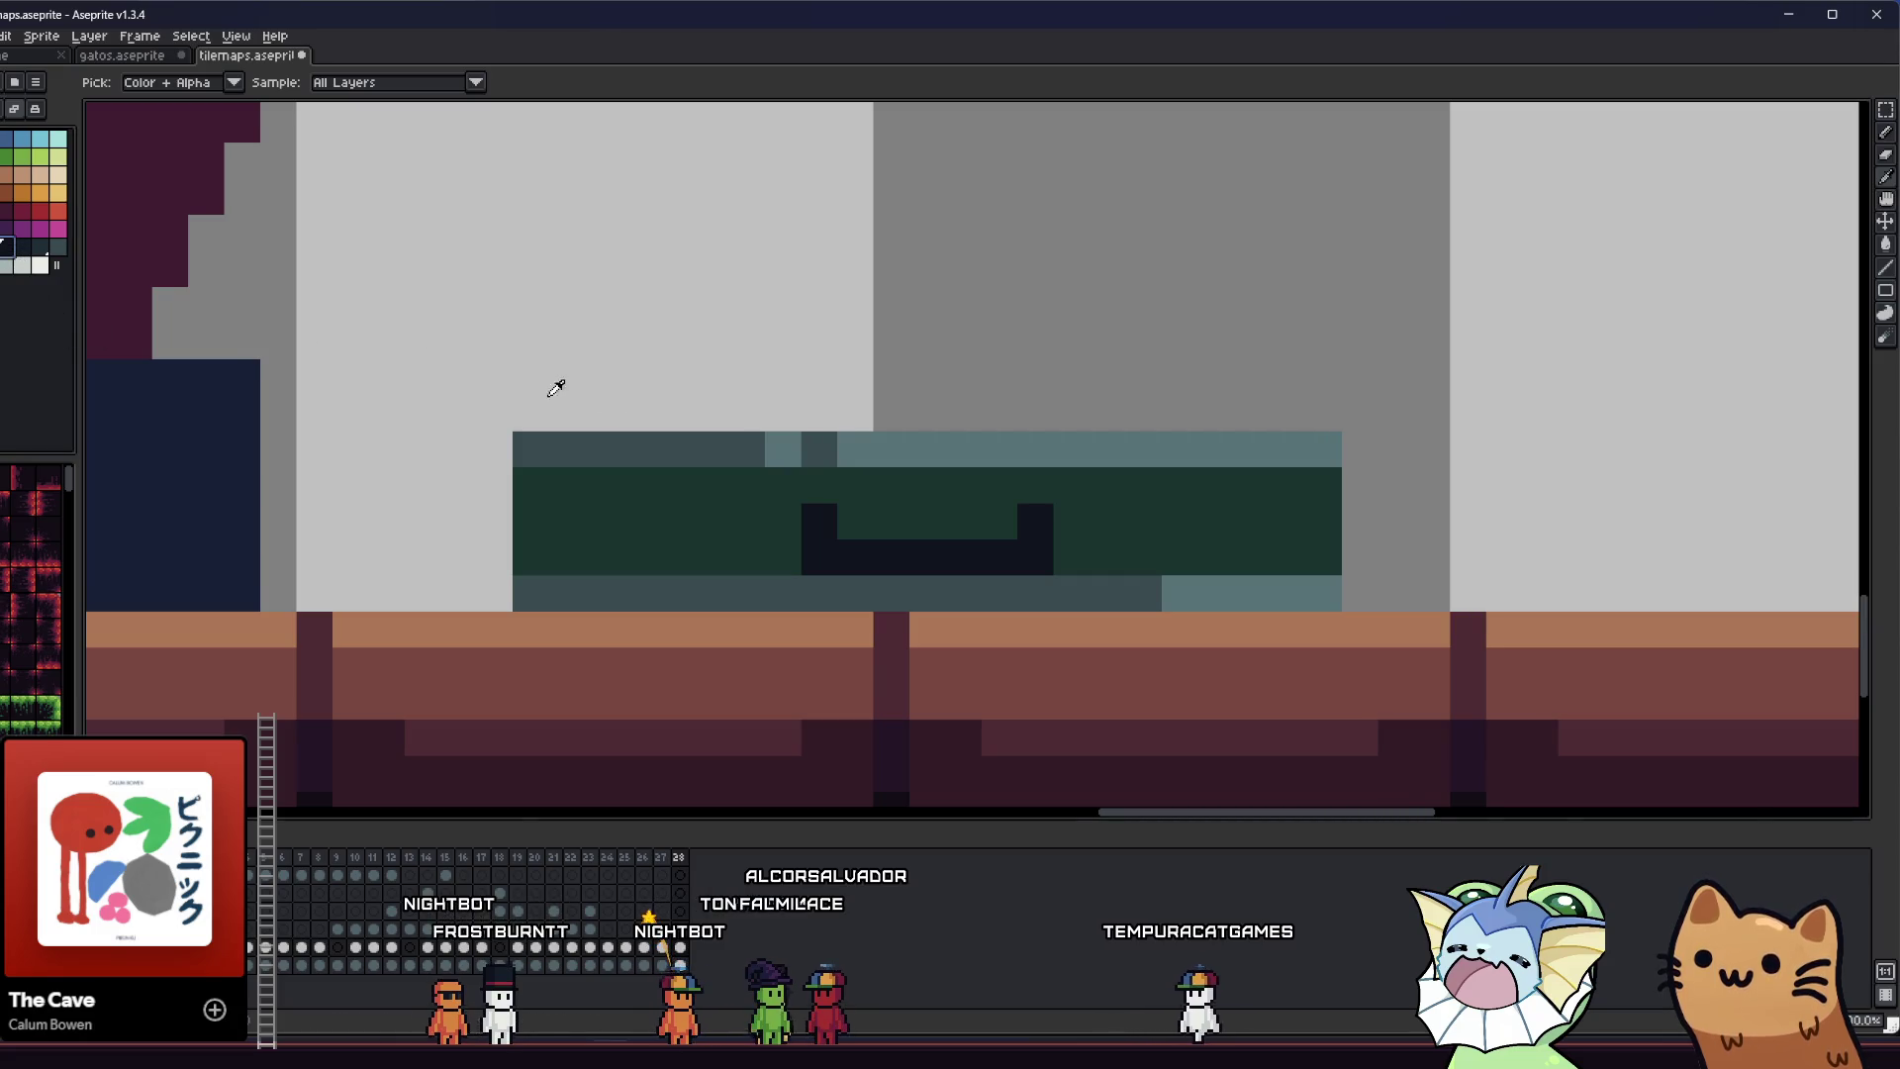
pyautogui.scroll(-1, 593, 386)
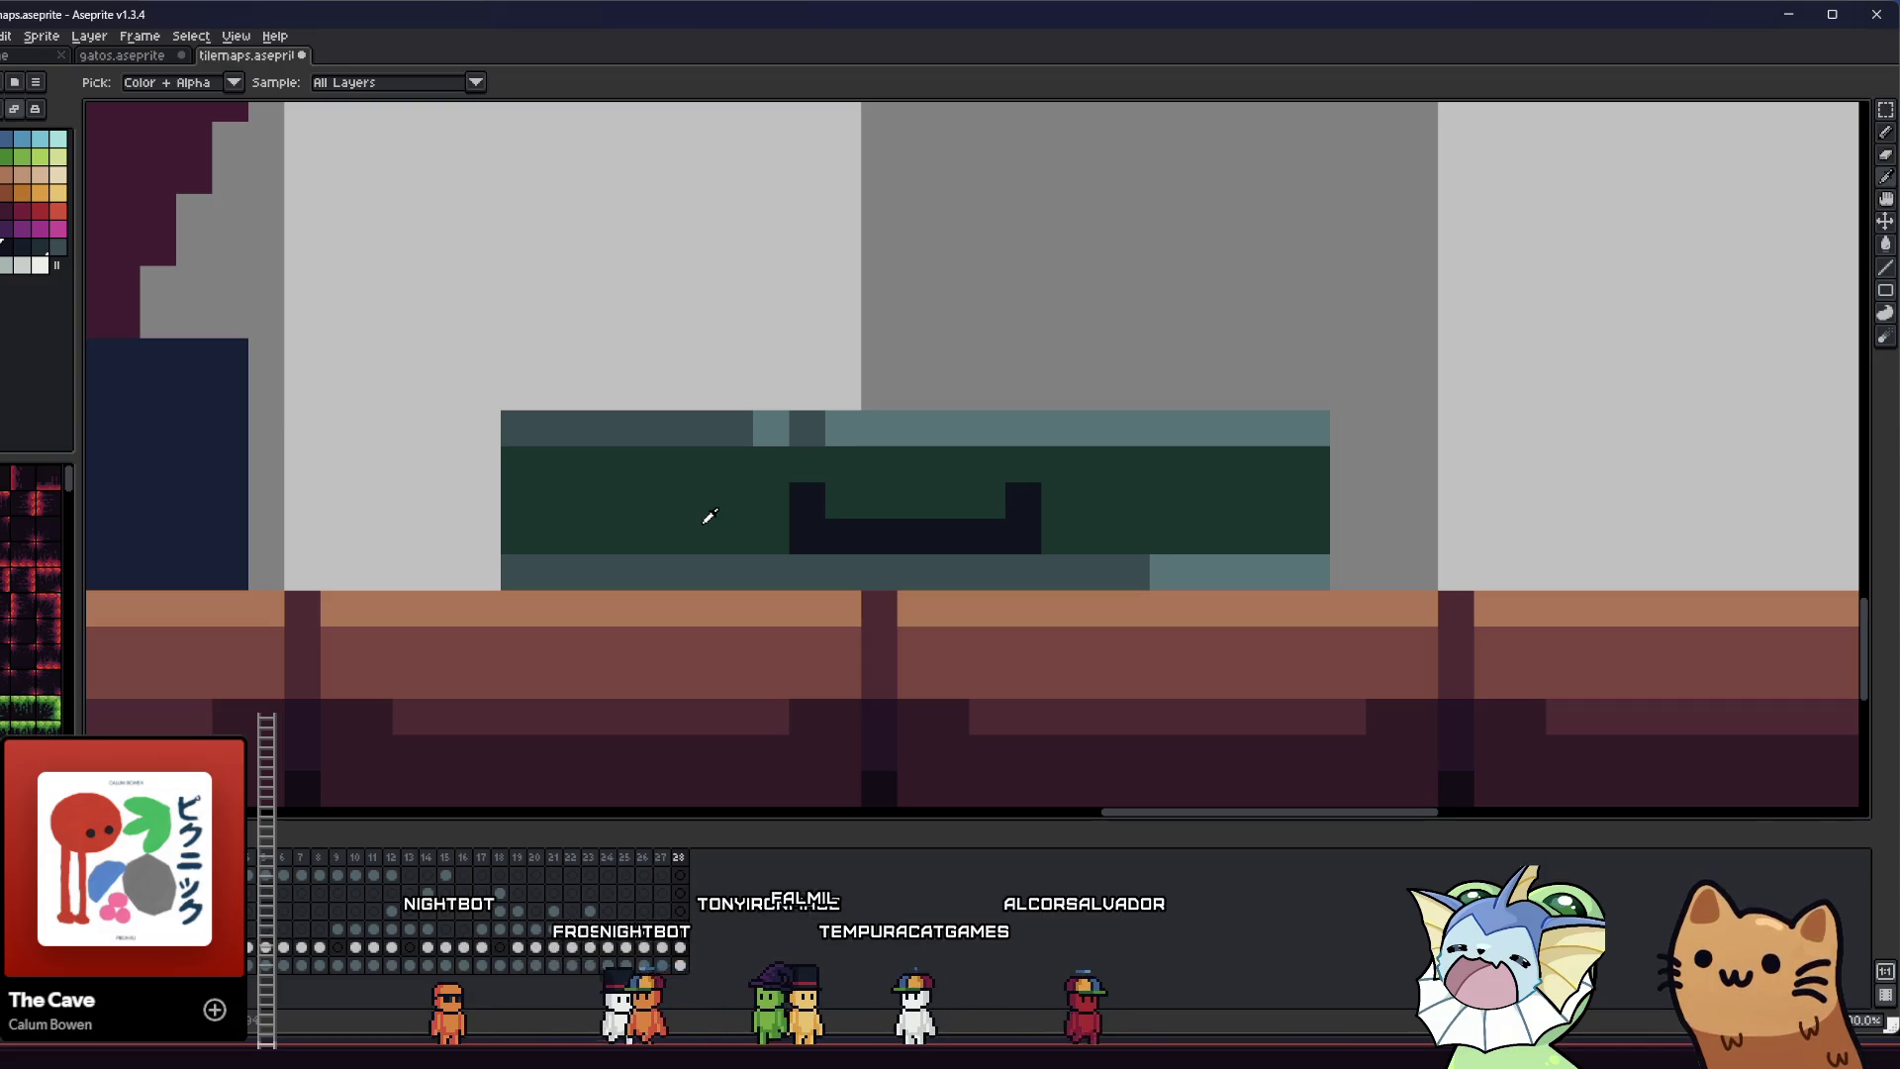
pyautogui.press('b')
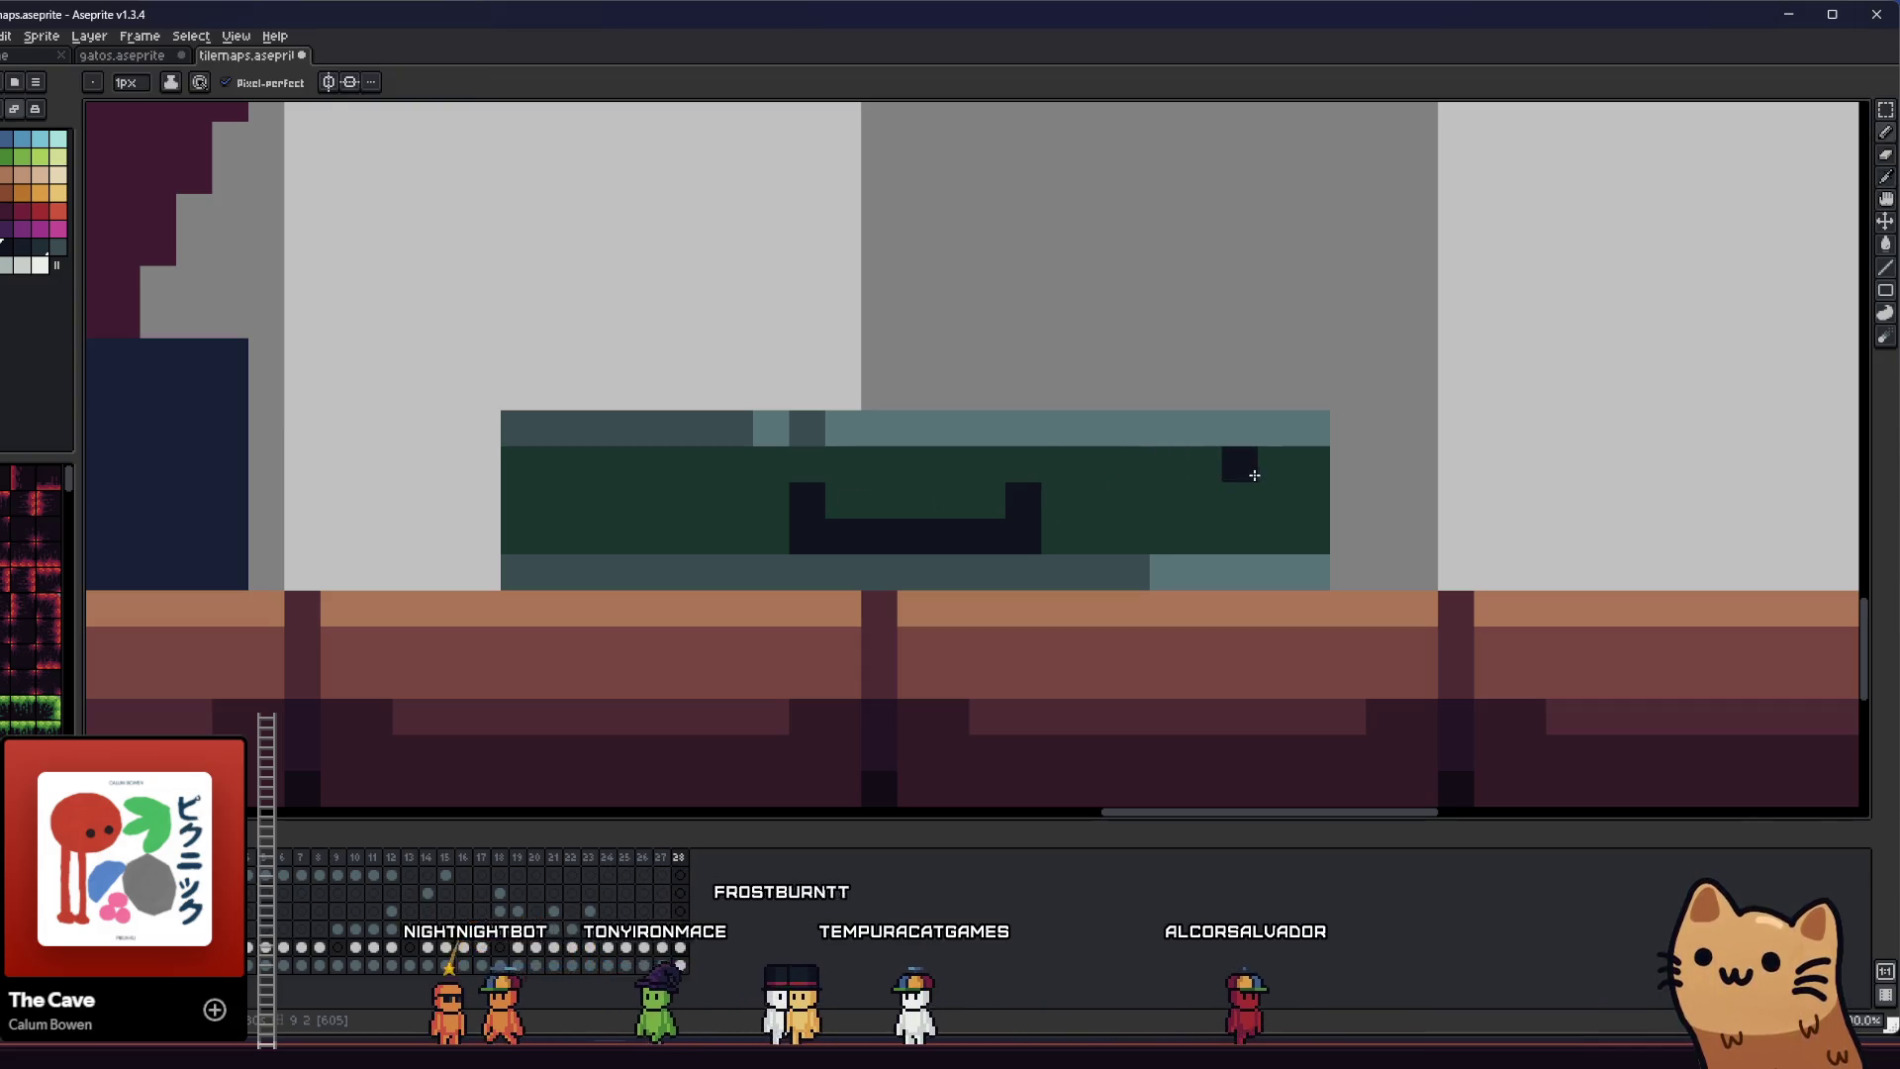
pyautogui.moveTo(1271, 463)
pyautogui.mouseDown()
pyautogui.moveTo(1263, 518)
pyautogui.moveTo(1300, 526)
pyautogui.mouseUp()
# - Sample near-black and outline the green suitcase's top and sides
pyautogui.scroll(-6, 1301, 526)
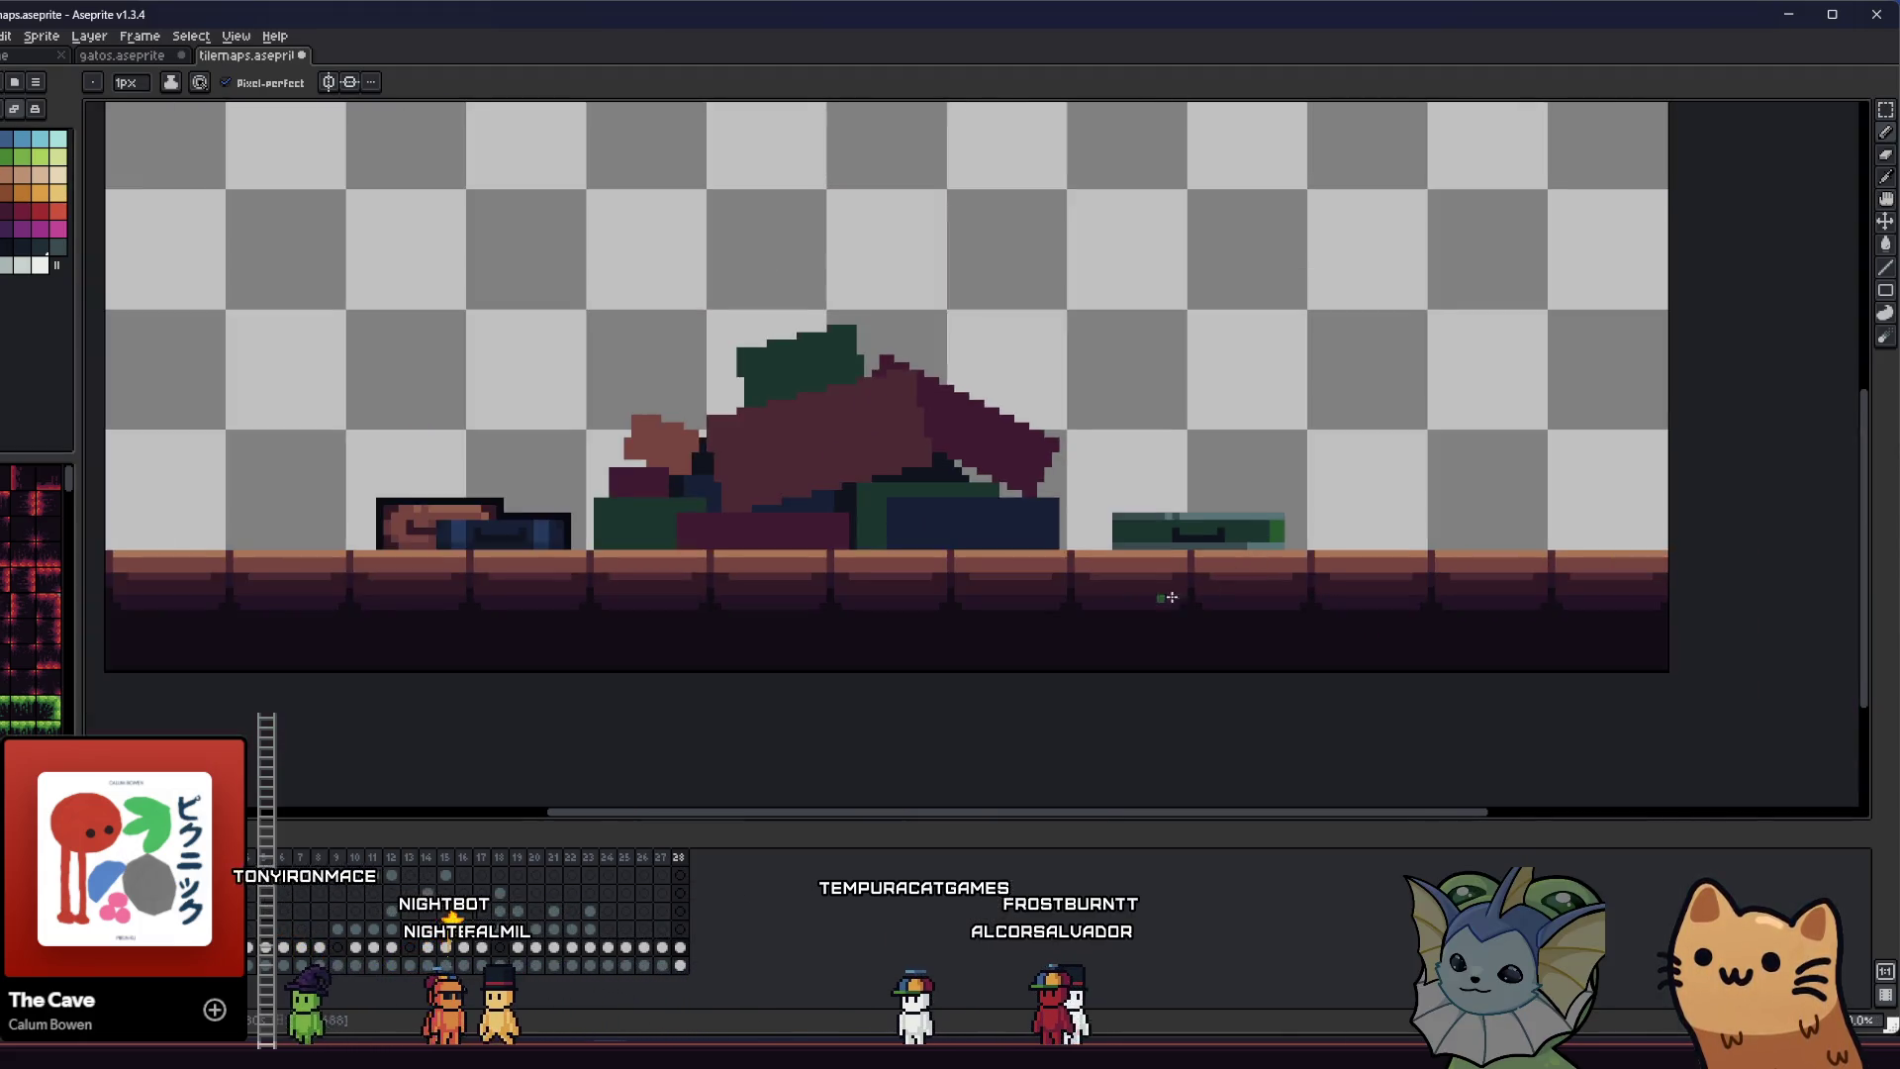
pyautogui.scroll(6, 1008, 561)
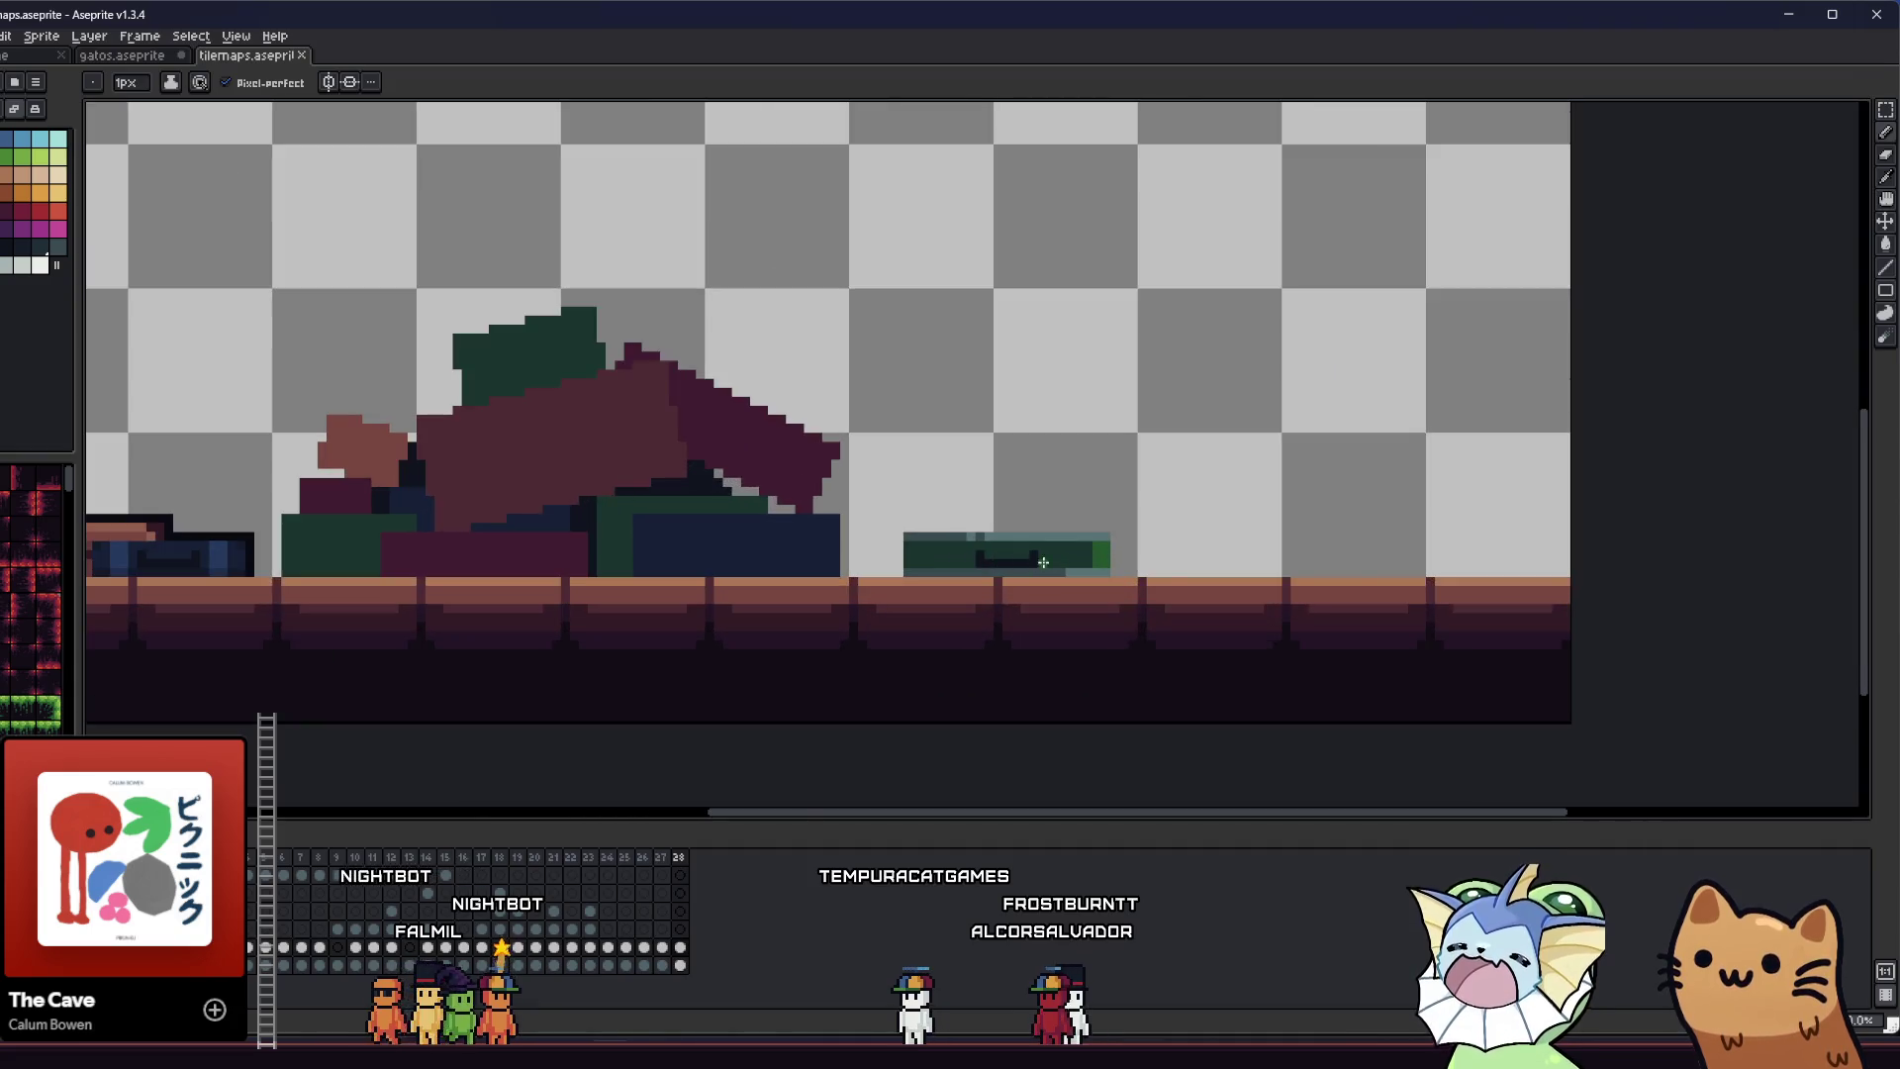
pyautogui.scroll(-2, 1162, 587)
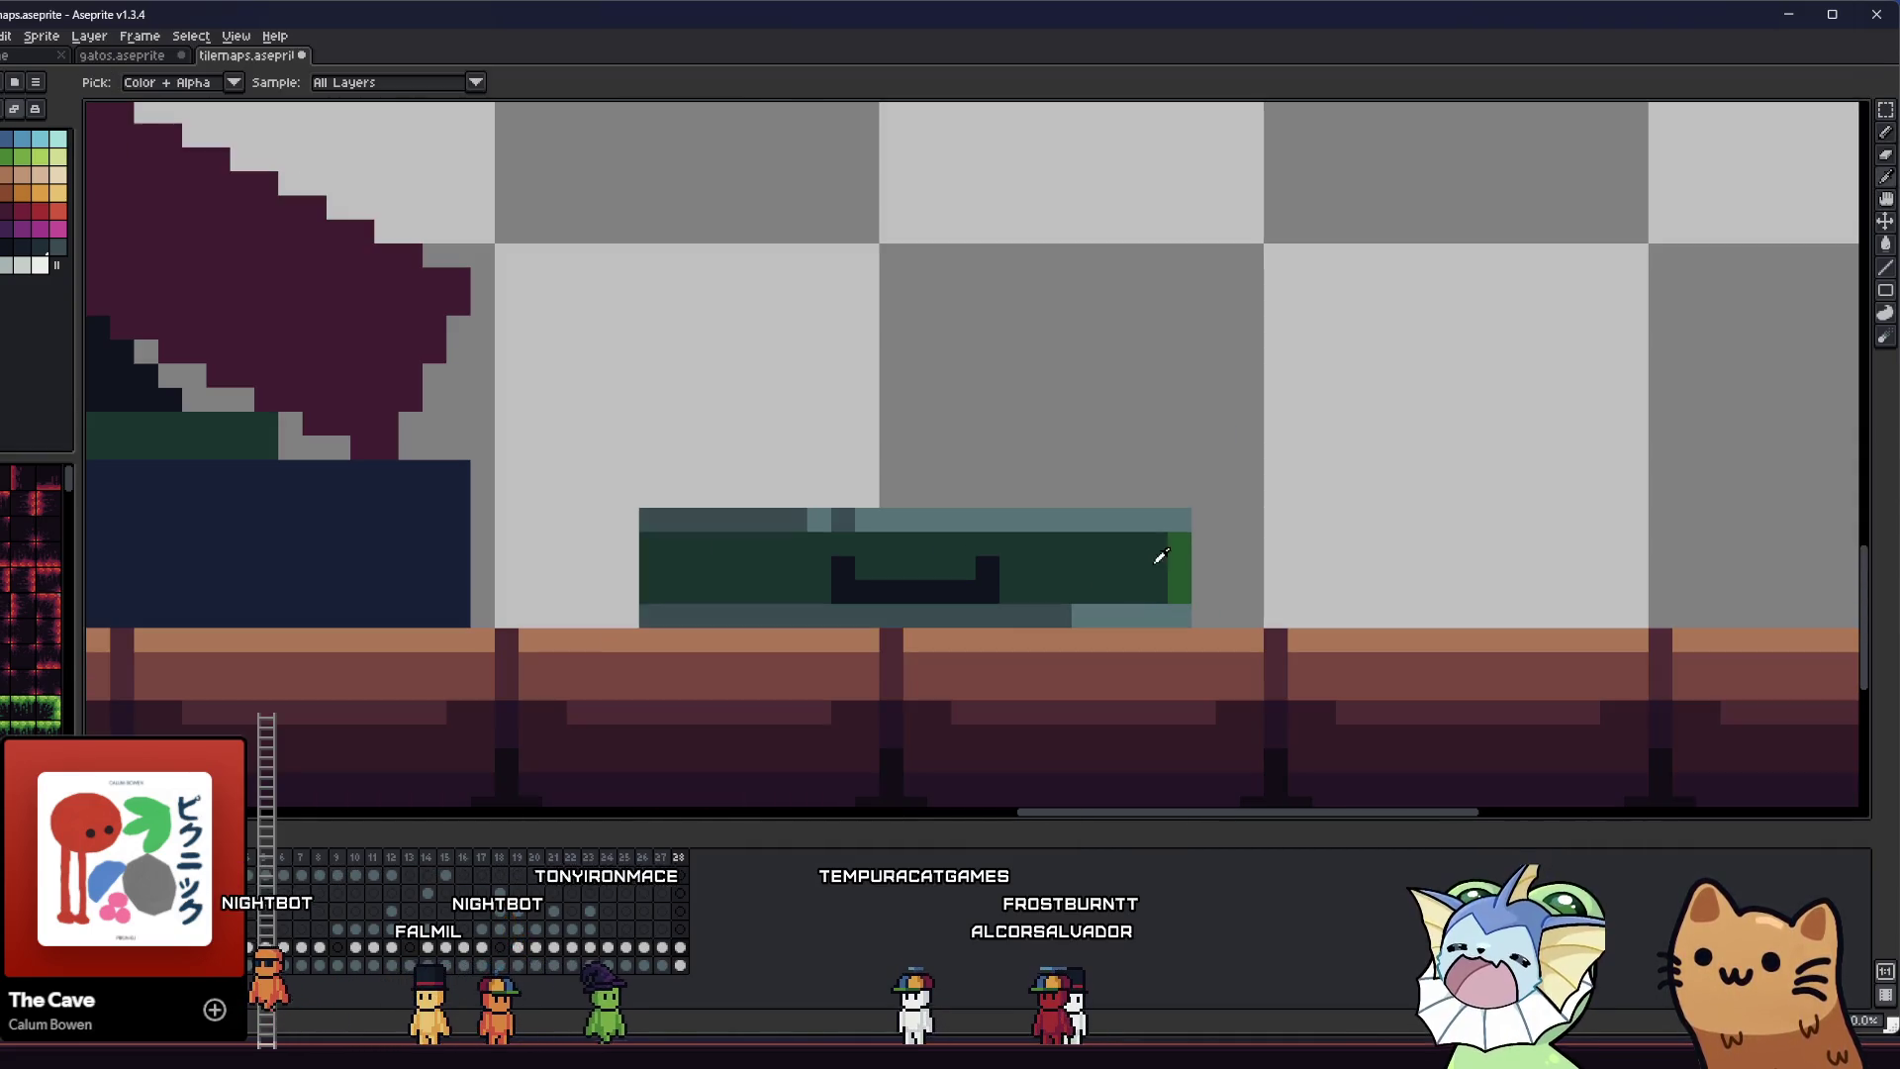
pyautogui.scroll(-1, 1161, 585)
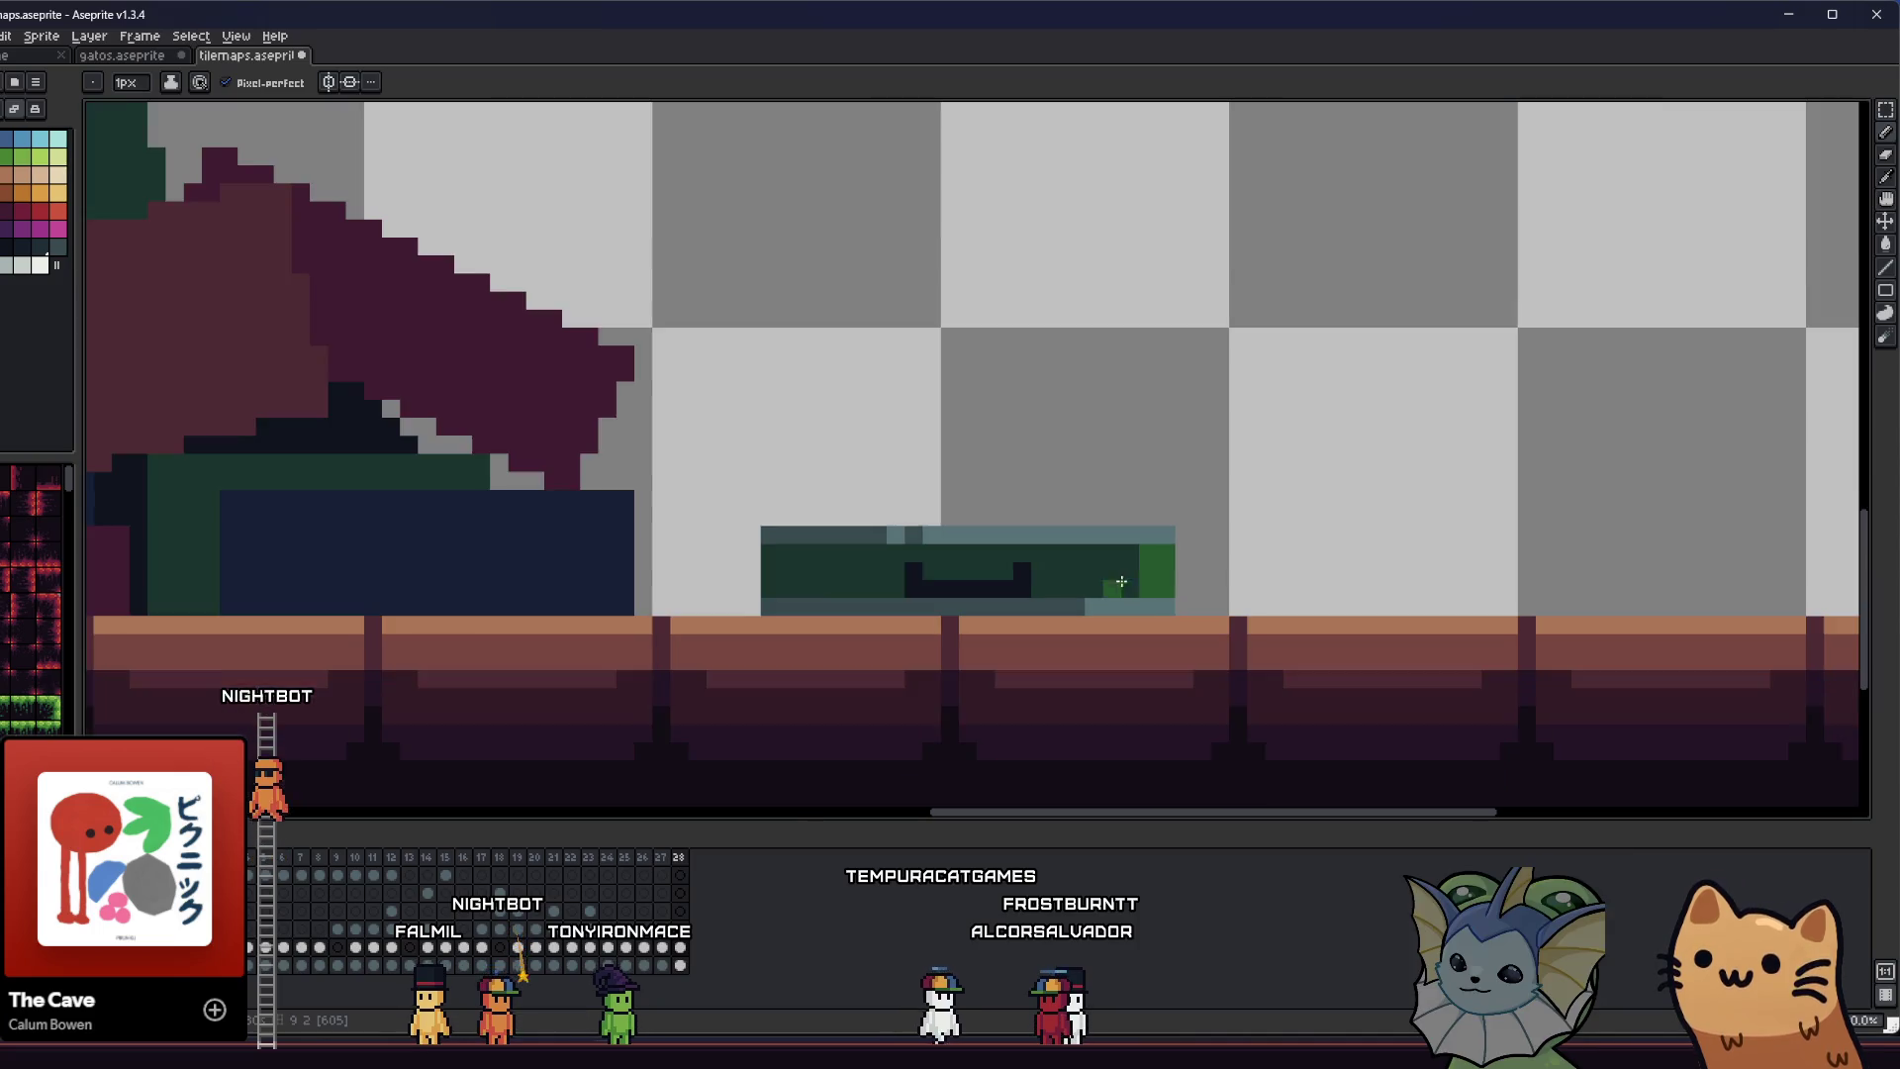
pyautogui.press('i')
pyautogui.press('b')
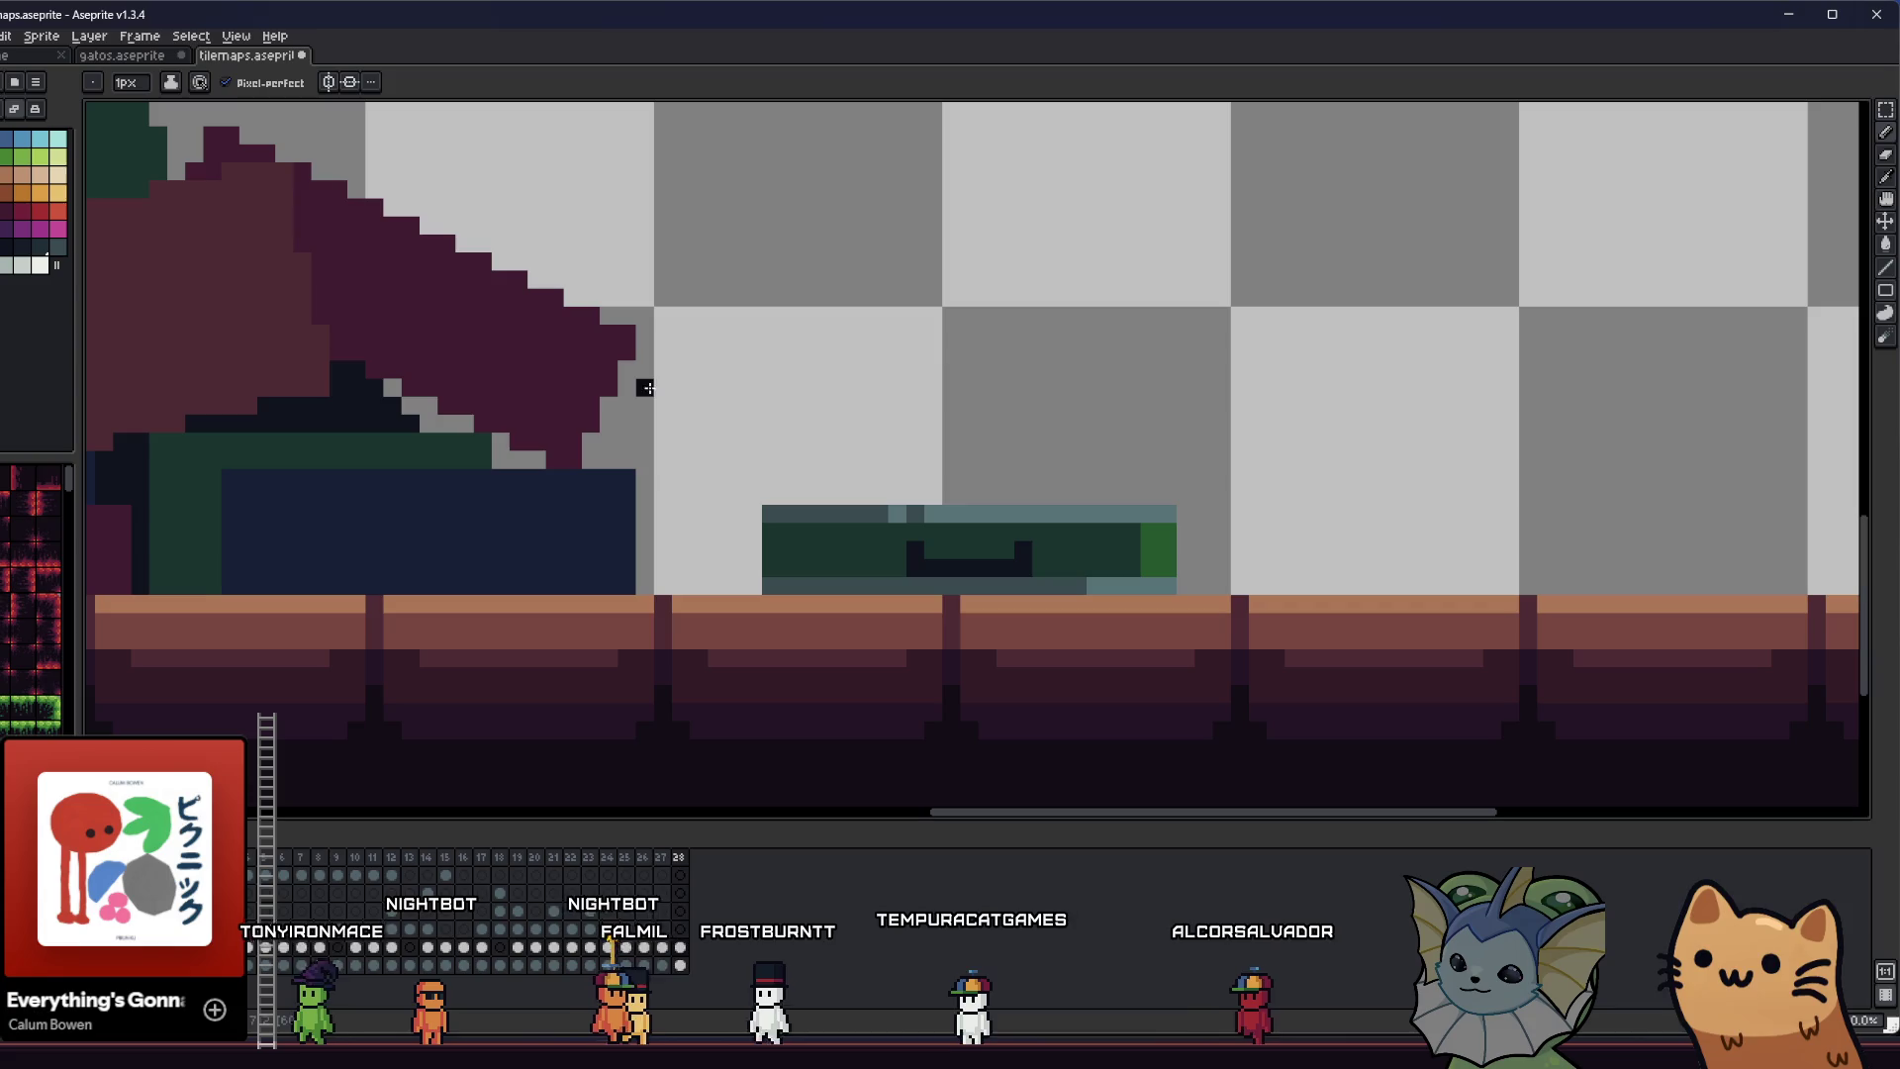
pyautogui.moveTo(752, 585)
pyautogui.mouseDown()
pyautogui.moveTo(747, 500)
pyautogui.moveTo(1159, 499)
pyautogui.mouseUp()
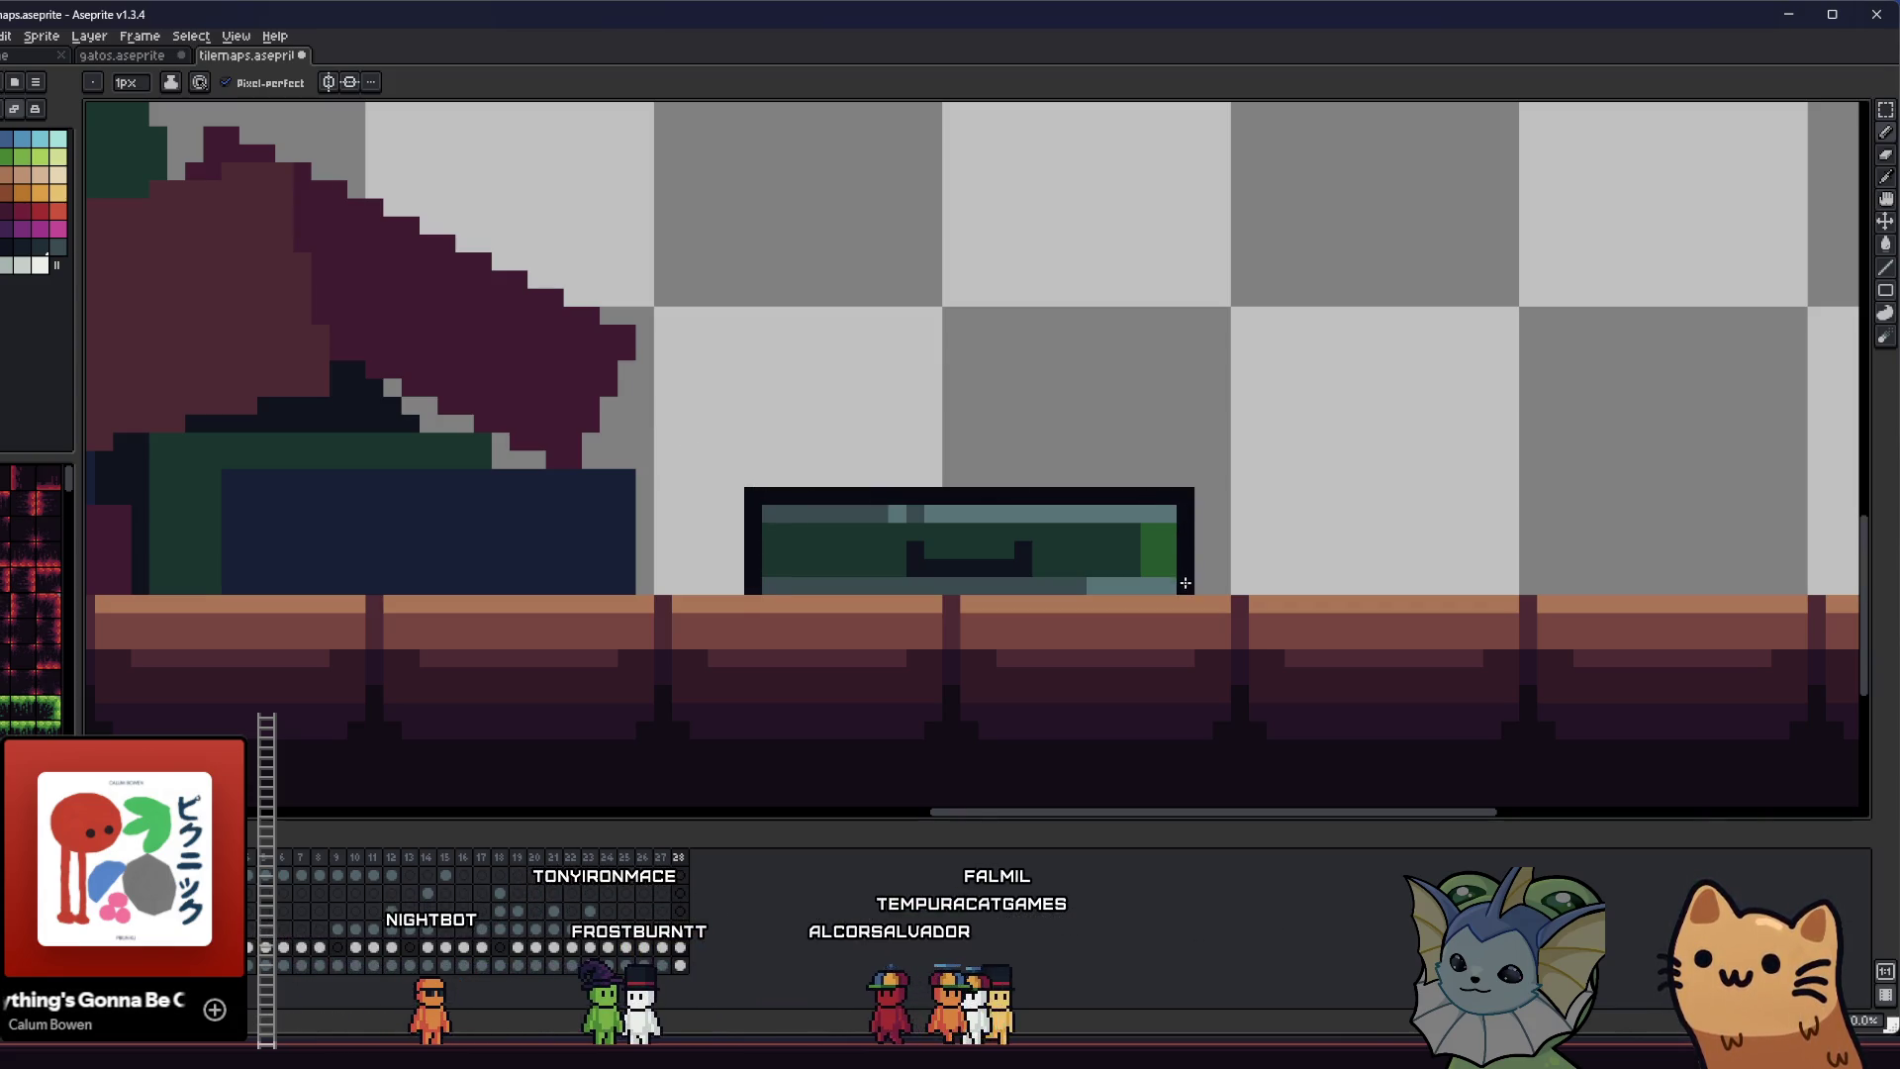
pyautogui.scroll(-4, 1184, 583)
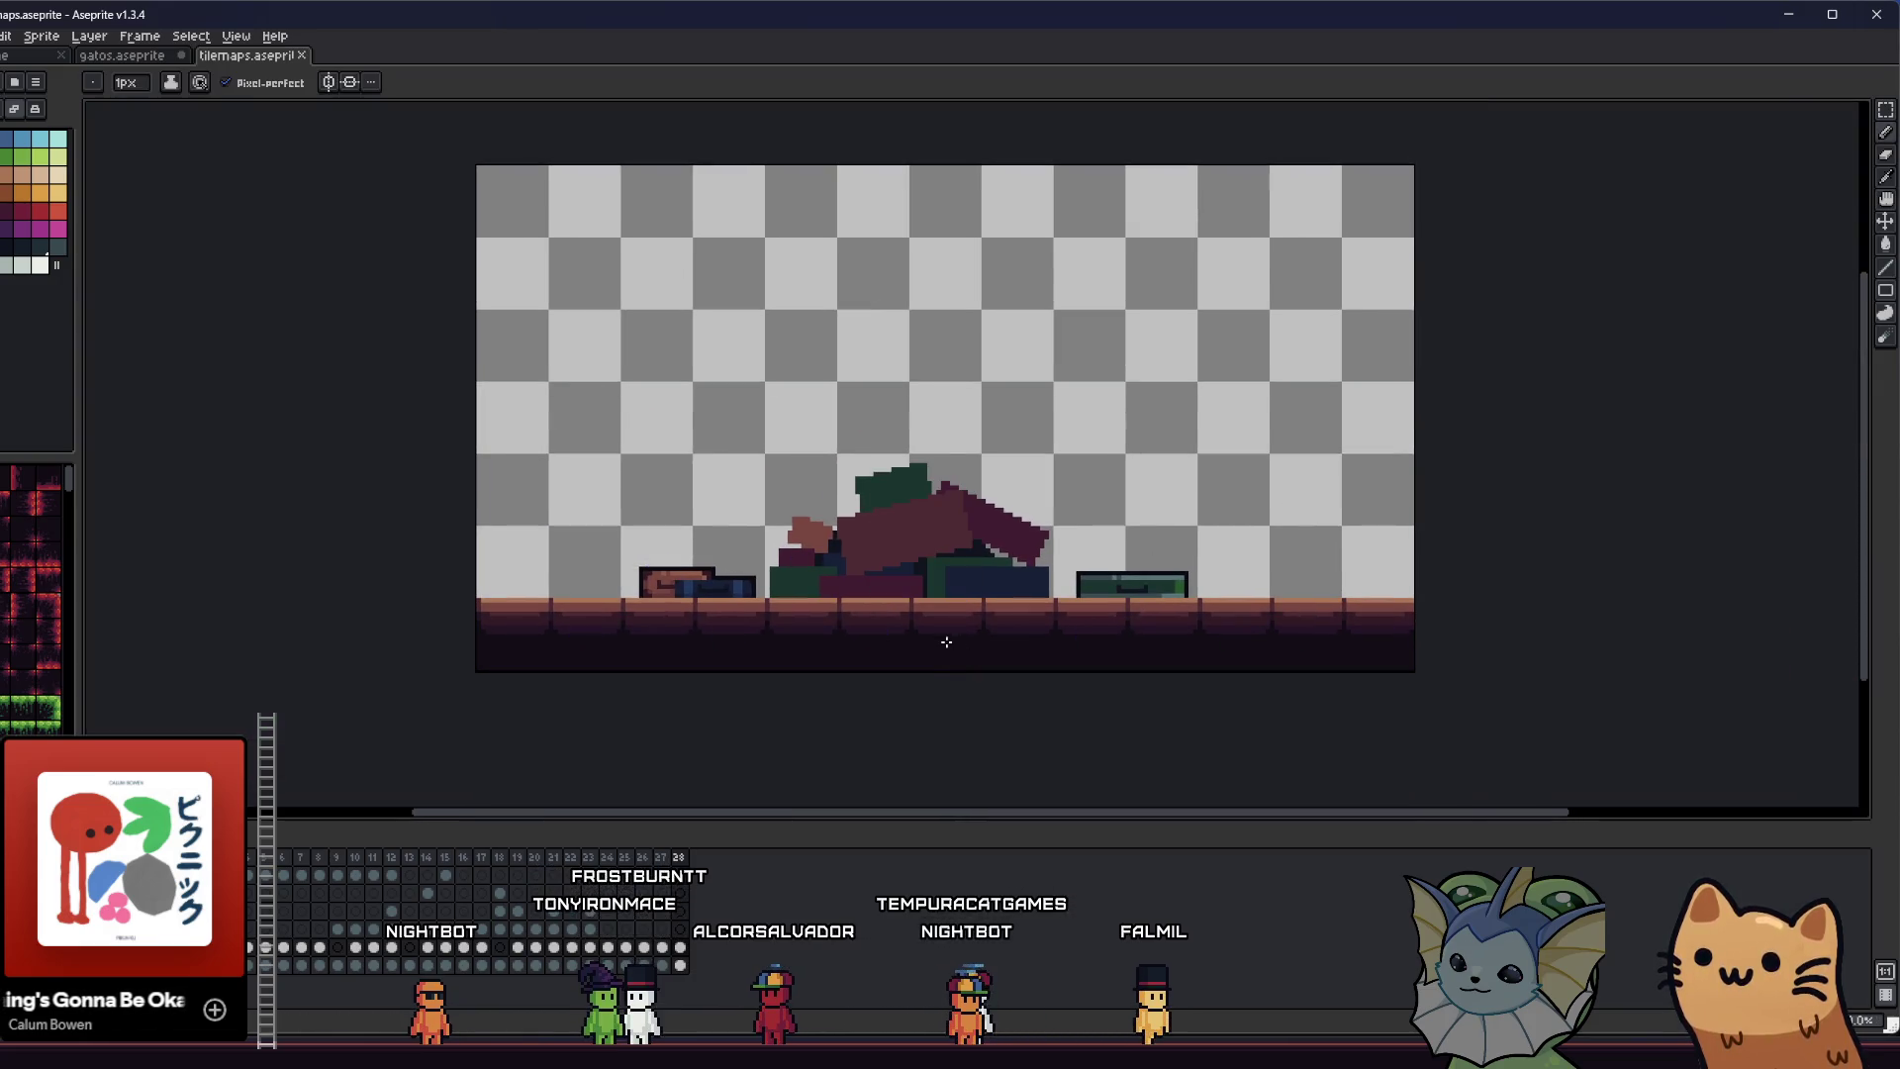
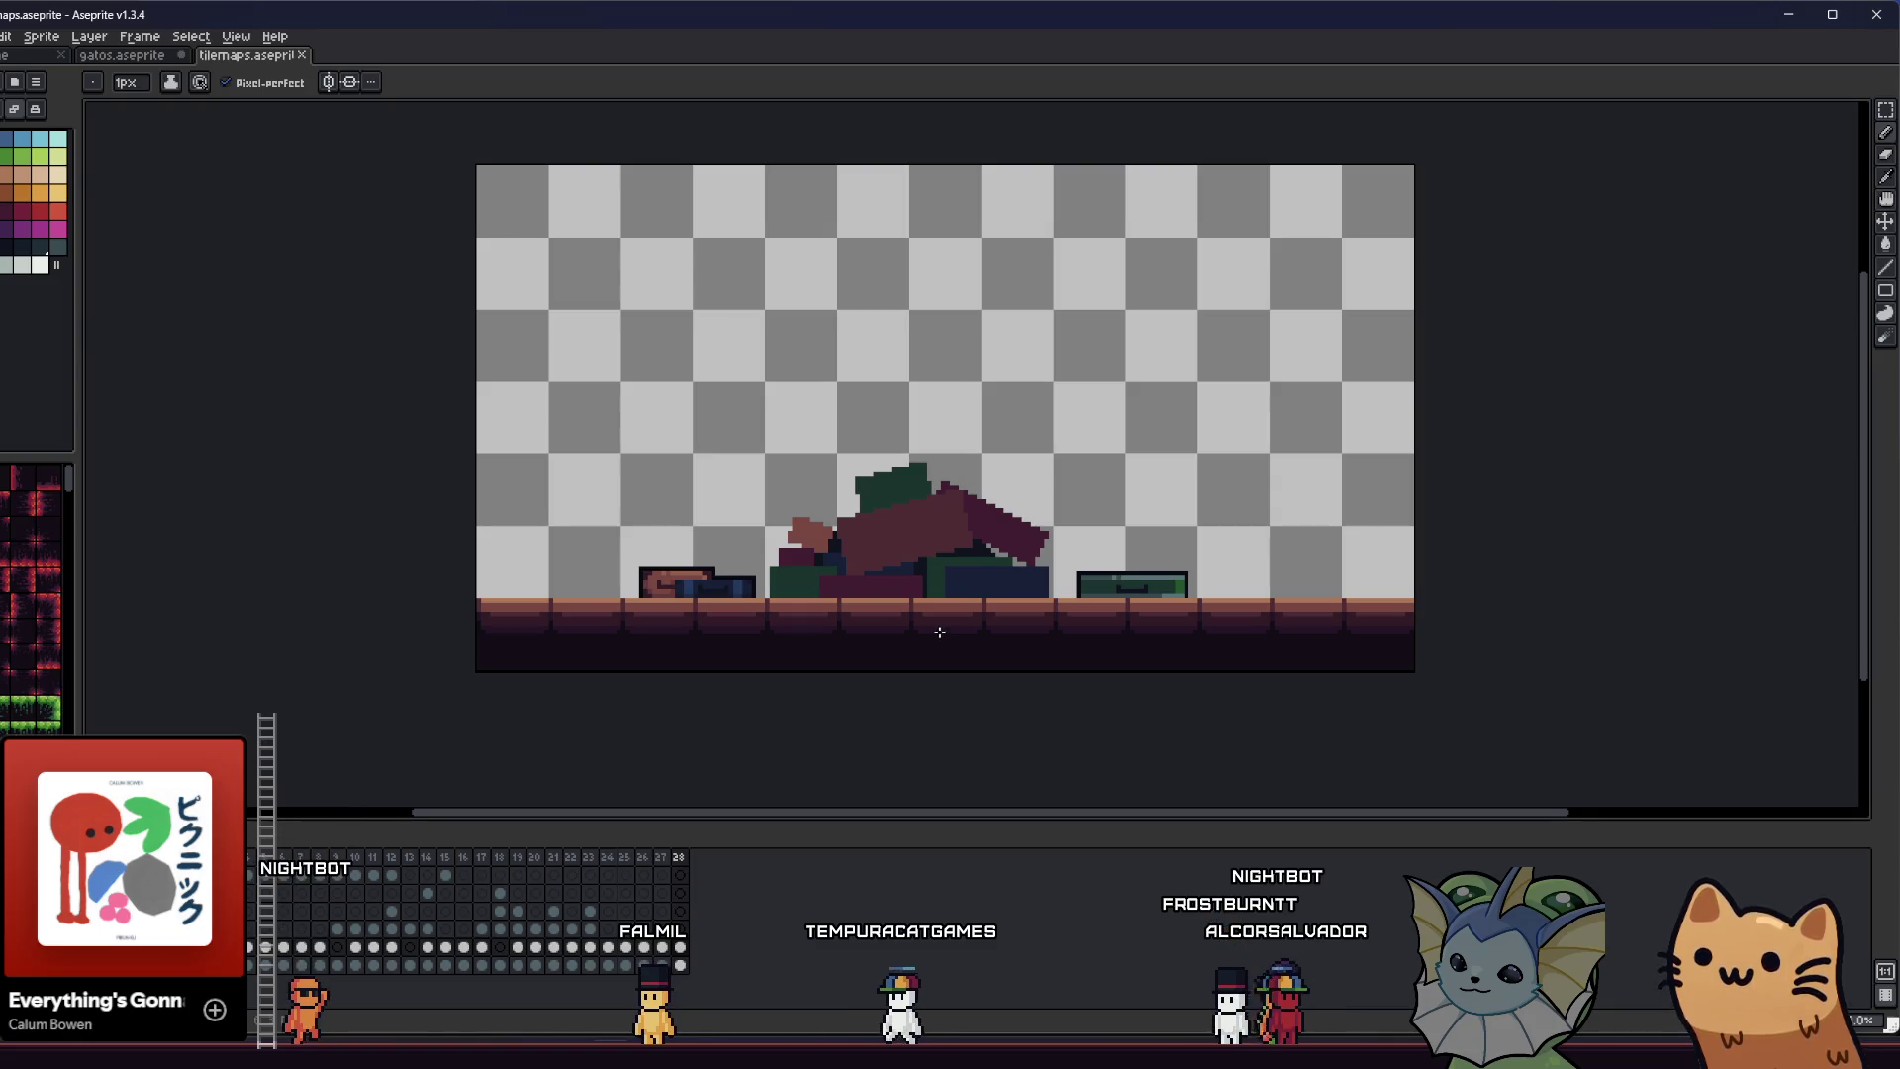
# - Pencil dark 1px outline pixels along the cushions' upper-left and top edges
pyautogui.scroll(4, 939, 631)
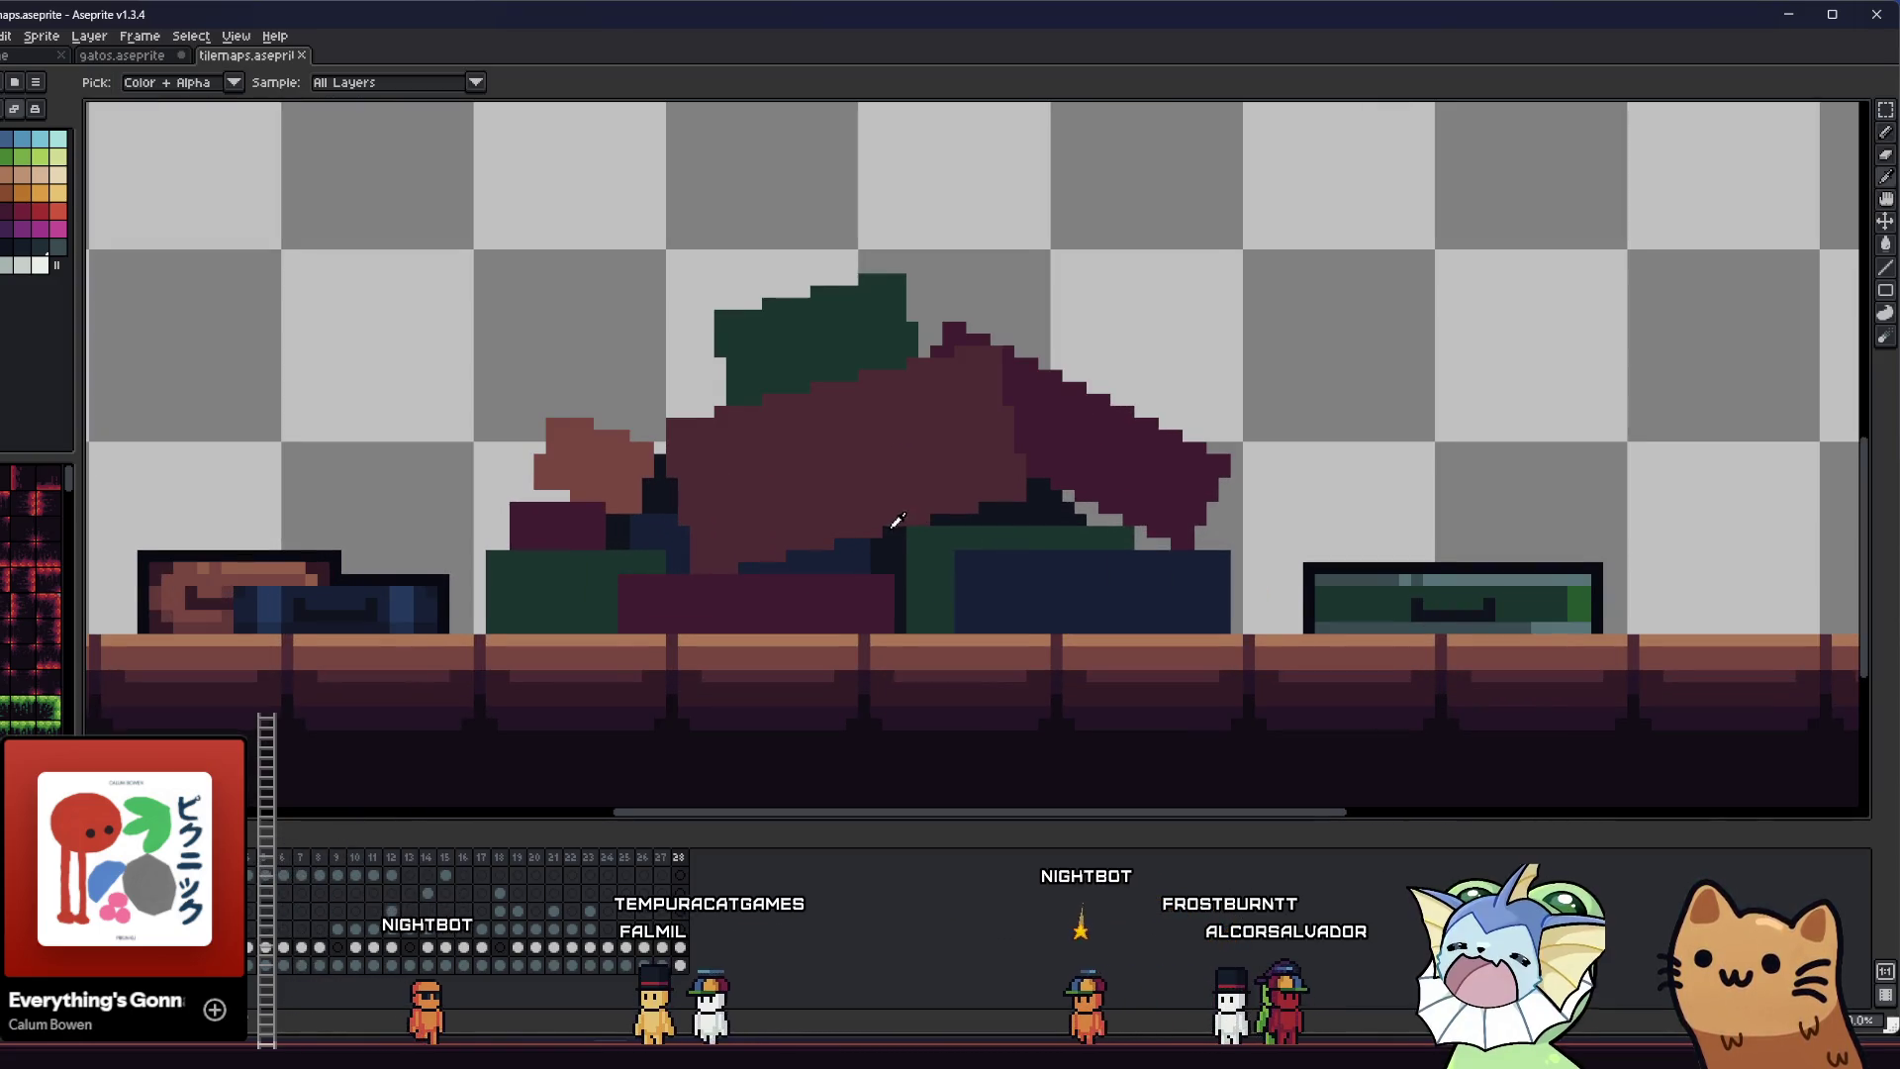
pyautogui.hscroll(-1, 830, 519)
pyautogui.scroll(2, 459, 555)
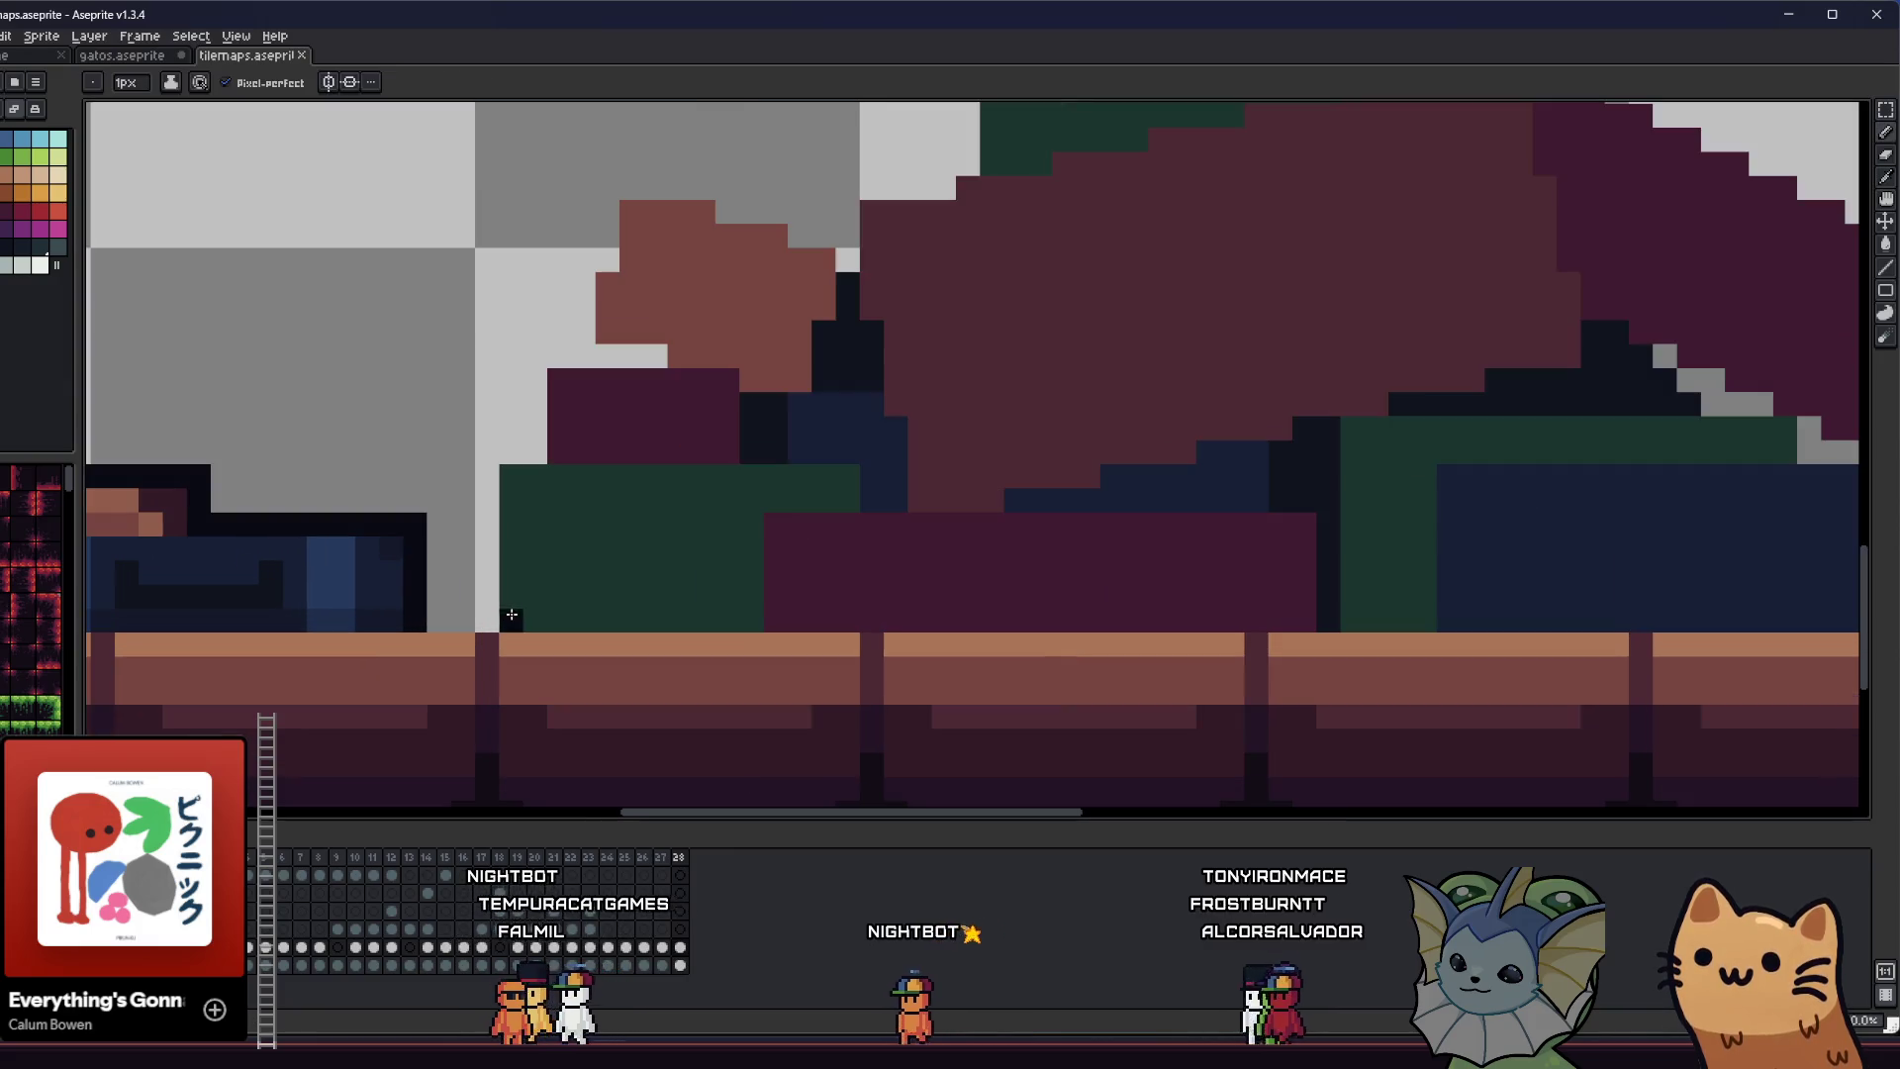
pyautogui.press('b')
pyautogui.click(505, 453)
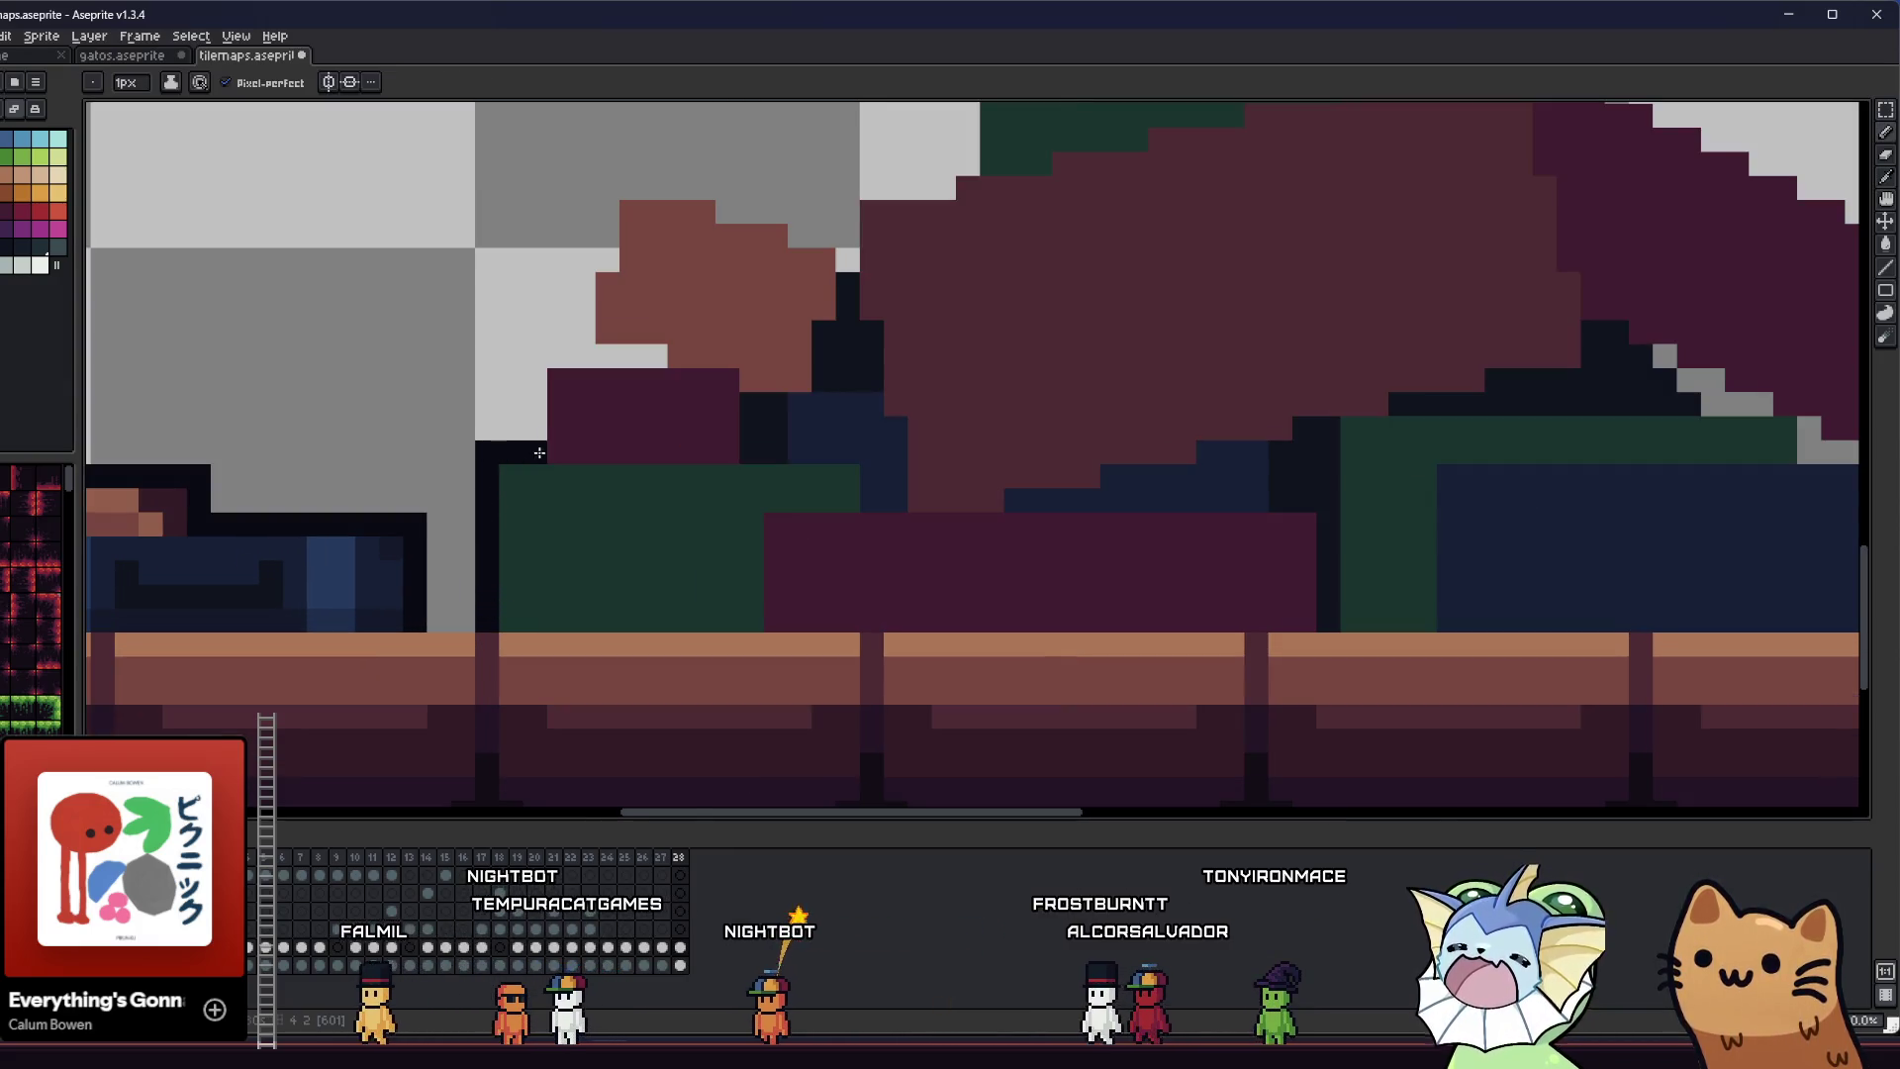
pyautogui.scroll(3, 510, 495)
pyautogui.moveTo(489, 573)
pyautogui.mouseDown()
pyautogui.moveTo(534, 534)
pyautogui.moveTo(537, 483)
pyautogui.moveTo(653, 476)
pyautogui.moveTo(584, 473)
pyautogui.moveTo(590, 392)
pyautogui.mouseUp()
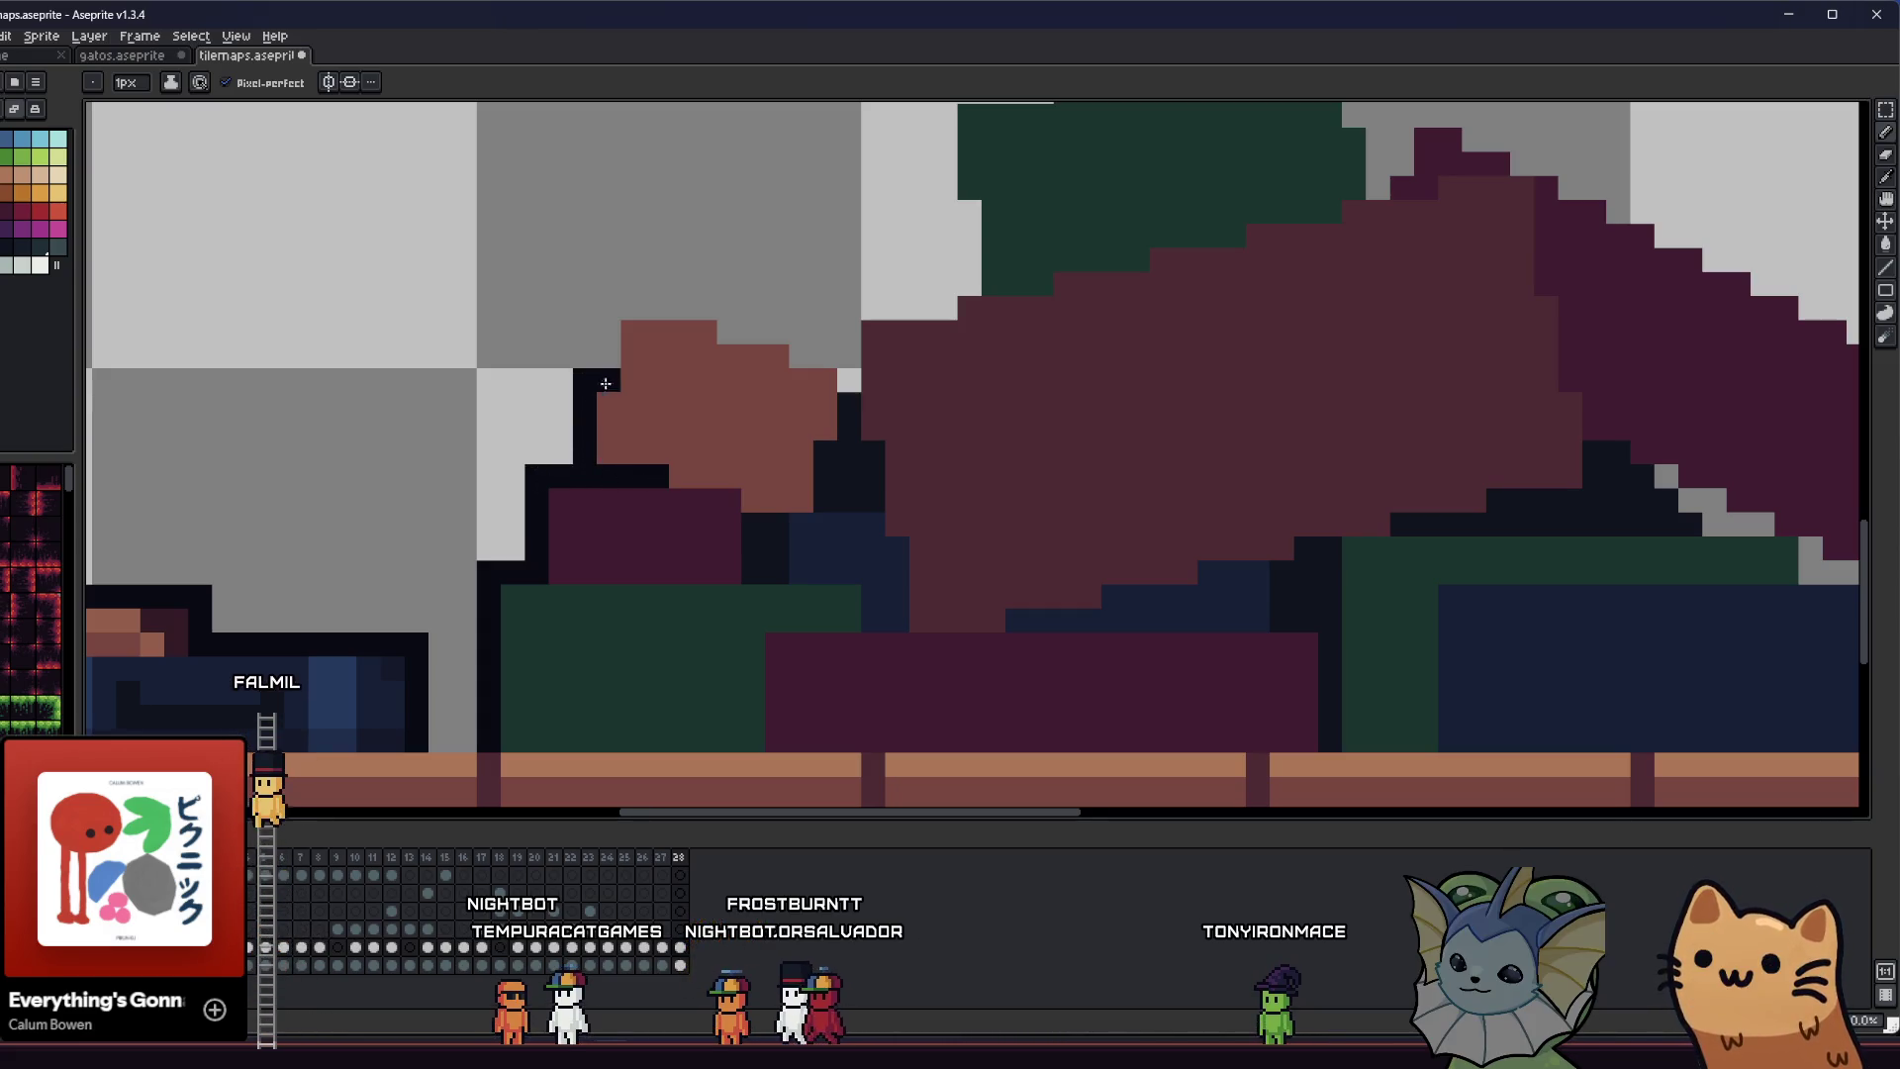
pyautogui.moveTo(737, 327); pyautogui.dragTo(797, 339)
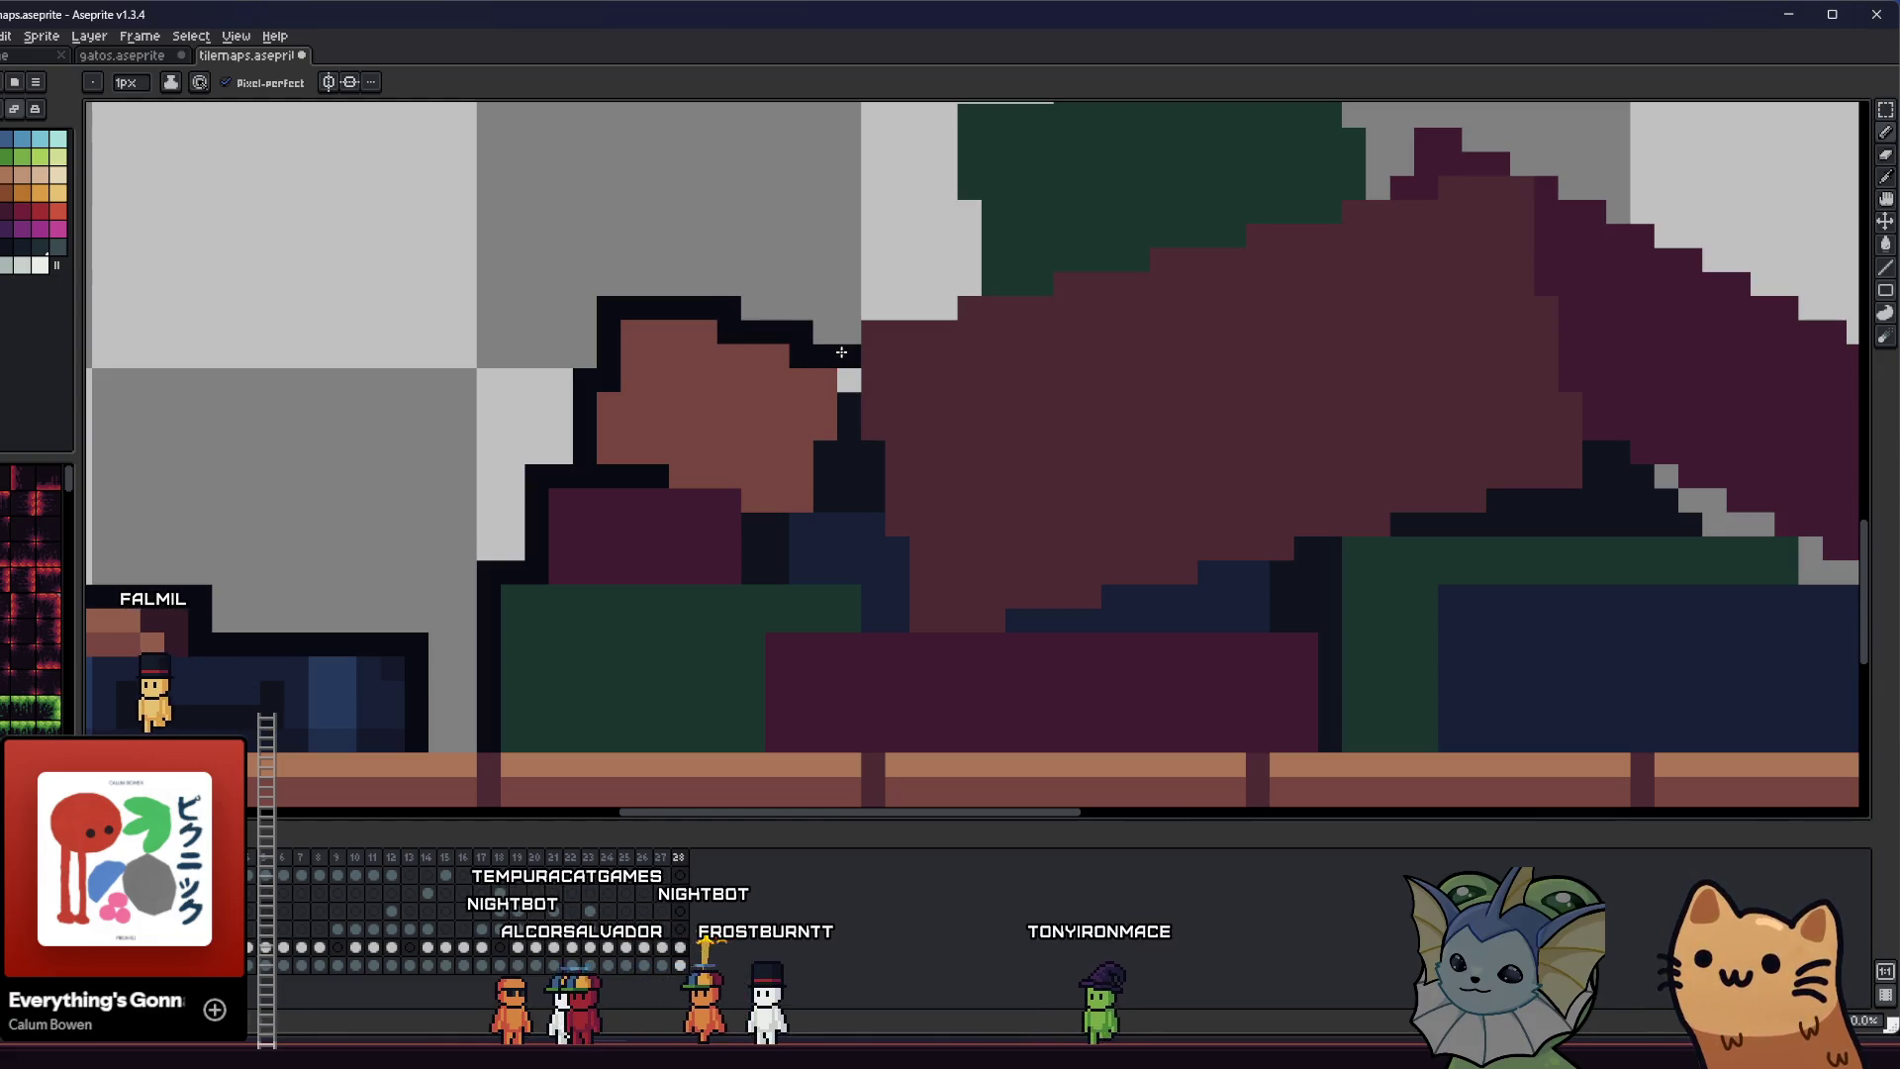
pyautogui.scroll(4, 836, 376)
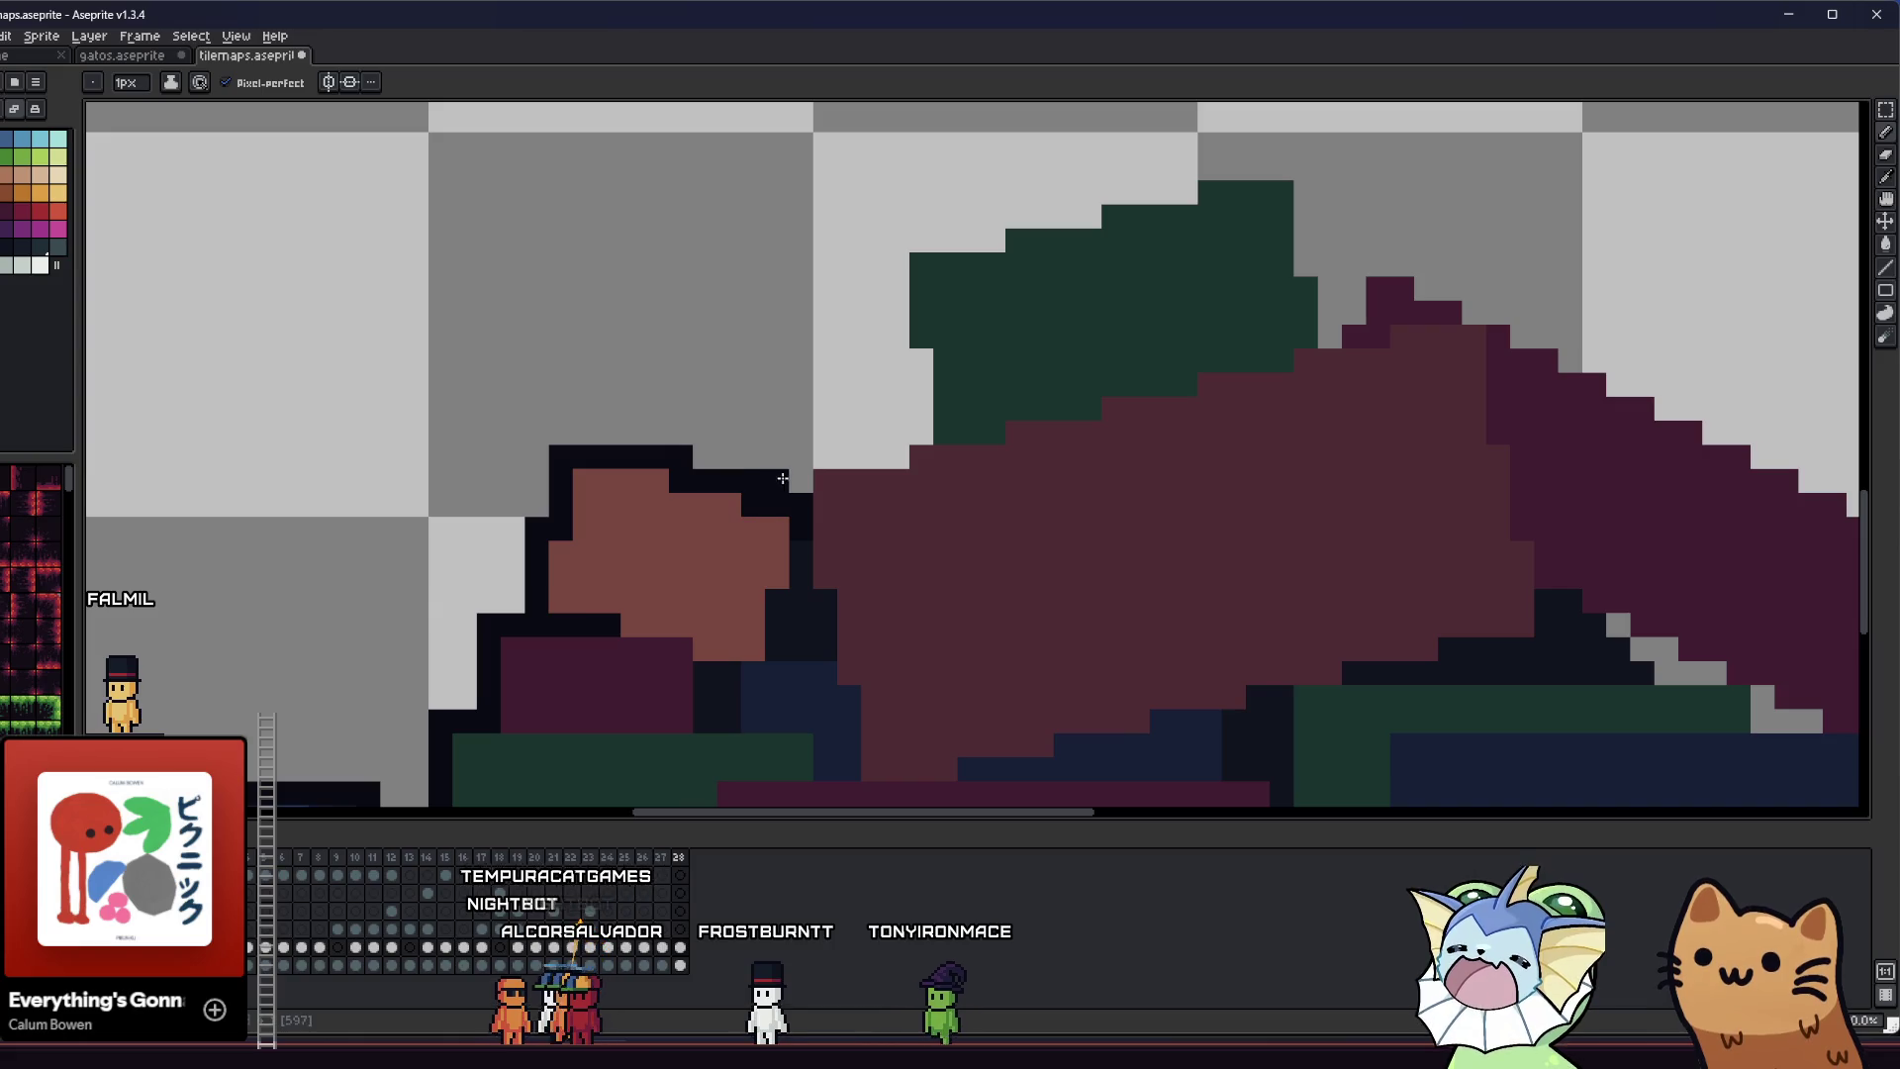
pyautogui.moveTo(805, 453)
pyautogui.mouseDown()
pyautogui.moveTo(866, 455)
pyautogui.moveTo(919, 428)
pyautogui.mouseUp()
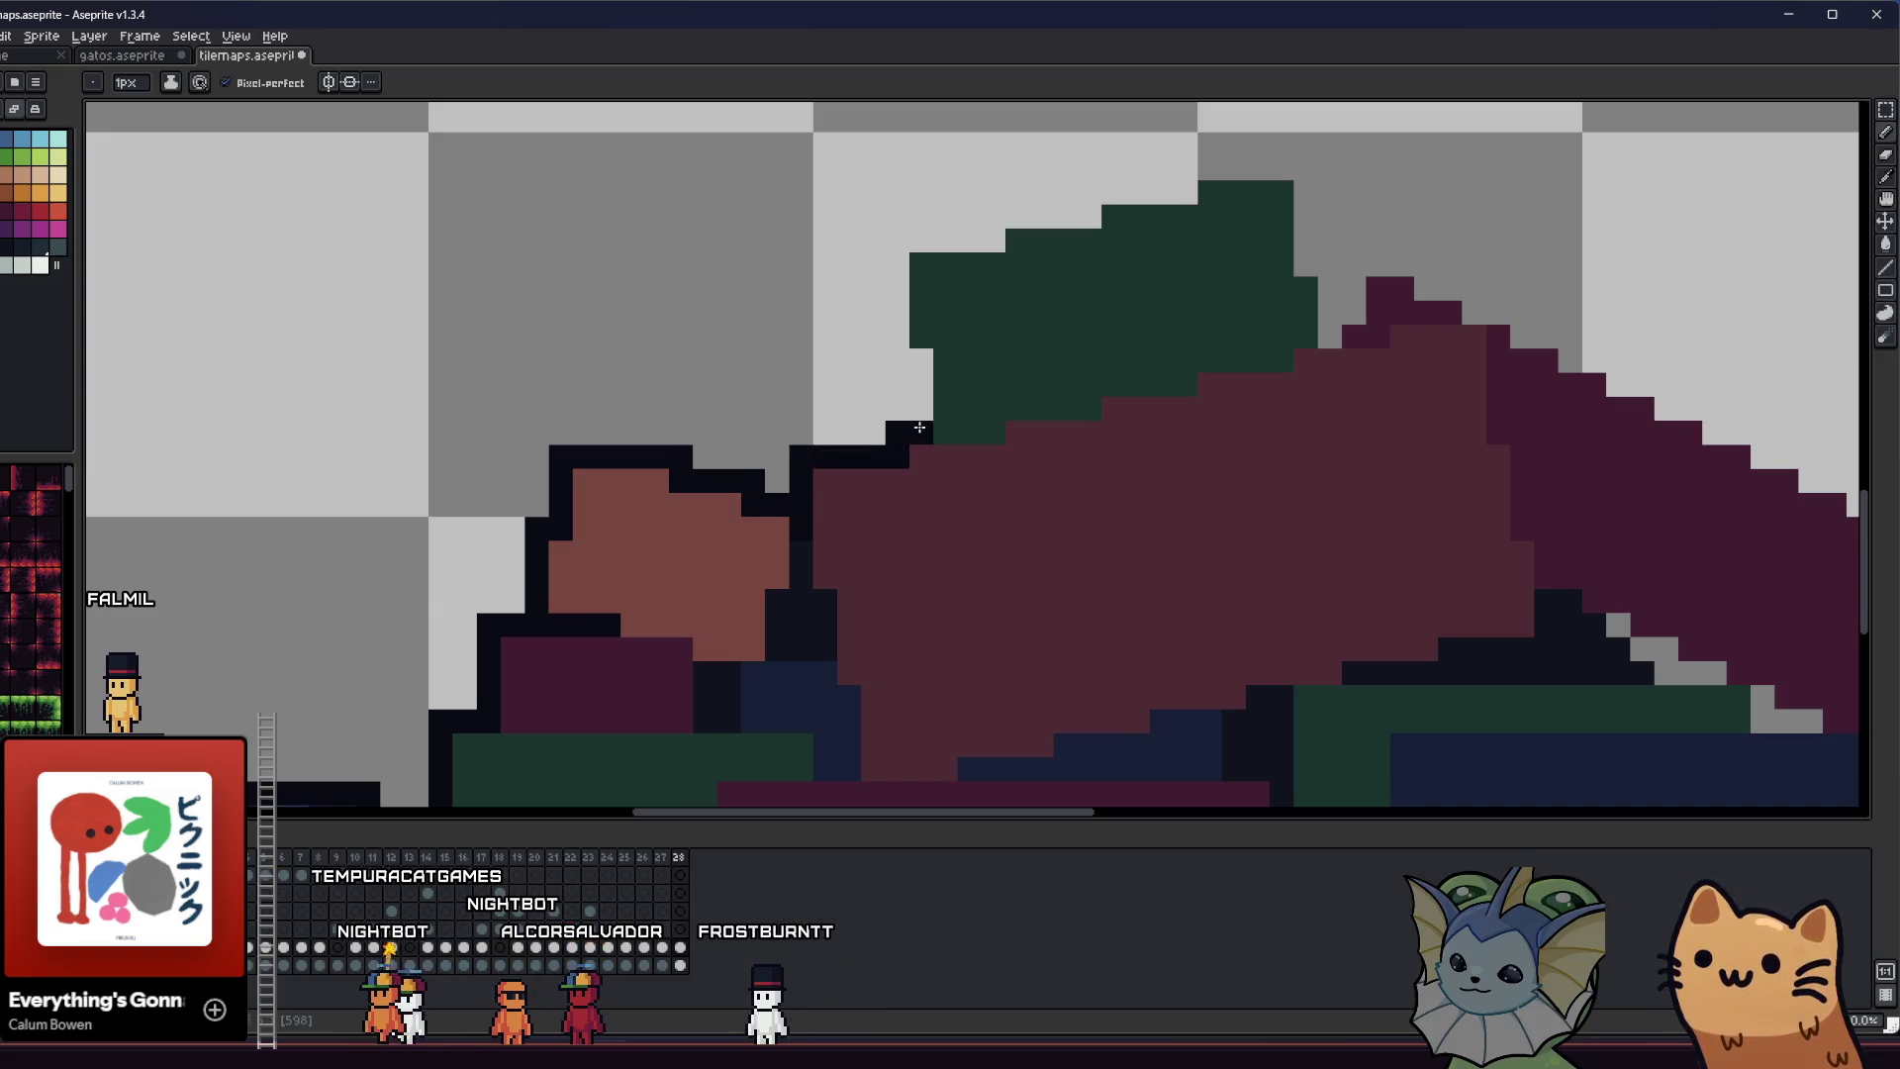
# - Zoom out and switch to the gatos sprite file
pyautogui.scroll(-5, 889, 265)
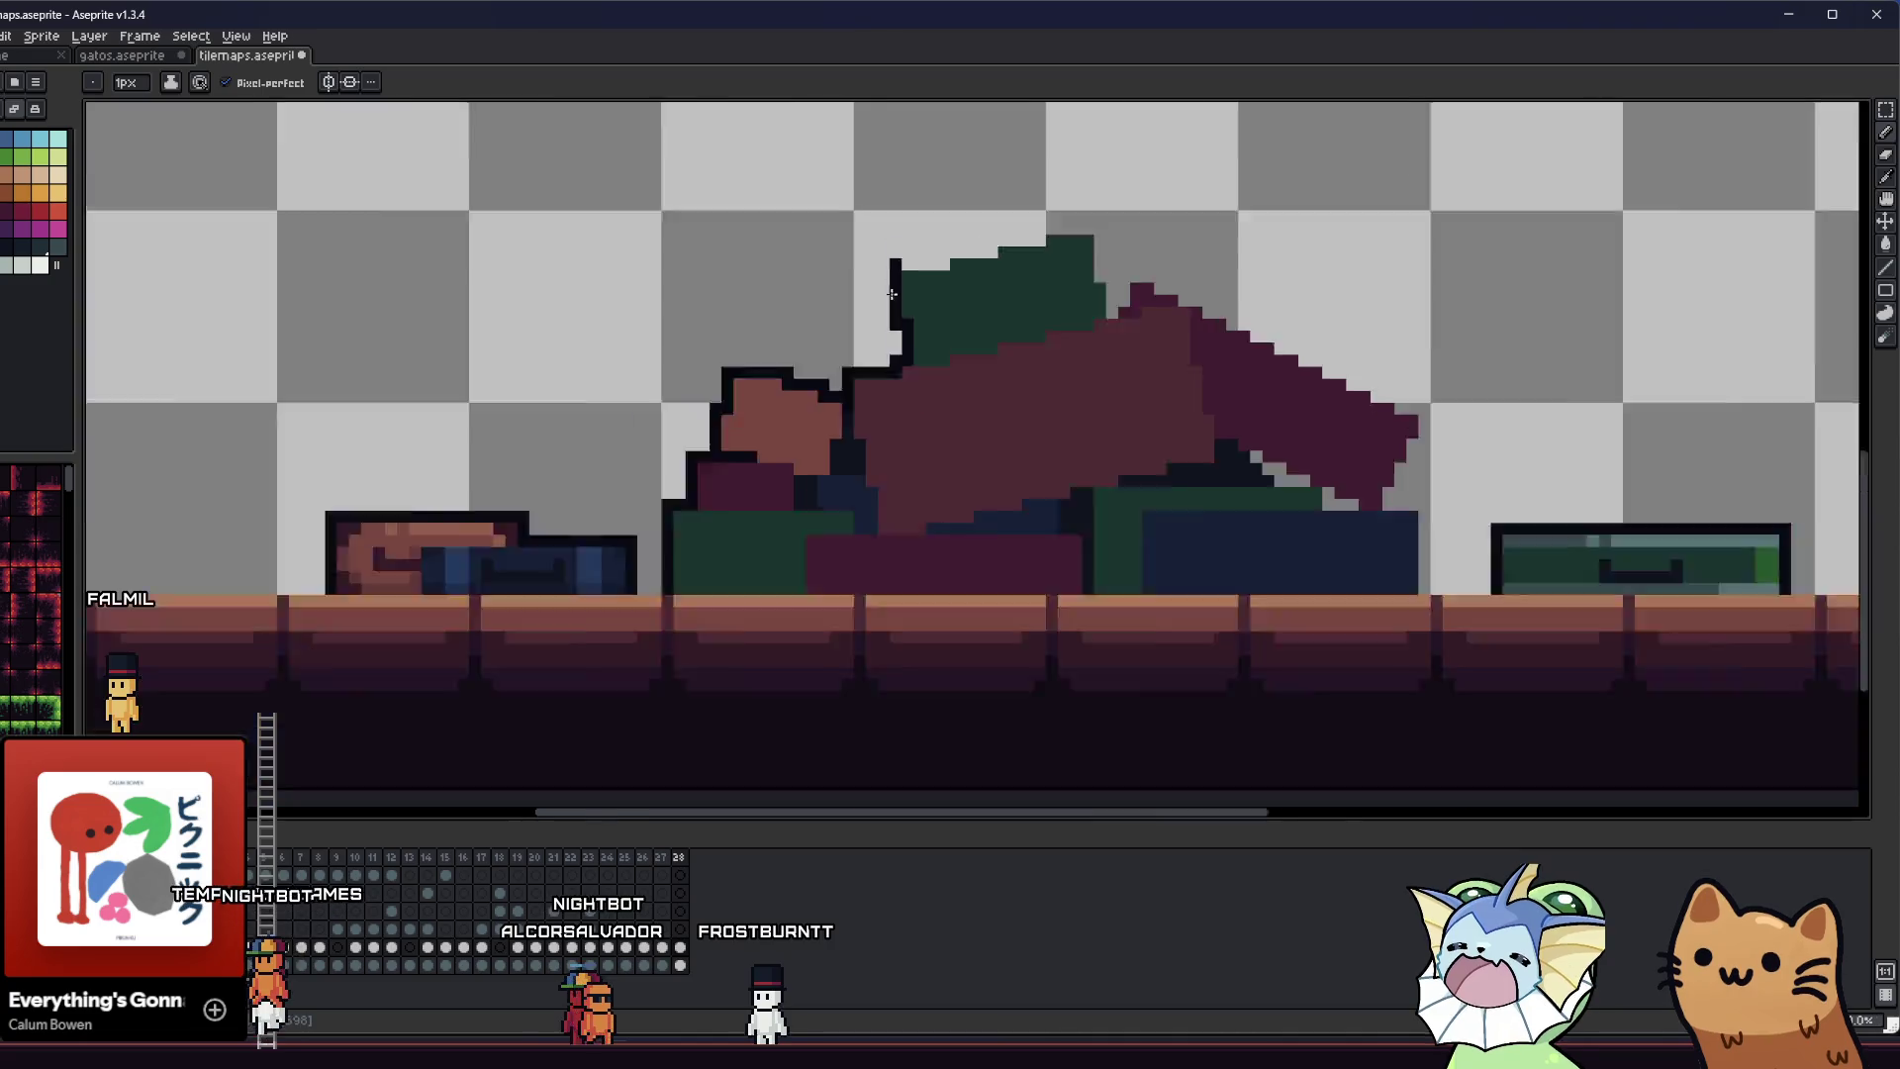
pyautogui.scroll(-2, 987, 503)
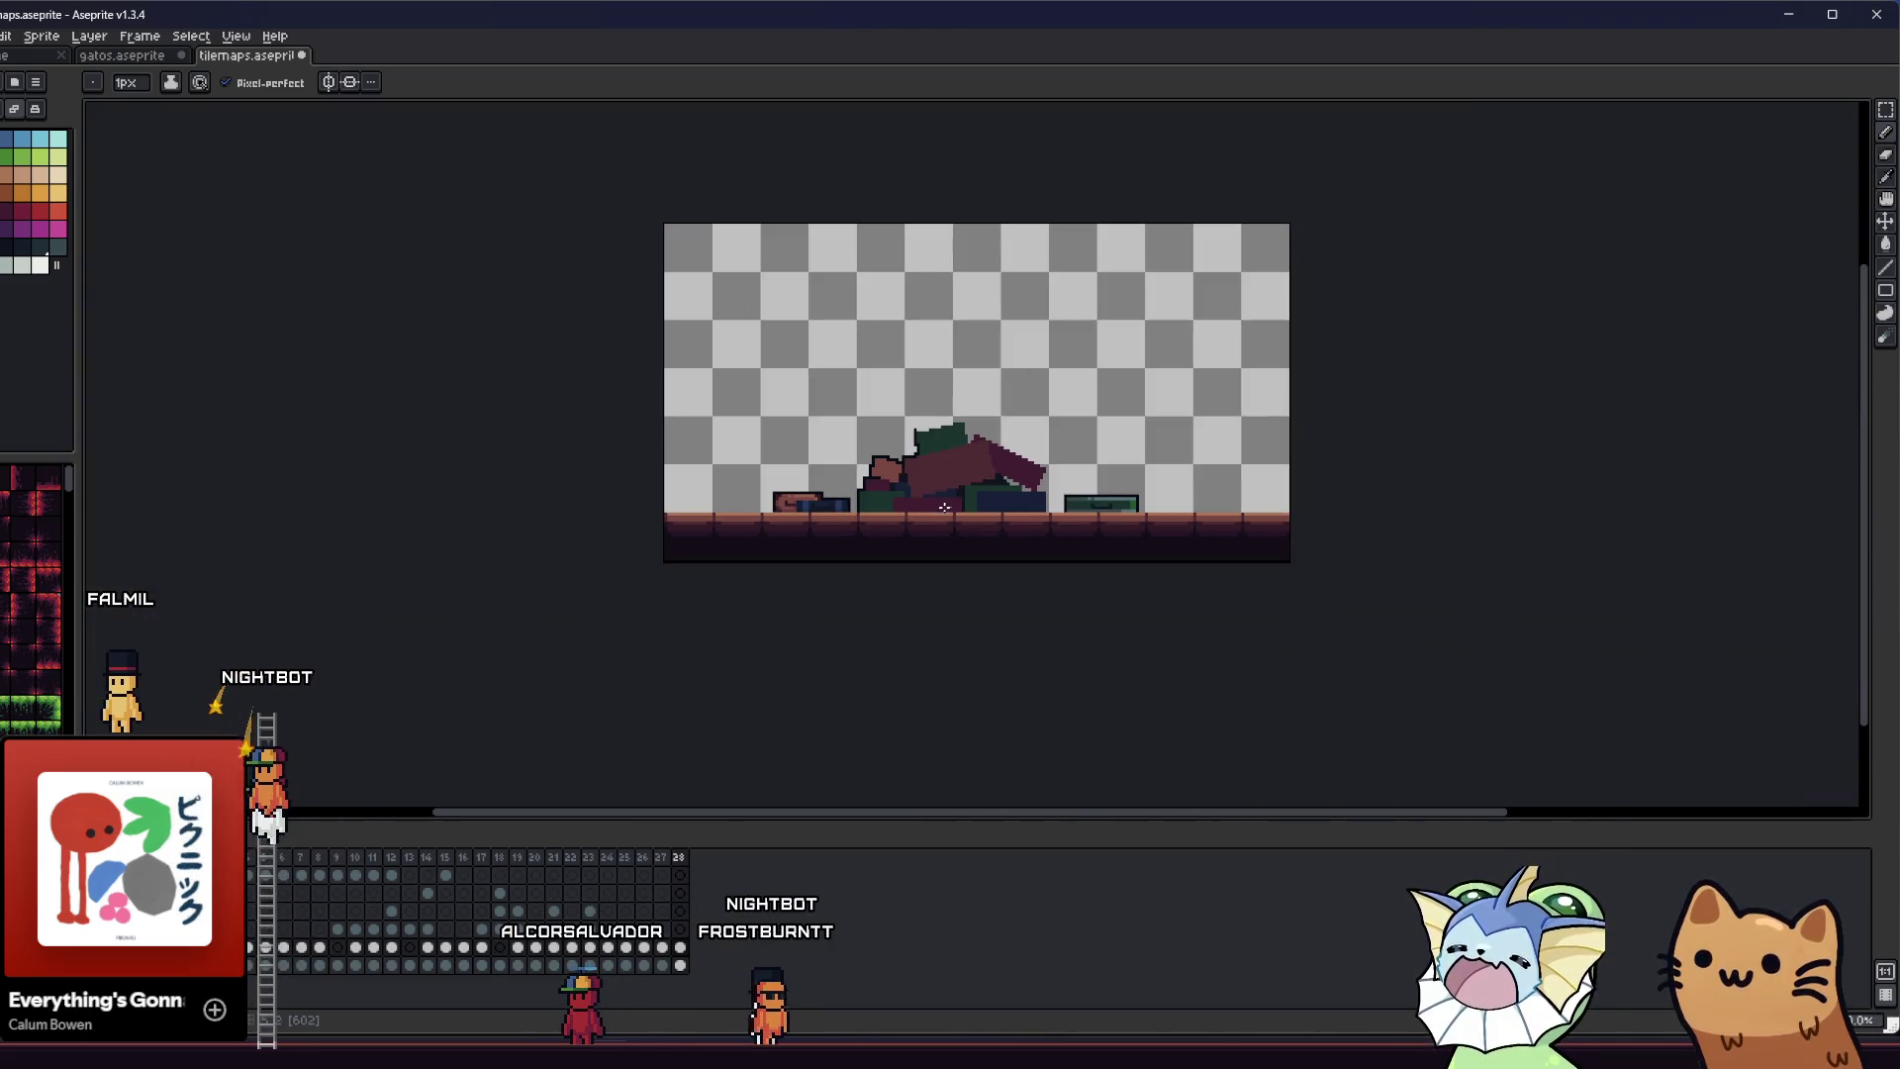
pyautogui.scroll(2, 875, 469)
pyautogui.scroll(2, 875, 469)
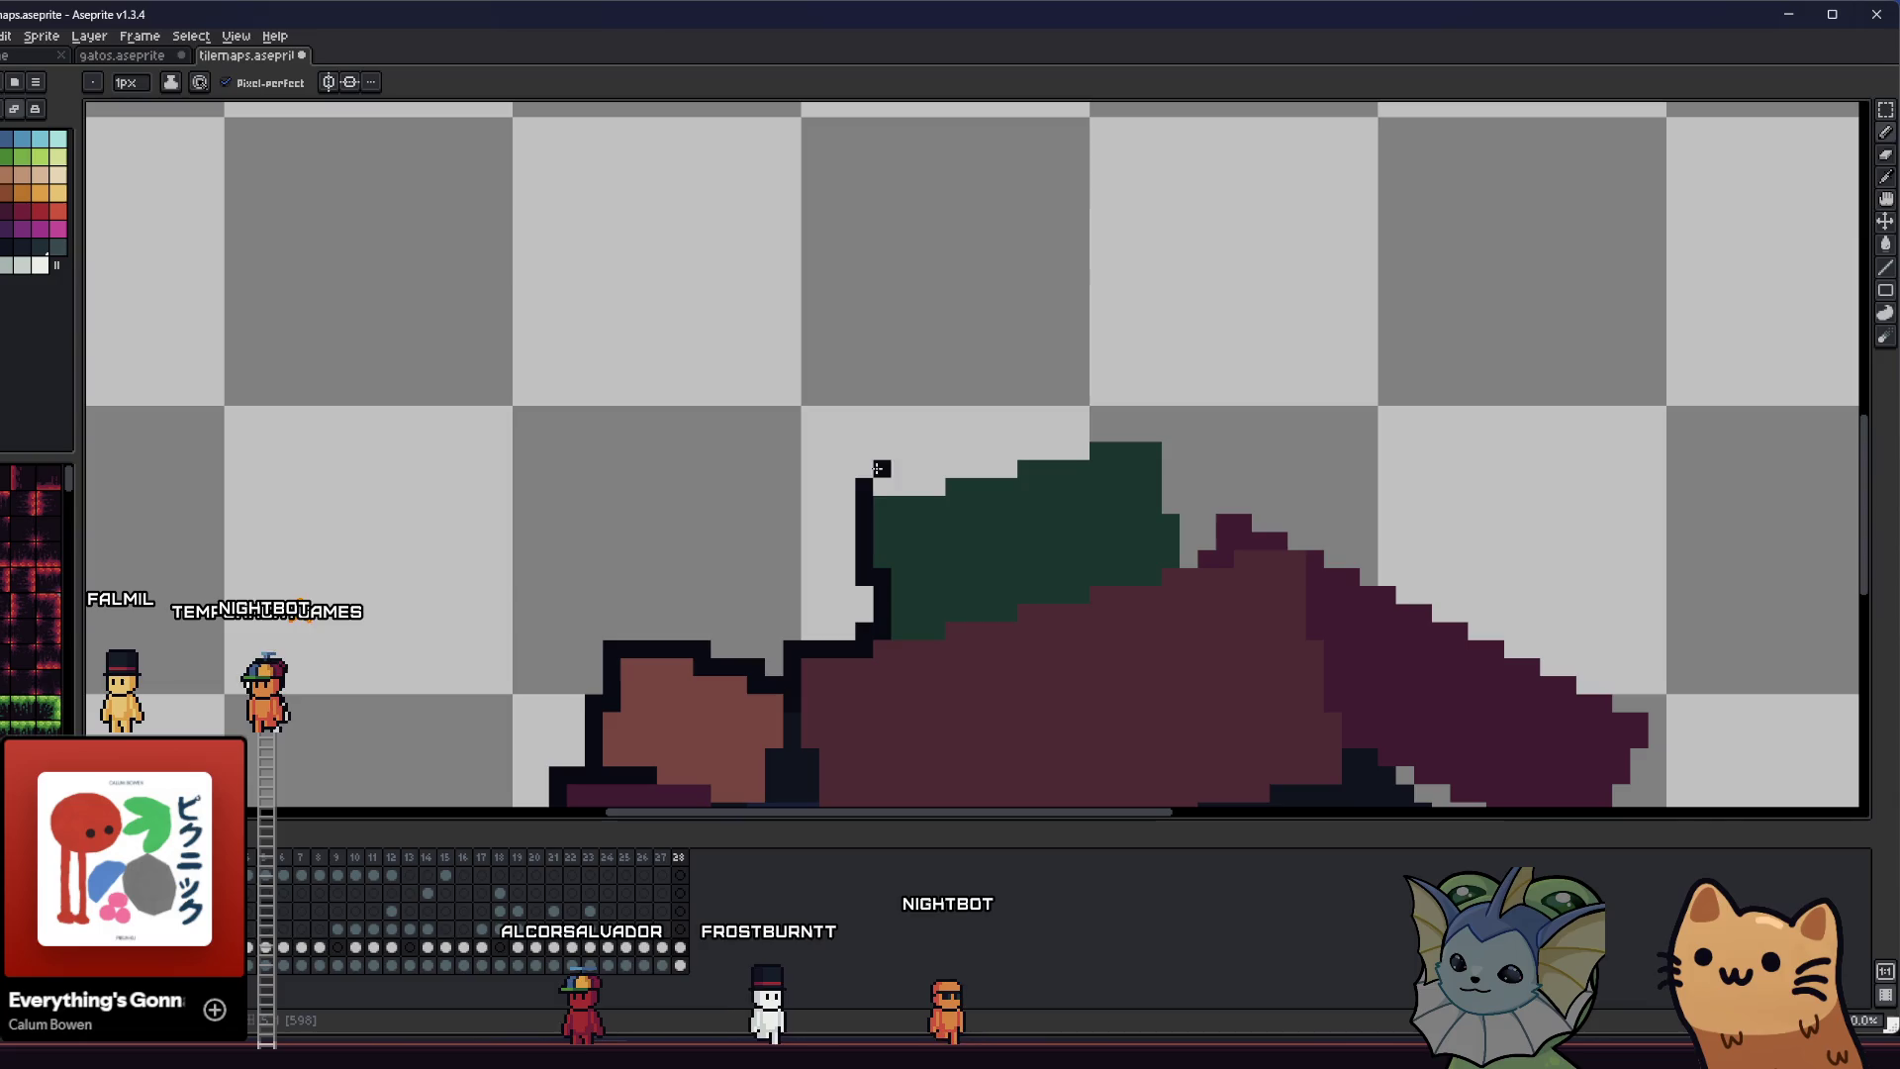
pyautogui.click(128, 54)
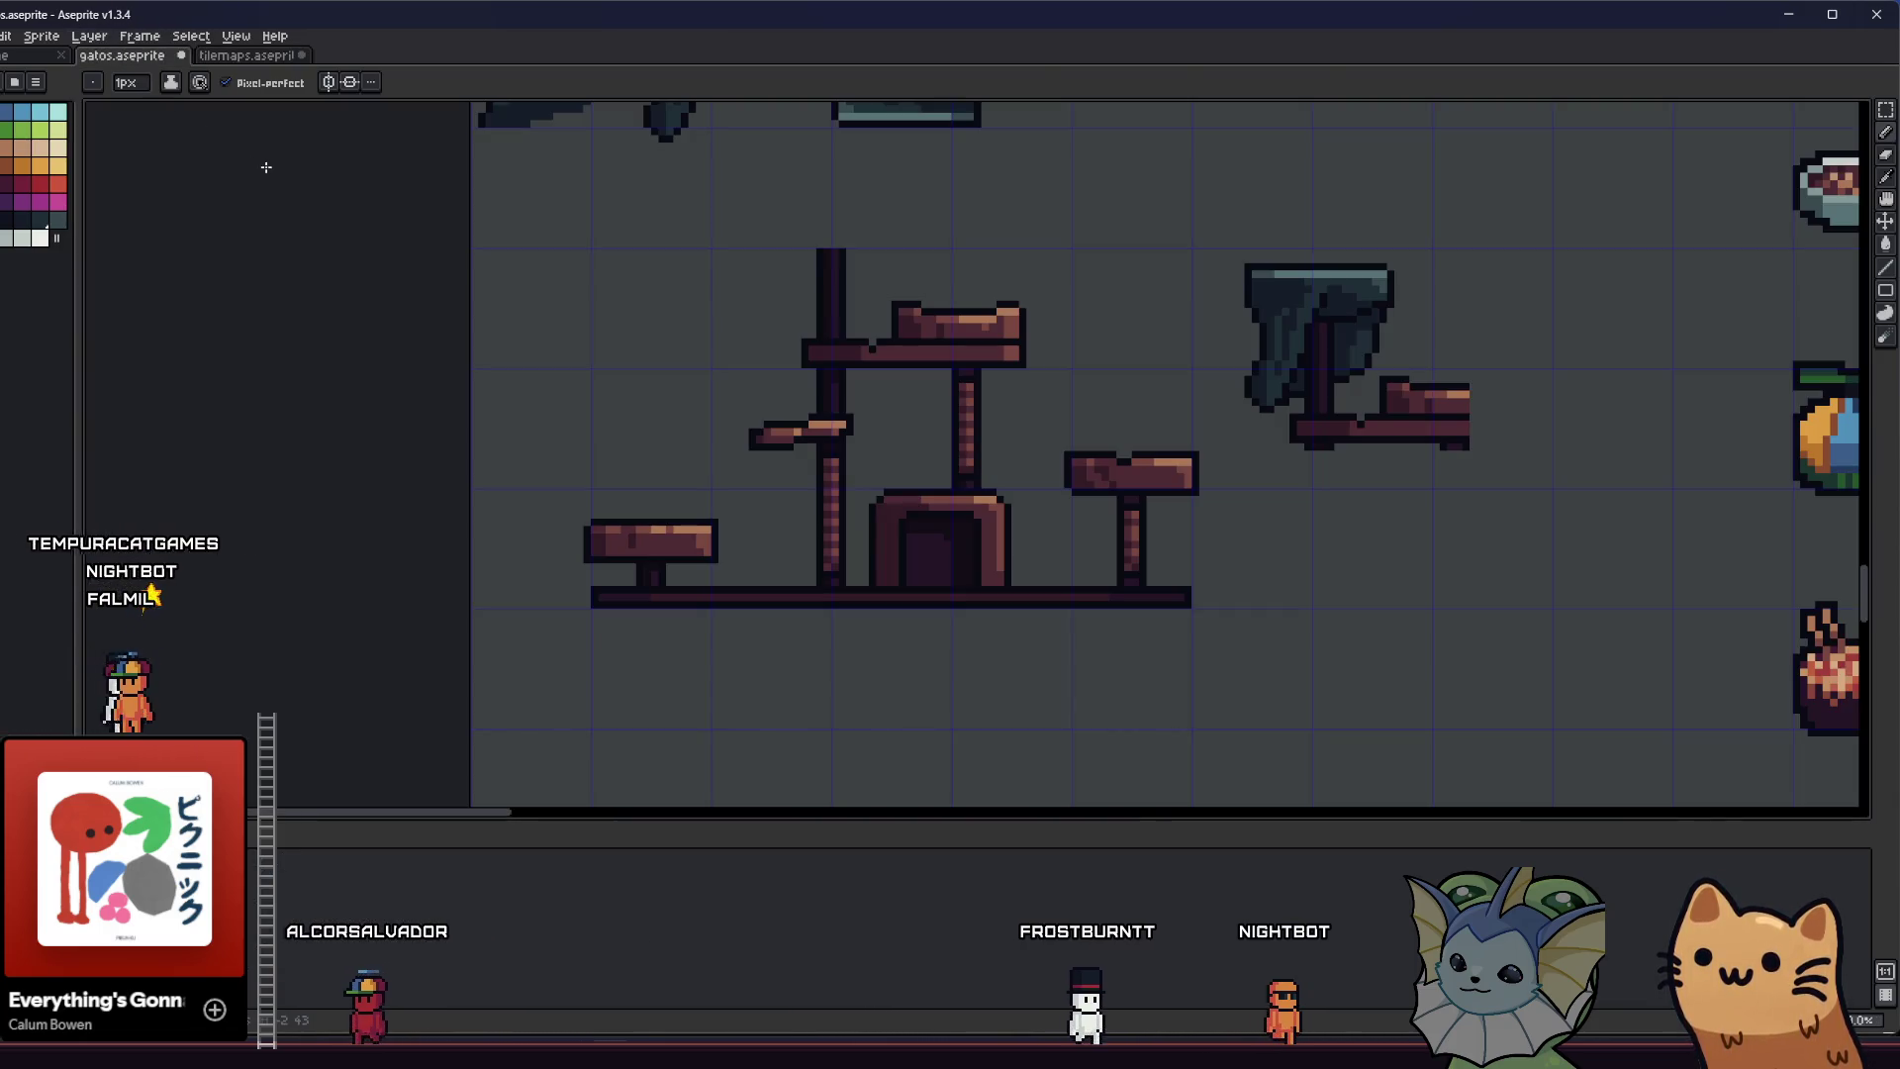
# - Back in the tilemaps file, apply a dark Outline effect to a rectangle around the pile
pyautogui.click(246, 55)
pyautogui.scroll(-4, 505, 309)
pyautogui.scroll(2, 504, 309)
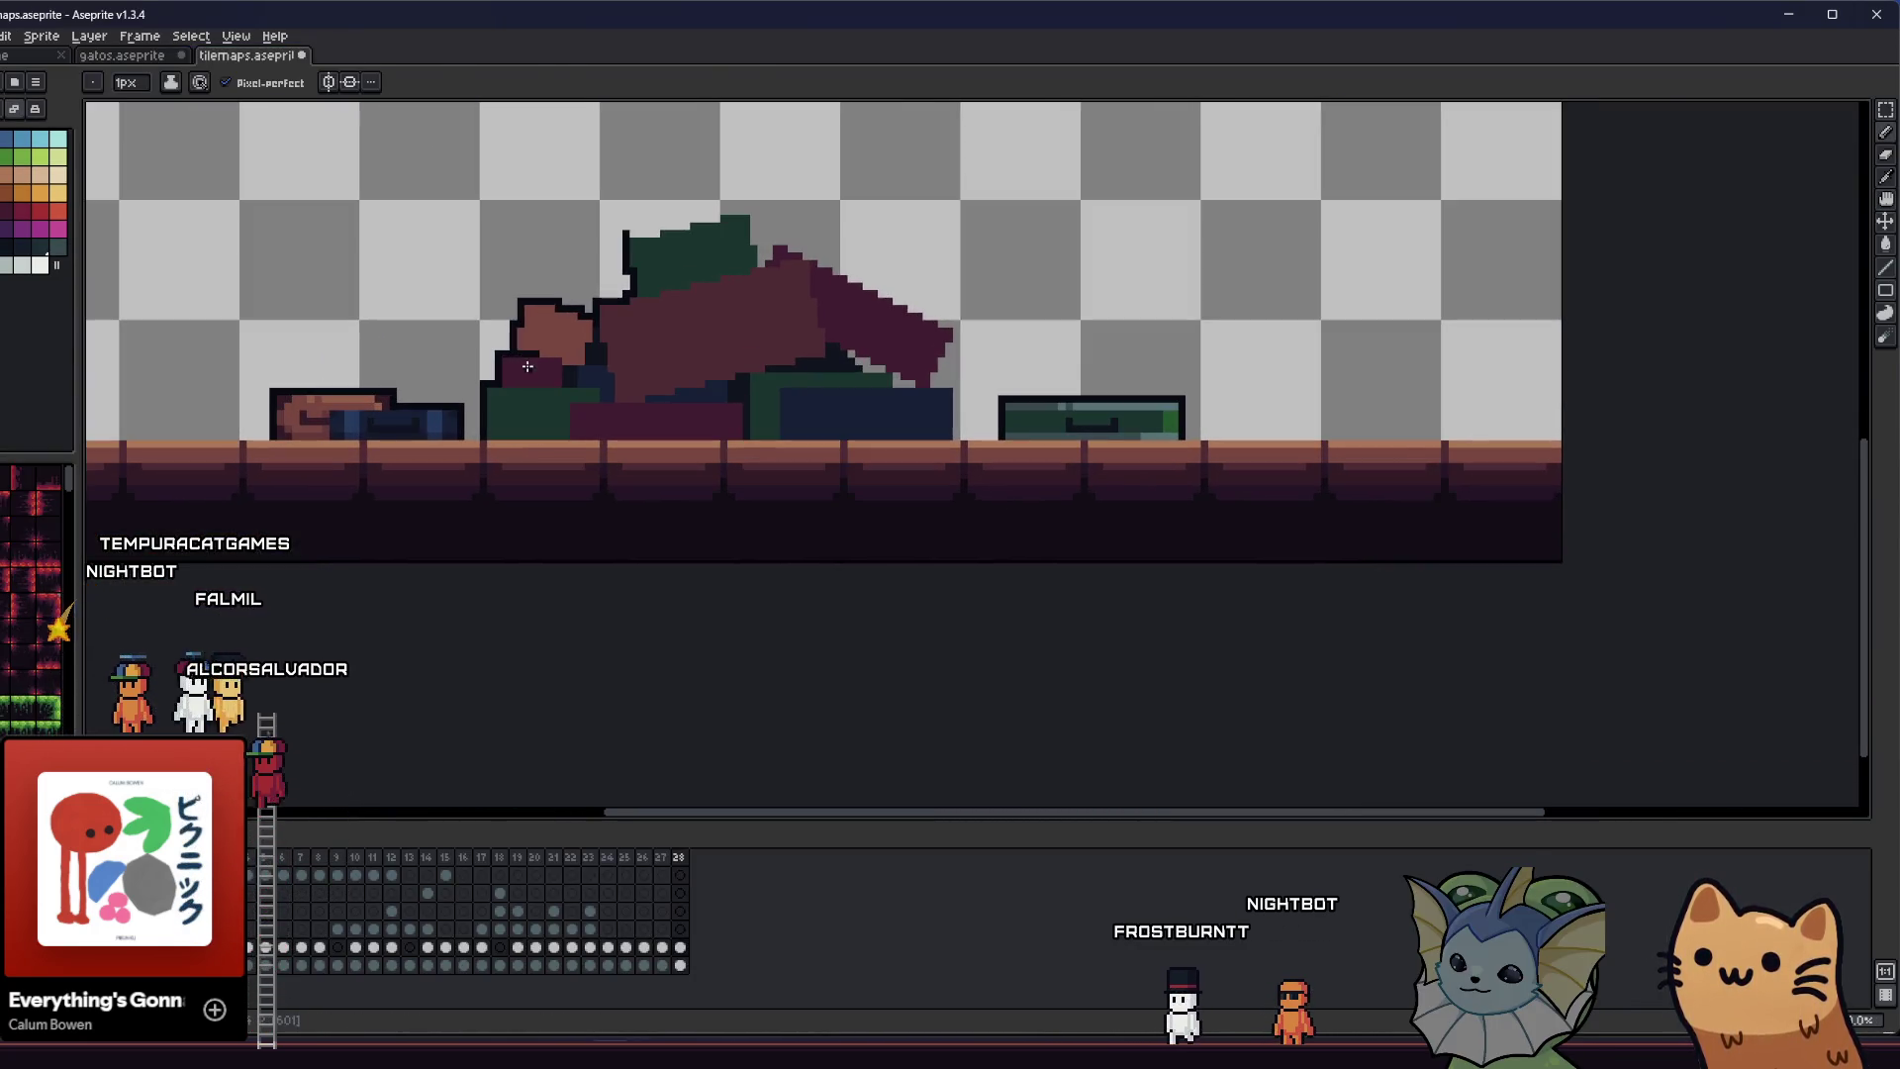
pyautogui.press('w')
pyautogui.click(525, 309)
pyautogui.hotkey('ctrl', 'd')
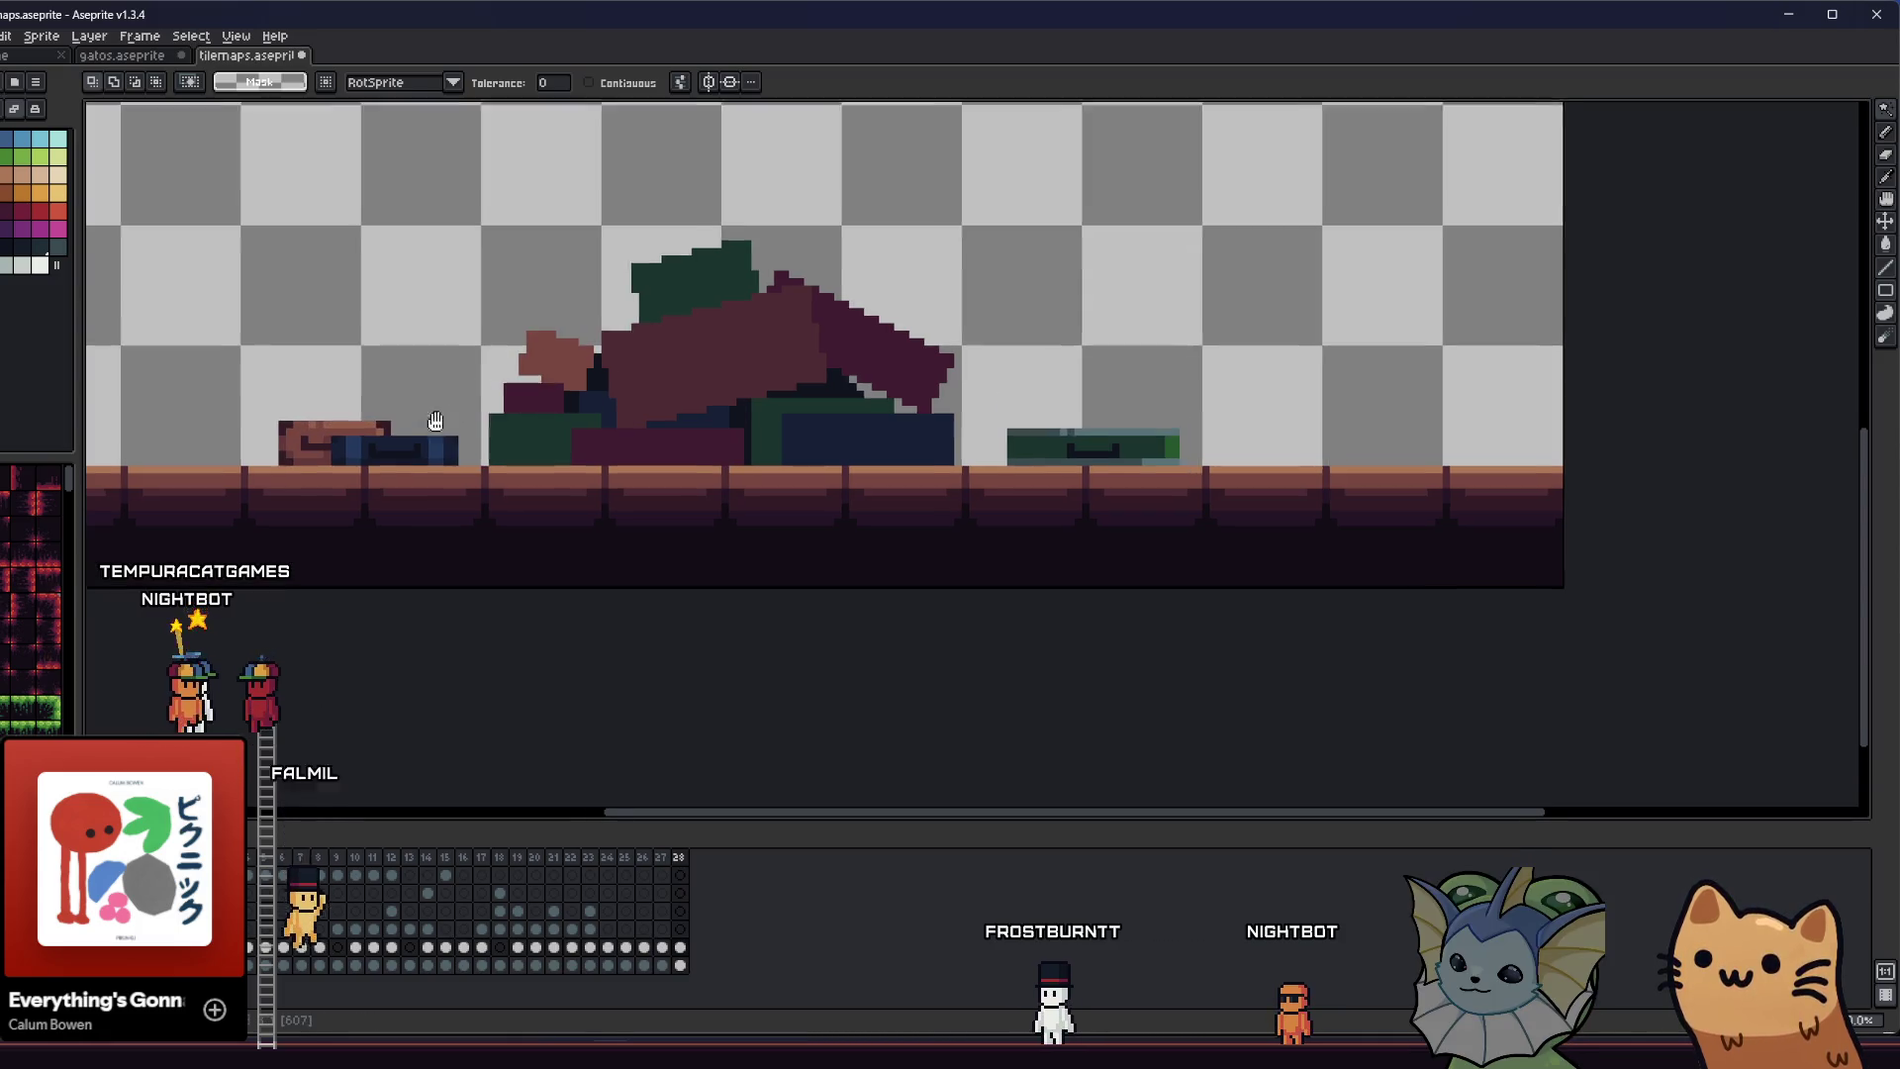
pyautogui.moveTo(430, 391); pyautogui.dragTo(448, 490)
pyautogui.moveTo(261, 265); pyautogui.dragTo(1287, 570)
pyautogui.hotkey('shift', 'o')
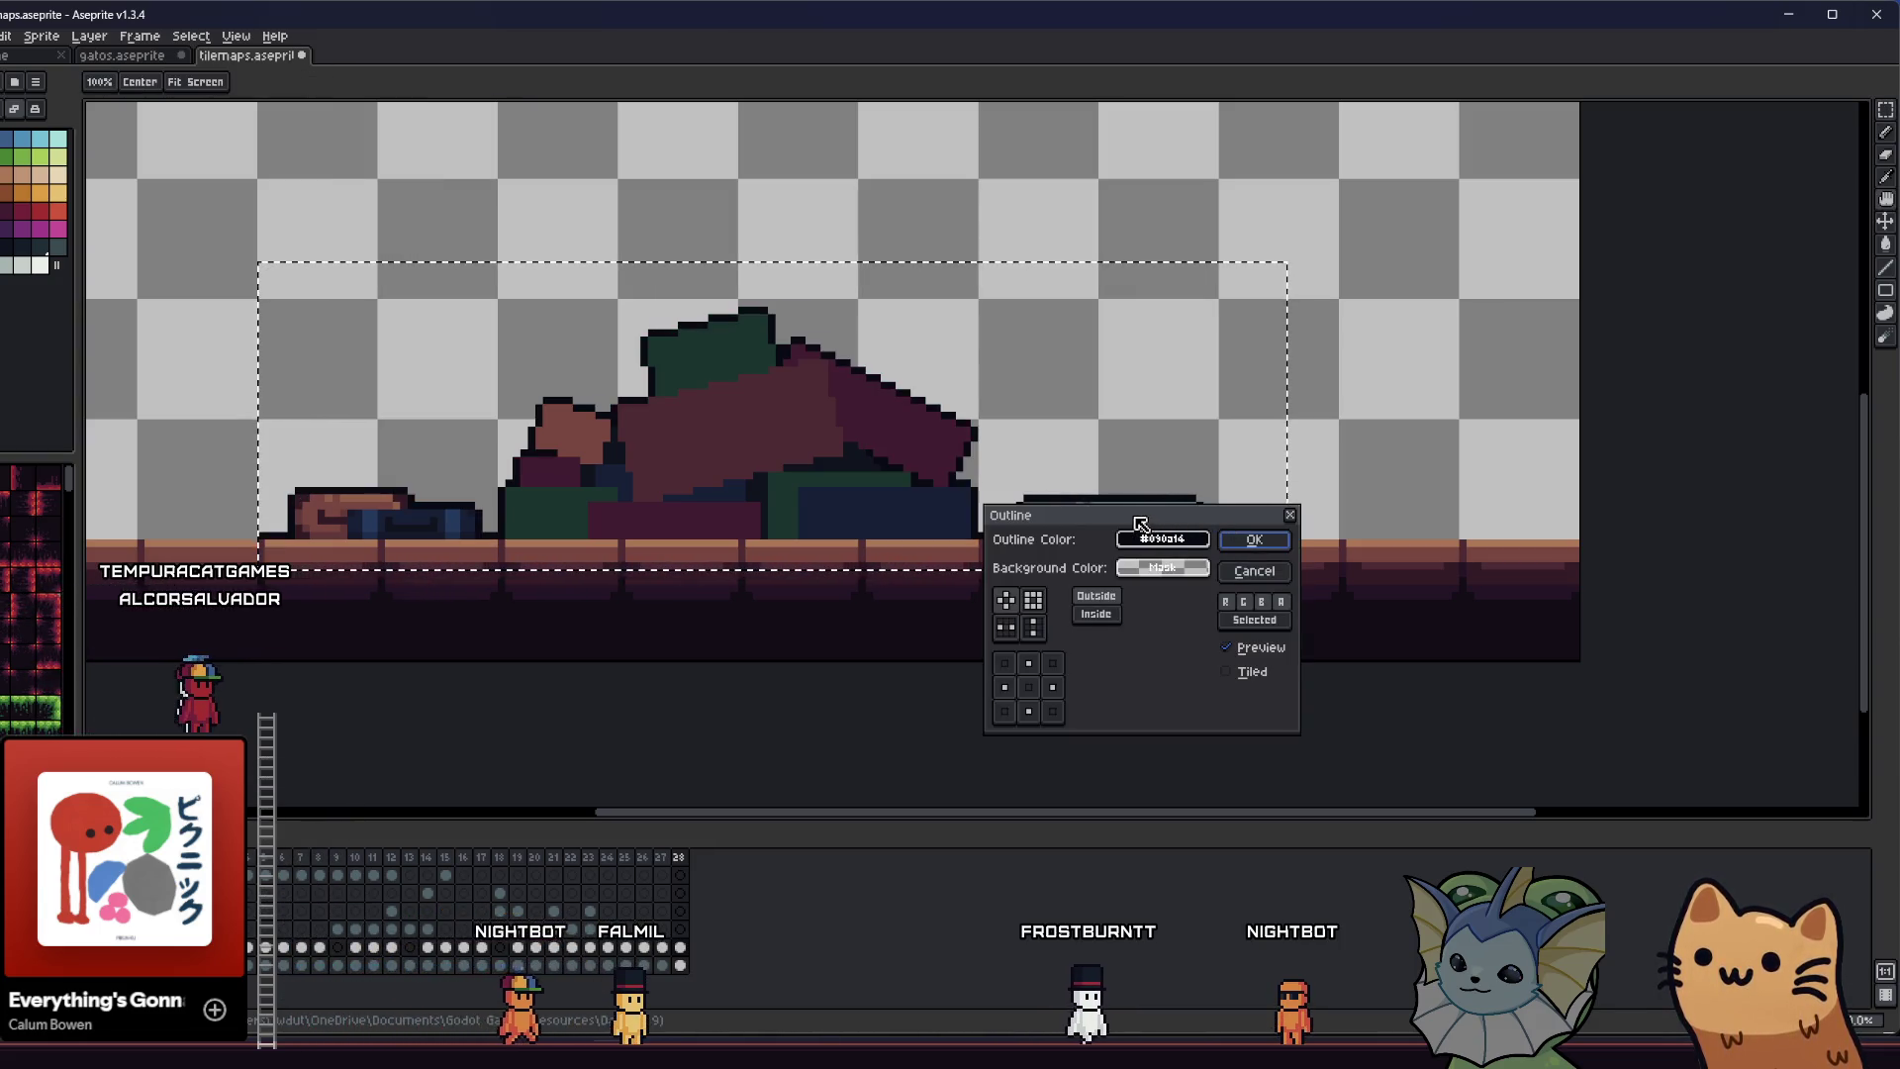
pyautogui.click(1248, 539)
# - Pan across the scene to inspect the new outlines, ending on the Eraser
pyautogui.press('b')
pyautogui.scroll(2, 1245, 527)
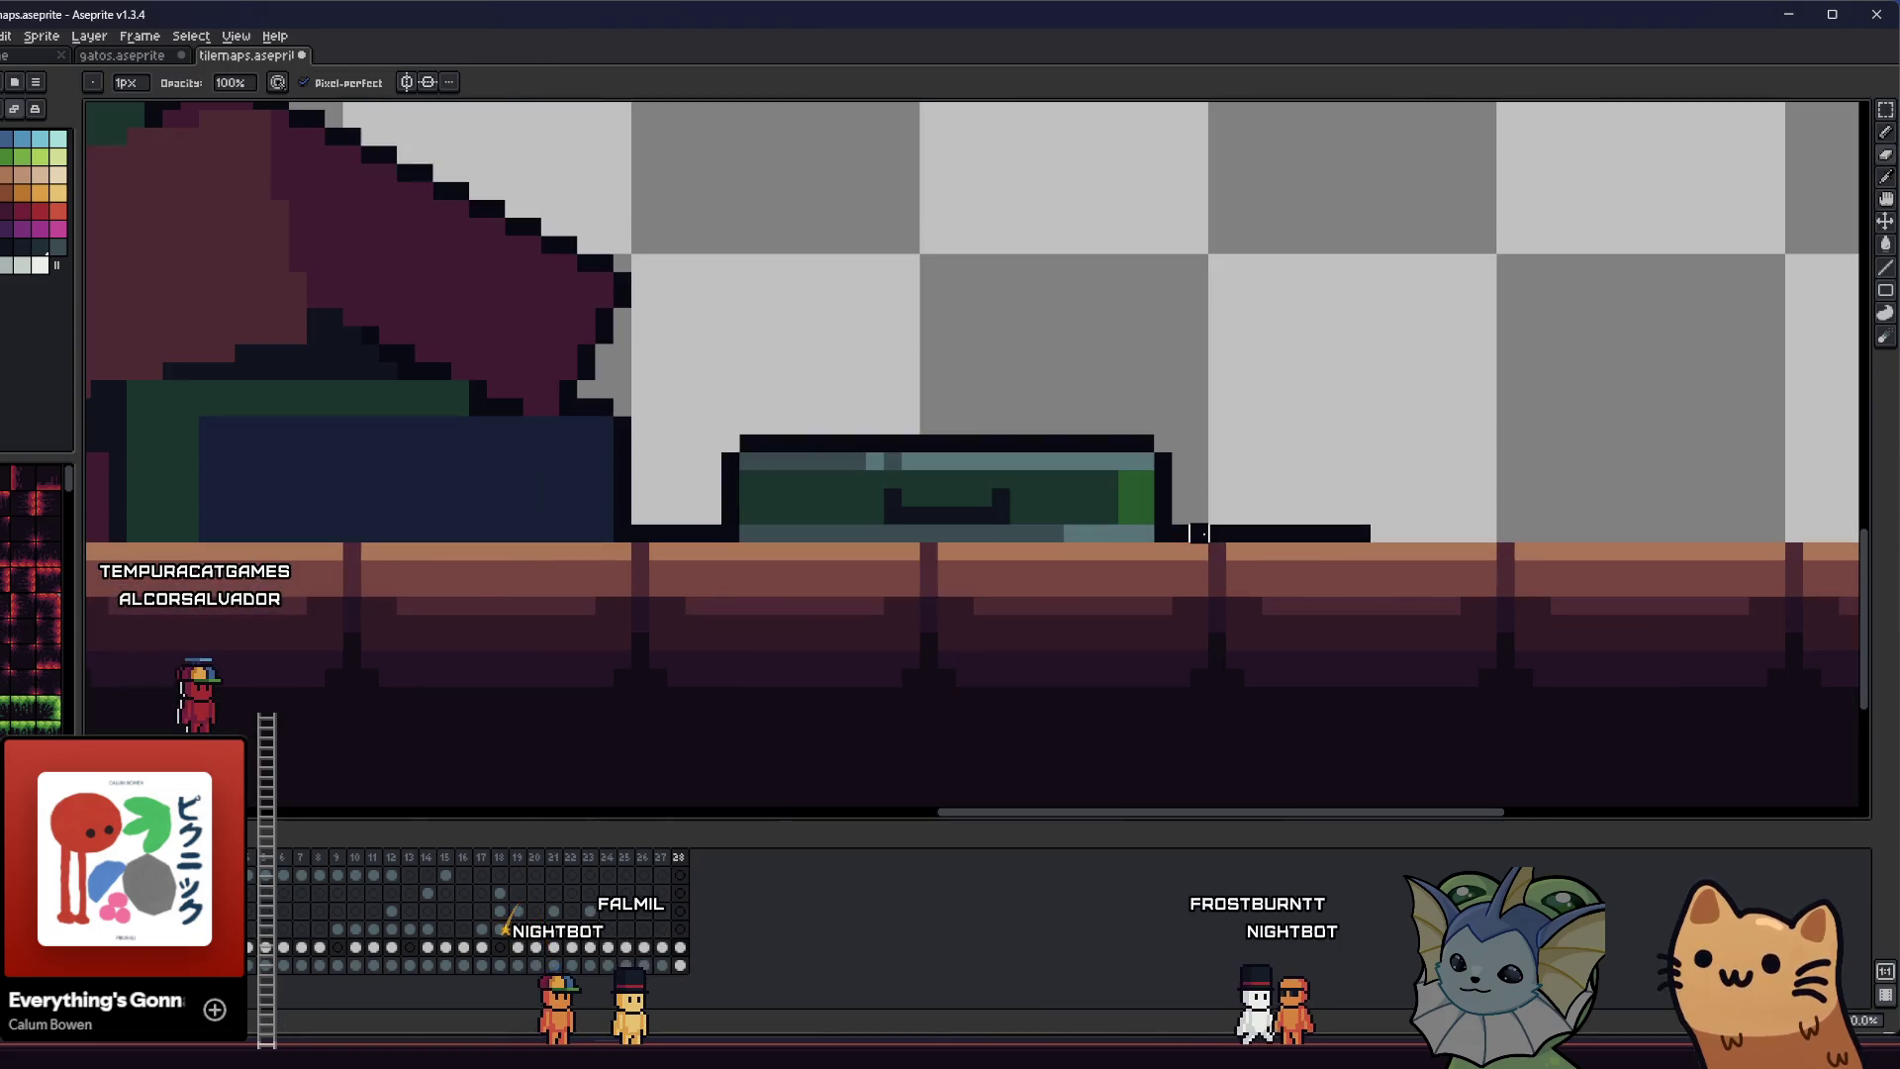
pyautogui.hscroll(-3, 955, 536)
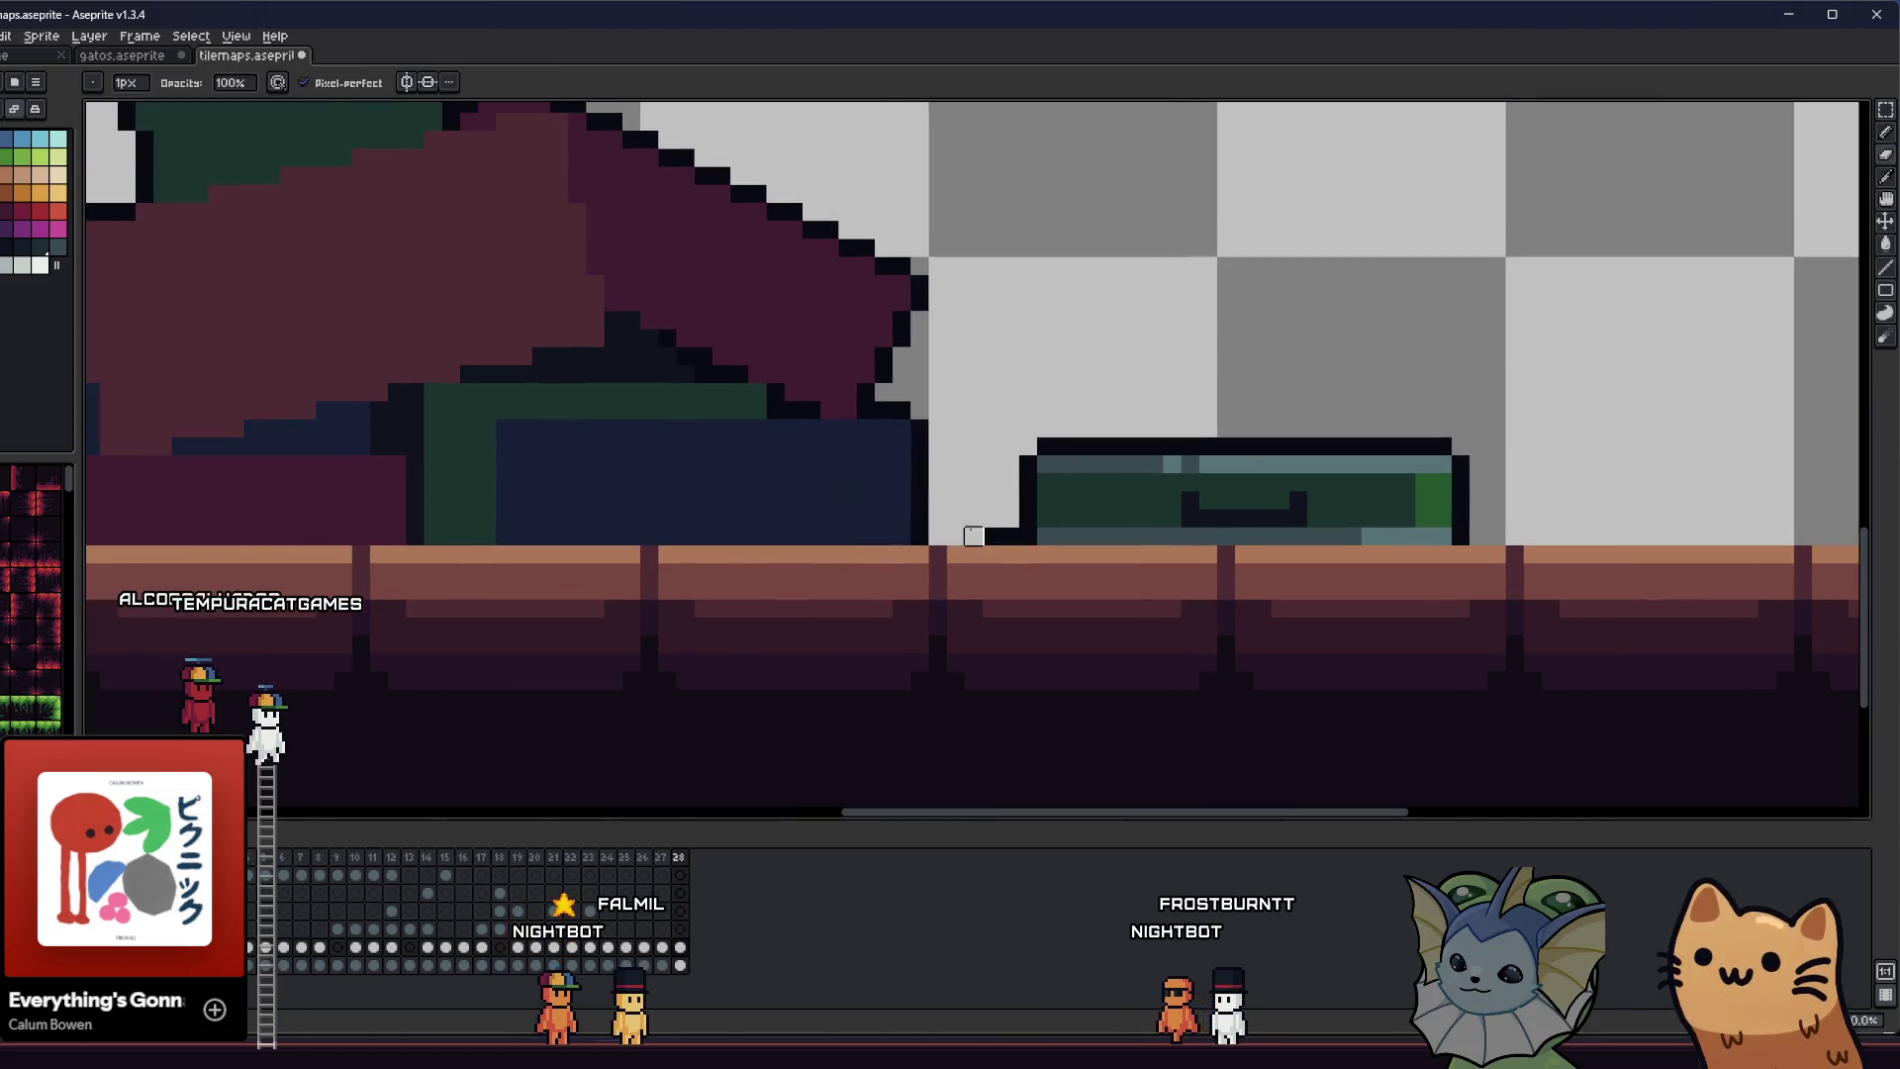
pyautogui.hscroll(-9, 1009, 536)
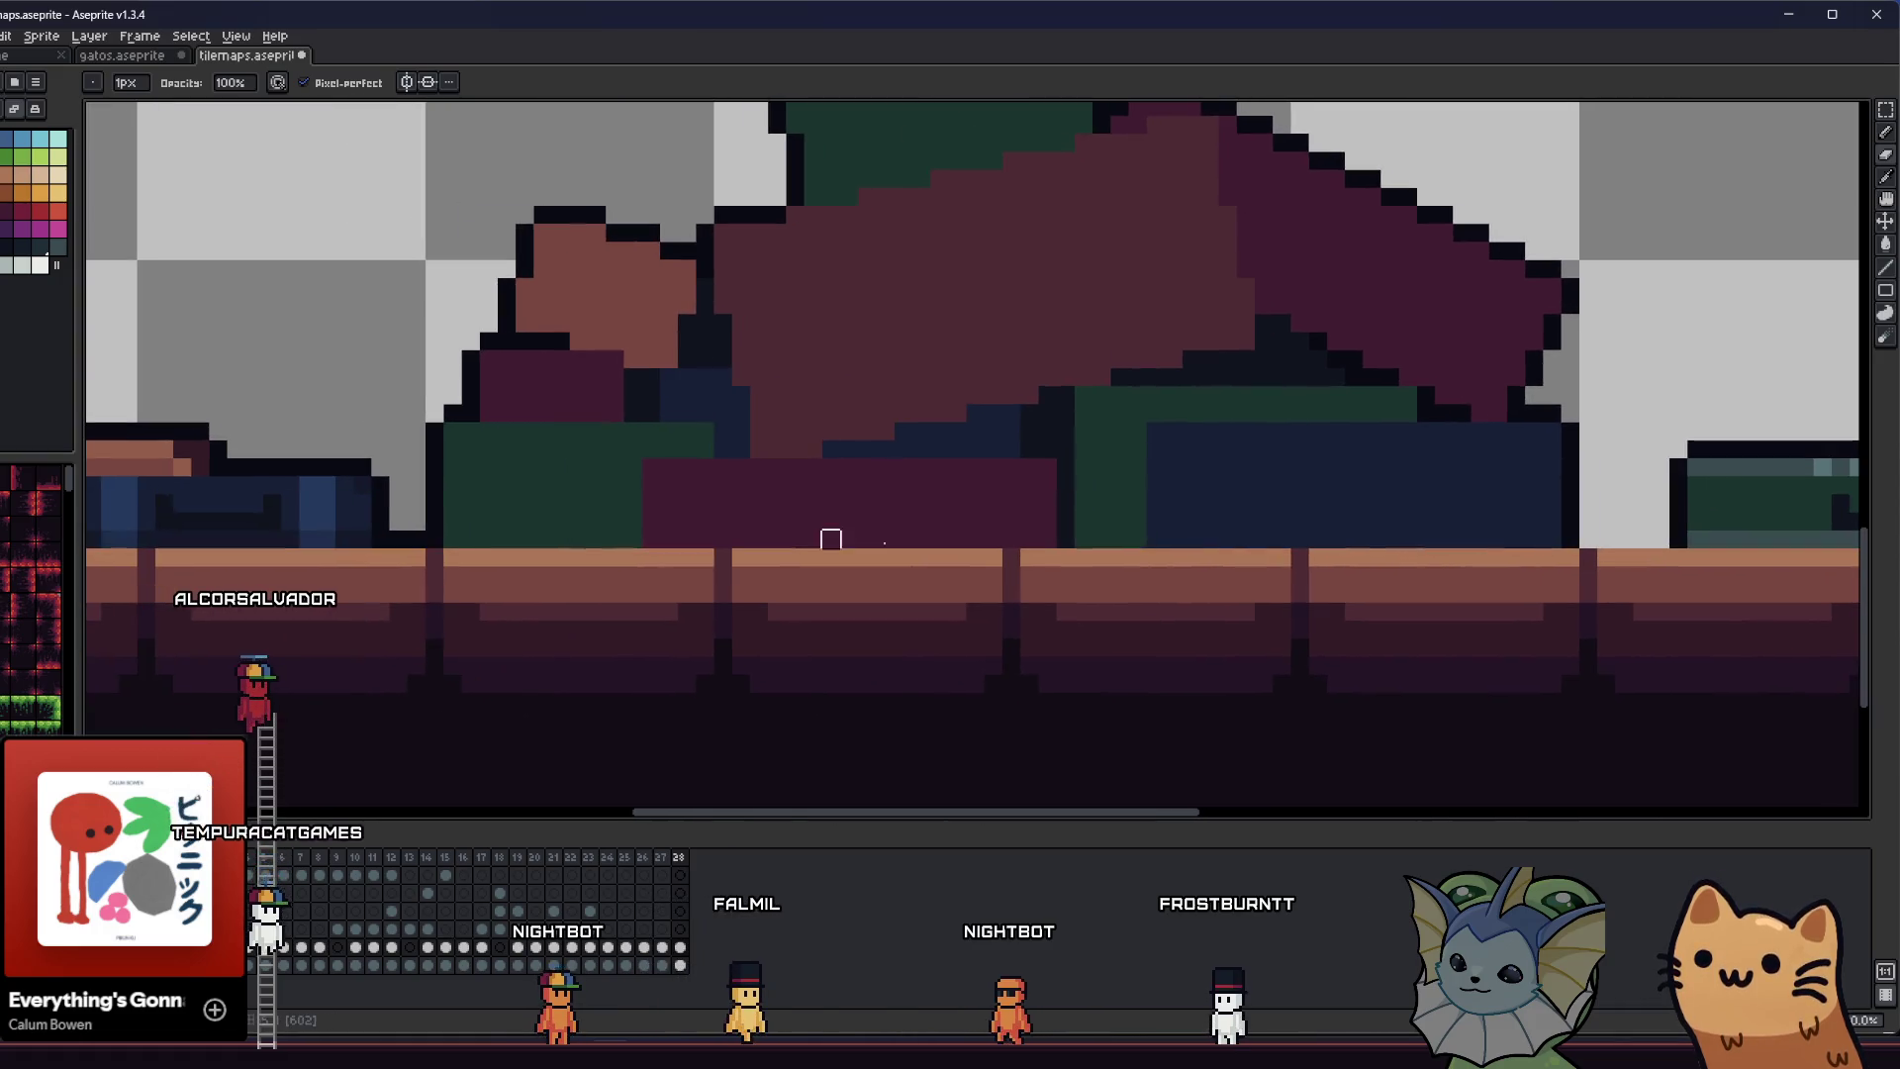
pyautogui.hscroll(-3, 644, 546)
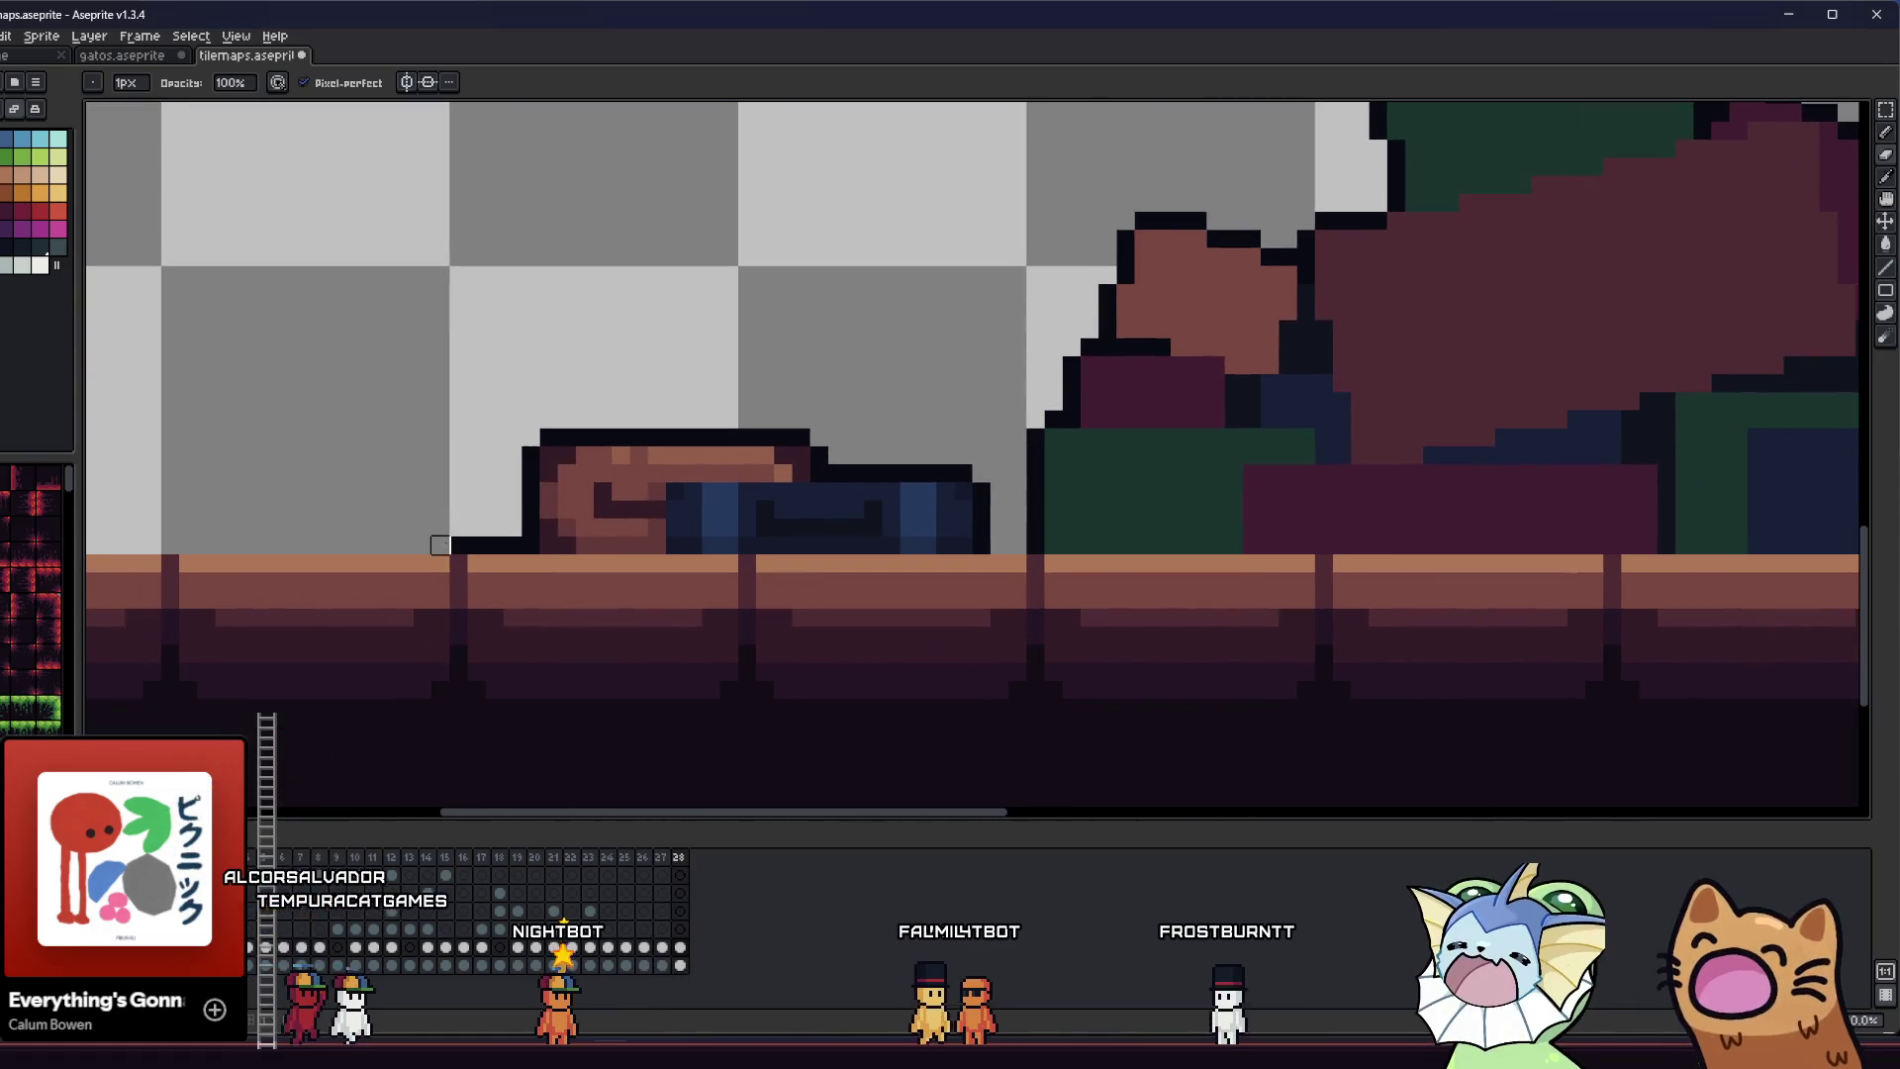
pyautogui.scroll(-1, 495, 545)
pyautogui.scroll(-1, 494, 546)
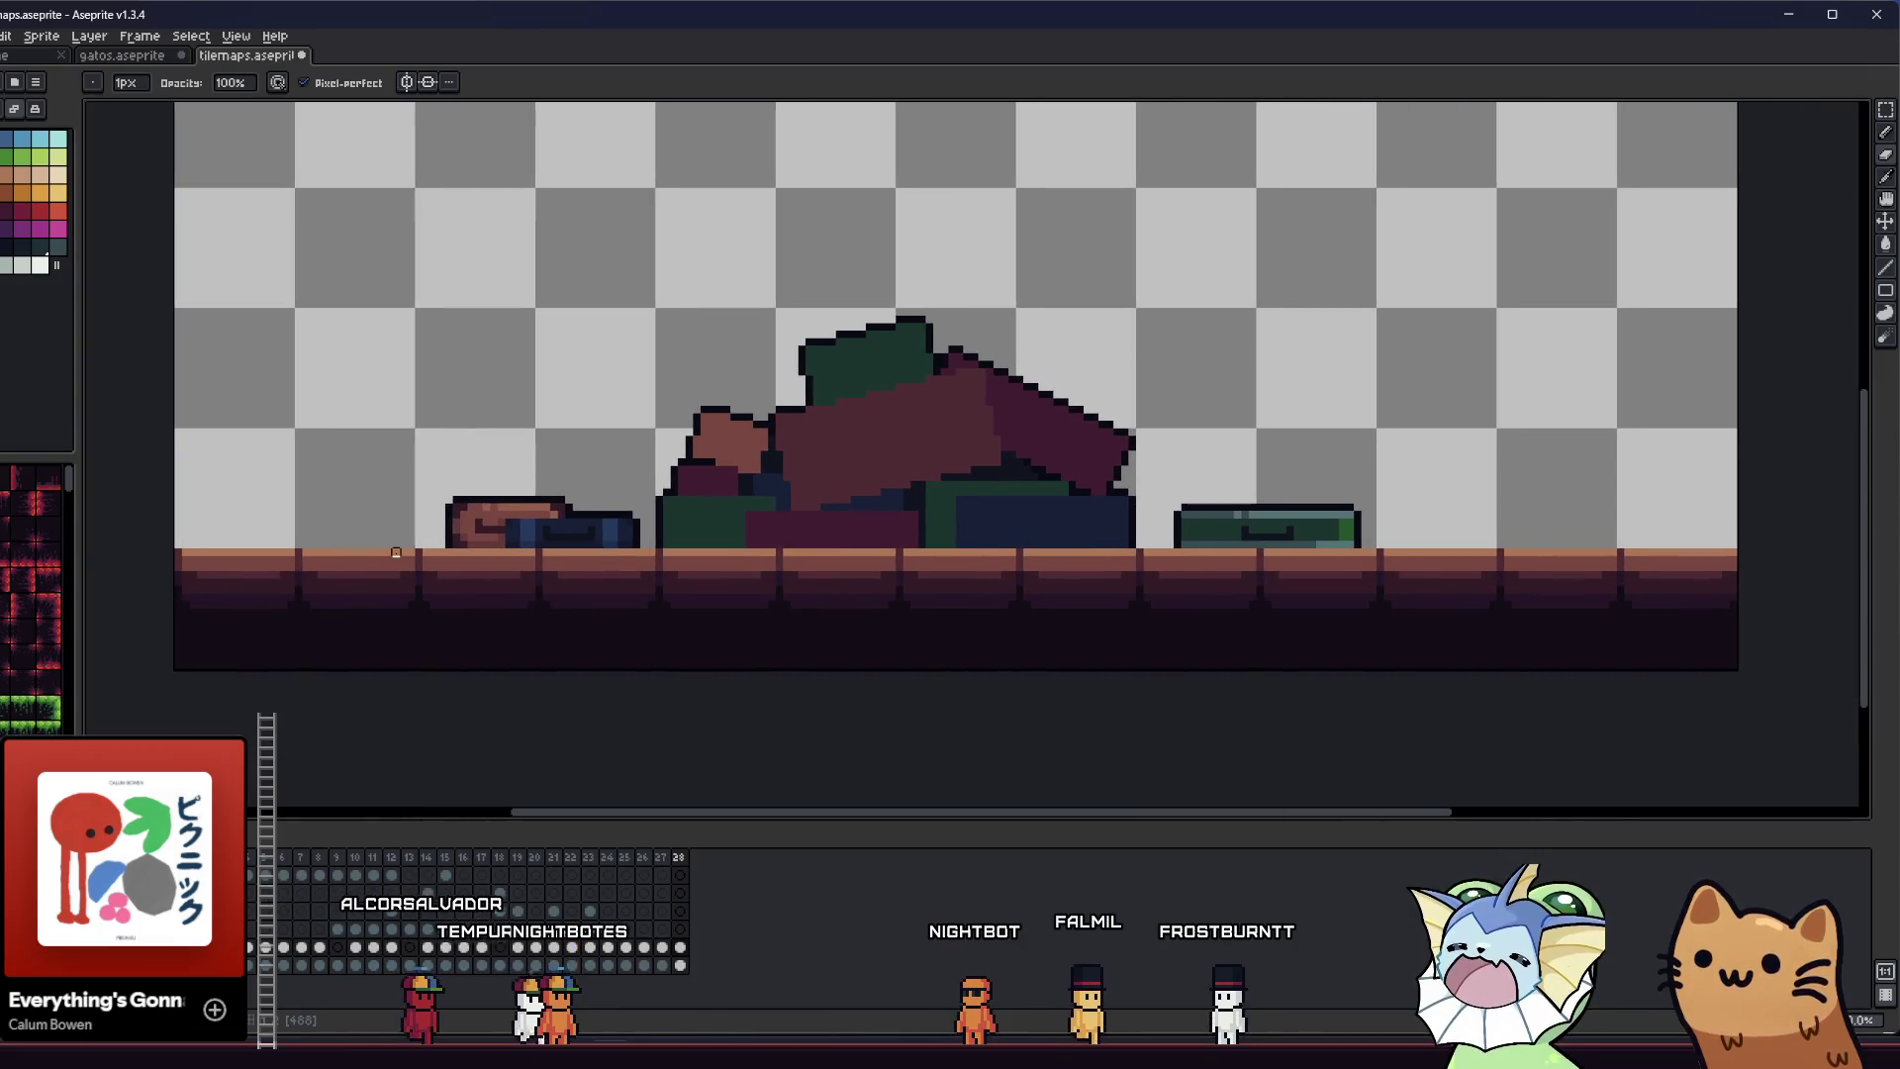
pyautogui.scroll(-4, 404, 551)
pyautogui.scroll(6, 415, 542)
pyautogui.scroll(1, 455, 495)
pyautogui.scroll(-1, 447, 475)
pyautogui.press('e')
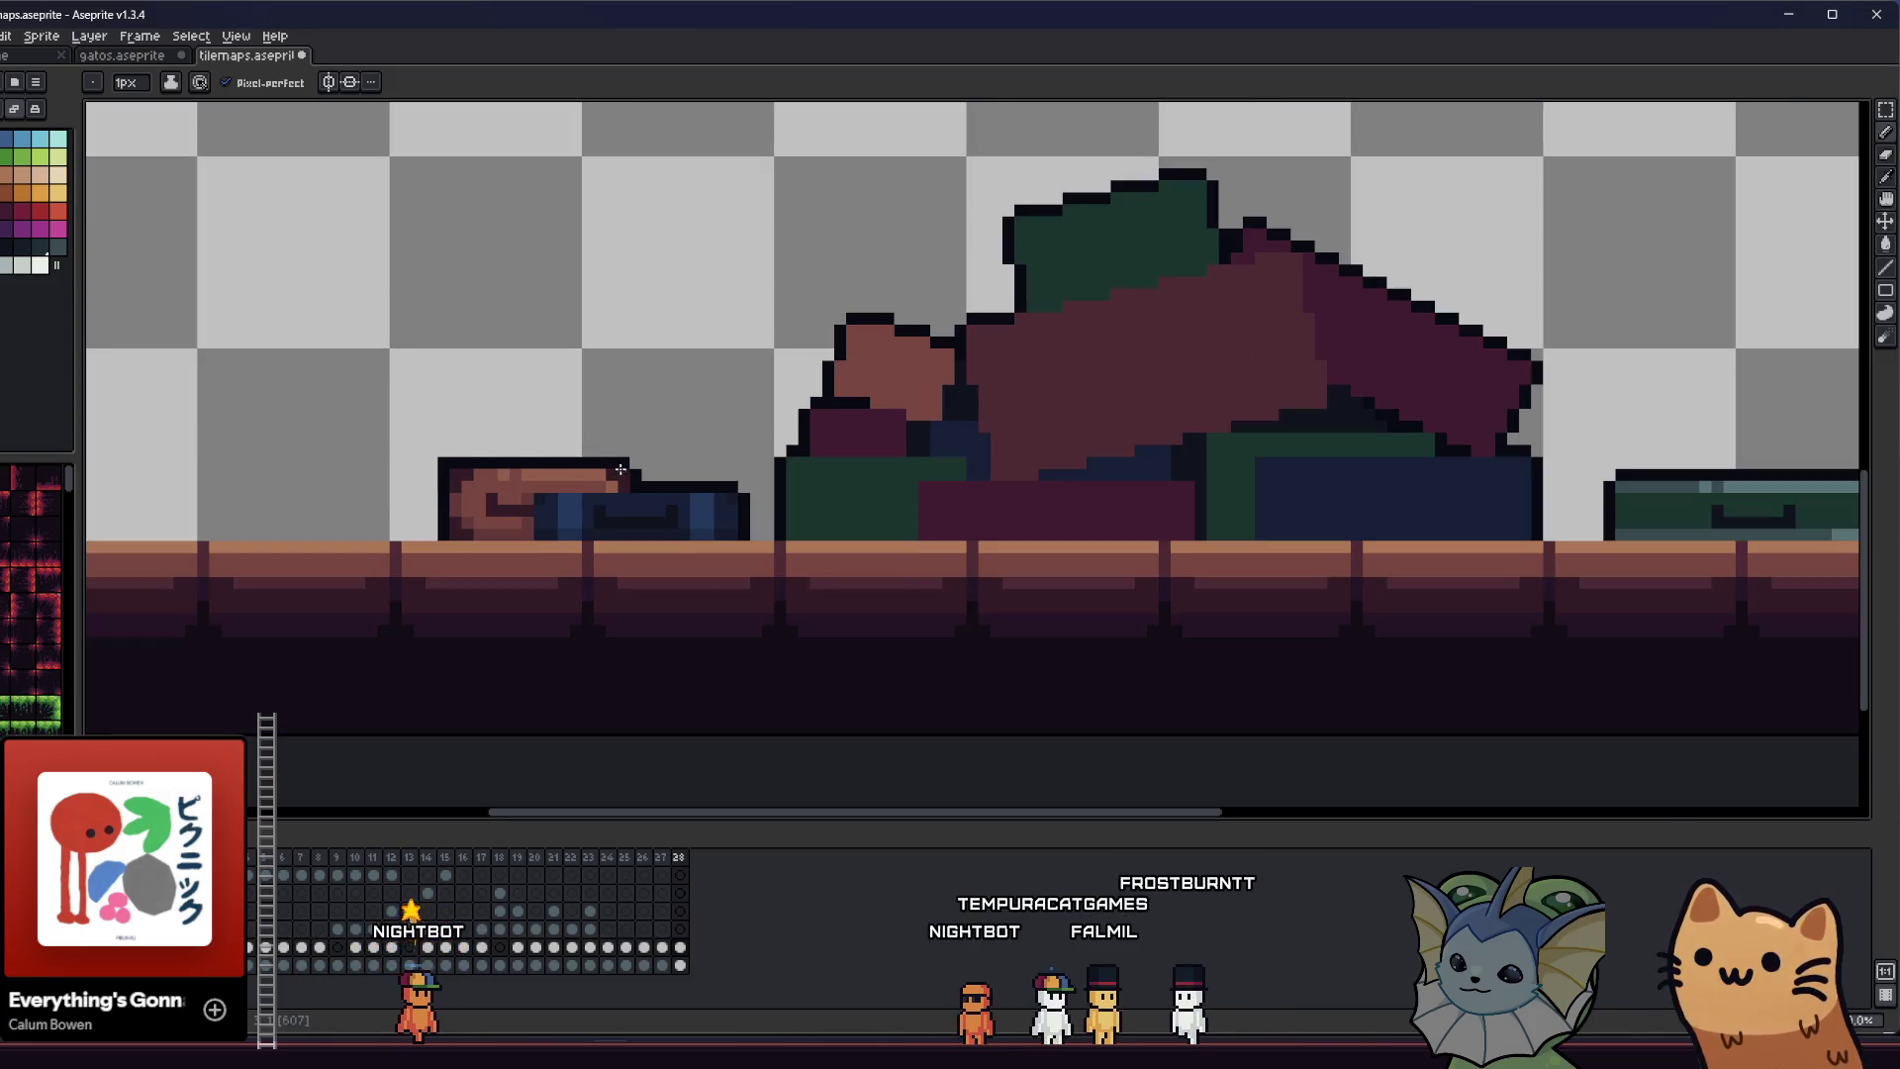
pyautogui.hscroll(3, 1395, 486)
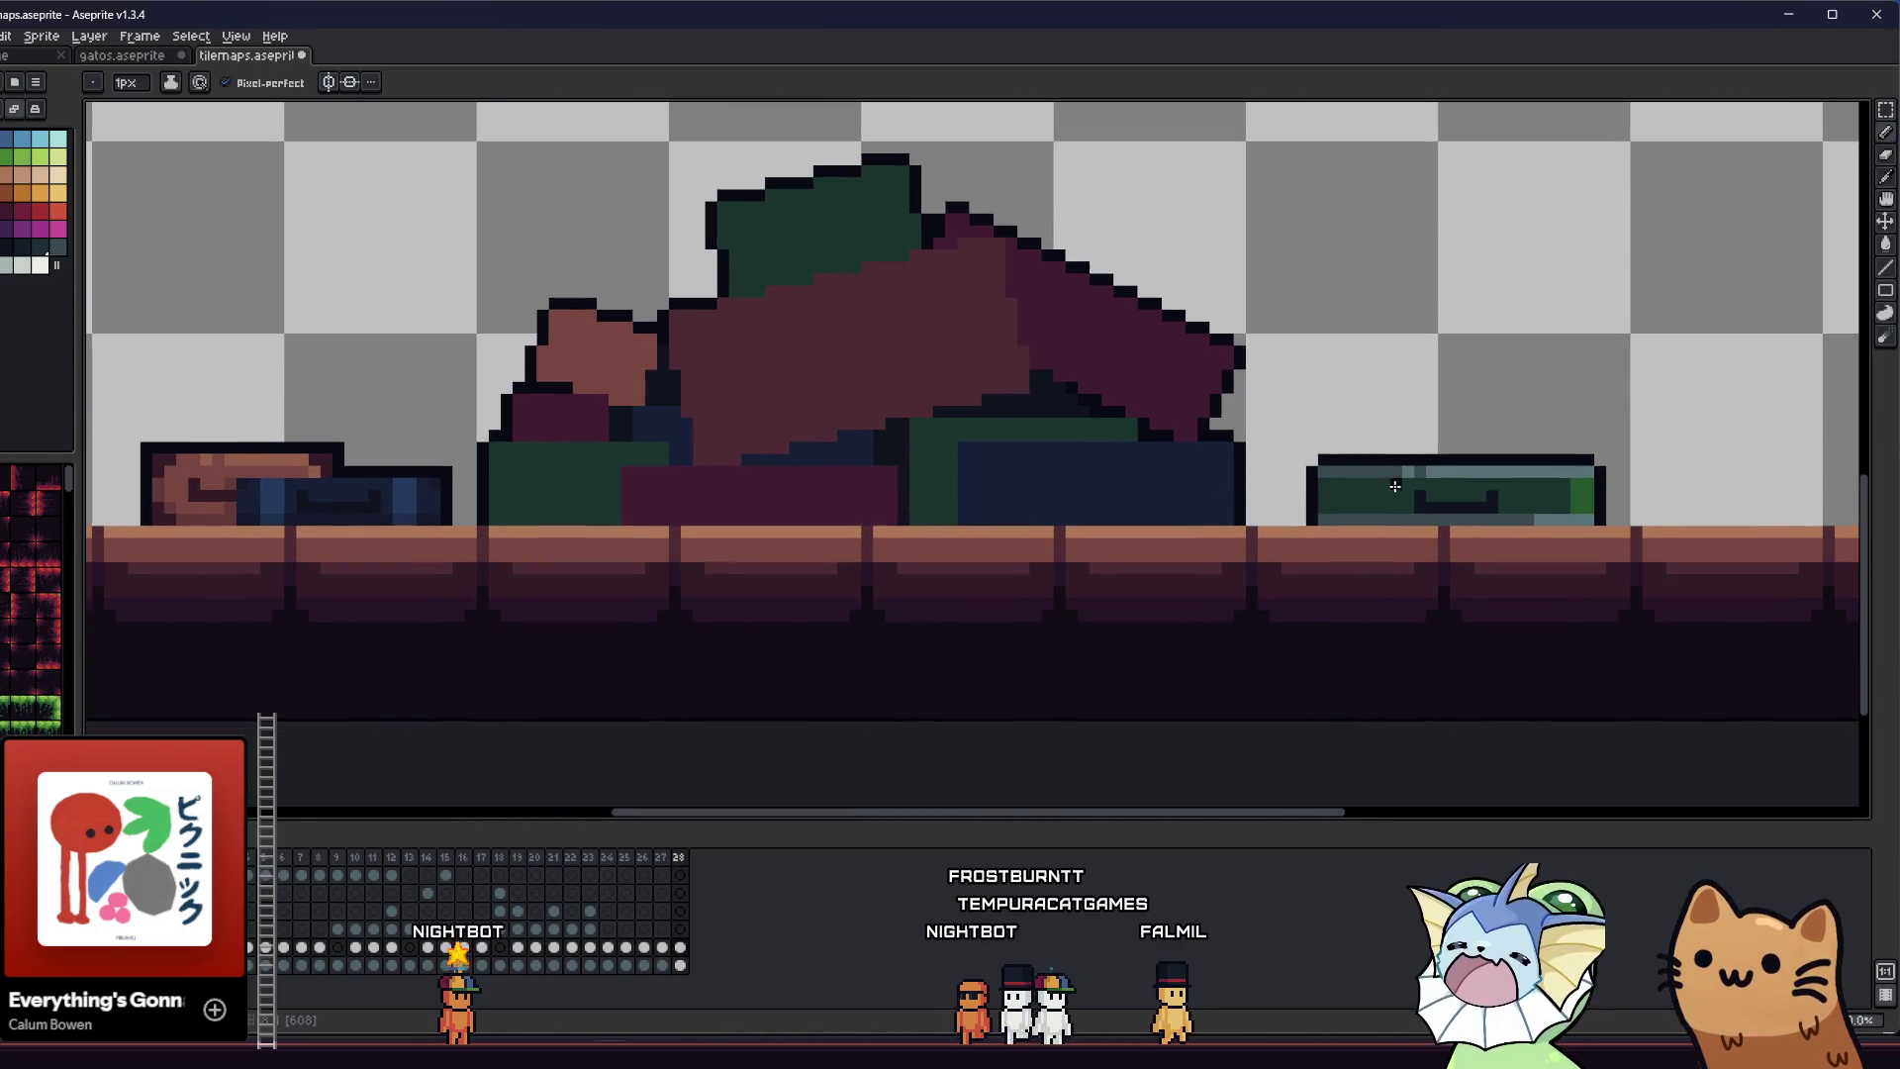
# - Fill the green chest's two notched top corners black
pyautogui.click(1311, 459)
pyautogui.click(1597, 459)
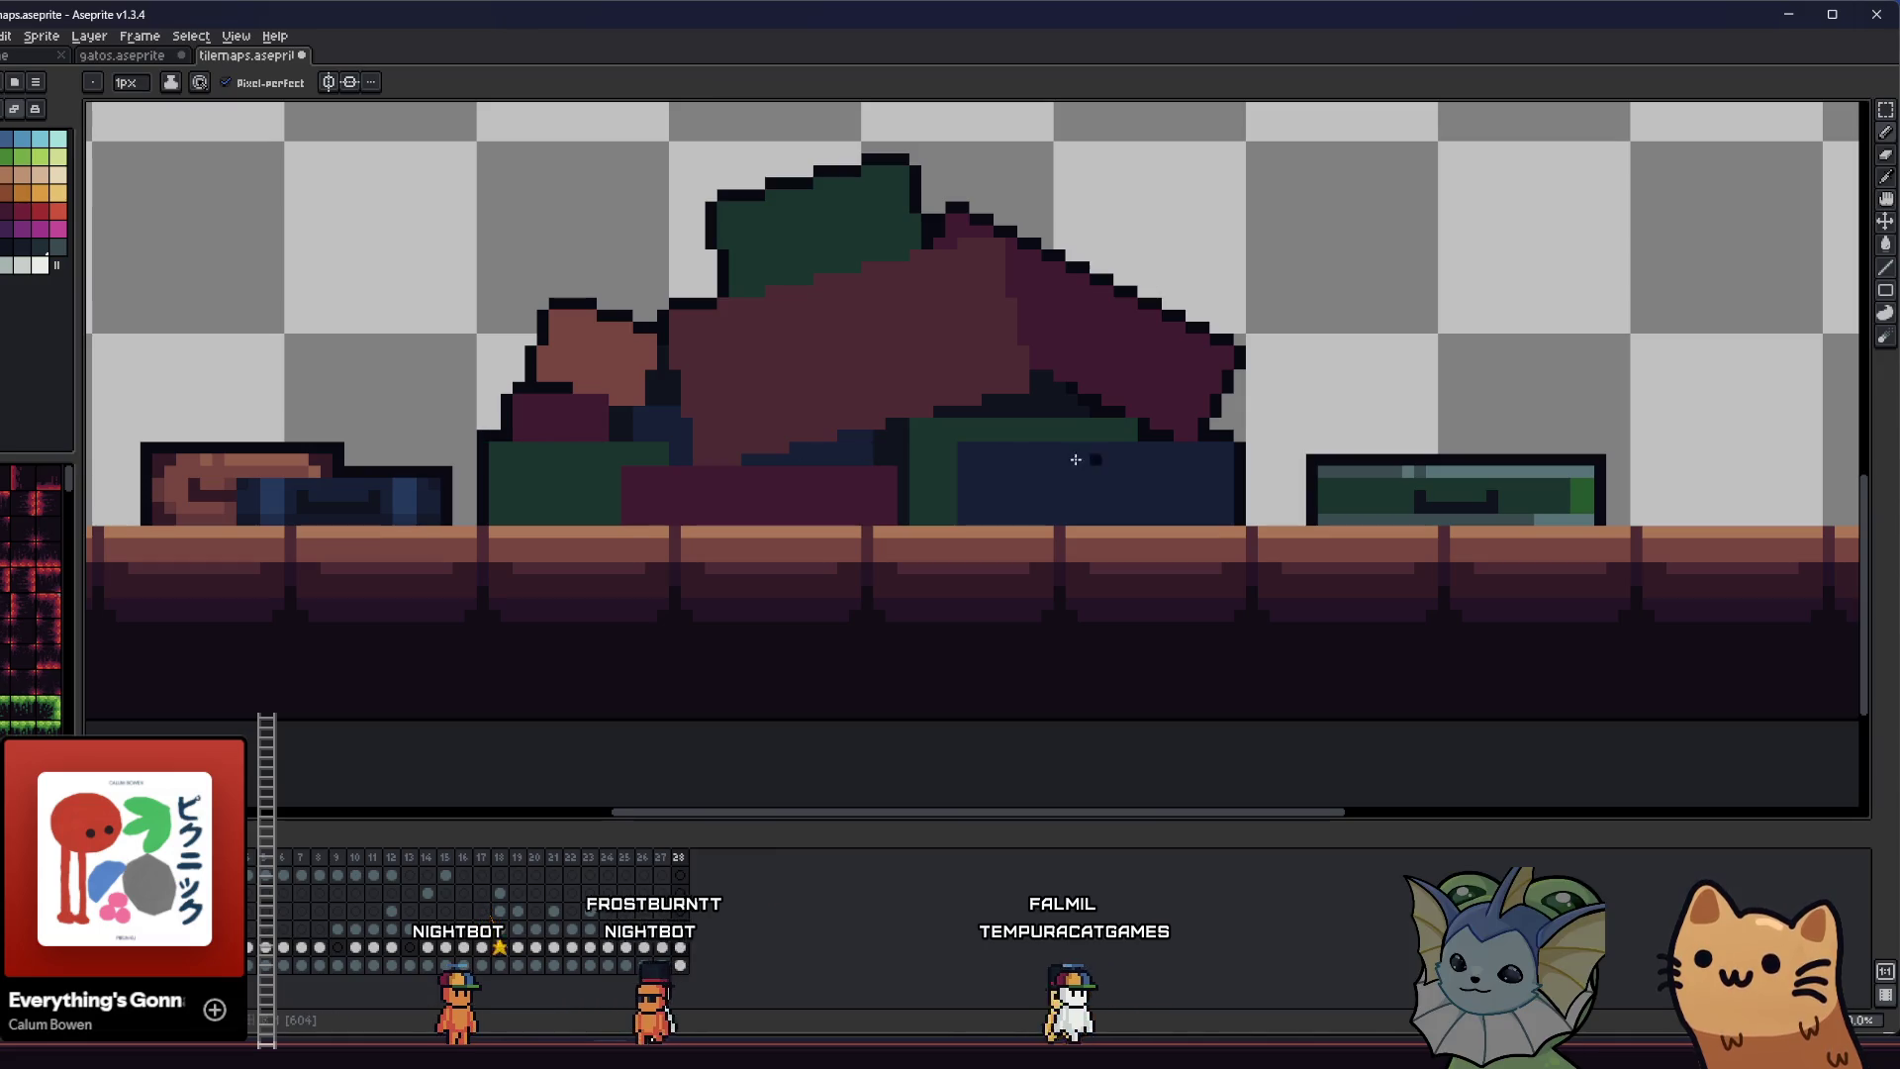
pyautogui.scroll(-2, 1051, 442)
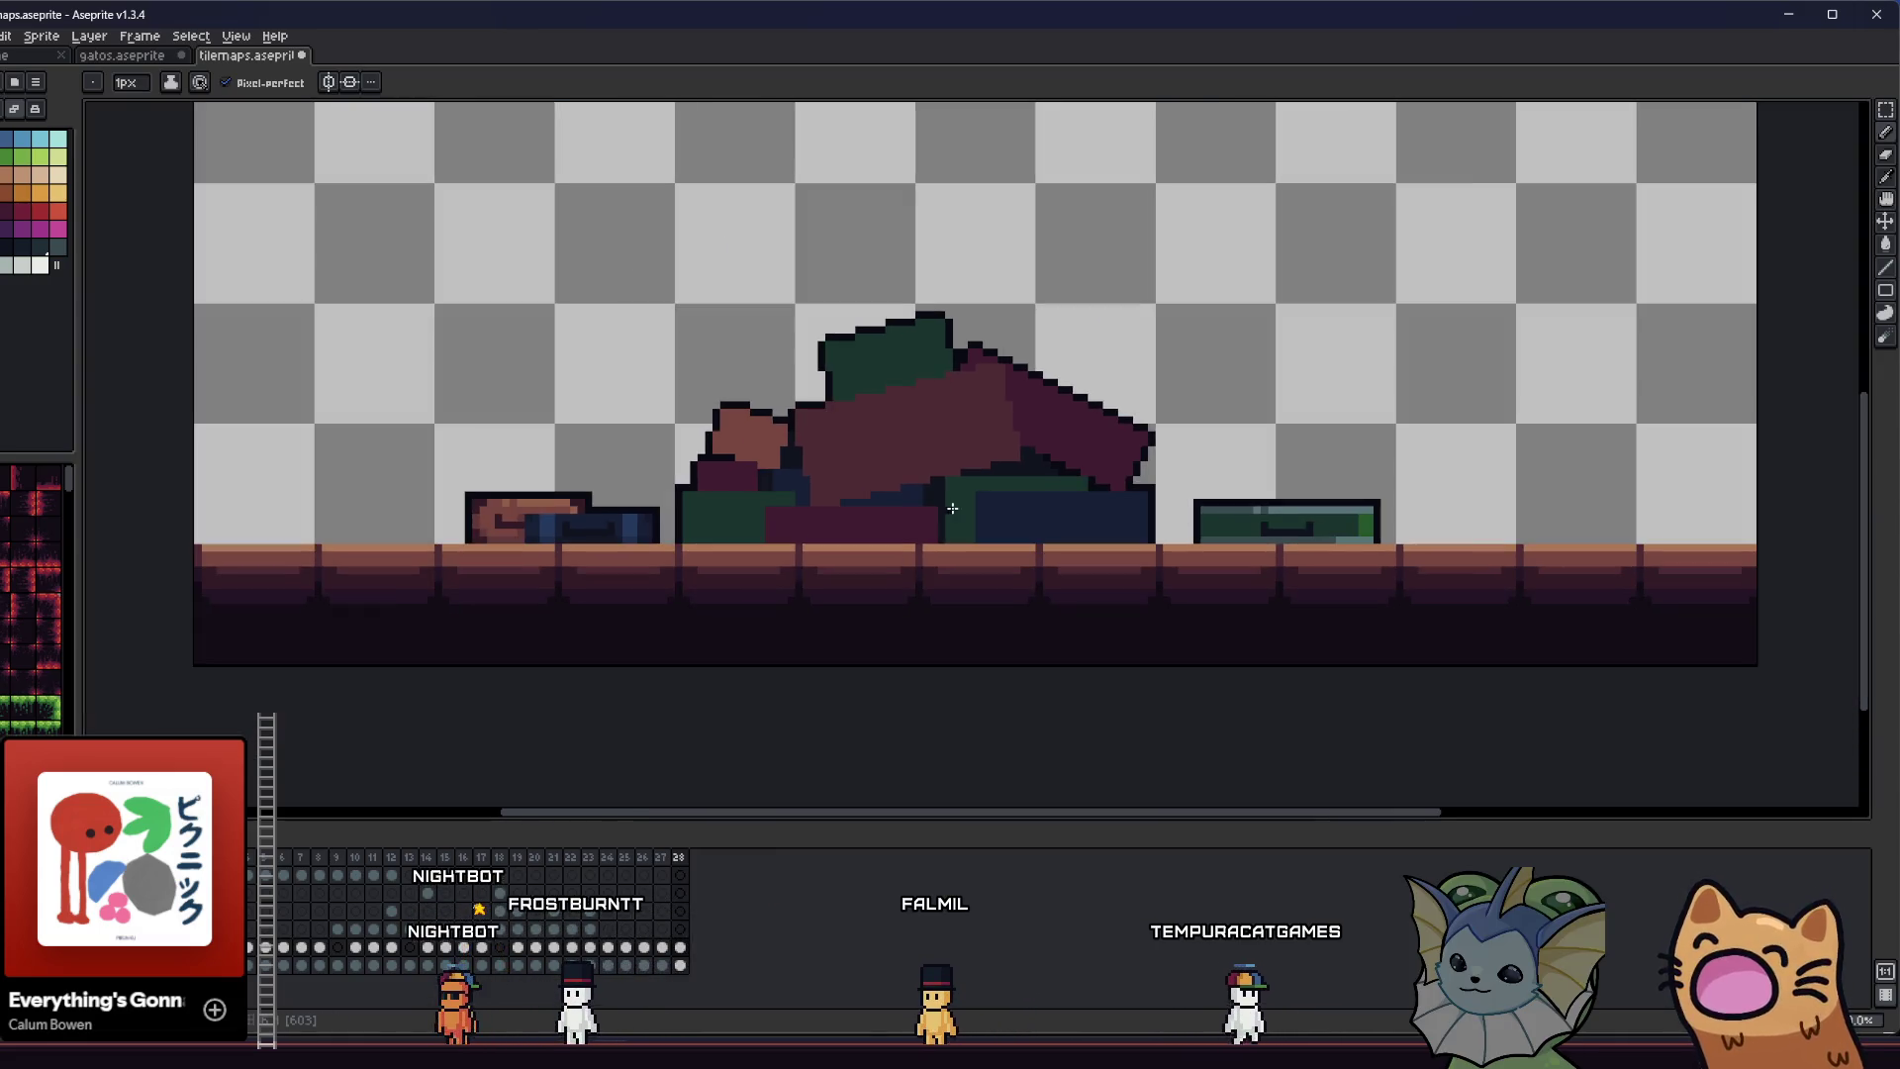
pyautogui.moveTo(776, 489); pyautogui.dragTo(742, 464)
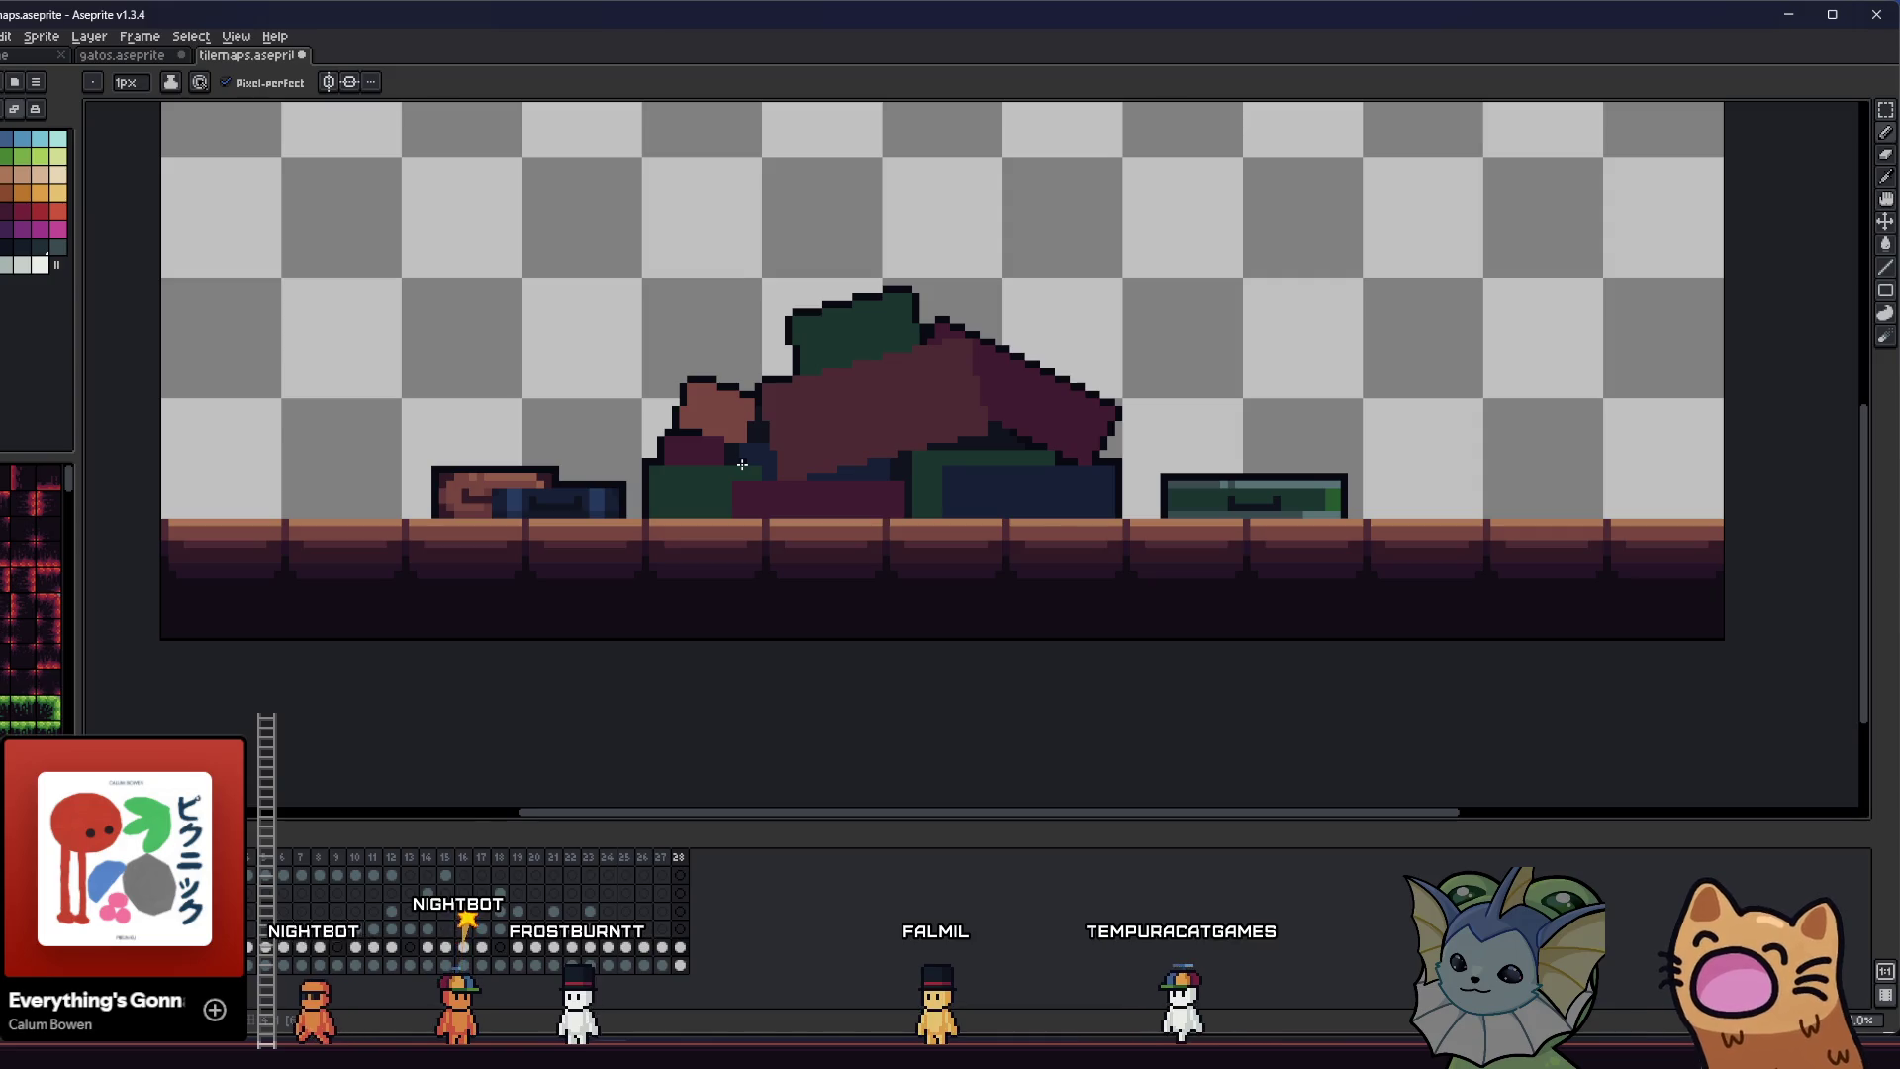
pyautogui.scroll(-2, 742, 464)
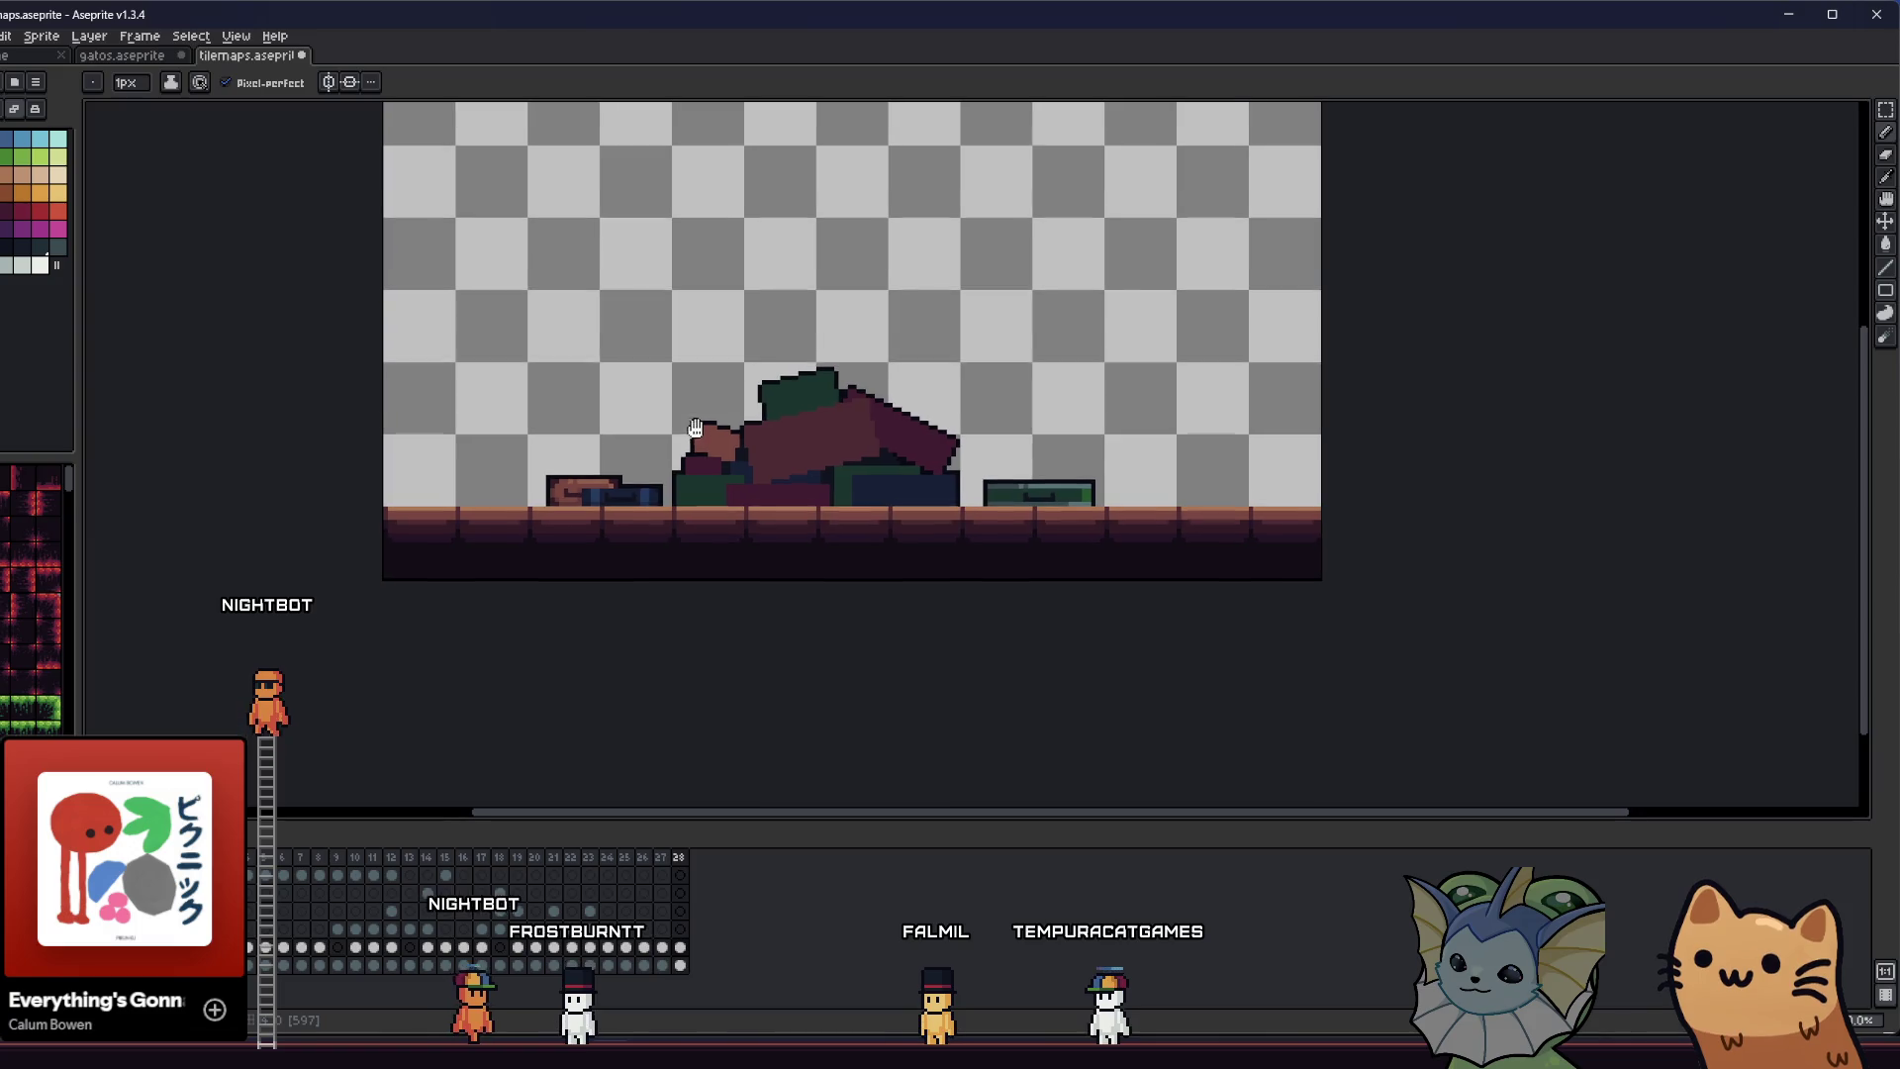
pyautogui.scroll(-1, 740, 450)
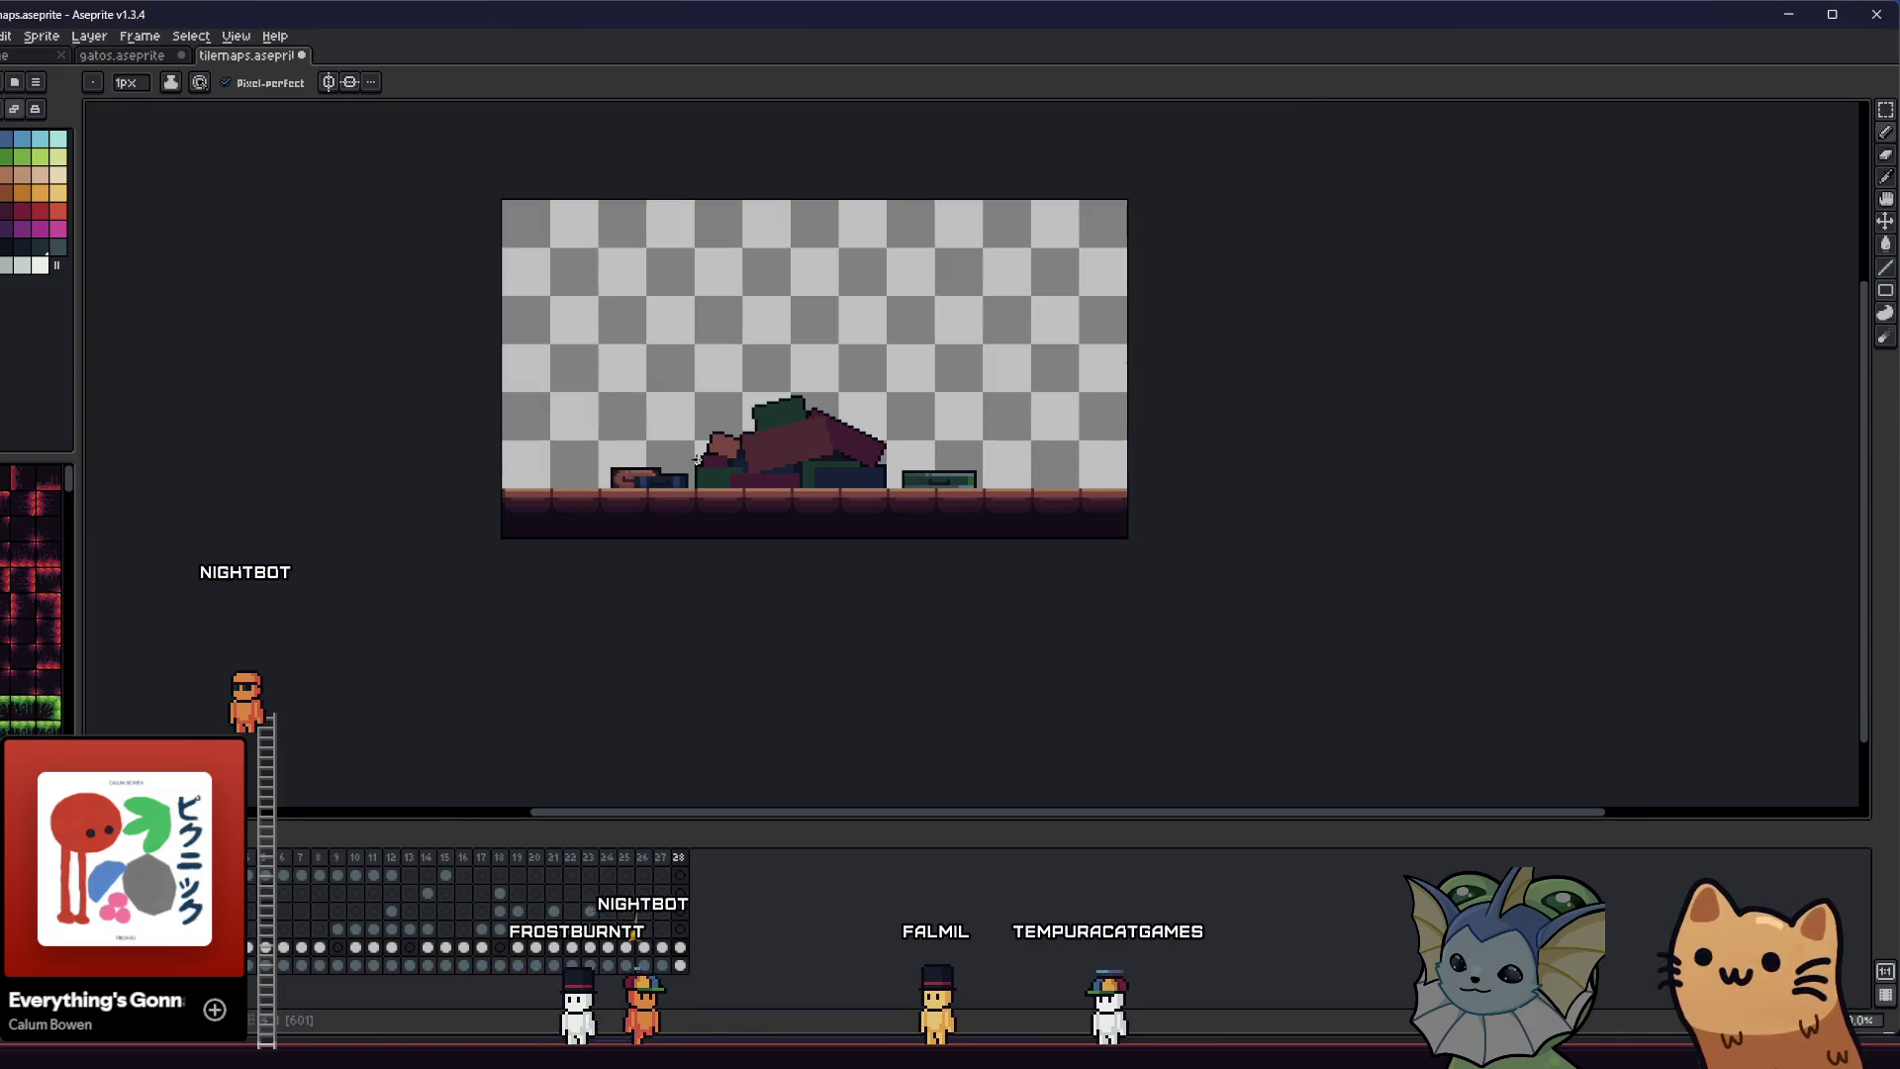
# - Pick a lighter salmon brown and bucket-fill the big middle cushion with it
pyautogui.press('i')
pyautogui.scroll(3, 696, 455)
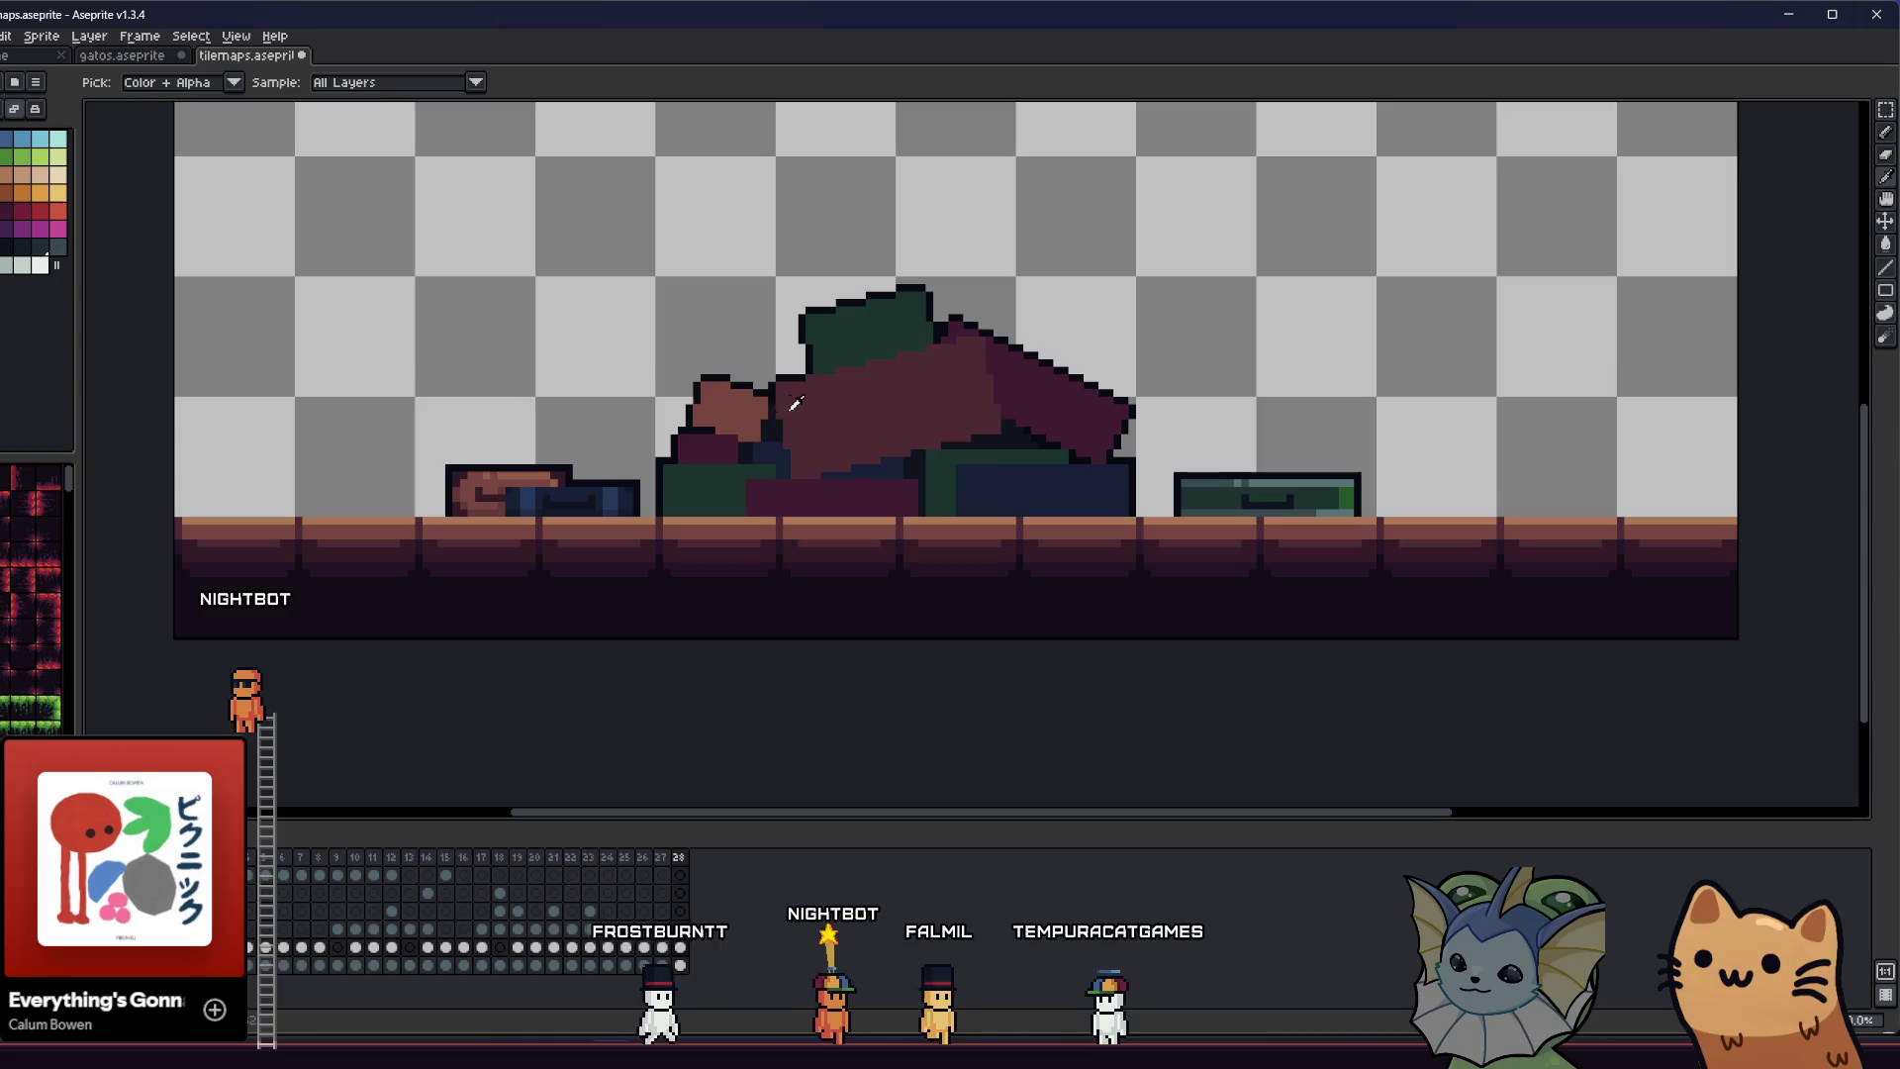
pyautogui.press('g')
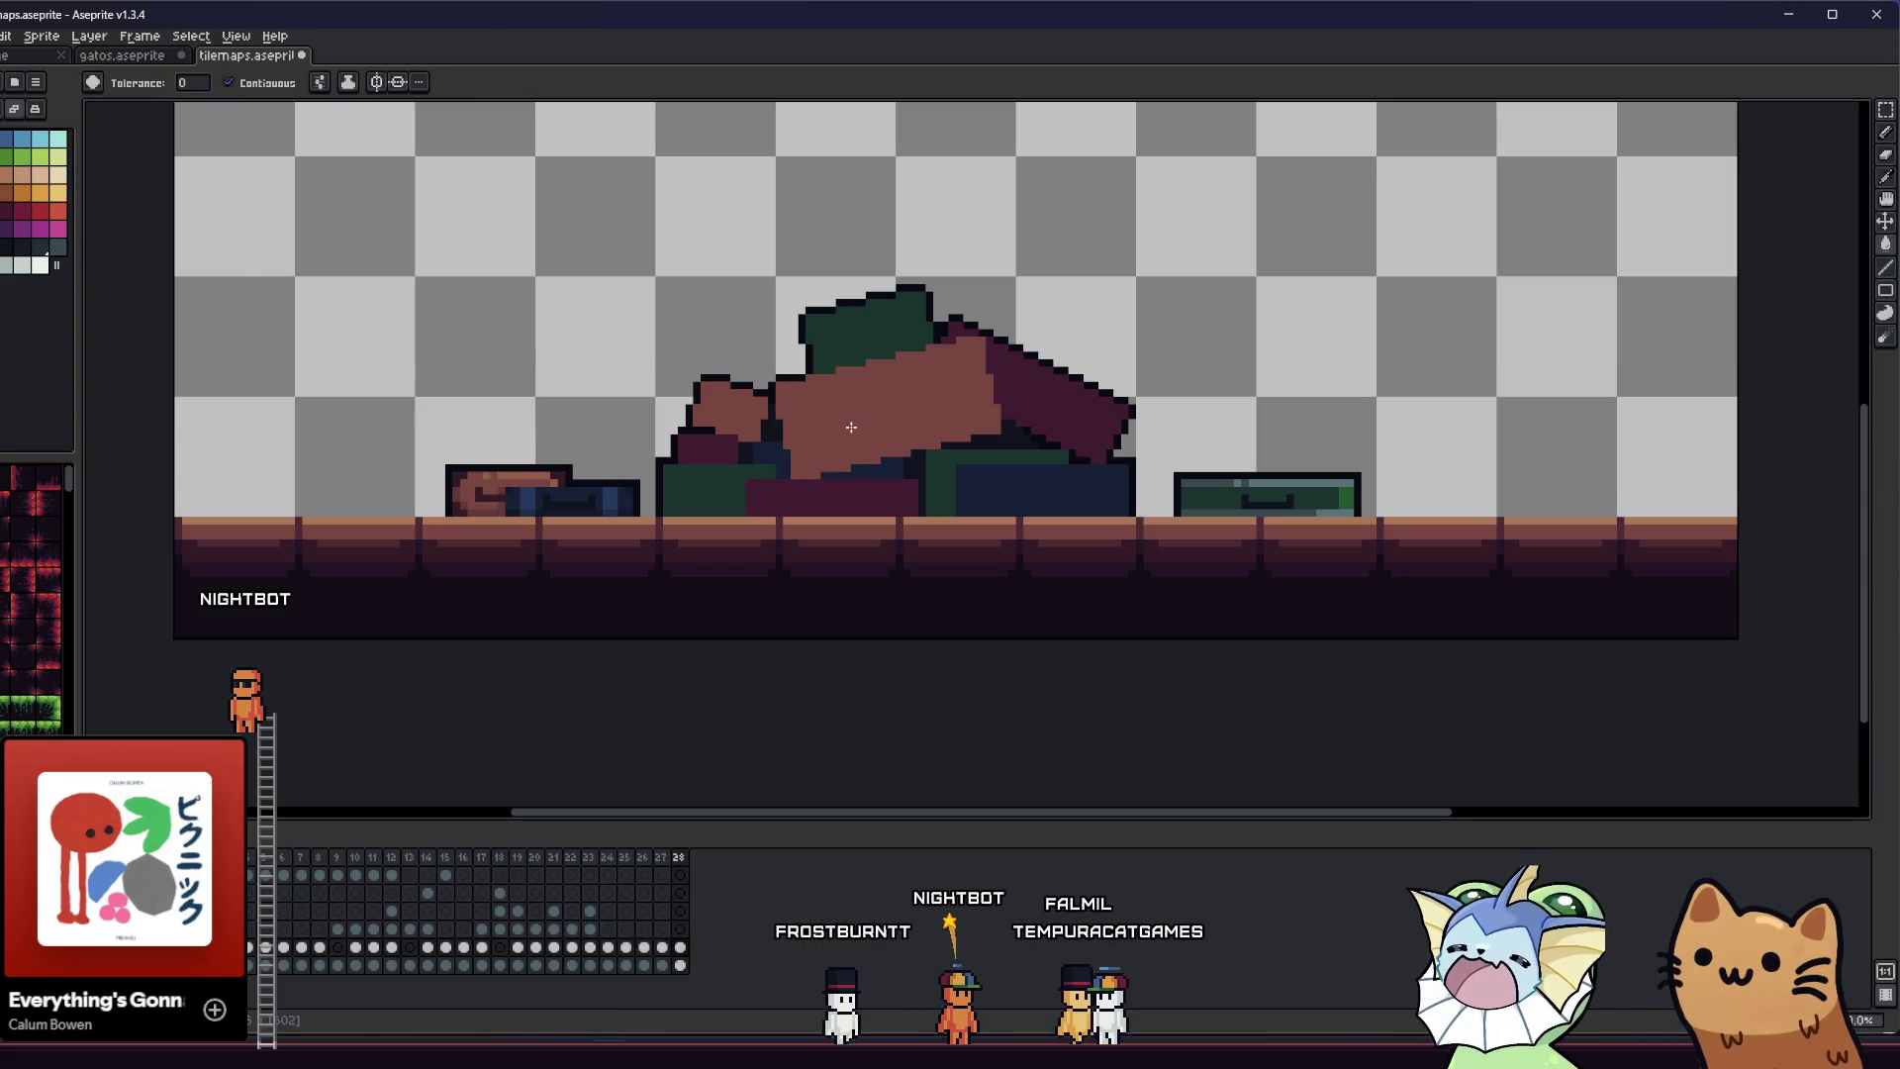
pyautogui.scroll(3, 740, 410)
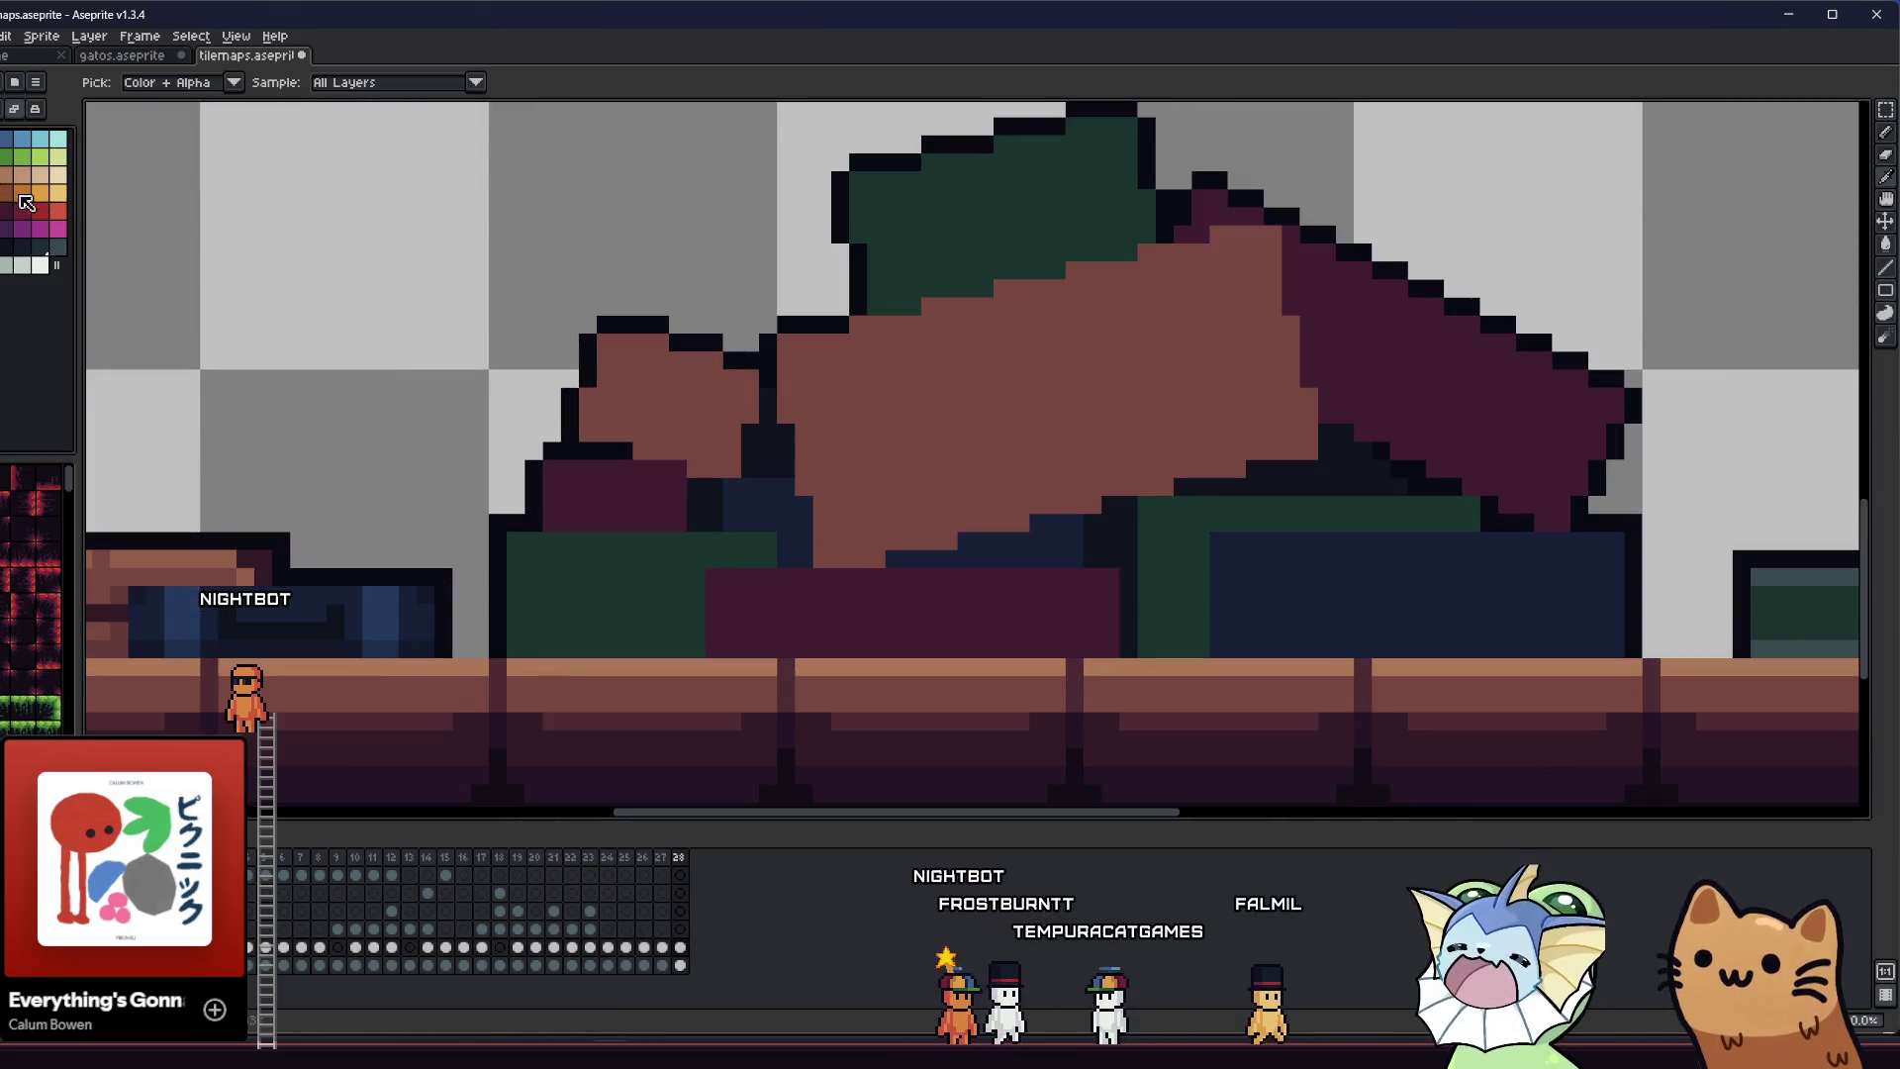
pyautogui.click(645, 421)
pyautogui.scroll(1, 649, 465)
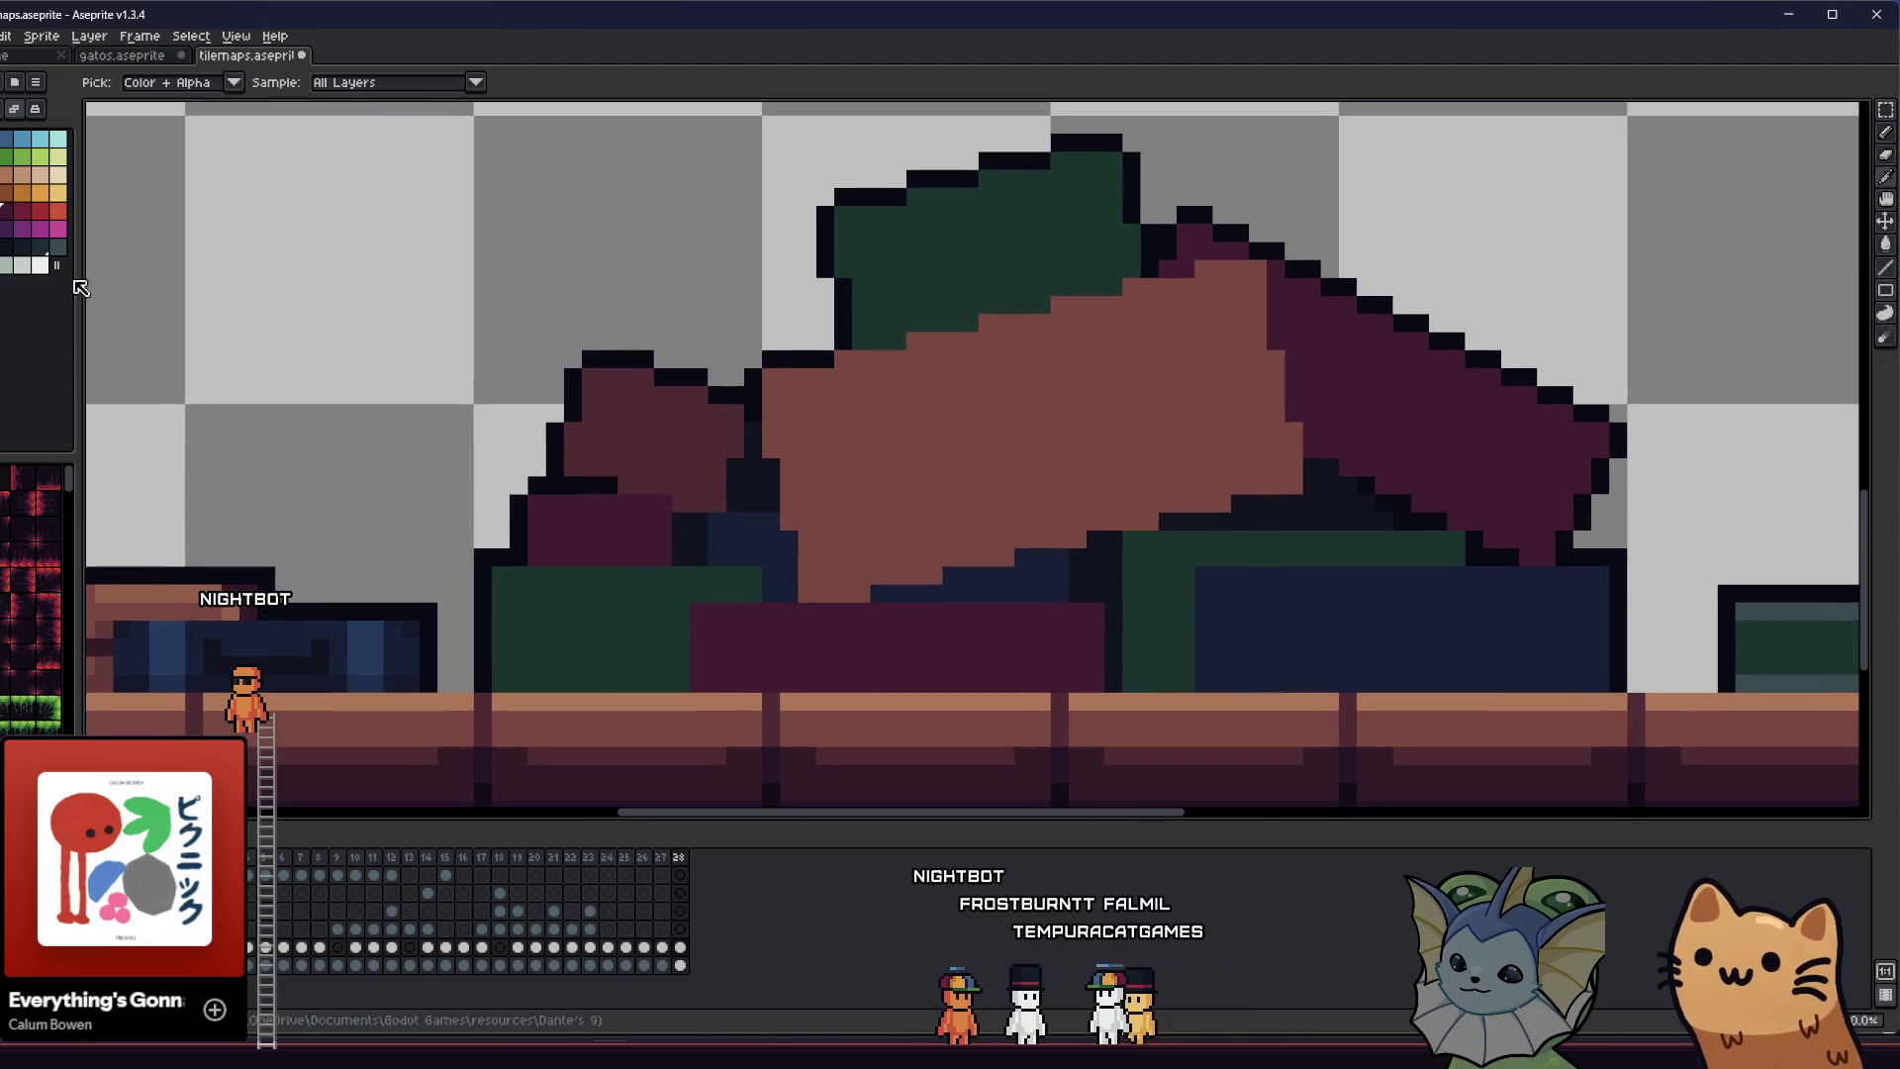
pyautogui.hotkey('ctrl', 'z')
pyautogui.scroll(-3, 760, 618)
pyautogui.click(791, 678)
pyautogui.press('v')
pyautogui.press('g')
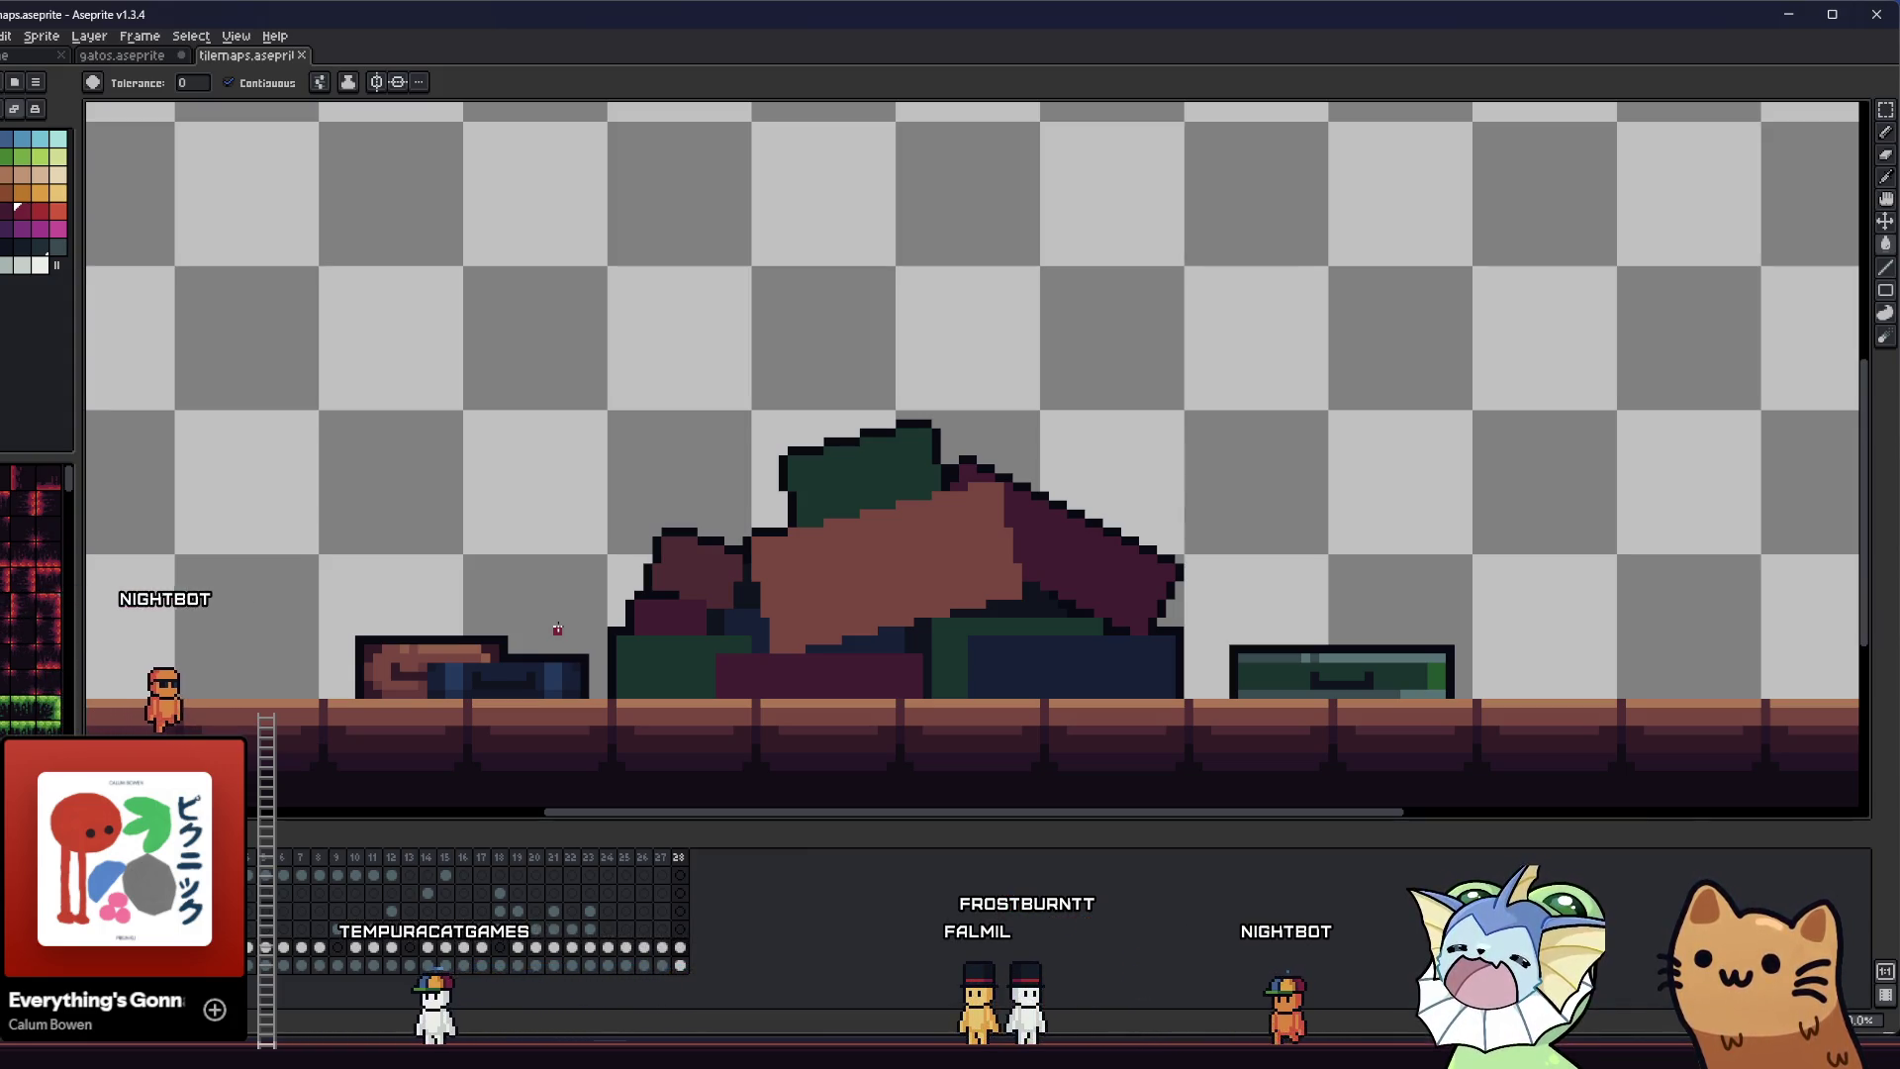
pyautogui.scroll(1, 891, 593)
# - Bucket-fill the book's navy block with a brighter blue
pyautogui.press('i')
pyautogui.scroll(2, 892, 578)
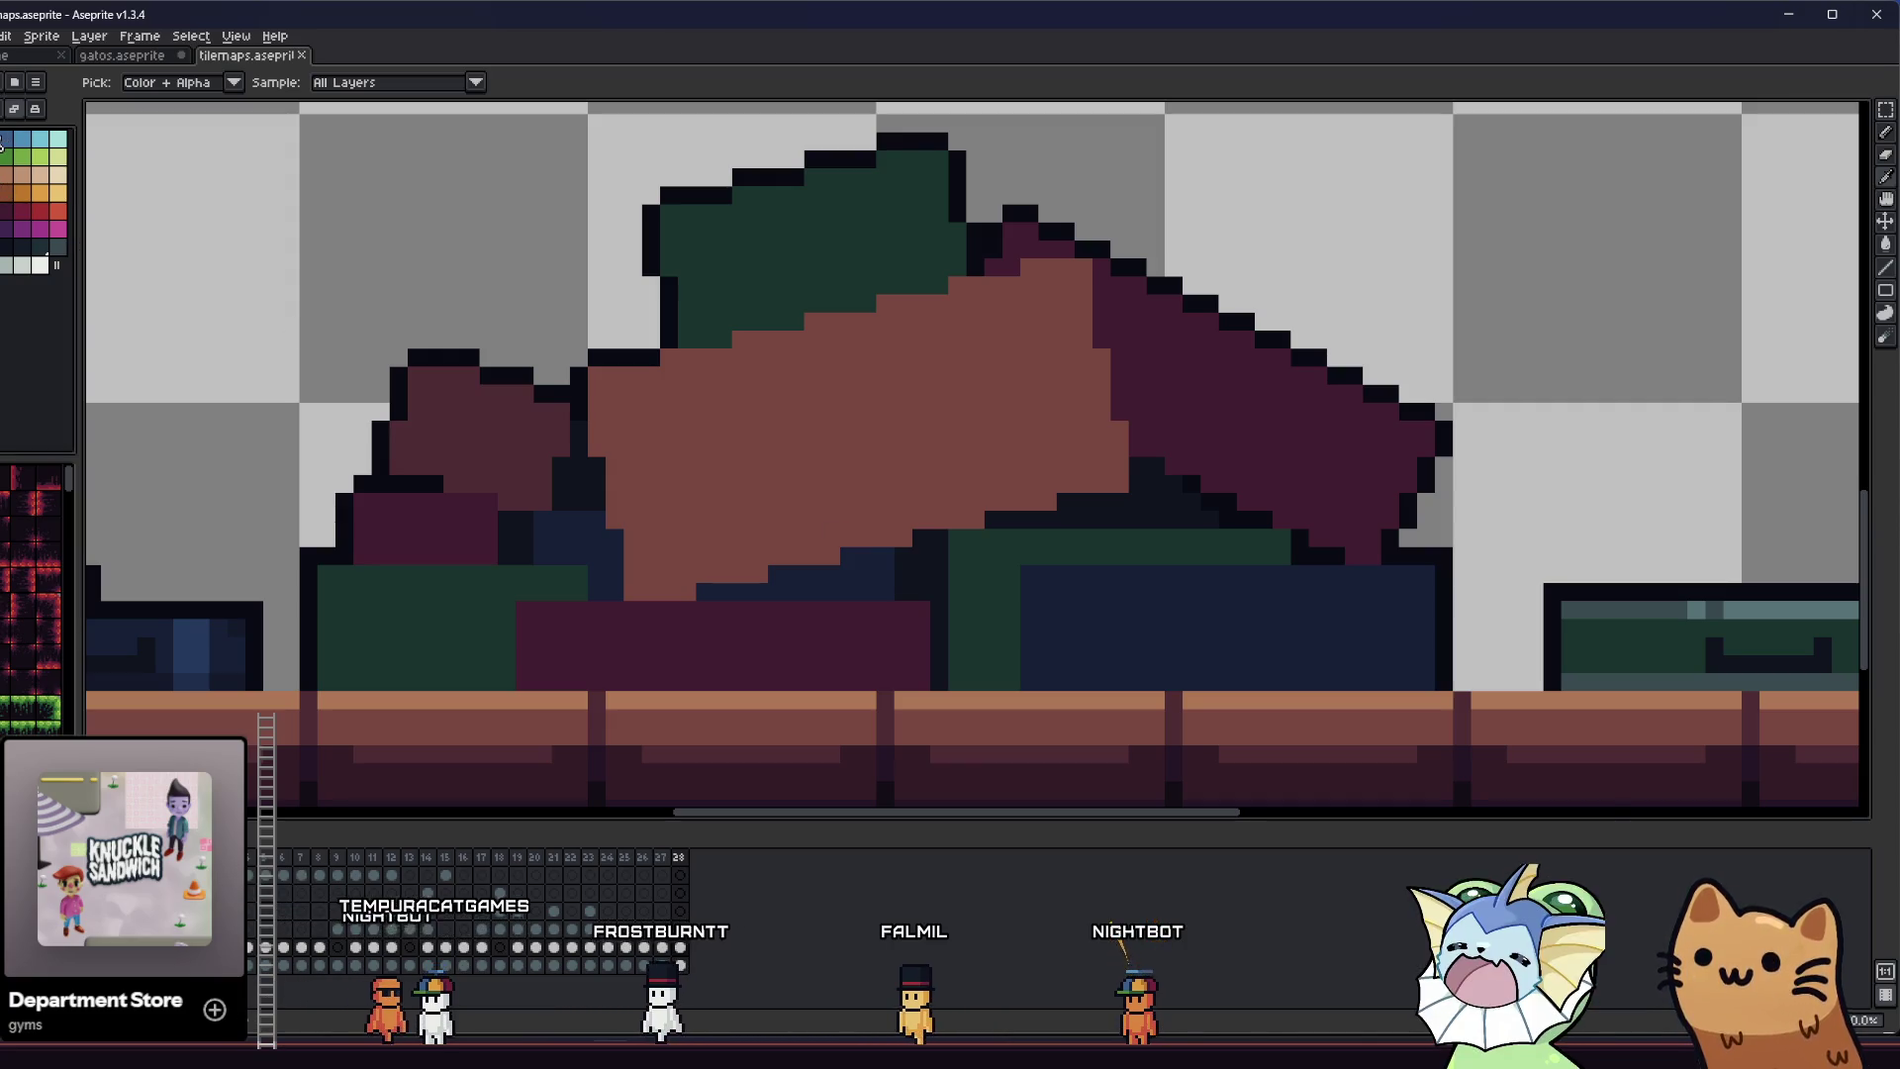
pyautogui.press('g')
pyautogui.click(1064, 667)
pyautogui.scroll(-3, 1065, 667)
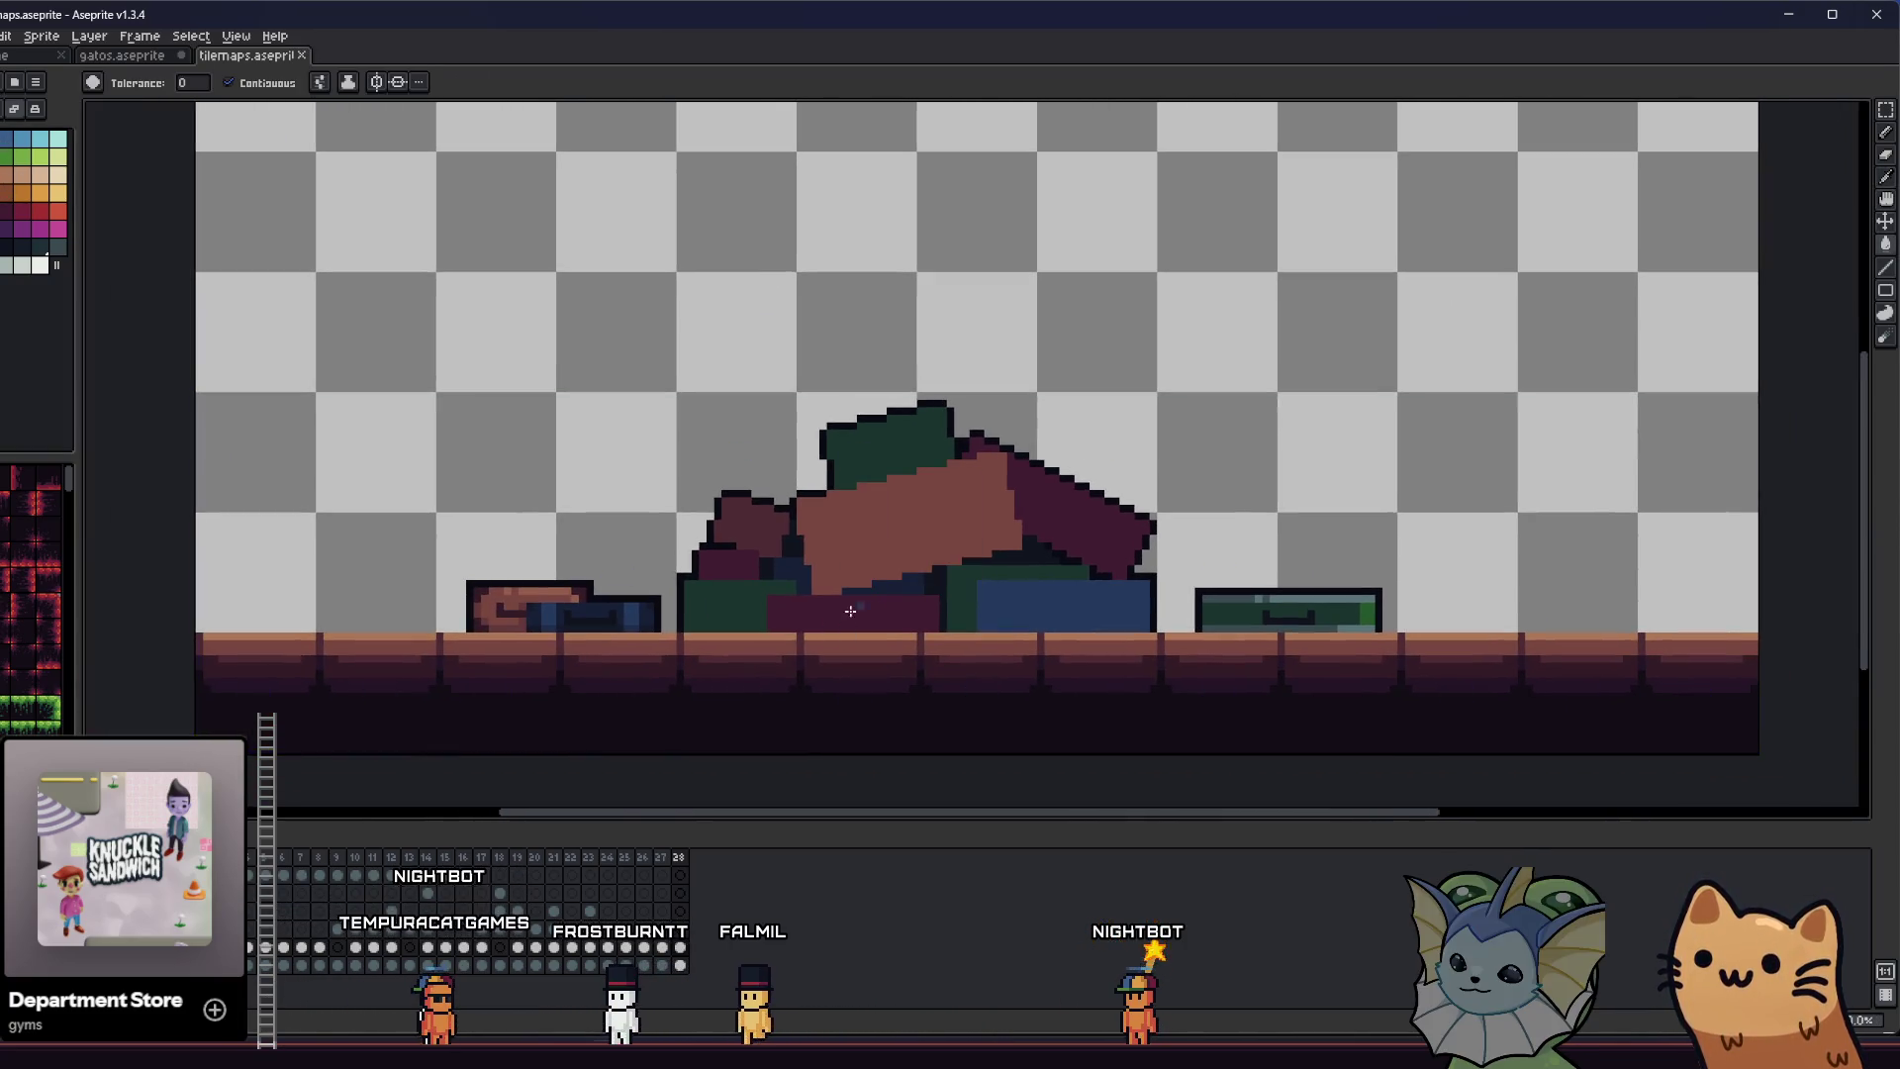
pyautogui.scroll(2, 912, 618)
pyautogui.scroll(-3, 913, 618)
# - Pick a dark purple from the canvas and pencil shading onto the book
pyautogui.press('i')
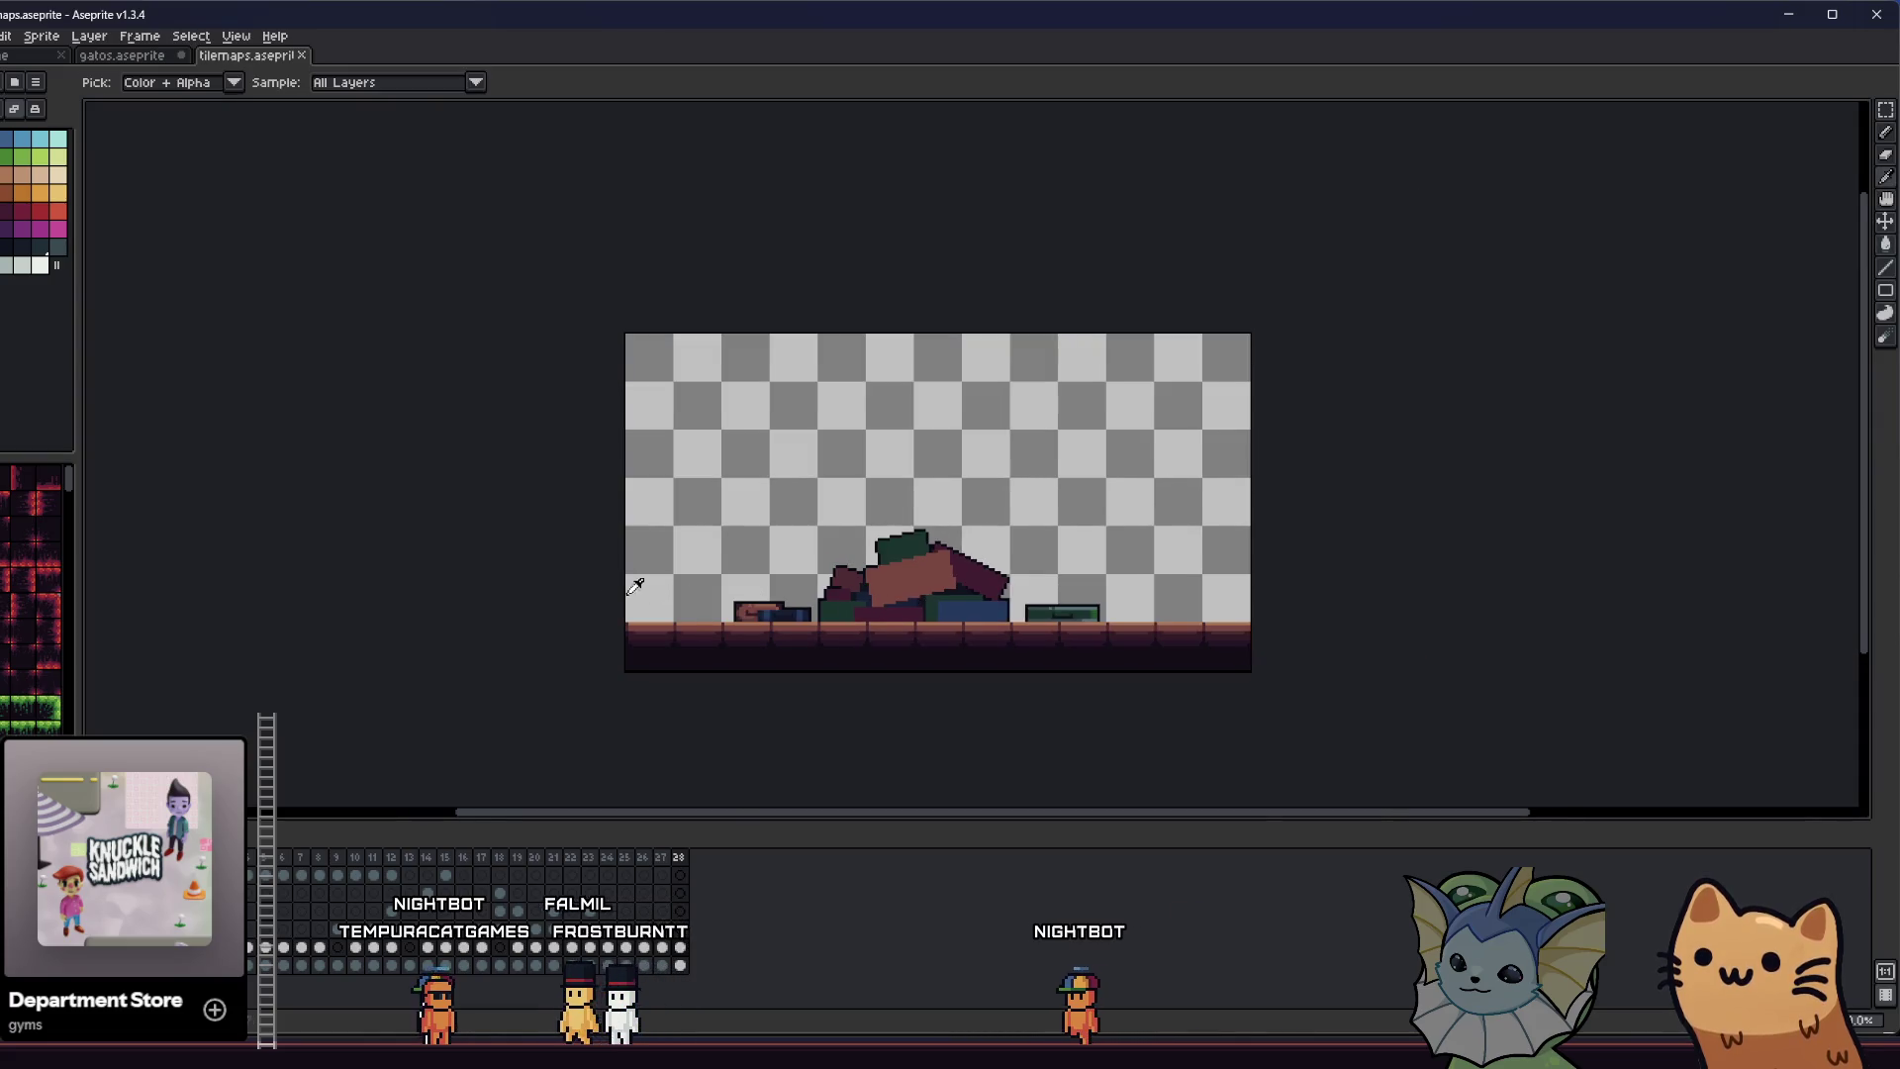
pyautogui.moveTo(635, 585); pyautogui.dragTo(565, 557)
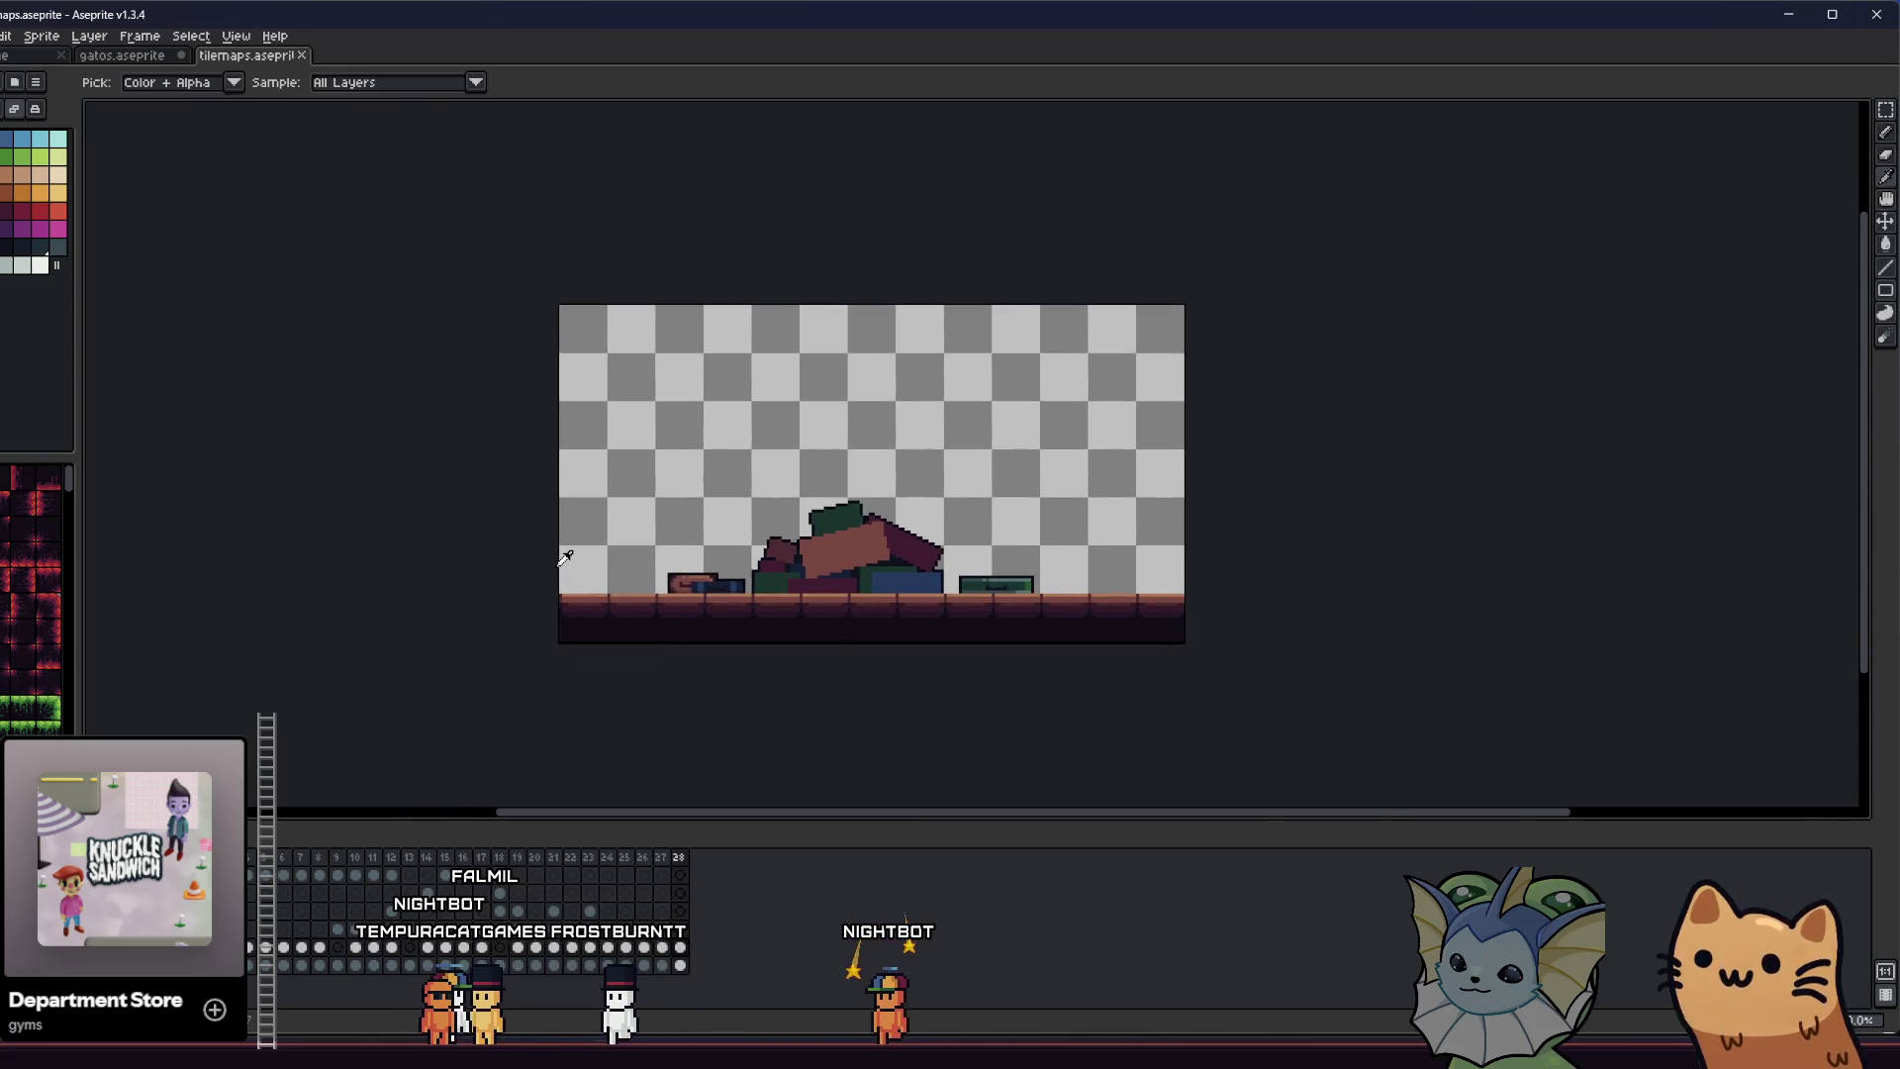
pyautogui.scroll(2, 816, 544)
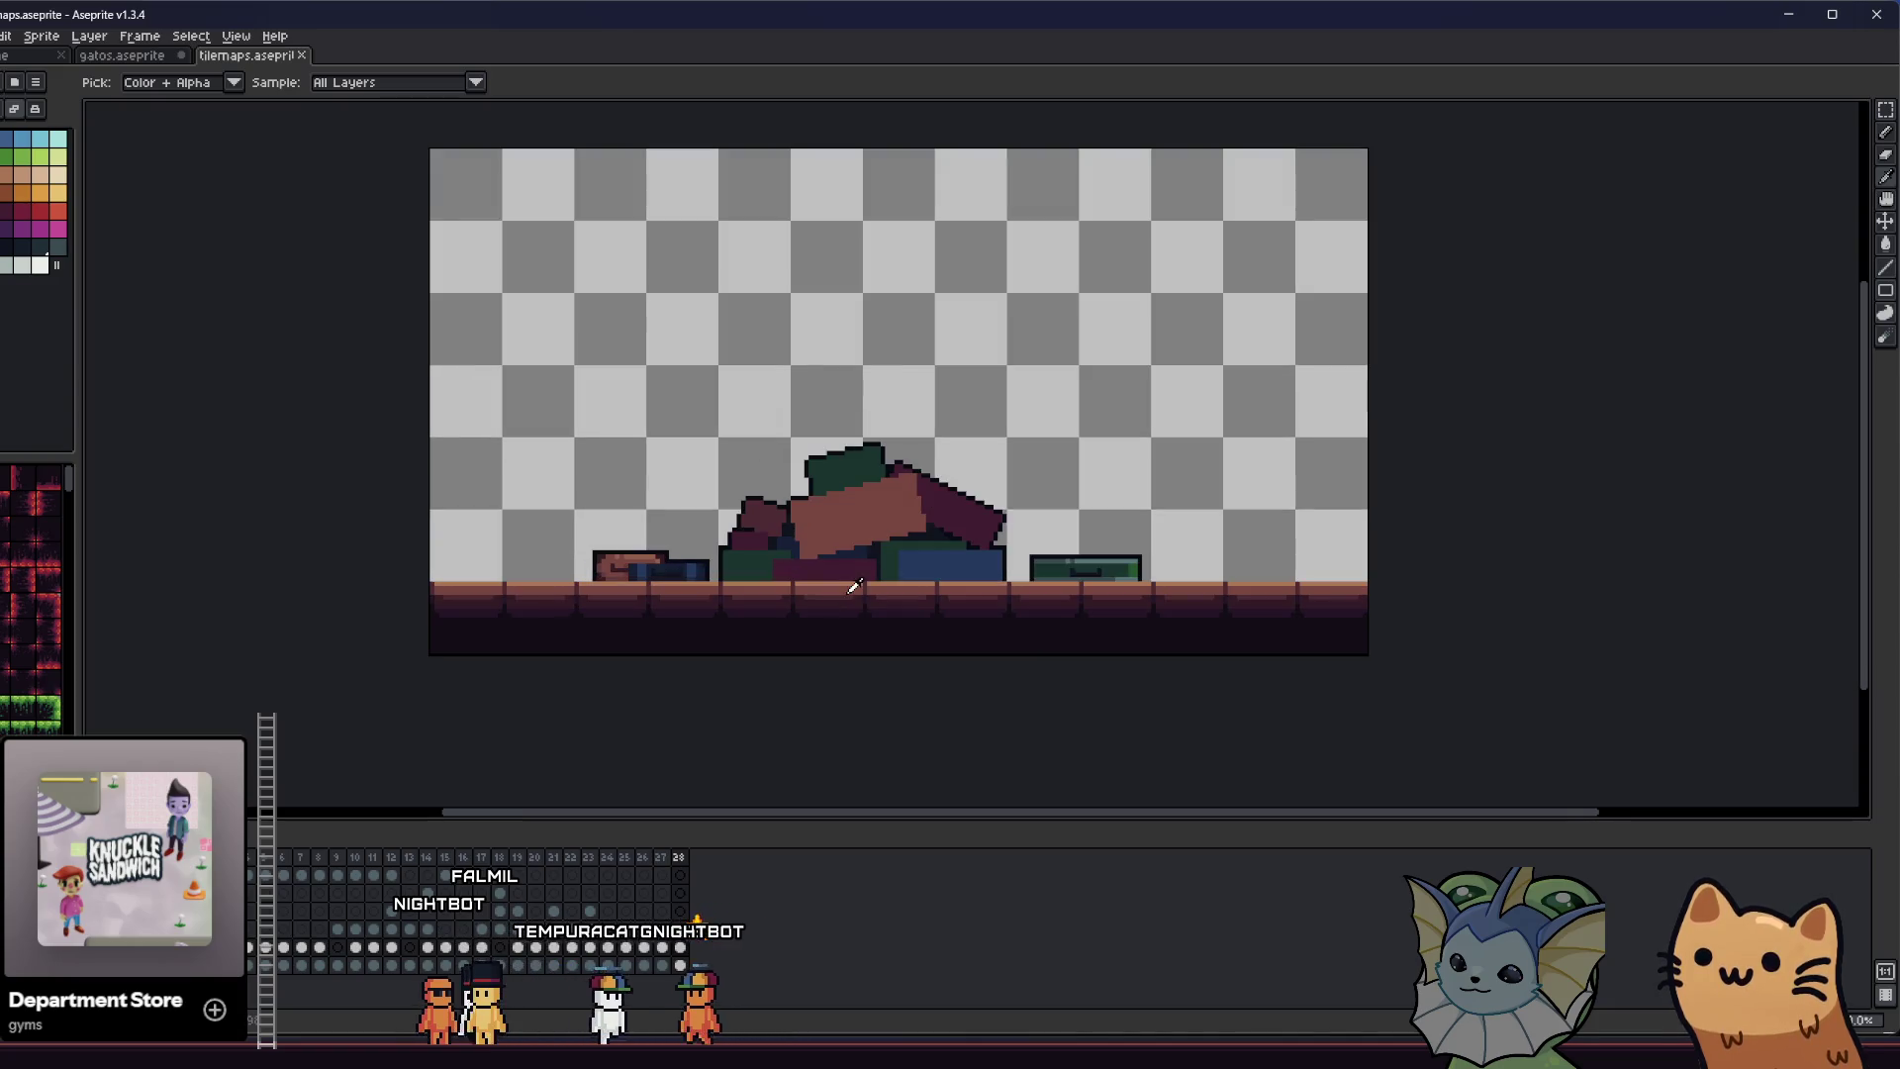
pyautogui.scroll(4, 722, 542)
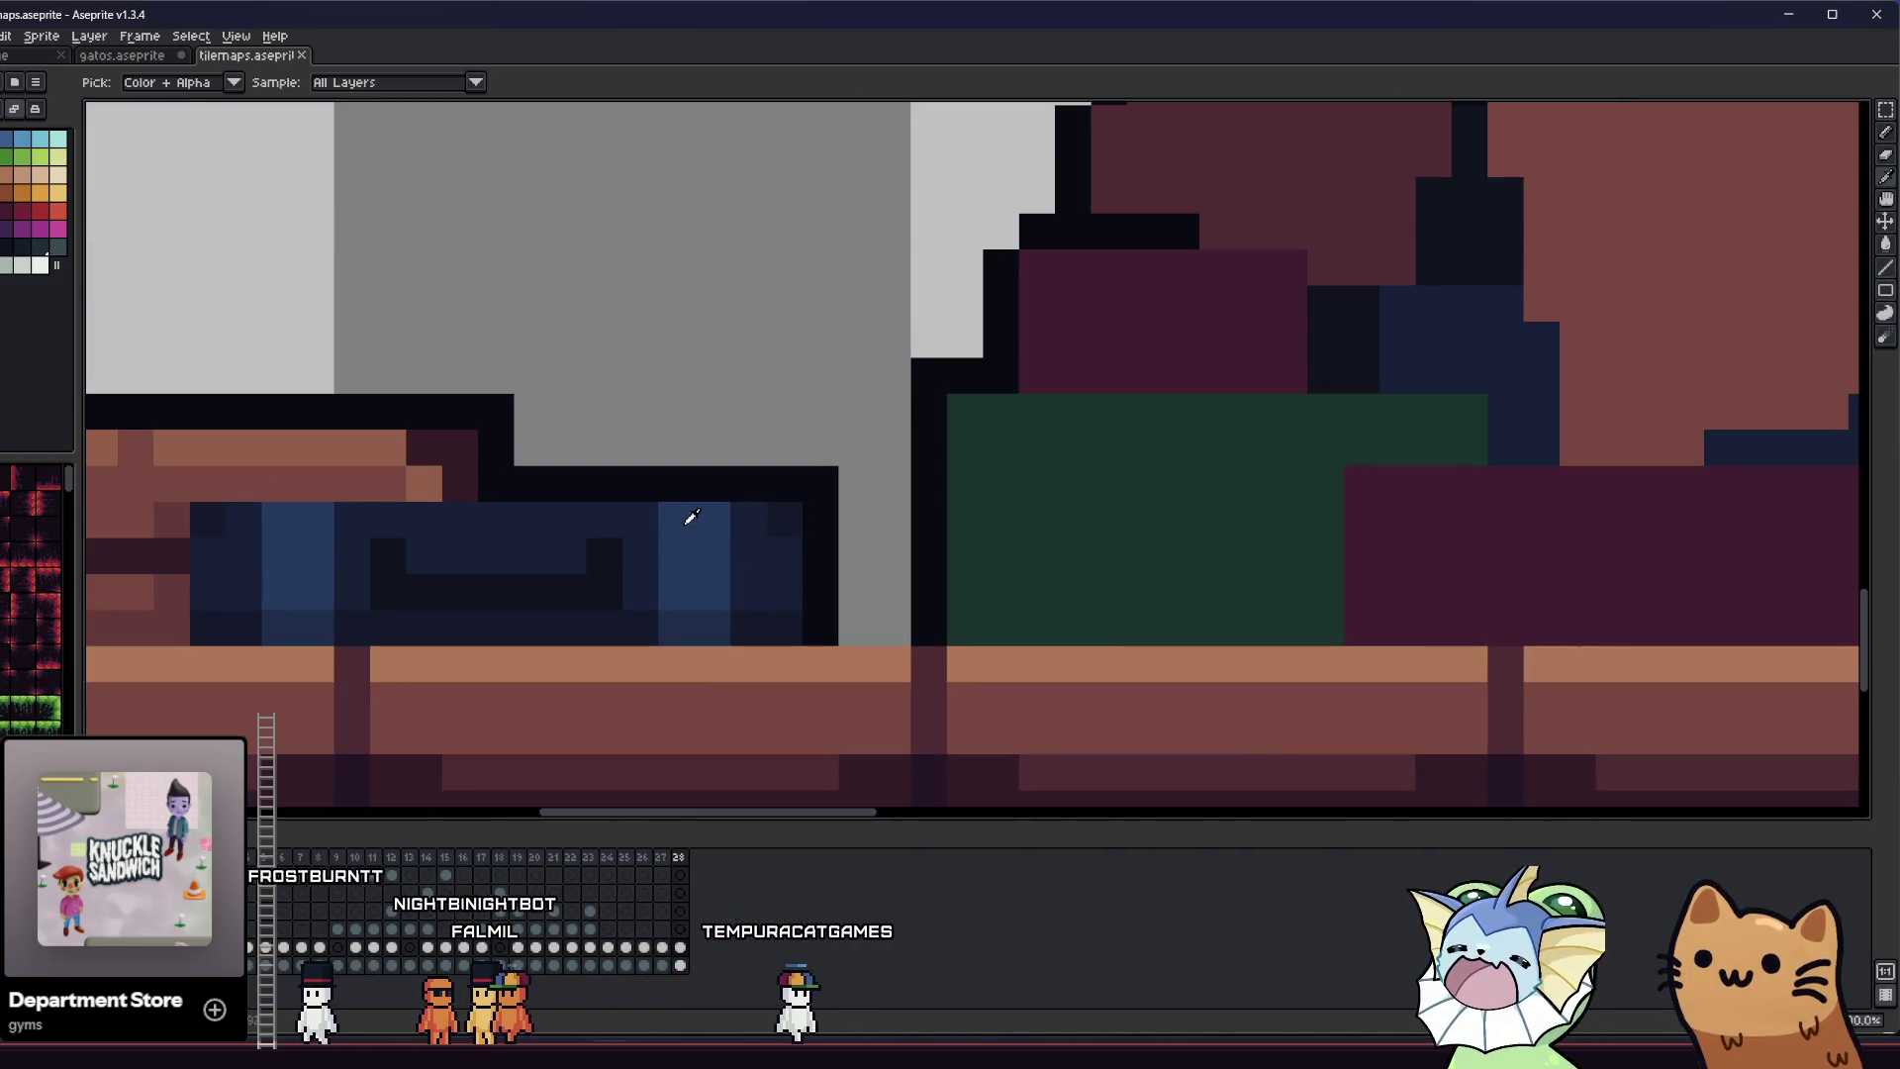
pyautogui.press('b')
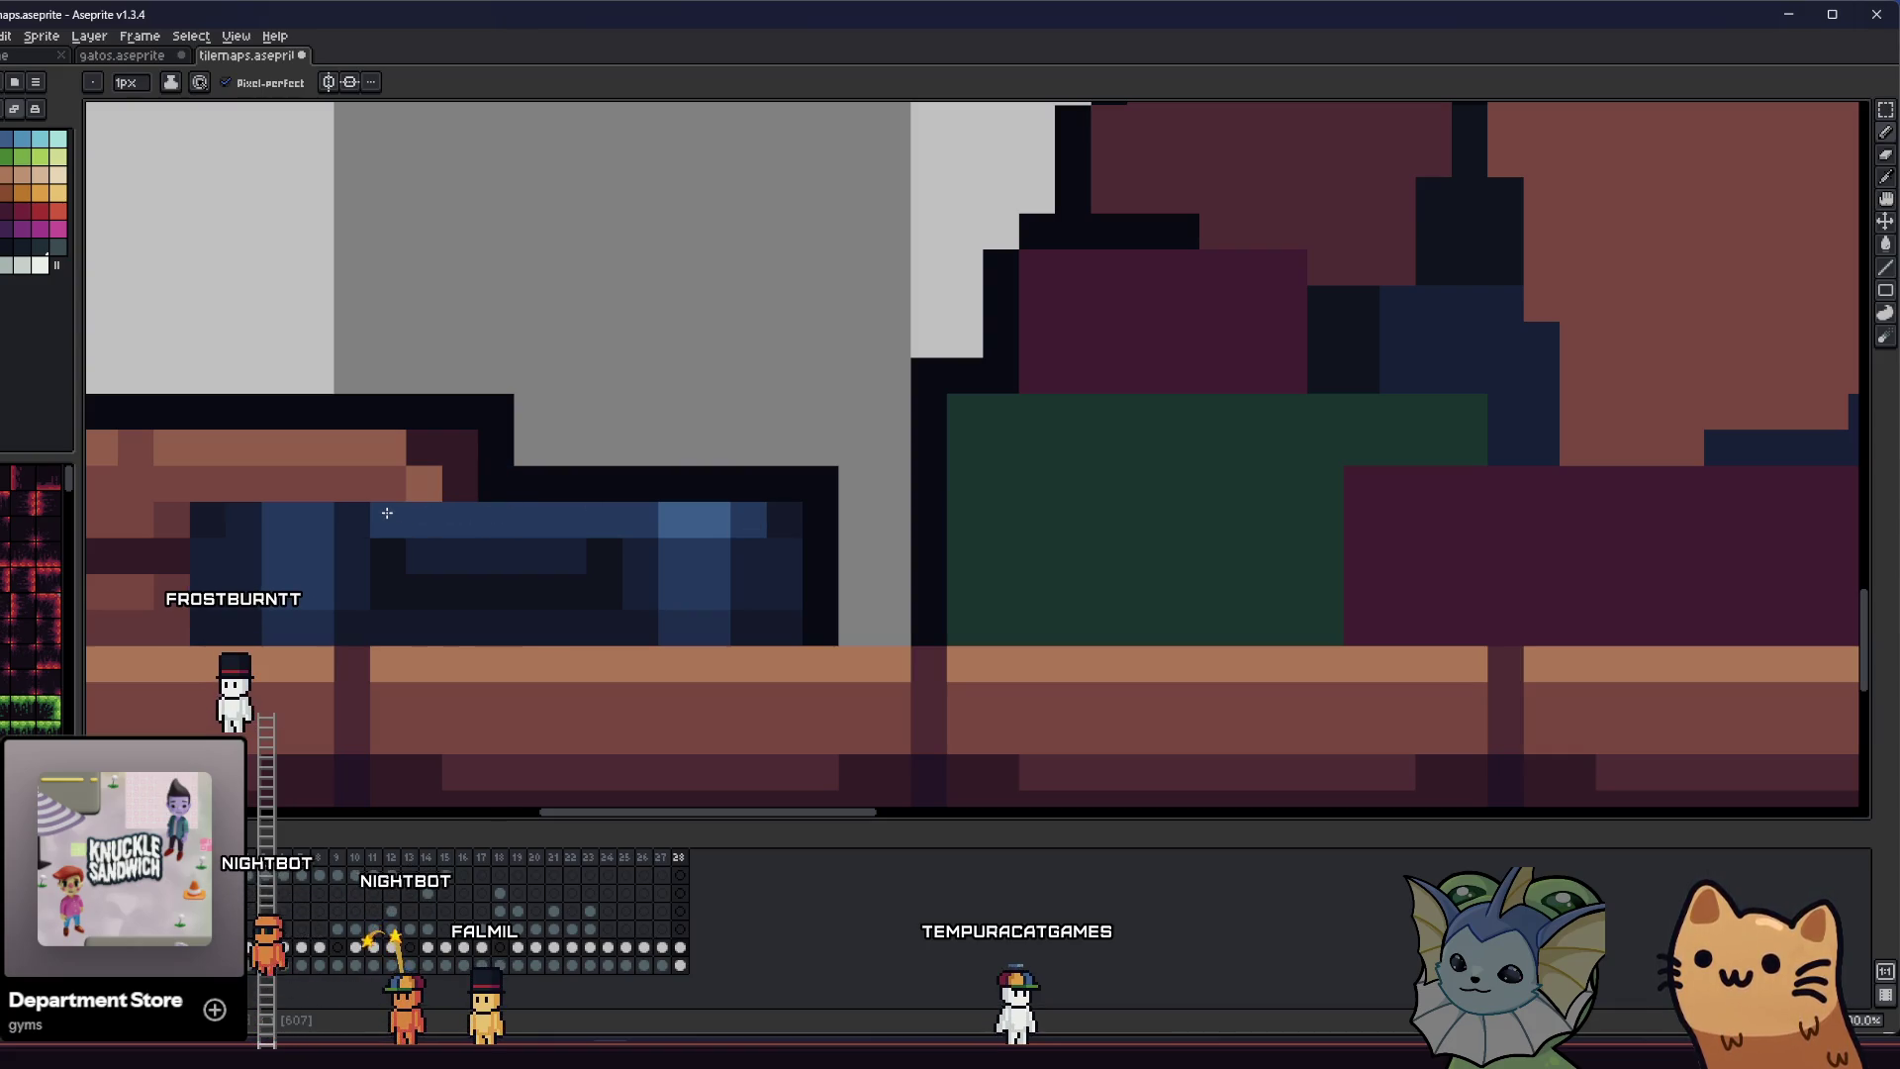
pyautogui.moveTo(628, 518); pyautogui.dragTo(602, 490)
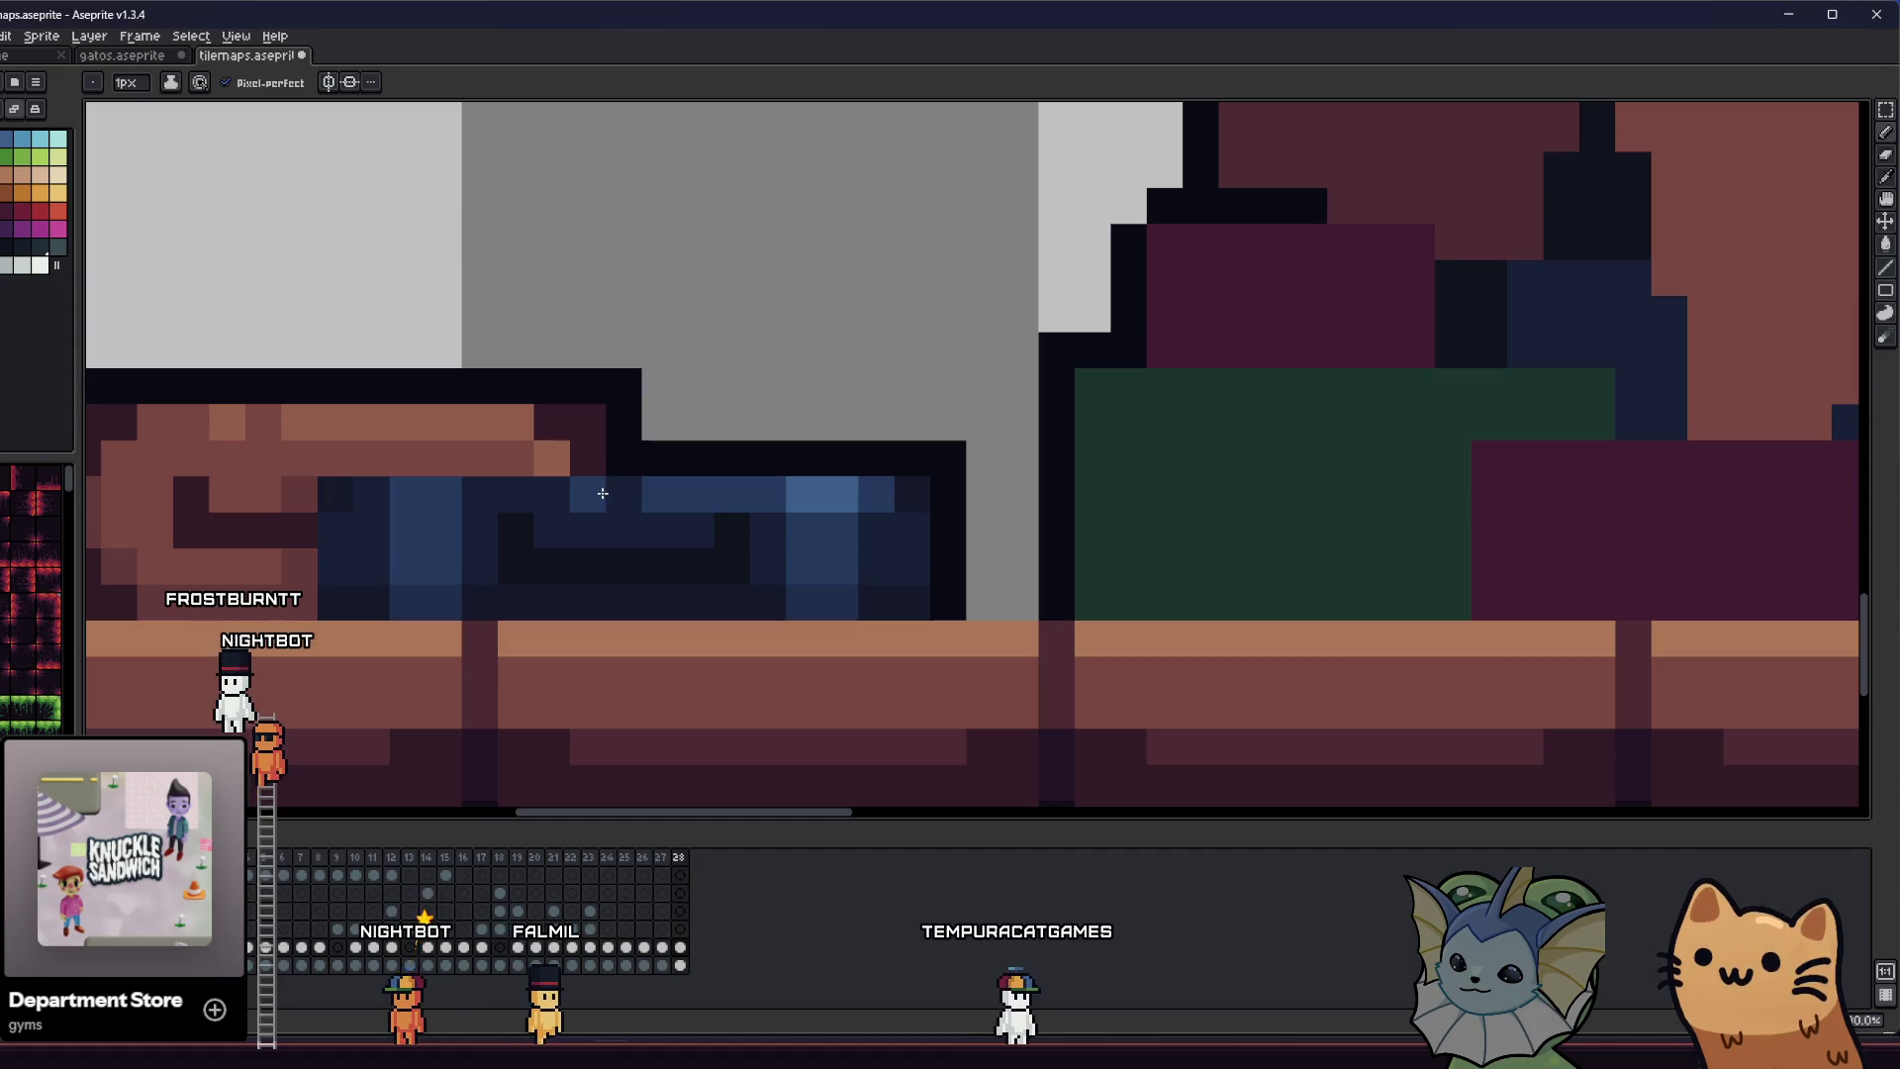
pyautogui.scroll(-4, 885, 520)
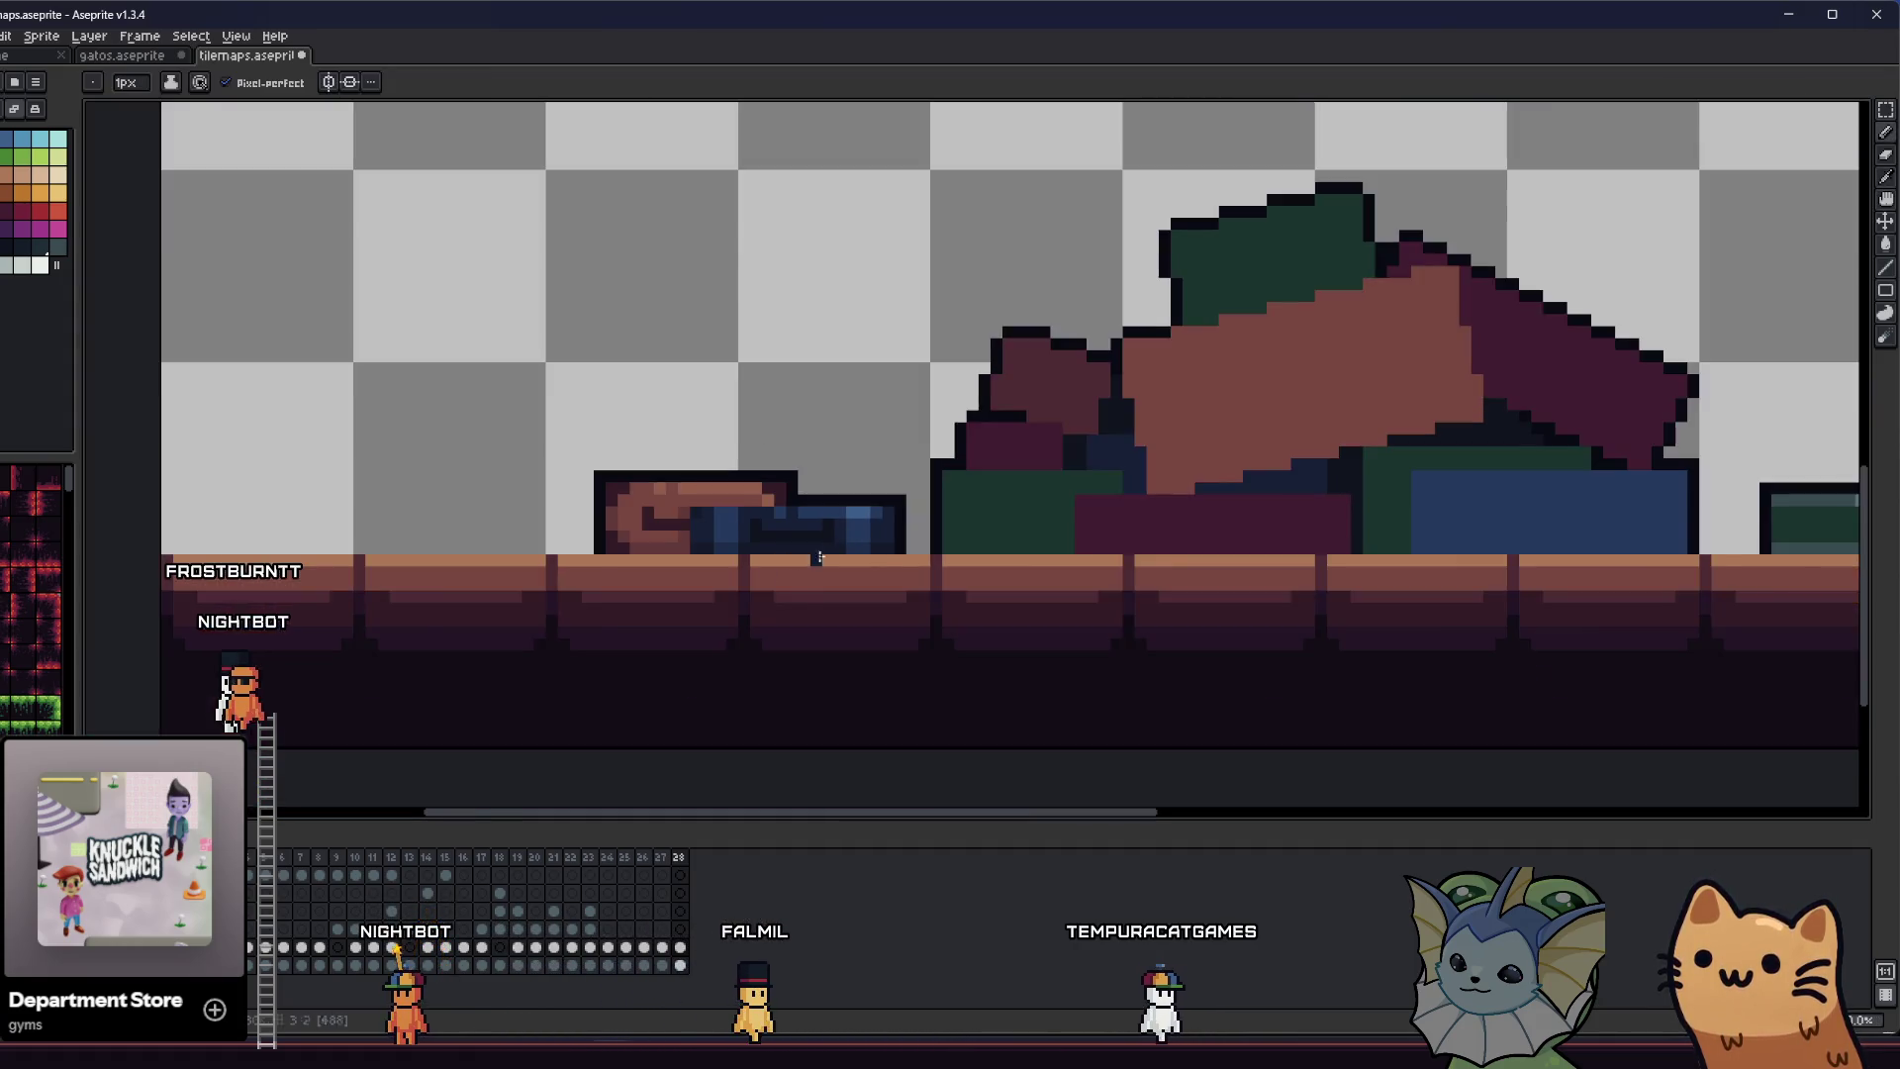
pyautogui.scroll(2, 846, 517)
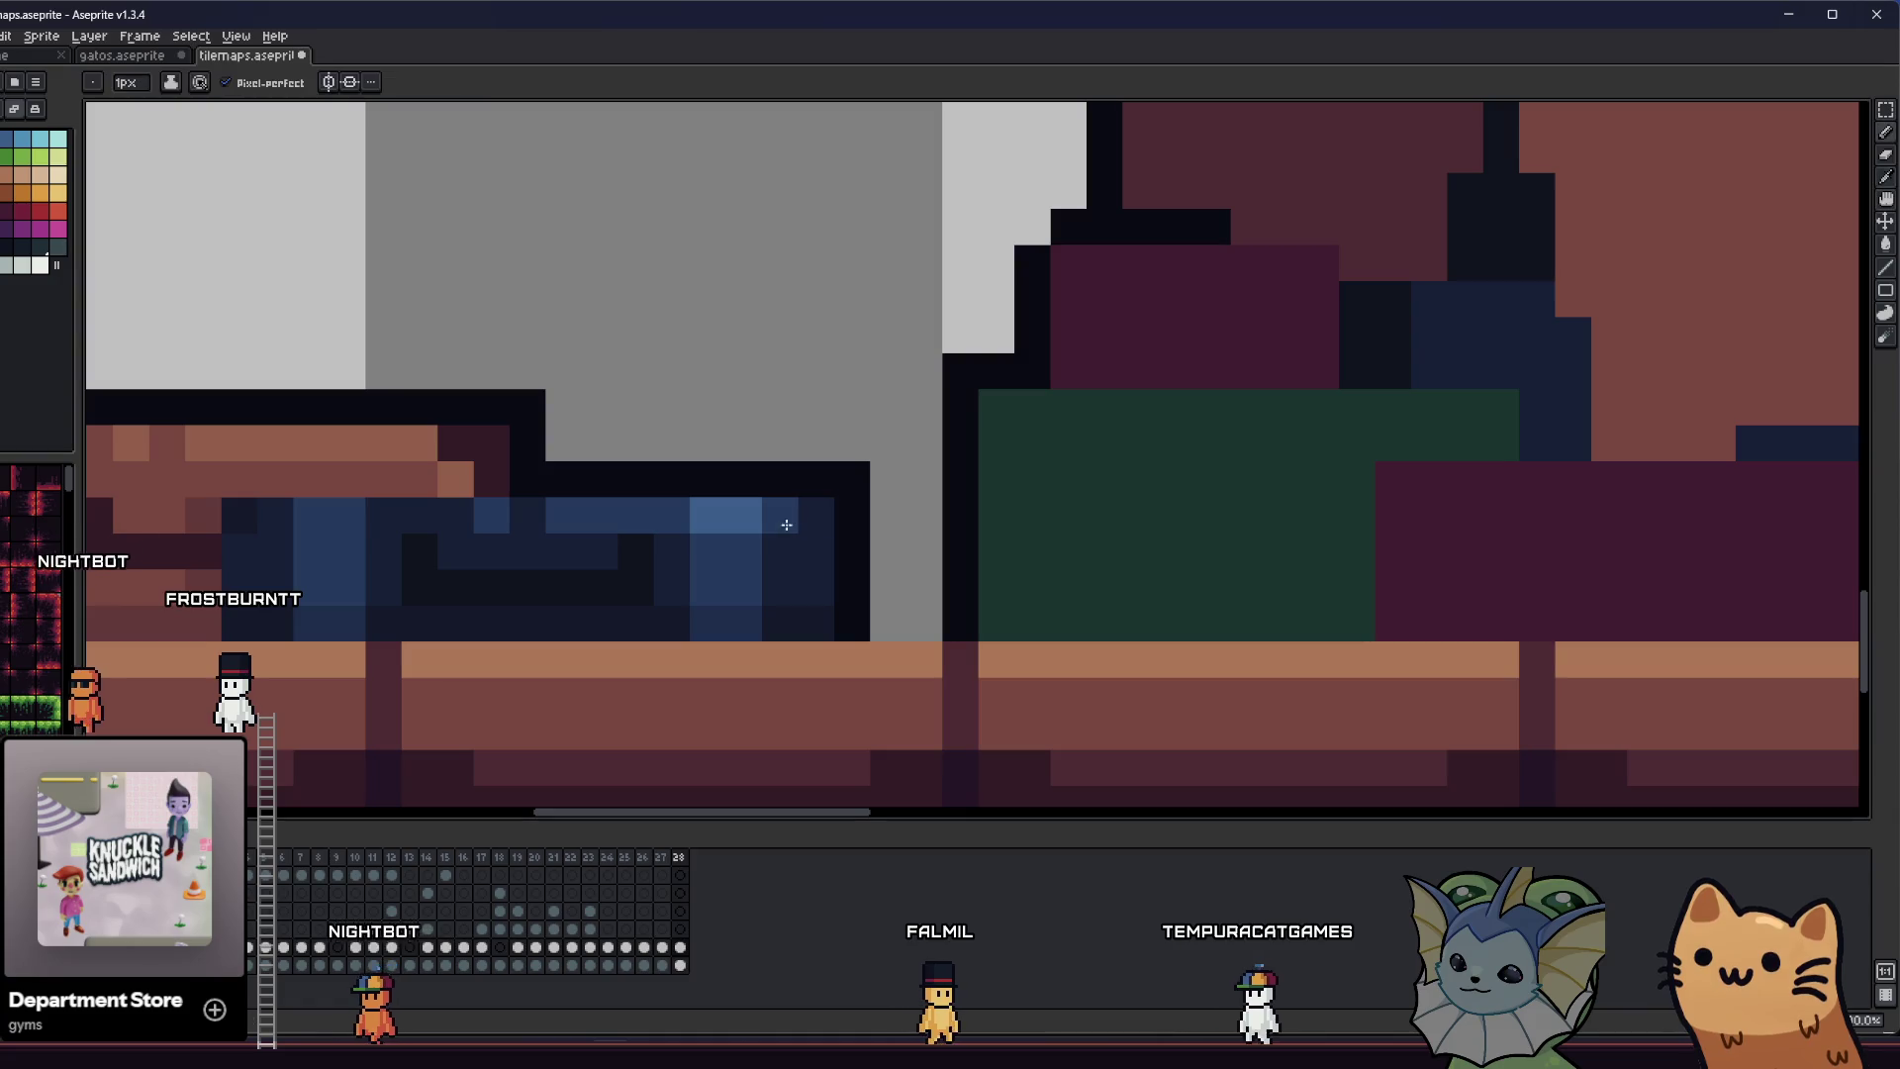
pyautogui.scroll(-4, 782, 520)
# - Darken a red pixel and add dark purple shading beside the book's purple cell
pyautogui.hscroll(2, 633, 591)
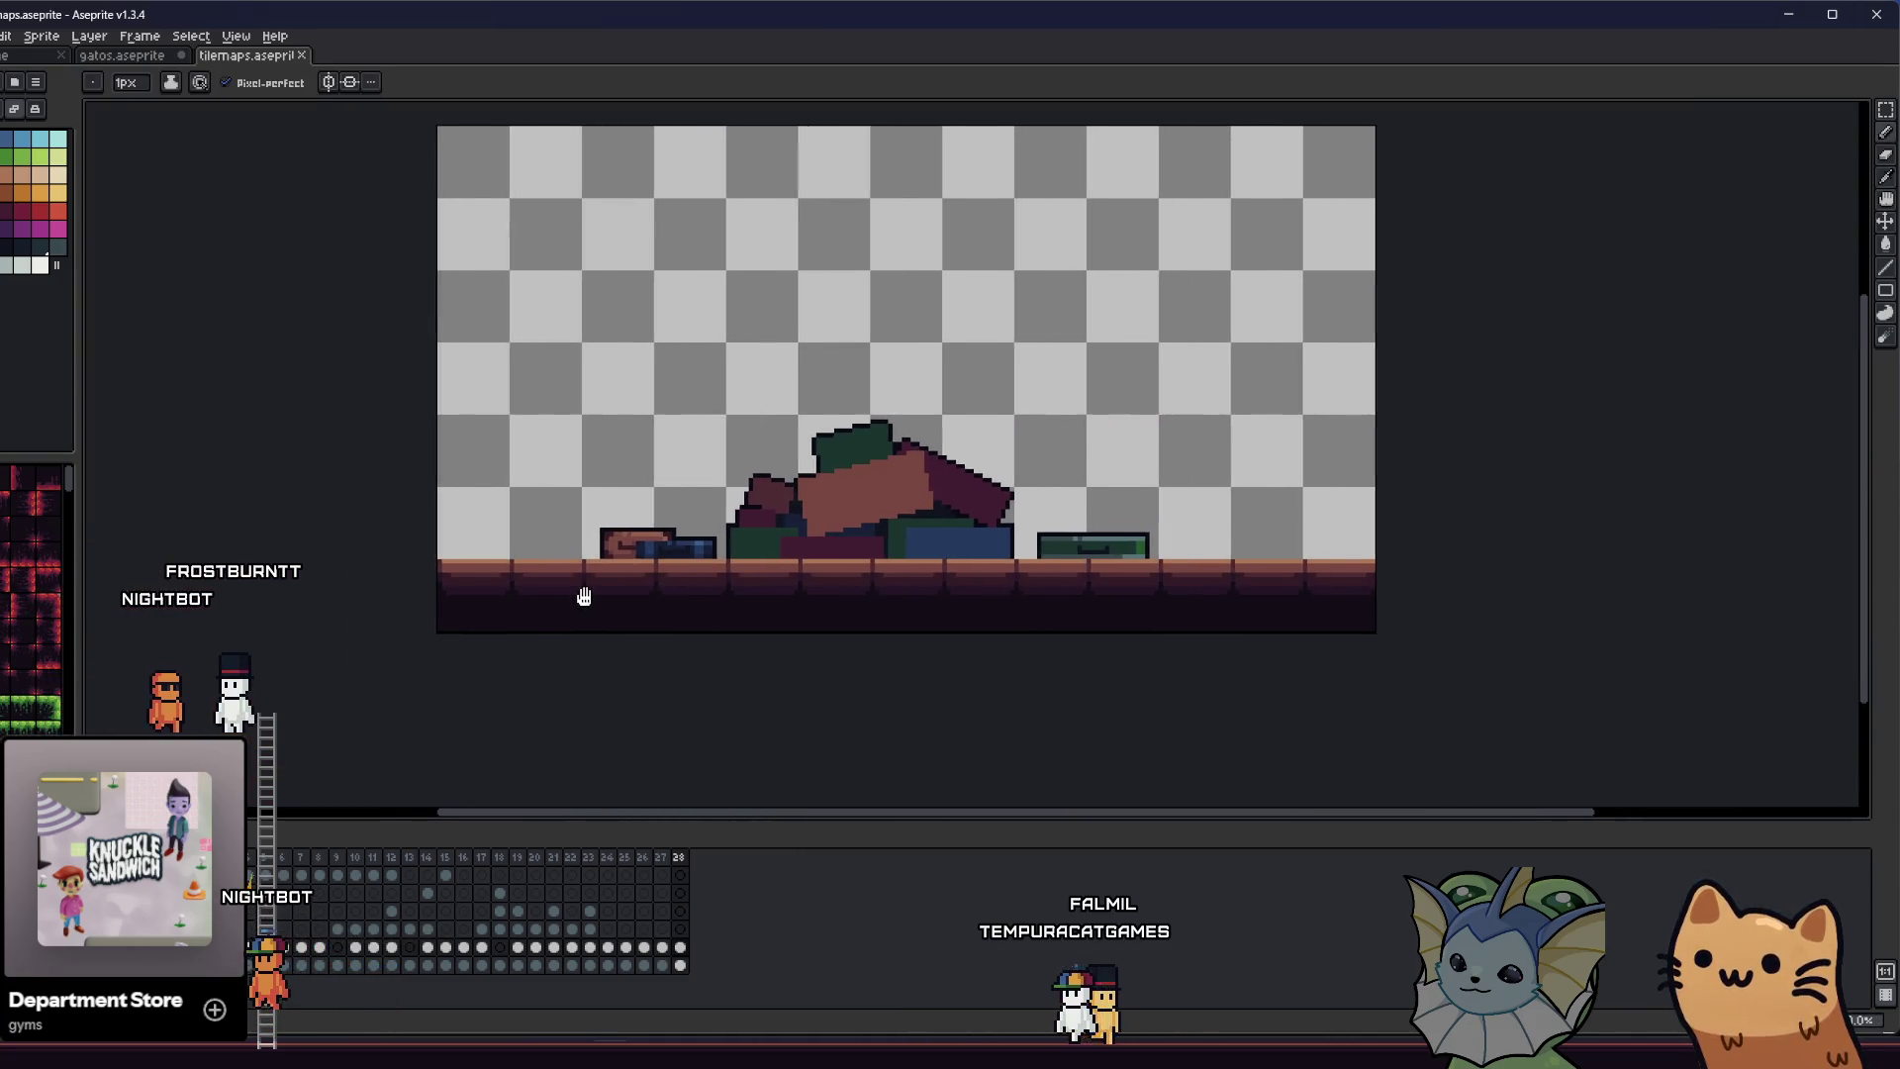
pyautogui.scroll(-1, 904, 616)
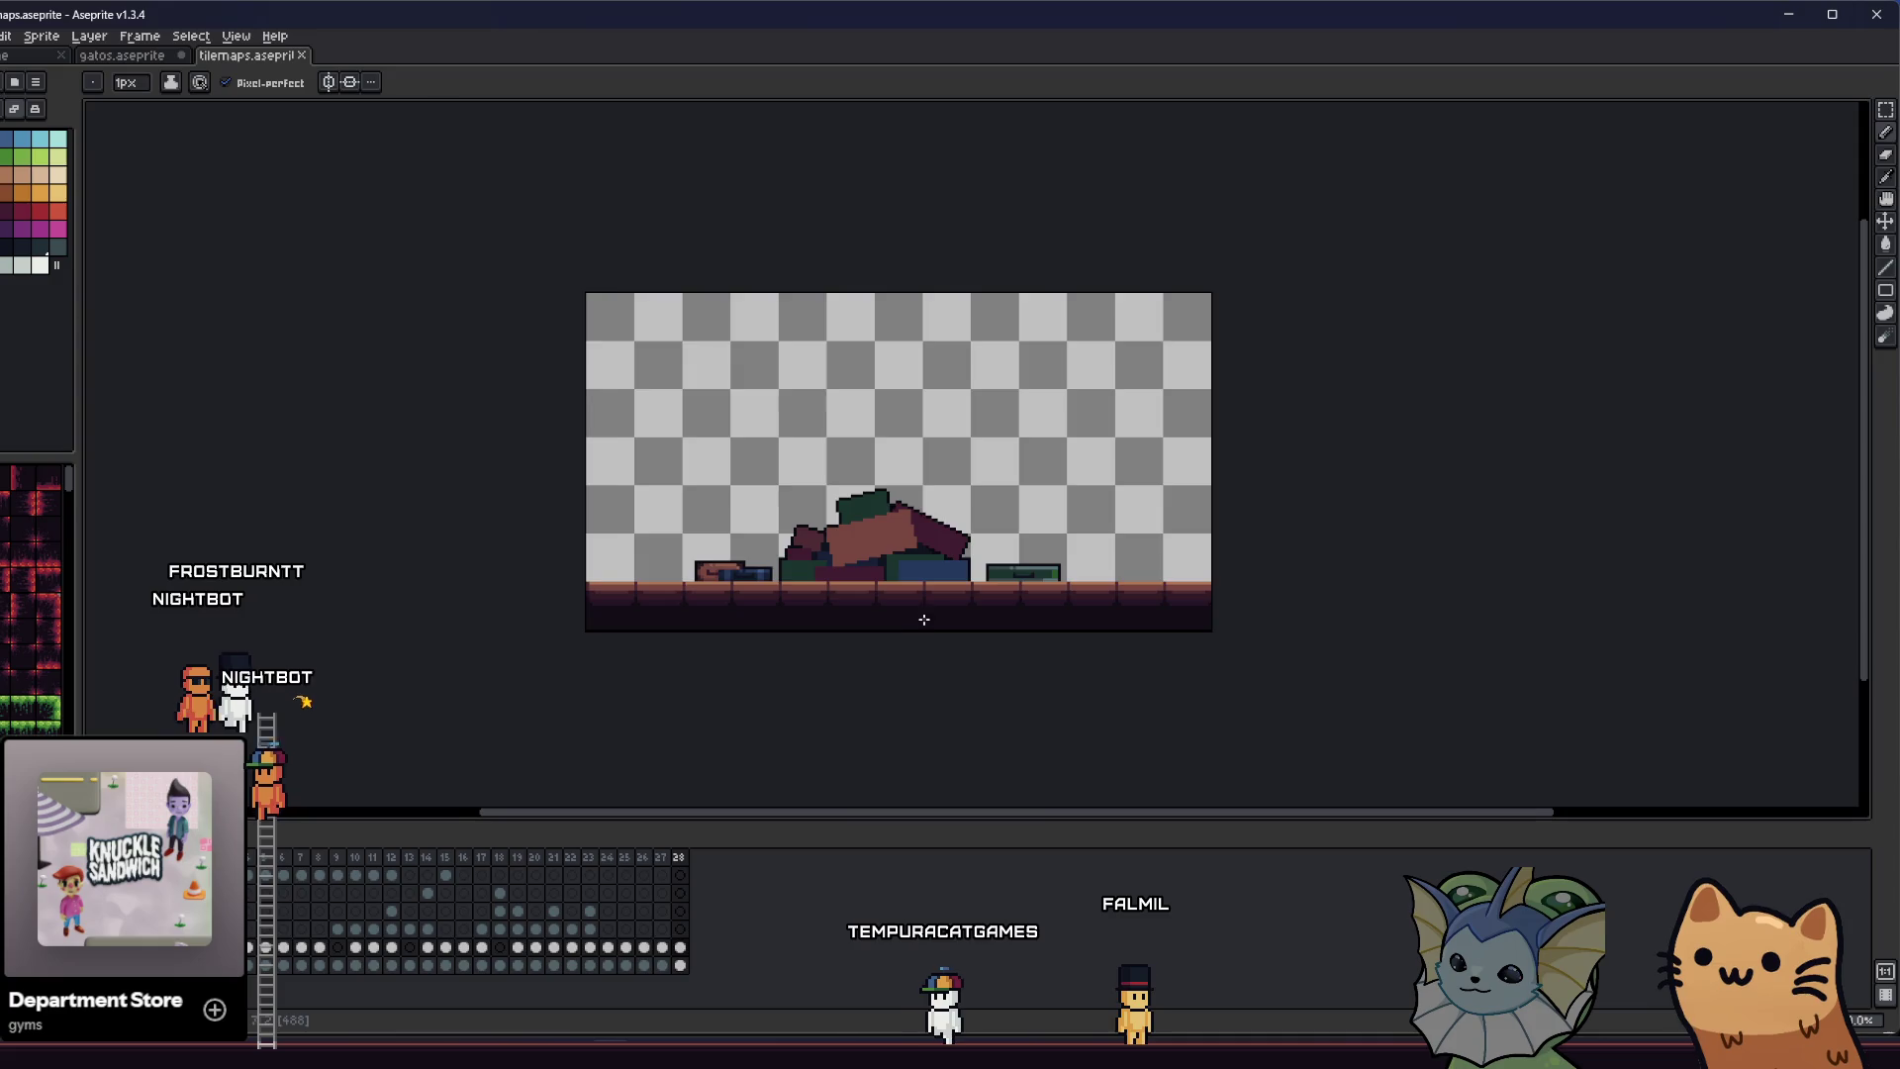
pyautogui.scroll(4, 654, 598)
pyautogui.scroll(5, 977, 550)
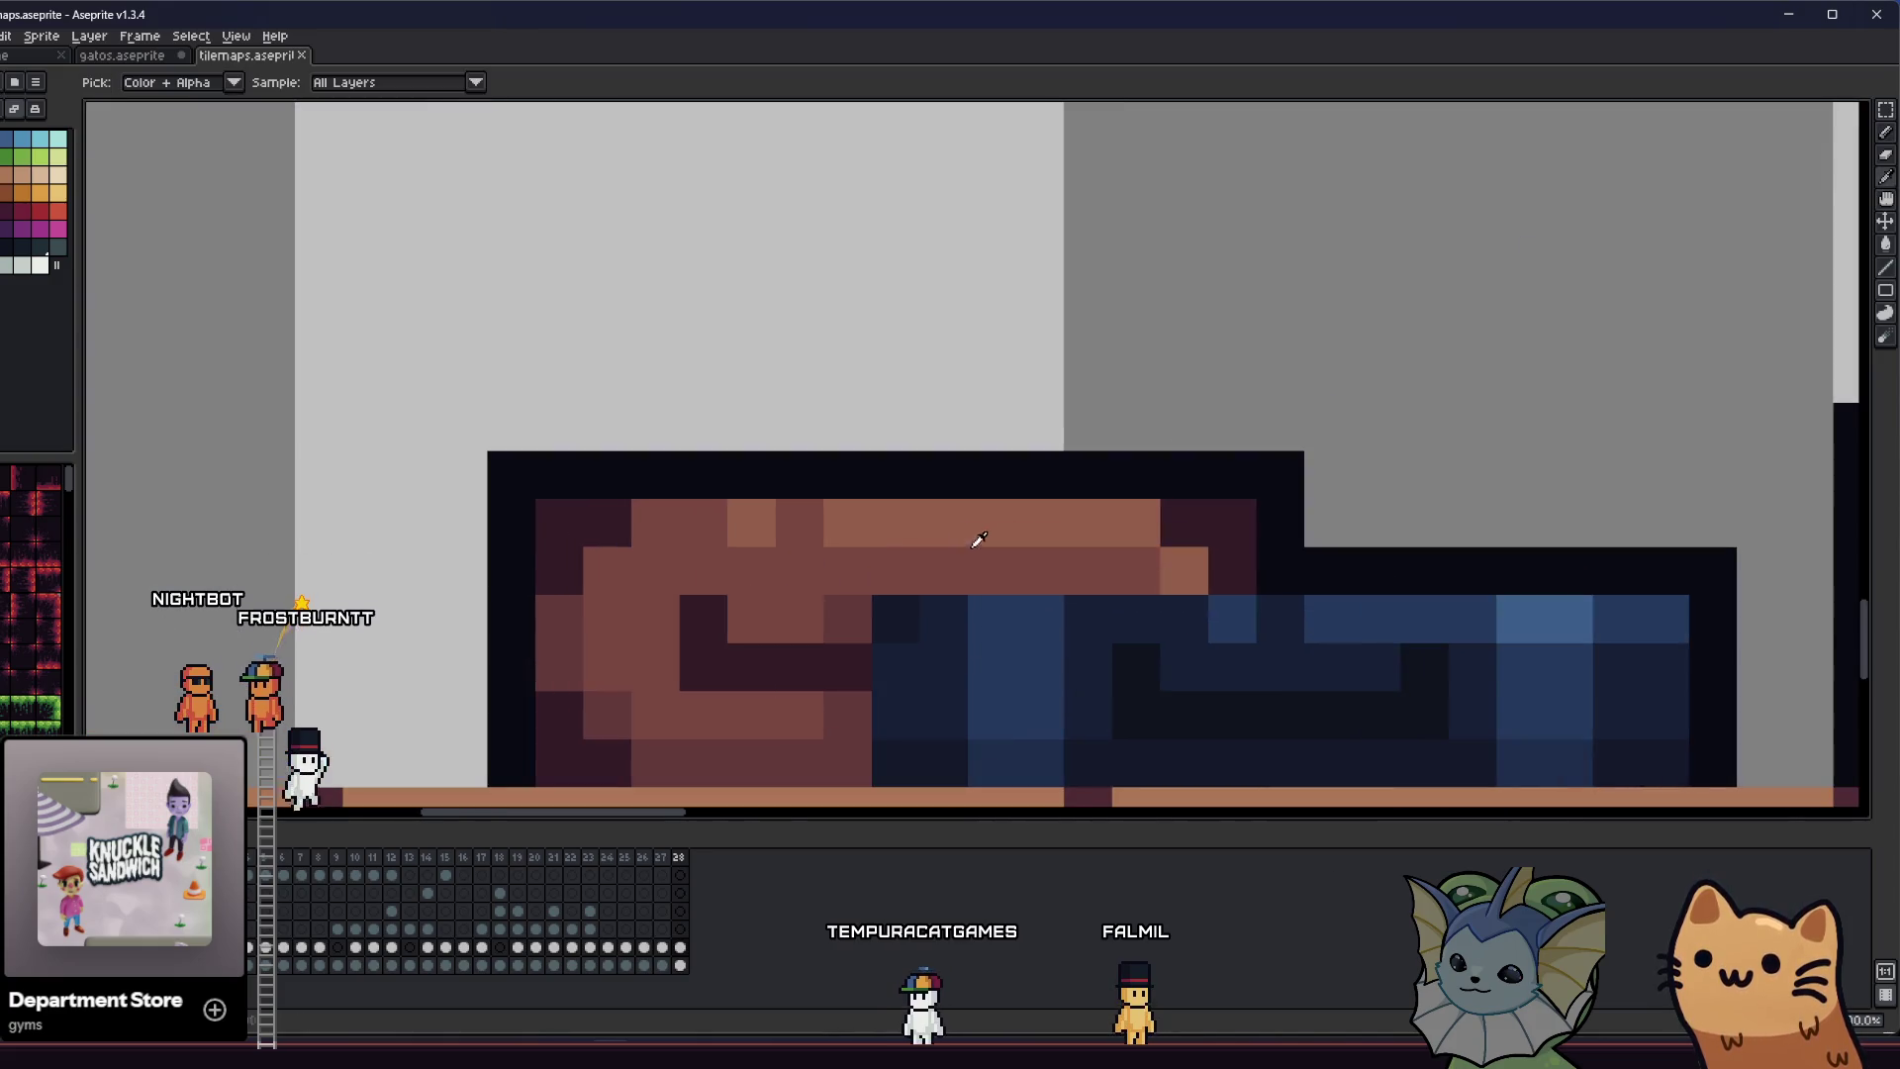
pyautogui.hscroll(3, 627, 508)
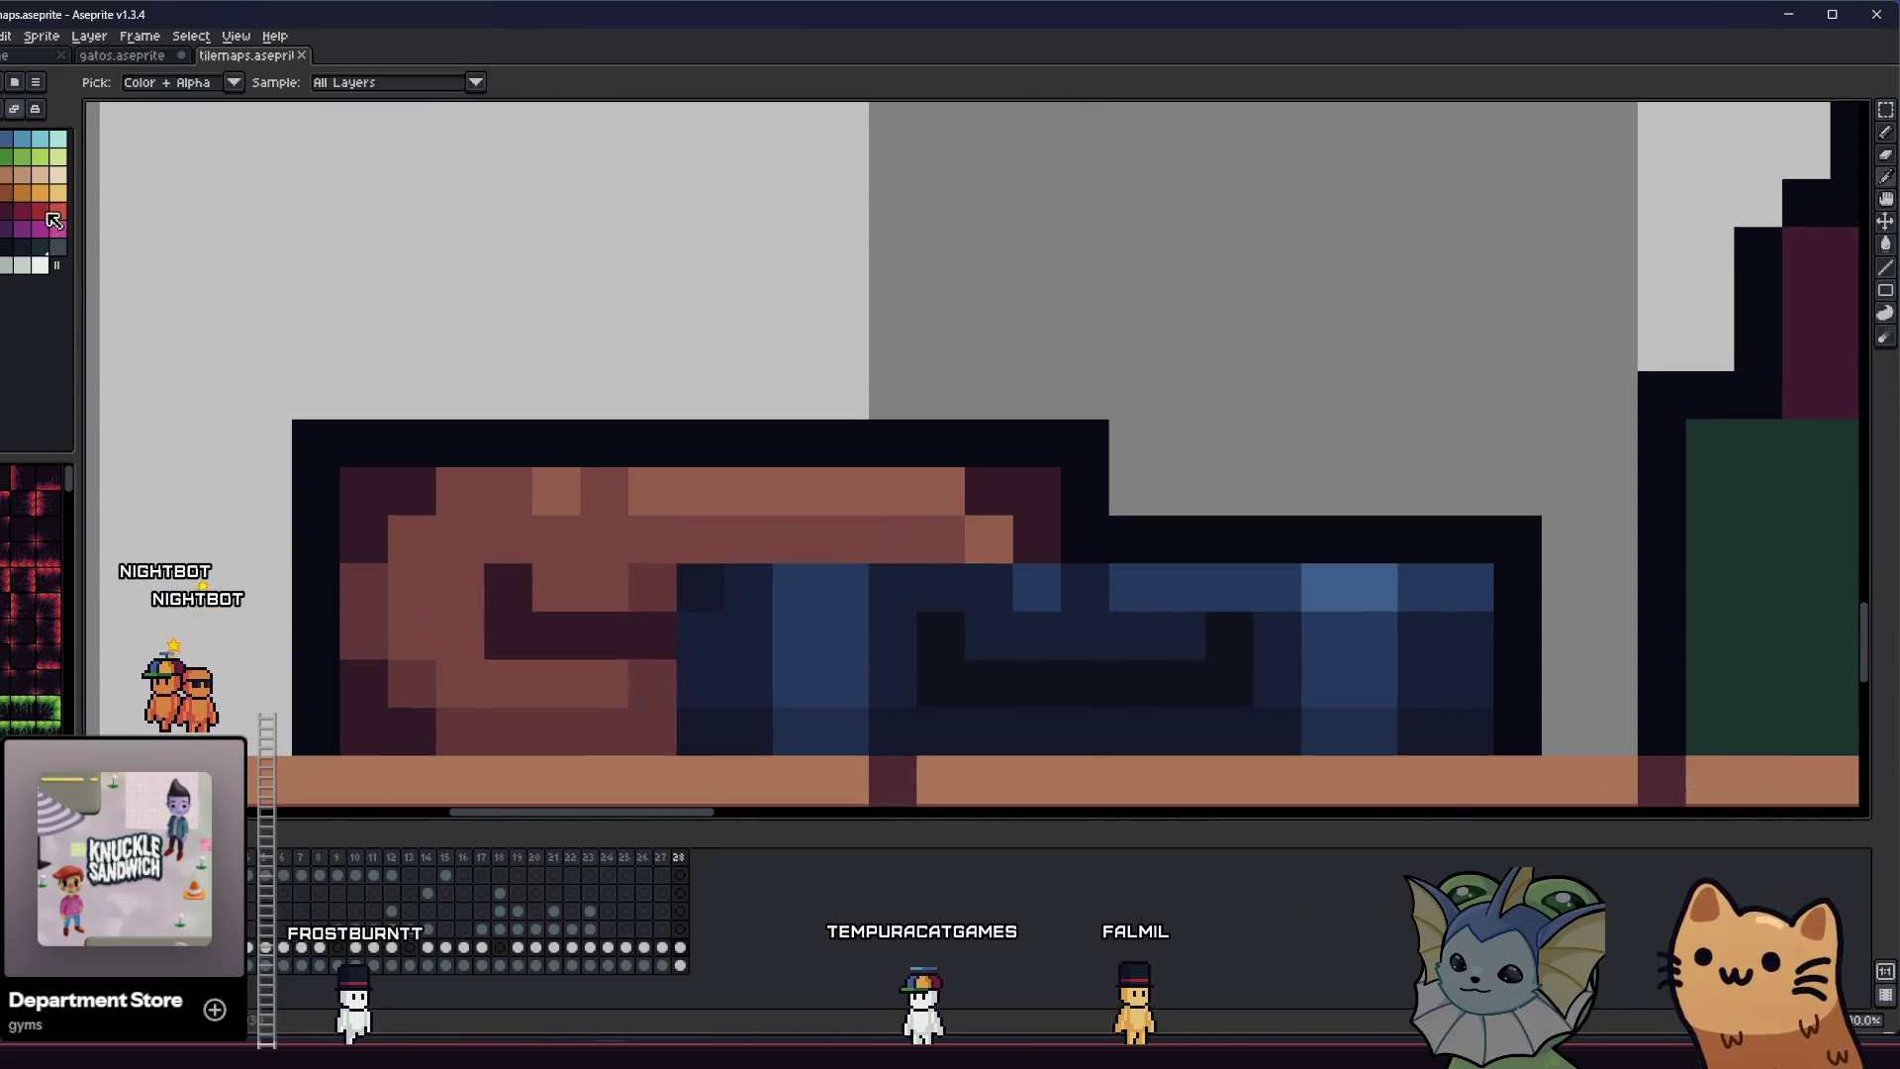
pyautogui.press('b')
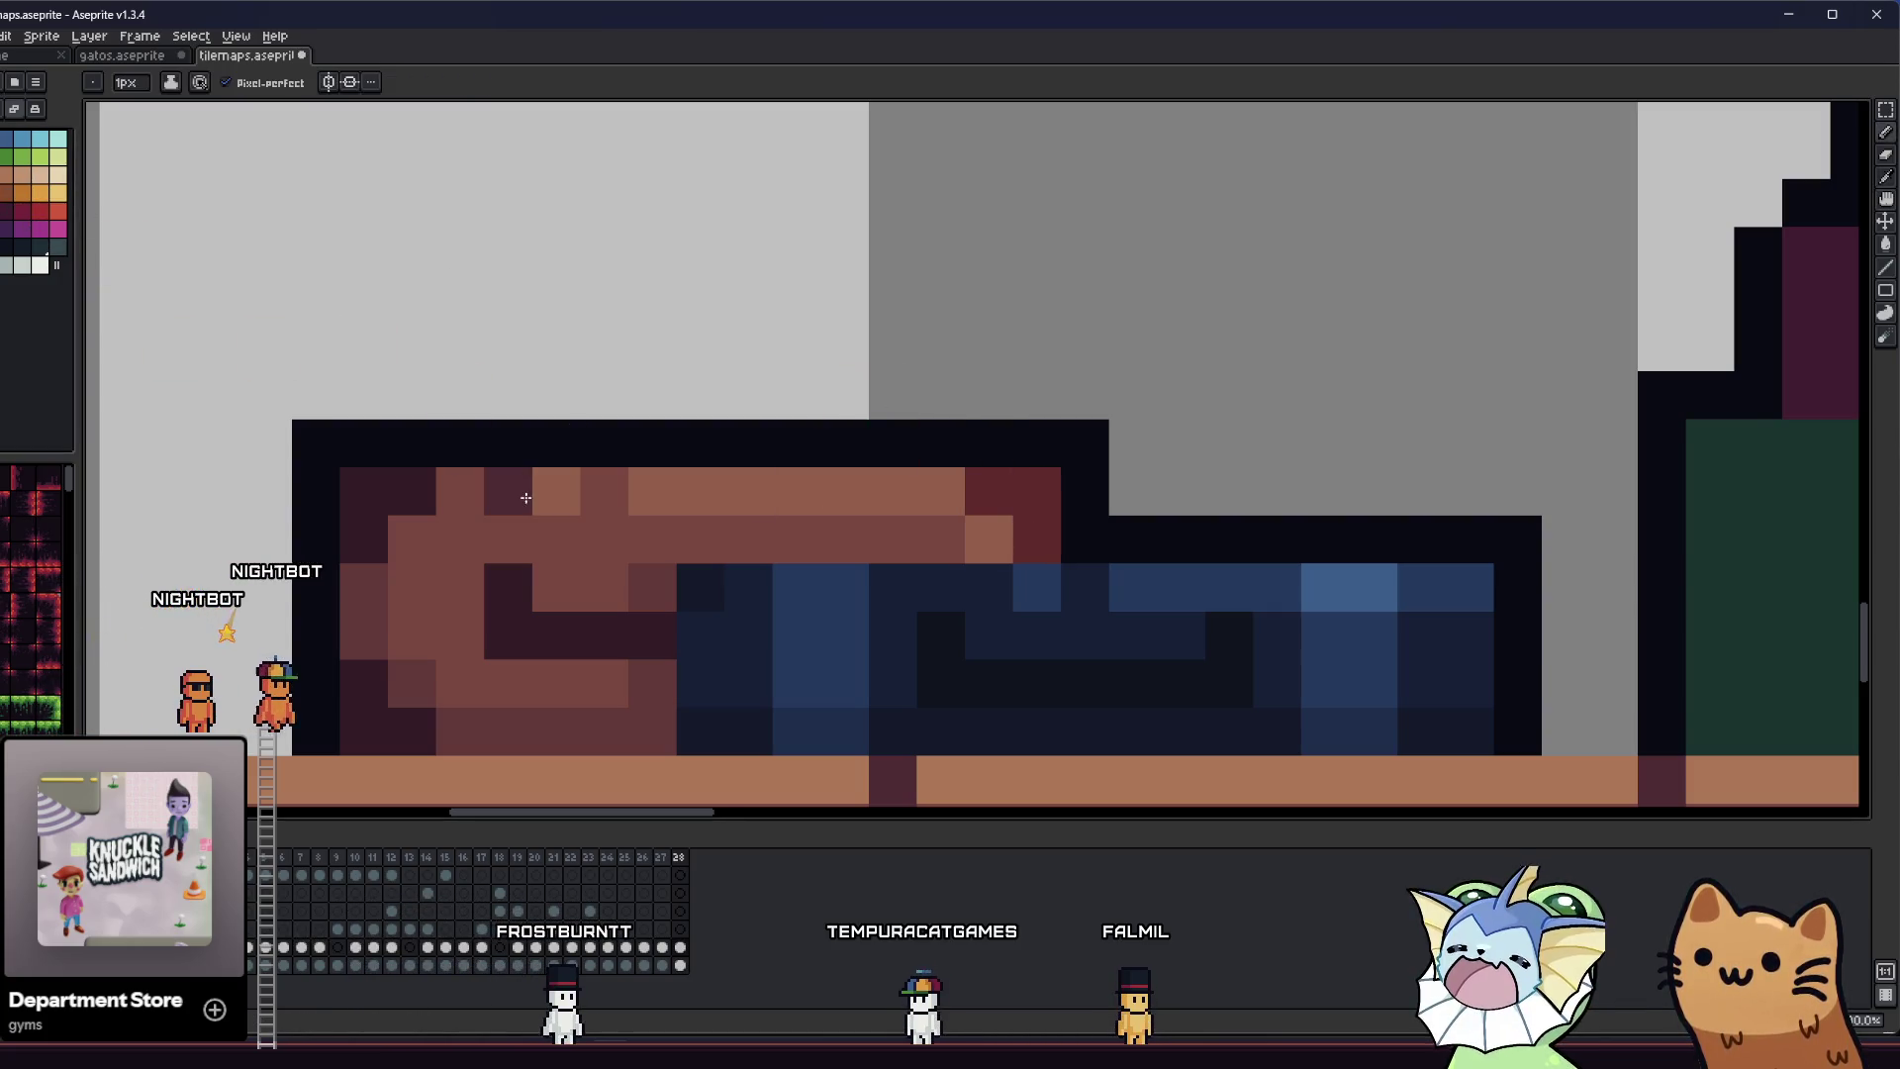
pyautogui.click(992, 495)
pyautogui.moveTo(996, 497); pyautogui.dragTo(1018, 531)
pyautogui.hscroll(1, 662, 534)
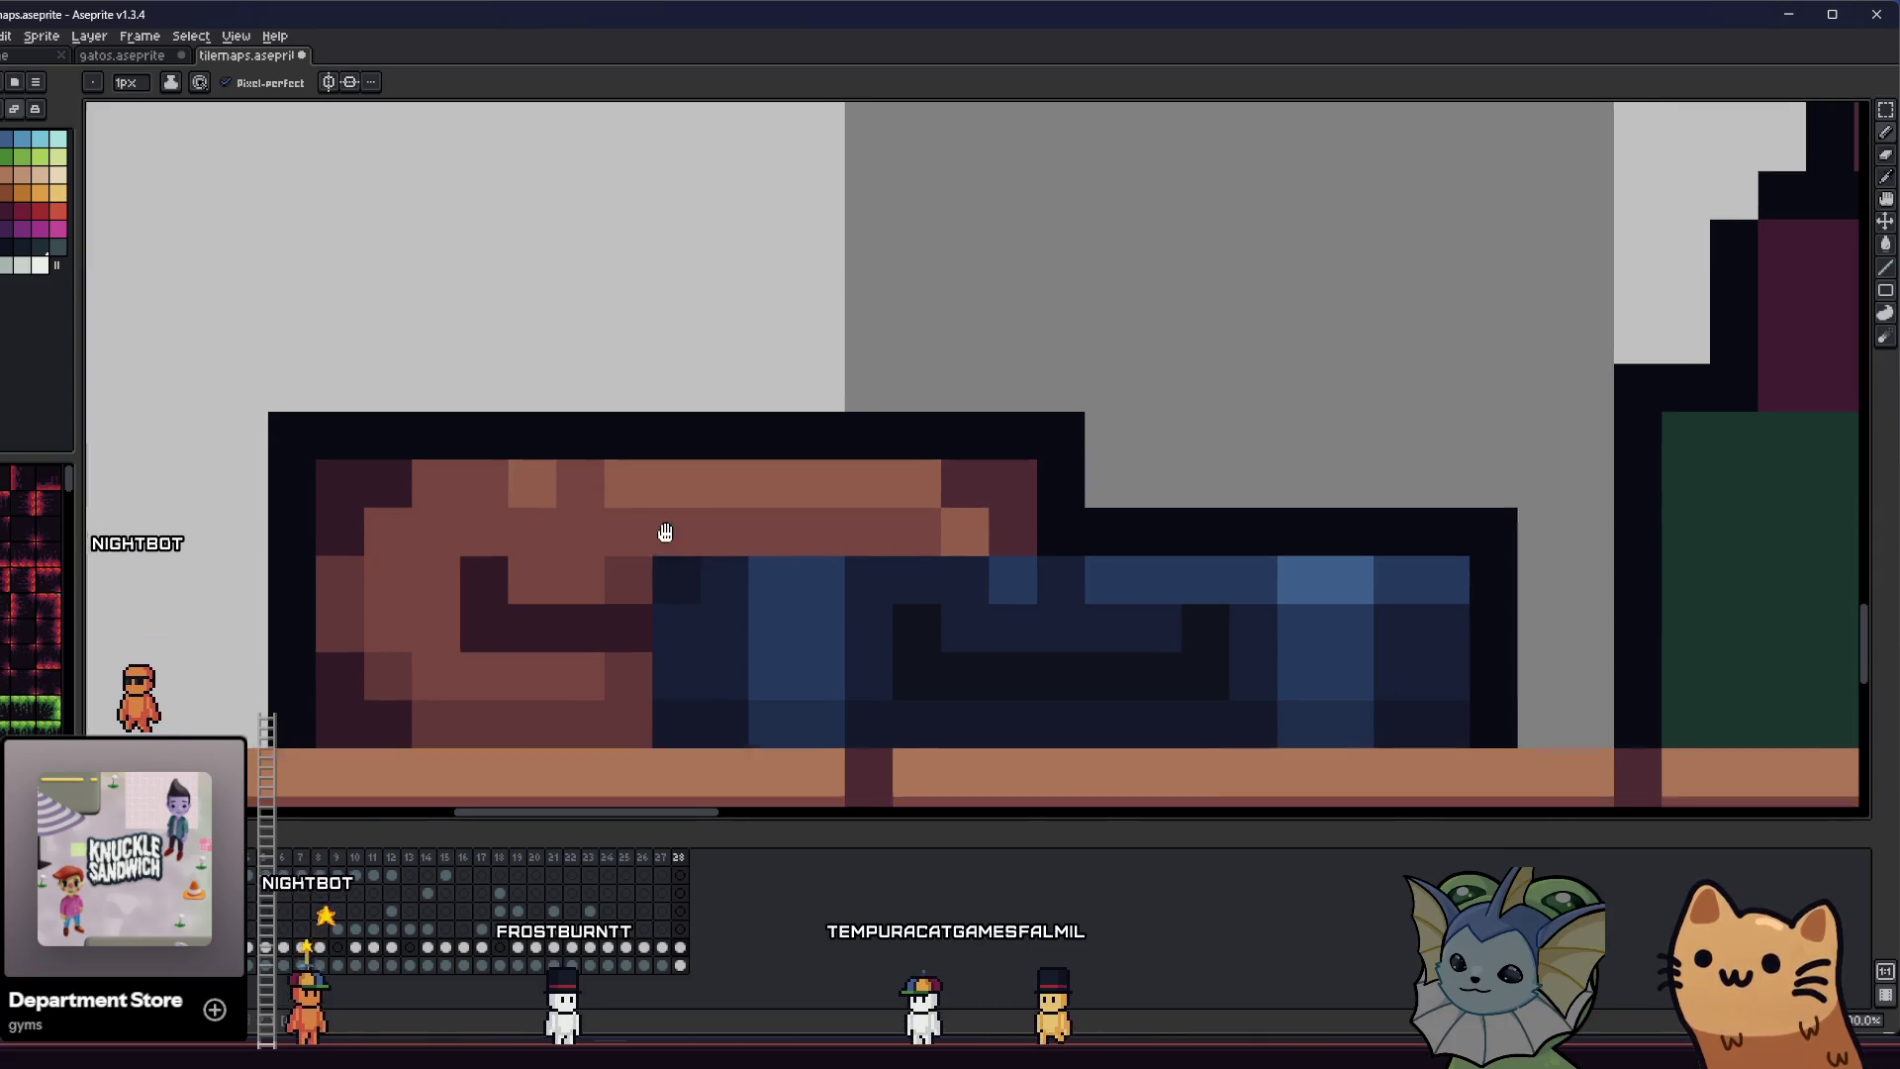
# - Save the tilemap file with Ctrl+S
pyautogui.press('i')
pyautogui.scroll(-8, 570, 497)
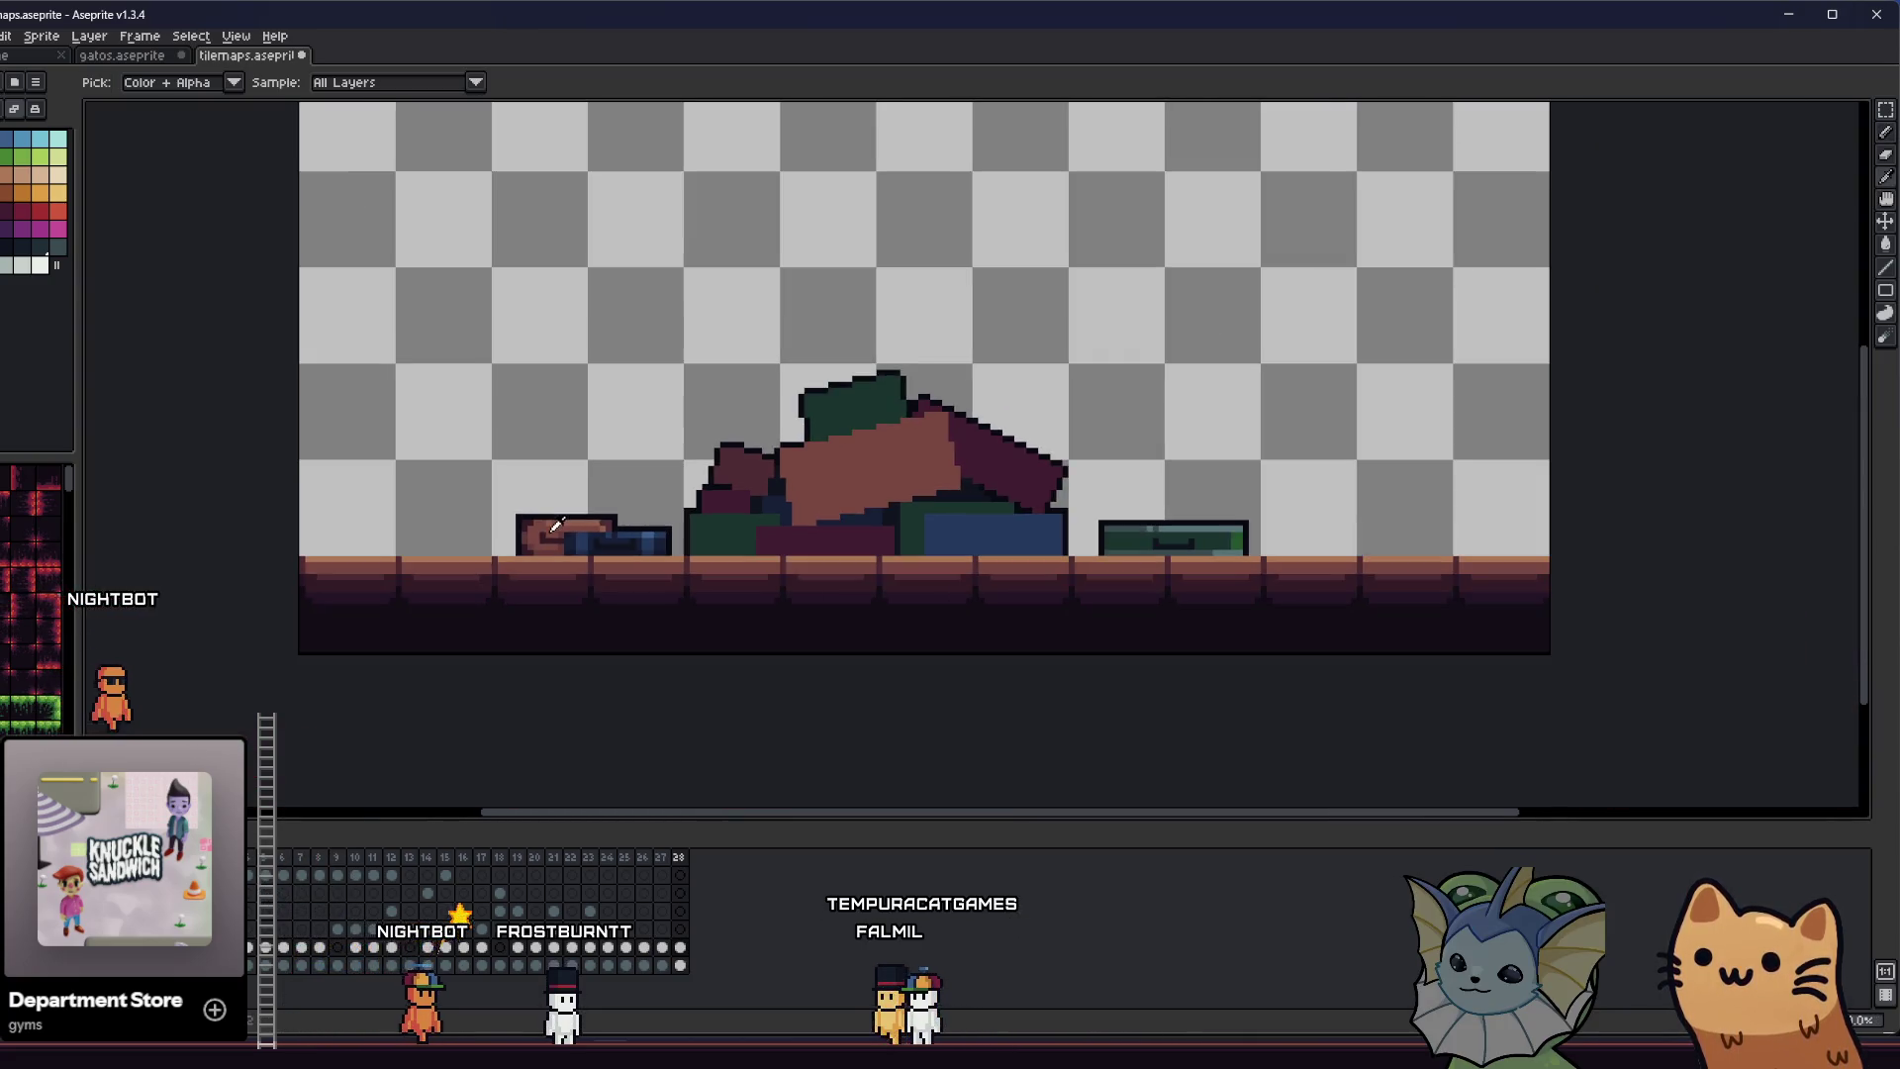
pyautogui.hscroll(1, 438, 528)
pyautogui.hotkey('ctrl', 's')
# - Paint a light-orange highlight row along the book's top edge
pyautogui.scroll(8, 455, 554)
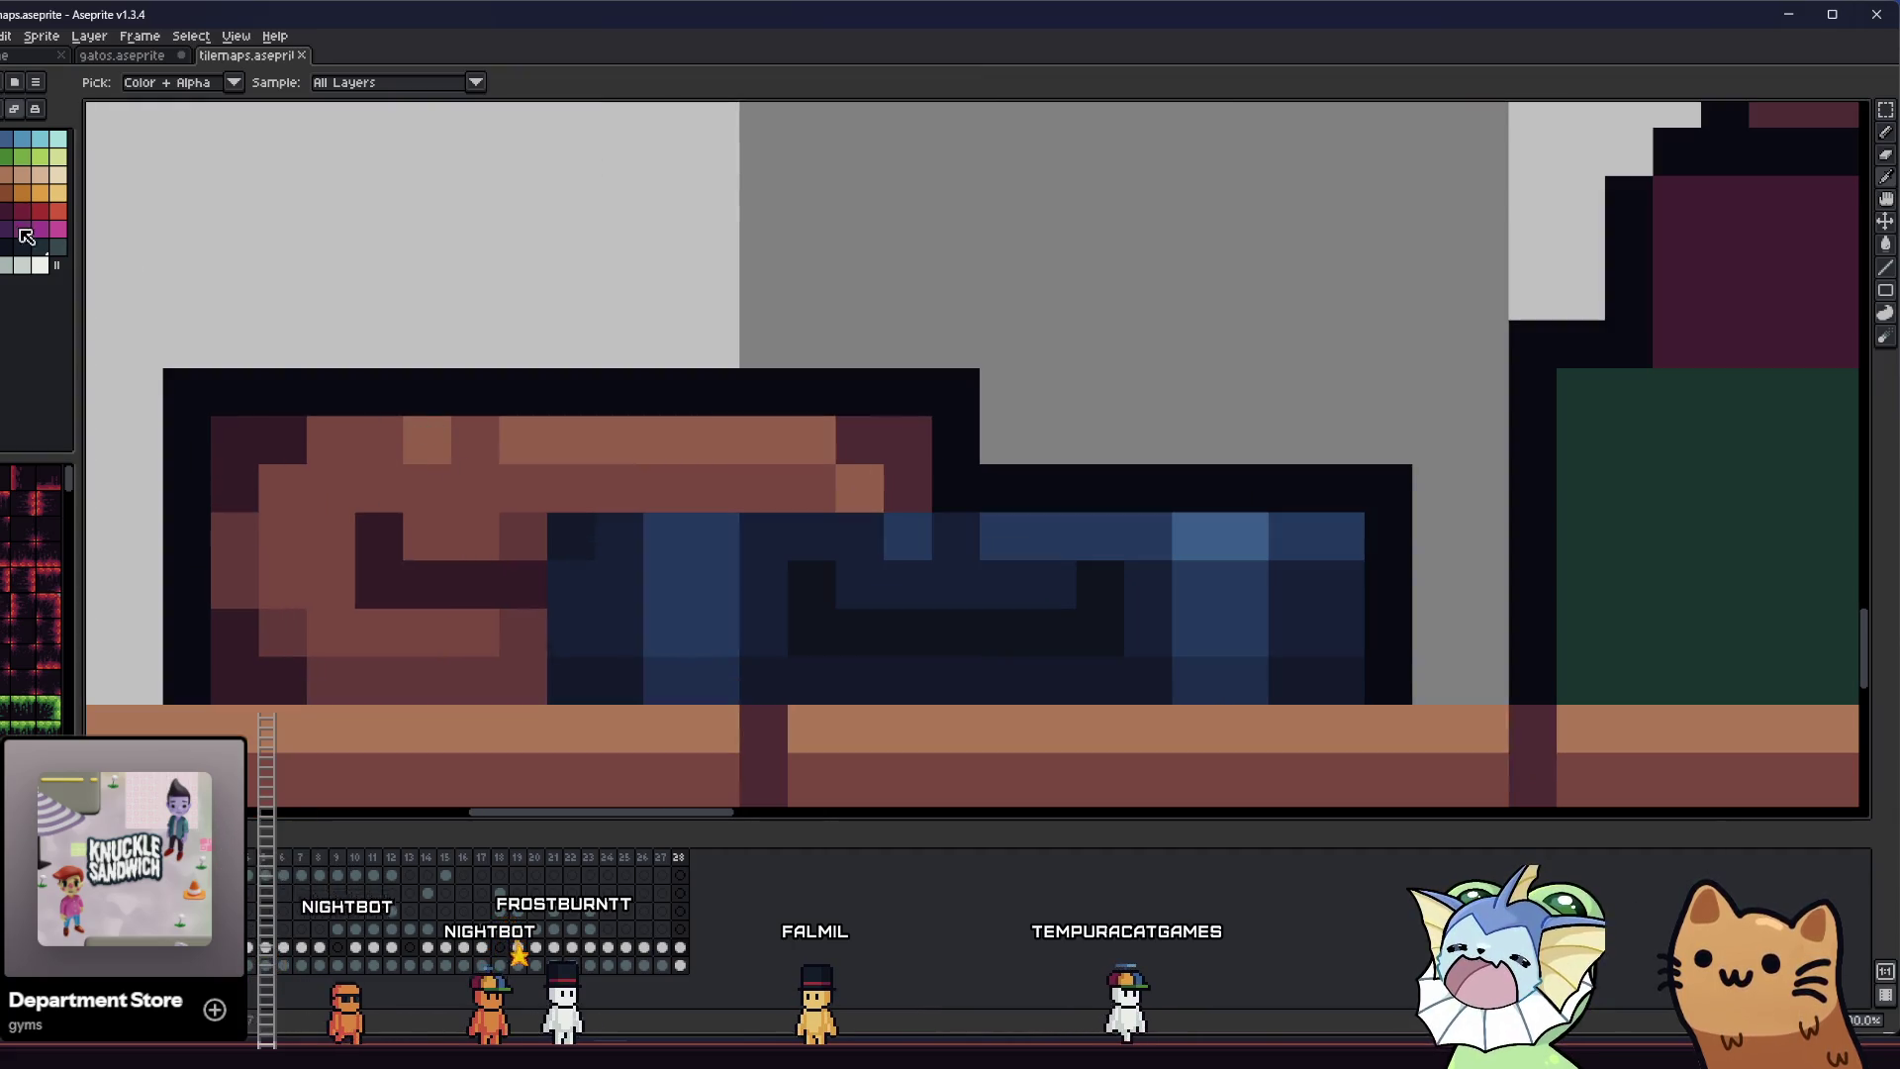
pyautogui.click(5, 178)
pyautogui.click(379, 440)
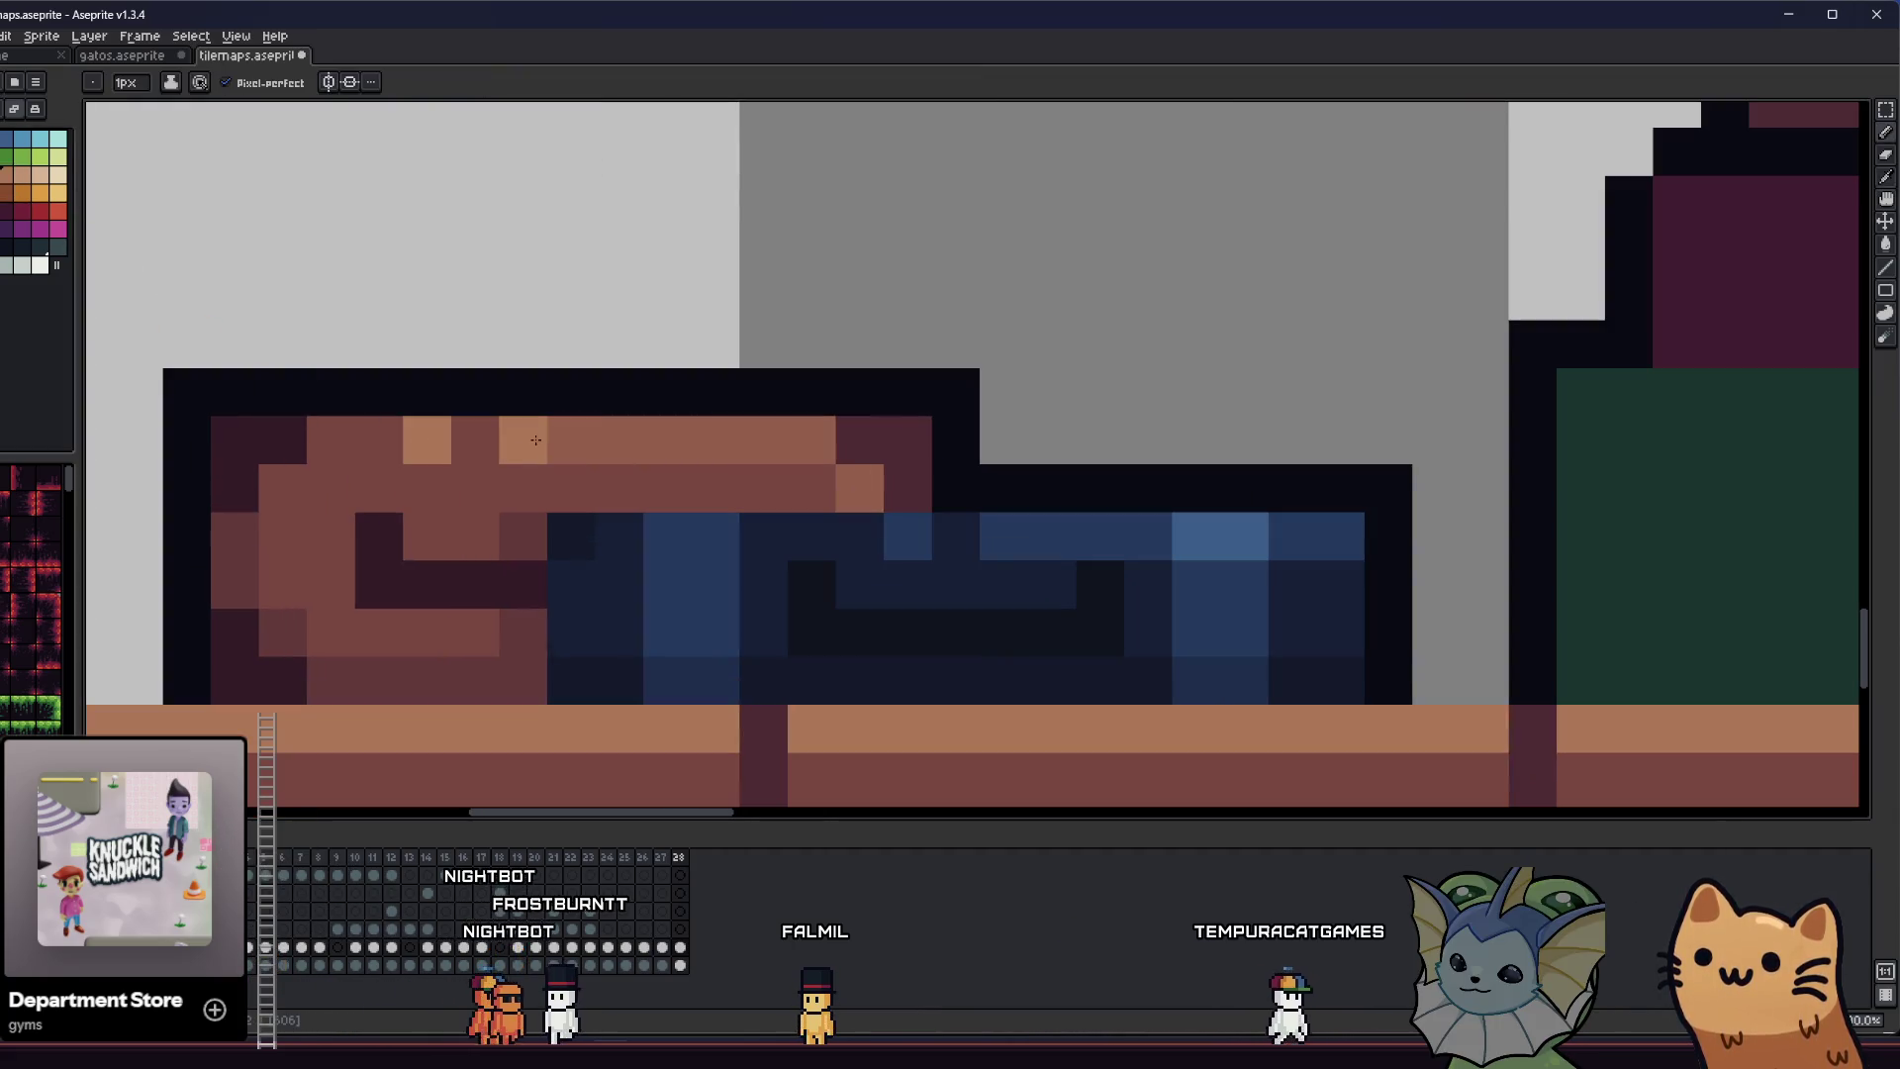
pyautogui.moveTo(535, 440); pyautogui.dragTo(740, 439)
pyautogui.press('i')
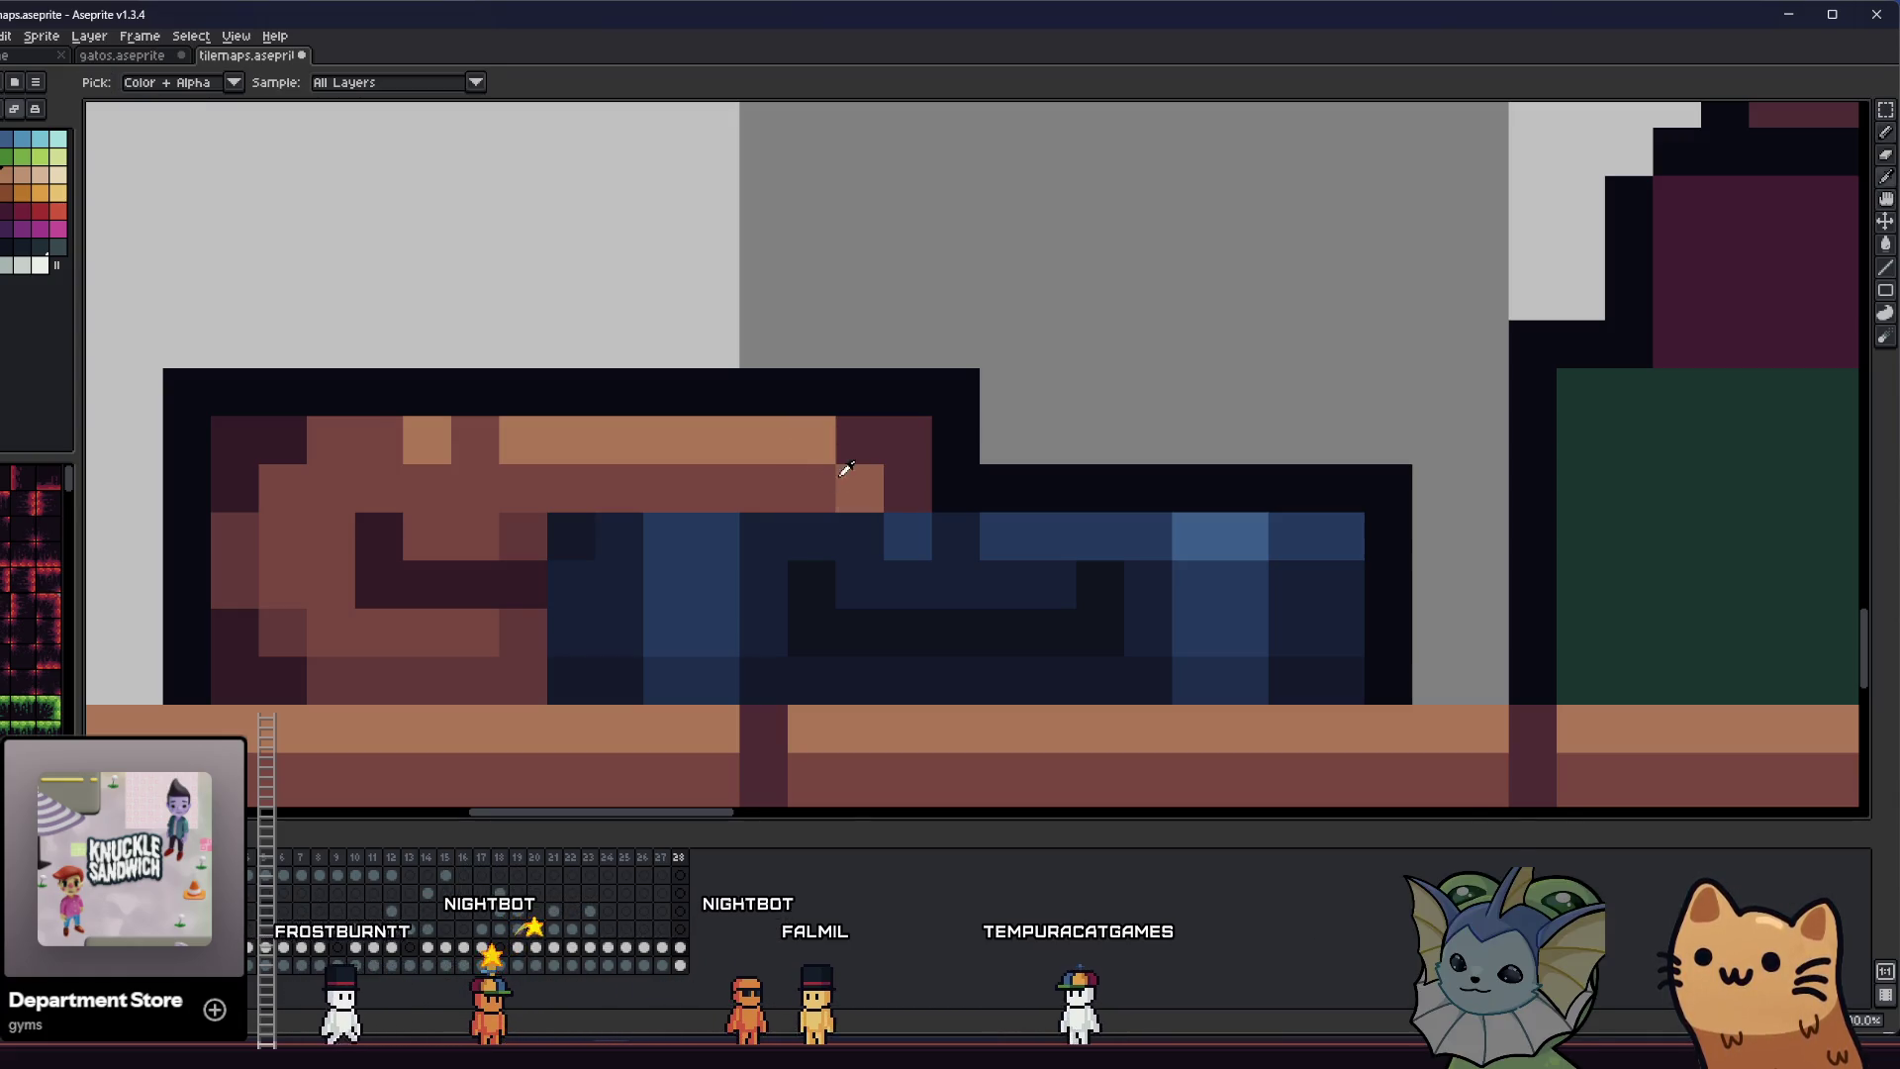
pyautogui.rightClick(846, 475)
pyautogui.press('b')
pyautogui.click(834, 481)
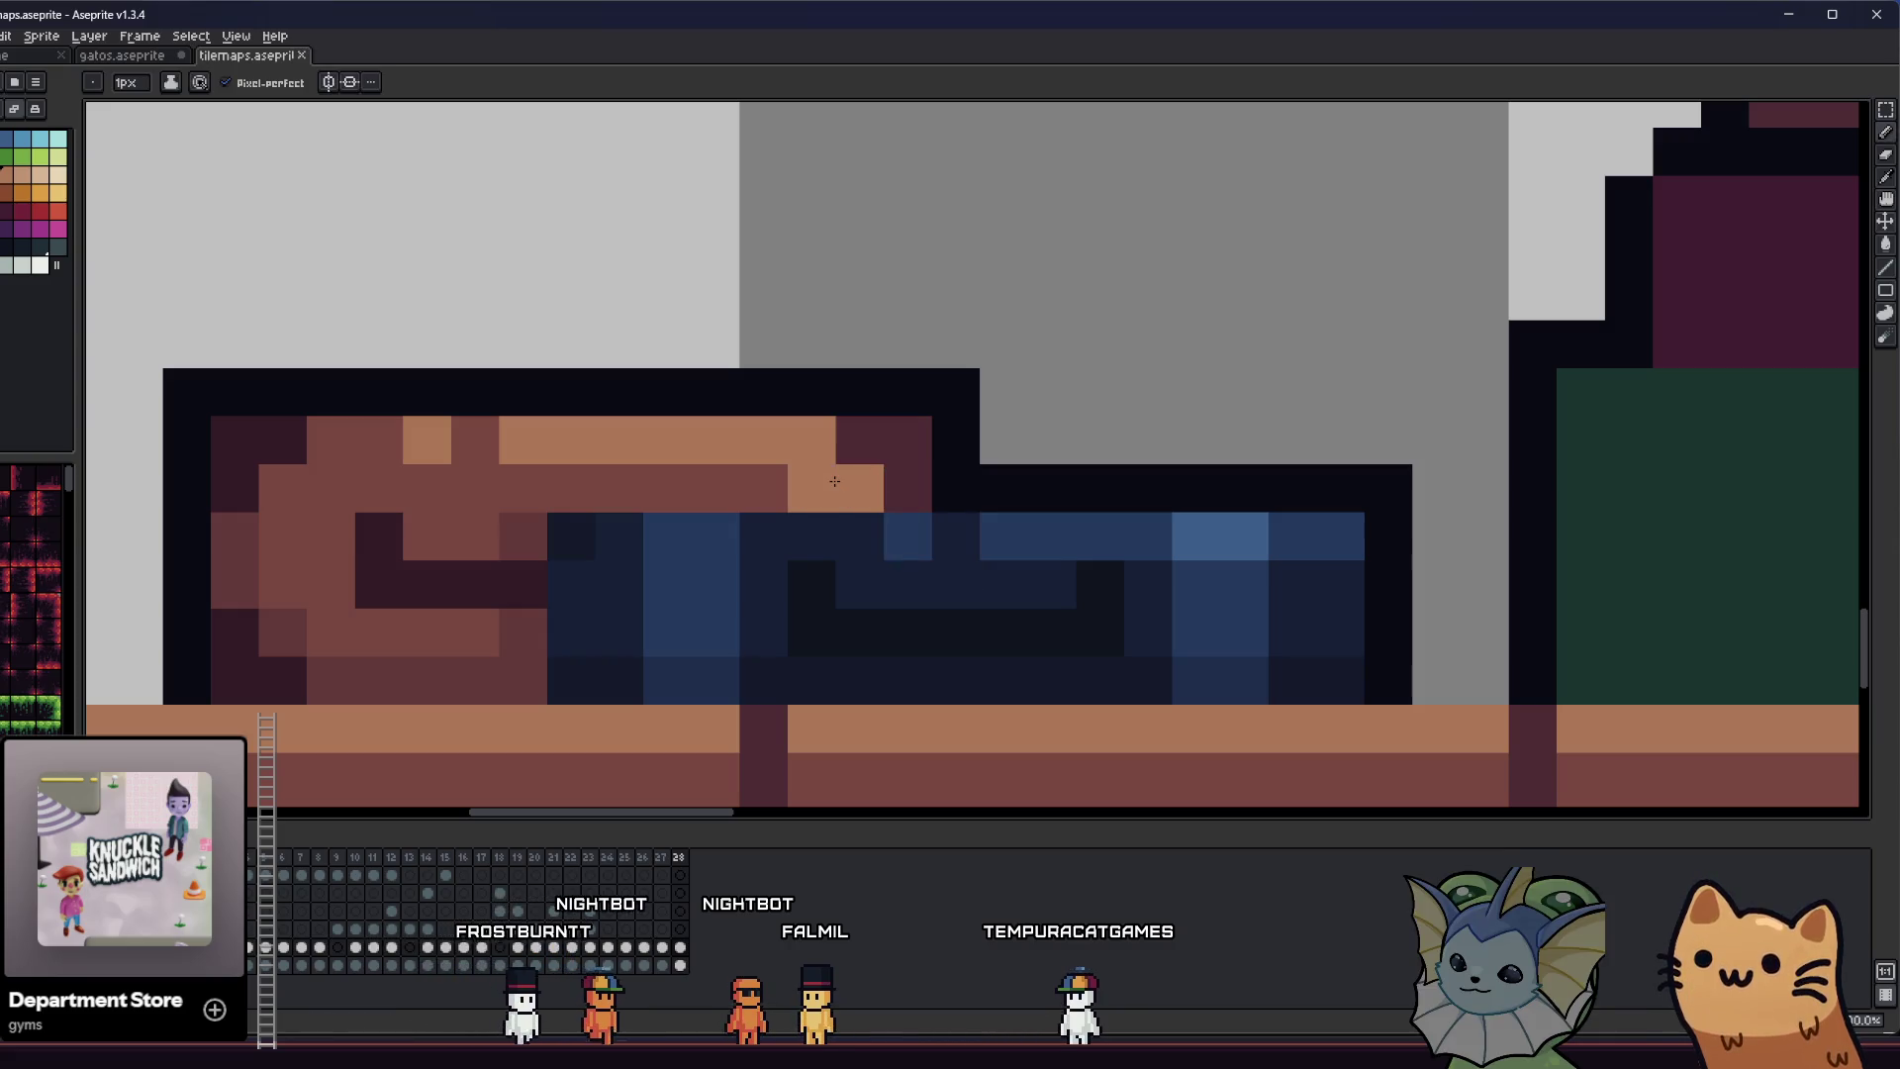
pyautogui.hotkey('ctrl', 'z')
pyautogui.press('i')
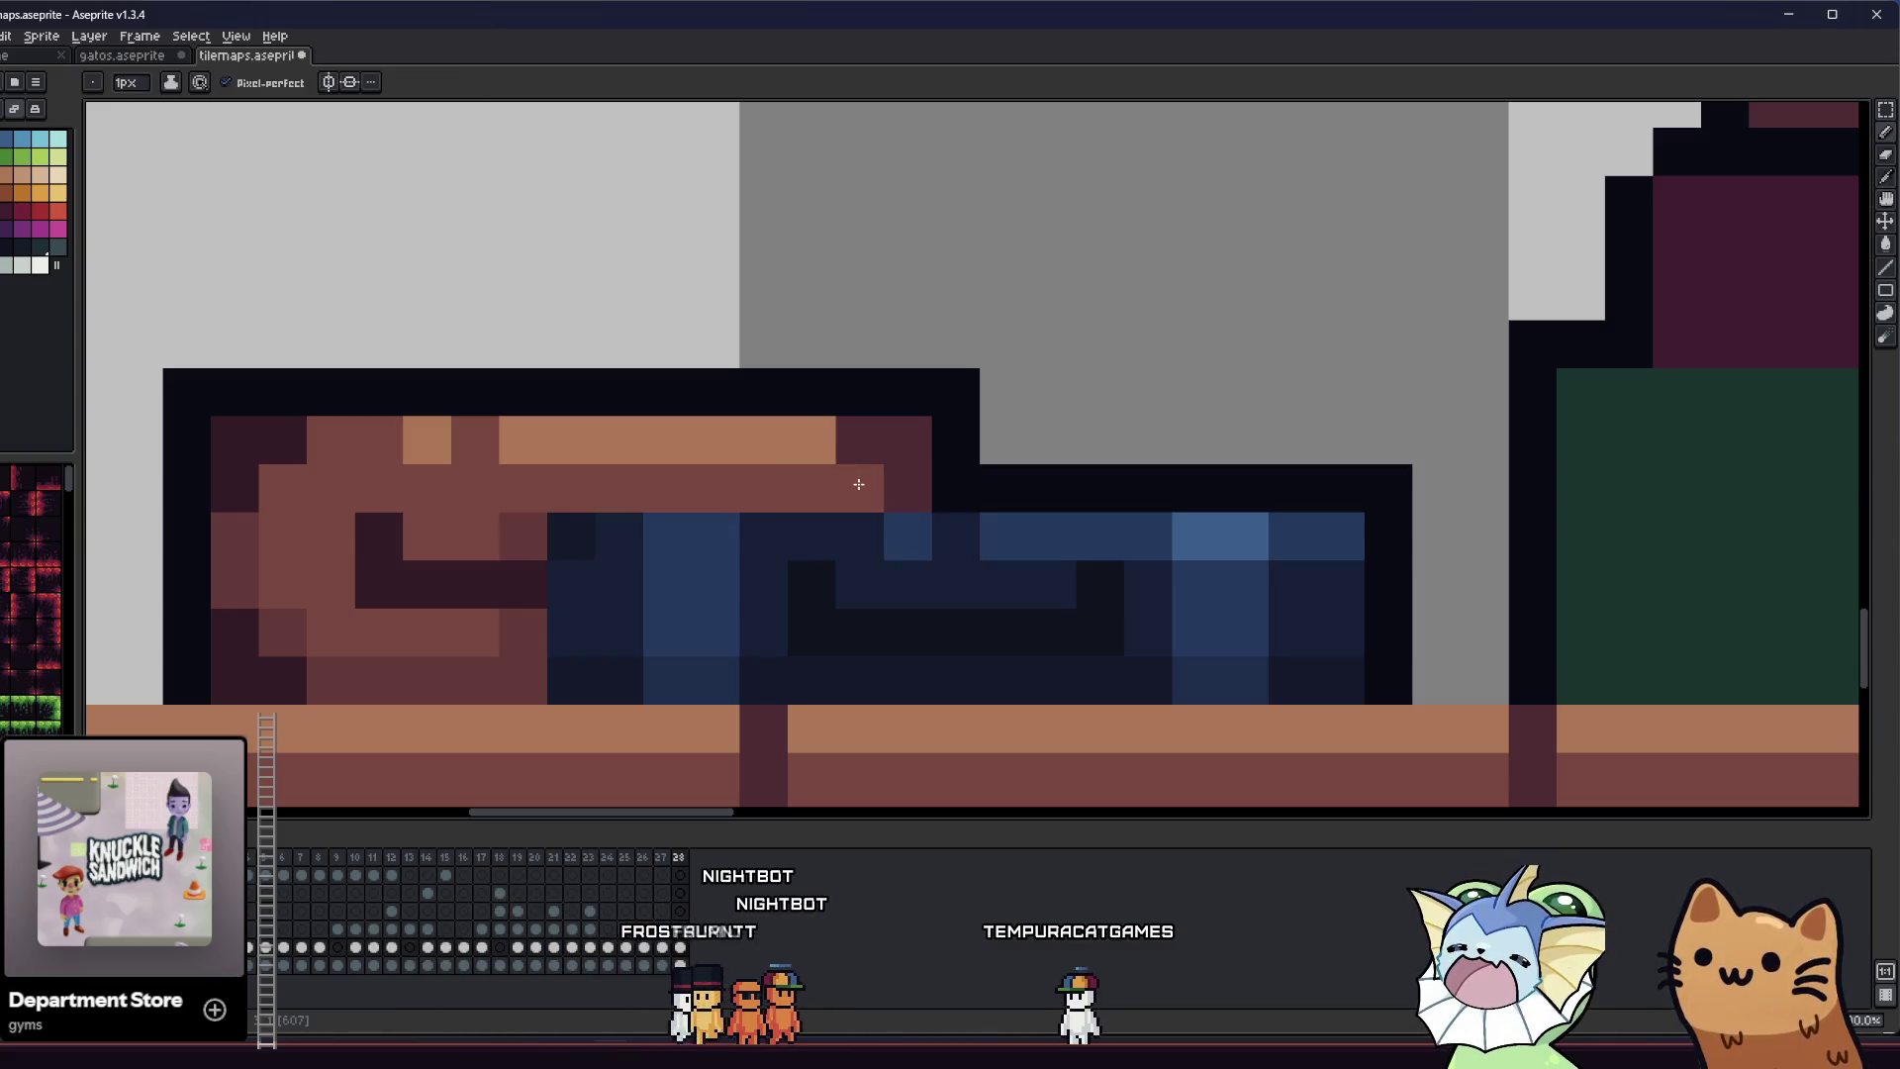
pyautogui.scroll(-3, 817, 493)
pyautogui.scroll(1, 807, 505)
pyautogui.moveTo(792, 505)
pyautogui.mouseDown()
pyautogui.moveTo(554, 520)
pyautogui.moveTo(336, 567)
pyautogui.mouseUp()
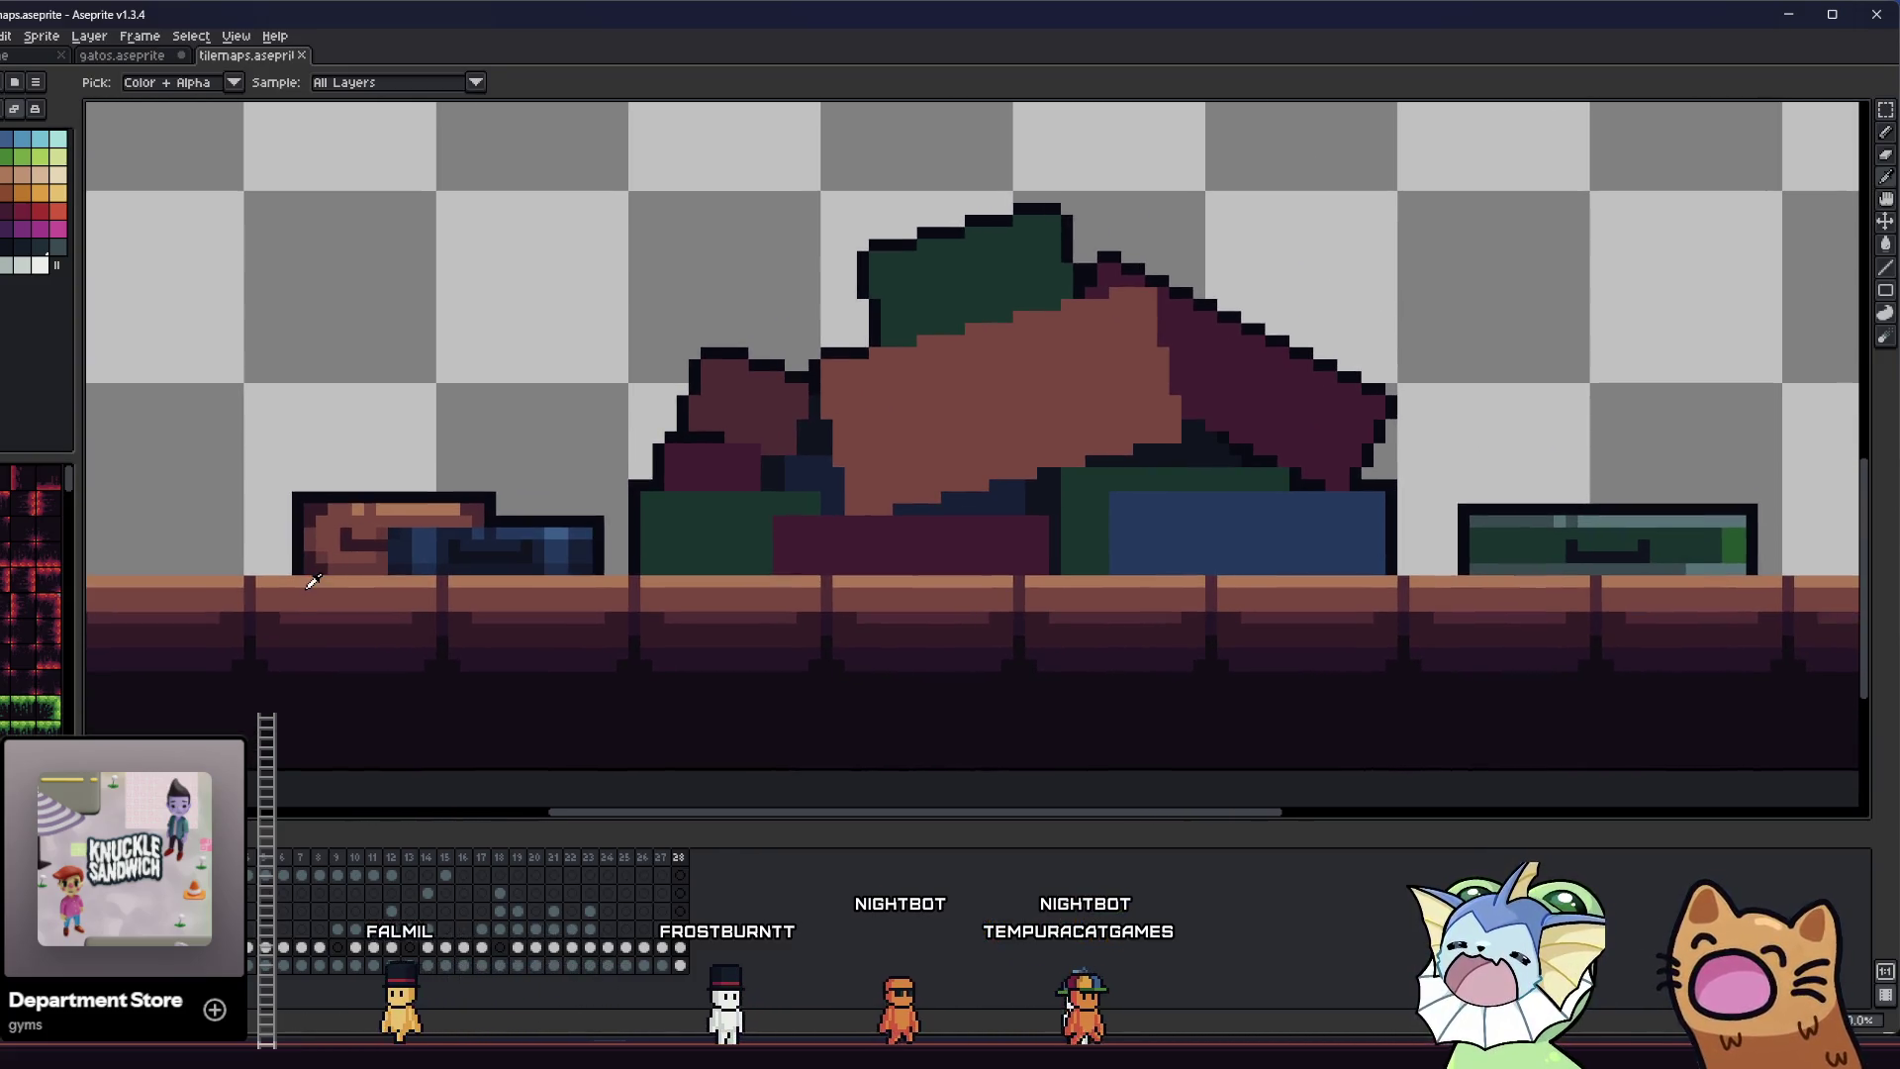
# - Pencil dark diagonal fold lines down the maroon and middle cushions near the pile's top
pyautogui.scroll(-1, 286, 590)
pyautogui.scroll(4, 283, 554)
pyautogui.scroll(-4, 280, 517)
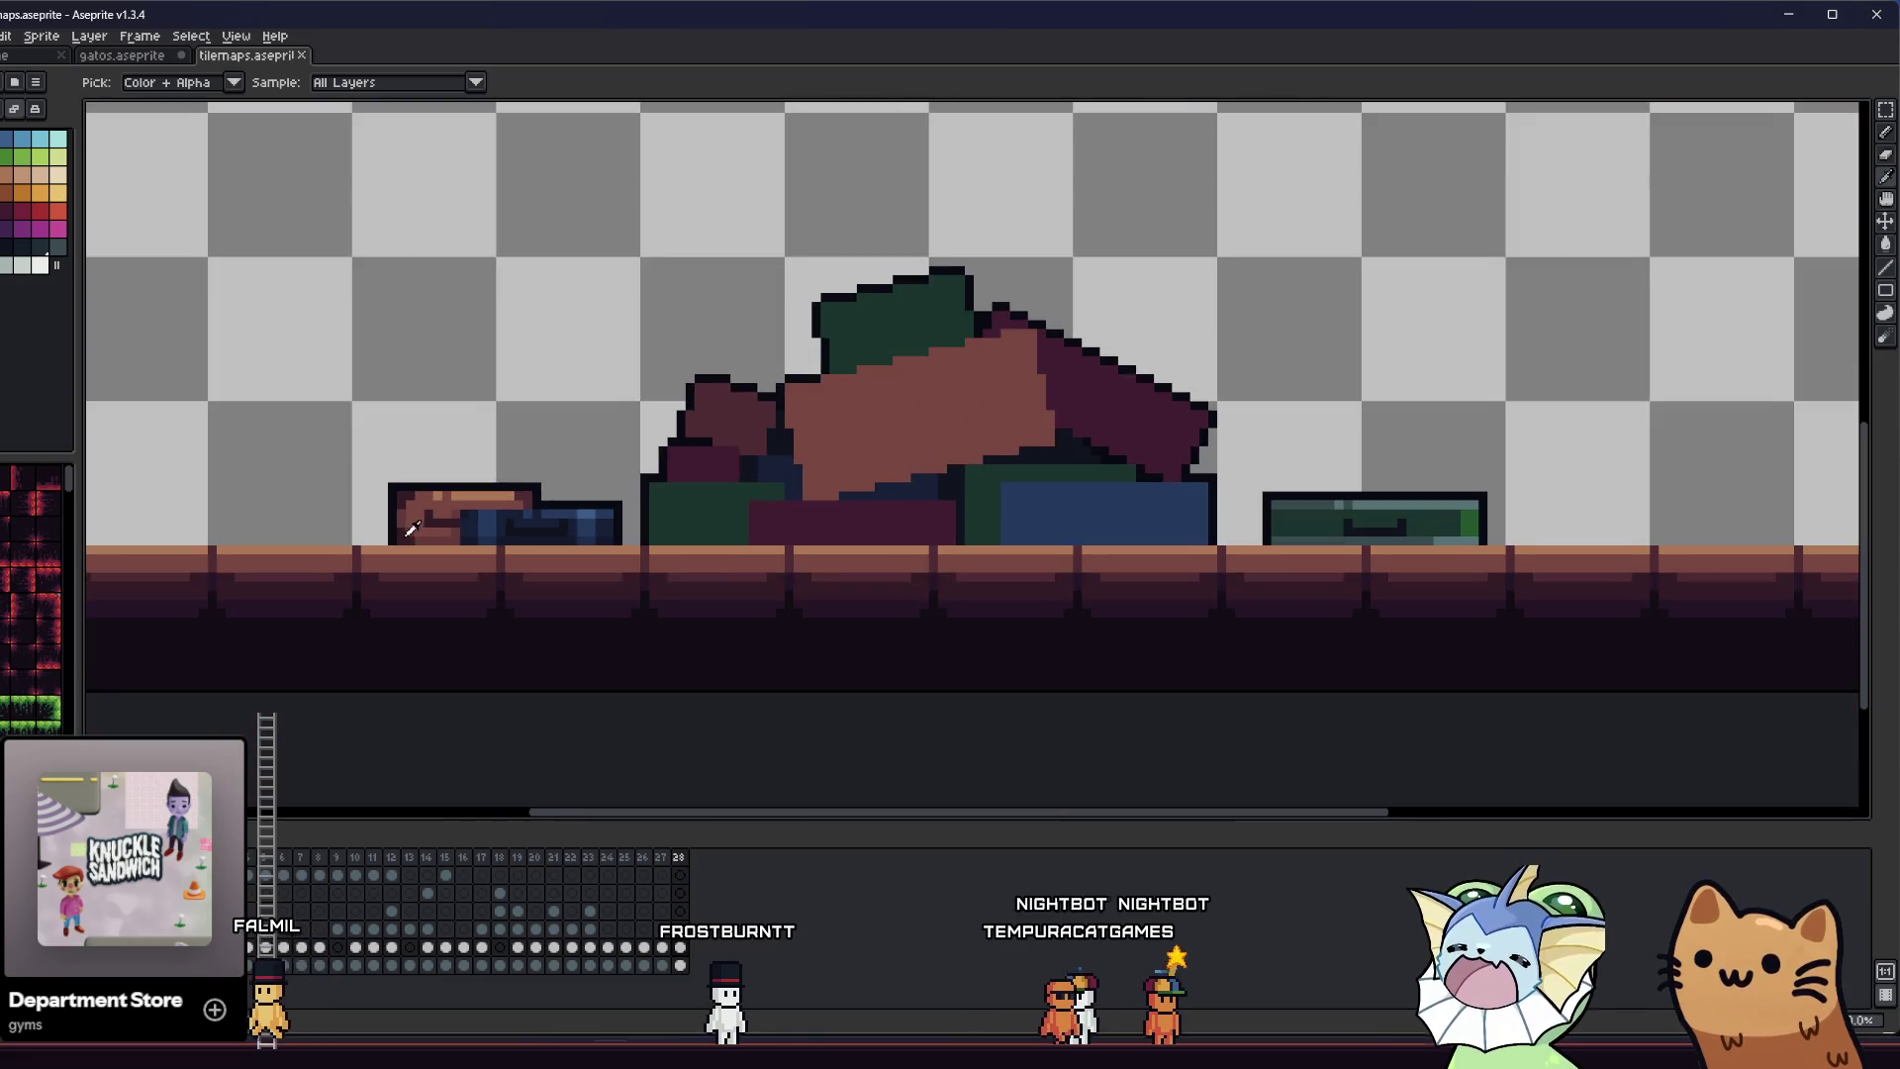
pyautogui.scroll(1, 297, 524)
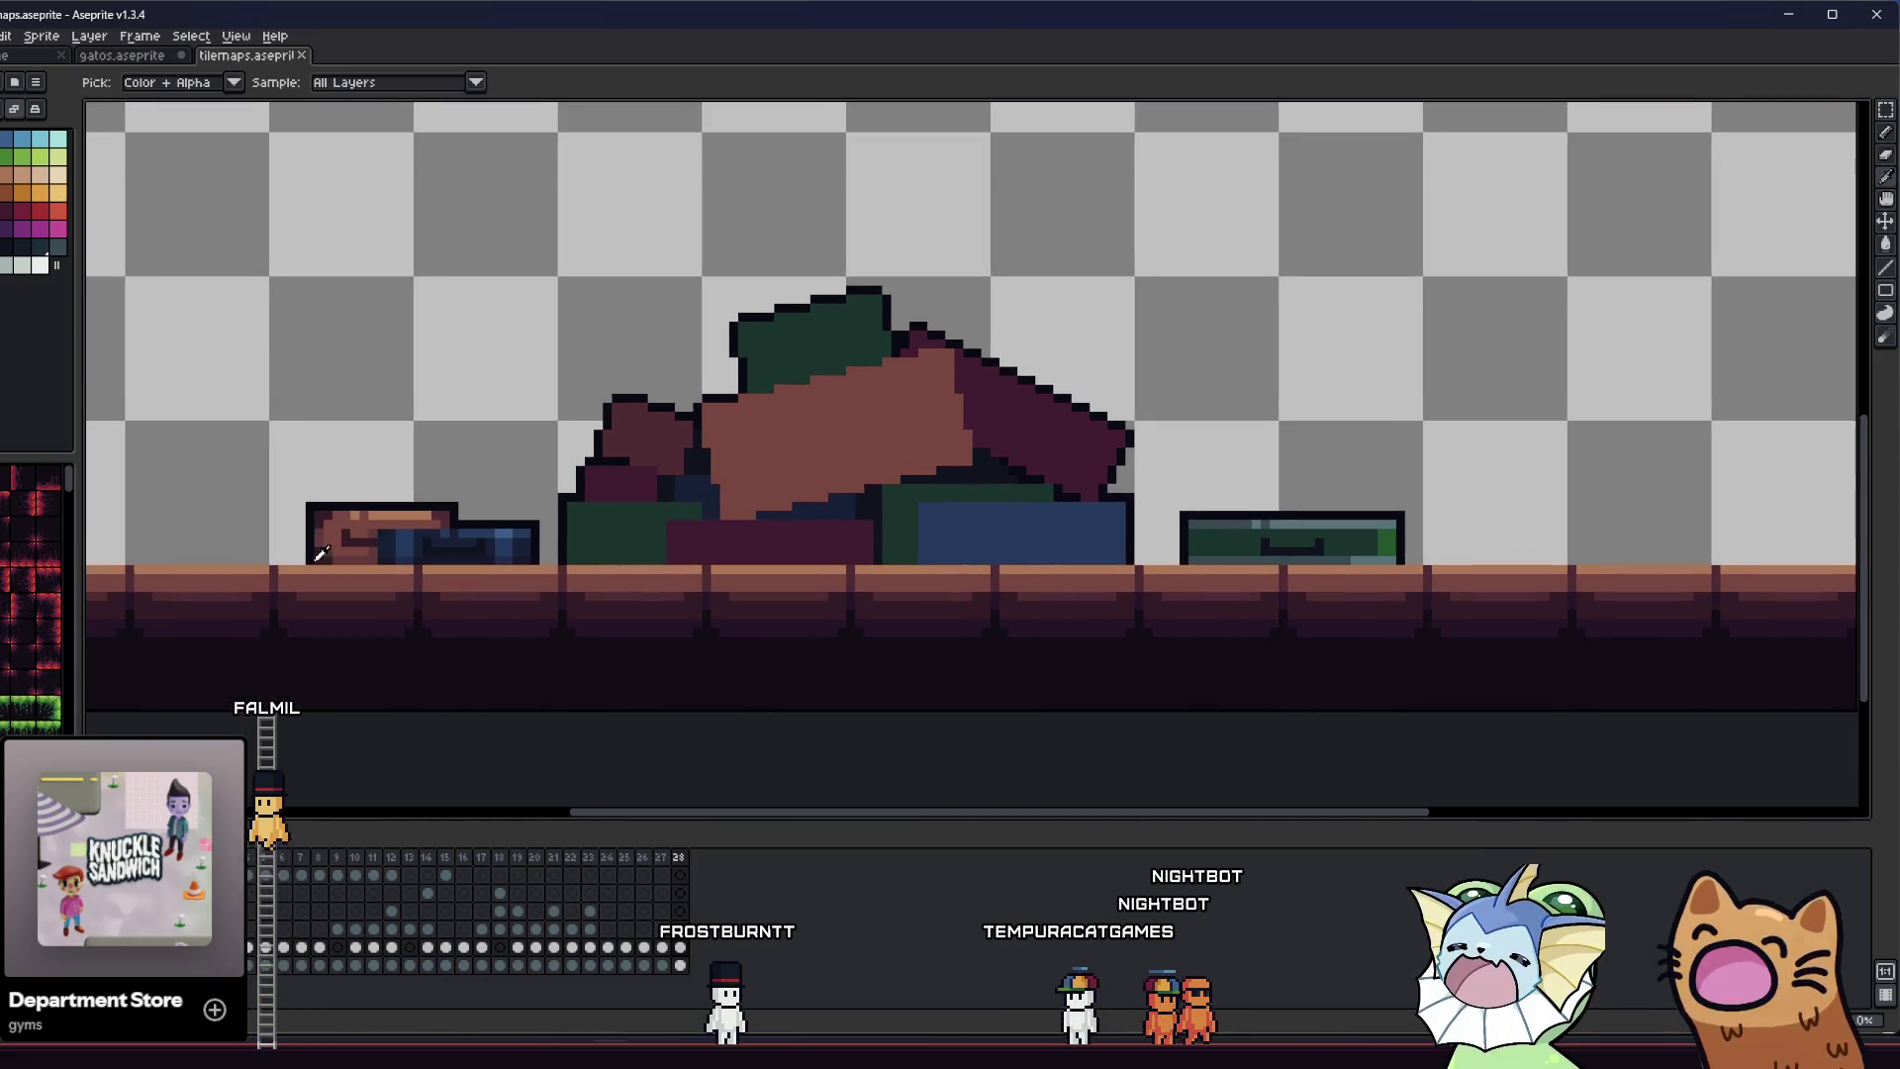
pyautogui.scroll(1, 503, 563)
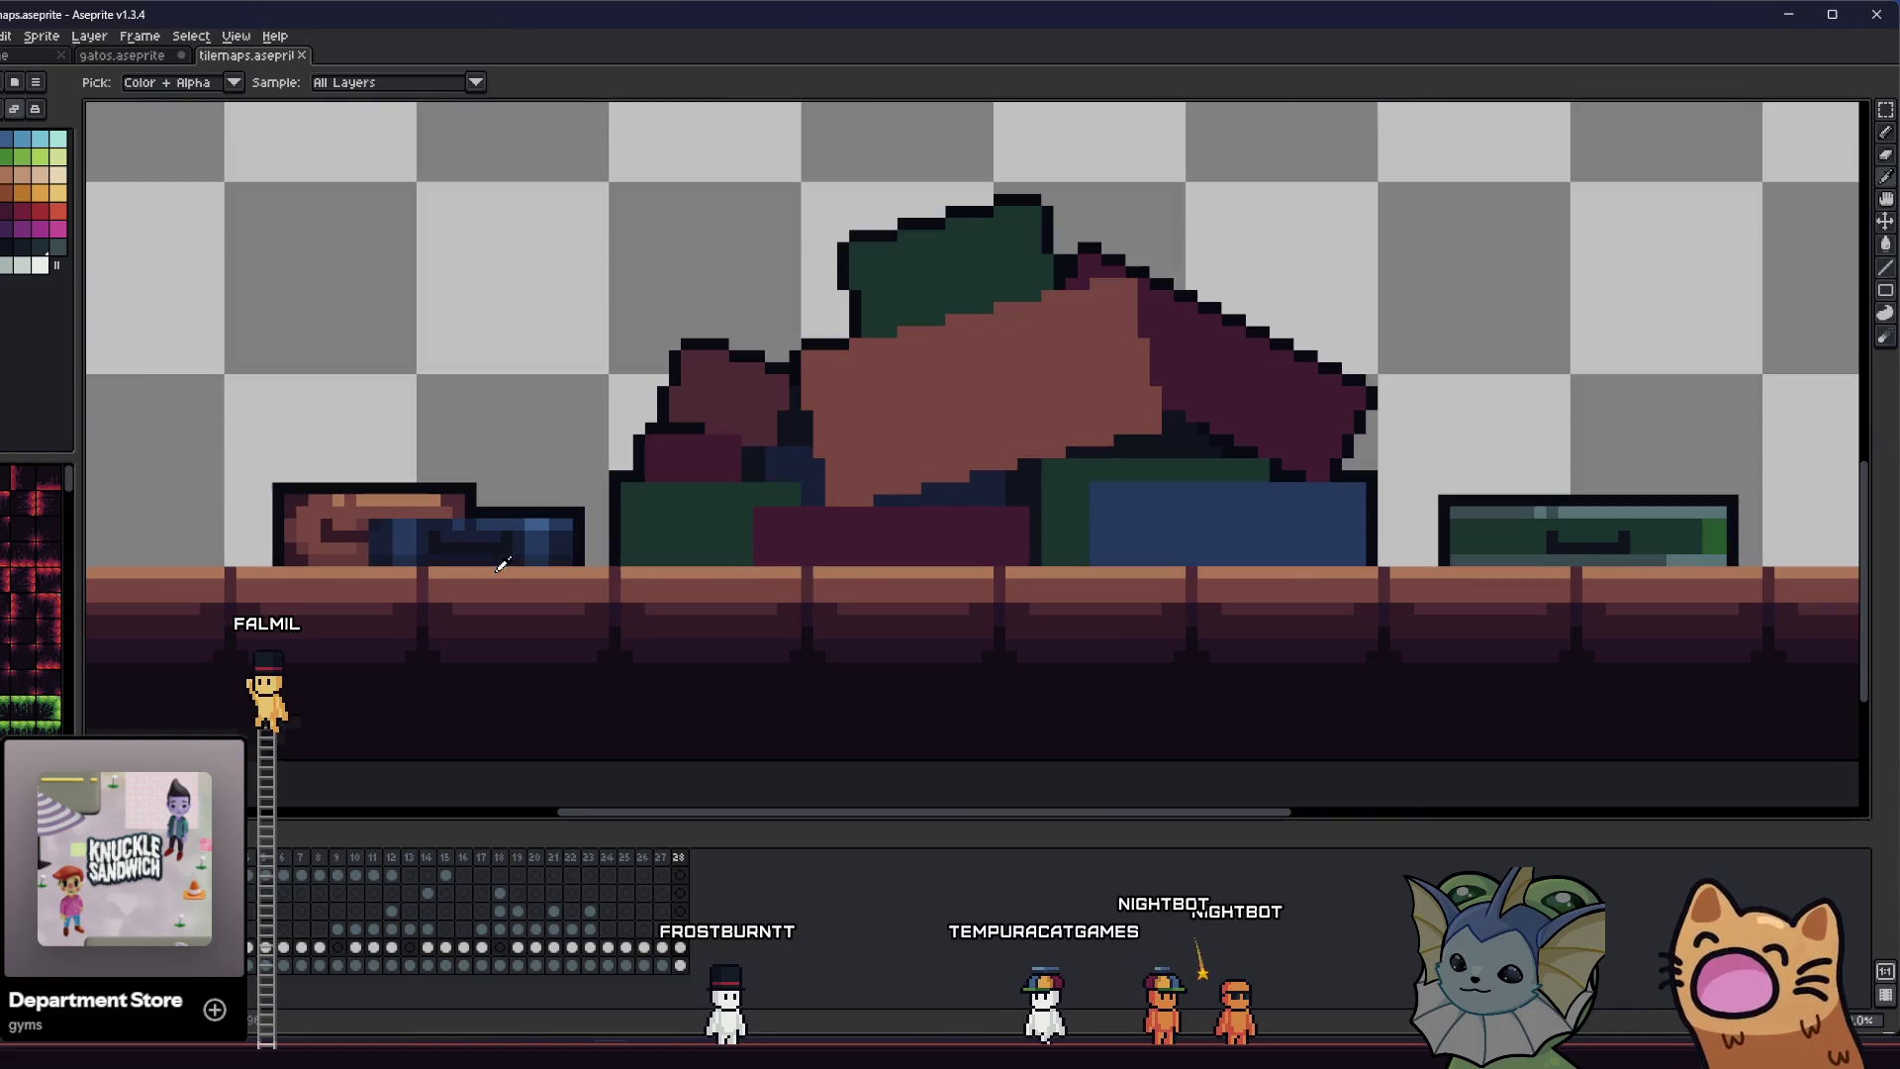
pyautogui.scroll(4, 548, 564)
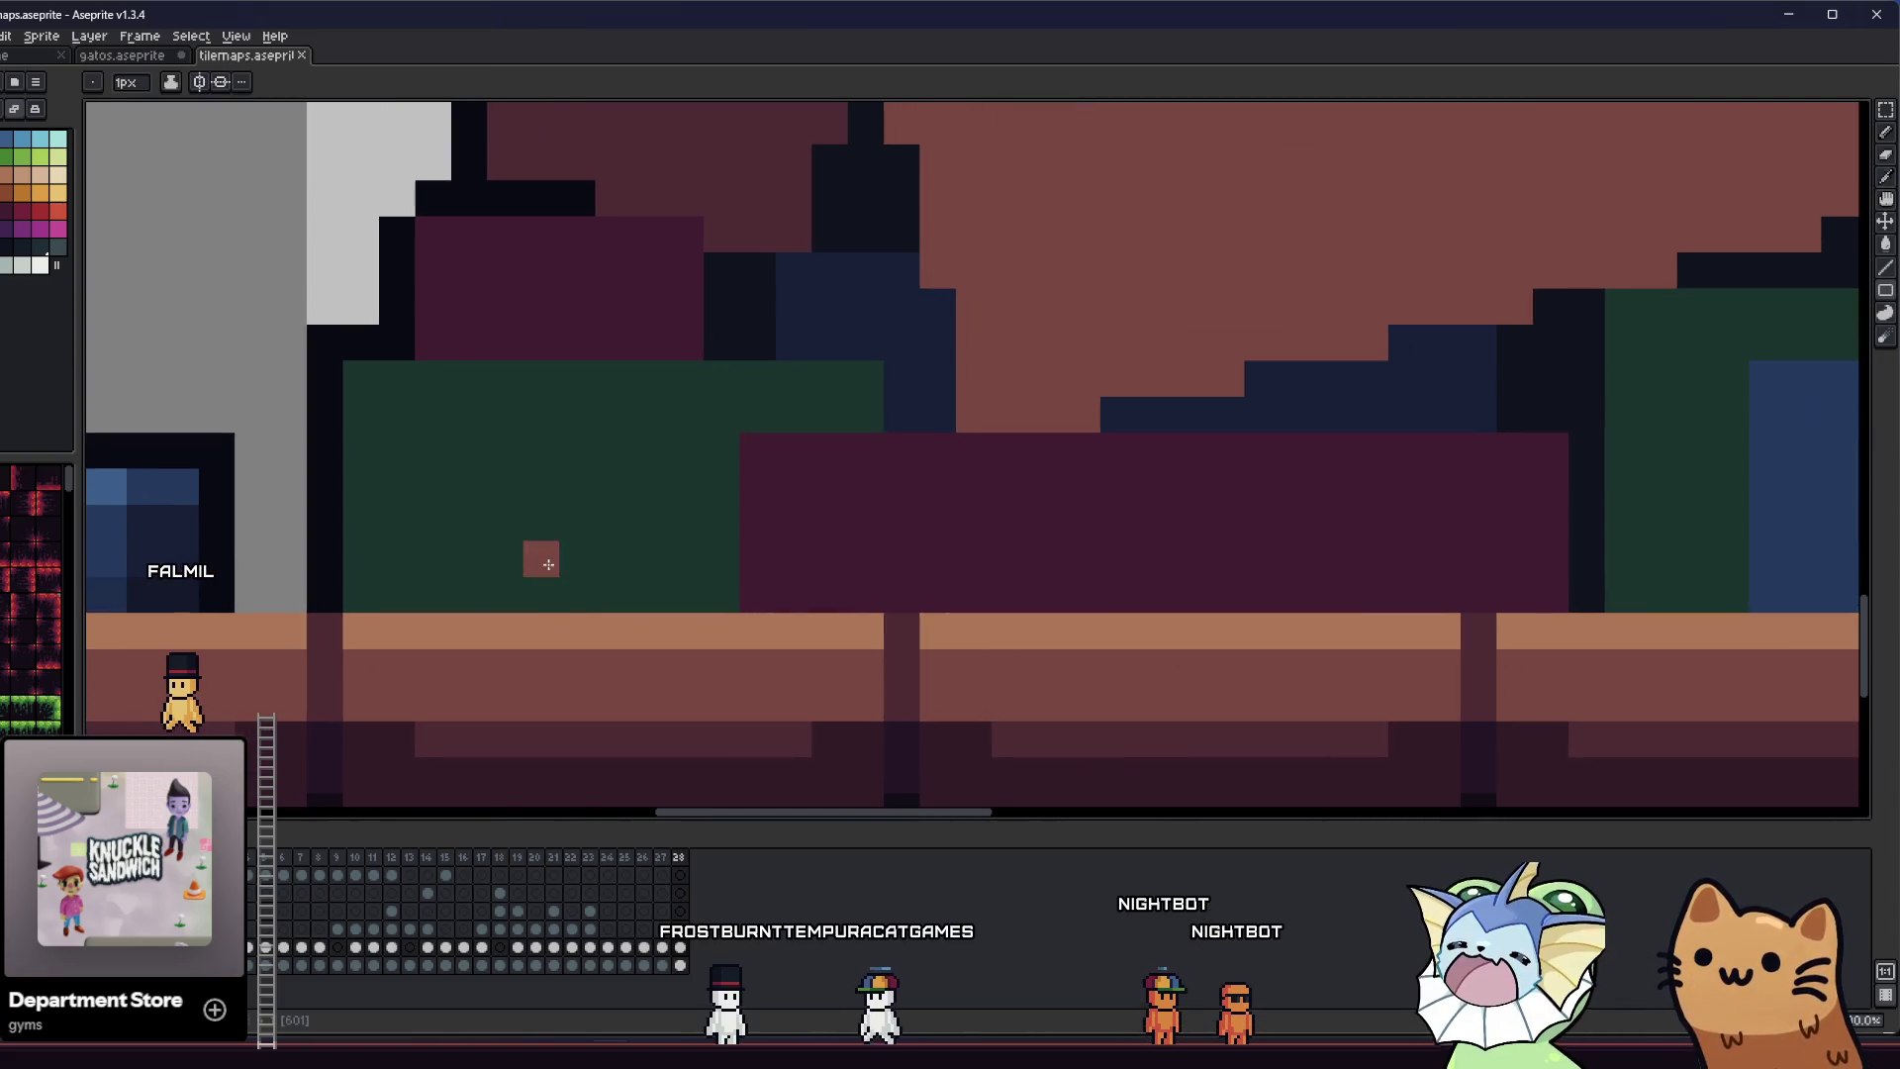
pyautogui.scroll(-4, 548, 564)
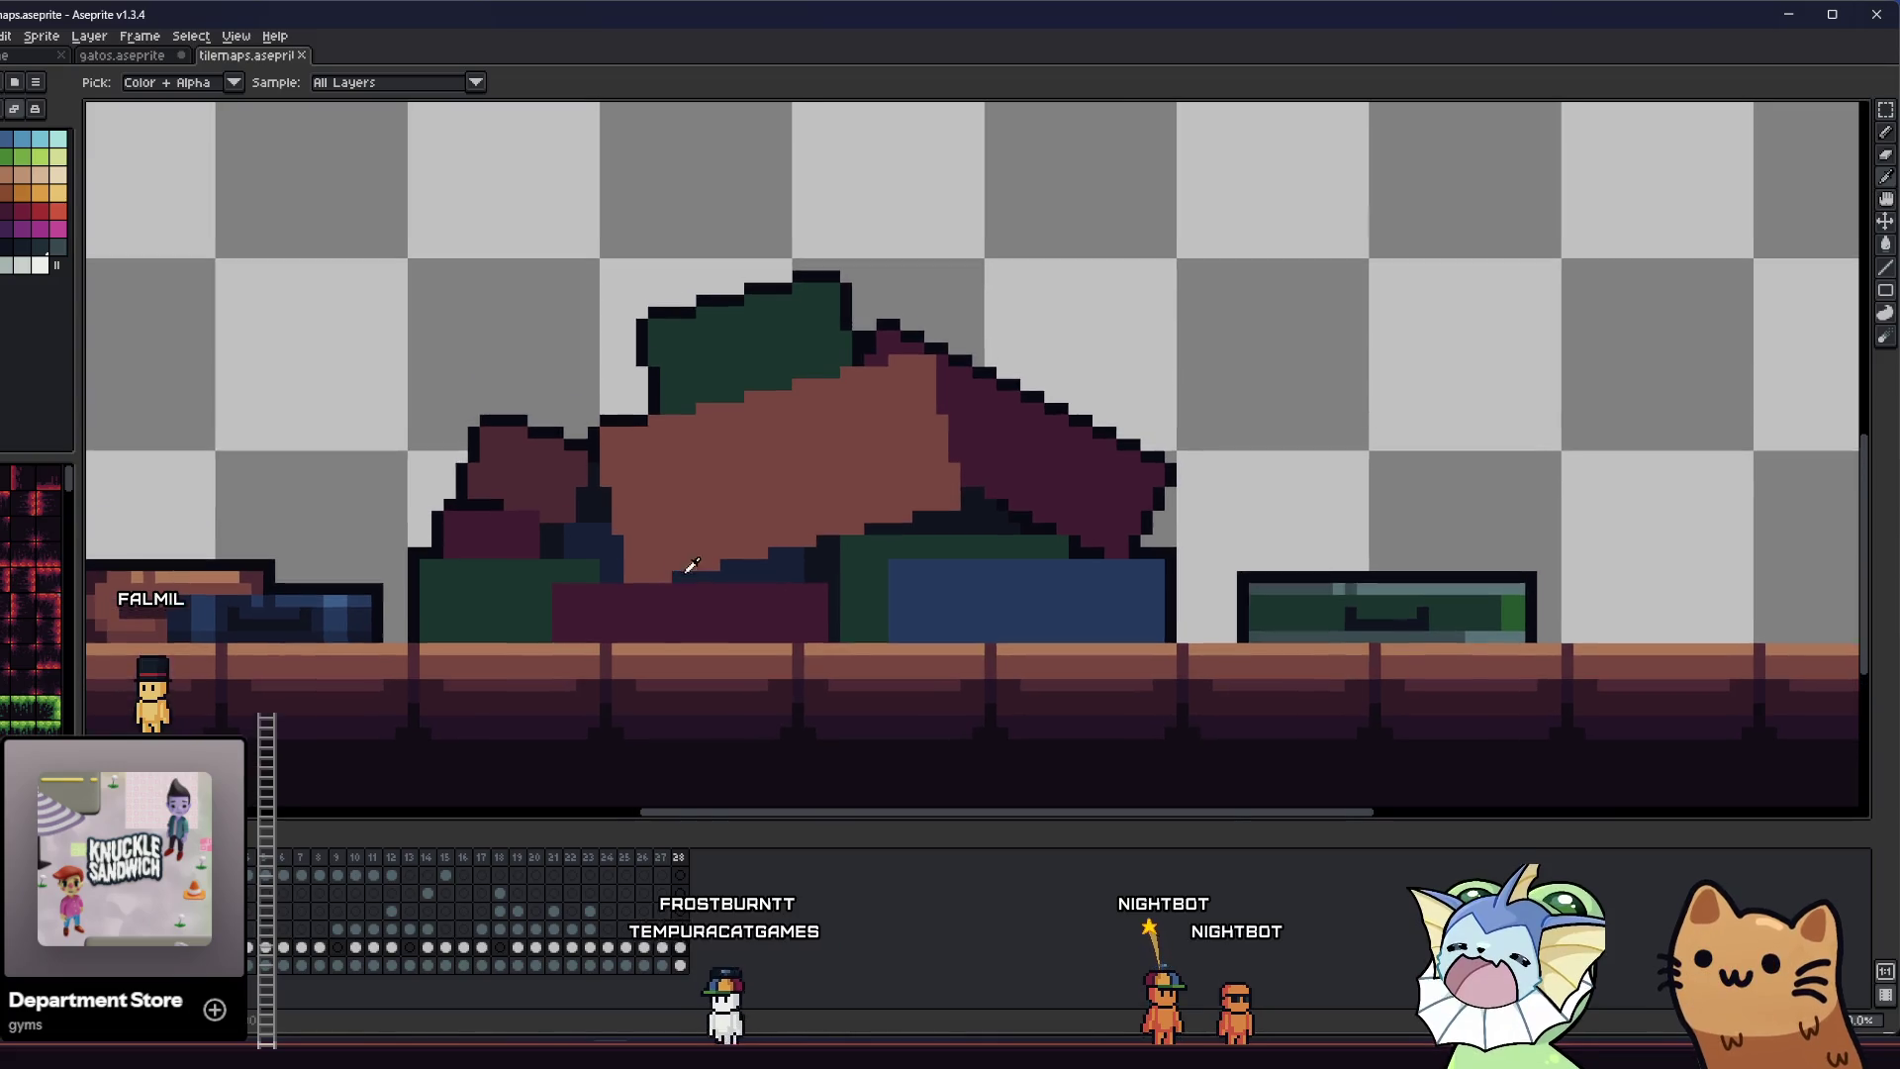
pyautogui.scroll(2, 691, 564)
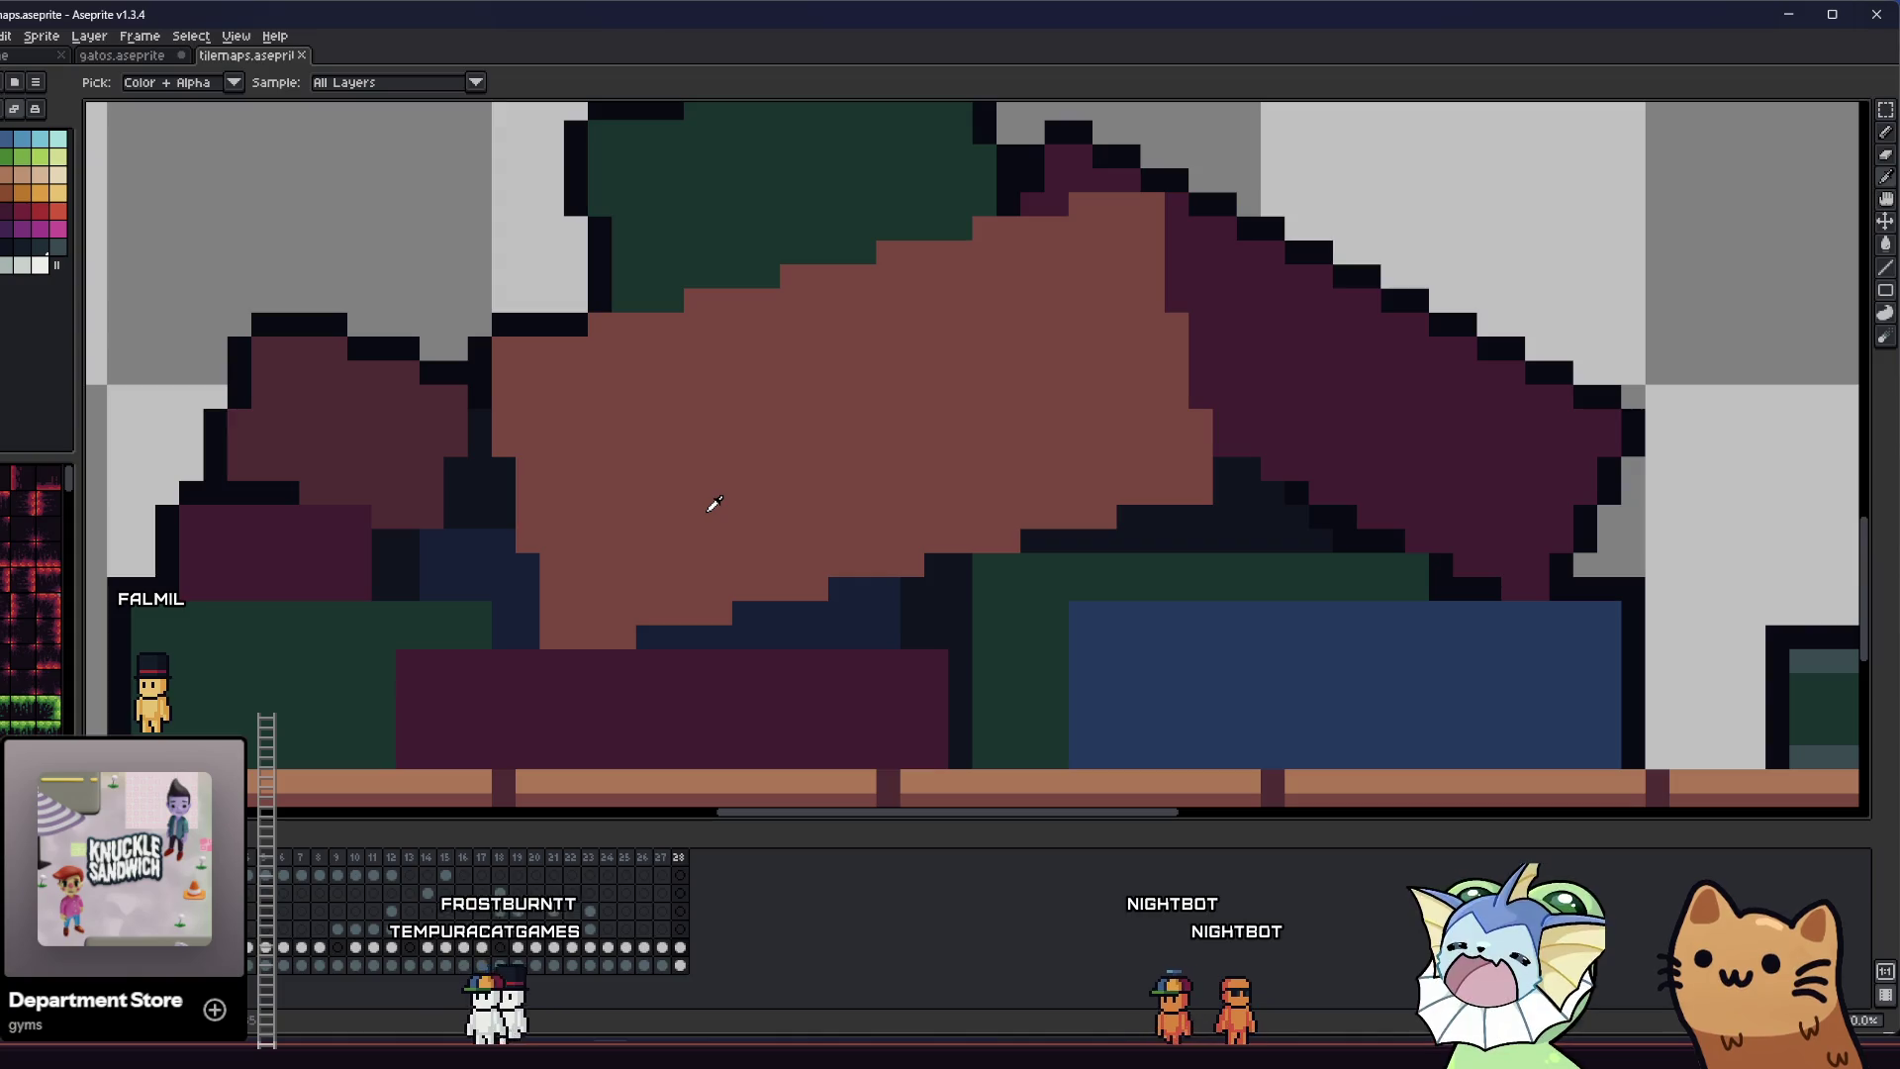
pyautogui.moveTo(523, 503); pyautogui.dragTo(526, 488)
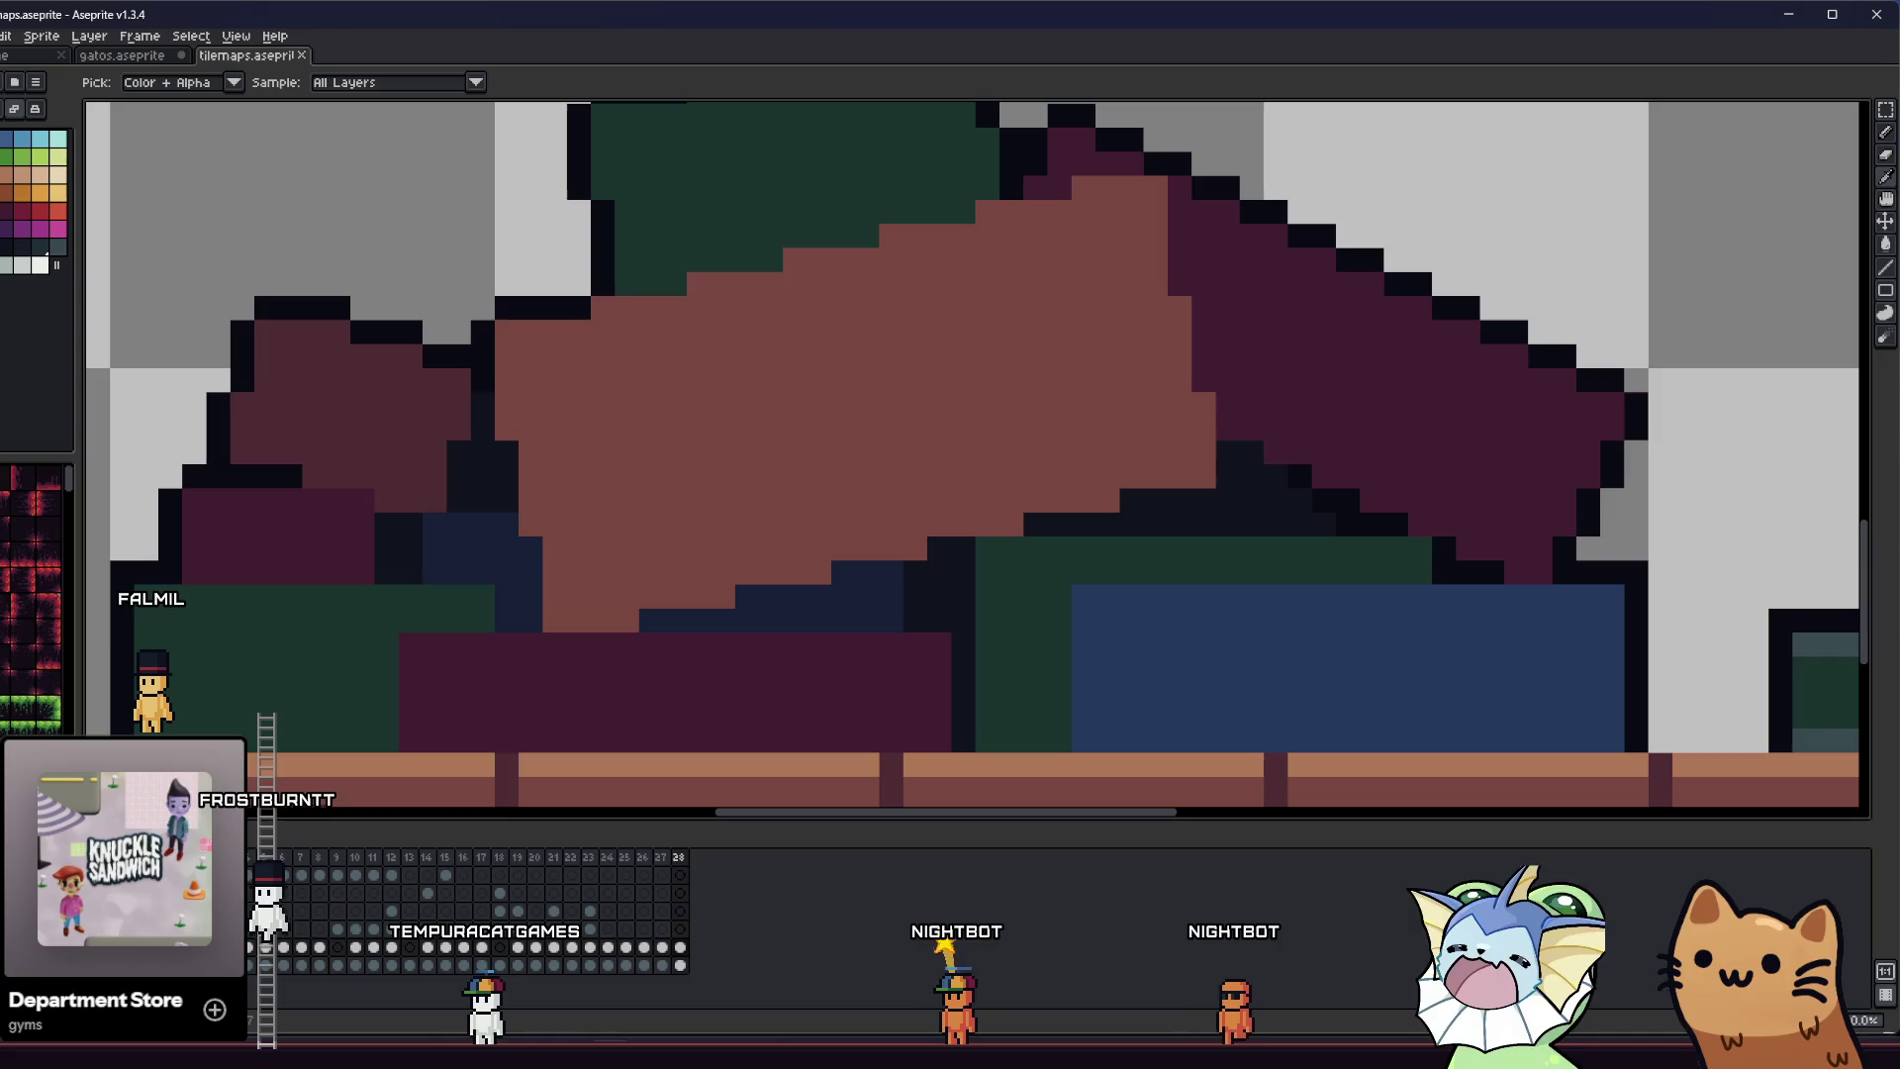
pyautogui.press('b')
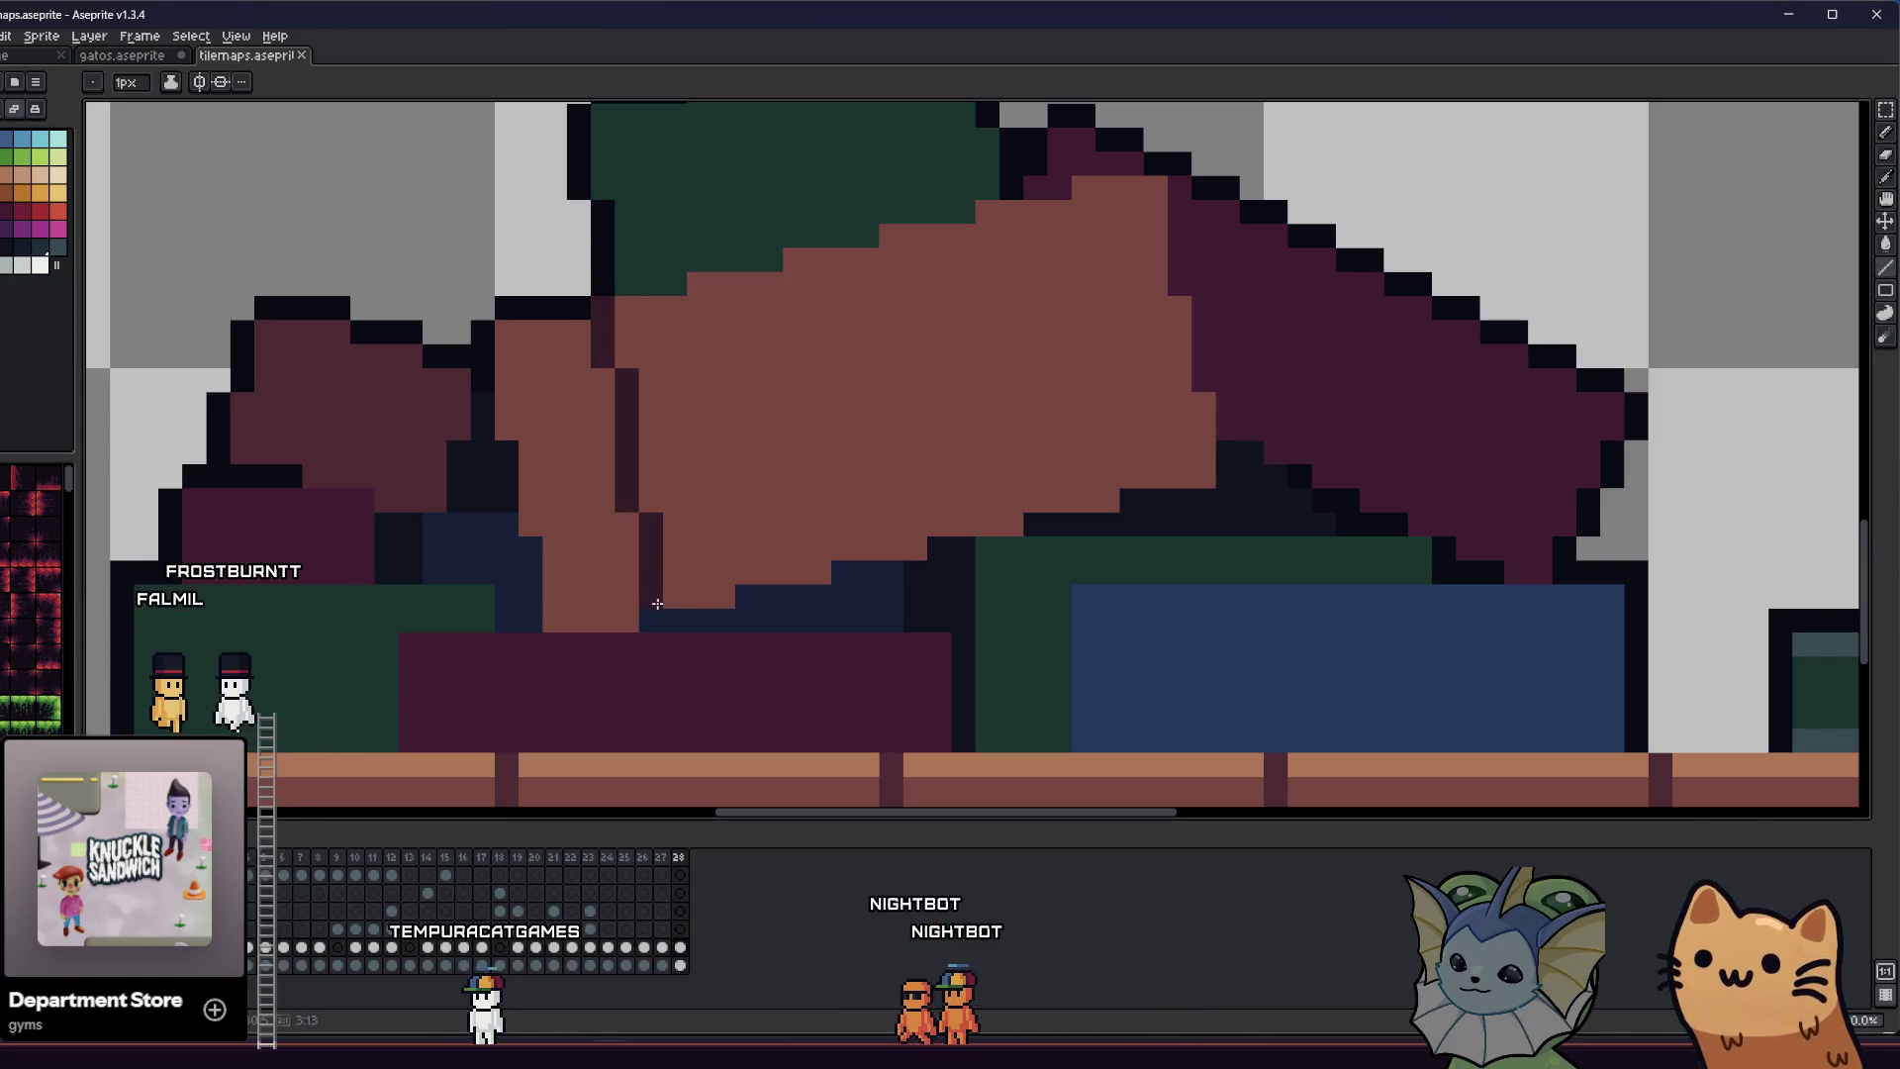
pyautogui.keyDown('shift'); pyautogui.click(677, 593); pyautogui.keyUp('shift')
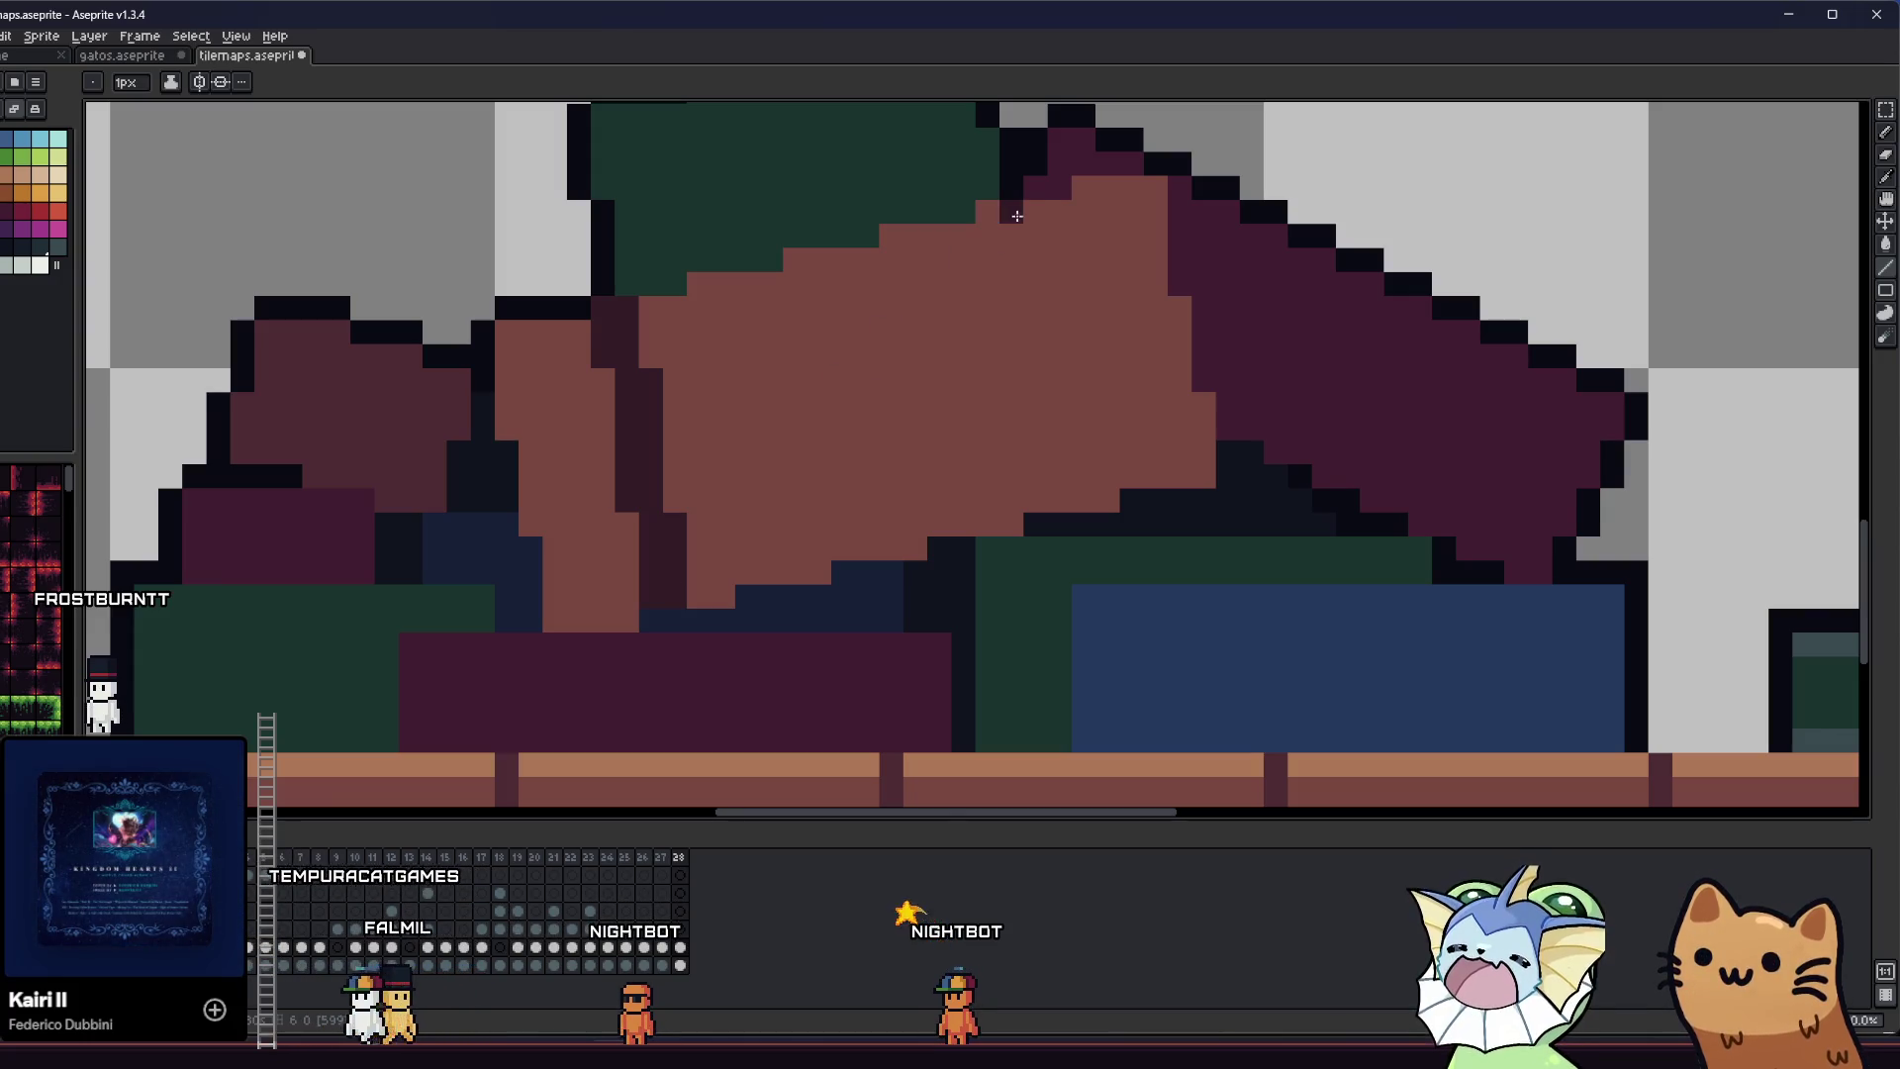
pyautogui.moveTo(1055, 193); pyautogui.dragTo(1104, 496)
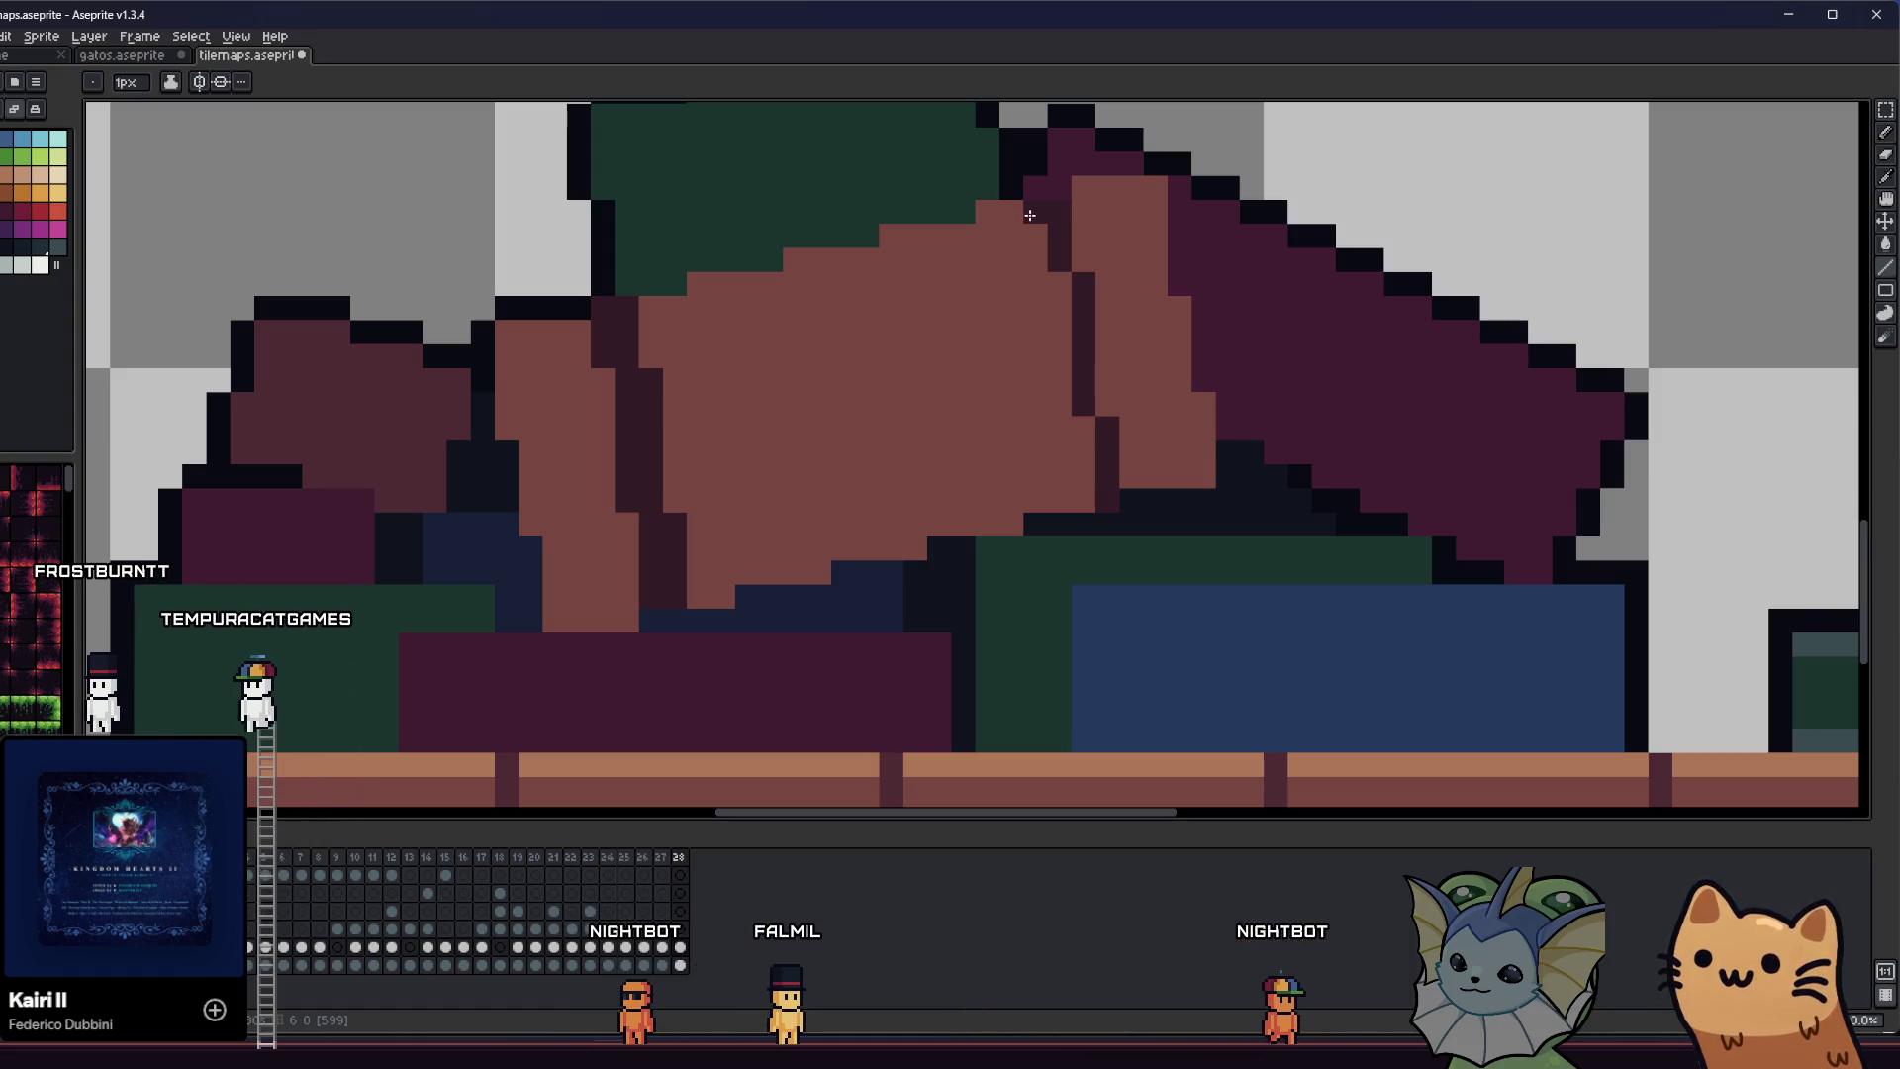
pyautogui.moveTo(1029, 214); pyautogui.dragTo(1070, 440)
pyautogui.scroll(-5, 1085, 492)
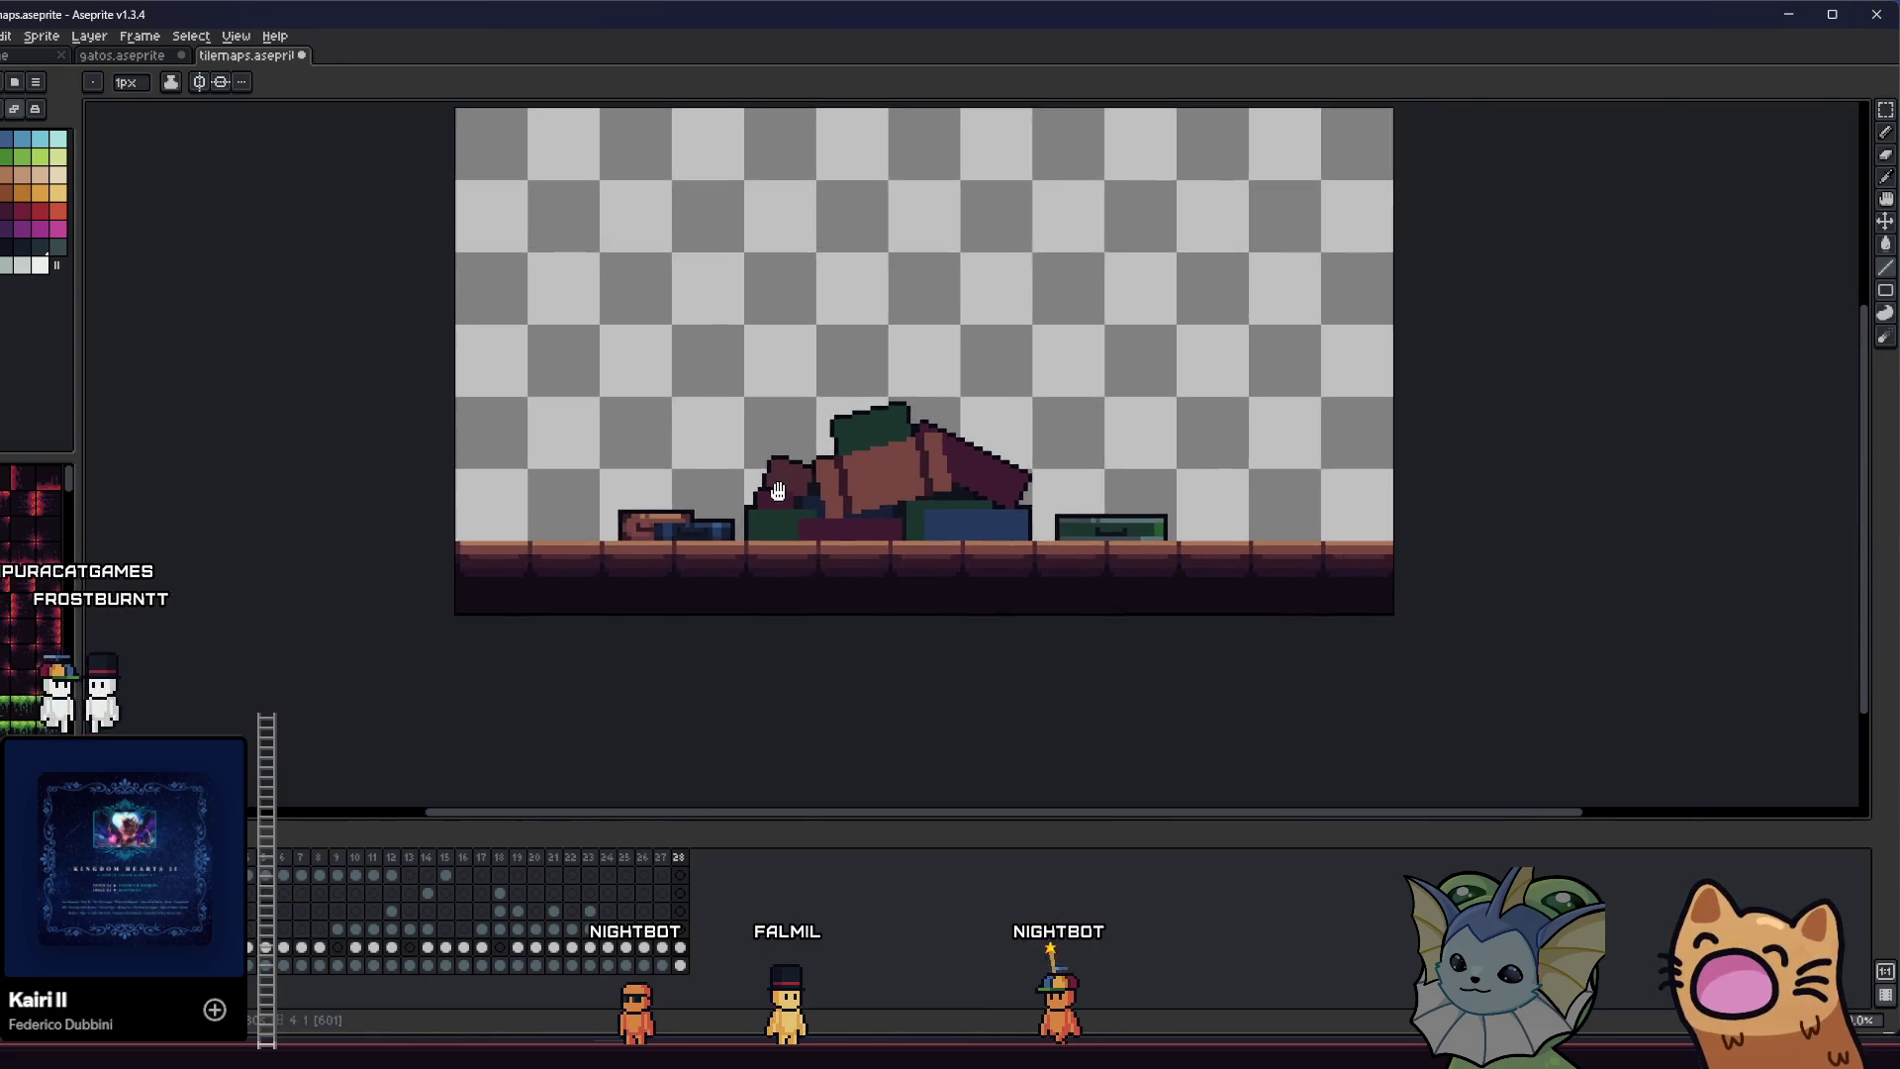
# - Notch the maroon base block's edges and corners with dark pixels
pyautogui.moveTo(777, 492); pyautogui.dragTo(687, 500)
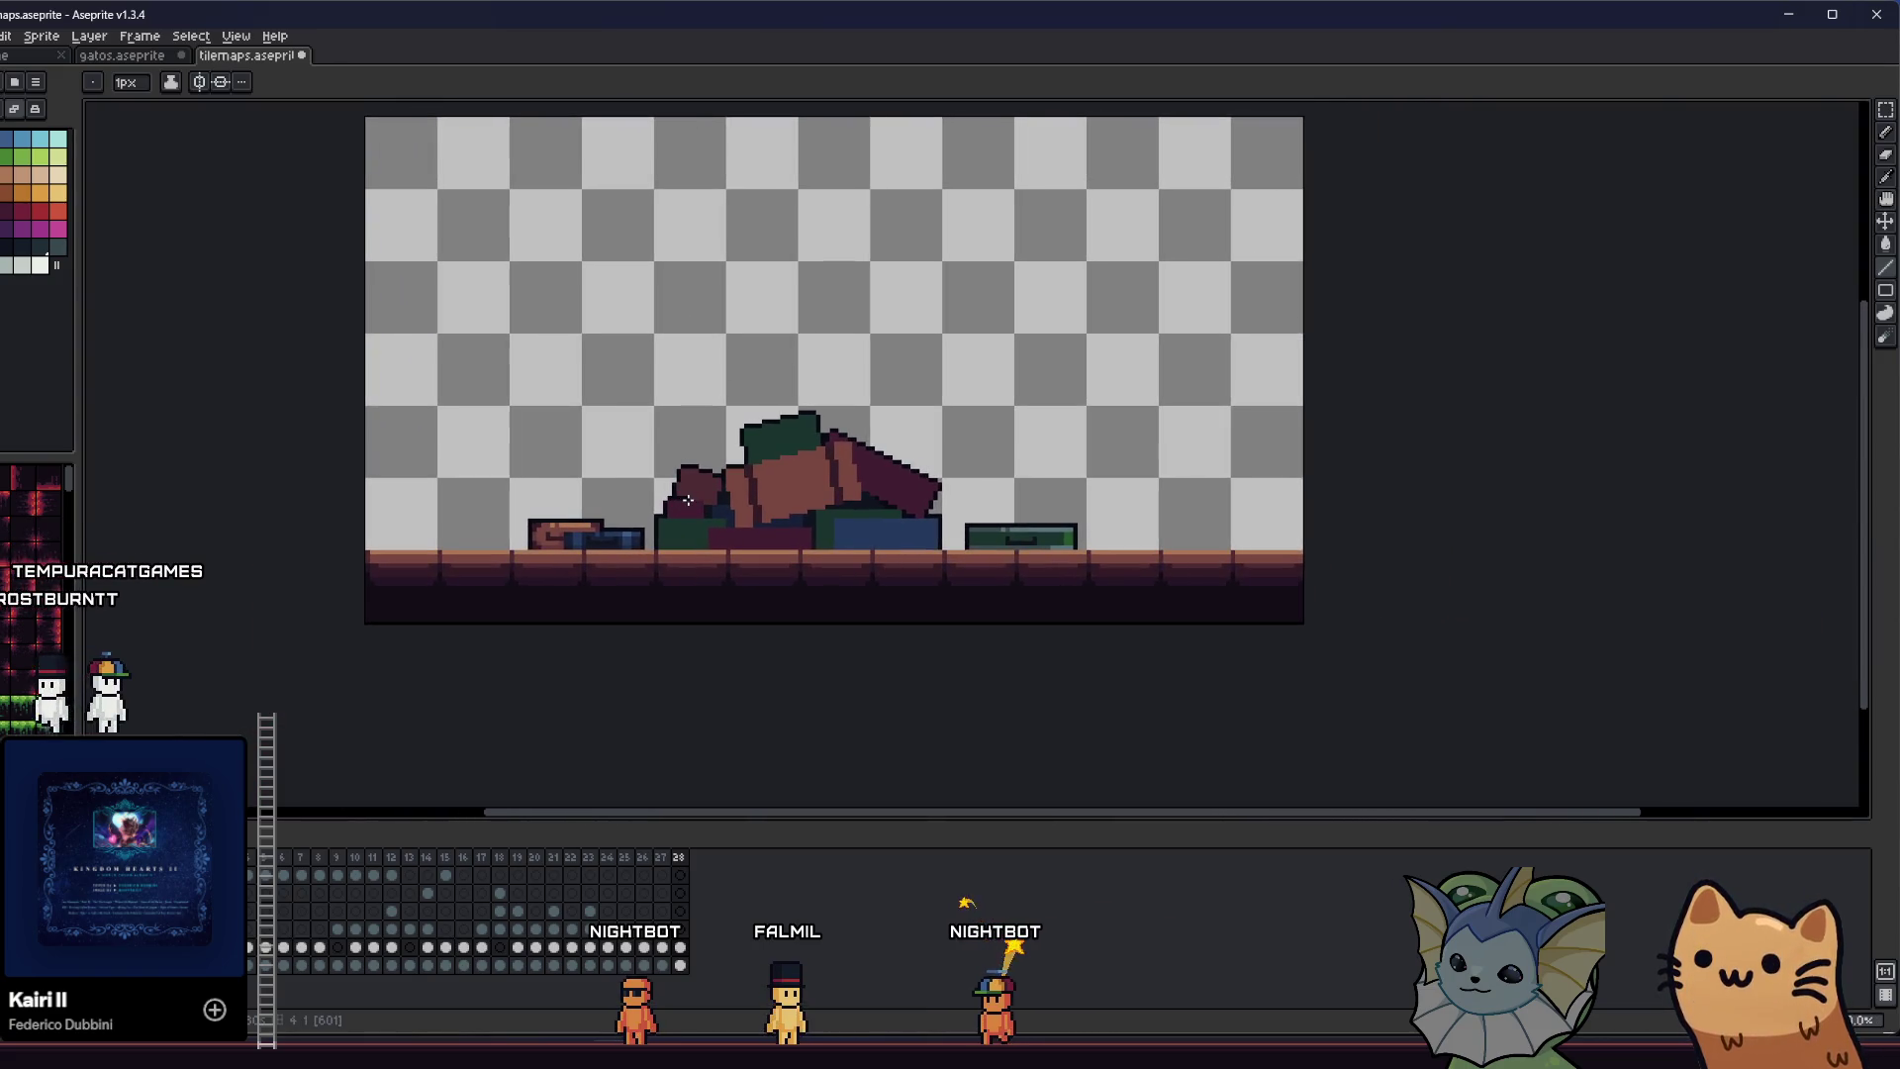
pyautogui.scroll(3, 712, 498)
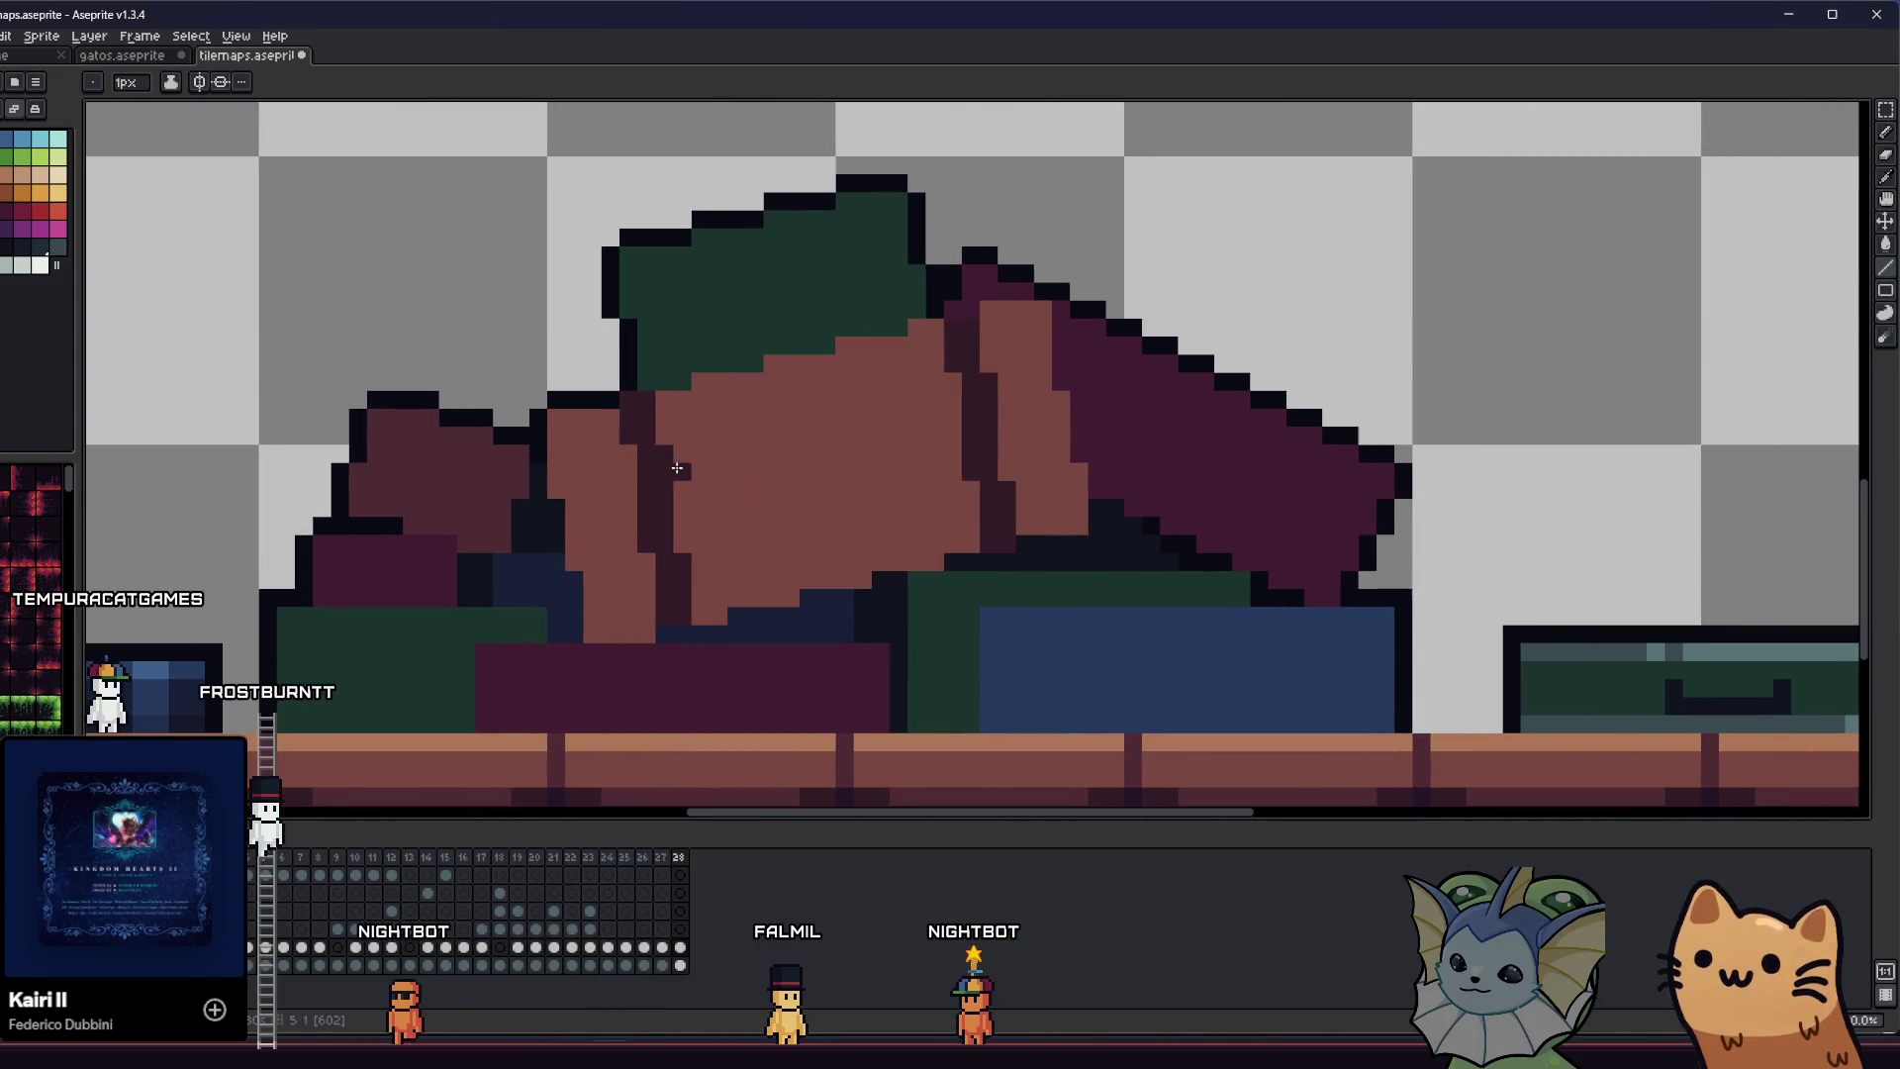
pyautogui.moveTo(511, 501)
pyautogui.mouseDown()
pyautogui.moveTo(614, 475)
pyautogui.moveTo(633, 519)
pyautogui.moveTo(528, 422)
pyautogui.mouseUp()
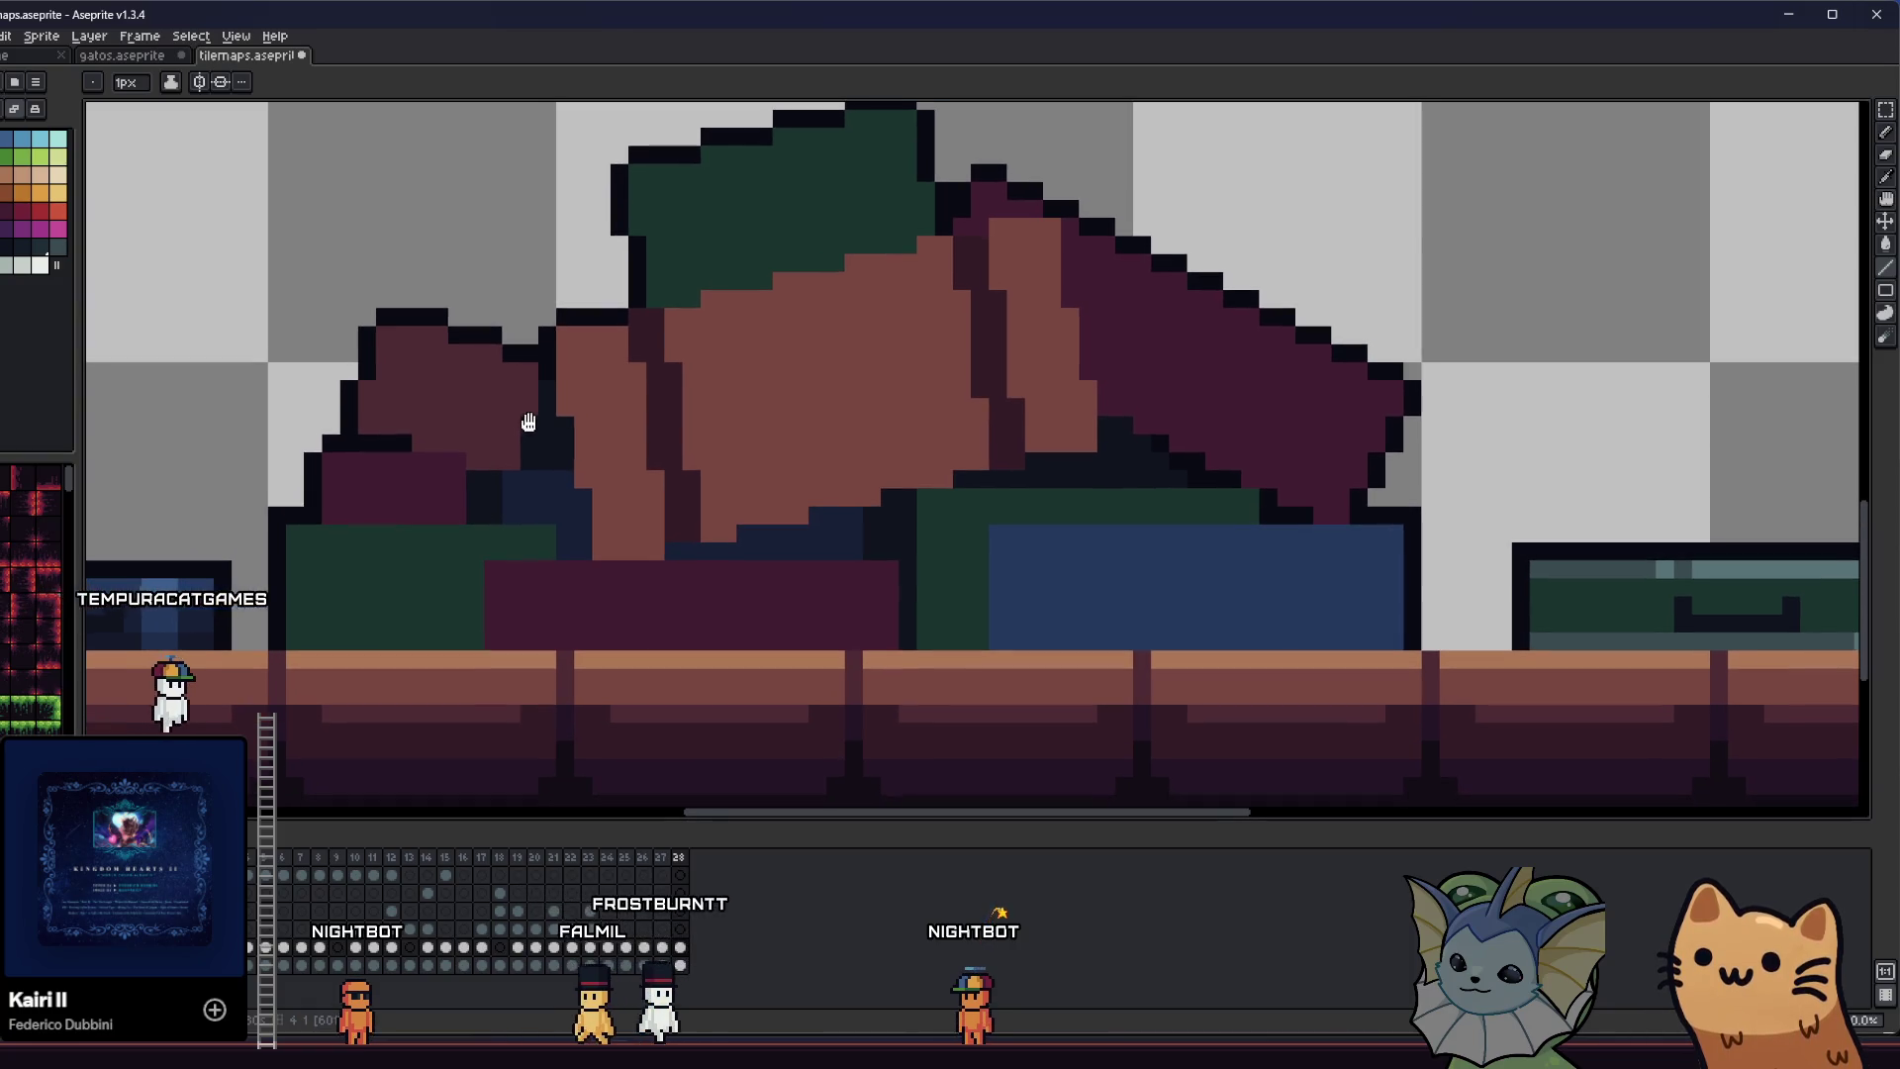
pyautogui.scroll(4, 505, 564)
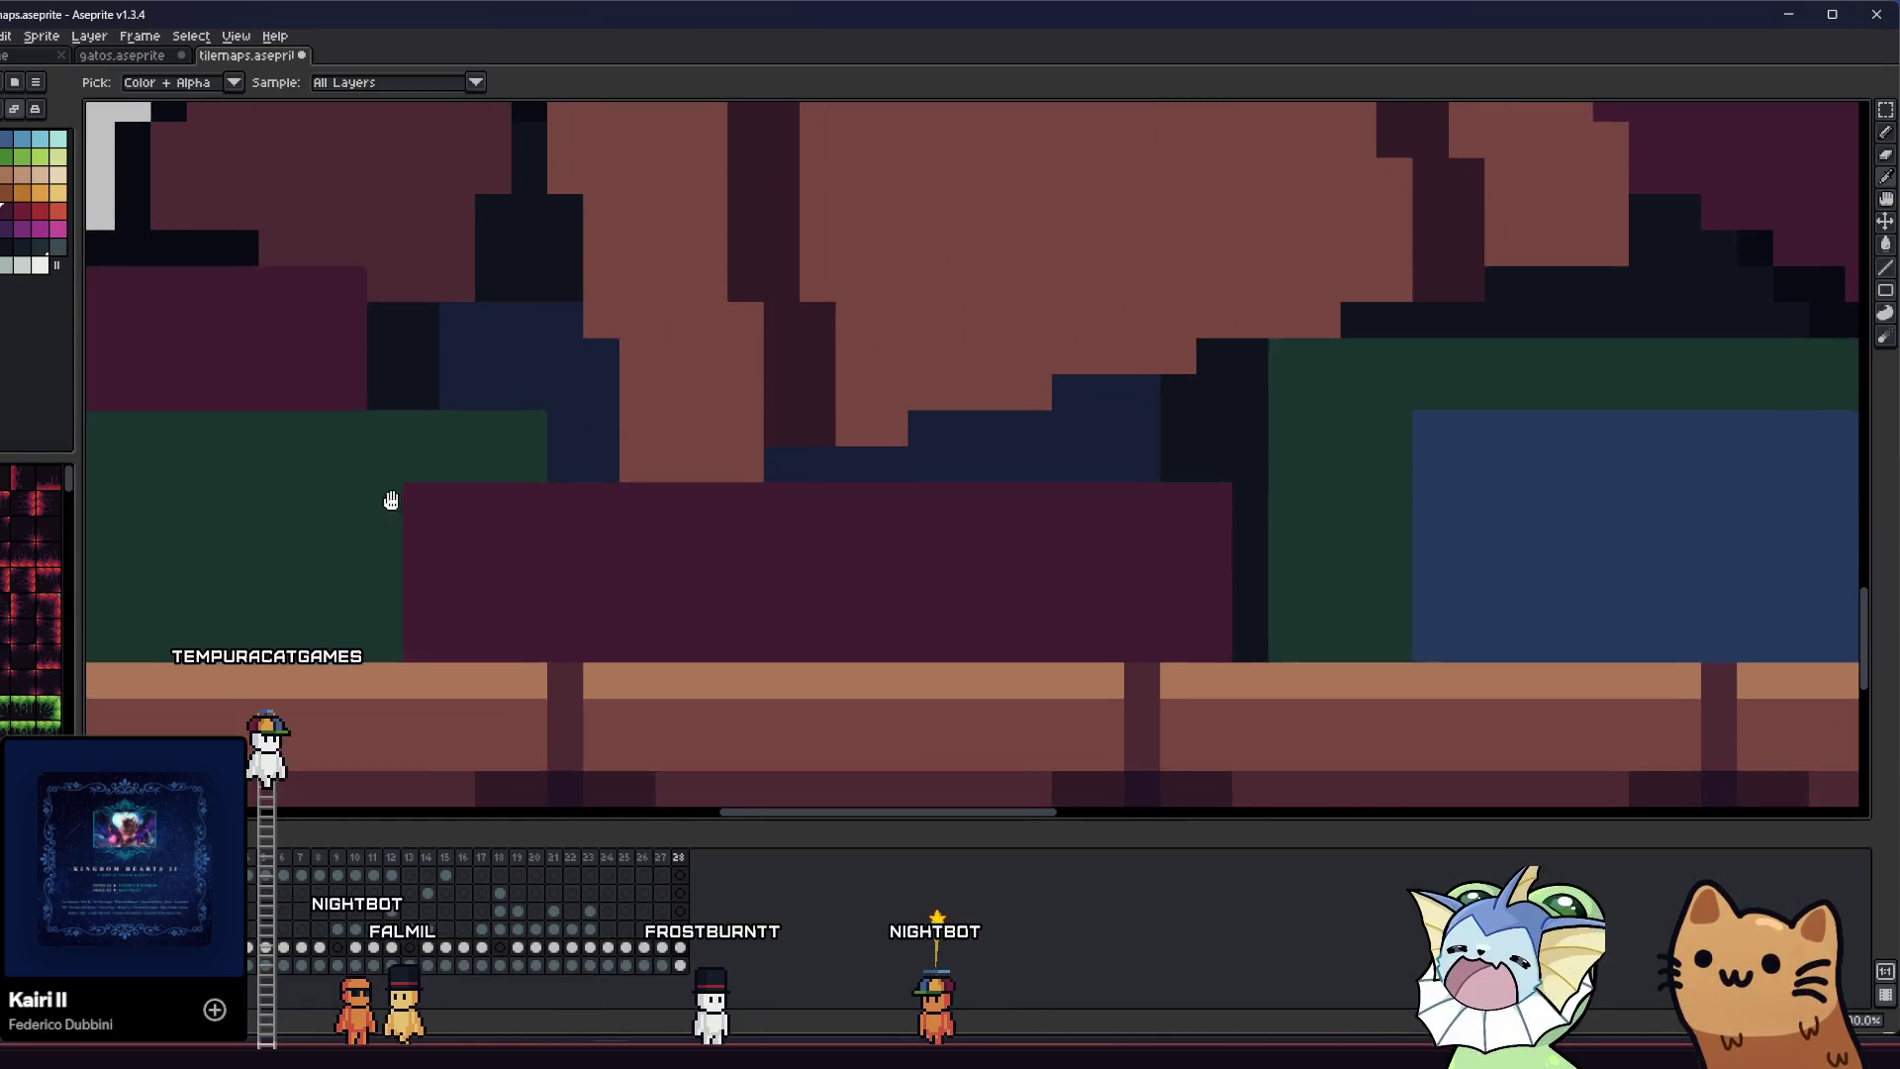
pyautogui.press('b')
pyautogui.moveTo(427, 525)
pyautogui.mouseDown()
pyautogui.moveTo(424, 492)
pyautogui.moveTo(462, 490)
pyautogui.mouseUp()
pyautogui.click(643, 524)
pyautogui.scroll(-3, 693, 539)
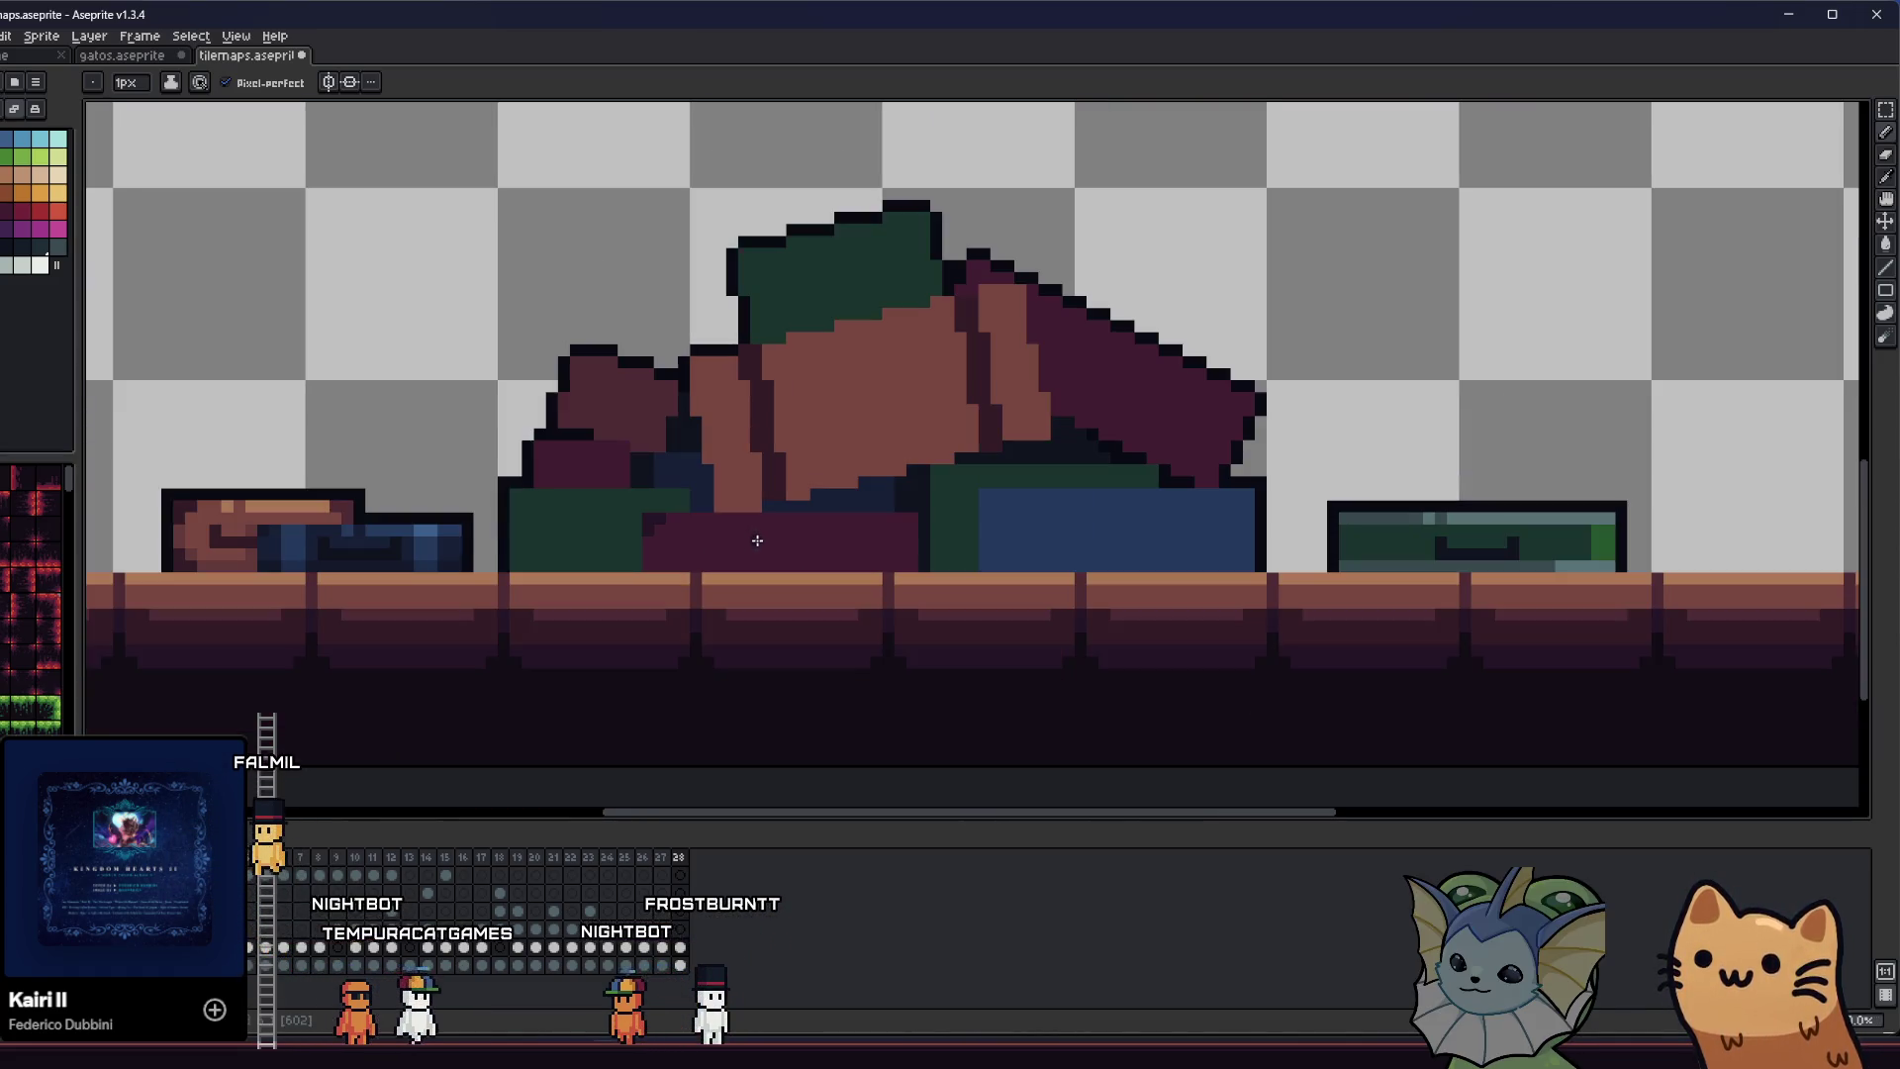
pyautogui.scroll(1, 799, 531)
pyautogui.click(969, 529)
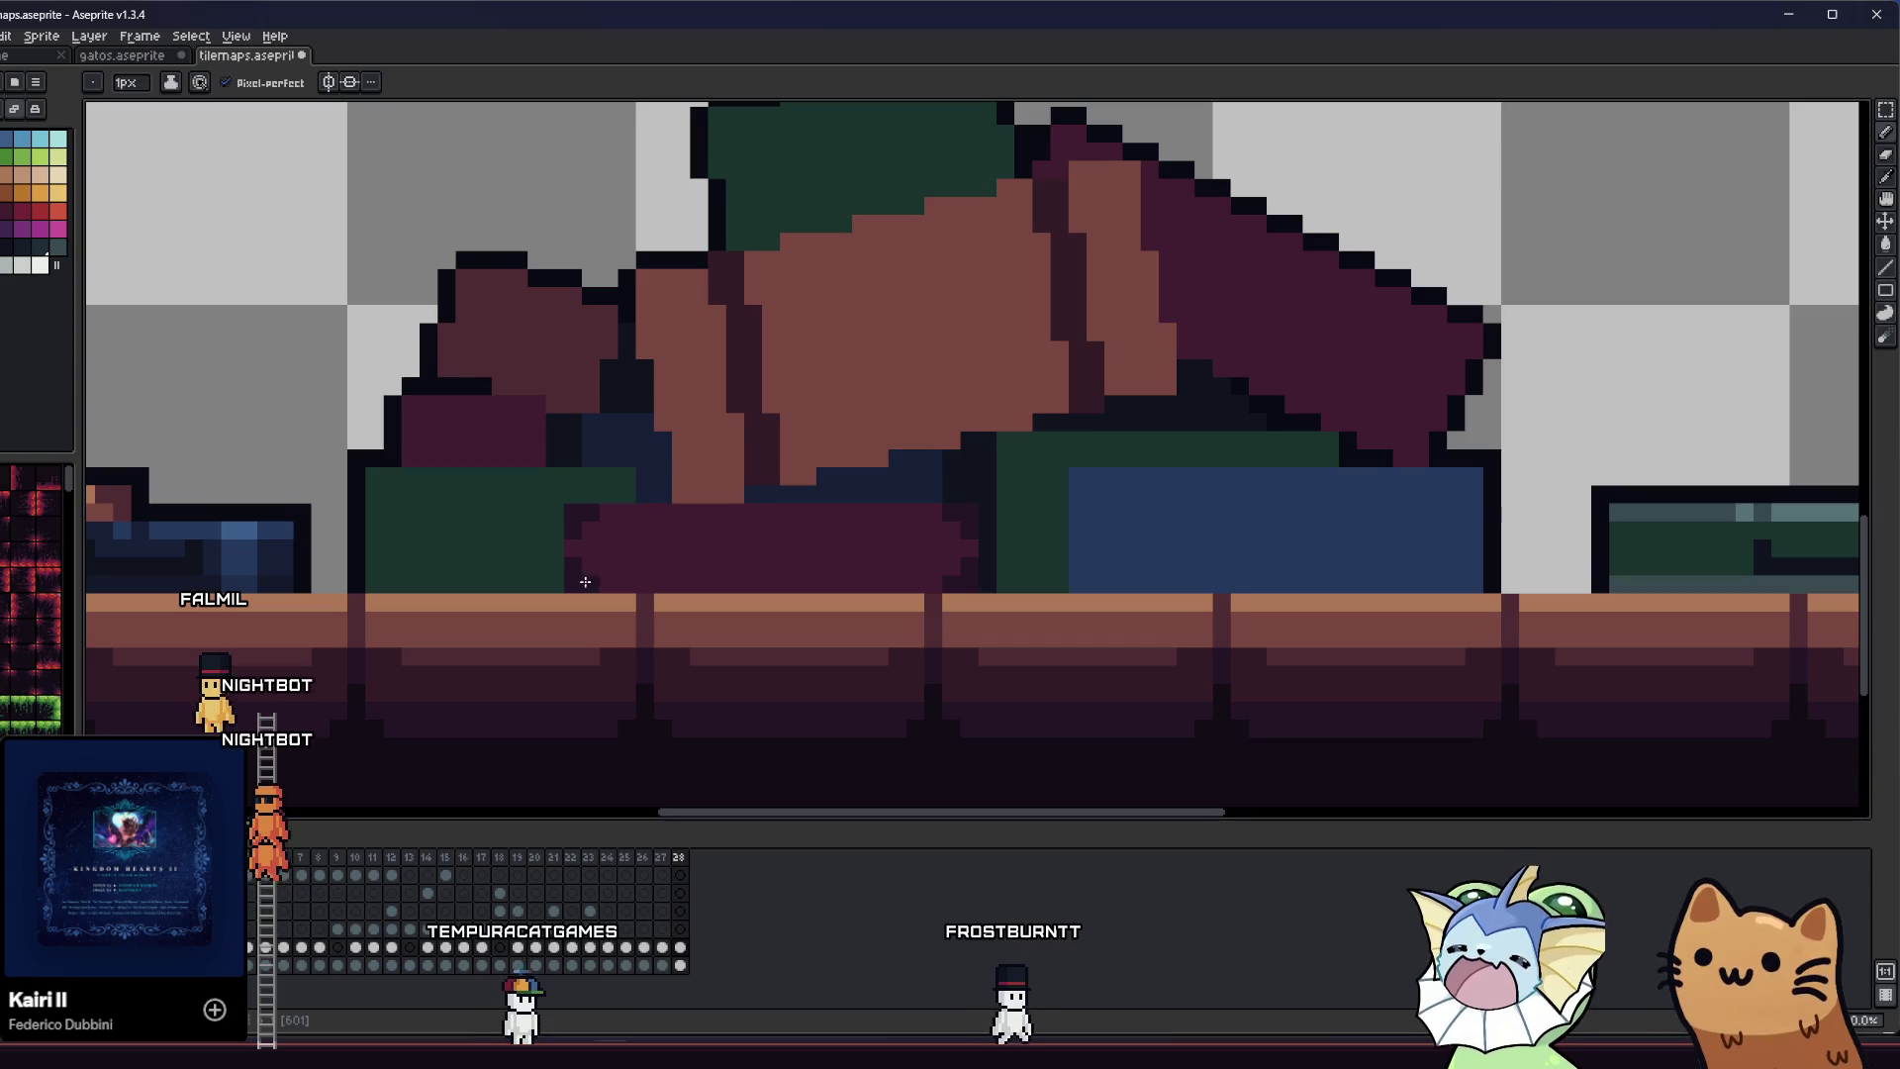
pyautogui.scroll(-3, 569, 571)
# - Save the sprite with Ctrl+S and pan back over the pile
pyautogui.hotkey('ctrl', 's')
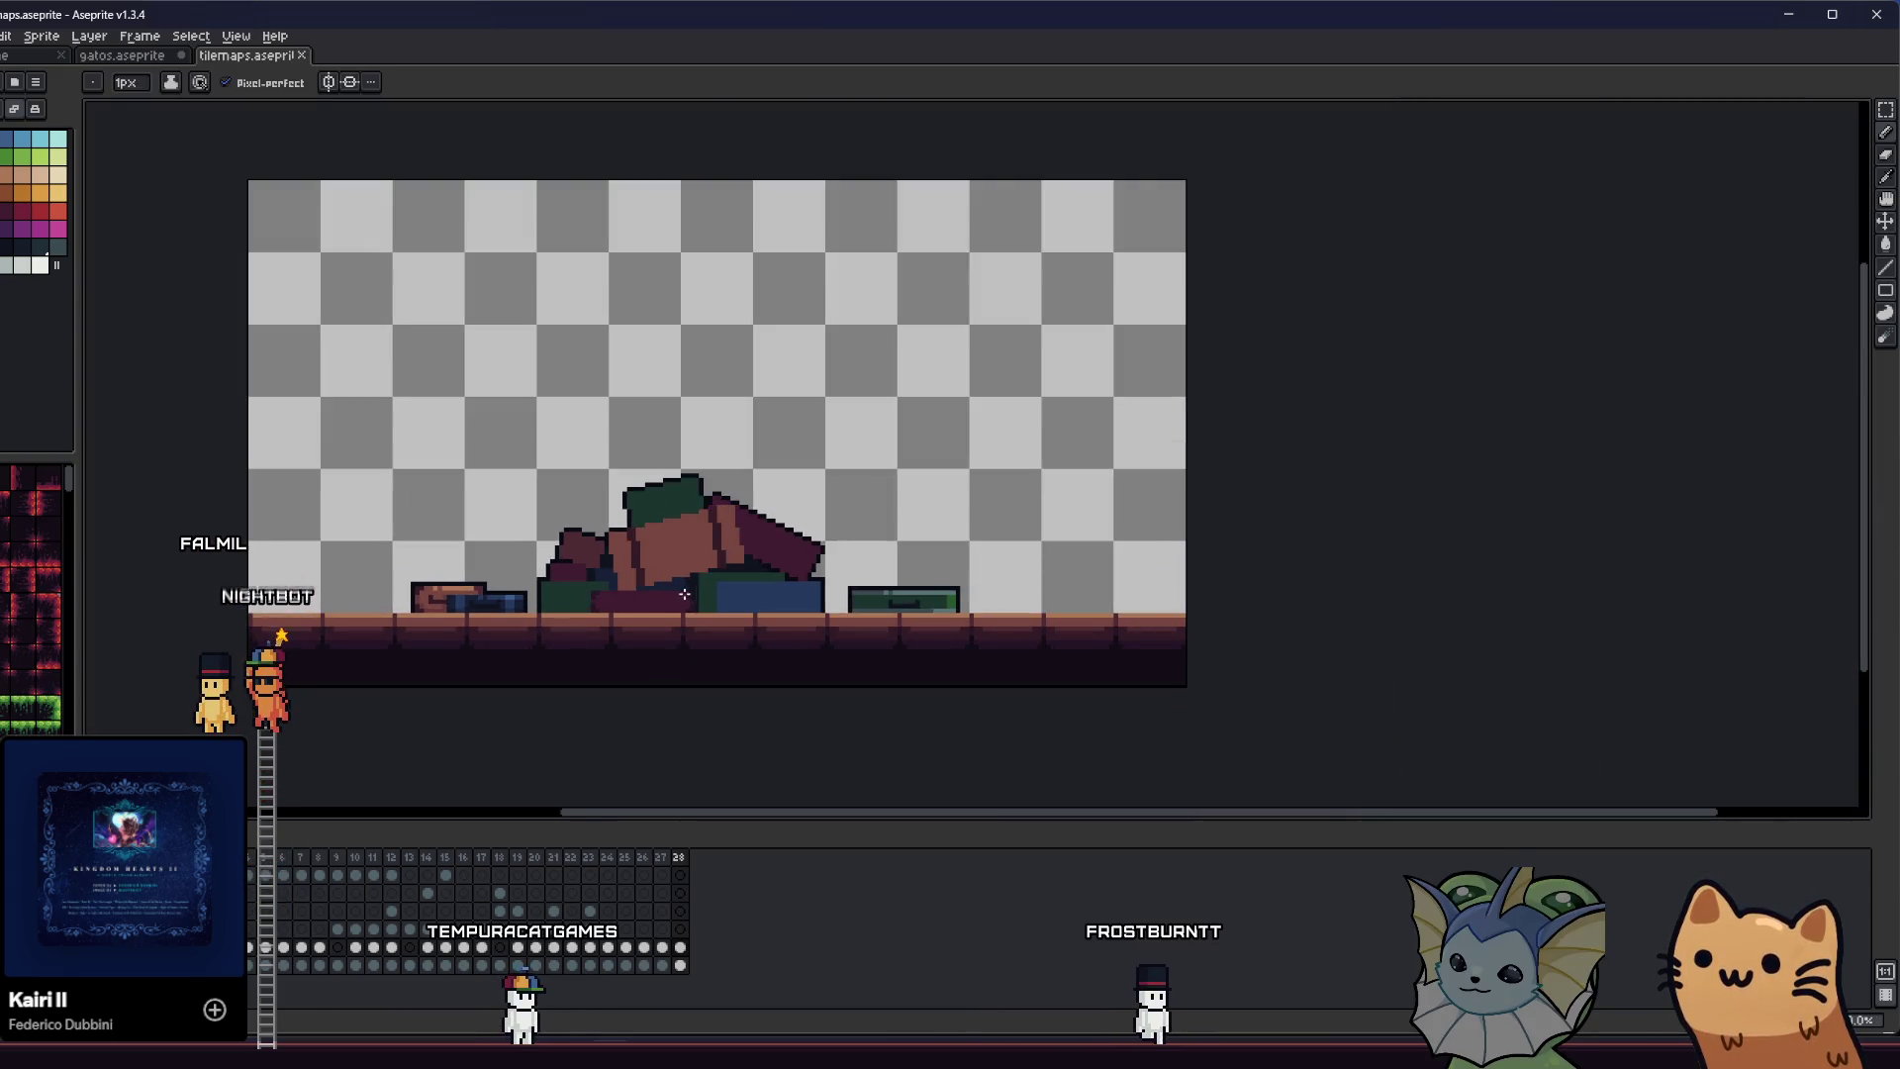
pyautogui.scroll(4, 580, 601)
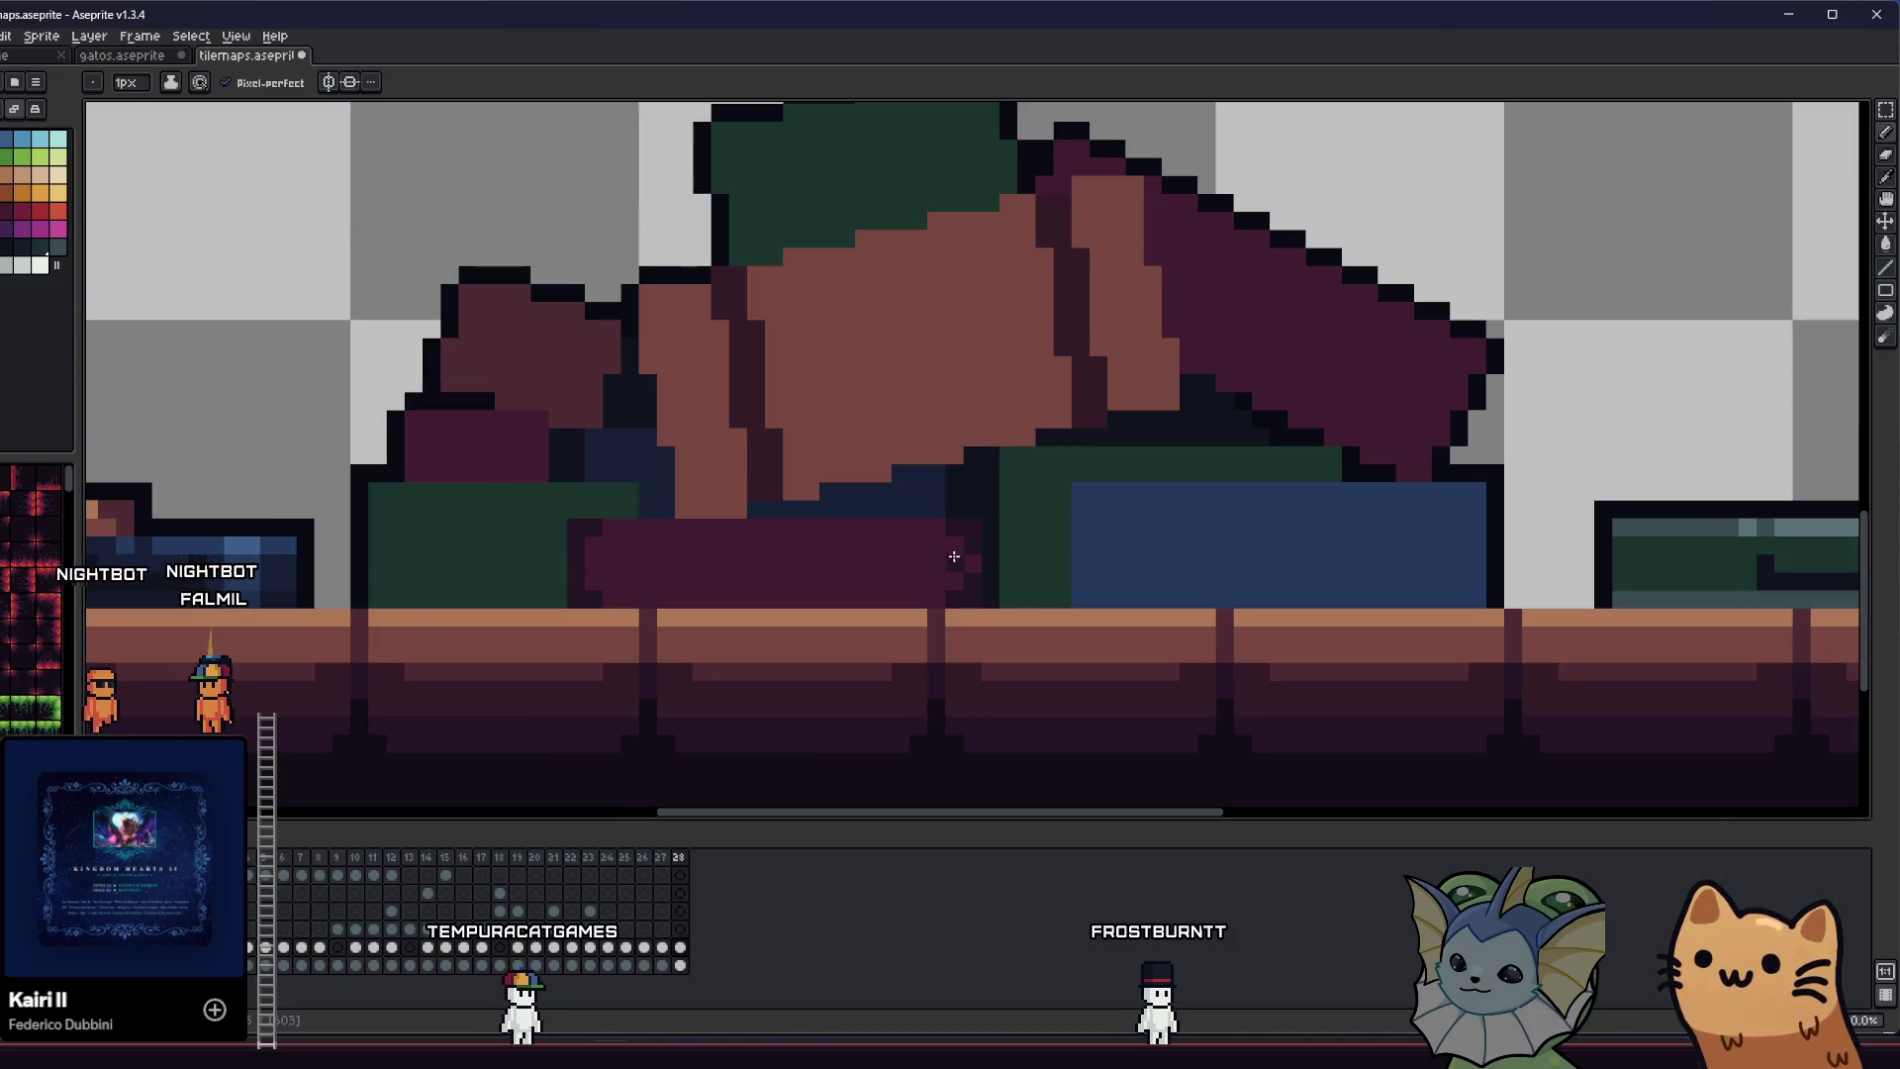
pyautogui.scroll(-4, 561, 588)
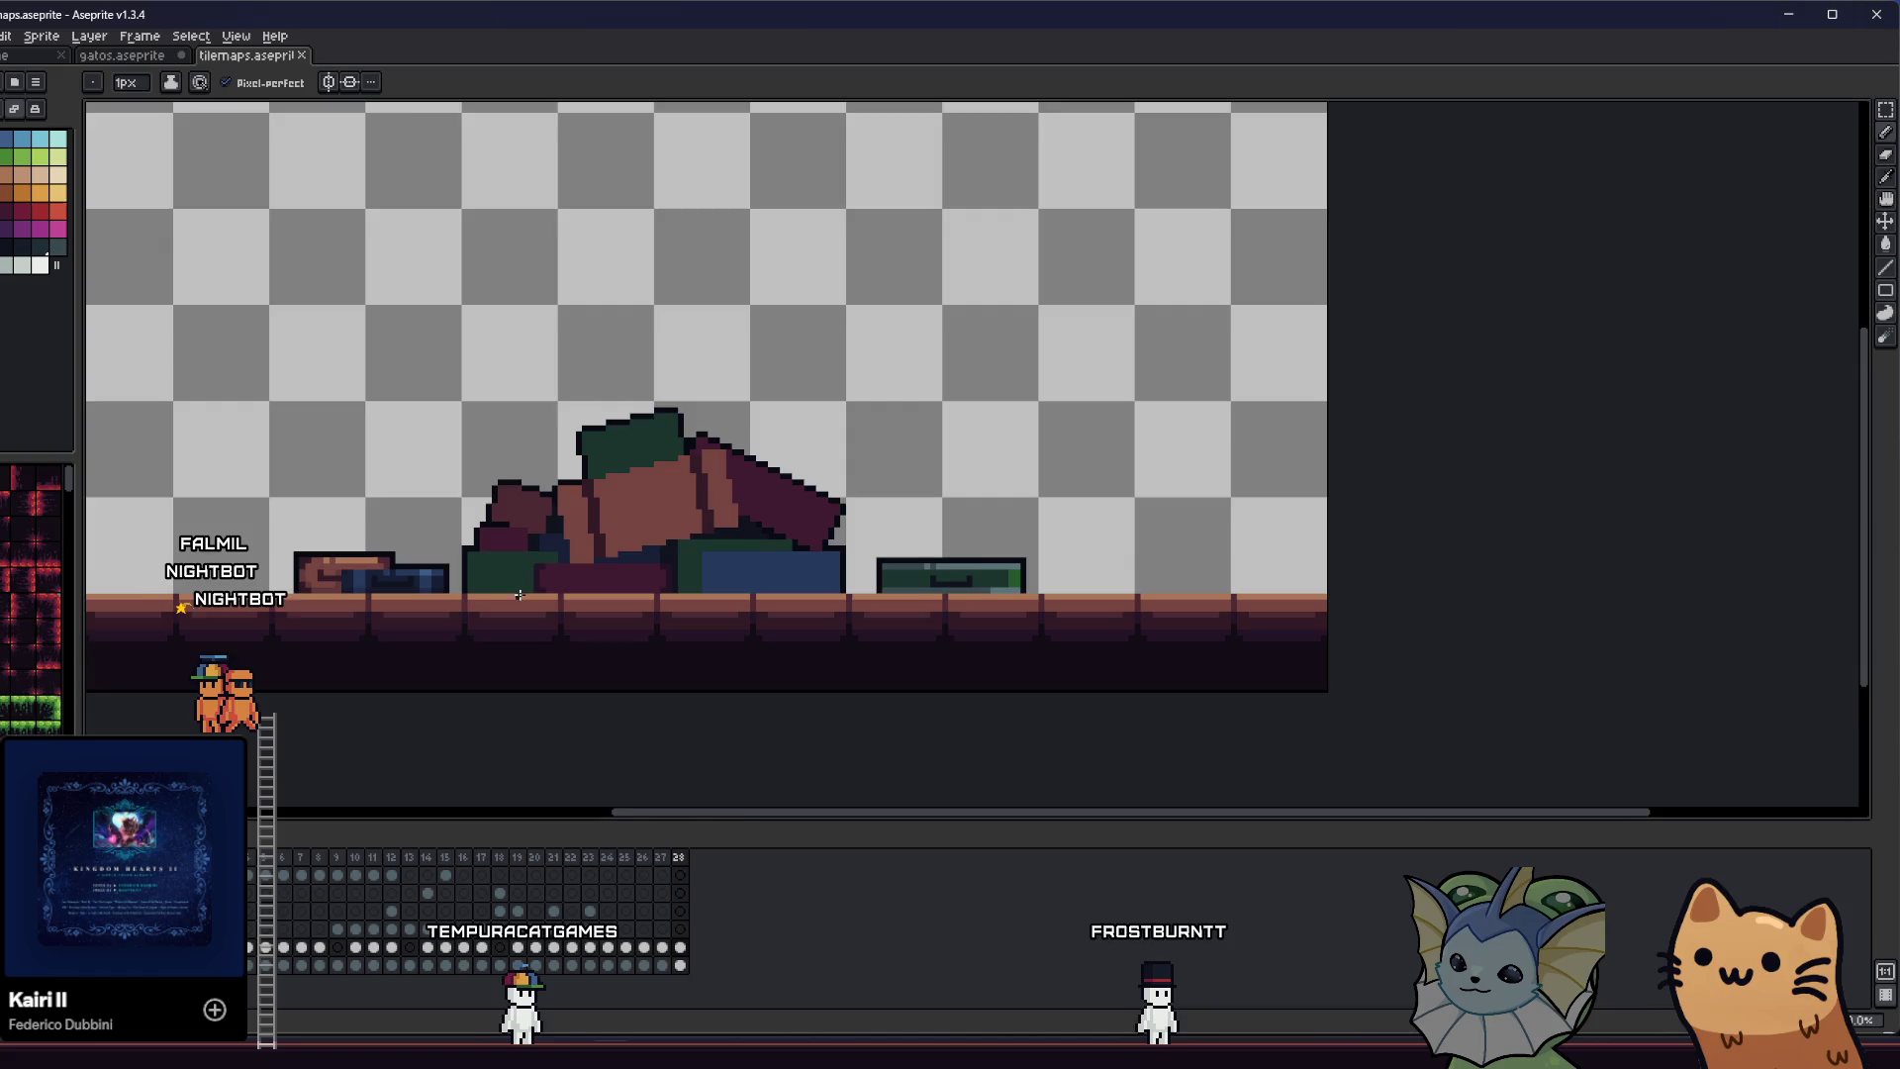
pyautogui.scroll(4, 518, 595)
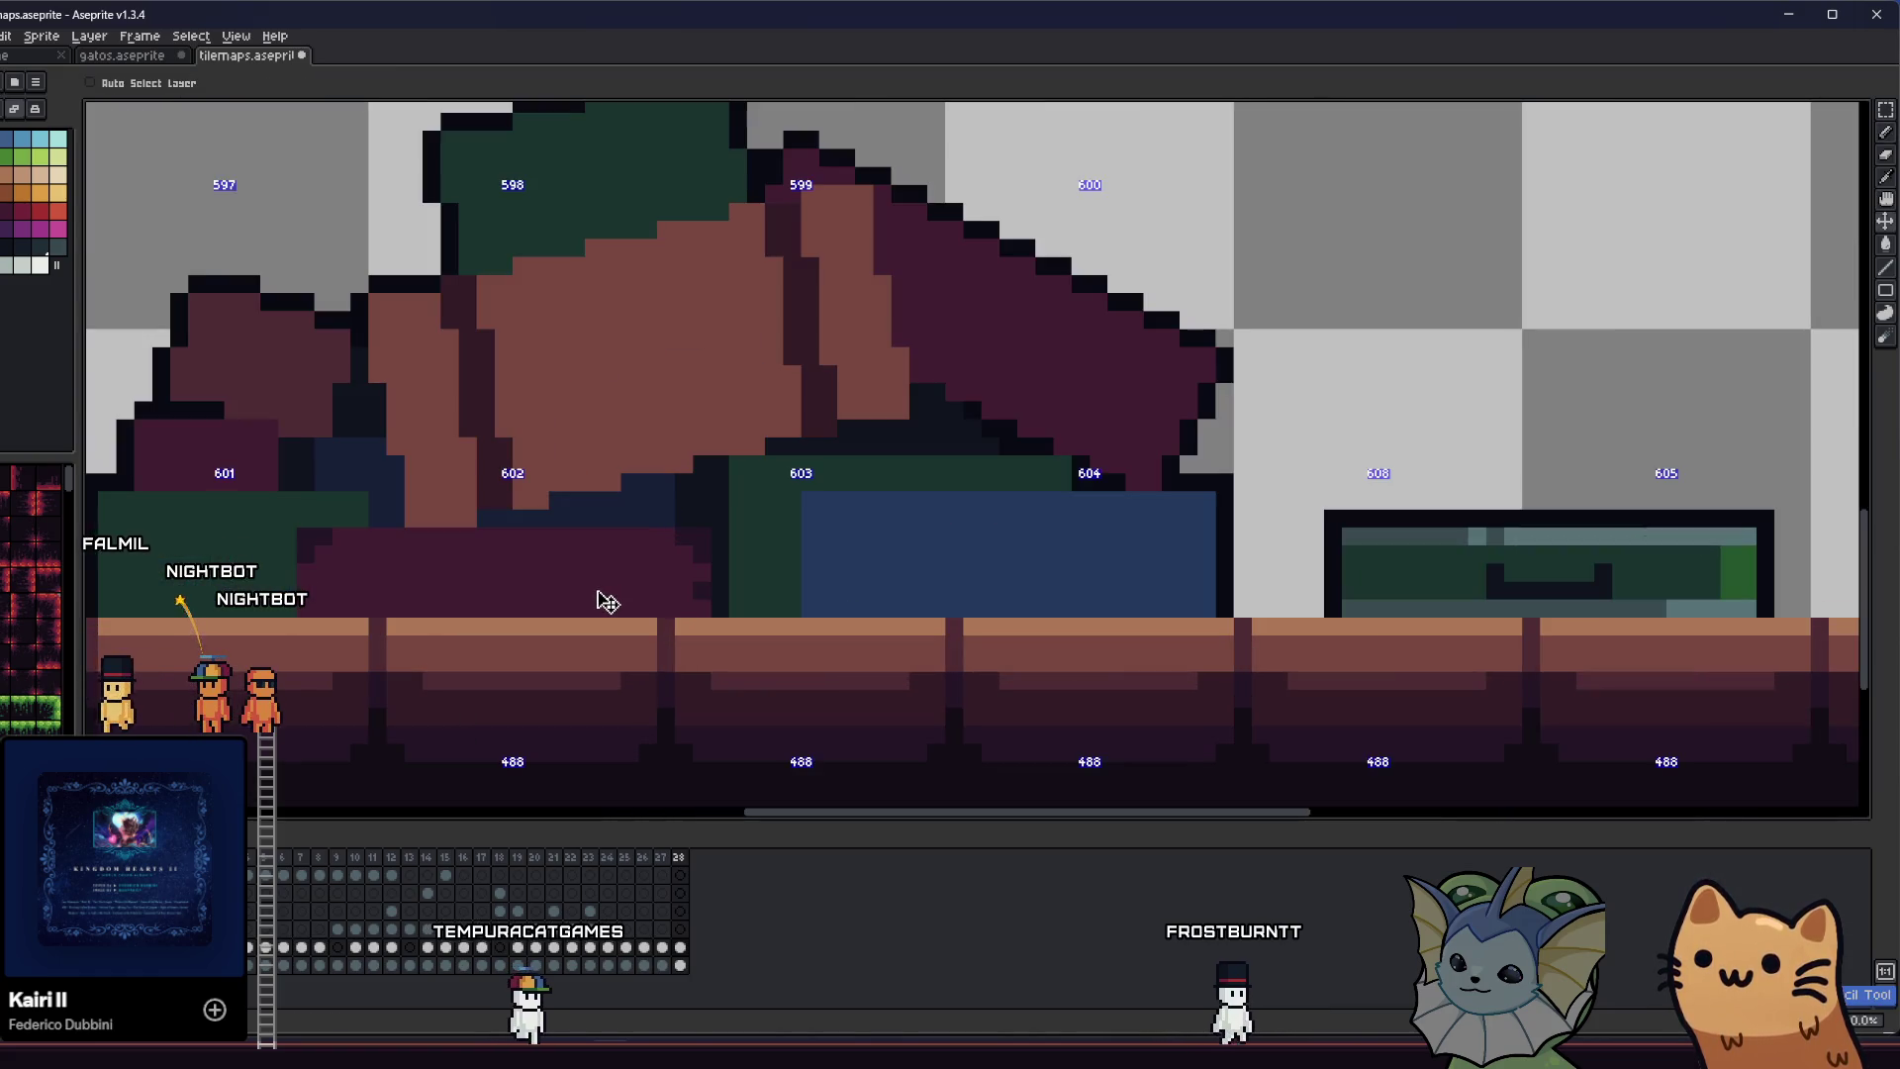
pyautogui.press('b')
pyautogui.moveTo(542, 568); pyautogui.dragTo(594, 631)
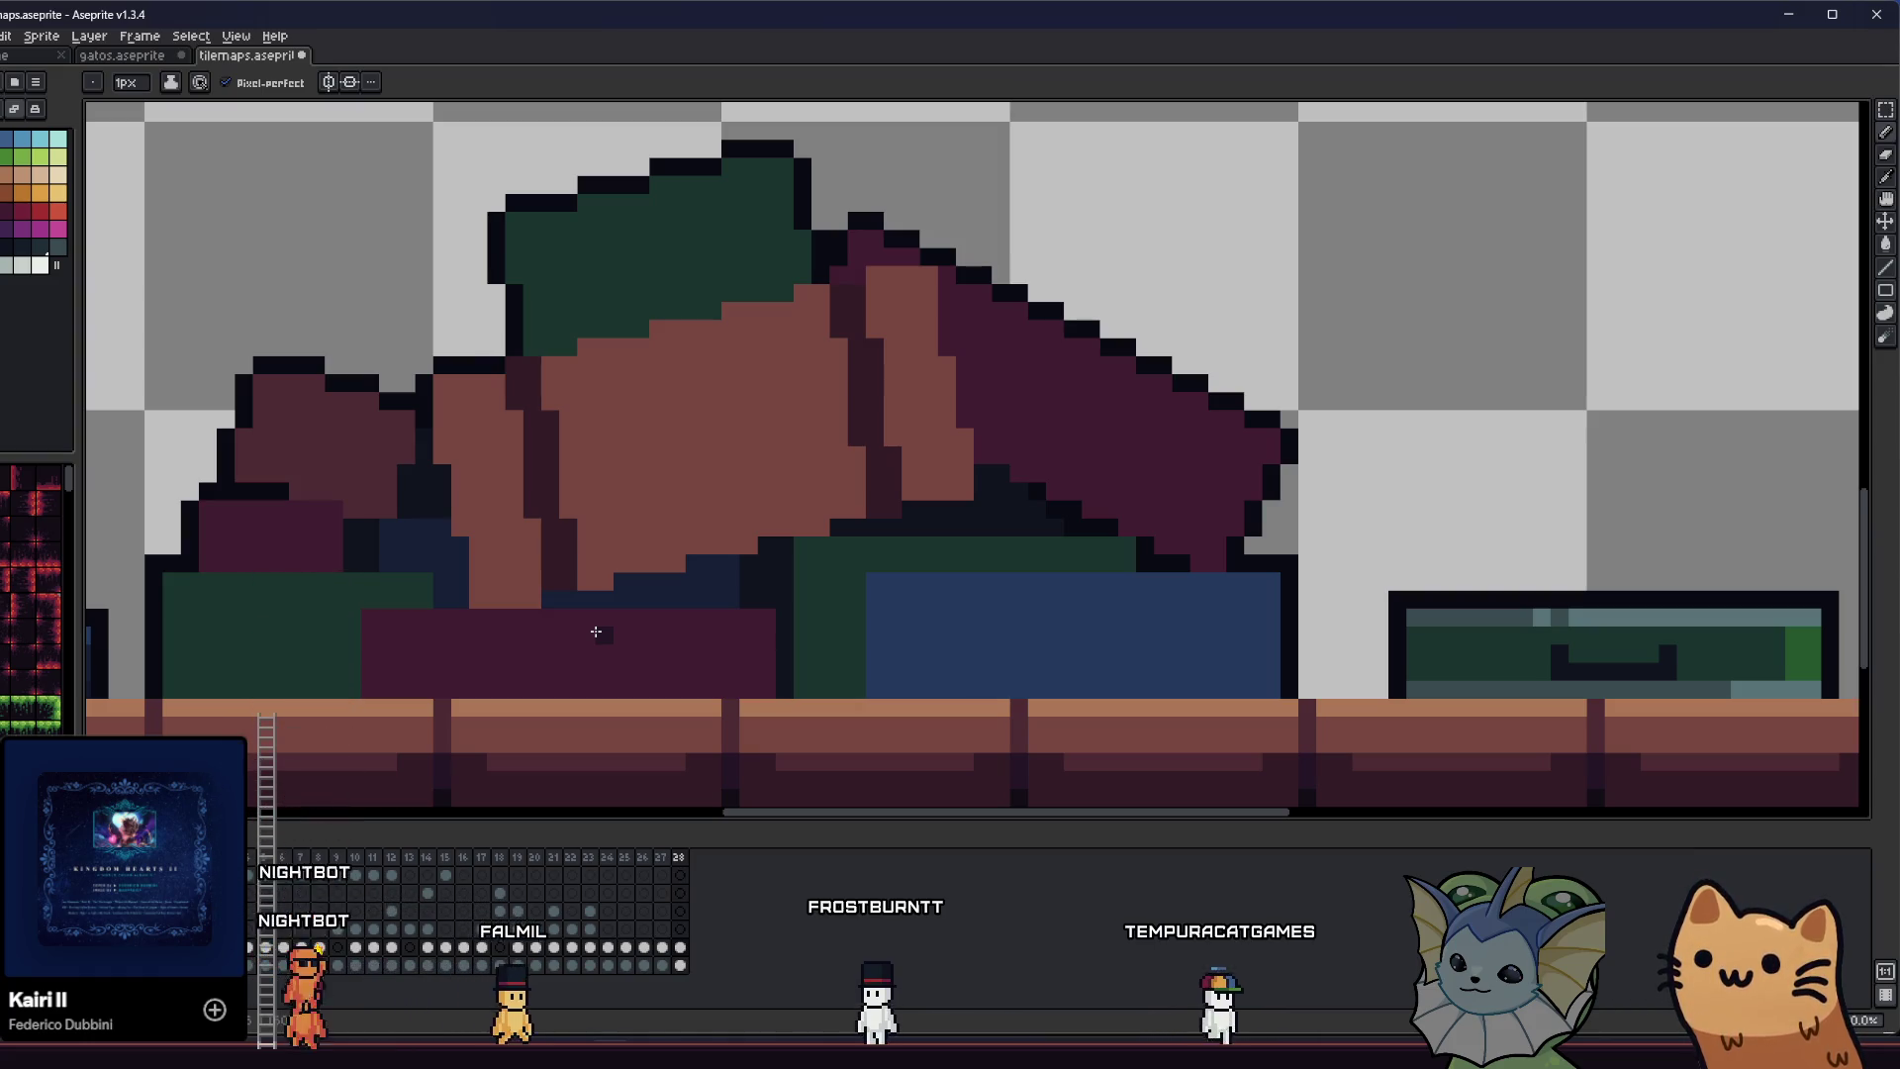
pyautogui.scroll(3, 581, 297)
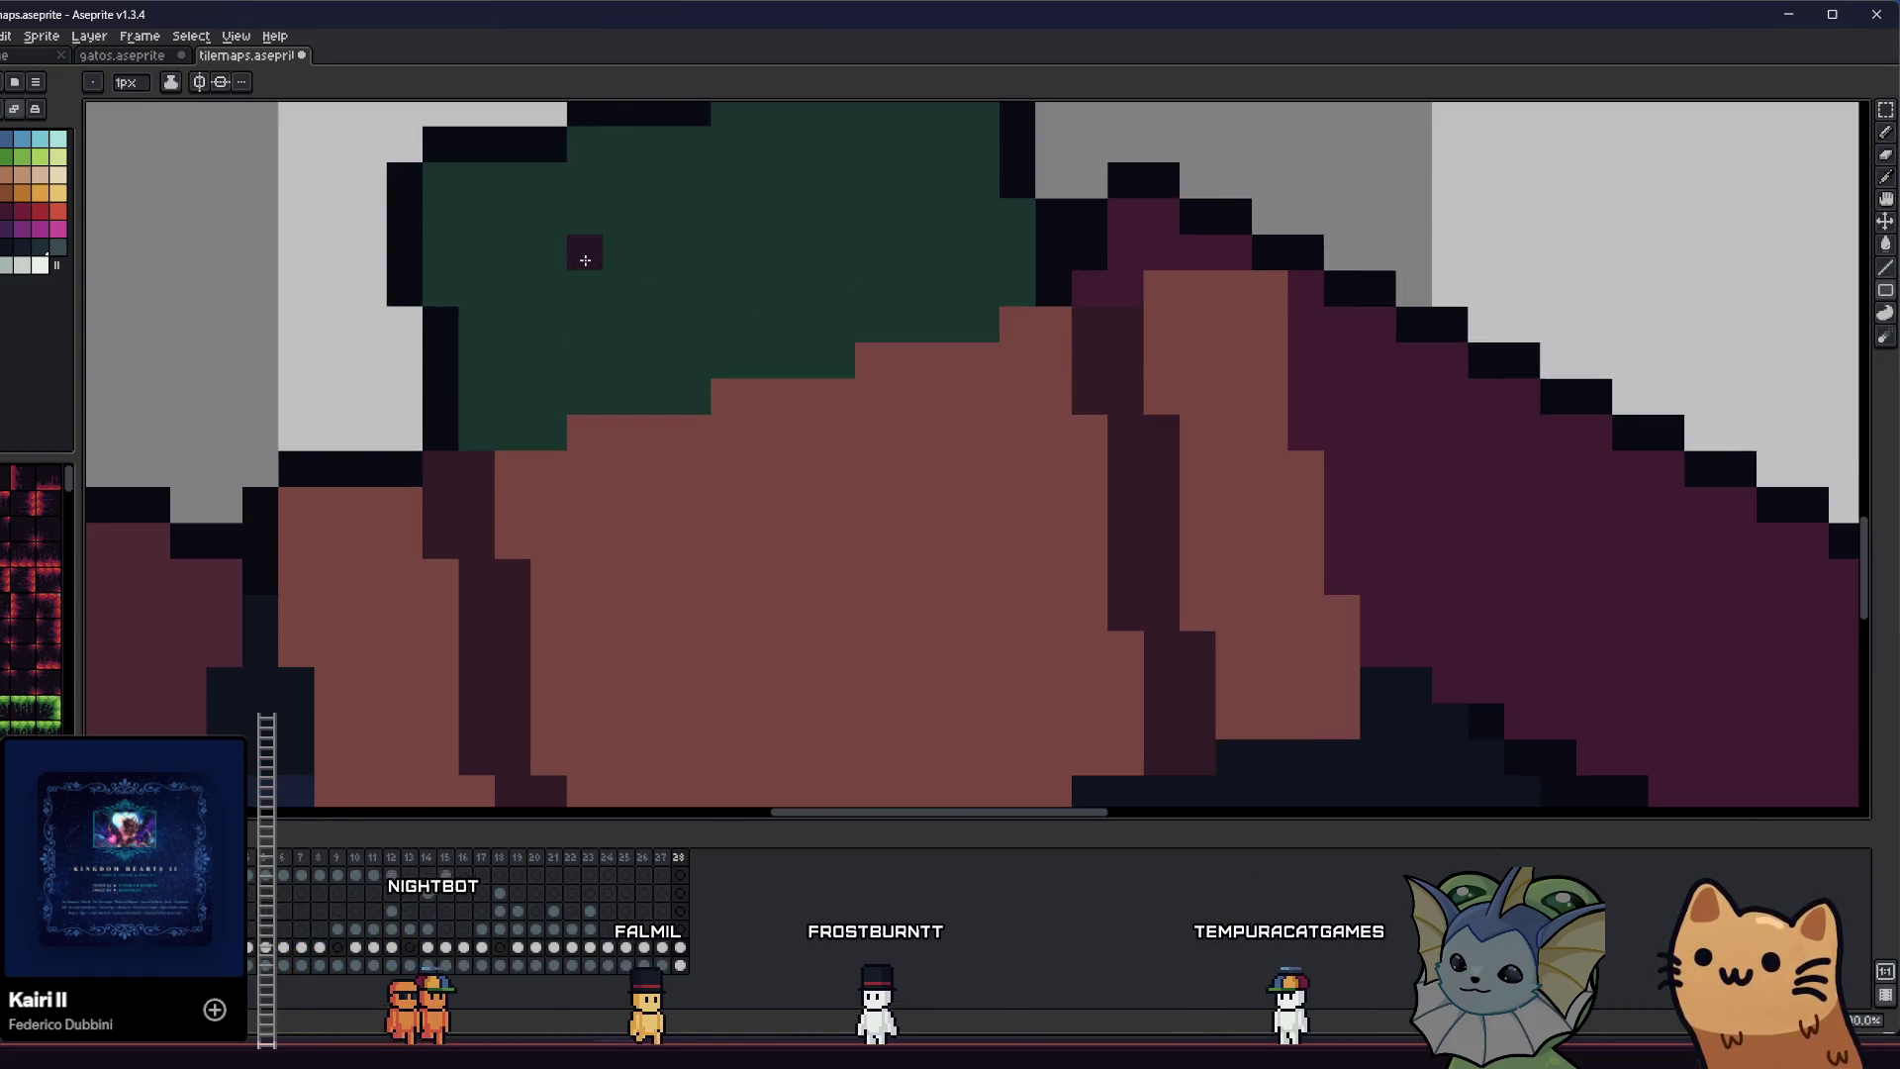
# - Sample the dark outline colour and test dark columns in the green shape, undoing misplaced strokes
pyautogui.press('alt')
pyautogui.scroll(1, 583, 336)
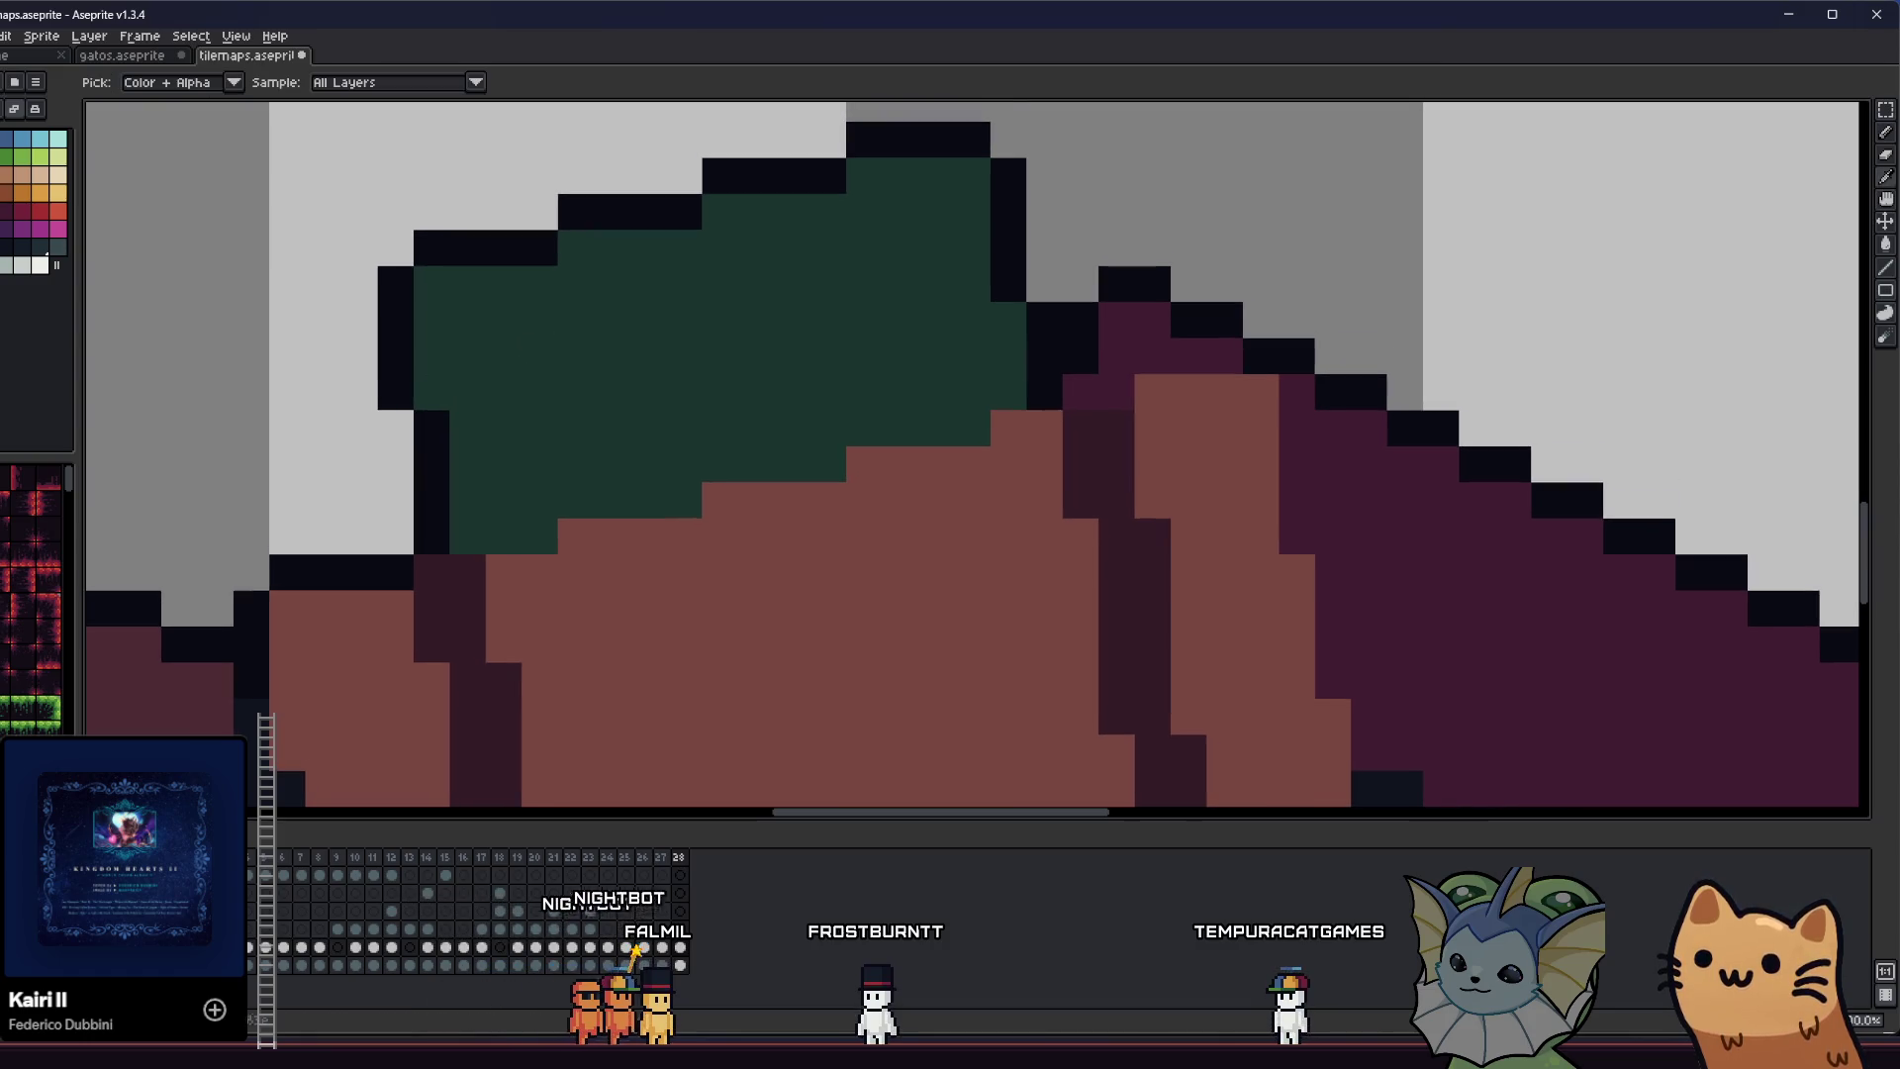
pyautogui.click(5, 246)
pyautogui.click(500, 270)
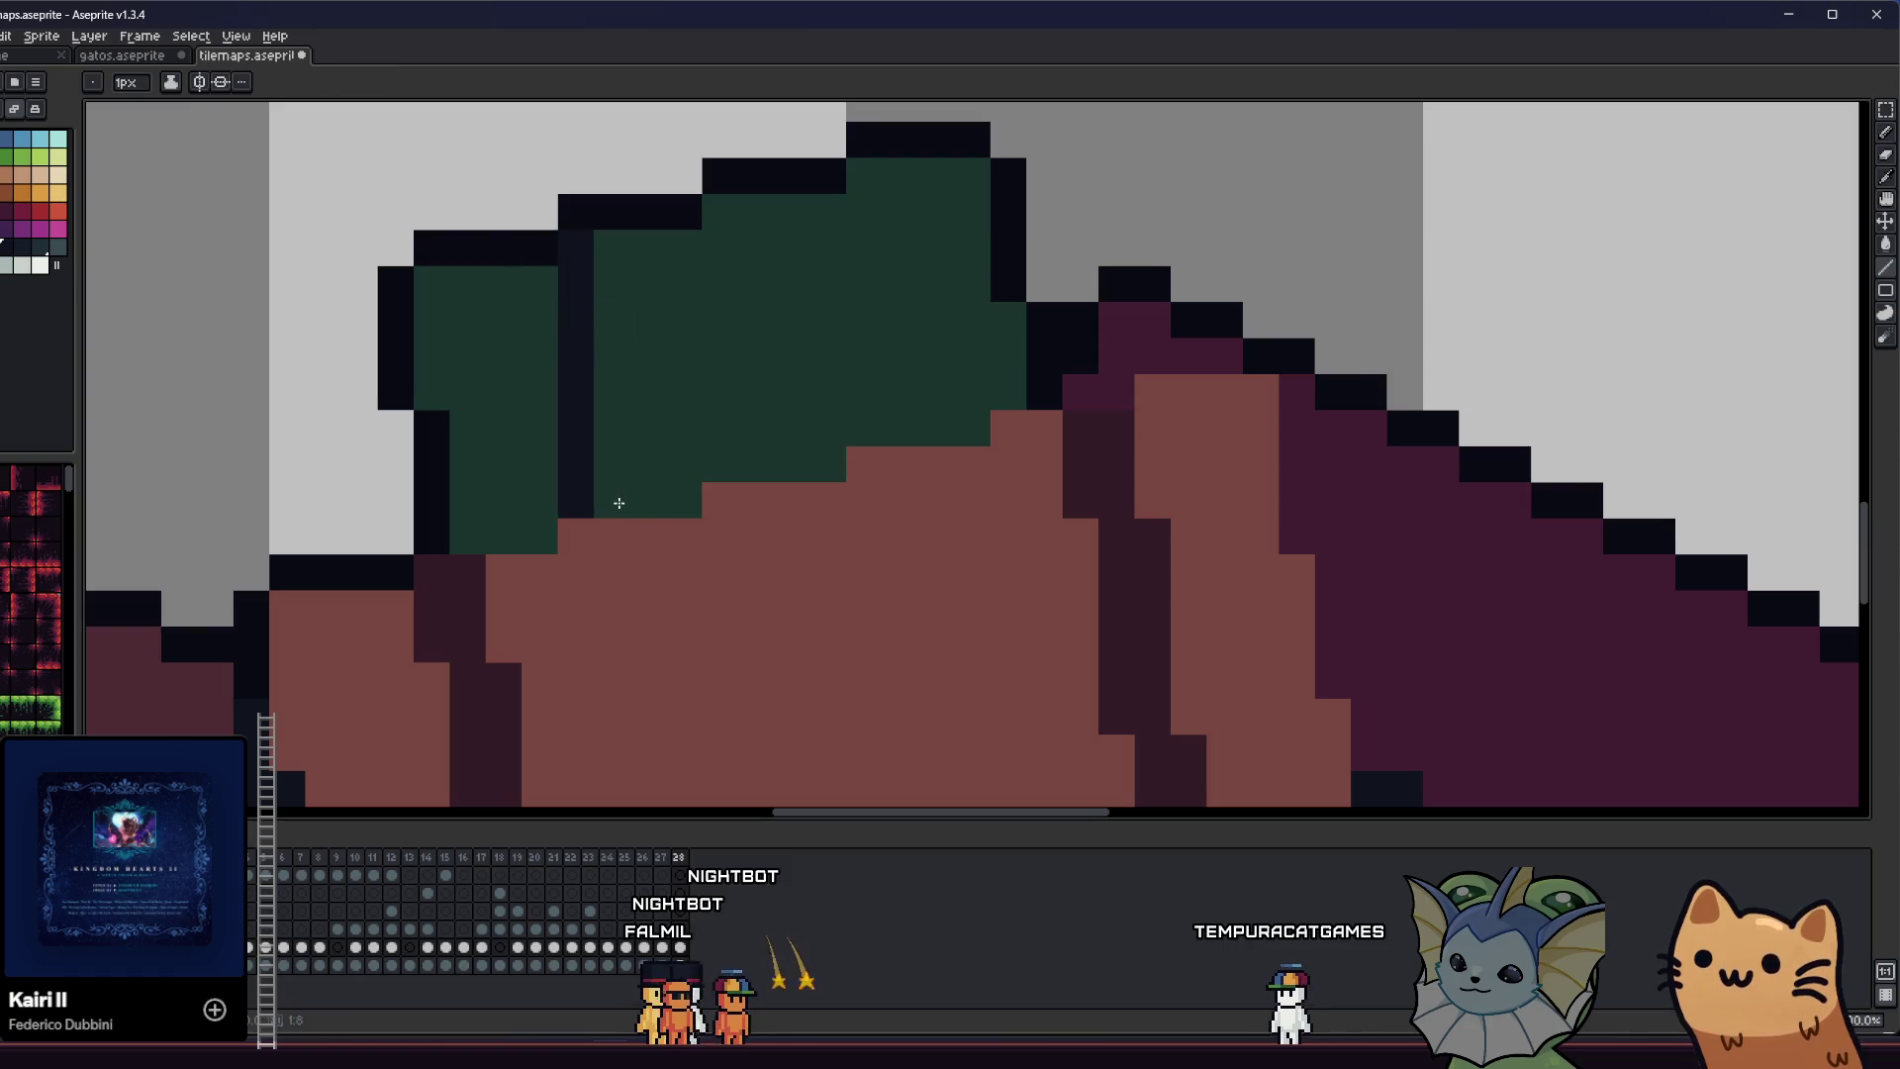
pyautogui.hotkey('ctrl', 'z')
pyautogui.moveTo(611, 450); pyautogui.dragTo(624, 500)
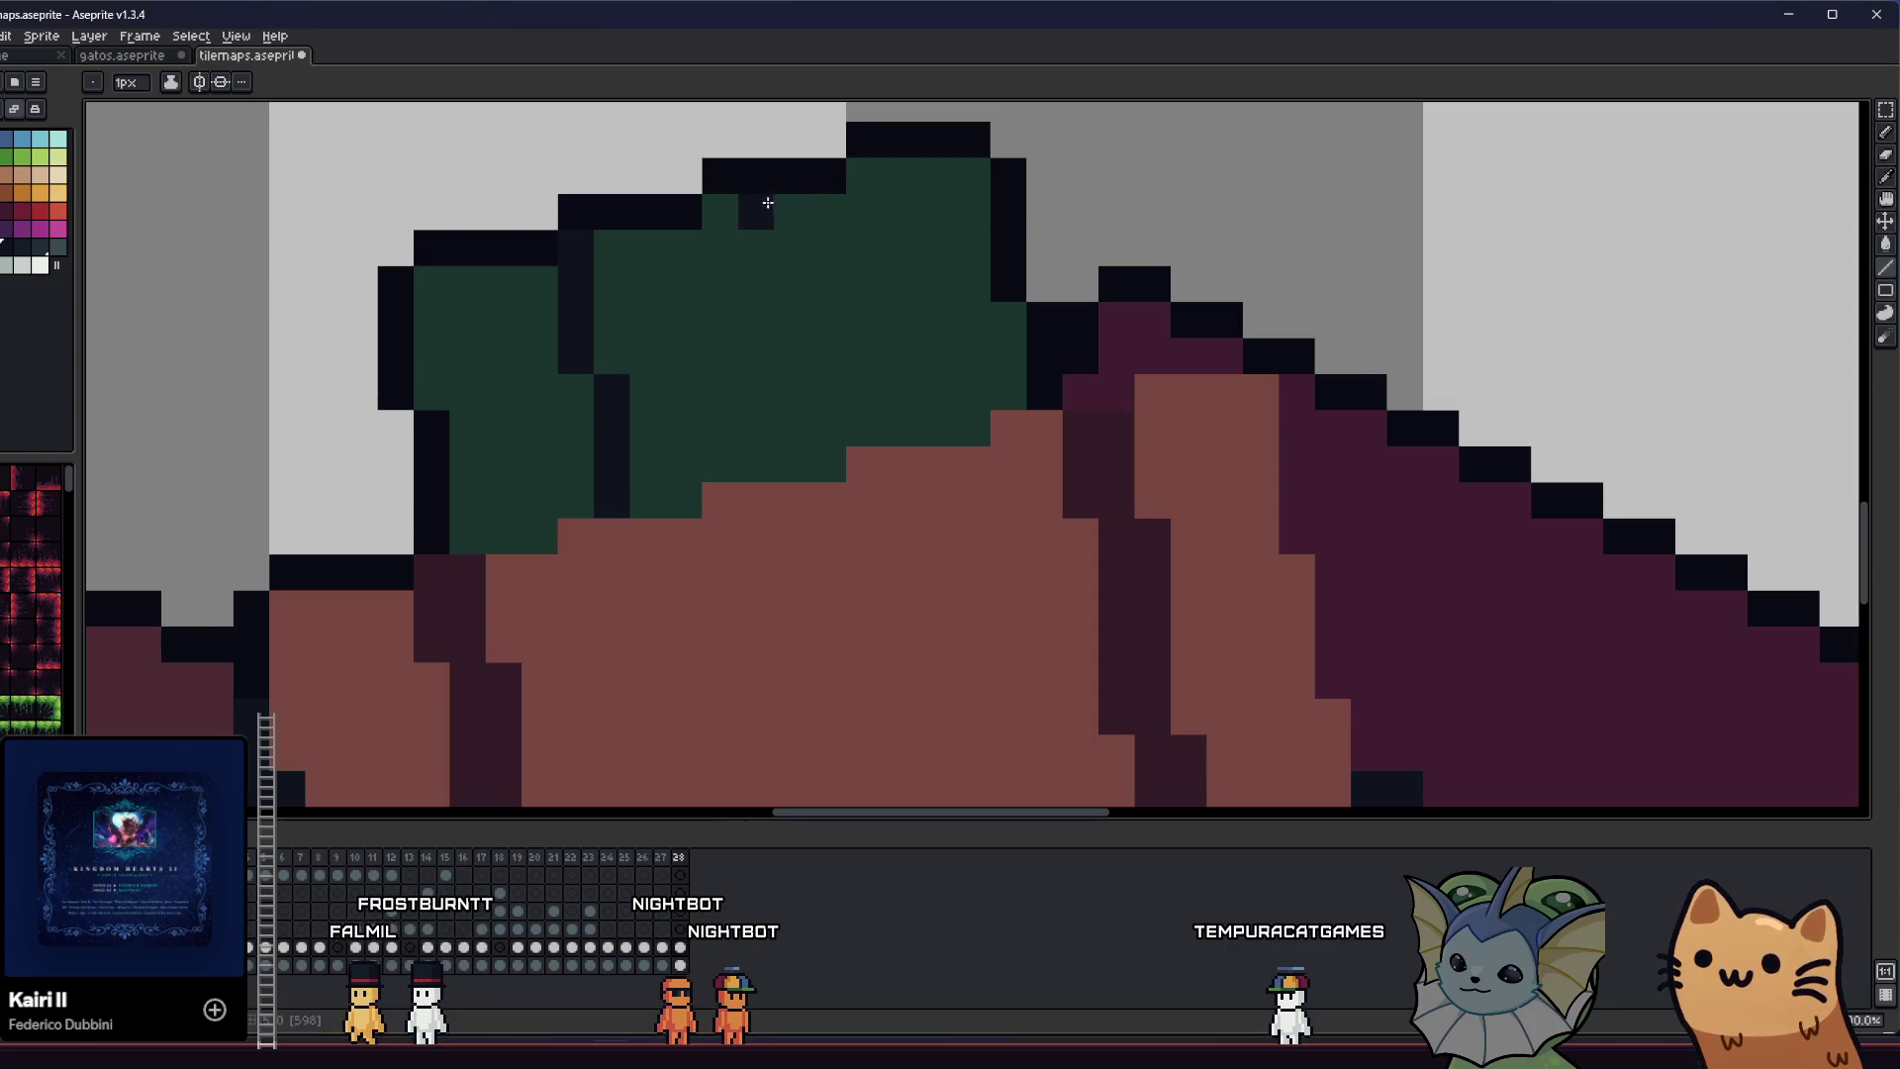
pyautogui.hotkey('ctrl', 'z')
# - Add dark outline pixels down the green shape to split it into lobes
pyautogui.click(836, 200)
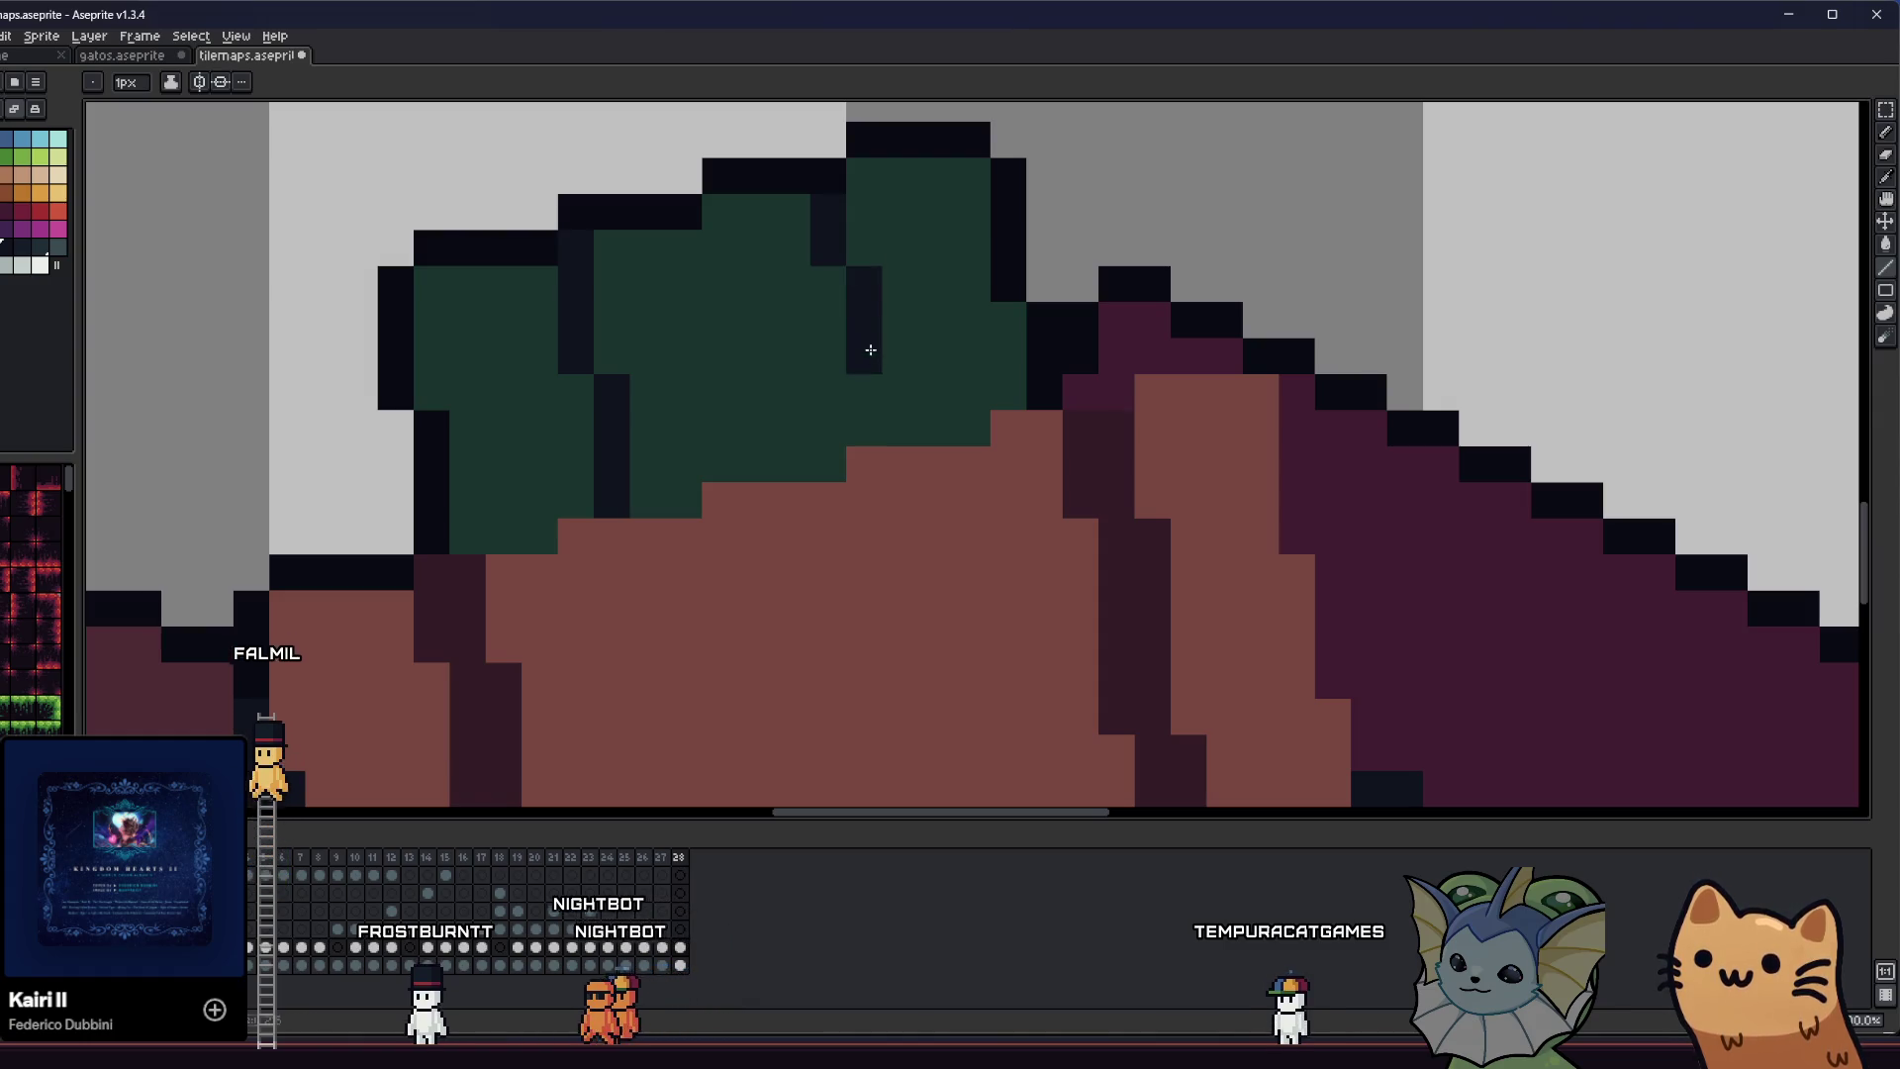
pyautogui.keyDown('shift'); pyautogui.click(869, 421); pyautogui.keyUp('shift')
pyautogui.moveTo(743, 448); pyautogui.dragTo(721, 368)
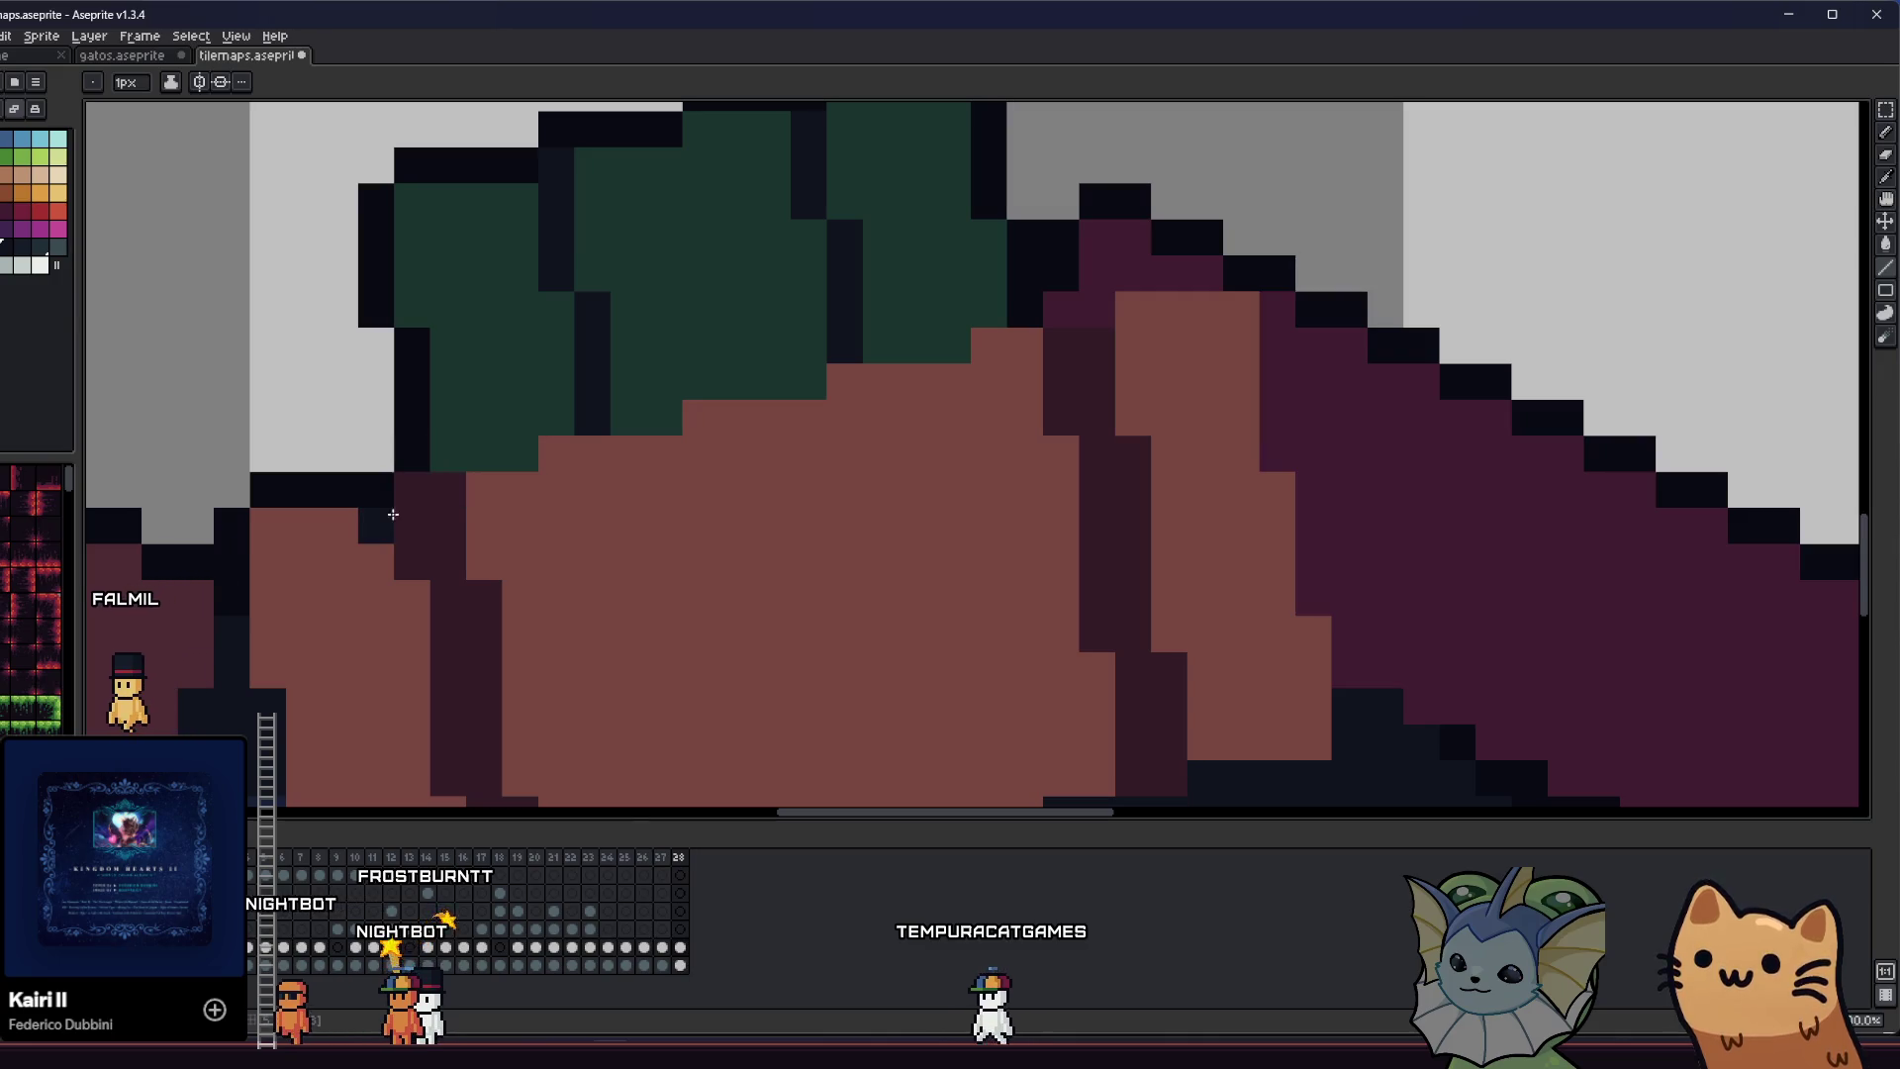
pyautogui.scroll(-4, 465, 396)
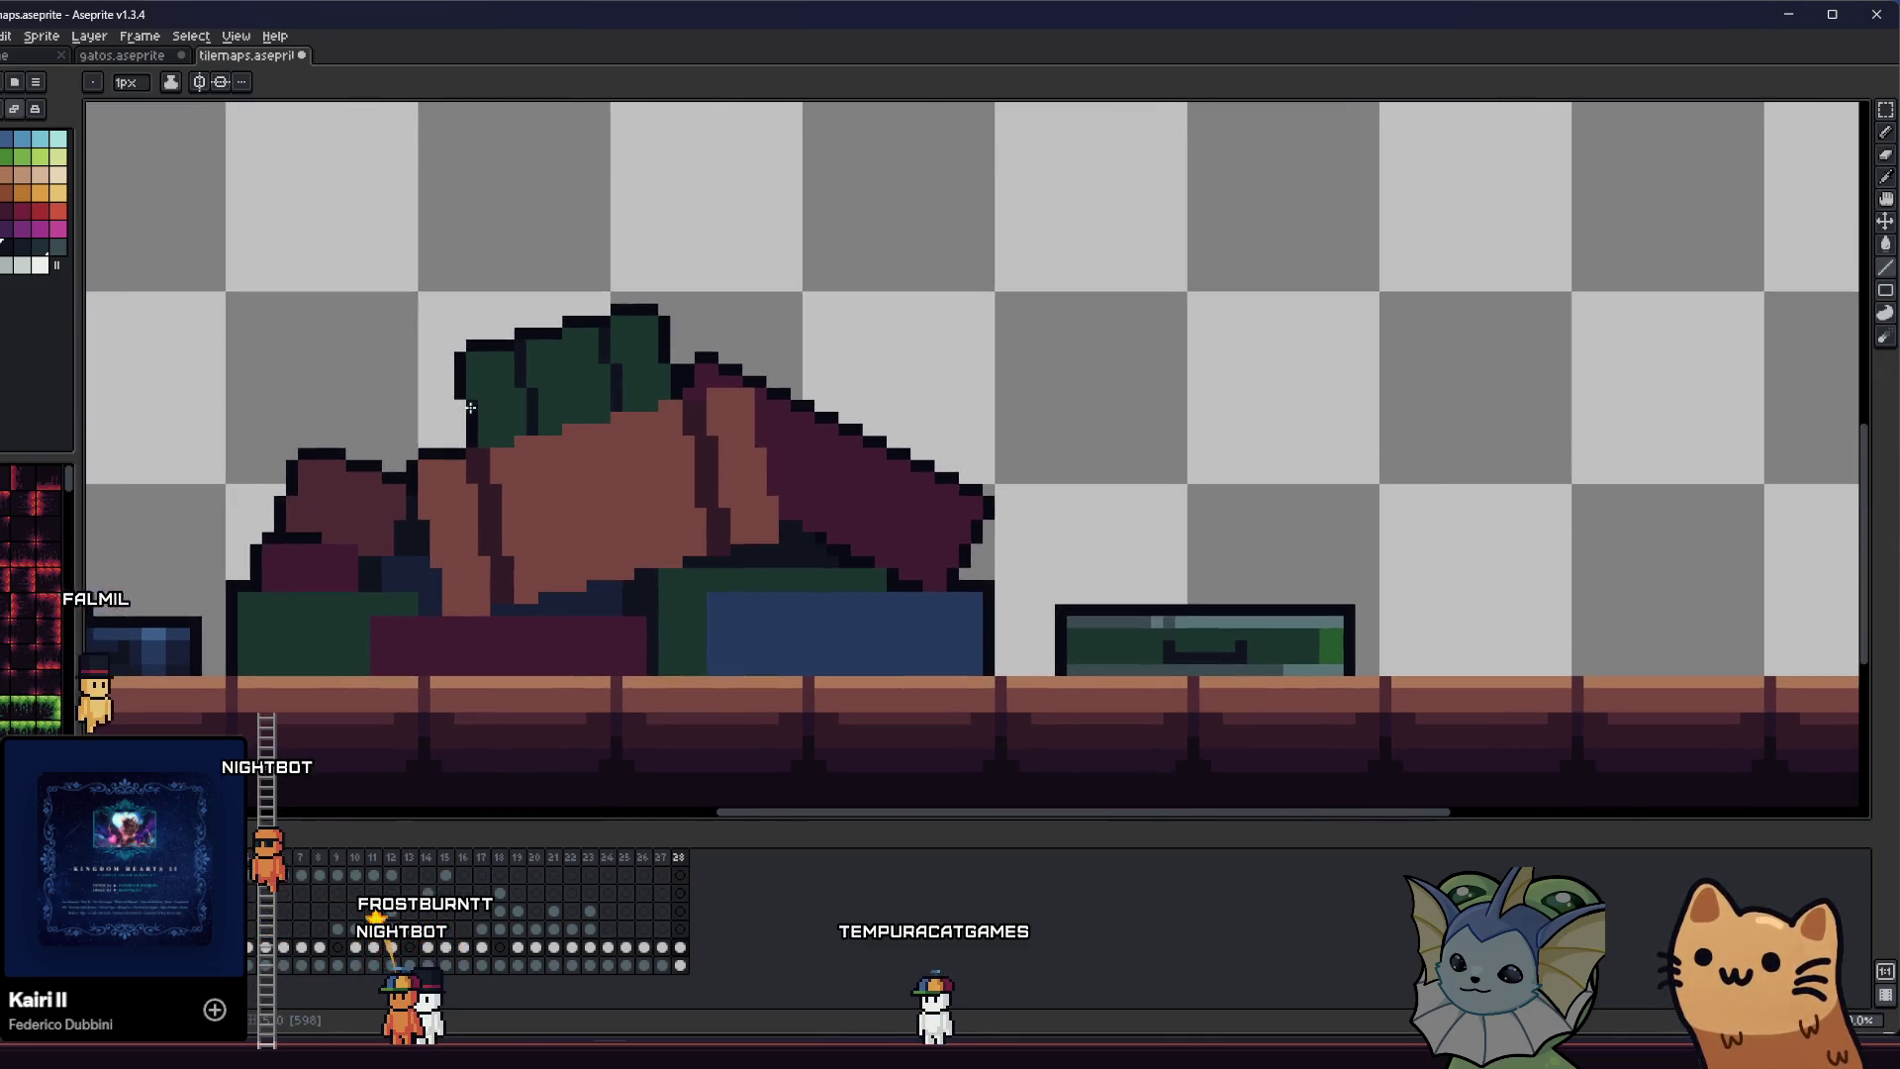
pyautogui.scroll(-3, 468, 410)
pyautogui.scroll(2, 465, 417)
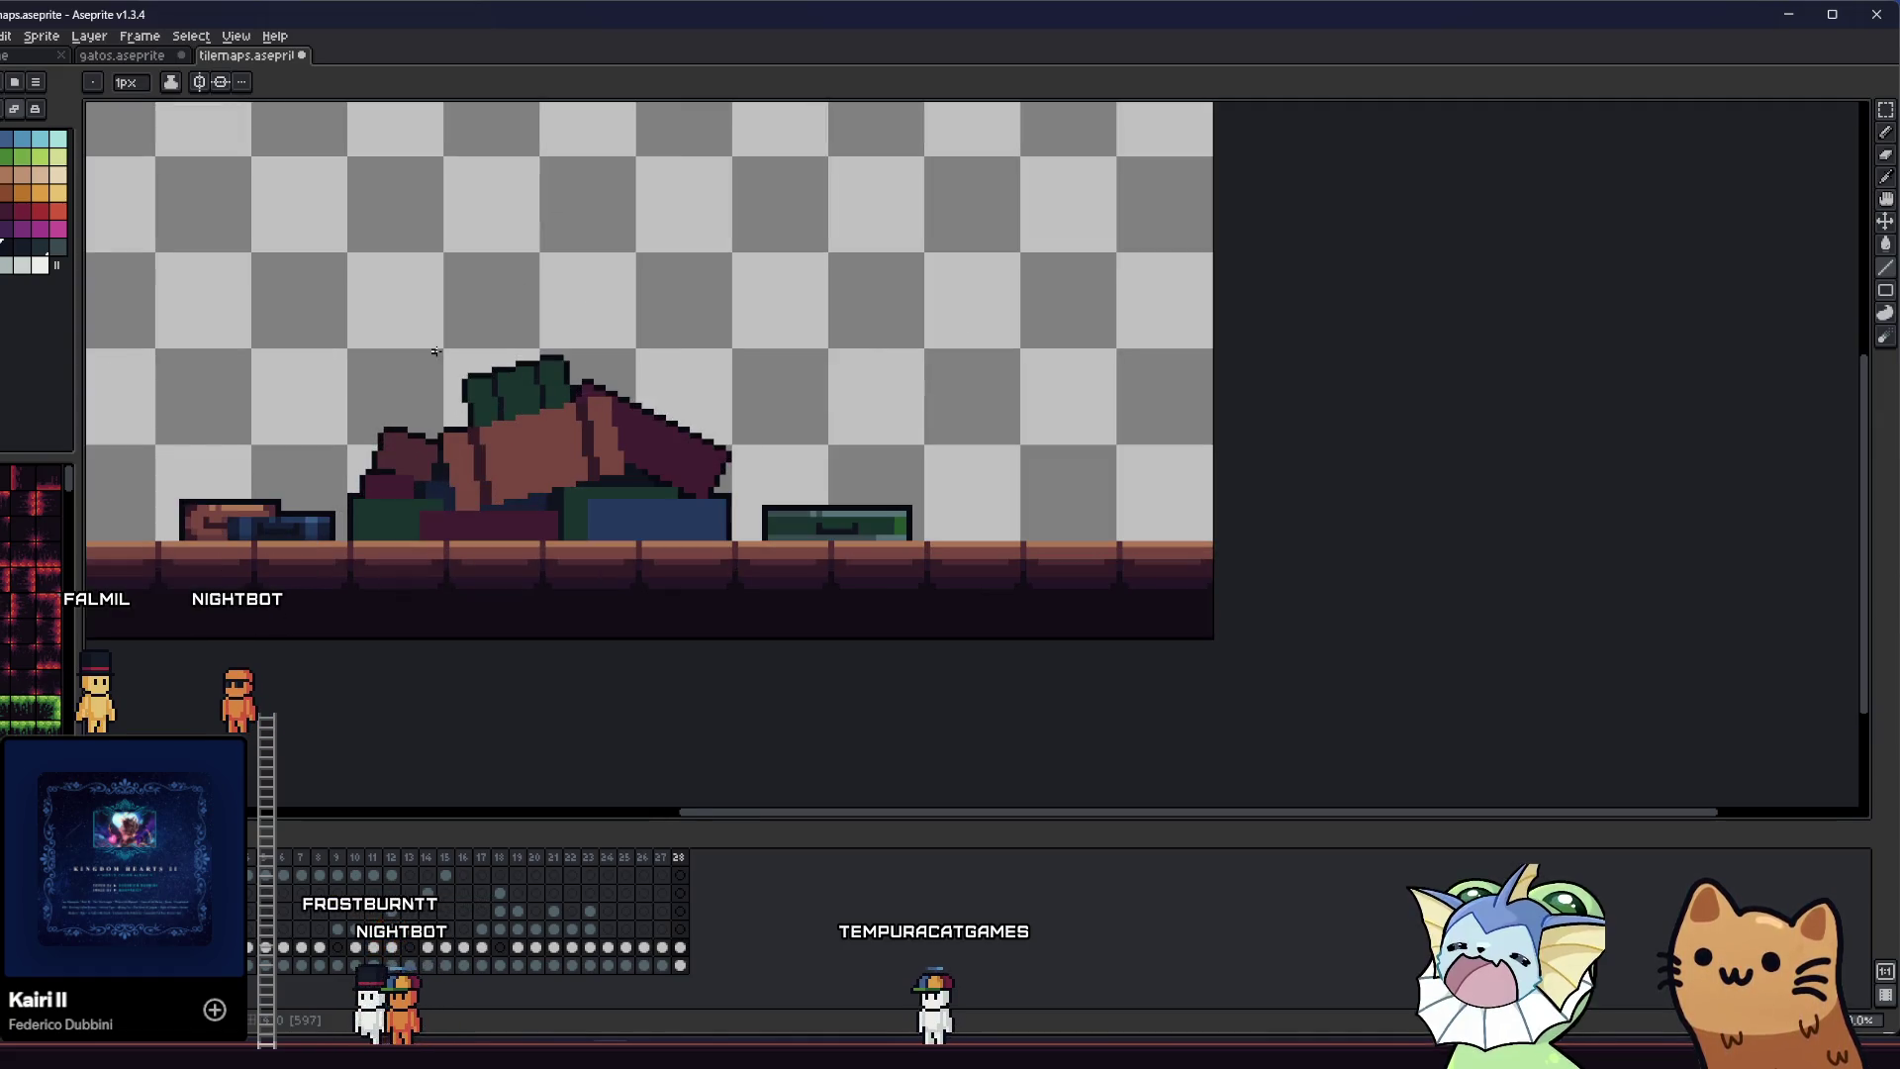
pyautogui.press('b')
pyautogui.scroll(5, 436, 351)
# - Draw dark fold and shadow lines down the green shape atop the pile
pyautogui.moveTo(496, 317)
pyautogui.mouseDown()
pyautogui.moveTo(495, 411)
pyautogui.moveTo(536, 556)
pyautogui.mouseUp()
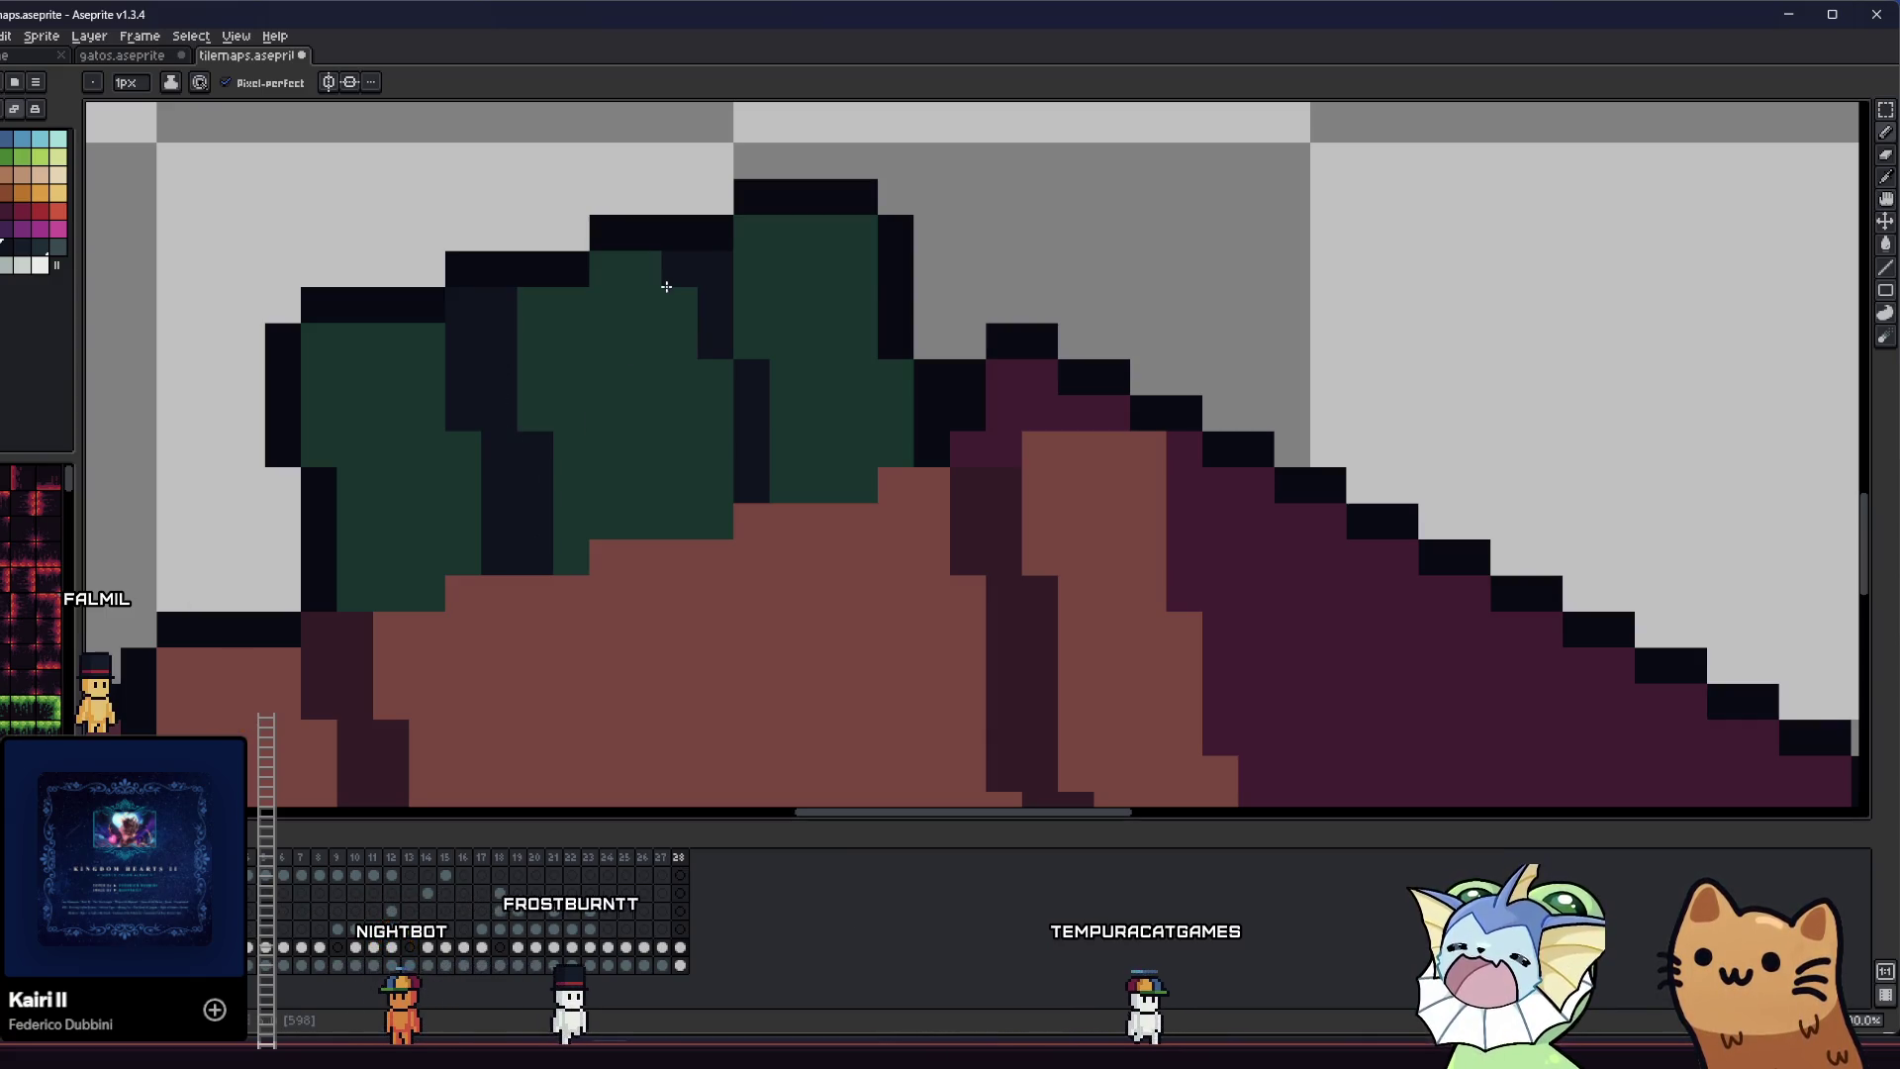
pyautogui.click(685, 284)
pyautogui.moveTo(686, 284); pyautogui.dragTo(706, 462)
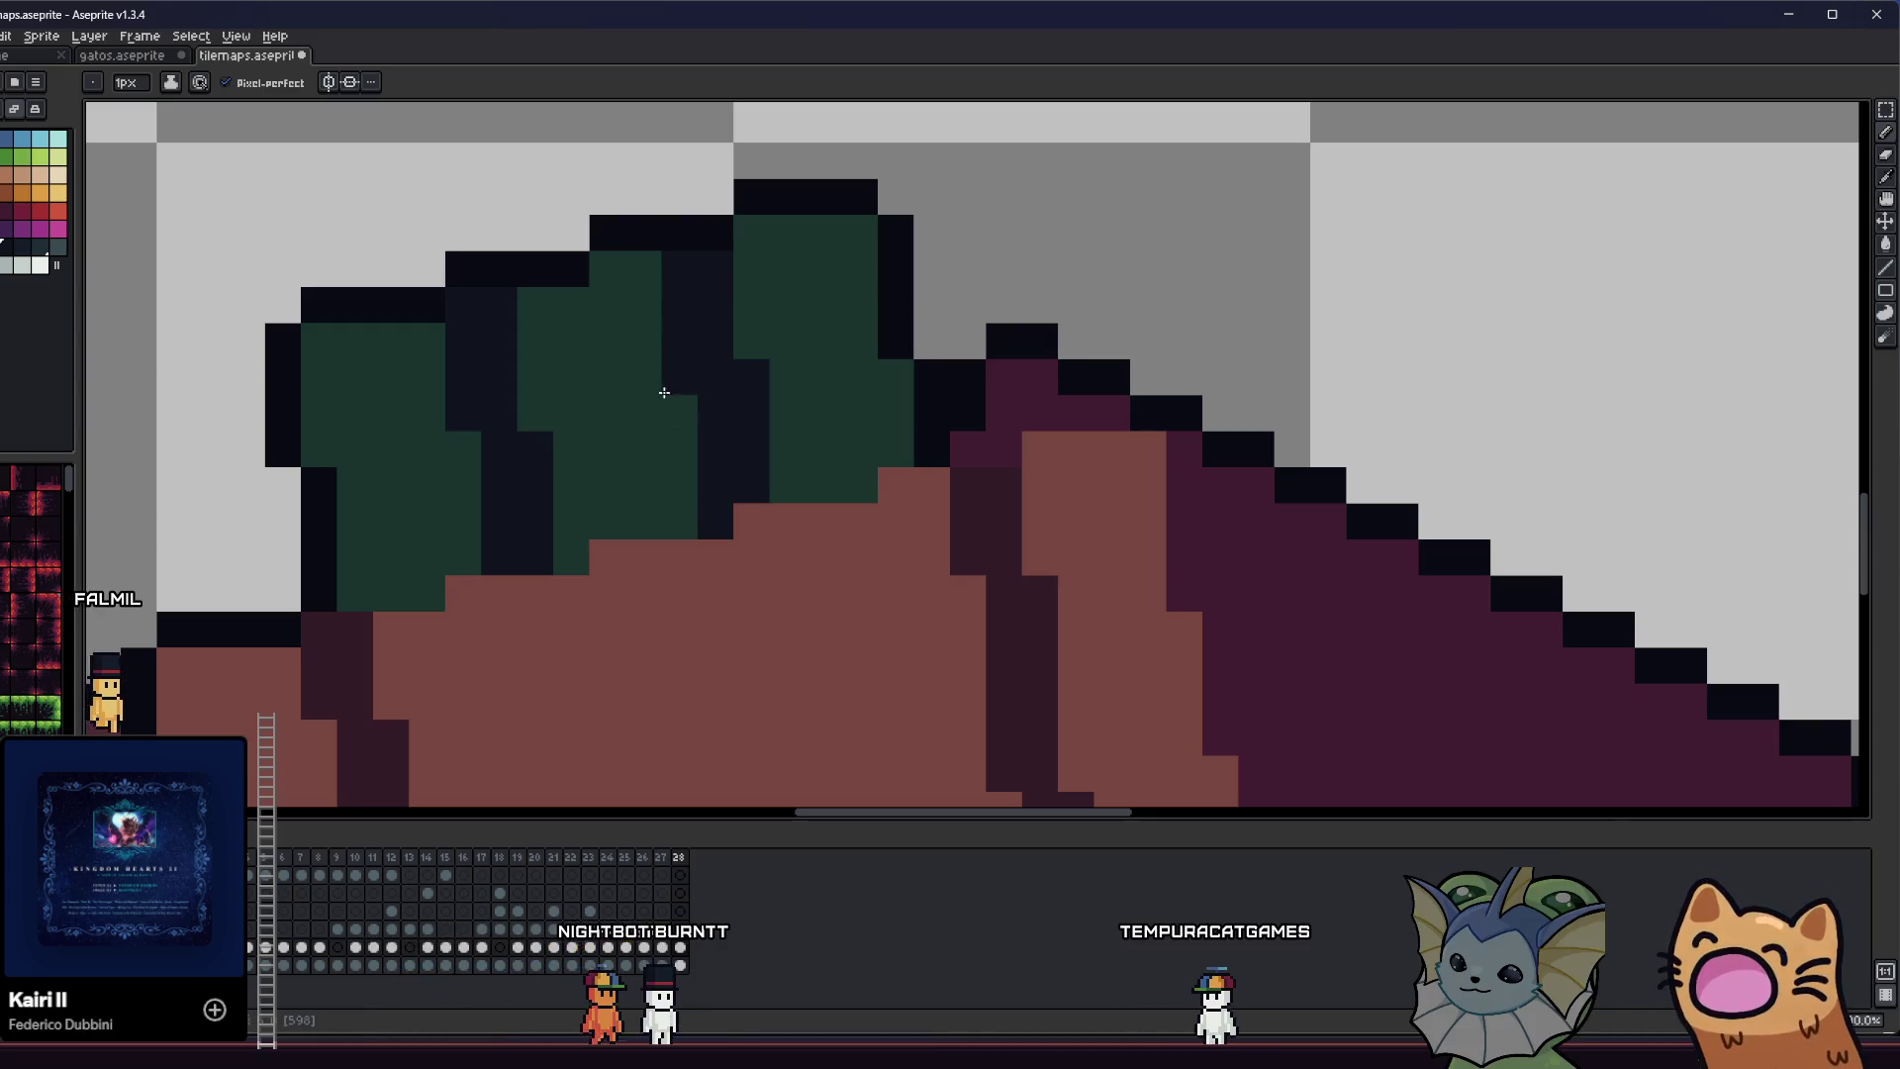
pyautogui.scroll(-3, 440, 465)
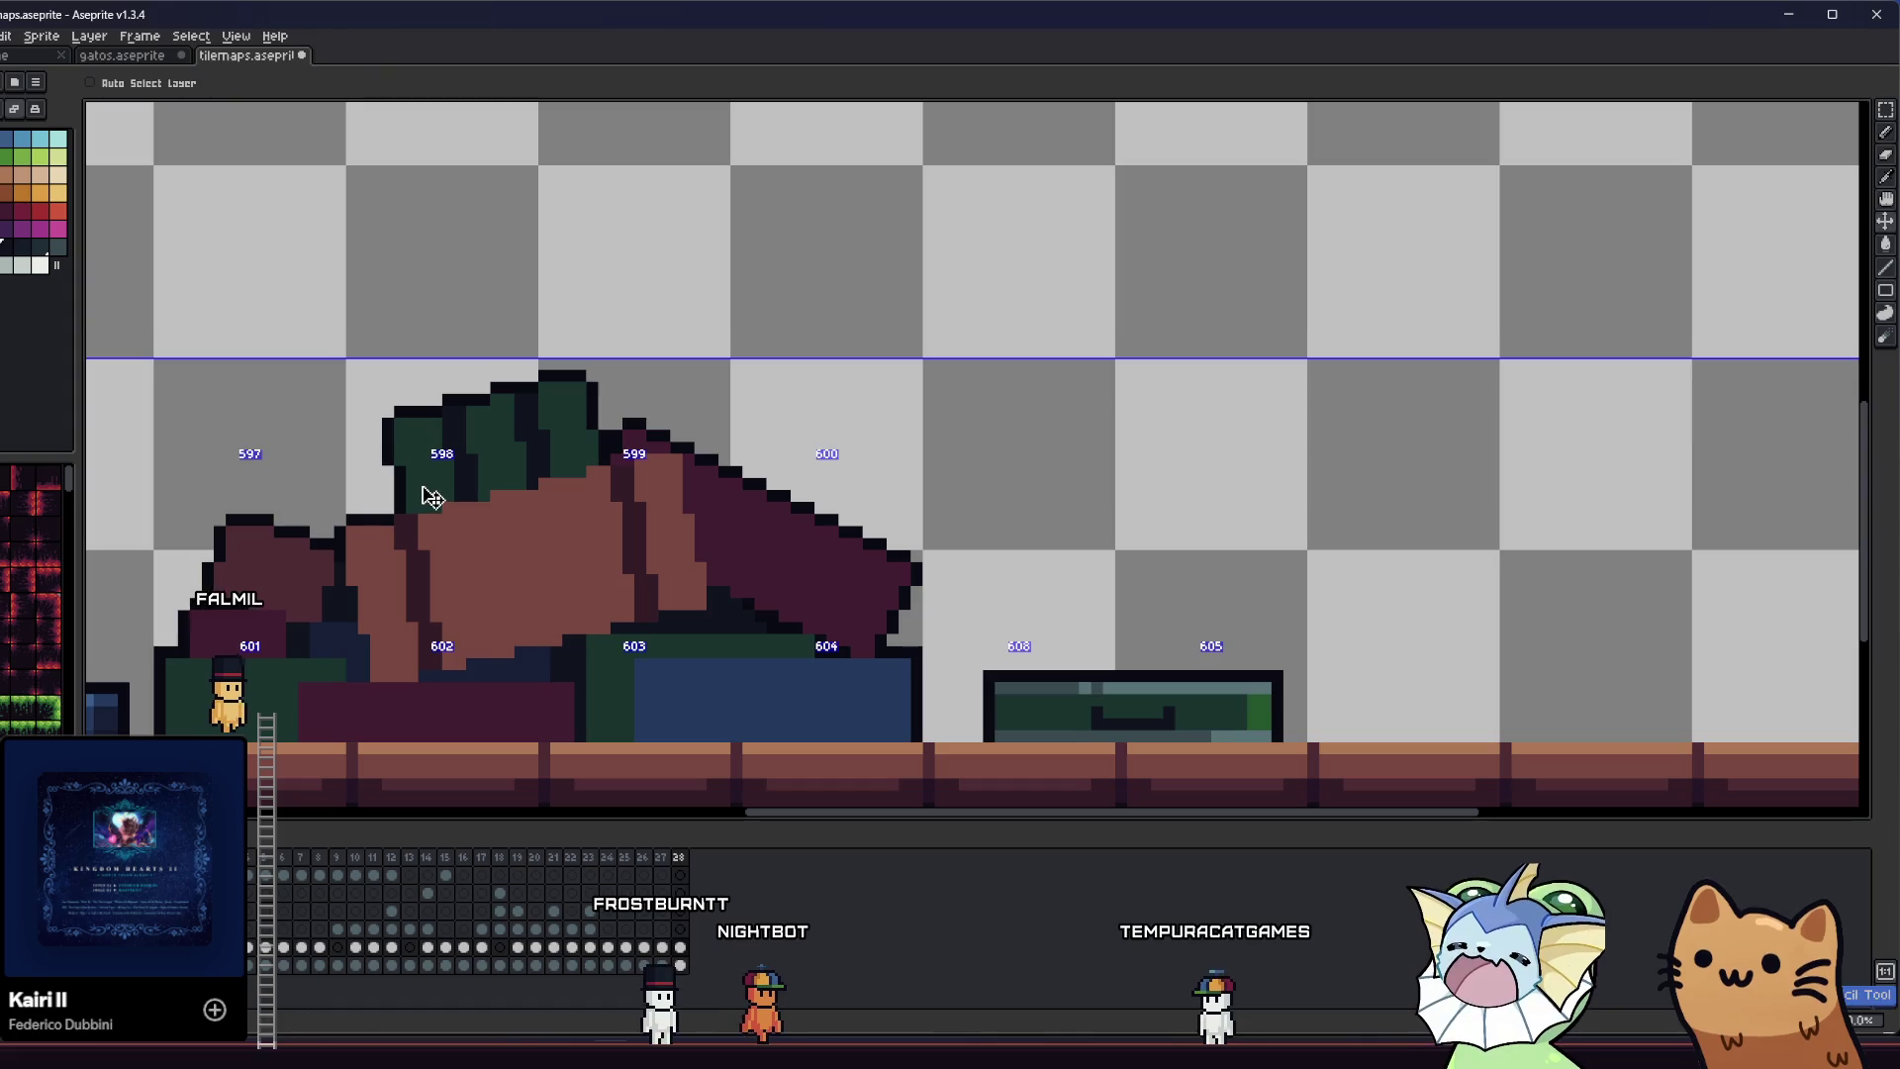
pyautogui.press('b')
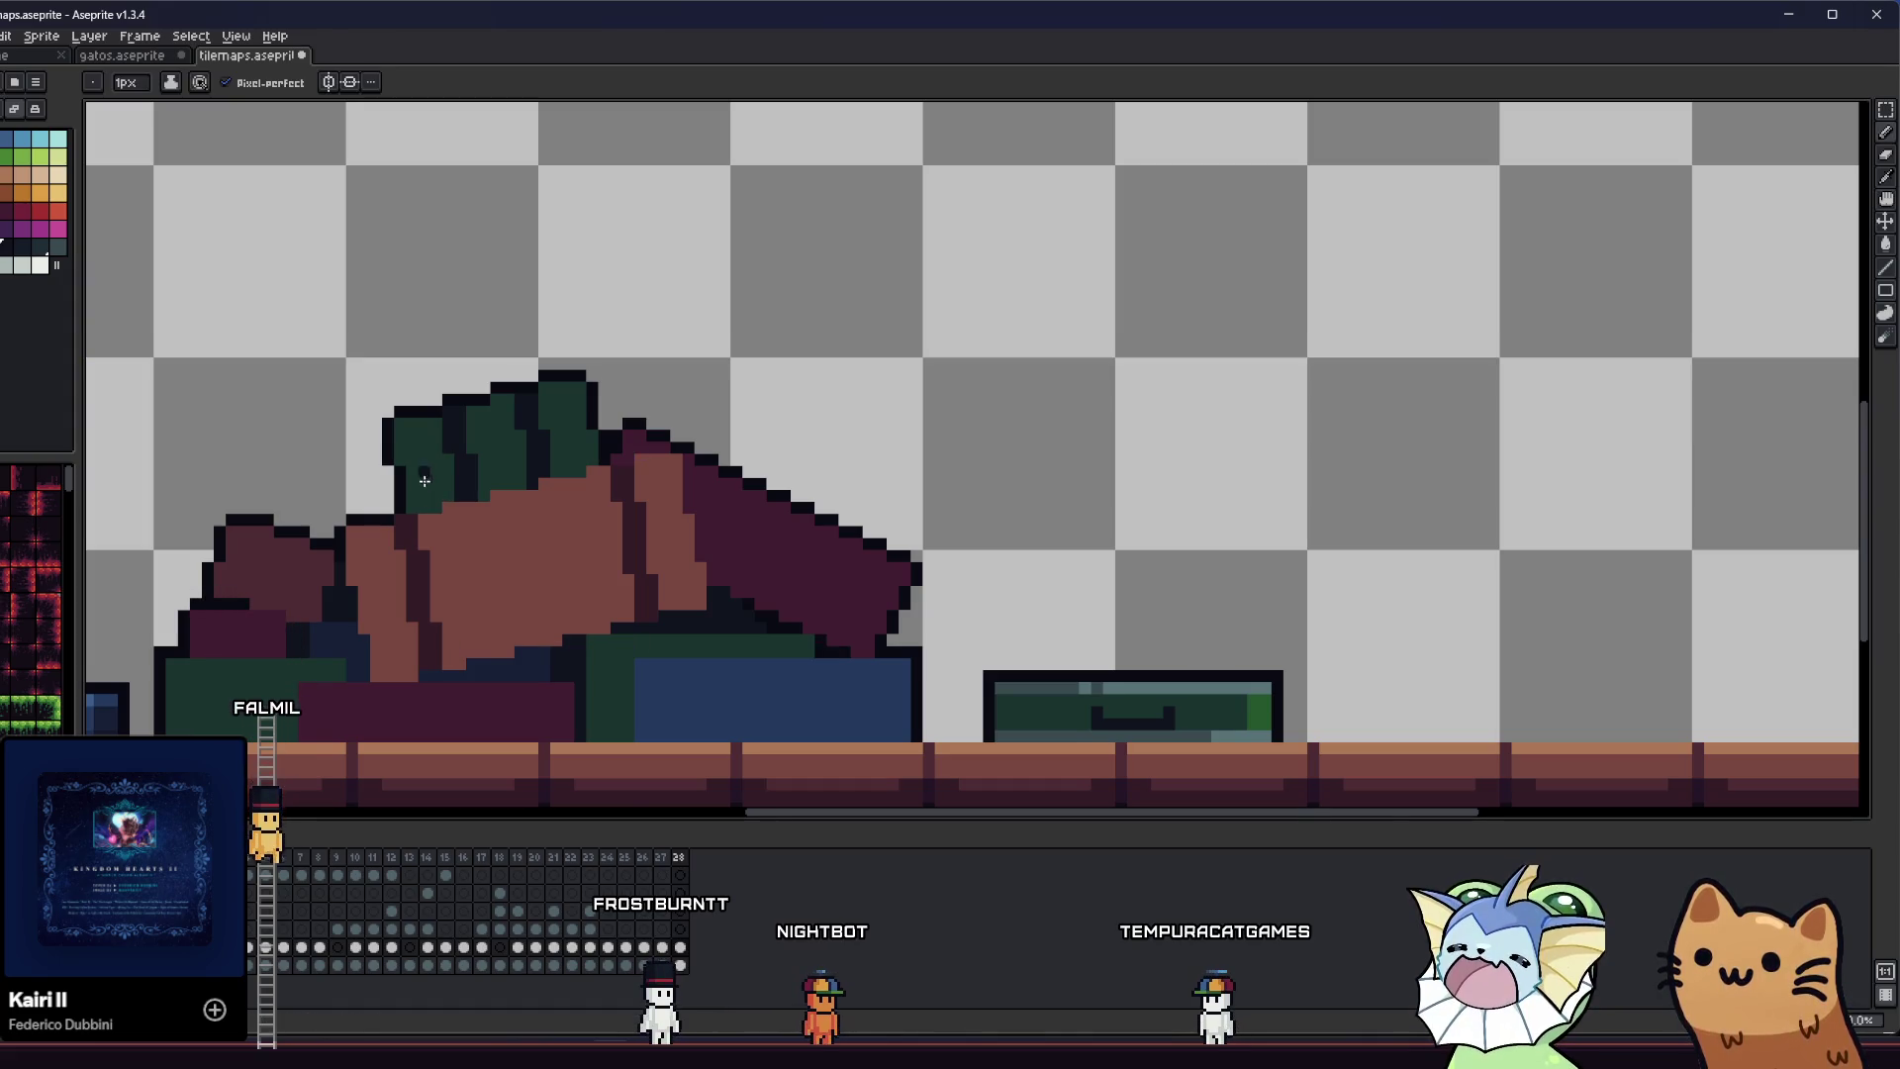
pyautogui.scroll(1, 425, 481)
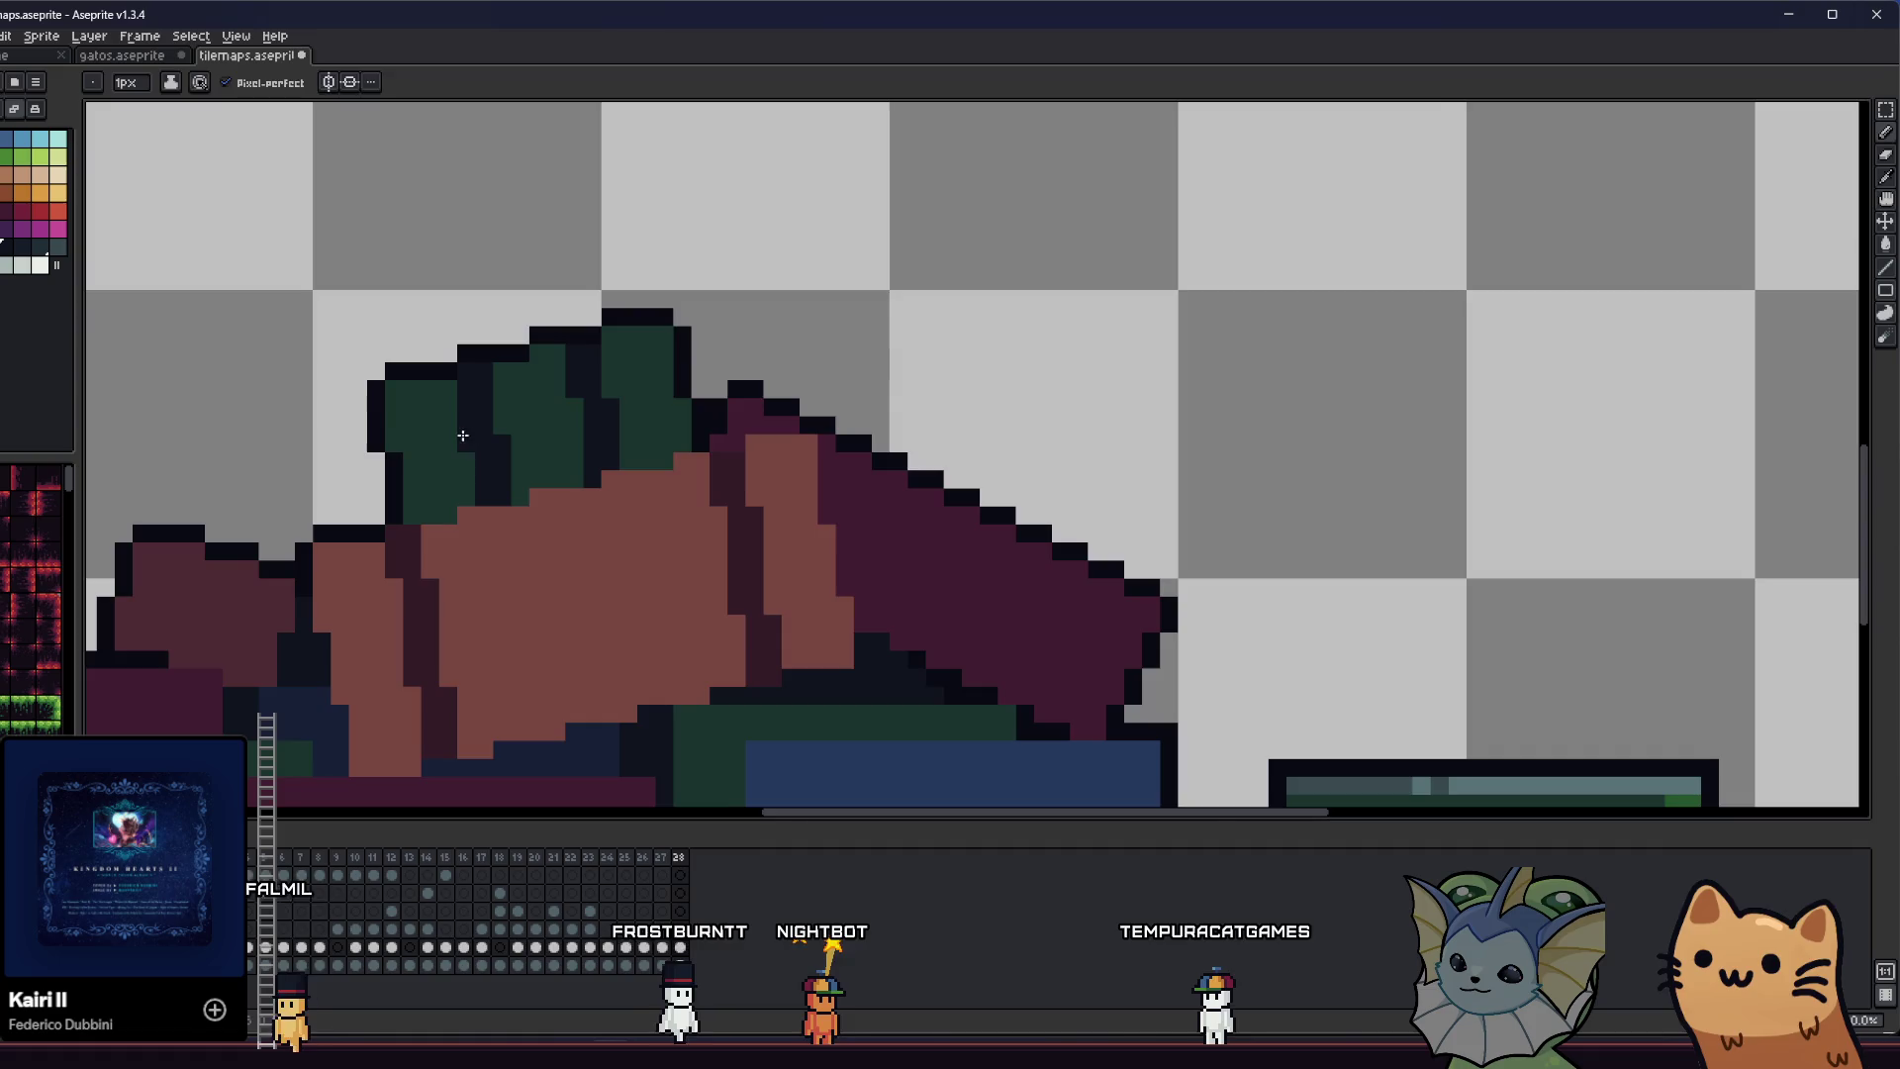
pyautogui.scroll(1, 480, 435)
pyautogui.press('i')
pyautogui.press('b')
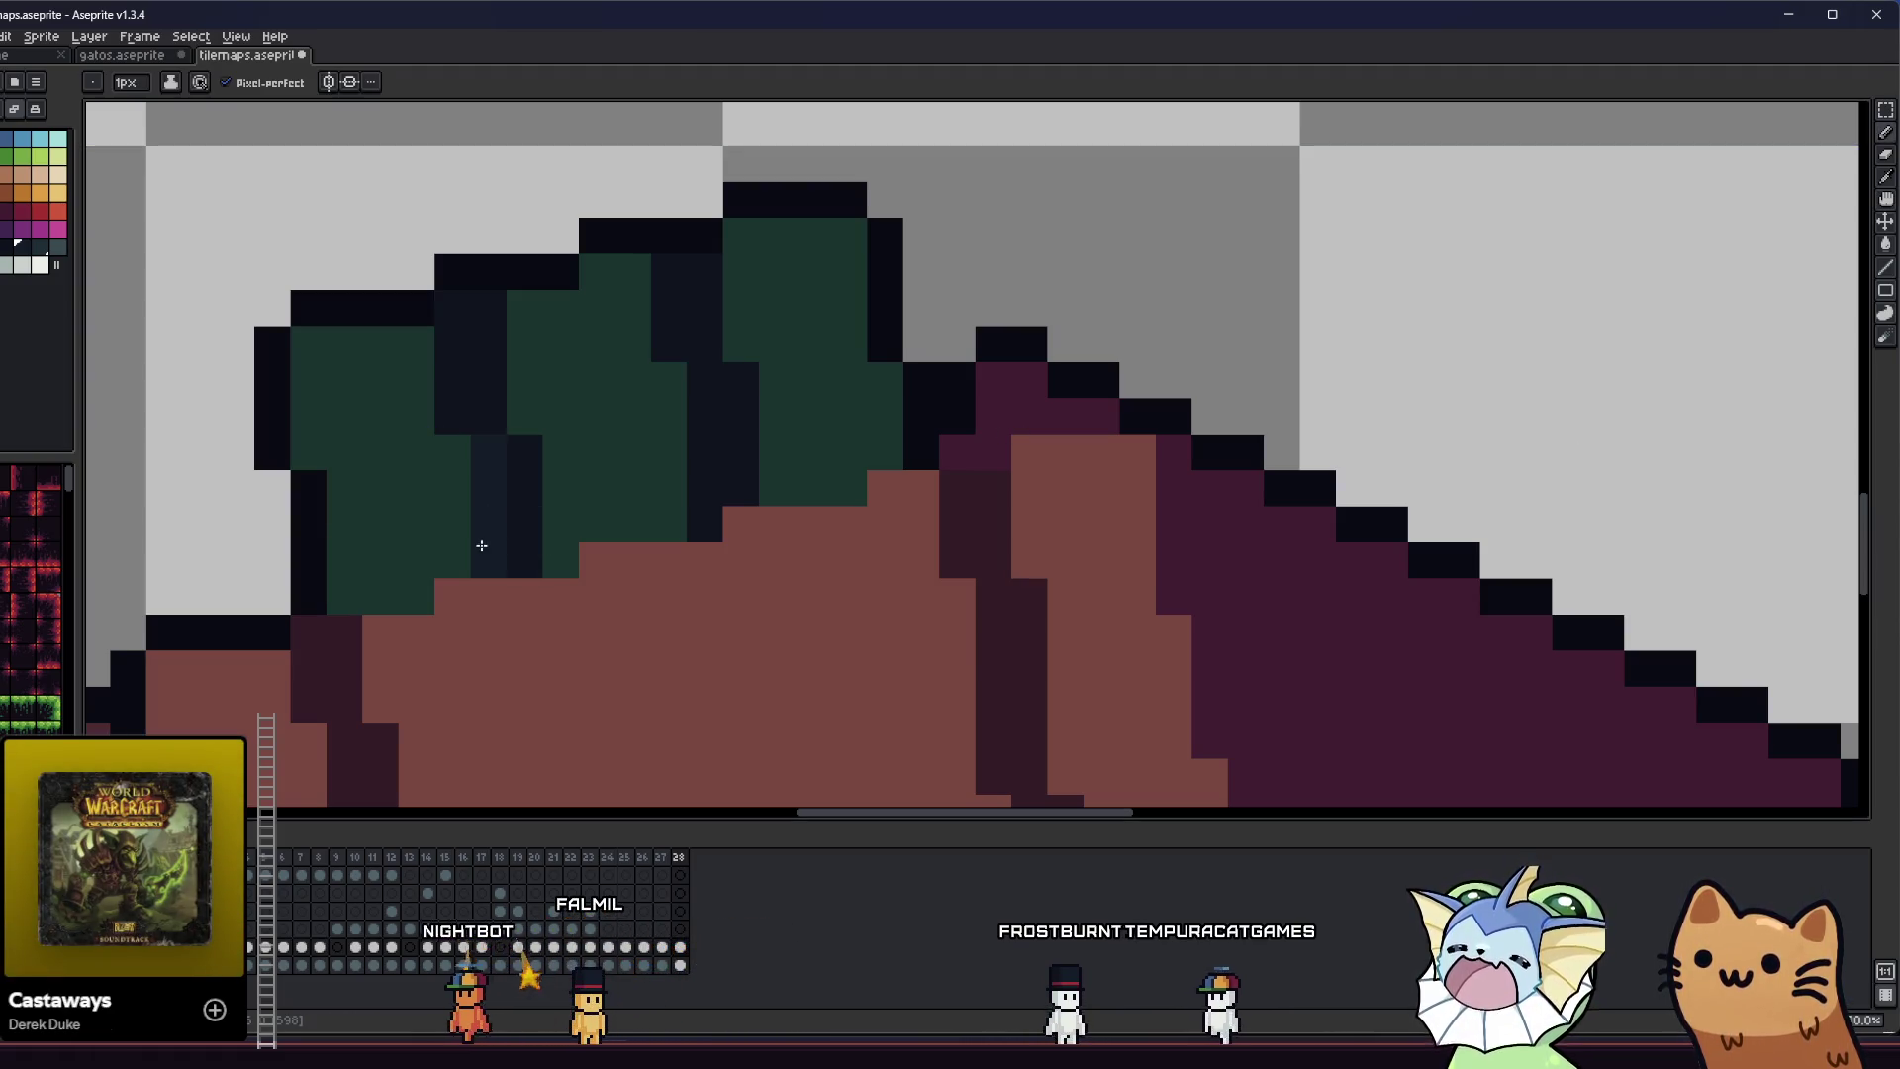
# - Repaint the dark fold in another shade and flood-fill a dark patch lighter
pyautogui.moveTo(481, 545); pyautogui.dragTo(466, 412)
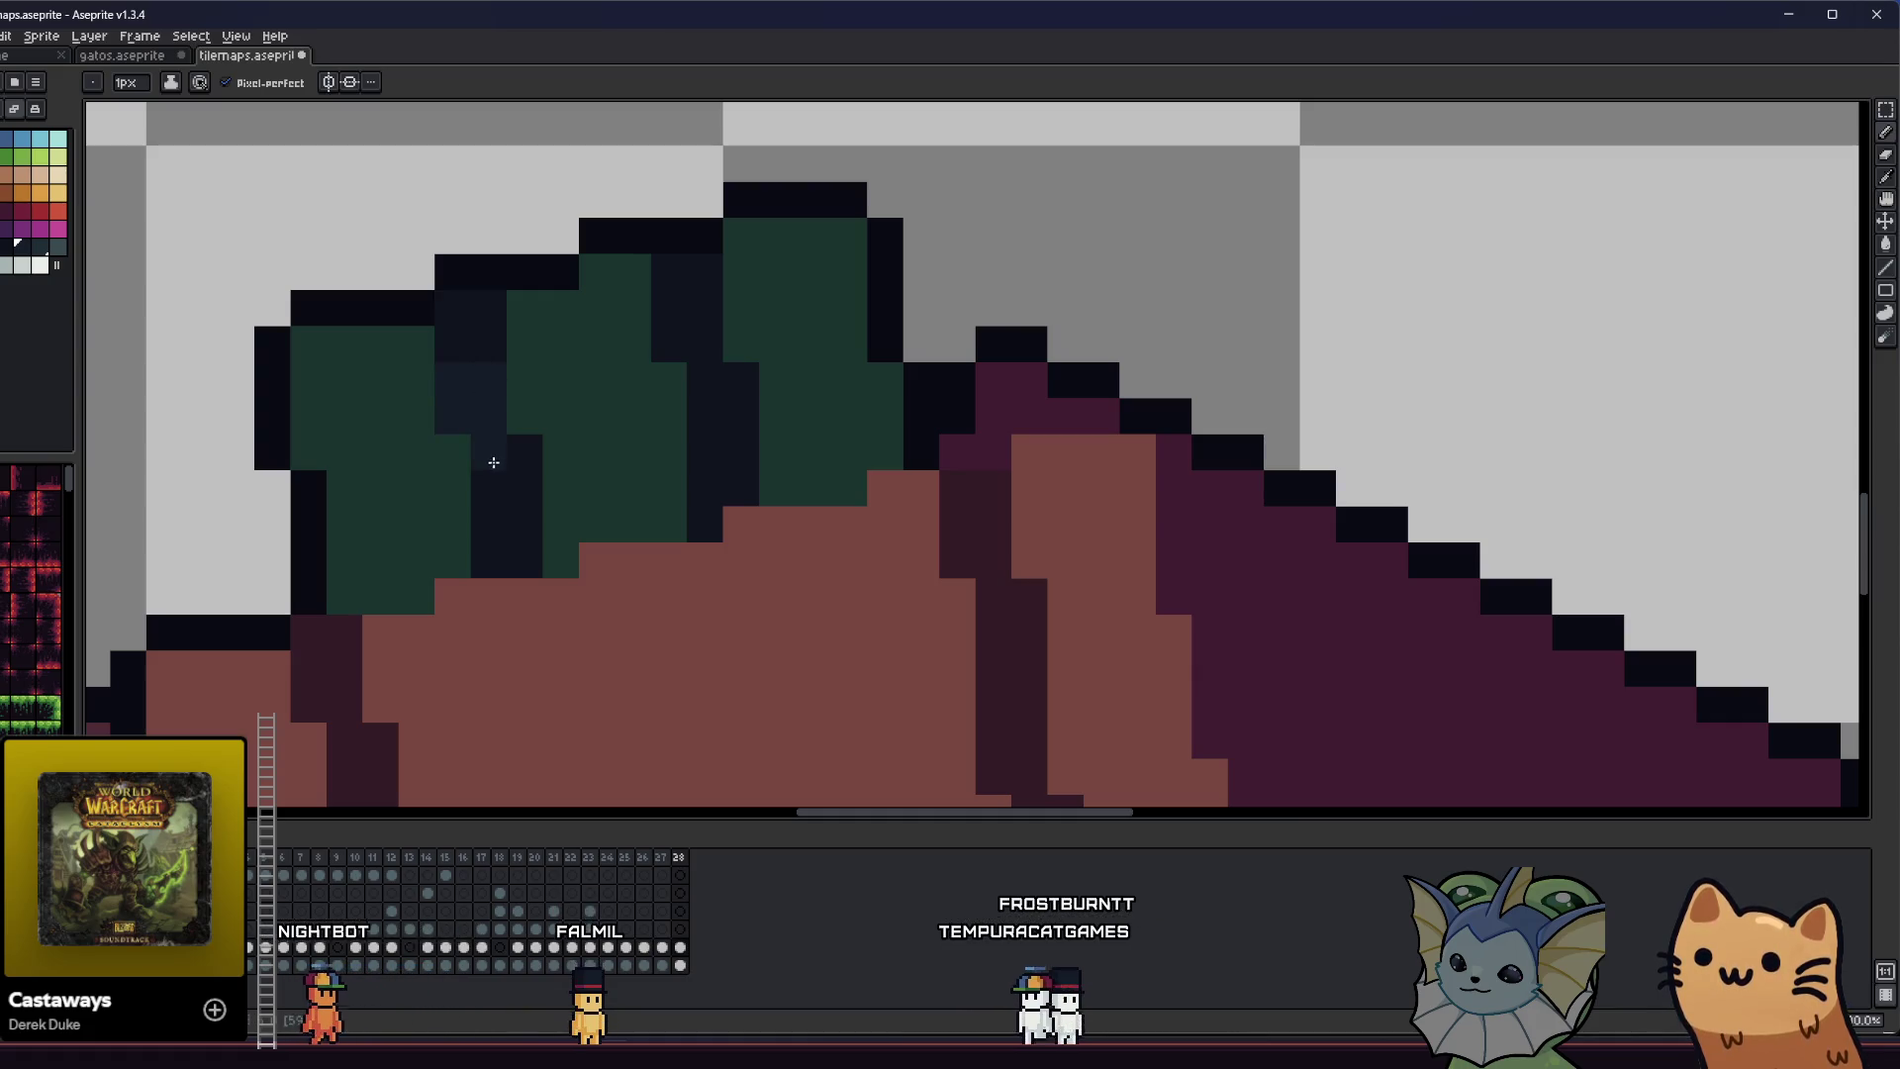
pyautogui.press('ctrl')
pyautogui.press('g')
pyautogui.click(472, 363)
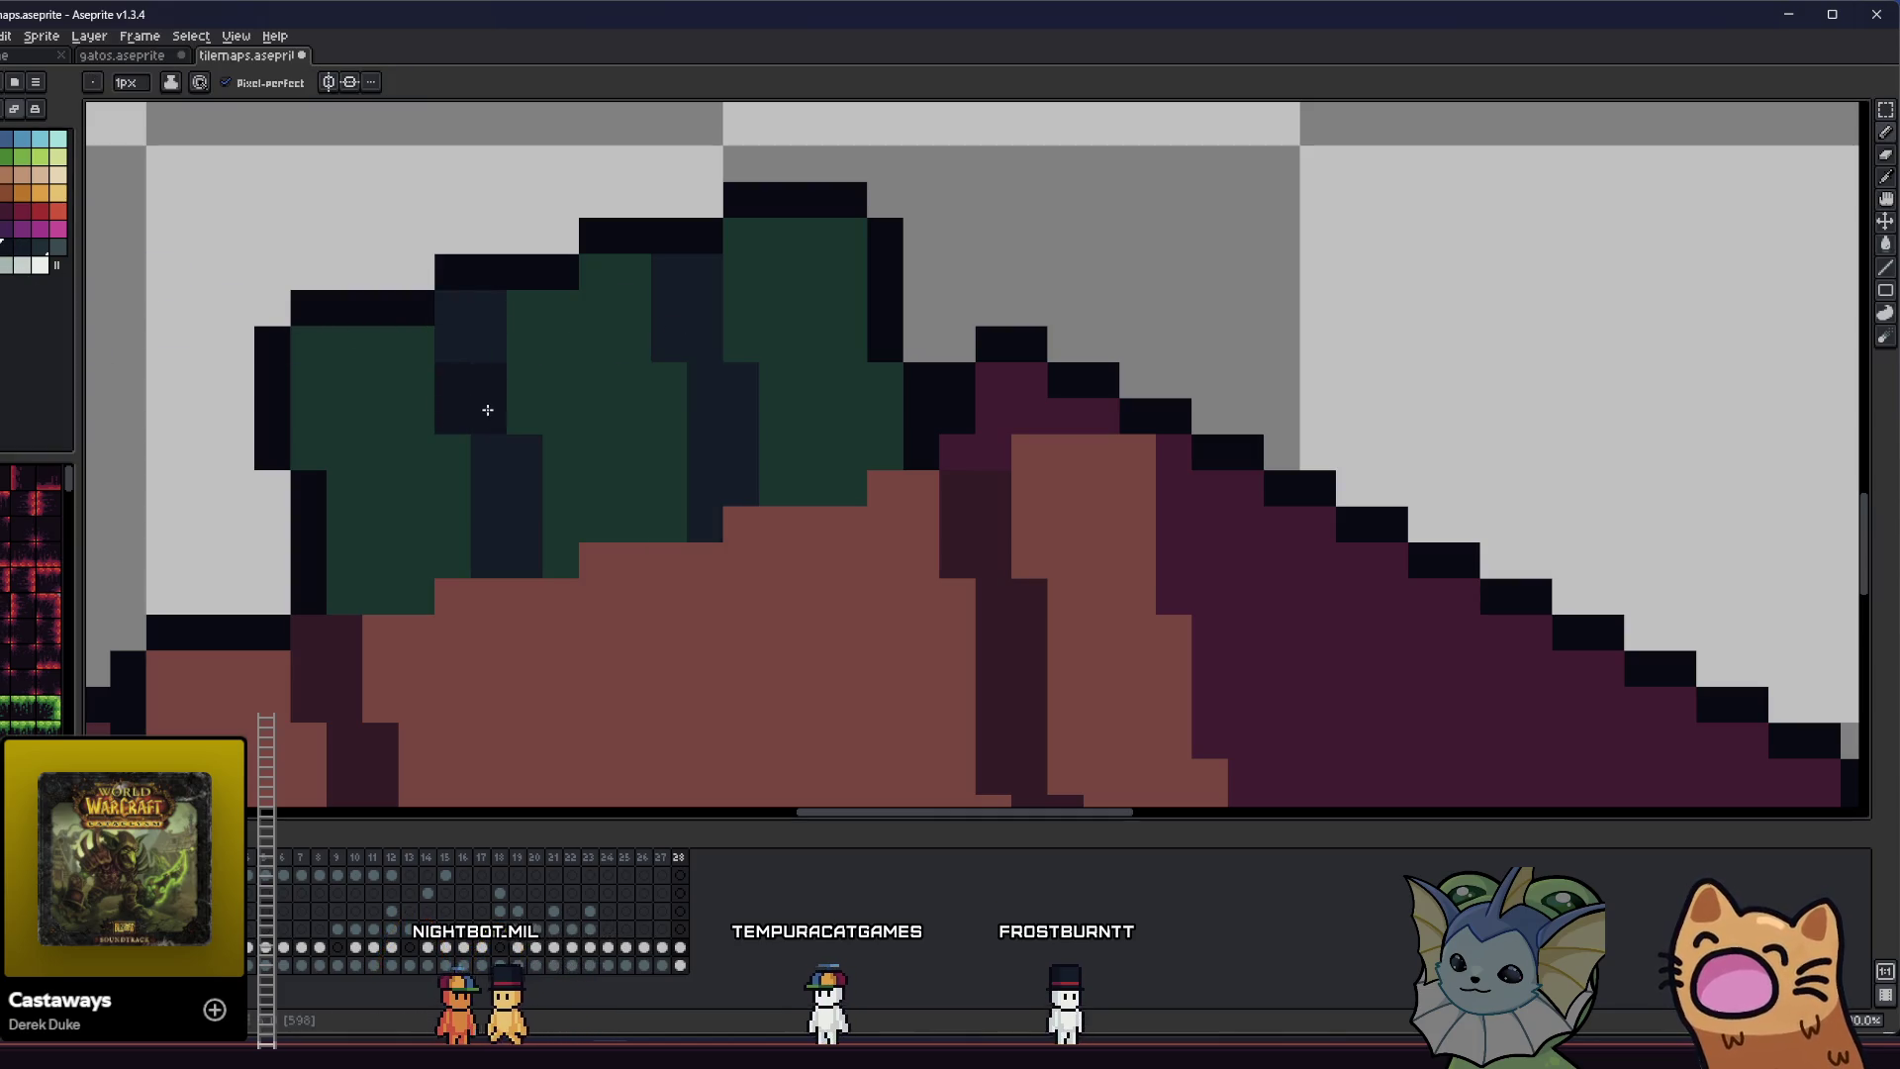
pyautogui.click(501, 486)
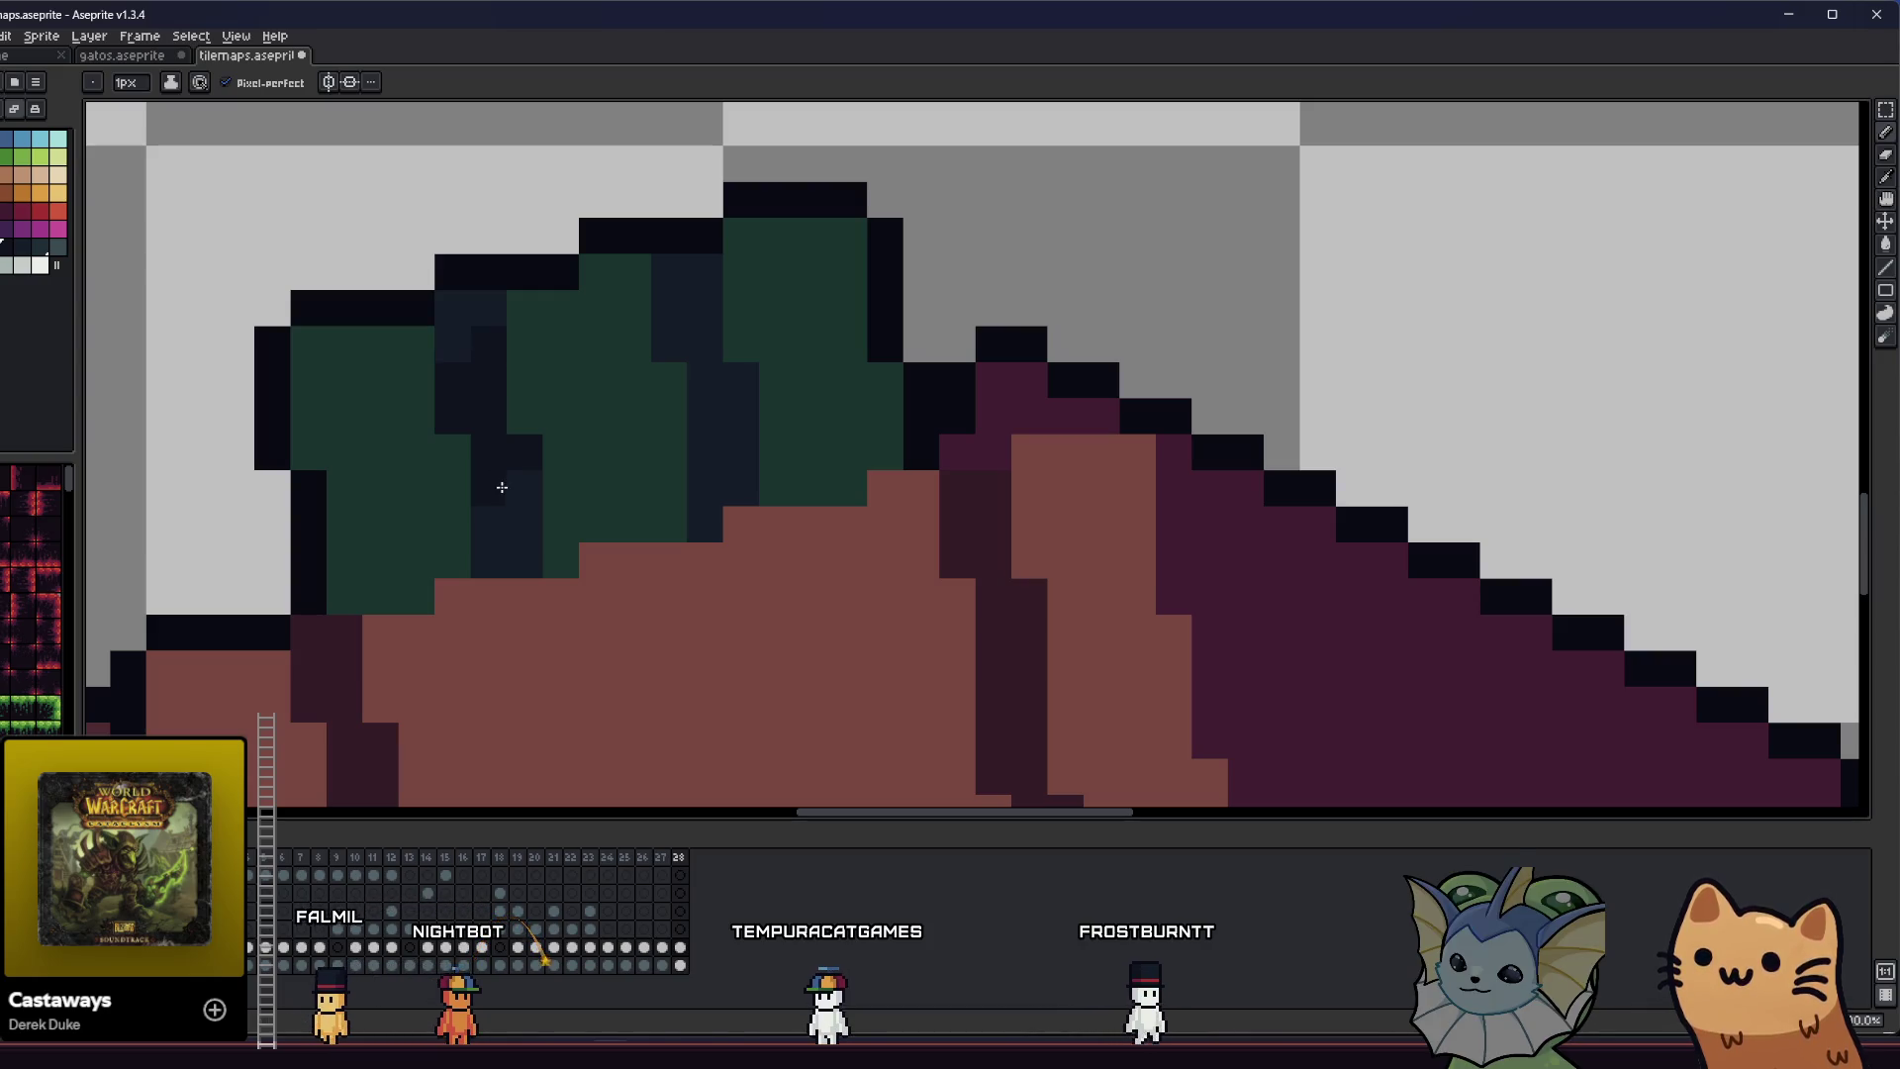
pyautogui.press('v')
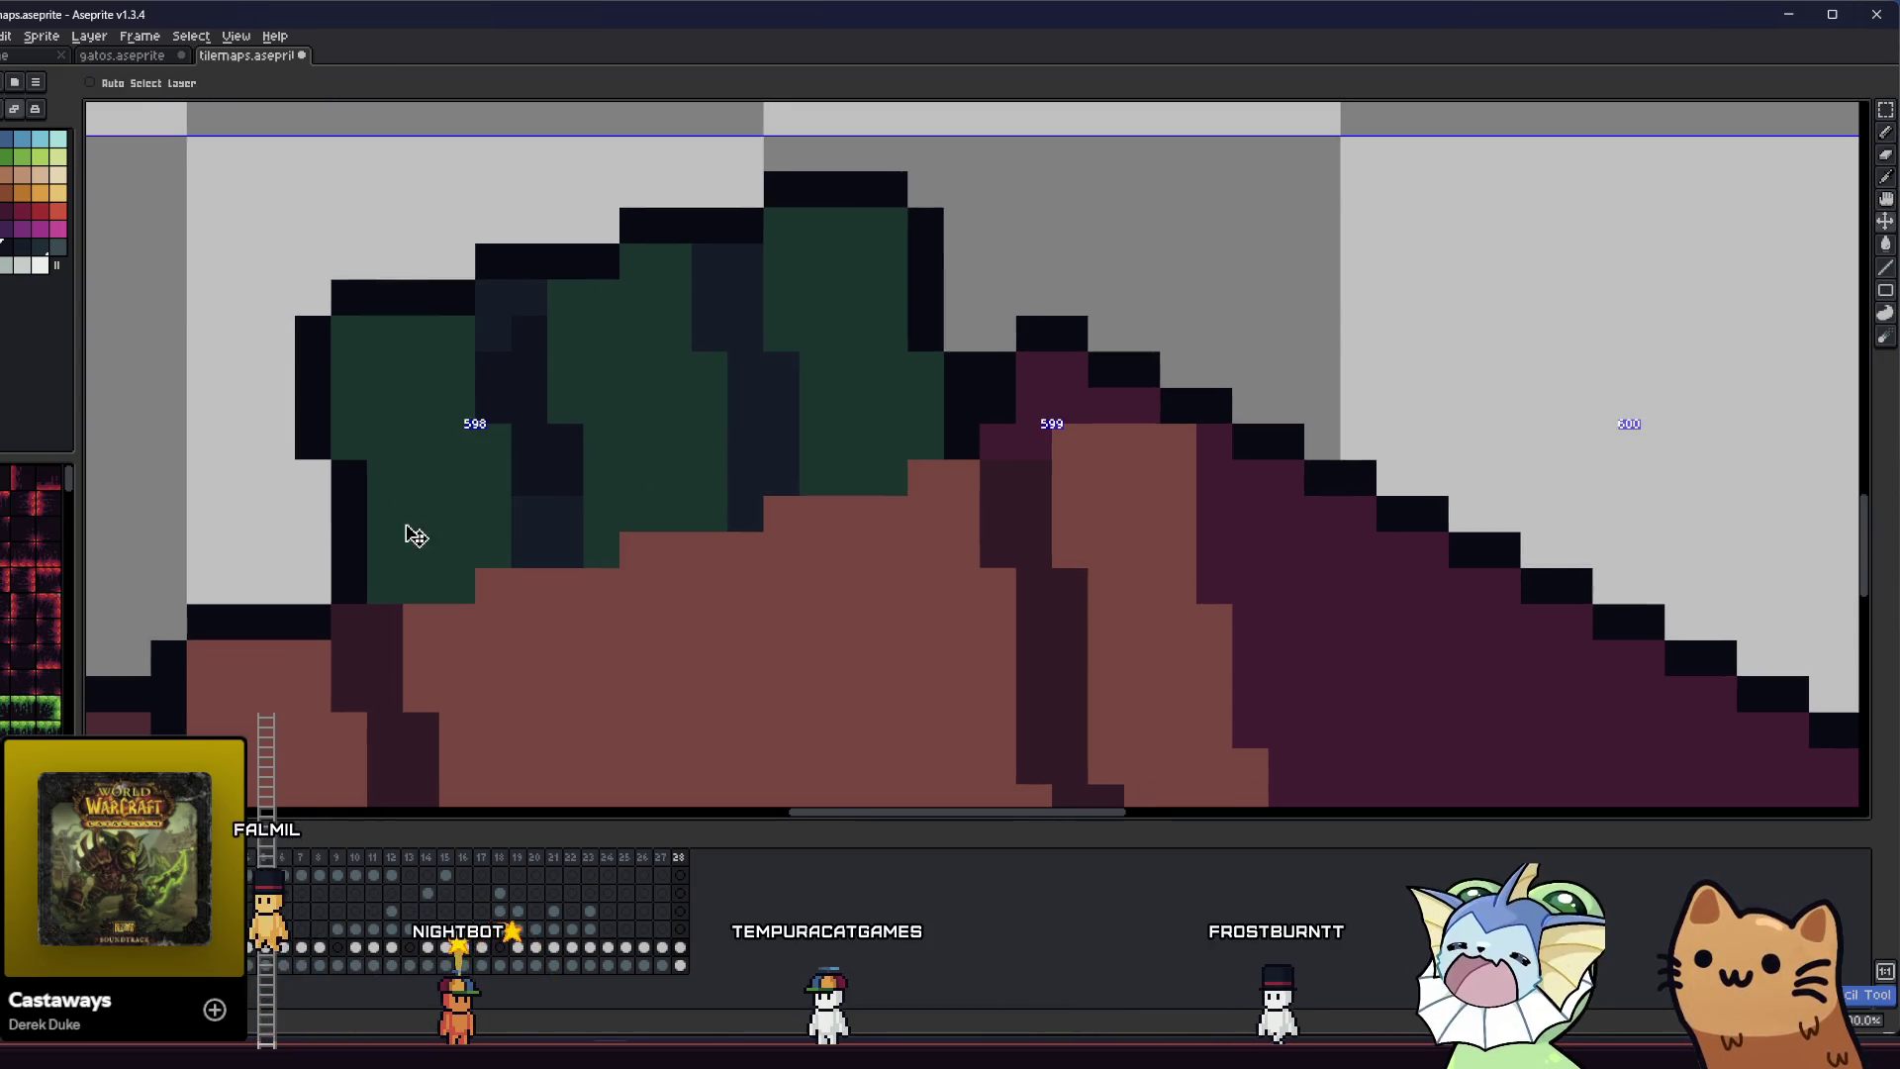
pyautogui.press('i')
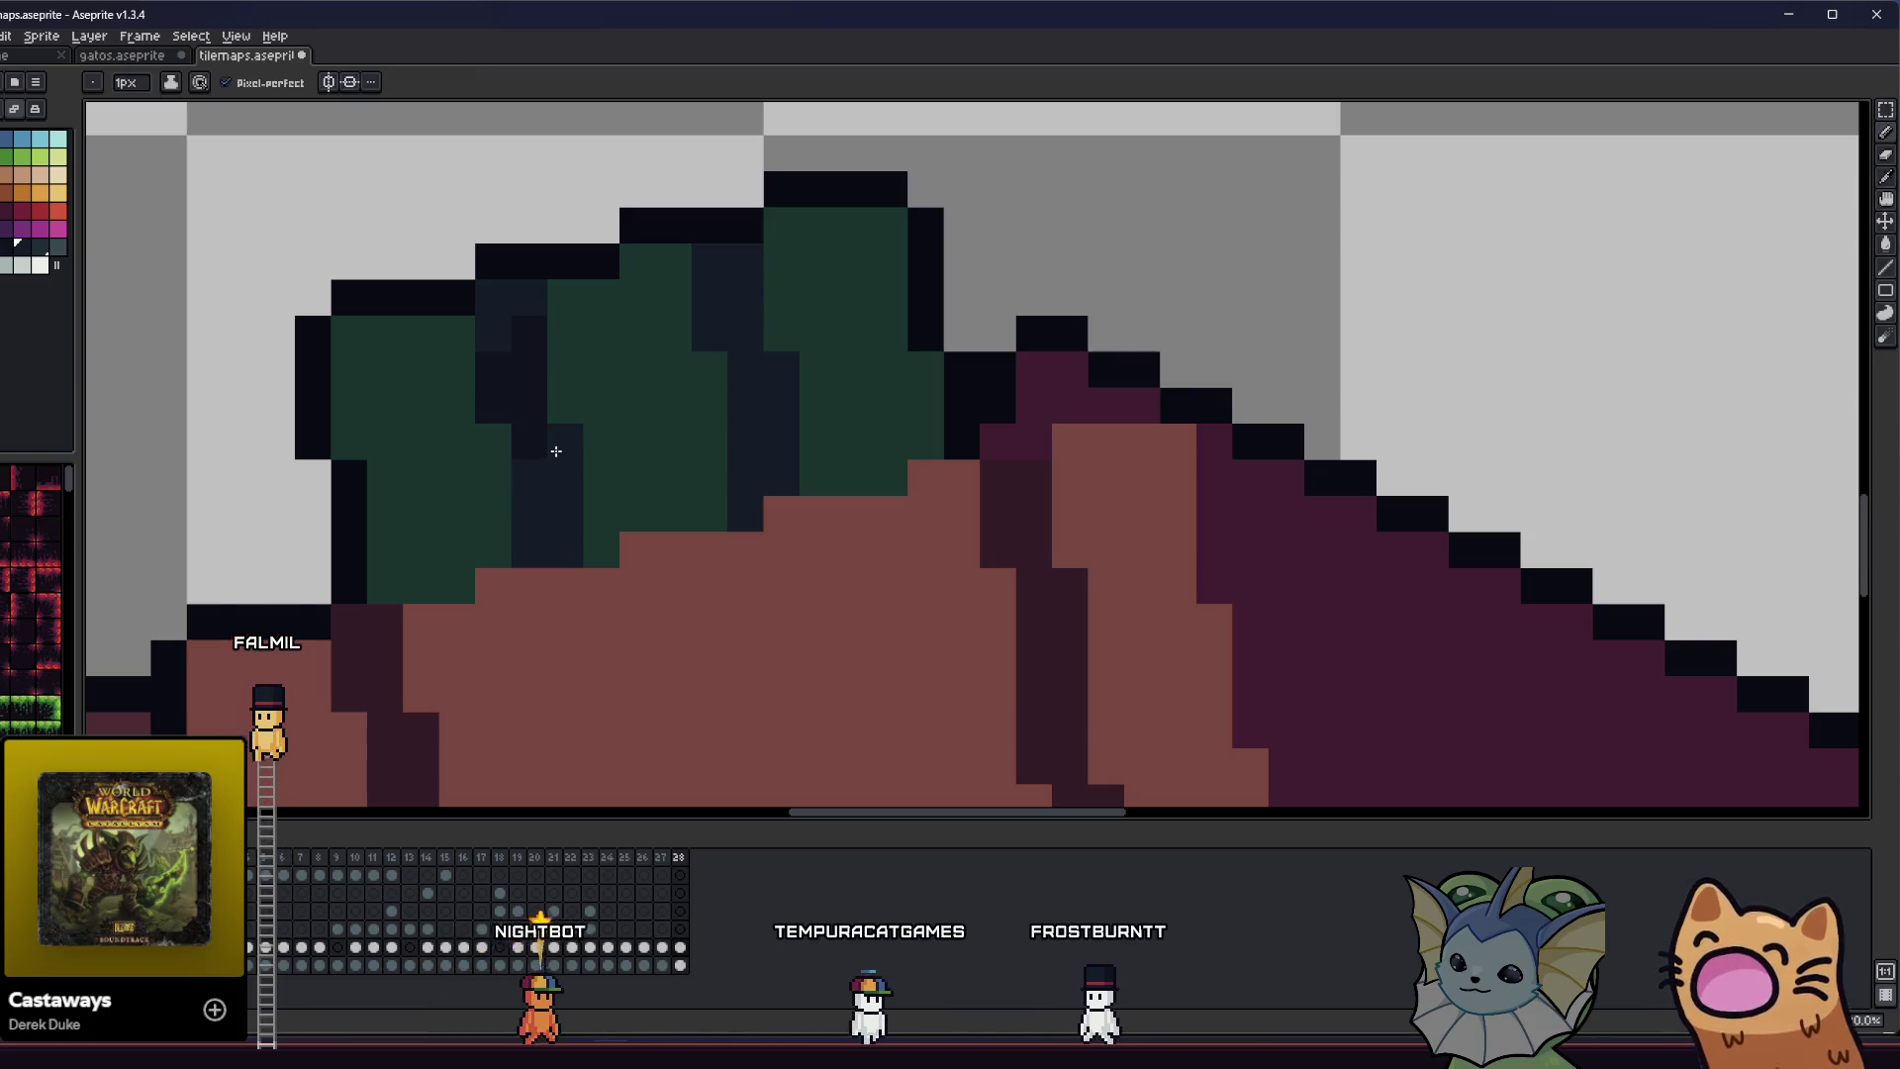
pyautogui.press('b')
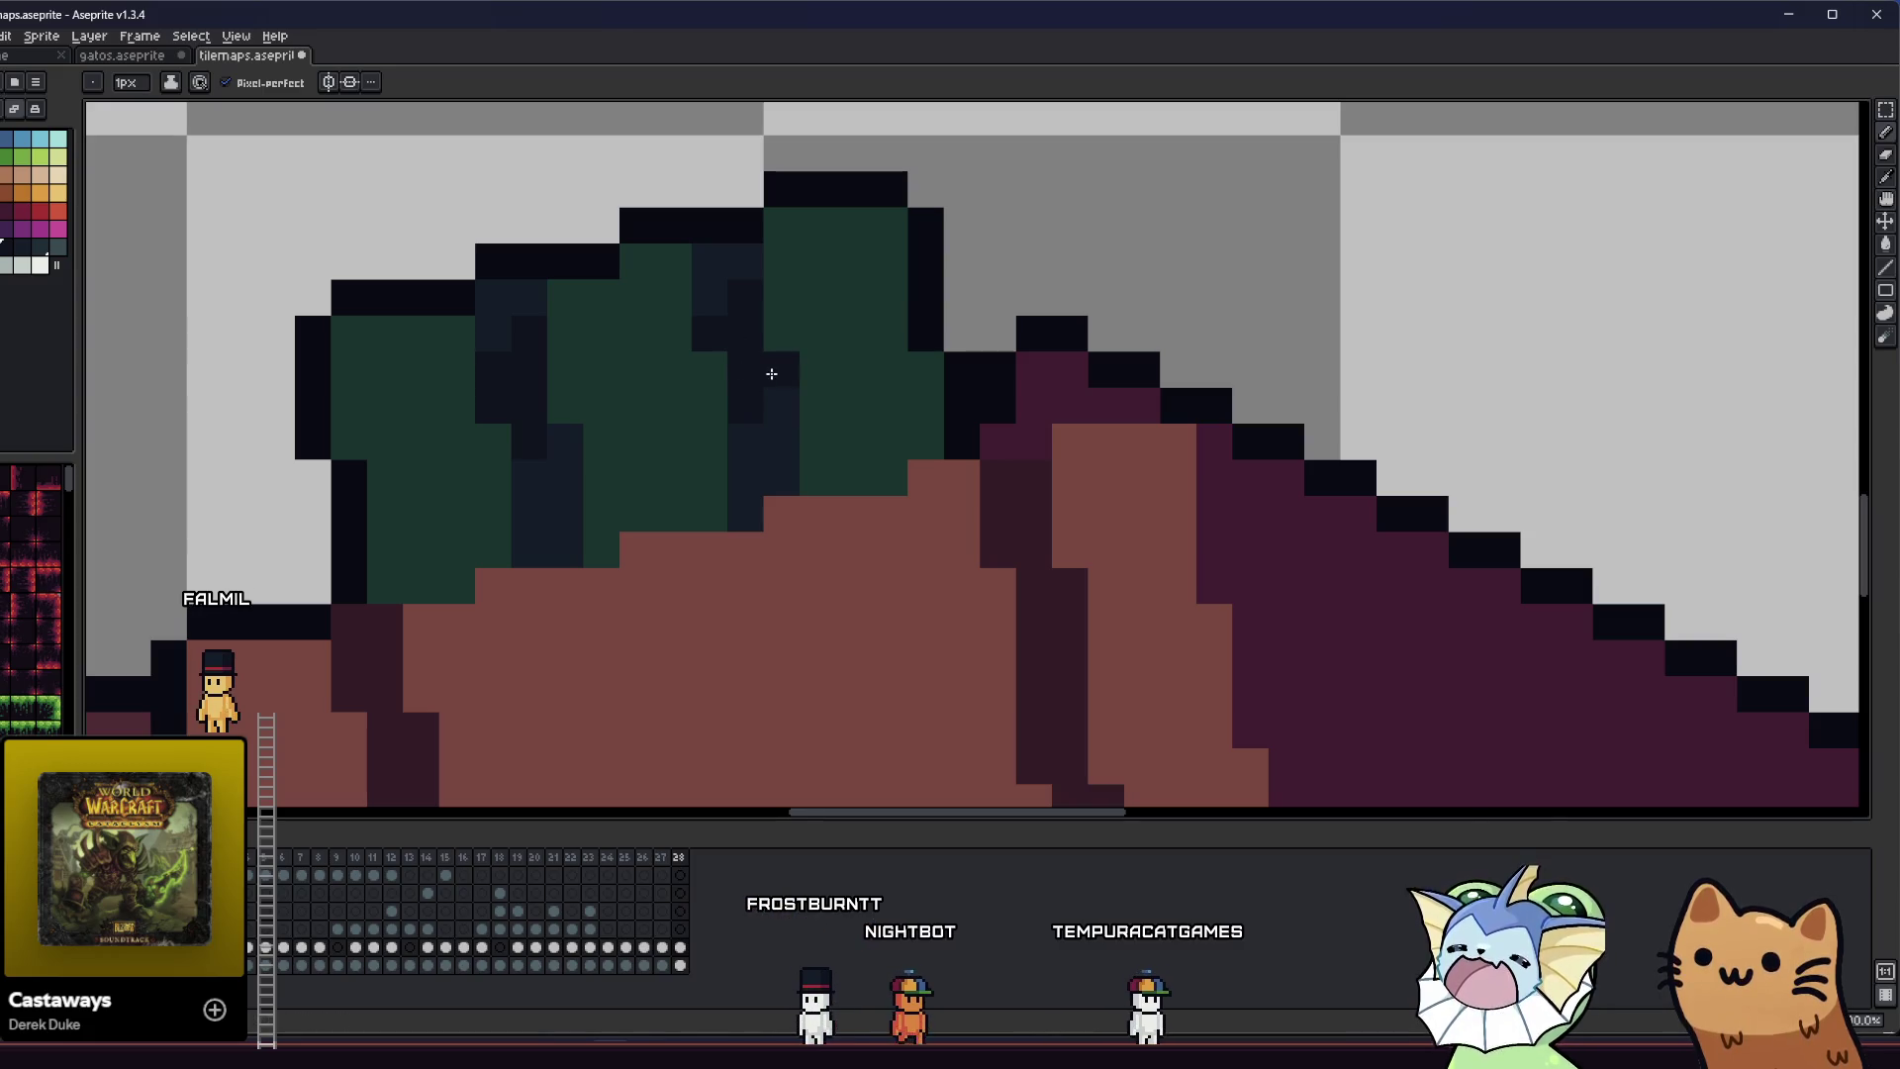
# - Recolour the leftover dark pixel in the green shape to green, then save the sprite
pyautogui.moveTo(602, 460); pyautogui.dragTo(578, 449)
pyautogui.scroll(-5, 572, 469)
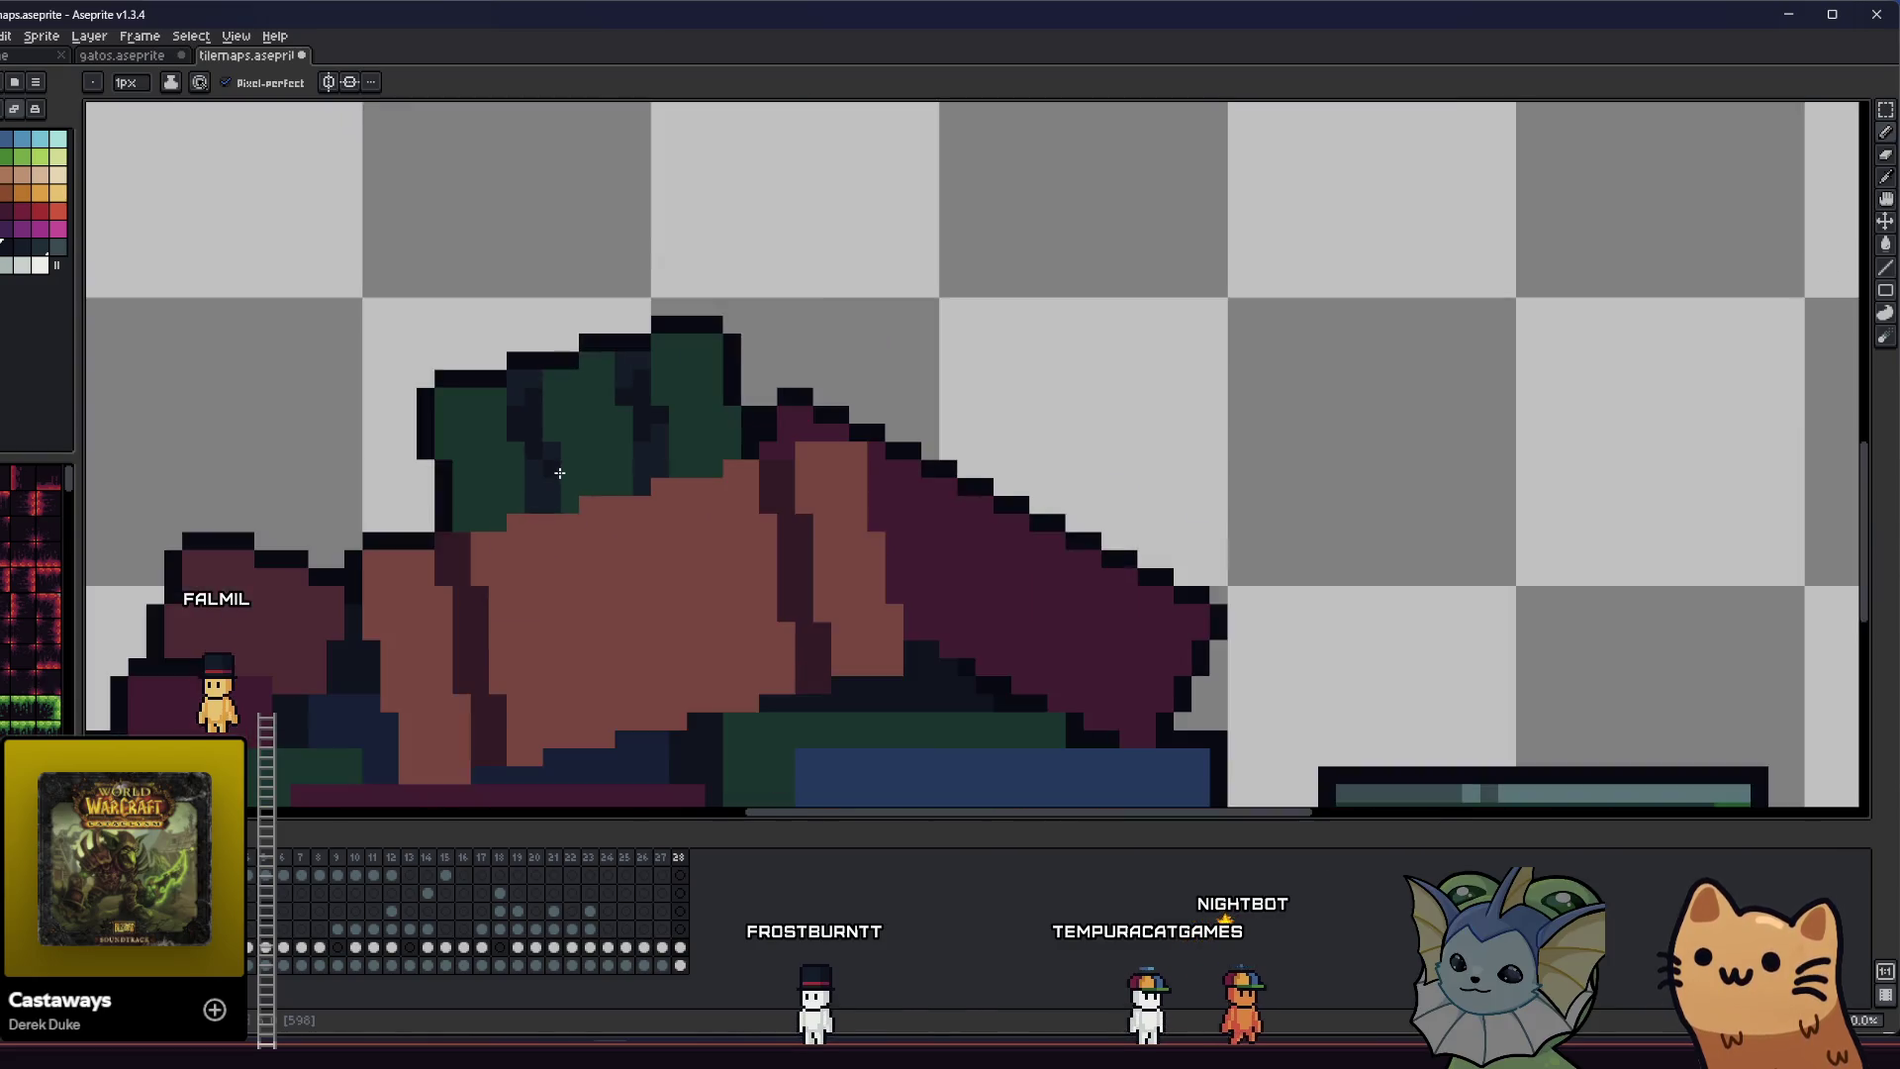
pyautogui.scroll(5, 473, 469)
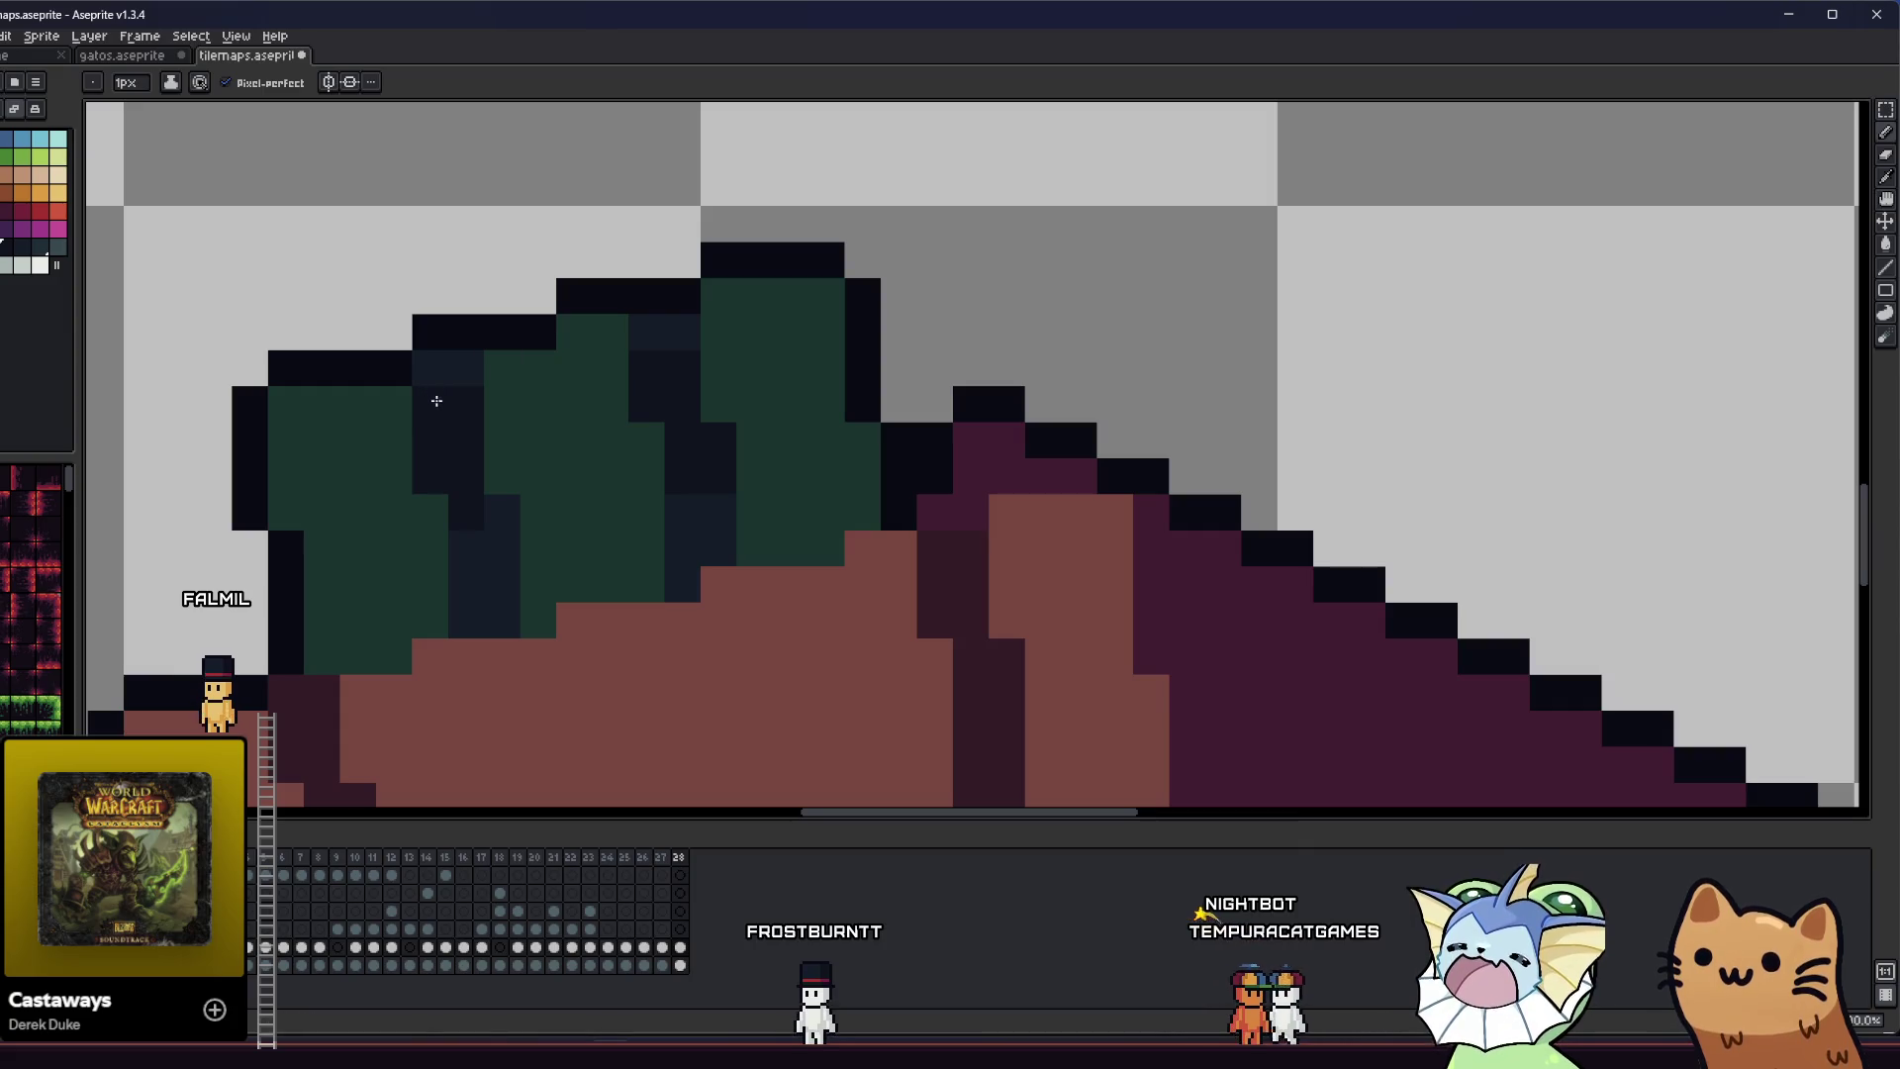
pyautogui.moveTo(354, 489); pyautogui.dragTo(386, 468)
pyautogui.scroll(-4, 524, 494)
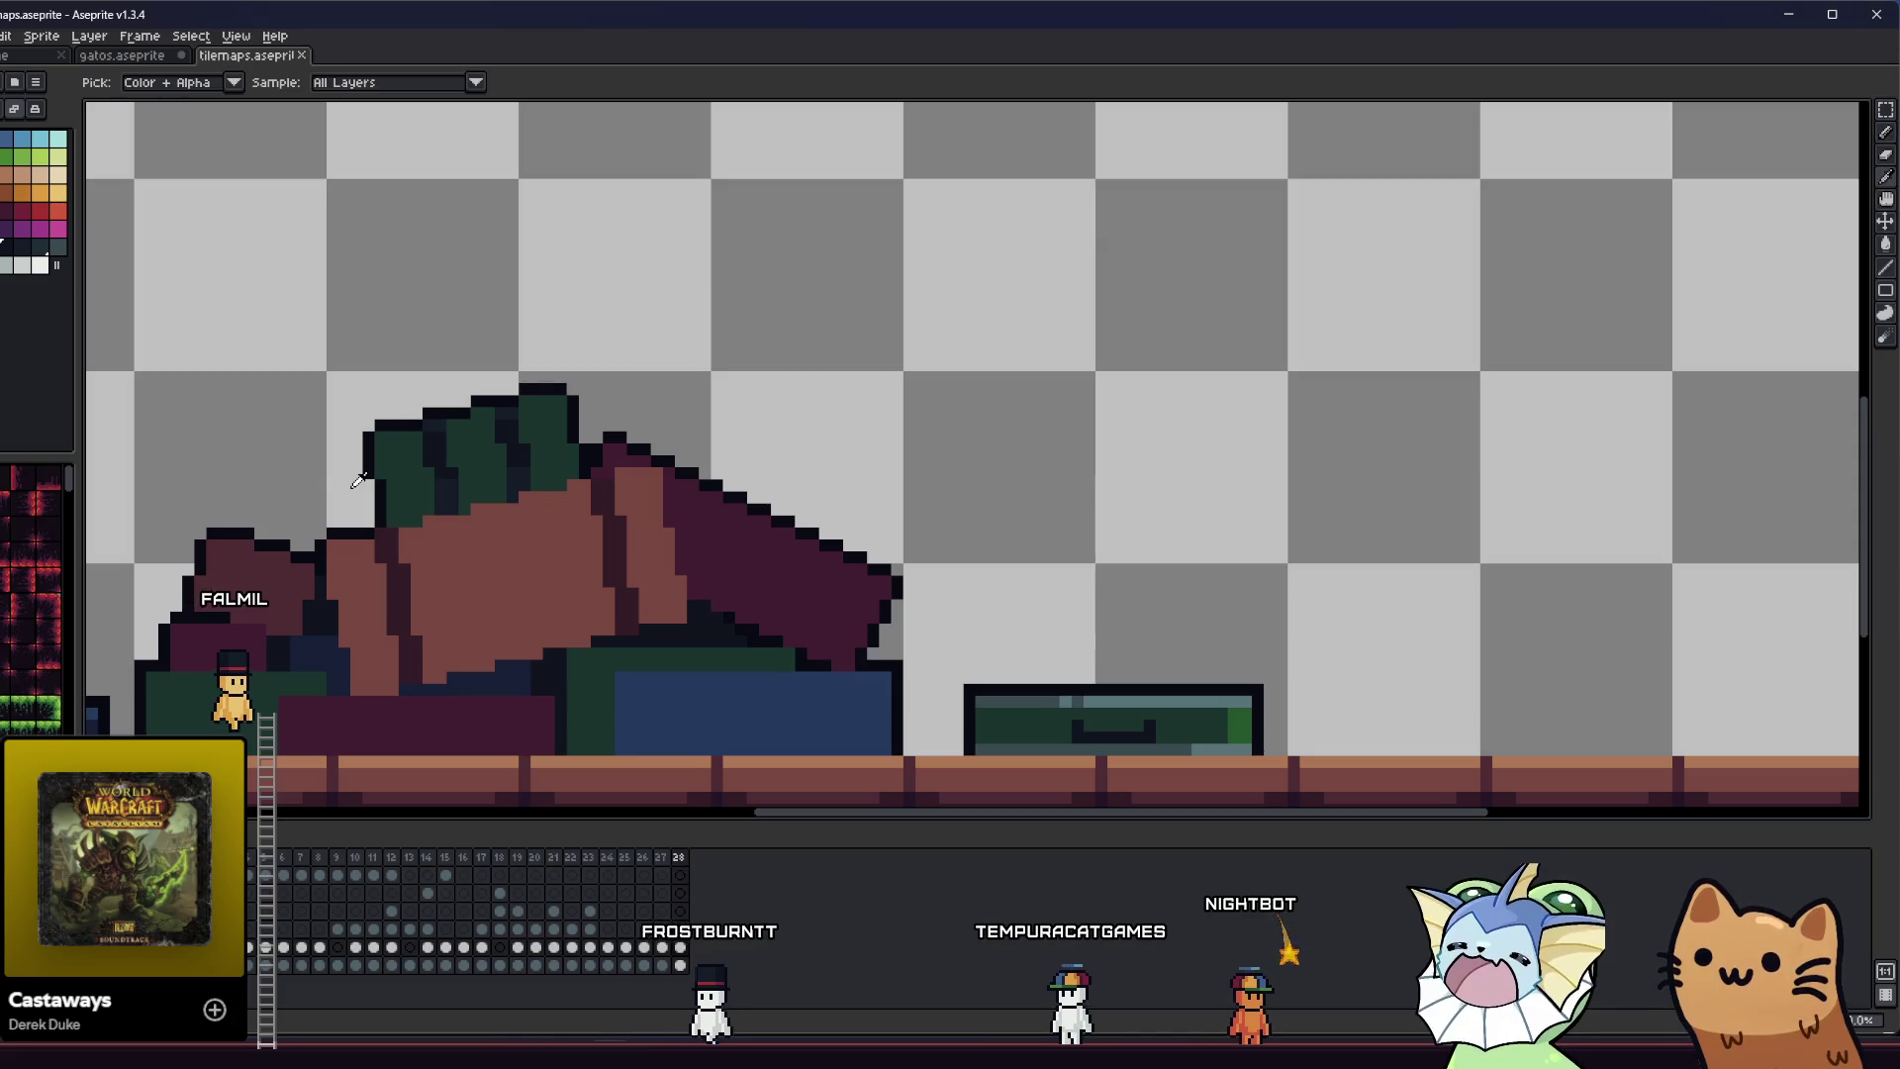
pyautogui.scroll(5, 361, 478)
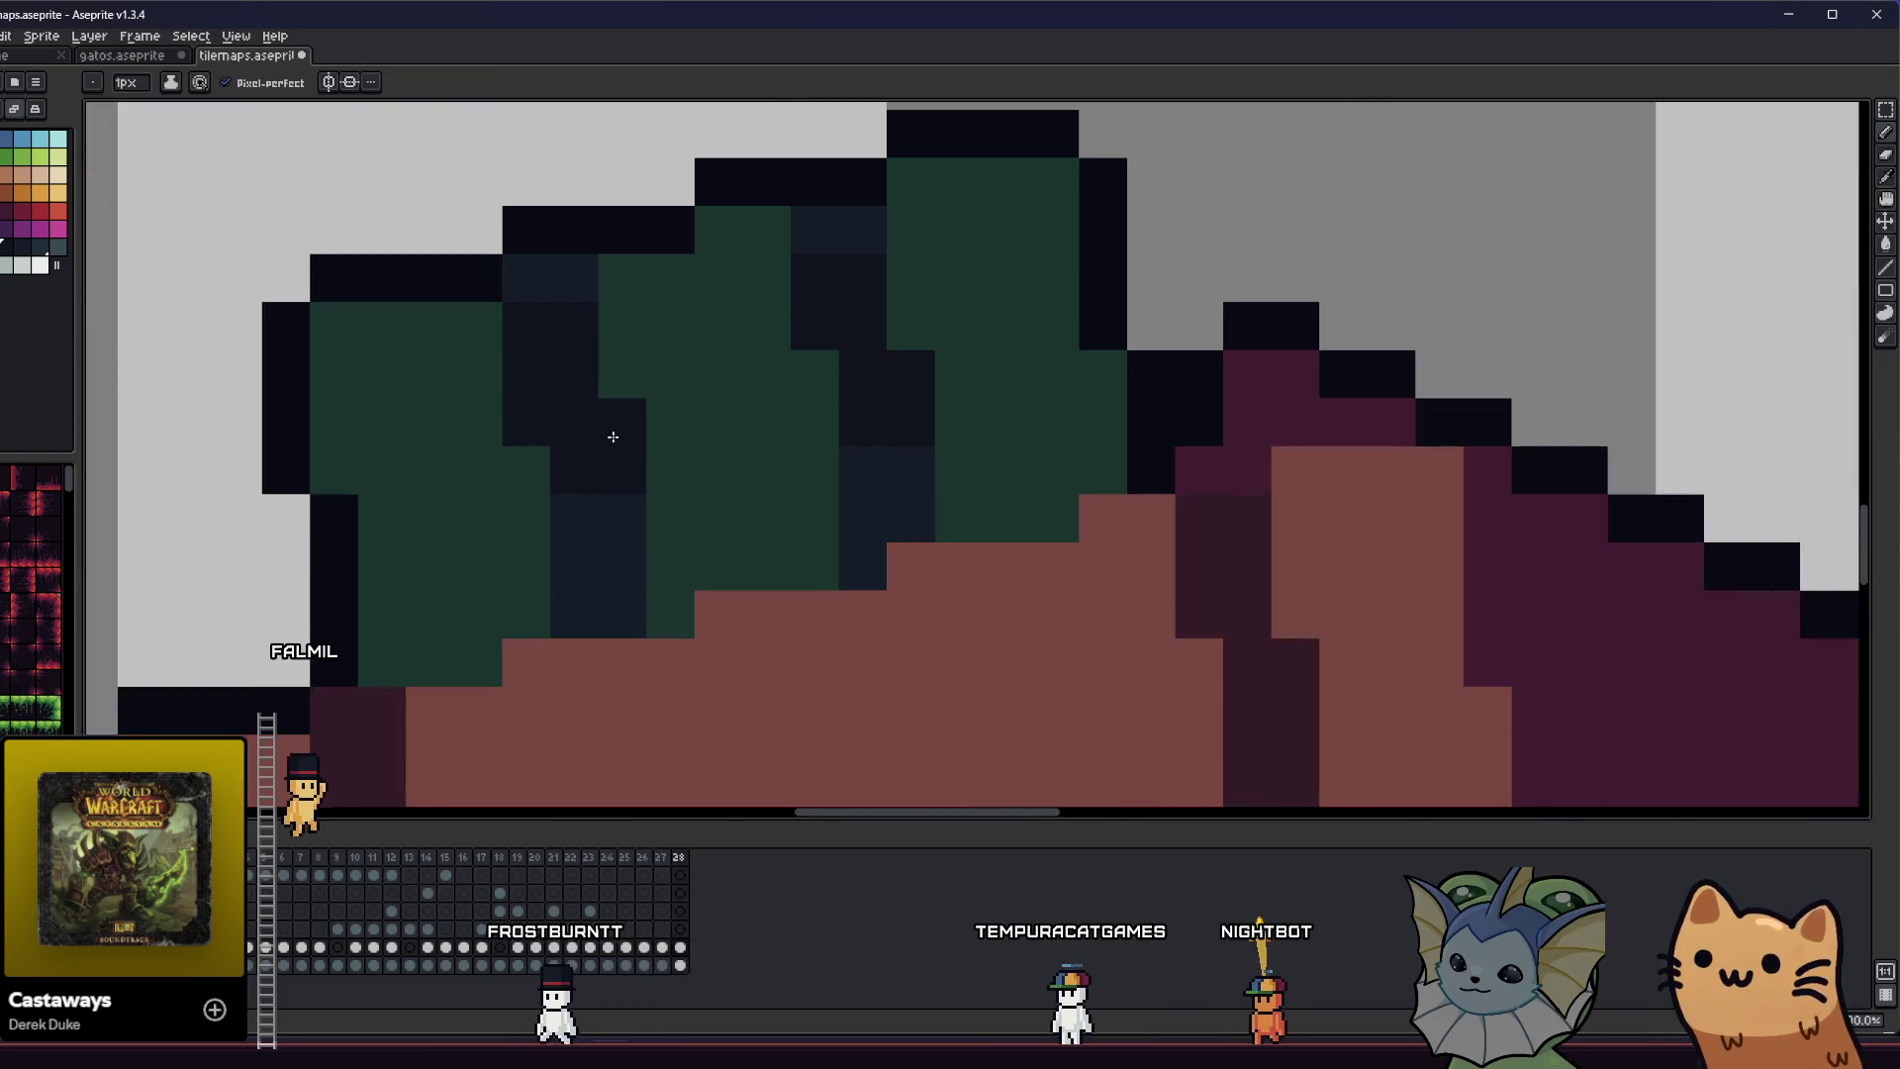
pyautogui.click(526, 432)
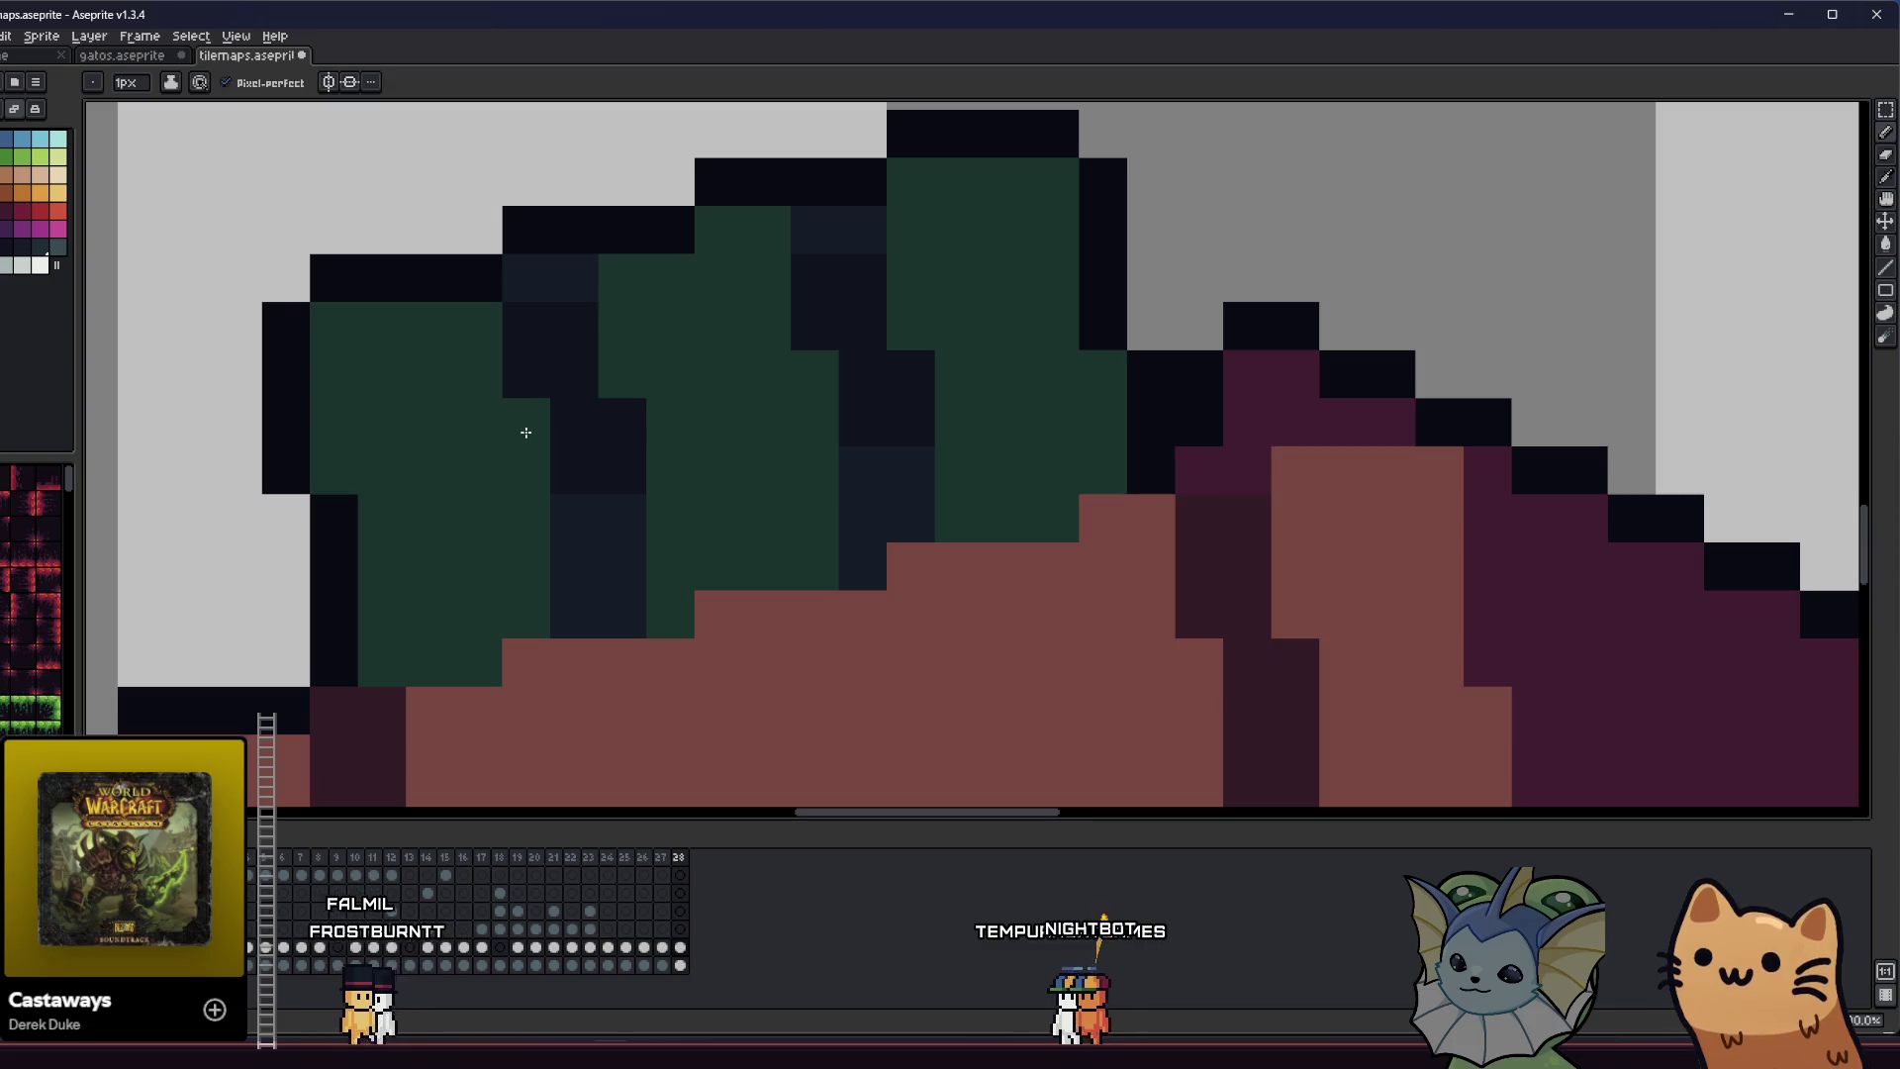
pyautogui.scroll(-6, 526, 432)
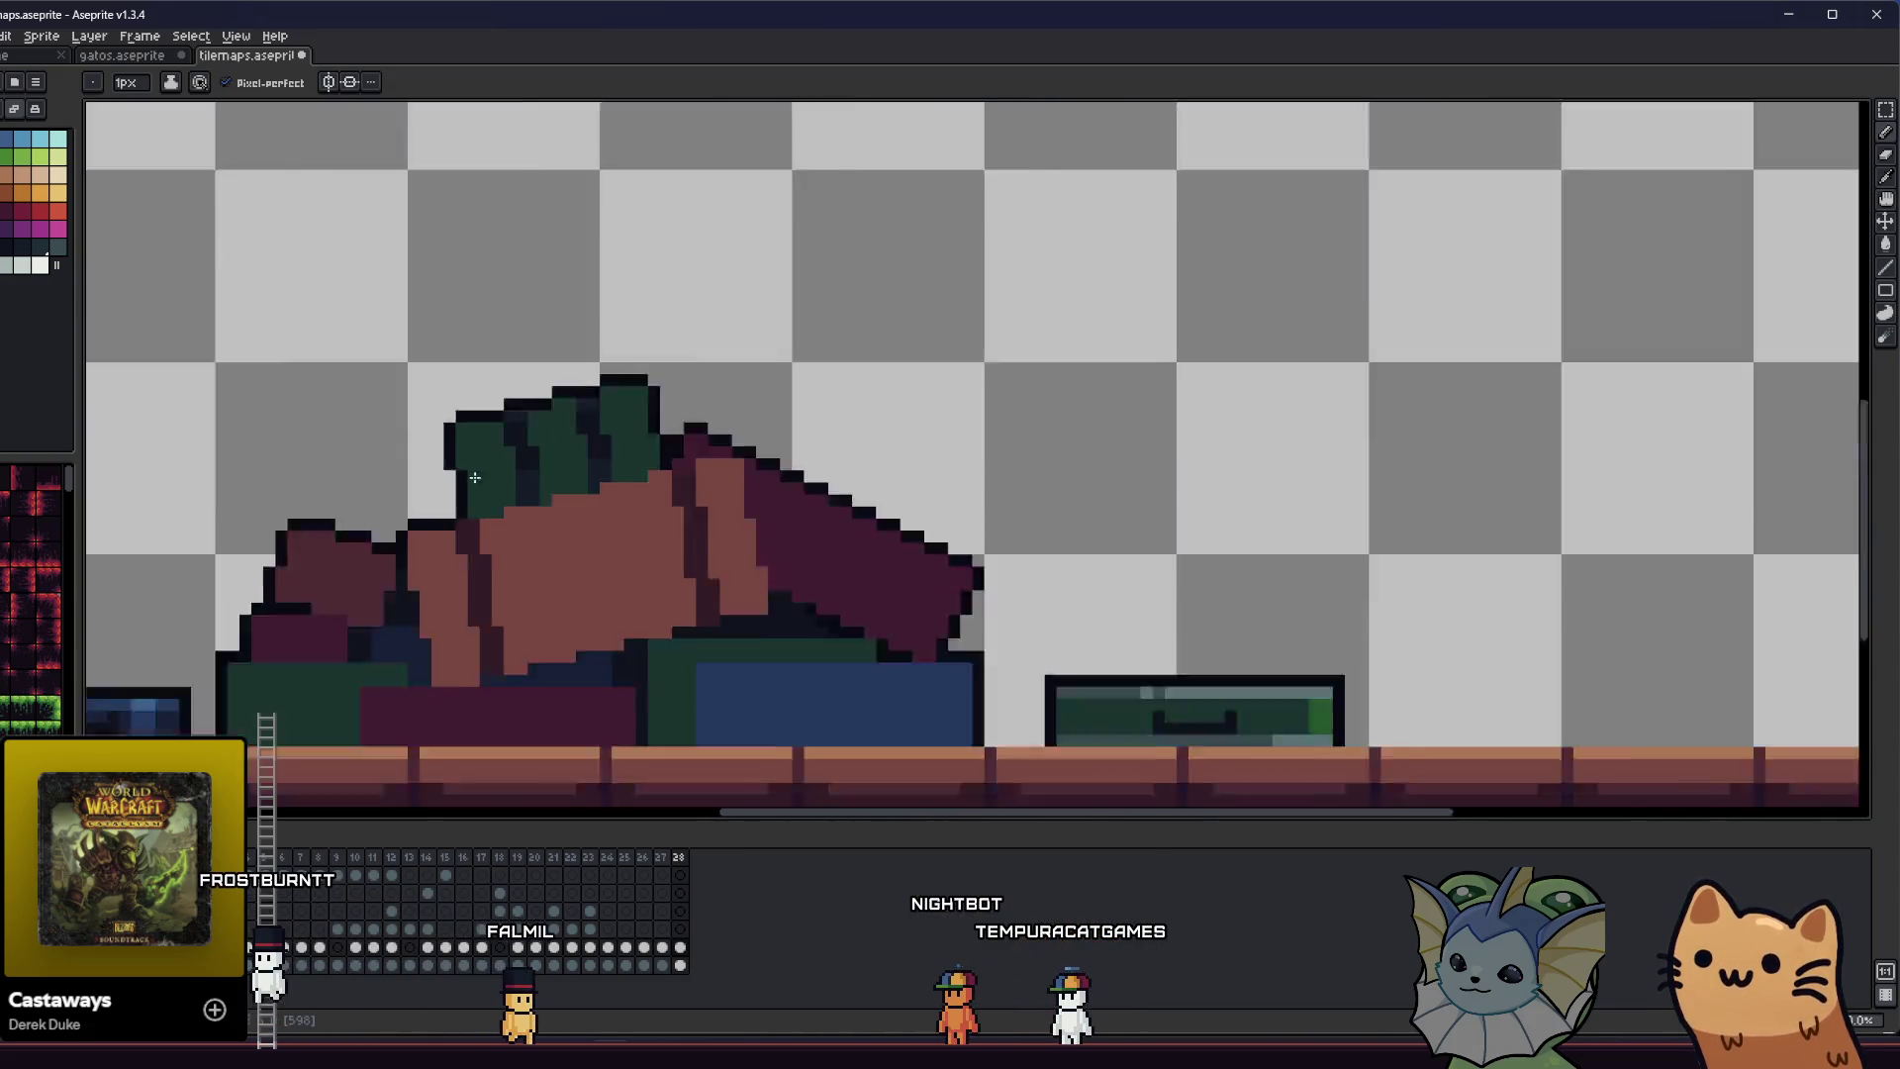
pyautogui.scroll(1, 465, 493)
pyautogui.hotkey('ctrl', 's')
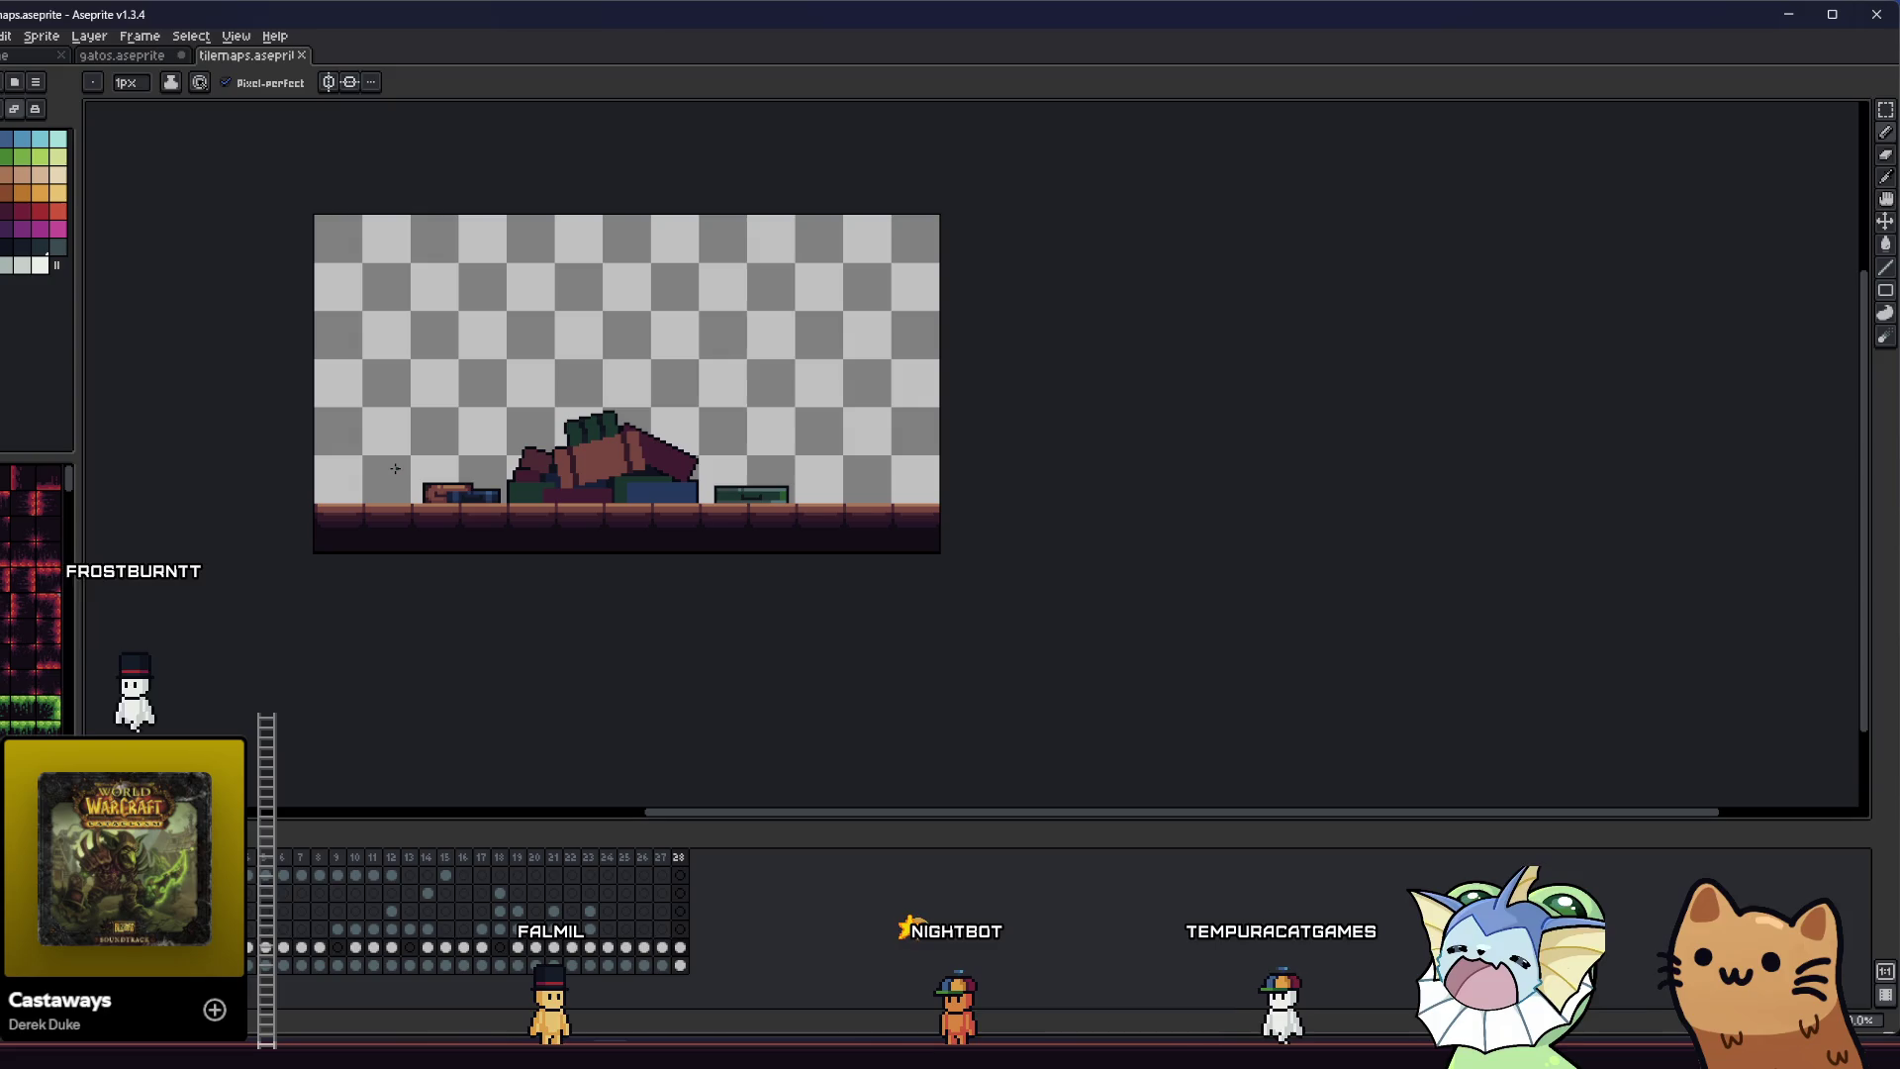
# - Eyedrop a dark shade and pencil a straight horizontal line across the maroon block's base
pyautogui.scroll(4, 569, 437)
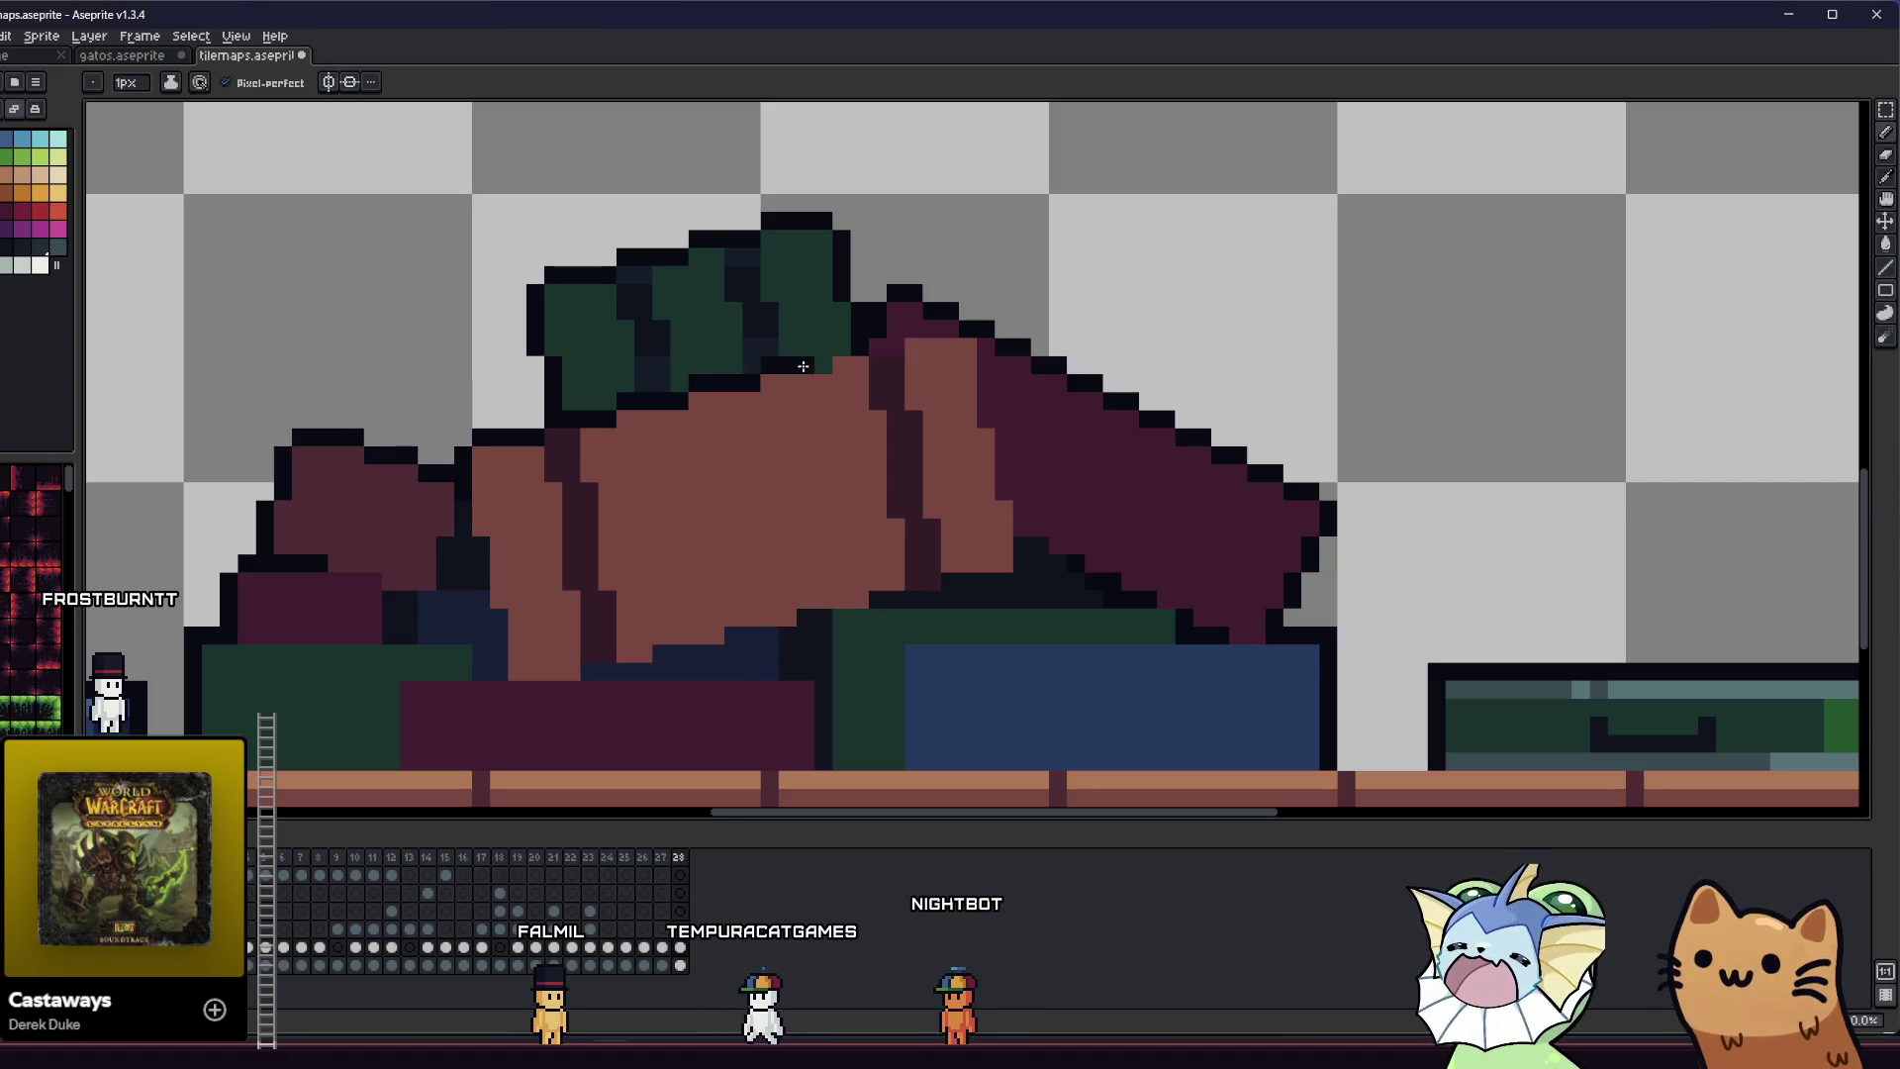
pyautogui.scroll(-5, 832, 364)
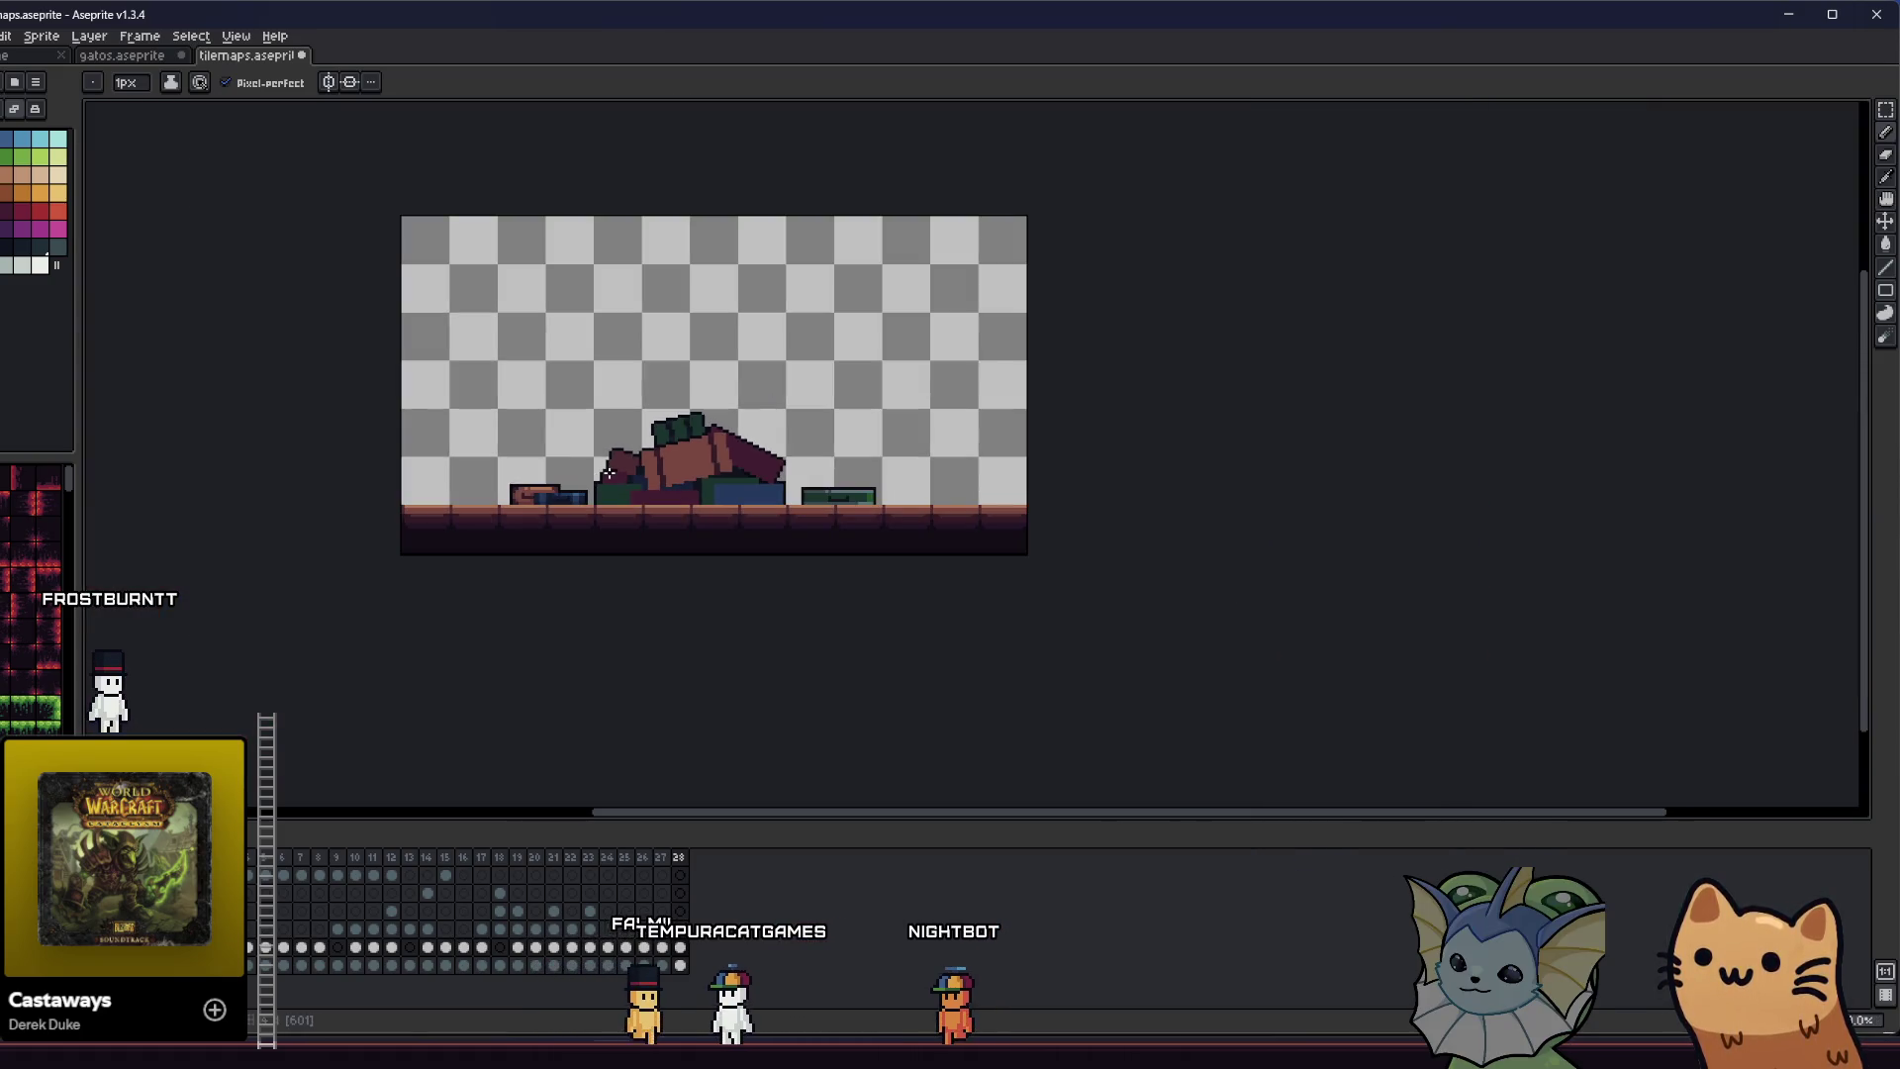
pyautogui.scroll(2, 634, 465)
pyautogui.press('v')
pyautogui.press('b')
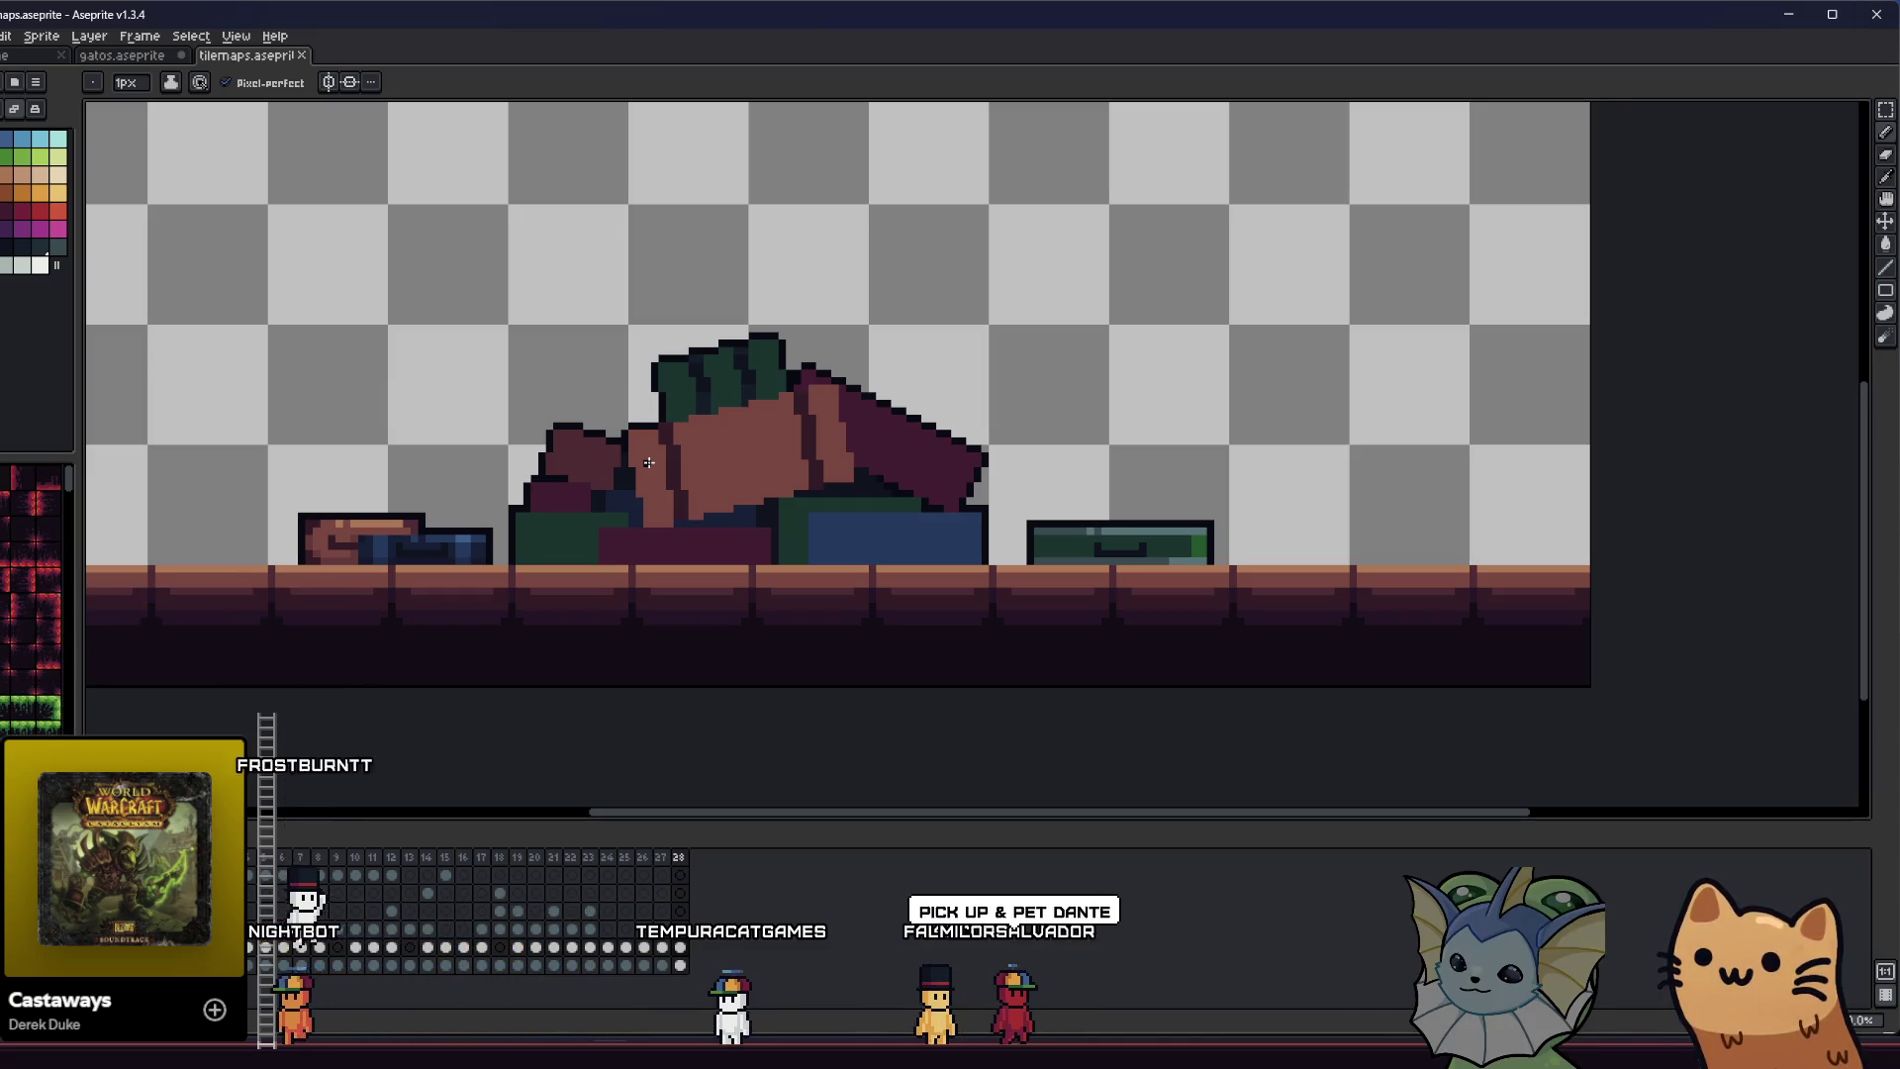
pyautogui.press('i')
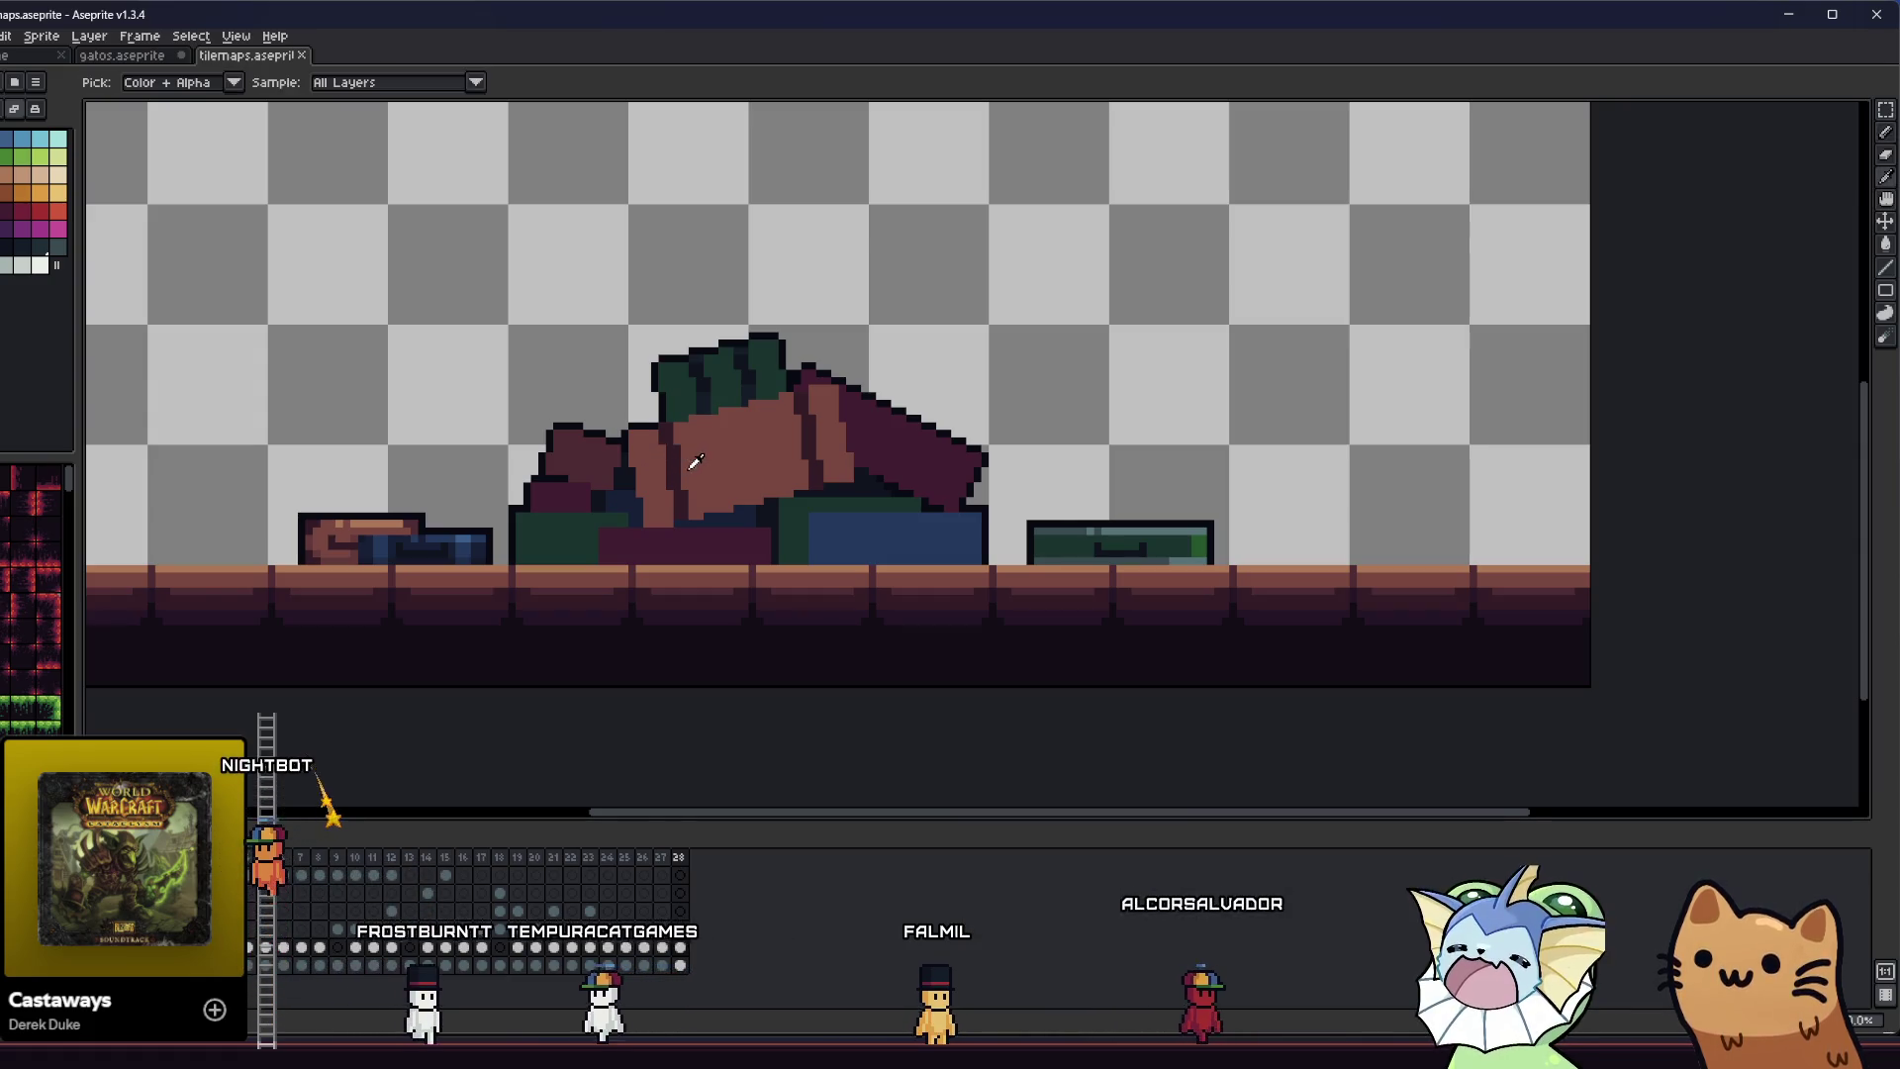
pyautogui.scroll(3, 676, 453)
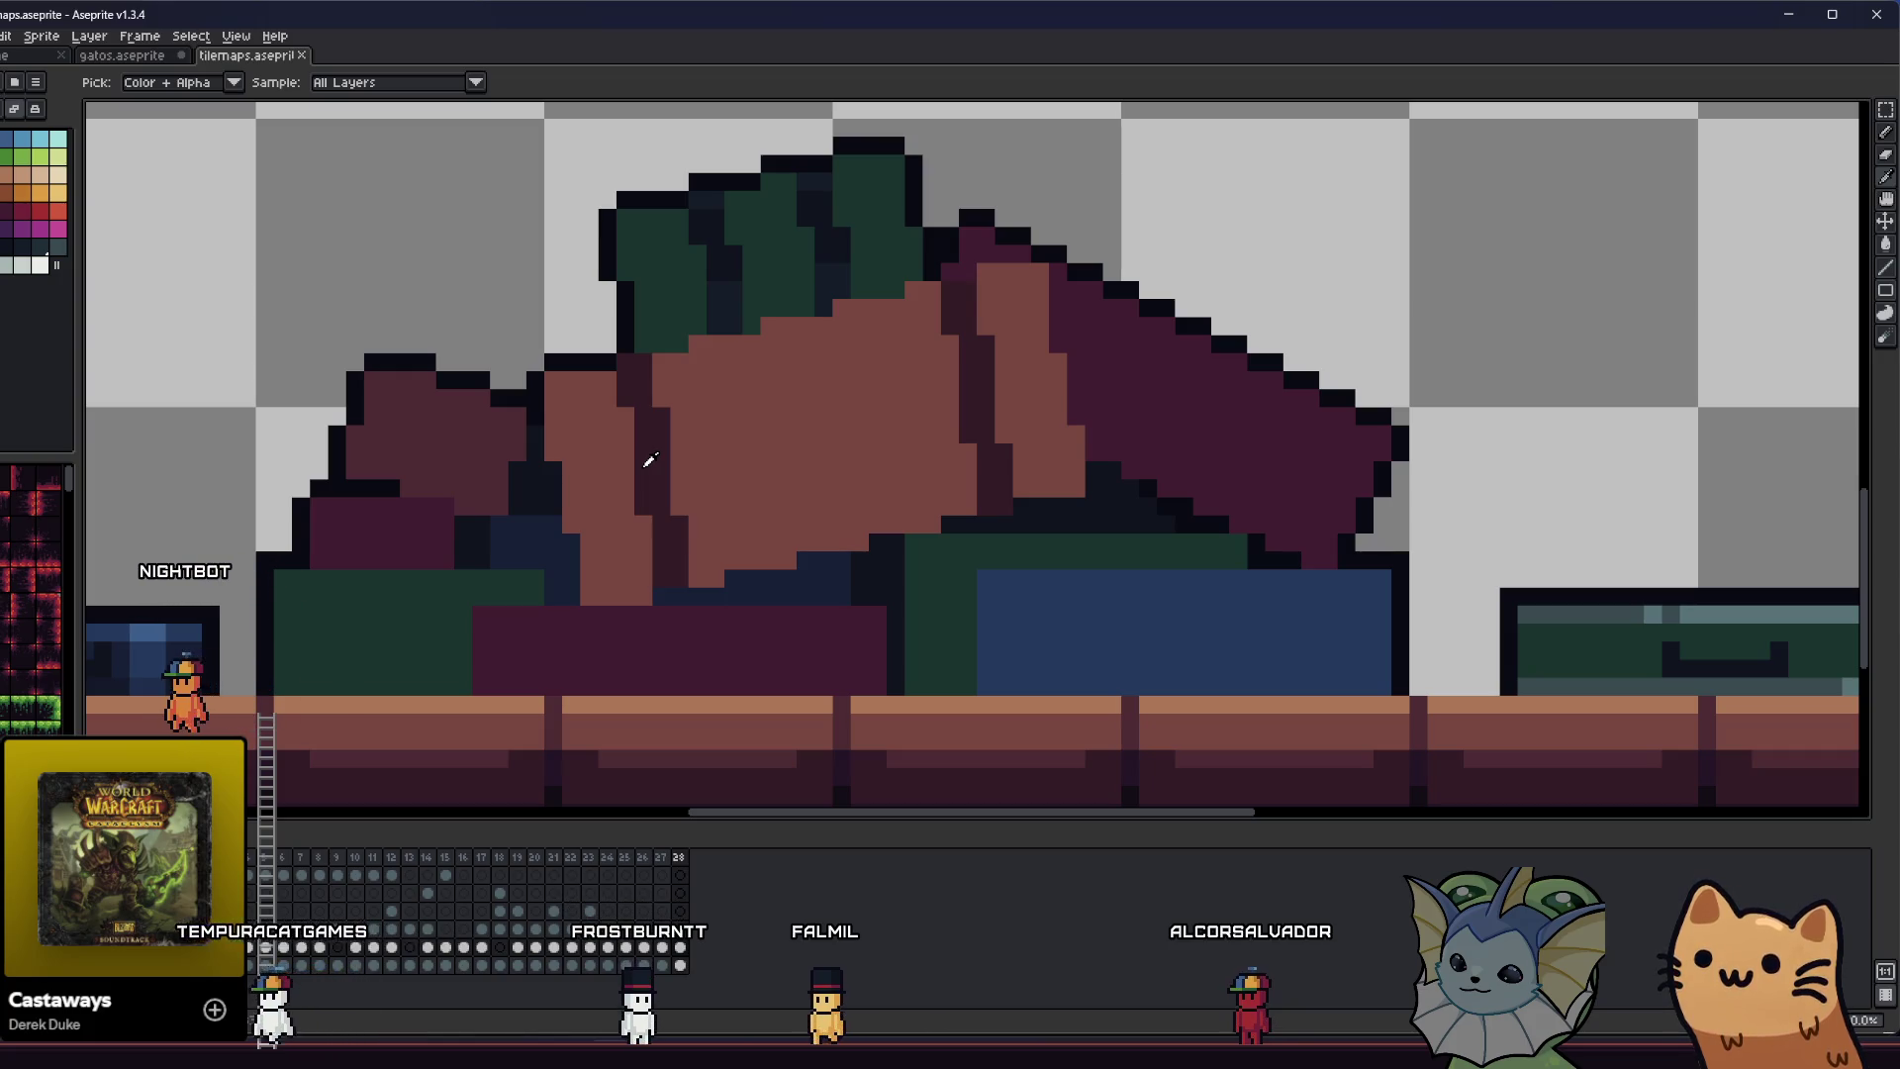
pyautogui.scroll(-3, 564, 492)
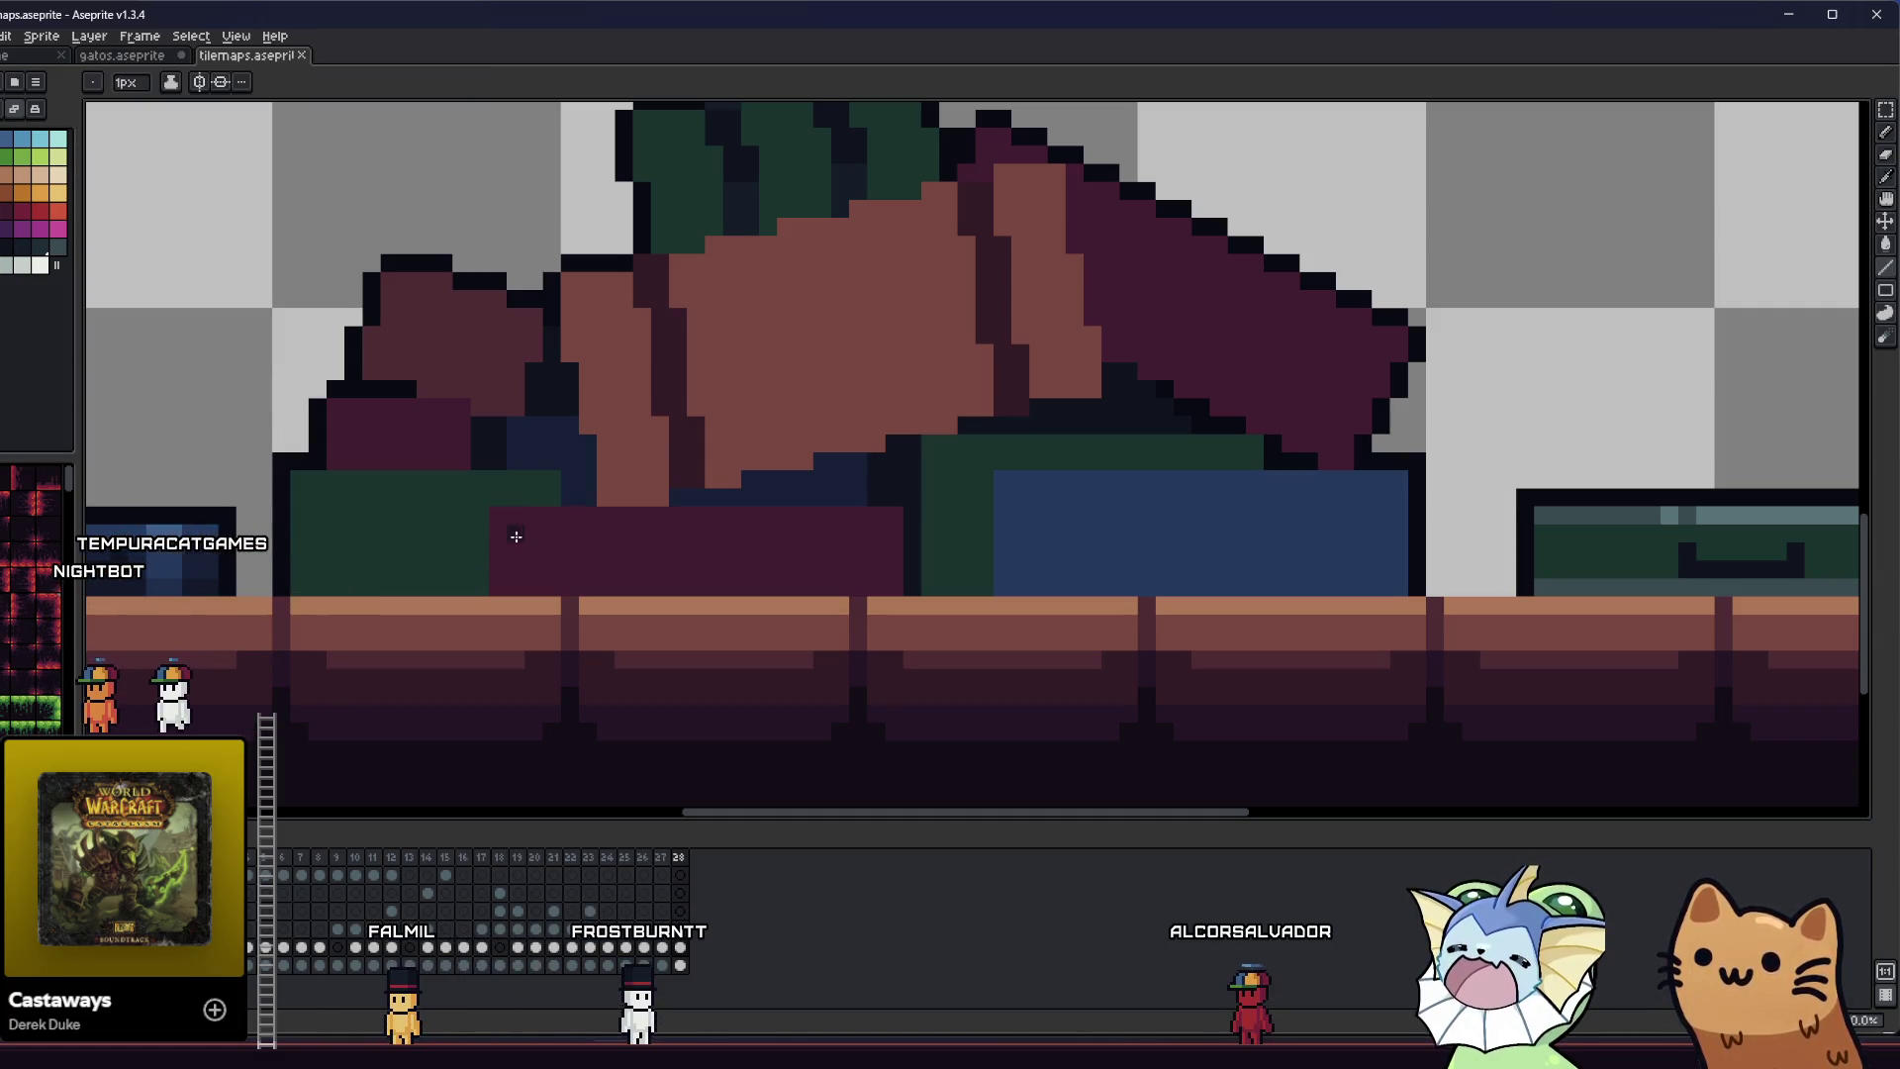
pyautogui.press('b')
pyautogui.moveTo(496, 543); pyautogui.dragTo(880, 545)
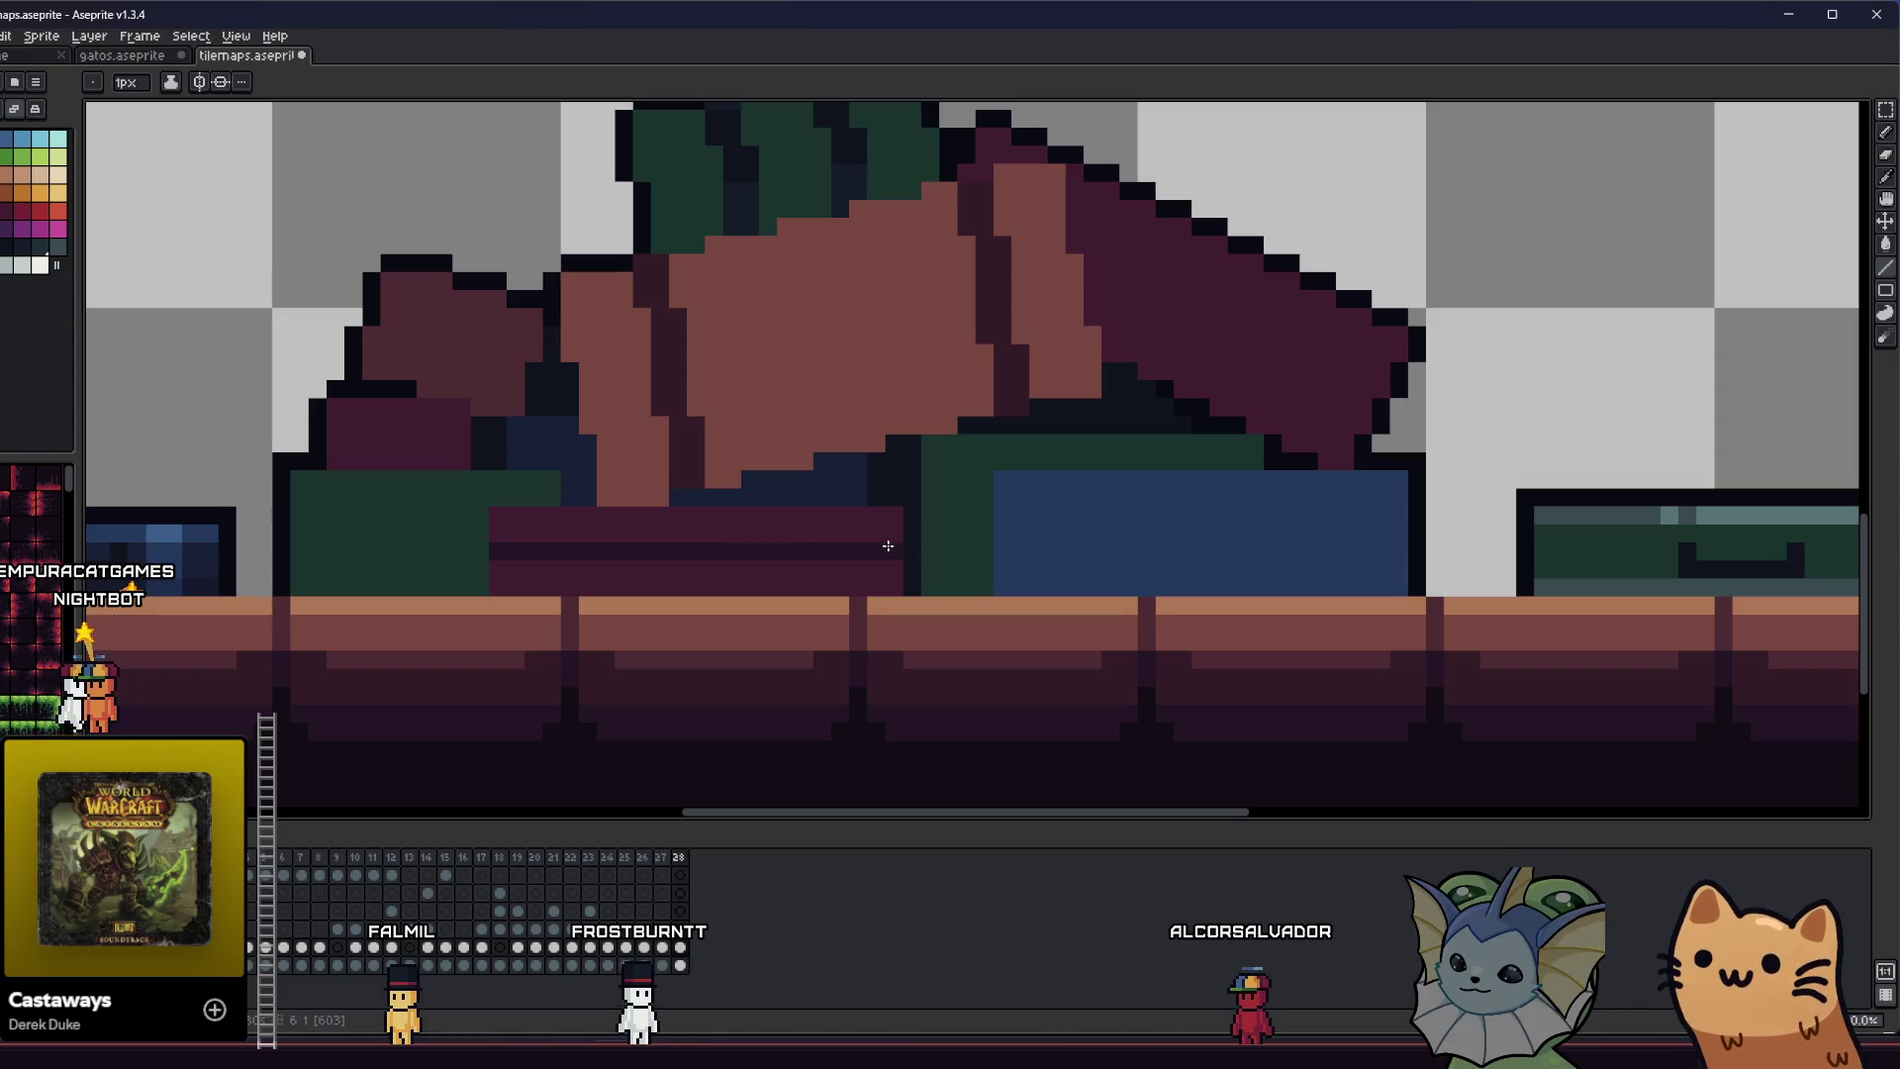
pyautogui.keyDown('shift'); pyautogui.click(498, 535); pyautogui.keyUp('shift')
pyautogui.hscroll(5, 465, 539)
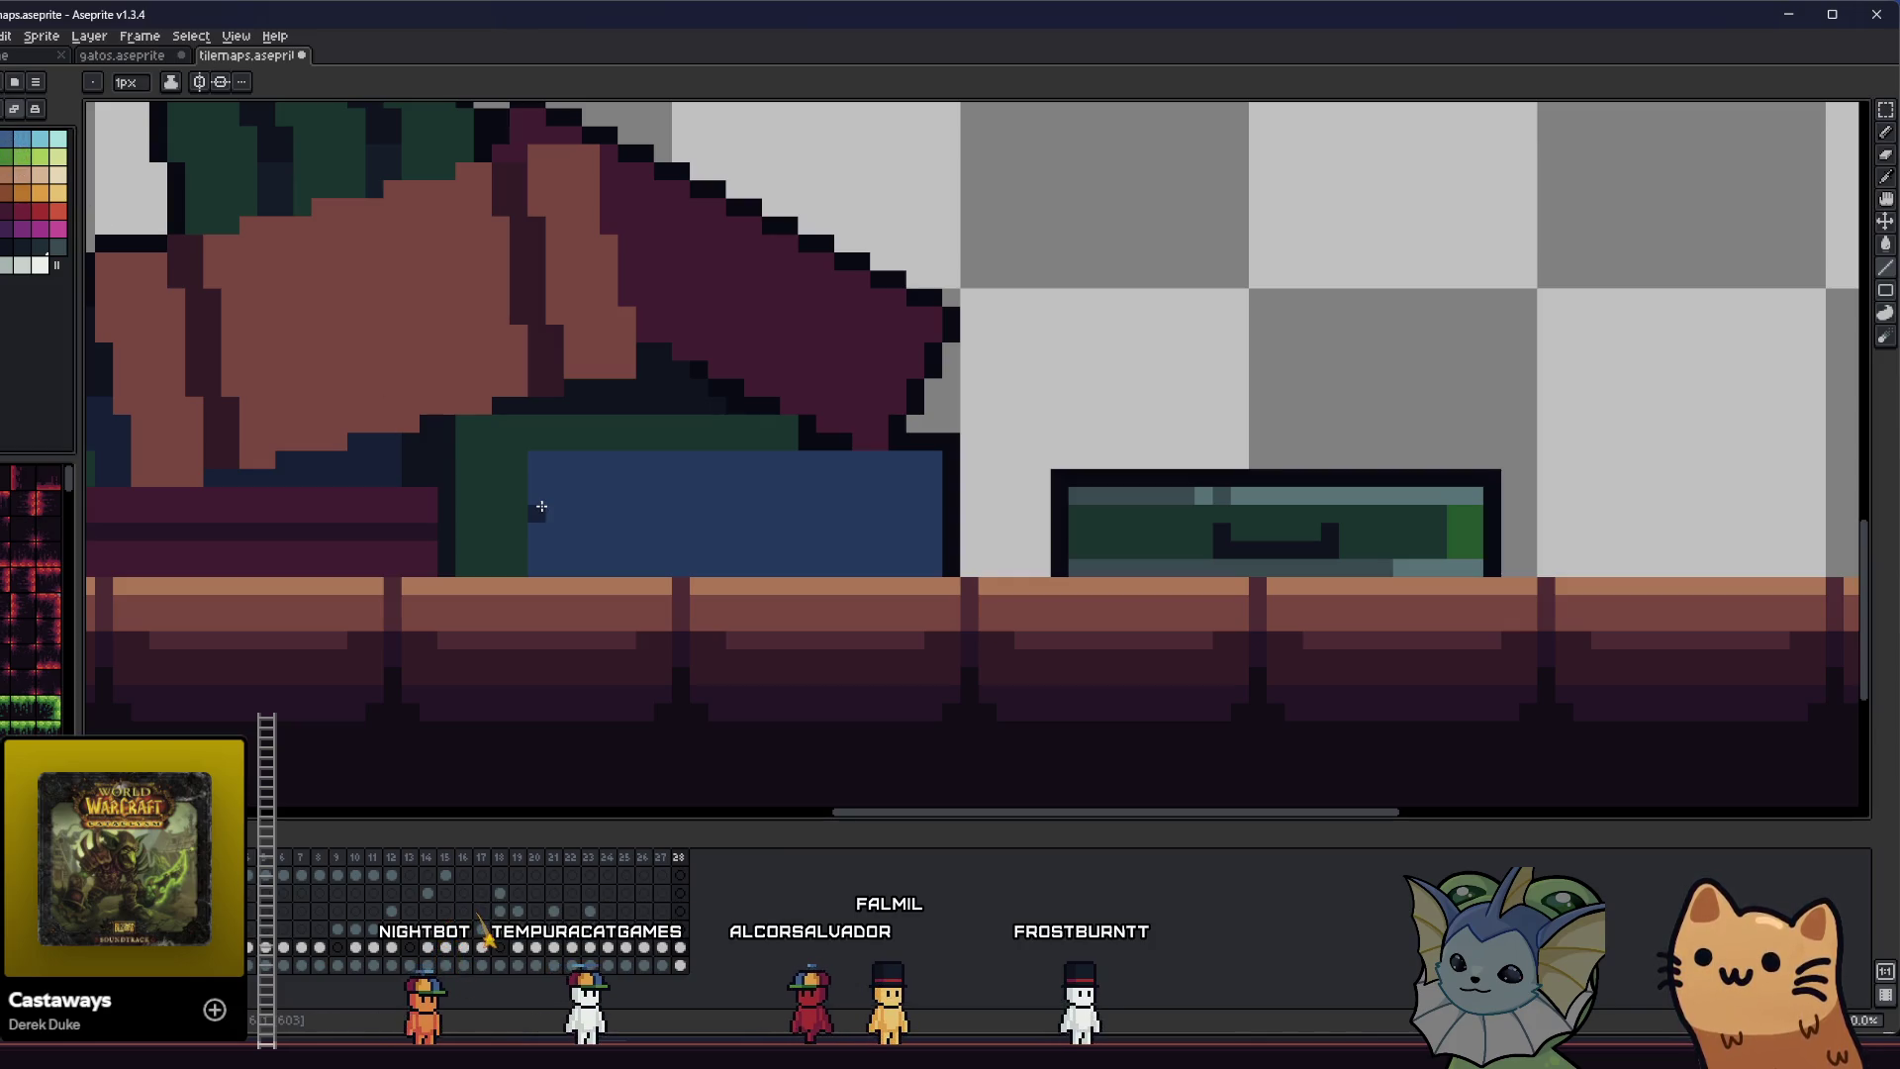
# - Draw a dark lid seam across the blue chest, redrawing it lower
pyautogui.moveTo(536, 495); pyautogui.dragTo(750, 491)
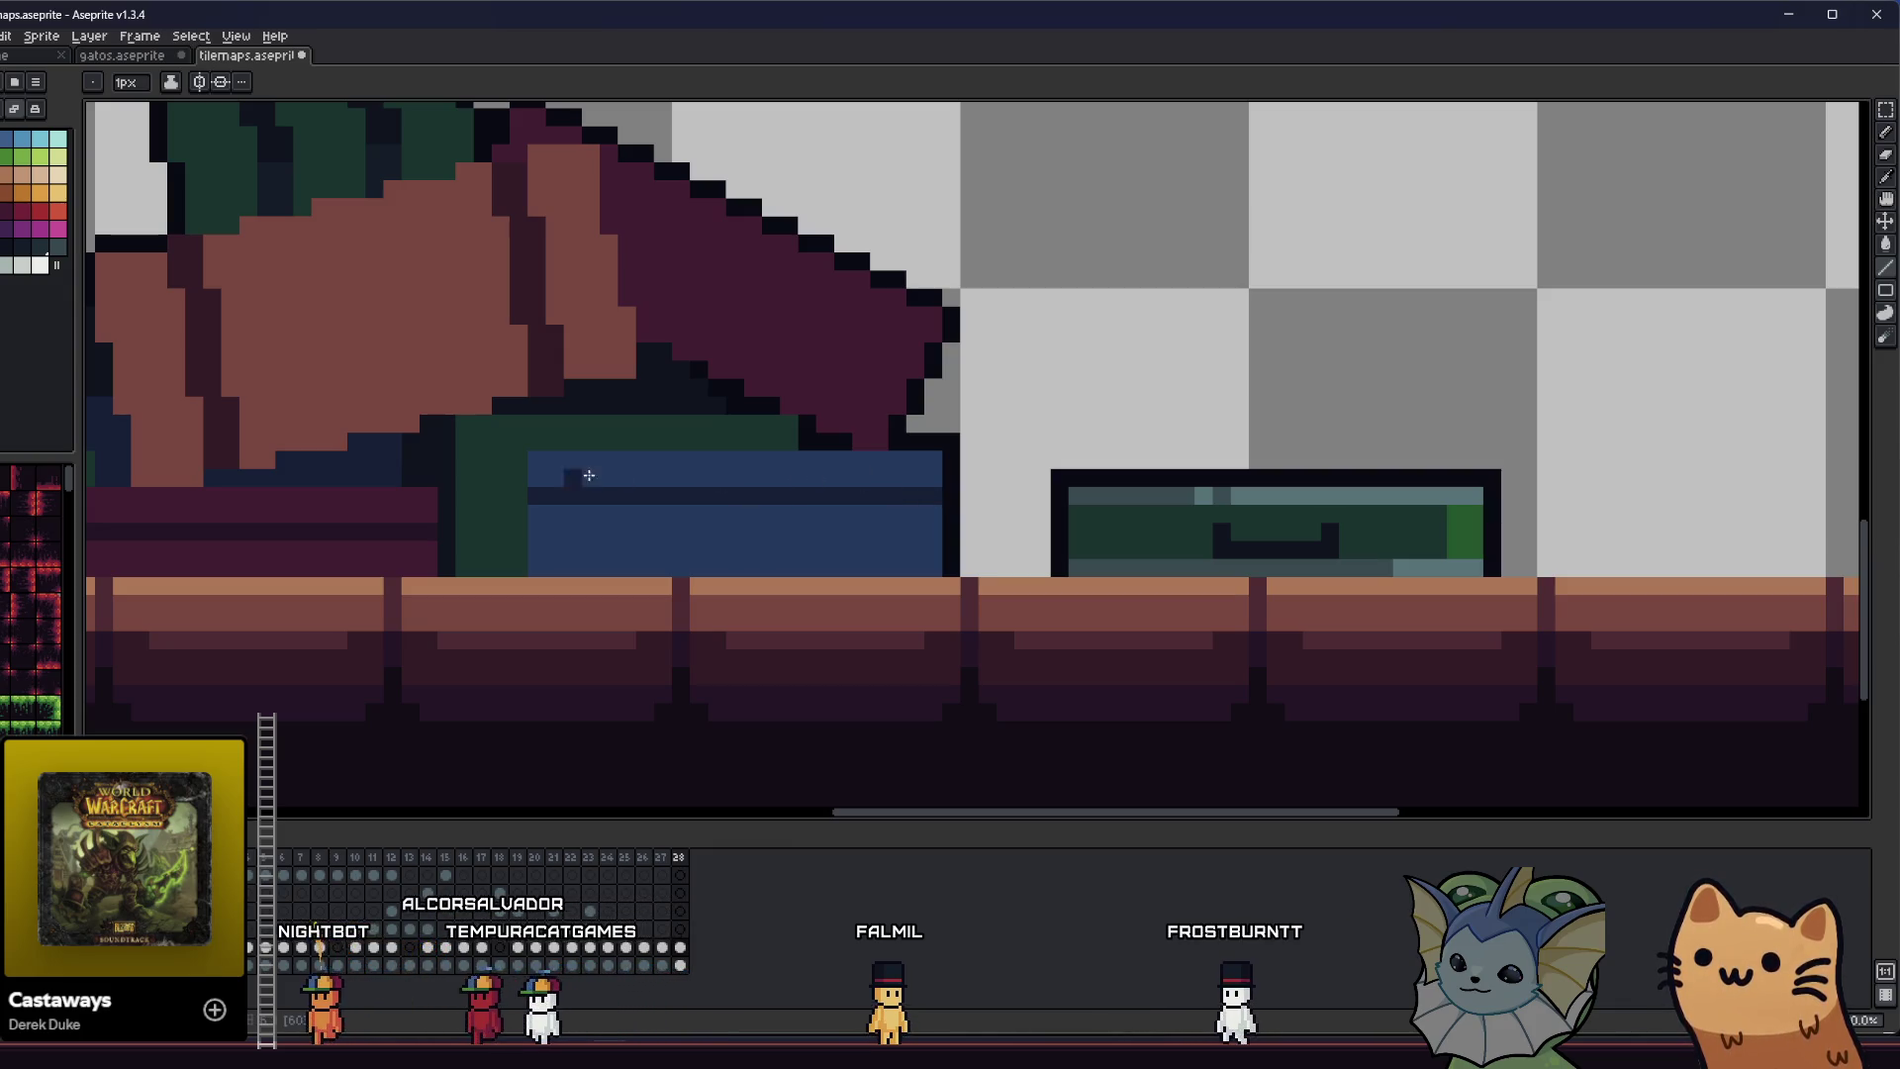
pyautogui.hotkey('ctrl', 'z')
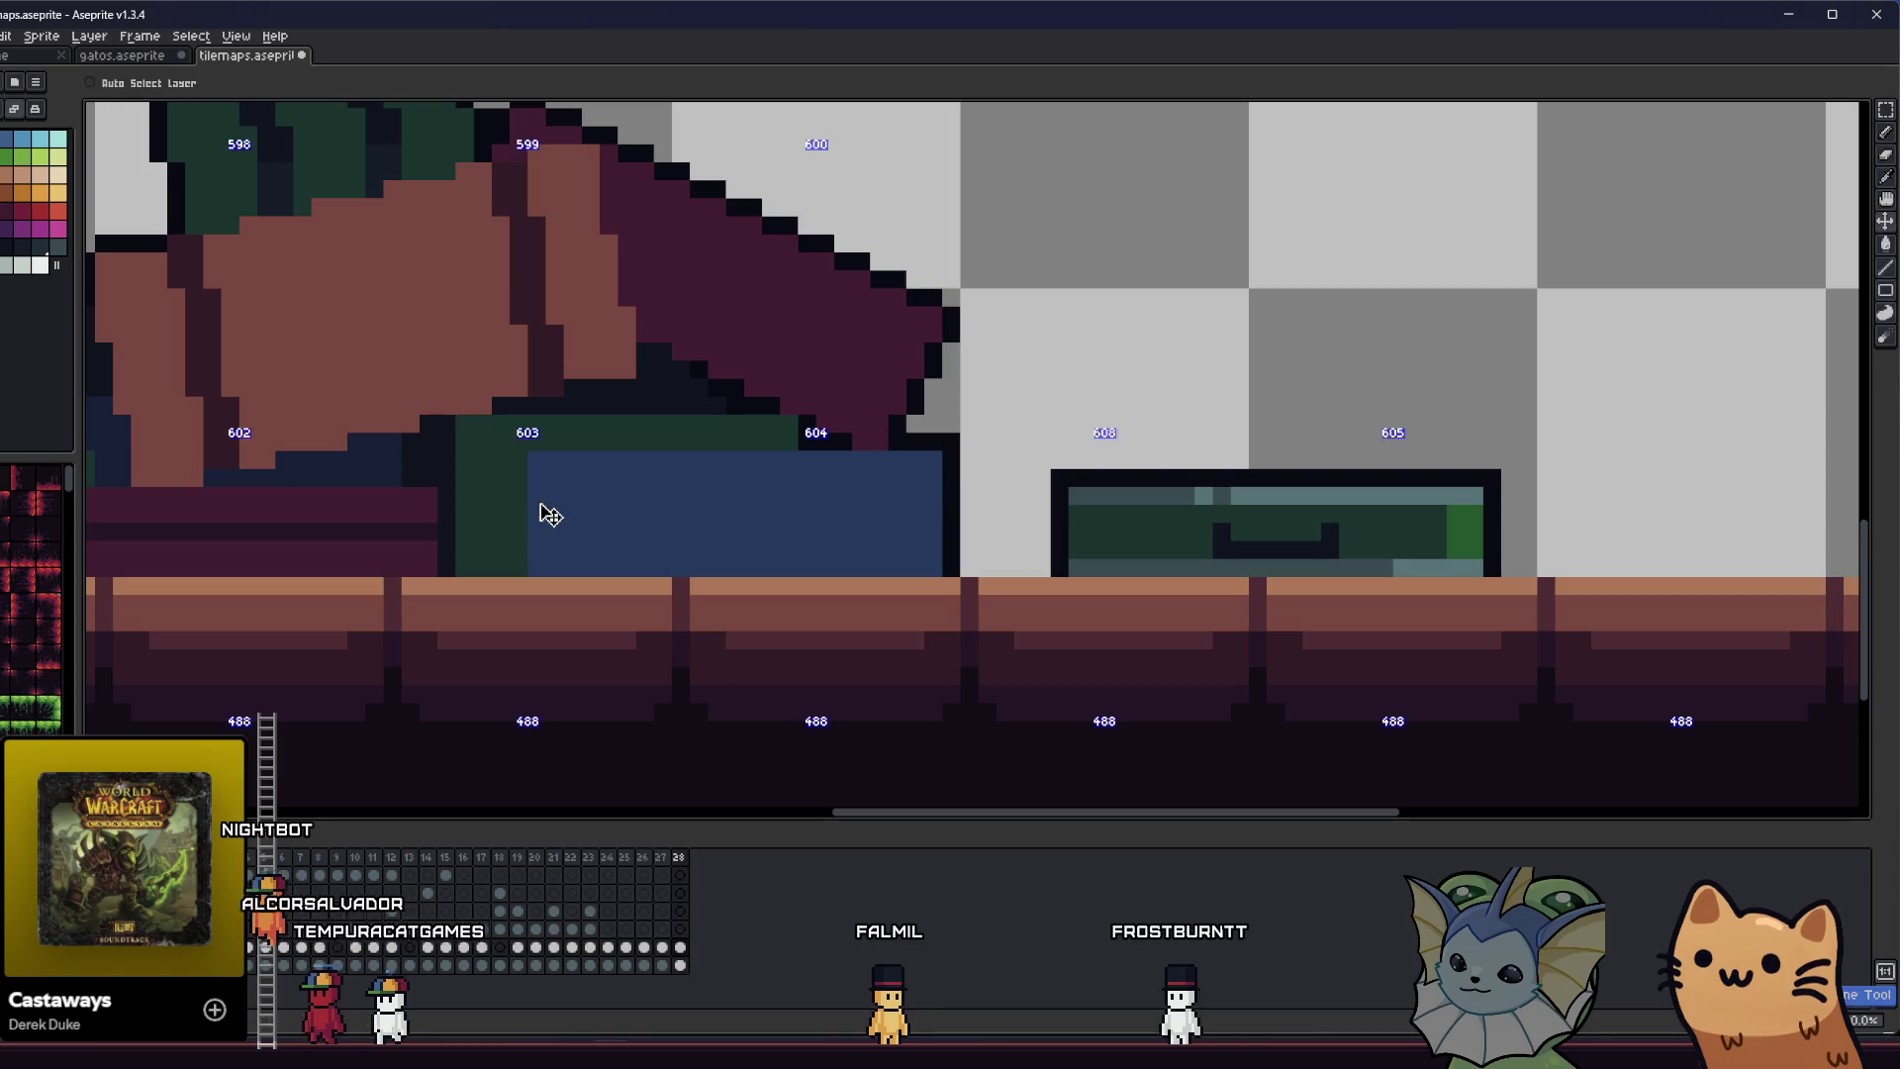
pyautogui.moveTo(535, 507); pyautogui.dragTo(921, 507)
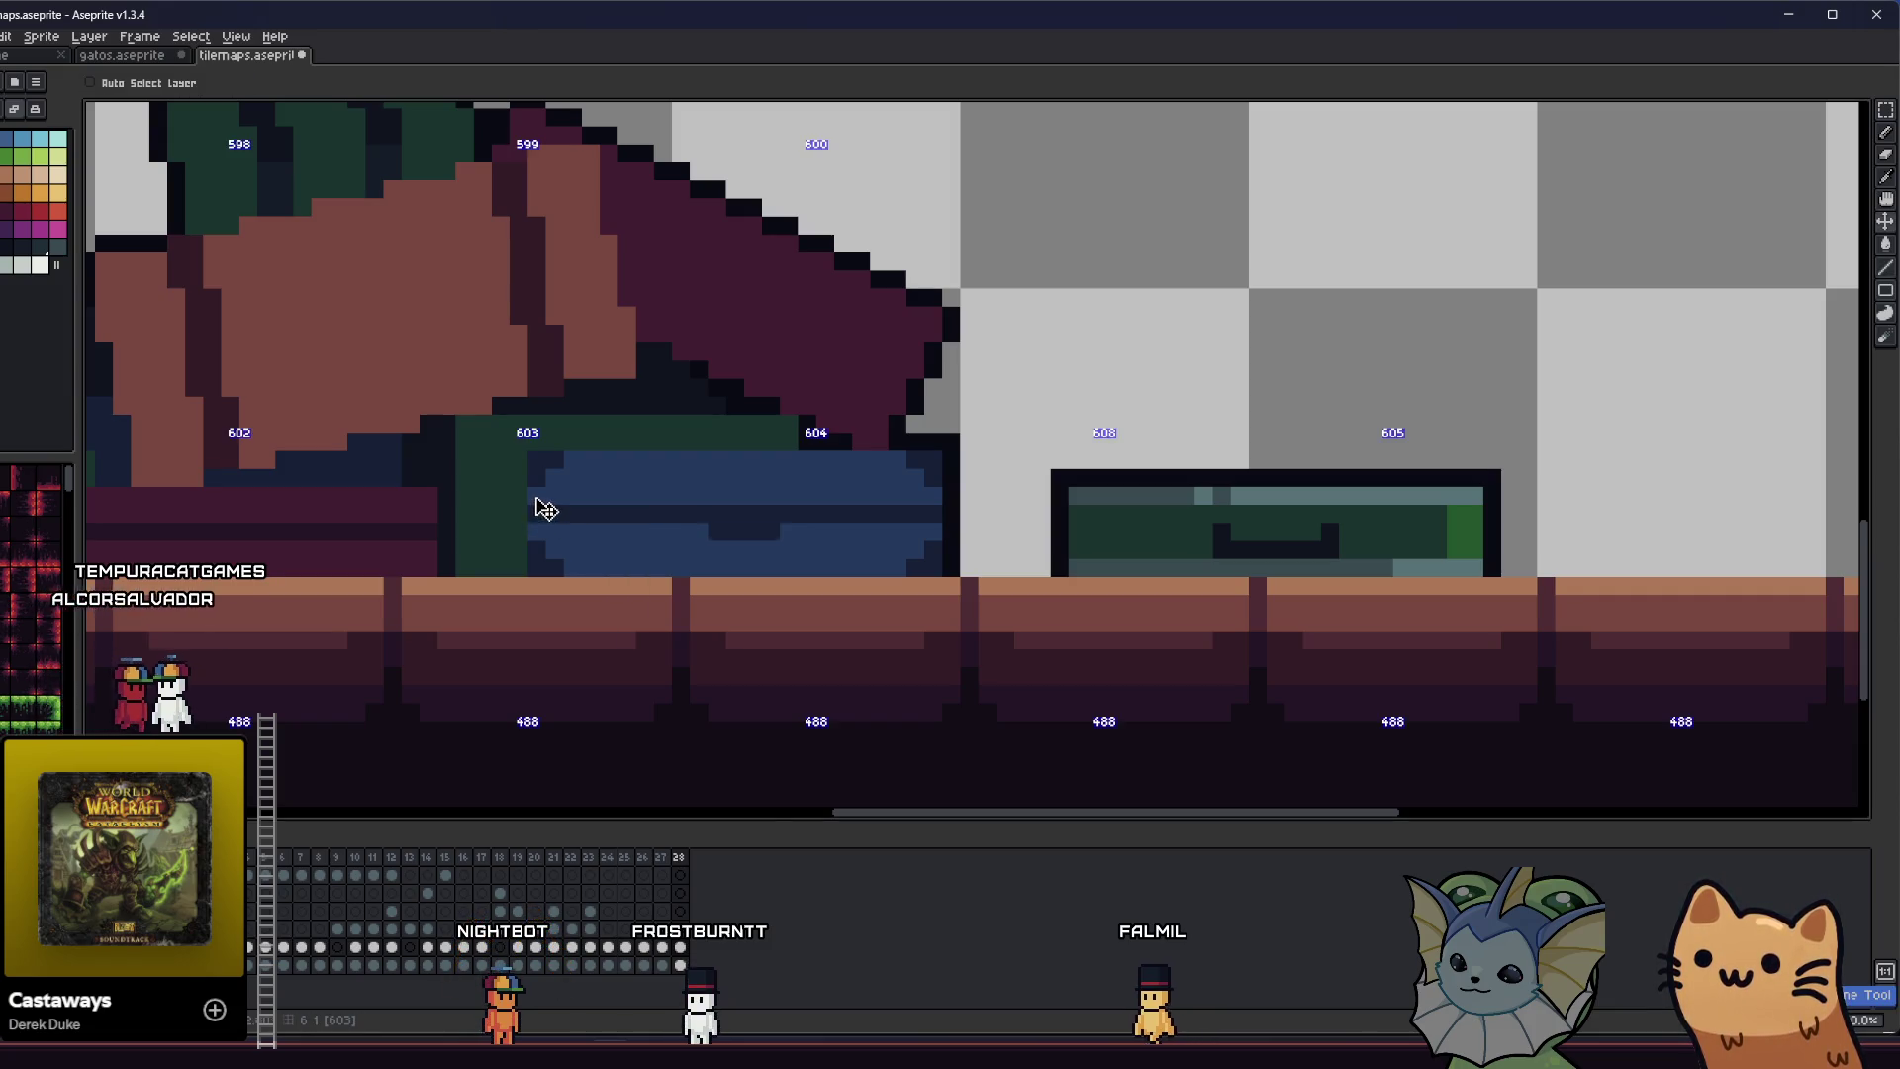
# - Paint a light-grey trim on the chest's top-left corner and a dark lock slot
pyautogui.press('i')
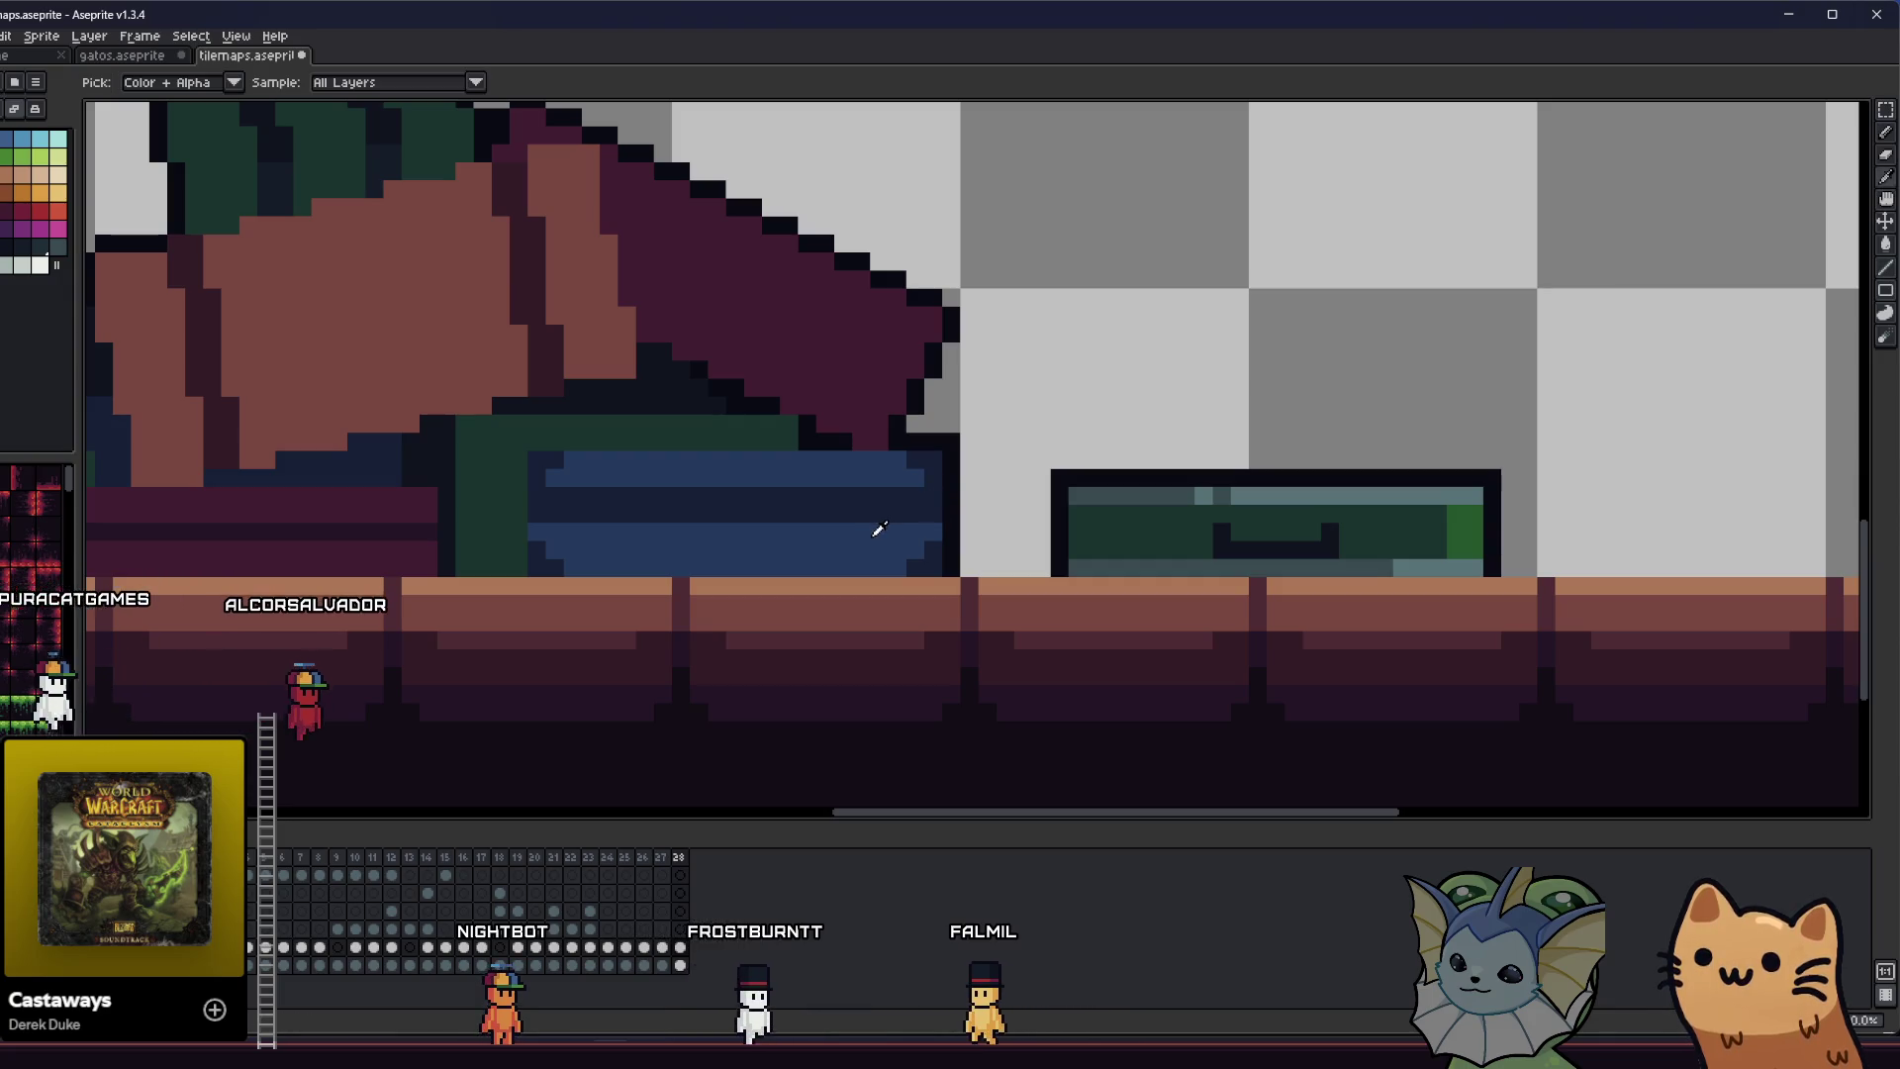
pyautogui.press('b')
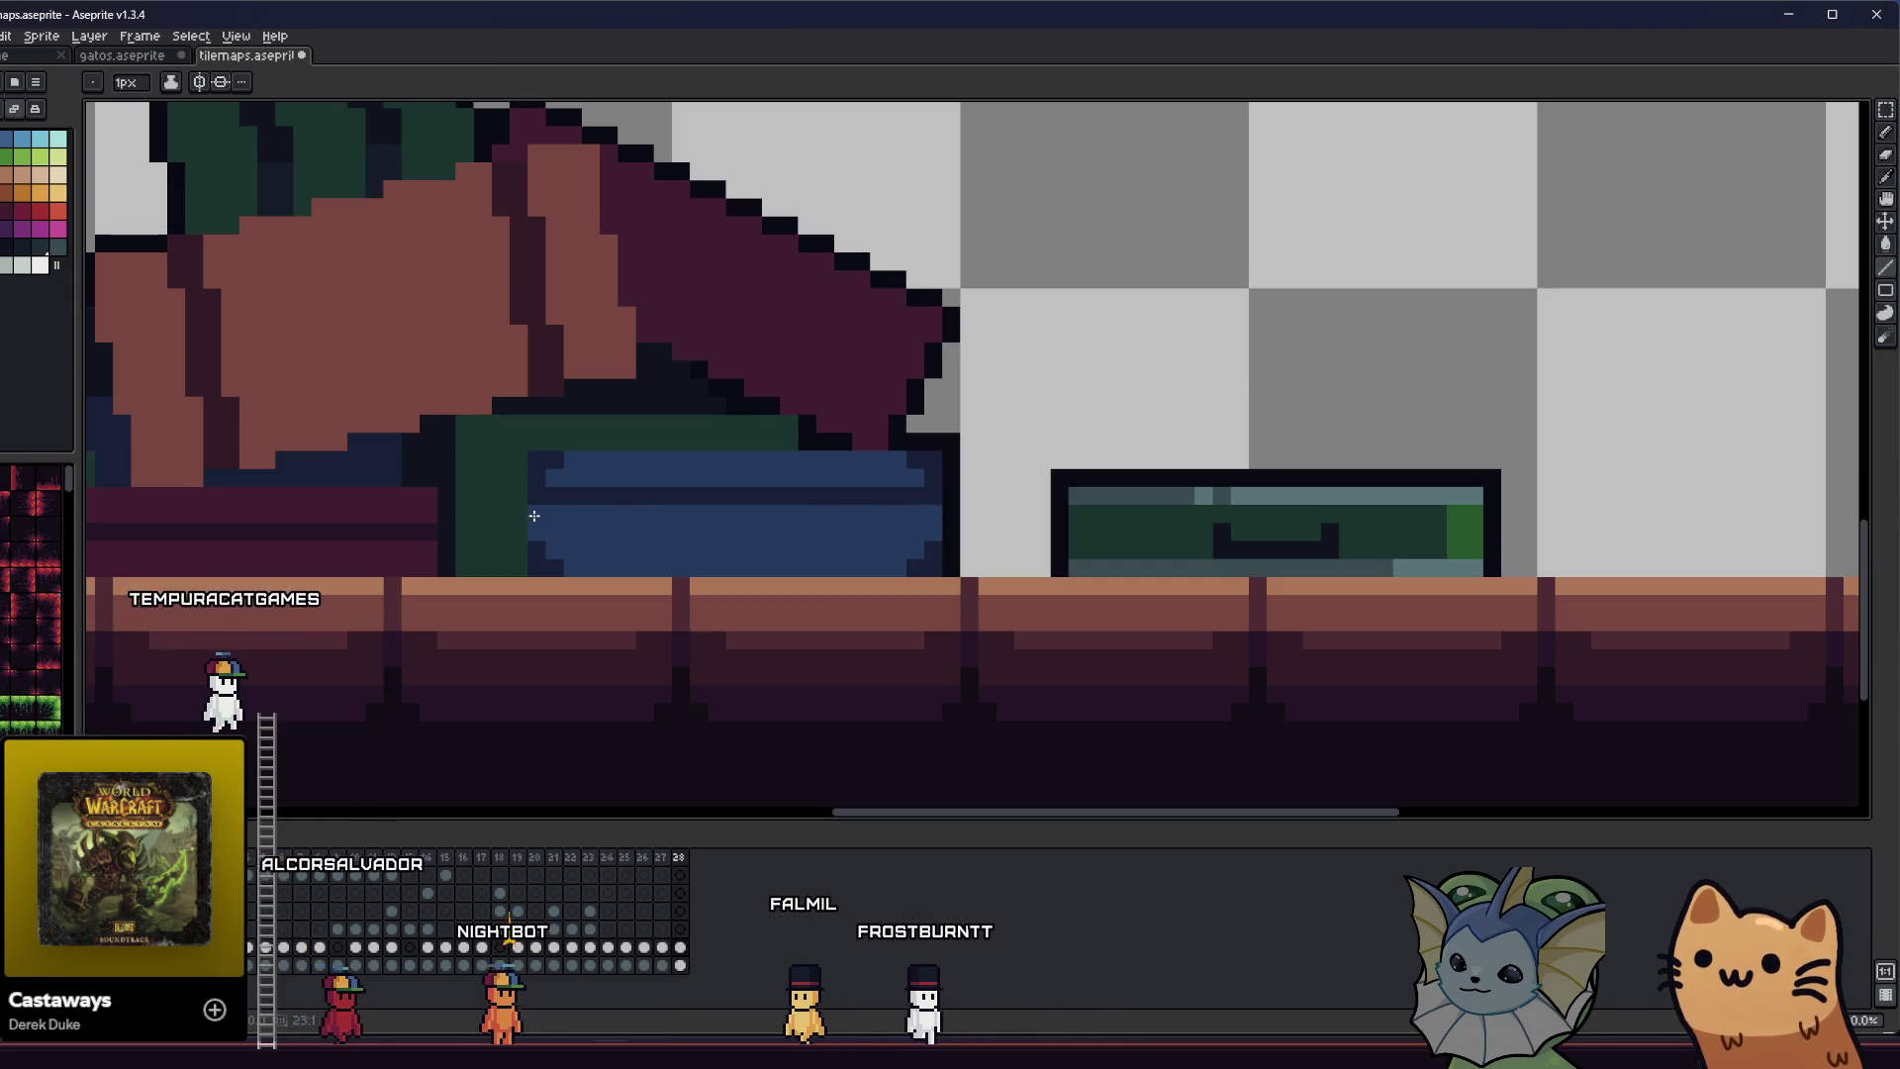
pyautogui.press('b')
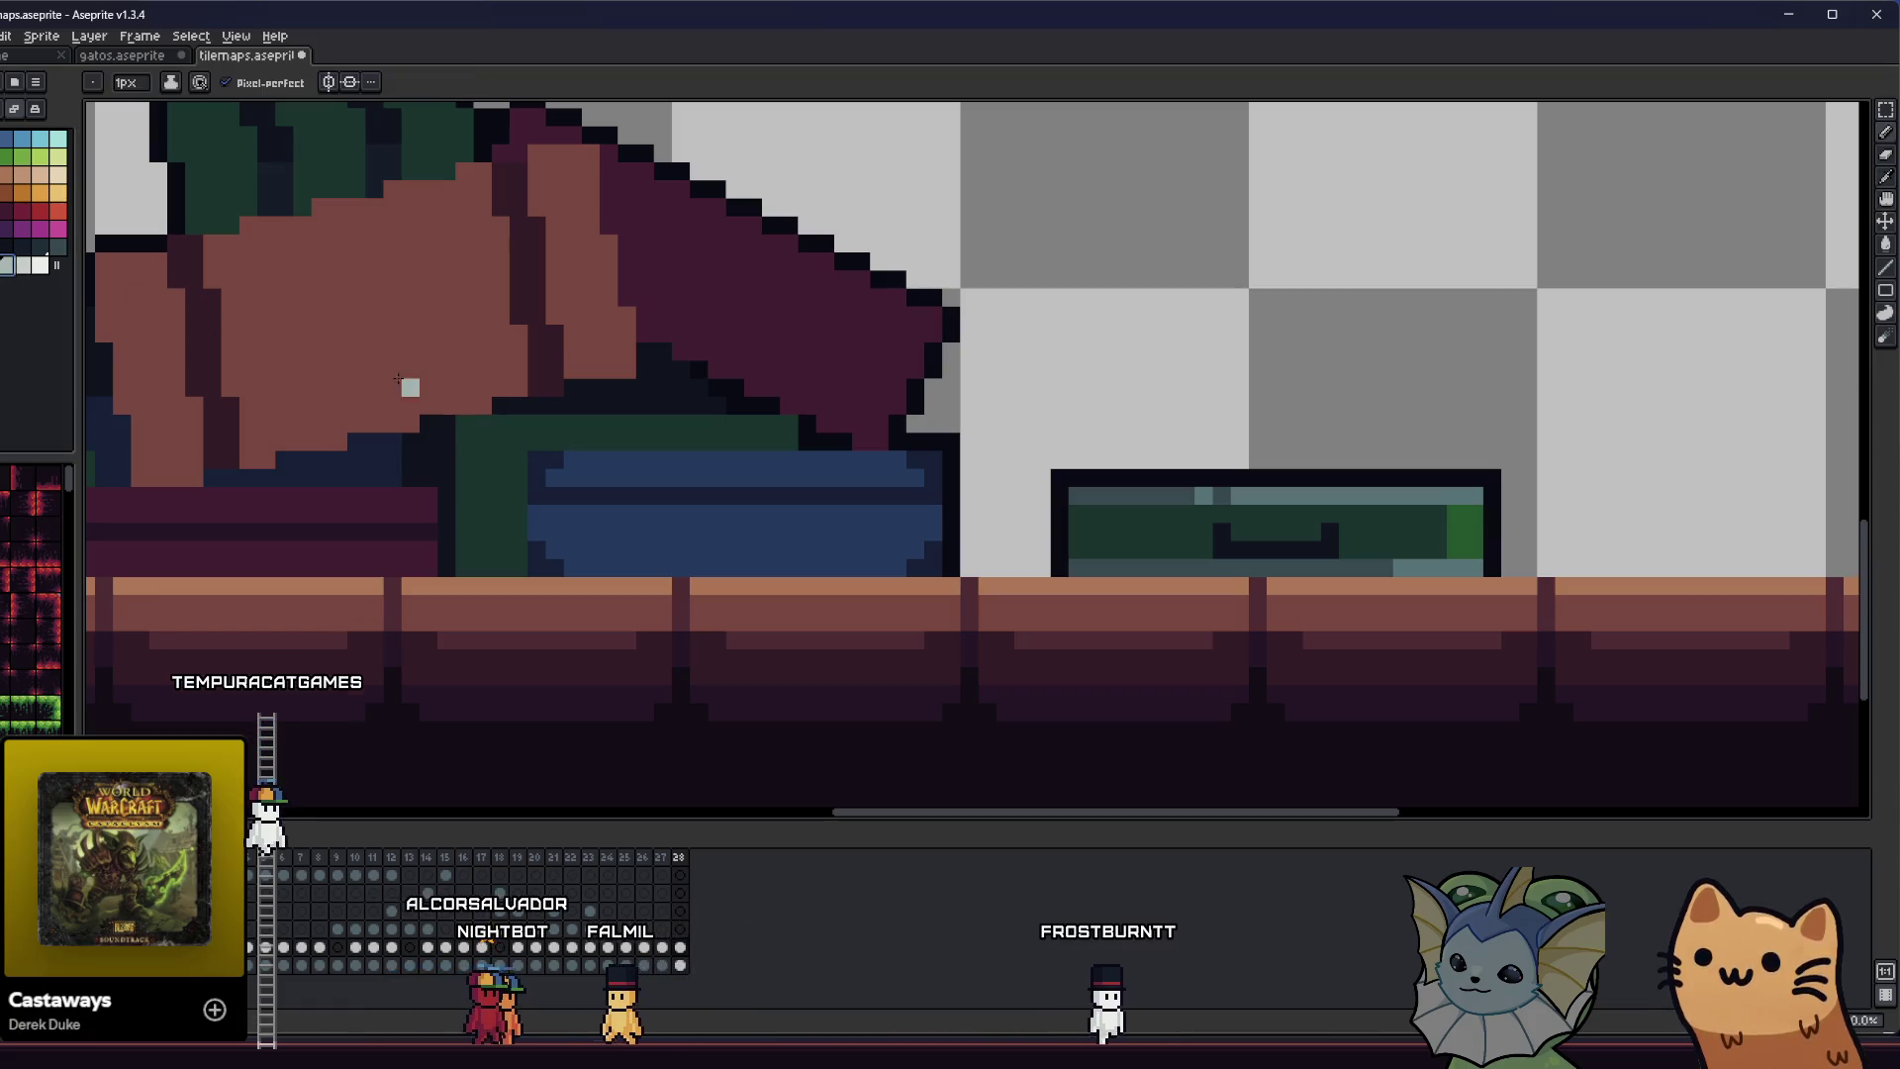
pyautogui.moveTo(554, 459); pyautogui.dragTo(536, 477)
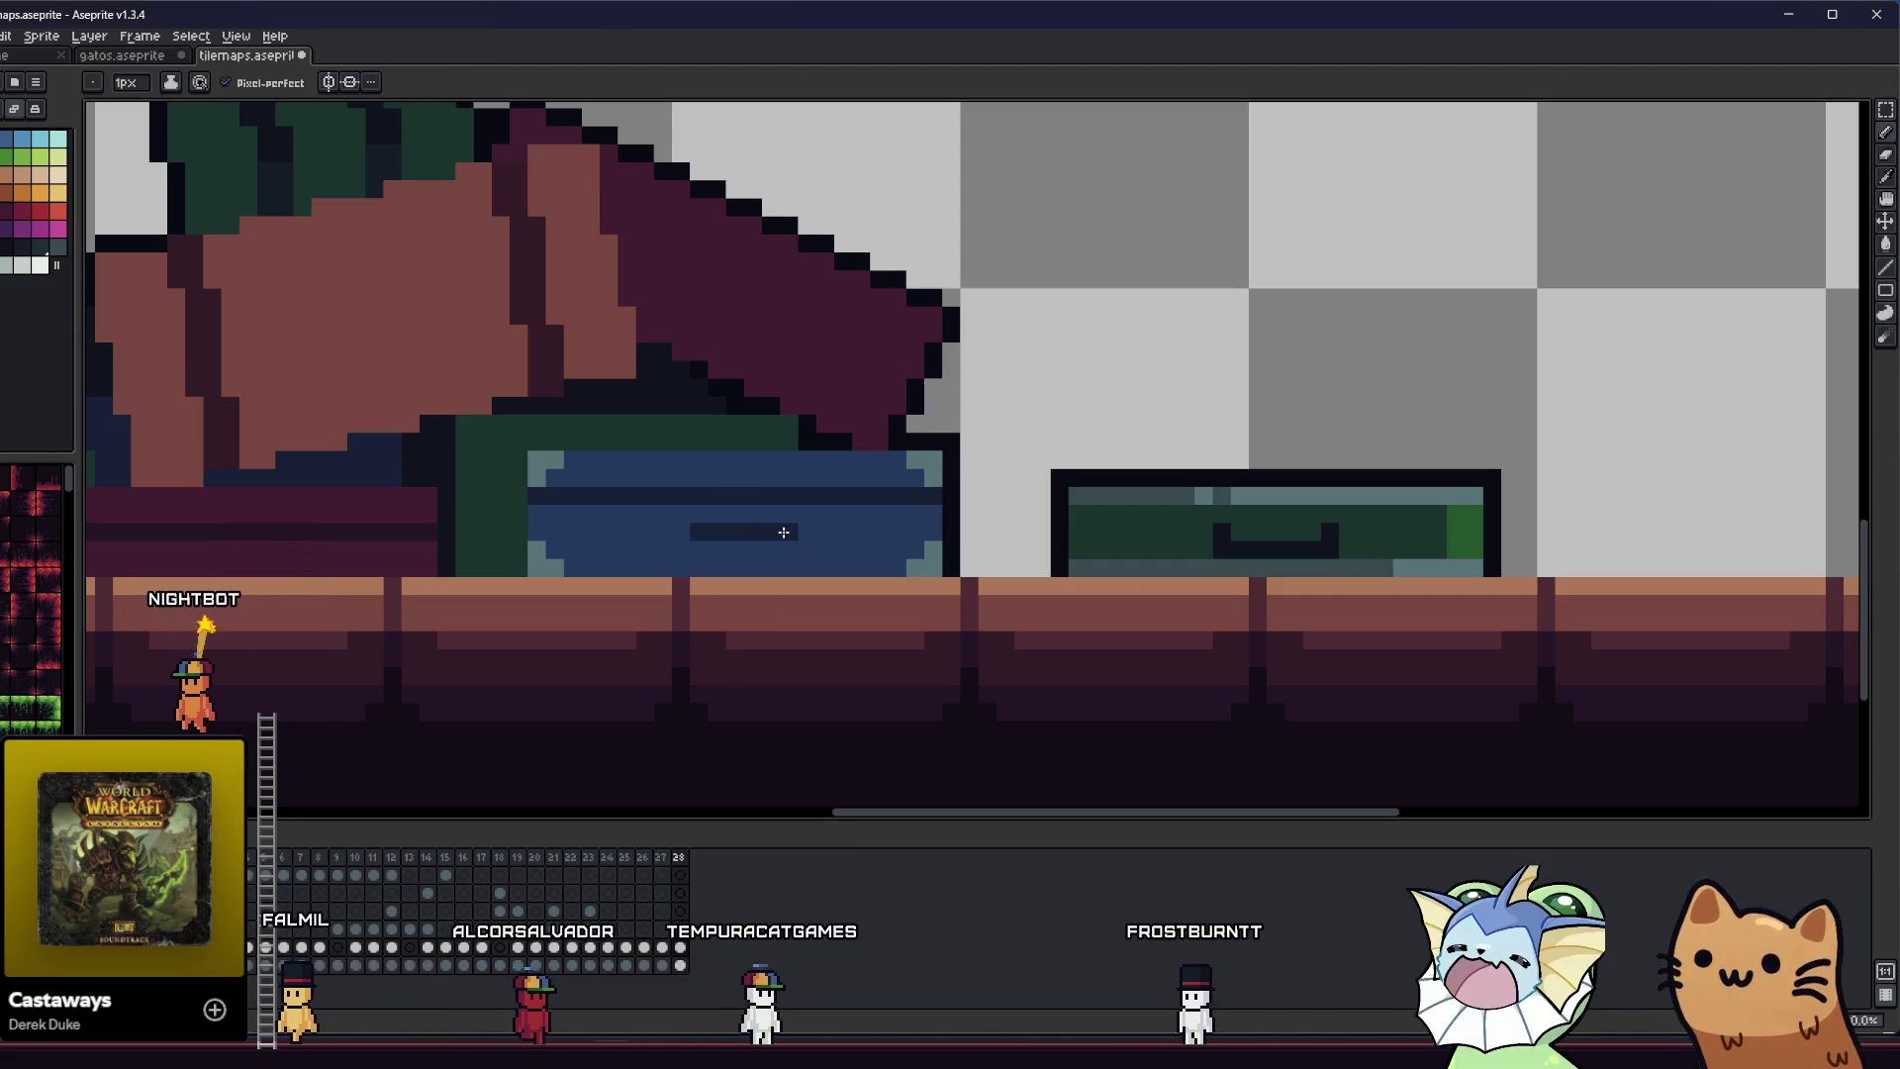
pyautogui.moveTo(705, 530)
pyautogui.mouseDown()
pyautogui.moveTo(776, 530)
pyautogui.moveTo(678, 532)
pyautogui.mouseUp()
pyautogui.scroll(-1, 677, 531)
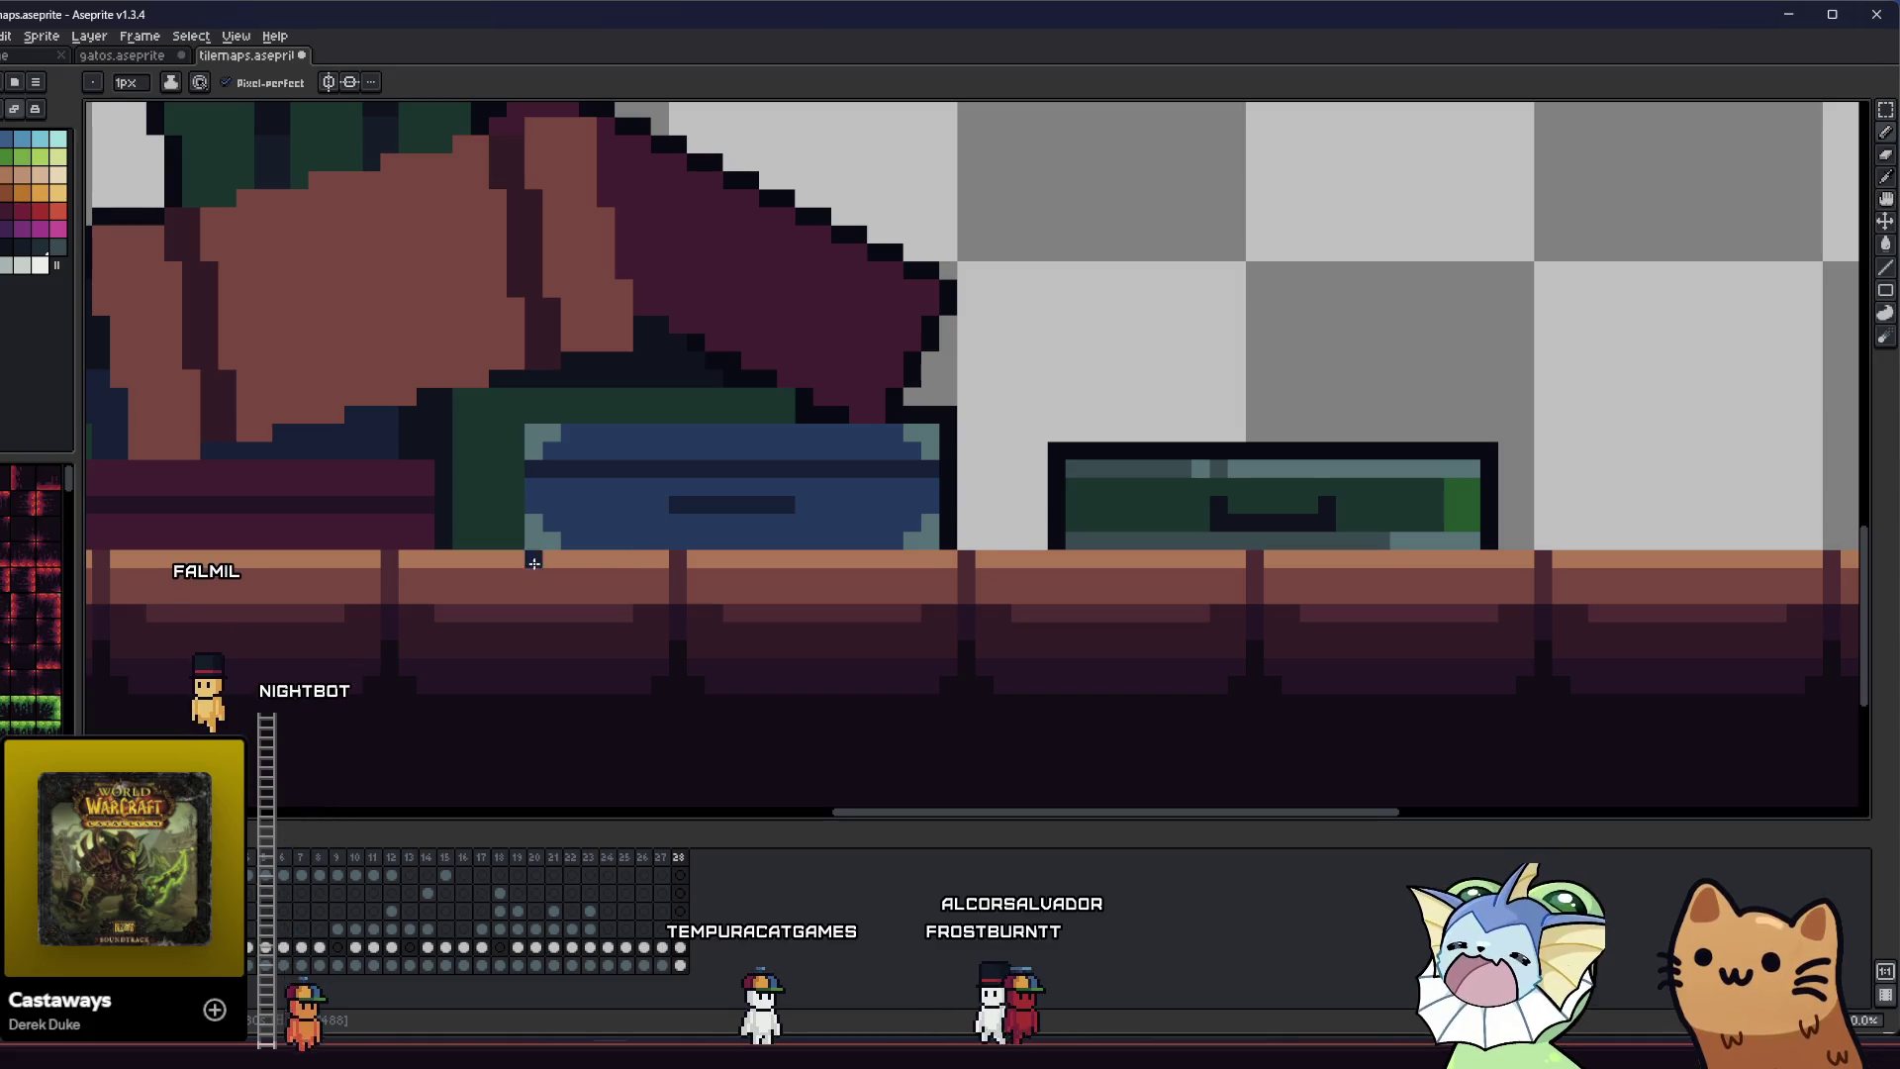
pyautogui.hscroll(-1, 572, 531)
# - Select the chest's front and add dark strap pixels on both sides of its band
pyautogui.press('m')
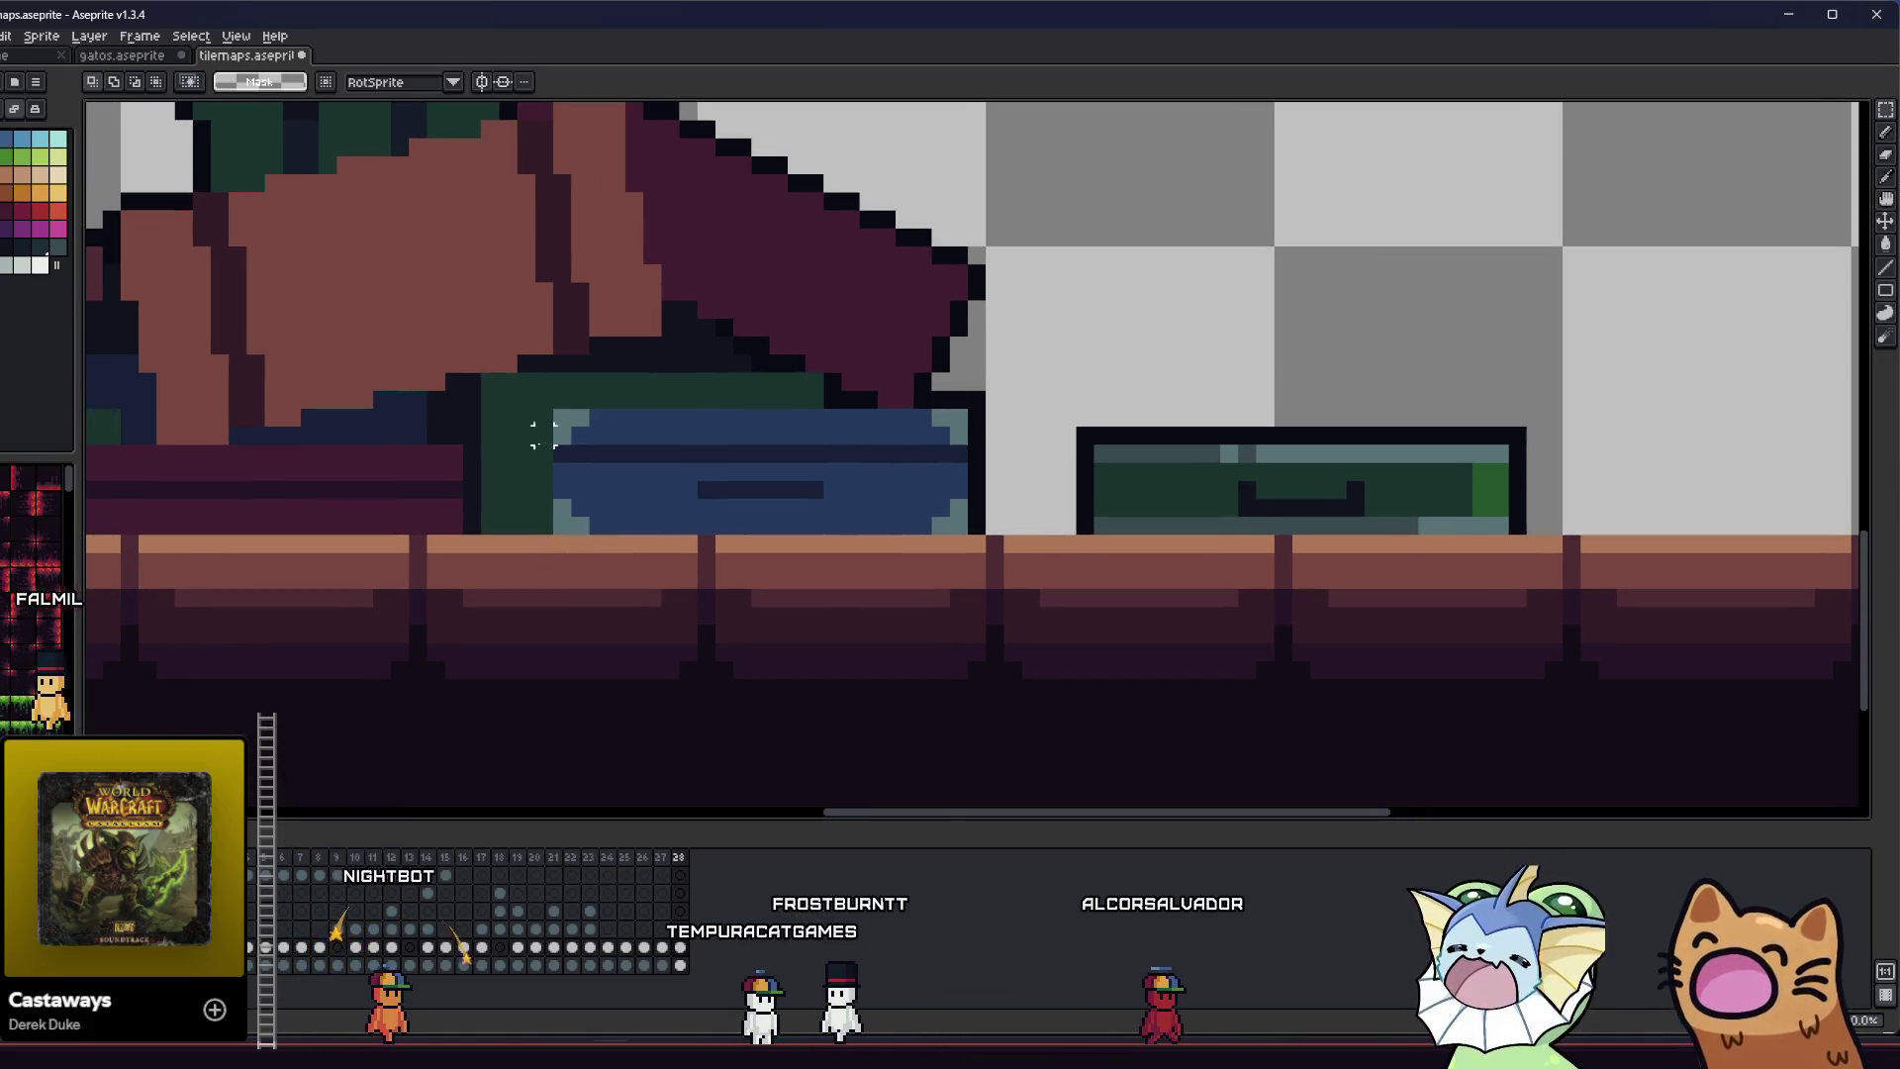
pyautogui.moveTo(562, 419)
pyautogui.mouseDown()
pyautogui.moveTo(831, 522)
pyautogui.moveTo(960, 539)
pyautogui.mouseUp()
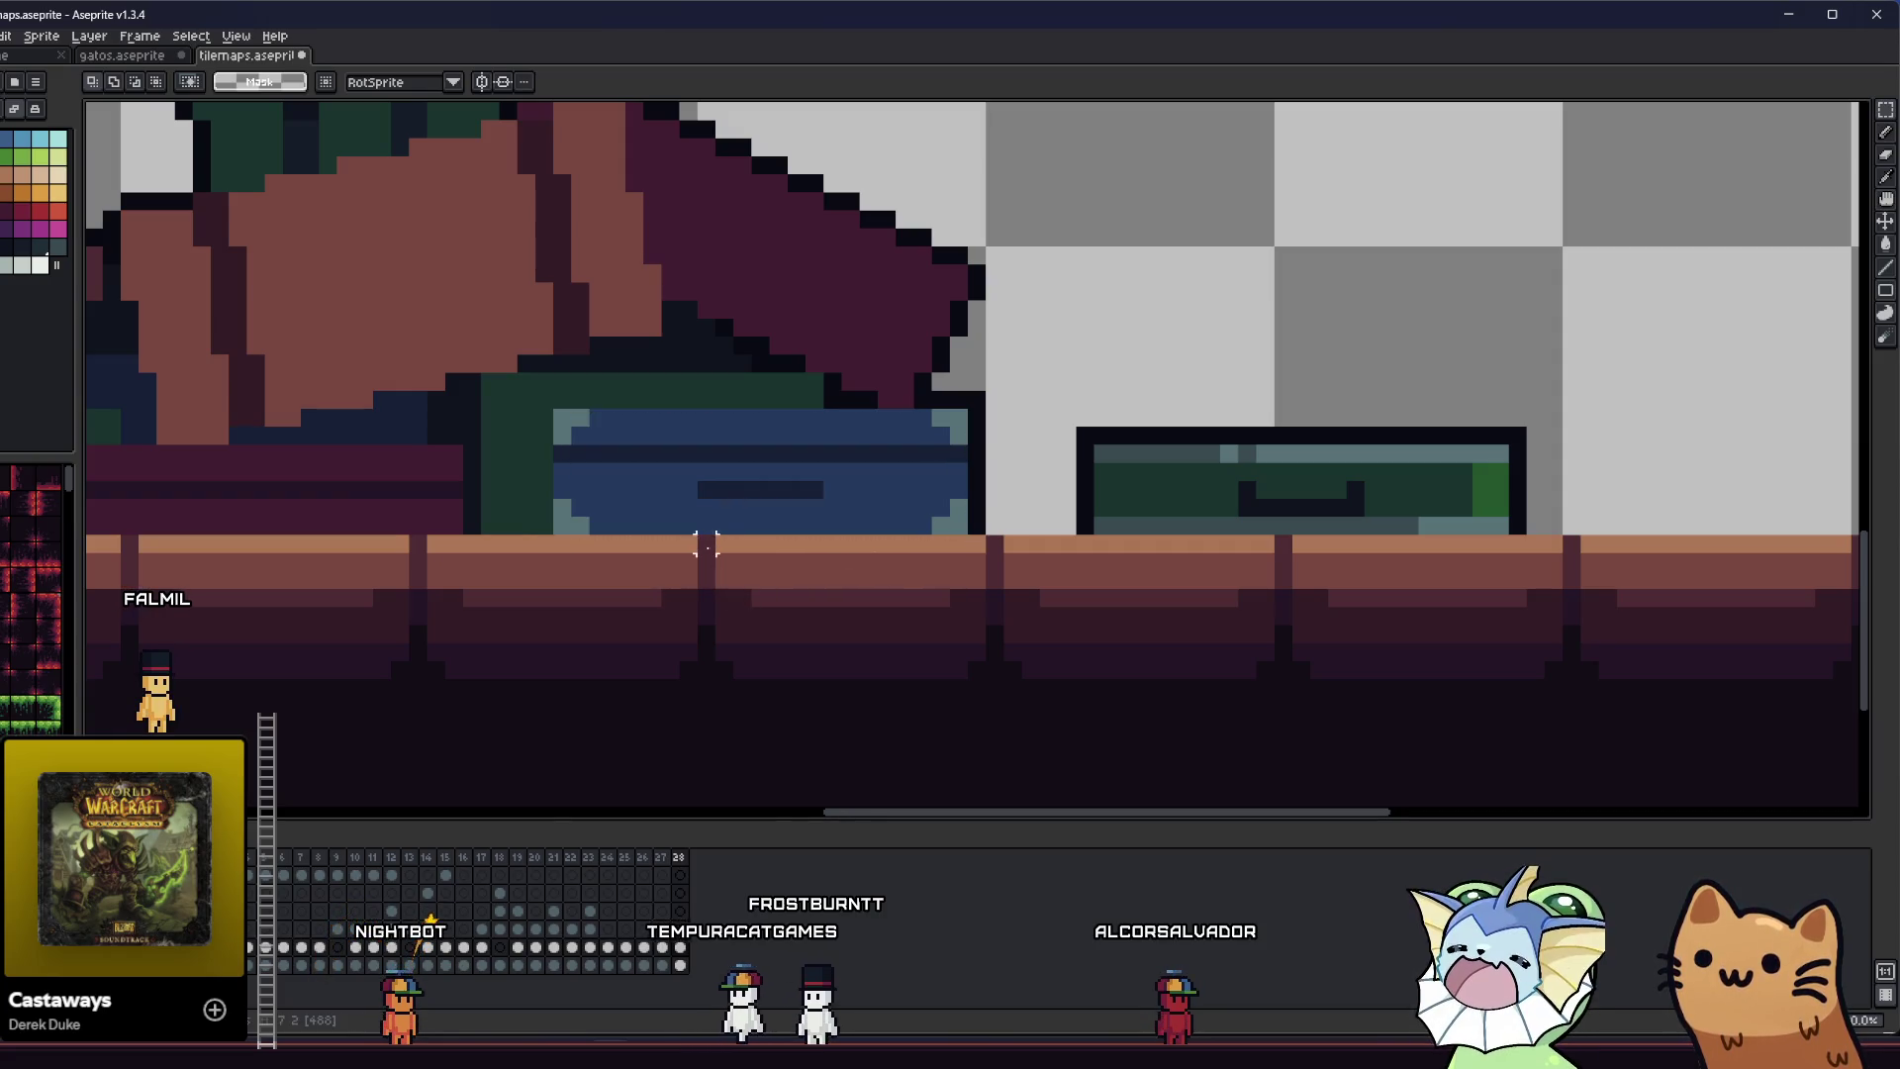
pyautogui.scroll(1, 726, 485)
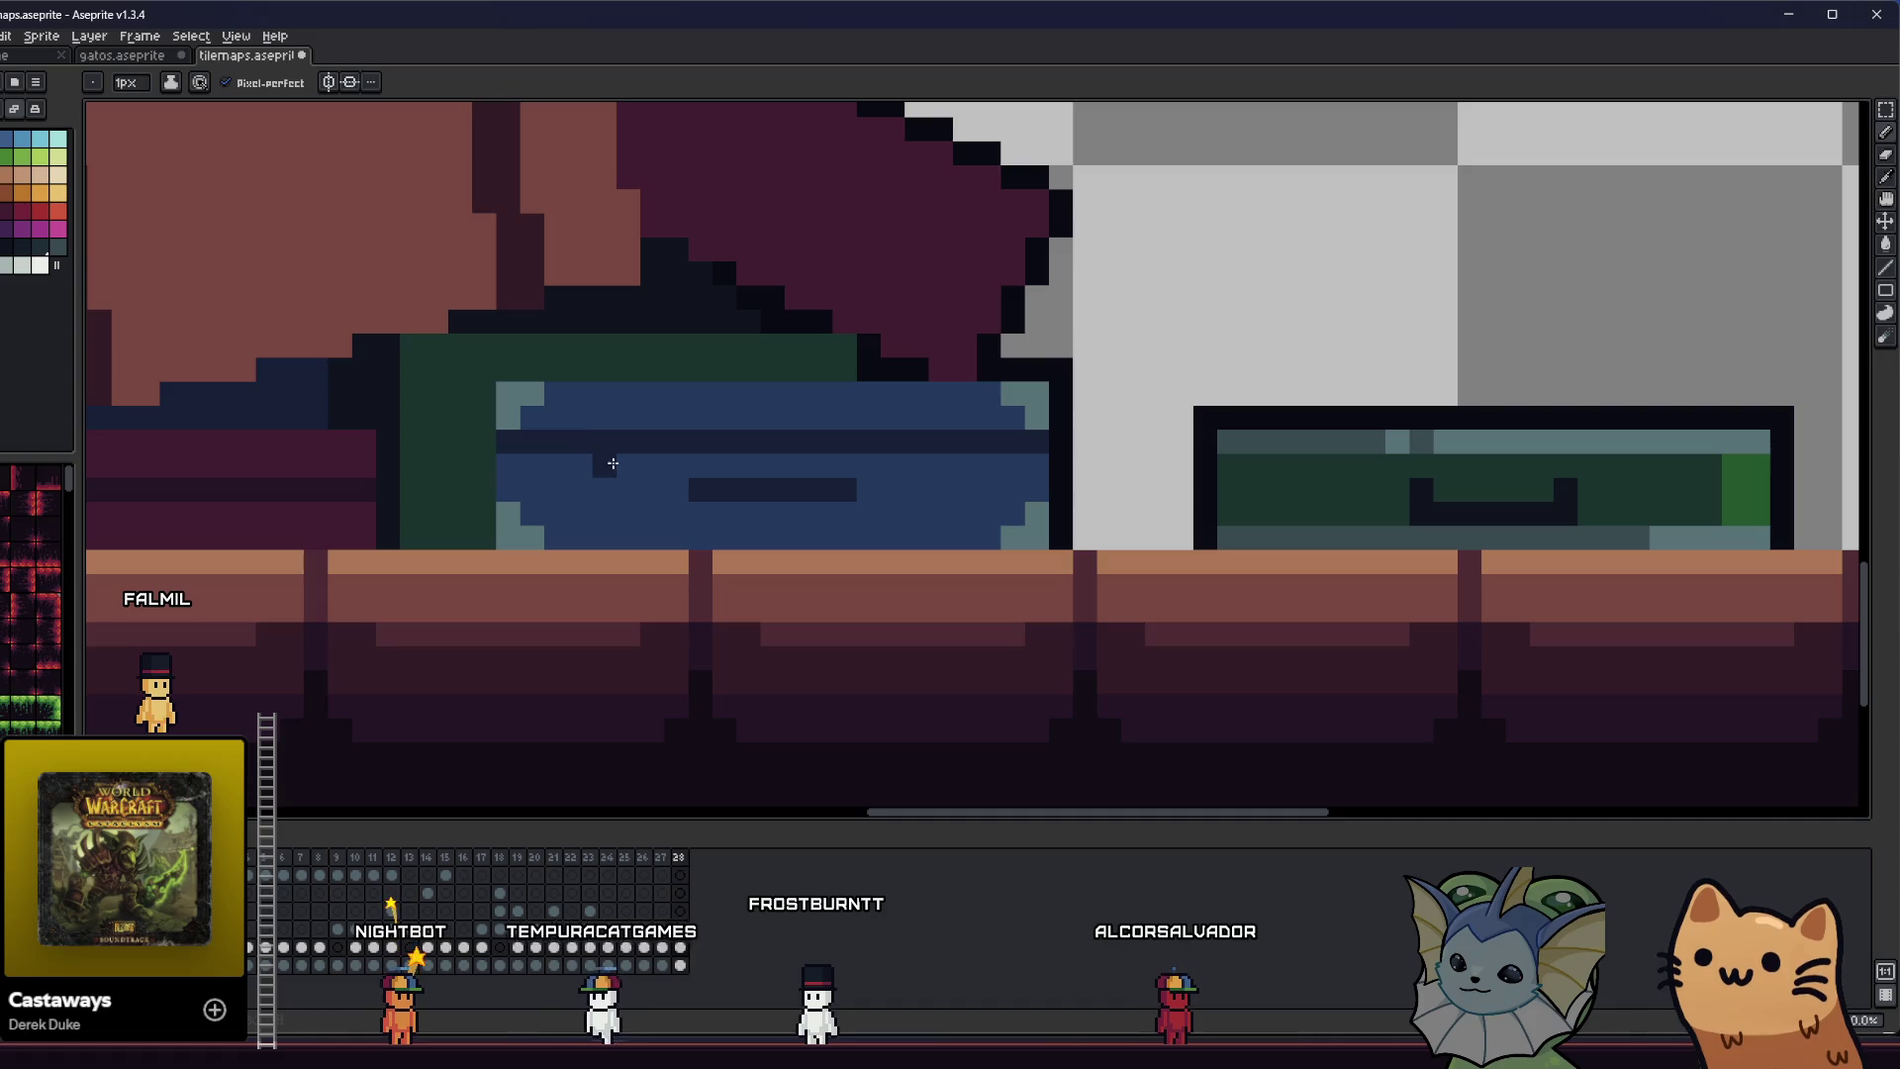
pyautogui.moveTo(674, 521)
pyautogui.mouseDown()
pyautogui.moveTo(708, 508)
pyautogui.moveTo(708, 534)
pyautogui.moveTo(683, 524)
pyautogui.mouseUp()
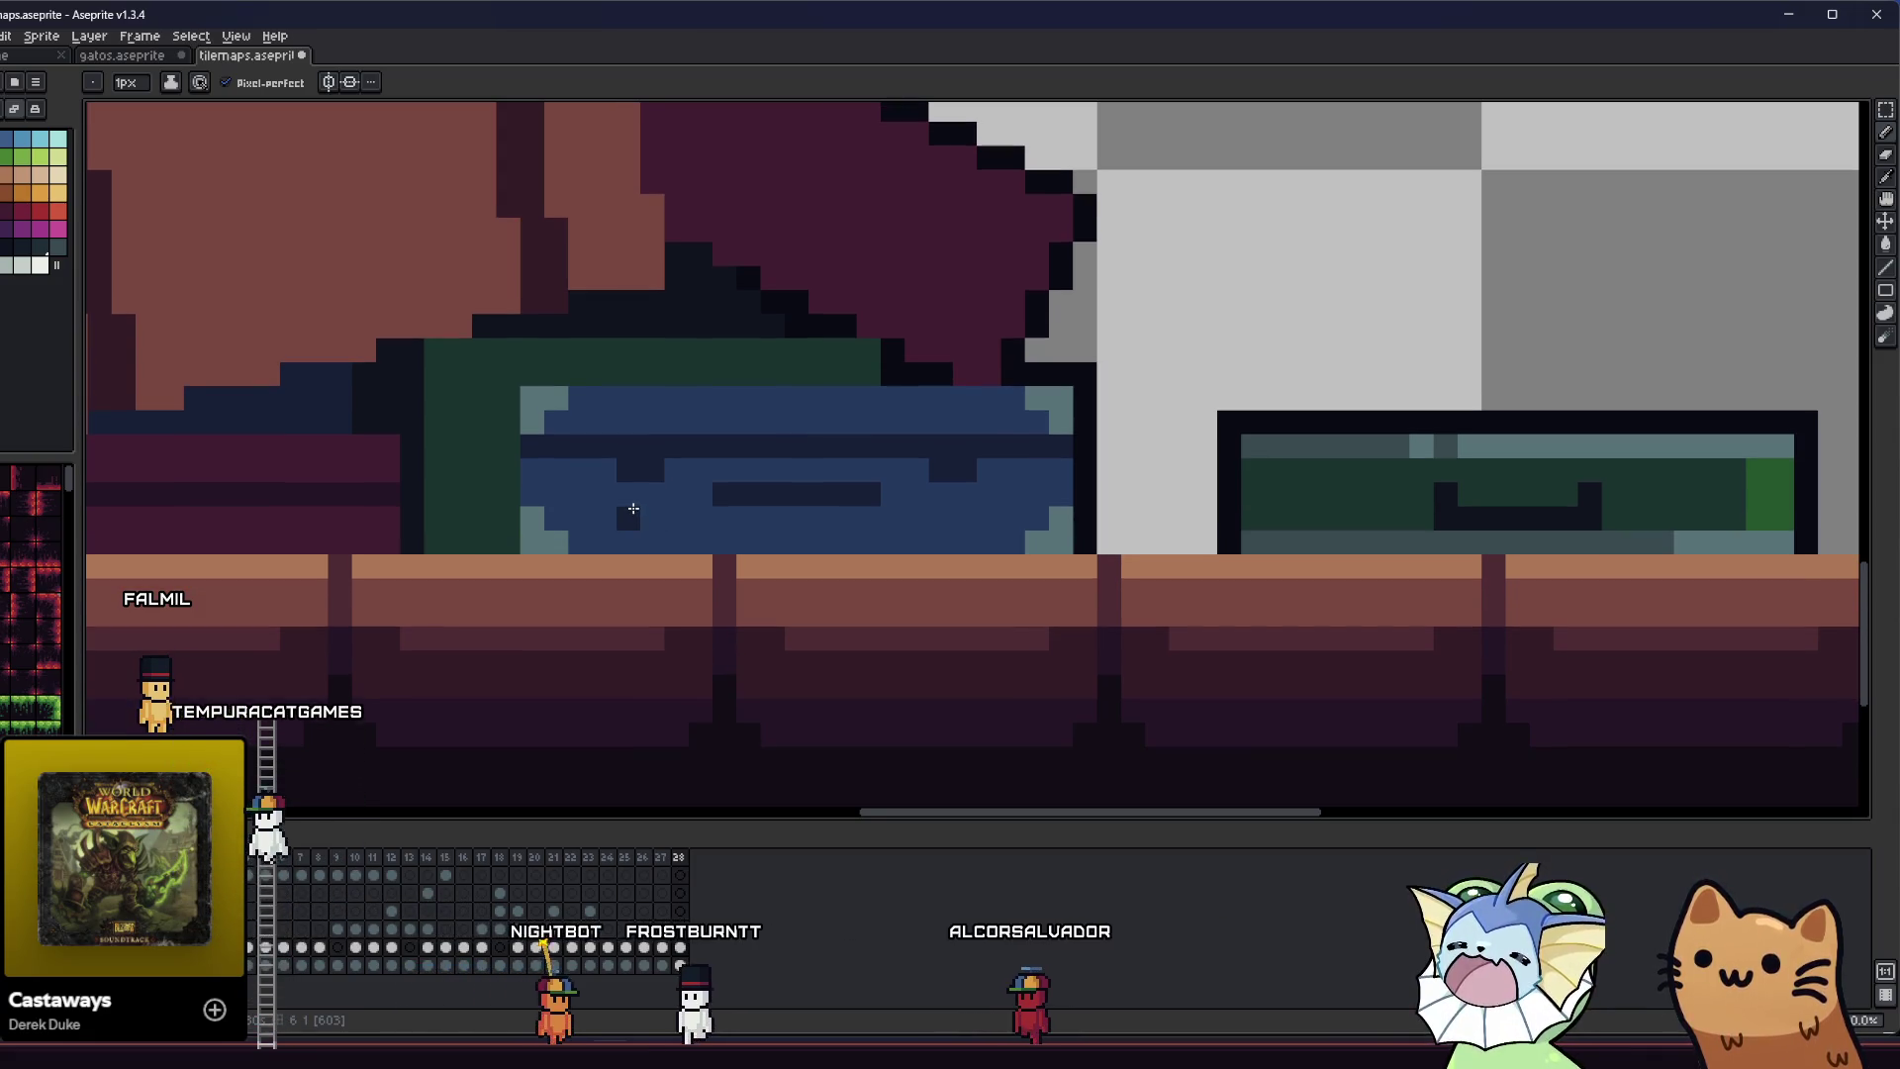
pyautogui.scroll(-5, 633, 508)
pyautogui.scroll(1, 539, 520)
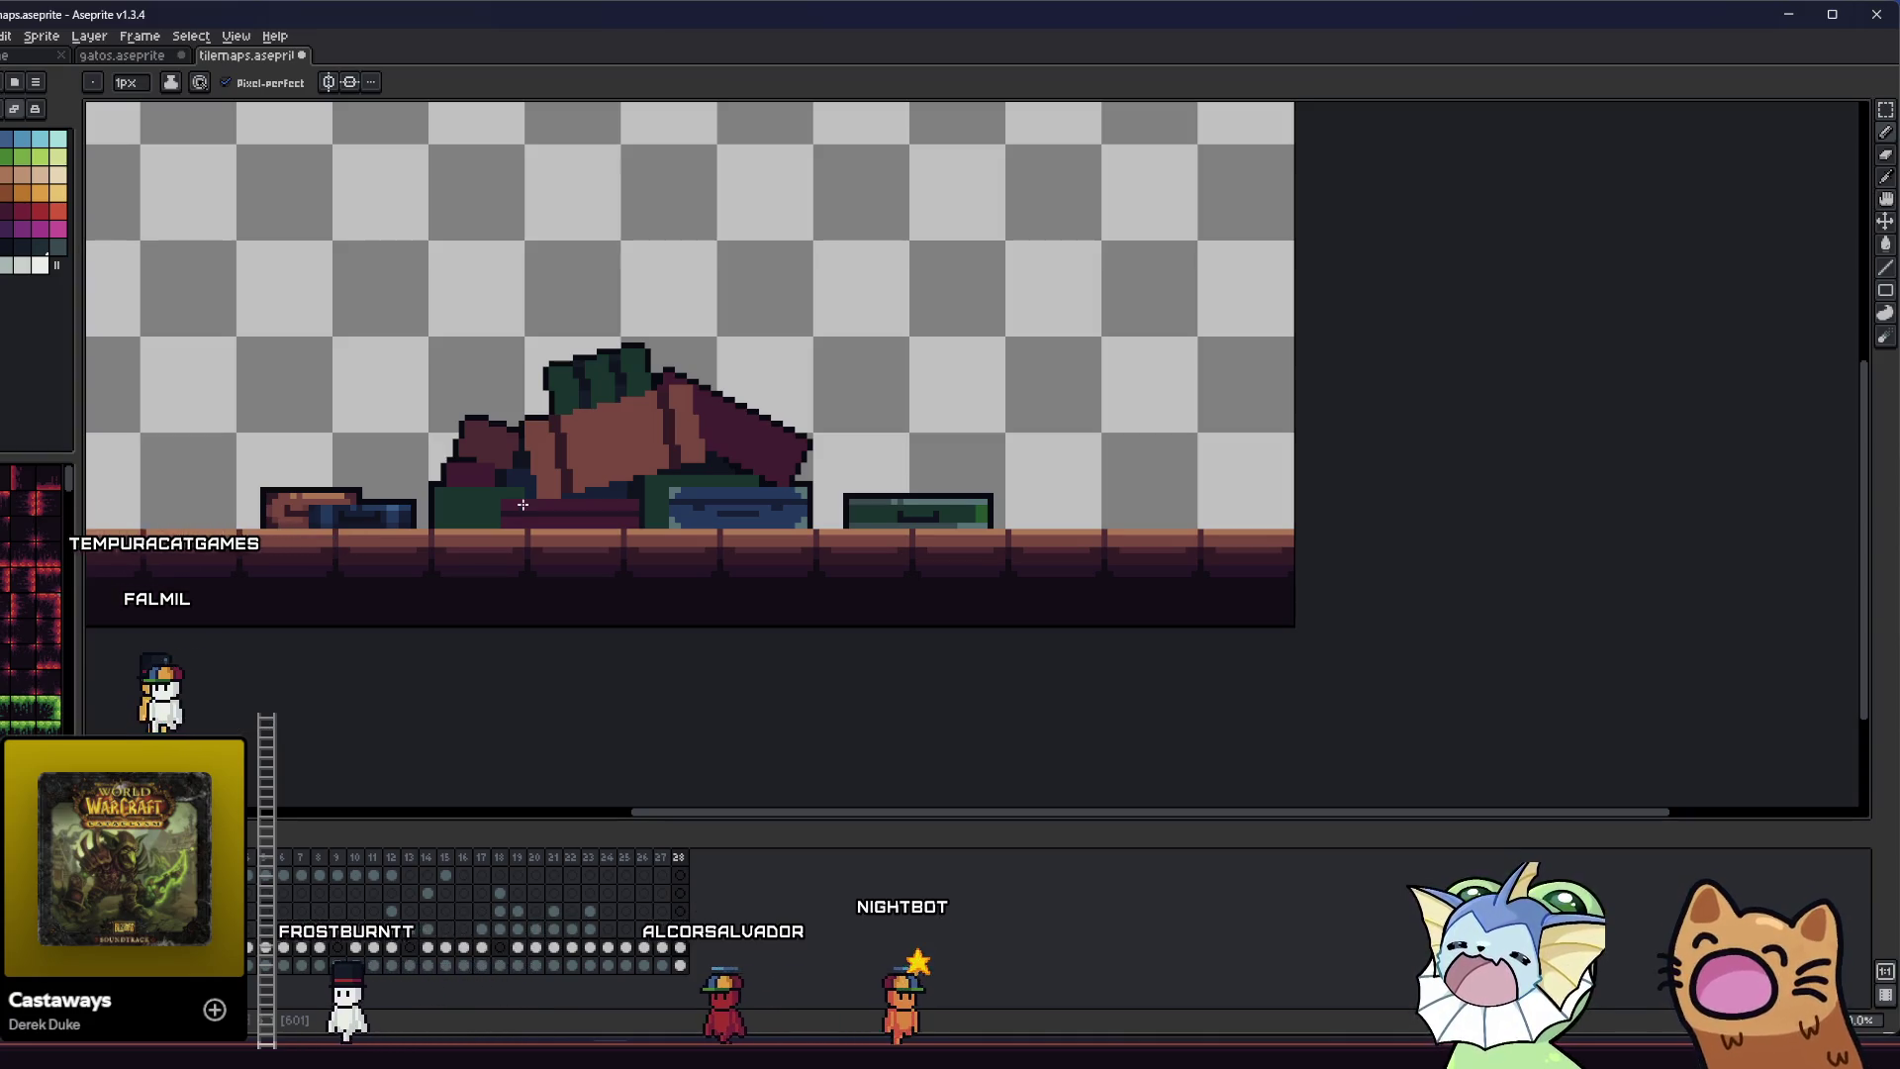
pyautogui.scroll(5, 697, 500)
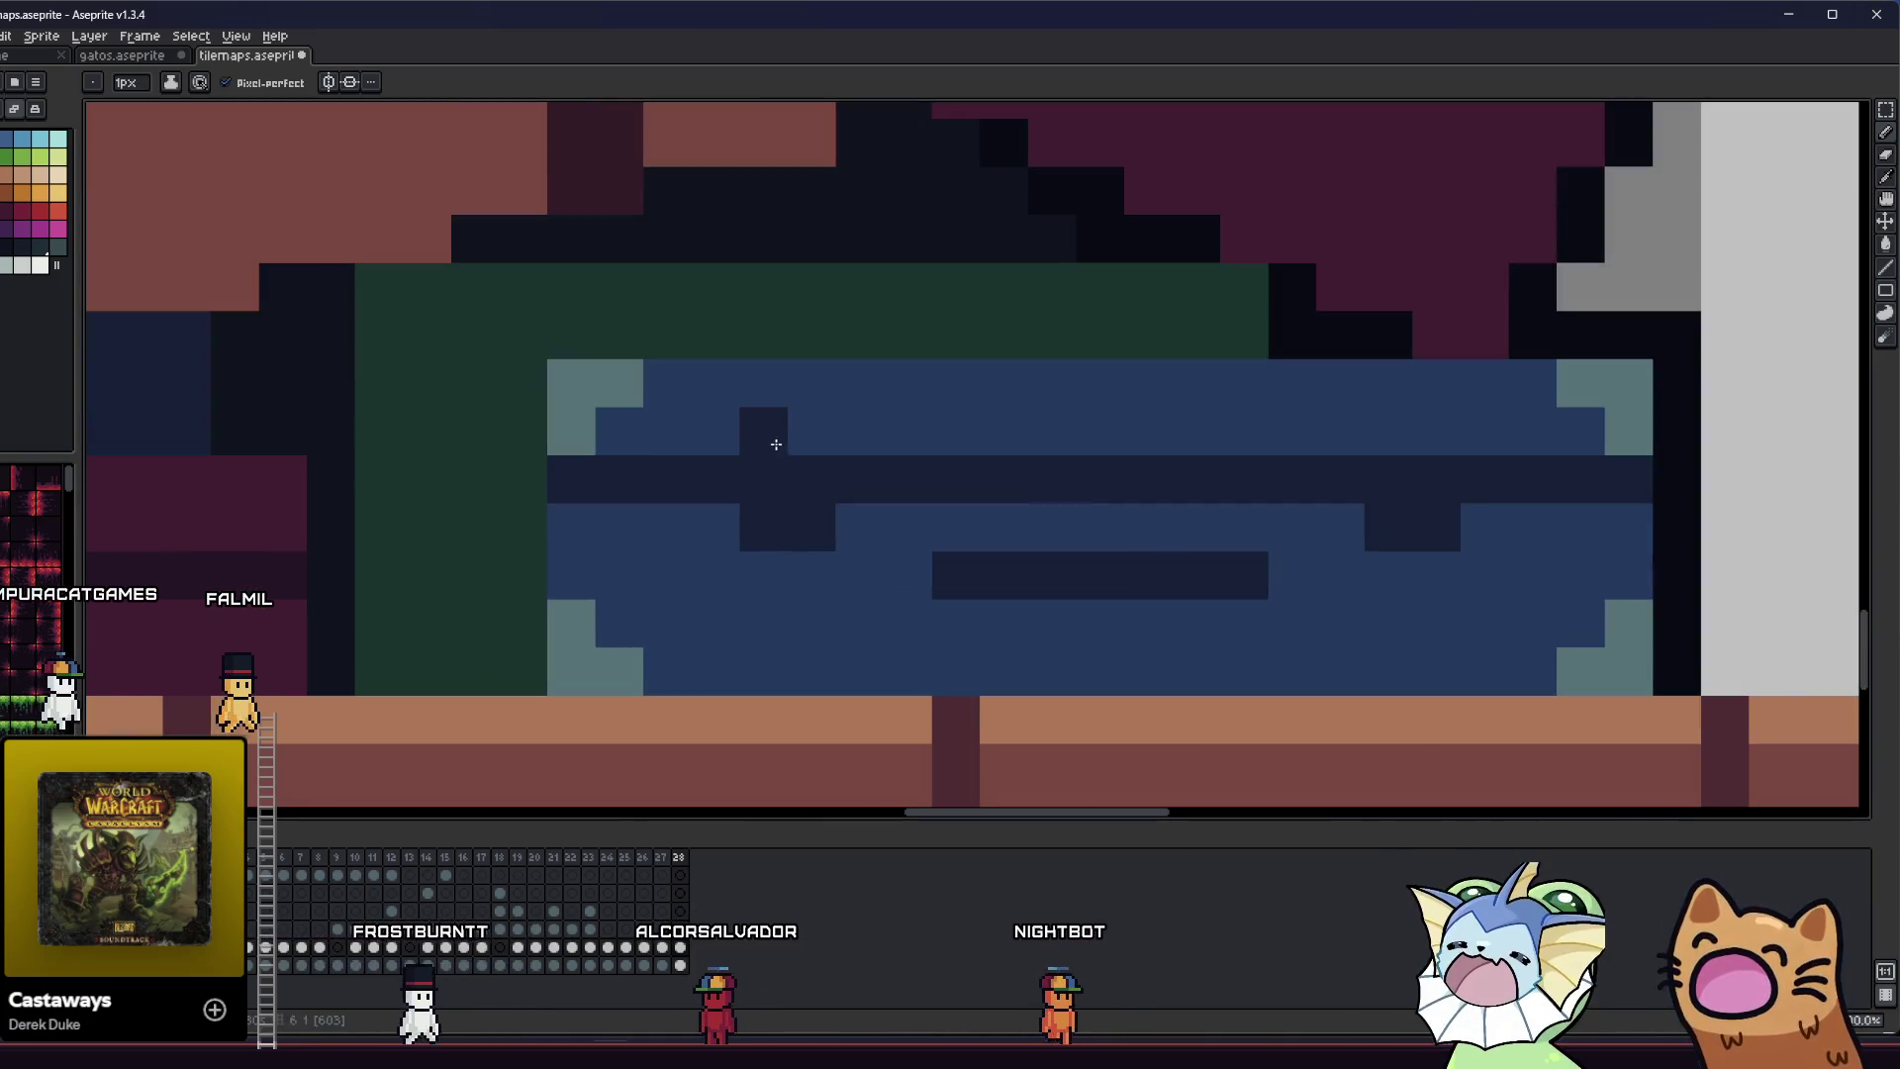
pyautogui.click(811, 430)
pyautogui.click(1369, 435)
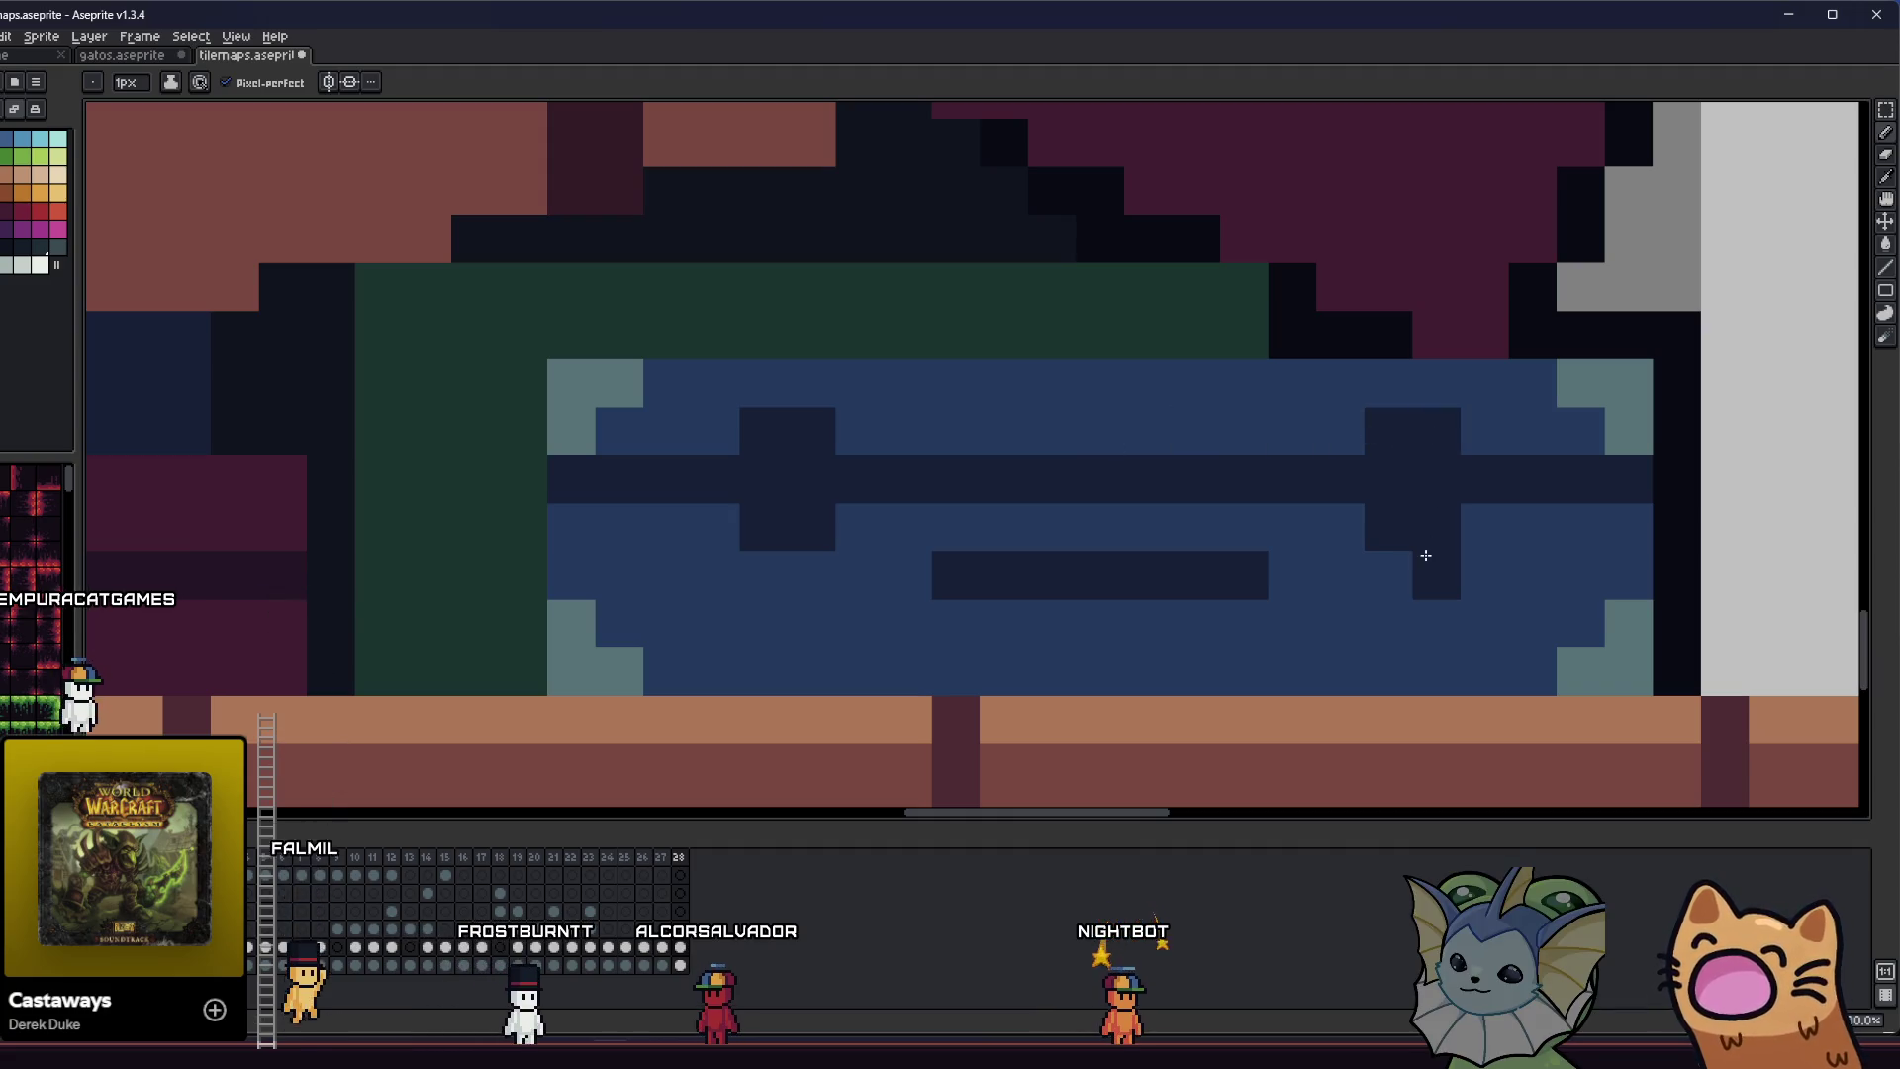
pyautogui.scroll(-4, 768, 579)
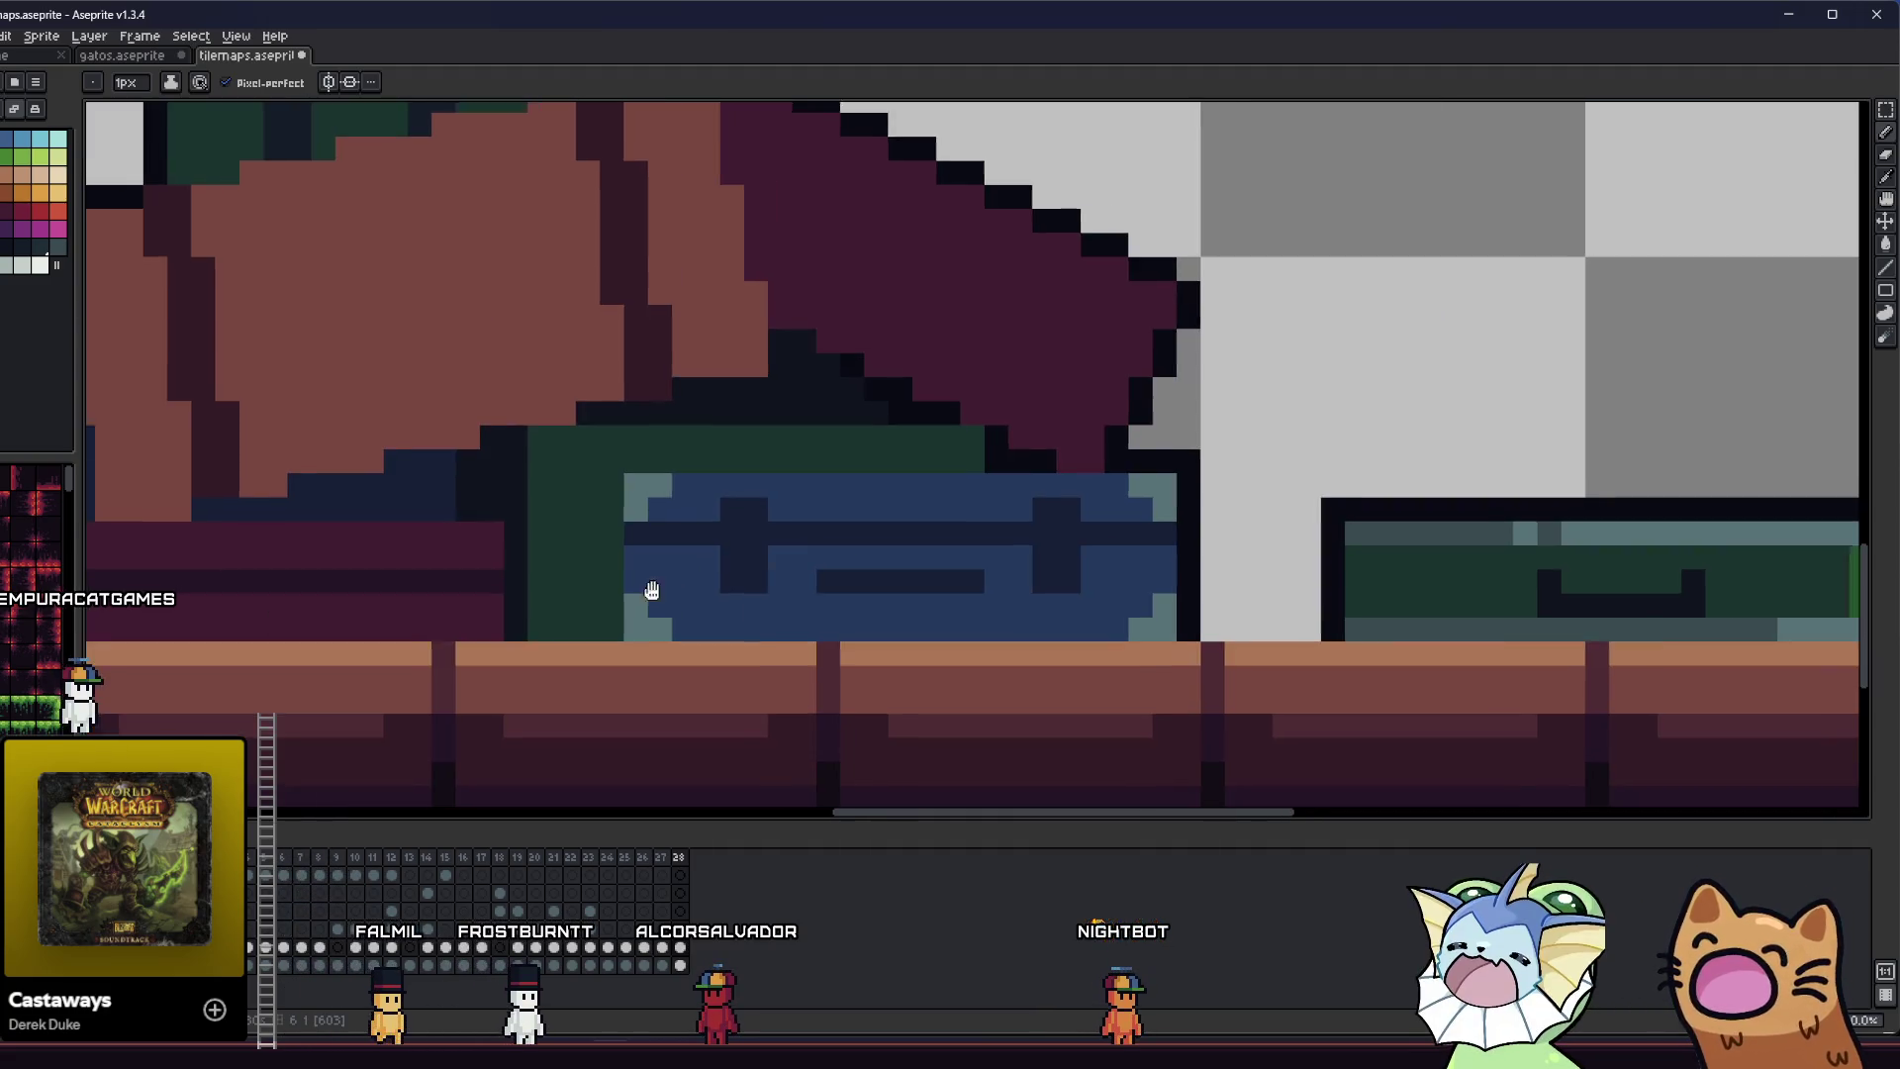
pyautogui.press('i')
pyautogui.scroll(-1, 407, 577)
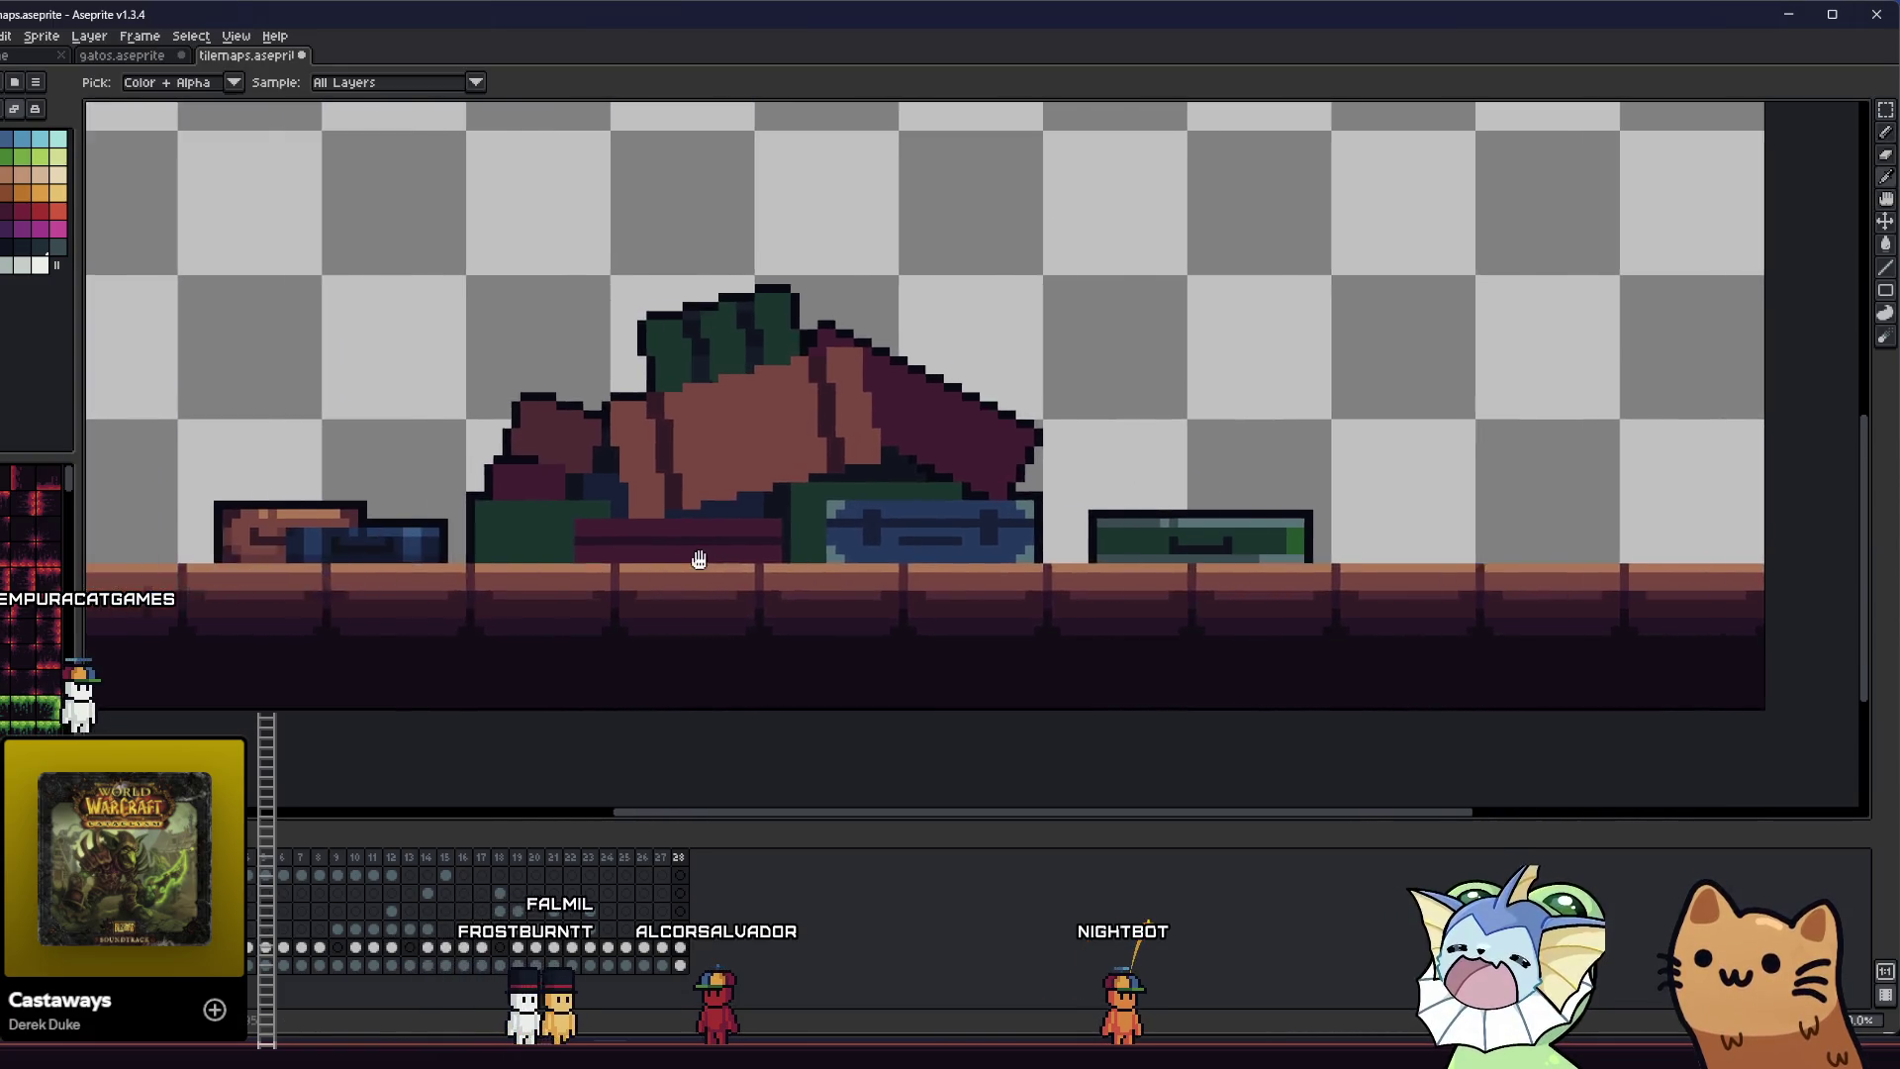
# - Save the sprite, then zoom and pan to frame the left green book with the Pencil ready
pyautogui.hotkey('ctrl', 's')
pyautogui.scroll(1, 697, 559)
pyautogui.scroll(1, 615, 562)
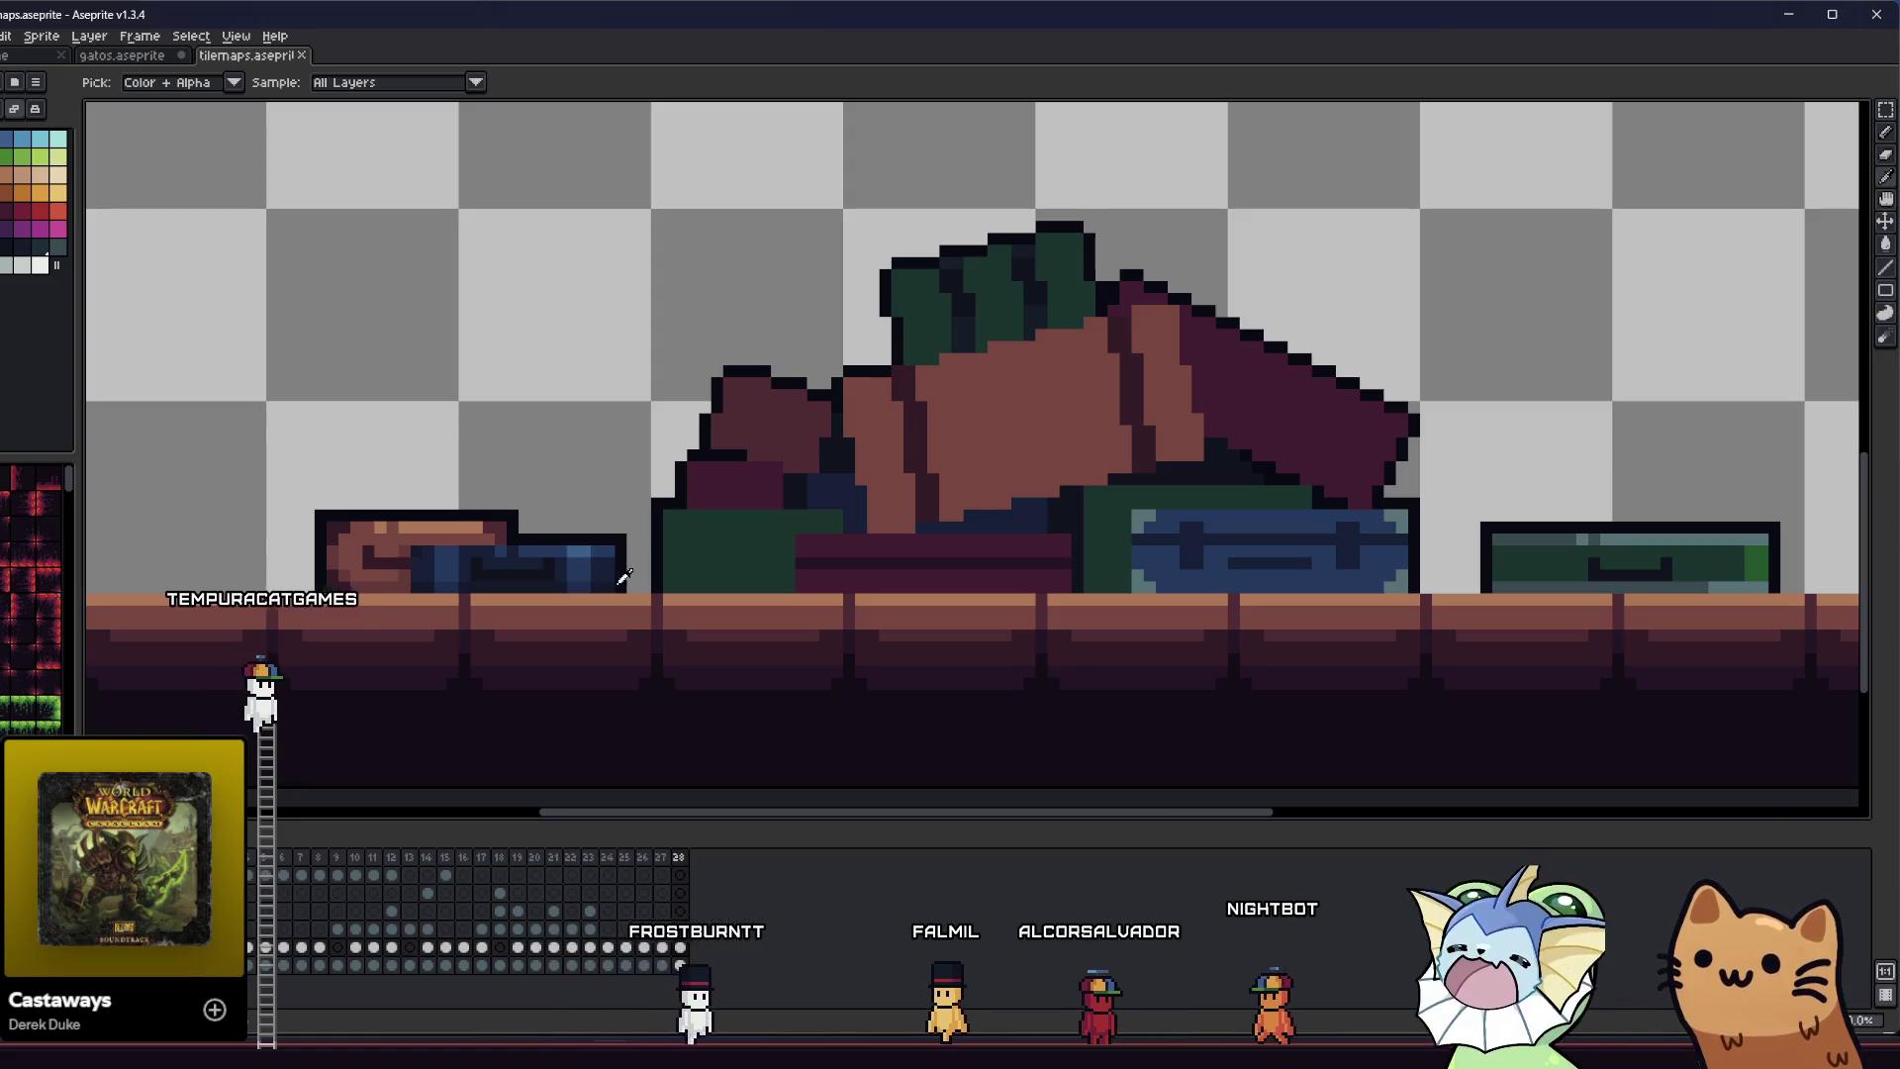
pyautogui.scroll(2, 887, 560)
pyautogui.scroll(-1, 772, 551)
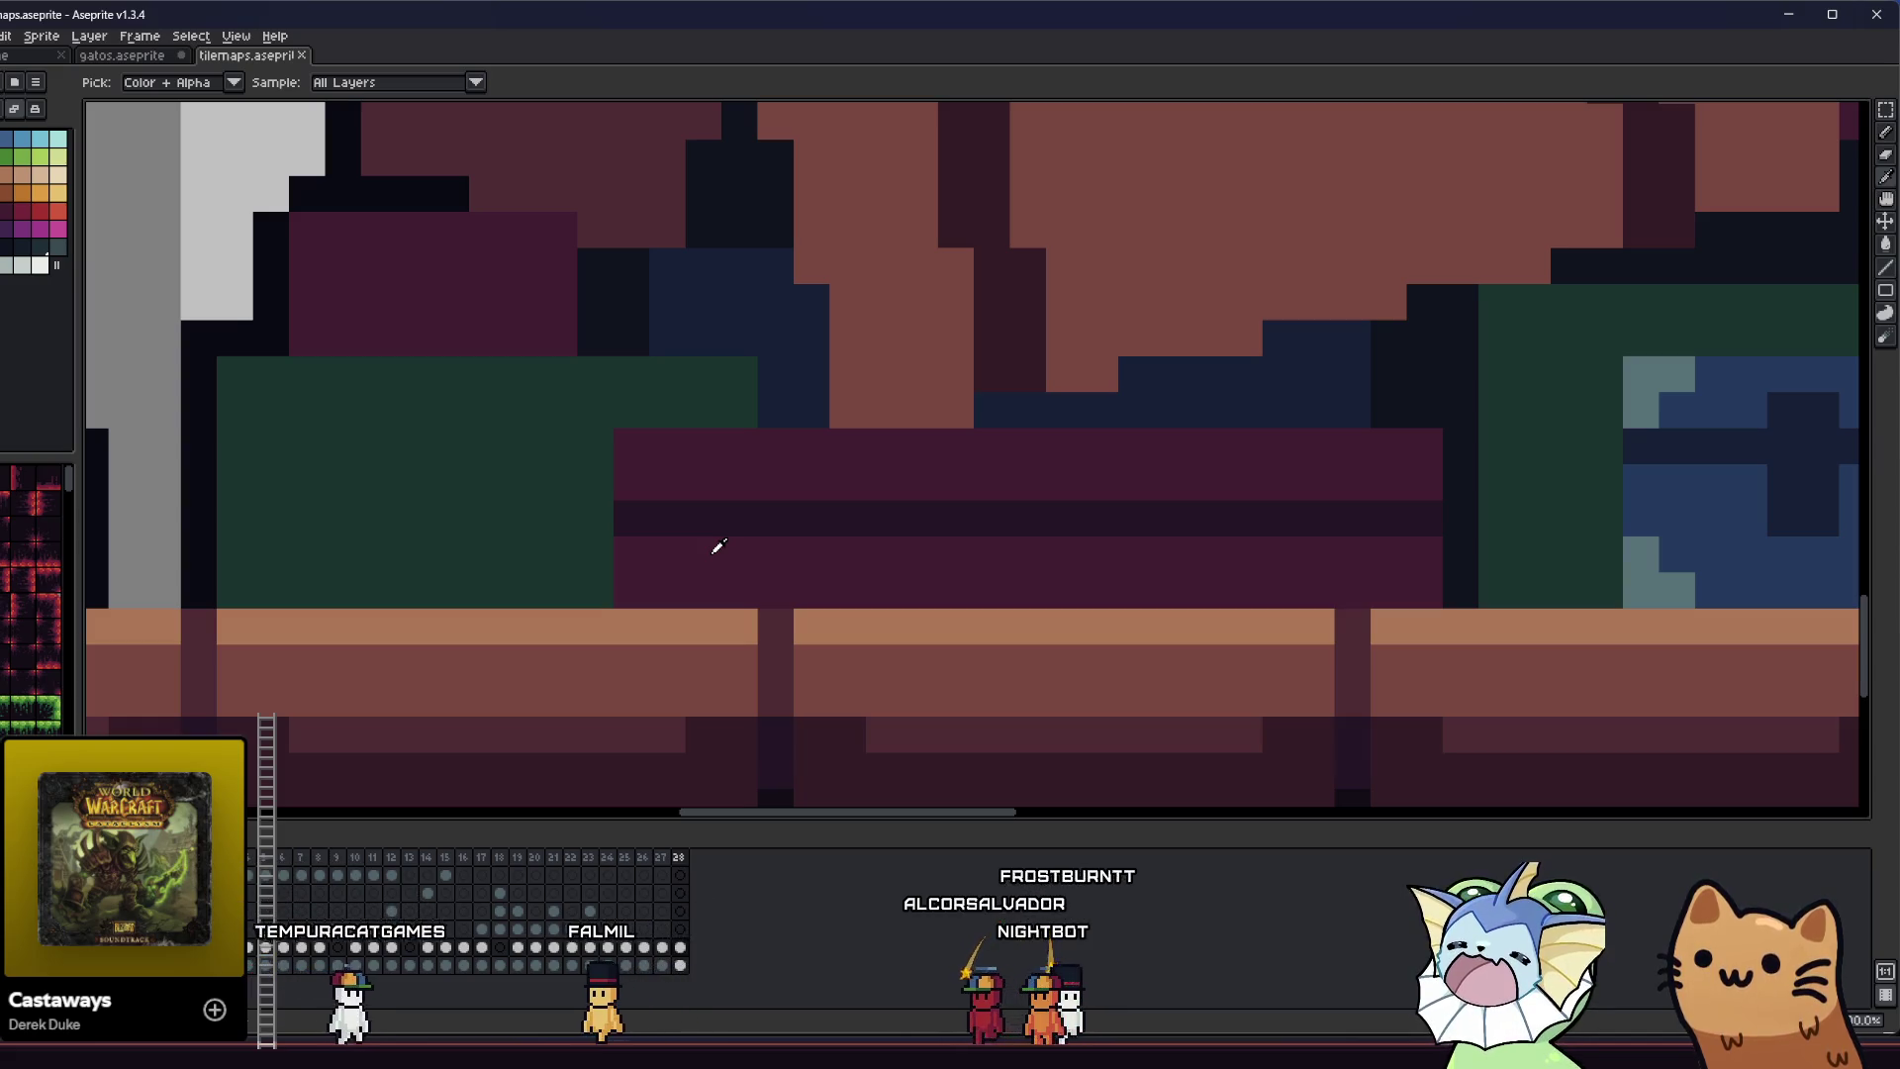
pyautogui.scroll(-2, 721, 501)
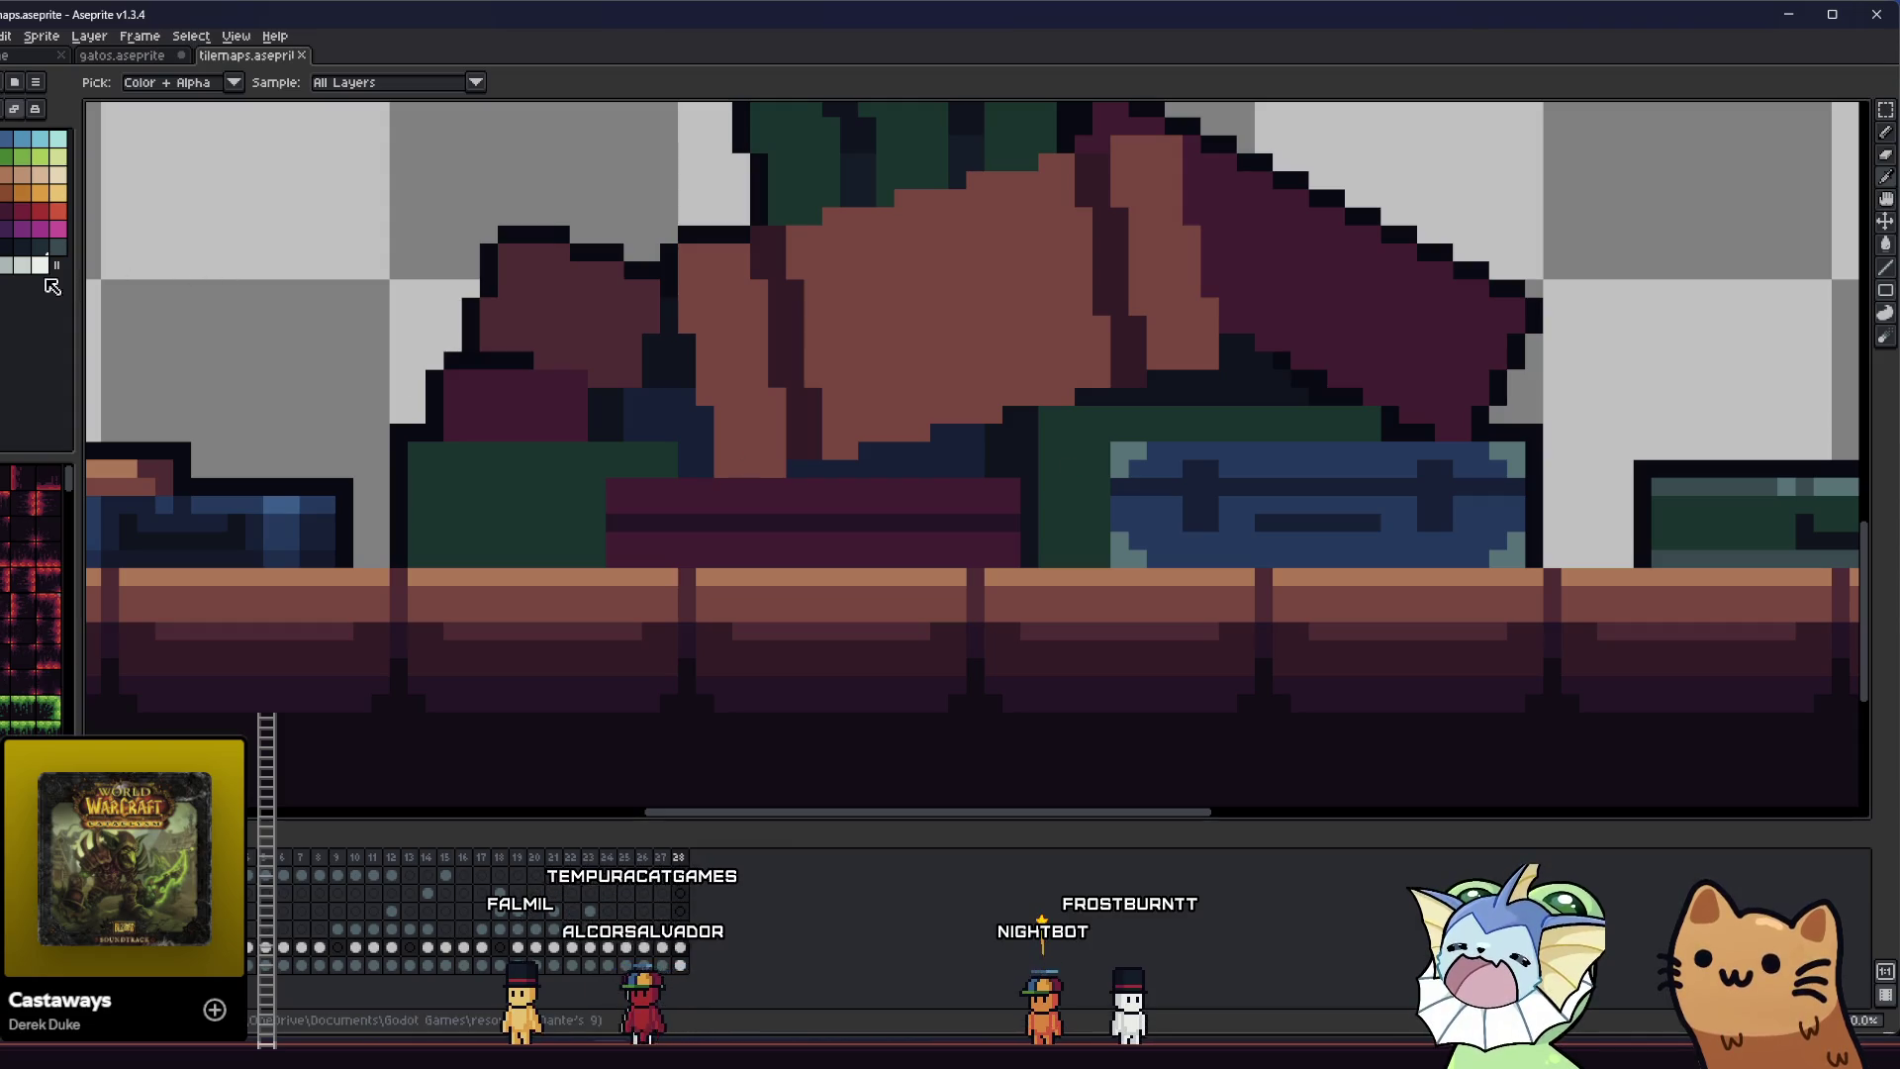
pyautogui.scroll(3, 445, 471)
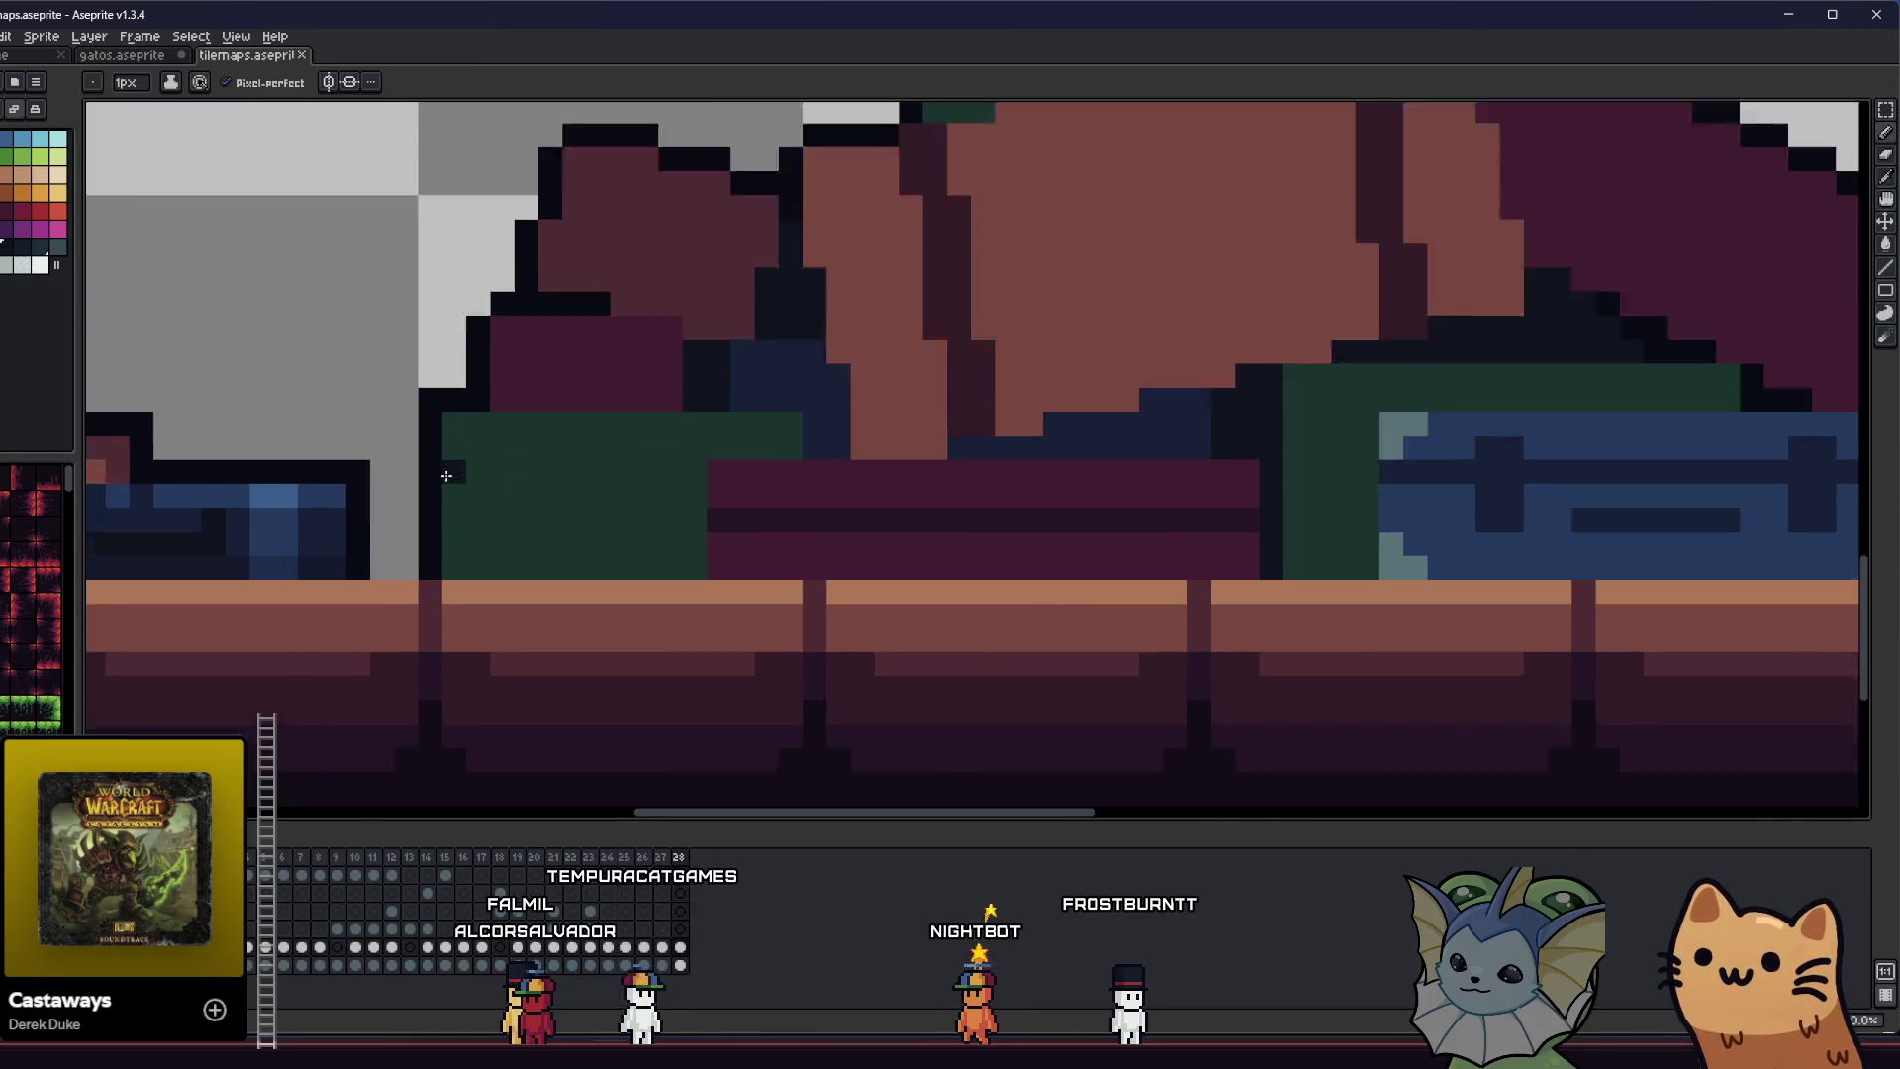
pyautogui.press('b')
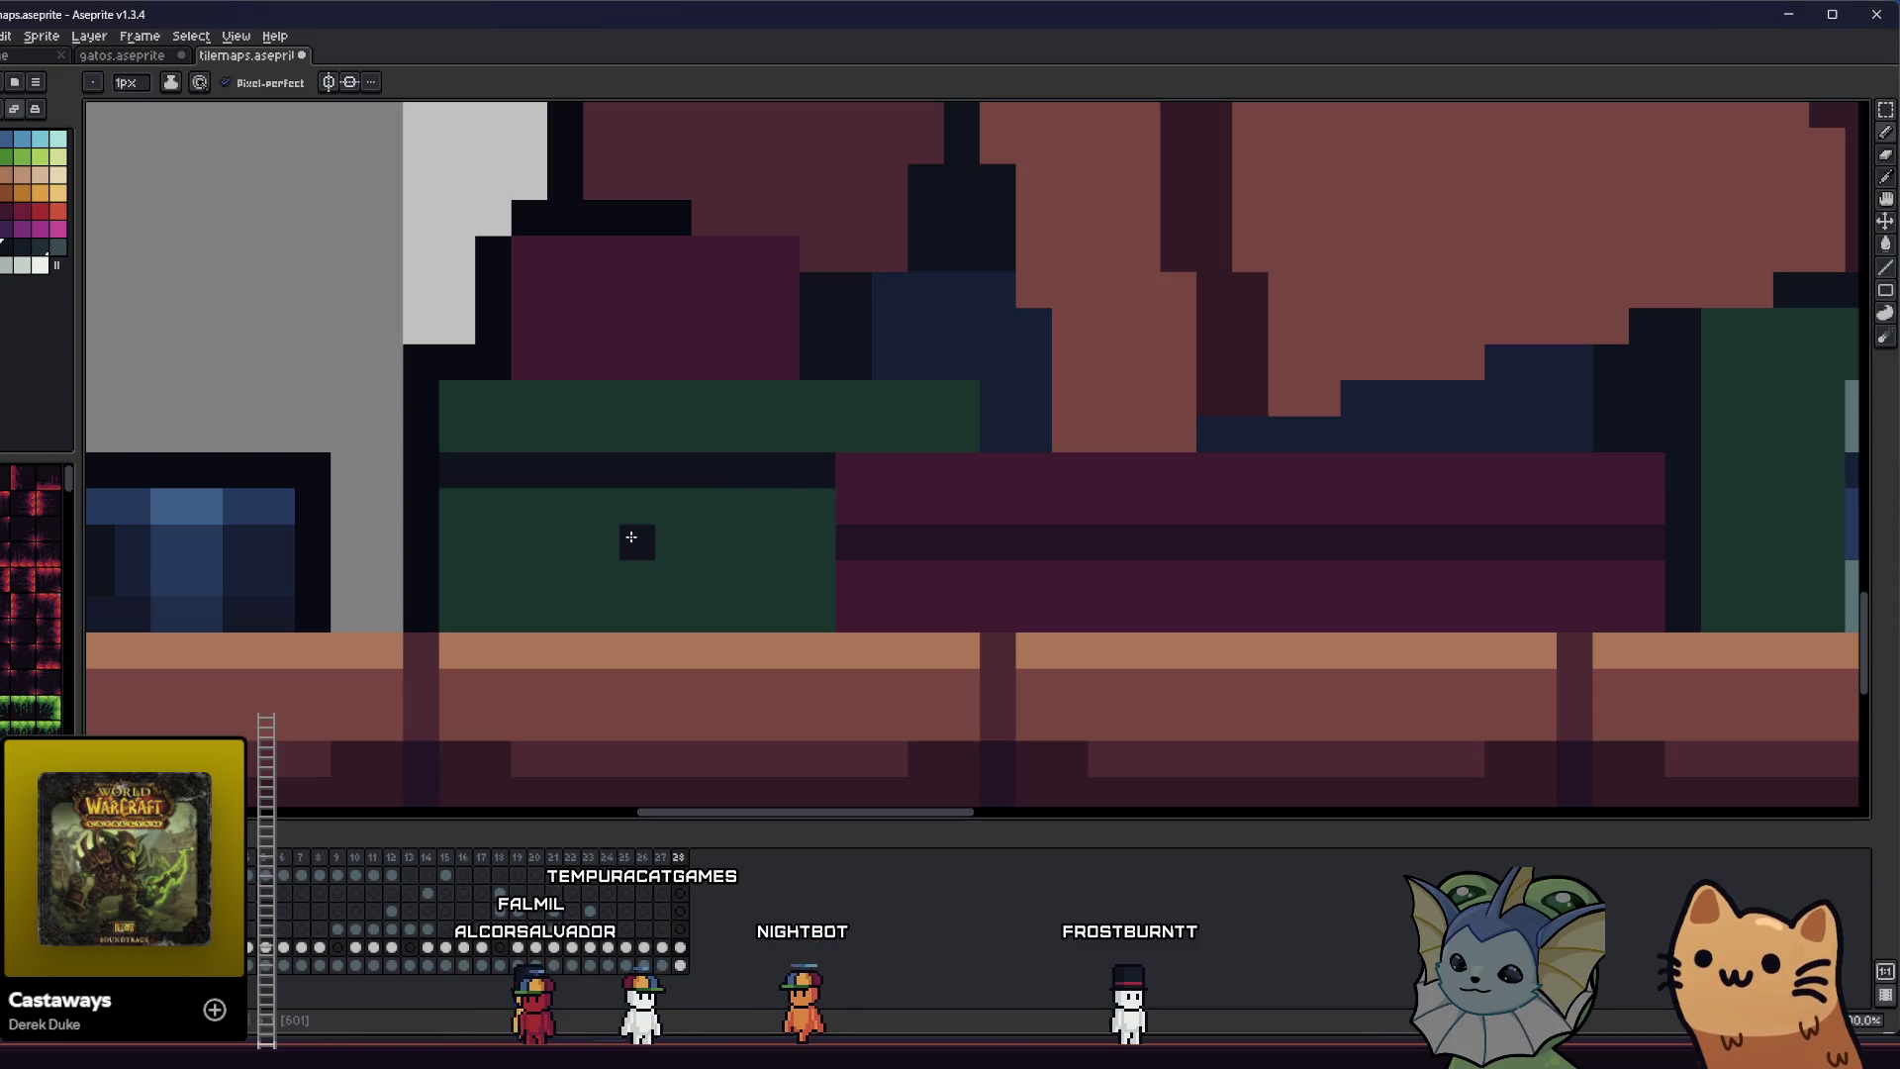
pyautogui.scroll(-4, 412, 590)
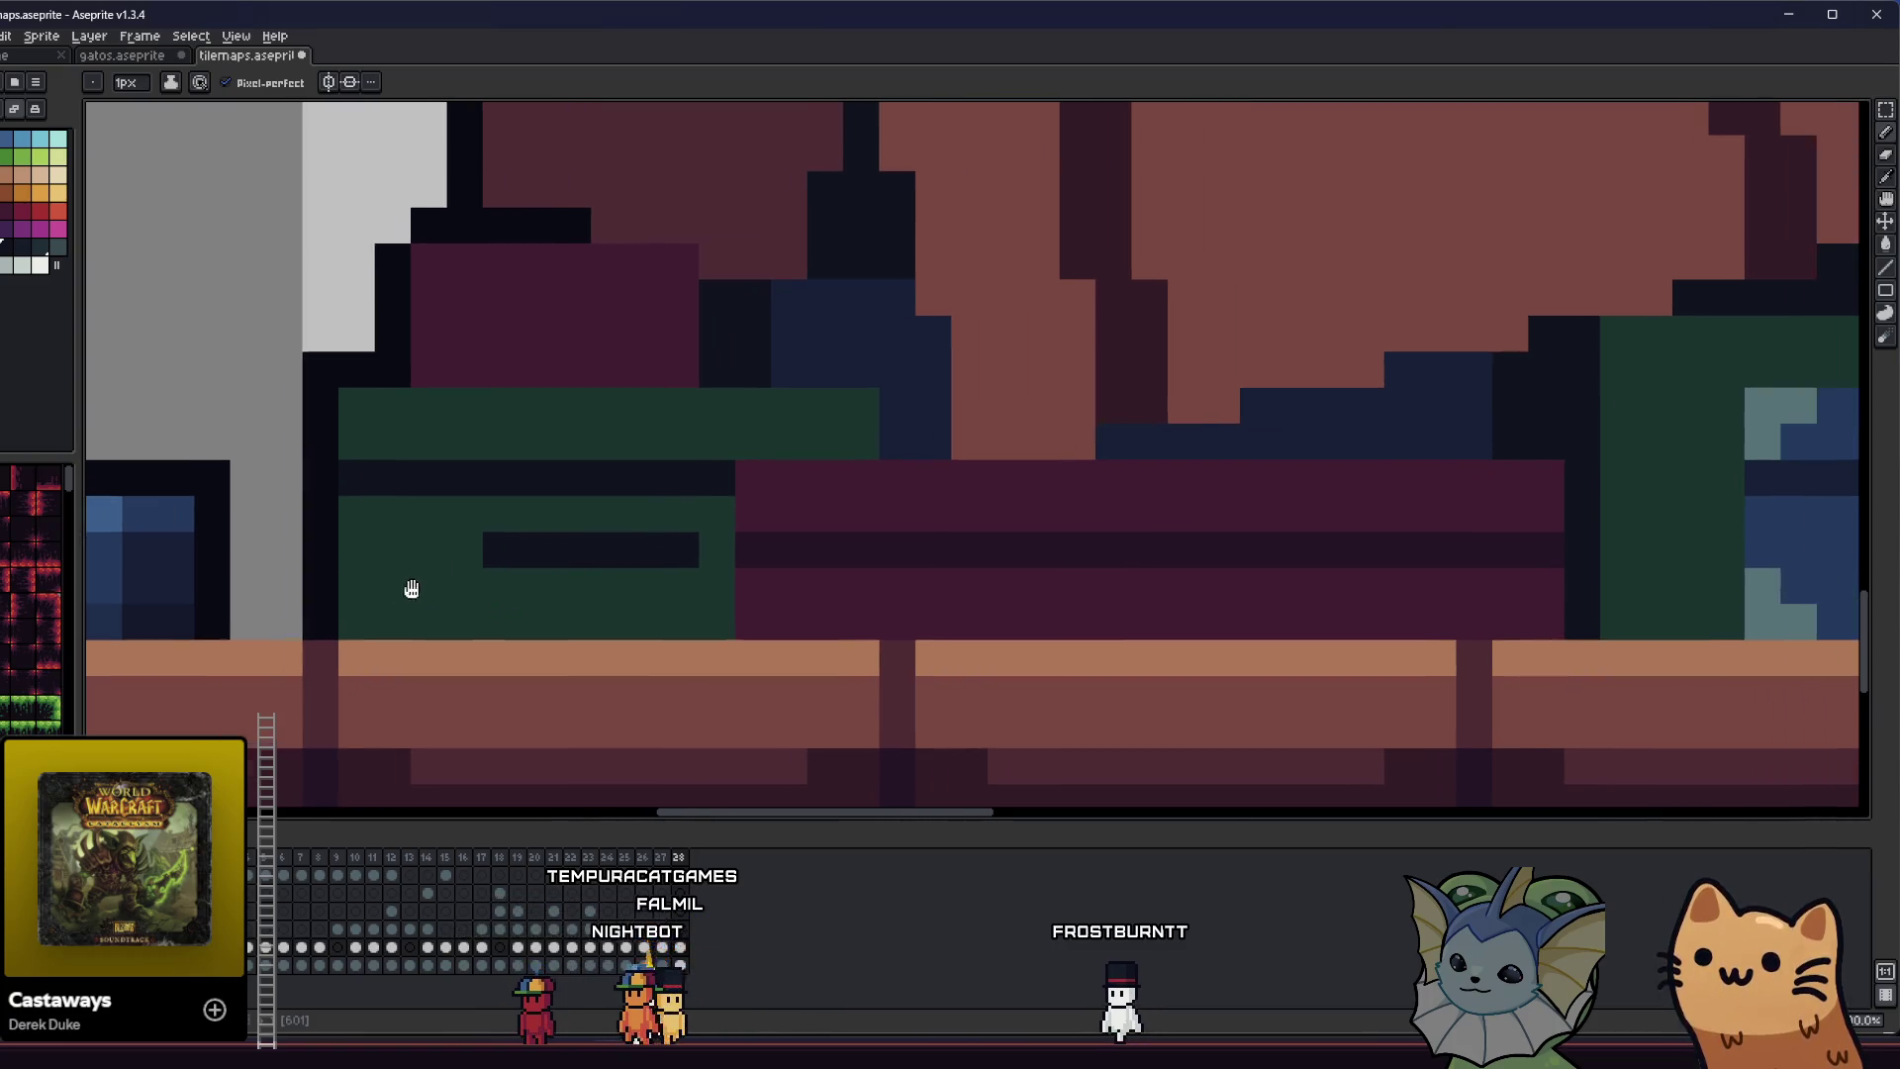
pyautogui.moveTo(343, 590)
pyautogui.mouseDown()
pyautogui.moveTo(293, 621)
pyautogui.moveTo(421, 547)
pyautogui.mouseUp()
pyautogui.scroll(2, 517, 538)
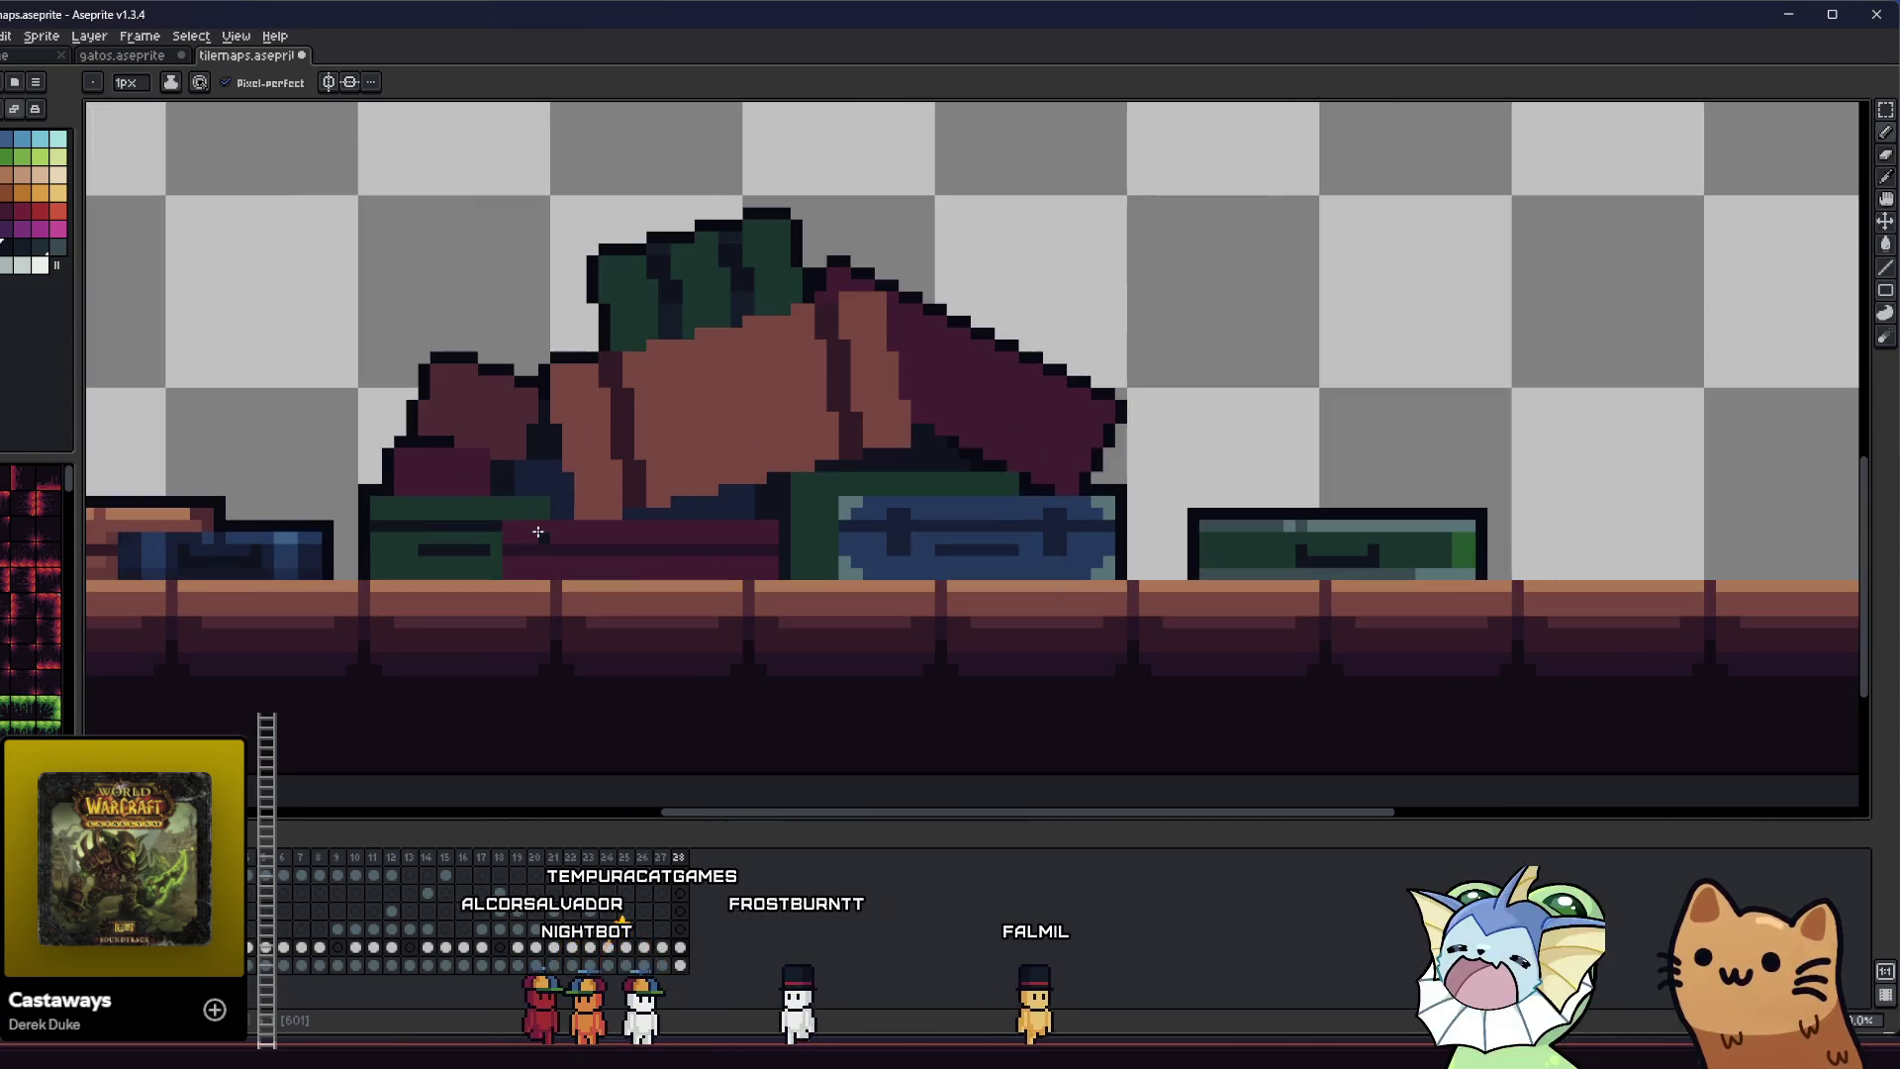
pyautogui.scroll(2, 806, 527)
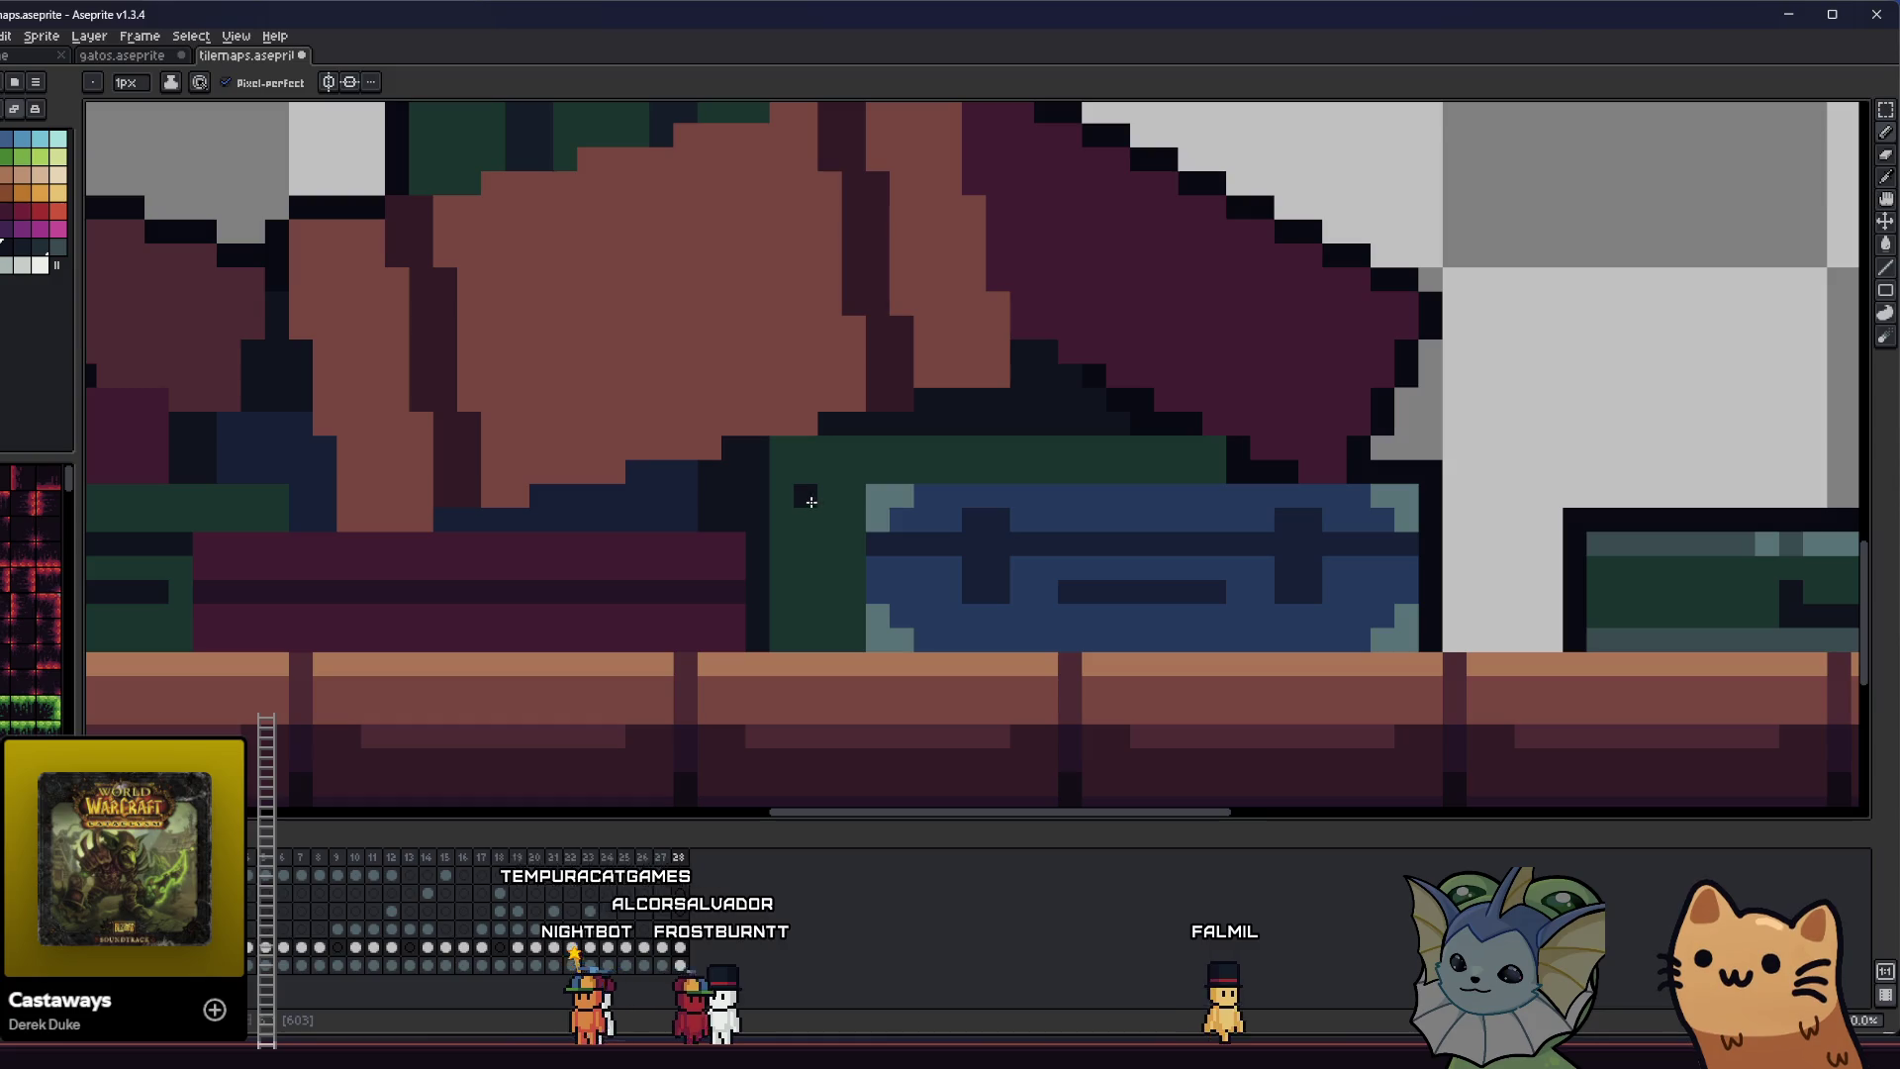
# - Eyedrop the dark outline colour and draw a vertical dark line plus a top pixel on the green book
pyautogui.scroll(1, 752, 465)
pyautogui.press('i')
pyautogui.click(548, 171)
pyautogui.press('b')
pyautogui.moveTo(848, 479); pyautogui.dragTo(841, 631)
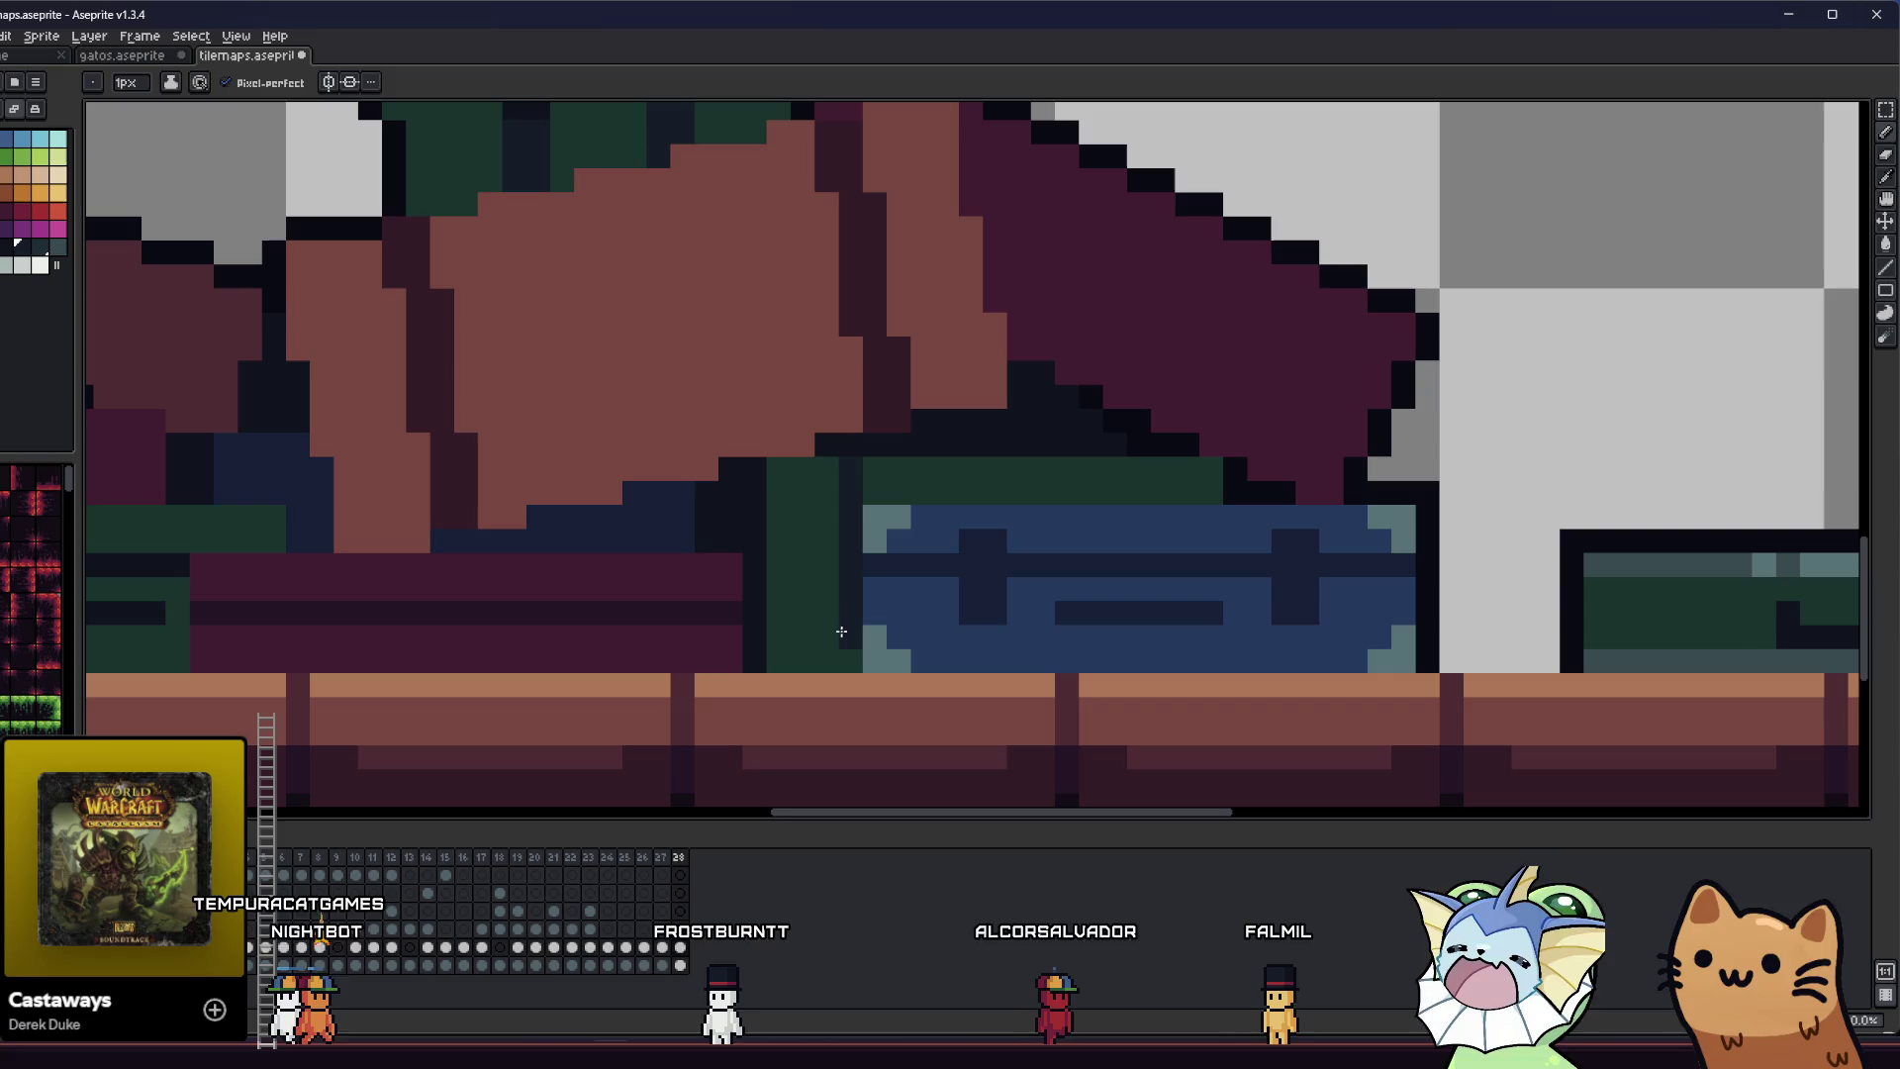
pyautogui.click(870, 479)
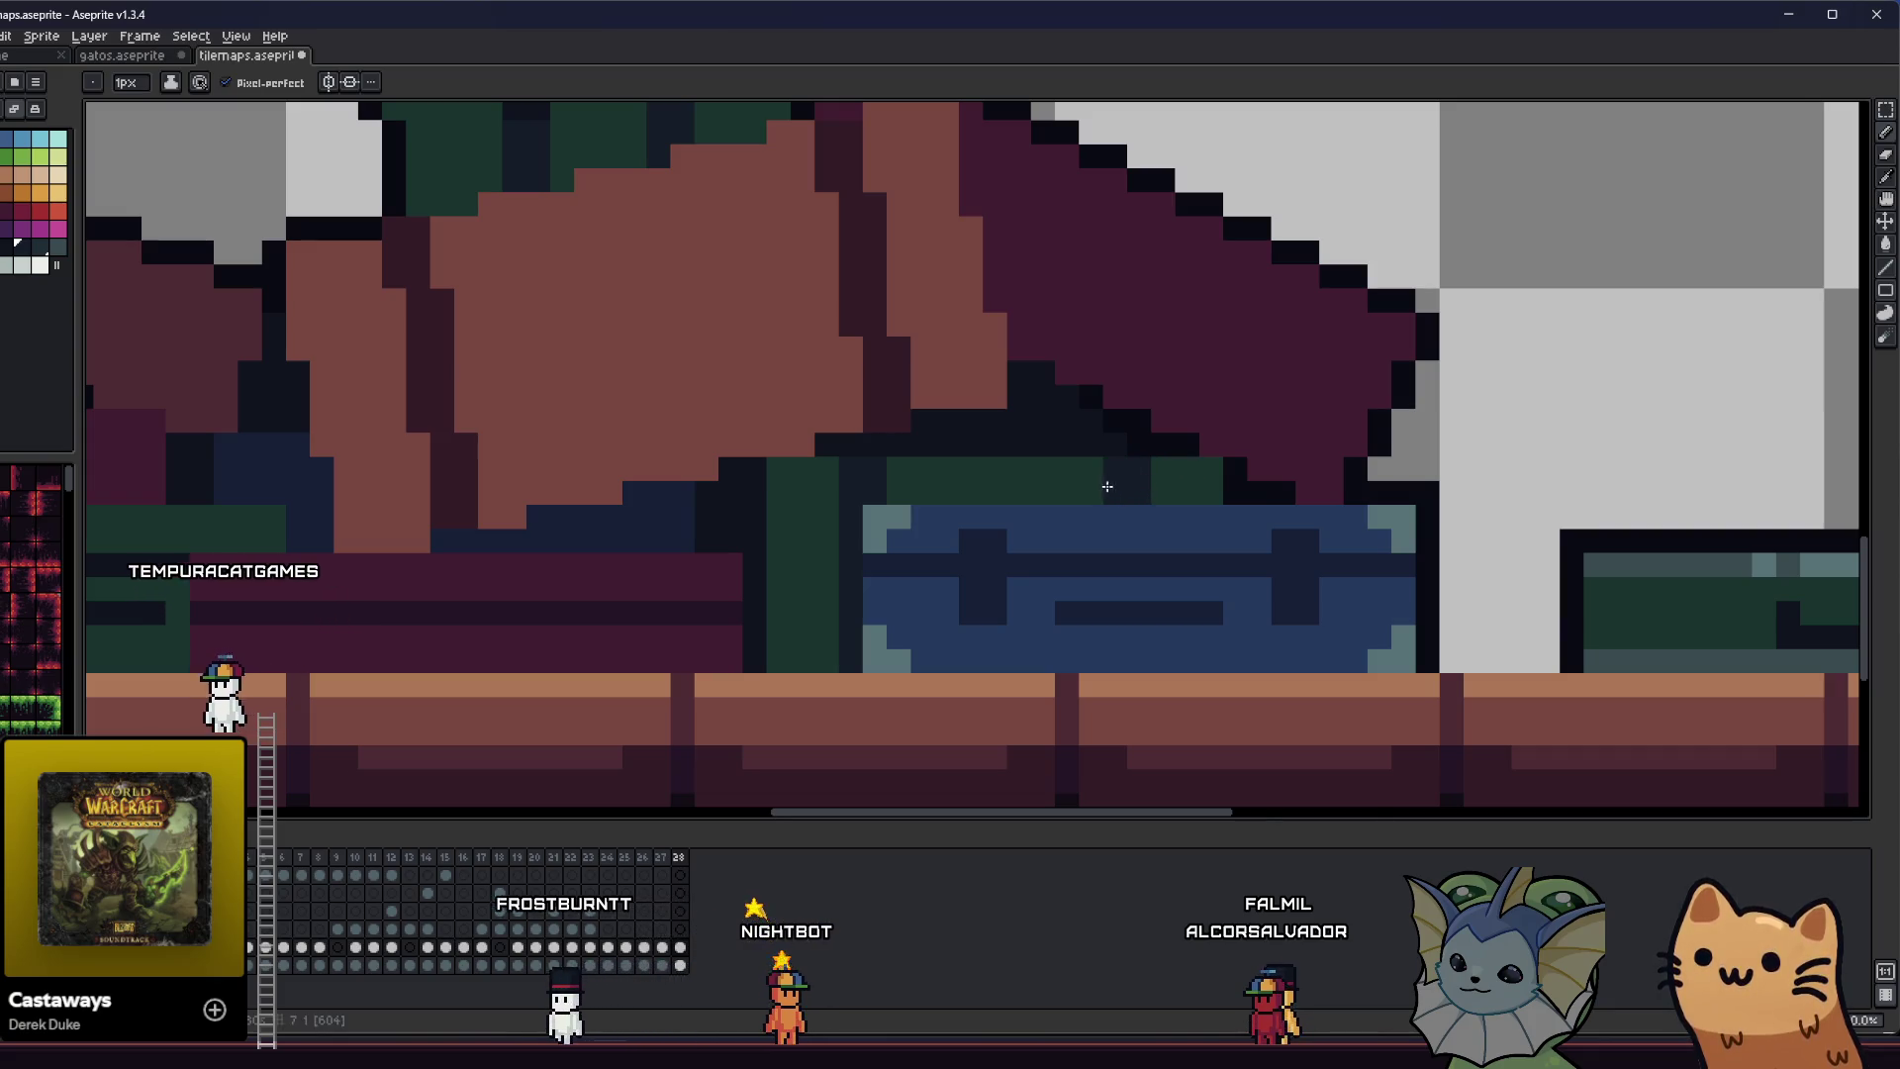
pyautogui.scroll(-4, 1107, 486)
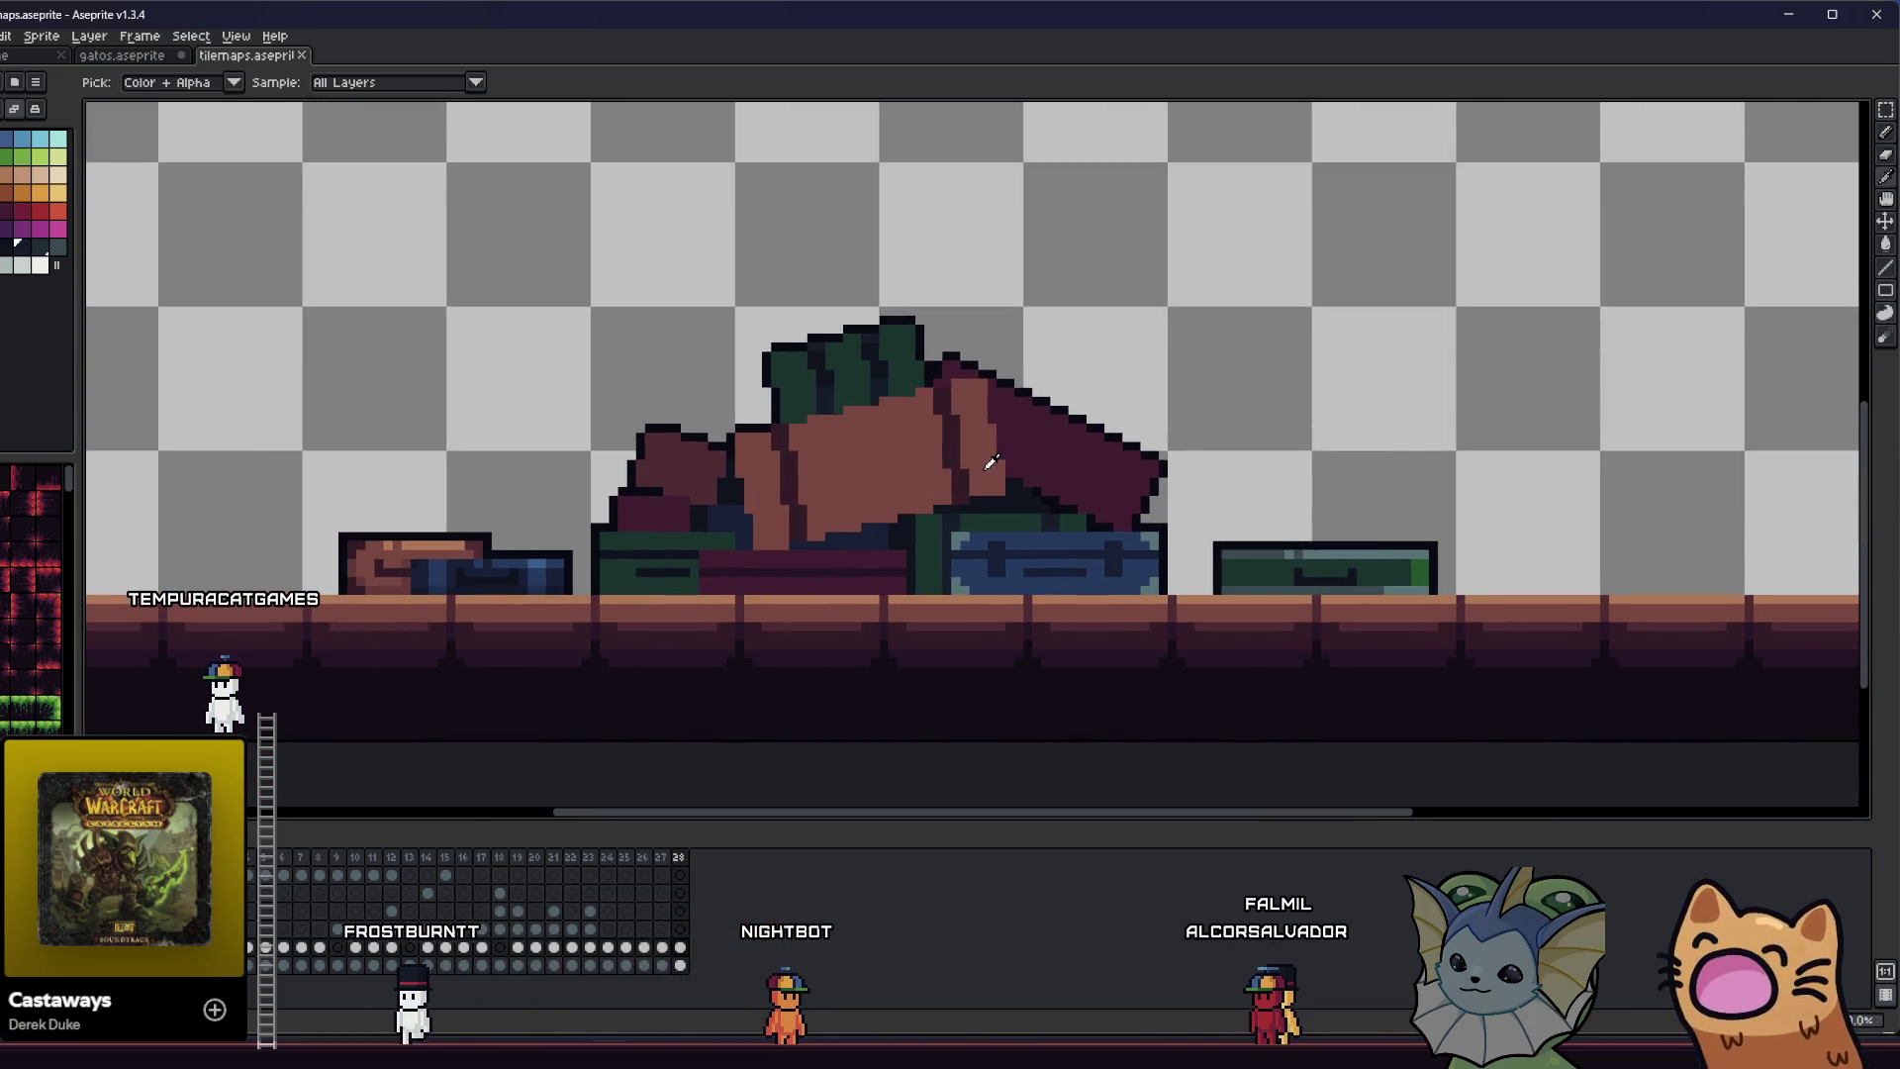
pyautogui.scroll(-2, 716, 468)
pyautogui.moveTo(615, 530); pyautogui.dragTo(460, 547)
pyautogui.scroll(-2, 460, 547)
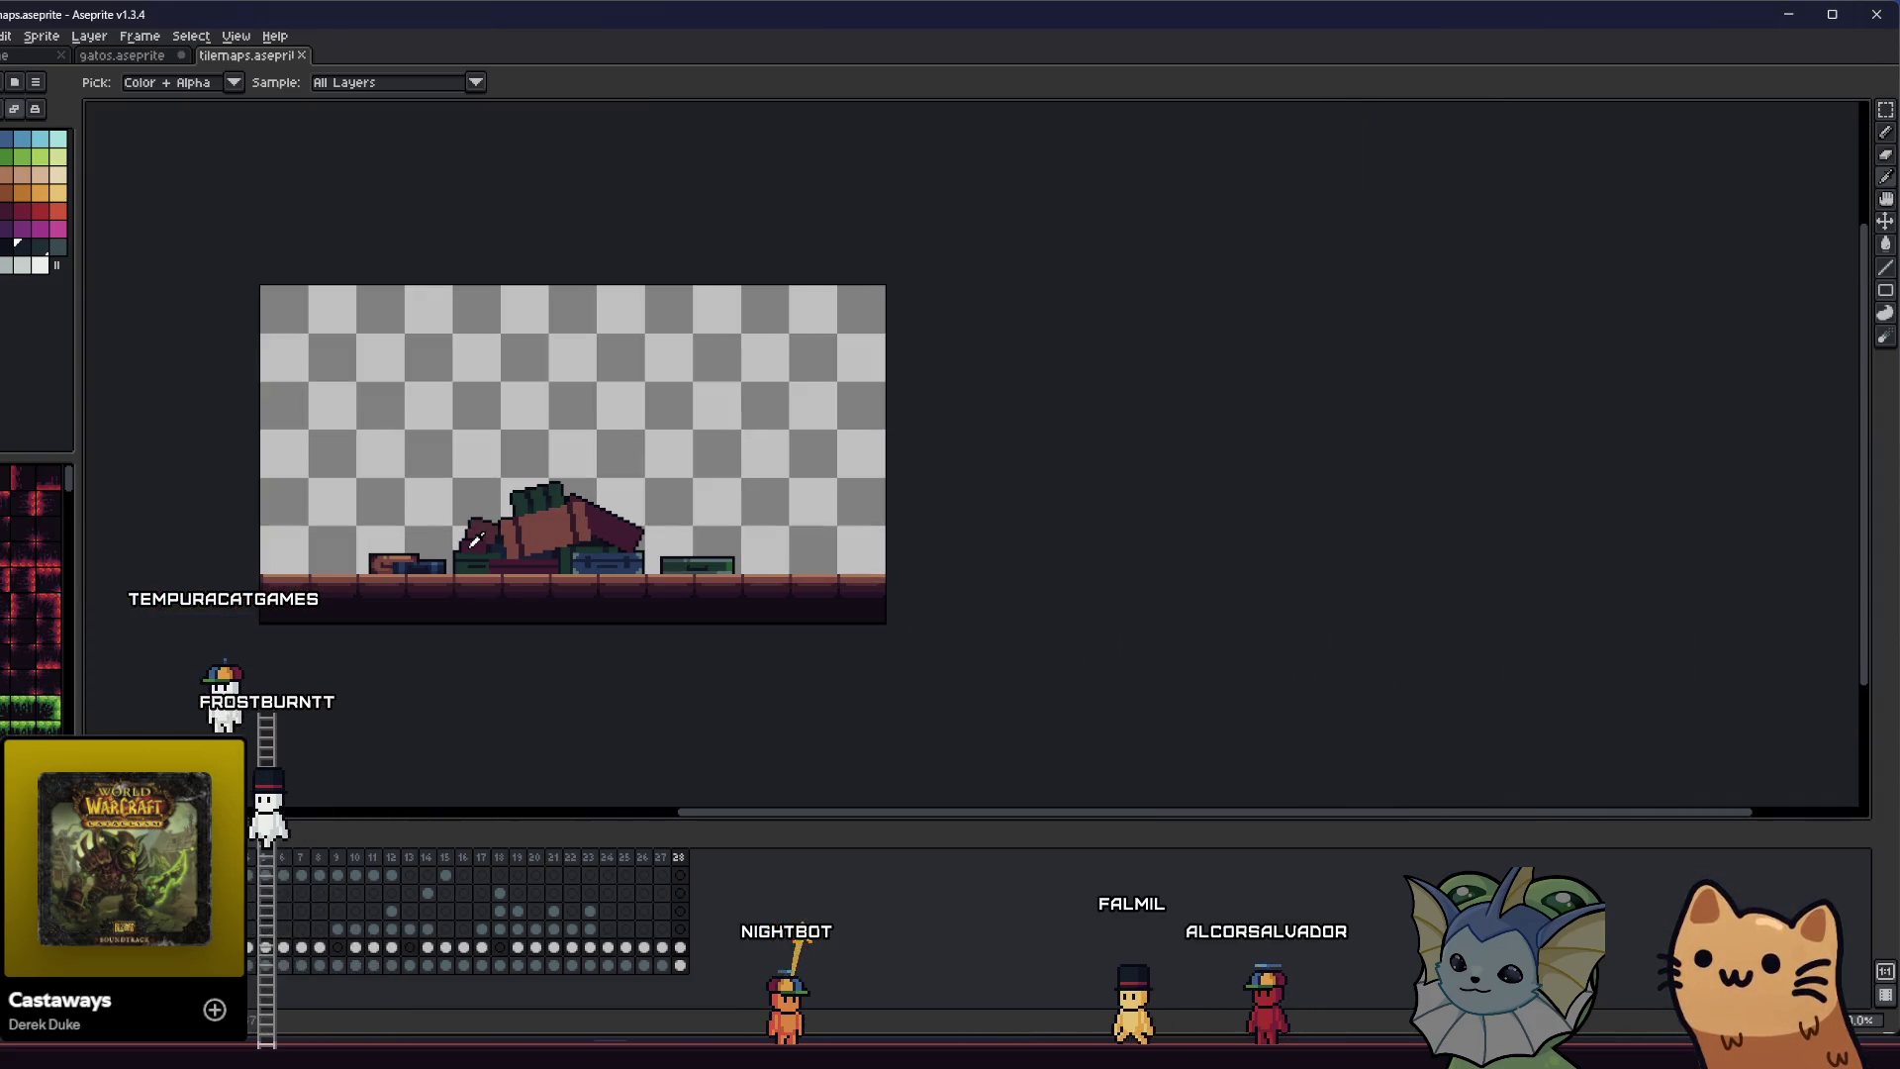
pyautogui.scroll(1, 463, 540)
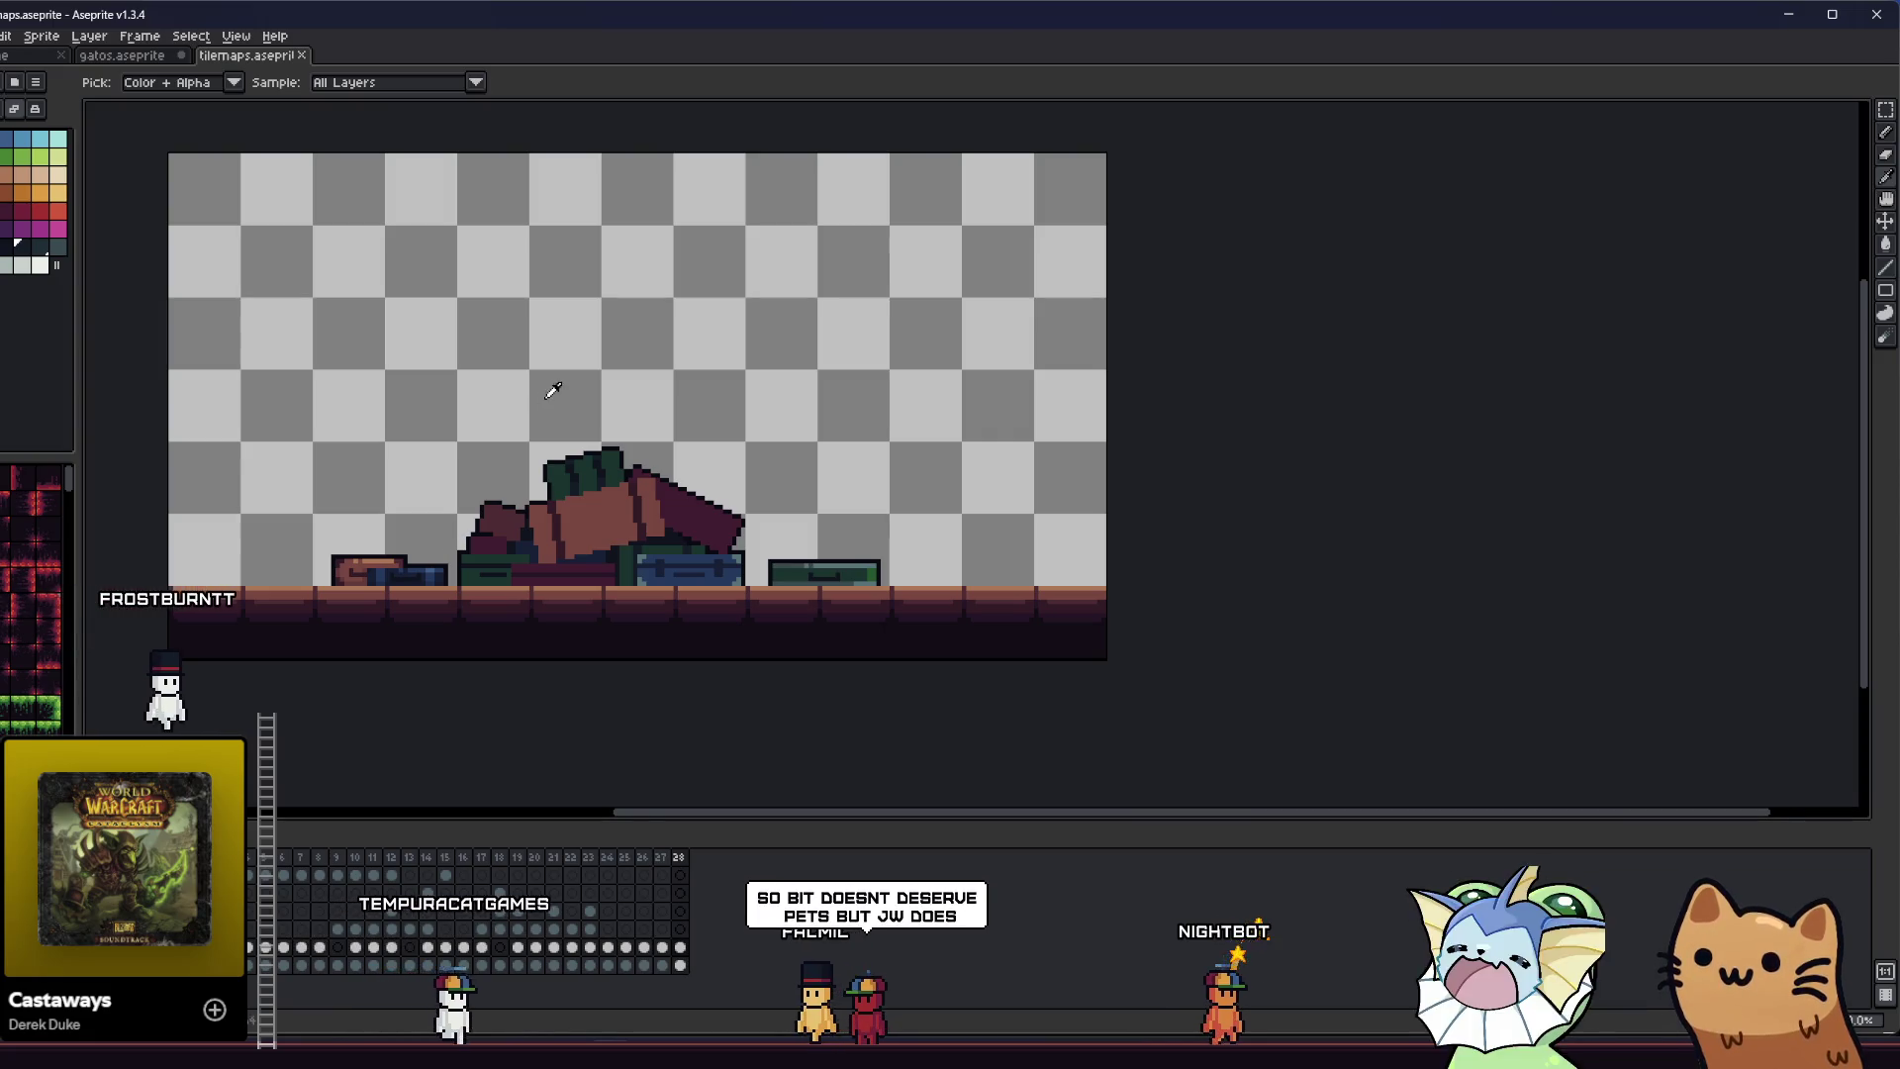
pyautogui.scroll(4, 553, 390)
pyautogui.scroll(-1, 551, 480)
pyautogui.scroll(1, 527, 454)
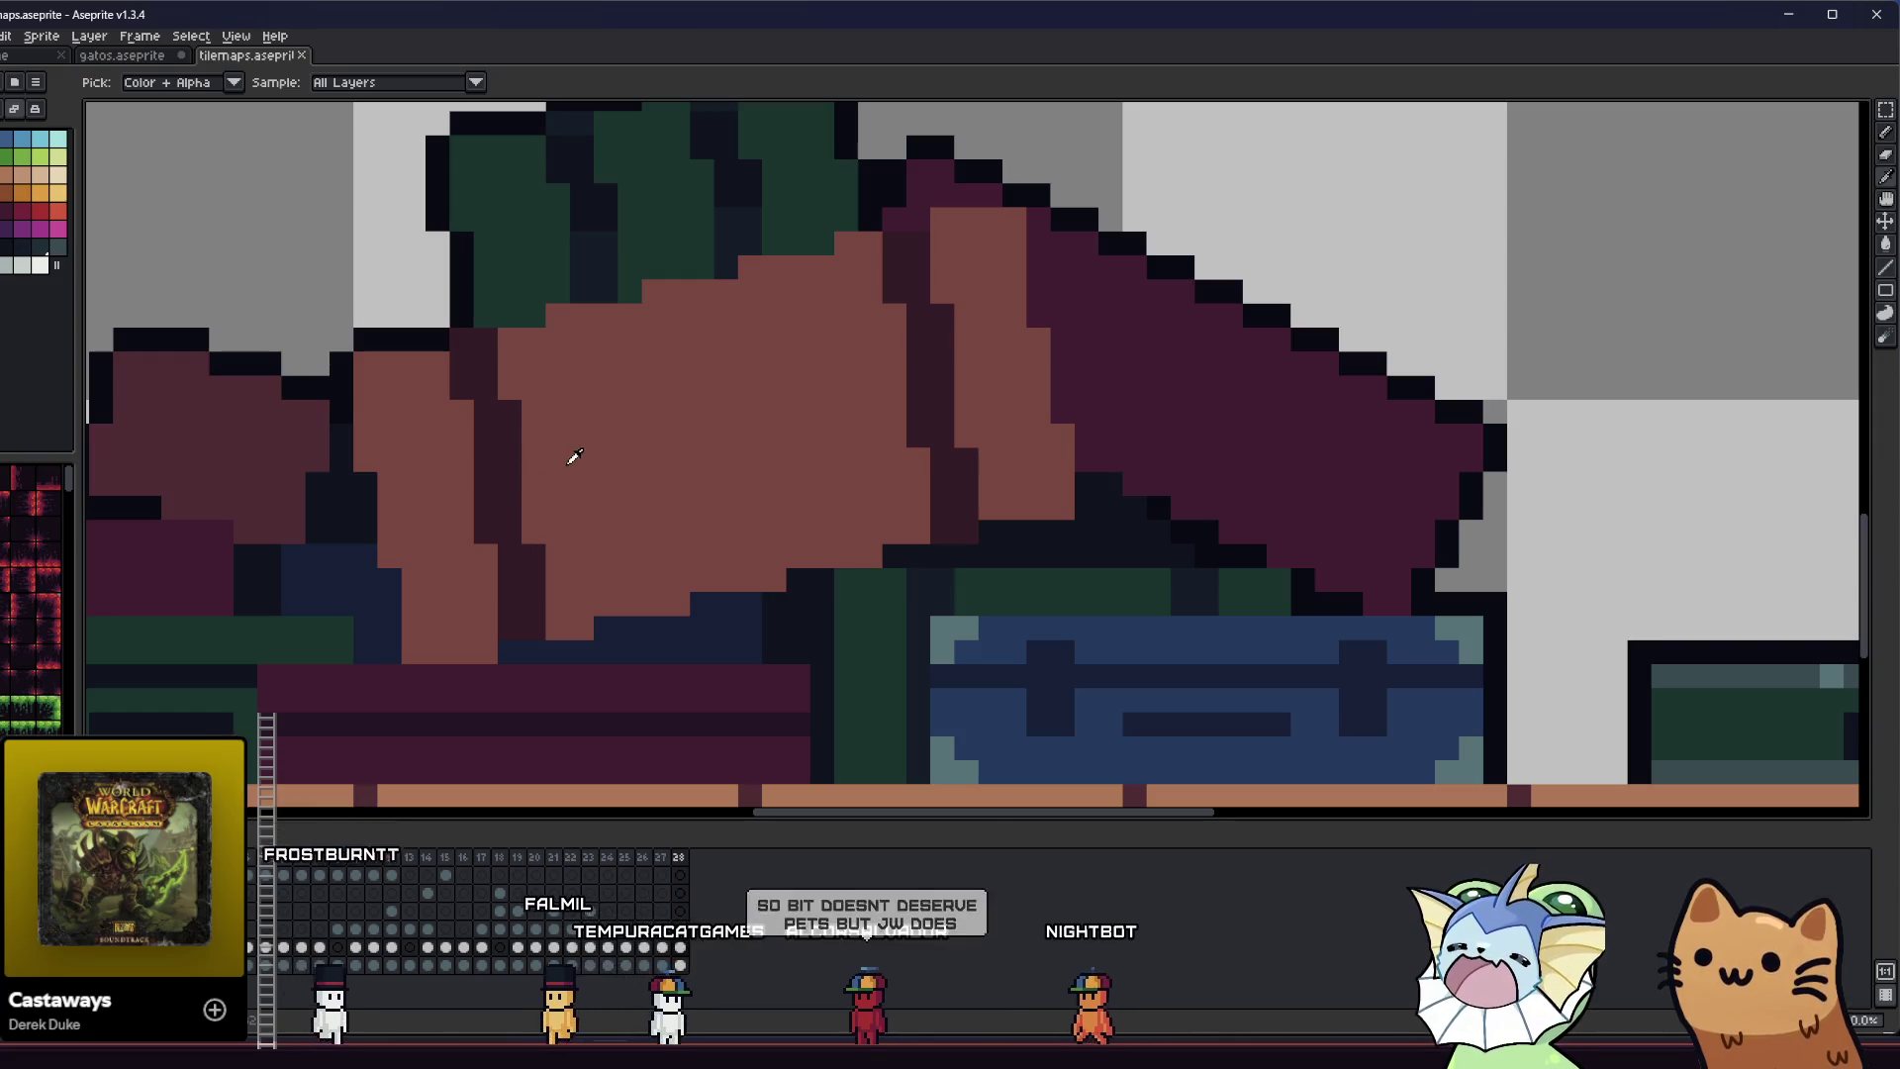
pyautogui.press('g')
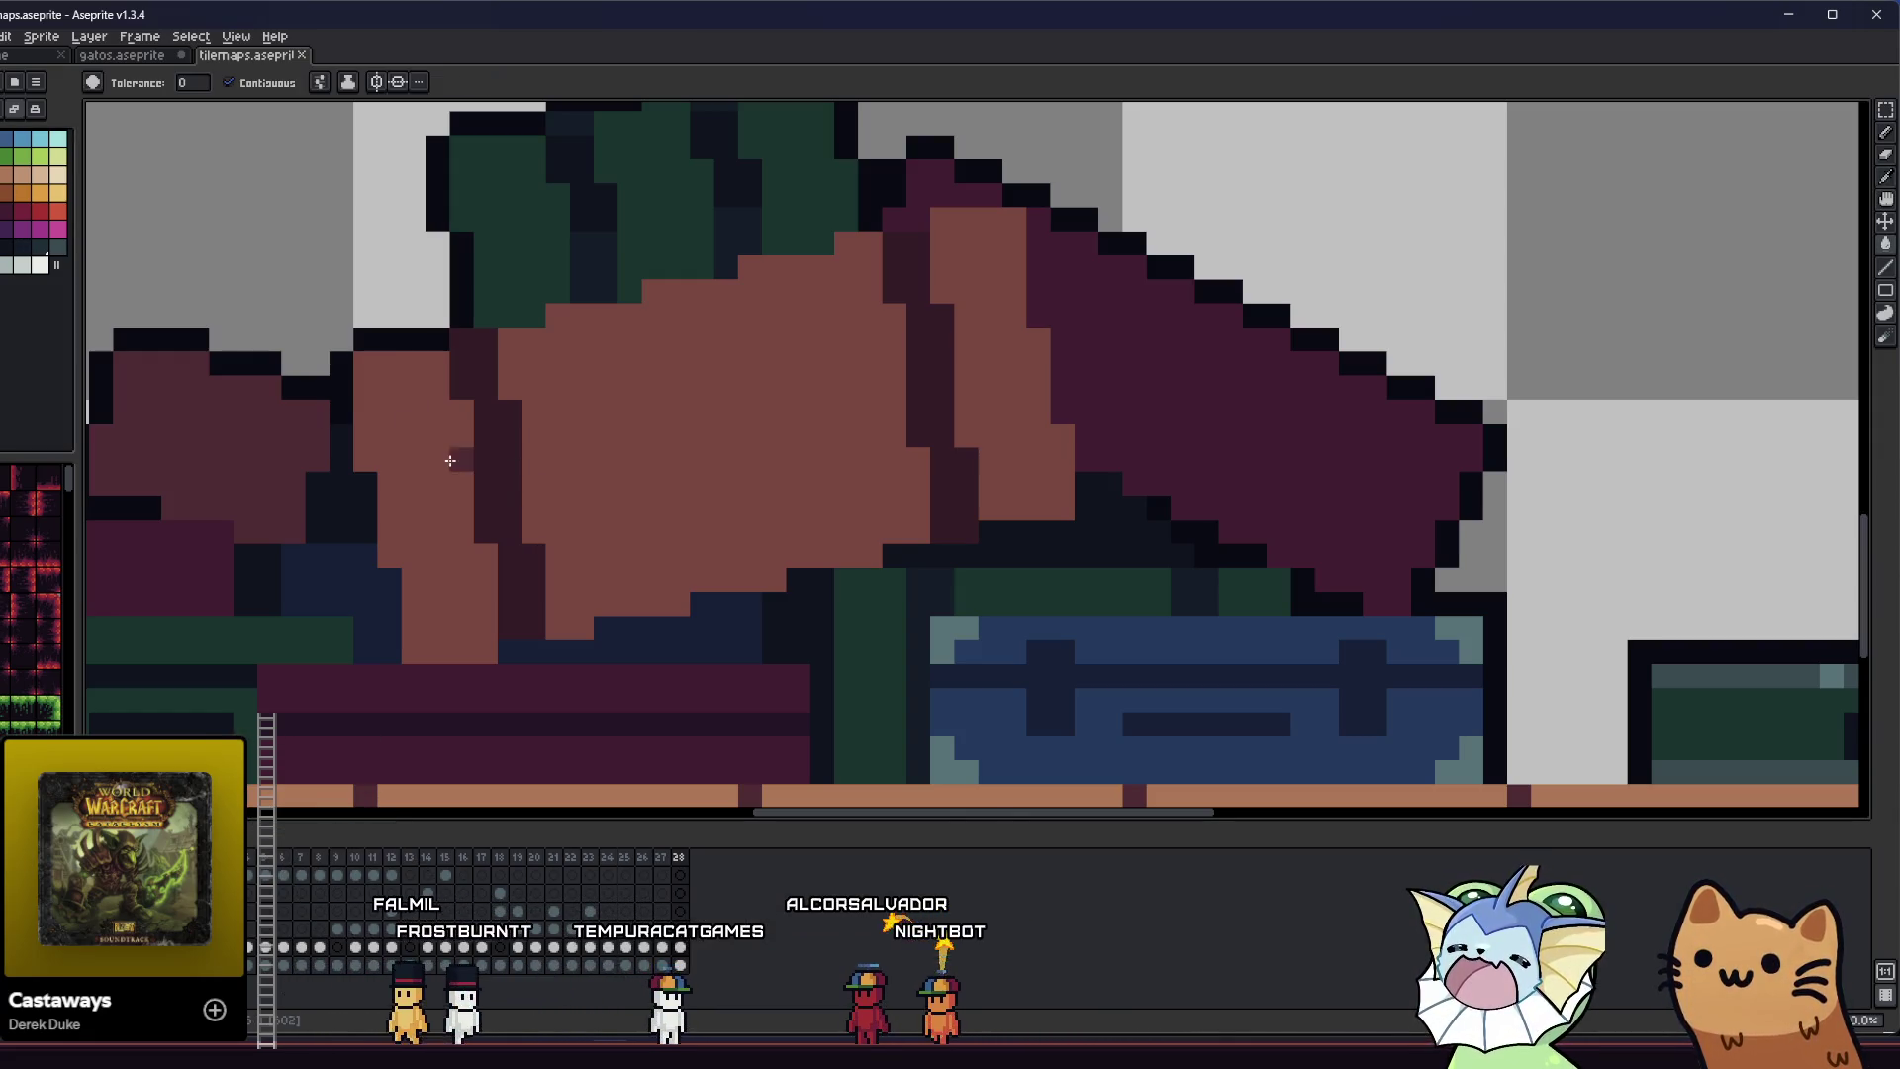
pyautogui.hscroll(-2, 456, 445)
pyautogui.press('i')
pyautogui.scroll(-4, 303, 423)
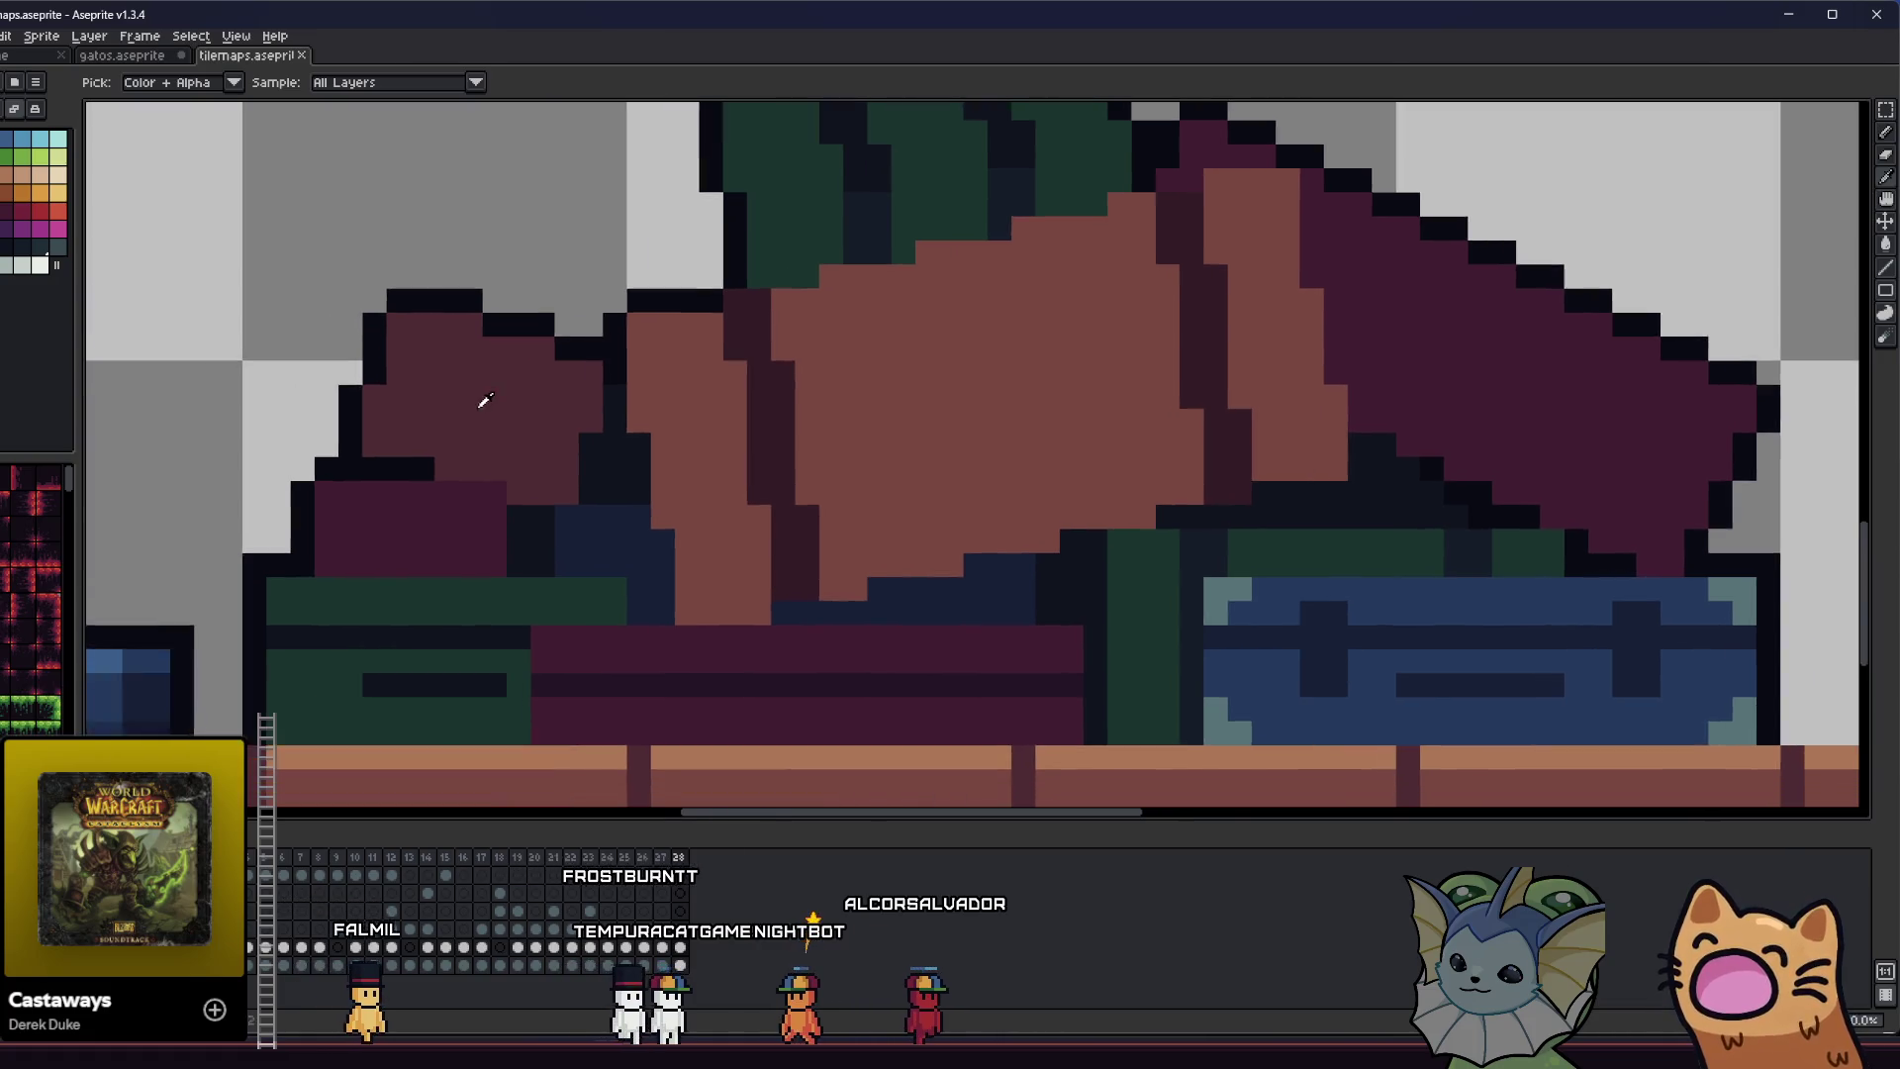
pyautogui.scroll(1, 332, 433)
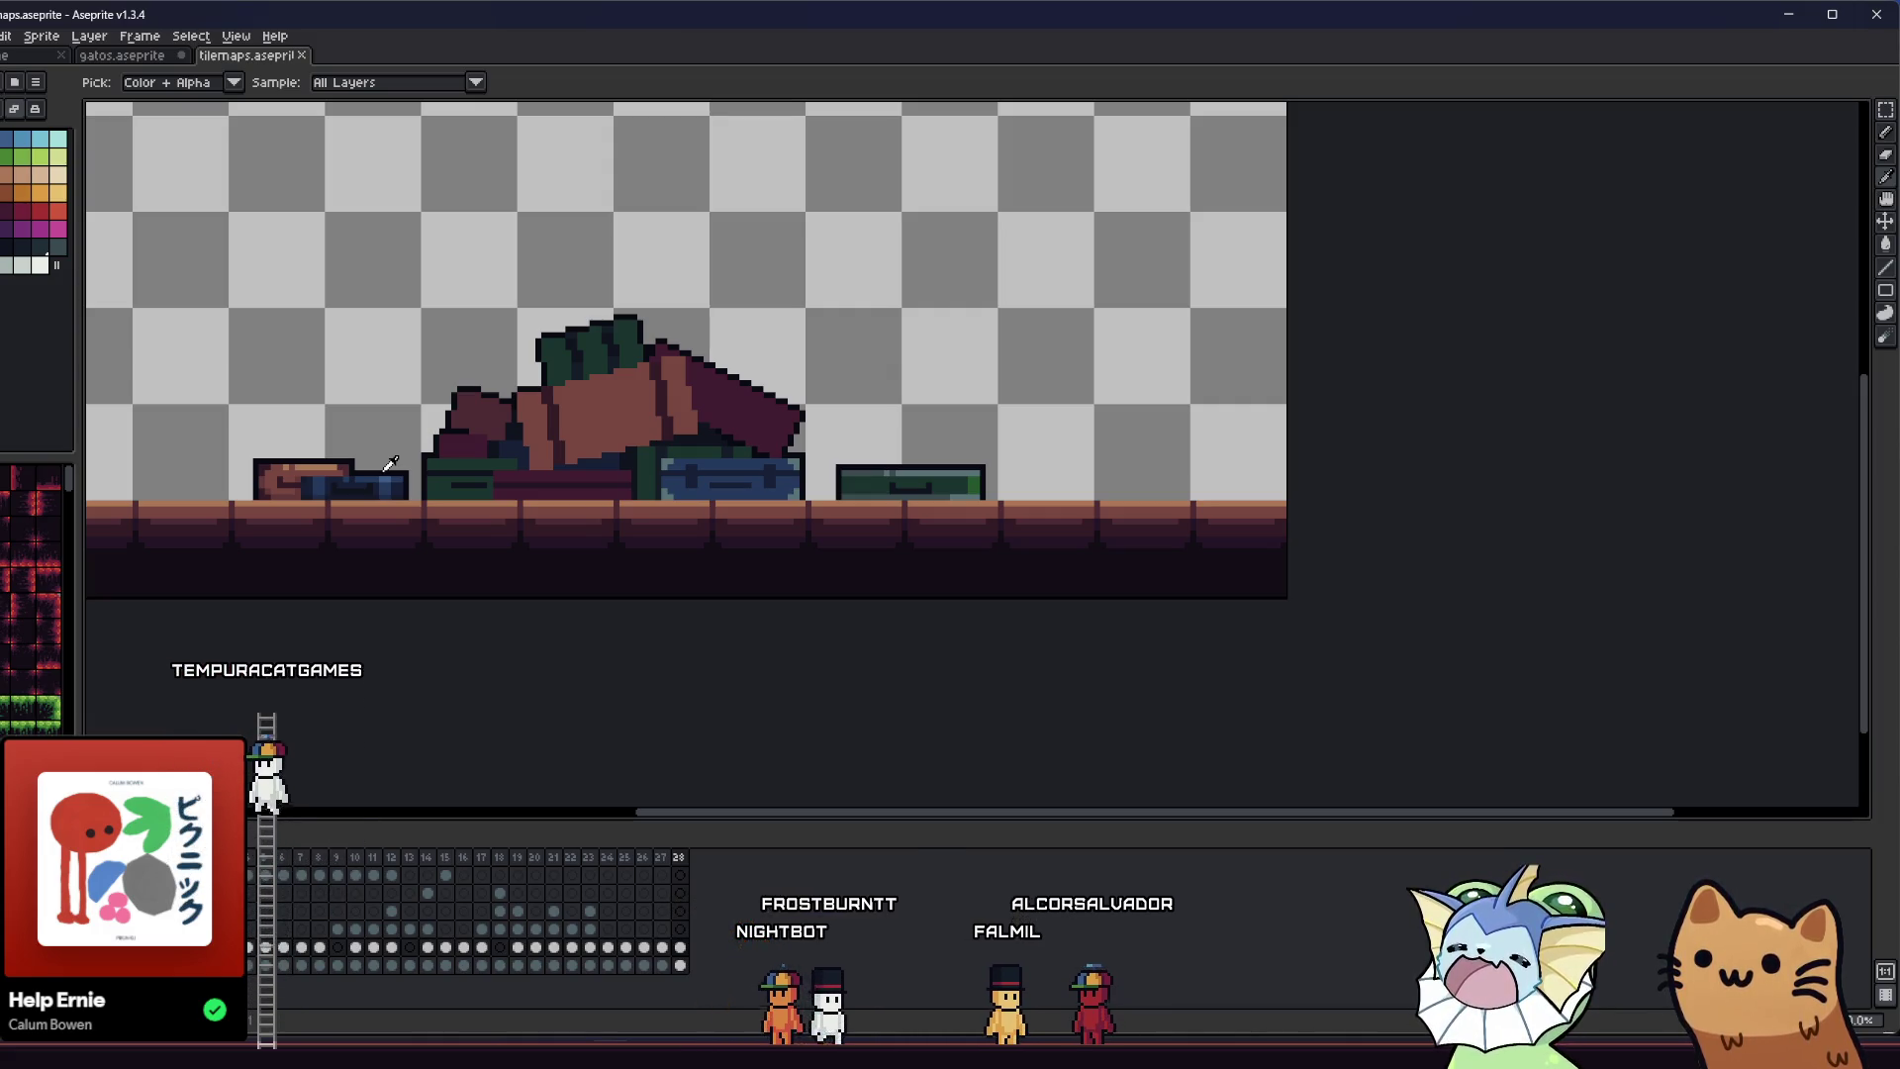
pyautogui.scroll(5, 848, 417)
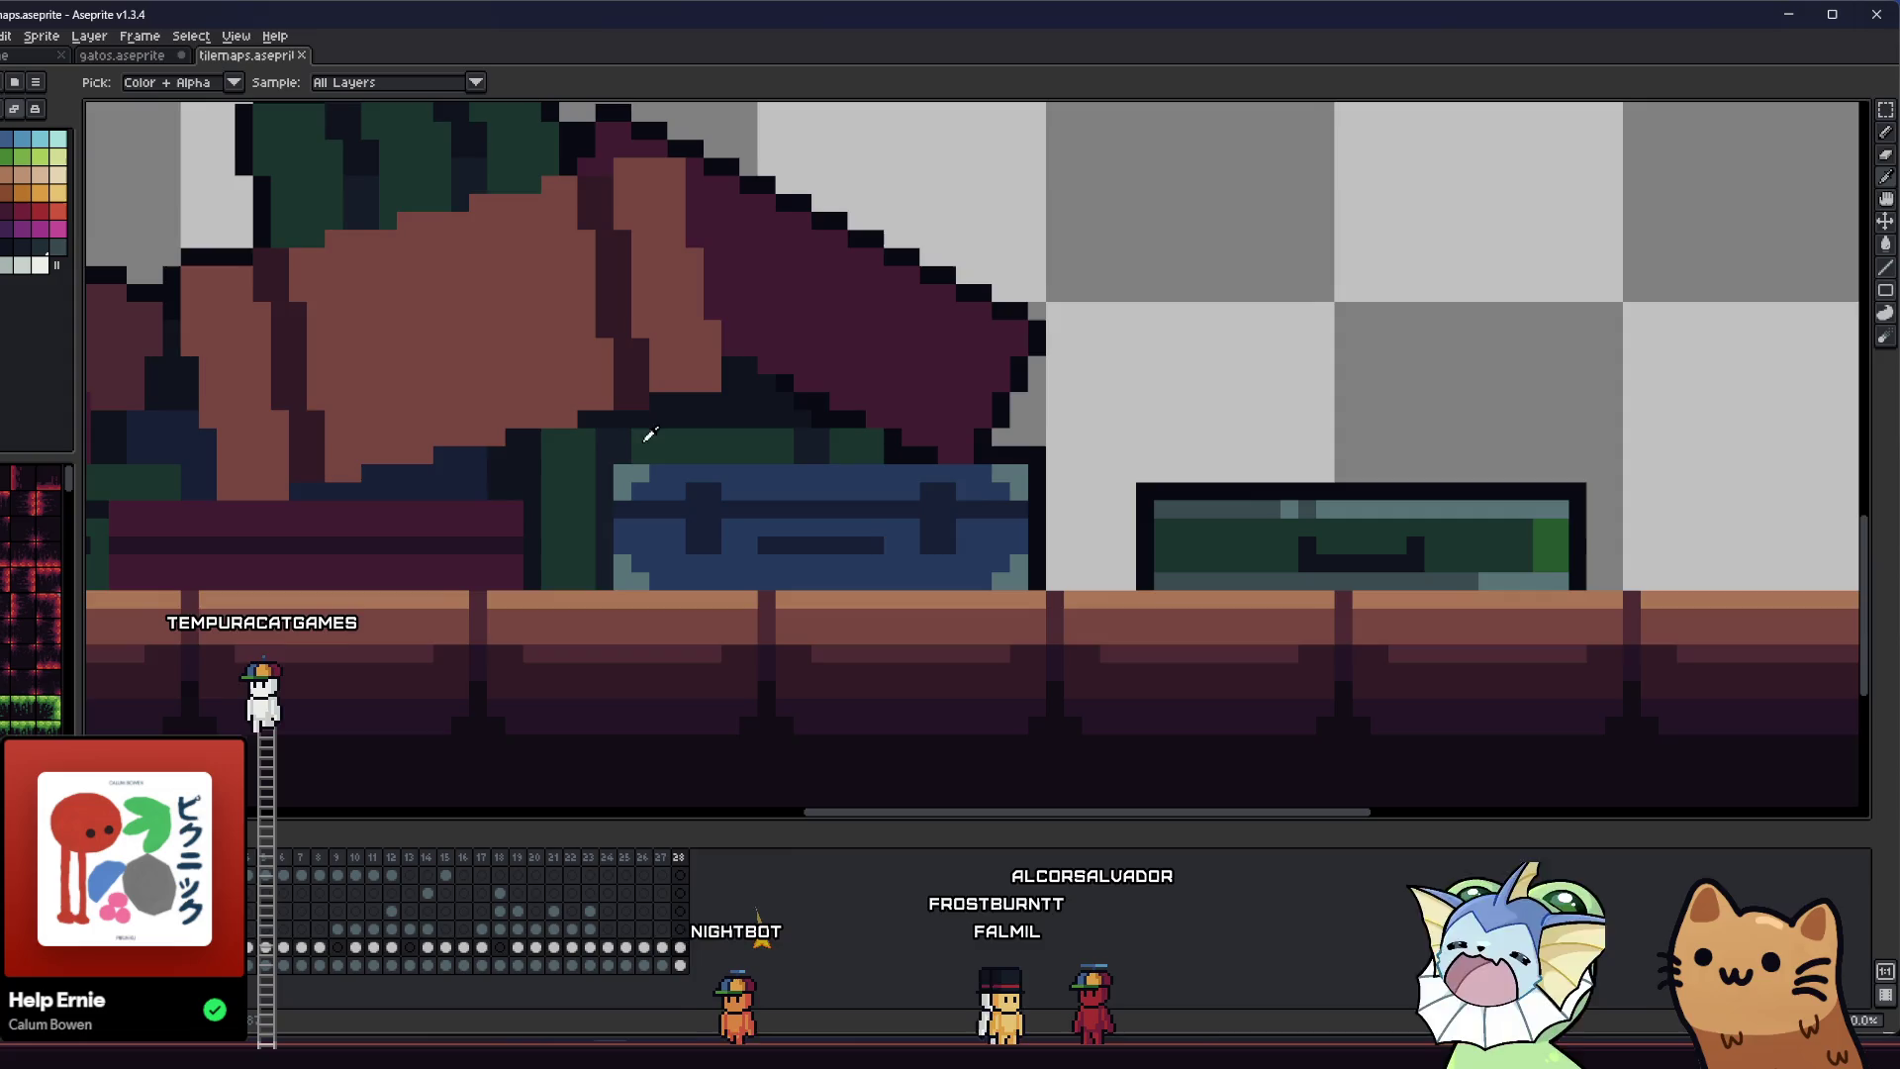
pyautogui.scroll(-3, 773, 448)
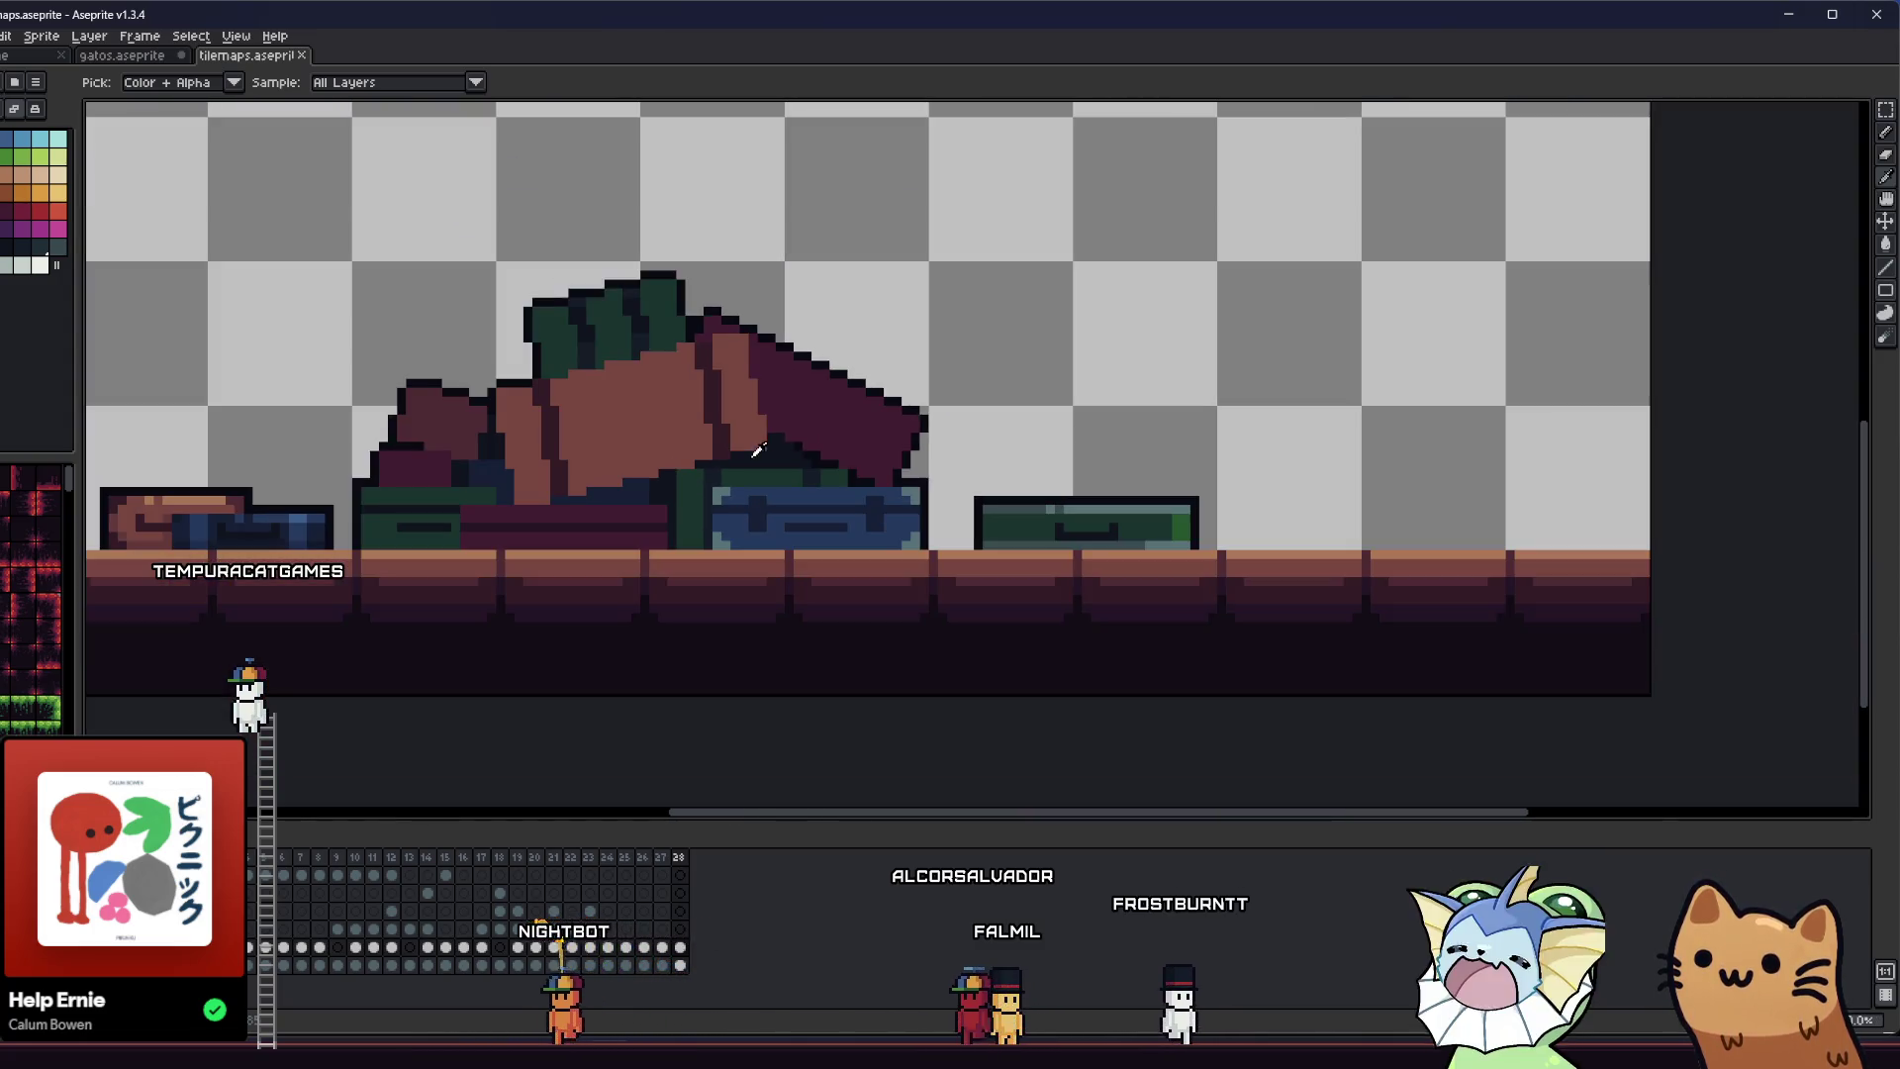
pyautogui.scroll(1, 565, 479)
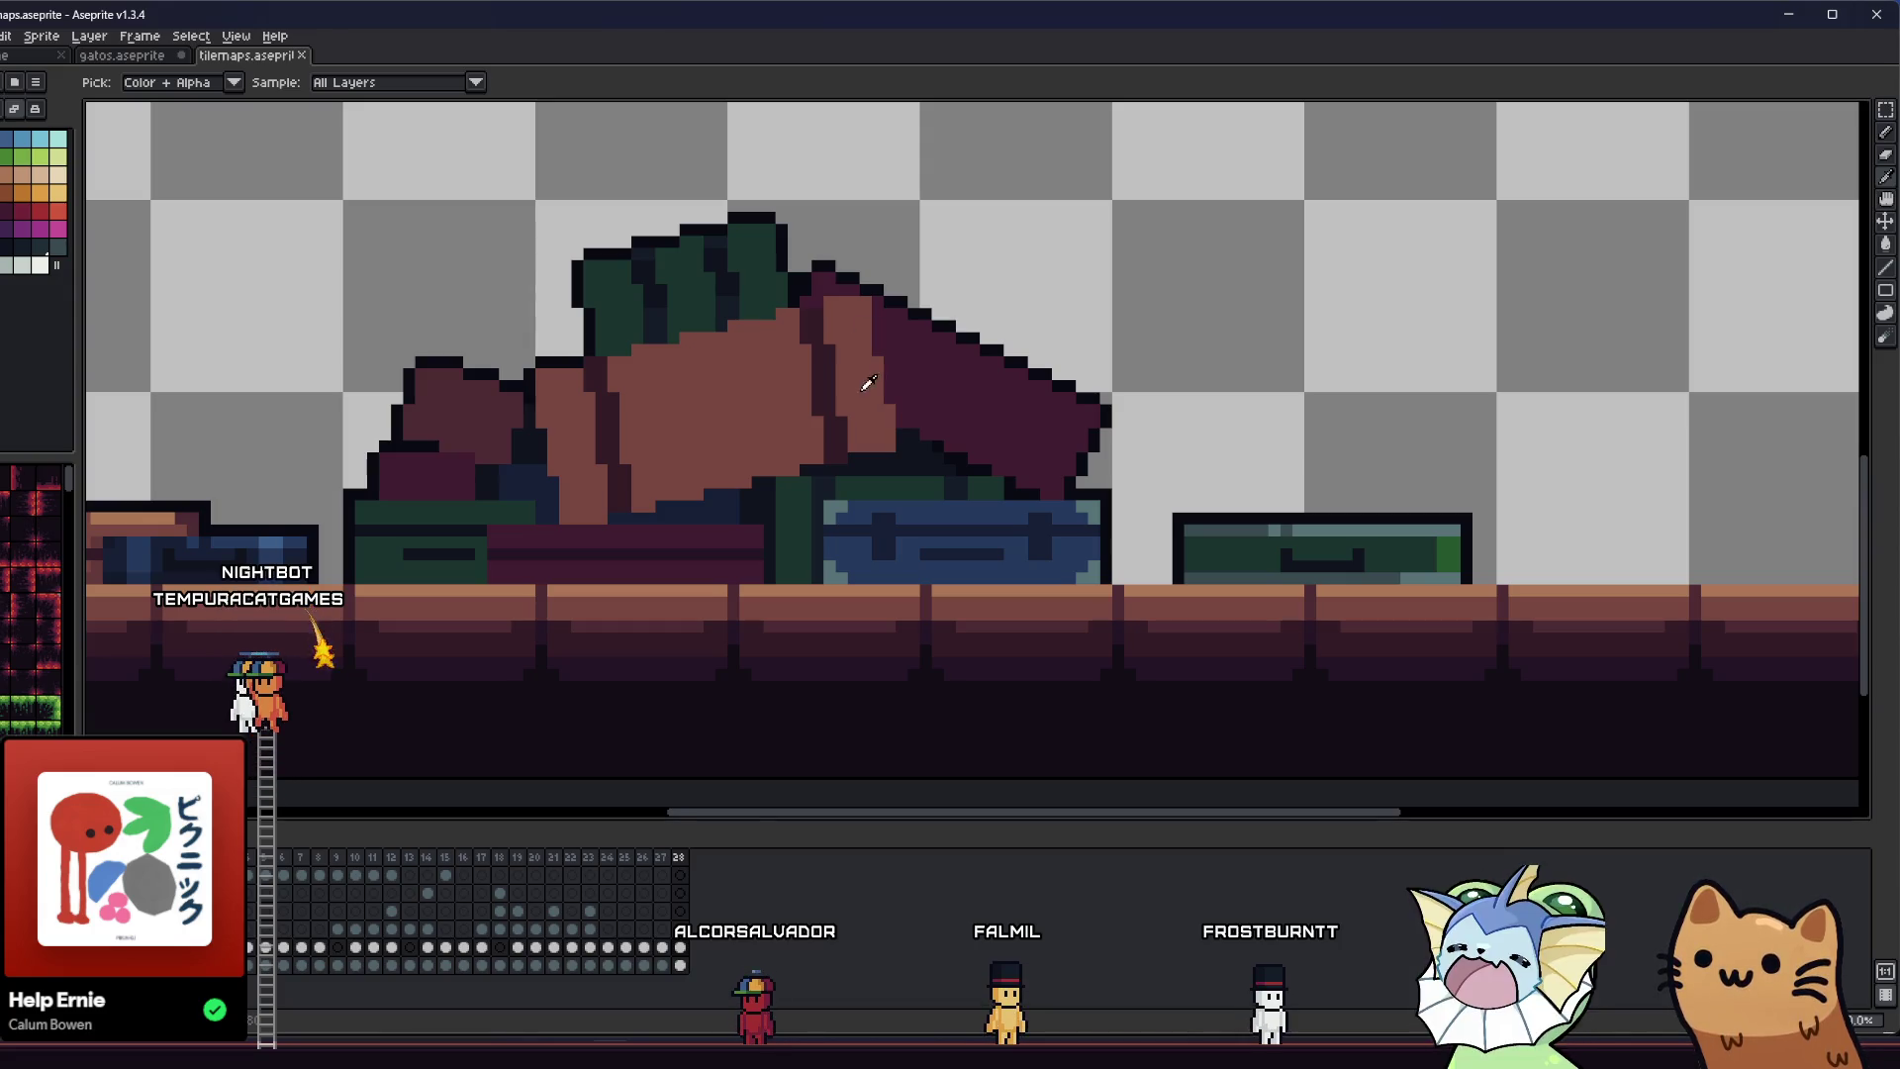
pyautogui.scroll(1, 869, 383)
pyautogui.scroll(1, 940, 406)
pyautogui.scroll(1, 593, 386)
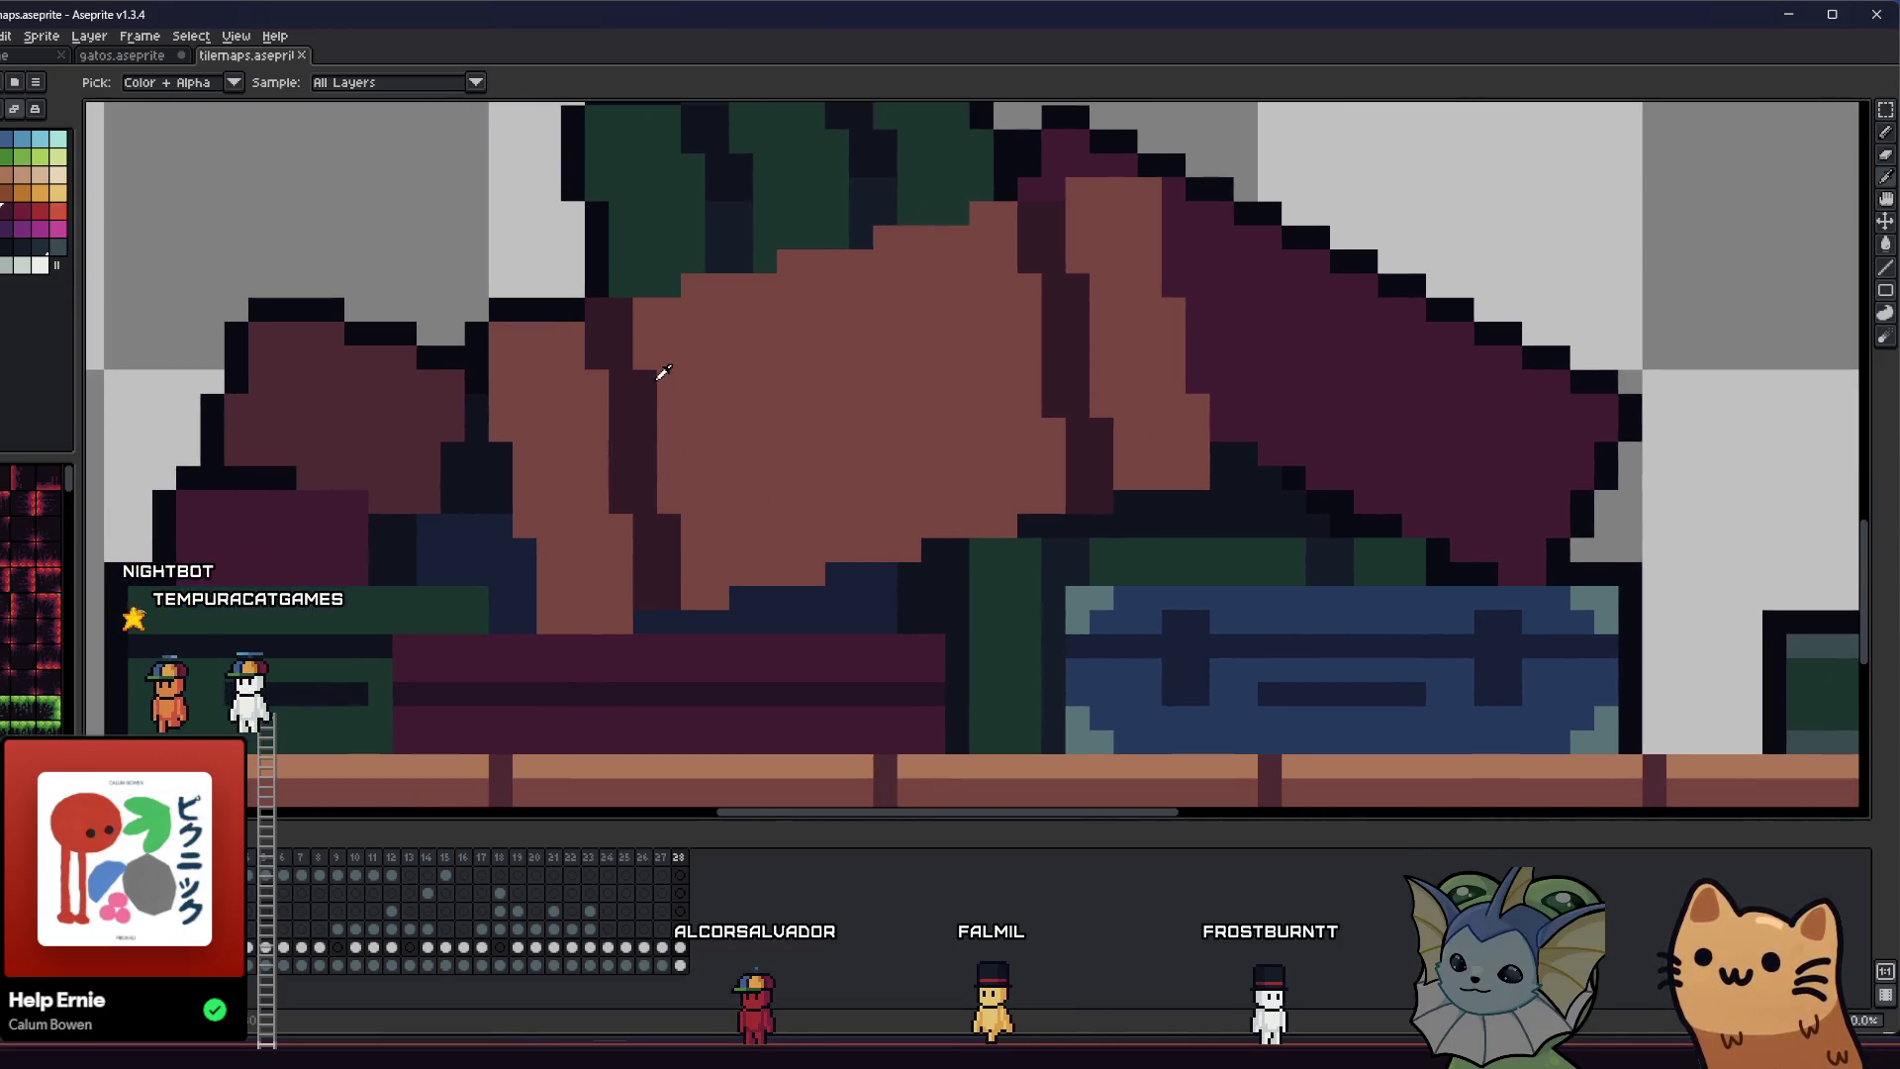
pyautogui.hscroll(4, 593, 376)
pyautogui.press('b')
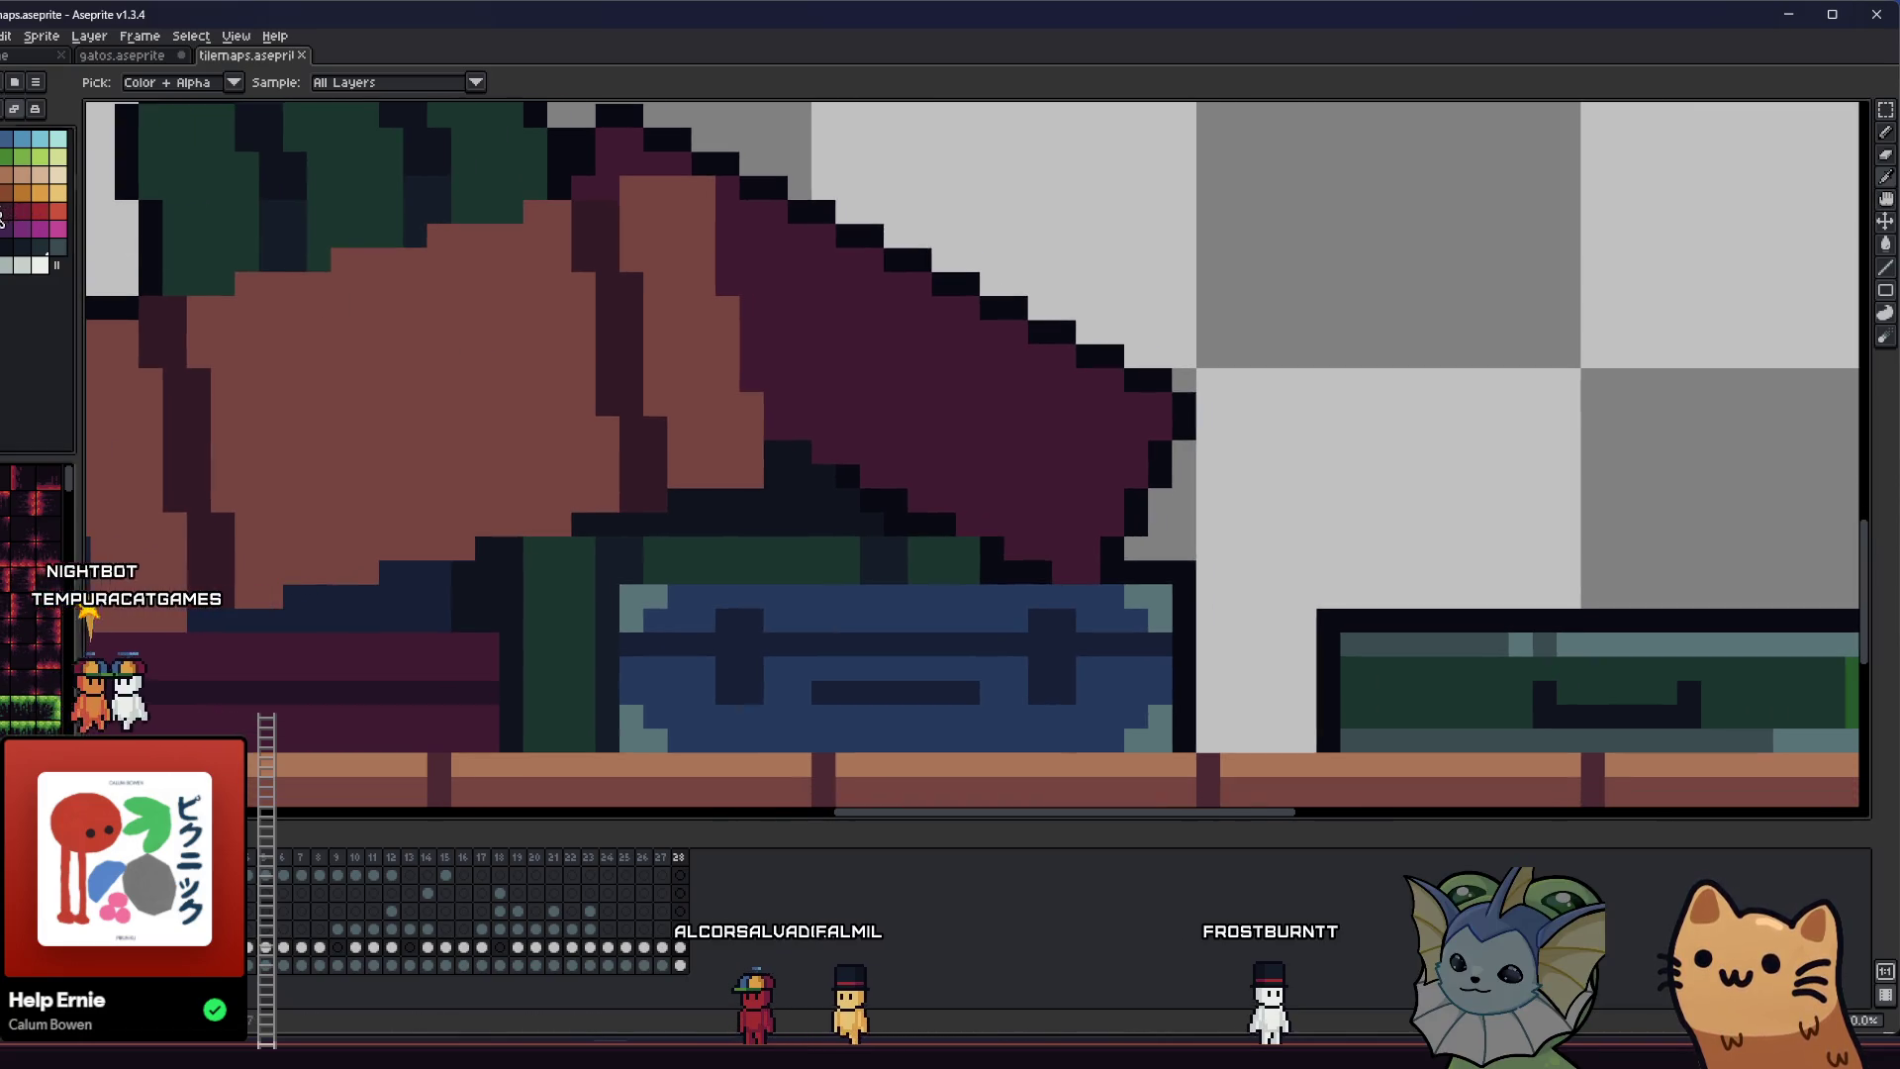
# - Darken a pixel on the maroon cushion's edge and zoom in across the cushion
pyautogui.click(1150, 417)
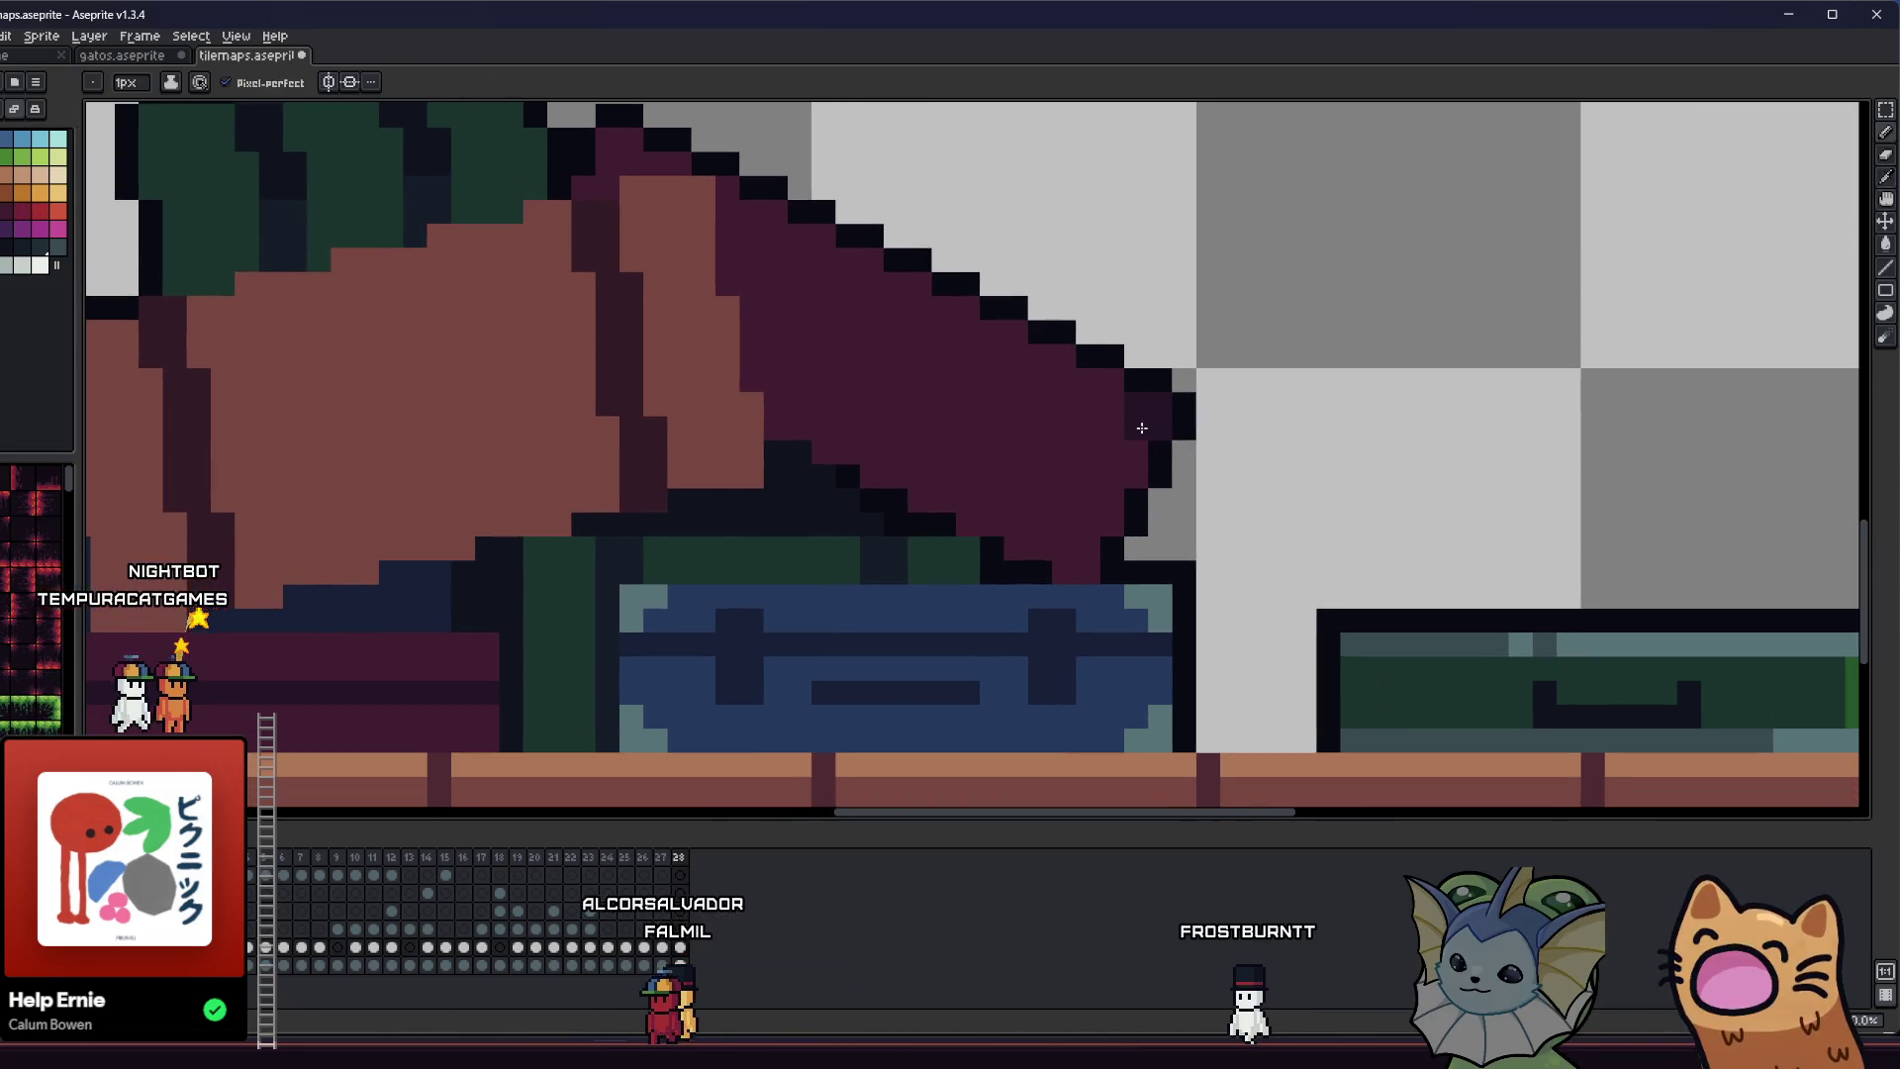
pyautogui.press('ctrl')
pyautogui.click(1070, 560)
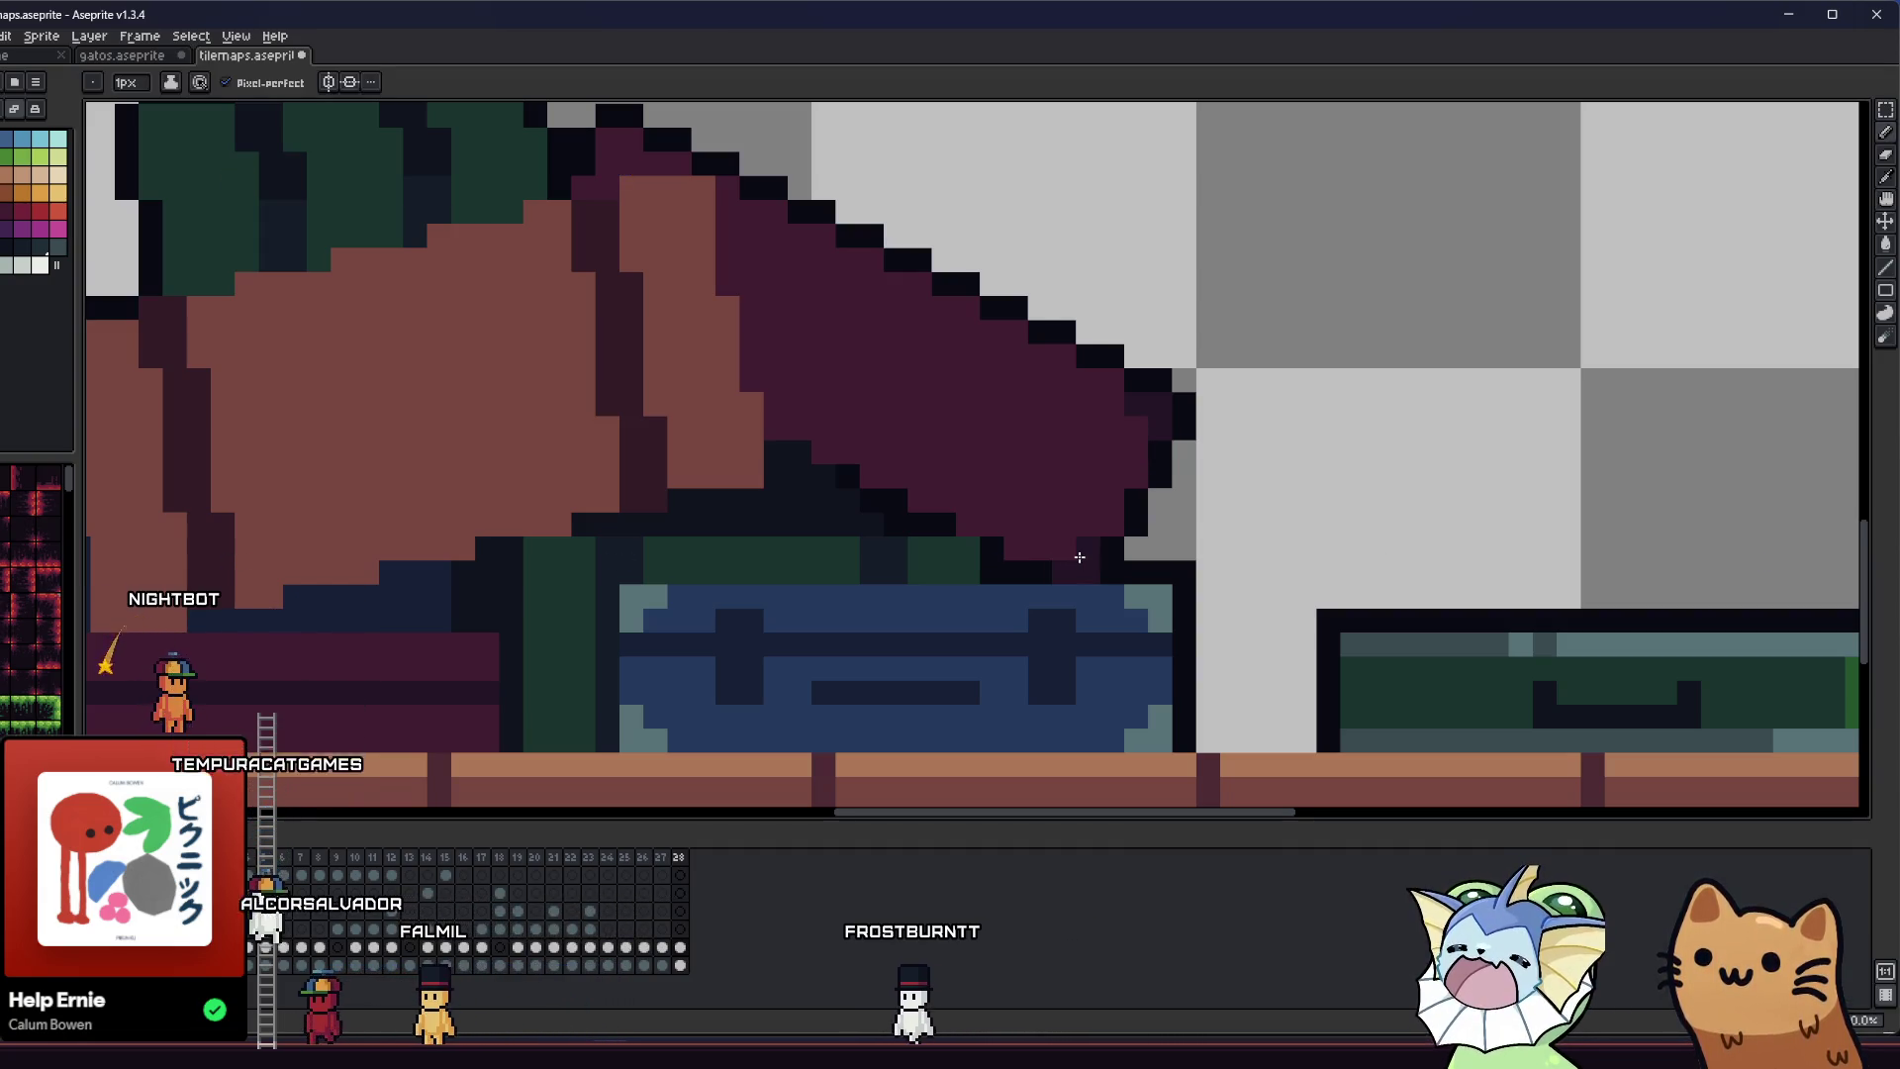
pyautogui.scroll(1, 891, 495)
pyautogui.hscroll(-1, 890, 494)
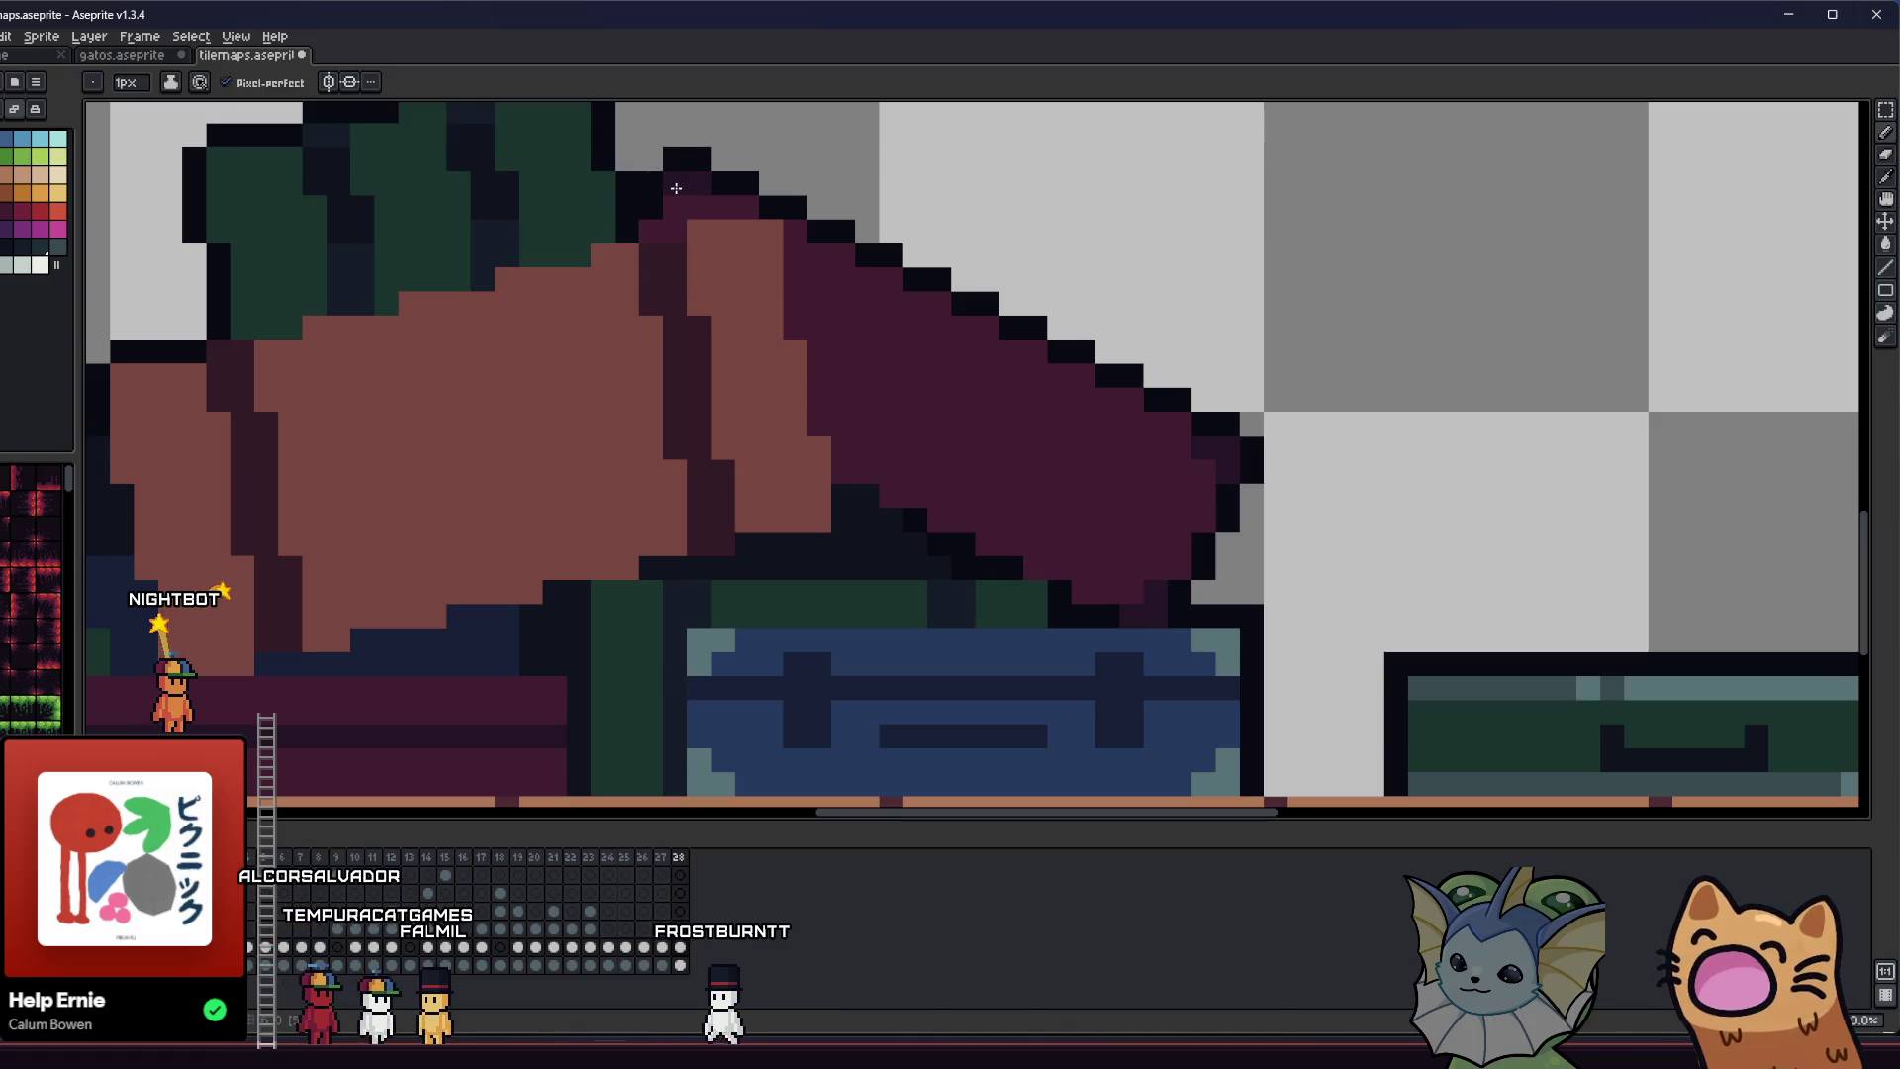
pyautogui.scroll(-4, 675, 188)
pyautogui.scroll(1, 633, 366)
pyautogui.scroll(1, 721, 352)
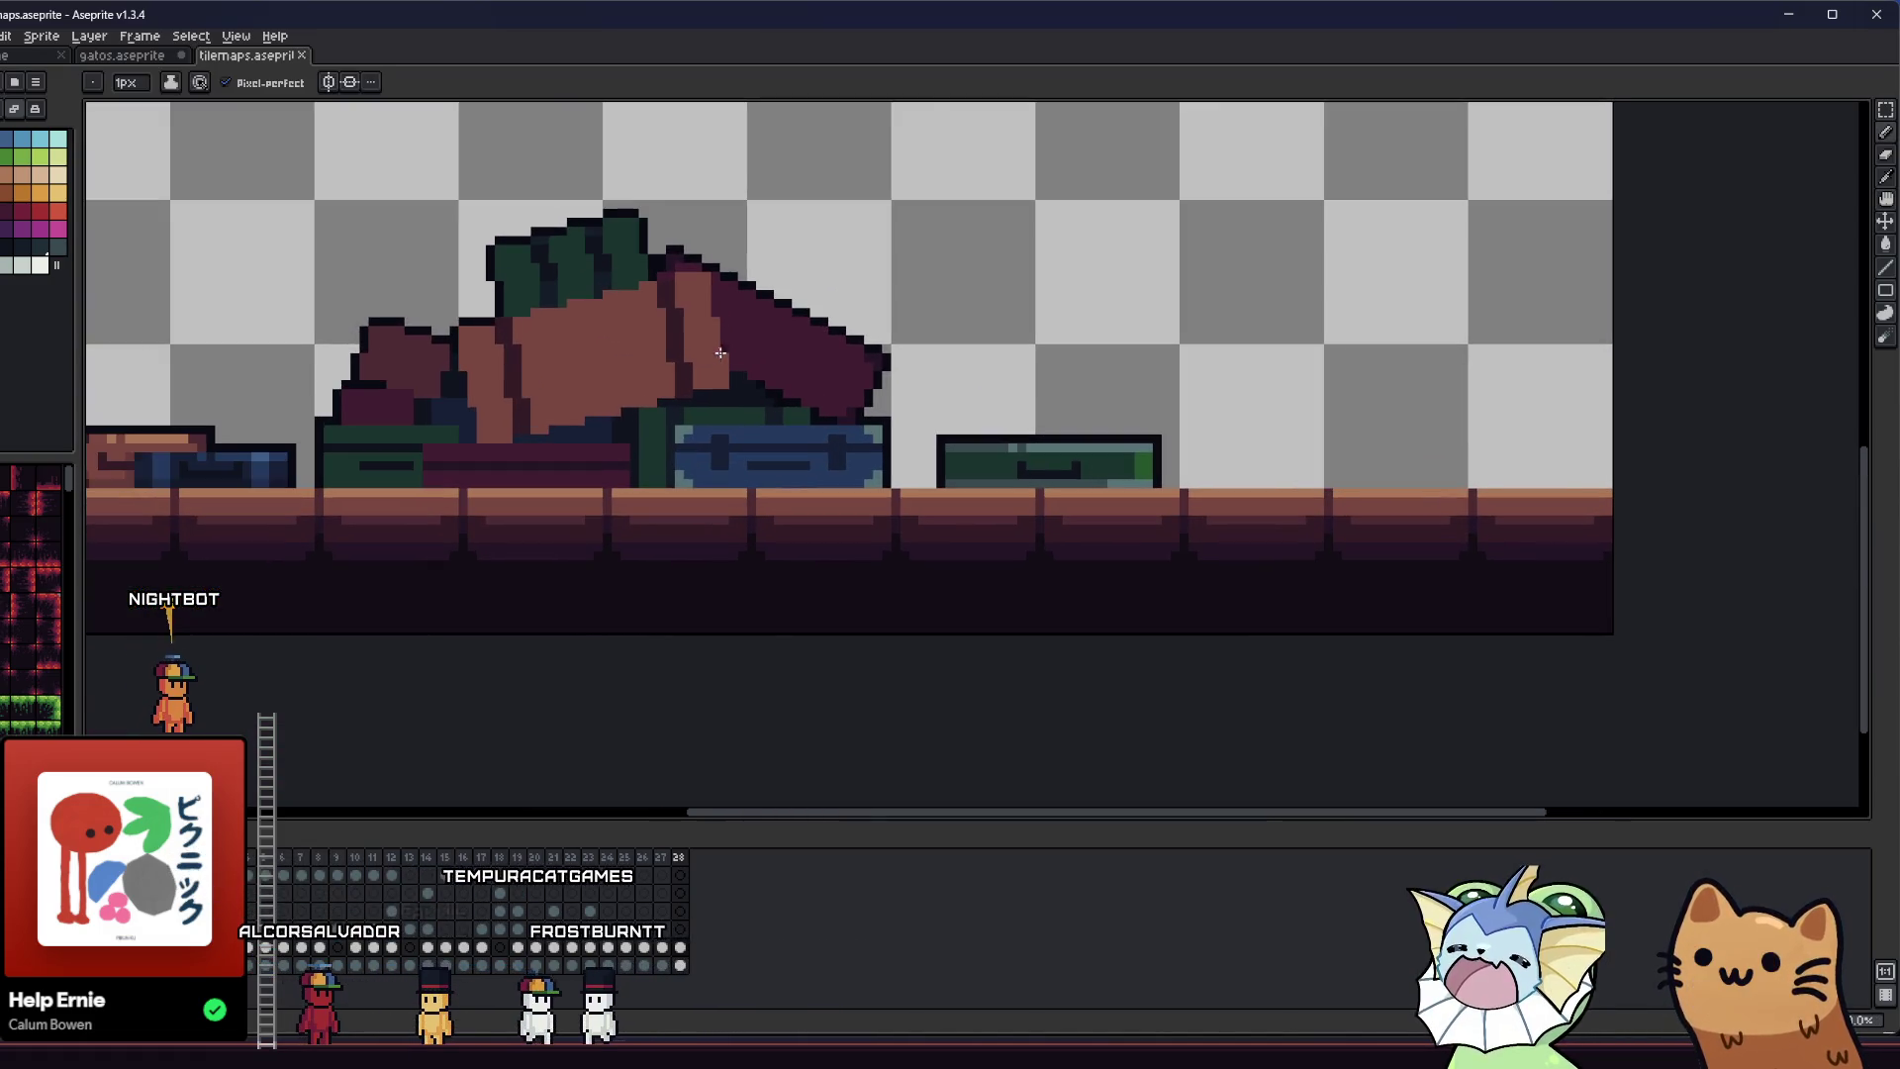
pyautogui.scroll(1, 720, 353)
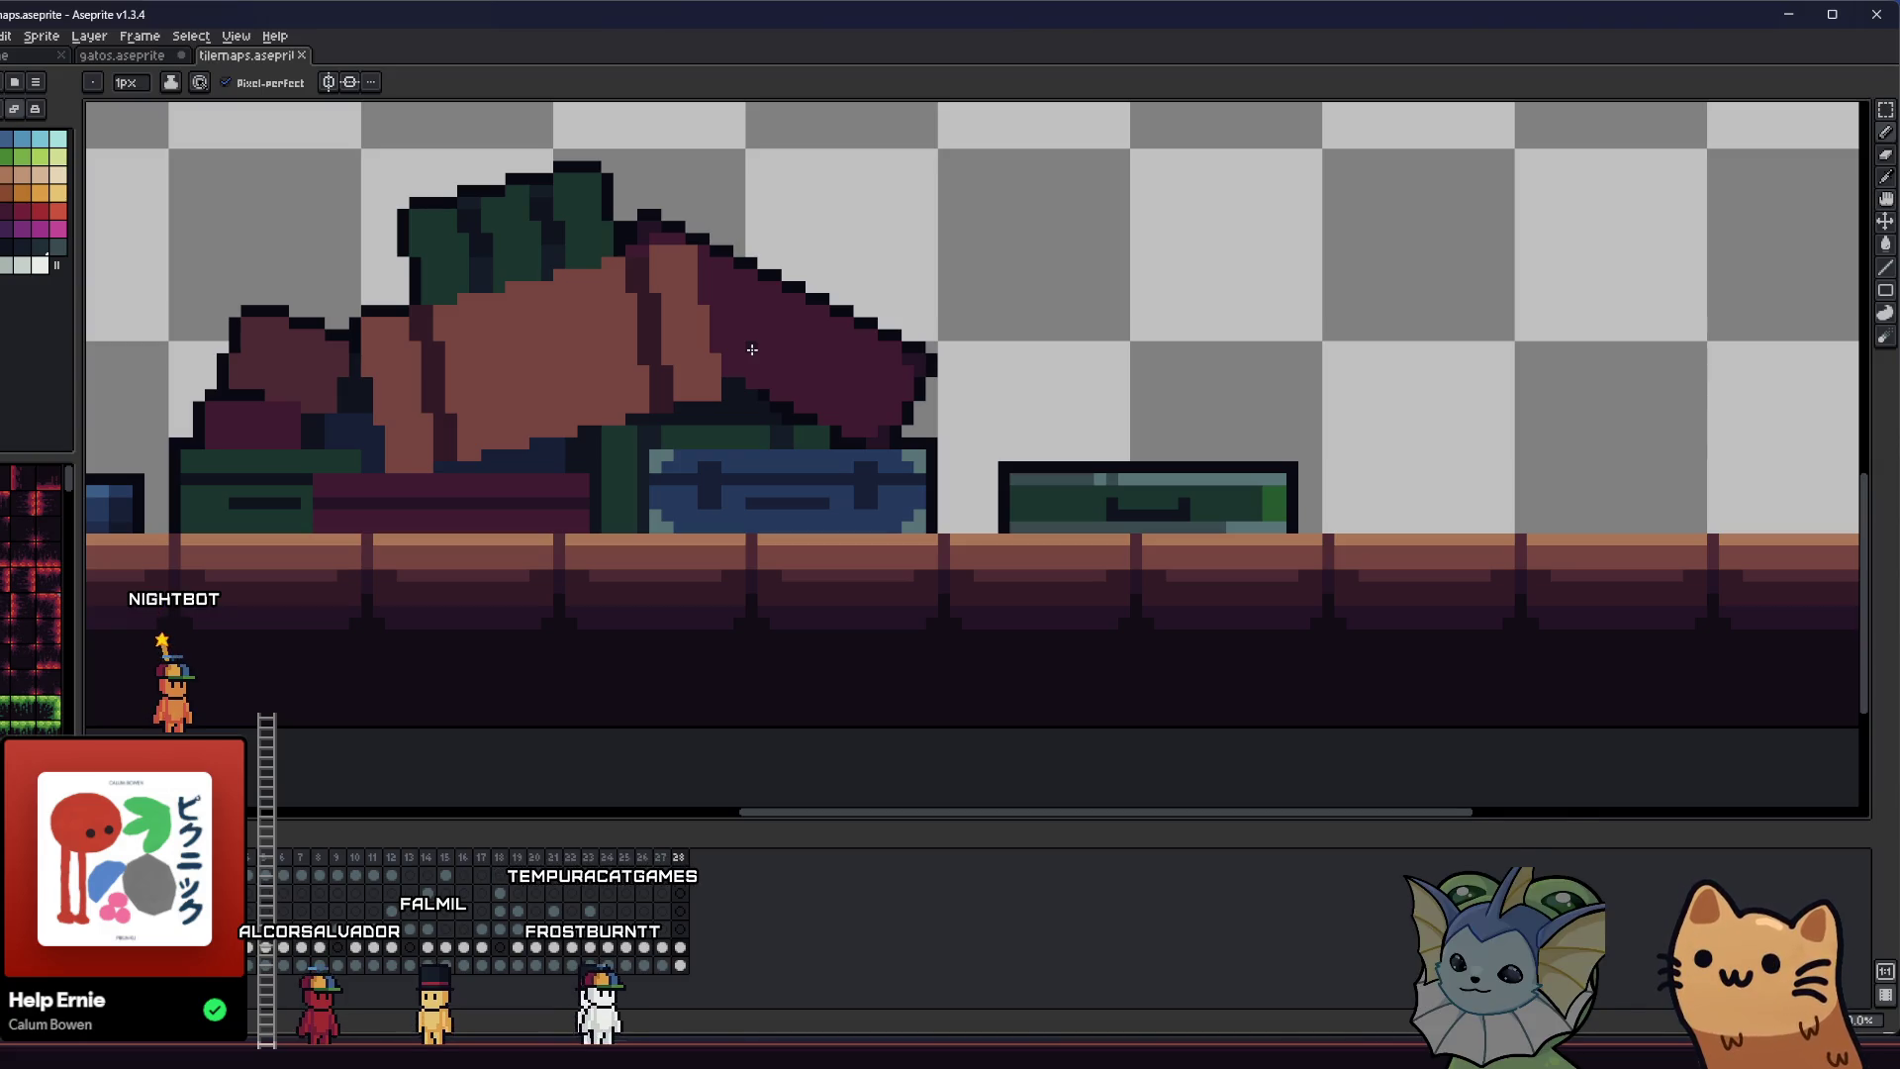
pyautogui.scroll(2, 755, 349)
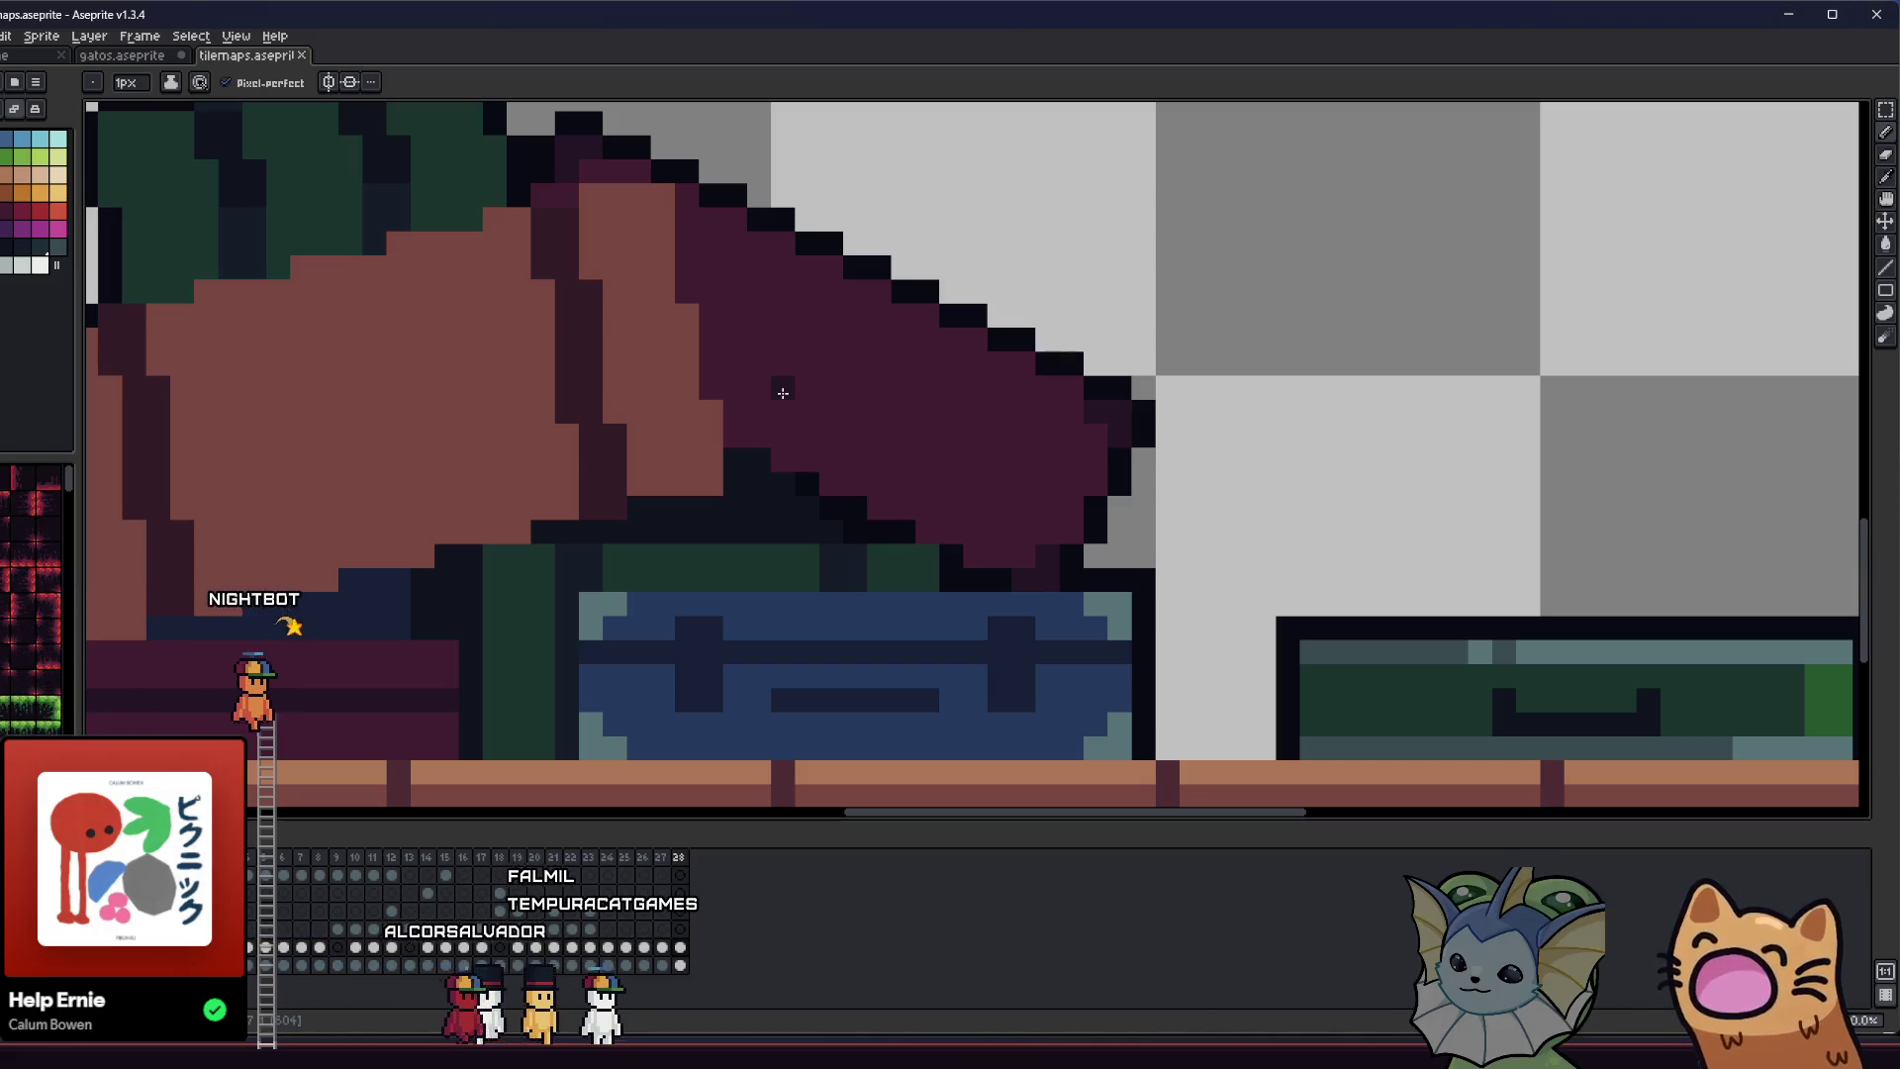
pyautogui.moveTo(890, 382); pyautogui.dragTo(950, 415)
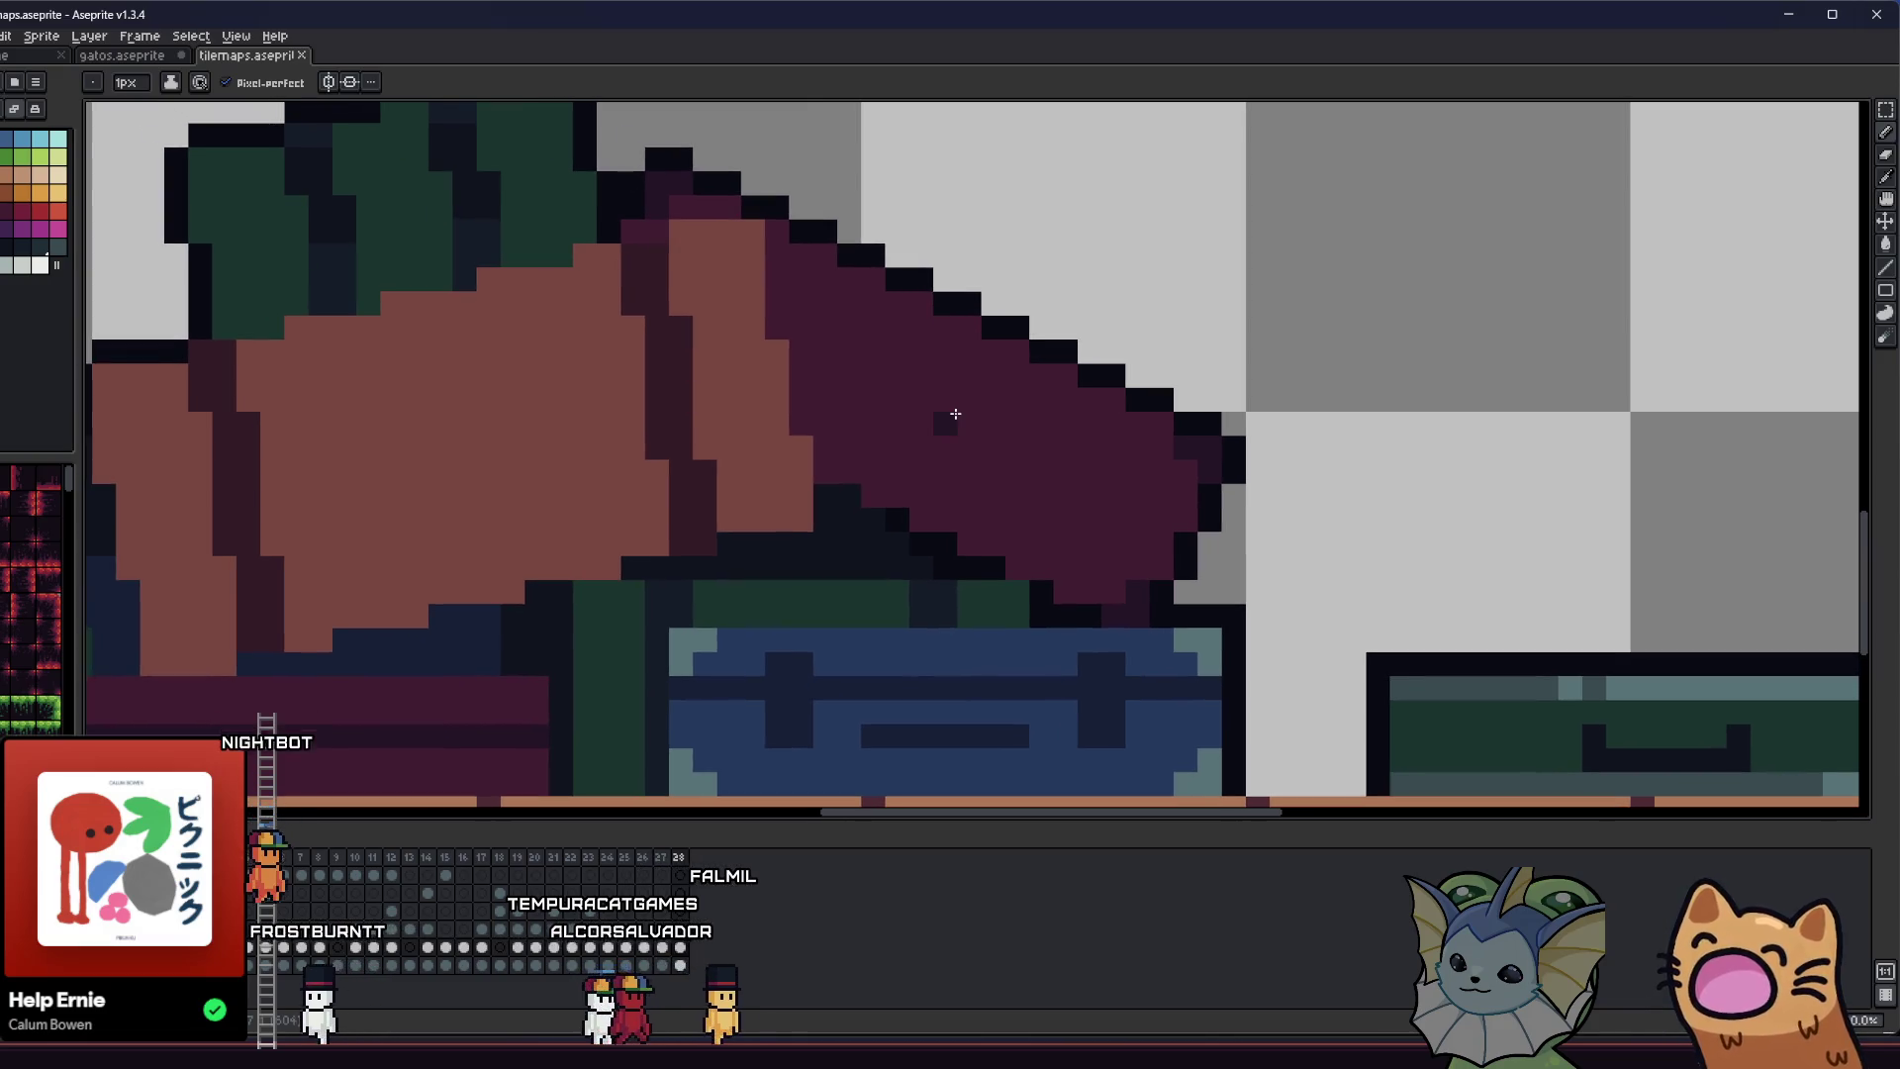
# - Try a darker diagonal line across the maroon cushion, then undo it and the stray staircase stroke
pyautogui.press('l')
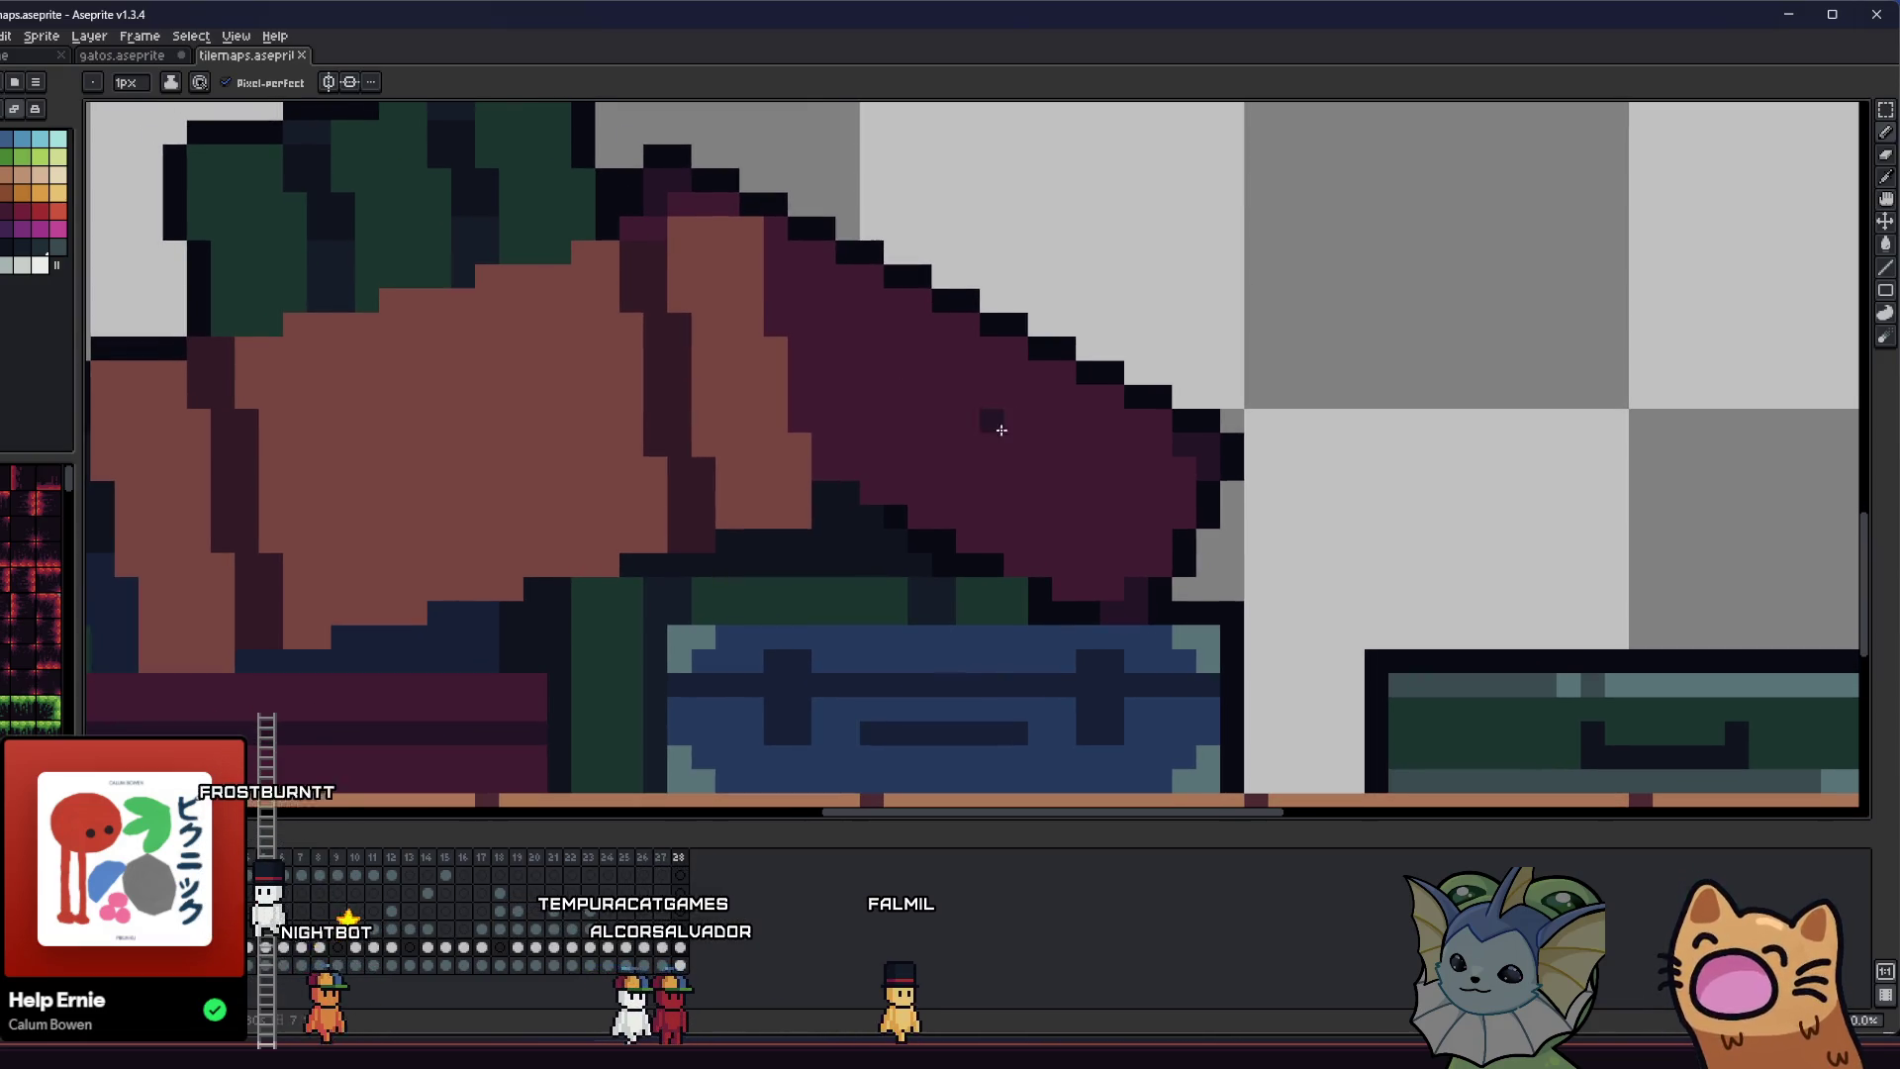
pyautogui.moveTo(1172, 503); pyautogui.dragTo(799, 325)
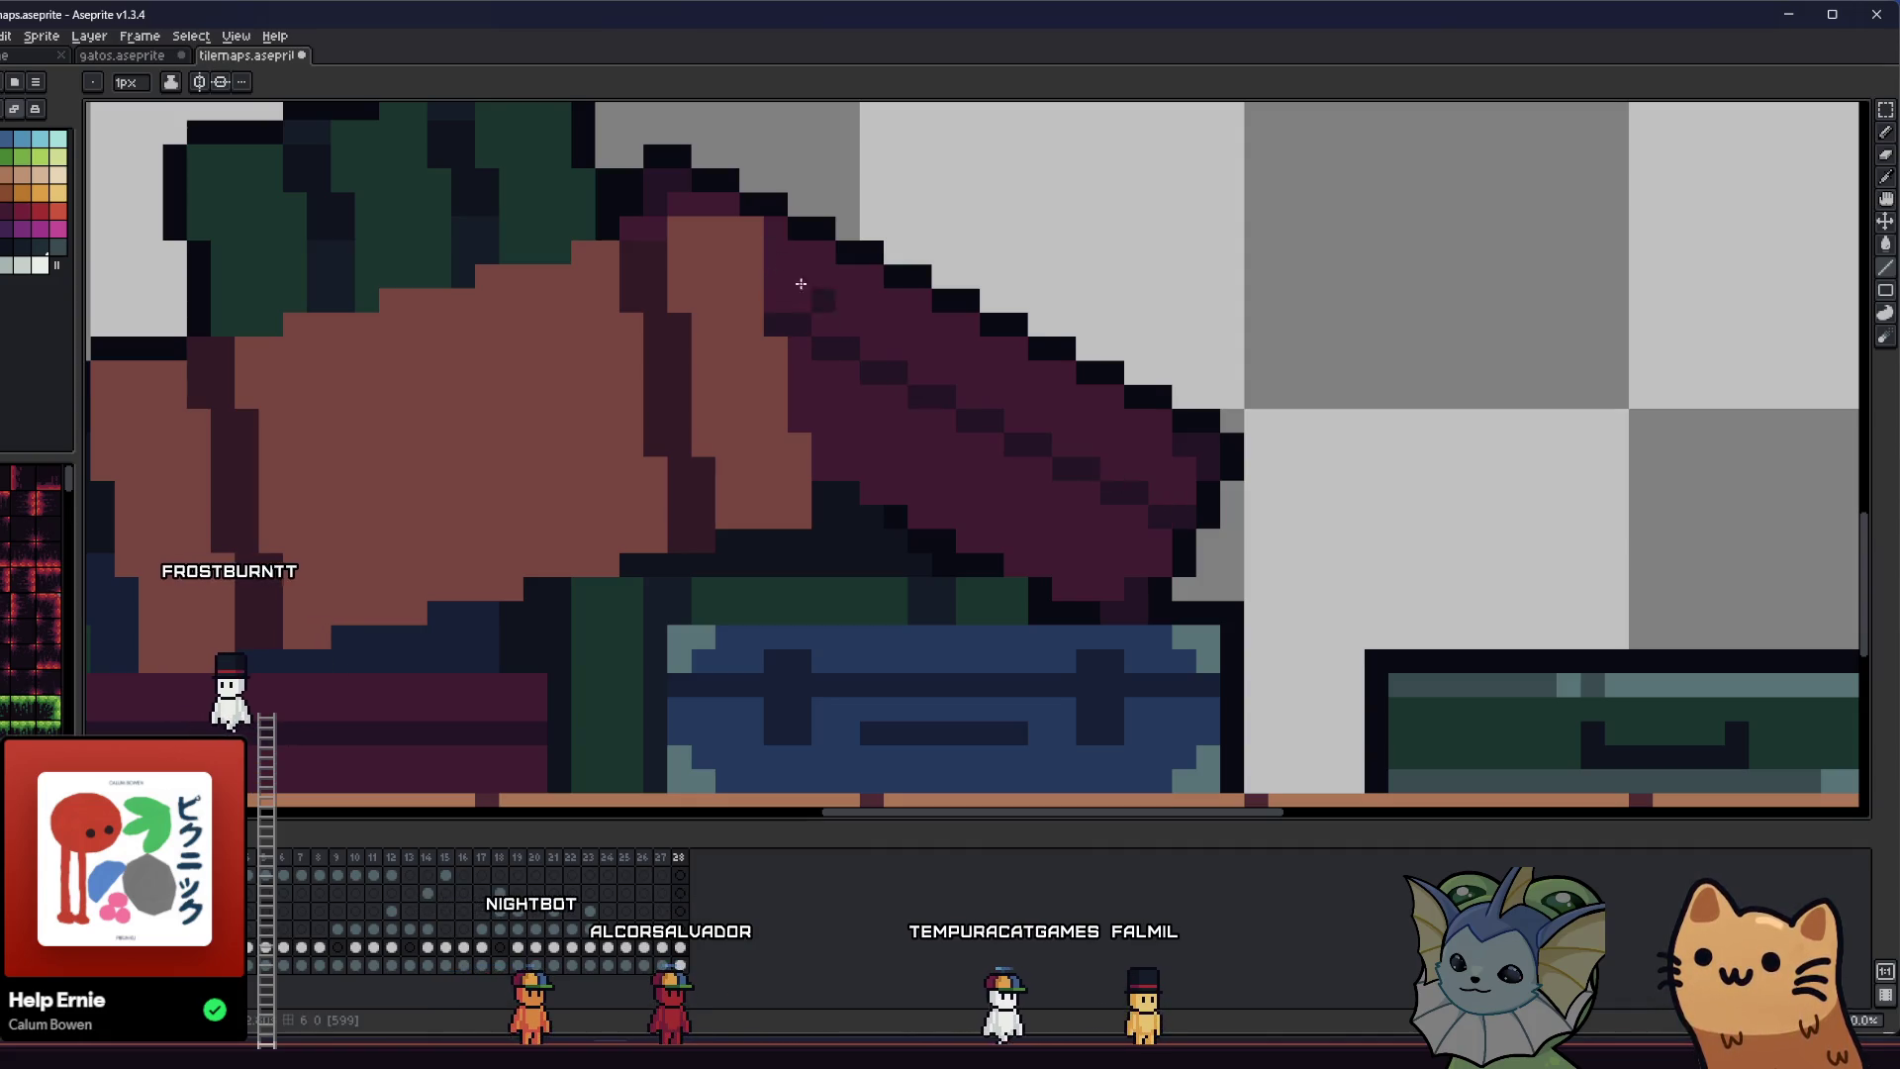
pyautogui.hotkey('ctrl', 'z')
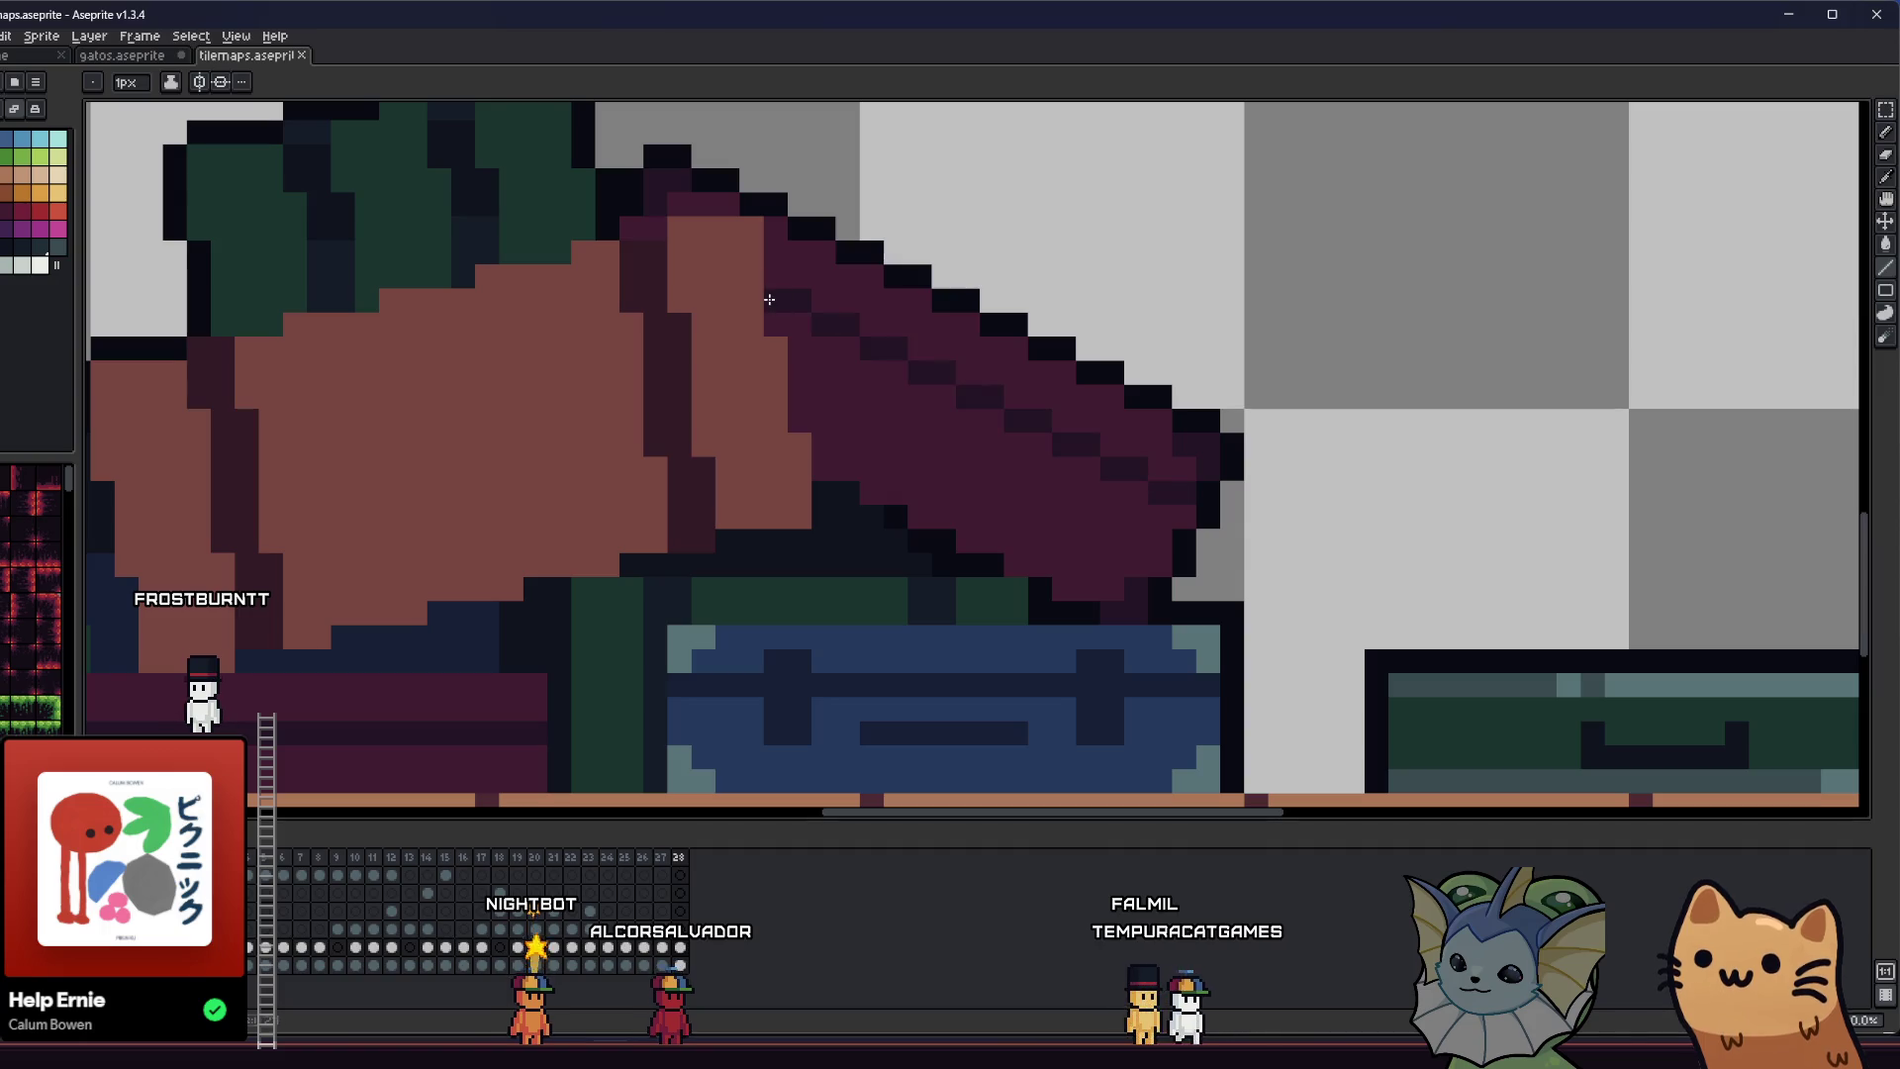
pyautogui.scroll(-3, 763, 299)
pyautogui.press('b')
pyautogui.scroll(3, 732, 318)
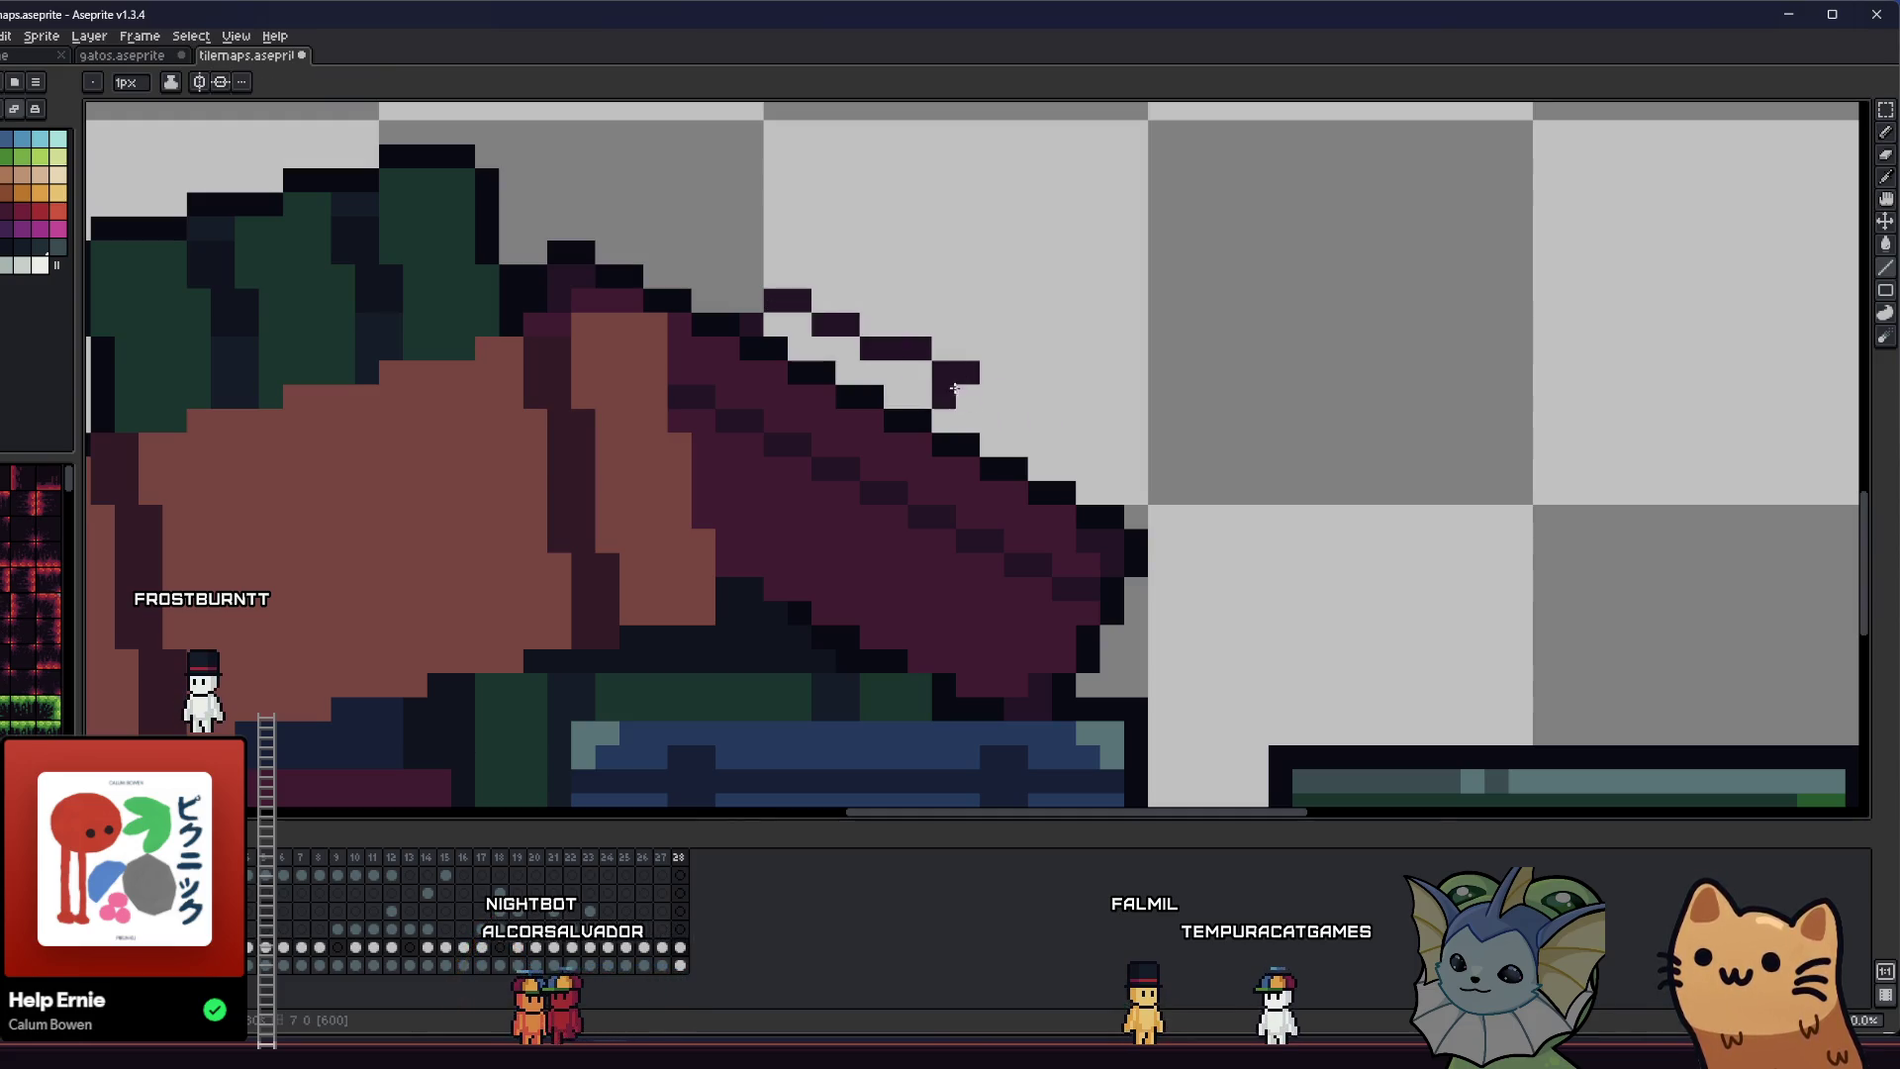
pyautogui.hotkey('ctrl', 'z')
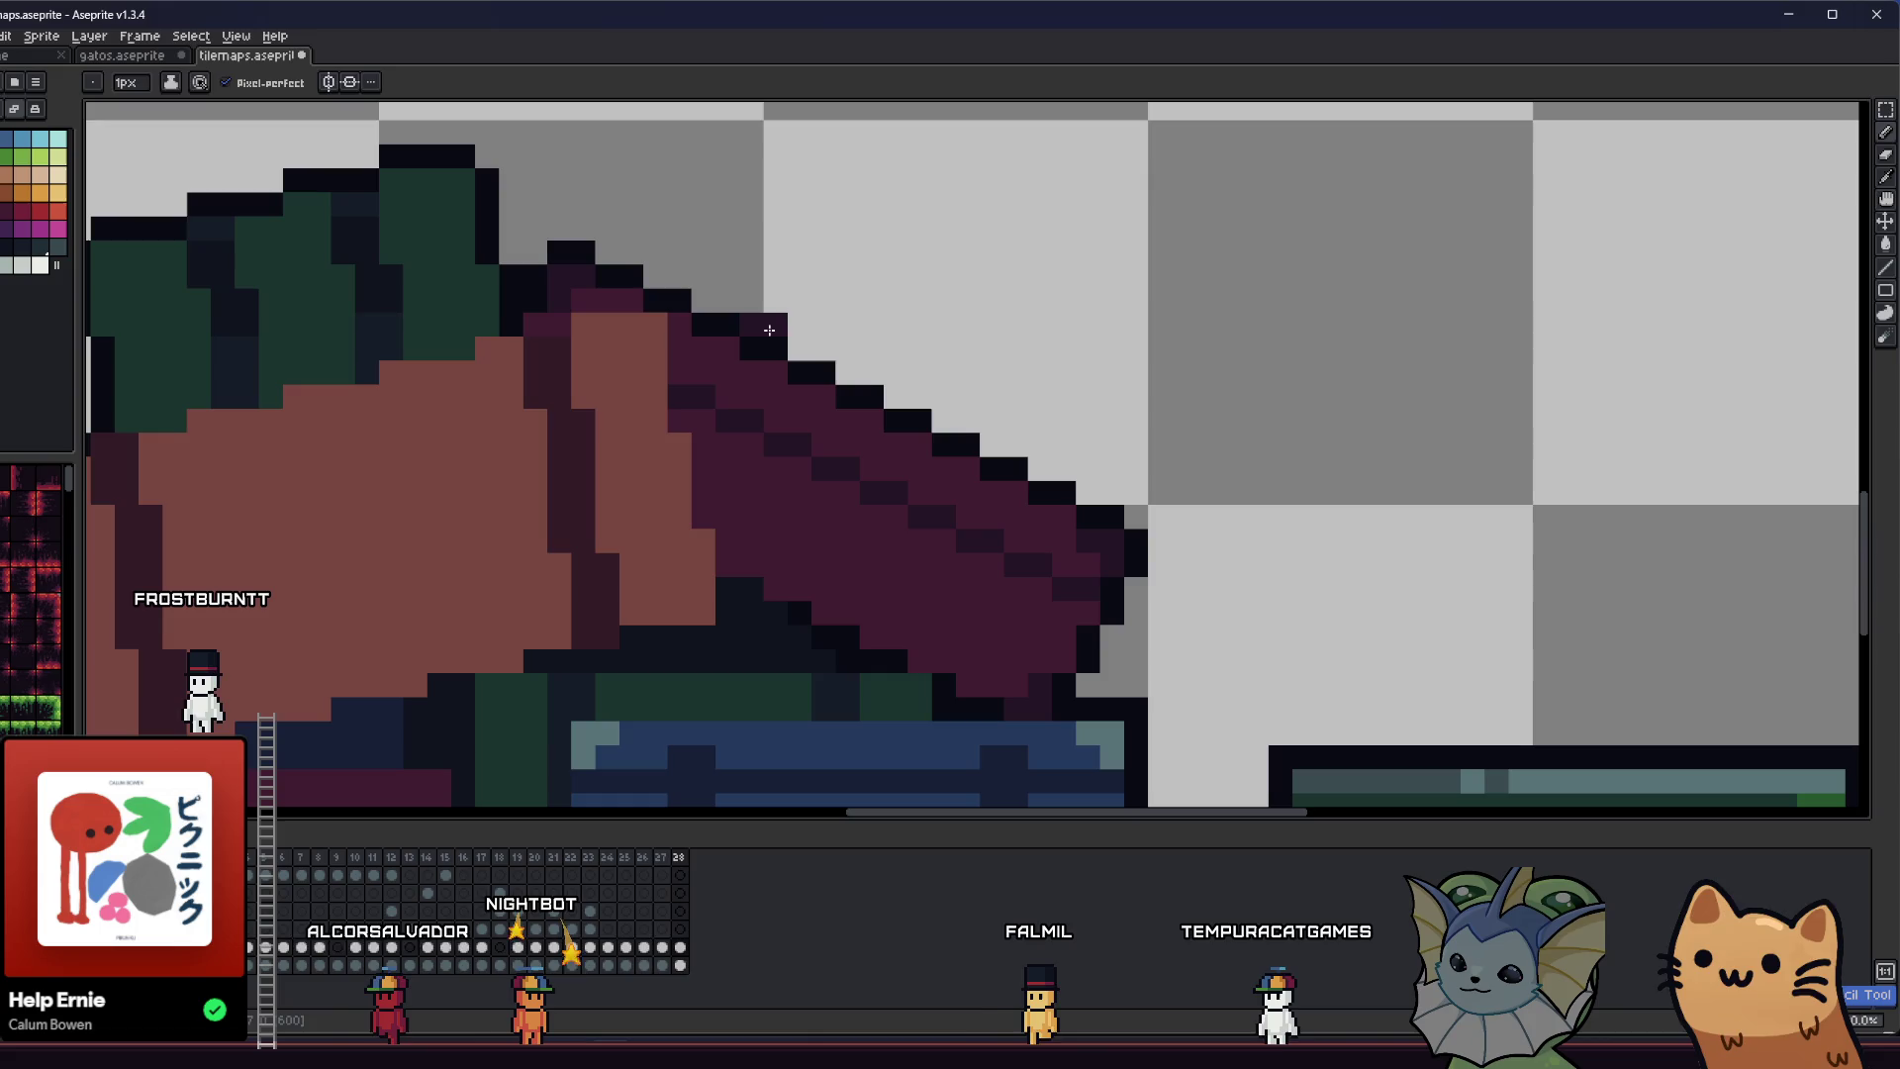
# - Zoom in and out to check the cleaned-up cushion within the whole tilemaps scene
pyautogui.scroll(-5, 768, 329)
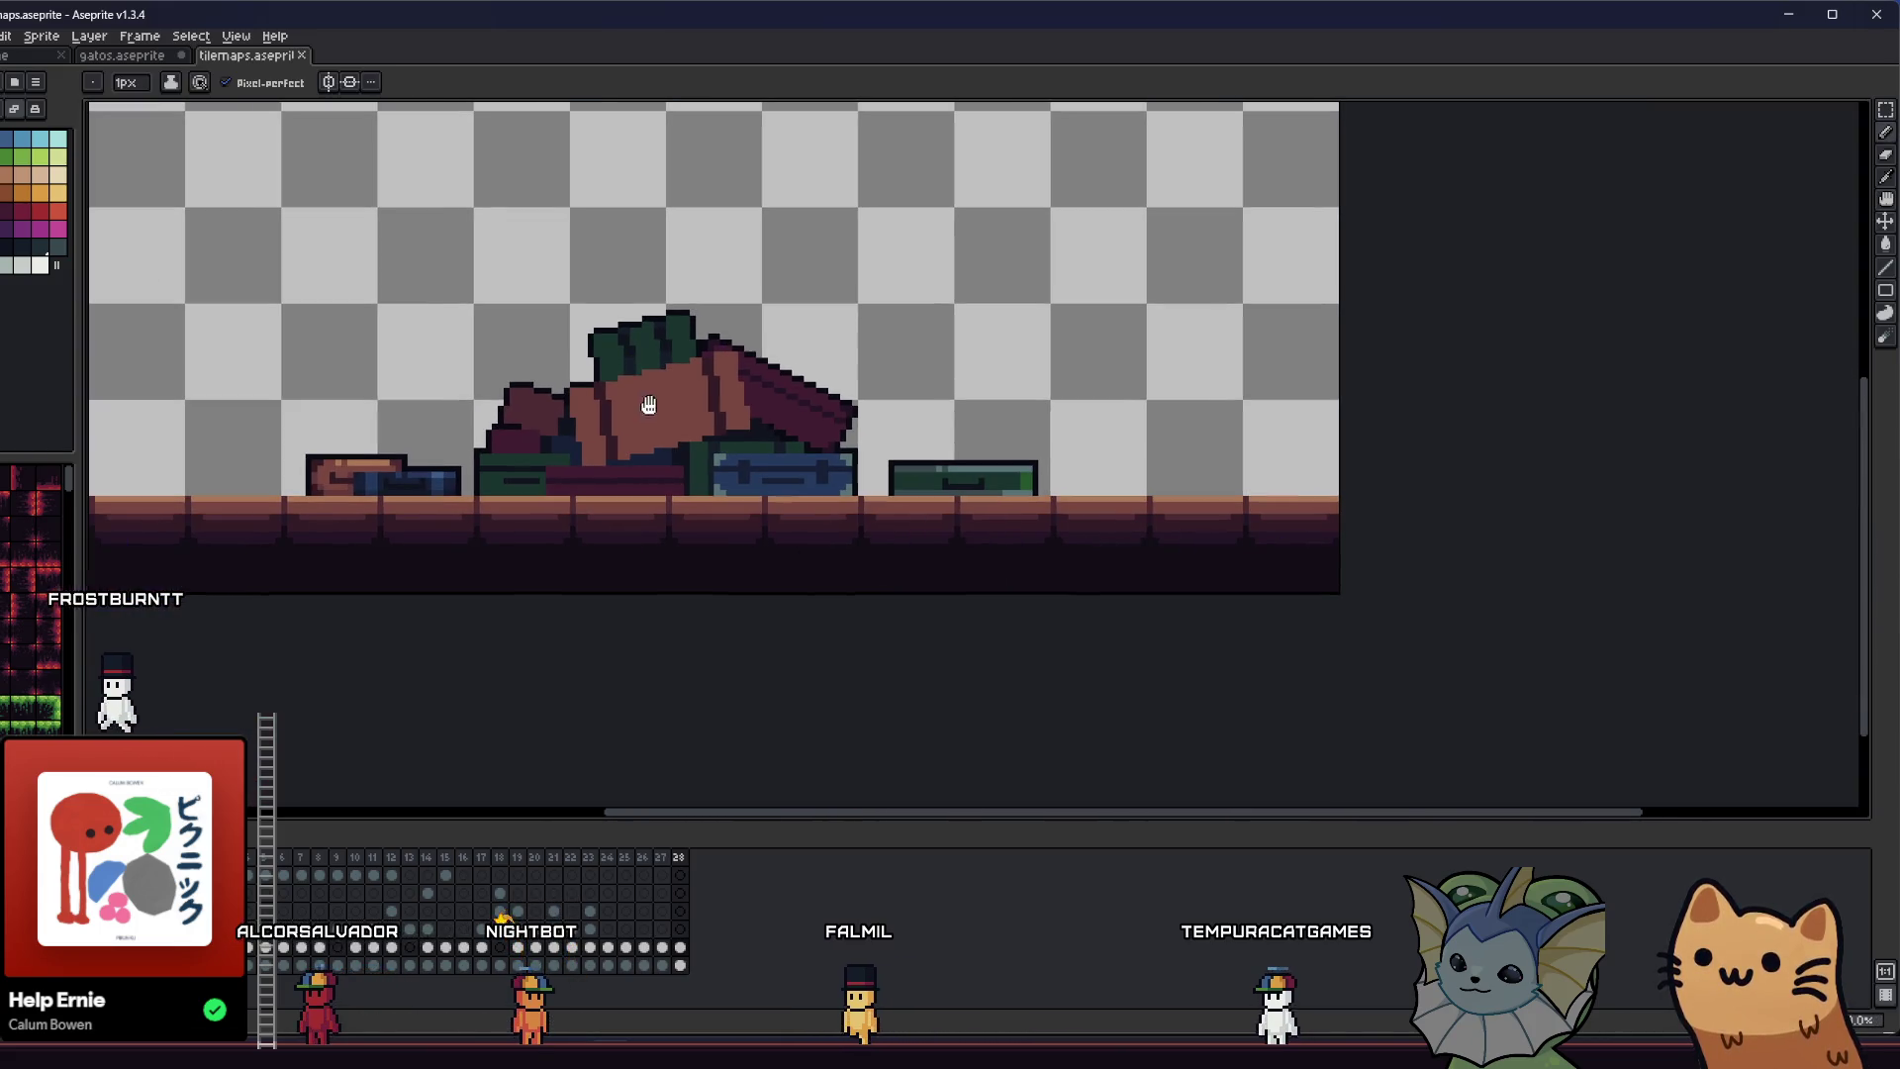
pyautogui.scroll(-2, 648, 404)
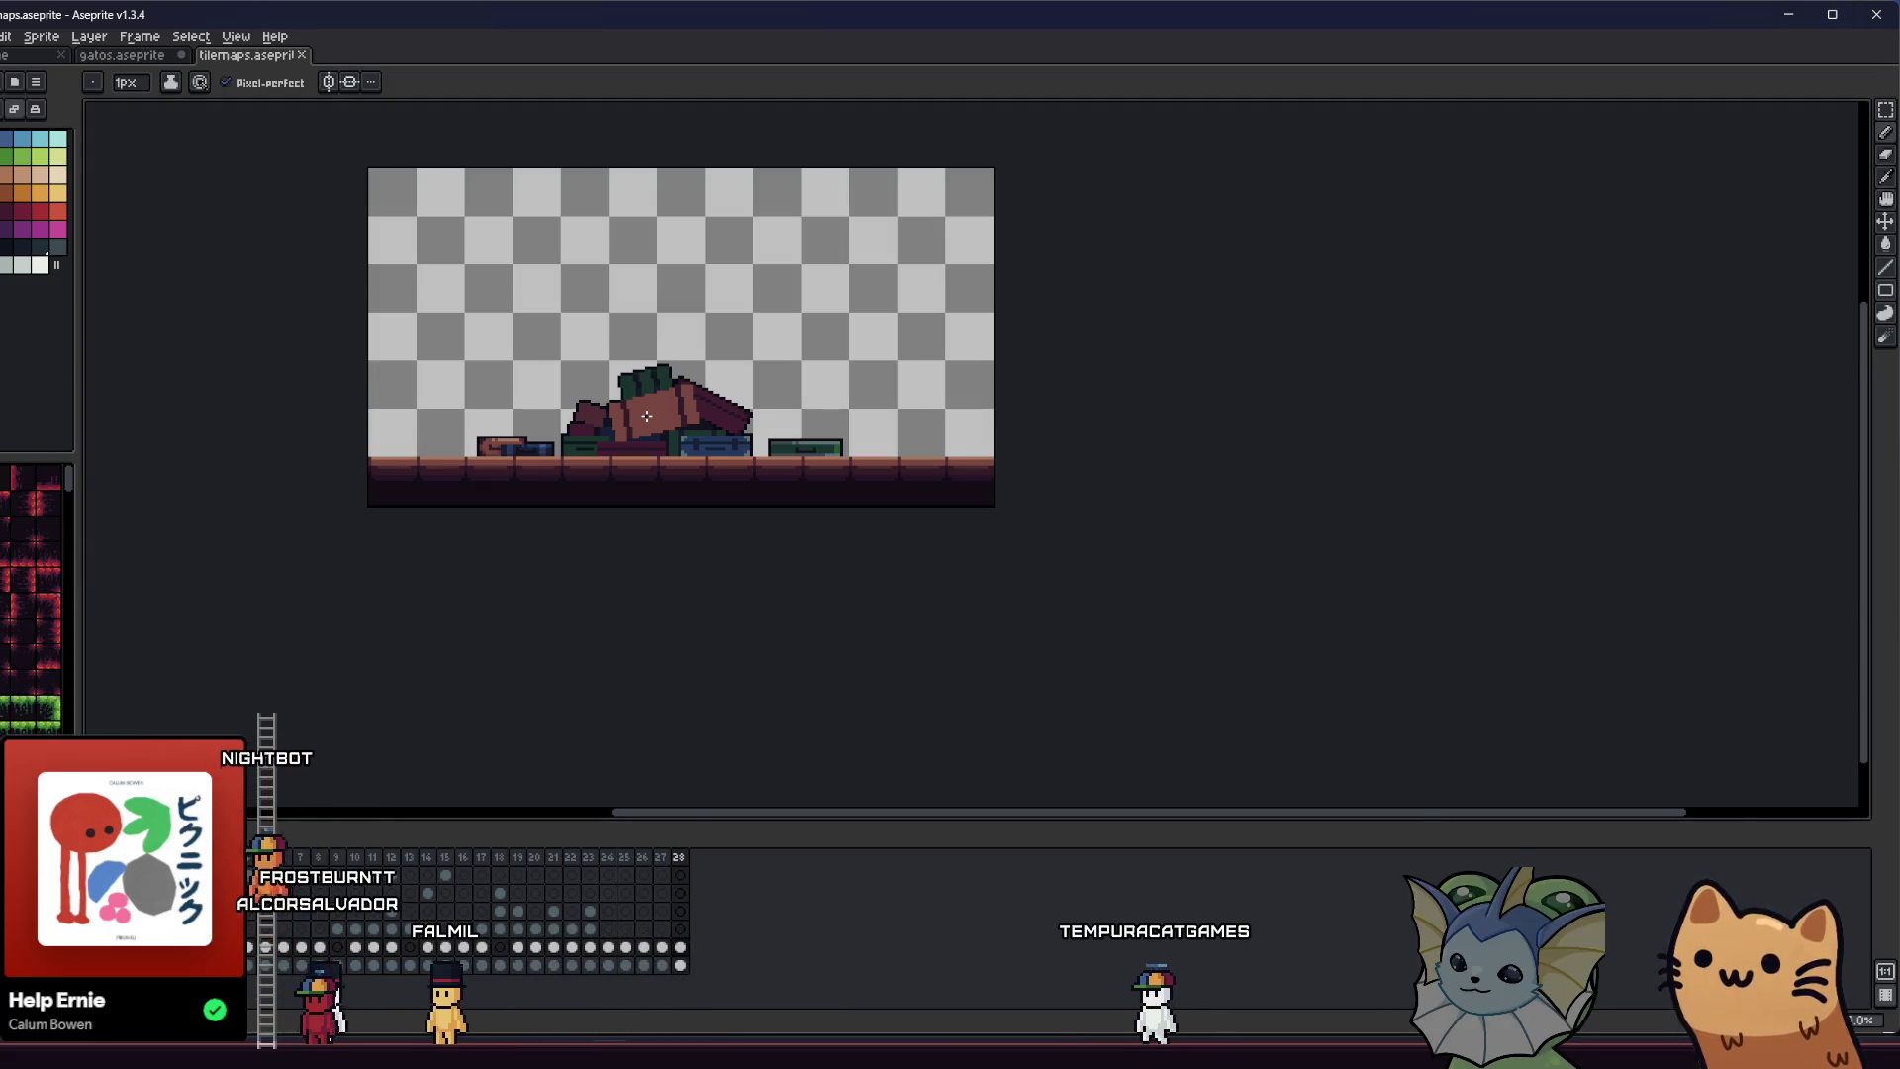
pyautogui.scroll(3, 647, 416)
pyautogui.scroll(1, 826, 411)
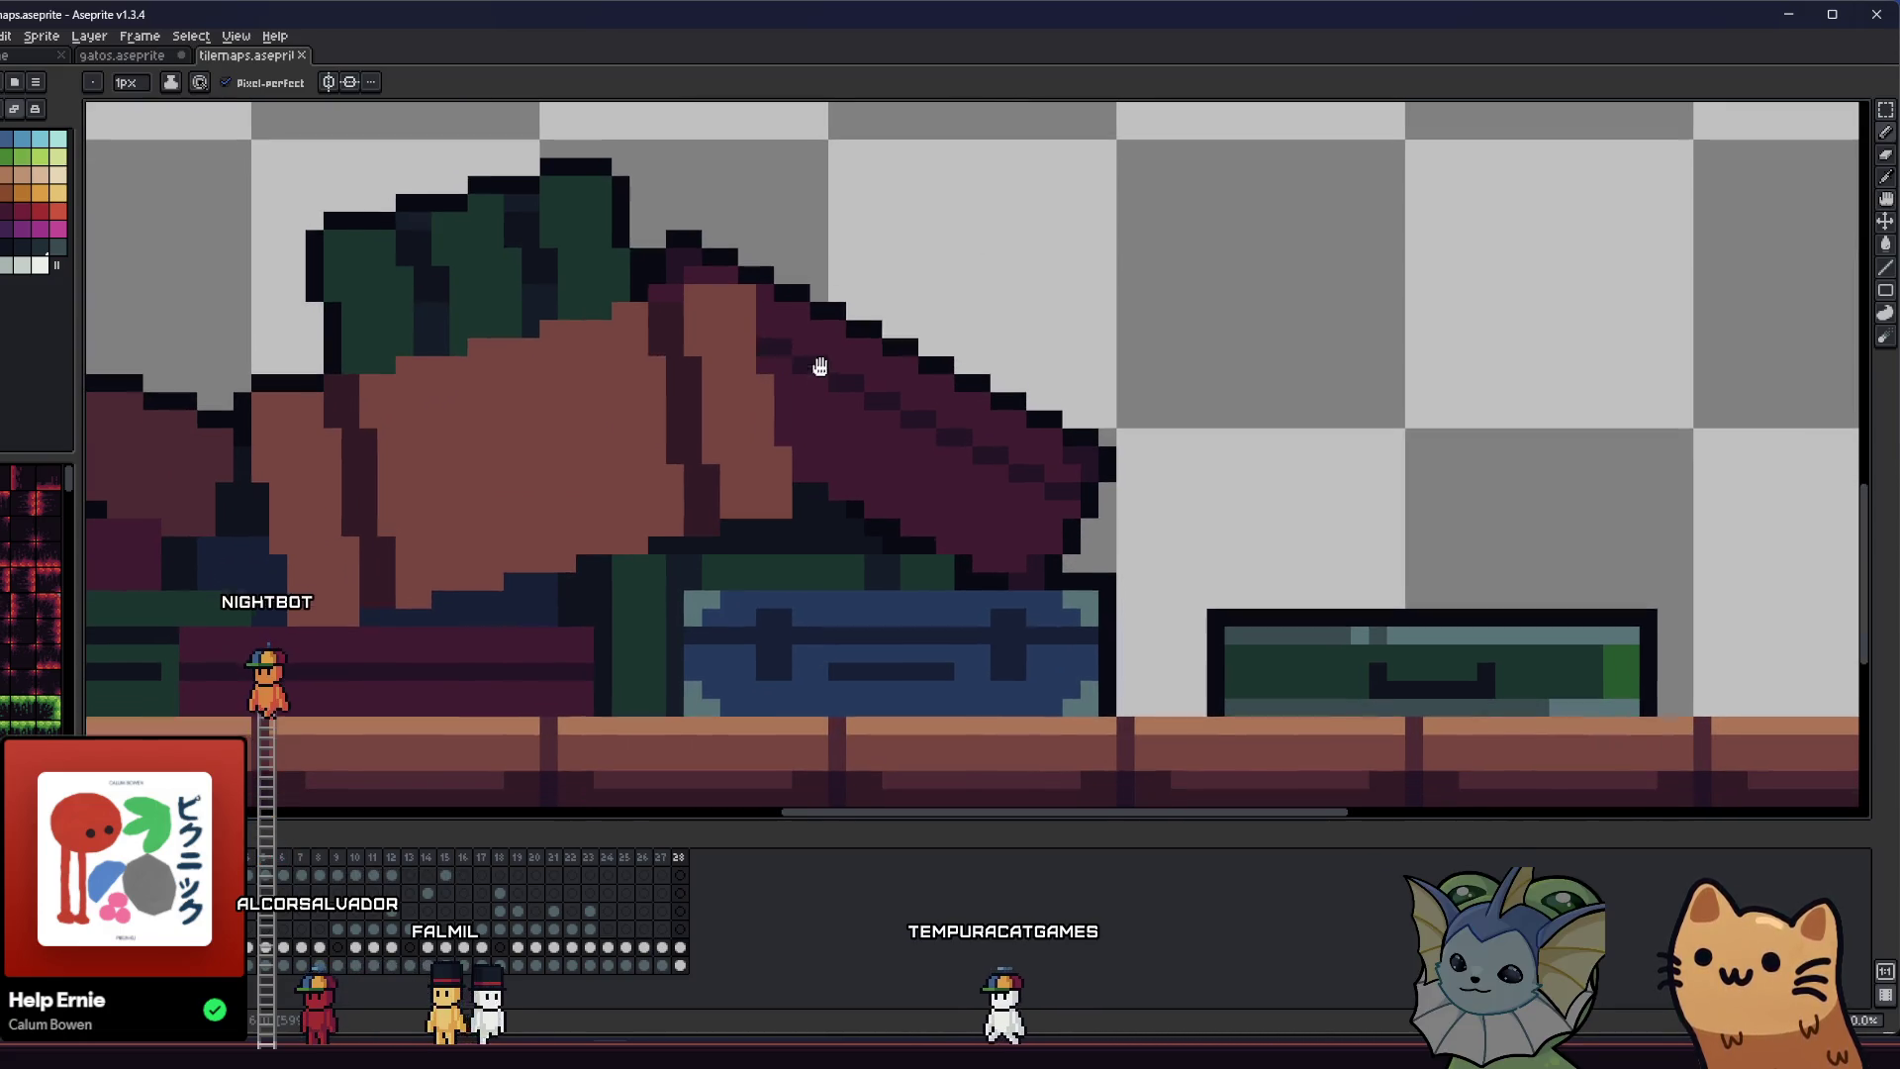
pyautogui.scroll(1, 797, 394)
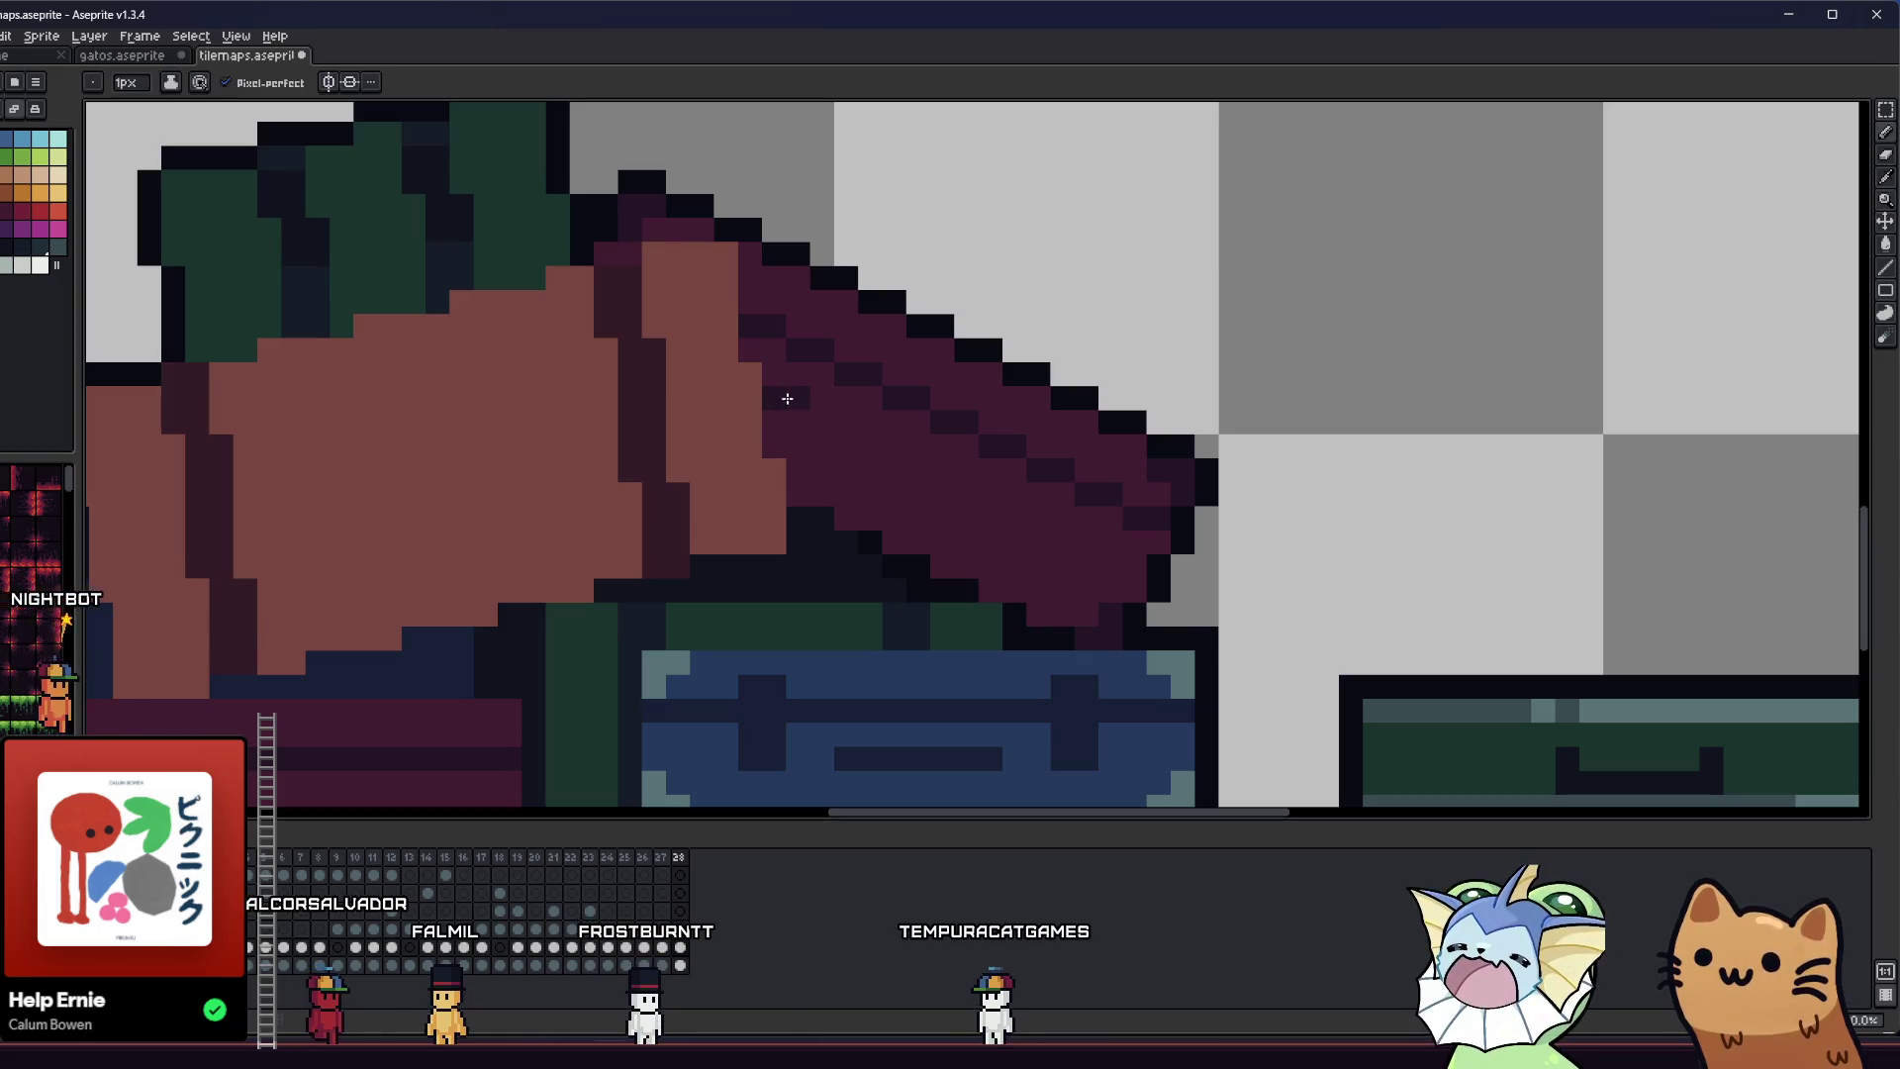
pyautogui.scroll(-1, 670, 429)
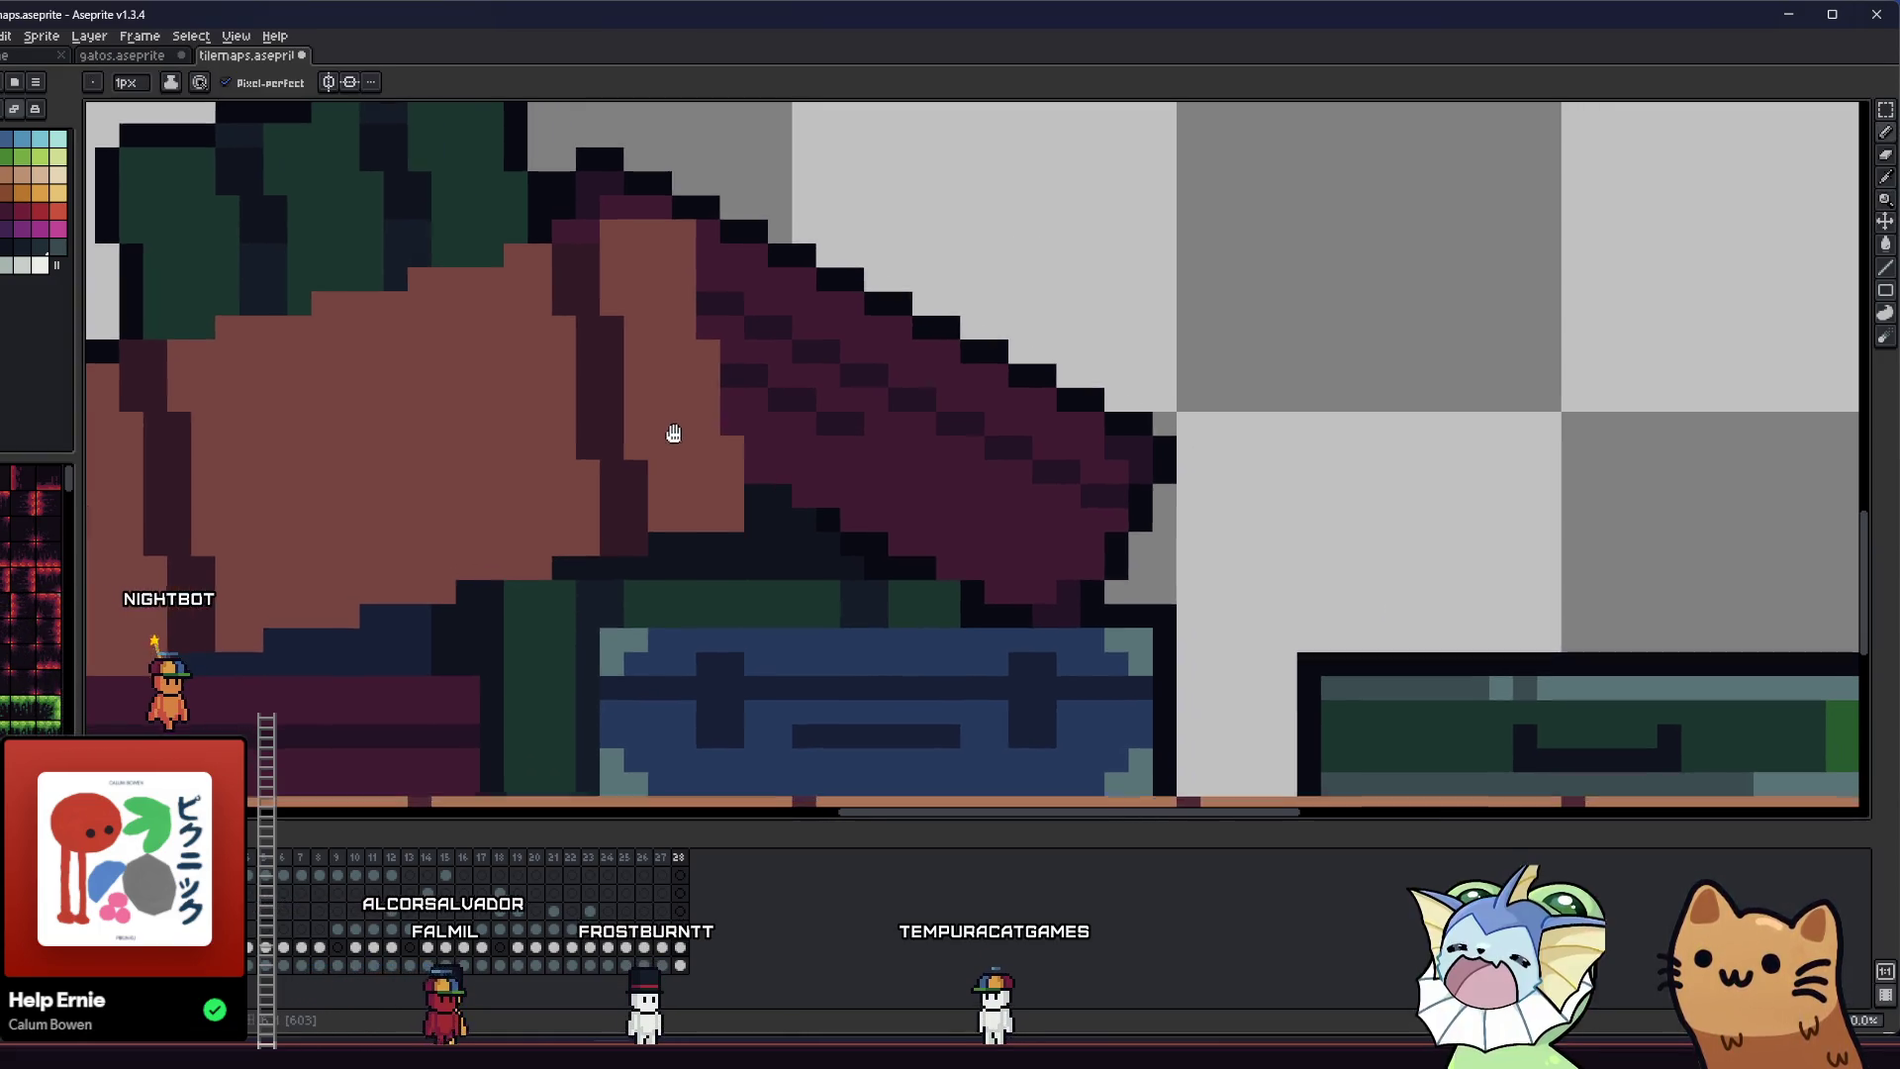
pyautogui.scroll(1, 555, 420)
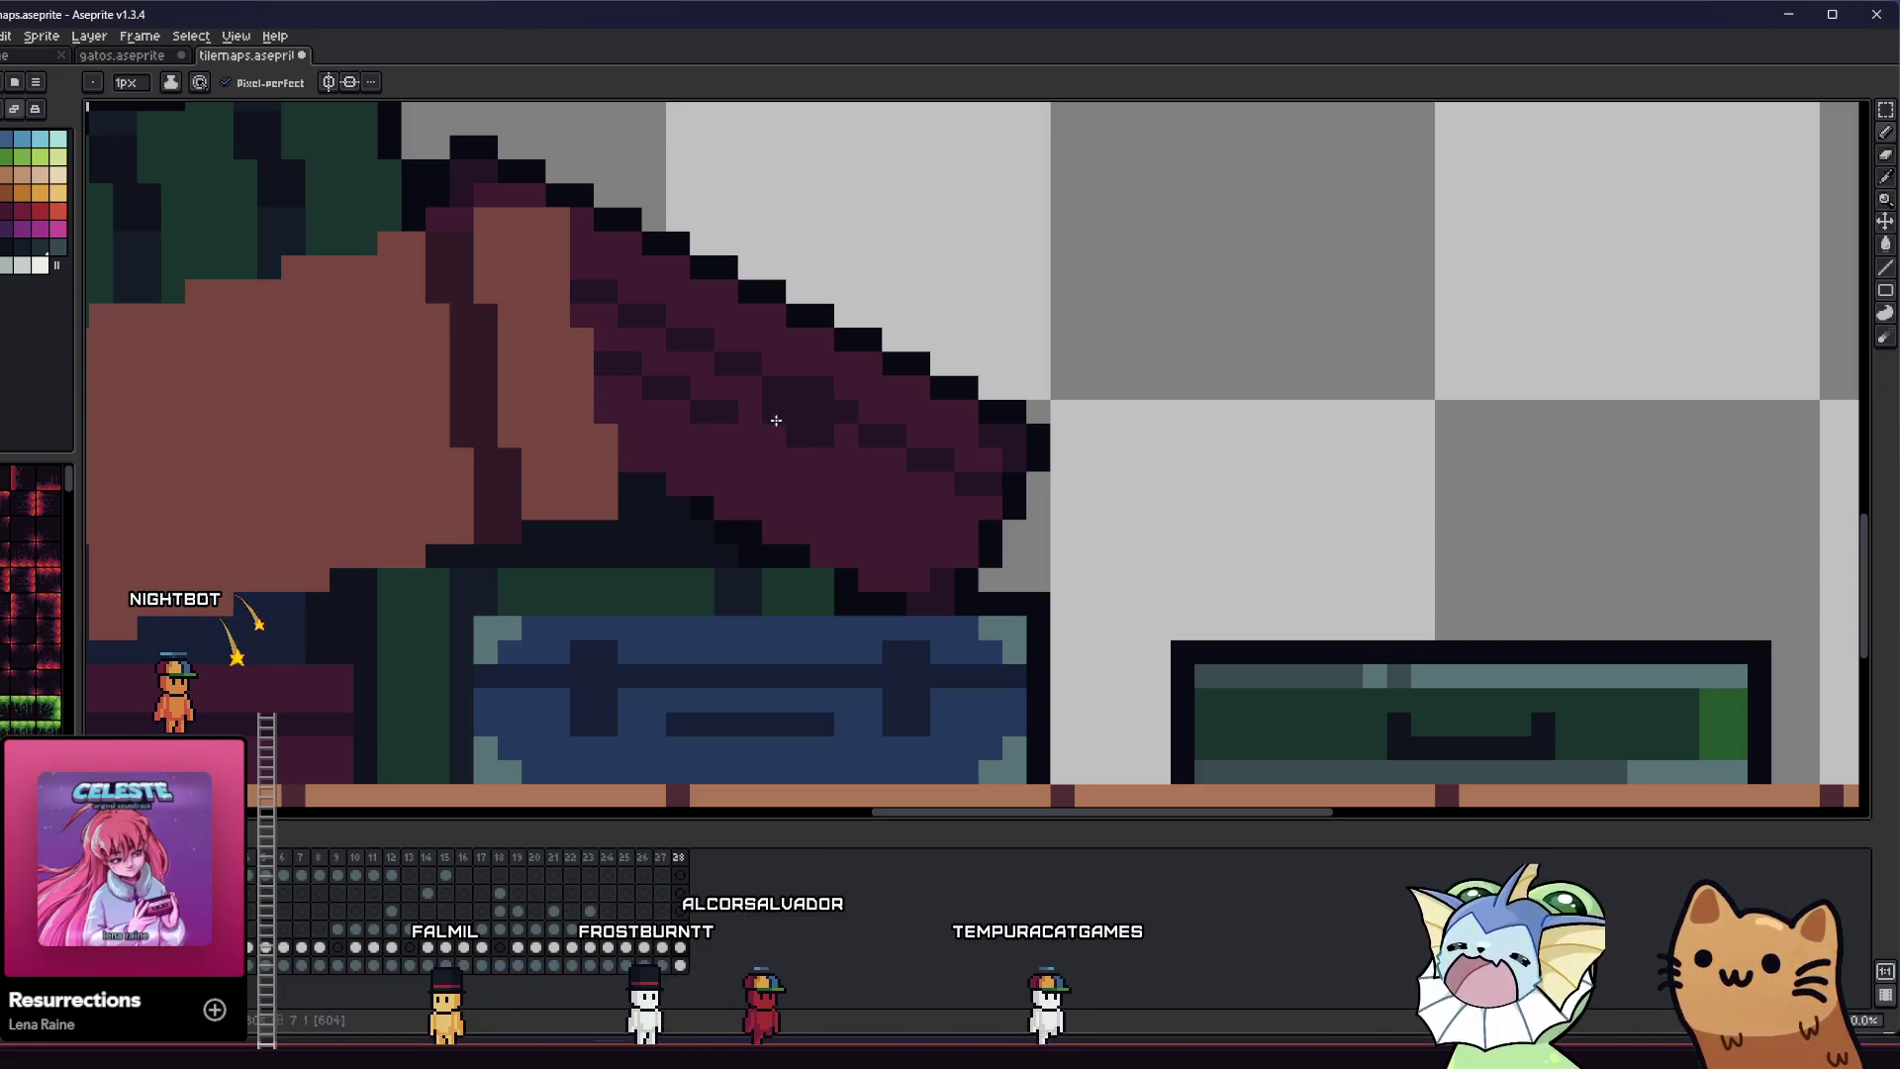
pyautogui.press('ctrl')
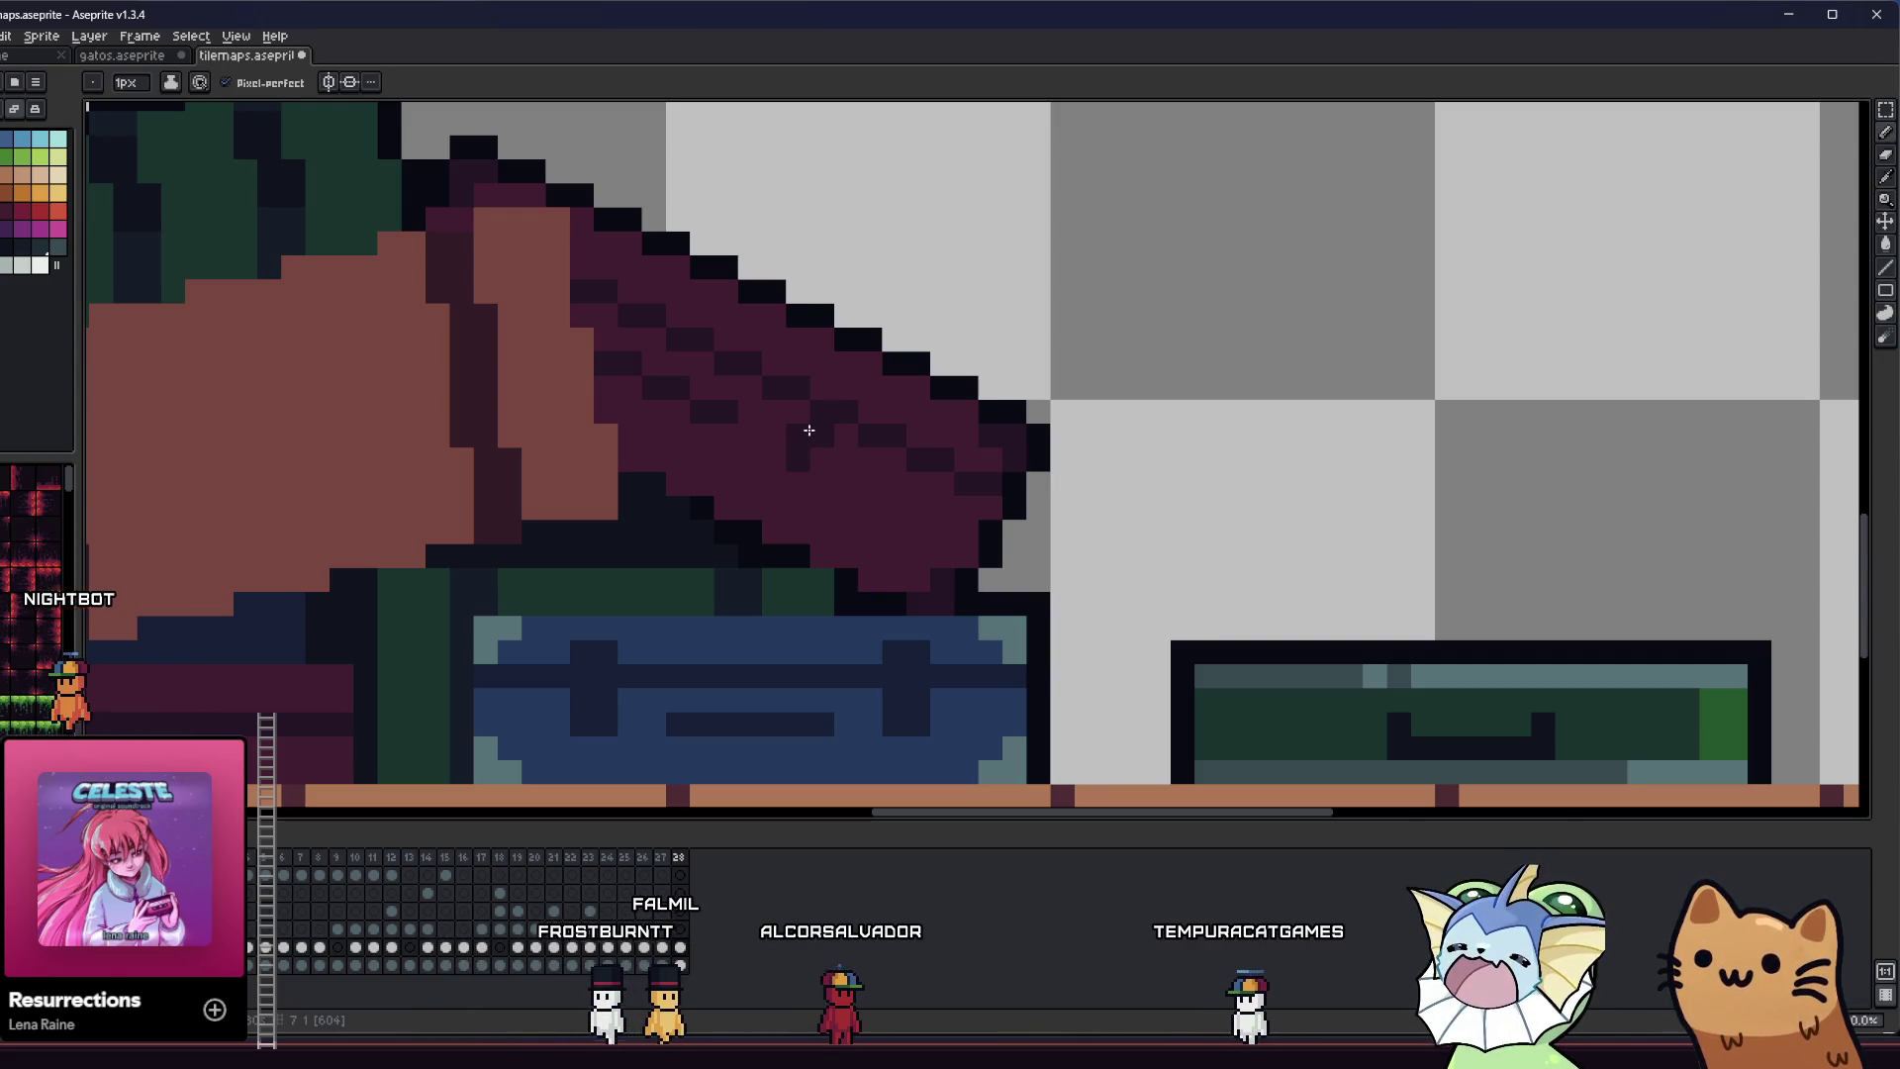
pyautogui.scroll(-5, 779, 440)
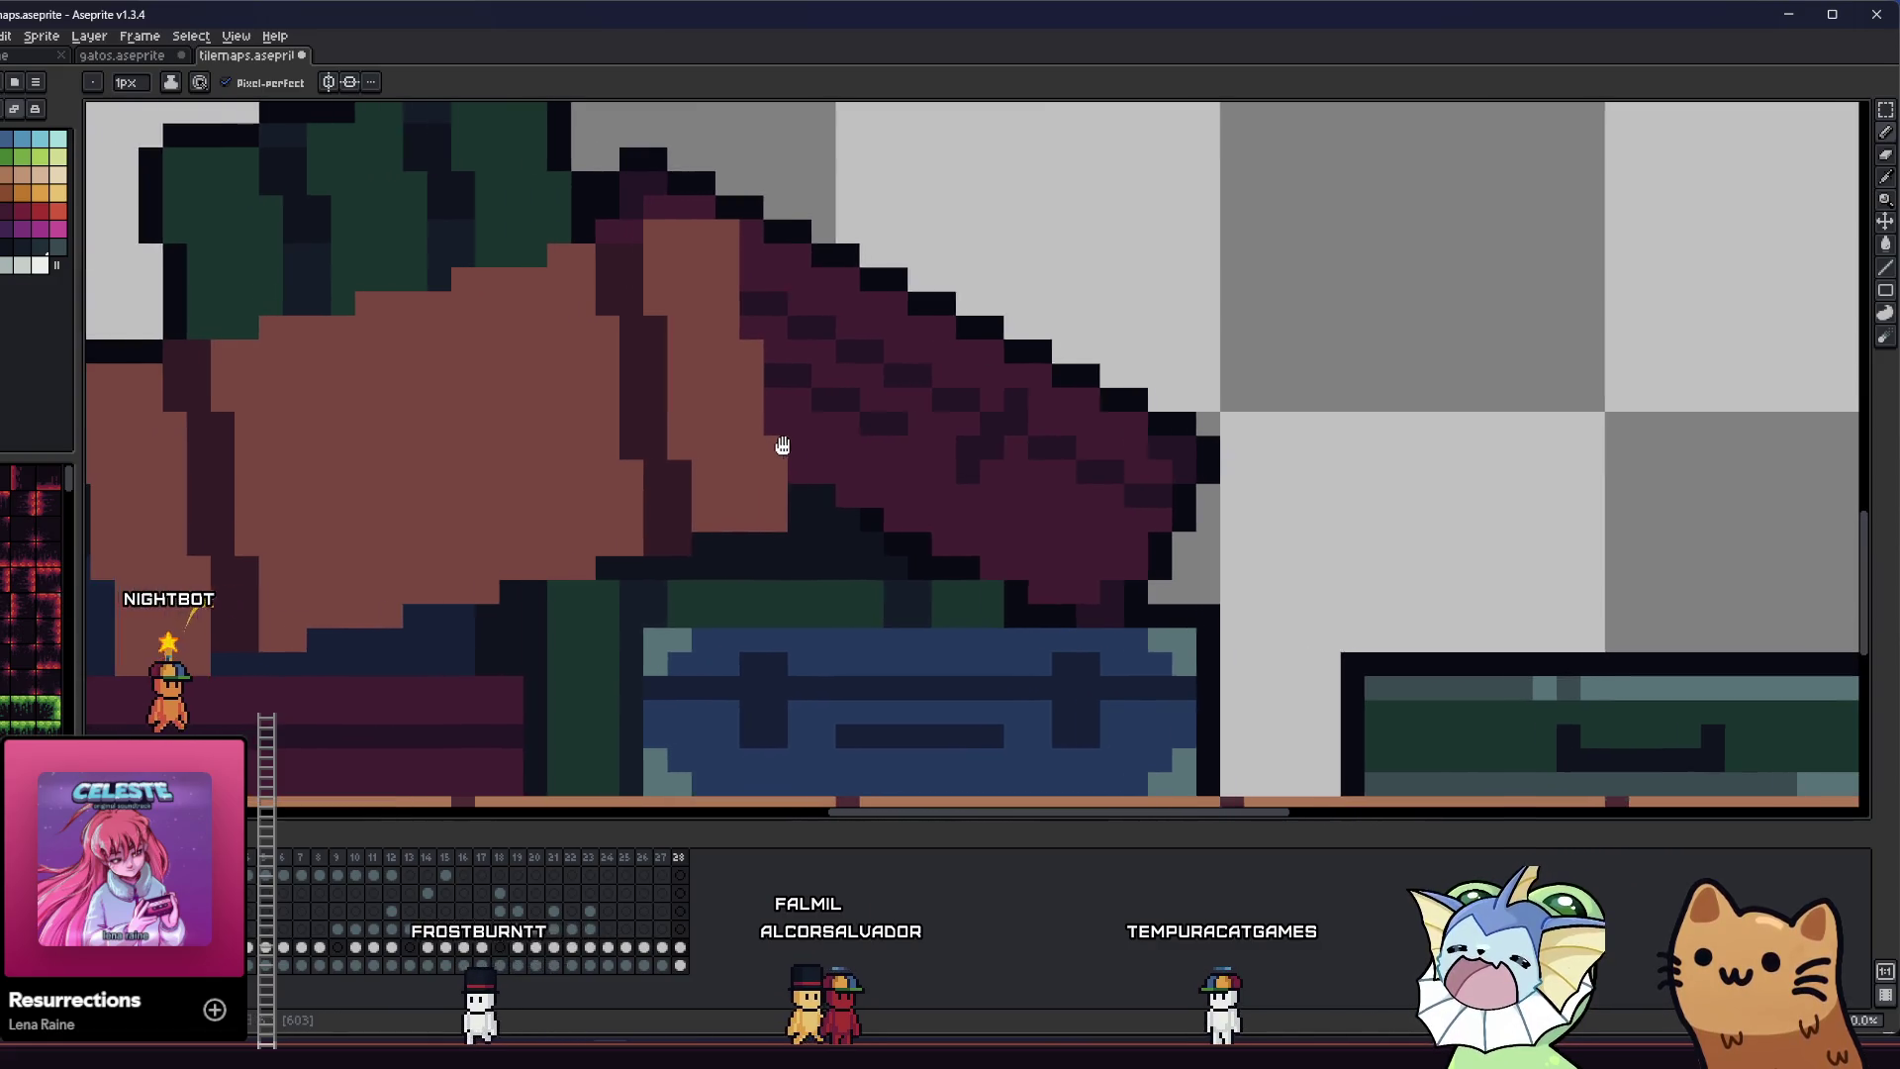
pyautogui.scroll(-1, 806, 451)
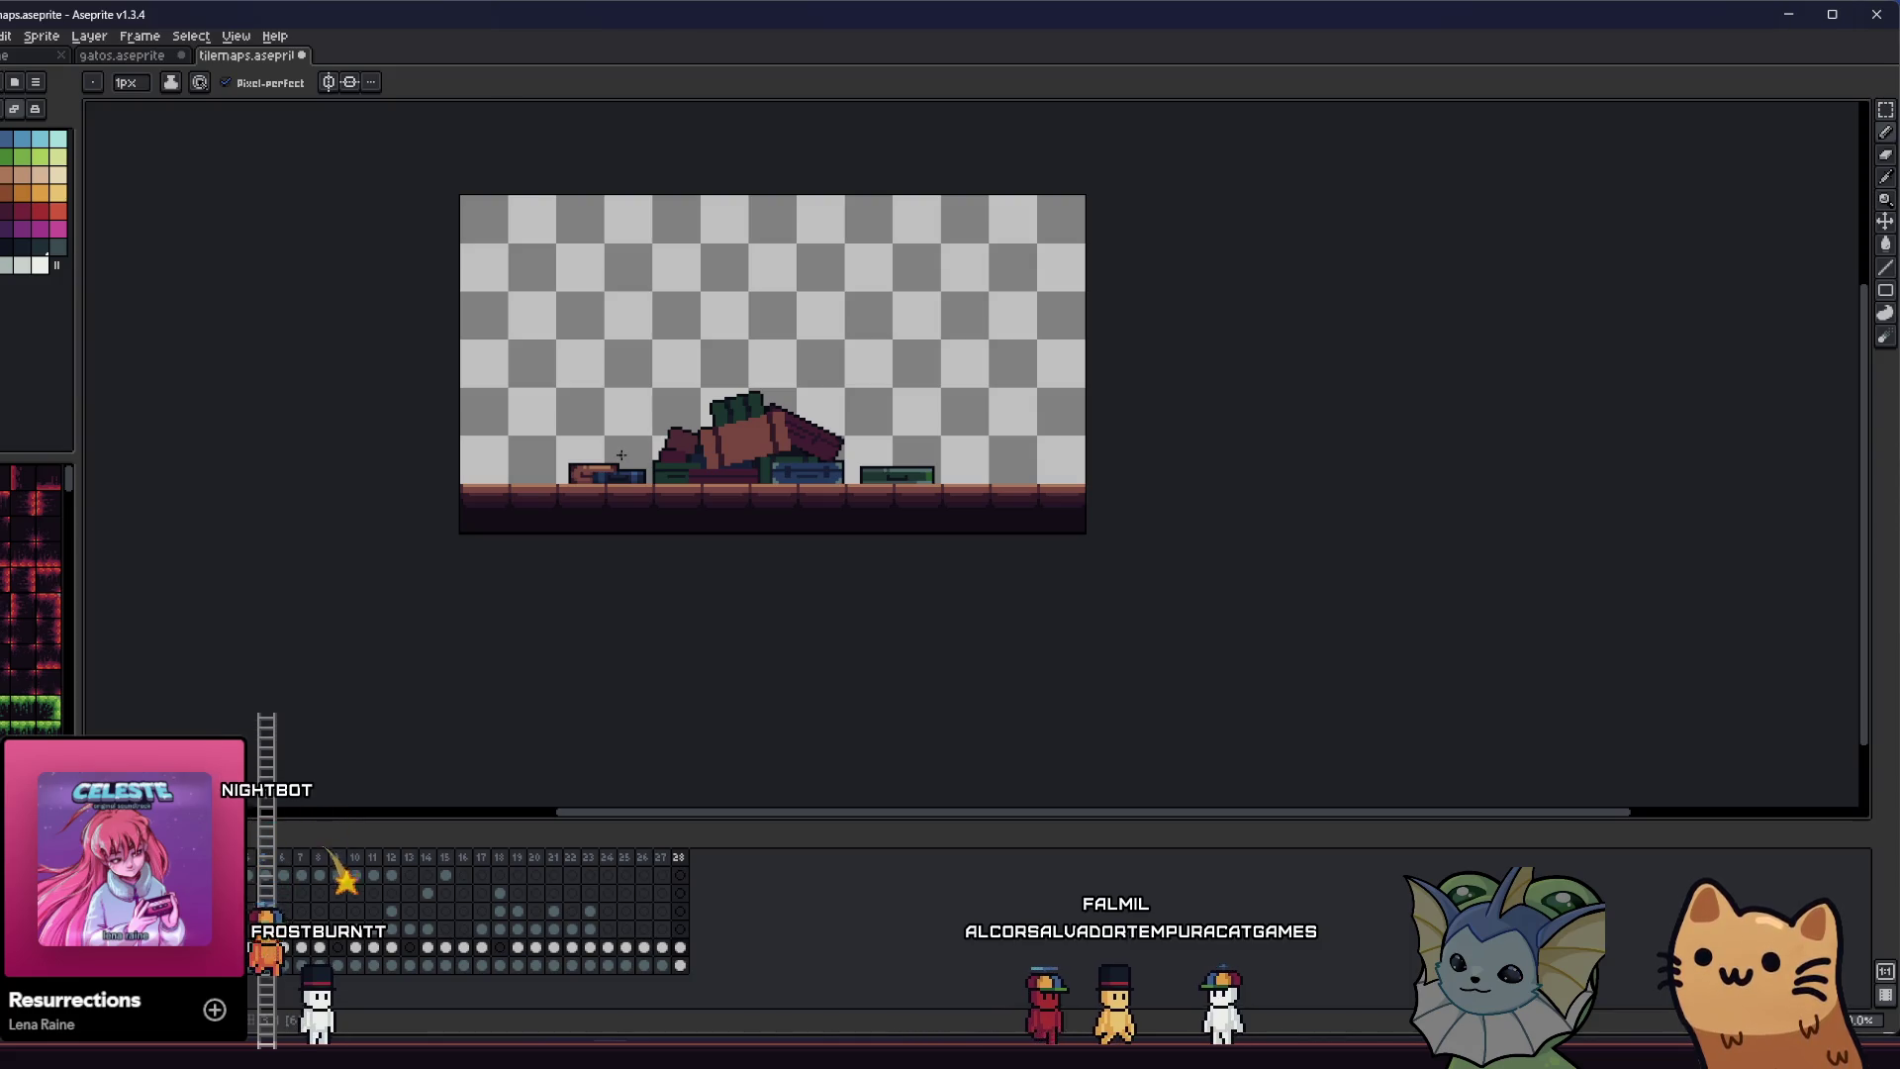
pyautogui.scroll(3, 621, 456)
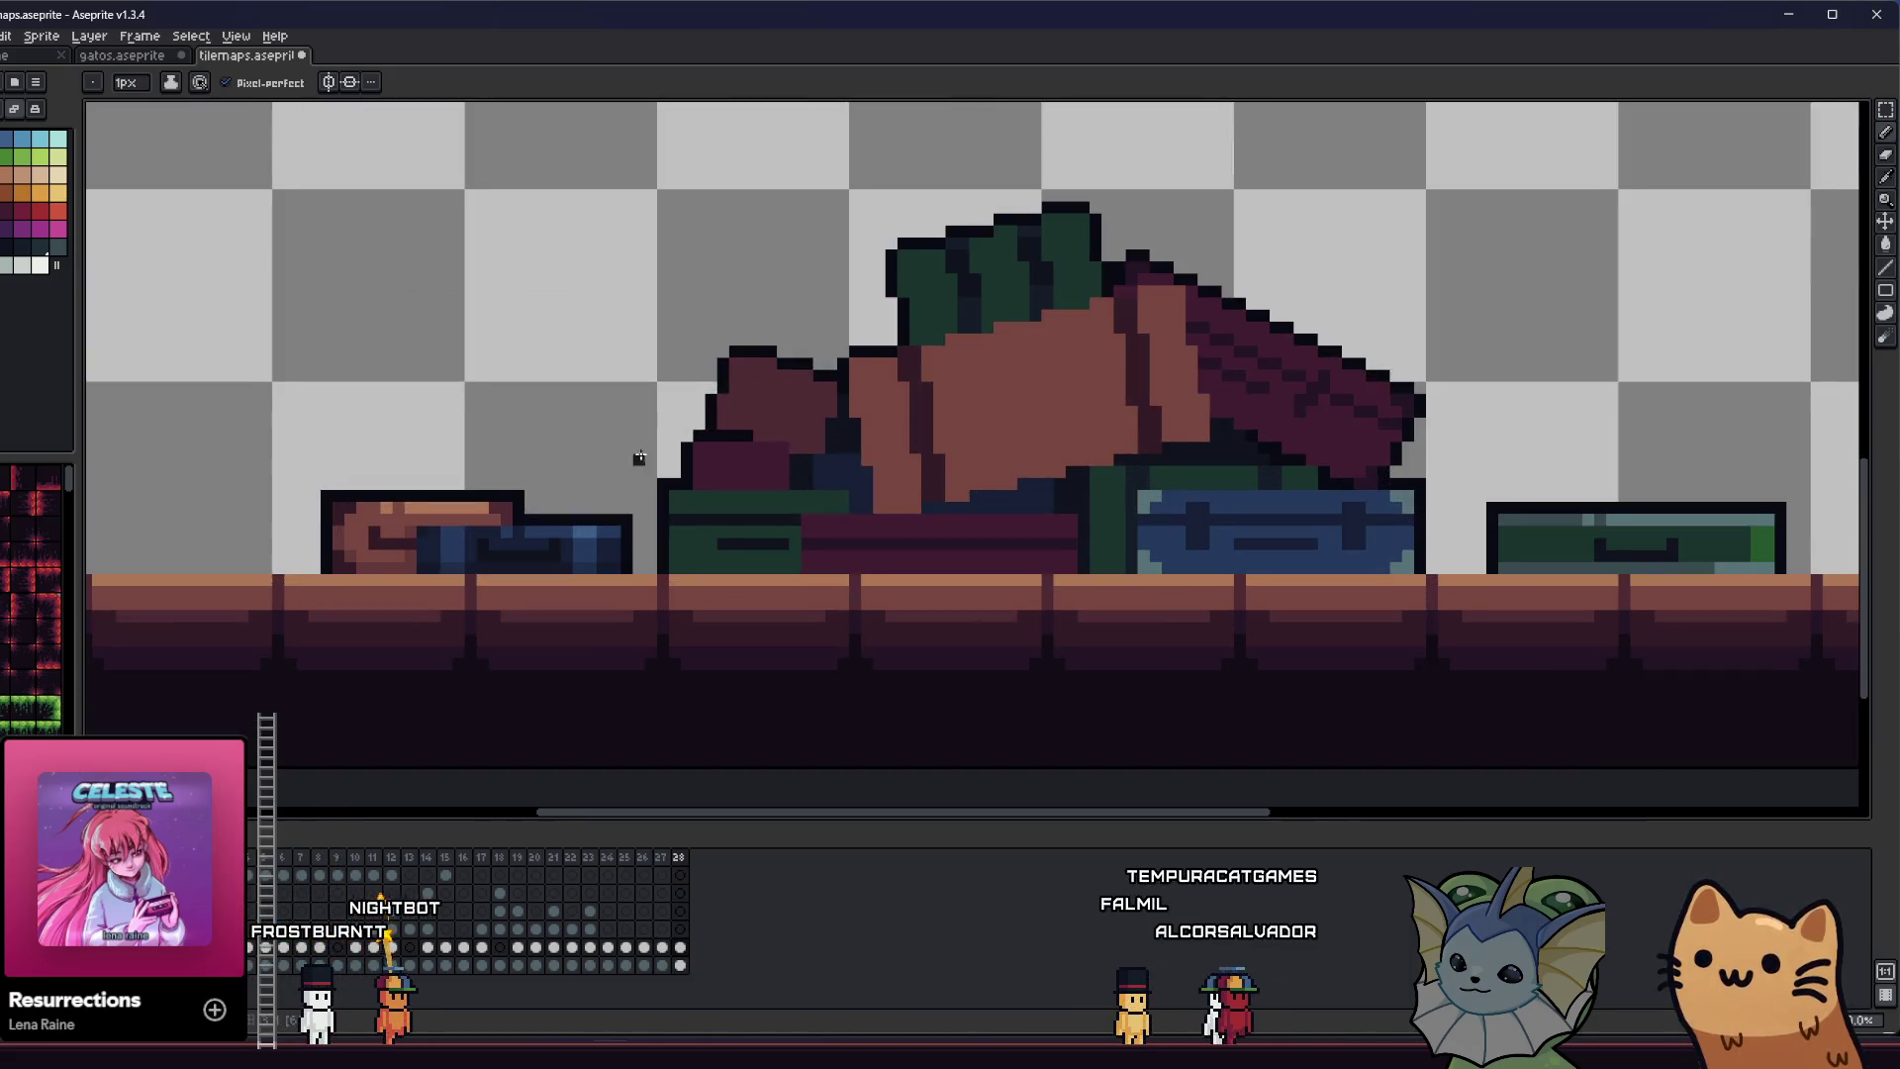
# - Draw a short dark stripe across the brown cushion and save the file
pyautogui.moveTo(637, 458); pyautogui.dragTo(419, 450)
pyautogui.scroll(2, 772, 437)
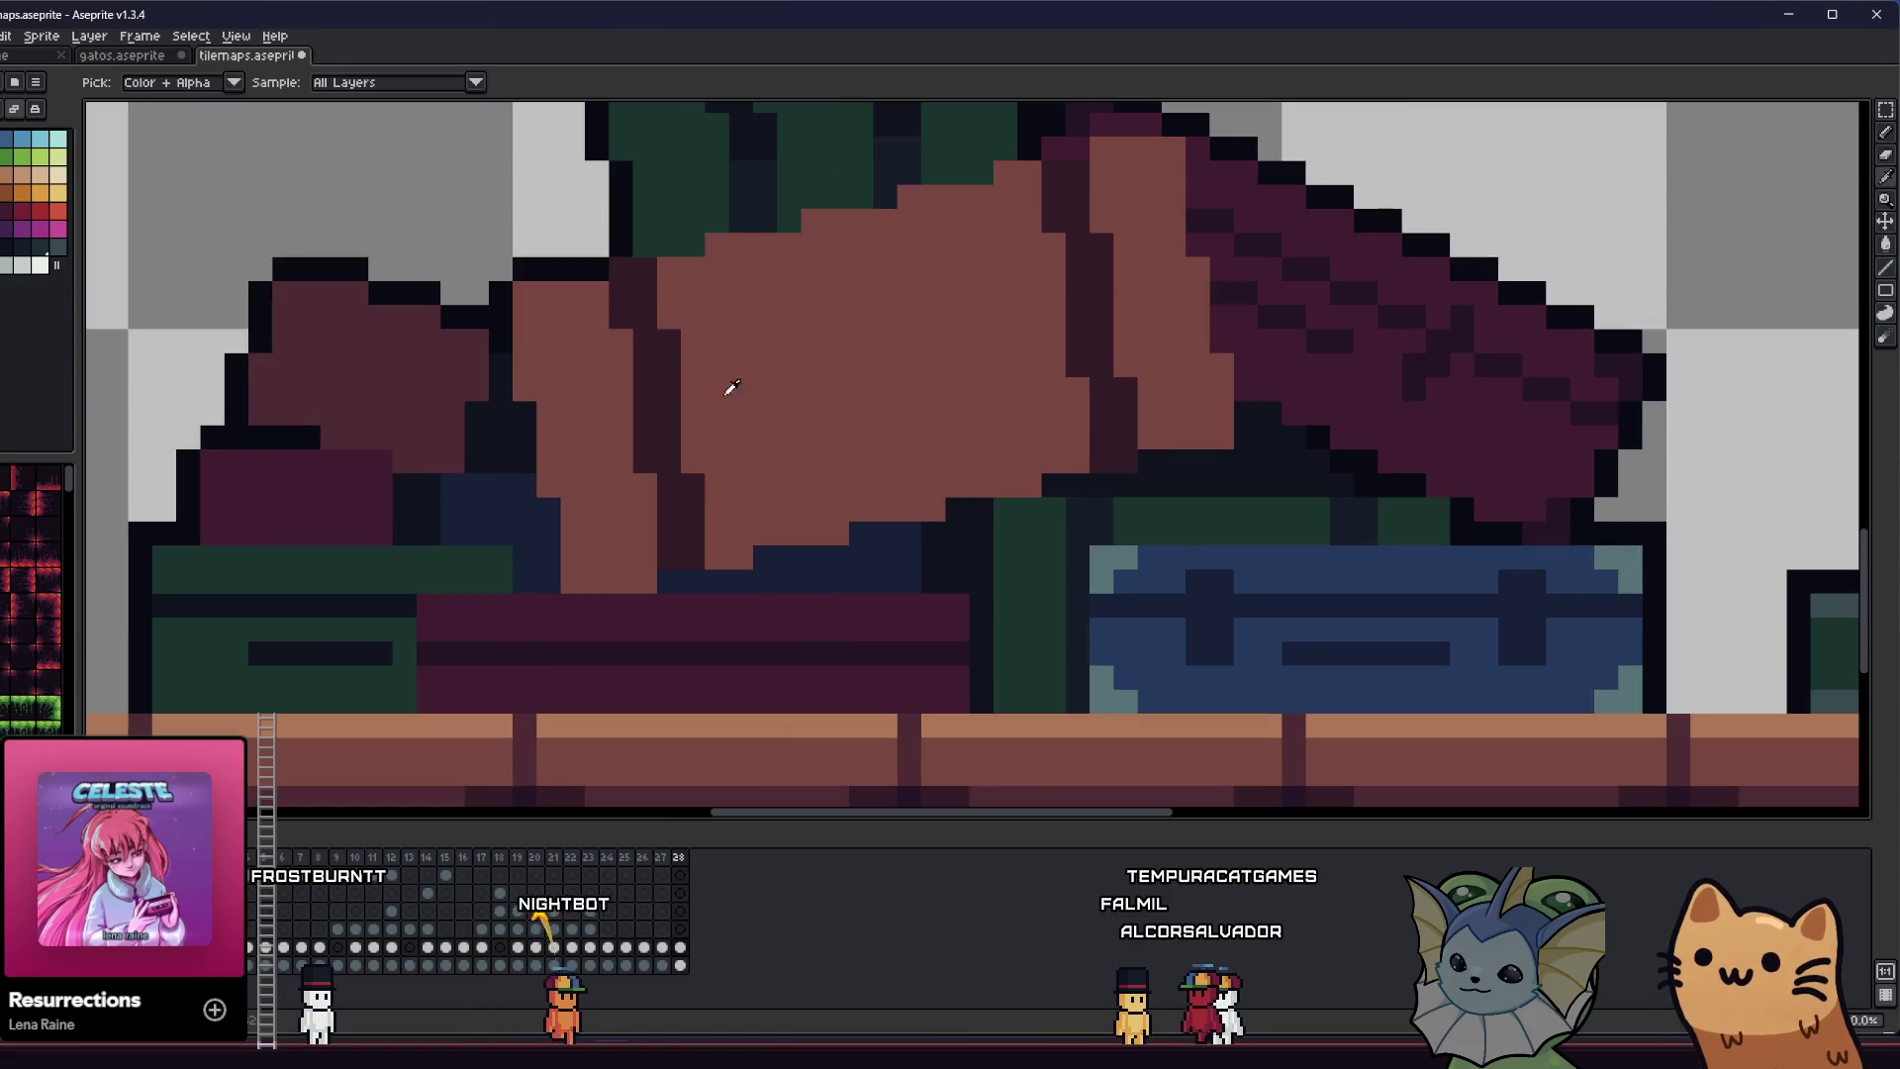
pyautogui.moveTo(679, 376); pyautogui.dragTo(591, 410)
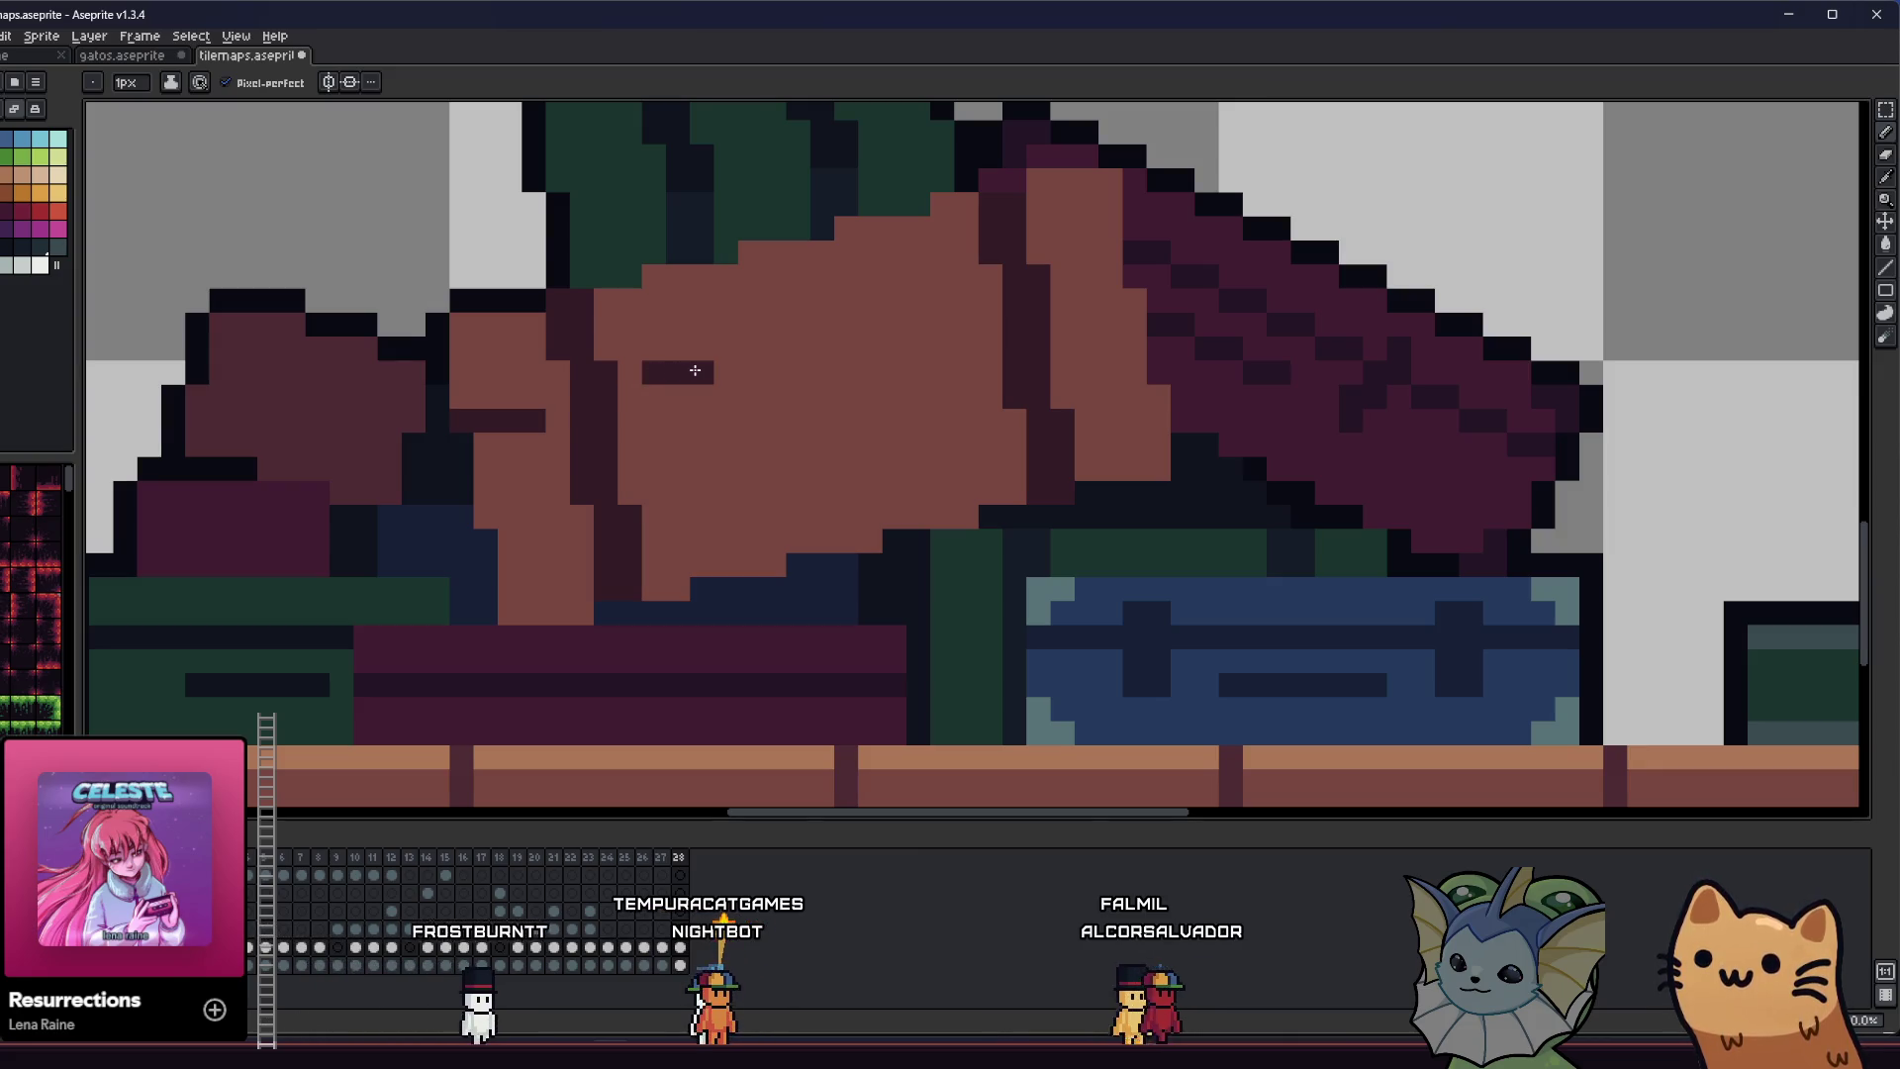
pyautogui.moveTo(744, 348); pyautogui.dragTo(893, 319)
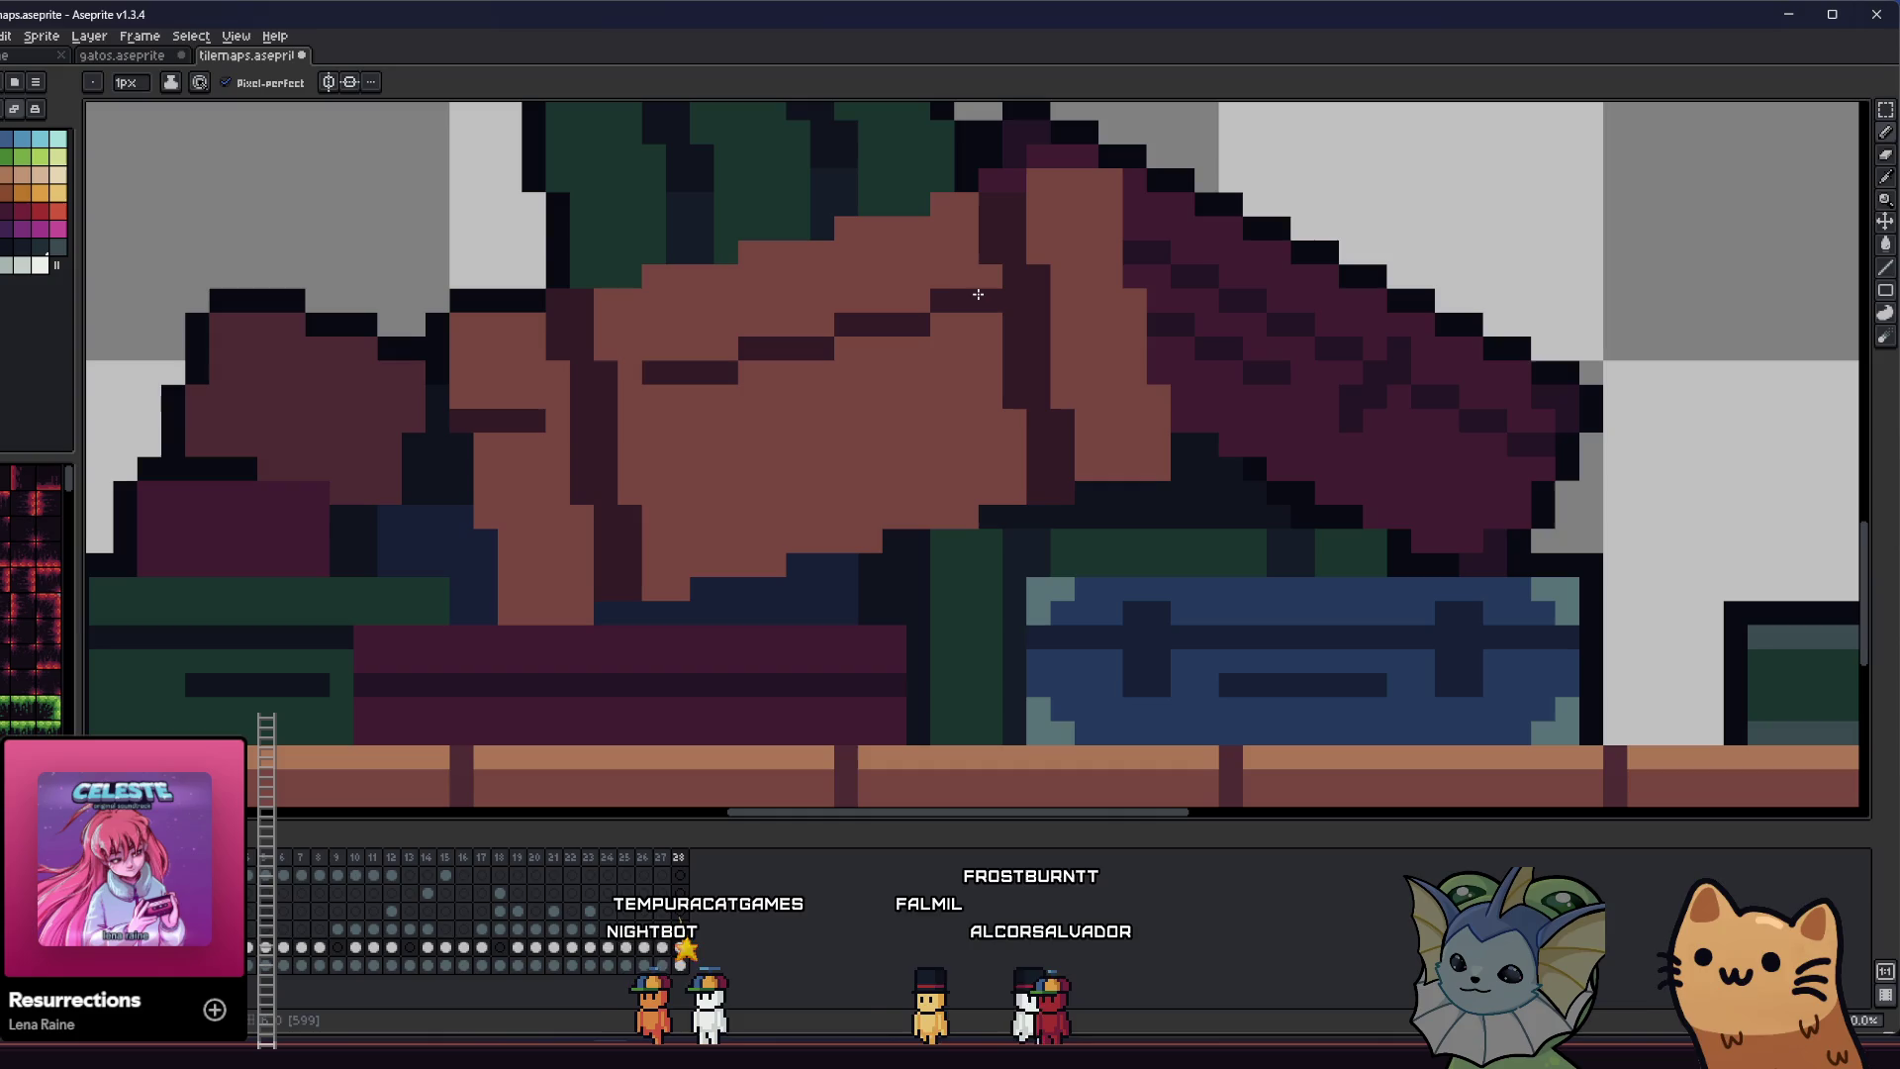
pyautogui.moveTo(1084, 297); pyautogui.dragTo(1029, 339)
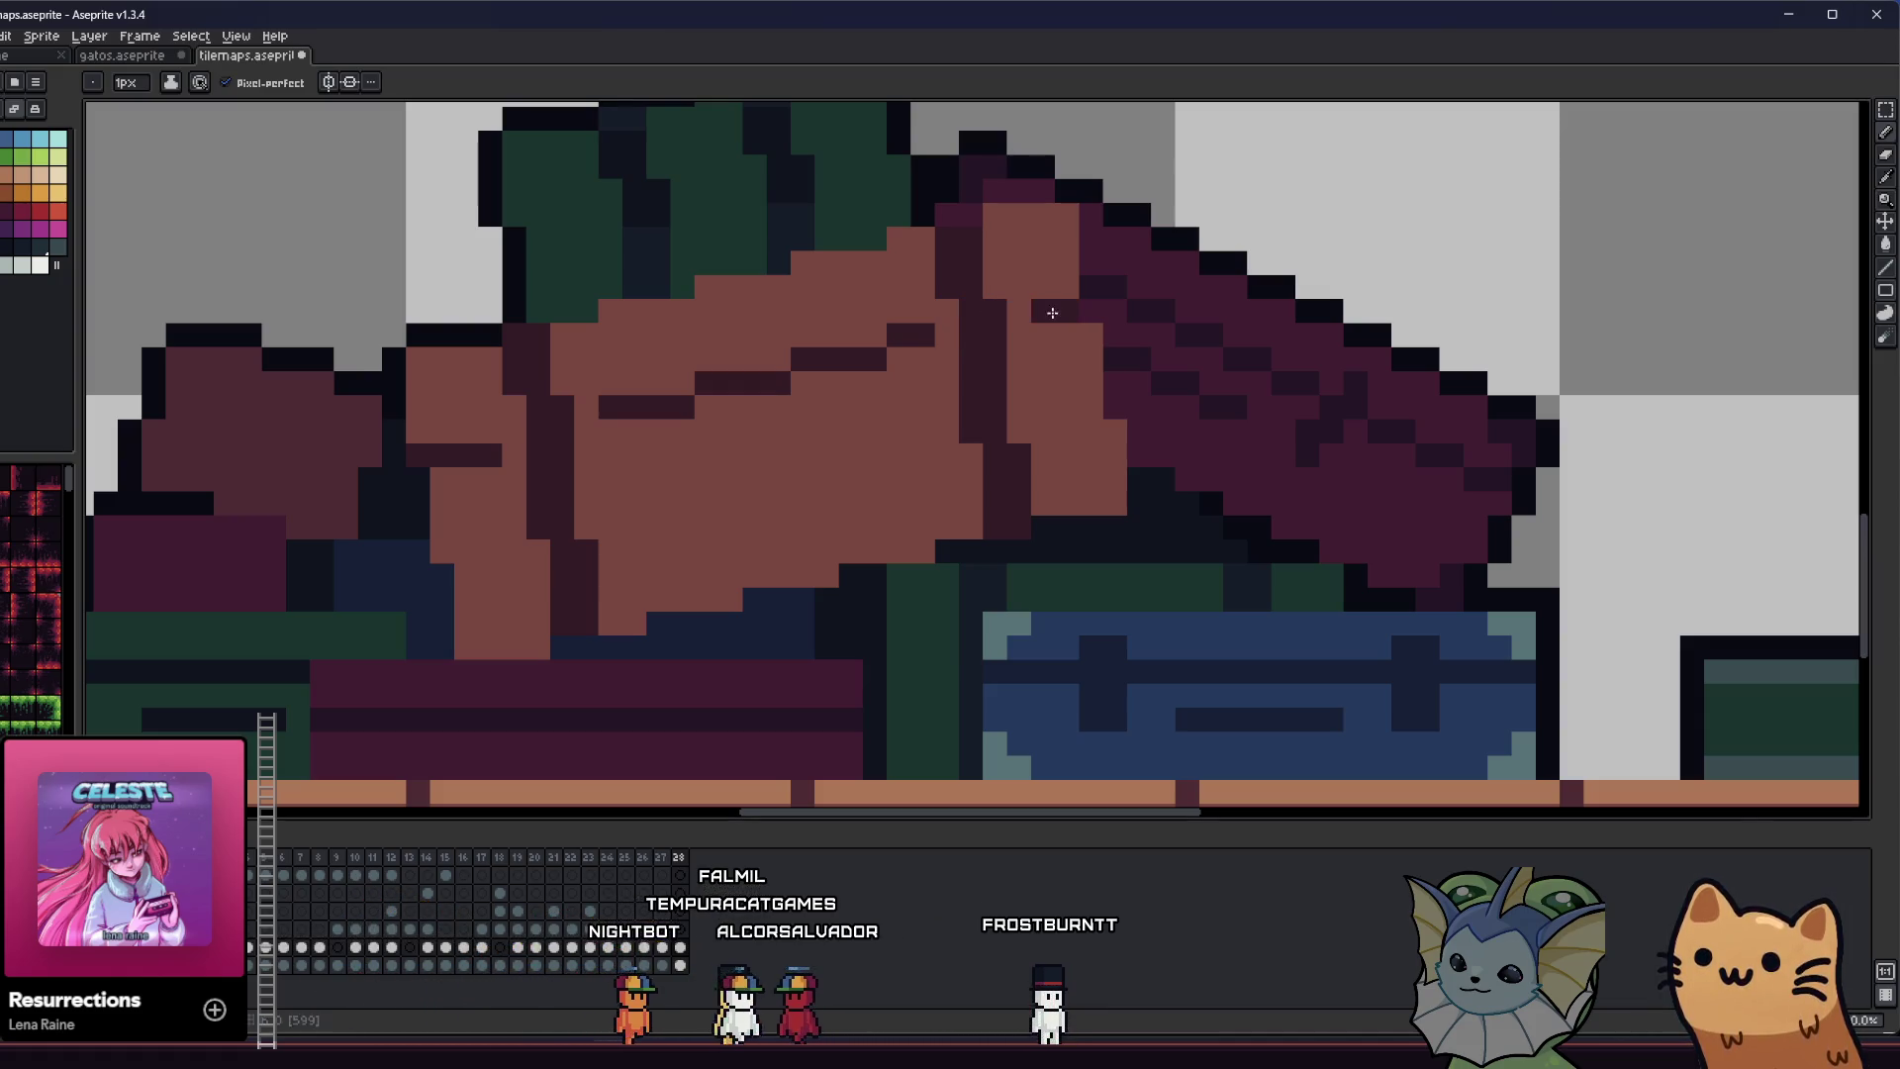
pyautogui.scroll(-2, 899, 394)
pyautogui.scroll(-4, 900, 395)
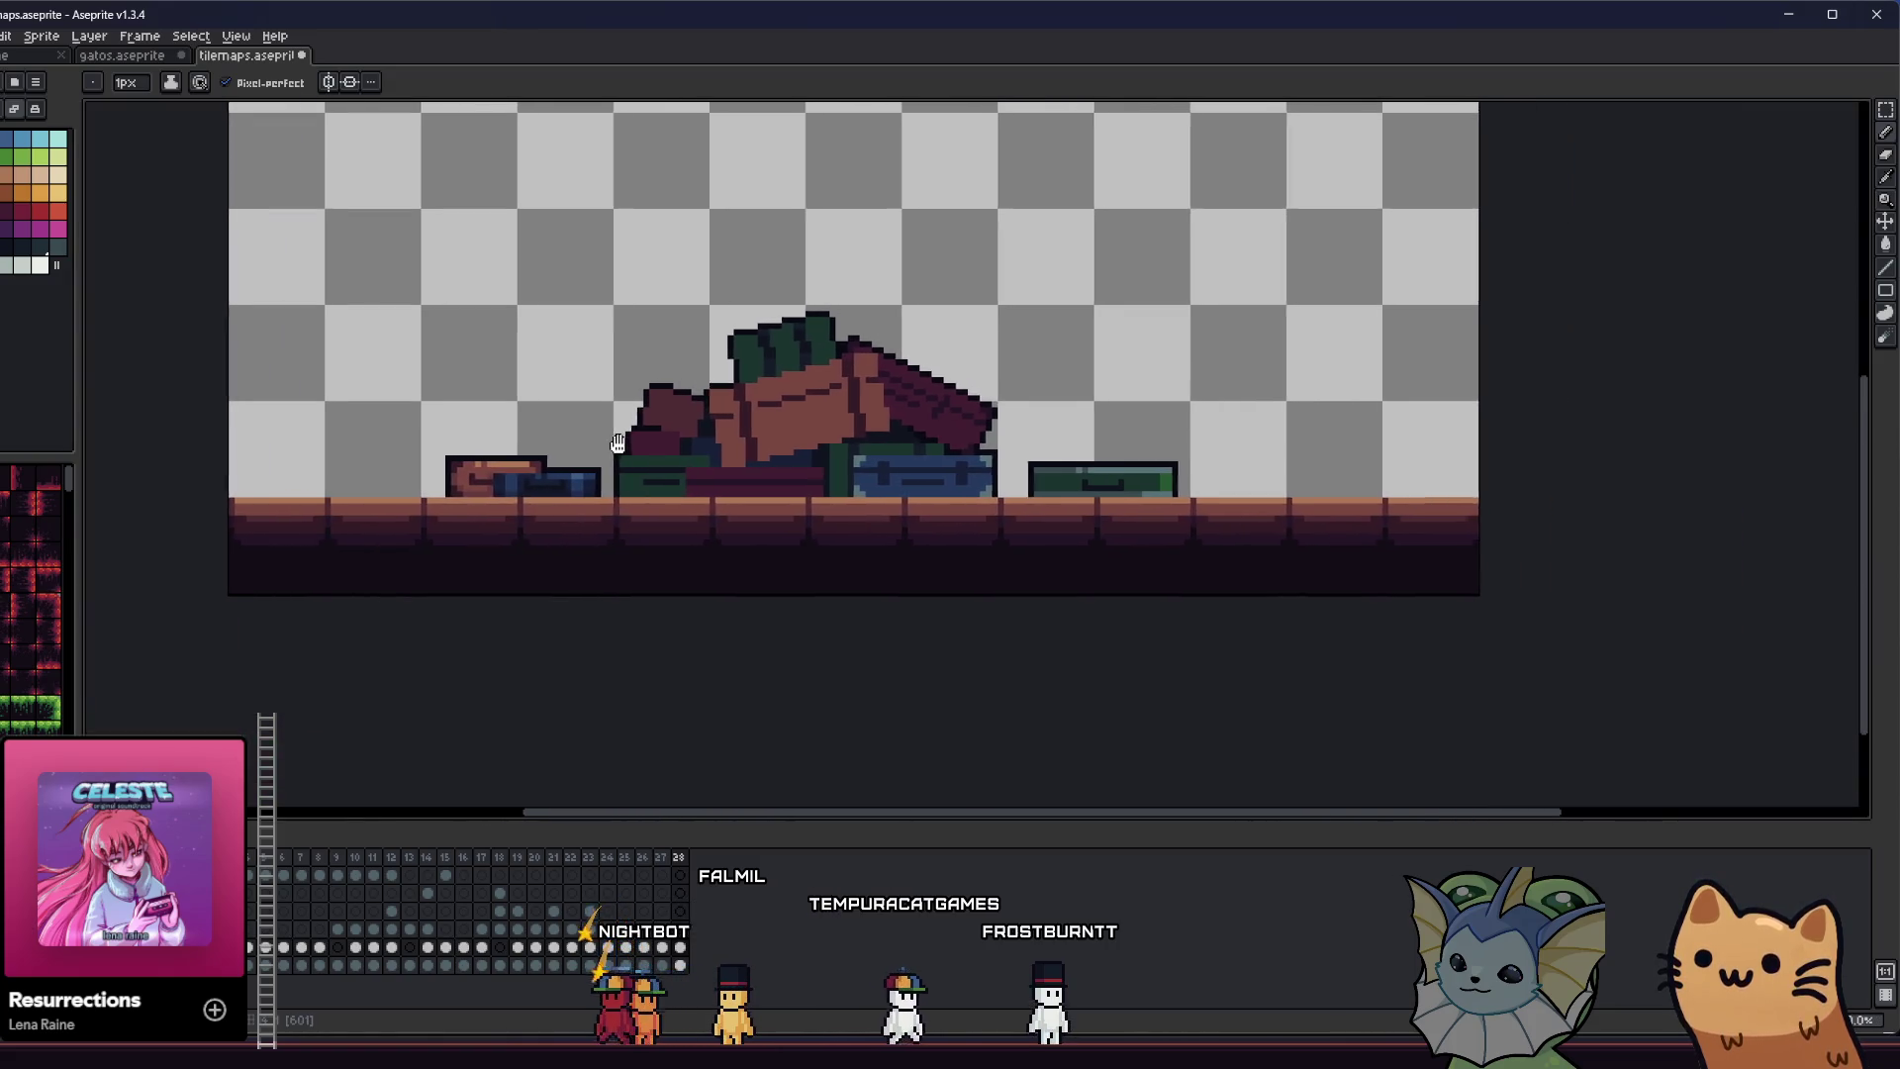
pyautogui.hotkey('ctrl', 's')
# - Darken a leftover light pixel on the cushion
pyautogui.scroll(4, 642, 467)
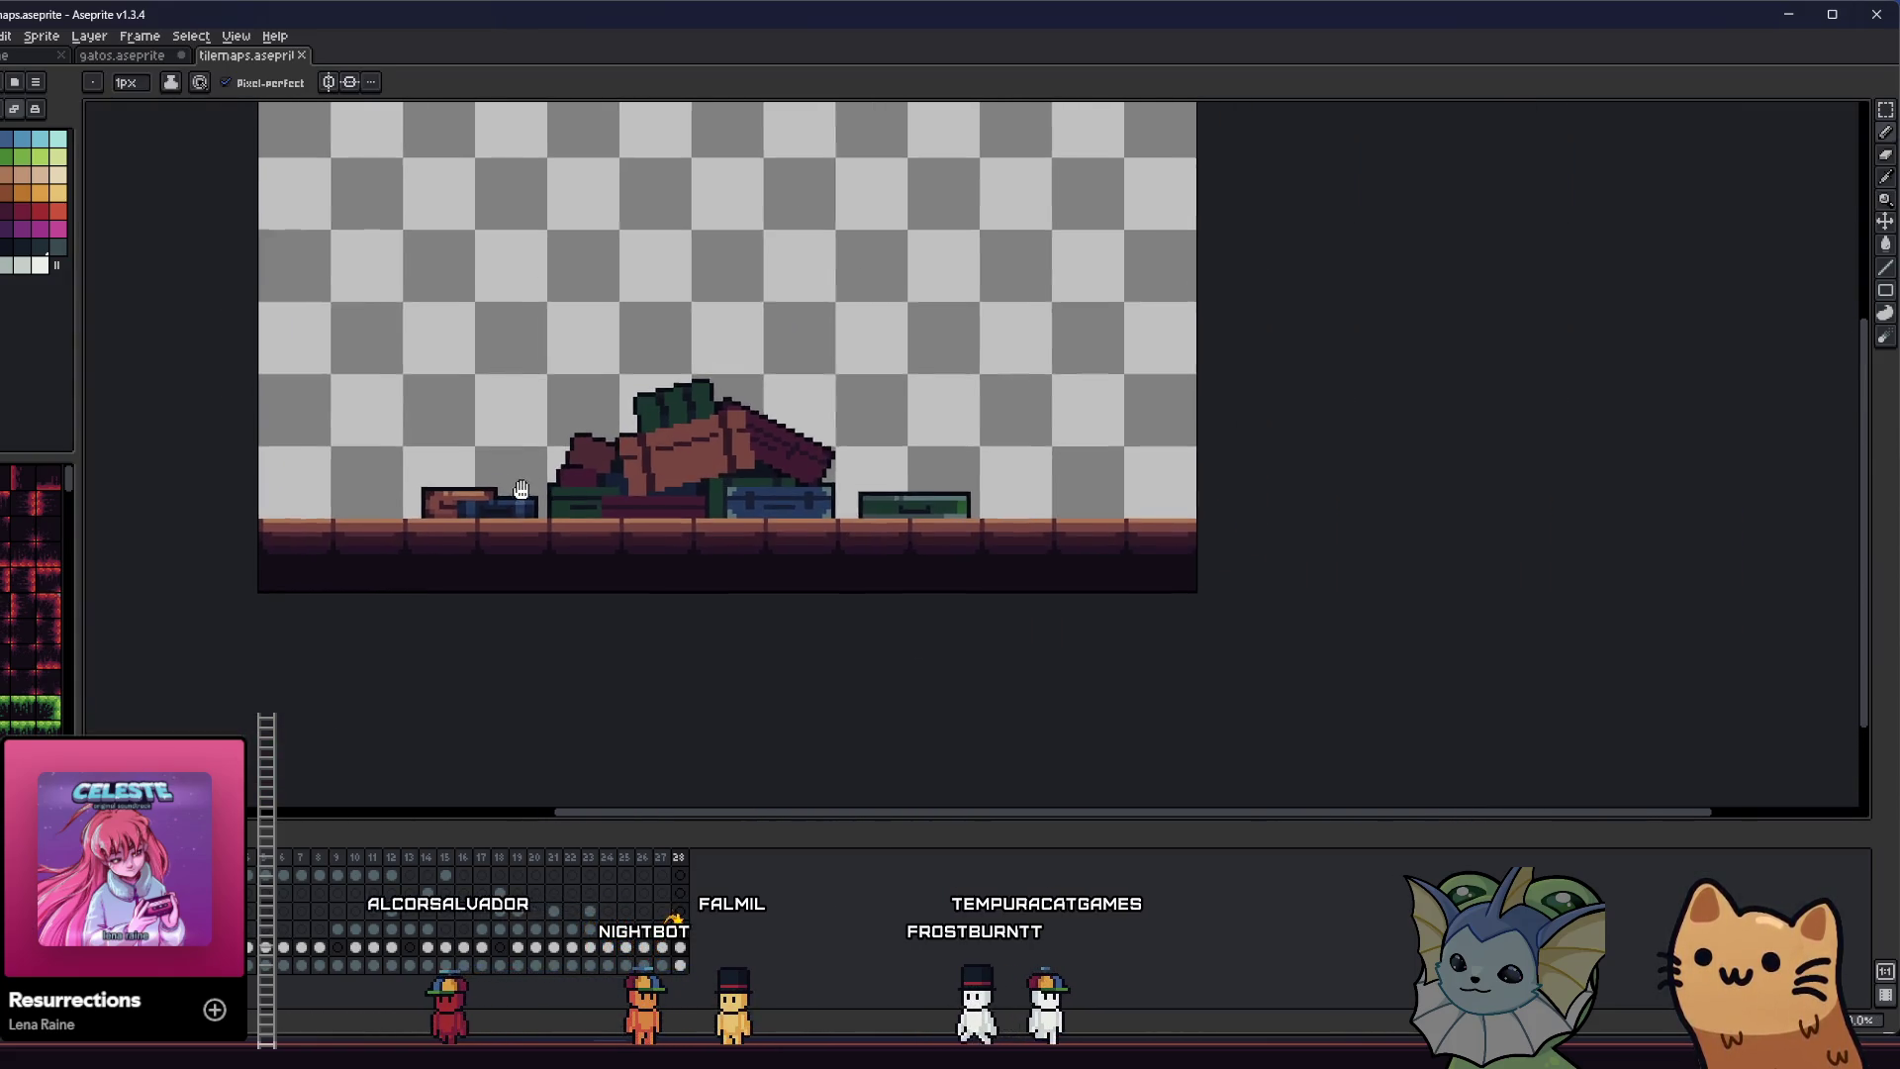
pyautogui.scroll(-2, 506, 527)
pyautogui.scroll(5, 598, 504)
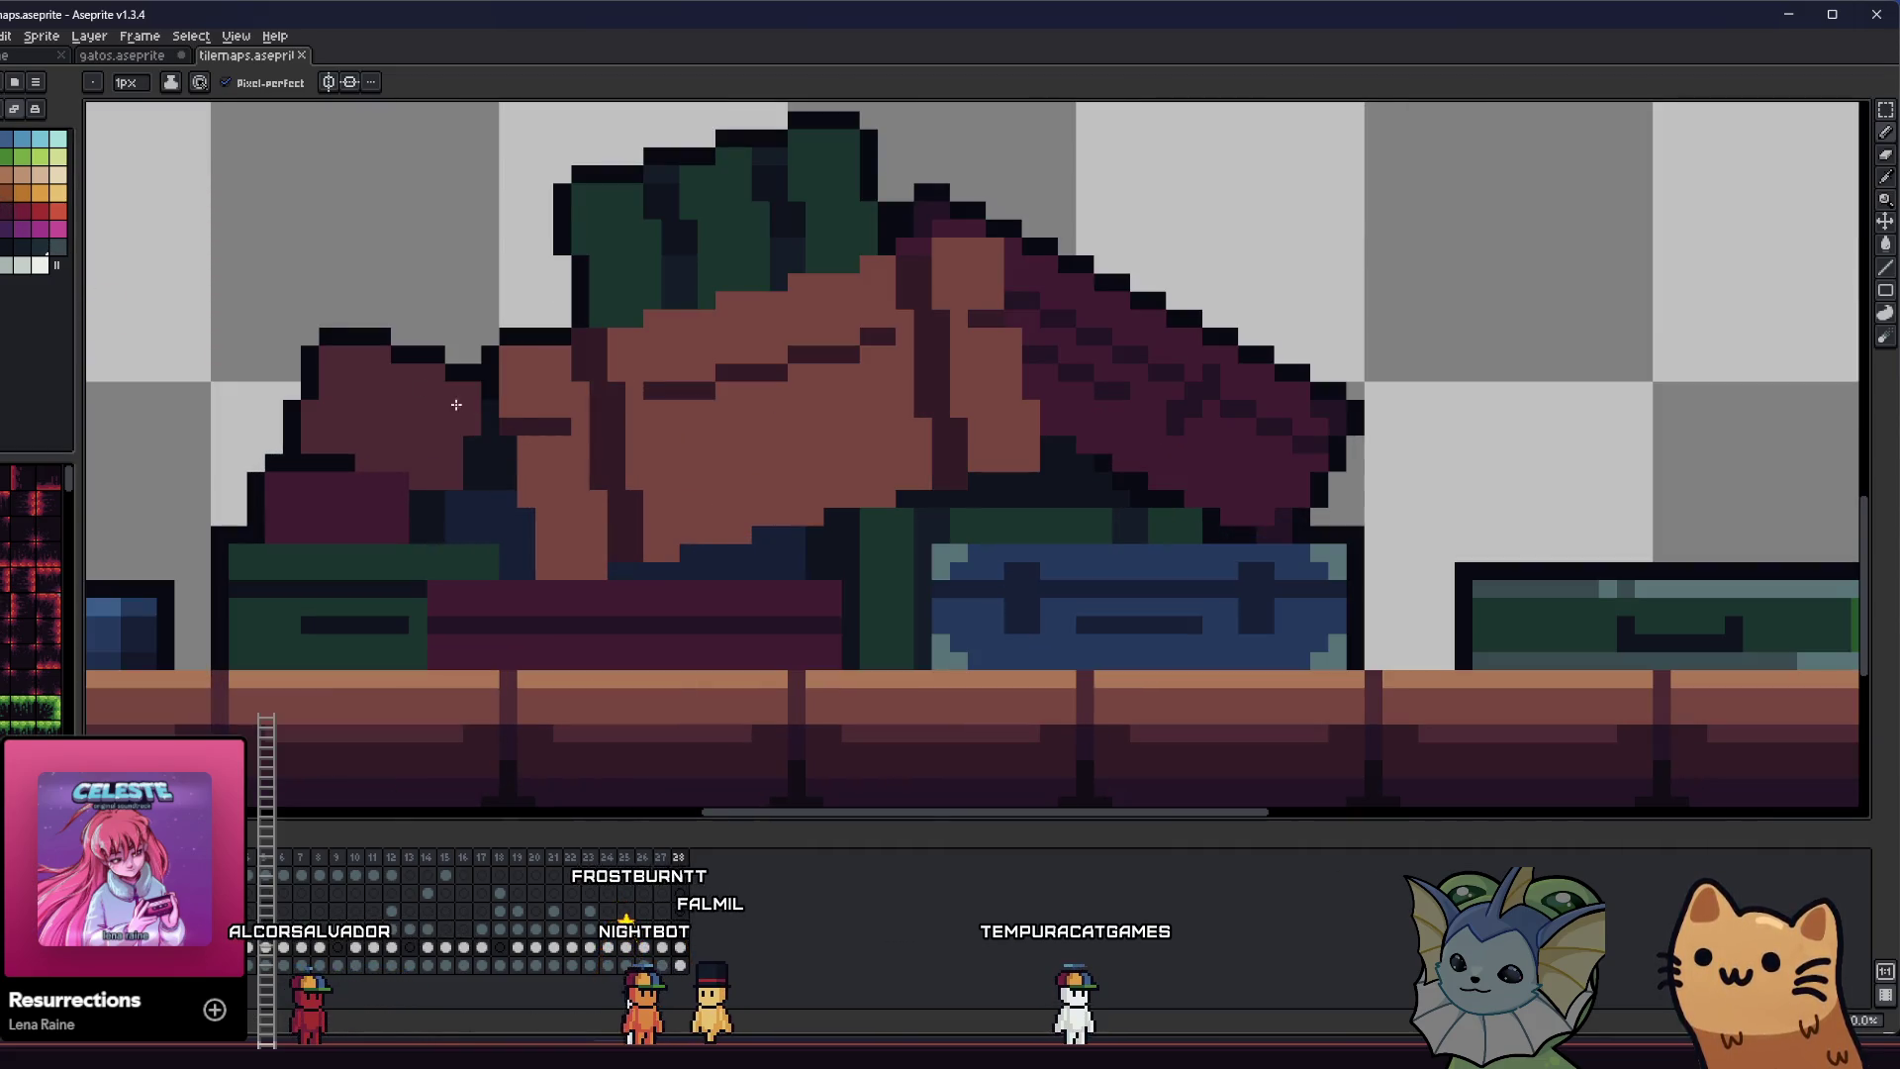
pyautogui.click(522, 422)
pyautogui.press('g')
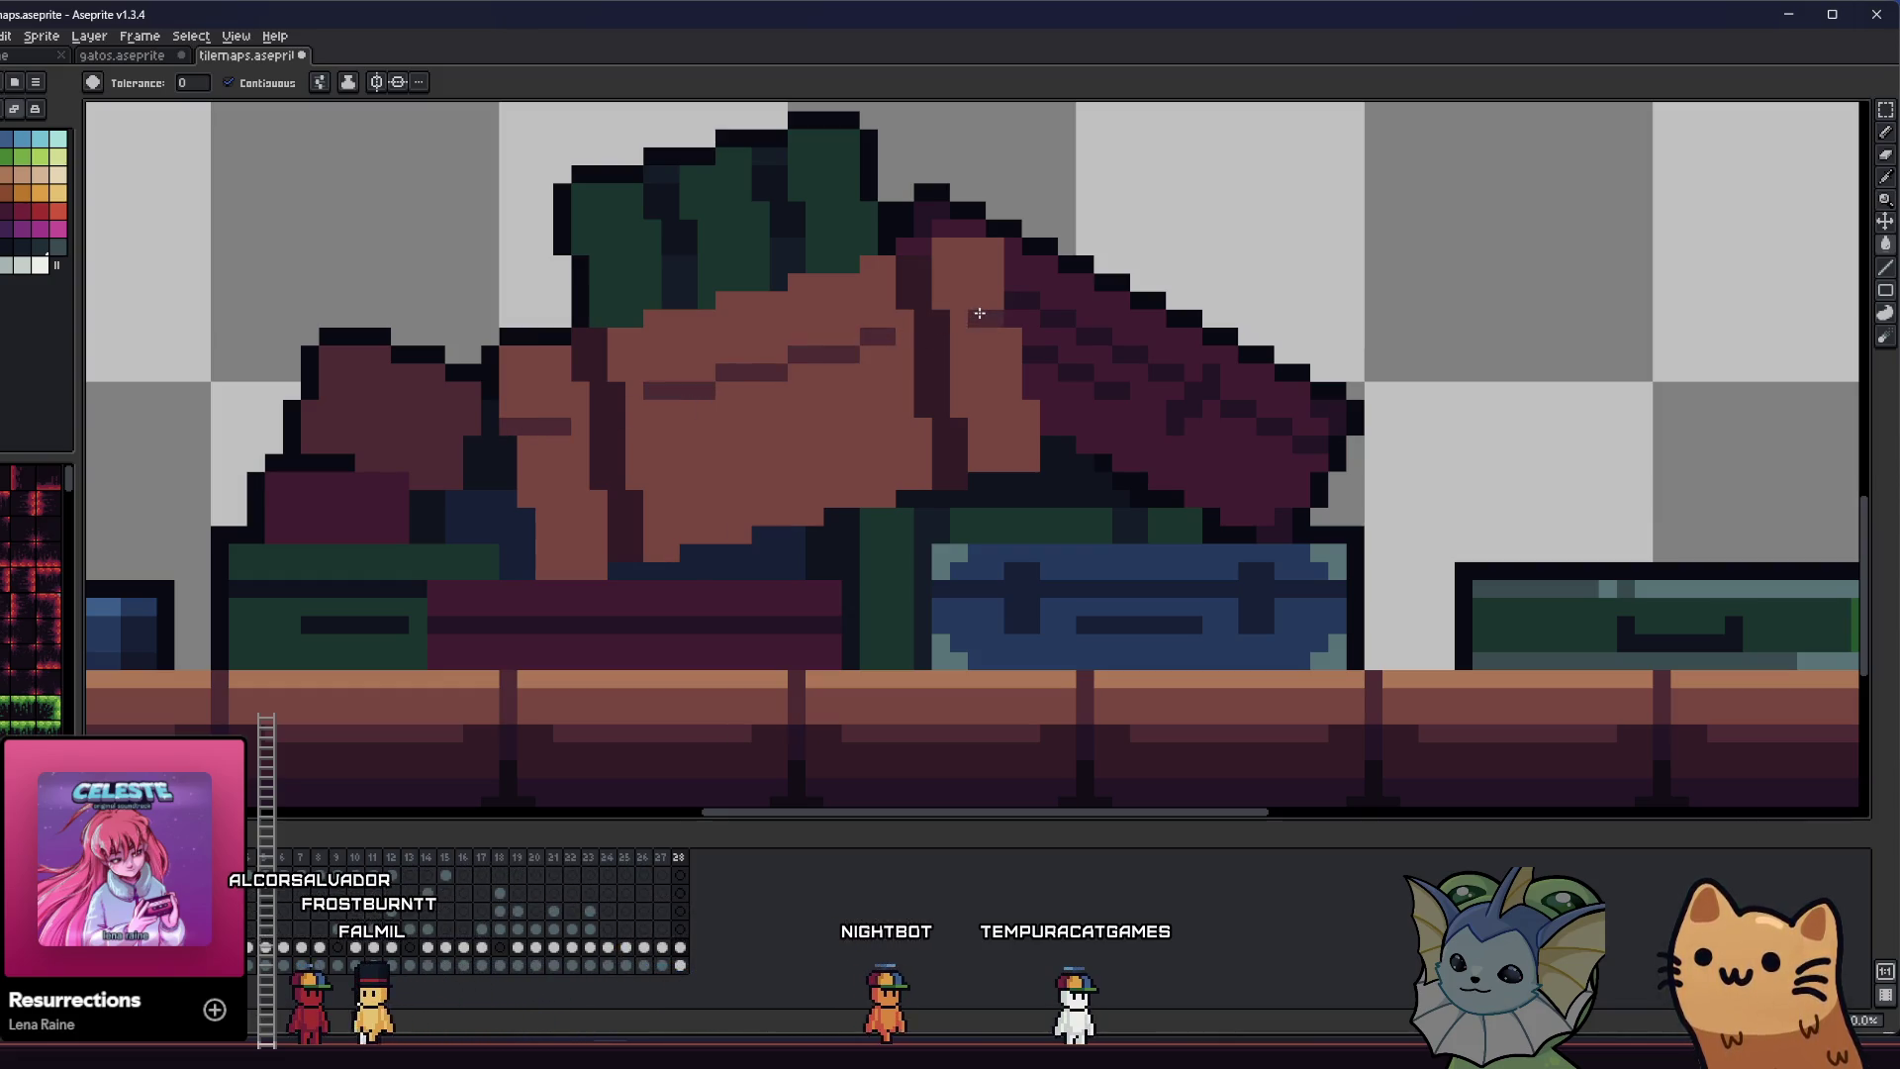
pyautogui.press('v')
pyautogui.scroll(-3, 802, 423)
# - Paint a darker brown block and diagonal shadow edge along the cushion's lower part
pyautogui.moveTo(801, 423); pyautogui.dragTo(529, 445)
pyautogui.press('i')
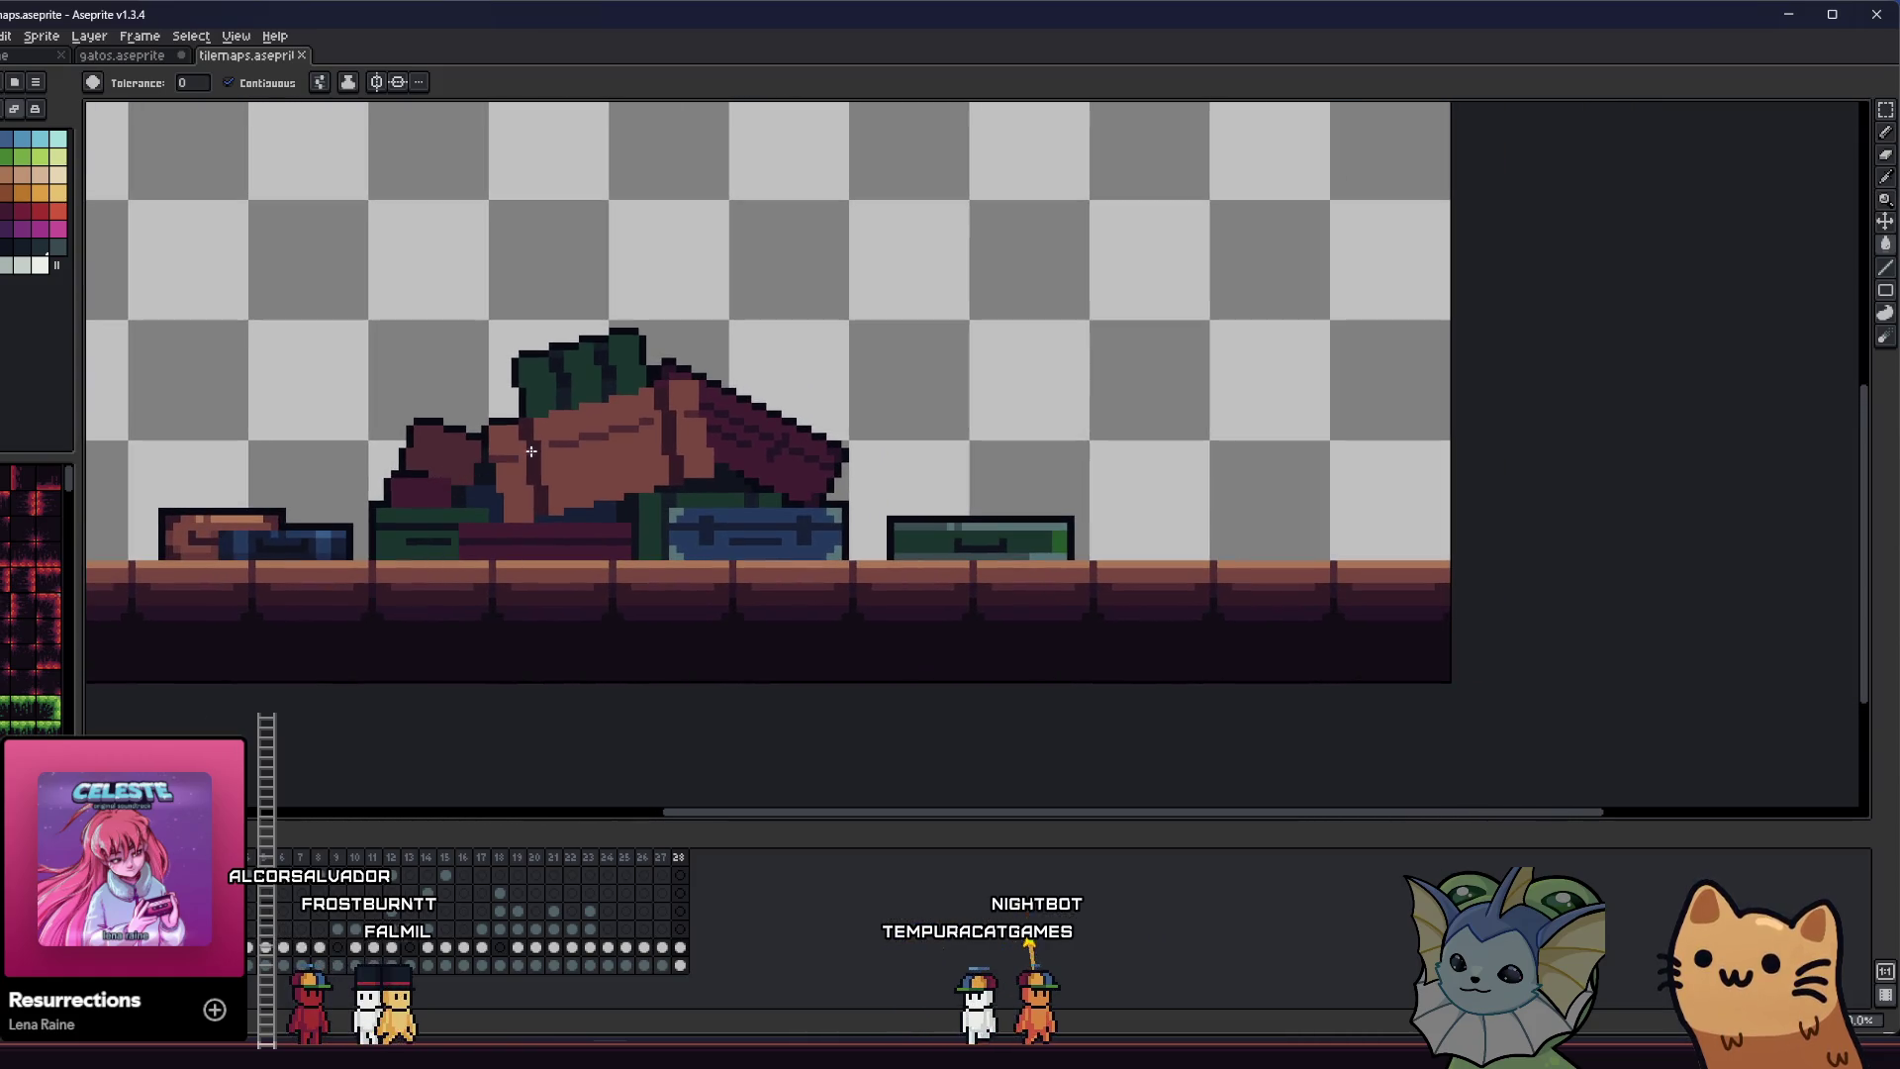
pyautogui.scroll(1, 524, 441)
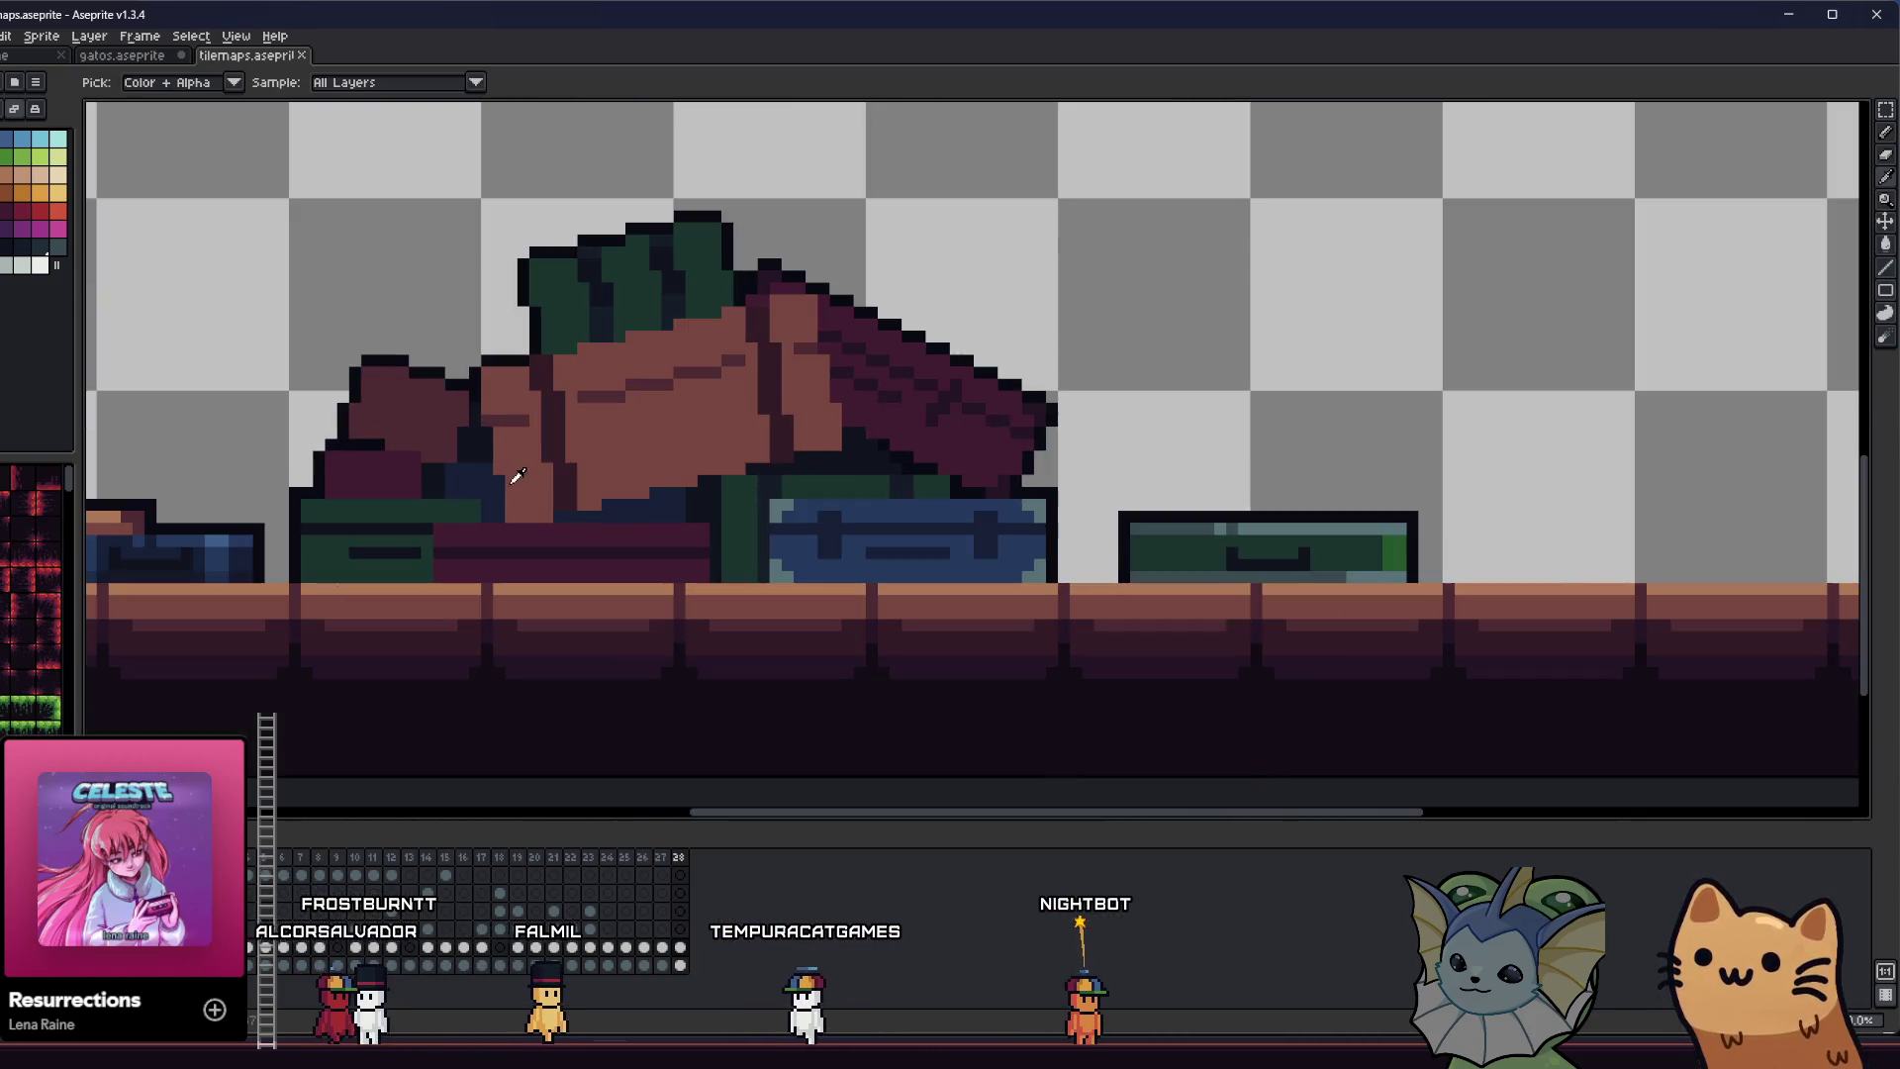
pyautogui.scroll(1, 513, 426)
pyautogui.press('b')
pyautogui.click(513, 543)
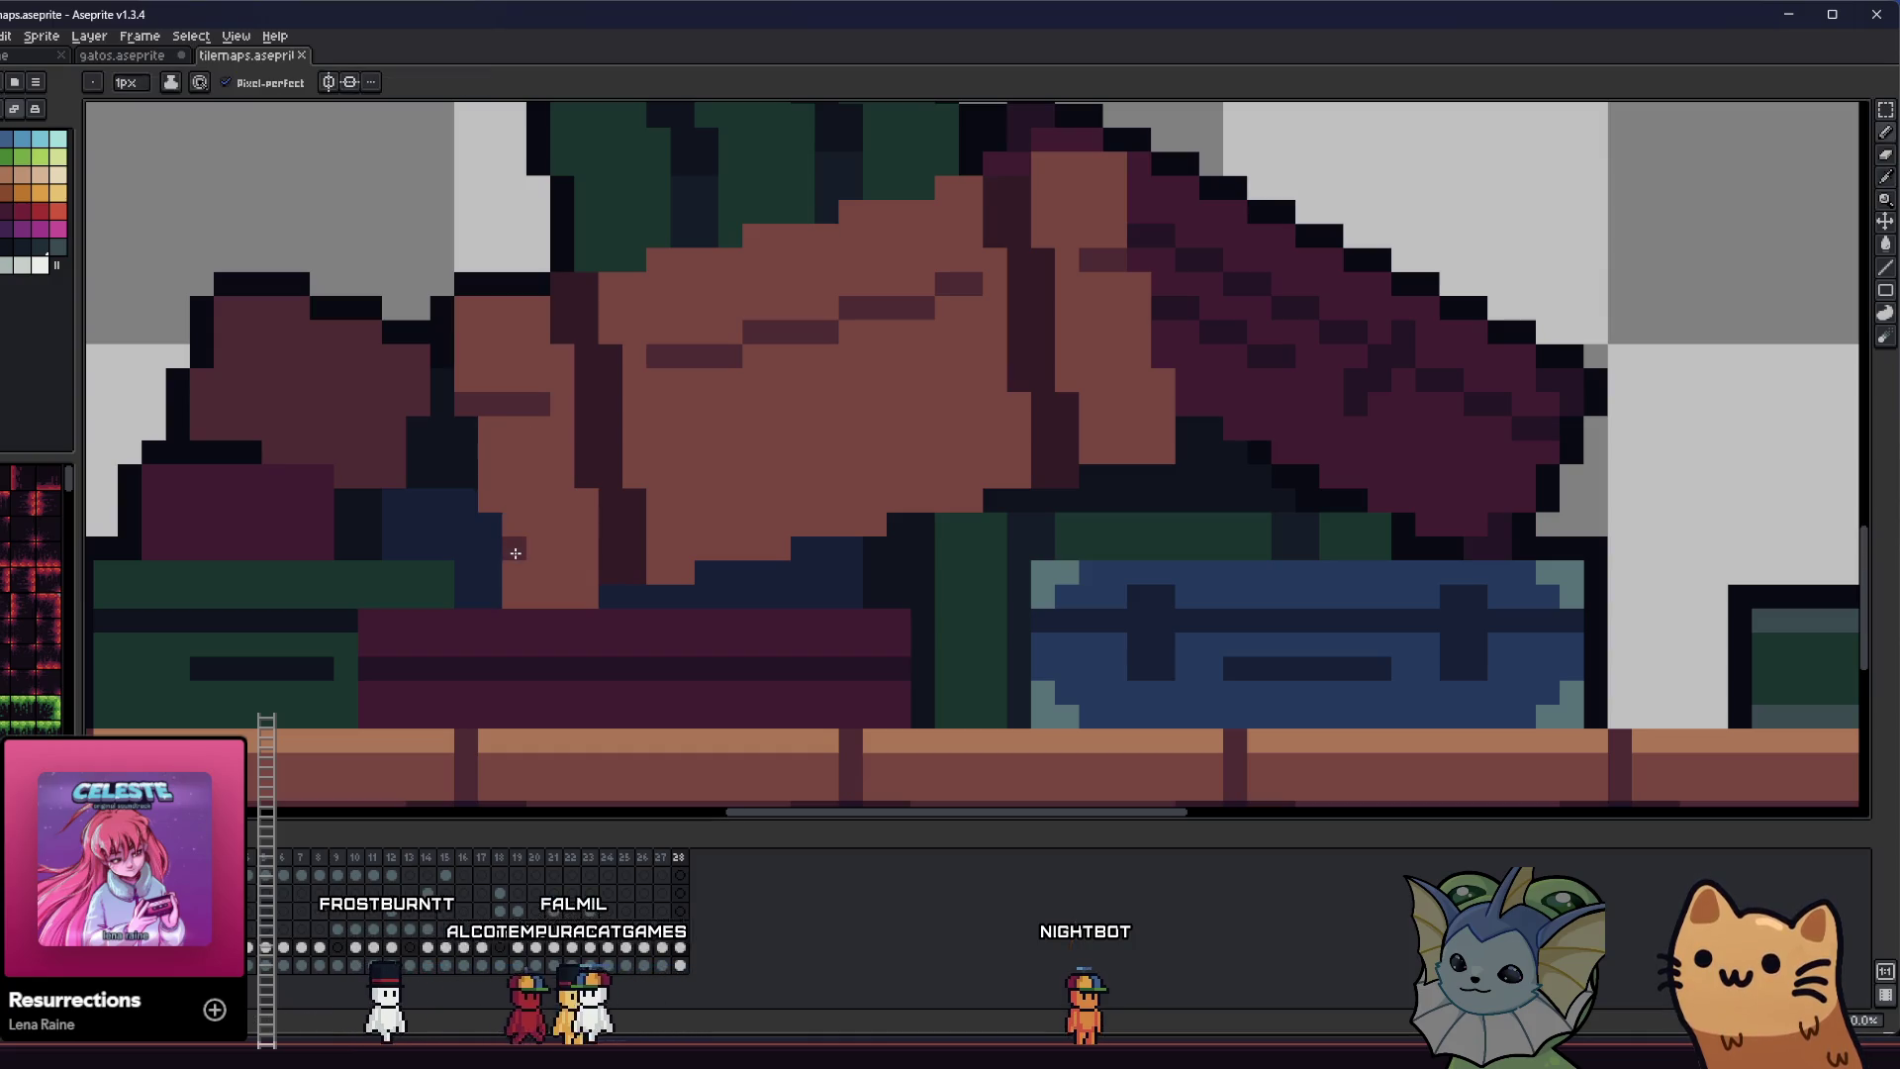
pyautogui.moveTo(529, 586); pyautogui.dragTo(579, 569)
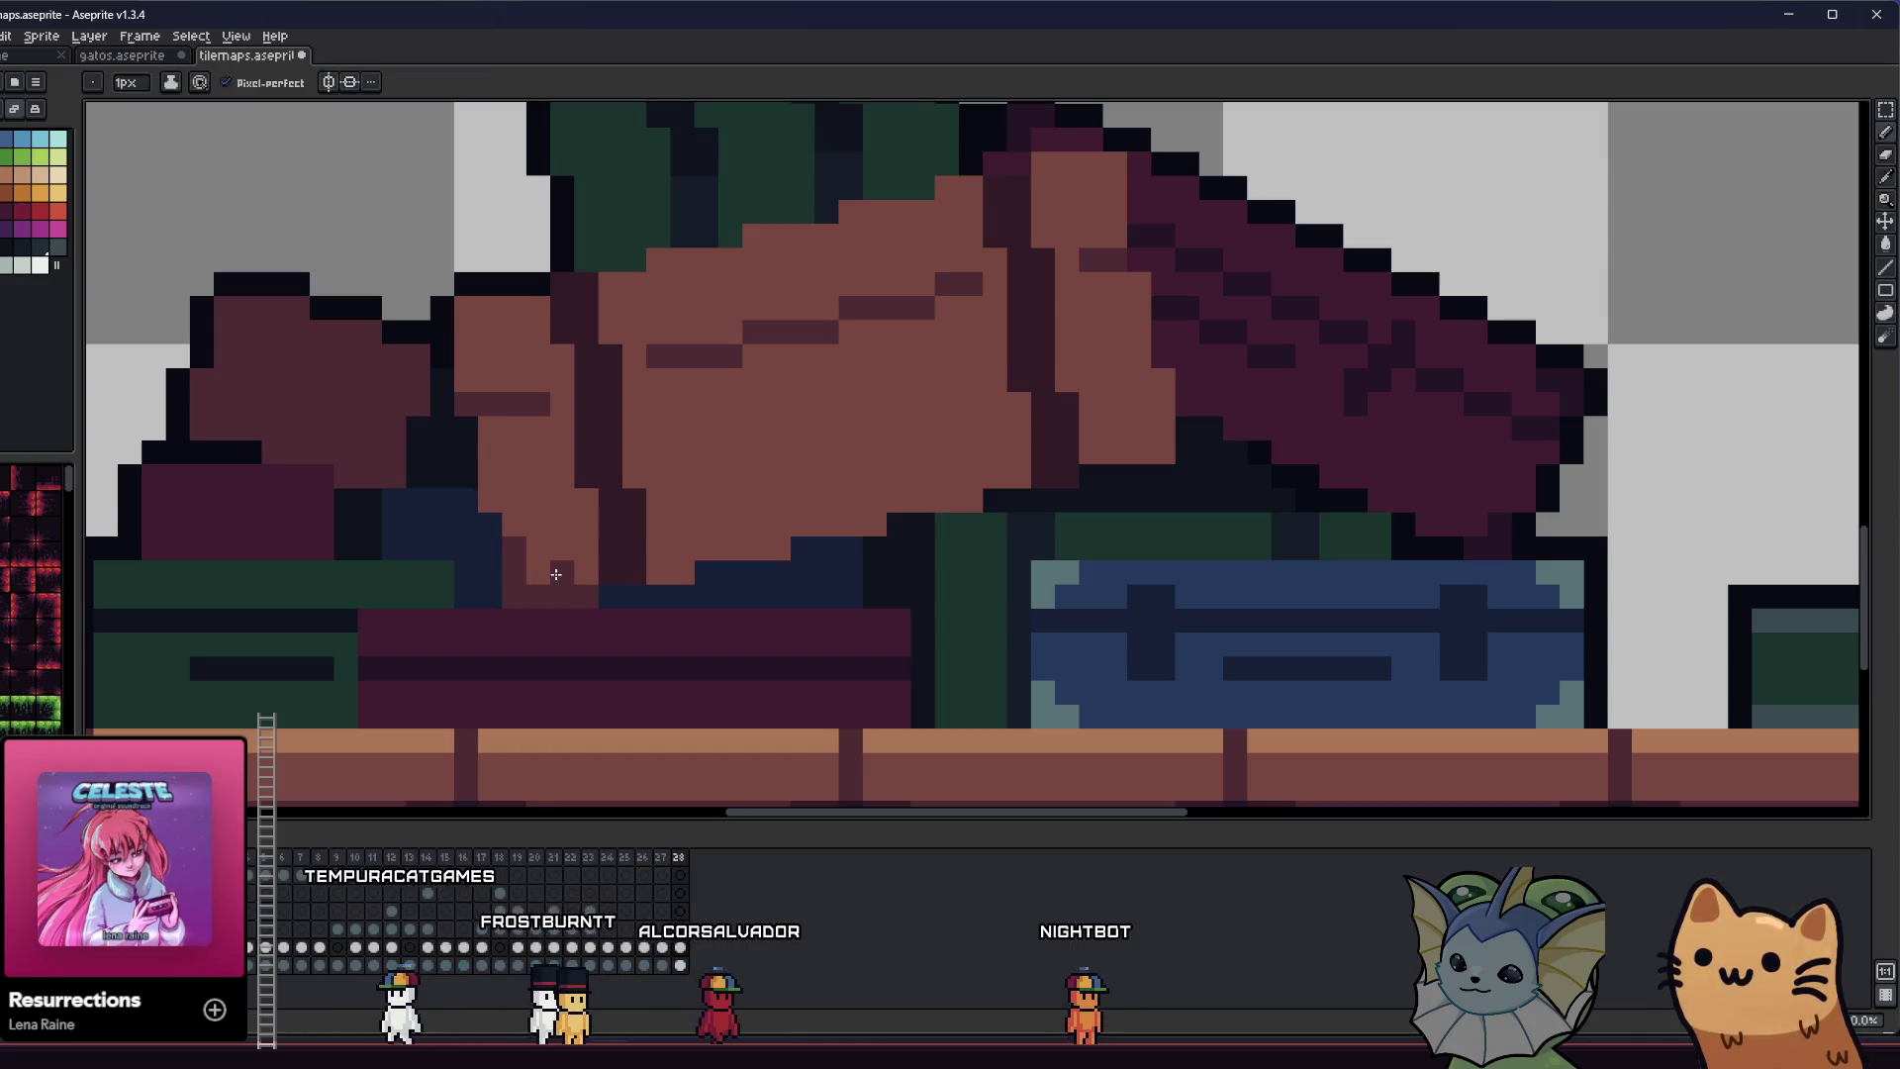
pyautogui.moveTo(648, 545); pyautogui.dragTo(1121, 407)
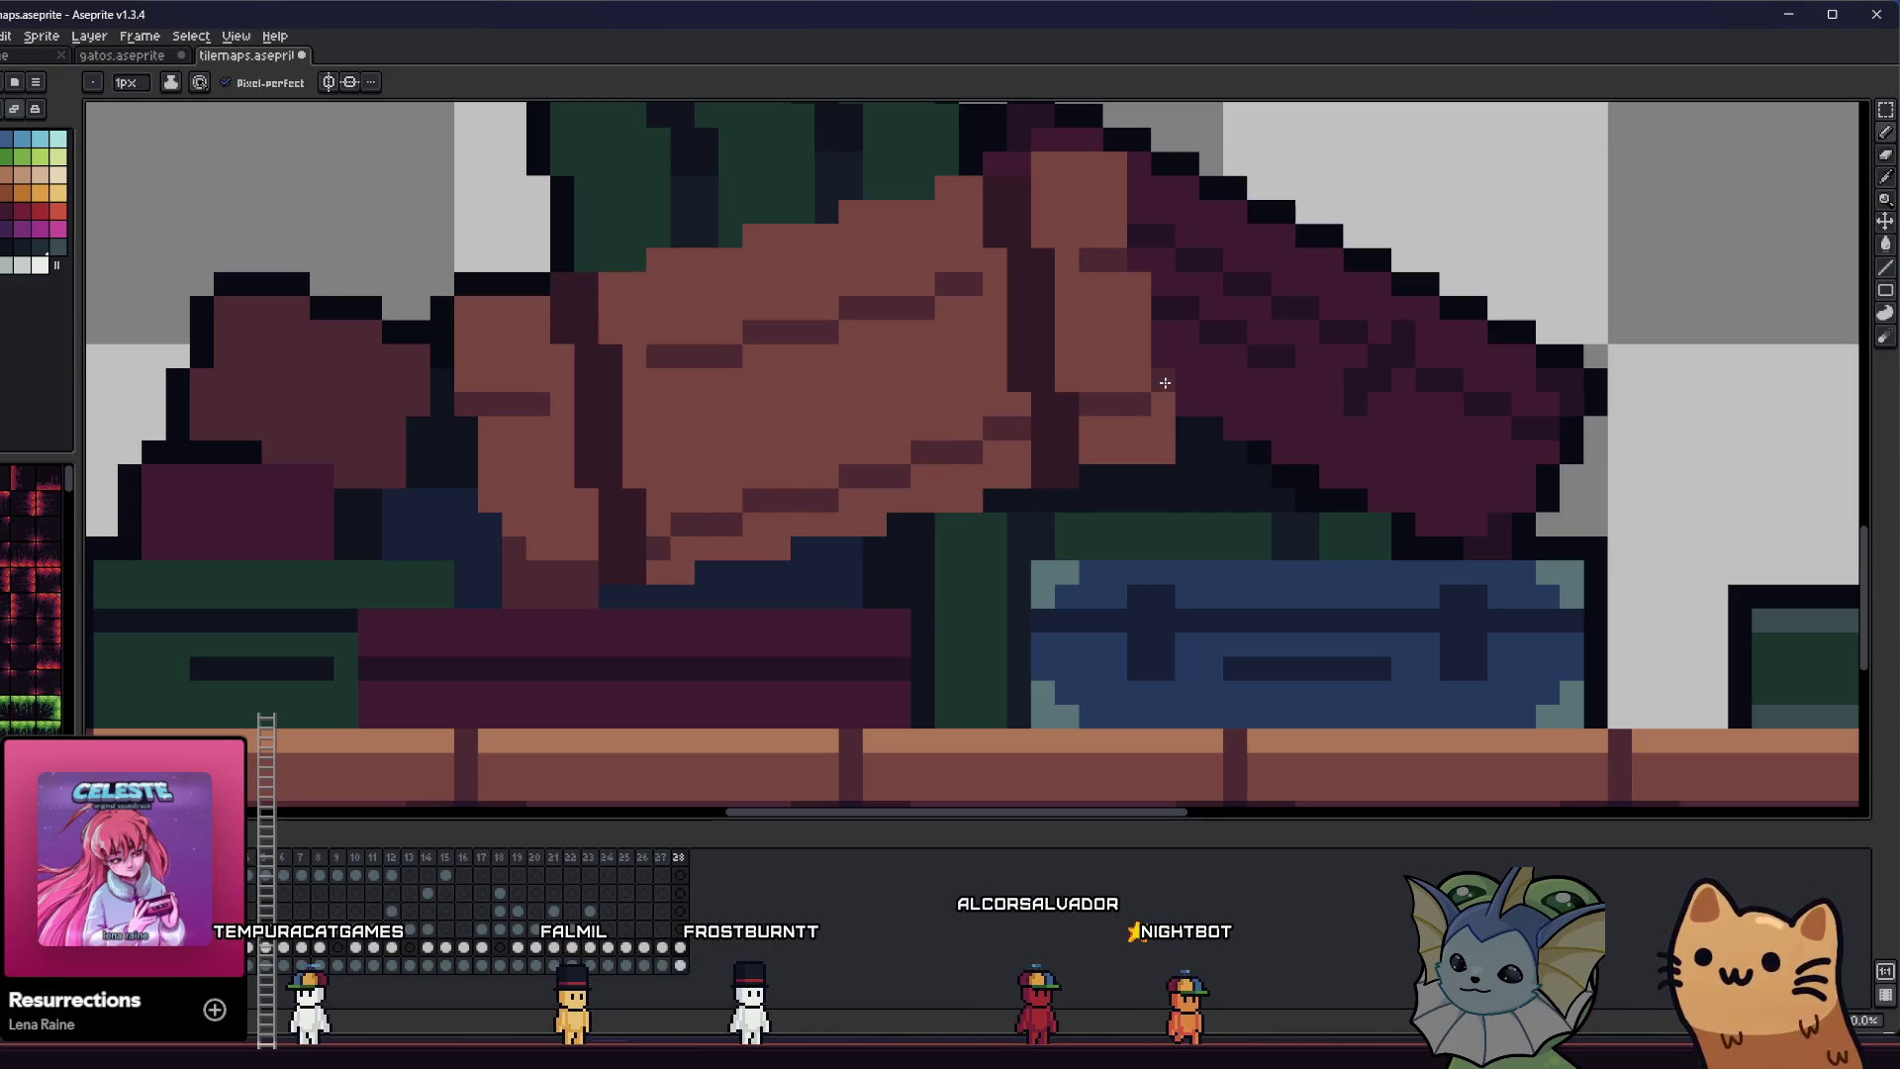
# - Bucket-fill two brown patches of the cushion with the darker shade
pyautogui.press('g')
pyautogui.click(1115, 429)
pyautogui.click(930, 497)
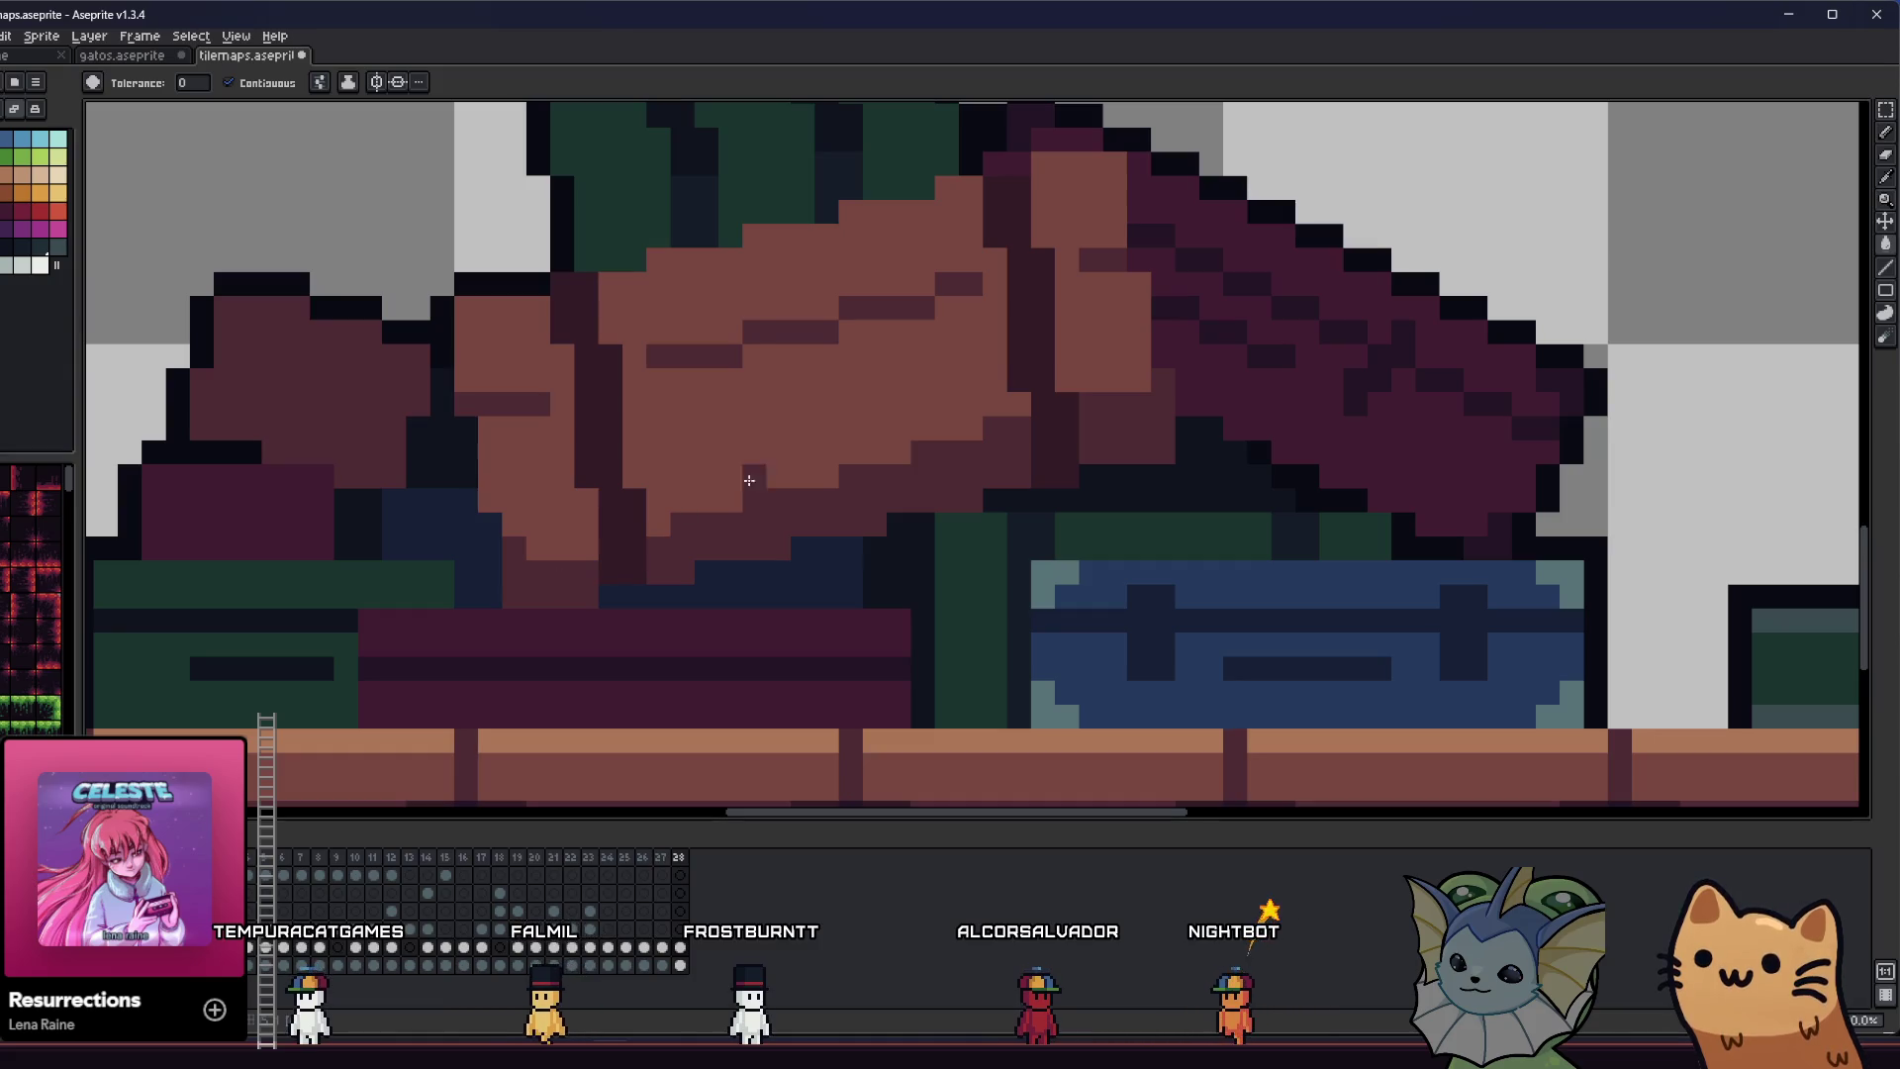
pyautogui.press('b')
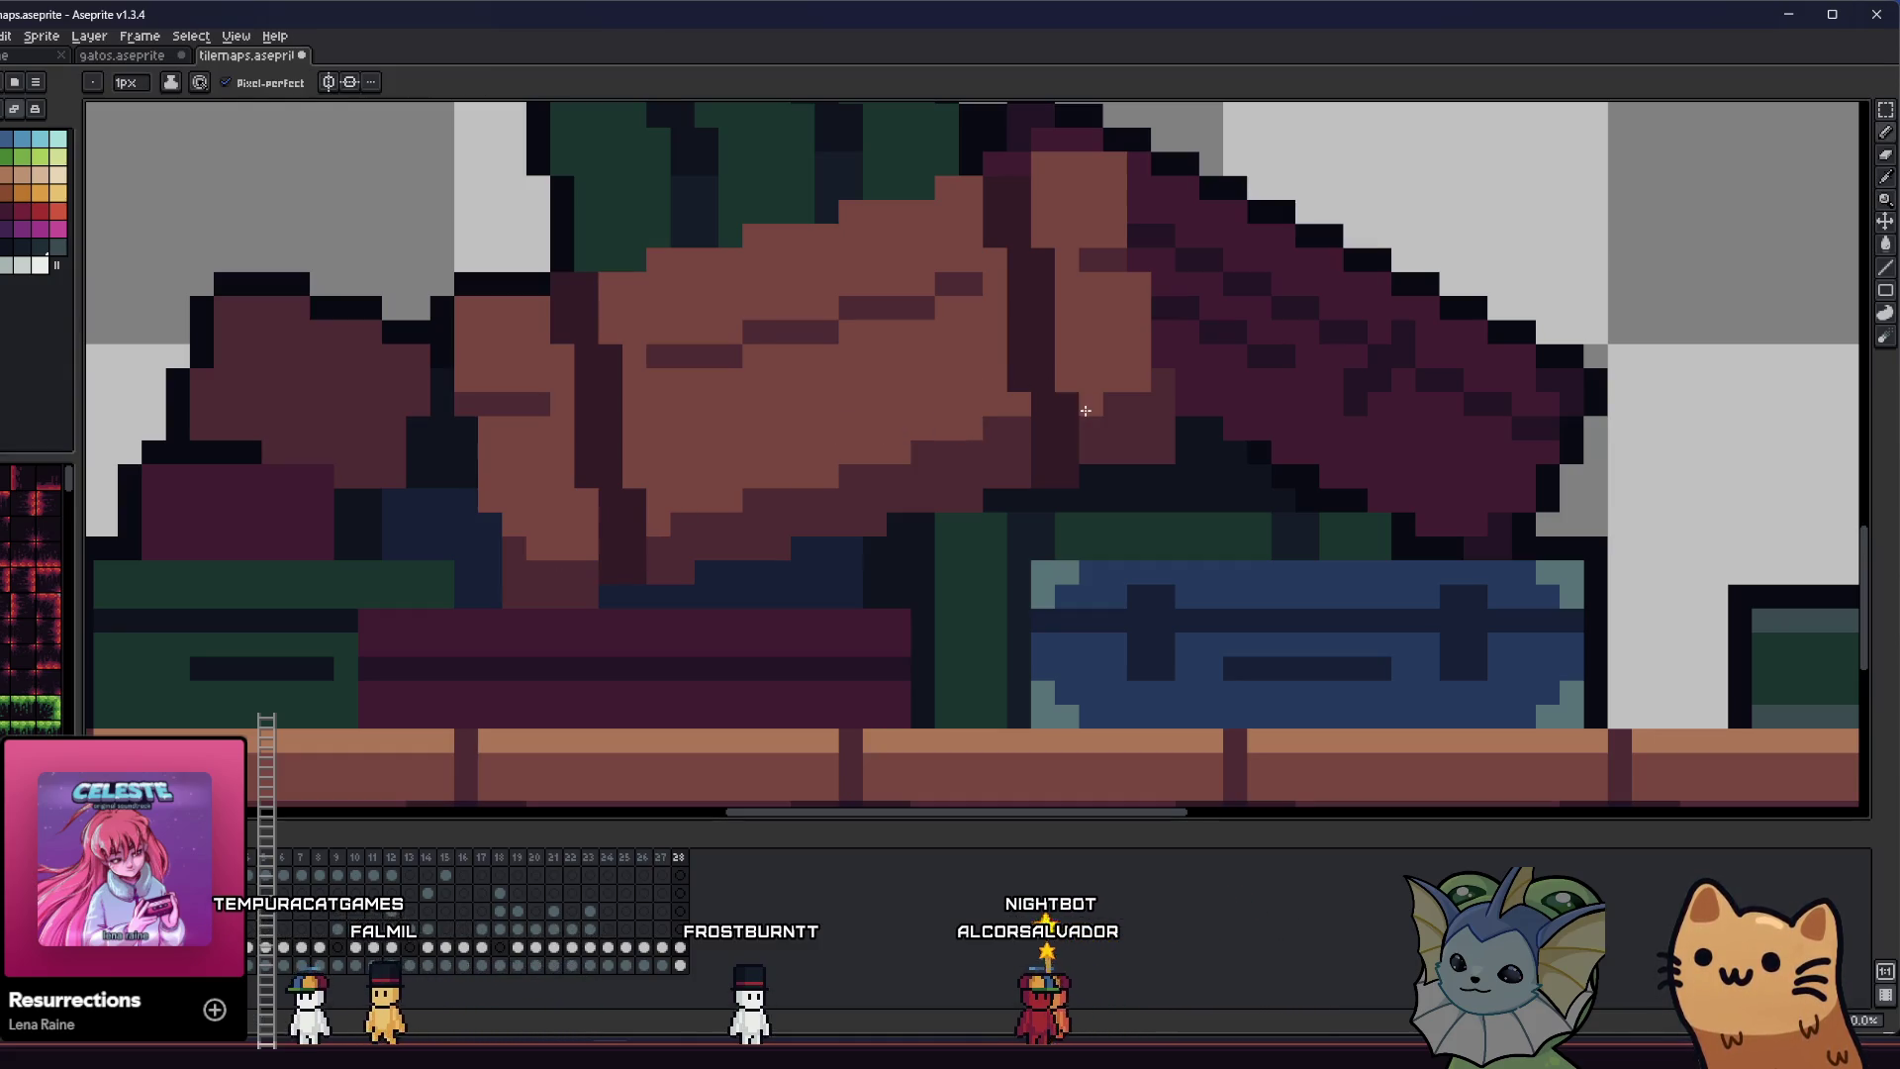
pyautogui.scroll(-4, 997, 427)
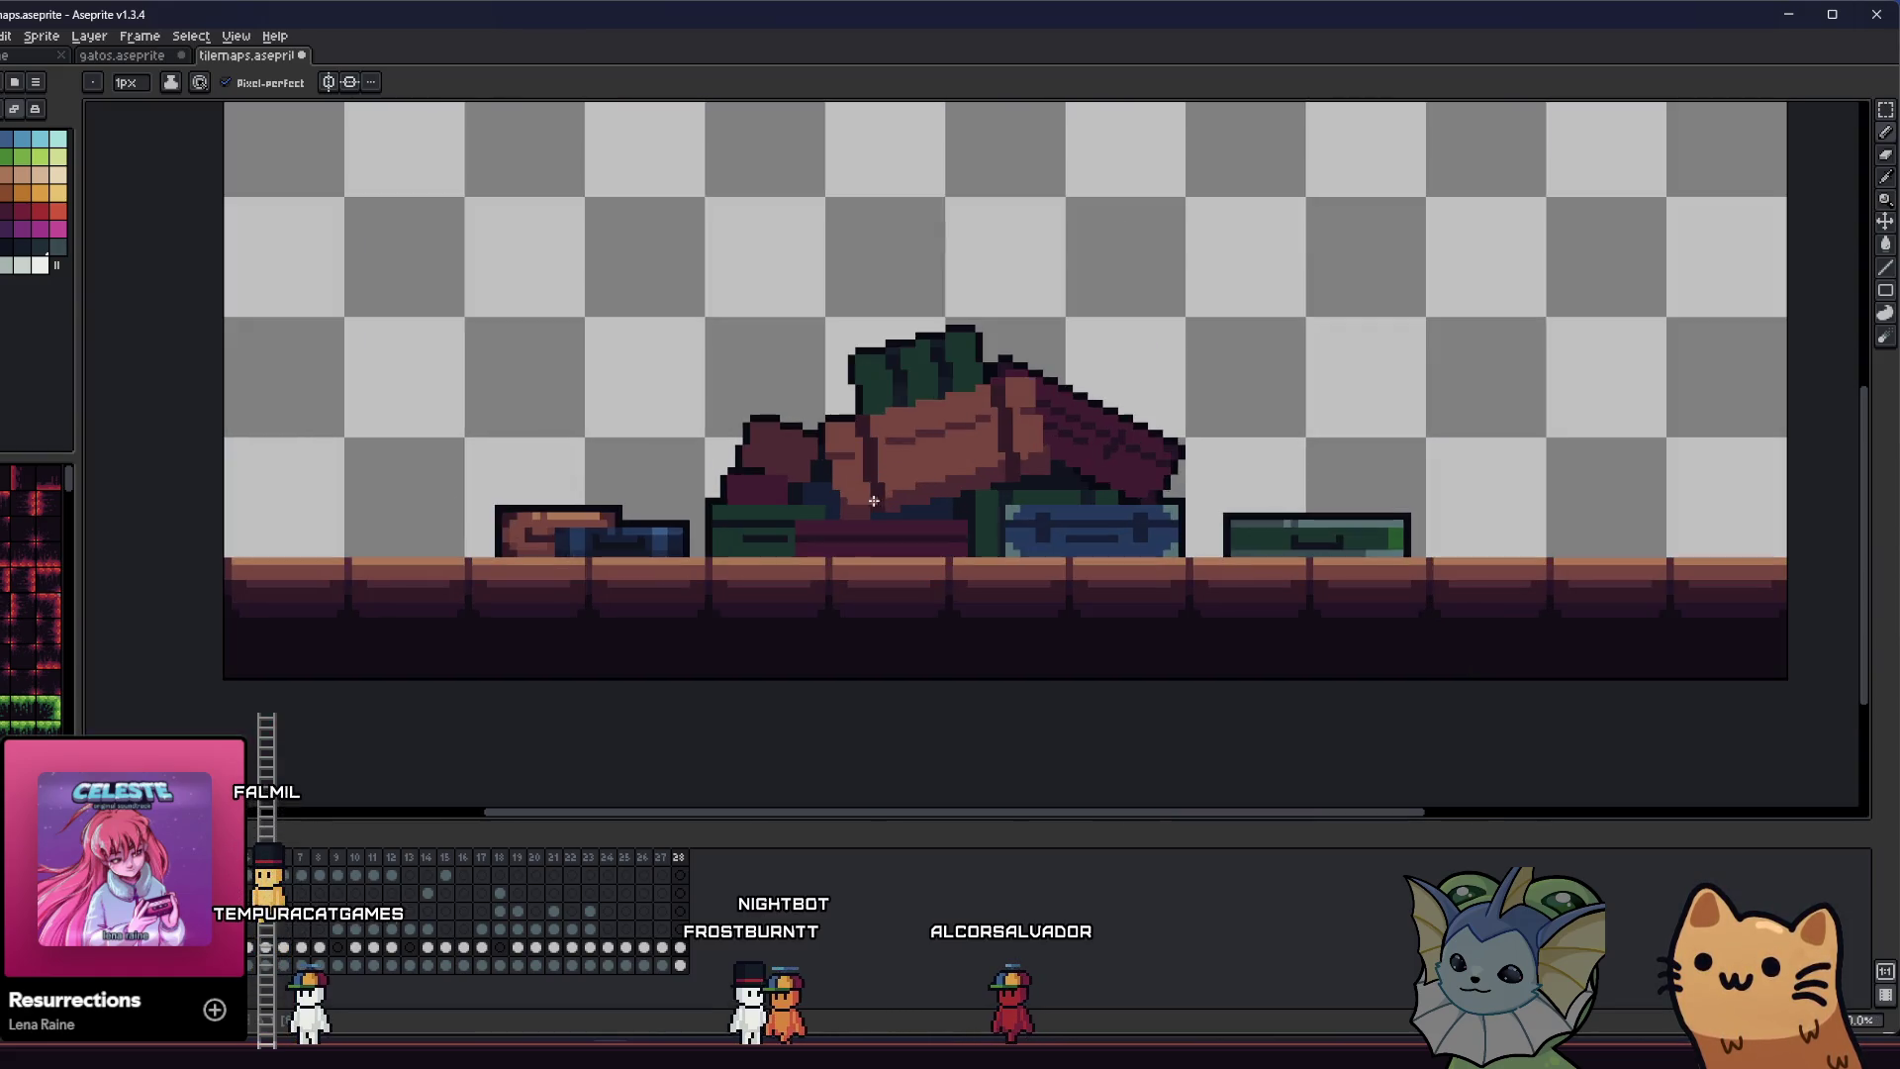
# - Save the tilemap file
pyautogui.scroll(-3, 873, 501)
pyautogui.rightClick(831, 518)
pyautogui.hotkey('ctrl', 's')
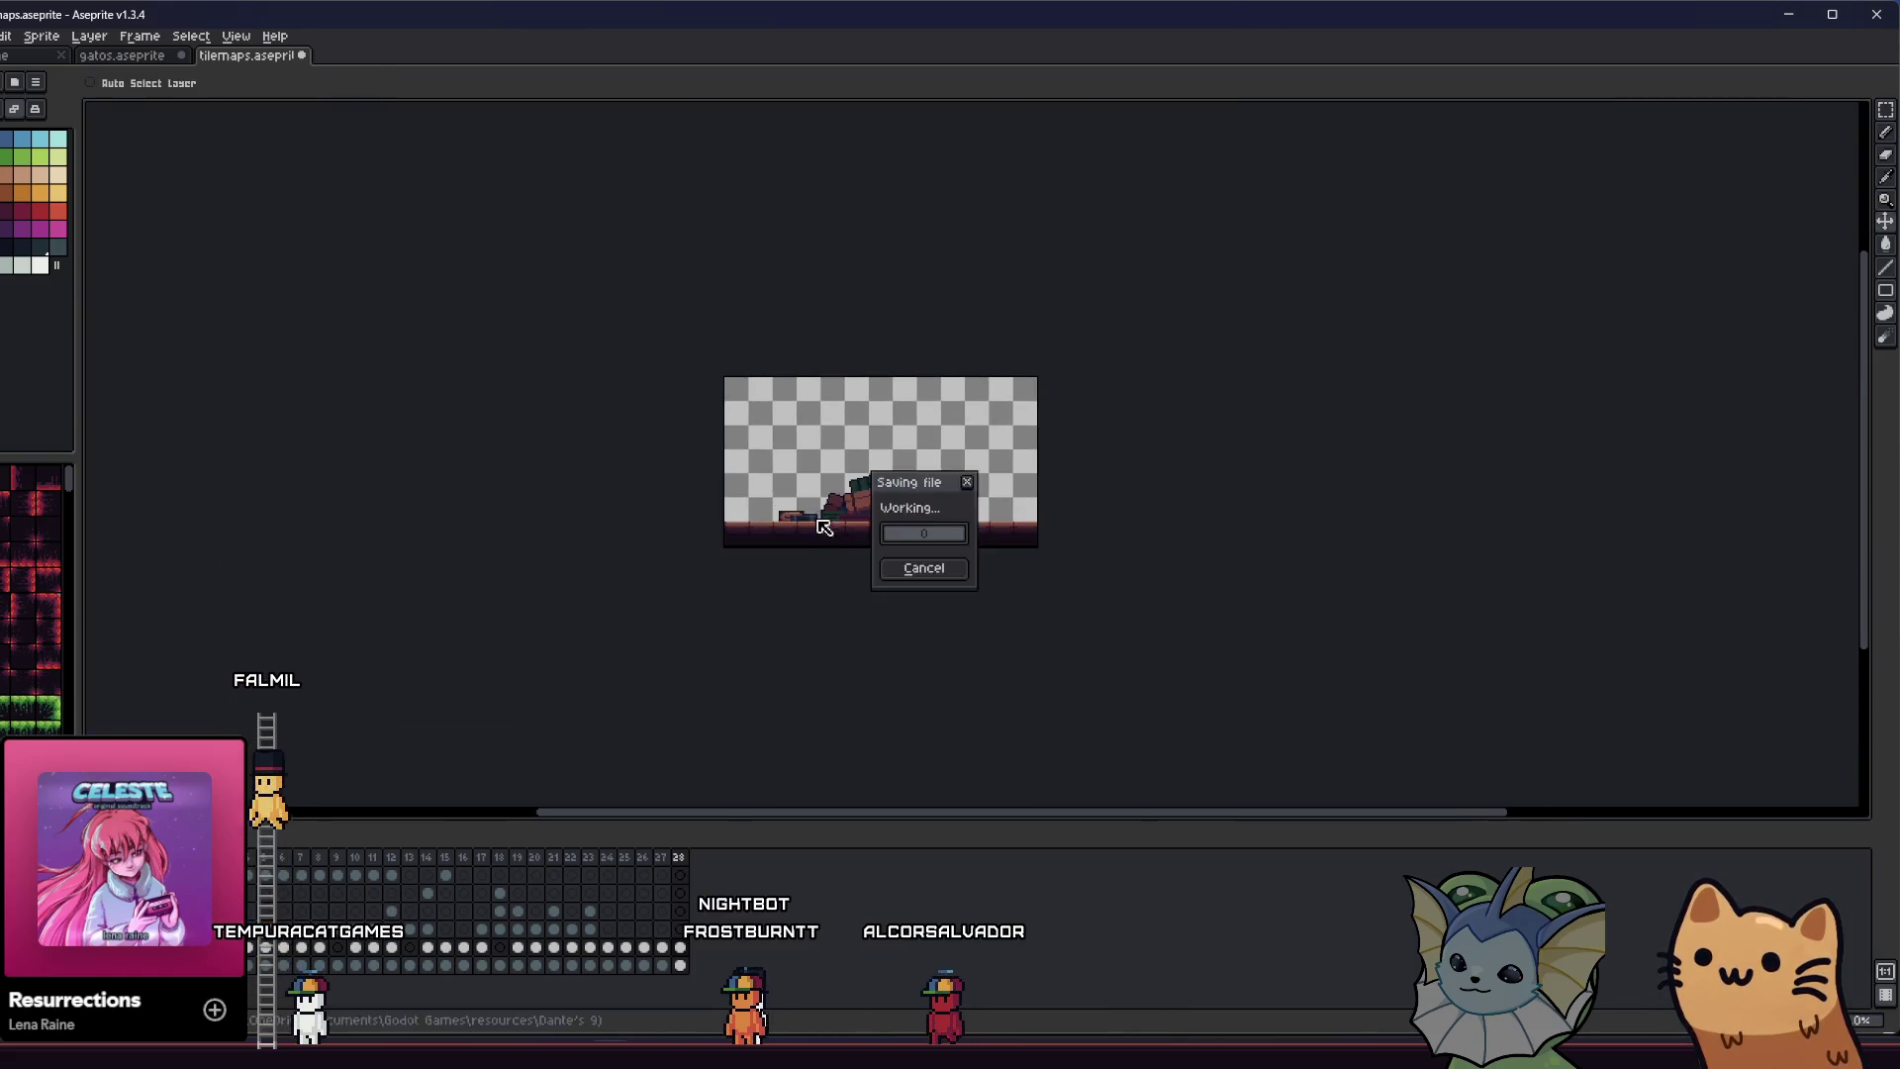
pyautogui.scroll(3, 831, 518)
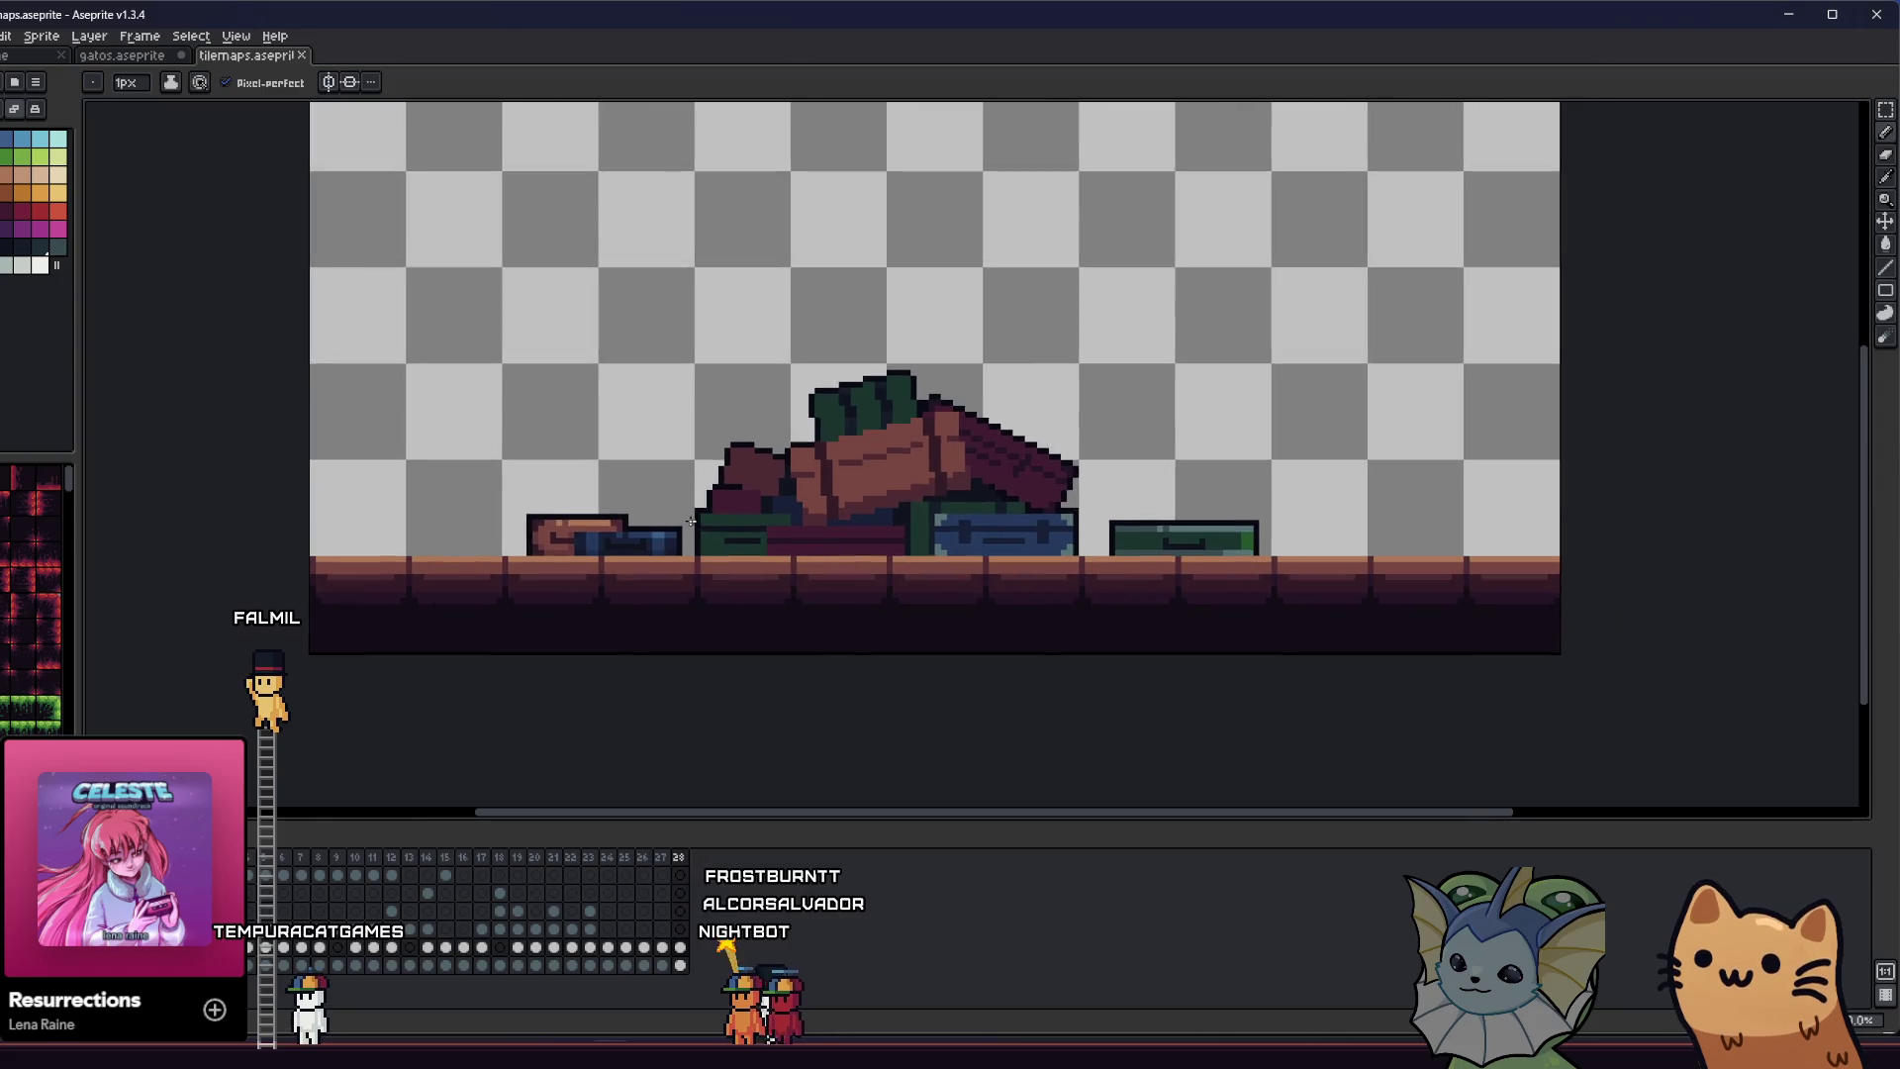
pyautogui.scroll(1, 711, 500)
# - Sample light orange and paint a row of highlight pixels plus one extra on the cushion top
pyautogui.moveTo(684, 529); pyautogui.dragTo(520, 530)
pyautogui.press('i')
pyautogui.scroll(1, 881, 368)
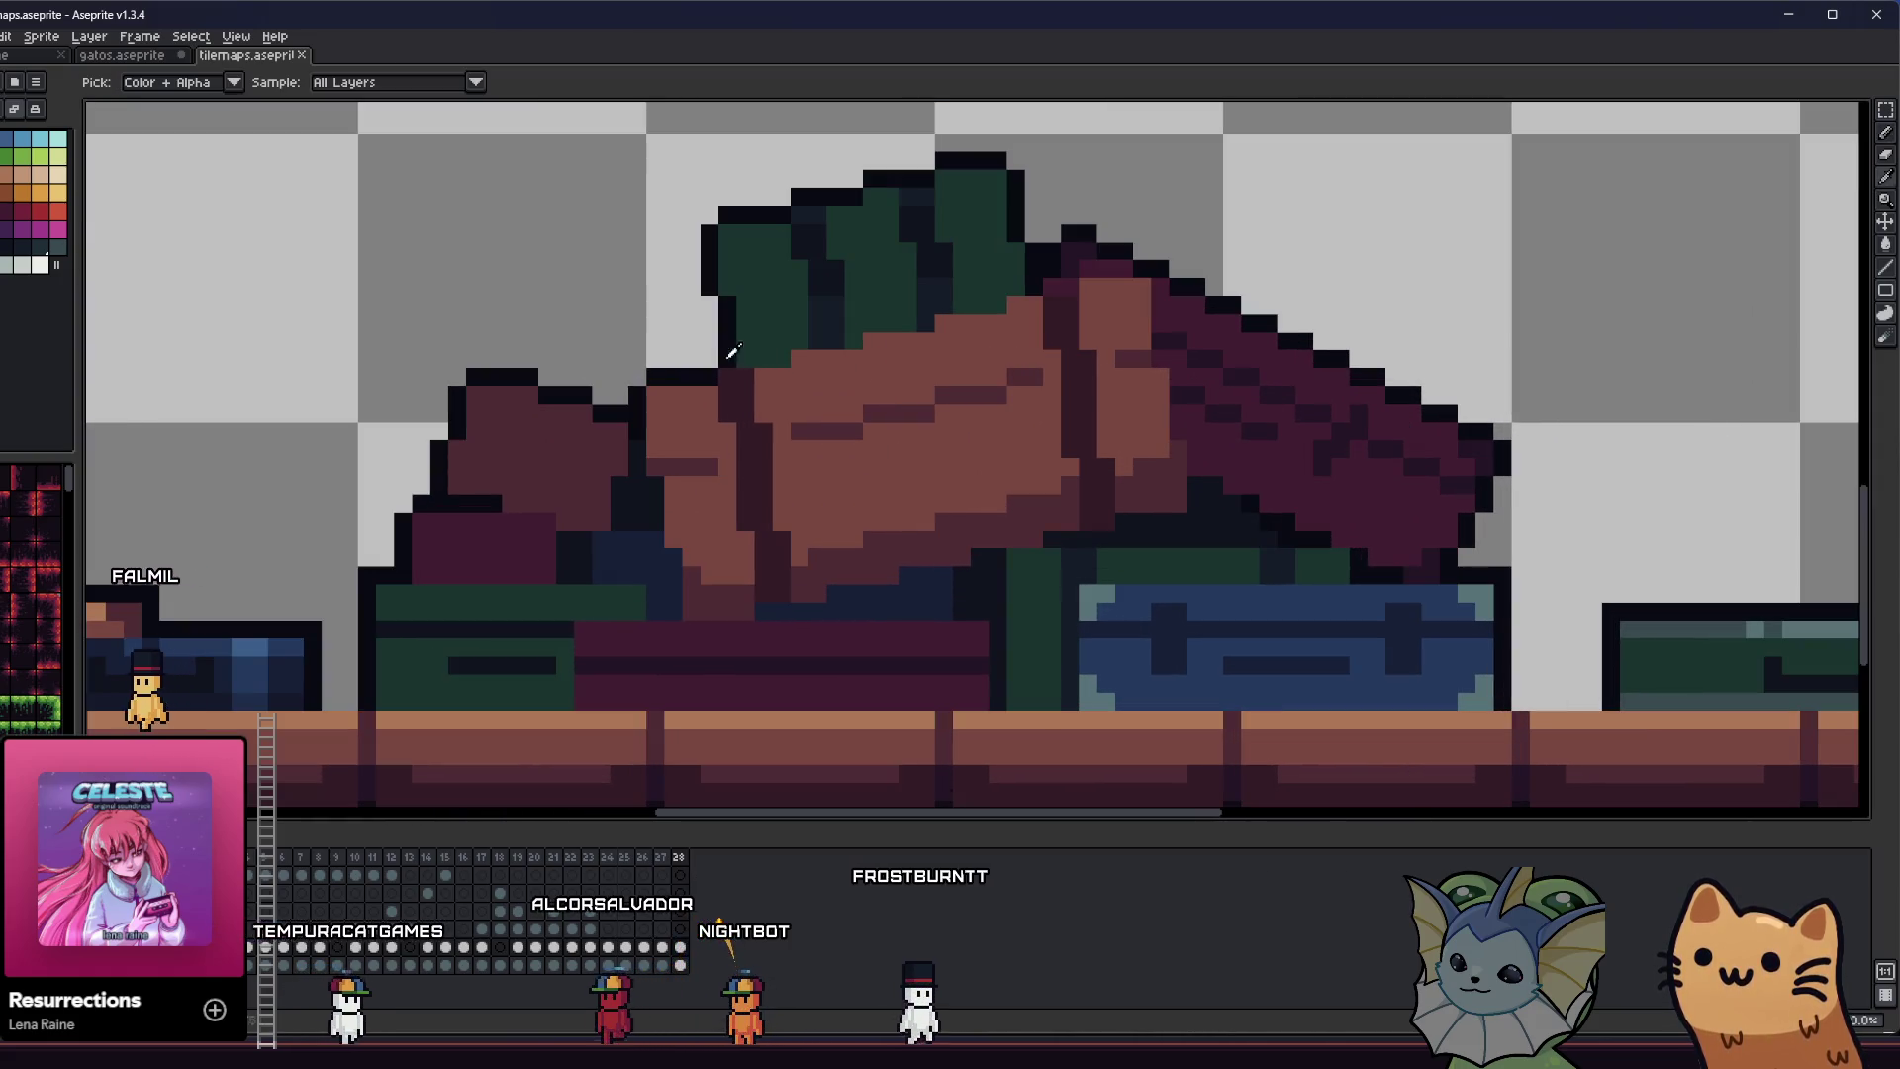
pyautogui.press('b')
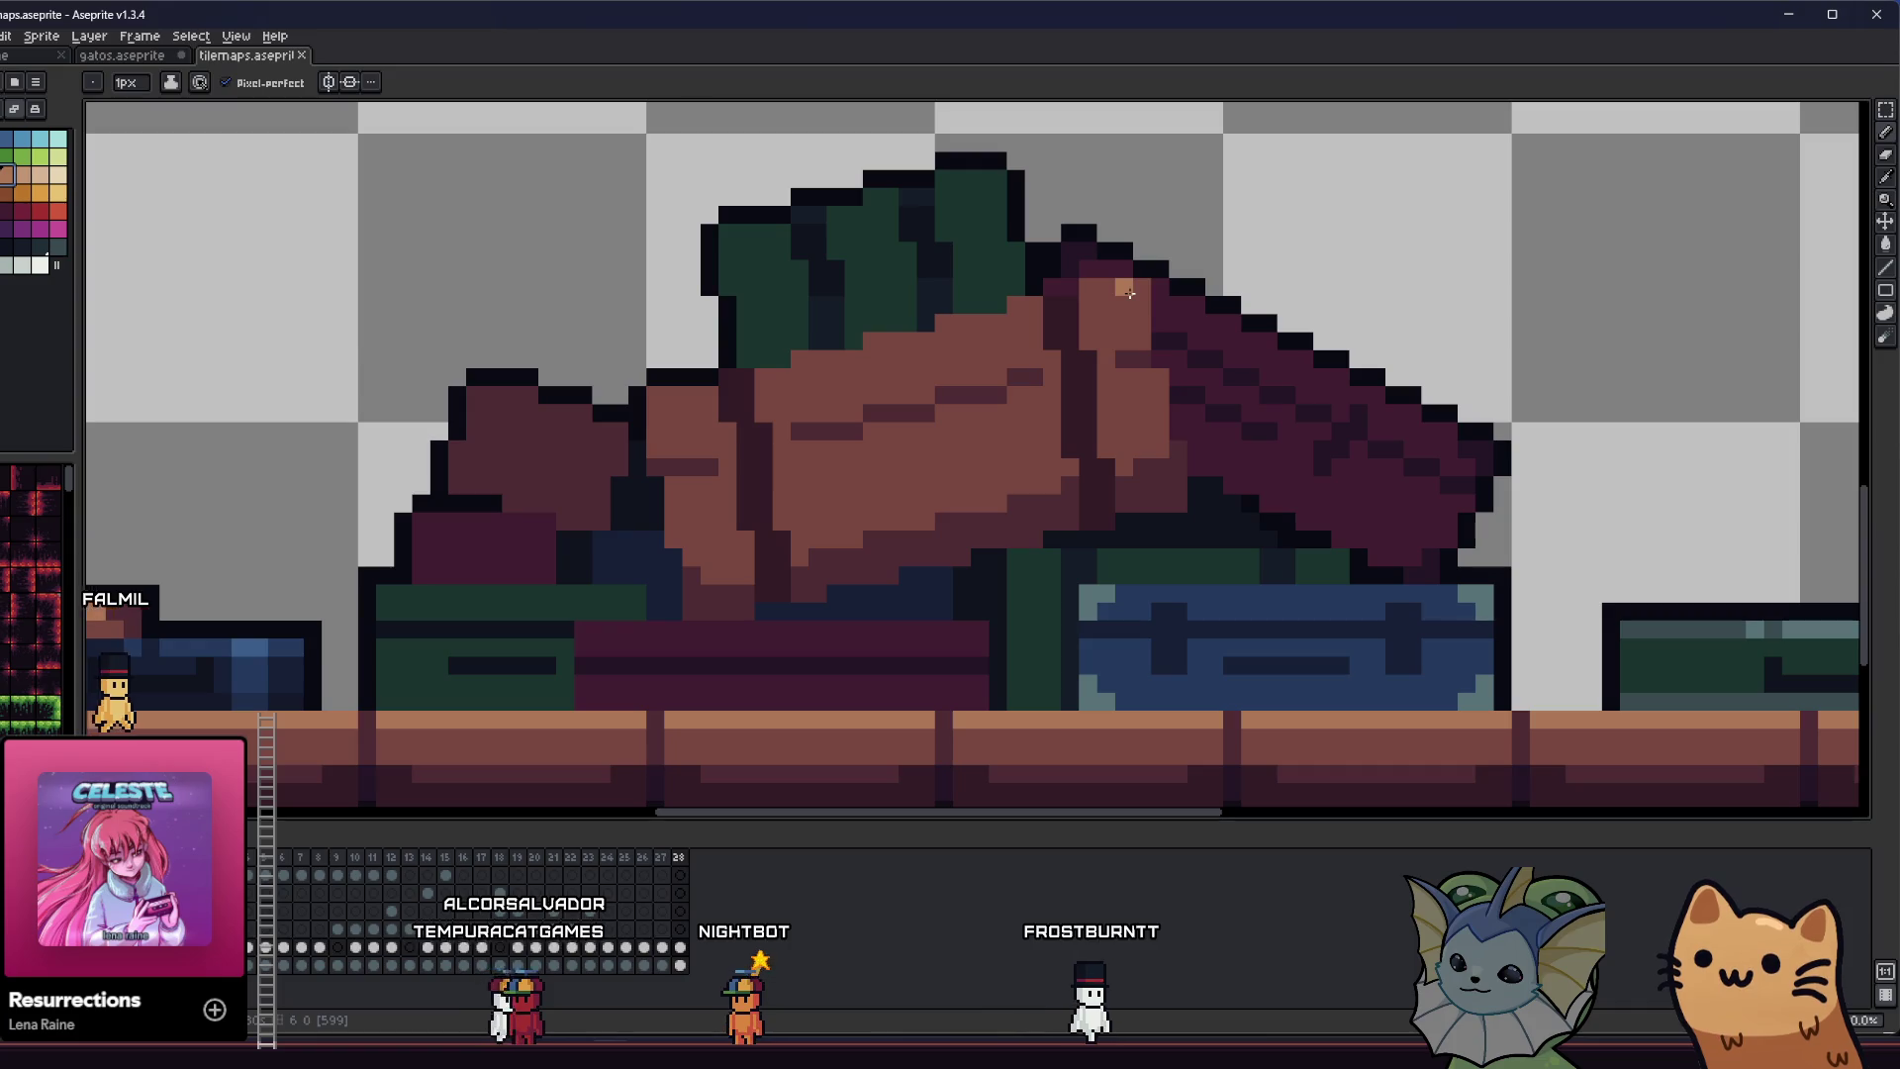
pyautogui.moveTo(1143, 287); pyautogui.dragTo(1089, 292)
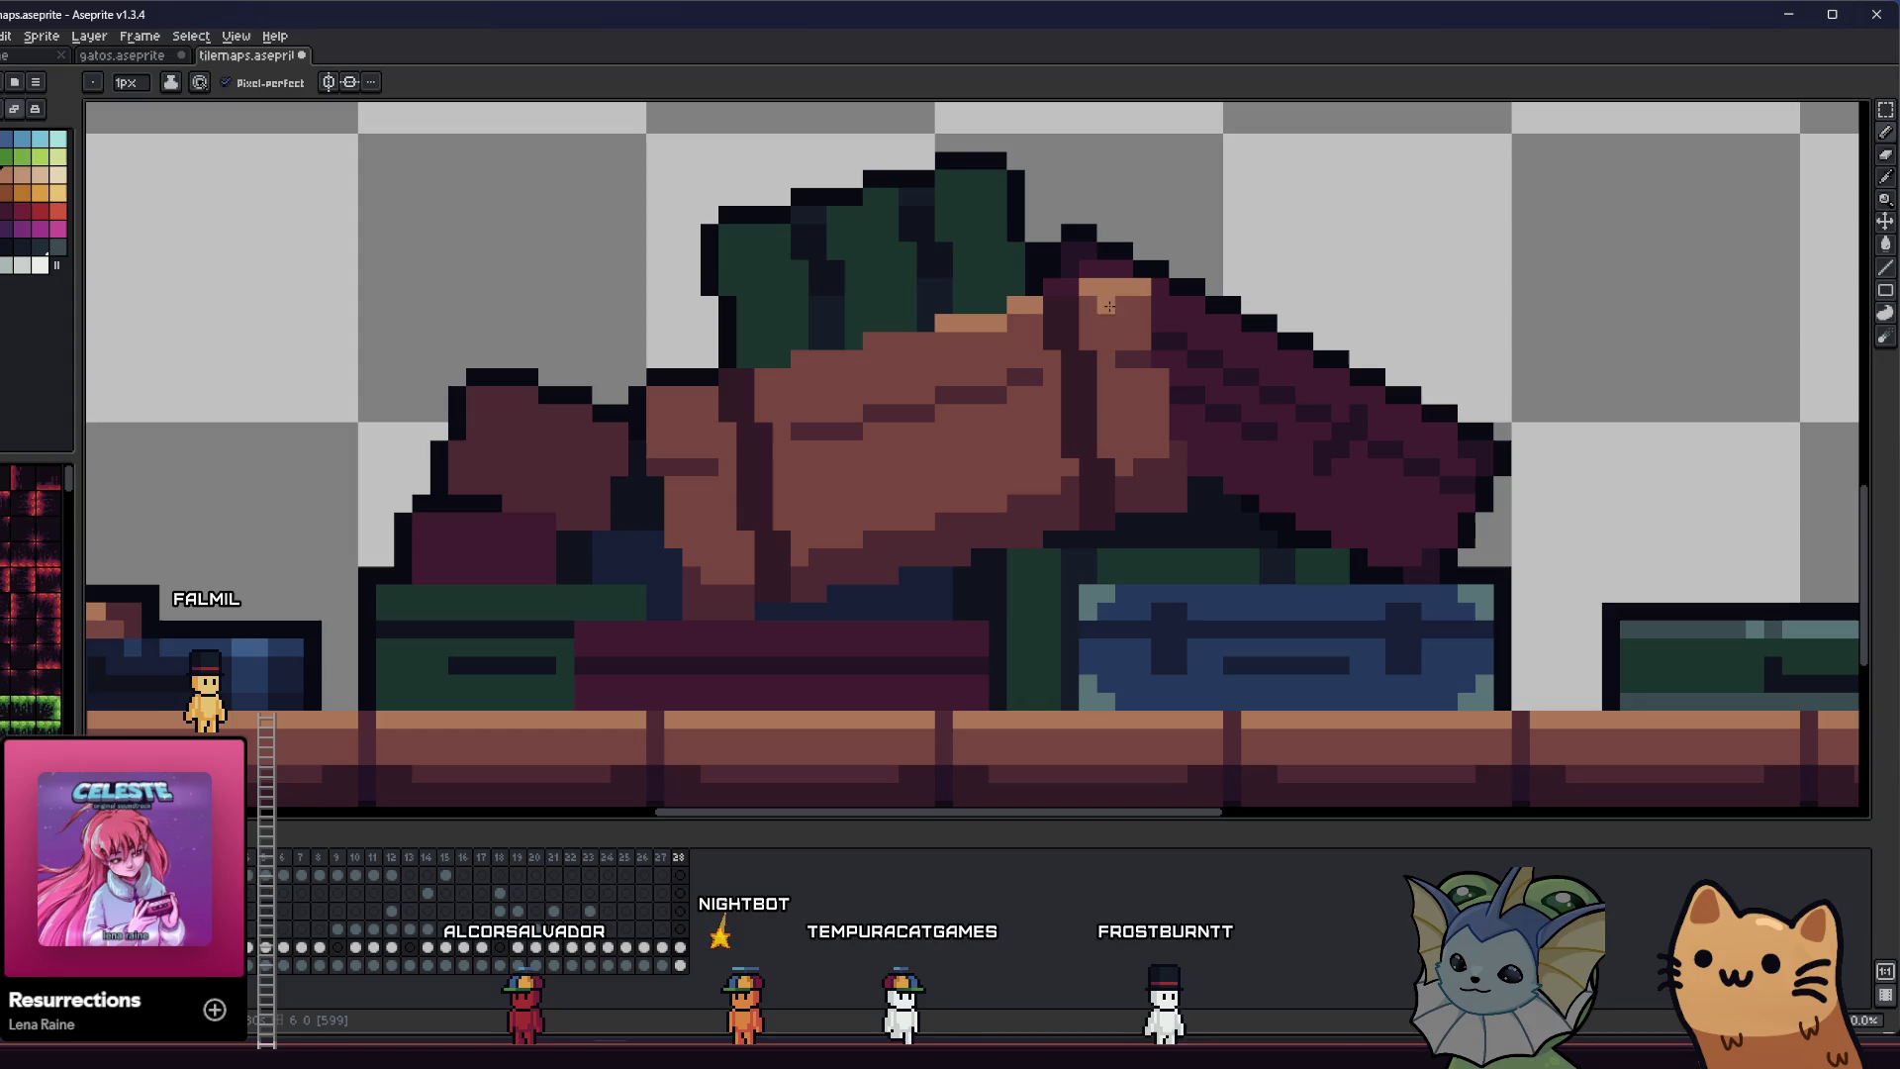
pyautogui.click(889, 340)
pyautogui.scroll(-5, 882, 364)
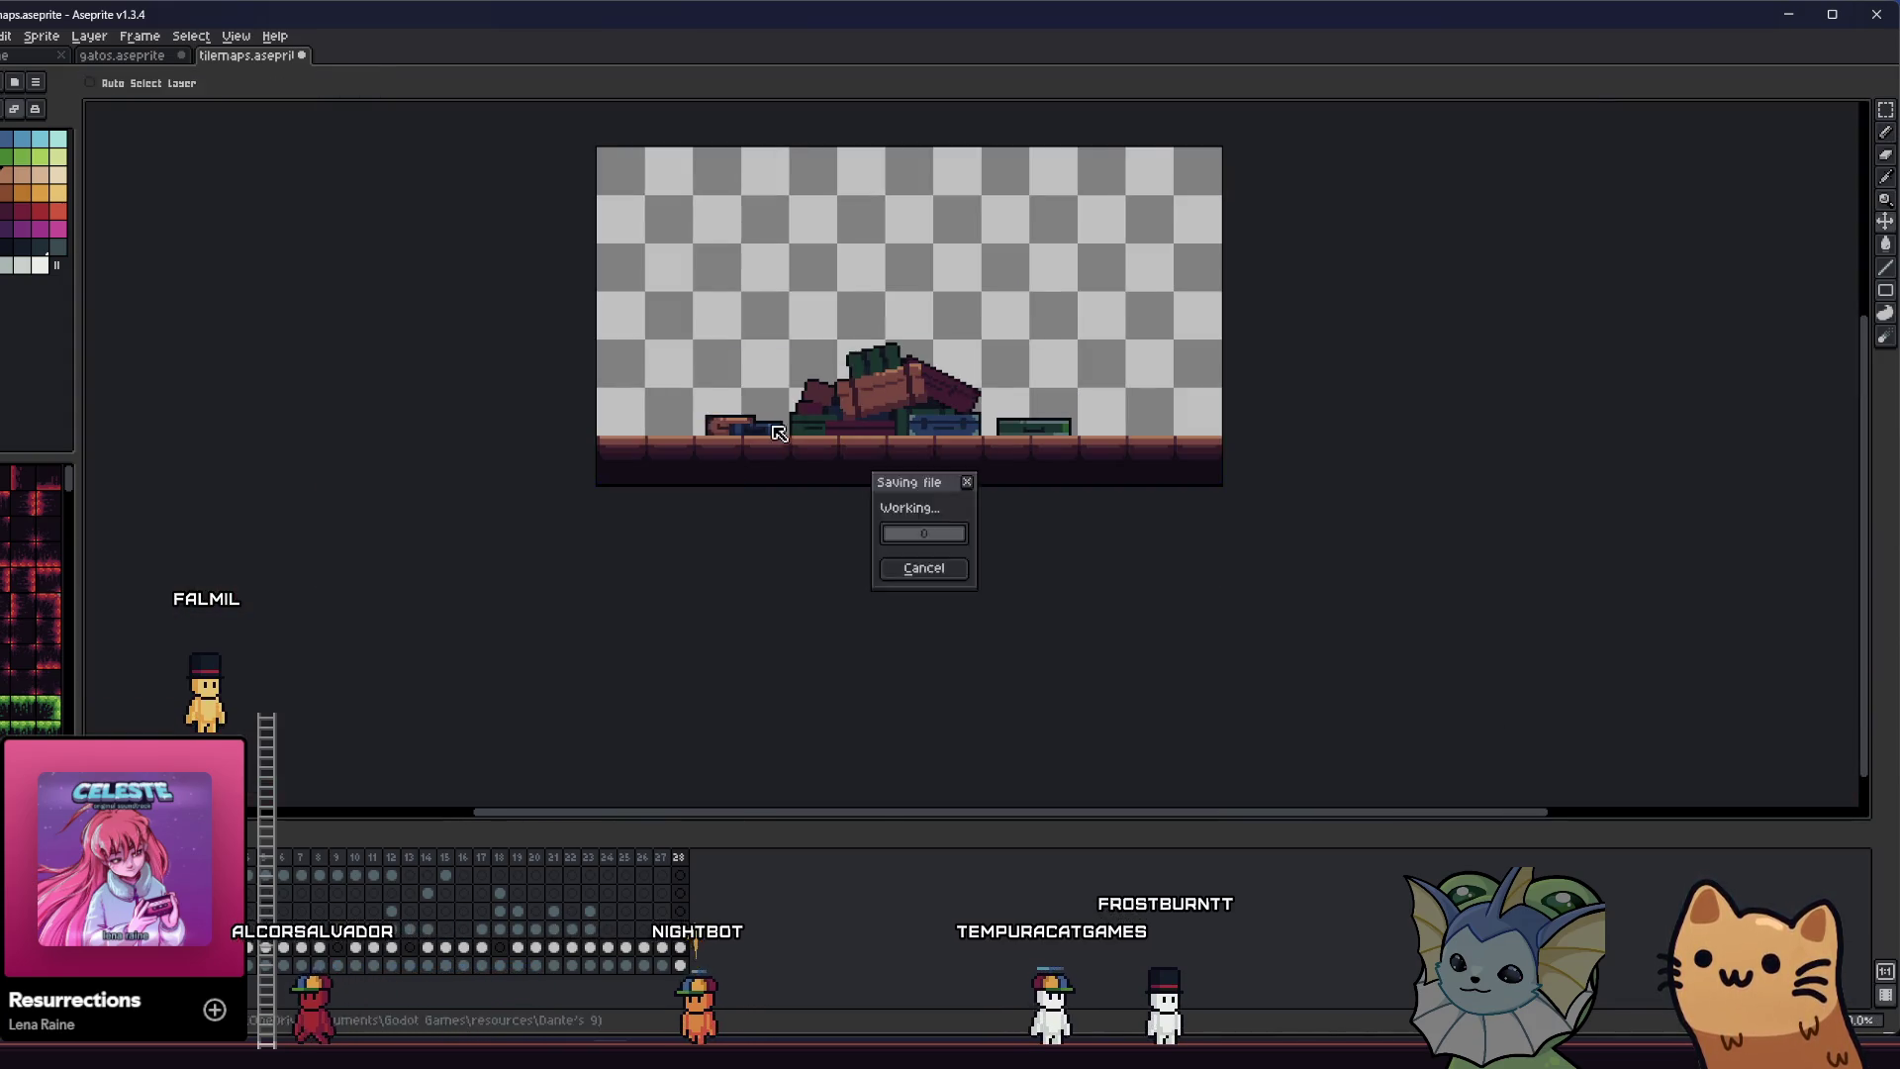
# - Recentre the view on the luggage pile, toggling between eyedropper and pencil
pyautogui.press('i')
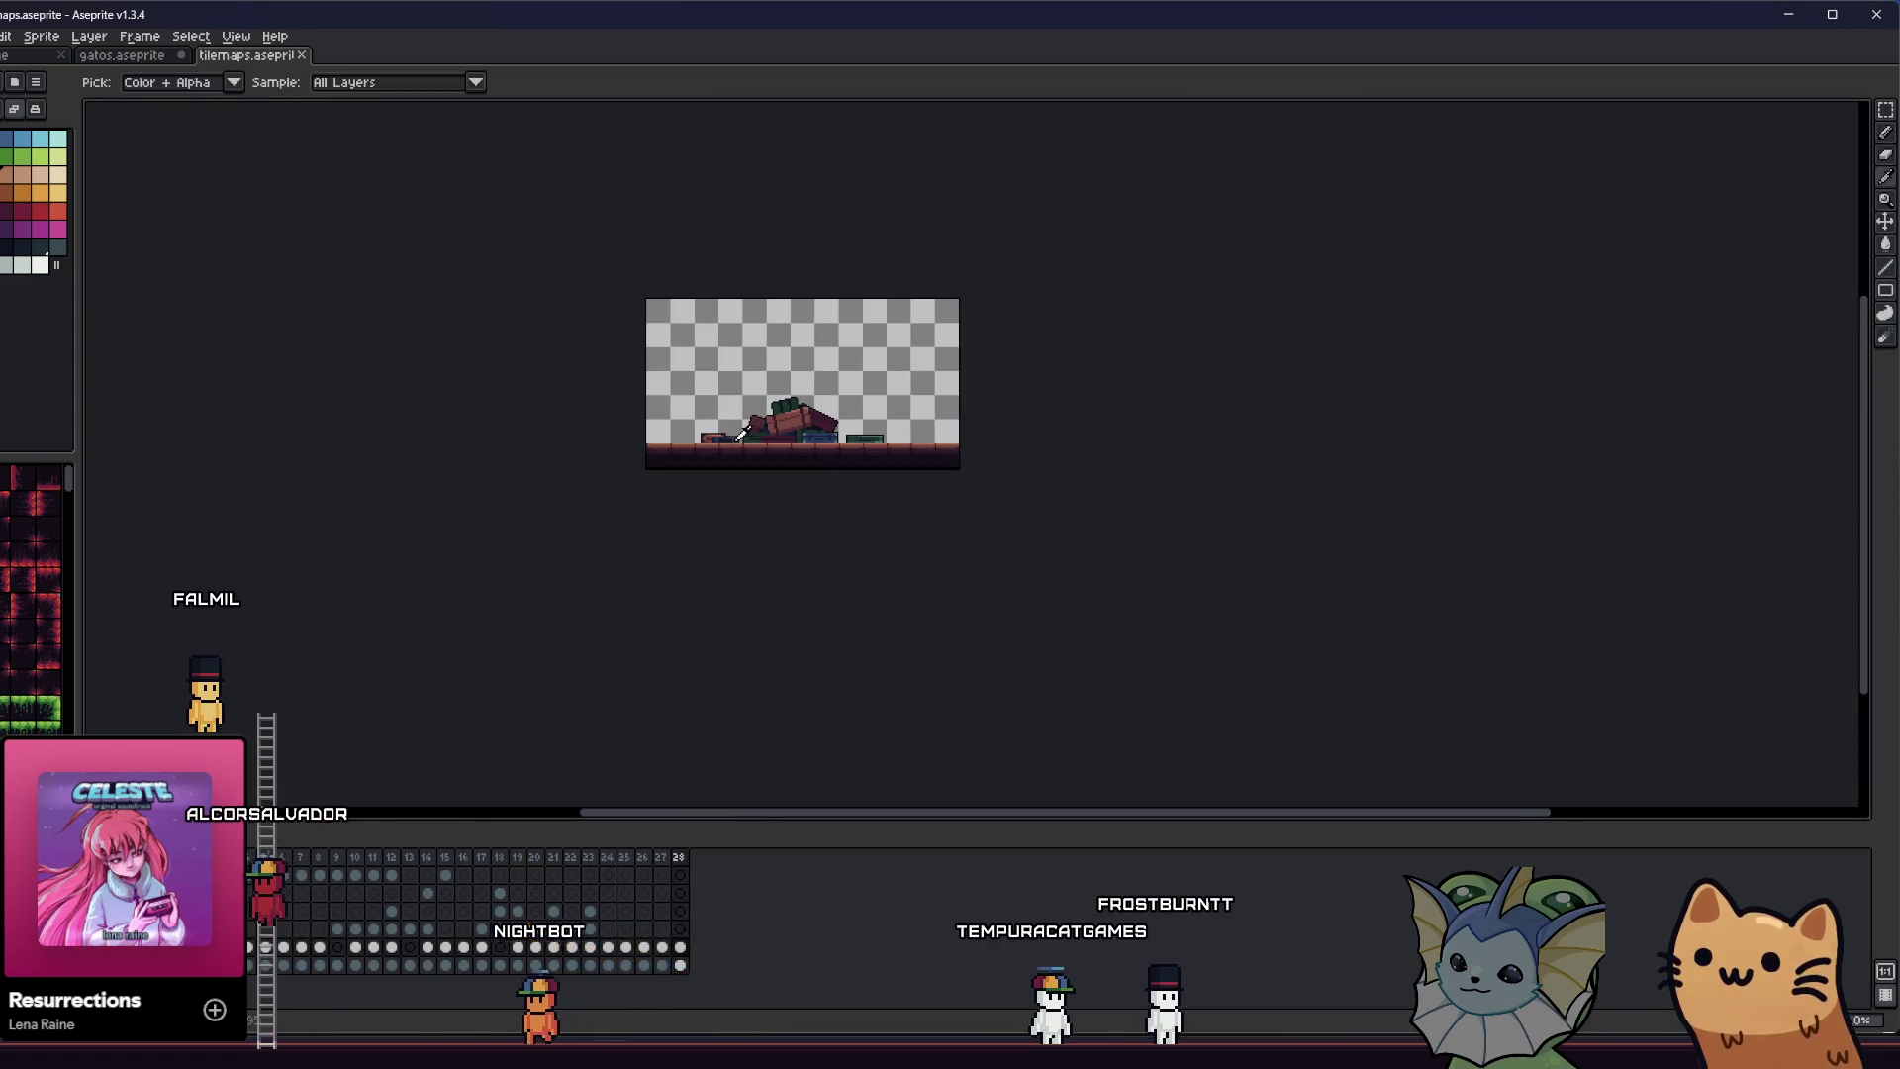
pyautogui.scroll(3, 752, 427)
pyautogui.moveTo(560, 444); pyautogui.dragTo(516, 459)
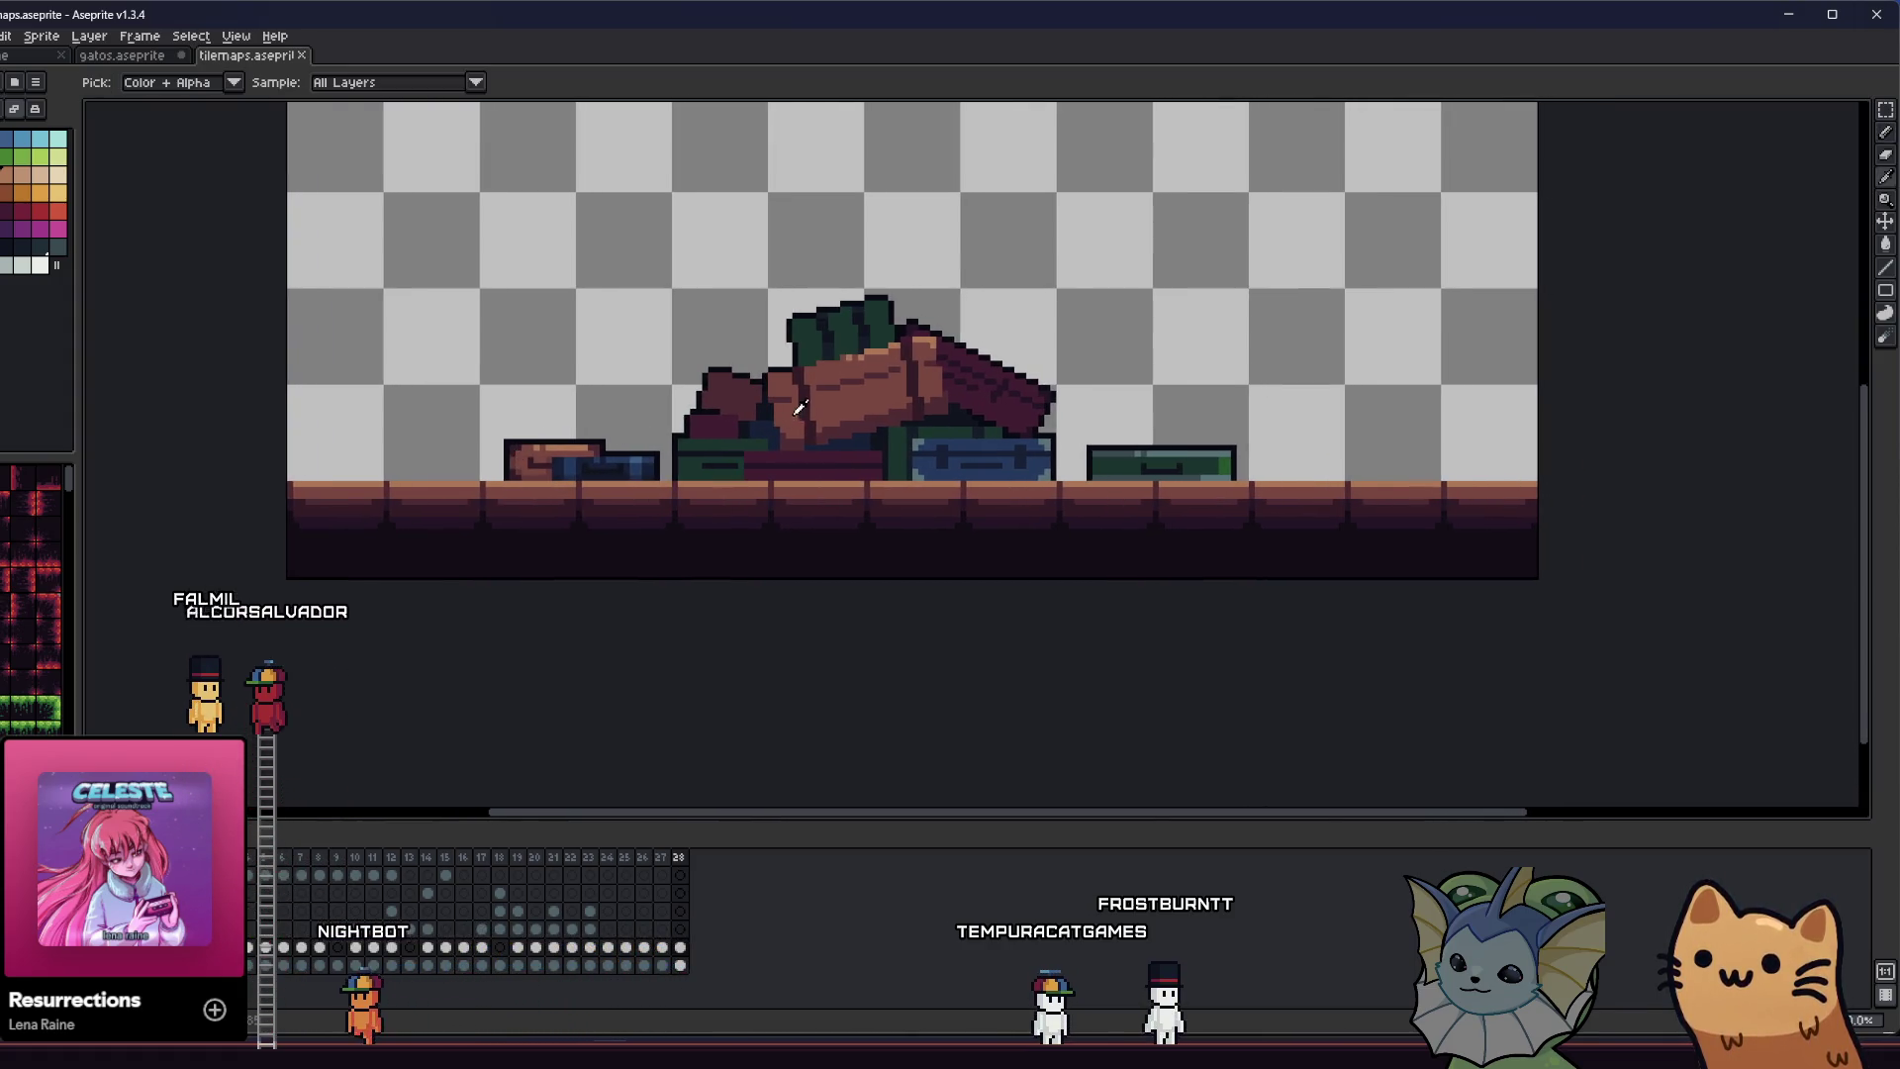
pyautogui.scroll(3, 800, 407)
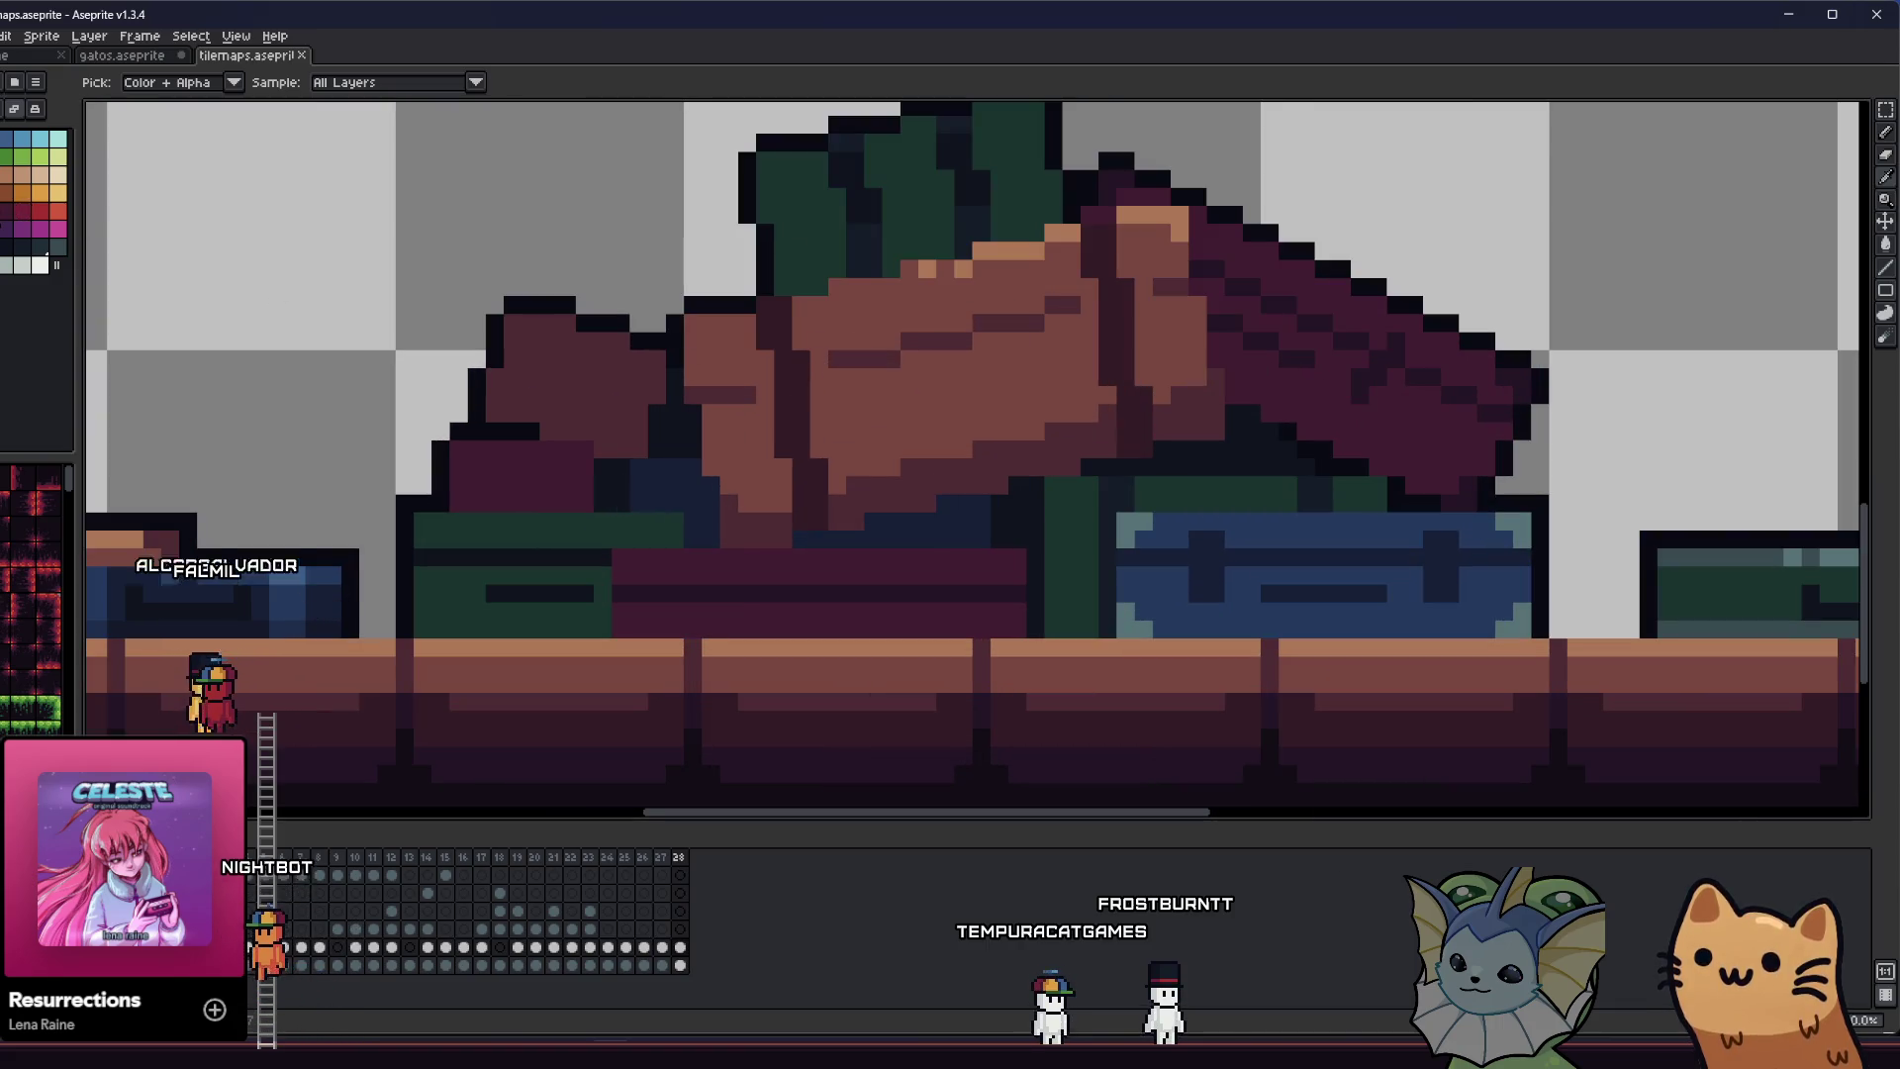
pyautogui.scroll(1, 732, 384)
pyautogui.press('b')
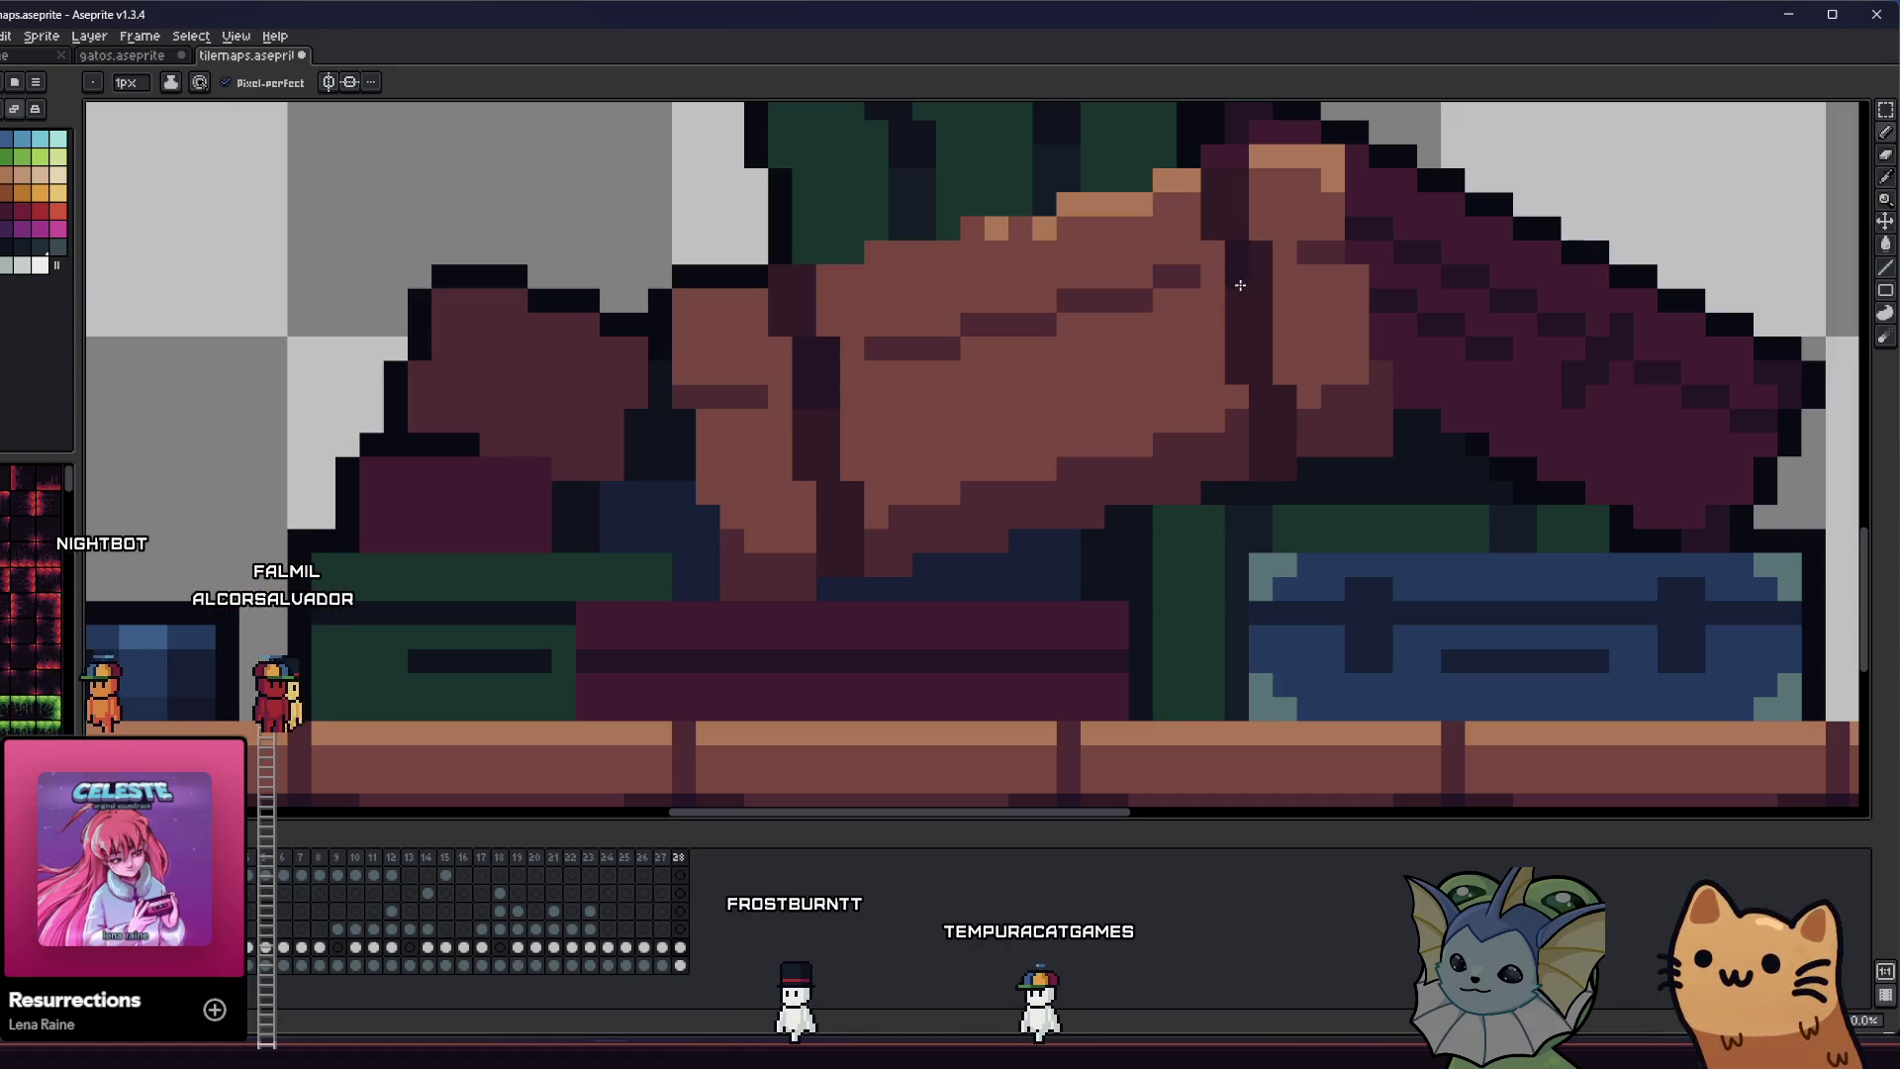
pyautogui.press('i')
pyautogui.scroll(-4, 1026, 390)
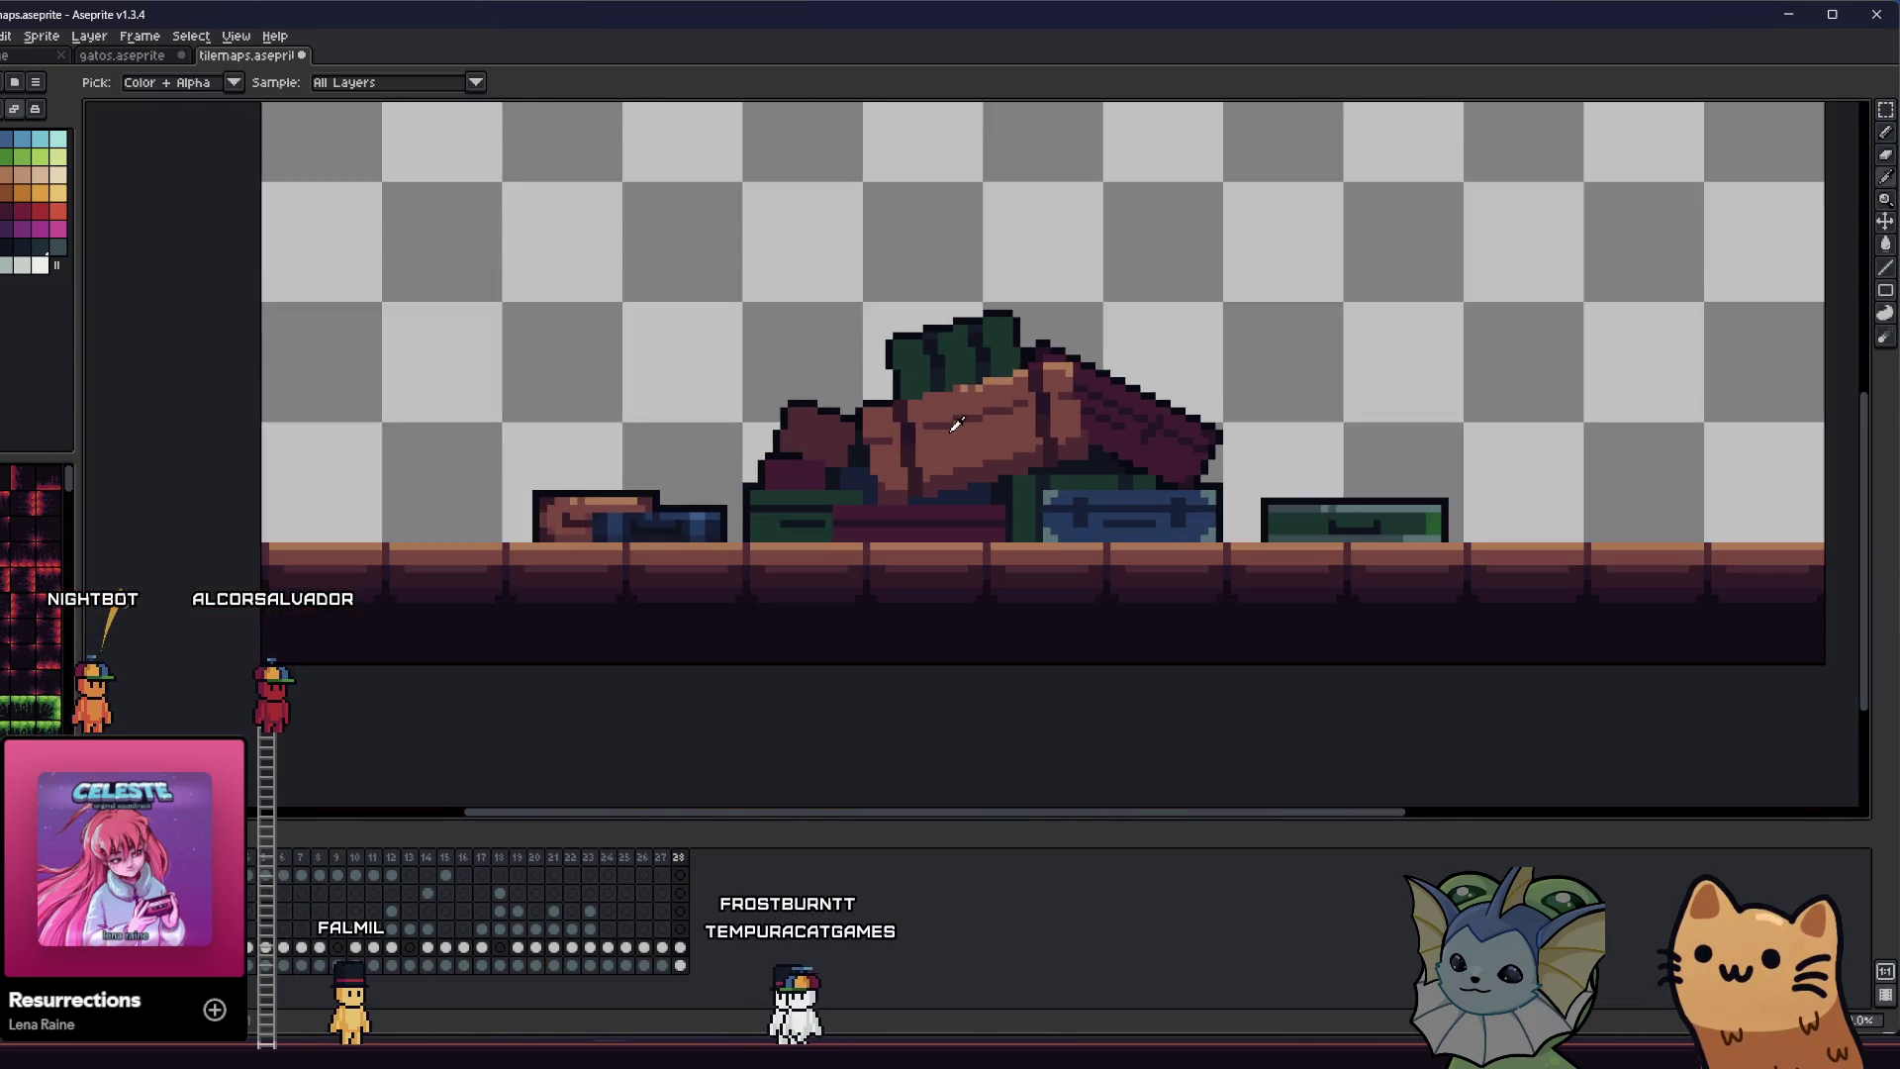
pyautogui.scroll(-1, 956, 423)
pyautogui.moveTo(791, 416); pyautogui.dragTo(595, 483)
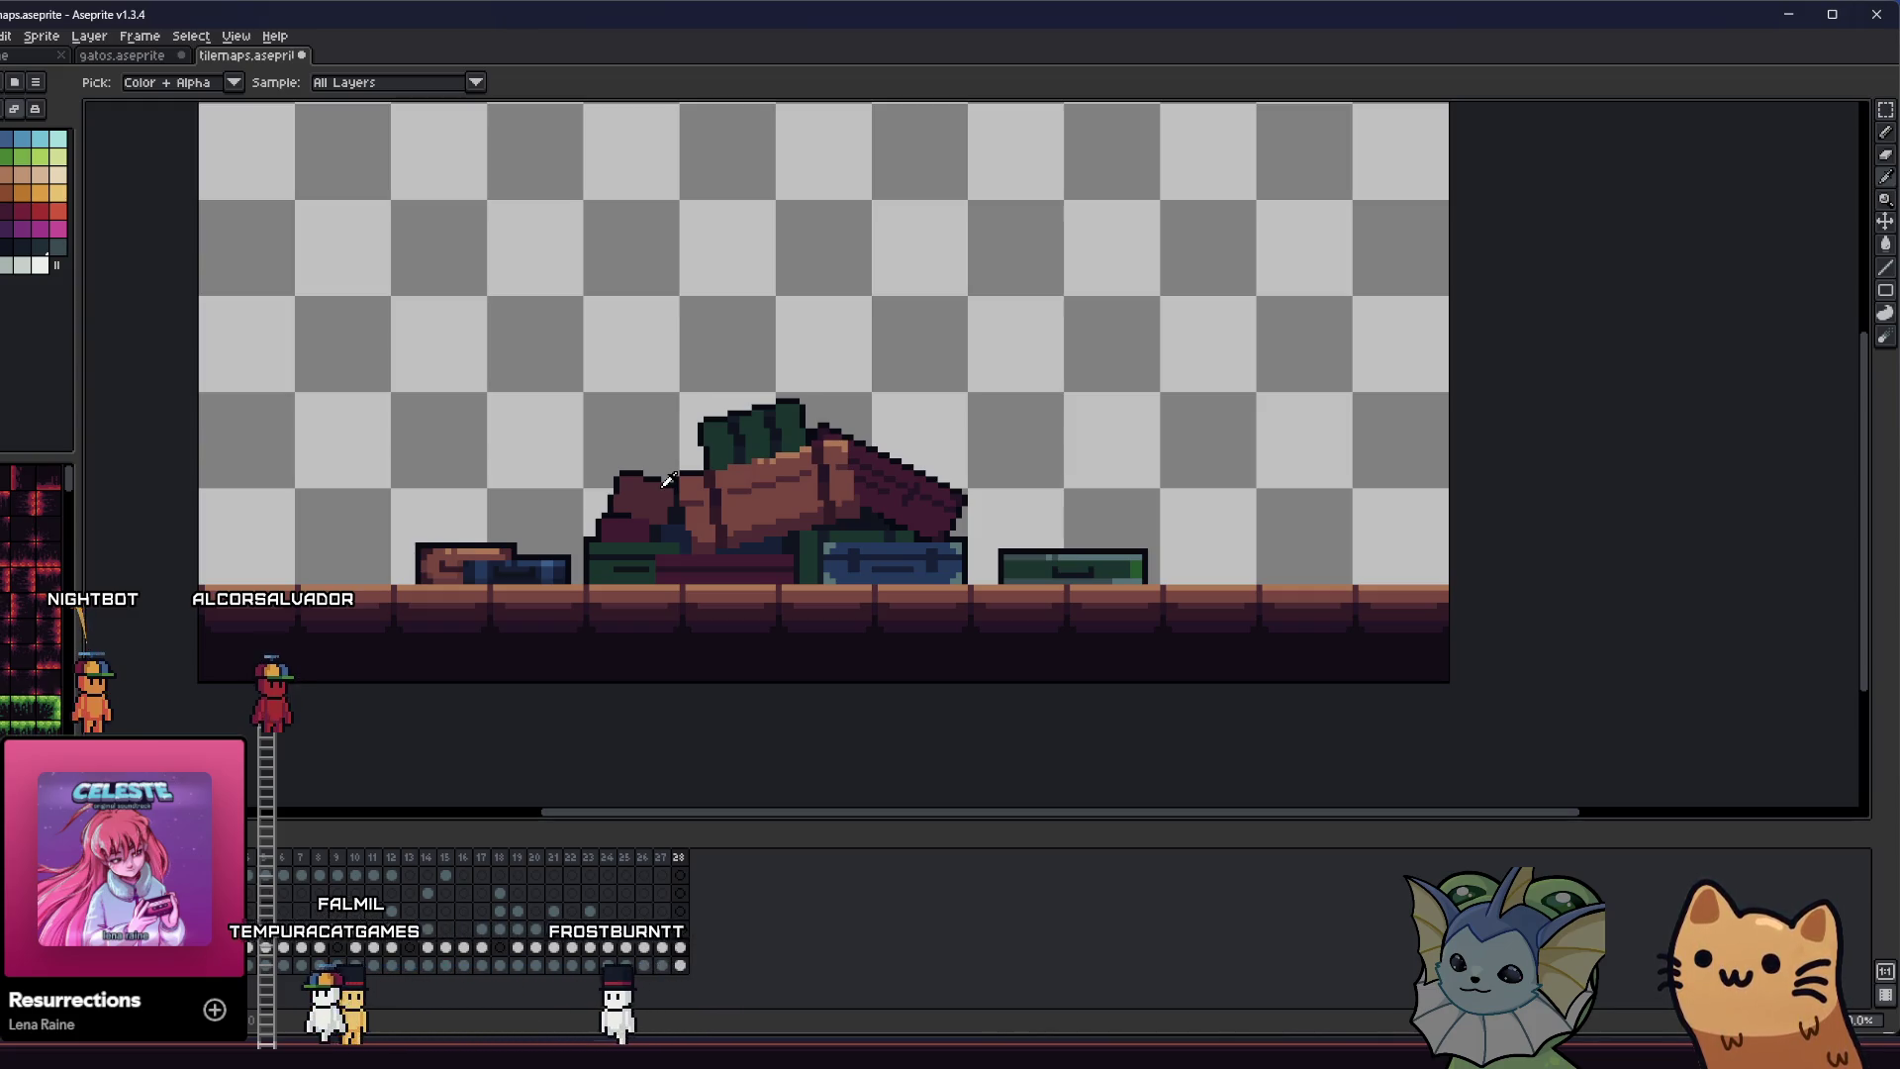
pyautogui.scroll(4, 732, 554)
pyautogui.press('b')
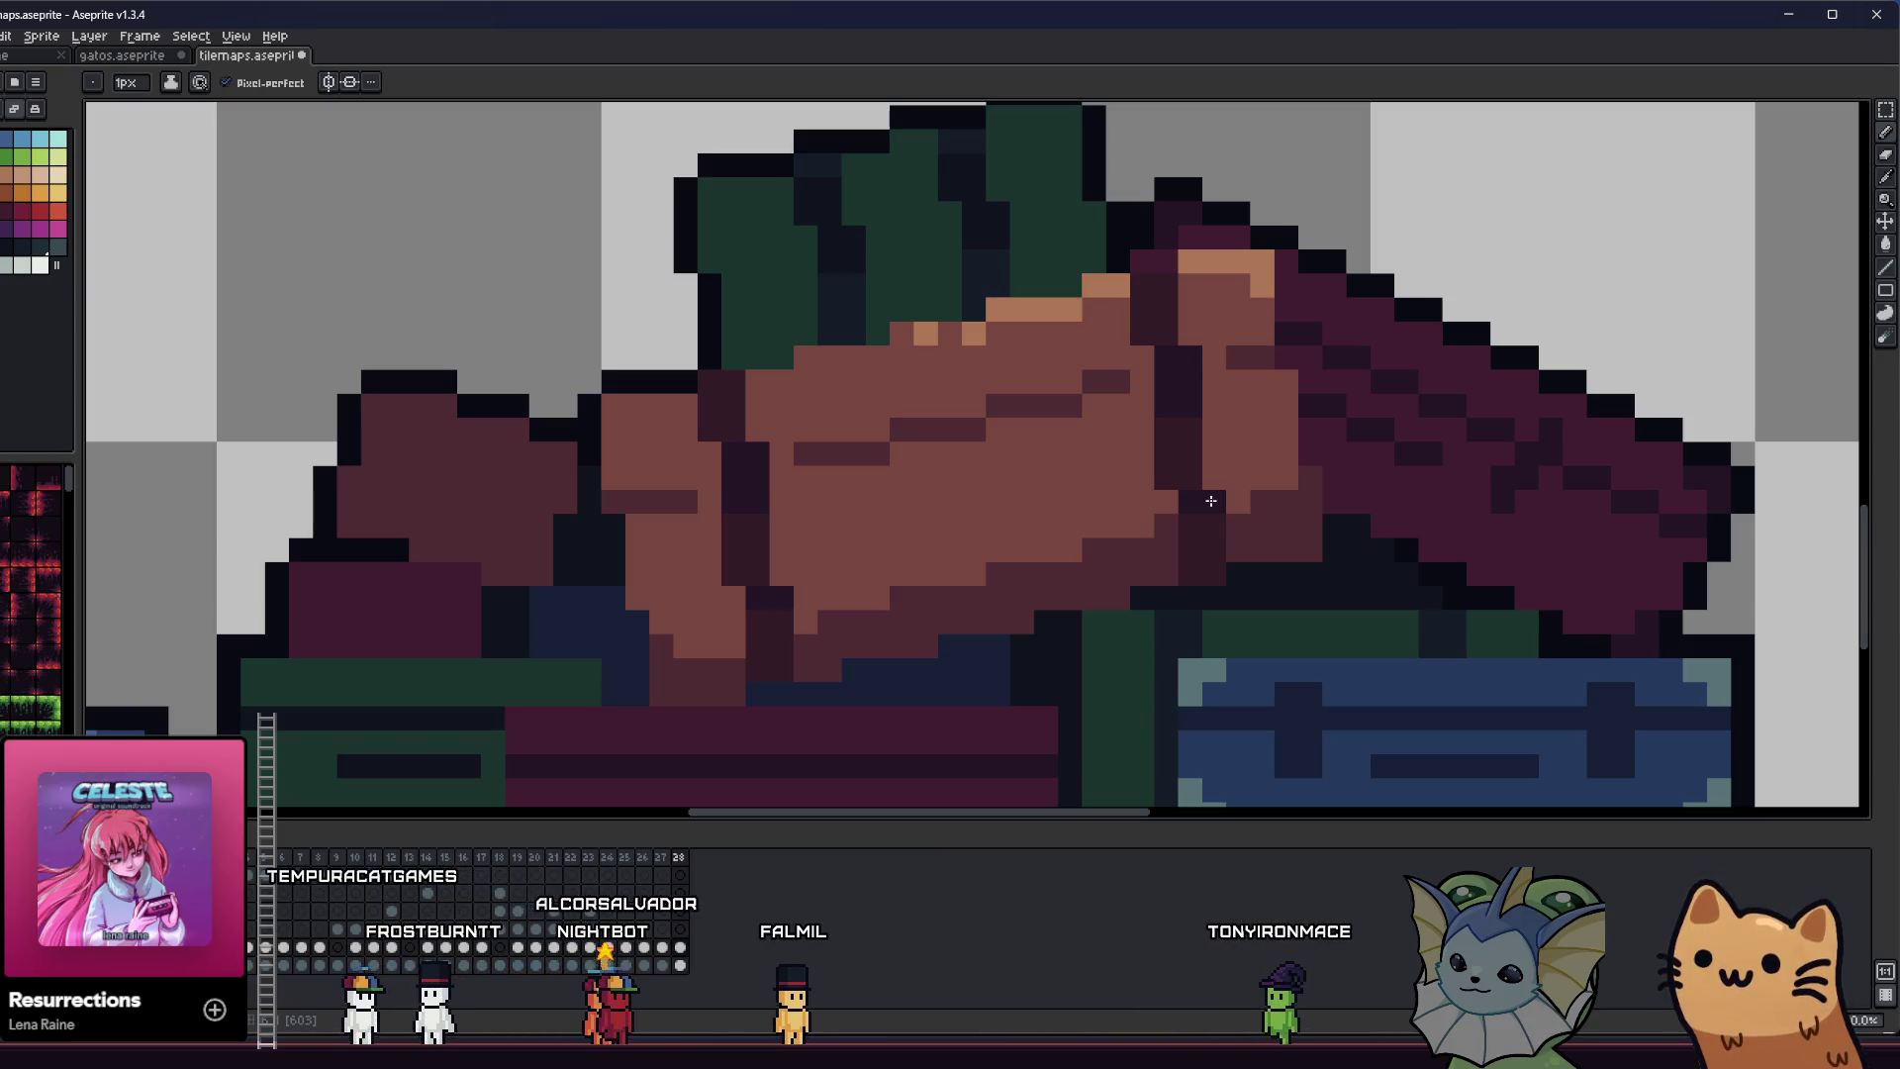
pyautogui.scroll(-3, 996, 449)
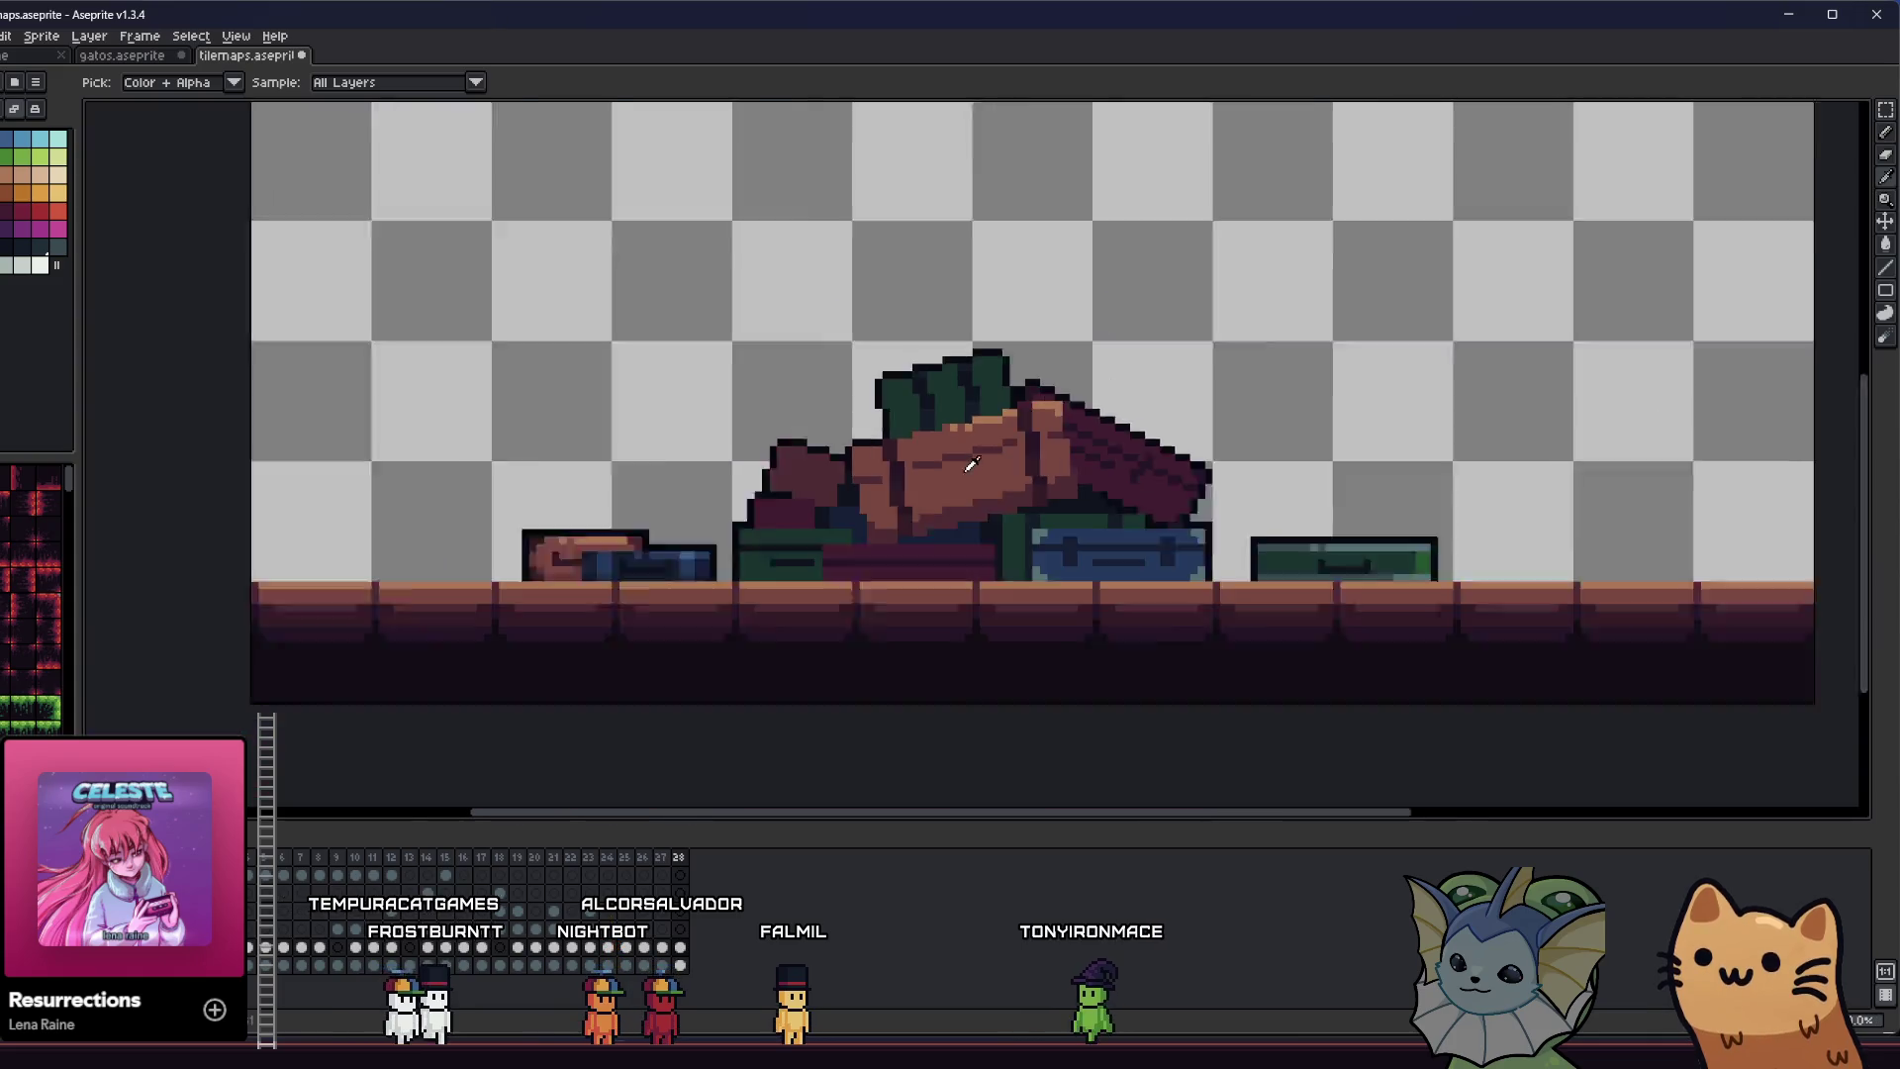
# - Try a paint-bucket fill on a cushion region, then undo it
pyautogui.scroll(3, 832, 449)
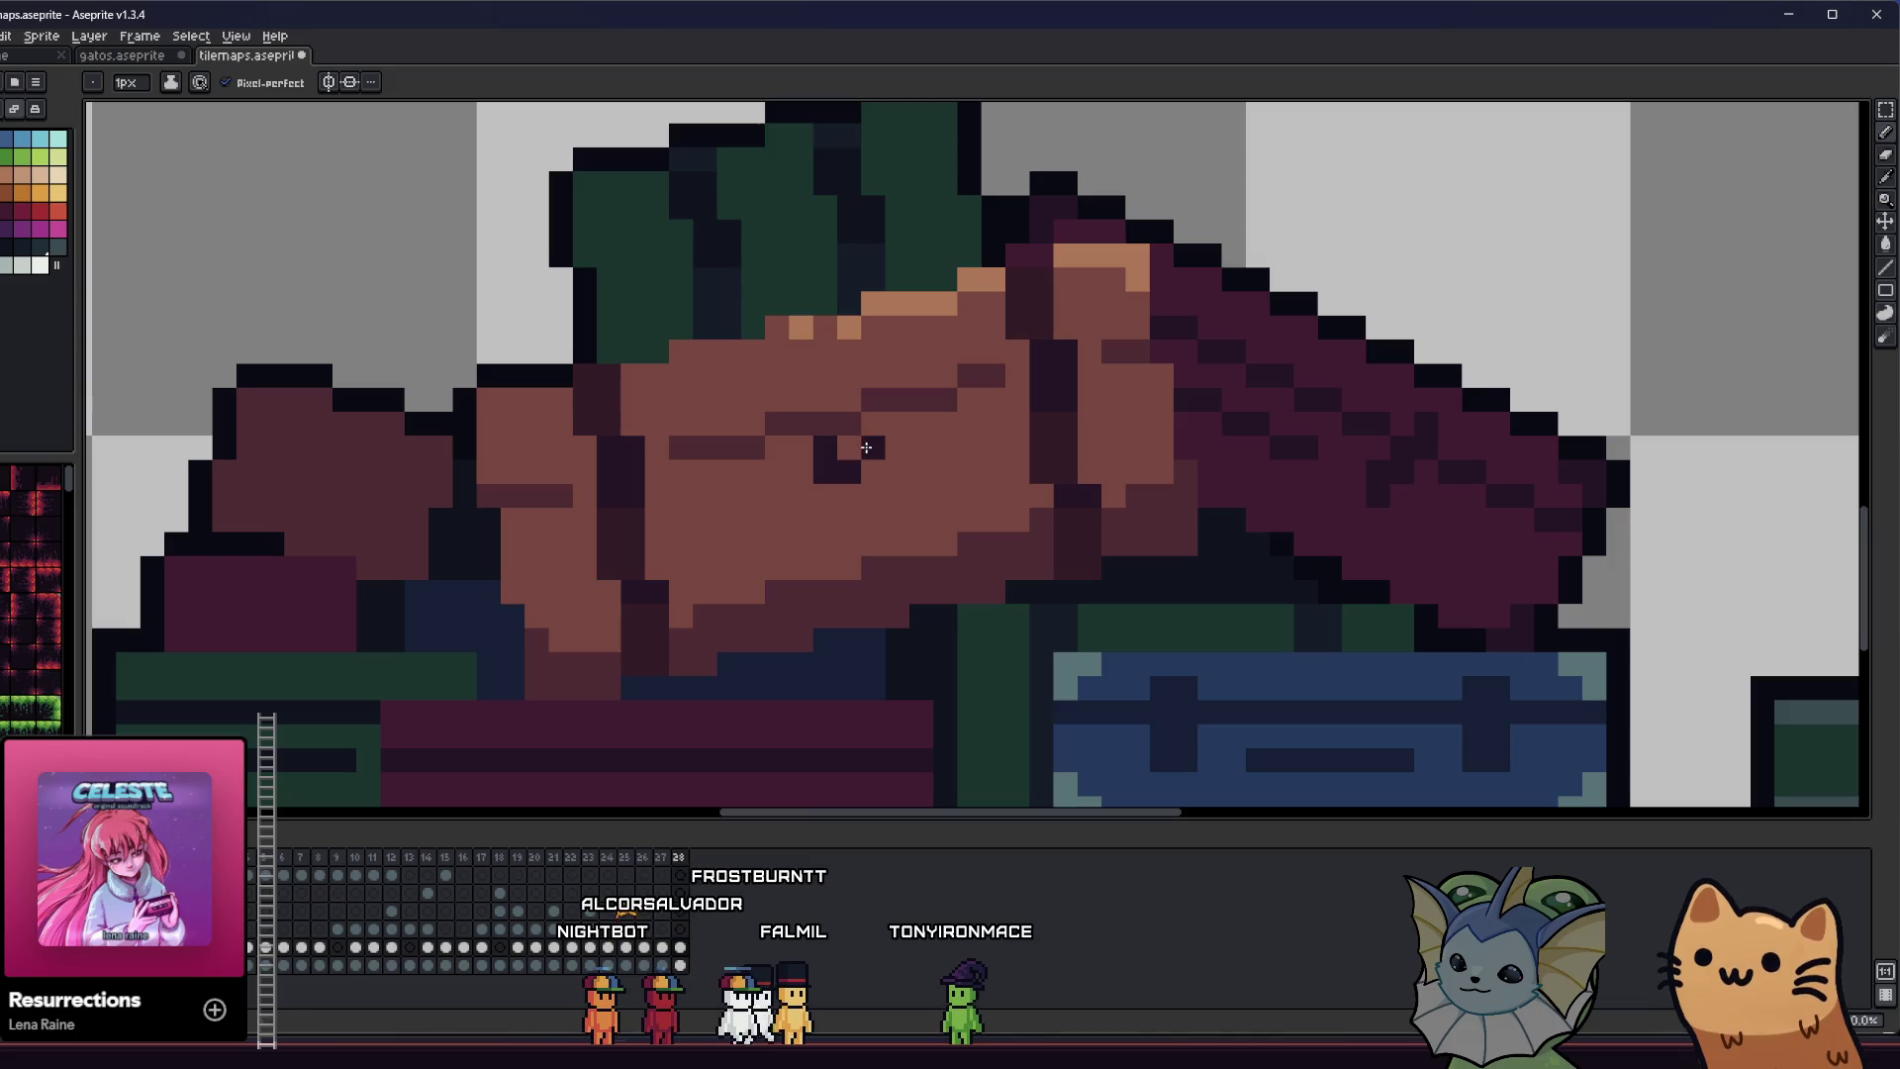
pyautogui.hscroll(1, 760, 479)
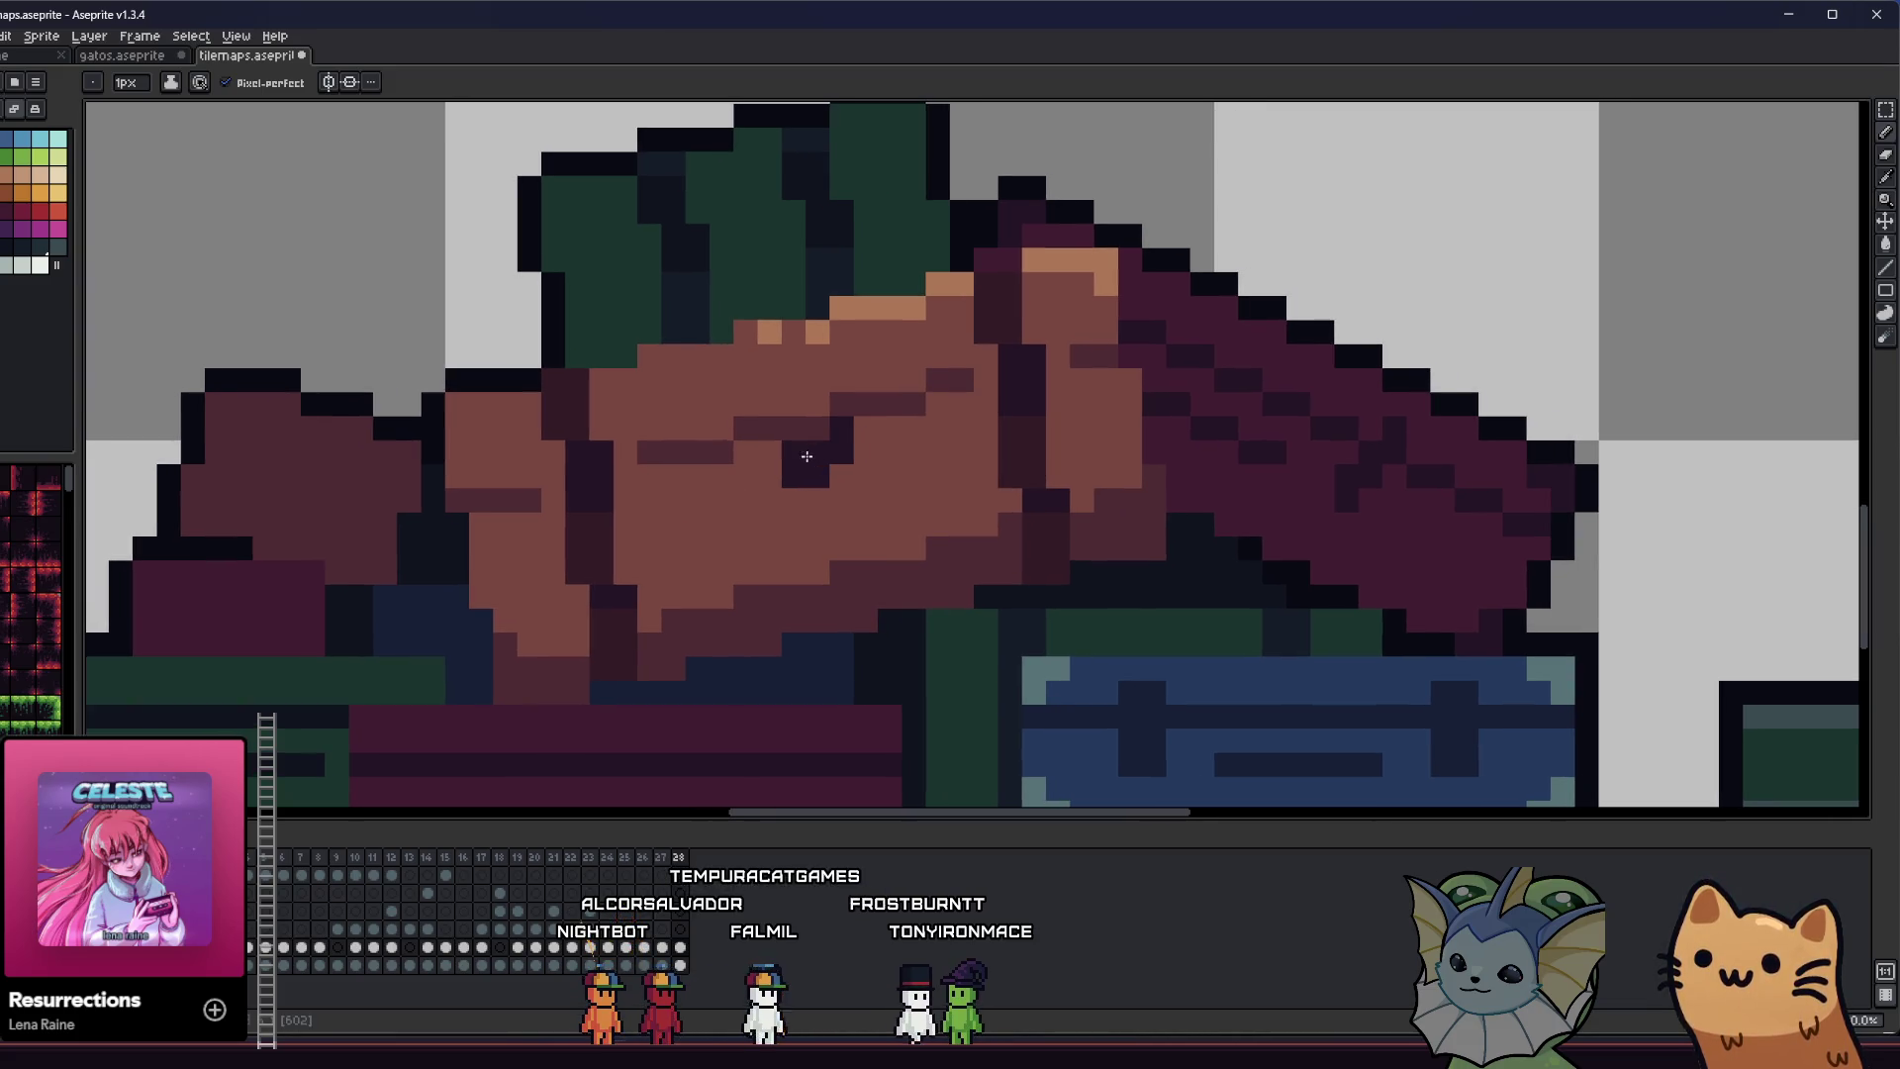
pyautogui.scroll(-1, 703, 541)
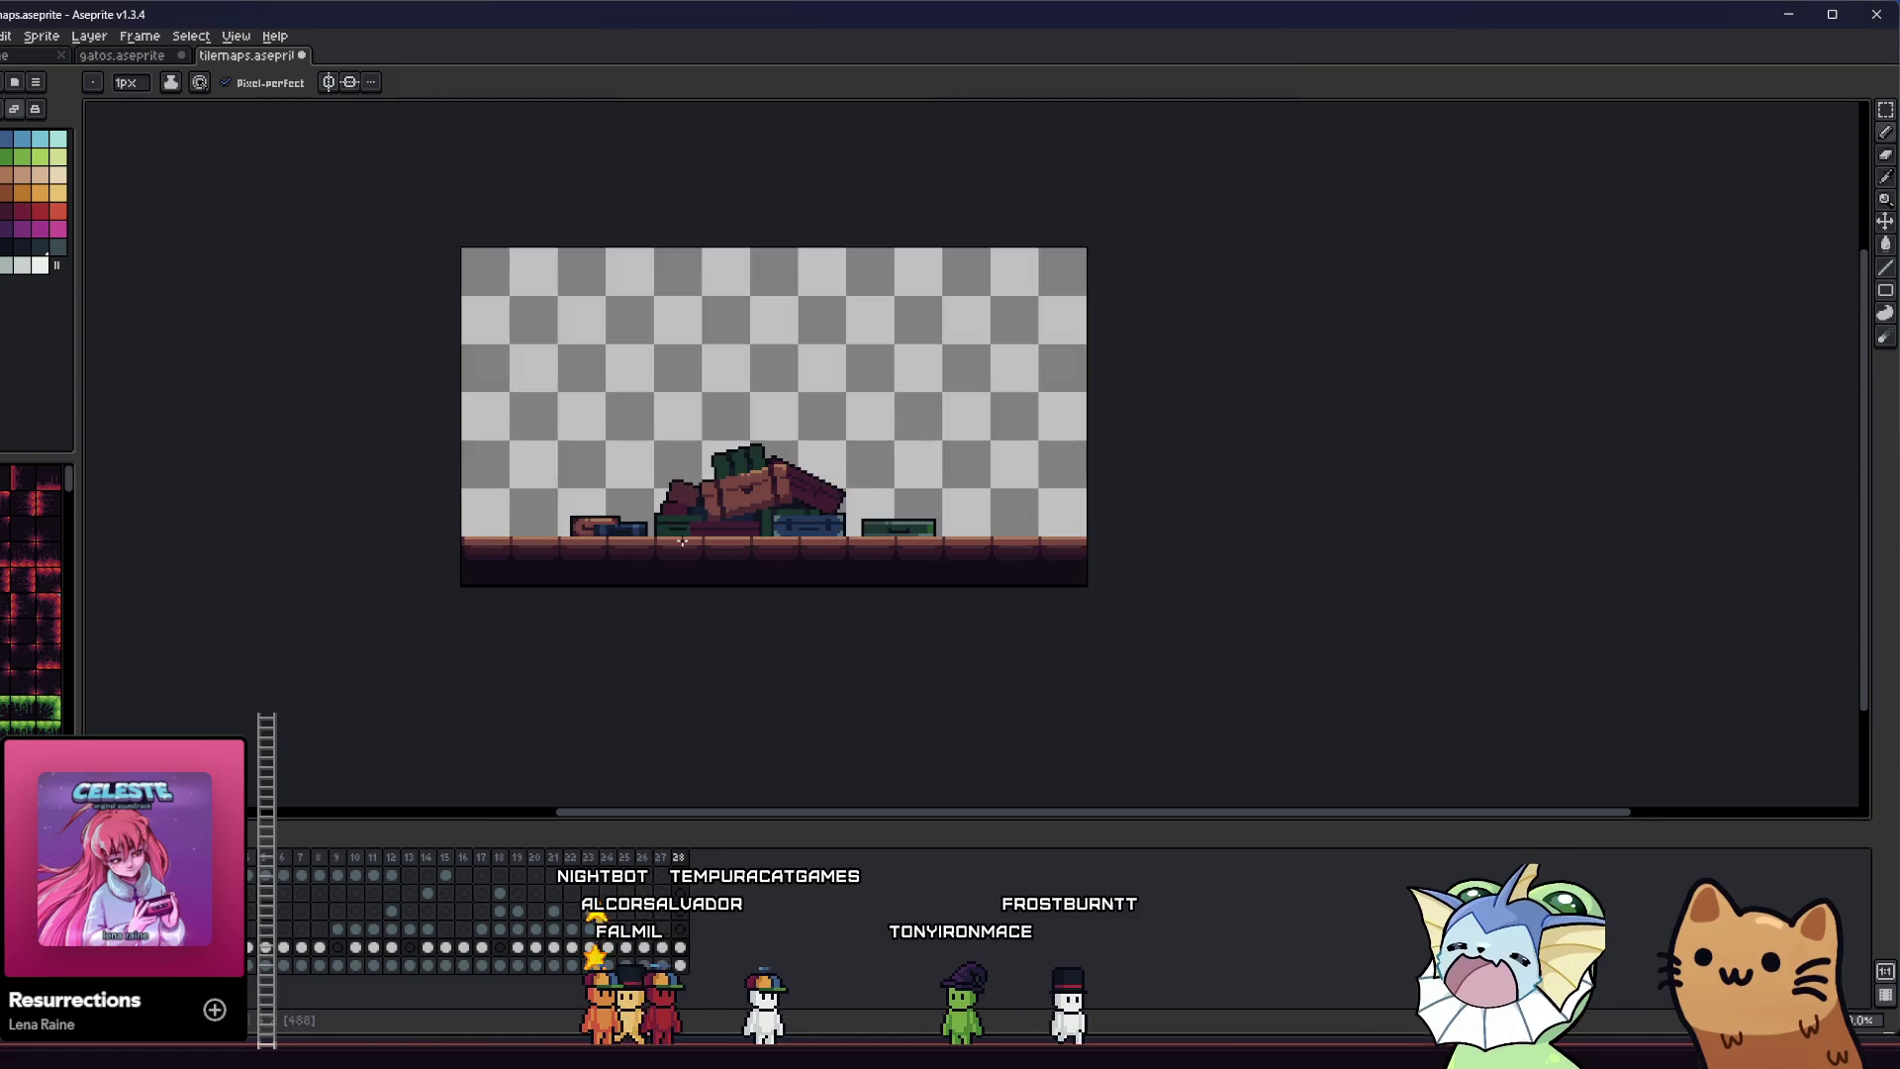
pyautogui.scroll(2, 707, 541)
pyautogui.scroll(-1, 710, 542)
pyautogui.press('g')
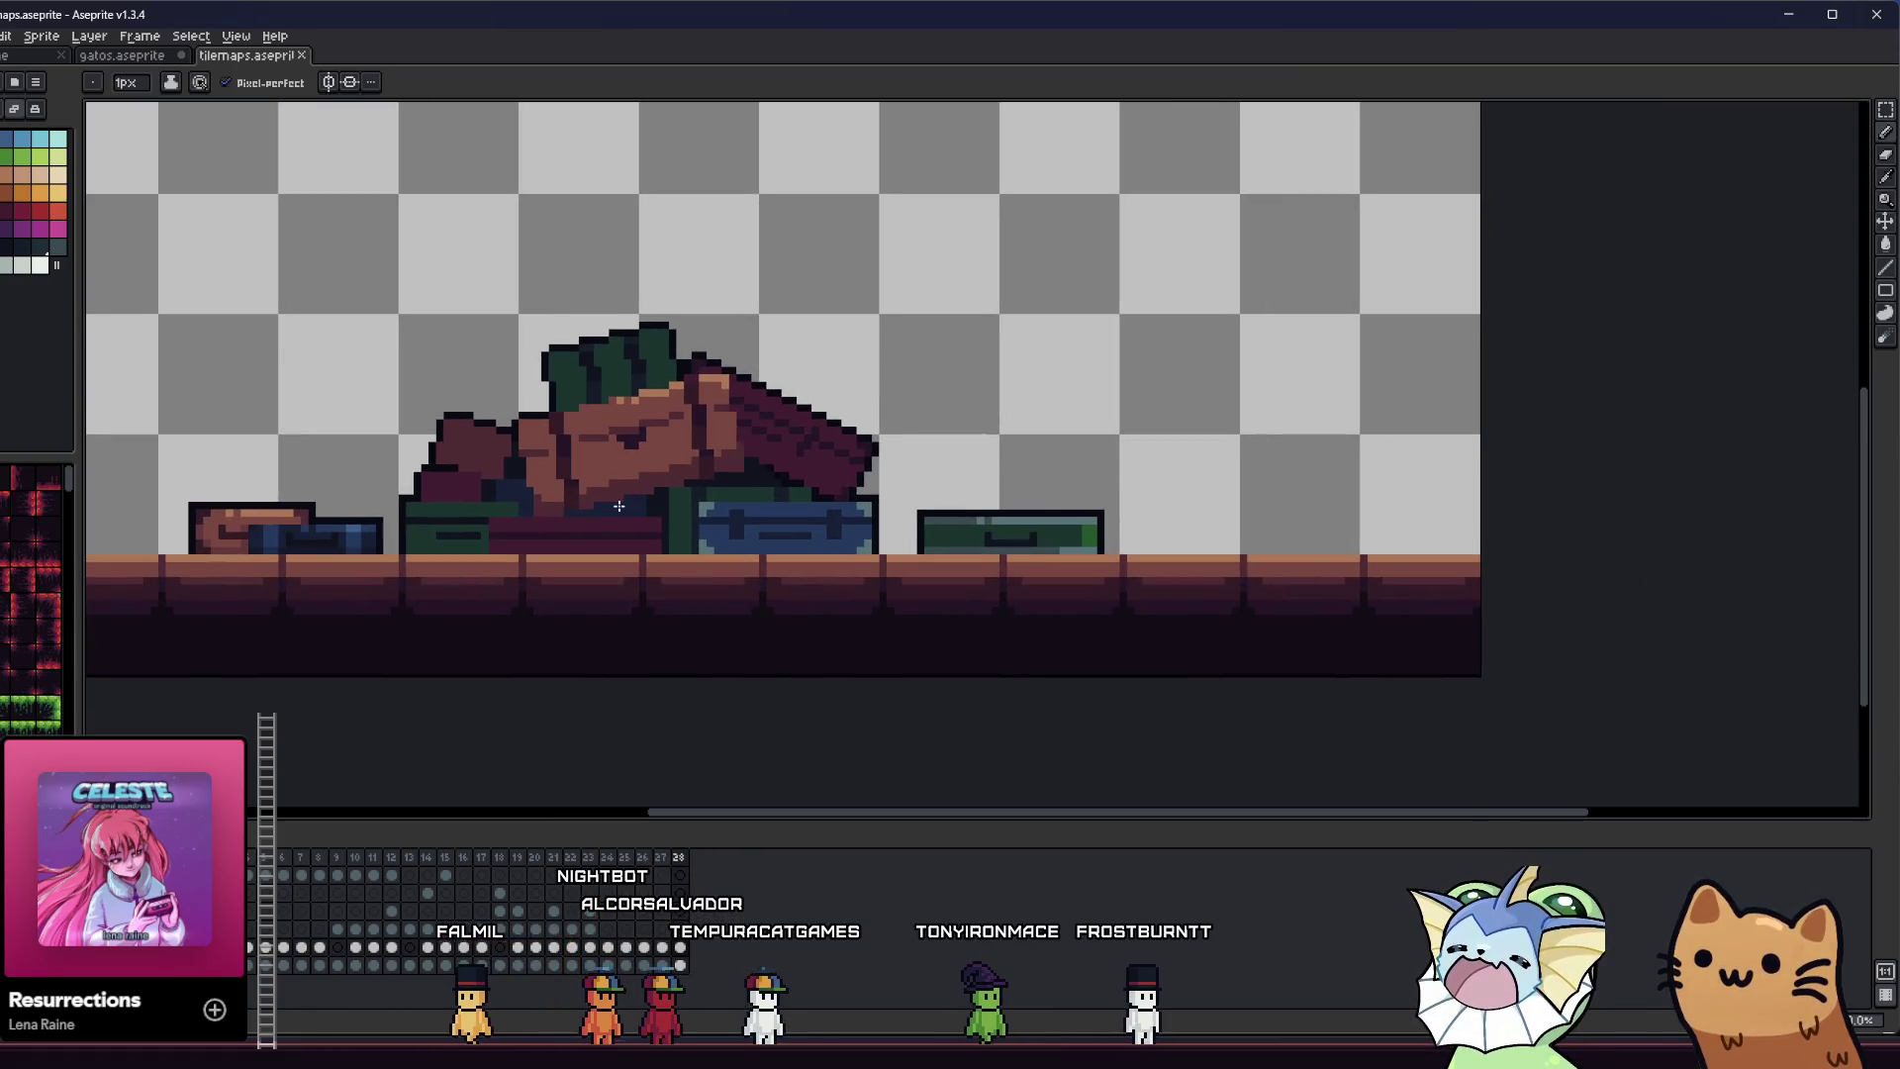
pyautogui.scroll(5, 627, 425)
pyautogui.click(643, 486)
pyautogui.hotkey('ctrl', 'z')
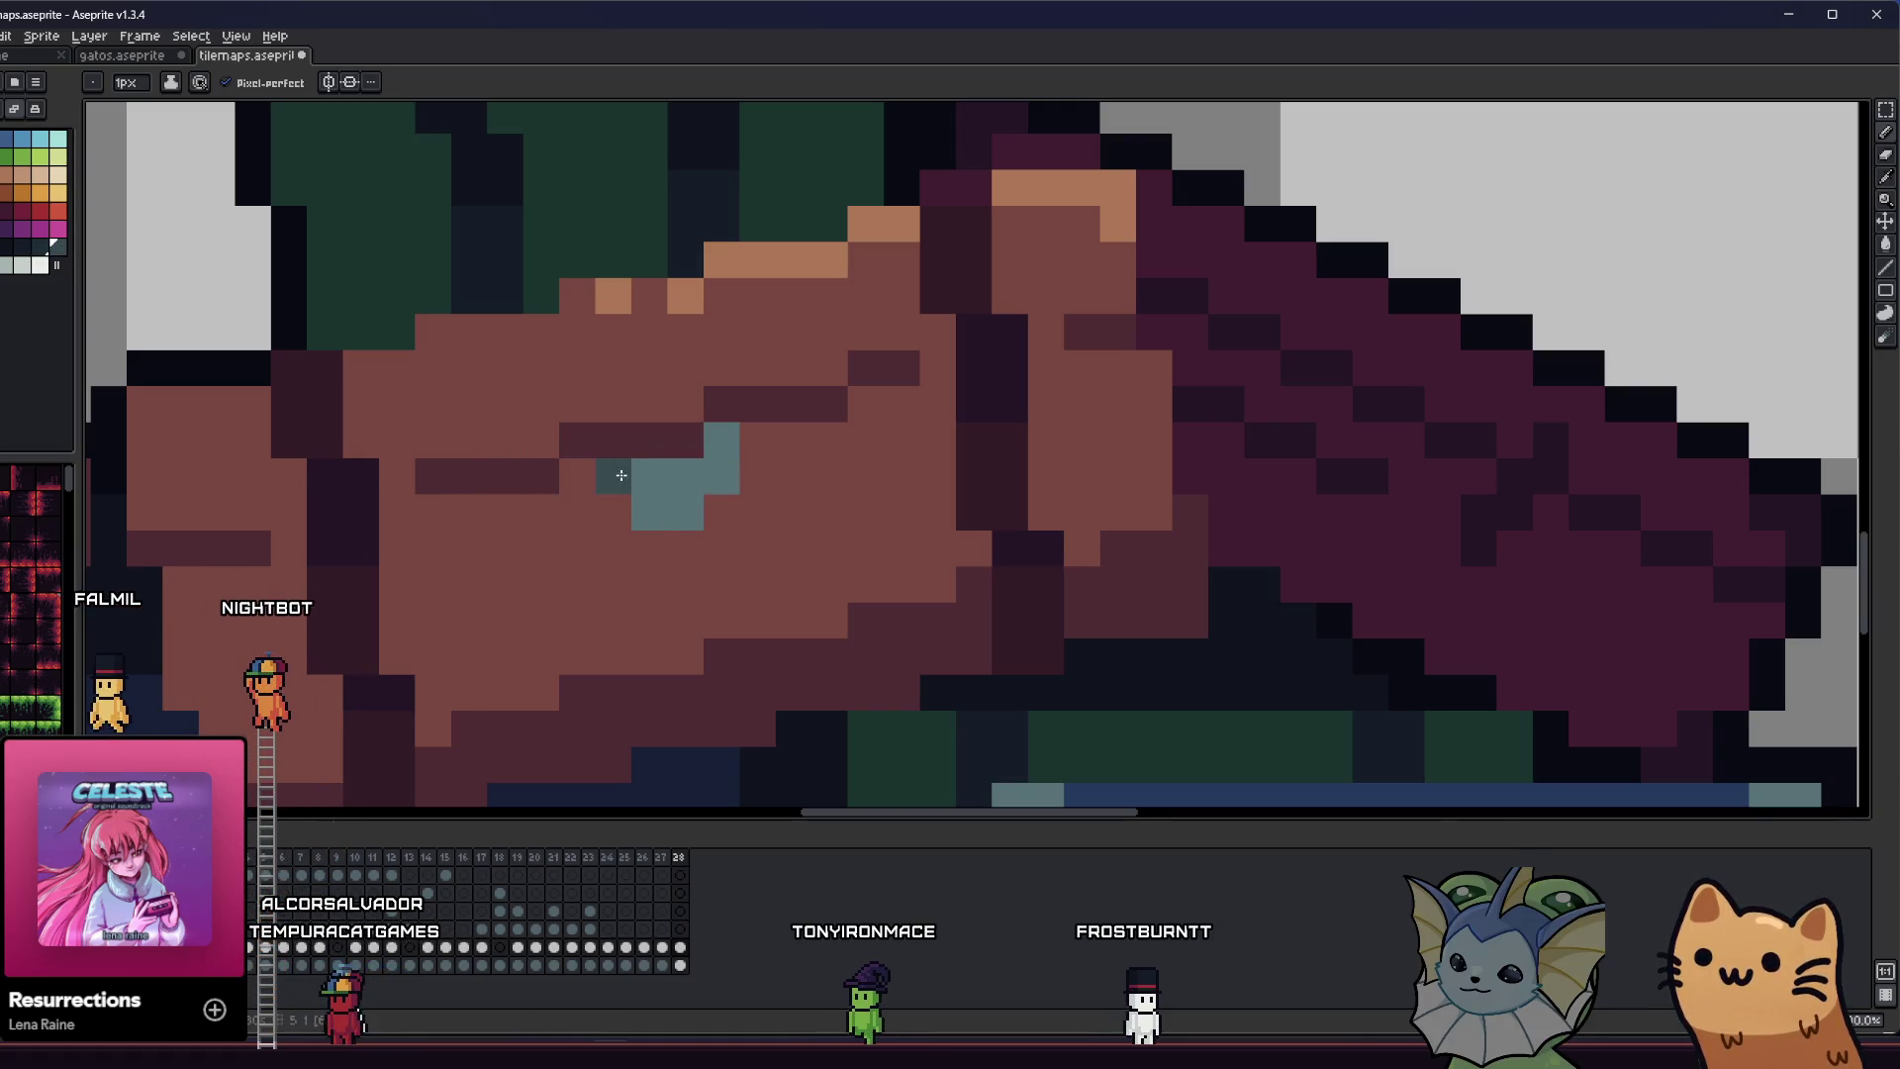
# - Pan over the cushions and sample a colour from the canvas with the eyedropper
pyautogui.scroll(-8, 665, 486)
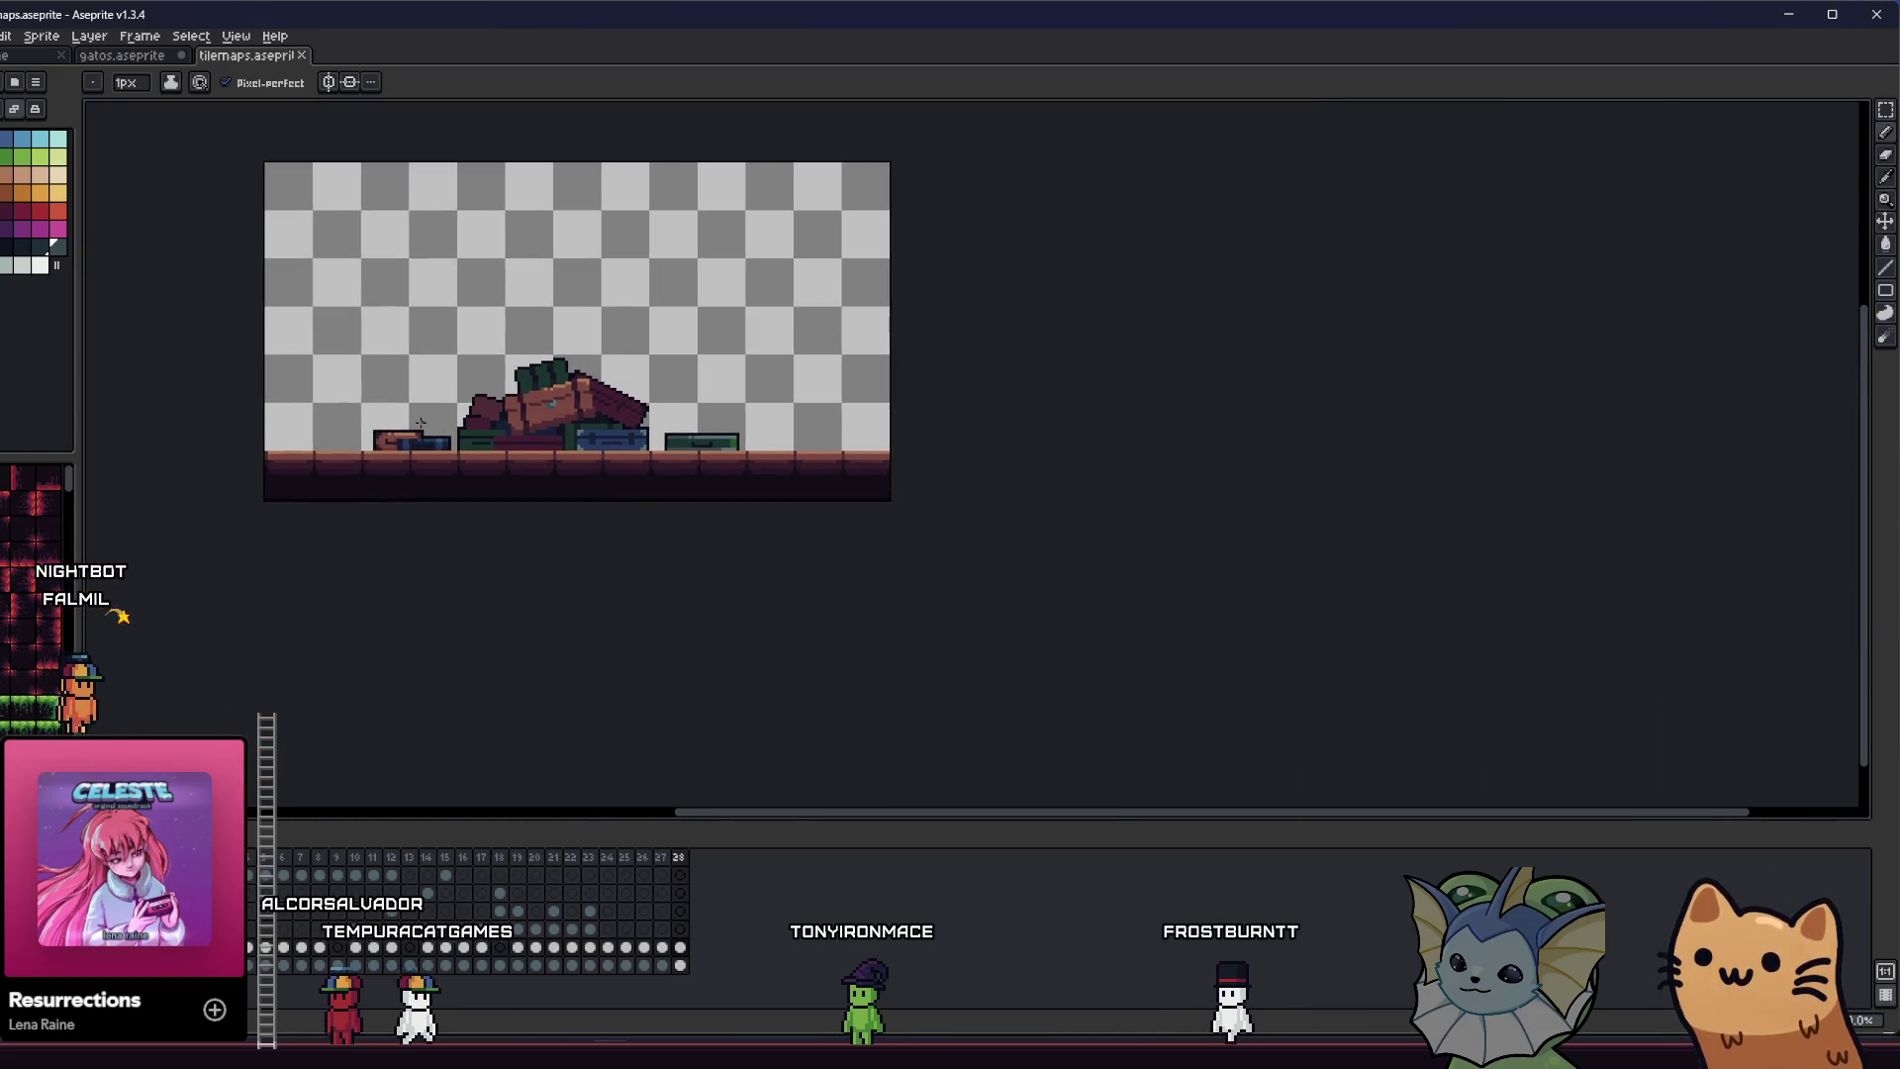
pyautogui.scroll(3, 471, 453)
pyautogui.moveTo(454, 452); pyautogui.dragTo(427, 439)
pyautogui.press('i')
pyautogui.scroll(3, 671, 485)
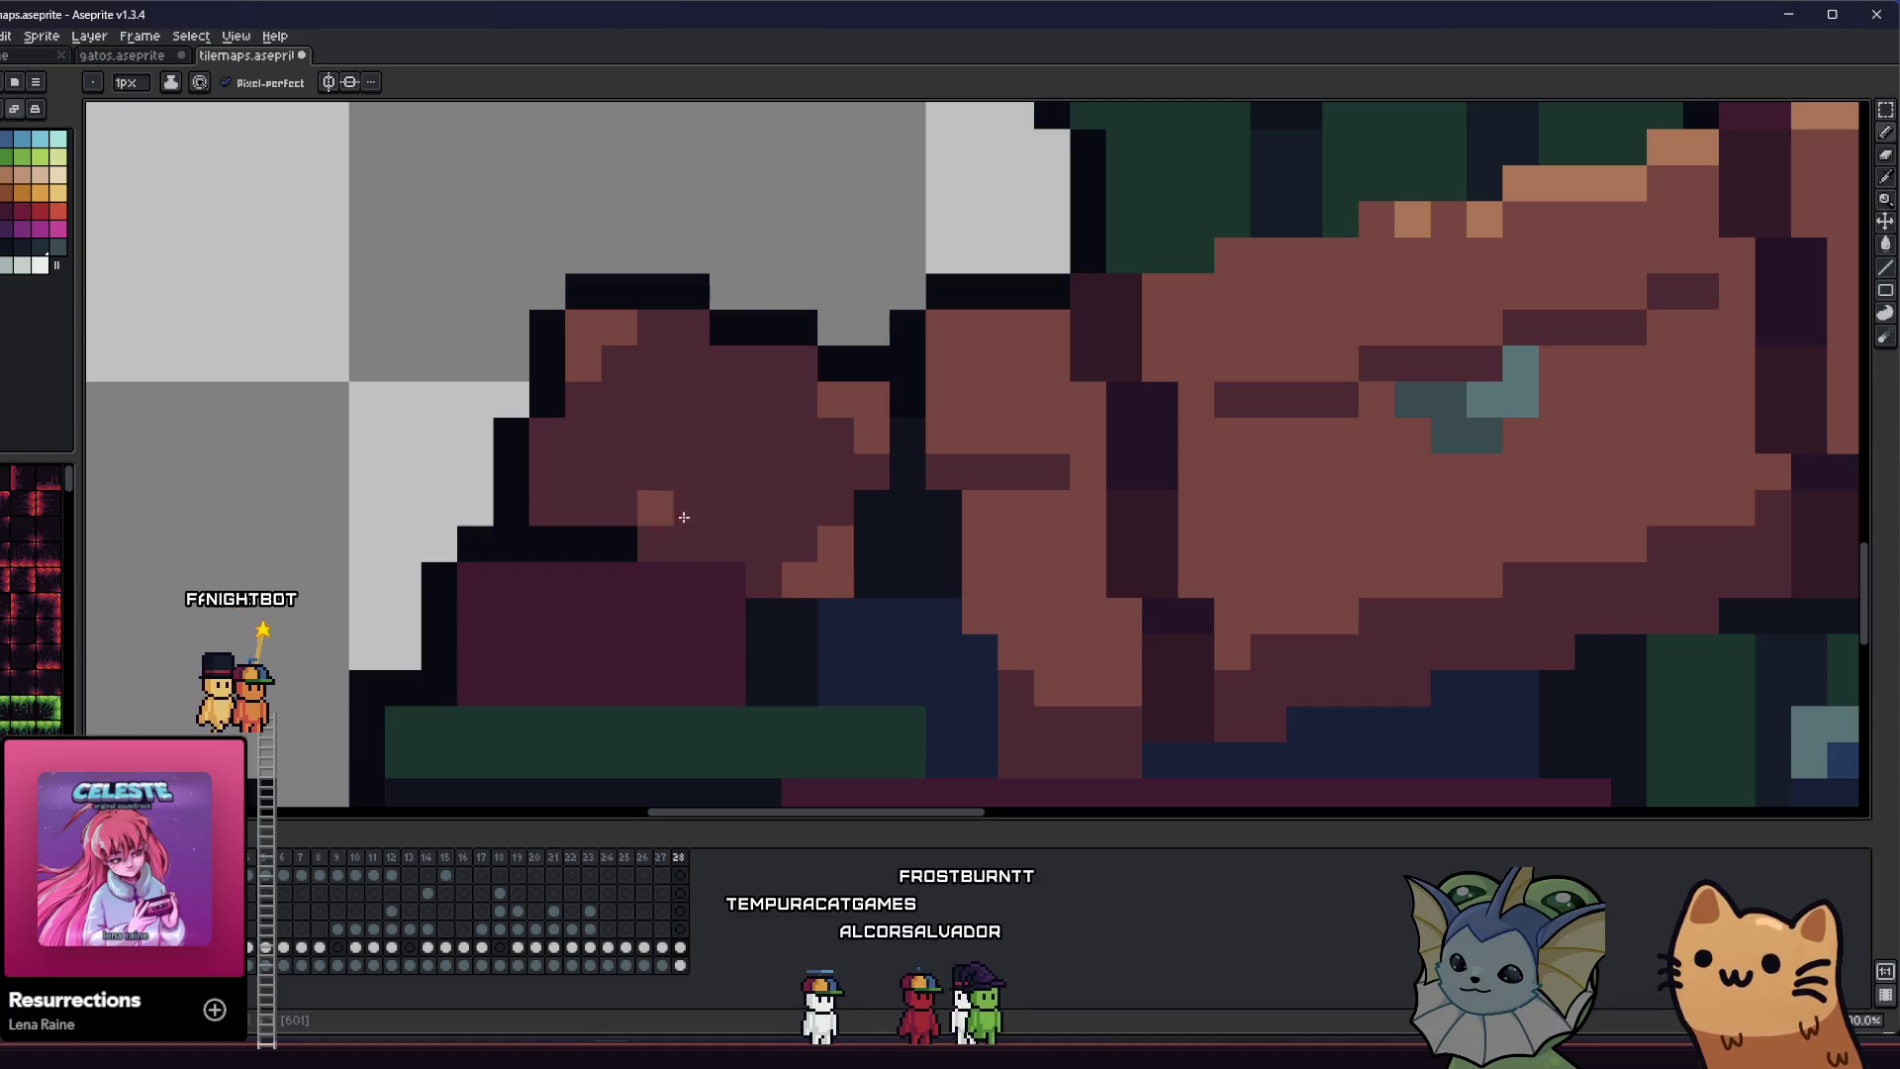
pyautogui.scroll(-5, 465, 539)
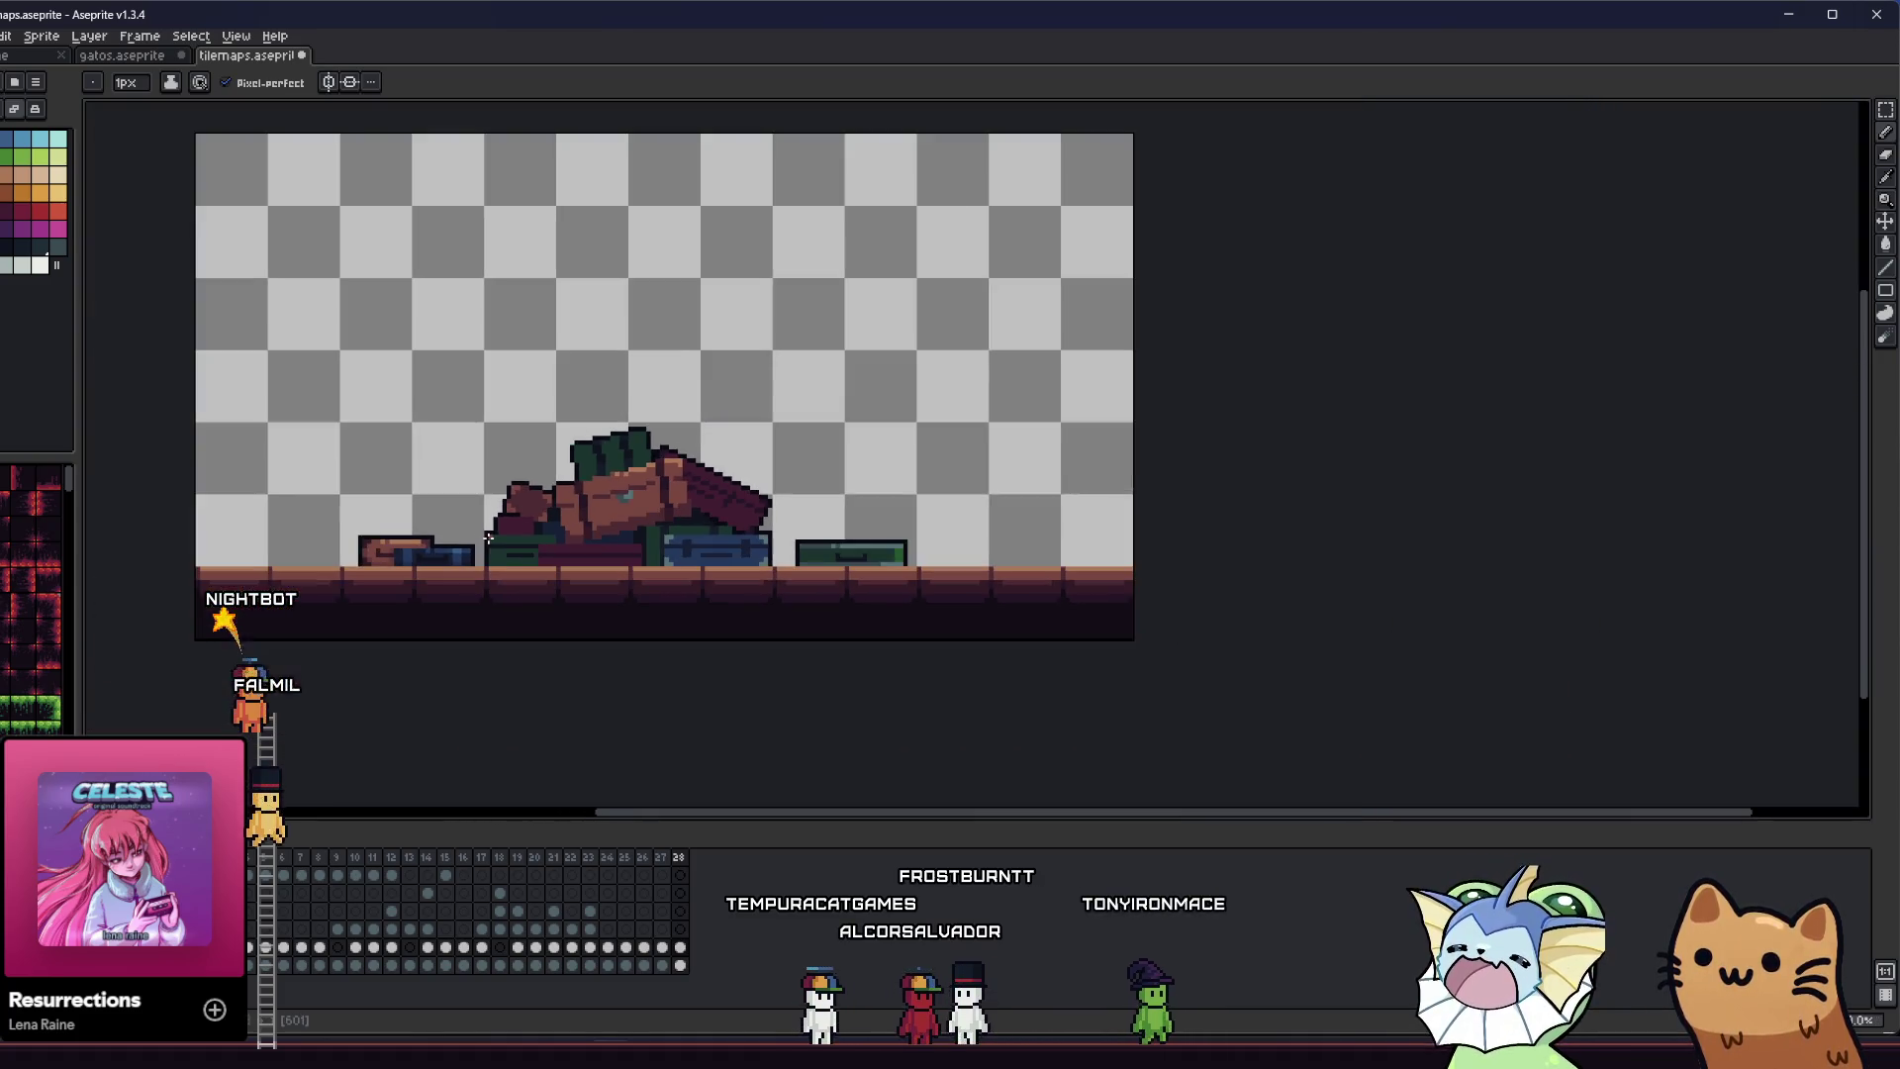
pyautogui.scroll(2, 465, 539)
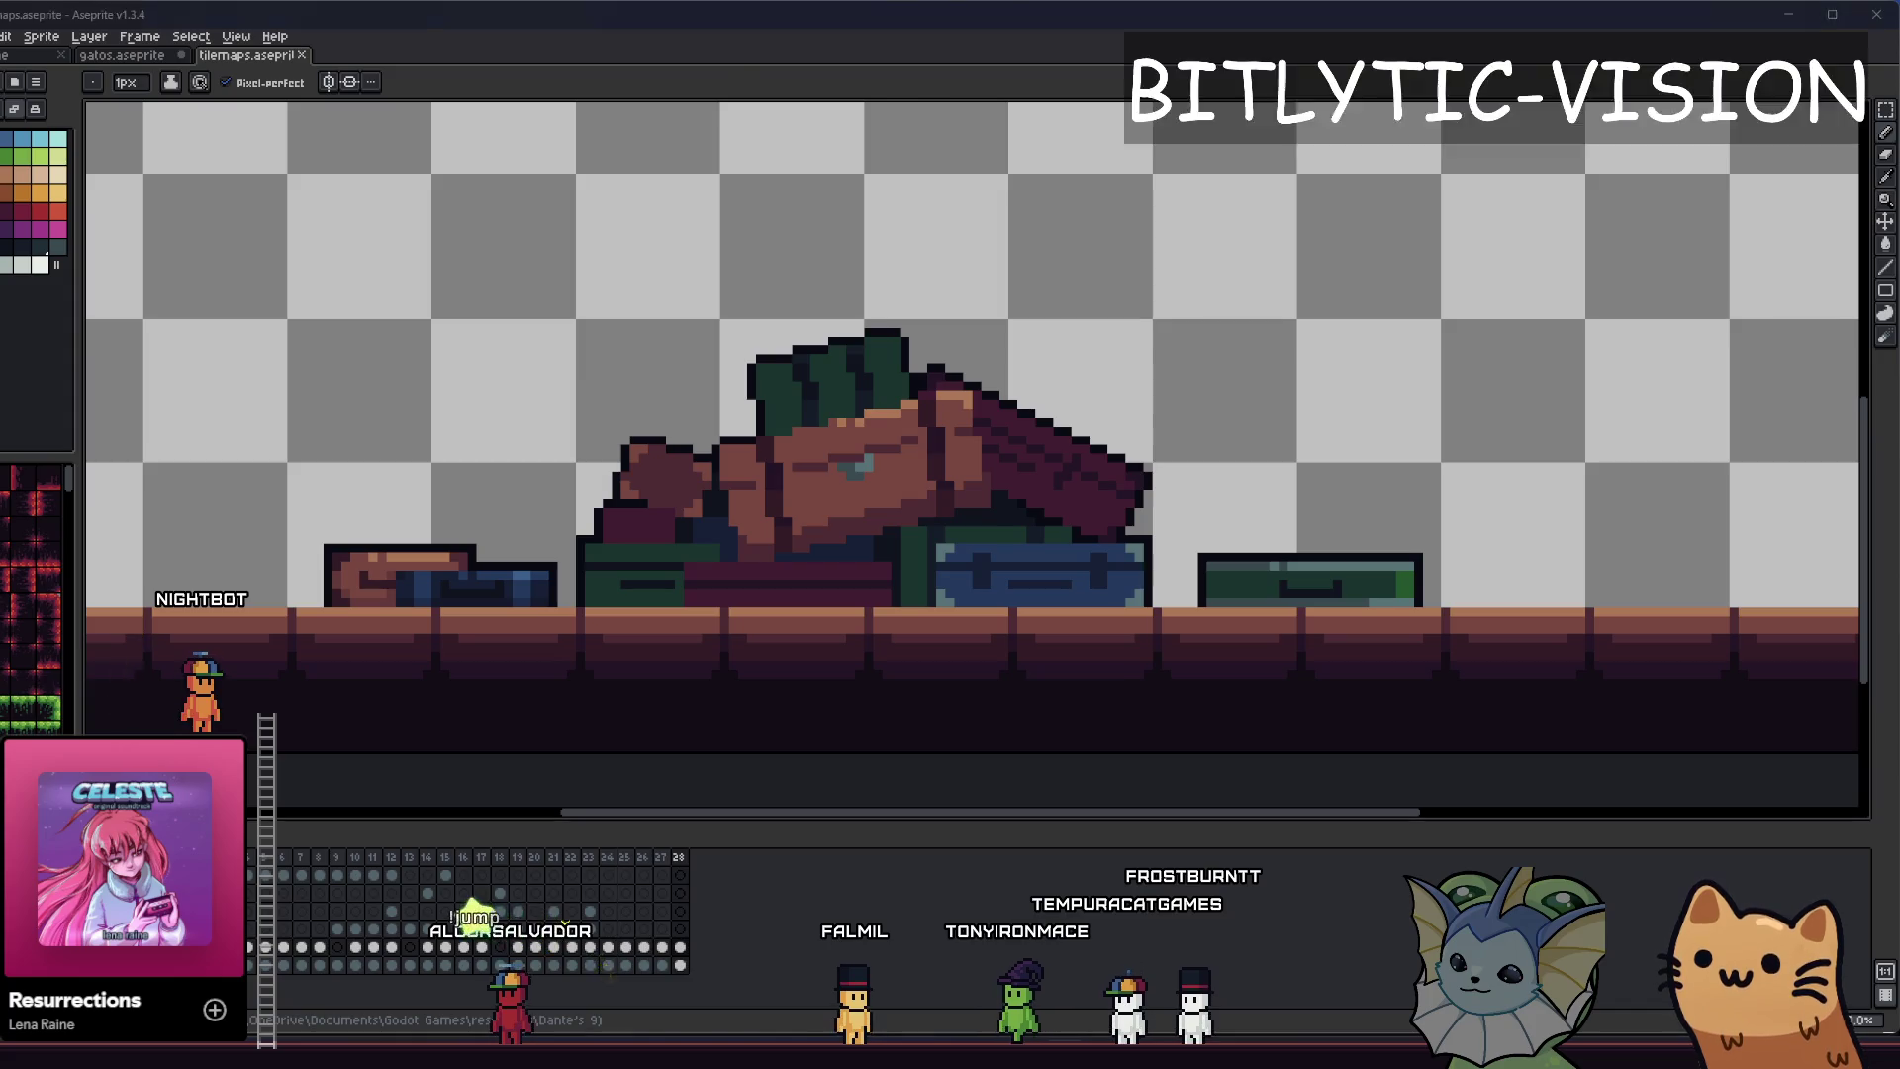
pyautogui.hotkey('alt', 'Tab')
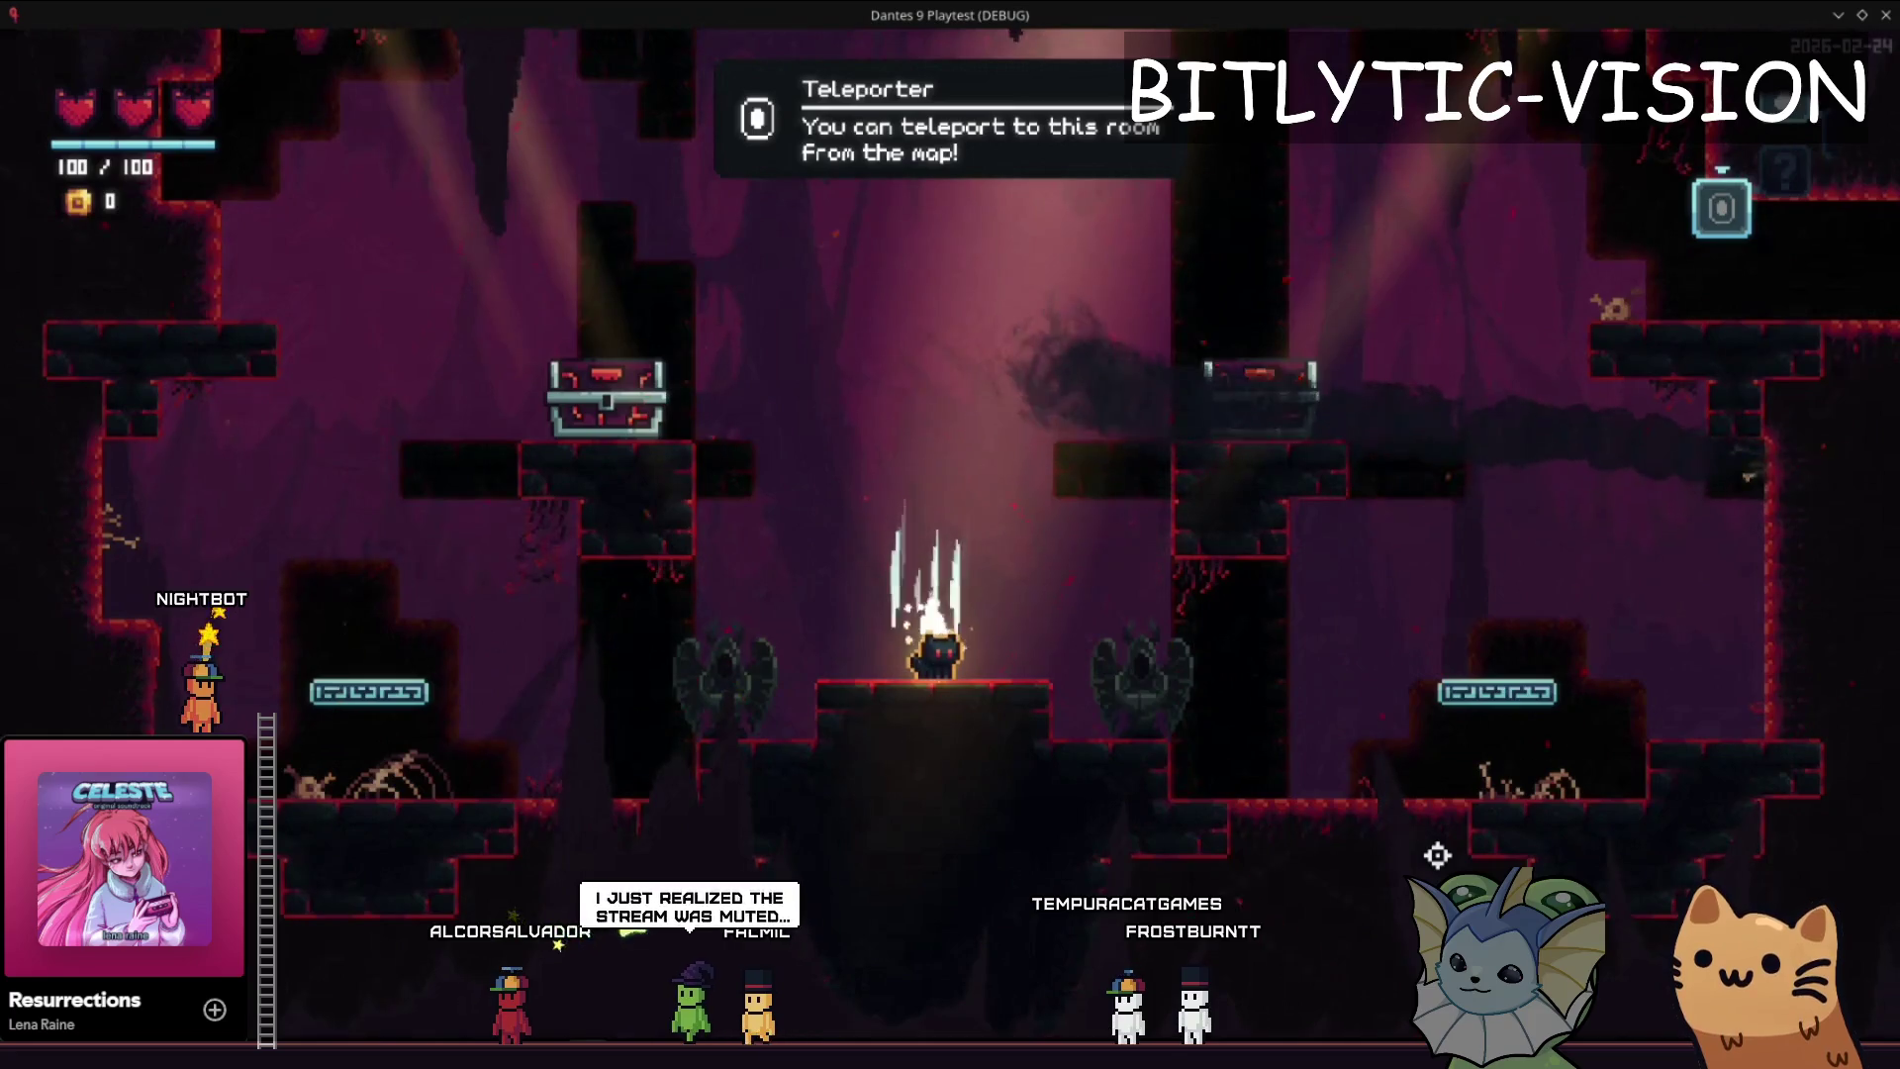
# - Back in Godot, open train_animation.gd through Quick Open
pyautogui.hotkey('alt', 'Tab')
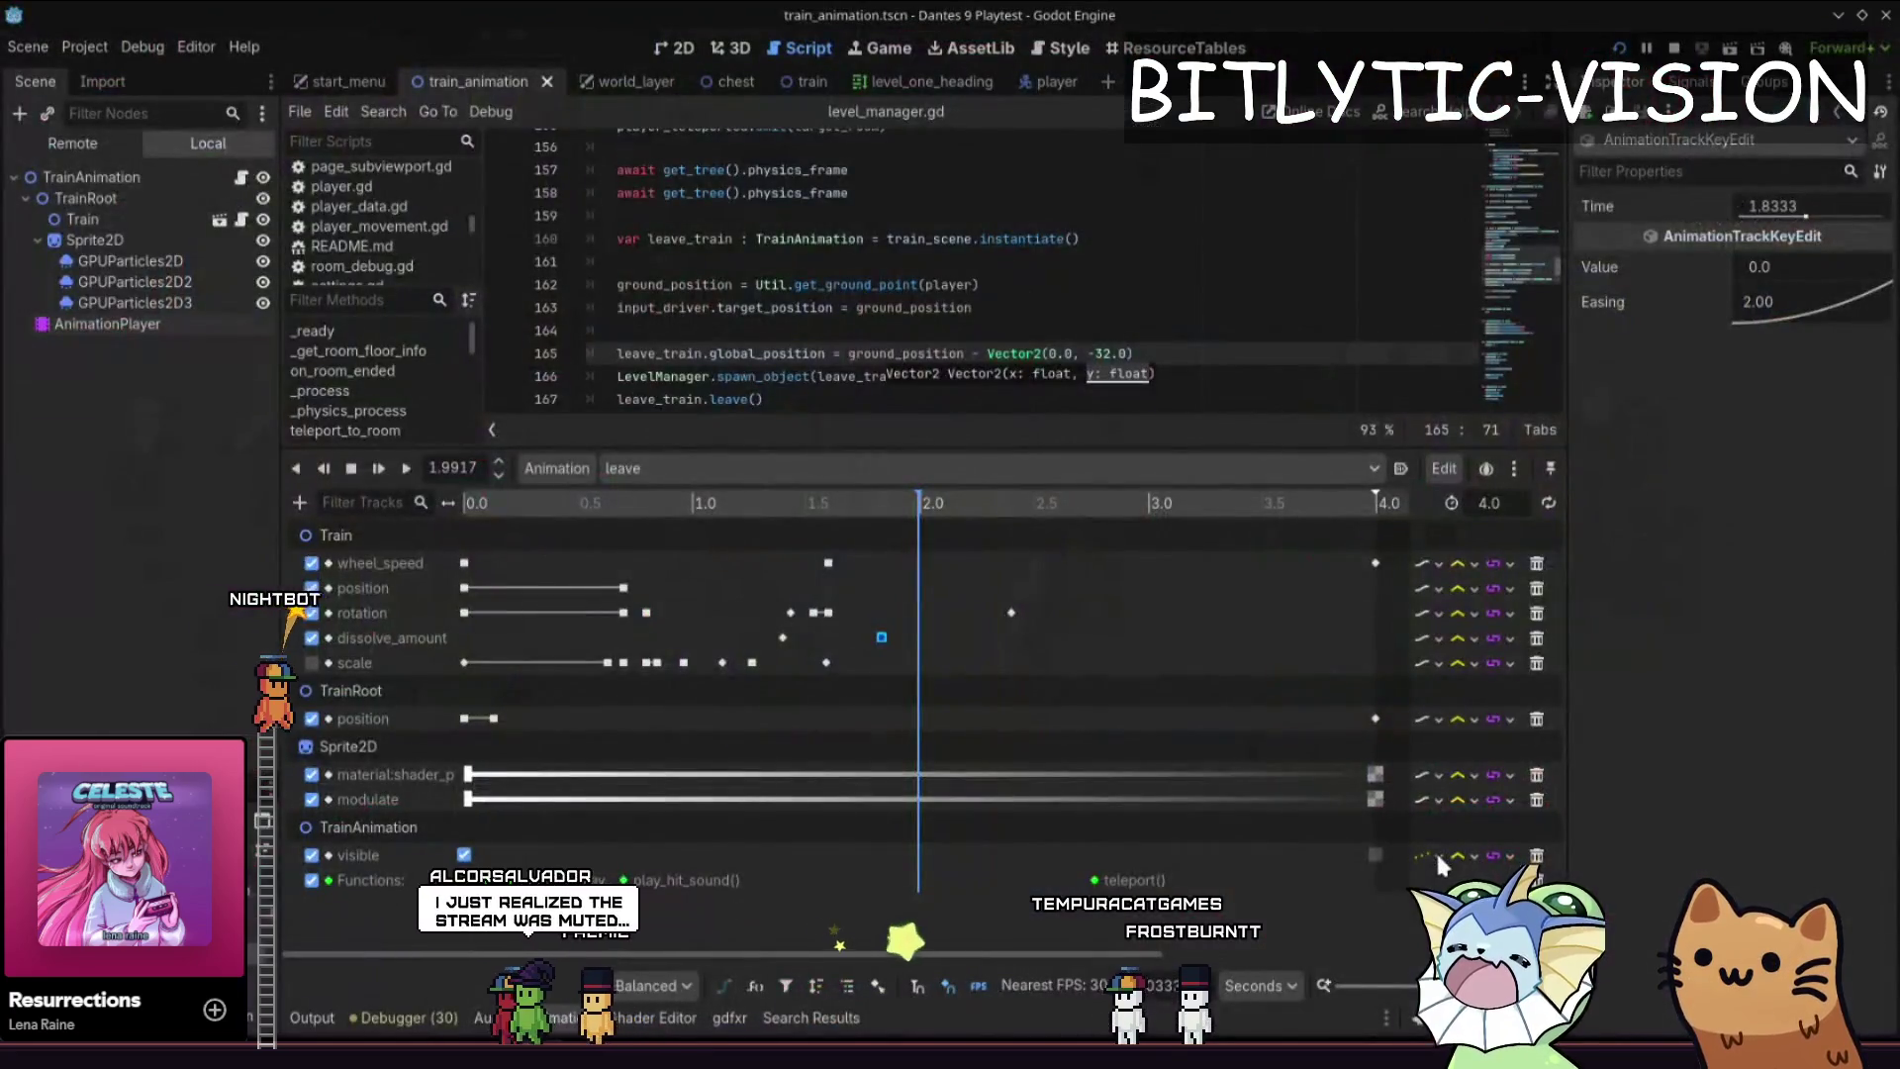
pyautogui.scroll(-9, 934, 445)
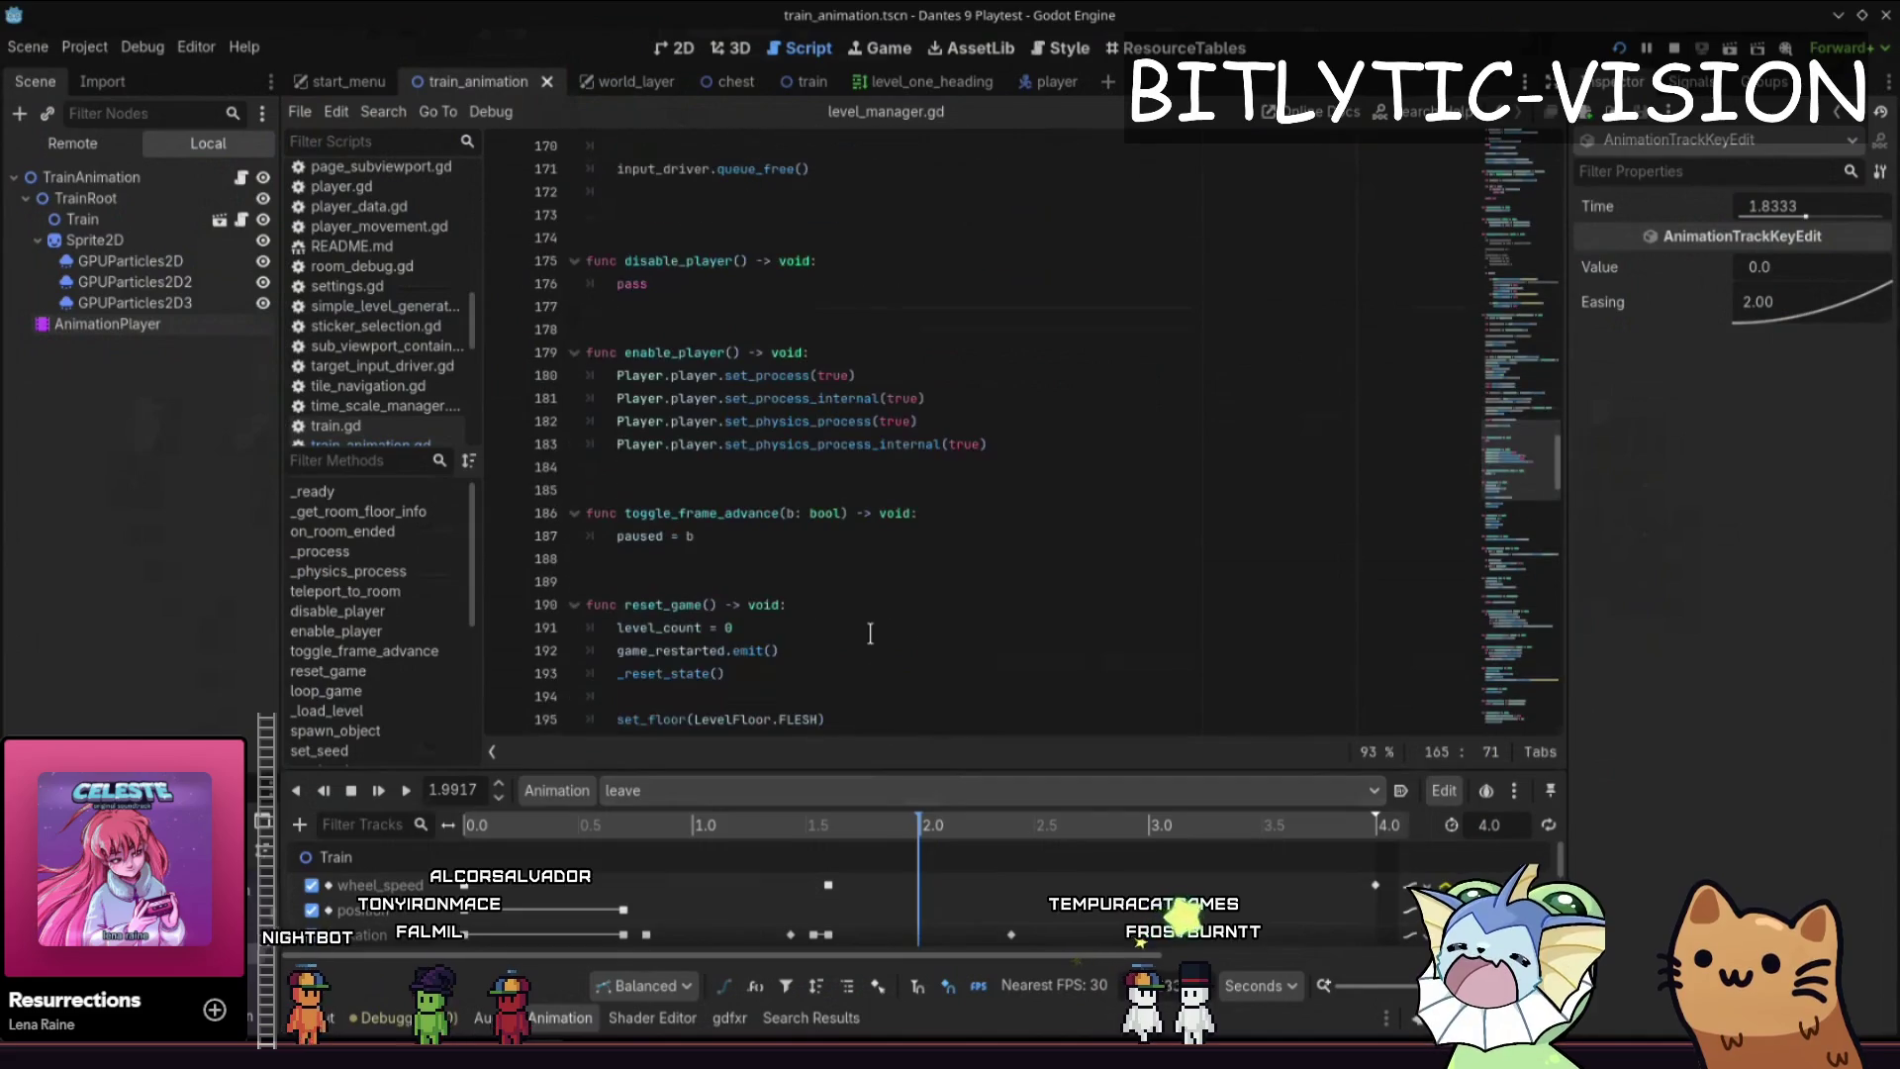
pyautogui.click(934, 457)
pyautogui.hotkey('shift', 'alt', 'o')
pyautogui.write('train_animation.gd')
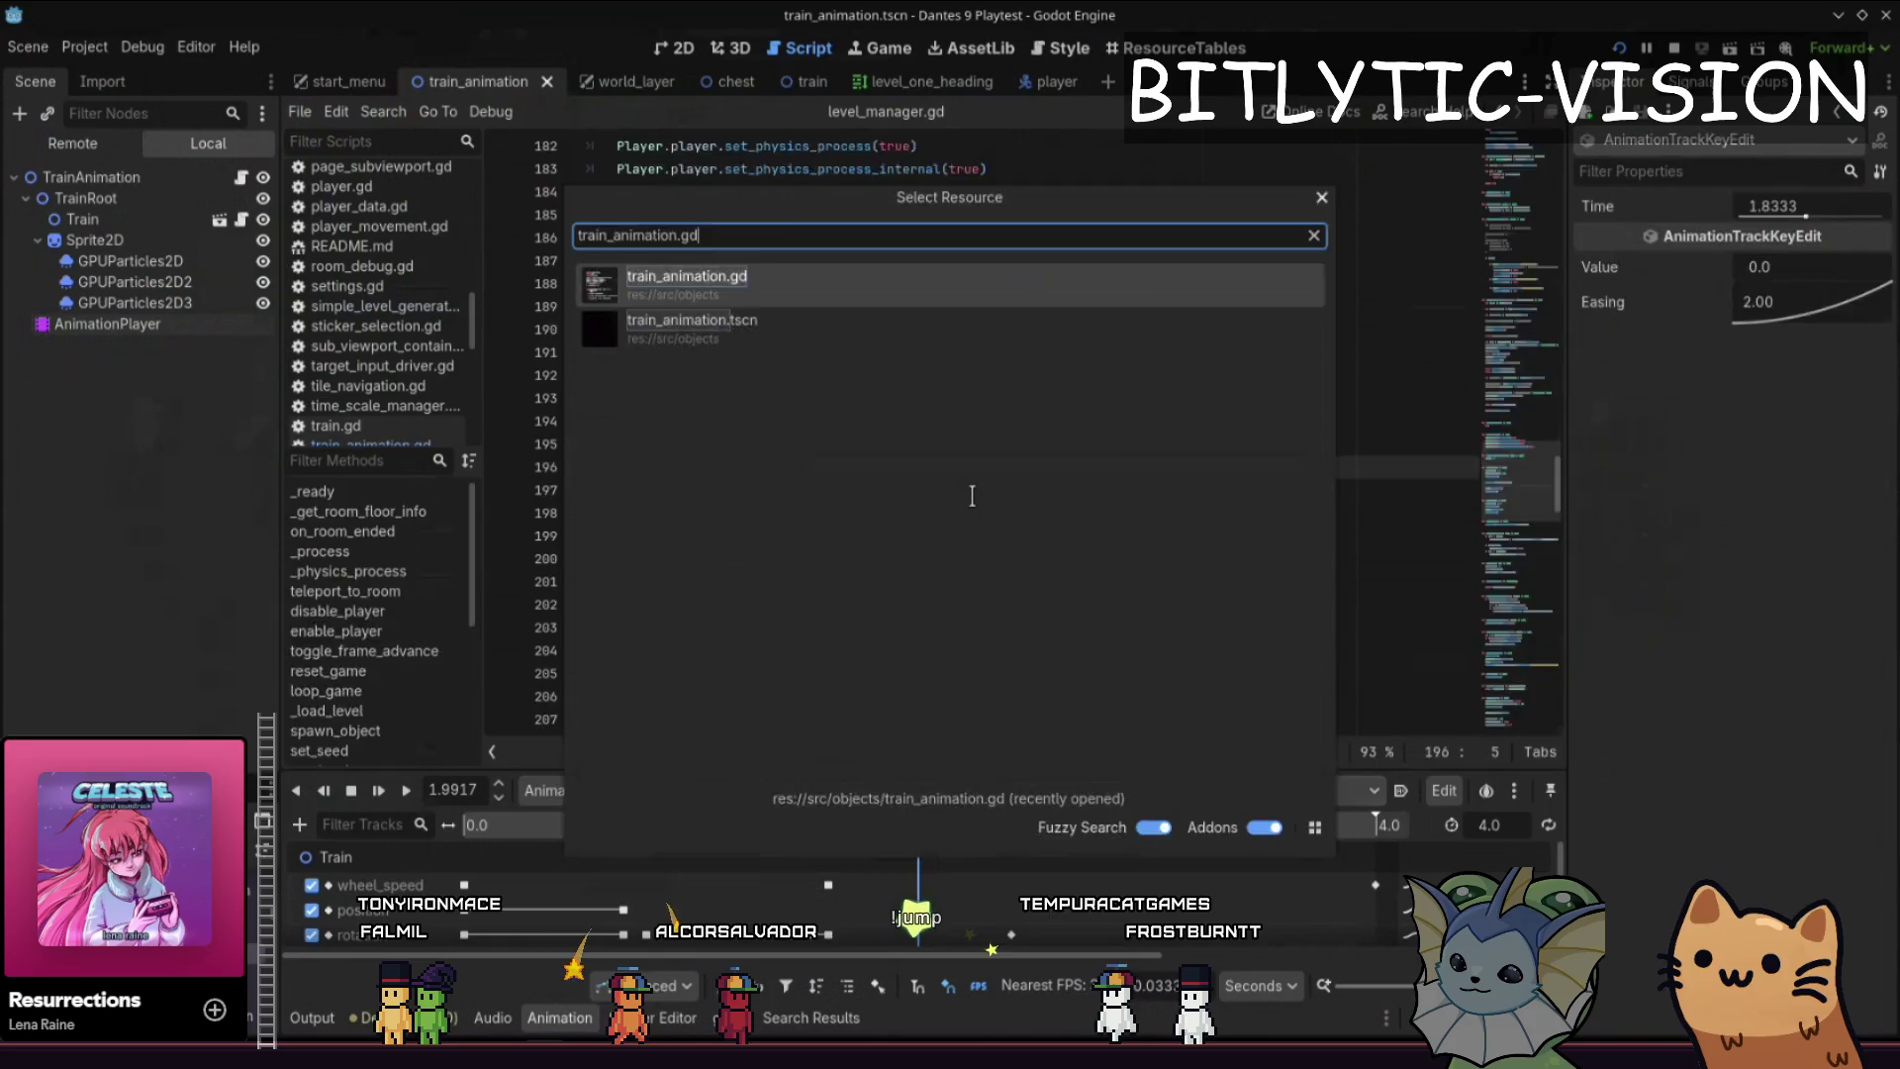
pyautogui.press('Return')
# - Move to the teleport() header, trying and reverting an inserted blank line
pyautogui.press('Down')
pyautogui.press('Down')
pyautogui.press('Down')
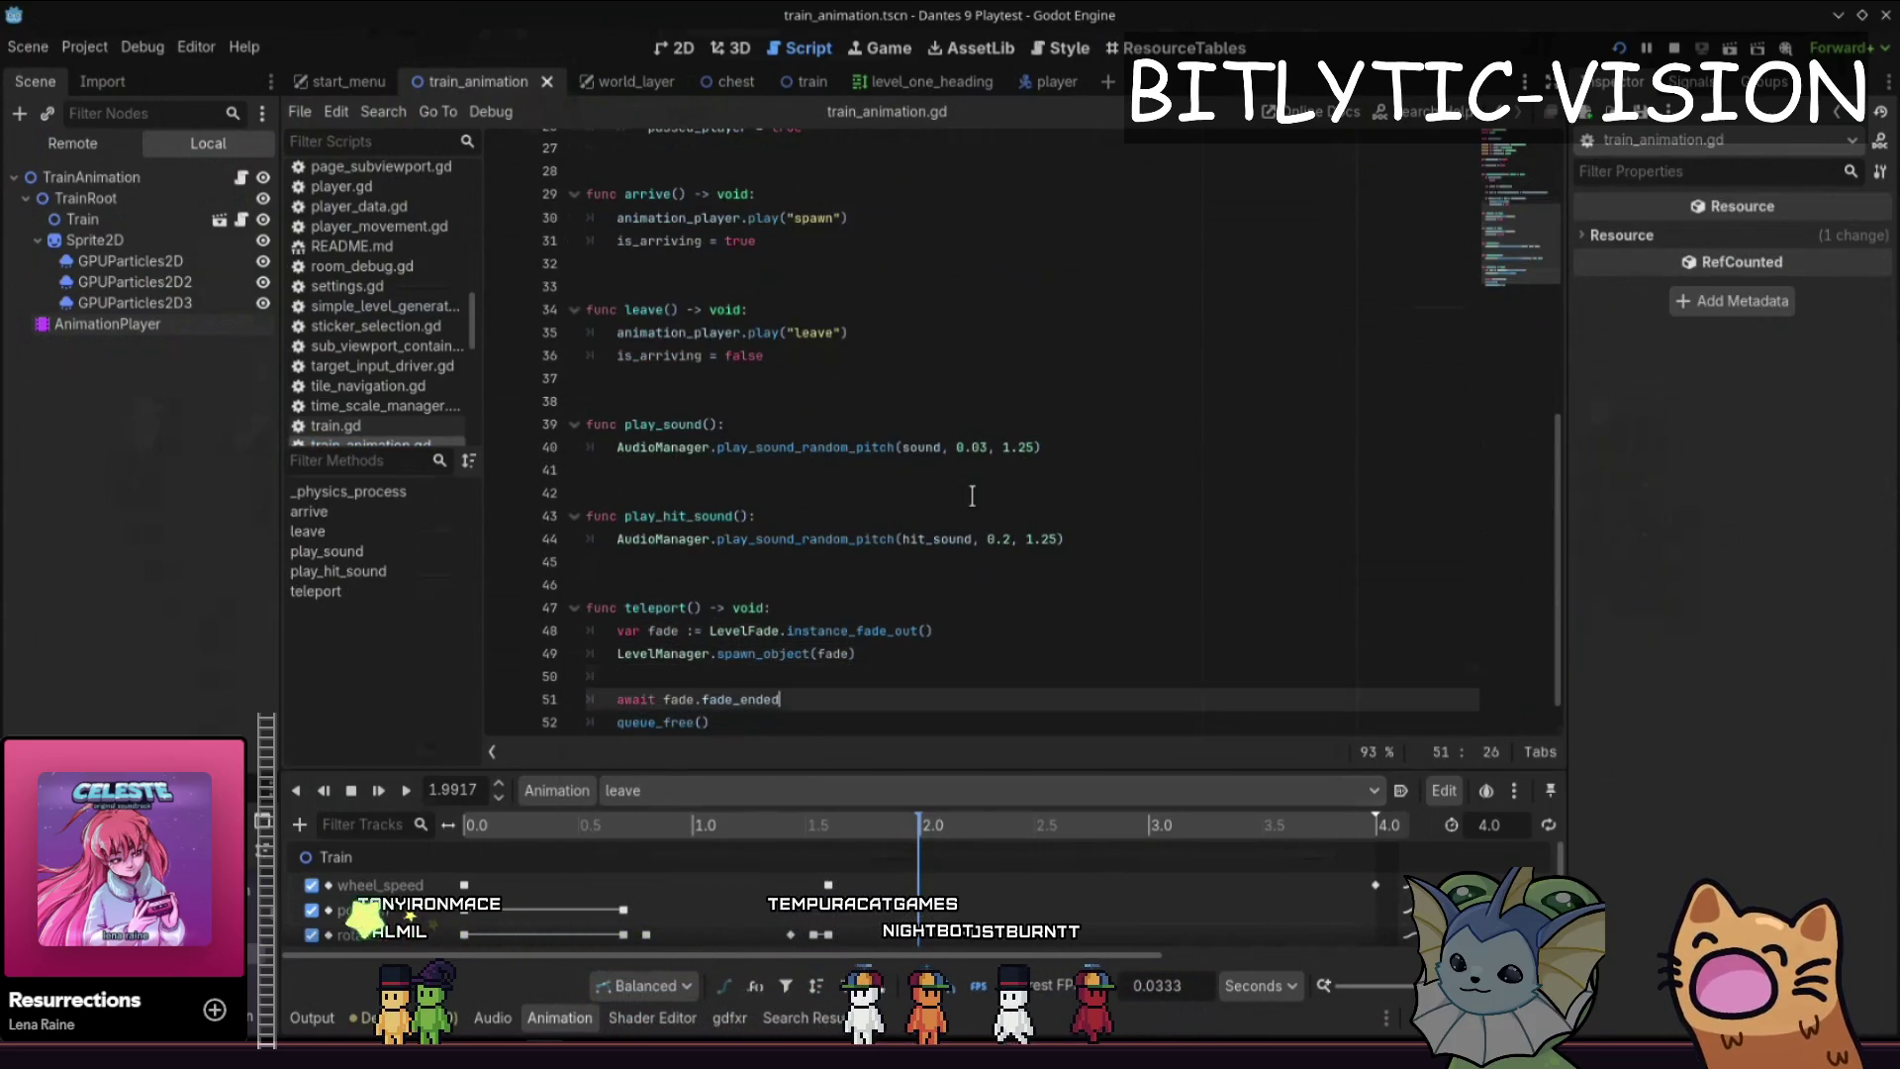
pyautogui.press('Down')
pyautogui.press('Down')
pyautogui.press('Down')
pyautogui.press('Up')
pyautogui.press('Up')
pyautogui.press('Up')
pyautogui.press('Up')
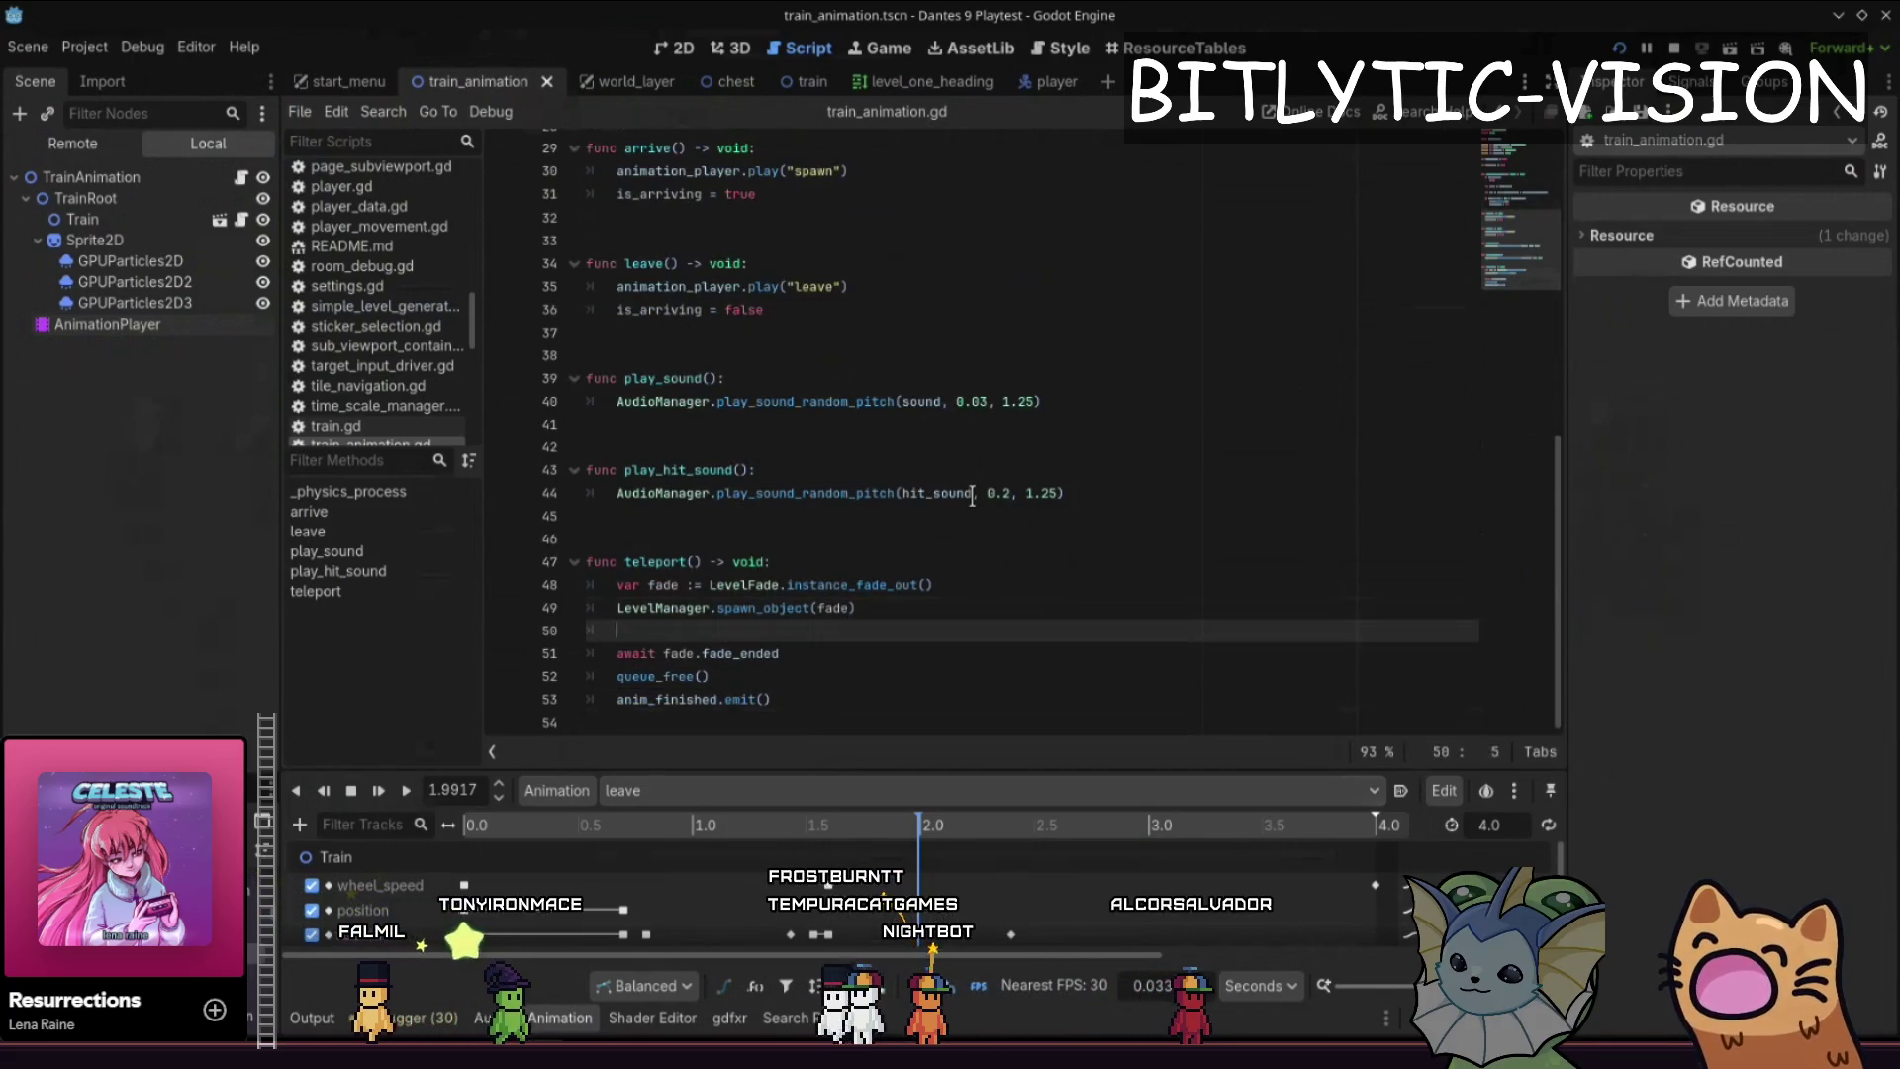
pyautogui.press('End')
pyautogui.press('Return')
pyautogui.press('Return')
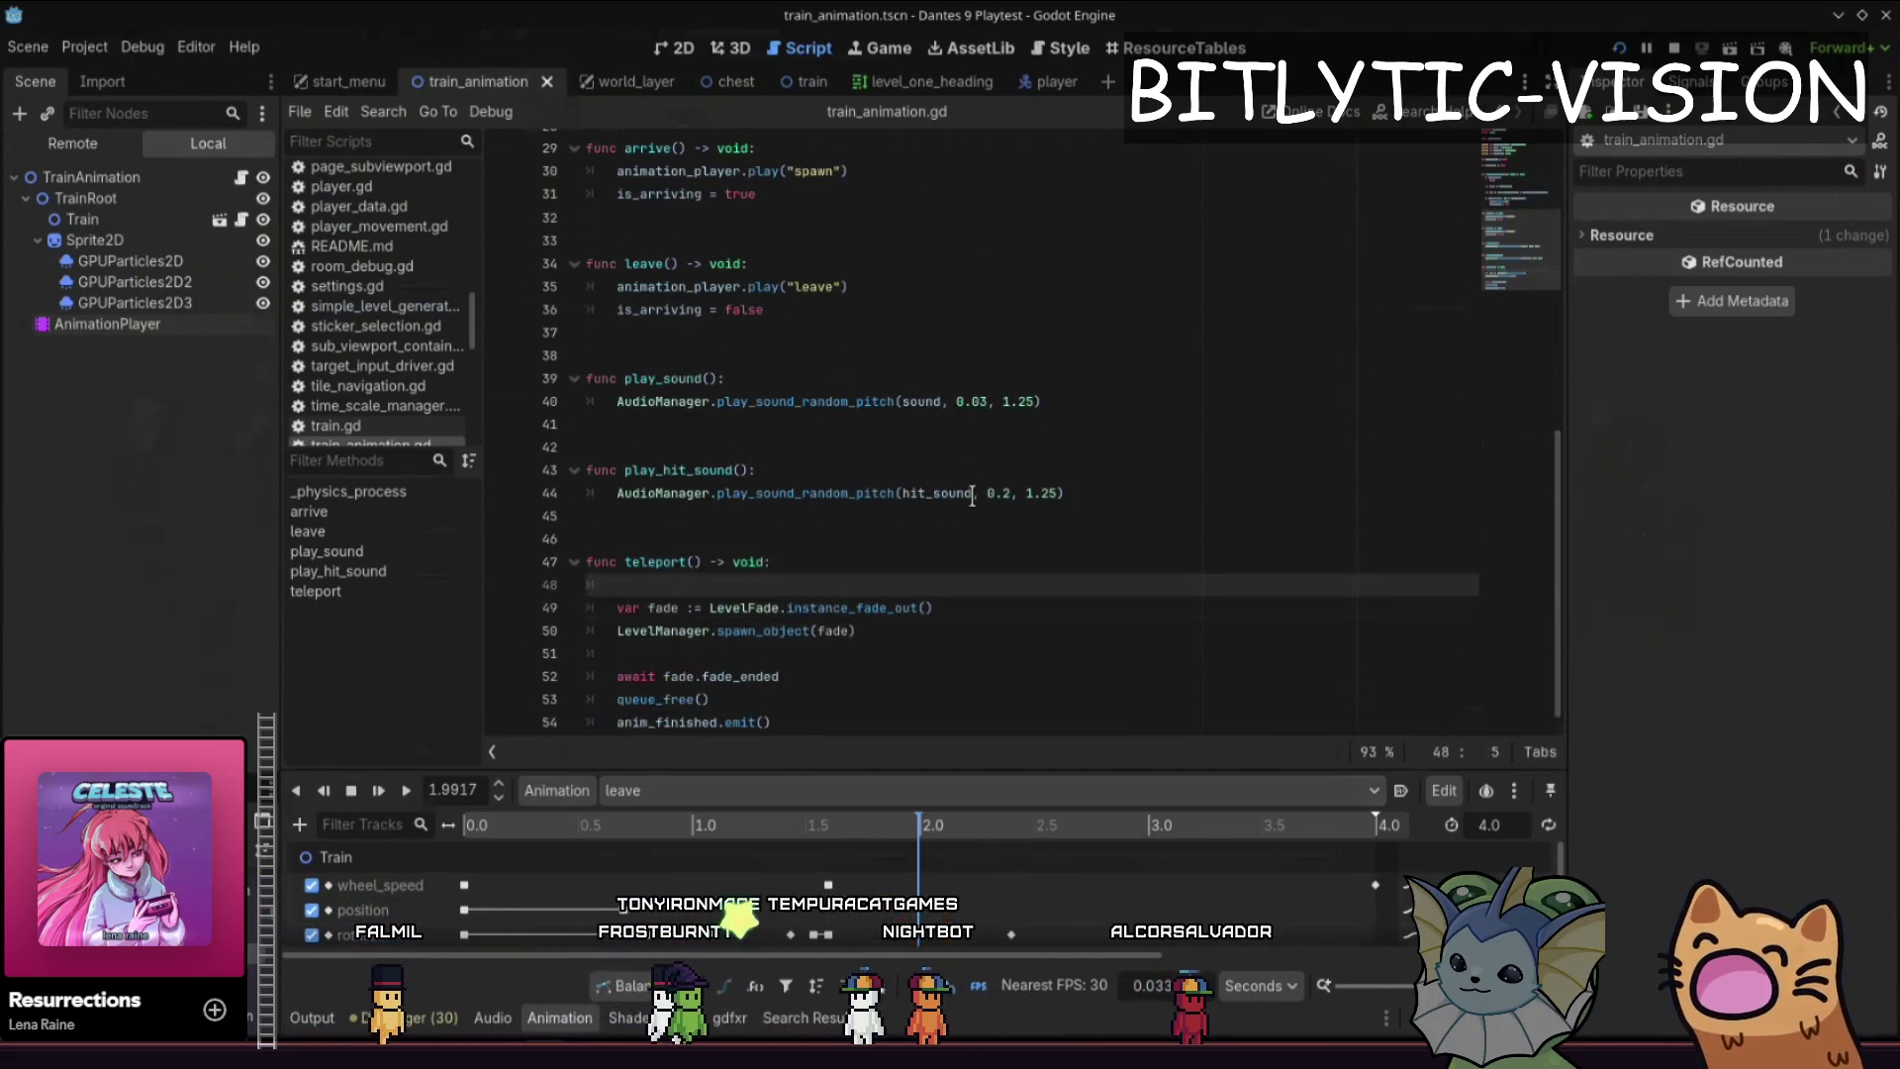
pyautogui.press('Down')
pyautogui.press('Down')
pyautogui.press('Down')
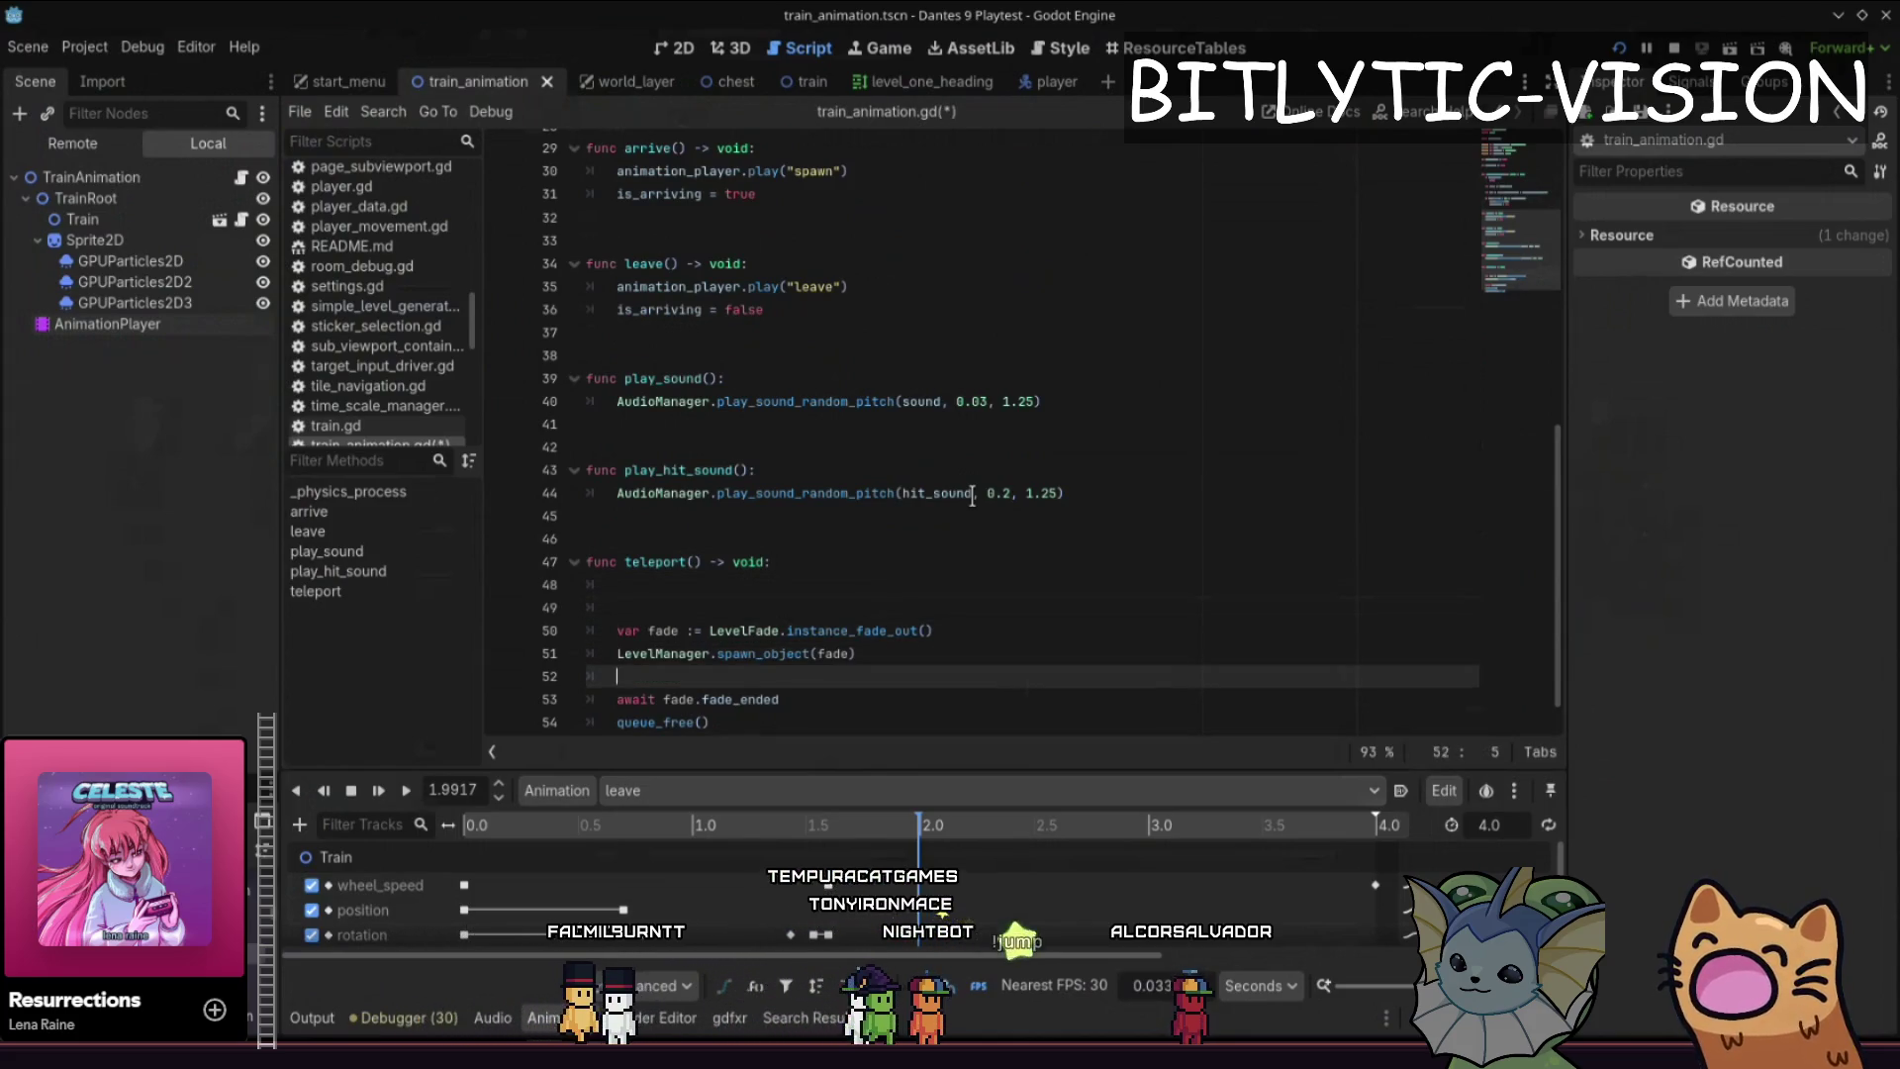
pyautogui.press('Up')
pyautogui.press('Up')
pyautogui.press('Up')
pyautogui.press('BackSpace')
pyautogui.press('BackSpace')
pyautogui.press('BackSpace')
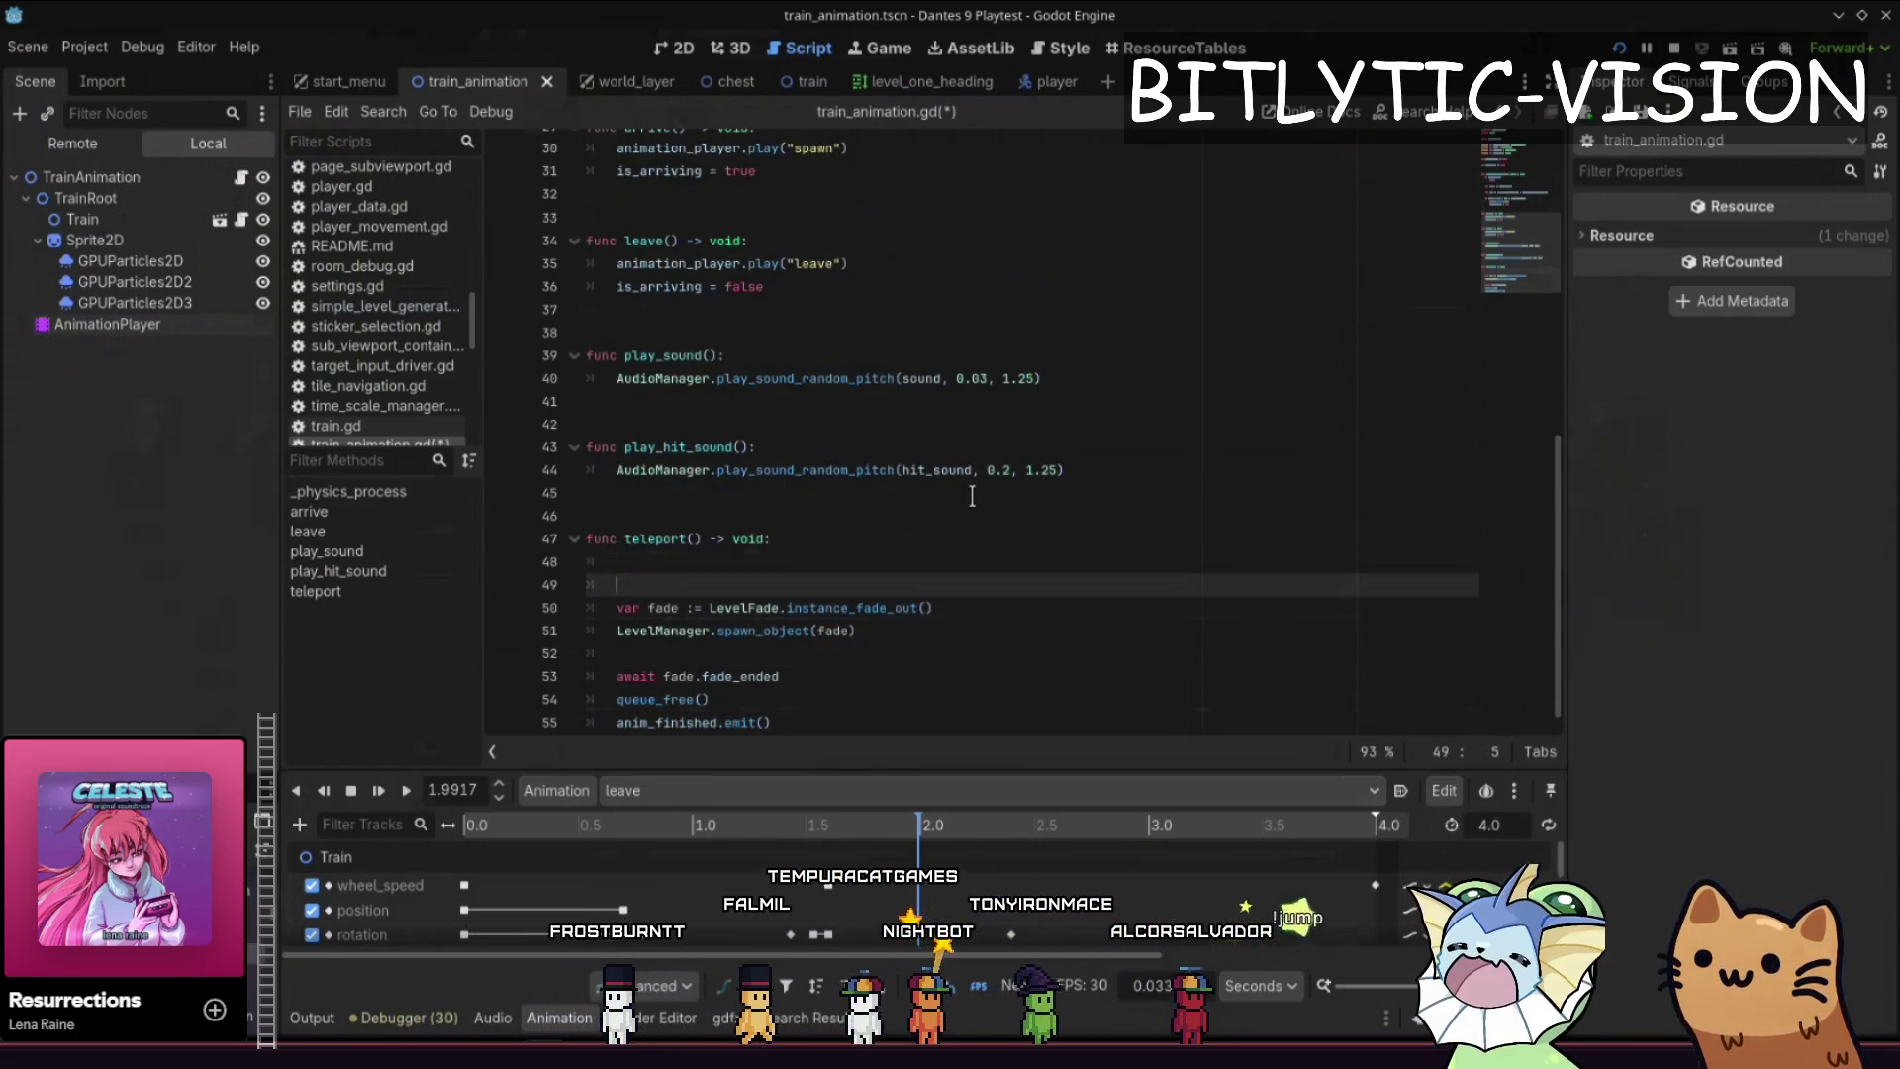
pyautogui.hotkey('ctrl', 'z')
pyautogui.hotkey('ctrl', 'z')
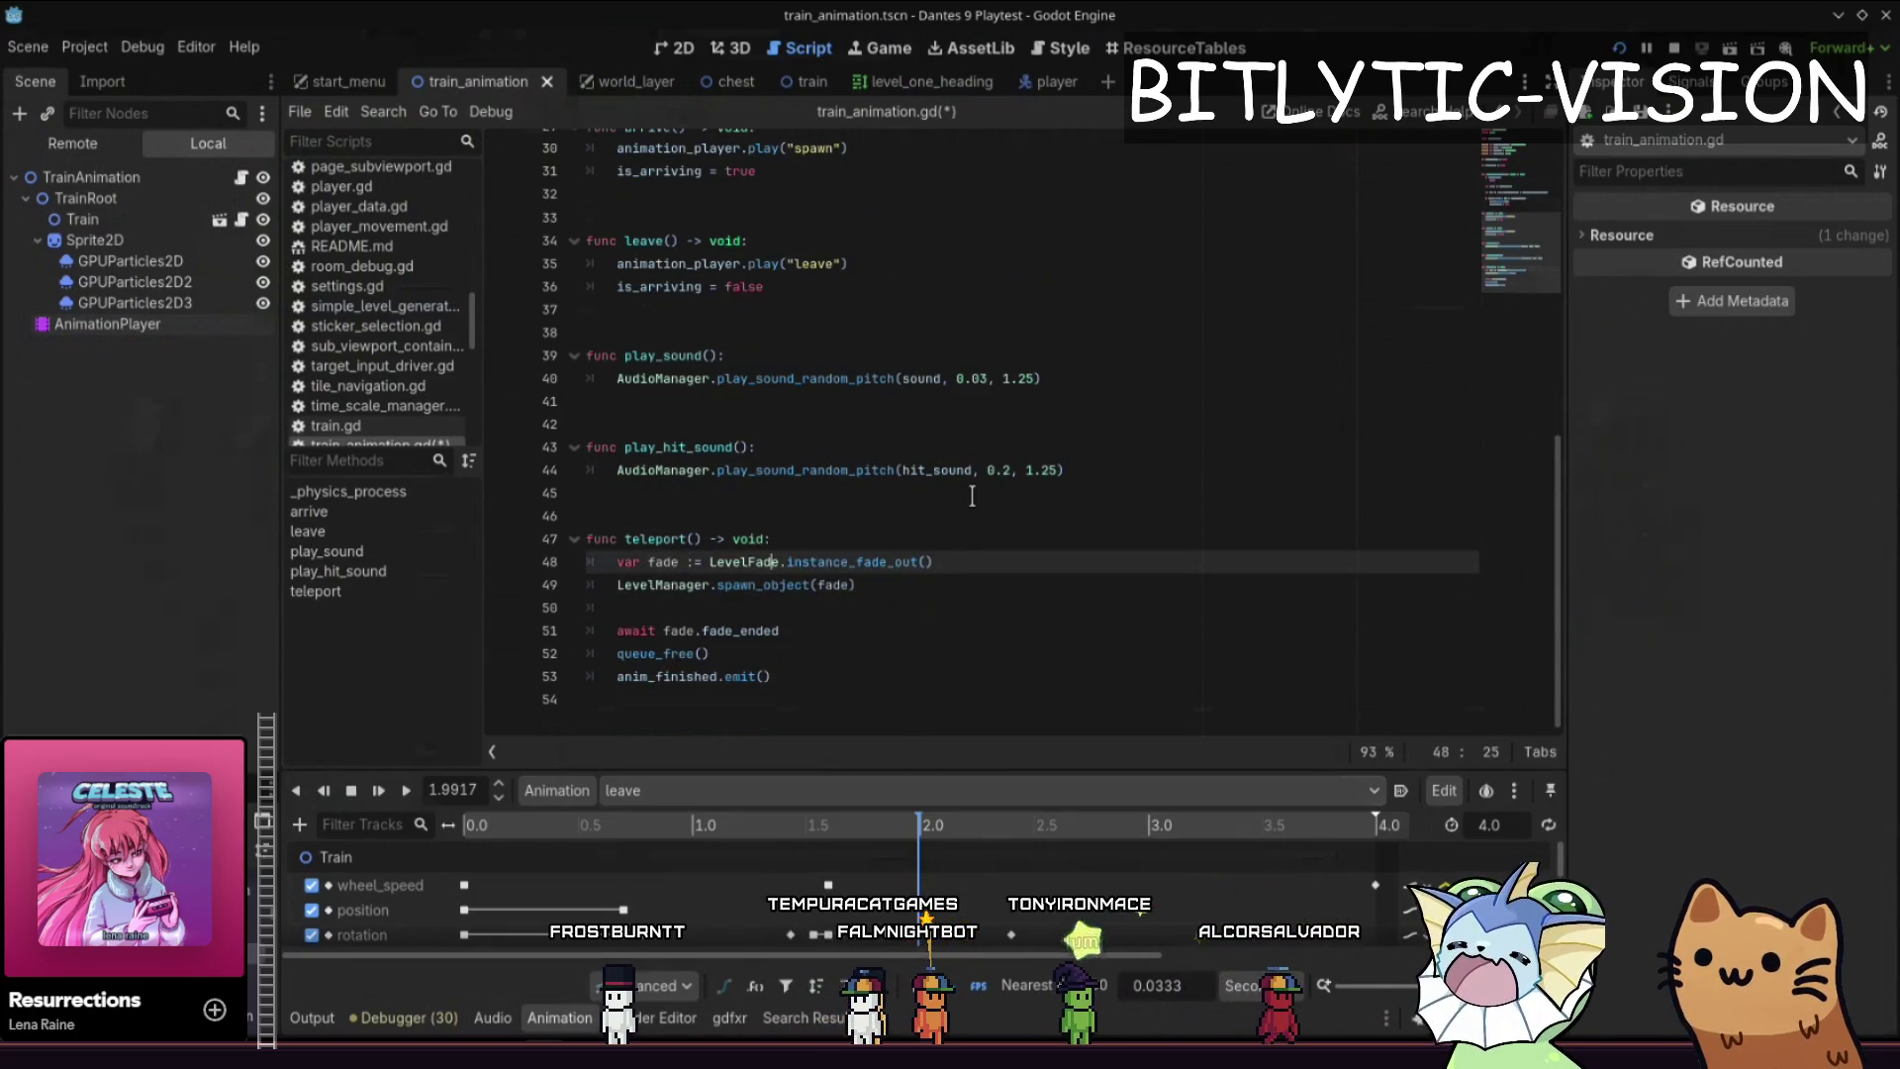
pyautogui.press('Down')
pyautogui.press('Down')
pyautogui.press('Down')
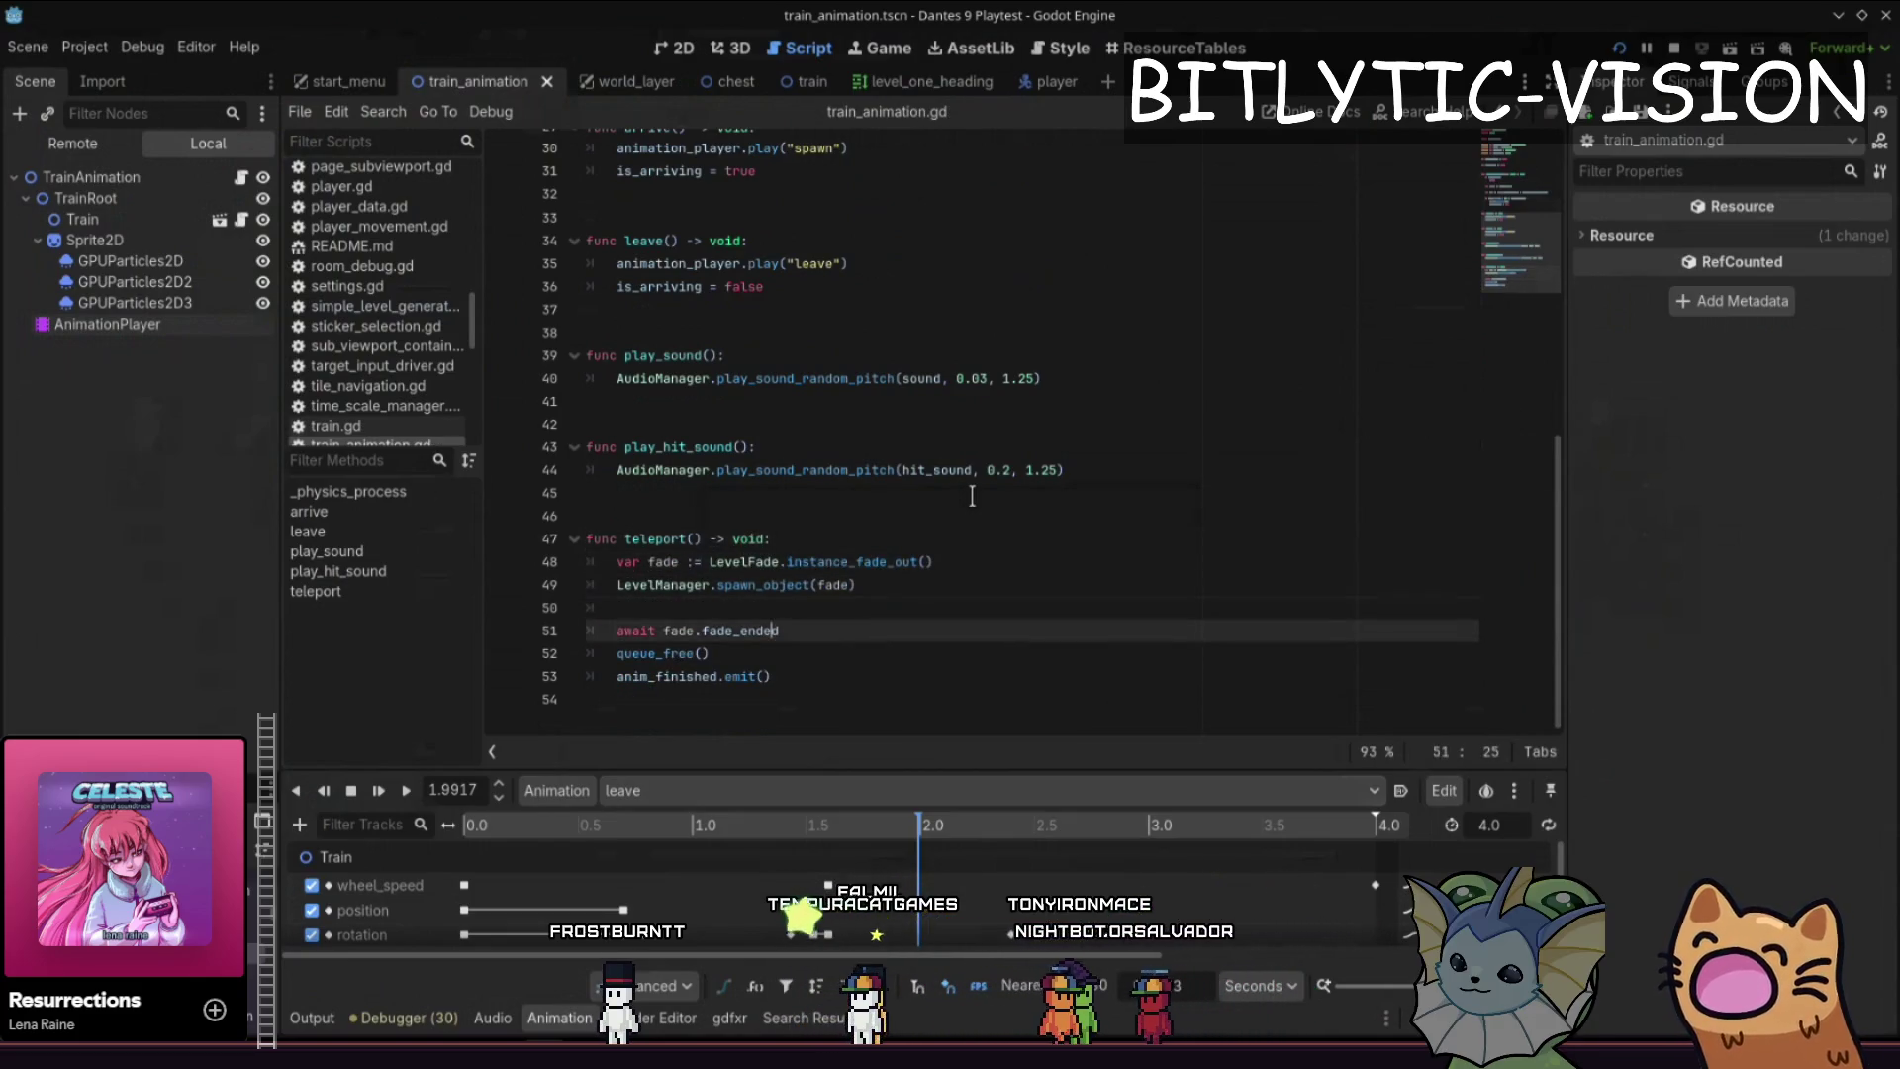
pyautogui.press('Up')
pyautogui.press('Up')
pyautogui.press('Up')
pyautogui.press('Down')
pyautogui.press('Down')
pyautogui.press('Down')
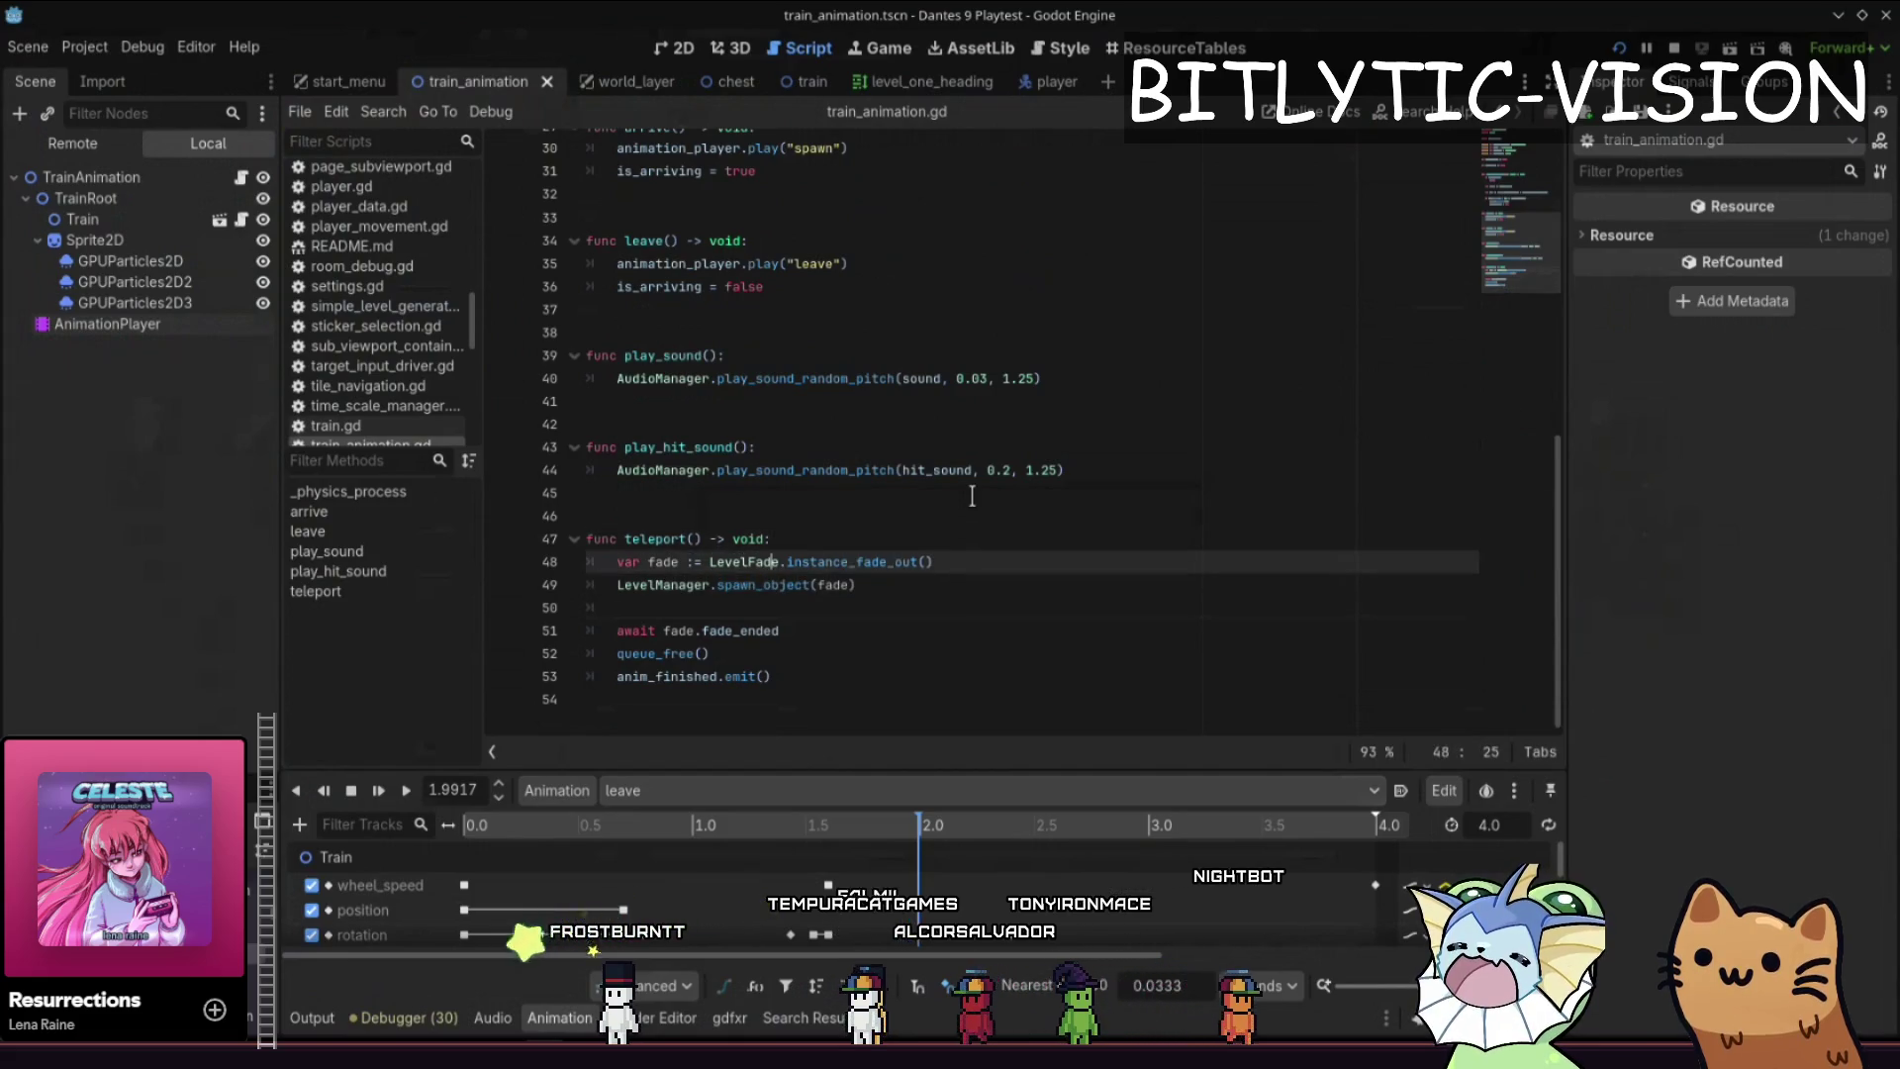
pyautogui.press('Up')
pyautogui.press('Up')
pyautogui.press('Up')
# - Add an 'if is_arriving:' check around the fade lines, leaving queue_free() outside it
pyautogui.press('Return')
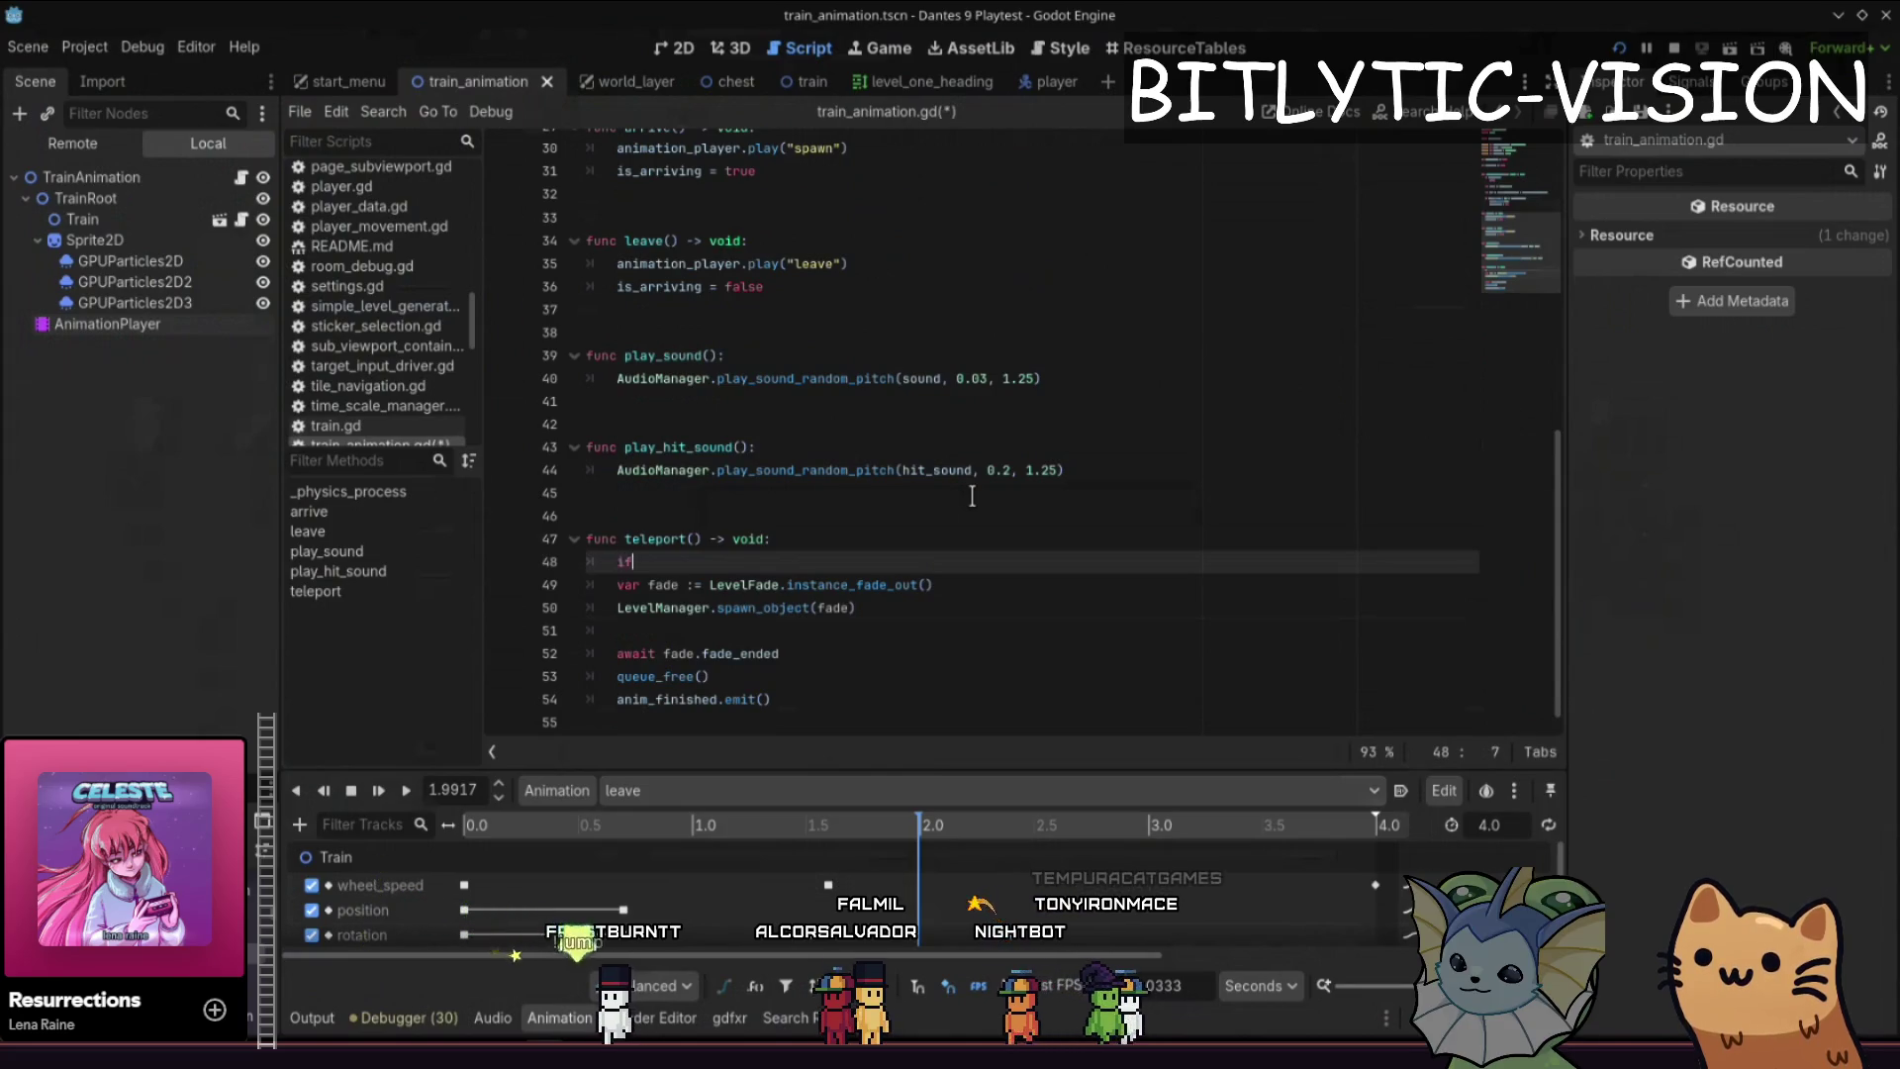
pyautogui.write('arrive')
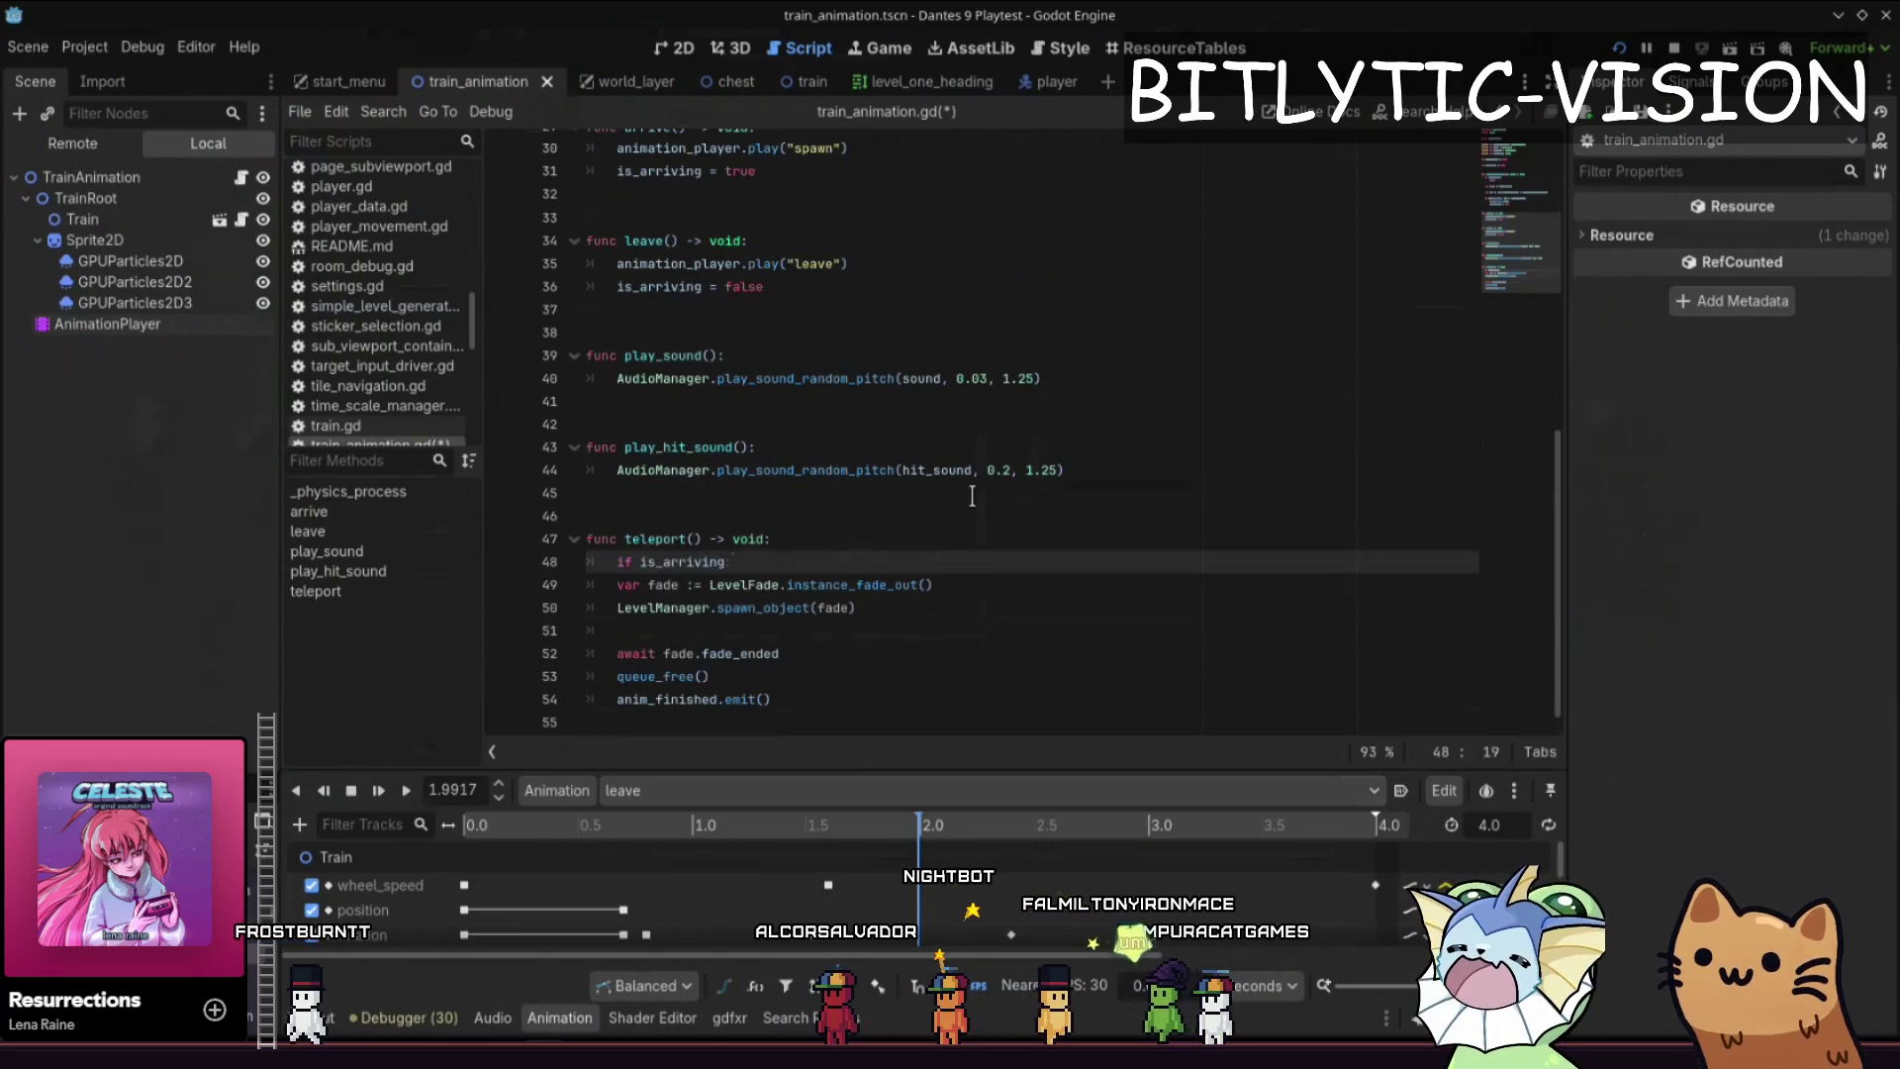
pyautogui.press('Down')
pyautogui.hotkey('shift', 'Down')
pyautogui.hotkey('shift', 'Down')
pyautogui.hotkey('shift', 'Down')
pyautogui.press('Tab')
pyautogui.press('Down')
pyautogui.press('Down')
pyautogui.press('Down')
pyautogui.press('Down')
pyautogui.hotkey('shift', 'Tab')
pyautogui.press('Up')
pyautogui.press('End')
# - Save the script and run the game with F5
pyautogui.press('Return')
pyautogui.press('BackSpace')
pyautogui.hotkey('ctrl', 's')
pyautogui.press('F5')
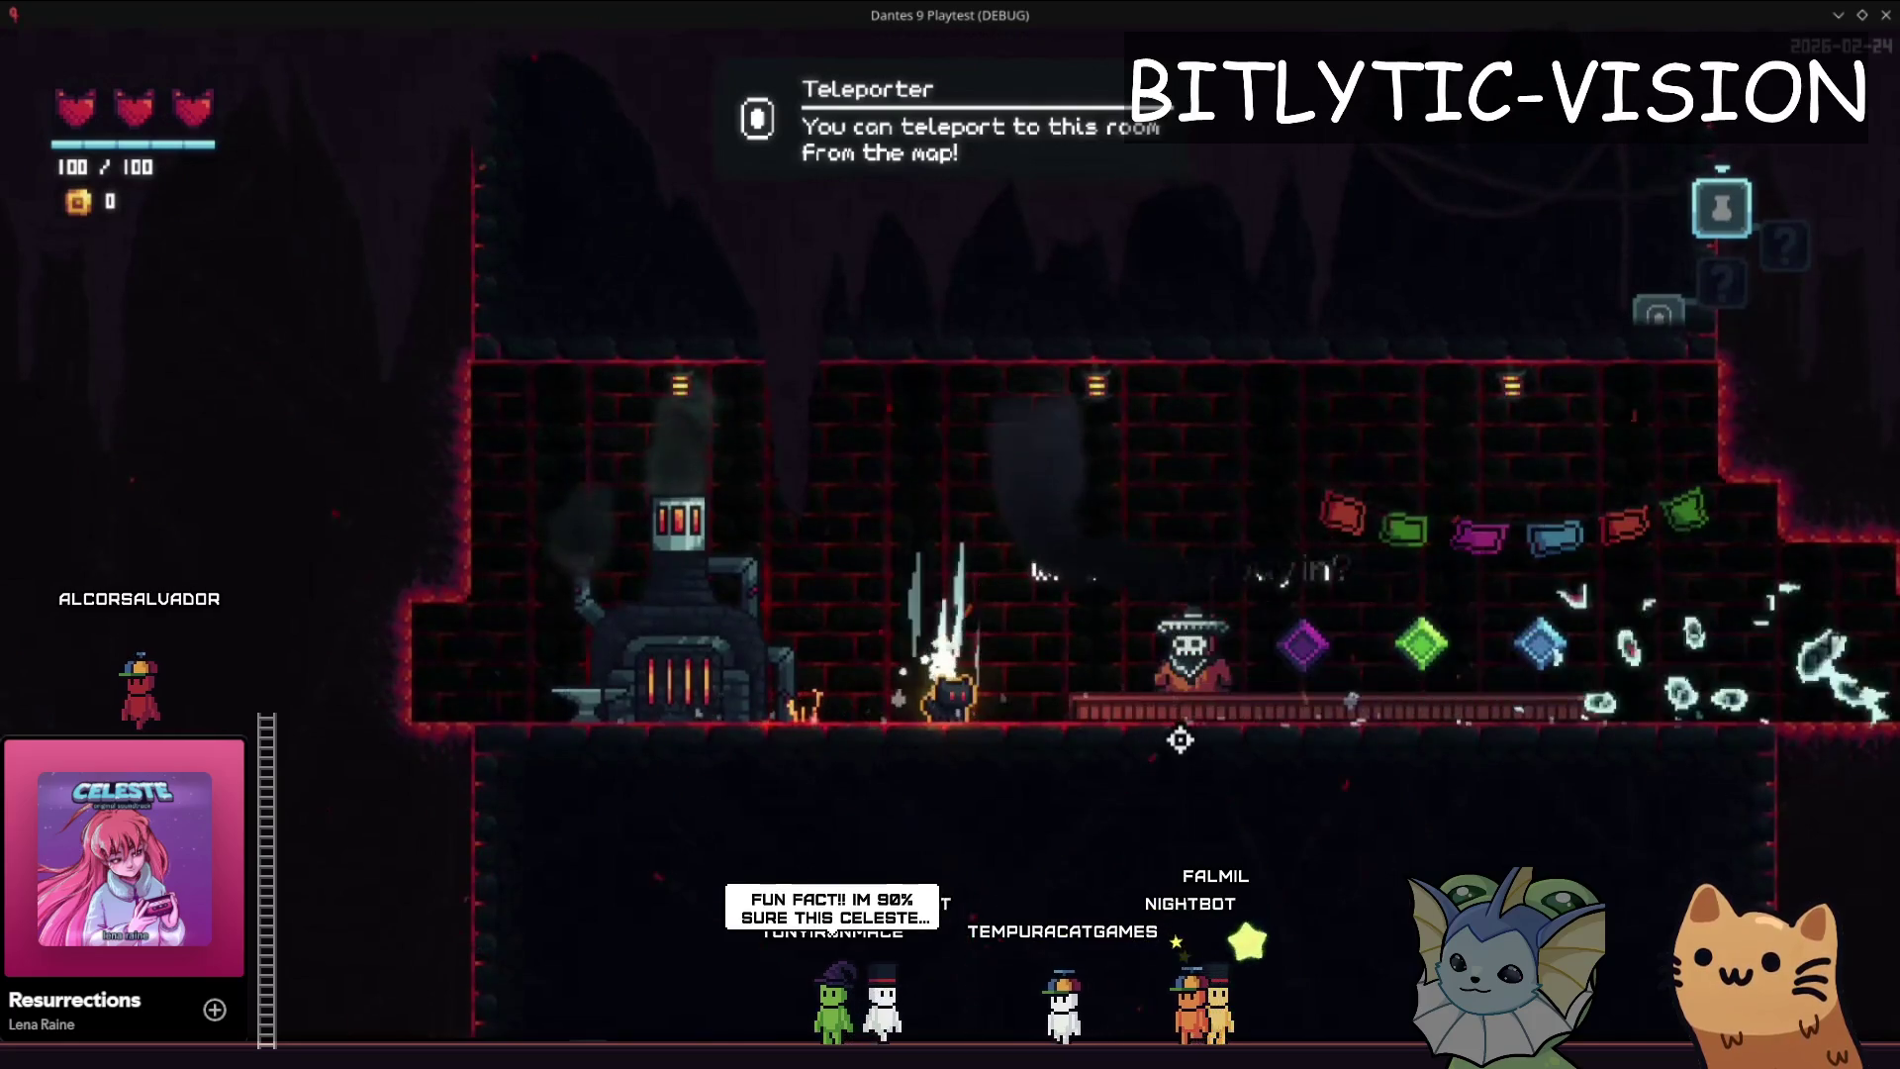
# - Open the in-game teleport map to jump rooms, then return to the editor
pyautogui.press('Tab')
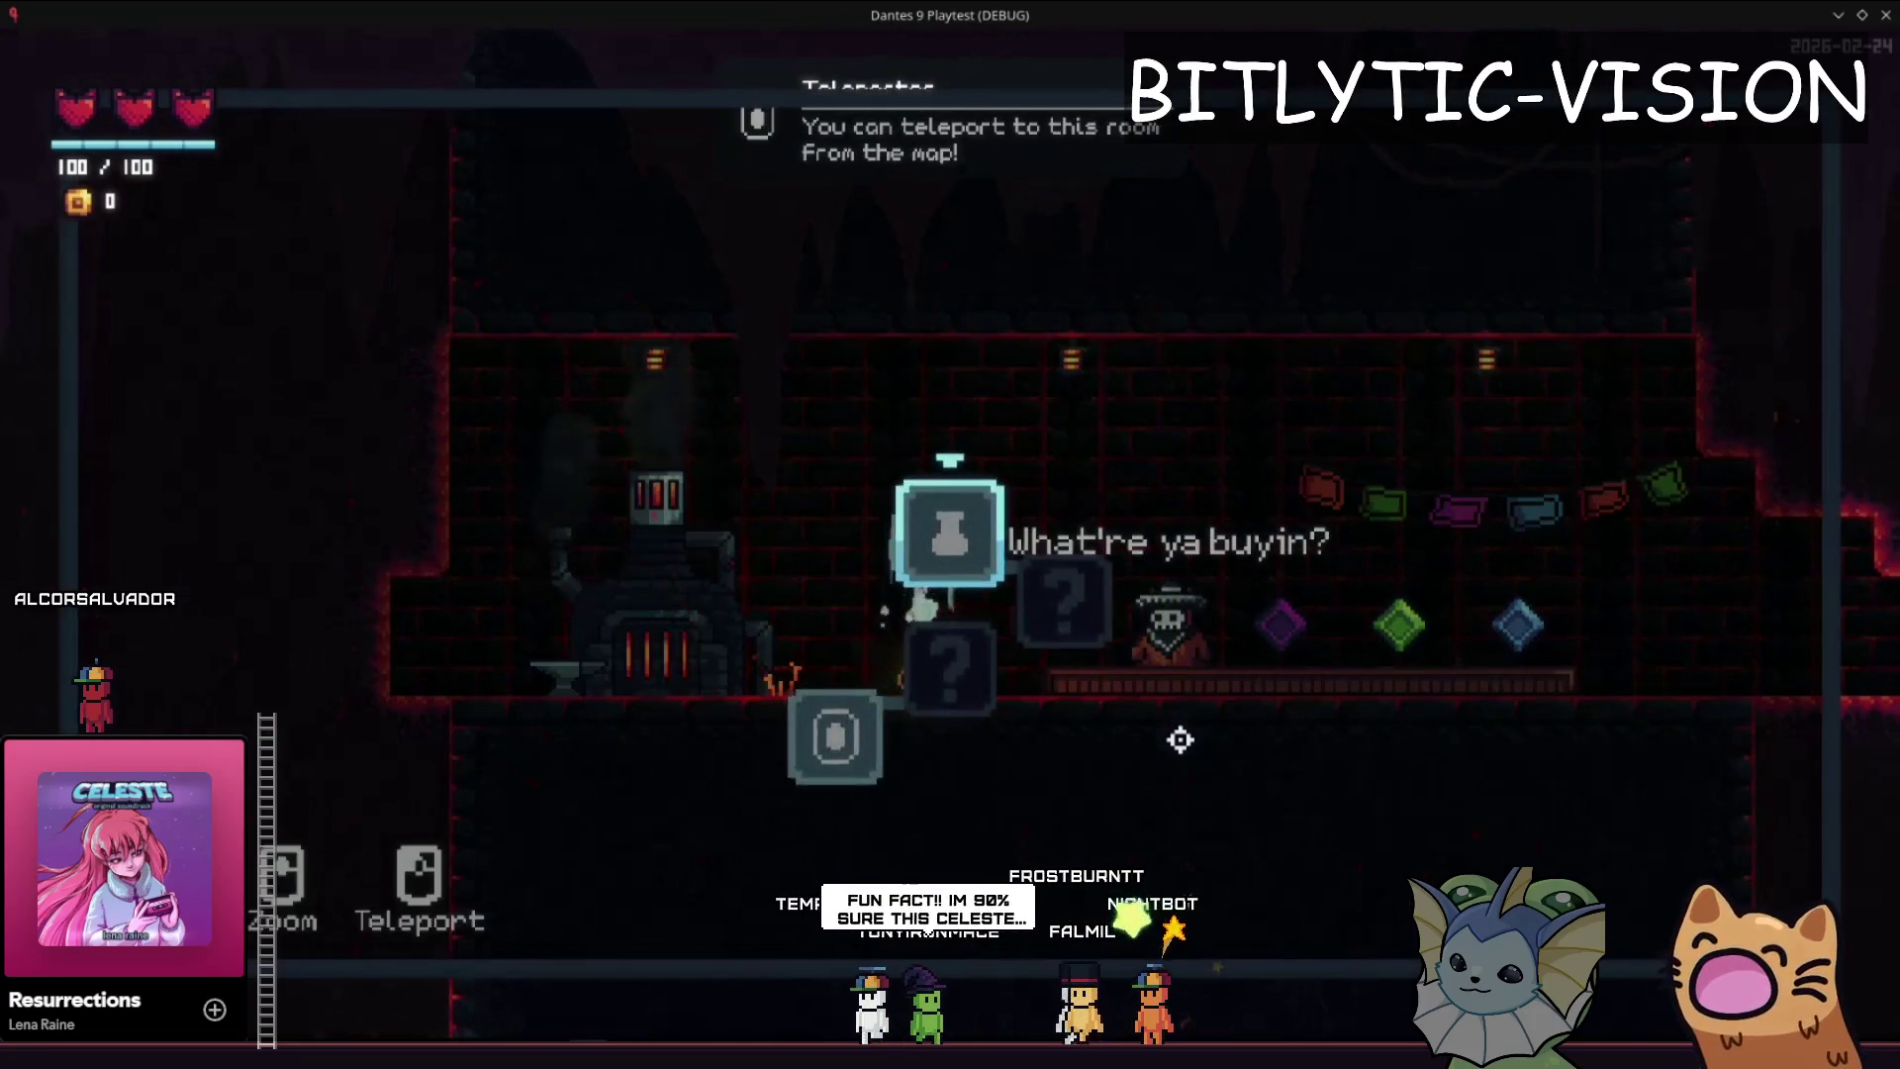
pyautogui.press('Tab')
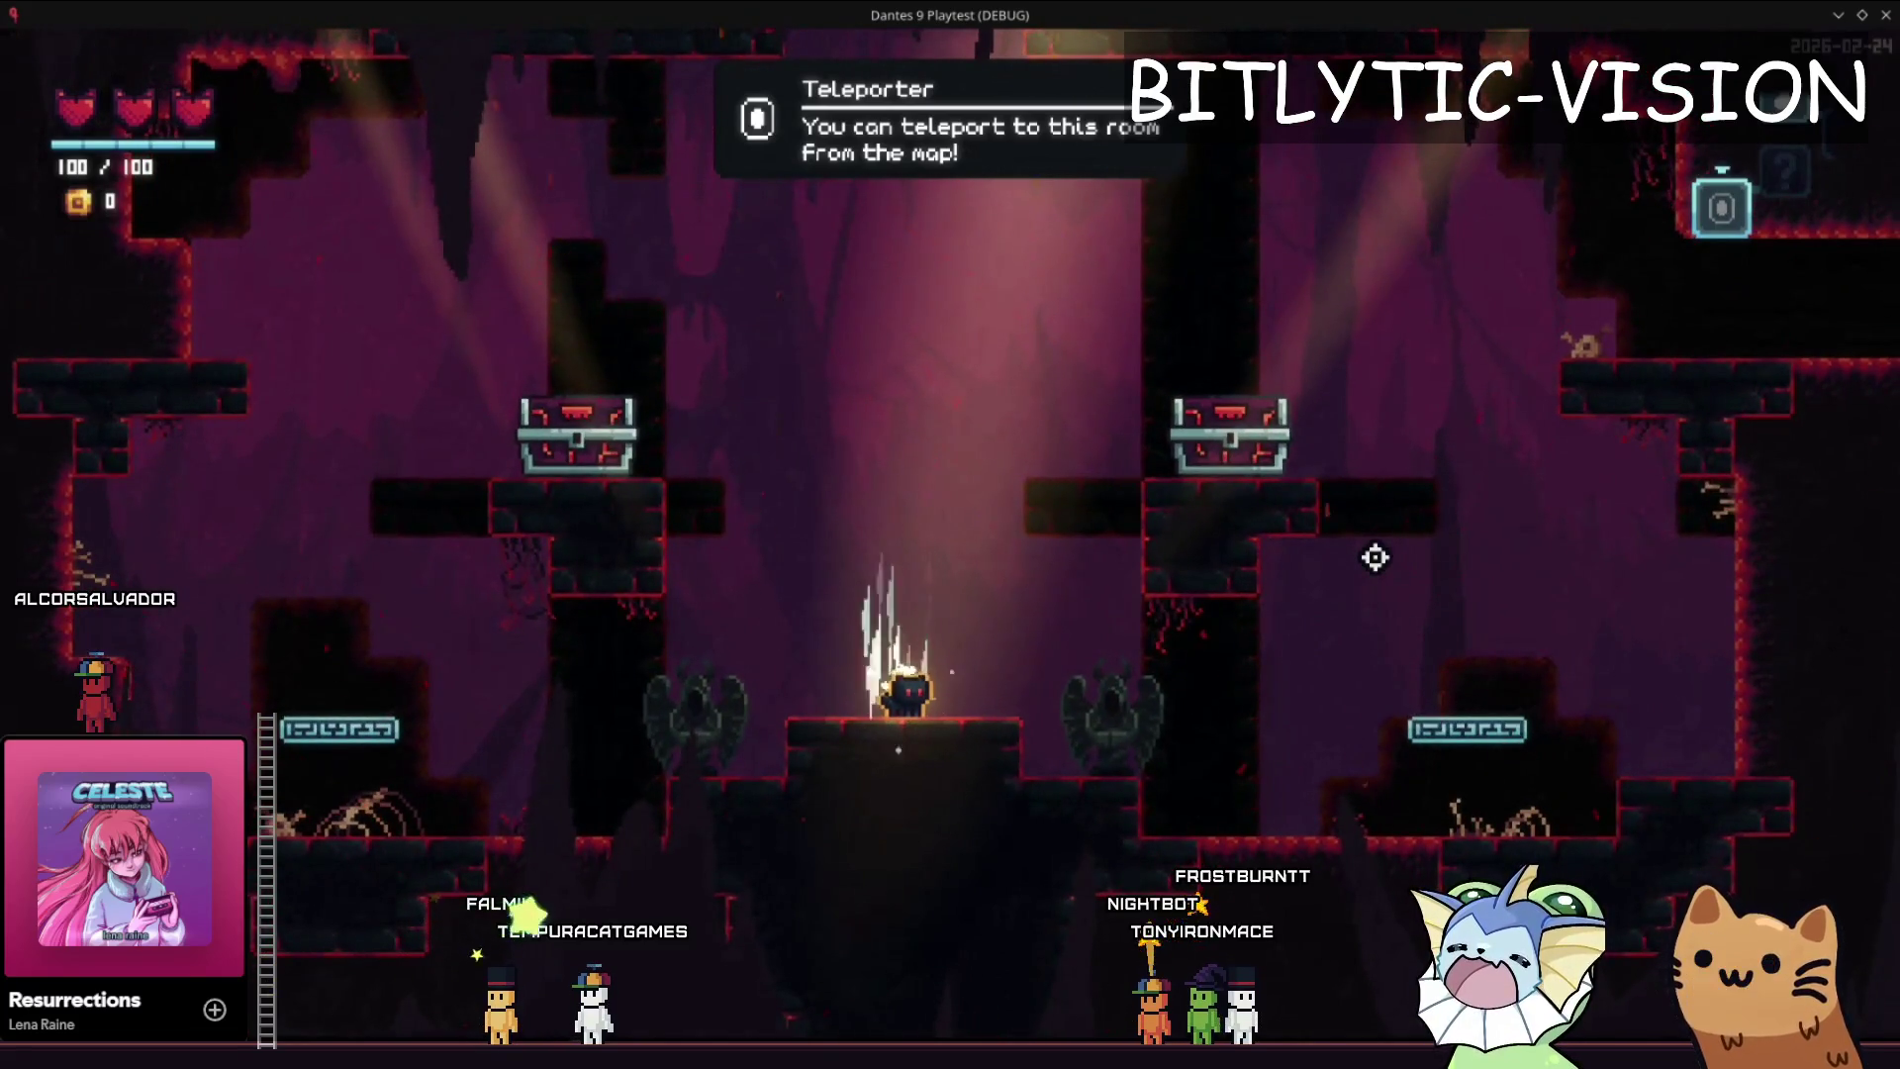
pyautogui.hotkey('alt', 'Tab')
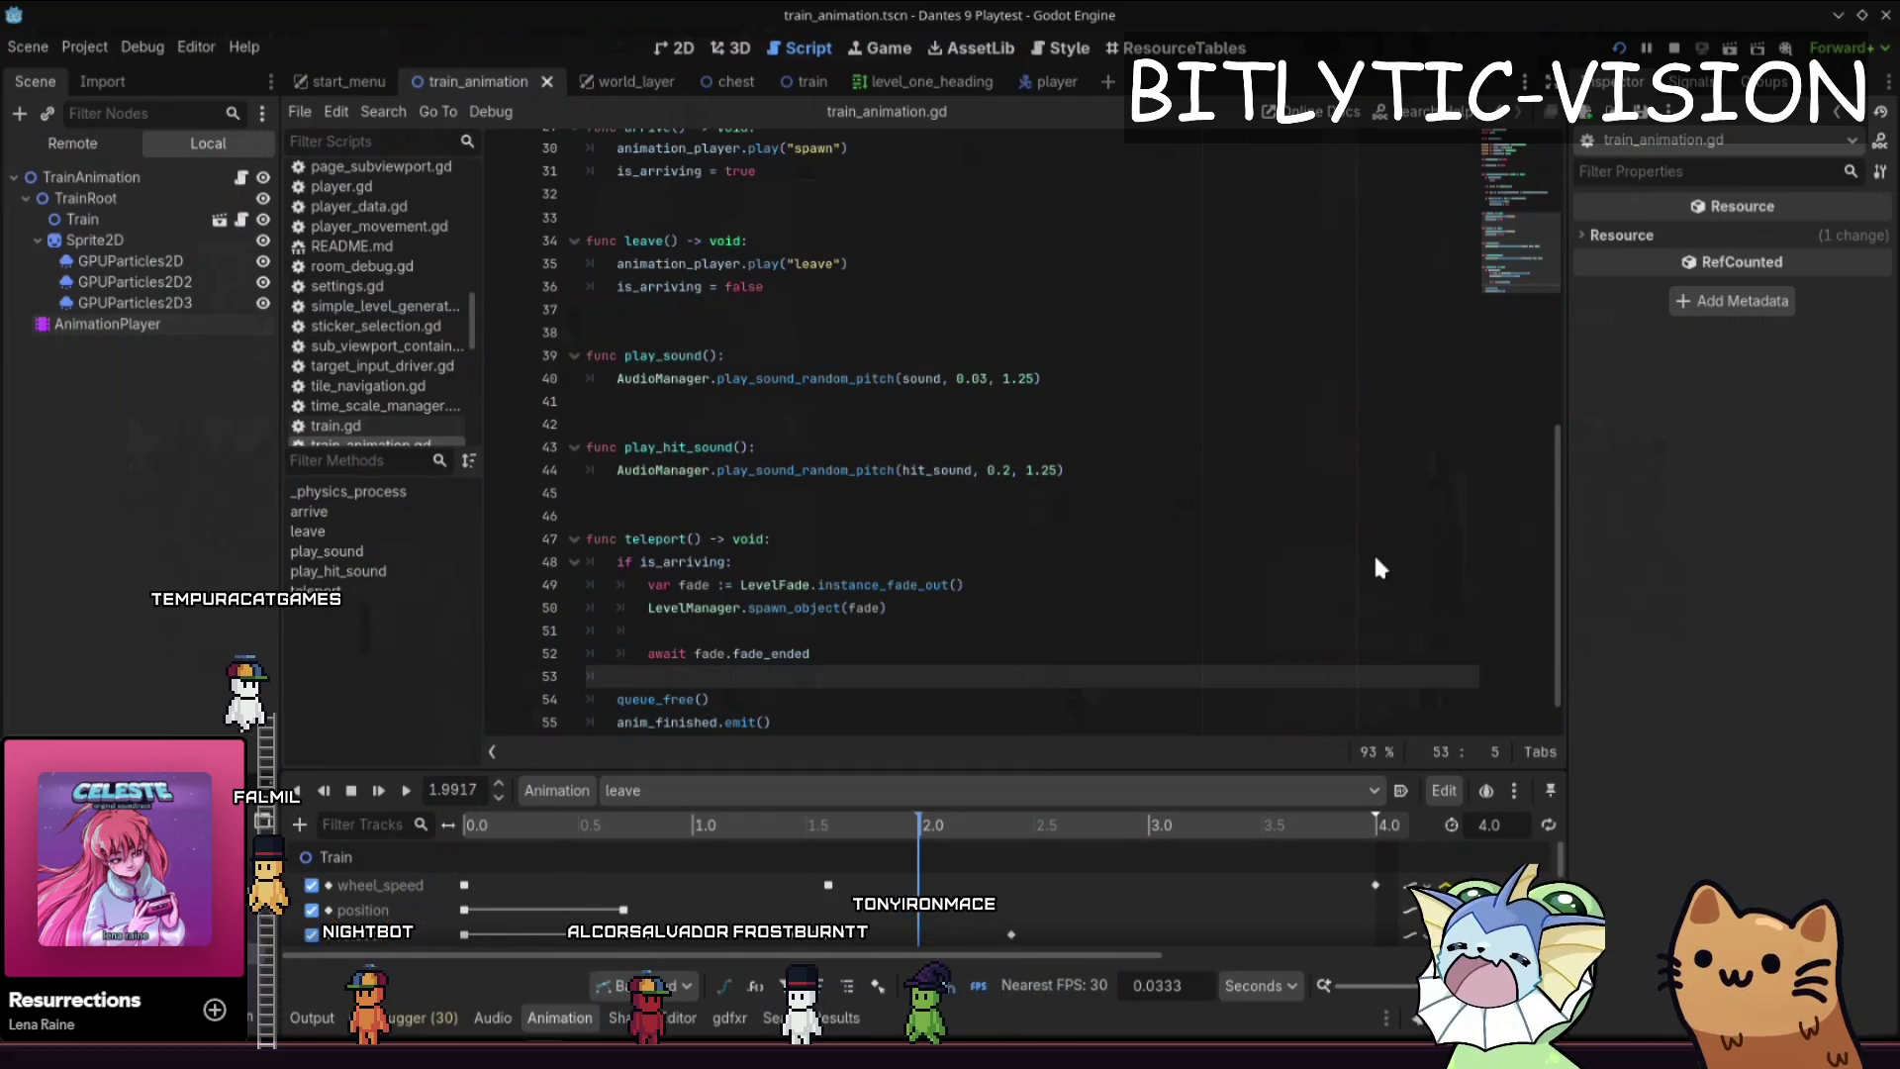
# - Rerun the game, use the teleport map to reach the shop room, then stop with F8
pyautogui.hotkey('ctrl', 'shift', 'F5')
pyautogui.press('Return')
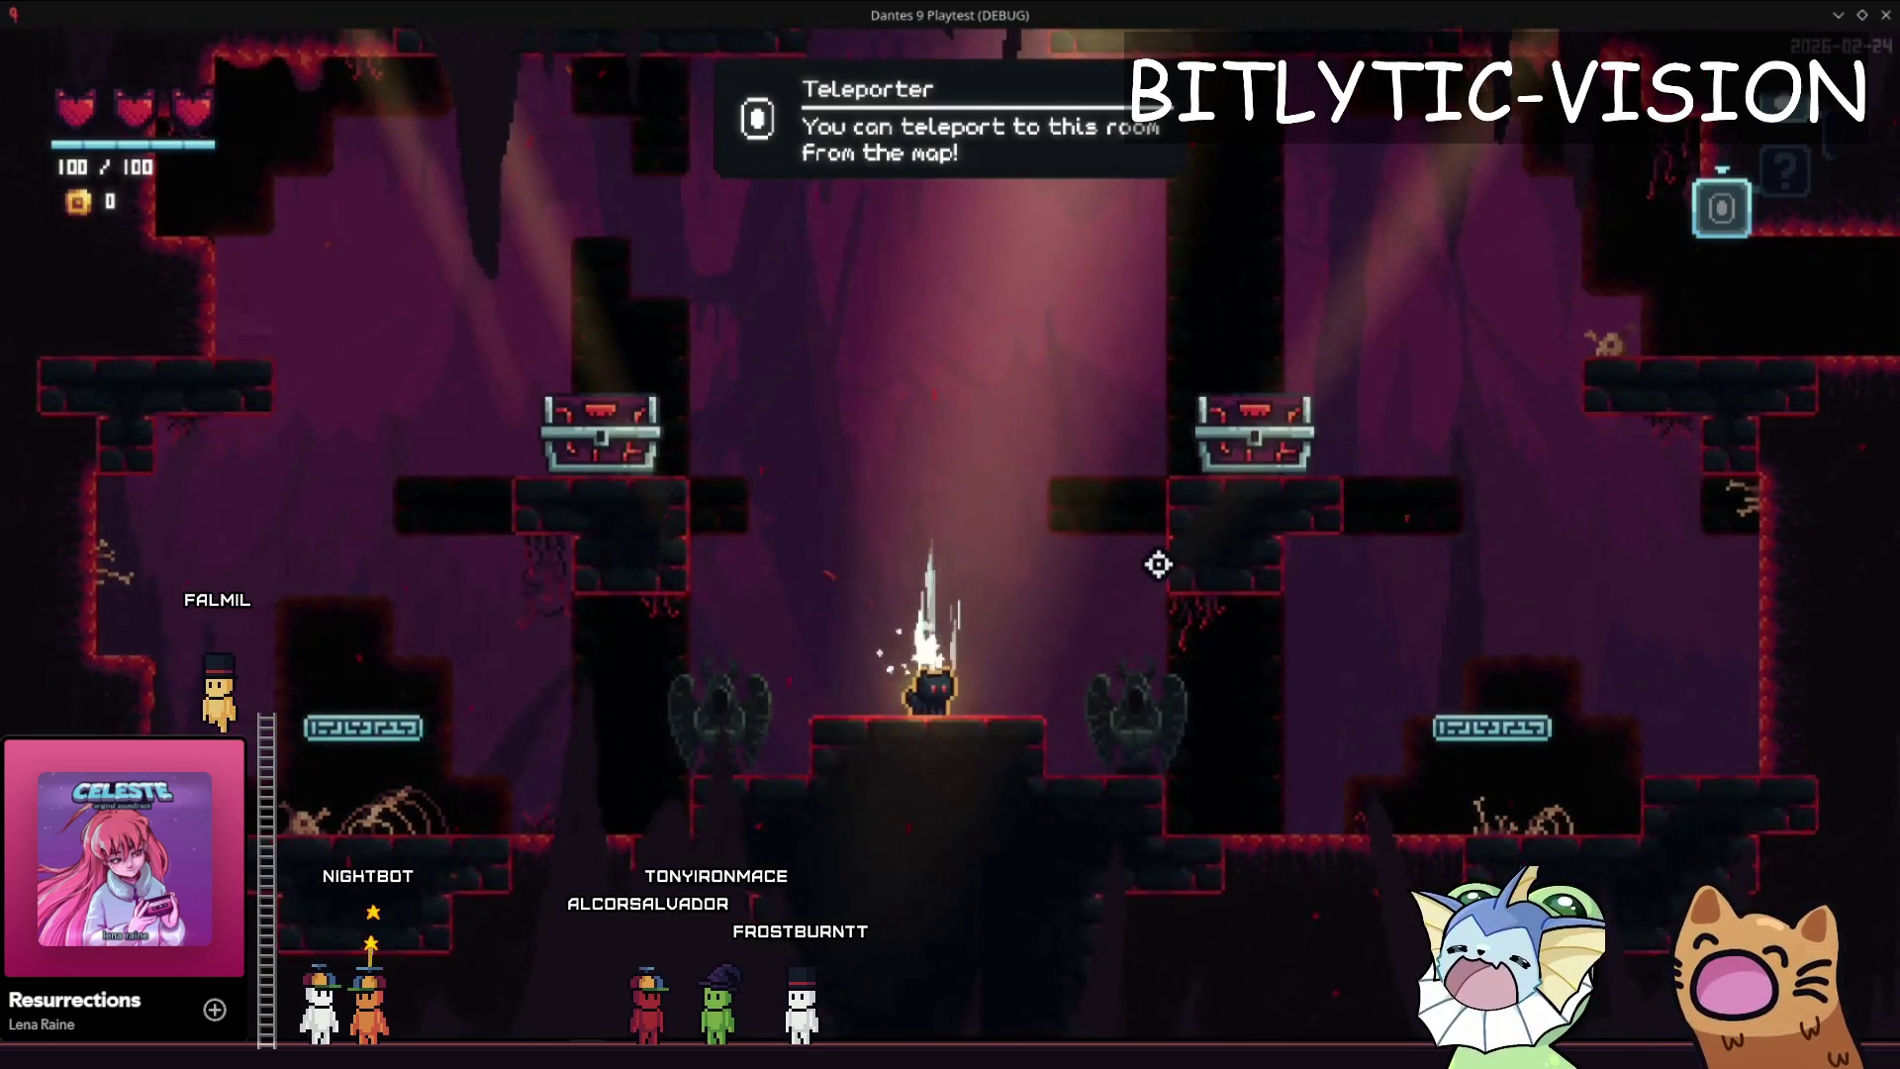
pyautogui.press('F1')
pyautogui.press('F1')
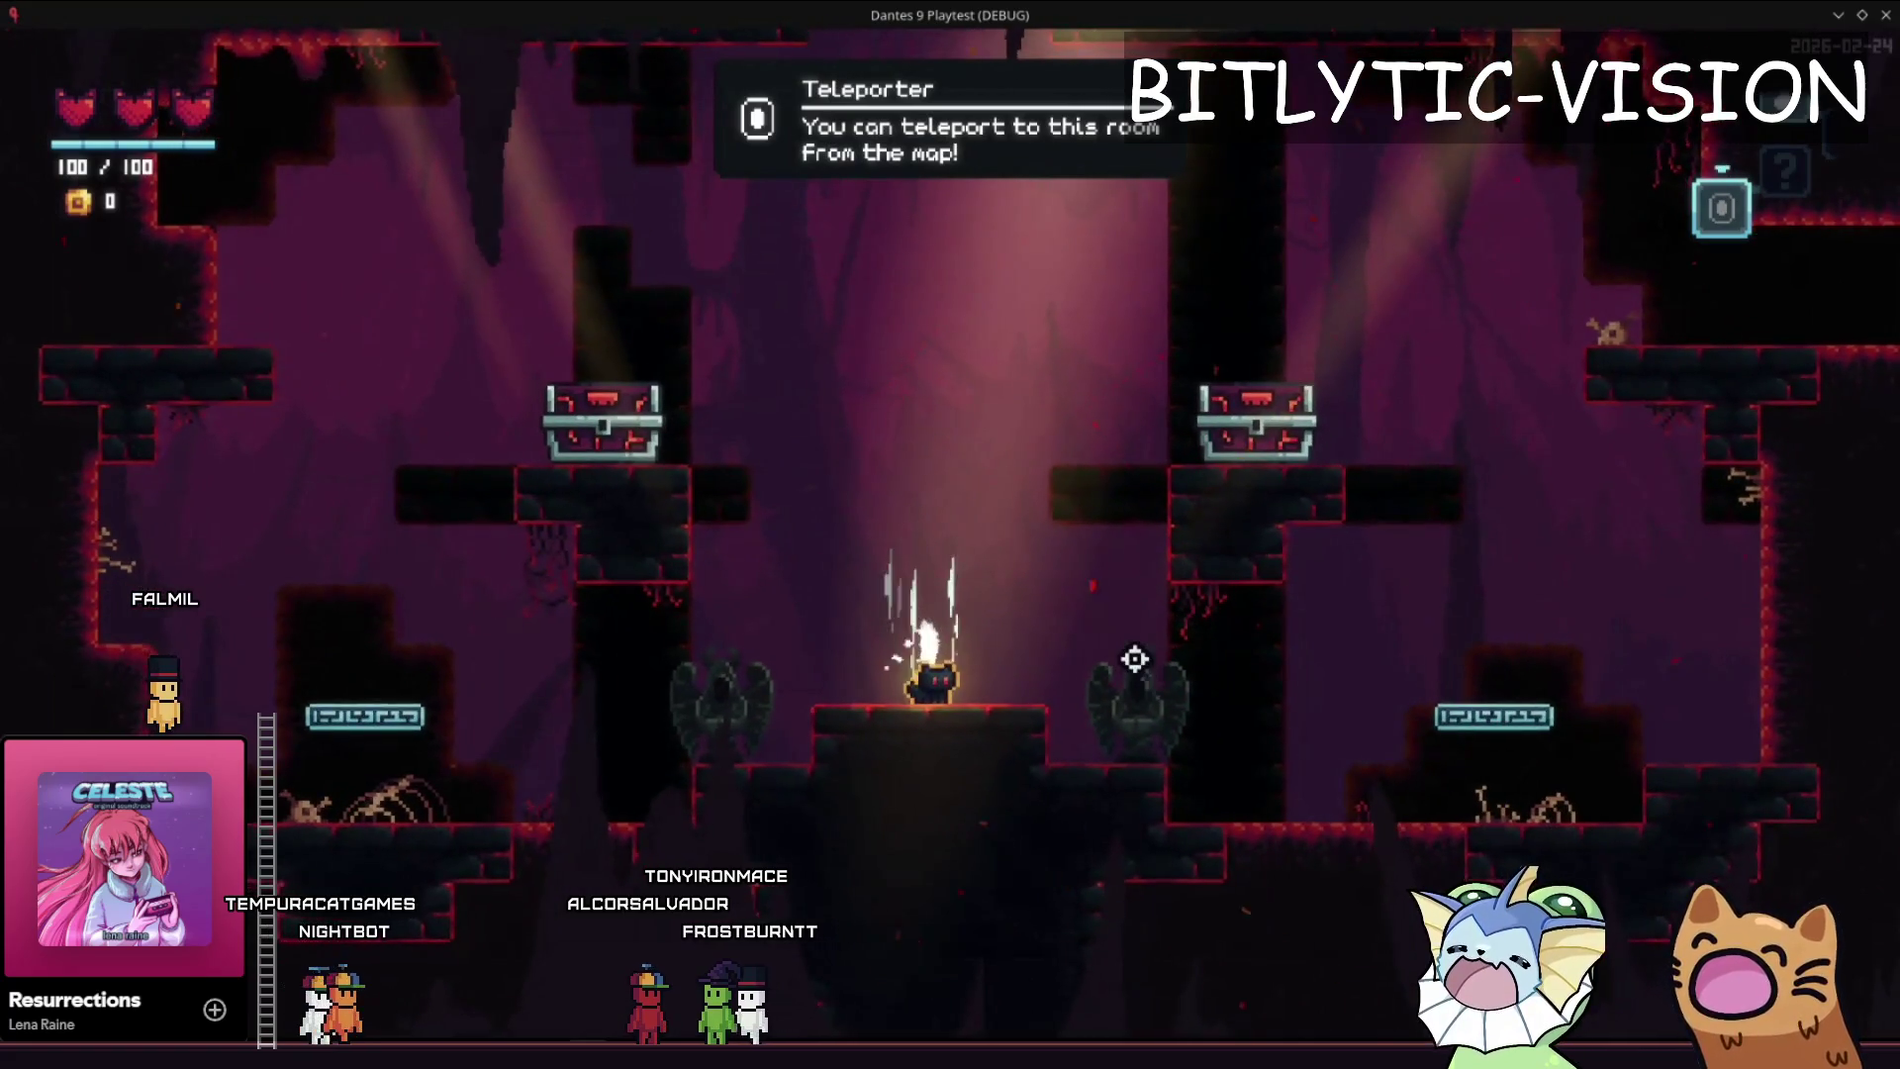
pyautogui.press('e')
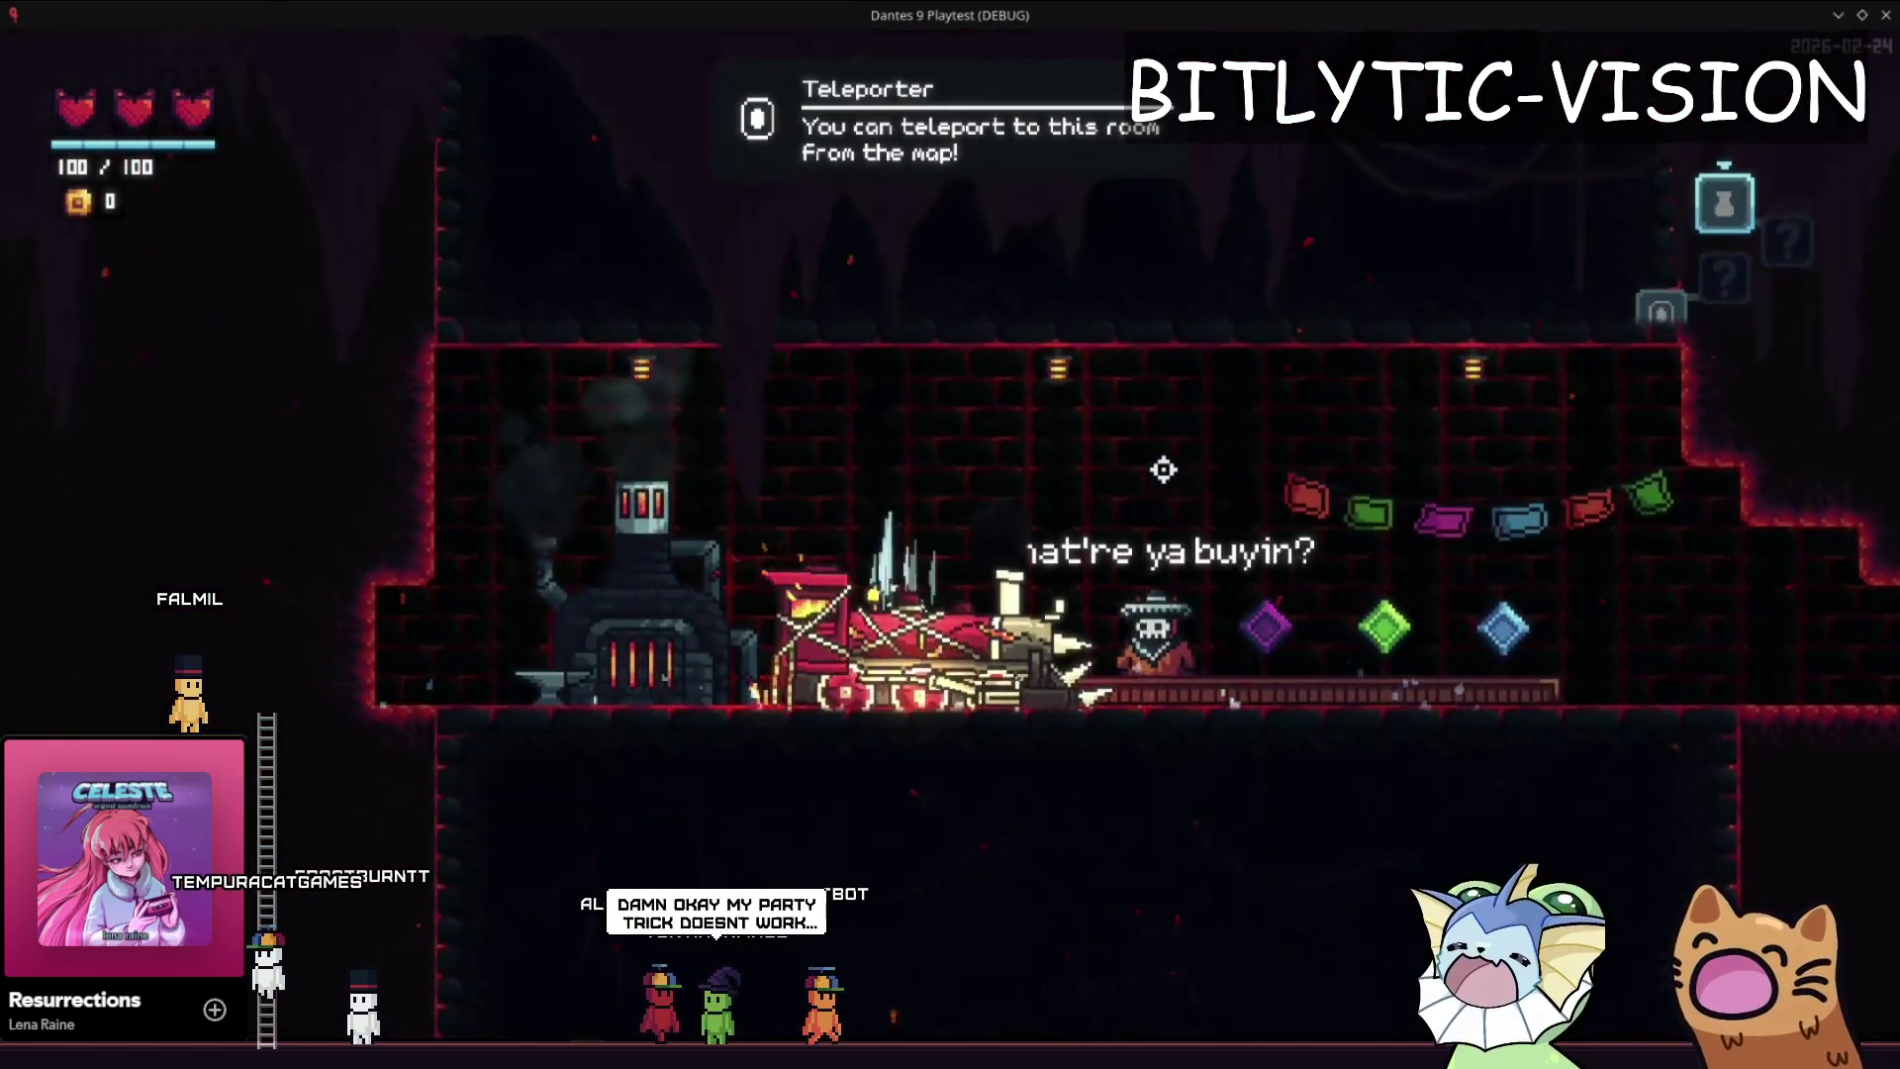
pyautogui.press('e')
pyautogui.press('e')
pyautogui.press('e')
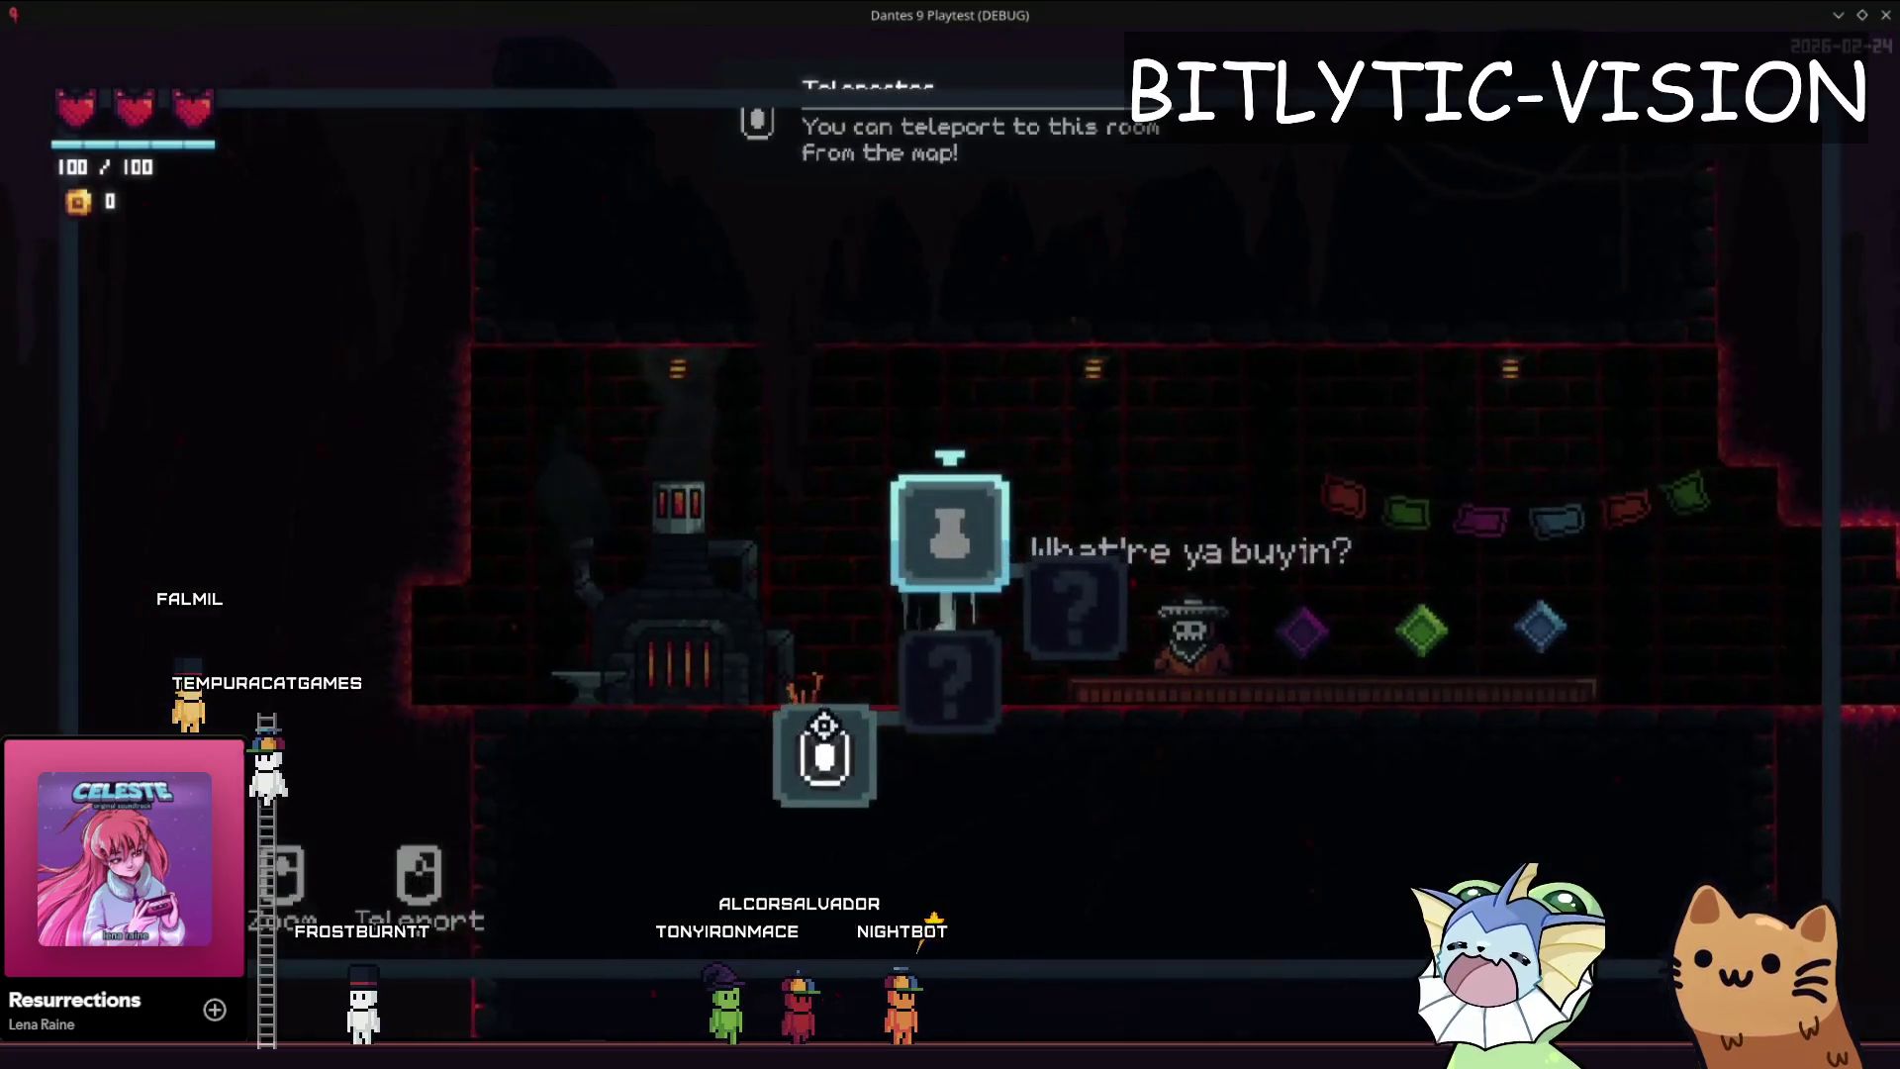
pyautogui.press('e')
pyautogui.press('F8')
# - Select the TrainAnimation root node and switch from the player scene back to train_animation
pyautogui.press('Down')
pyautogui.press('Down')
pyautogui.press('Down')
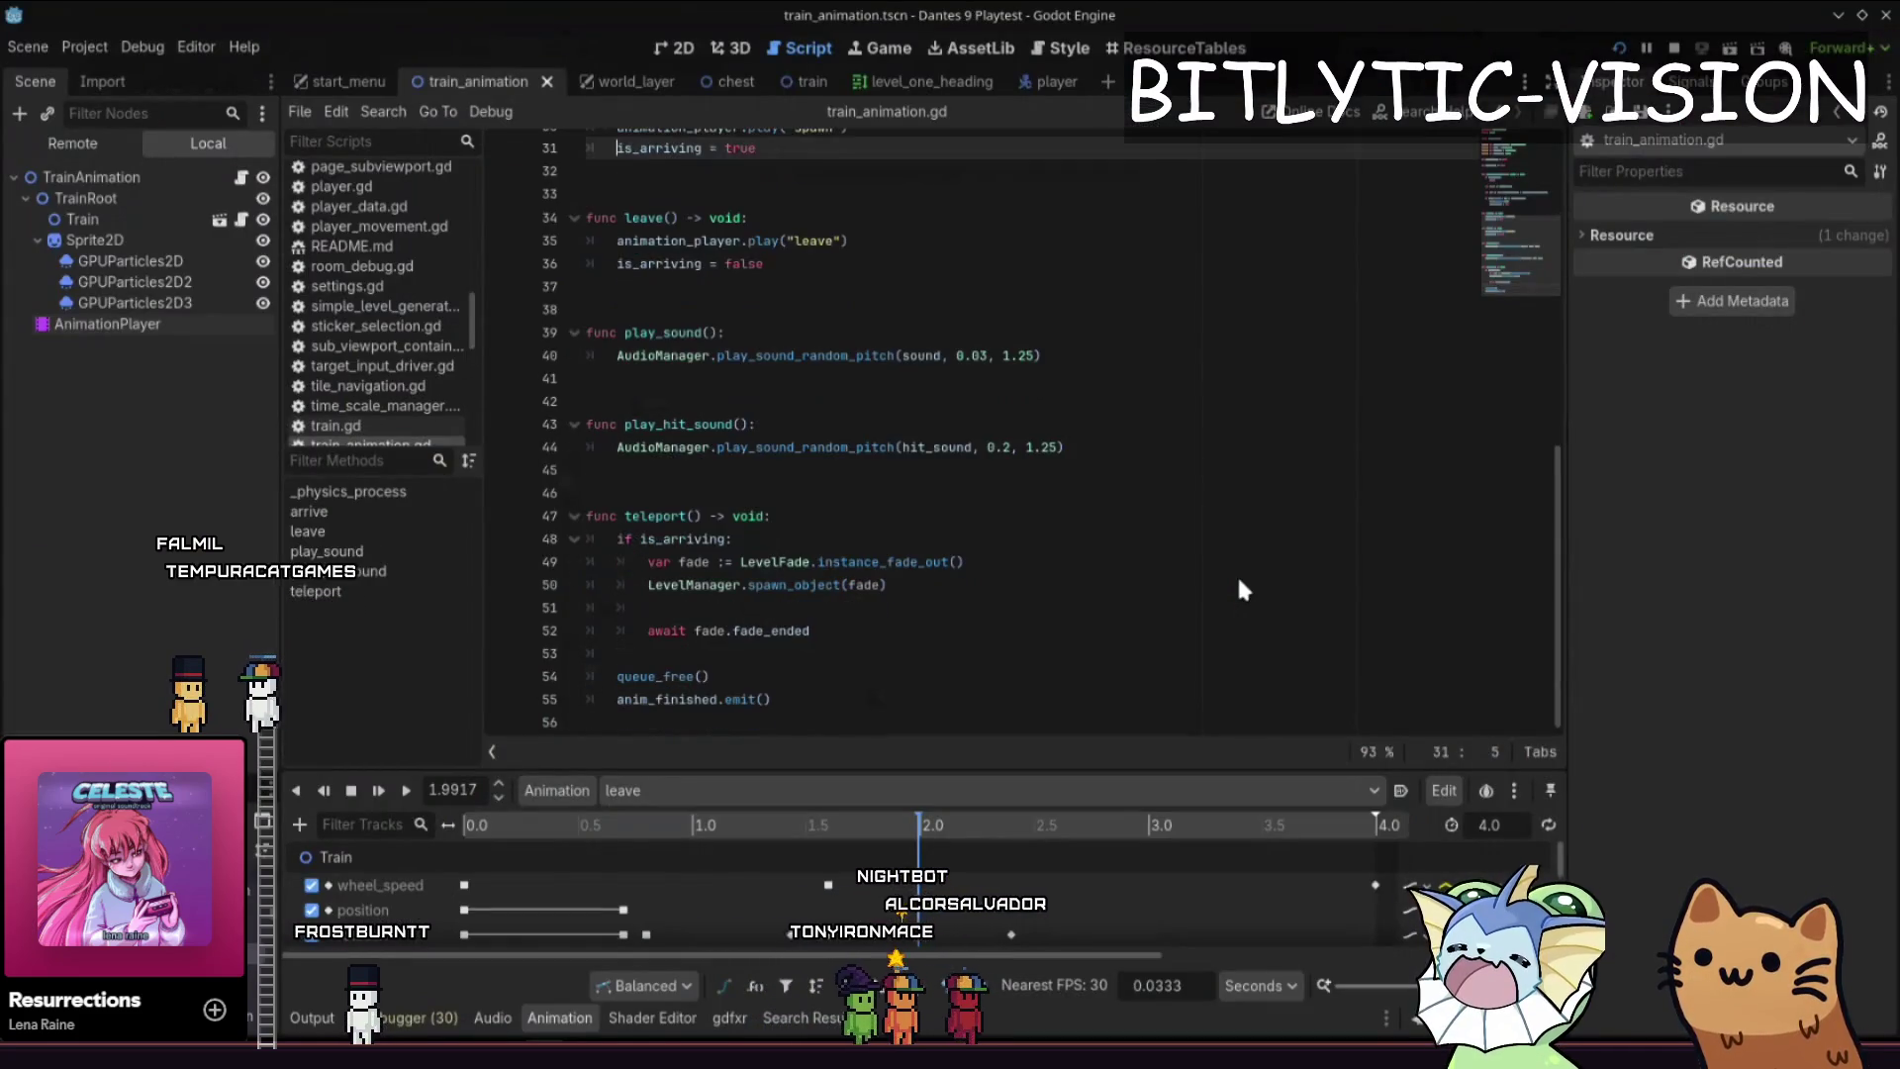
pyautogui.press('Up')
pyautogui.press('Up')
pyautogui.press('Up')
pyautogui.press('End')
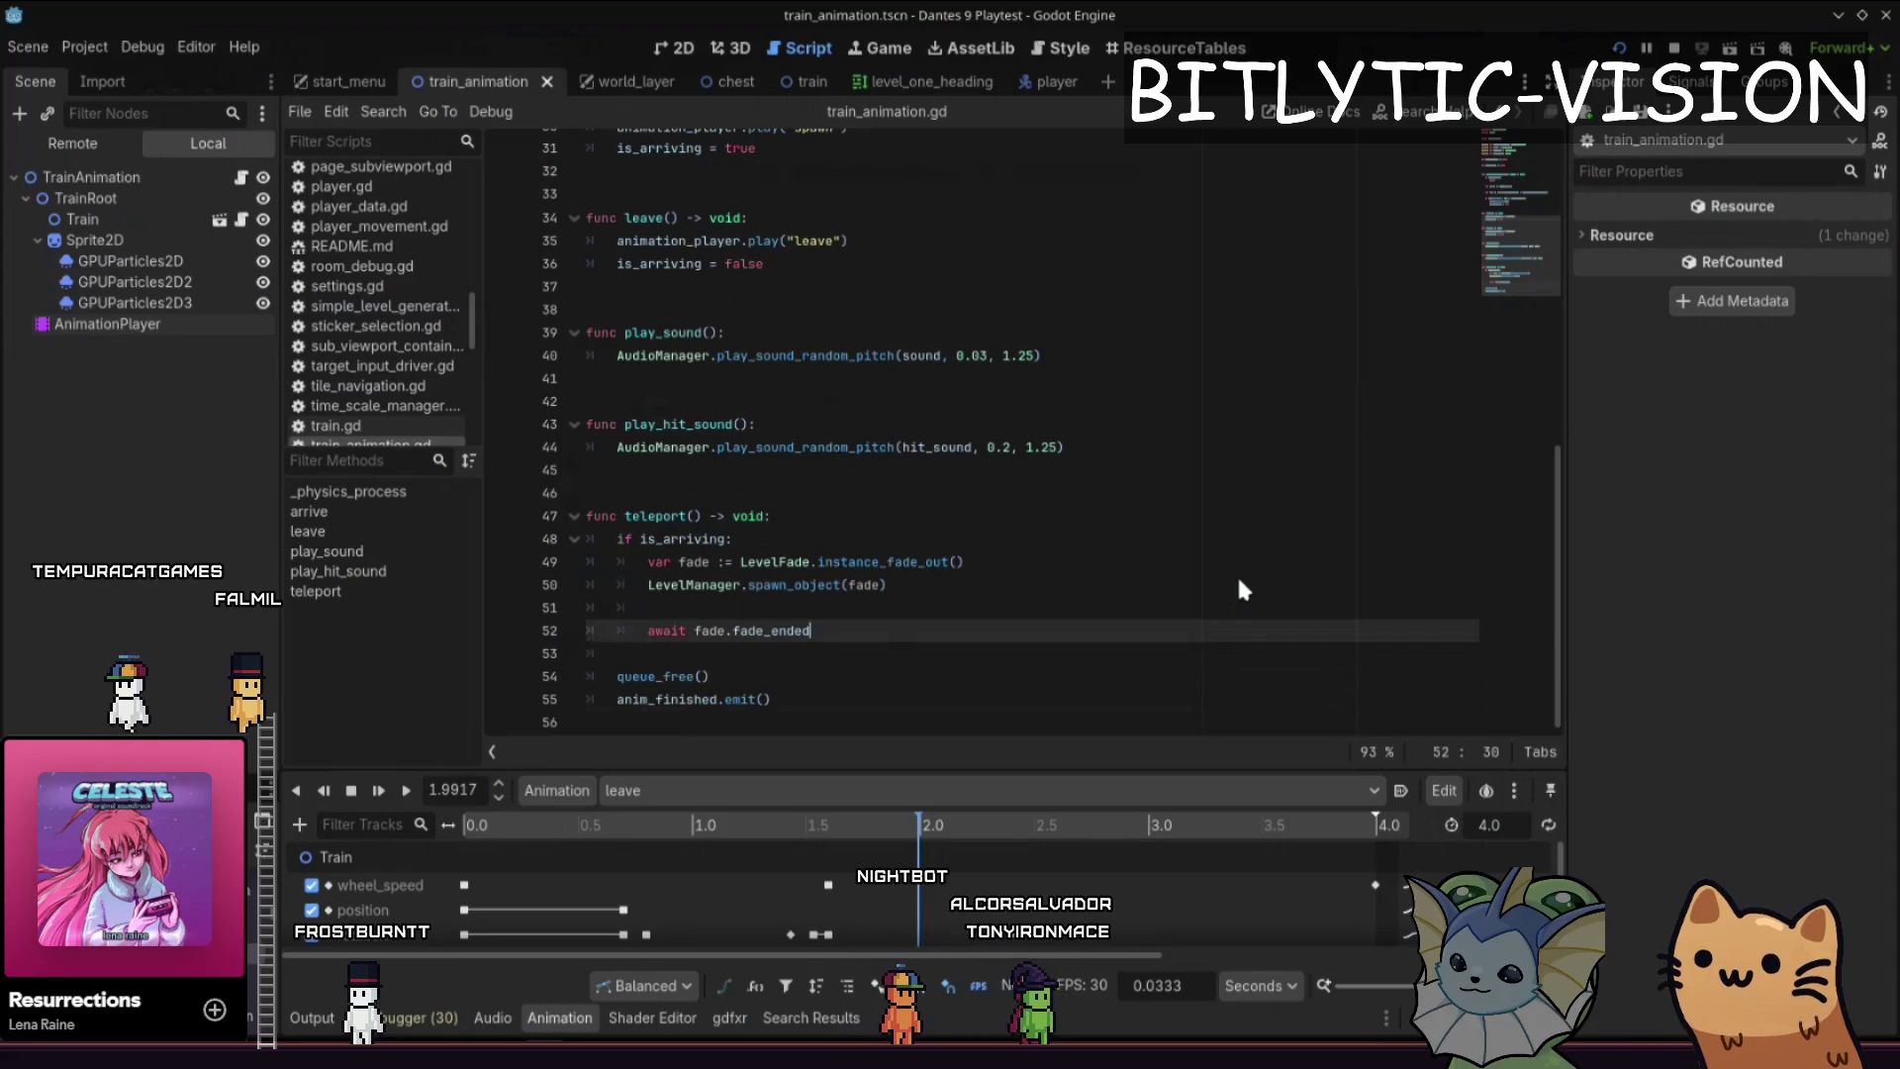
pyautogui.click(133, 351)
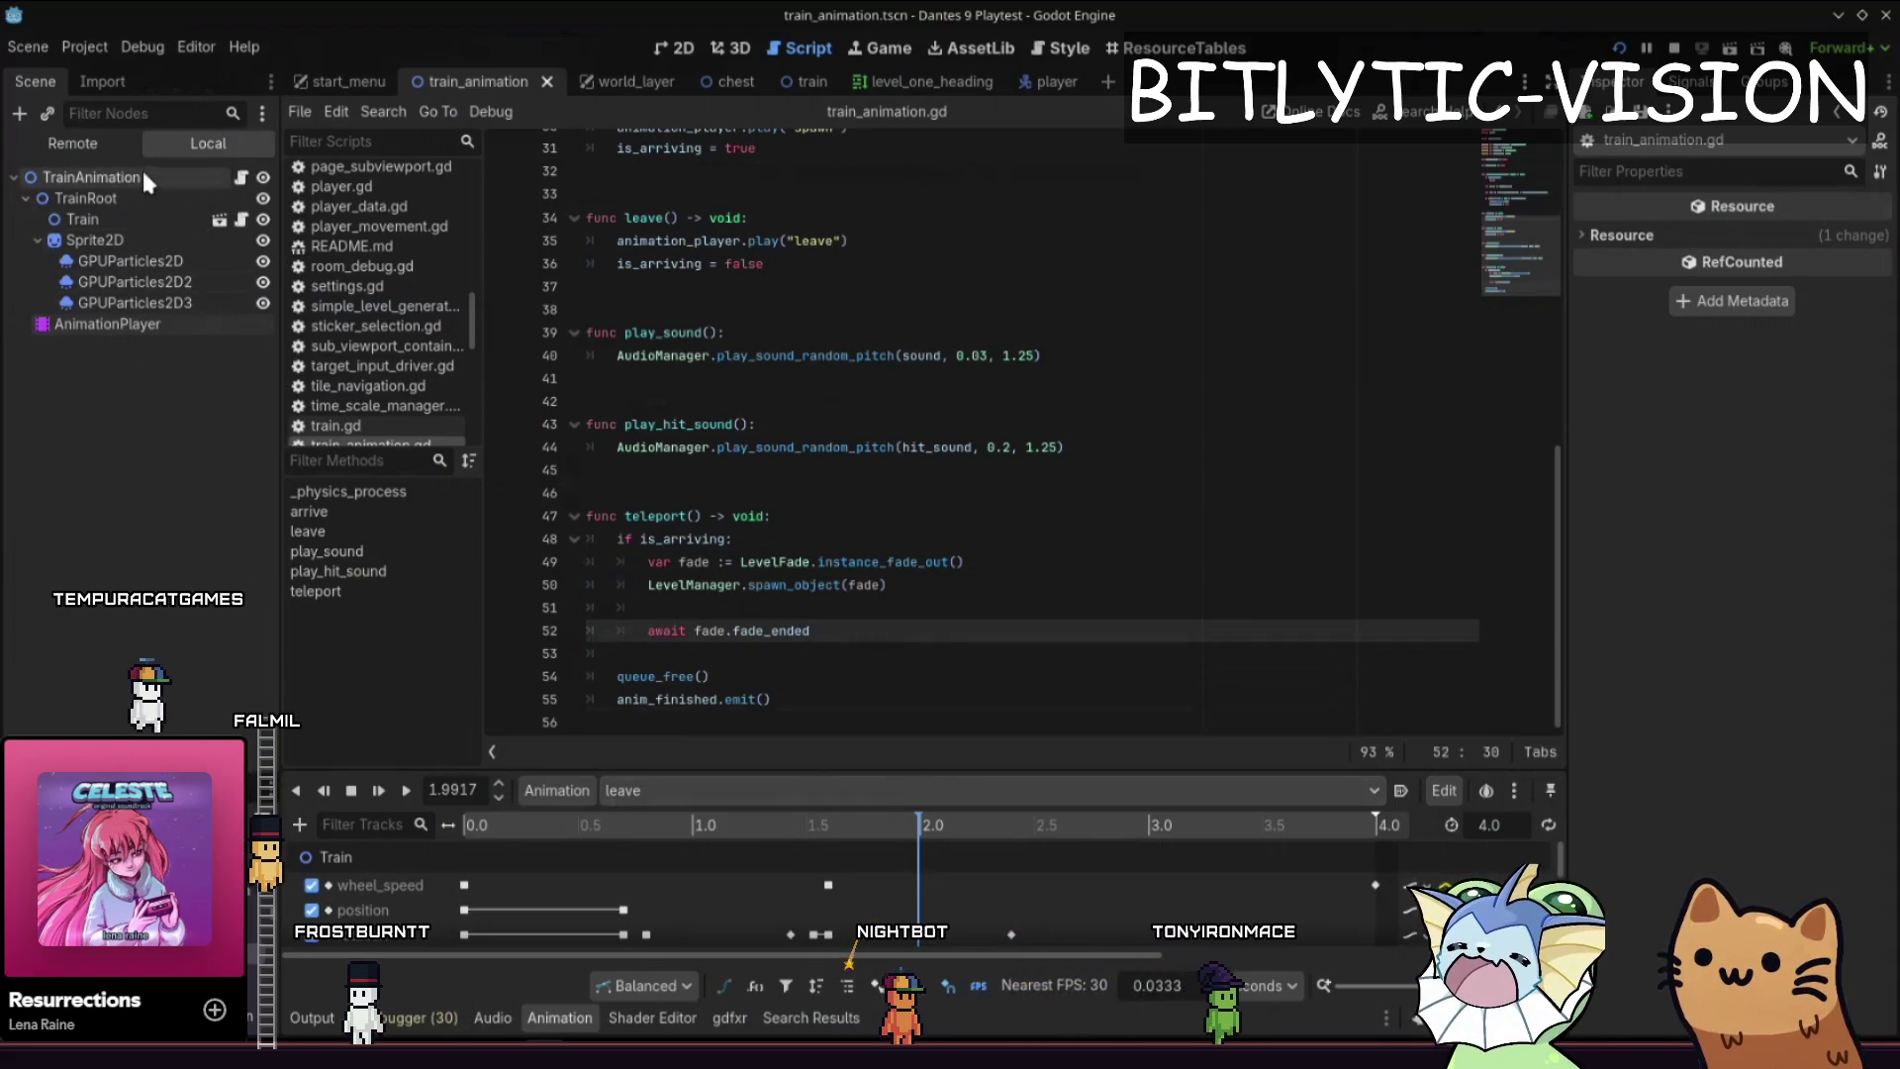
pyautogui.scroll(-1, 1672, 653)
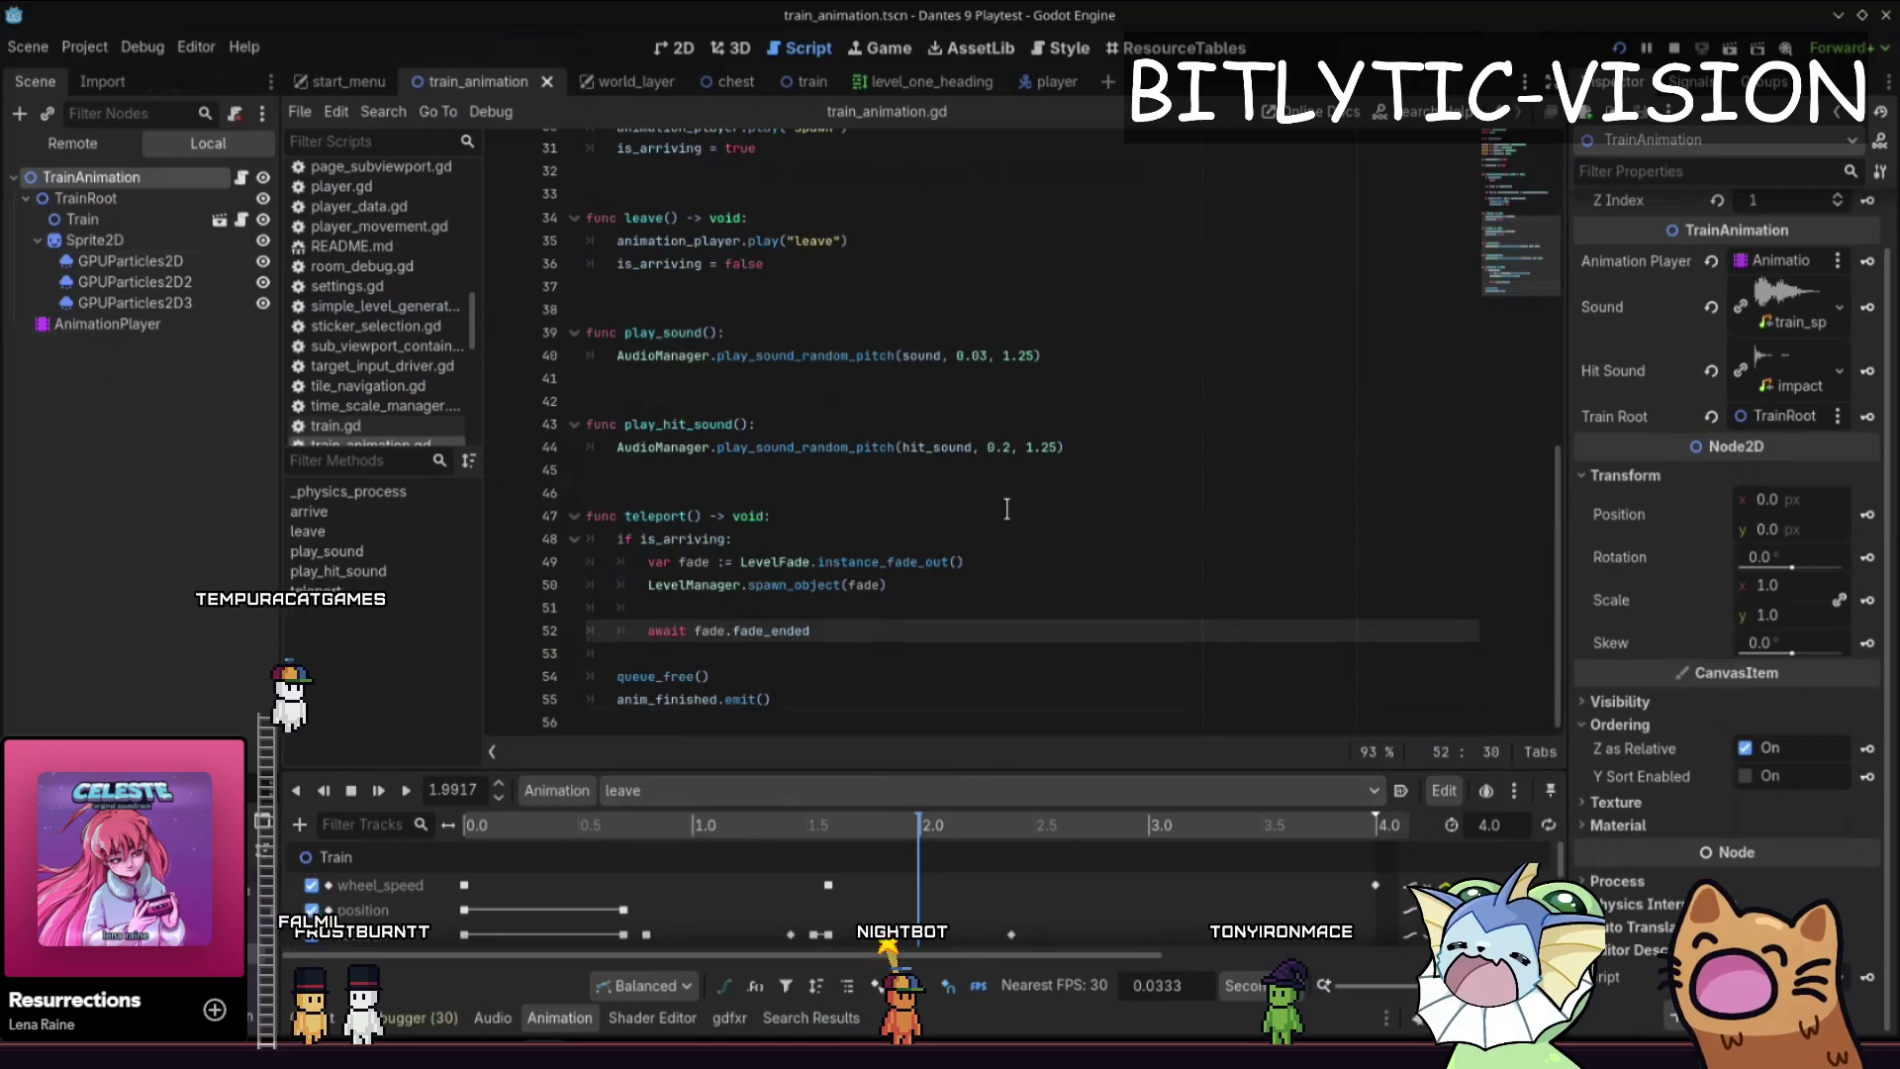
pyautogui.click(923, 608)
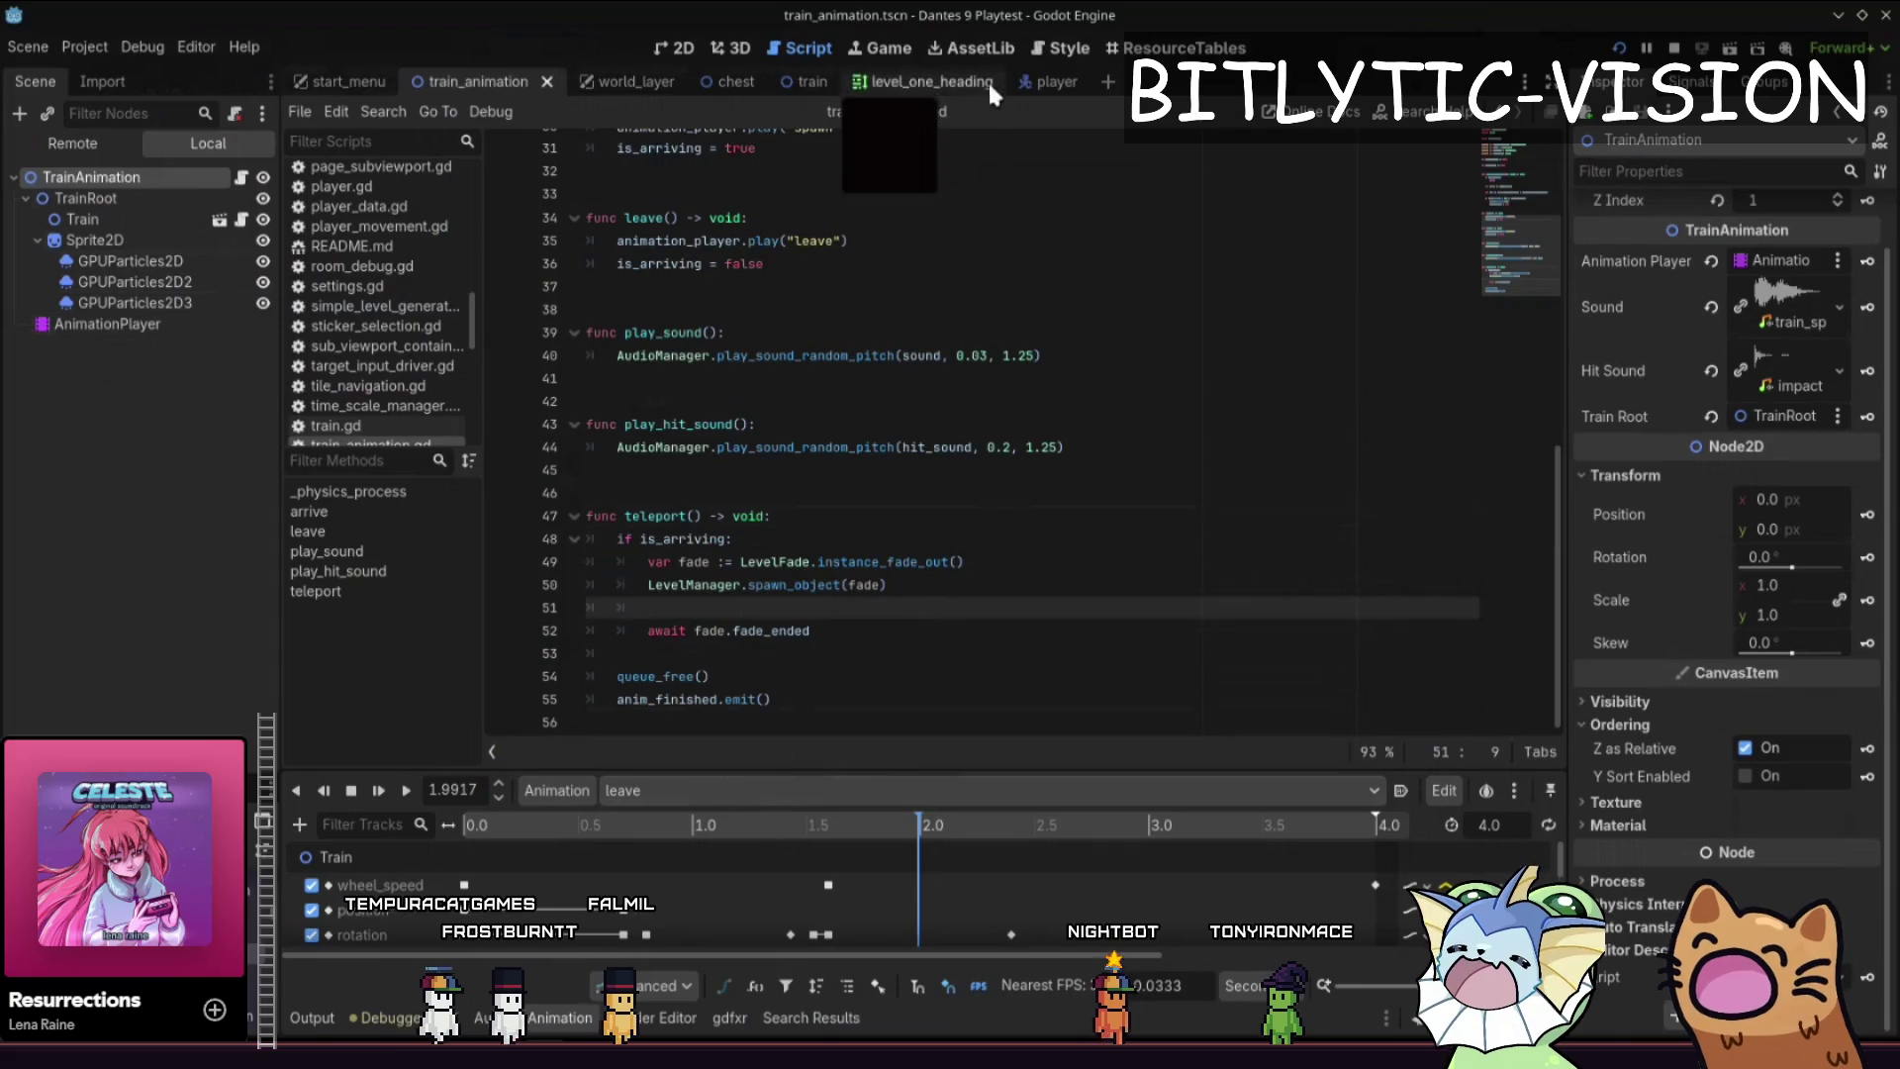
pyautogui.click(1033, 83)
pyautogui.click(463, 85)
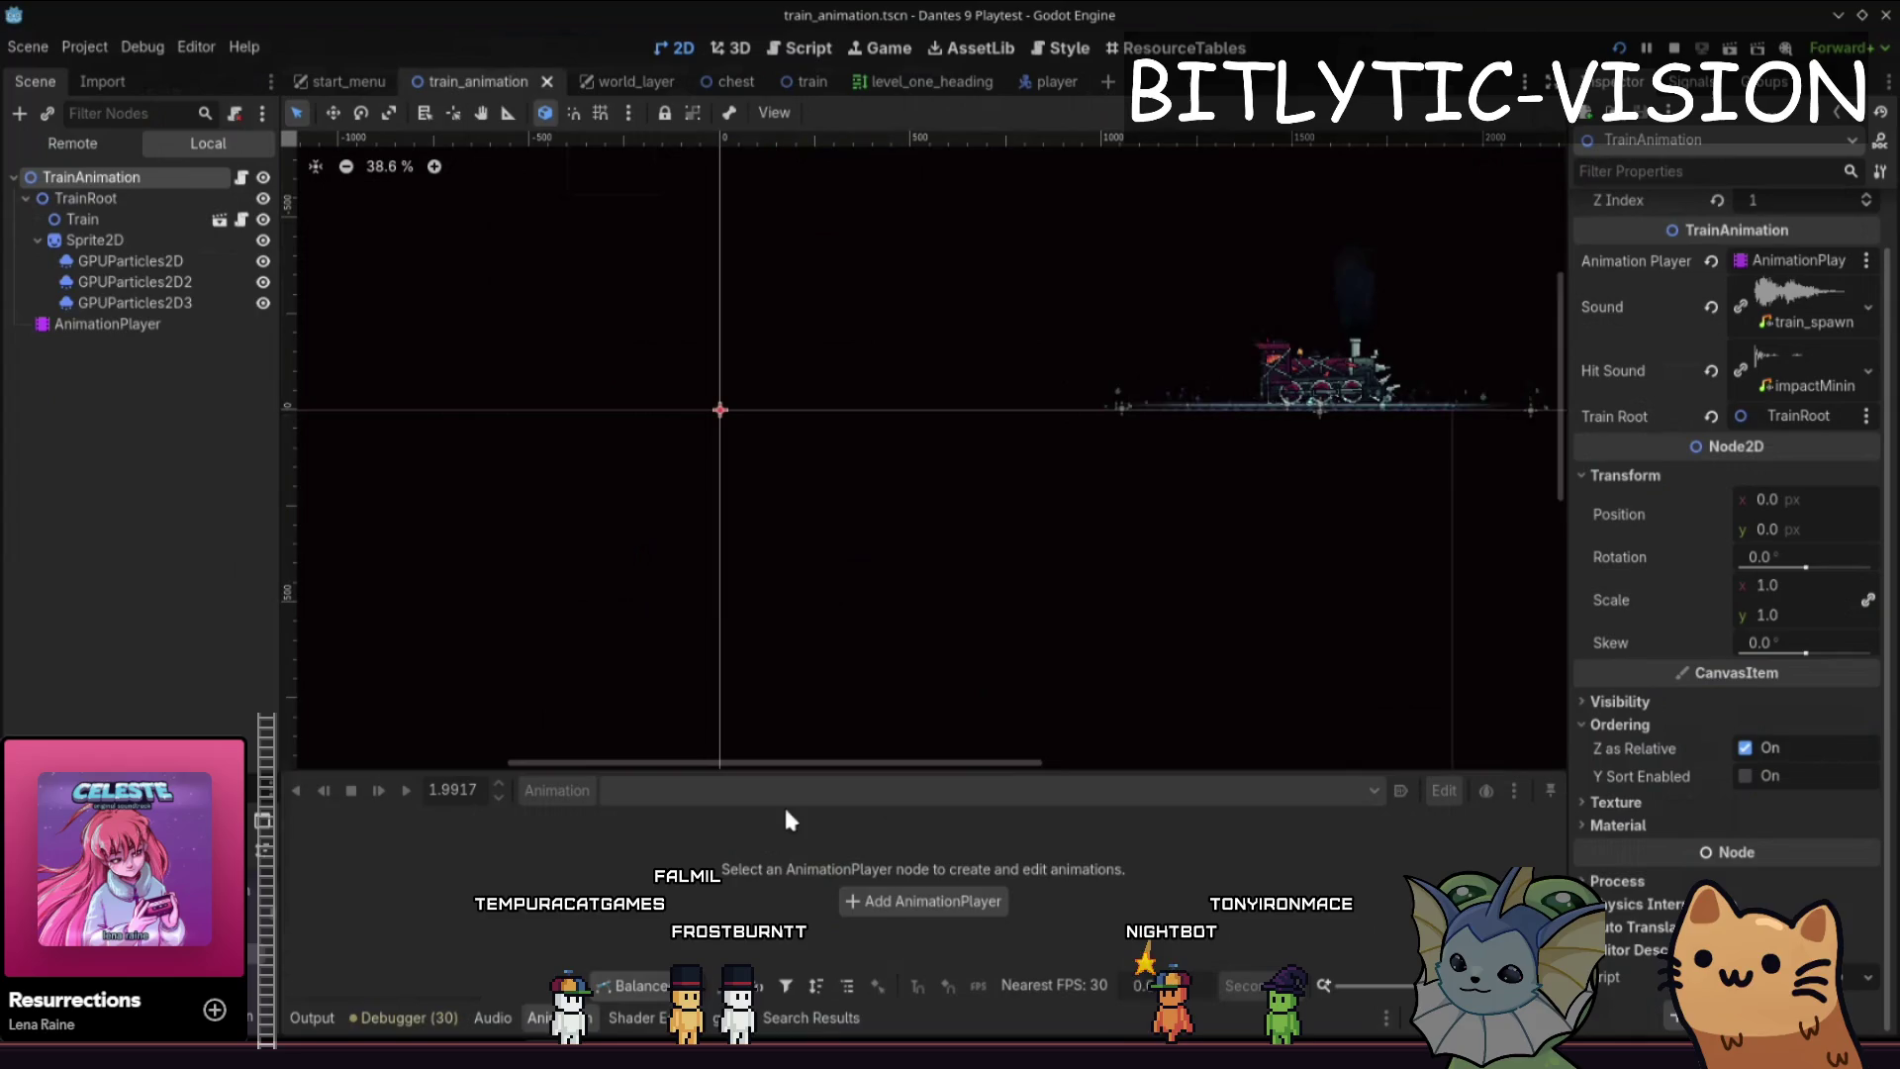
# - Select the AnimationPlayer, load the 'spawn' animation and enlarge the animation panel
pyautogui.click(135, 303)
pyautogui.click(107, 323)
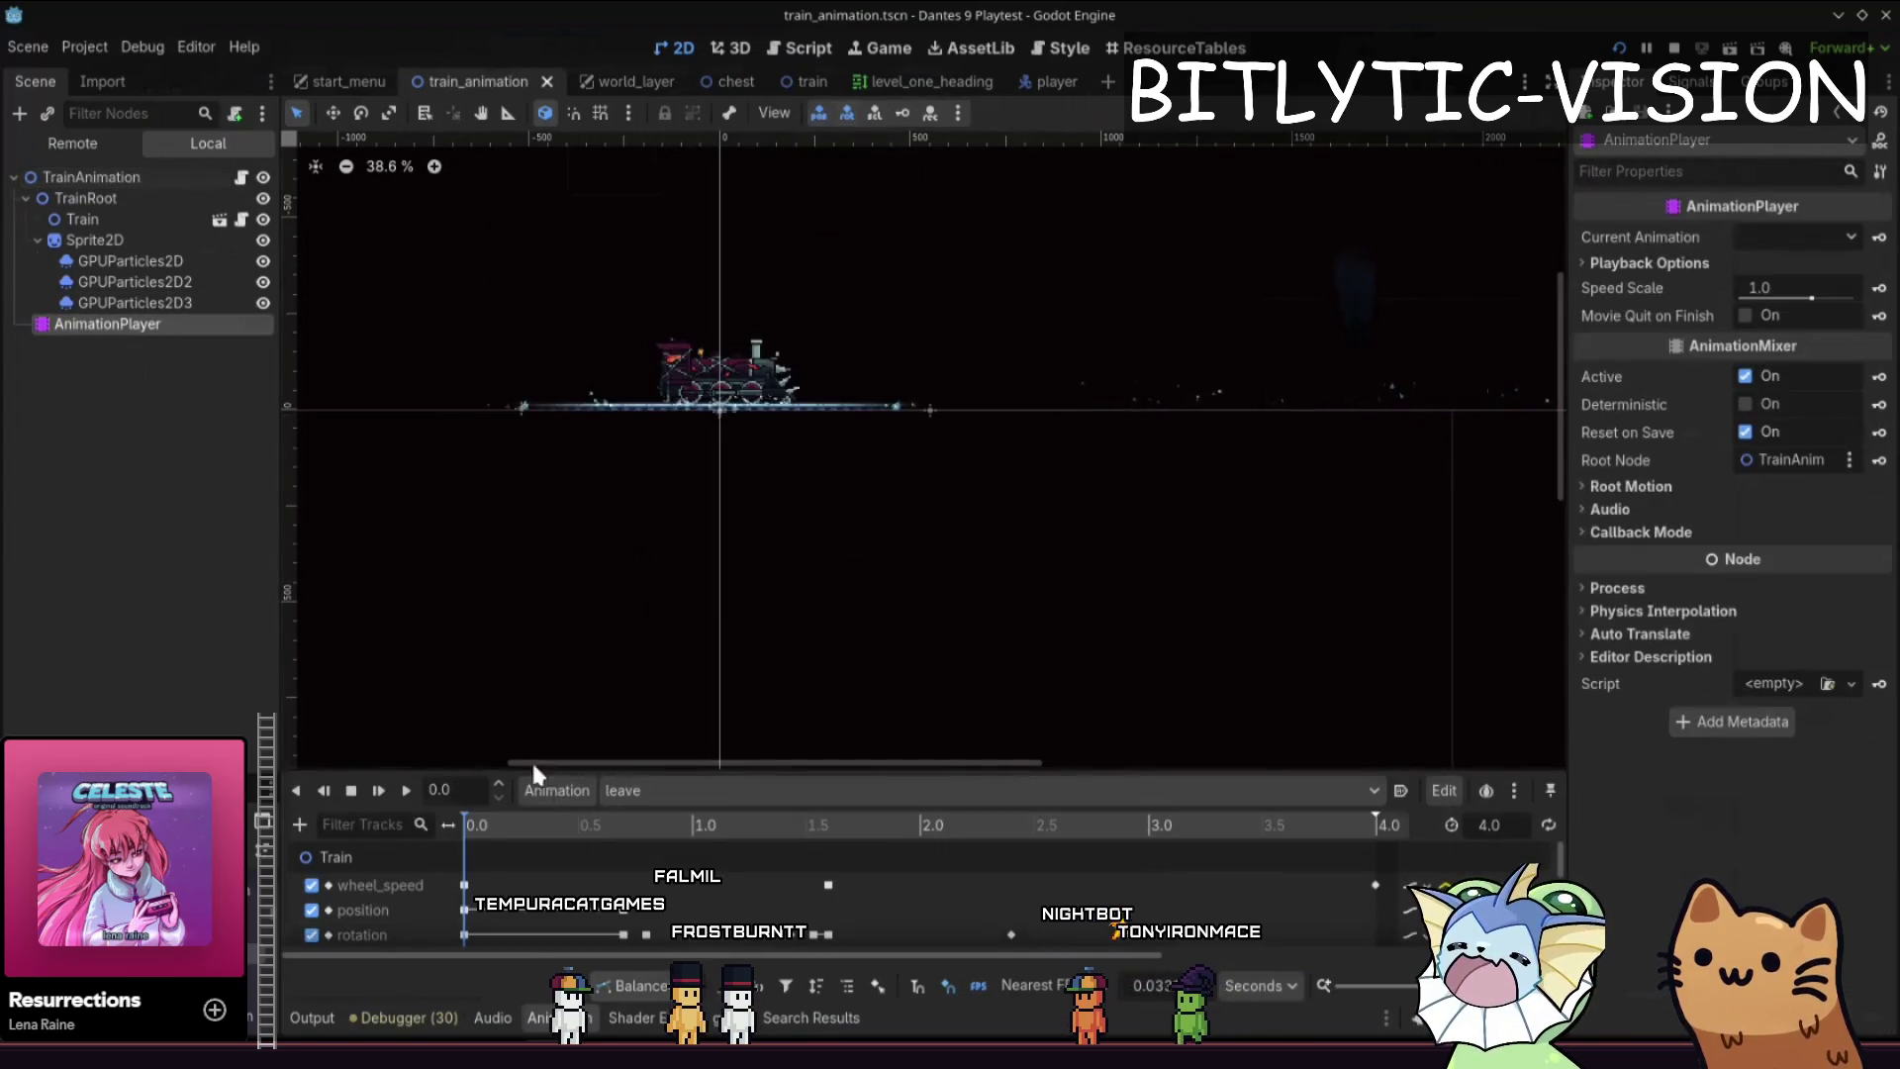
pyautogui.click(690, 791)
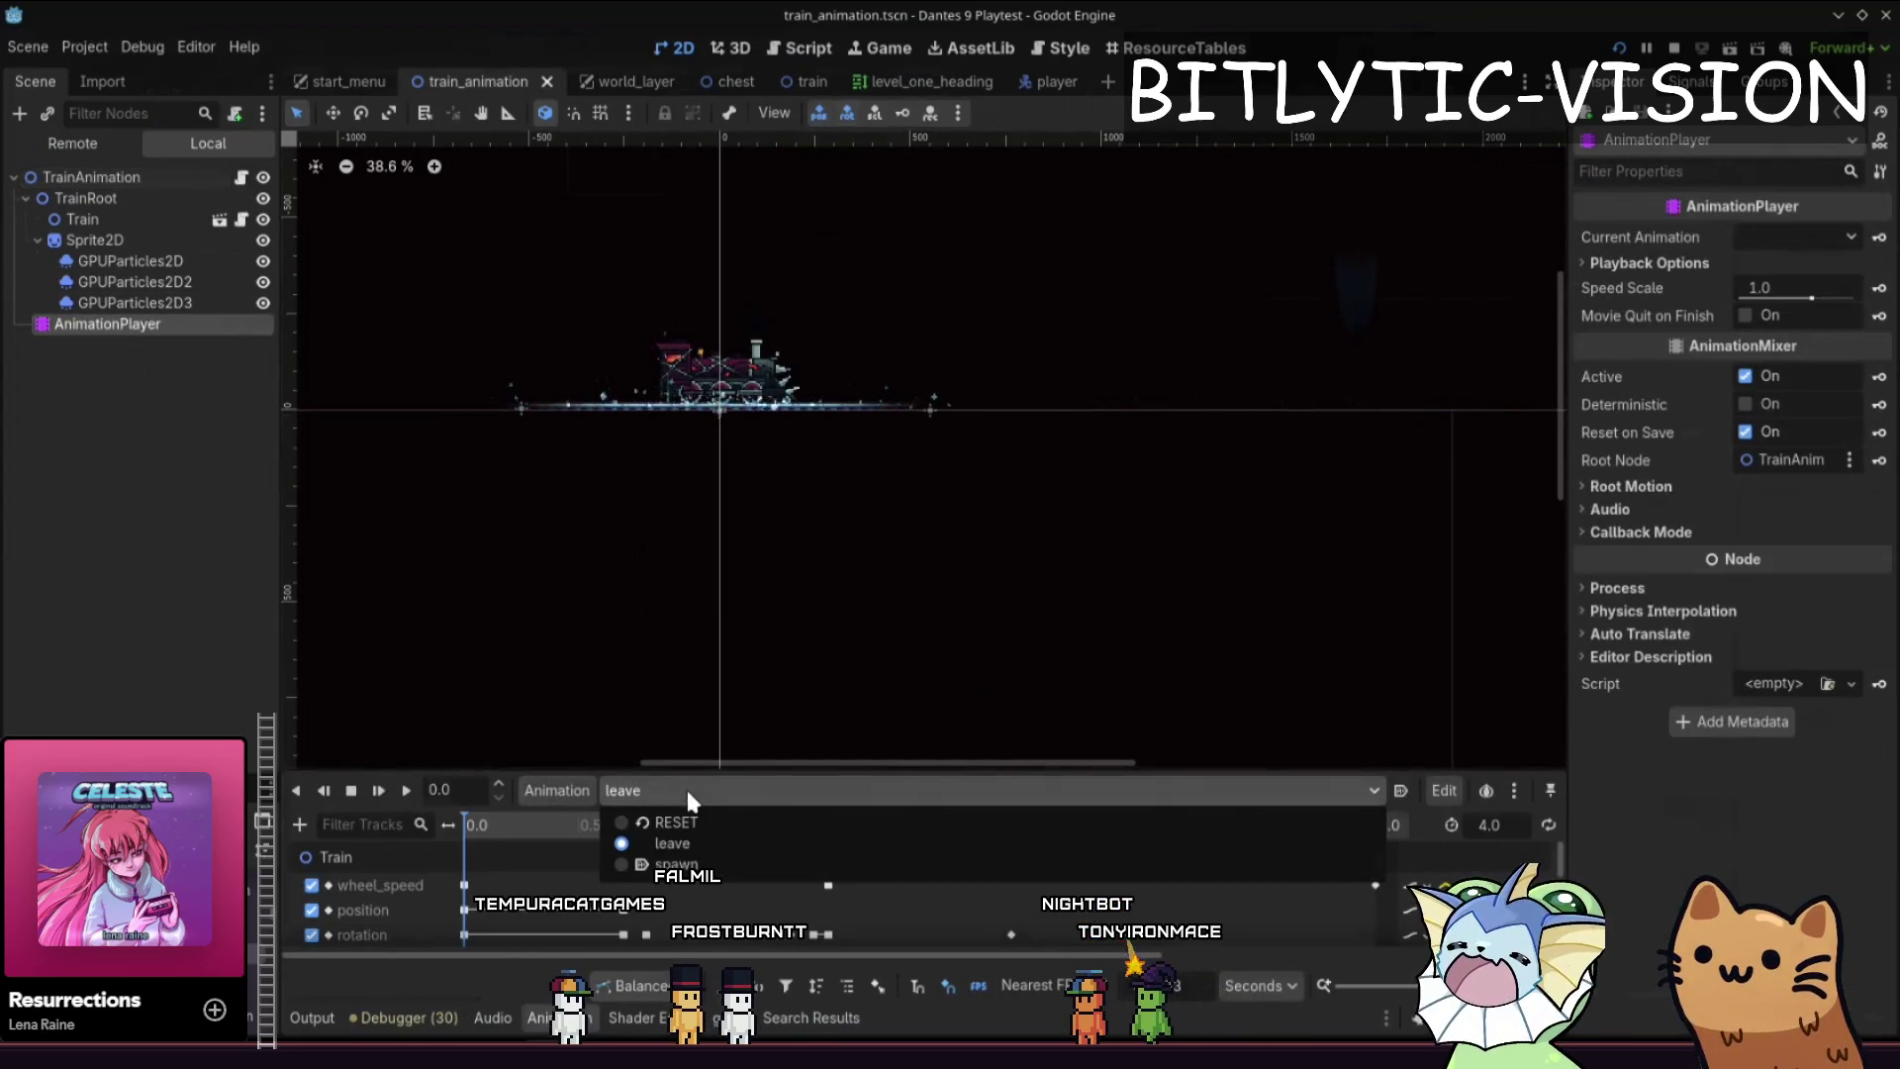
pyautogui.click(673, 867)
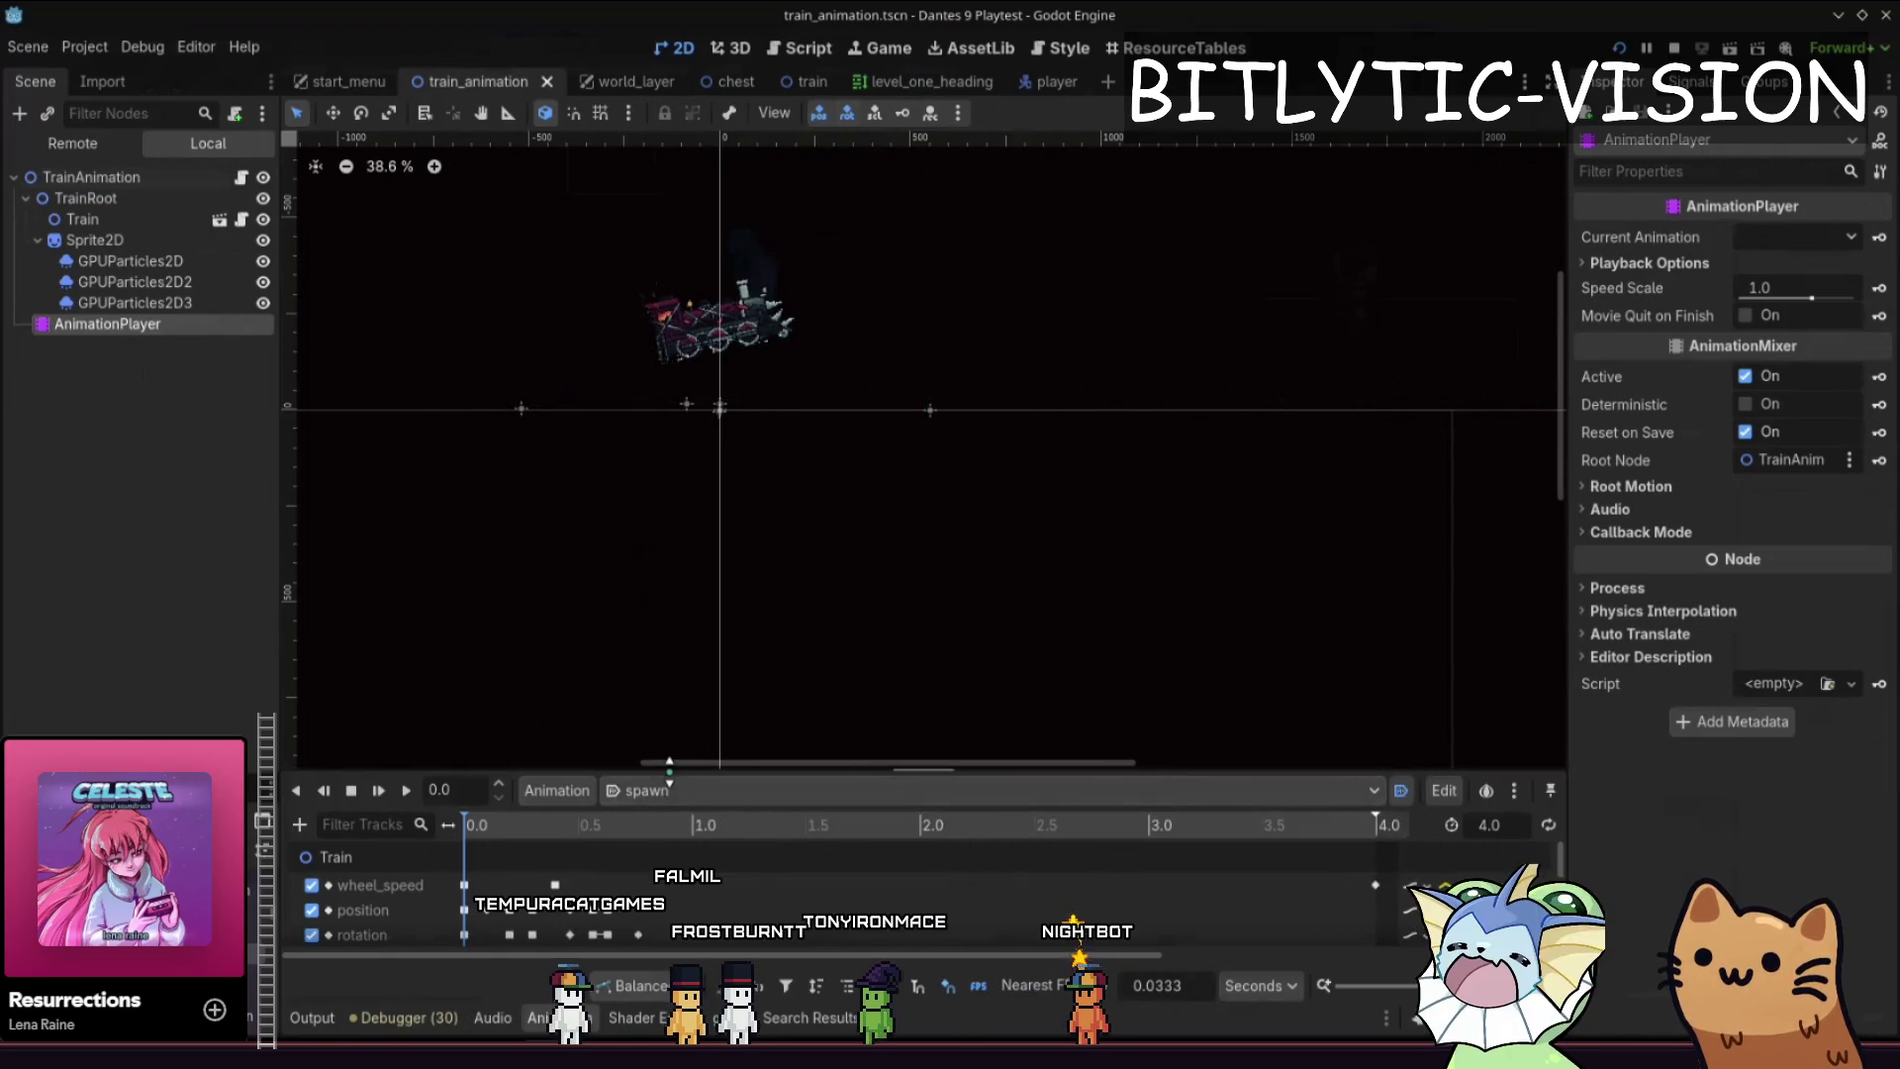
pyautogui.moveTo(693, 770); pyautogui.dragTo(693, 524)
# - Scrub the spawn animation timeline from about 0.79 s back to the start
pyautogui.moveTo(525, 584); pyautogui.dragTo(646, 585)
pyautogui.scroll(-1, 831, 638)
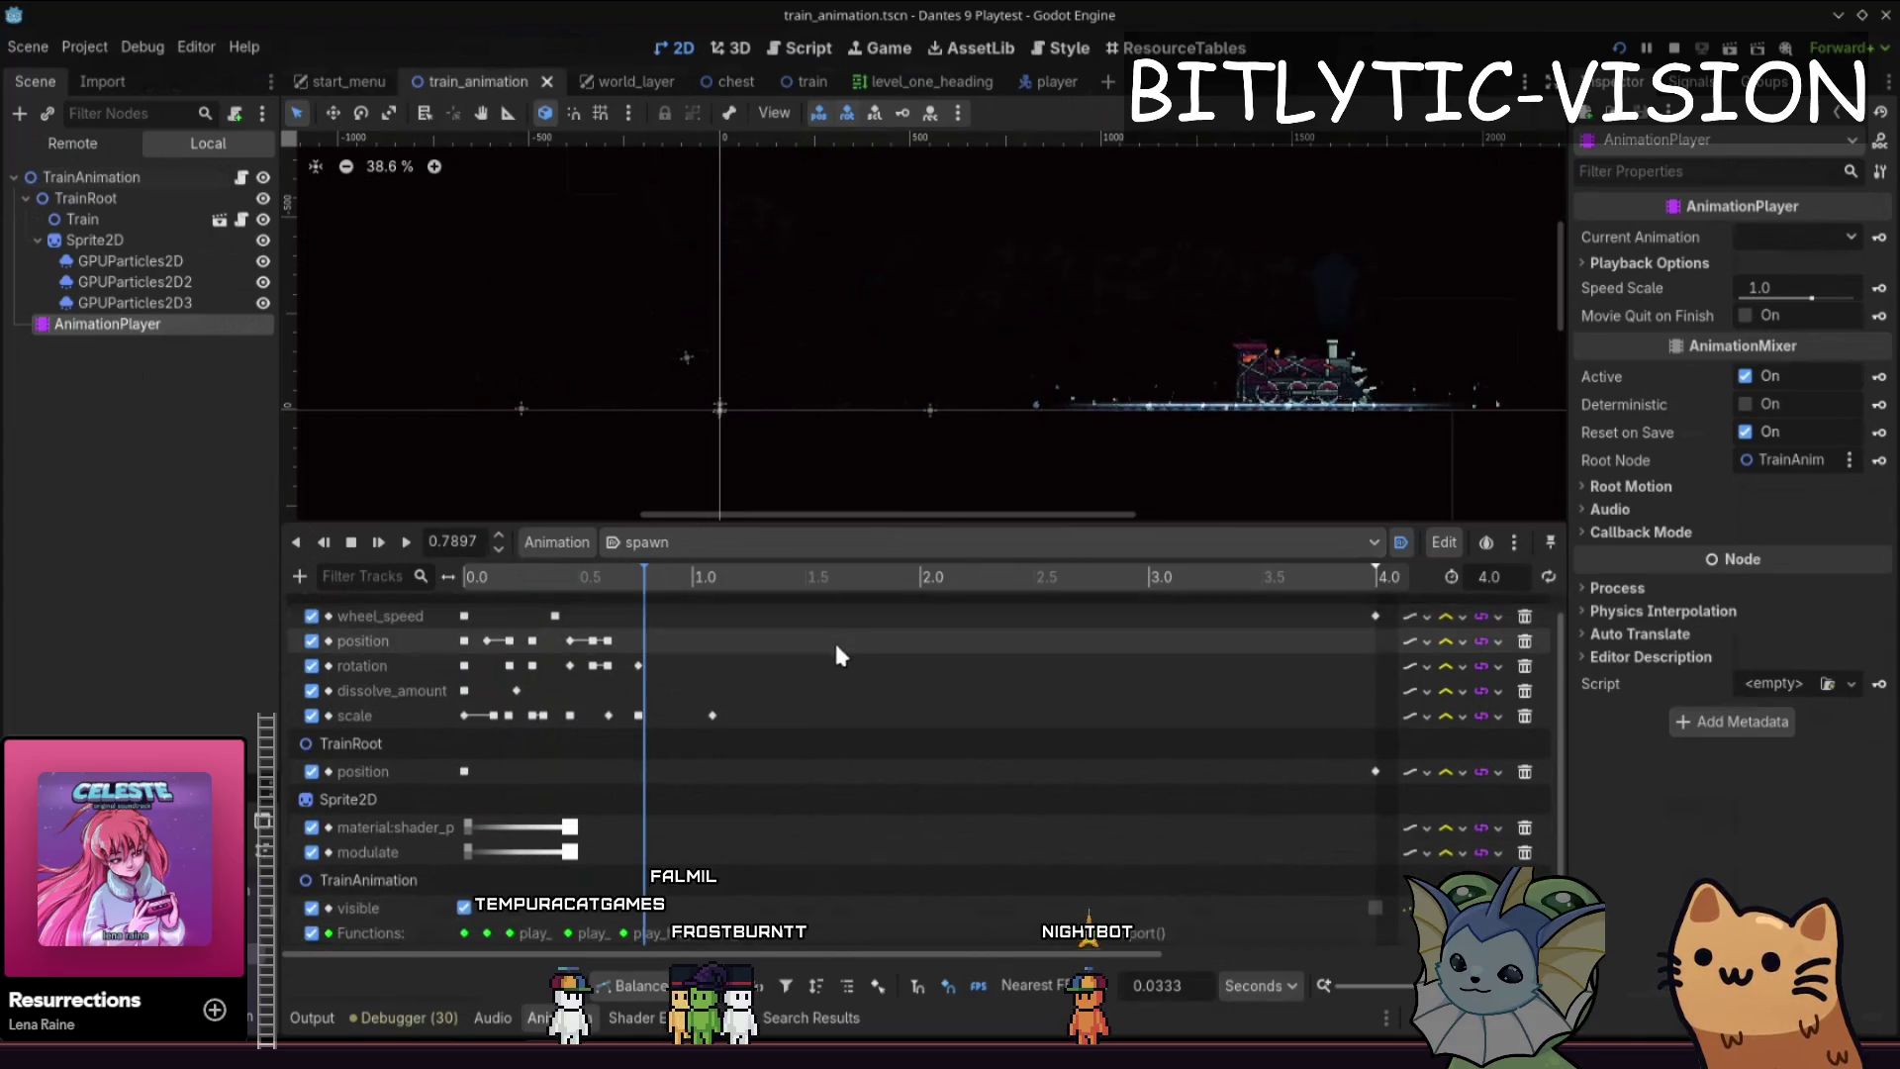
pyautogui.click(611, 570)
pyautogui.moveTo(460, 572)
pyautogui.mouseDown()
pyautogui.moveTo(605, 568)
pyautogui.moveTo(499, 593)
pyautogui.mouseUp()
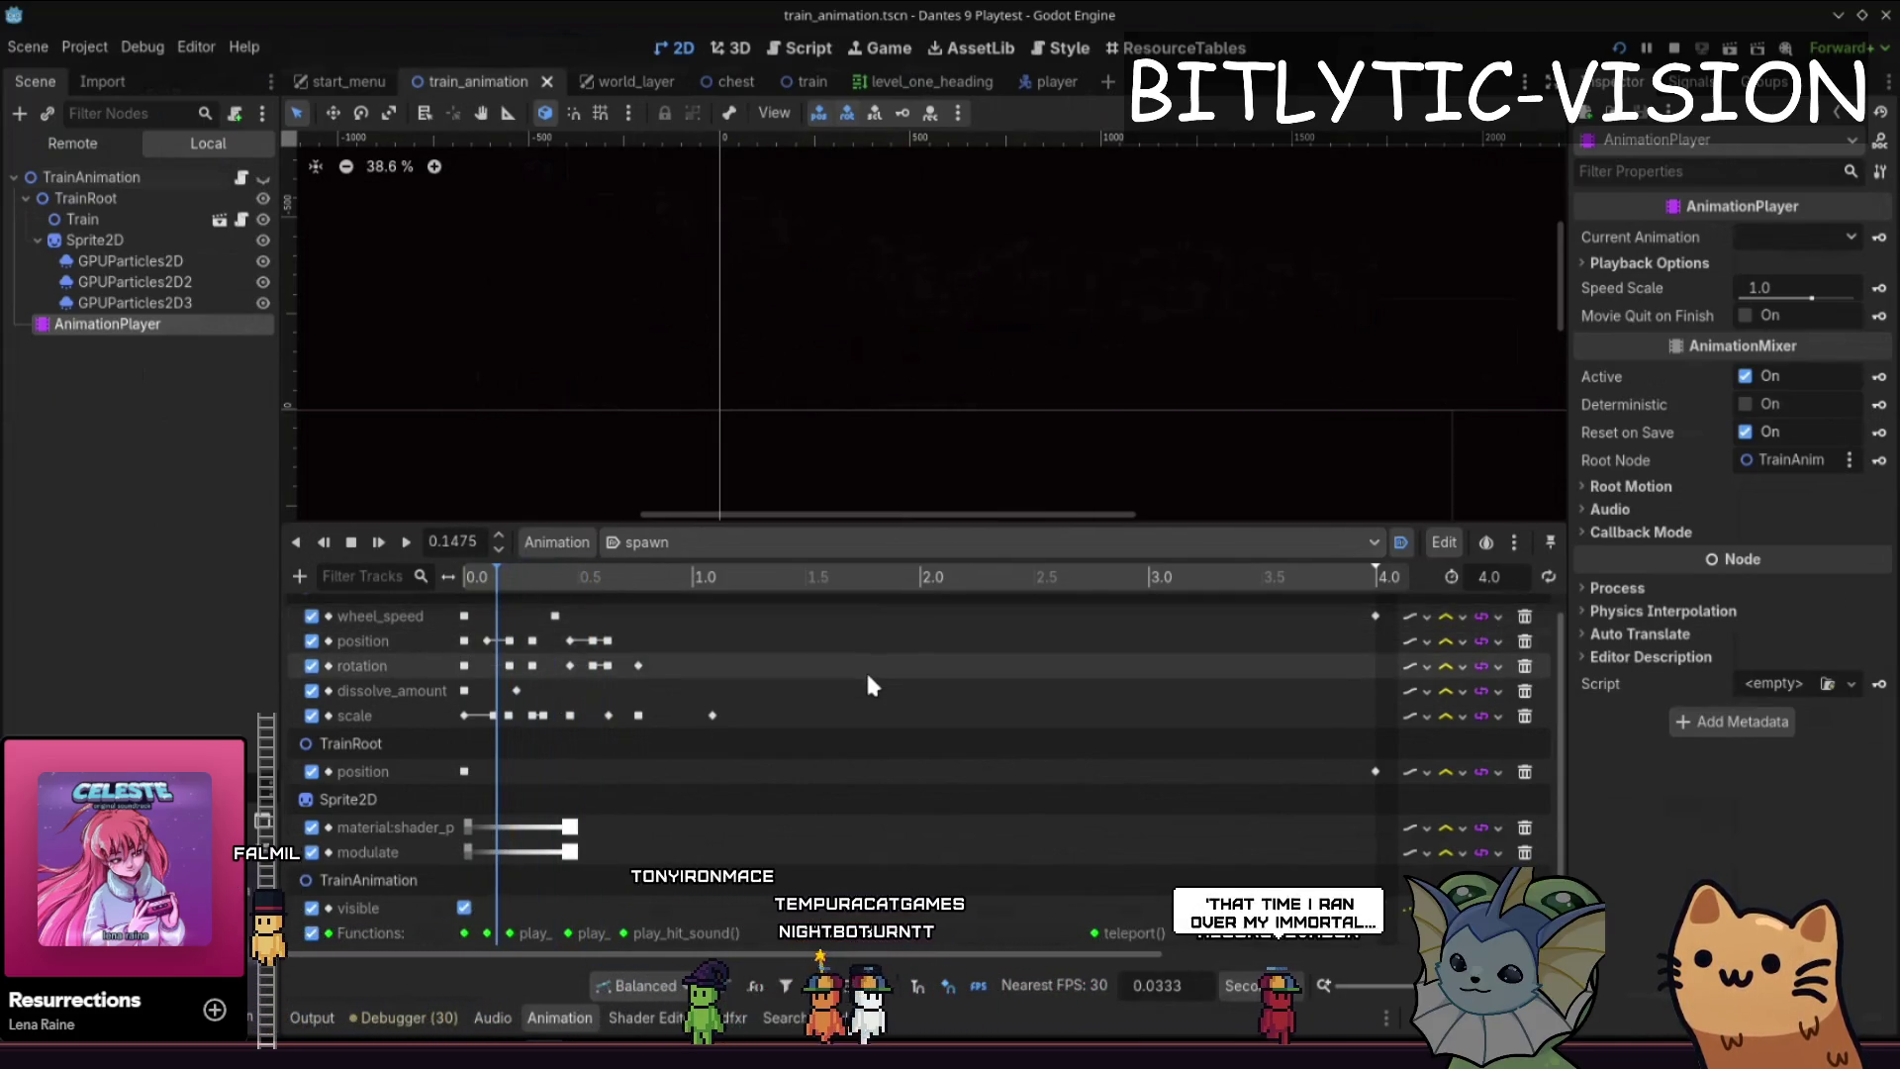
pyautogui.scroll(-5, 862, 667)
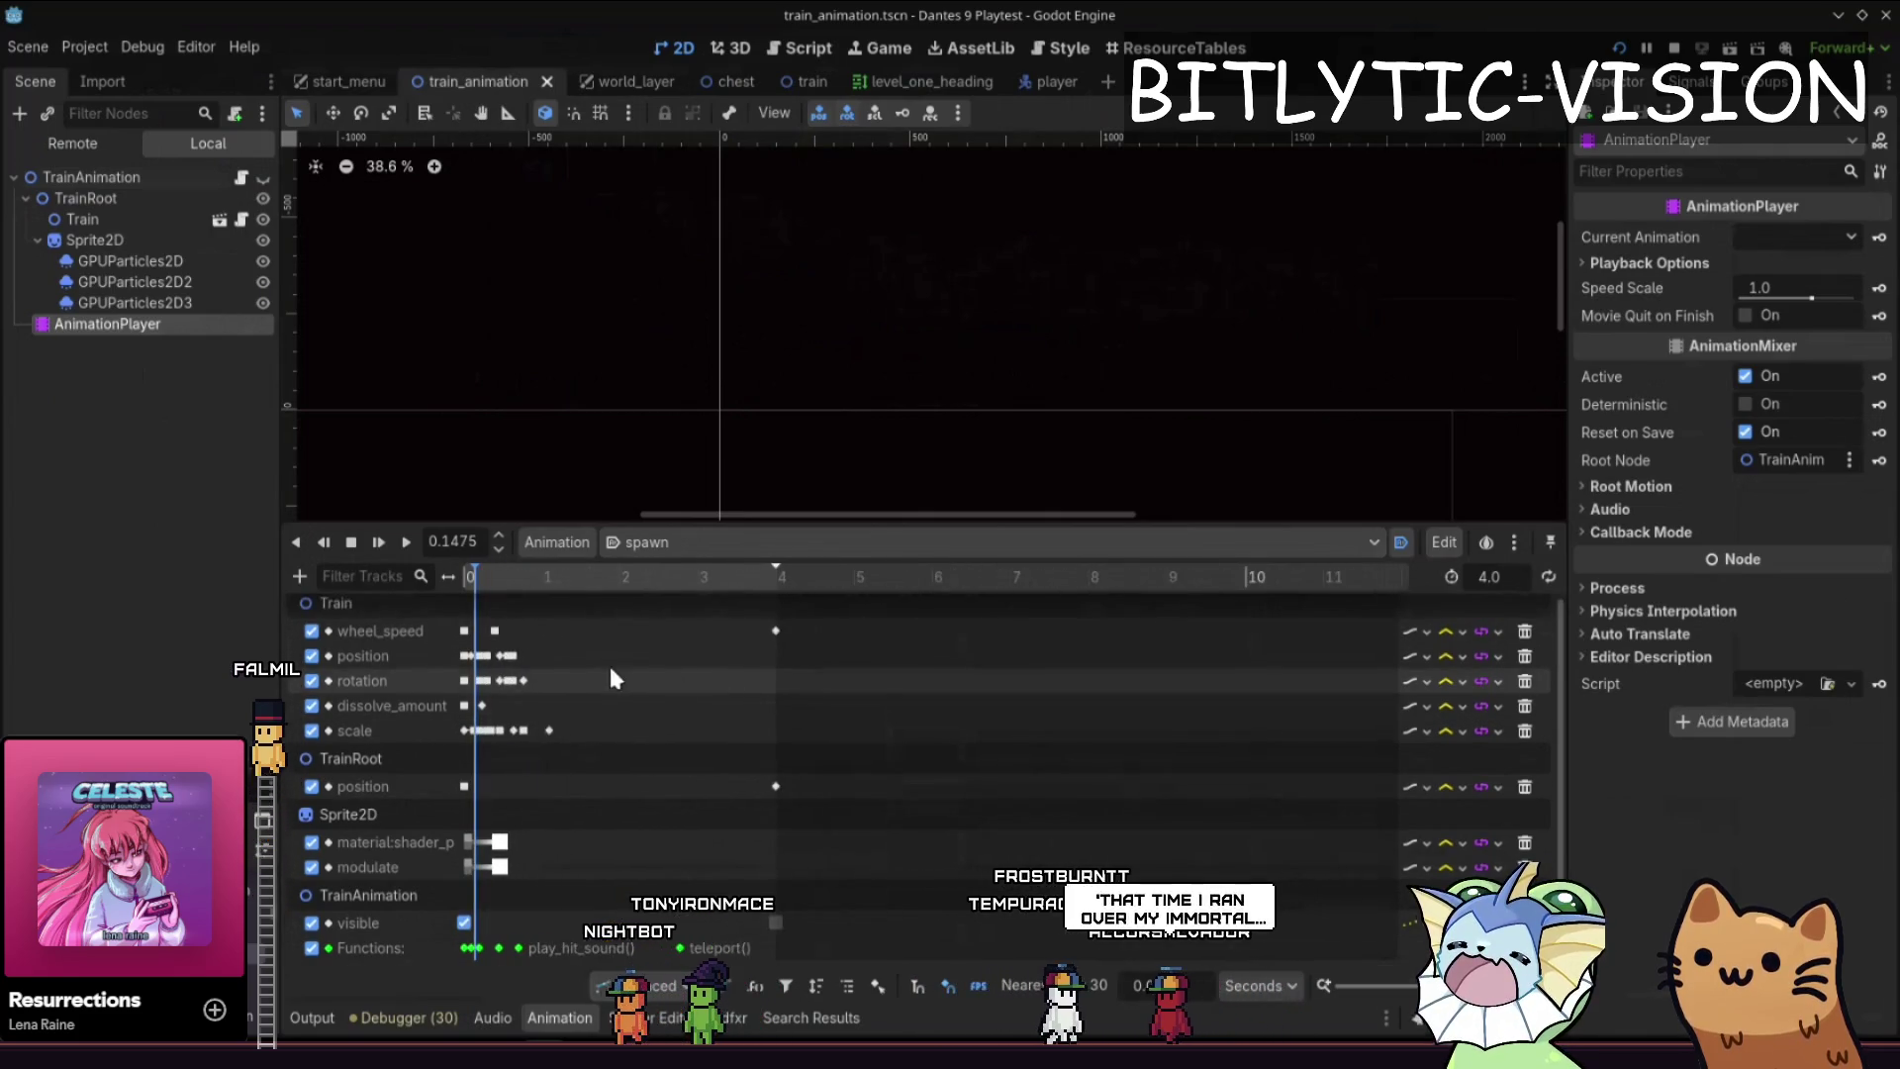
pyautogui.moveTo(522, 572); pyautogui.dragTo(453, 576)
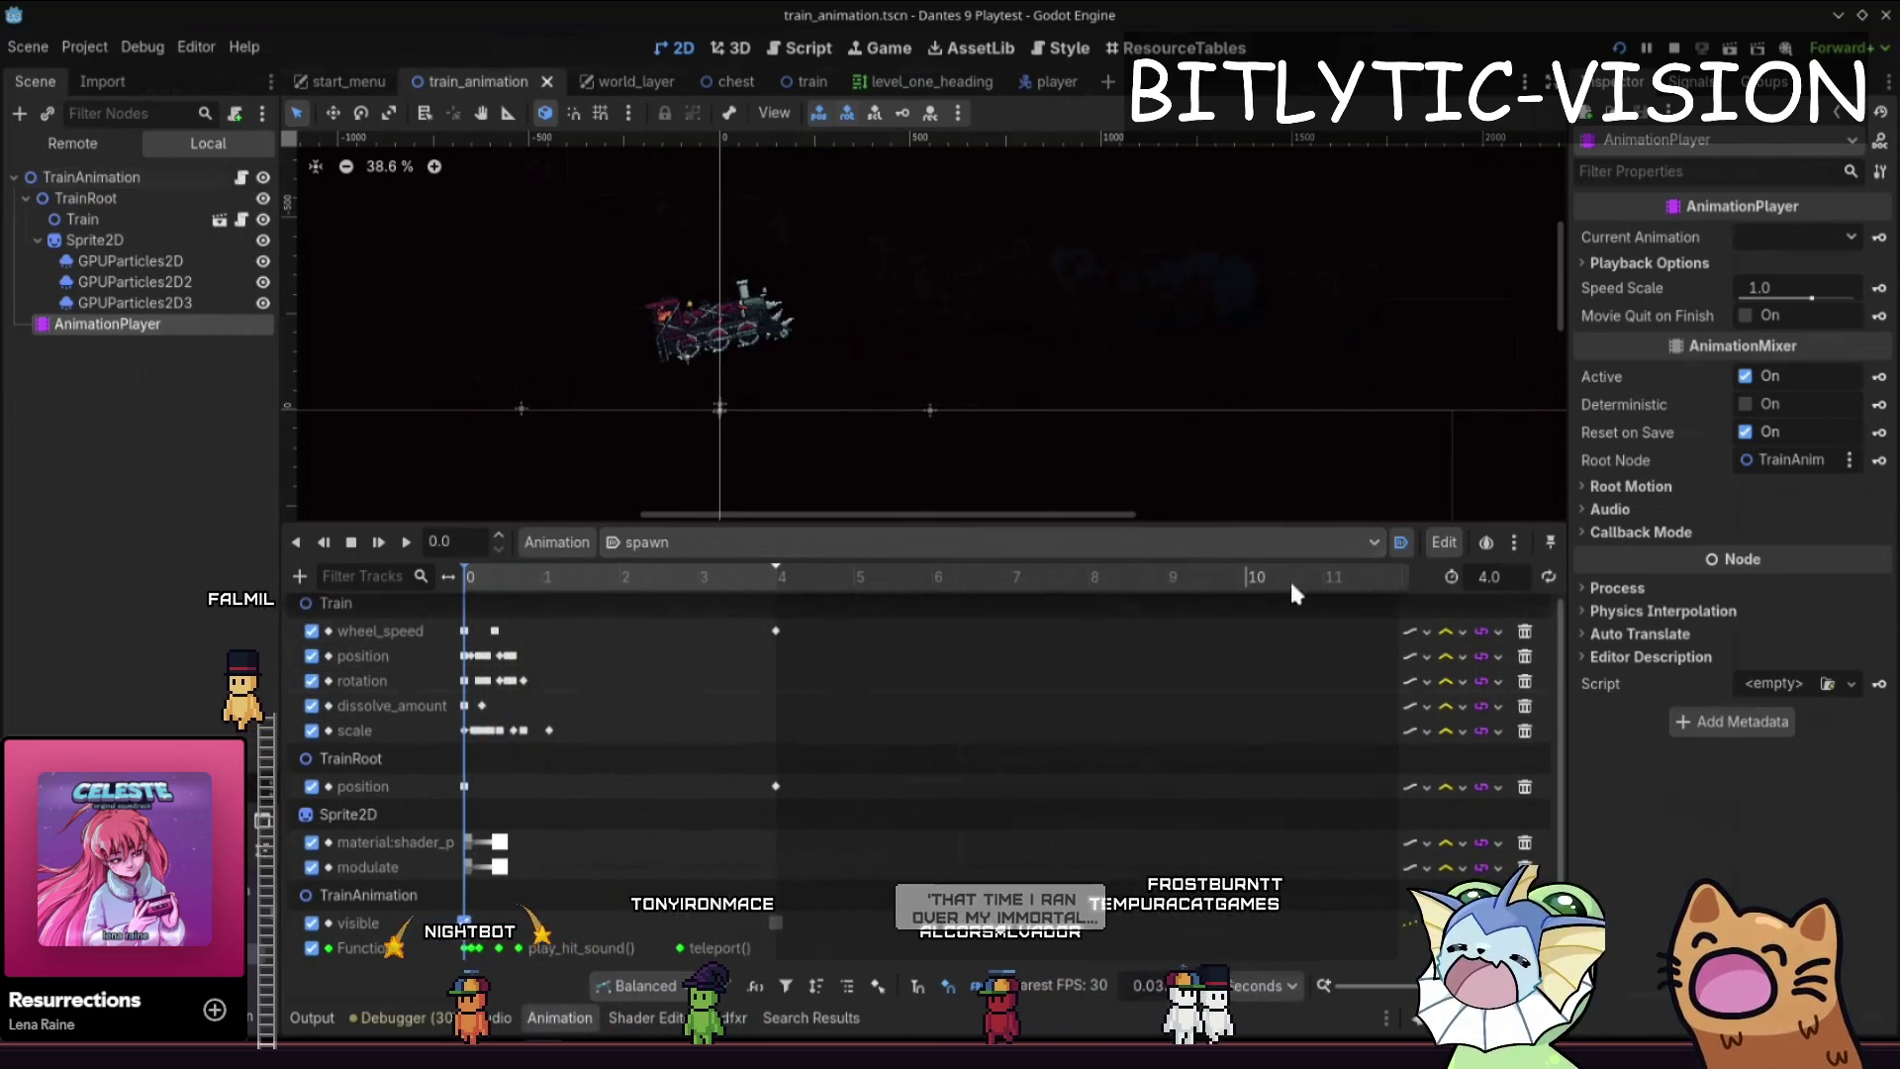
# - From the animation Edit menu, choose to scale the keyframe timing
pyautogui.click(1444, 542)
pyautogui.click(754, 671)
pyautogui.hotkey('ctrl', 'a')
pyautogui.press('Escape')
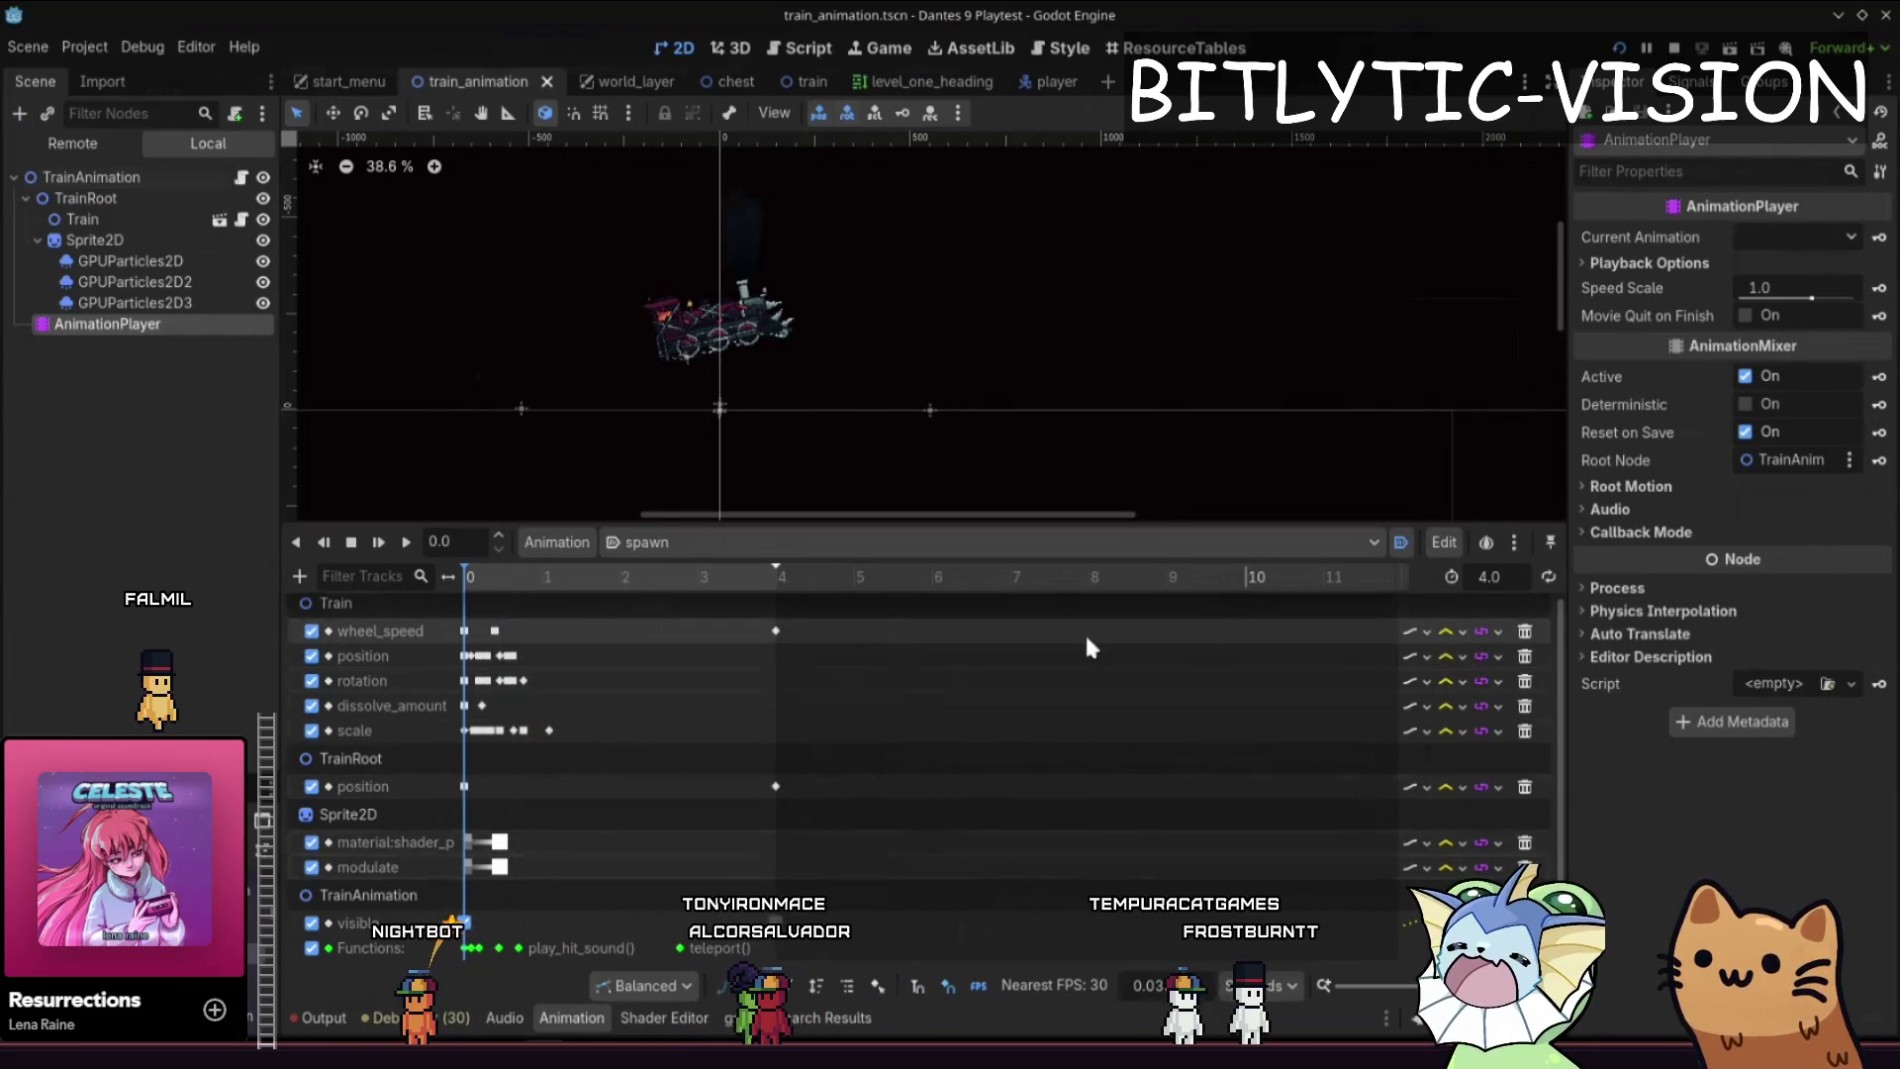
pyautogui.click(1444, 542)
pyautogui.click(1481, 610)
# - Select all spawn animation keys and scale their timing by 2
pyautogui.write('2')
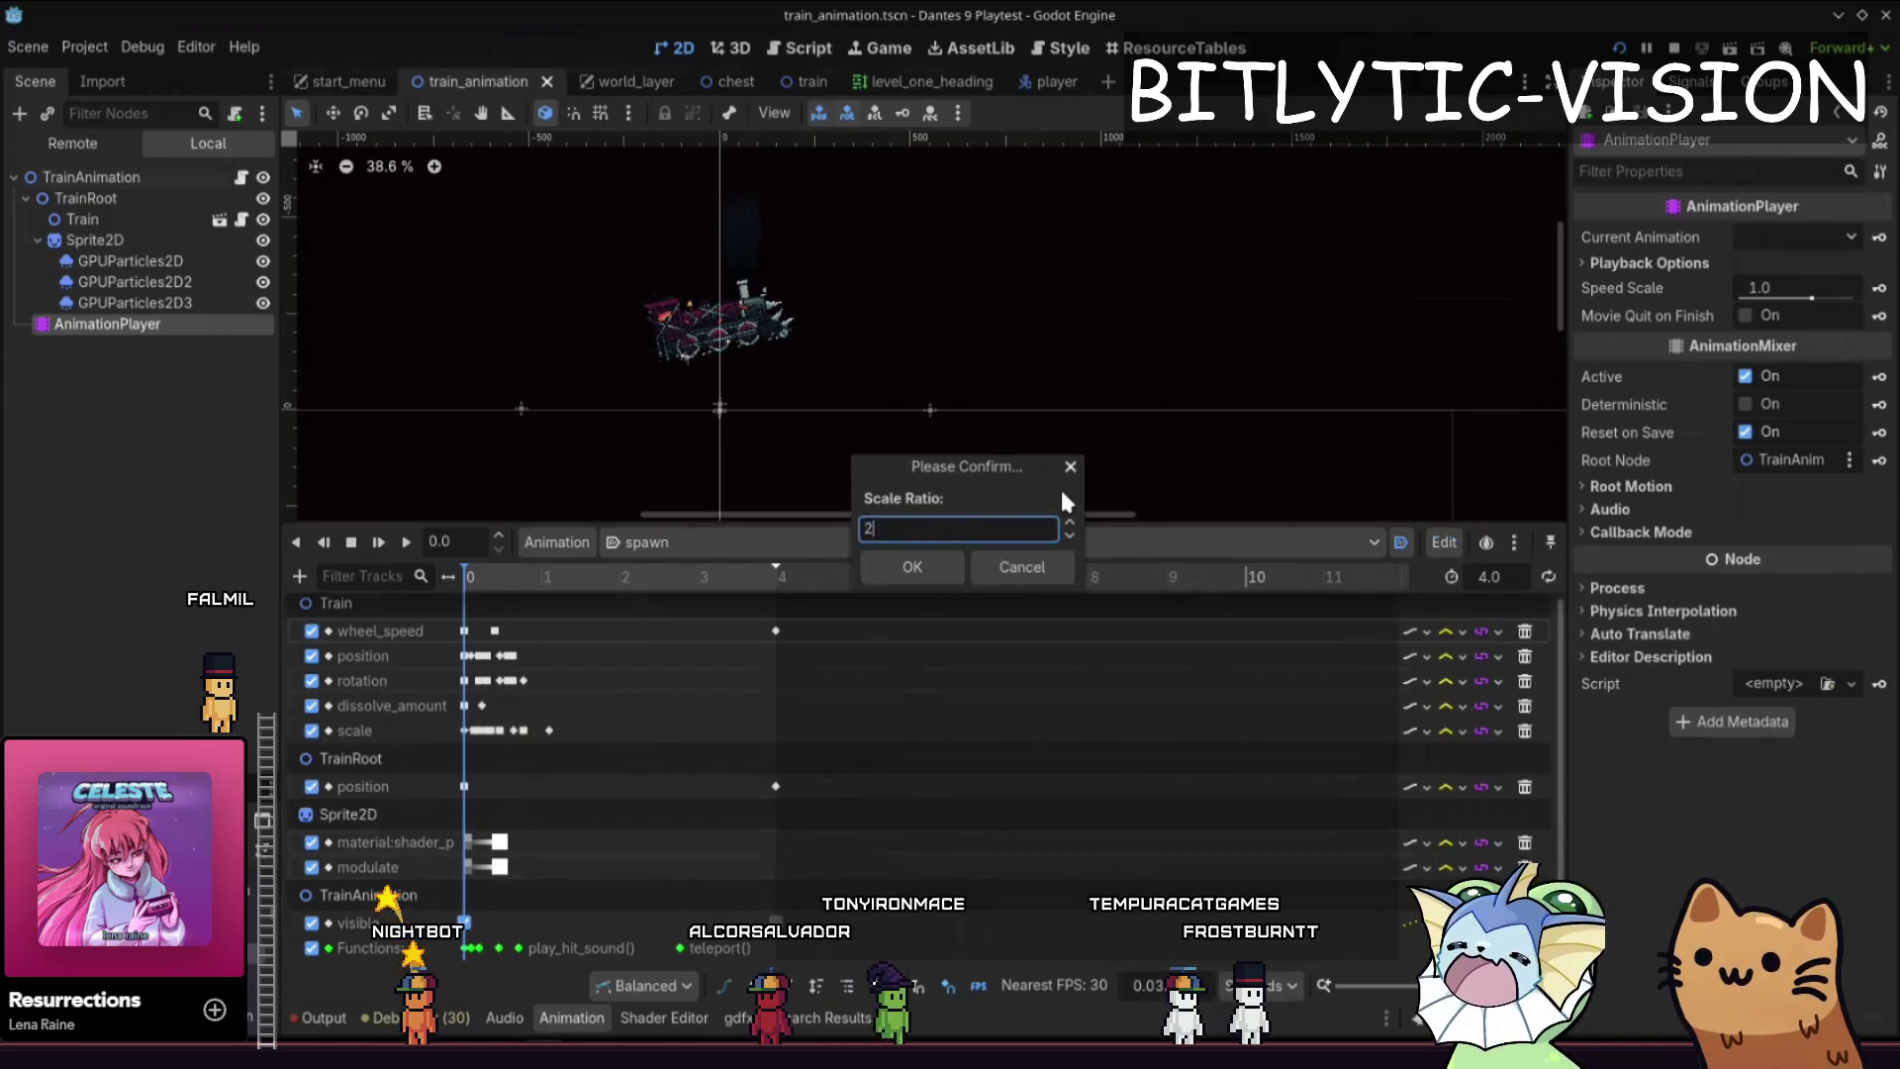
pyautogui.press('Return')
pyautogui.moveTo(877, 608); pyautogui.dragTo(297, 979)
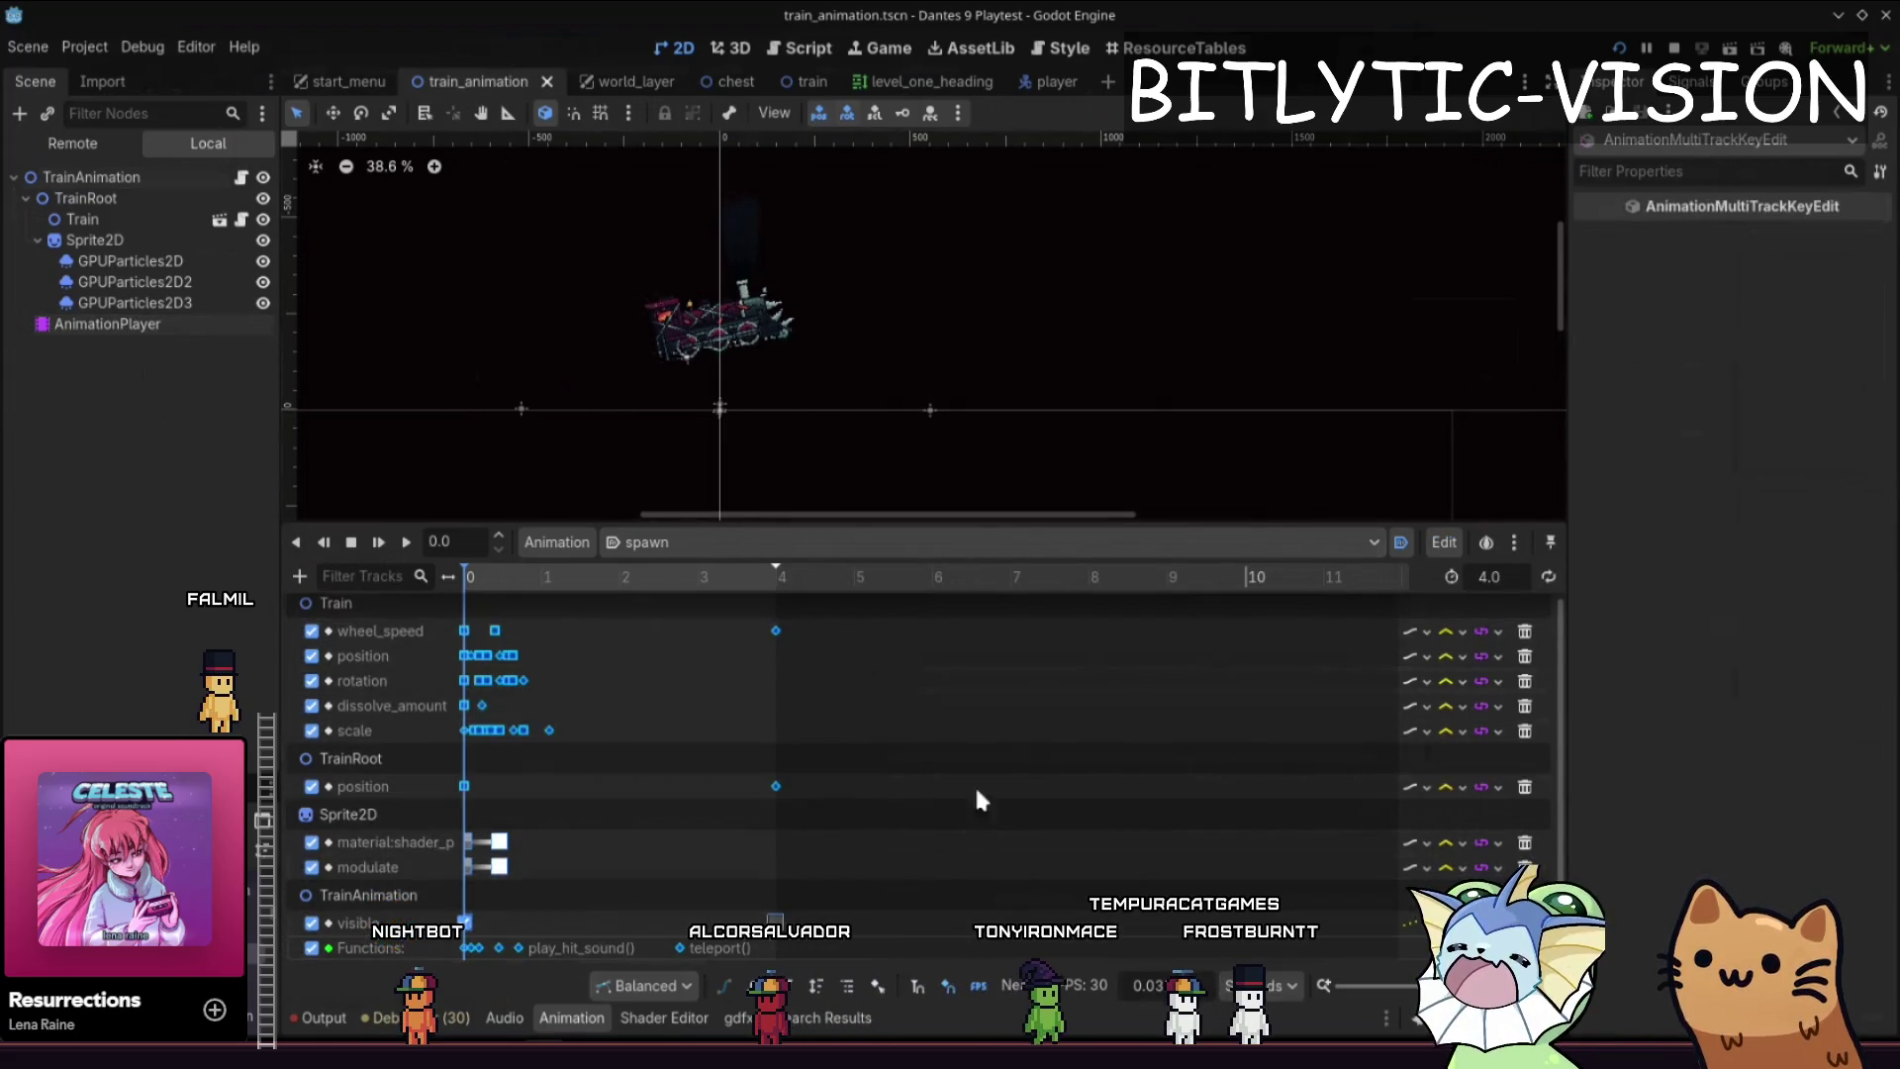
pyautogui.click(1461, 543)
pyautogui.click(1472, 608)
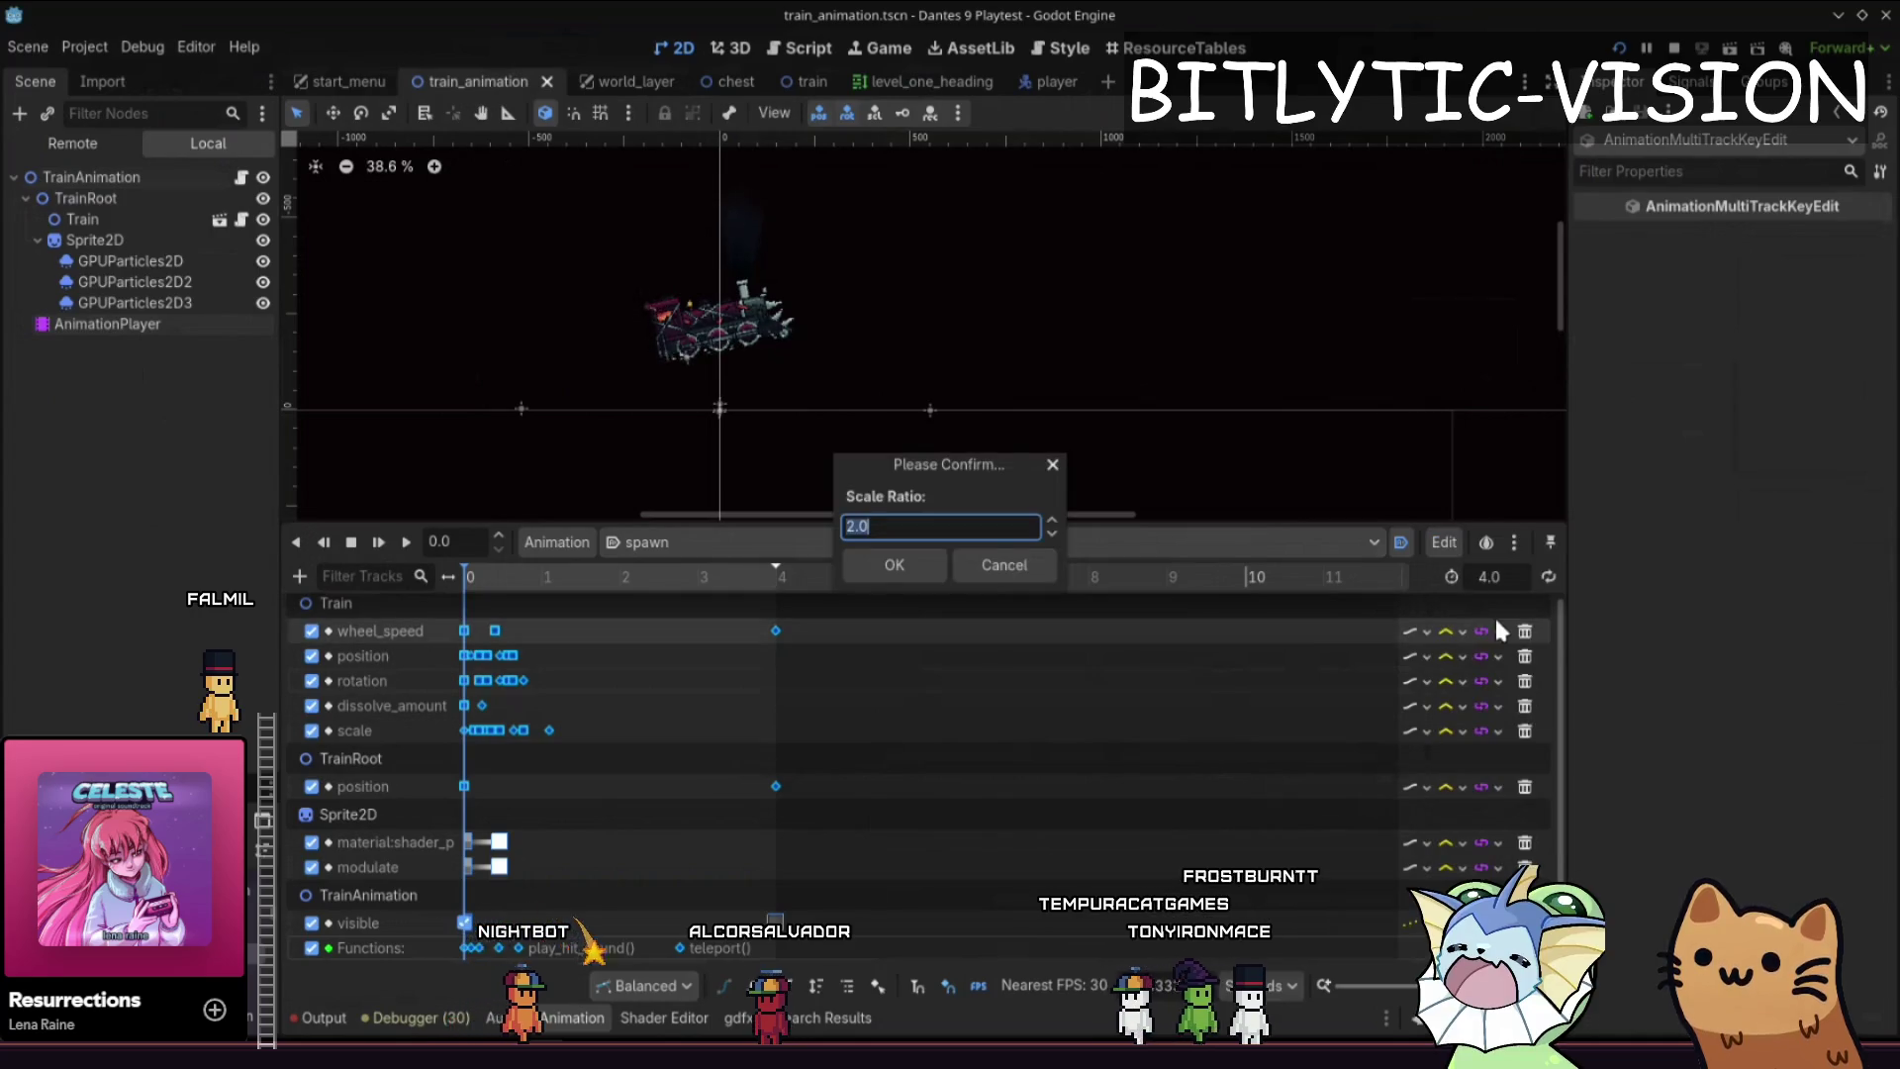
pyautogui.press('Return')
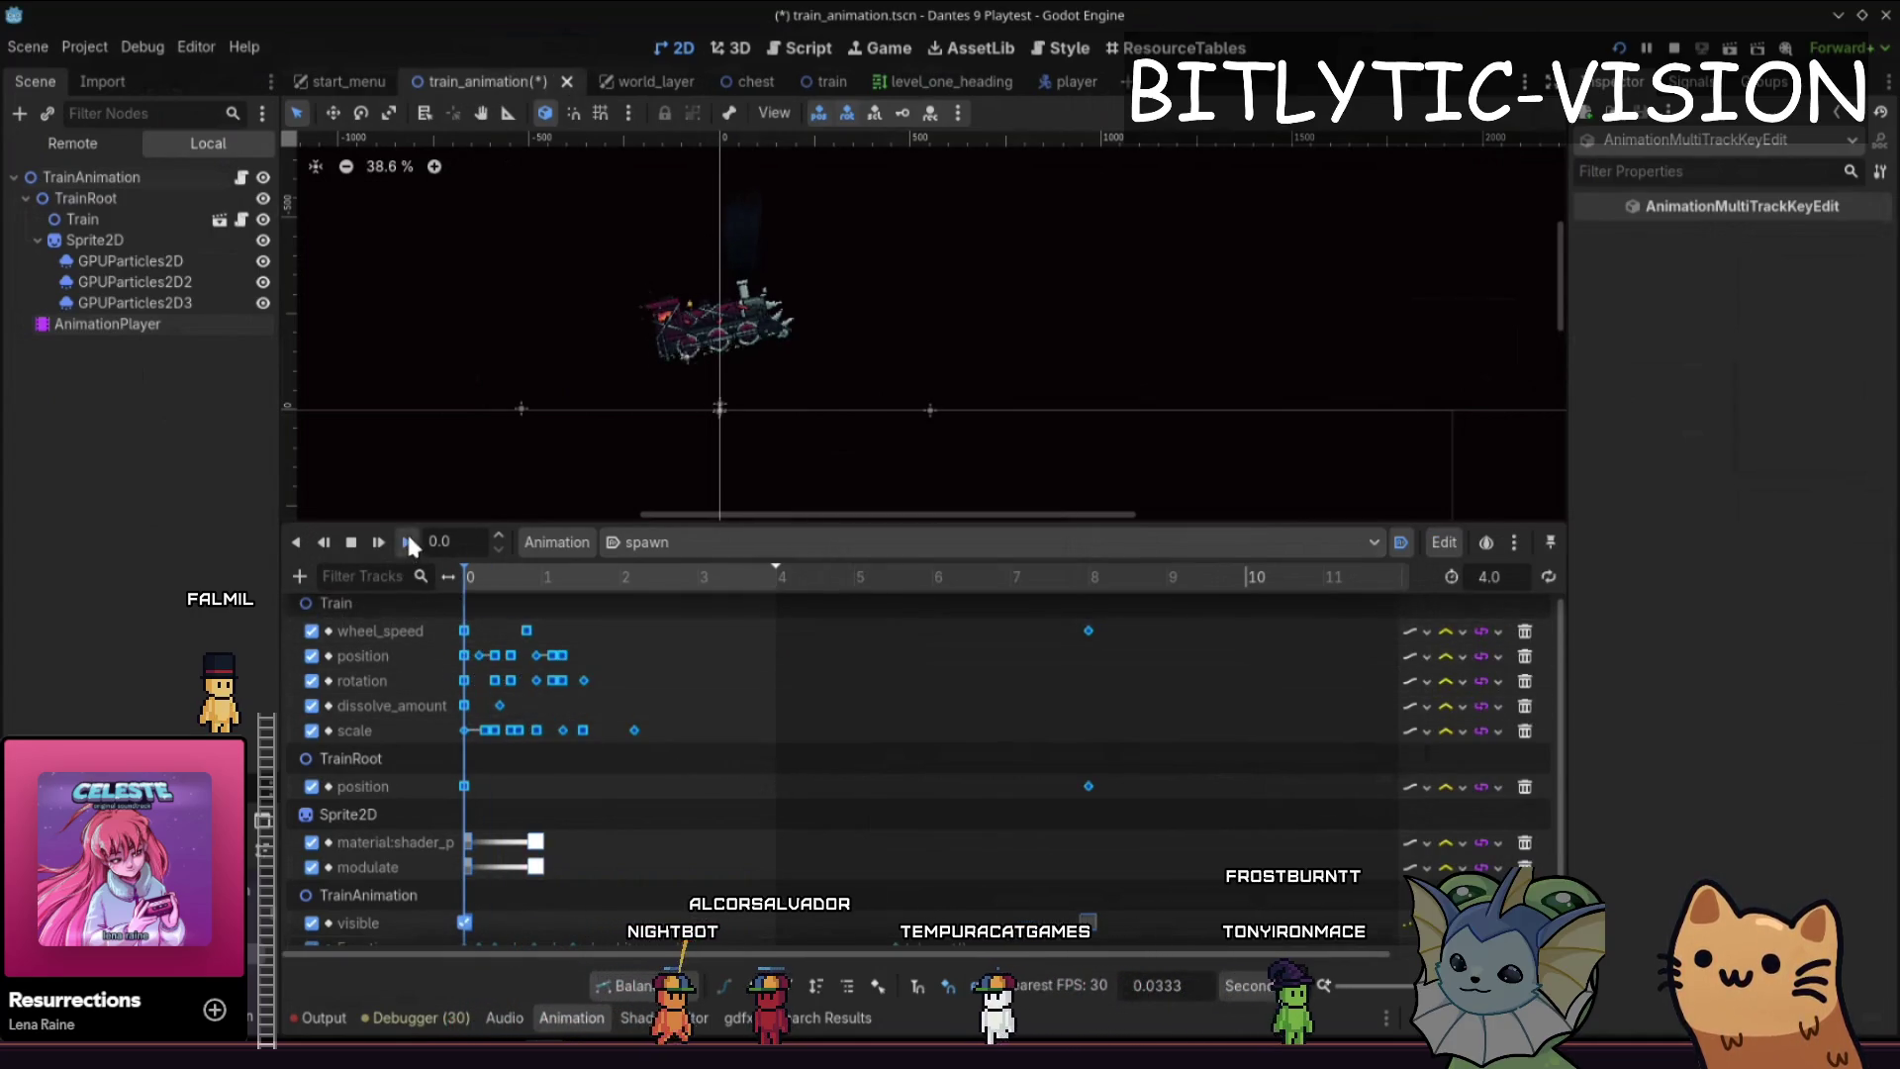
# - Preview the stretched spawn animation from the start, then pause it
pyautogui.click(408, 540)
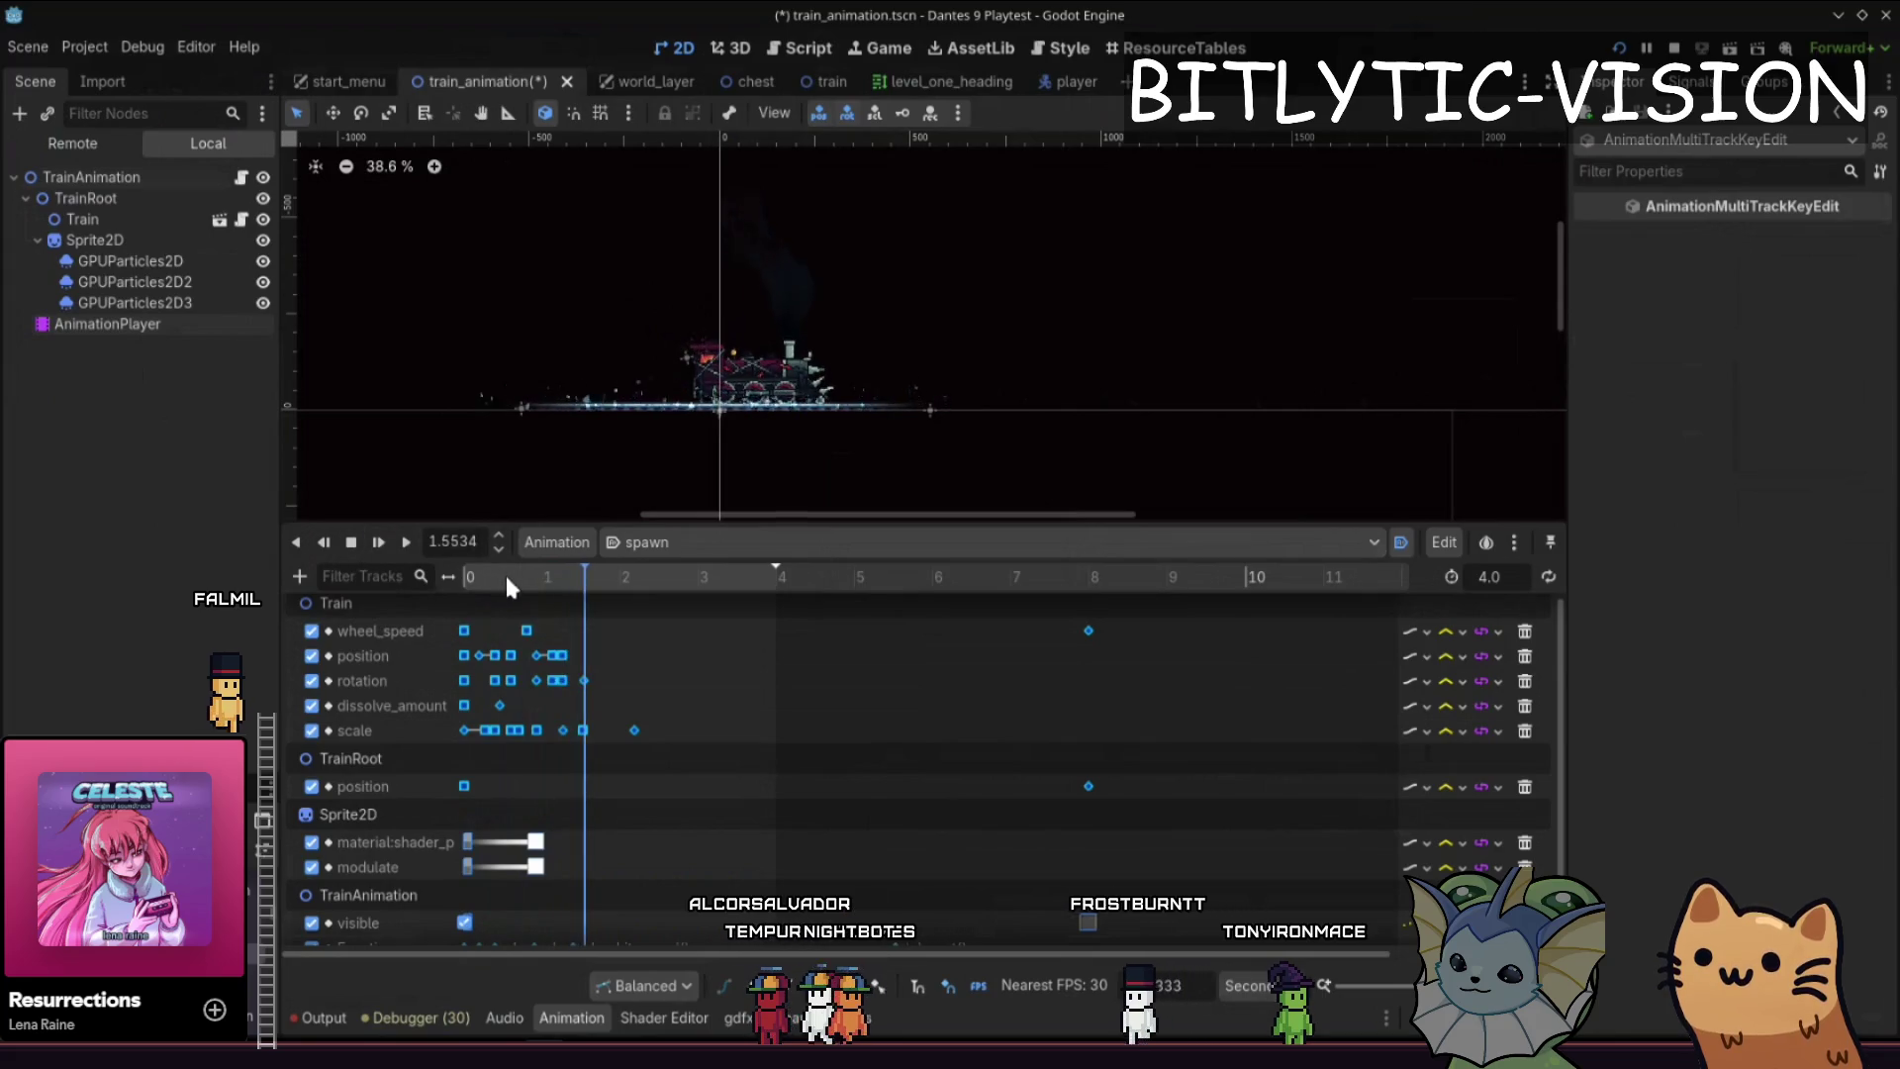
pyautogui.moveTo(506, 579); pyautogui.dragTo(424, 573)
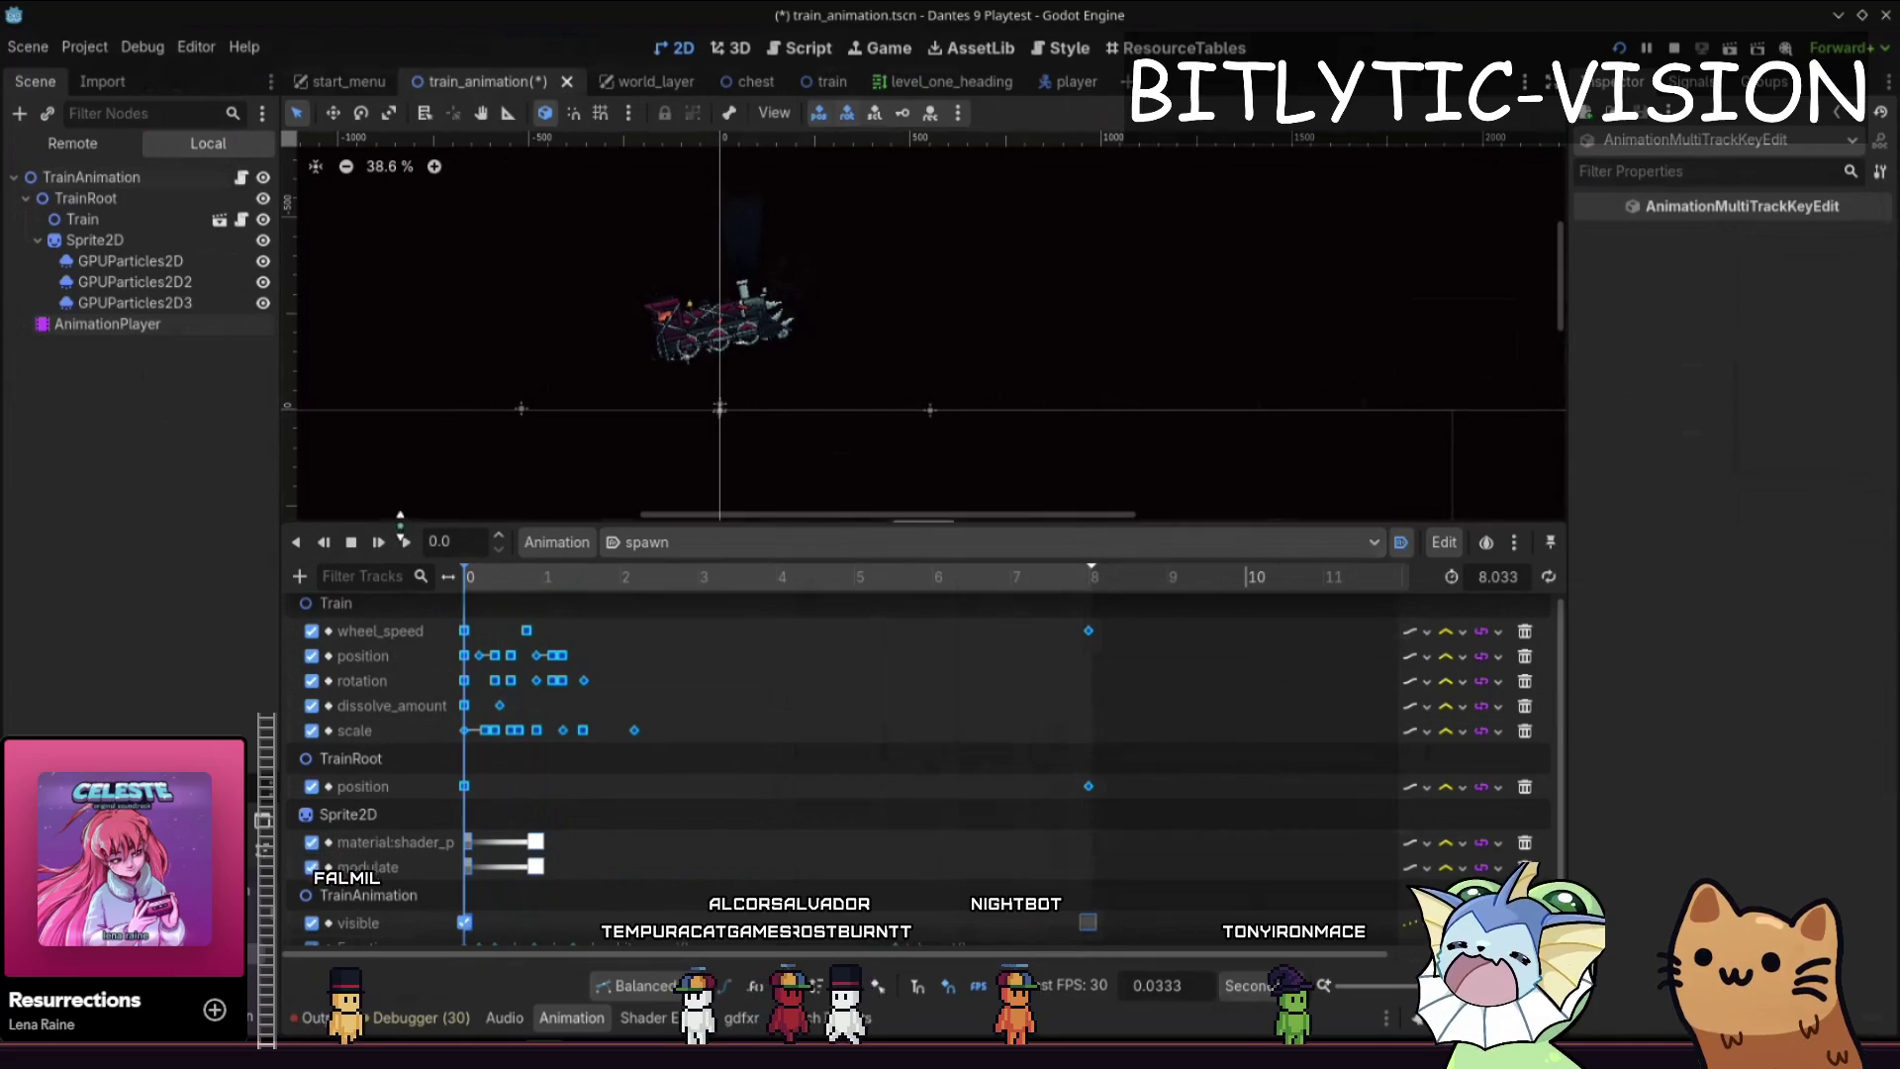
pyautogui.click(408, 542)
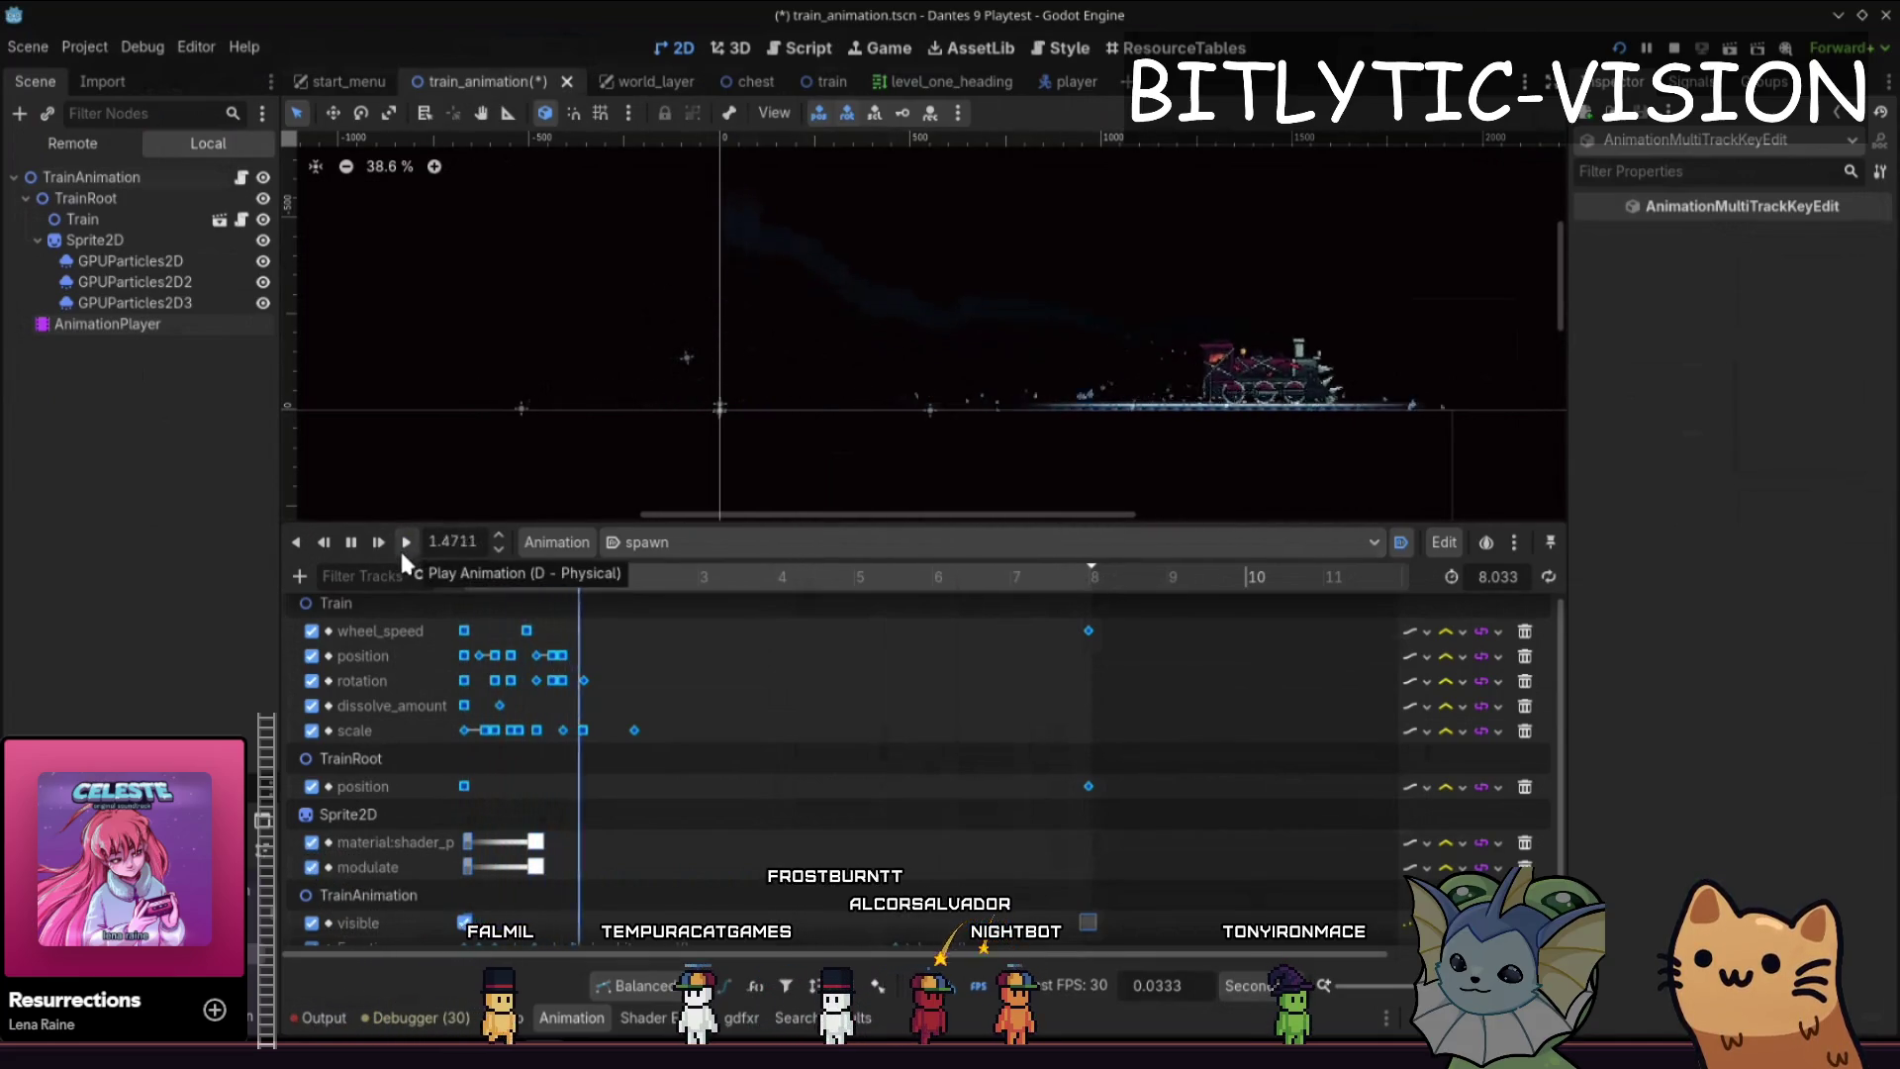
pyautogui.click(352, 541)
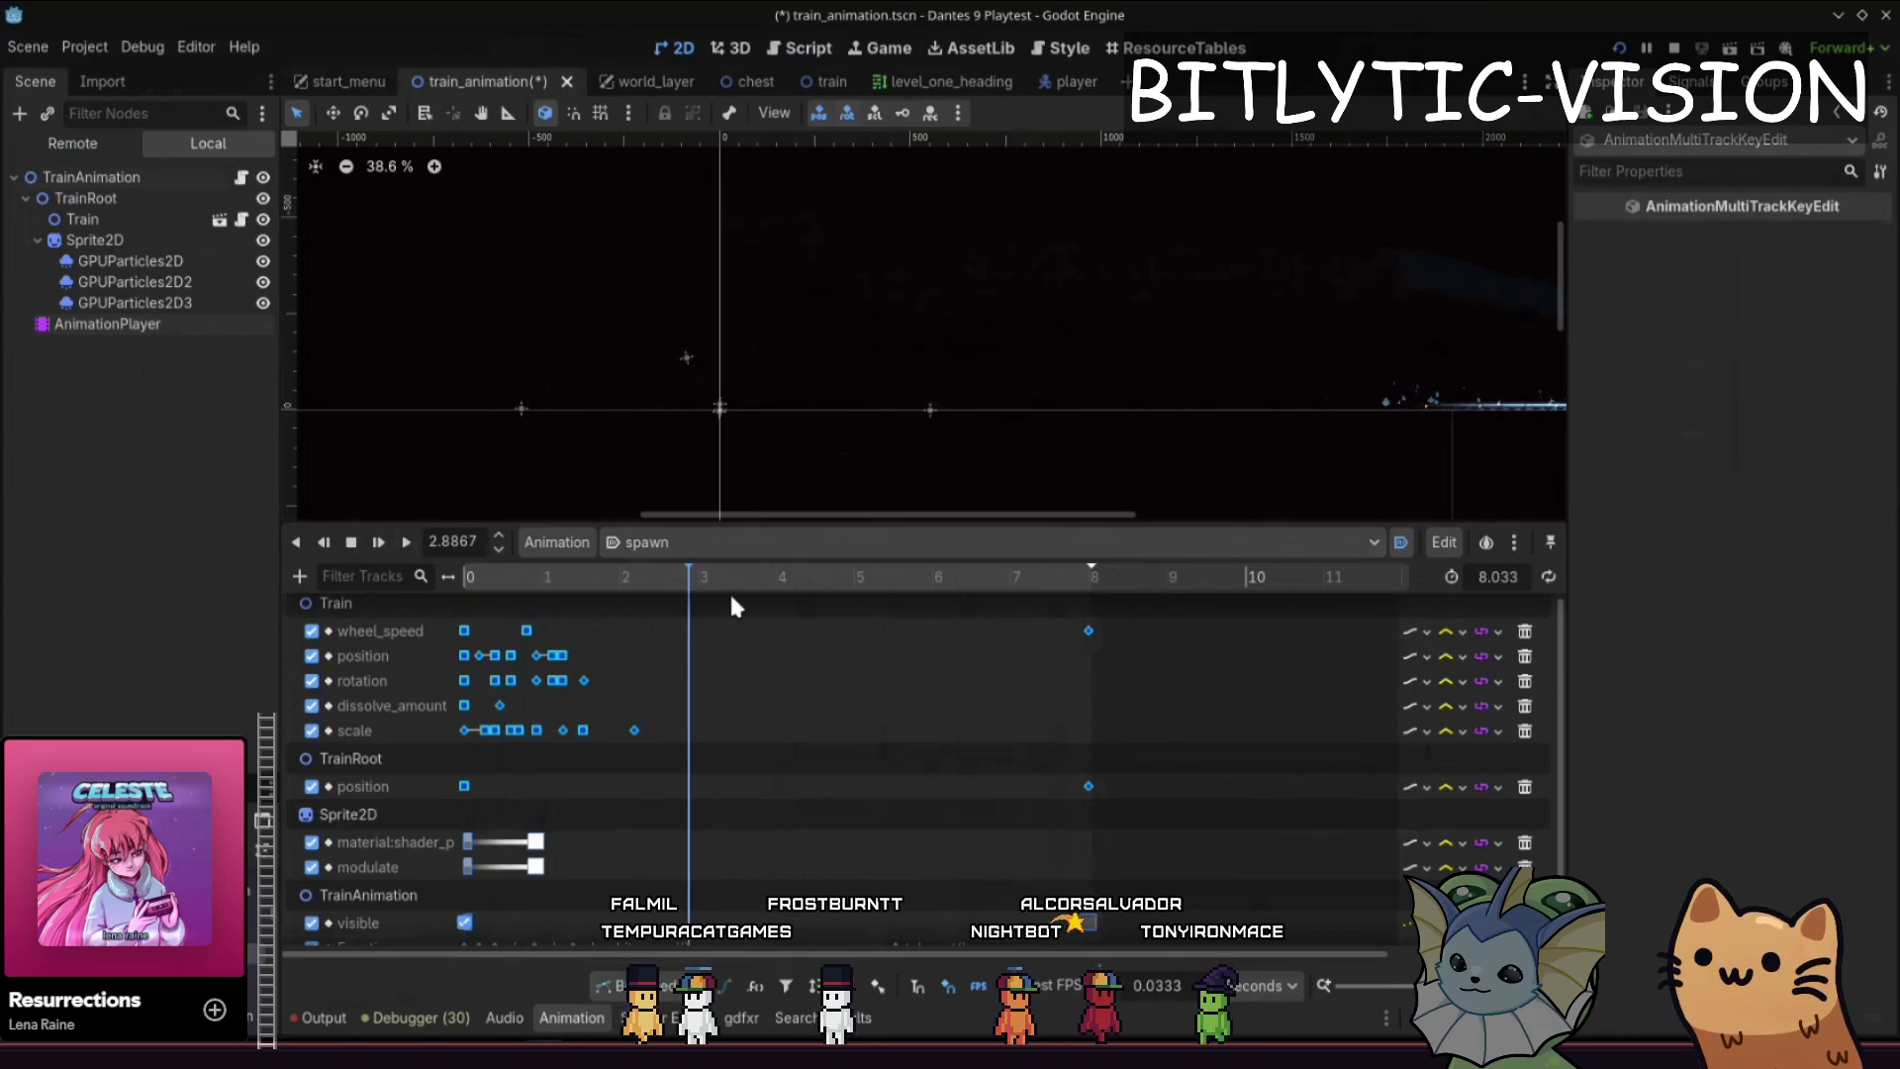
# - Undo the scaling to restore the 4-second timing and deselect all keys
pyautogui.click(737, 626)
pyautogui.hotkey('ctrl', 'z')
pyautogui.hotkey('ctrl', 'z')
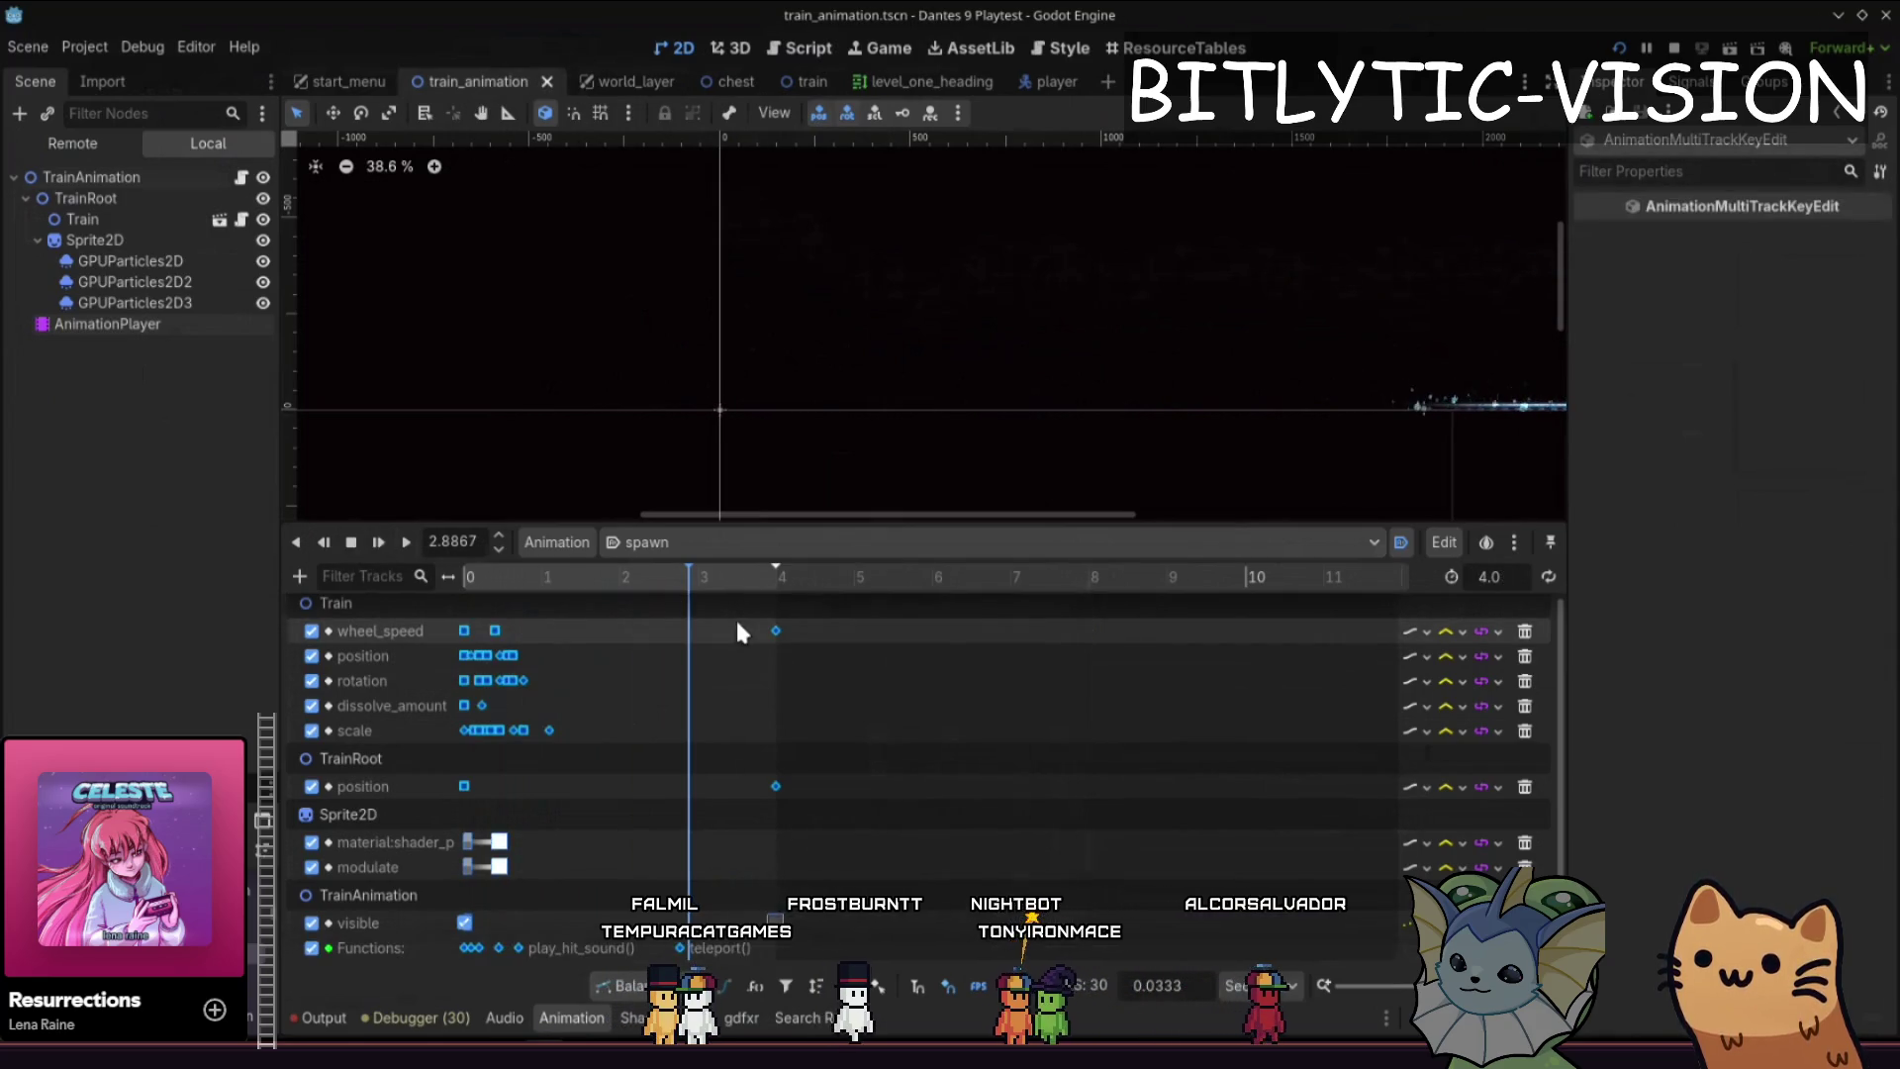
pyautogui.click(850, 668)
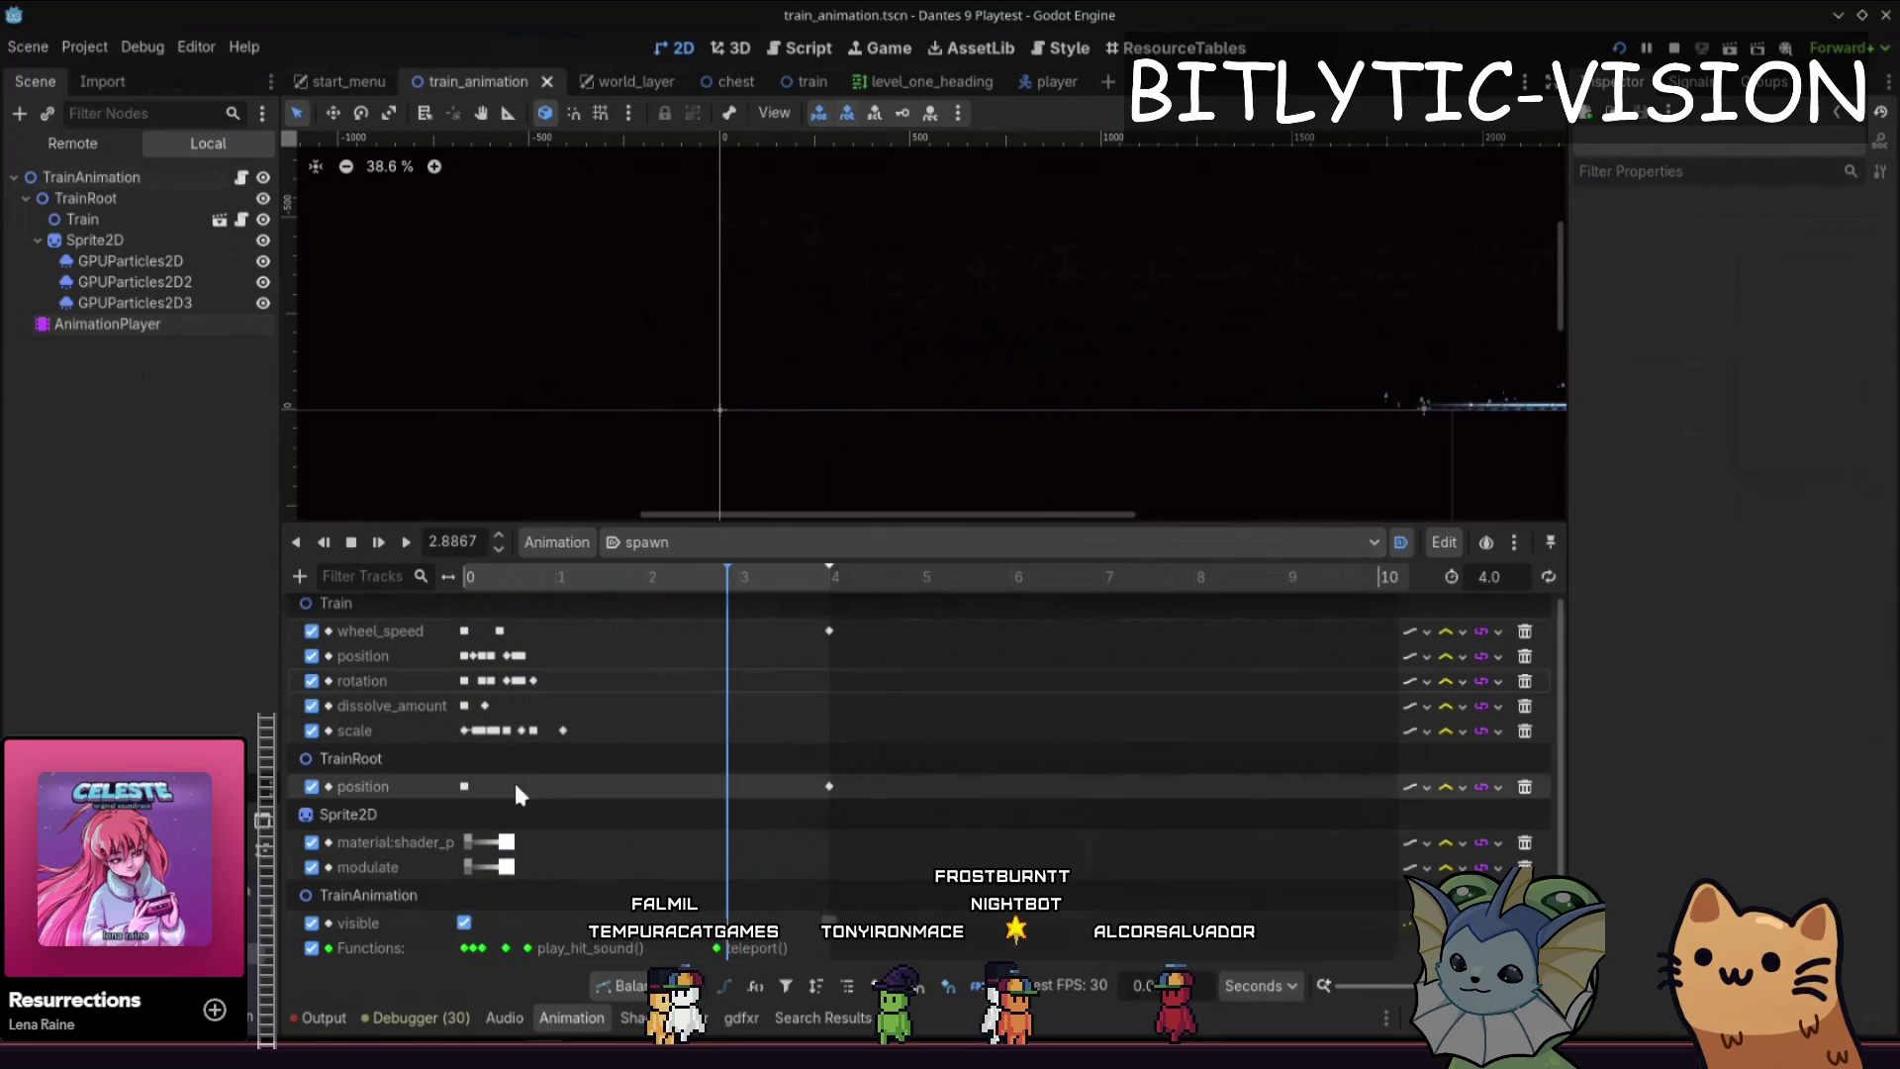
# - Set the TrainRoot end position key's x value to 2000
pyautogui.click(829, 786)
pyautogui.click(1801, 262)
pyautogui.write('2')
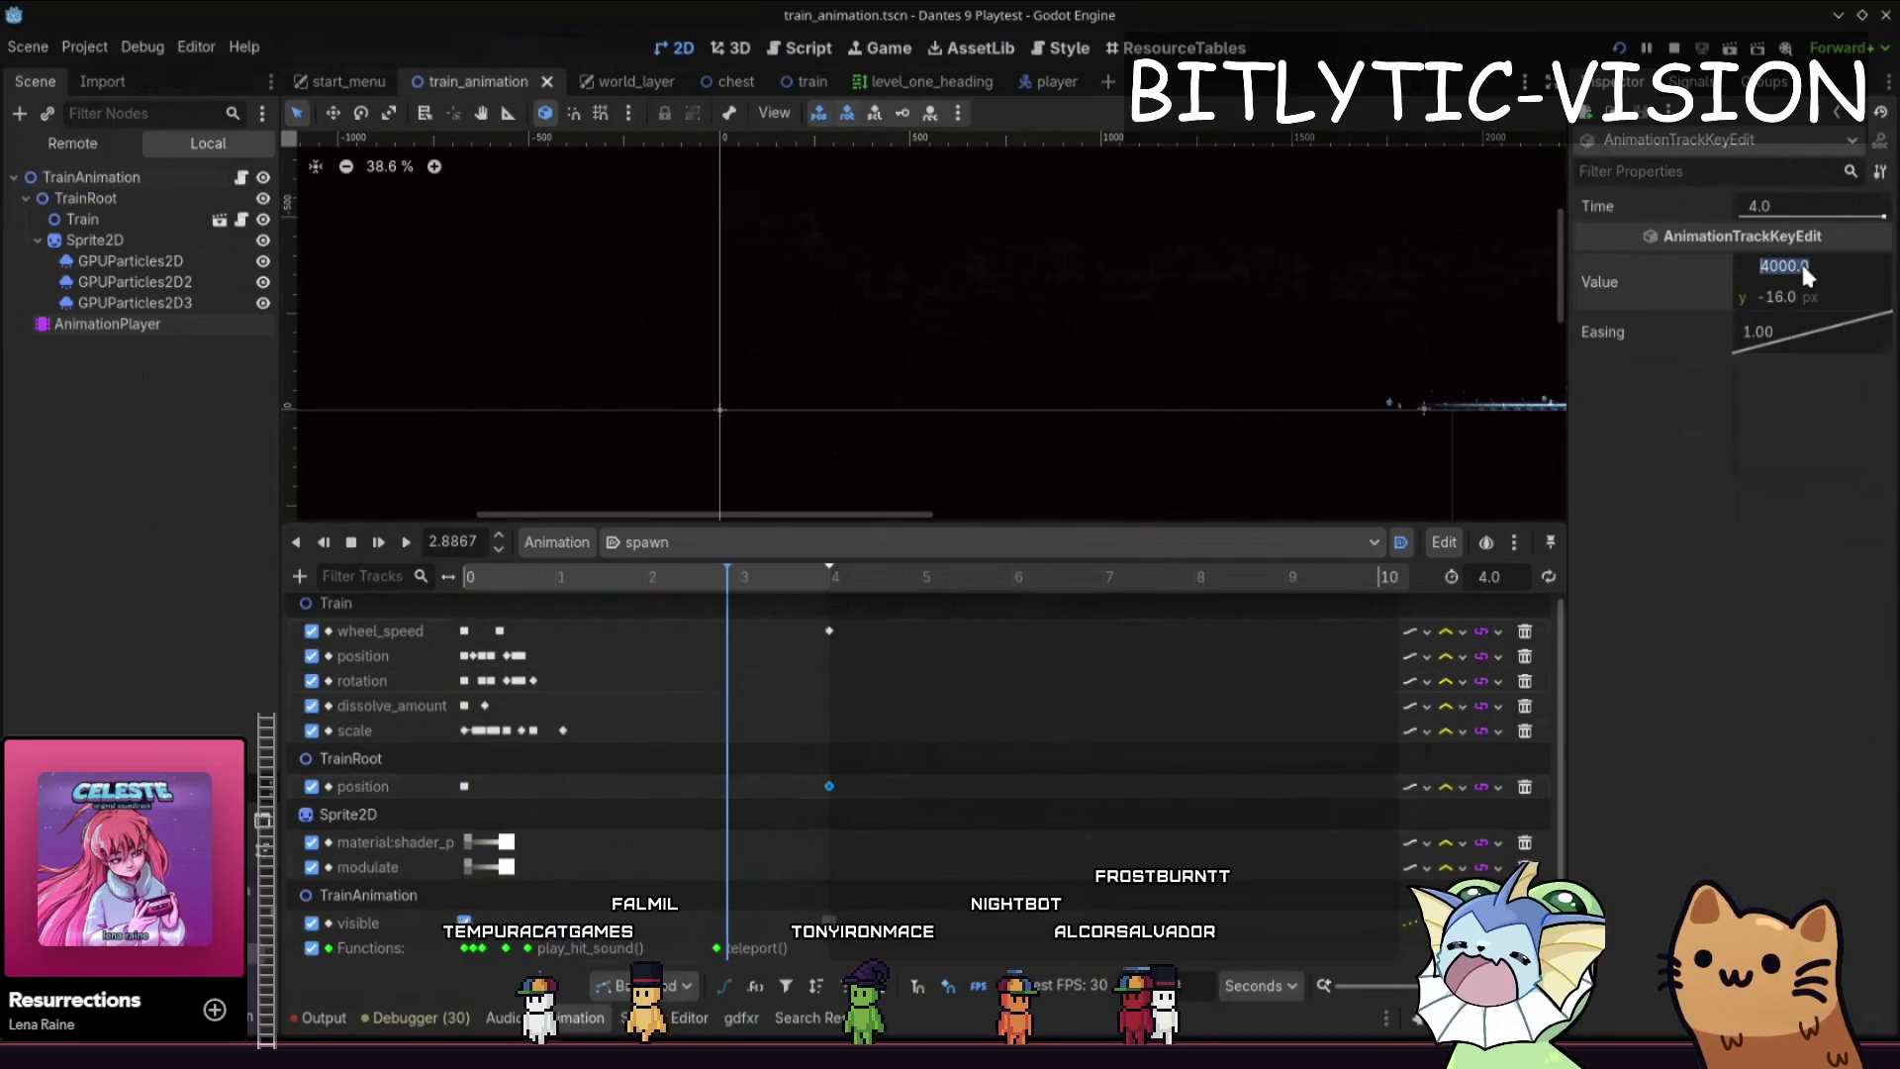
pyautogui.write('000')
pyautogui.press('Return')
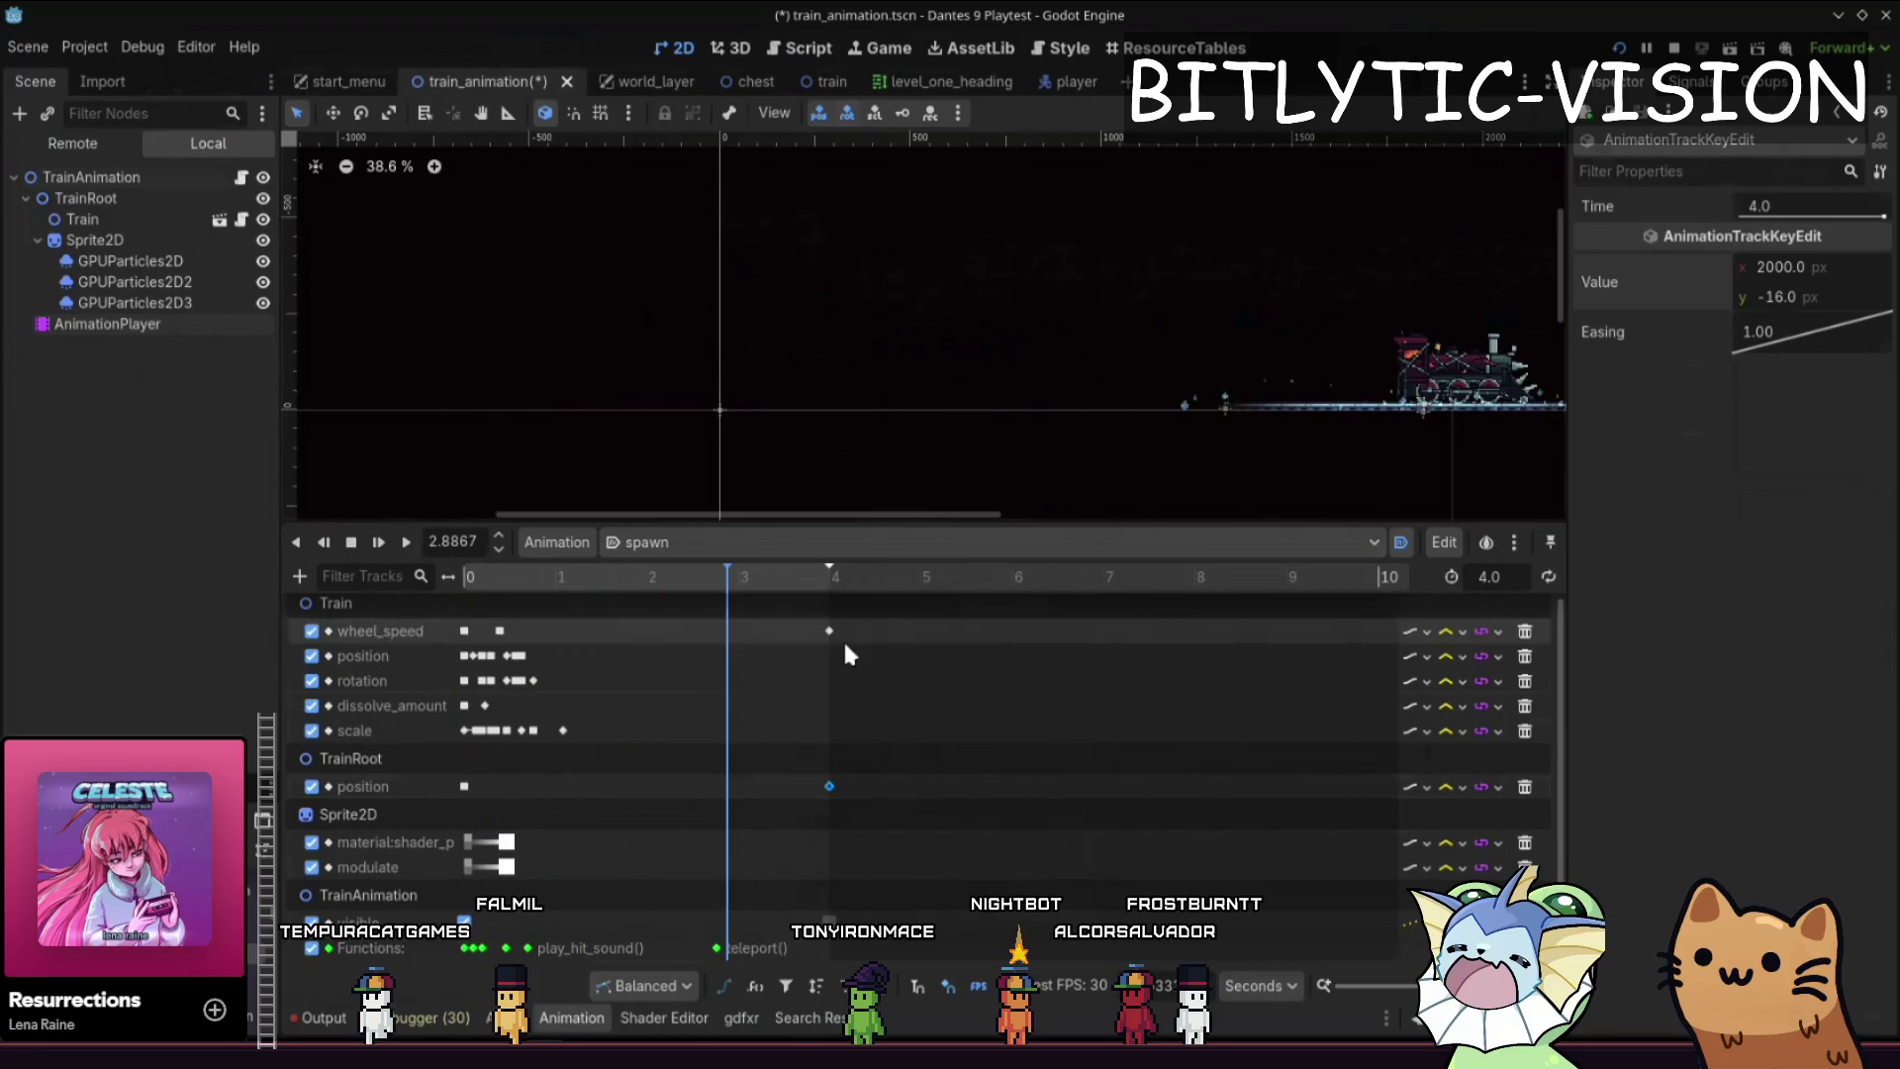
# - Check the wheel_speed key and preview the spawn animation by scrubbing and playing
pyautogui.click(829, 631)
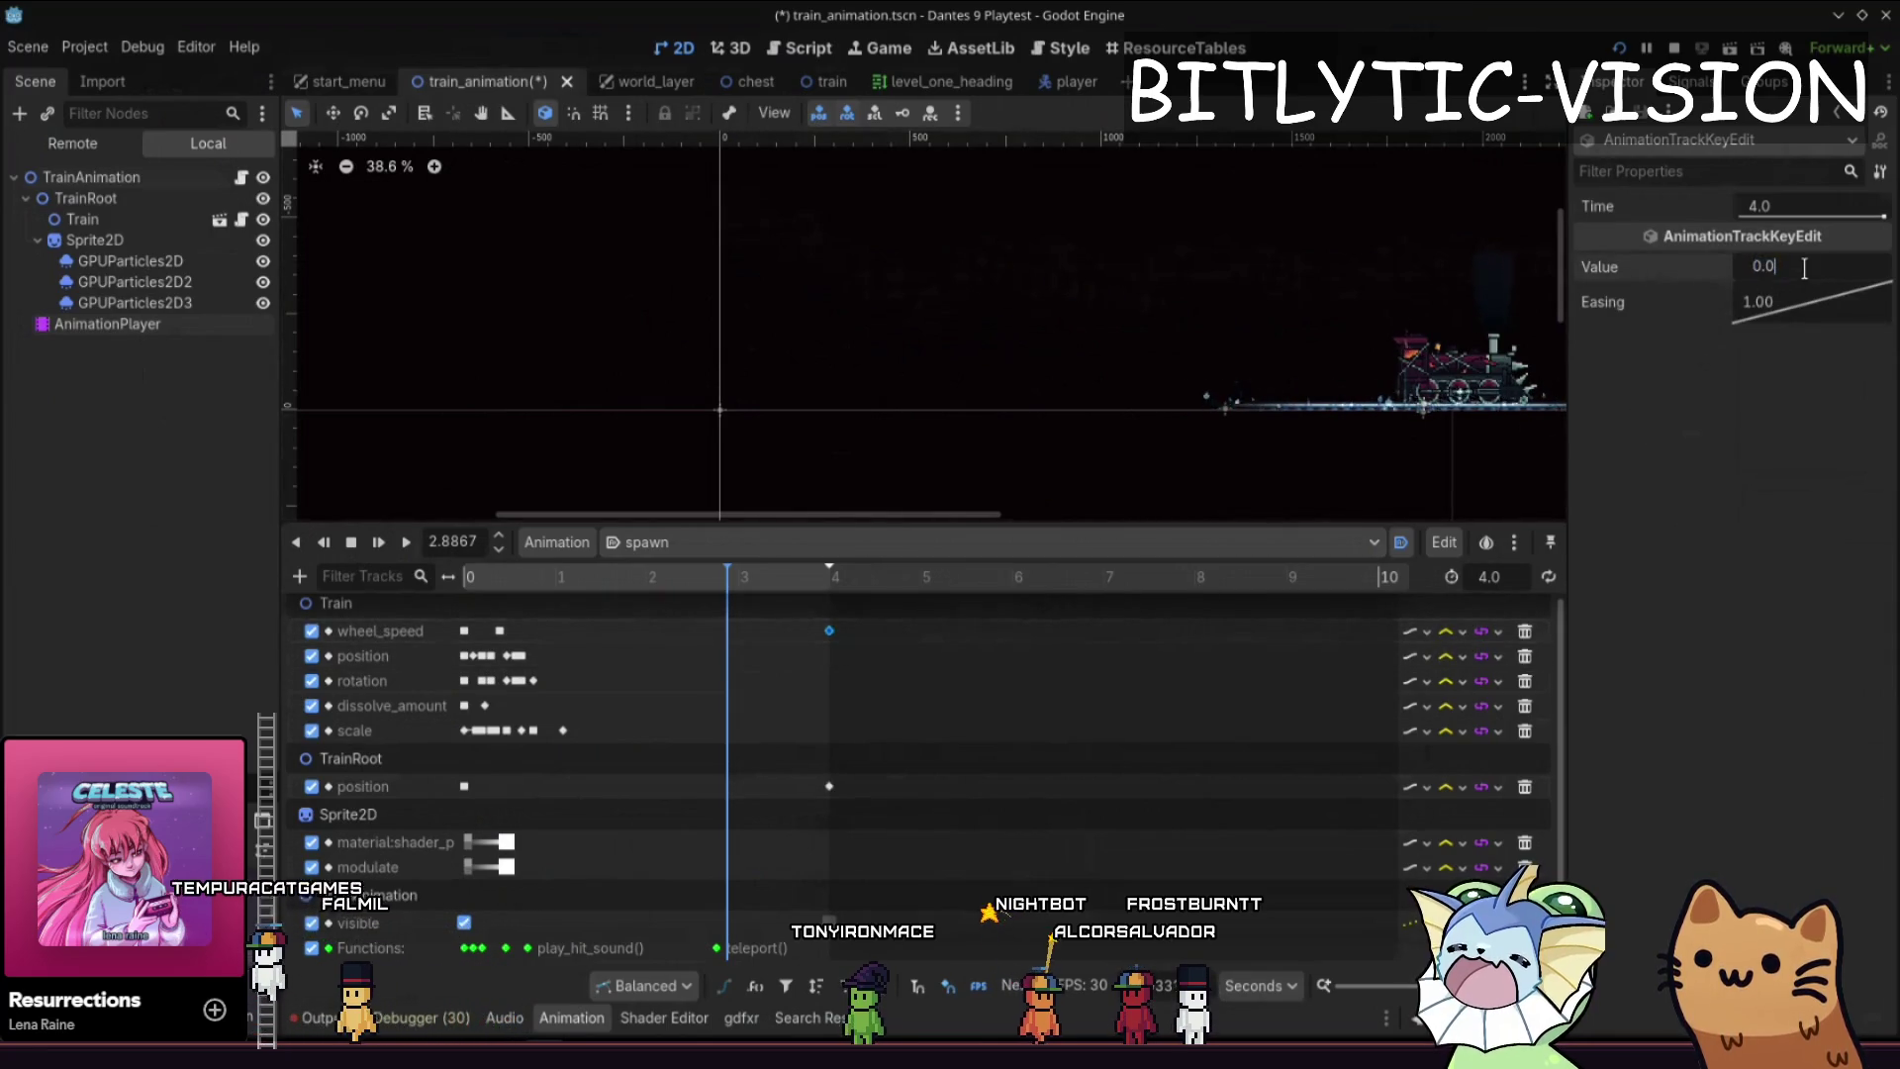
pyautogui.click(775, 660)
pyautogui.moveTo(693, 576)
pyautogui.mouseDown()
pyautogui.moveTo(516, 562)
pyautogui.moveTo(619, 568)
pyautogui.moveTo(531, 580)
pyautogui.mouseUp()
pyautogui.click(405, 541)
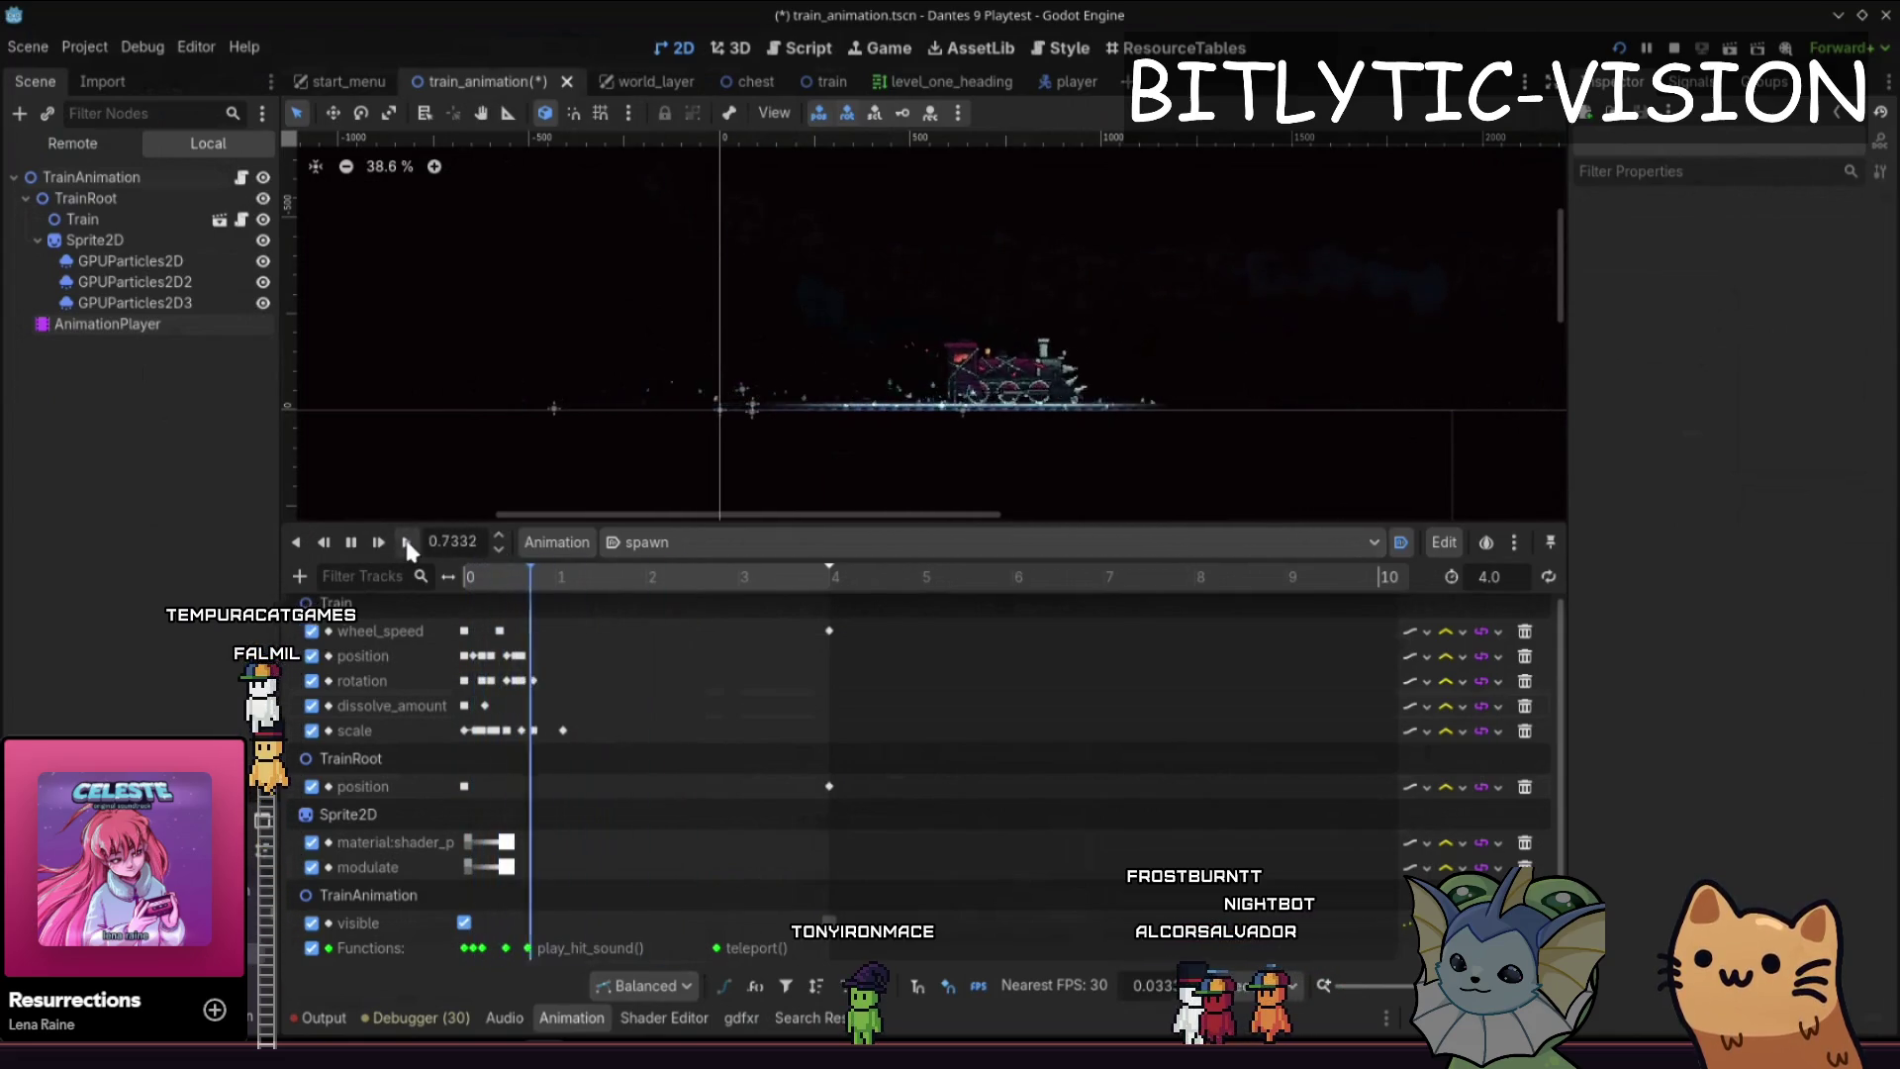
pyautogui.click(351, 541)
# - Change the end position x to 3000 px, save, replay, and launch the playtest with F5
pyautogui.click(829, 785)
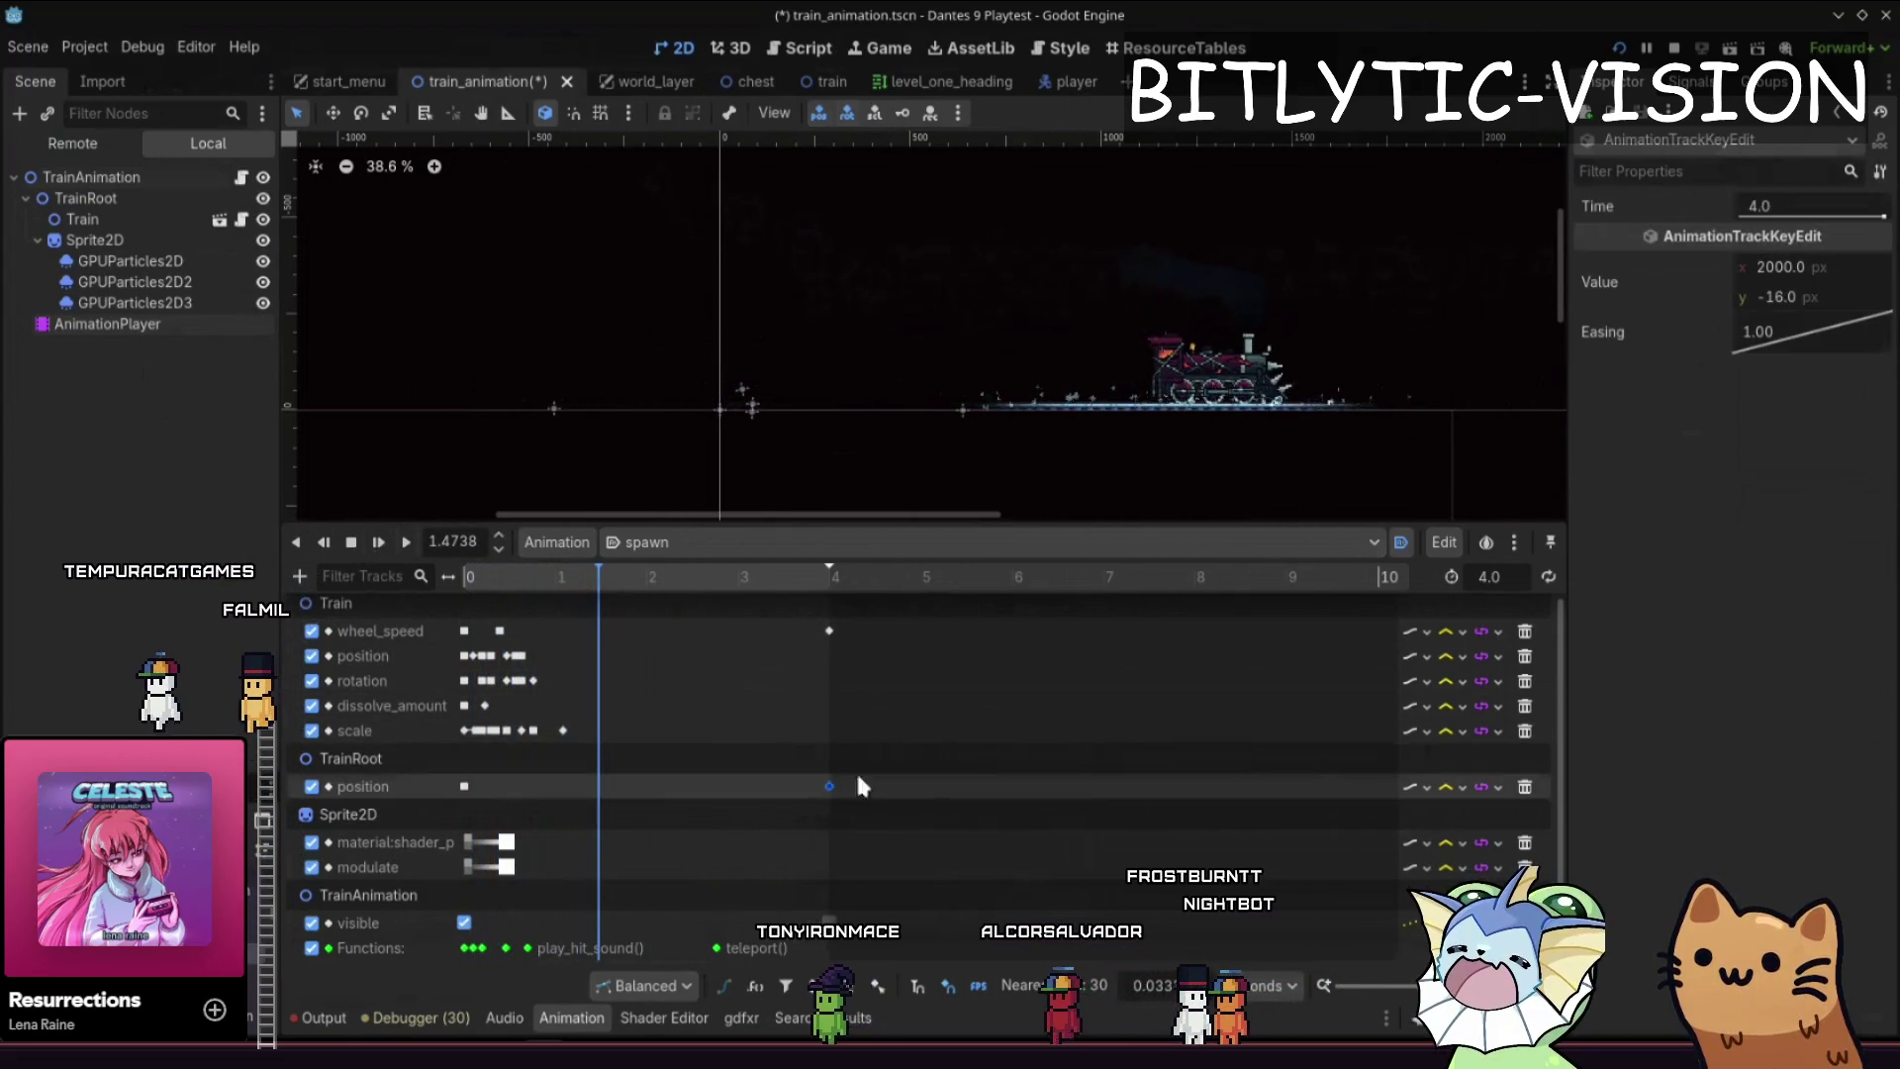
pyautogui.click(1821, 263)
pyautogui.write('35')
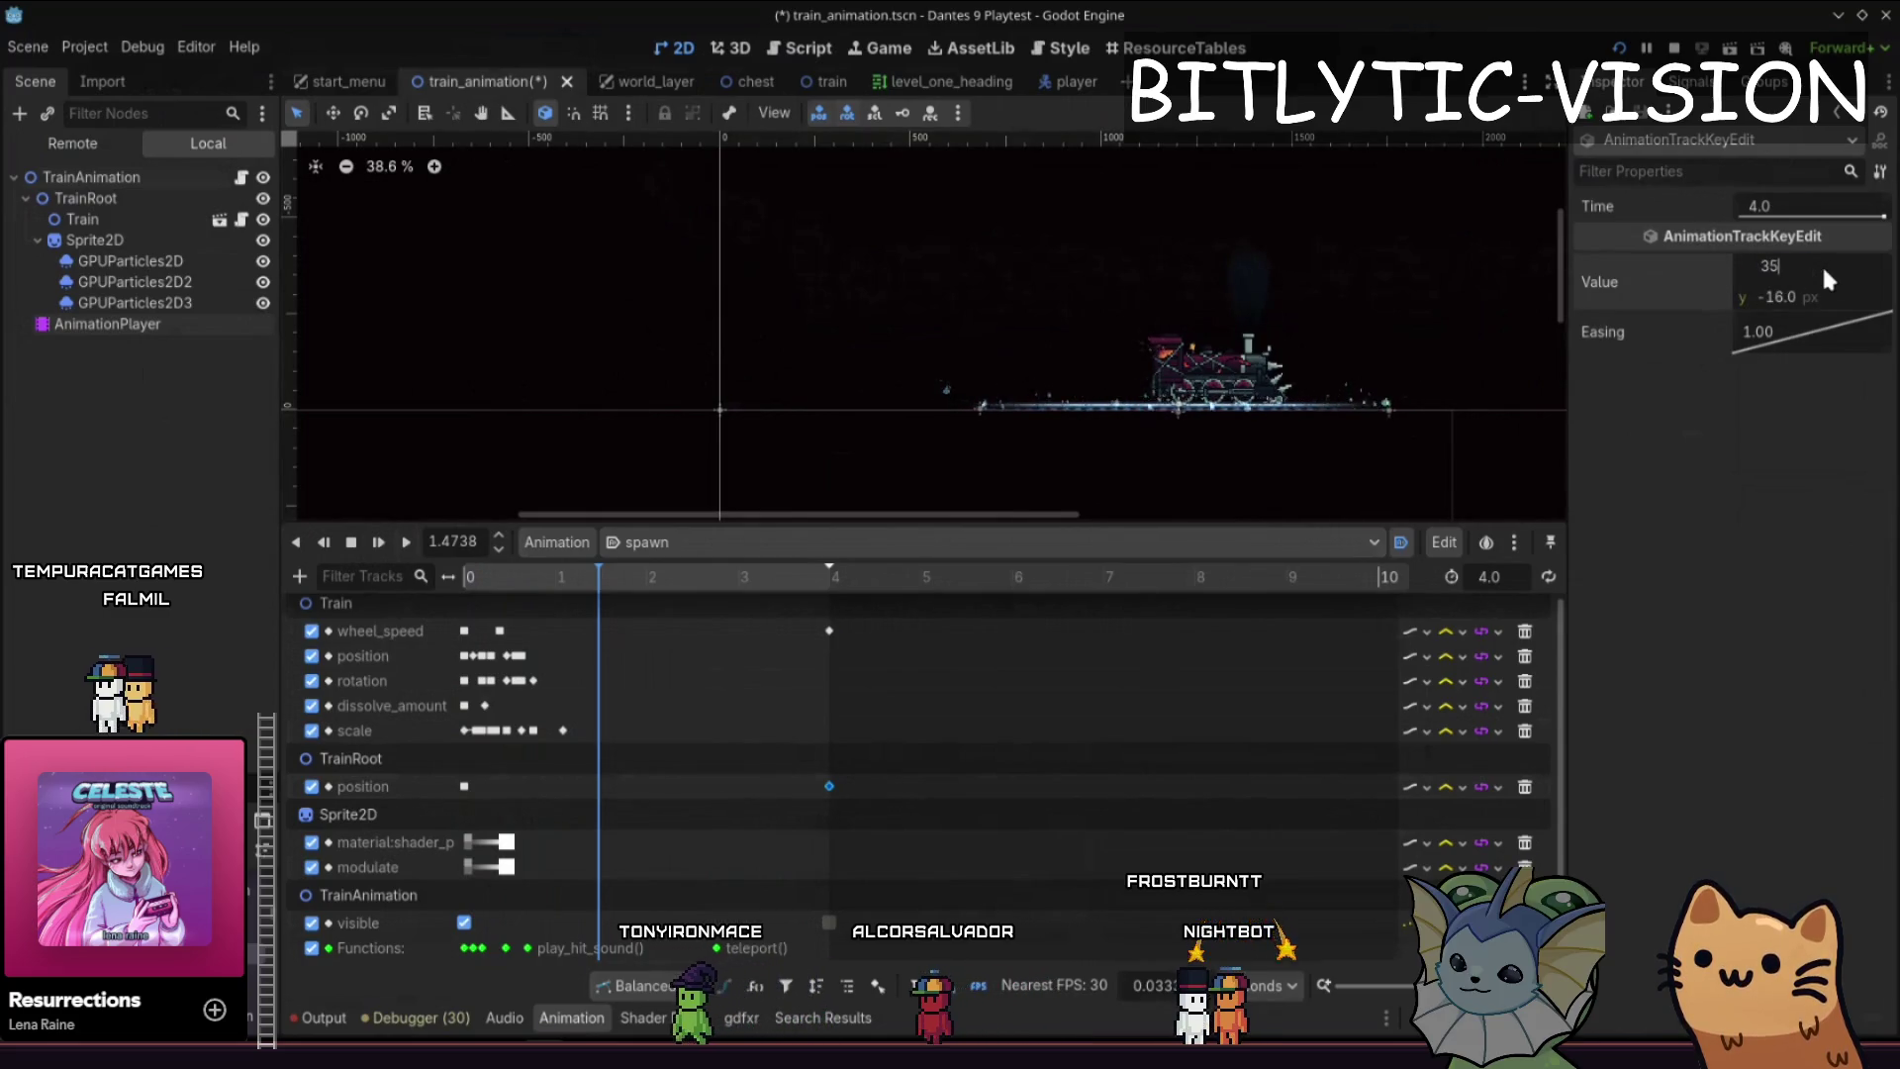
pyautogui.write('00')
pyautogui.press('Return')
pyautogui.hotkey('ctrl', 's')
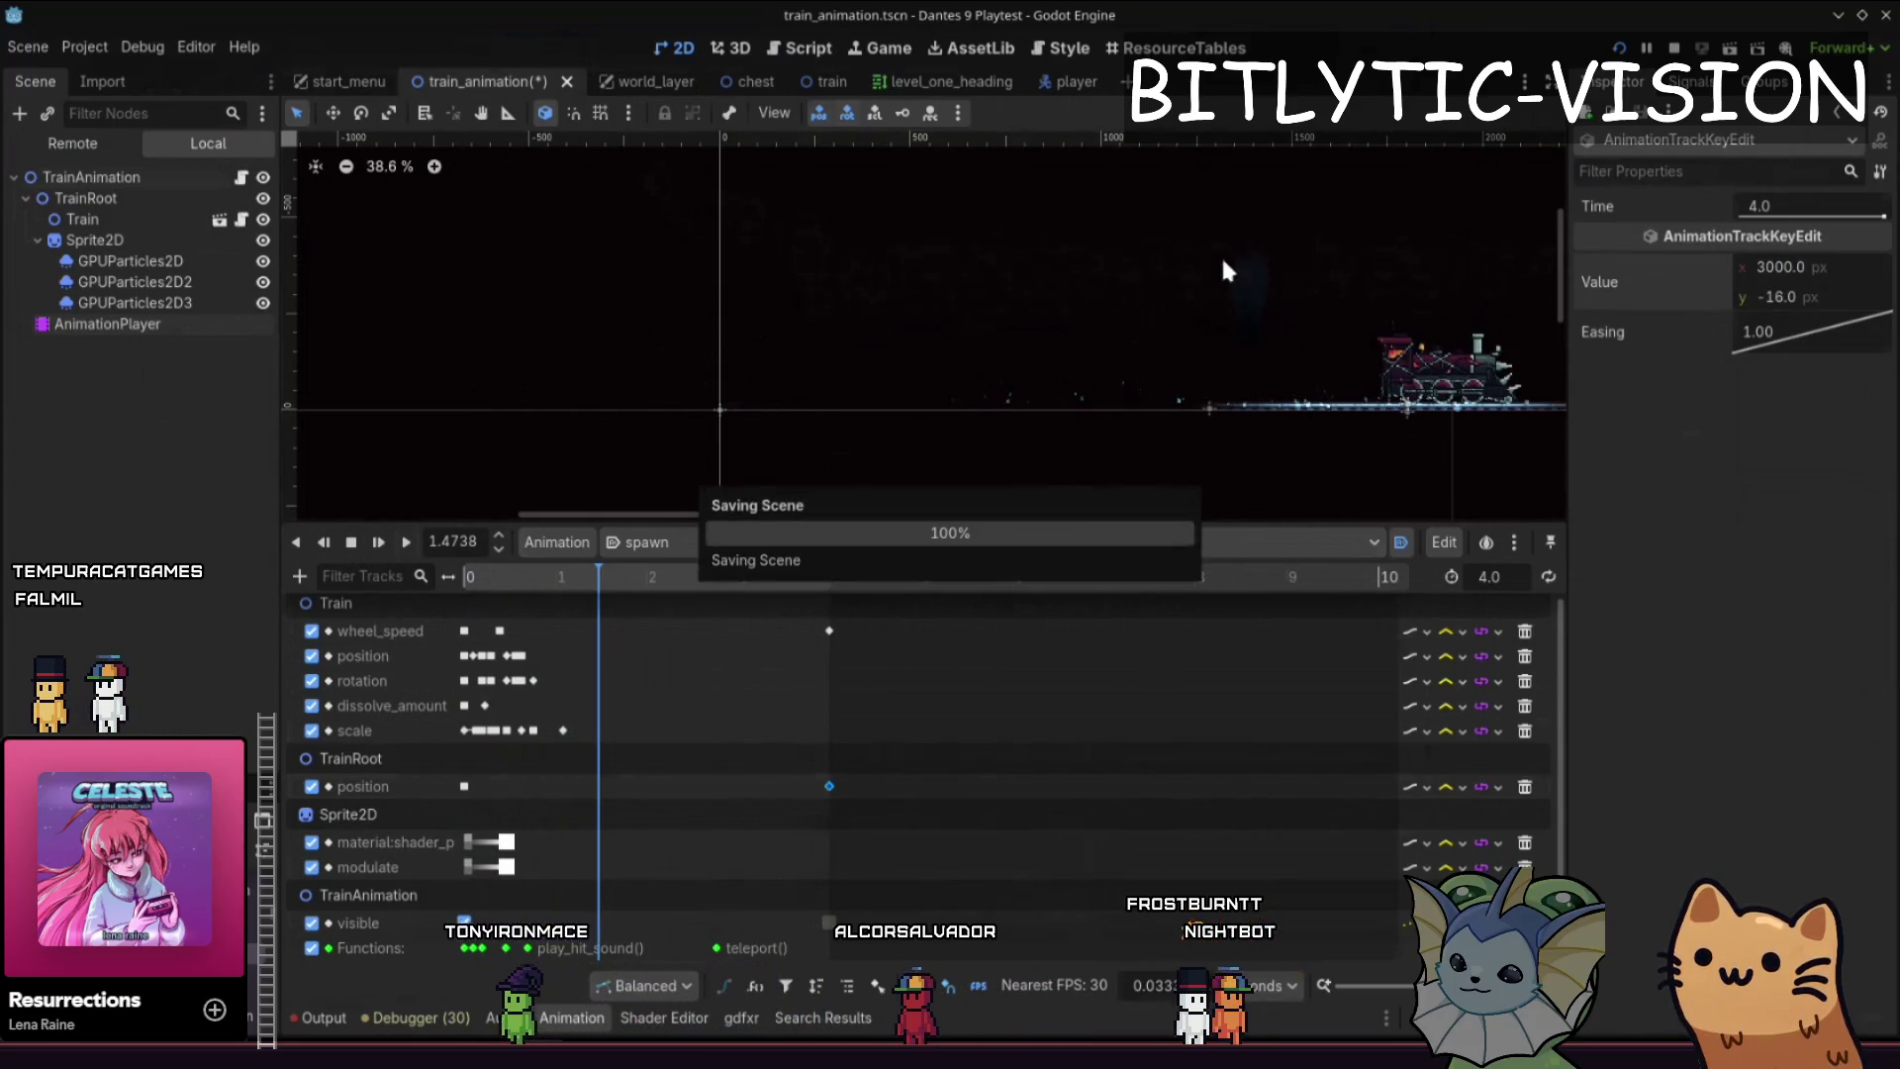
pyautogui.click(405, 541)
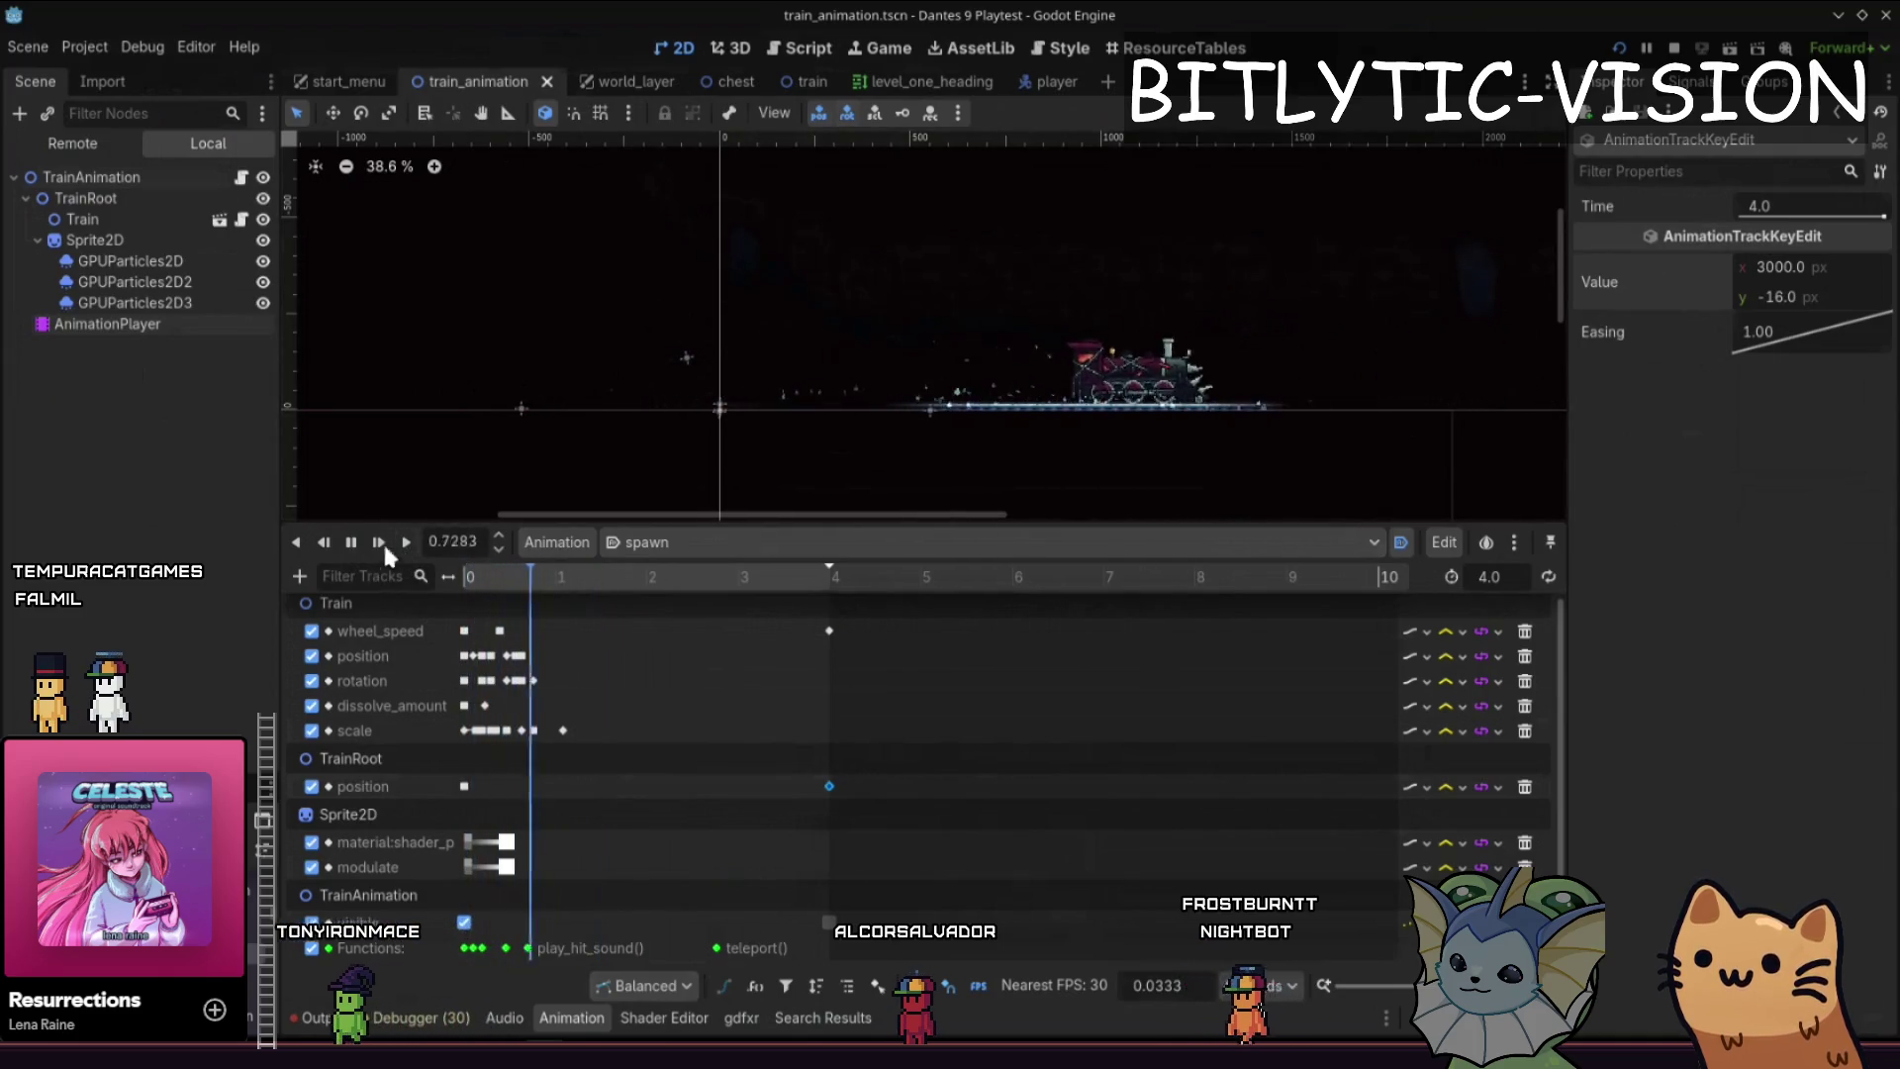
pyautogui.press('F5')
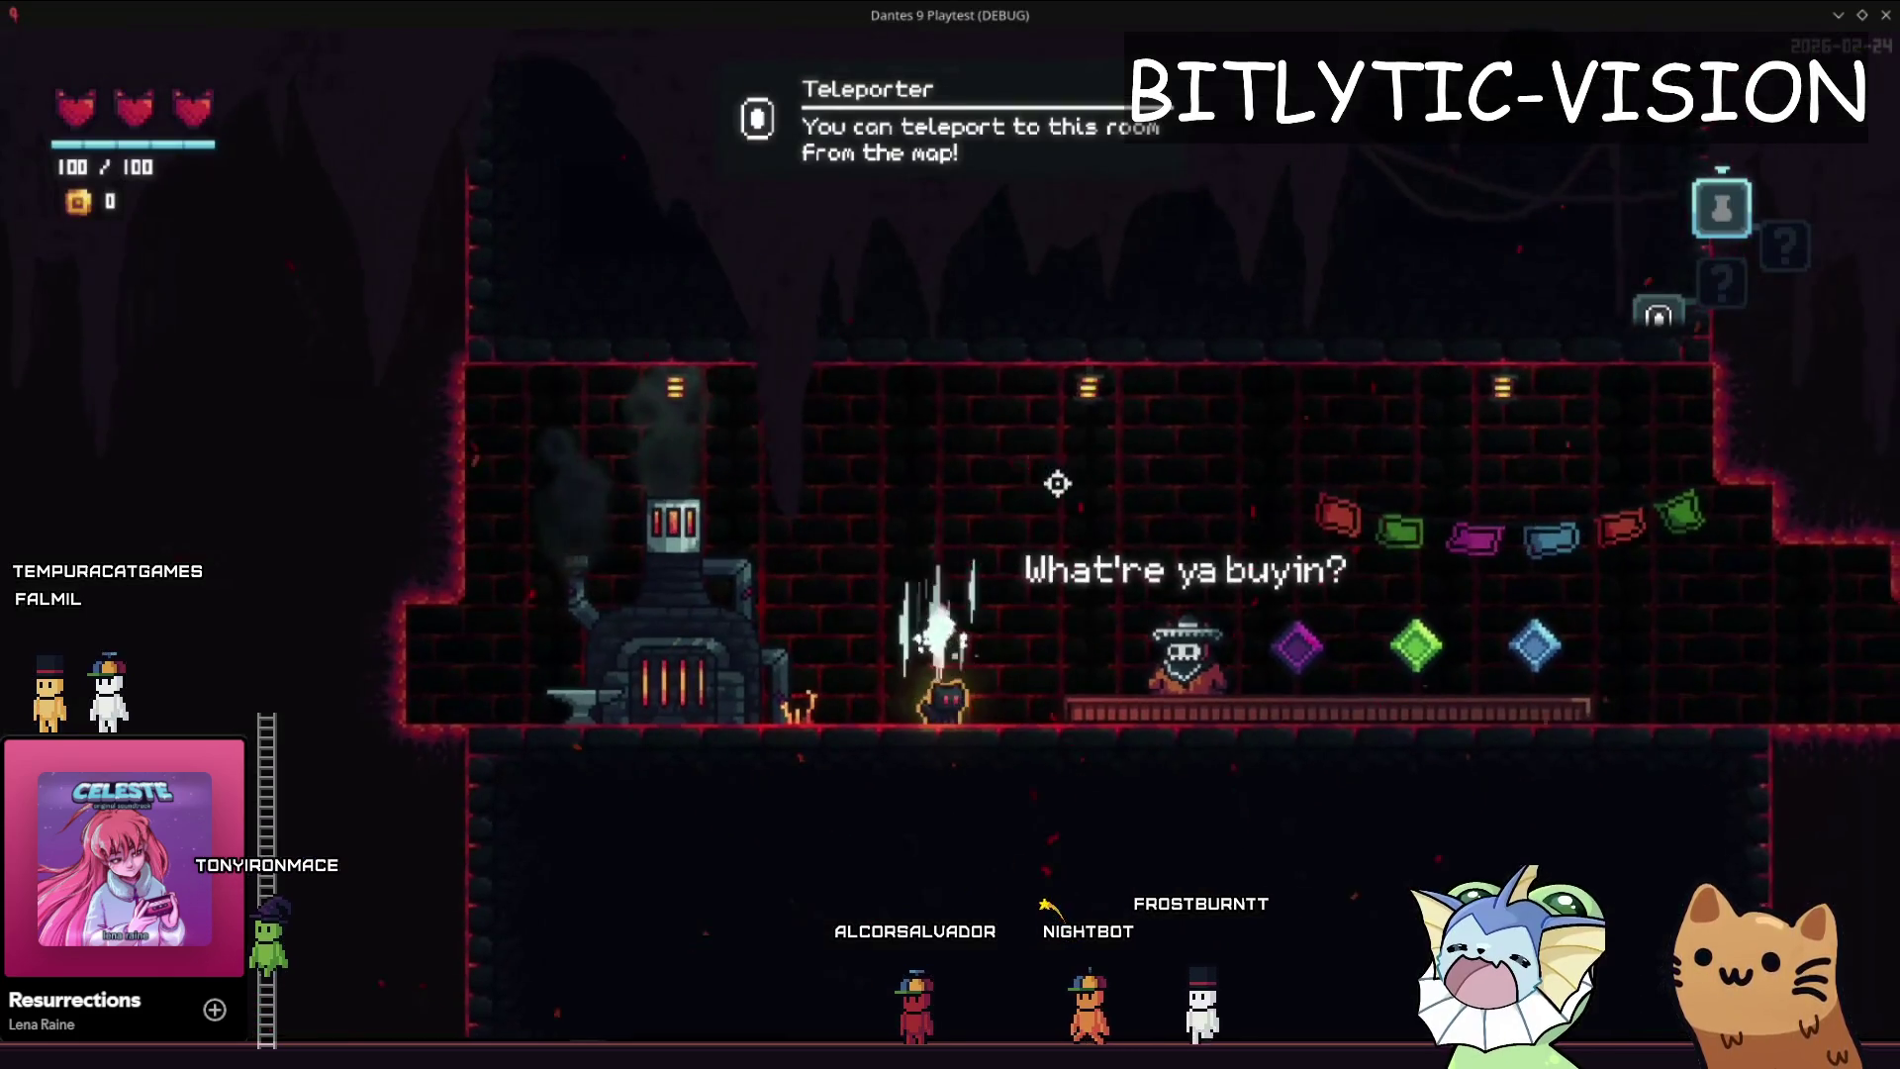
# - Use the in-game map to teleport to another room, then return to Godot
pyautogui.press('m')
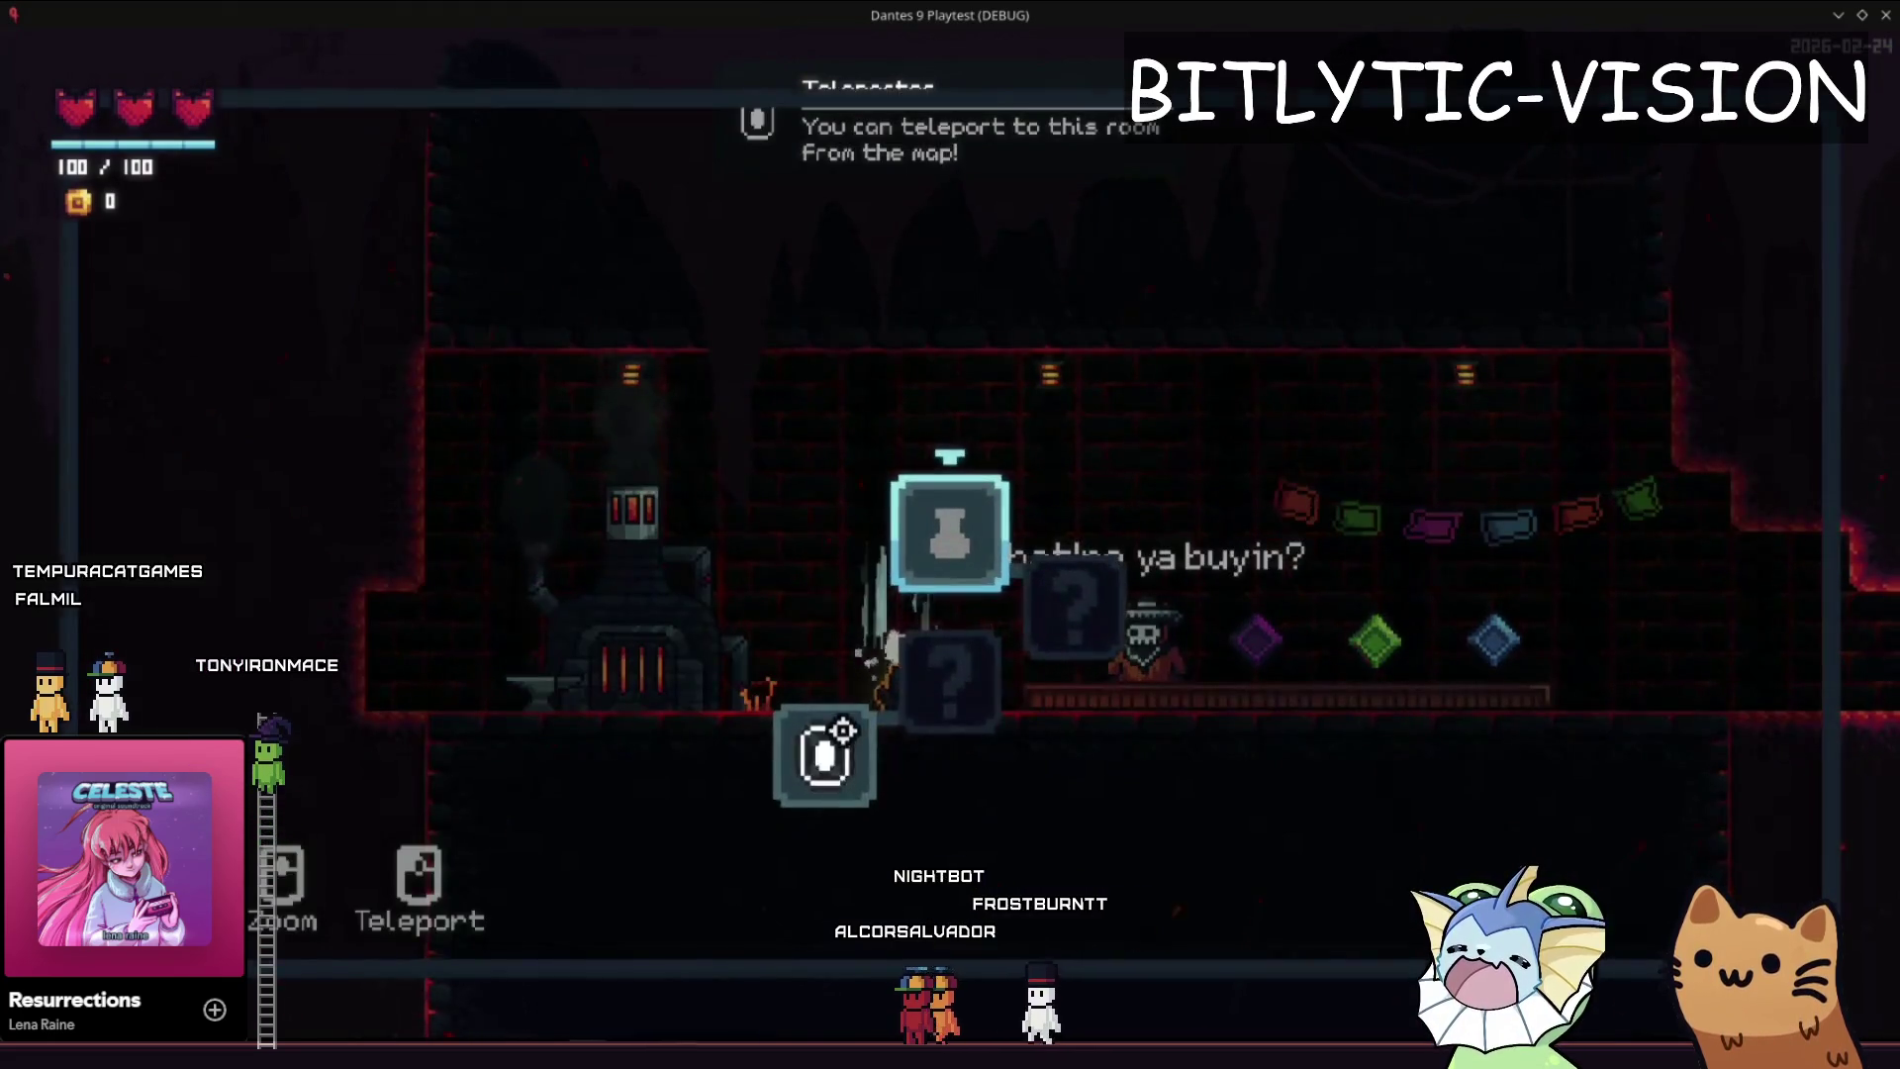
pyautogui.press('m')
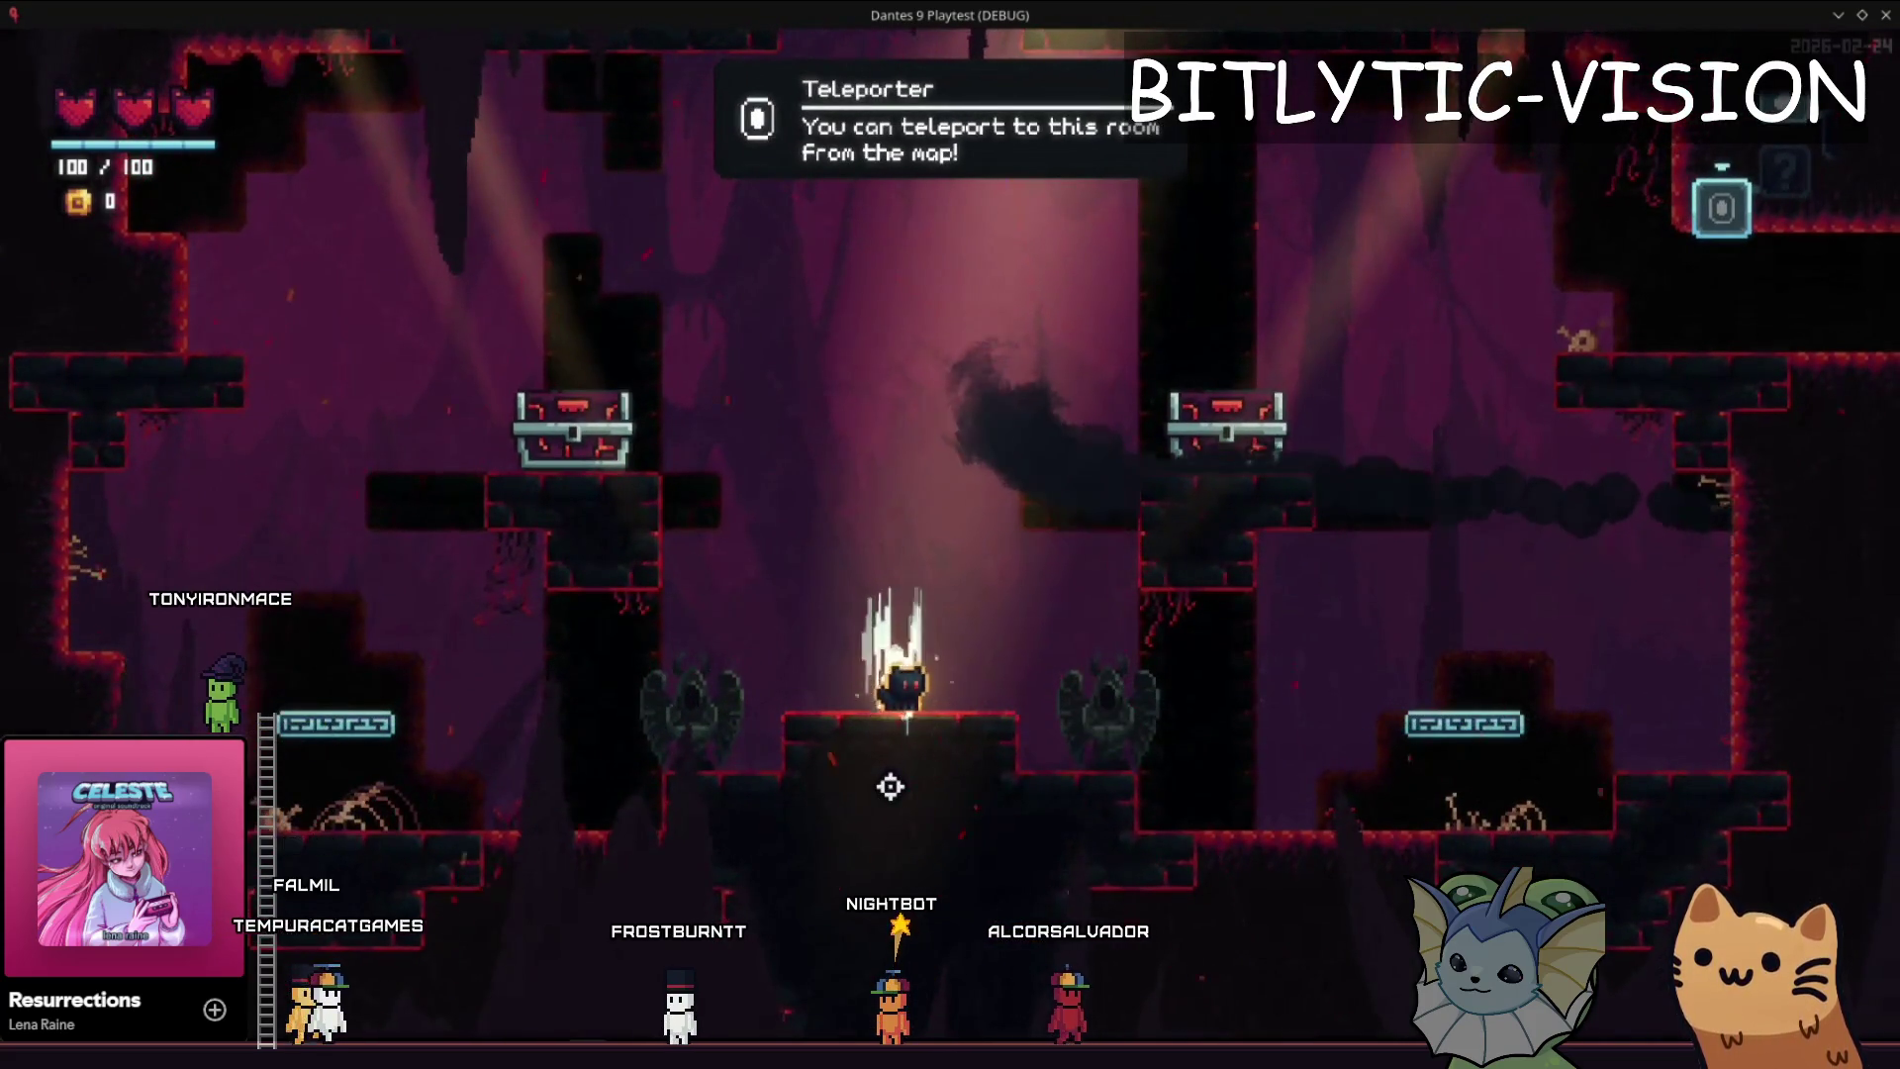
pyautogui.hotkey('alt', 'Tab')
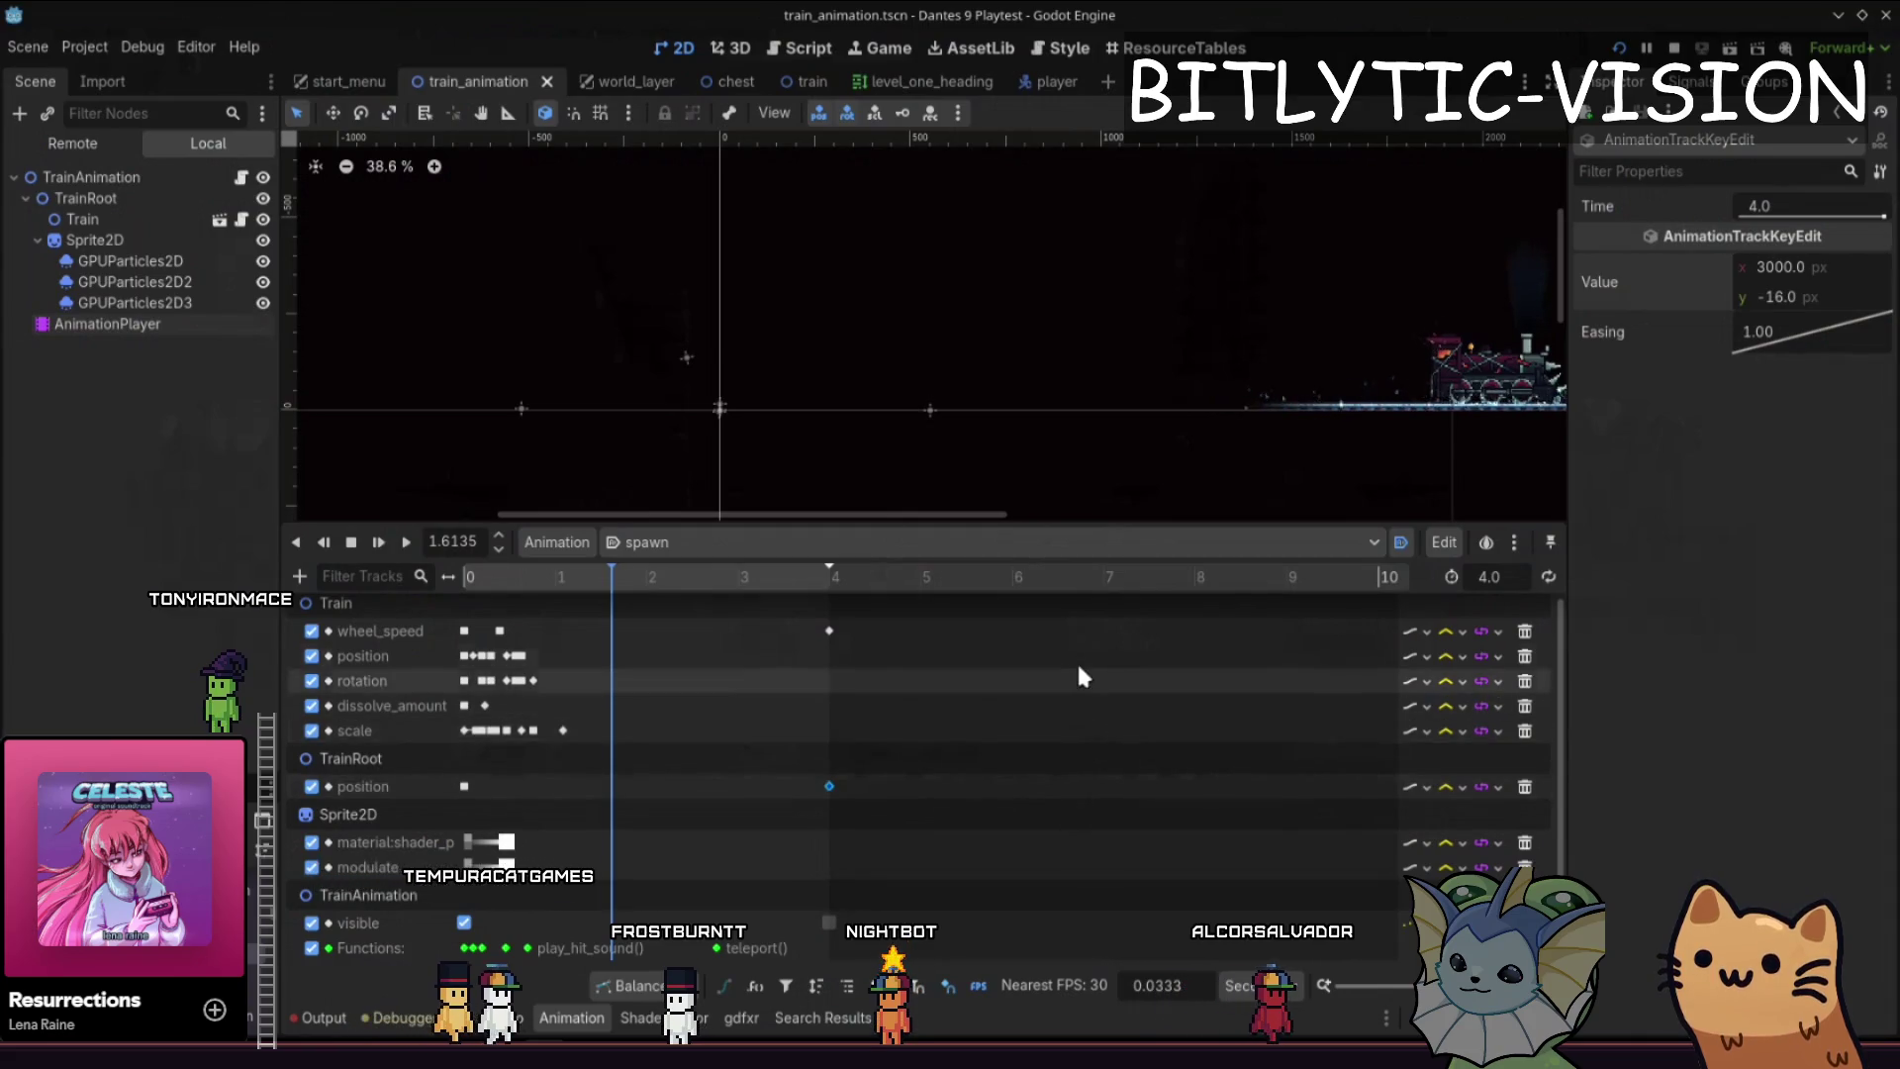
# - Switch to the leave animation, change its final TrainRoot x from 4000 to 3000, and relaunch
pyautogui.click(883, 542)
pyautogui.click(846, 600)
pyautogui.moveTo(842, 594)
pyautogui.mouseDown()
pyautogui.moveTo(519, 579)
pyautogui.moveTo(663, 581)
pyautogui.moveTo(611, 586)
pyautogui.moveTo(654, 604)
pyautogui.mouseUp()
pyautogui.click(683, 679)
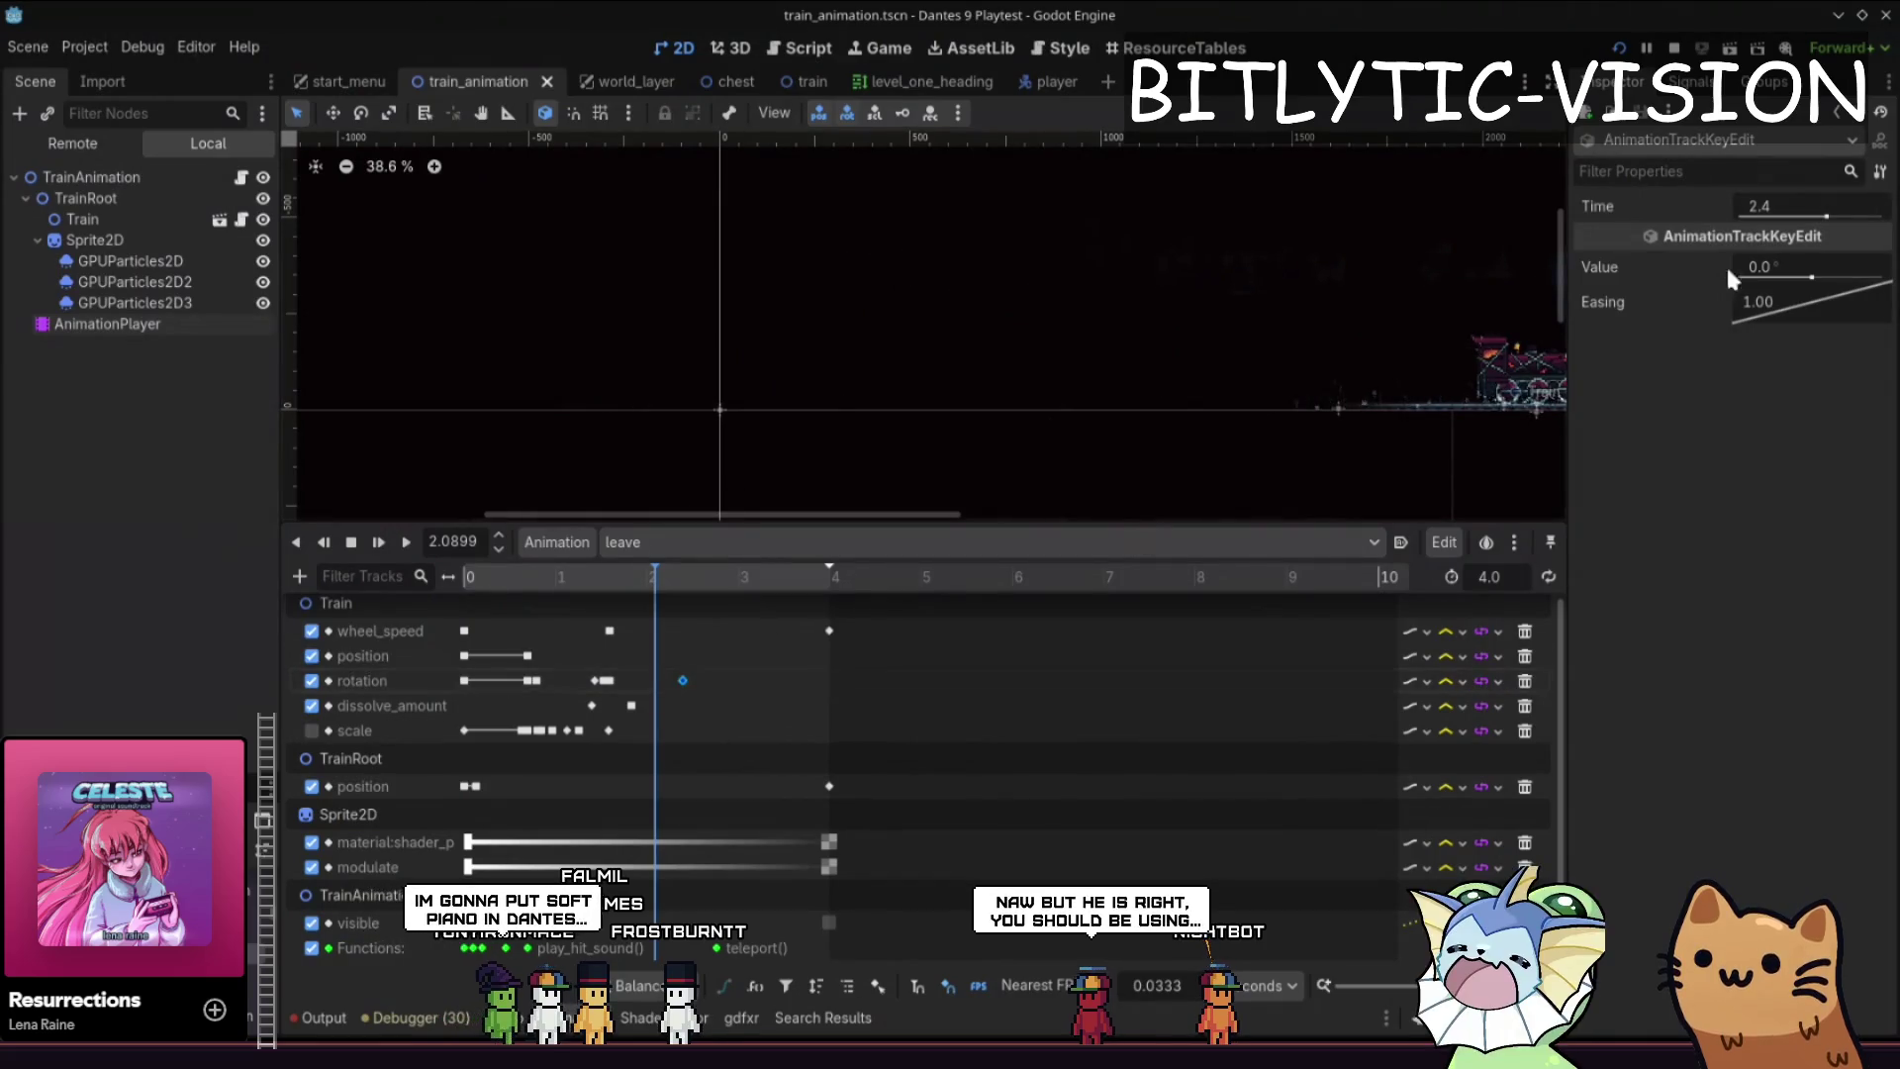
pyautogui.click(829, 786)
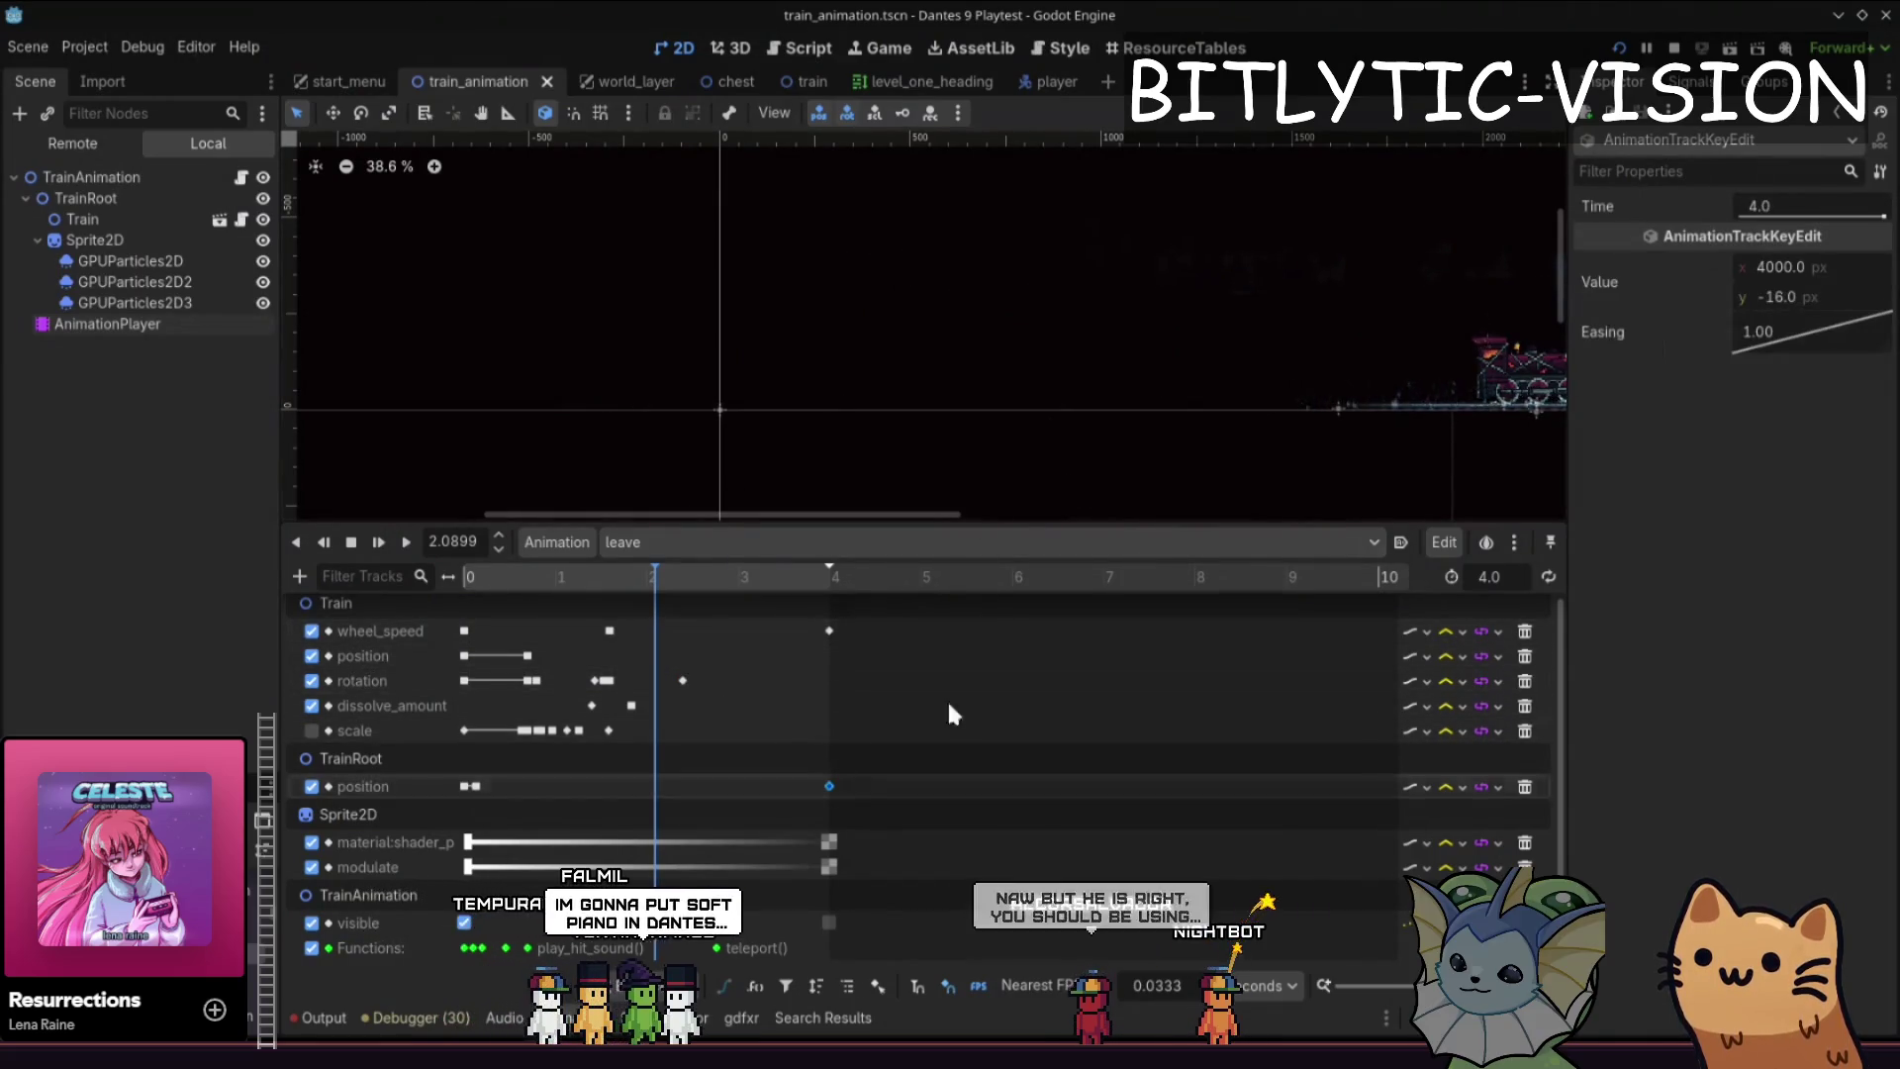
pyautogui.click(1811, 264)
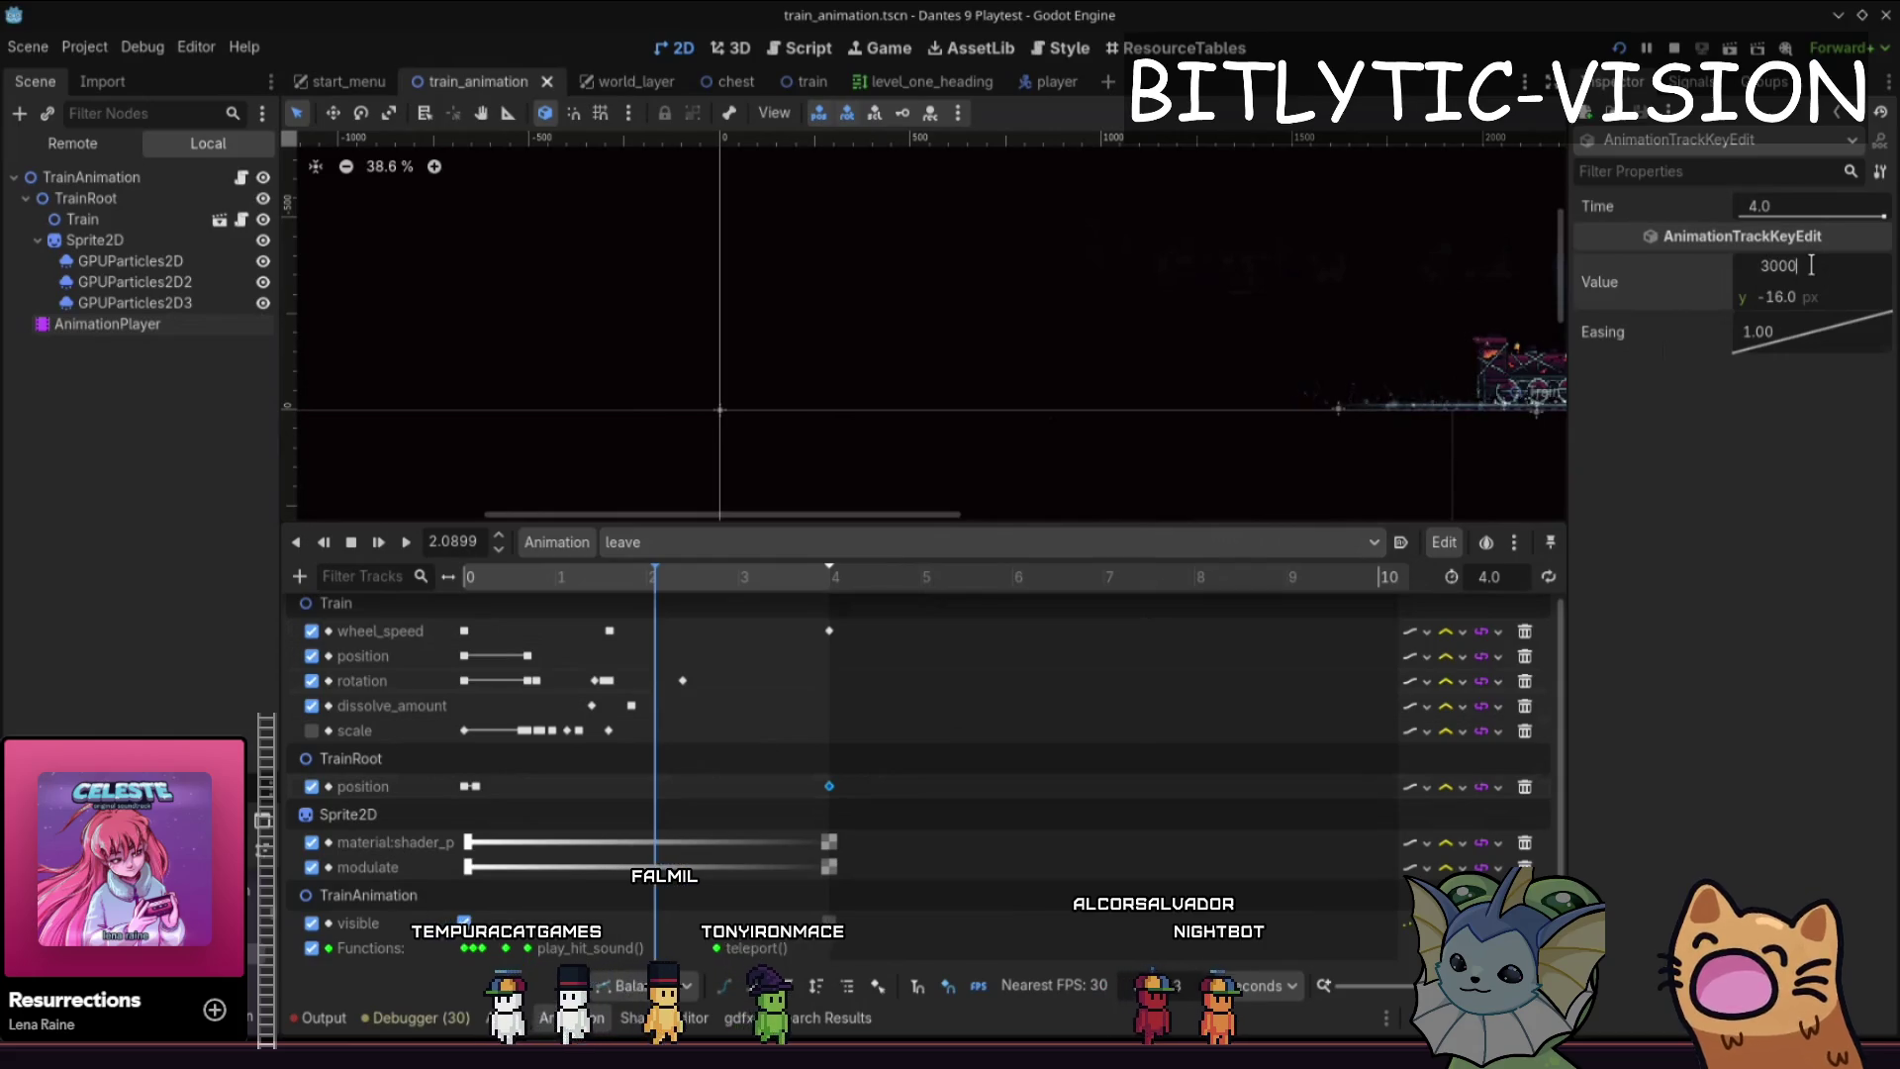
pyautogui.press('F5')
# - Watch the train's pass in the playtest, then return to the Godot editor
pyautogui.press('m')
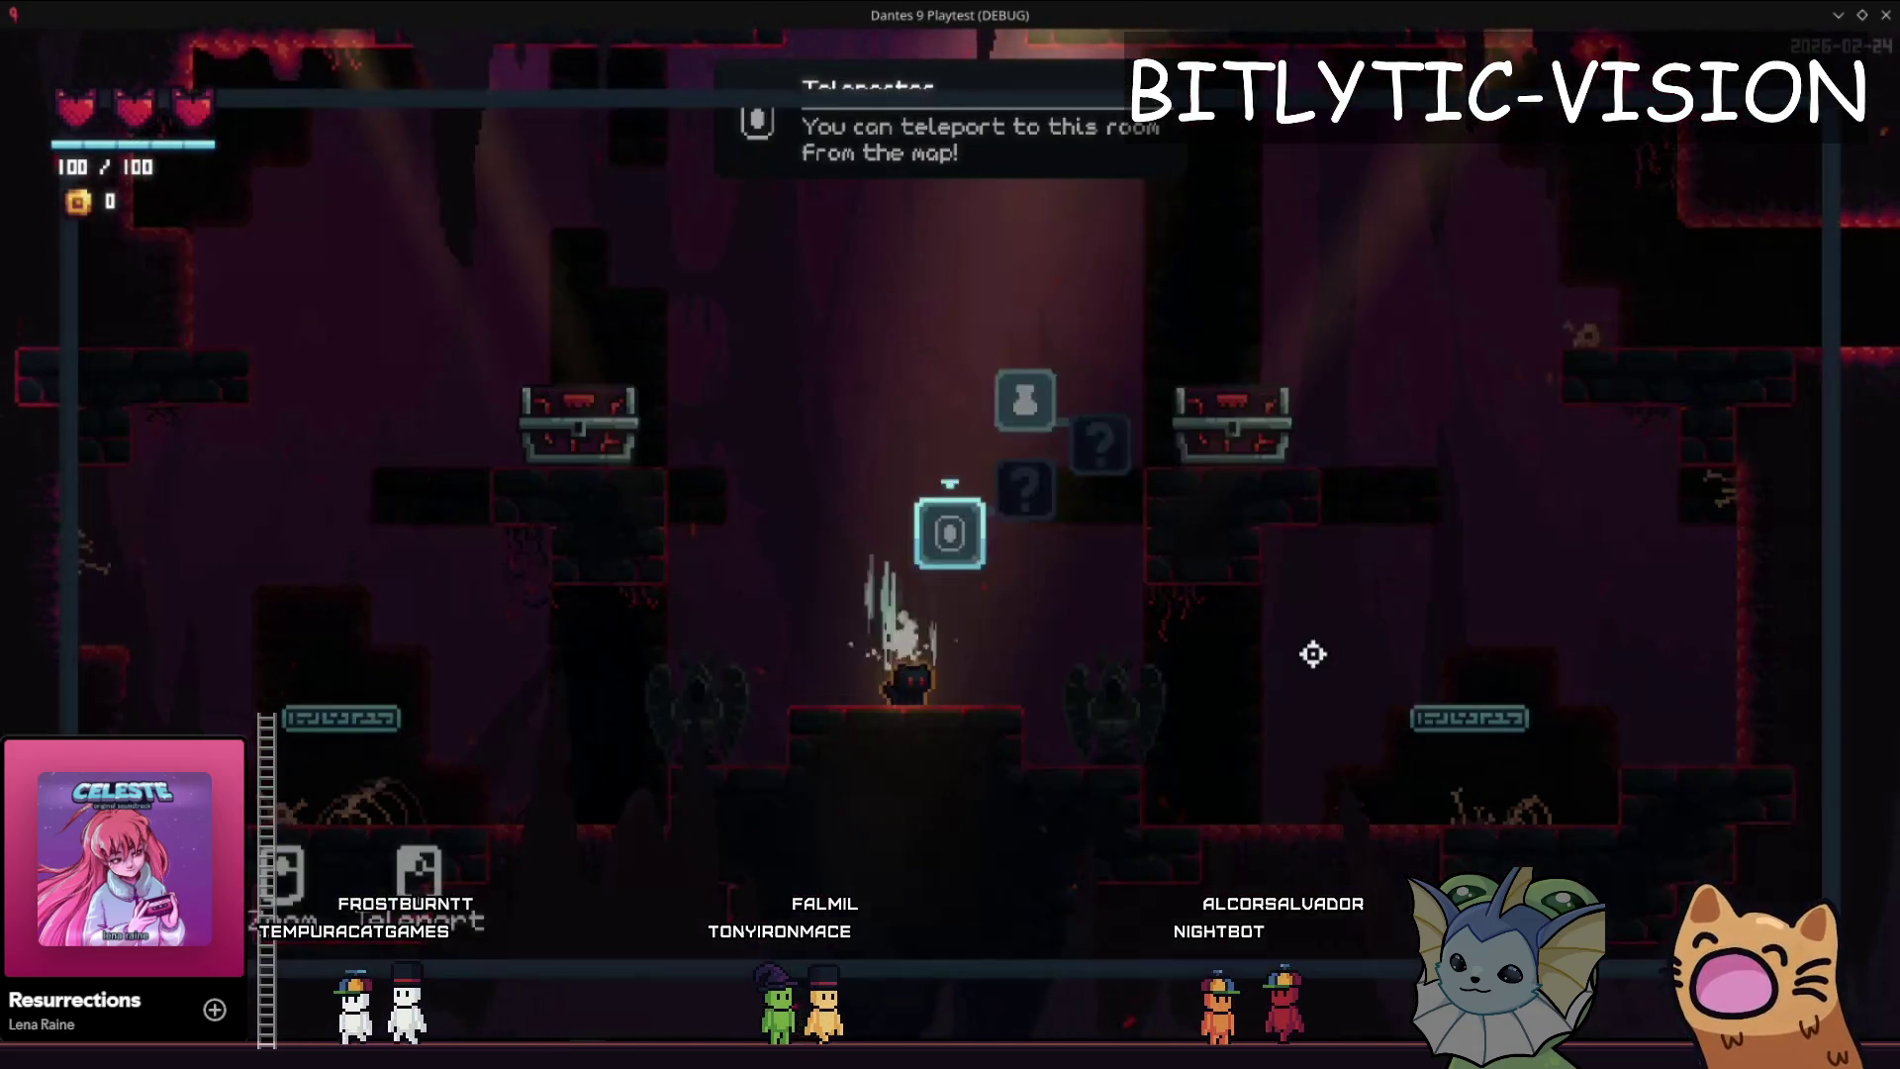
pyautogui.press('m')
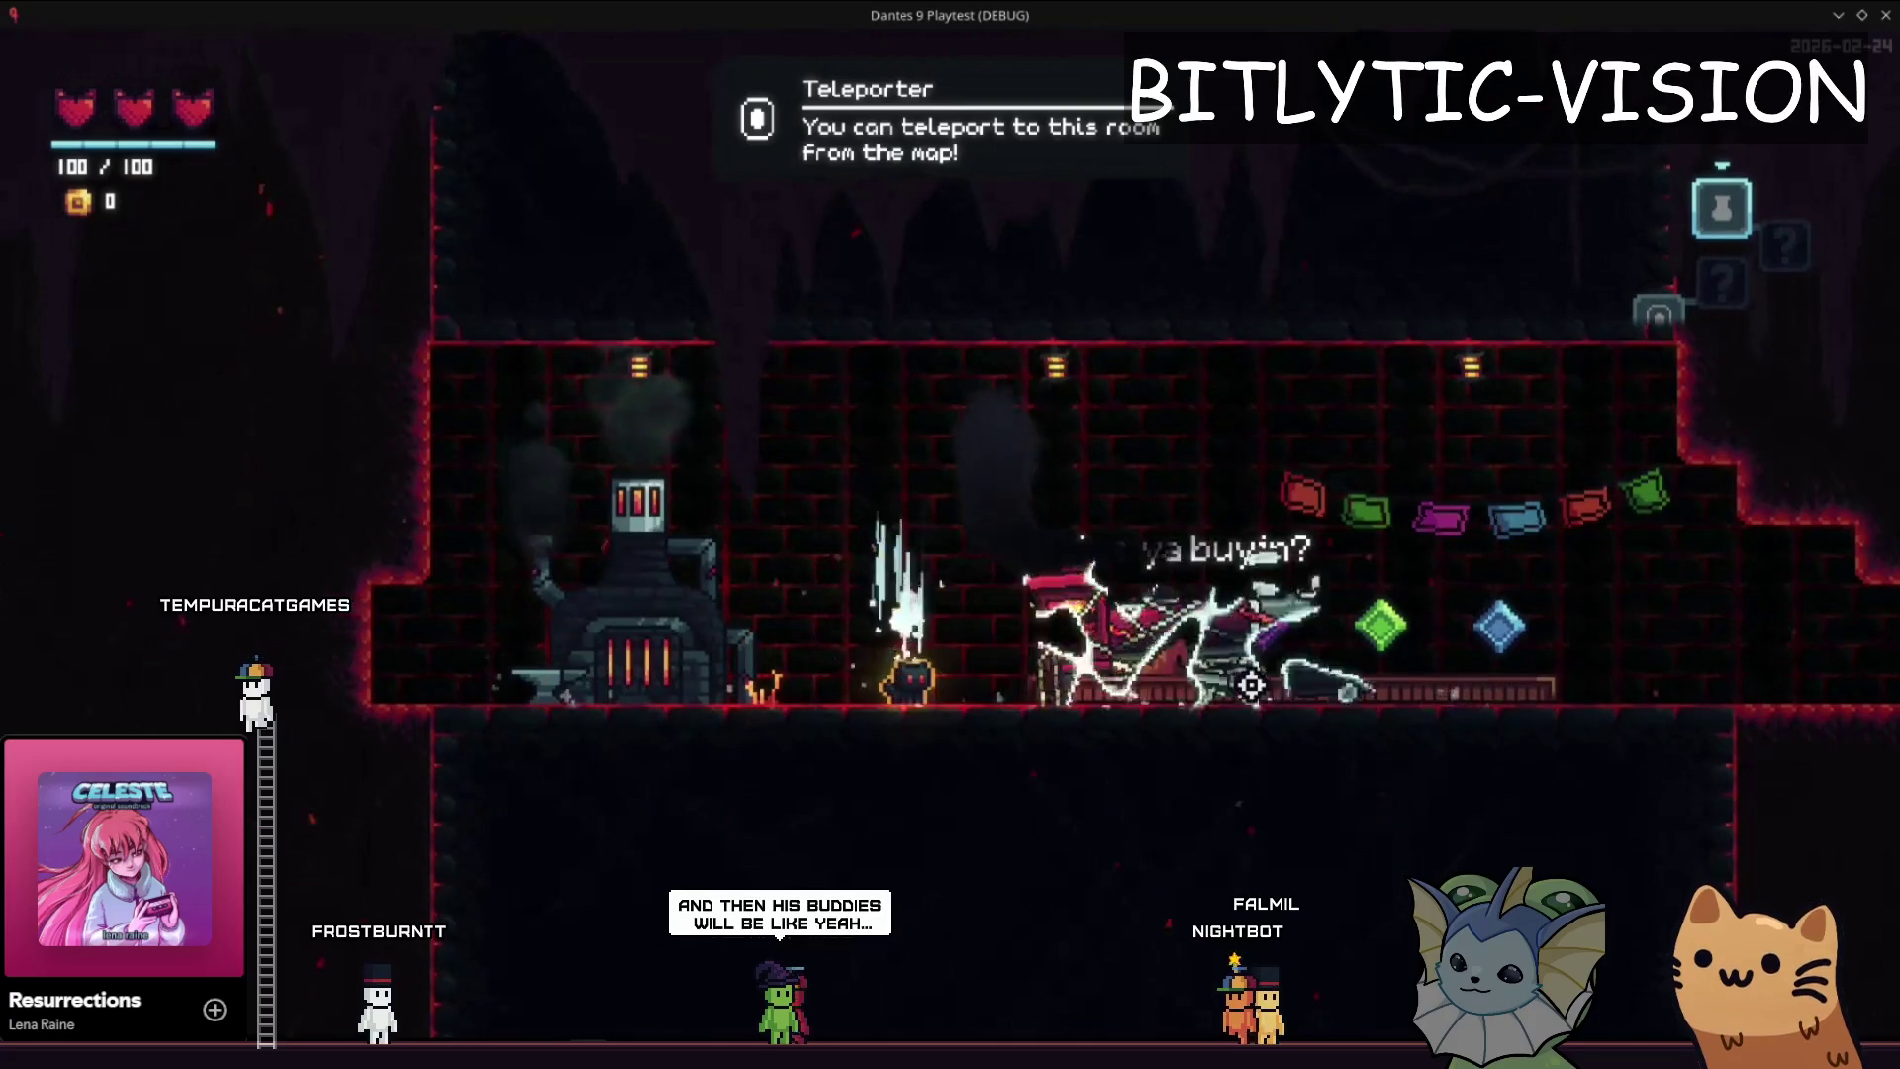
pyautogui.hotkey('alt', 'Tab')
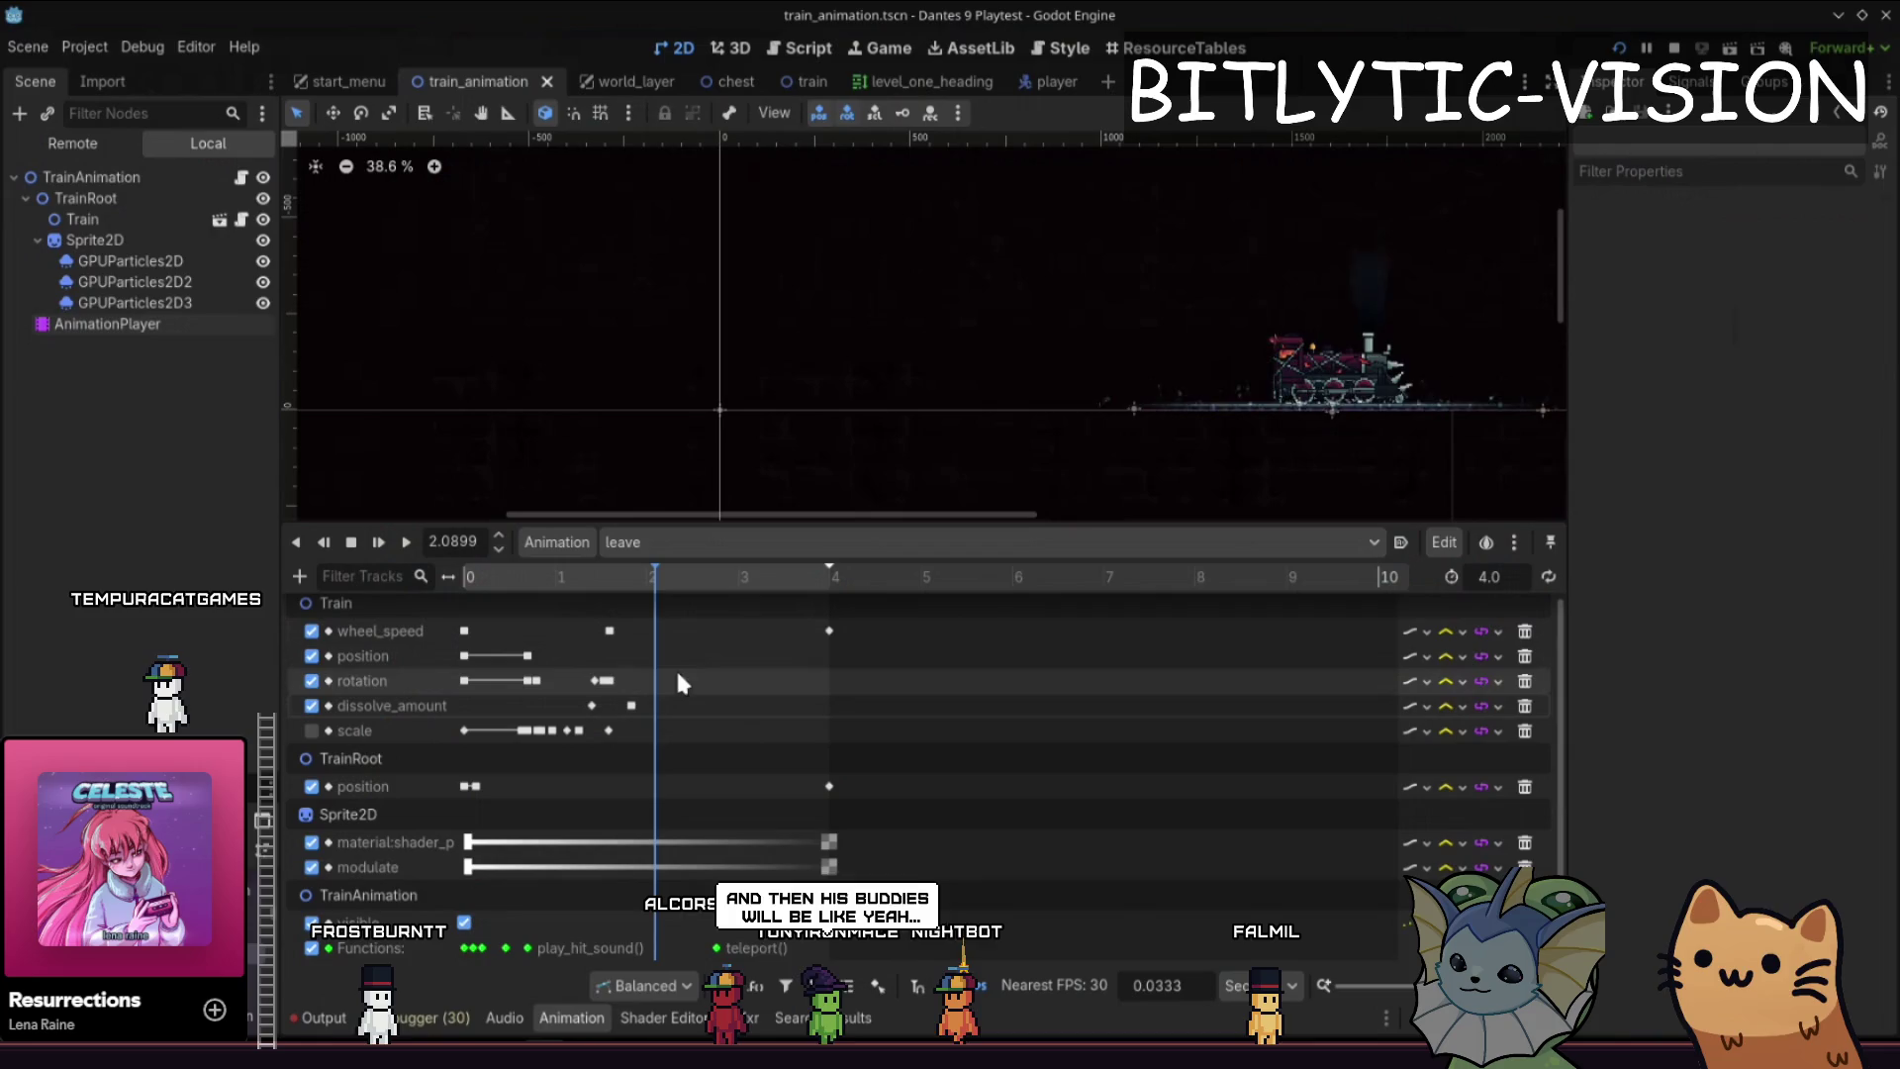
# - Move the dissolve_amount key later, save, retest the game, then switch to Aseprite
pyautogui.moveTo(631, 705)
pyautogui.mouseDown()
pyautogui.moveTo(768, 702)
pyautogui.moveTo(751, 697)
pyautogui.mouseUp()
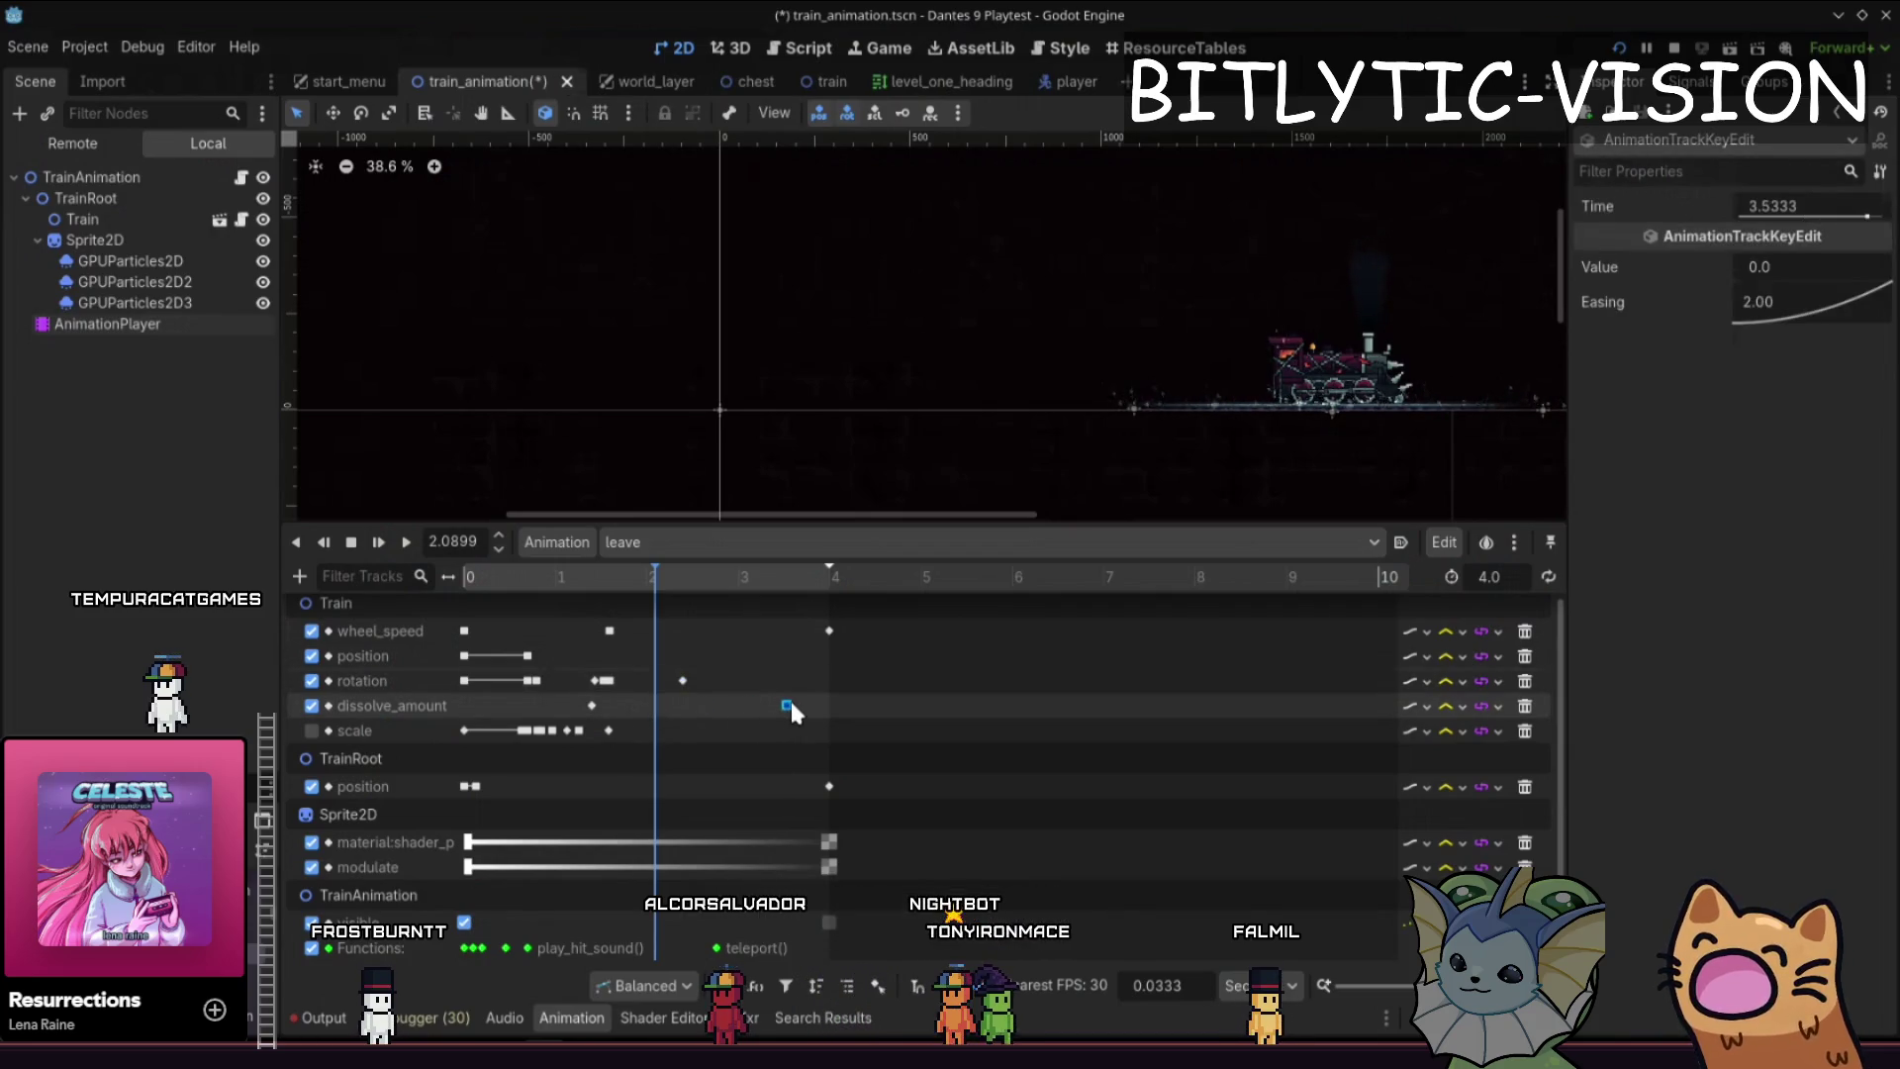
pyautogui.hotkey('ctrl', 's')
pyautogui.hotkey('alt', 'Tab')
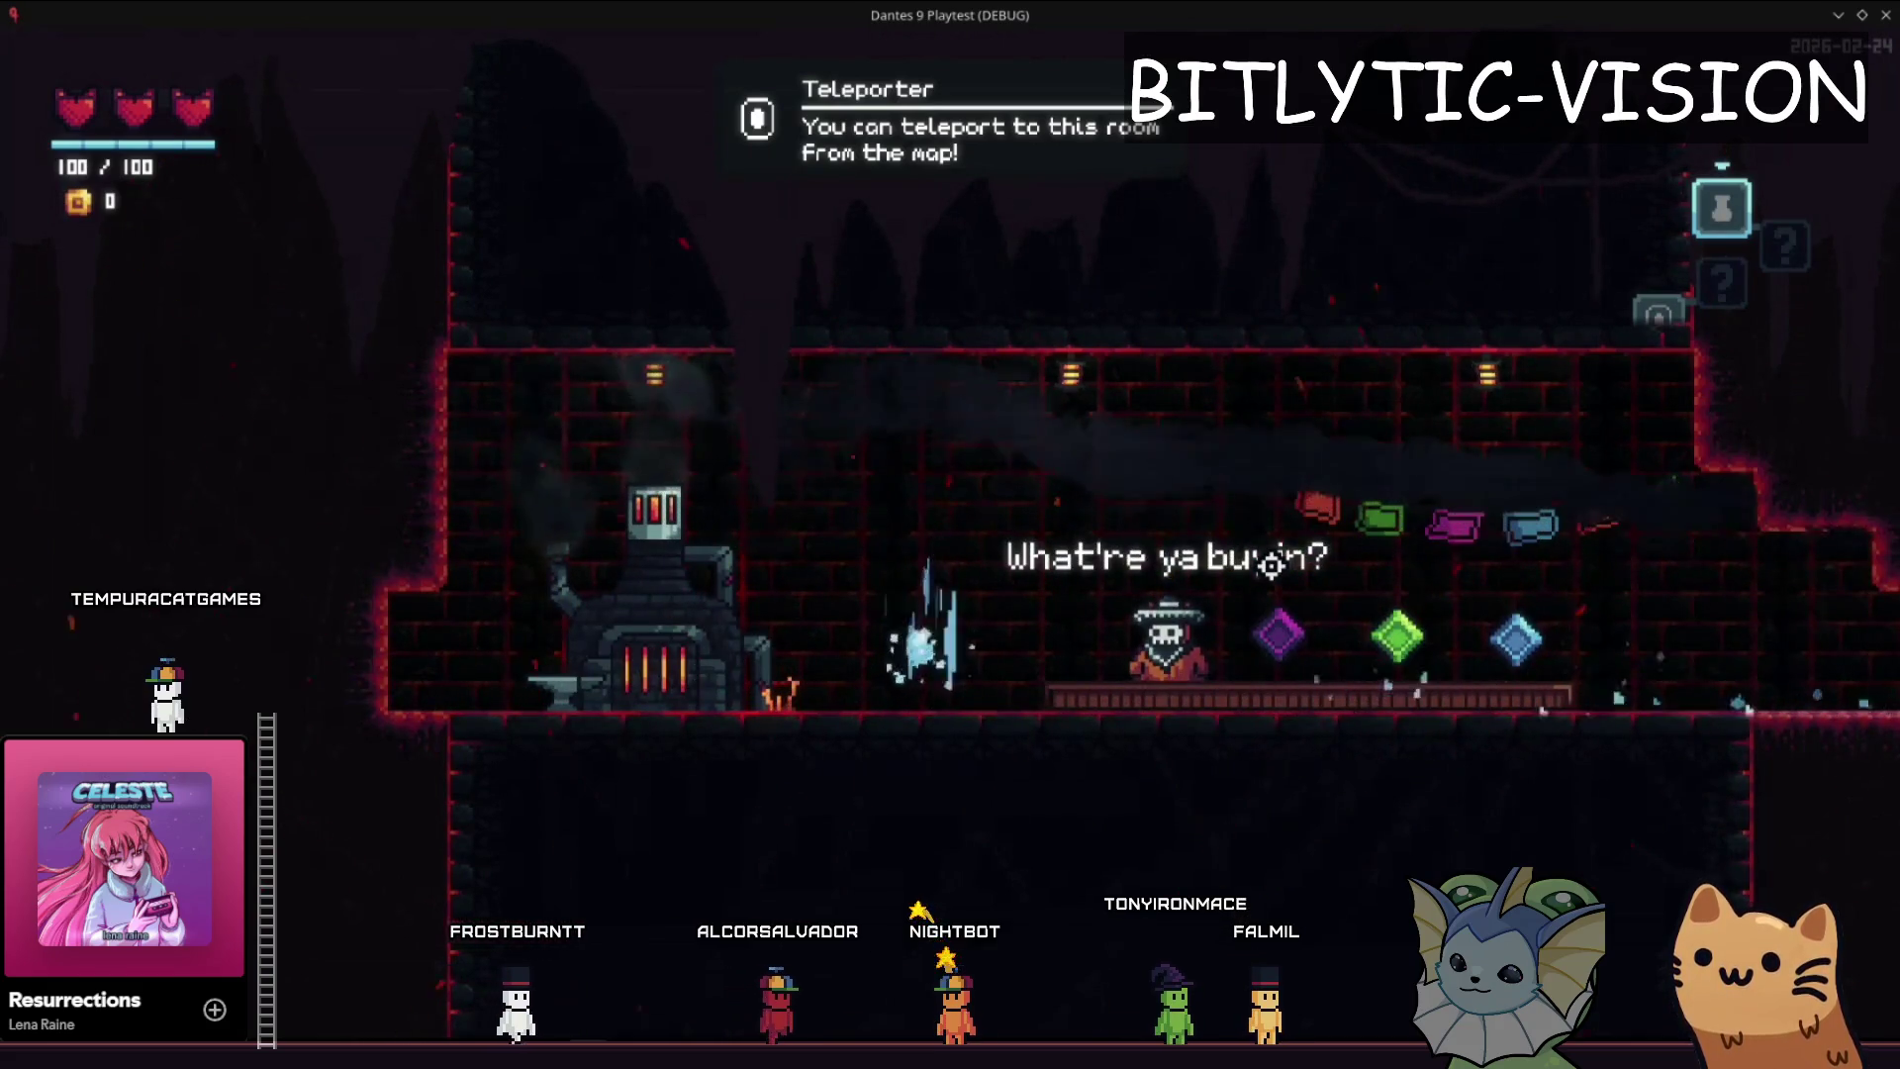
pyautogui.hotkey('alt', 'Tab')
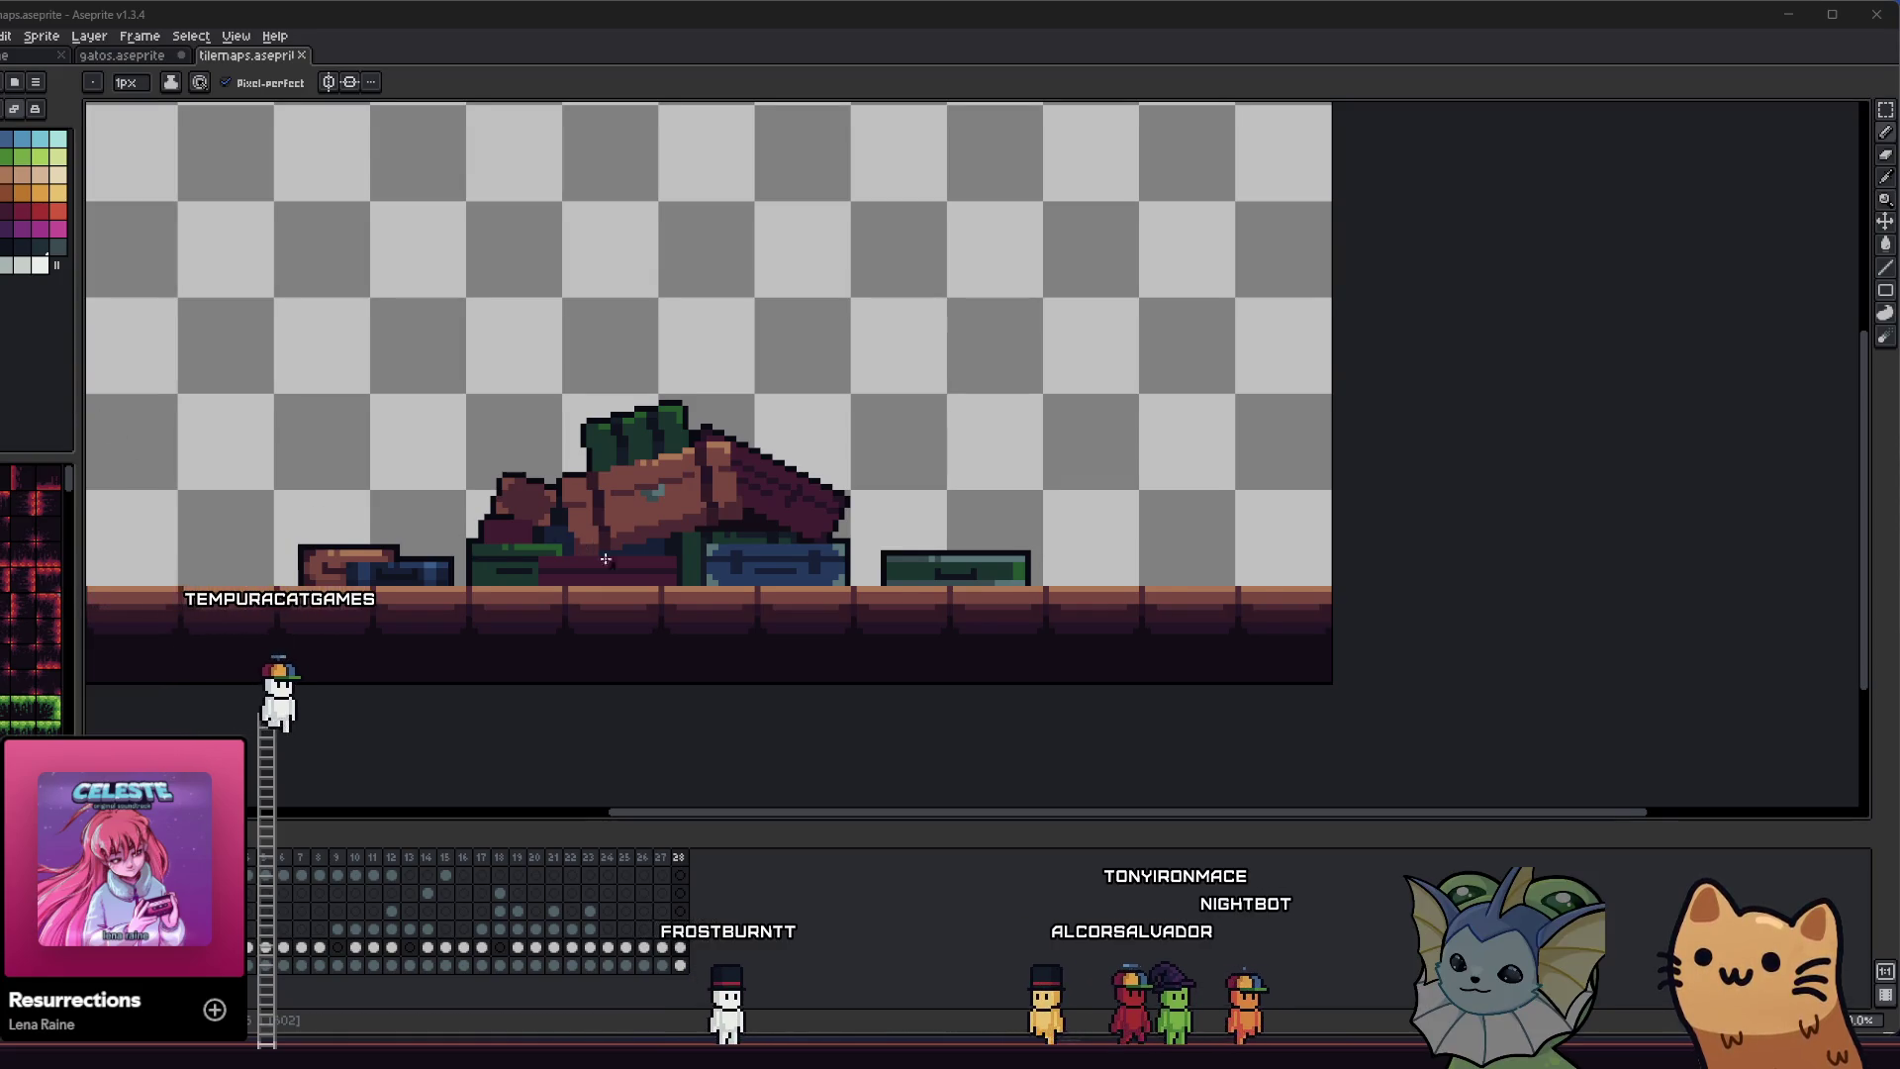
# - Zoom in on the cushion, book and chest pile and switch to the eyedropper
pyautogui.scroll(3, 605, 559)
pyautogui.scroll(-3, 411, 485)
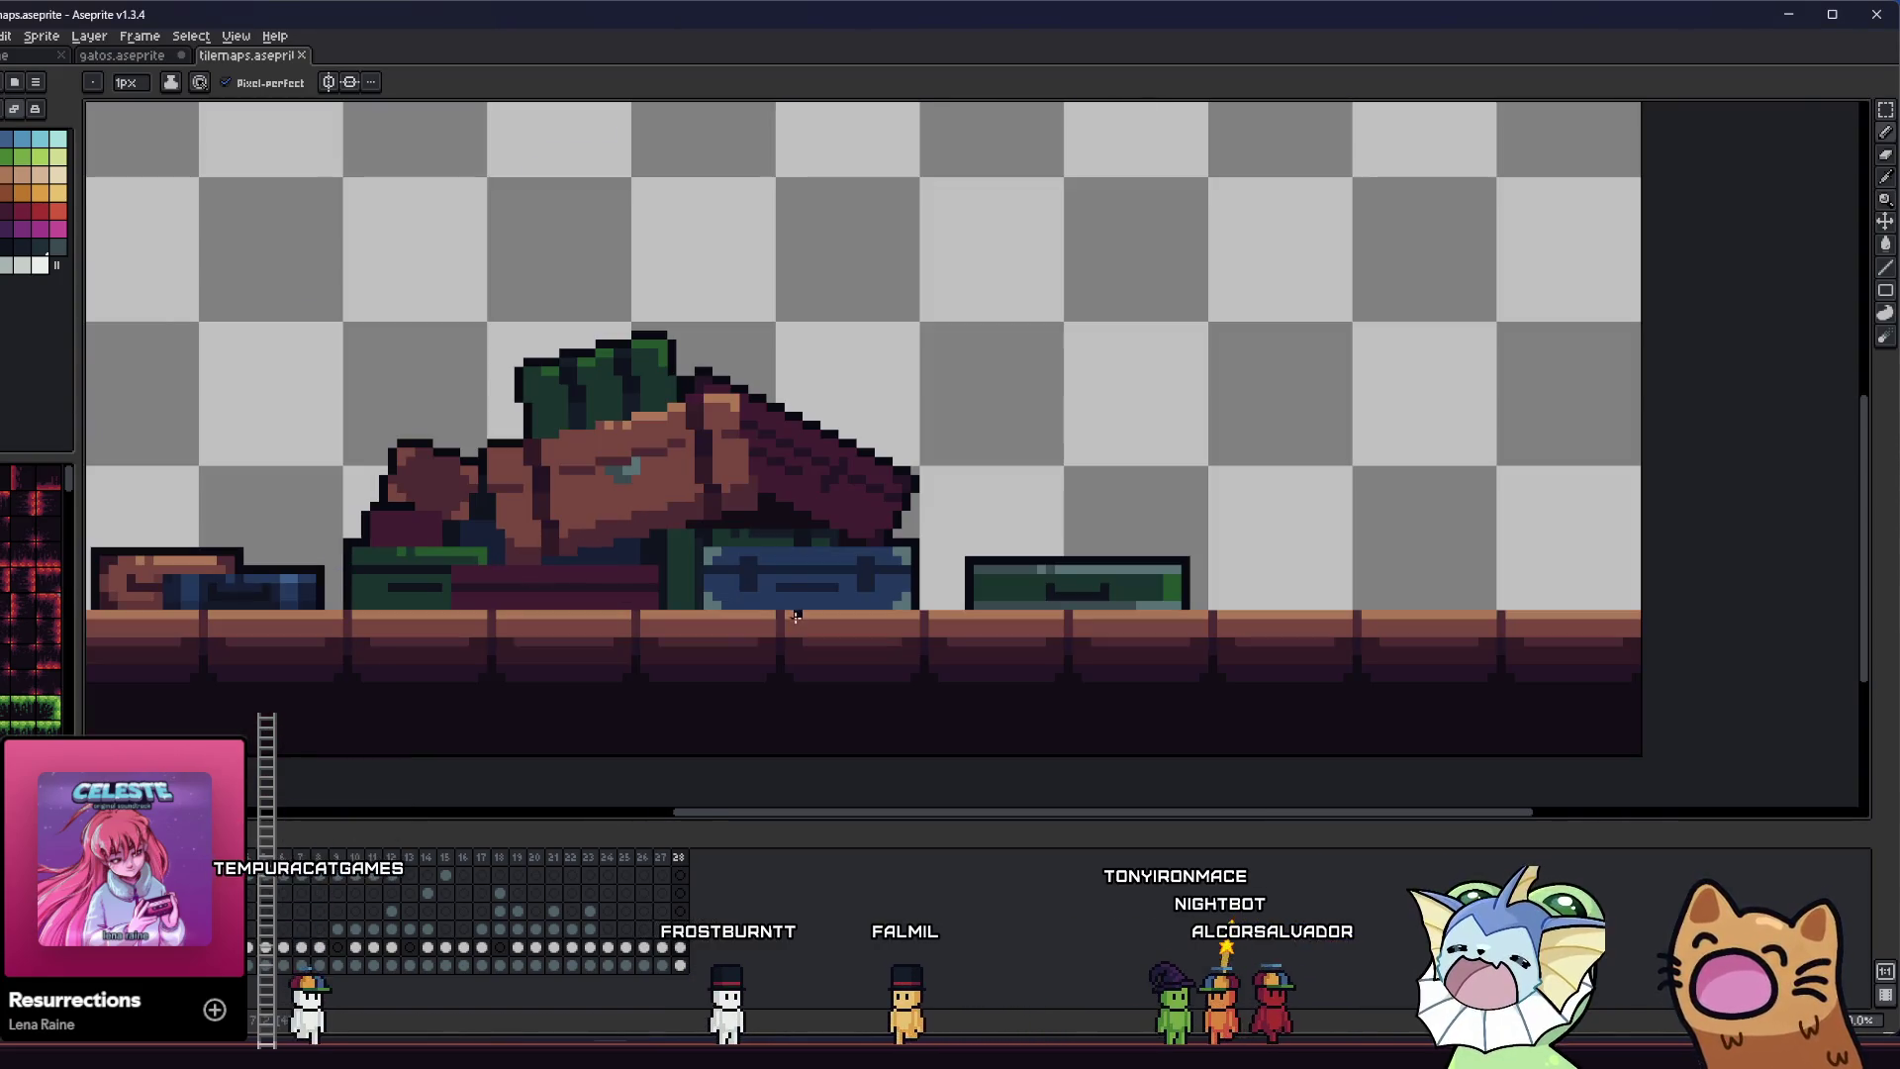
pyautogui.scroll(2, 901, 512)
pyautogui.press('alt')
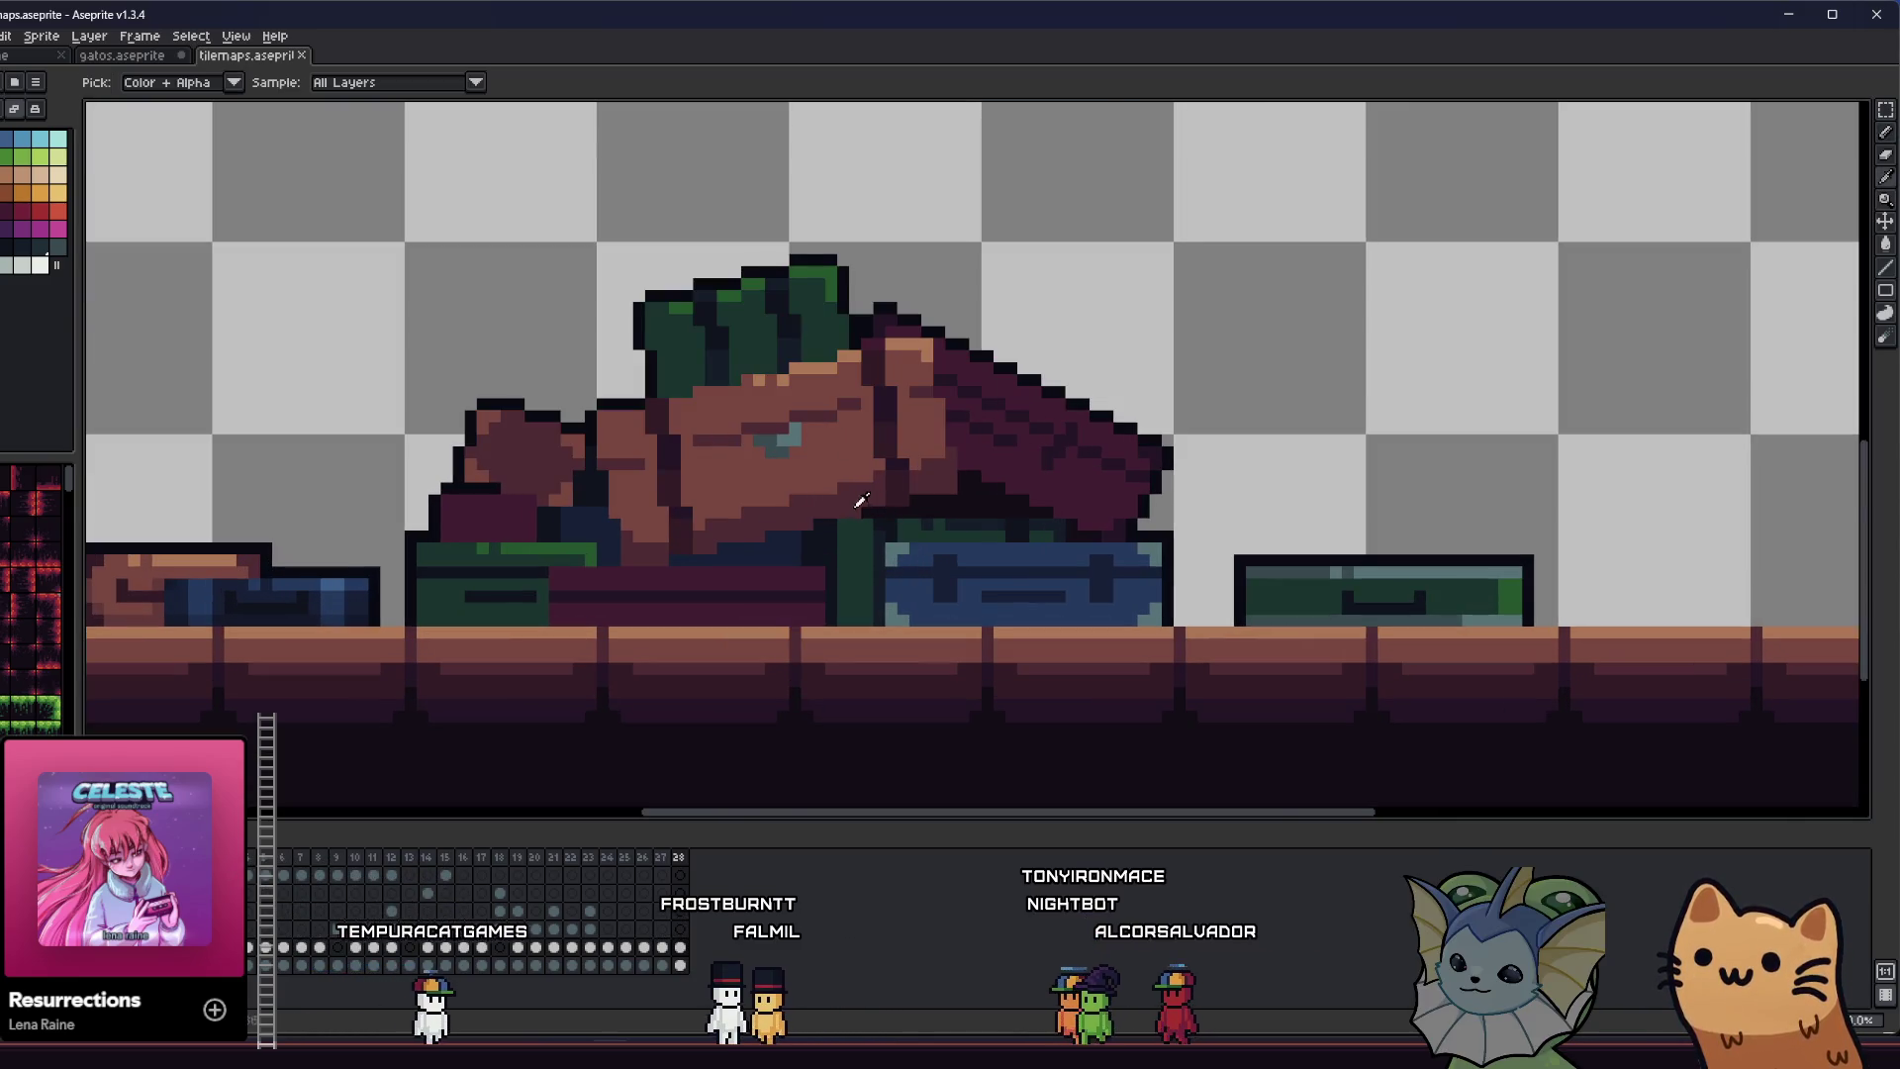
pyautogui.scroll(2, 985, 473)
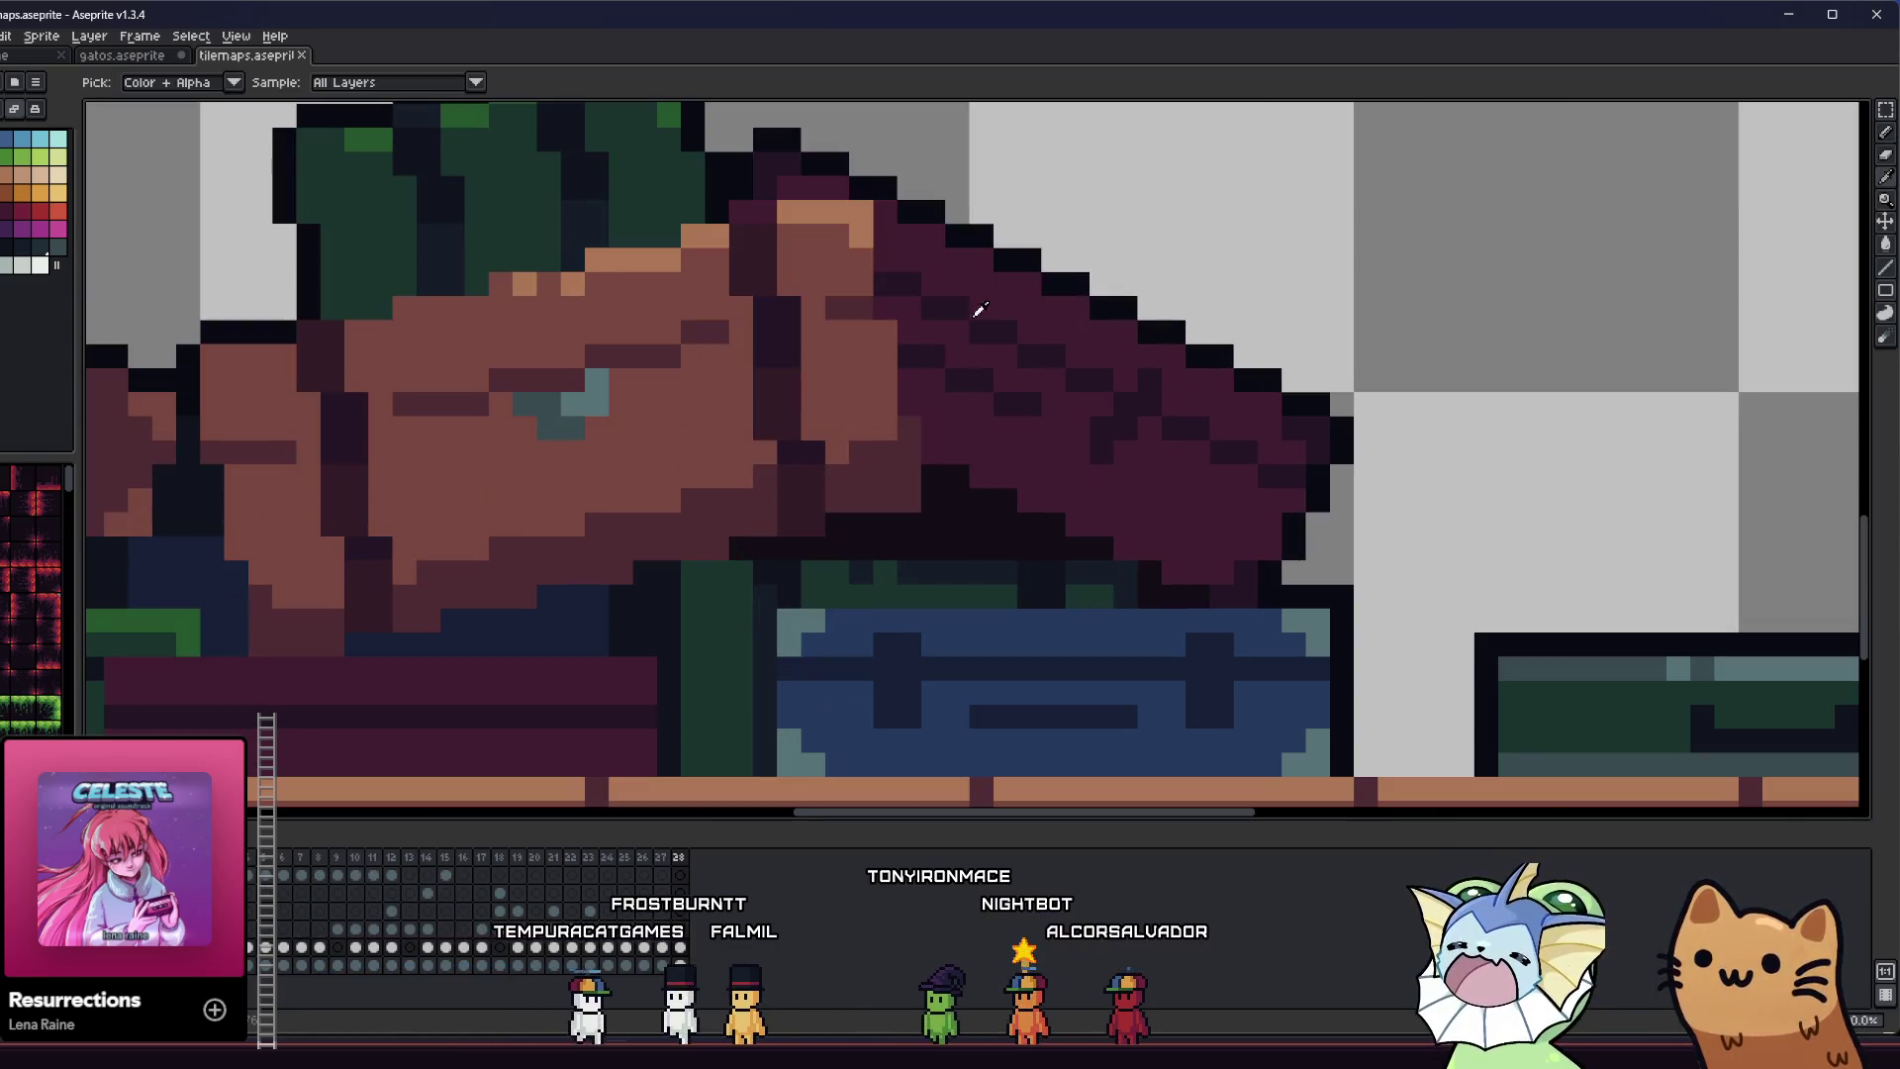
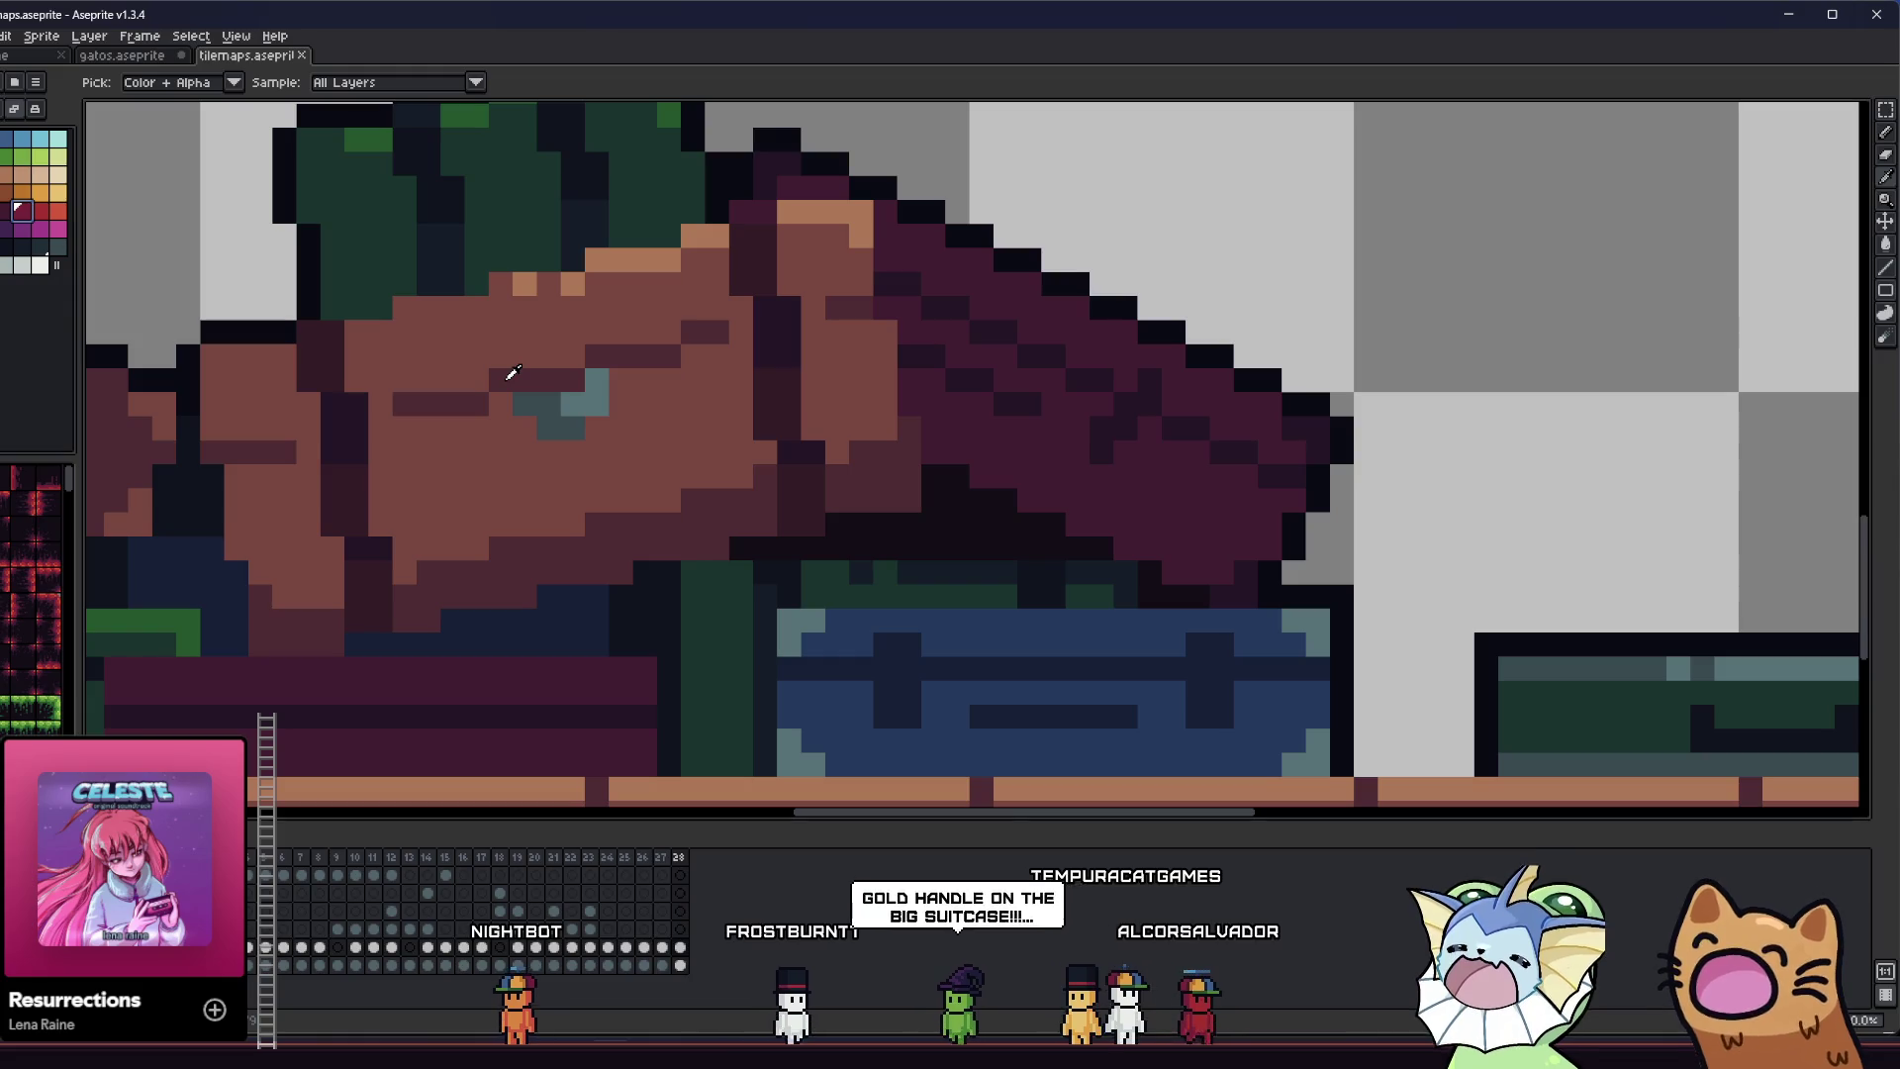
# - Pan and zoom around the sleeping figure's head and maroon edge, ready to paint with the Pencil
pyautogui.moveTo(839, 343)
pyautogui.mouseDown()
pyautogui.moveTo(979, 301)
pyautogui.moveTo(1052, 339)
pyautogui.mouseUp()
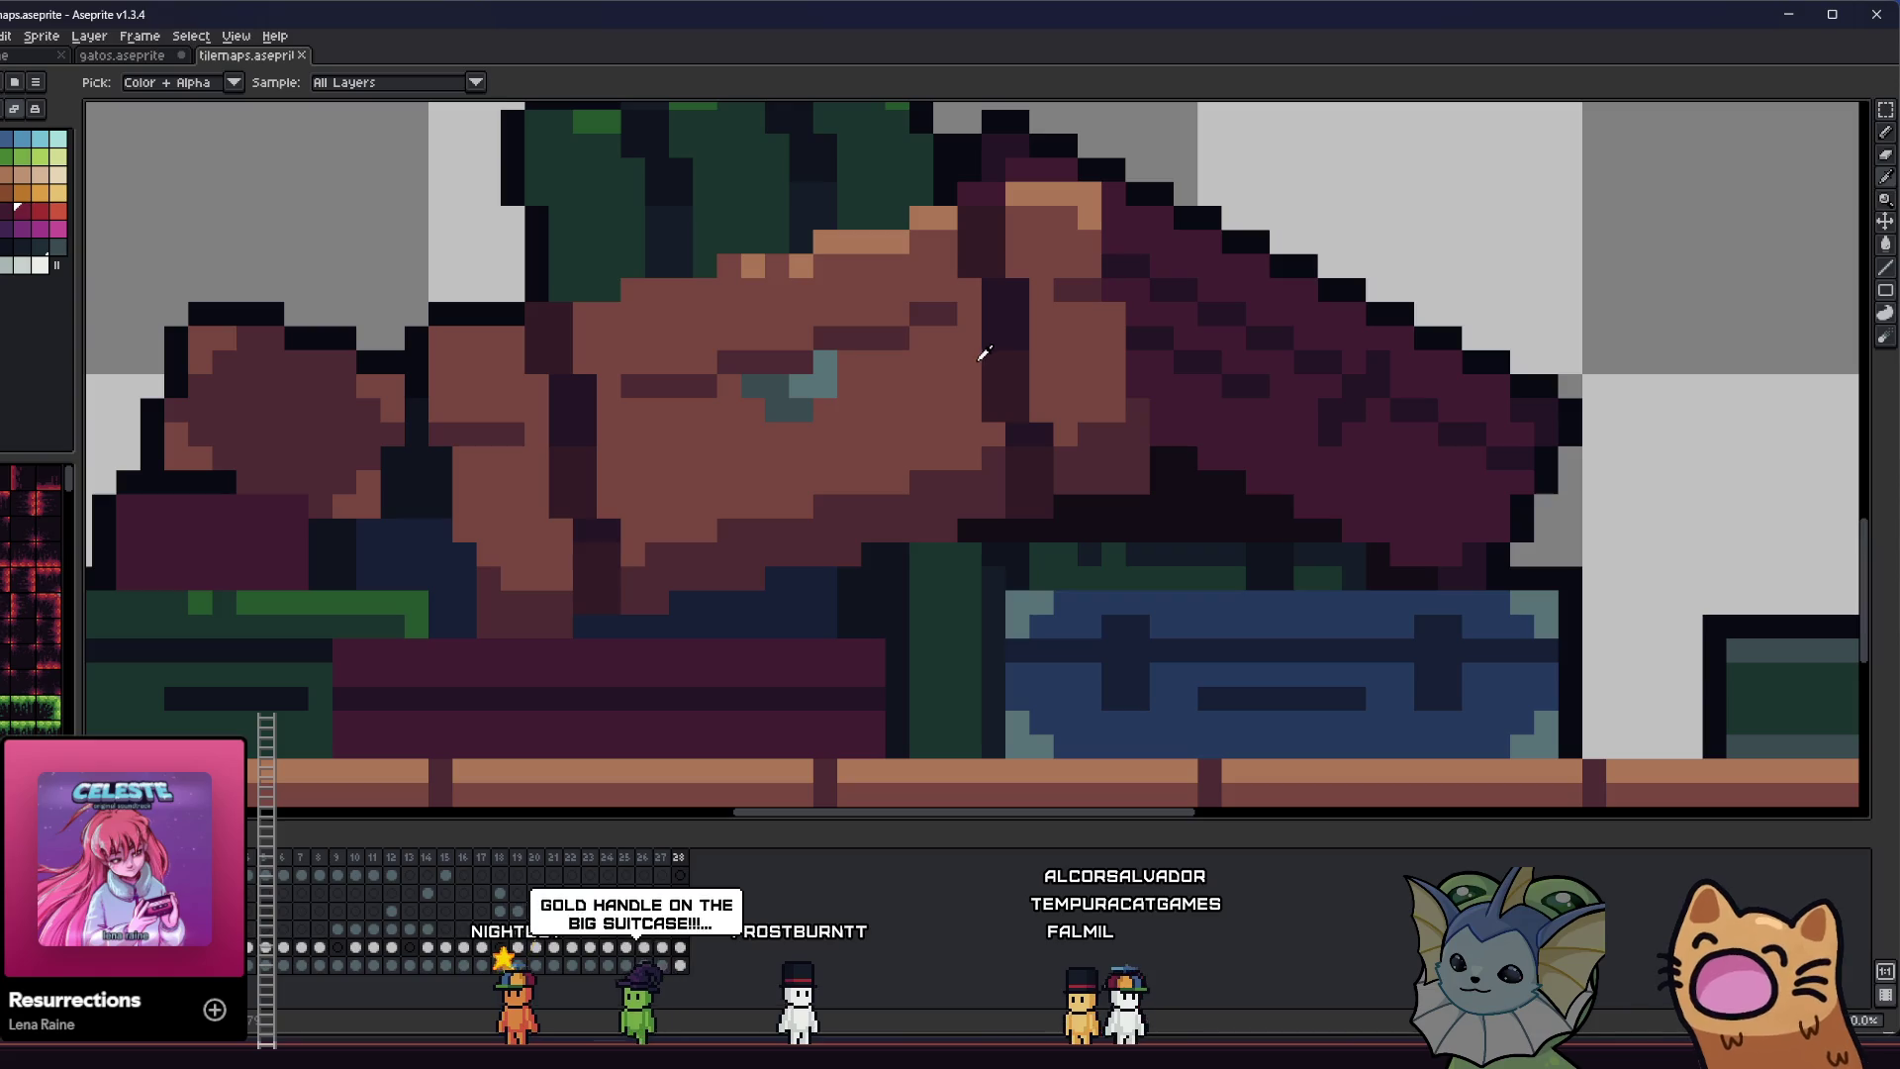
pyautogui.scroll(-3, 954, 369)
pyautogui.scroll(2, 1029, 411)
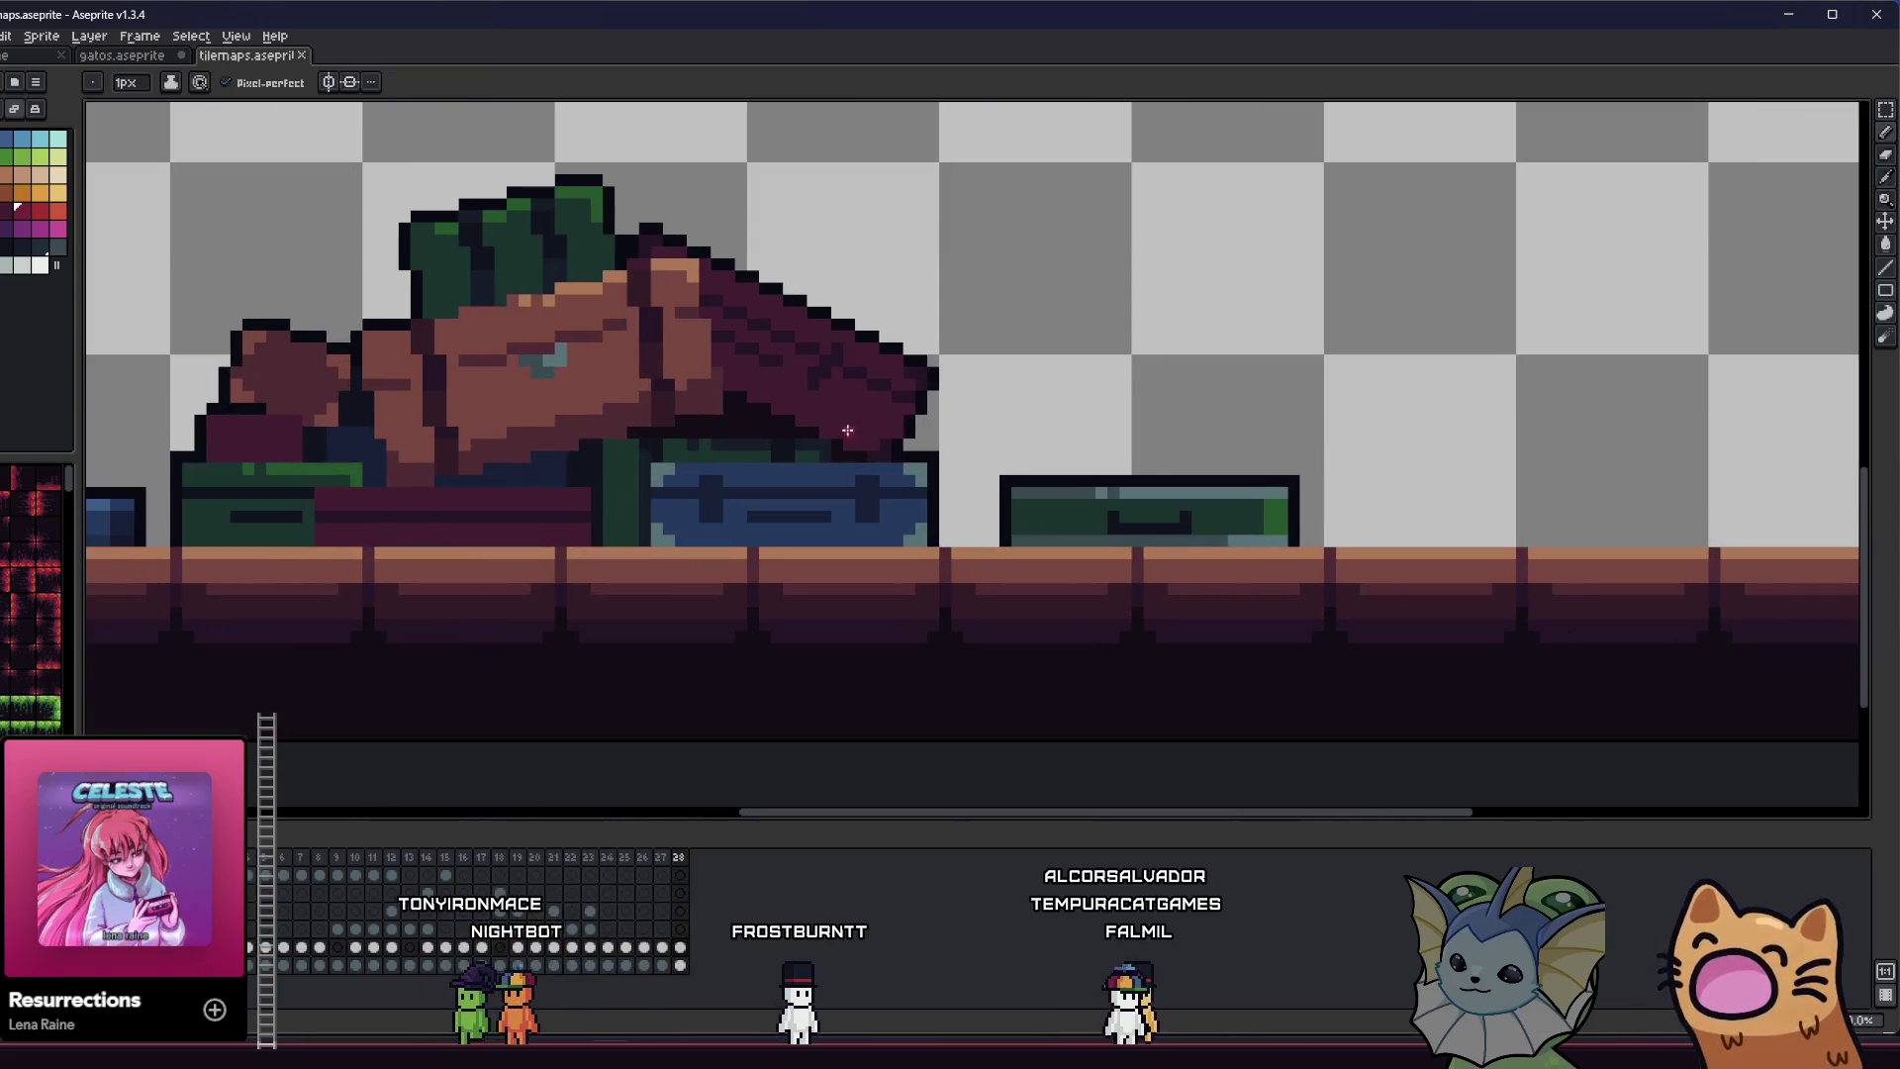
pyautogui.scroll(3, 847, 430)
pyautogui.scroll(2, 804, 499)
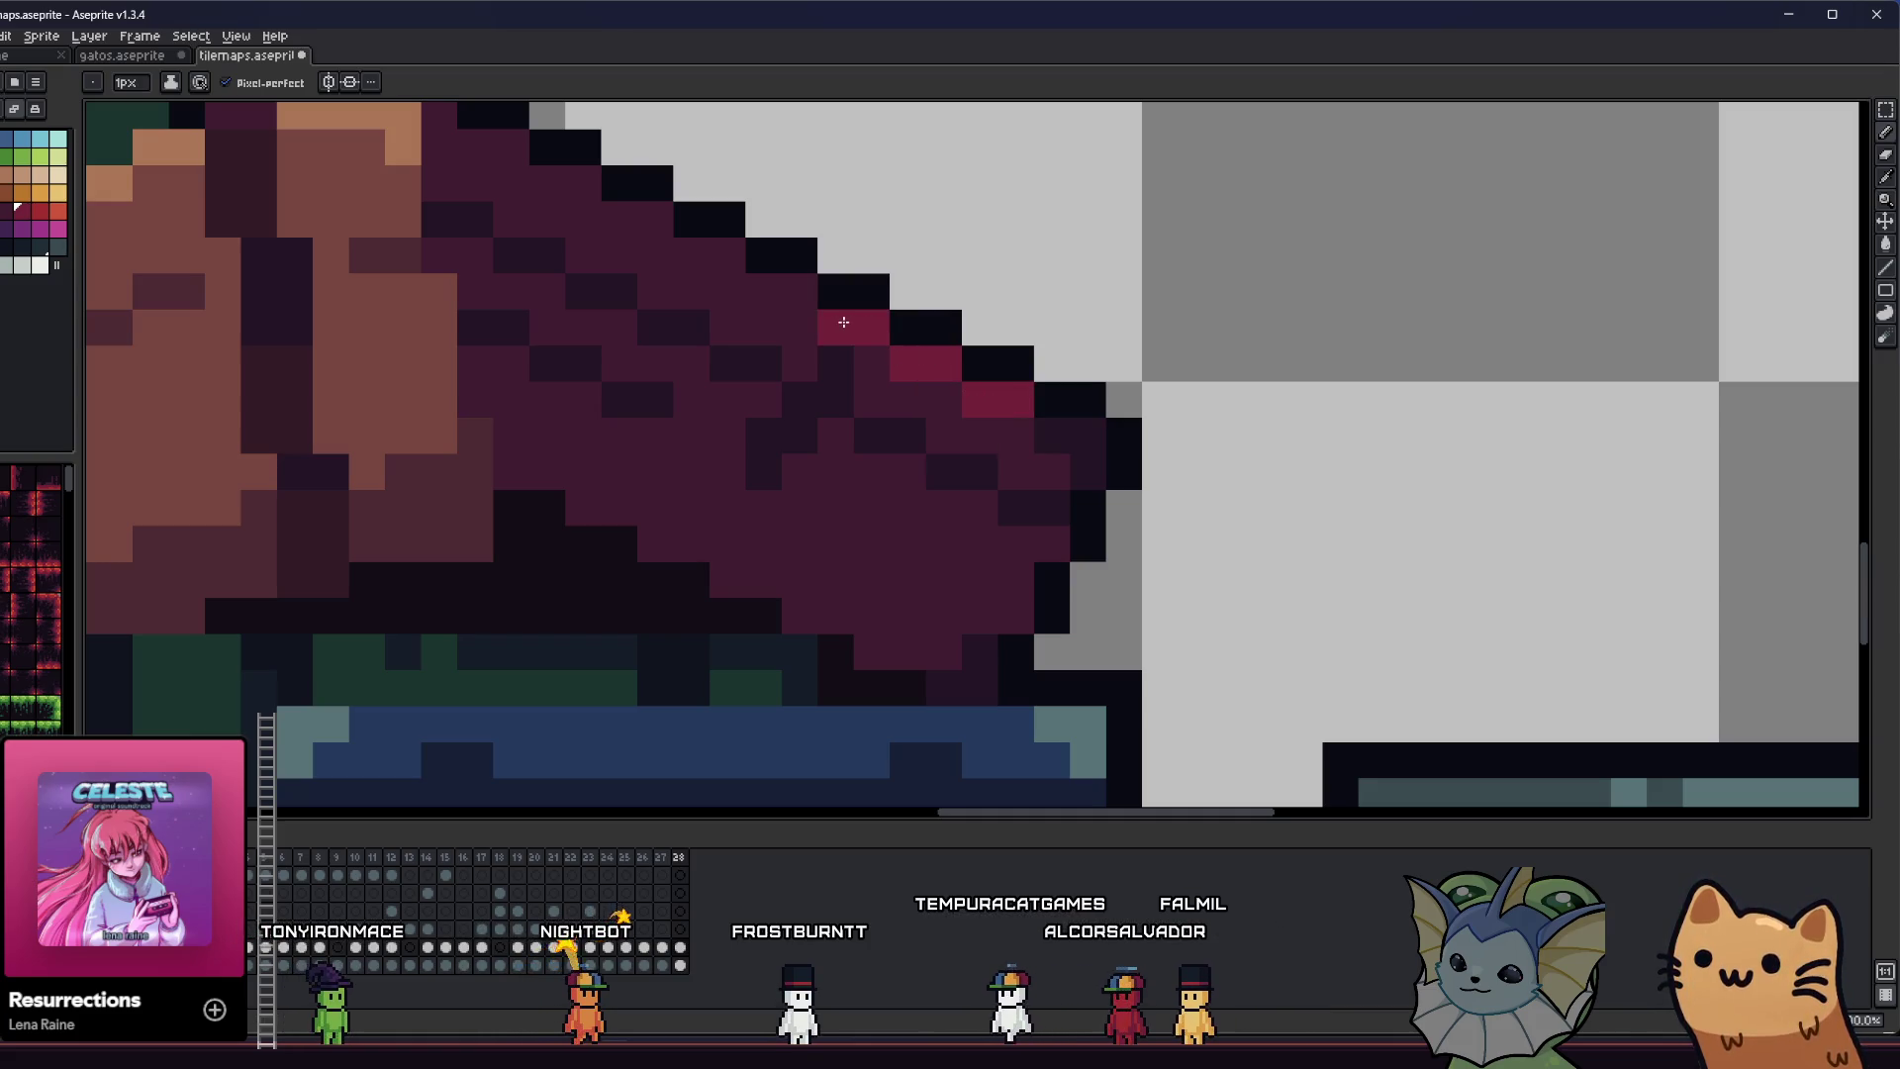
pyautogui.scroll(-3, 729, 402)
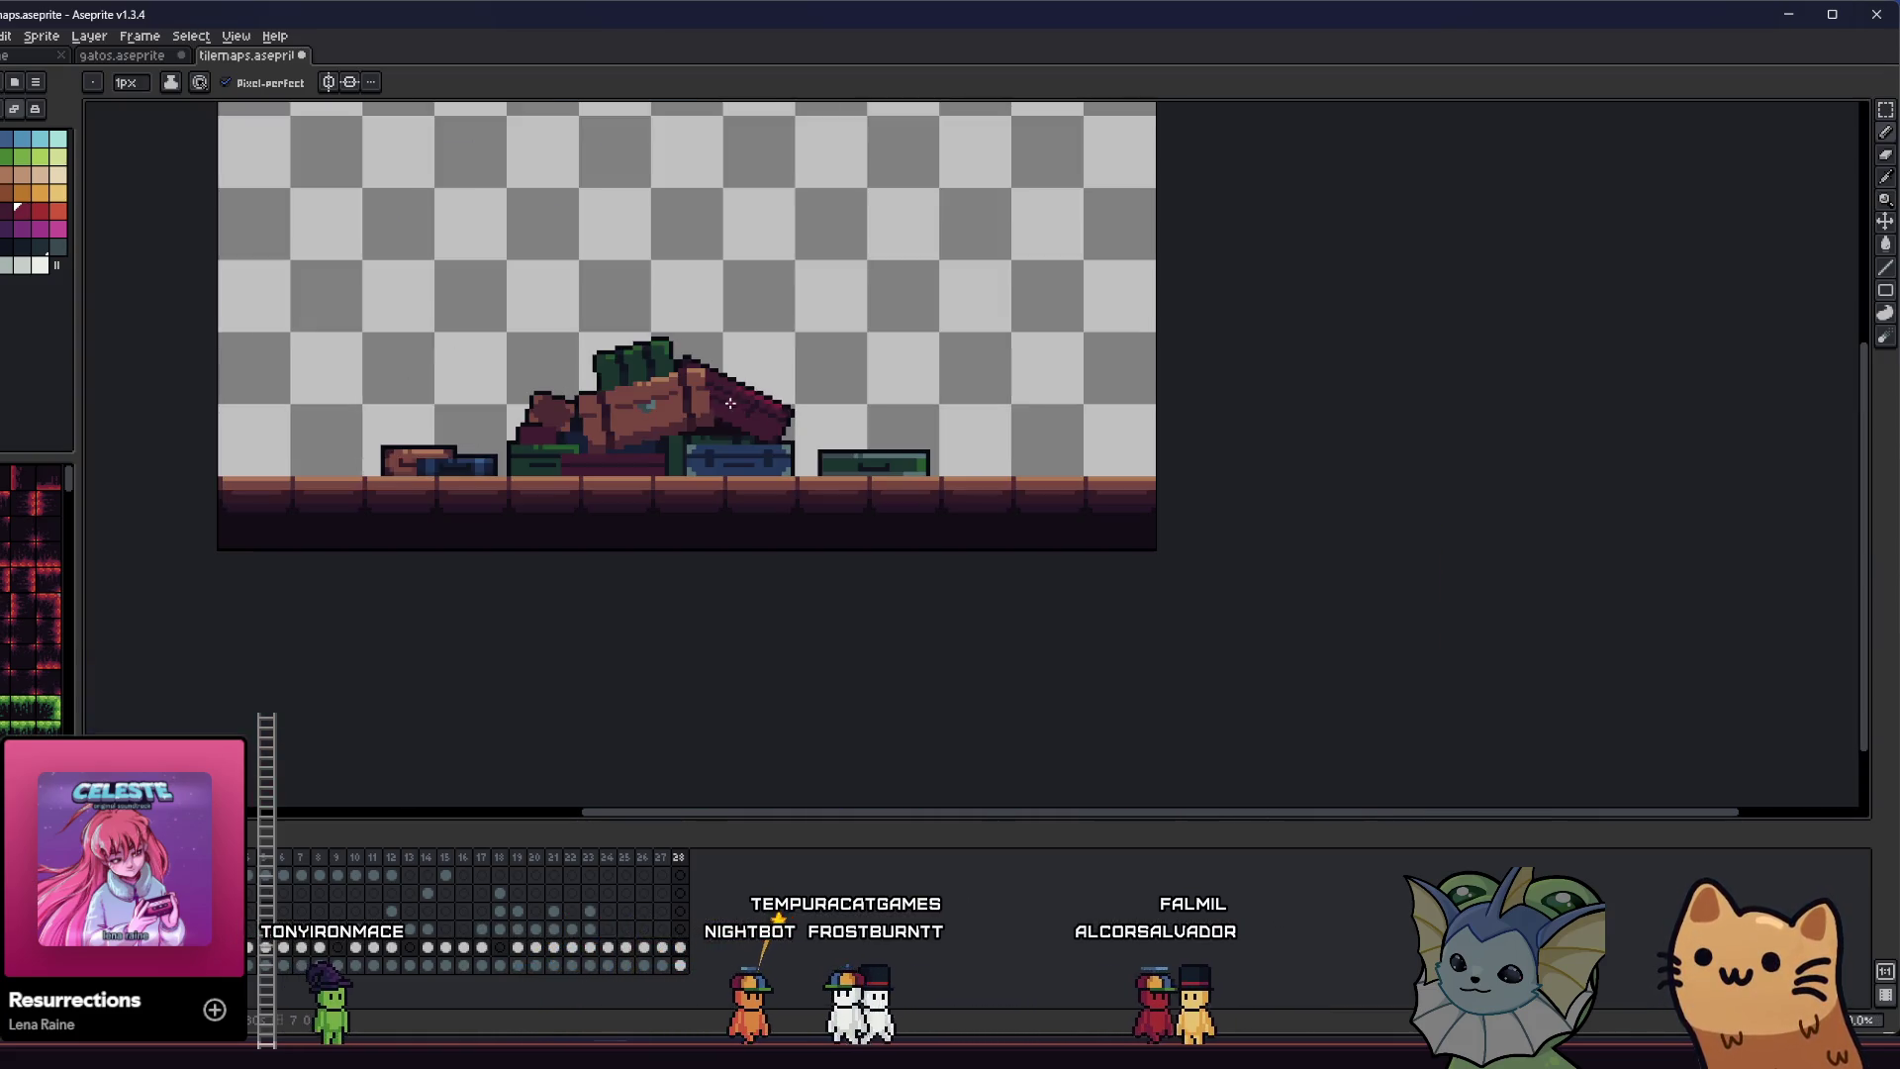
pyautogui.scroll(5, 658, 479)
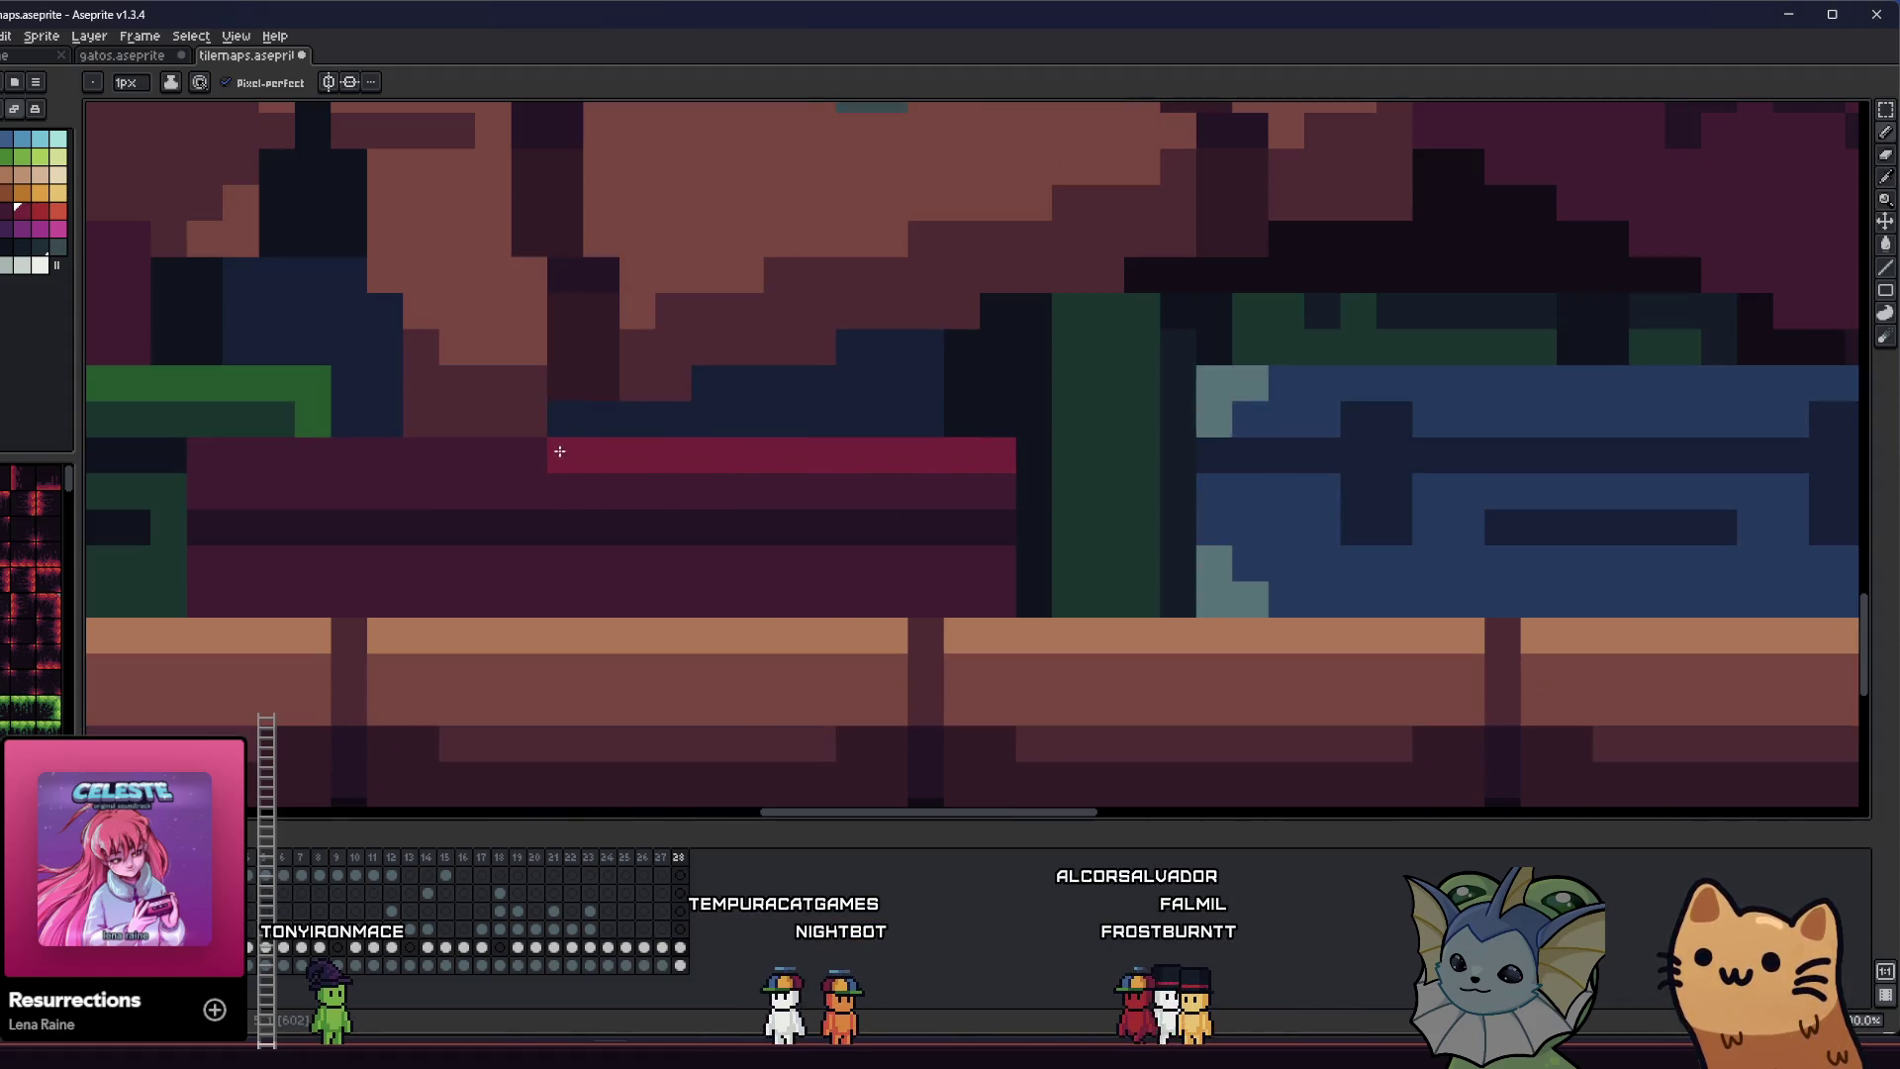
pyautogui.scroll(-1, 534, 450)
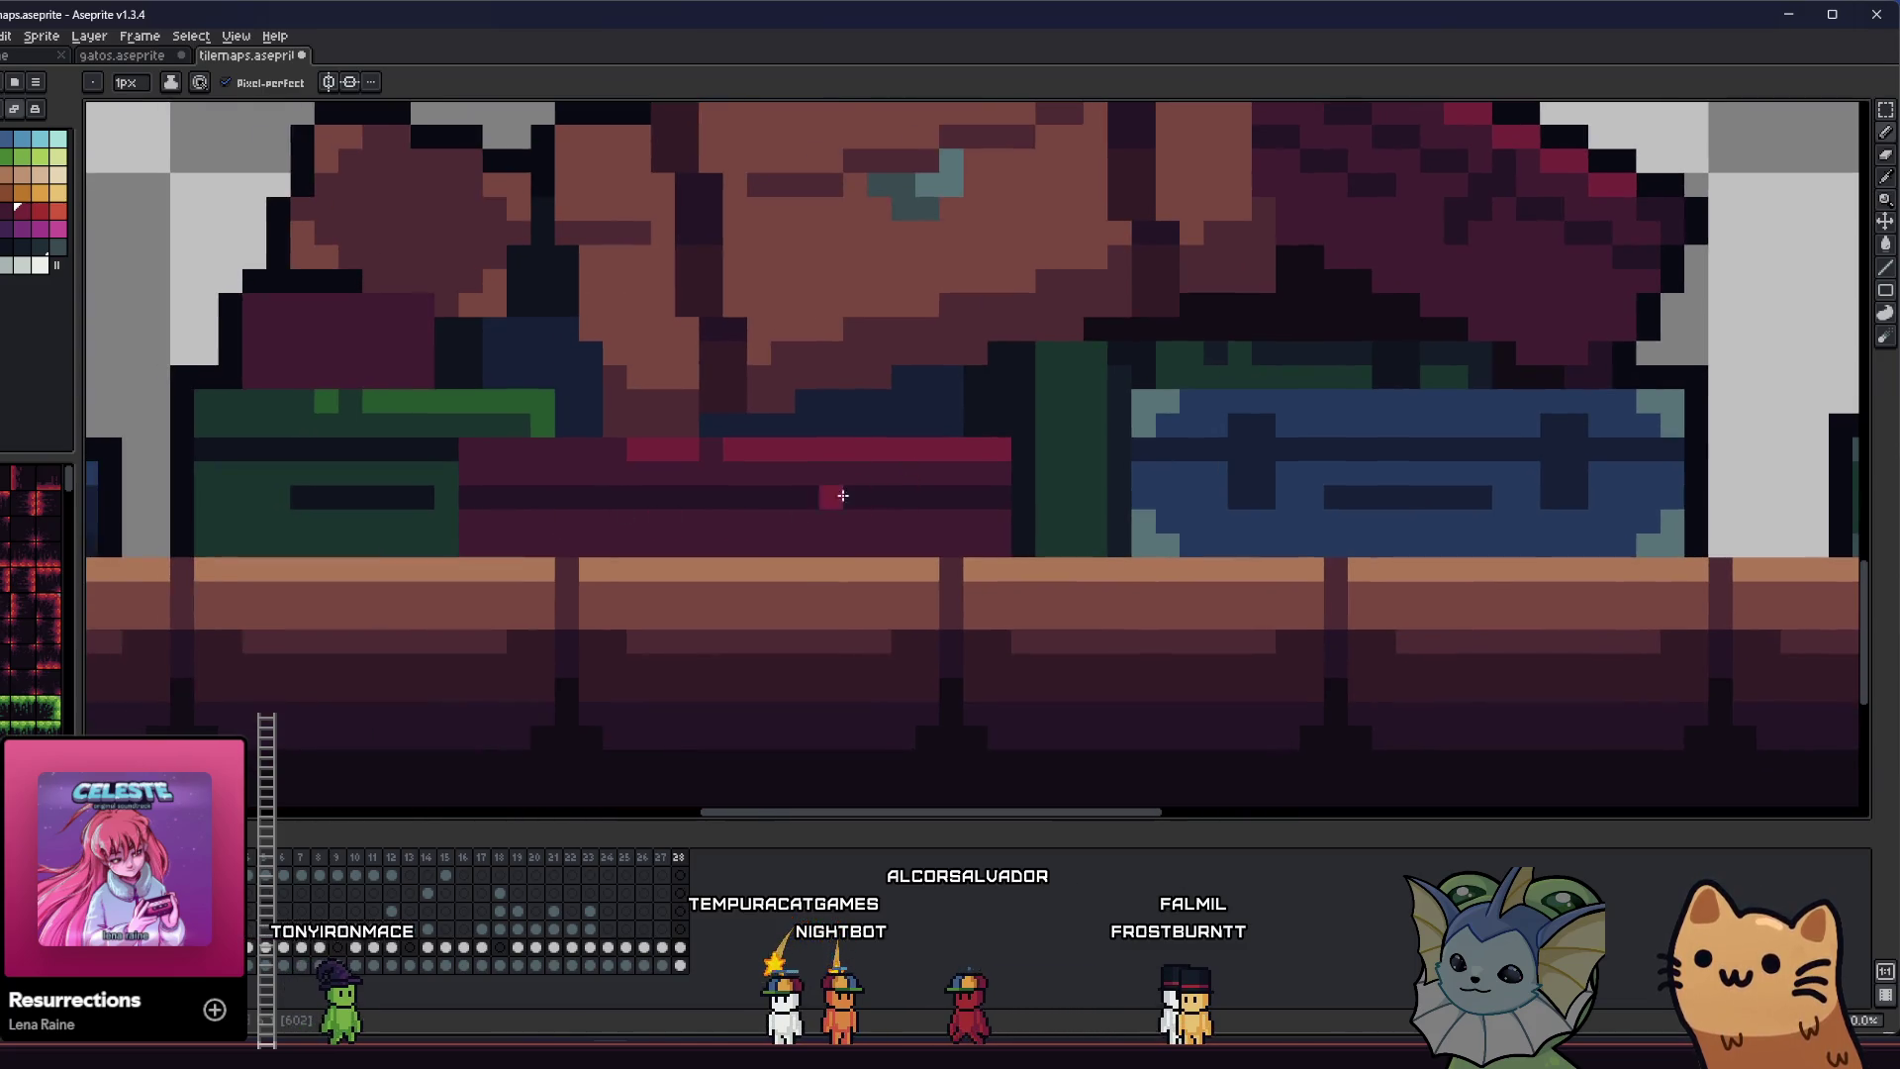
pyautogui.press('i')
pyautogui.scroll(-3, 842, 495)
pyautogui.scroll(1, 570, 543)
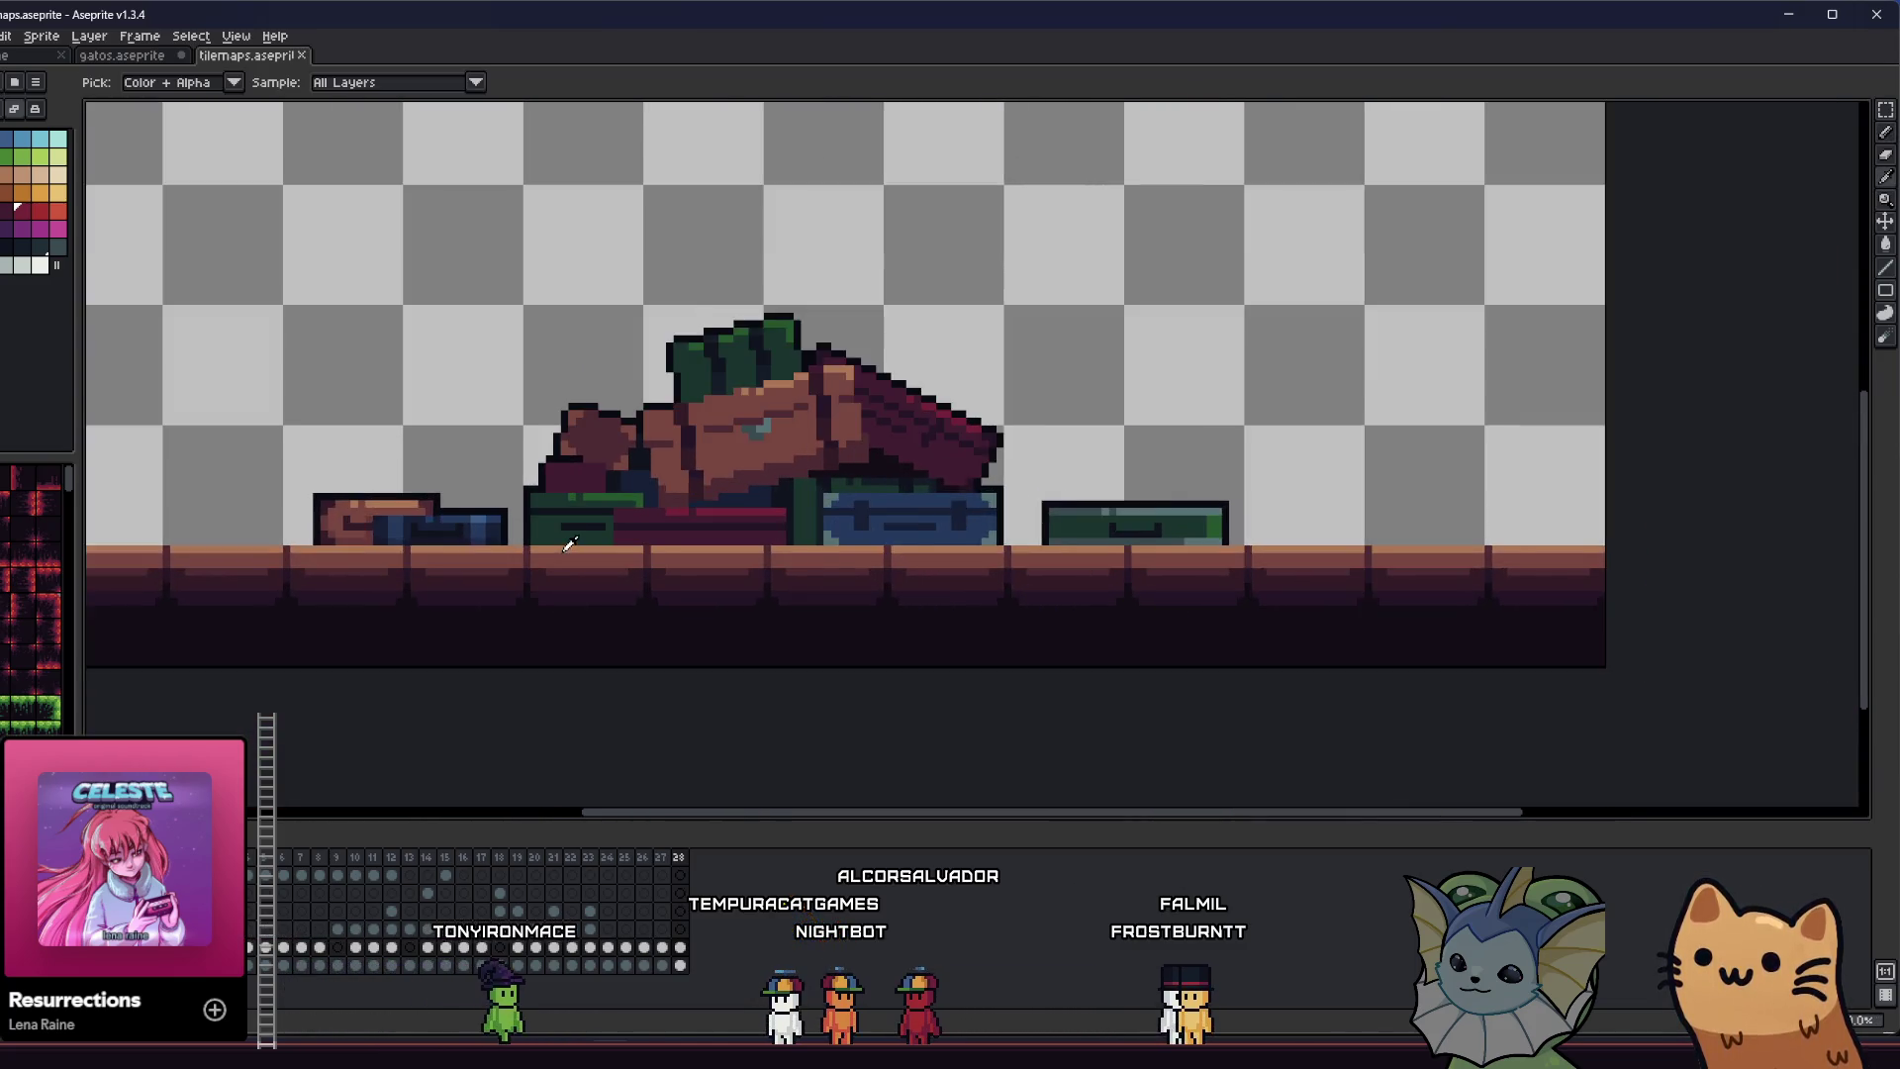
pyautogui.scroll(4, 570, 543)
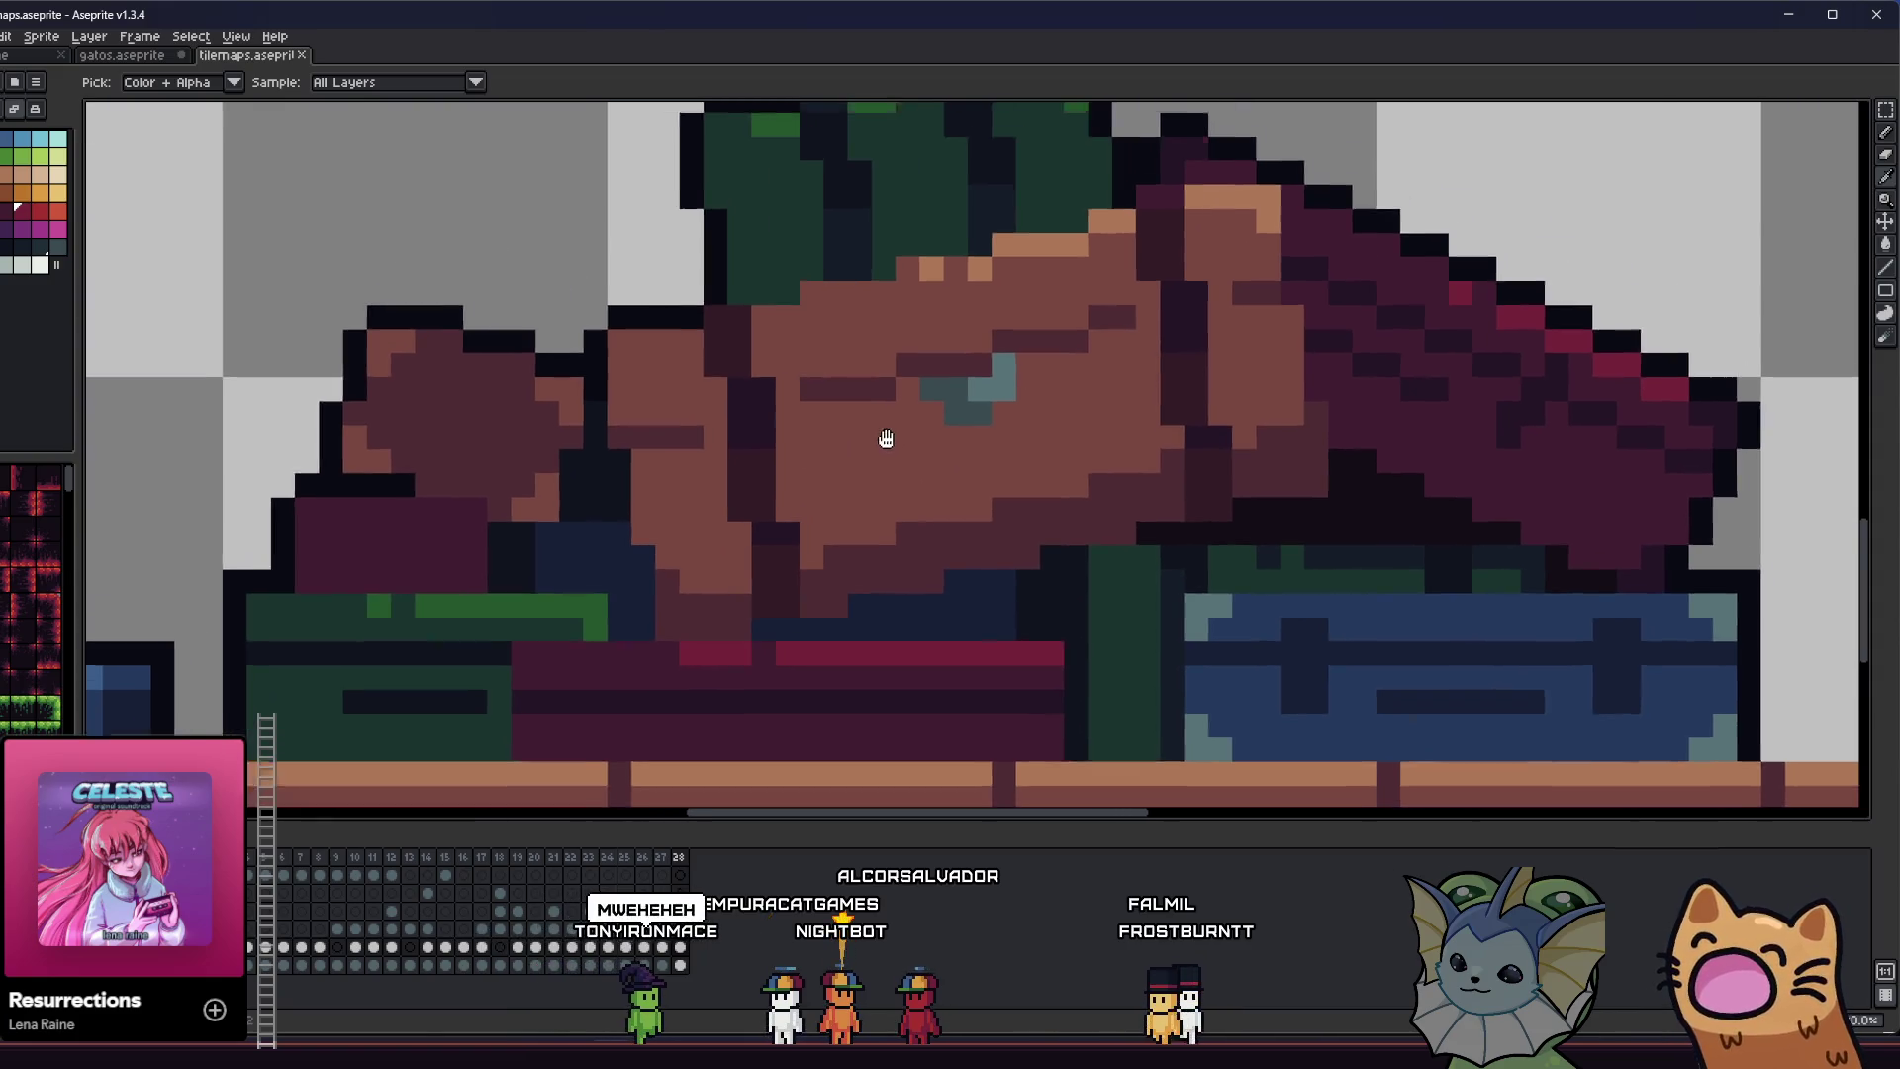
pyautogui.moveTo(885, 438); pyautogui.dragTo(826, 482)
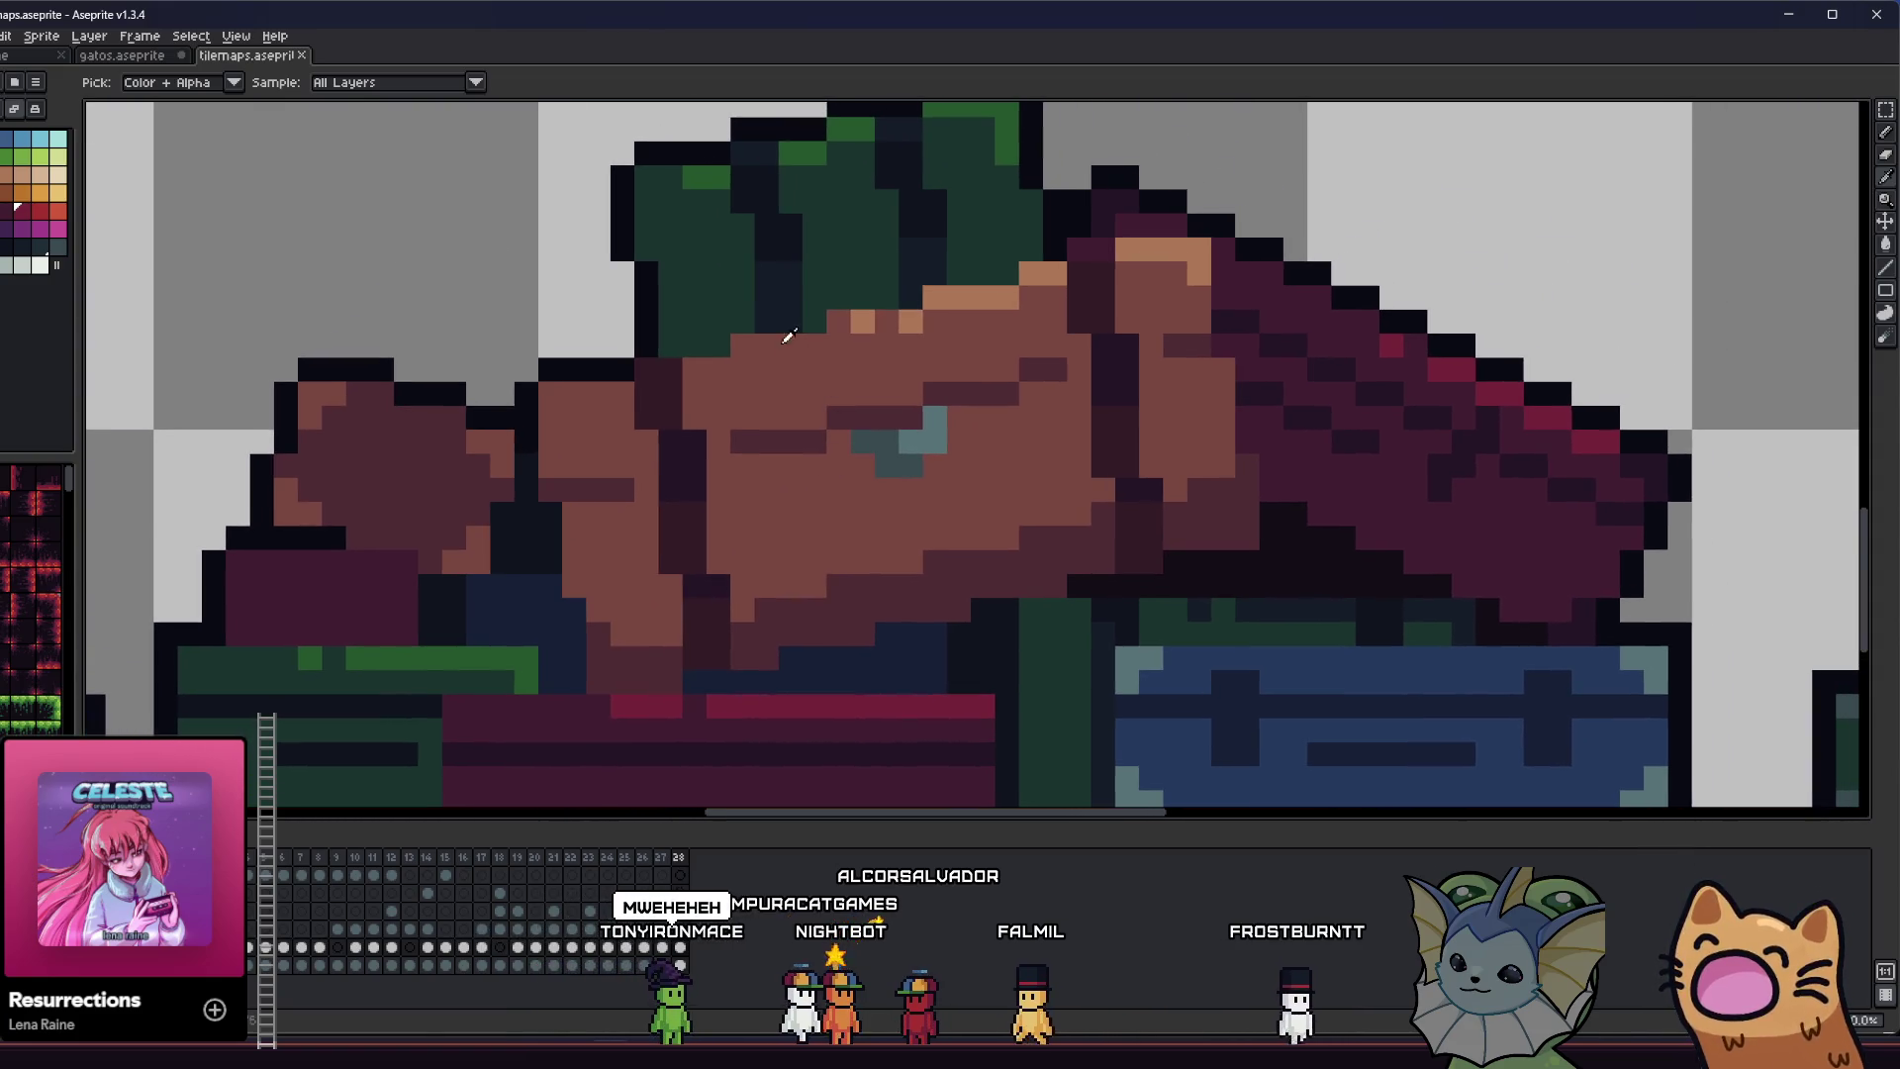
pyautogui.scroll(1, 826, 322)
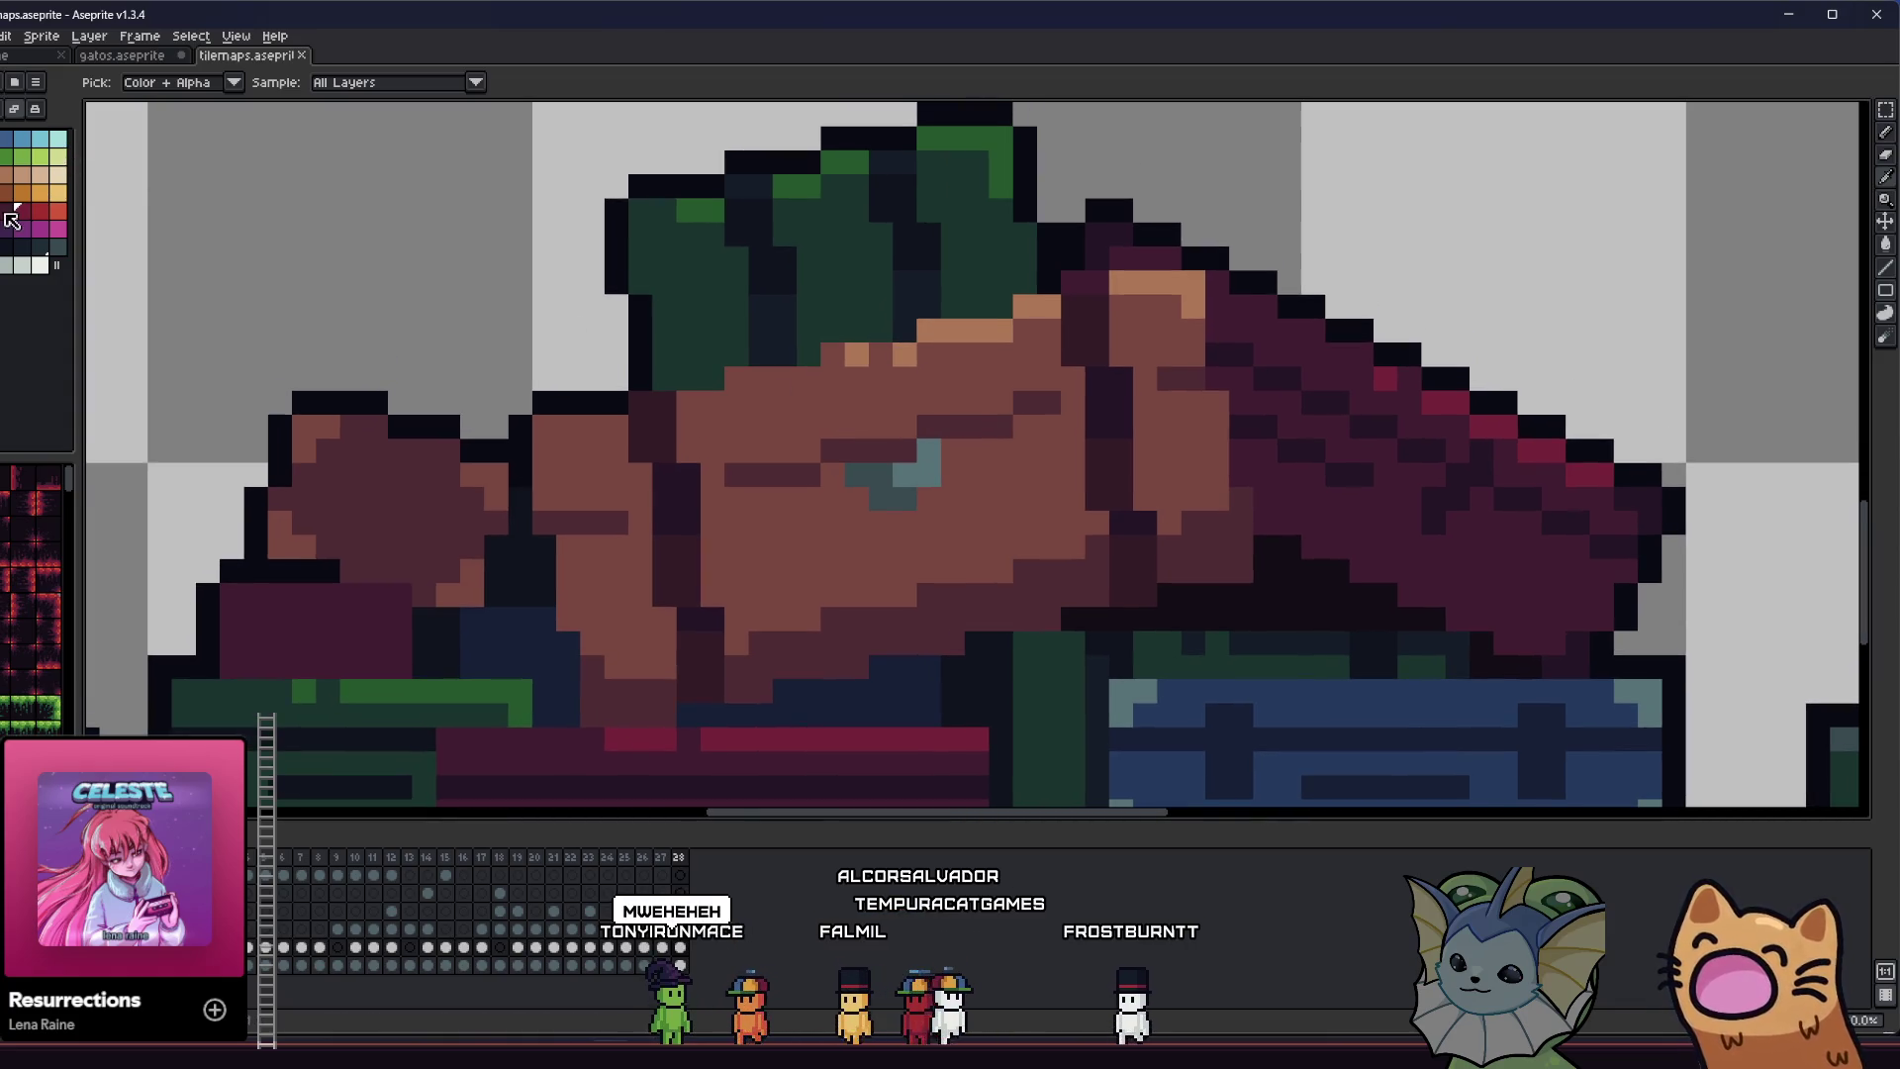
pyautogui.press('b')
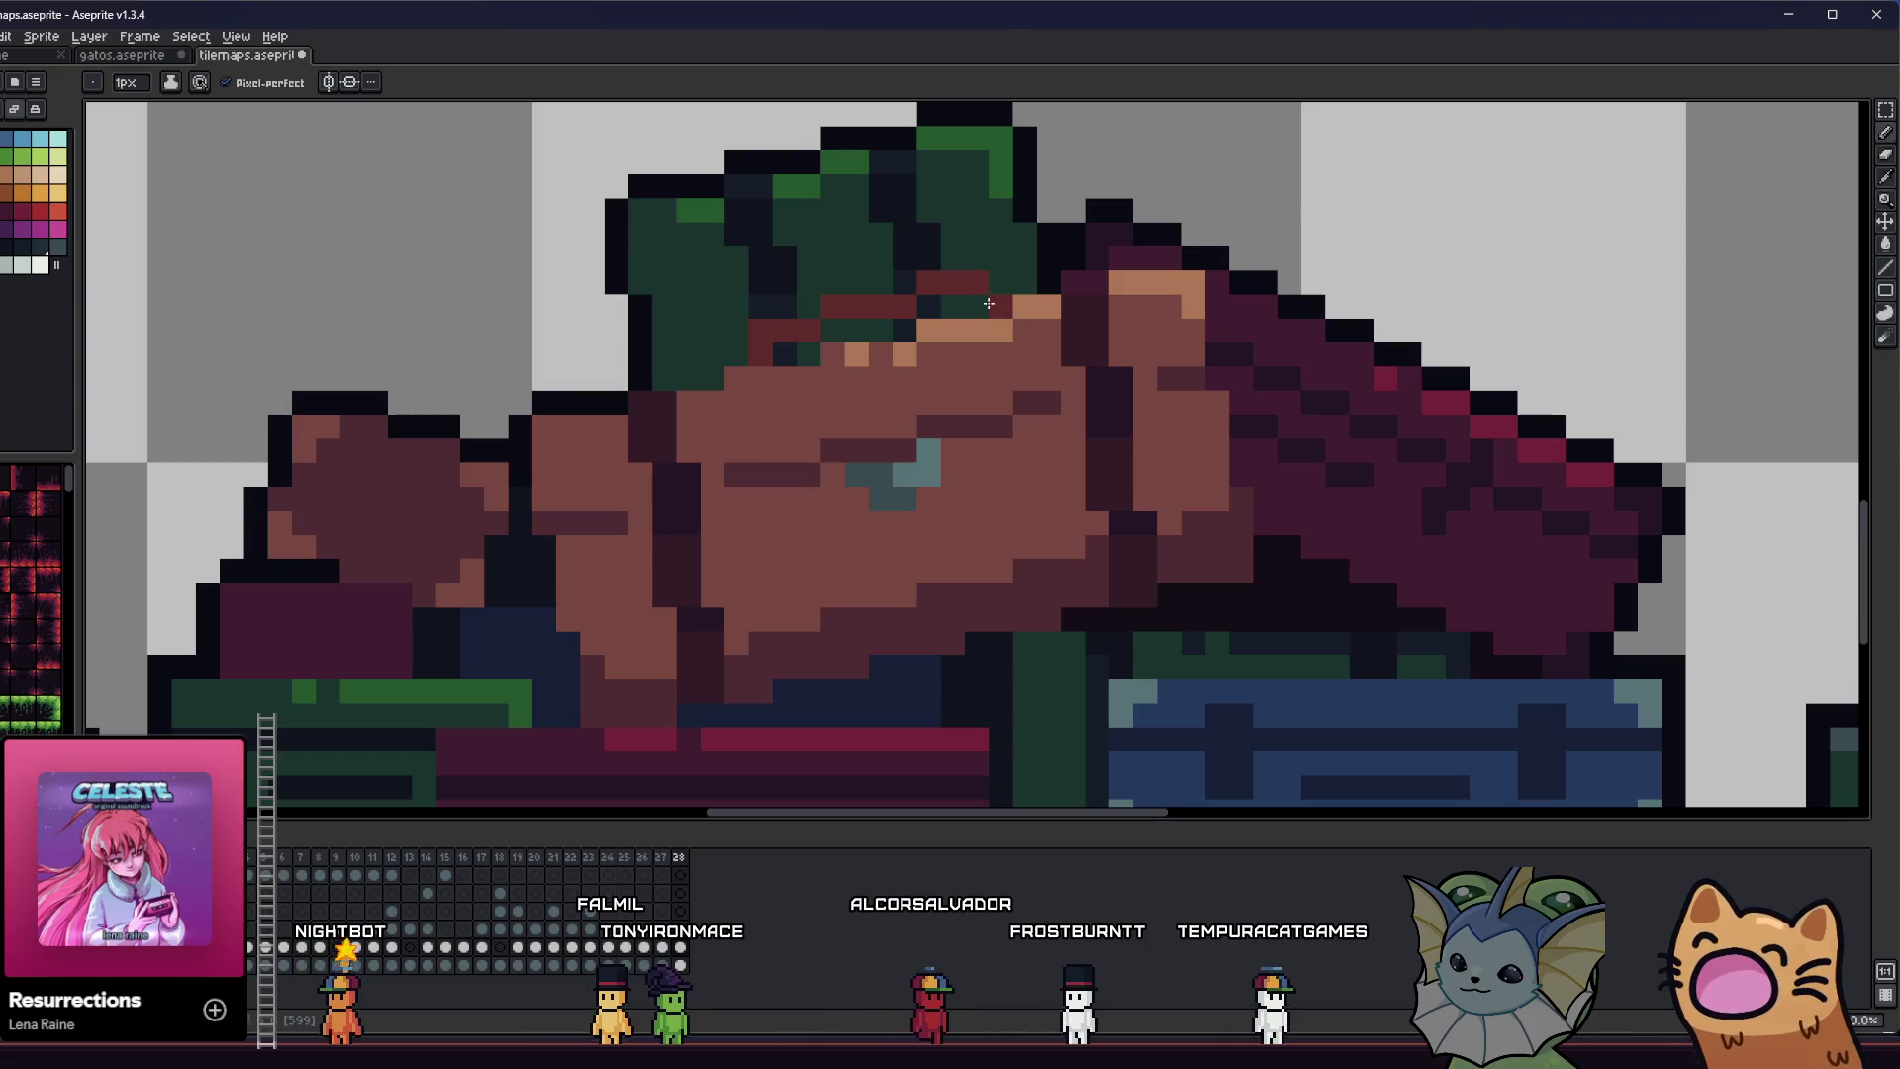
# - Paint an orange-brown band and buckle across the green hat
pyautogui.scroll(-5, 987, 304)
pyautogui.scroll(2, 934, 391)
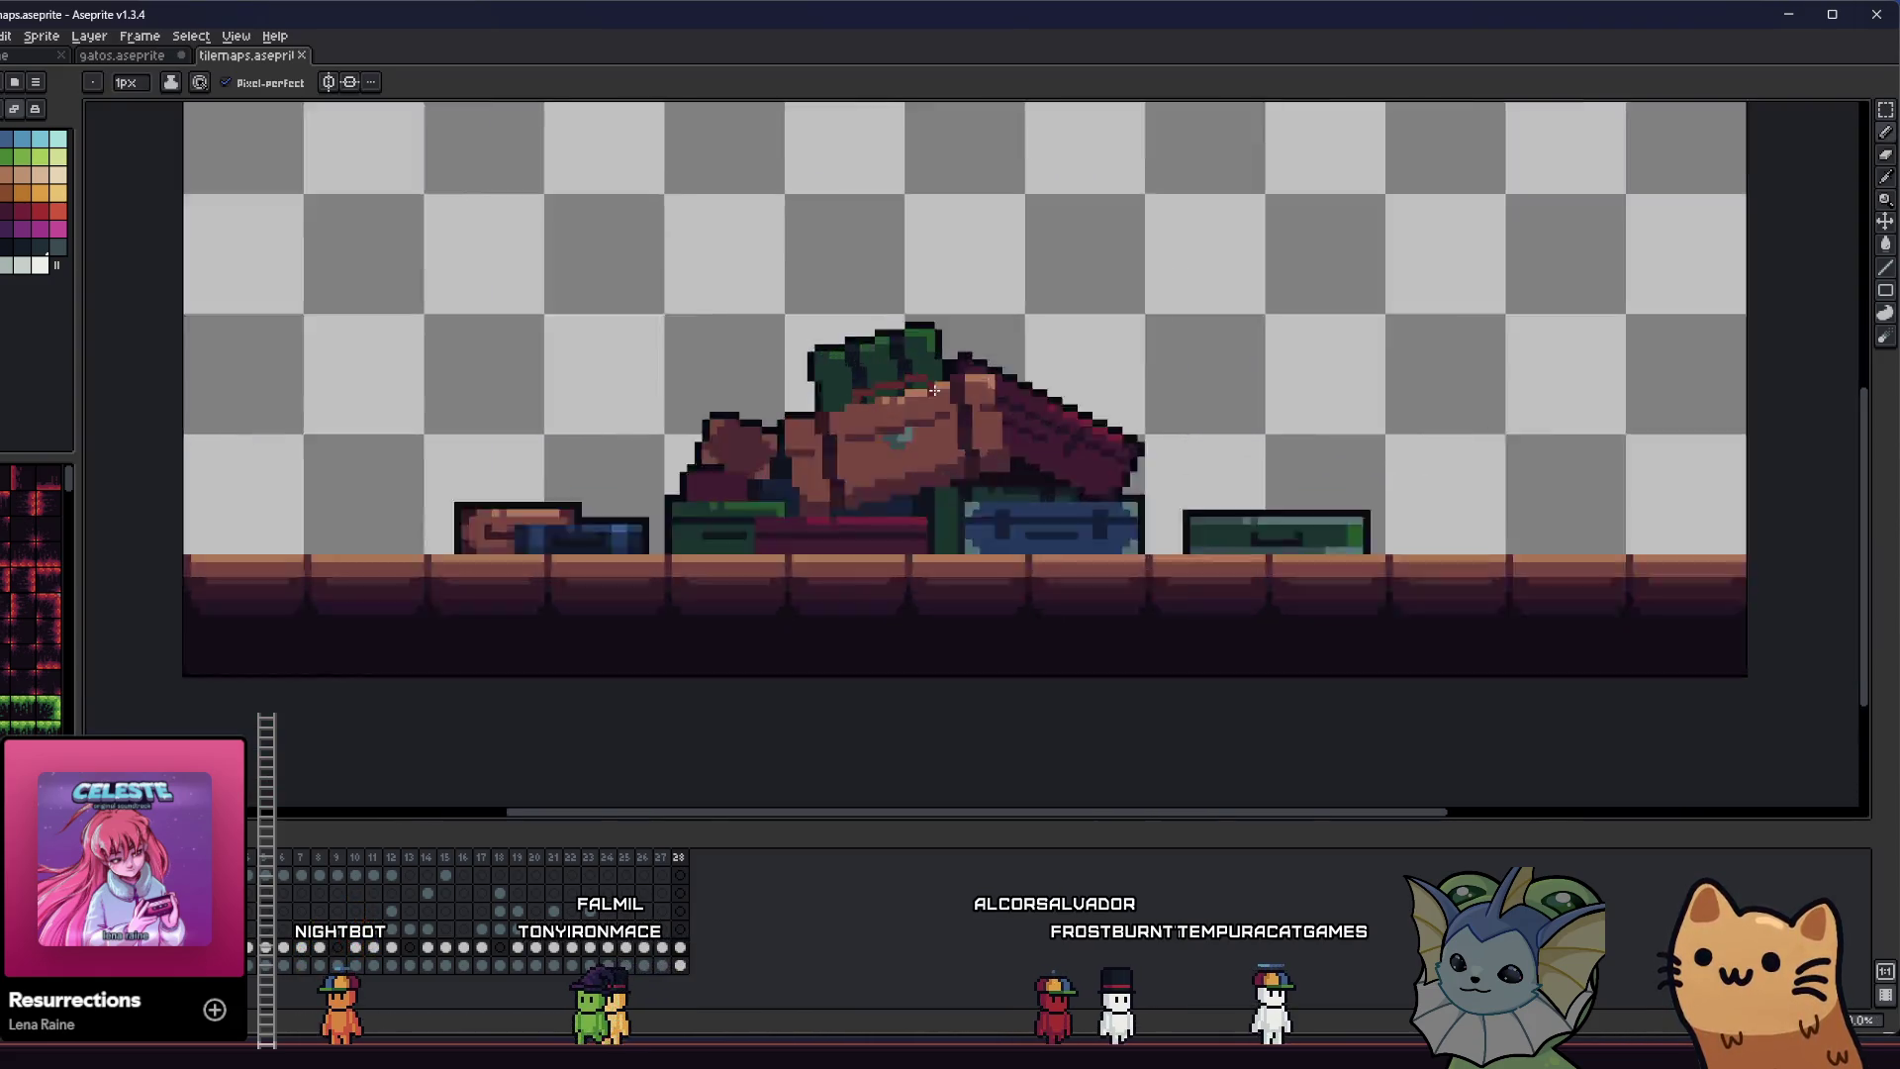
pyautogui.scroll(5, 934, 390)
pyautogui.press('i')
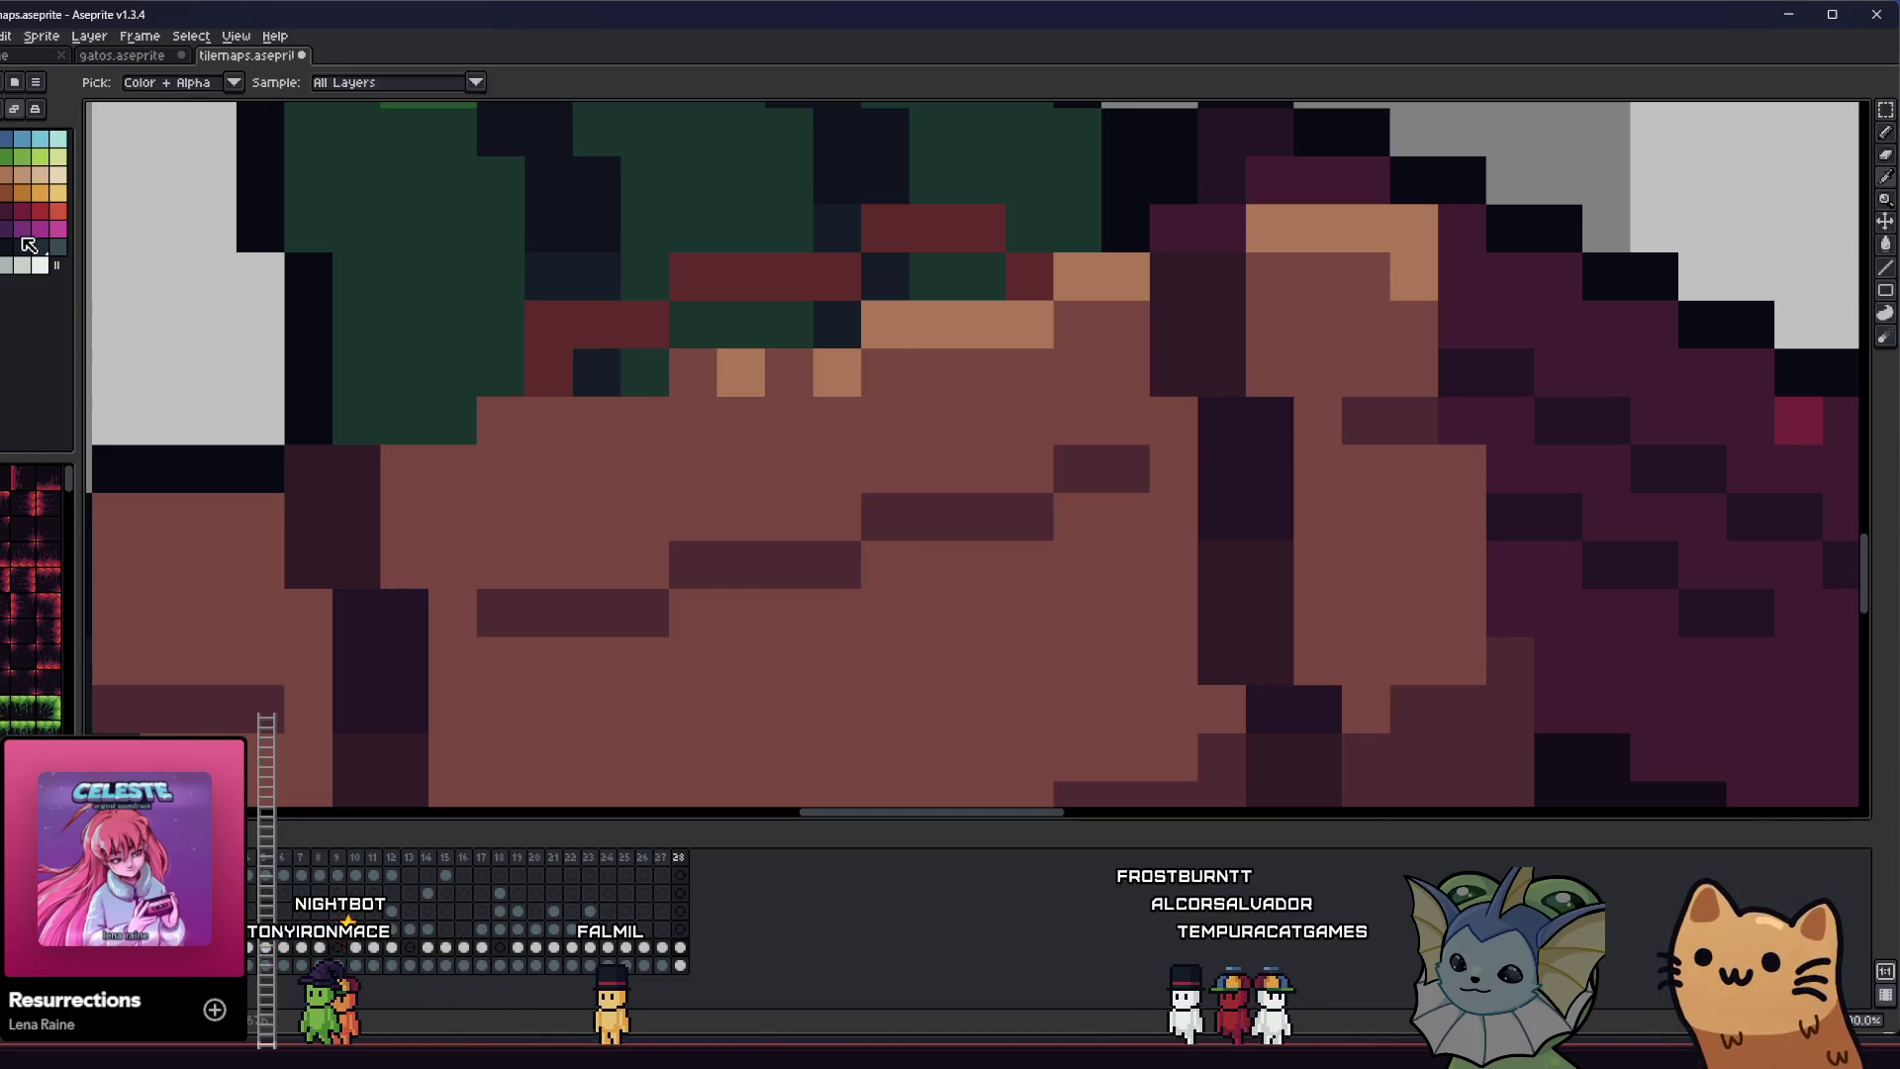
pyautogui.click(20, 199)
pyautogui.press('b')
pyautogui.click(683, 212)
pyautogui.click(1029, 276)
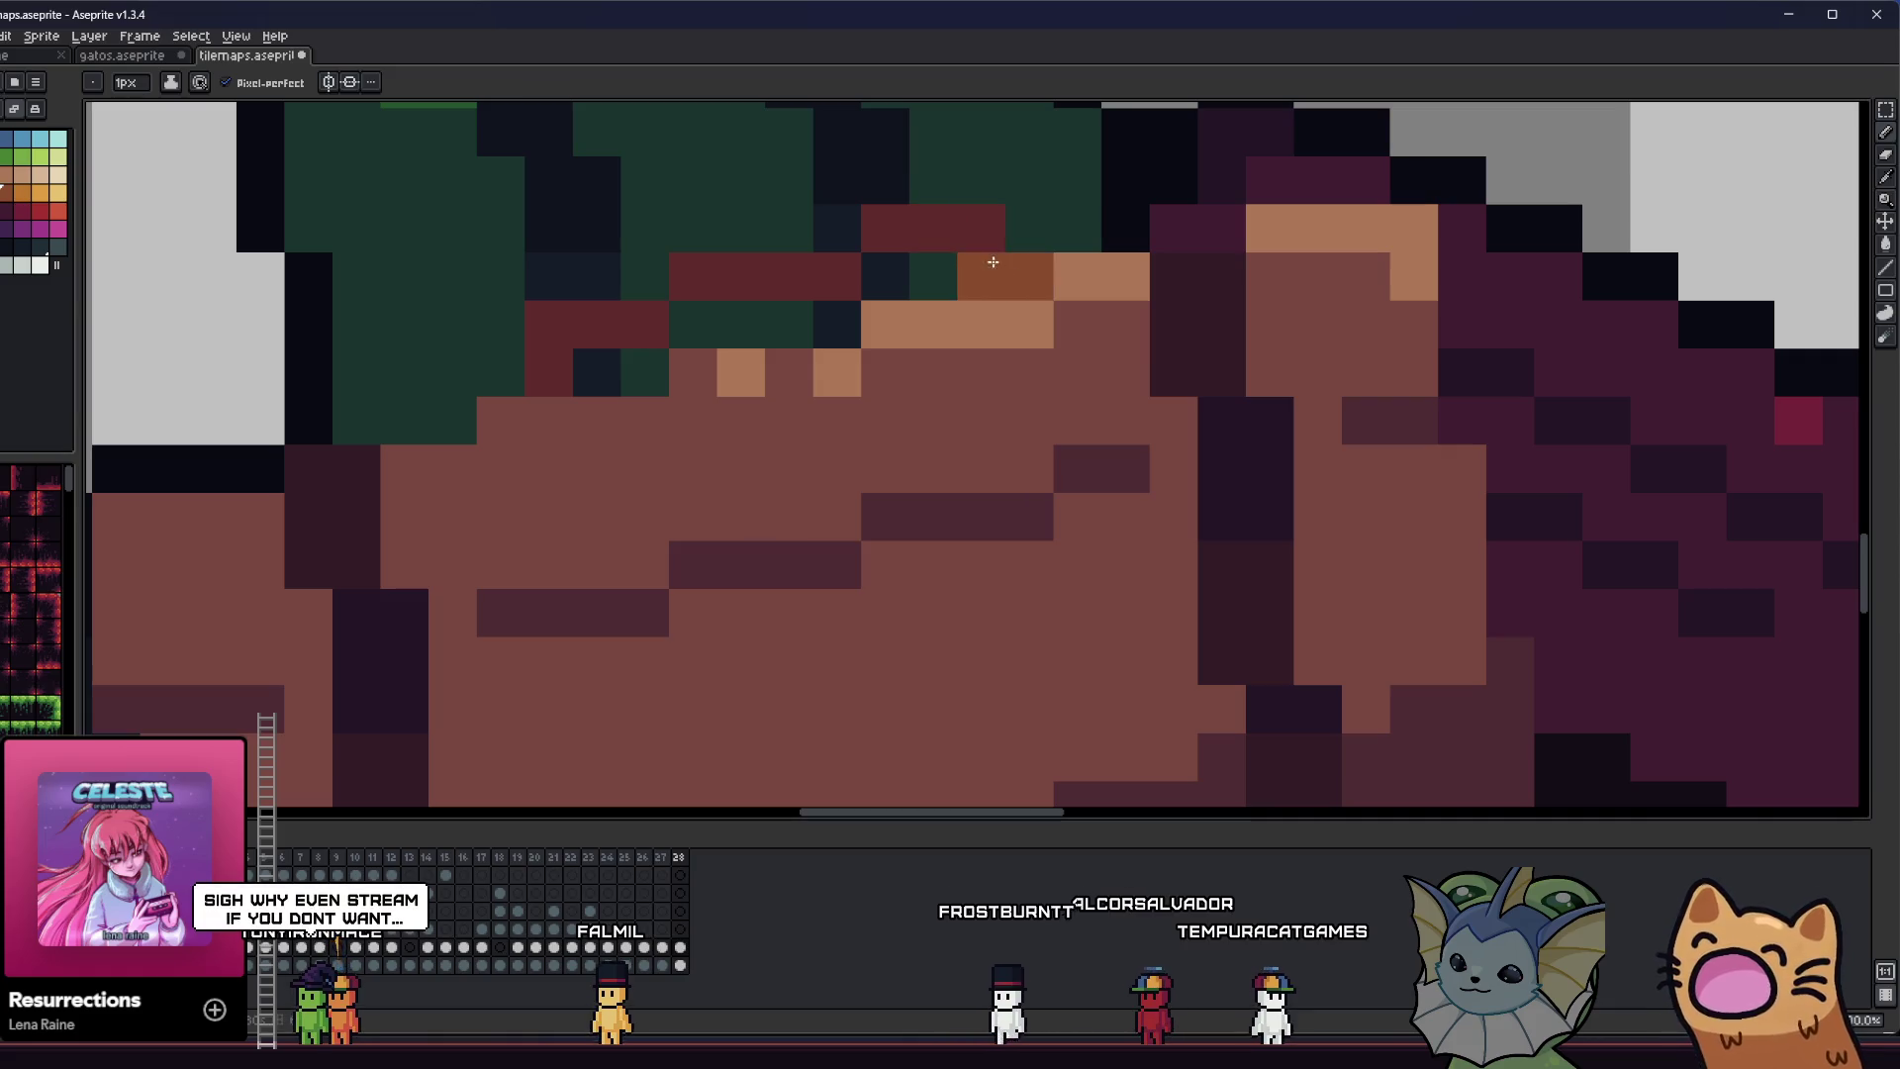
pyautogui.moveTo(988, 263); pyautogui.dragTo(924, 228)
pyautogui.moveTo(831, 271); pyautogui.dragTo(759, 271)
# - Brighten two pixels of the hat buckle with a lighter orange
pyautogui.scroll(-2, 759, 271)
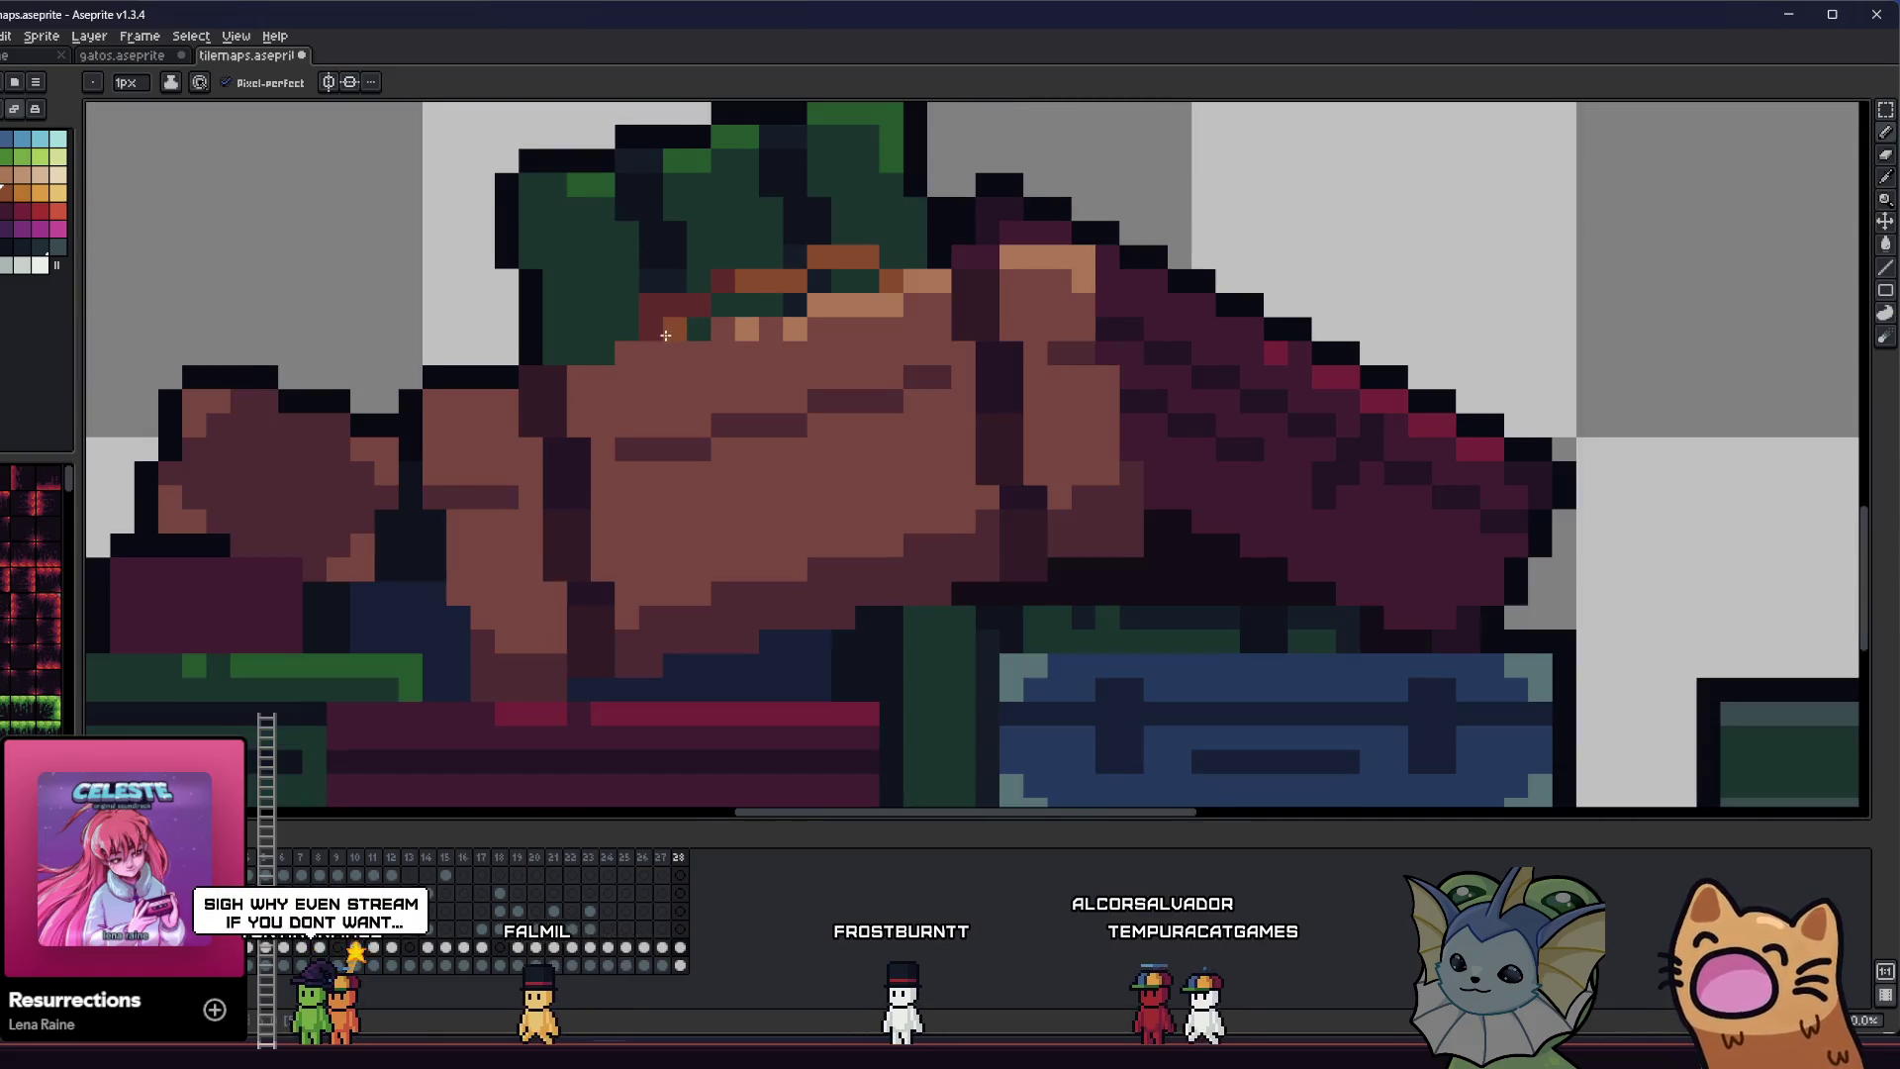
pyautogui.click(26, 194)
pyautogui.click(829, 336)
pyautogui.click(768, 358)
pyautogui.scroll(-5, 782, 357)
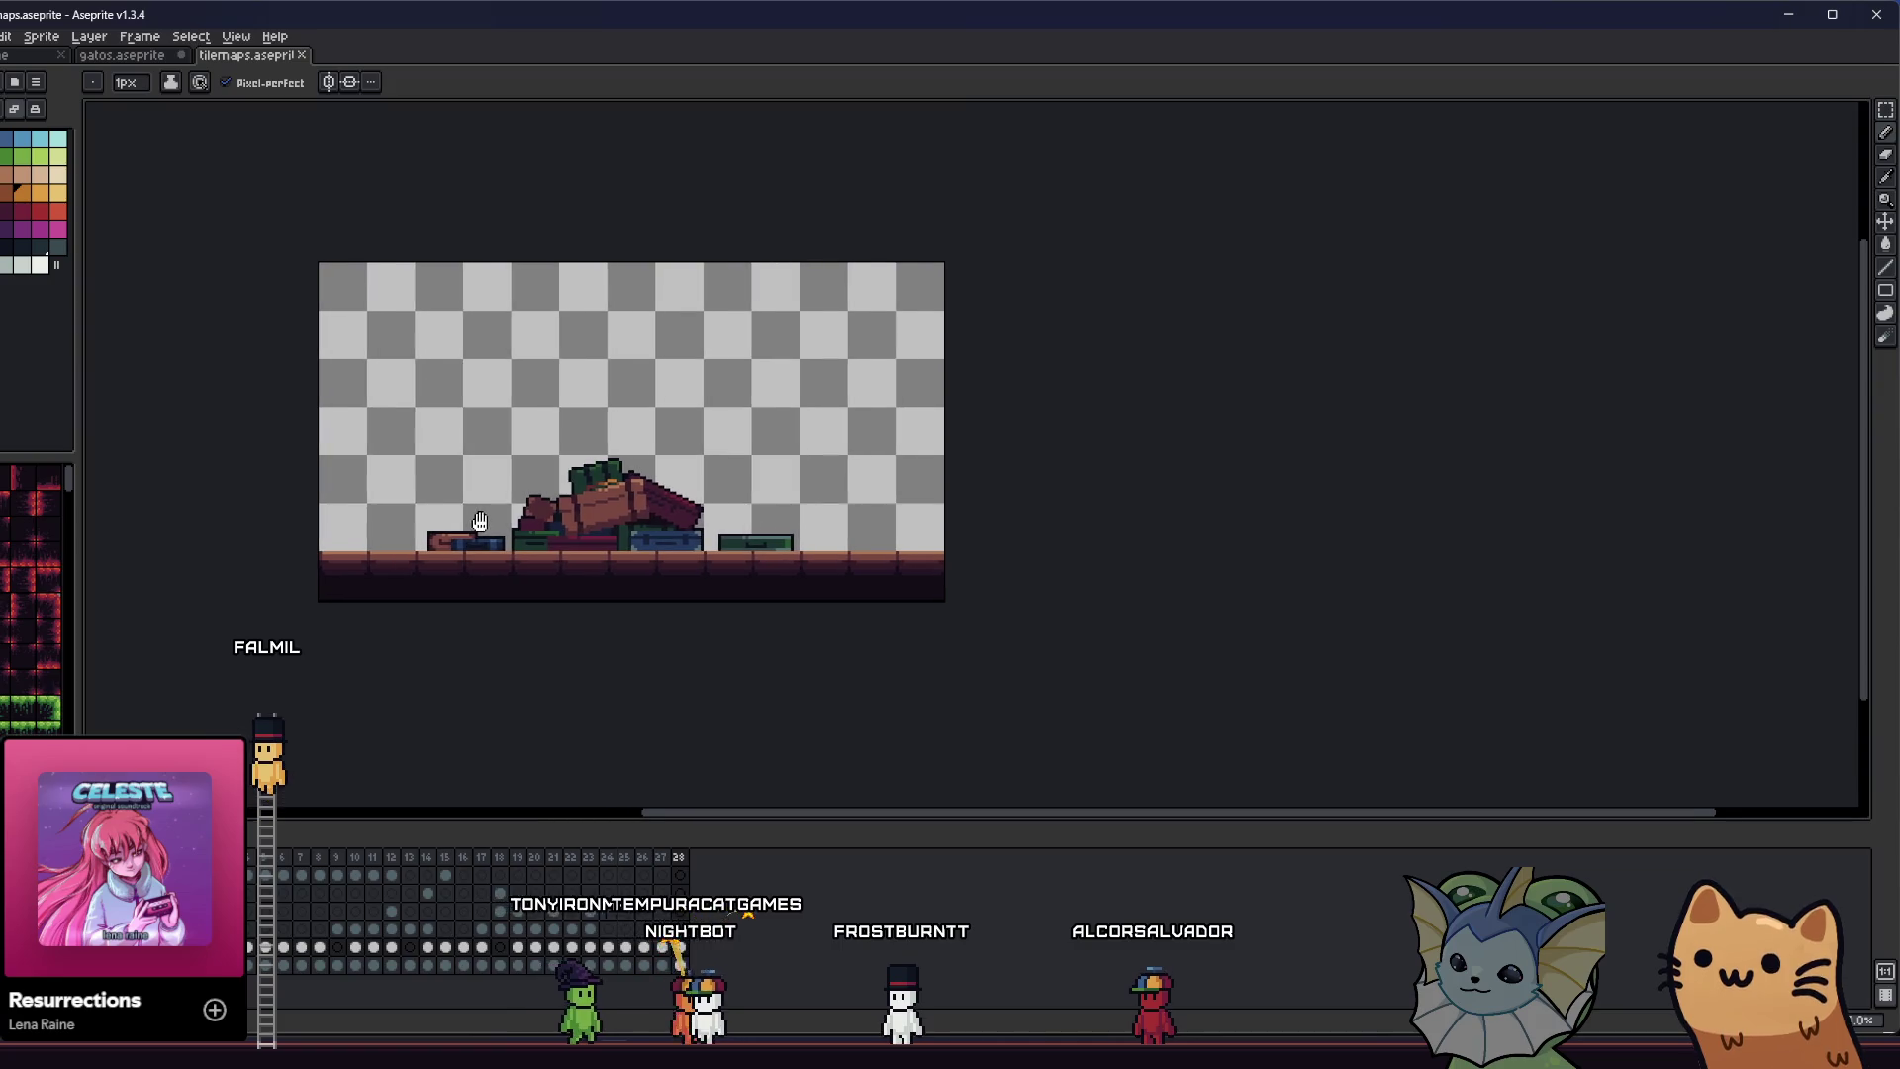
pyautogui.scroll(2, 689, 515)
pyautogui.scroll(2, 541, 447)
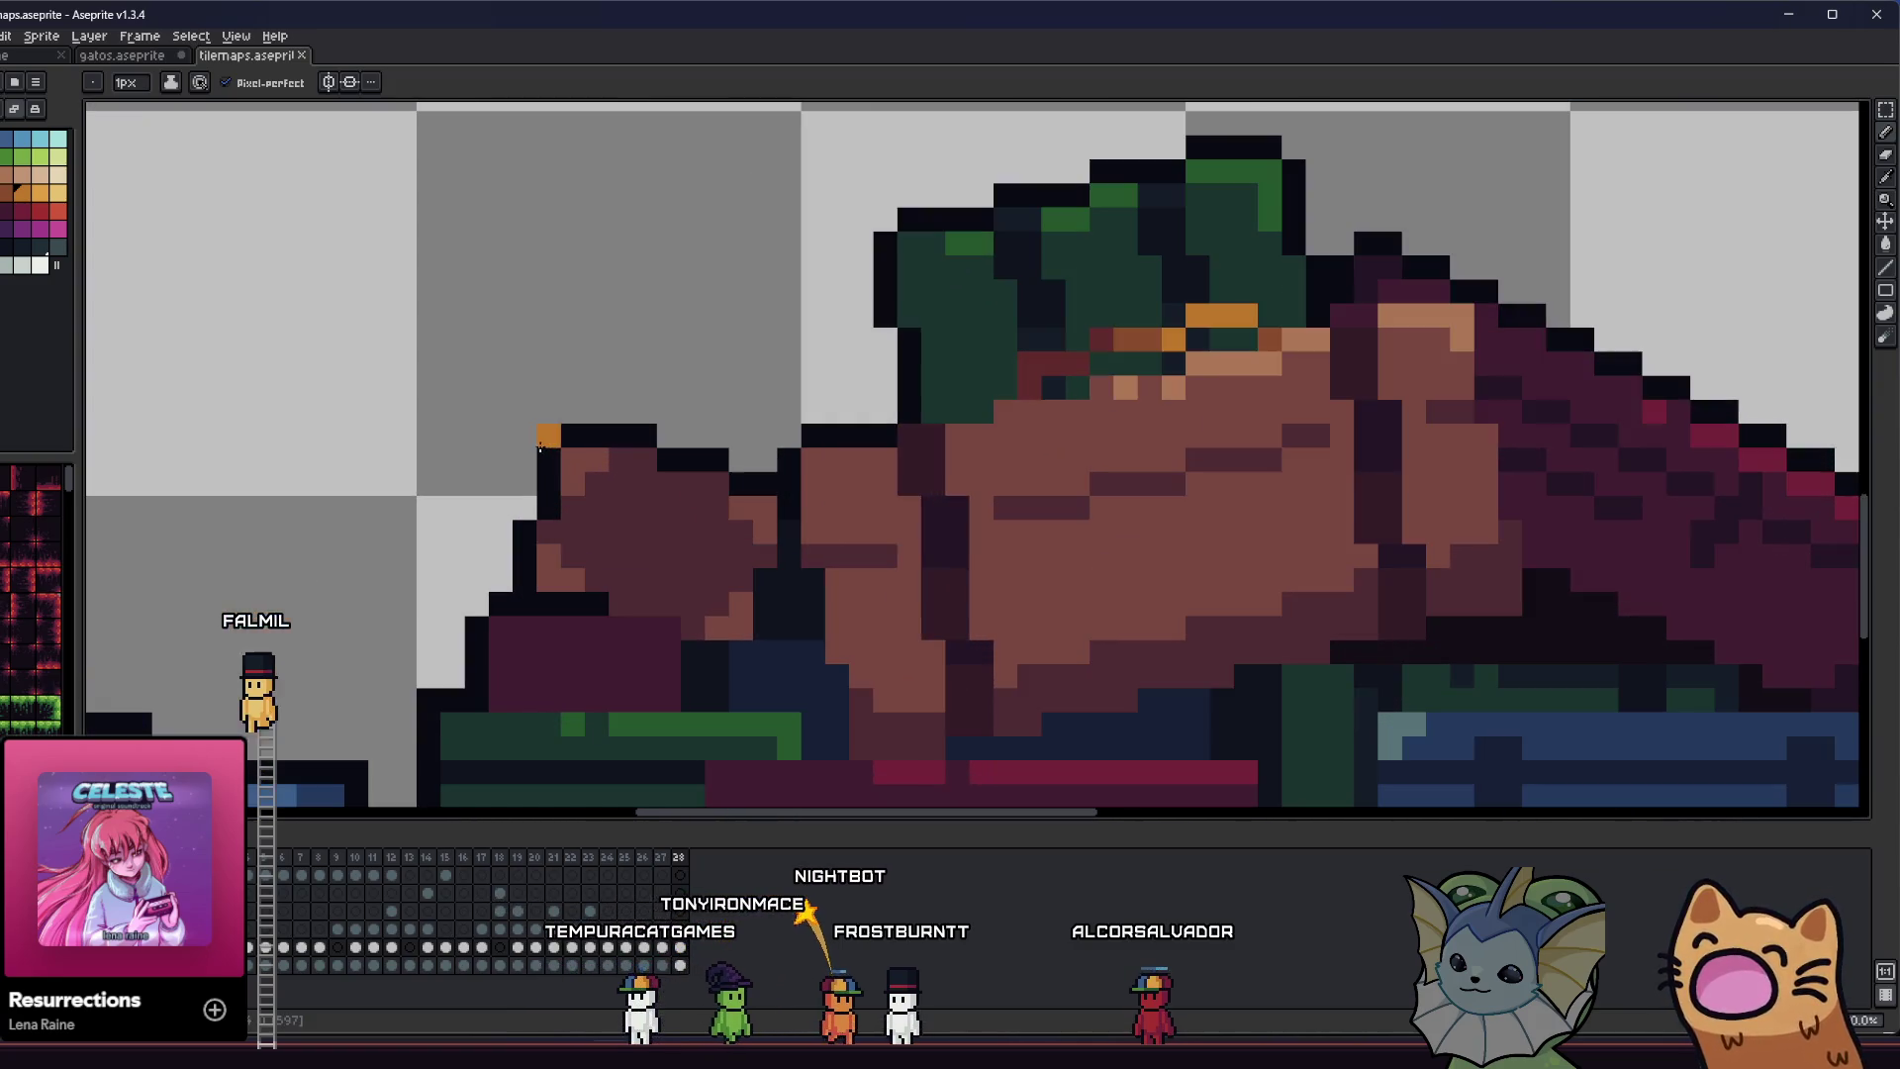
pyautogui.scroll(-4, 541, 447)
pyautogui.scroll(2, 614, 409)
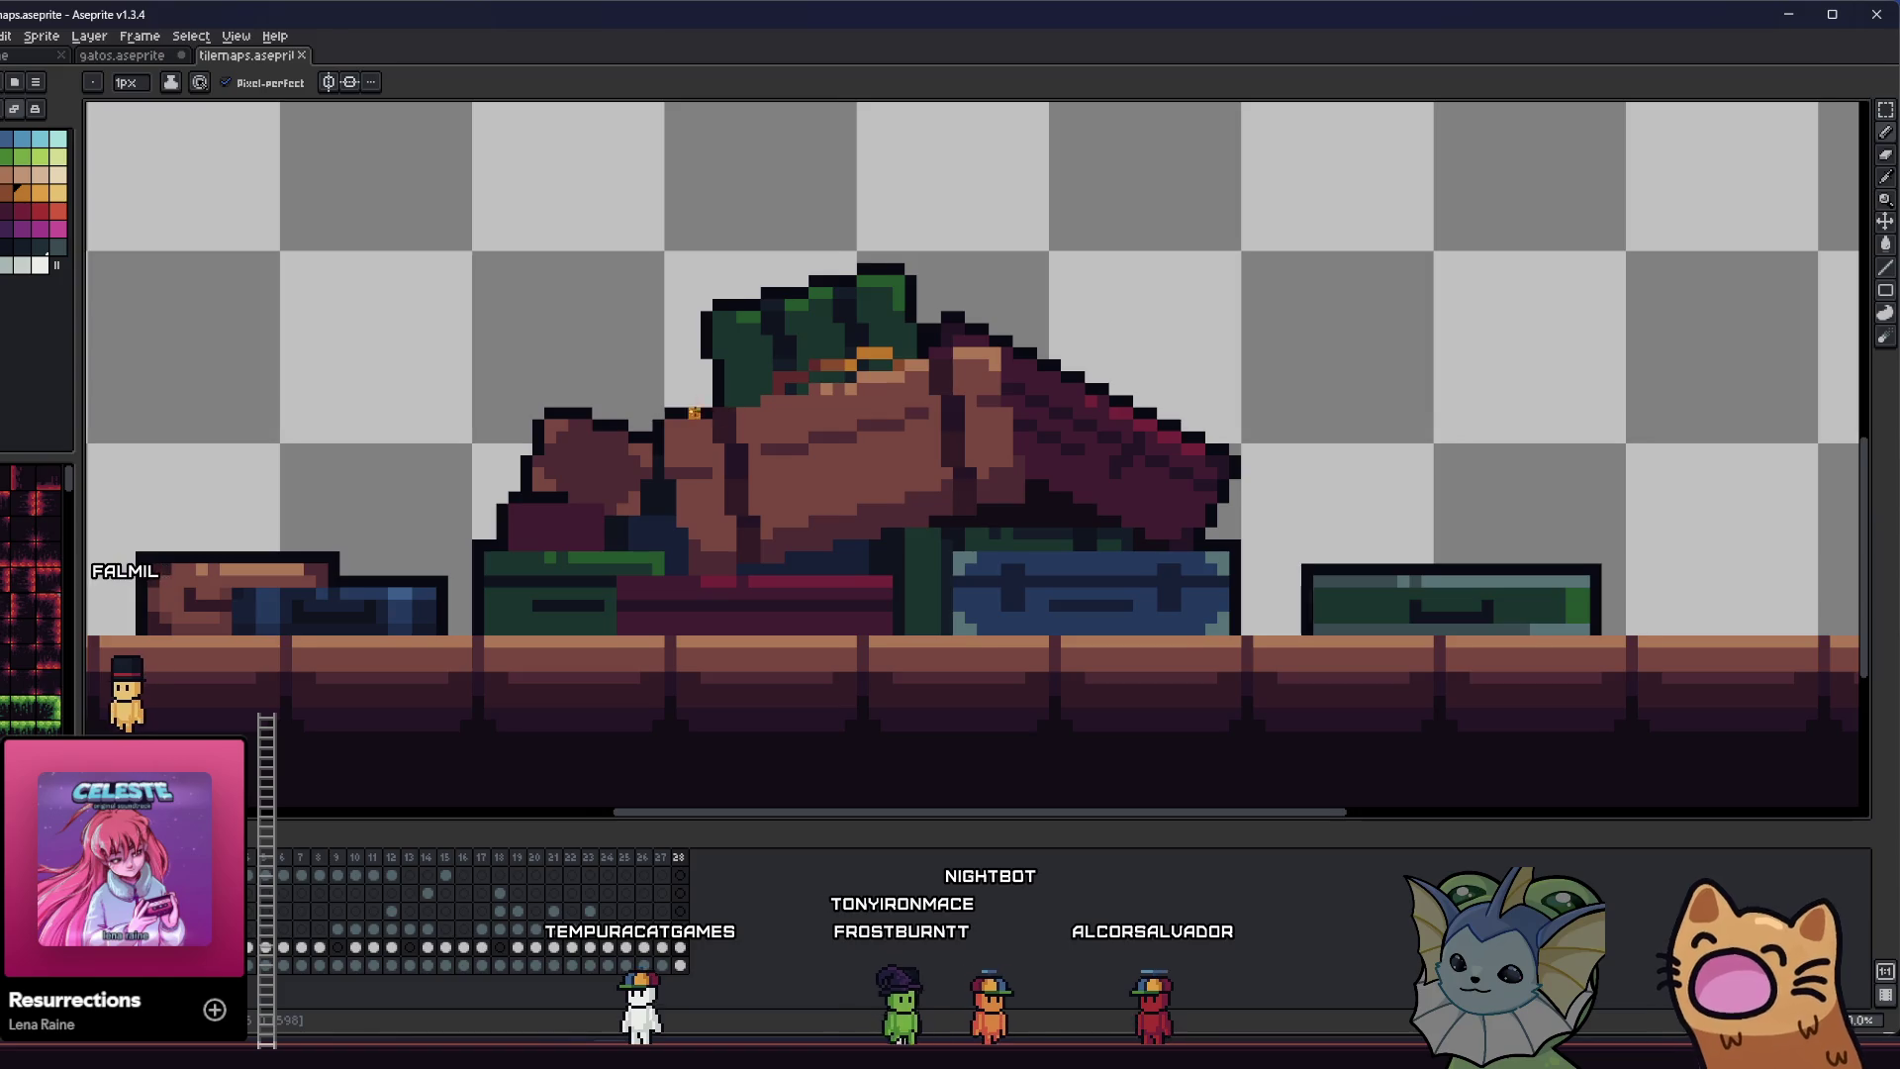
pyautogui.moveTo(615, 409); pyautogui.dragTo(572, 407)
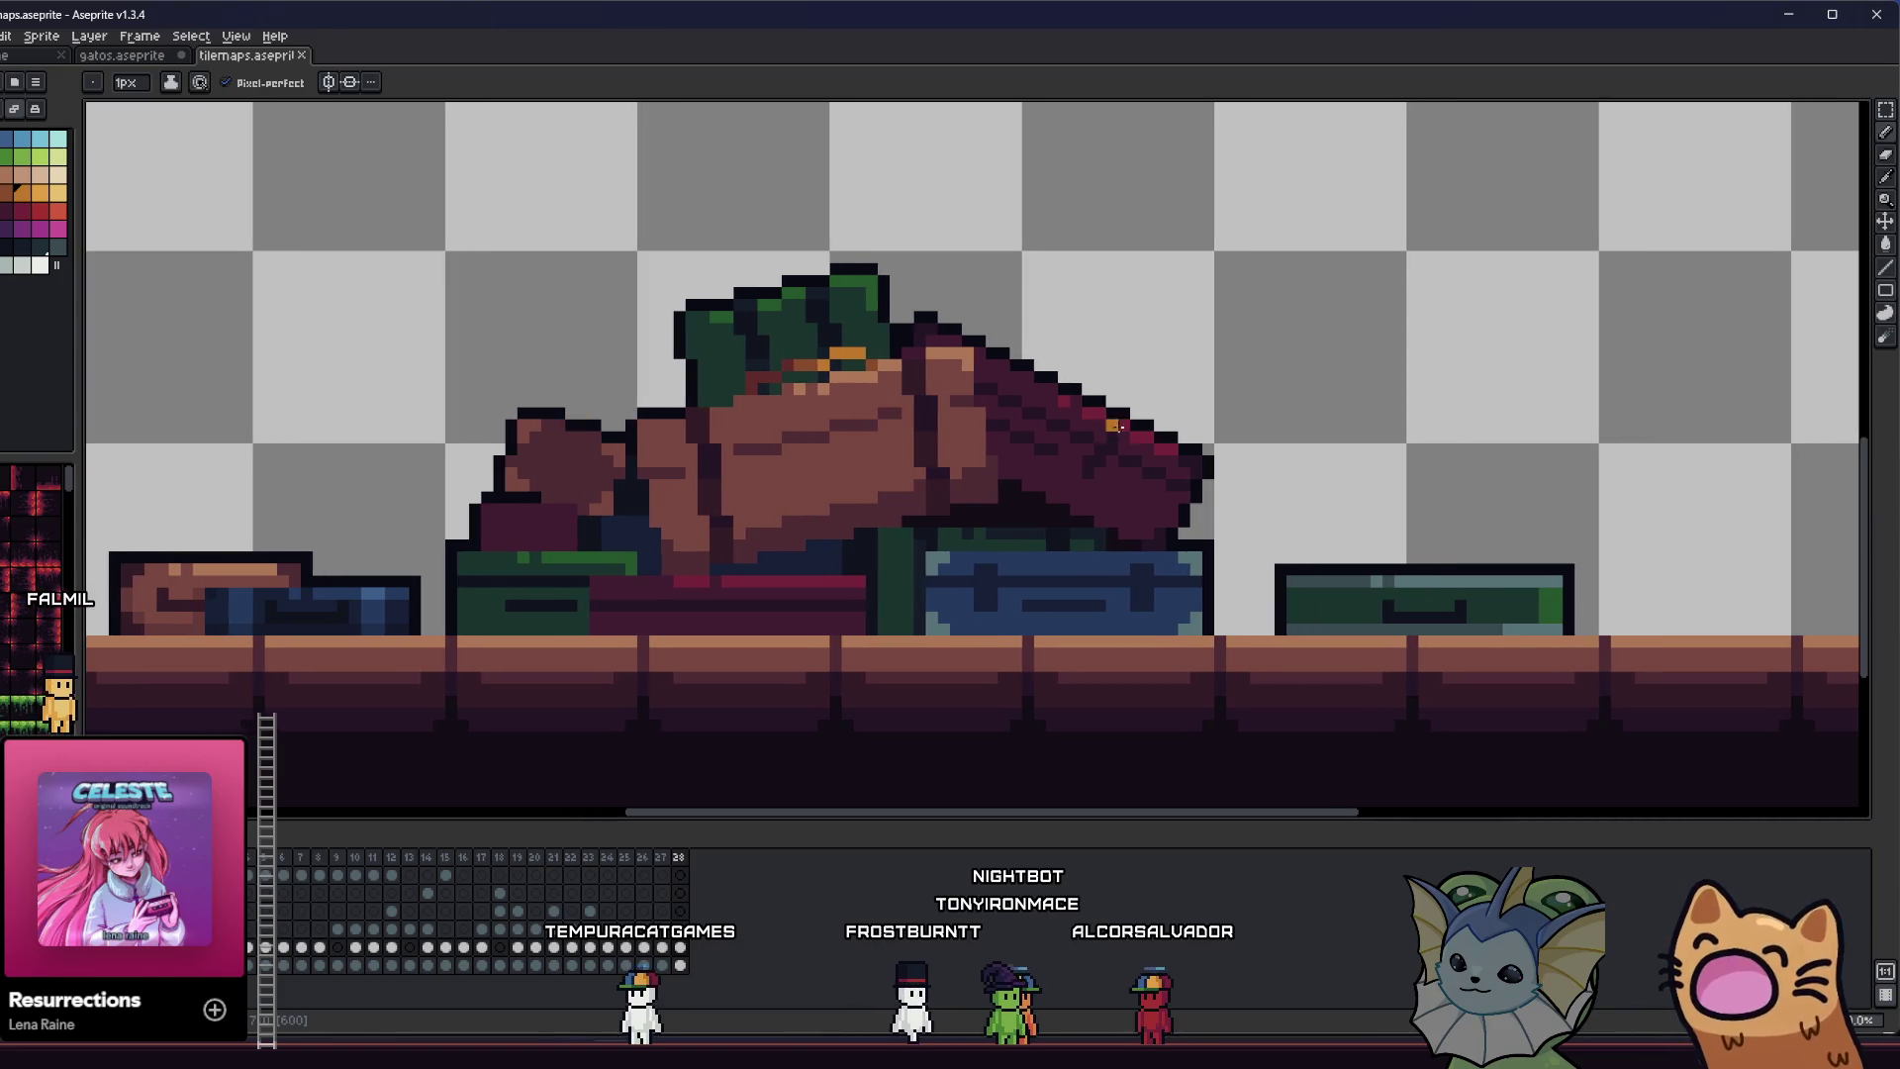
pyautogui.moveTo(985, 408); pyautogui.dragTo(979, 404)
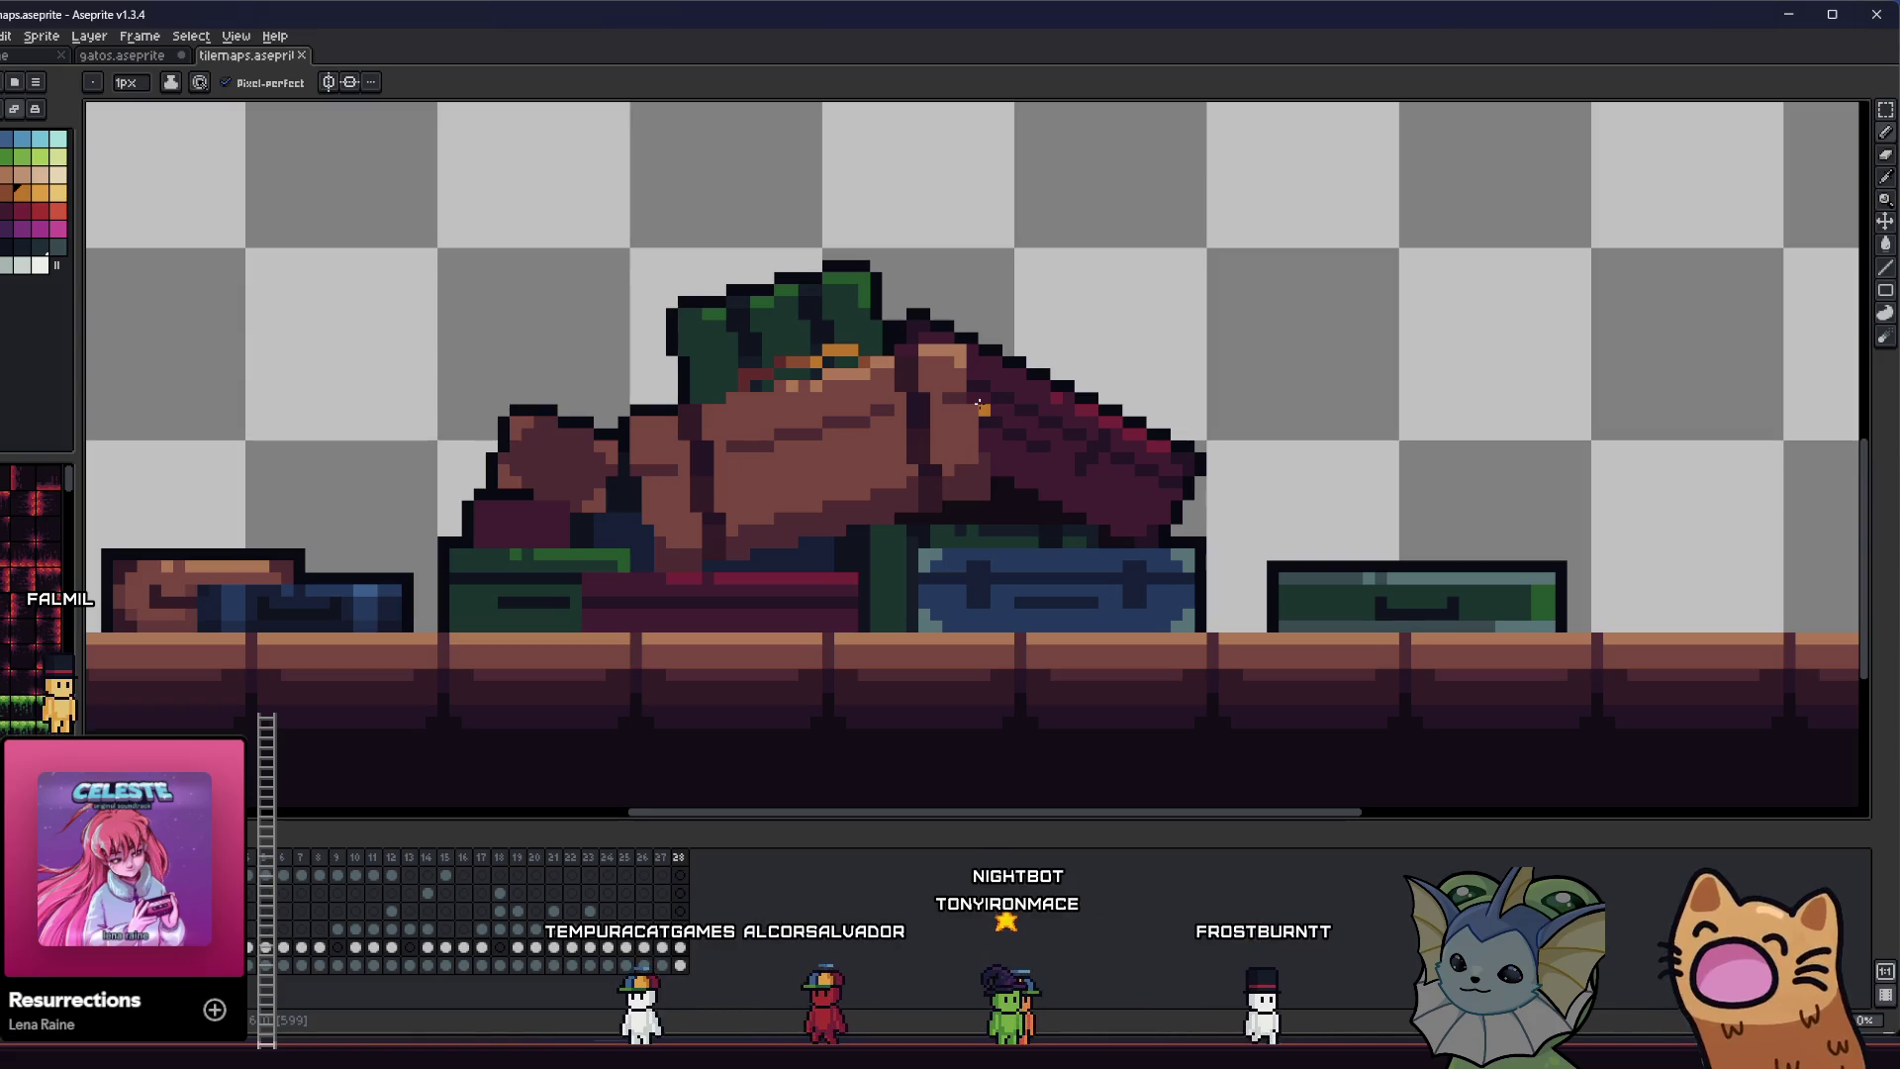
pyautogui.press('ctrl')
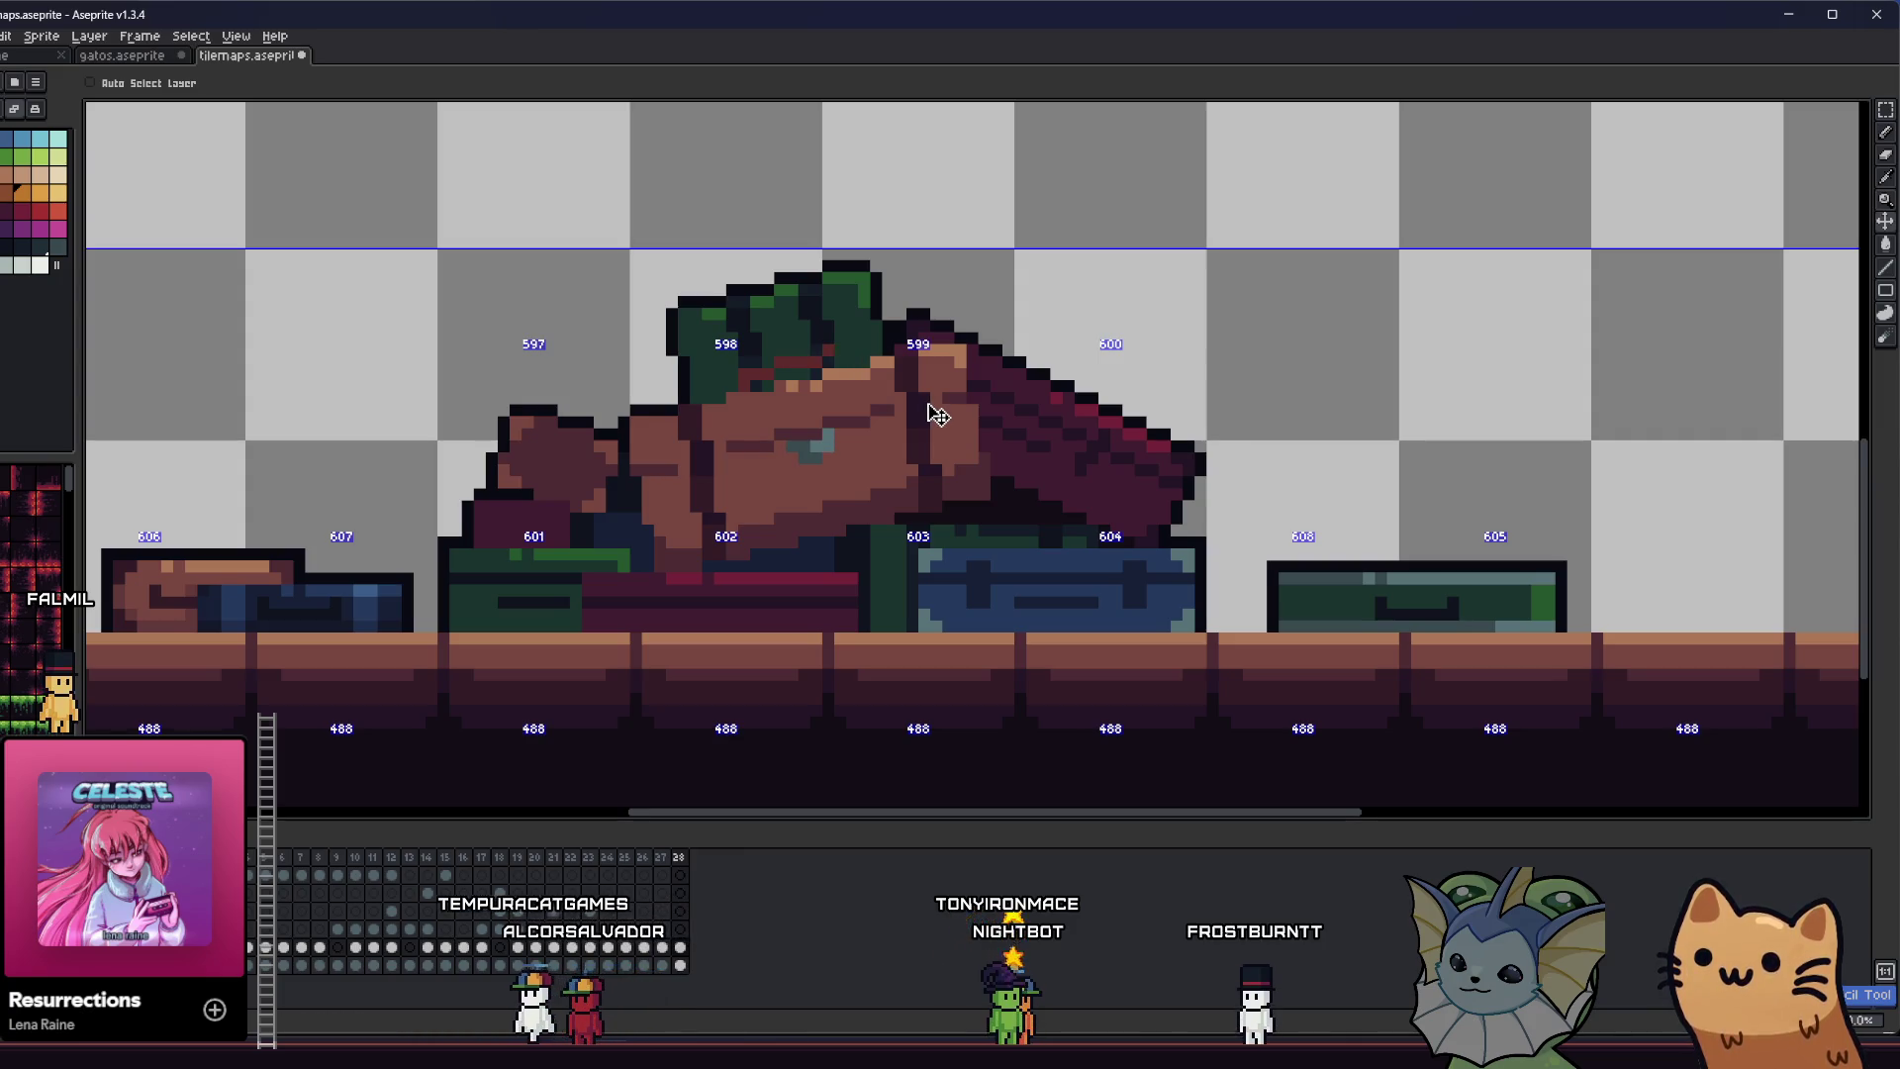
# - Paint over the small teal patch on the figure in brown
pyautogui.scroll(4, 875, 423)
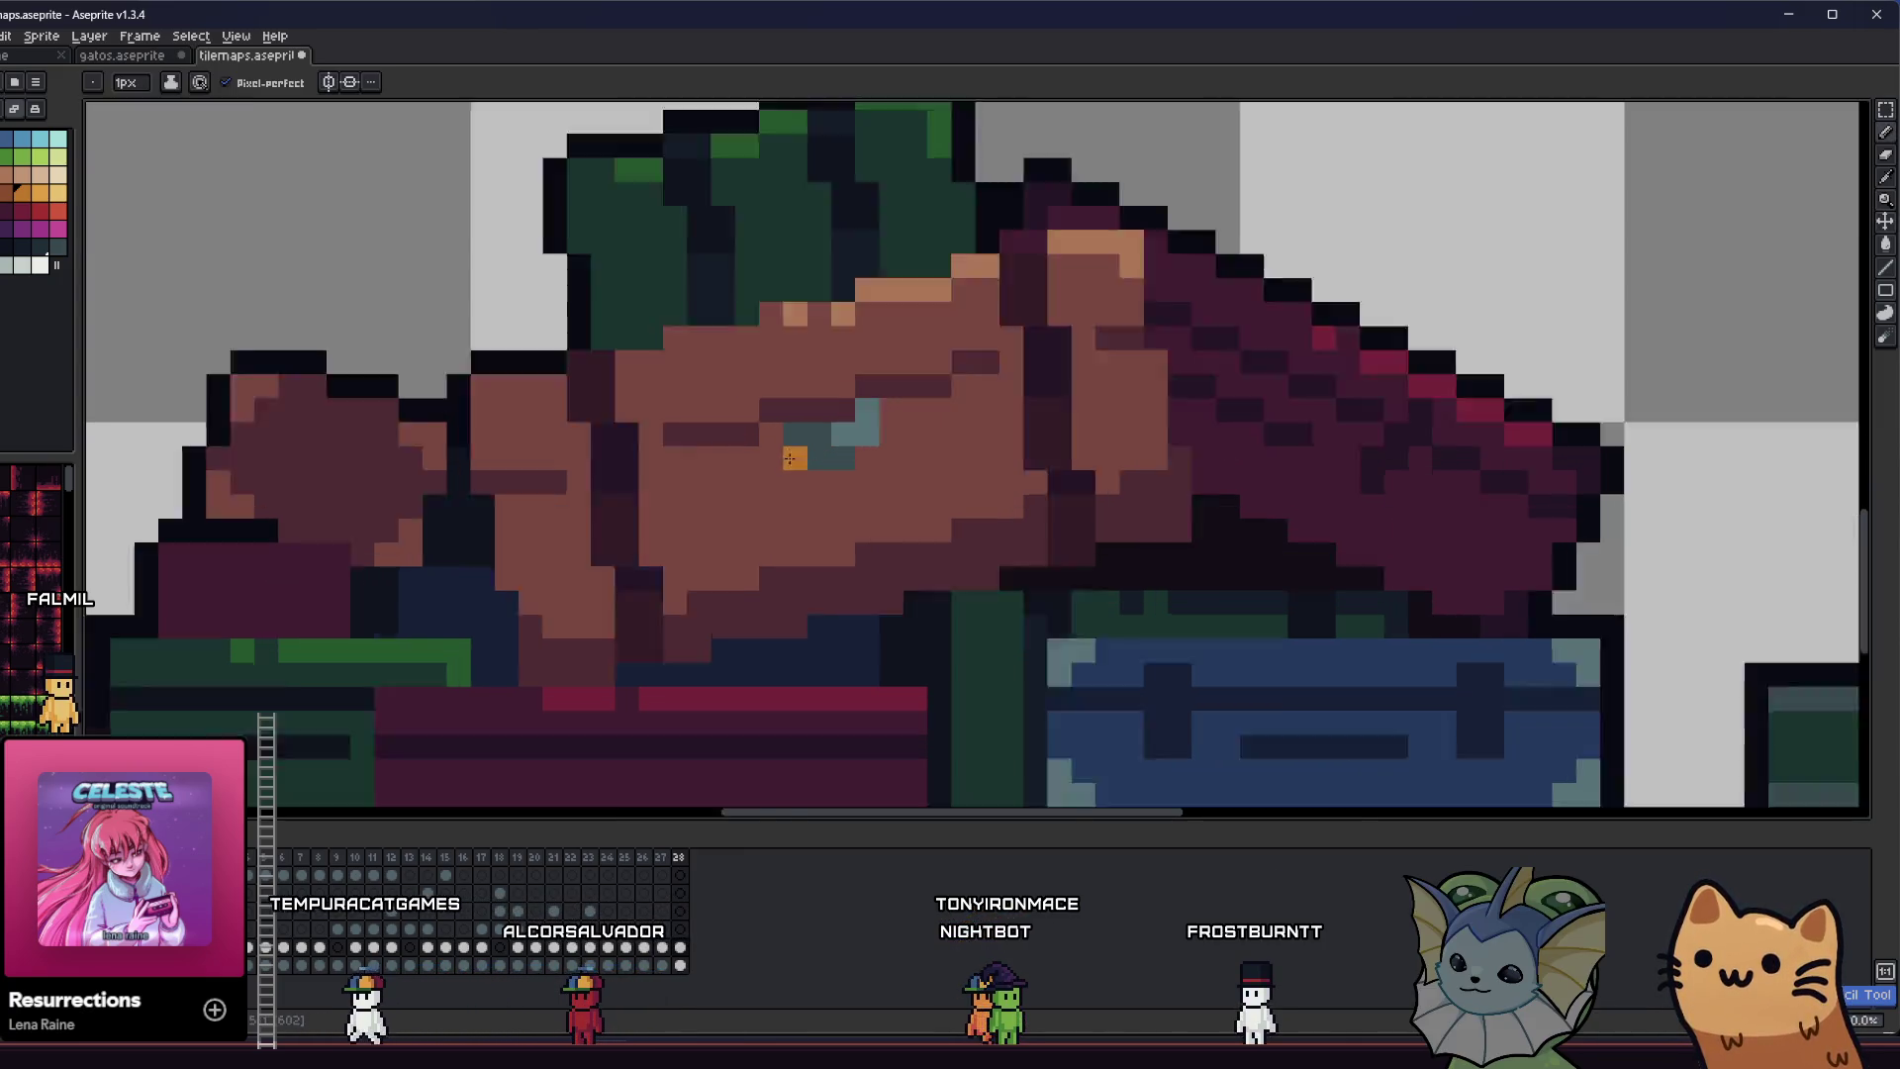
pyautogui.press('alt')
pyautogui.keyDown('alt'); pyautogui.click(778, 460); pyautogui.keyUp('alt')
pyautogui.moveTo(791, 406)
pyautogui.mouseDown()
pyautogui.moveTo(840, 412)
pyautogui.moveTo(940, 370)
pyautogui.mouseUp()
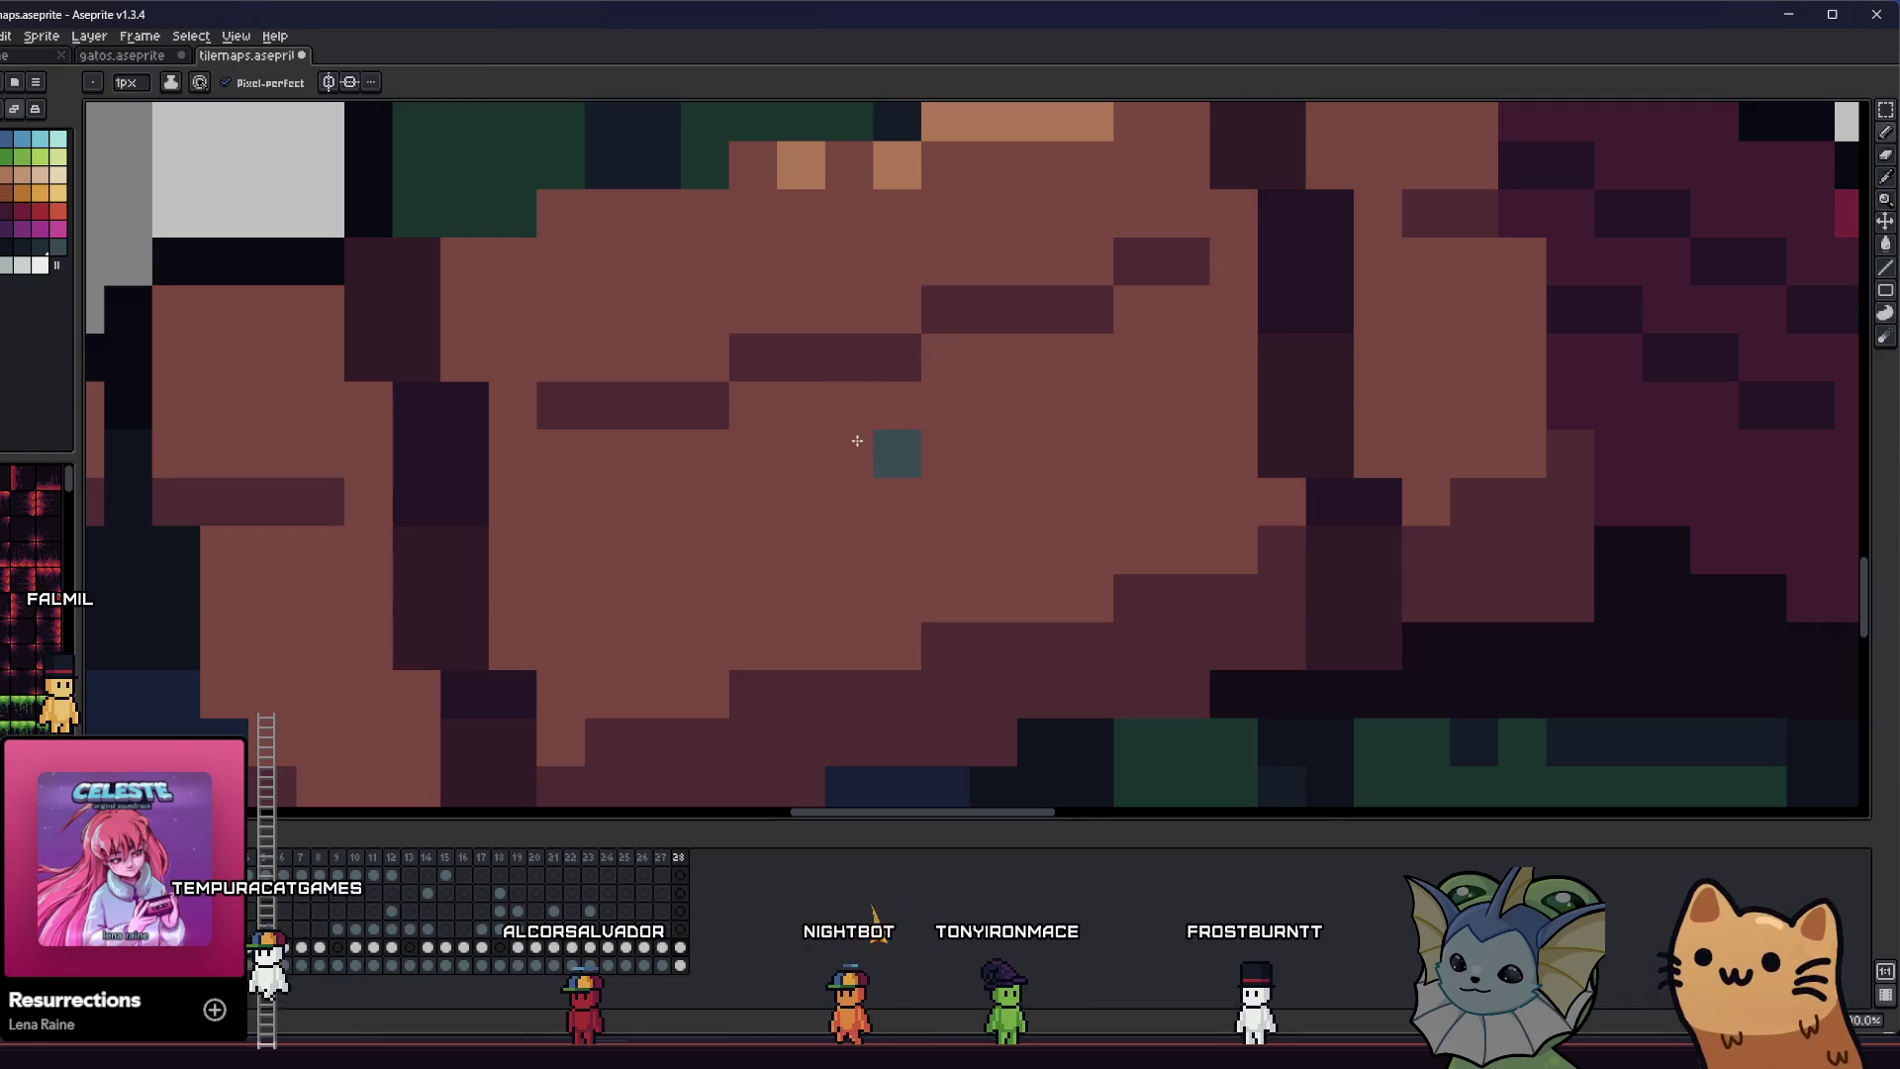
pyautogui.scroll(-3, 856, 440)
pyautogui.scroll(1, 831, 415)
# - Draw a short brown line above the maroon slope and erase its stray left-end pixel
pyautogui.press('alt')
pyautogui.moveTo(814, 401)
pyautogui.mouseDown()
pyautogui.moveTo(678, 395)
pyautogui.moveTo(644, 478)
pyautogui.mouseUp()
pyautogui.click(6, 191)
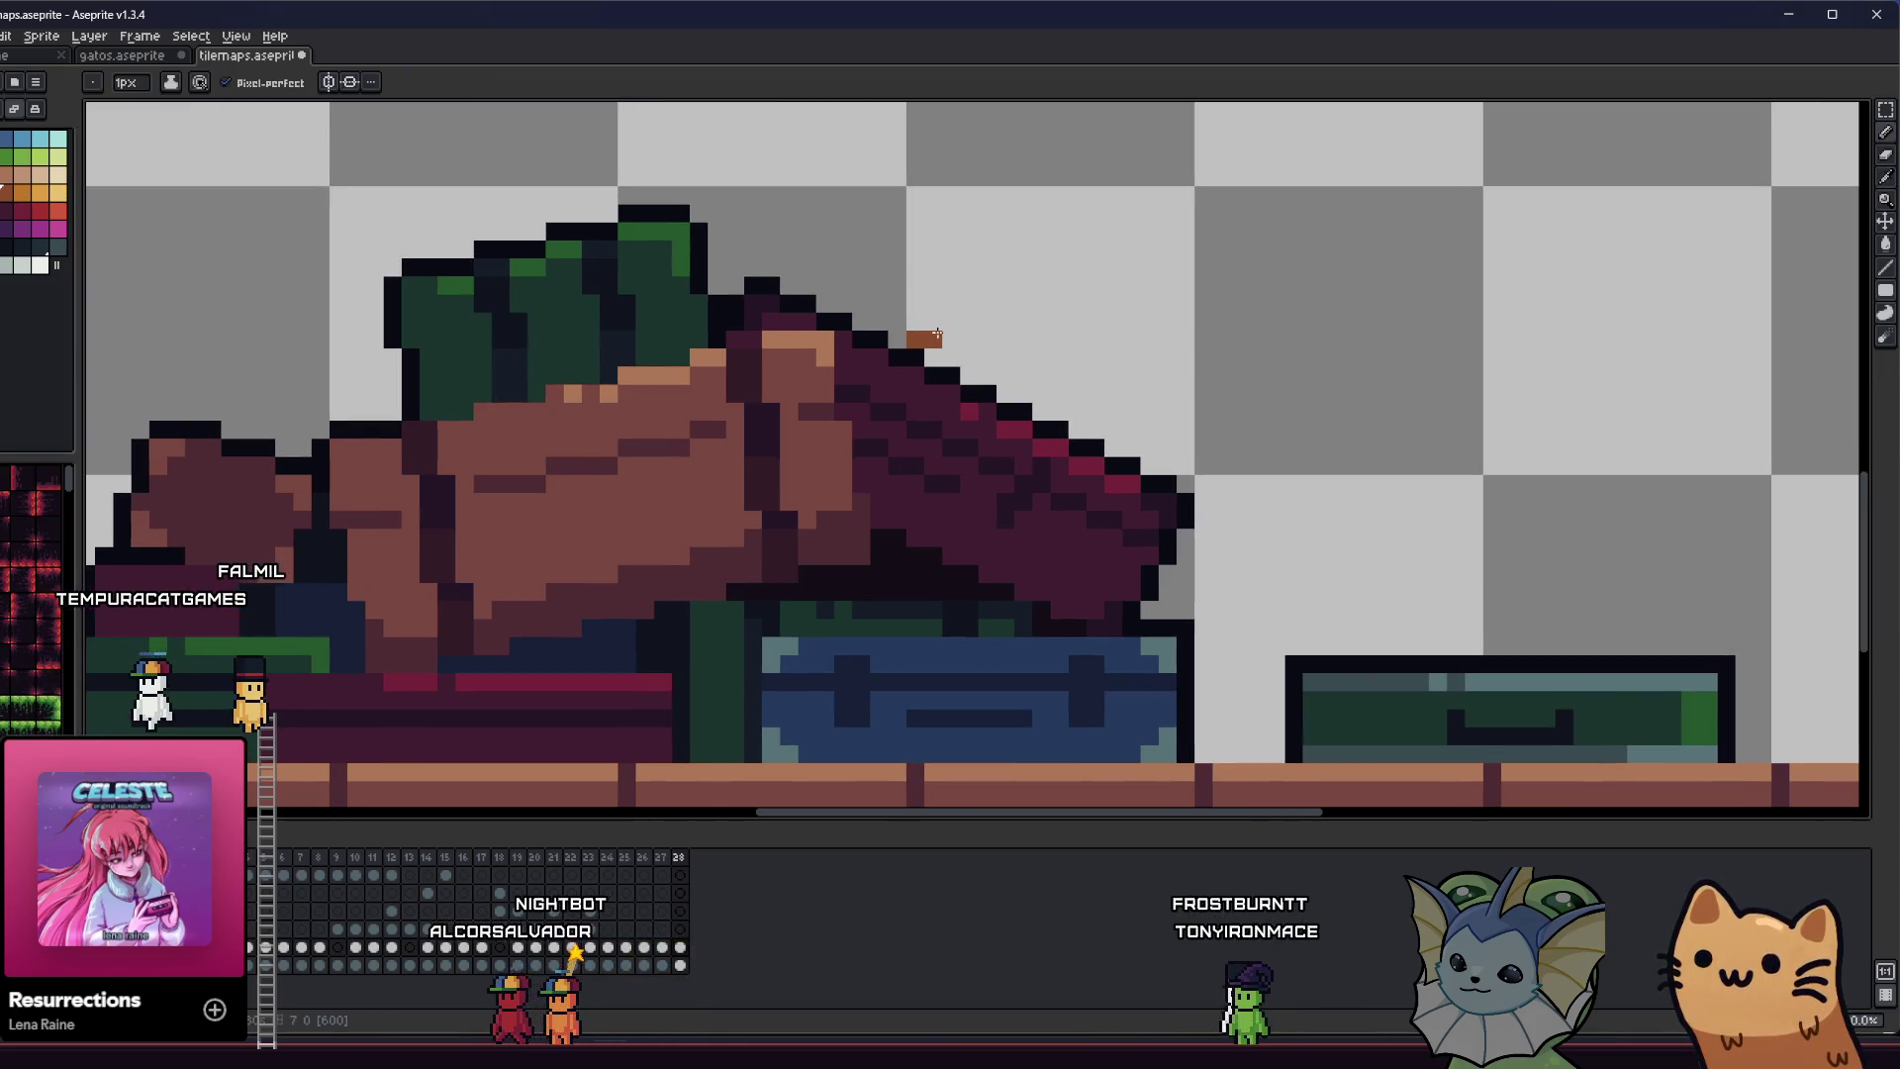
pyautogui.moveTo(915, 338); pyautogui.dragTo(980, 359)
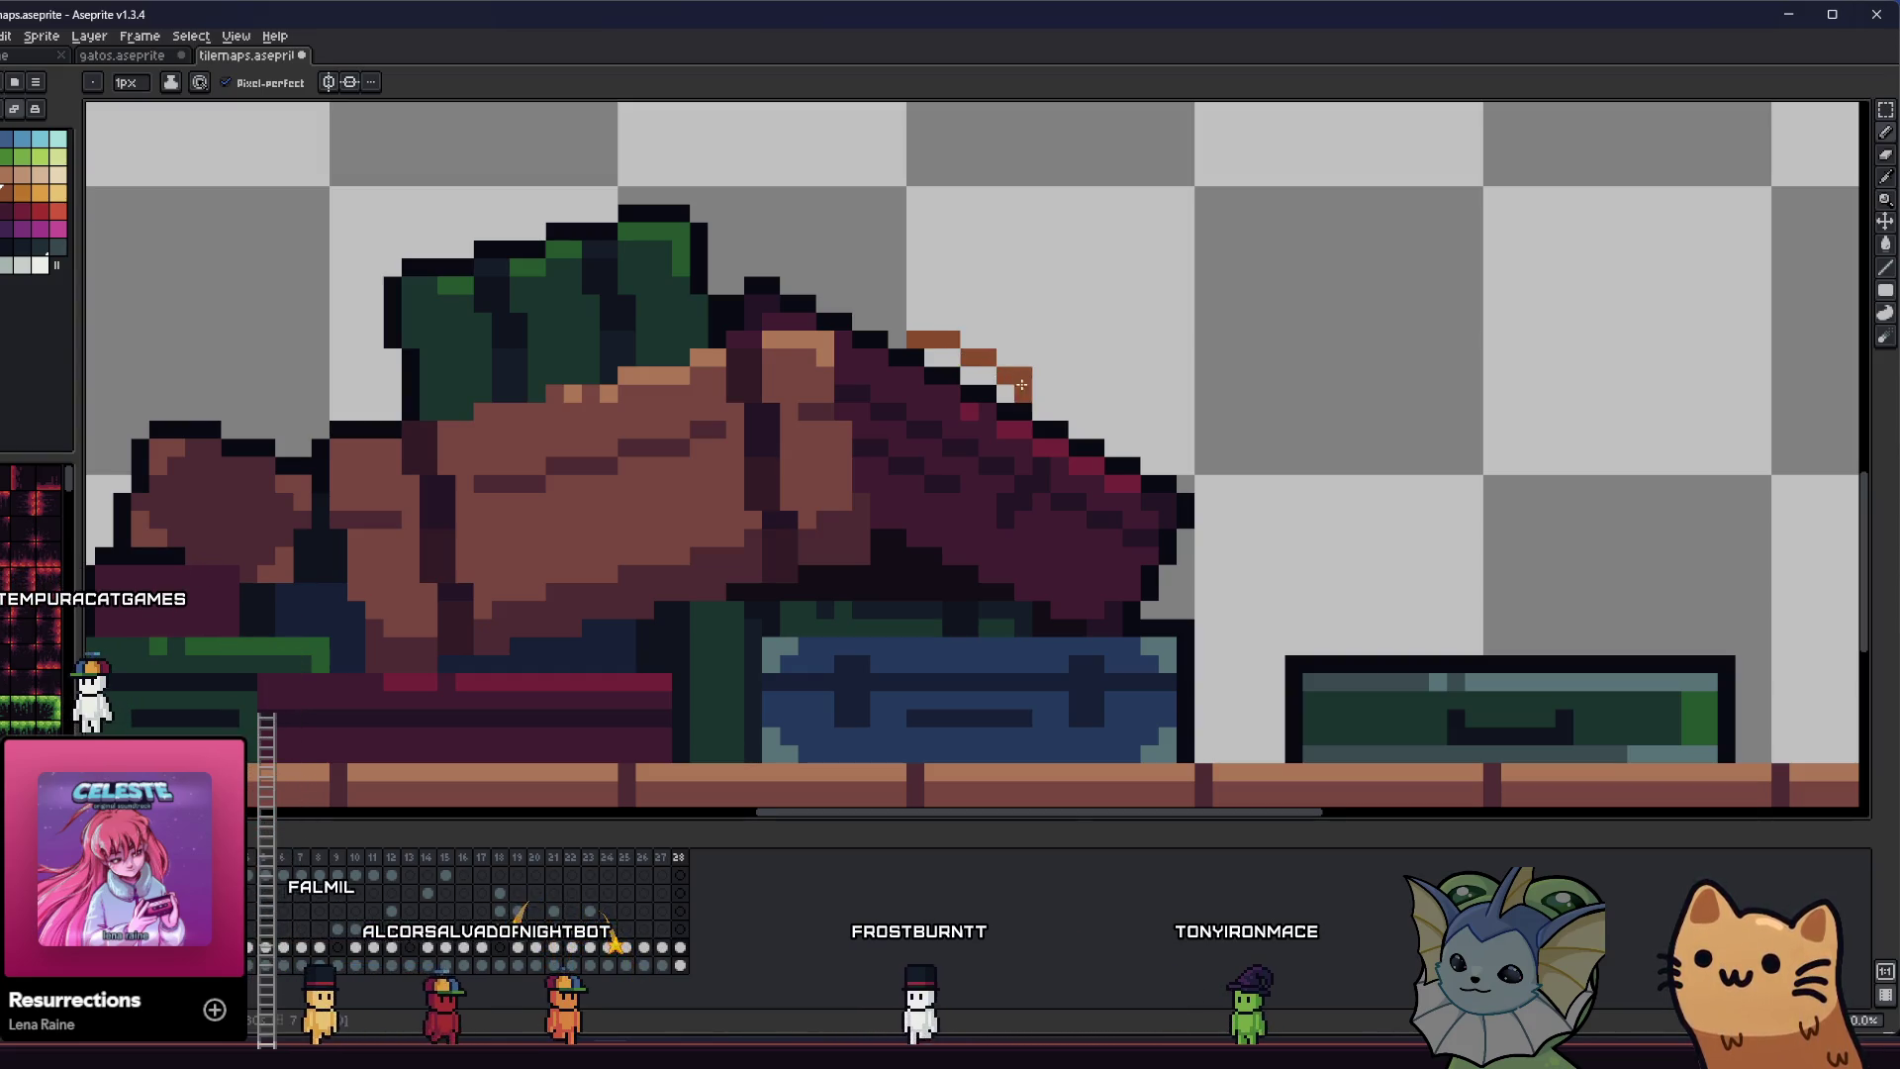
pyautogui.press('e')
pyautogui.click(914, 339)
# - Add another brown pixel to extend the stepped line
pyautogui.moveTo(933, 352); pyautogui.dragTo(937, 377)
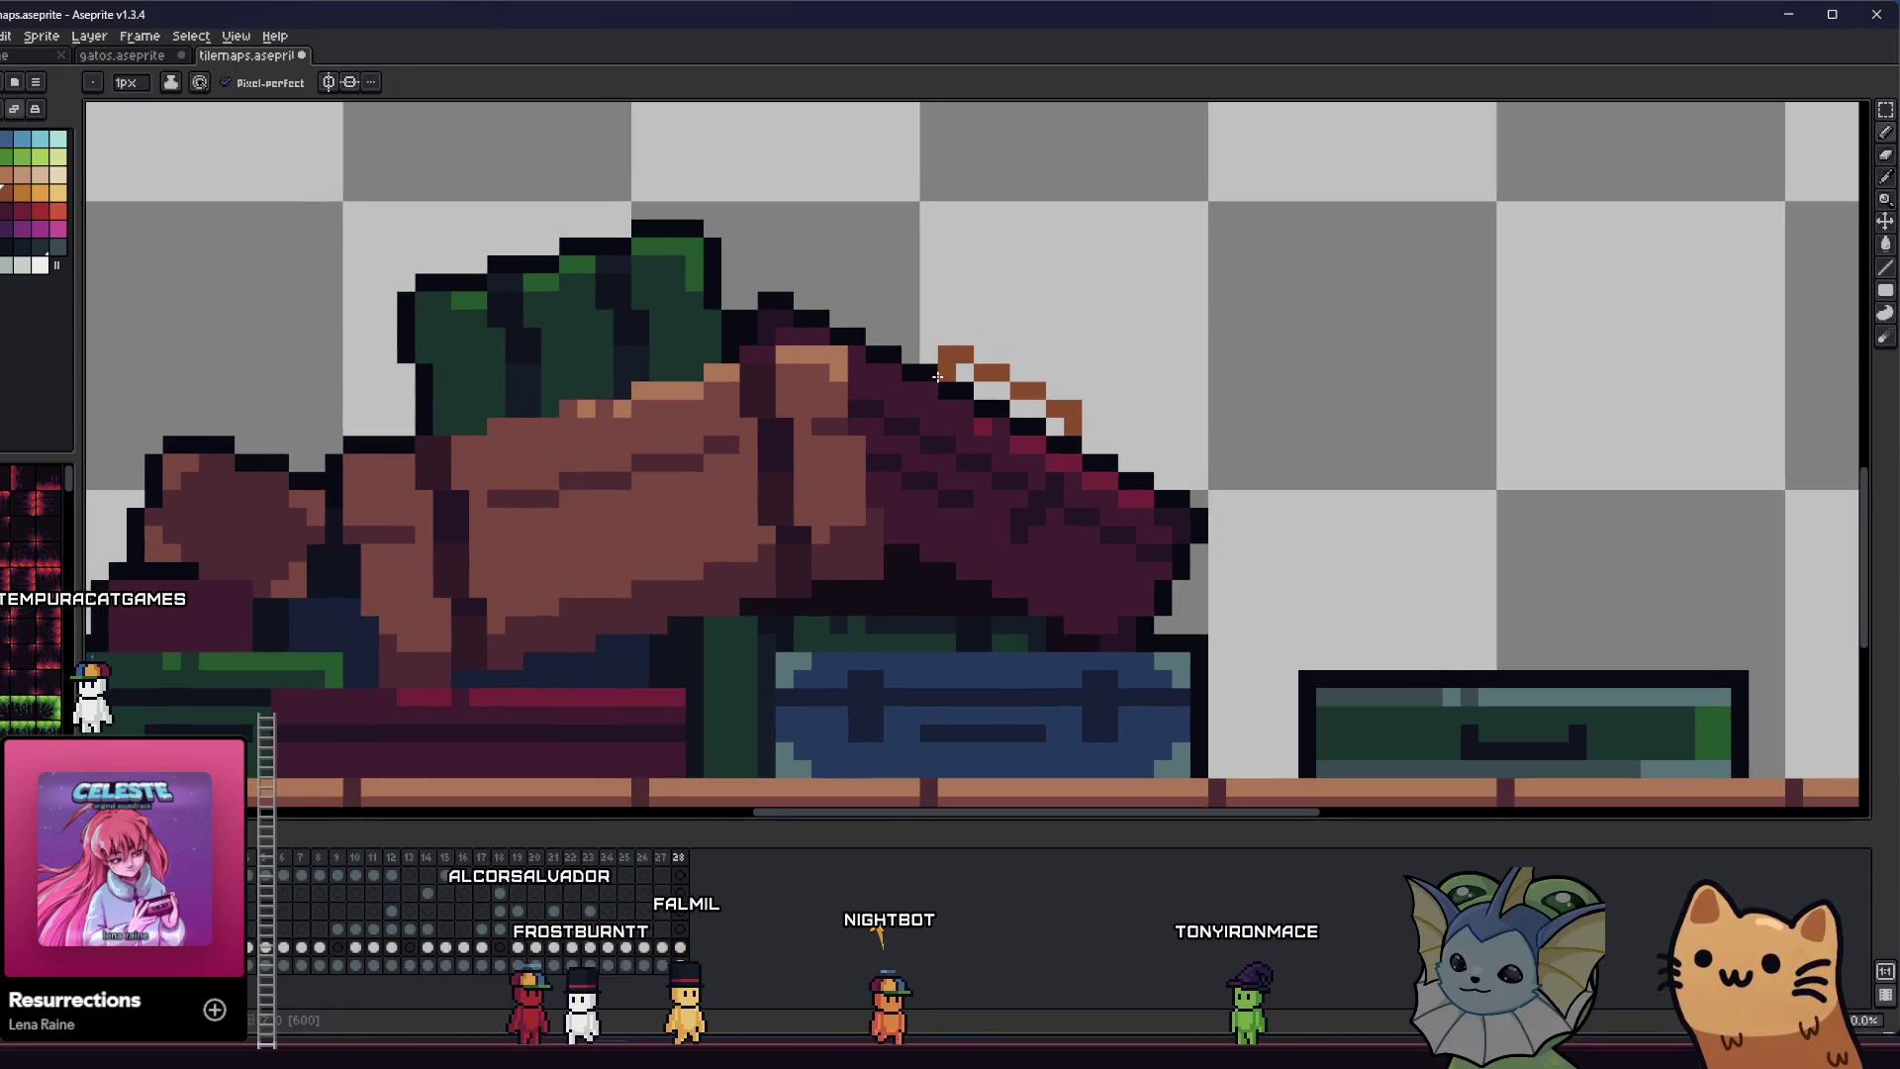
pyautogui.moveTo(890, 441); pyautogui.dragTo(779, 485)
pyautogui.press('b')
pyautogui.click(868, 382)
pyautogui.scroll(-4, 792, 436)
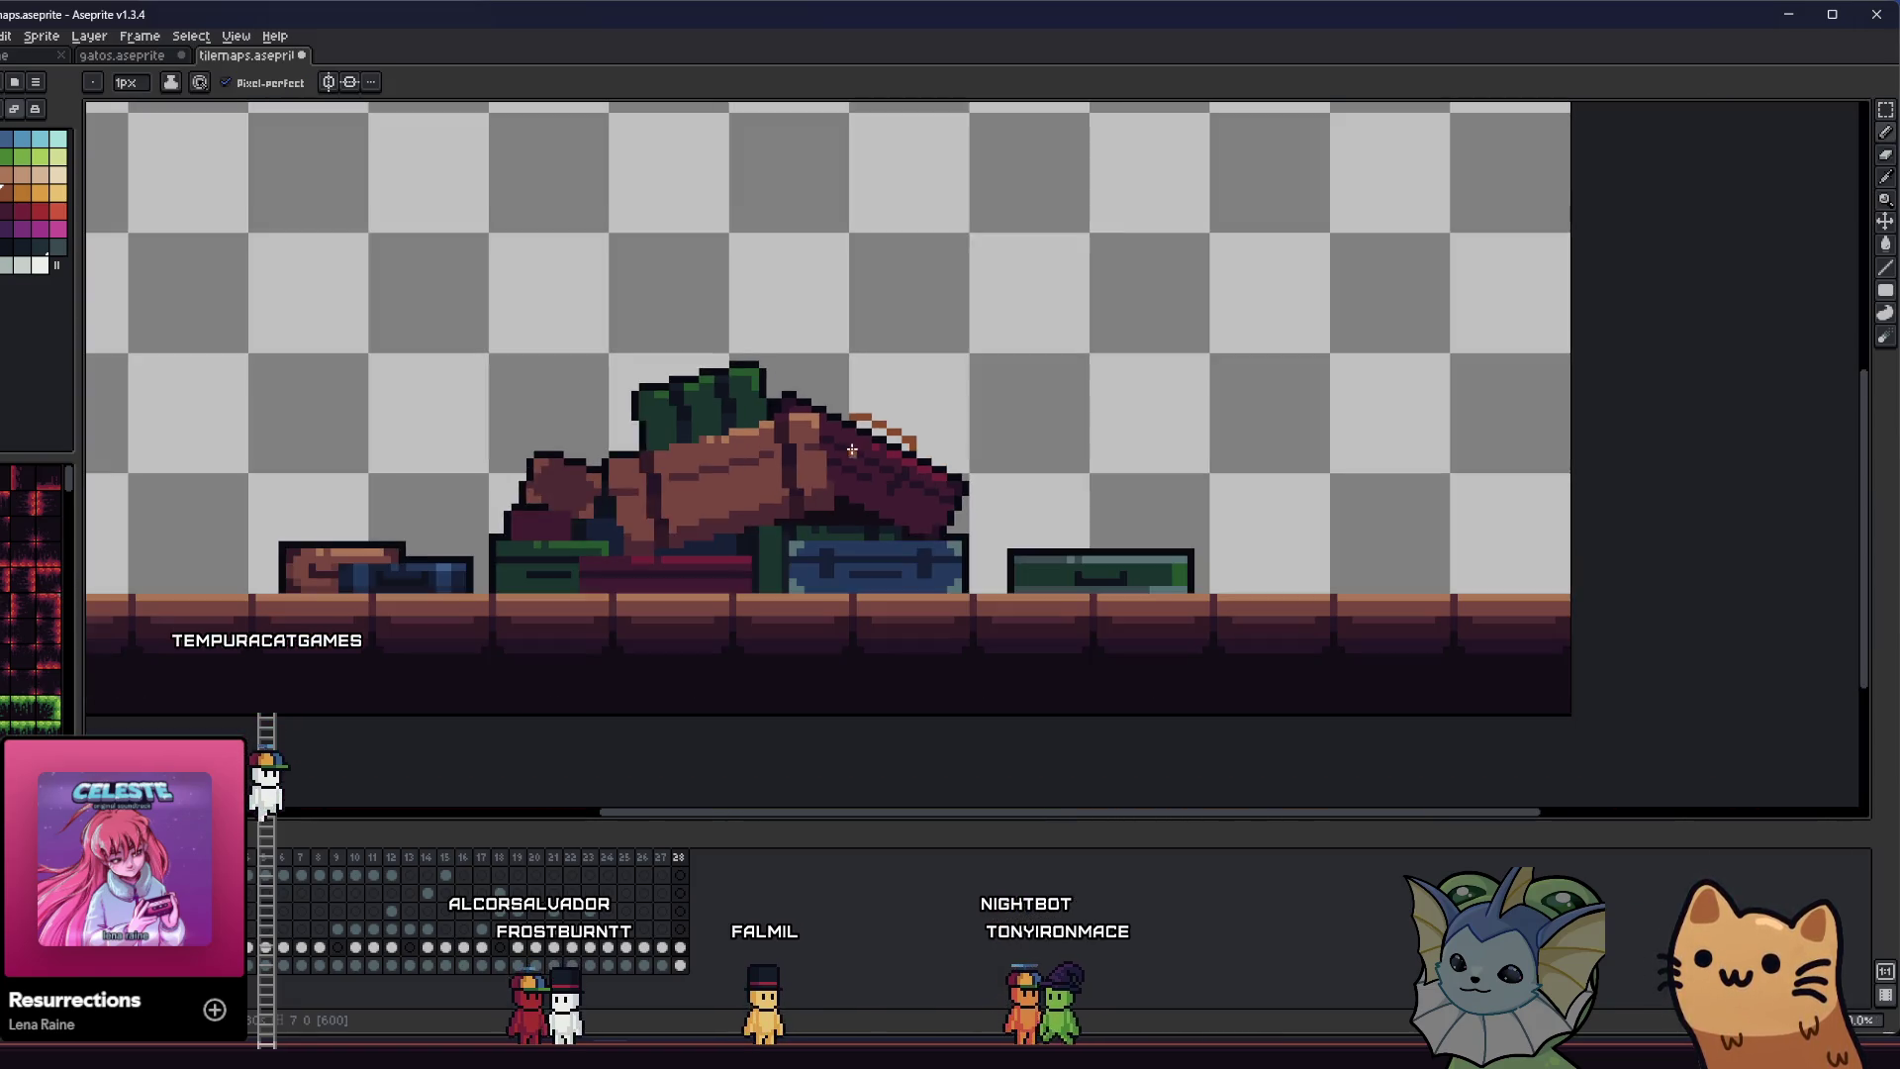
pyautogui.scroll(2, 755, 456)
pyautogui.scroll(5, 755, 456)
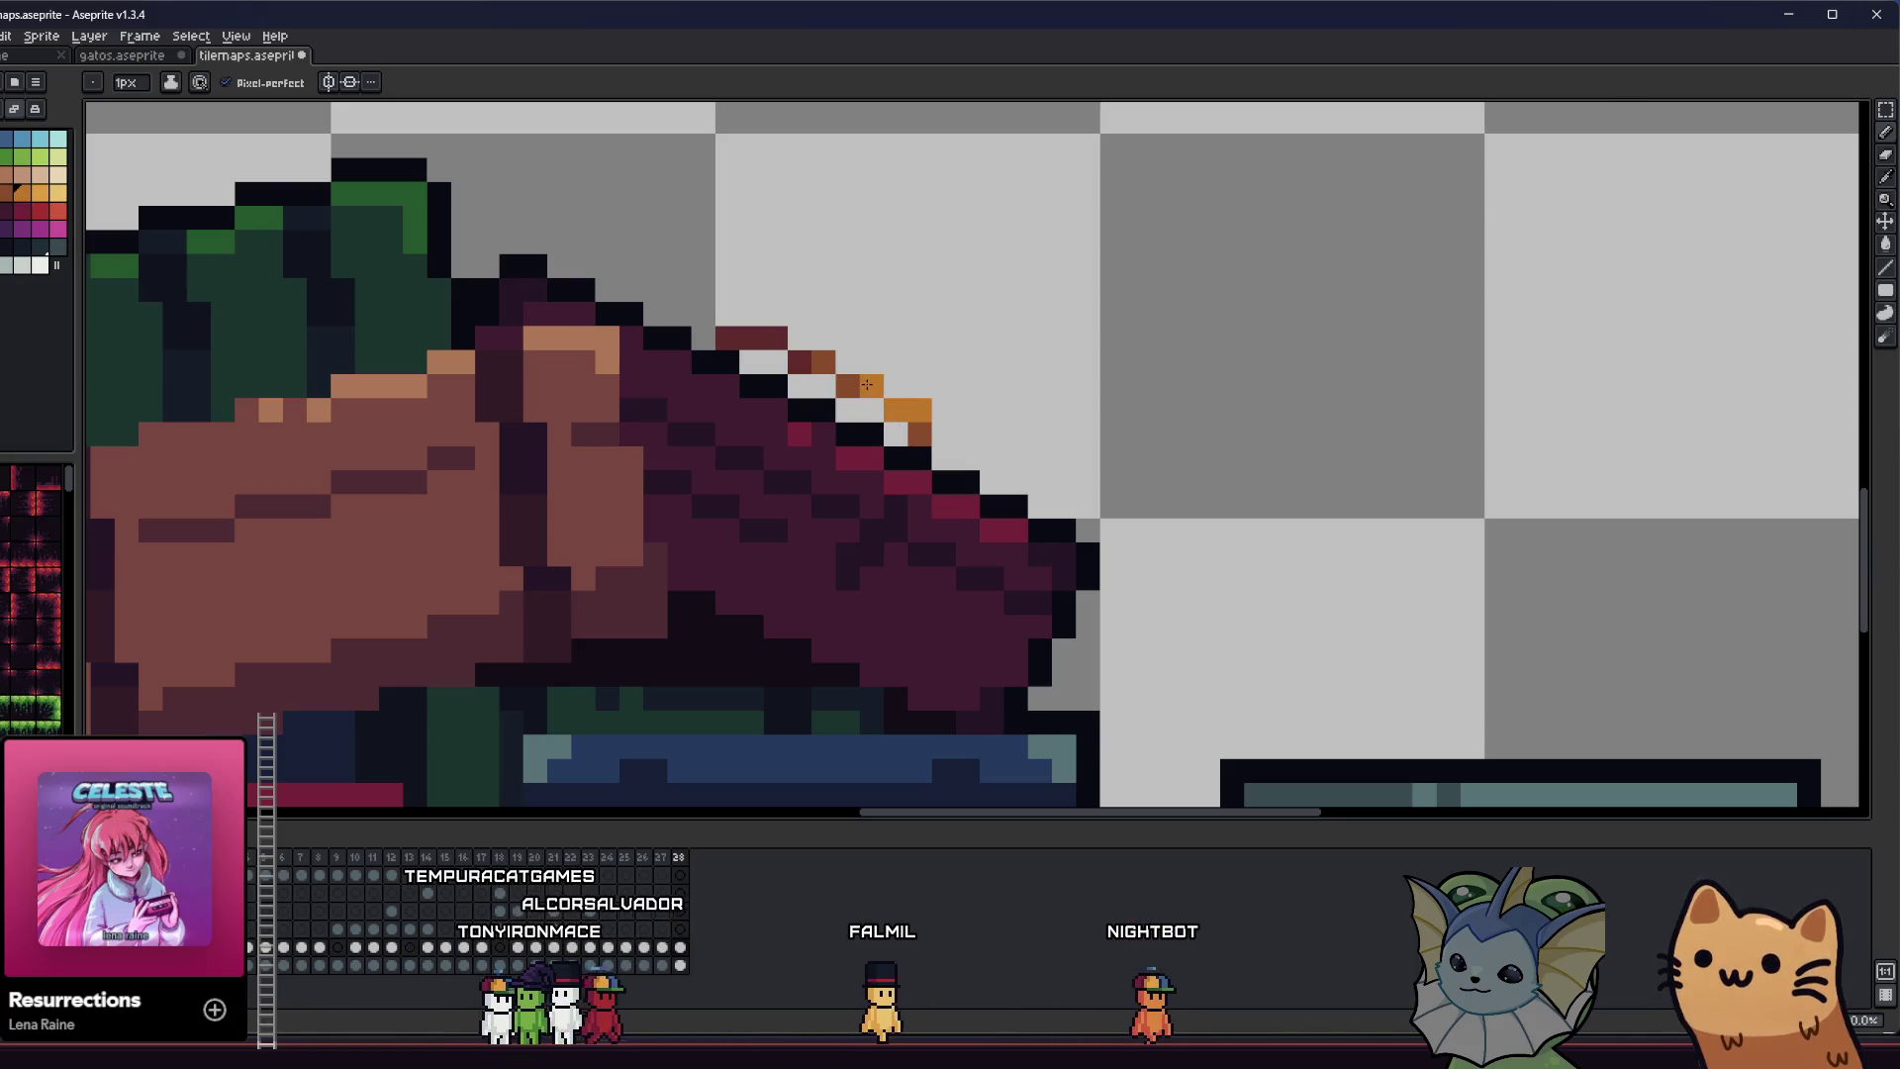
# - Repaint the stepped line's top end and dark-red start pixels in brown
pyautogui.scroll(1, 866, 384)
pyautogui.keyDown('alt'); pyautogui.click(784, 339); pyautogui.keyUp('alt')
pyautogui.moveTo(736, 331); pyautogui.dragTo(706, 291)
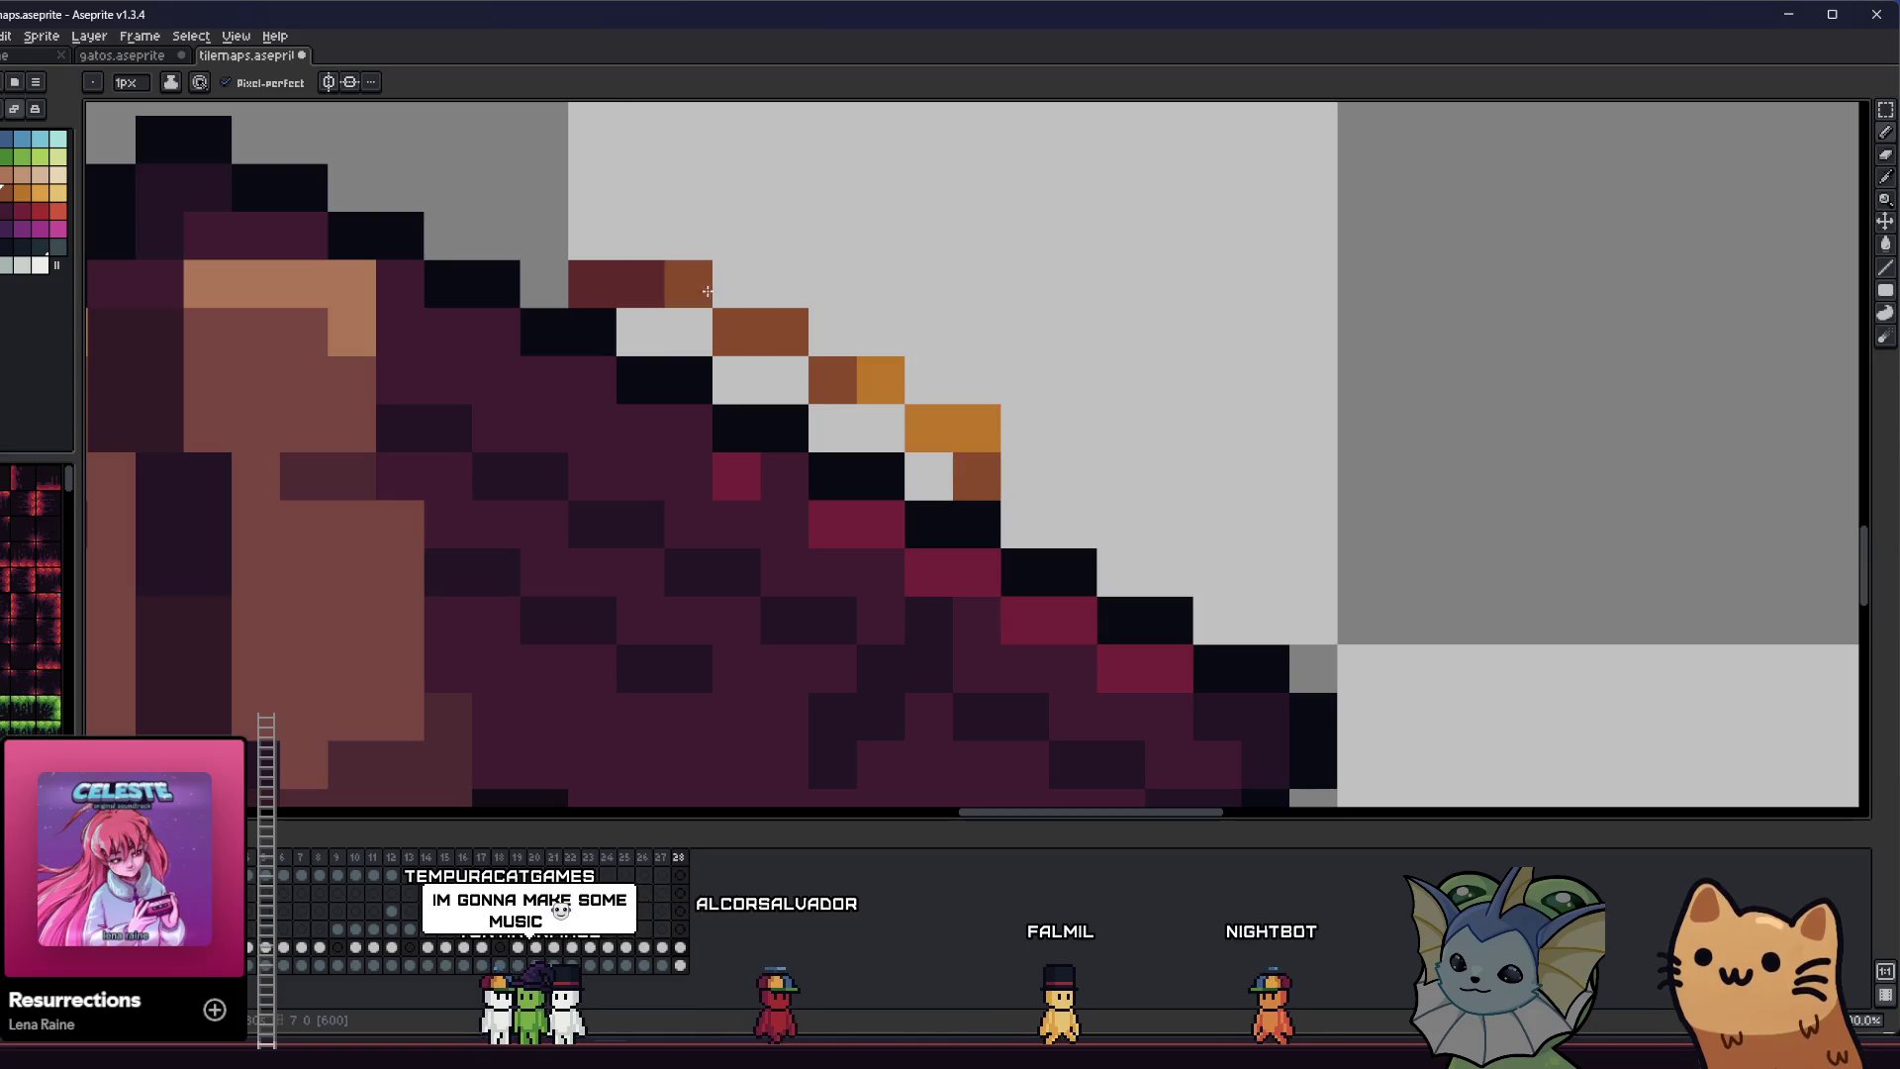
# - Blacken two light pixels along the maroon cloak's top outline
pyautogui.scroll(1, 696, 377)
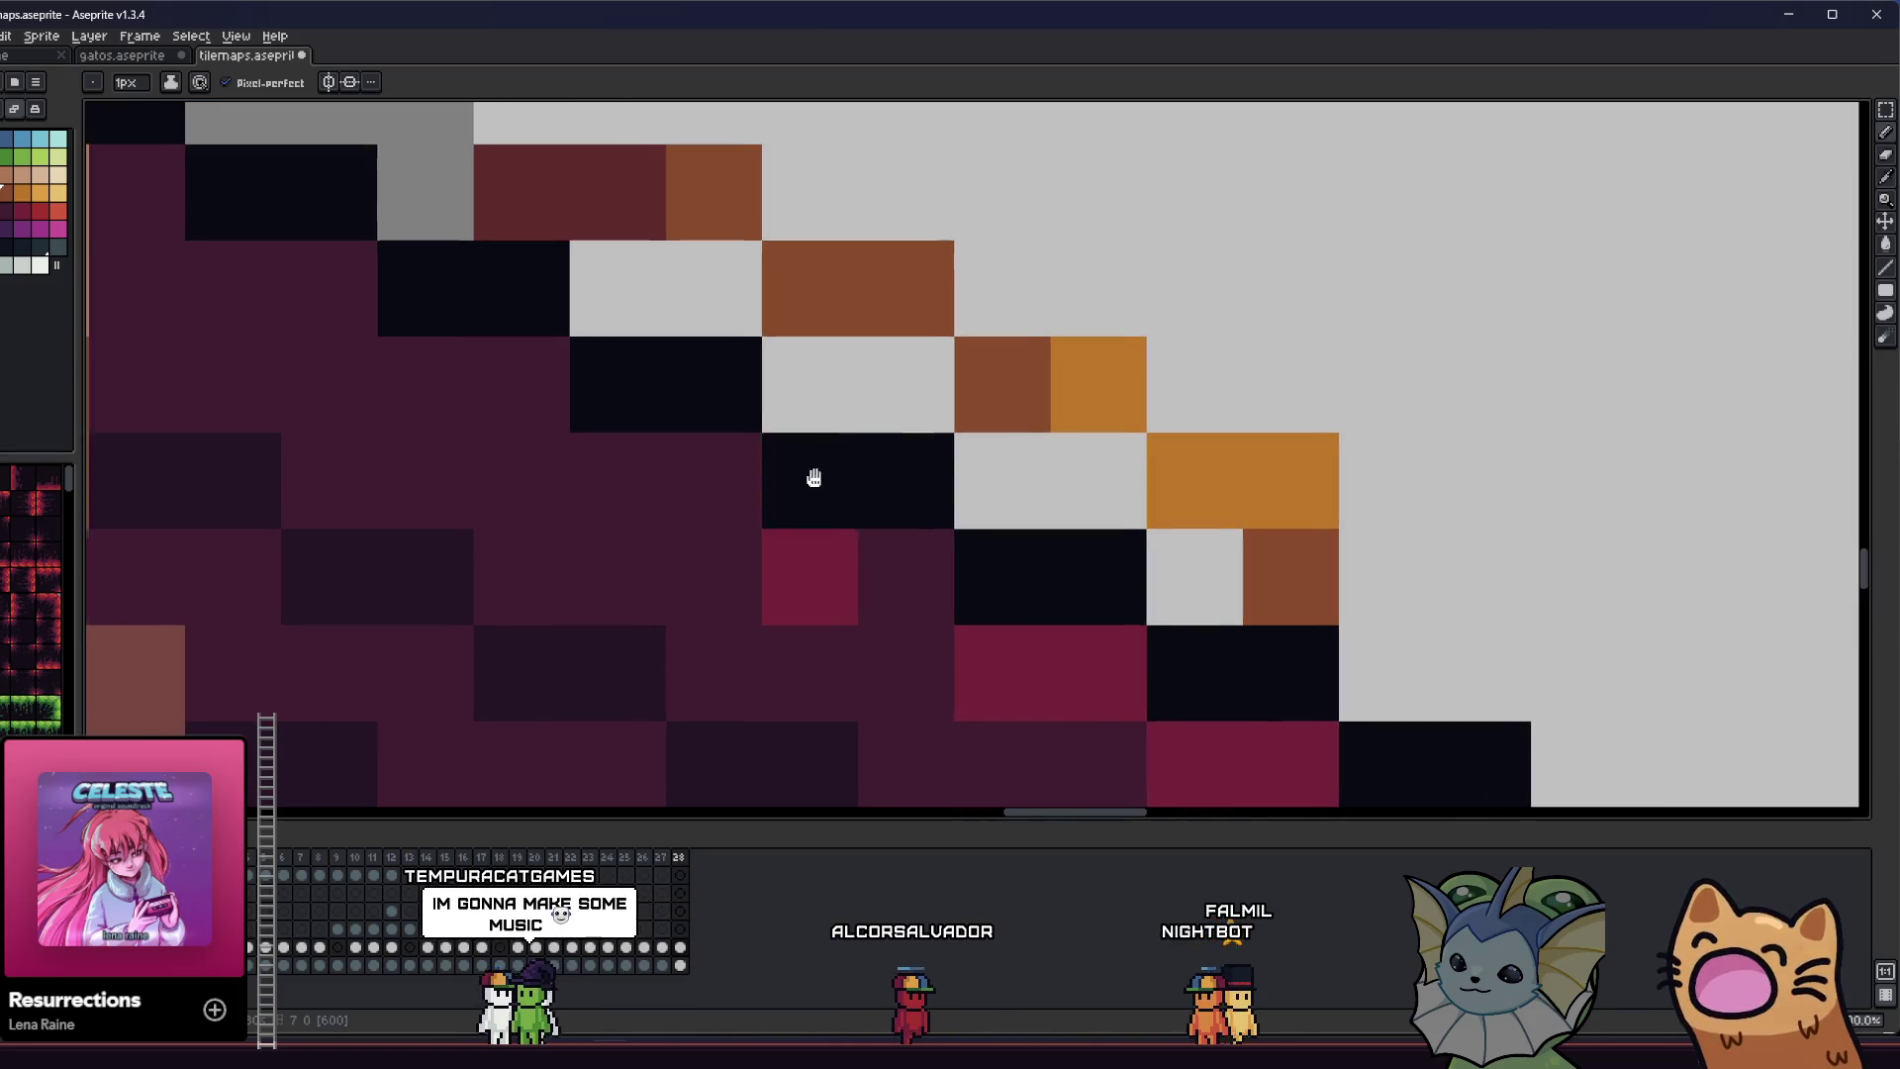
pyautogui.scroll(-4, 698, 517)
pyautogui.scroll(-2, 698, 517)
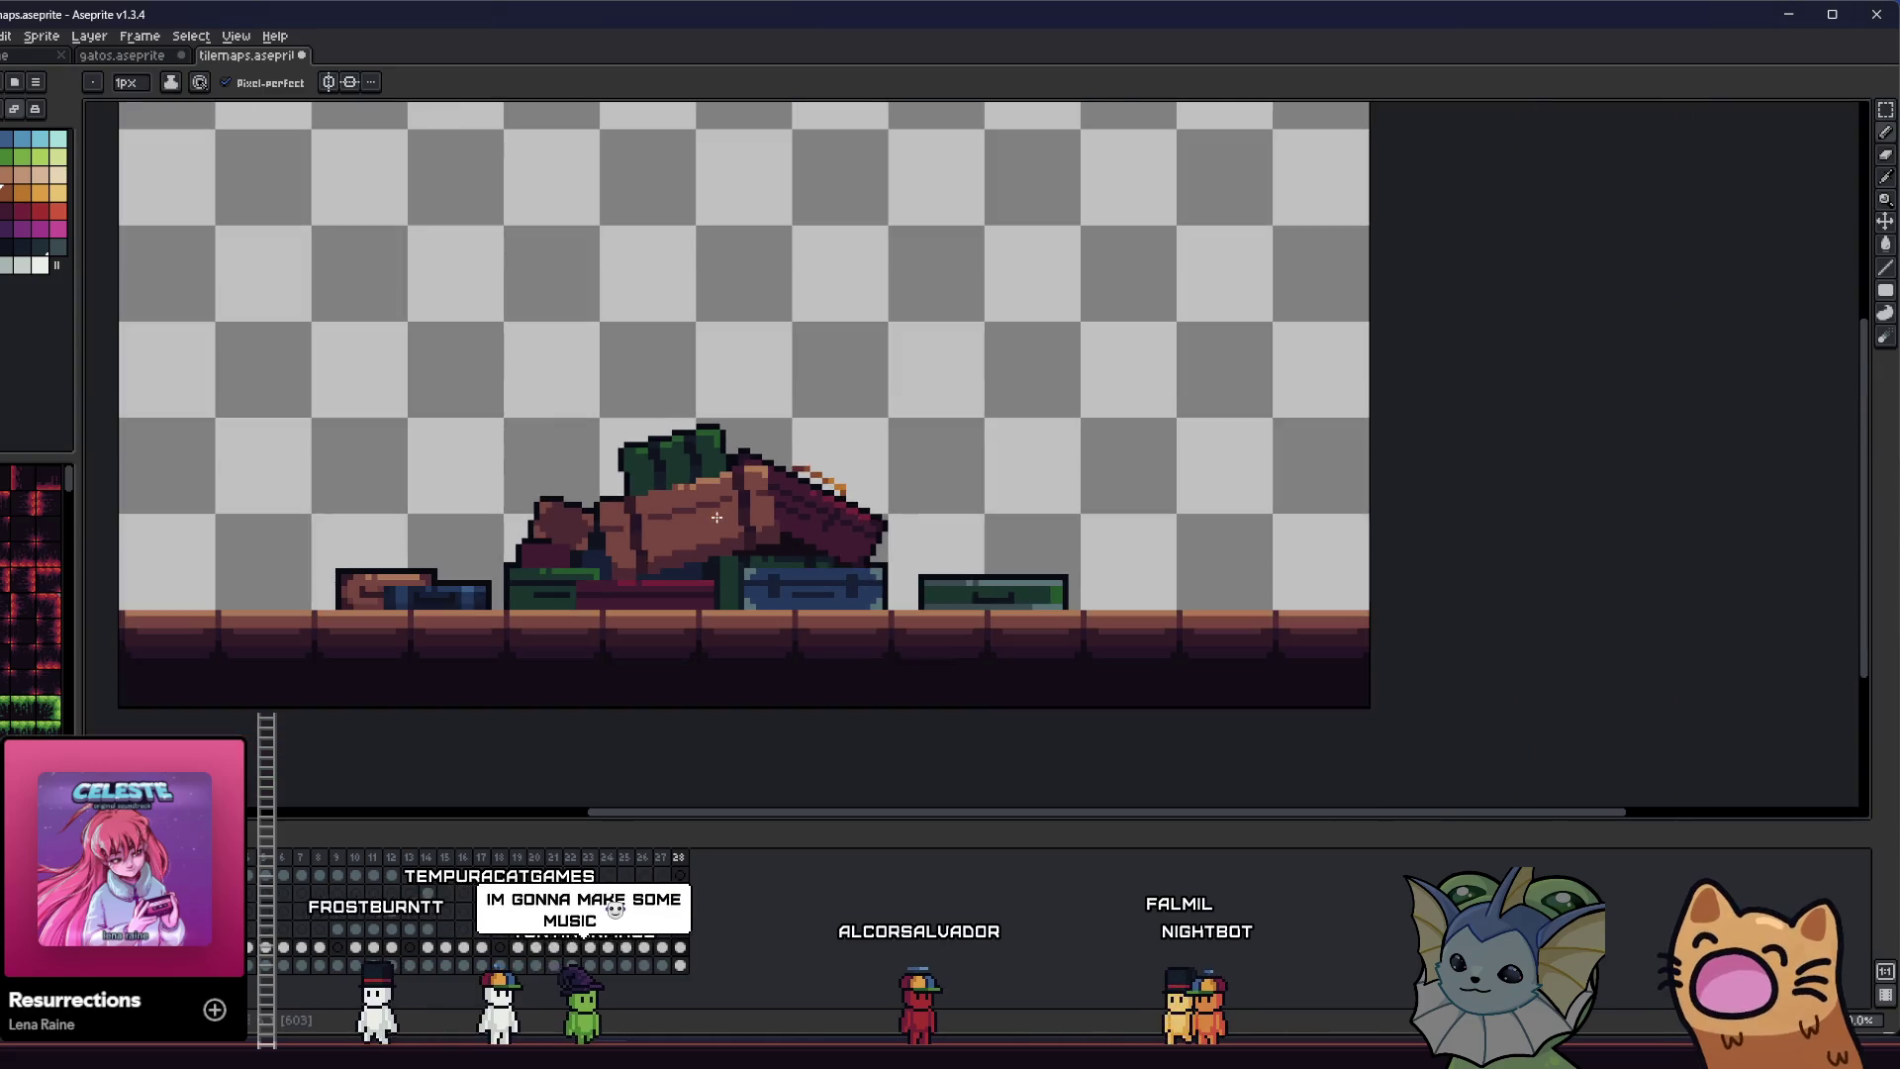
pyautogui.scroll(5, 806, 478)
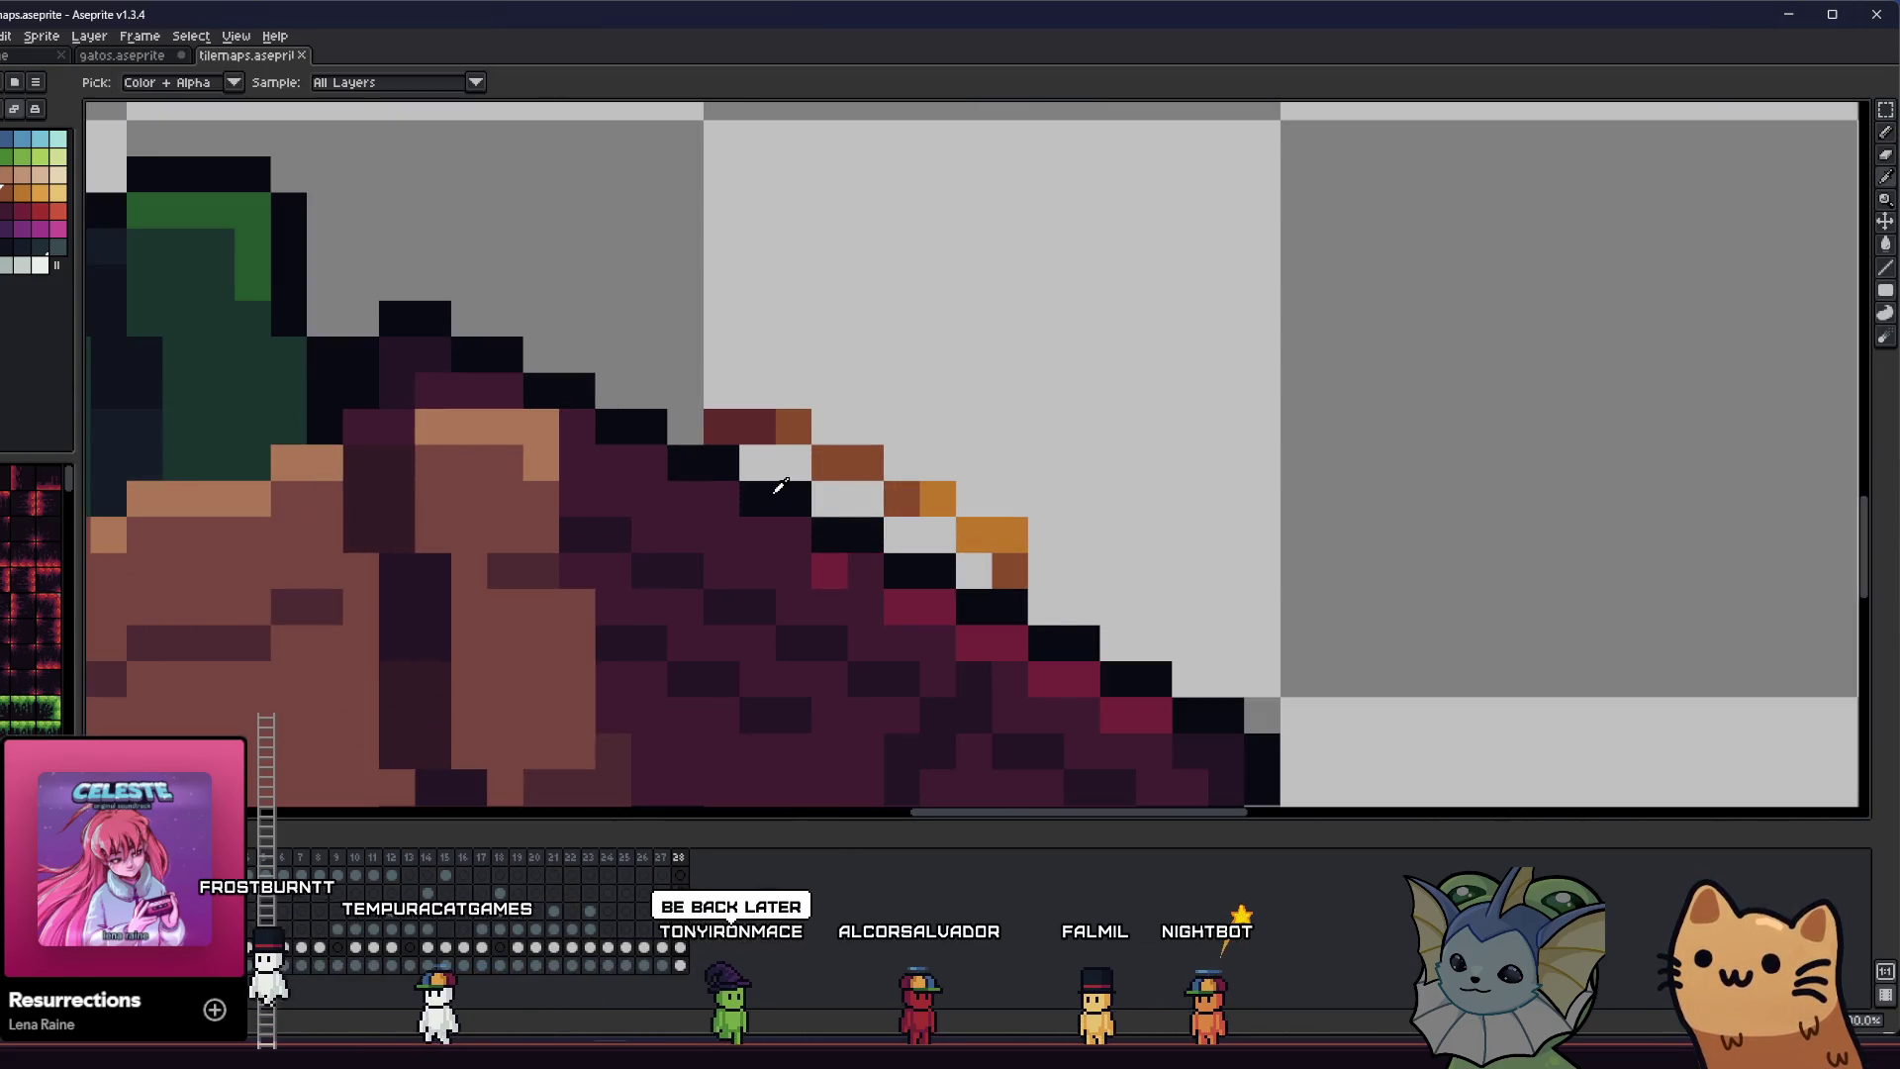
pyautogui.moveTo(761, 456); pyautogui.dragTo(829, 489)
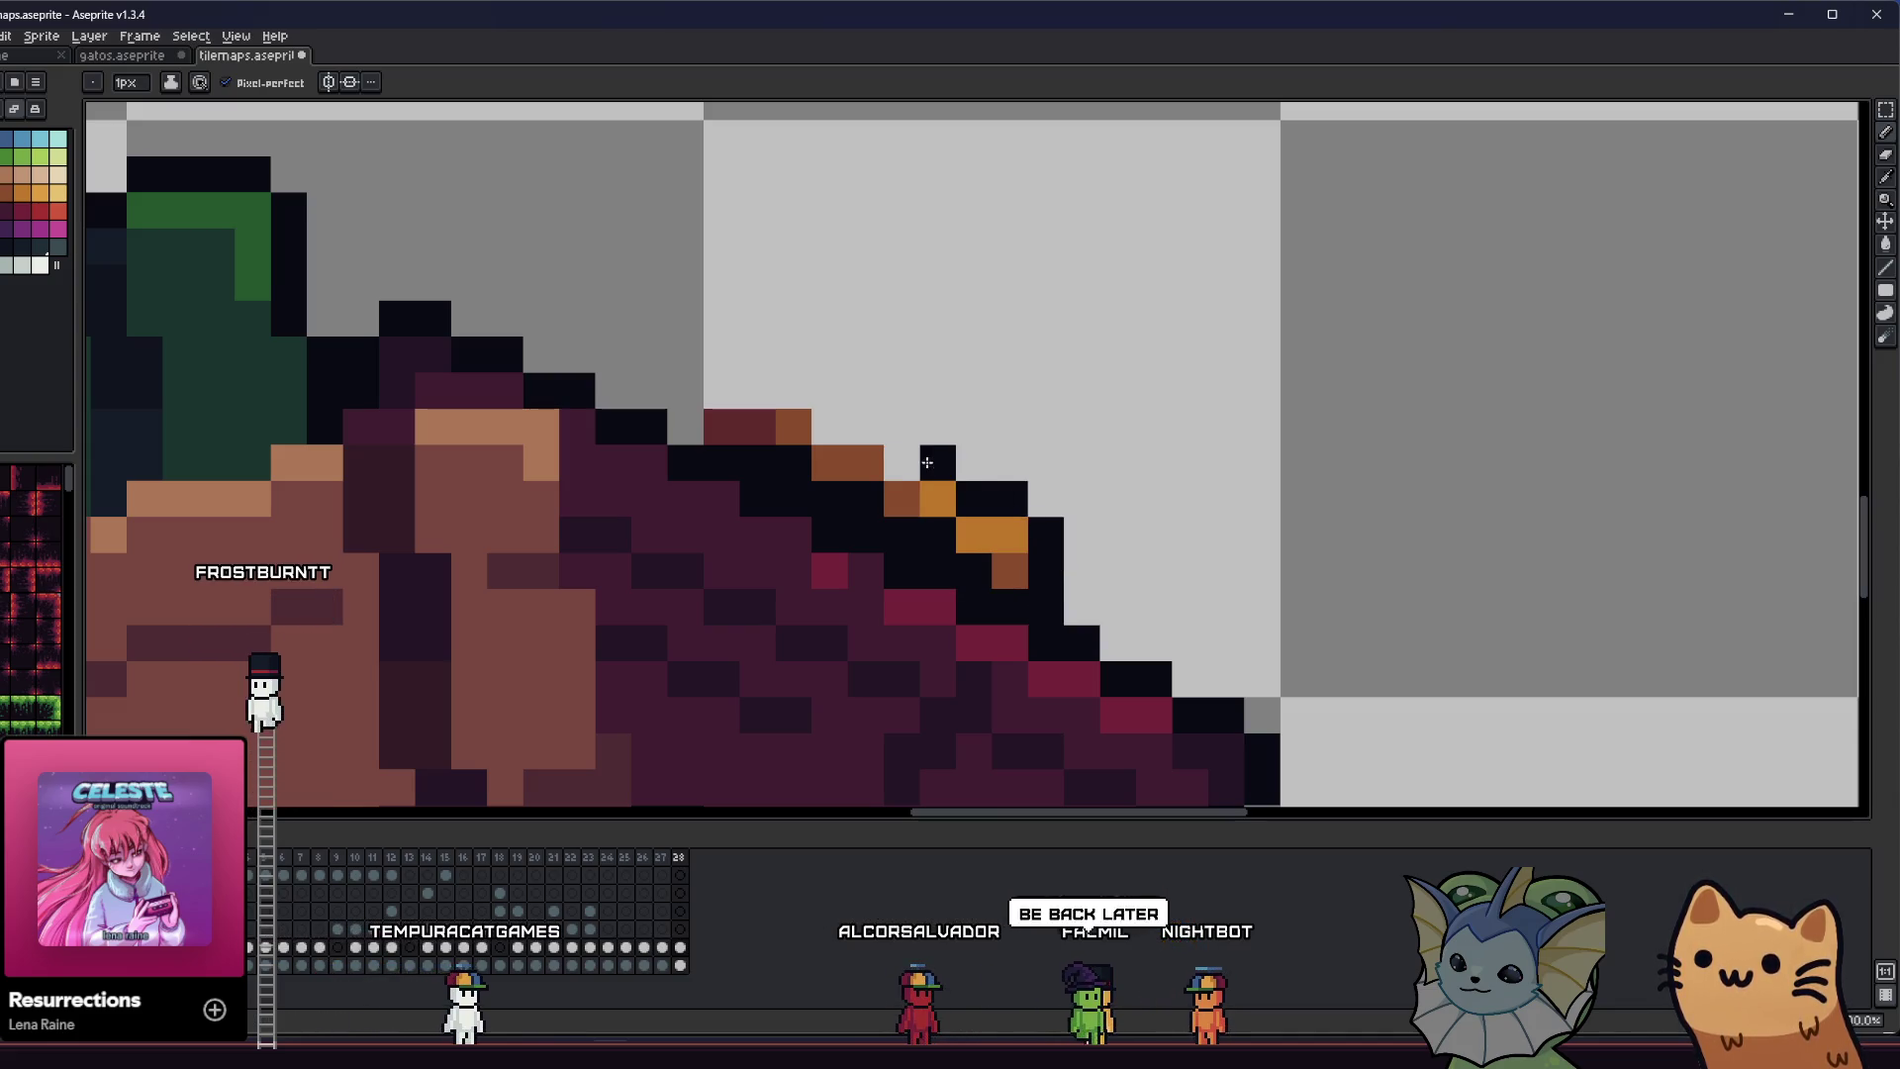
# - Zoom out to review the whole suitcase-pile prop, then switch to Godot
pyautogui.scroll(-5, 669, 416)
pyautogui.moveTo(583, 541); pyautogui.dragTo(721, 492)
pyautogui.scroll(-2, 695, 416)
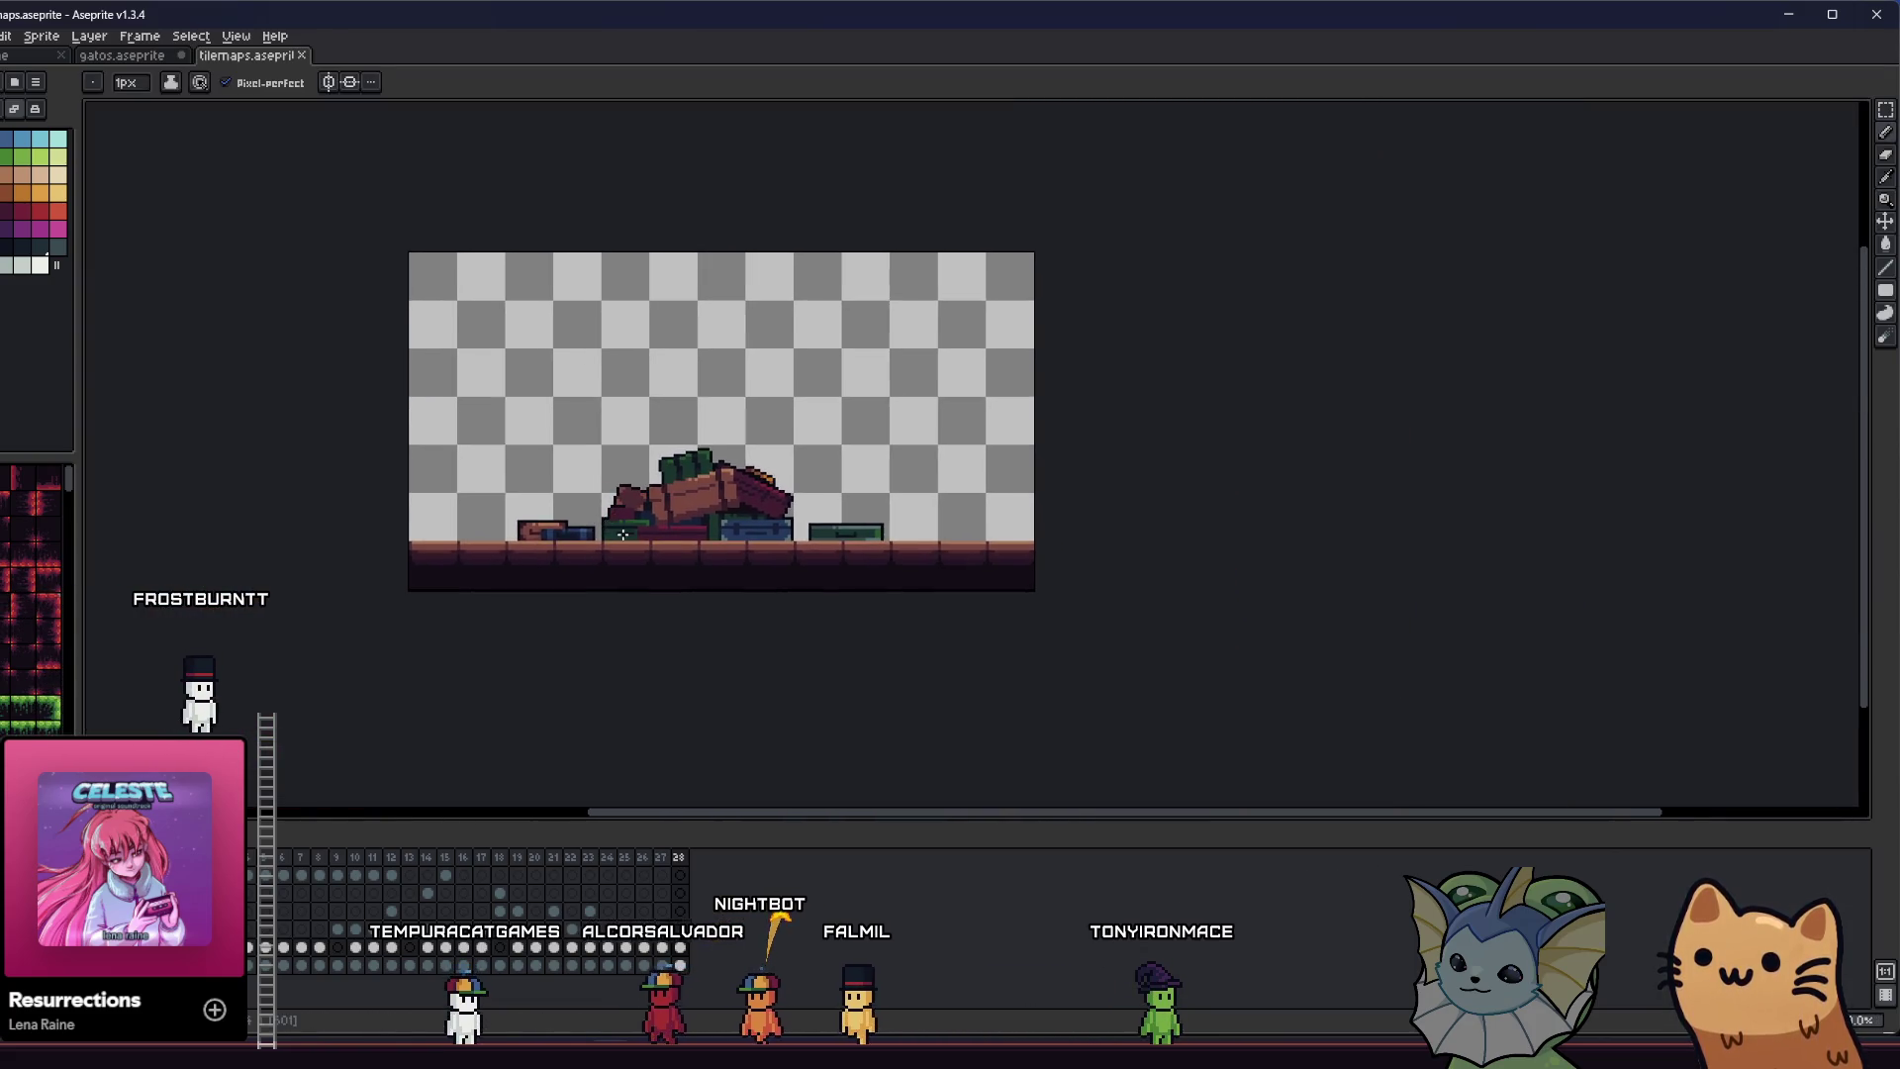
pyautogui.scroll(2, 623, 534)
pyautogui.scroll(2, 797, 503)
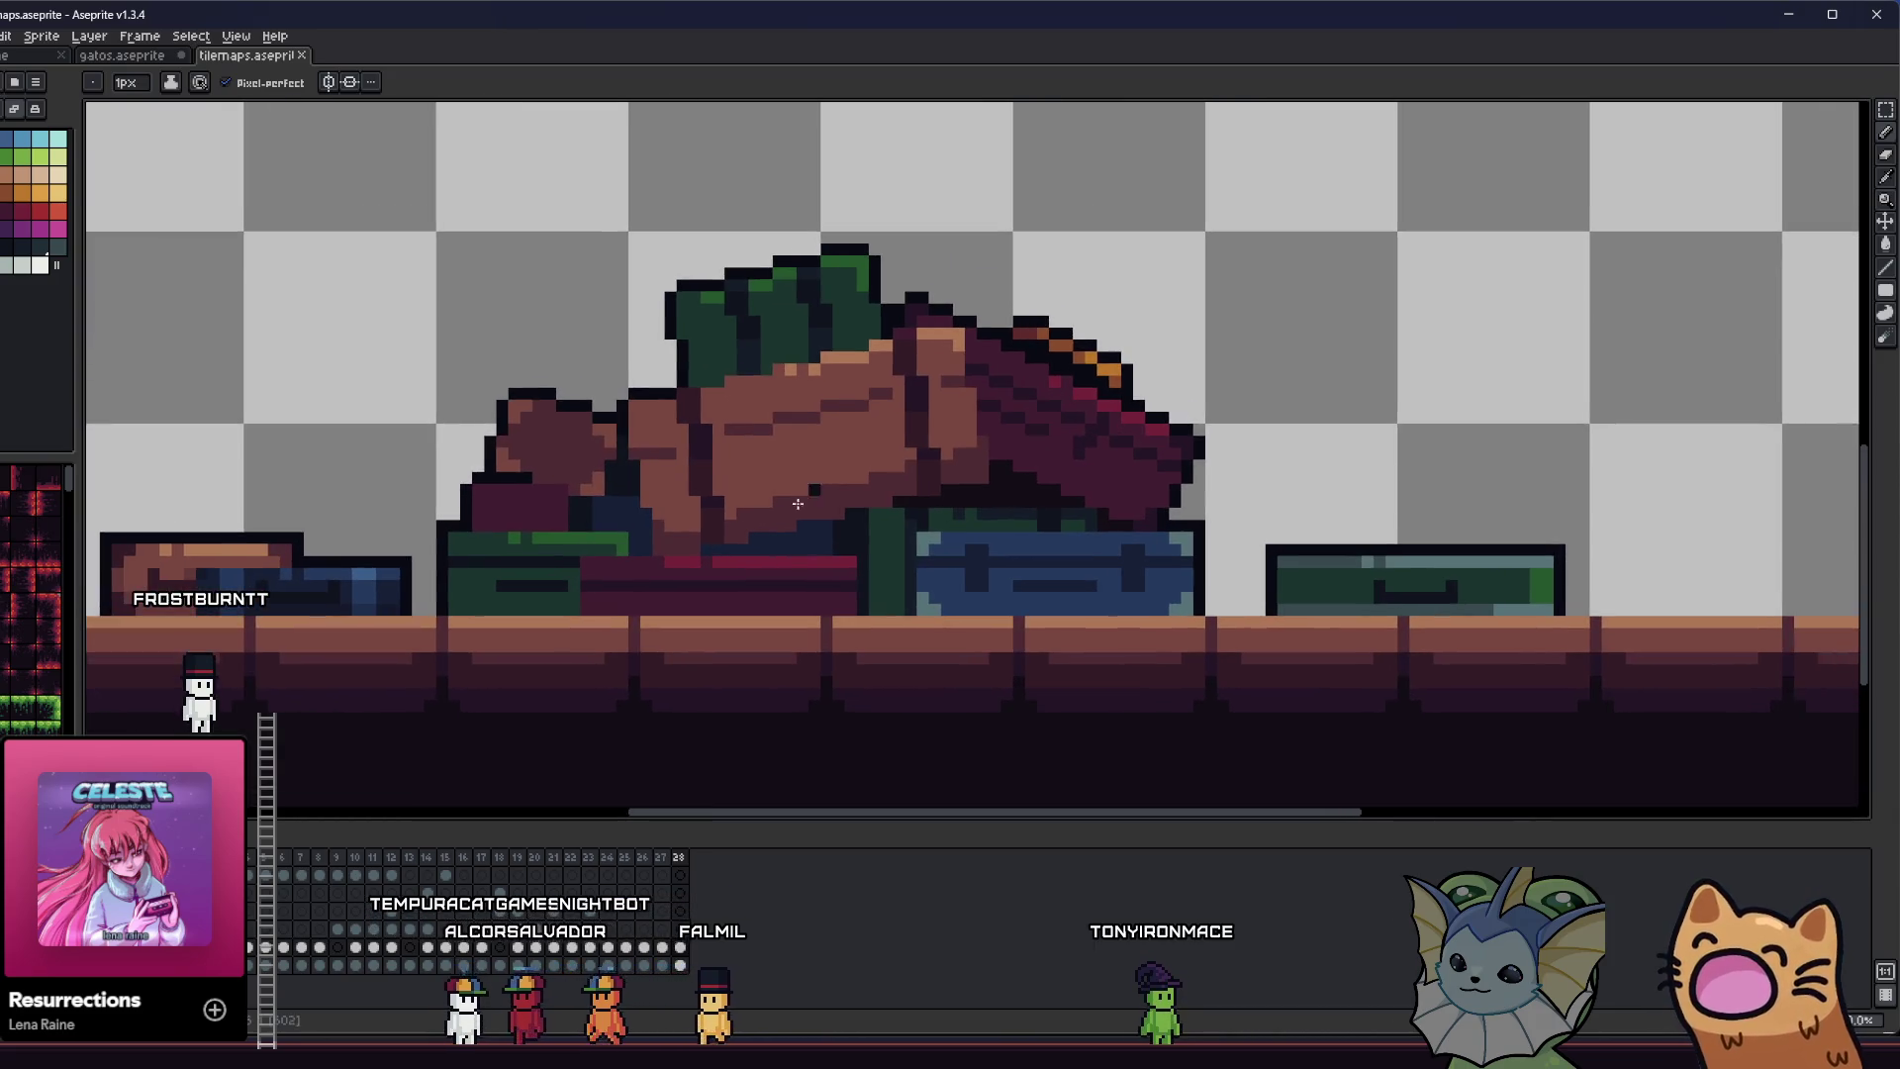
pyautogui.press('i')
pyautogui.scroll(4, 1048, 373)
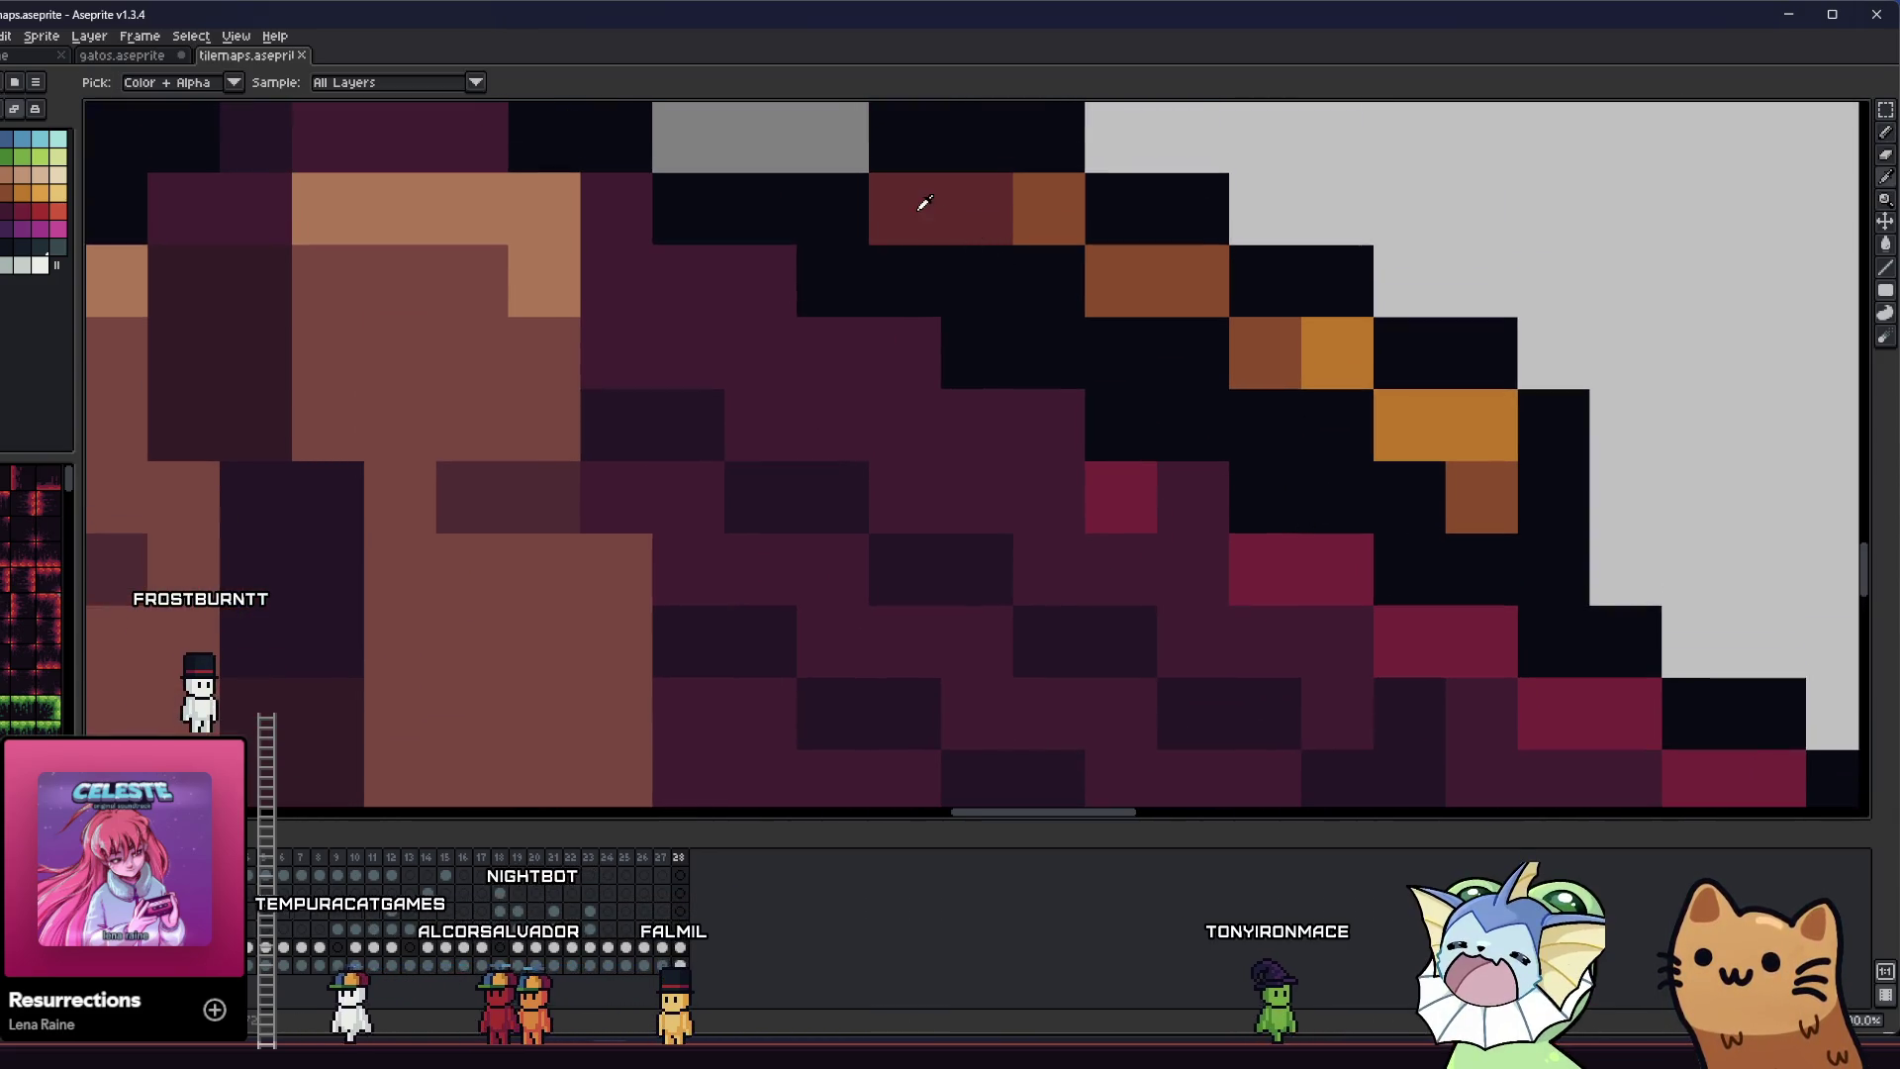
pyautogui.scroll(-3, 890, 220)
pyautogui.scroll(1, 732, 426)
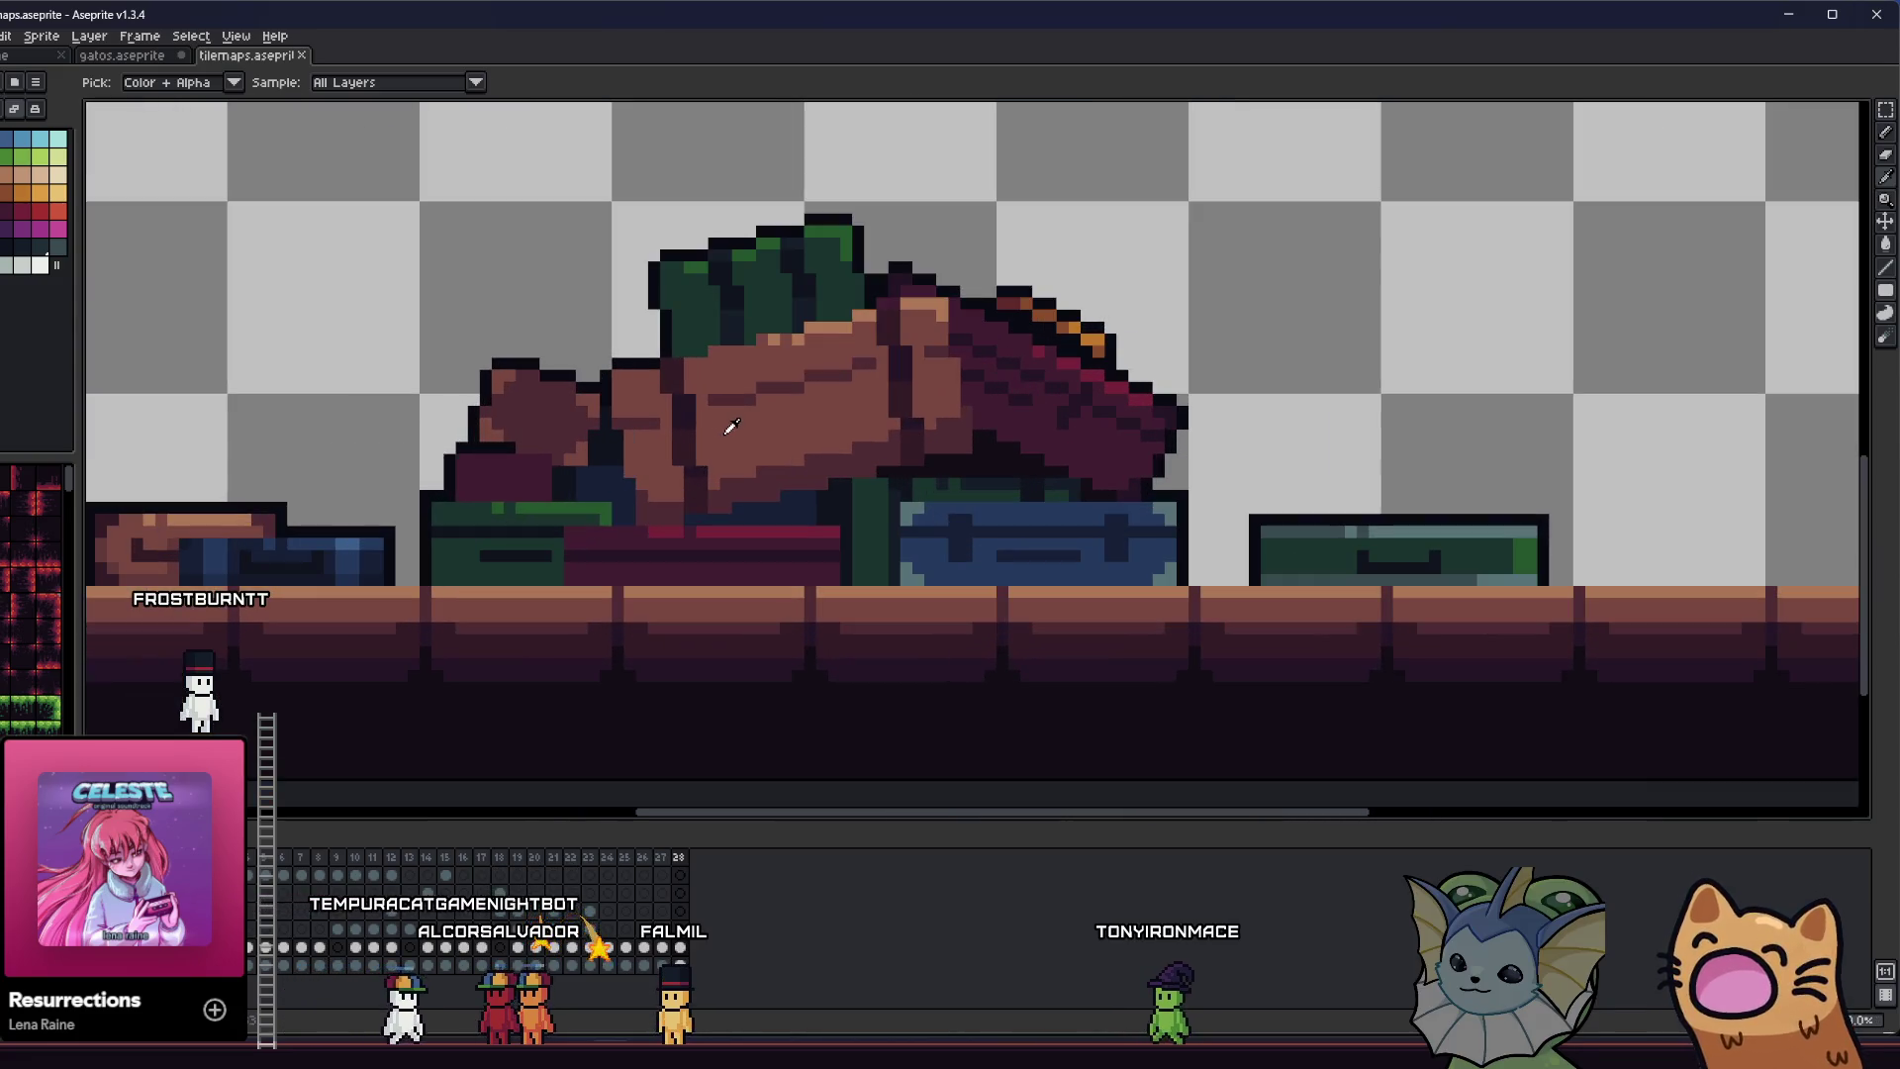
pyautogui.moveTo(673, 473); pyautogui.dragTo(682, 494)
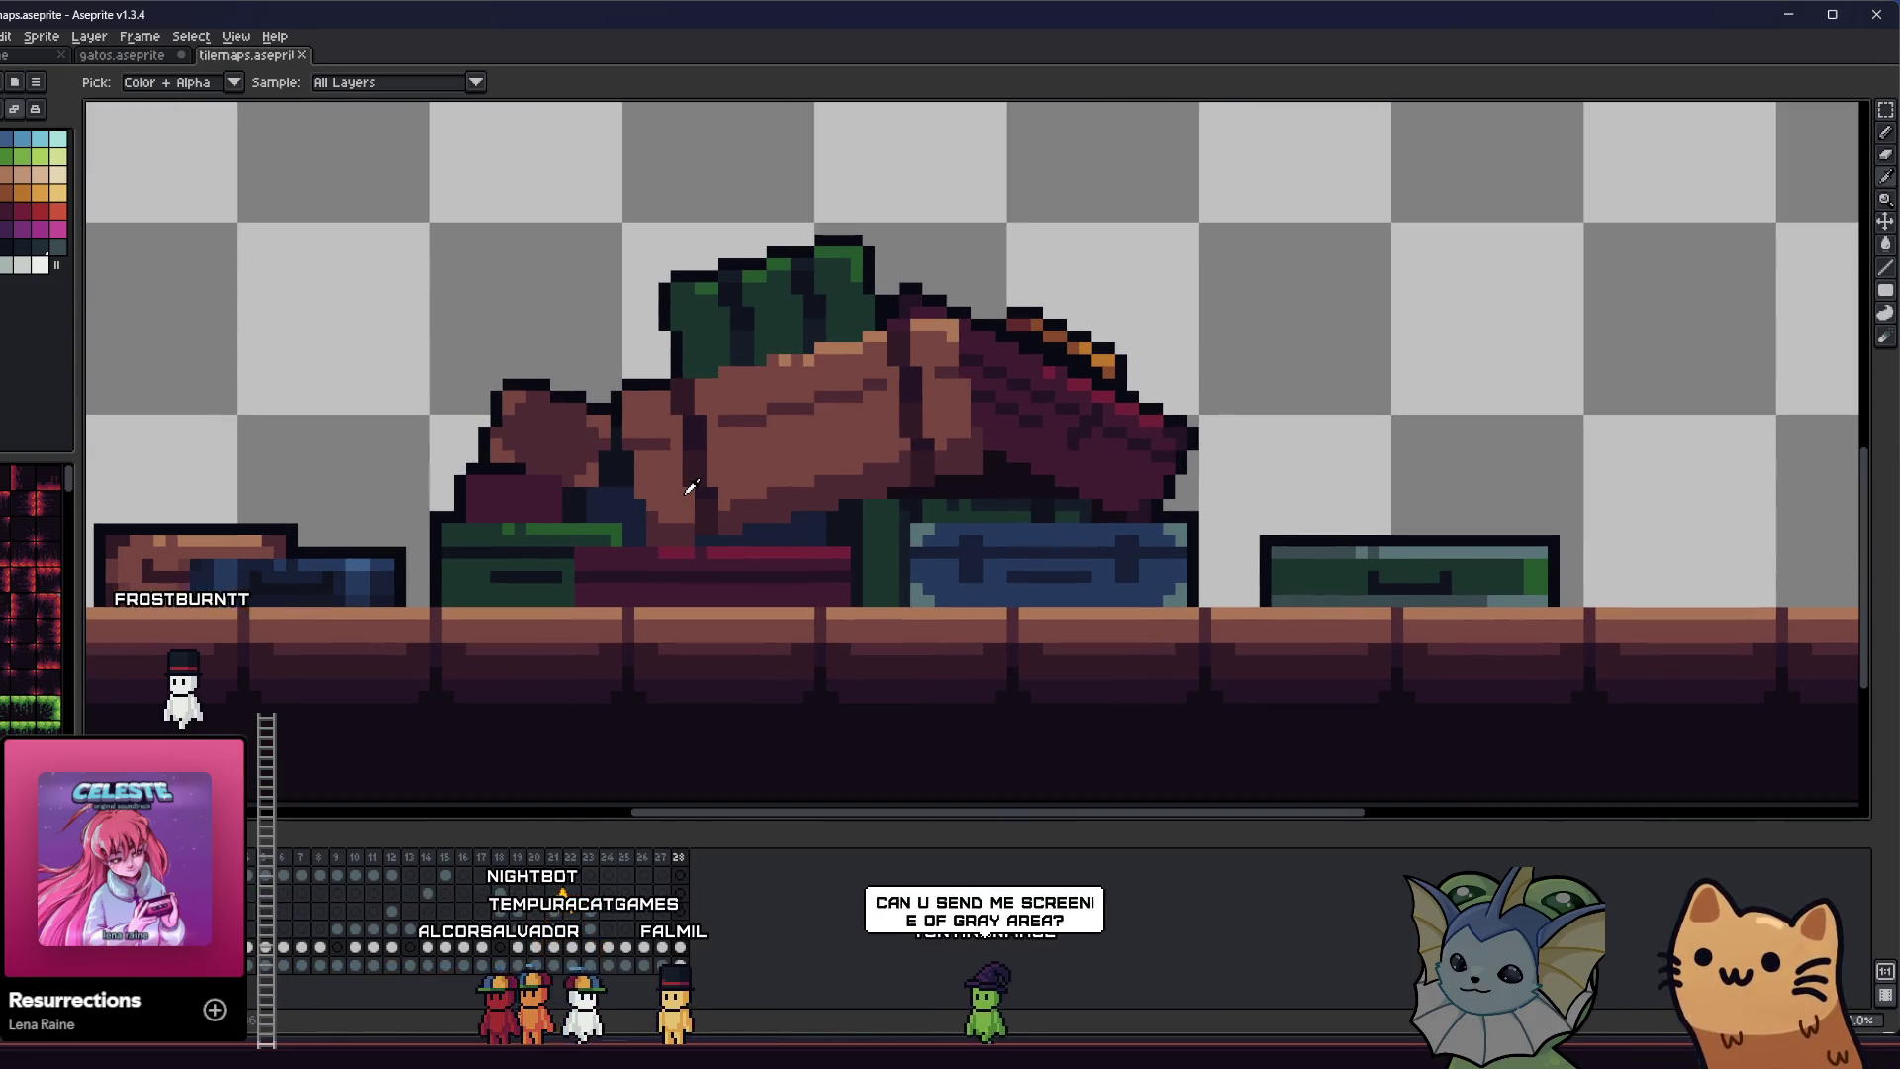
pyautogui.scroll(-2, 732, 488)
pyautogui.scroll(1, 726, 496)
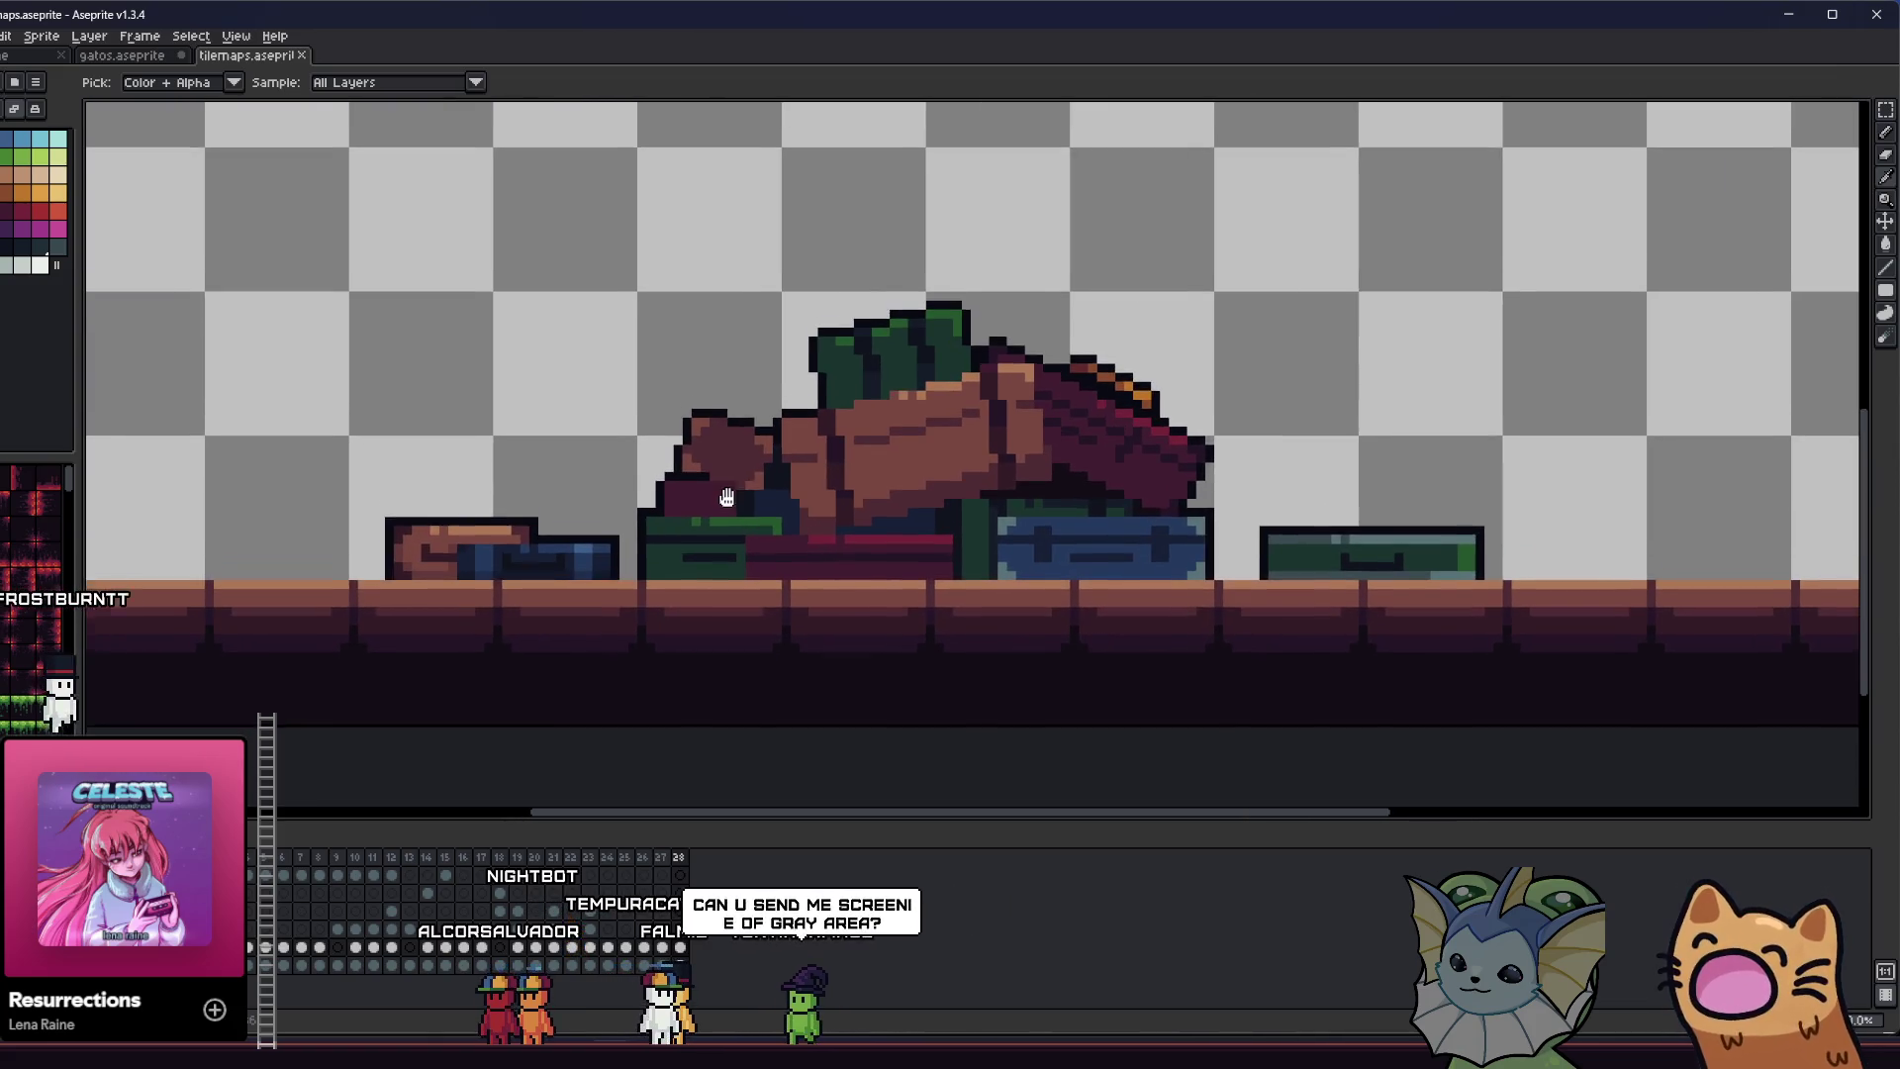
pyautogui.moveTo(726, 497); pyautogui.dragTo(729, 478)
pyautogui.hotkey('alt', 'Tab')
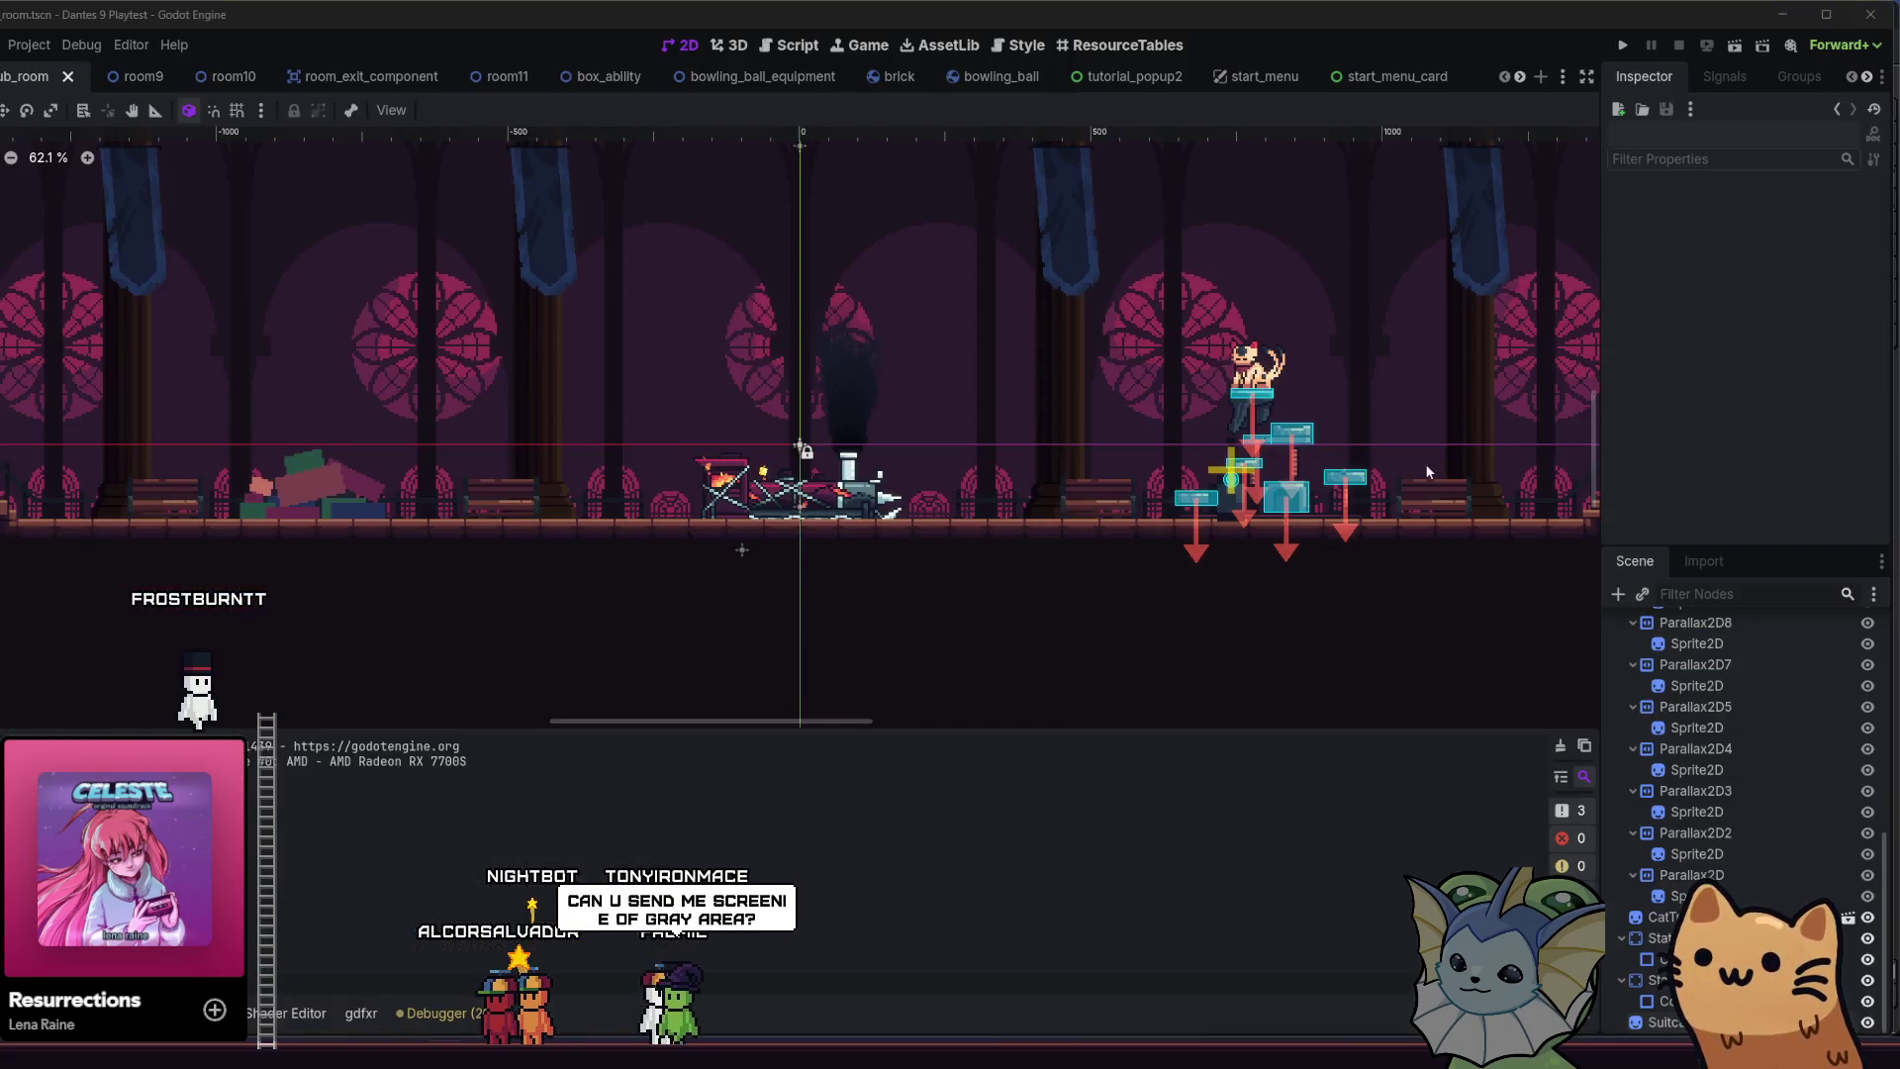
# - Run the Godot project to launch the Dante's 9 playtest
pyautogui.click(1624, 47)
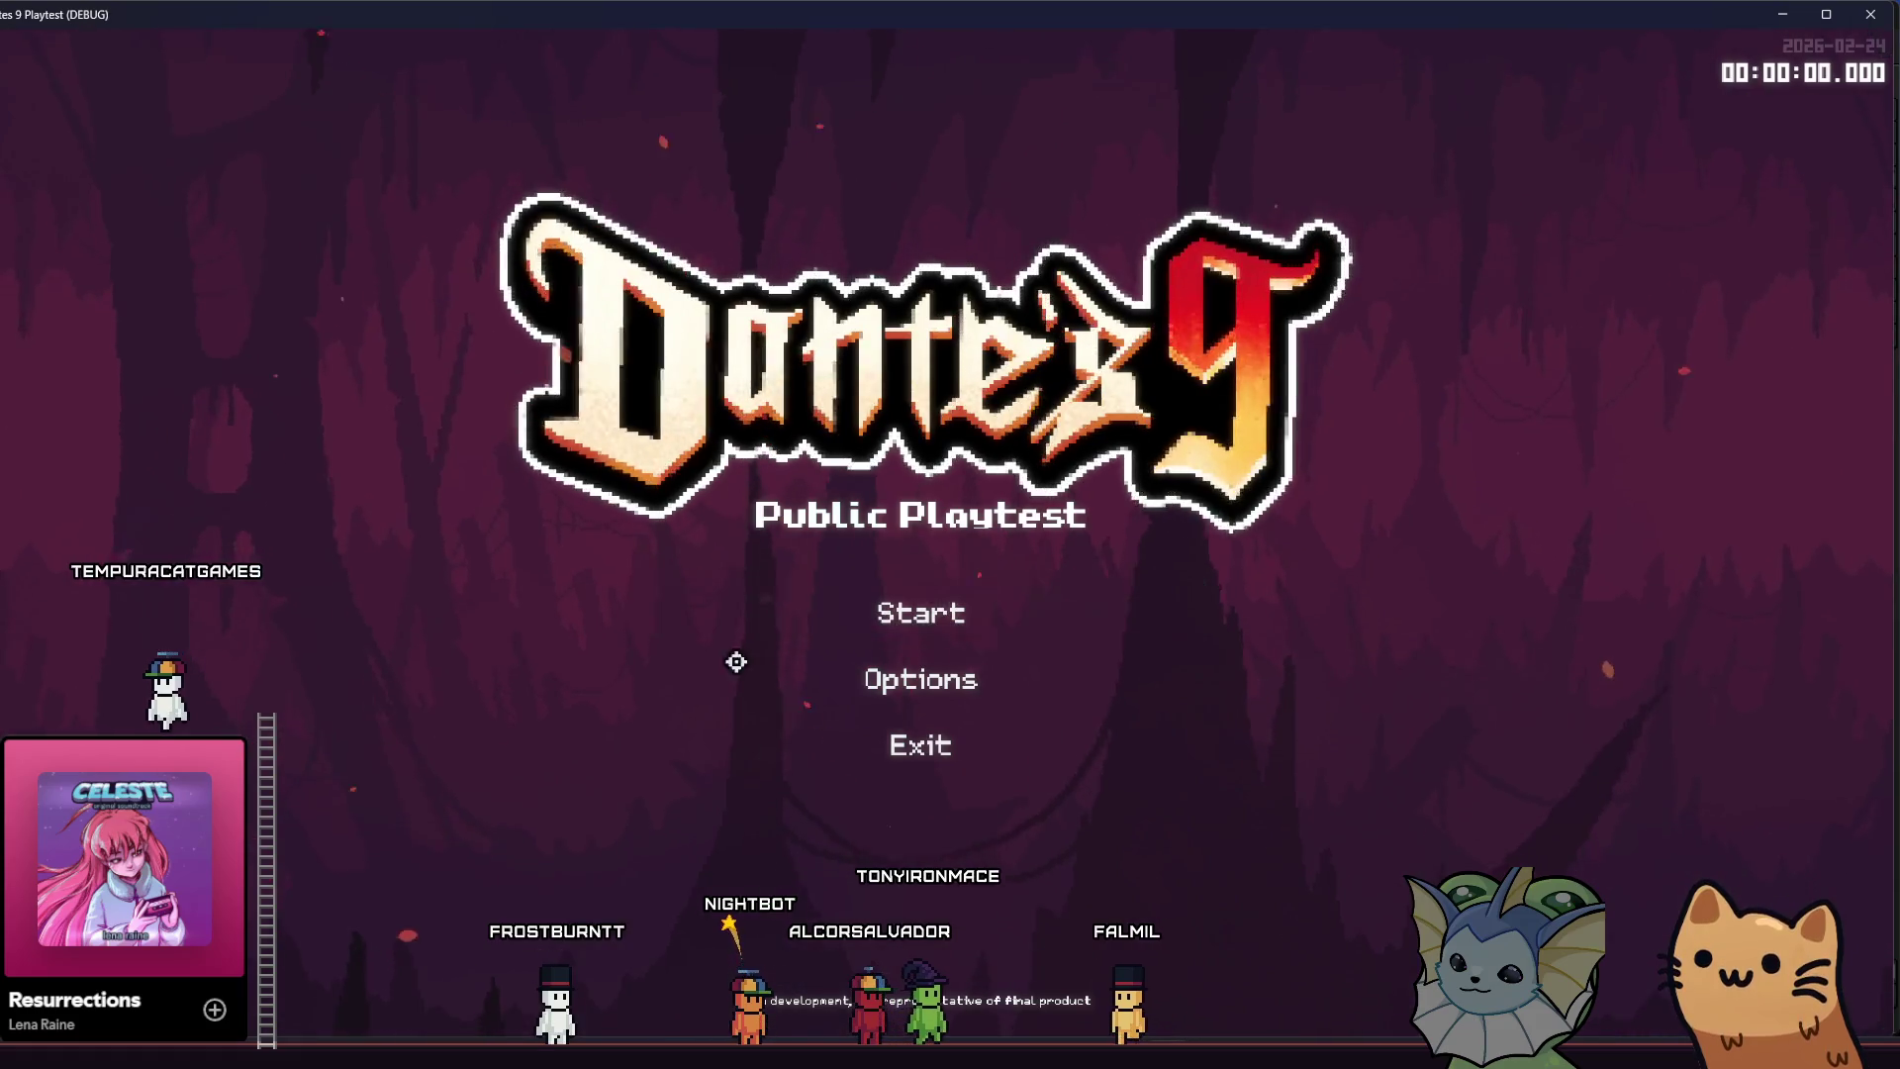
# - Start a new game and load the RAIN level from the debug menu
pyautogui.click(722, 610)
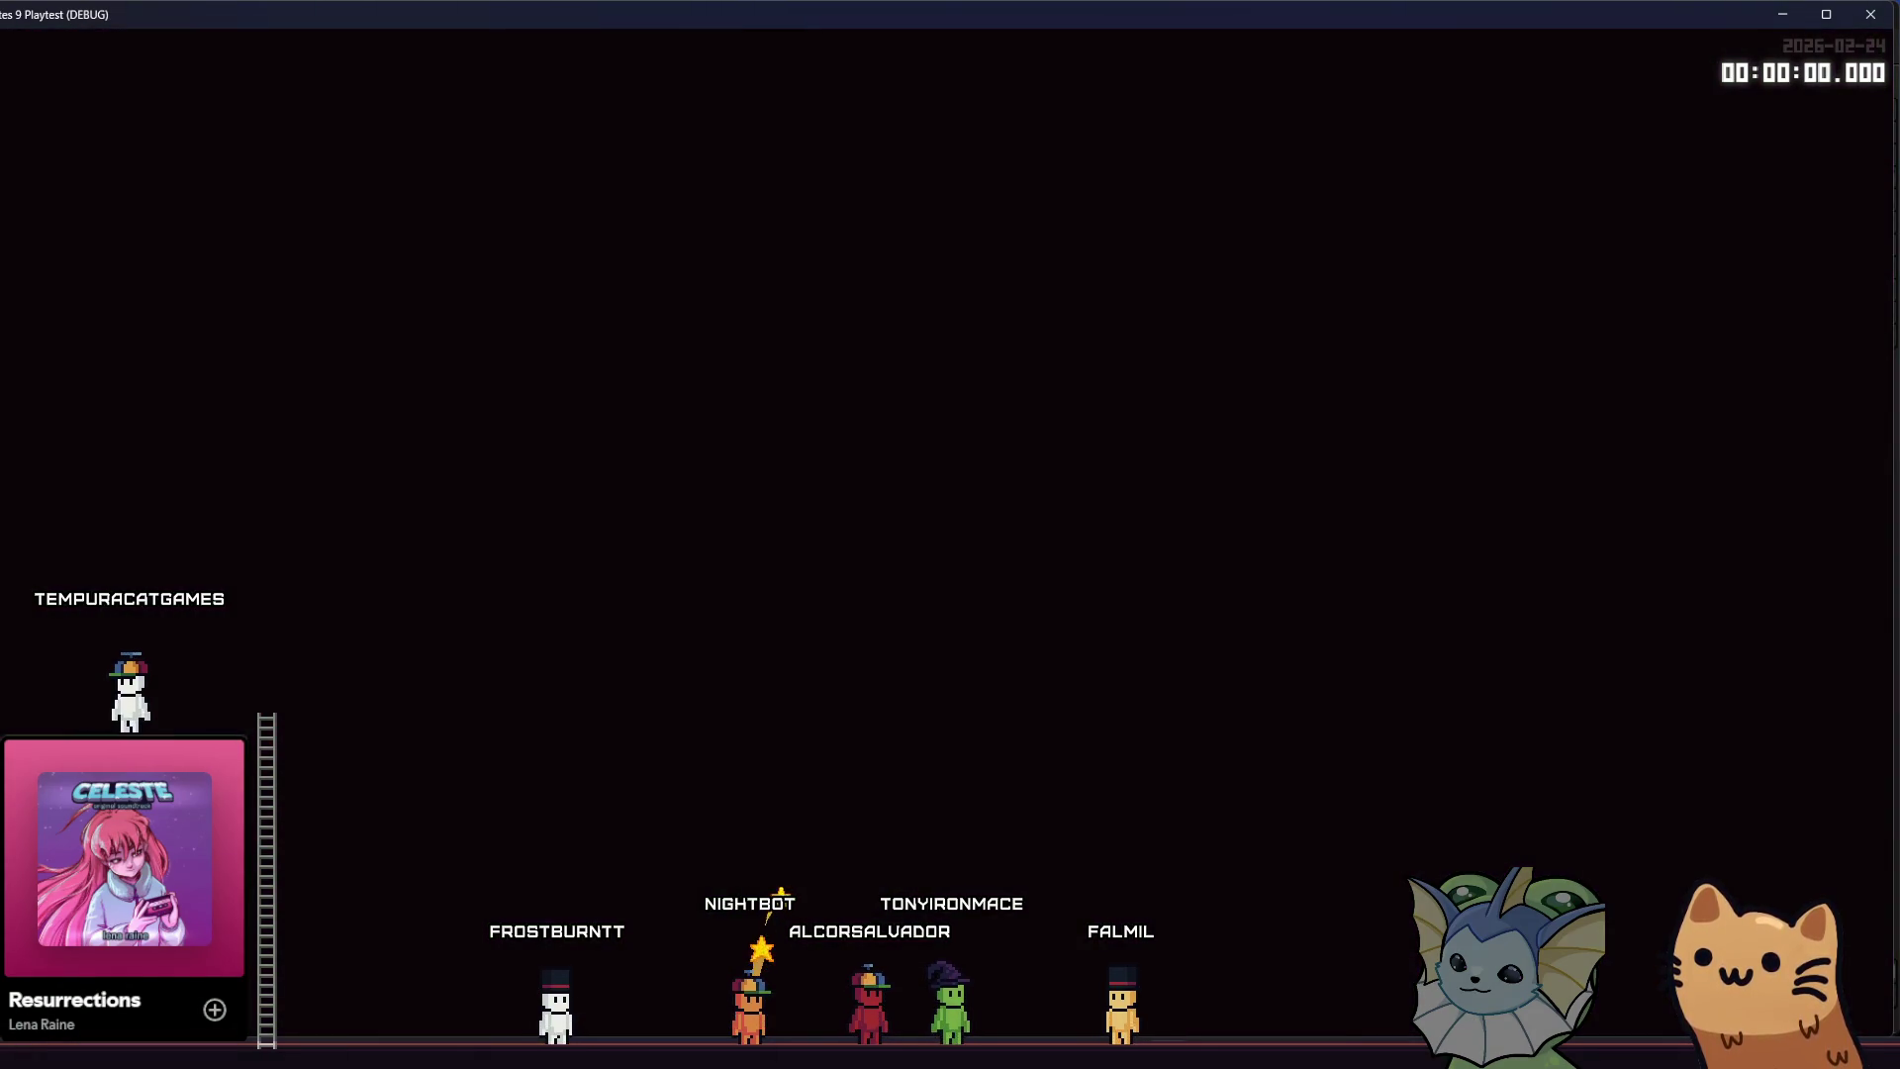
pyautogui.press('F1')
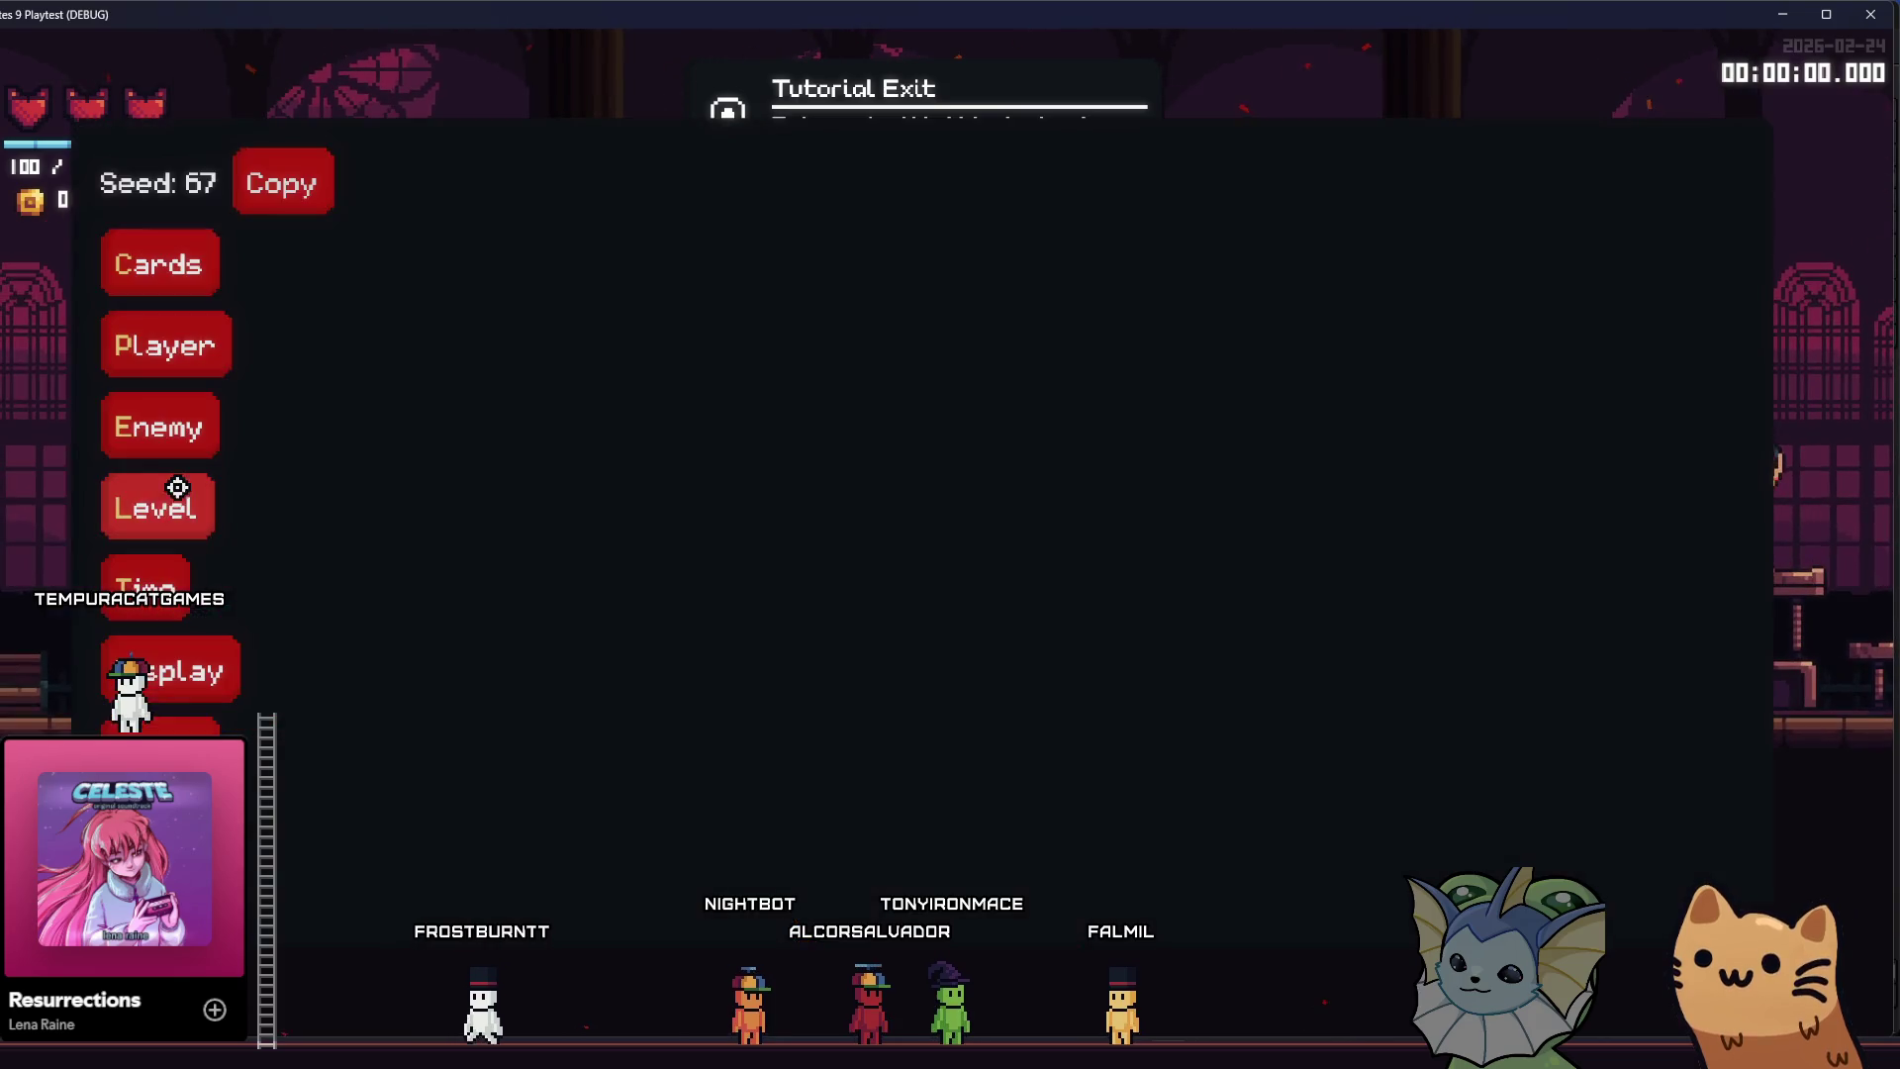
pyautogui.click(153, 505)
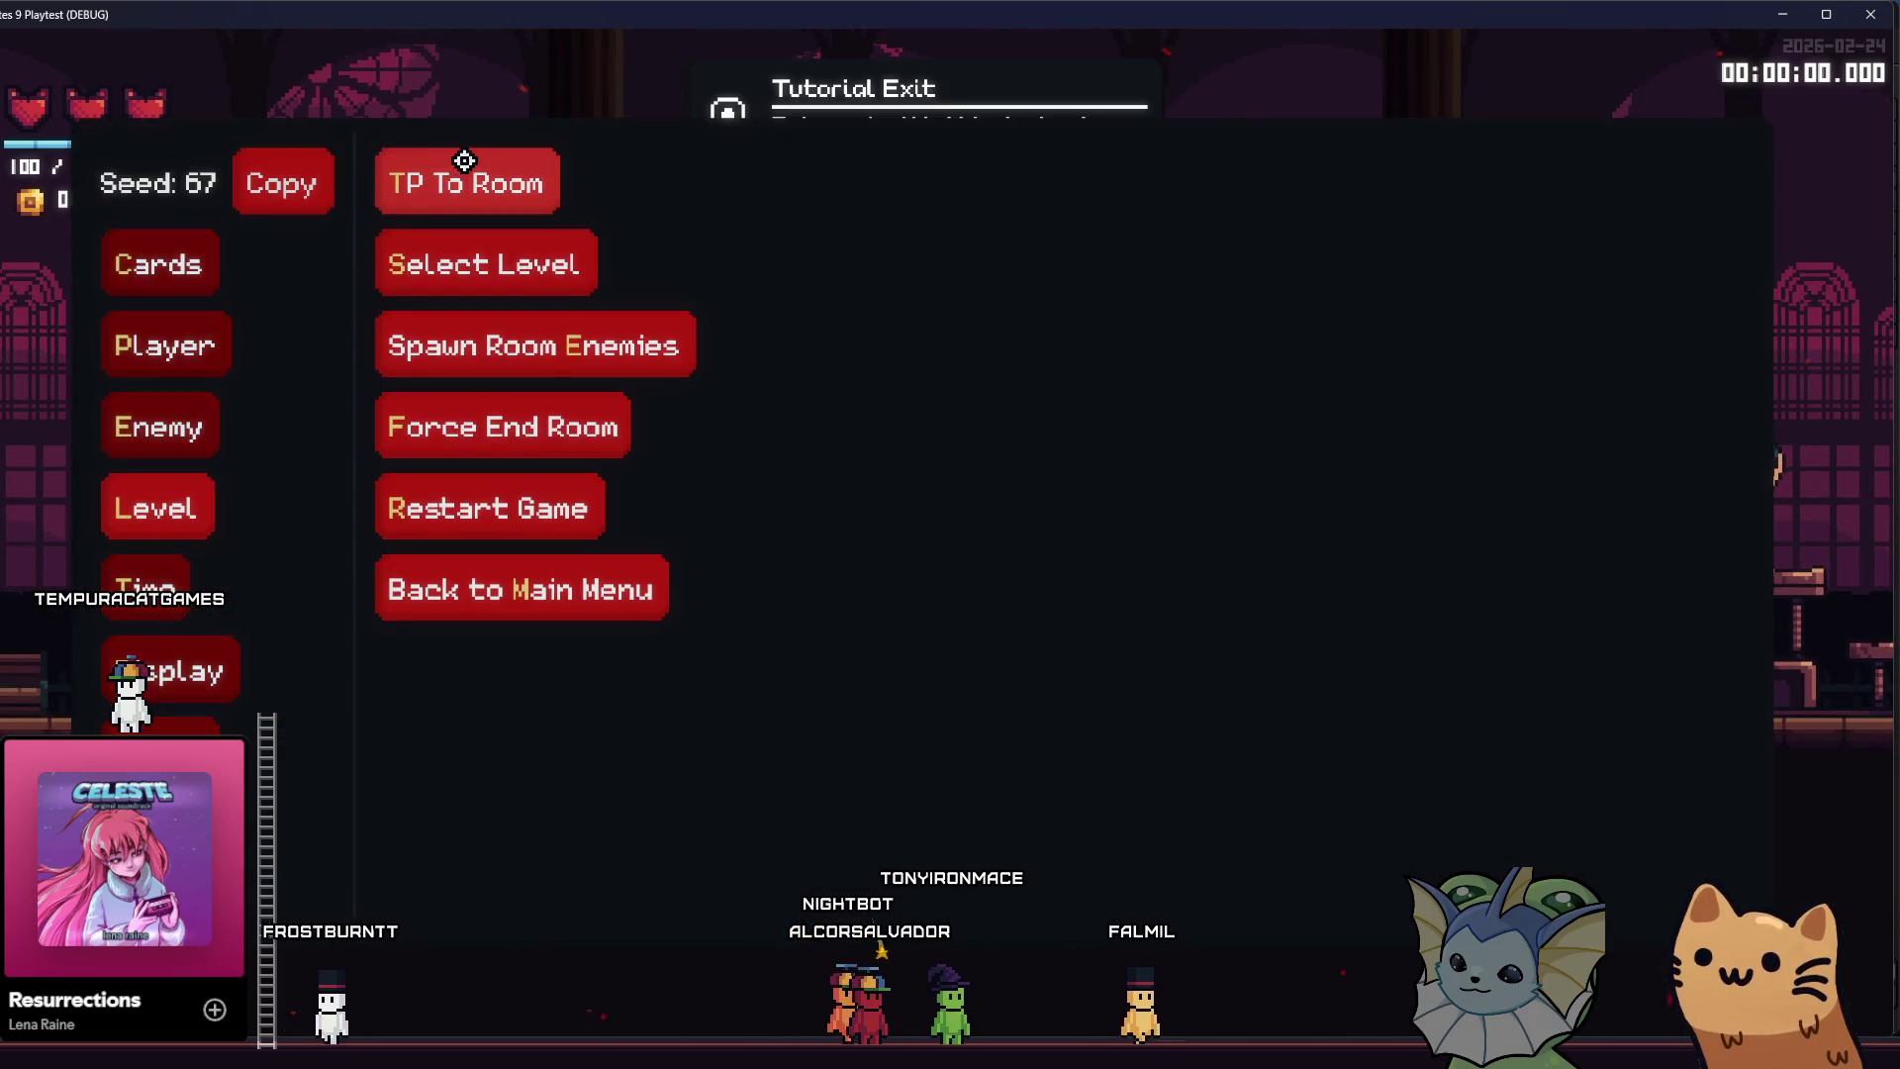
pyautogui.click(441, 264)
pyautogui.click(801, 504)
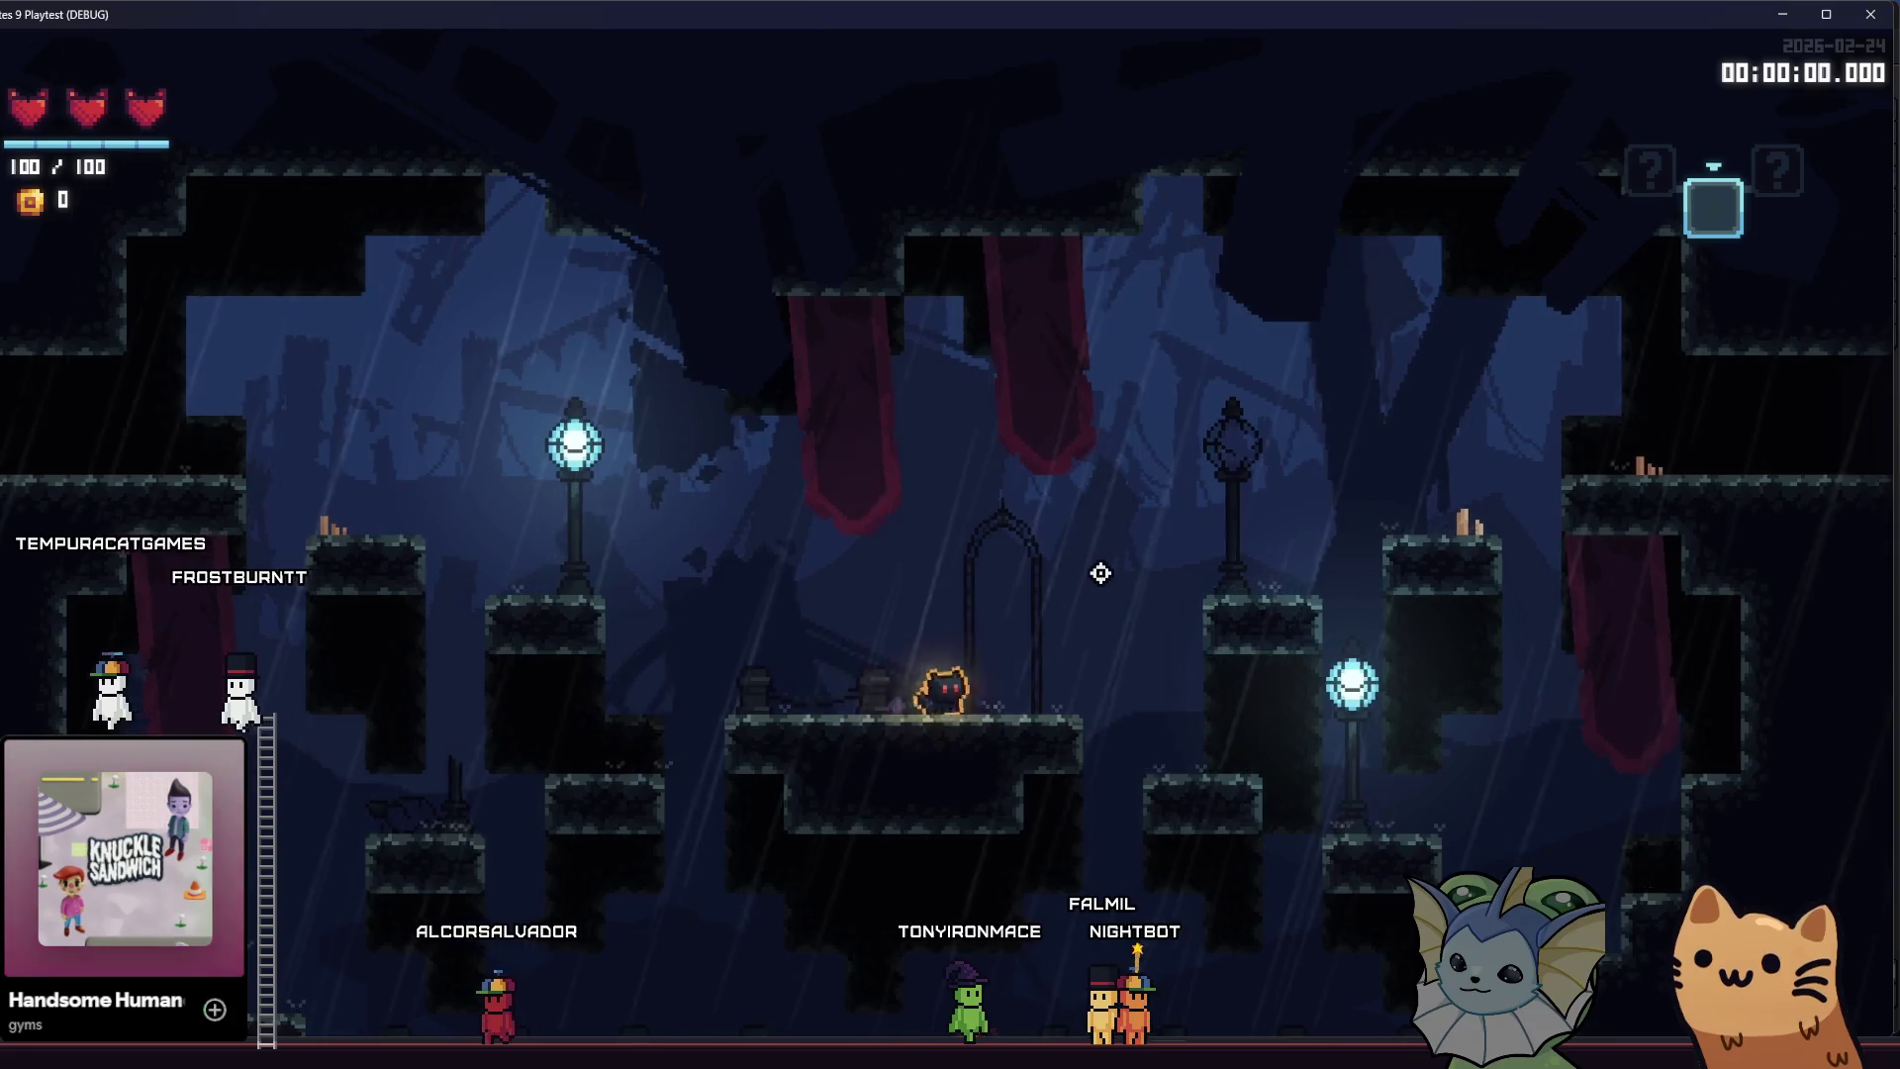
# - Move the cat onto the central platform, screenshot the game window, then close the playtest
pyautogui.press('s')
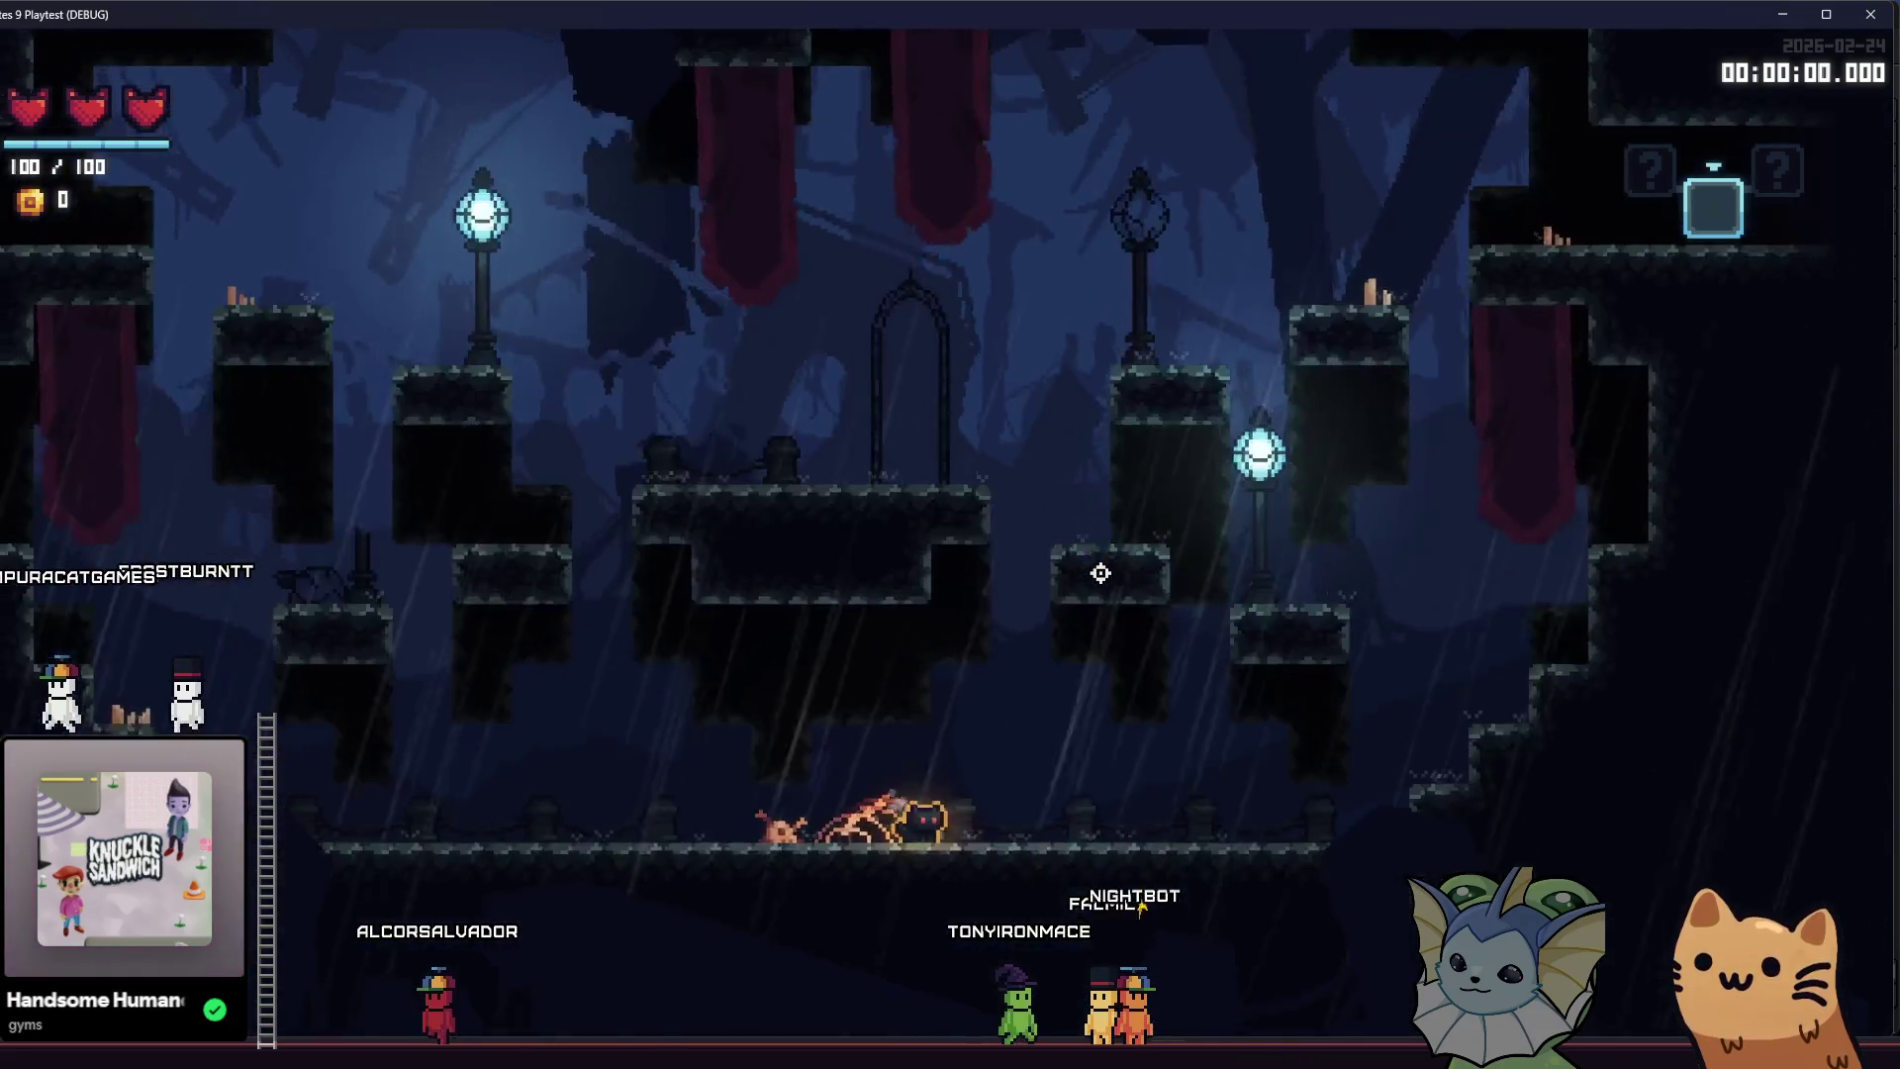
pyautogui.press('space')
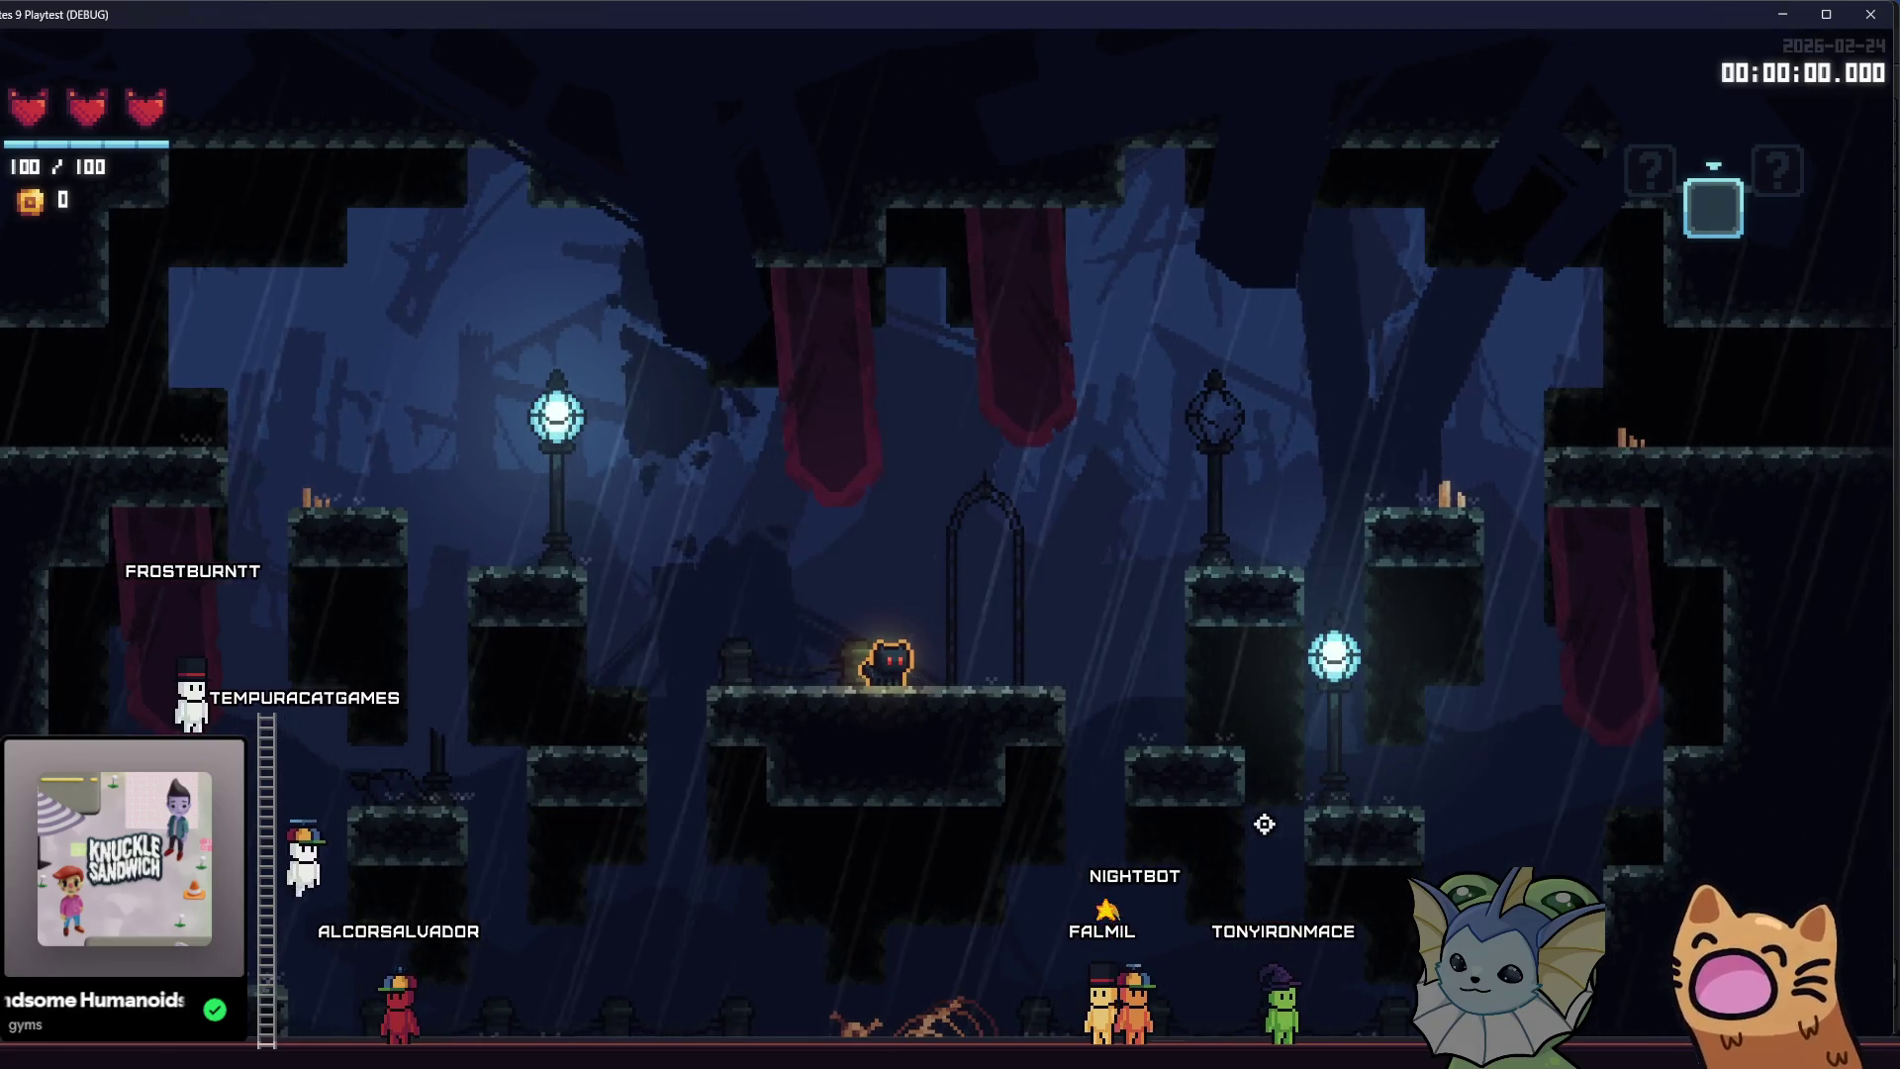
pyautogui.press('super+shift+s')
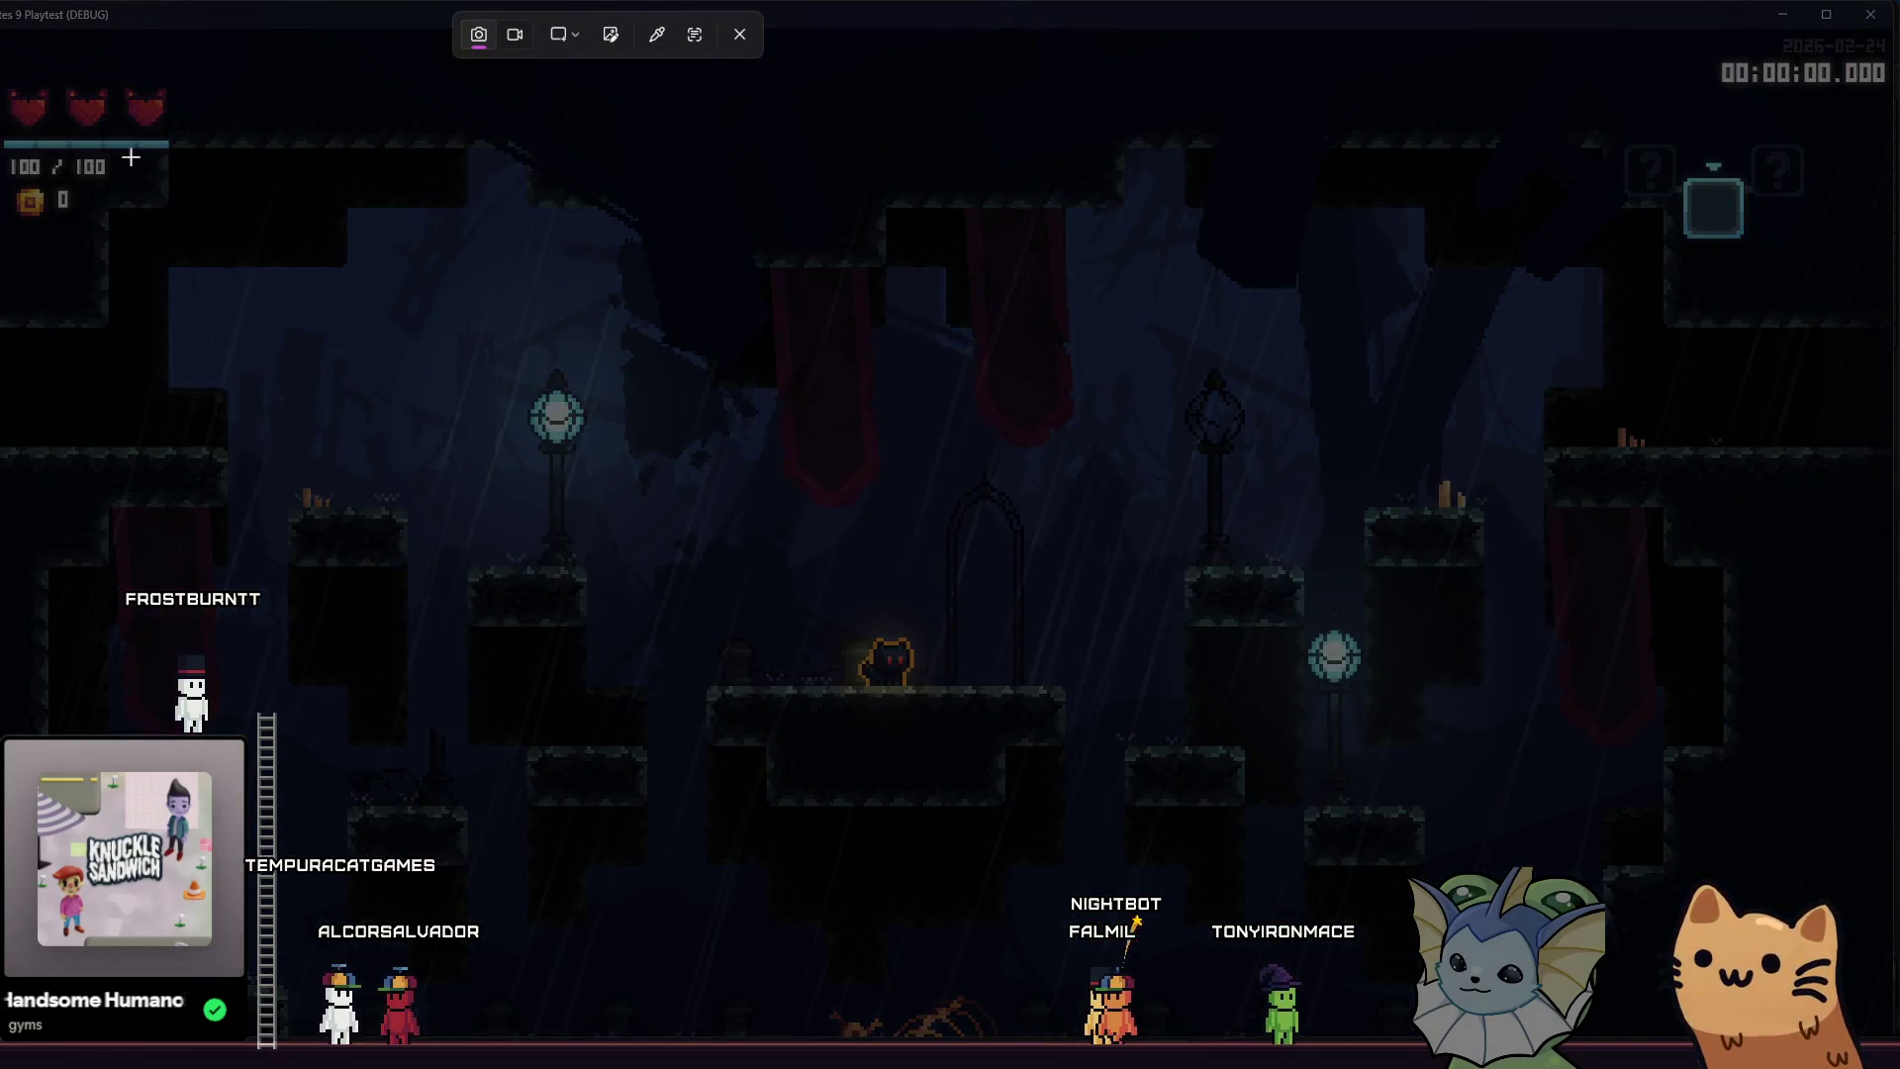
pyautogui.moveTo(0, 29)
pyautogui.mouseDown()
pyautogui.moveTo(1455, 827)
pyautogui.moveTo(1853, 976)
pyautogui.moveTo(1877, 1036)
pyautogui.mouseUp()
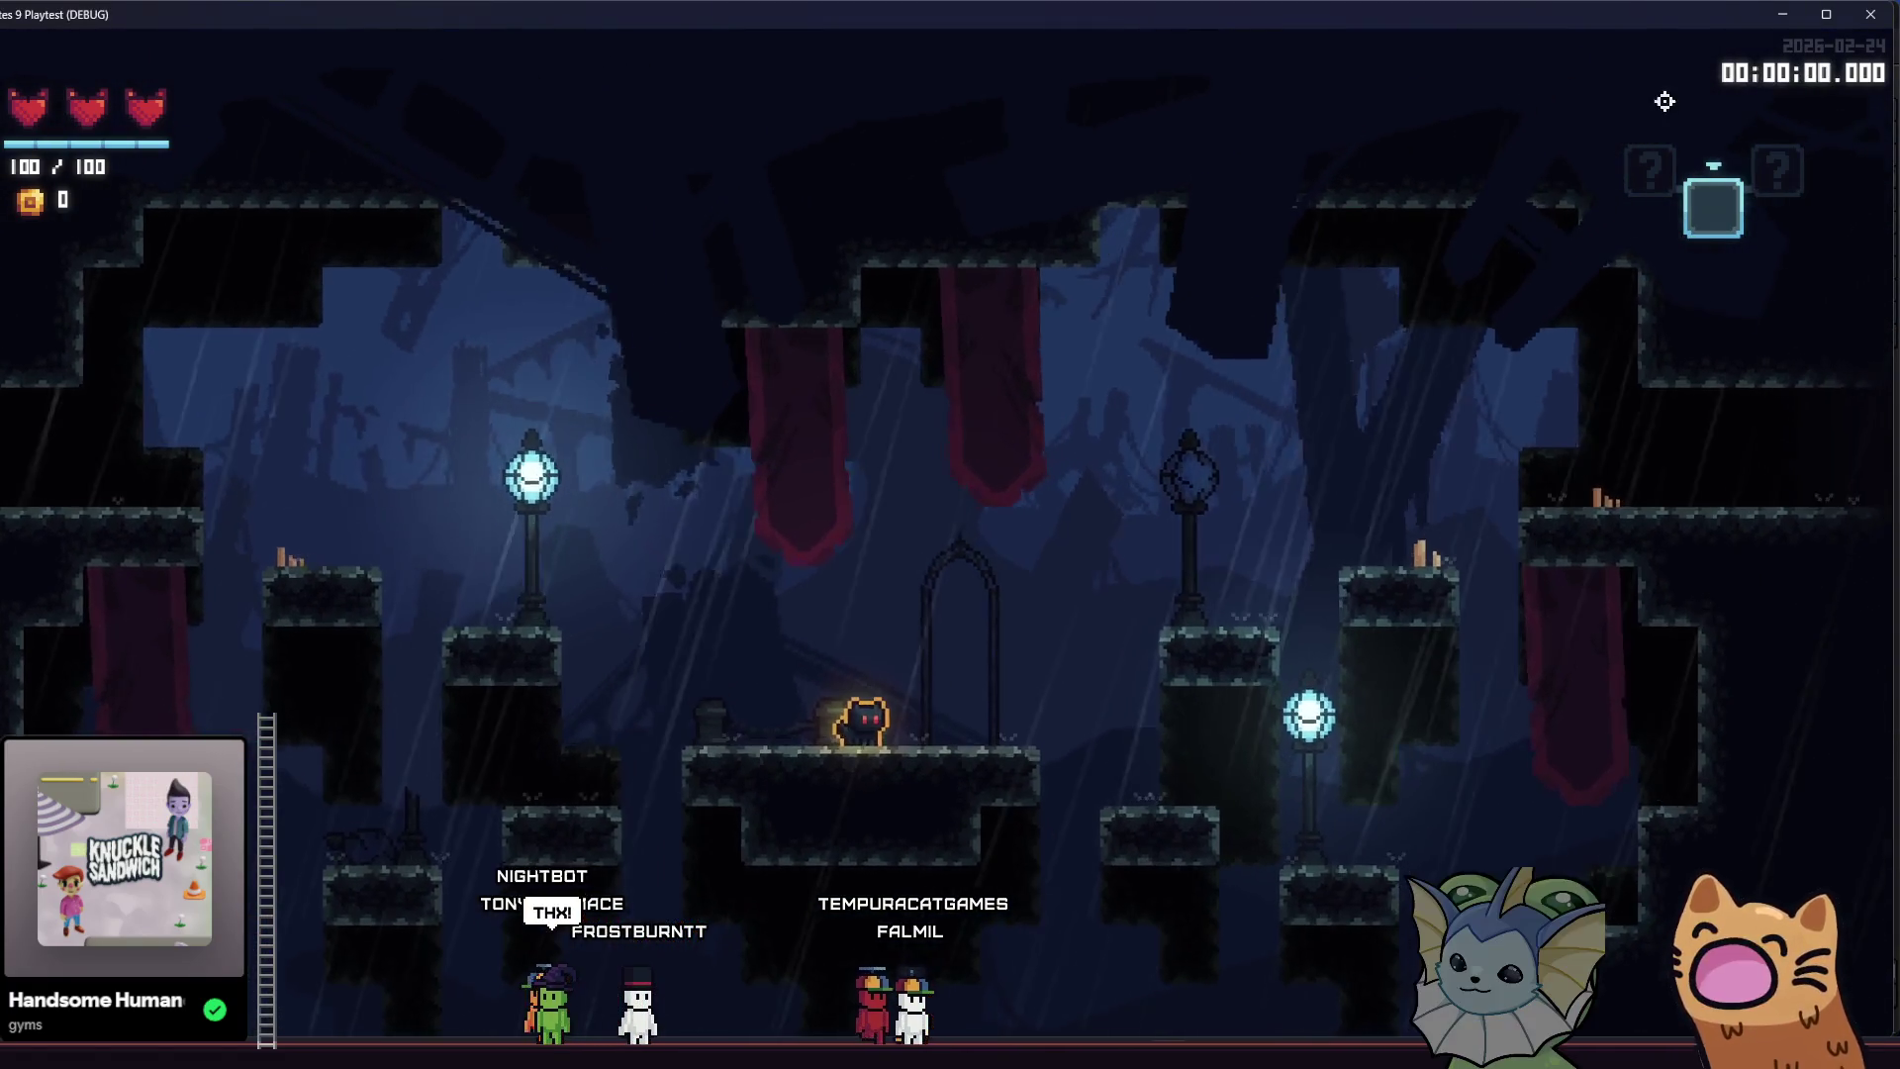
pyautogui.click(1866, 12)
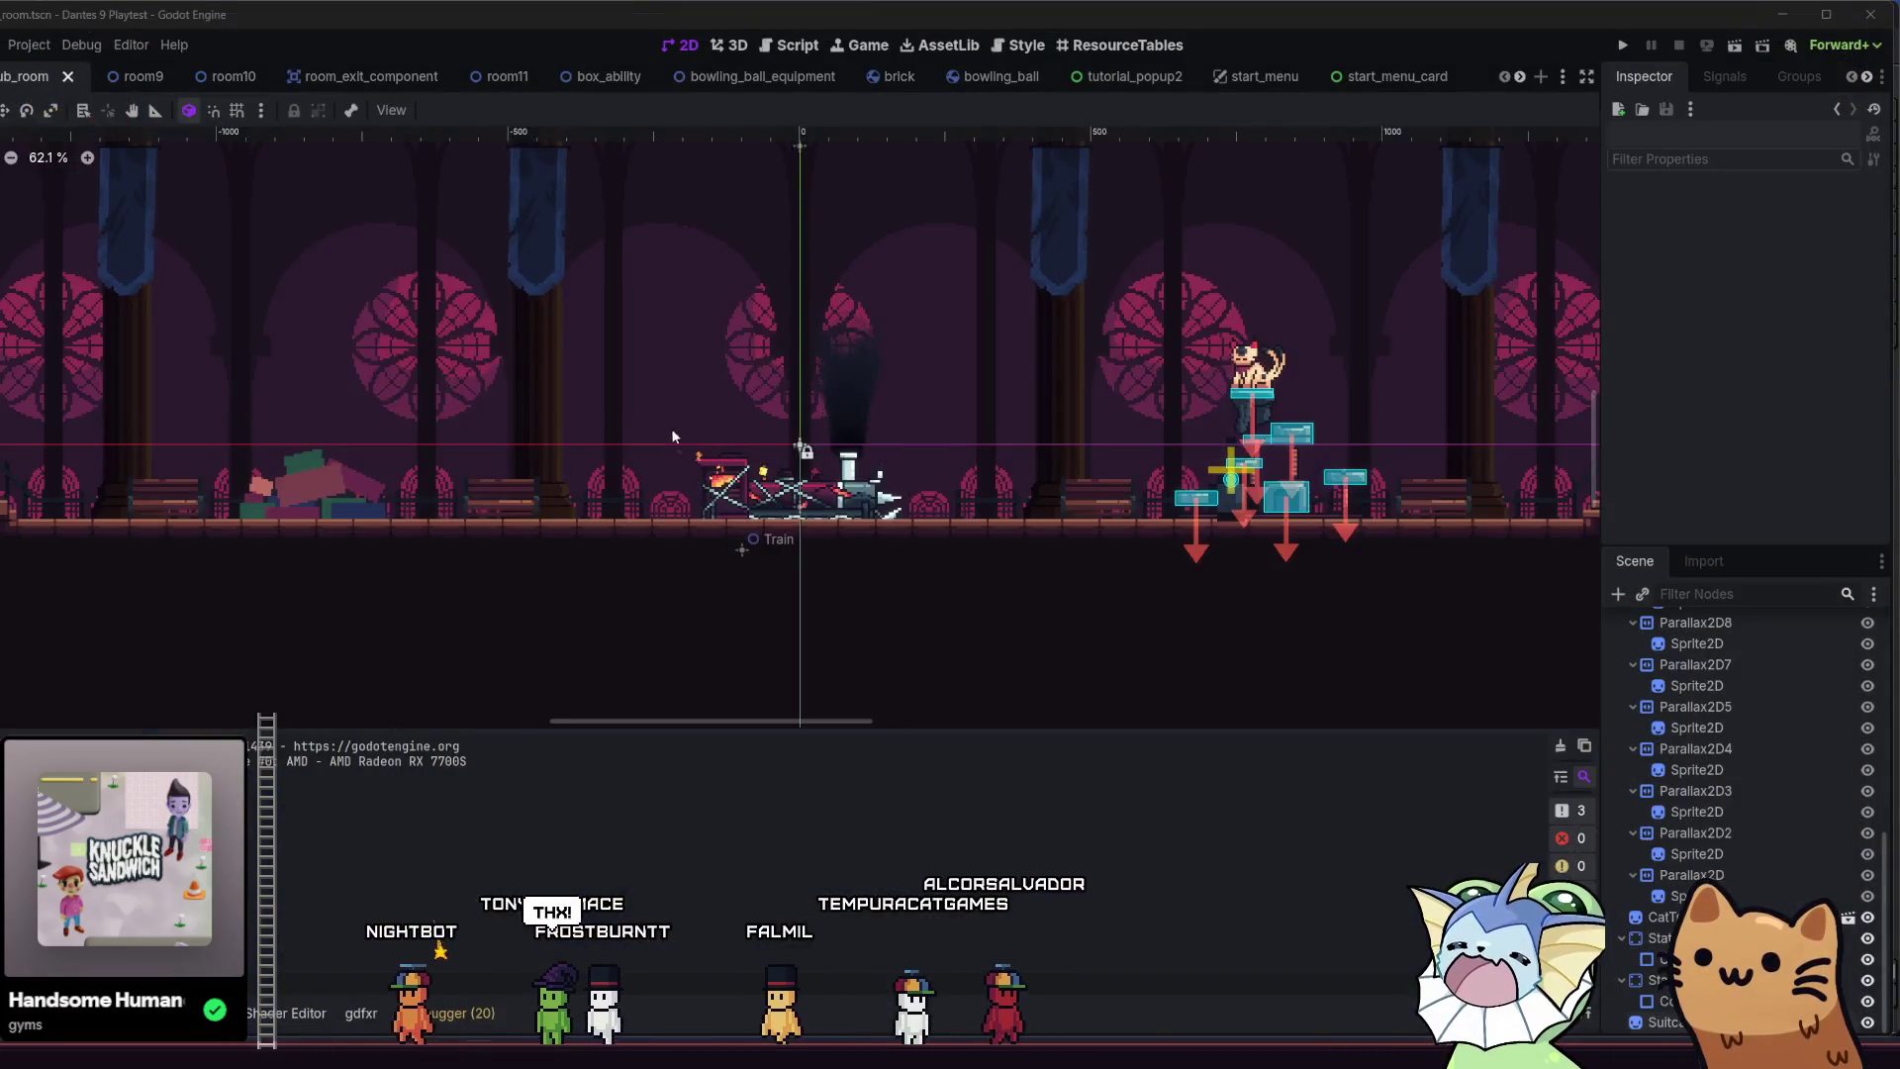
# - Back in Aseprite, paint tan highlight pixels along the upper-left lump's edge
pyautogui.hotkey('alt', 'Tab')
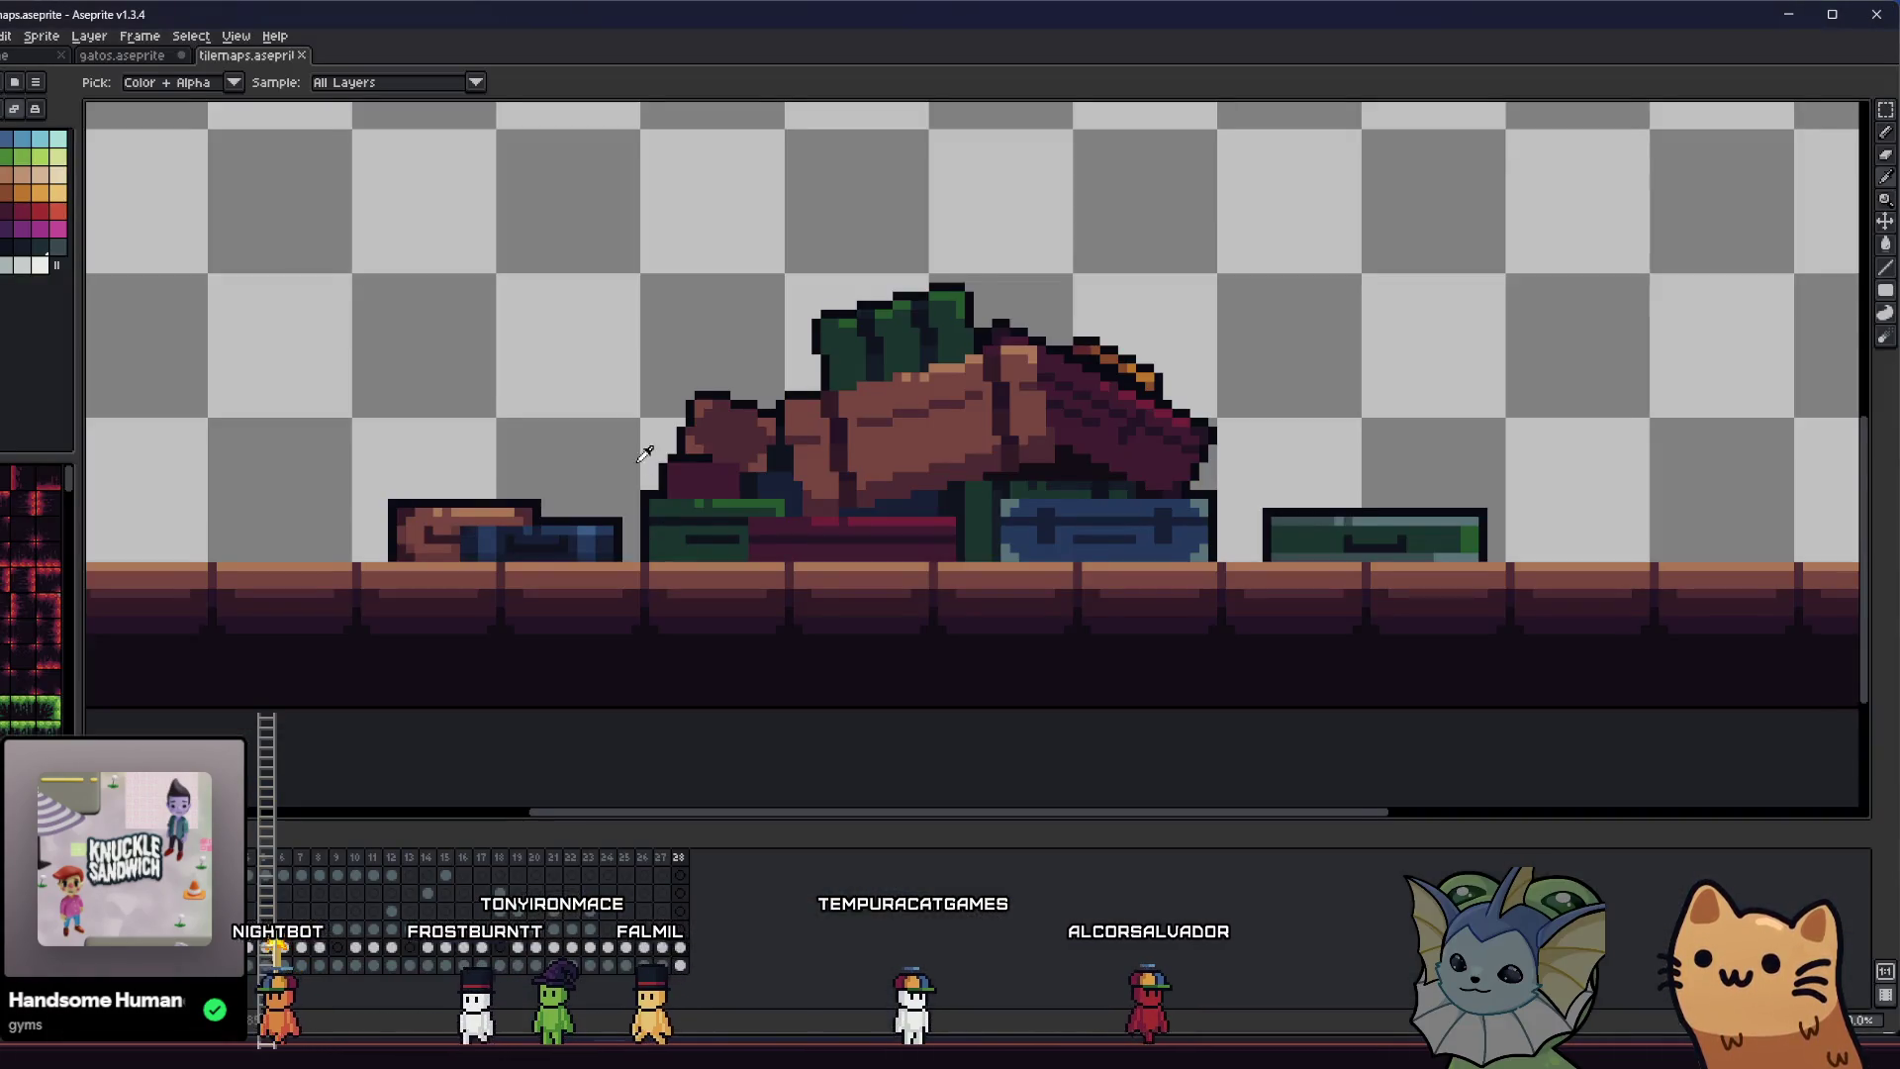
pyautogui.scroll(-3, 644, 453)
pyautogui.scroll(6, 747, 492)
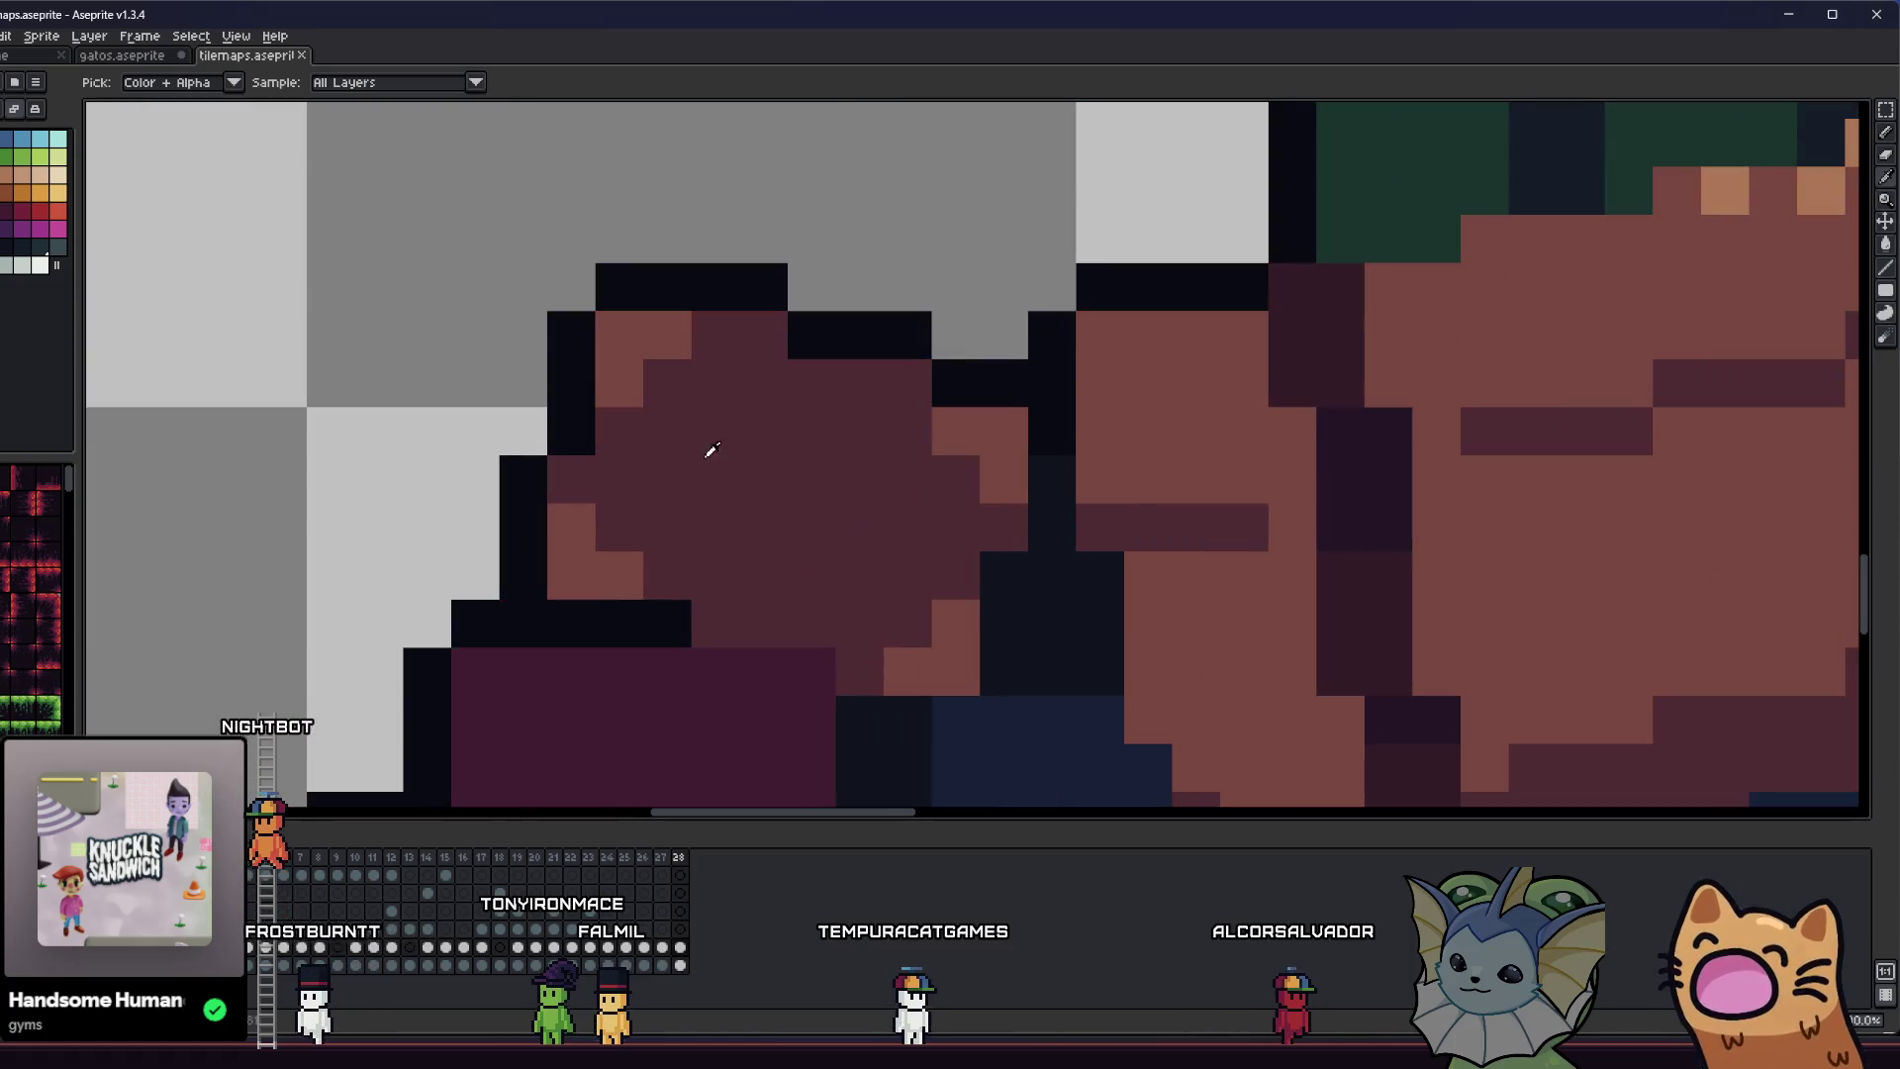
pyautogui.moveTo(711, 450); pyautogui.dragTo(669, 421)
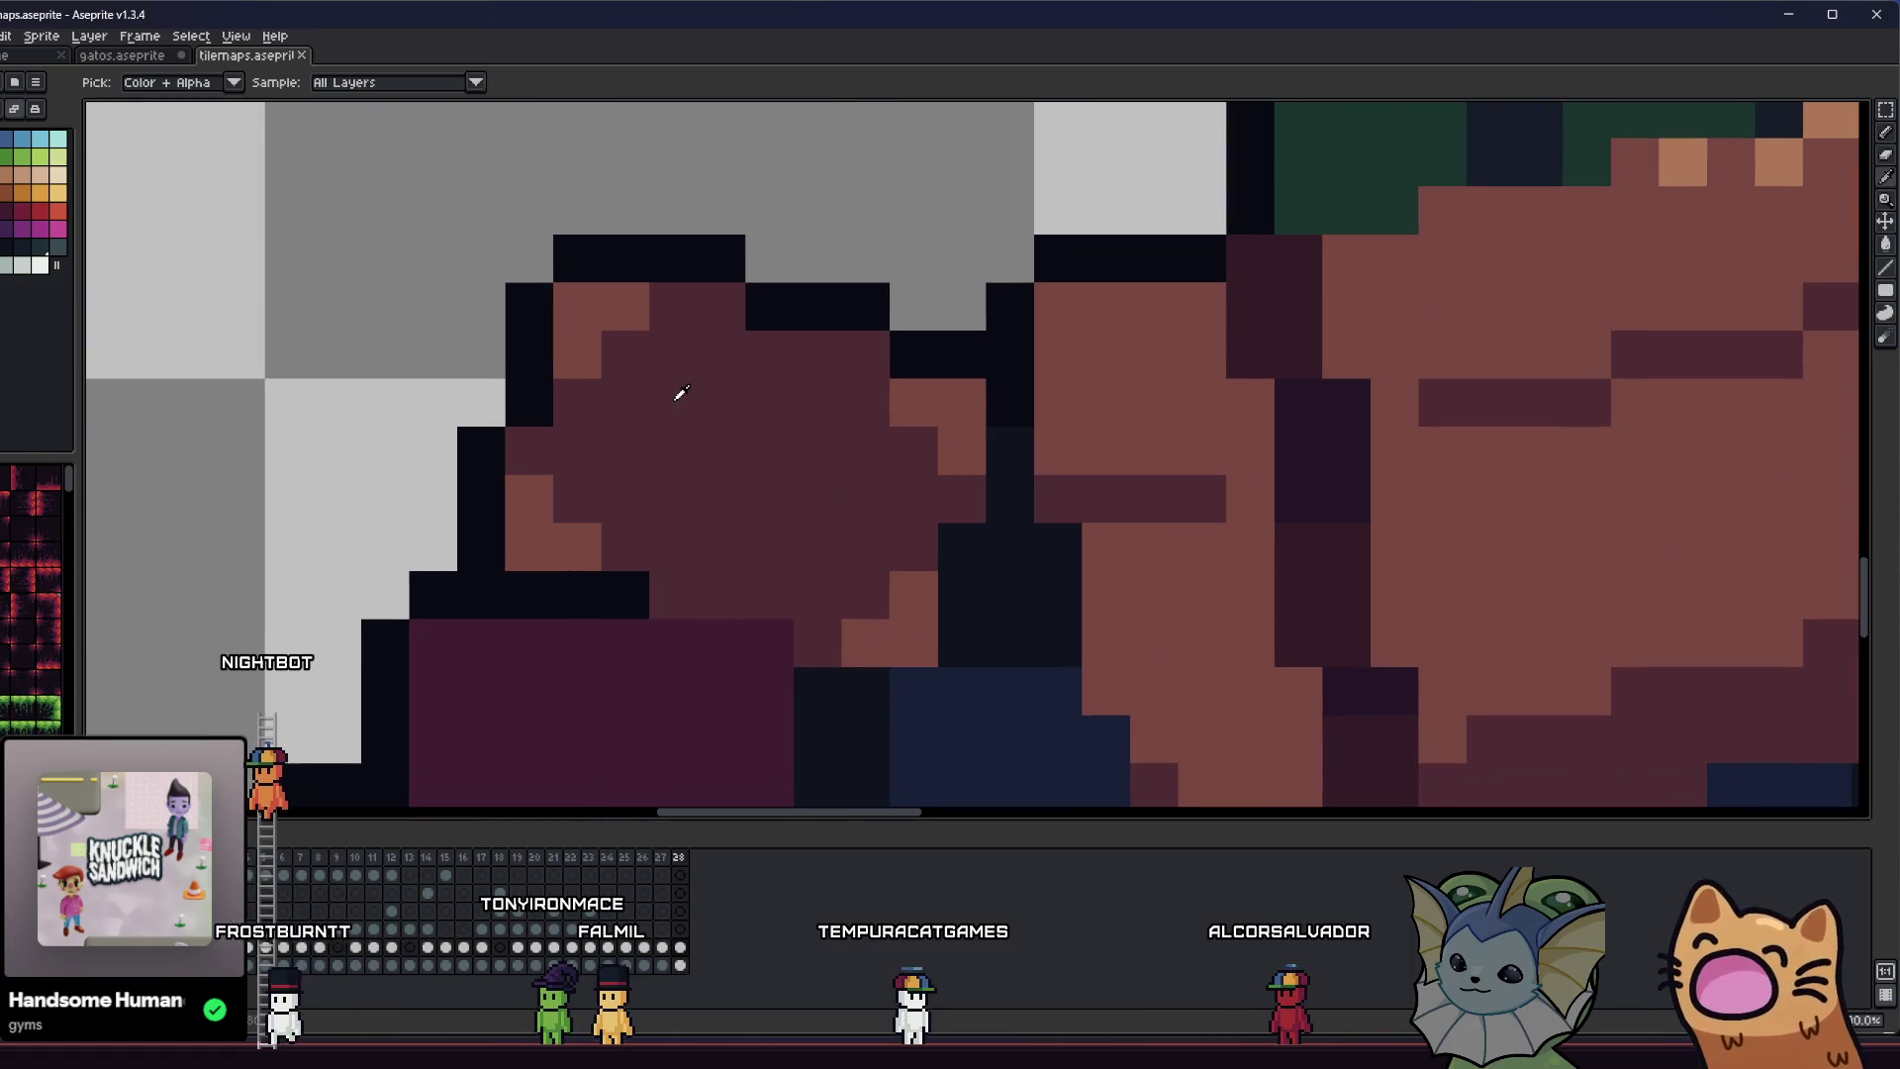
pyautogui.click(10, 188)
pyautogui.press('b')
pyautogui.moveTo(623, 306); pyautogui.dragTo(578, 353)
pyautogui.click(869, 380)
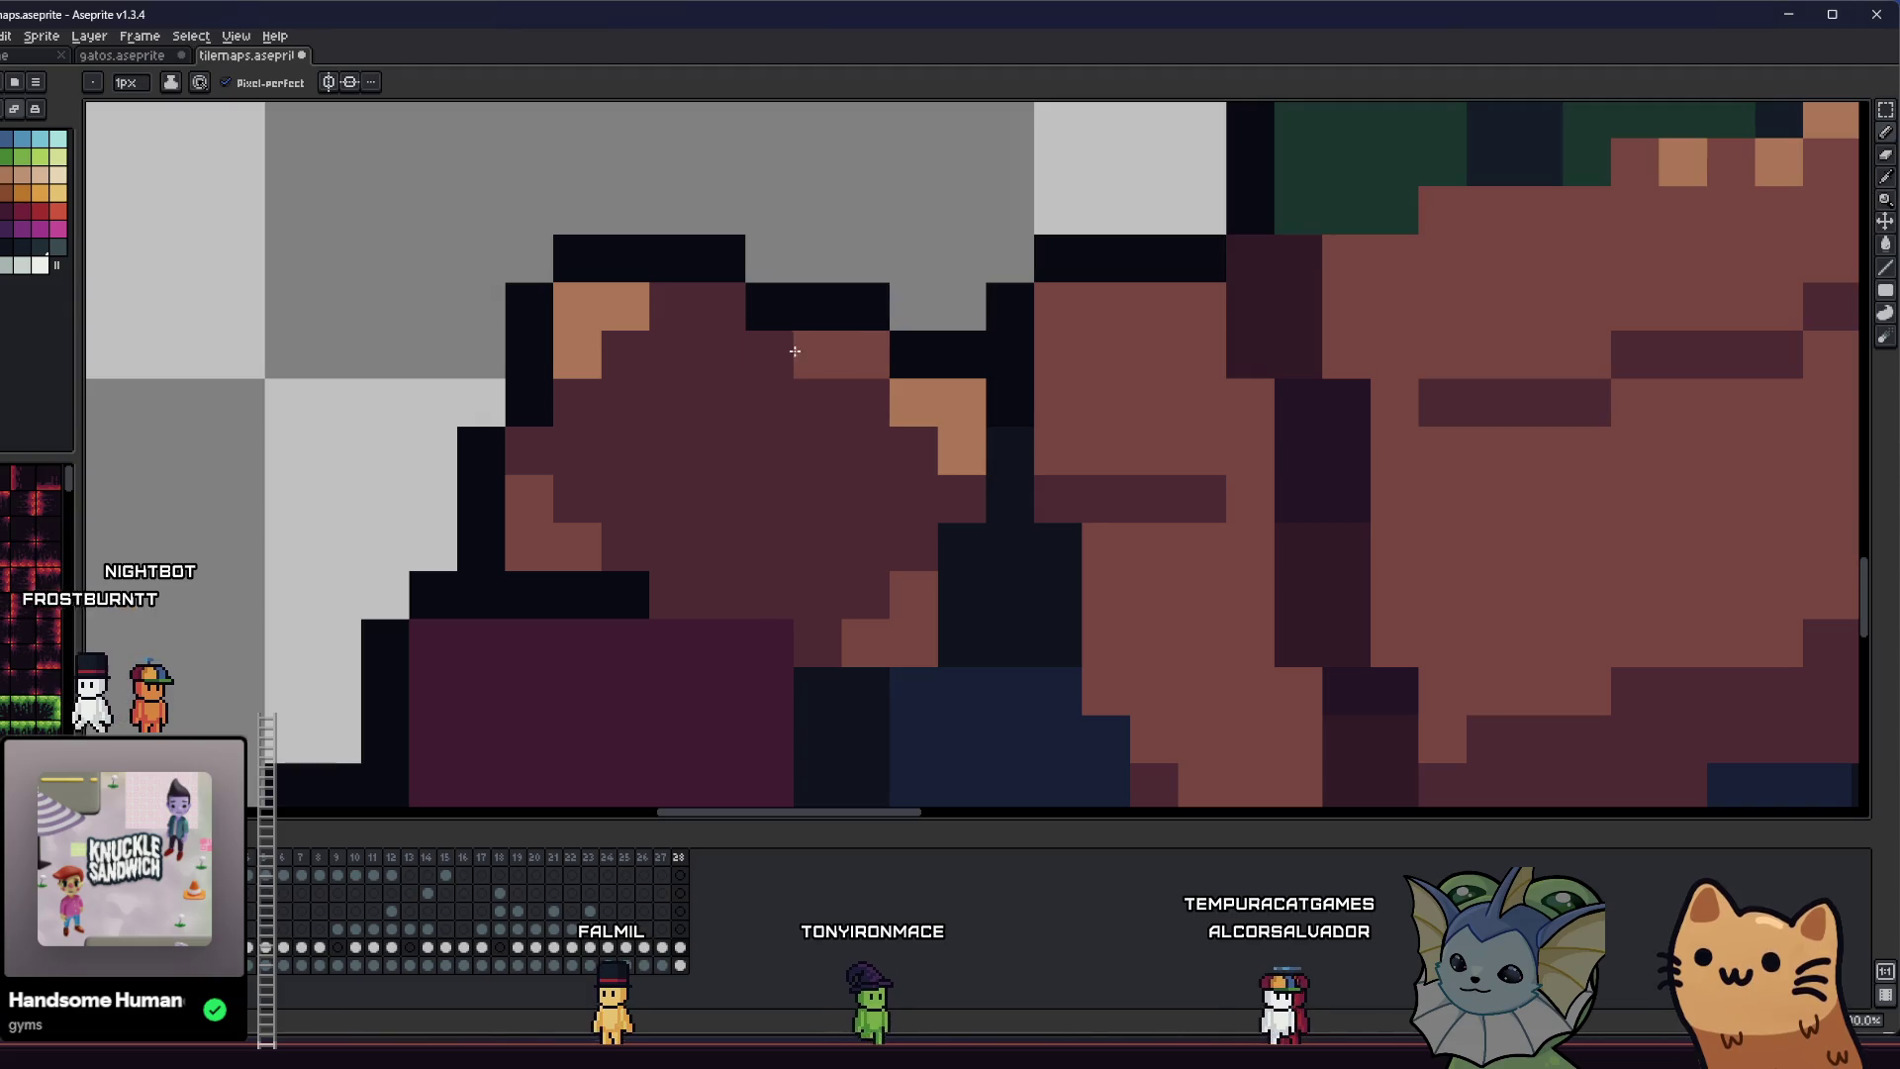
pyautogui.moveTo(715, 297); pyautogui.dragTo(673, 302)
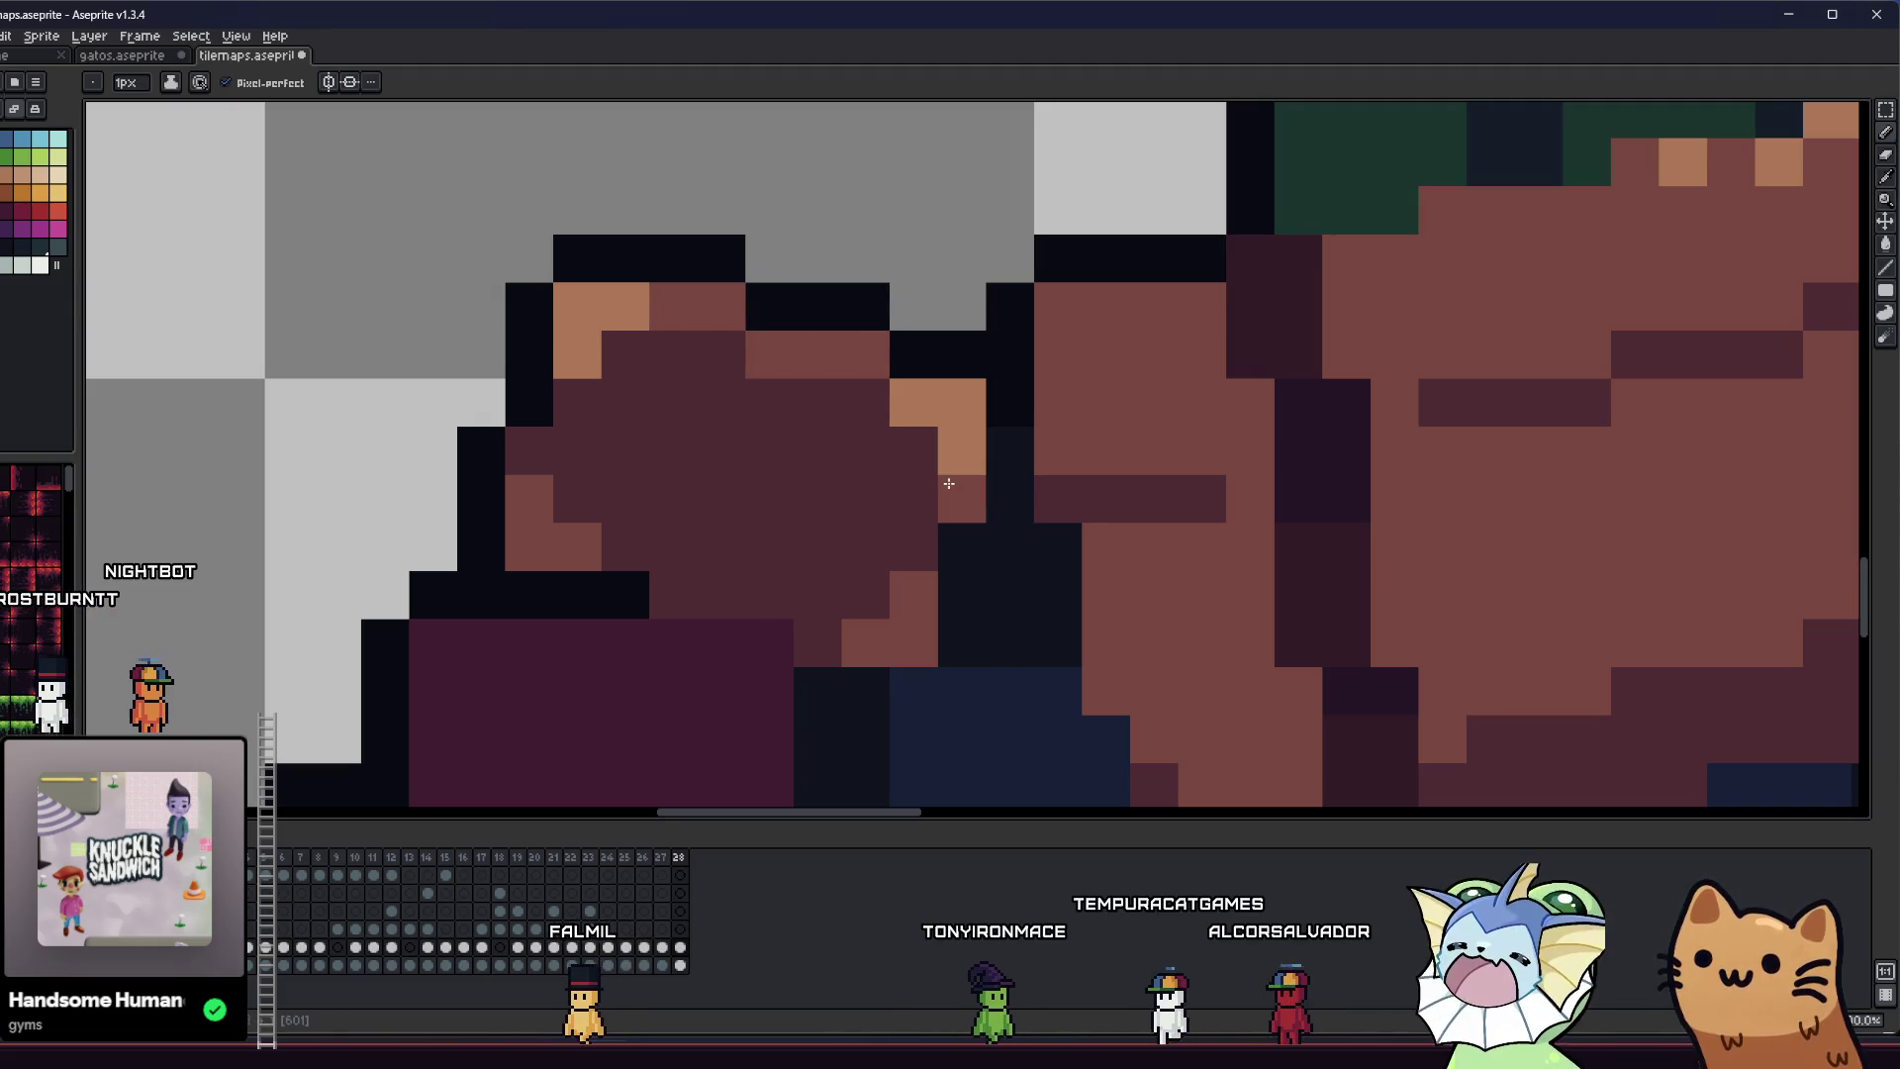
# - Add orange rim light to the hat's top right, left edge and lower-left edge
pyautogui.scroll(-5, 948, 483)
pyautogui.scroll(1, 781, 528)
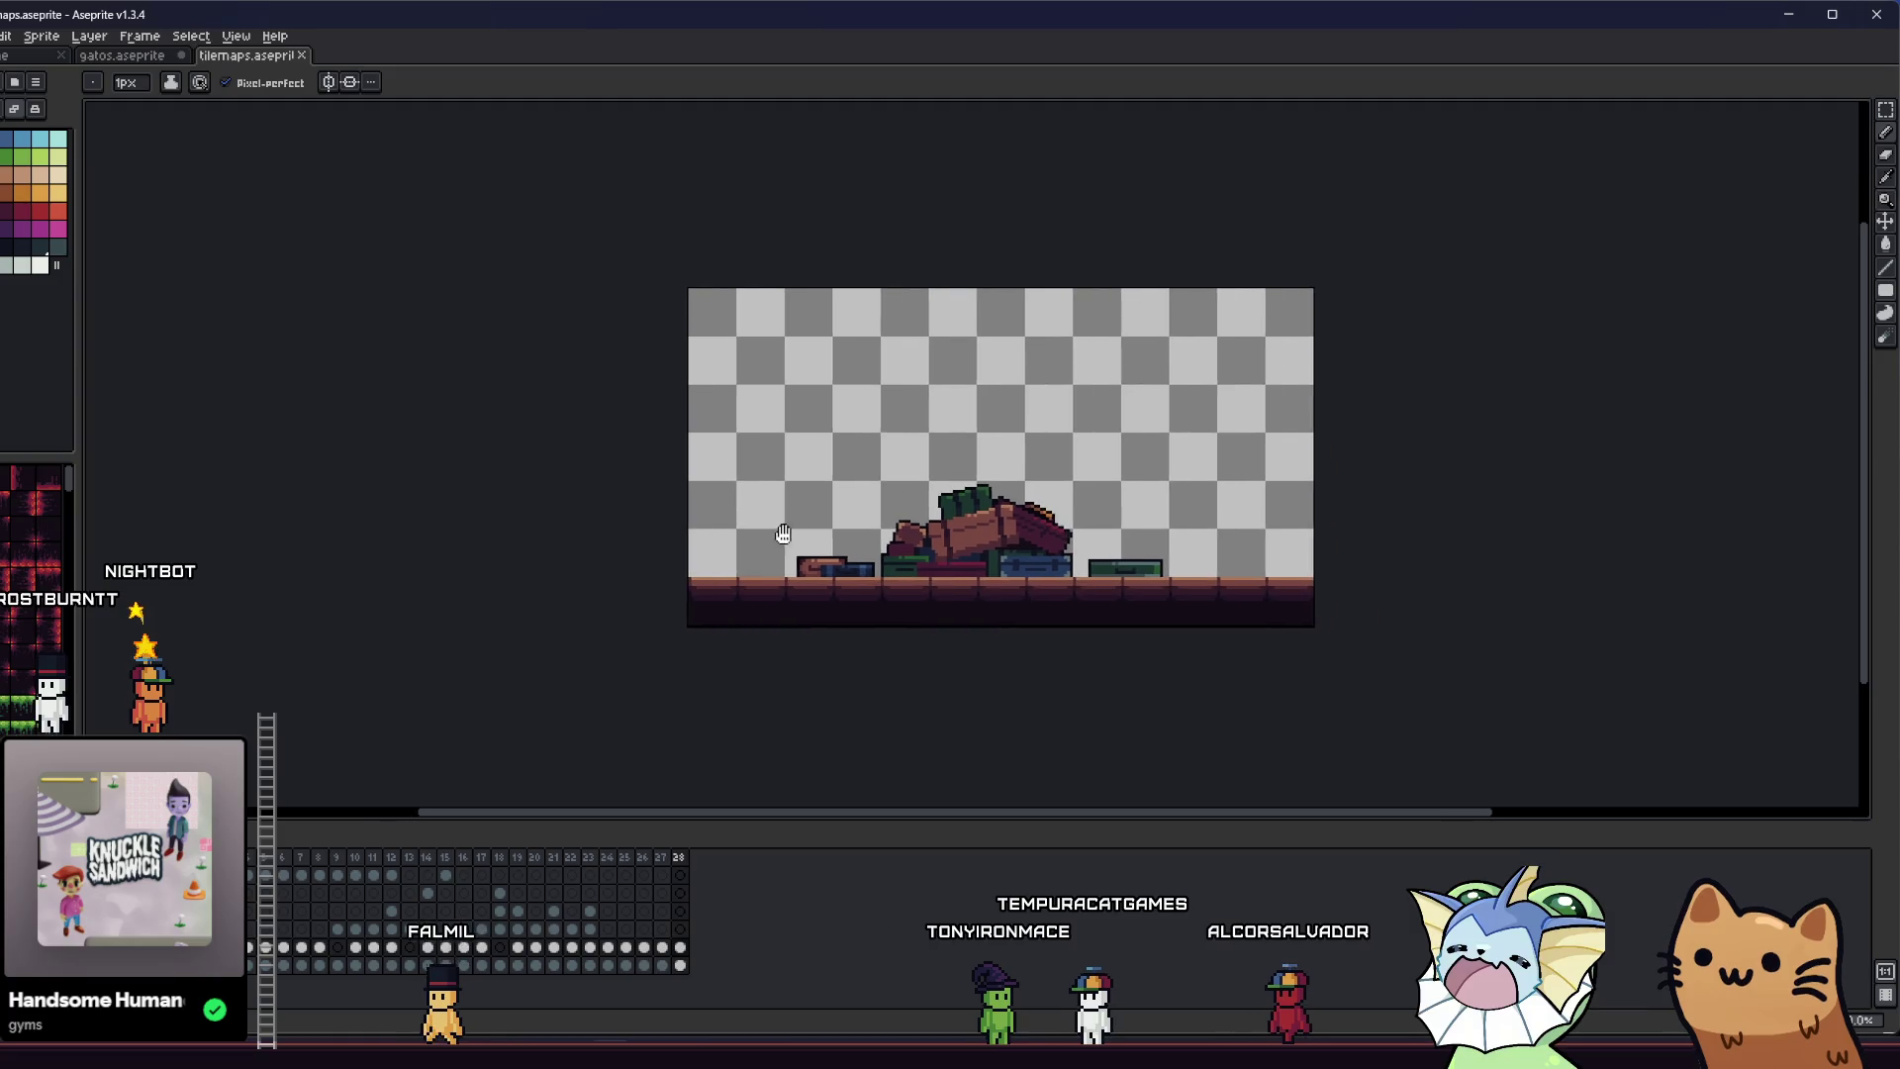
pyautogui.moveTo(782, 528); pyautogui.dragTo(733, 528)
pyautogui.scroll(3, 733, 529)
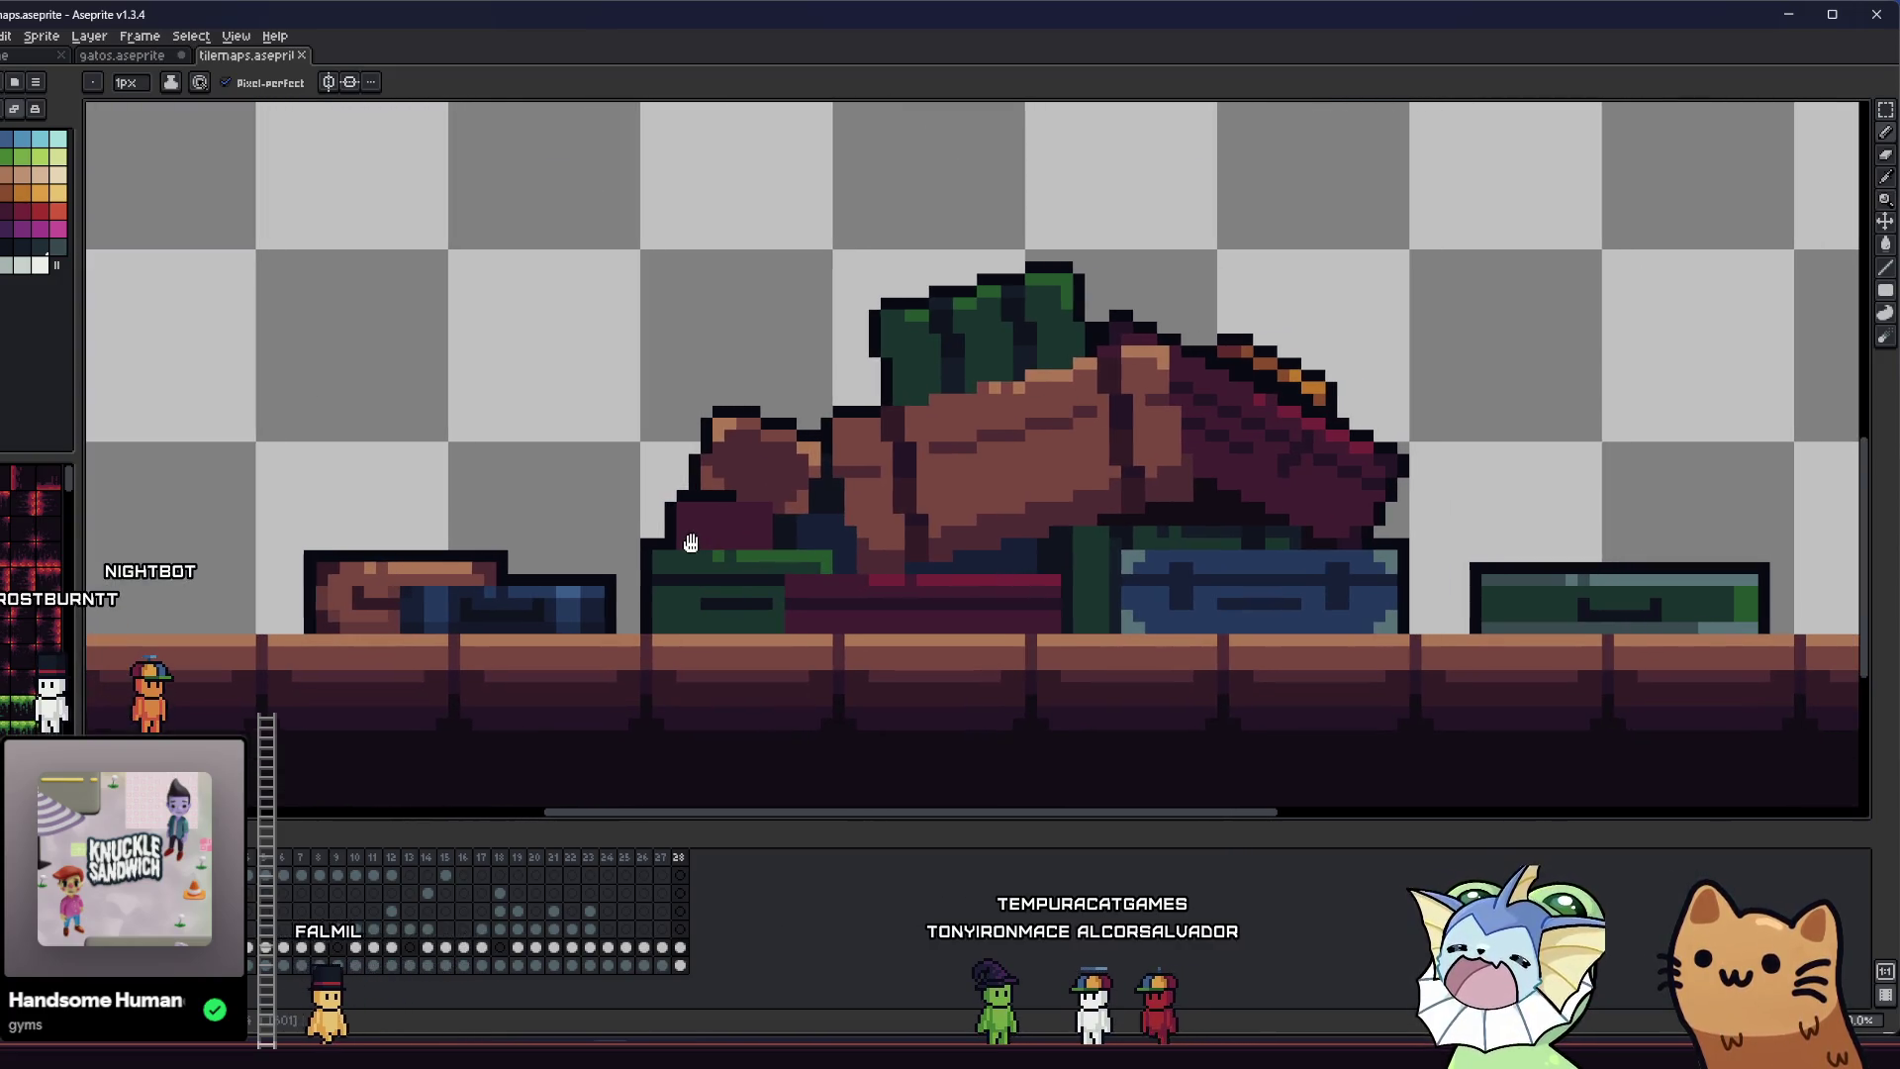
pyautogui.press('i')
pyautogui.scroll(2, 990, 327)
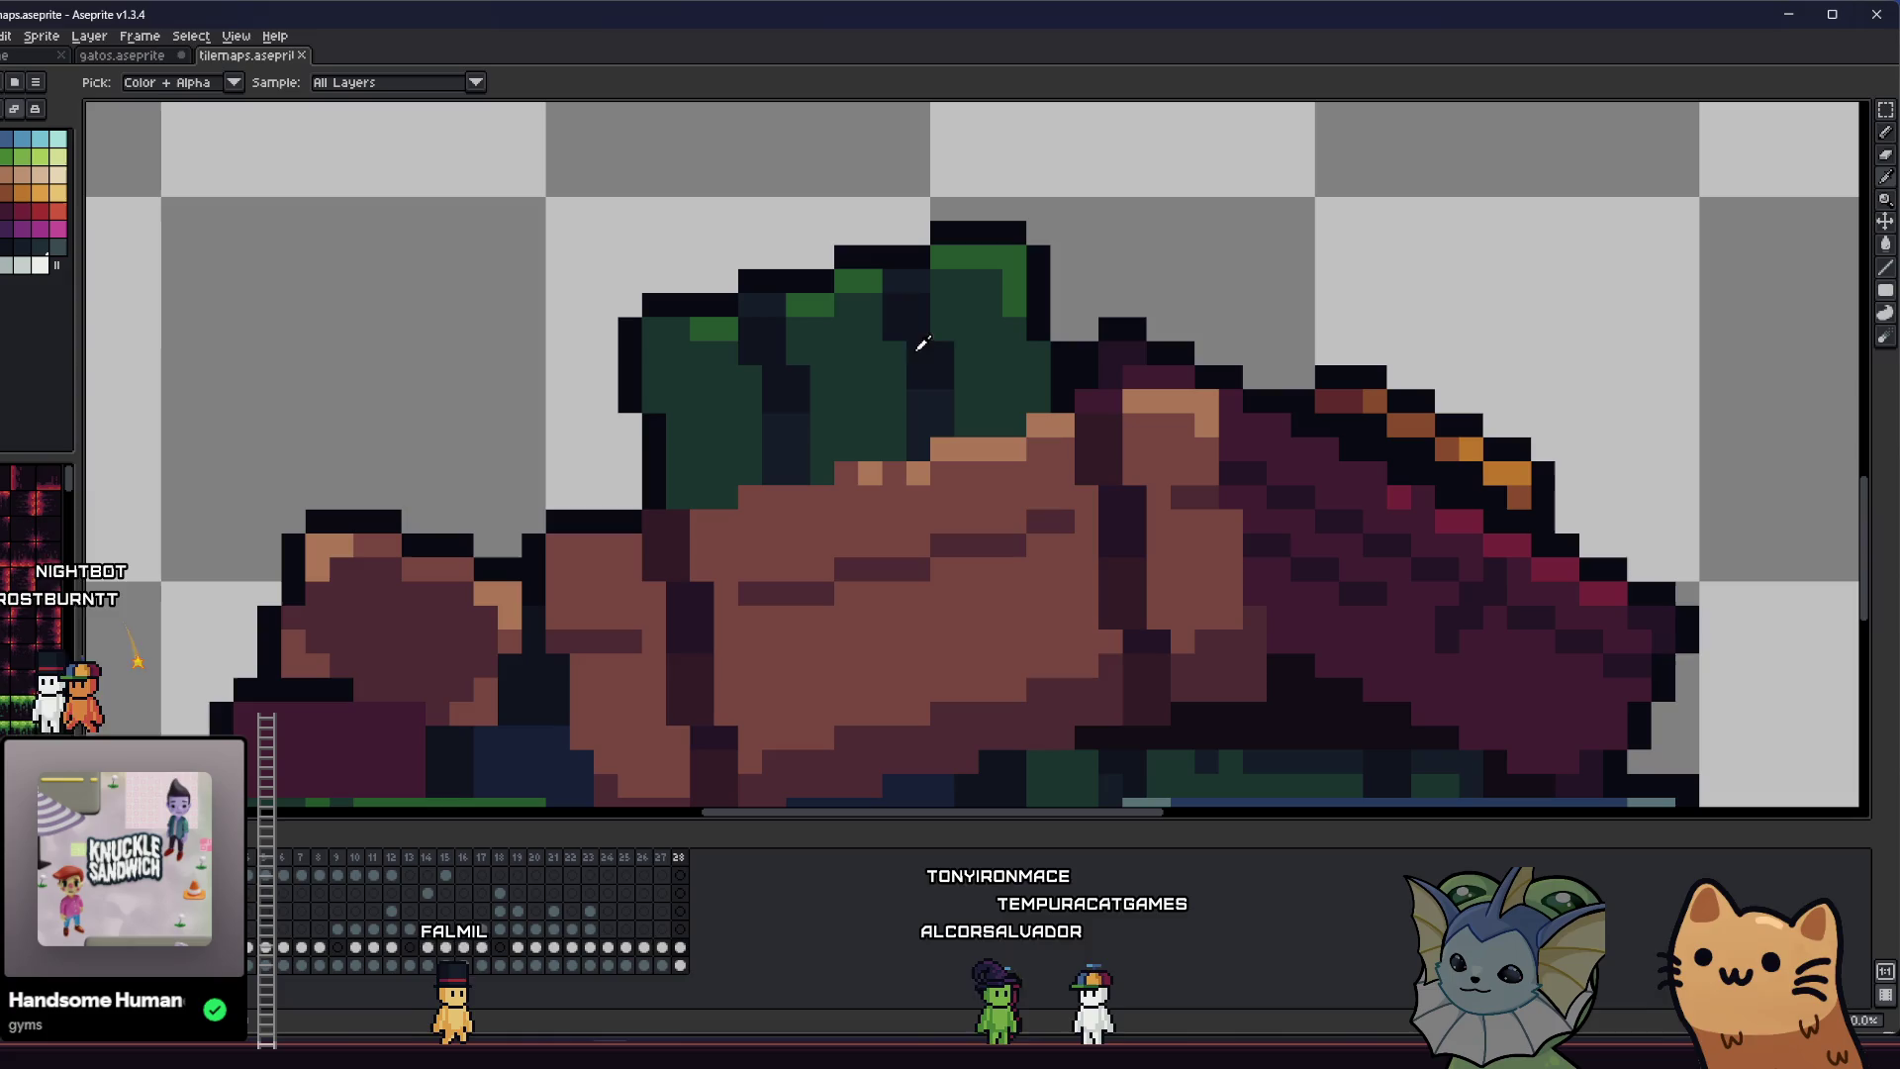
pyautogui.press('b')
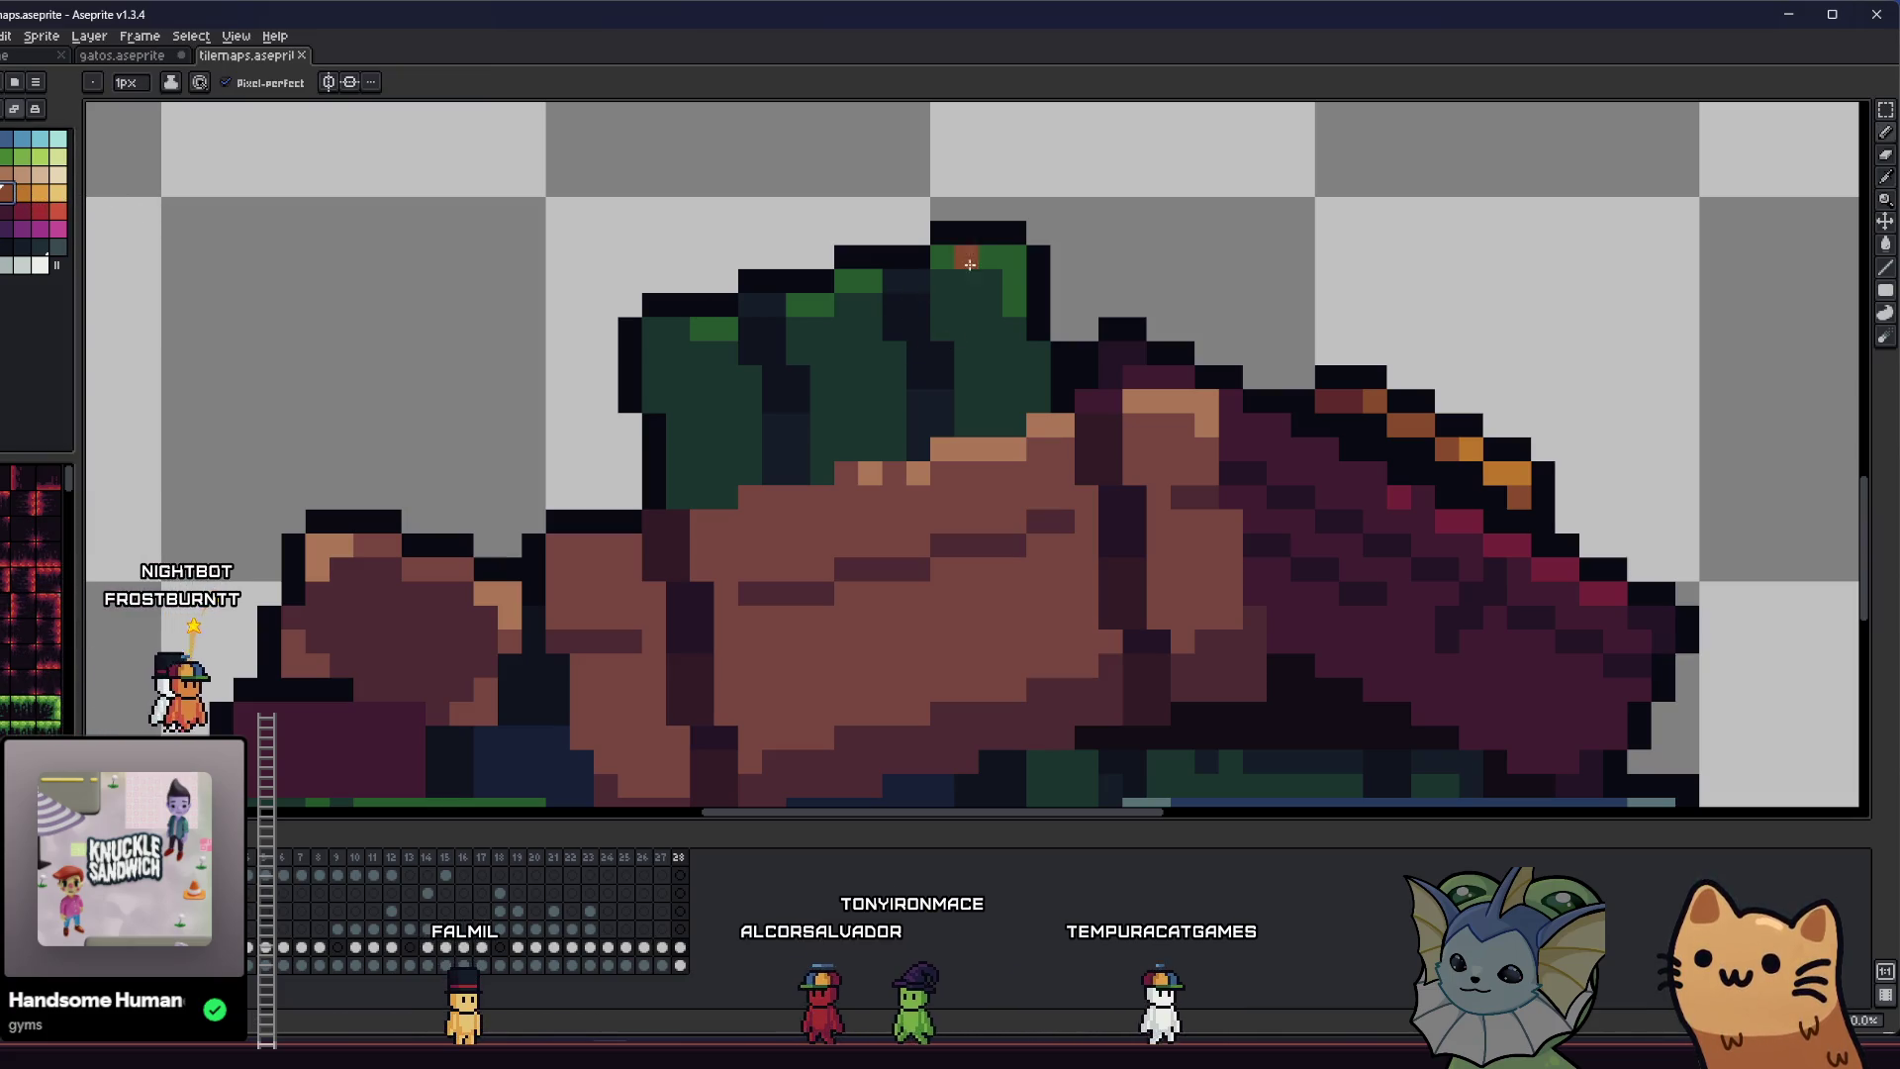
pyautogui.moveTo(1013, 253); pyautogui.dragTo(990, 257)
pyautogui.moveTo(677, 329); pyautogui.dragTo(653, 353)
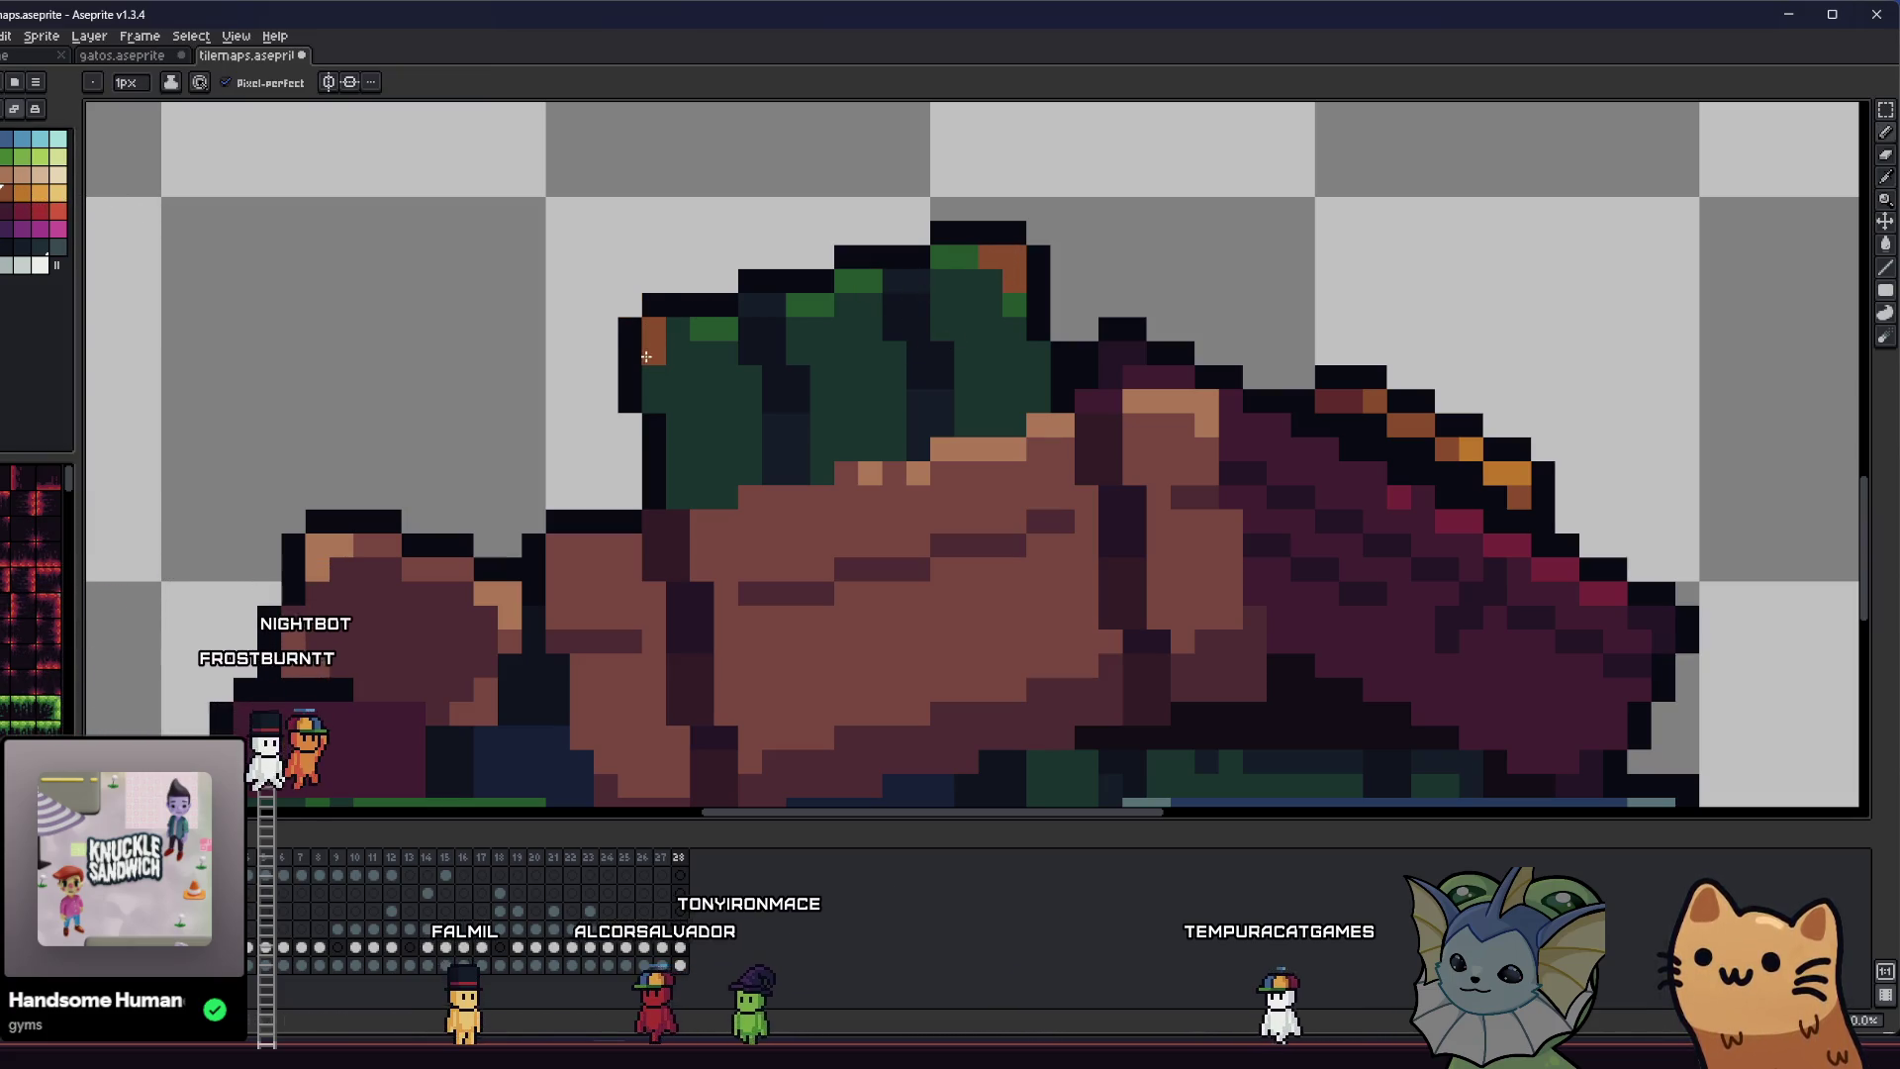
pyautogui.moveTo(657, 505); pyautogui.dragTo(678, 529)
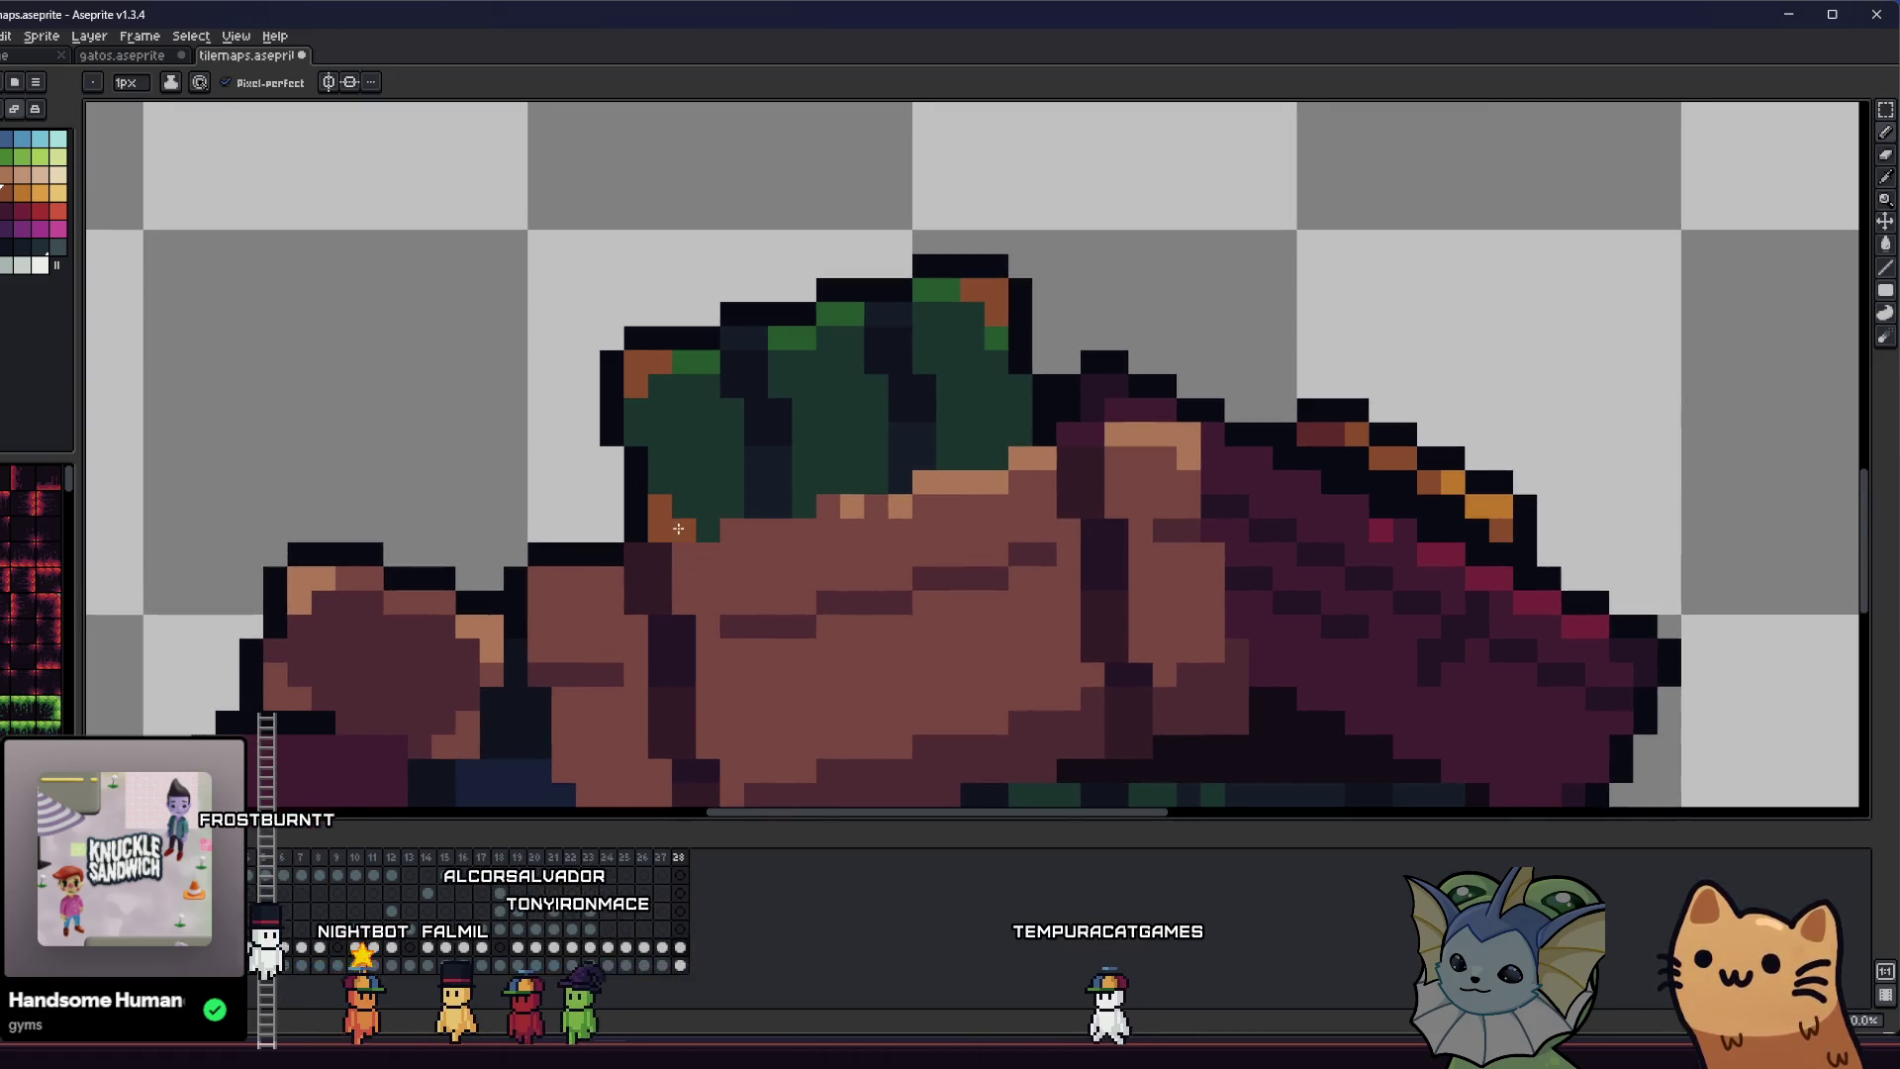
# - Add one more orange pixel beside the hat's top and zoom out to the whole sprite
pyautogui.scroll(-3, 993, 455)
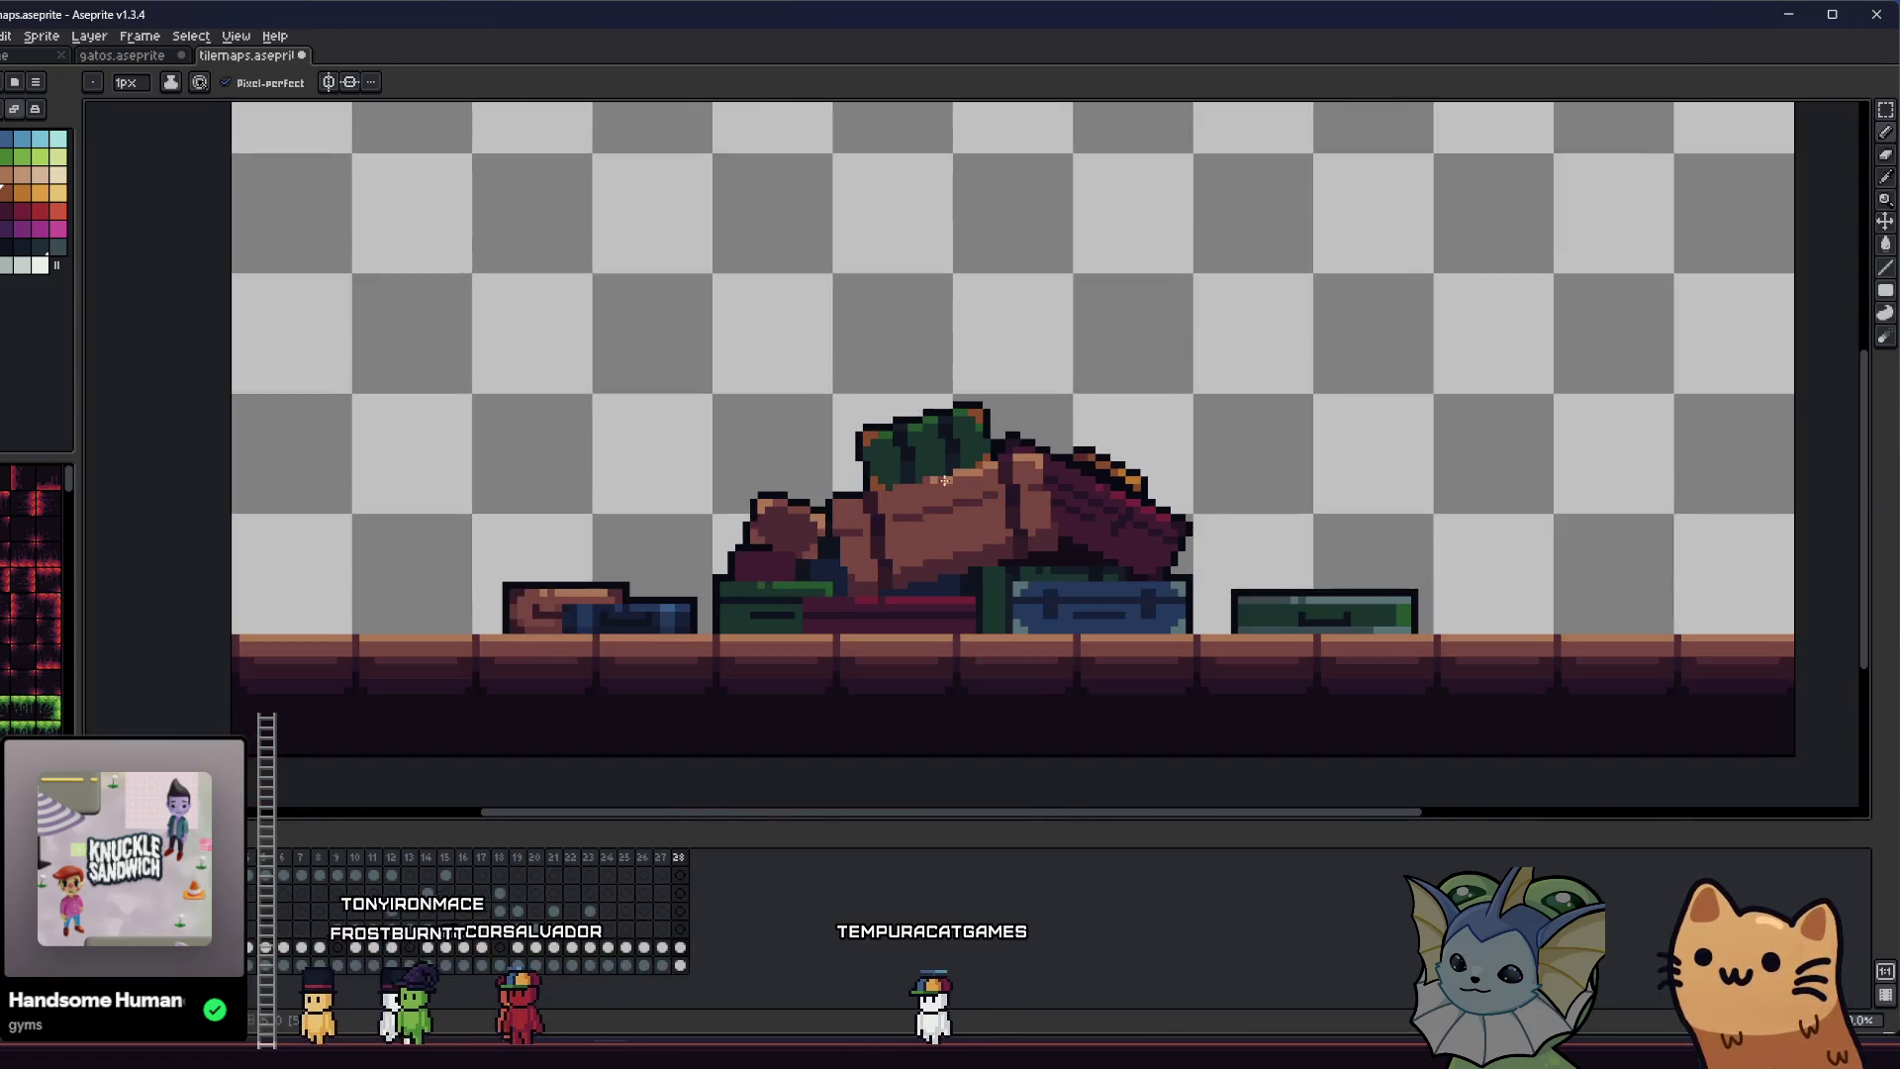
pyautogui.scroll(-2, 821, 531)
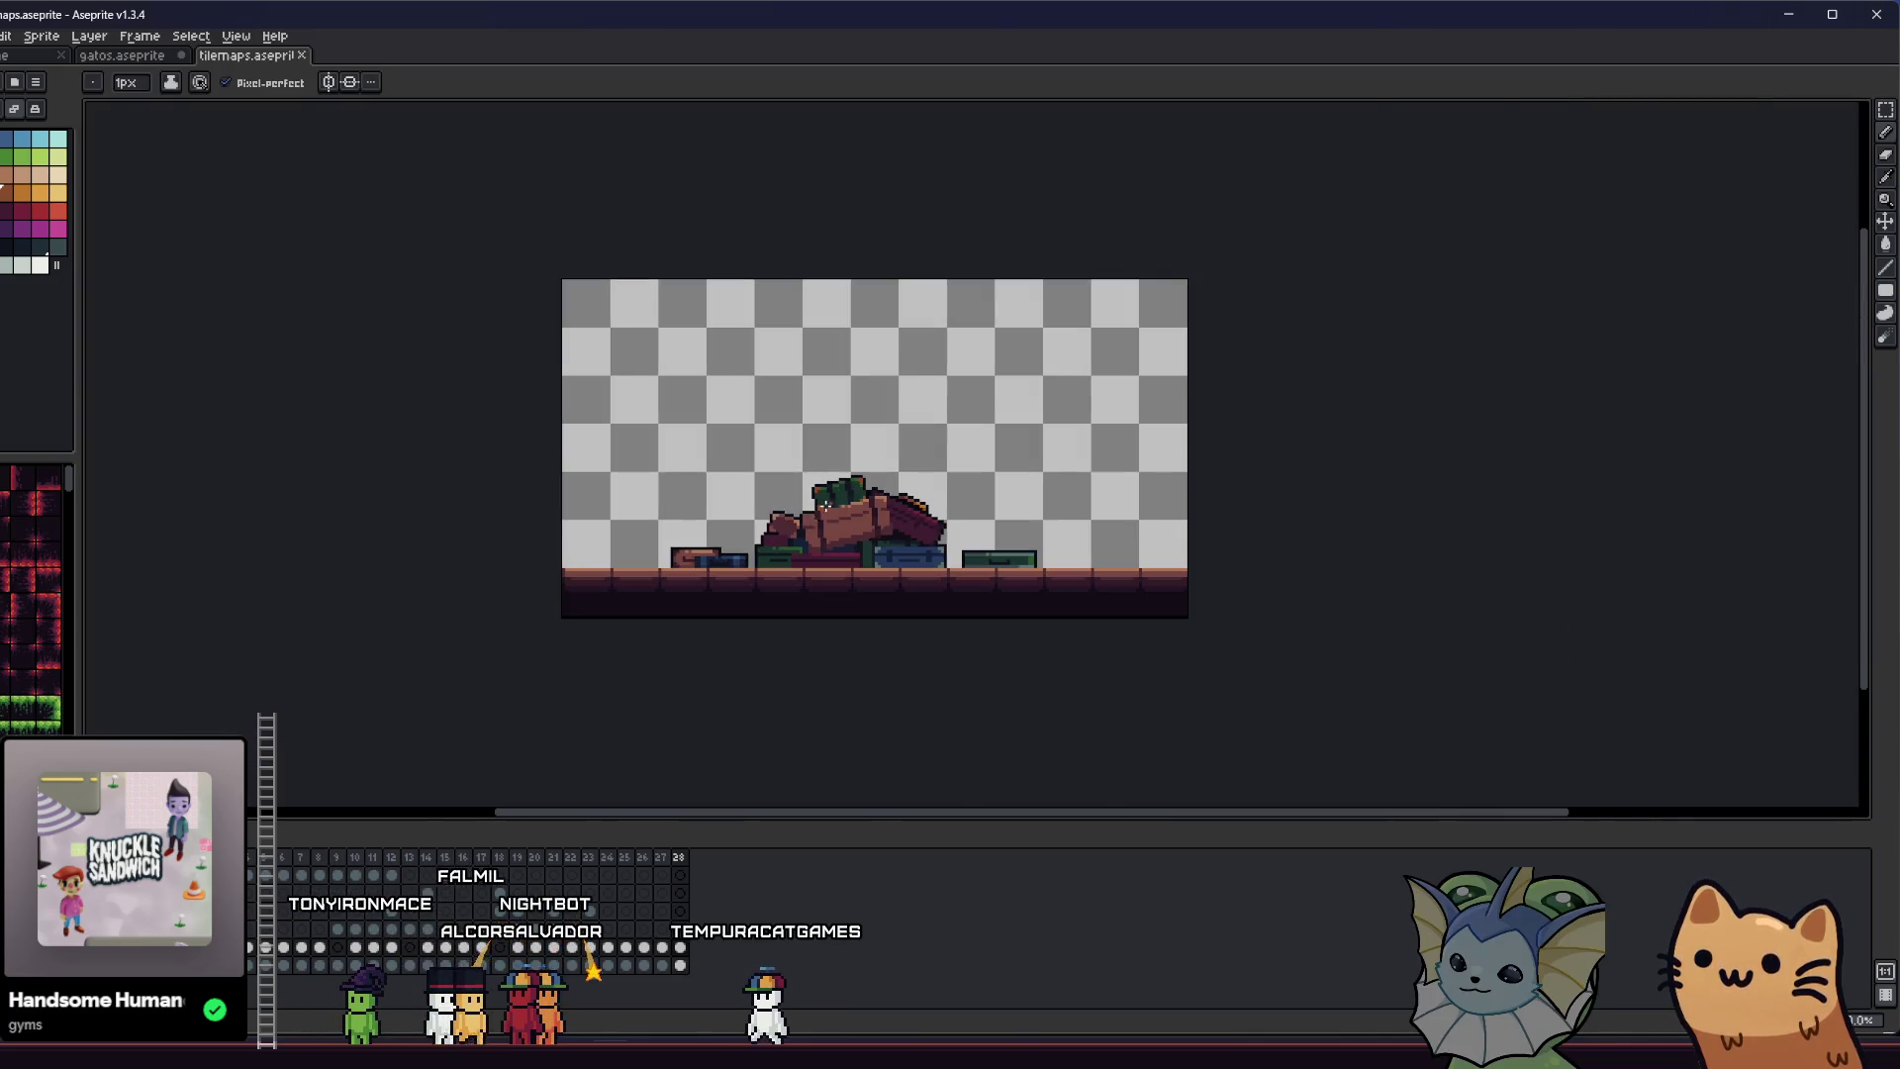
pyautogui.scroll(6, 893, 437)
pyautogui.press('alt')
pyautogui.click(22, 193)
pyautogui.click(719, 378)
pyautogui.scroll(-2, 826, 519)
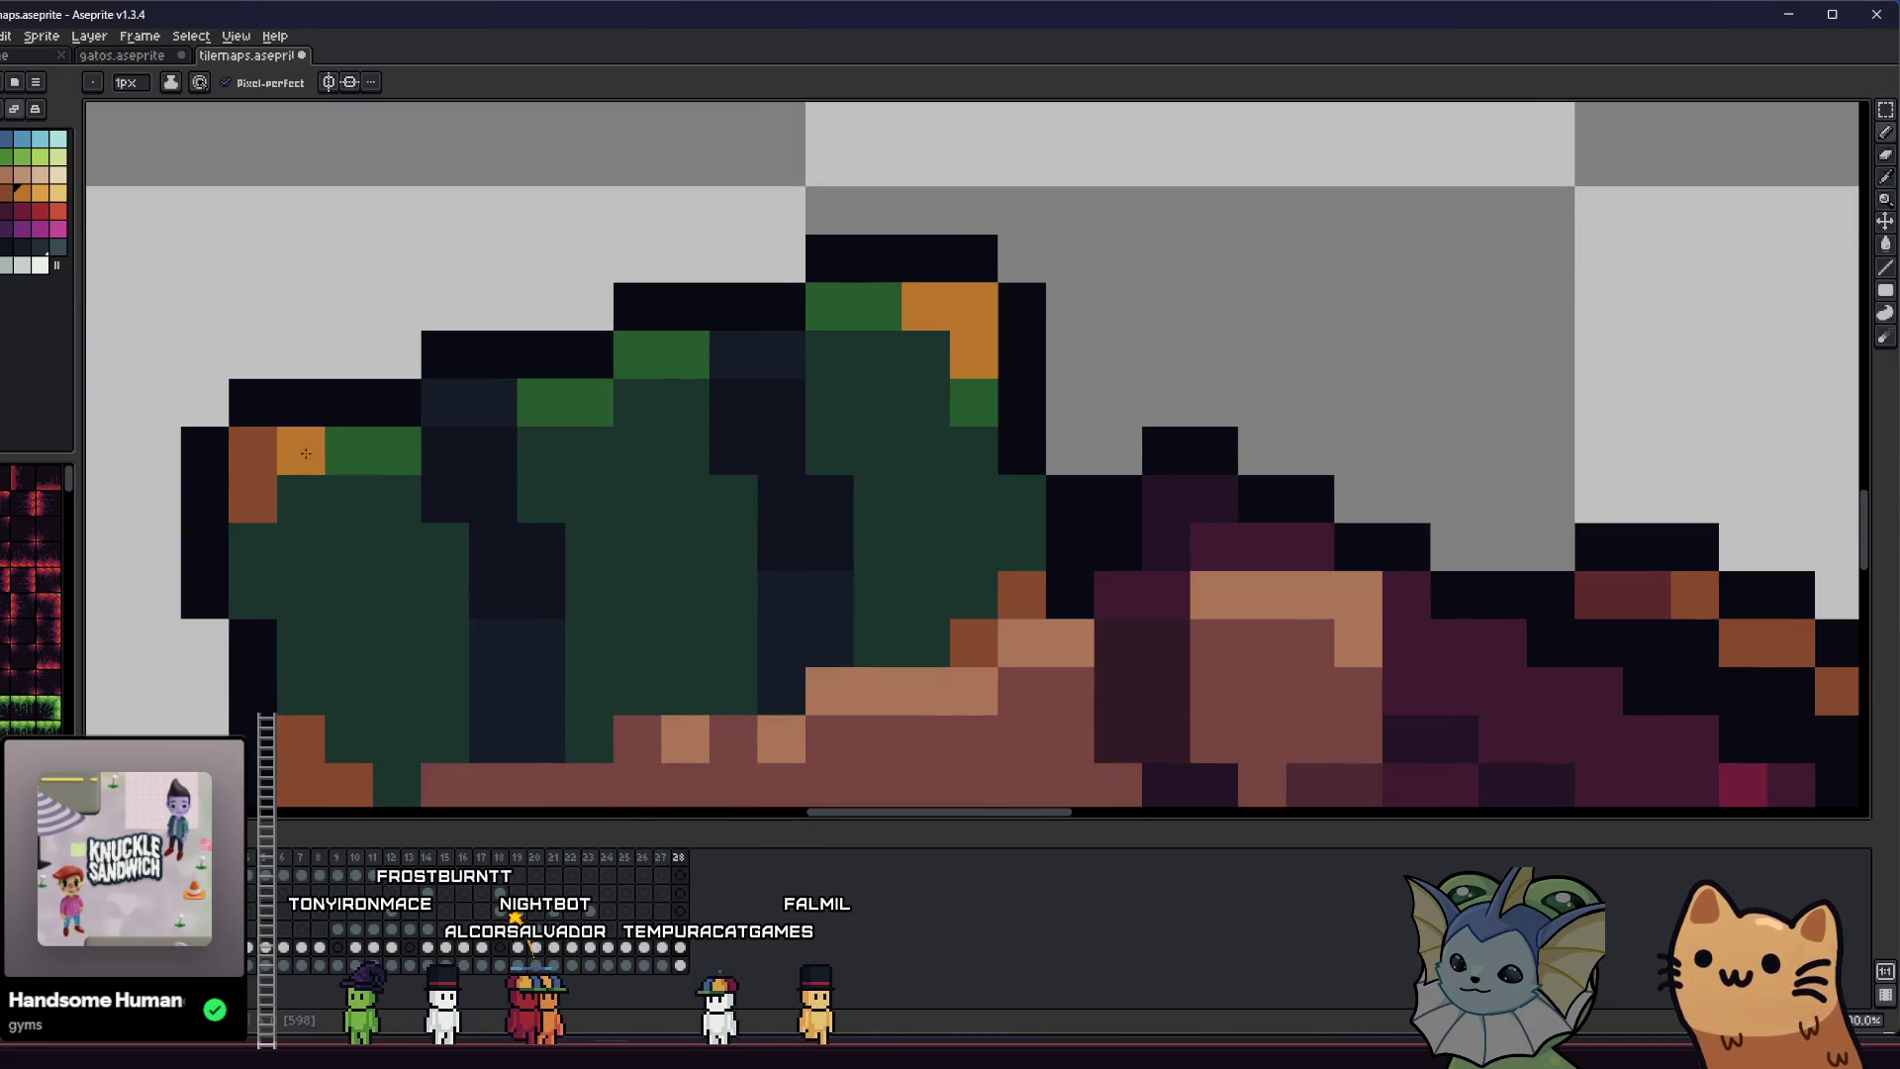
pyautogui.scroll(-8, 267, 445)
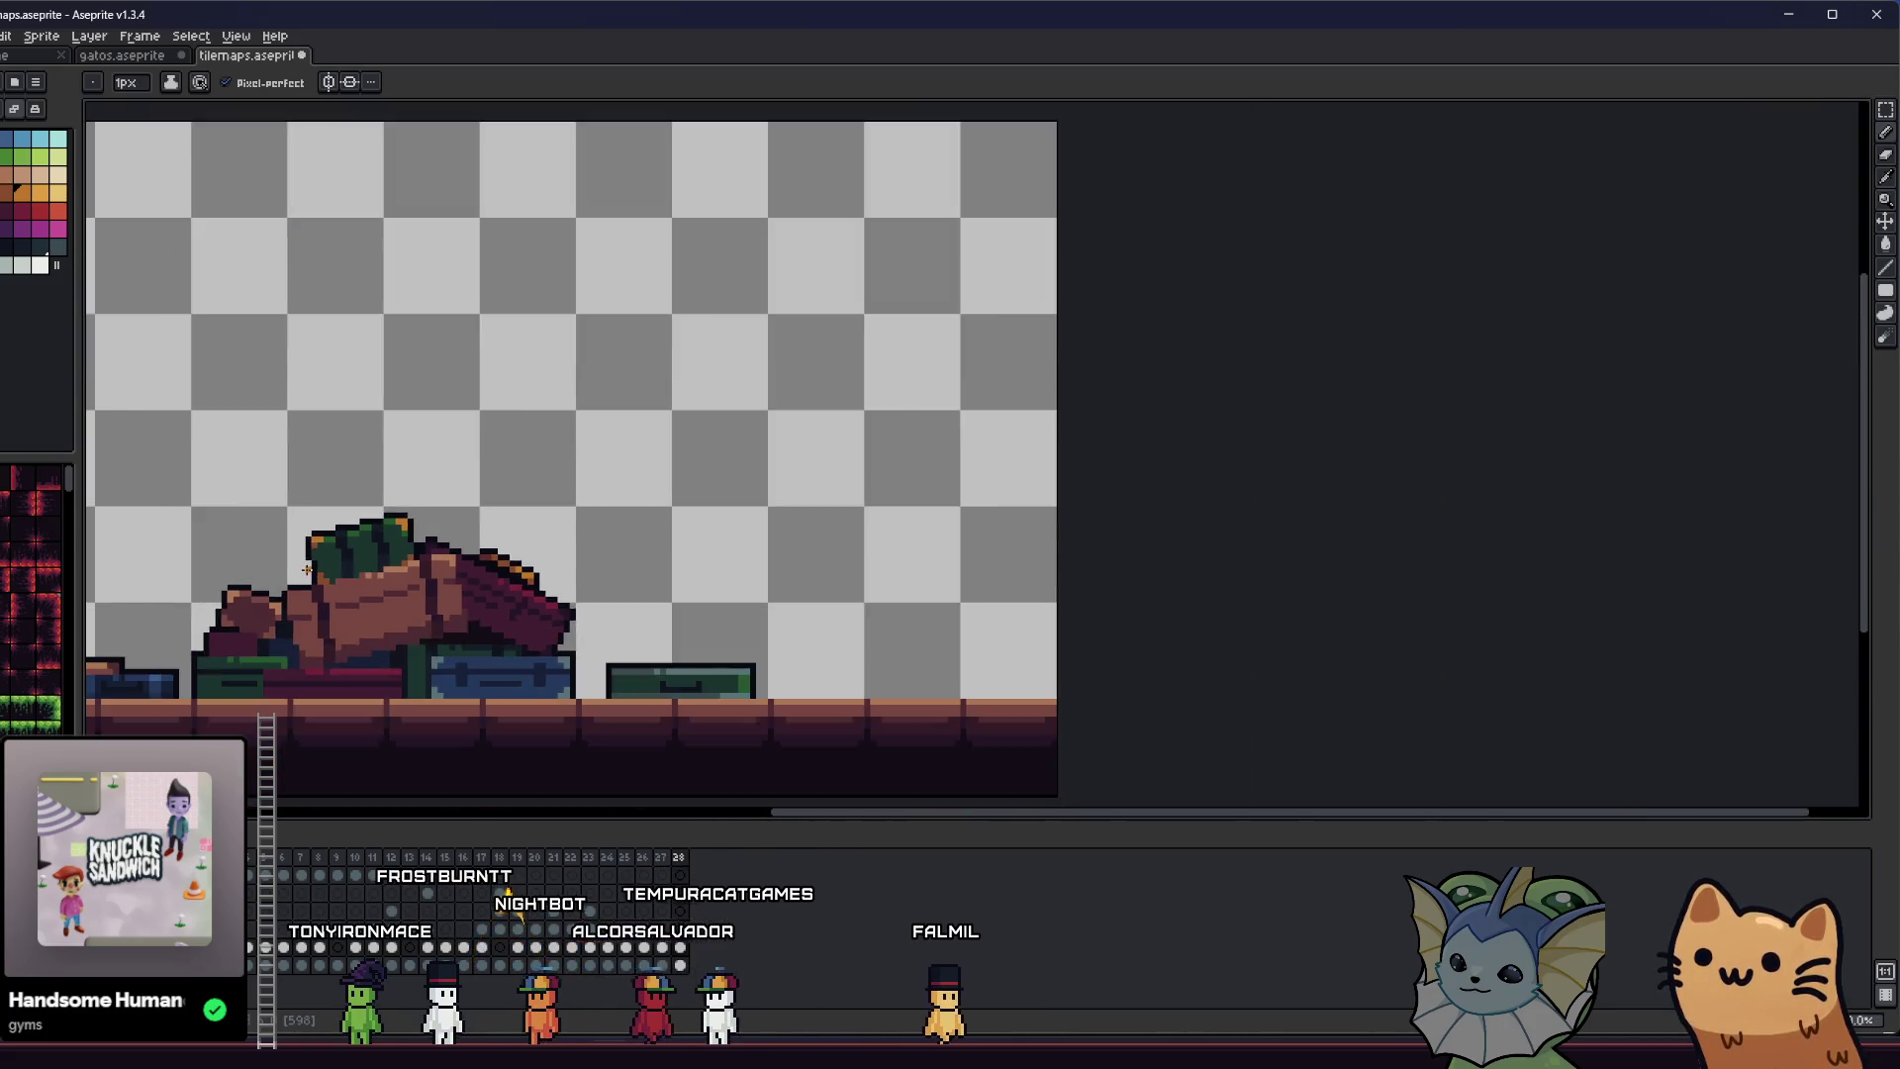
pyautogui.moveTo(311, 571); pyautogui.dragTo(396, 519)
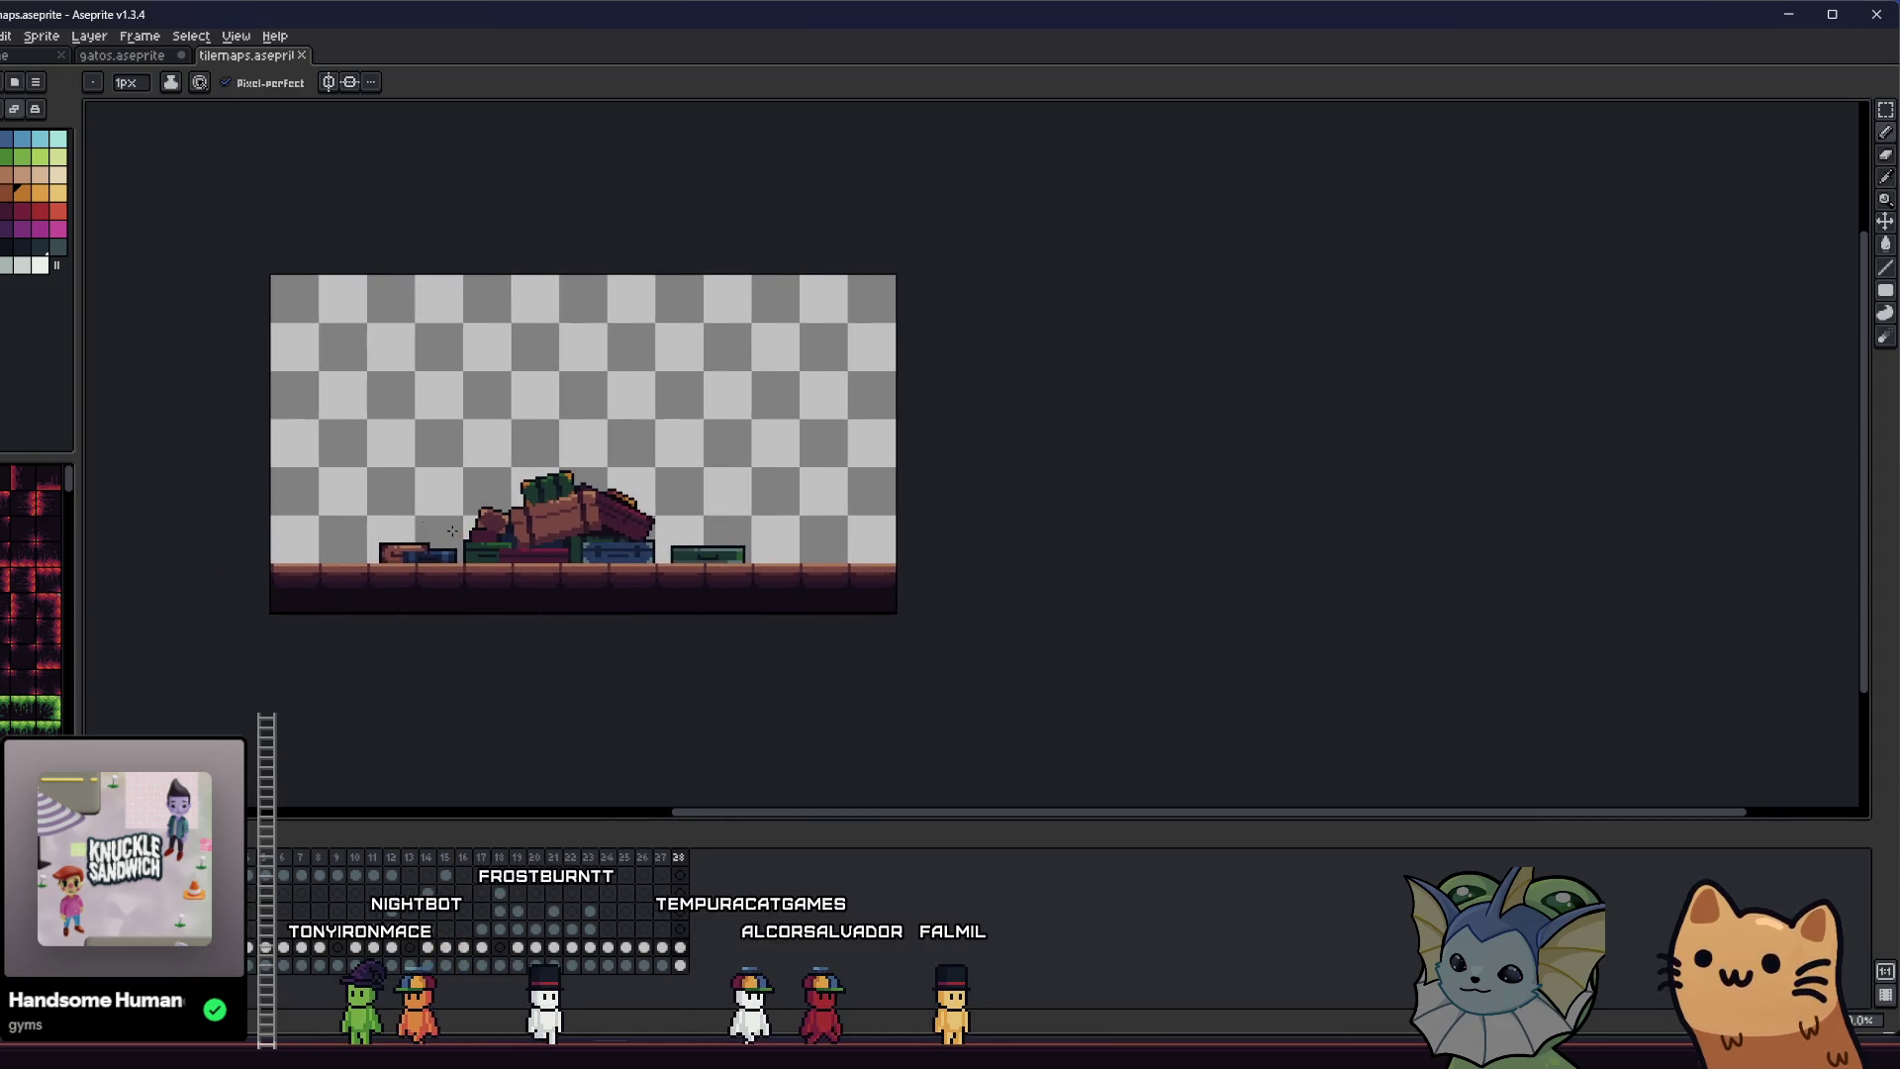
# - Paint pale blue-grey highlight pixels along the figure's edges and save with Ctrl+S
pyautogui.scroll(1, 458, 526)
pyautogui.scroll(-1, 458, 525)
pyautogui.scroll(2, 458, 525)
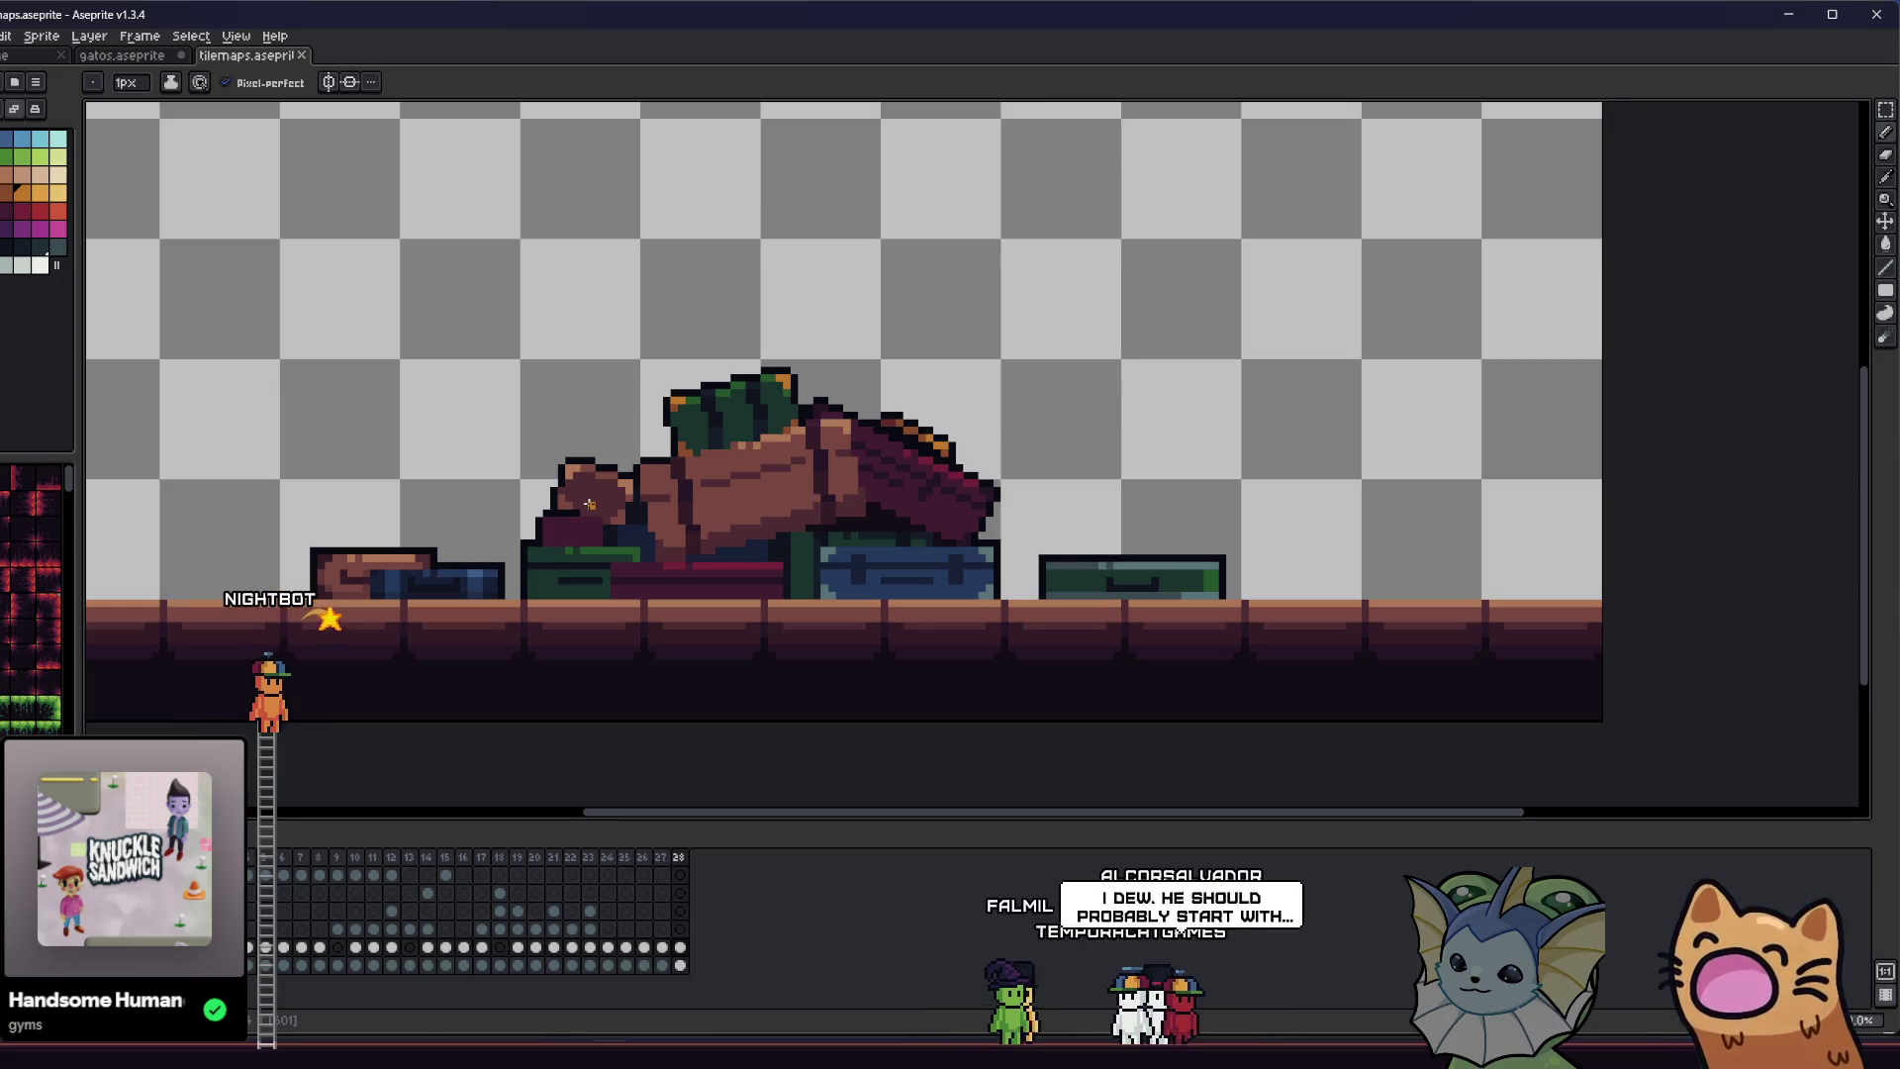
pyautogui.scroll(3, 813, 390)
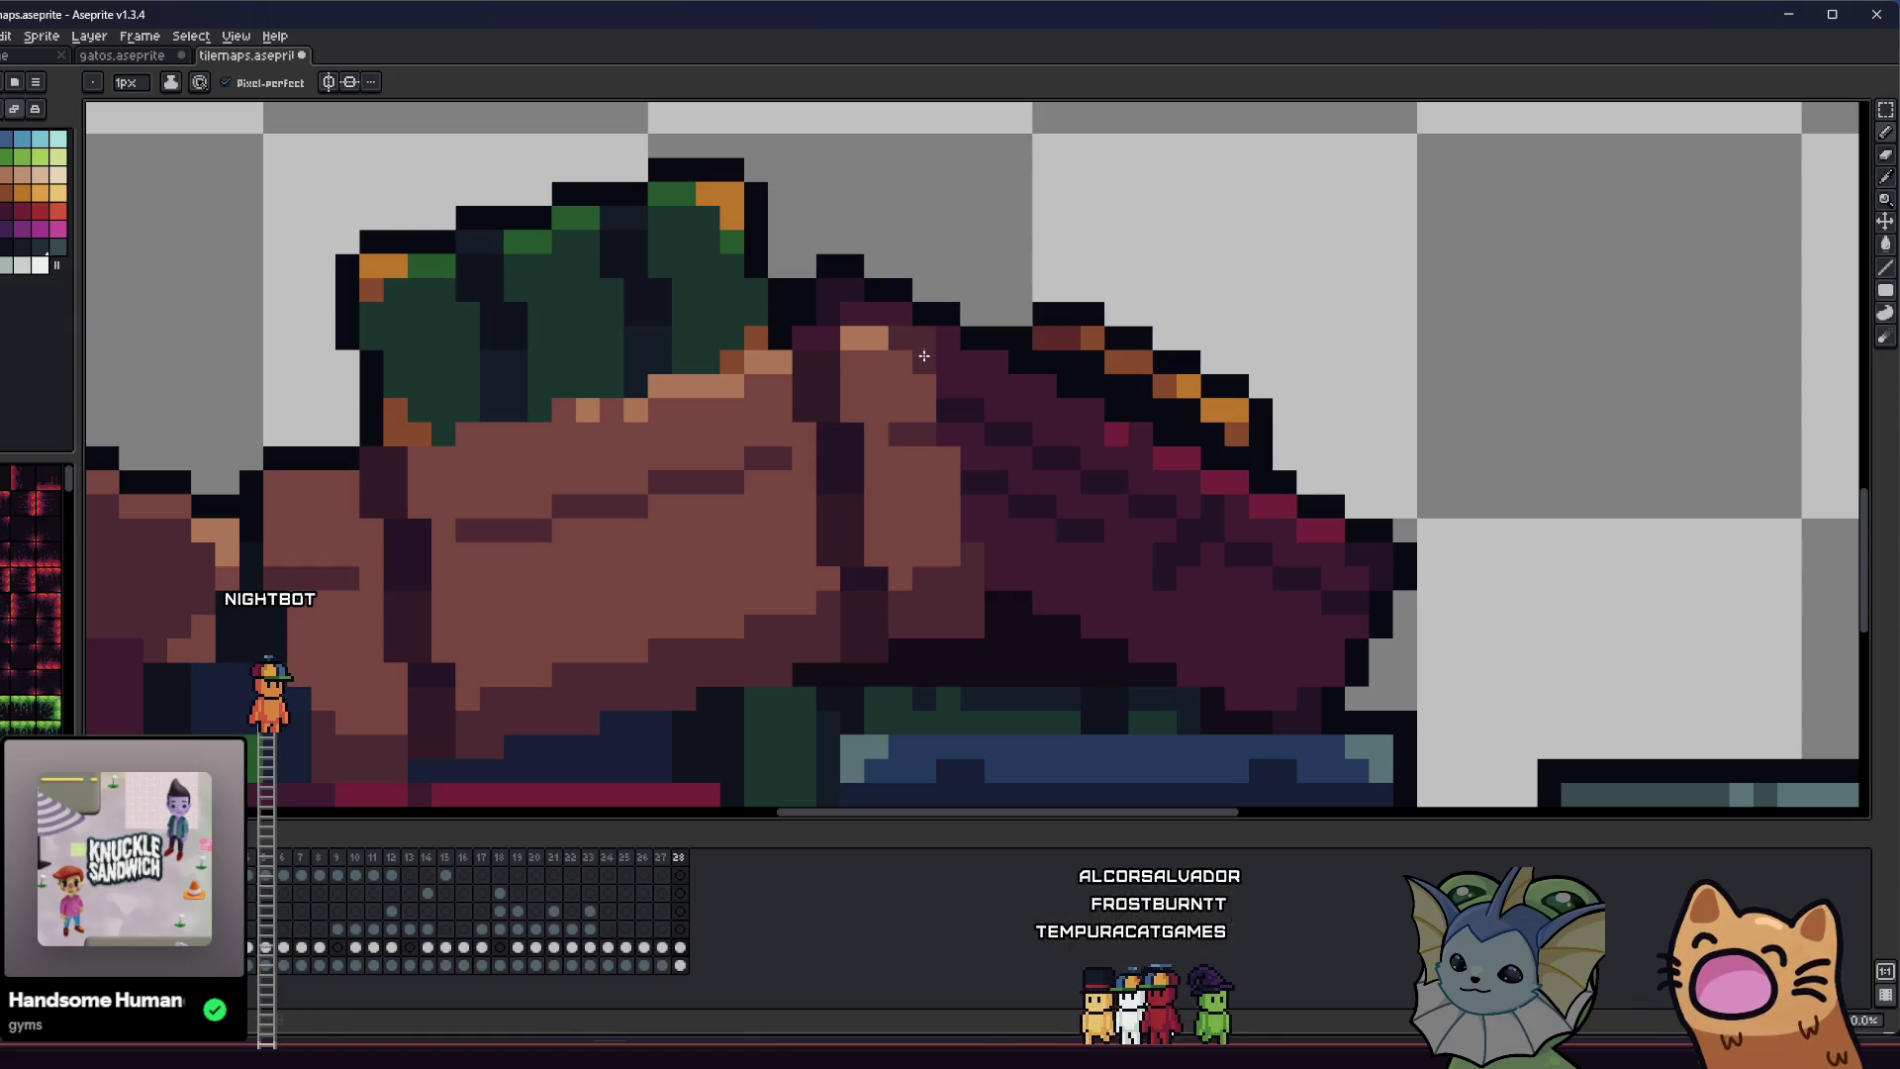
pyautogui.scroll(-3, 908, 388)
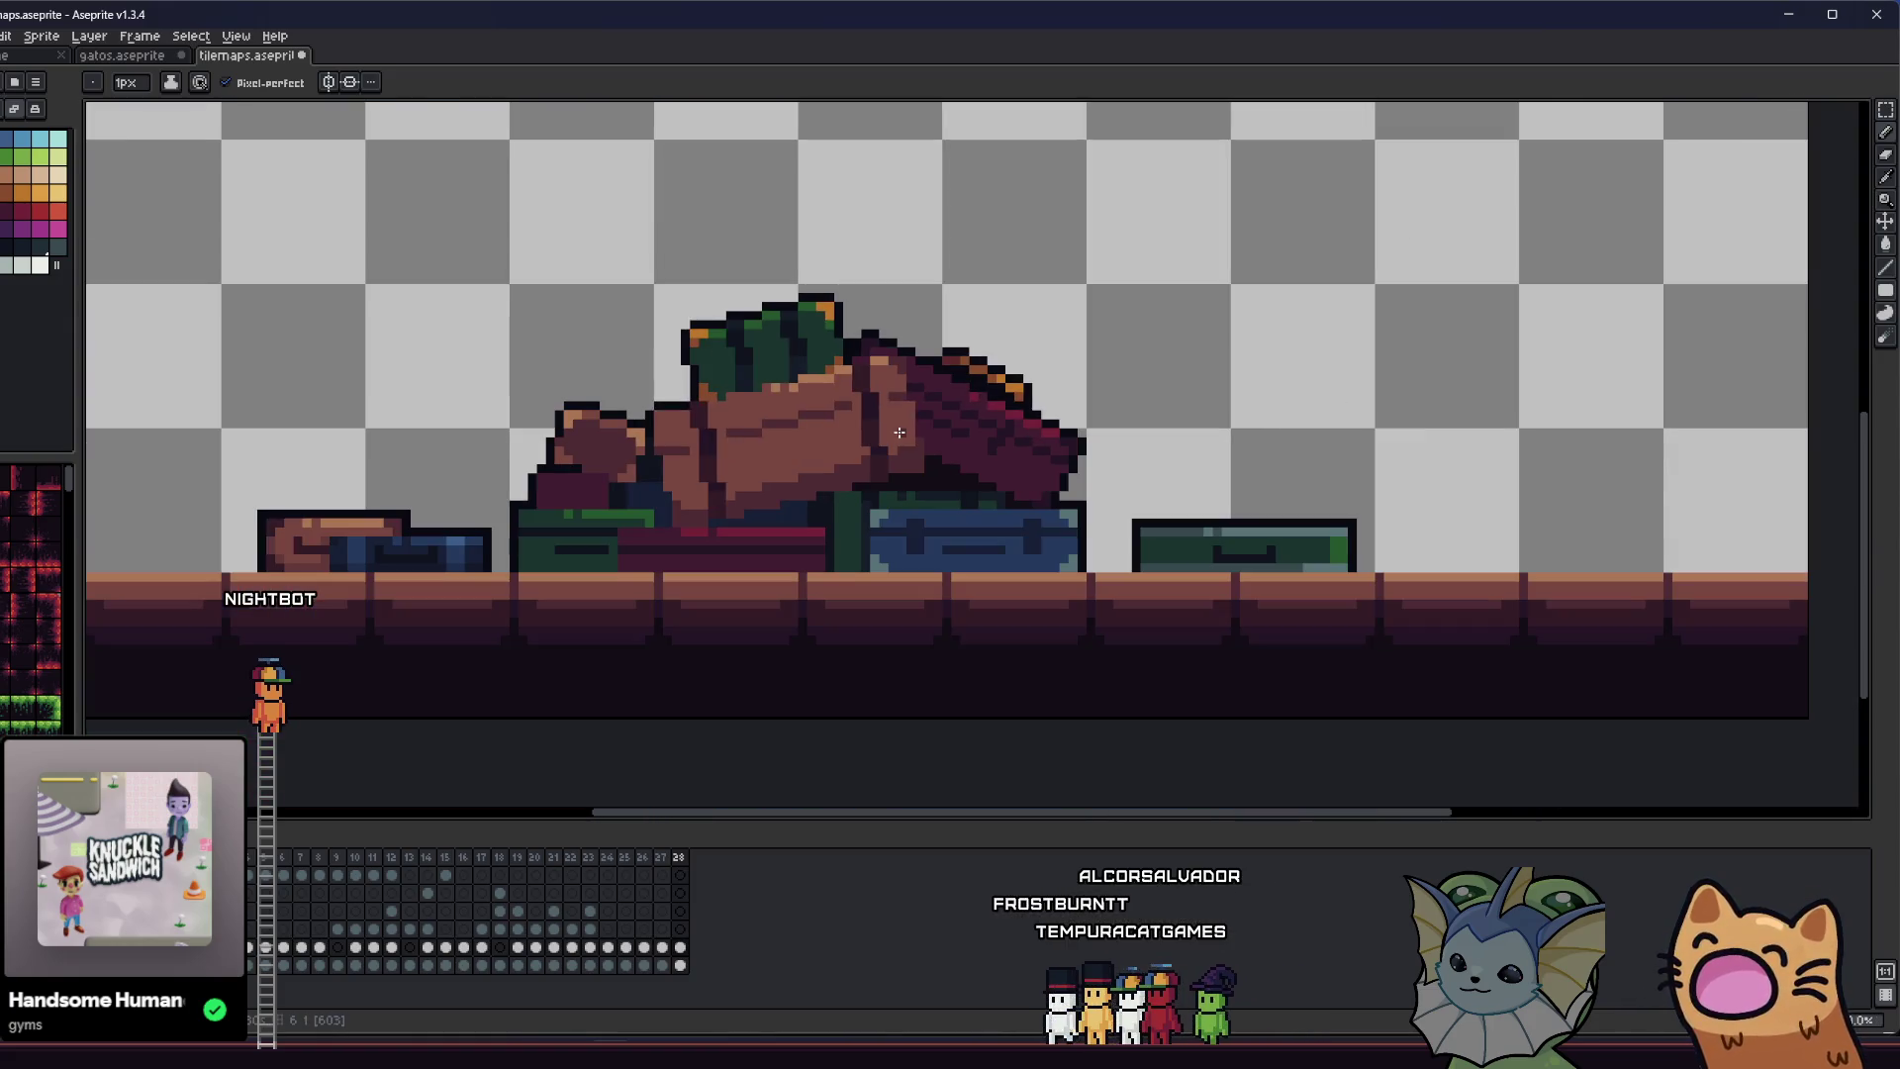
pyautogui.press('ctrl')
pyautogui.scroll(3, 851, 396)
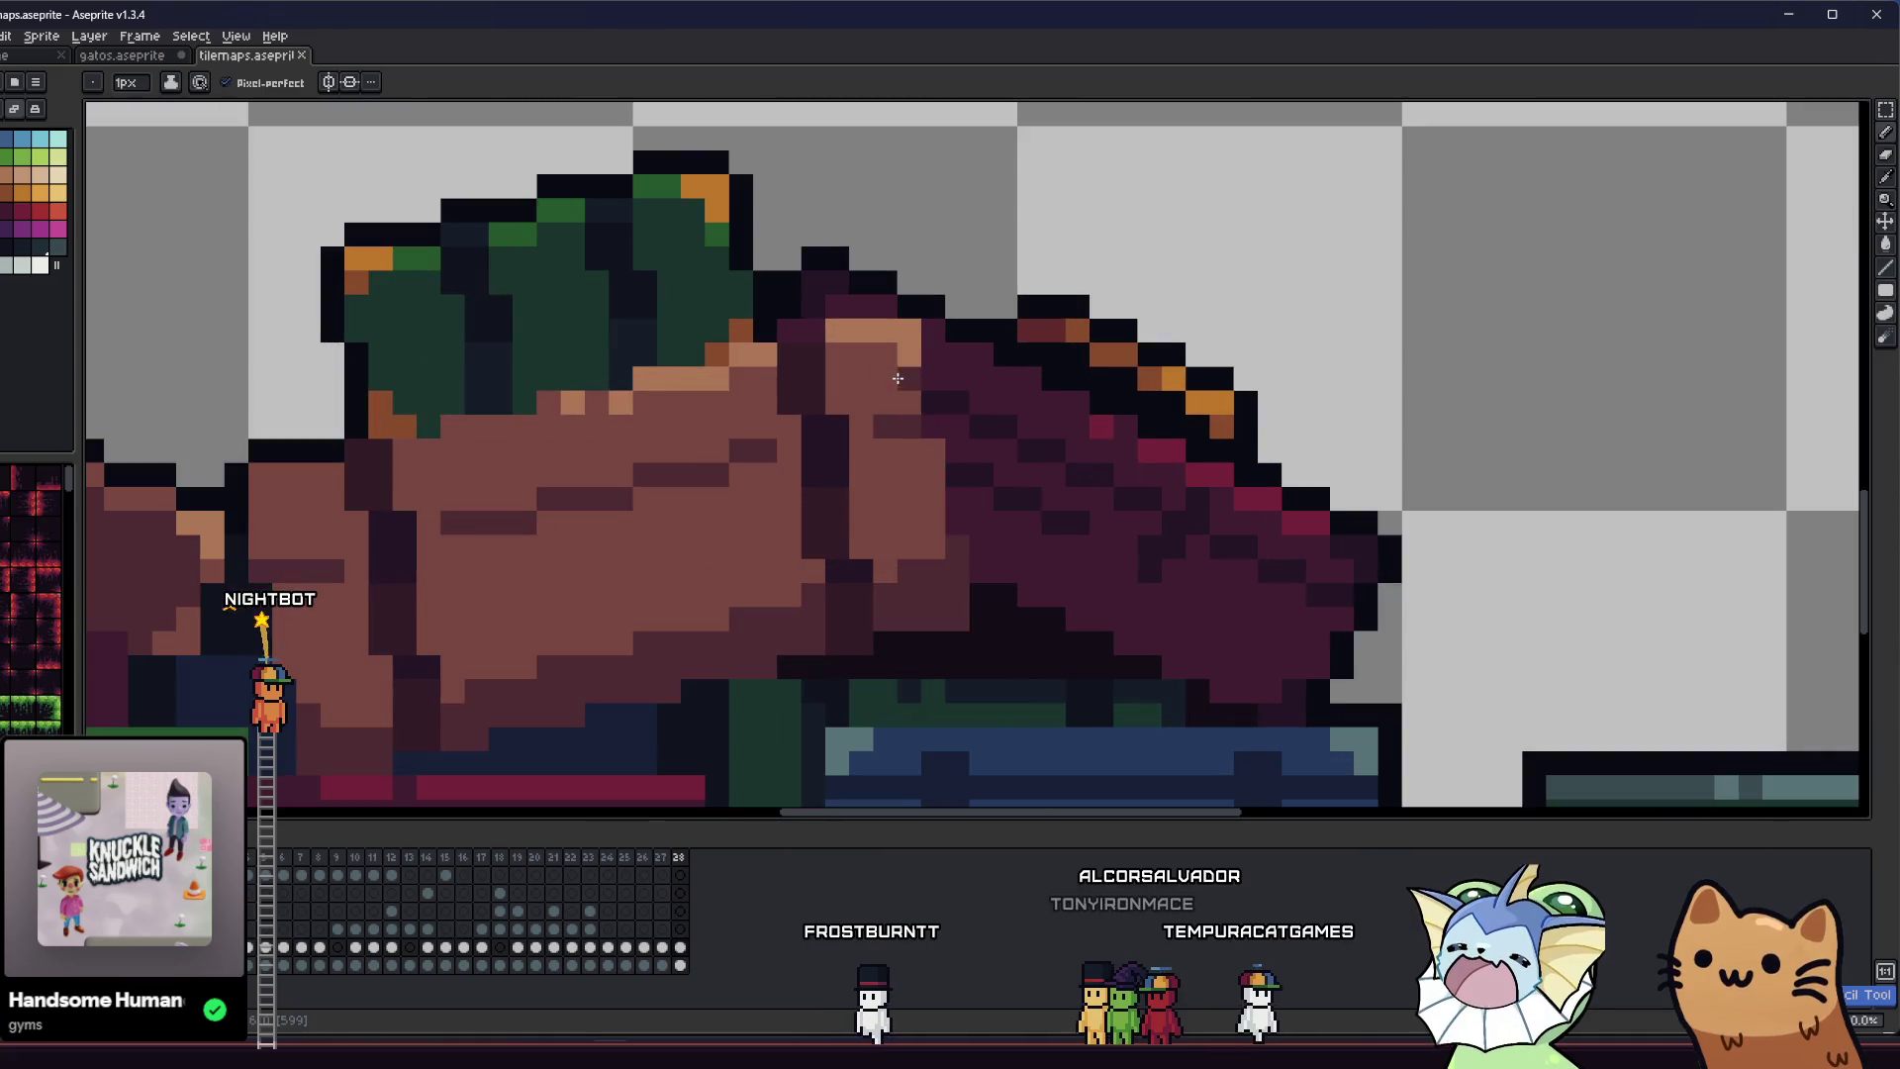
pyautogui.press('alt')
pyautogui.keyDown('alt'); pyautogui.click(277, 438); pyautogui.keyUp('alt')
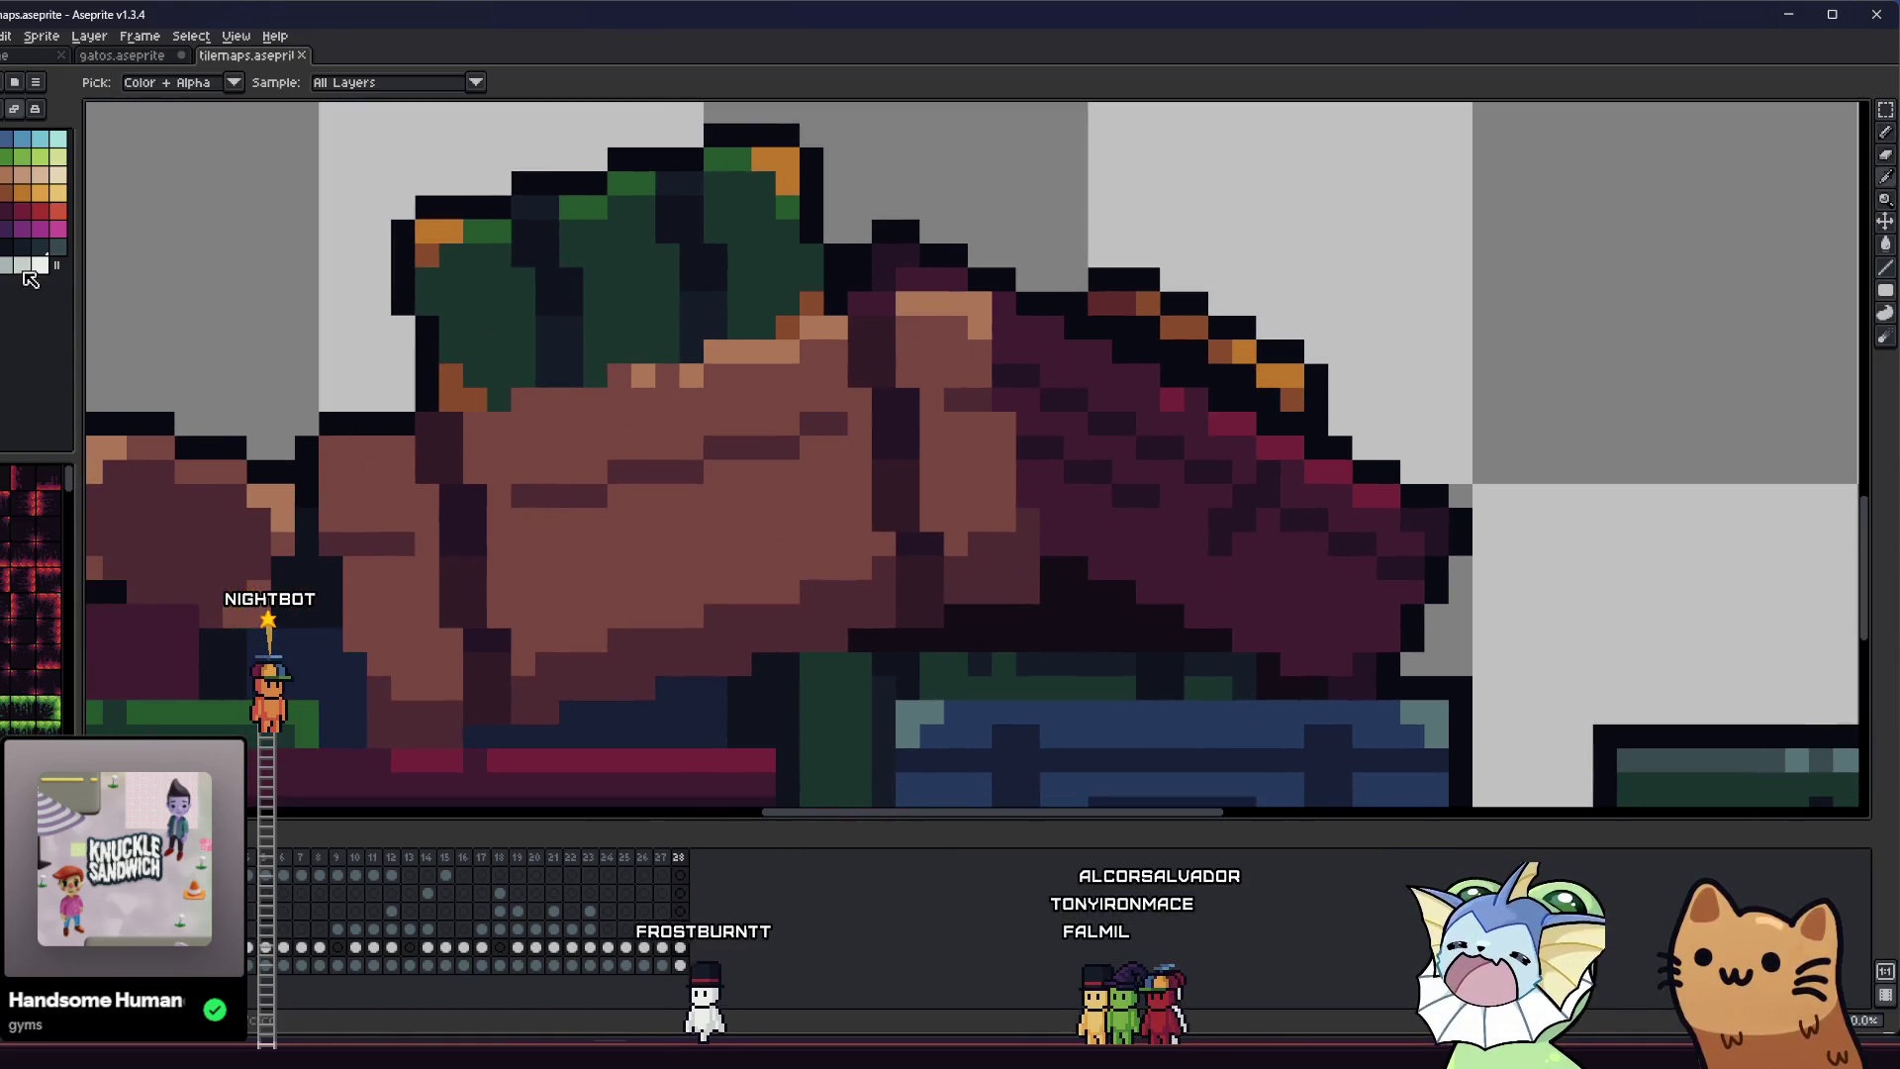
pyautogui.moveTo(959, 299); pyautogui.dragTo(975, 313)
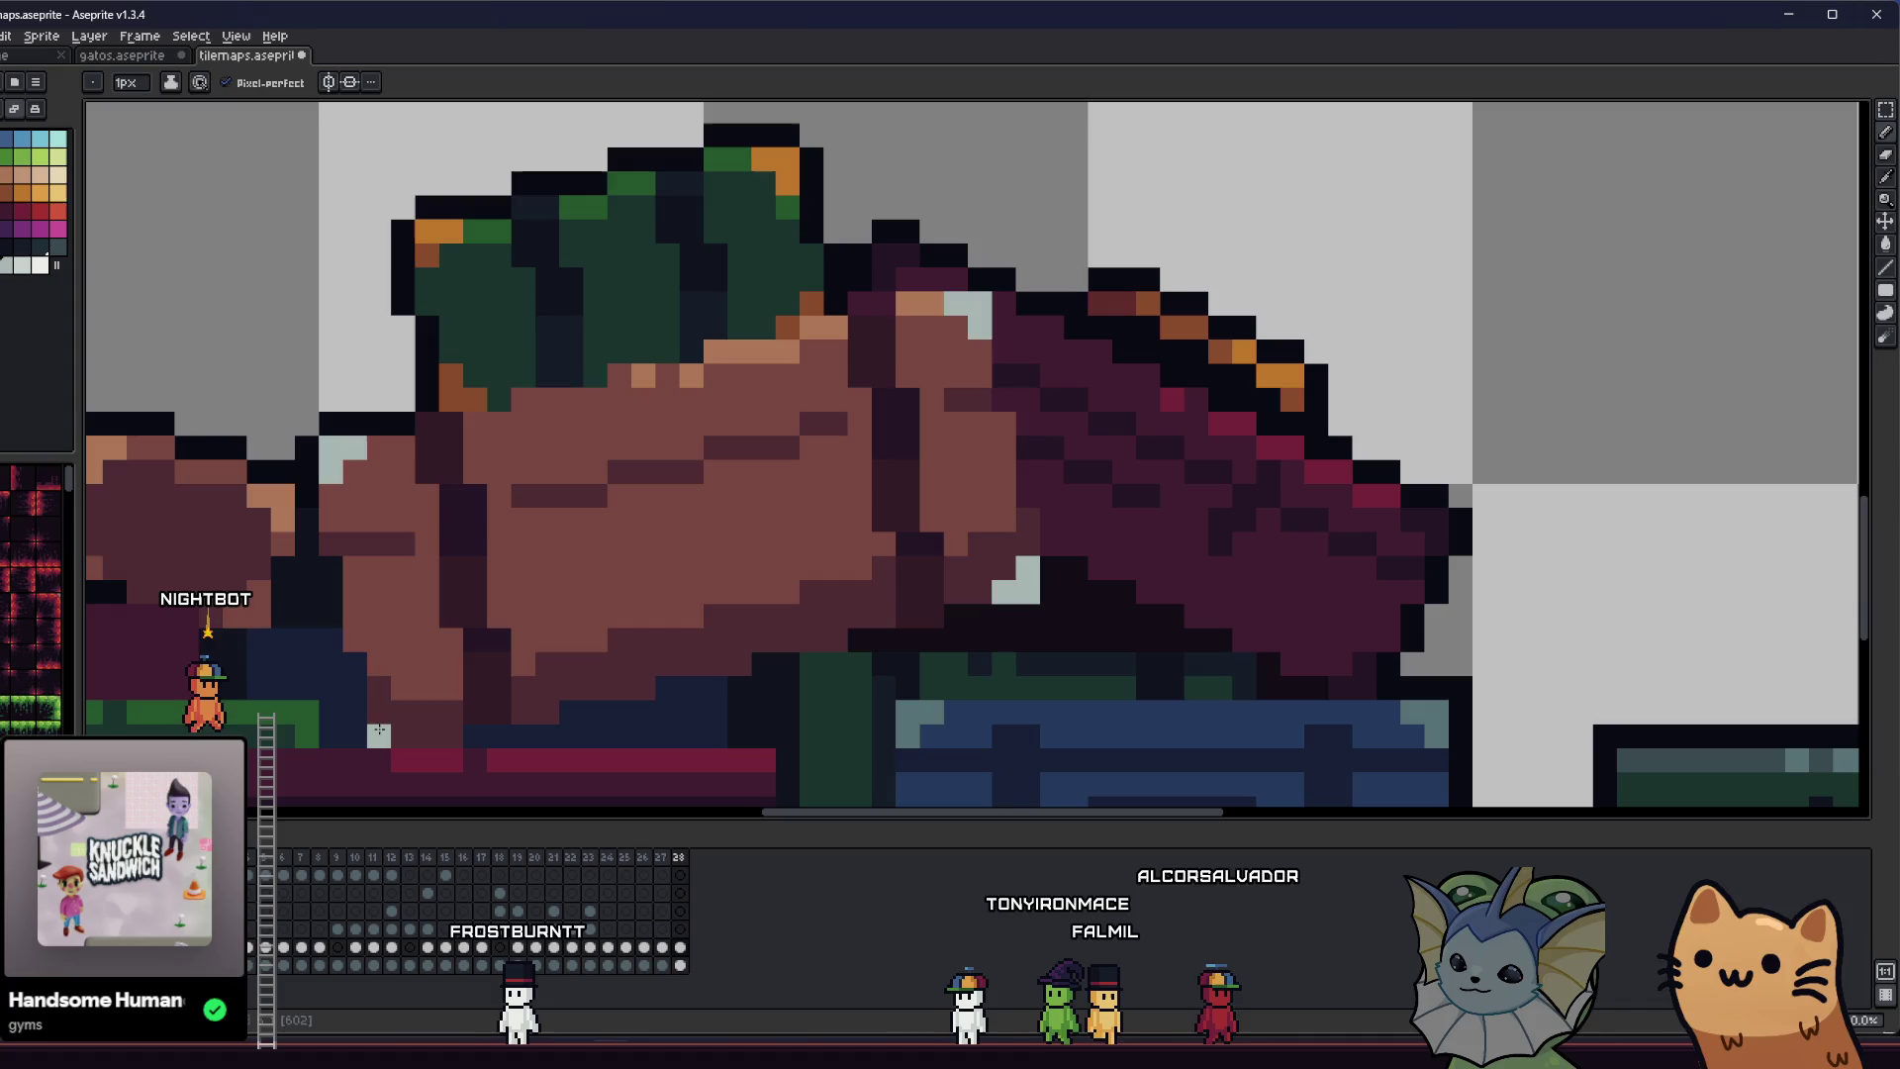
pyautogui.scroll(-4, 393, 729)
pyautogui.hotkey('ctrl', 's')
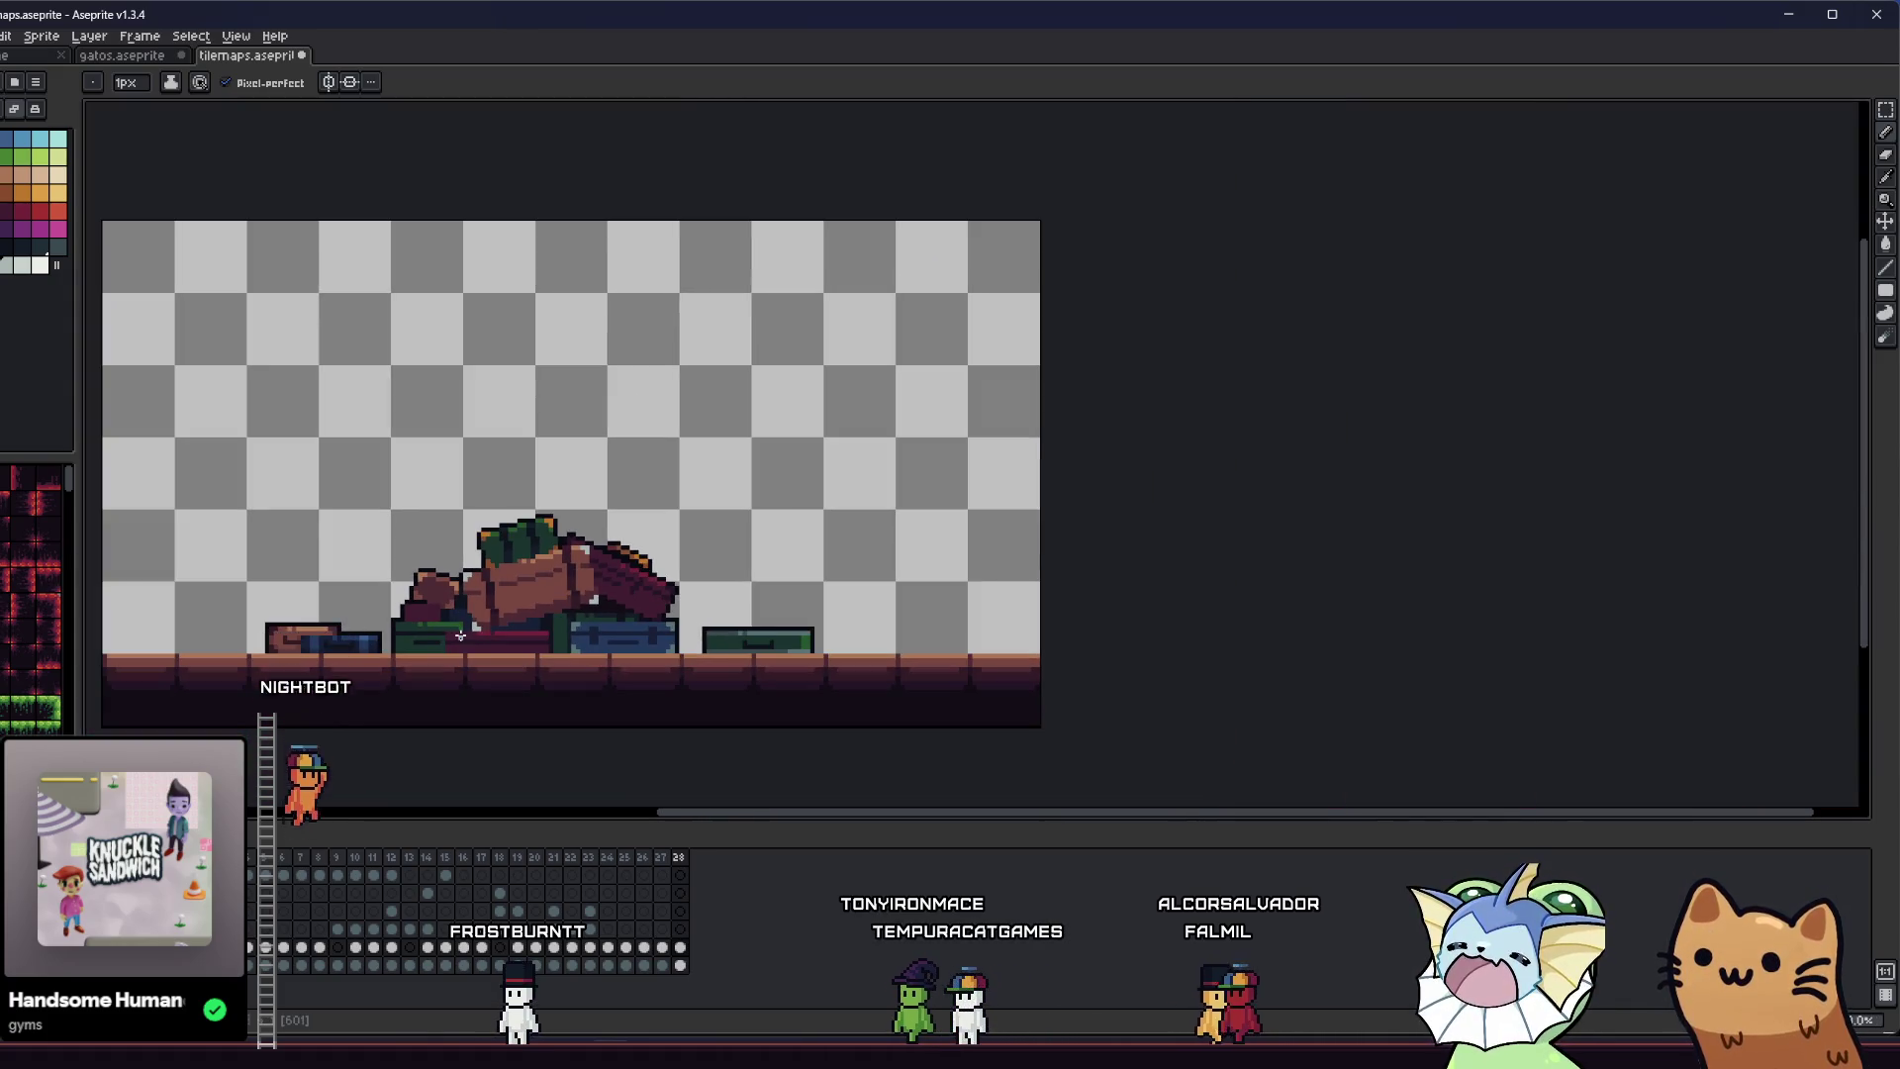
# - Add another pale blue-grey highlight pixel to the figure's outline
pyautogui.scroll(-1, 445, 620)
pyautogui.moveTo(444, 621); pyautogui.dragTo(575, 505)
pyautogui.scroll(4, 575, 506)
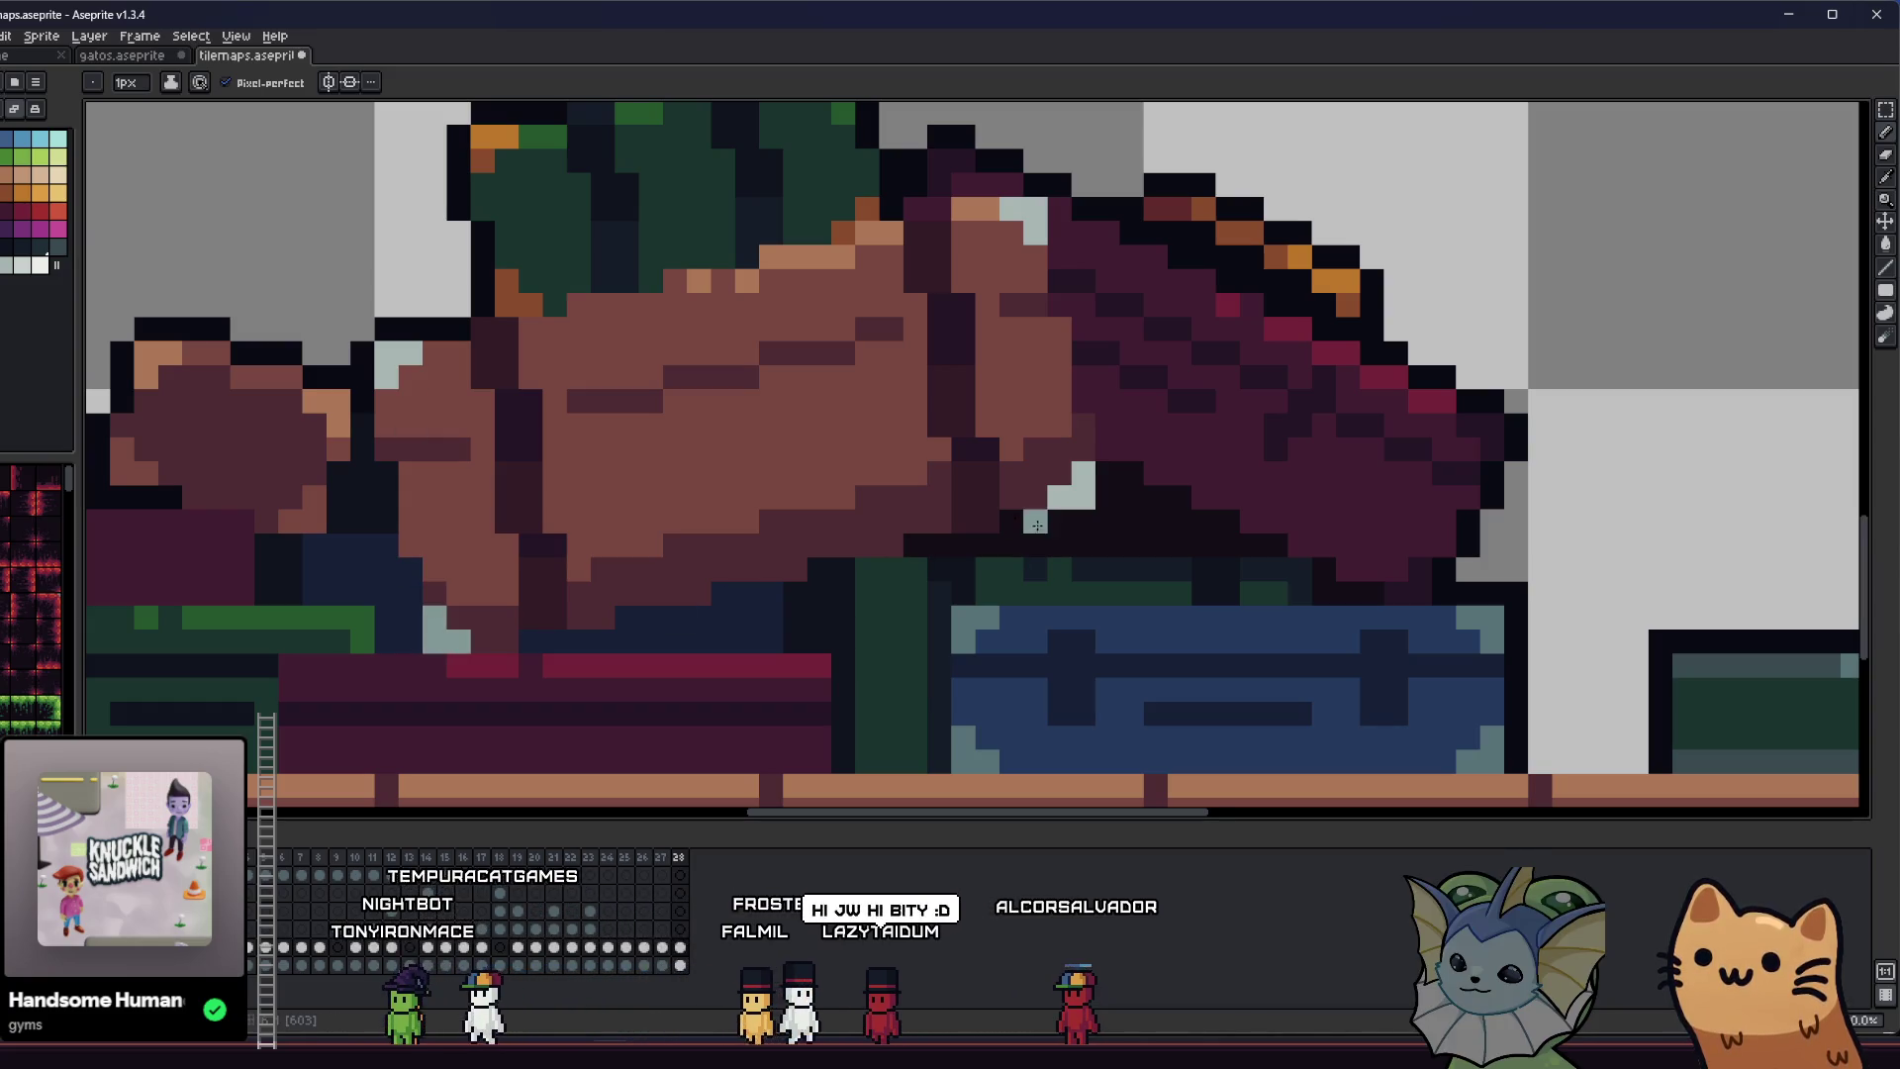
pyautogui.click(1076, 491)
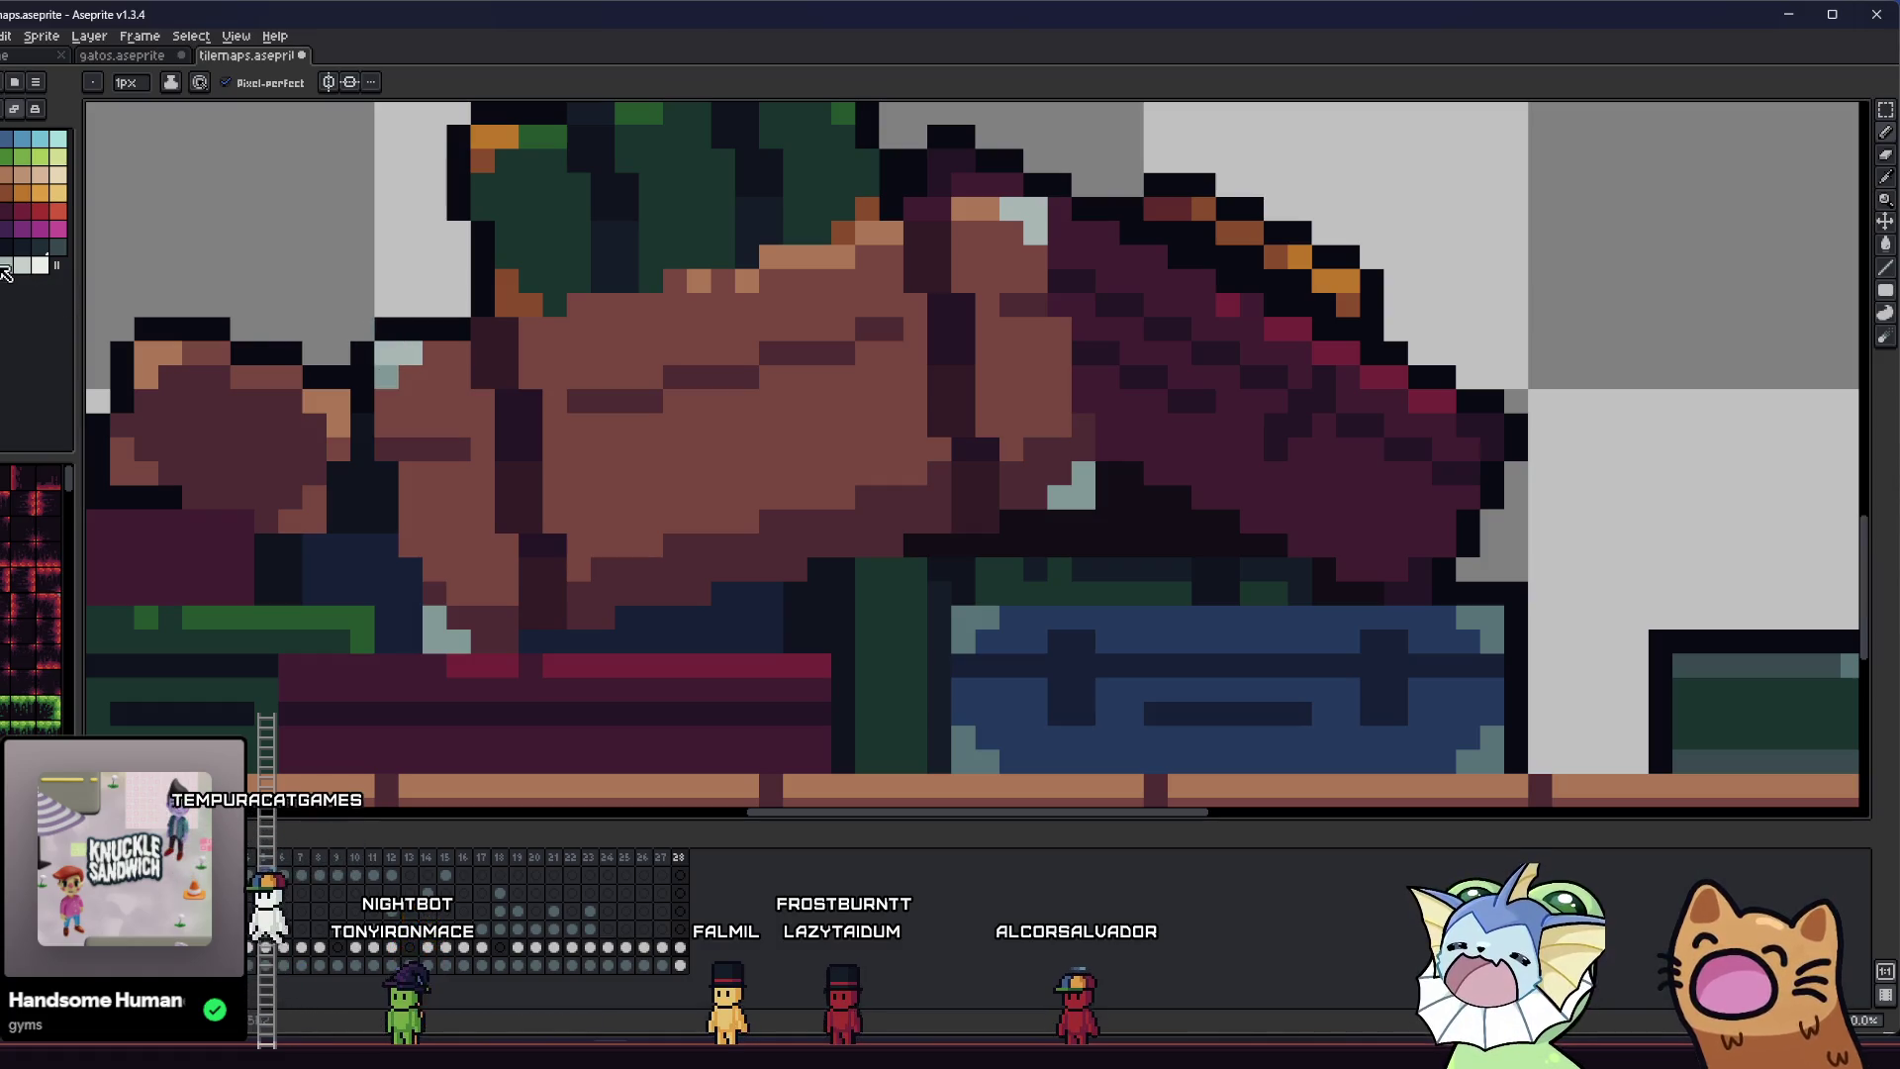
pyautogui.scroll(-5, 461, 545)
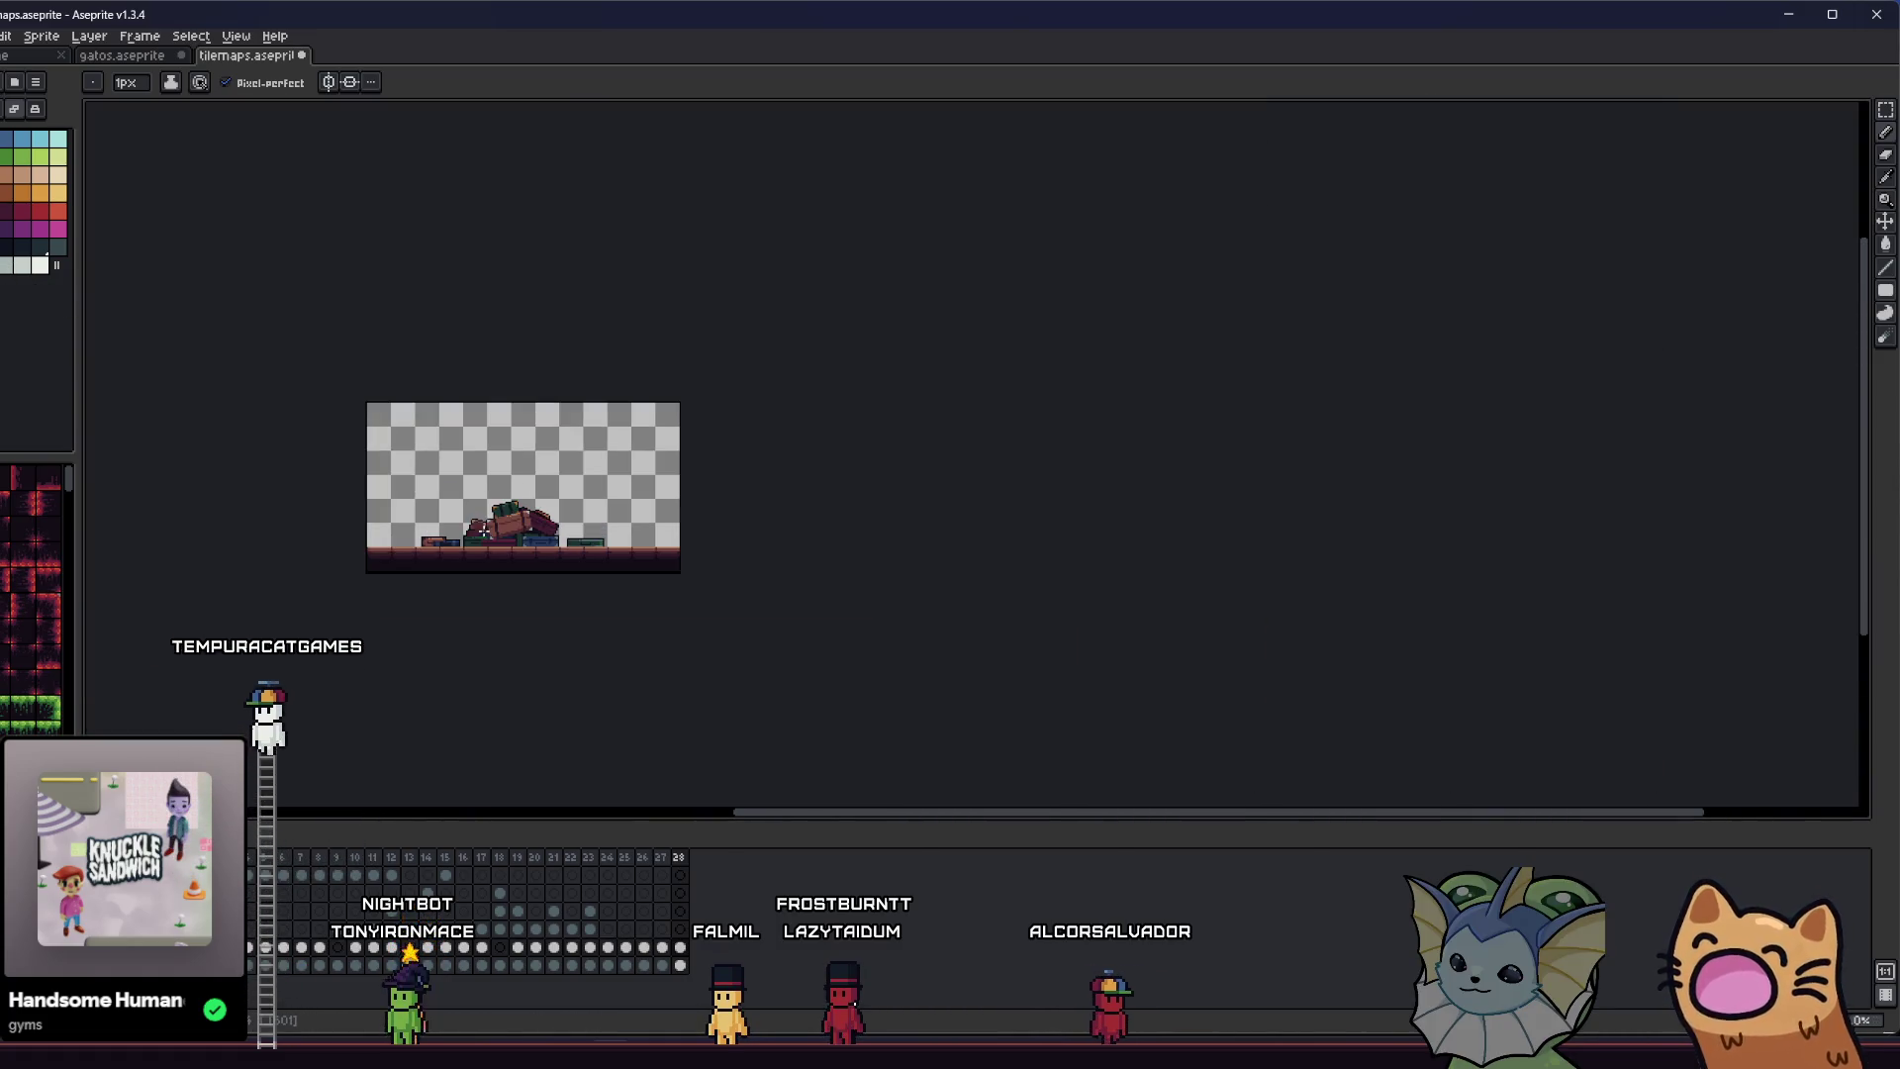
# - Rectangle-select the figure's body and arms region
pyautogui.press('v')
pyautogui.hotkey('ctrl', 'z')
pyautogui.scroll(6, 461, 545)
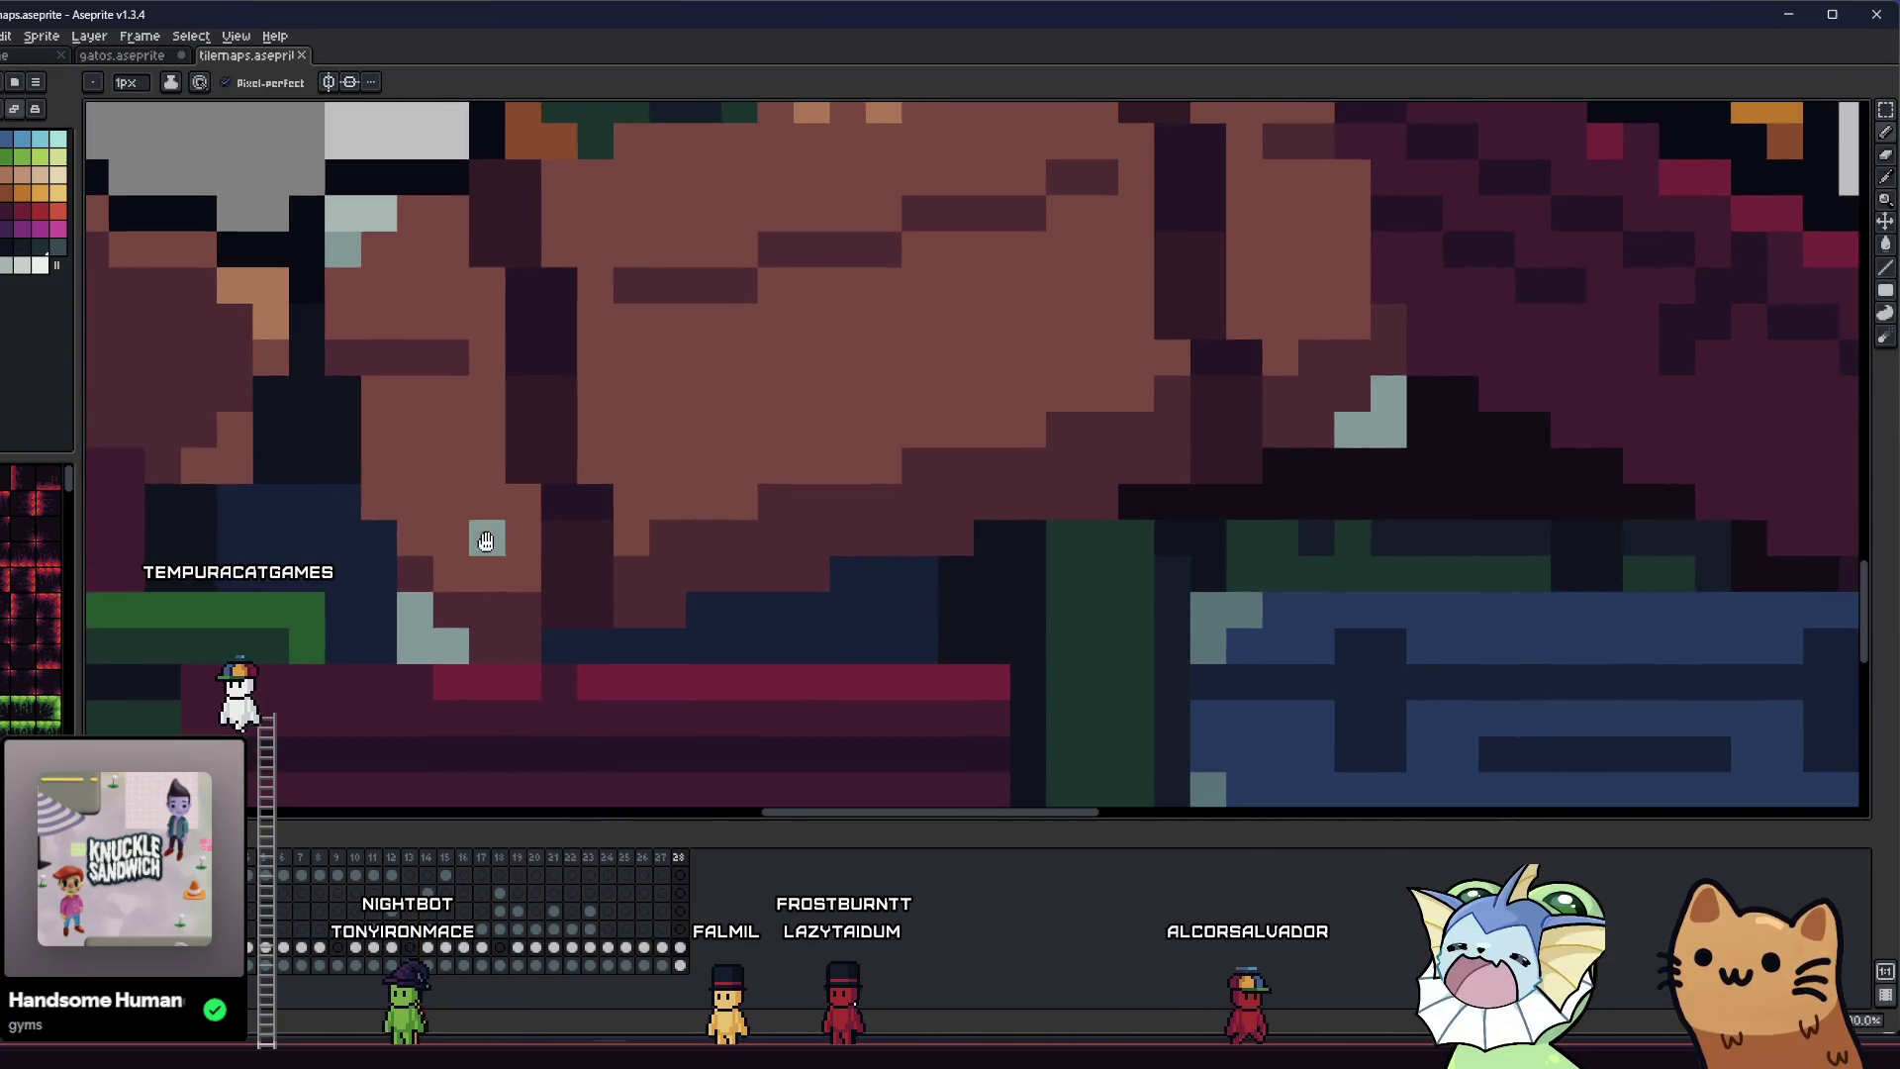
pyautogui.press('m')
pyautogui.moveTo(488, 198); pyautogui.dragTo(1154, 564)
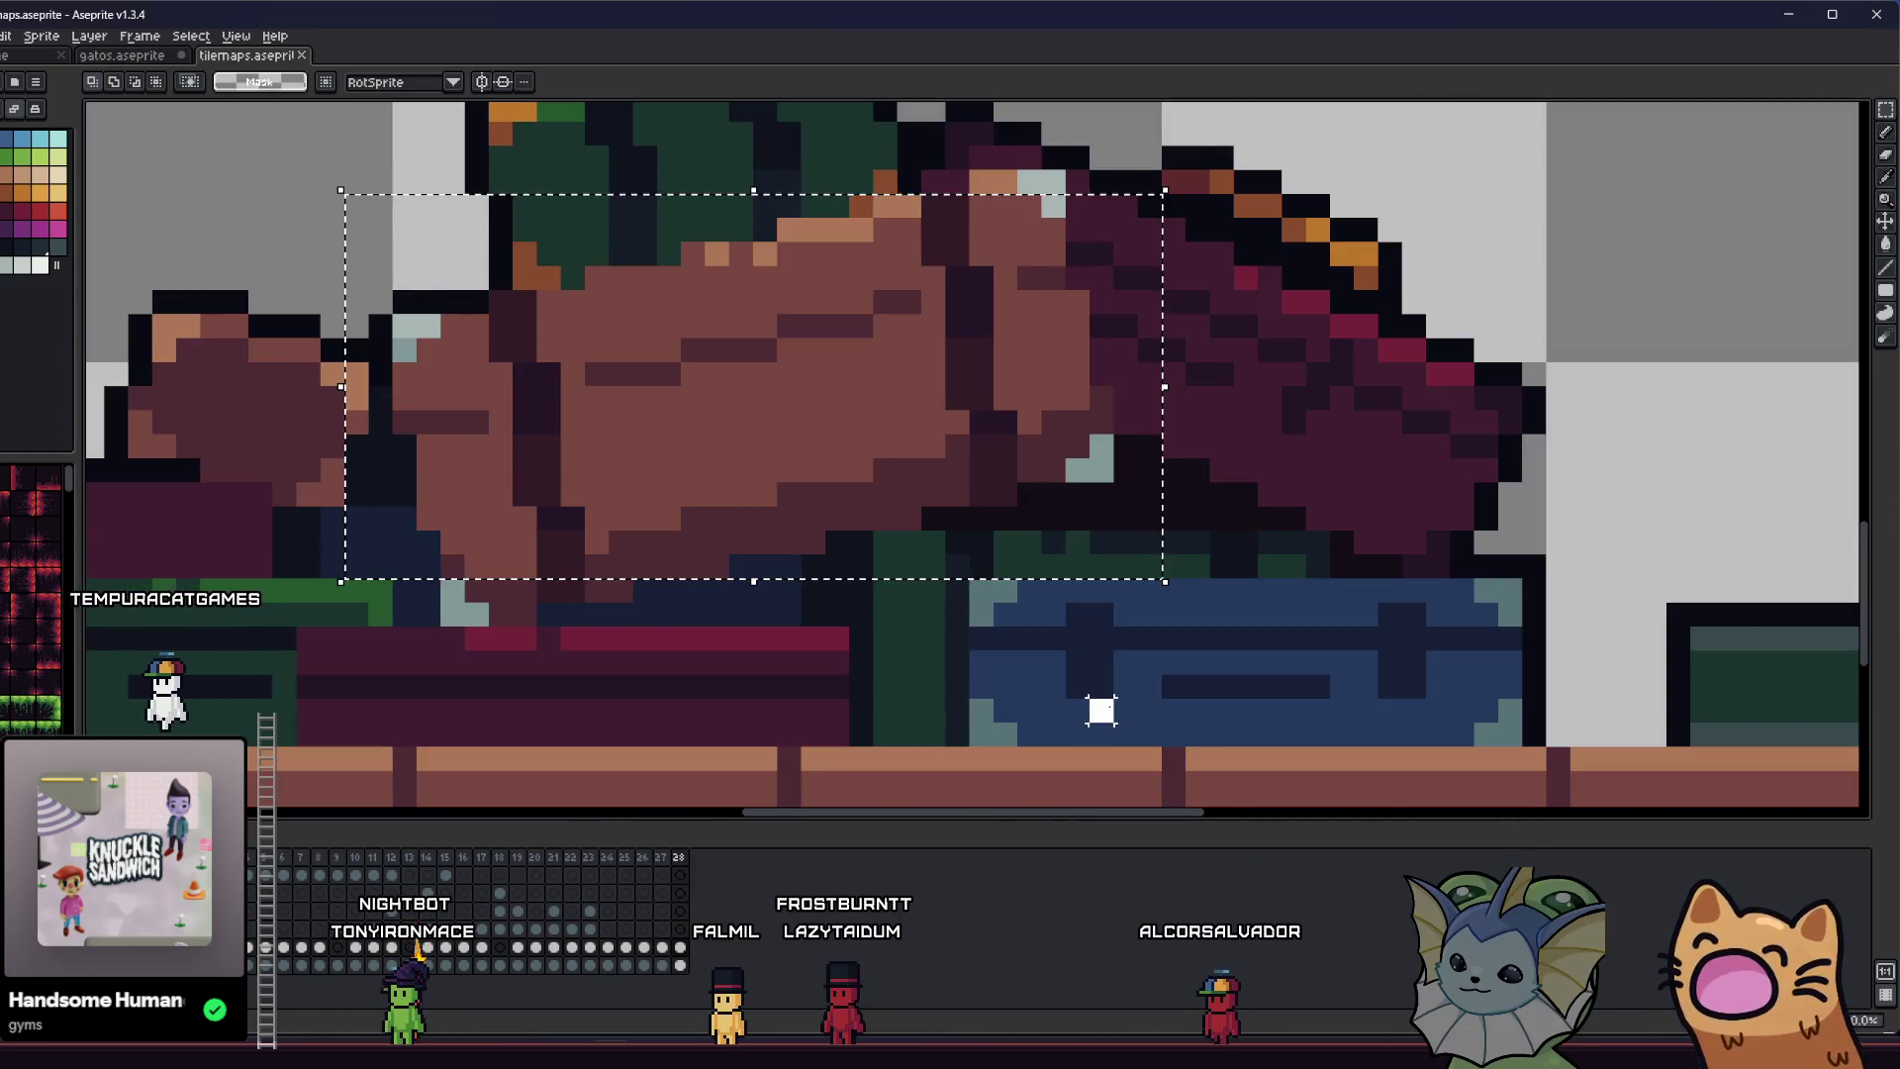
pyautogui.scroll(-3, 1095, 713)
pyautogui.moveTo(528, 641); pyautogui.dragTo(900, 302)
pyautogui.scroll(-1, 900, 302)
pyautogui.scroll(4, 1259, 240)
# - Fill the pale highlight pixels in the selection with muted teal, Contiguous unchecked
pyautogui.press('i')
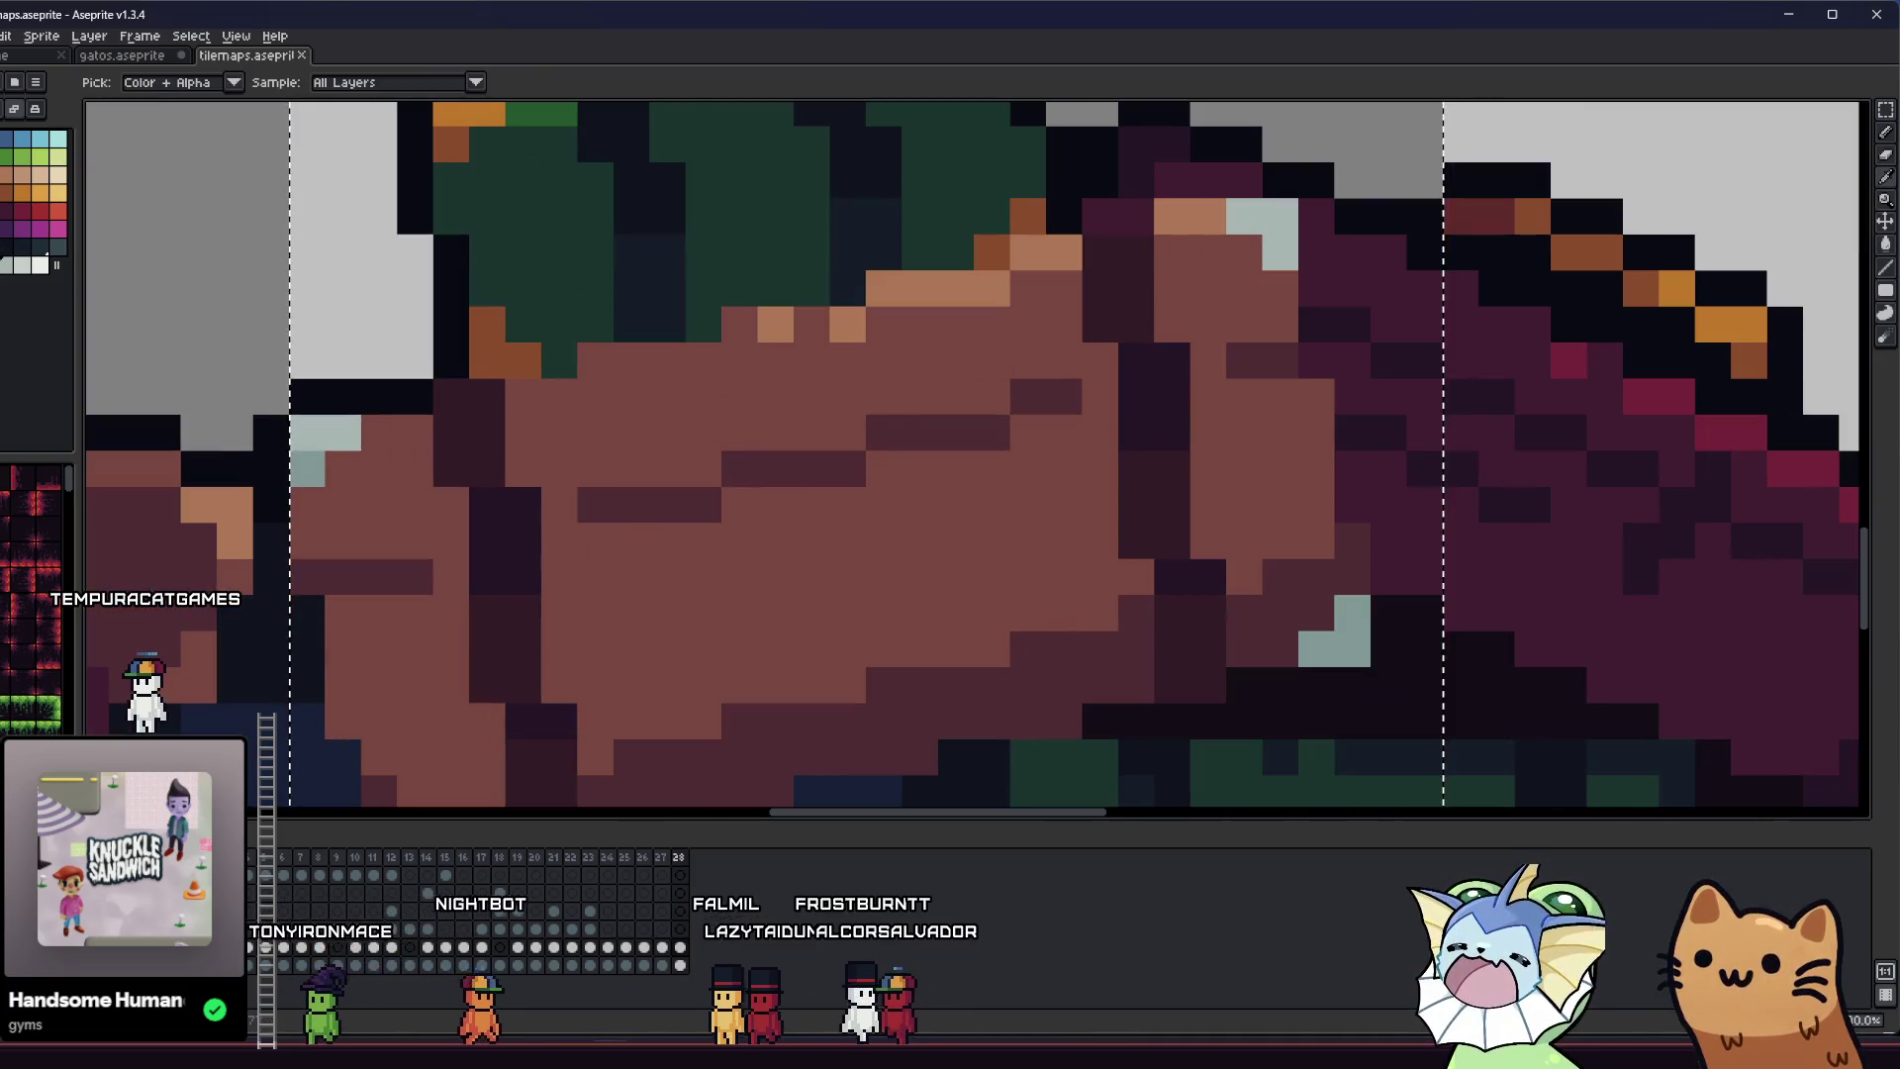
pyautogui.press('g')
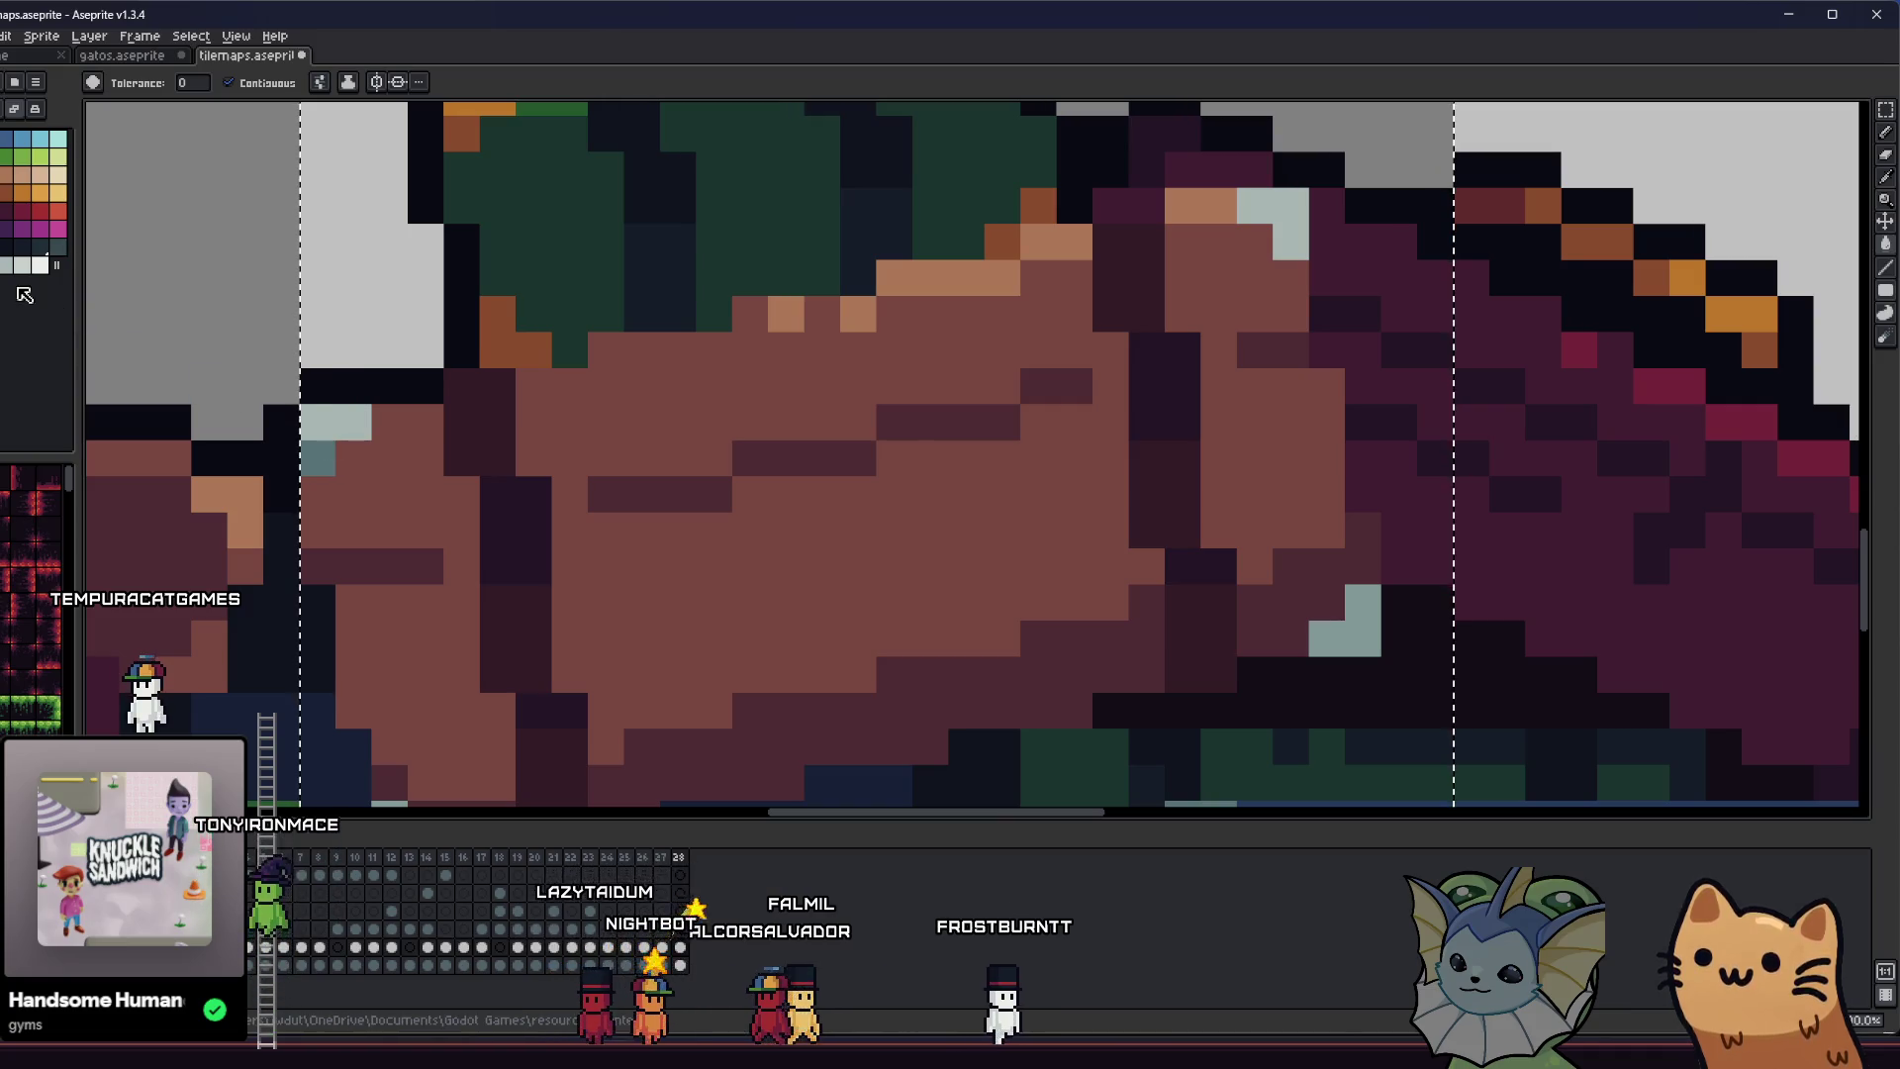
pyautogui.click(228, 82)
pyautogui.click(443, 532)
pyautogui.scroll(-1, 425, 584)
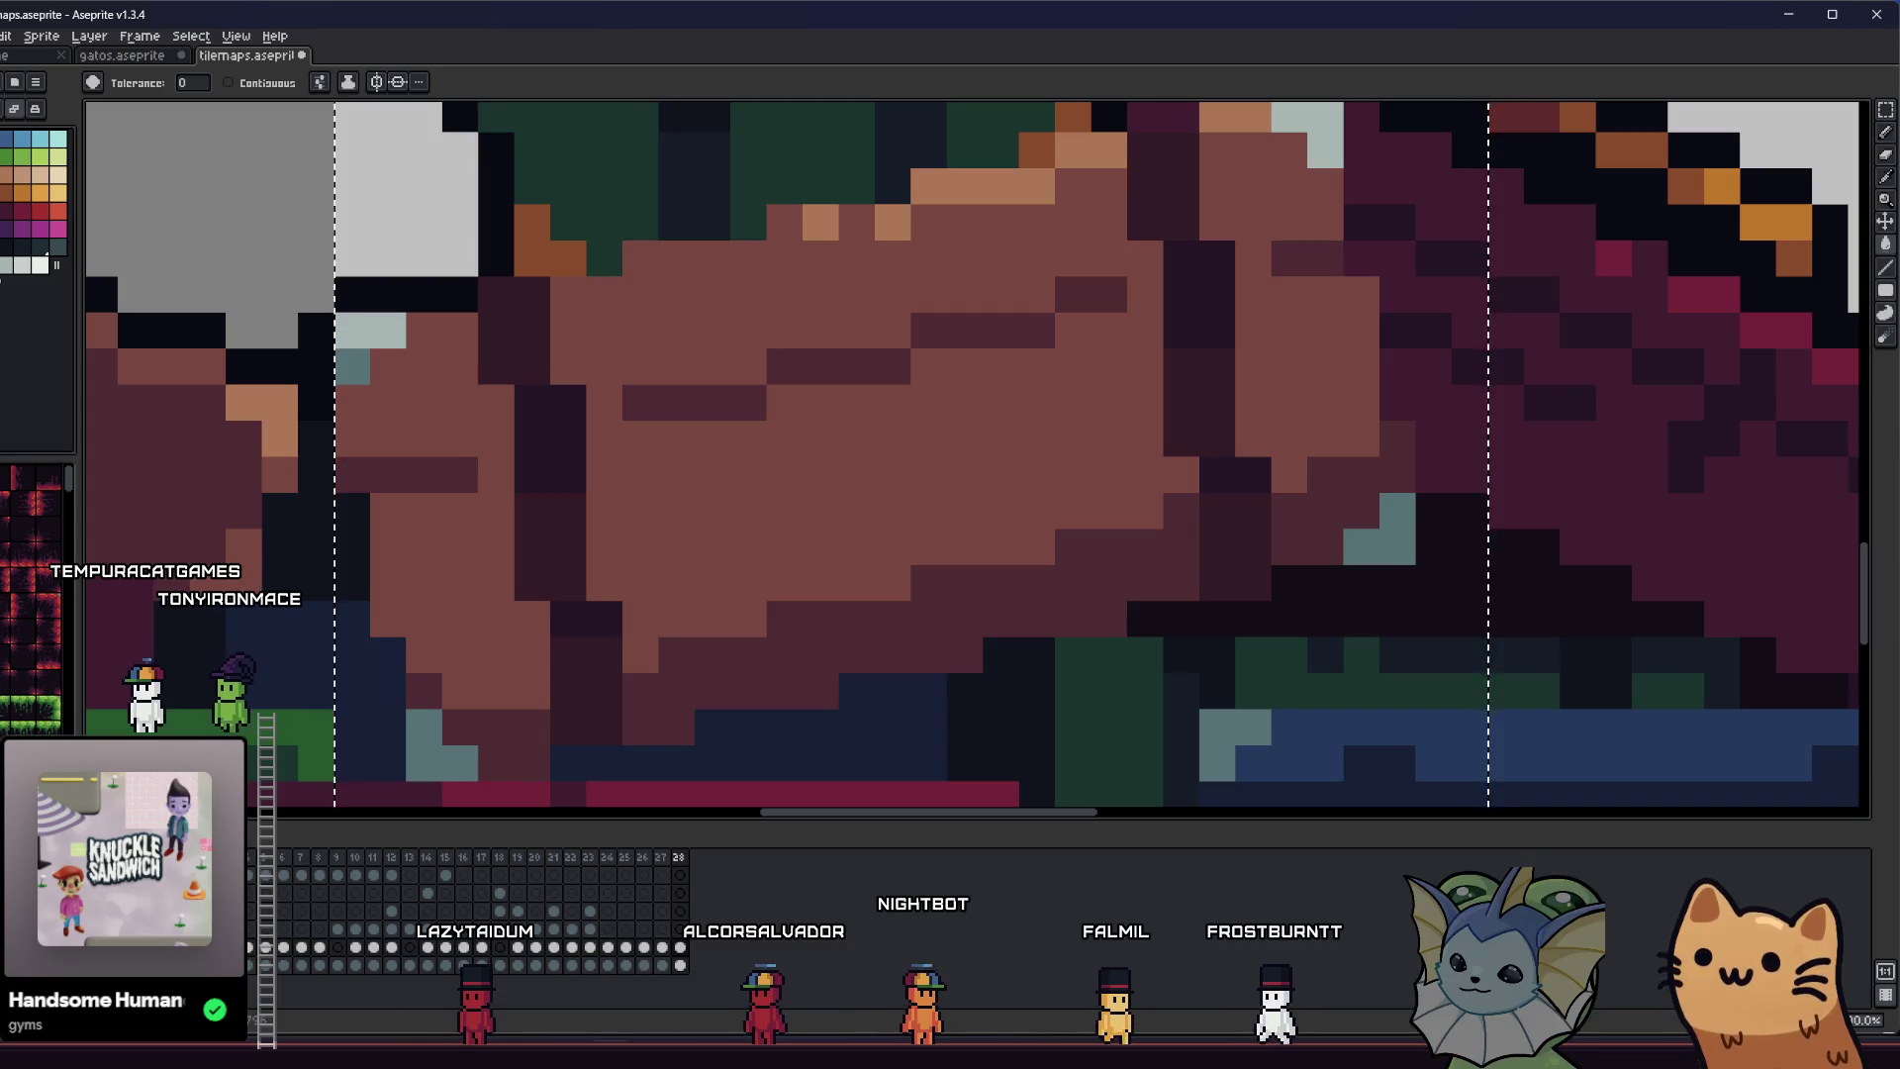
pyautogui.scroll(-2, 359, 331)
# - Clear the selection around the body
pyautogui.press('m')
pyautogui.click(379, 323)
pyautogui.scroll(-2, 379, 323)
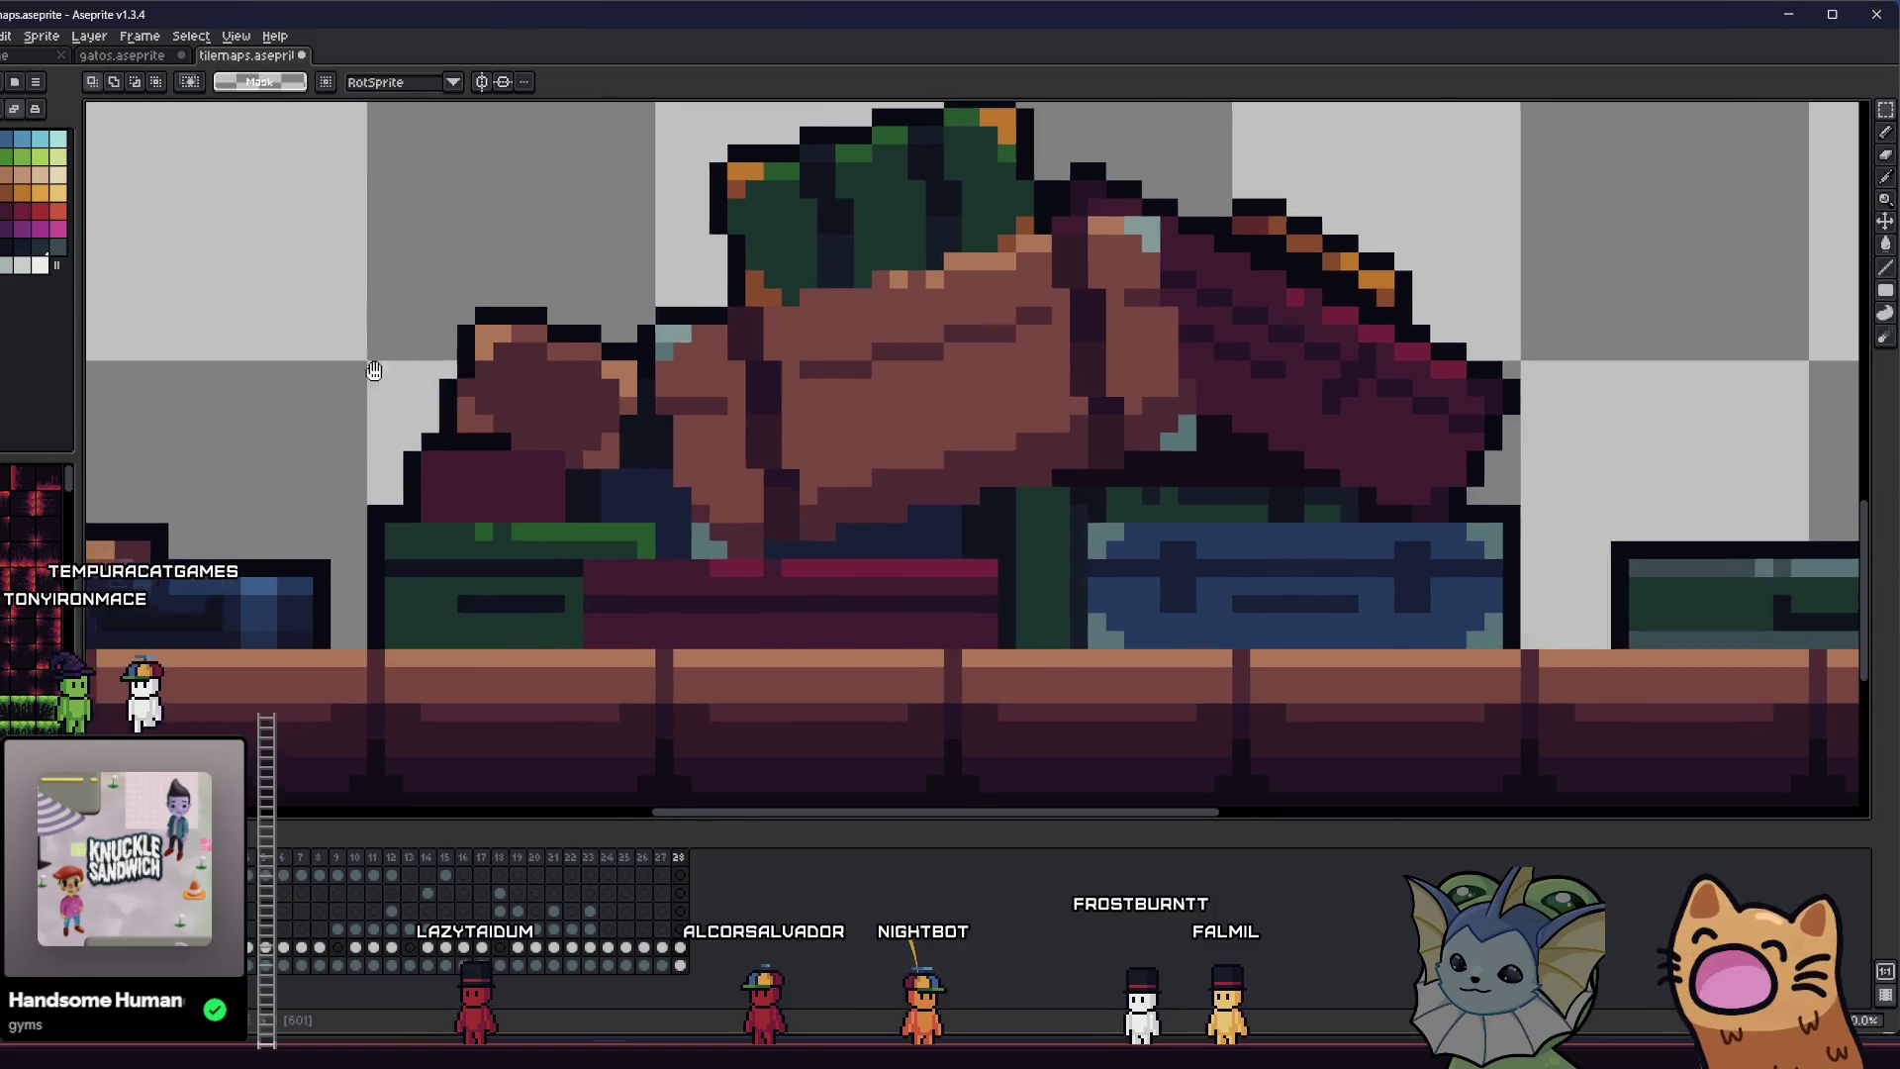
pyautogui.scroll(4, 966, 567)
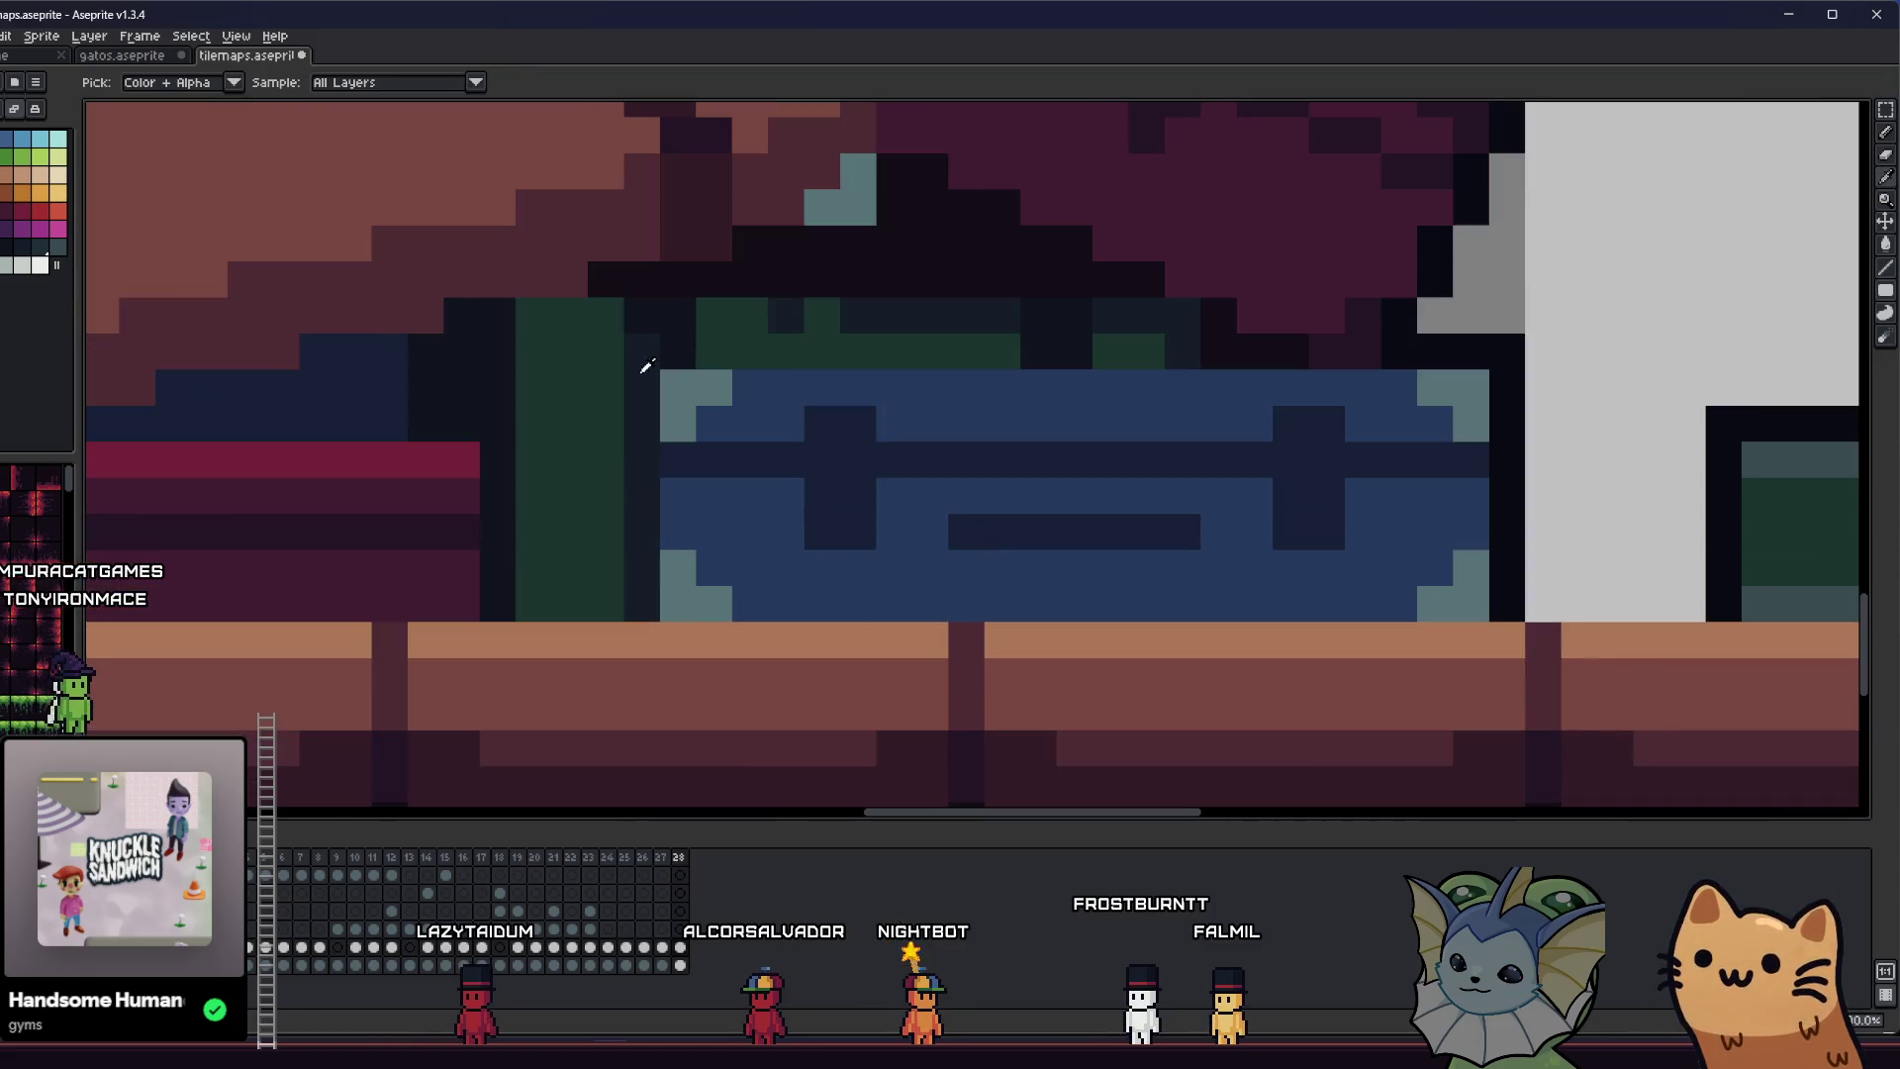
# - Save the sprite with Ctrl+S
pyautogui.scroll(-2, 779, 396)
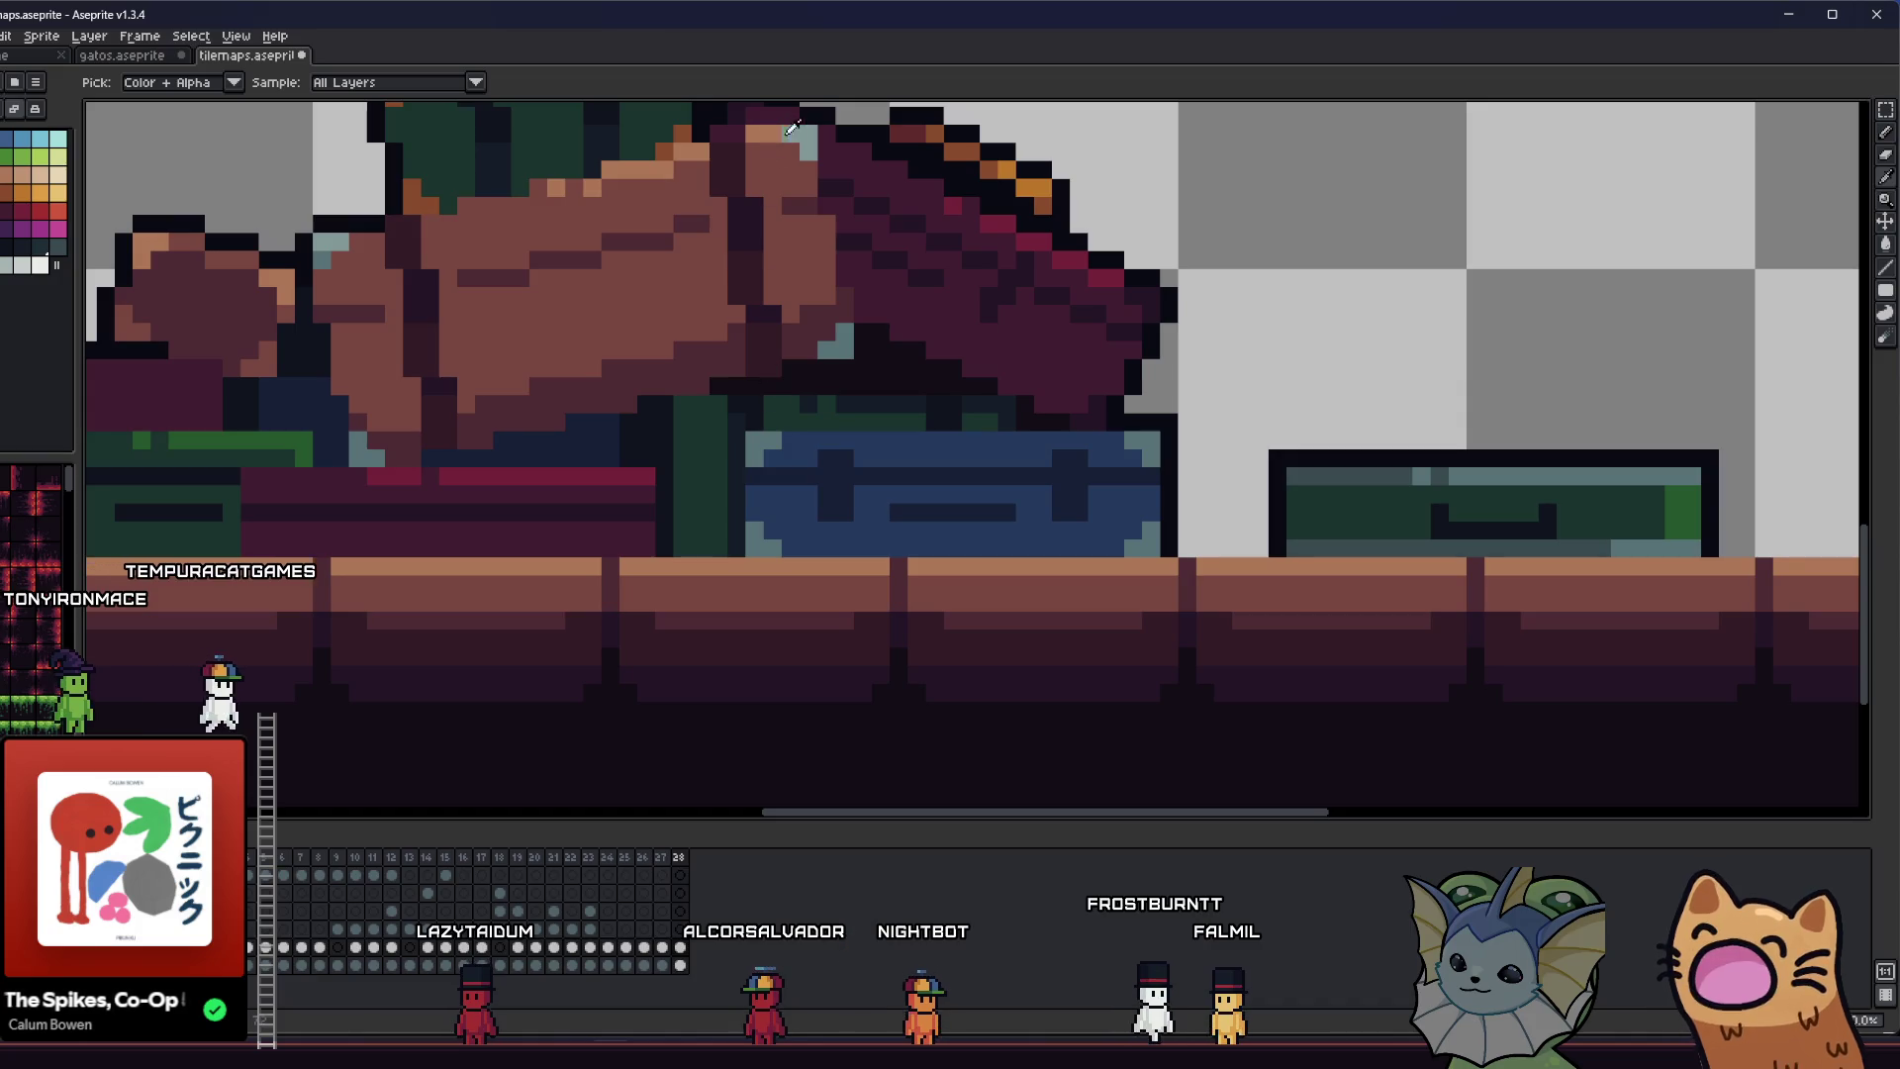
pyautogui.press('b')
pyautogui.scroll(2, 1153, 458)
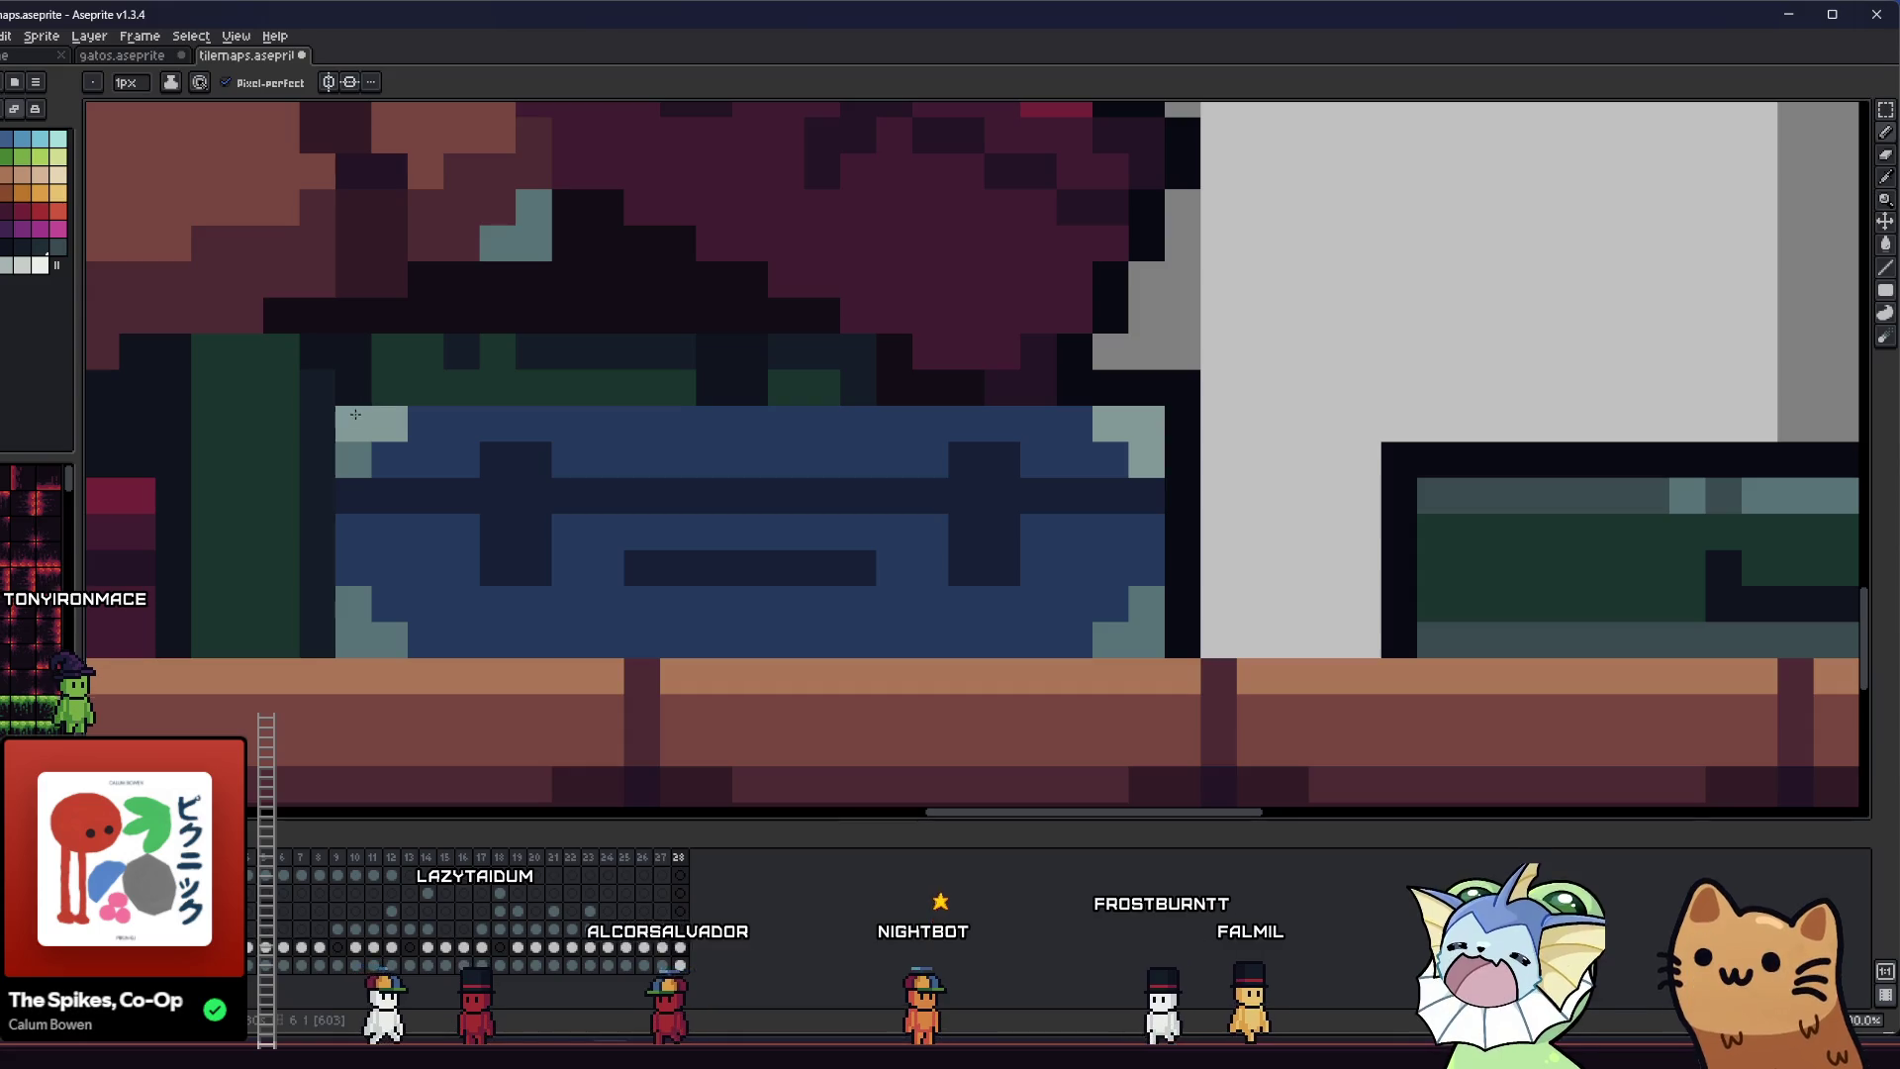
pyautogui.scroll(-3, 425, 456)
pyautogui.scroll(2, 694, 499)
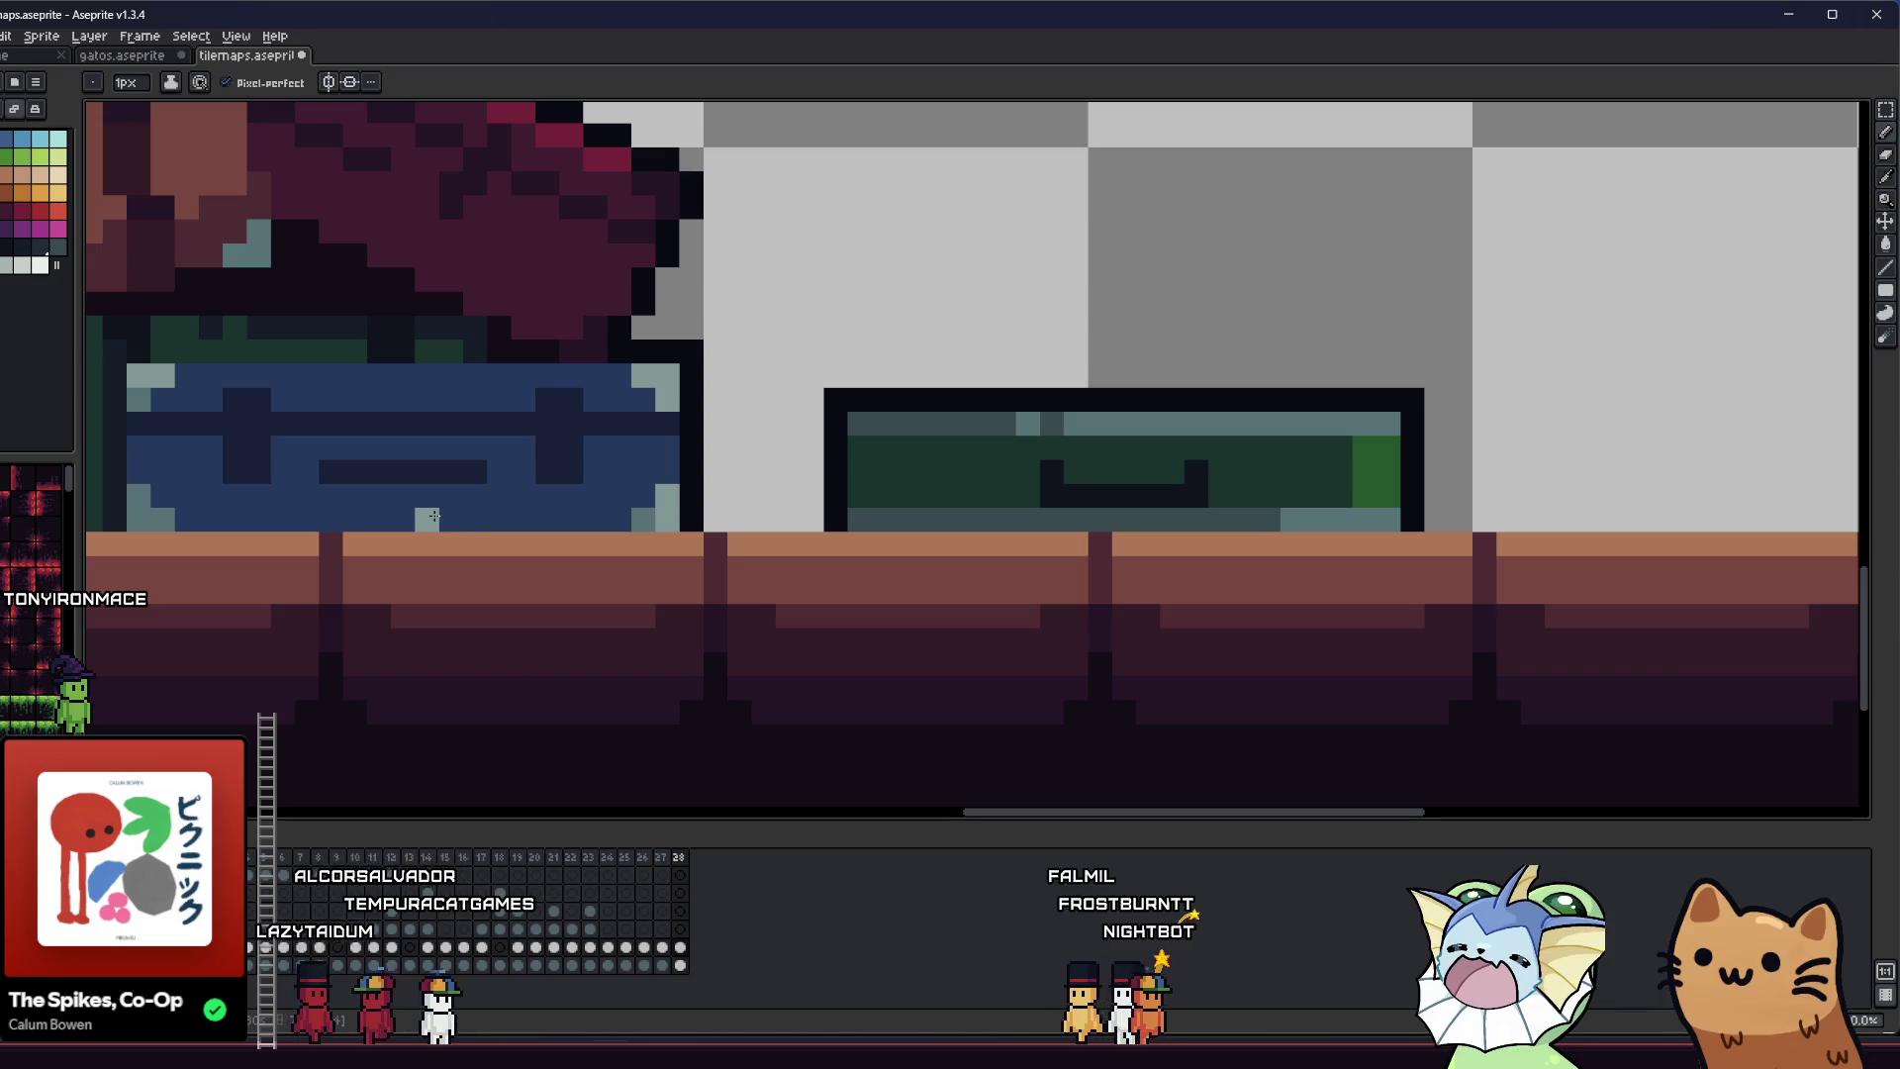
pyautogui.scroll(-5, 577, 509)
pyautogui.hotkey('ctrl', 's')
# - Sample a dark maroon and switch to the Pencil for the chest's clasp details
pyautogui.scroll(3, 614, 532)
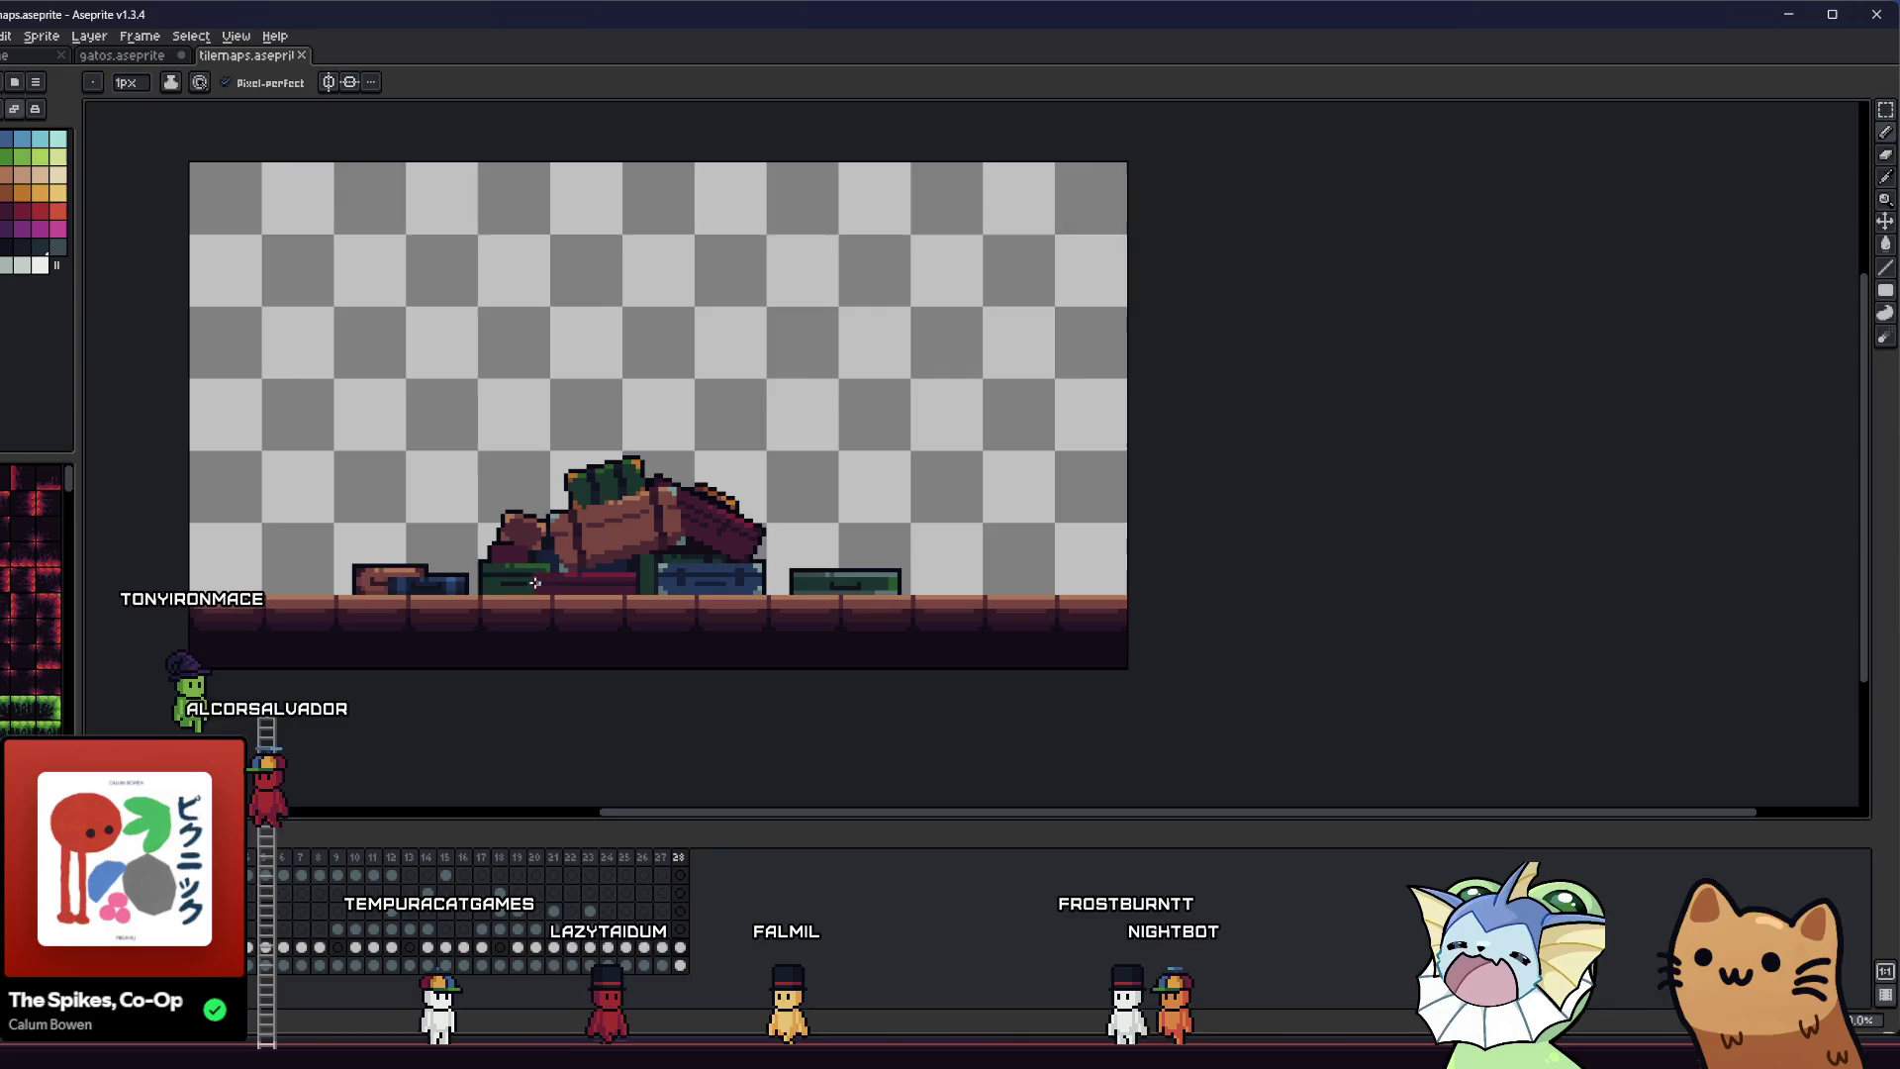
pyautogui.scroll(3, 534, 583)
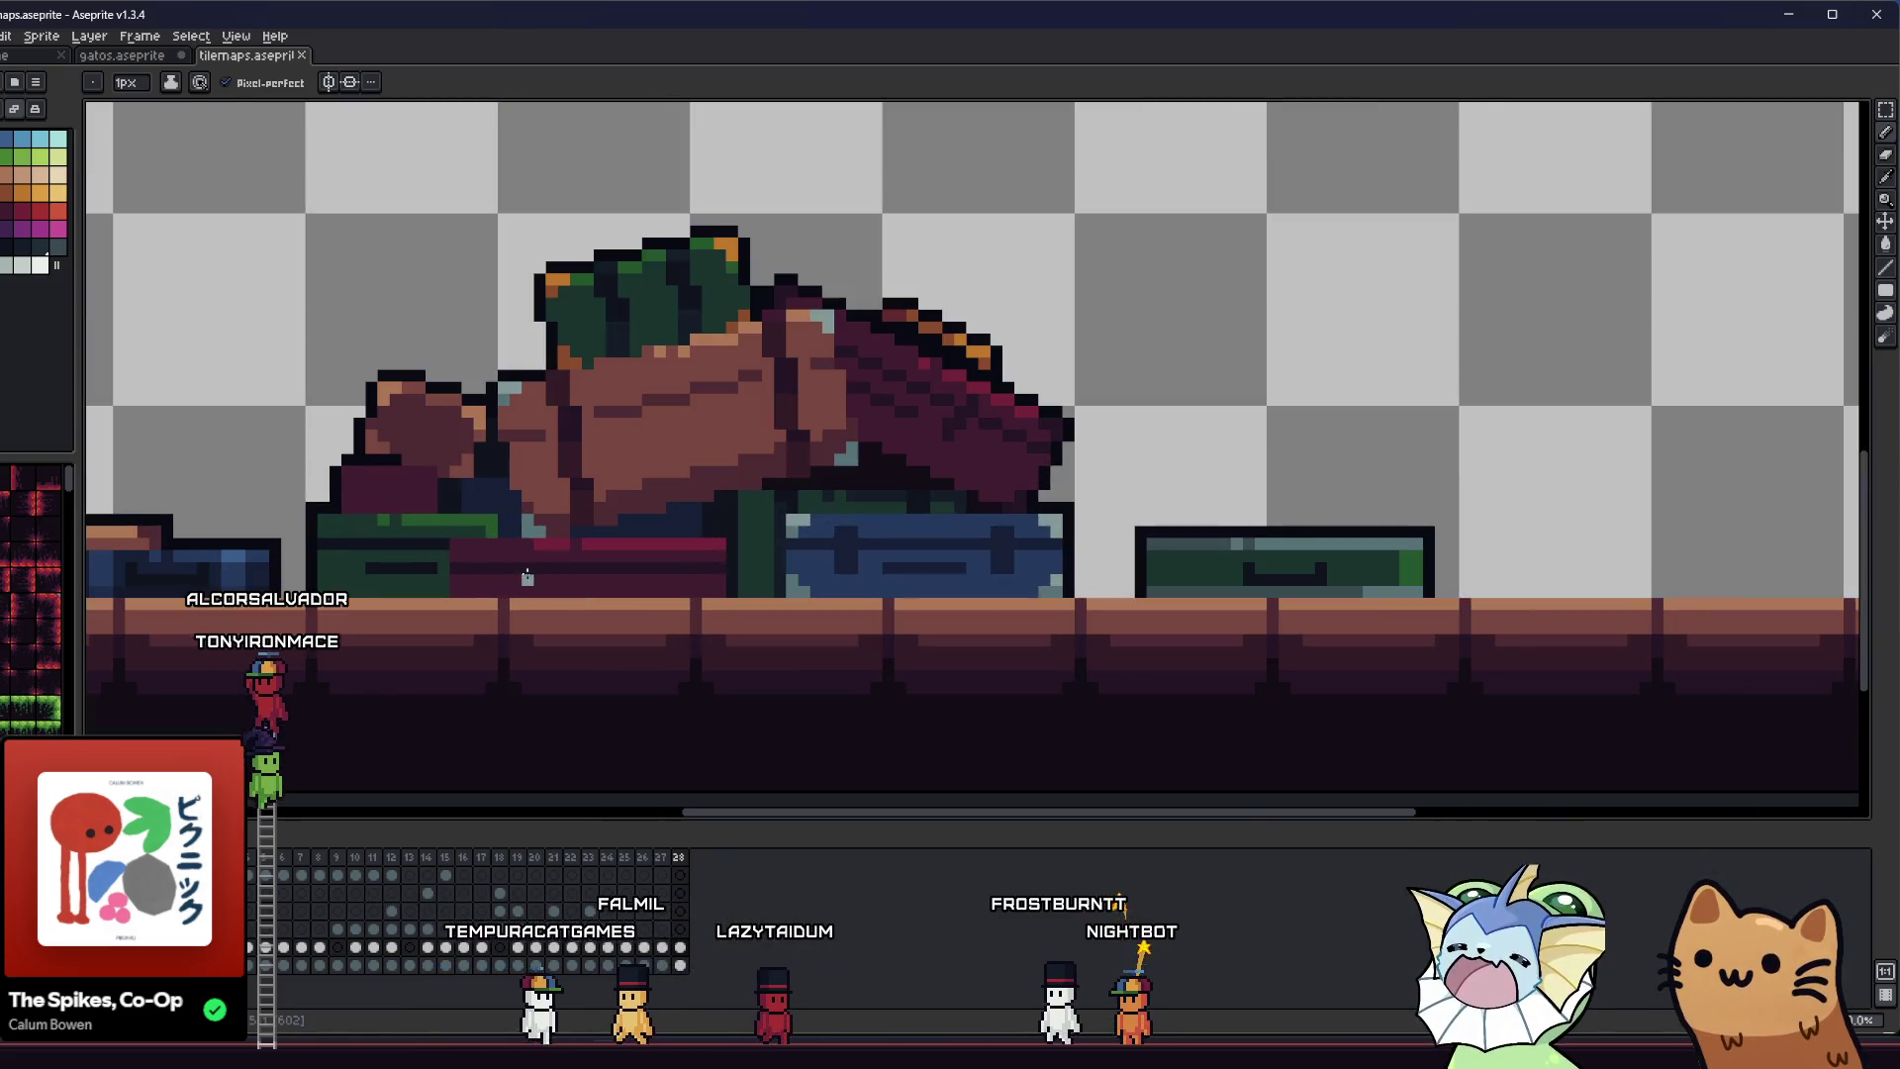
pyautogui.scroll(2, 528, 577)
pyautogui.press('i')
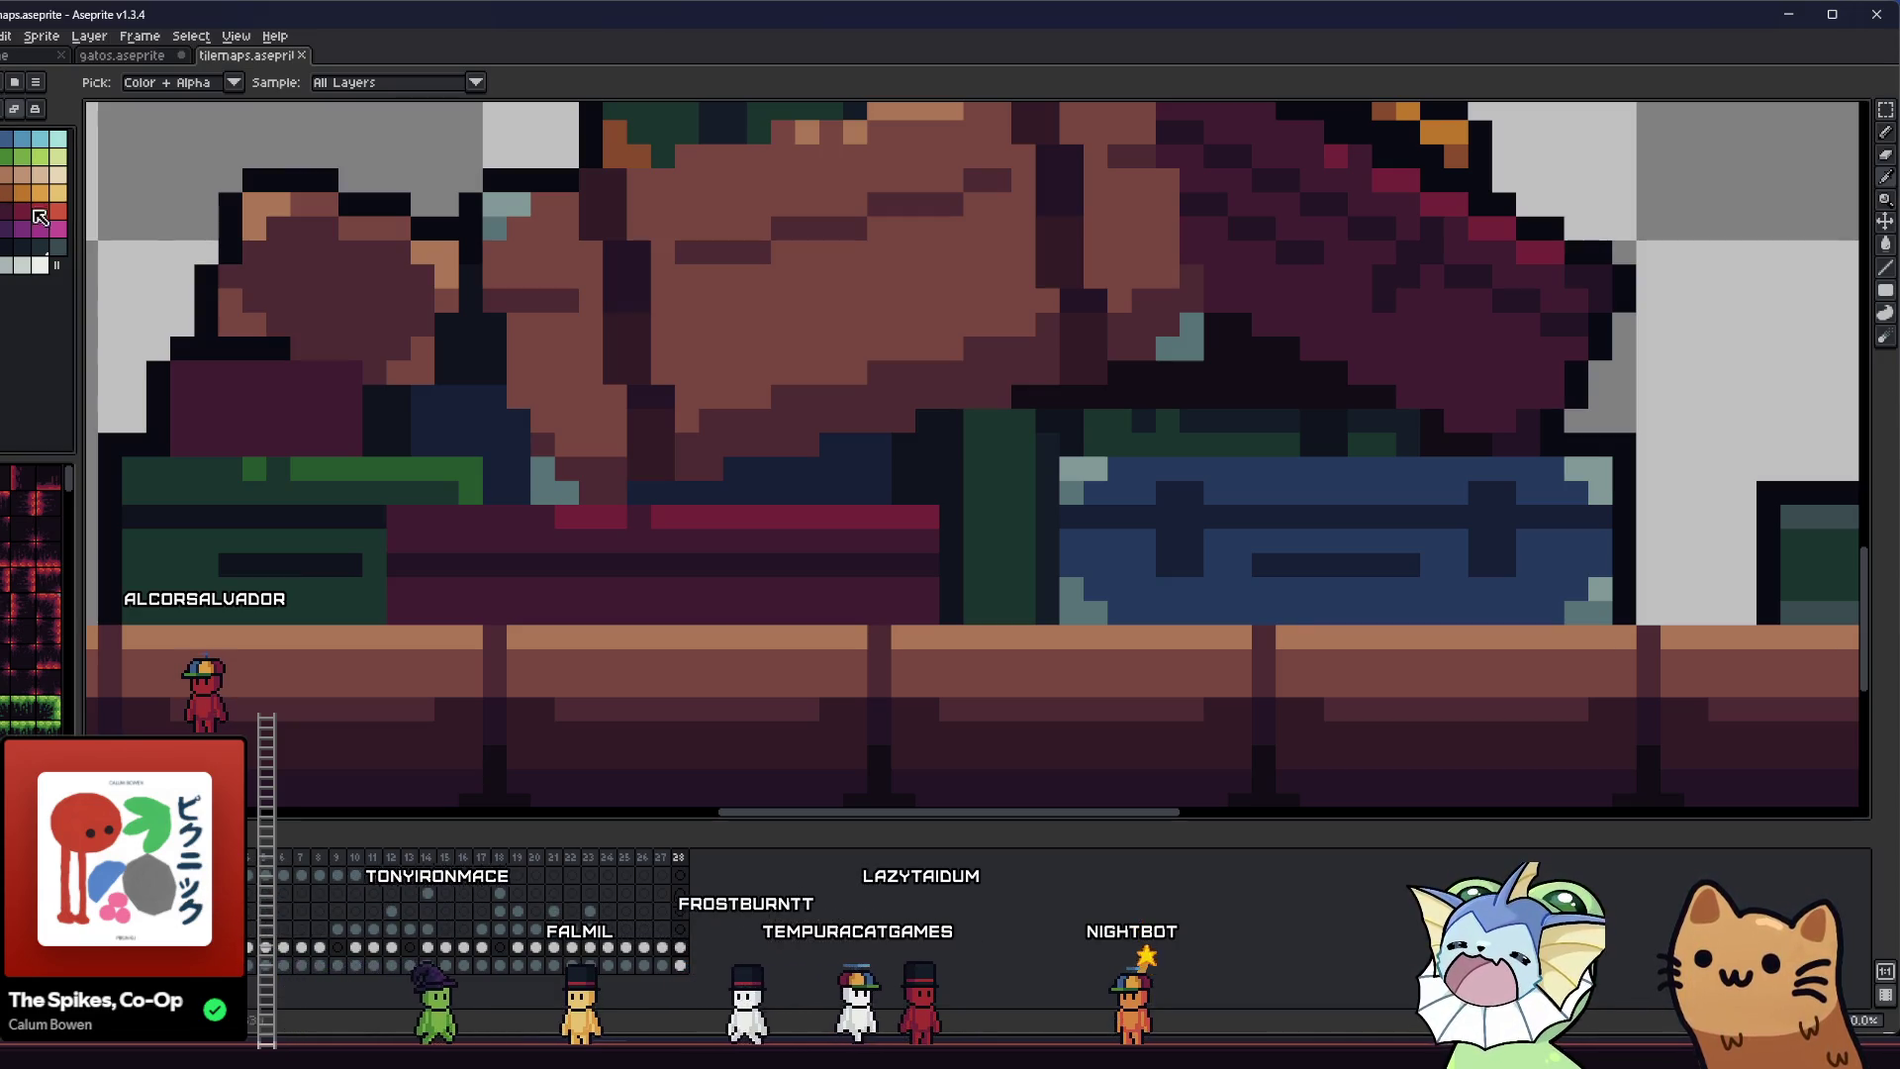
pyautogui.press('b')
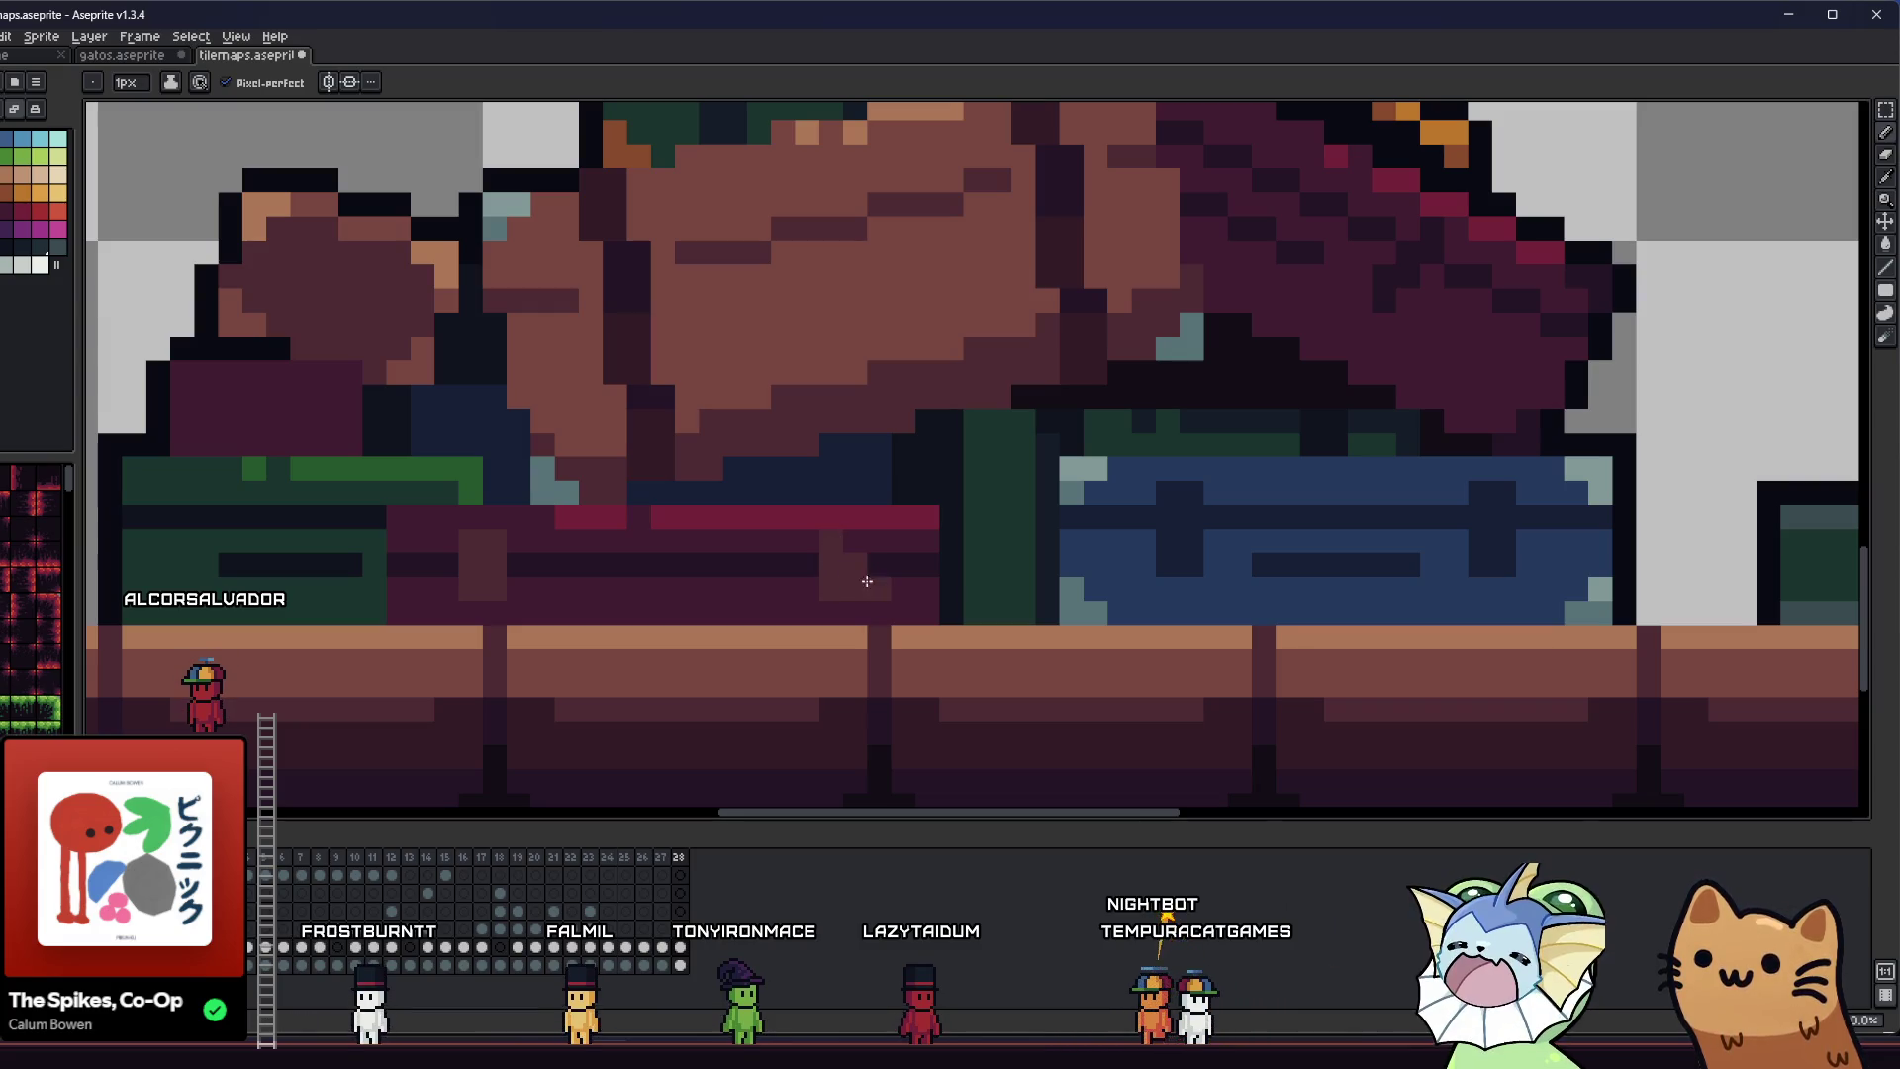
pyautogui.hscroll(1, 569, 552)
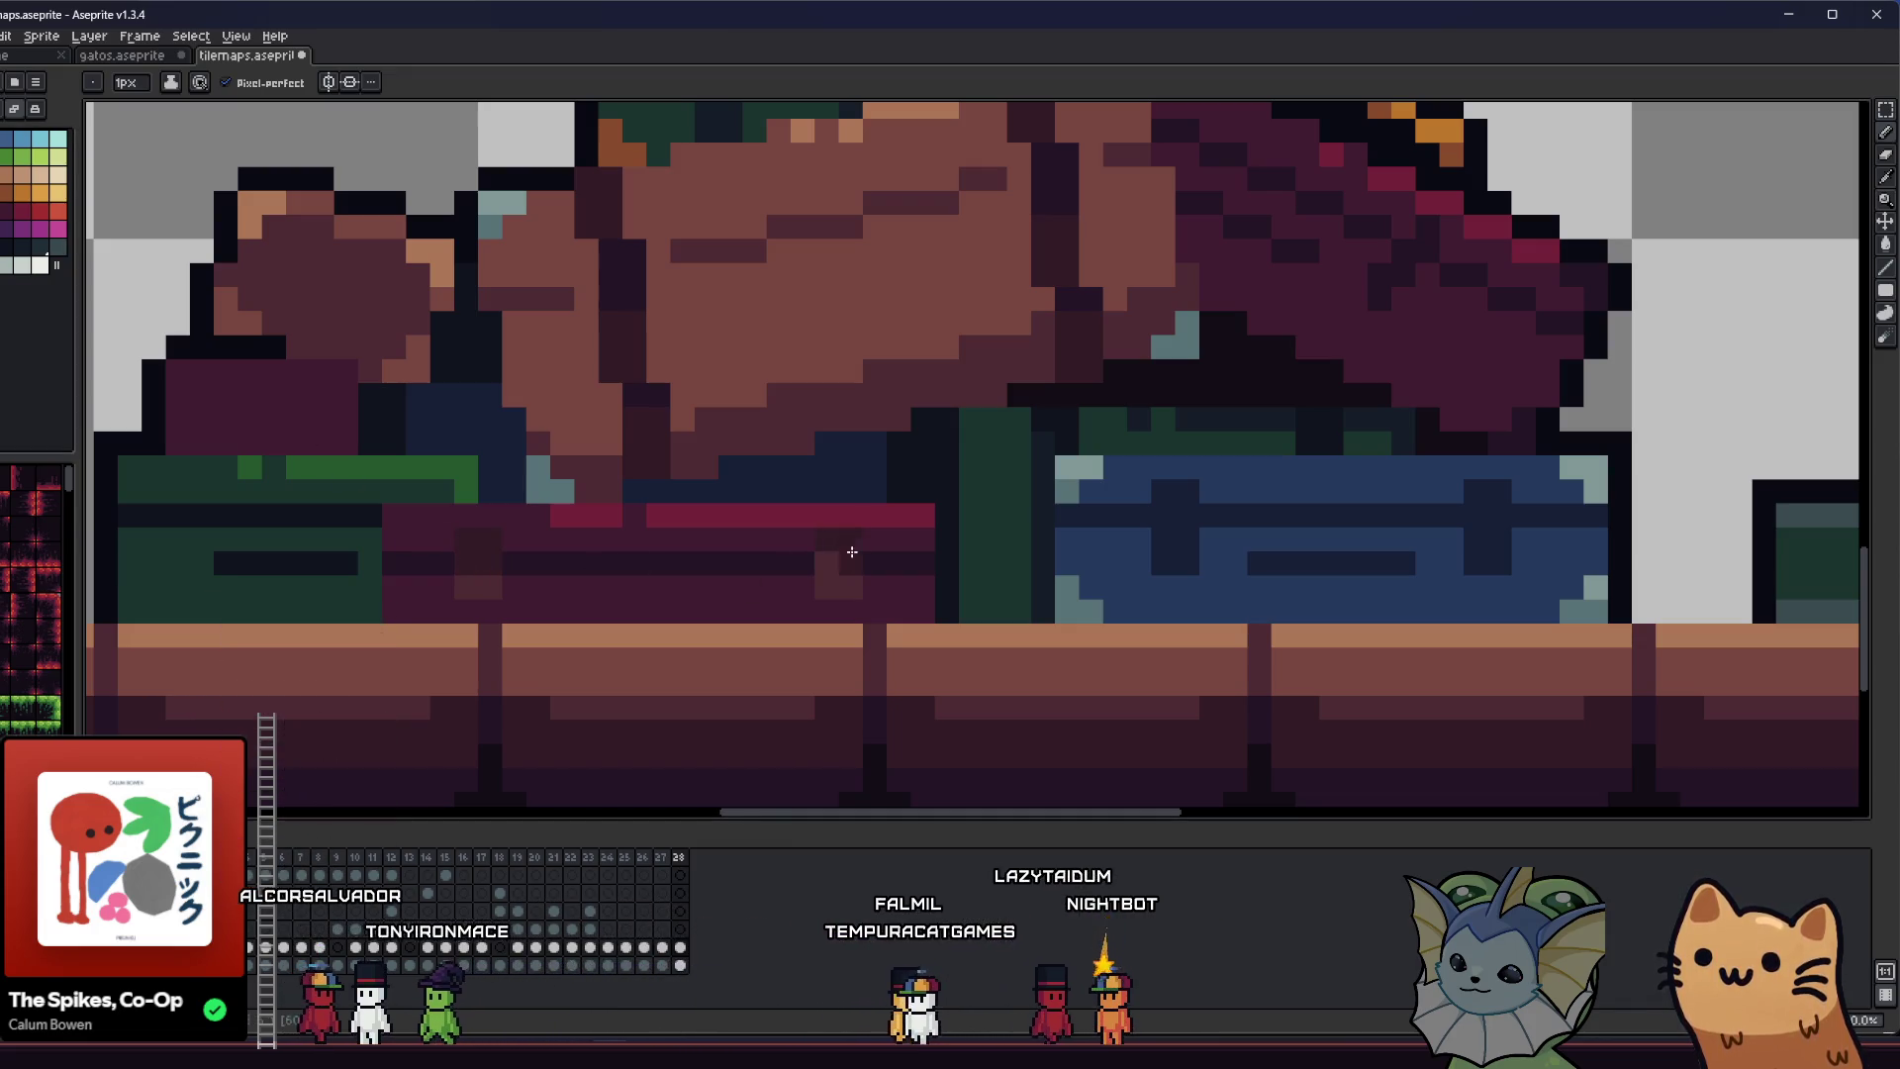
pyautogui.scroll(-4, 593, 564)
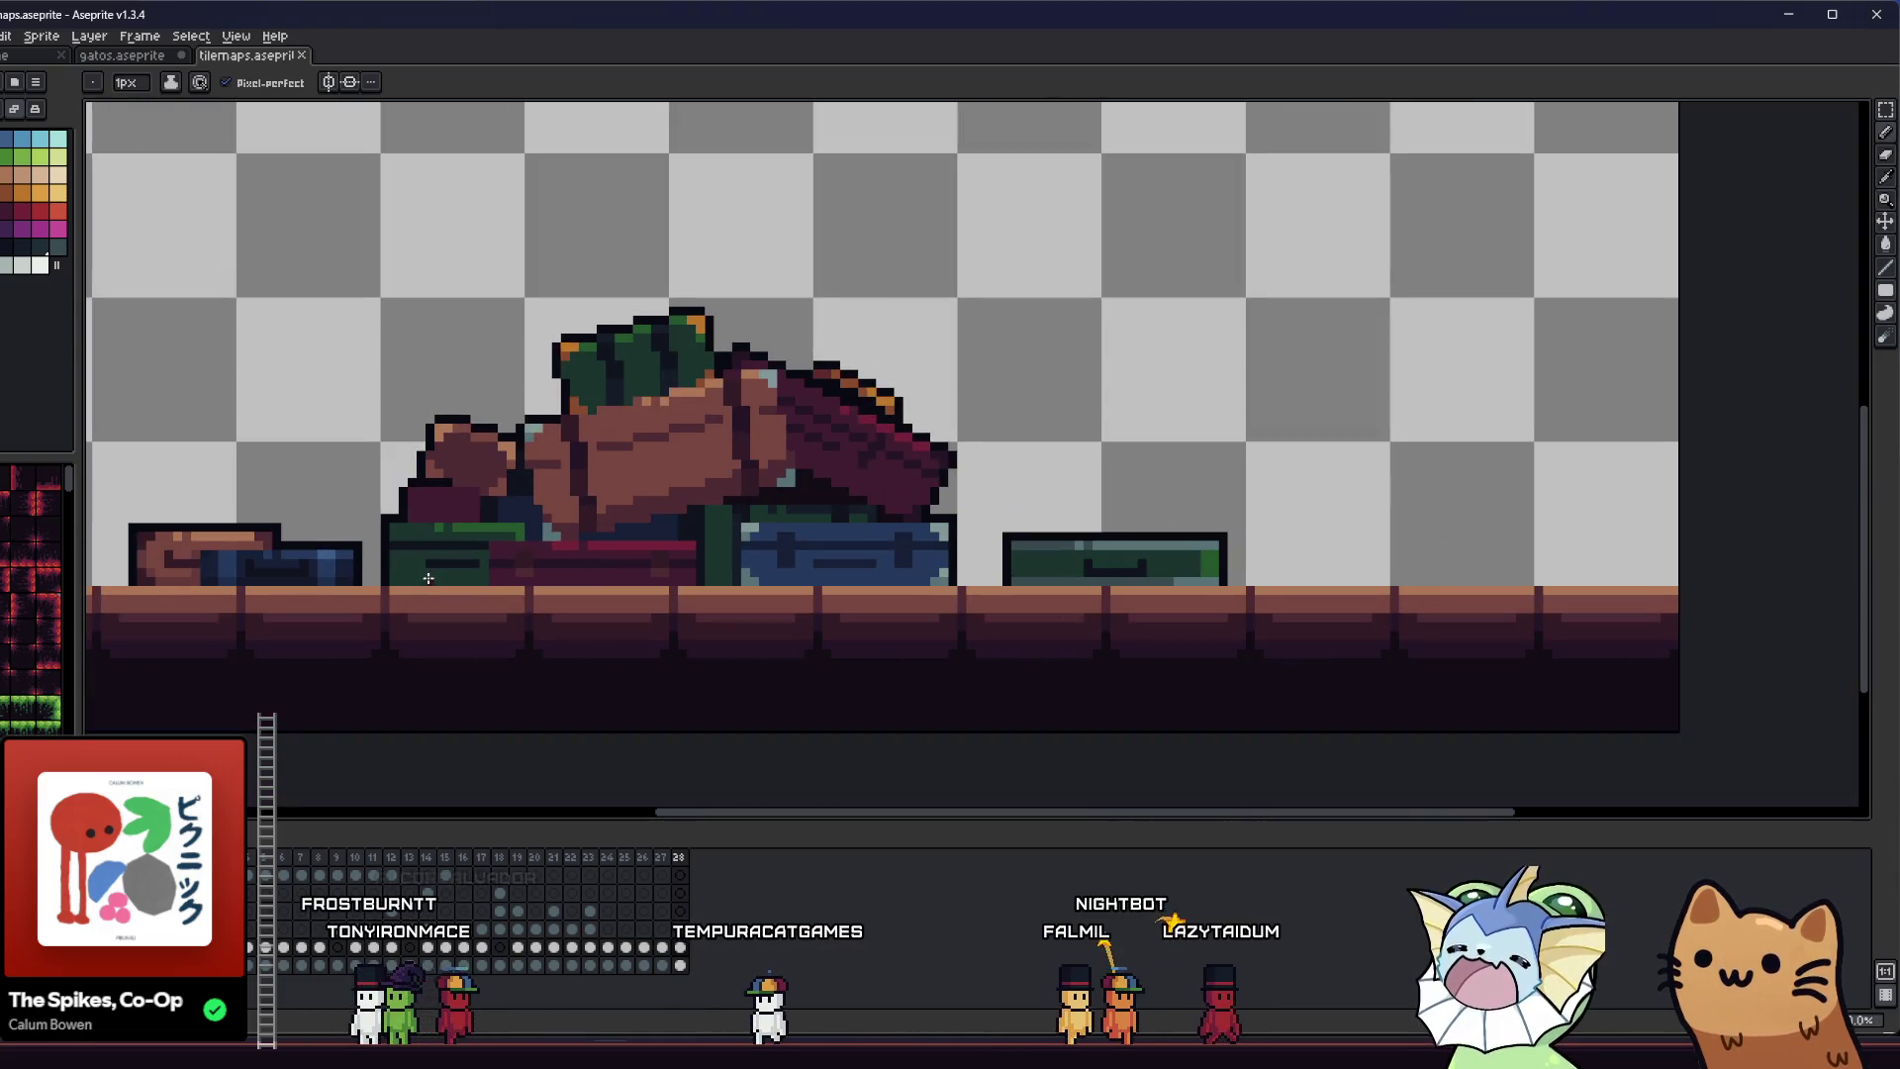
pyautogui.scroll(3, 377, 567)
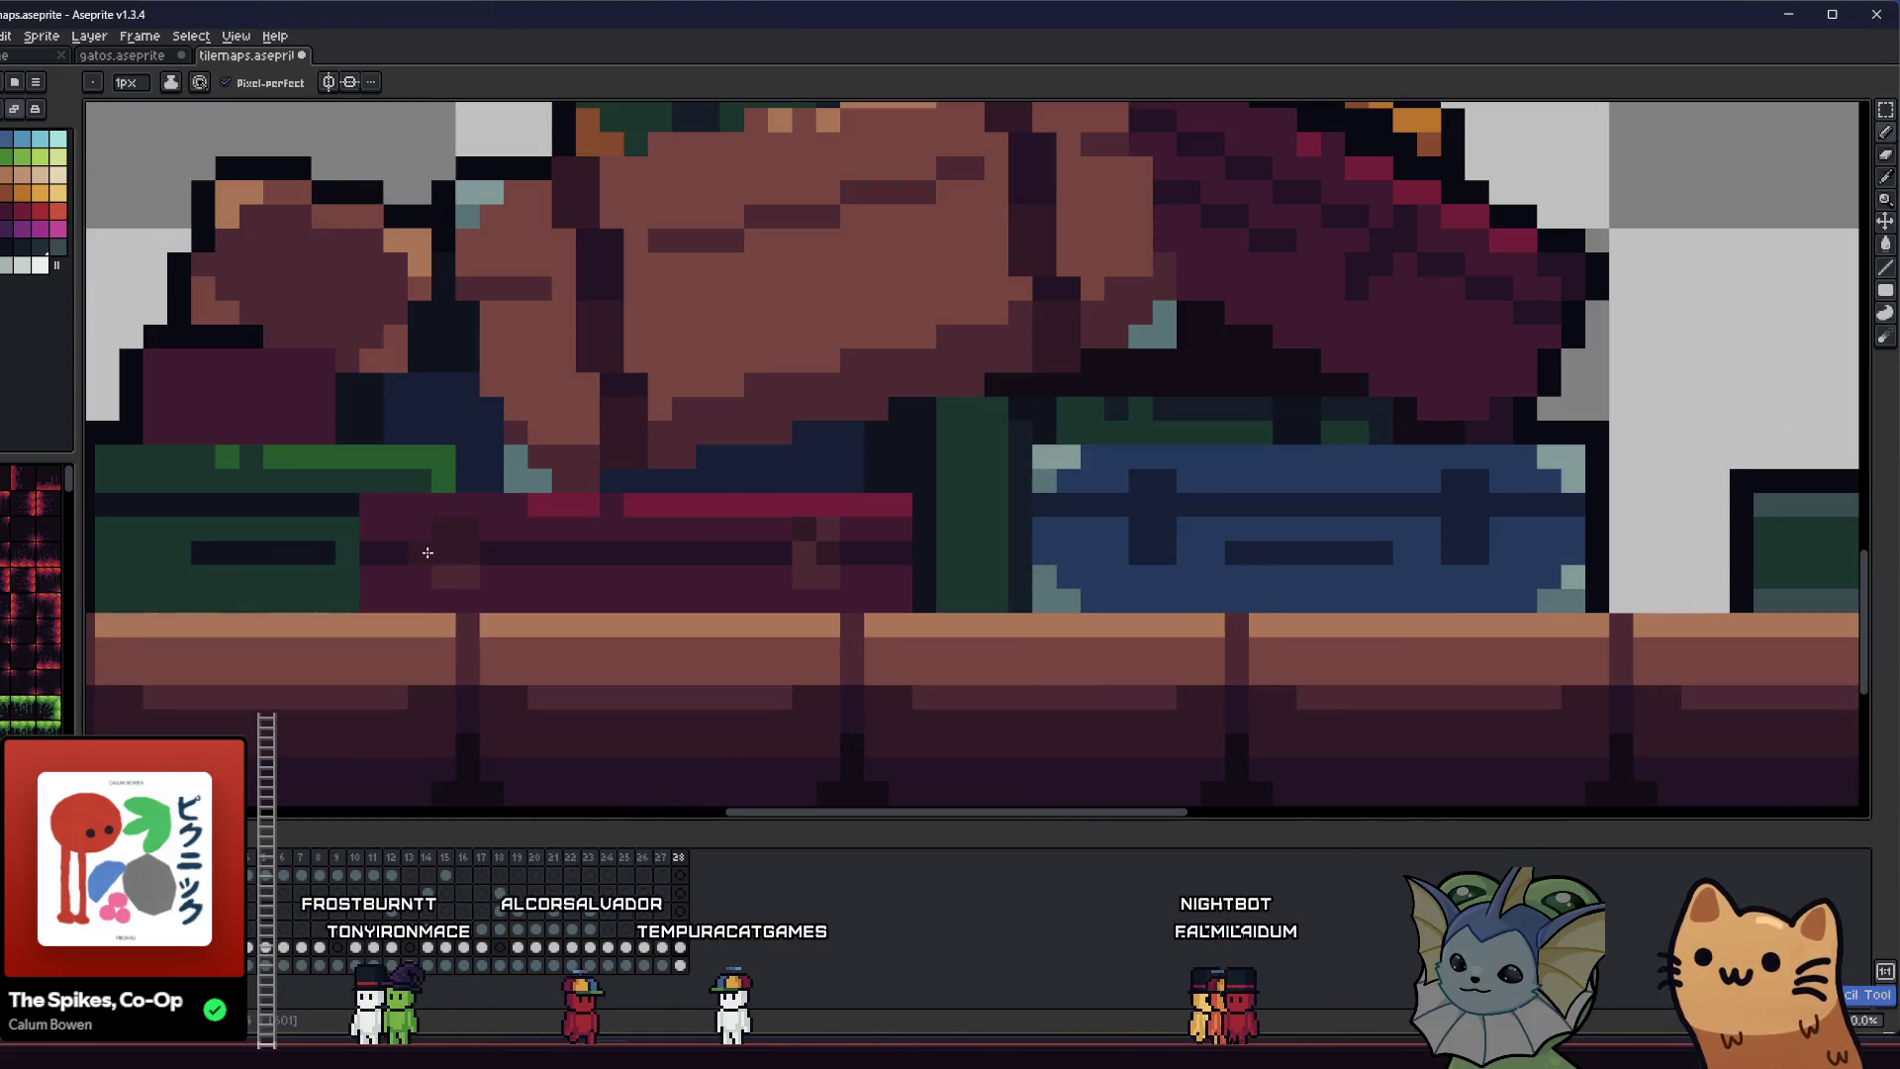